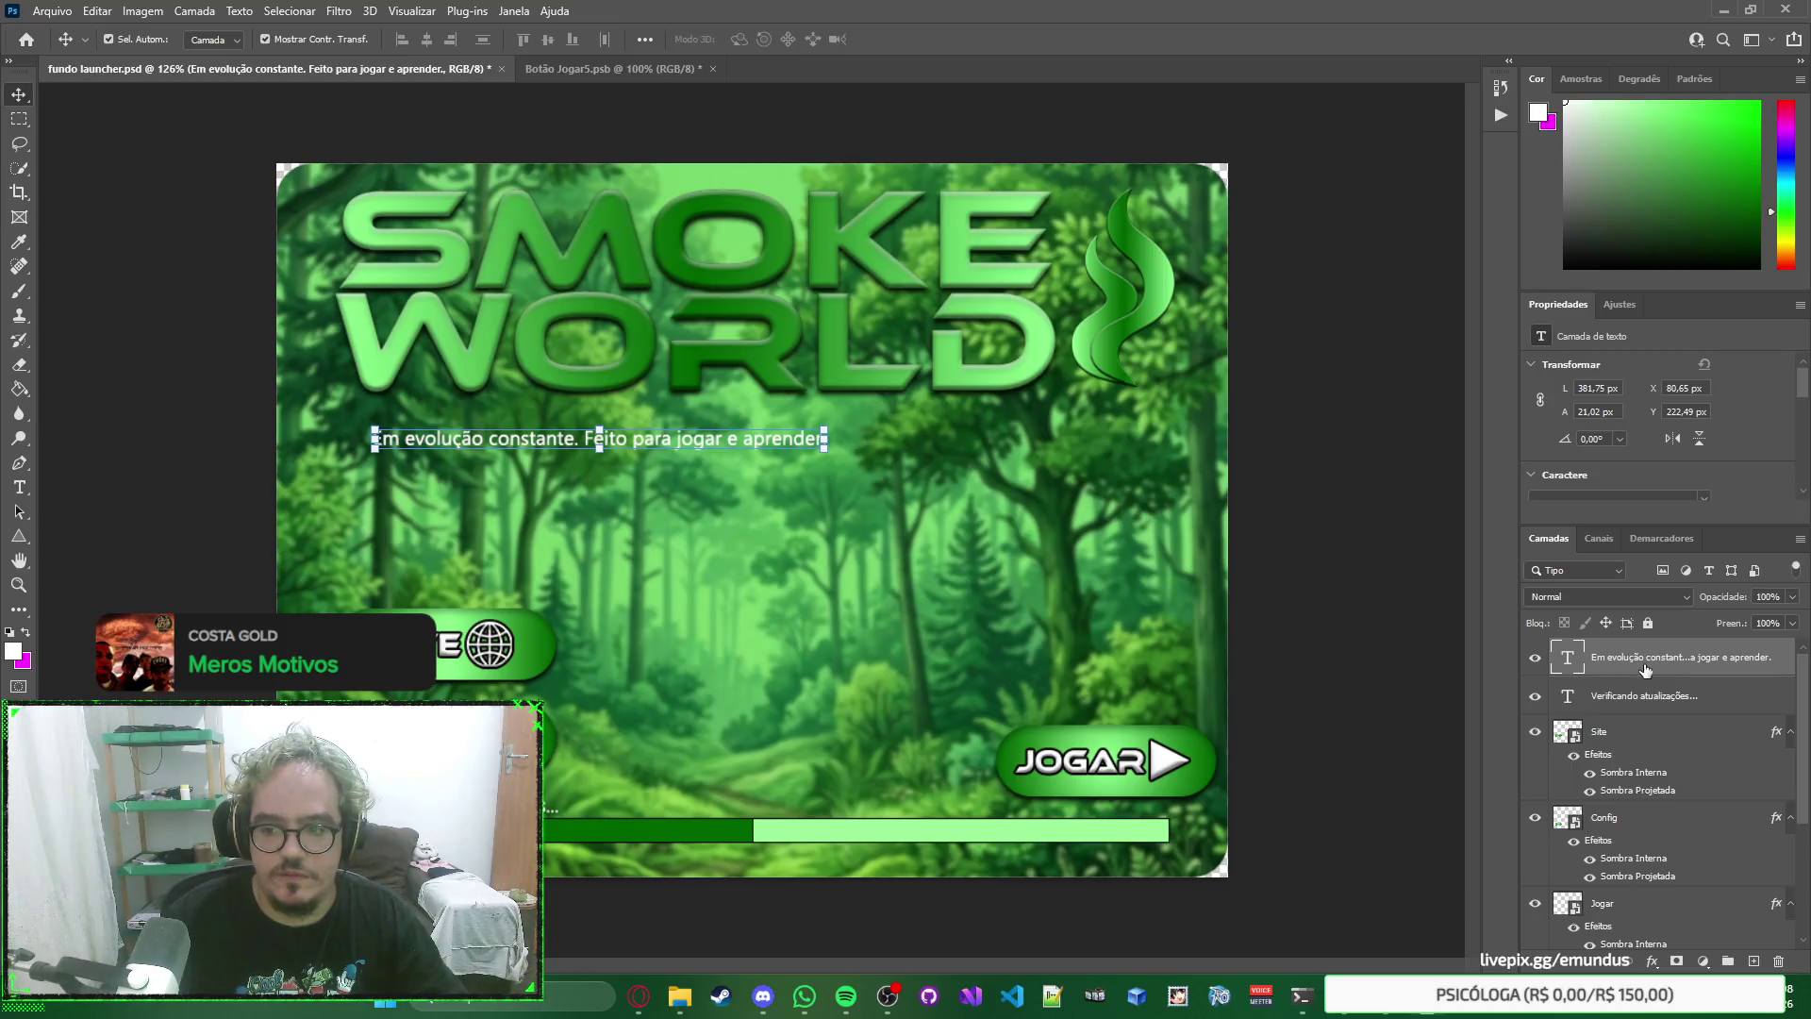
Step: Move the tagline layer into the Logo group and position it just below the WORLD lettering
mouse_move(1632, 667)
left_mouse_down()
mouse_move(1668, 958)
mouse_move(1671, 870)
left_mouse_up()
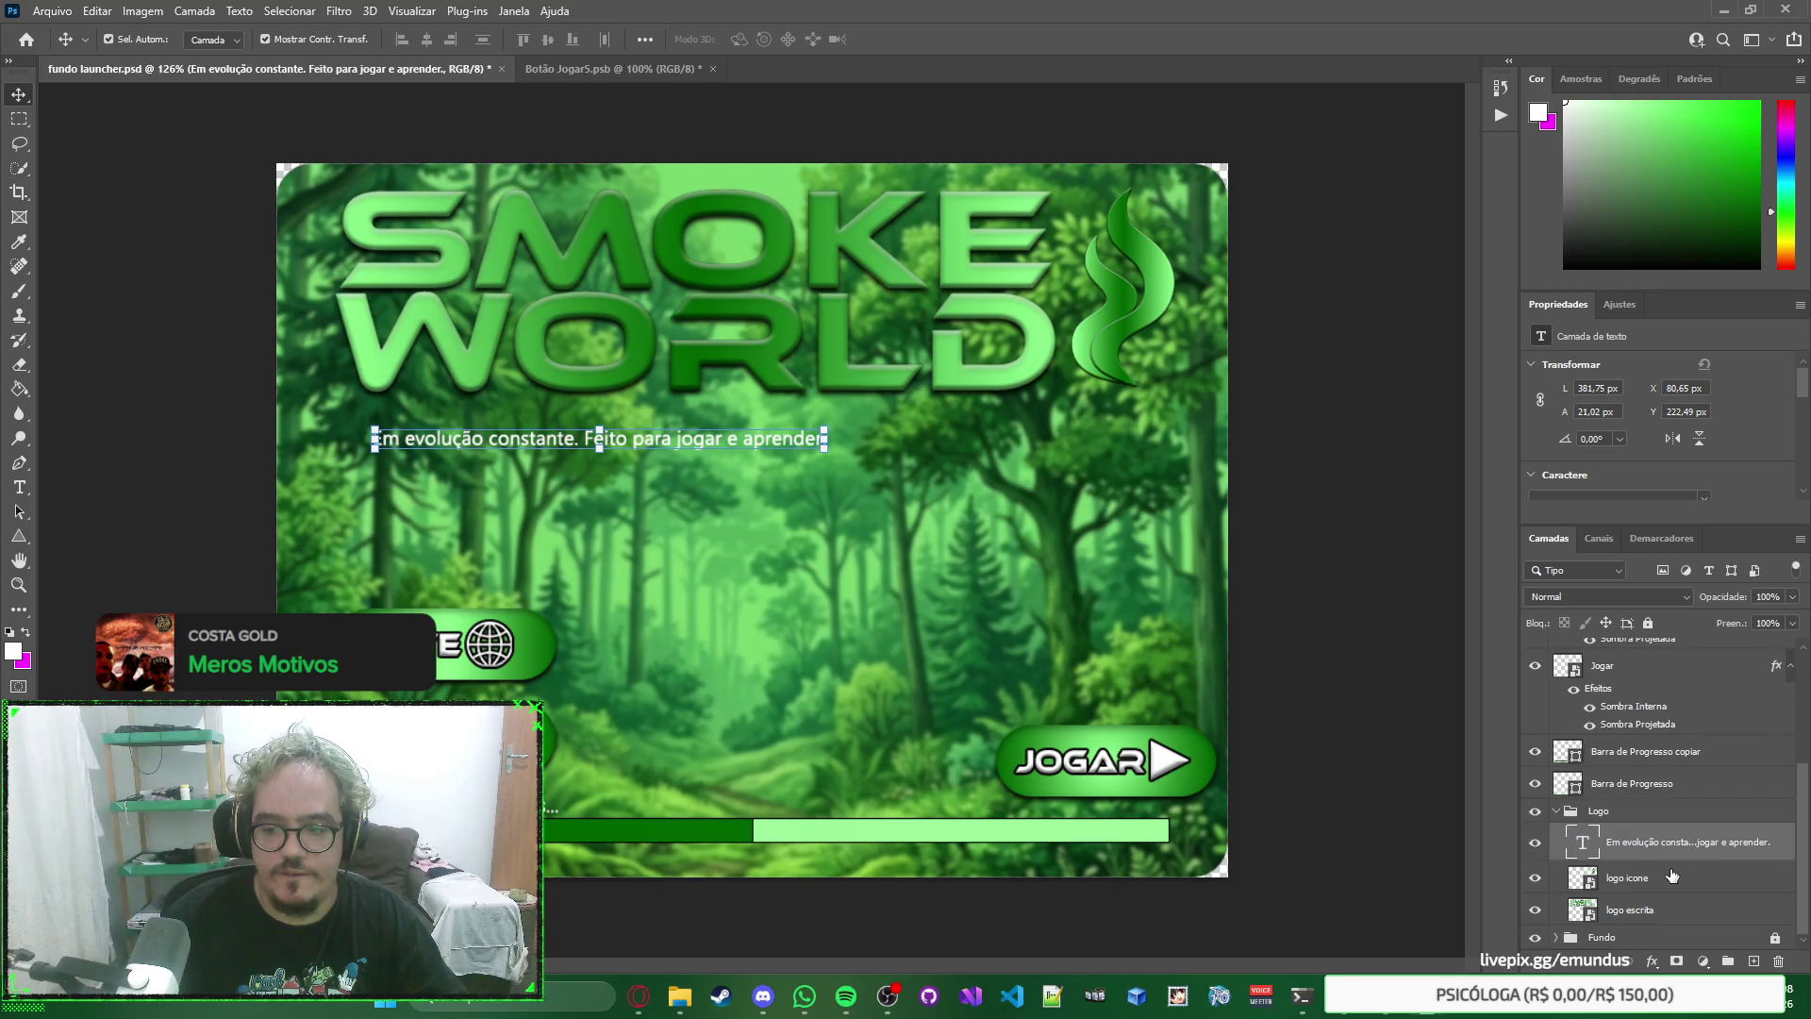
mouse_move(656, 439)
left_mouse_down()
mouse_move(651, 361)
mouse_move(616, 309)
mouse_move(618, 409)
left_mouse_up()
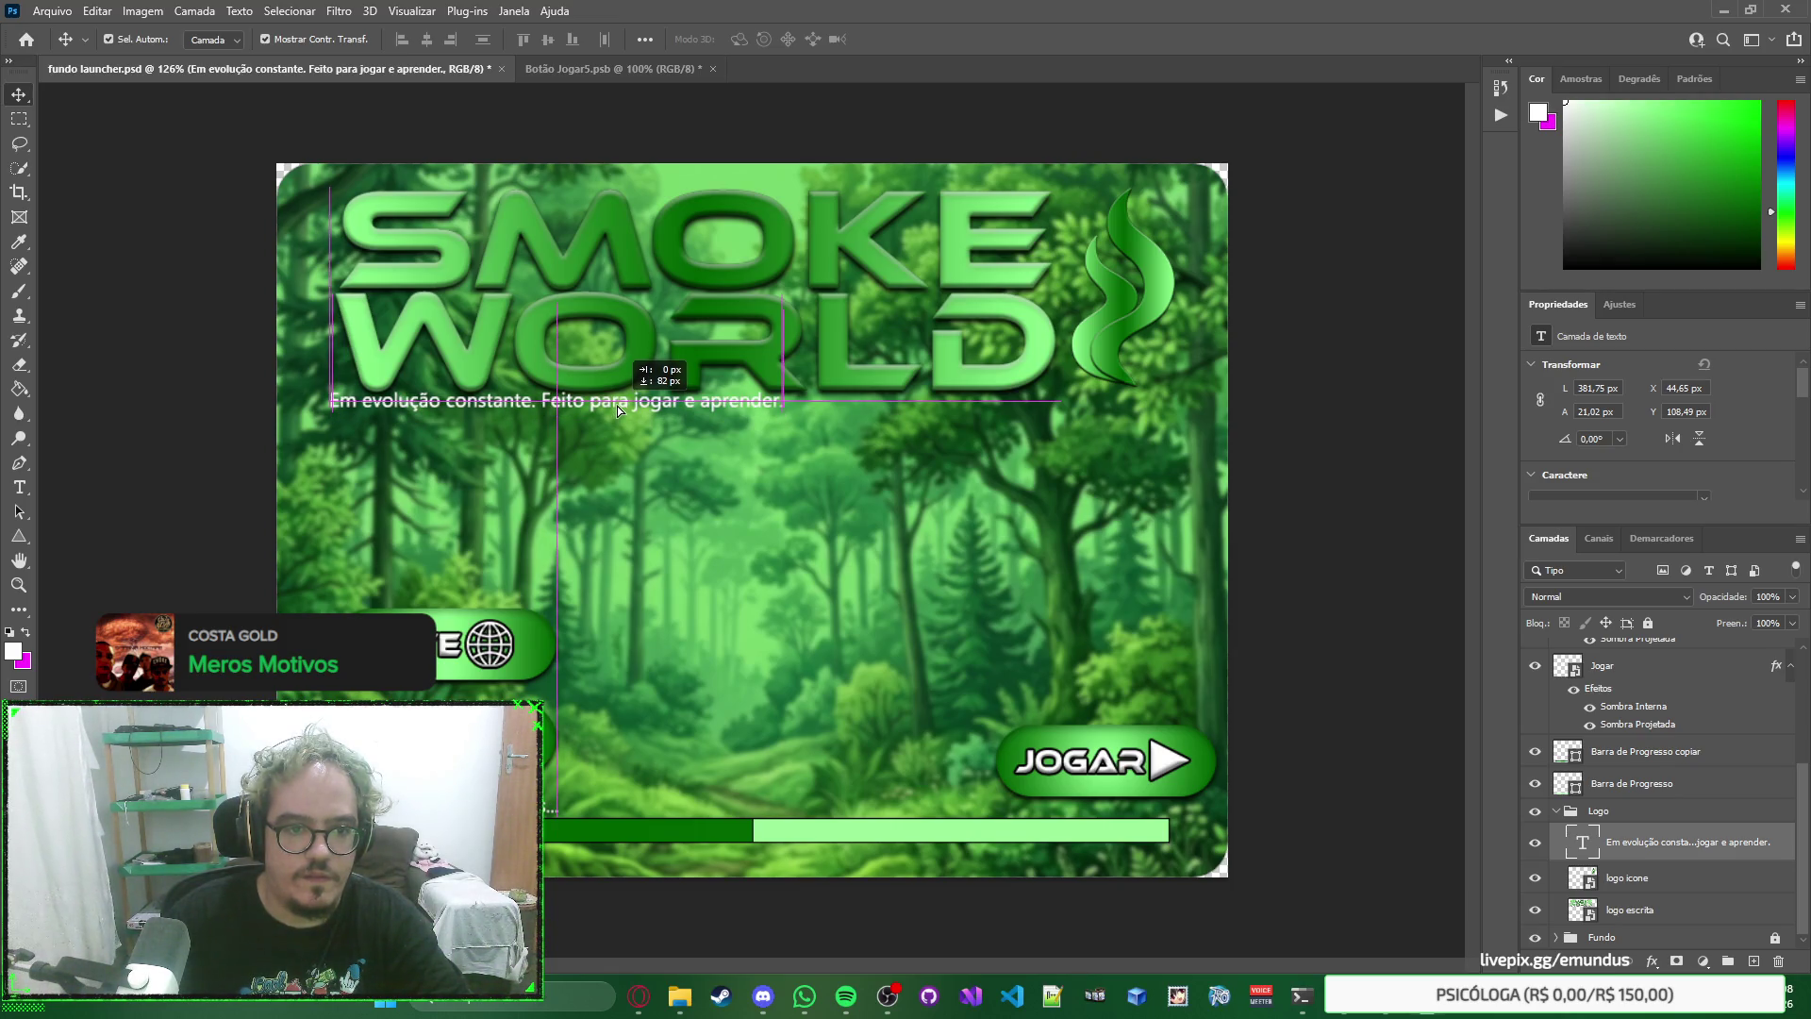
left_click_drag(618, 410, 619, 418)
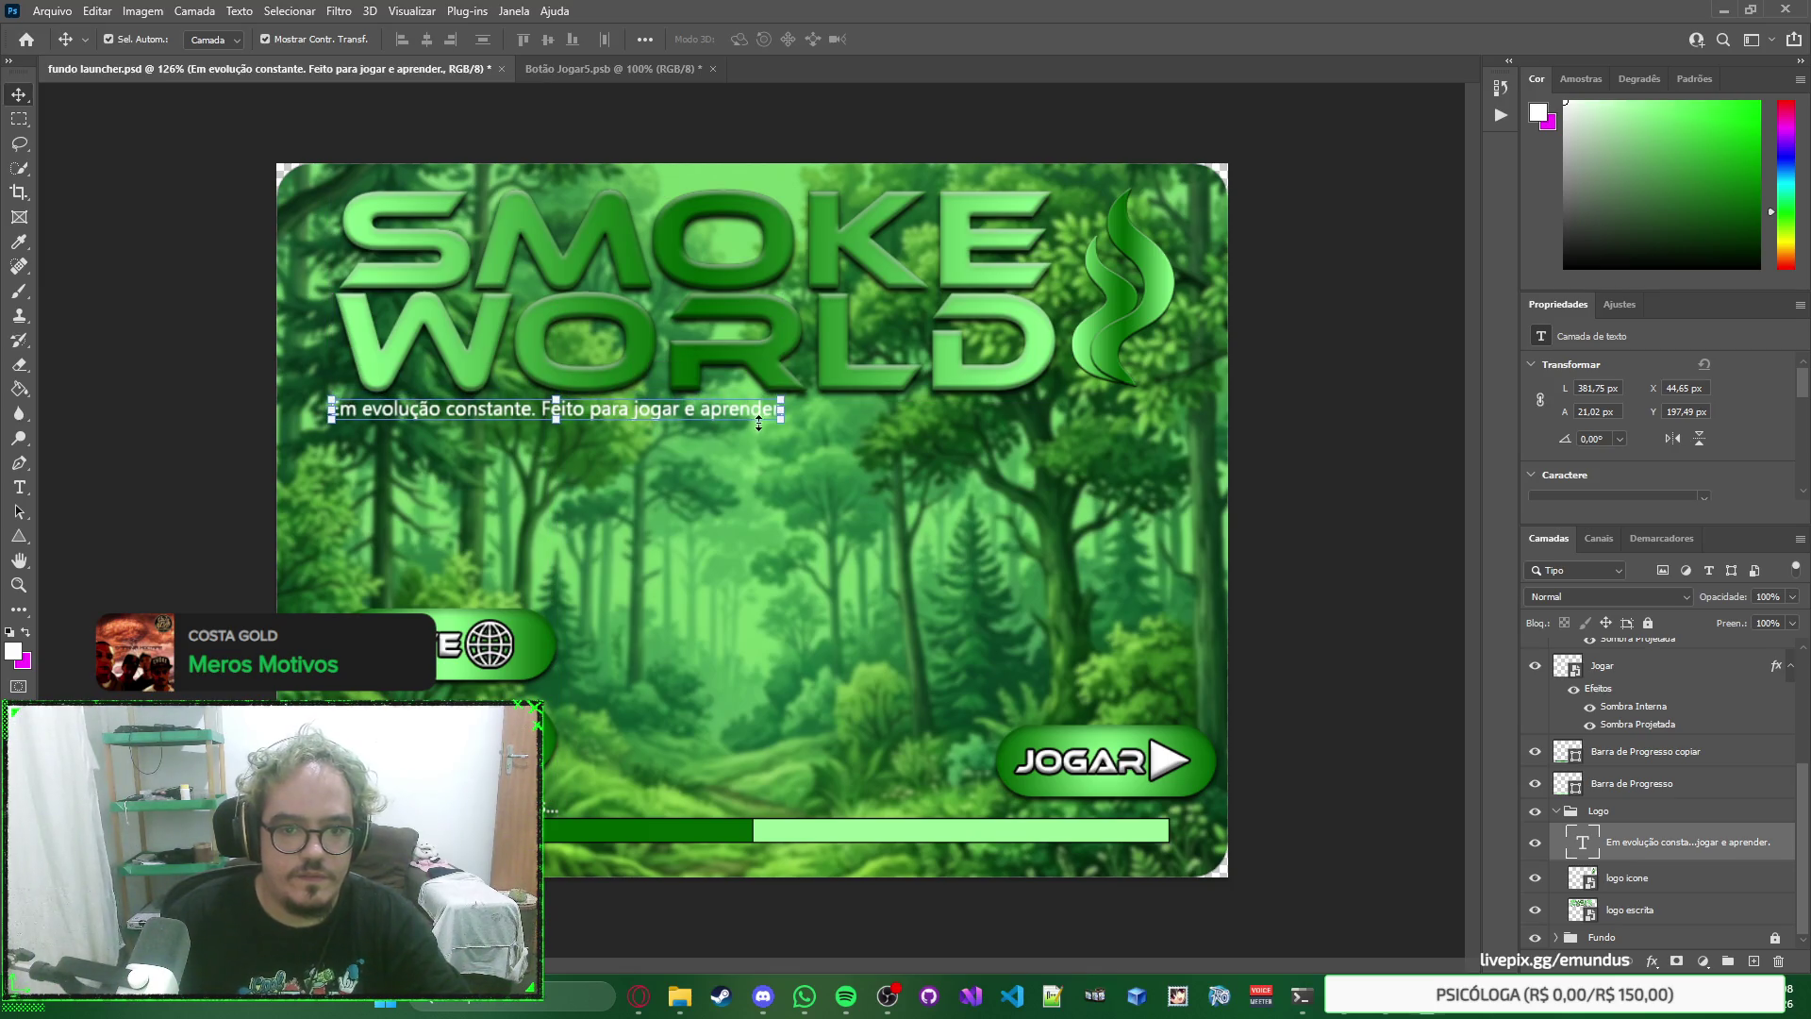
Step: Prefix the tagline with 'Um mundo ' and lowercase the 'E' of 'Em'
double_click(739, 411)
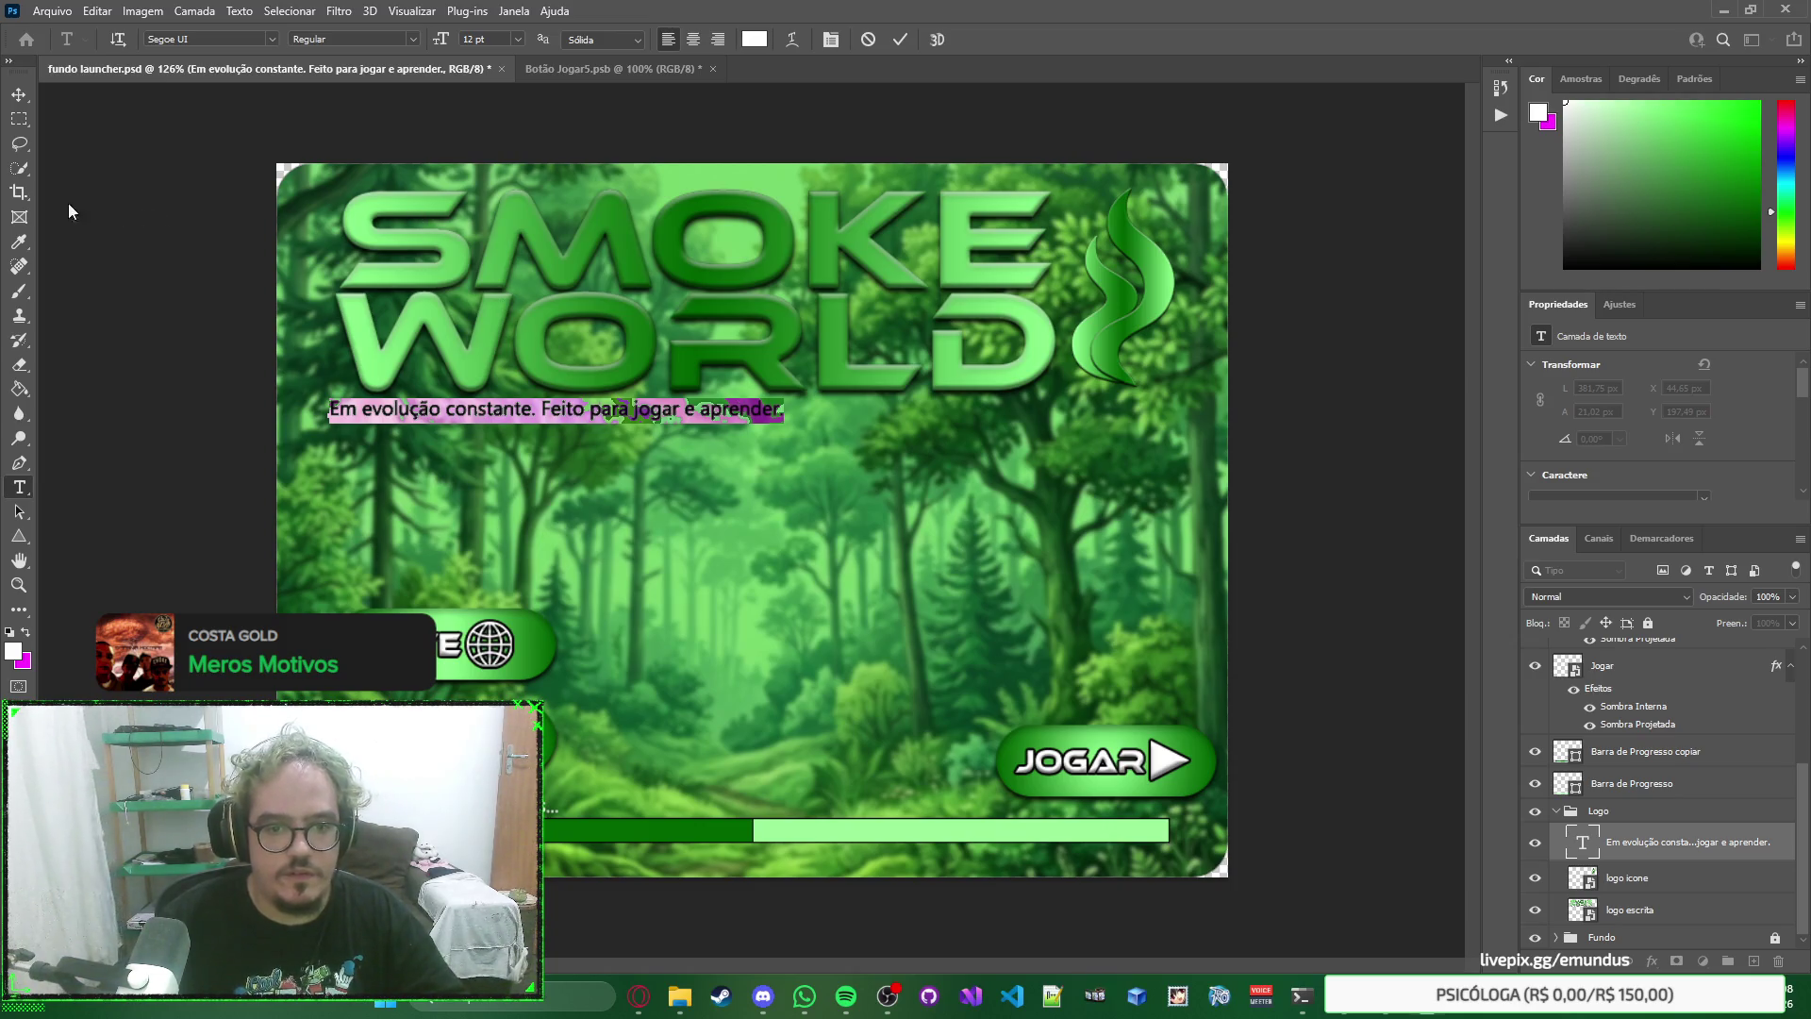
left_click(19, 95)
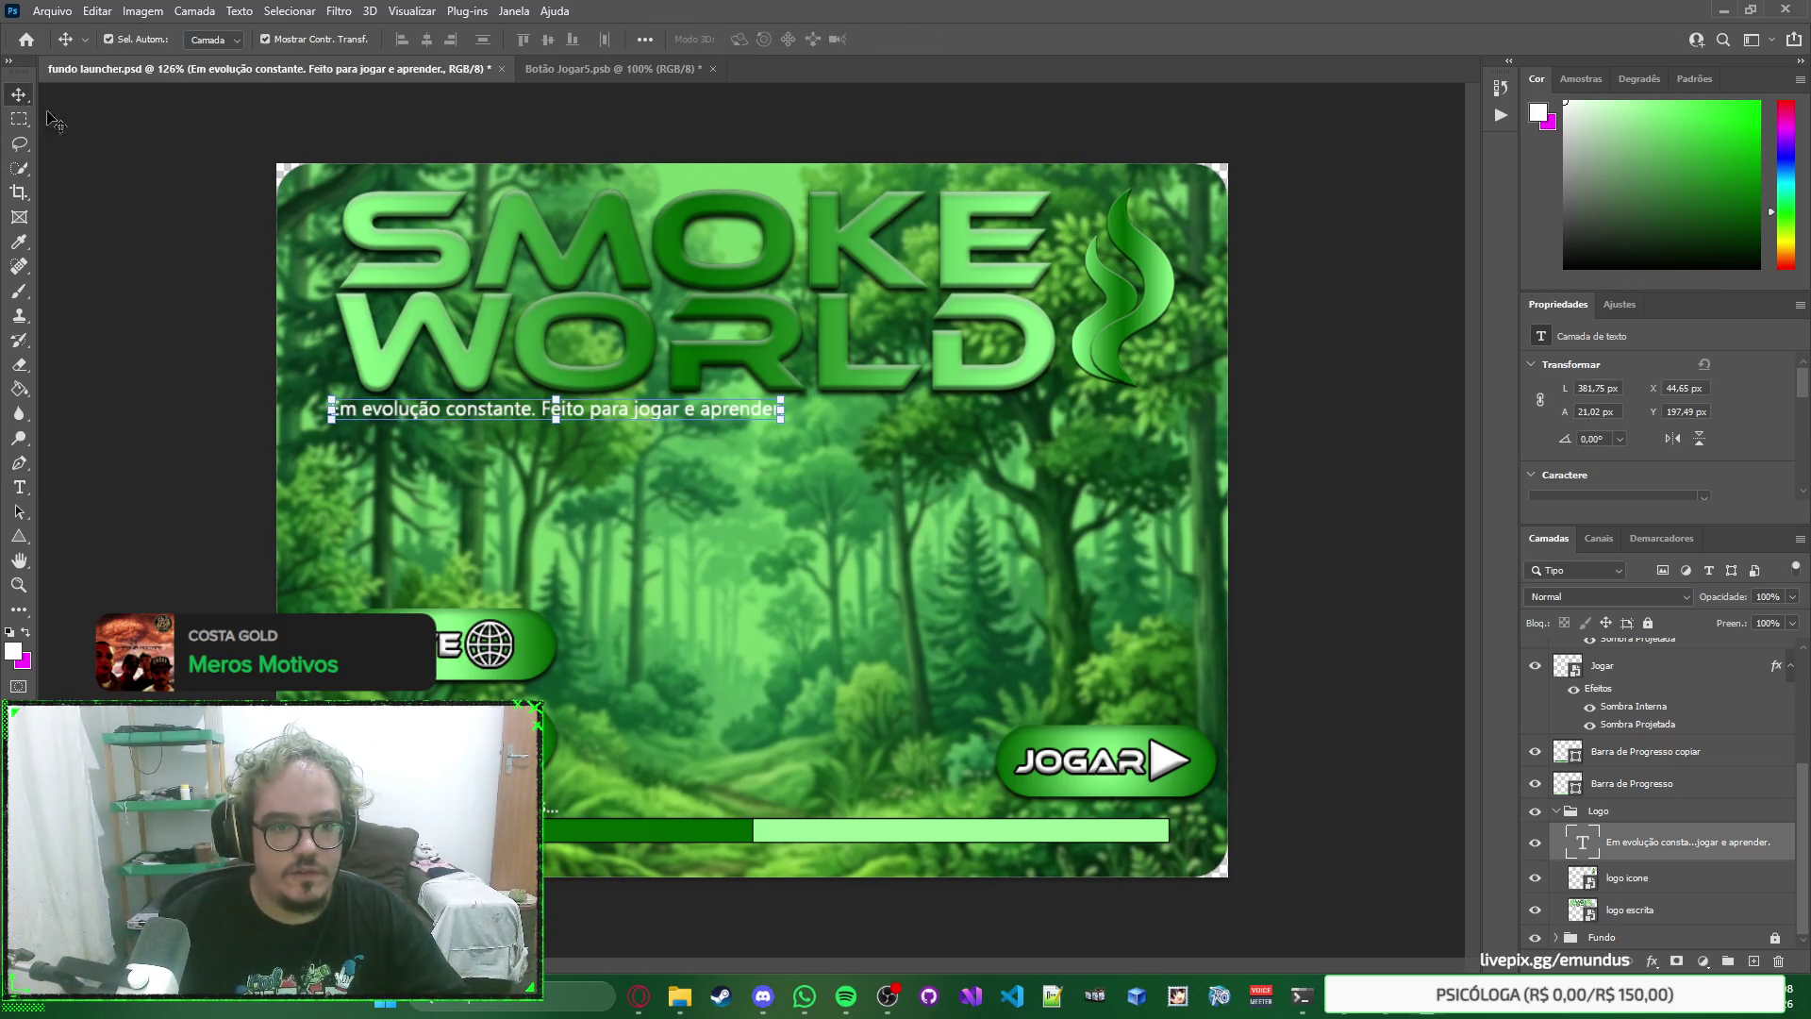
double_click(728, 413)
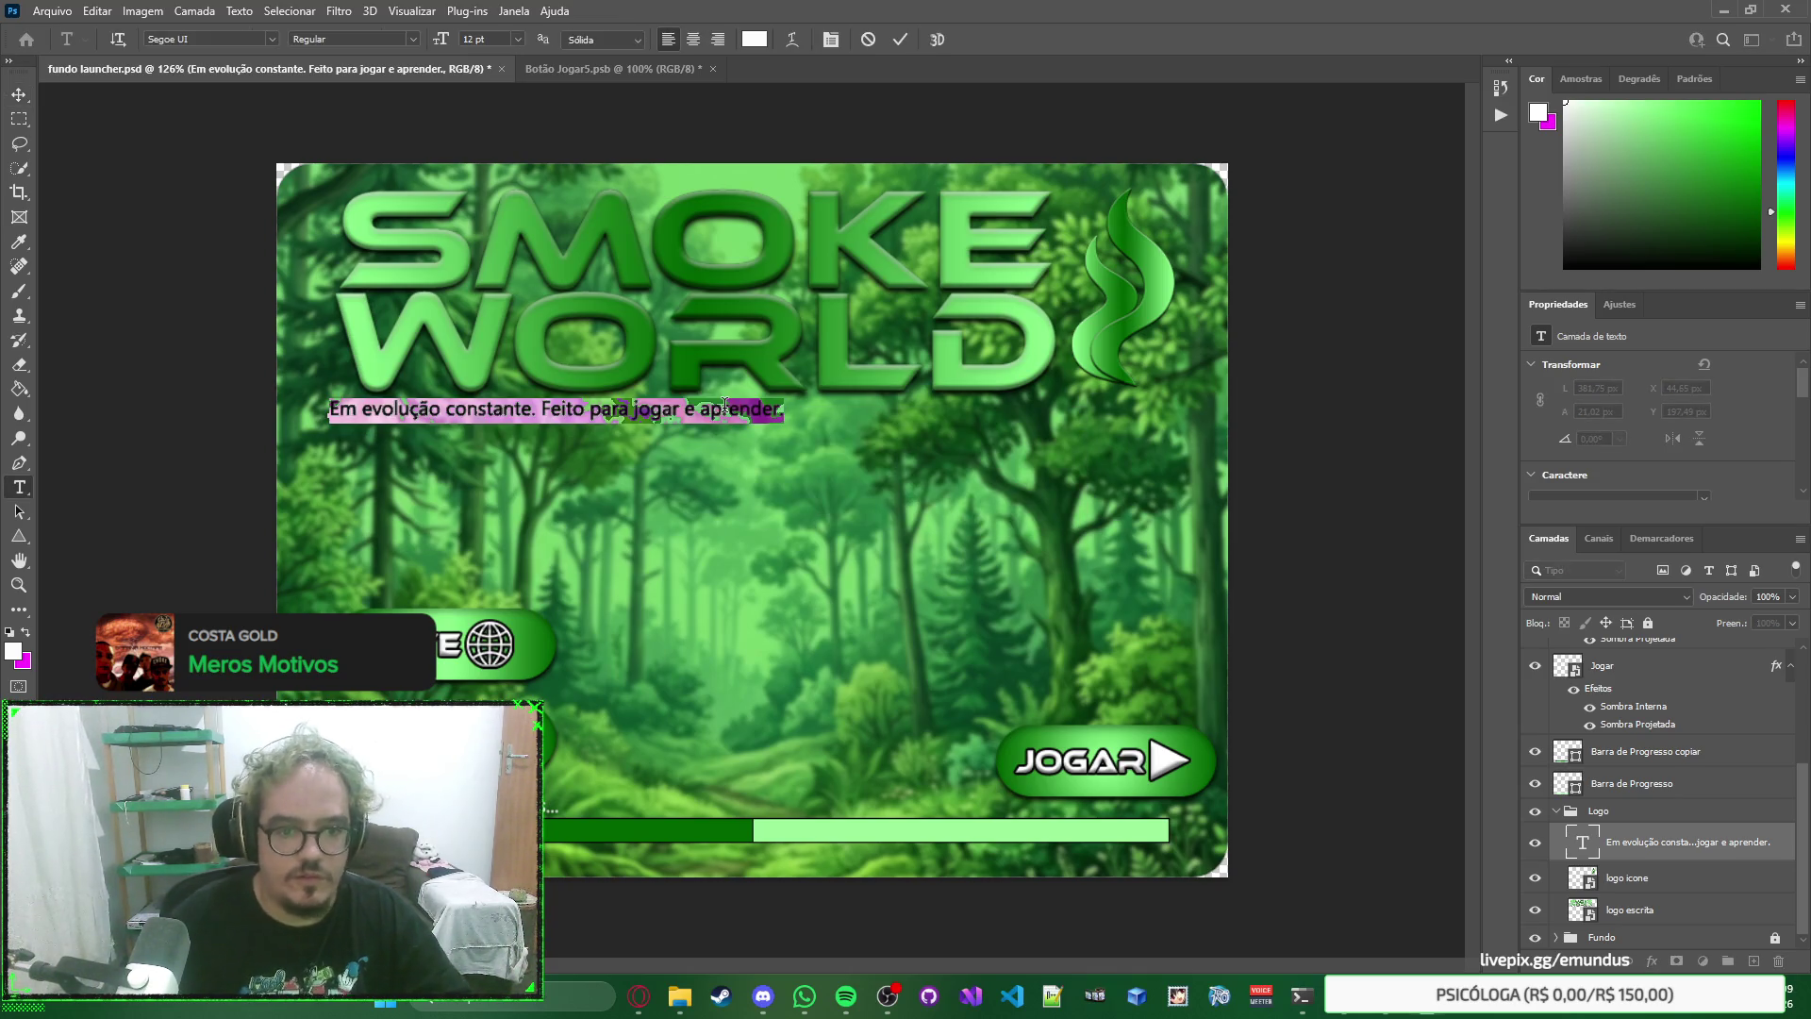
key("Left")
type("Um mundo")
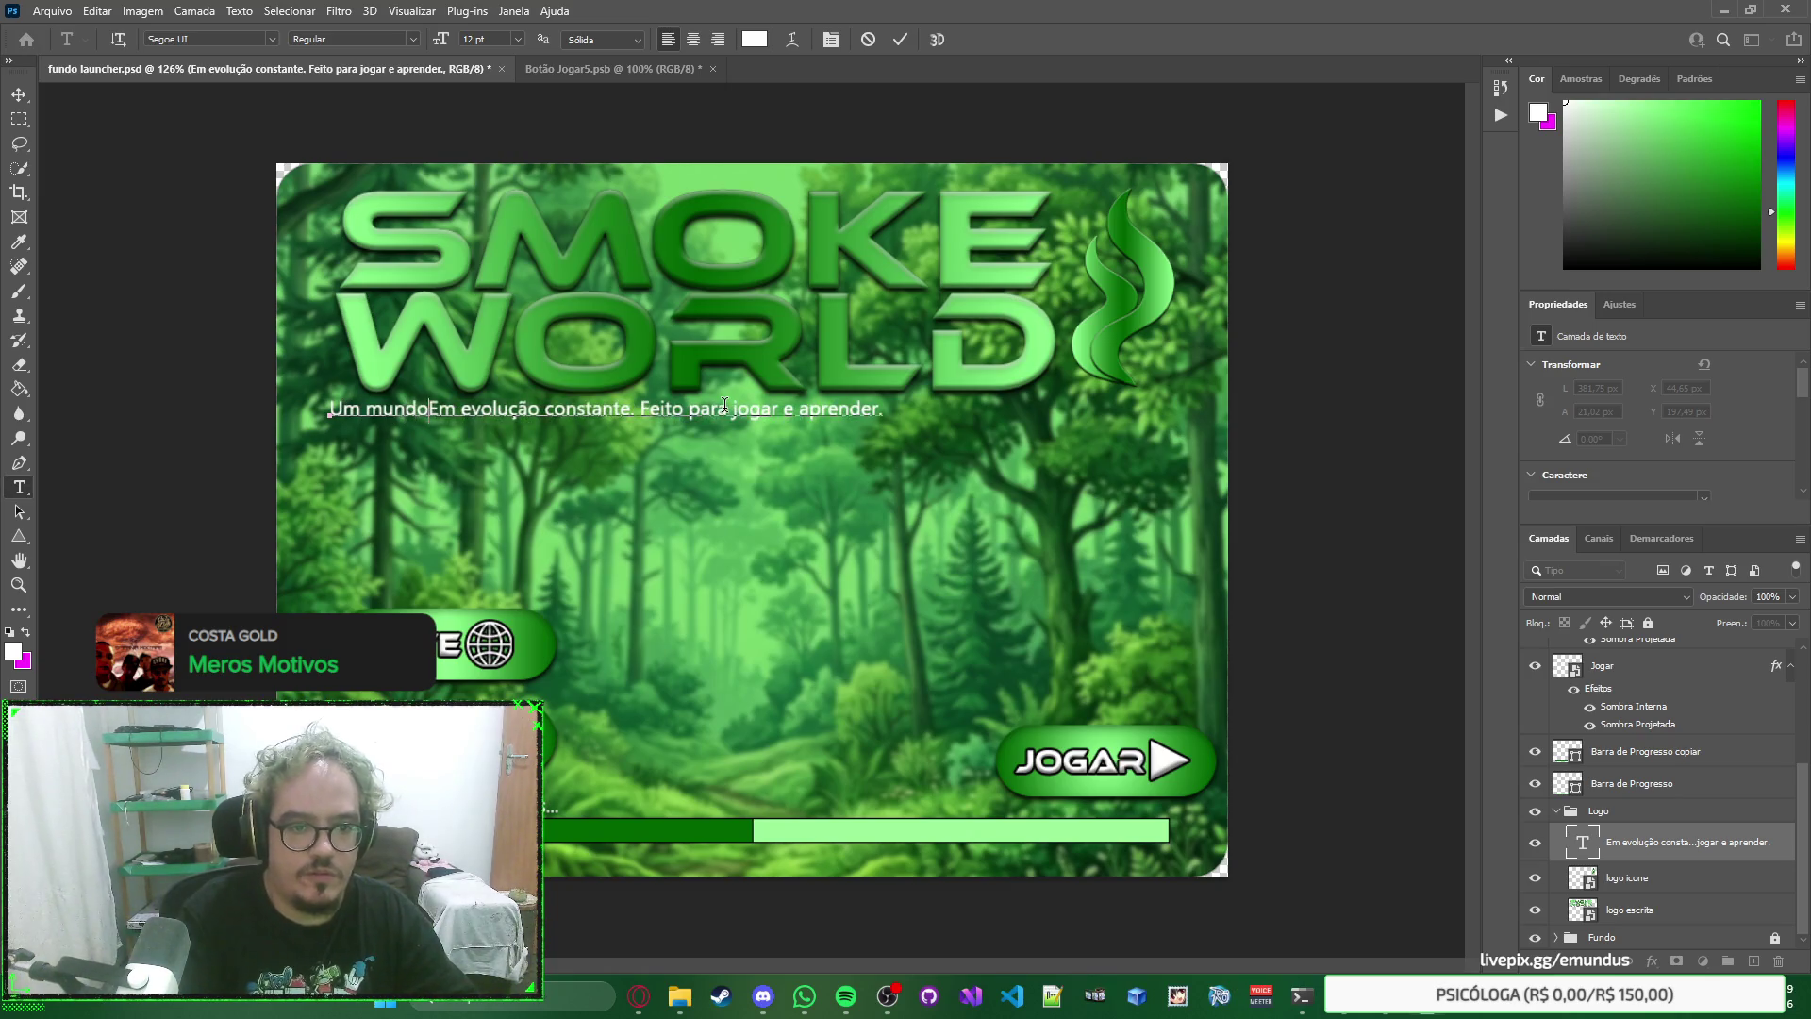
key("Delete")
type("e")
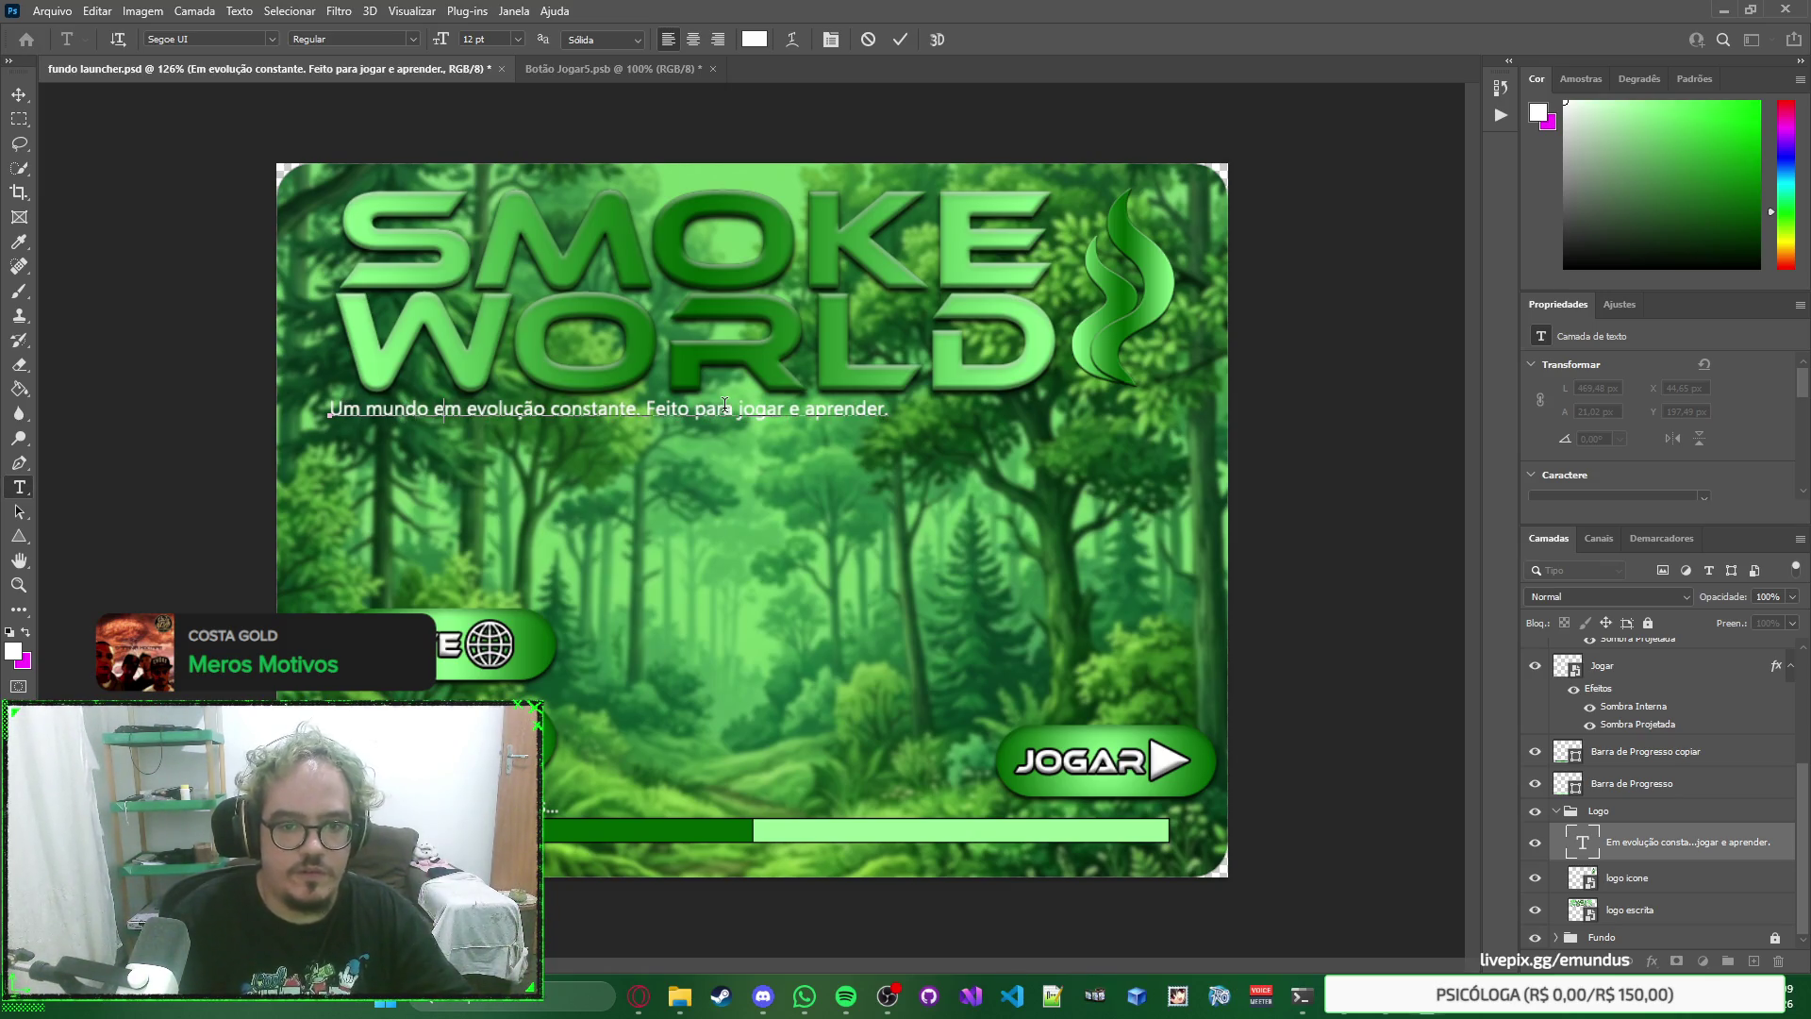
left_click(19, 95)
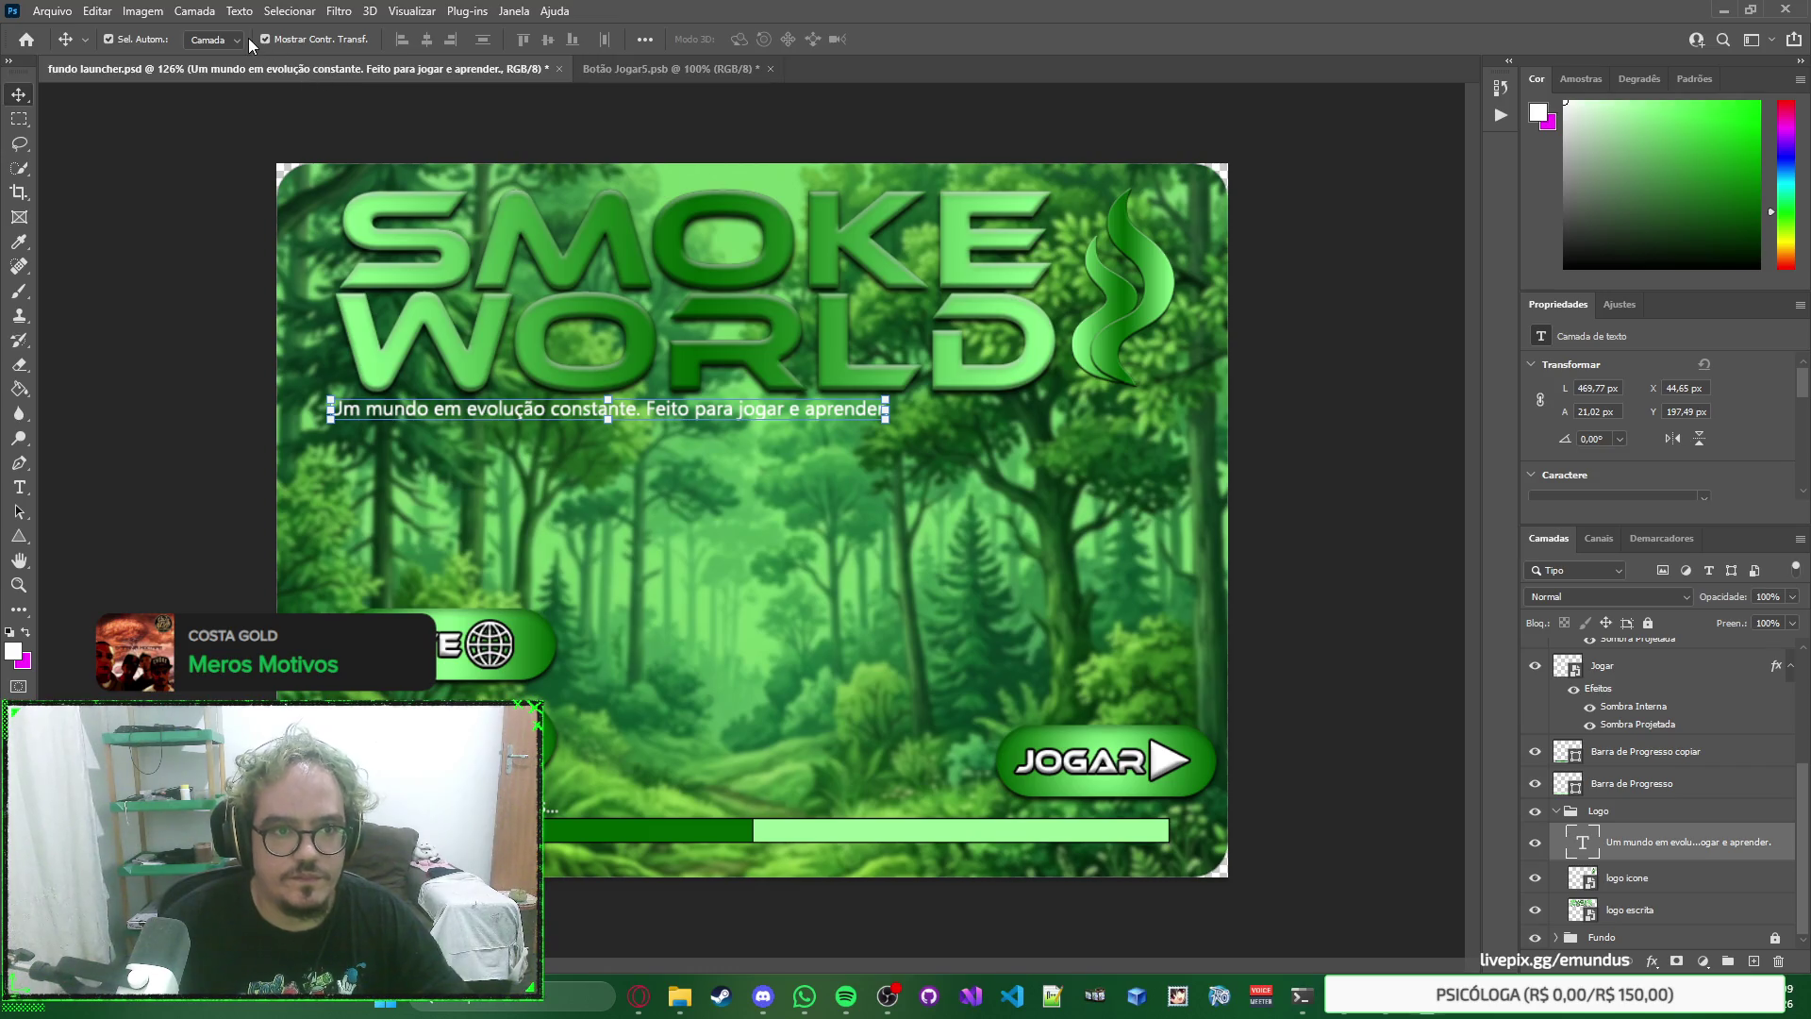
Step: Set the tagline's font style to Bold Italic and shift it to the right
scroll(1741, 396, "down", 2)
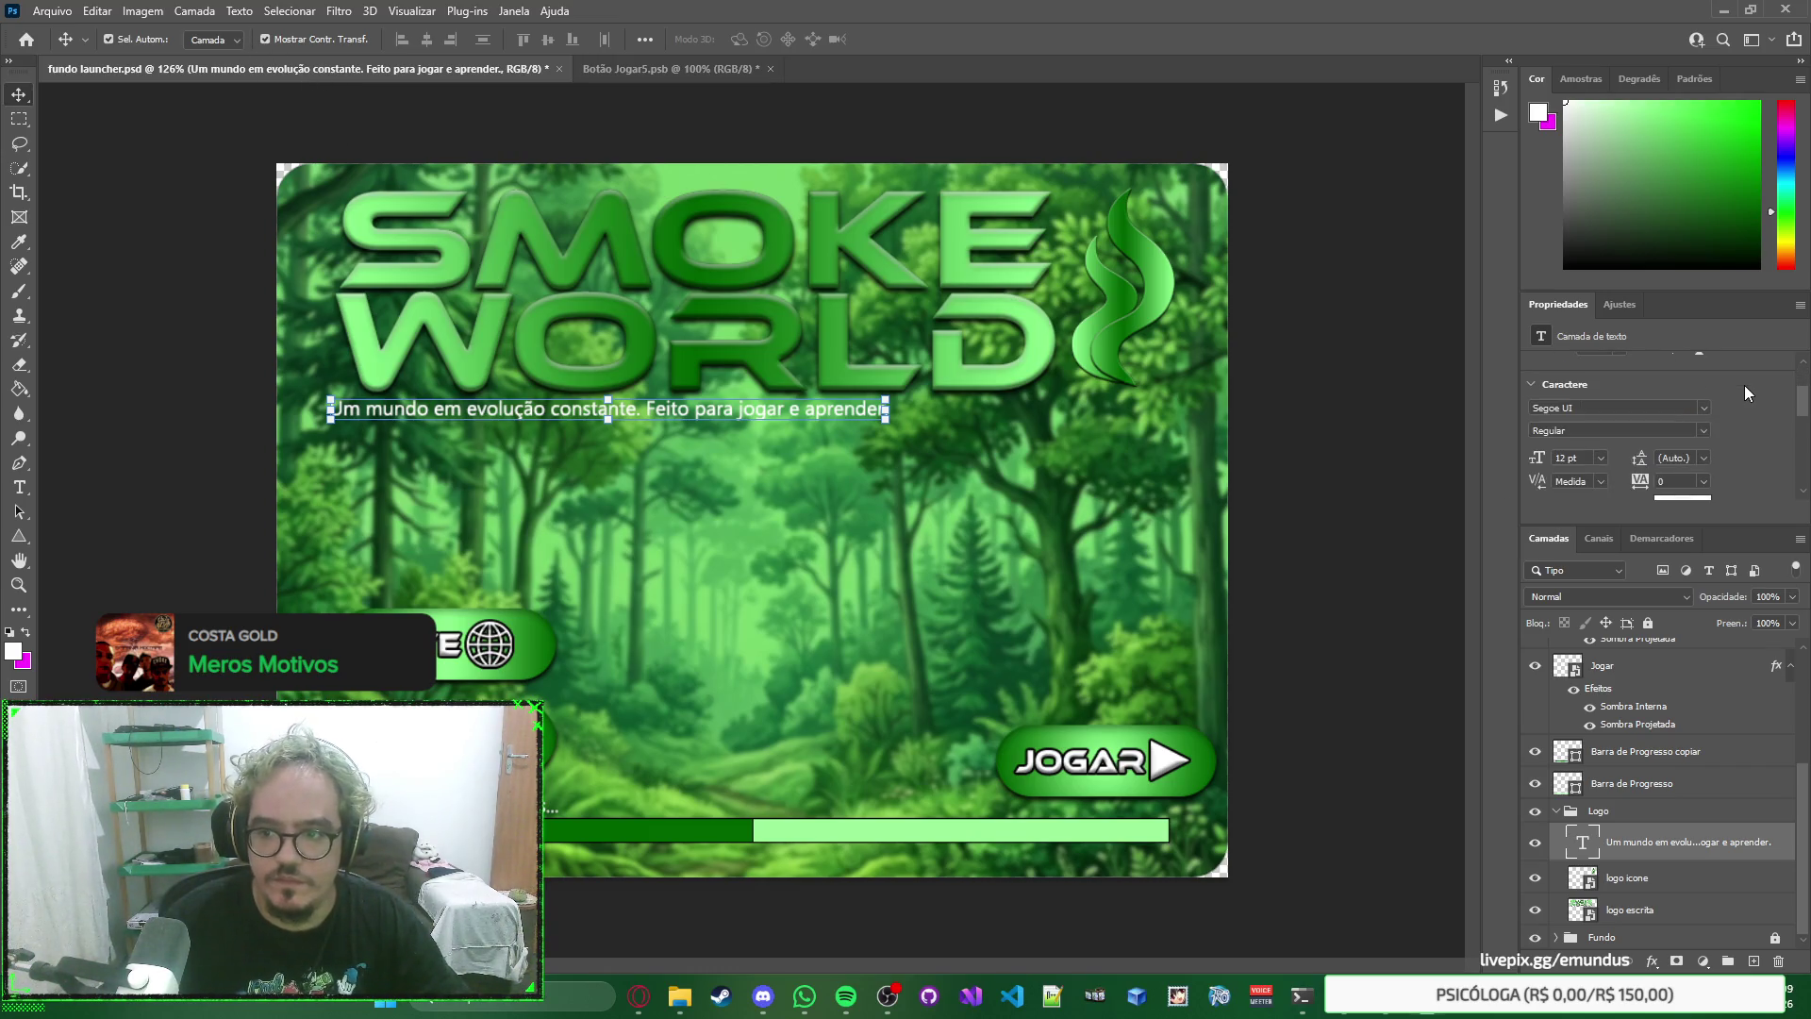
left_click(1701, 431)
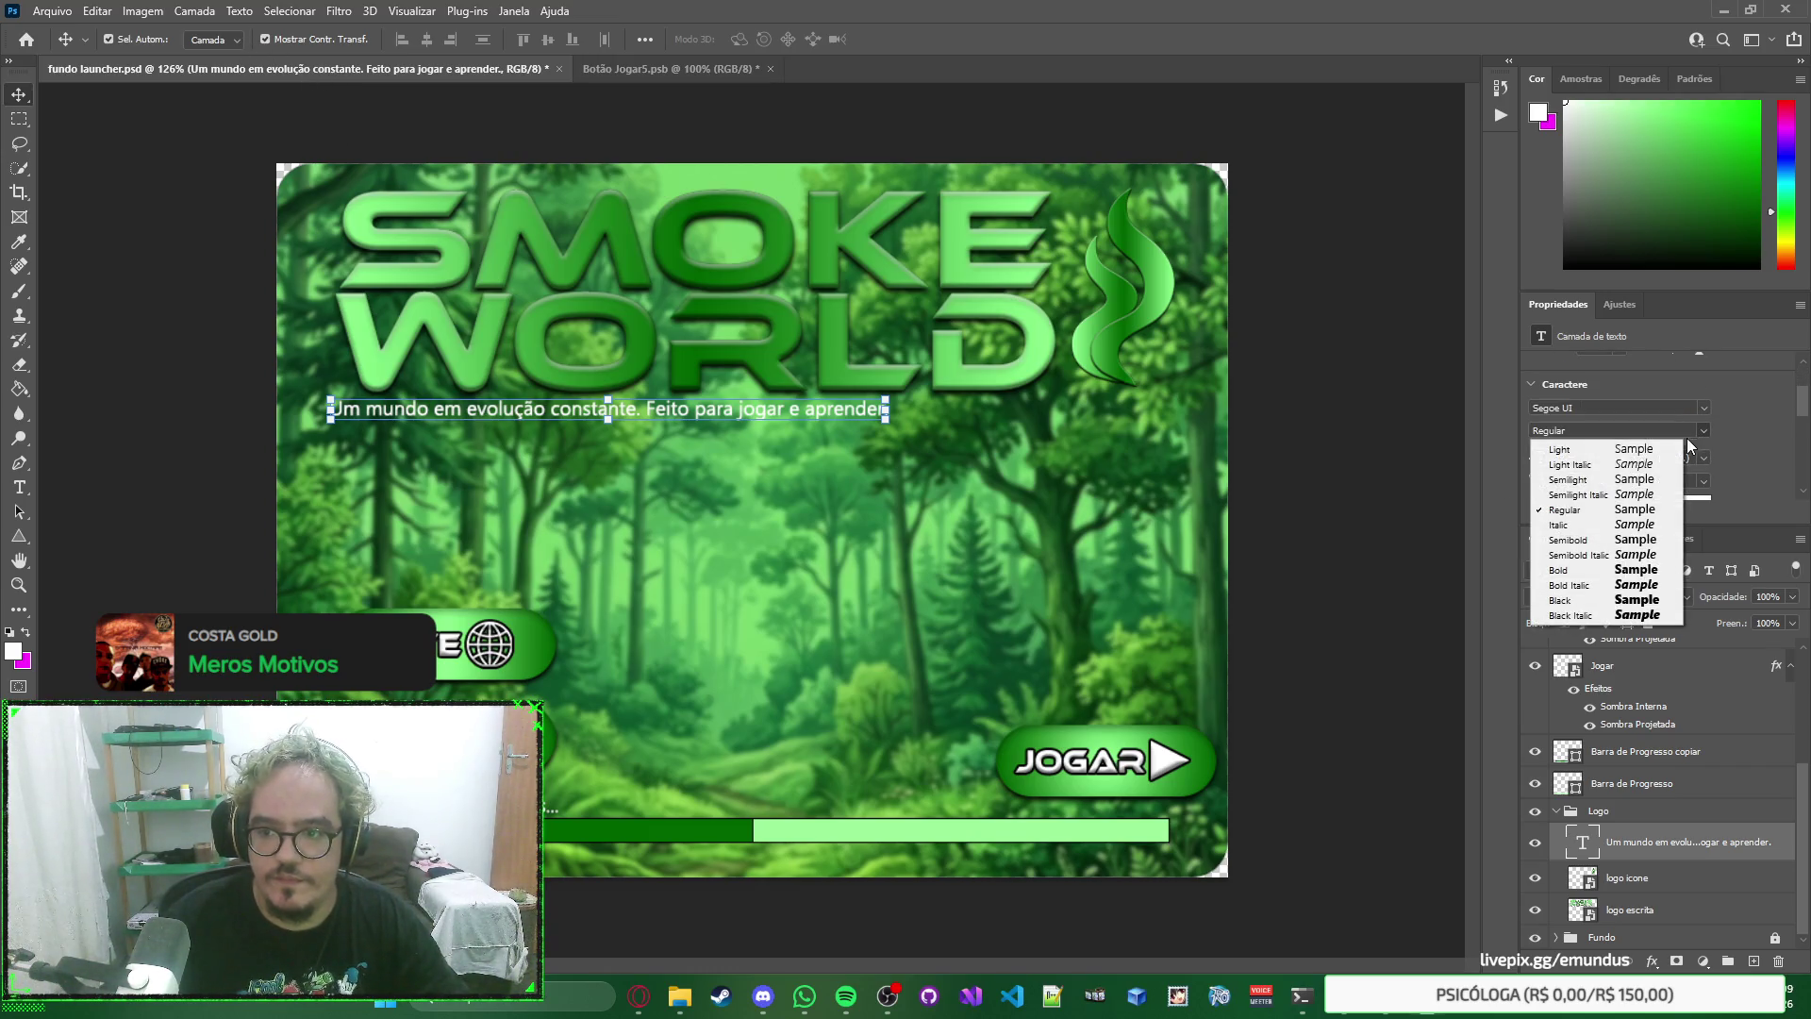
left_click(1611, 587)
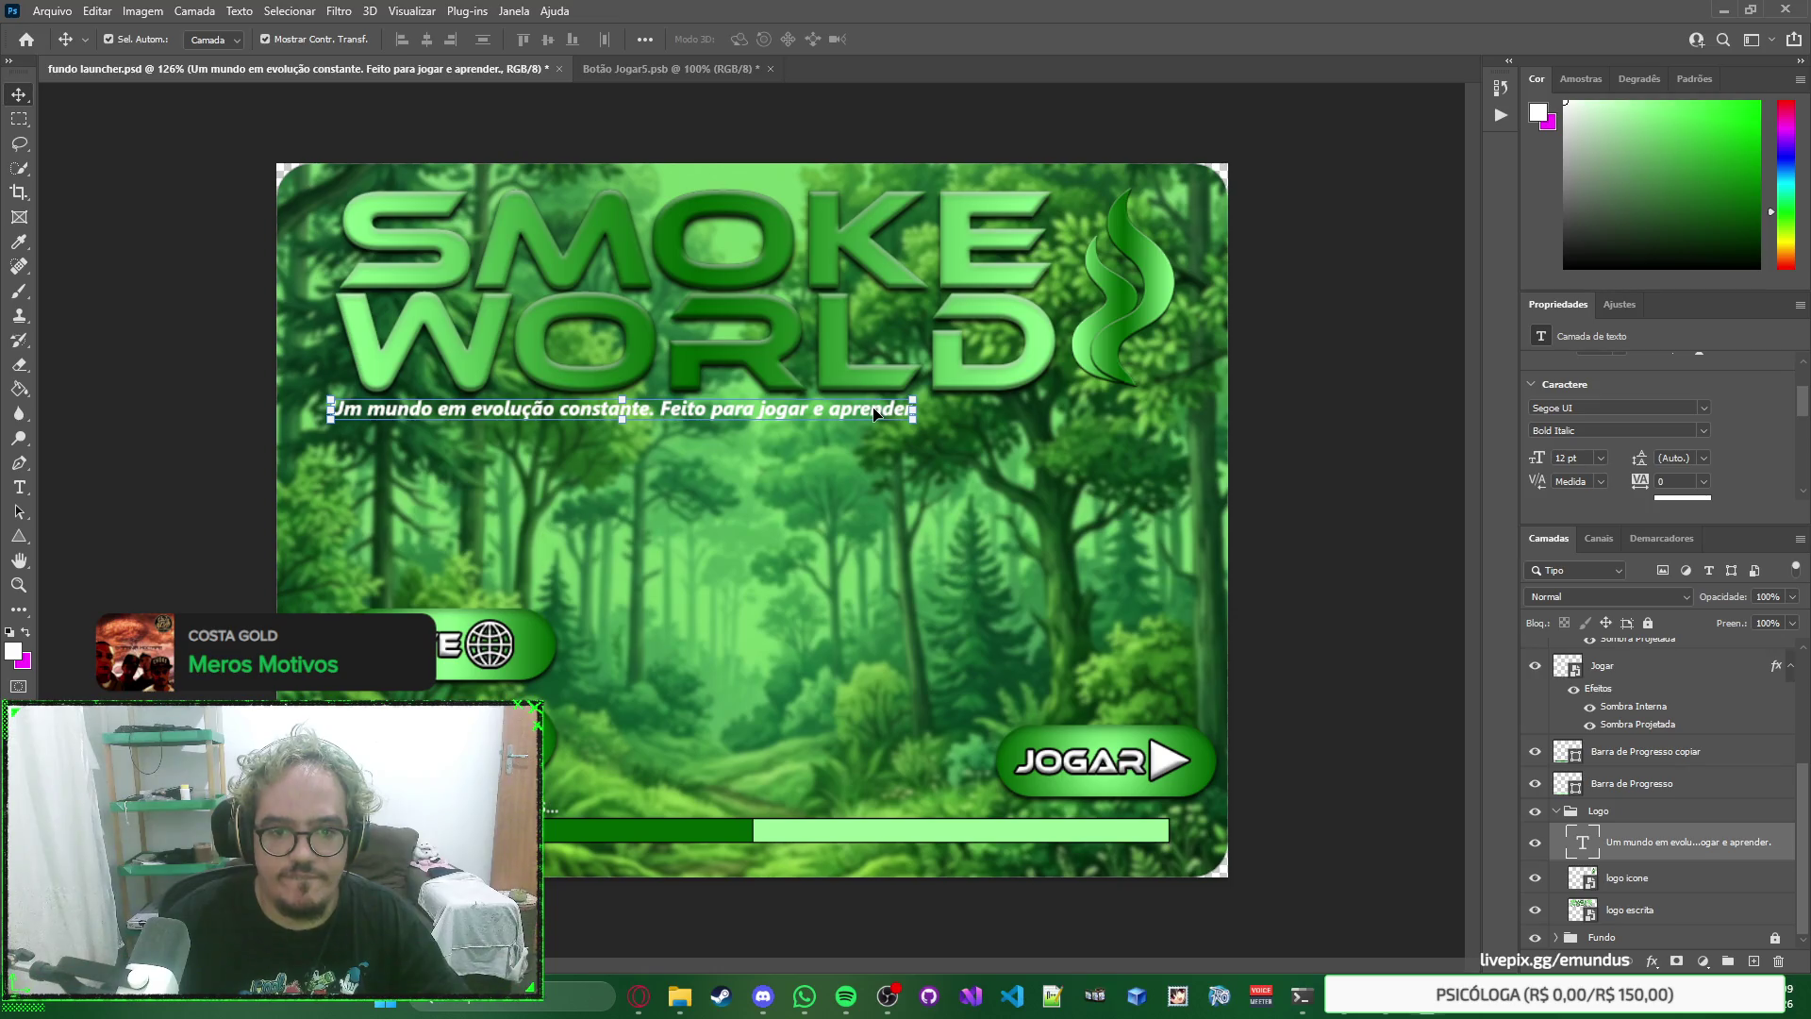
left_click_drag(714, 415, 782, 411)
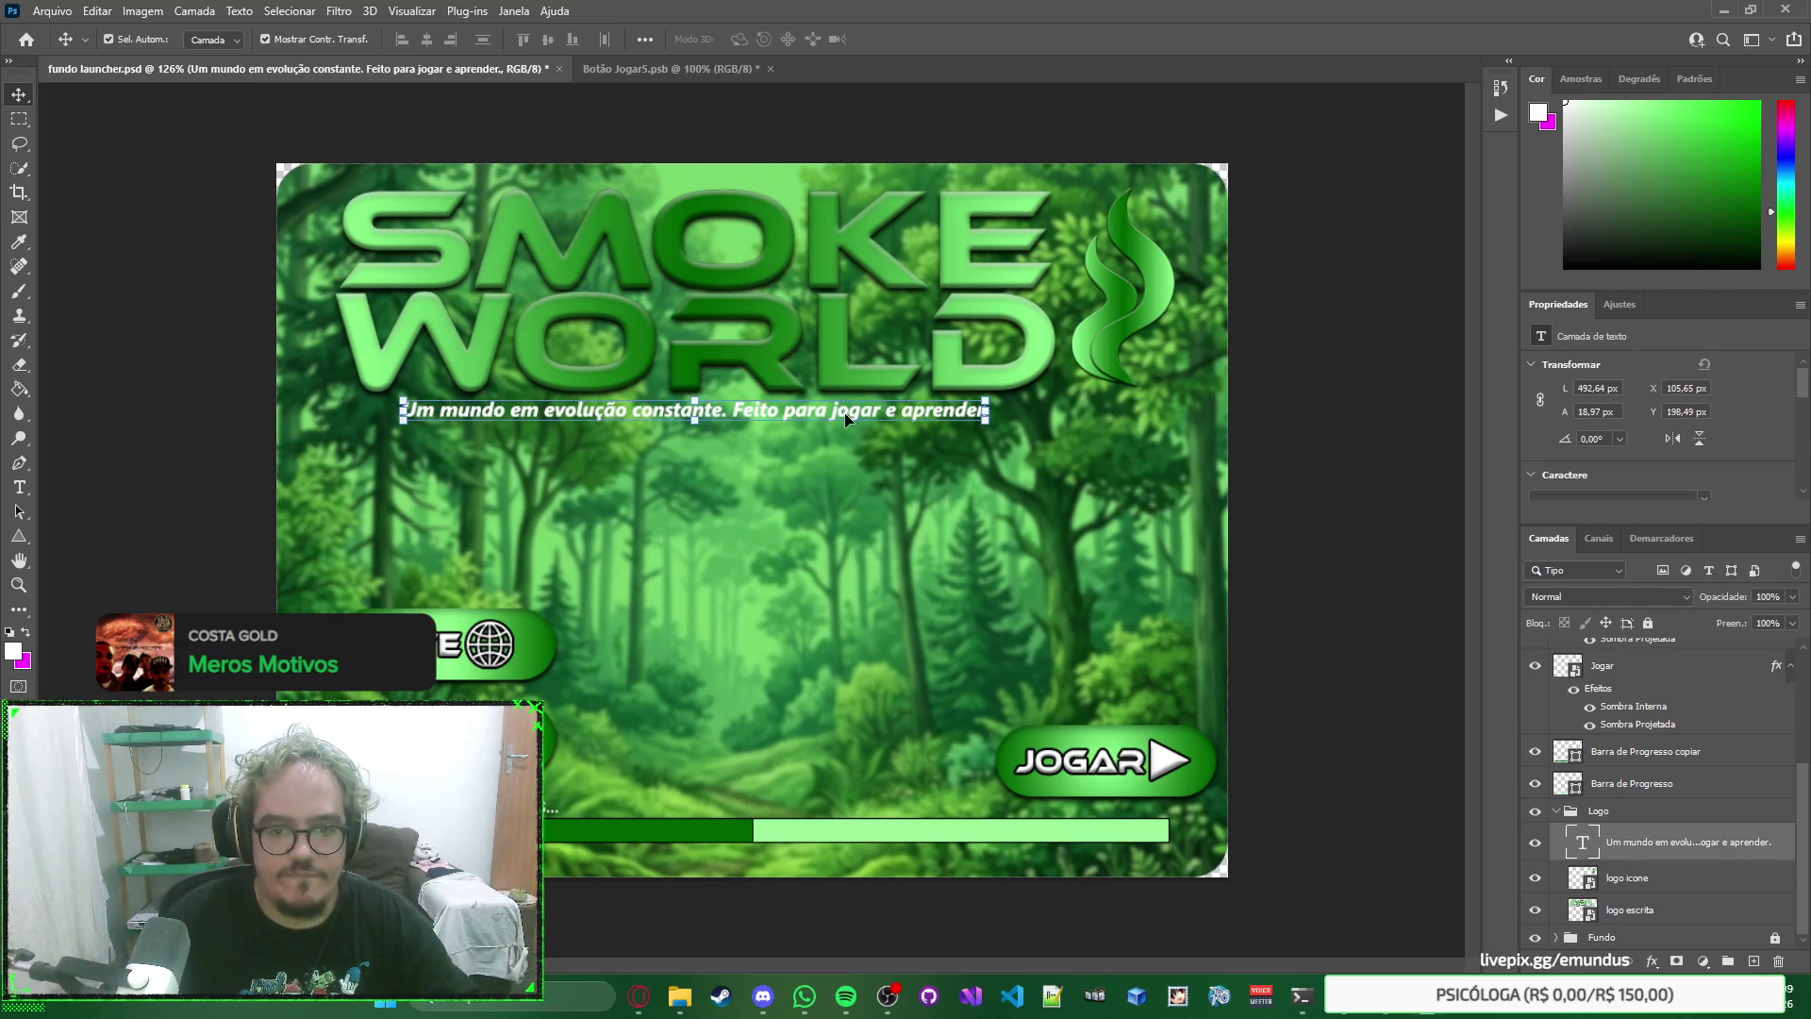
Step: Centre-align the tagline text and centre it horizontally on the canvas
scroll(1755, 415, "down", 2)
scroll(1753, 409, "down", 2)
left_click(1563, 482)
left_click_drag(560, 419, 852, 411)
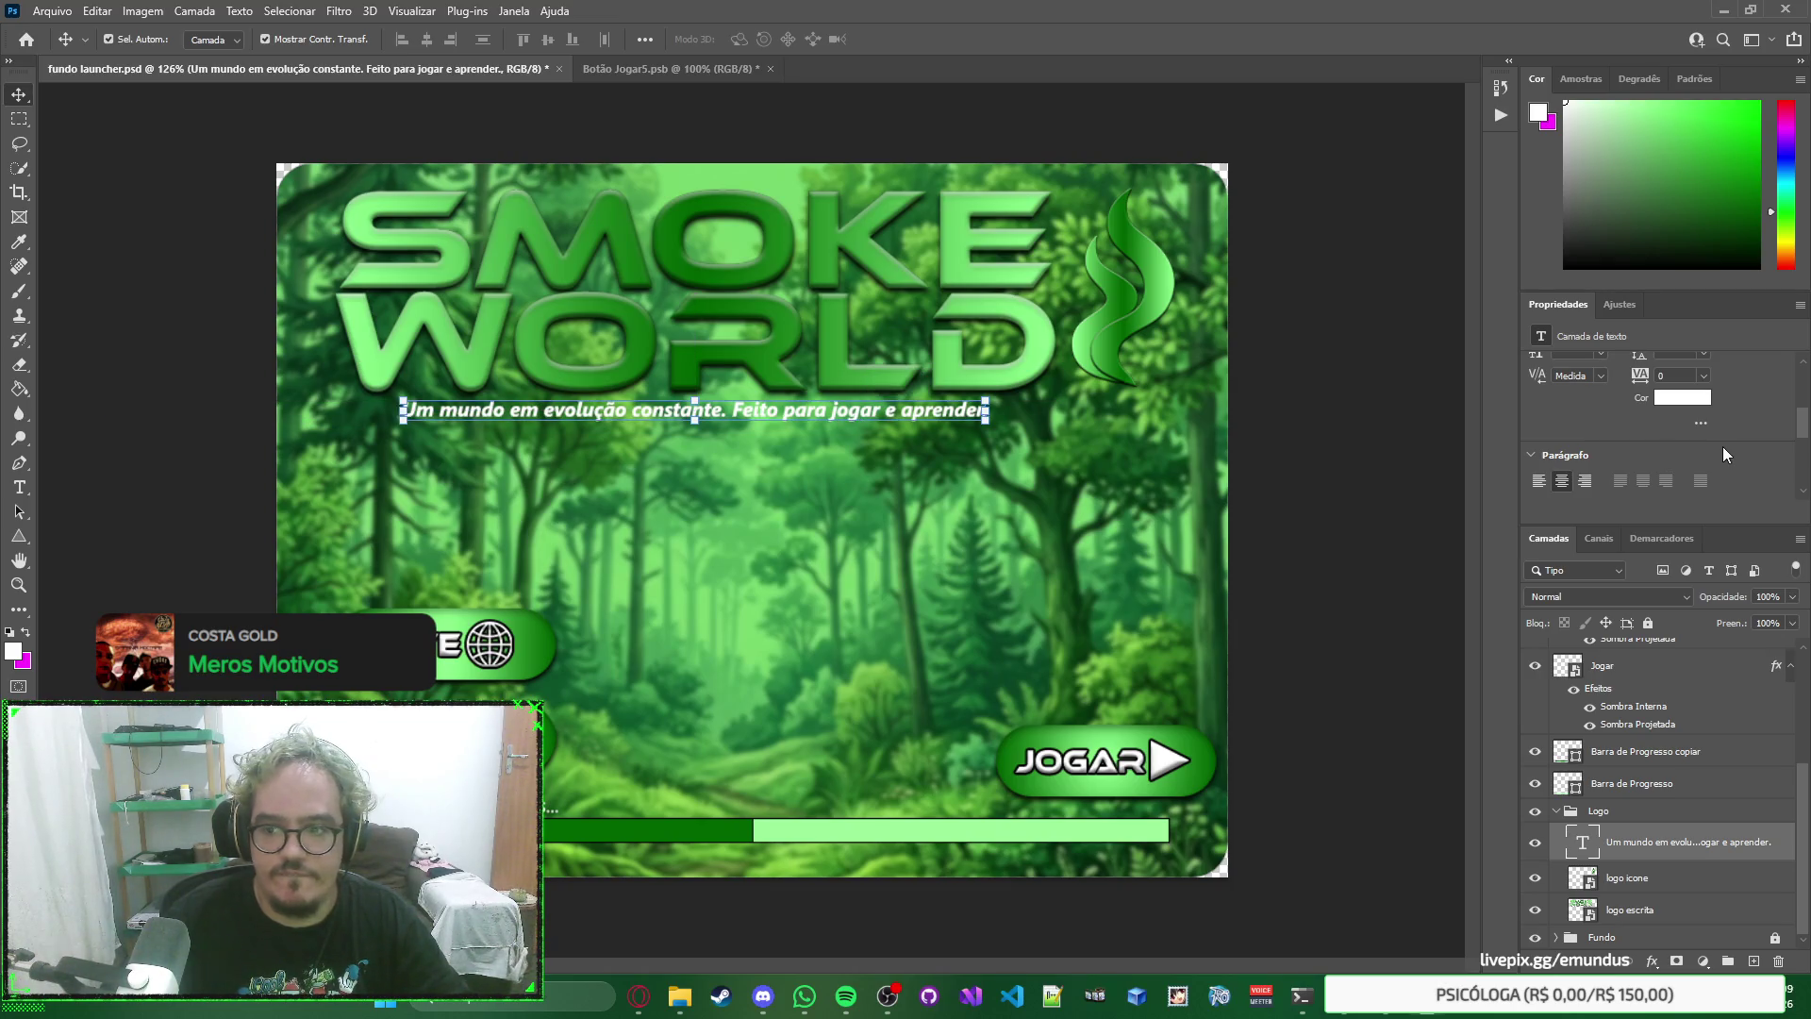
Step: Set the tagline's font size to 14 pt and deselect the layer
scroll(1746, 436, "up", 1)
scroll(1746, 436, "up", 1)
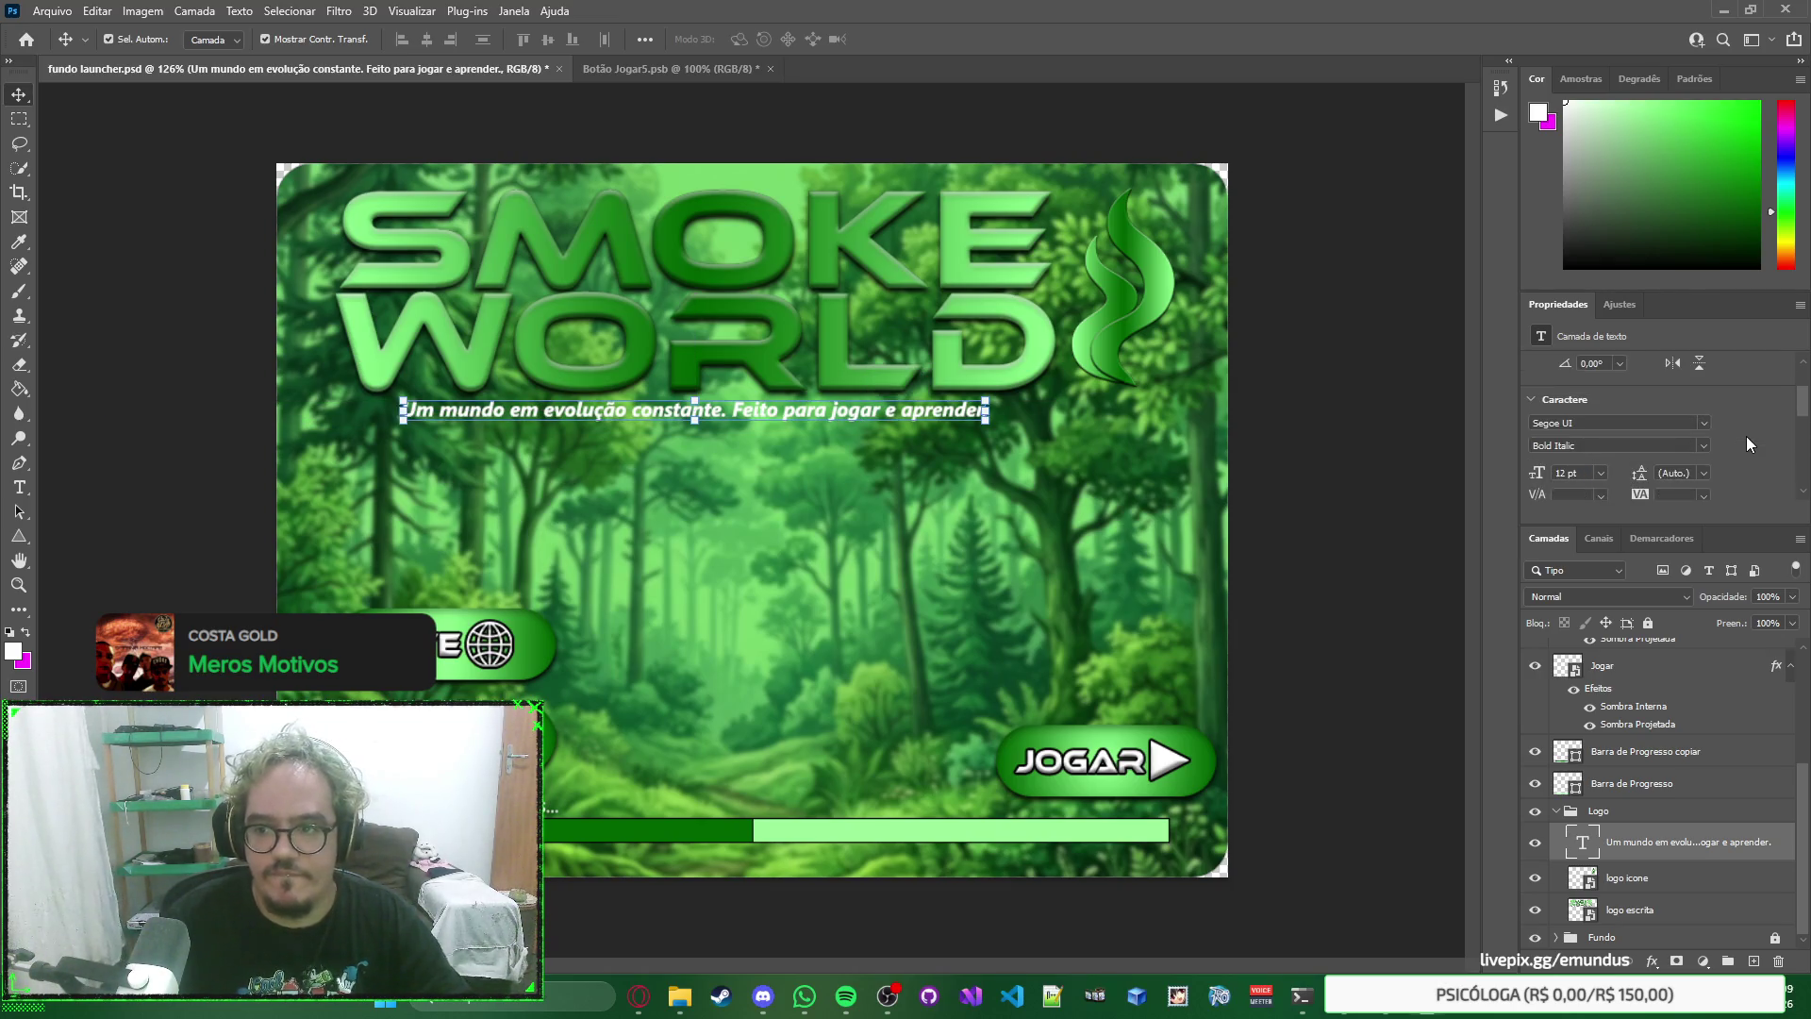
scroll(1746, 435, "down", 1)
scroll(1747, 434, "down", 1)
scroll(1746, 434, "down", 1)
scroll(1746, 434, "up", 2)
scroll(1746, 434, "up", 2)
scroll(1747, 434, "up", 1)
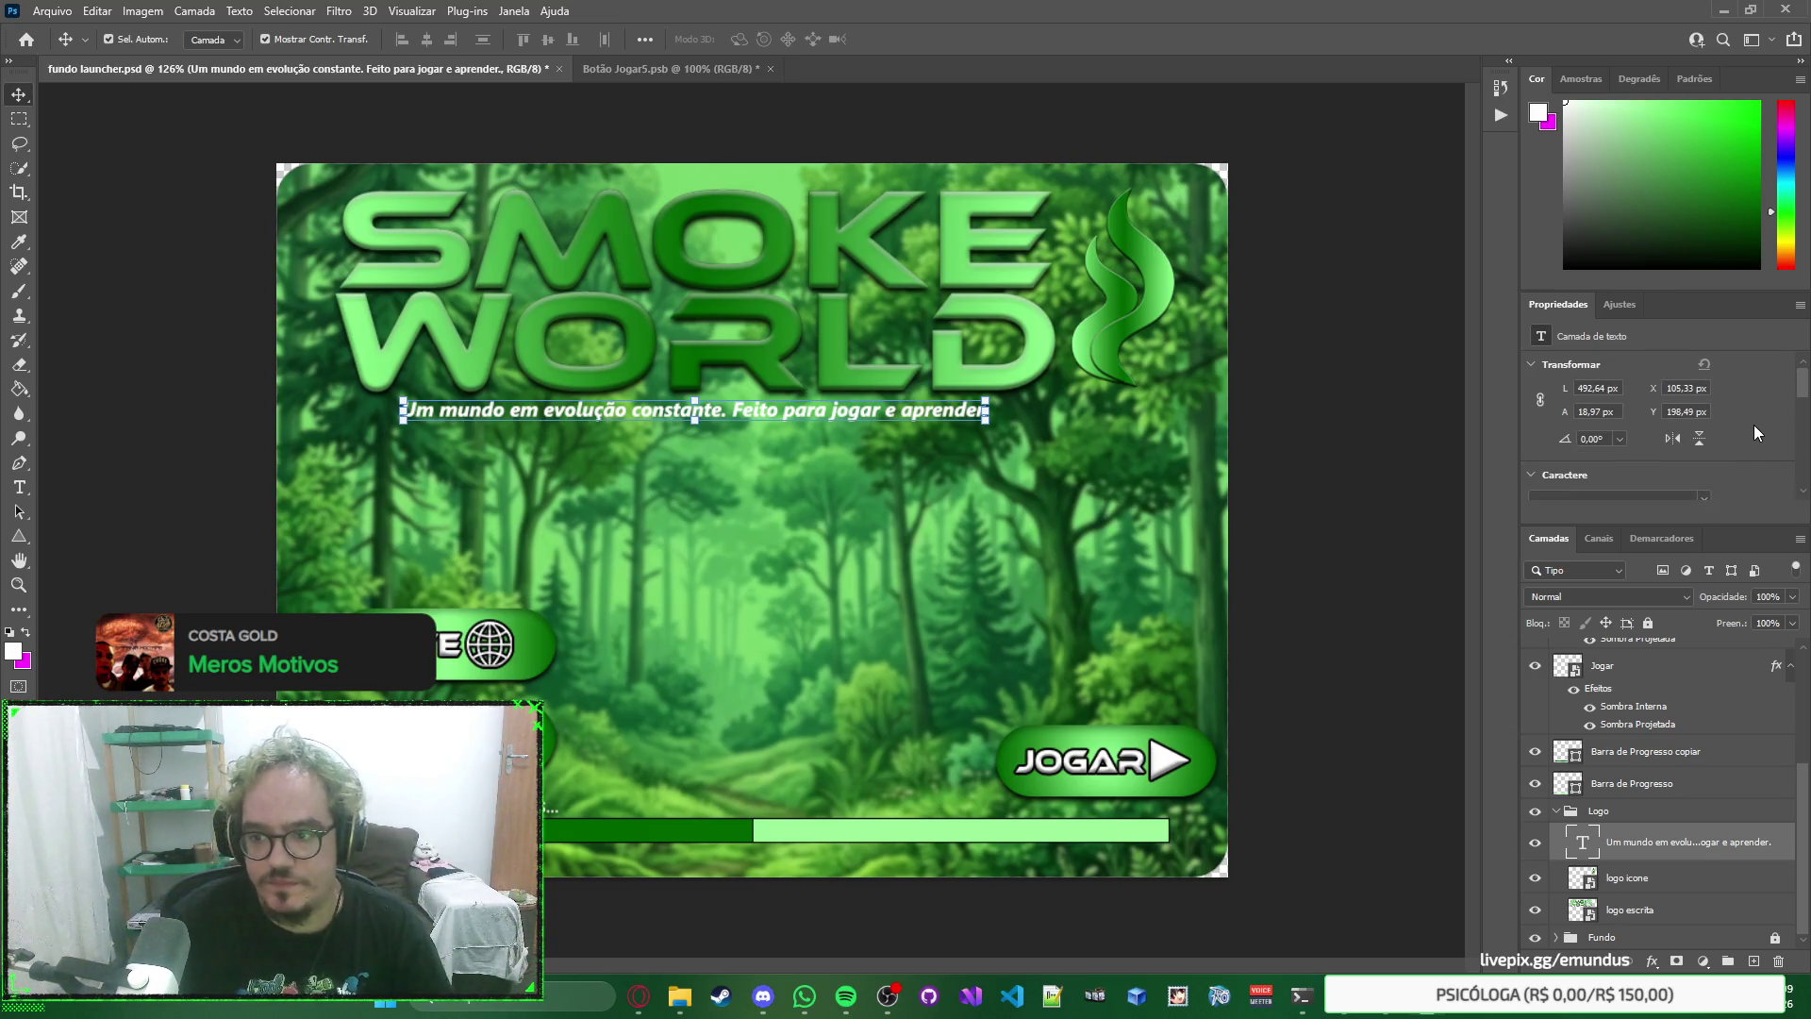
scroll(1752, 426, "down", 2)
left_click(1602, 427)
left_click(1590, 428)
key("Up")
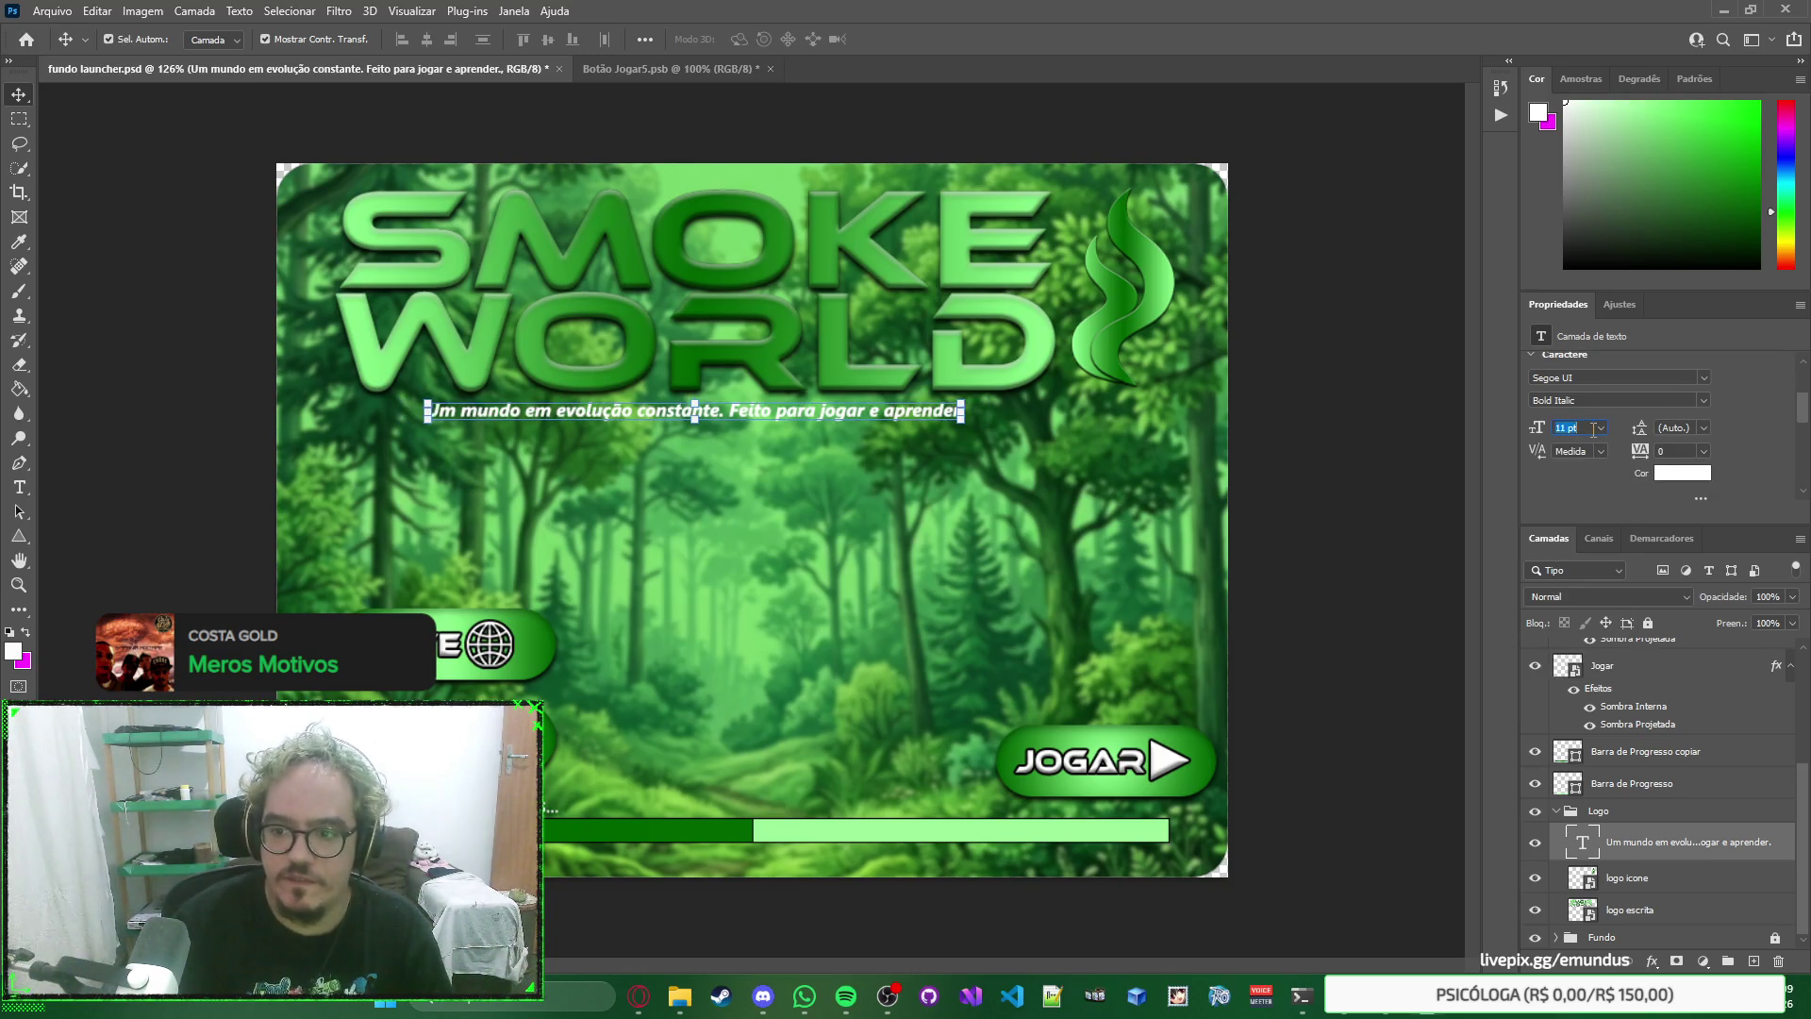
key("Up")
key("Up")
key("Down")
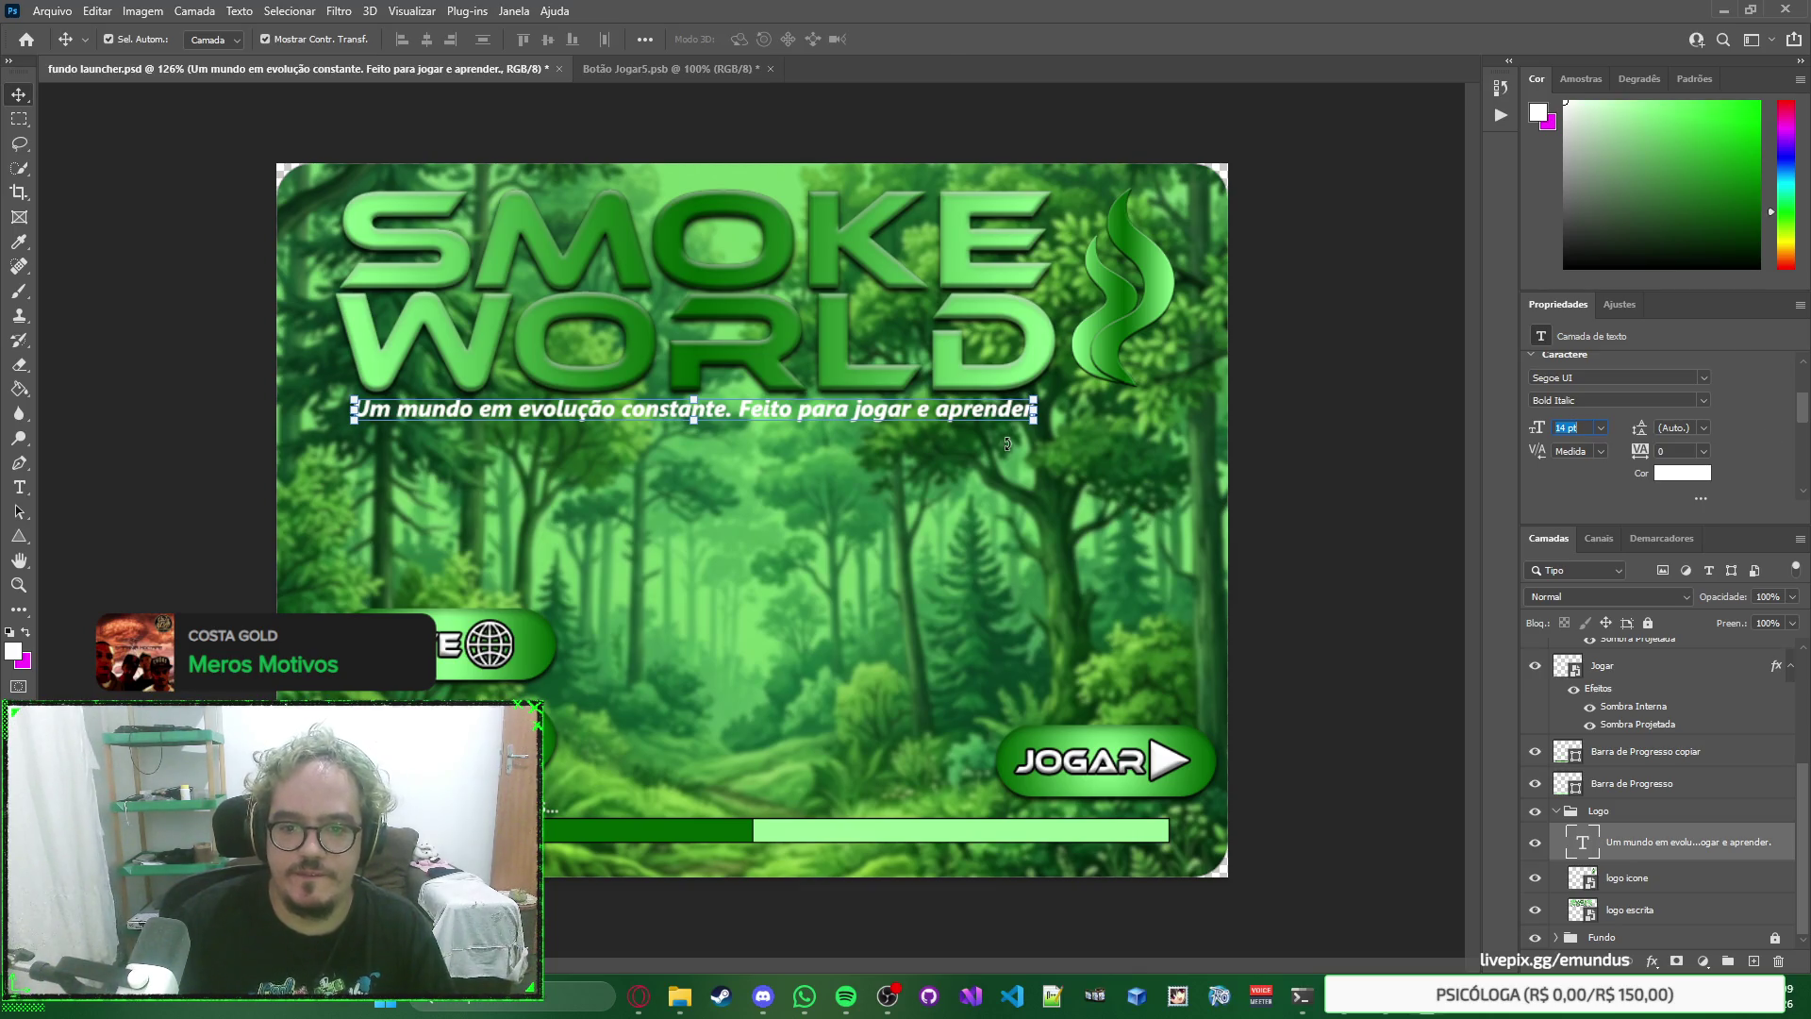
key("ctrl+t")
key("Return")
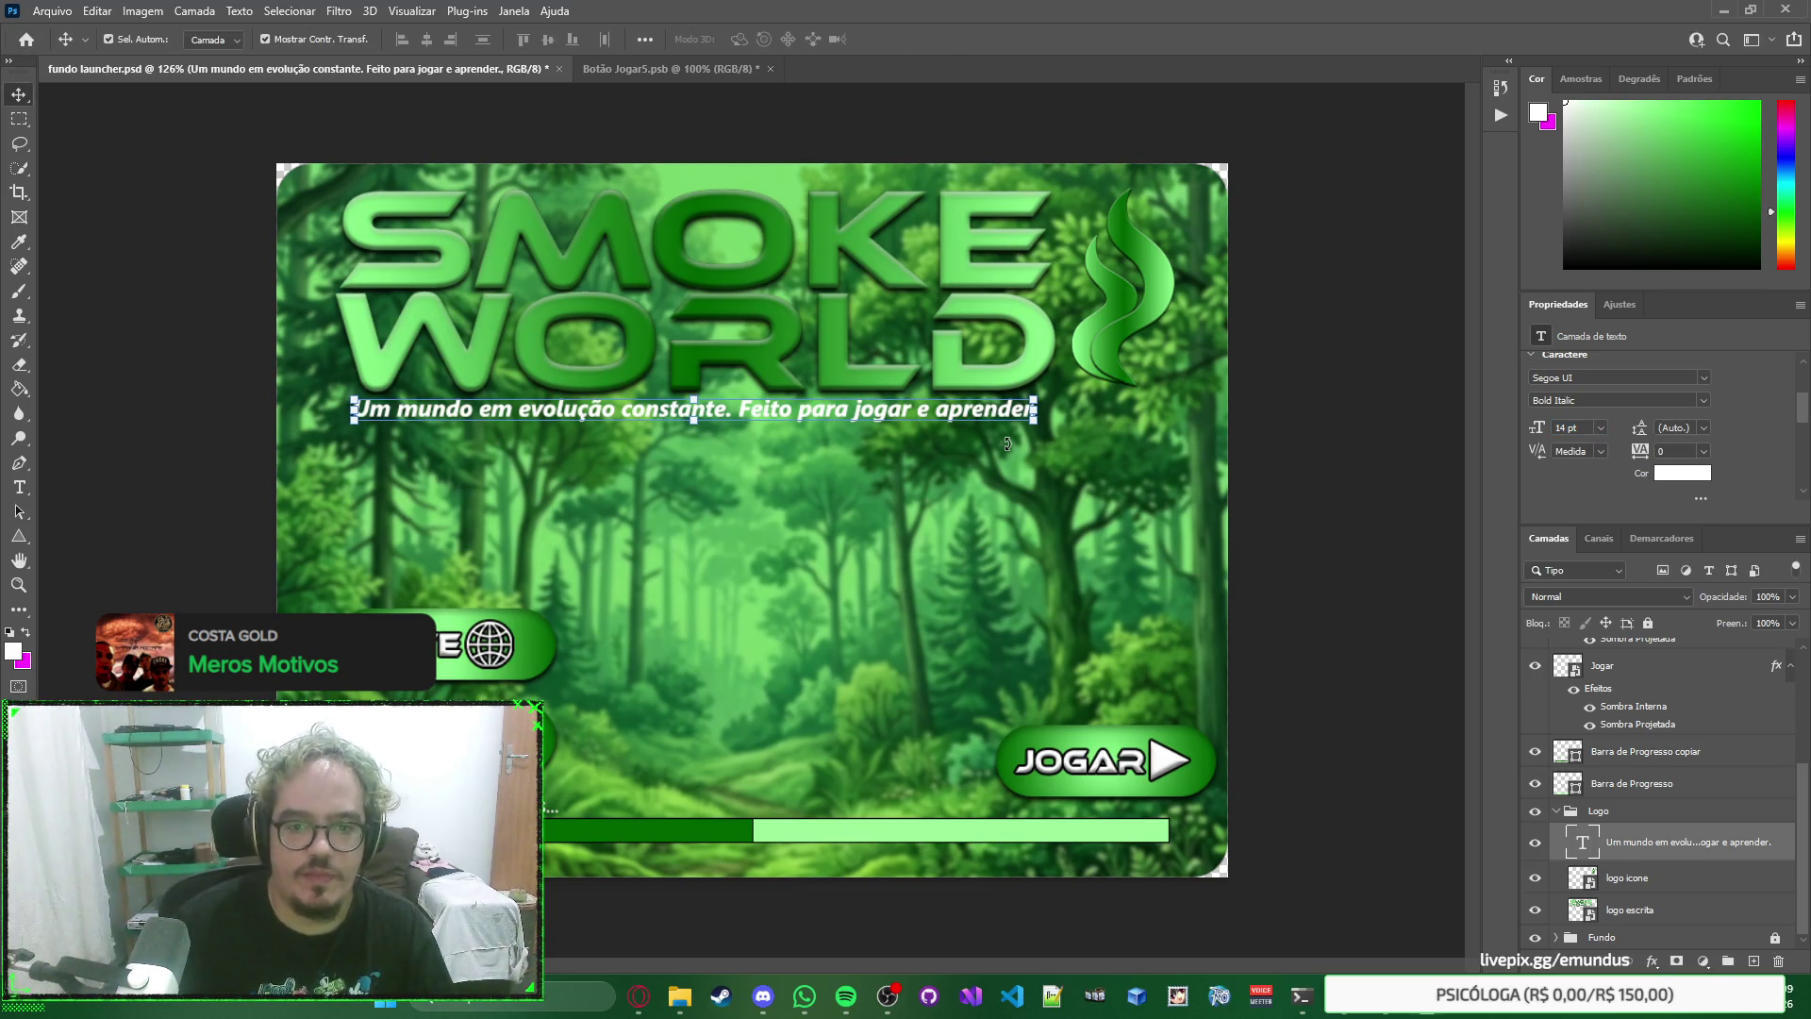
left_click(1140, 516)
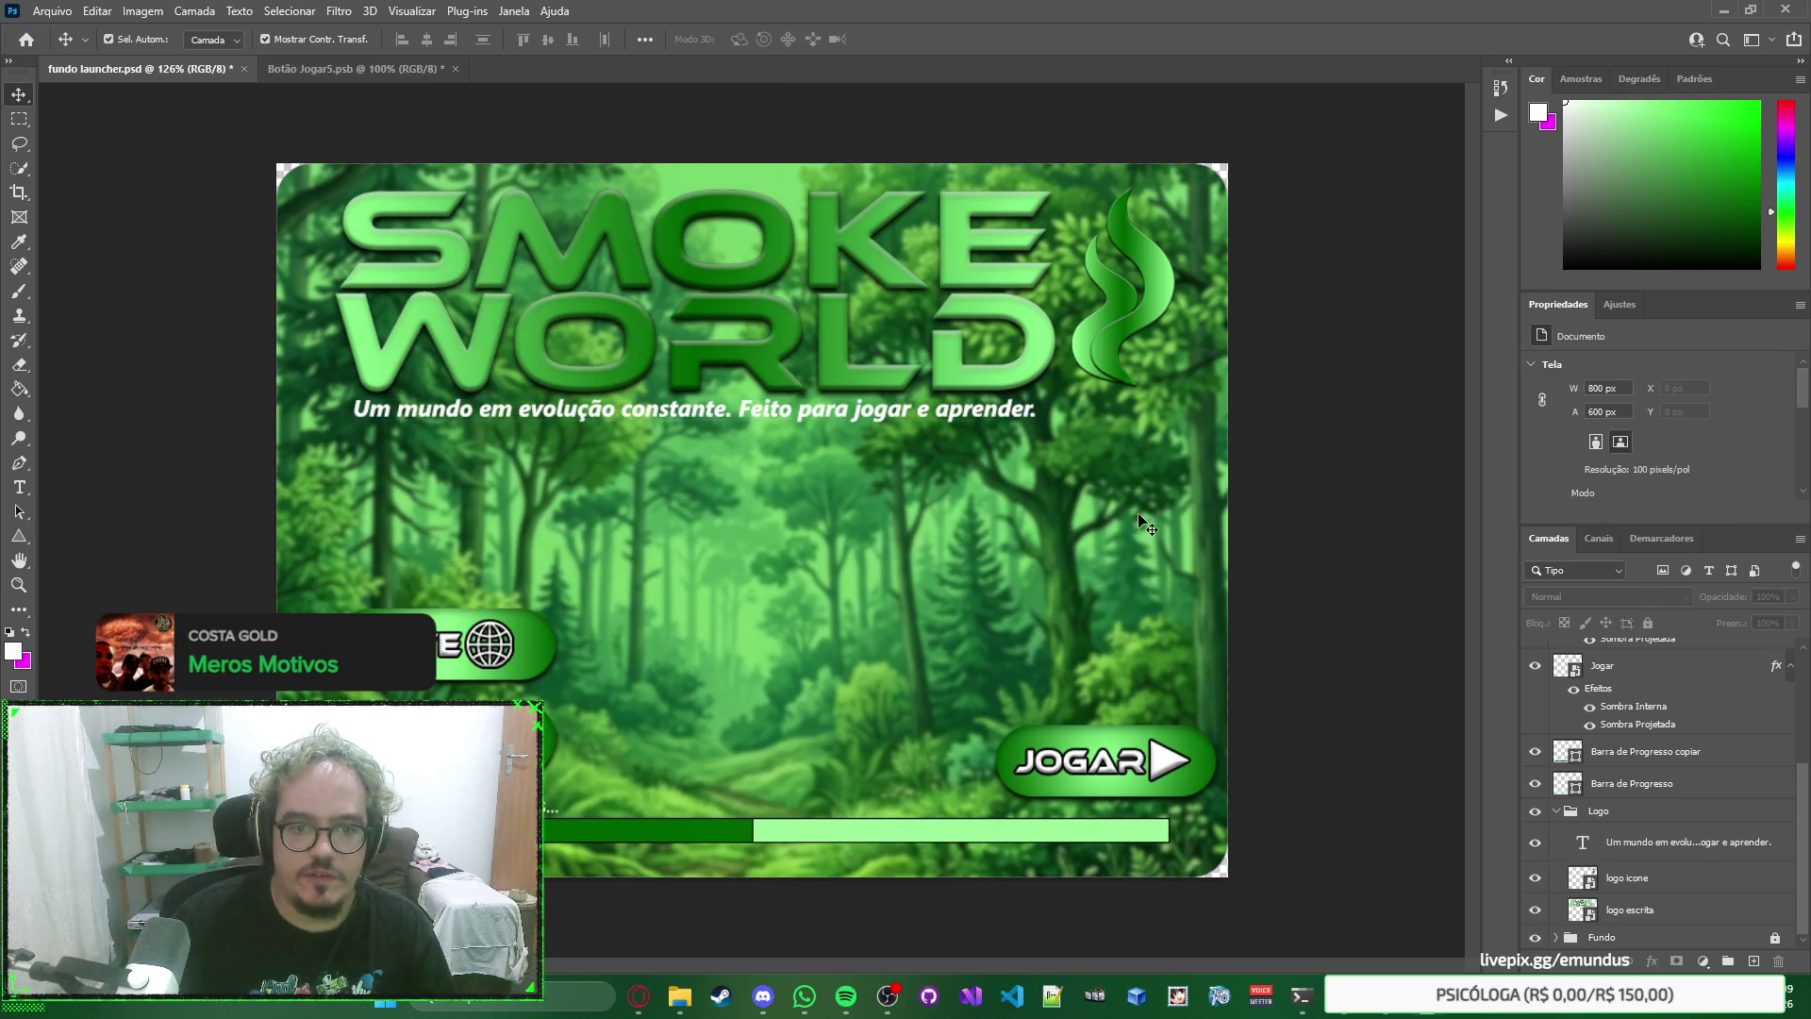
left_click(1007, 415)
scroll(1763, 382, "down", 2)
scroll(1762, 383, "down", 1)
scroll(1755, 420, "down", 1)
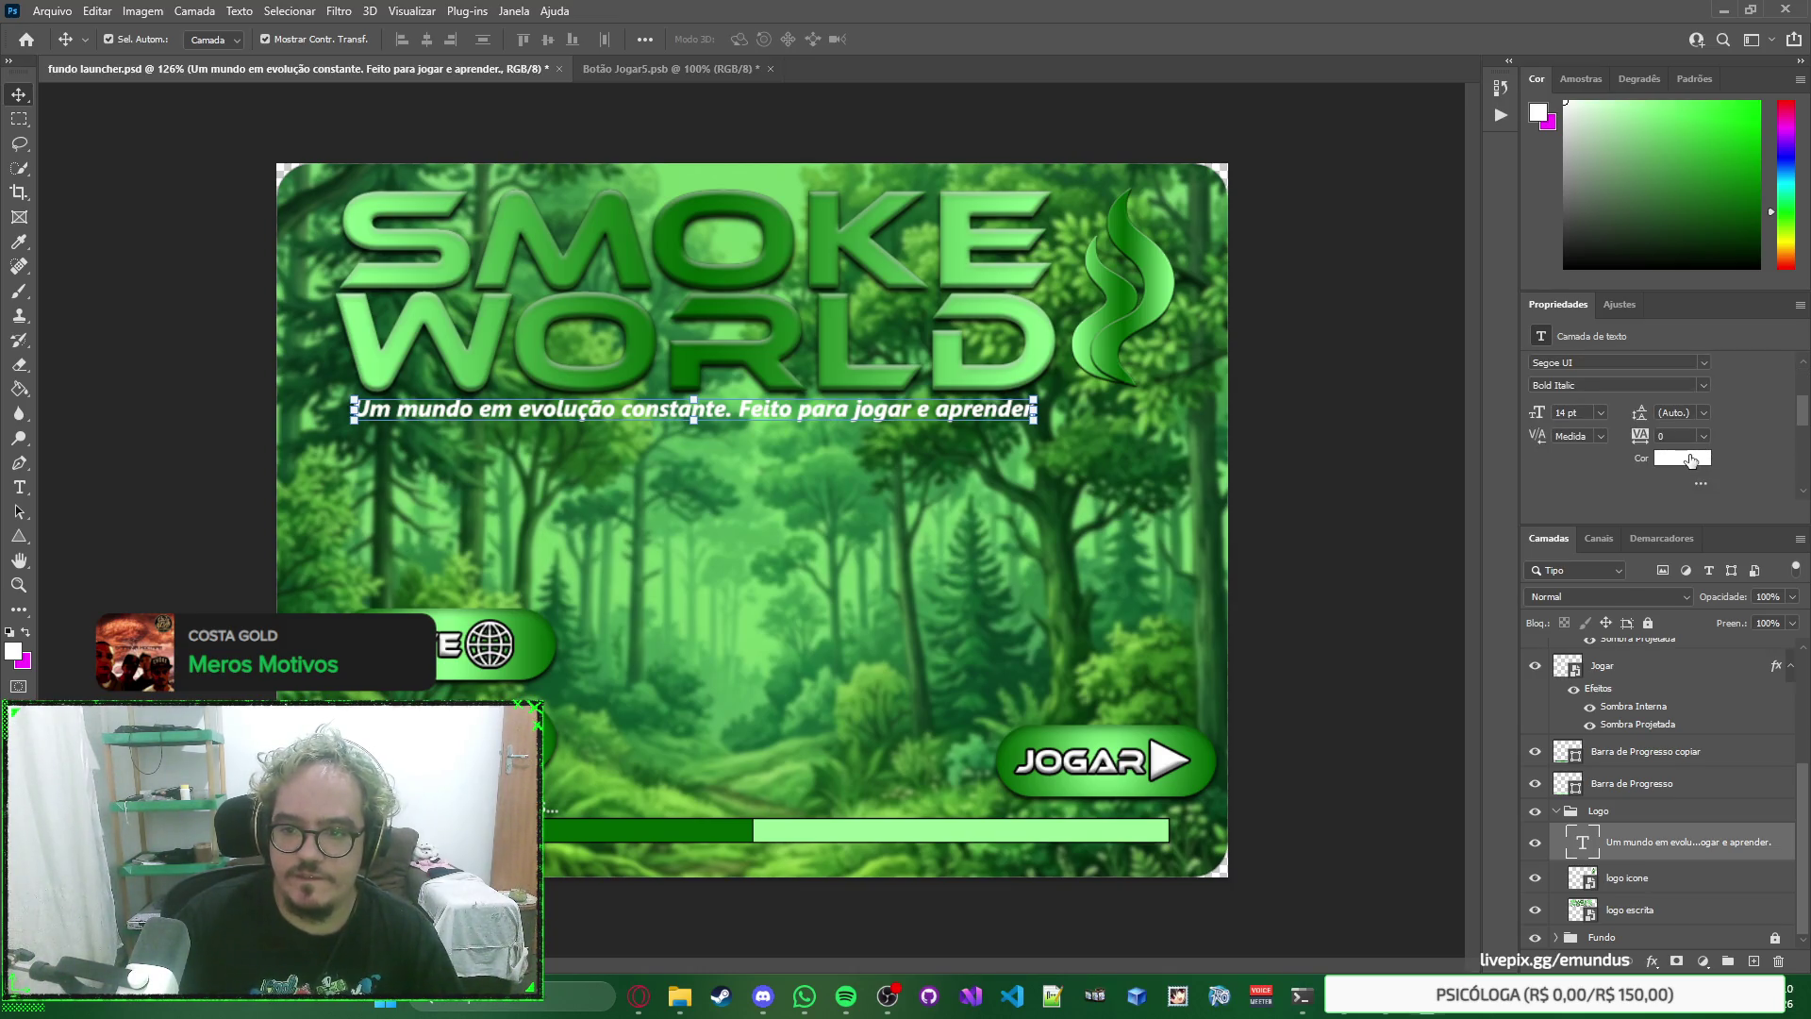
left_click(1690, 459)
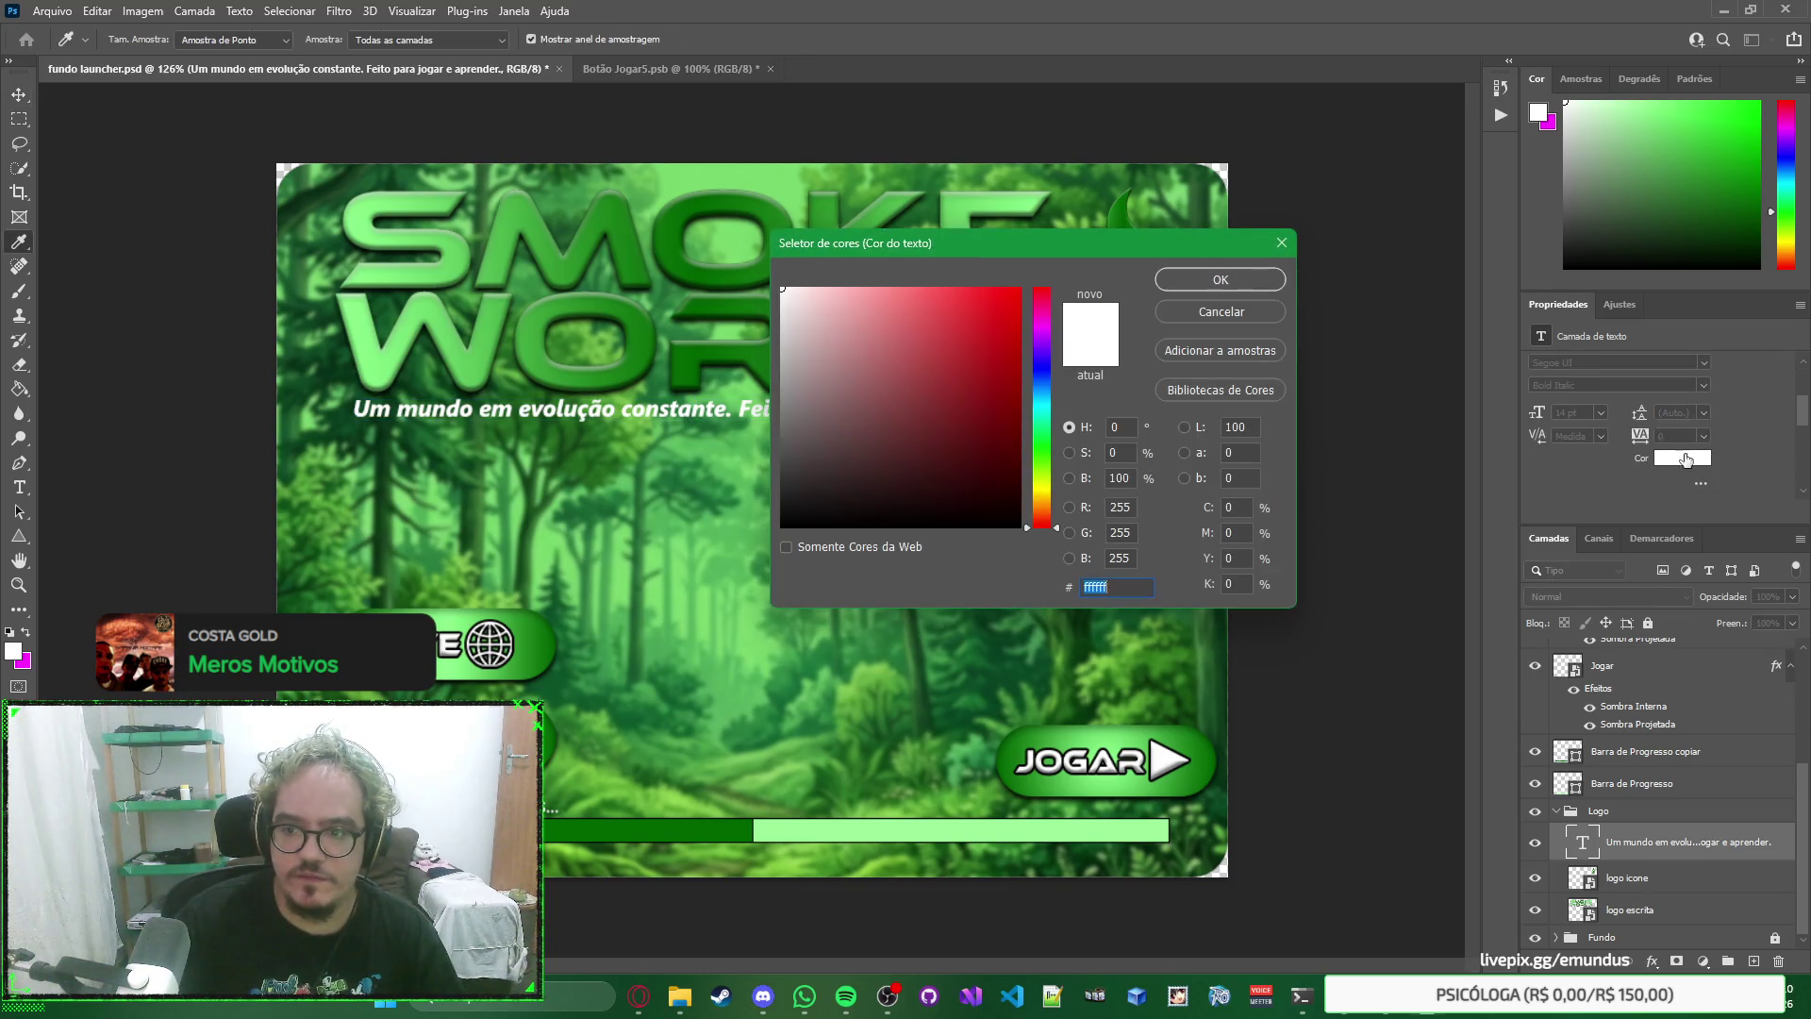
left_click(734, 316)
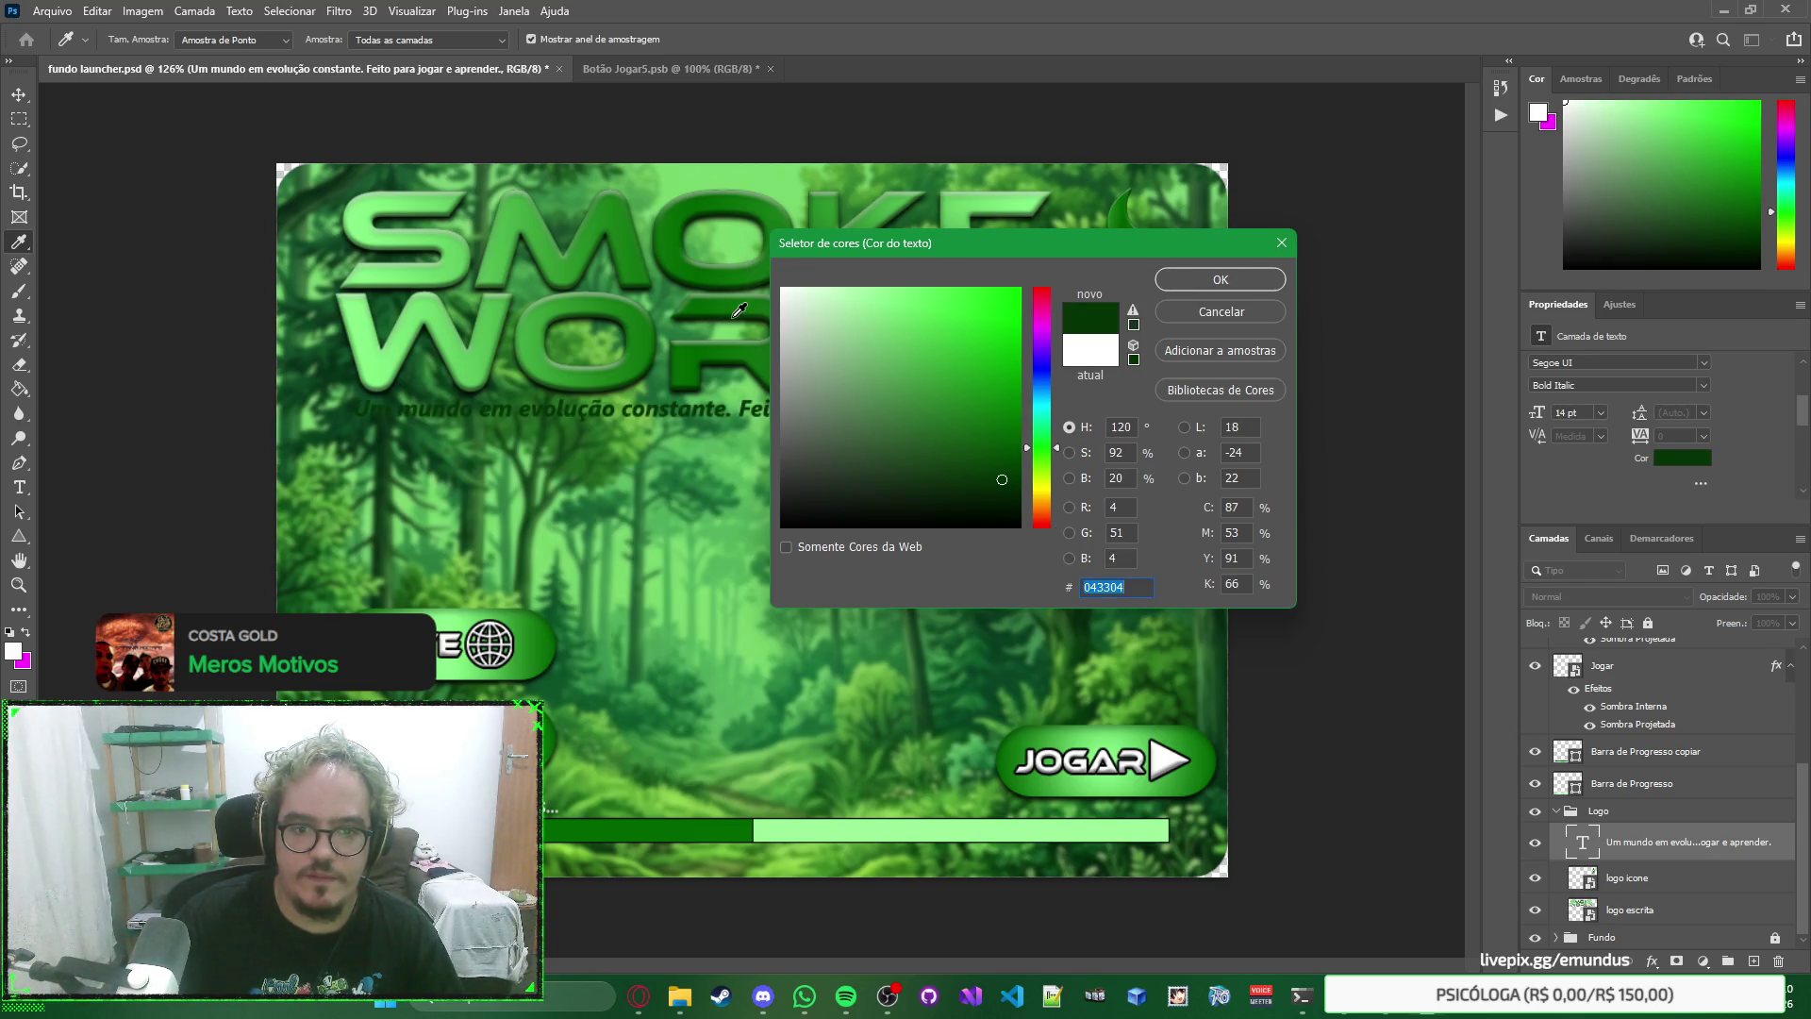
left_click(746, 271)
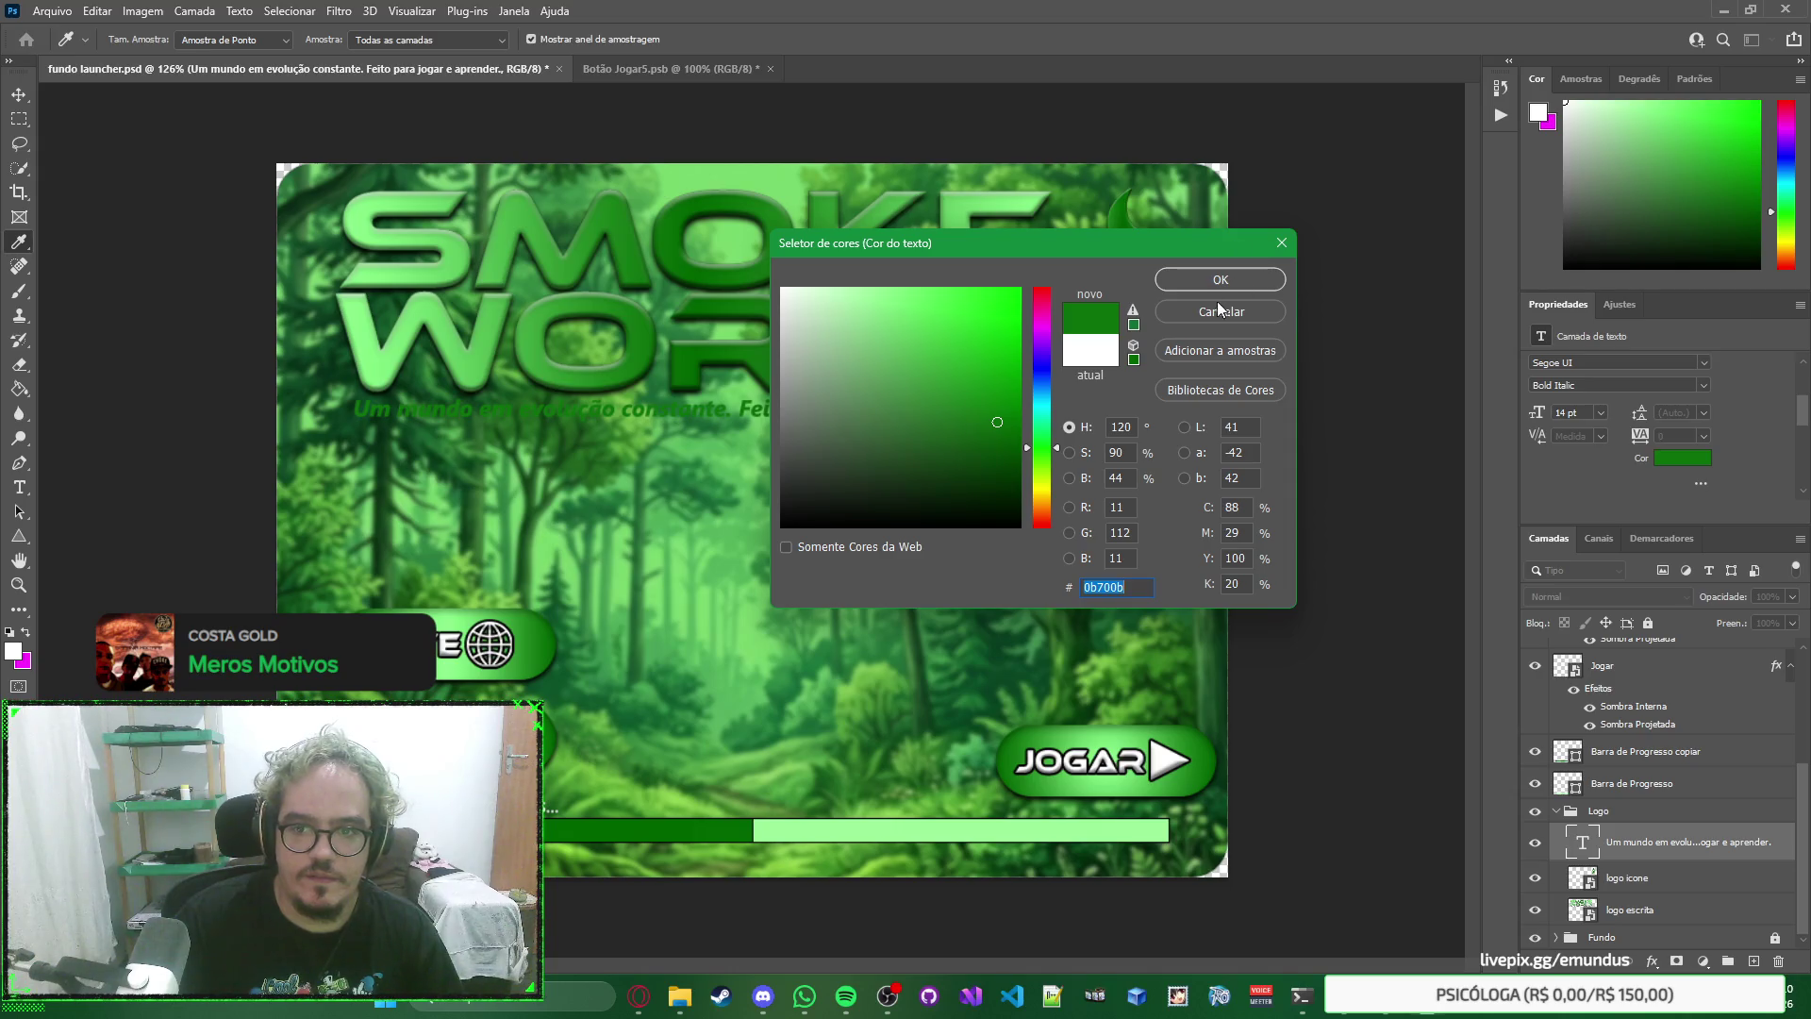
left_click(1217, 311)
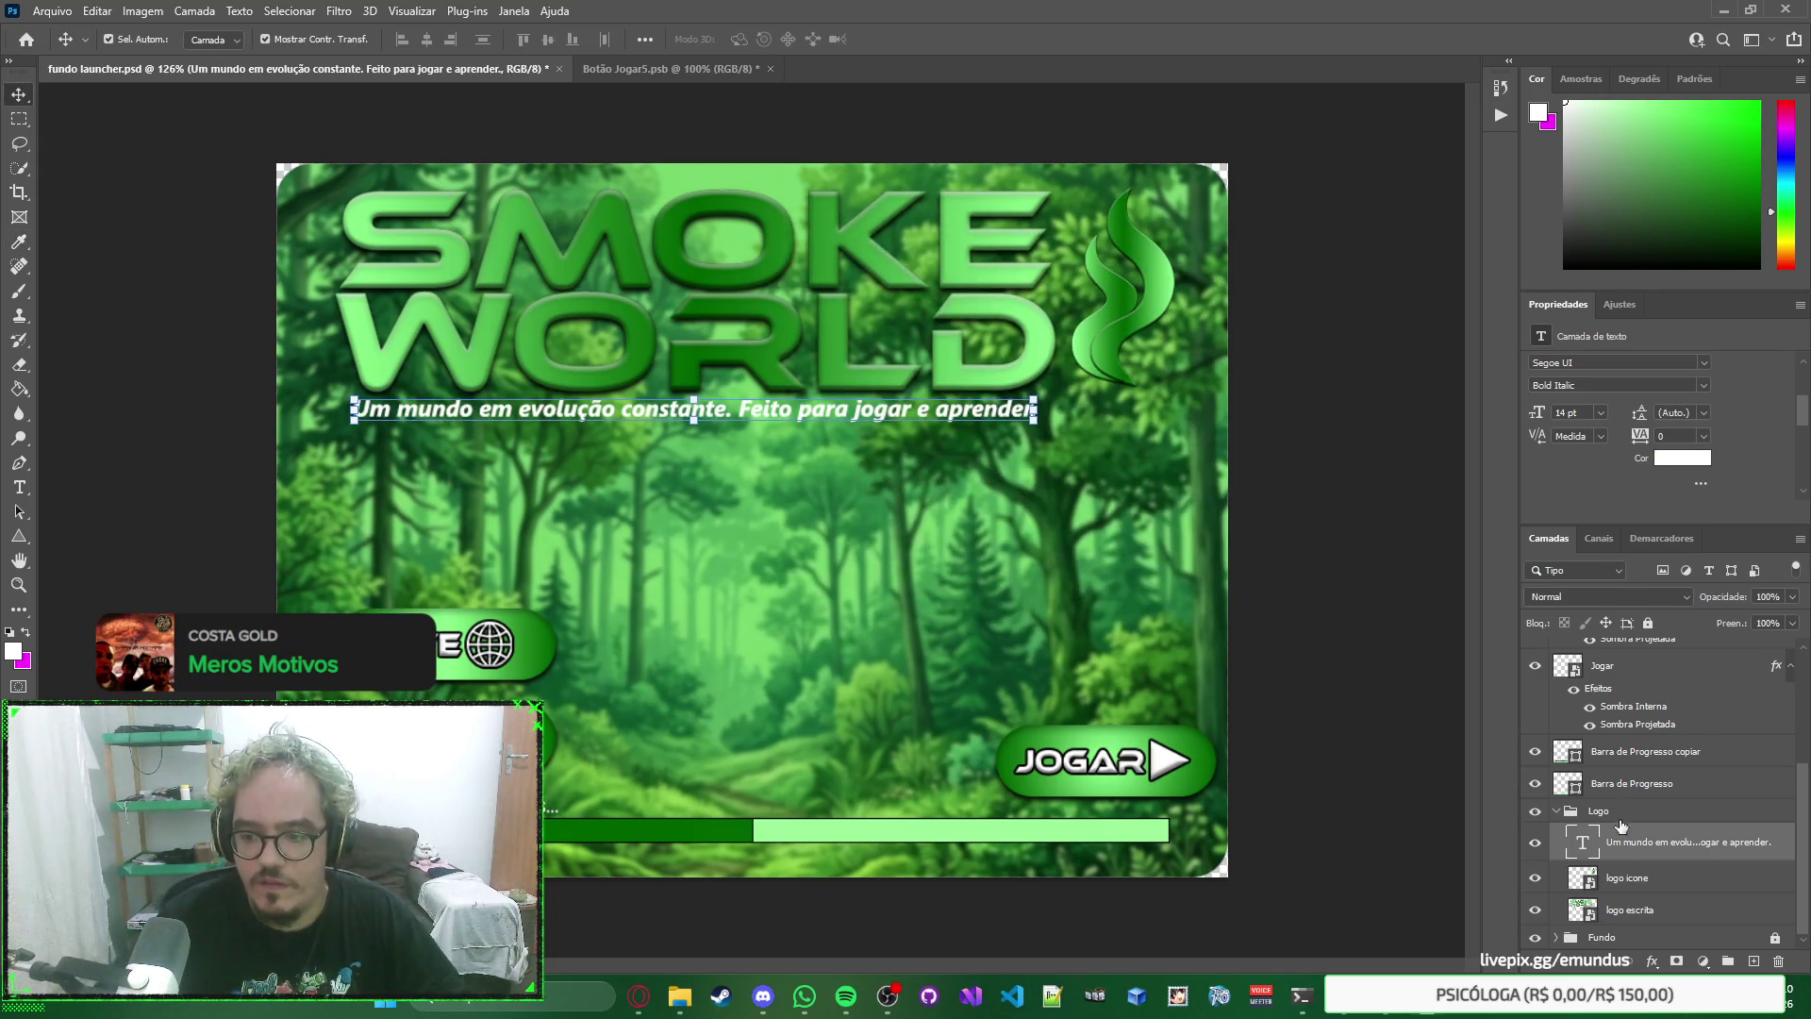
double_click(1594, 885)
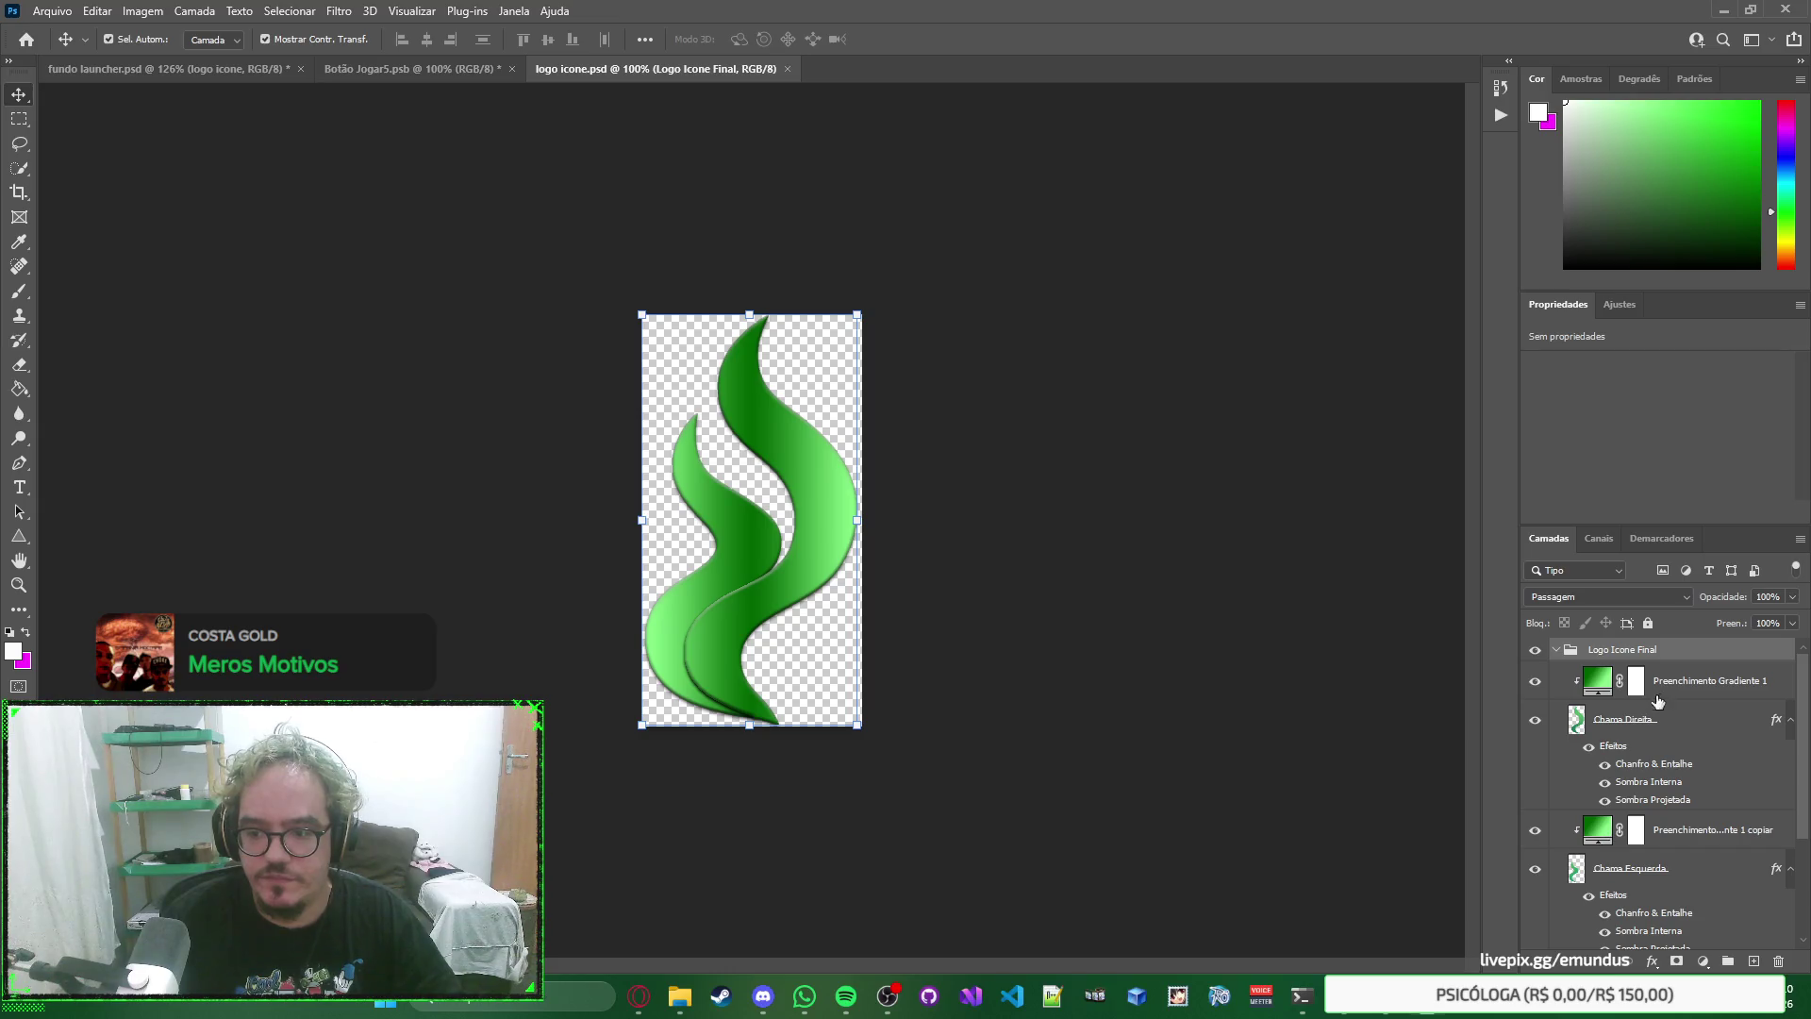
Step: Convert the tagline layer in the launcher into a smart object
left_click(1695, 687)
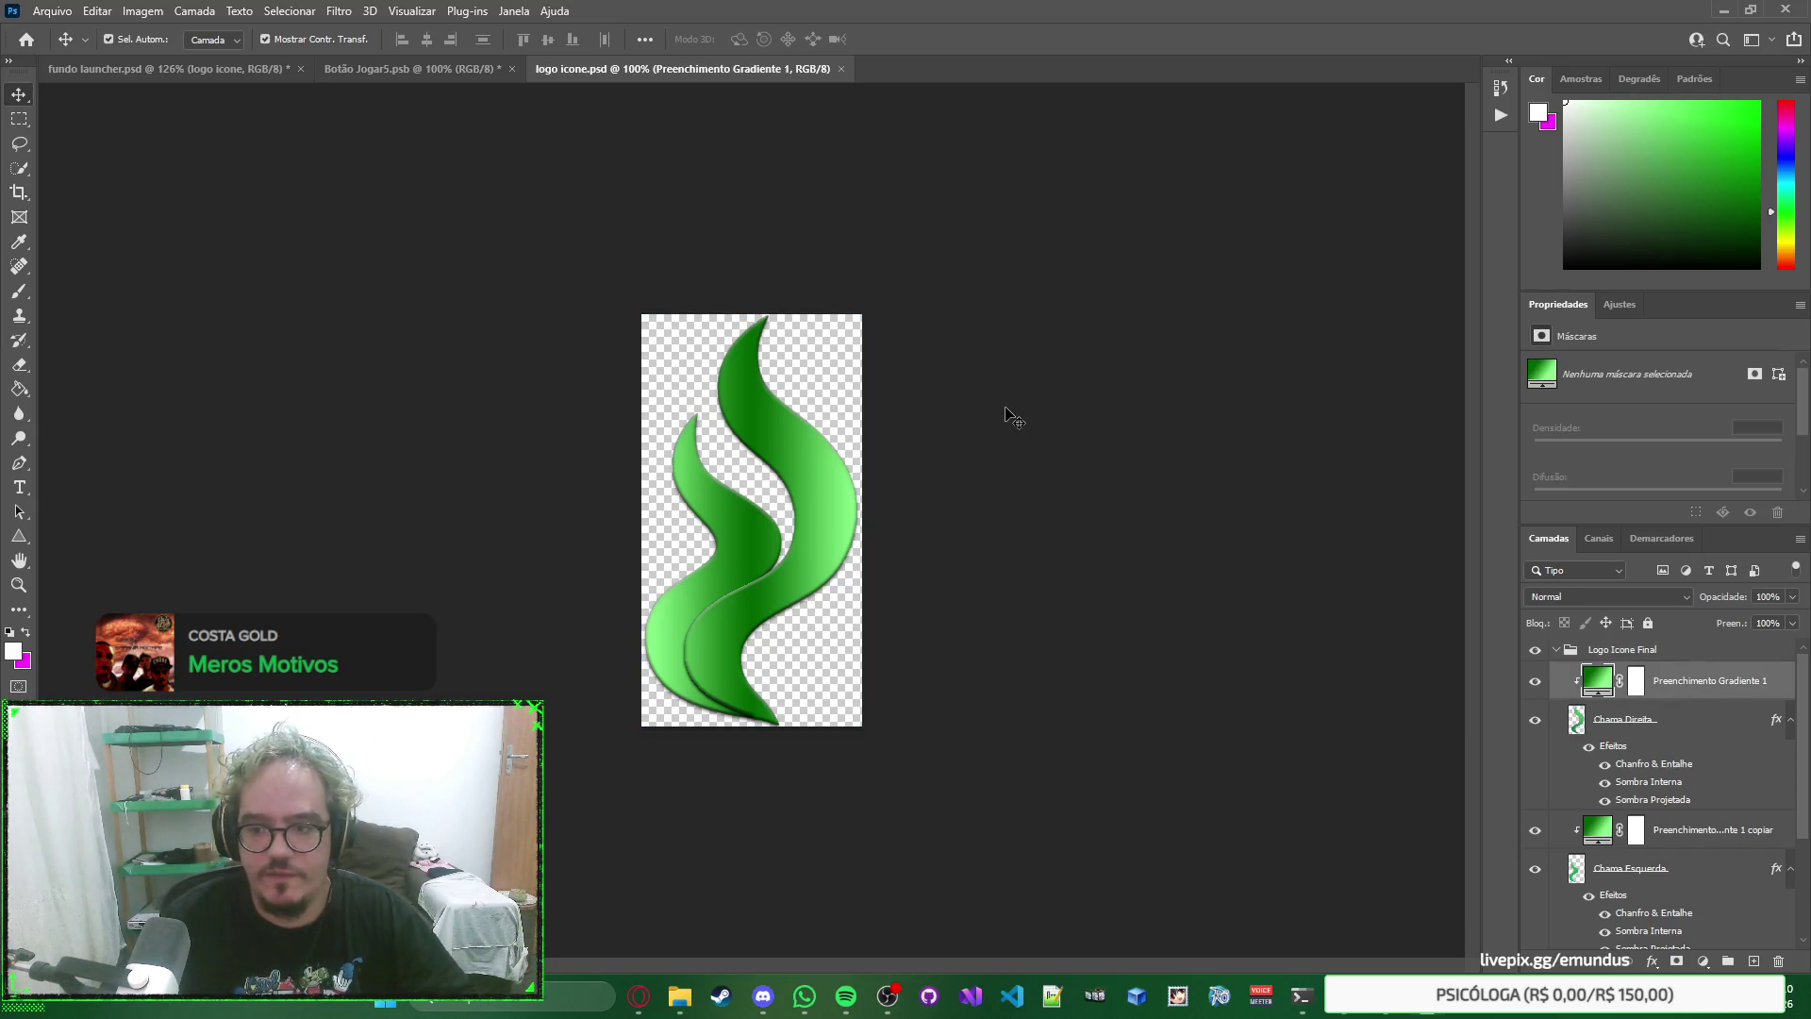
key("ctrl+Tab")
scroll(1649, 878, "down", 2)
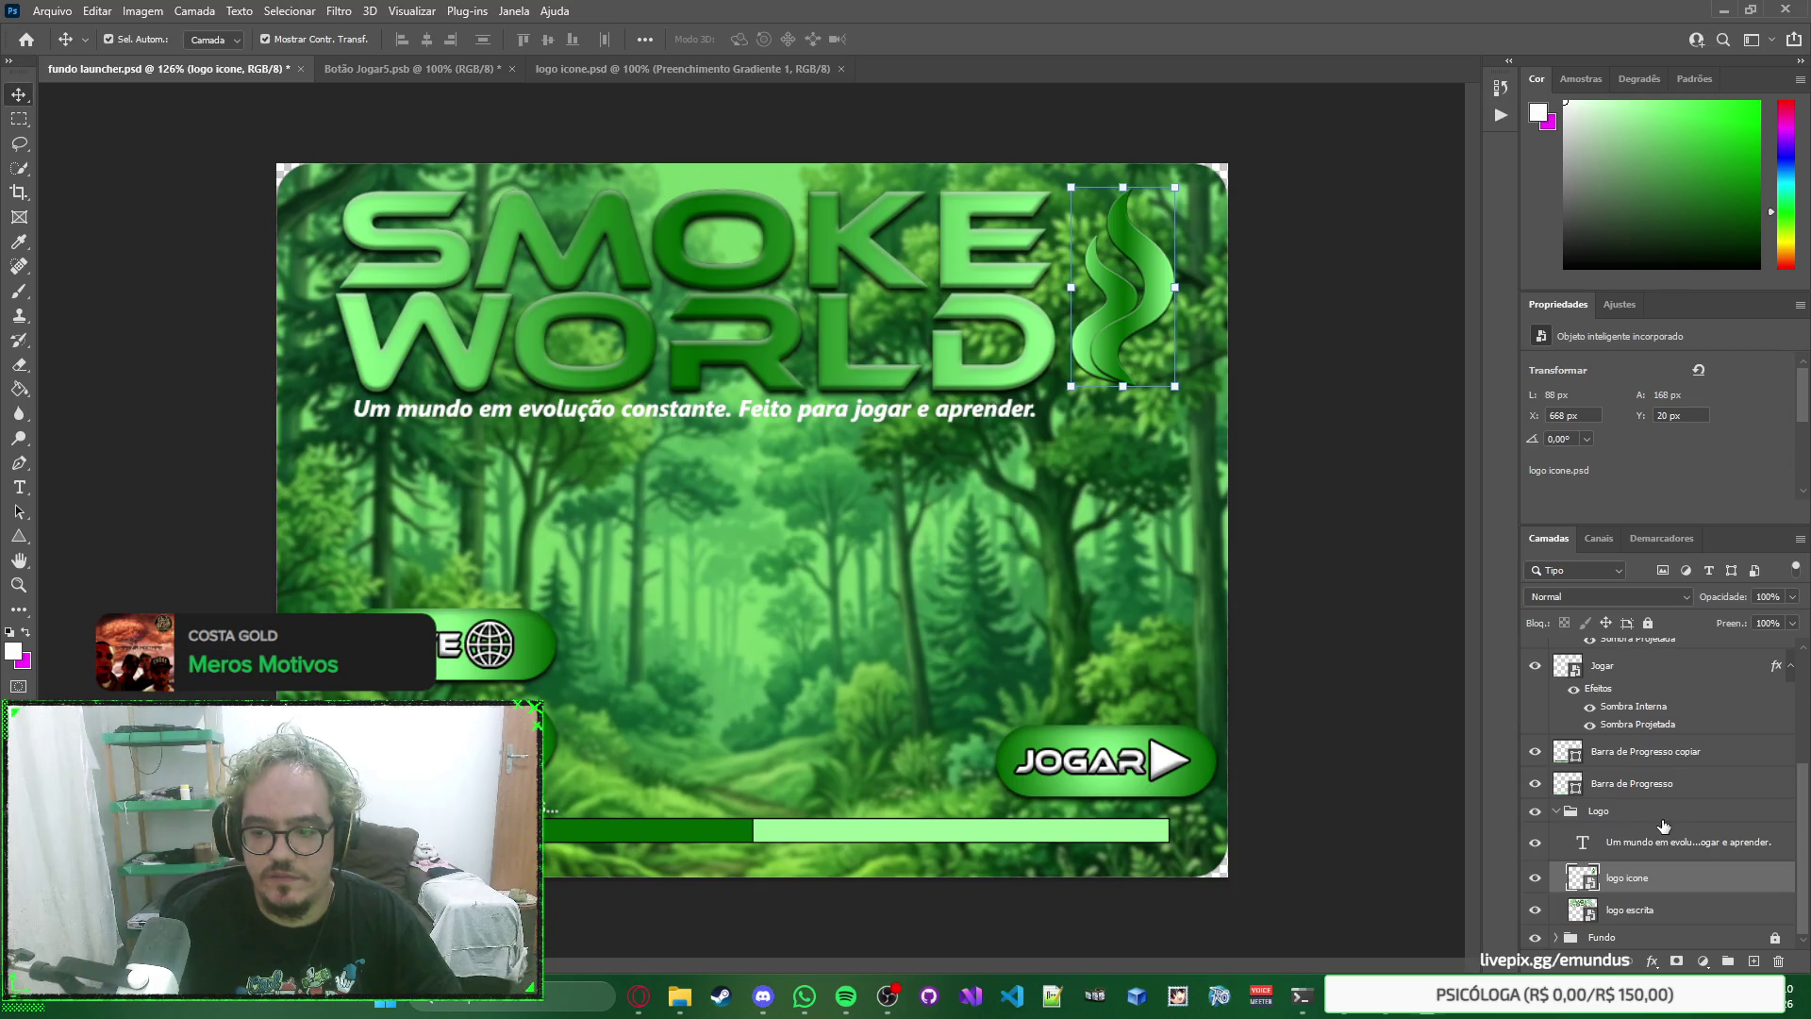
right_click(1632, 844)
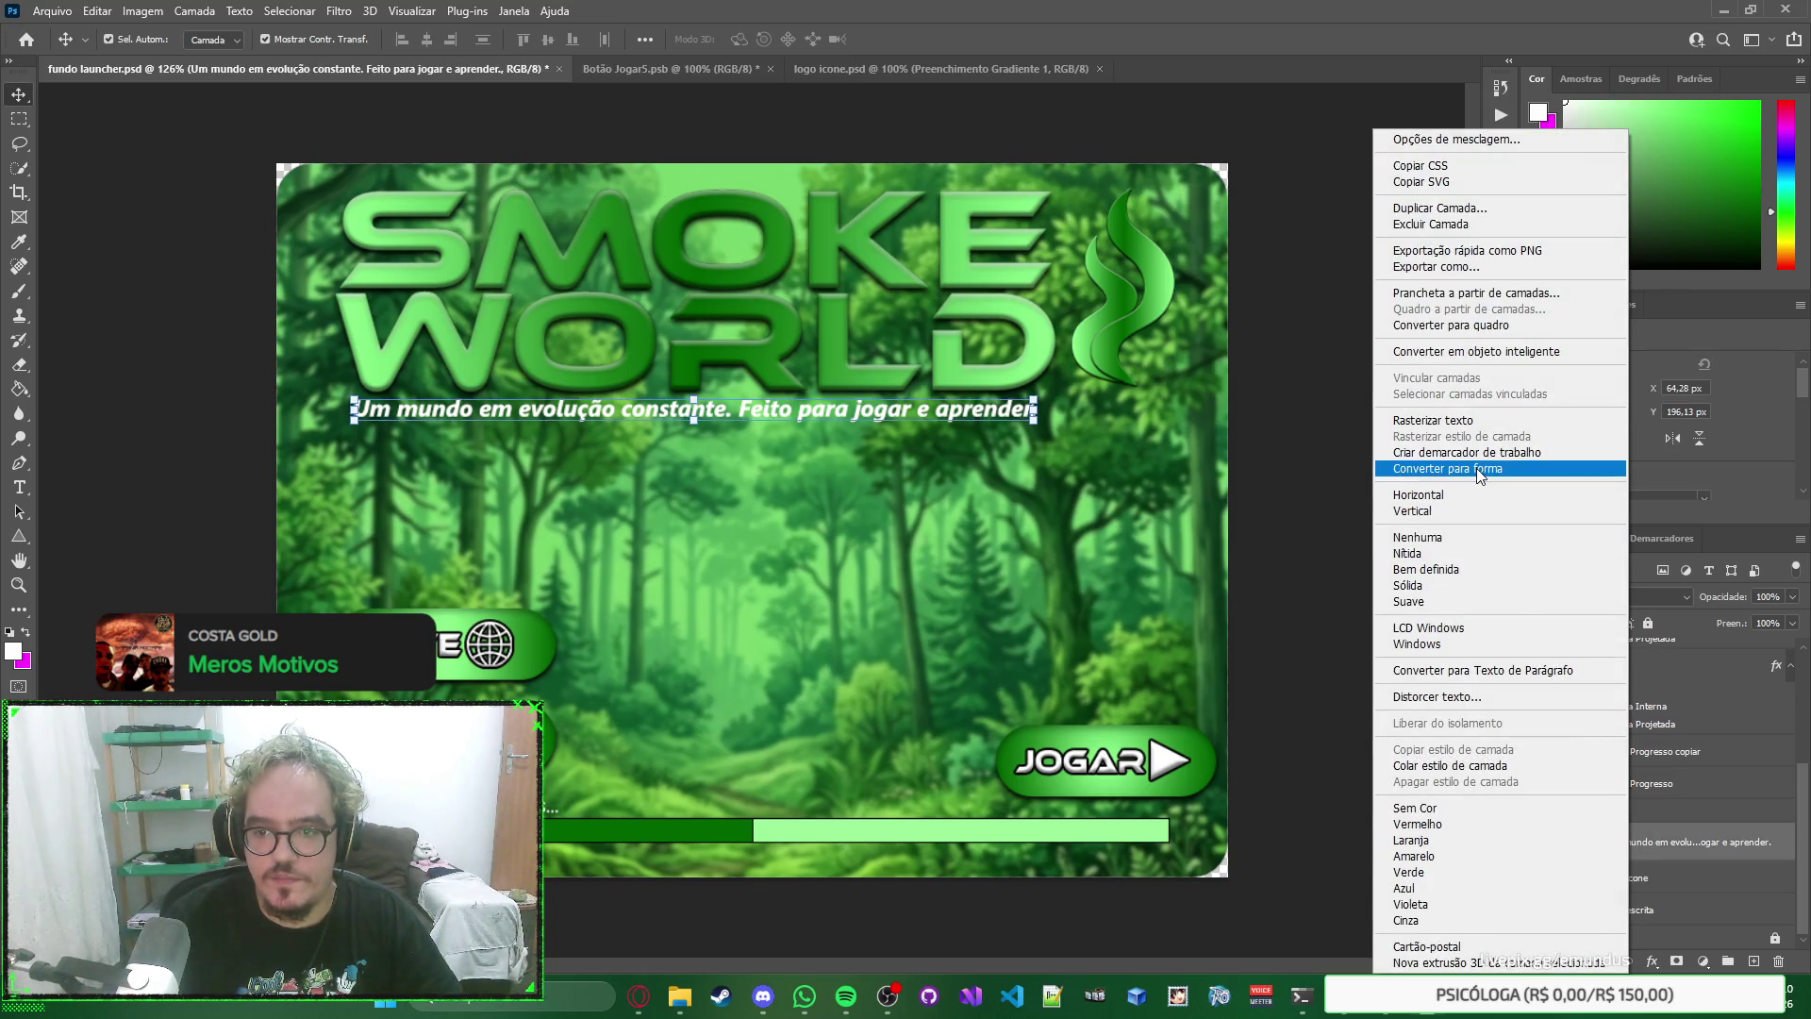
left_click(1502, 353)
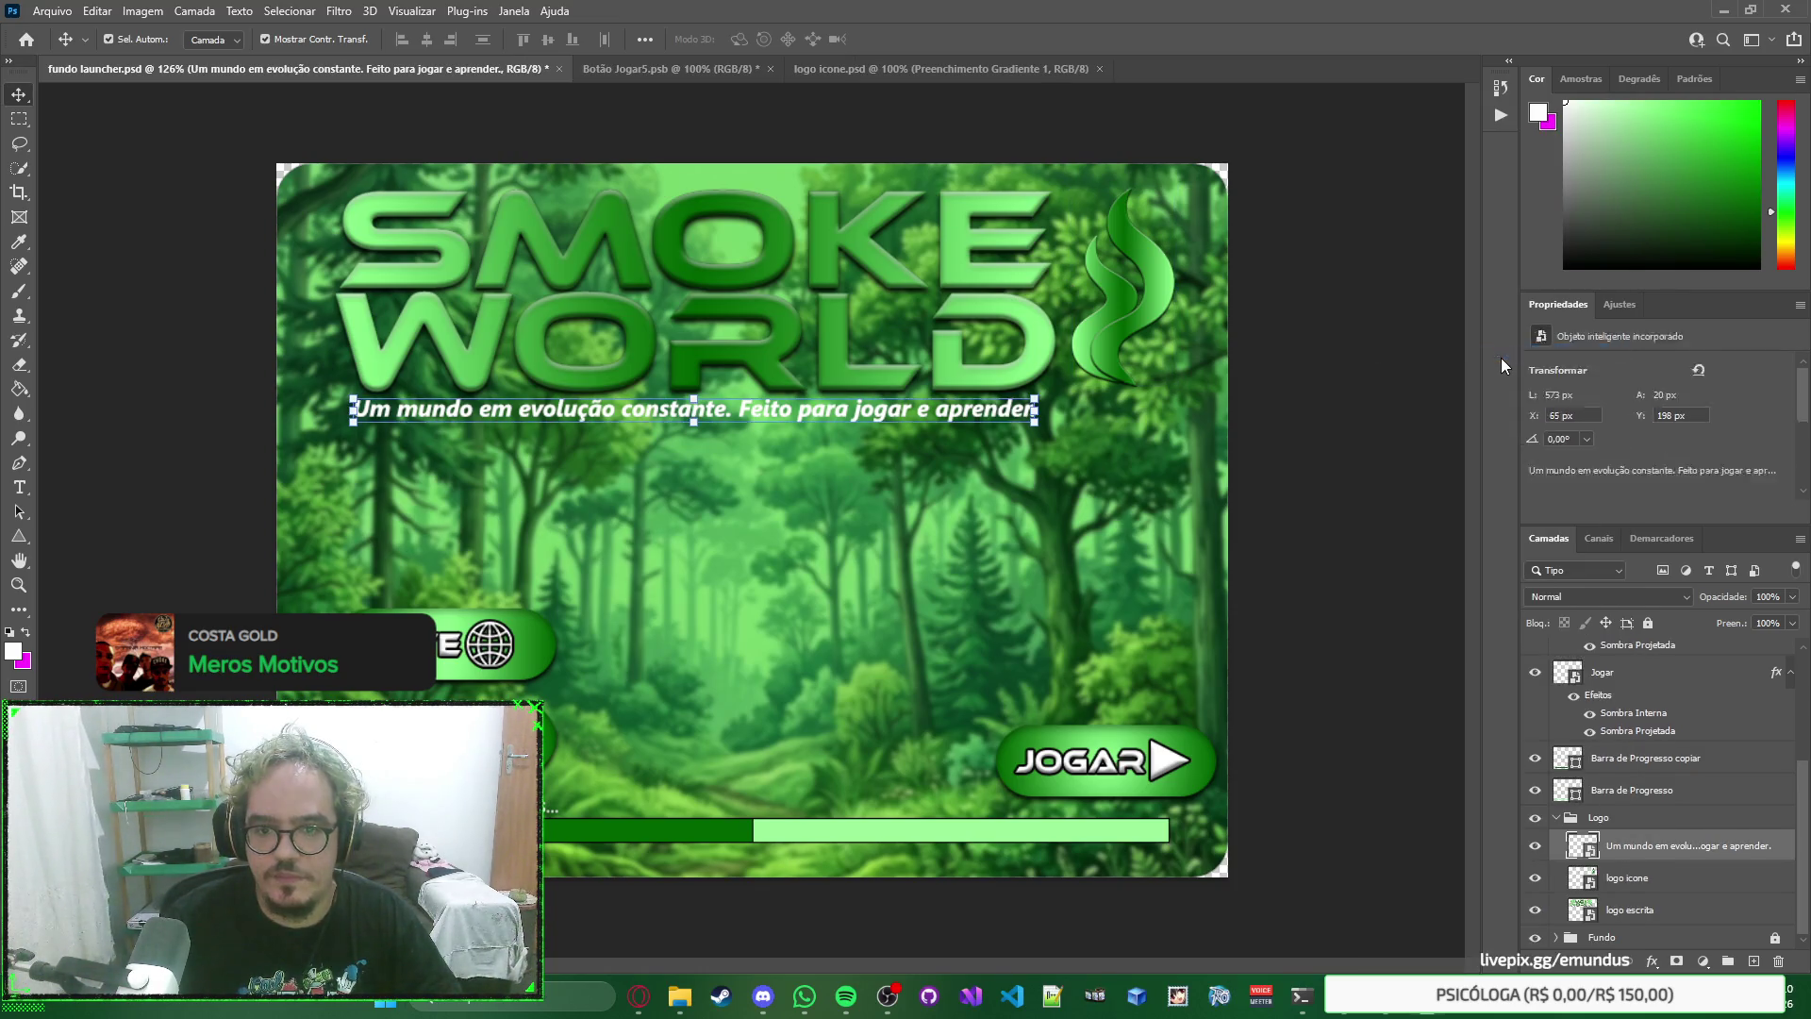
Step: Inside the tagline smart object, clip the green gradient fill to the text and save
double_click(1591, 849)
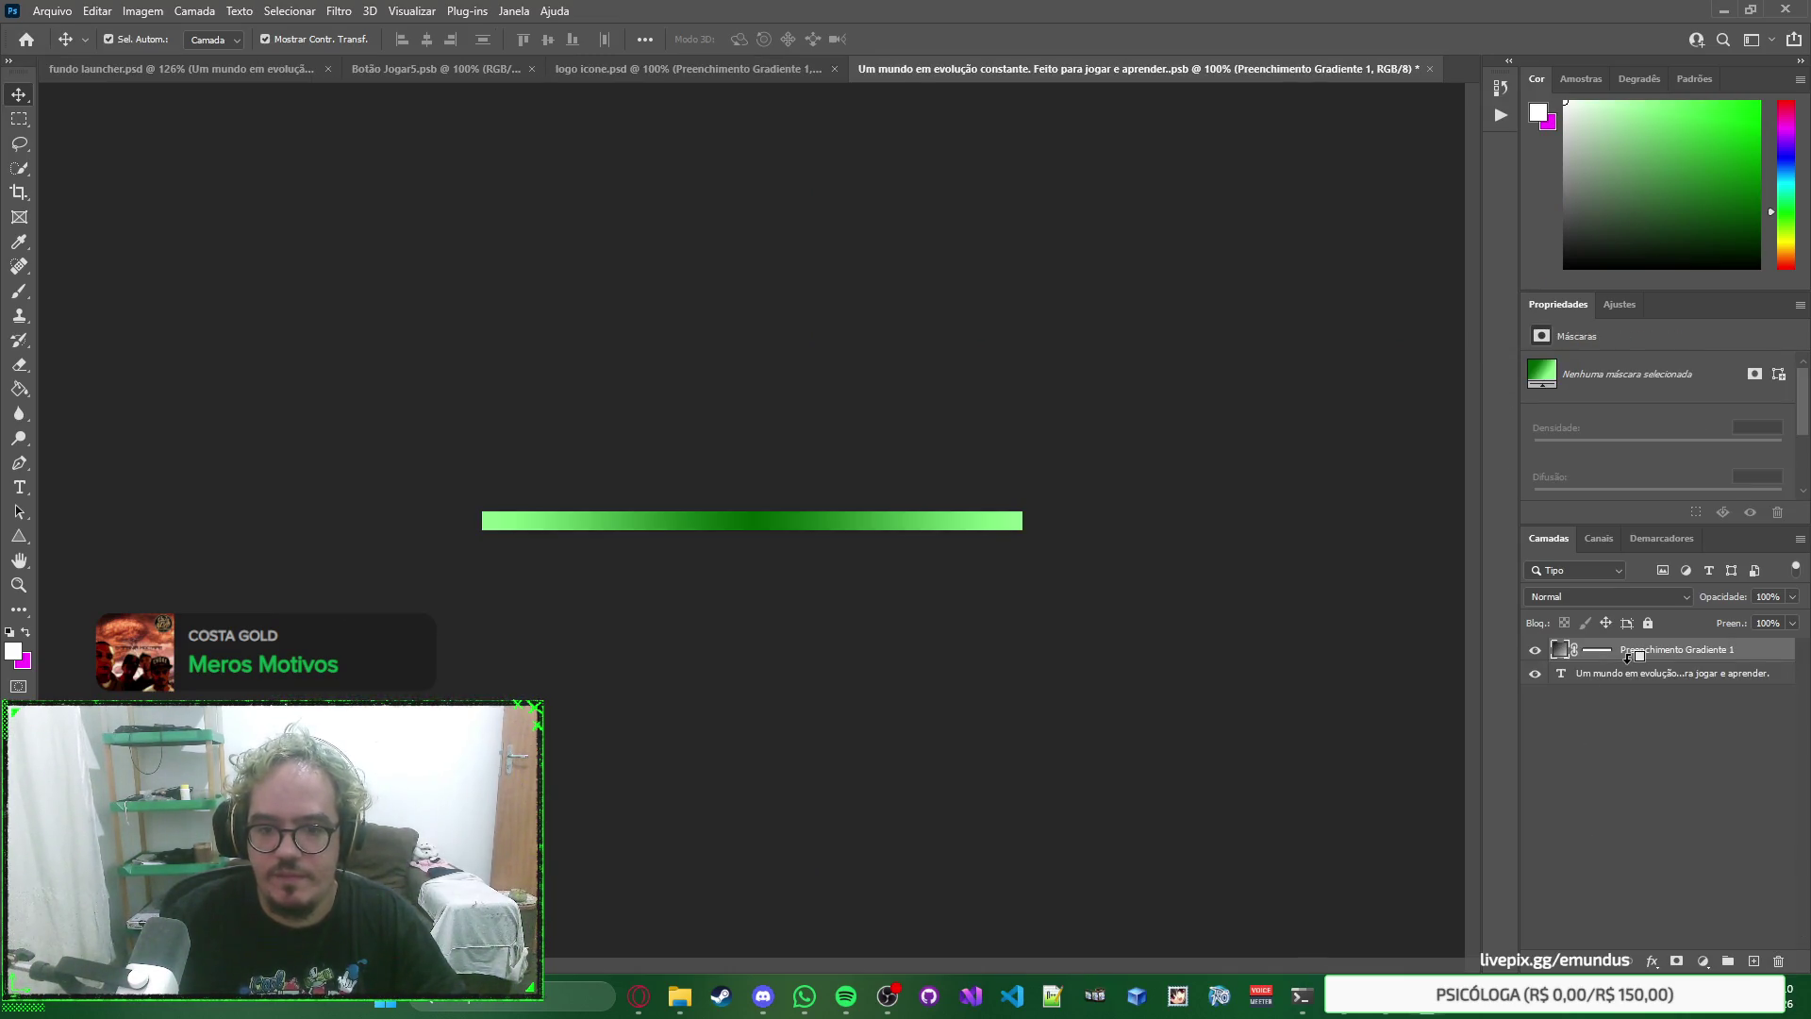
left_click(1630, 654, "alt")
key("ctrl+s")
Step: Open the logo icone flame layer as its own document from the launcher
key("ctrl+Tab")
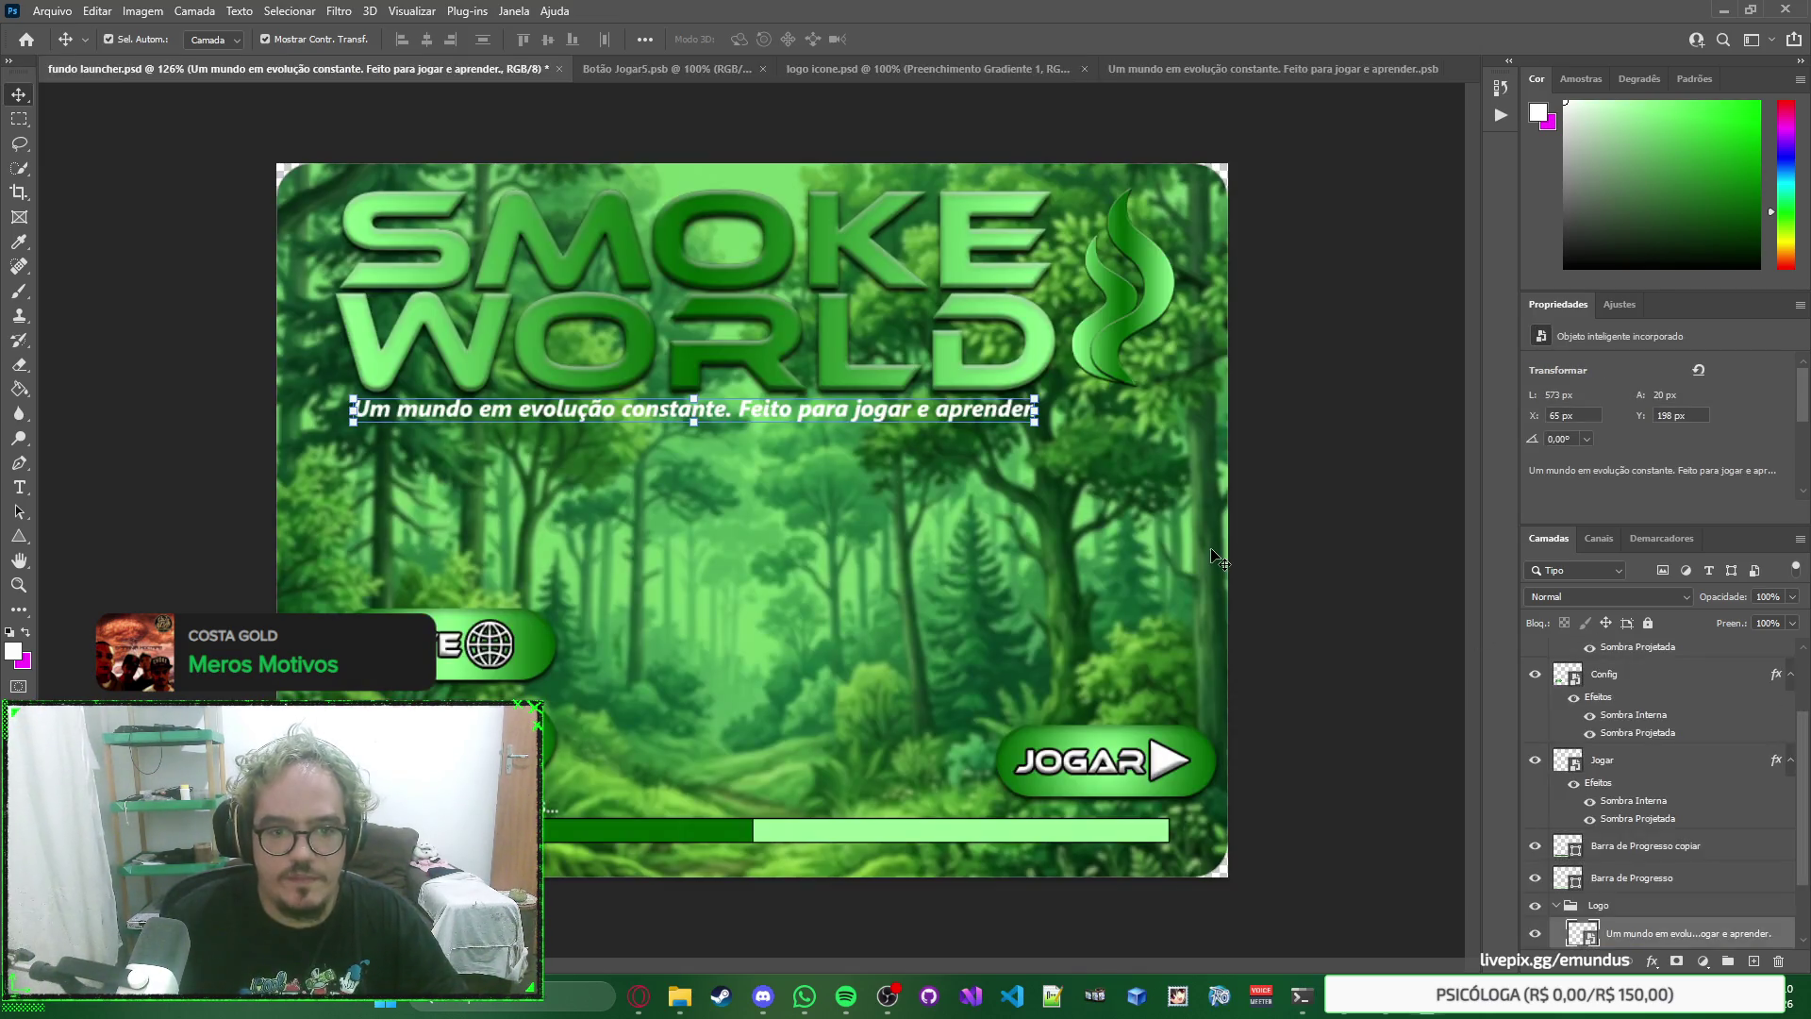
key("ctrl")
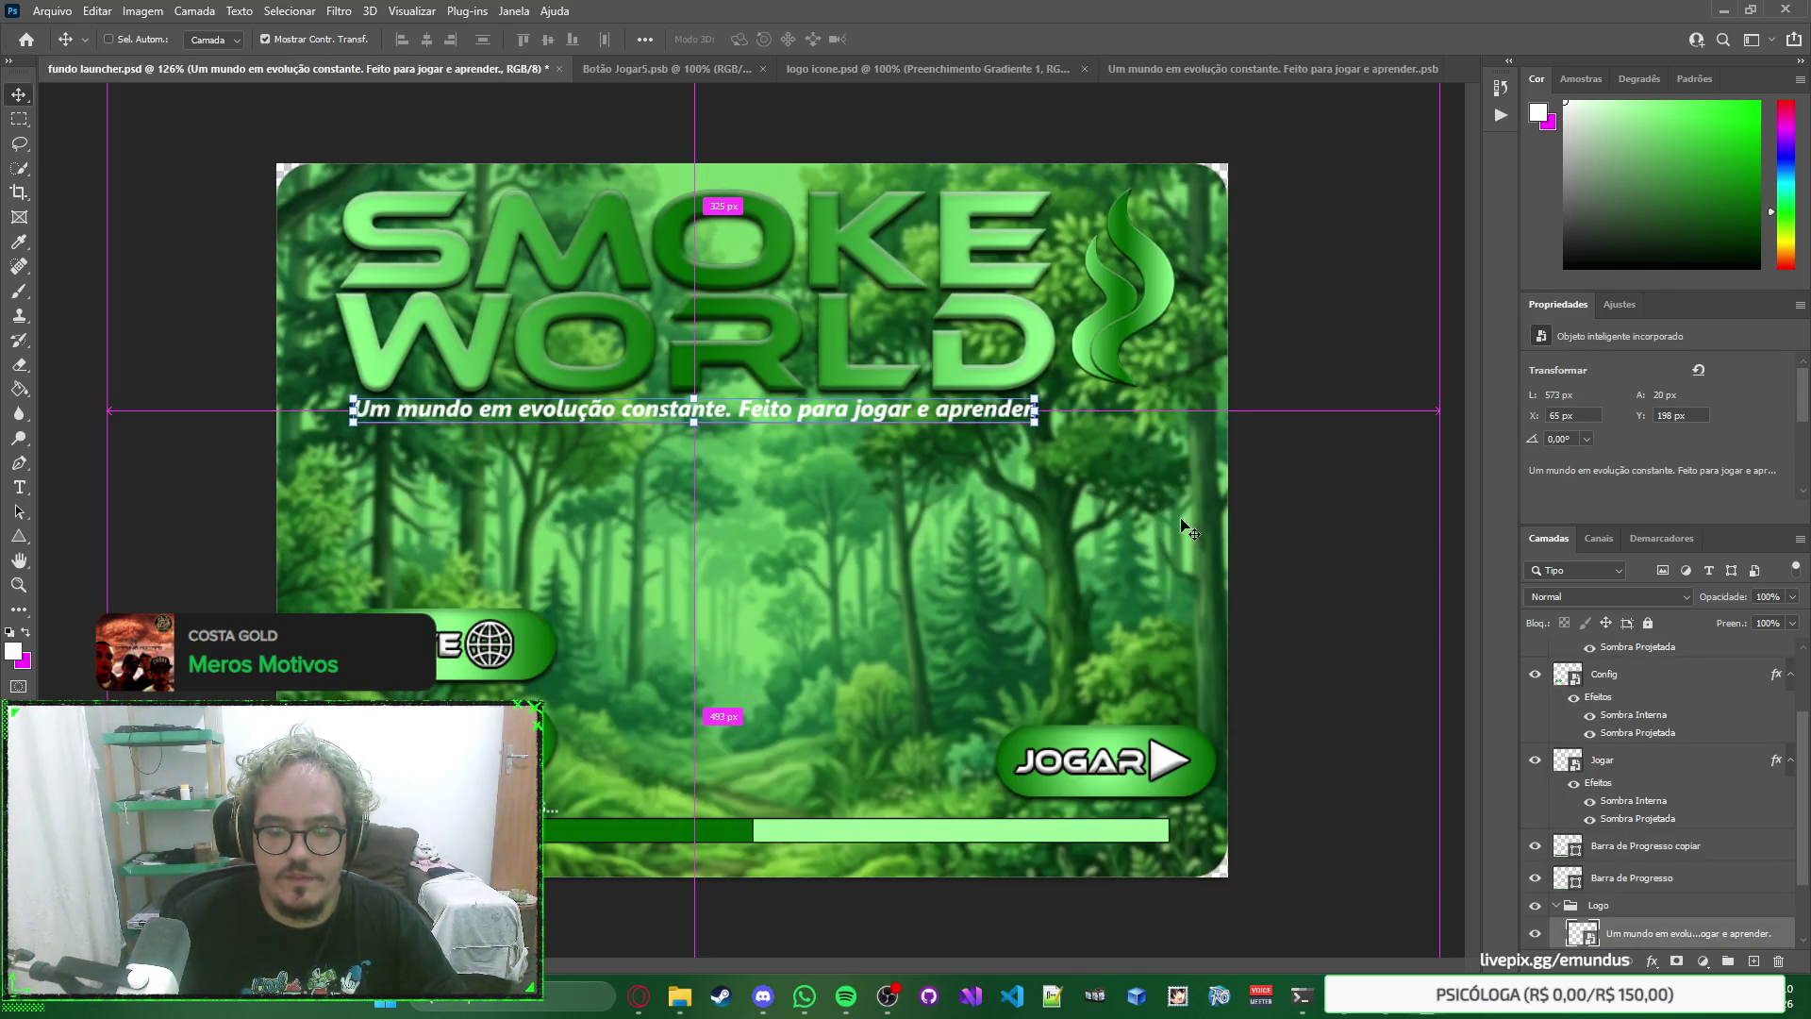
scroll(1630, 921, "down", 2)
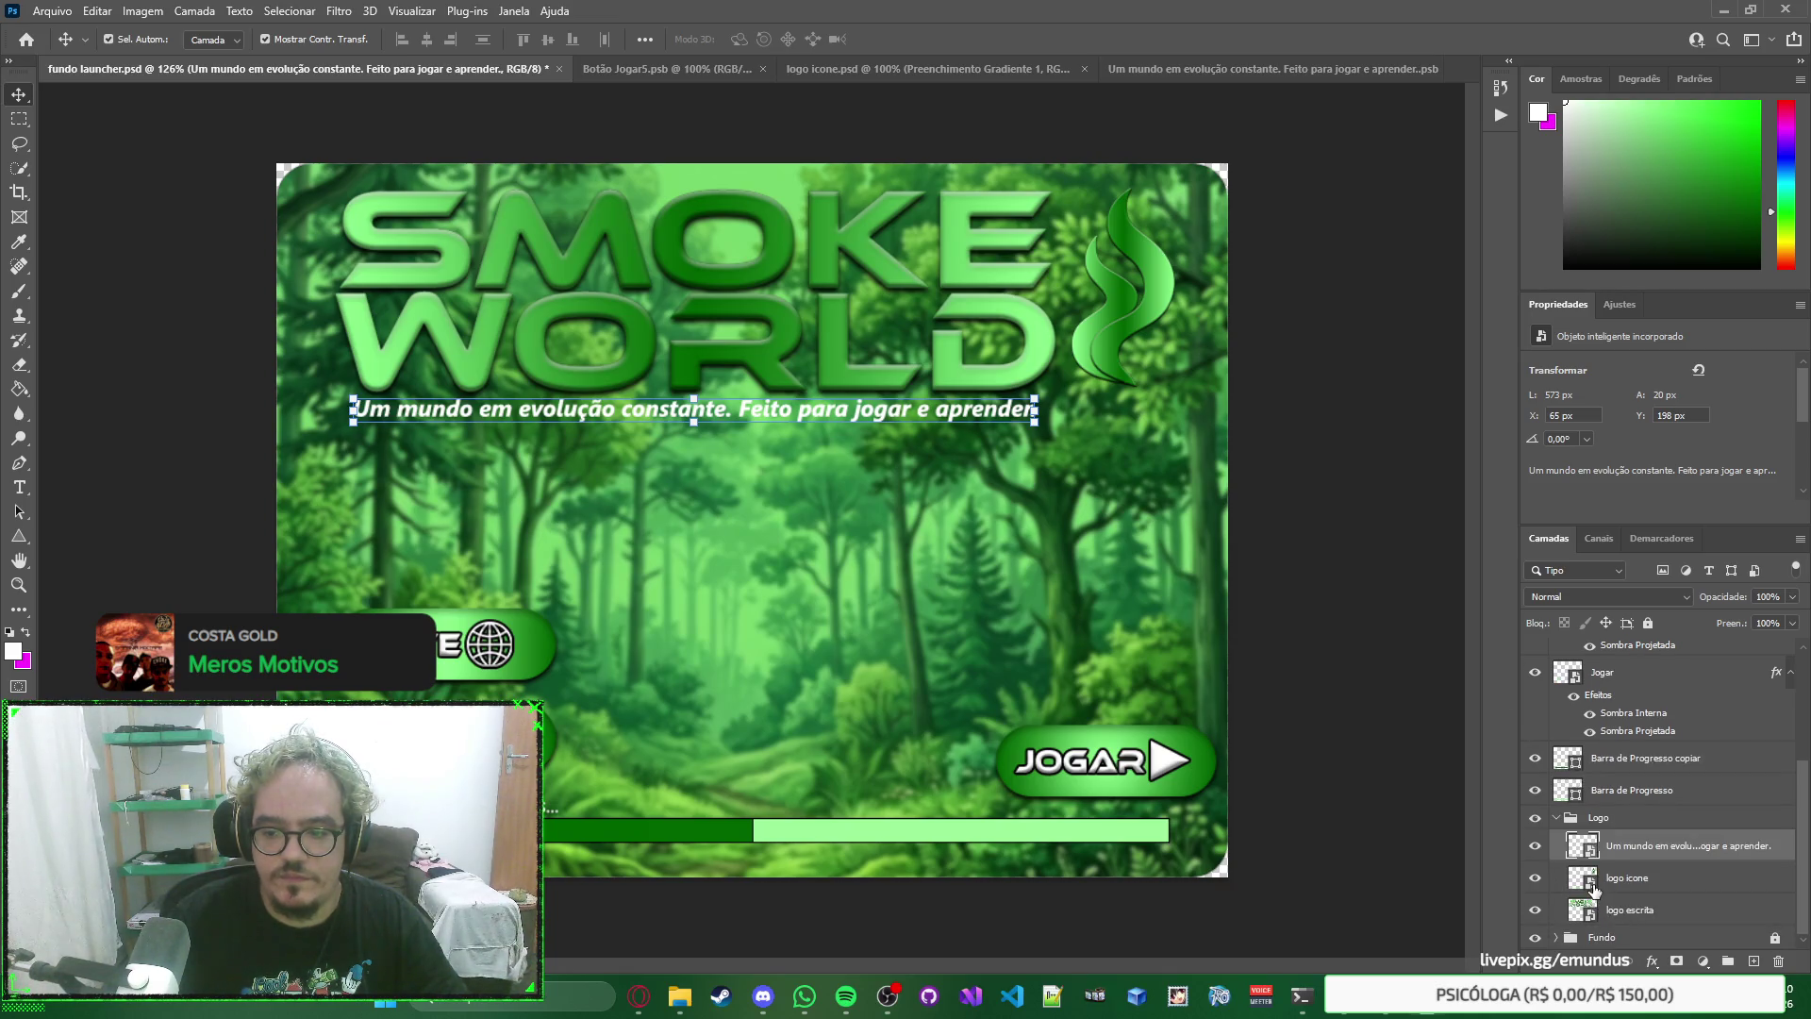
double_click(1594, 888)
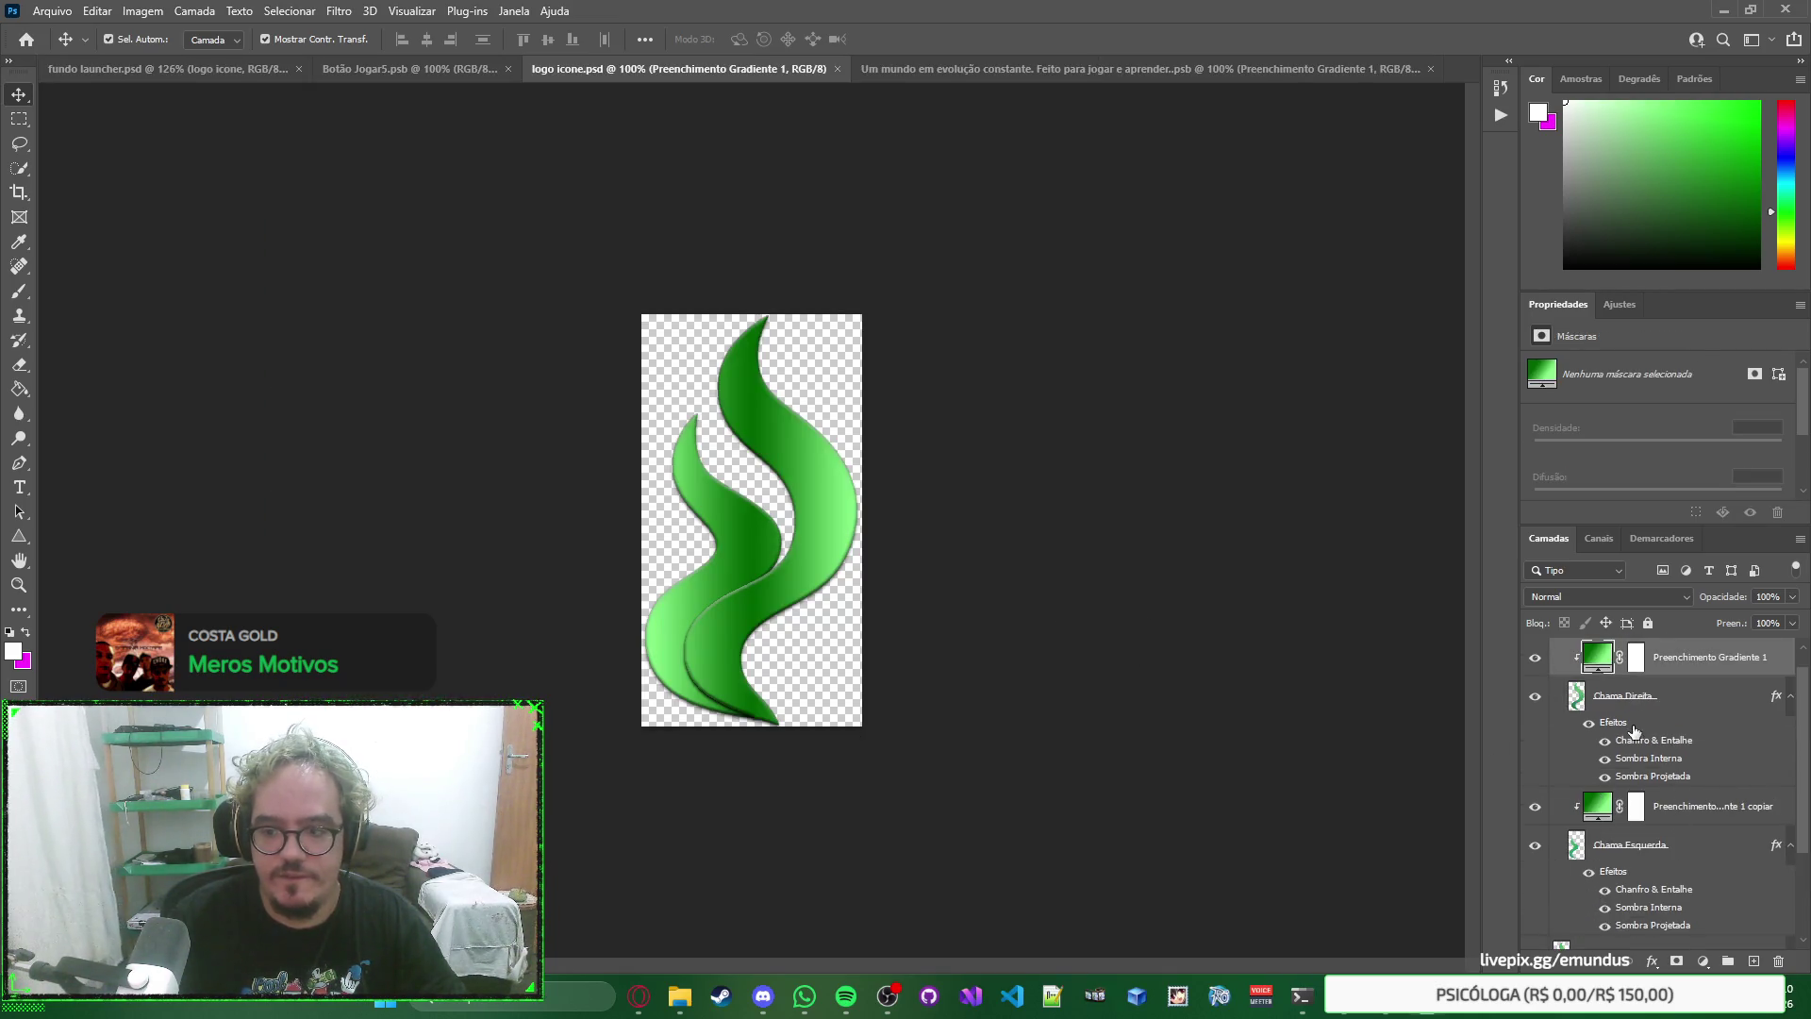
Step: Copy the Chama Direita layer style, then close logo icone without saving
right_click(1701, 705)
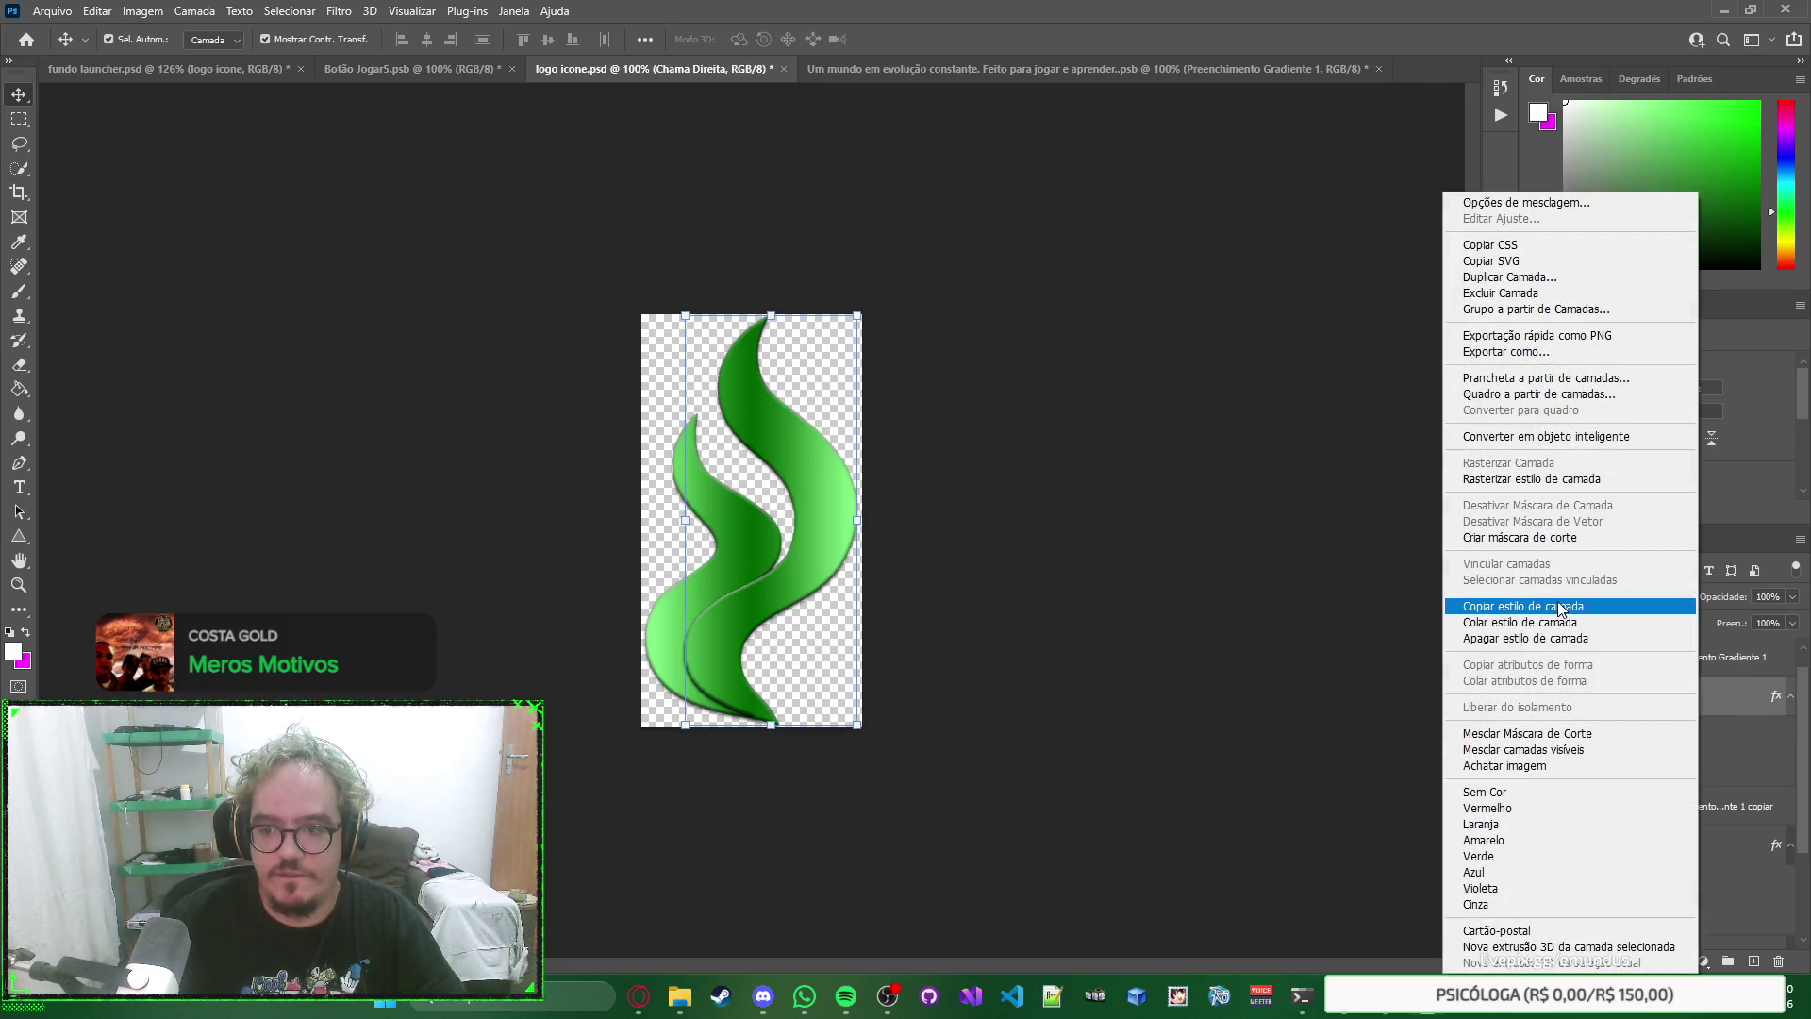
left_click(1561, 609)
key("ctrl+w")
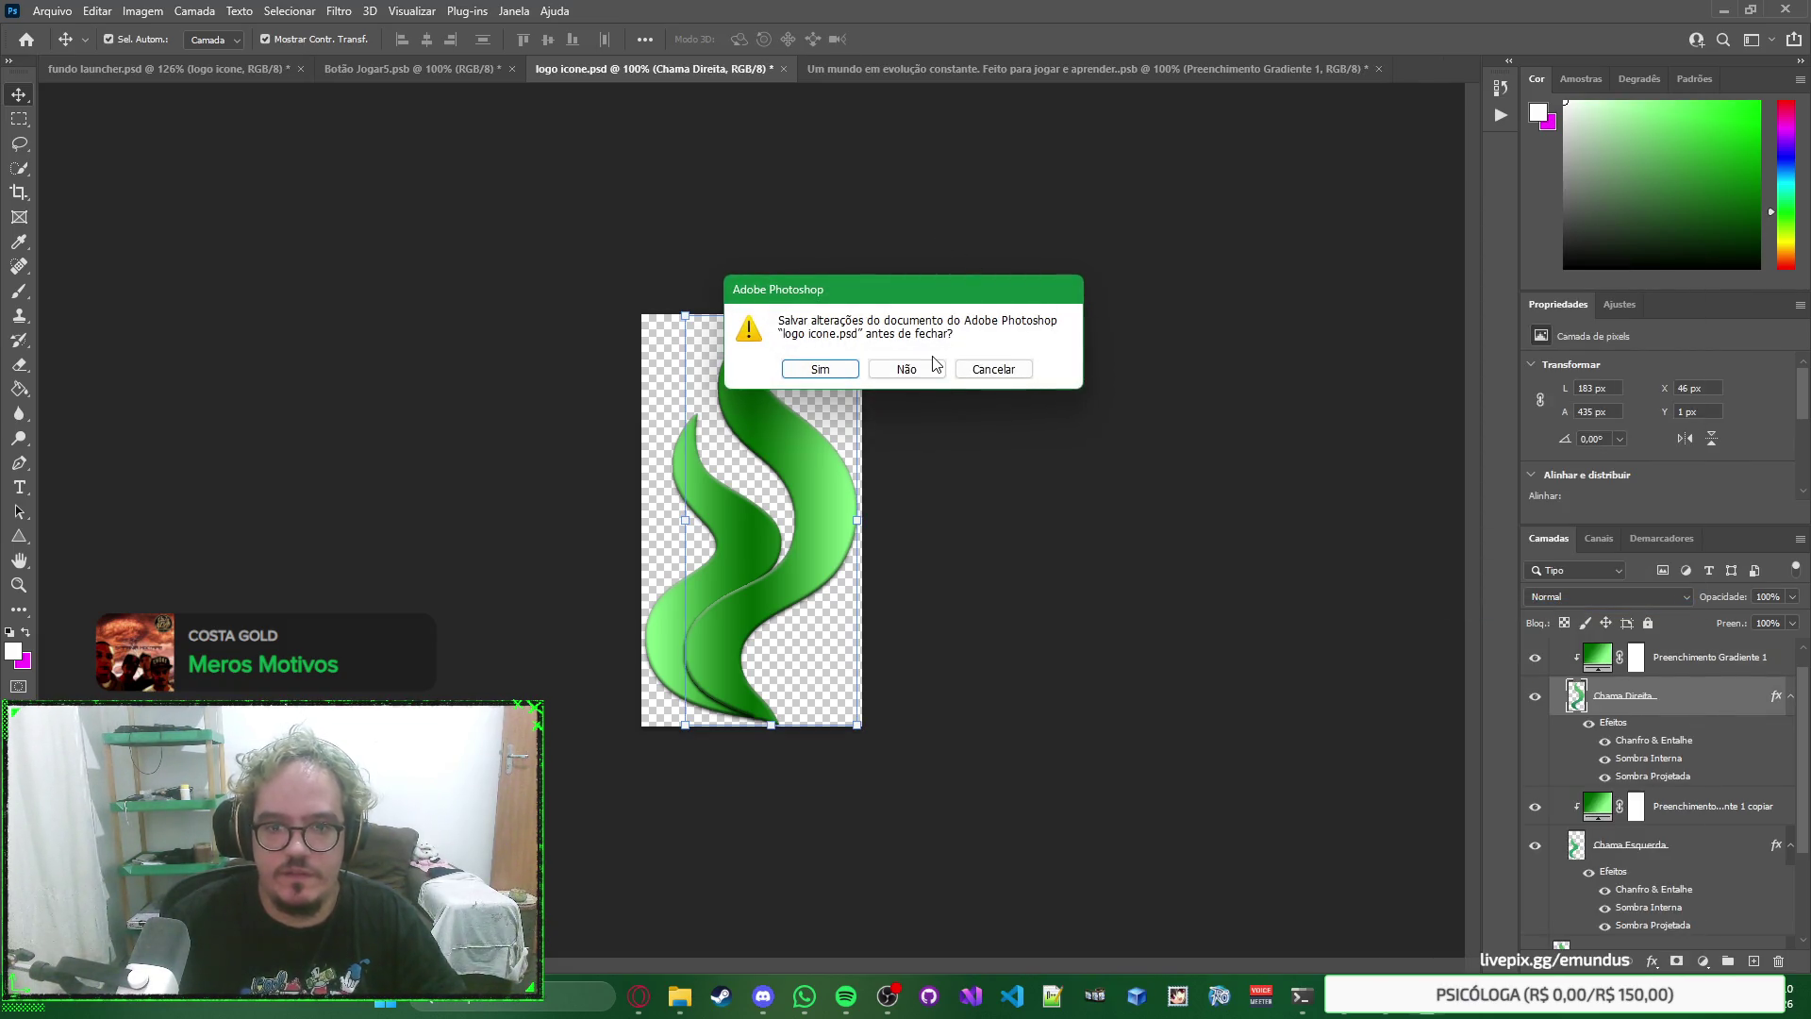
left_click(932, 366)
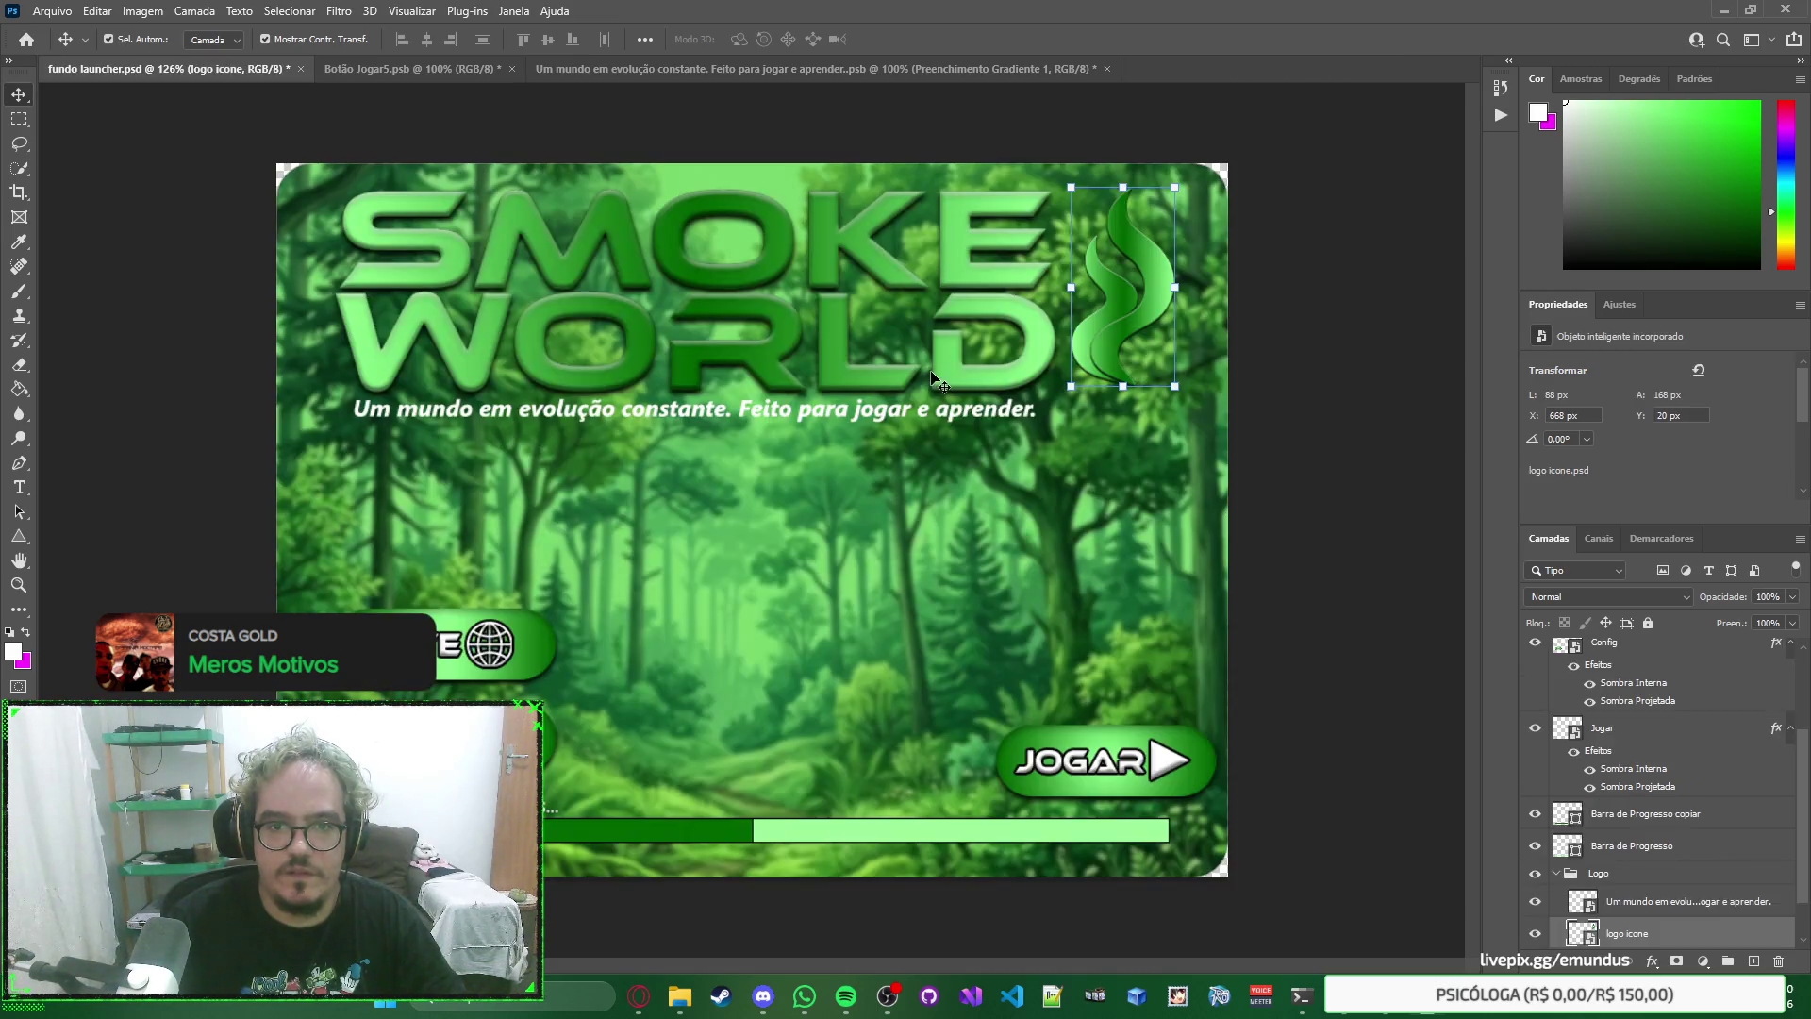
Step: Paste the copied layer style onto the tagline text layer, save and close its document
left_click(785, 79)
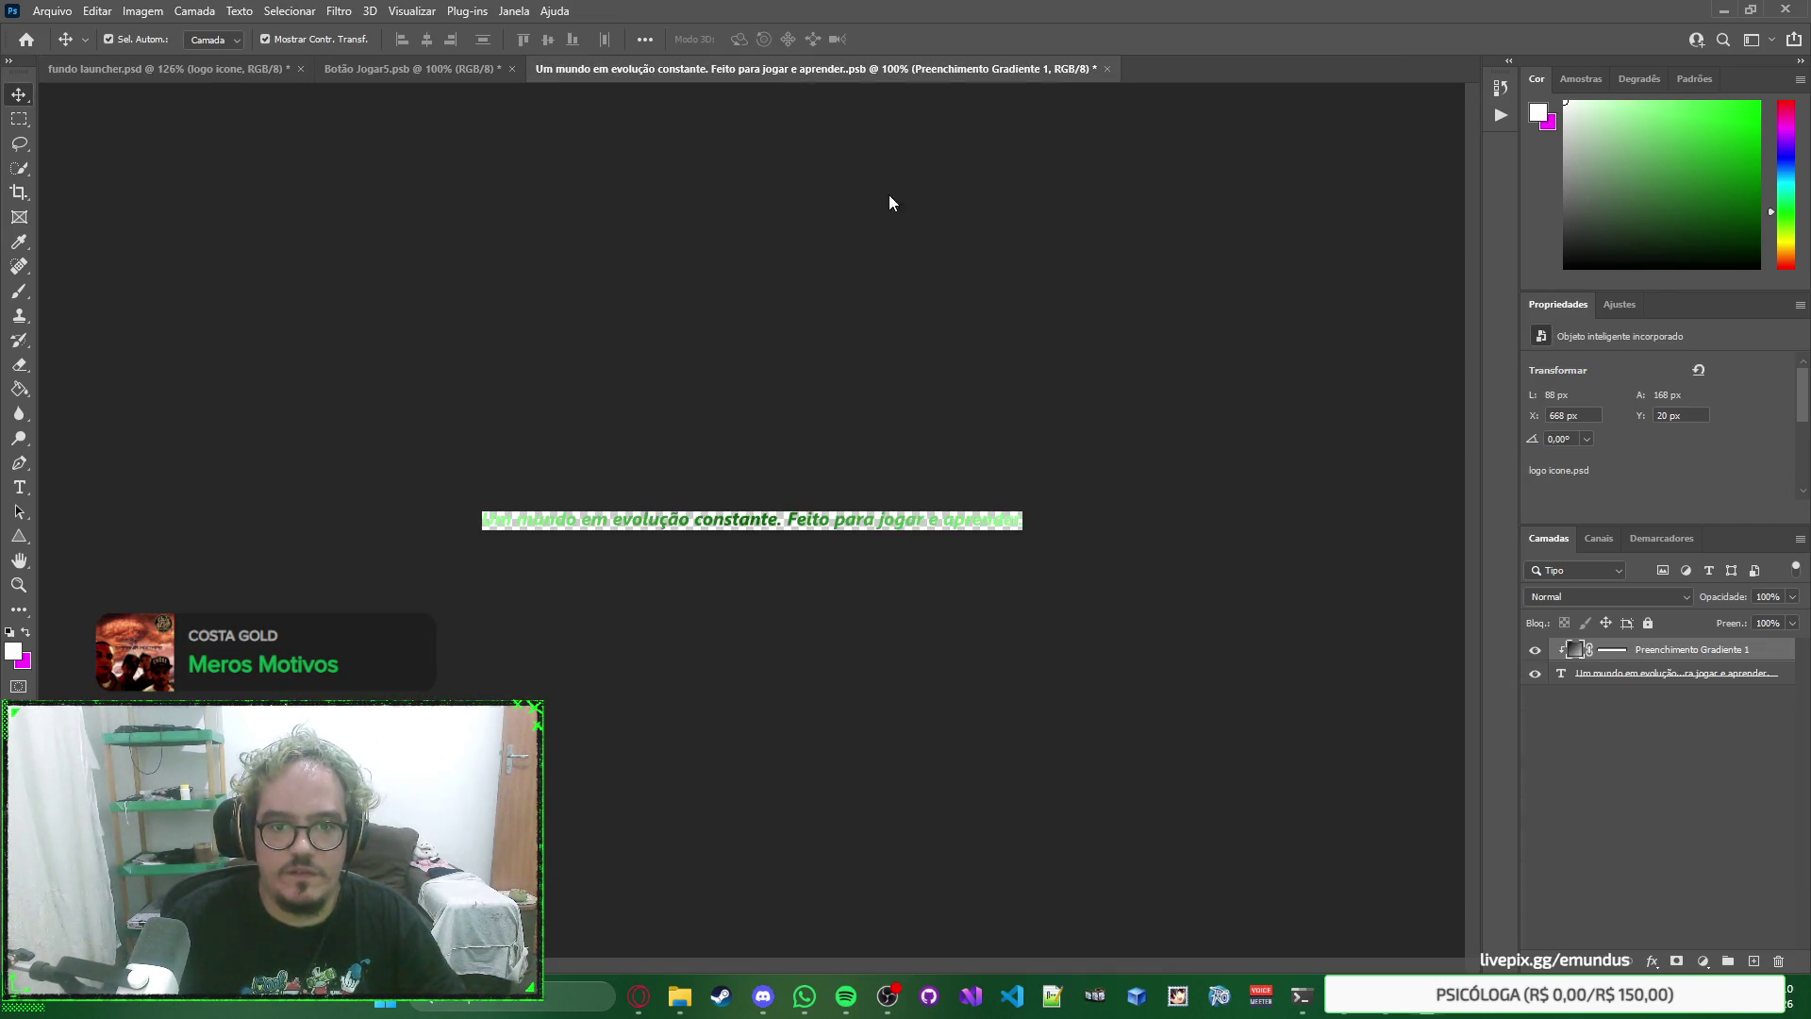
right_click(1652, 675)
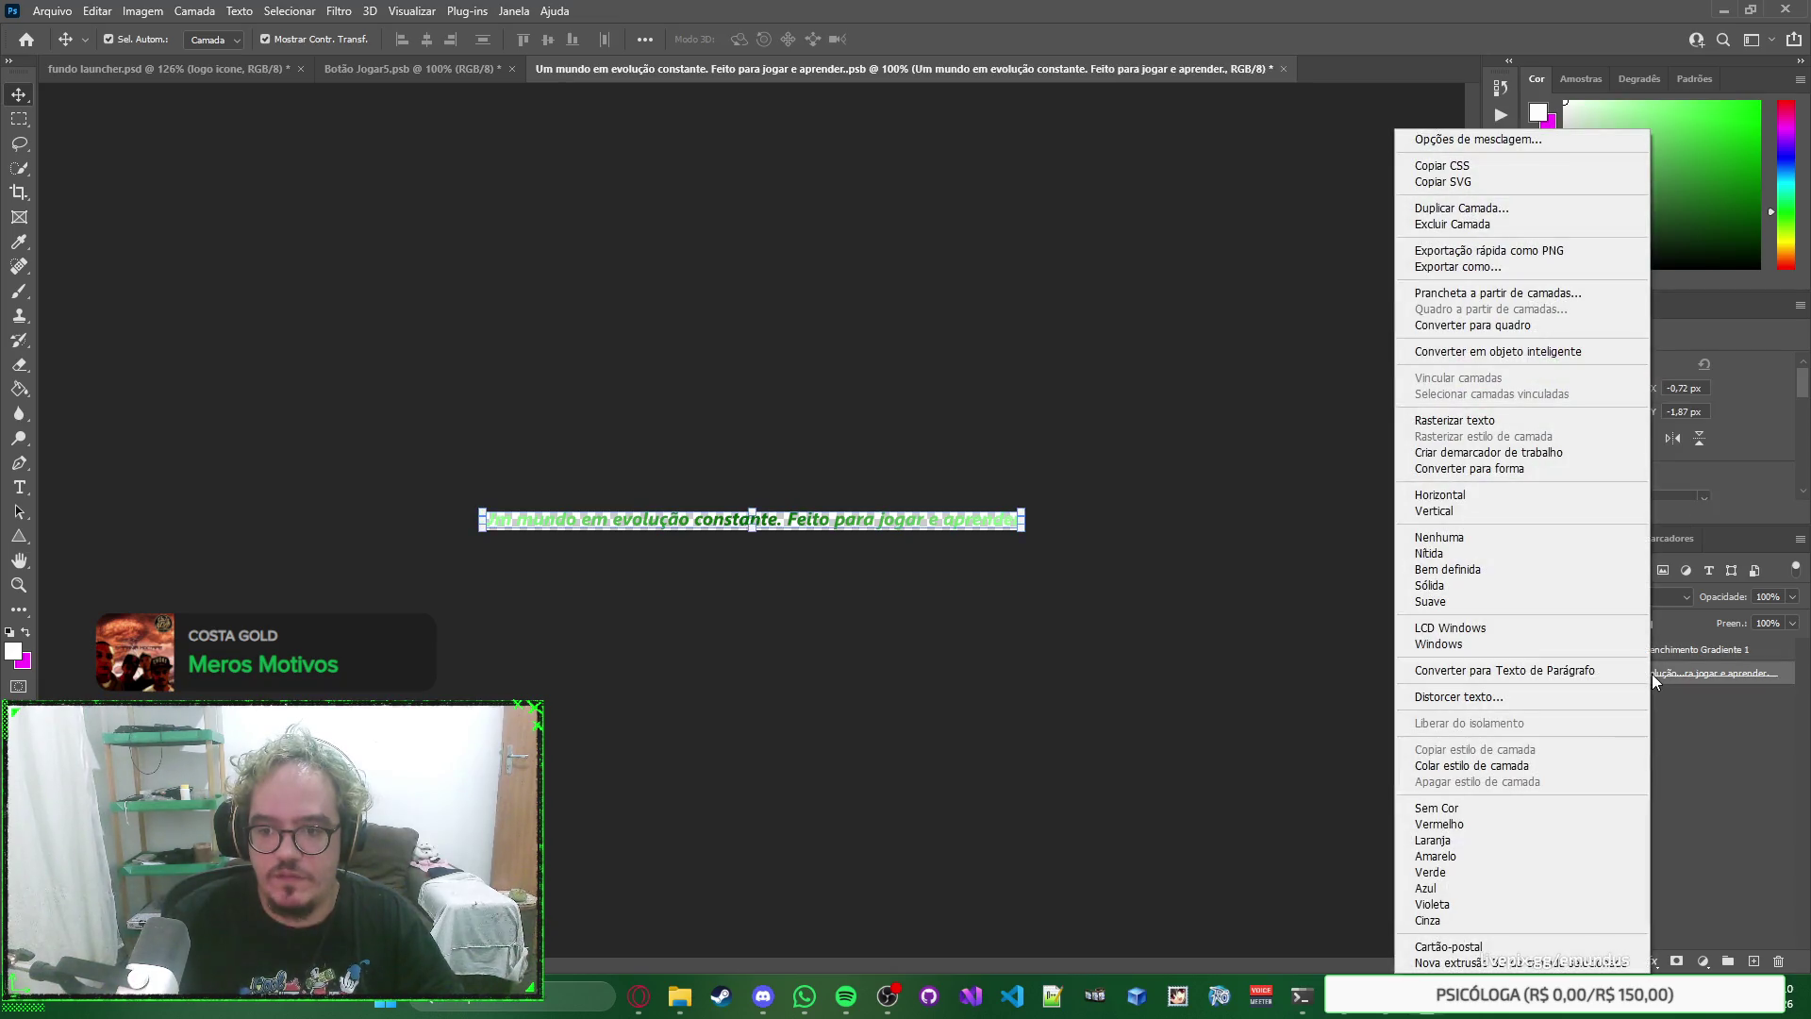
left_click(1512, 766)
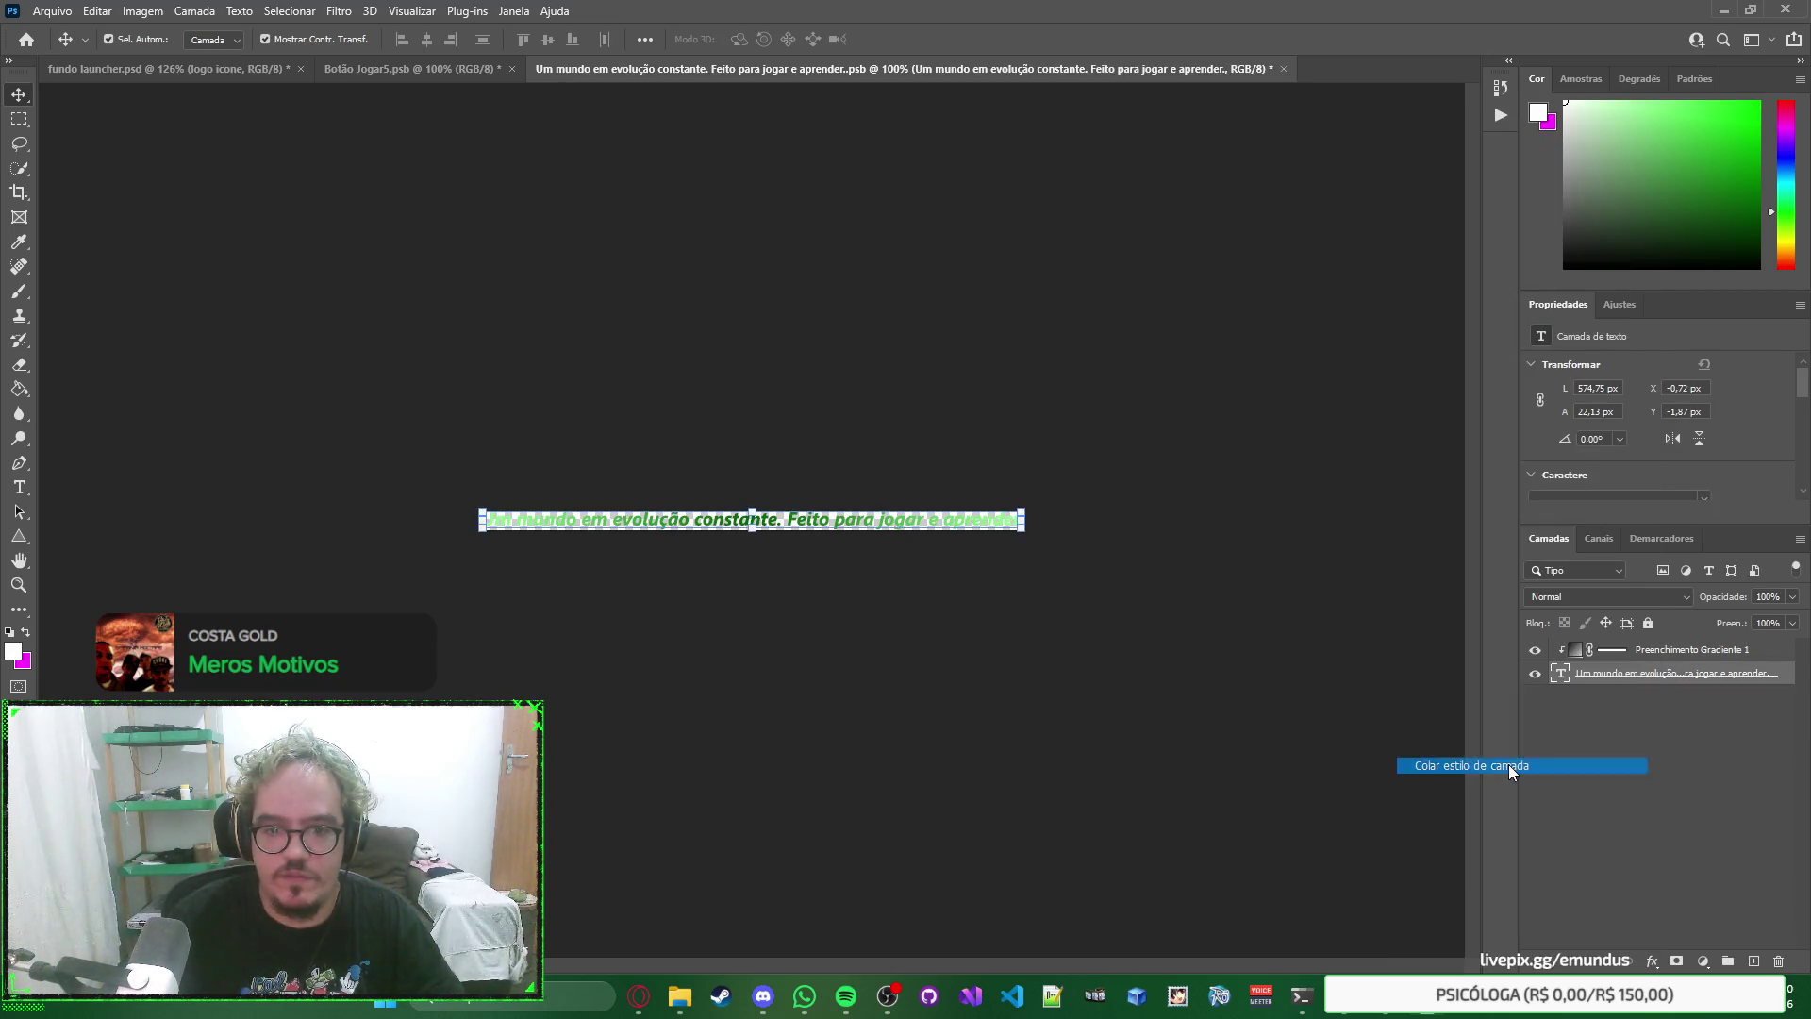
key("ctrl+s")
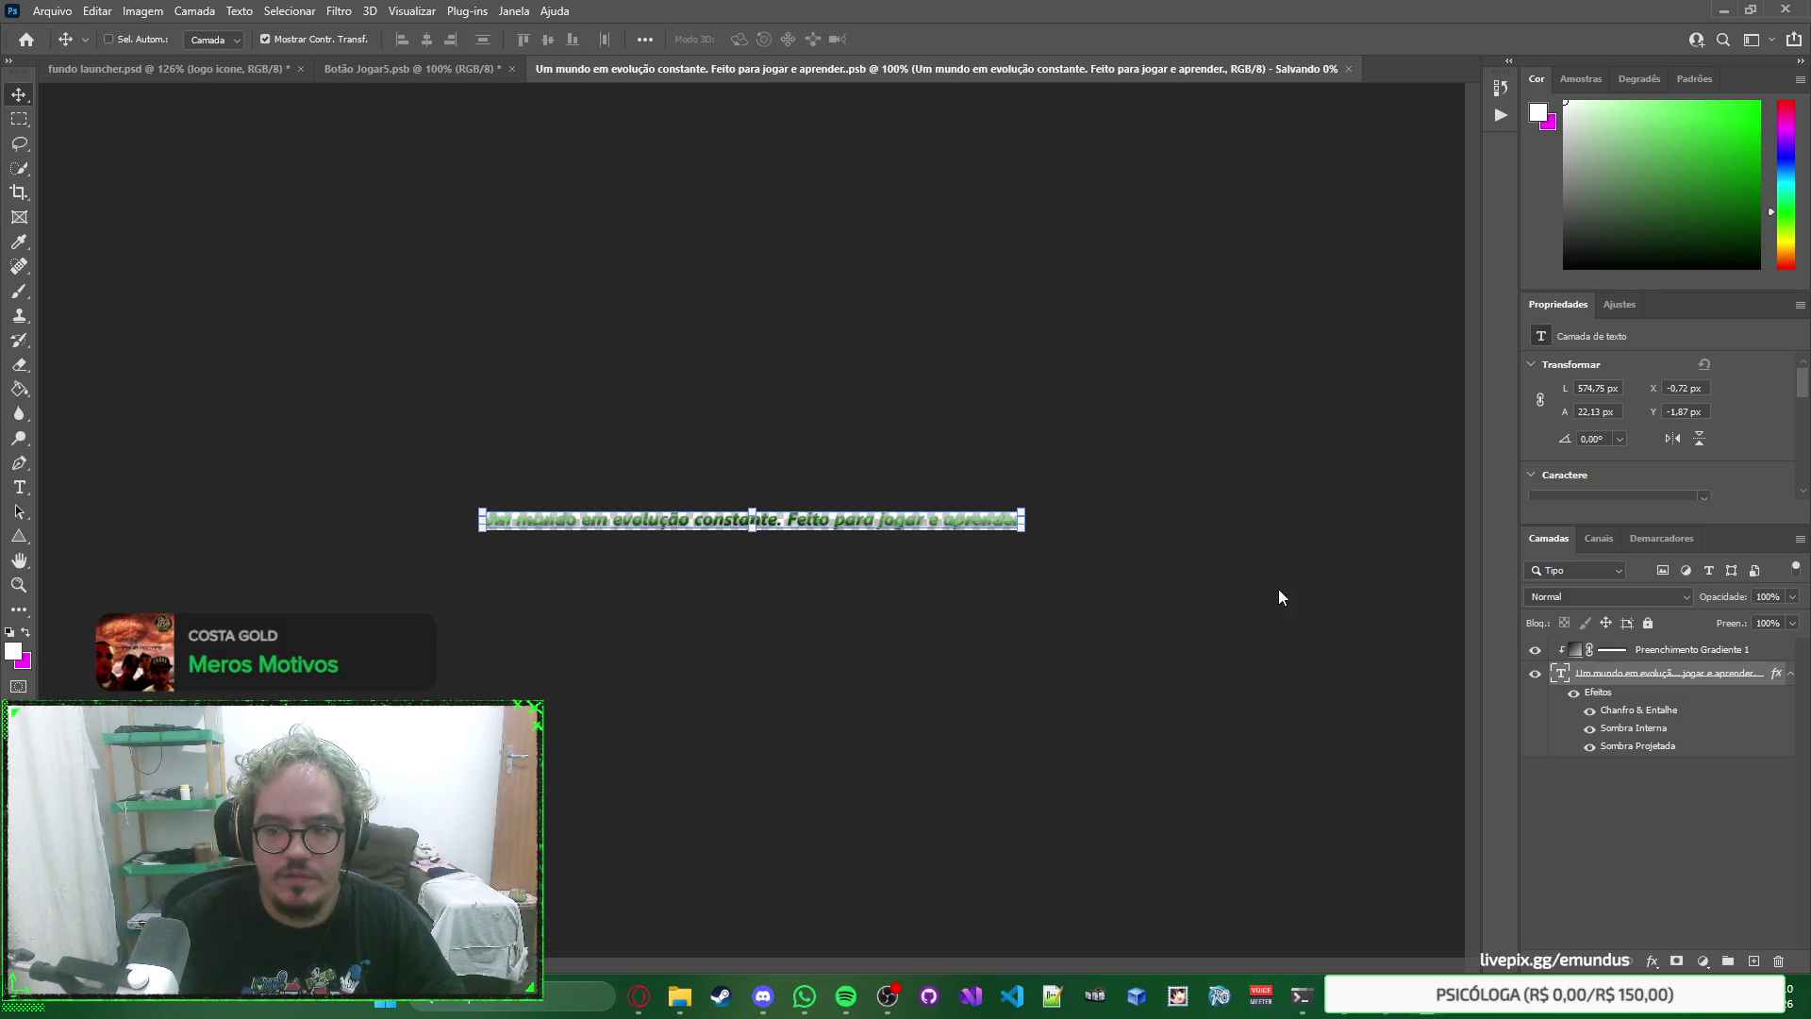
key("ctrl+w")
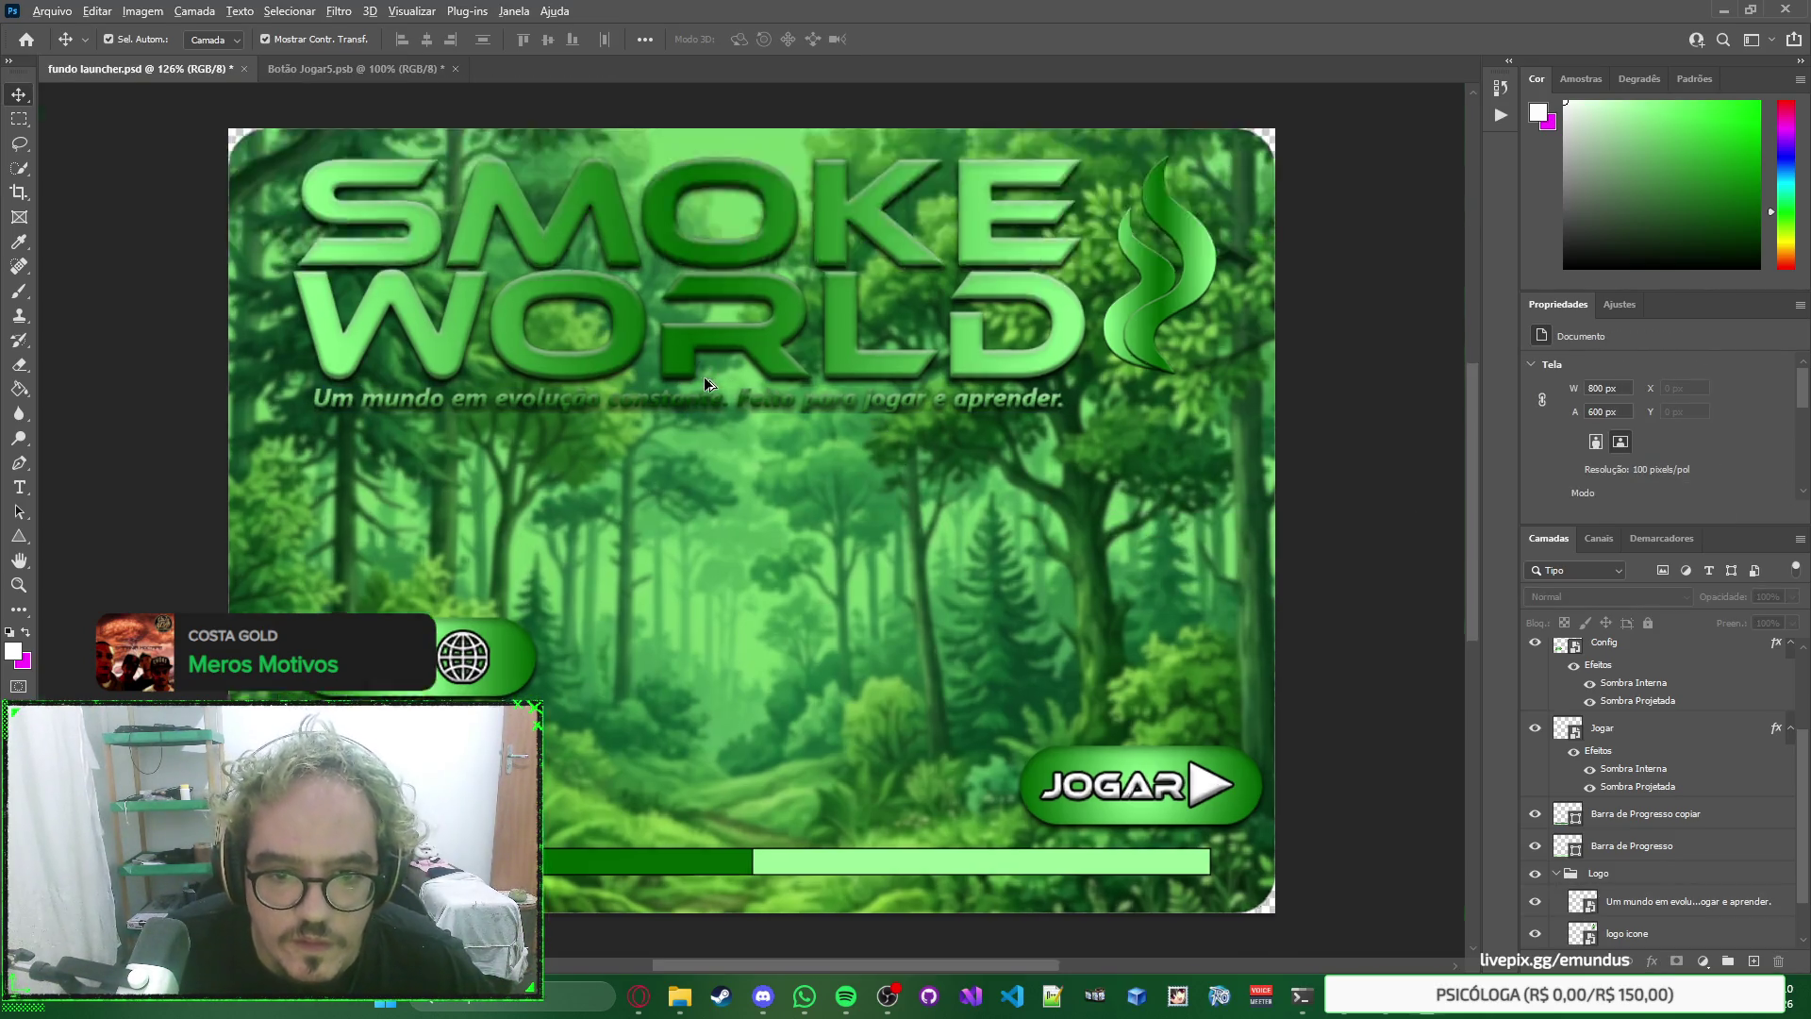
Step: Select the tagline on the launcher canvas and reopen its smart object document
scroll(704, 377, "up", 3)
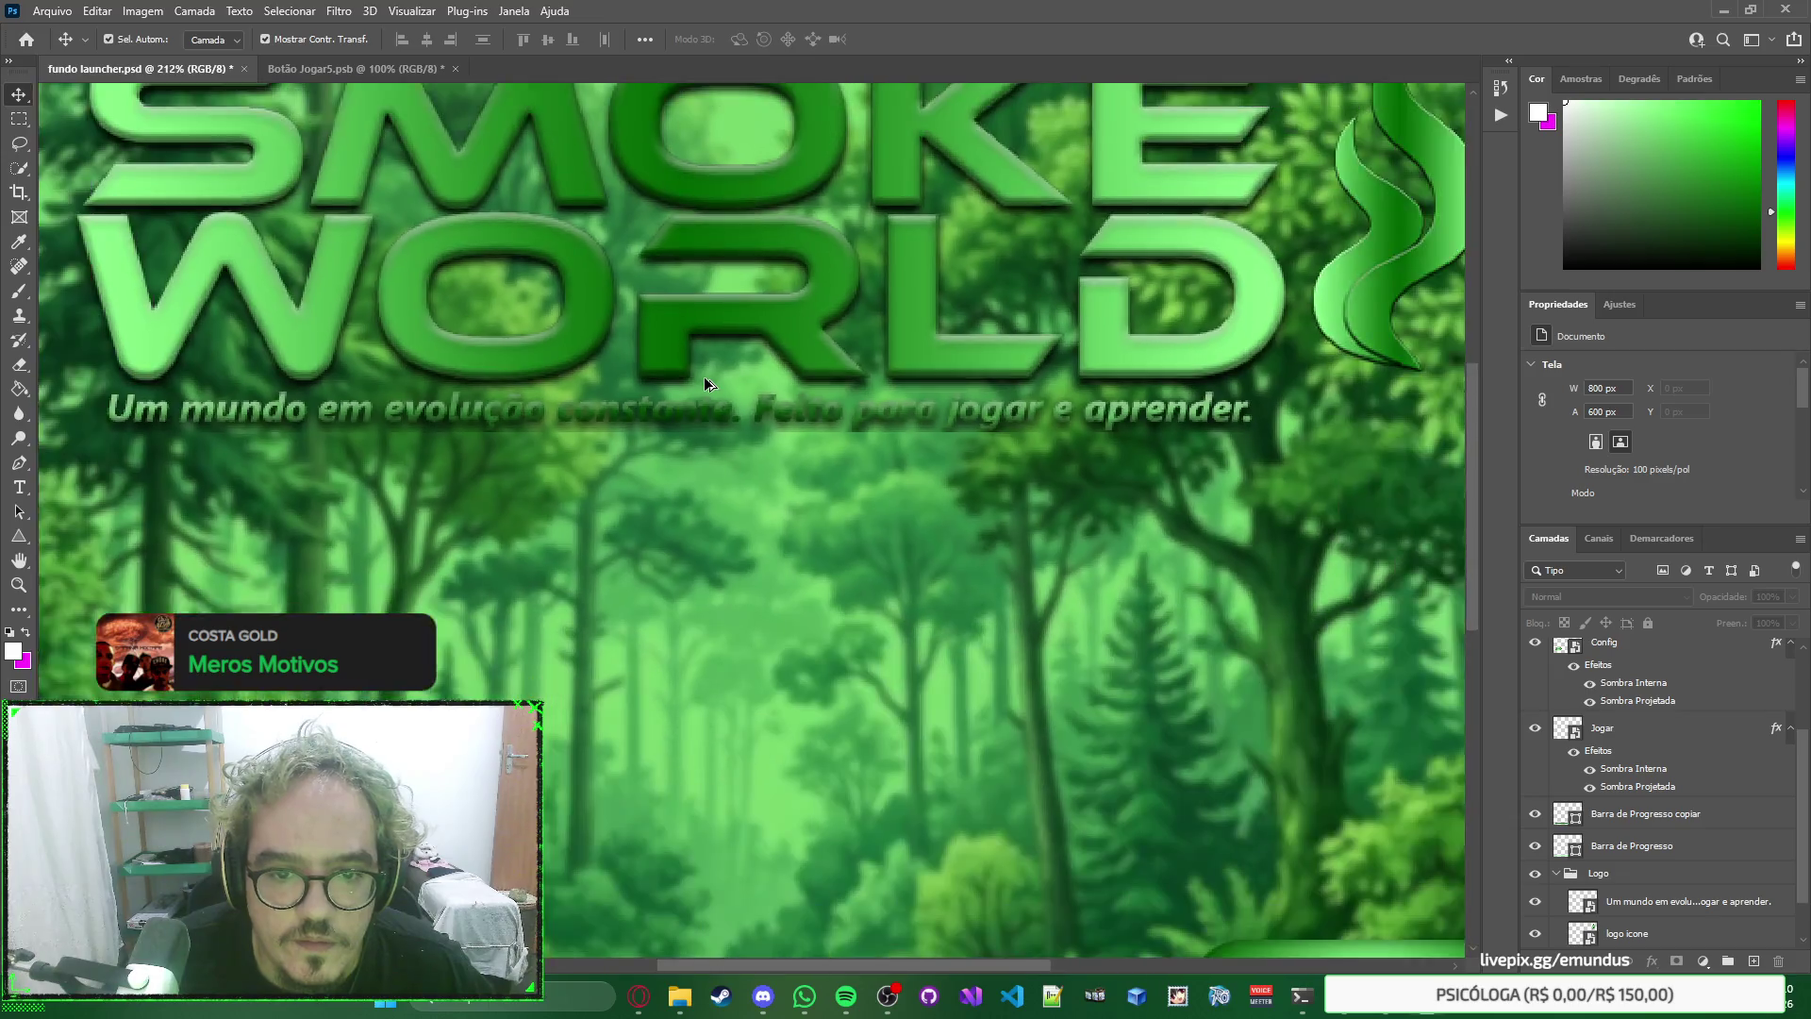
scroll(704, 376, "down", 4)
scroll(704, 376, "up", 1)
scroll(704, 377, "up", 1)
left_click(759, 418)
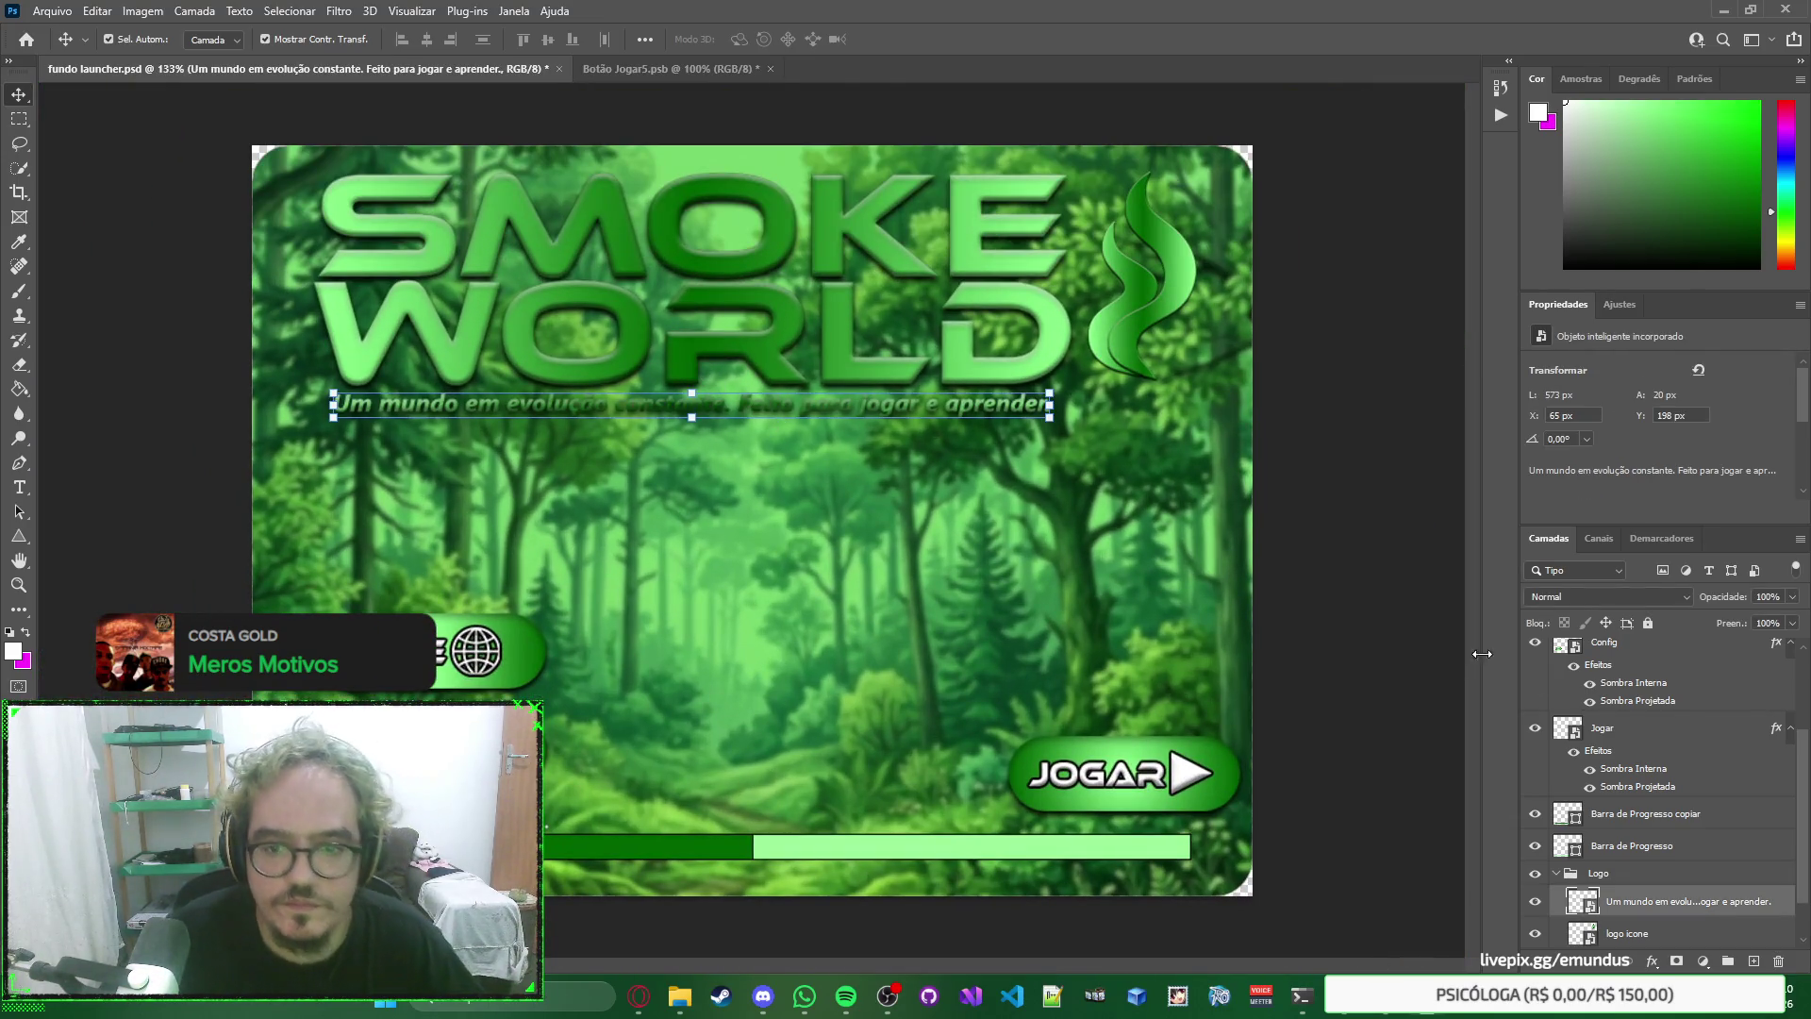
scroll(1602, 856, "down", 1)
double_click(1583, 846)
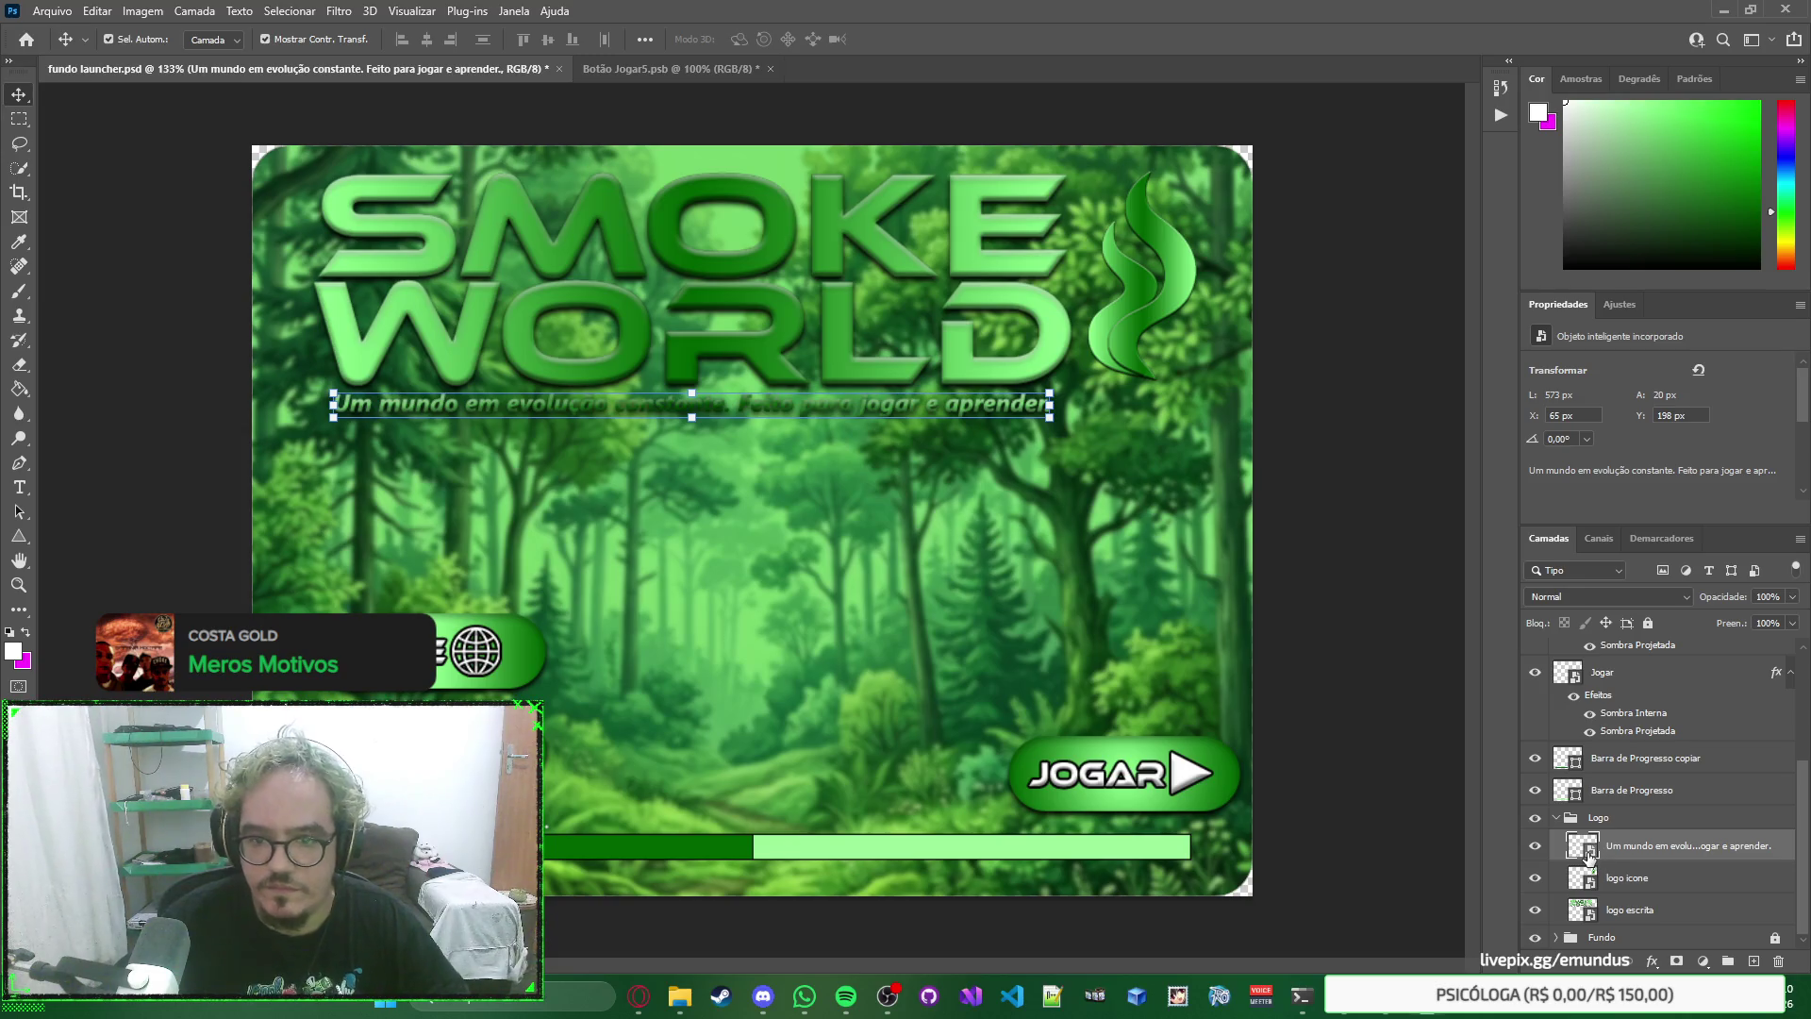
scroll(813, 496, "up", 4)
scroll(814, 496, "down", 3)
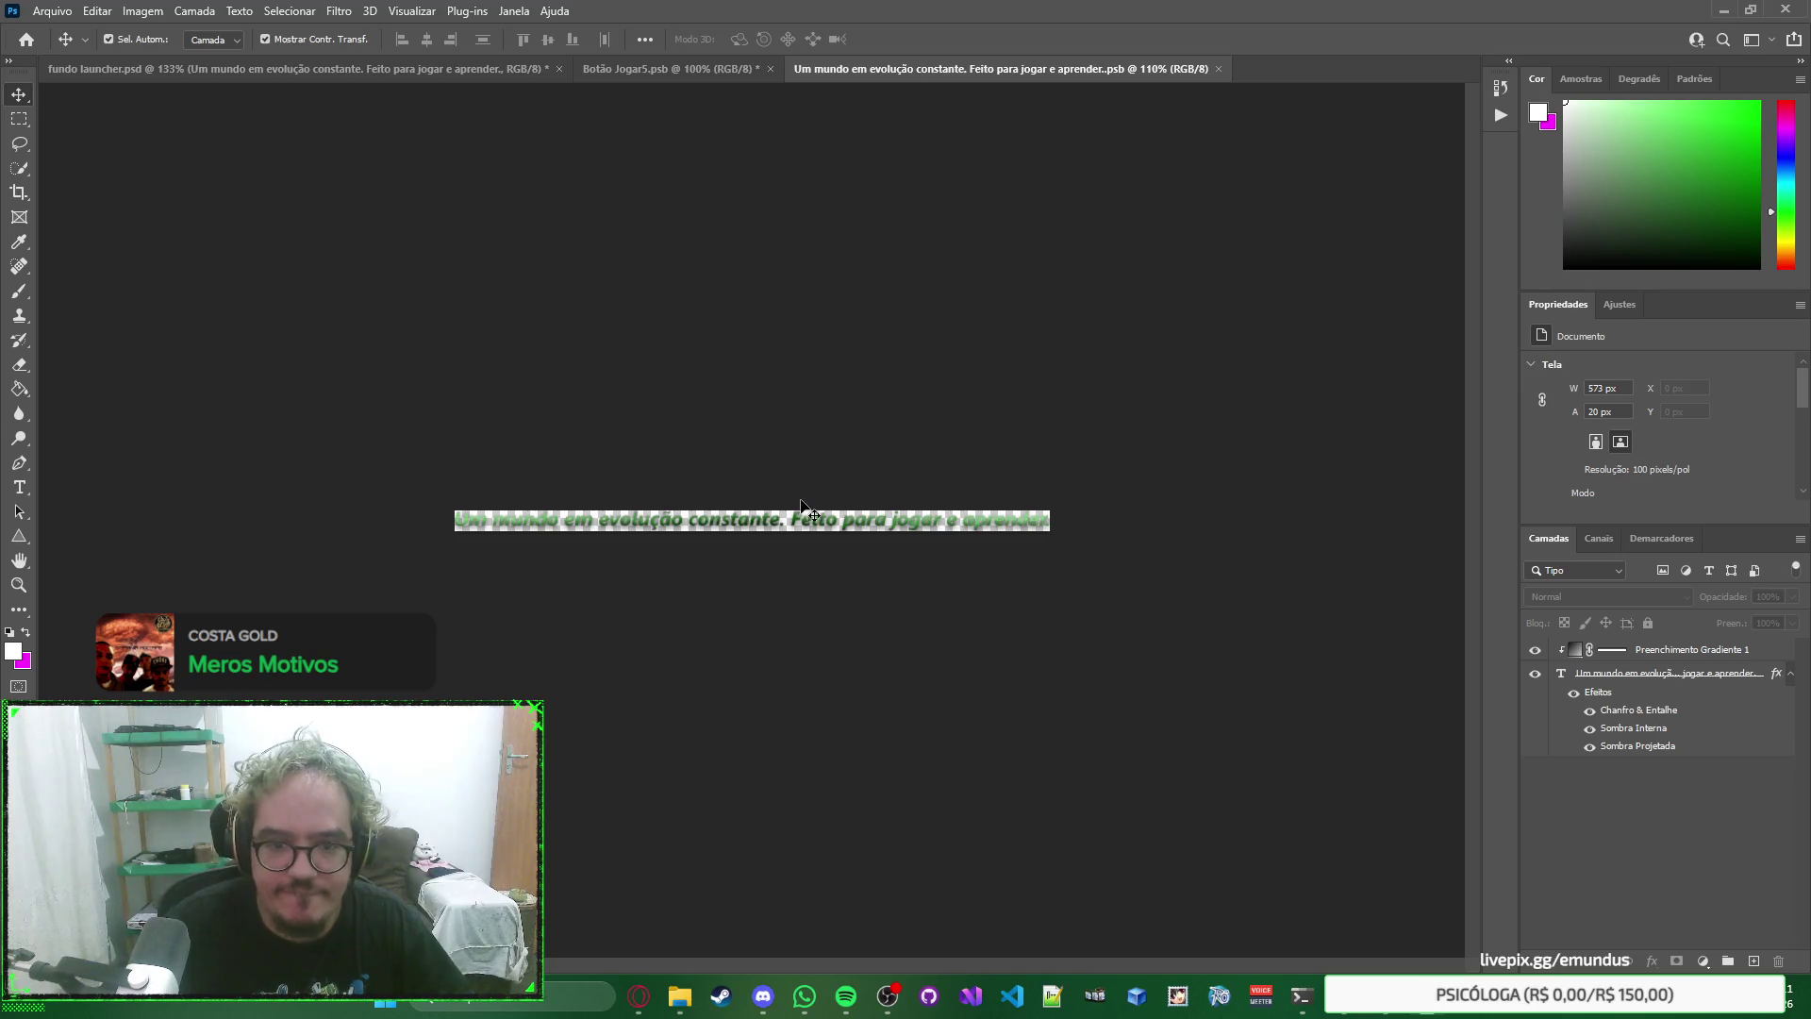
left_click(143, 10)
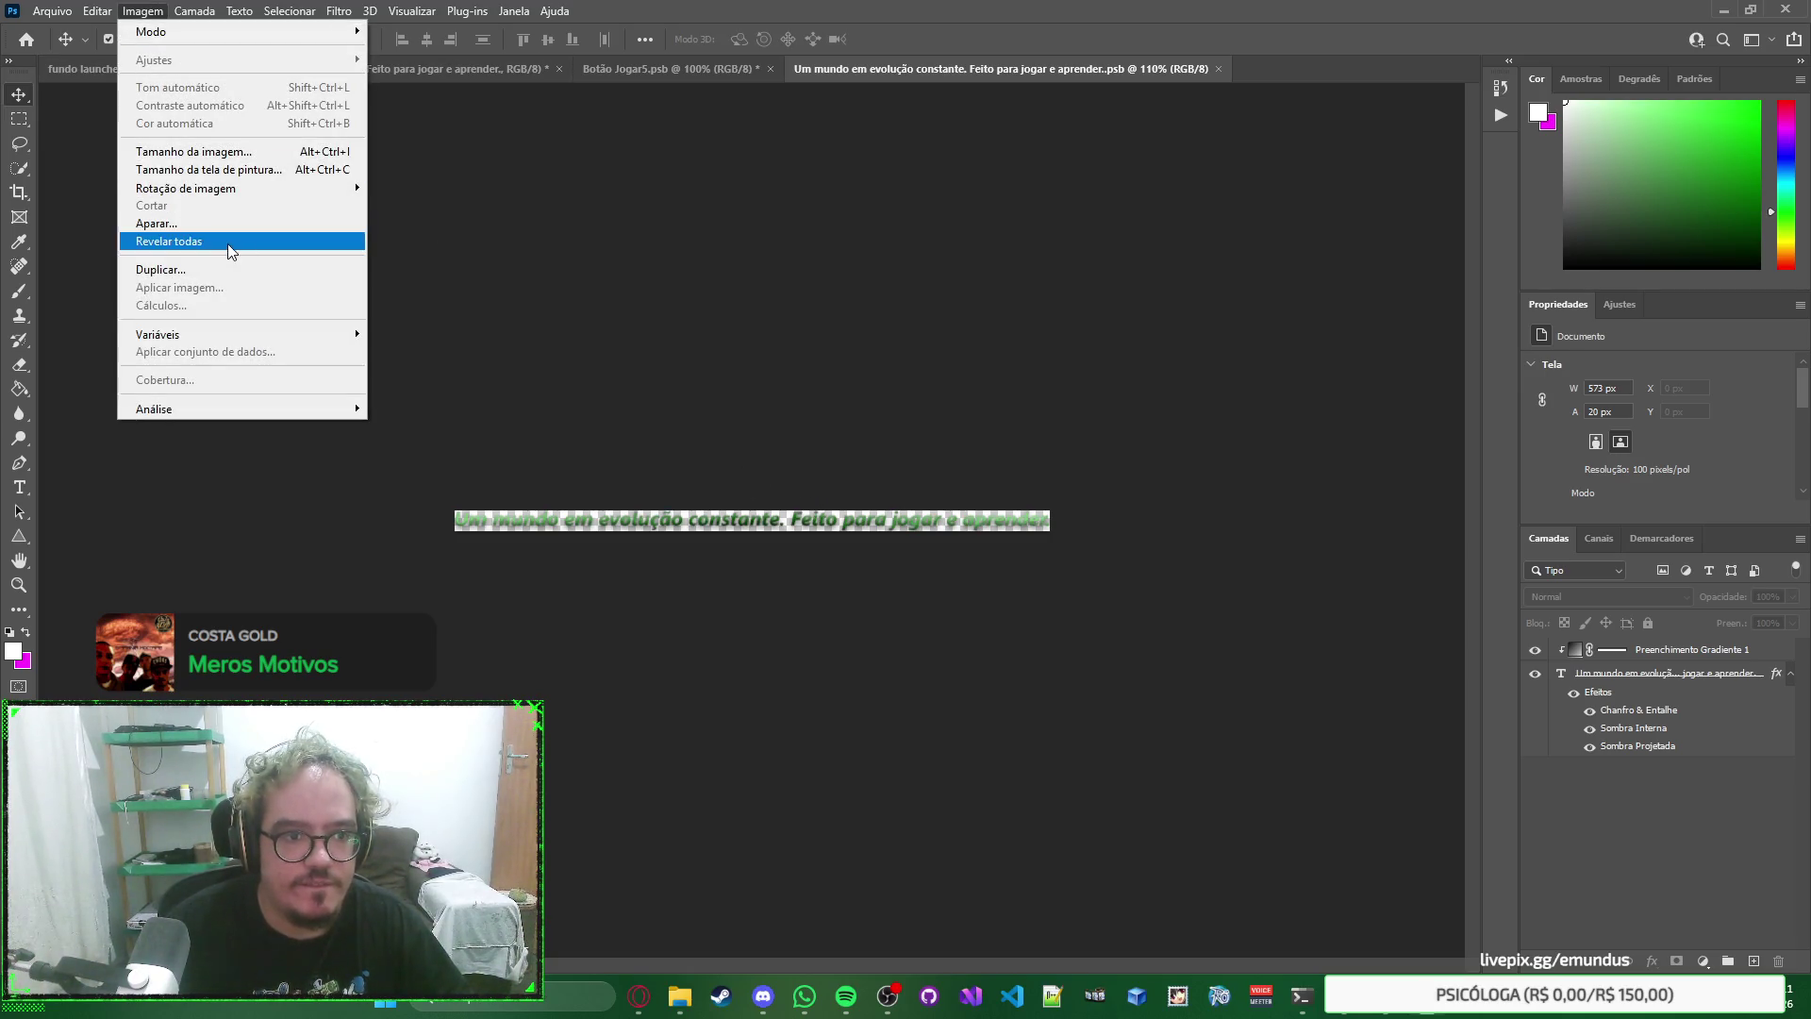
Step: Reveal All and trim the tagline canvas to 583×30 px, then save, close and reselect it
left_click(239, 244)
left_click(143, 10)
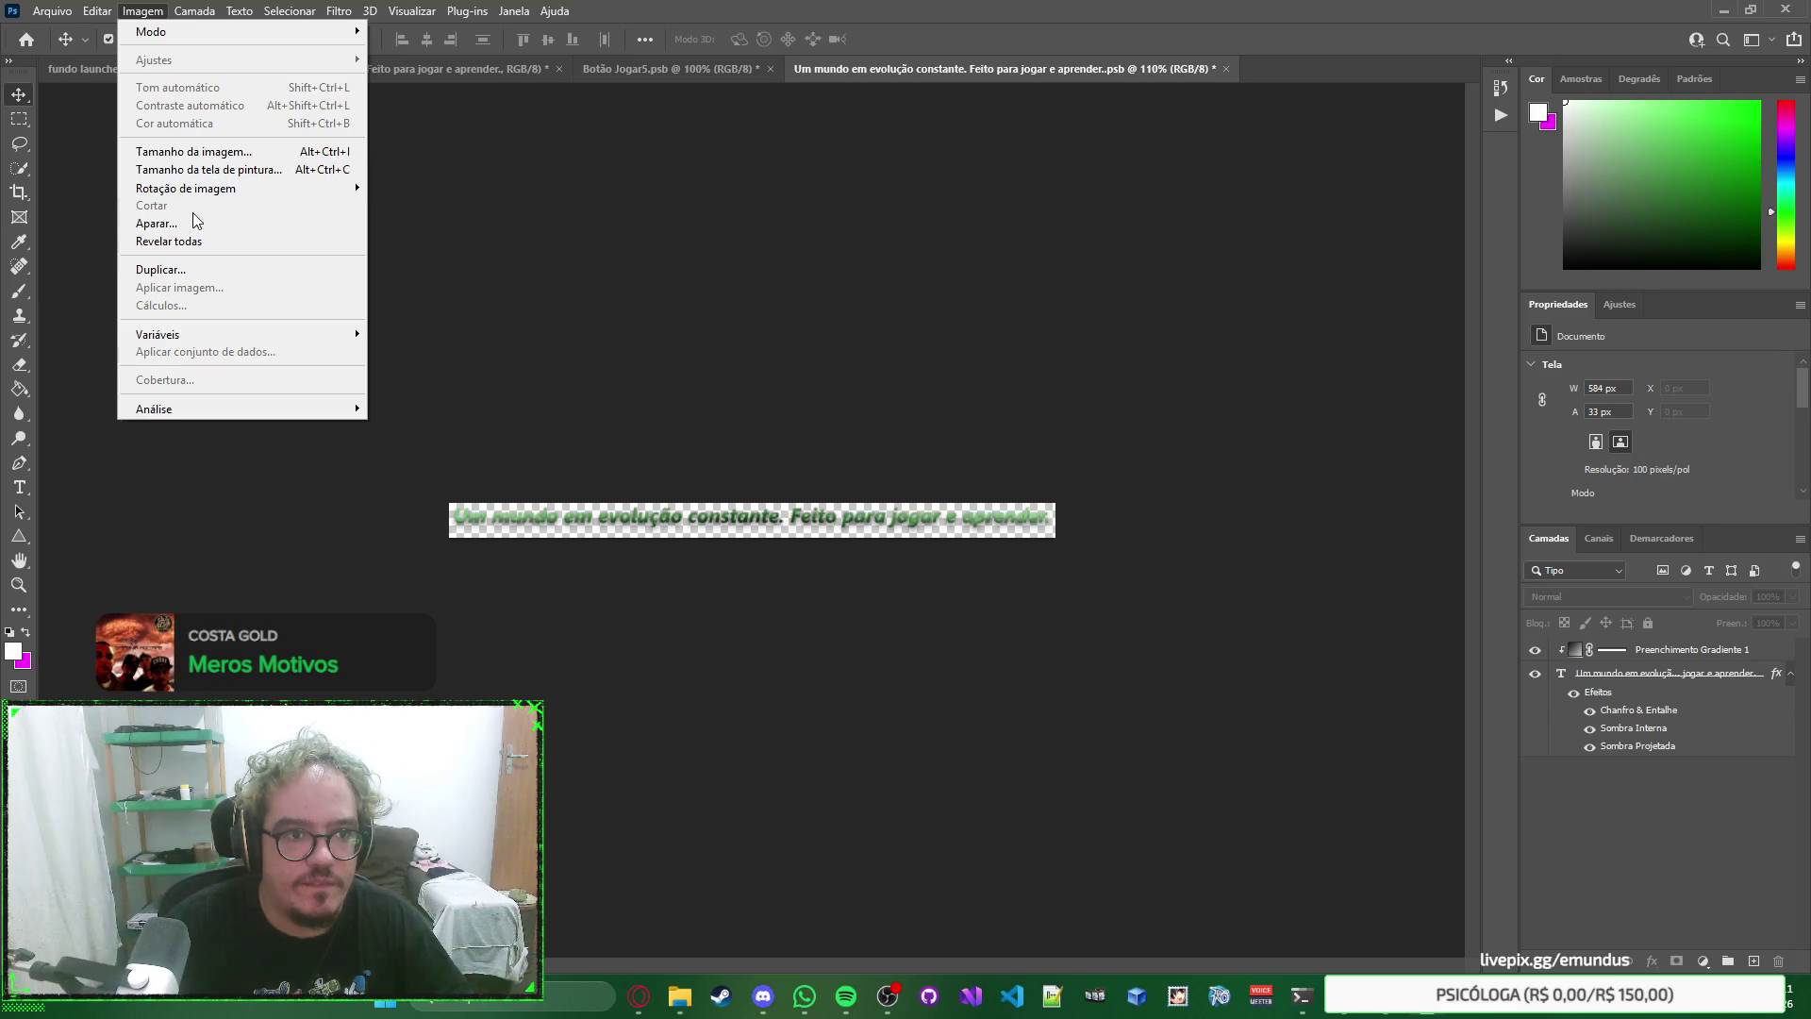
left_click(193, 224)
key("Return")
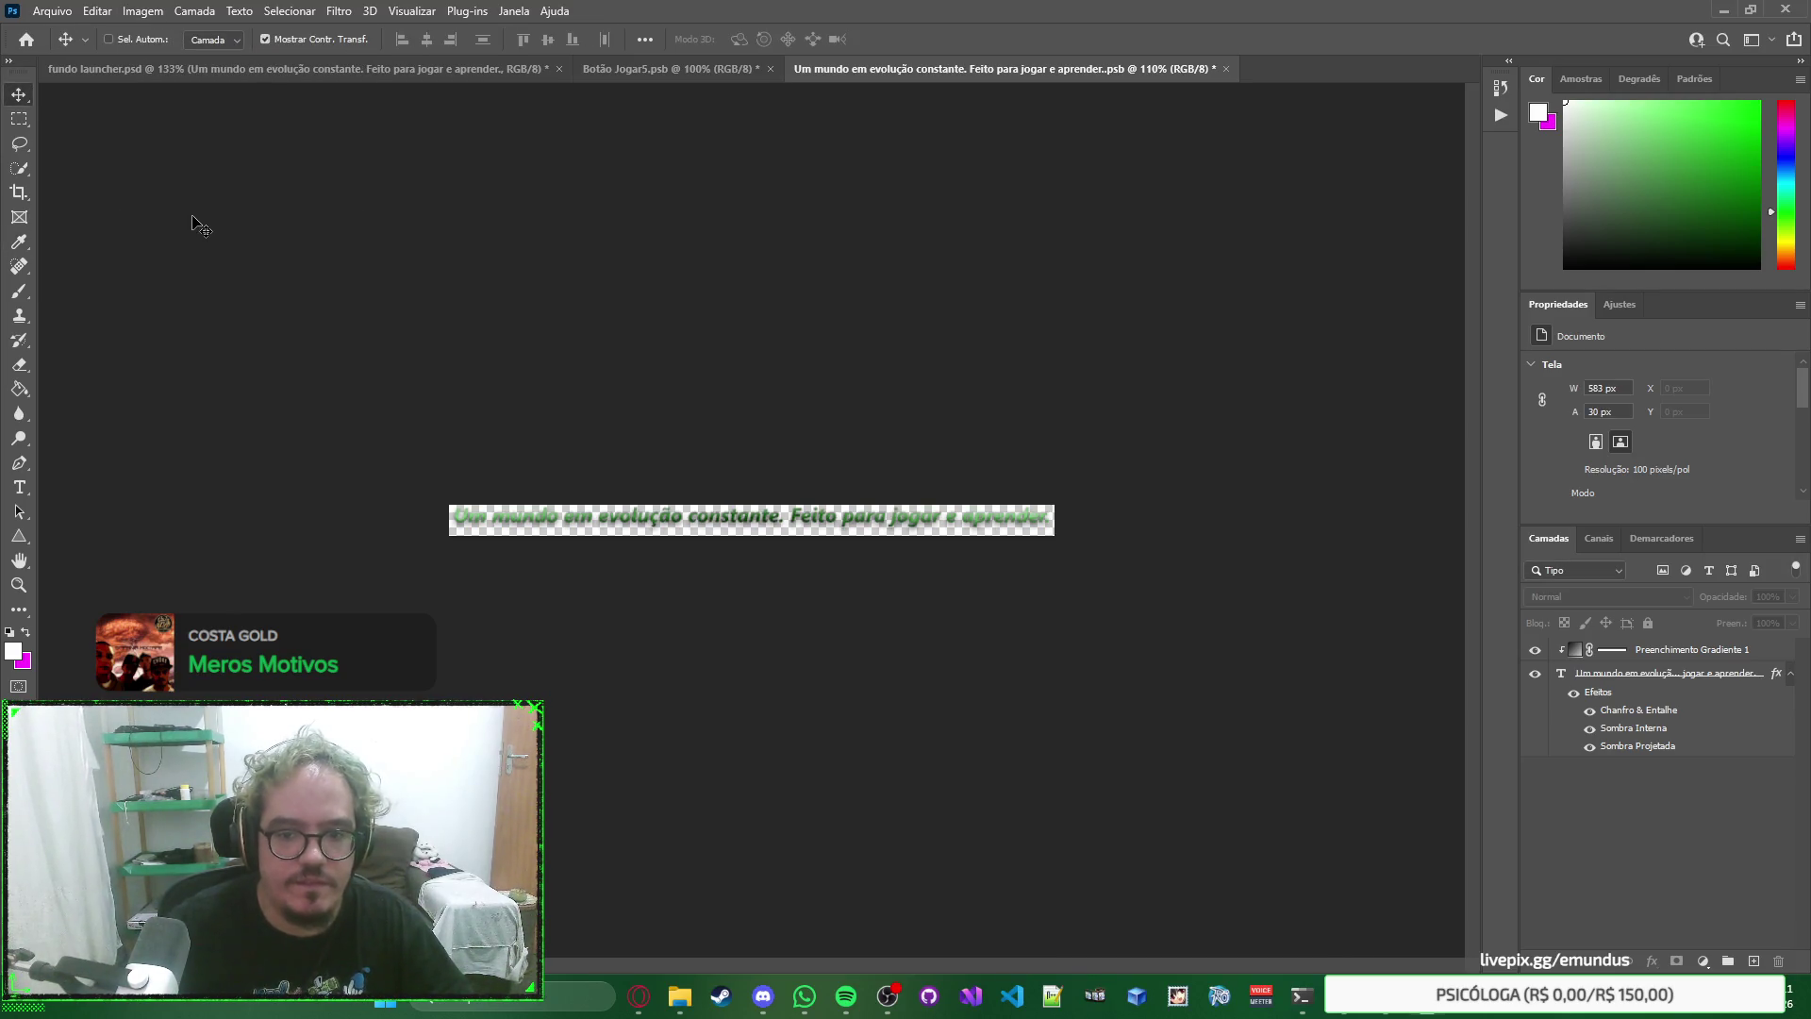
key("ctrl+w")
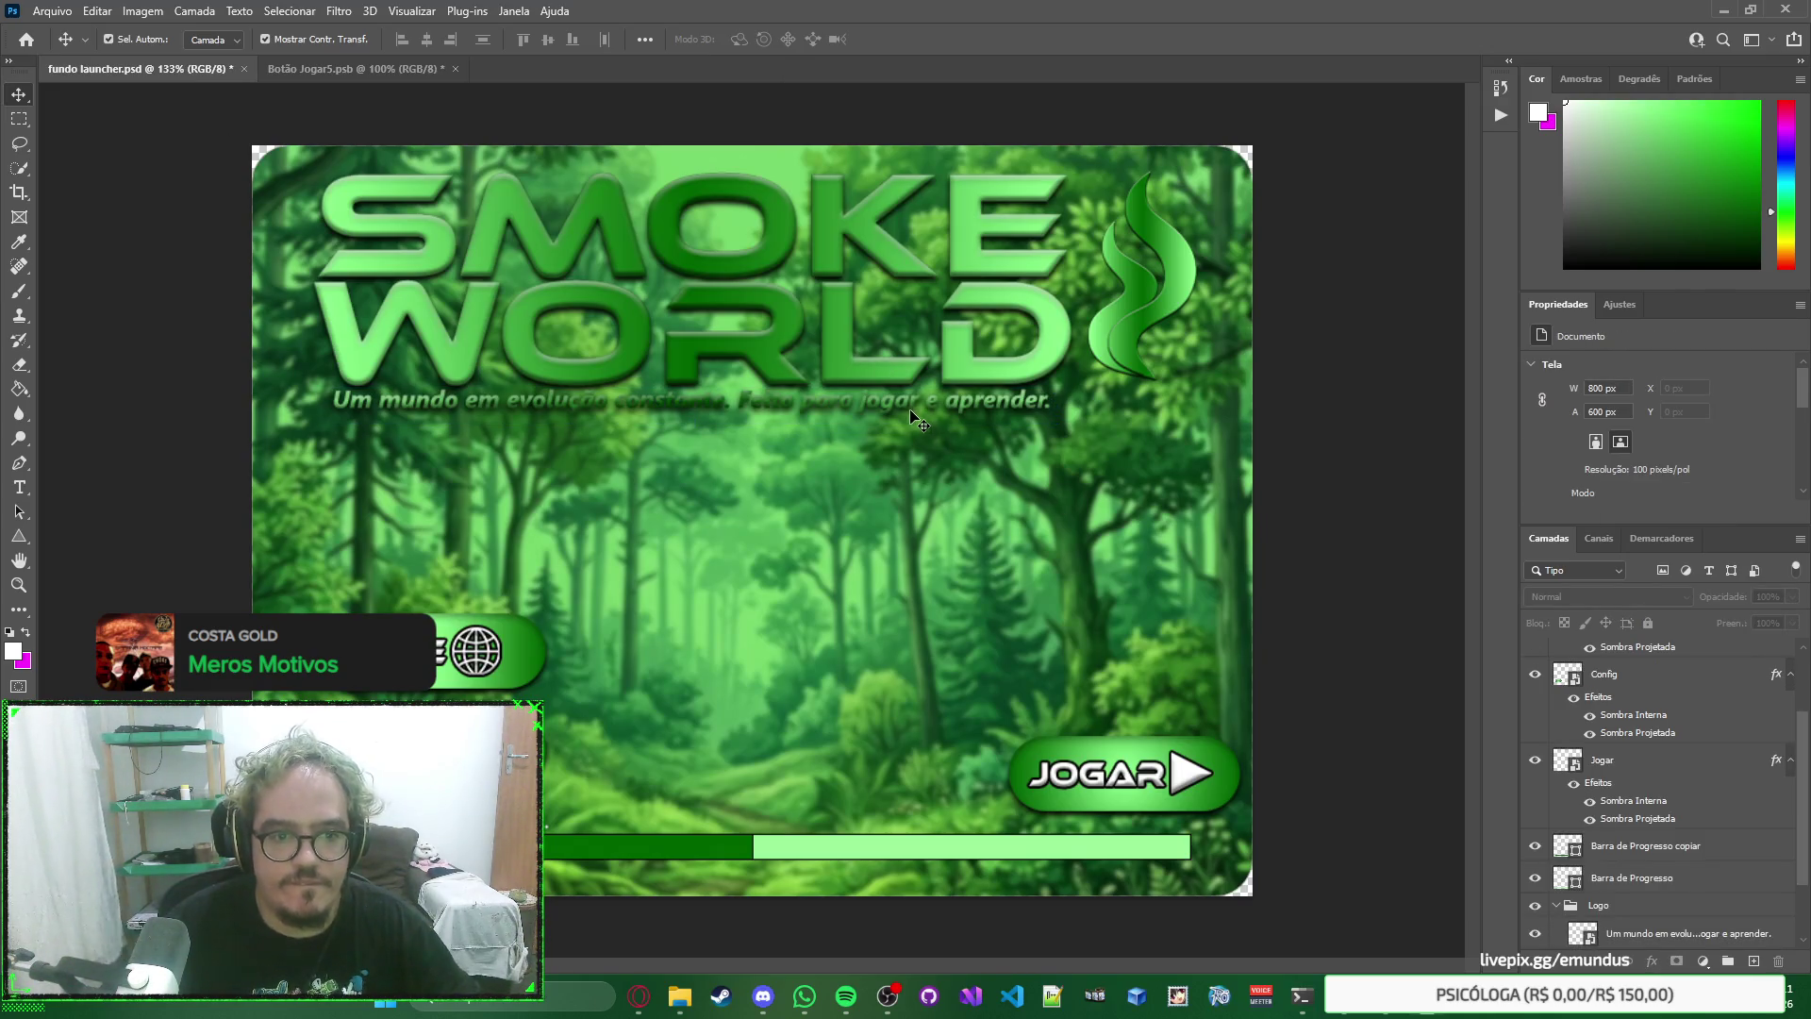
left_click(858, 407)
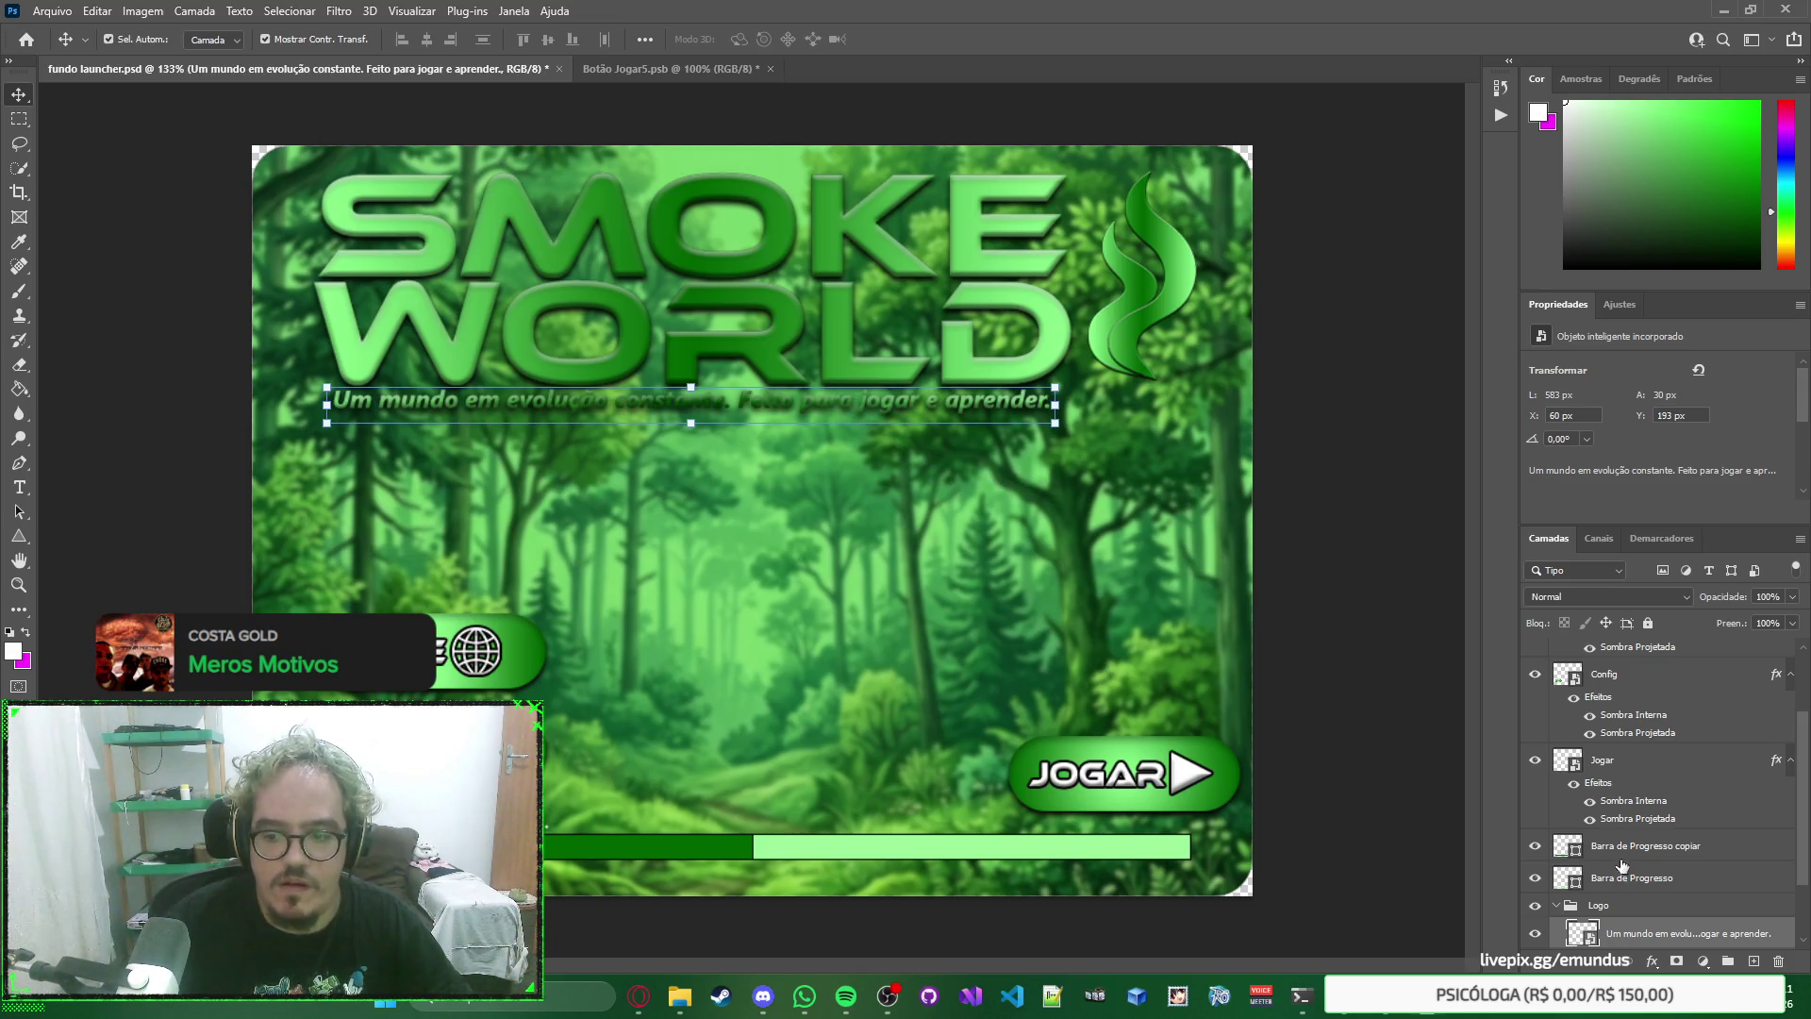
scroll(1606, 838, "down", 2)
double_click(1593, 855)
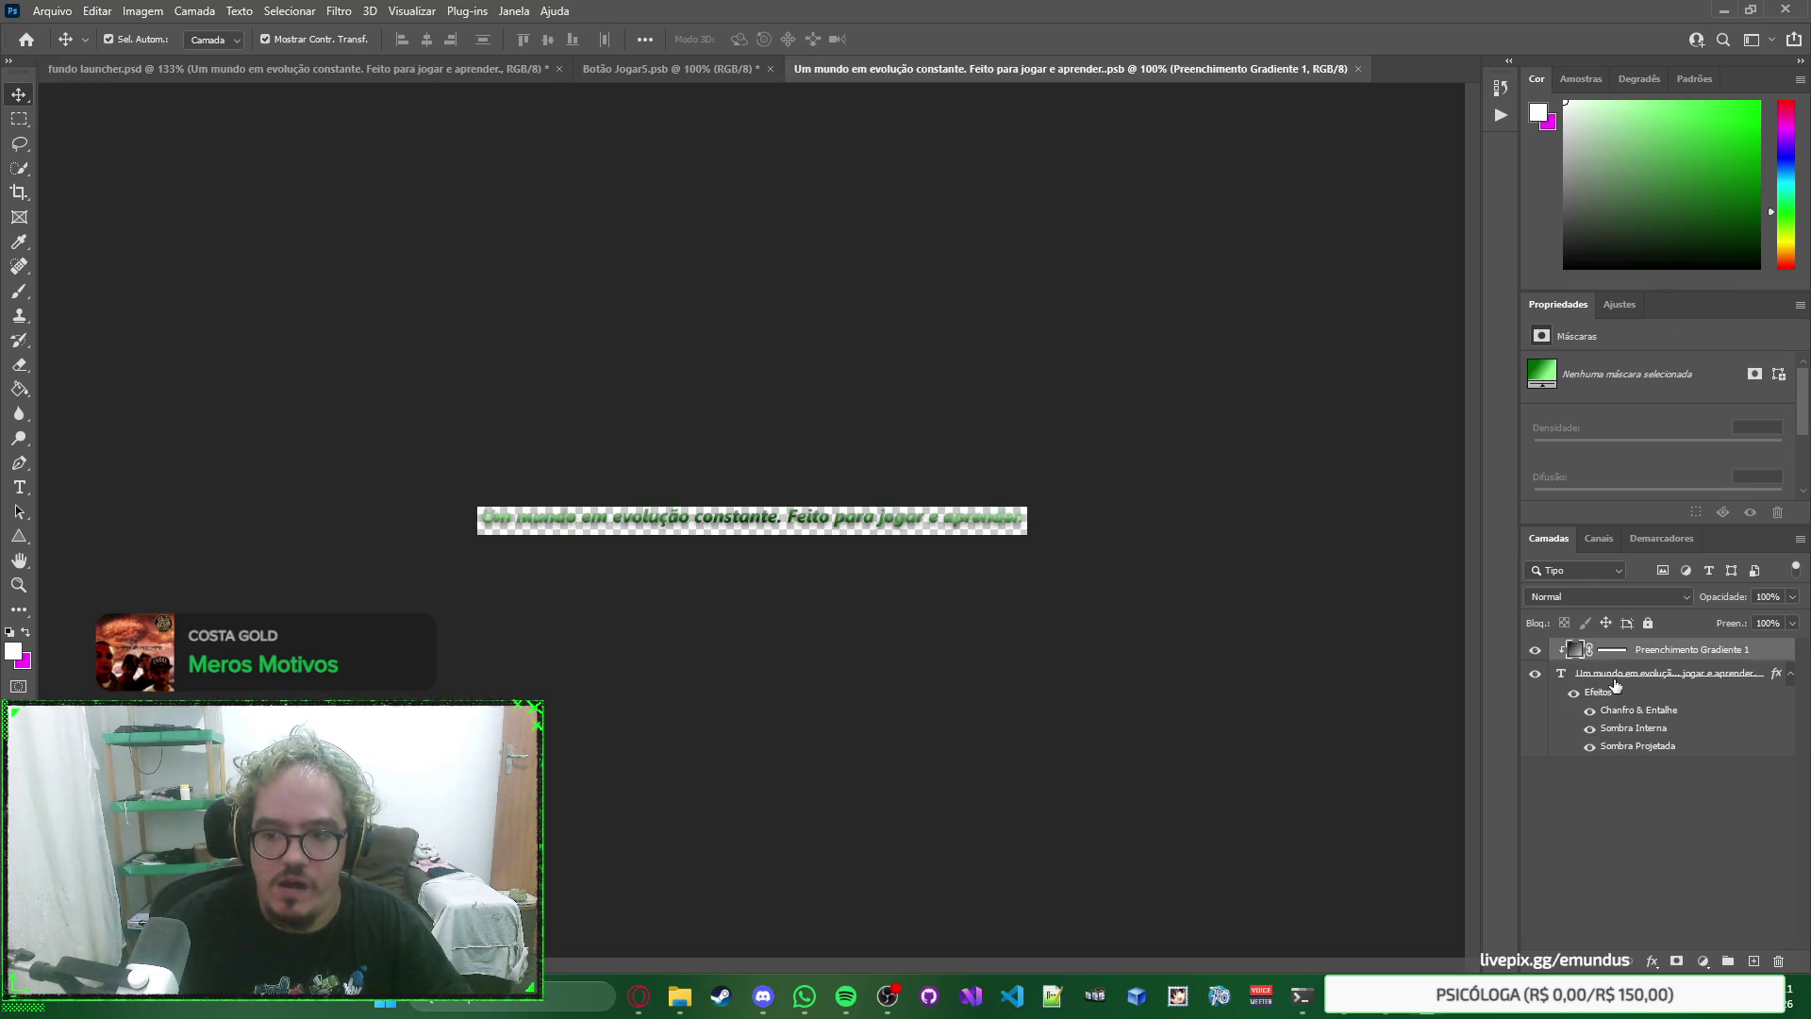
double_click(1576, 650)
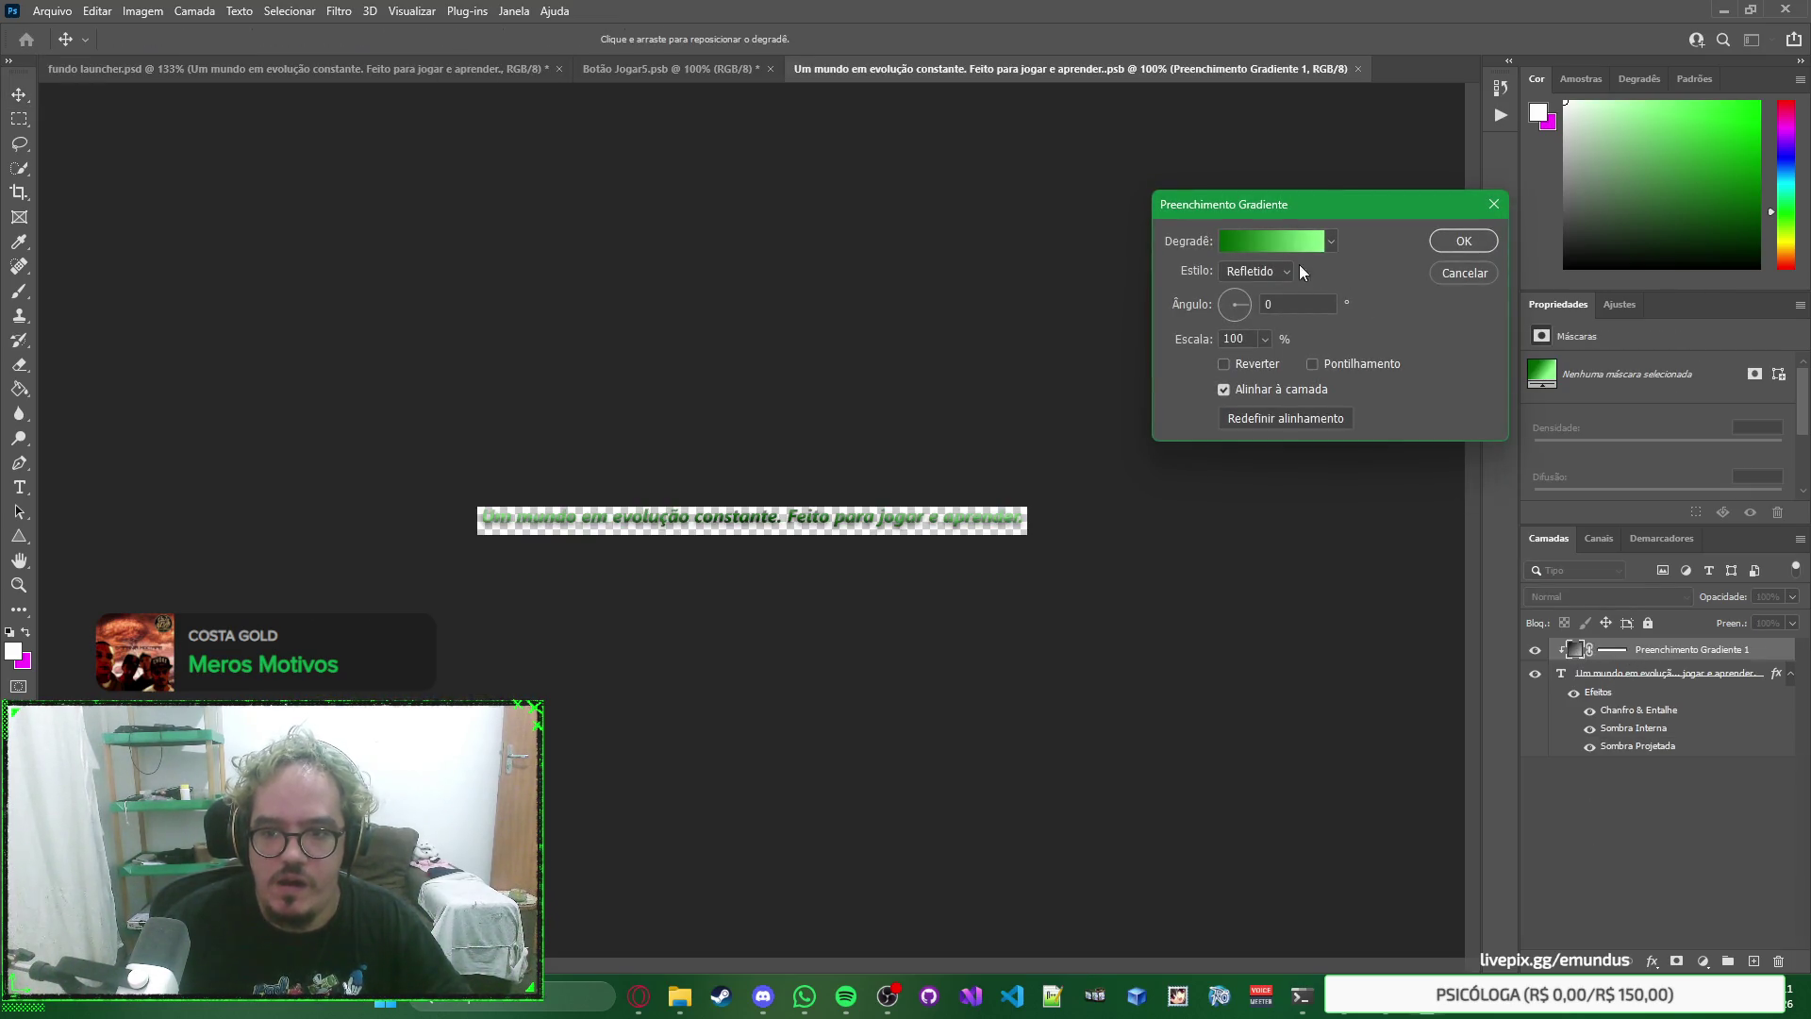
left_click(1266, 242)
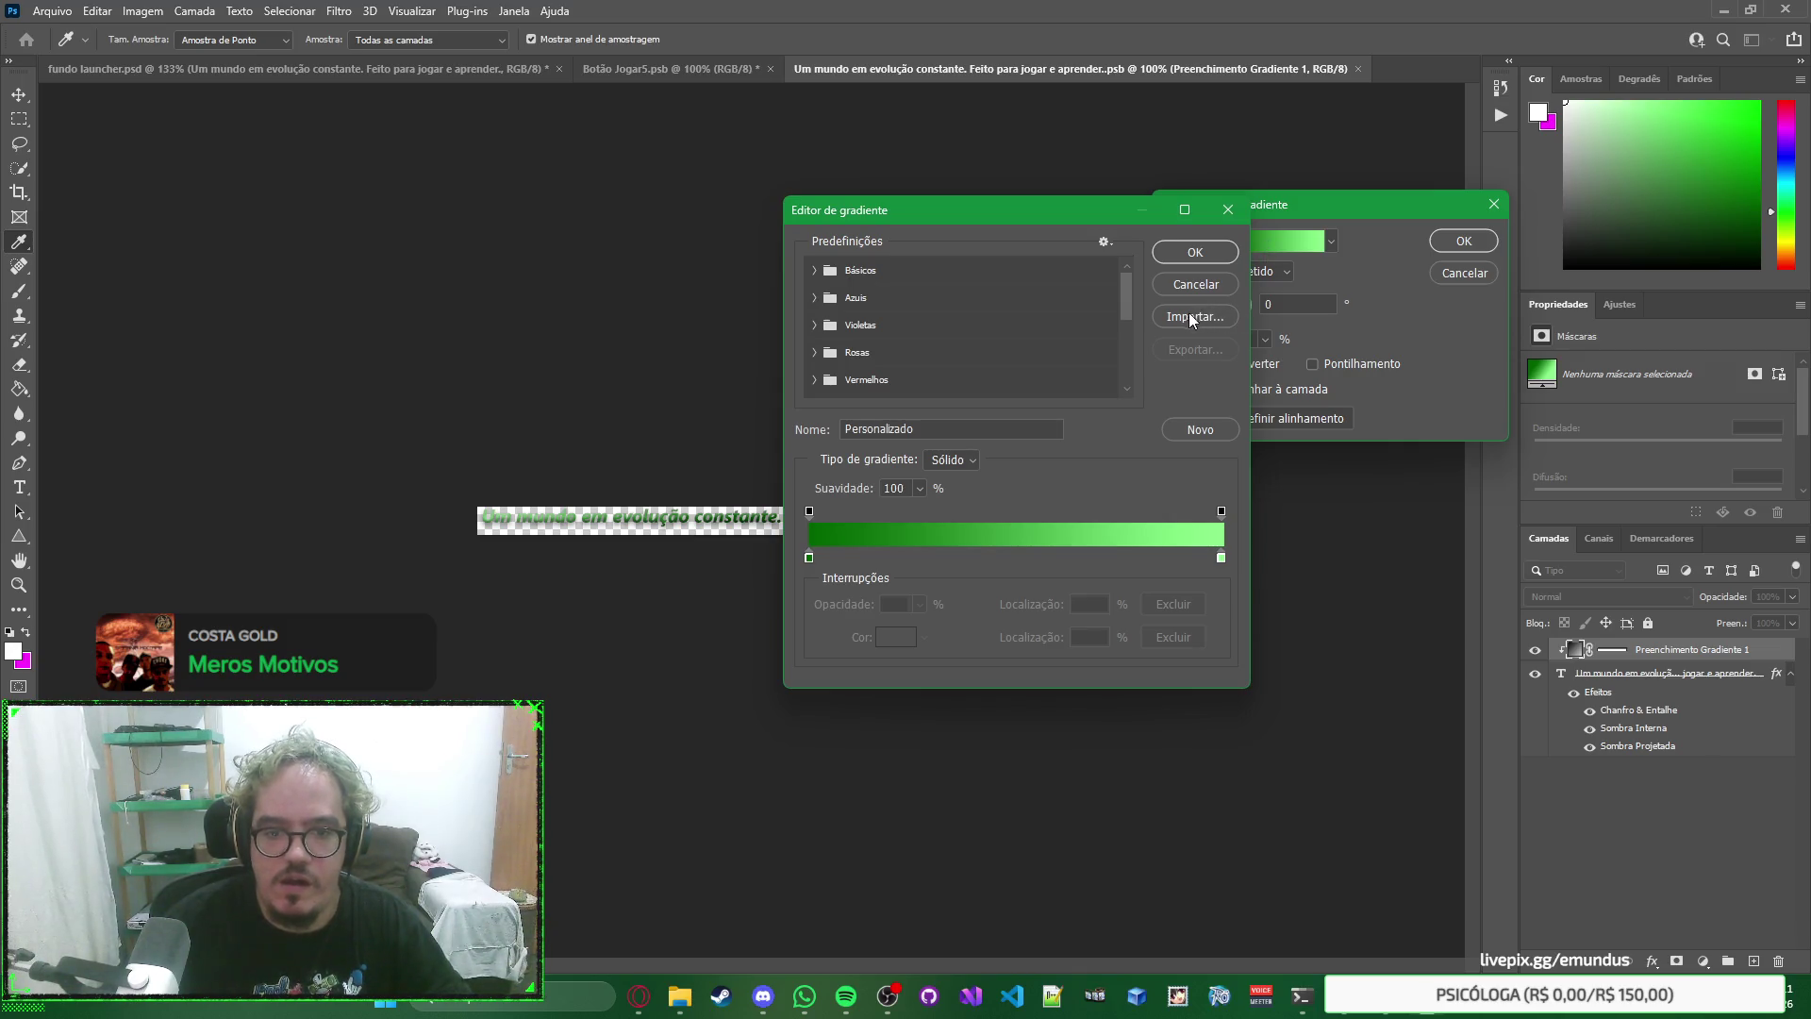
left_click(970, 463)
key("Return")
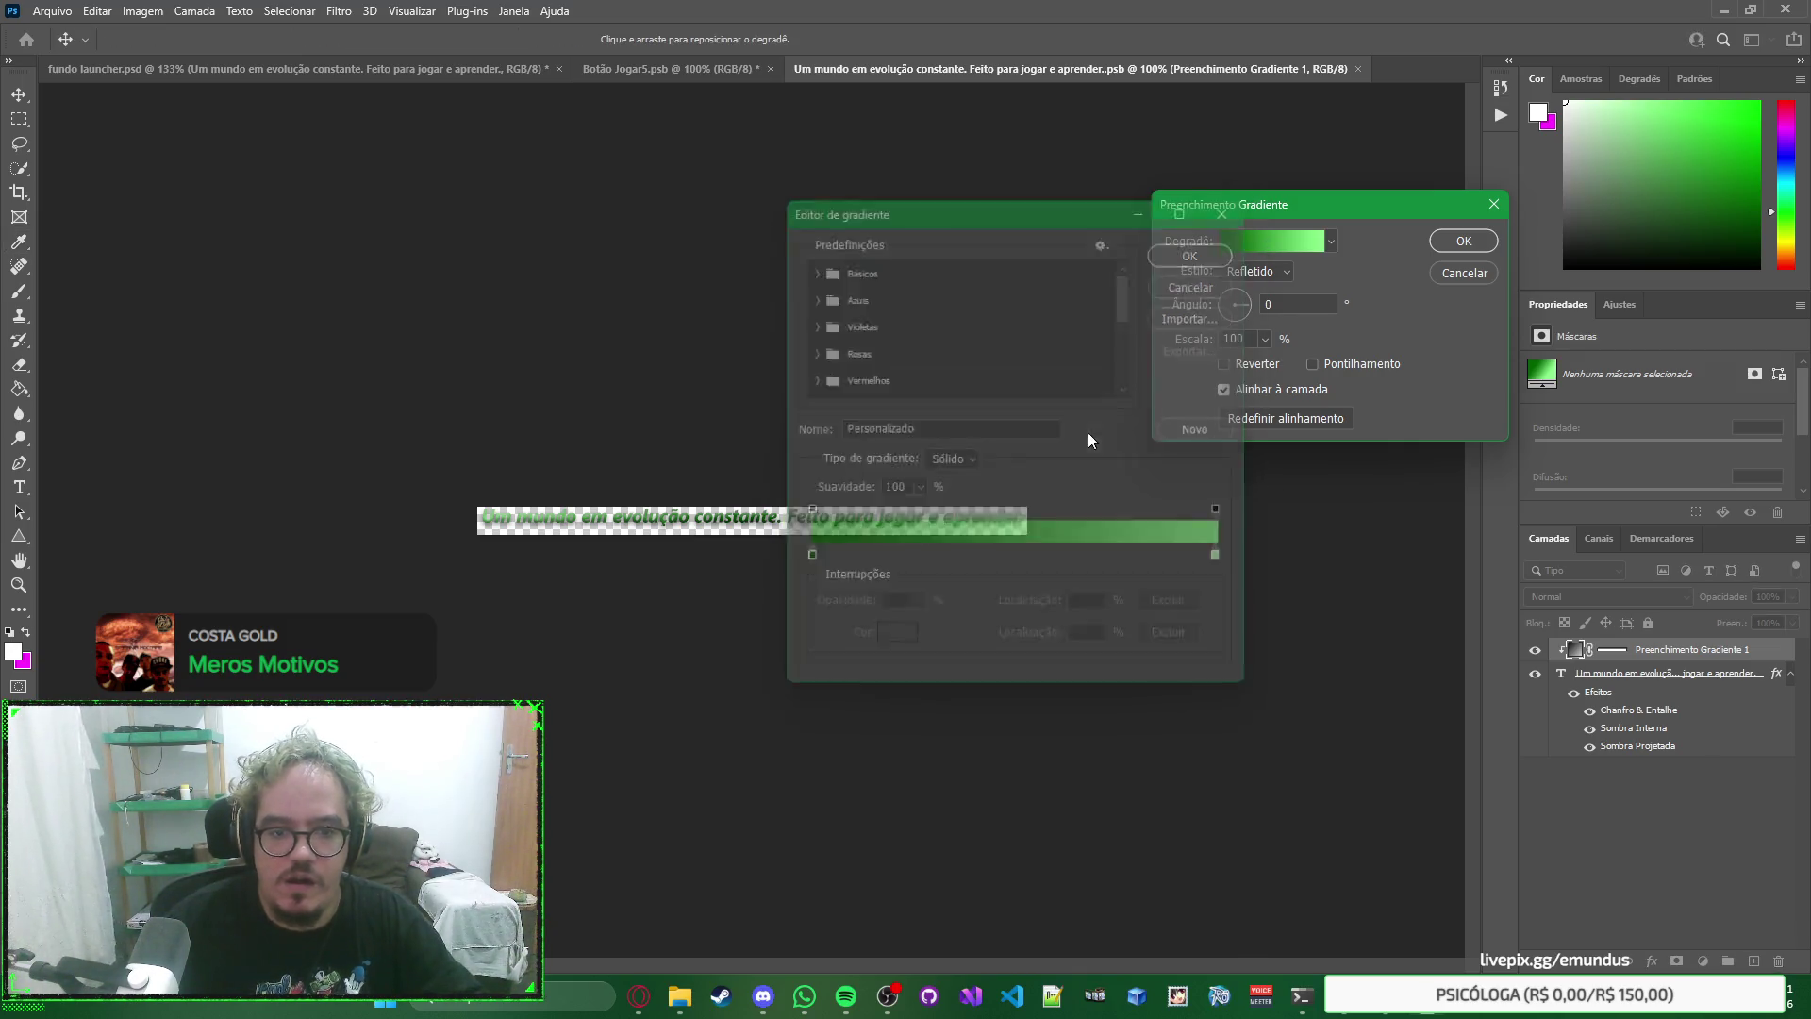
left_click(1465, 273)
scroll(791, 540, "up", 2)
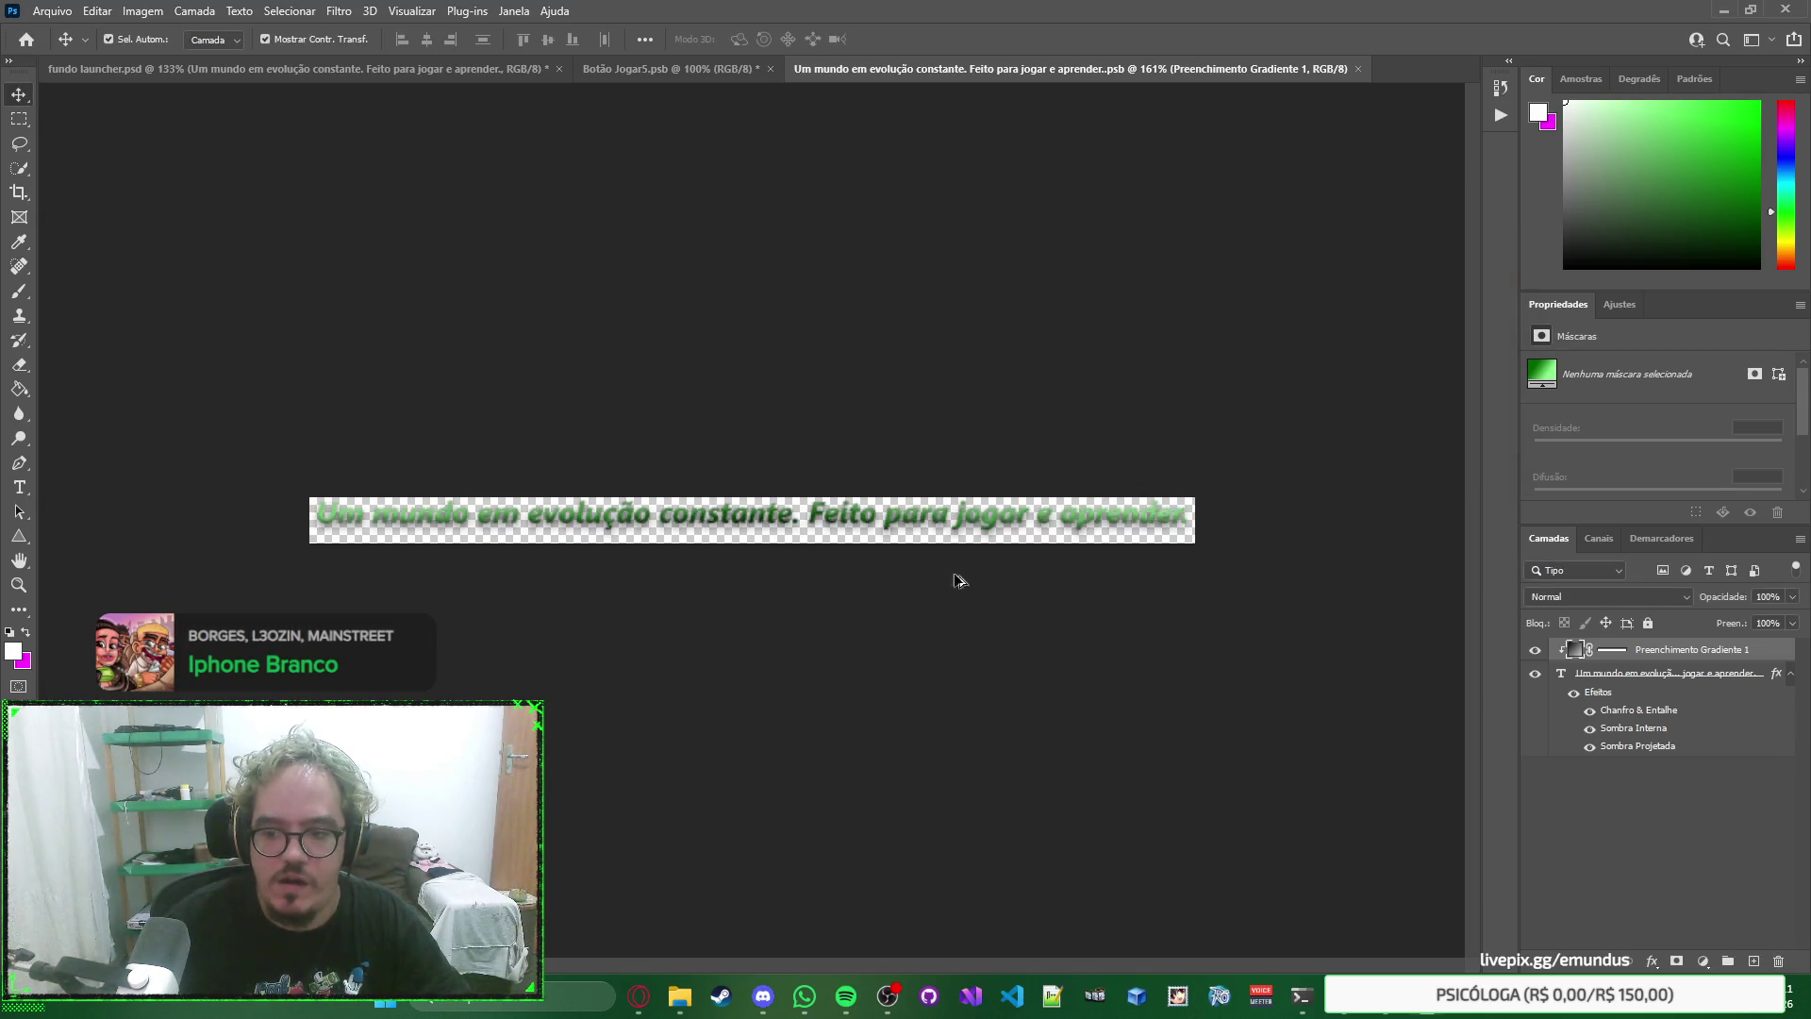
left_click(1591, 729)
left_click(1590, 729)
left_click(1589, 747)
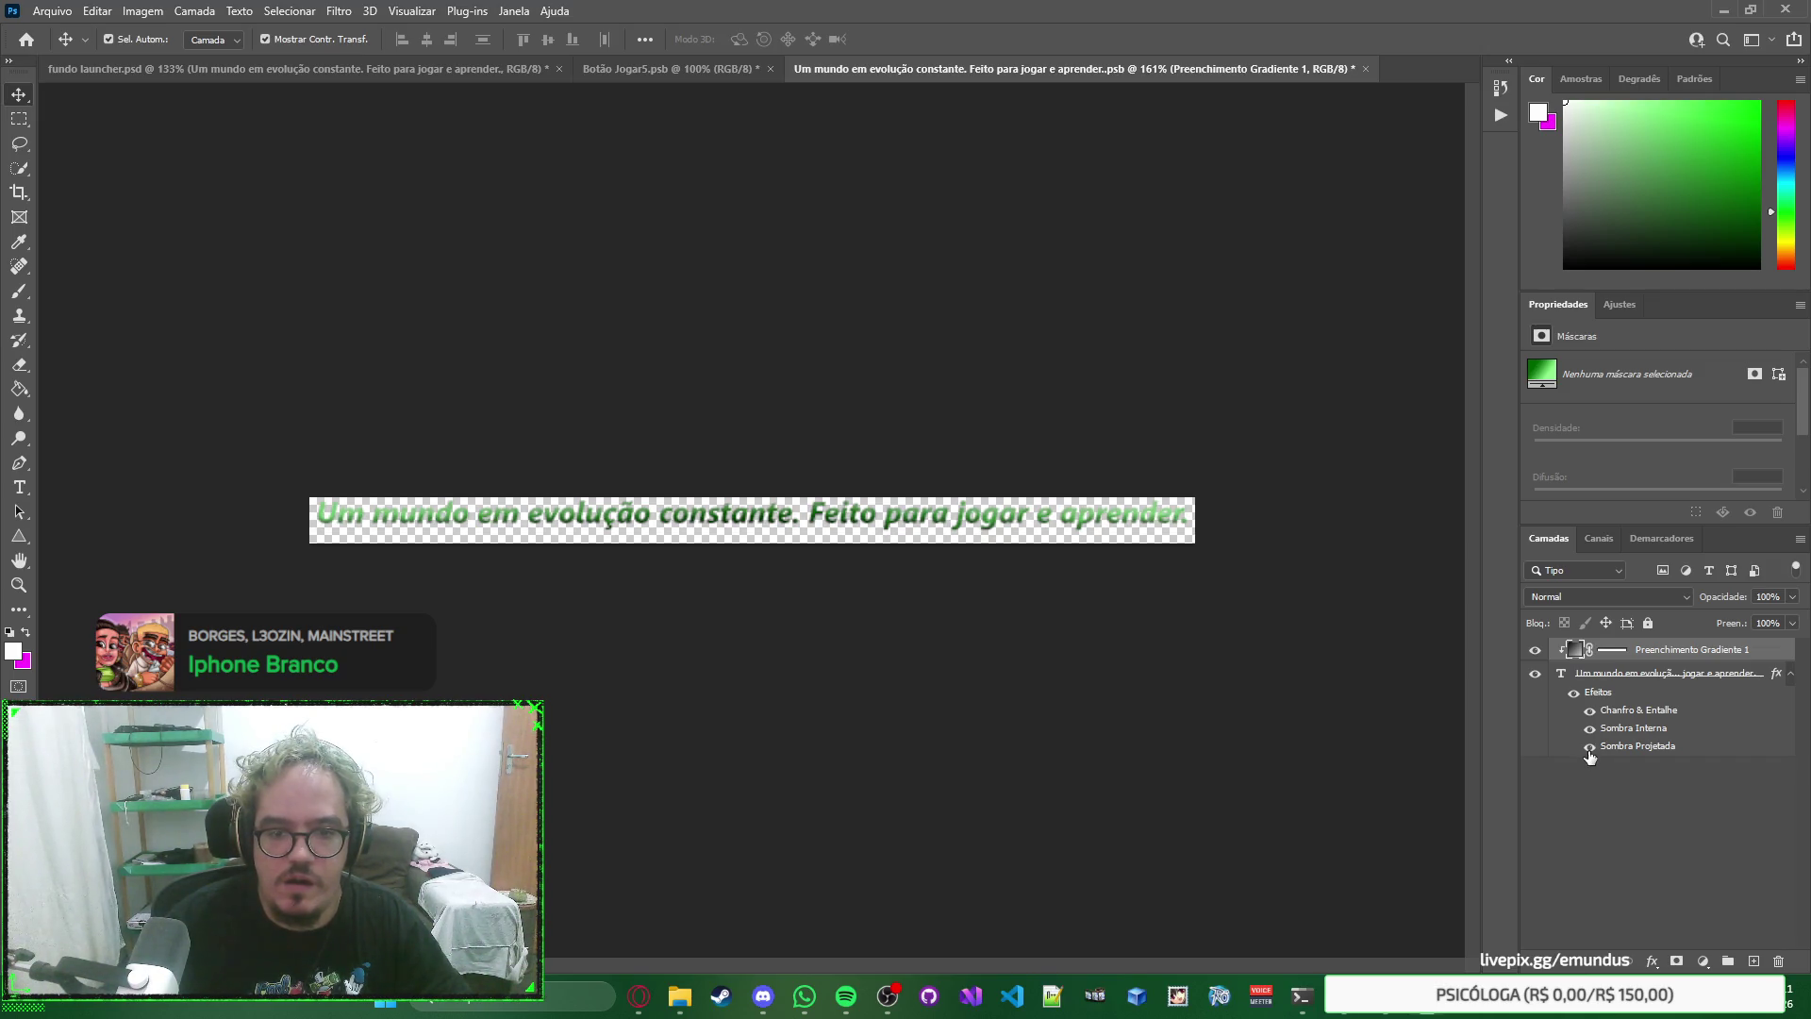
left_click(1589, 748)
left_click(1590, 714)
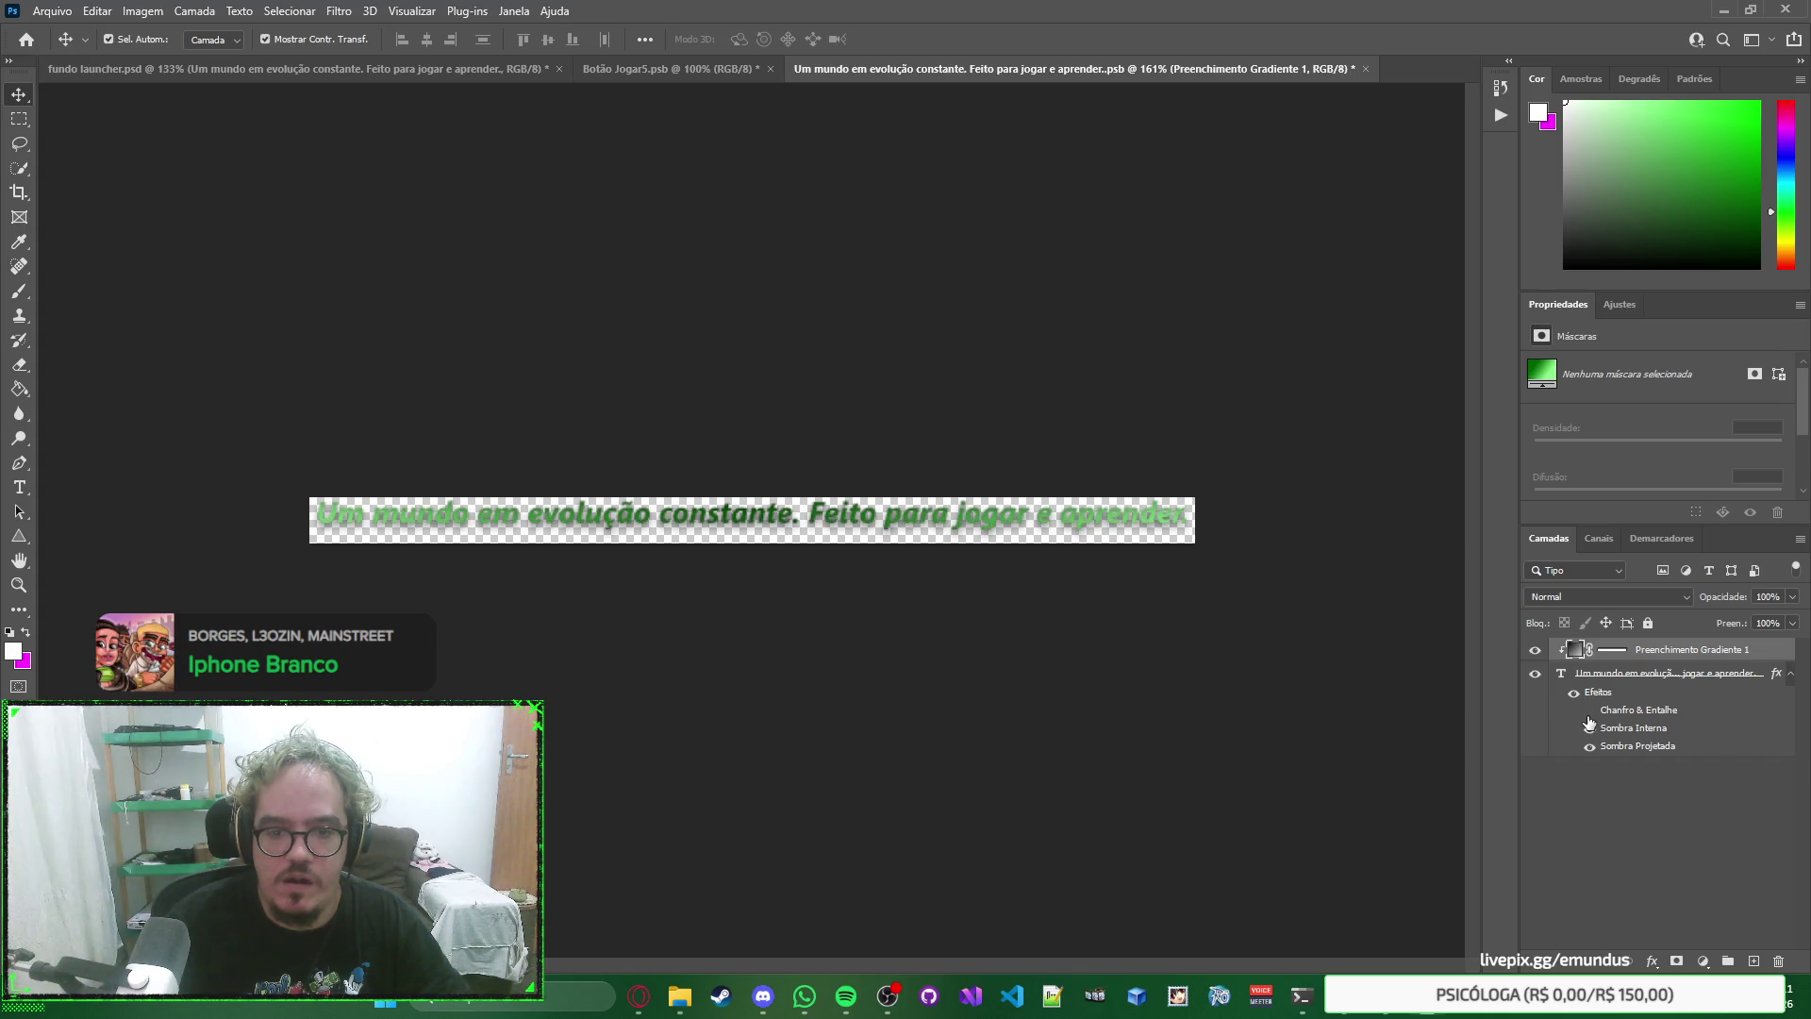
left_click(1590, 713)
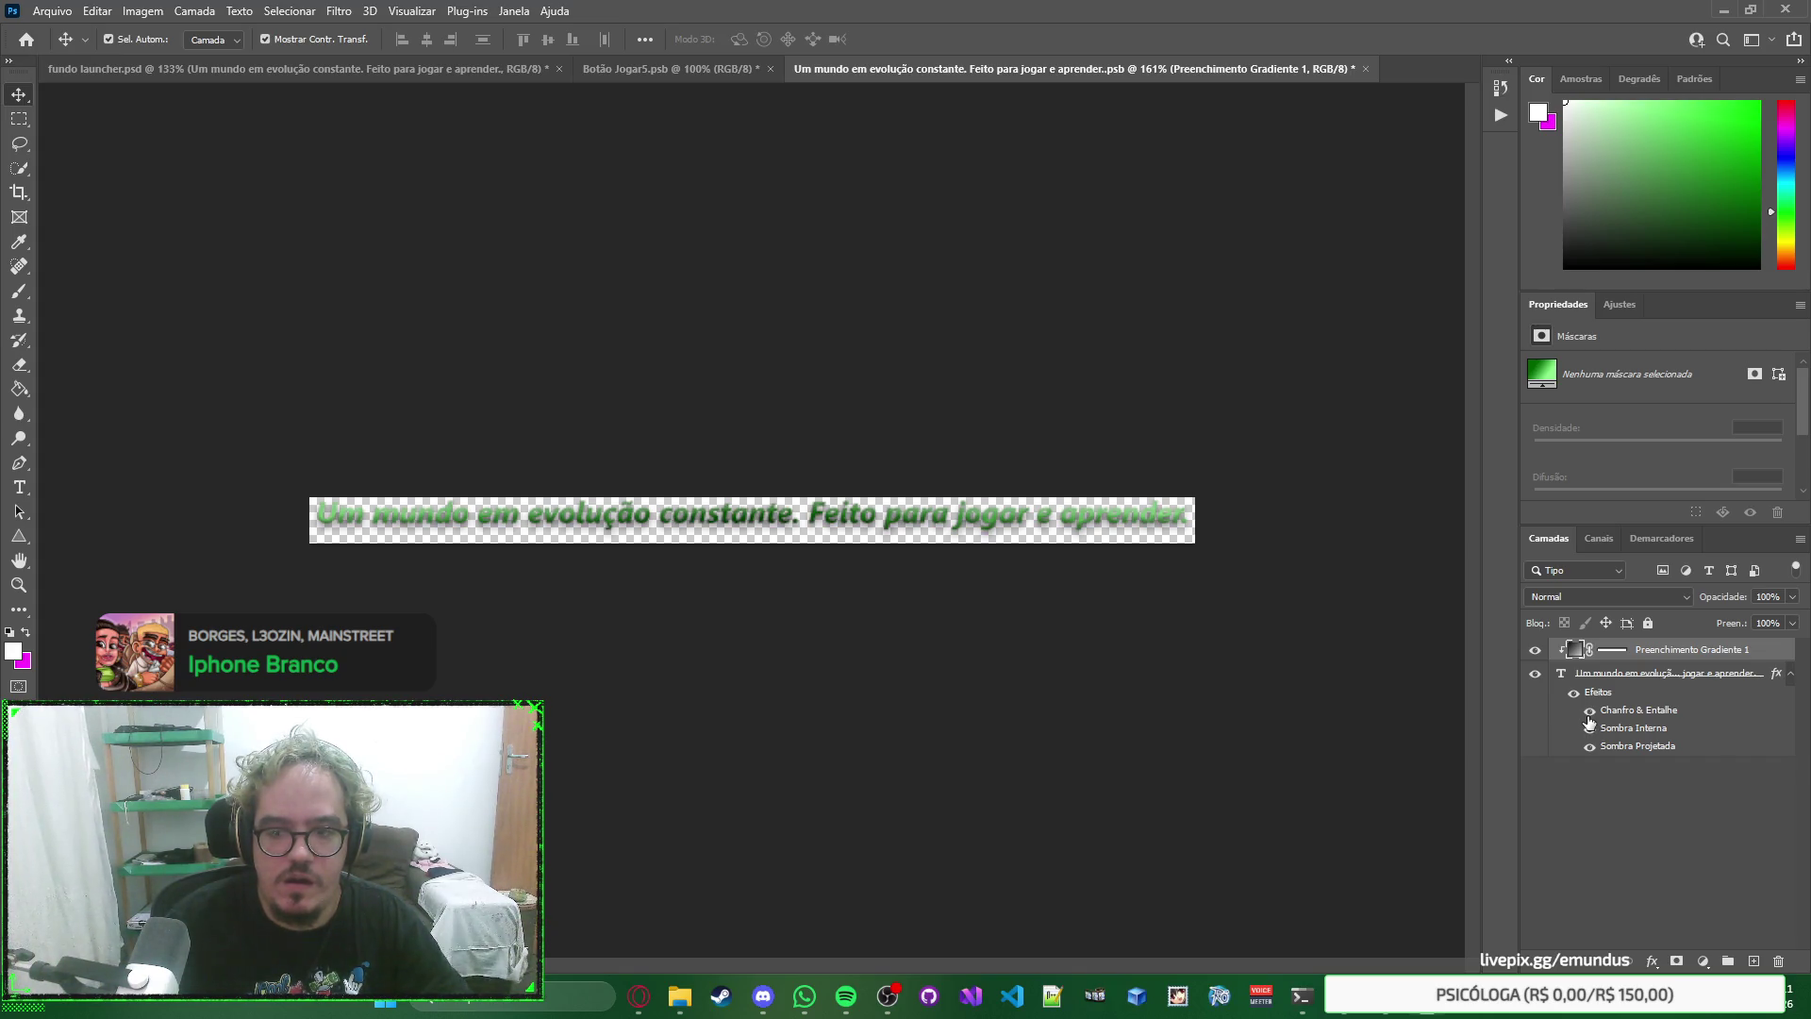
left_click(1534, 650)
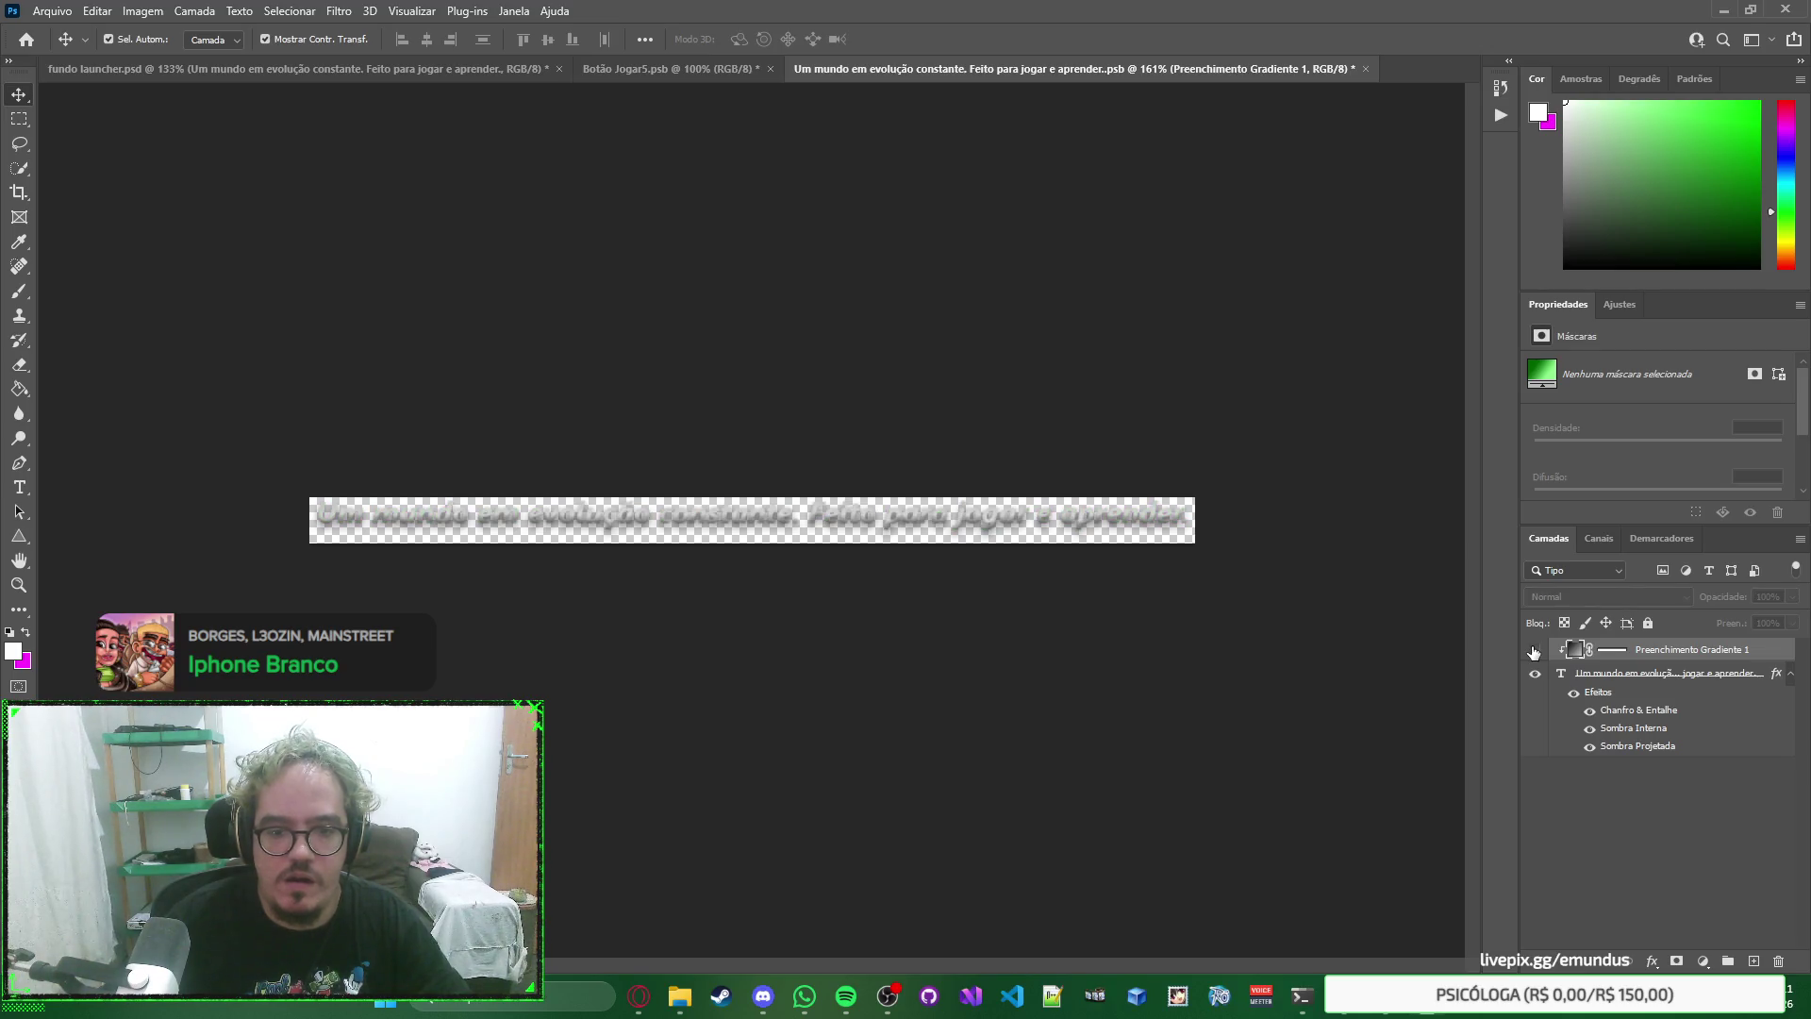
left_click(1534, 650)
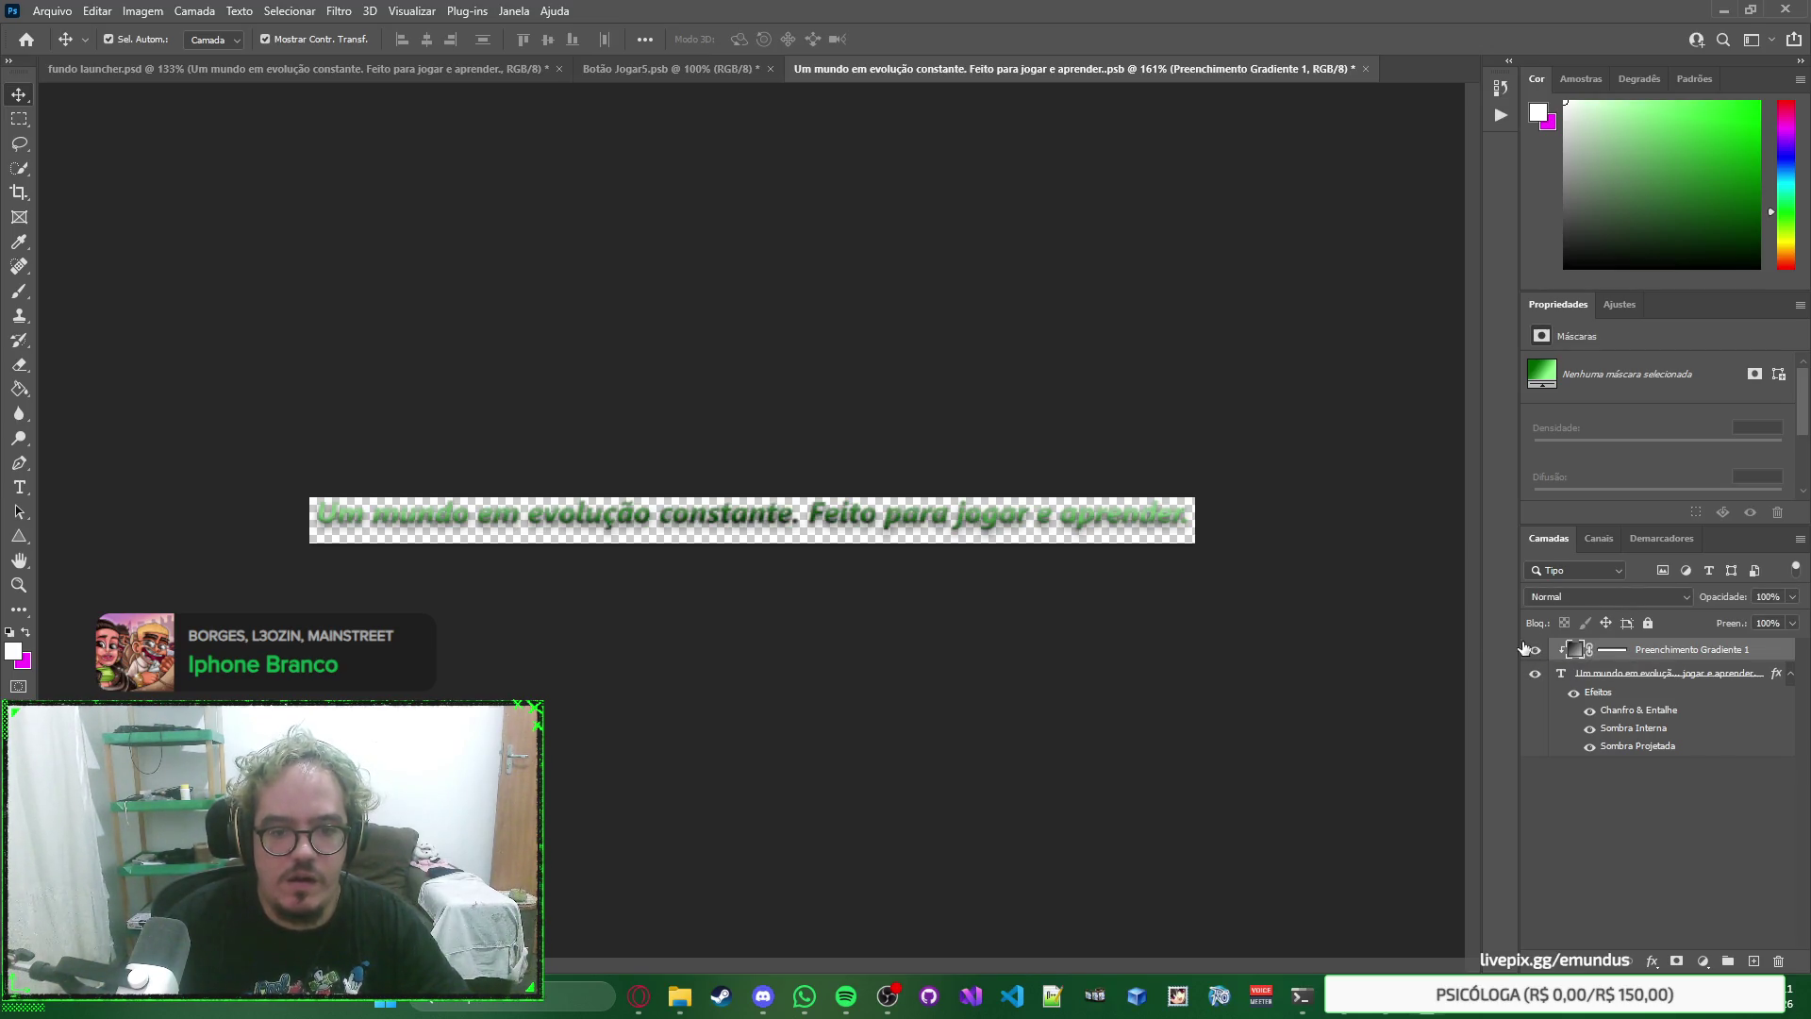
left_click(1435, 615)
key("ctrl+s")
key("ctrl+w")
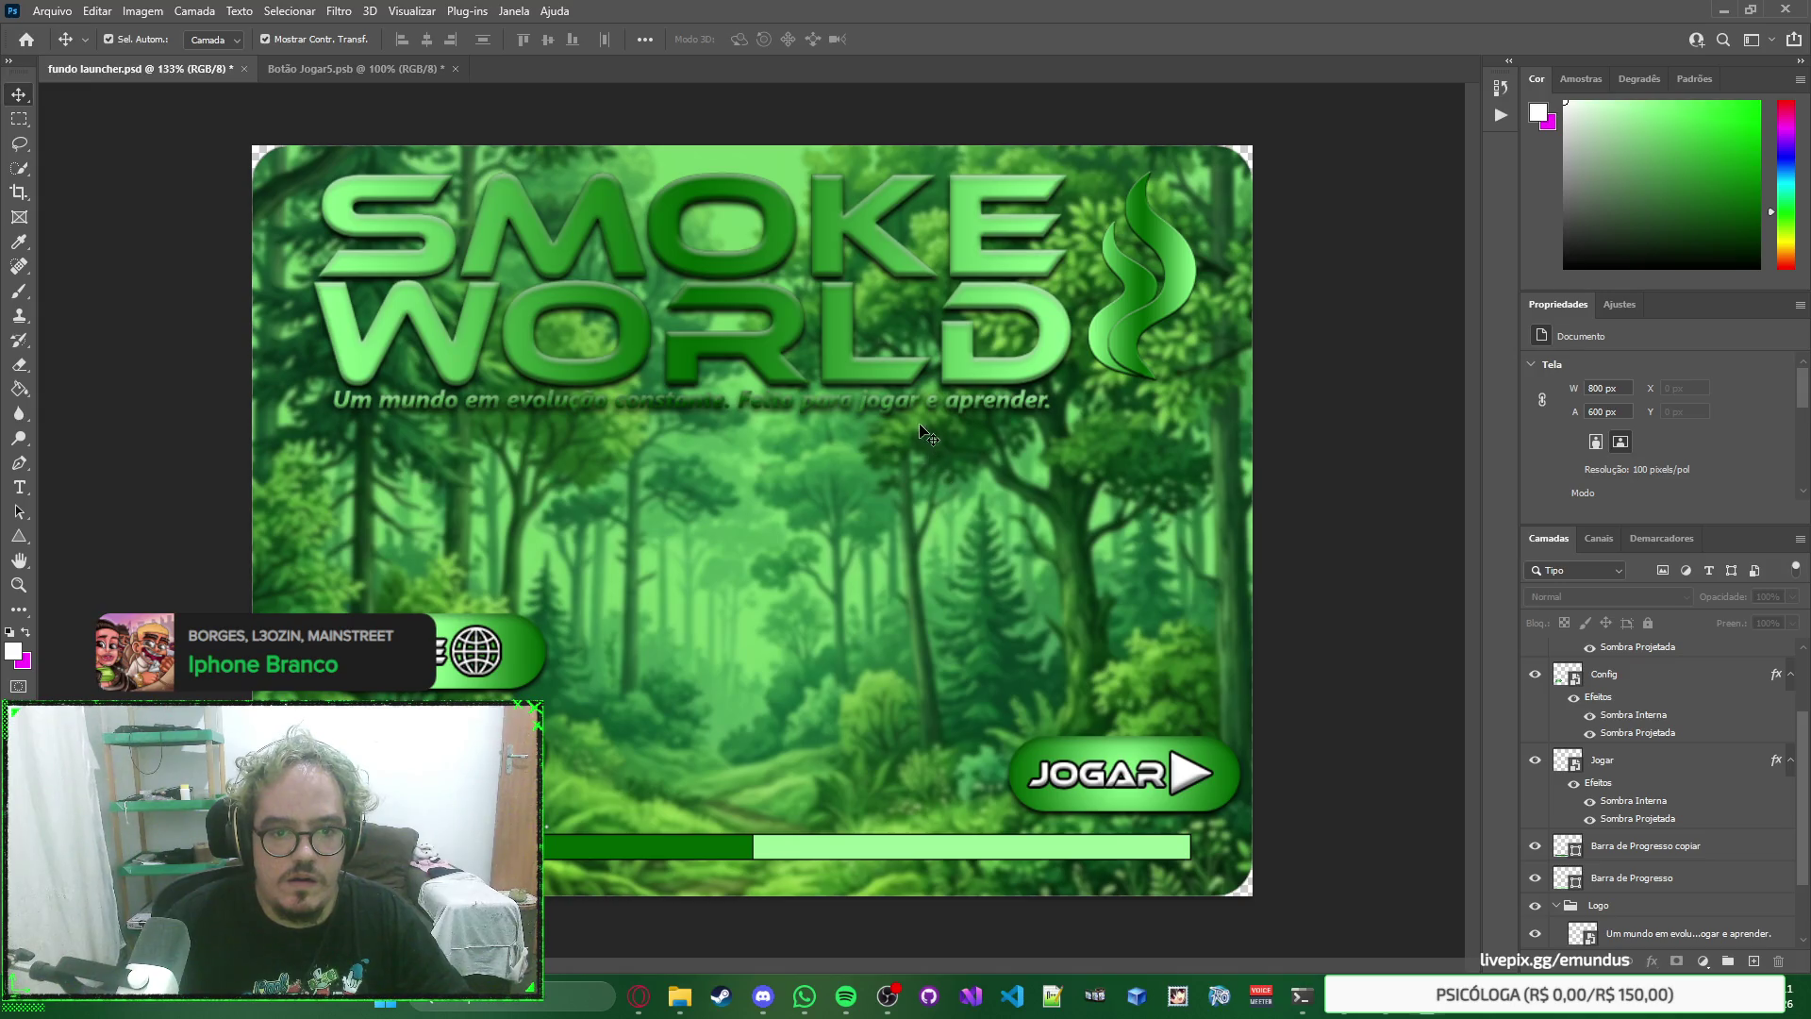
mouse_move(855, 403)
left_mouse_down()
mouse_move(873, 348)
mouse_move(1041, 704)
mouse_move(946, 532)
left_mouse_up()
key("ctrl+z")
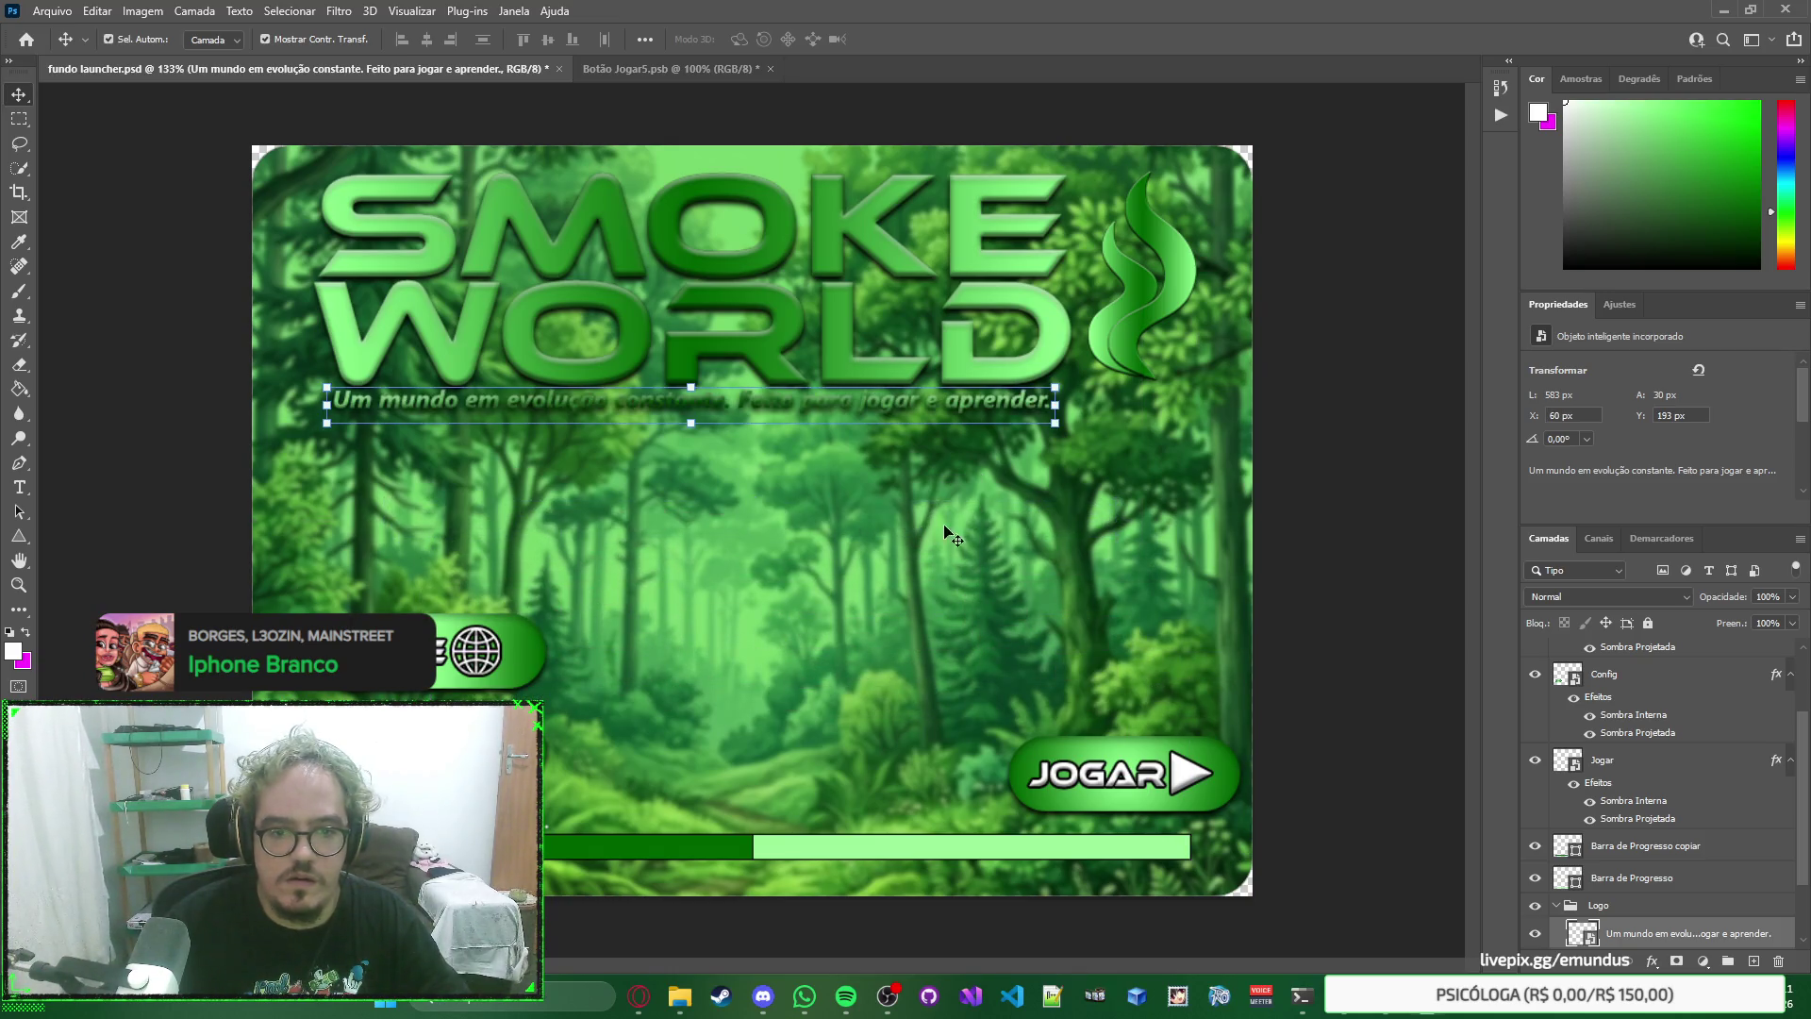
scroll(1634, 715, "down", 3)
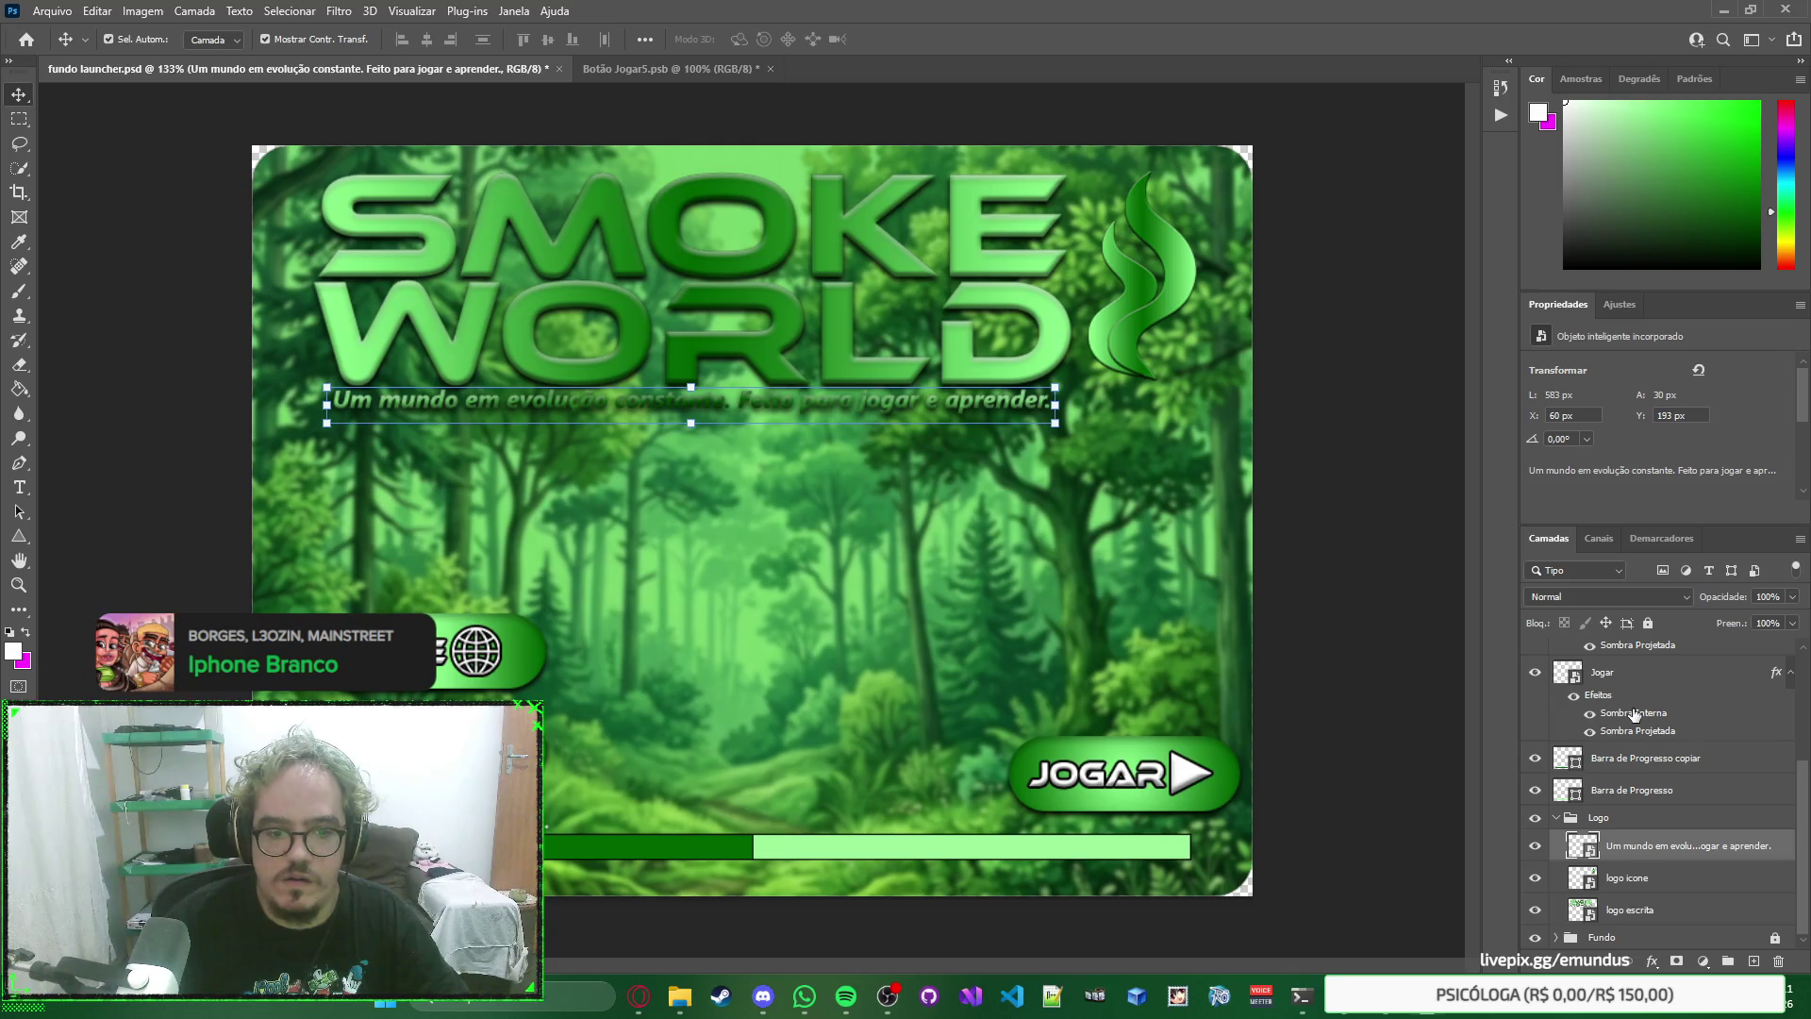
scroll(1638, 719, "up", 5)
left_click(1047, 542)
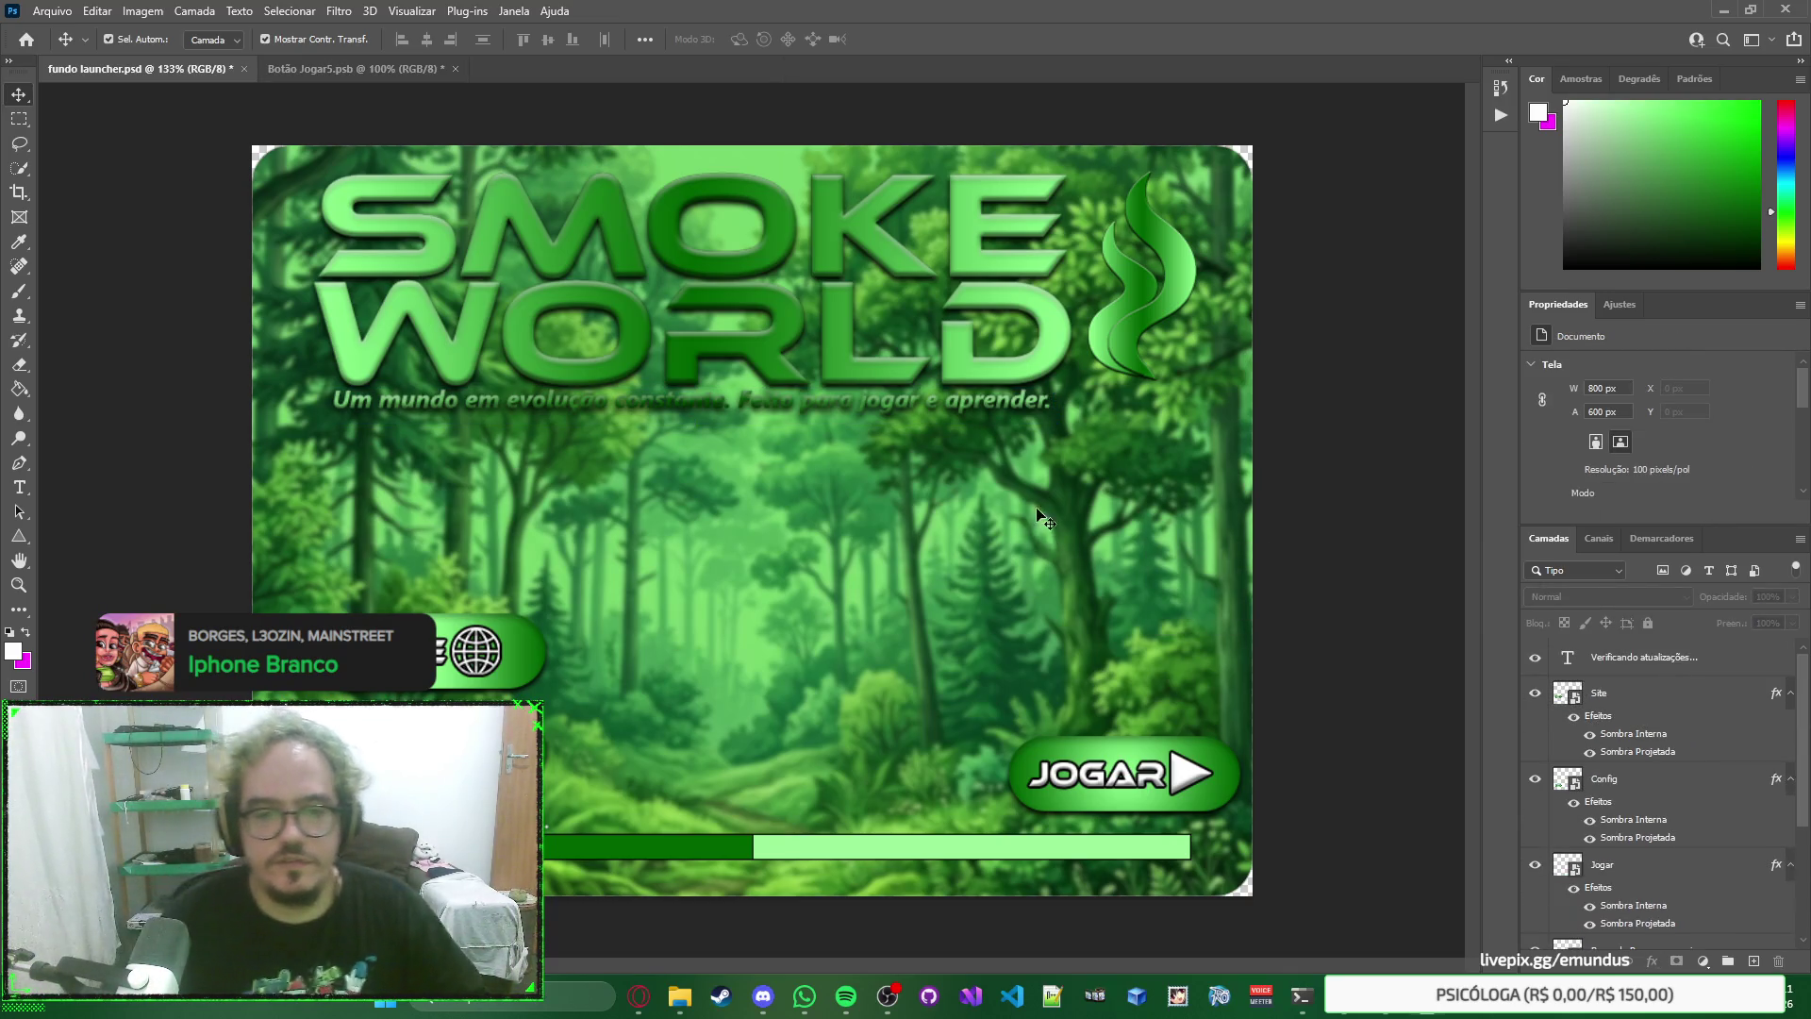
left_click(982, 388)
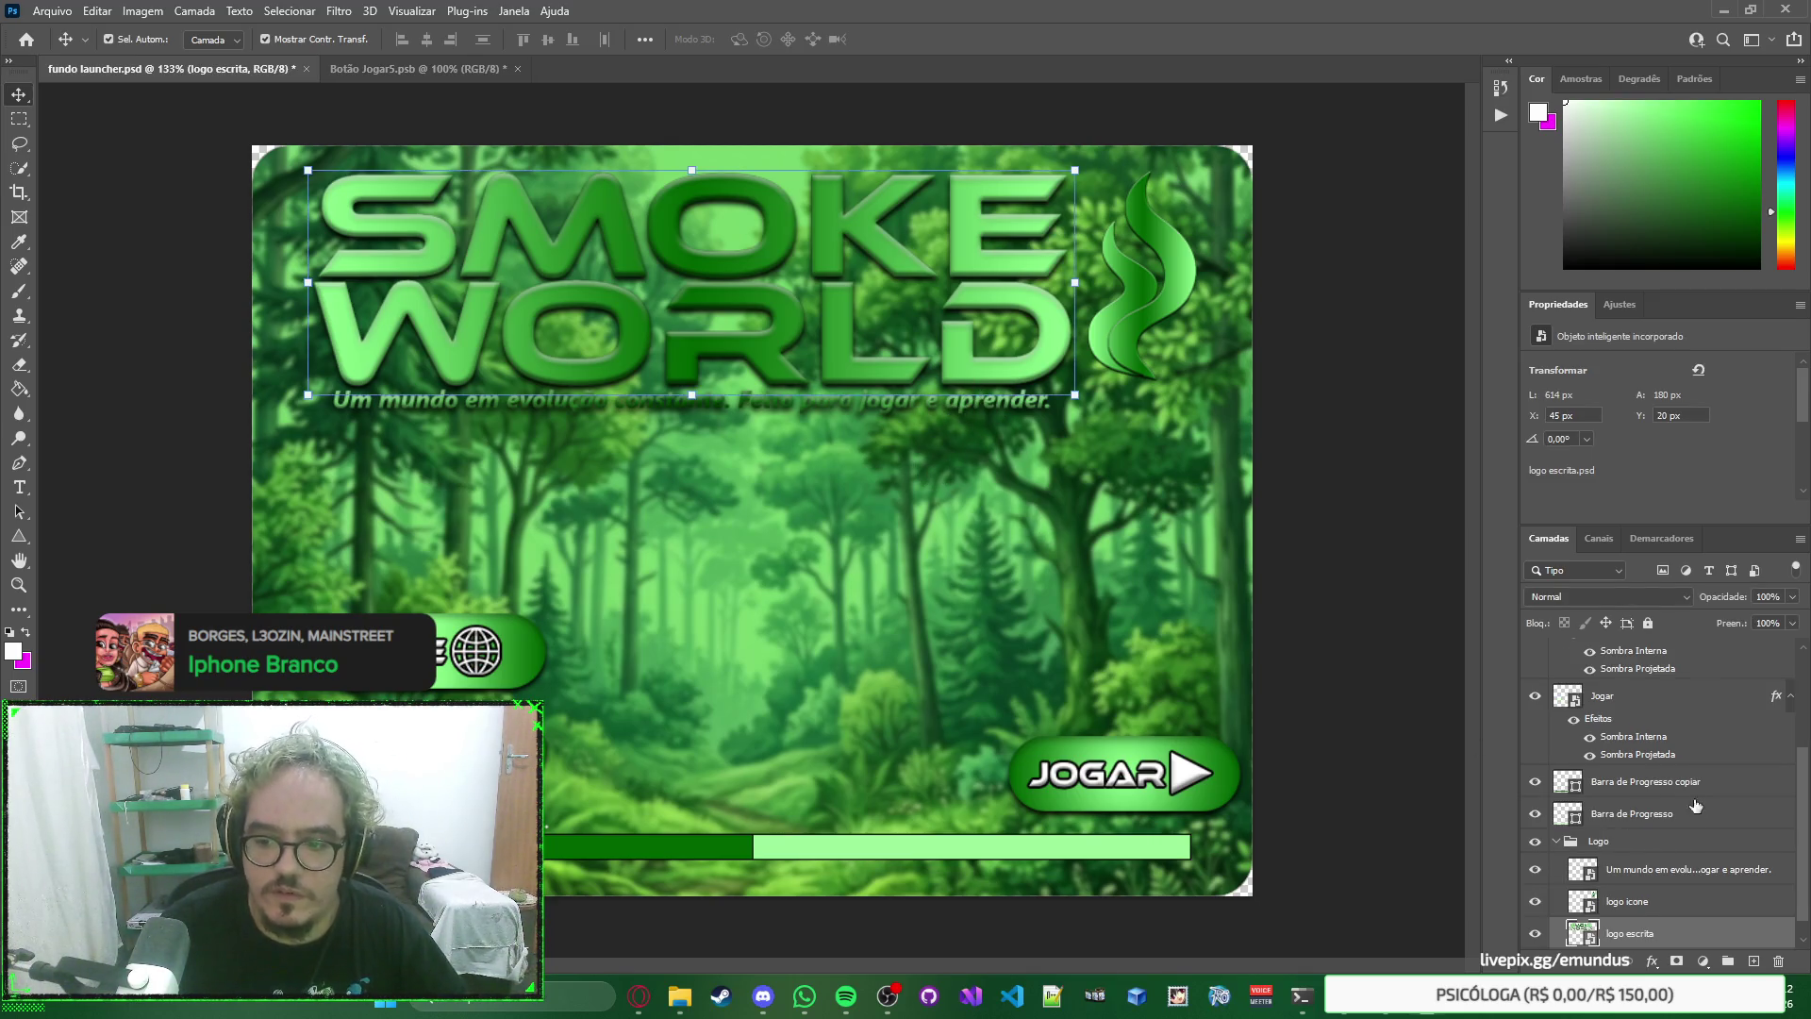
scroll(1665, 830, "down", 1)
left_click(1589, 852)
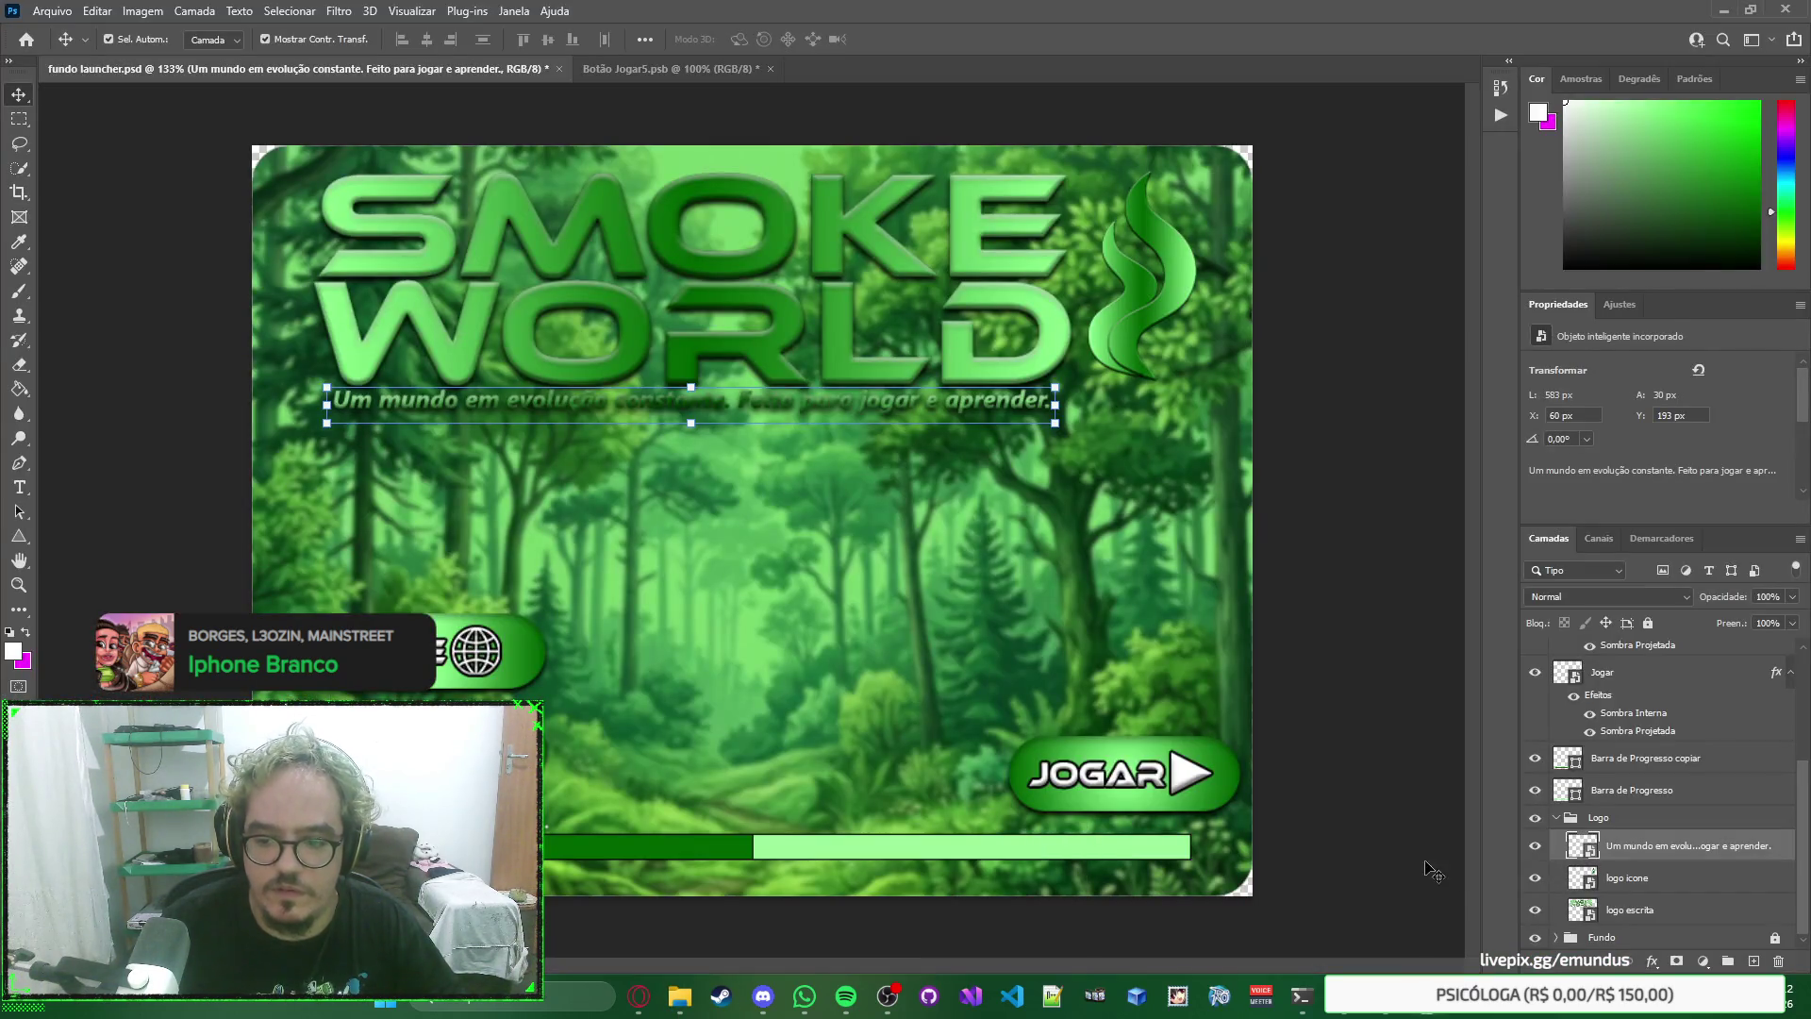
Step: Paste the subtitle into the logo escrita document and position it just under WORLD
double_click(1588, 914)
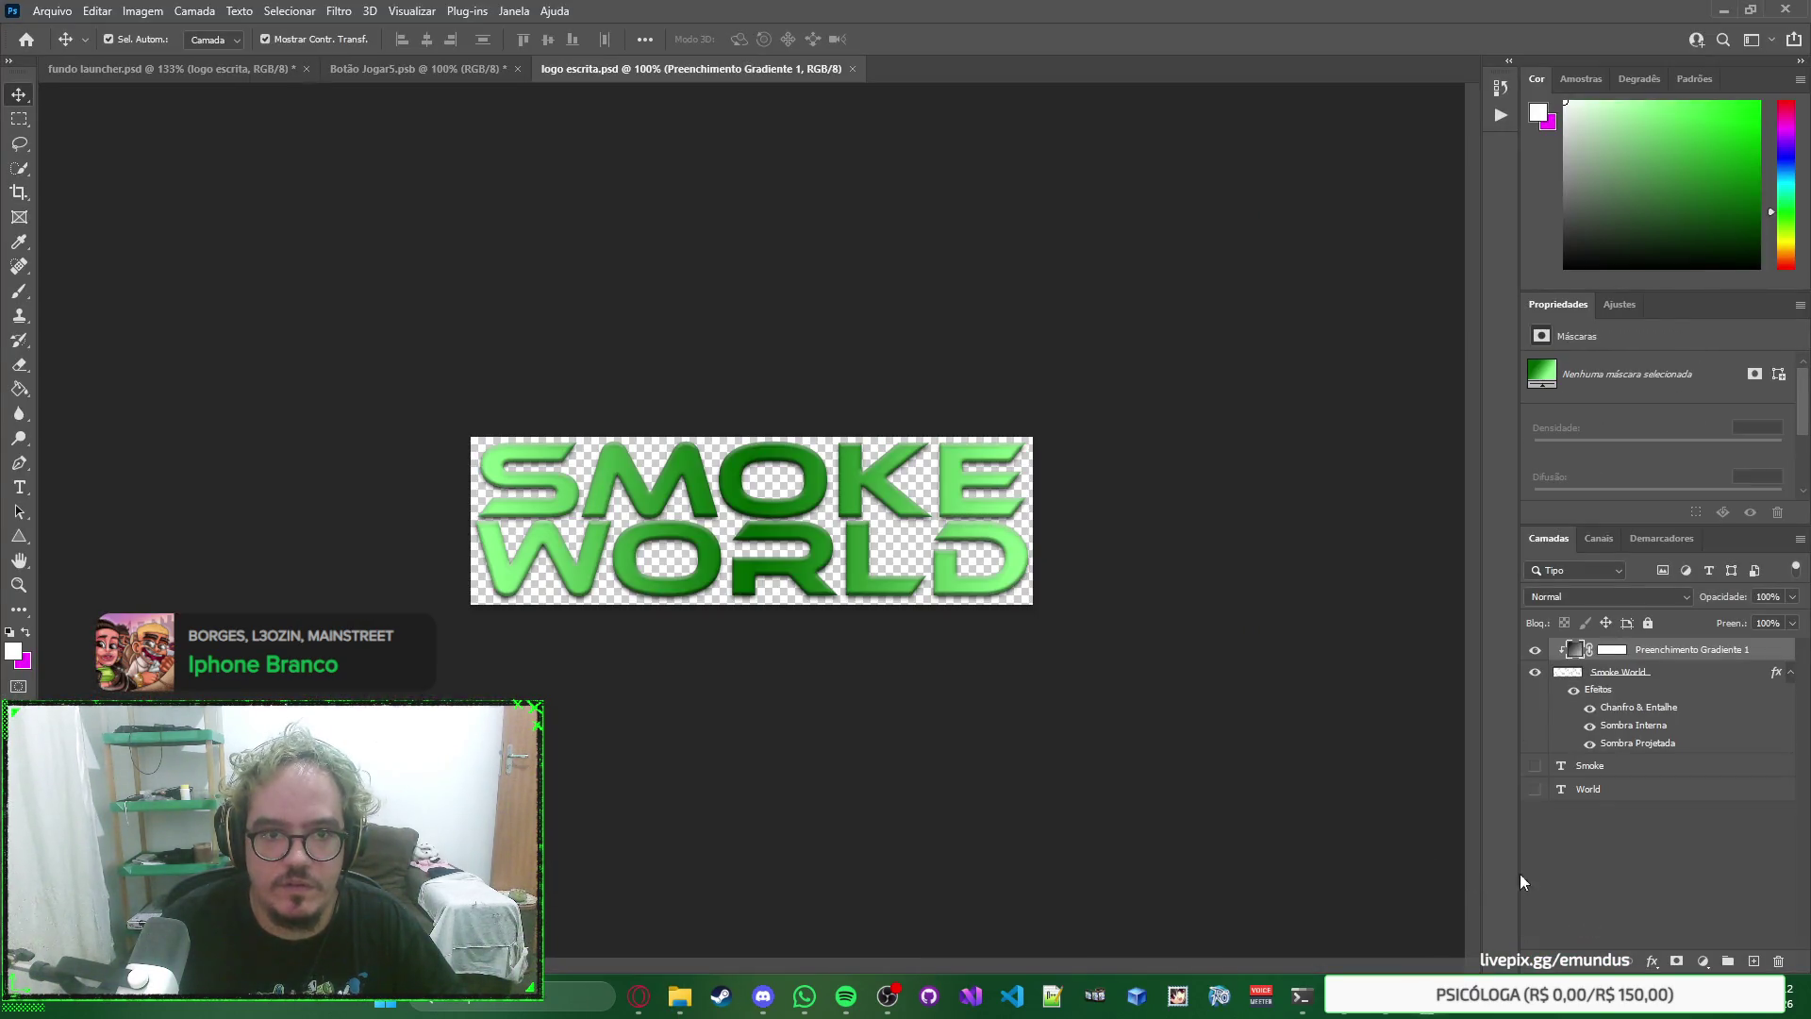
key("ctrl+v")
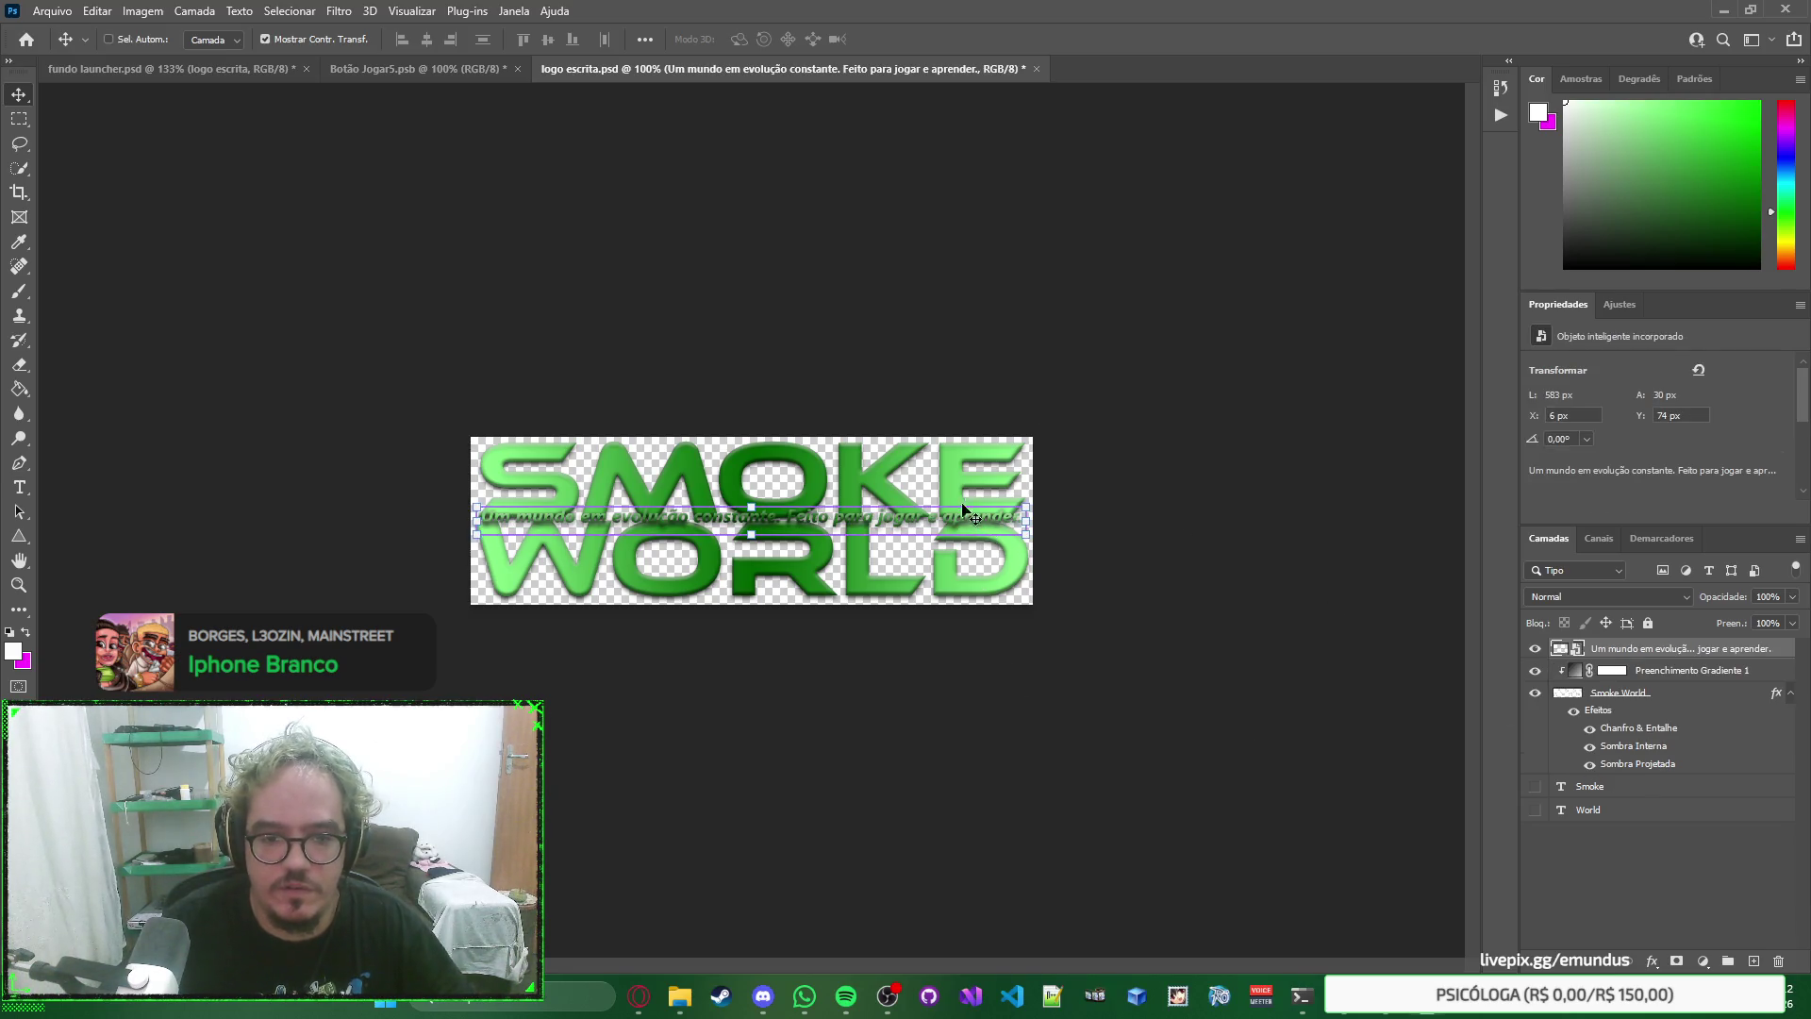
key("Down")
key("Down")
key("Down")
key("Down")
key("Down")
key("Down")
key("Down")
key("Down")
key("Down")
key("Down")
key("Down")
key("Down")
key("Down")
key("Down")
key("Down")
key("Down")
key("Down")
key("Down")
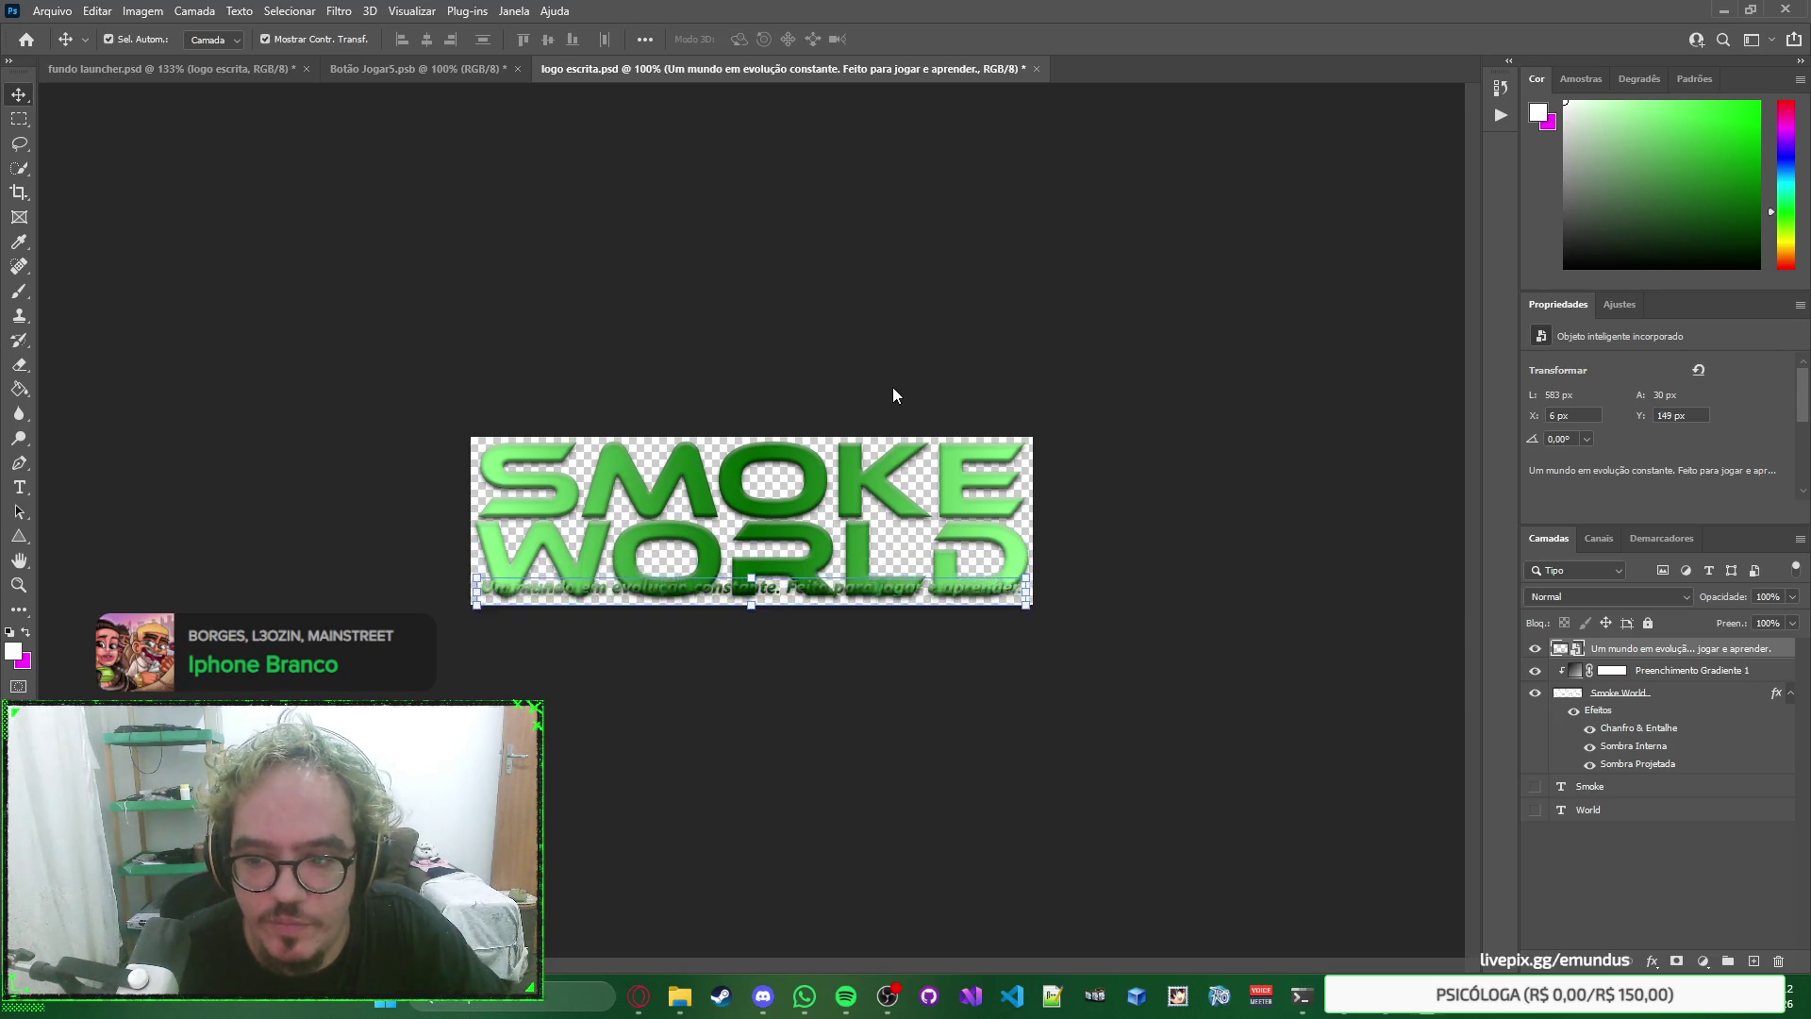
key("Down")
key("Down")
key("Down")
key("Down")
key("Down")
key("Down")
key("Up")
key("Up")
key("Up")
key("Up")
key("Up")
key("Up")
scroll(793, 566, "up", 1)
scroll(750, 681, "up", 1)
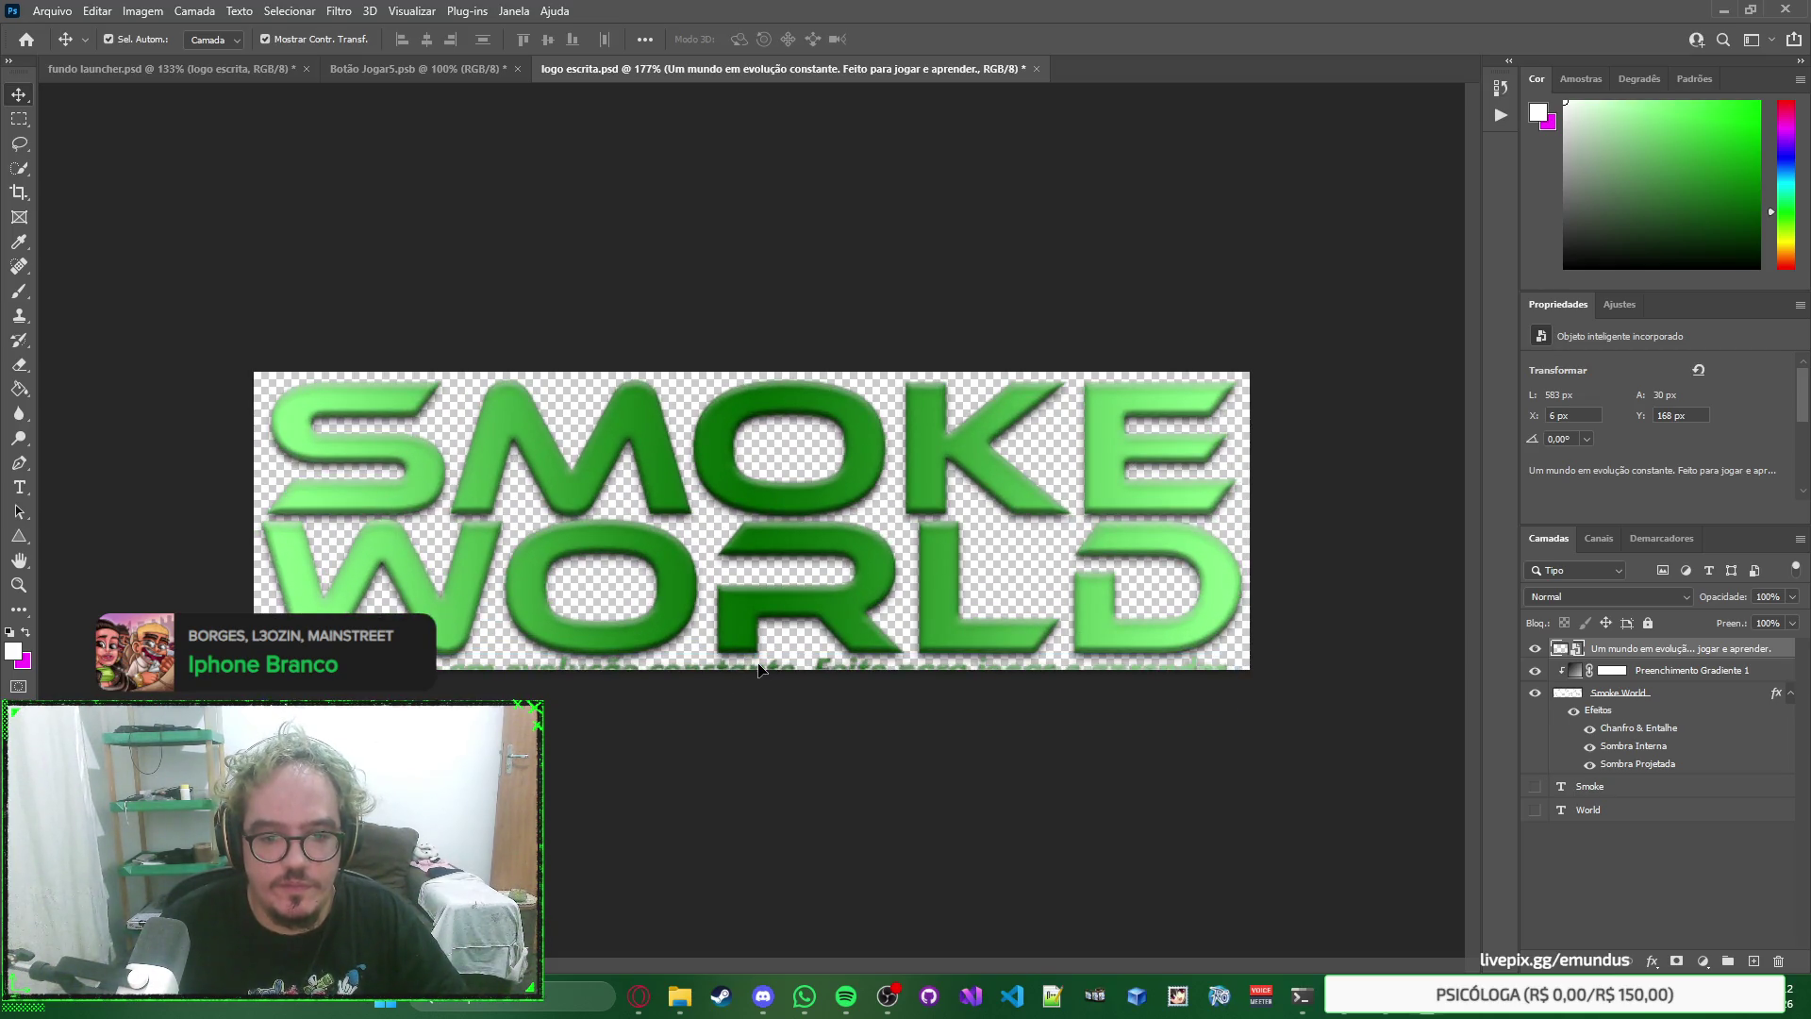
left_click(797, 628)
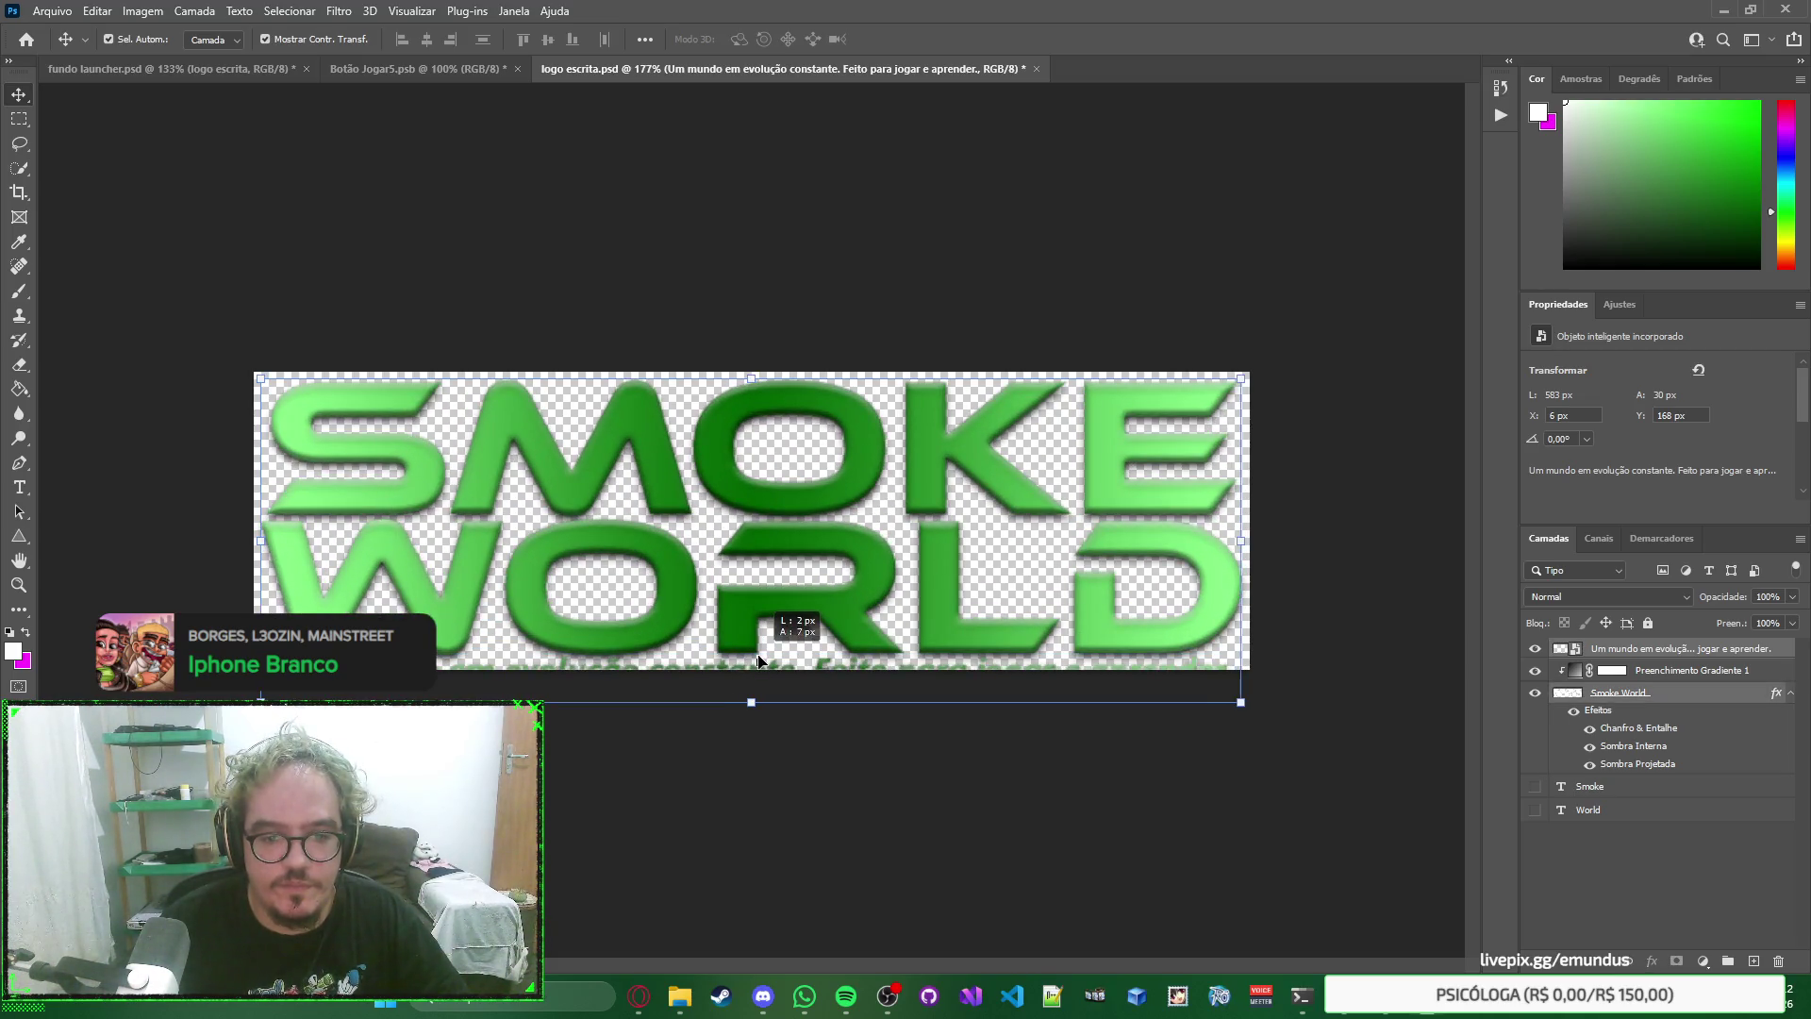
left_click(1643, 651)
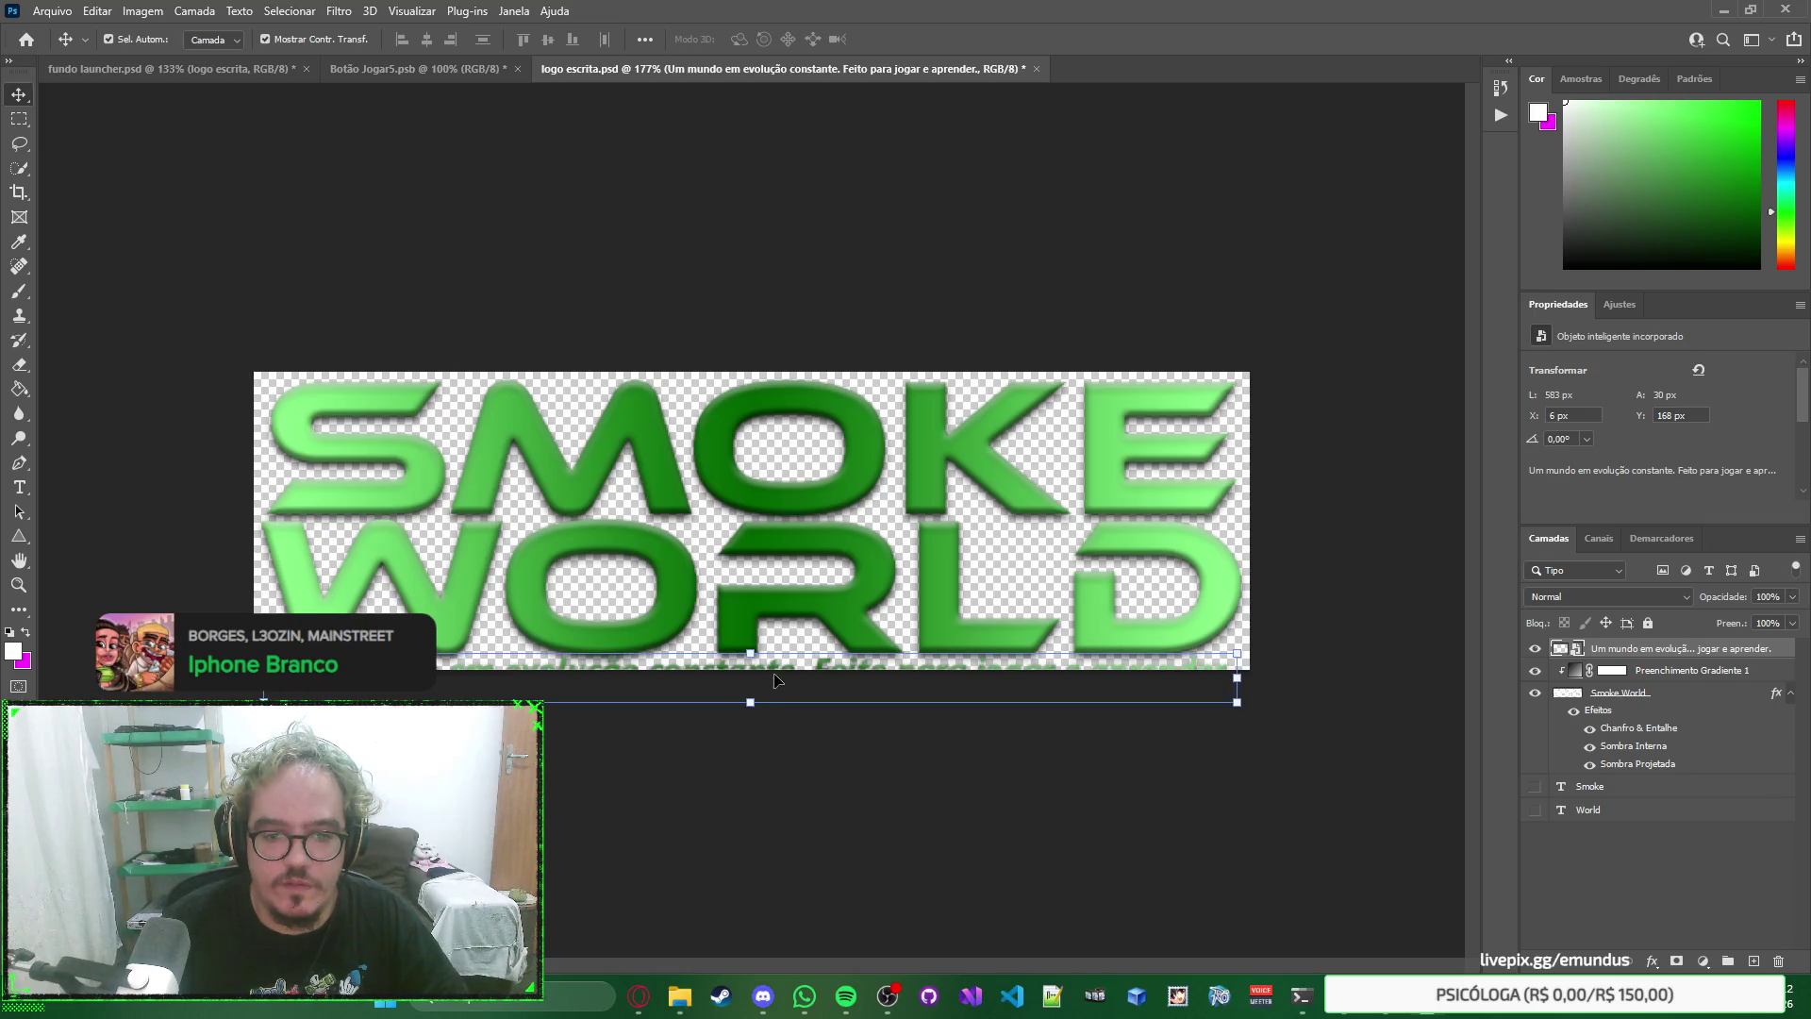
mouse_move(769, 668)
left_mouse_down()
mouse_move(776, 521)
mouse_move(778, 683)
left_mouse_up()
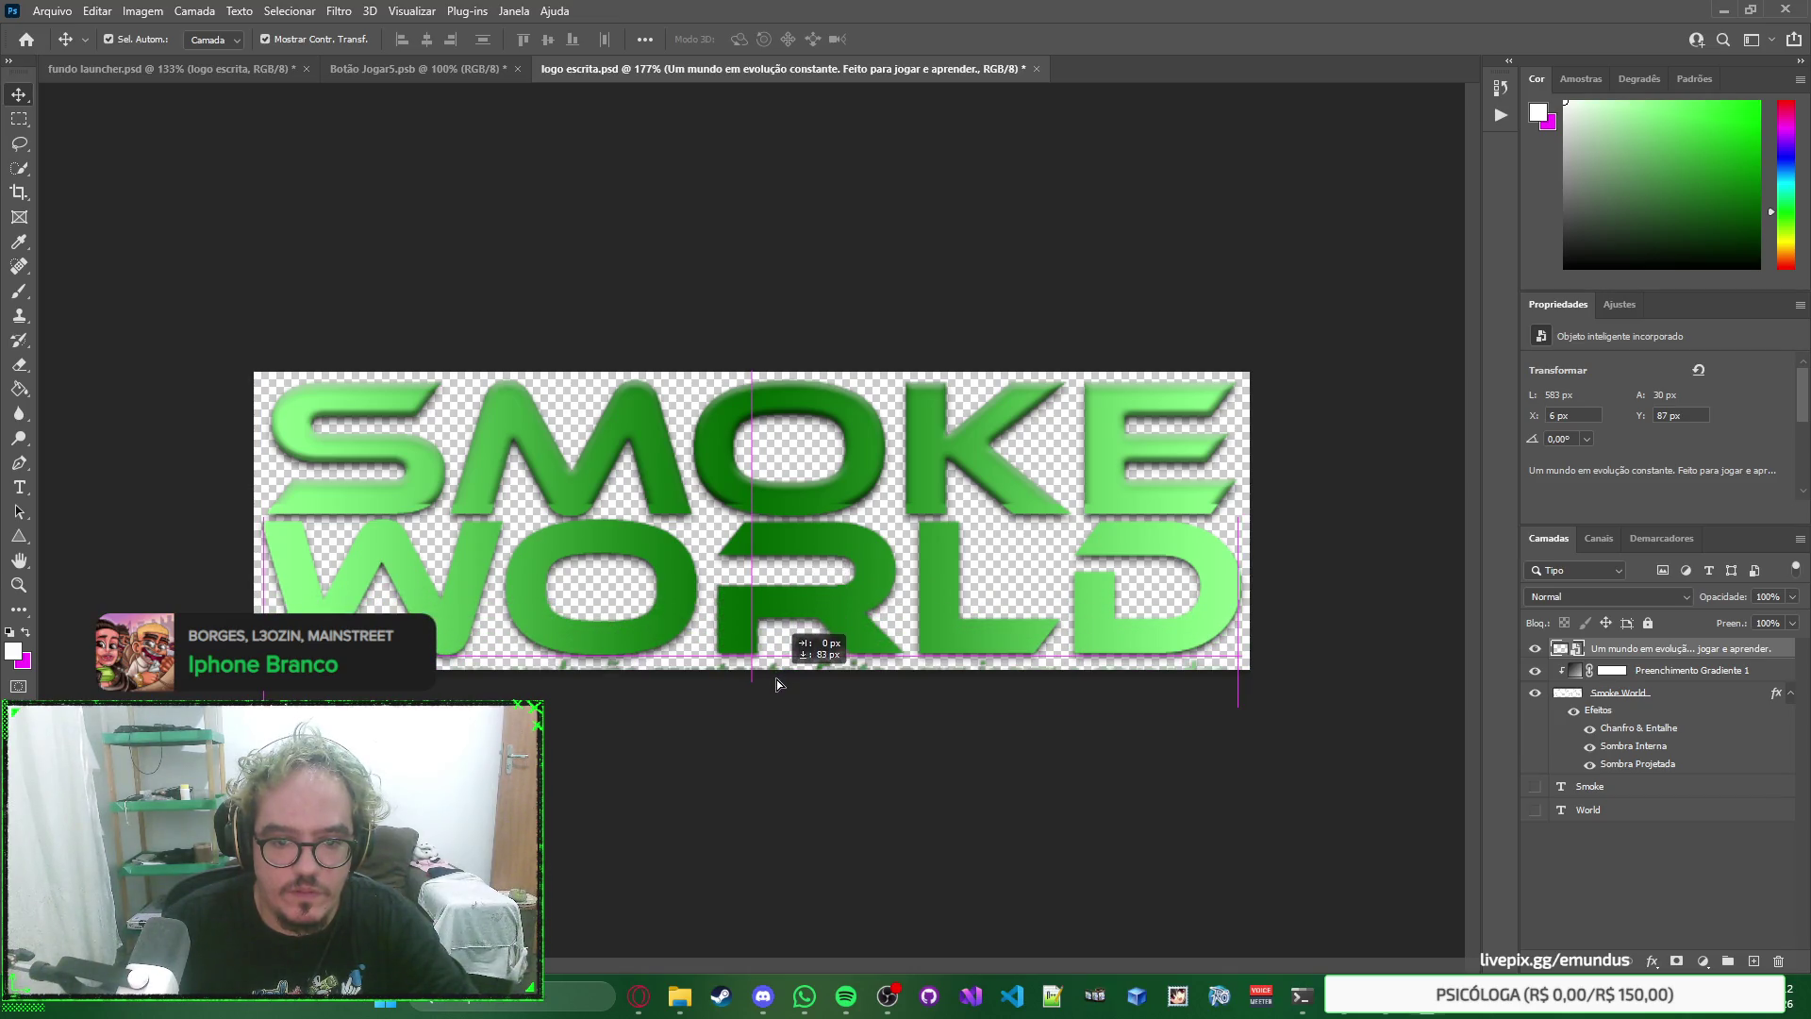
left_click_drag(778, 683, 777, 683)
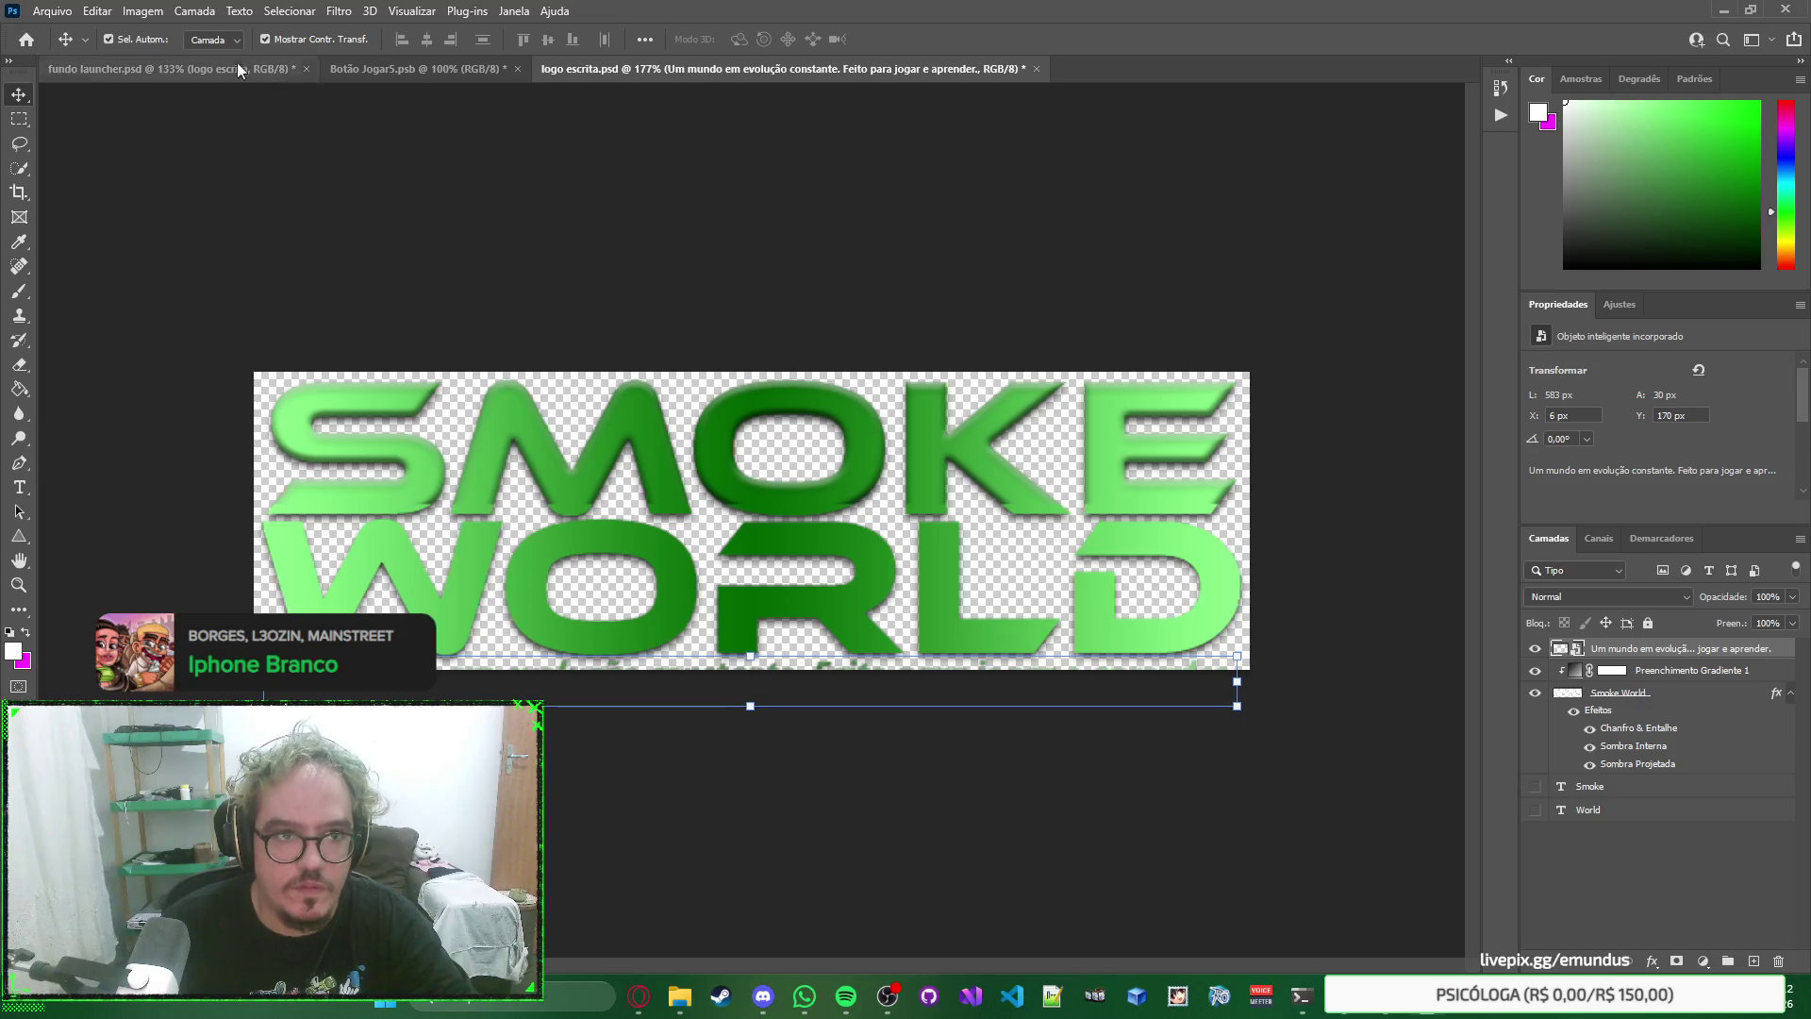
Step: Reveal All to enlarge the logo canvas to 596×200 px, then open the subtitle smart object
left_click(165, 13)
left_click(279, 241)
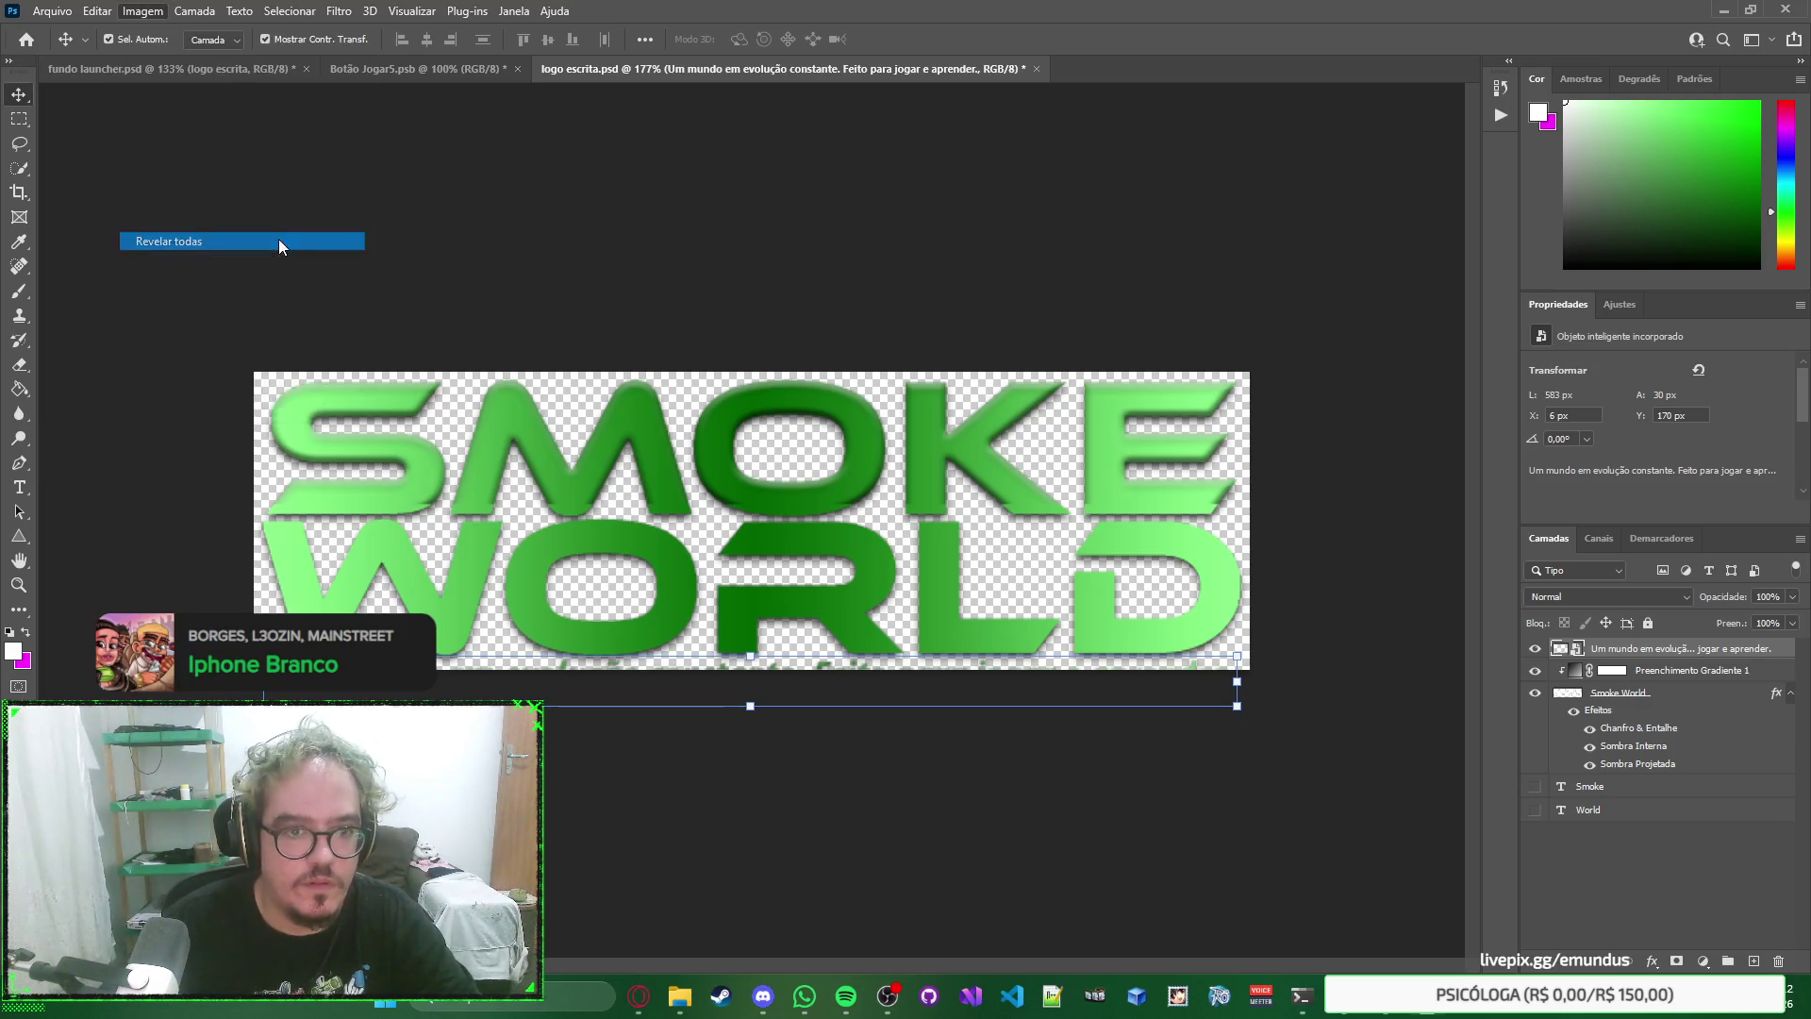
left_click(998, 253)
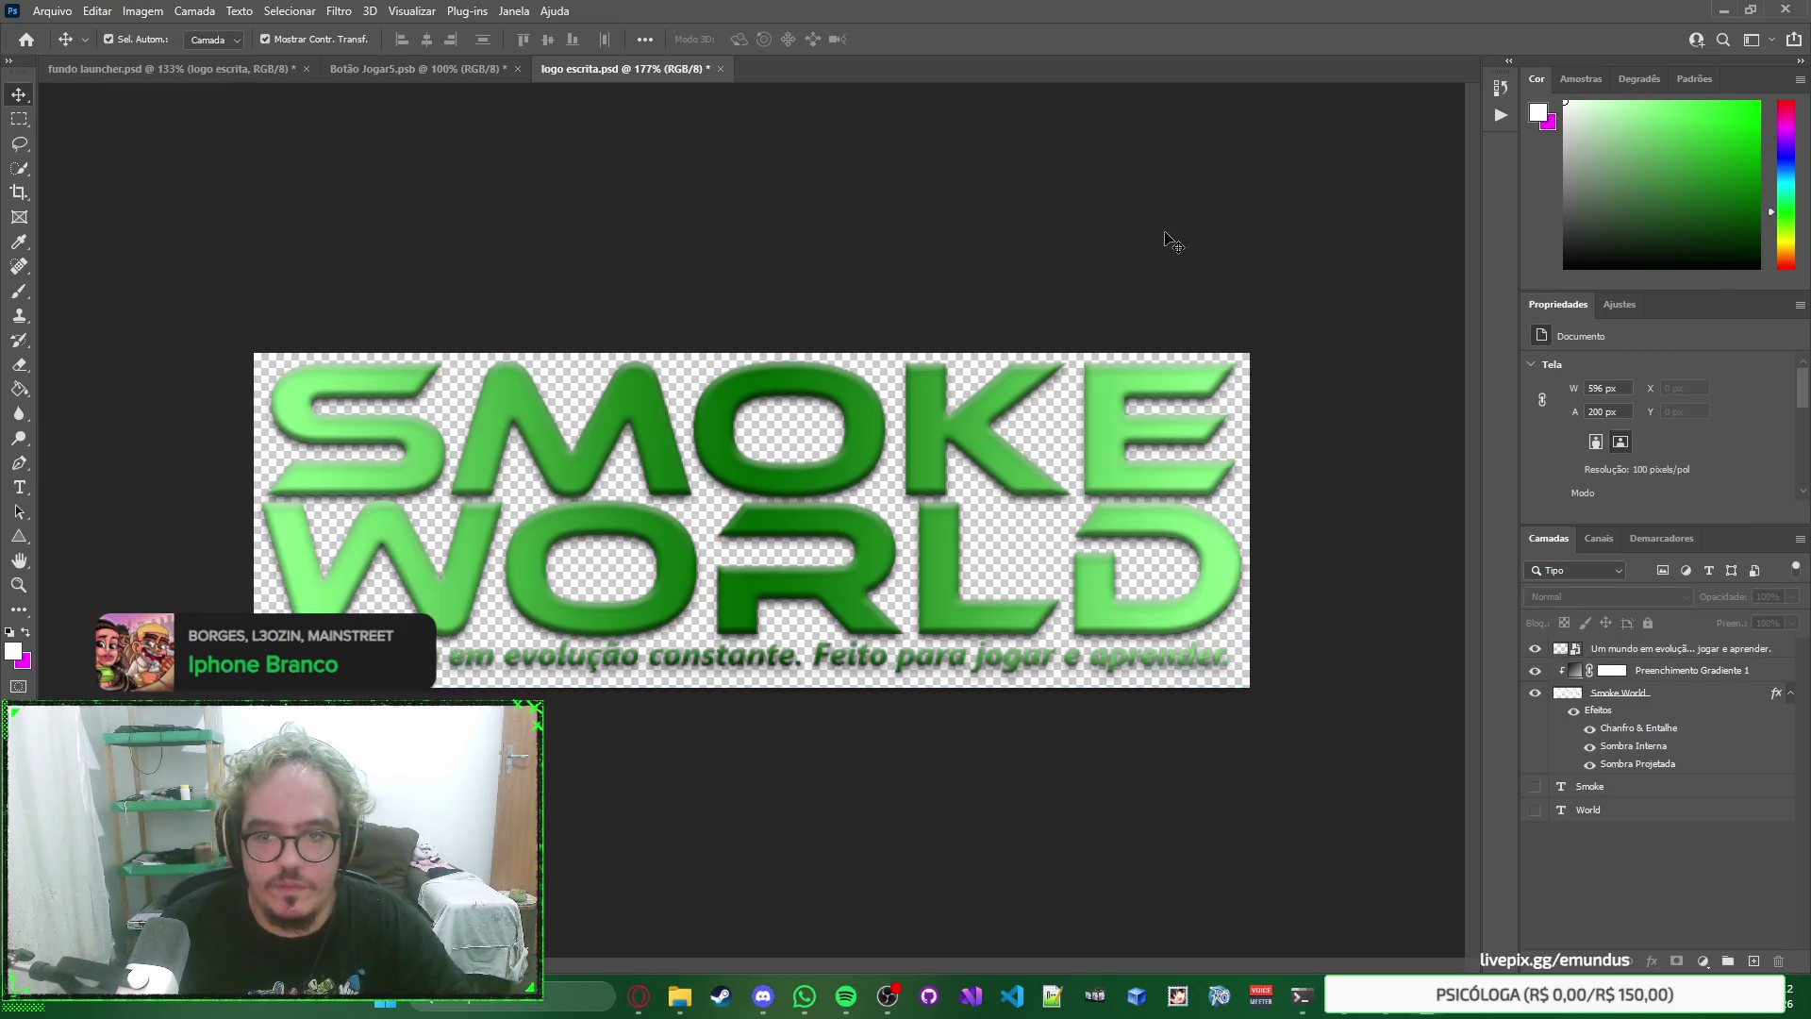
left_click(846, 665)
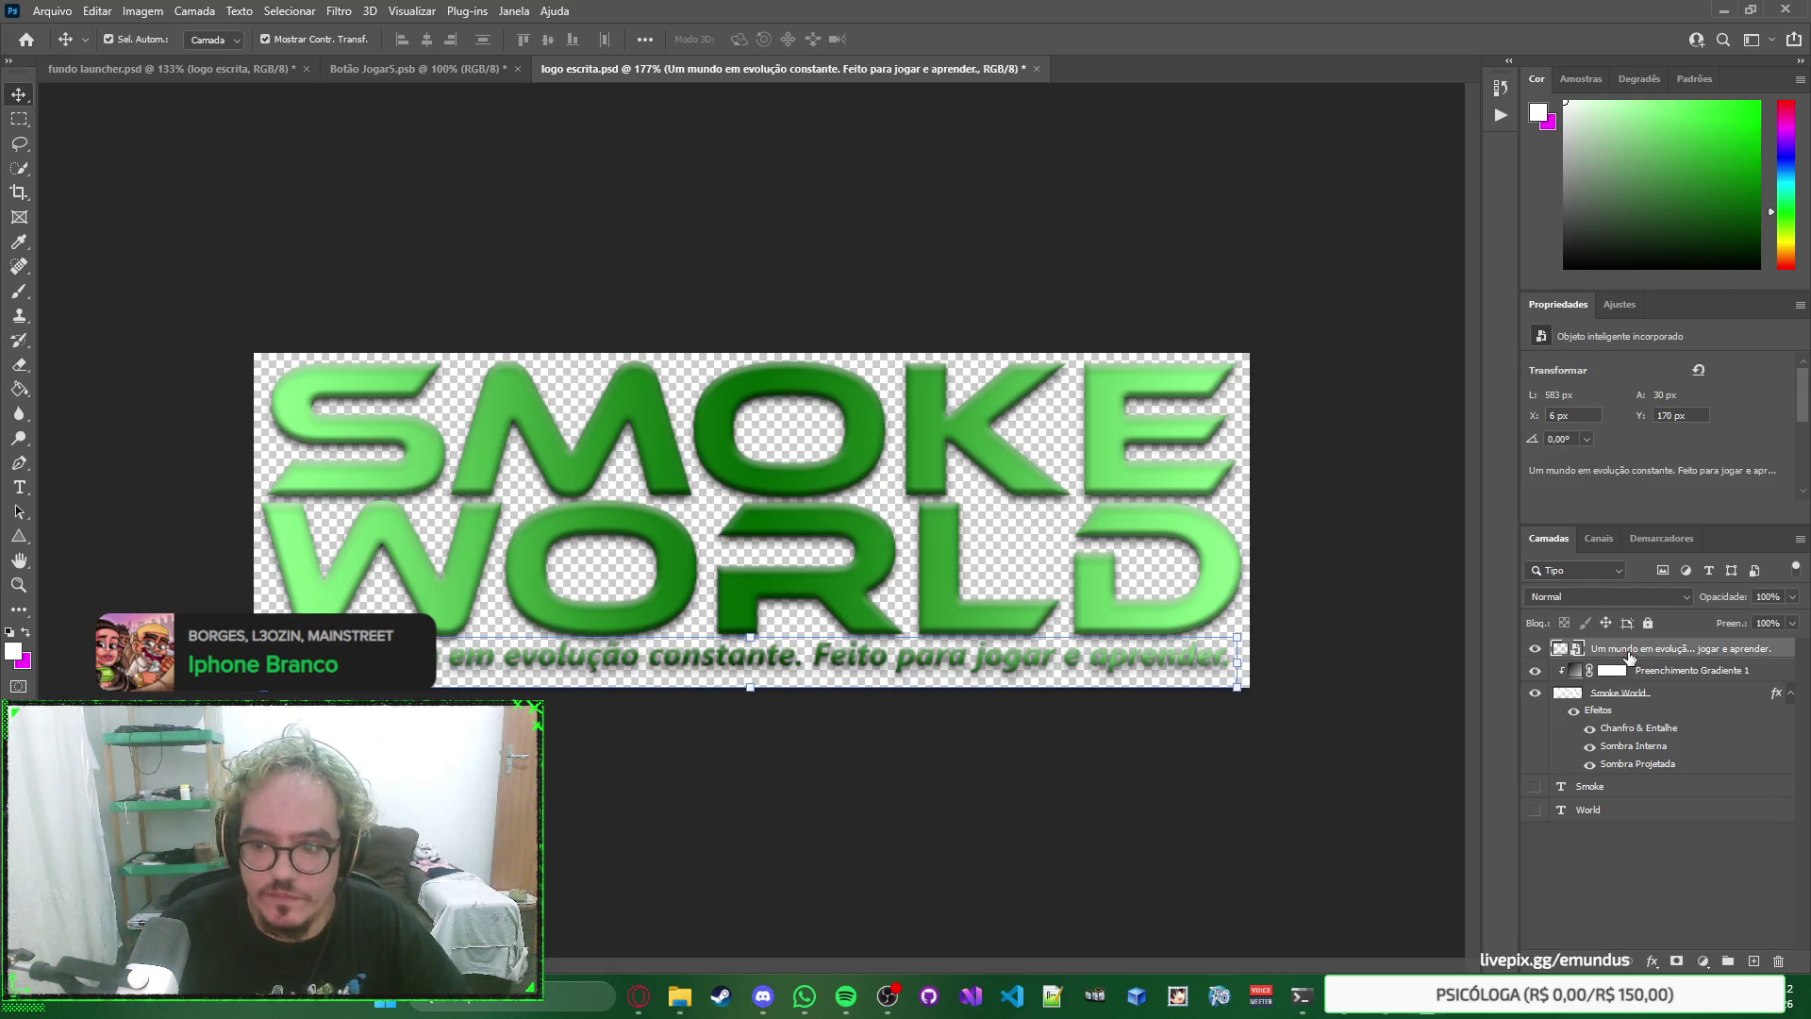
double_click(1577, 651)
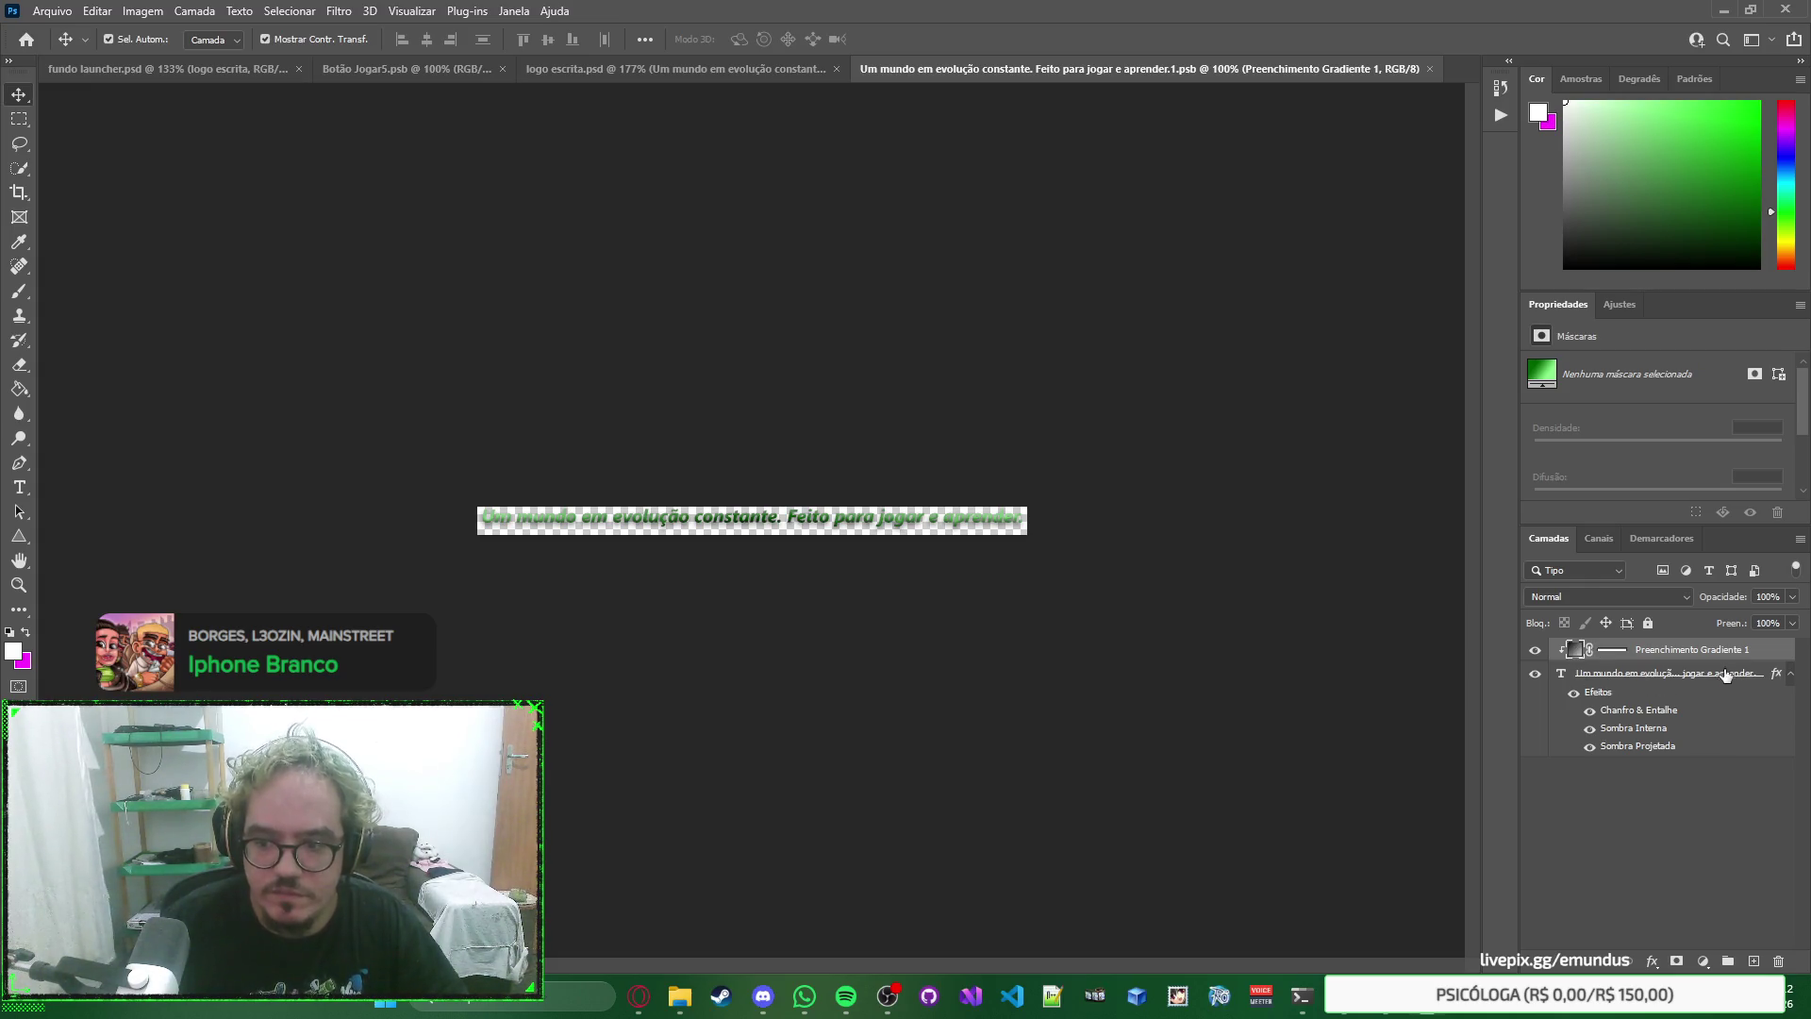
Step: Edit the subtitle's gradient fill, moving the light green colour stop to 87%
double_click(1577, 651)
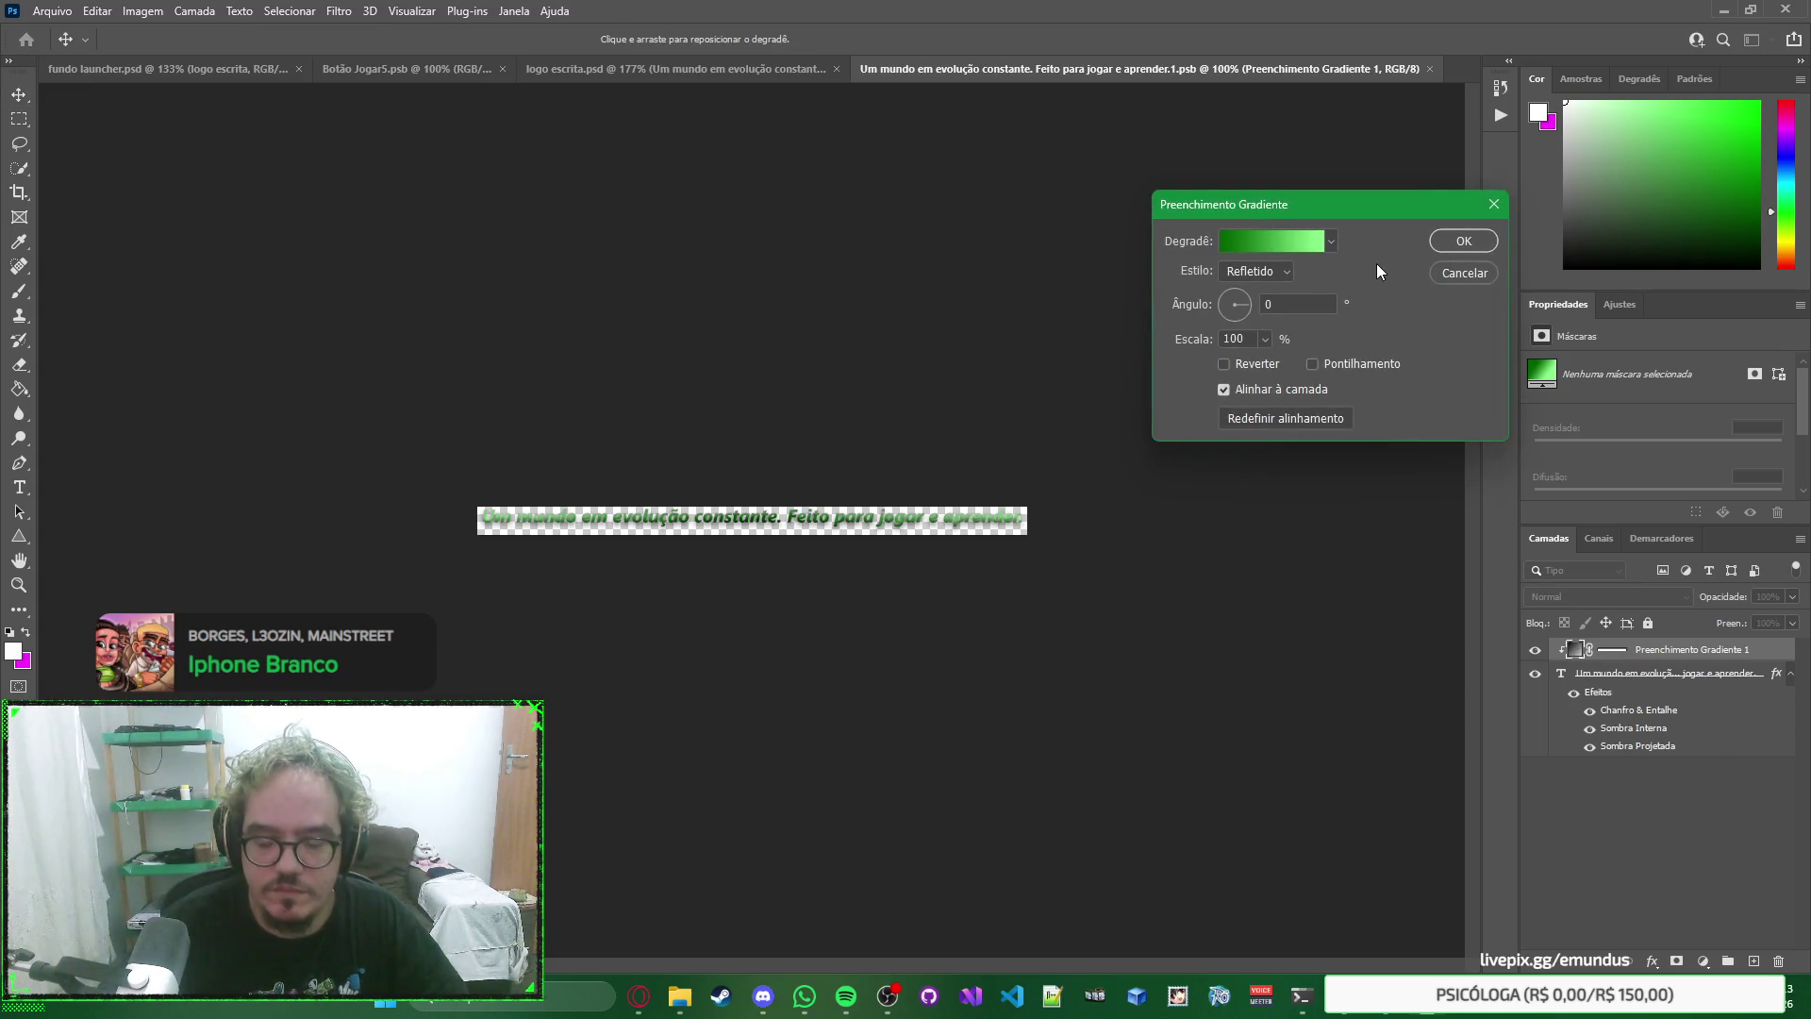
left_click(1315, 239)
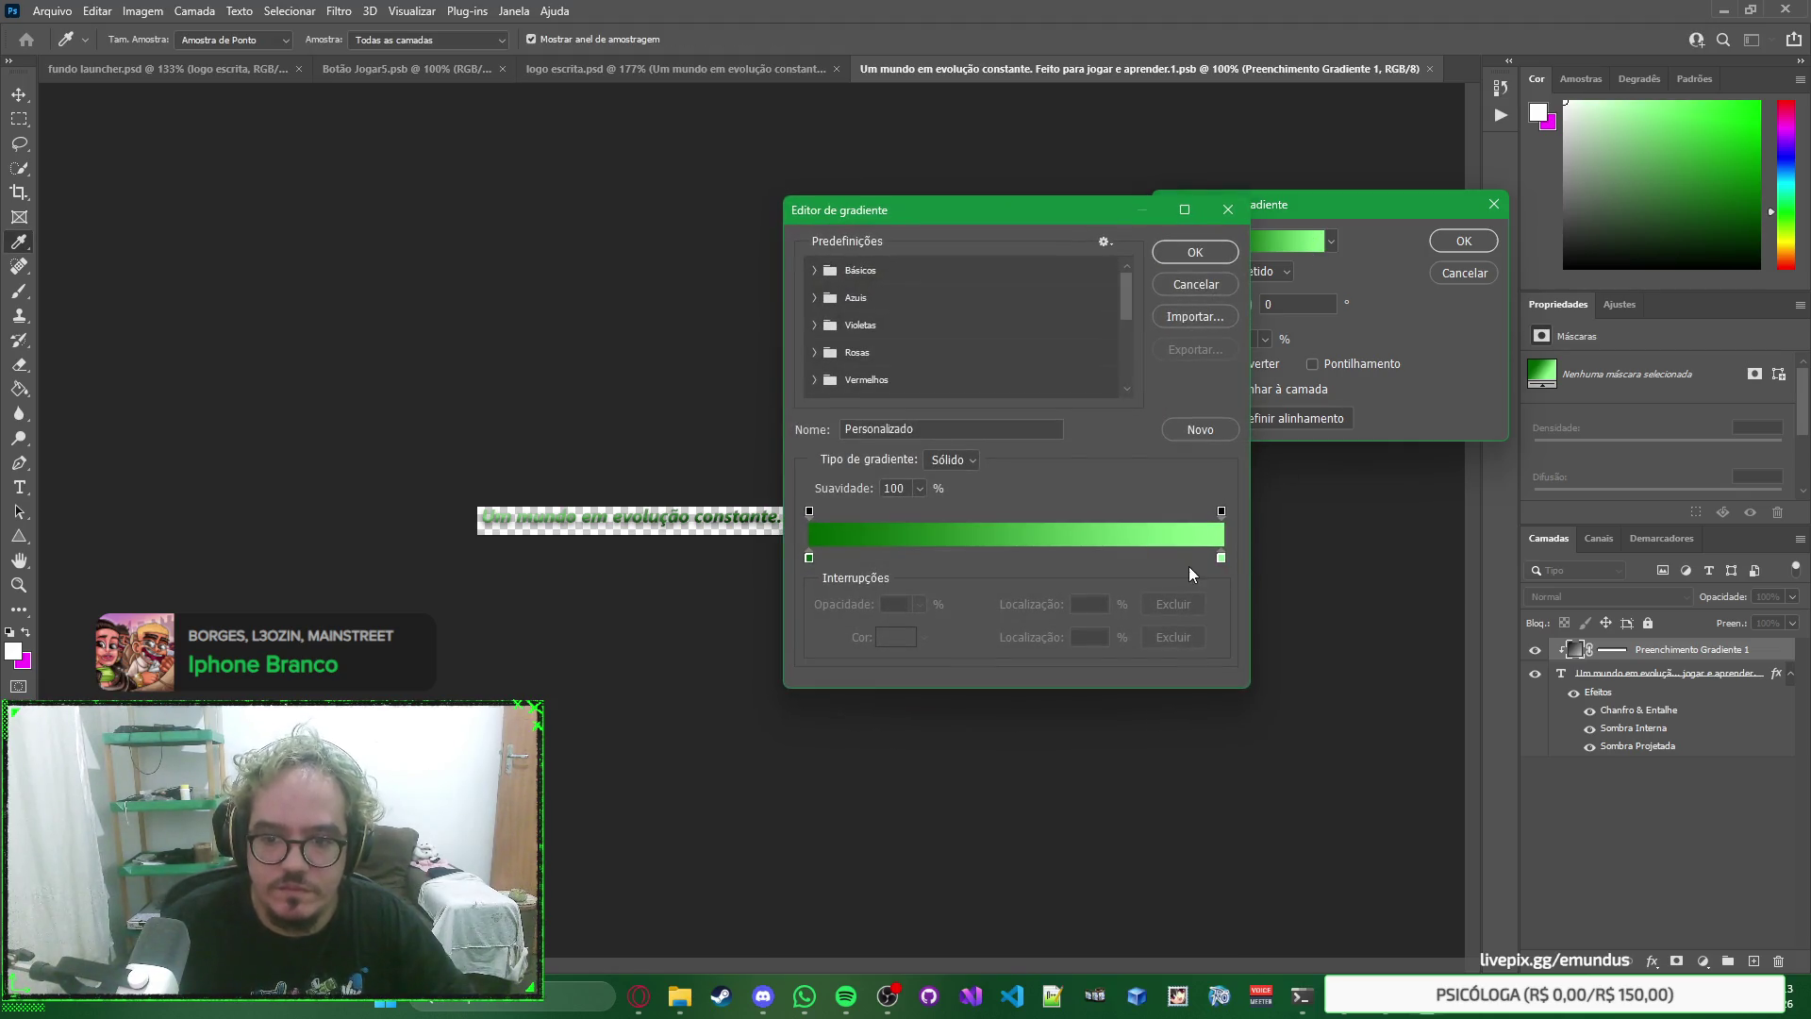
left_click(1221, 558)
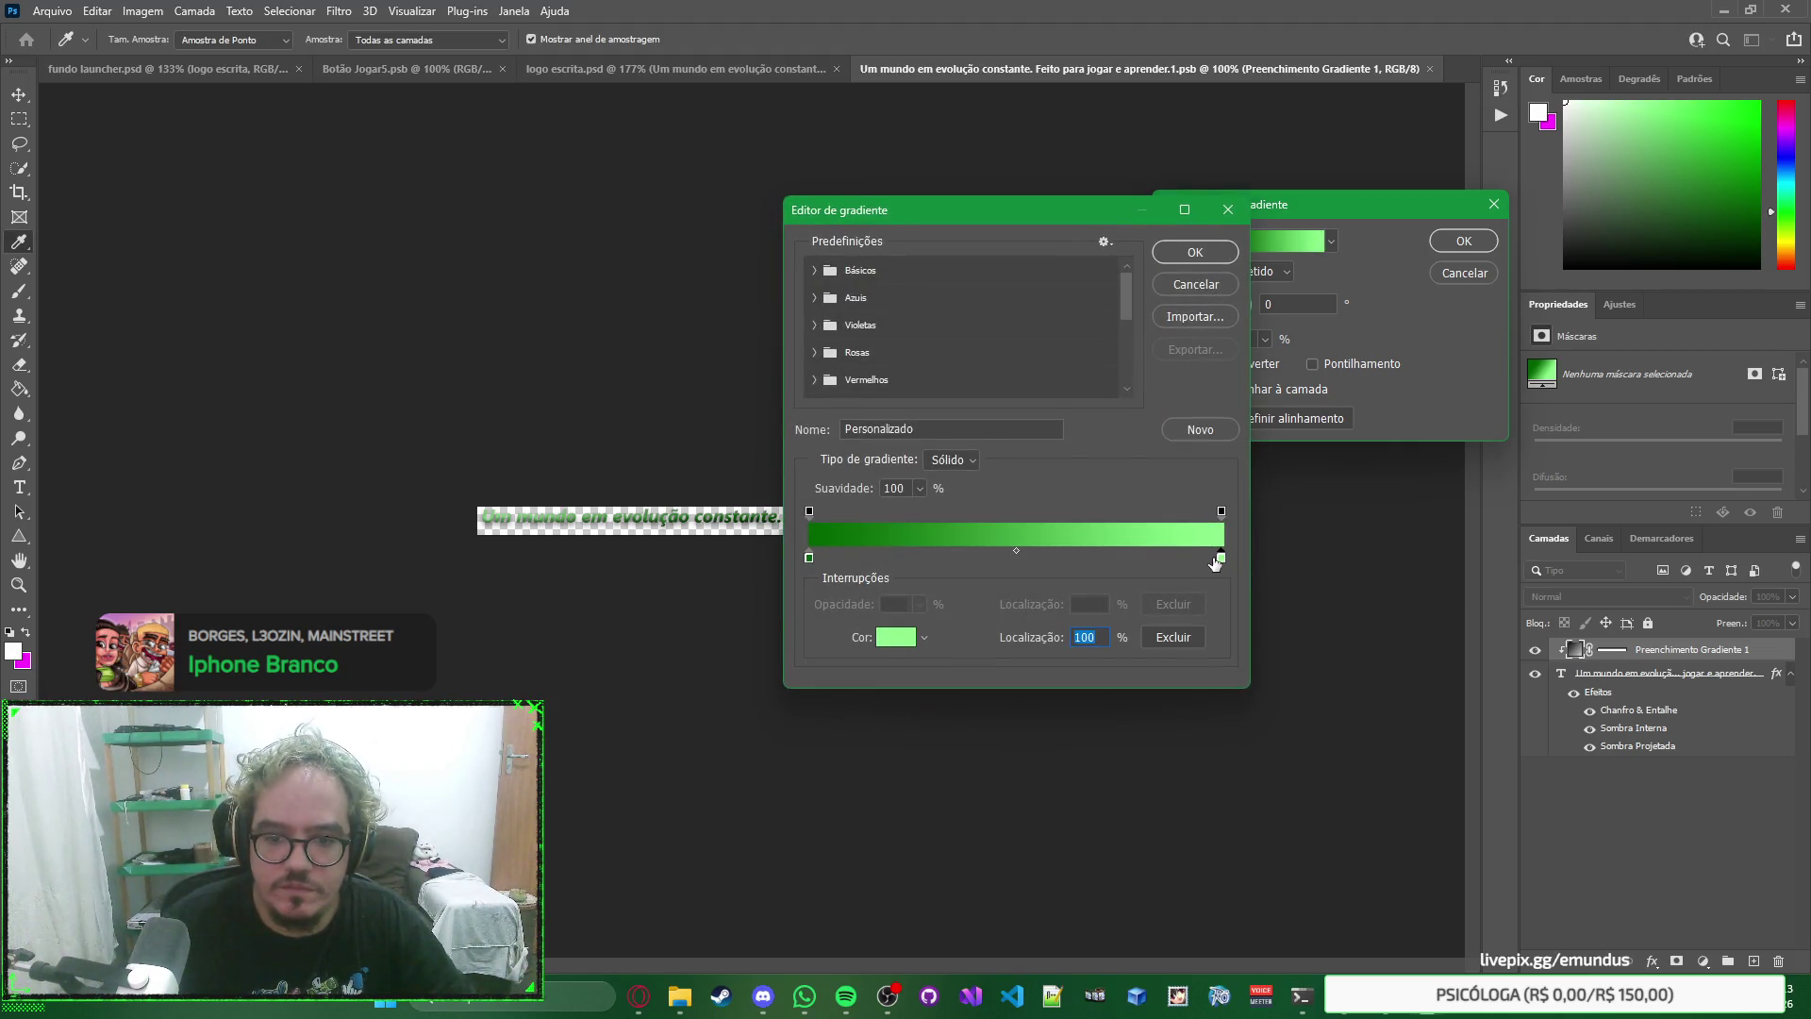
mouse_move(1223, 558)
left_mouse_down()
mouse_move(1182, 560)
mouse_move(1289, 559)
mouse_move(853, 559)
mouse_move(1254, 557)
left_mouse_up()
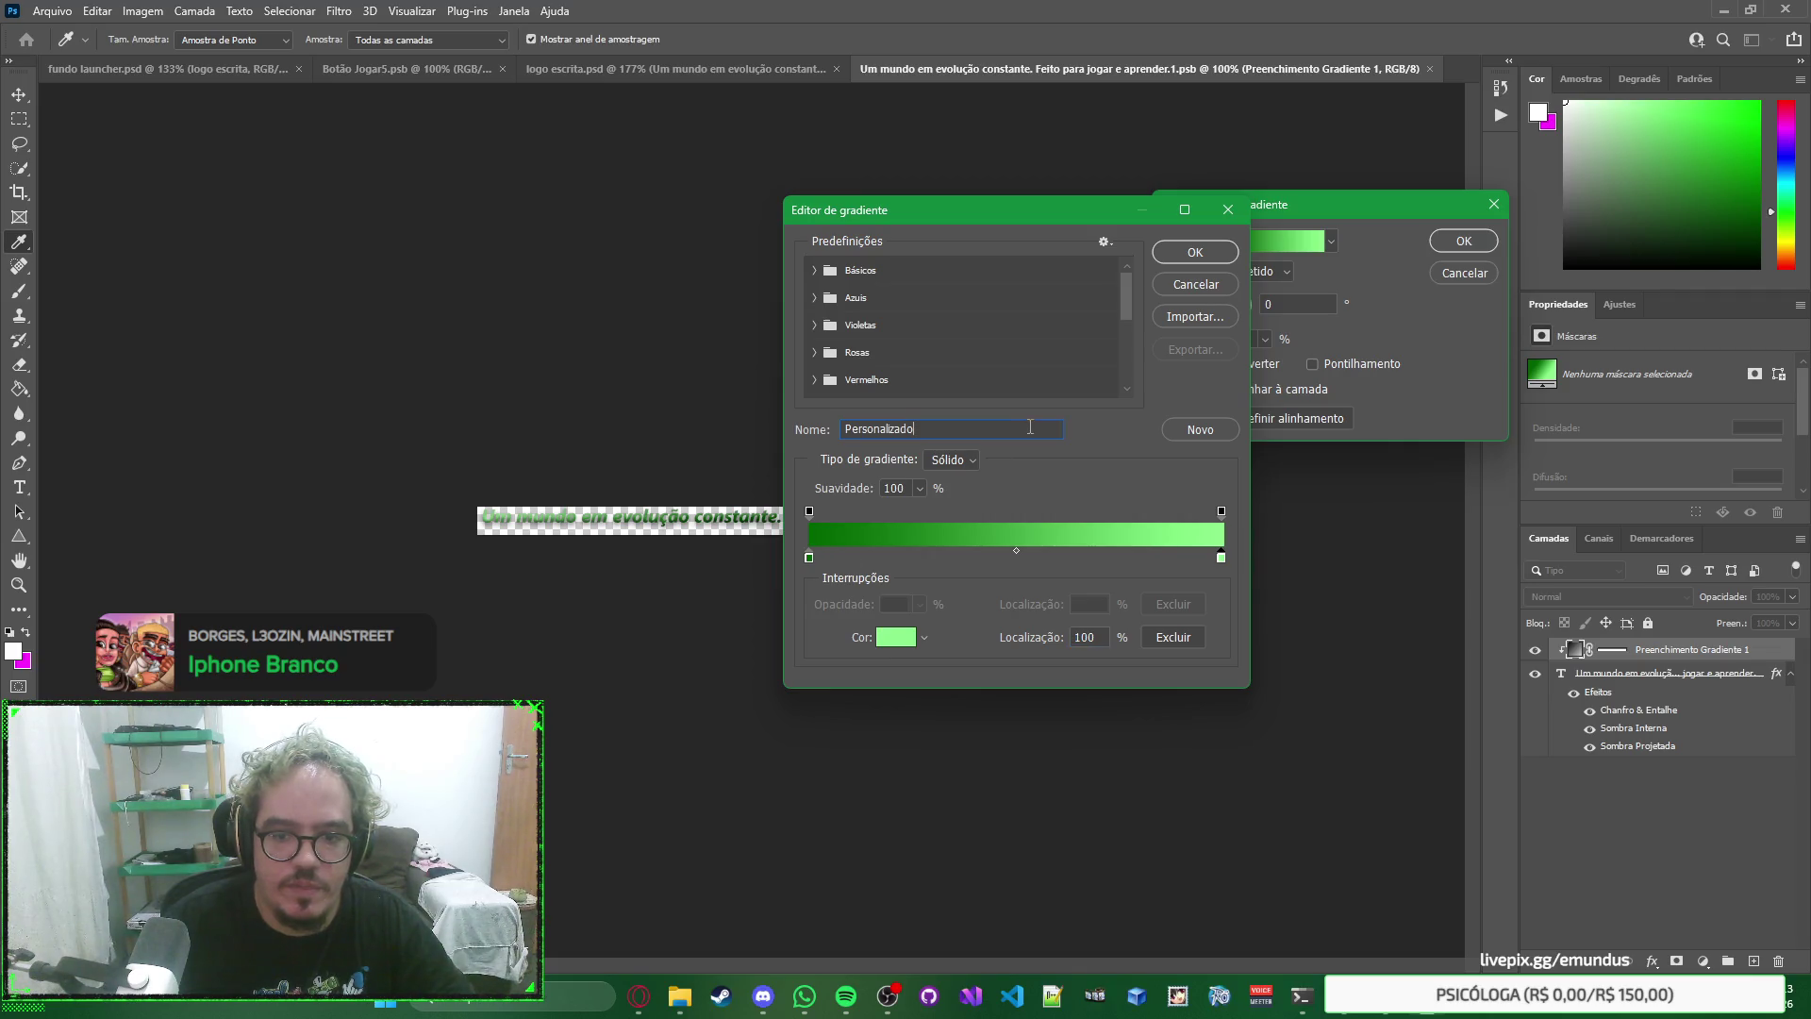
left_click(1195, 252)
Step: Try the Linear, Radial, Ângulo and Diamante gradient styles, settling on Refletido
left_click(1258, 271)
left_click(1261, 288)
left_click(1260, 279)
left_click(1251, 306)
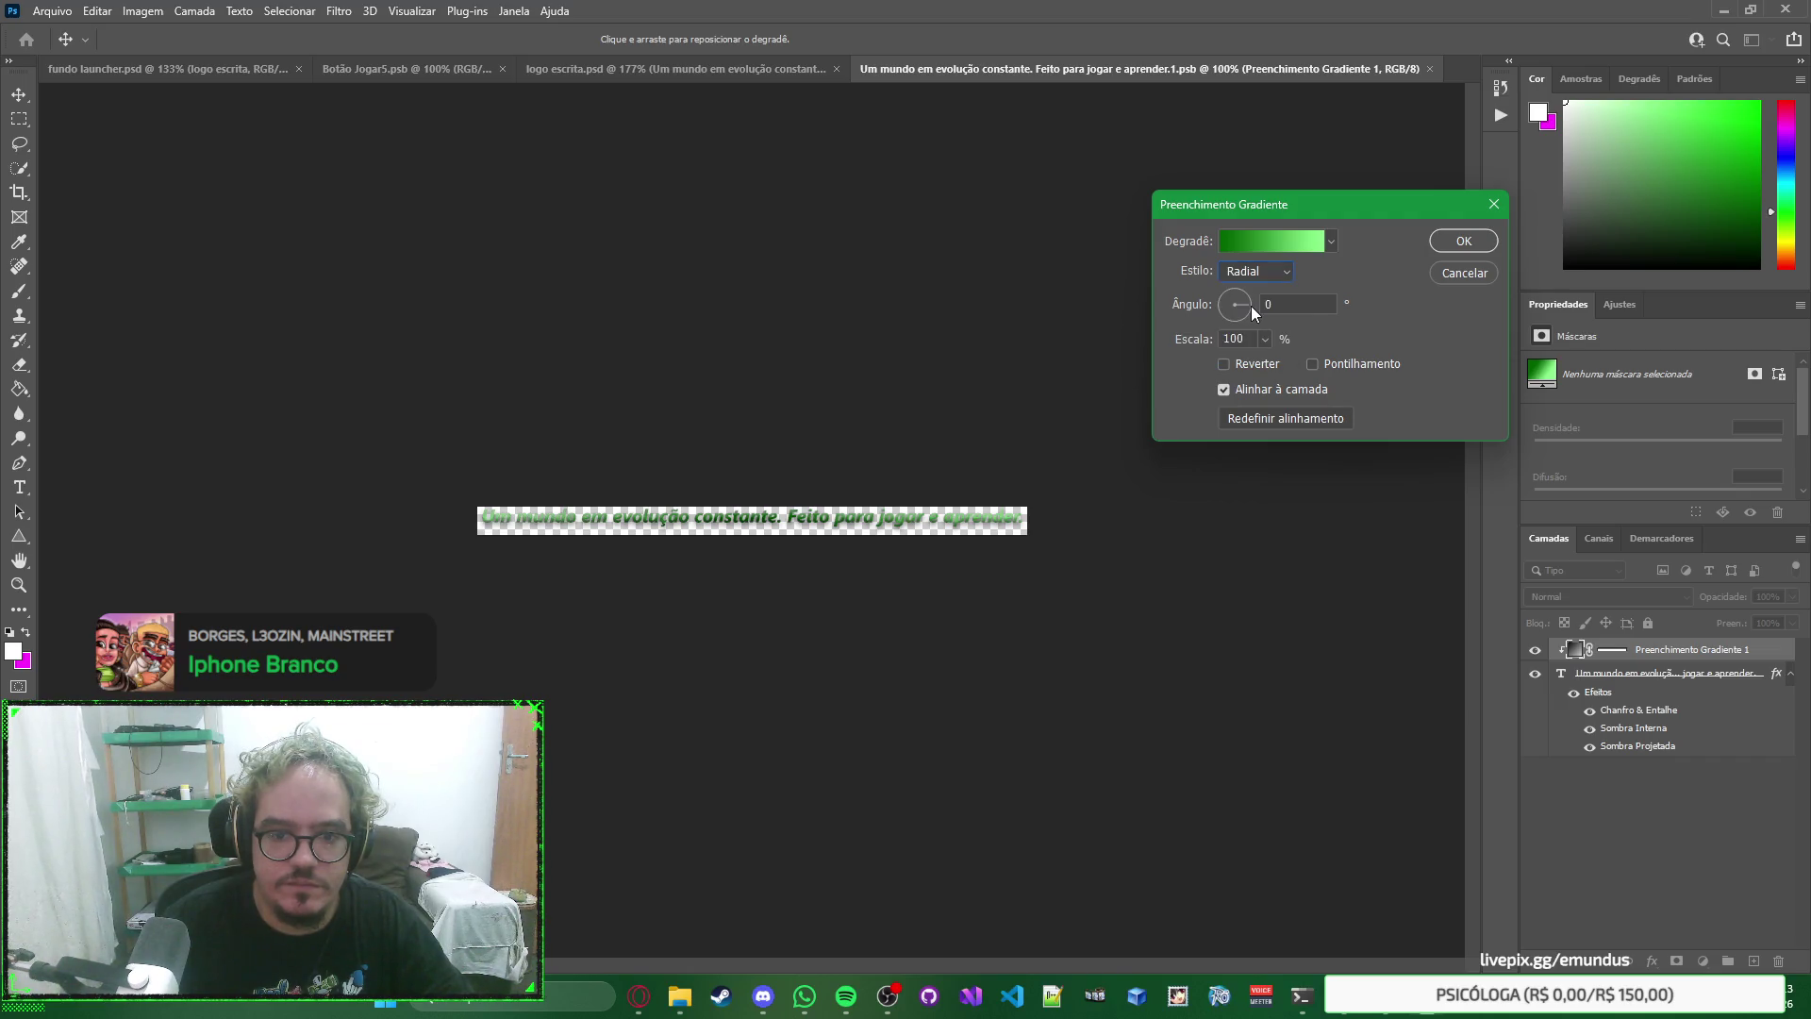
left_click(1269, 272)
left_click(1256, 337)
left_click(1269, 273)
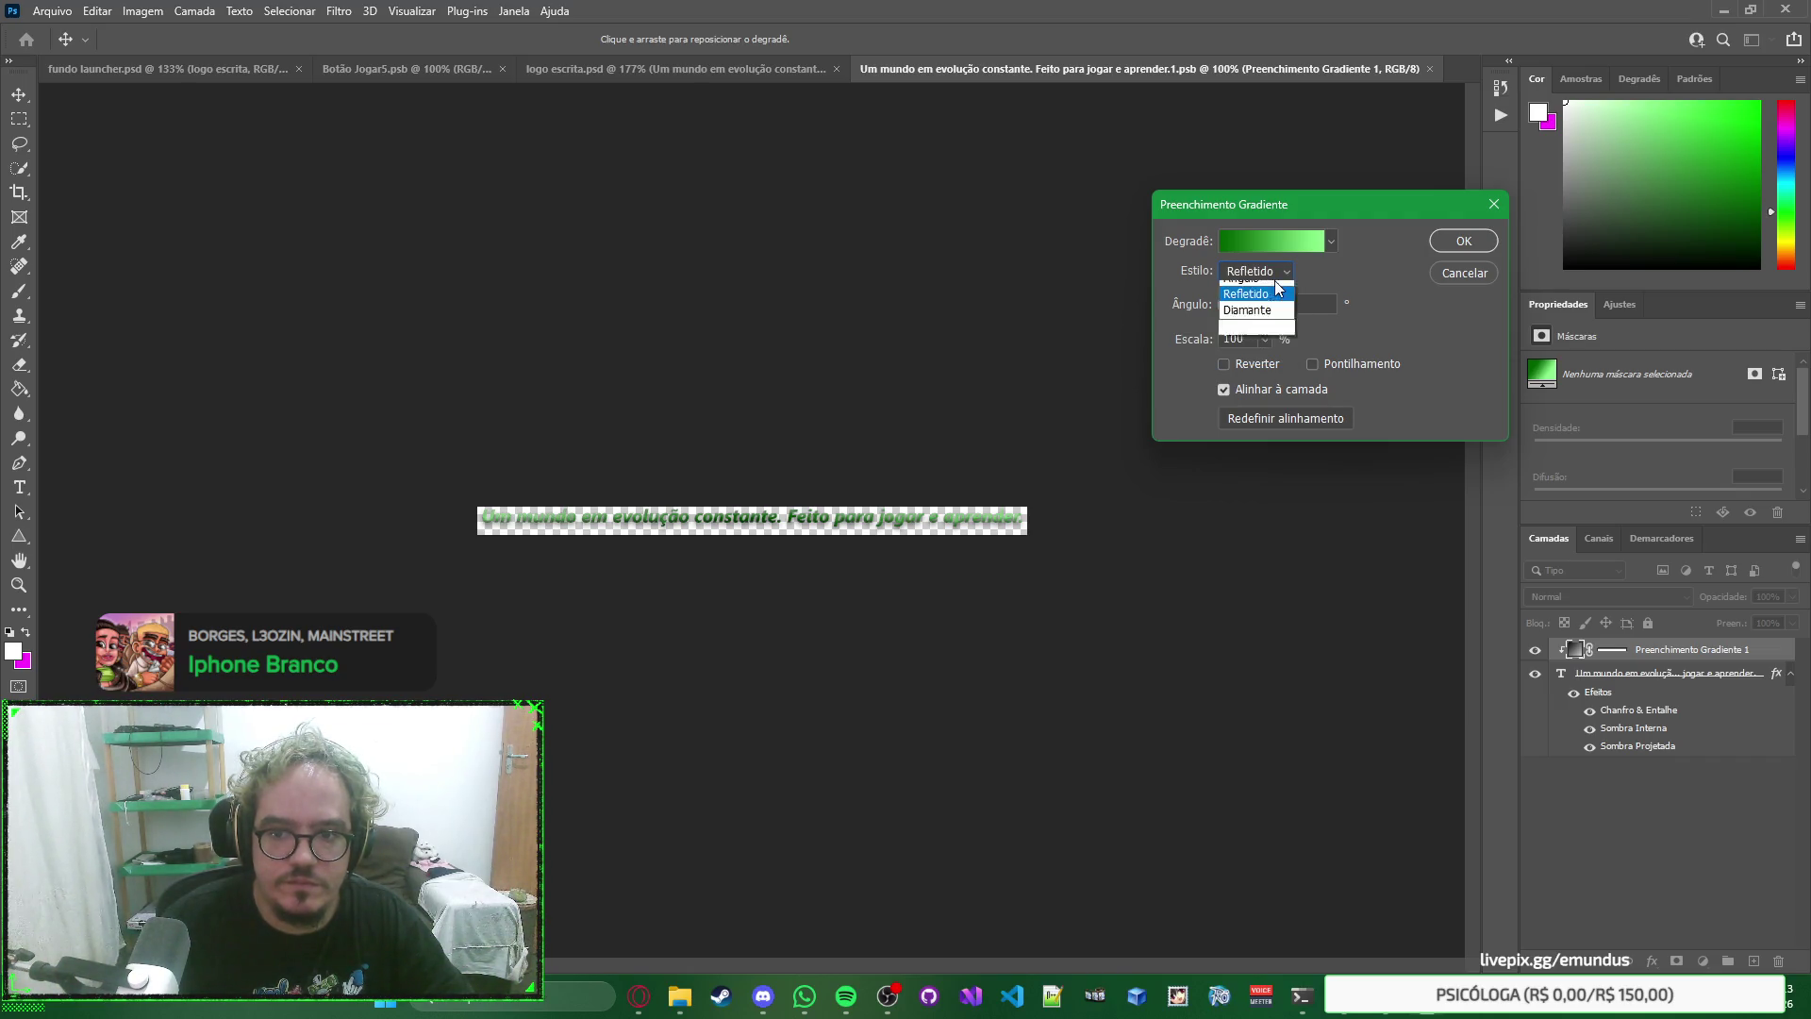
left_click(1255, 322)
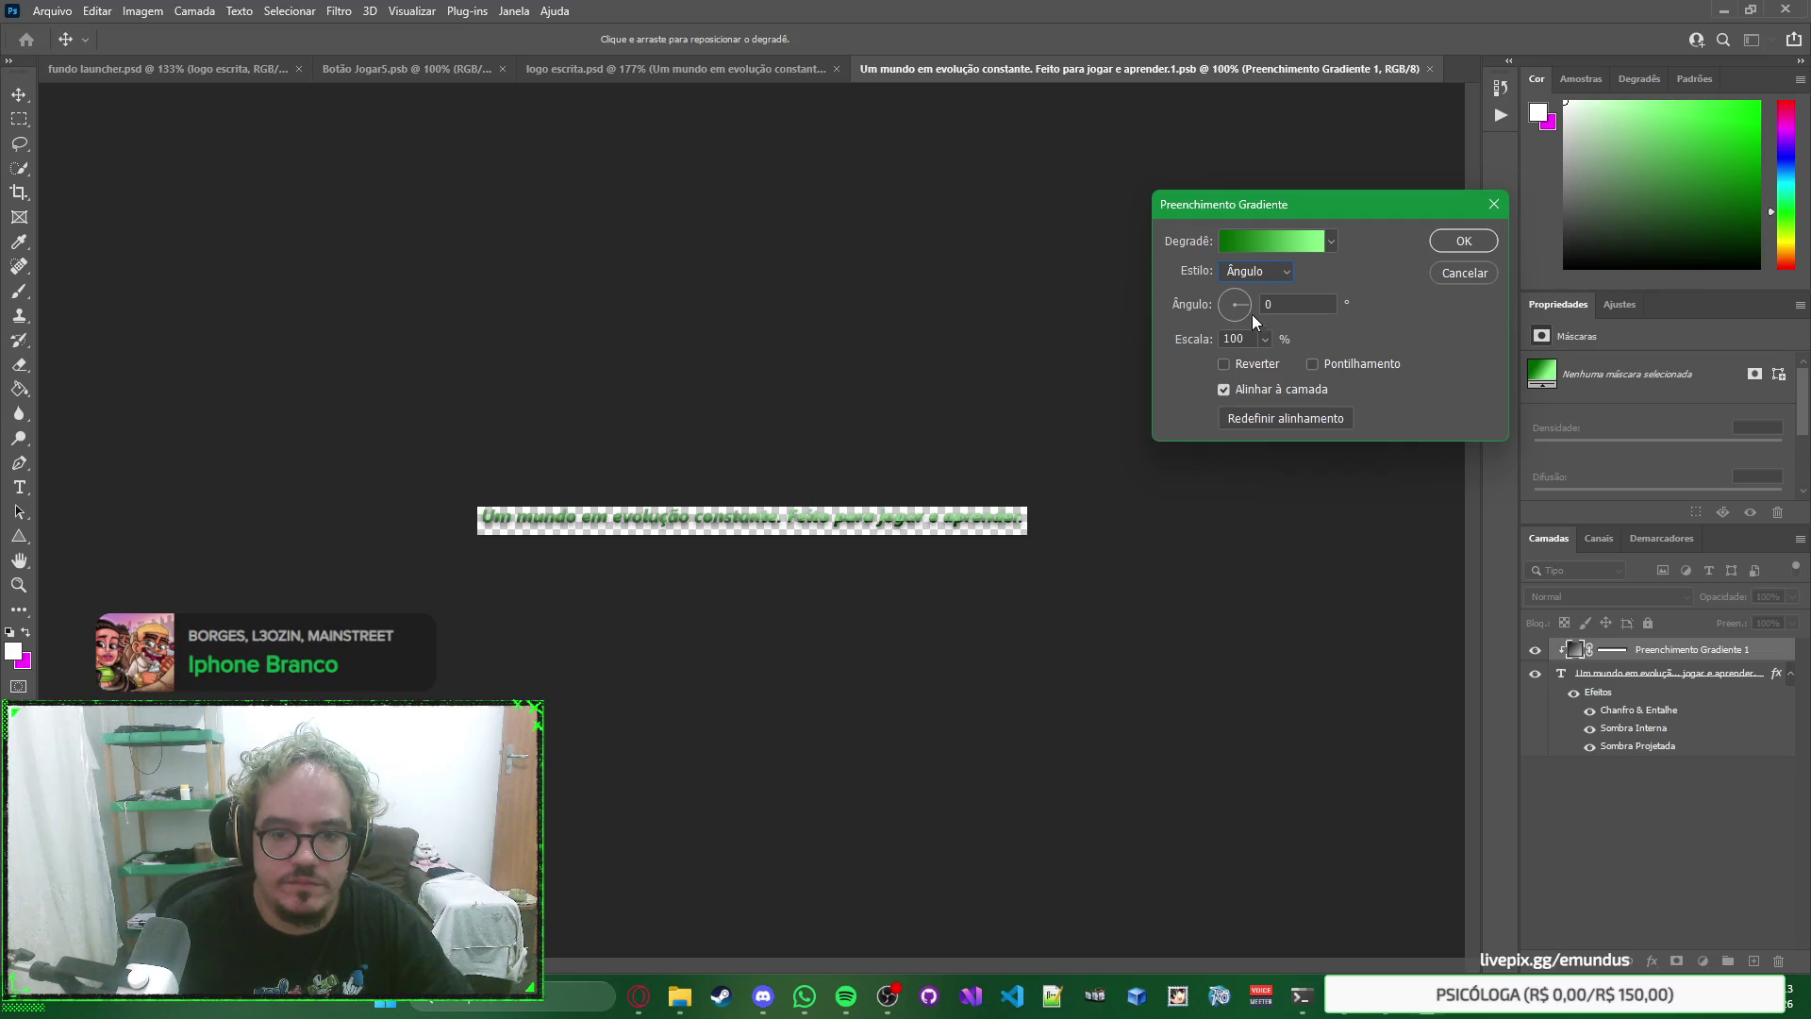
left_click(1266, 272)
left_click(1250, 349)
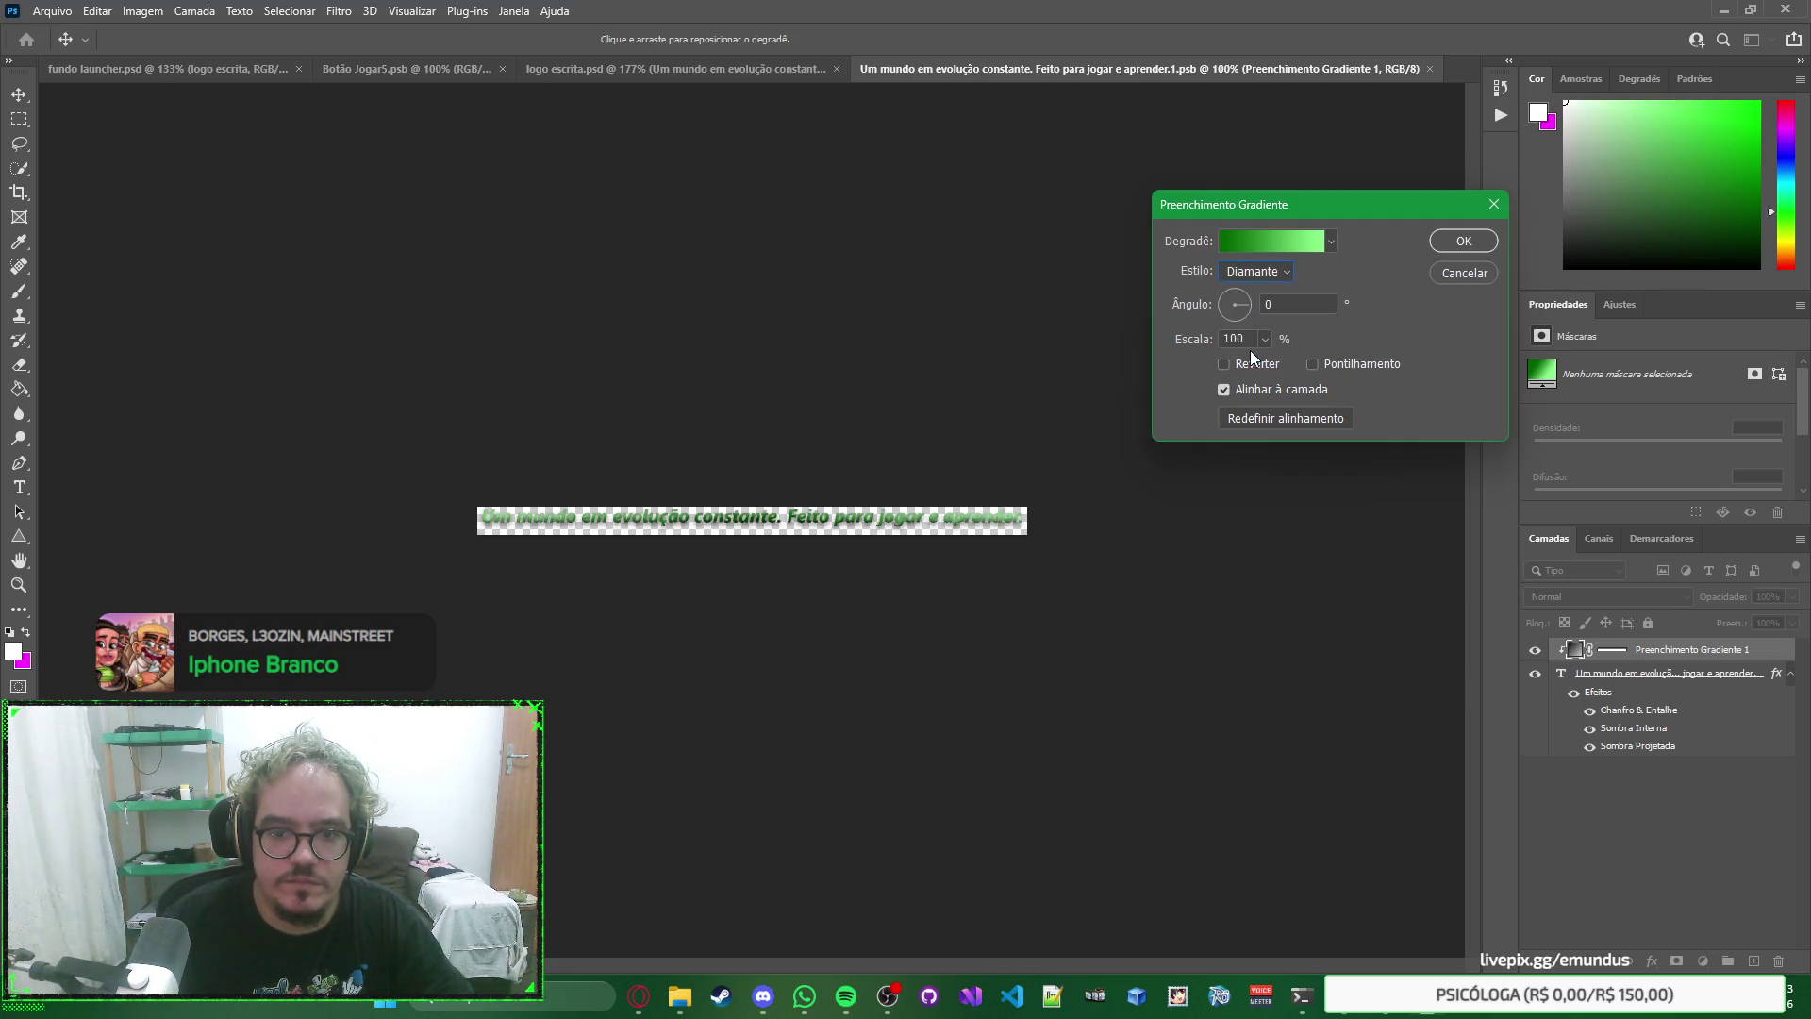
left_click(1268, 273)
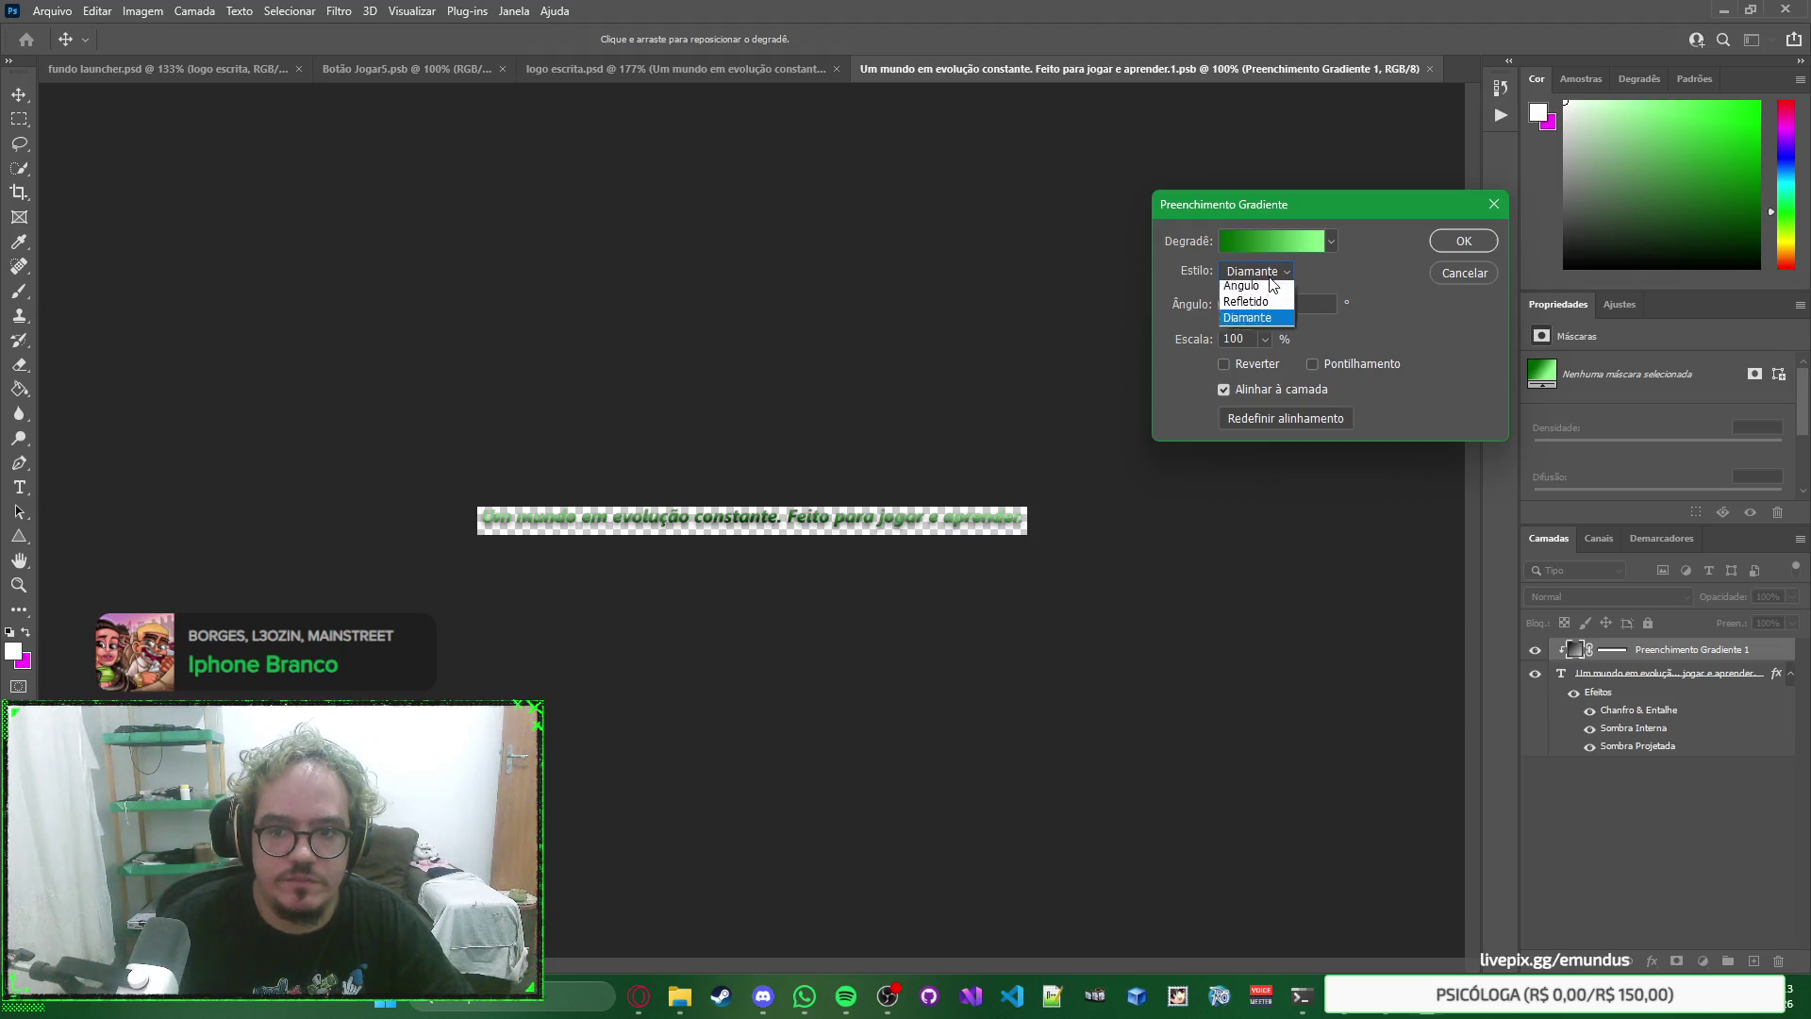
left_click(1267, 336)
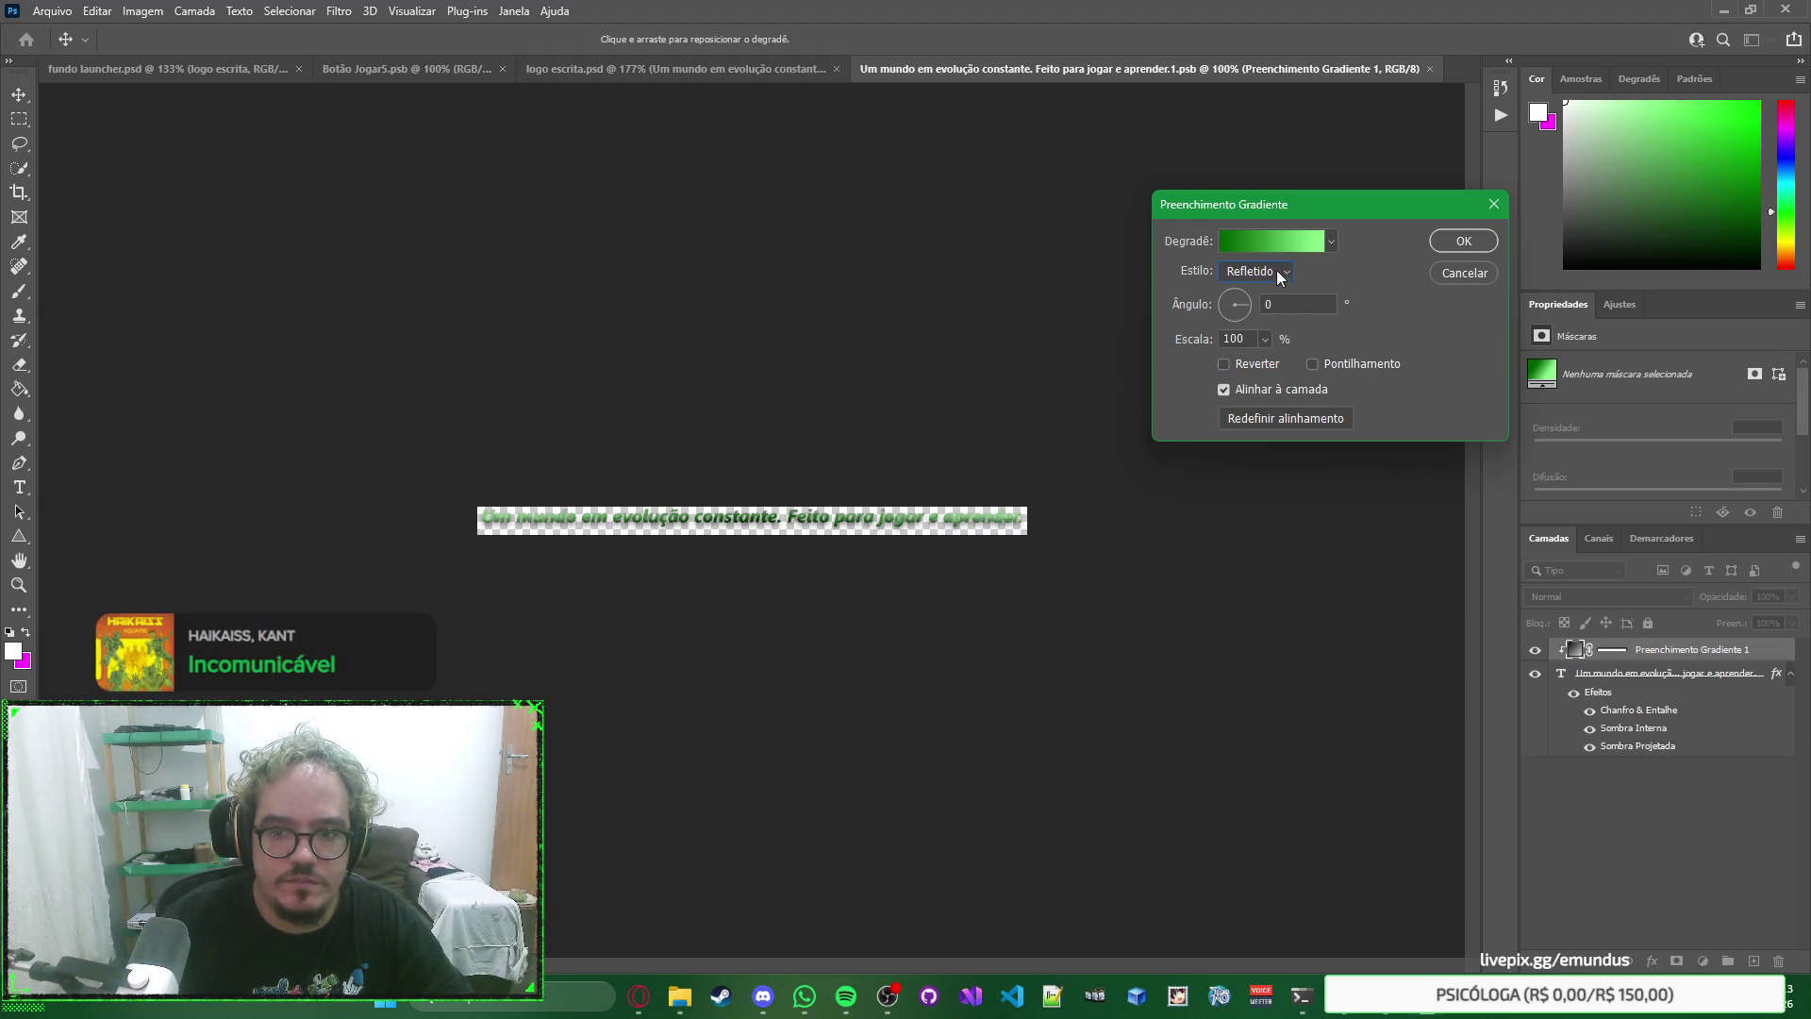
left_click(1280, 275)
left_click(1264, 294)
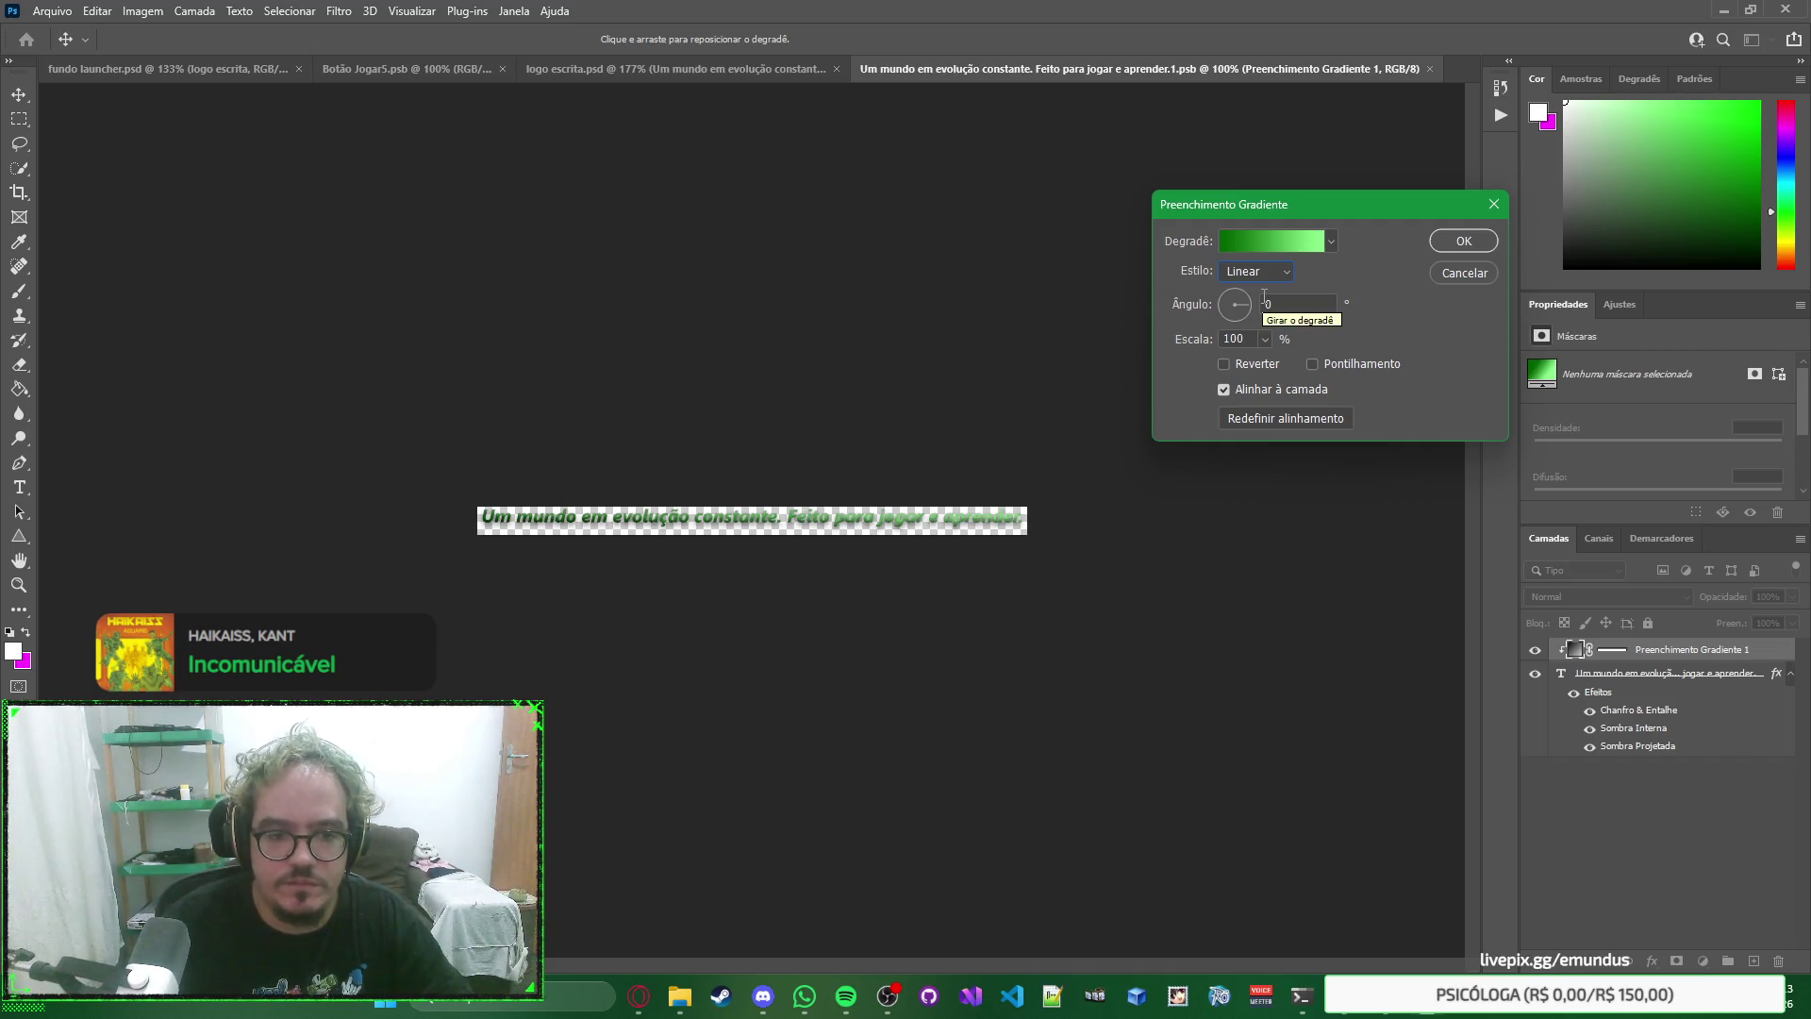
left_click(1264, 274)
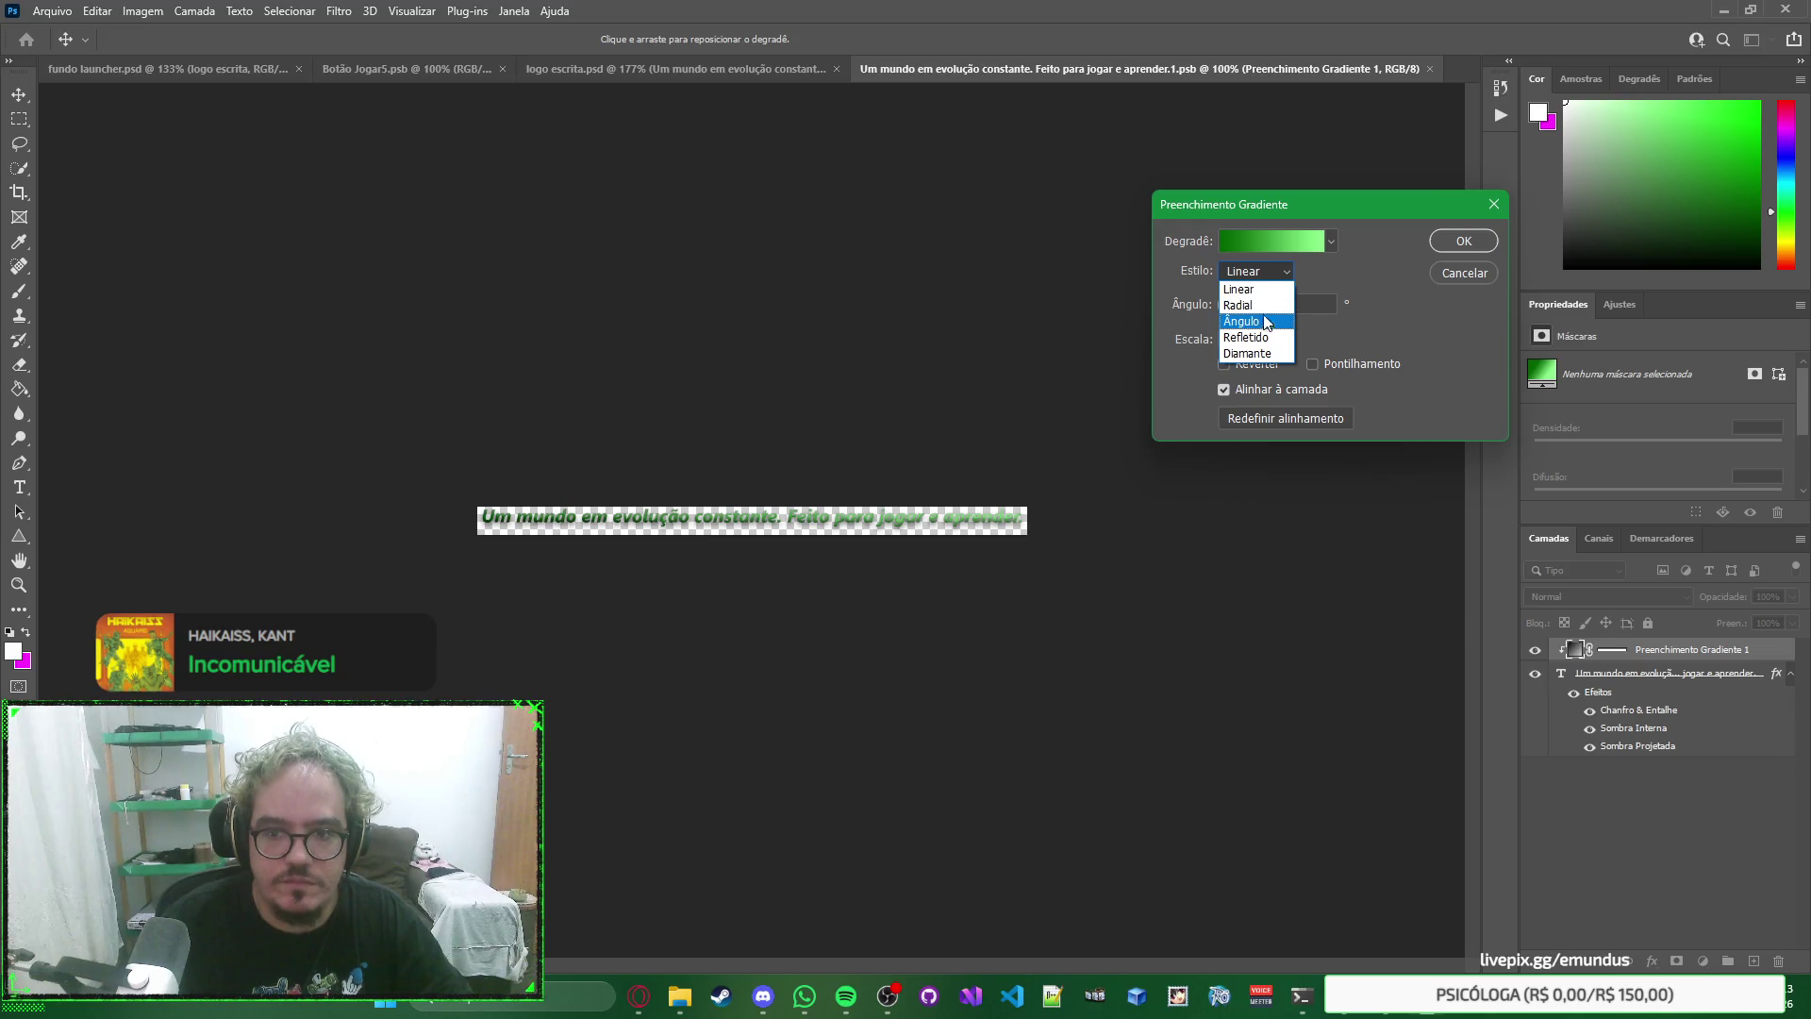
left_click(1264, 338)
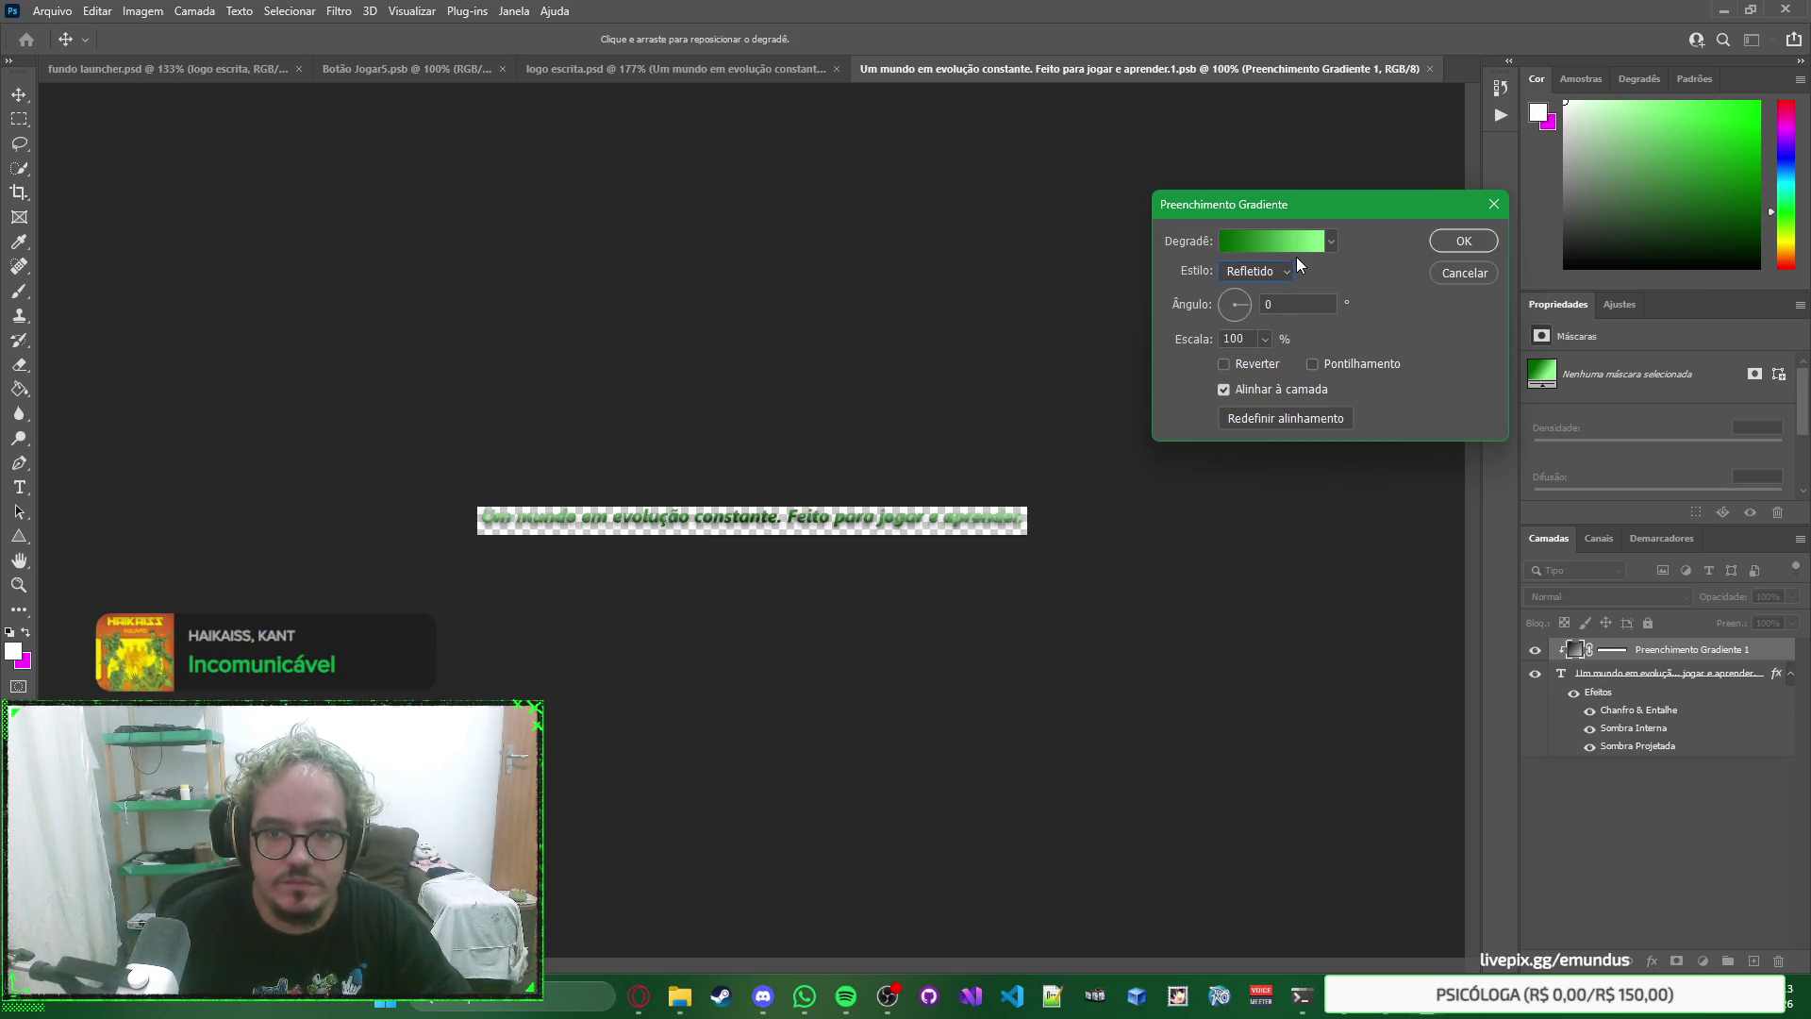
Step: Switch the gradient to the black-to-white preset and apply the fill settings
left_click(1300, 246)
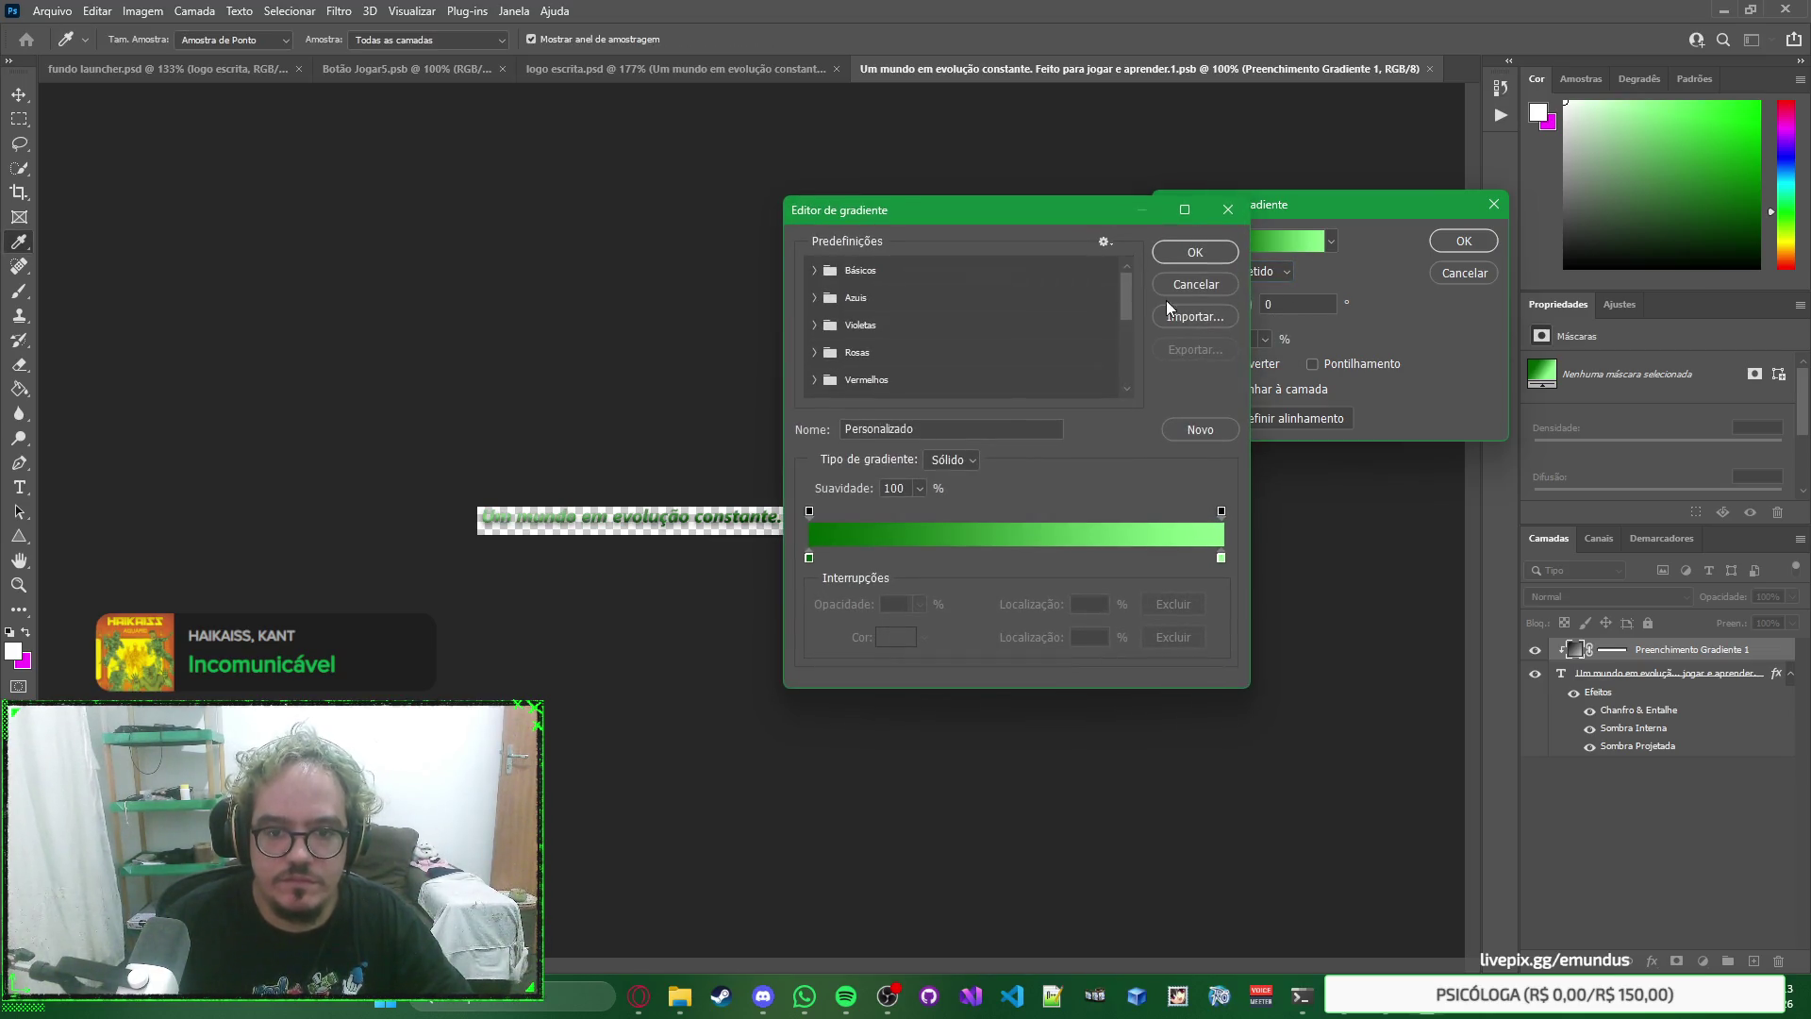
left_click(813, 271)
left_click(901, 295)
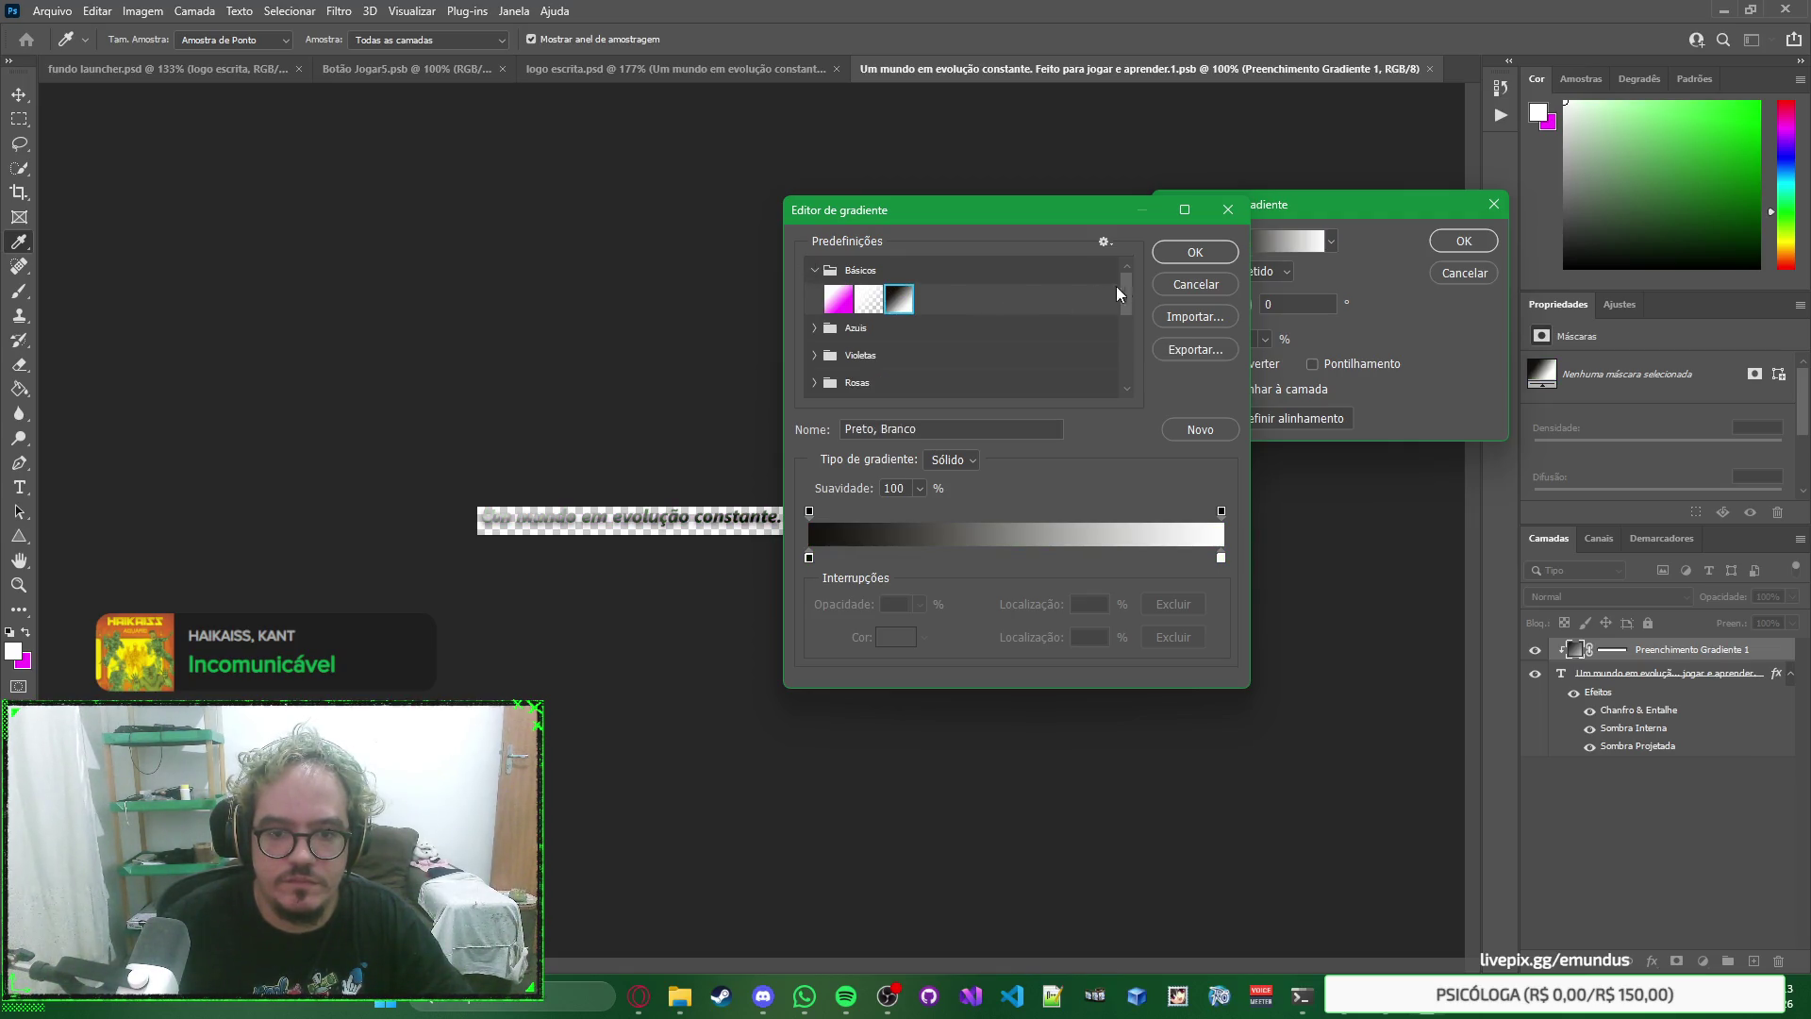
left_click(1198, 255)
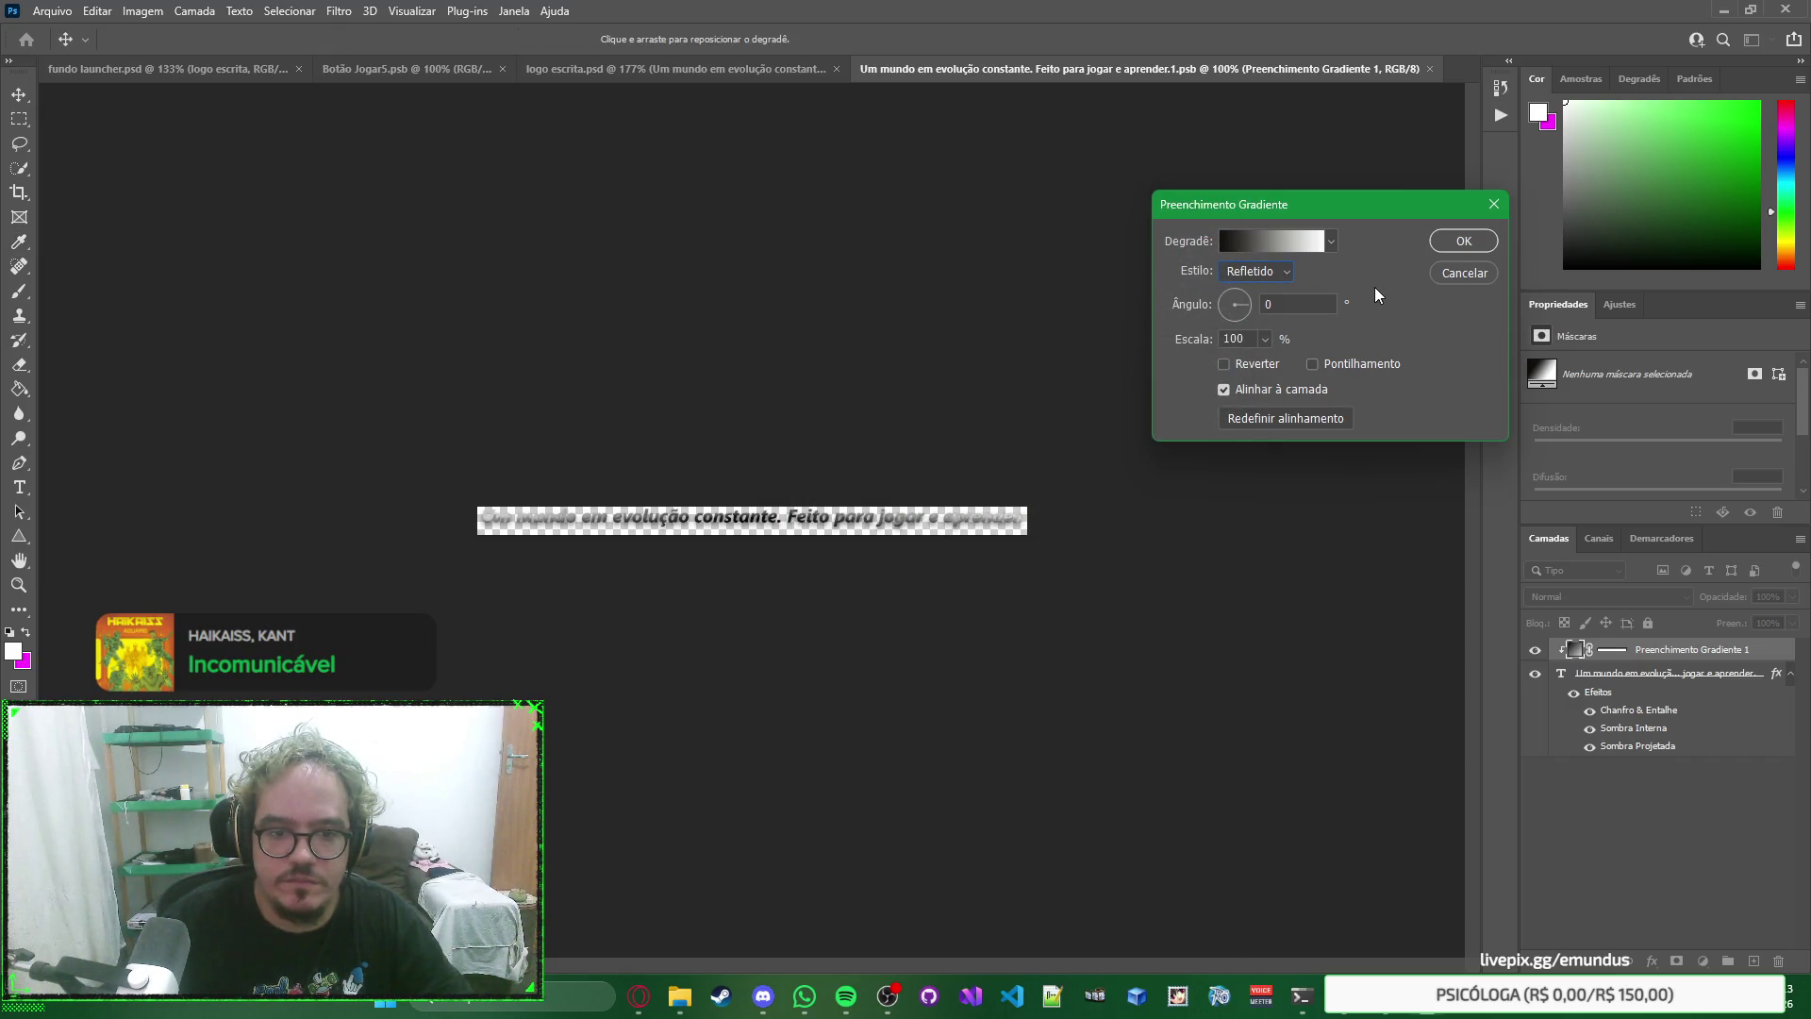
left_click(1463, 241)
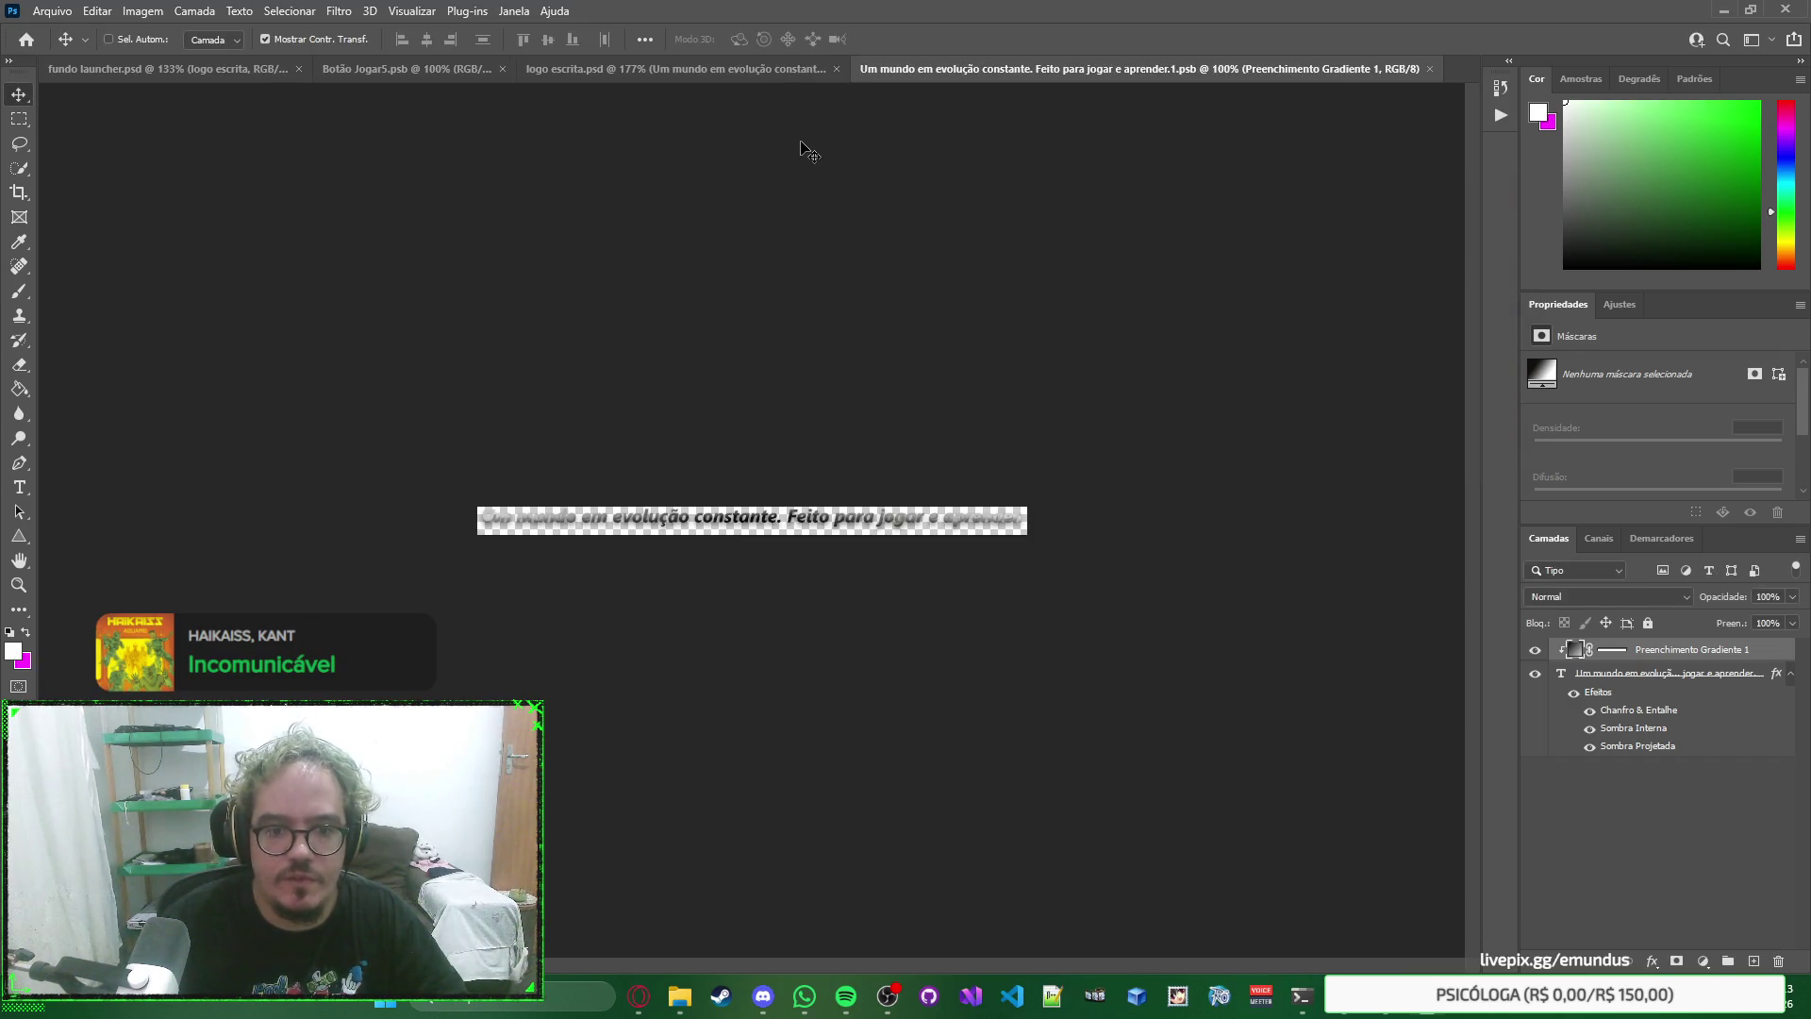
Step: Close the subtitle smart object and reopen it from the logo file
key("ctrl+w")
left_click(1359, 404)
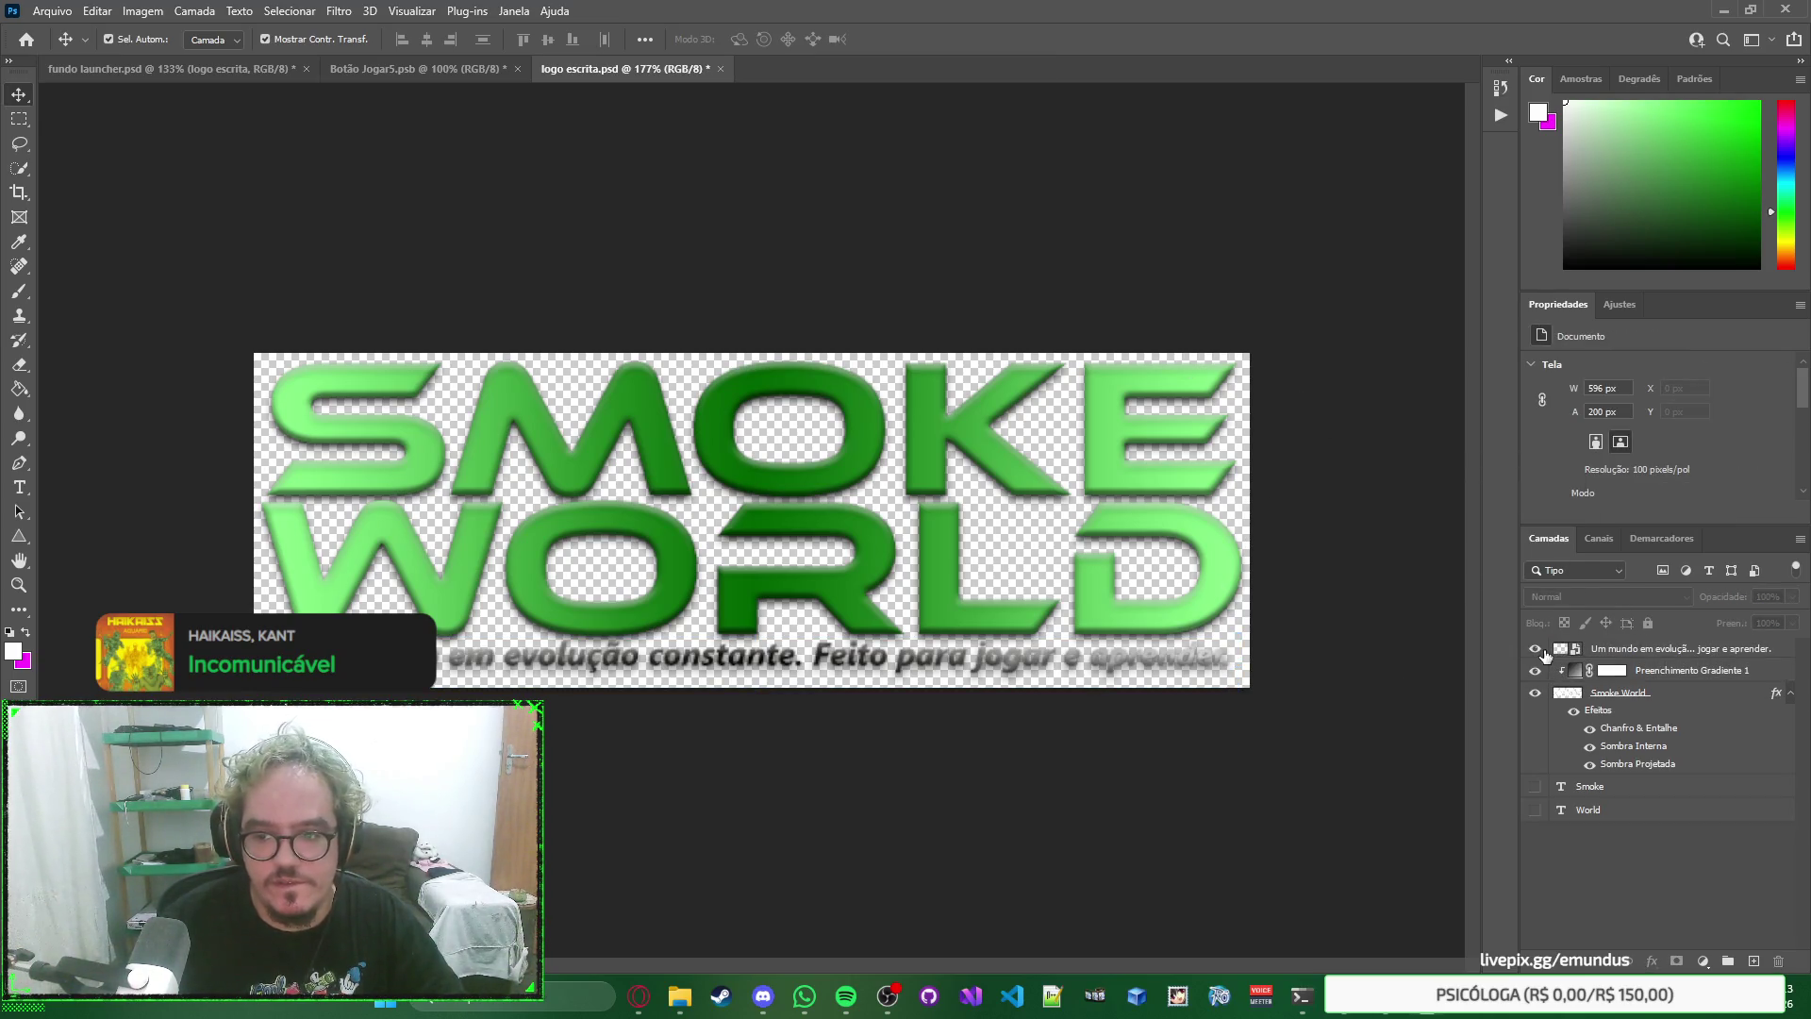
double_click(1578, 652)
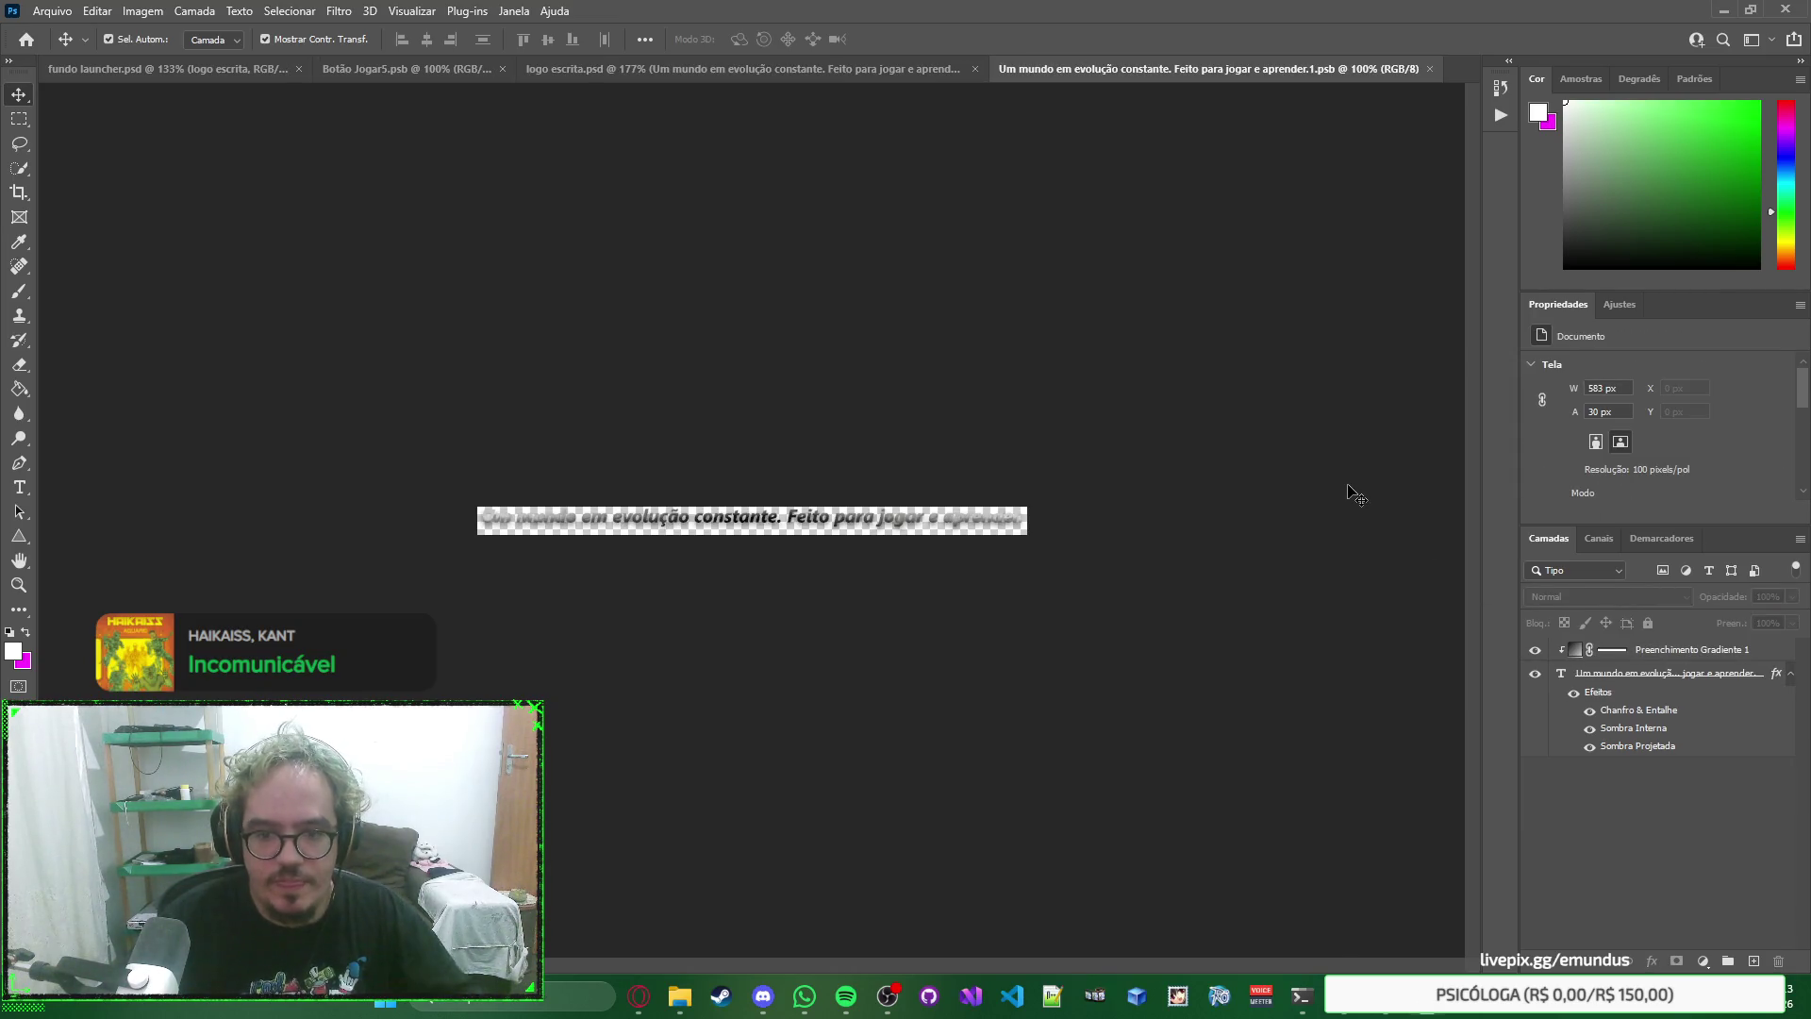
Step: Cancel the gradient fill dialog to discard the fill layer, leaving only the text layer
left_click(1674, 653)
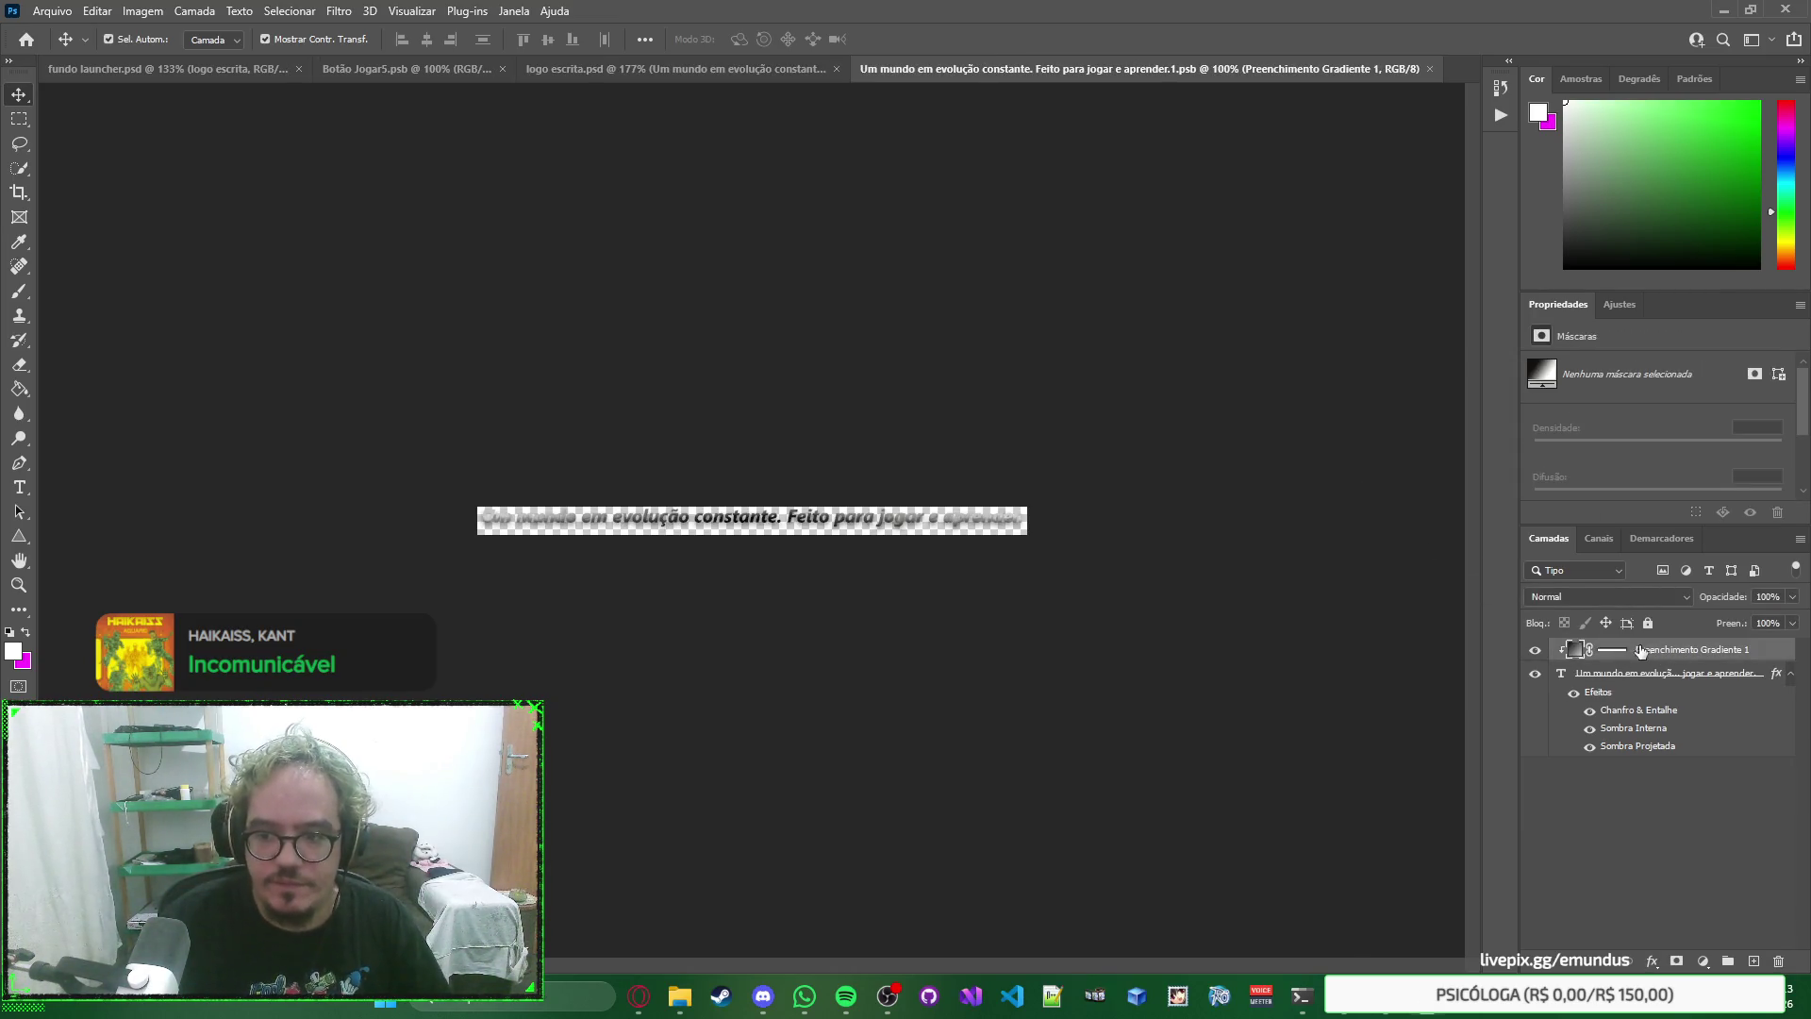
double_click(1571, 649)
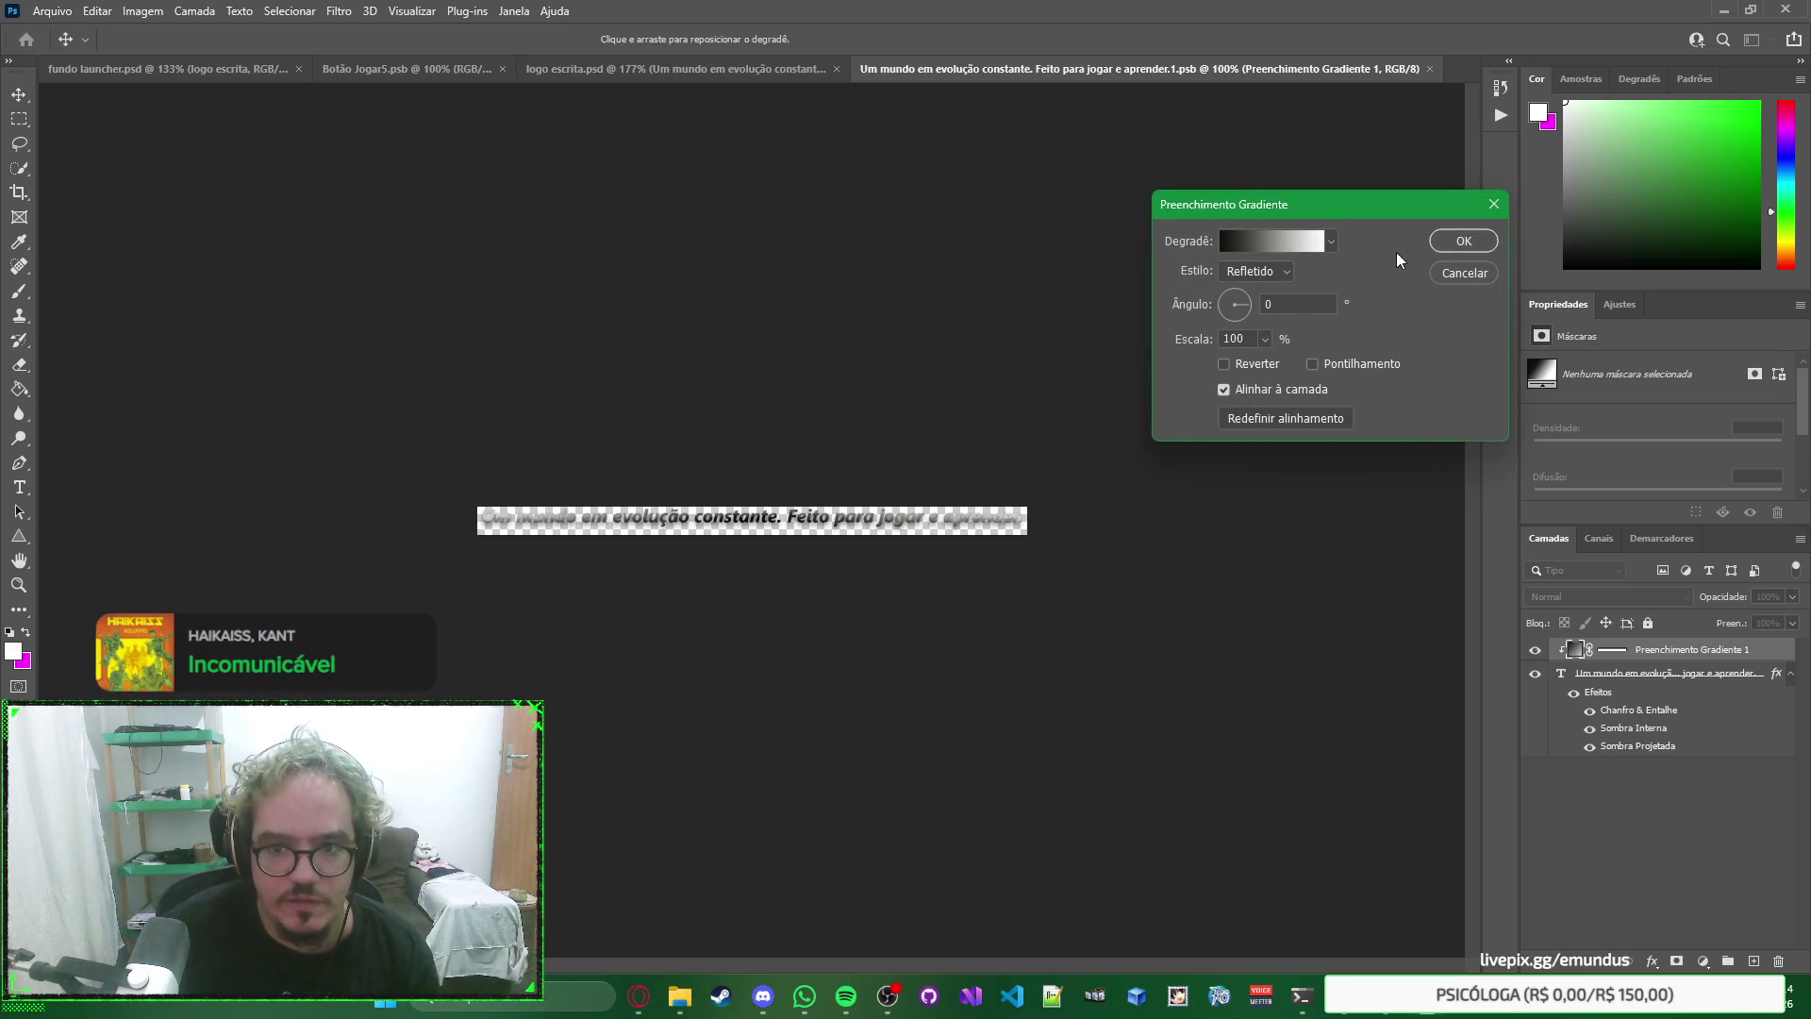
left_click(1317, 241)
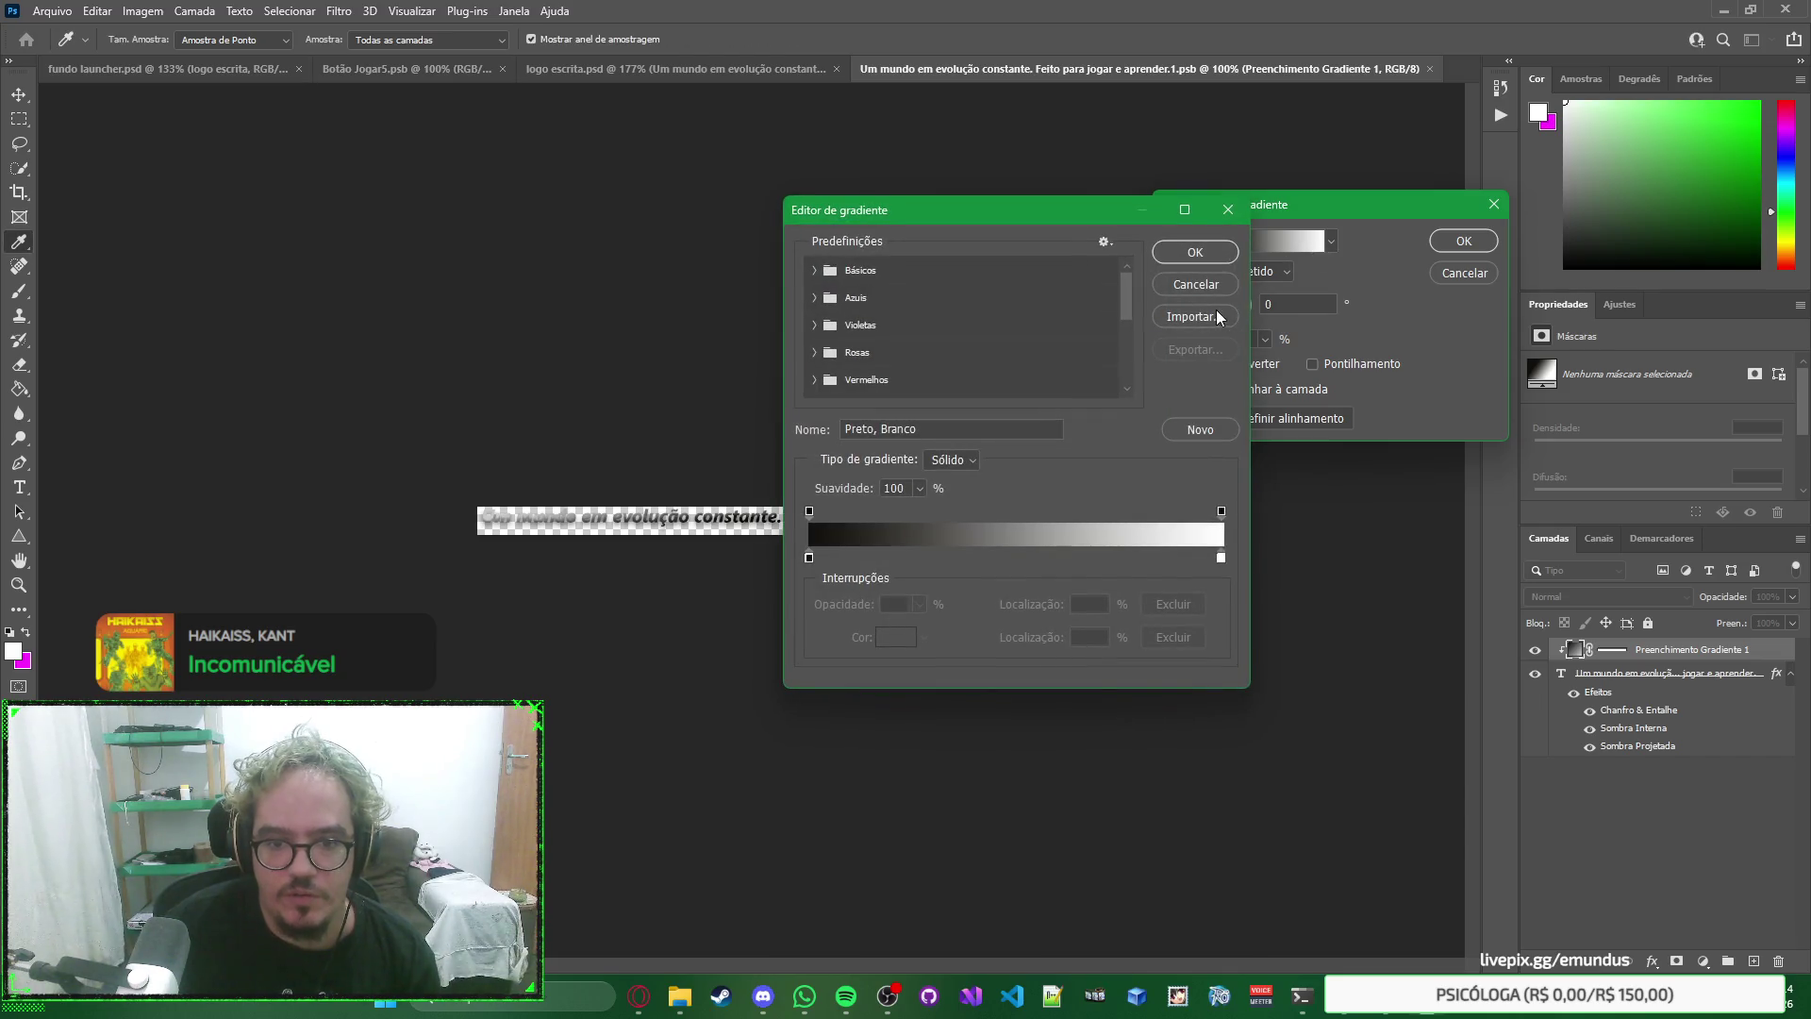
left_click(1208, 292)
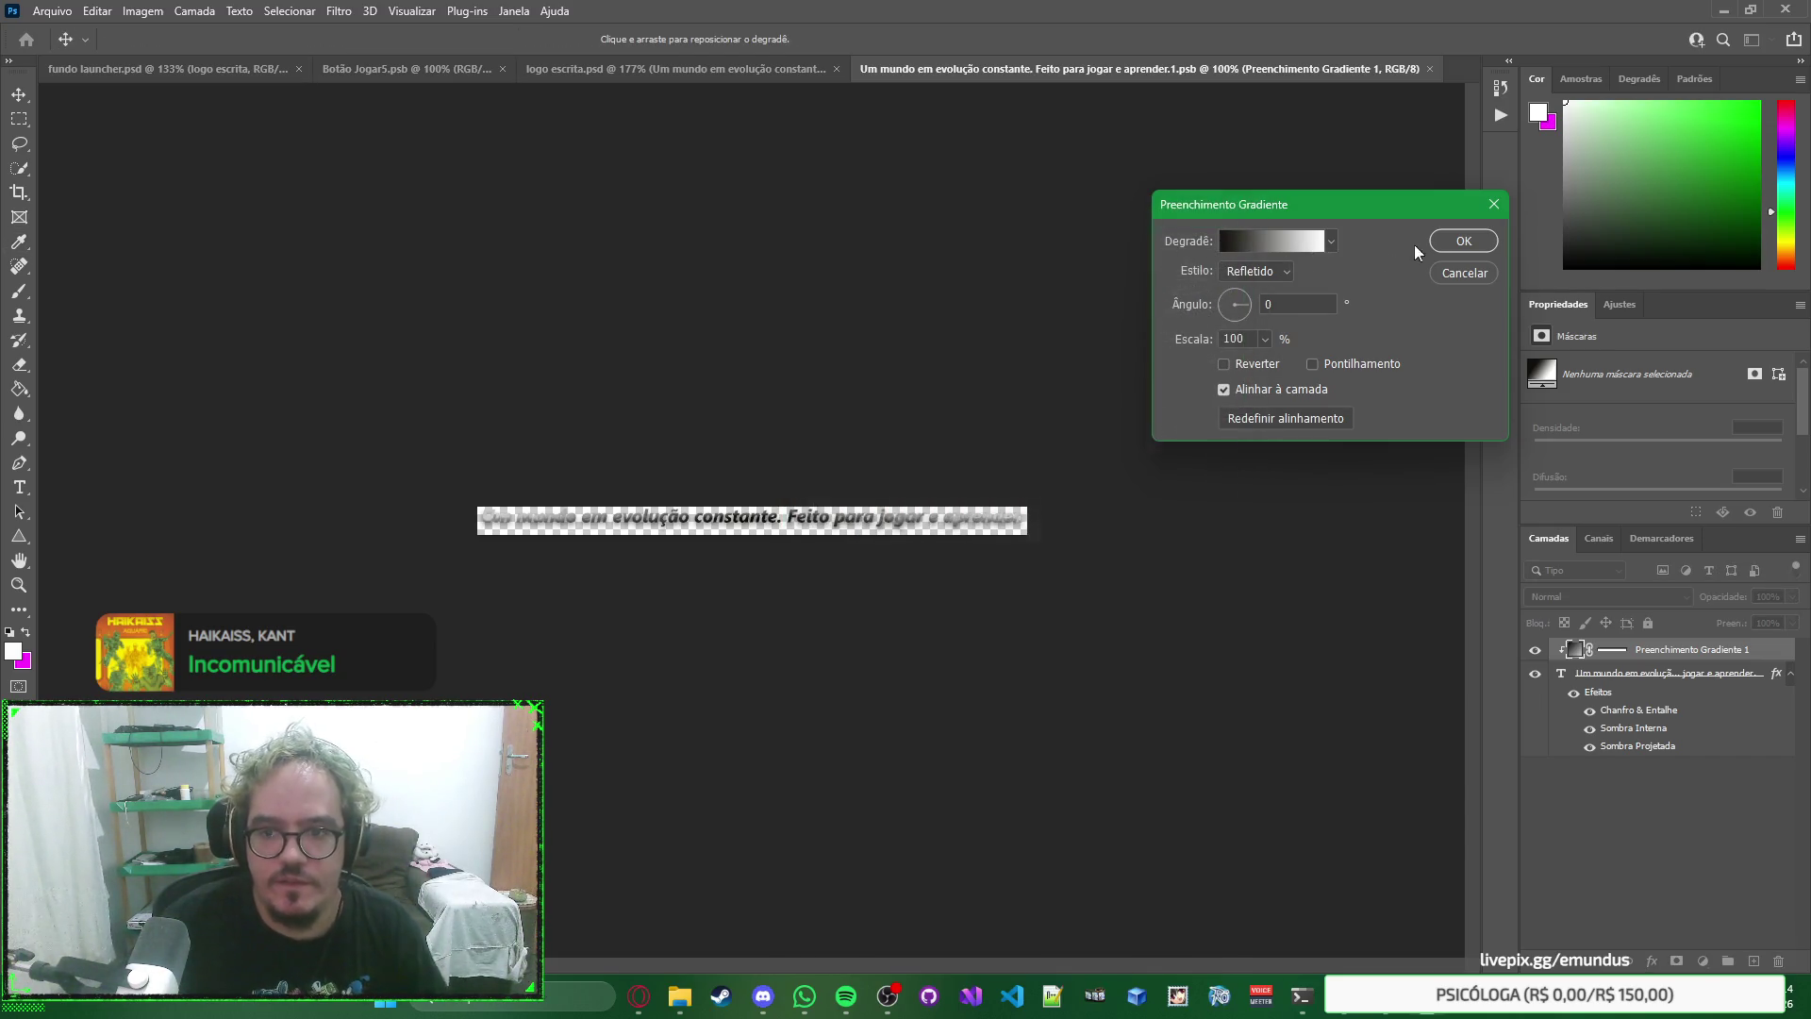
left_click(1465, 273)
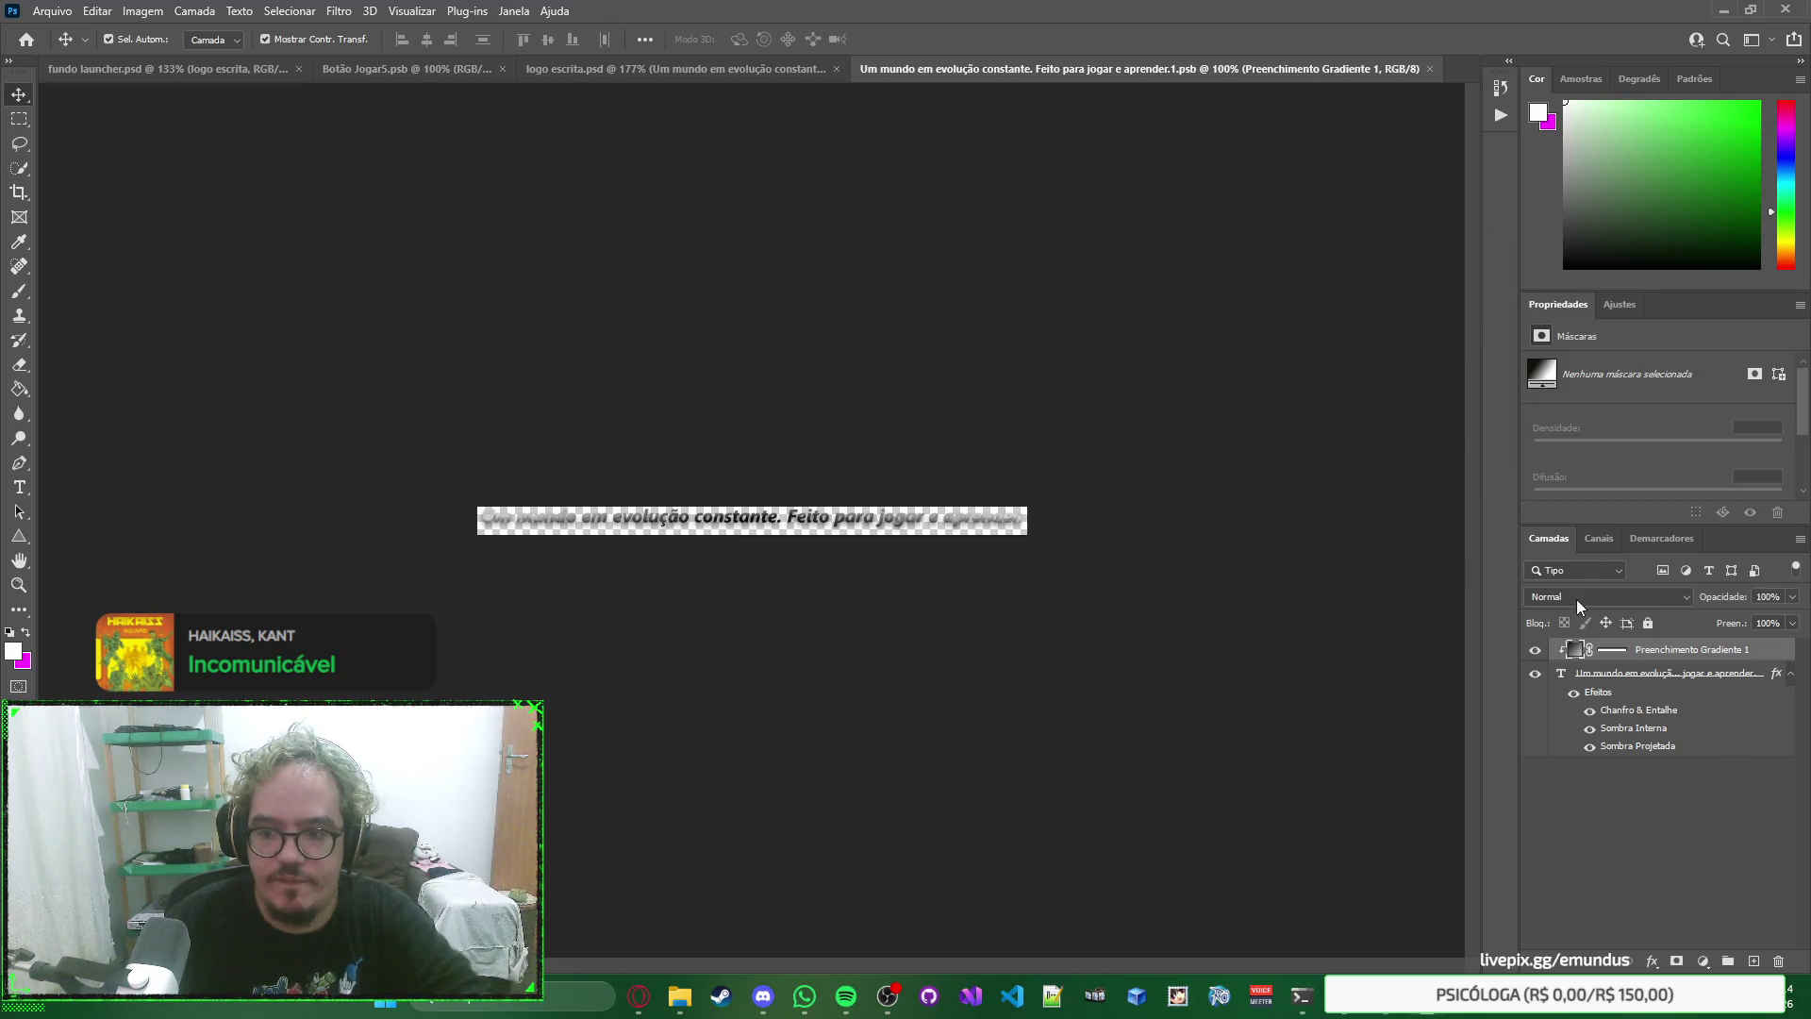
left_click(1663, 651)
left_click(1351, 572)
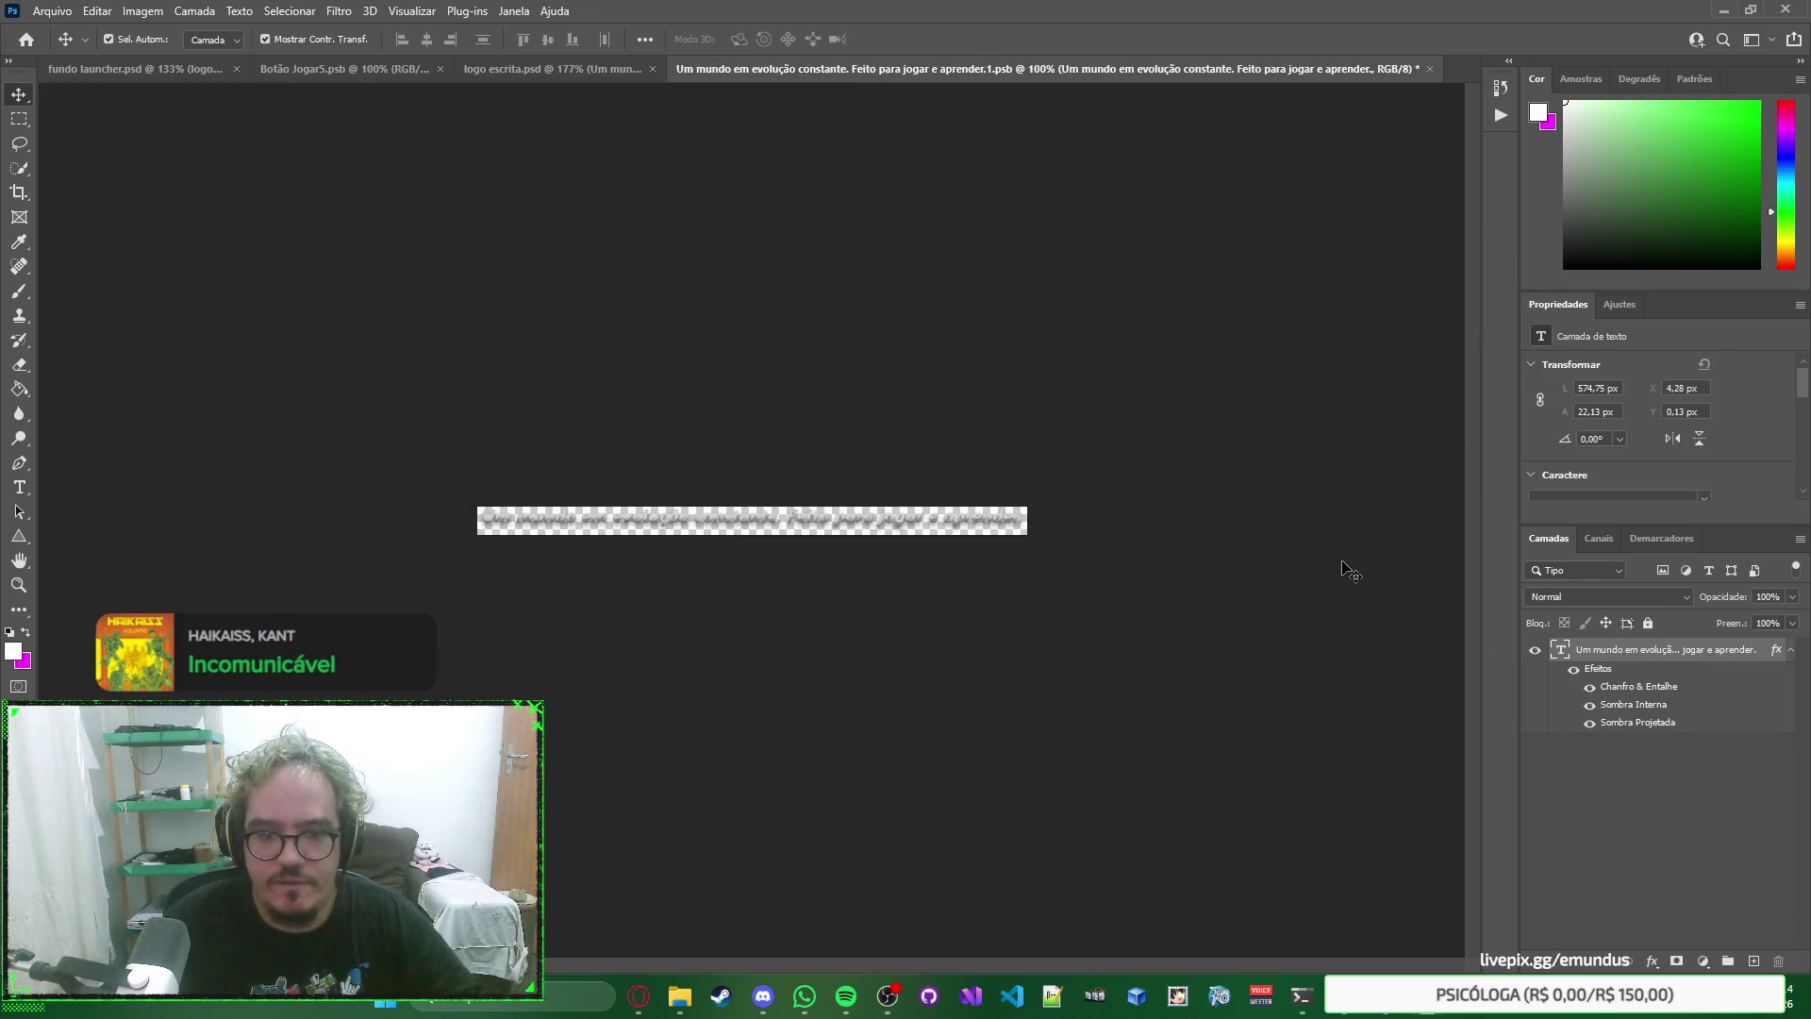
Step: Save the subtitle smart object and check it in the SMOKE WORLD logo document
key("ctrl+s")
left_click(873, 71)
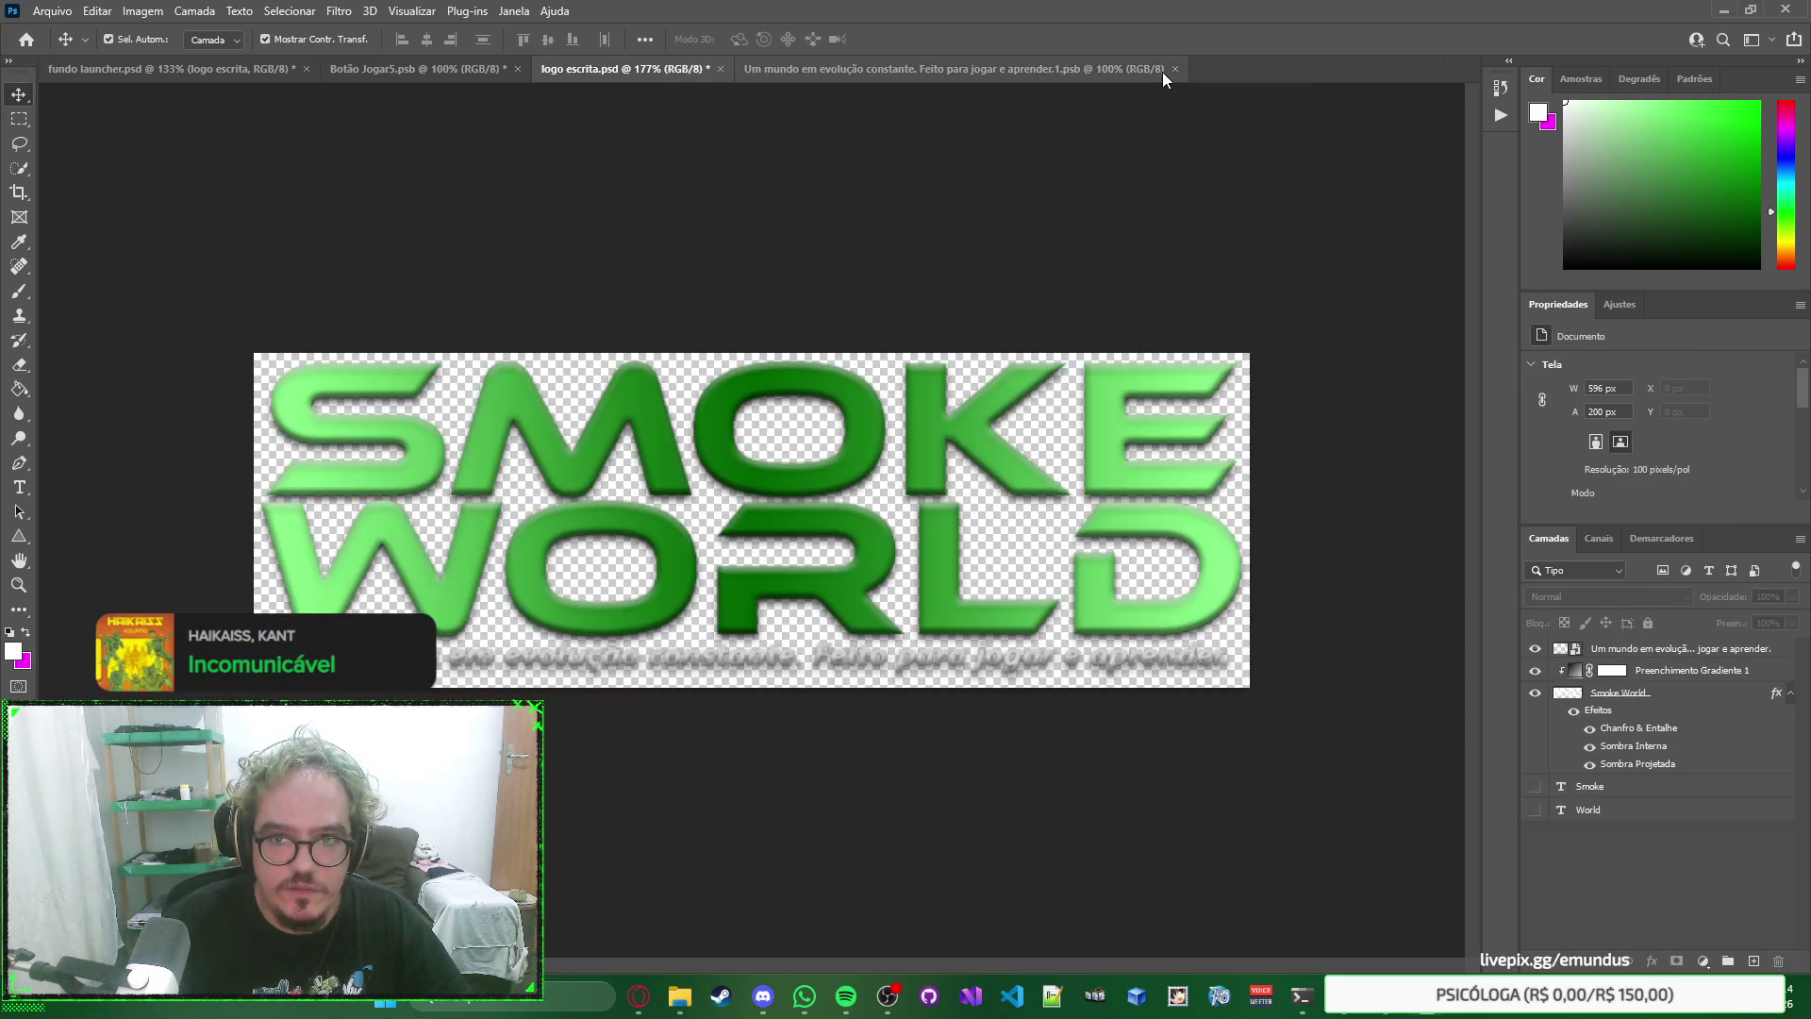
left_click(1061, 66)
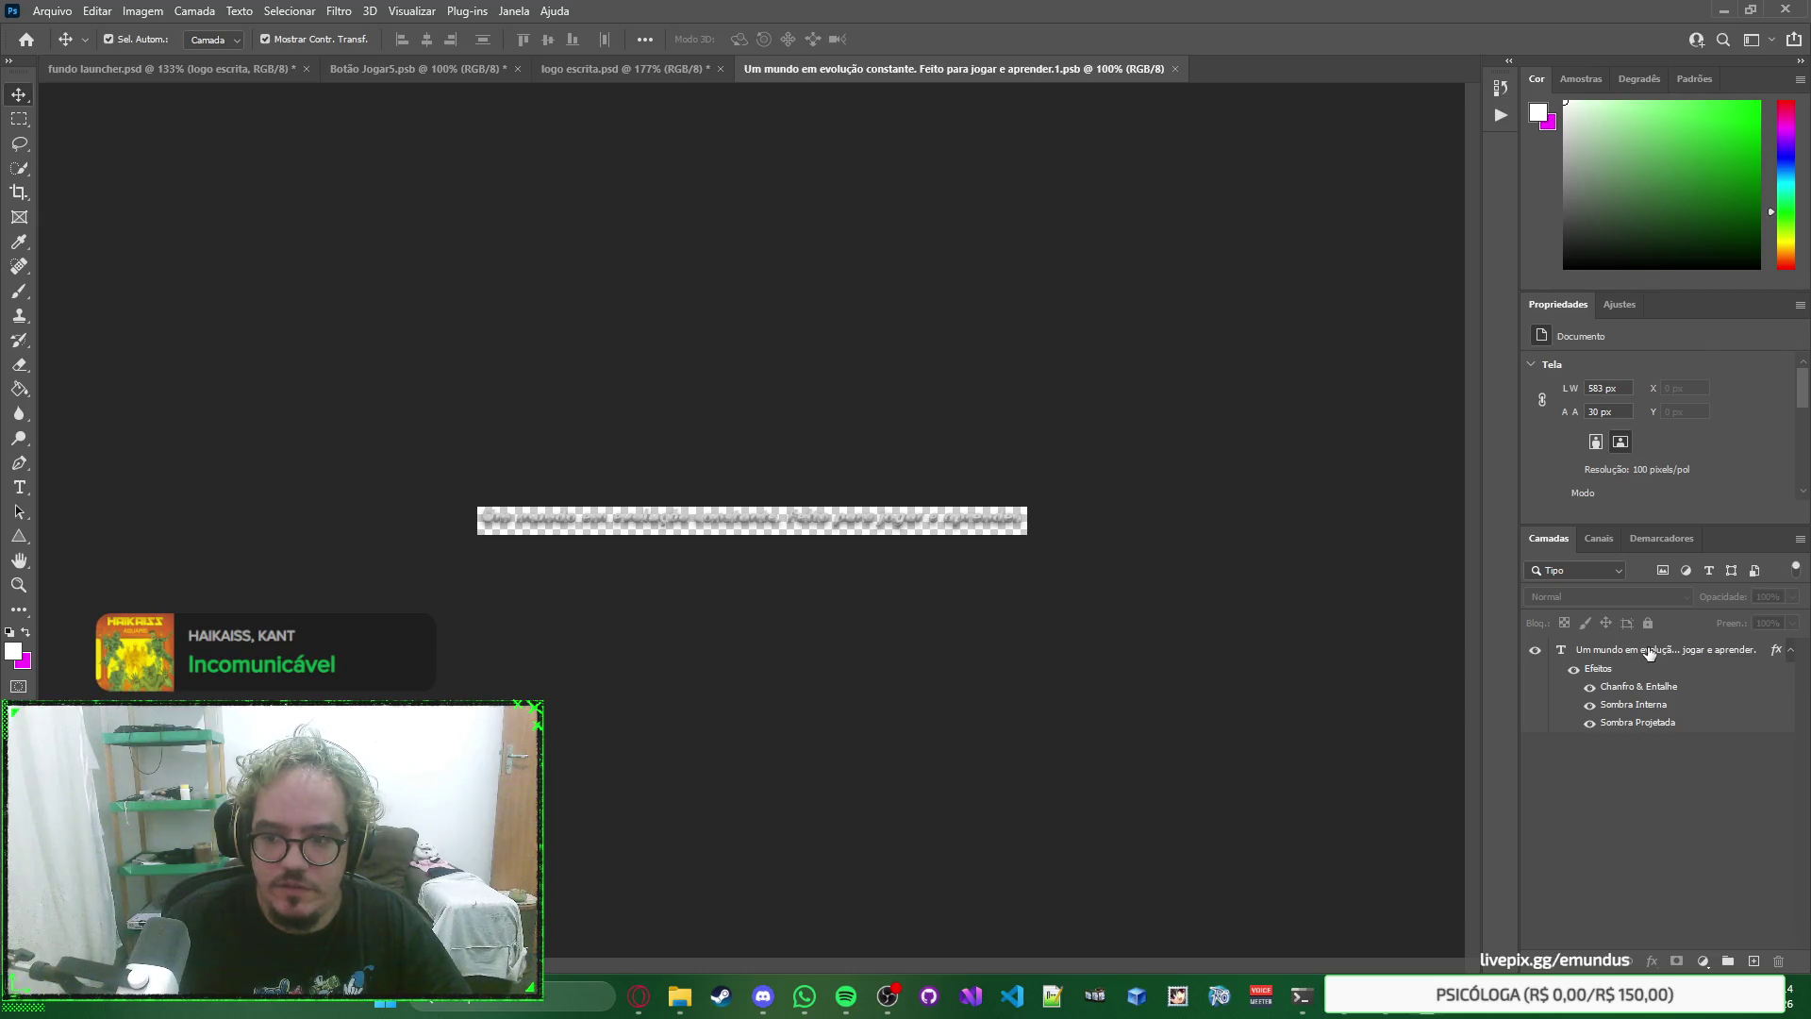
Step: Add a Gradient Fill layer over the subtitle text using the Básicos black-to-white preset
left_click(1649, 651)
left_click(1703, 961)
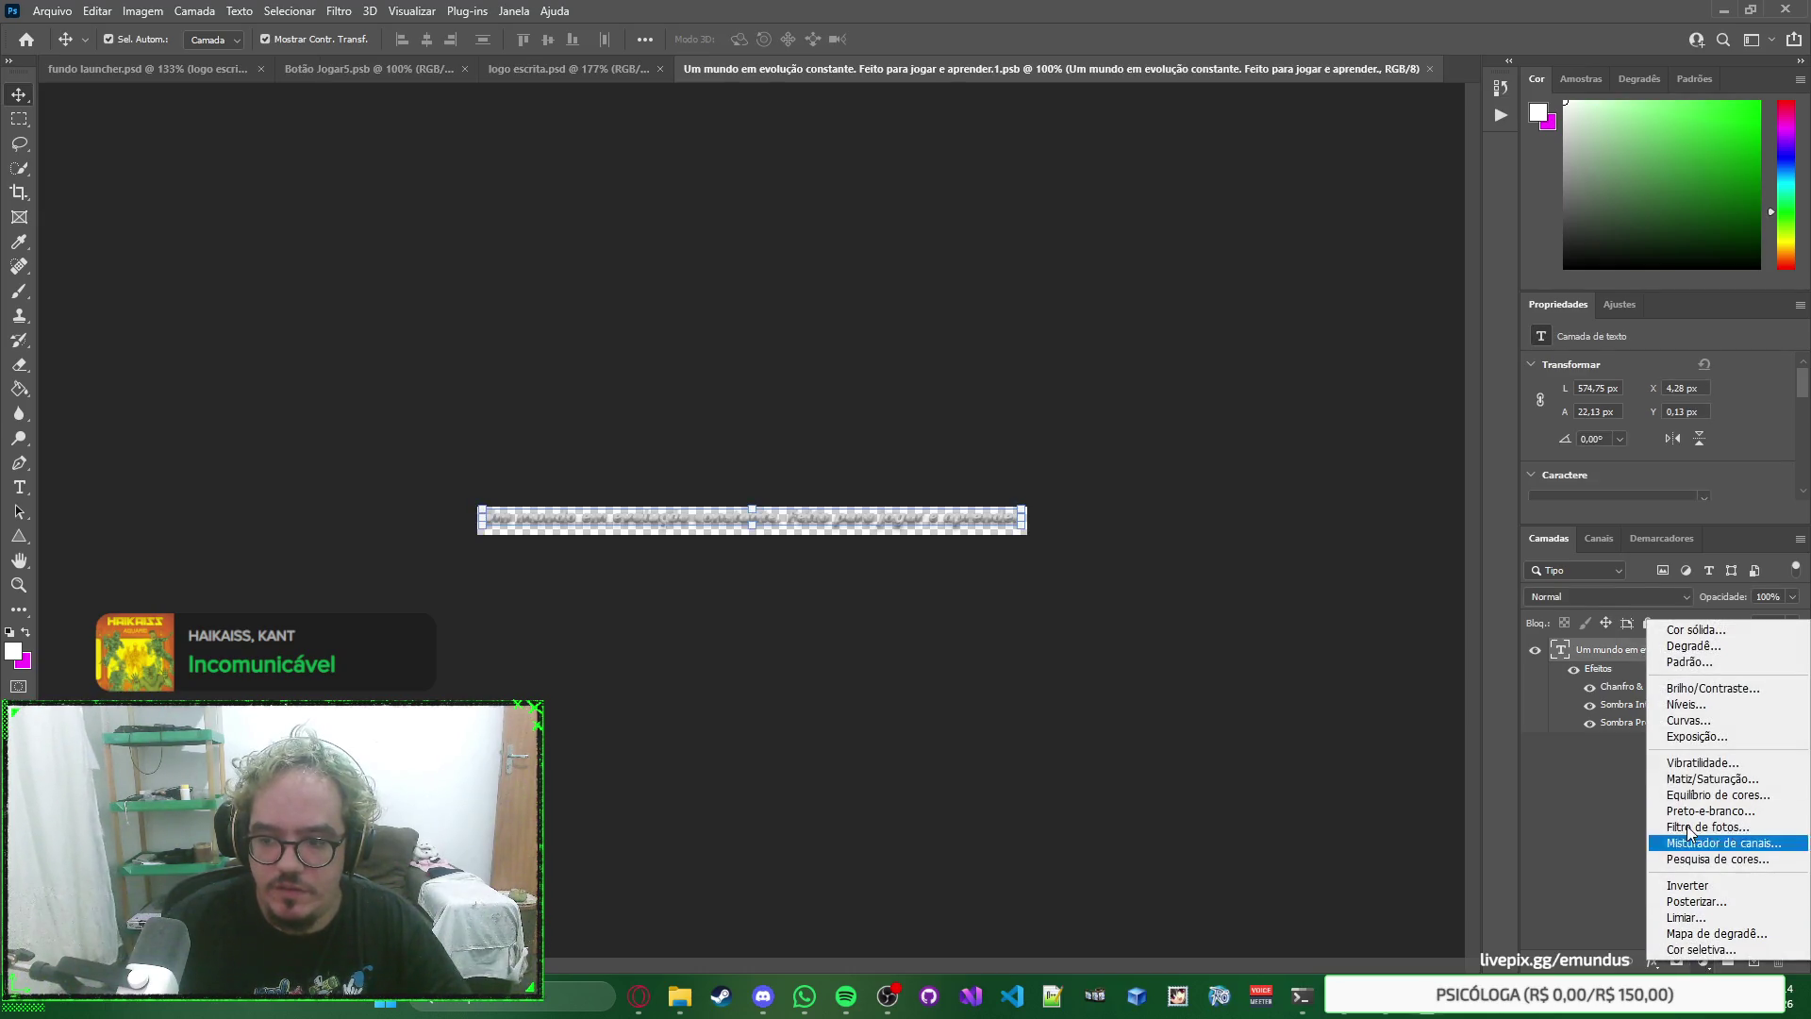
left_click(1698, 647)
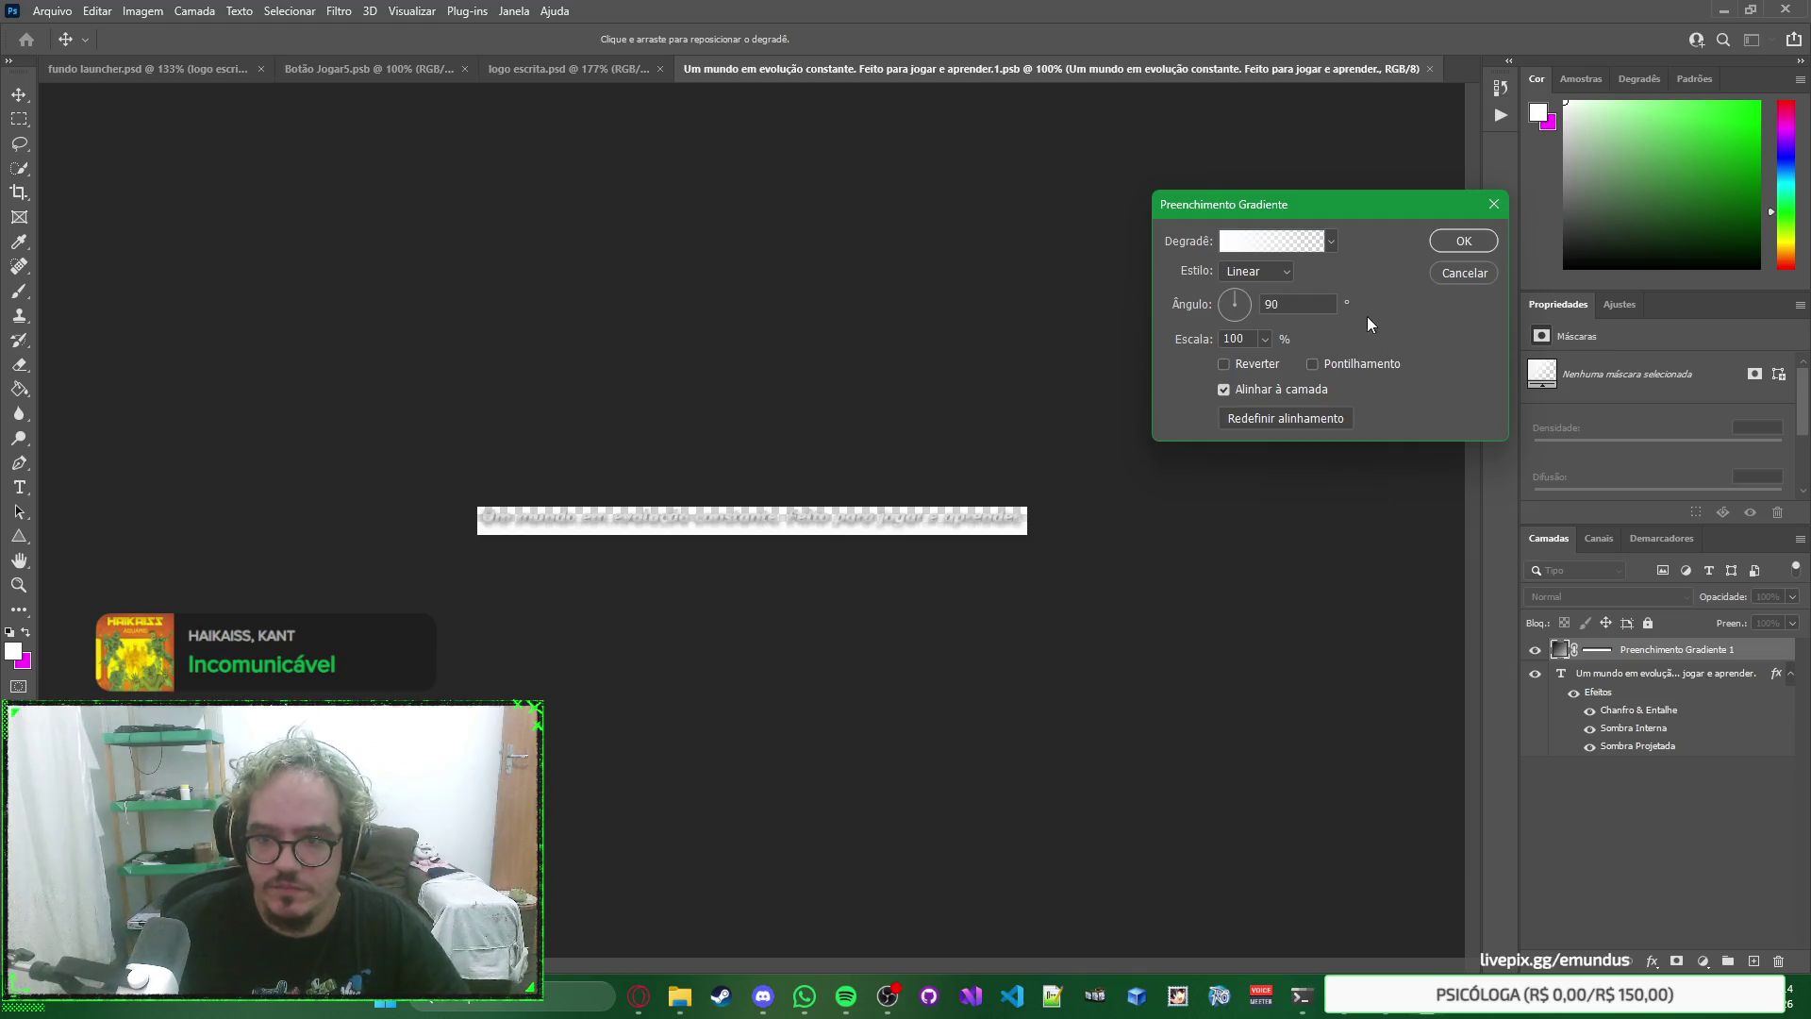
left_click(1272, 241)
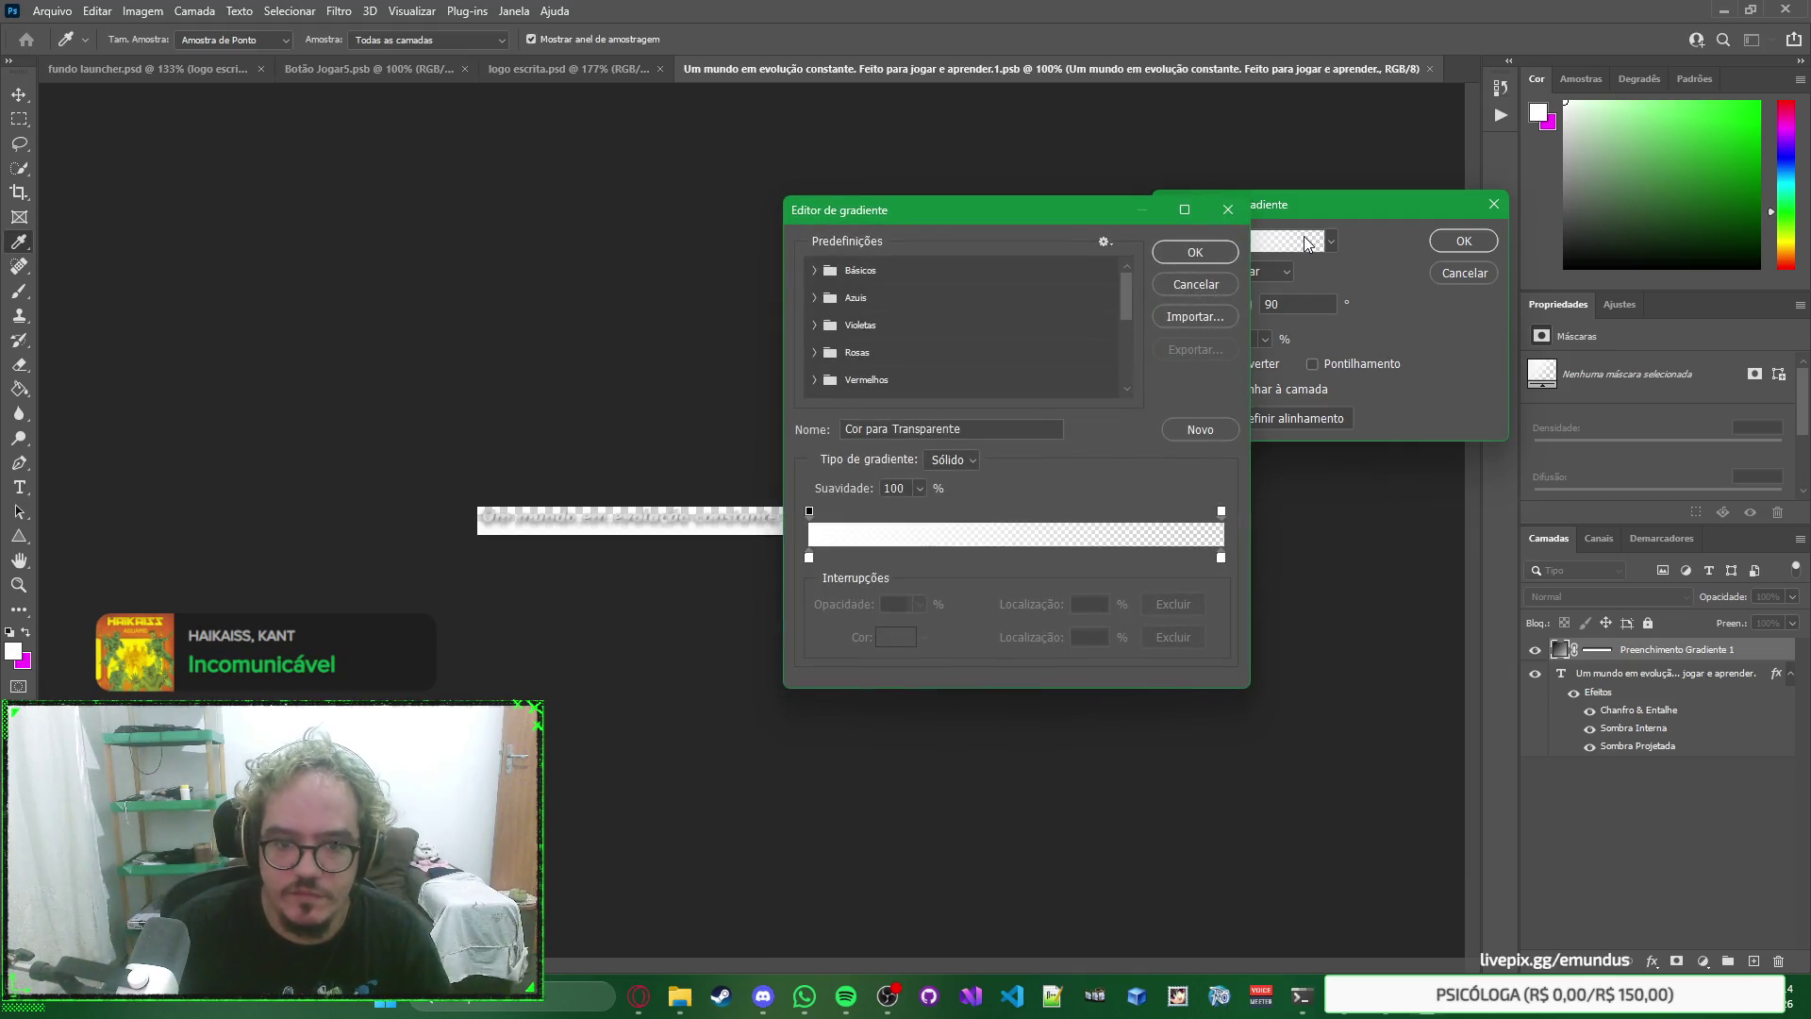
left_click(812, 275)
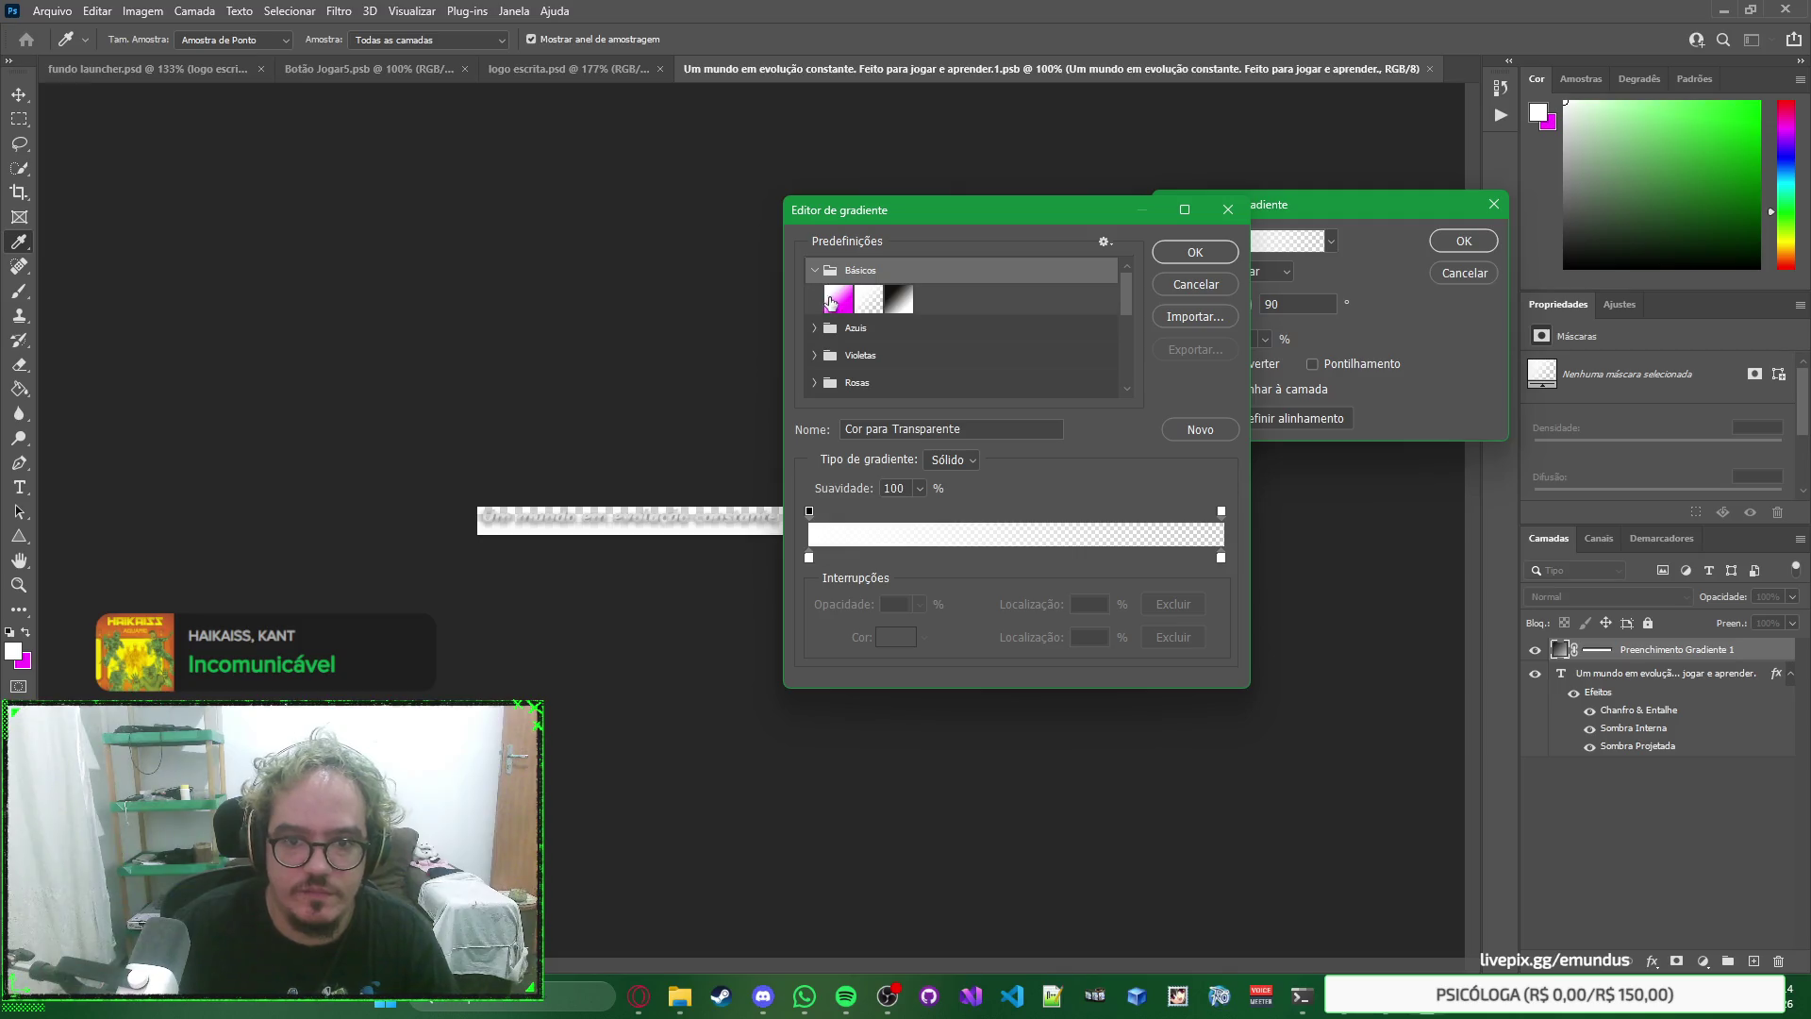
left_click(855, 299)
left_click(831, 300)
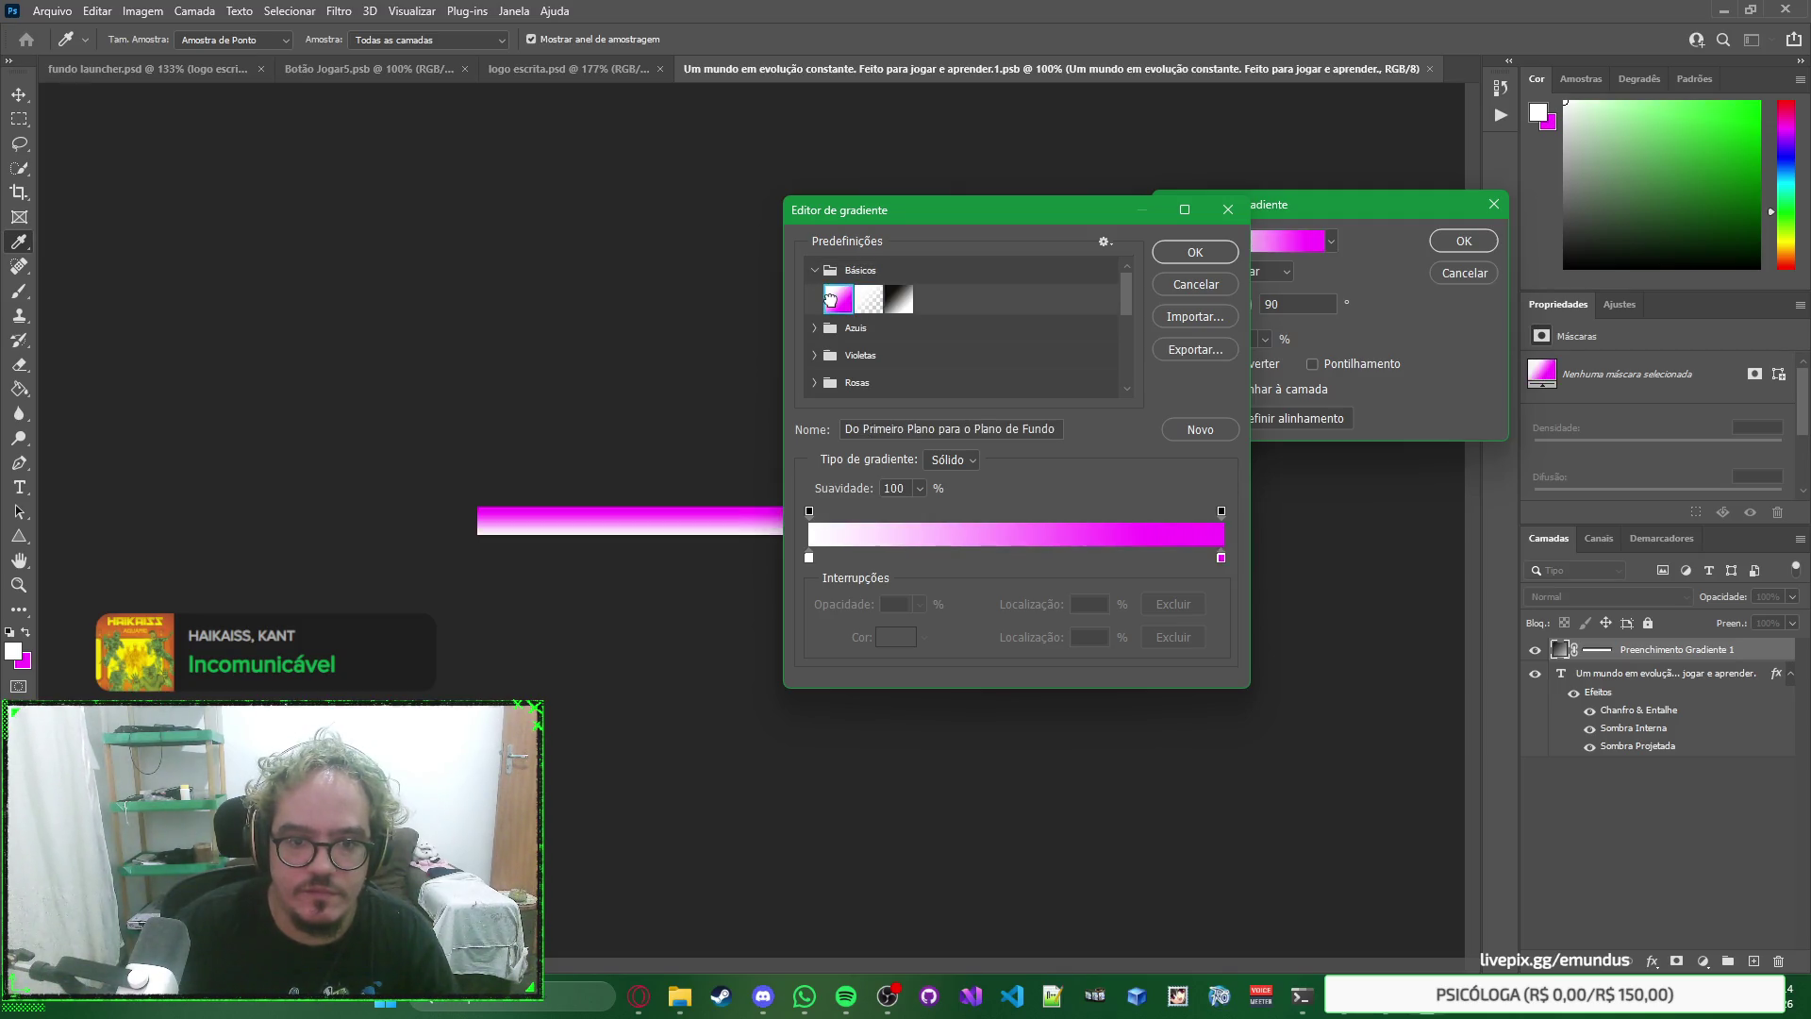
left_click(901, 301)
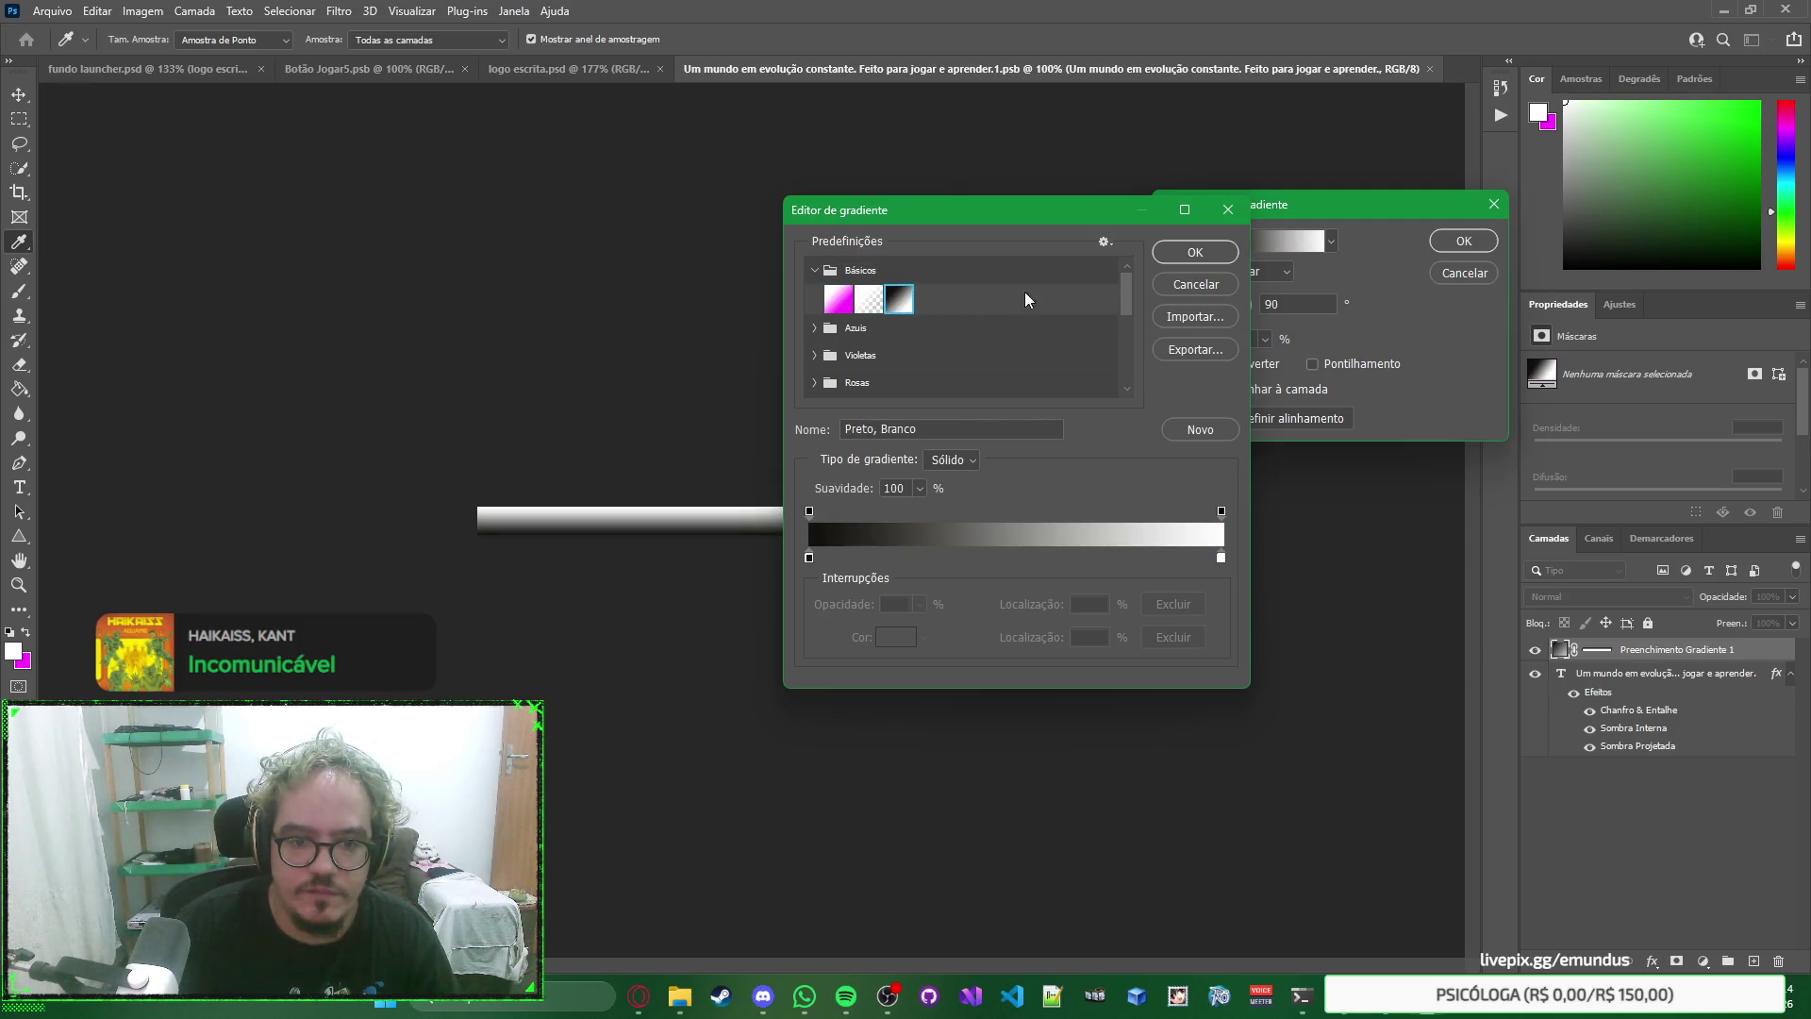
left_click(846, 293)
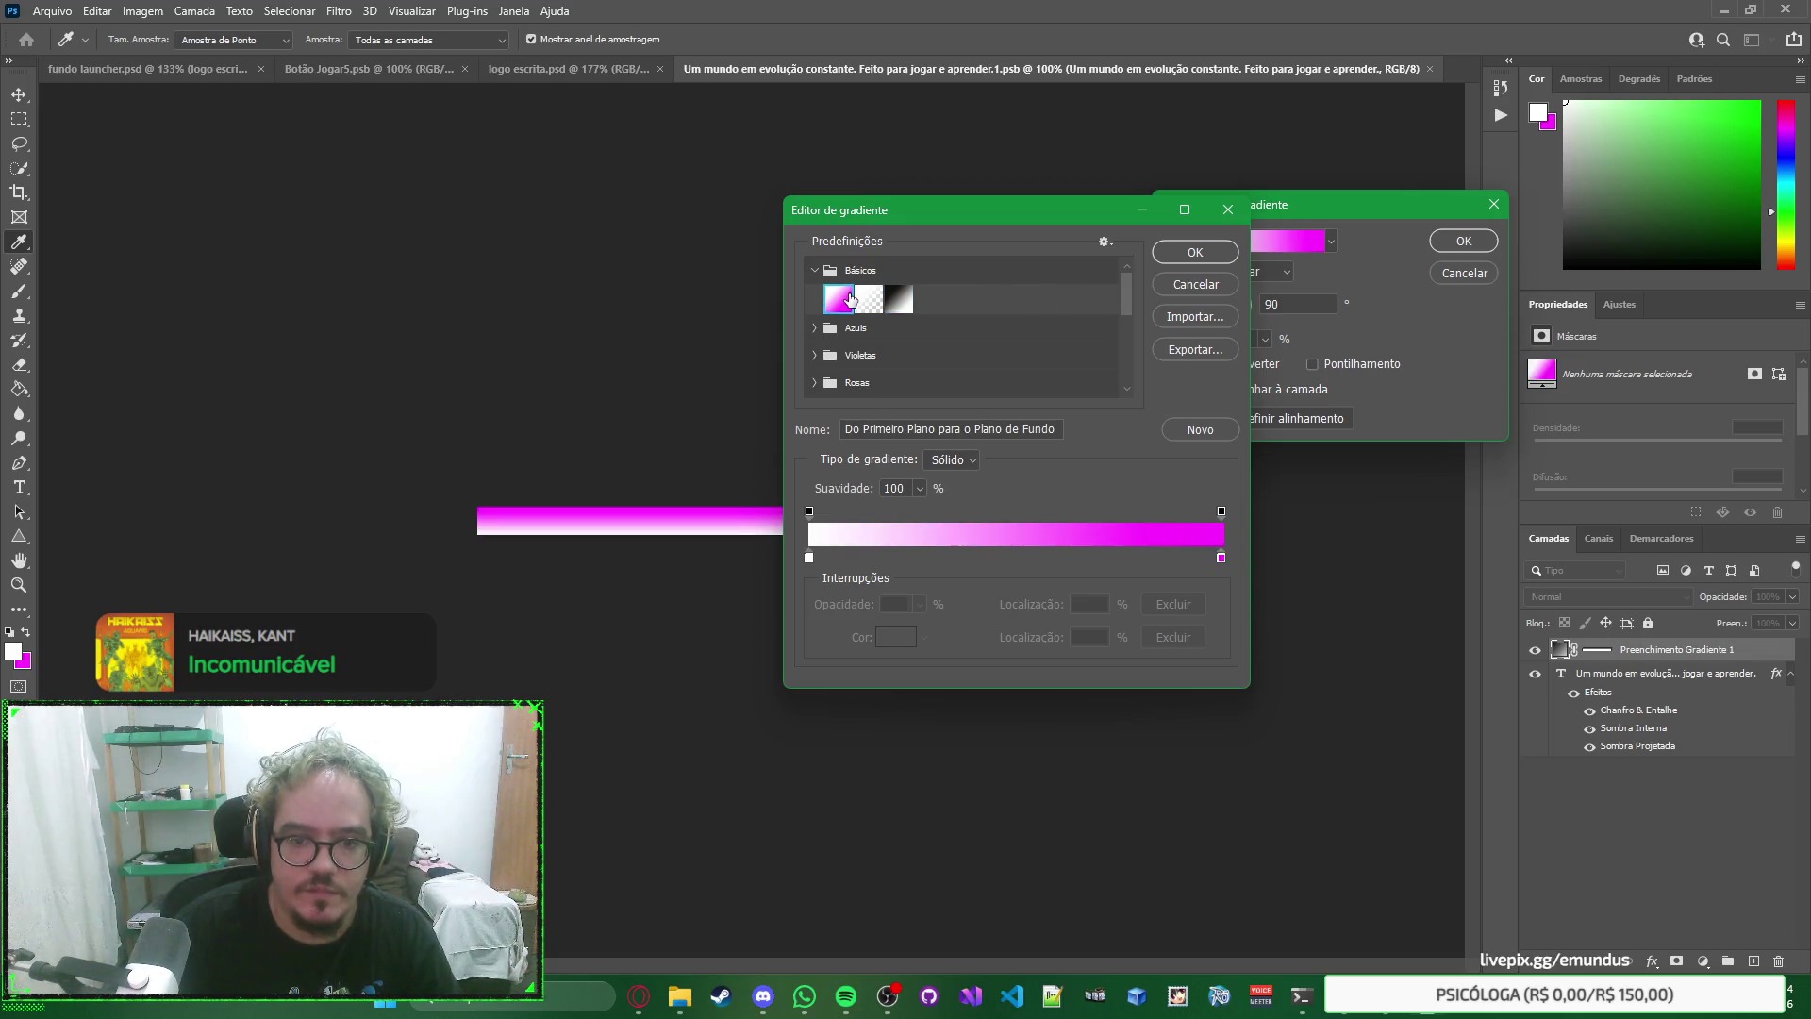
left_click(895, 296)
left_click(1186, 256)
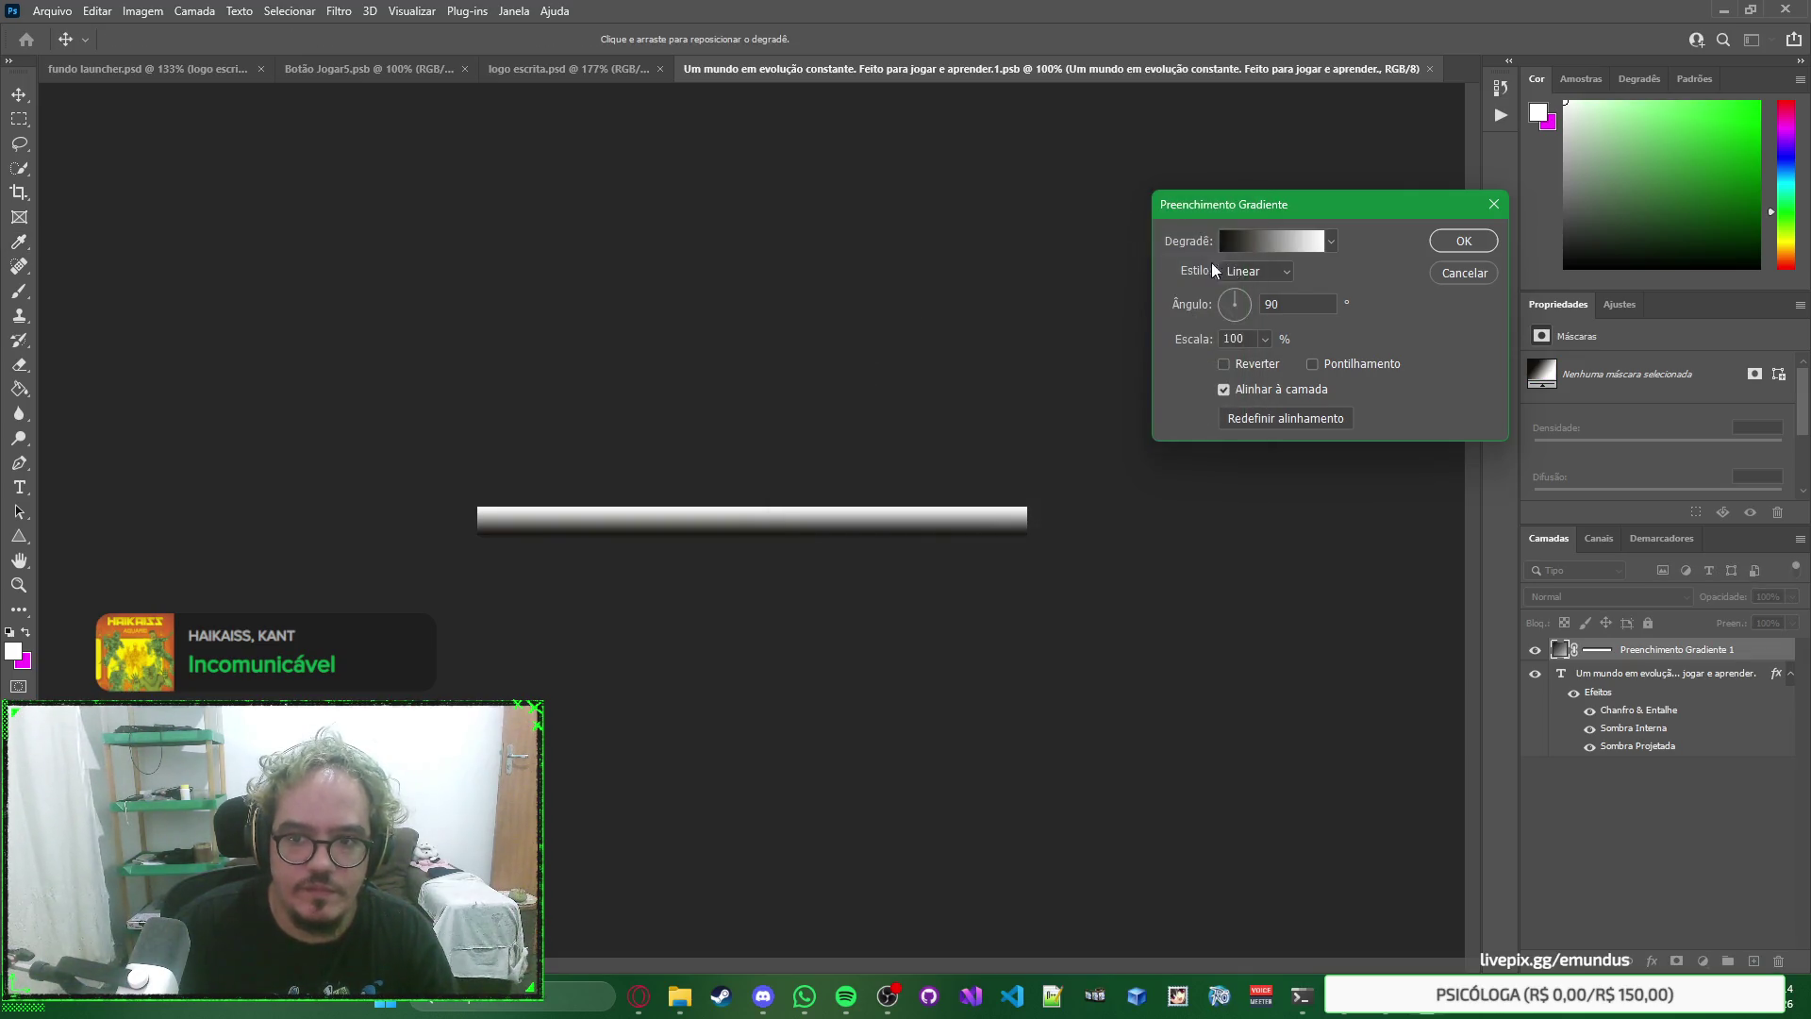
Step: Set the gradient style to Refletido, apply it, and clip it to the subtitle text
left_click(1256, 272)
left_click(1264, 340)
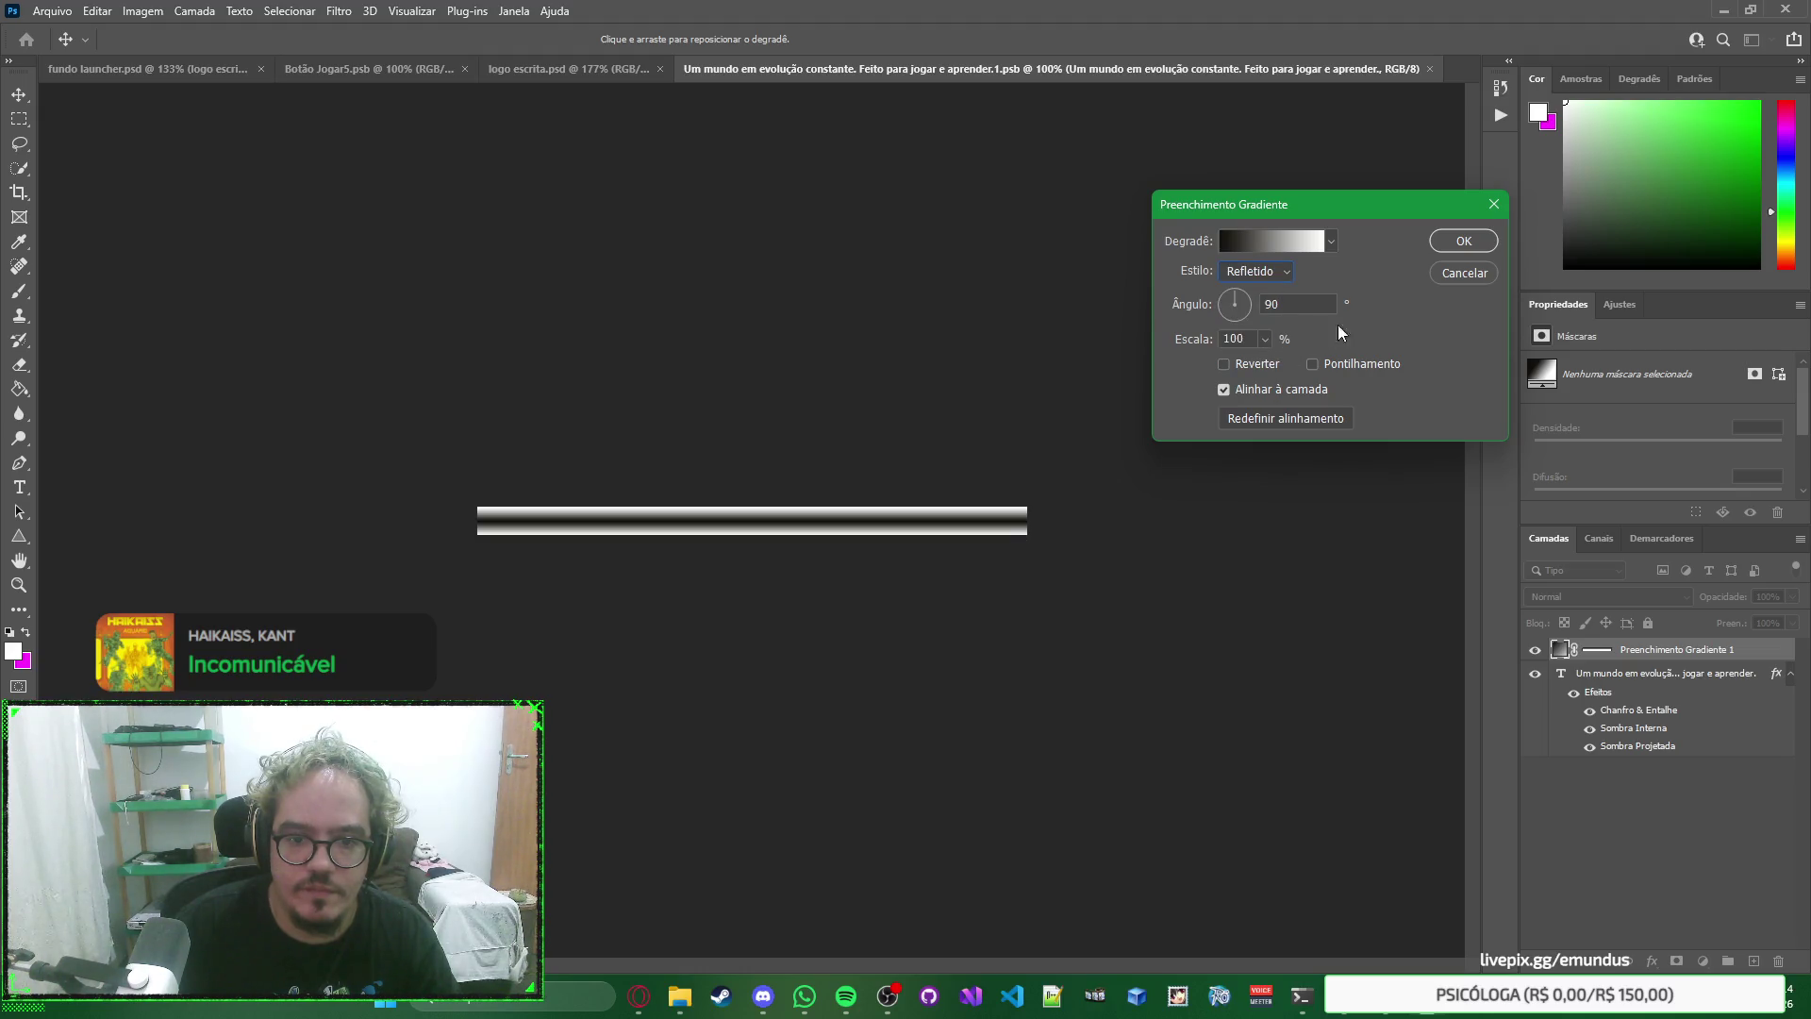
left_click(1472, 237)
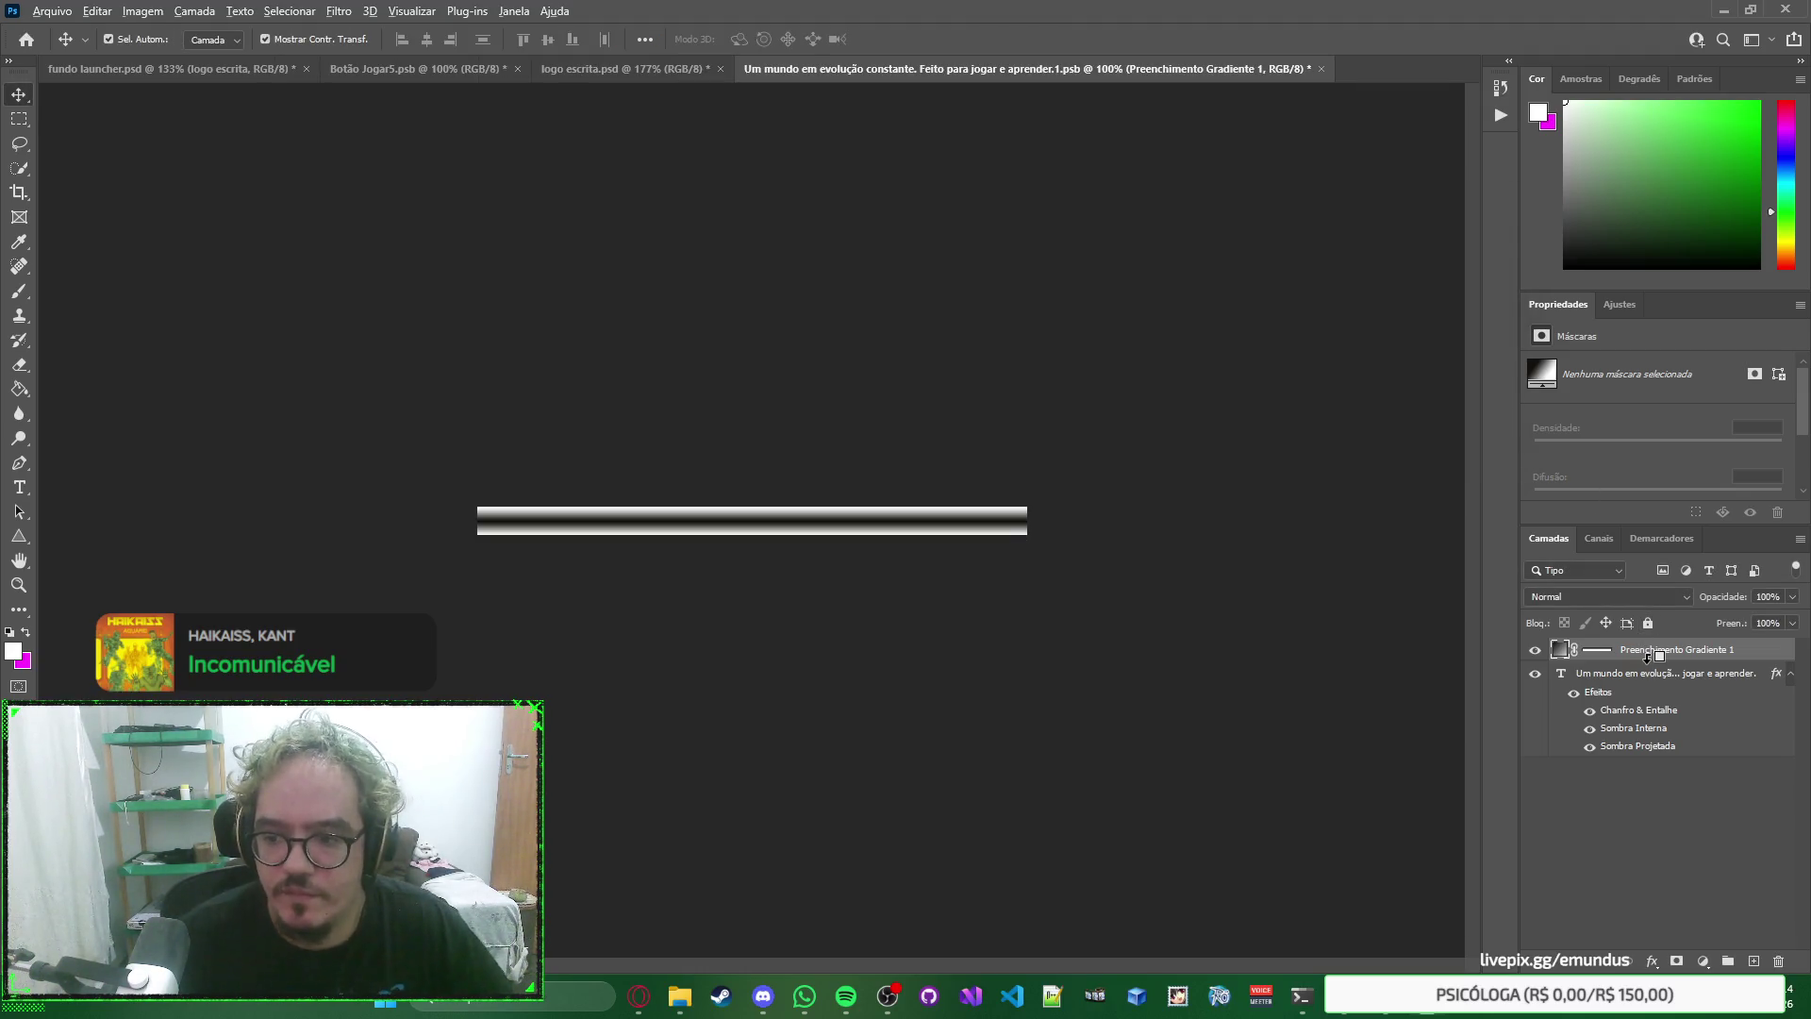
left_click(1649, 658, "alt")
left_click(1367, 578)
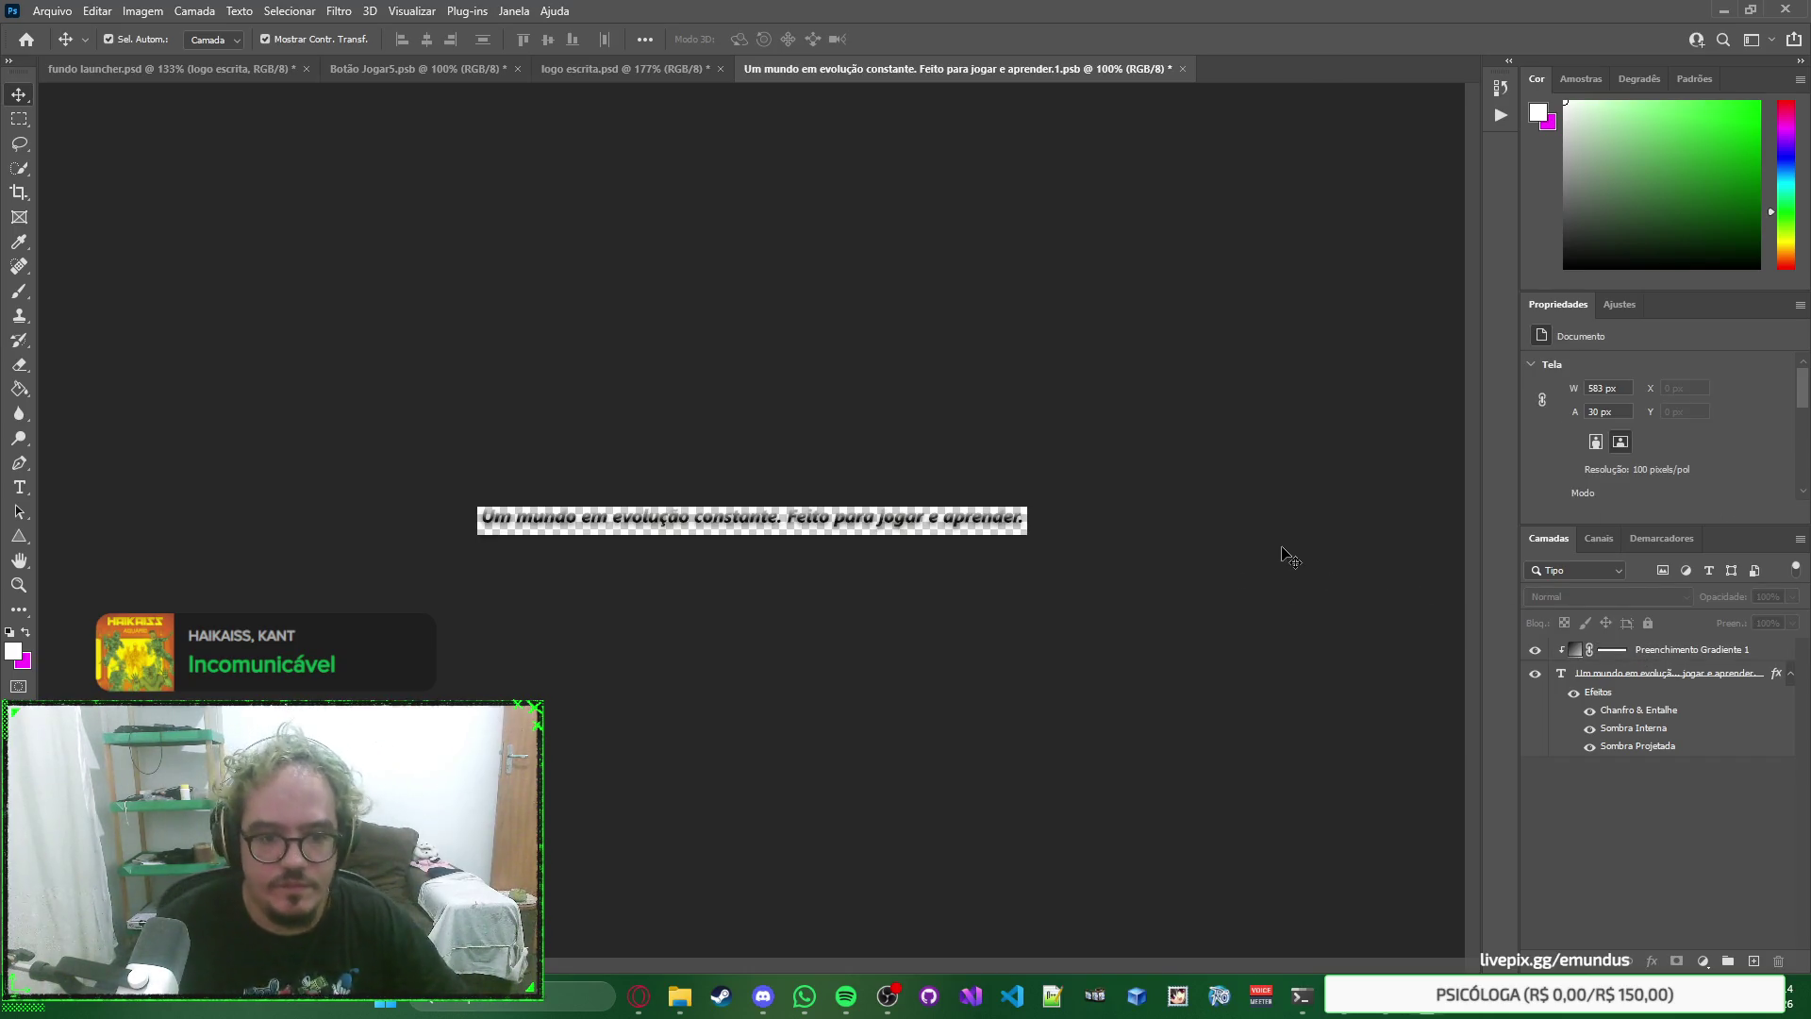
Step: Save the subtitle smart object and confirm the update in the SMOKE WORLD logo
key("ctrl+s")
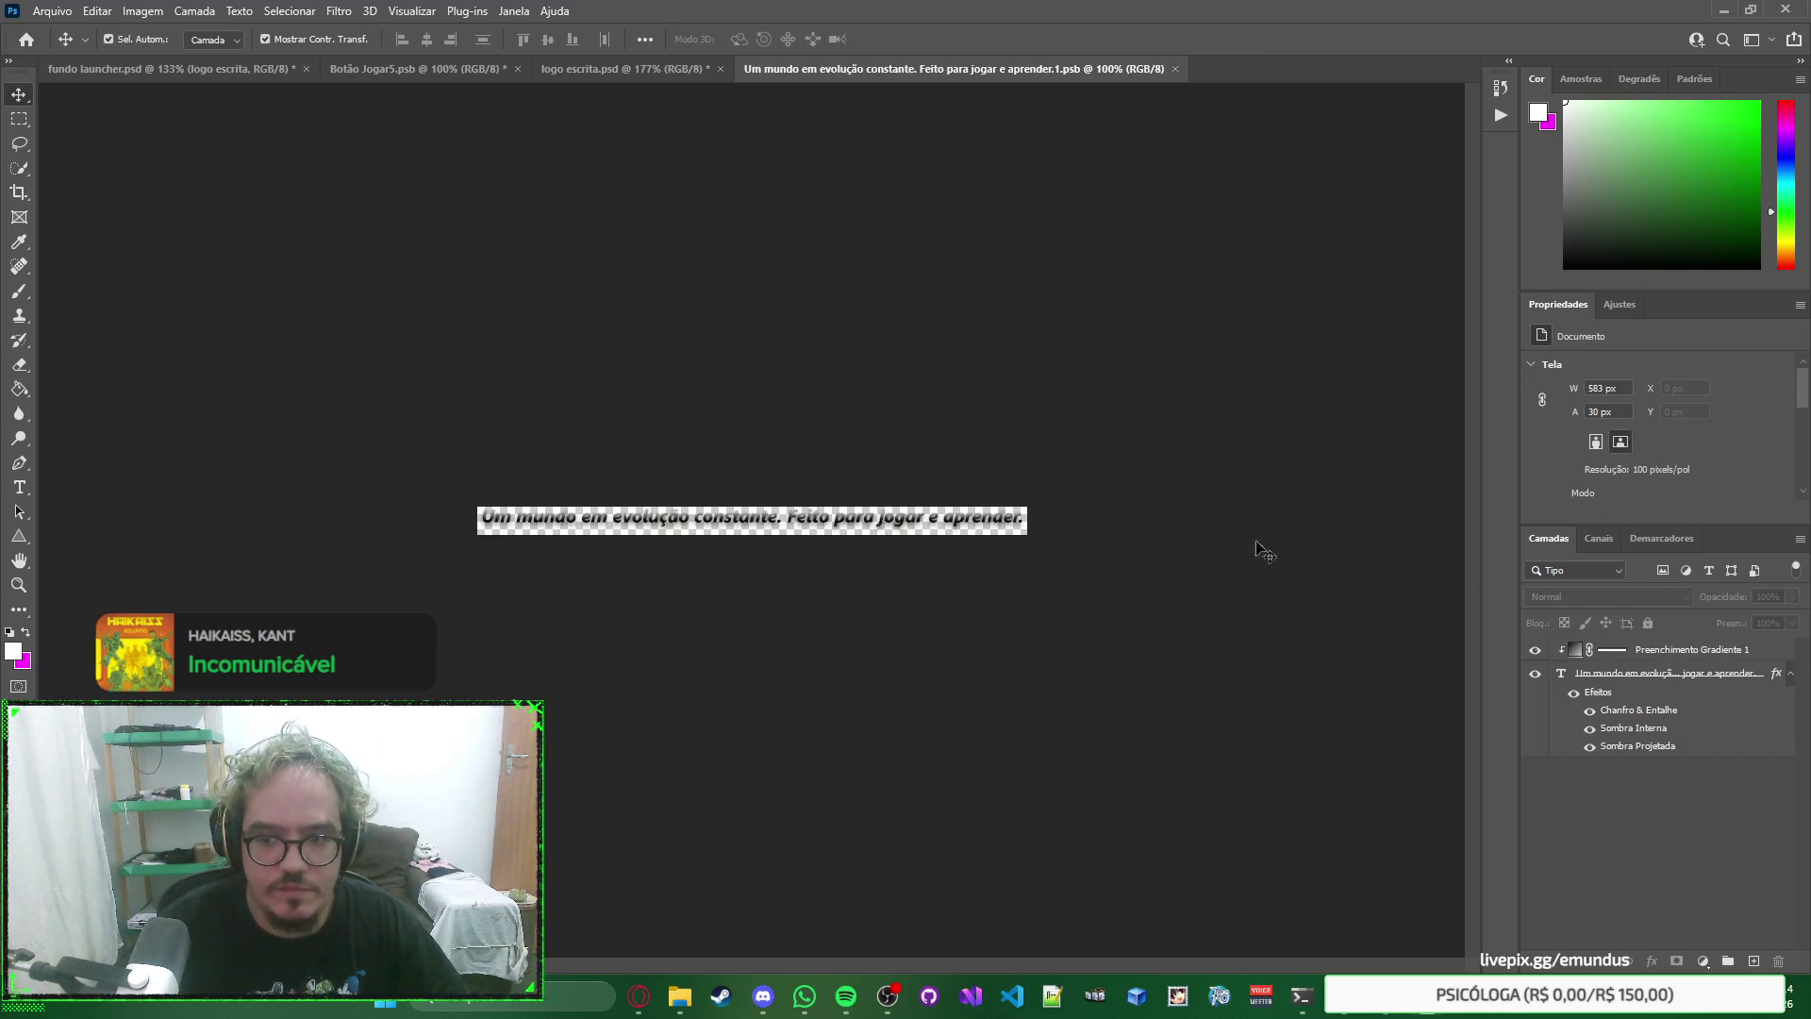
left_click(613, 68)
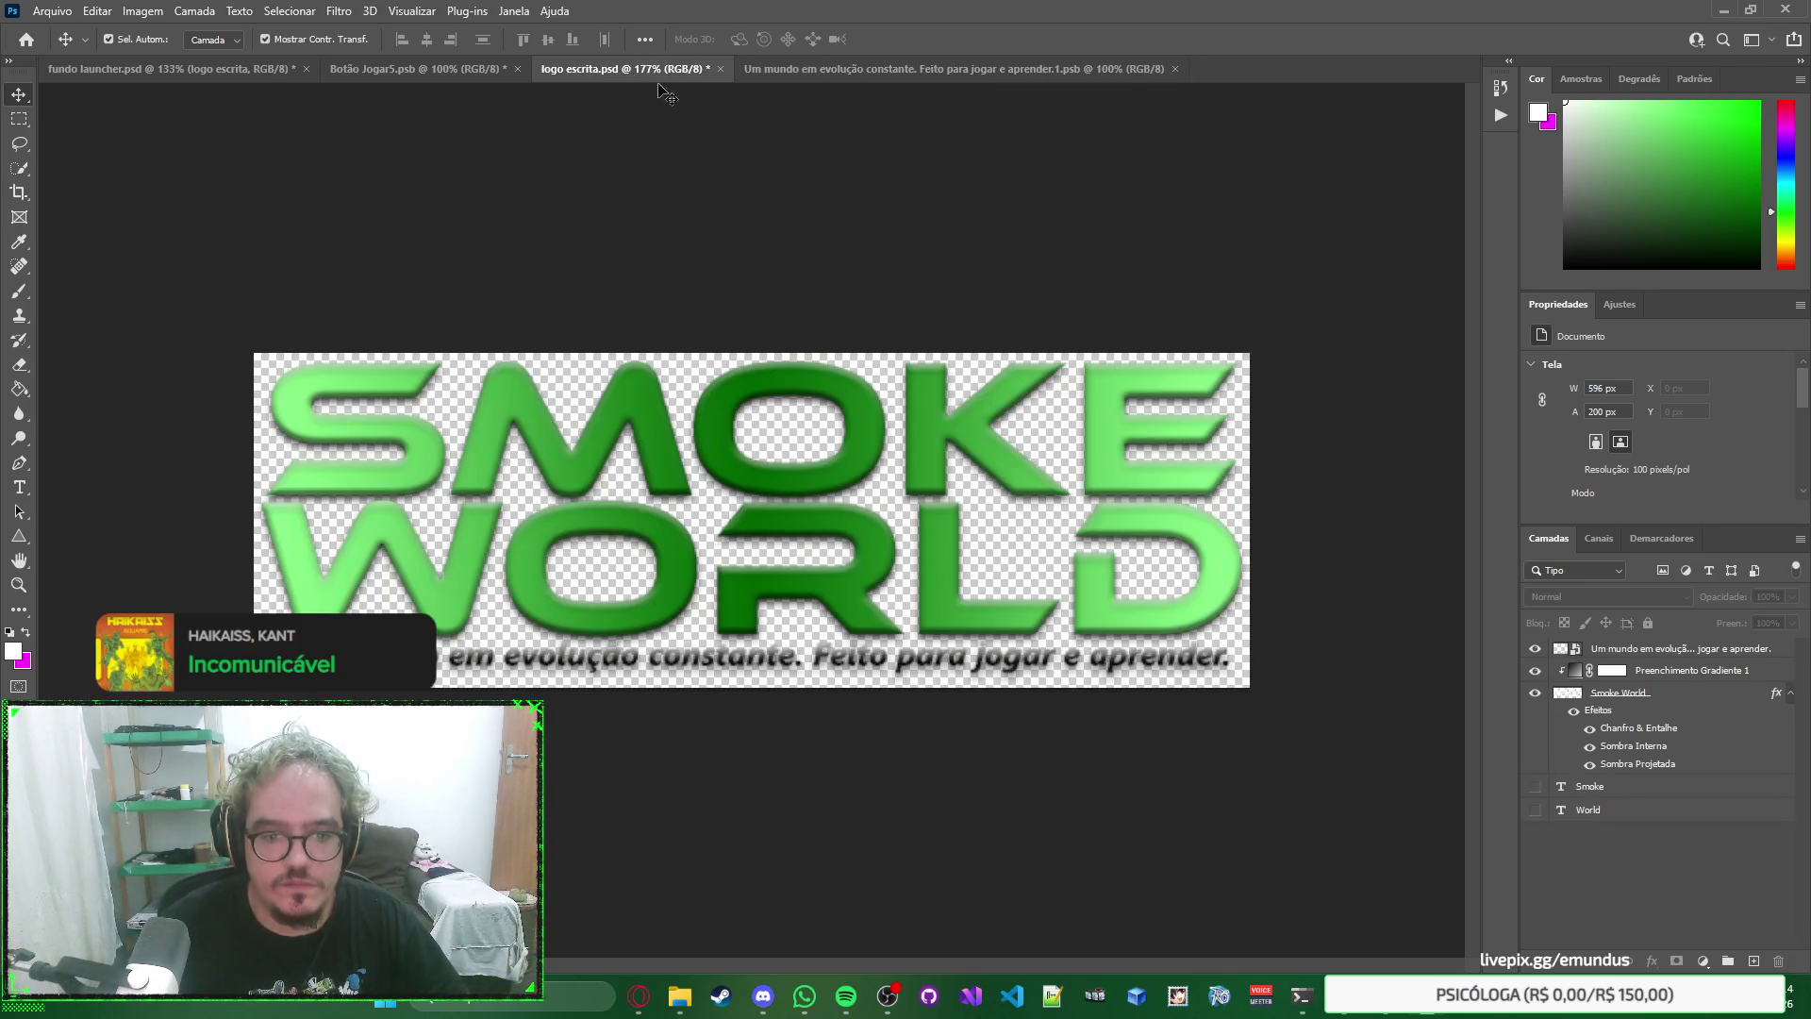
left_click(864, 66)
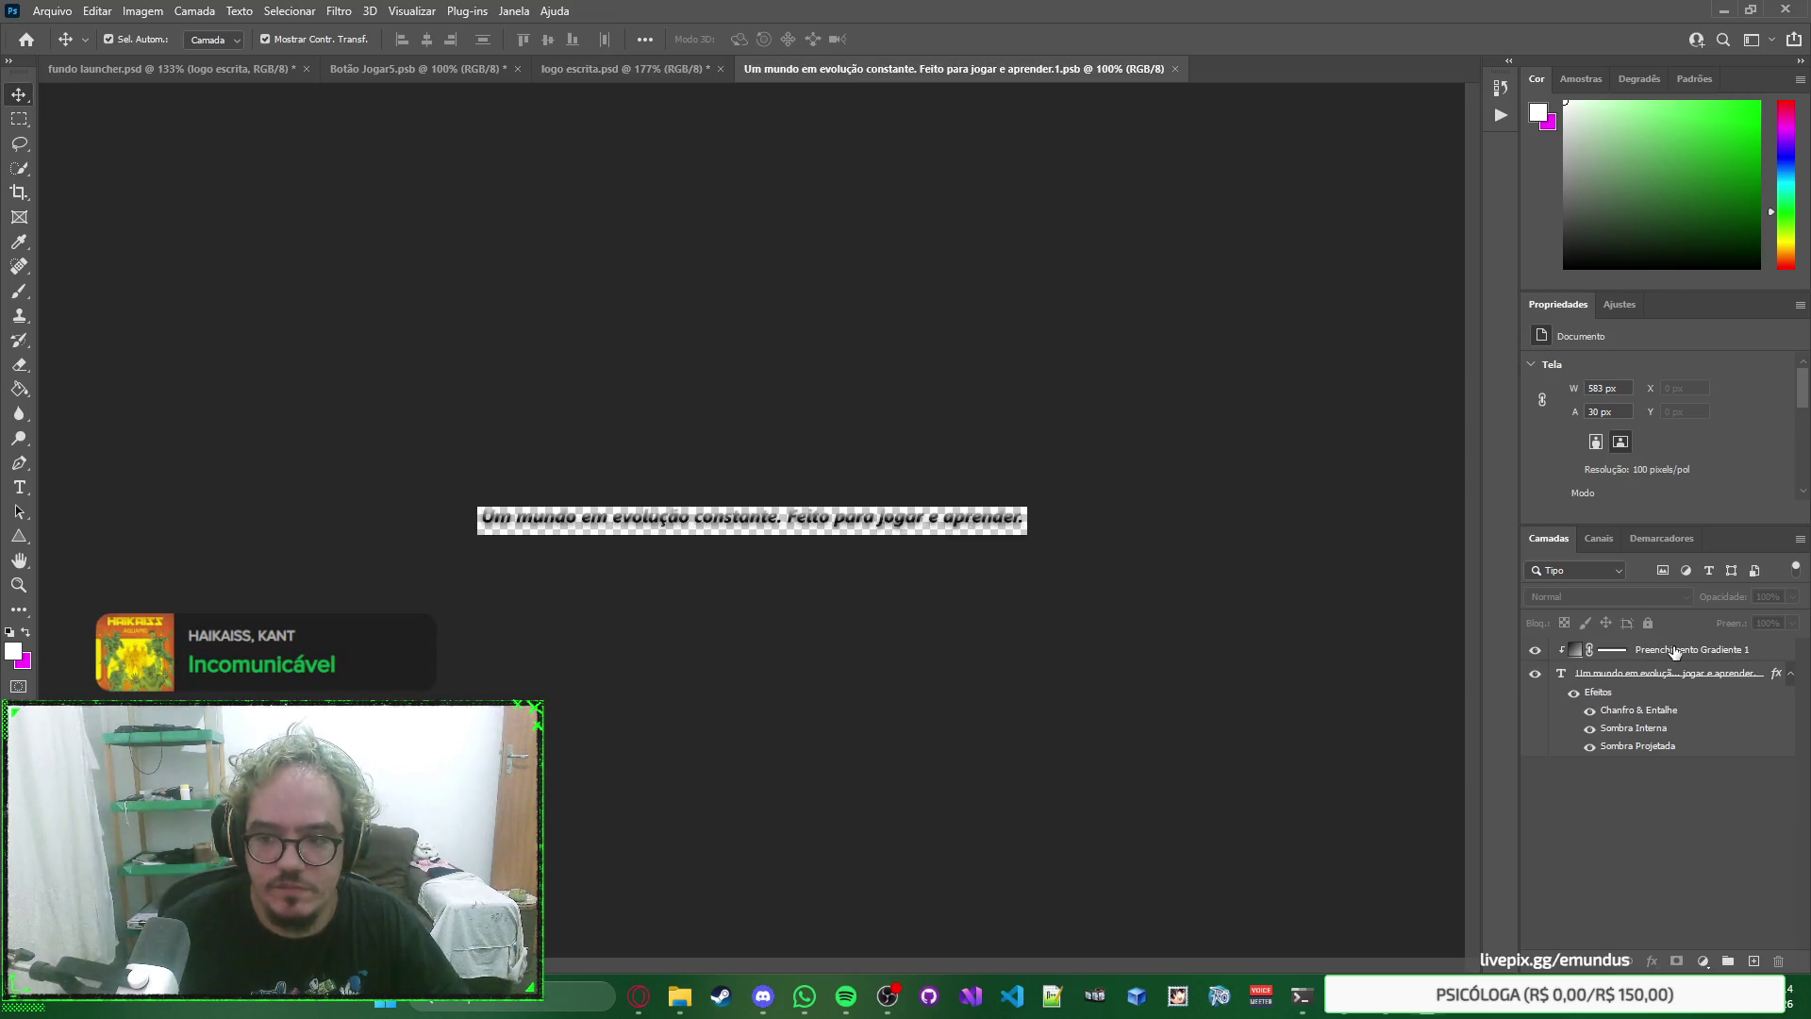
Step: Reopen the gradient fill settings and test Reverse, Dither and Align, leaving them unchanged
left_click(1674, 651)
double_click(1574, 649)
left_click(1307, 303)
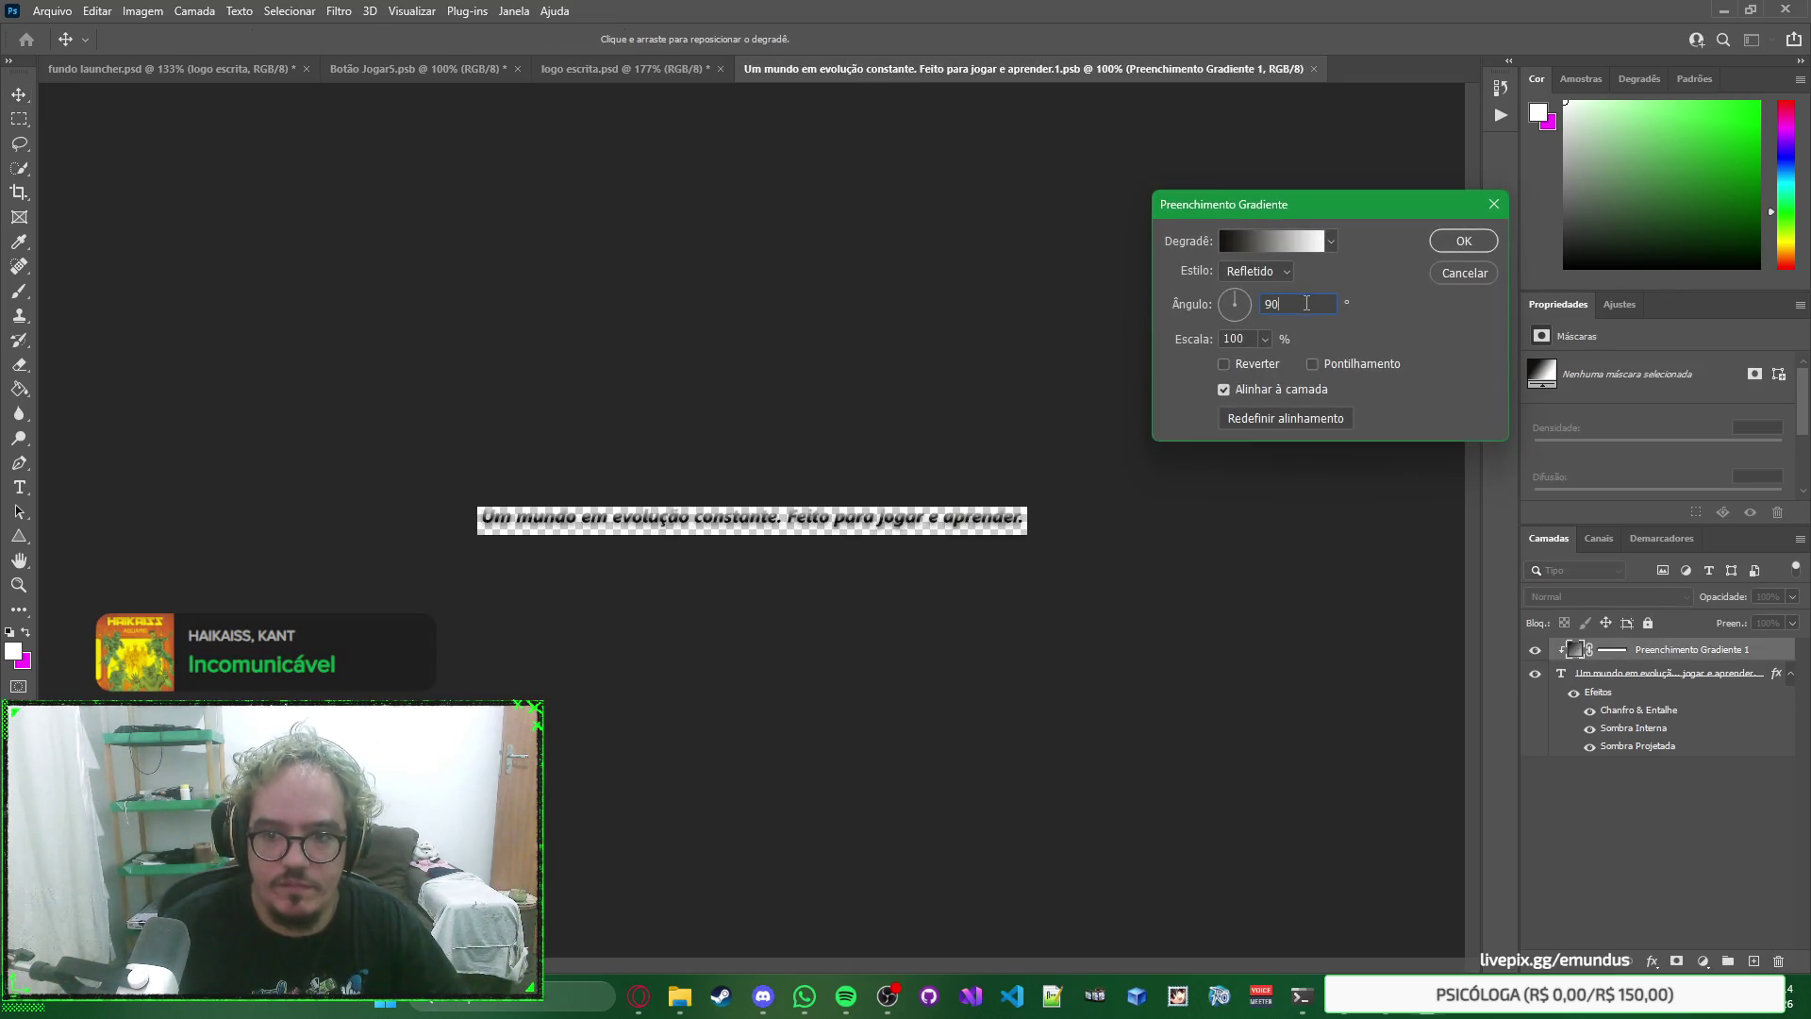
left_click(1224, 365)
left_click(1224, 364)
left_click(1311, 364)
left_click(1311, 364)
left_click(1226, 390)
left_click(1225, 389)
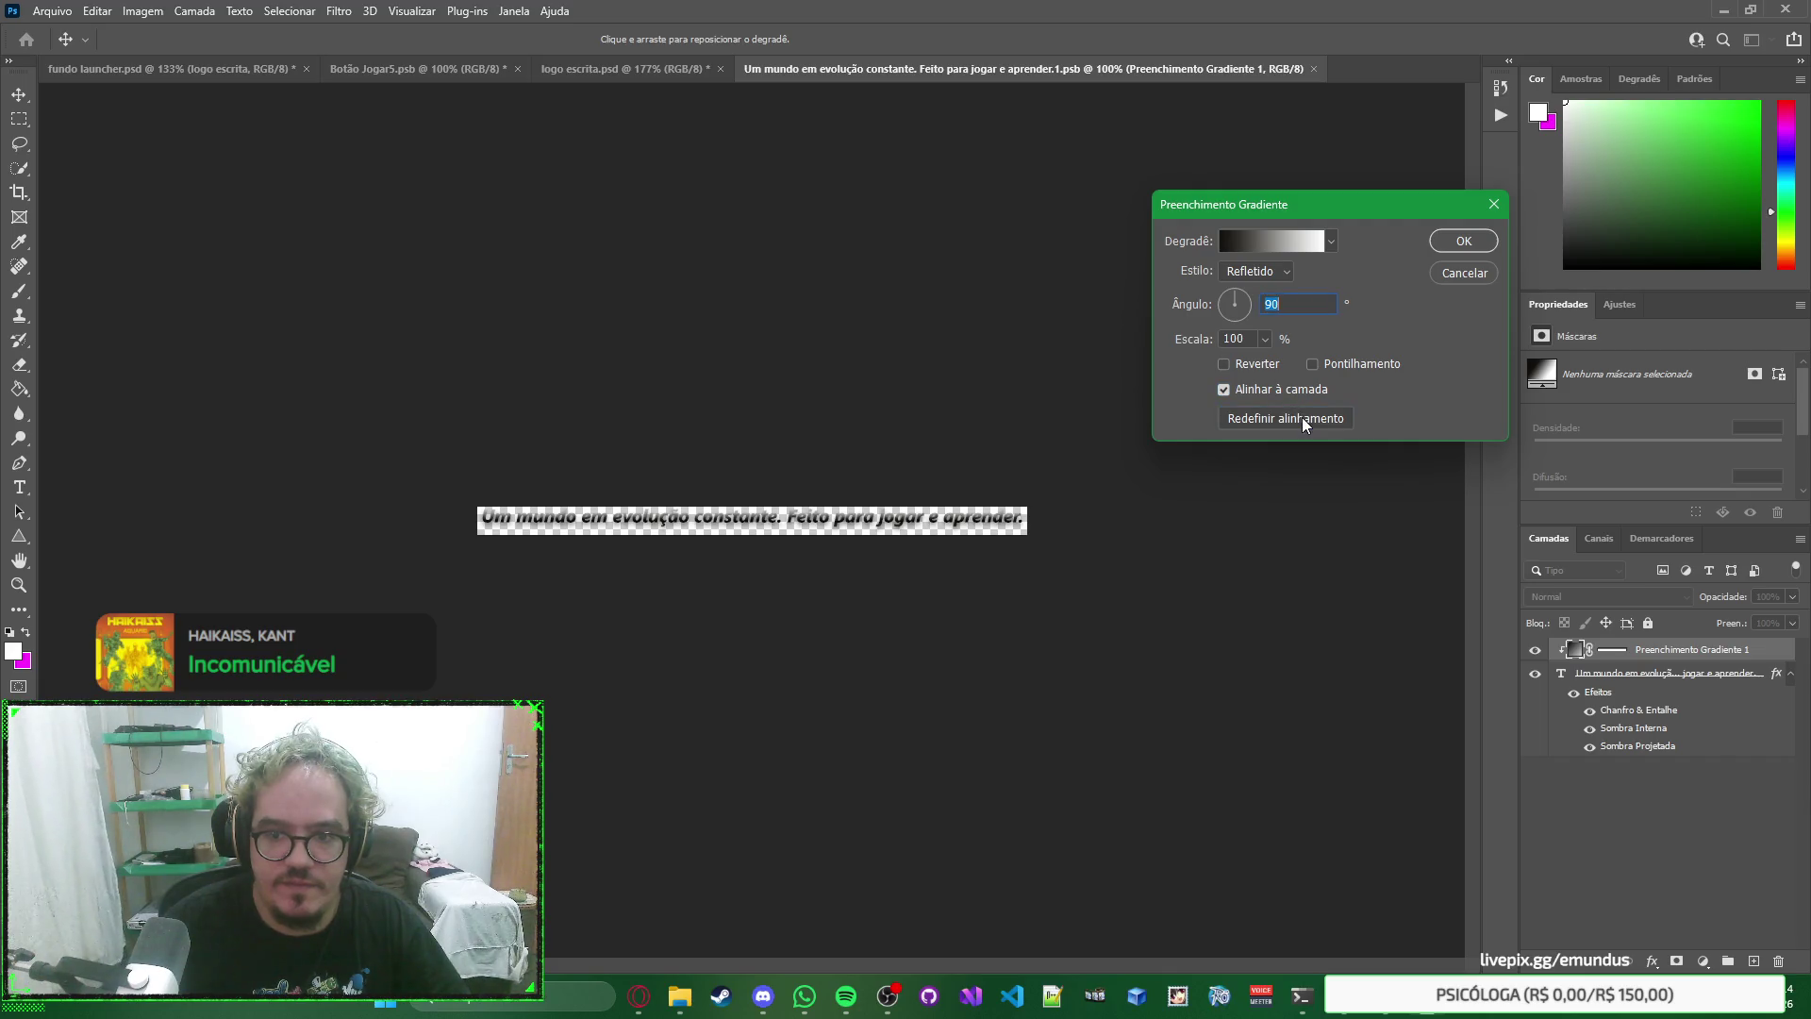
Step: Set the gradient angle to 1°
left_click(1288, 311)
type("180")
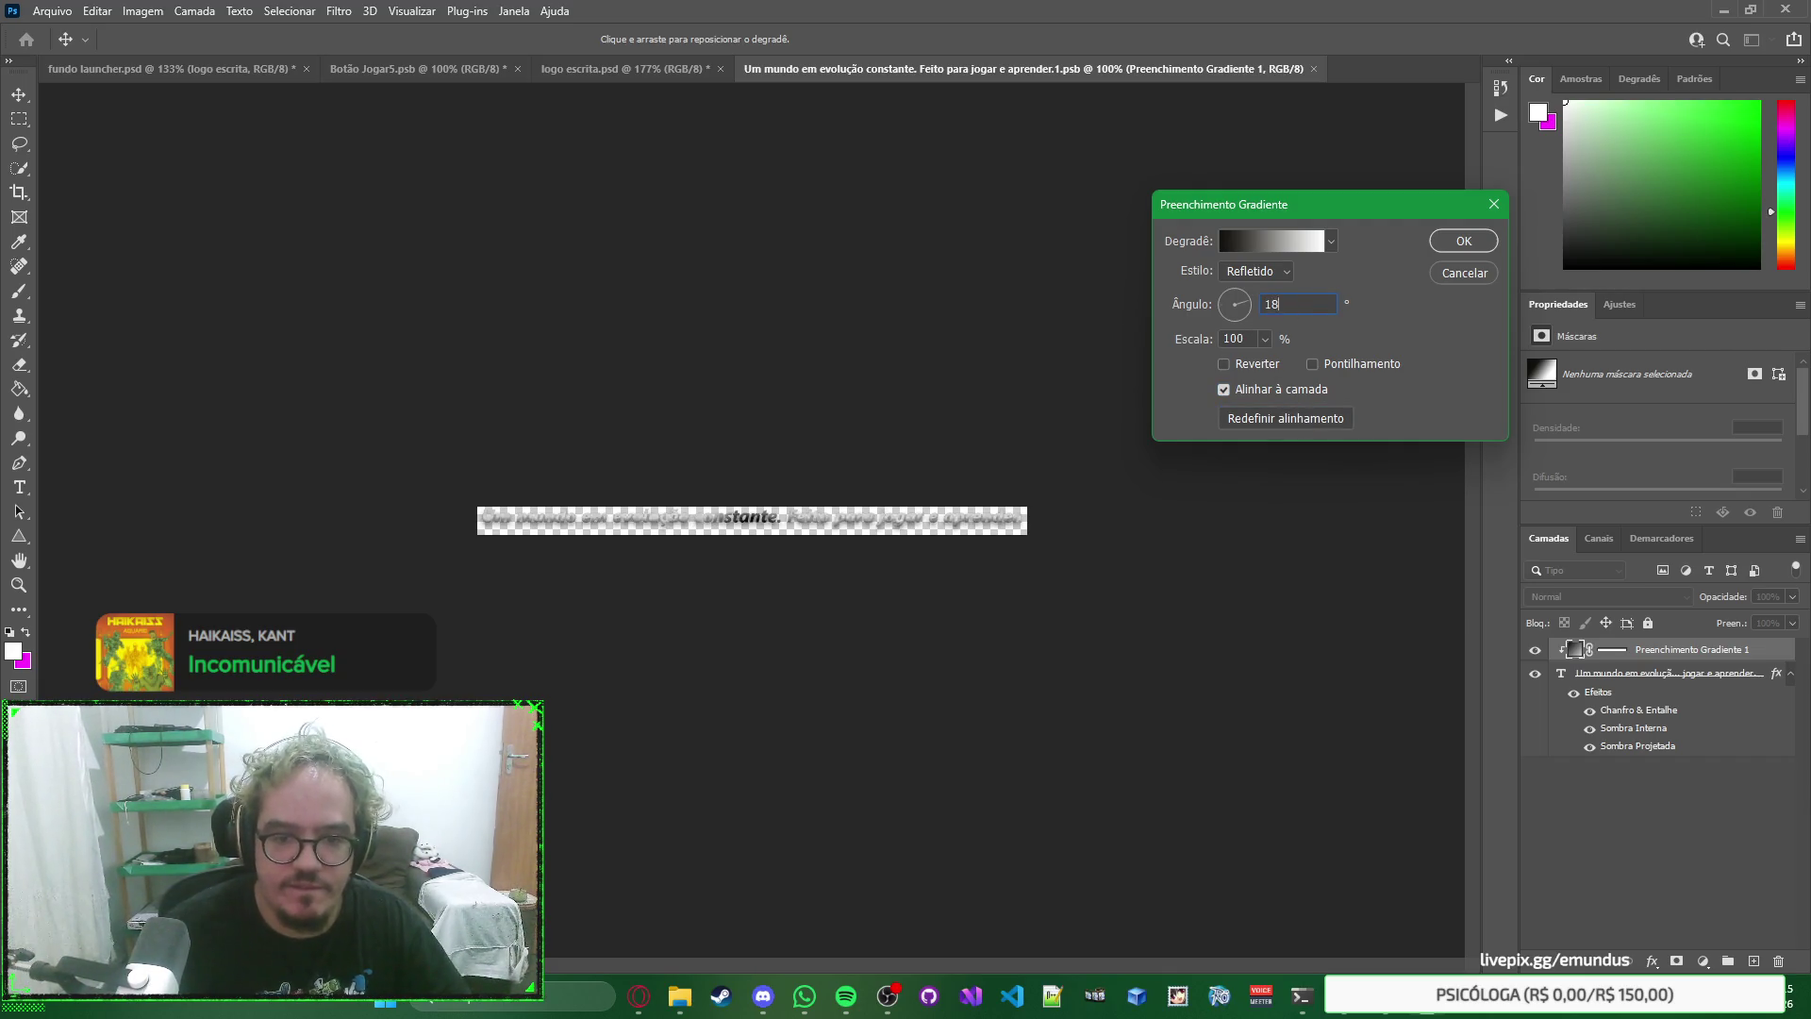
key("Return")
type("18")
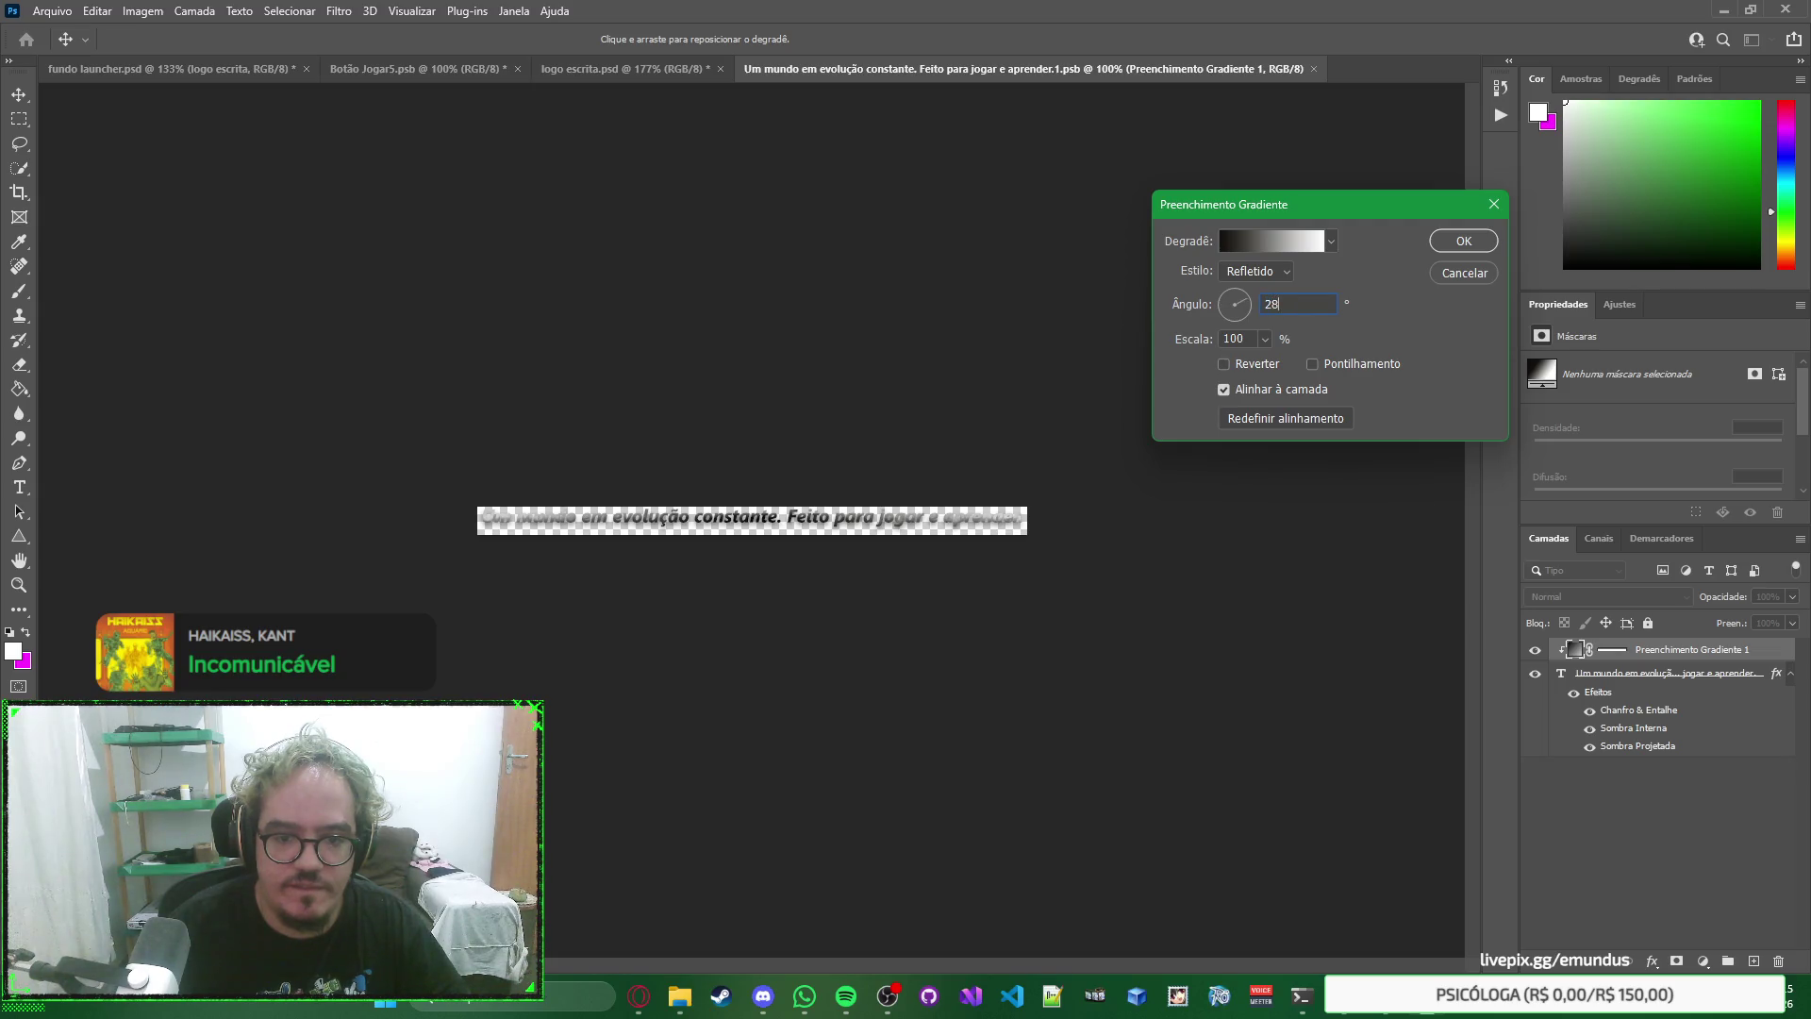
key("BackSpace")
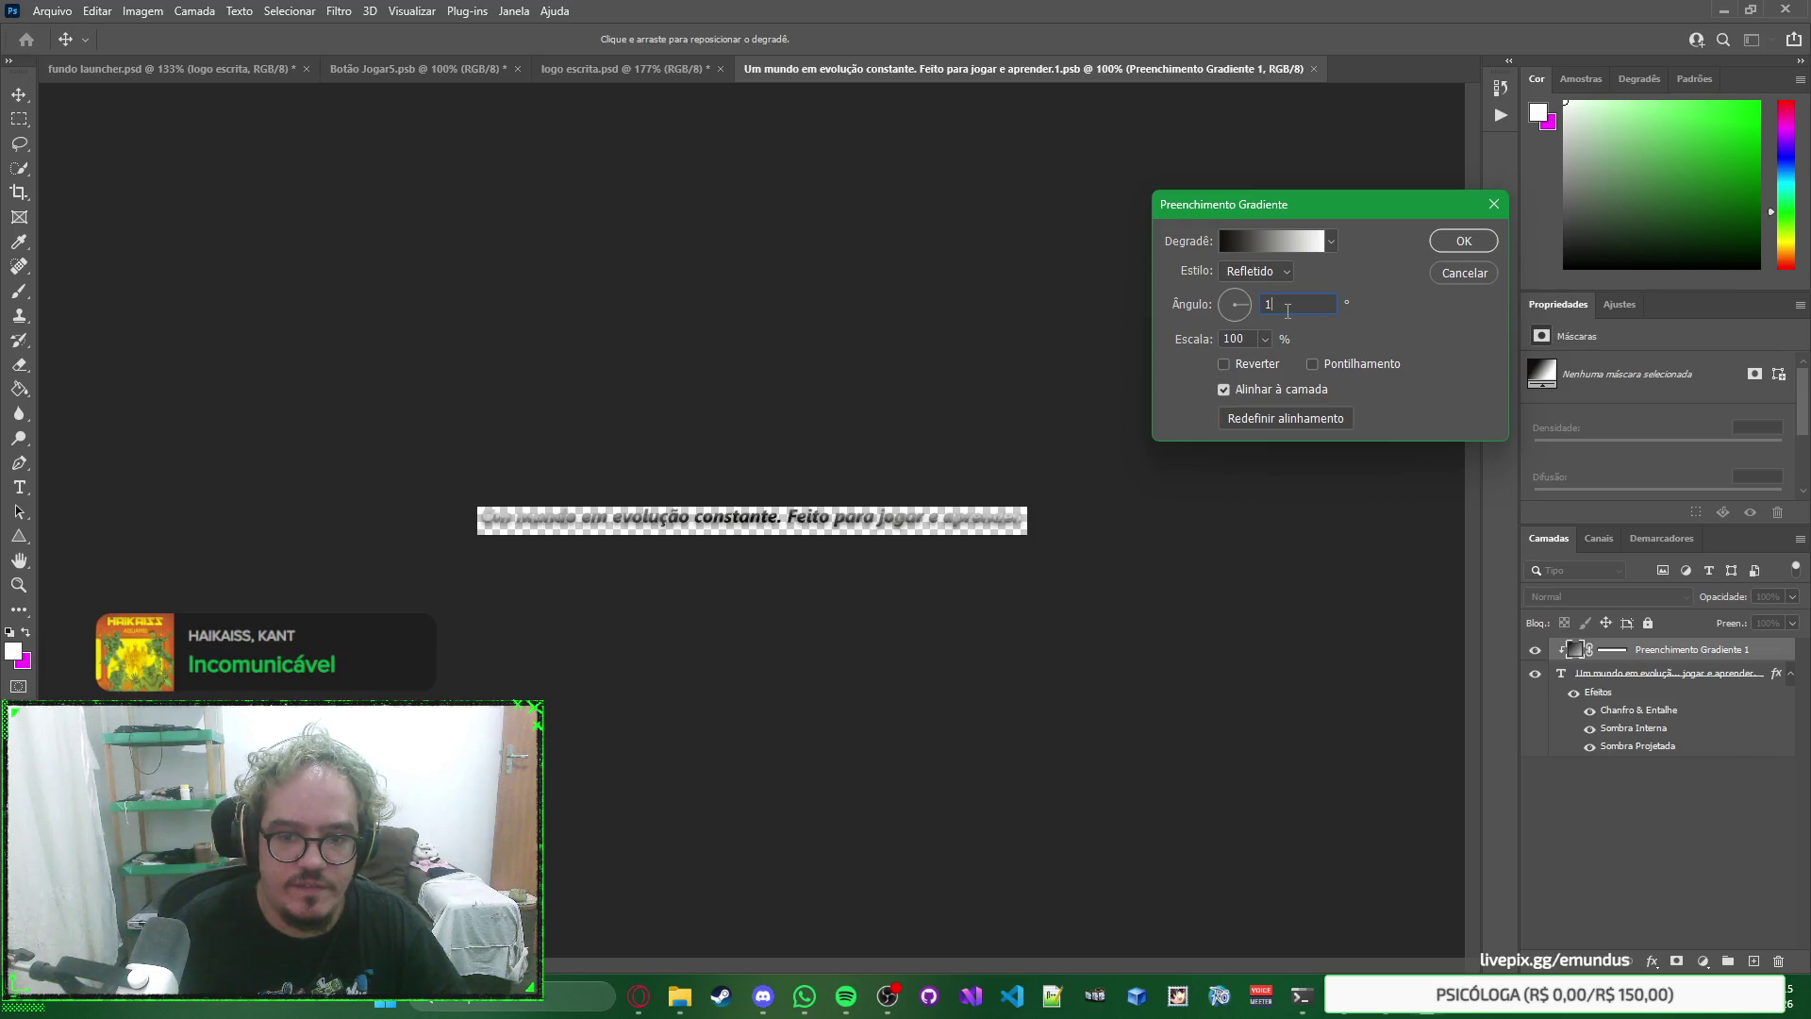
Step: Try the Linear, Radial and Angle styles, then settle on Refletido and apply
left_click(1283, 273)
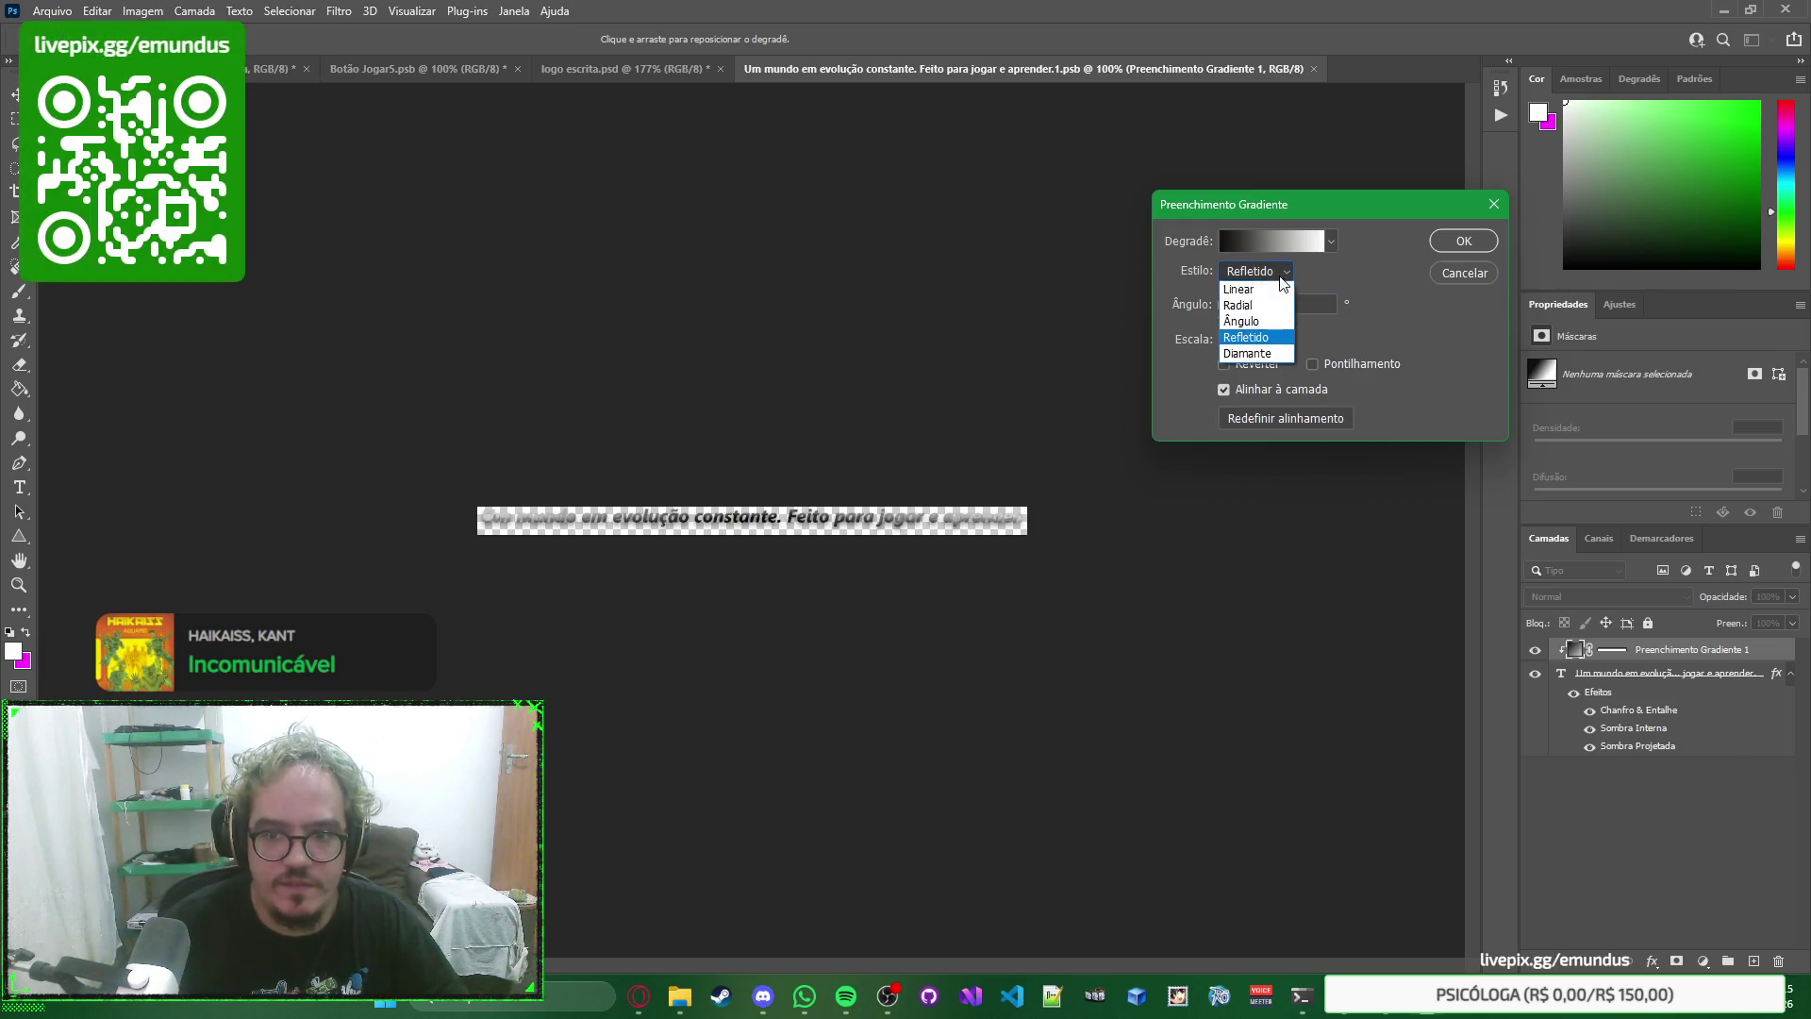
left_click(1279, 290)
left_click(1283, 272)
left_click(1238, 305)
left_click(1265, 272)
left_click(1272, 322)
left_click(1269, 276)
left_click(1264, 337)
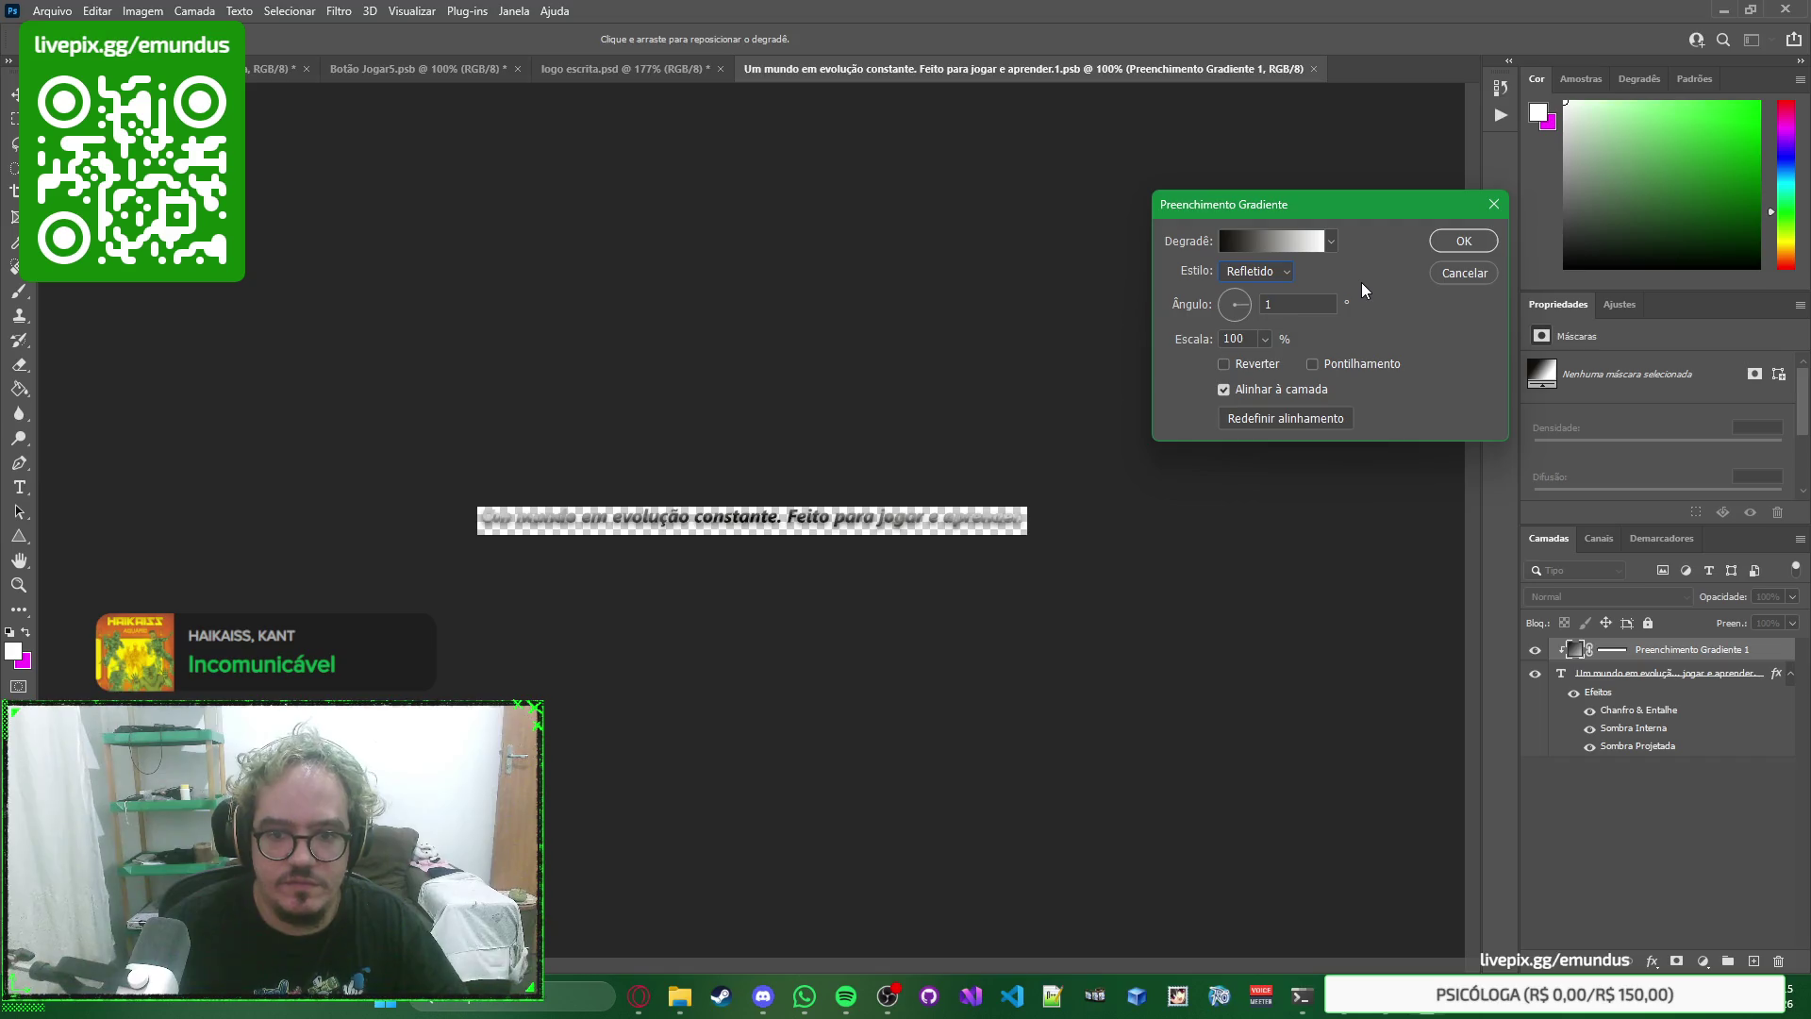
key("Return")
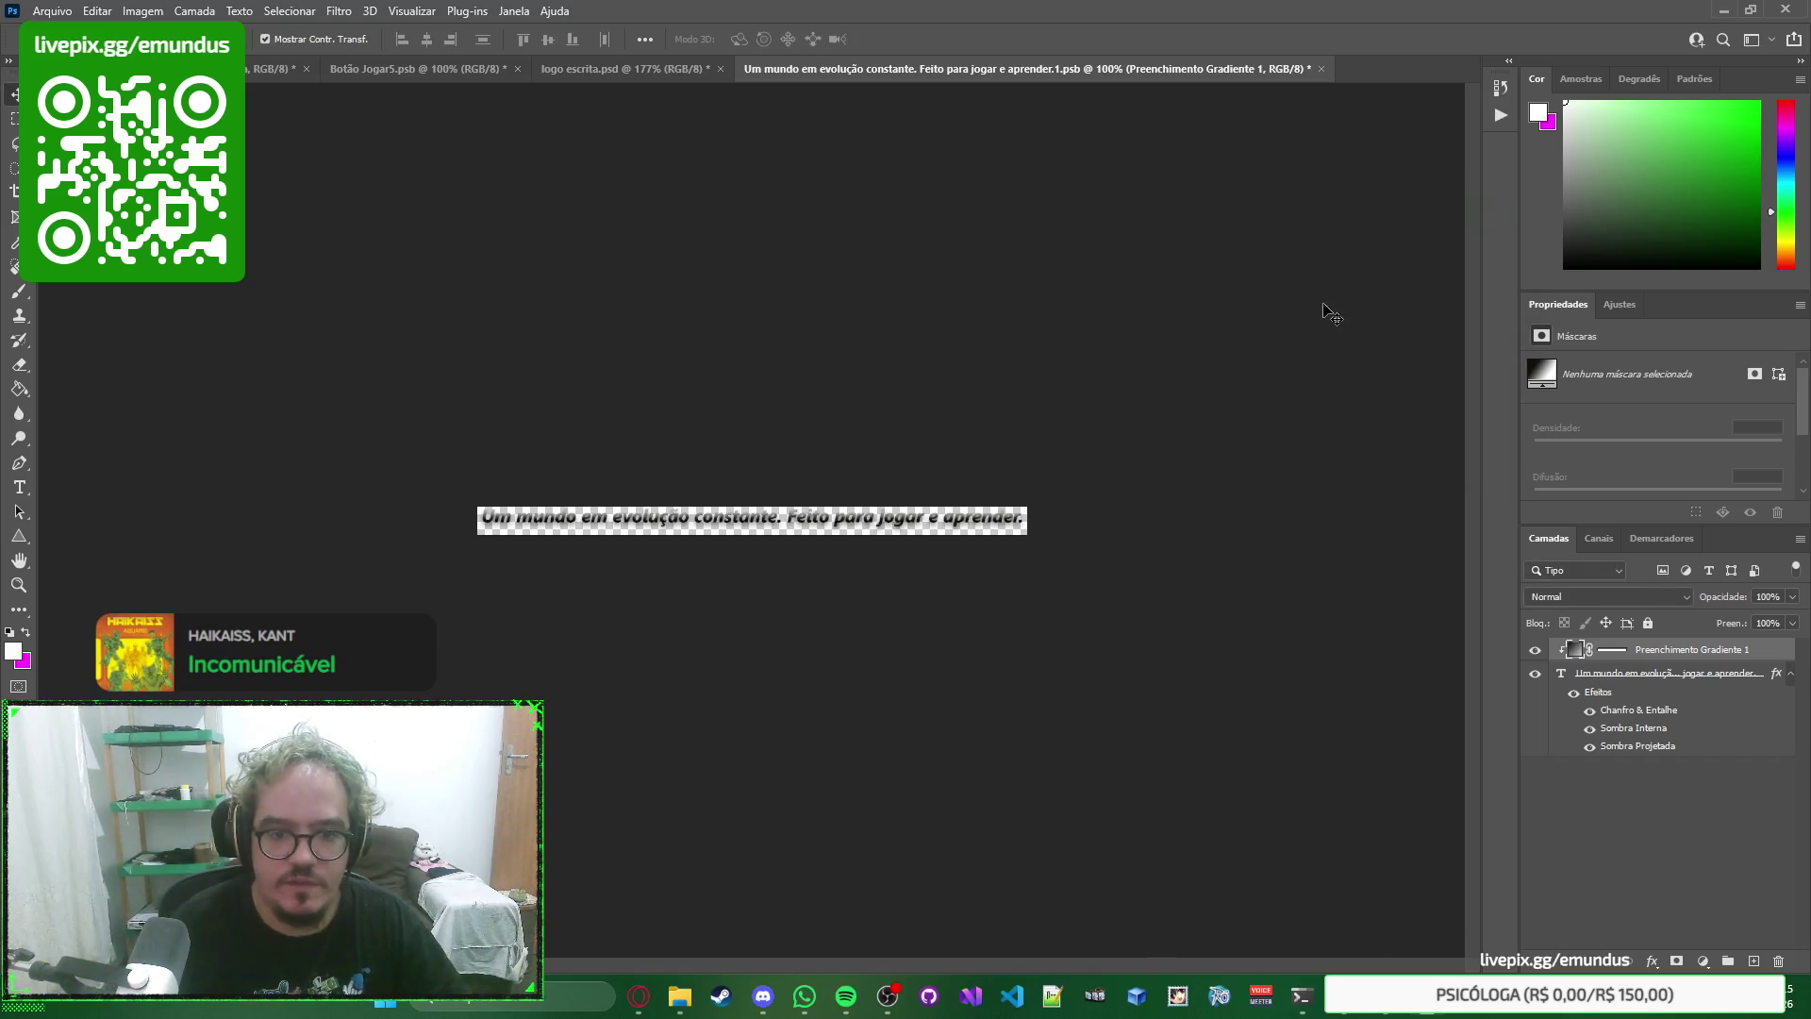
Step: Set the gradient's left stop to dark green 006400
double_click(1582, 651)
left_click(1301, 244)
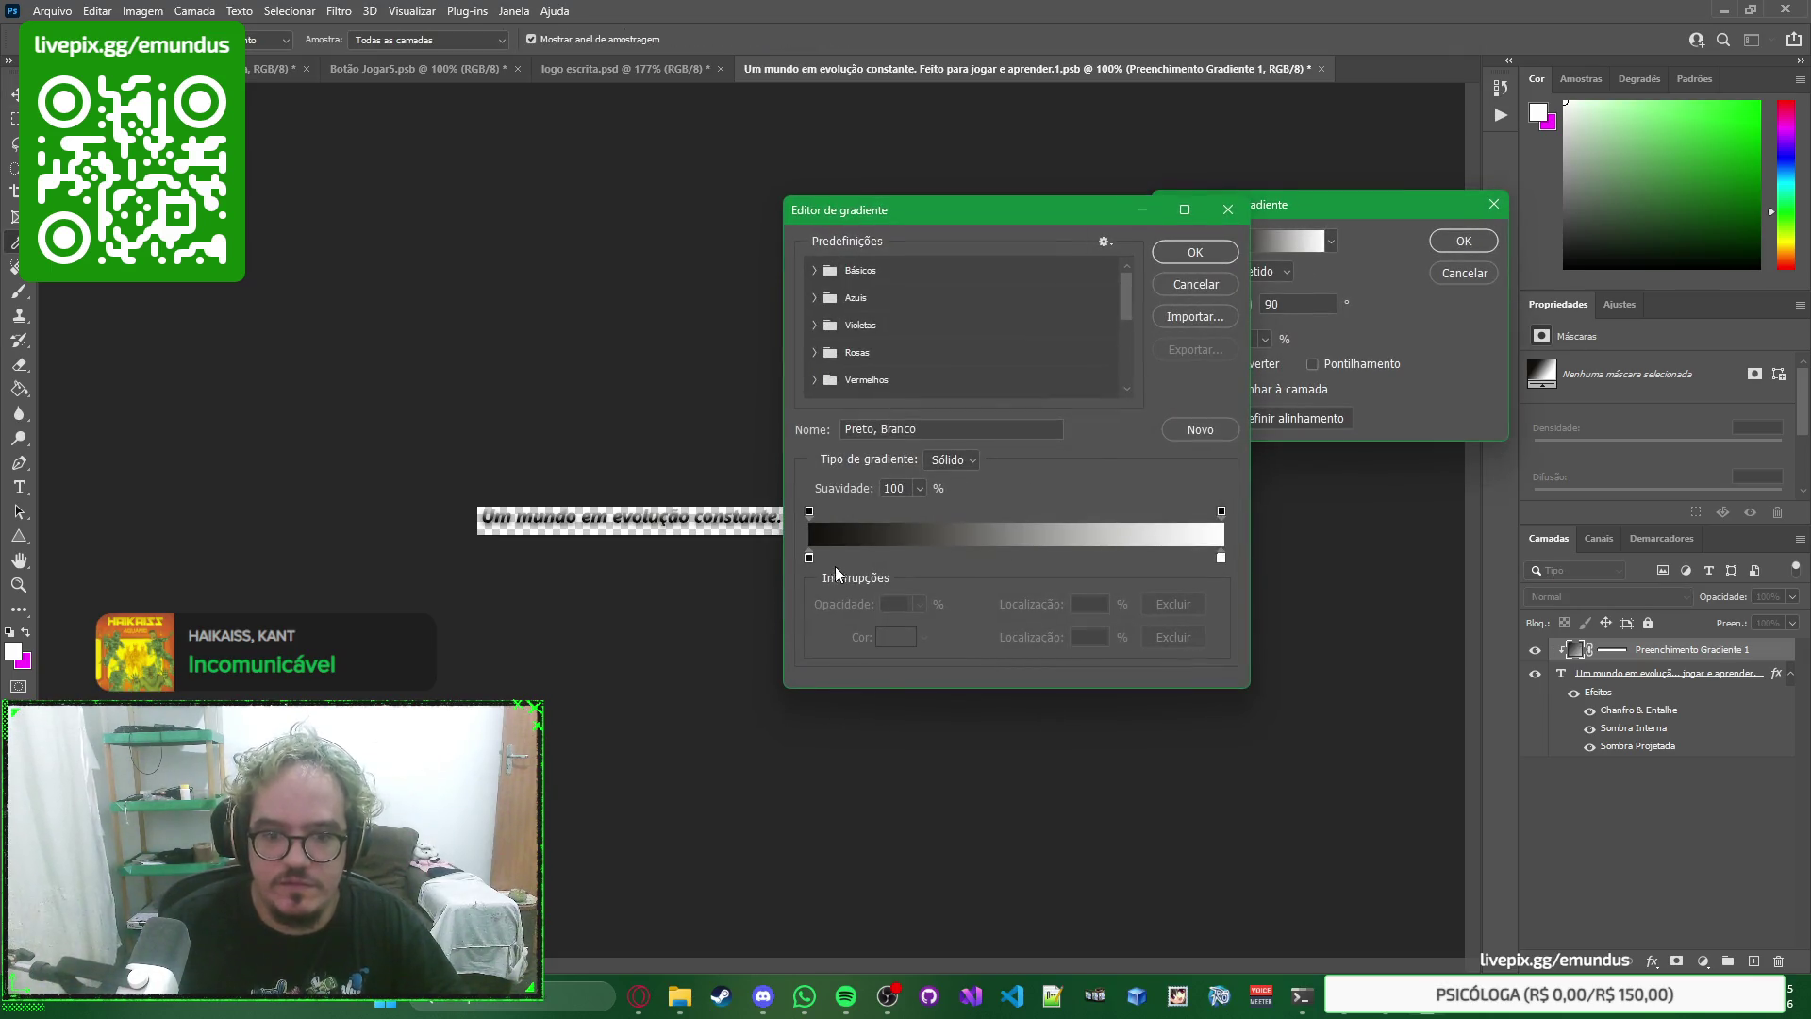
double_click(809, 557)
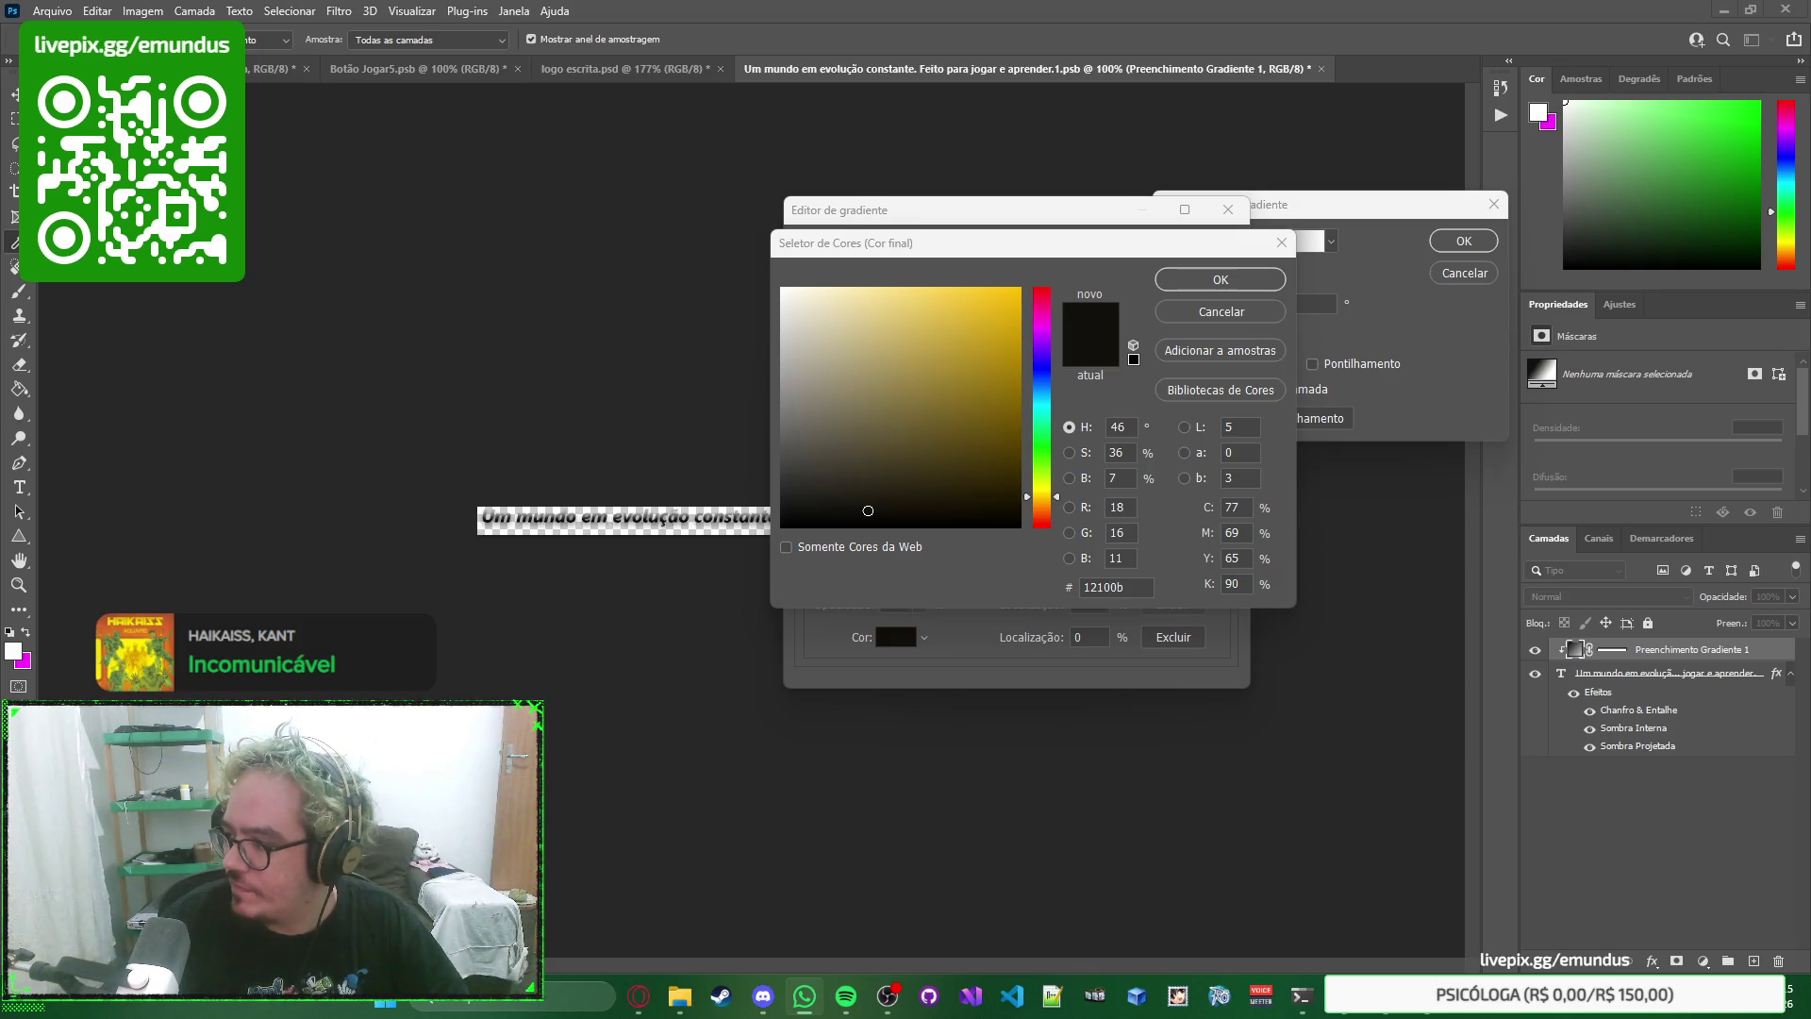
key("alt+Tab")
type("006400")
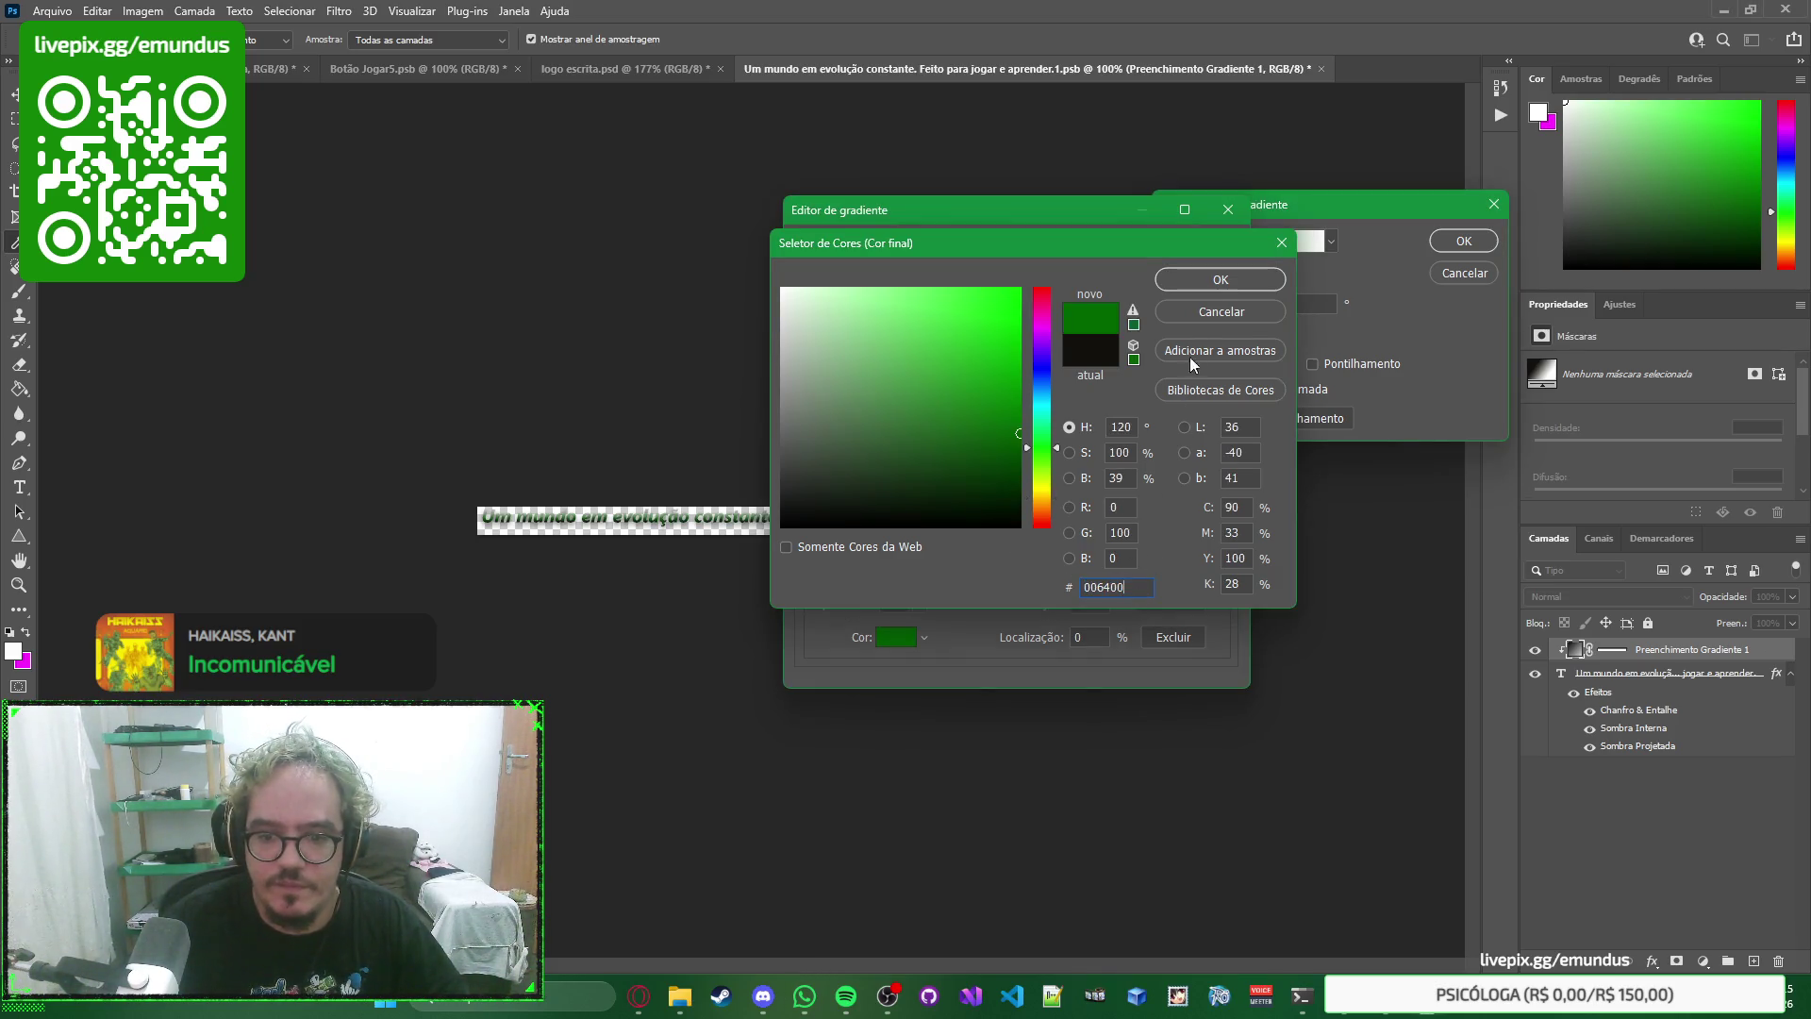
left_click(1213, 280)
Step: Set the right stop to light green 8dfa8d and apply the green gradient to the tagline
left_click(1221, 561)
double_click(1220, 561)
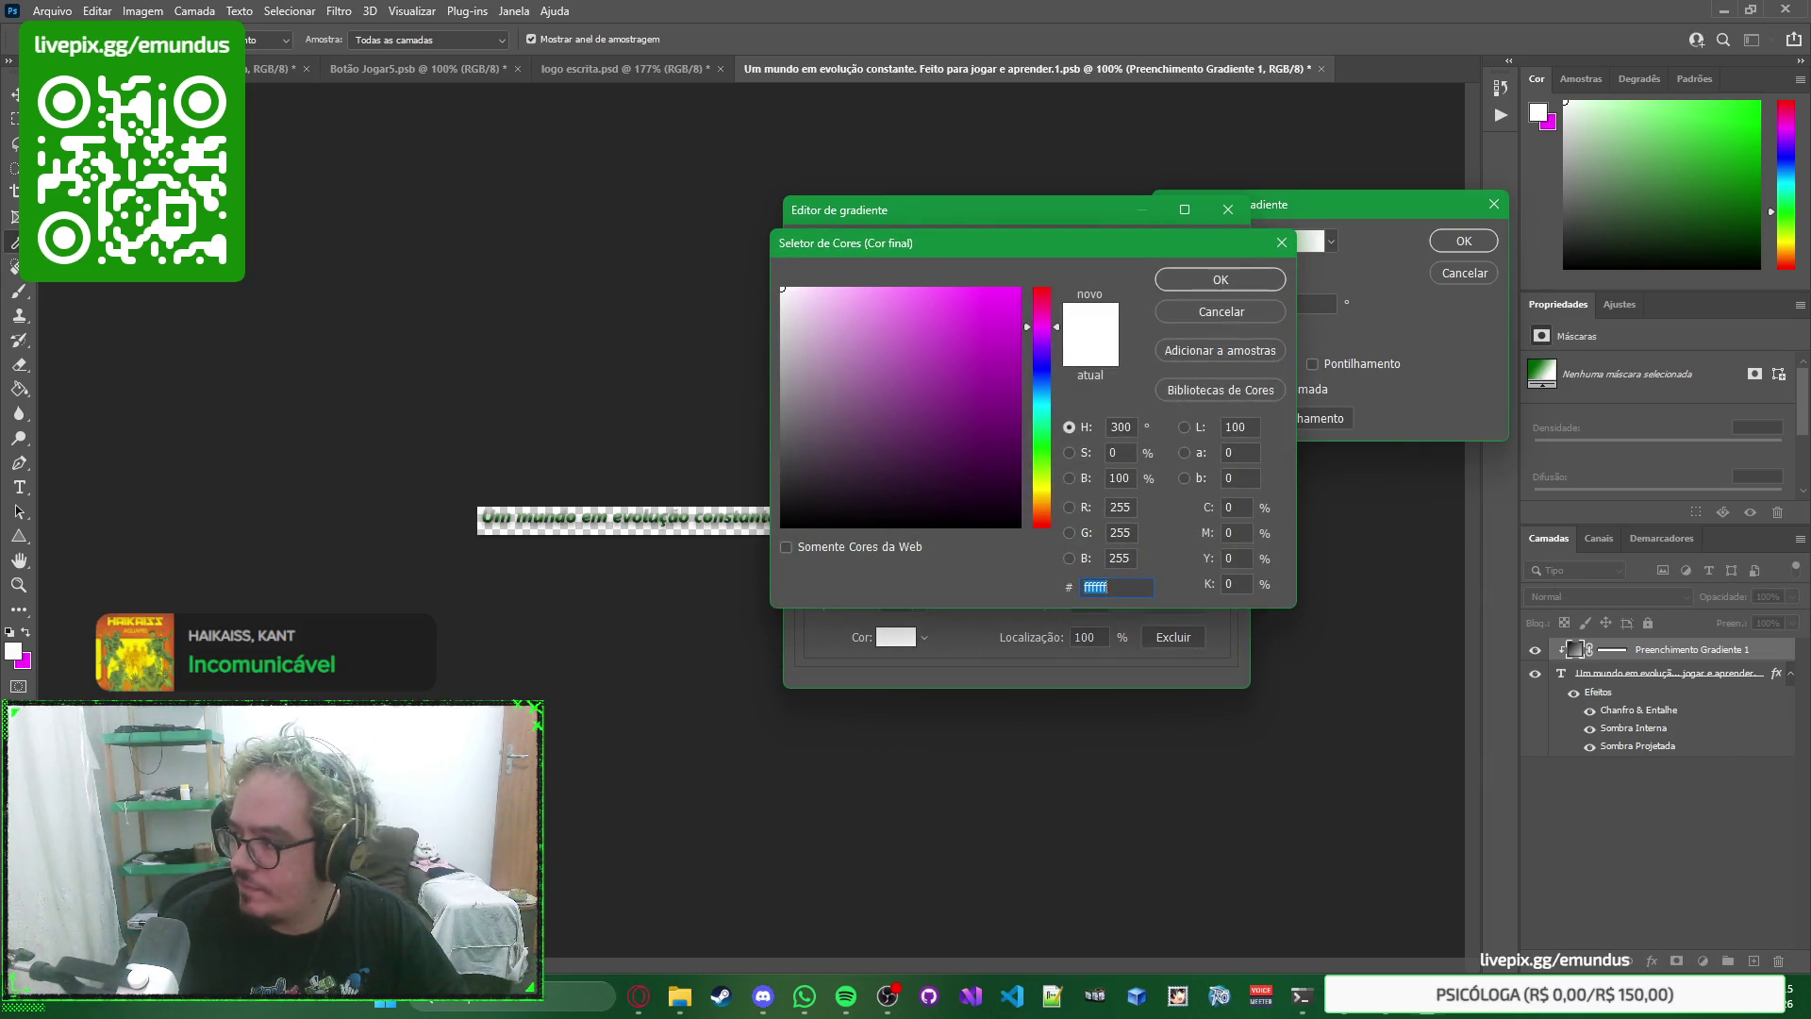
key("alt+Tab")
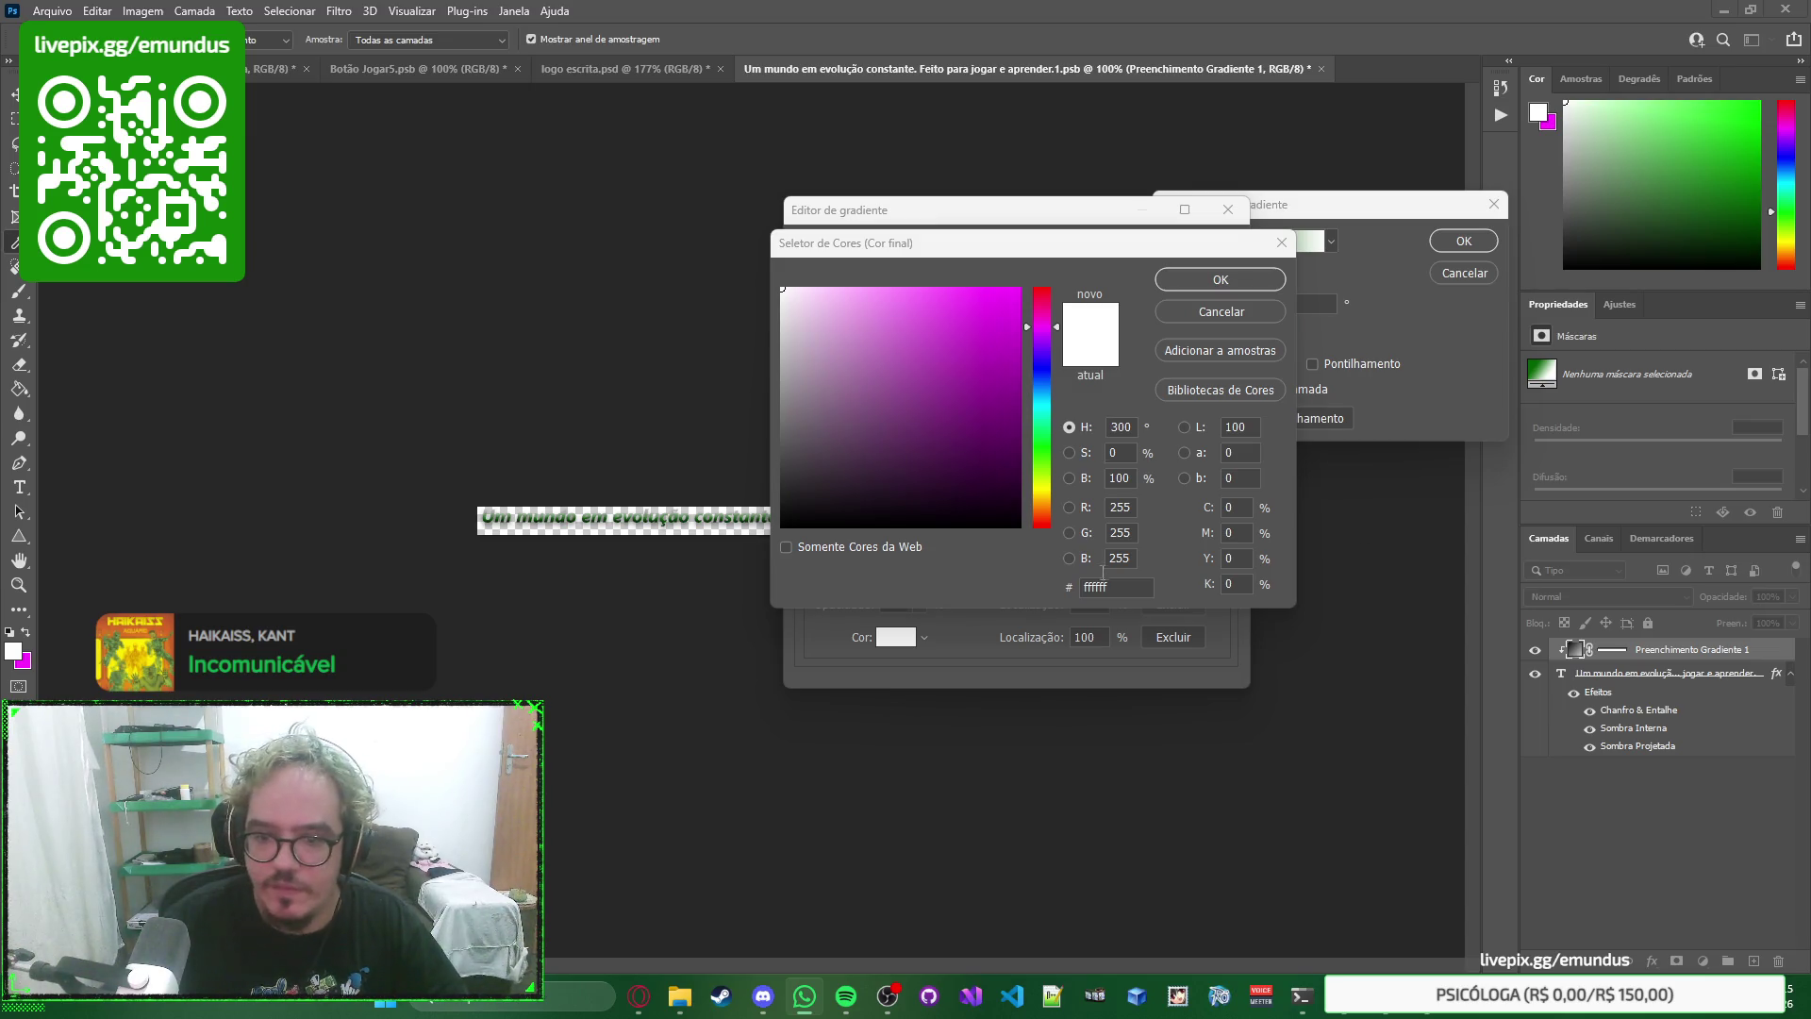
key("alt+Tab")
type("8dfa8d")
left_click(1211, 281)
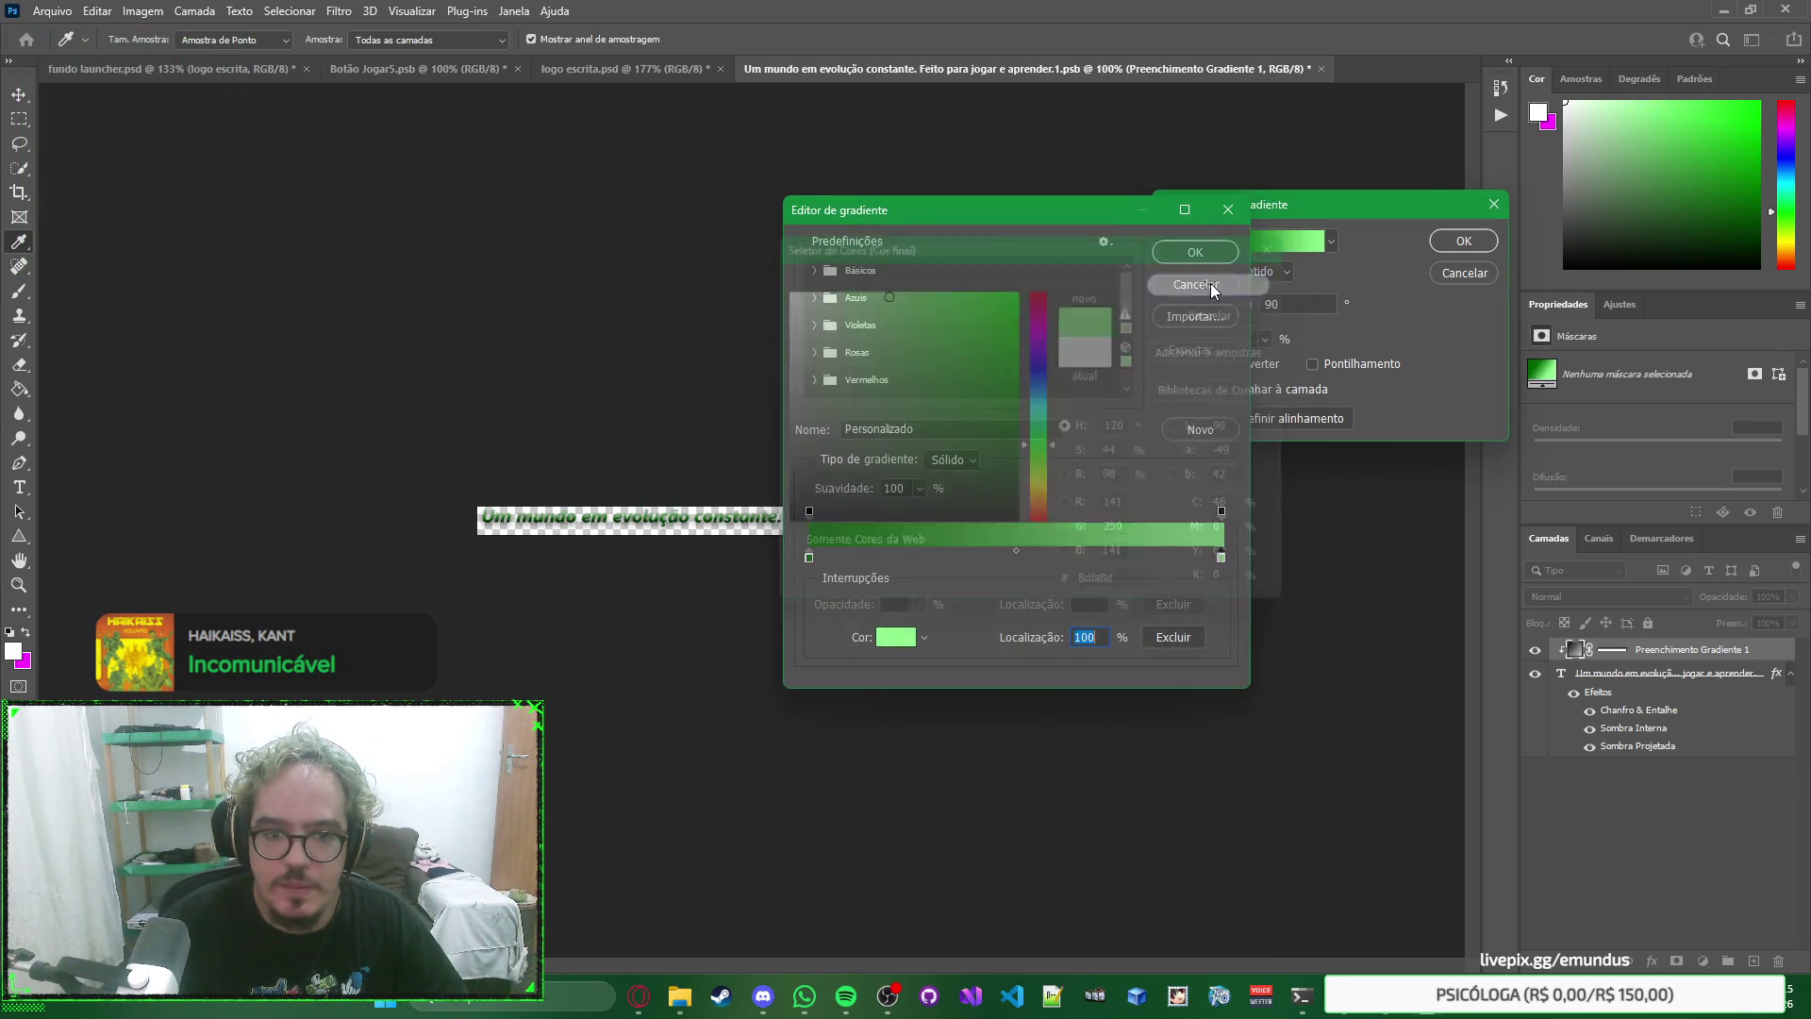
left_click(1194, 252)
left_click(1464, 241)
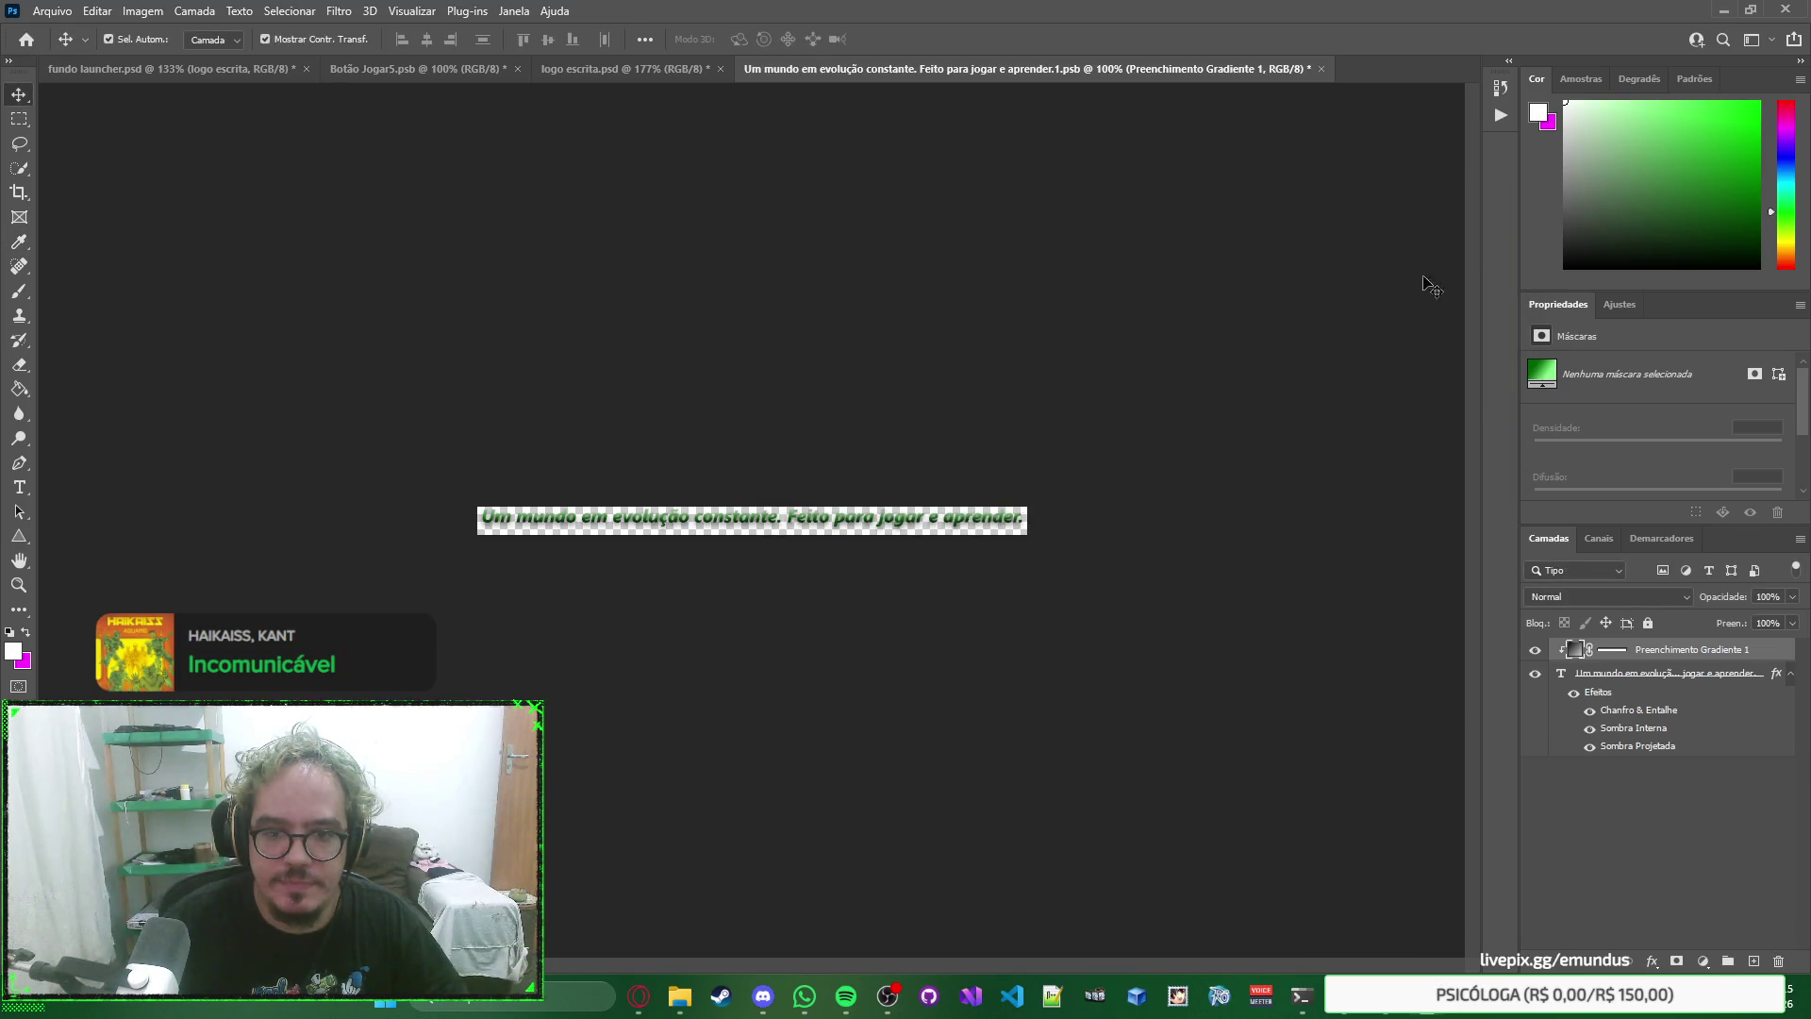
left_click(645, 70)
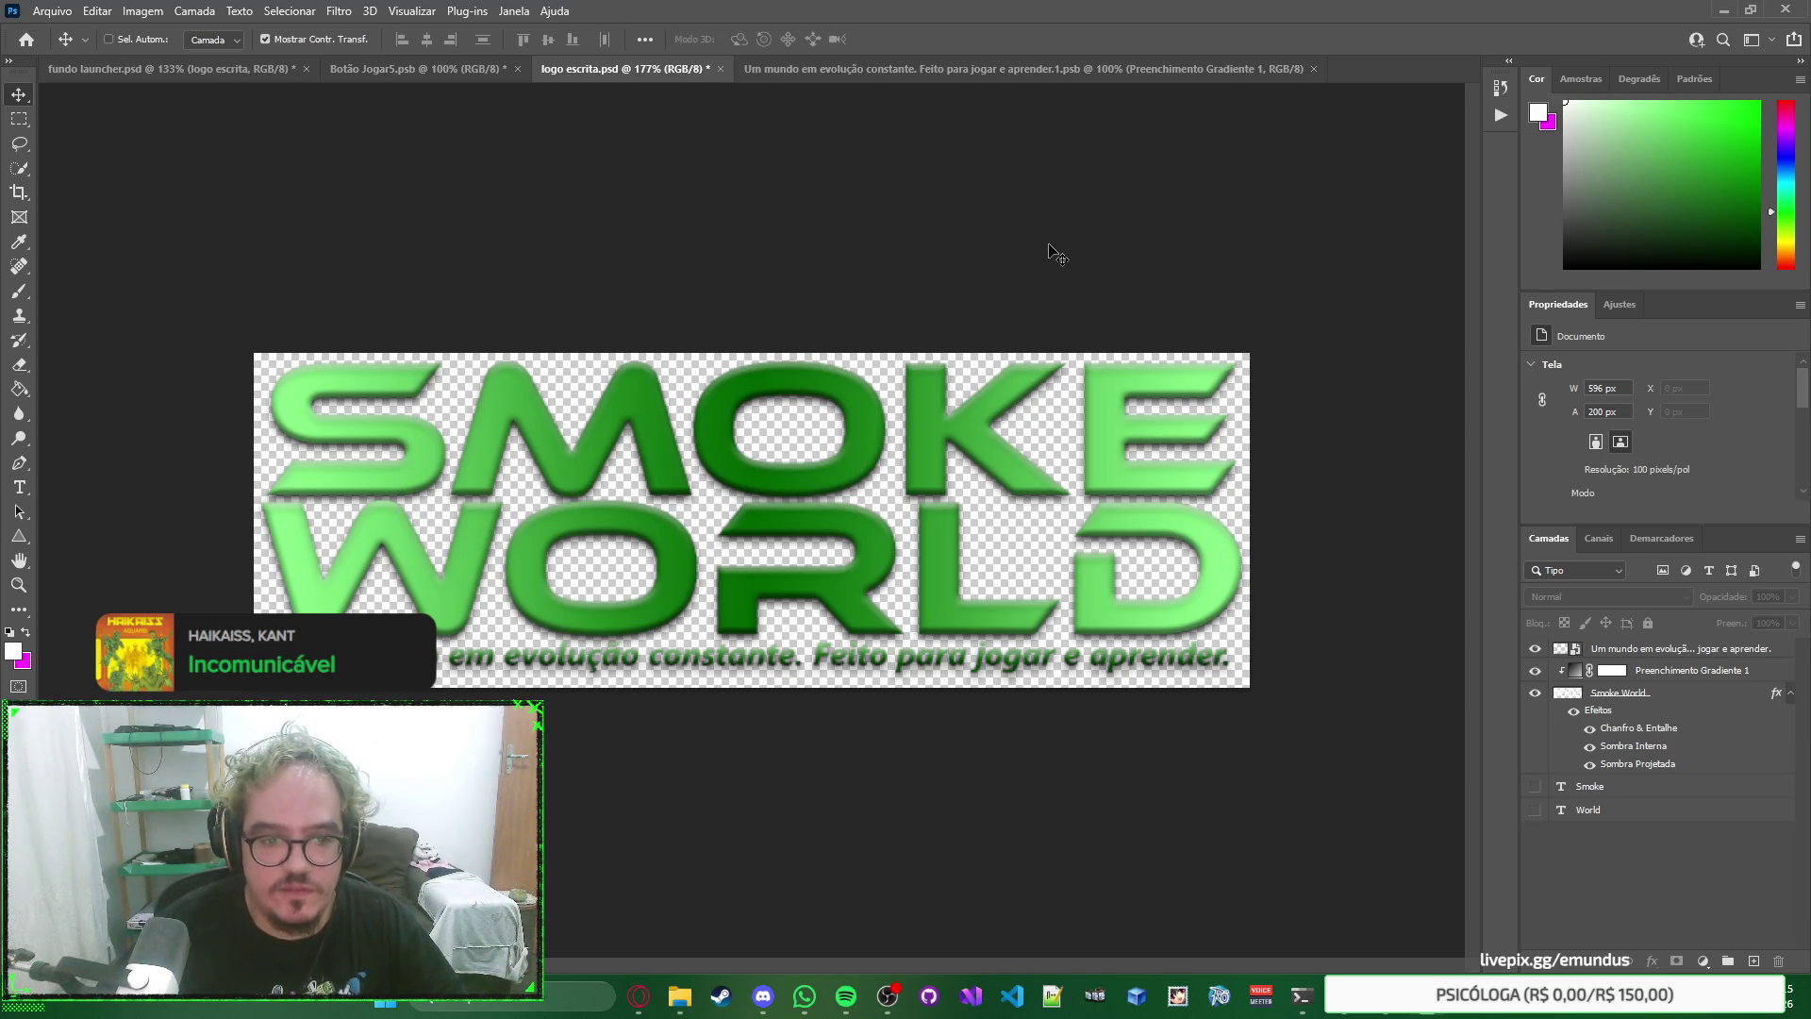
Step: Save logo escrita.psd, close the tagline smart object, and delete the duplicate tagline in fundo launcher.psd
key("ctrl+s")
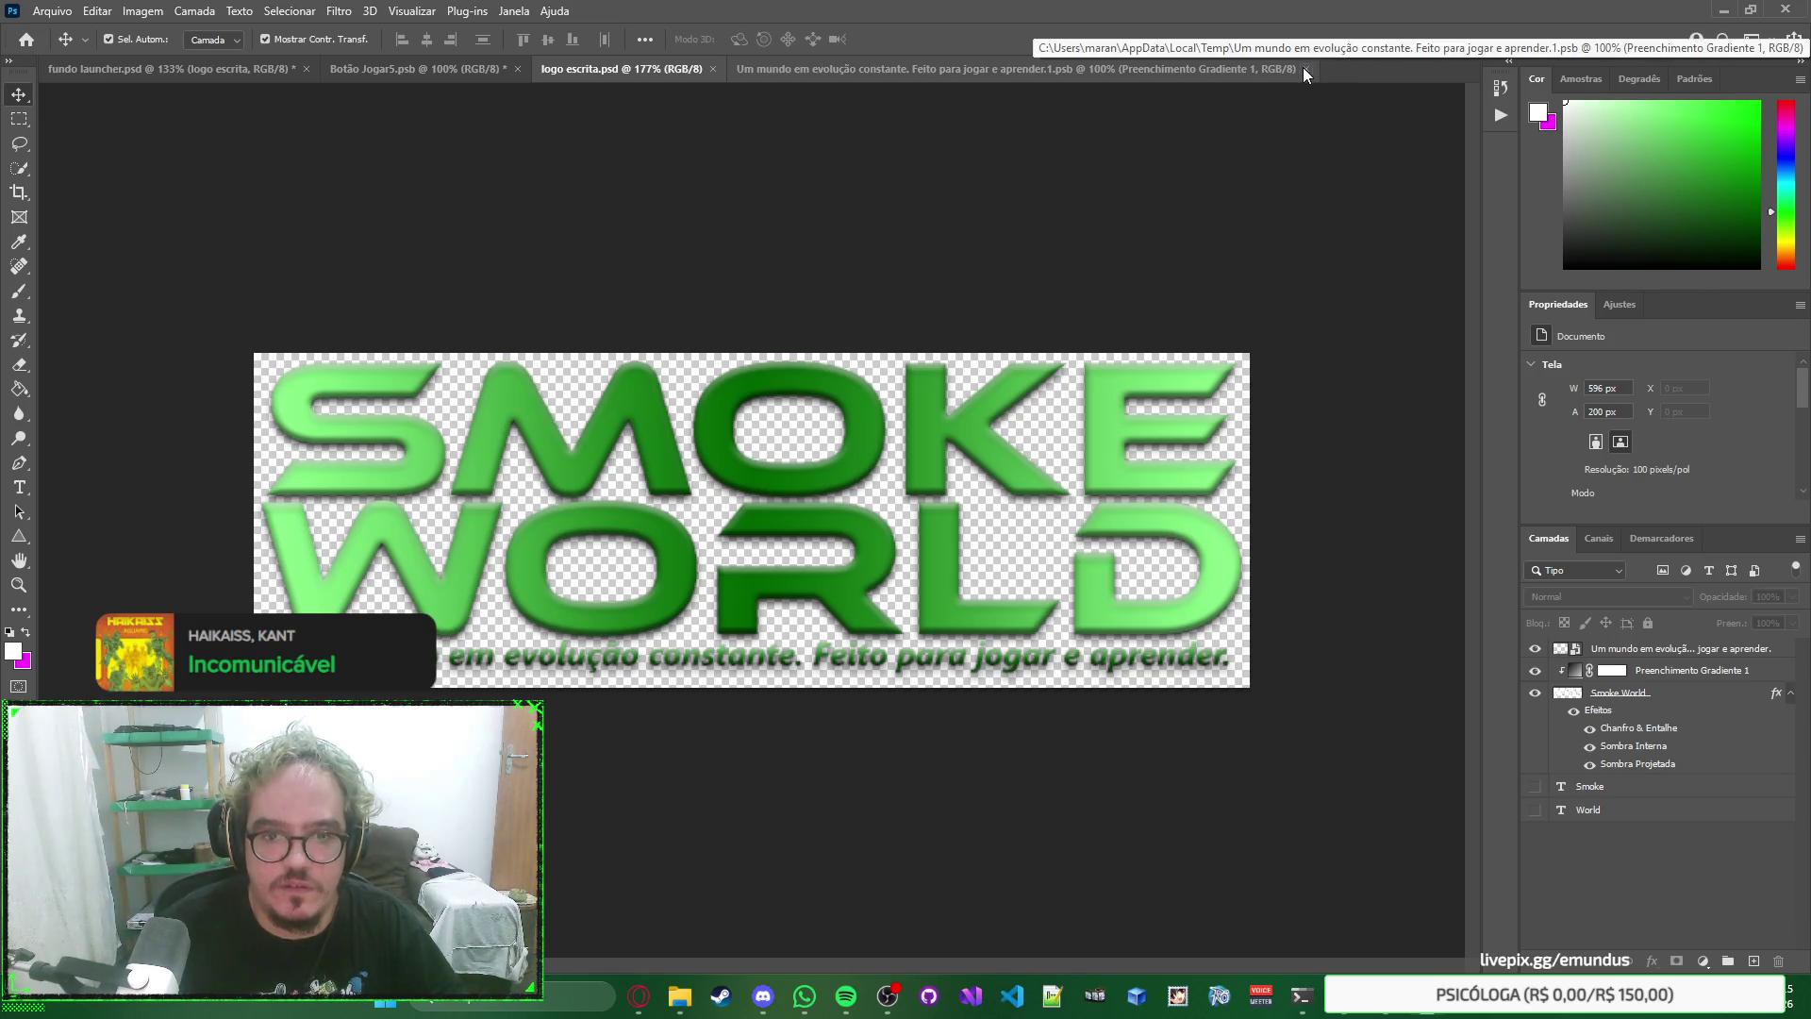
left_click(1304, 69)
left_click(200, 62)
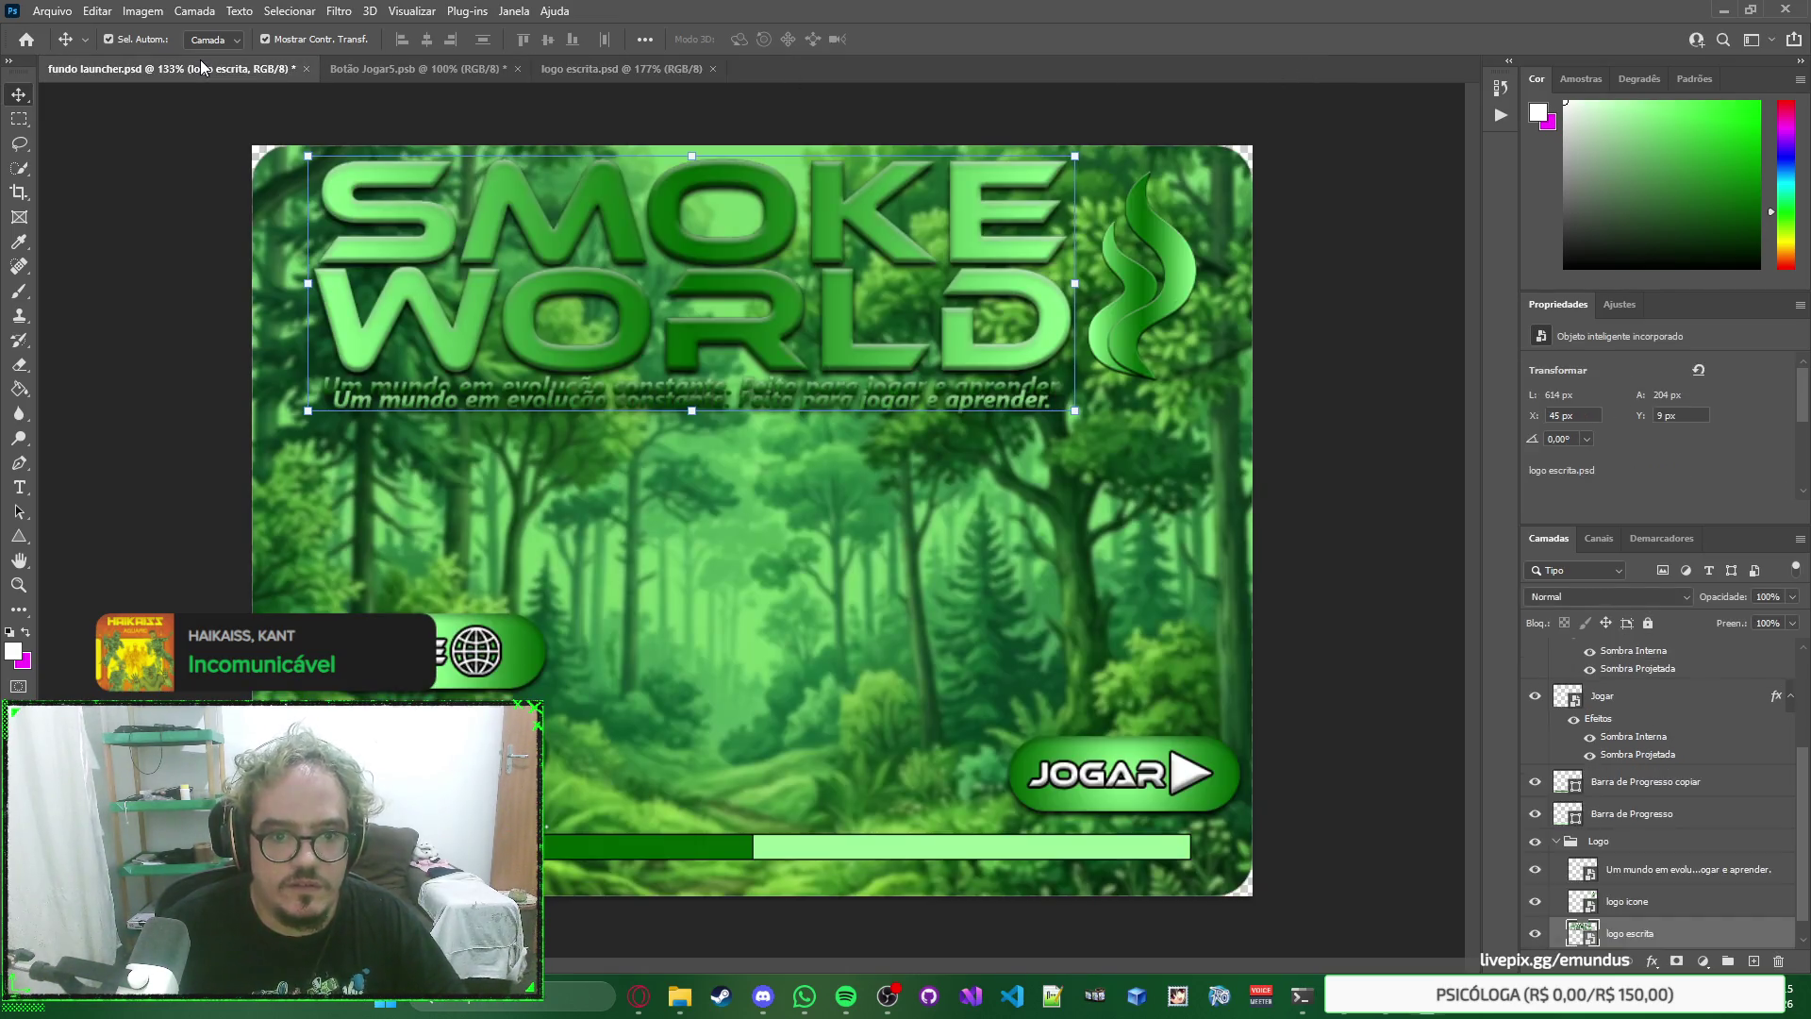
left_click(790, 478)
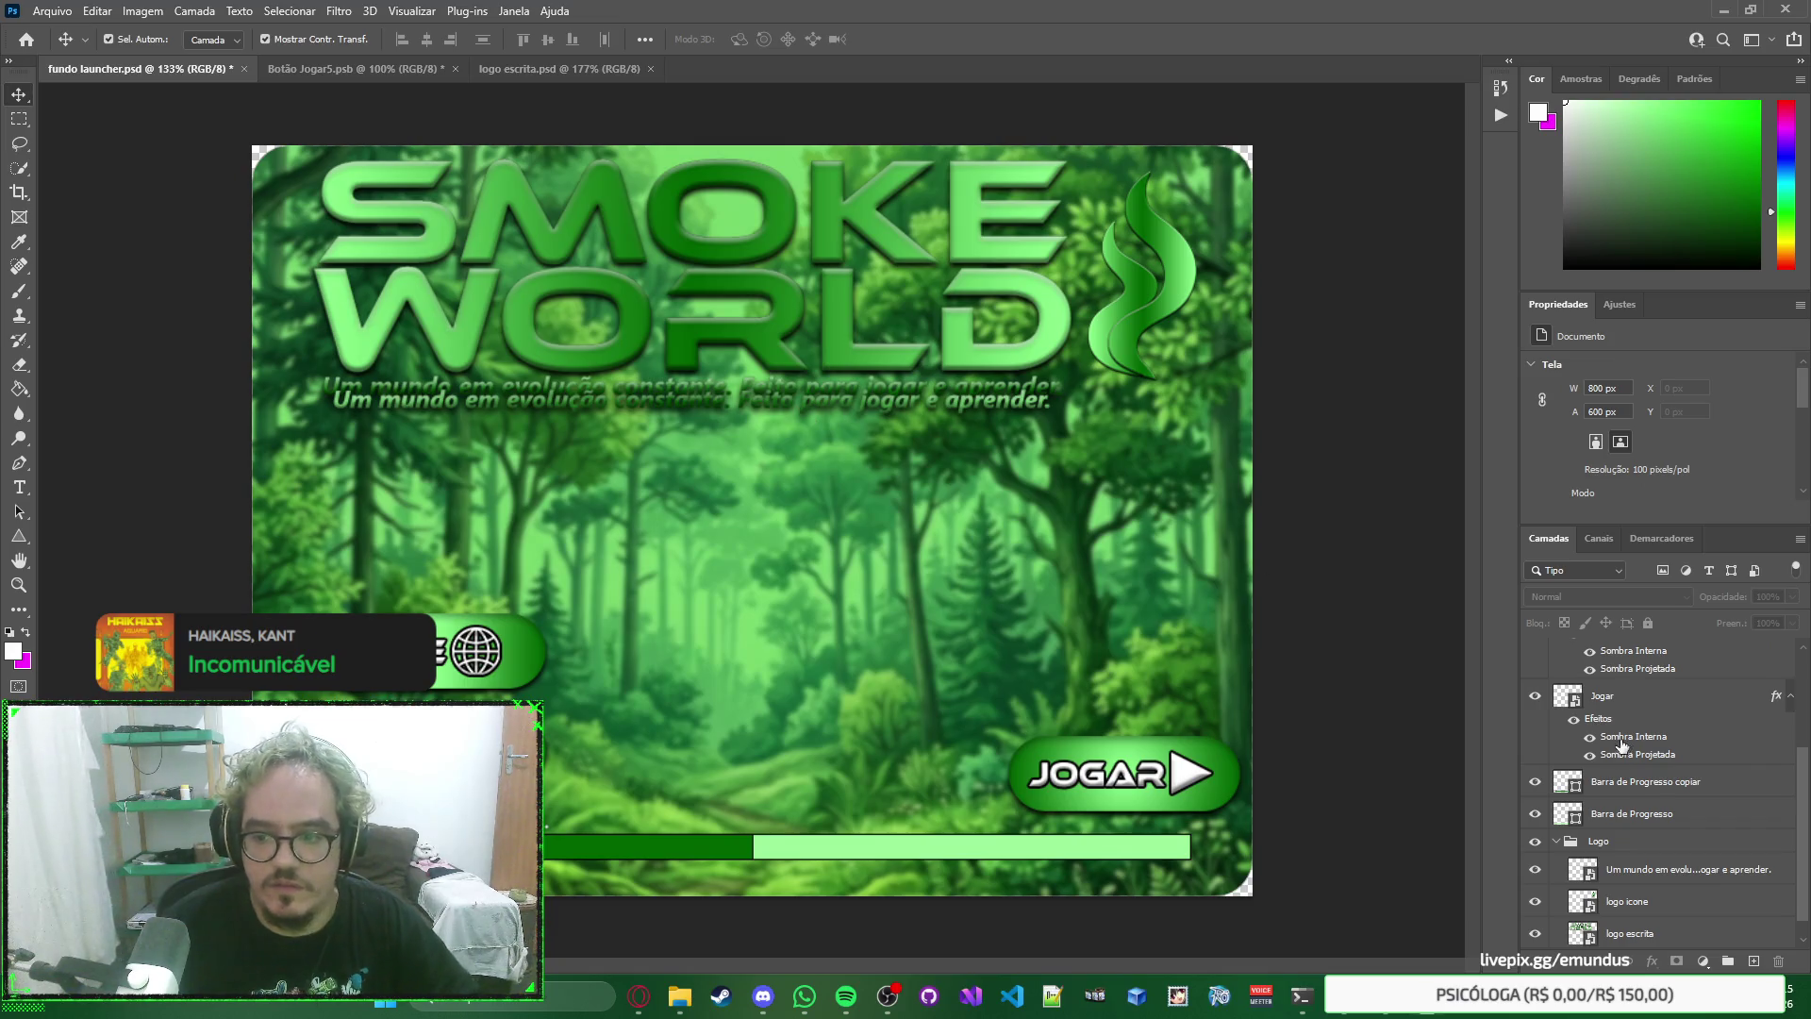
scroll(1671, 791, "down", 1)
left_click(1642, 853)
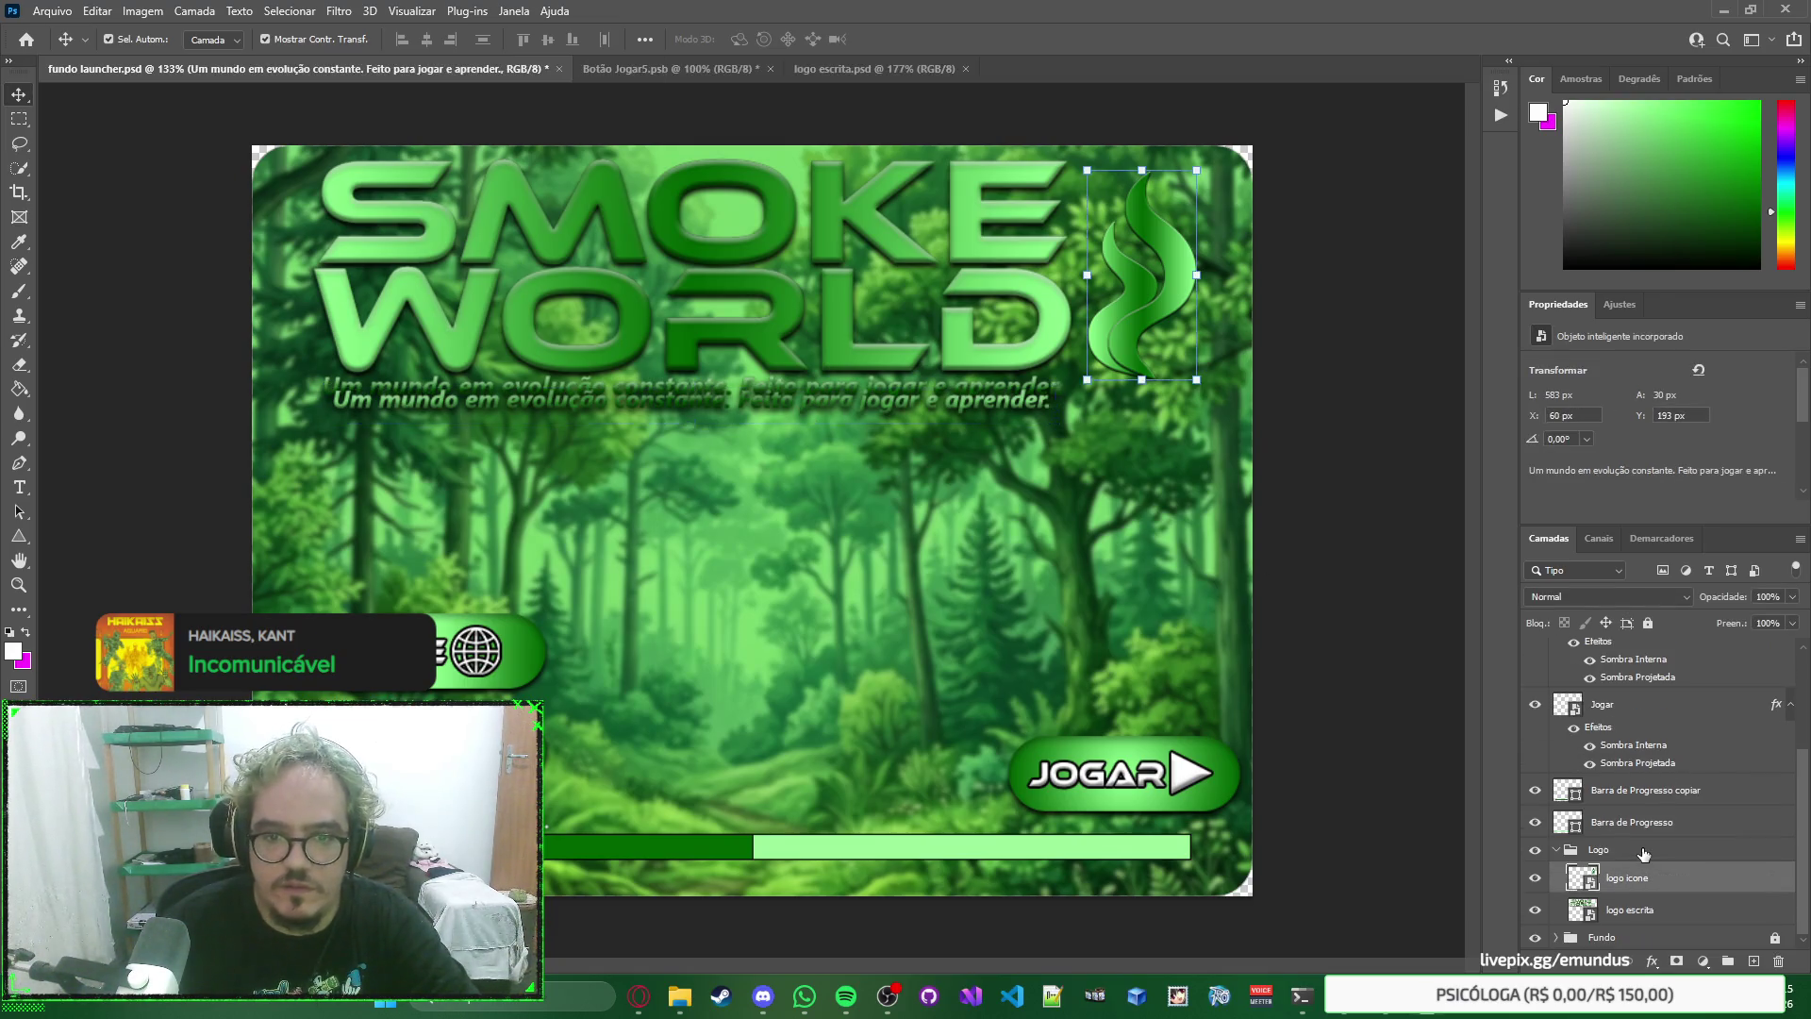
key("Delete")
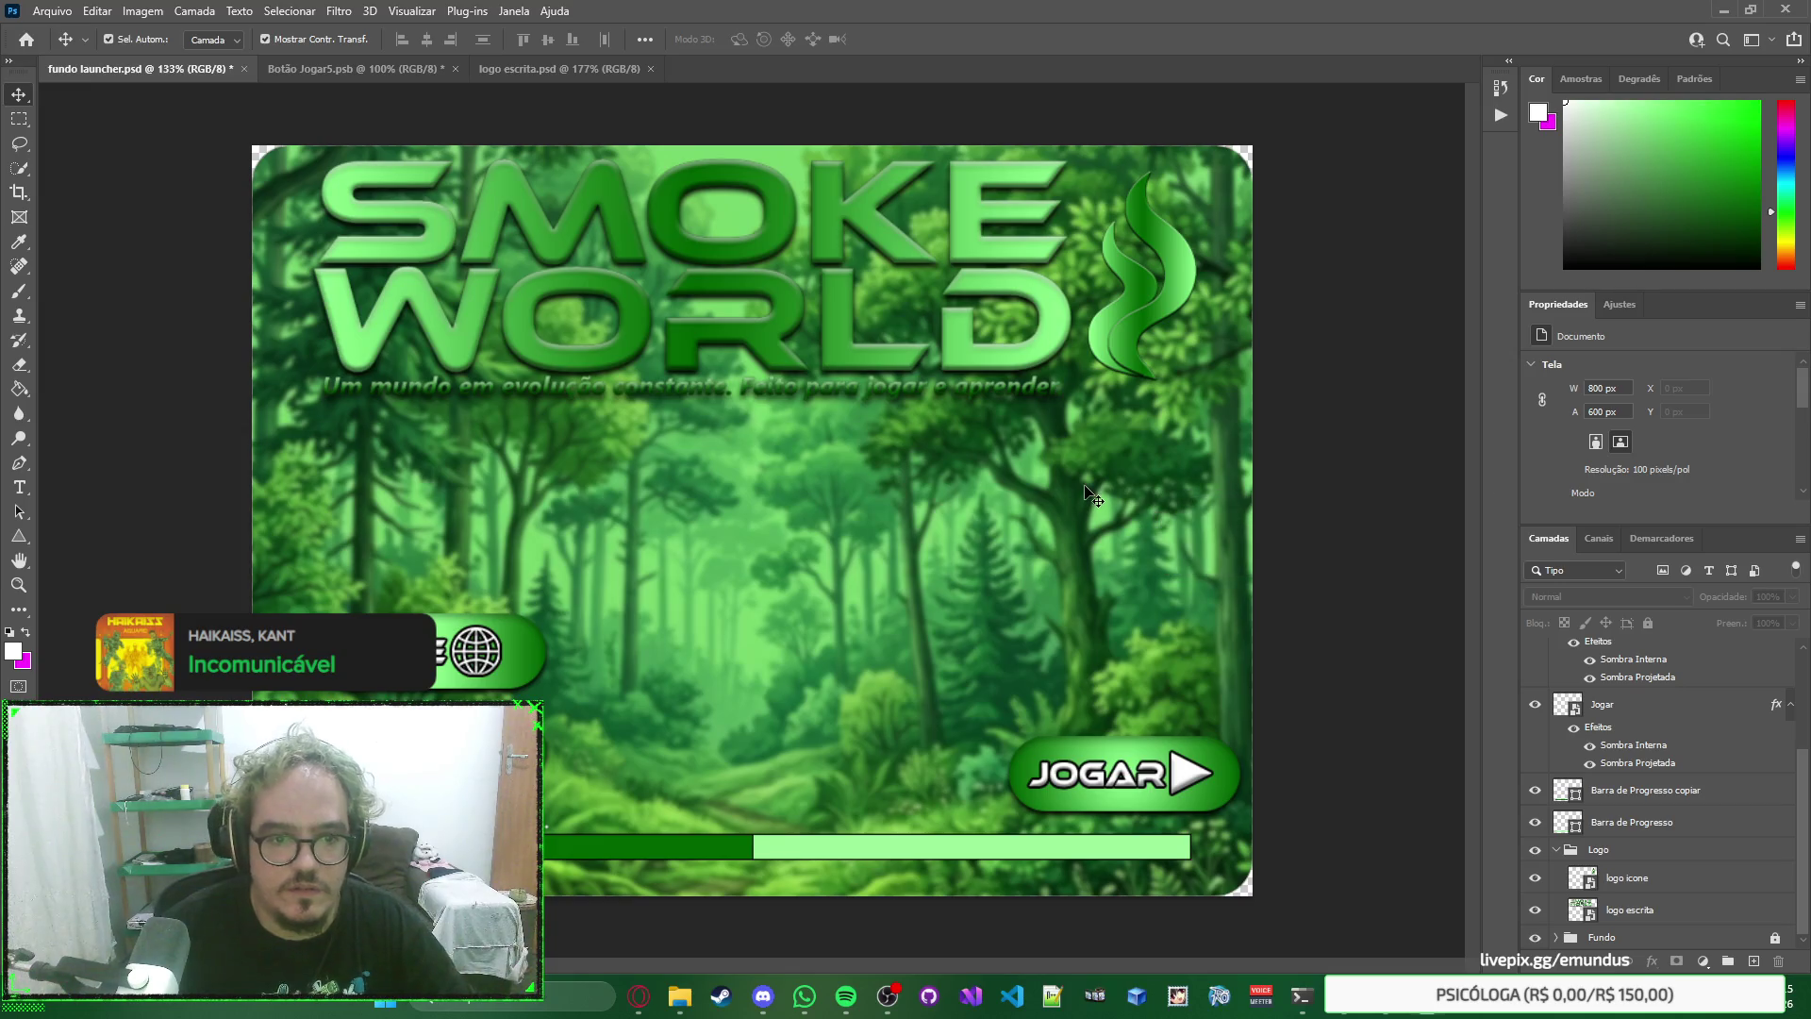
Step: Briefly reopen and close the tagline smart object, then open the logo's Gradient Fill settings
left_click(866, 411)
left_click(942, 512)
left_click(548, 70)
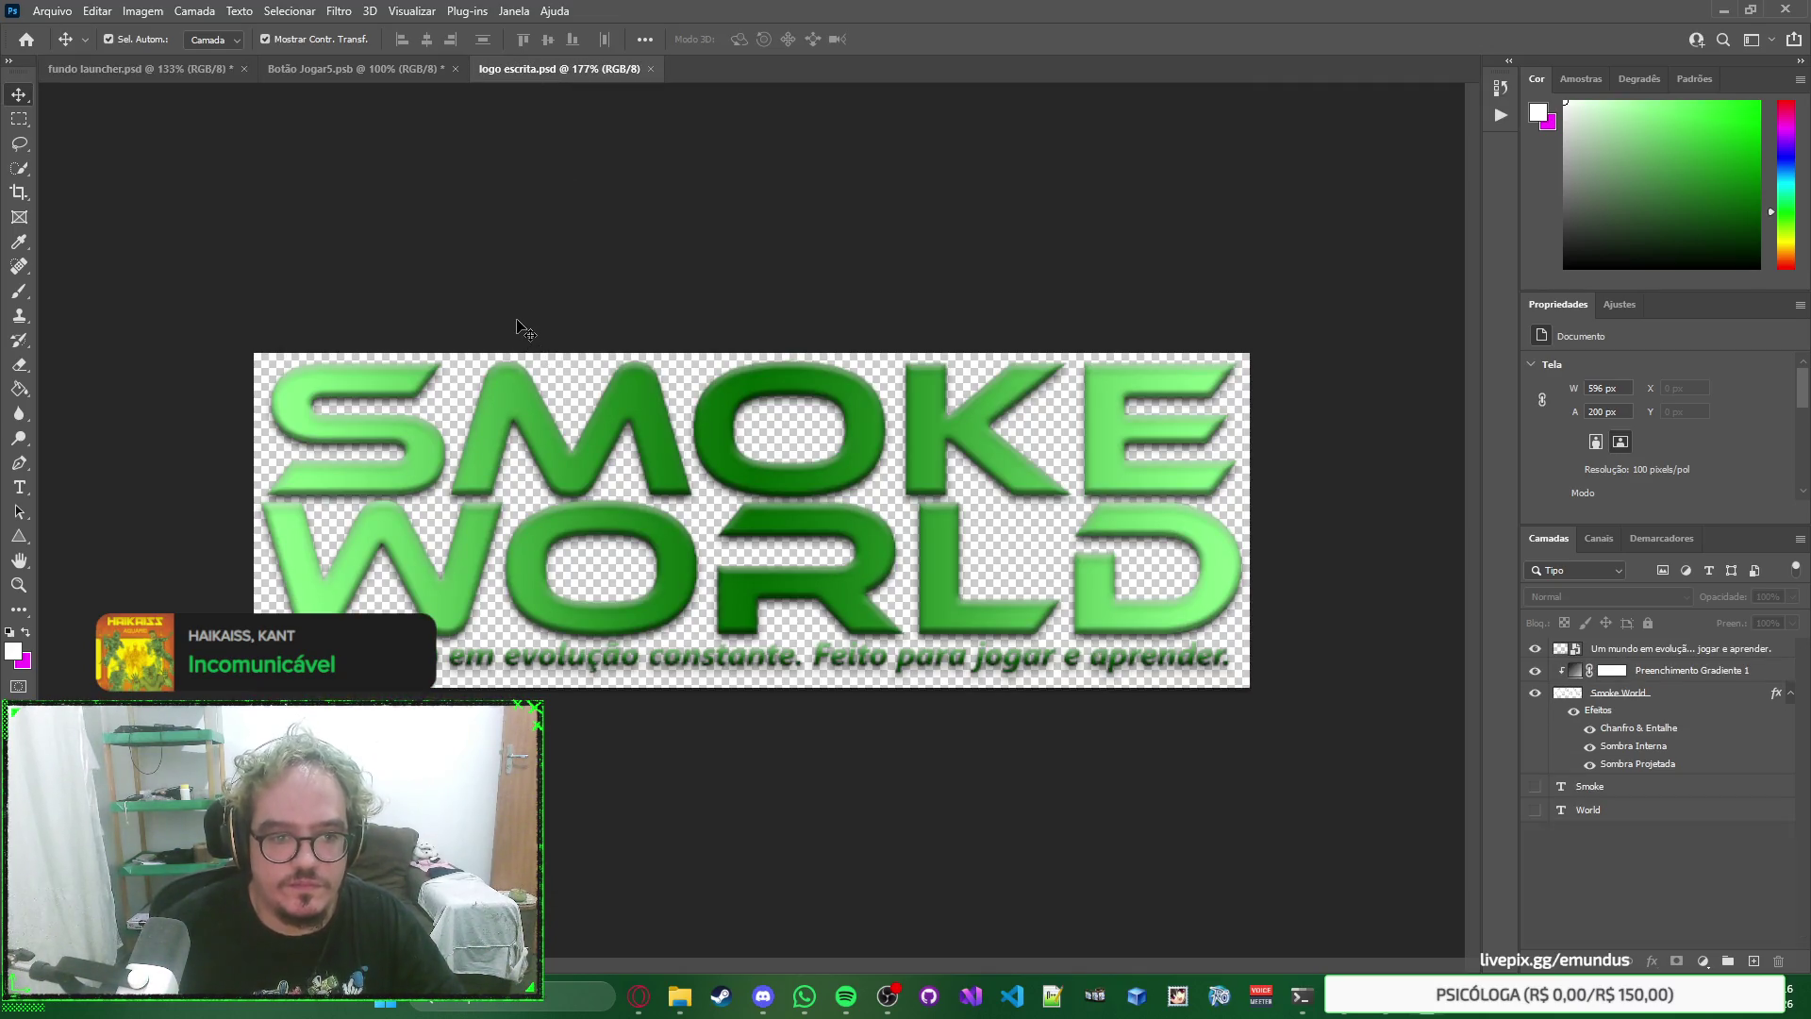
left_click(195, 73)
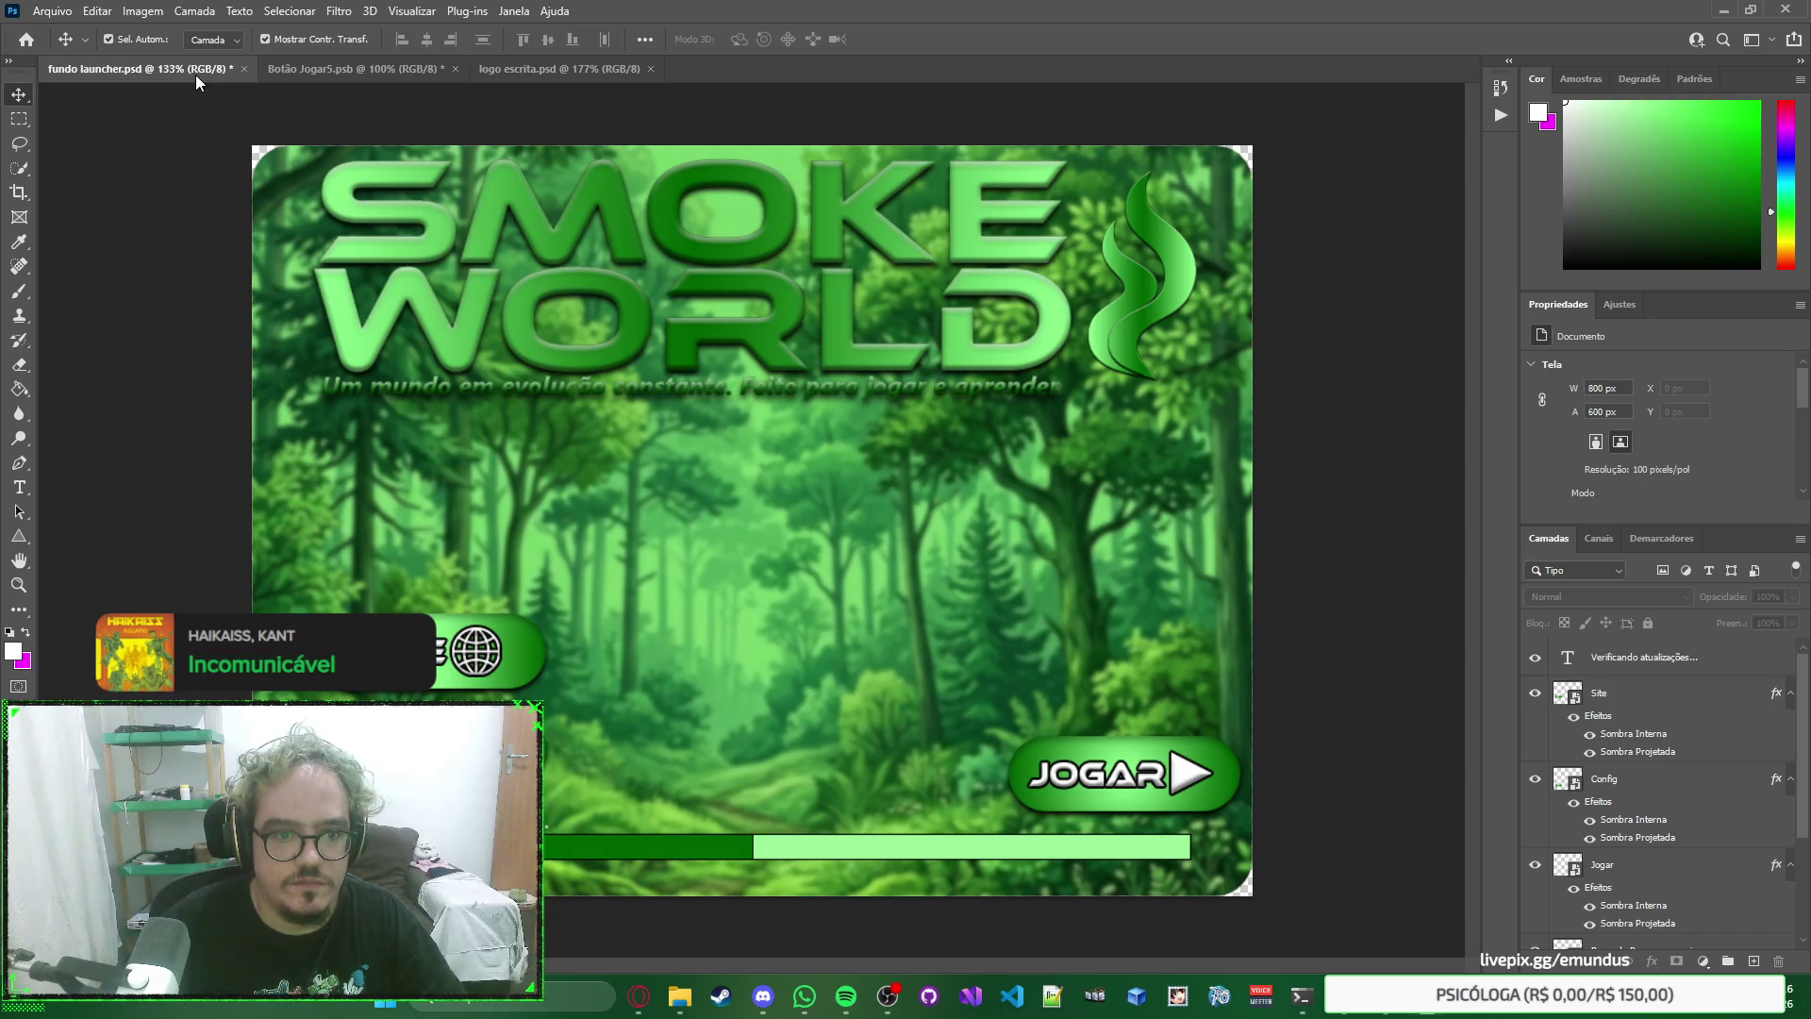
left_click(530, 72)
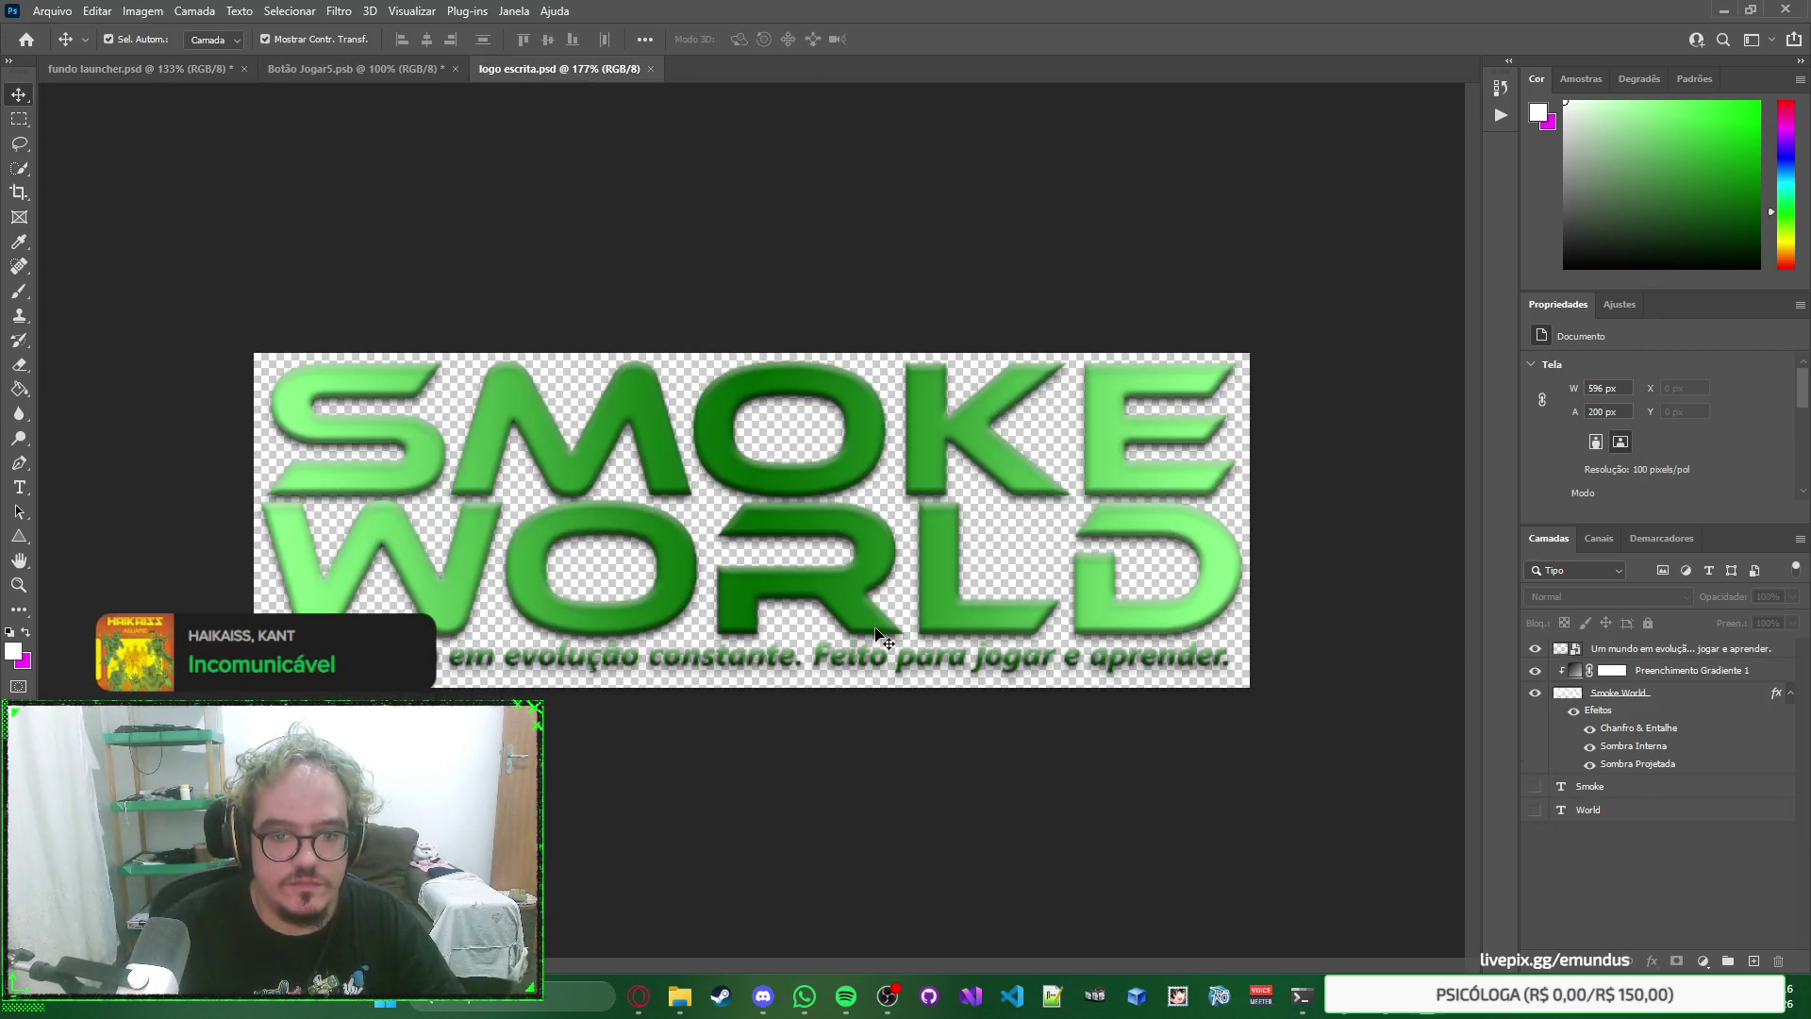
left_click(941, 666)
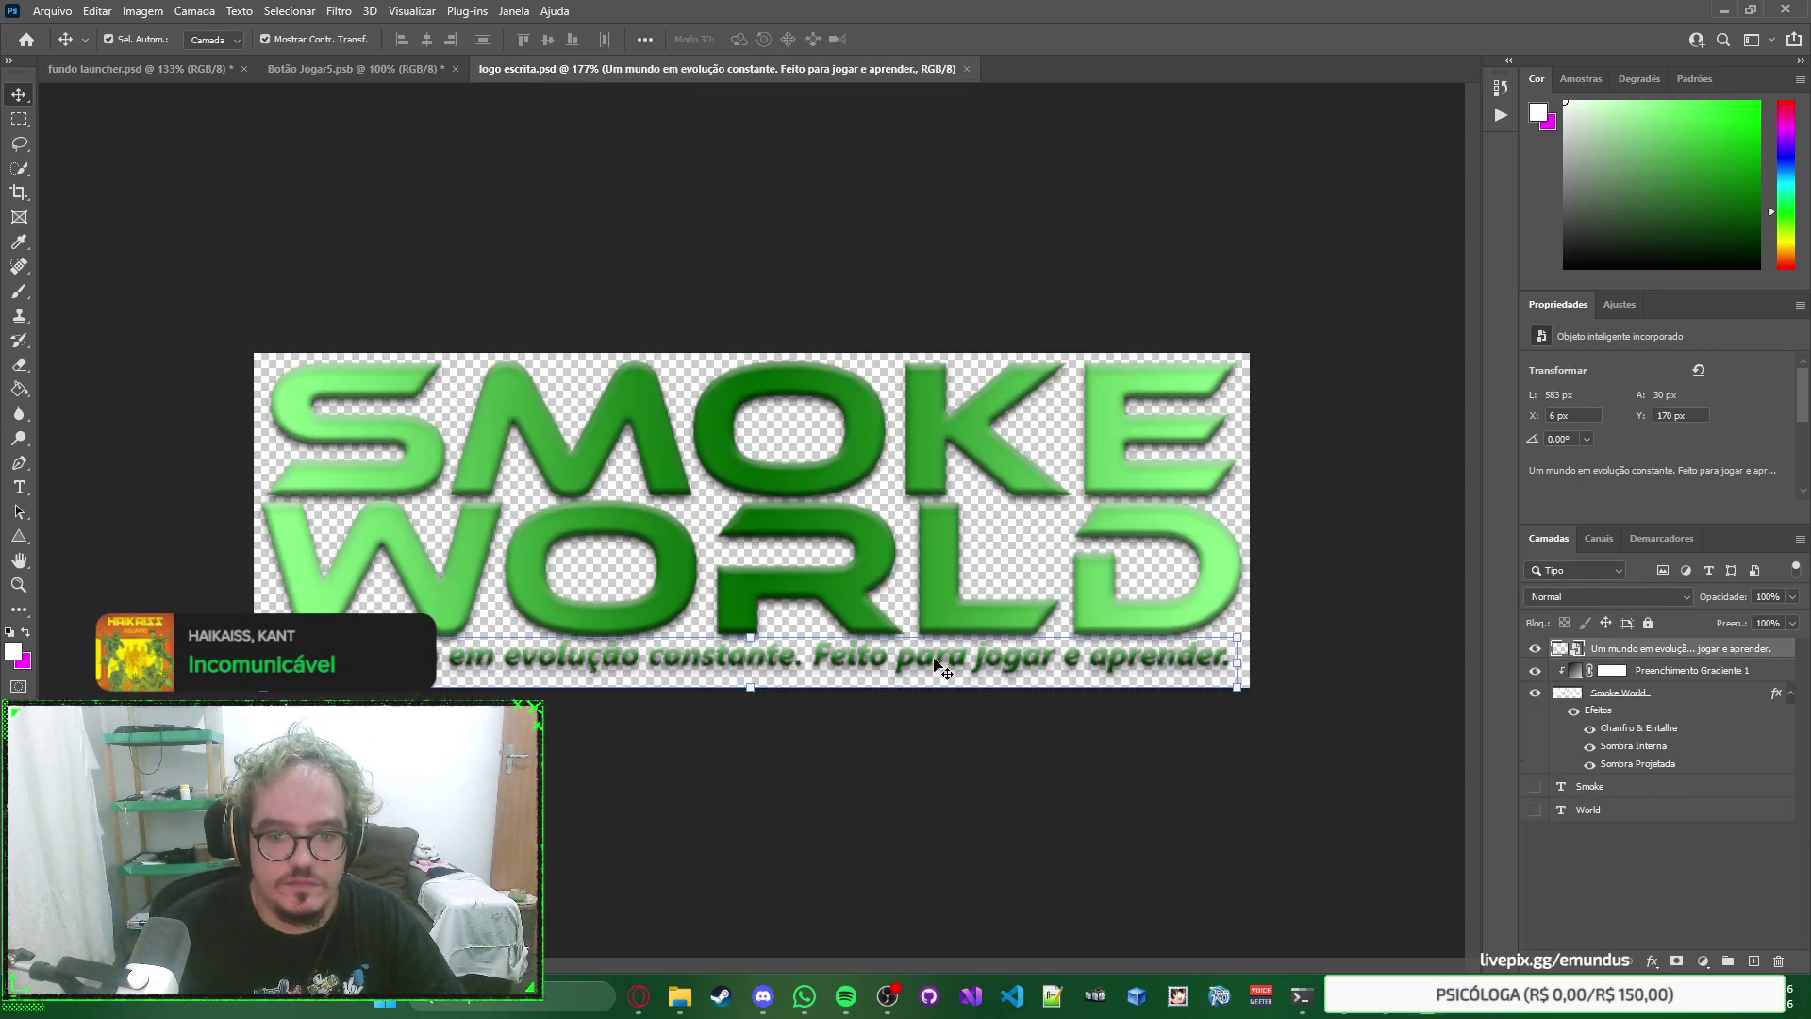
double_click(1558, 650)
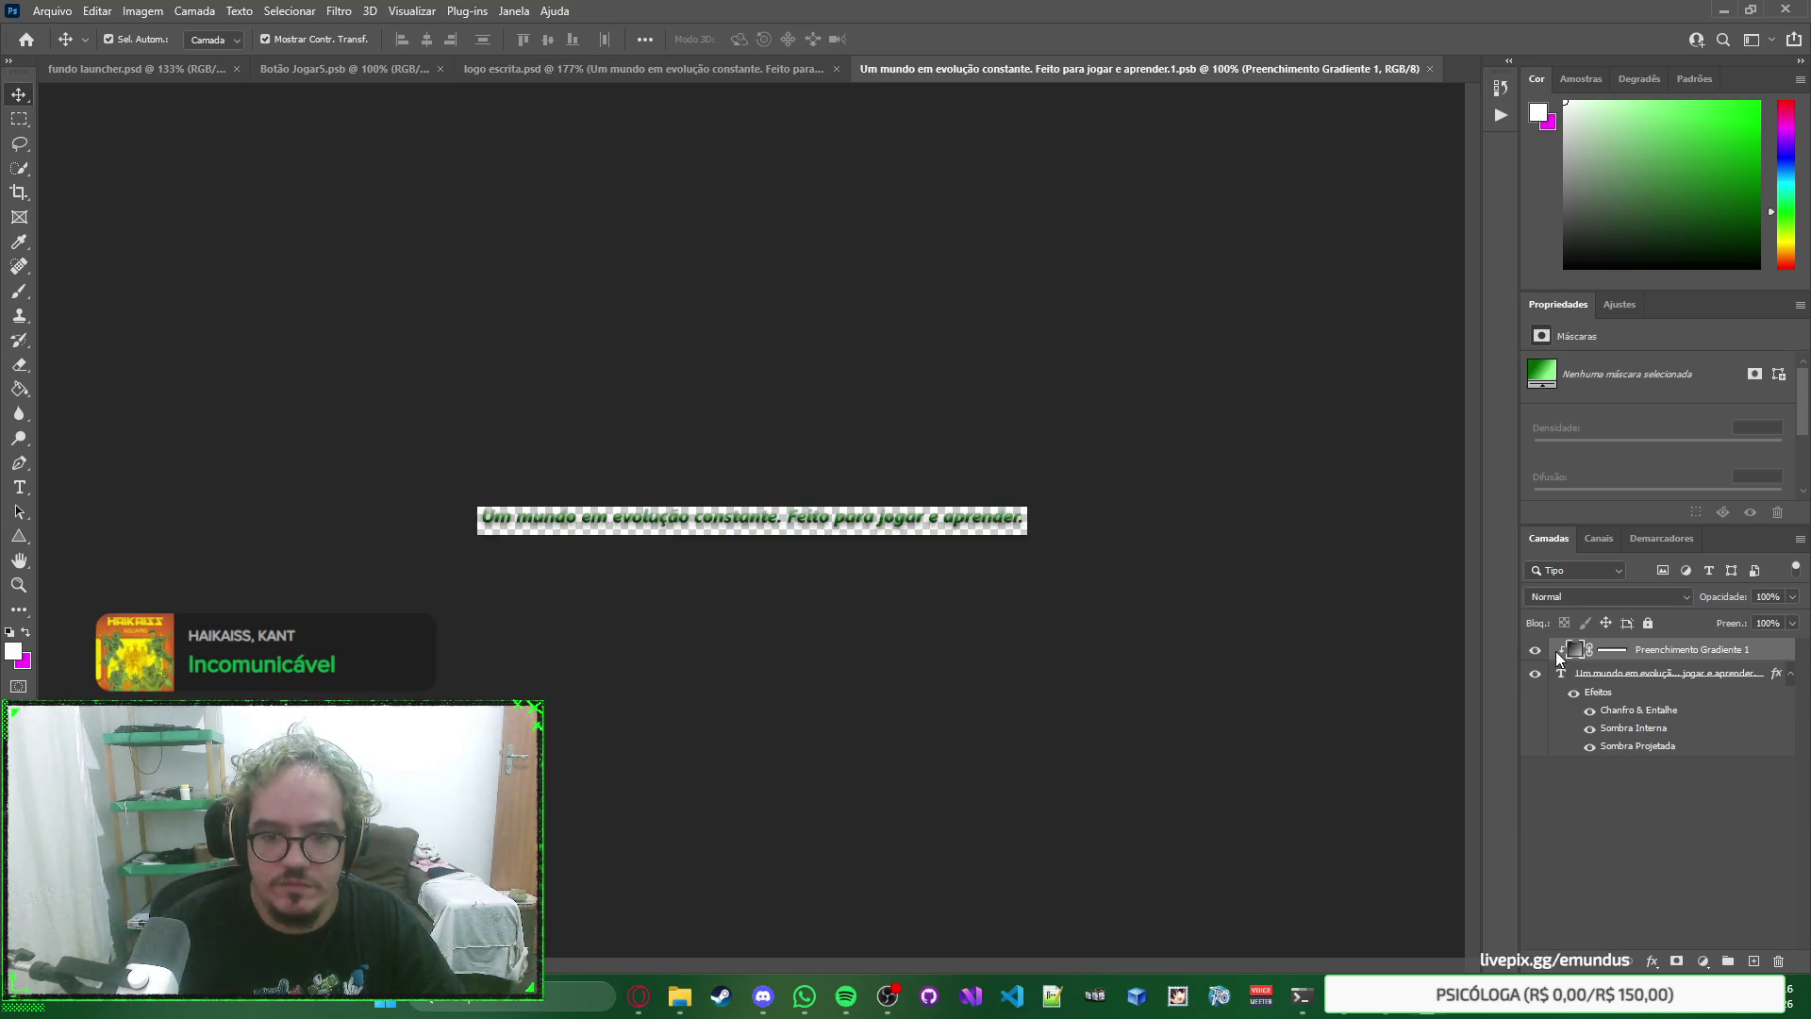
key("ctrl+w")
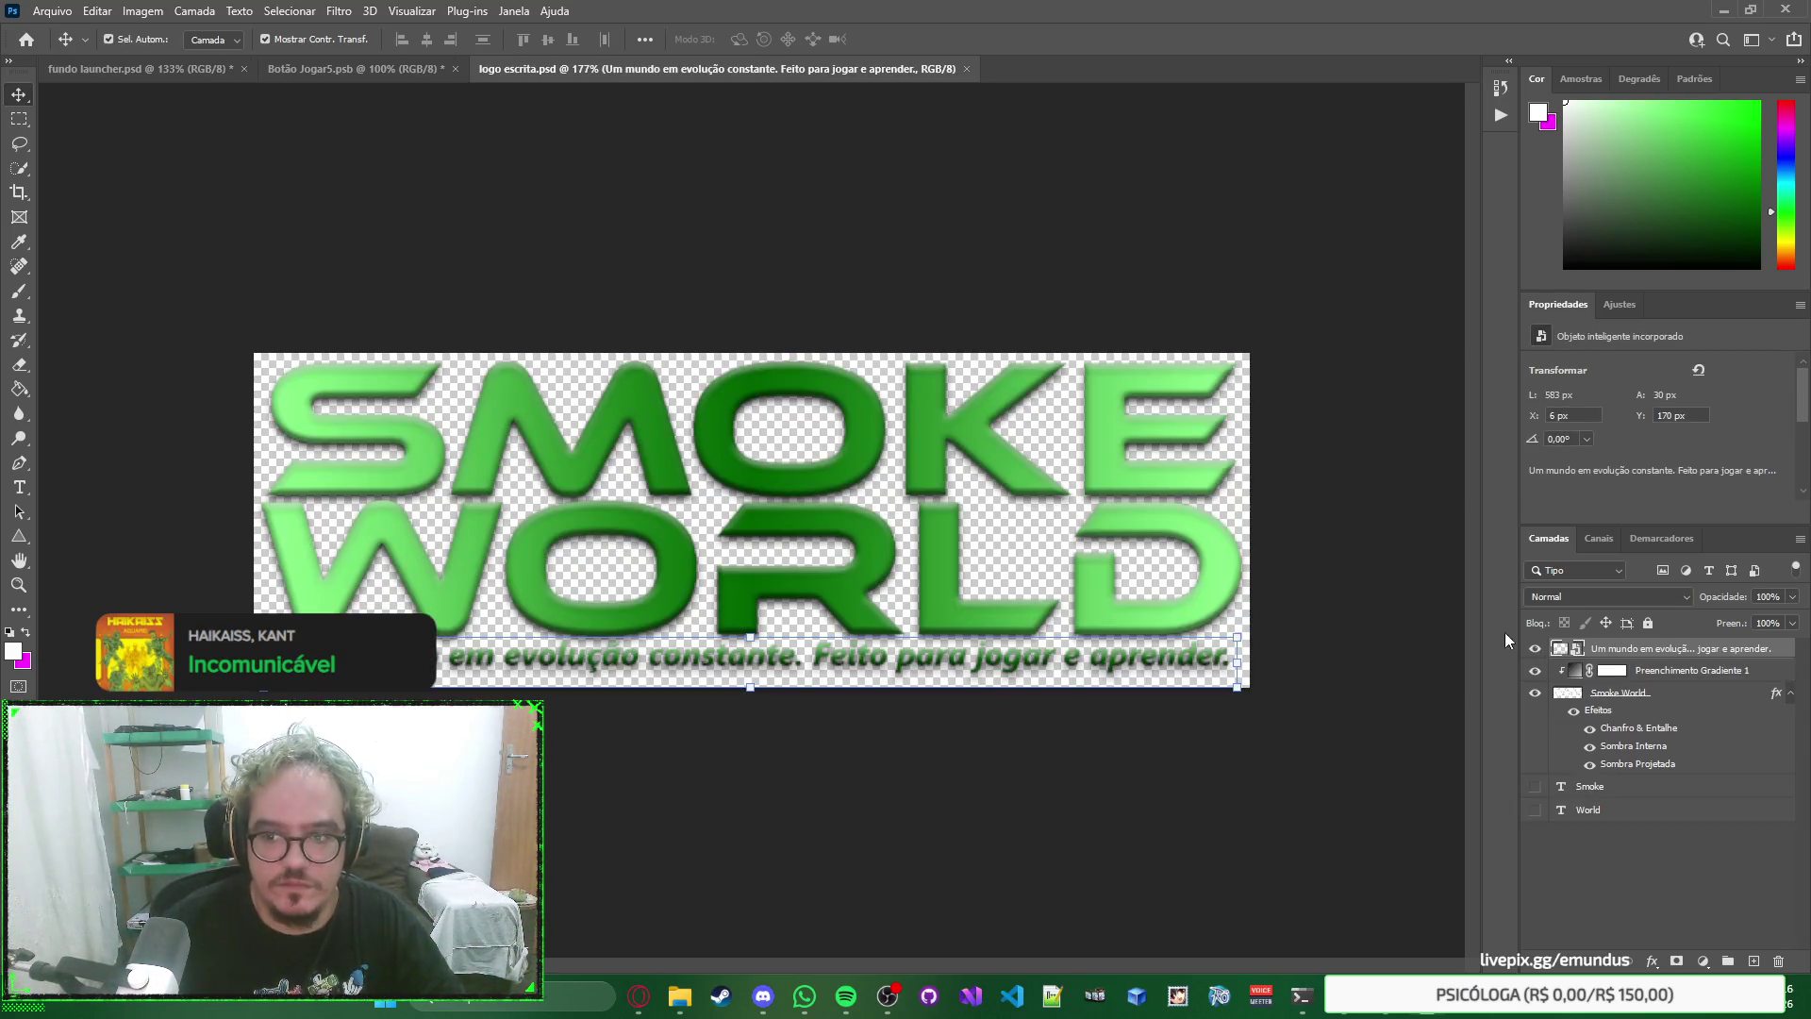
double_click(1584, 673)
Step: Toggle the logo gradient's Reverse option on and off, leaving it unreversed and Refletido
left_click(1260, 272)
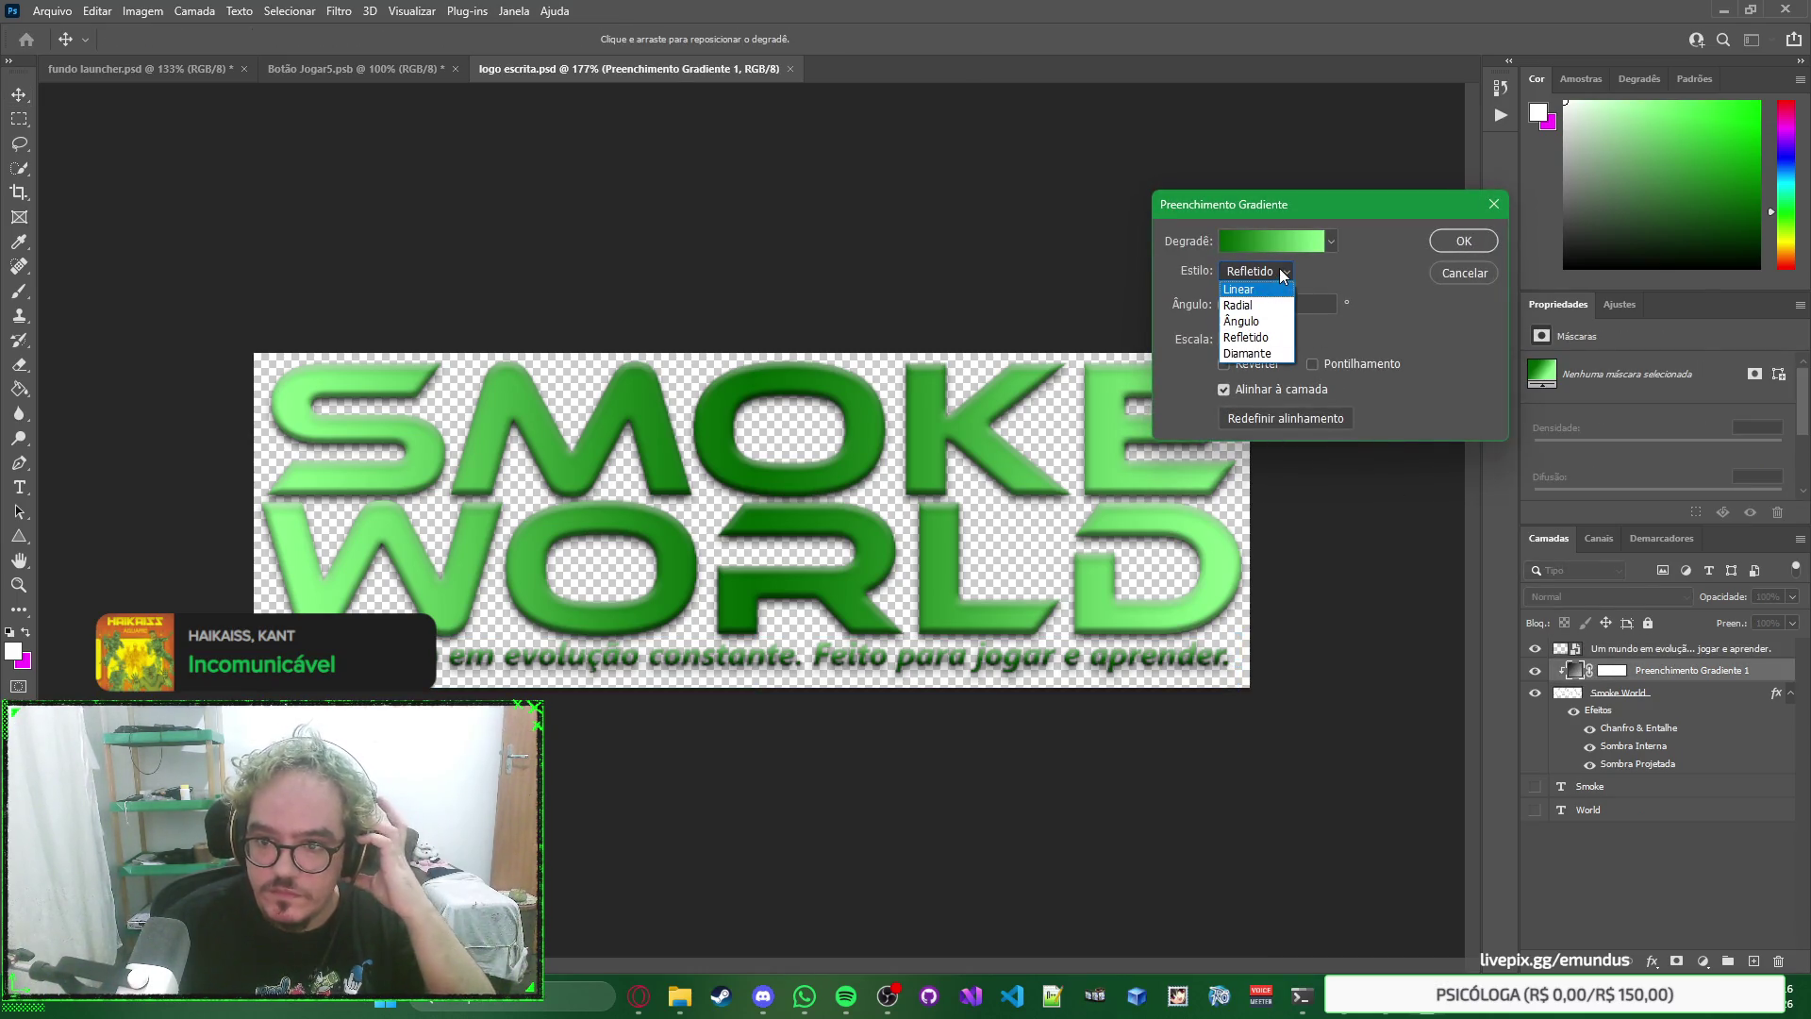
left_click(1283, 275)
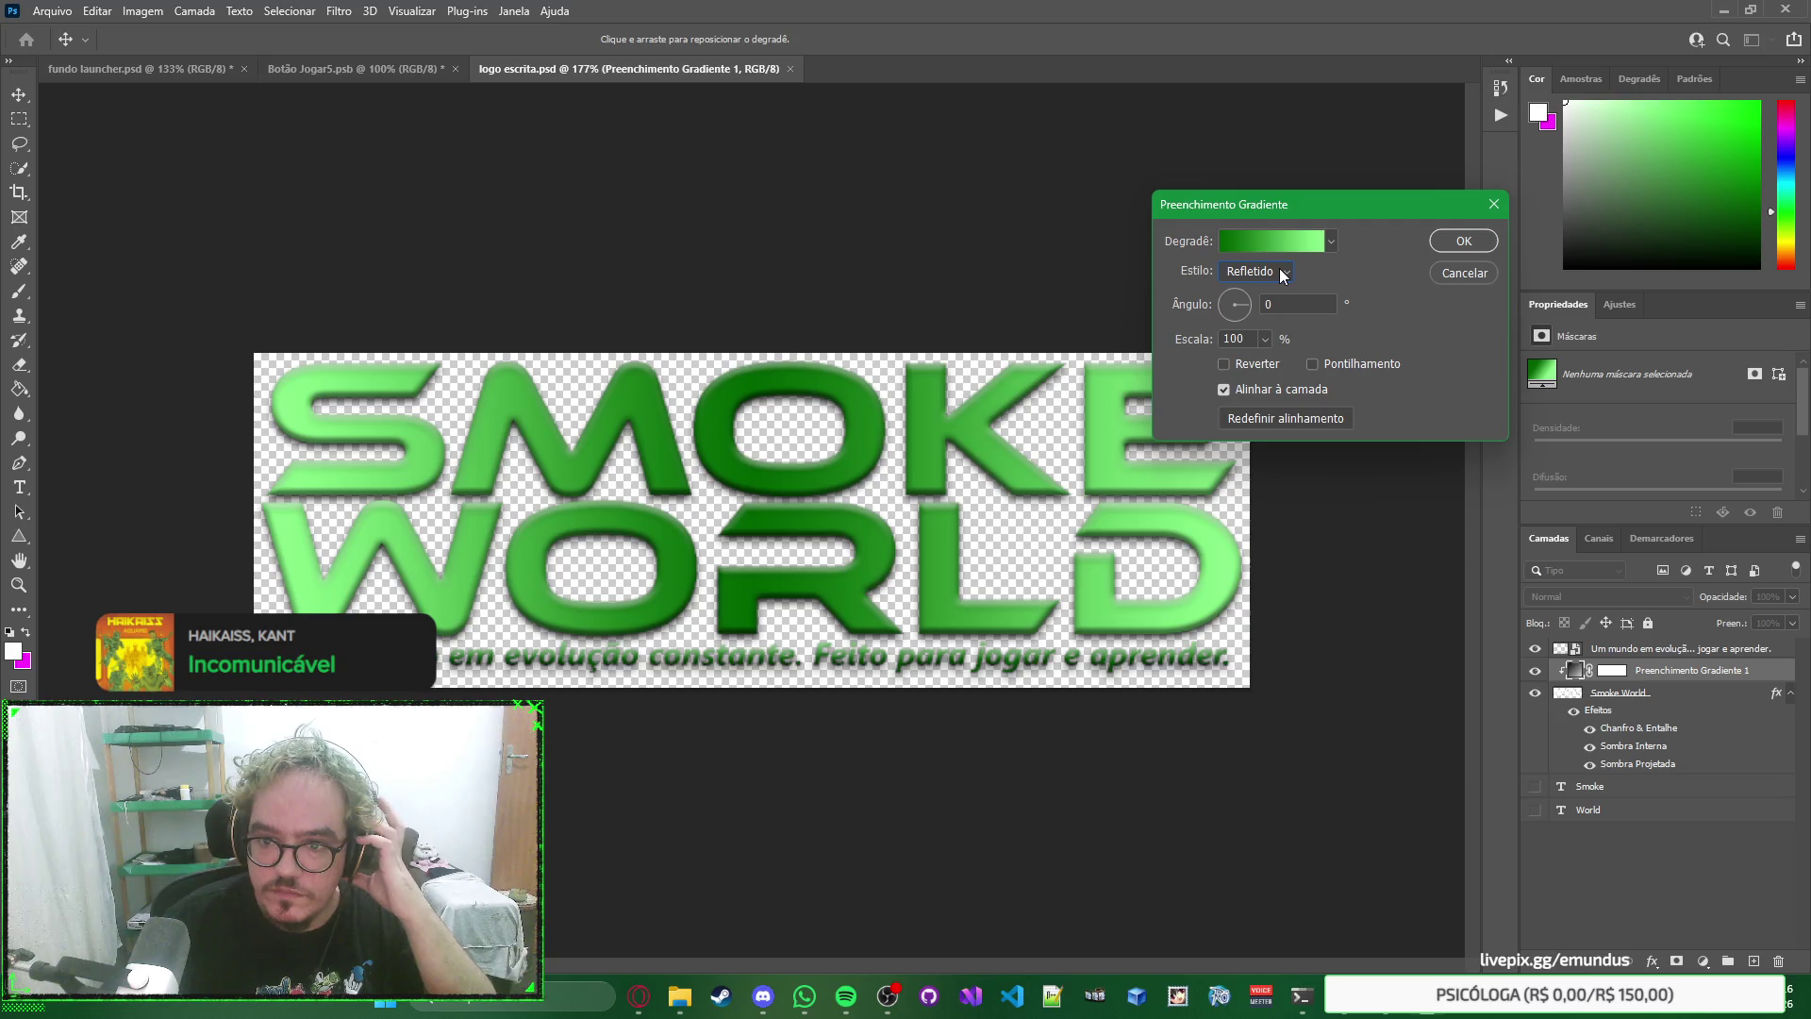
left_click(1227, 364)
left_click(1227, 364)
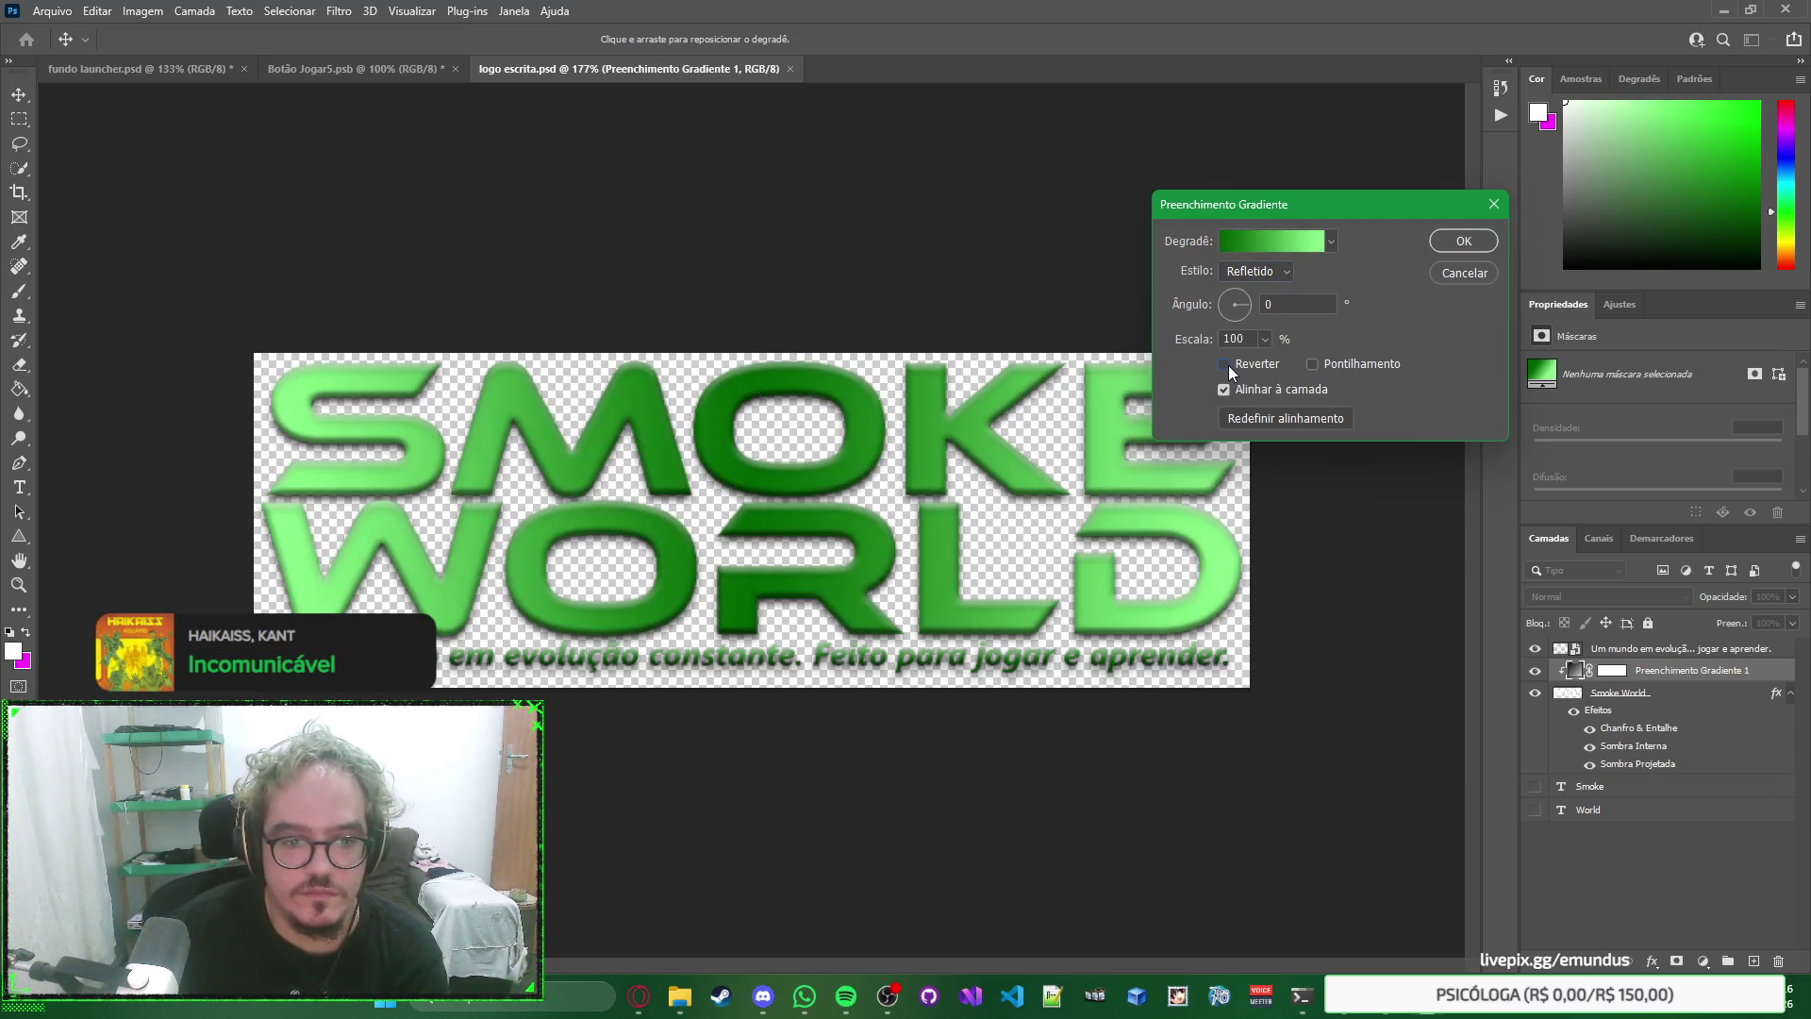
left_click(1227, 364)
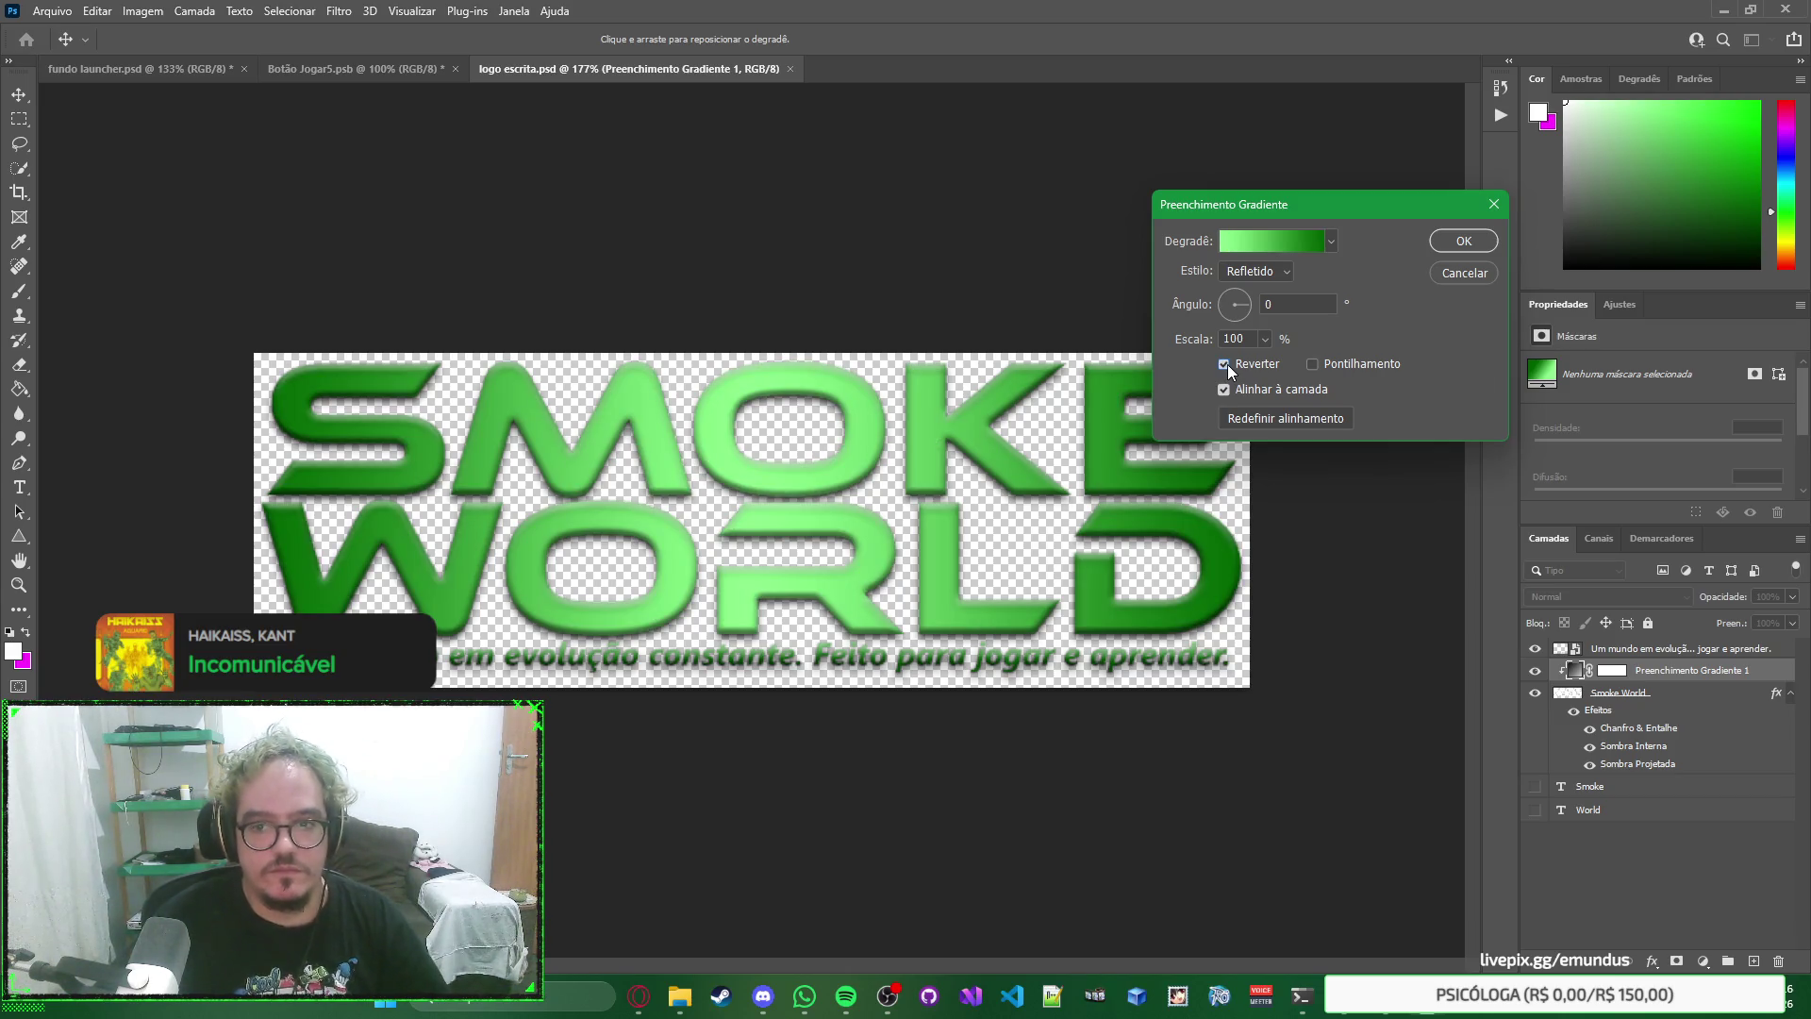
left_click(1226, 364)
Step: Set the logo's gradient fill to Radial, apply it, and save logo escrita.psd
left_click(1270, 276)
left_click(1264, 289)
left_click(1264, 274)
left_click(1265, 307)
left_click(1280, 273)
left_click(1253, 340)
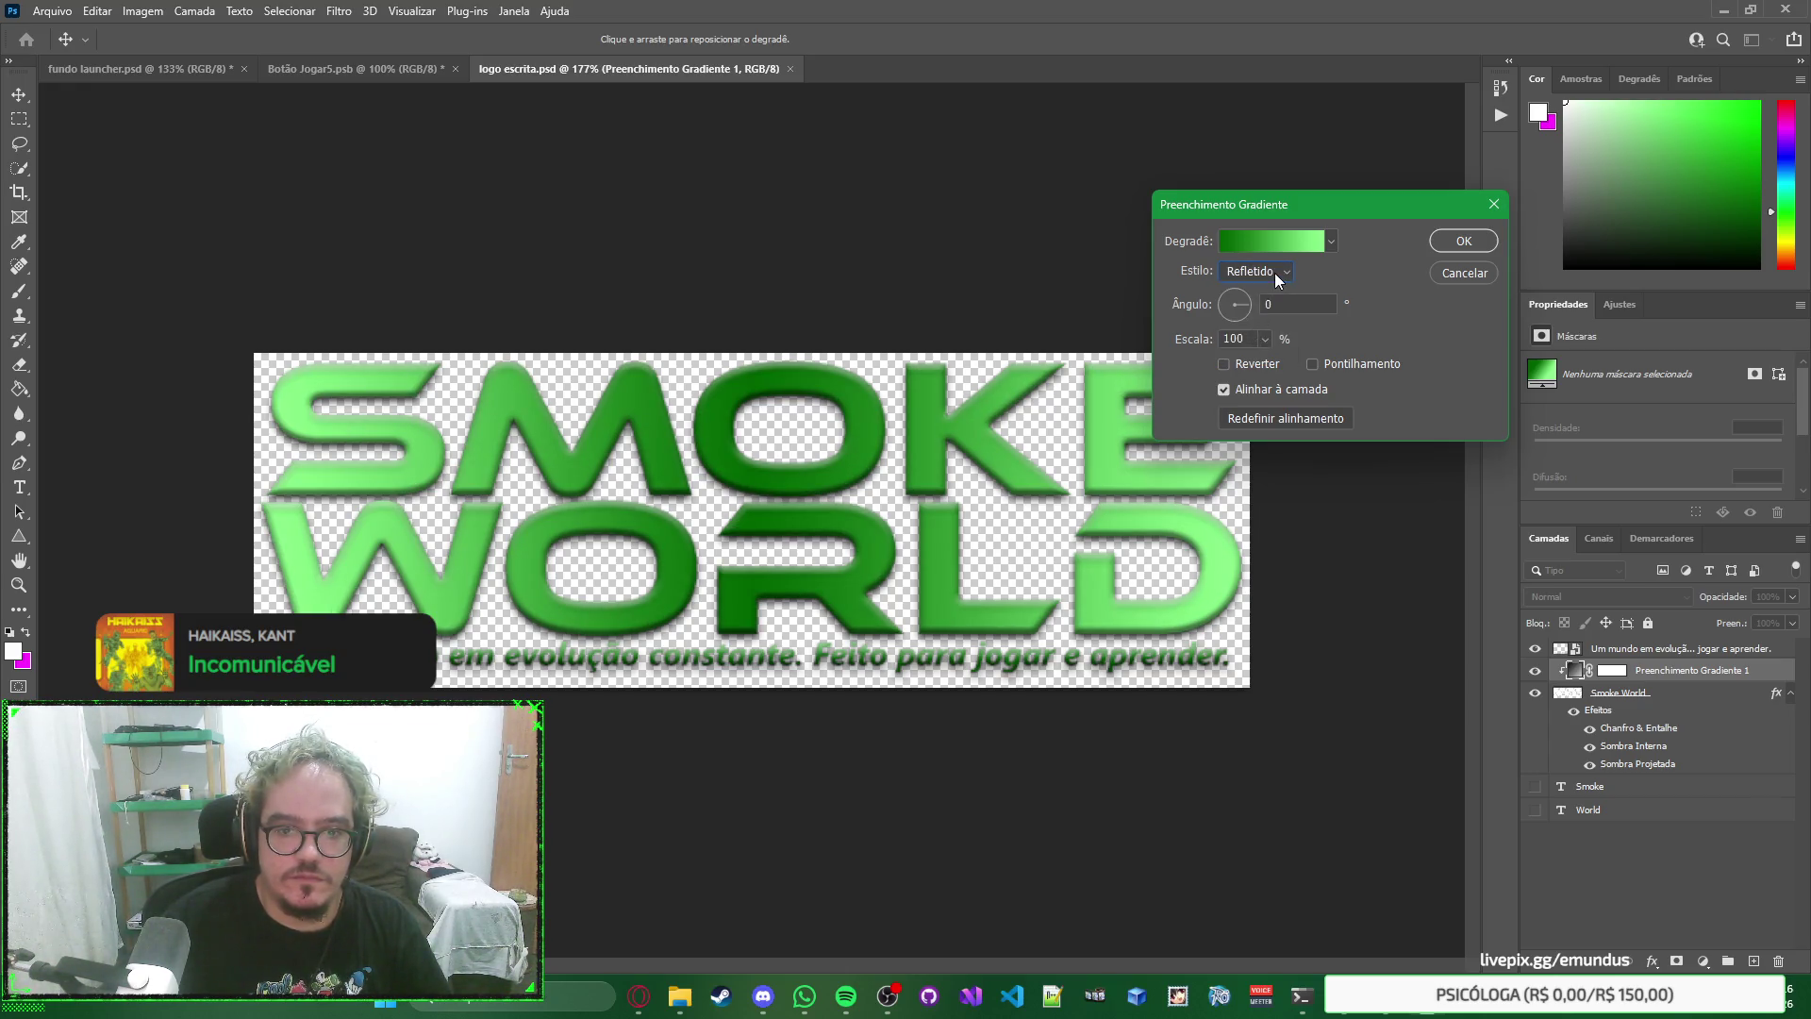
left_click(1279, 274)
left_click(1252, 310)
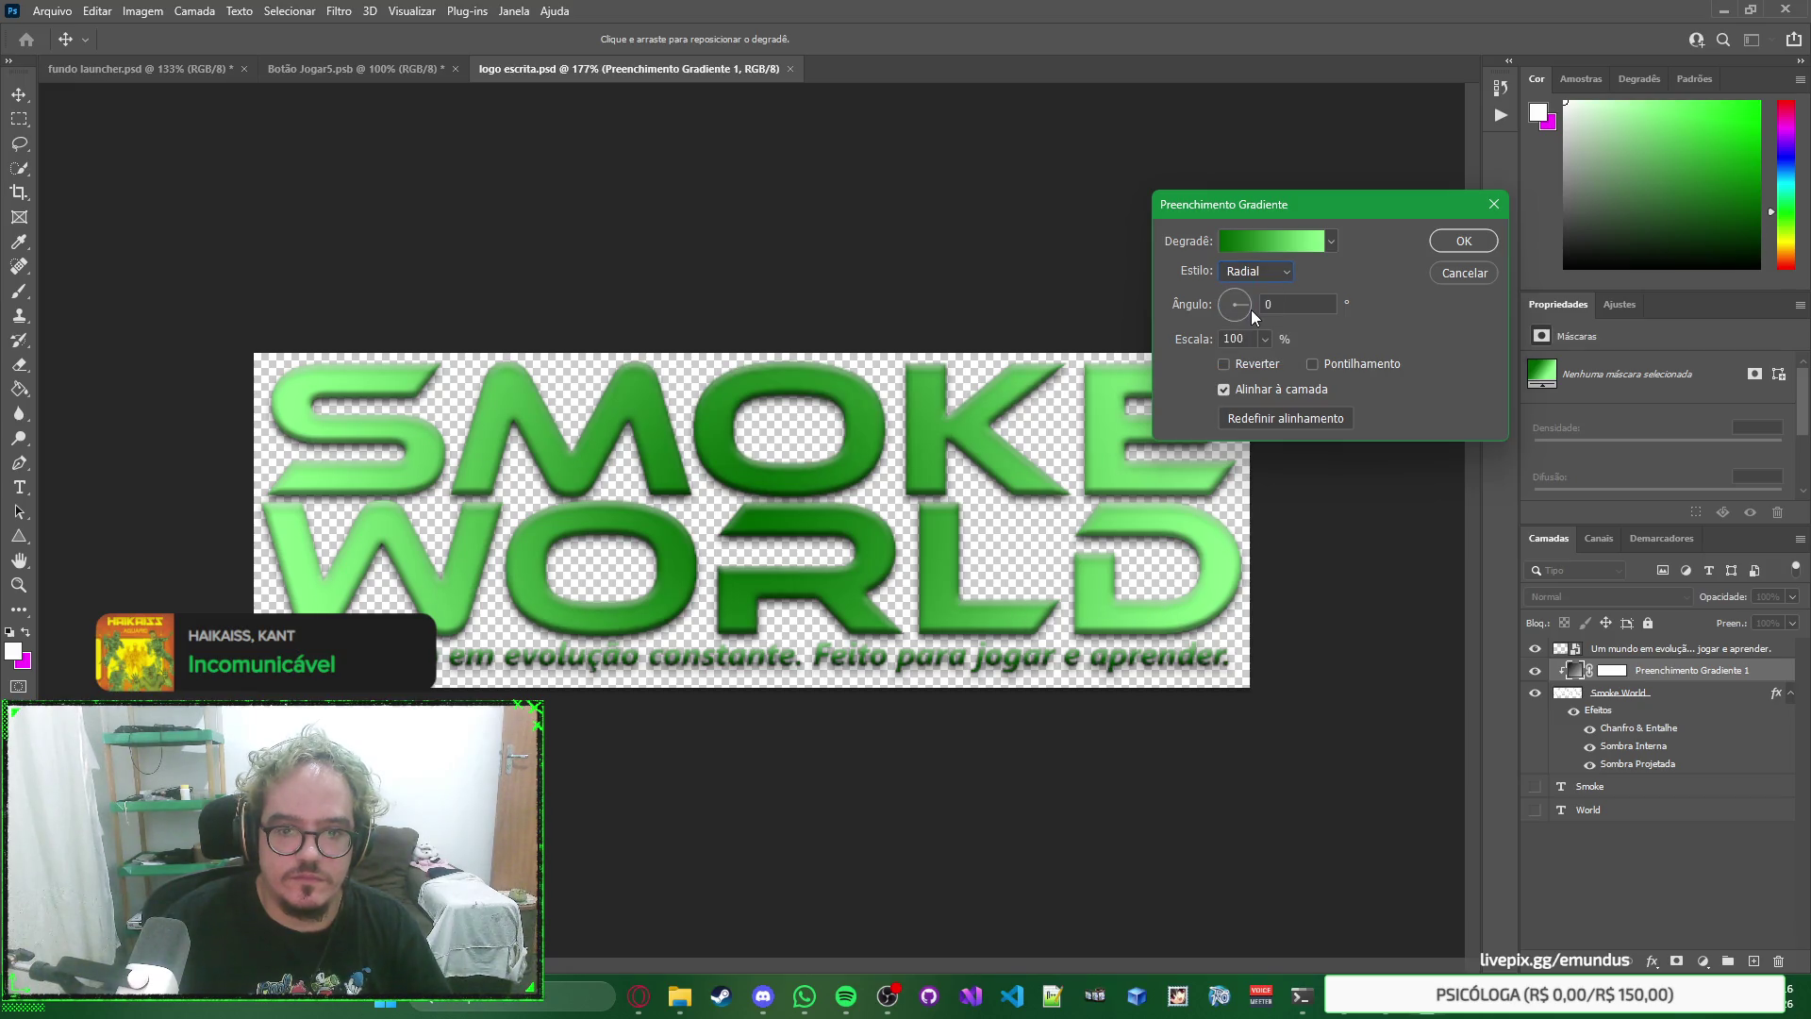
left_click(1458, 236)
key("ctrl+s")
left_click(190, 69)
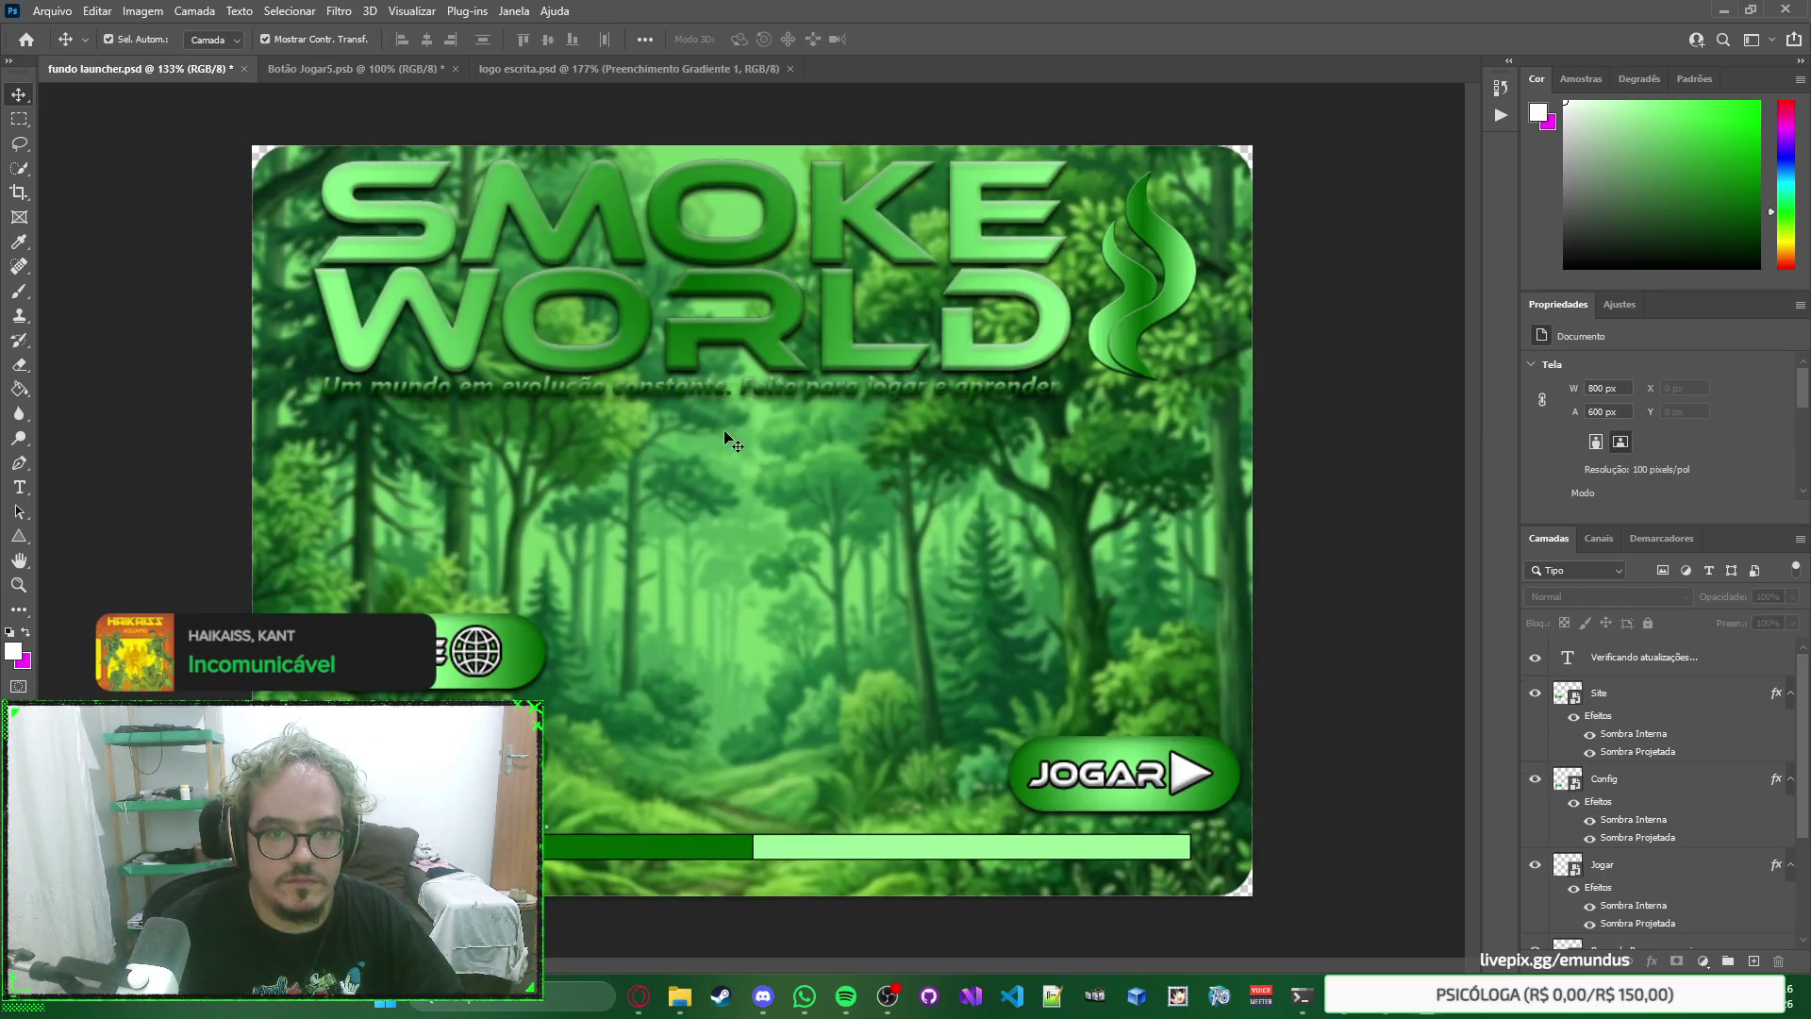
Step: Close the logo escrita.psd document
left_click(606, 80)
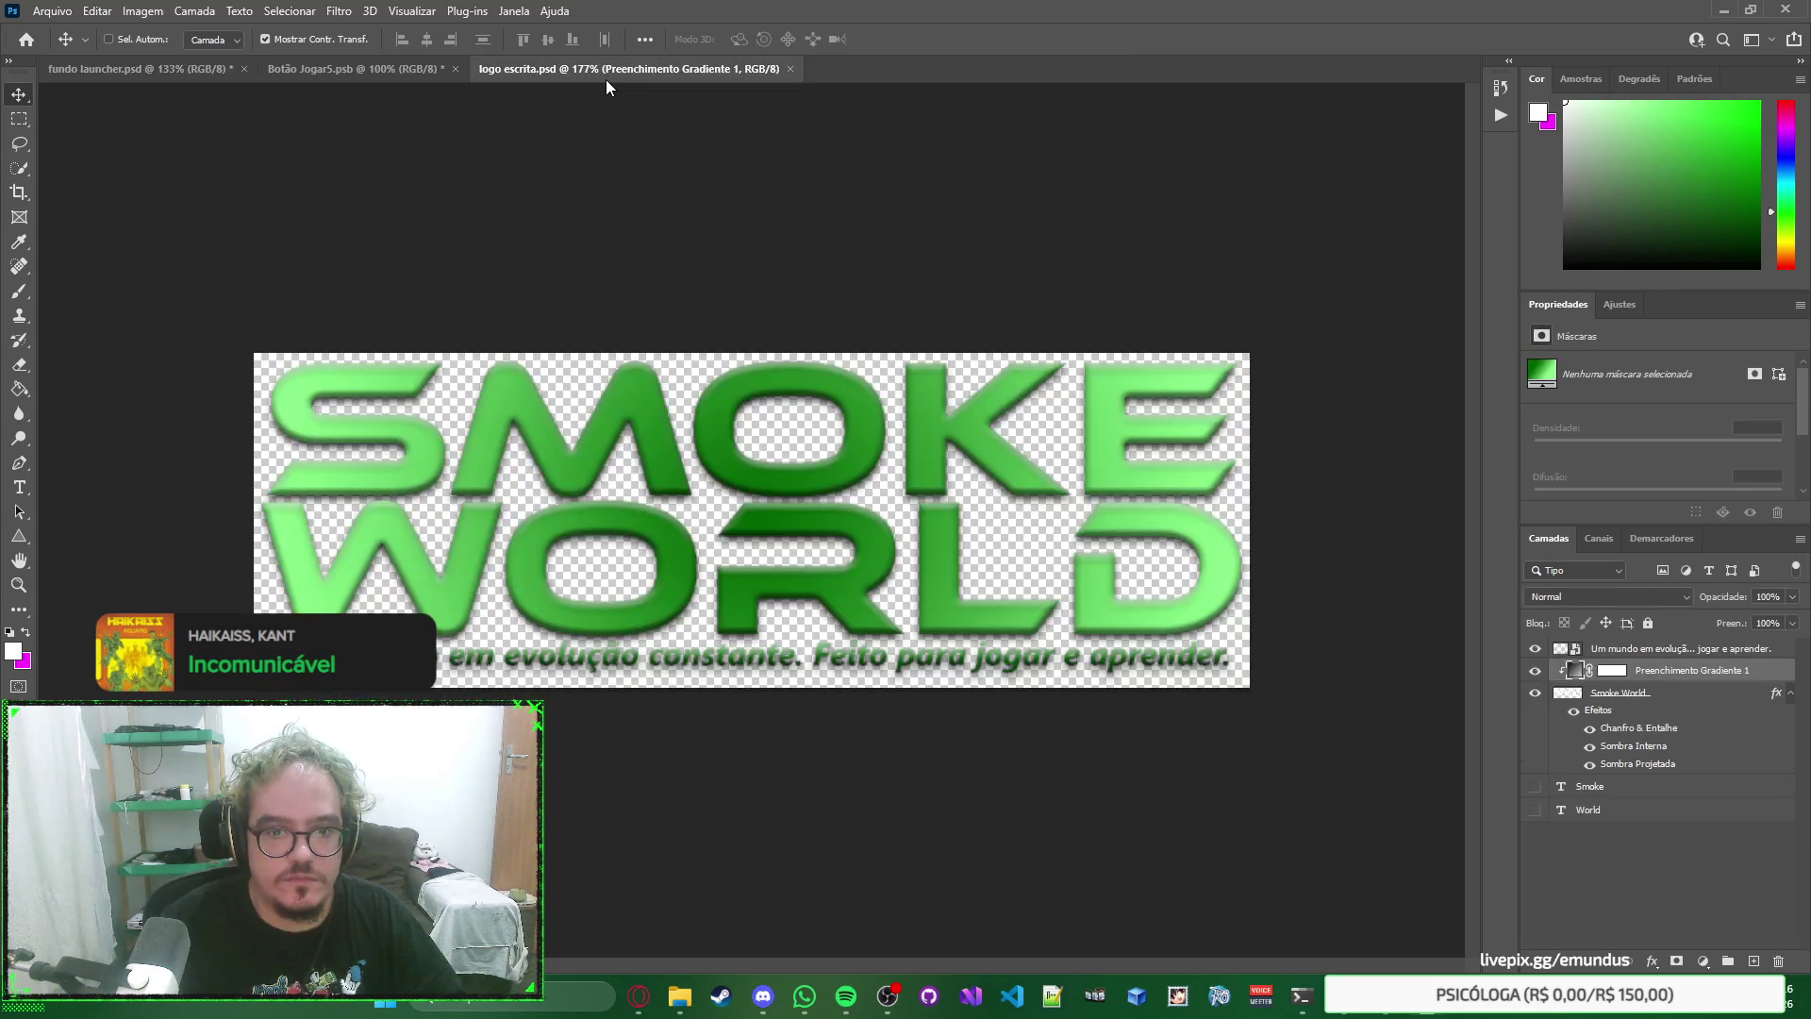
left_click(178, 71)
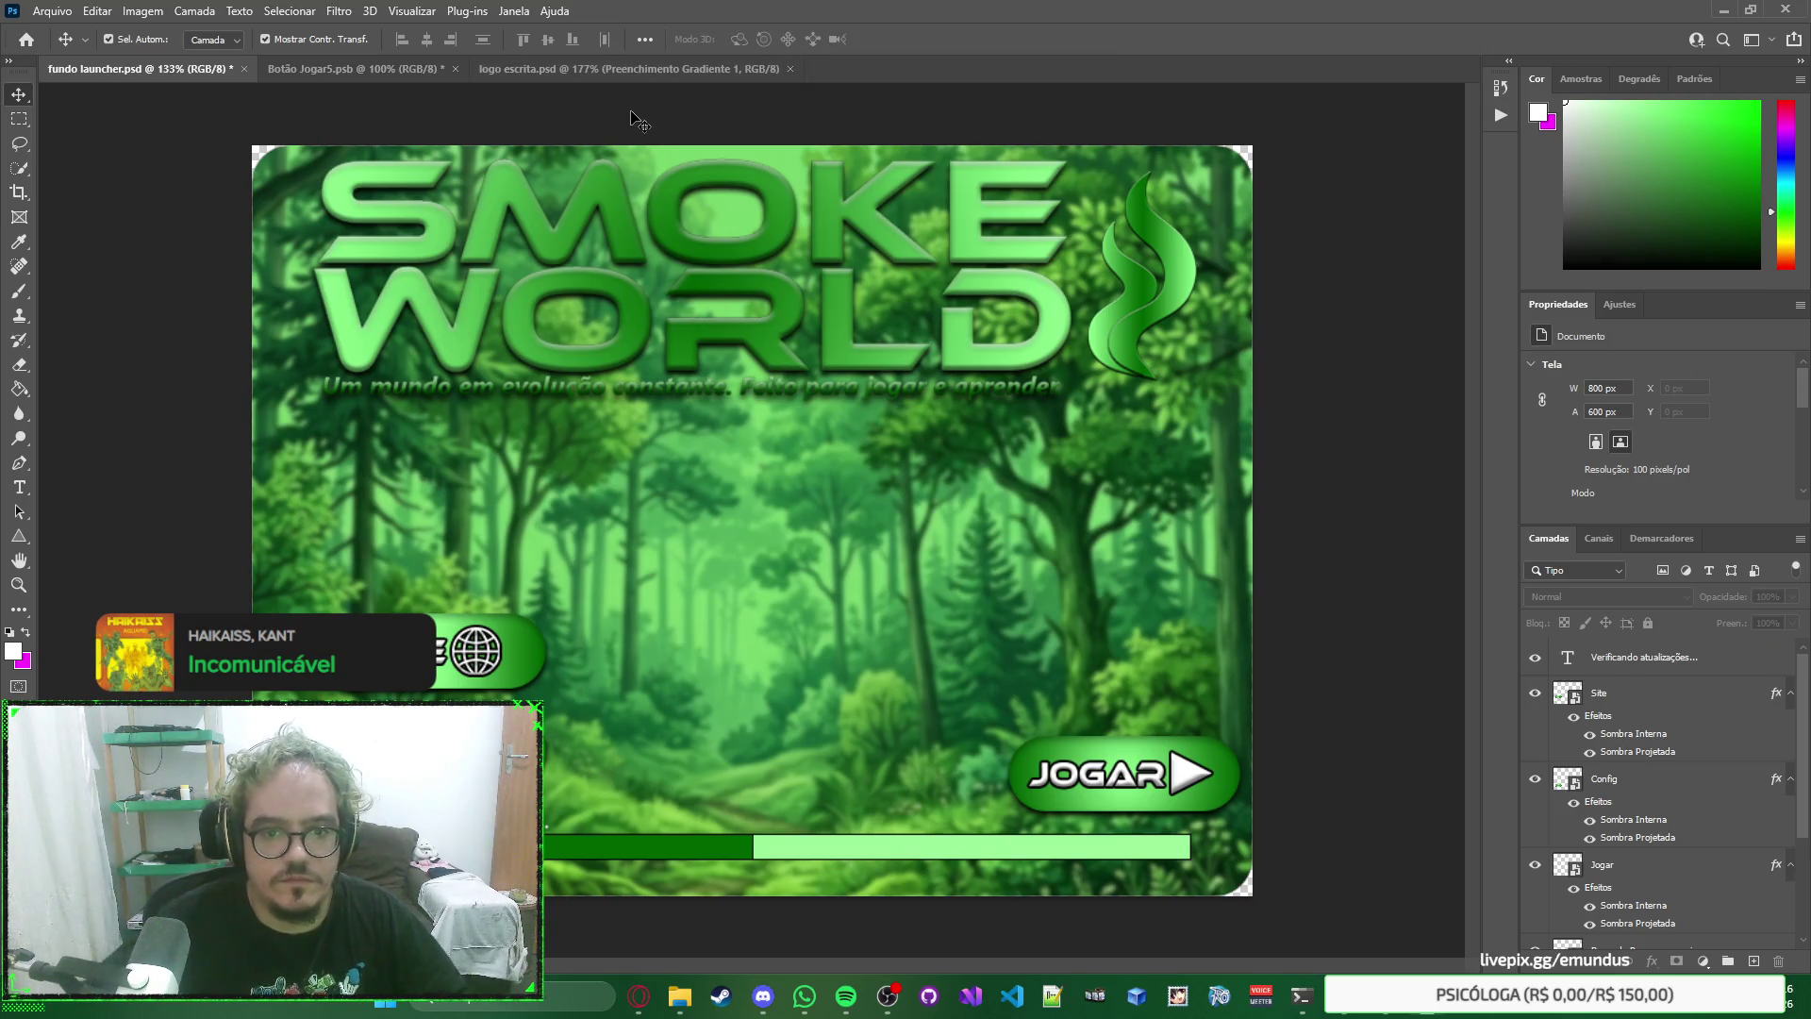
left_click(632, 76)
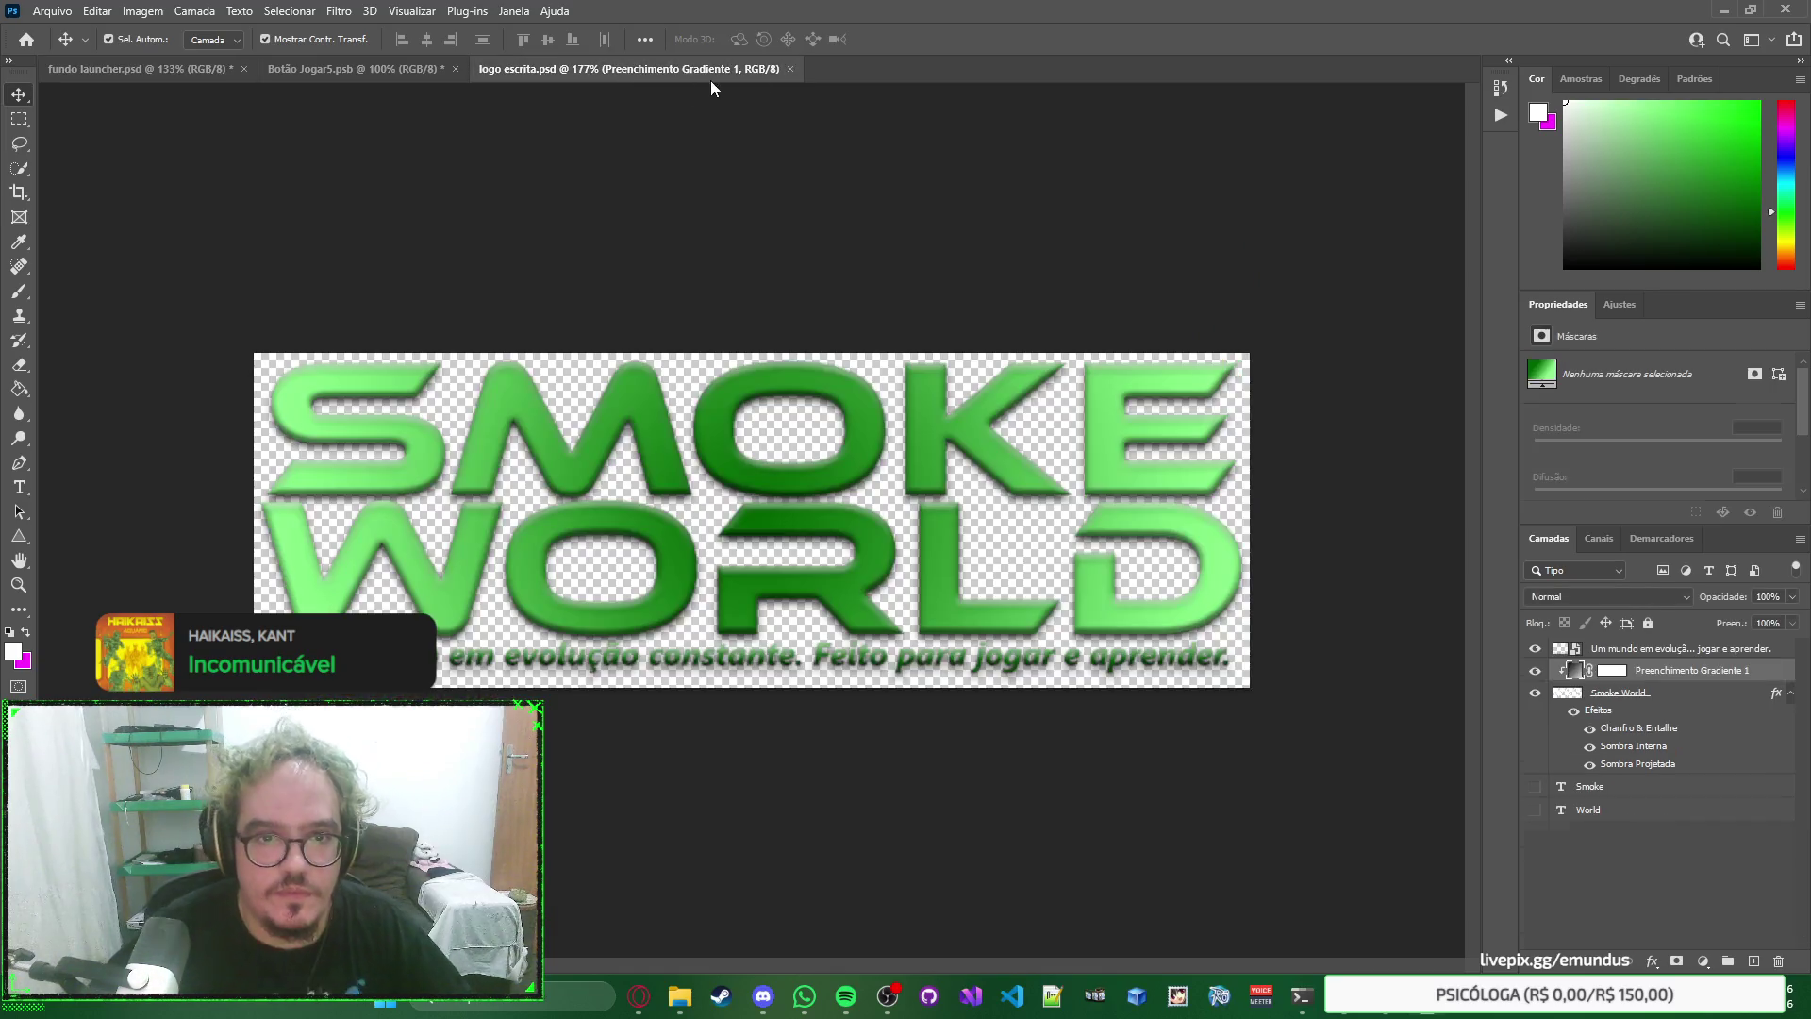
left_click(791, 70)
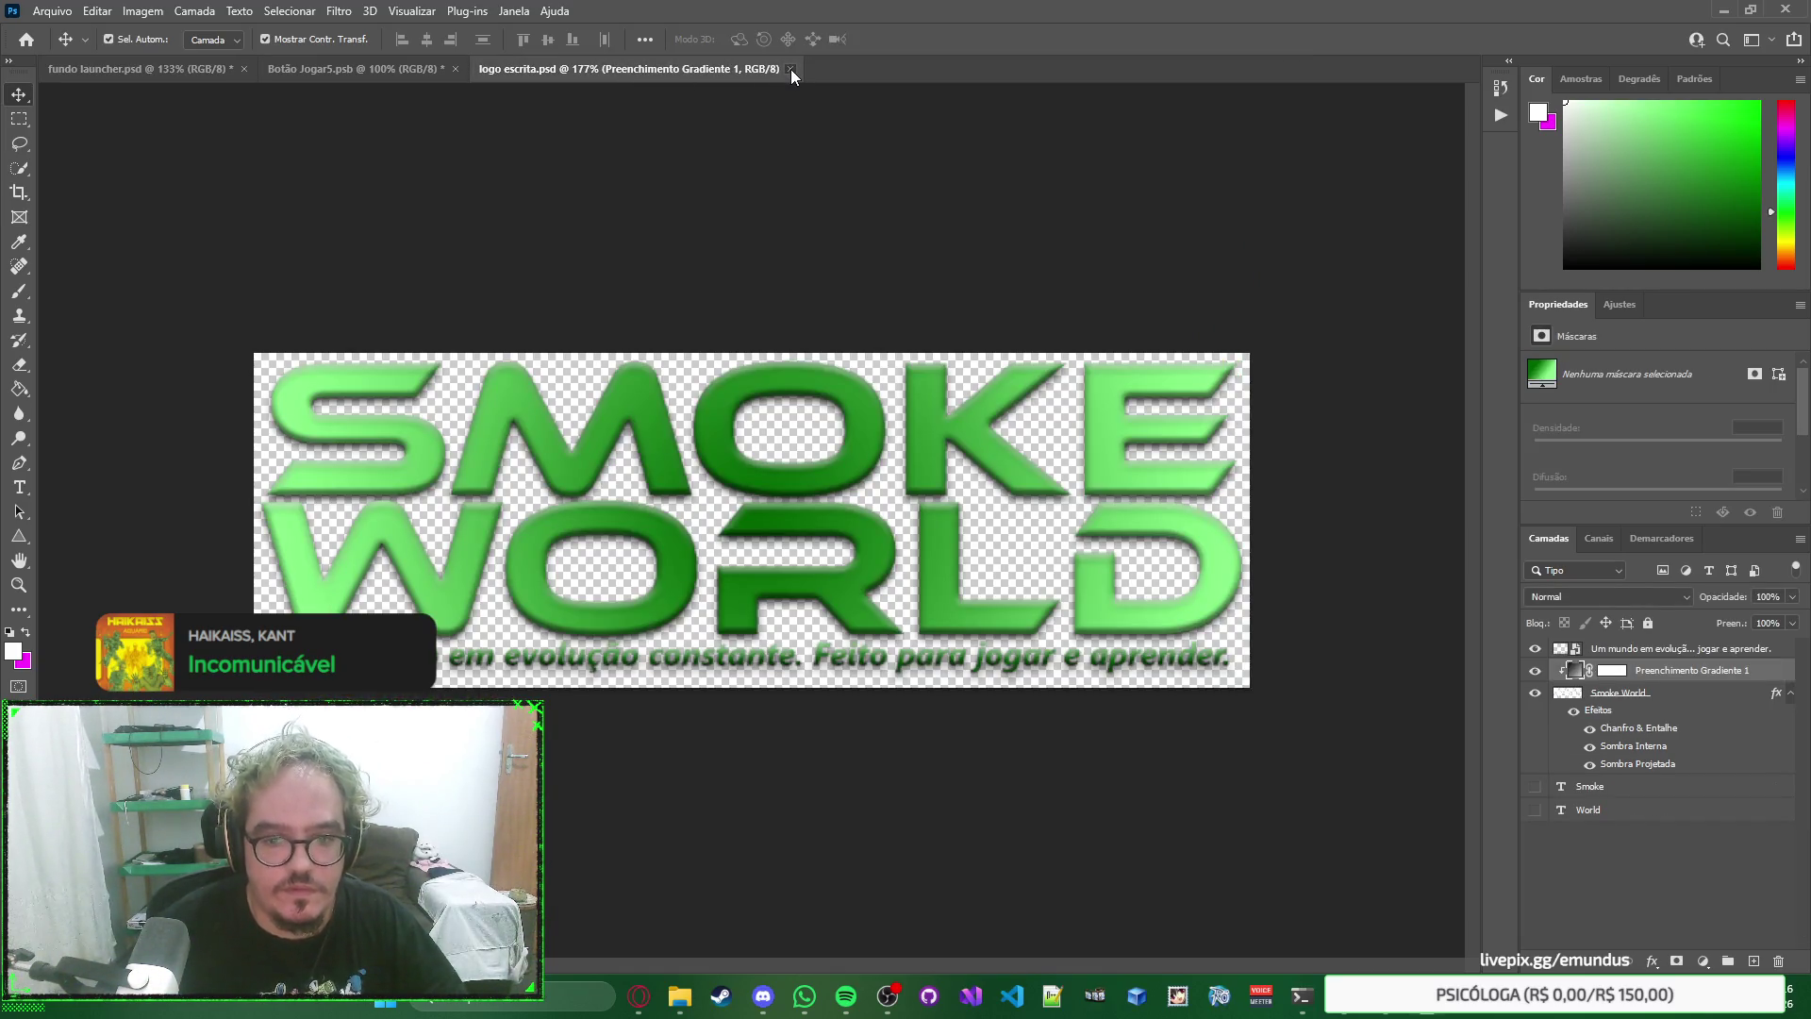
Step: Open the logo smart object from the launcher, nudge the tagline down one pixel, and save
left_click(813, 400)
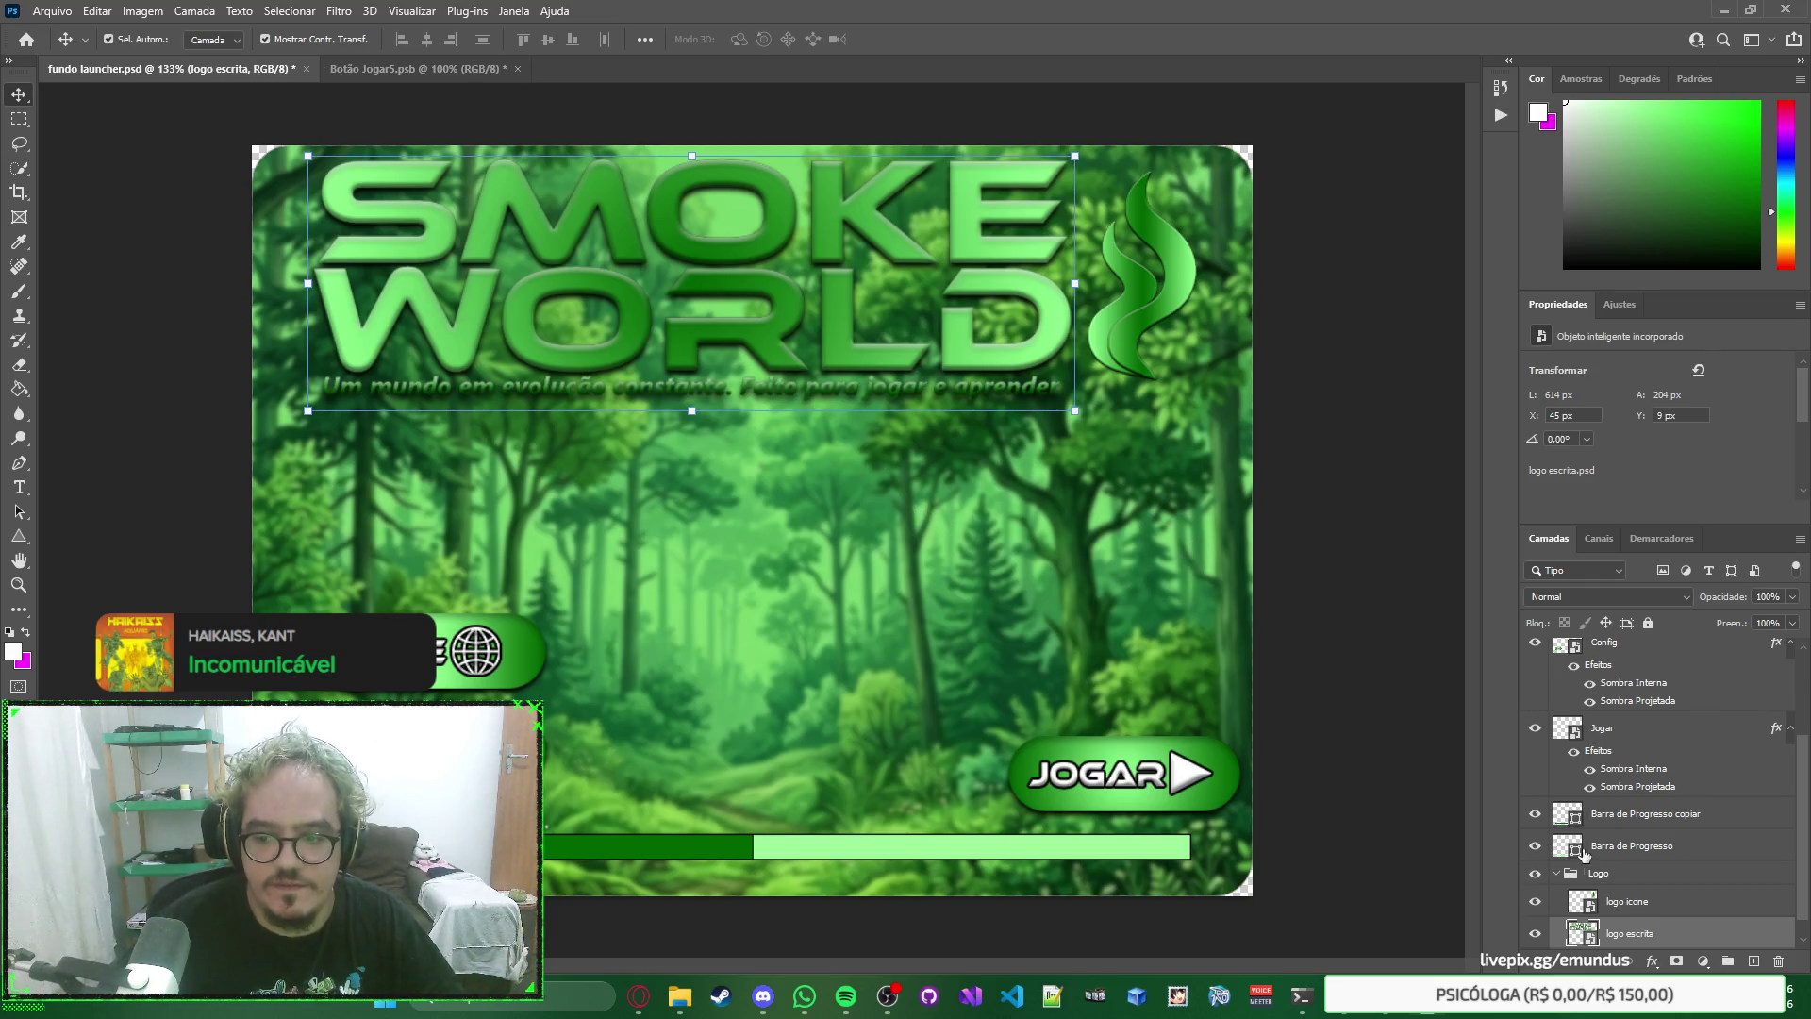
scroll(1594, 877, "down", 1)
double_click(1585, 909)
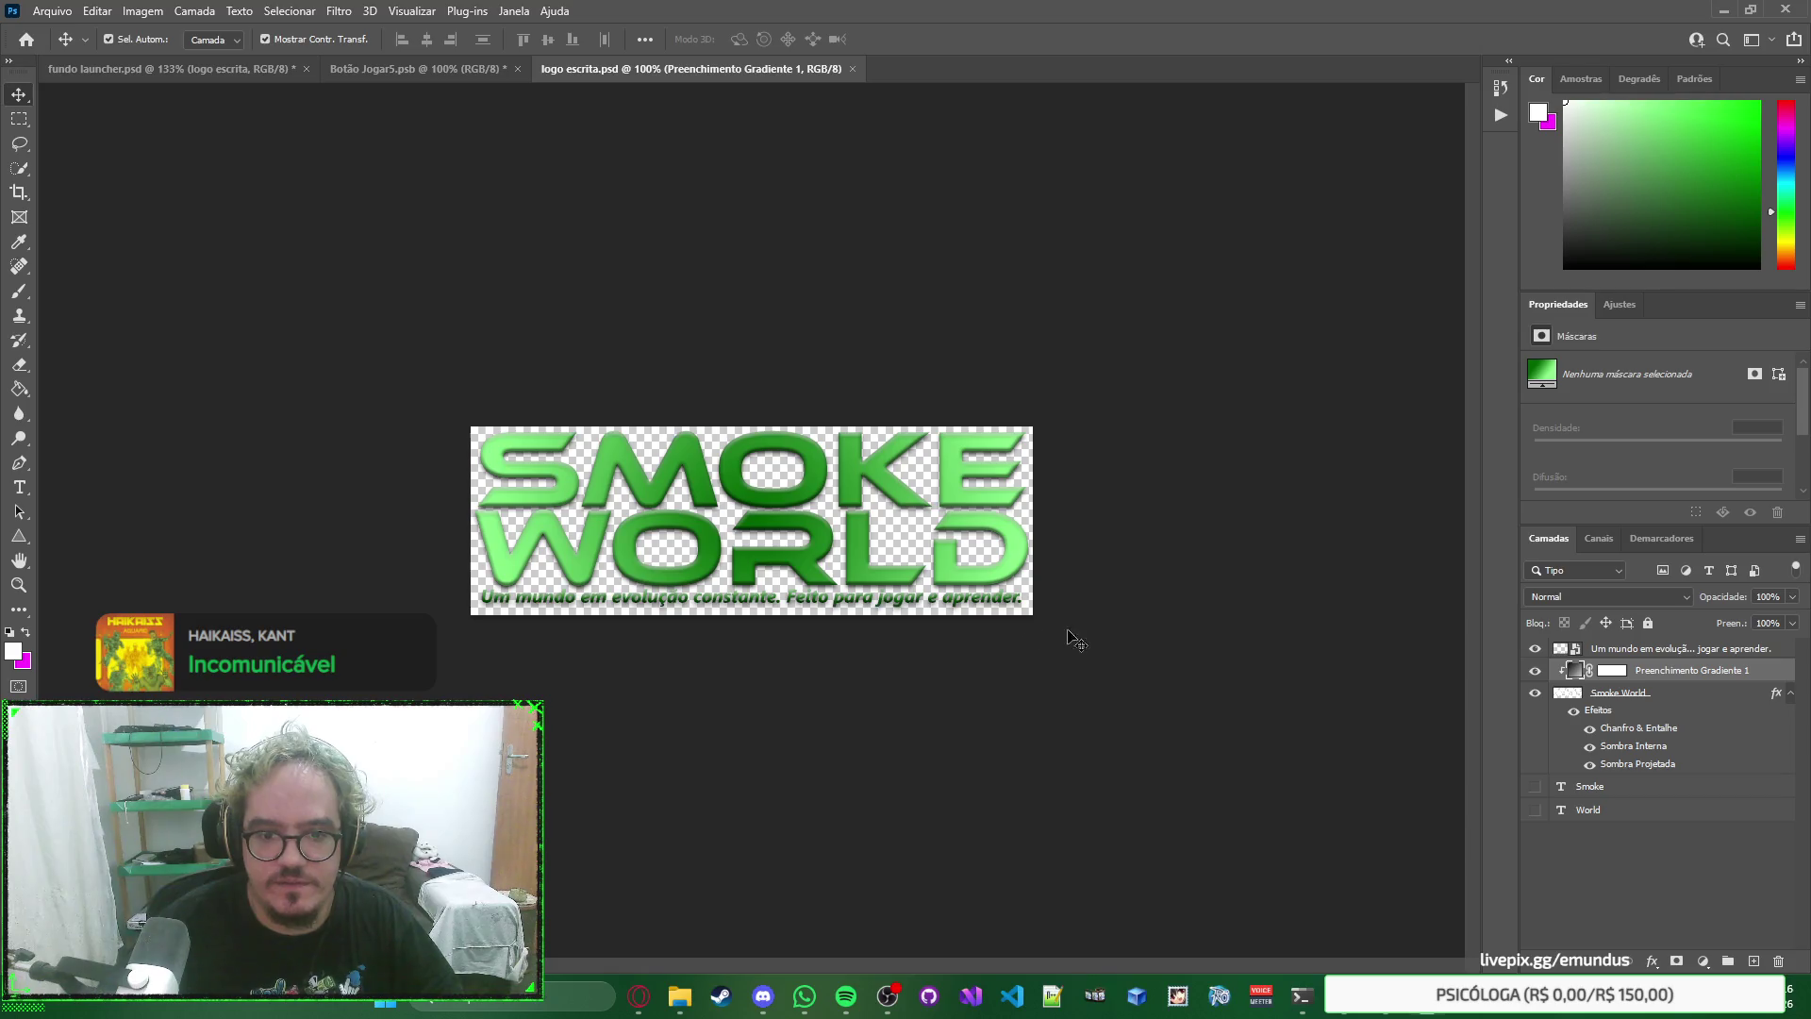
left_click(953, 609)
key("Down")
key("ctrl+s")
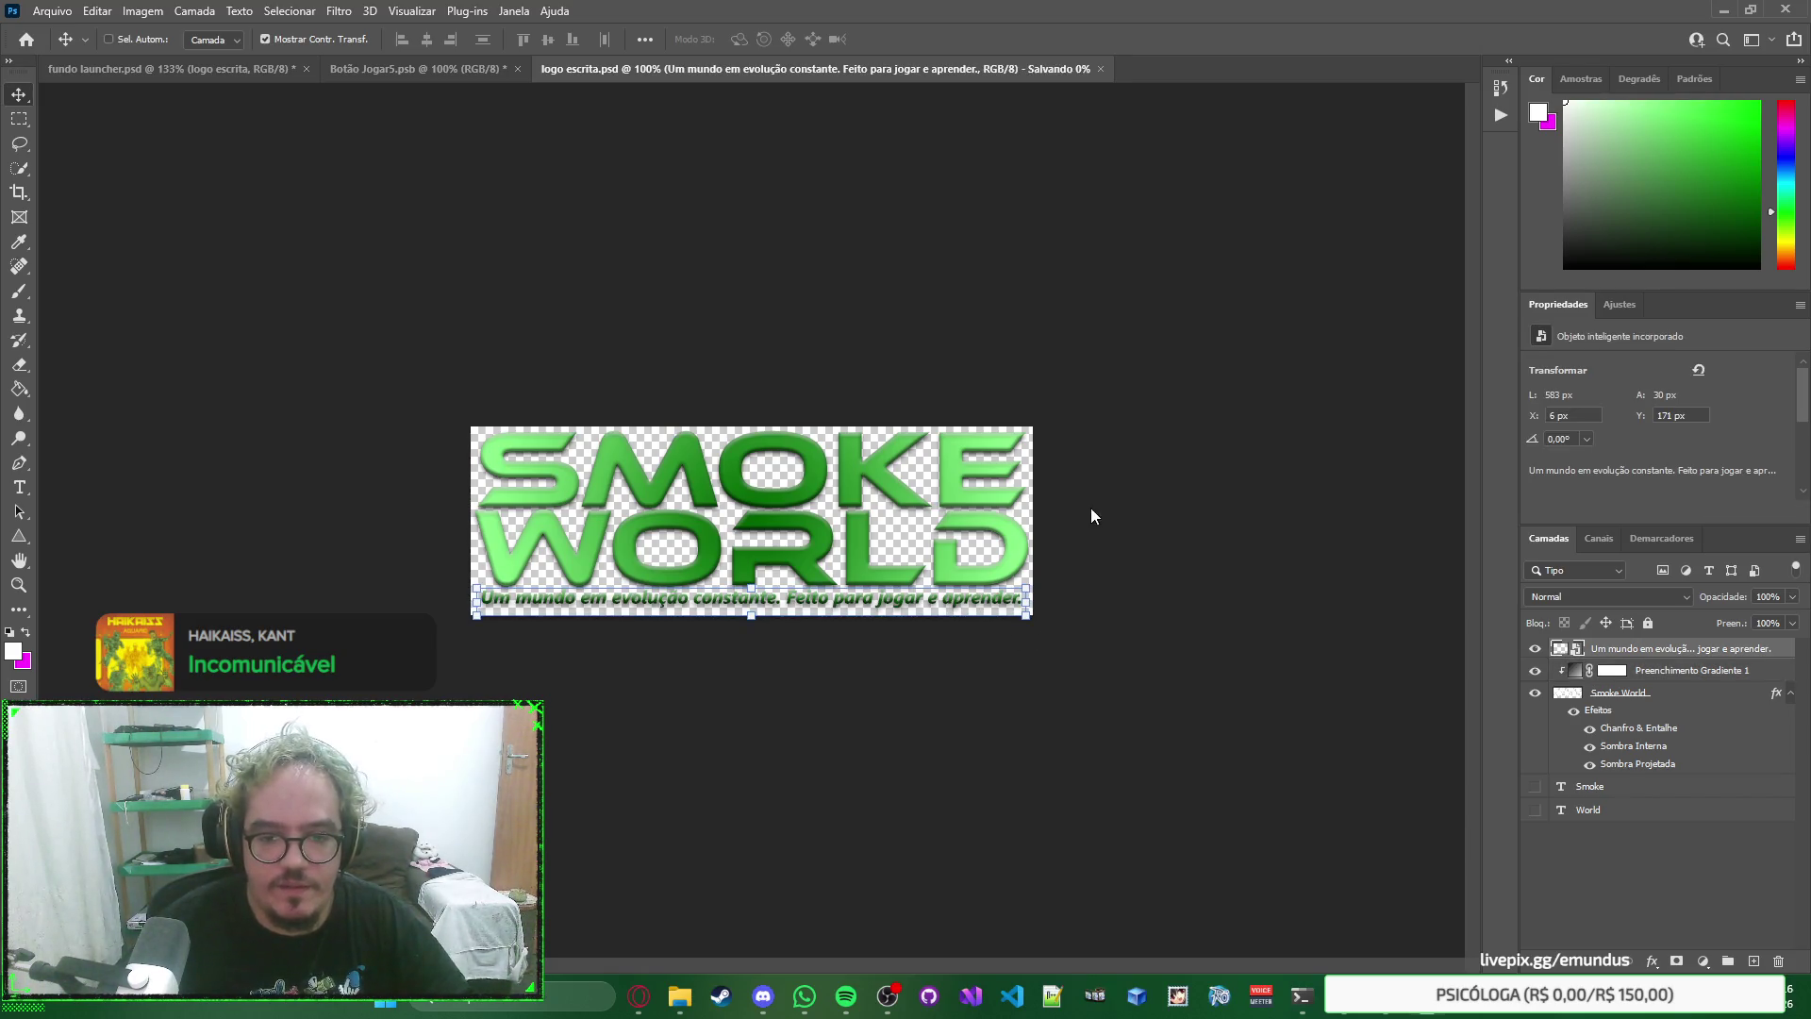
Step: Reselect the tagline and open its embedded smart object contents for editing
left_click(142, 11)
left_click(224, 240)
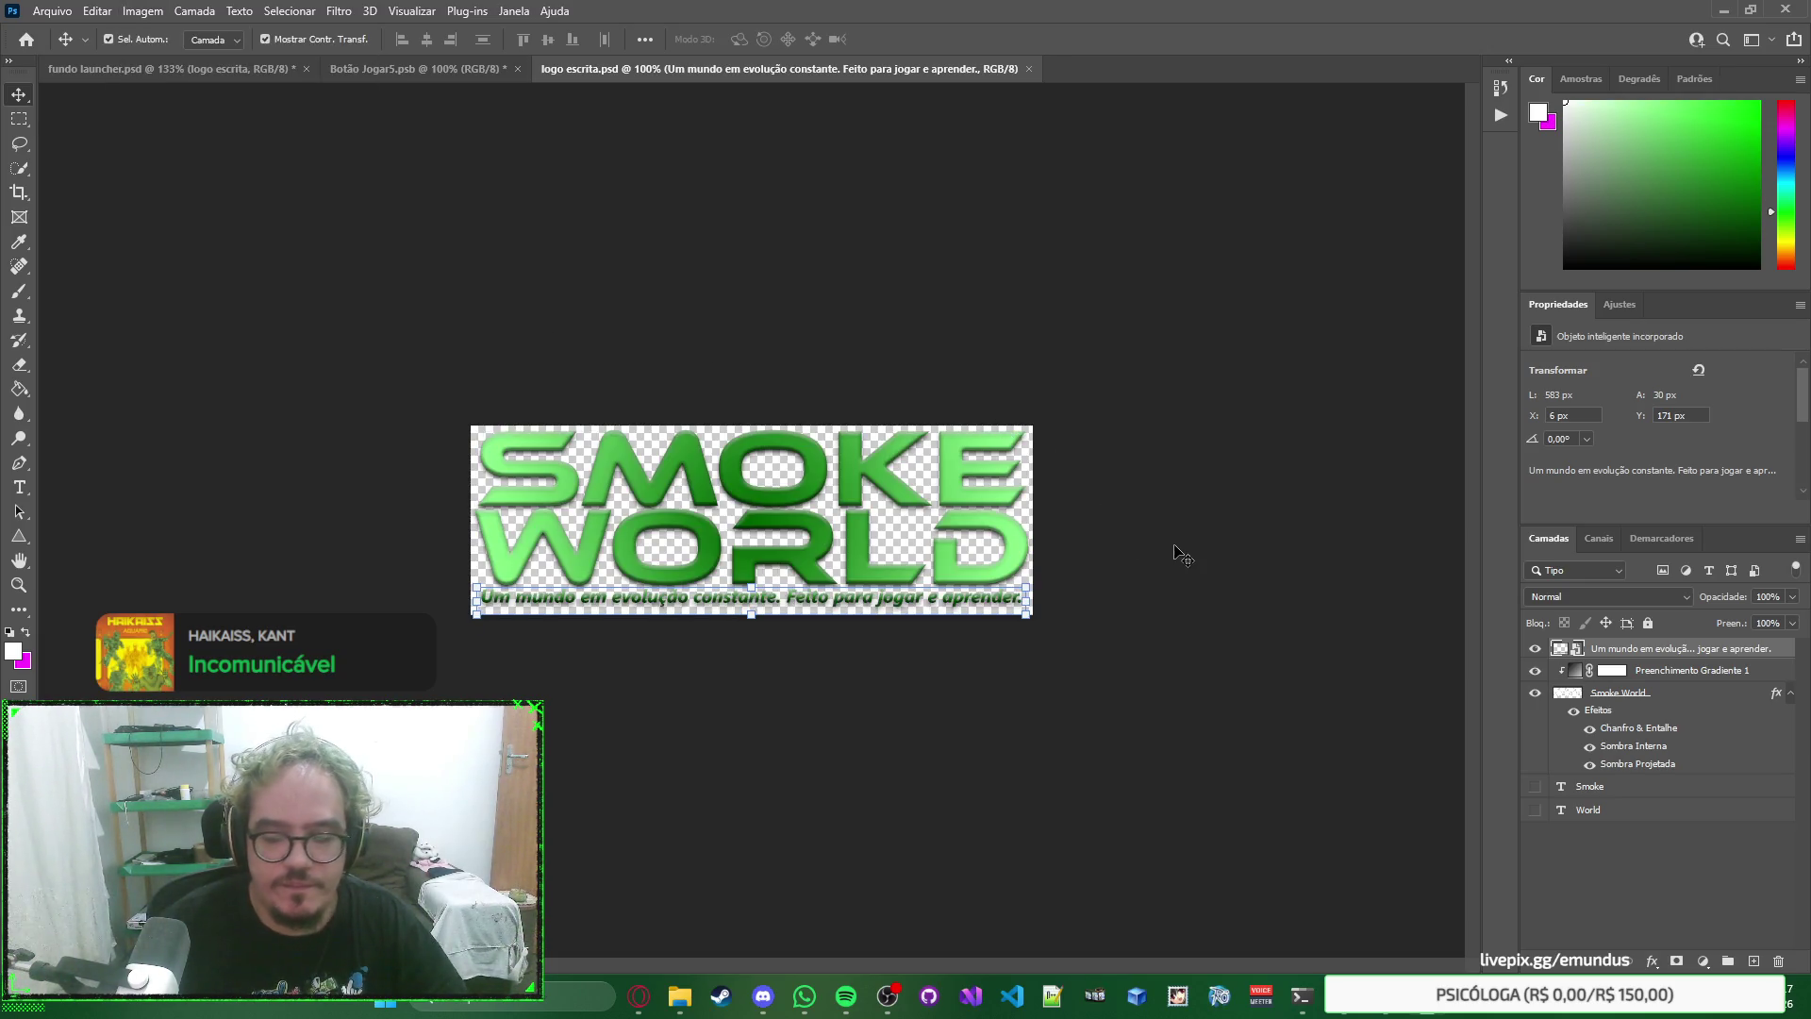
right_click(1219, 558)
key("Escape")
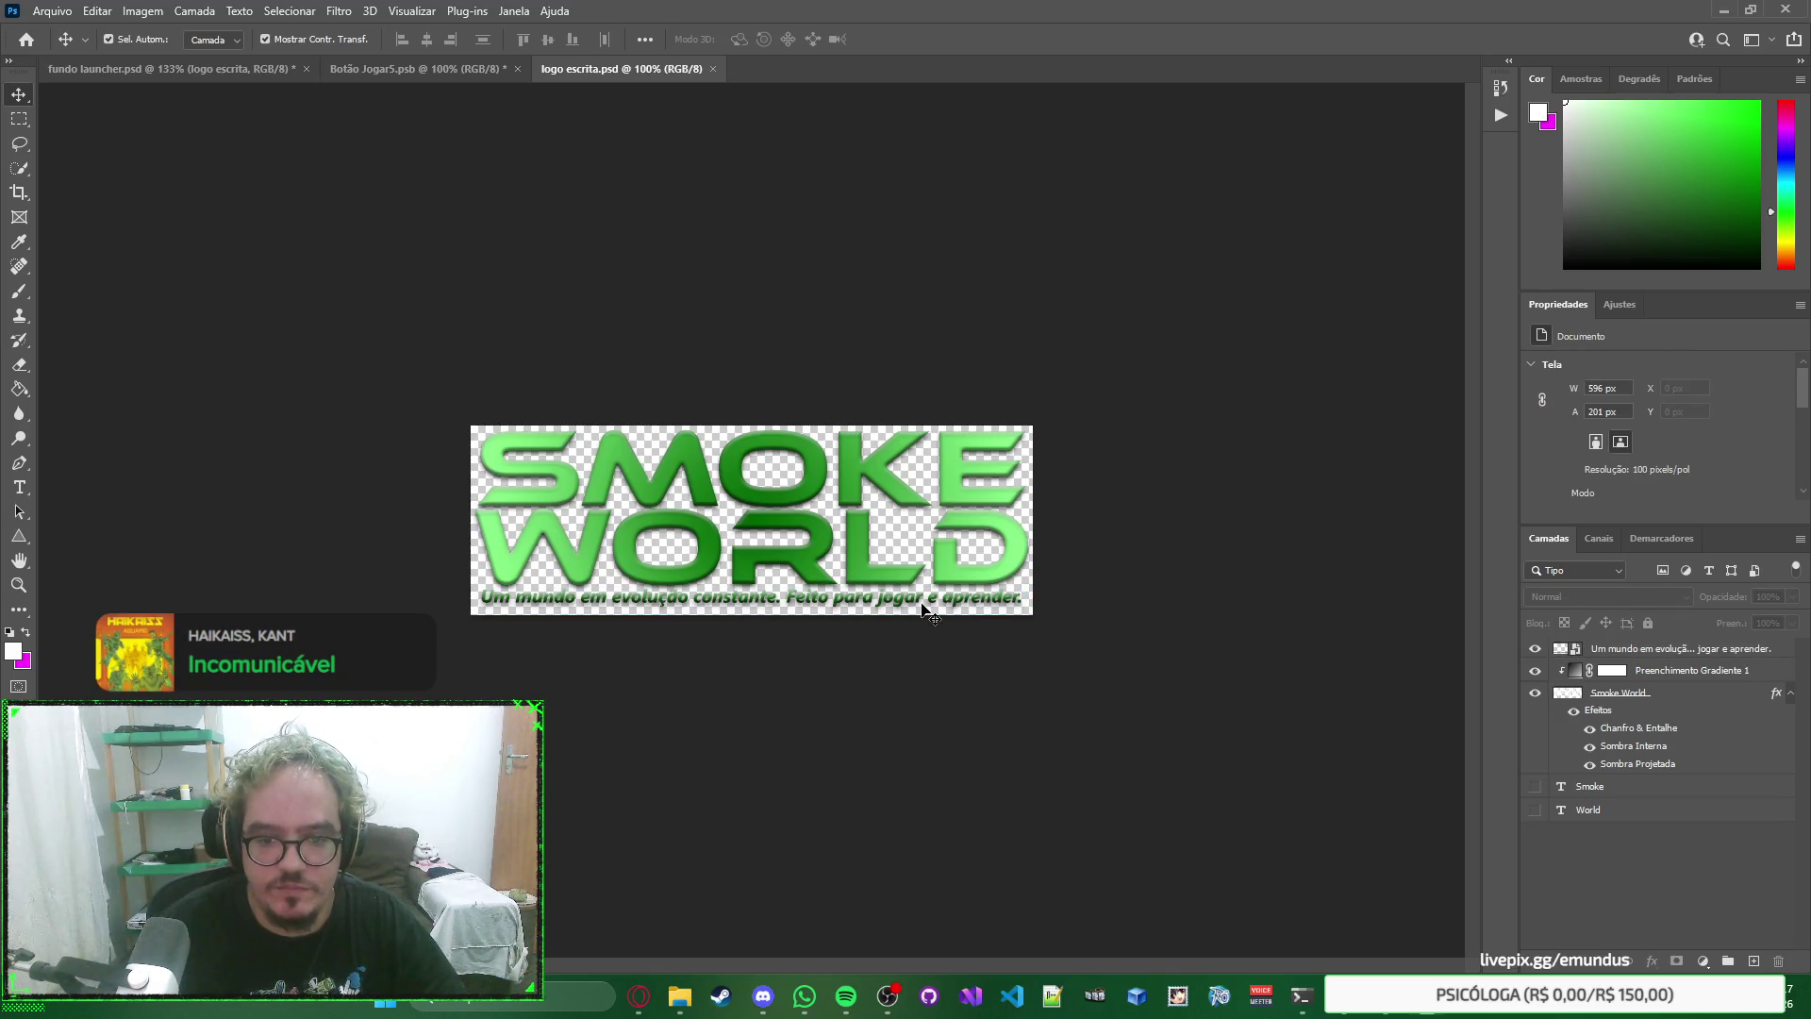
left_click(922, 605)
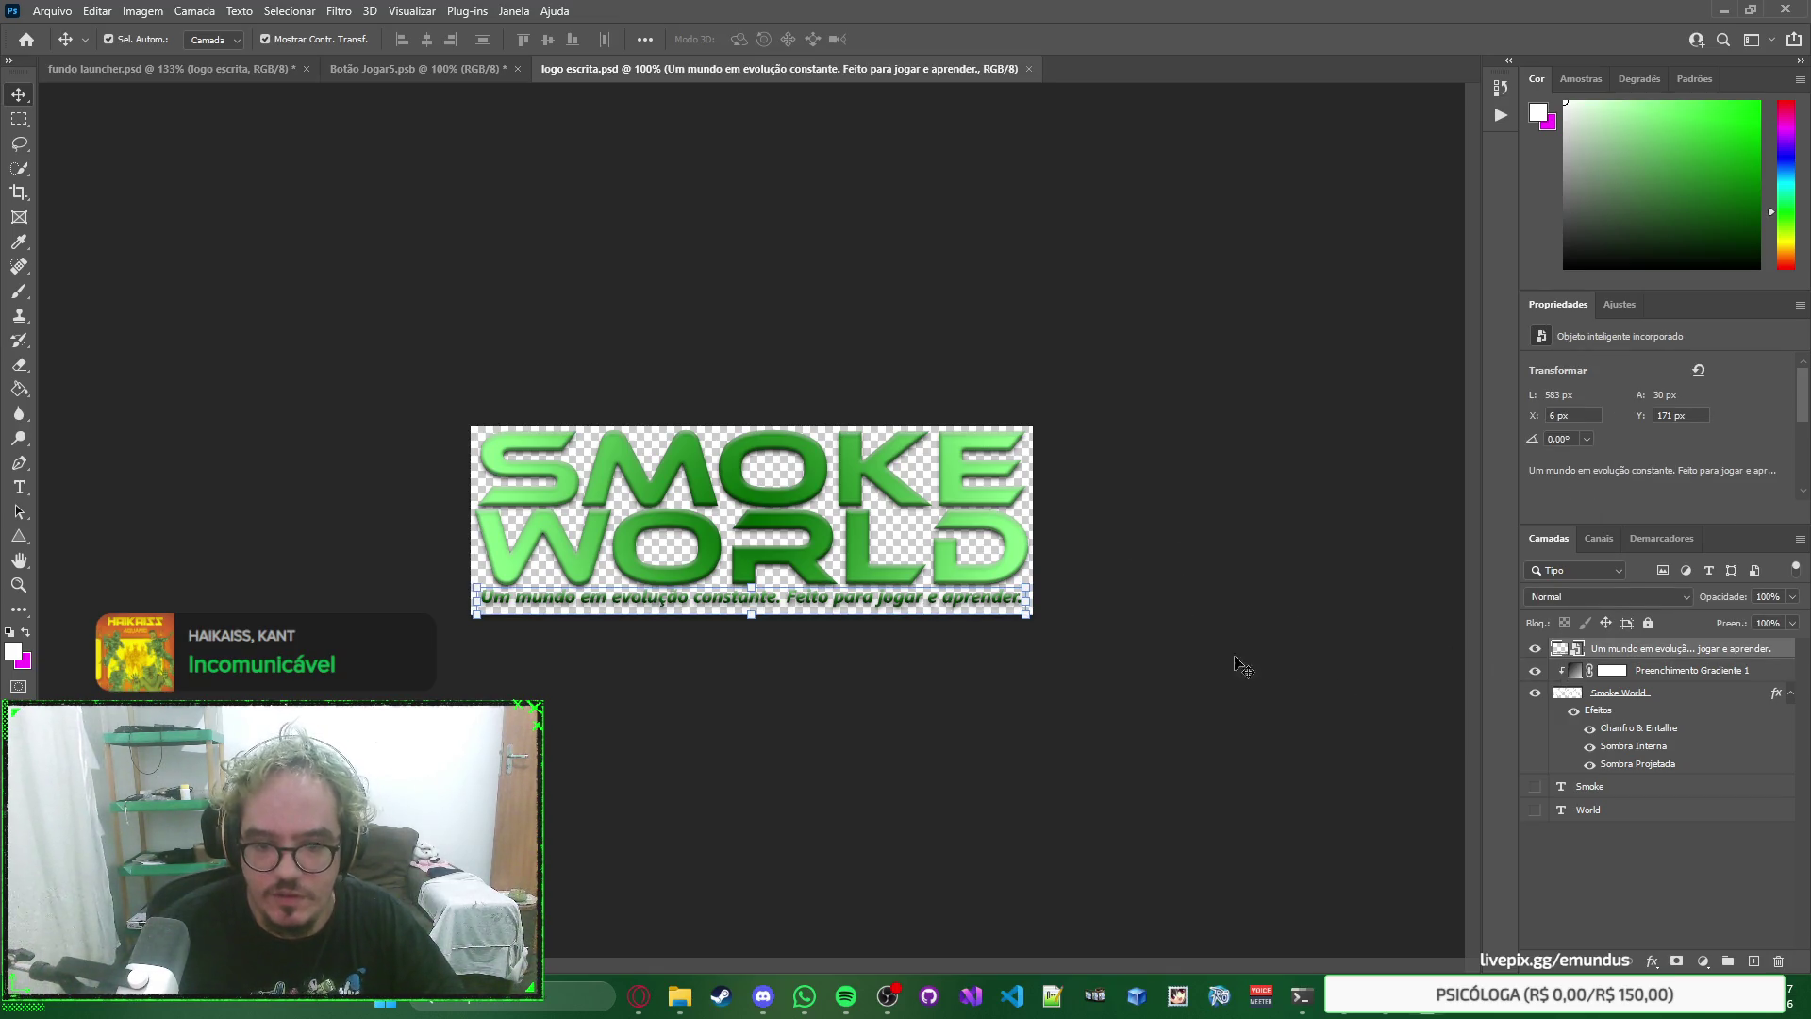
scroll(1241, 666, "up", 3)
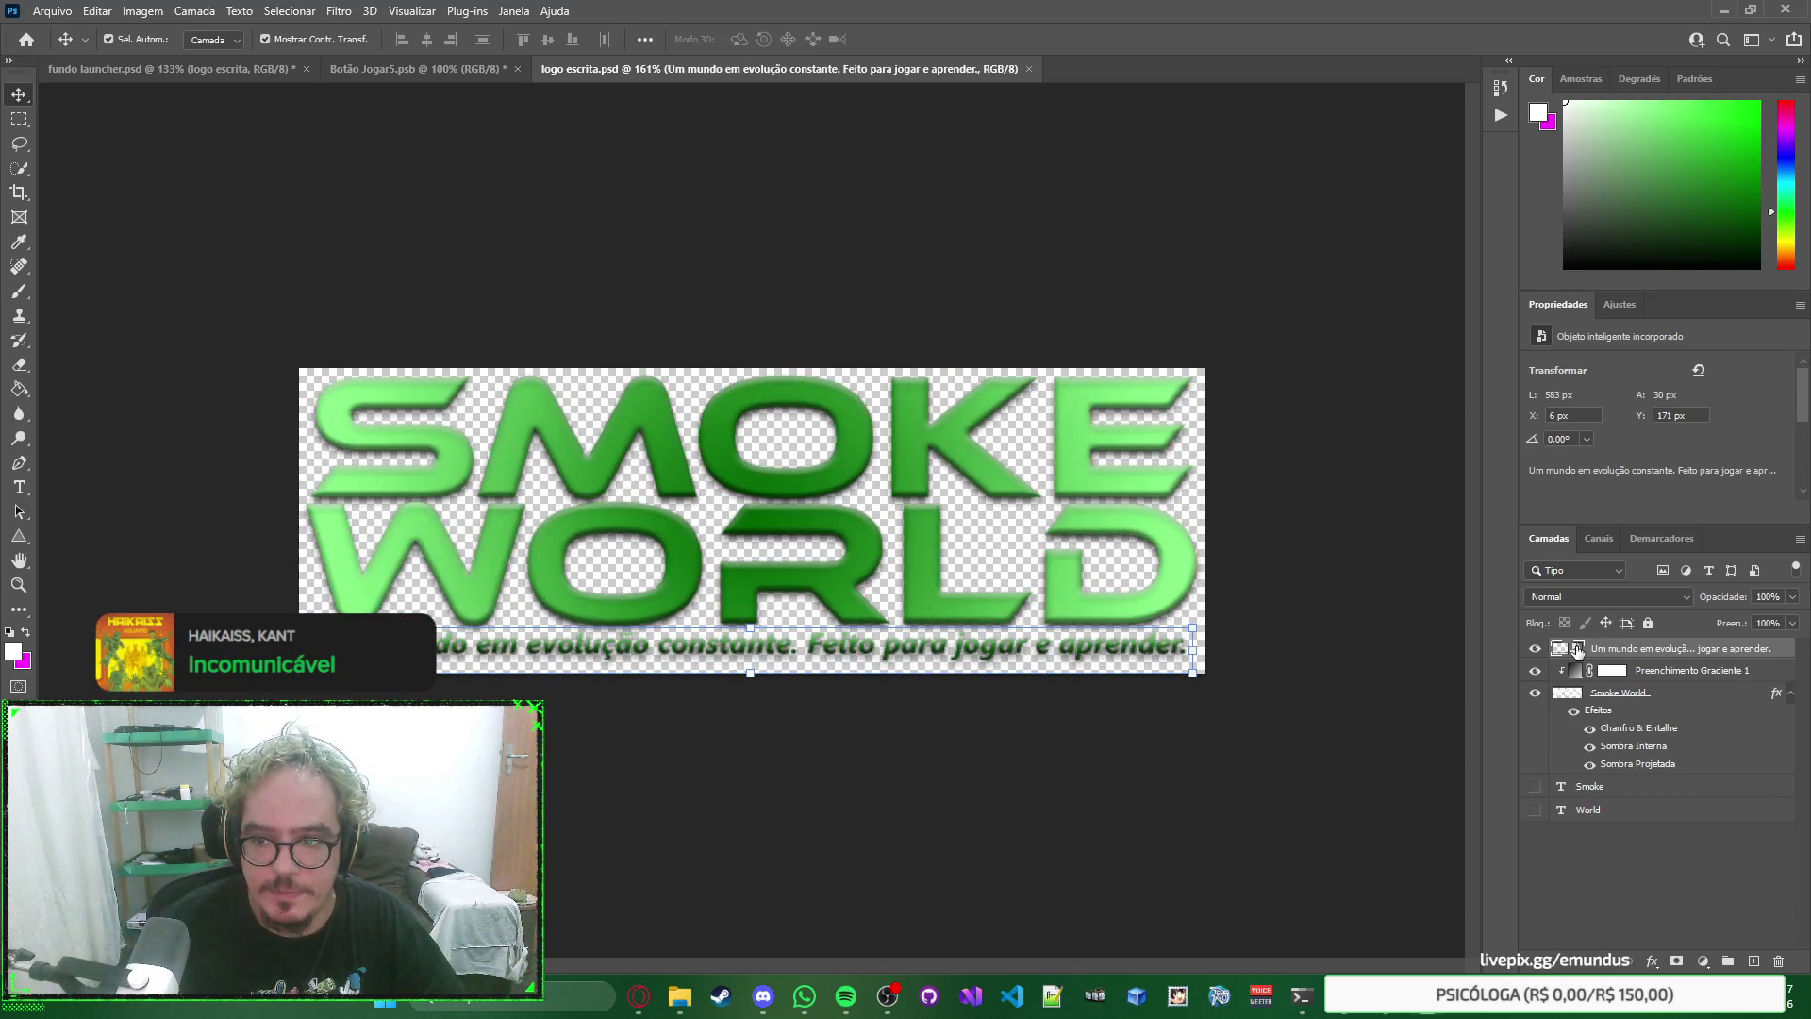
double_click(1577, 649)
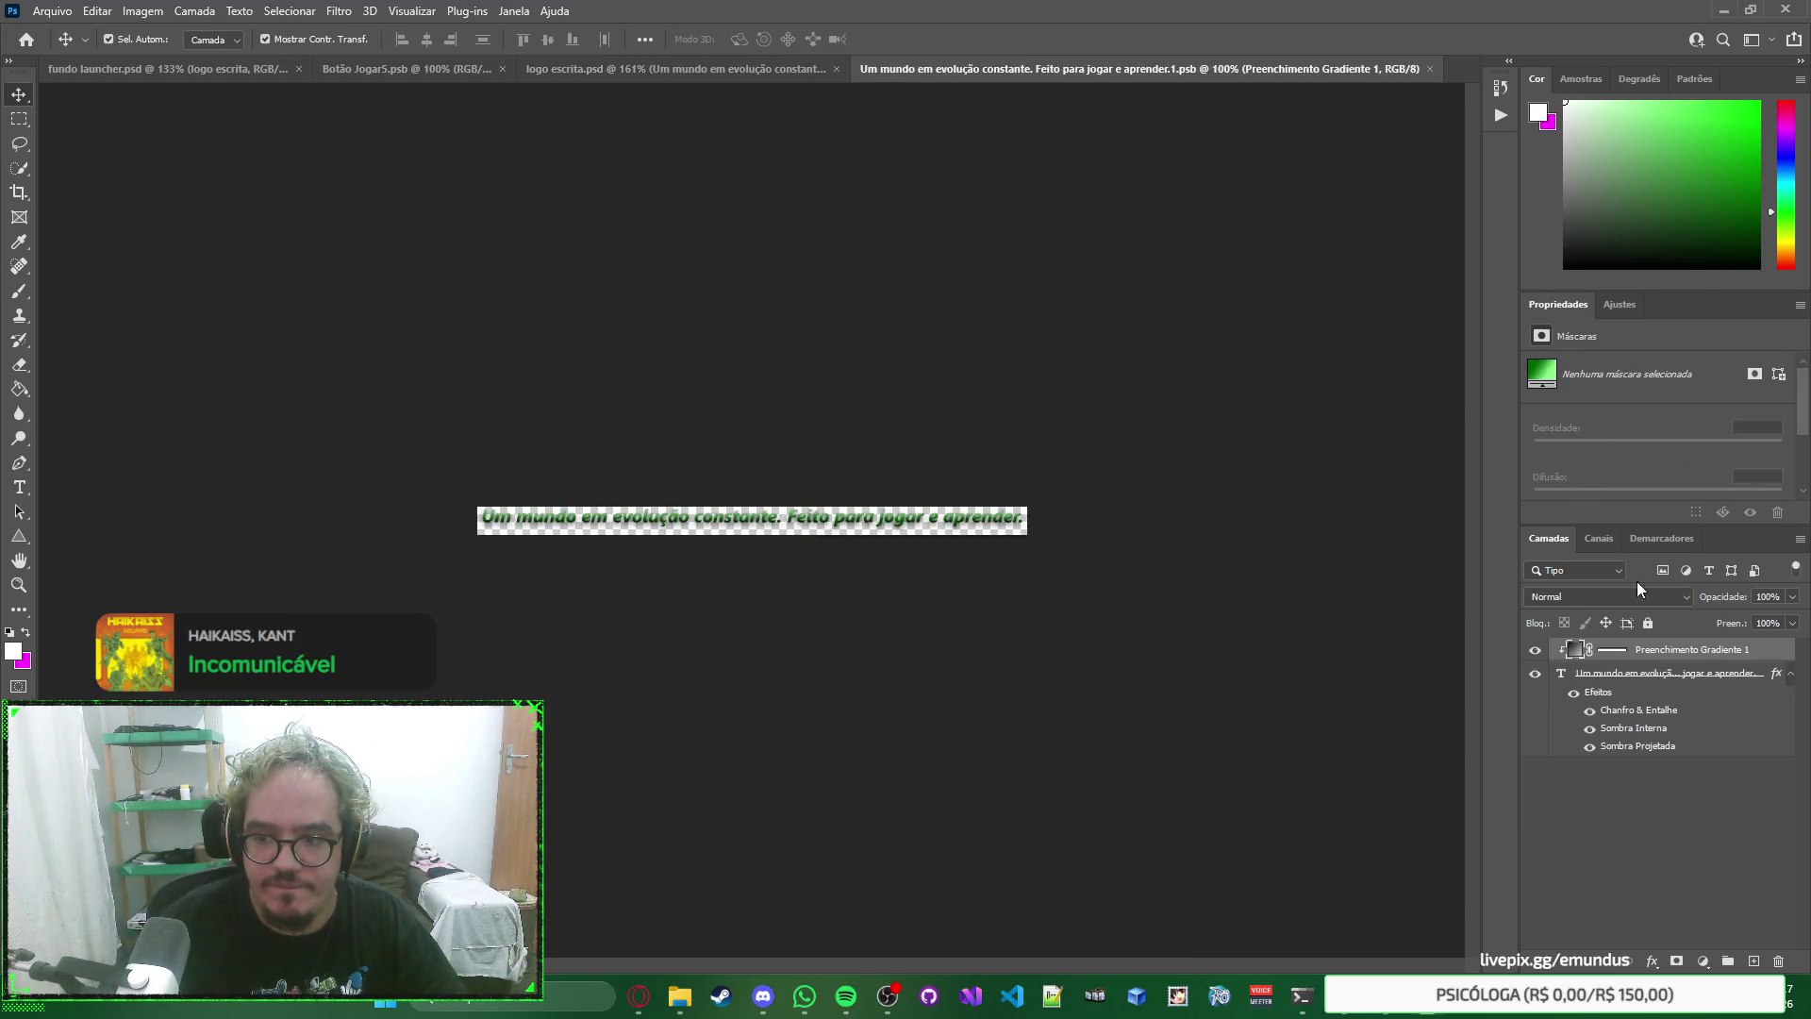
Step: Underline the tagline text, keeping its Bold Italic style, and save the tagline document
left_click(1643, 674)
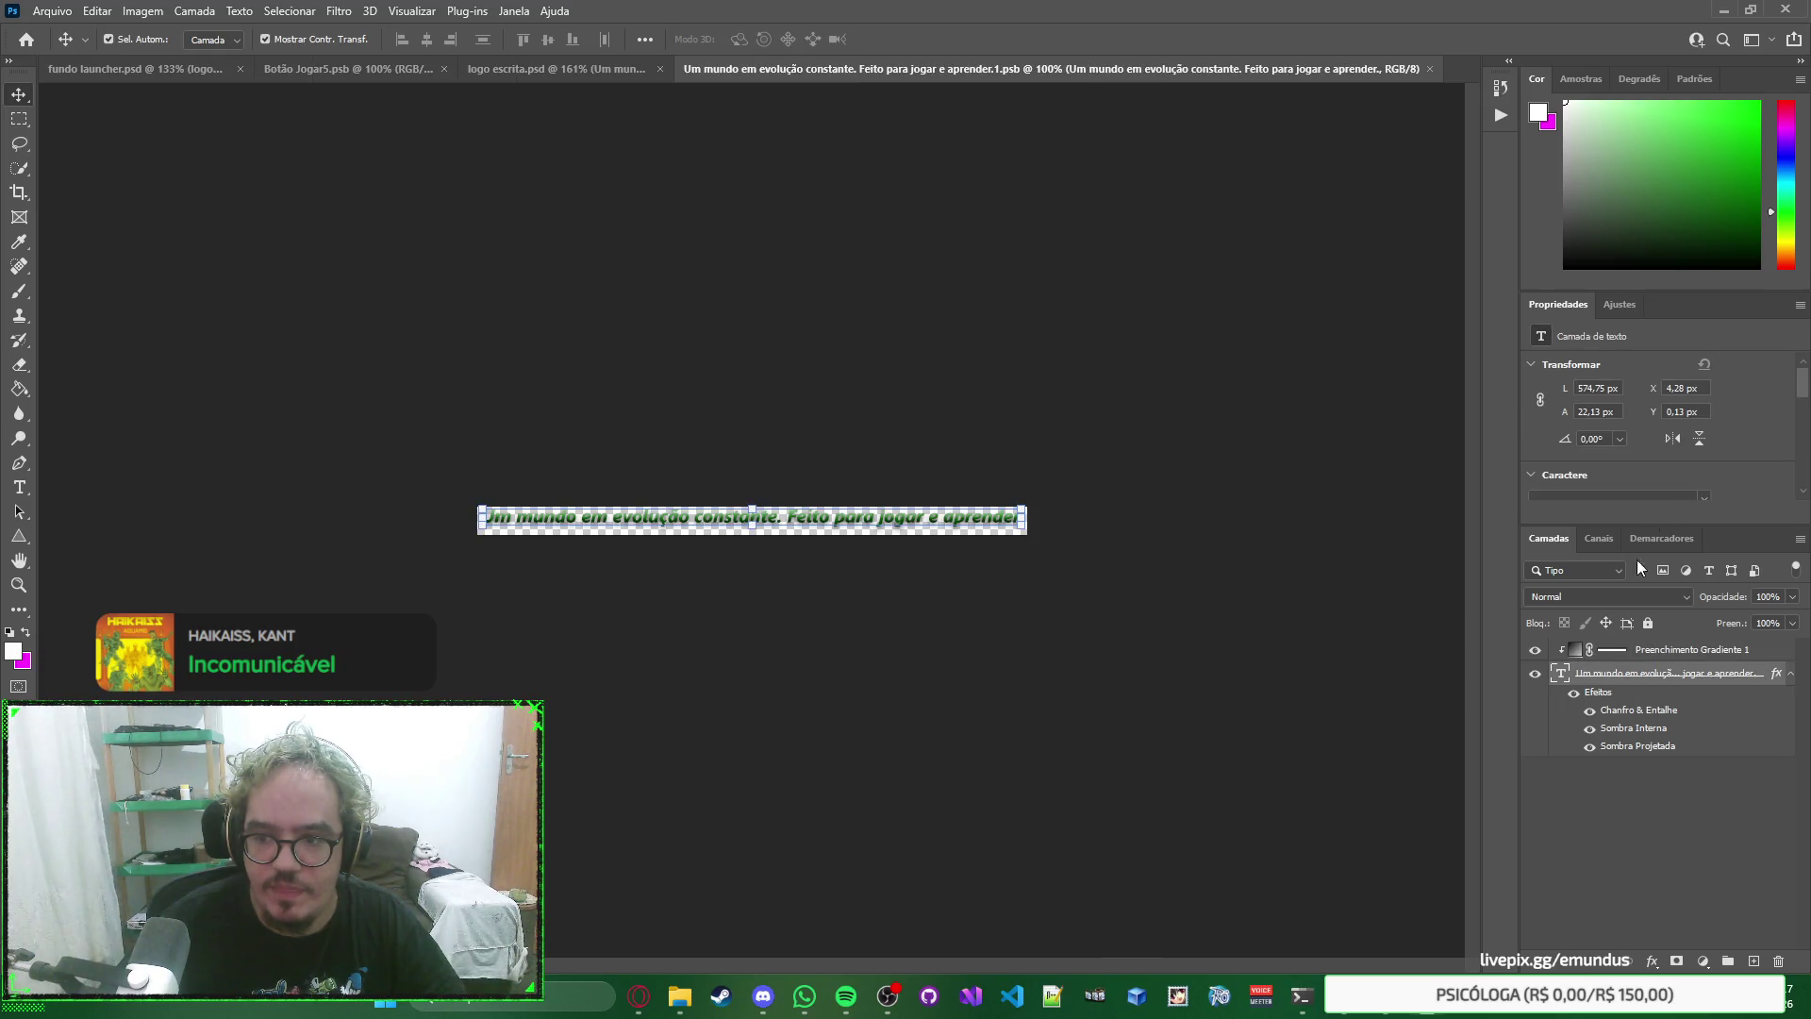
scroll(1745, 422, "down", 2)
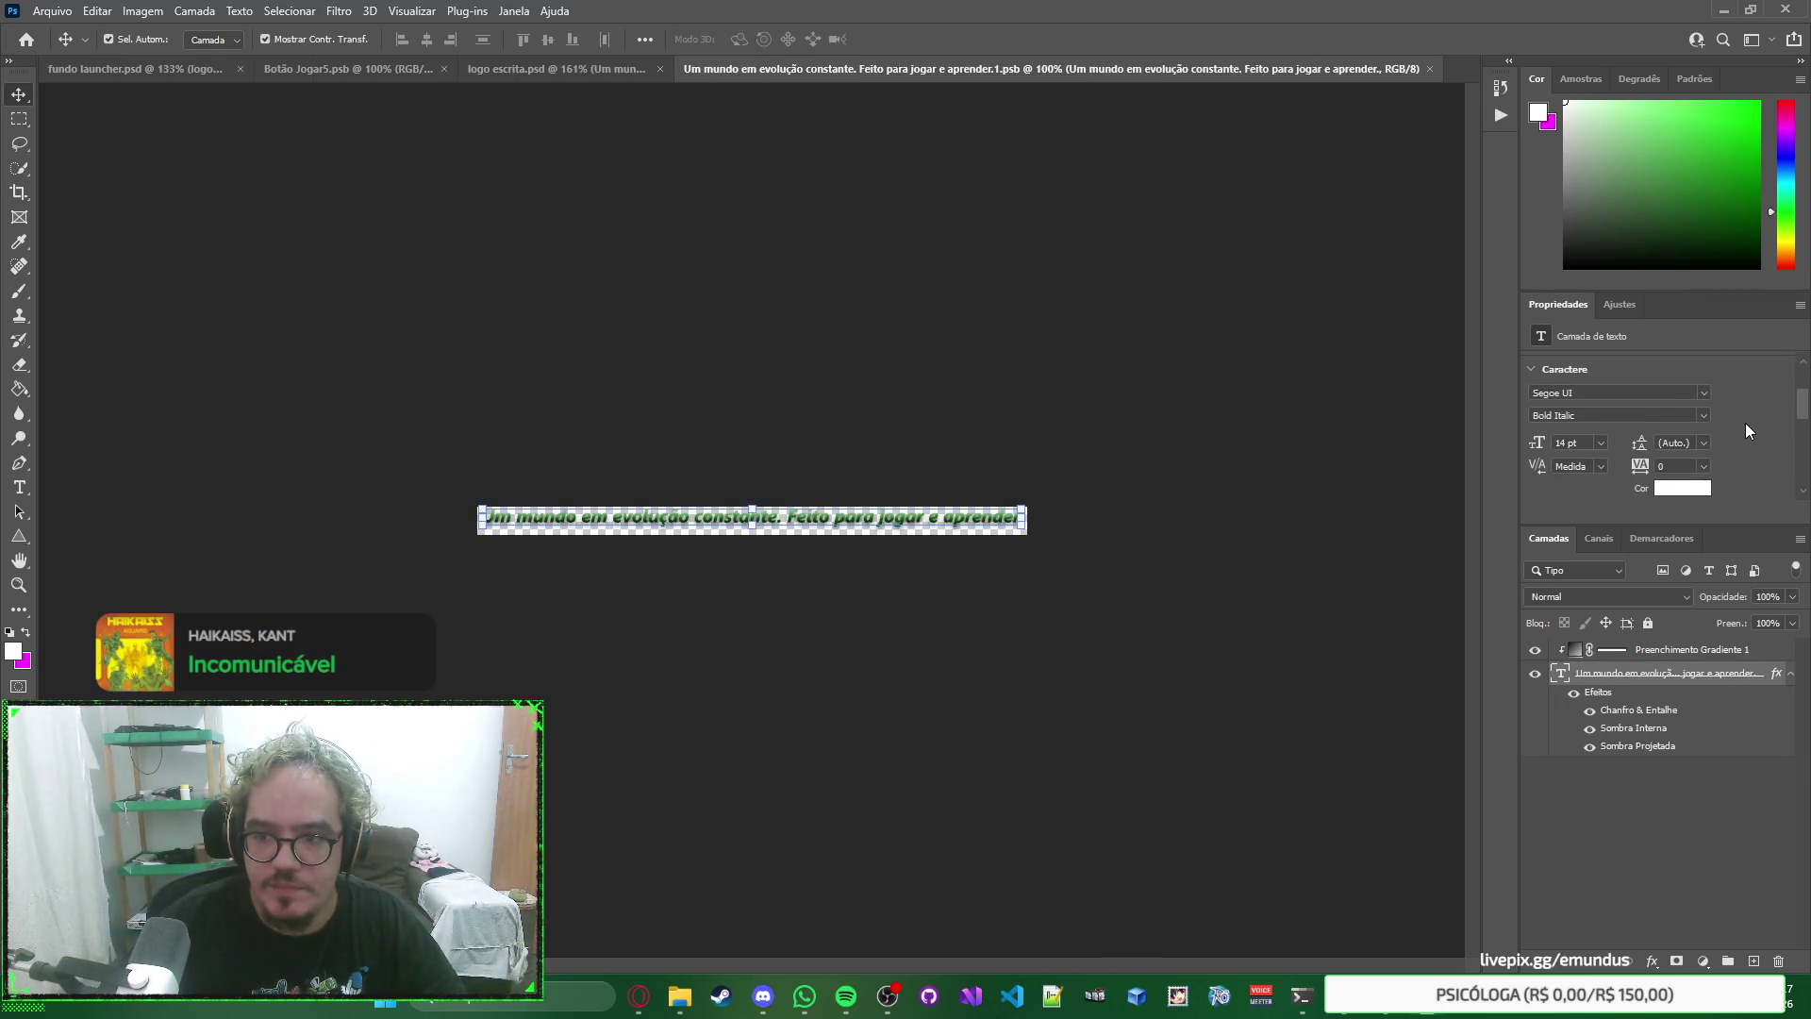
left_click(1704, 419)
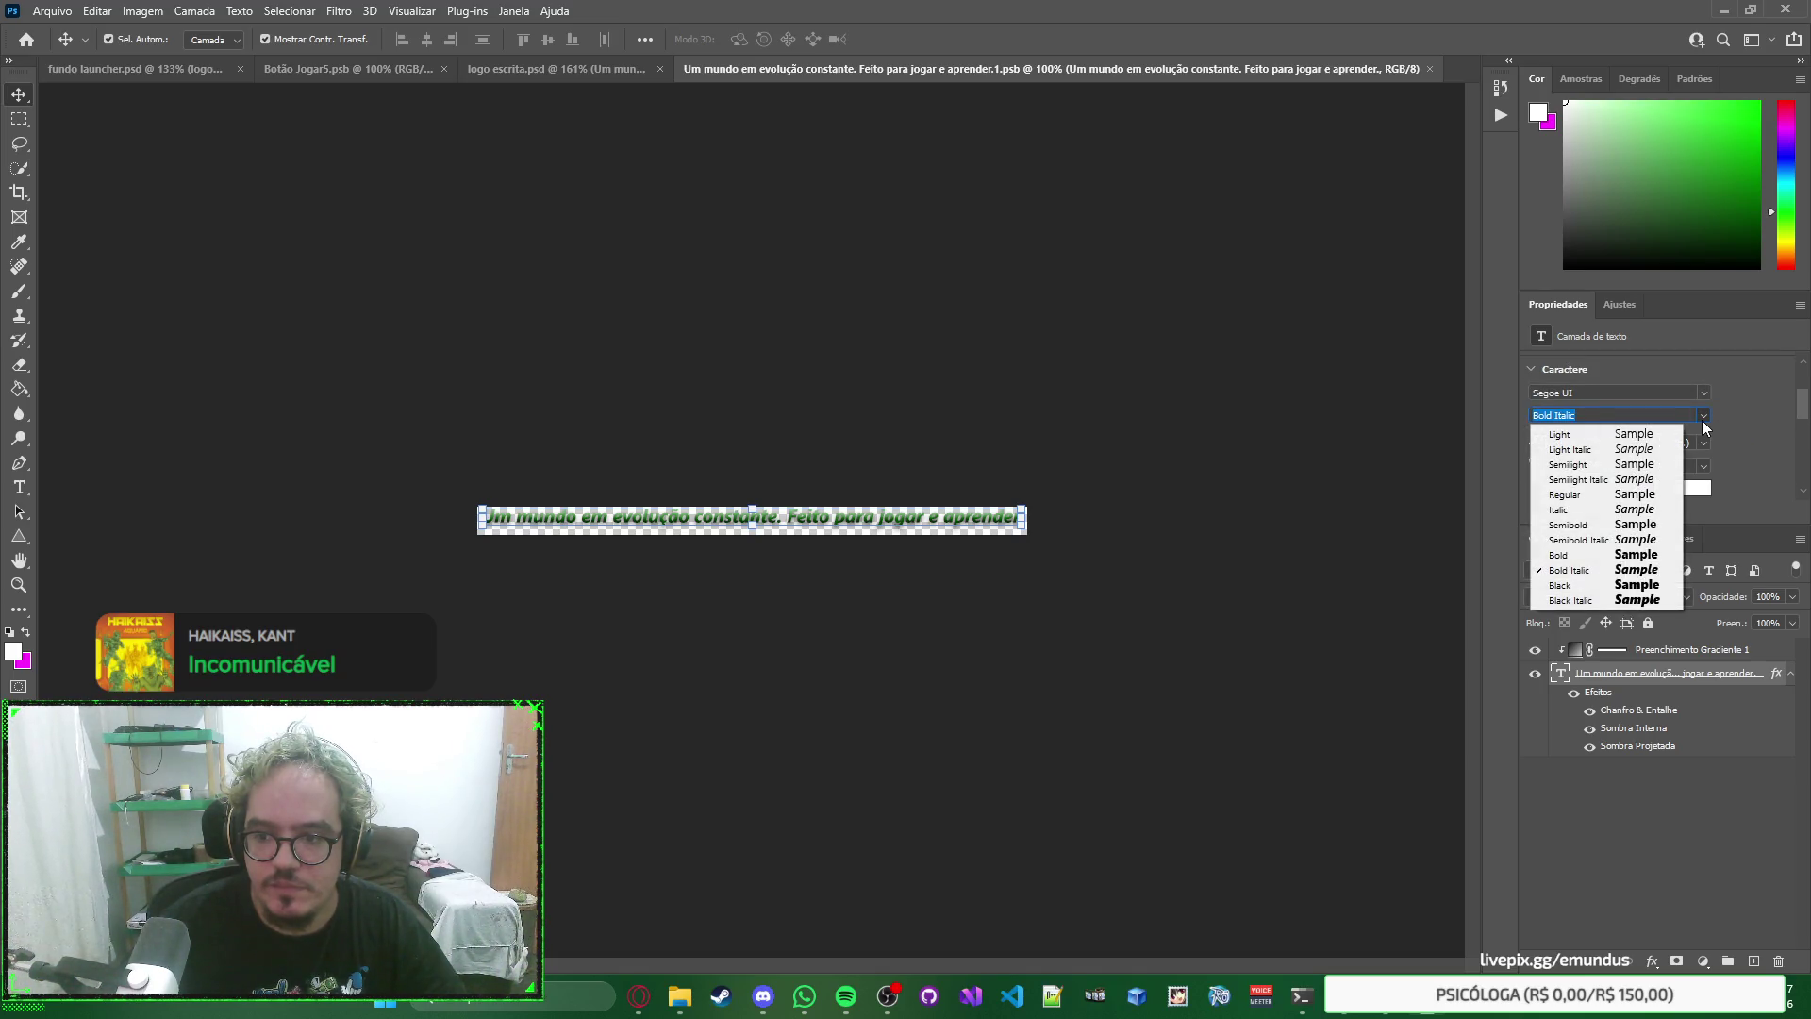
left_click(1702, 420)
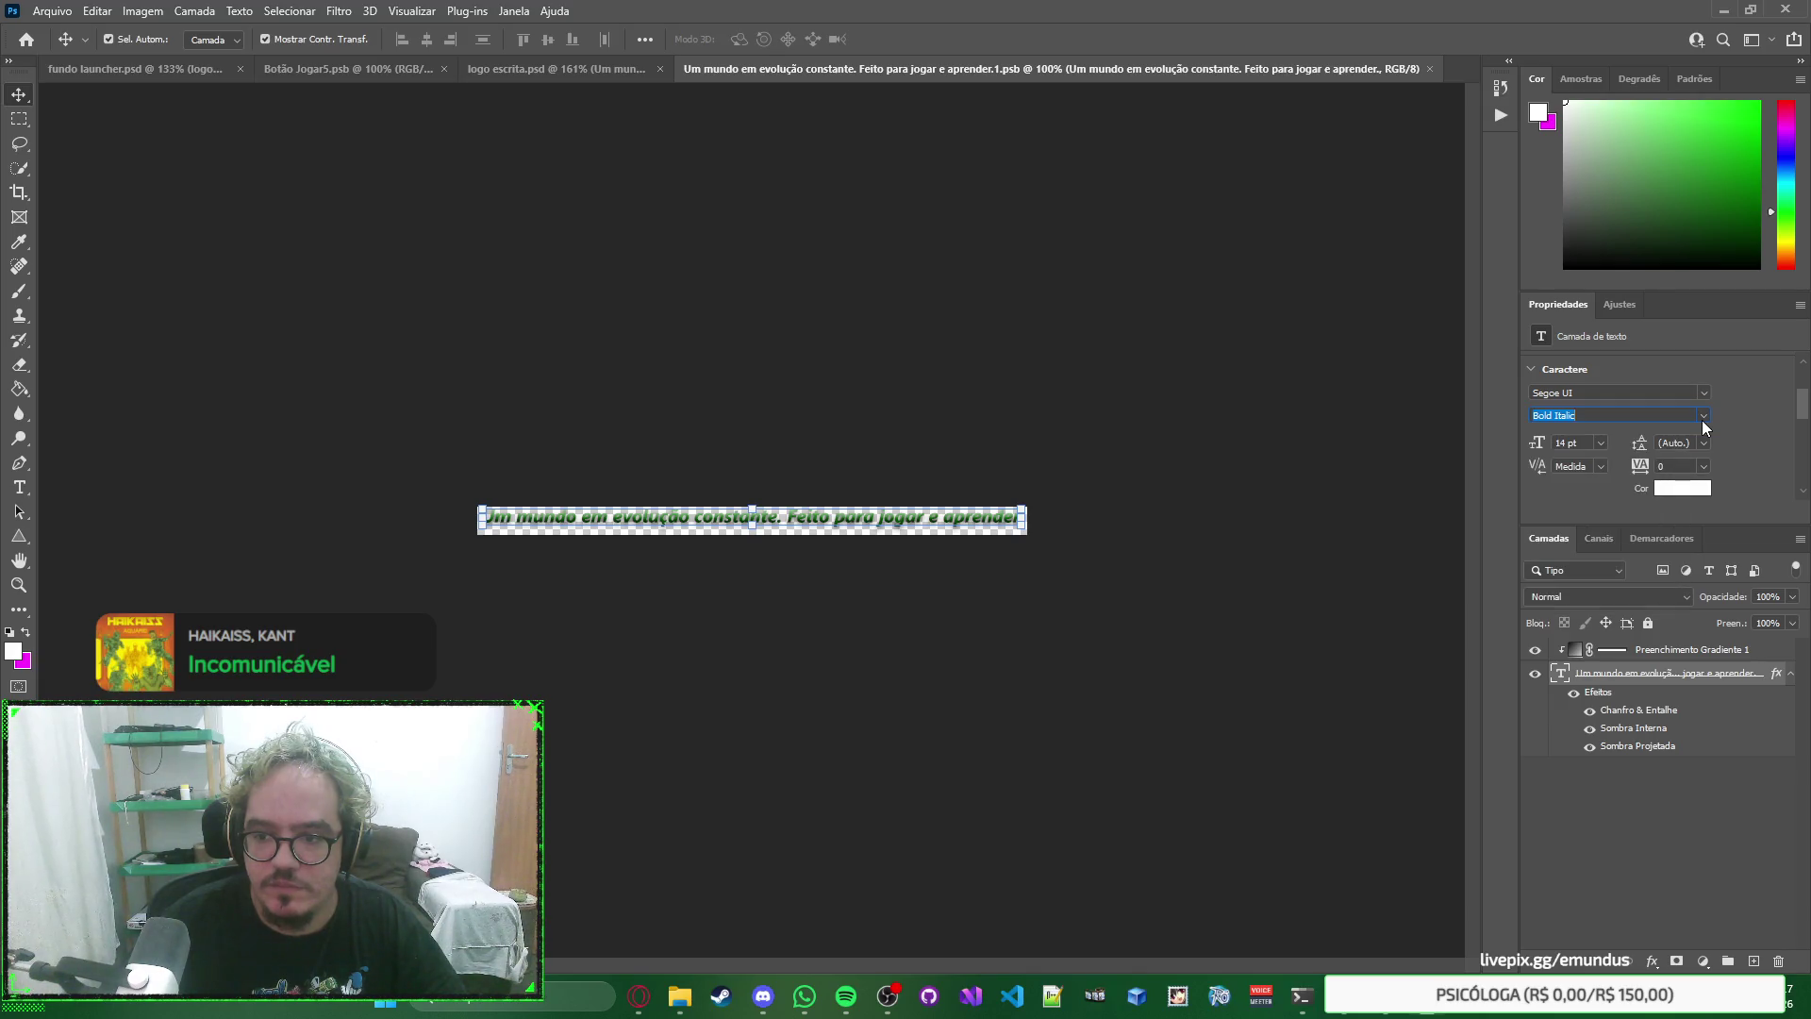
scroll(1749, 406, "down", 1)
scroll(1749, 407, "down", 2)
scroll(1749, 407, "down", 1)
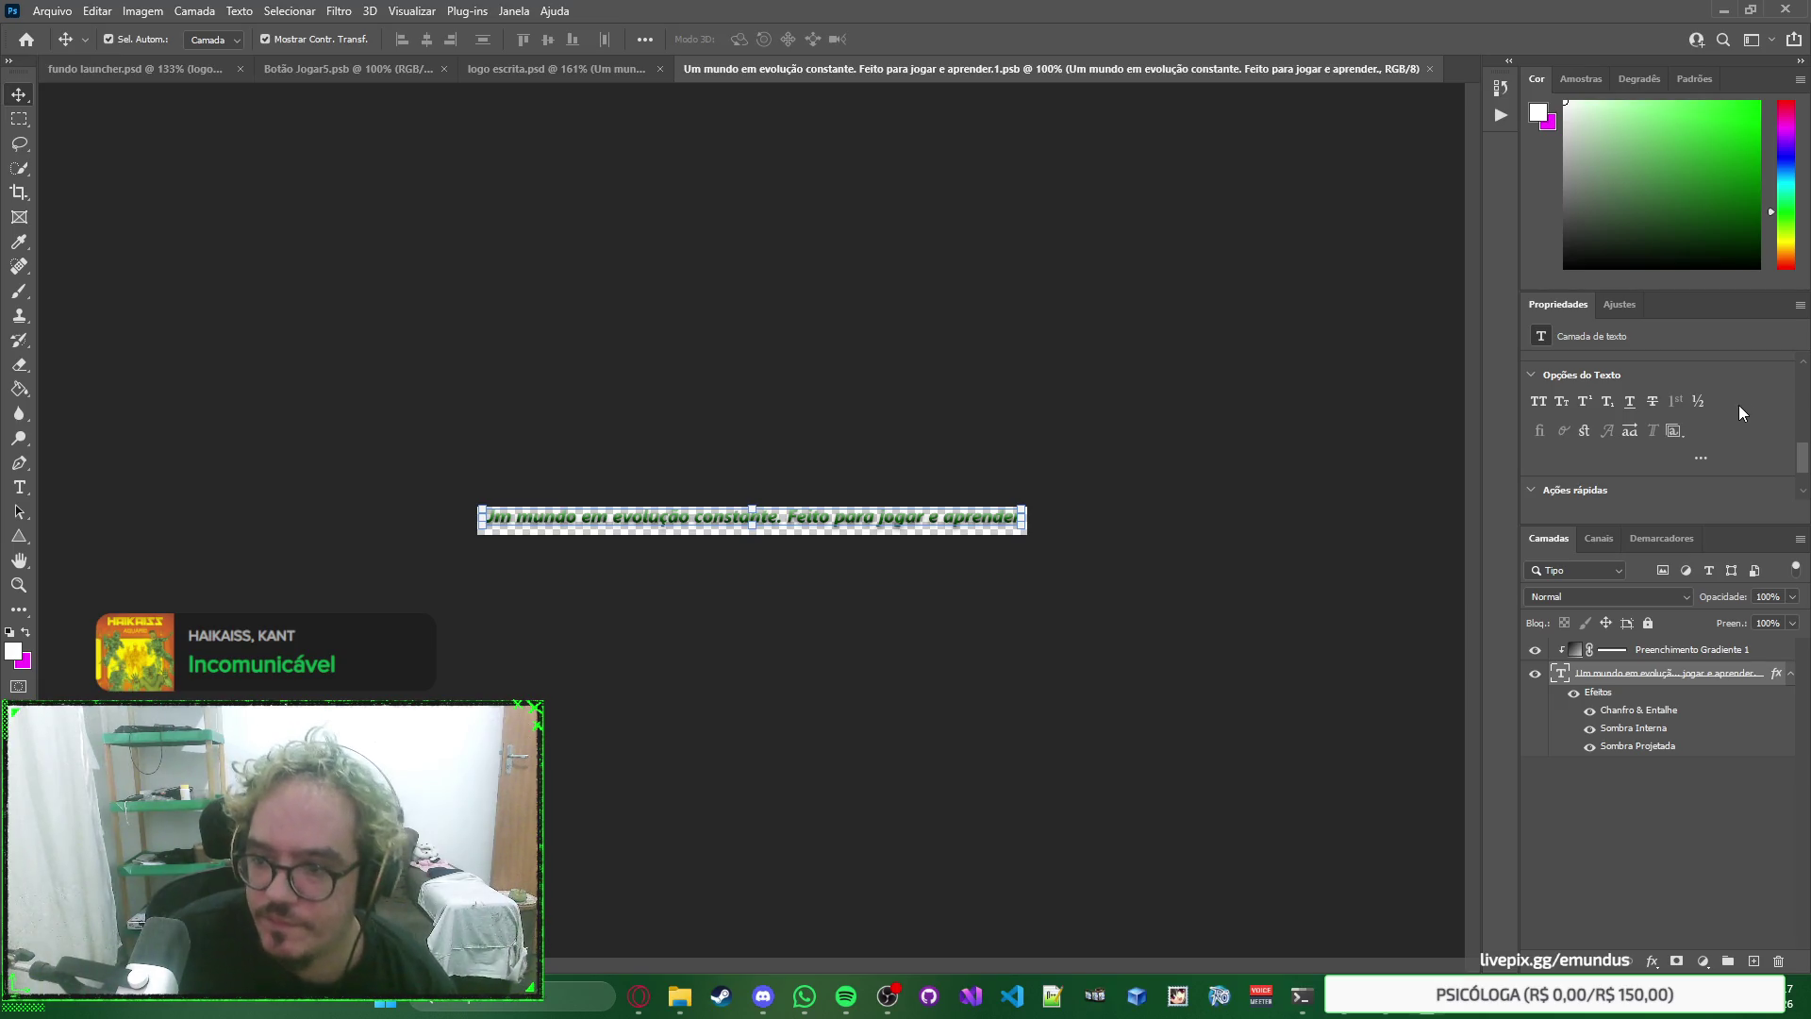
left_click(1630, 400)
left_click(1278, 421)
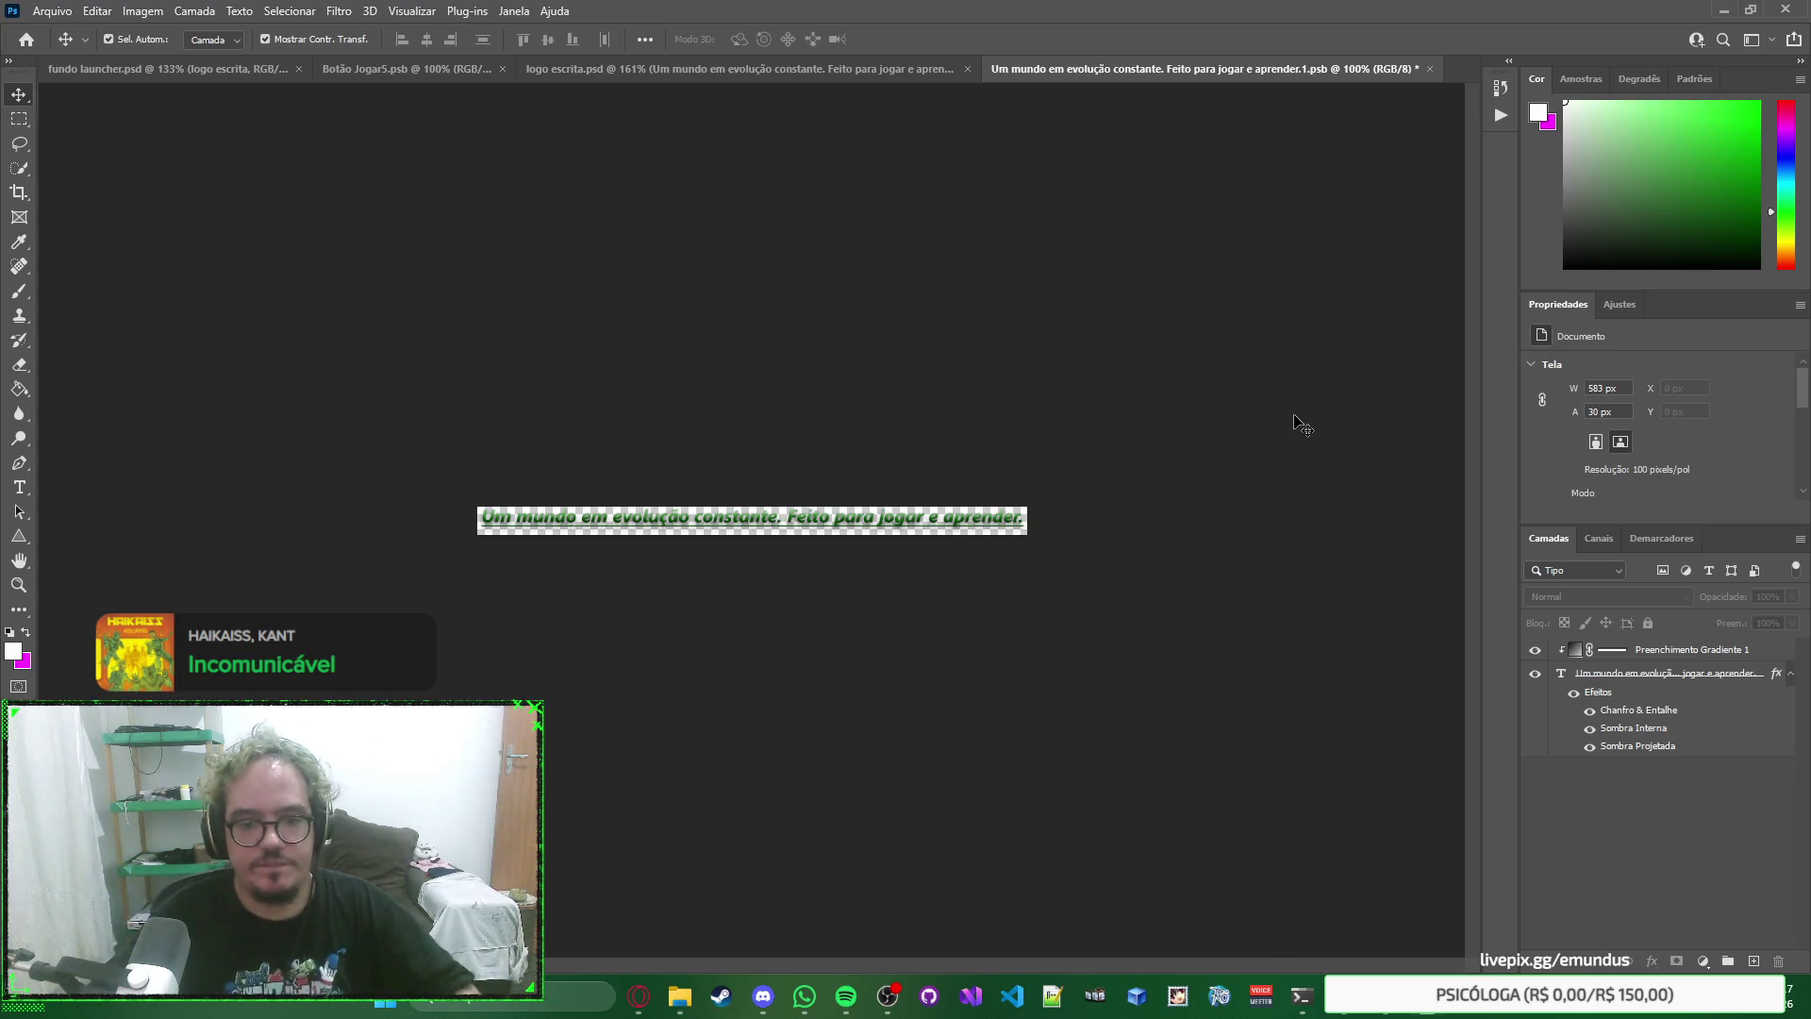
key("ctrl+s")
Step: Save logo escrita.psd with the underlined tagline
left_click(680, 65)
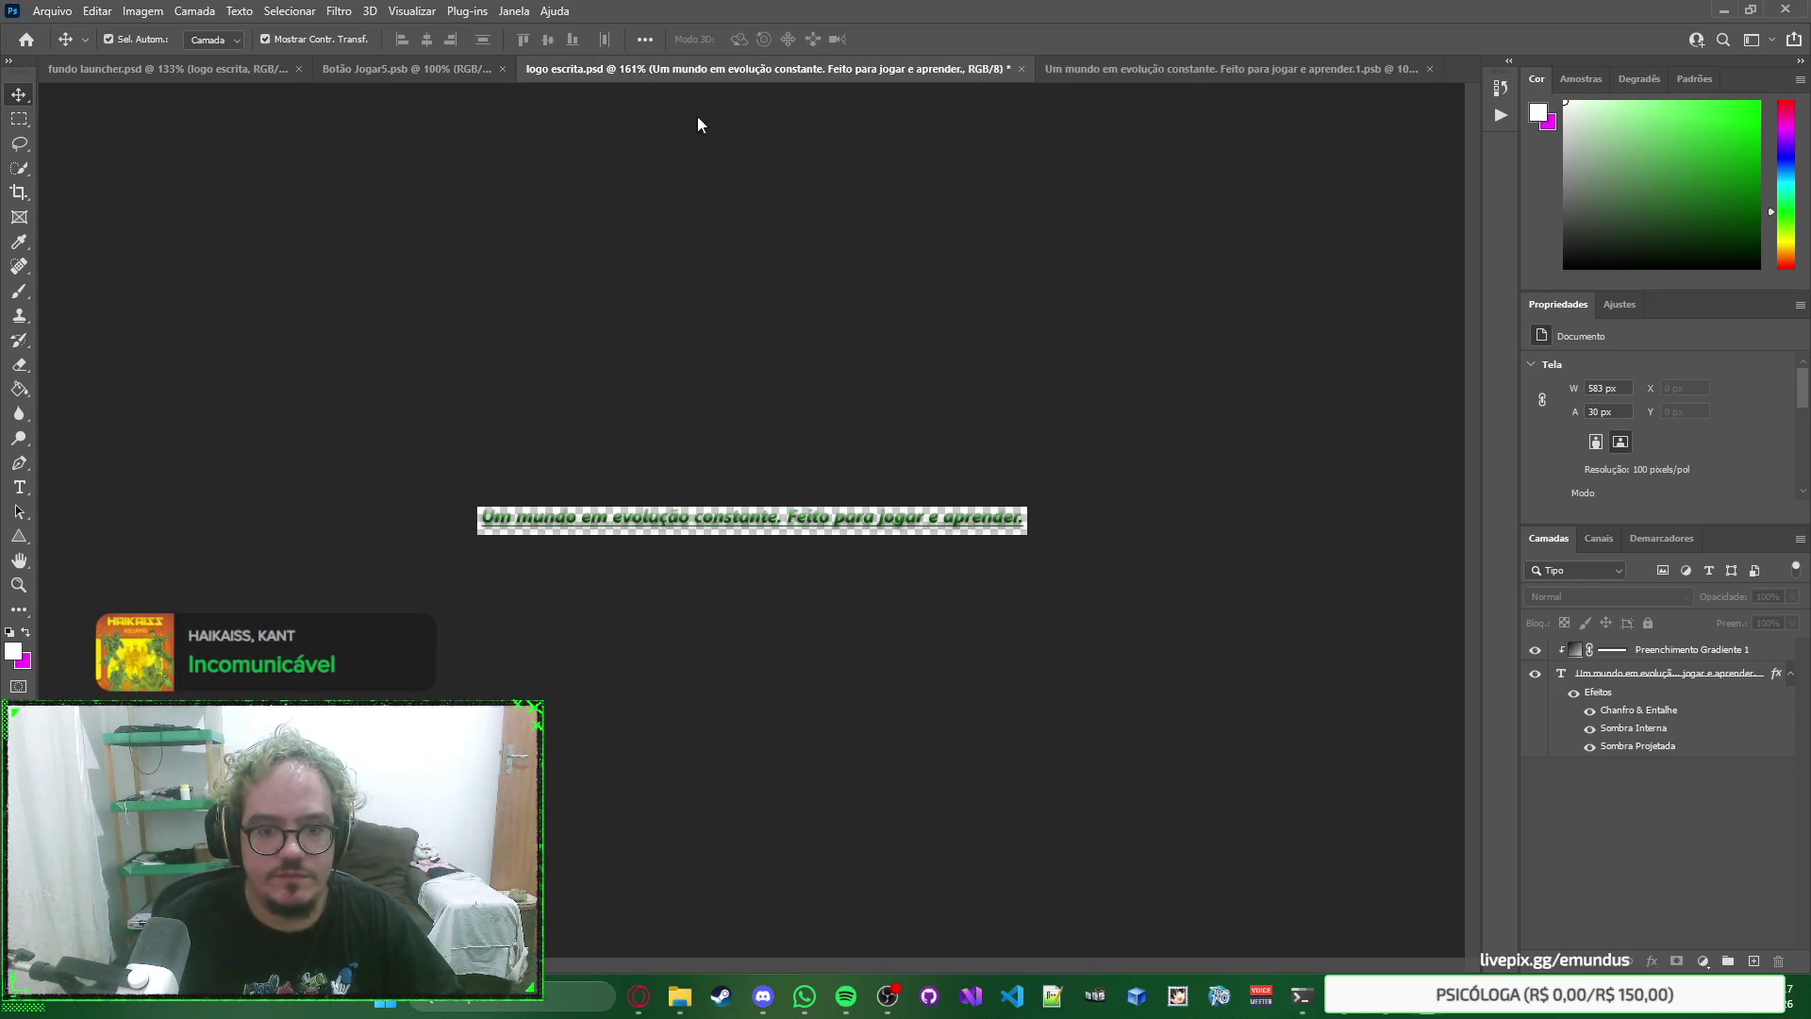
left_click(803, 253)
key("ctrl+s")
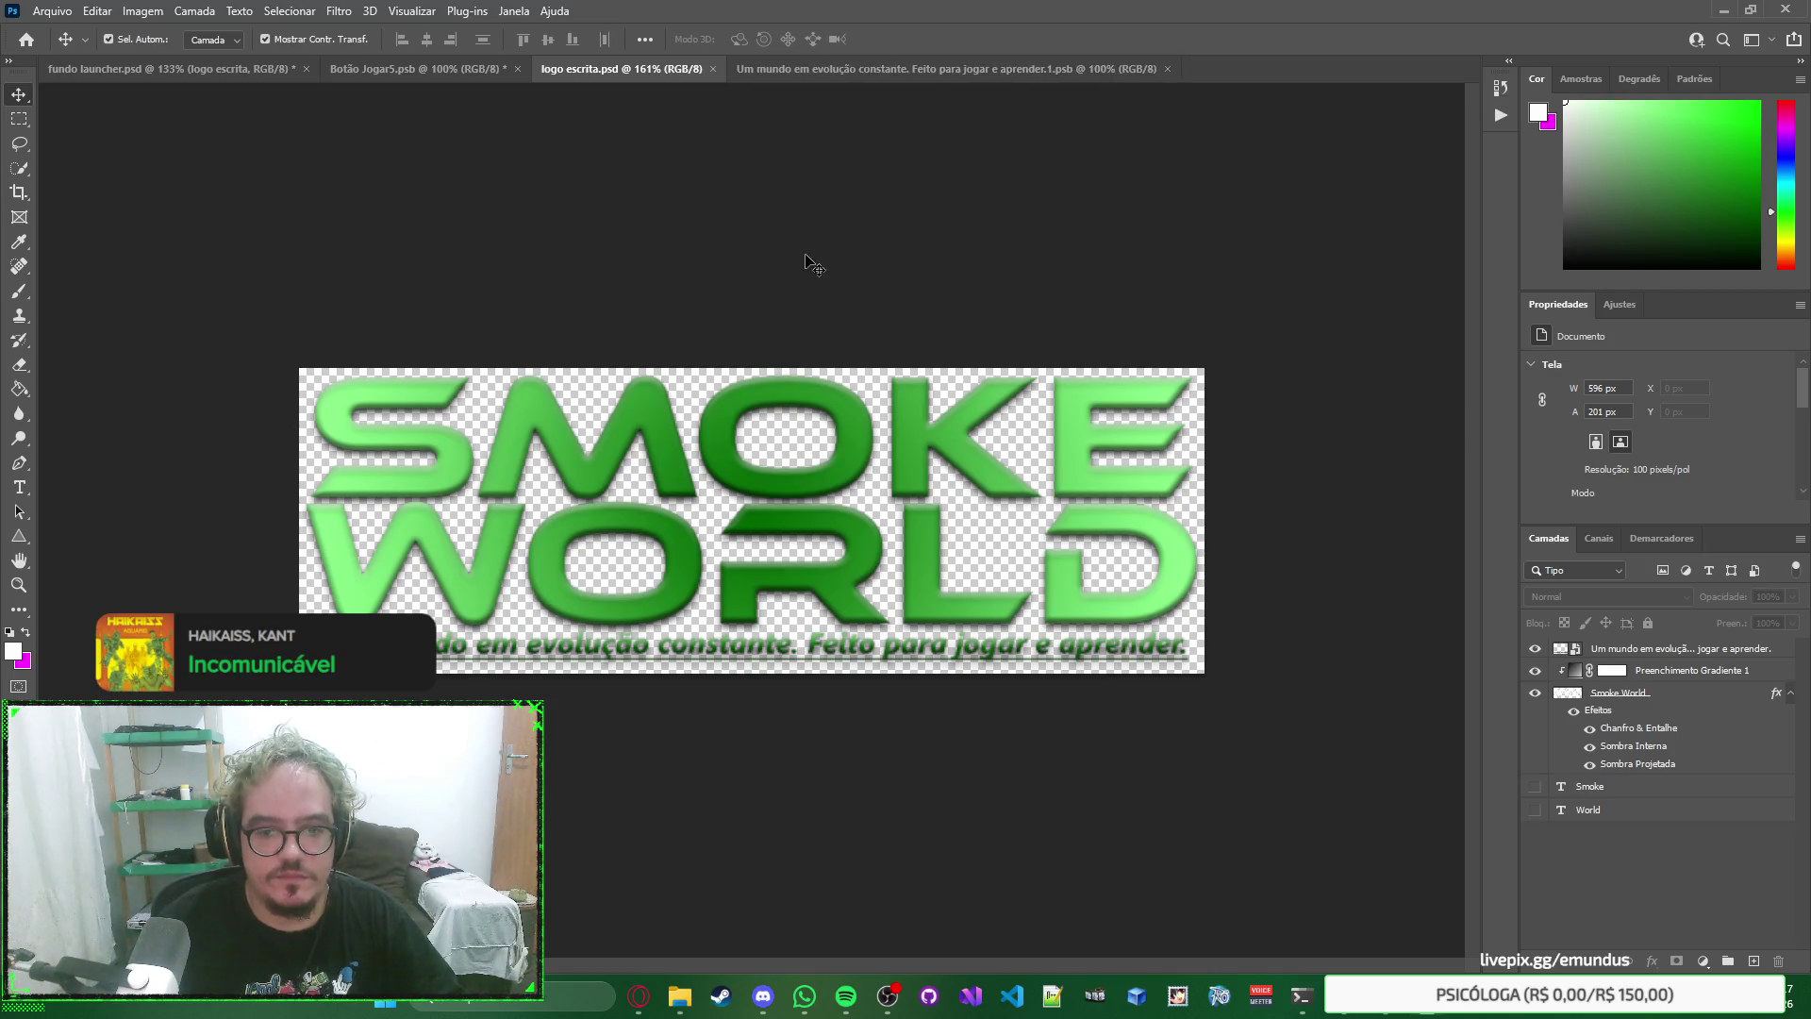
Step: Check the layers under the logo on the launcher, then close the tagline document
left_click(223, 62)
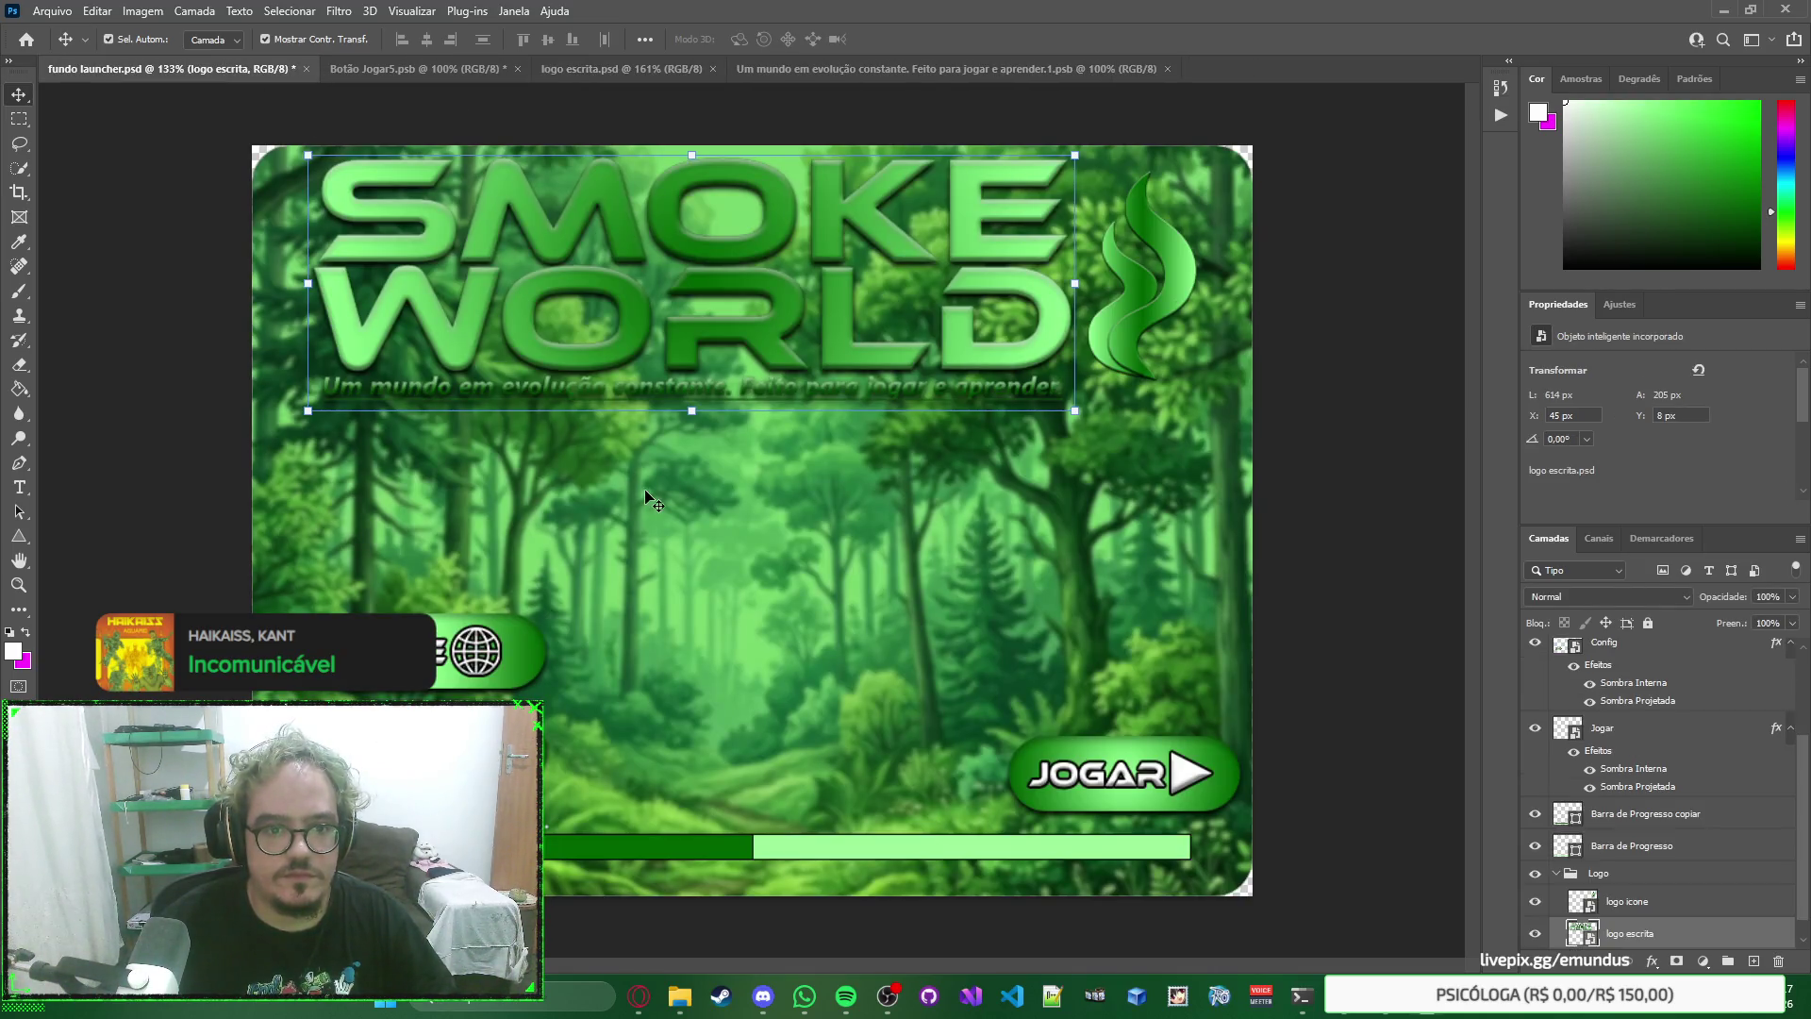
left_click(790, 479)
right_click(812, 483)
key("Escape")
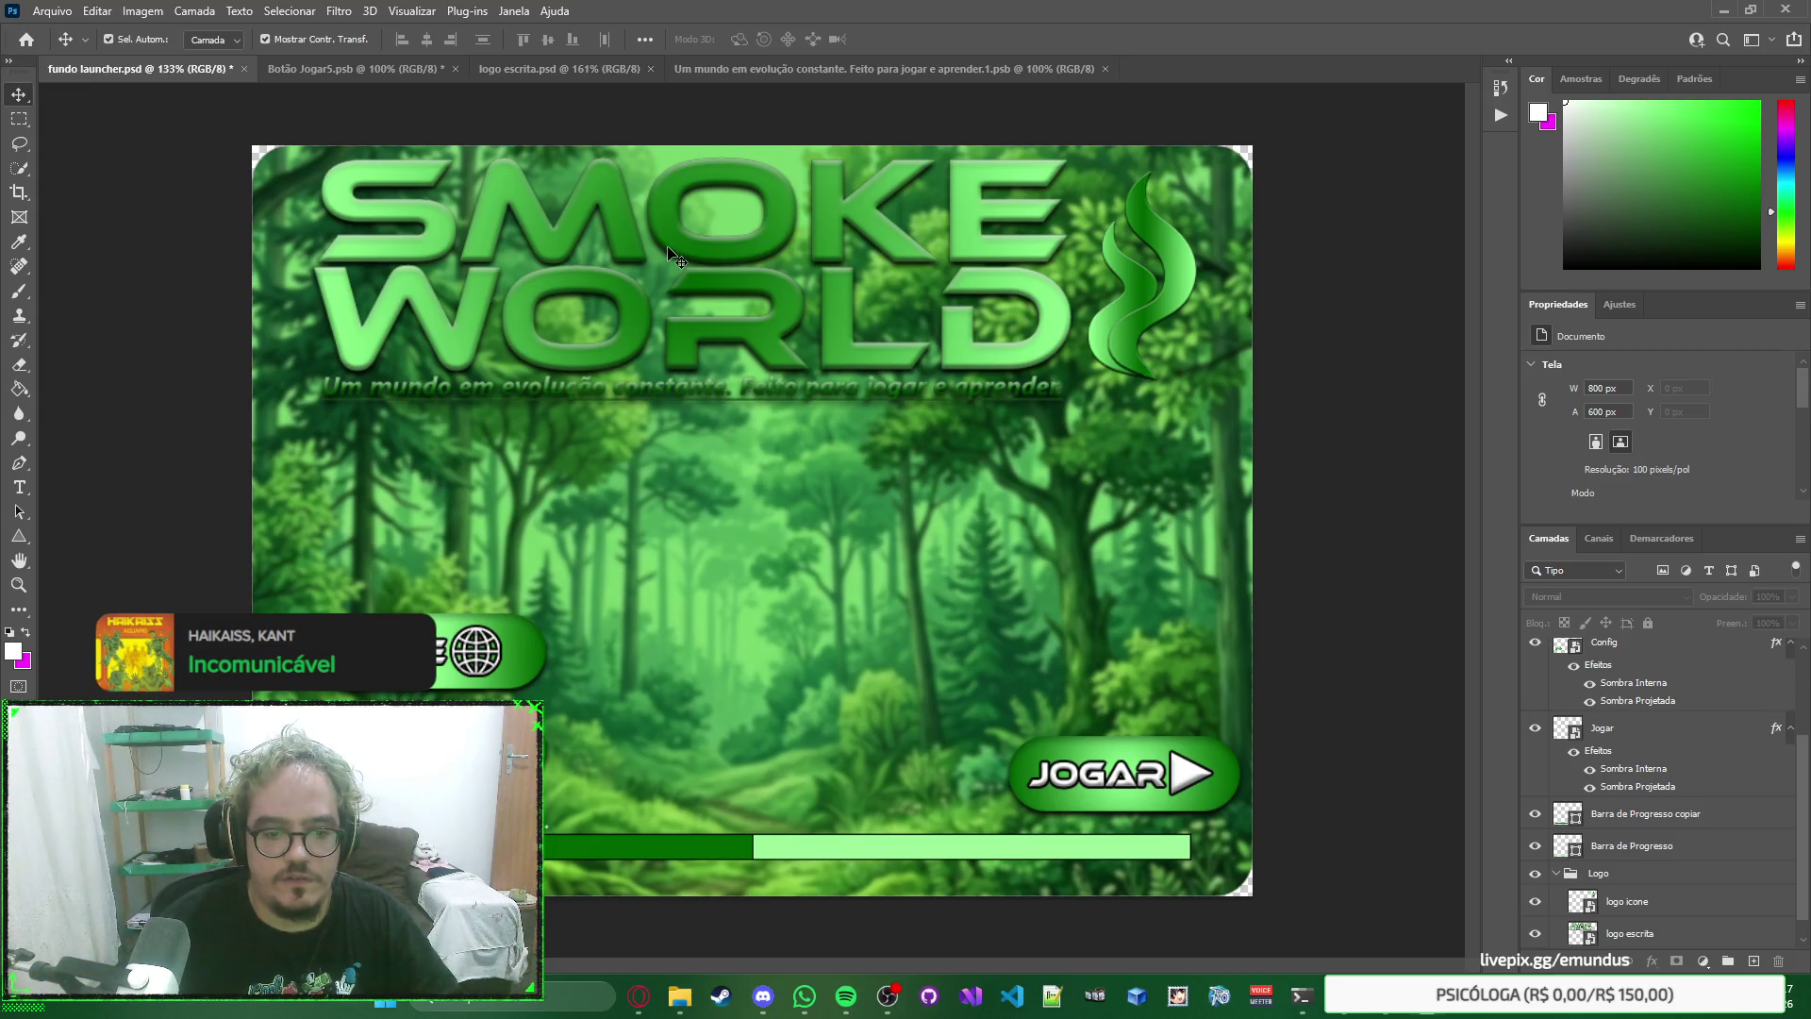
left_click(781, 71)
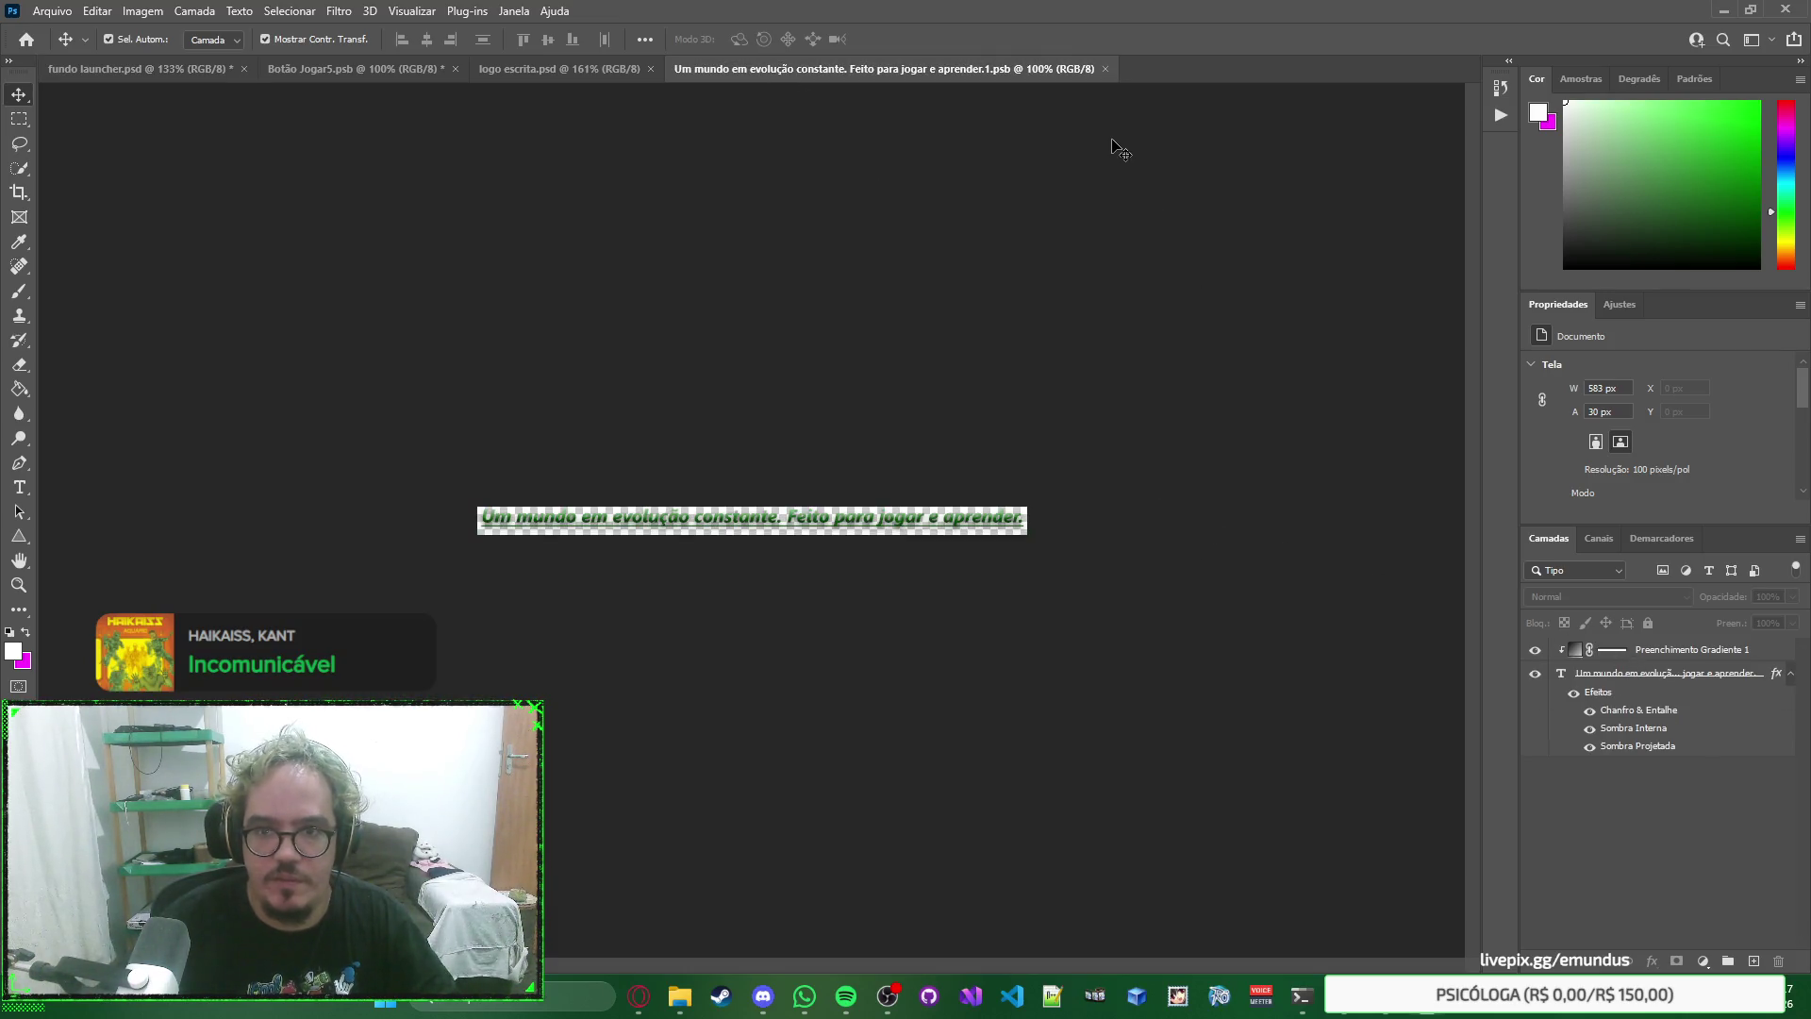
key("ctrl+w")
Step: Toggle the tagline's underline in its smart object, then delete the tagline from the logo
left_click(559, 69)
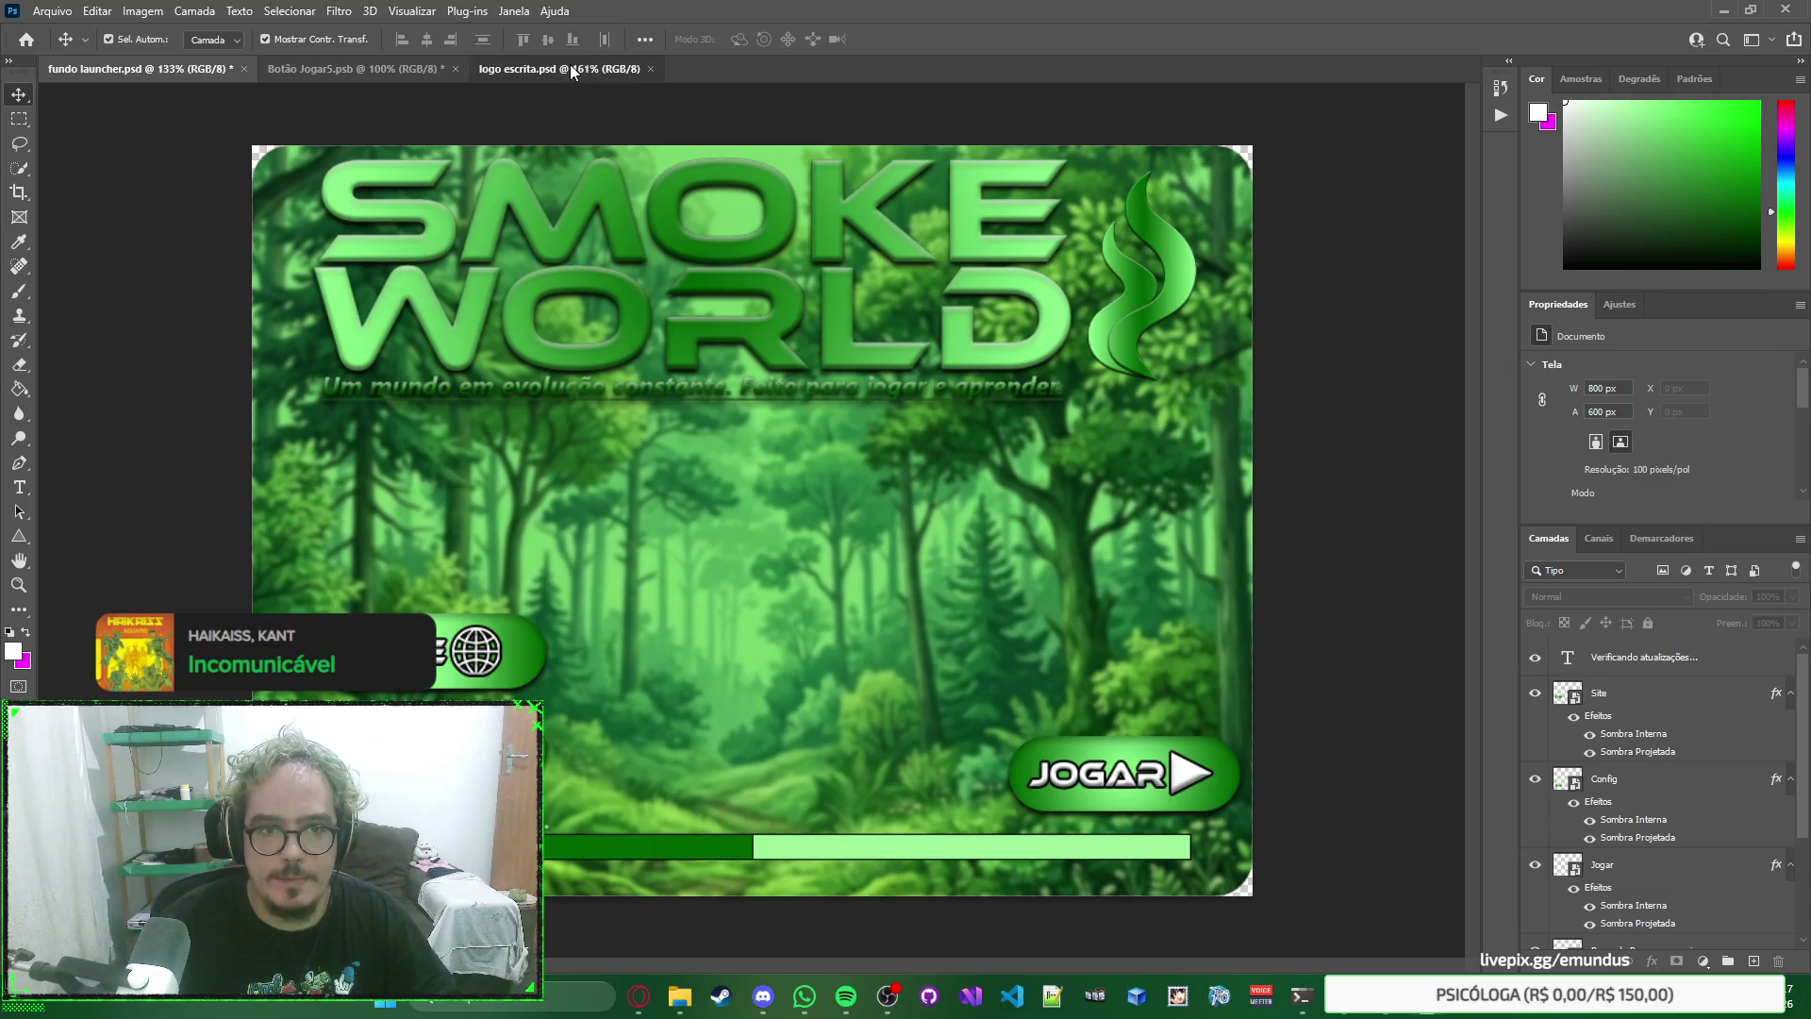
double_click(1573, 651)
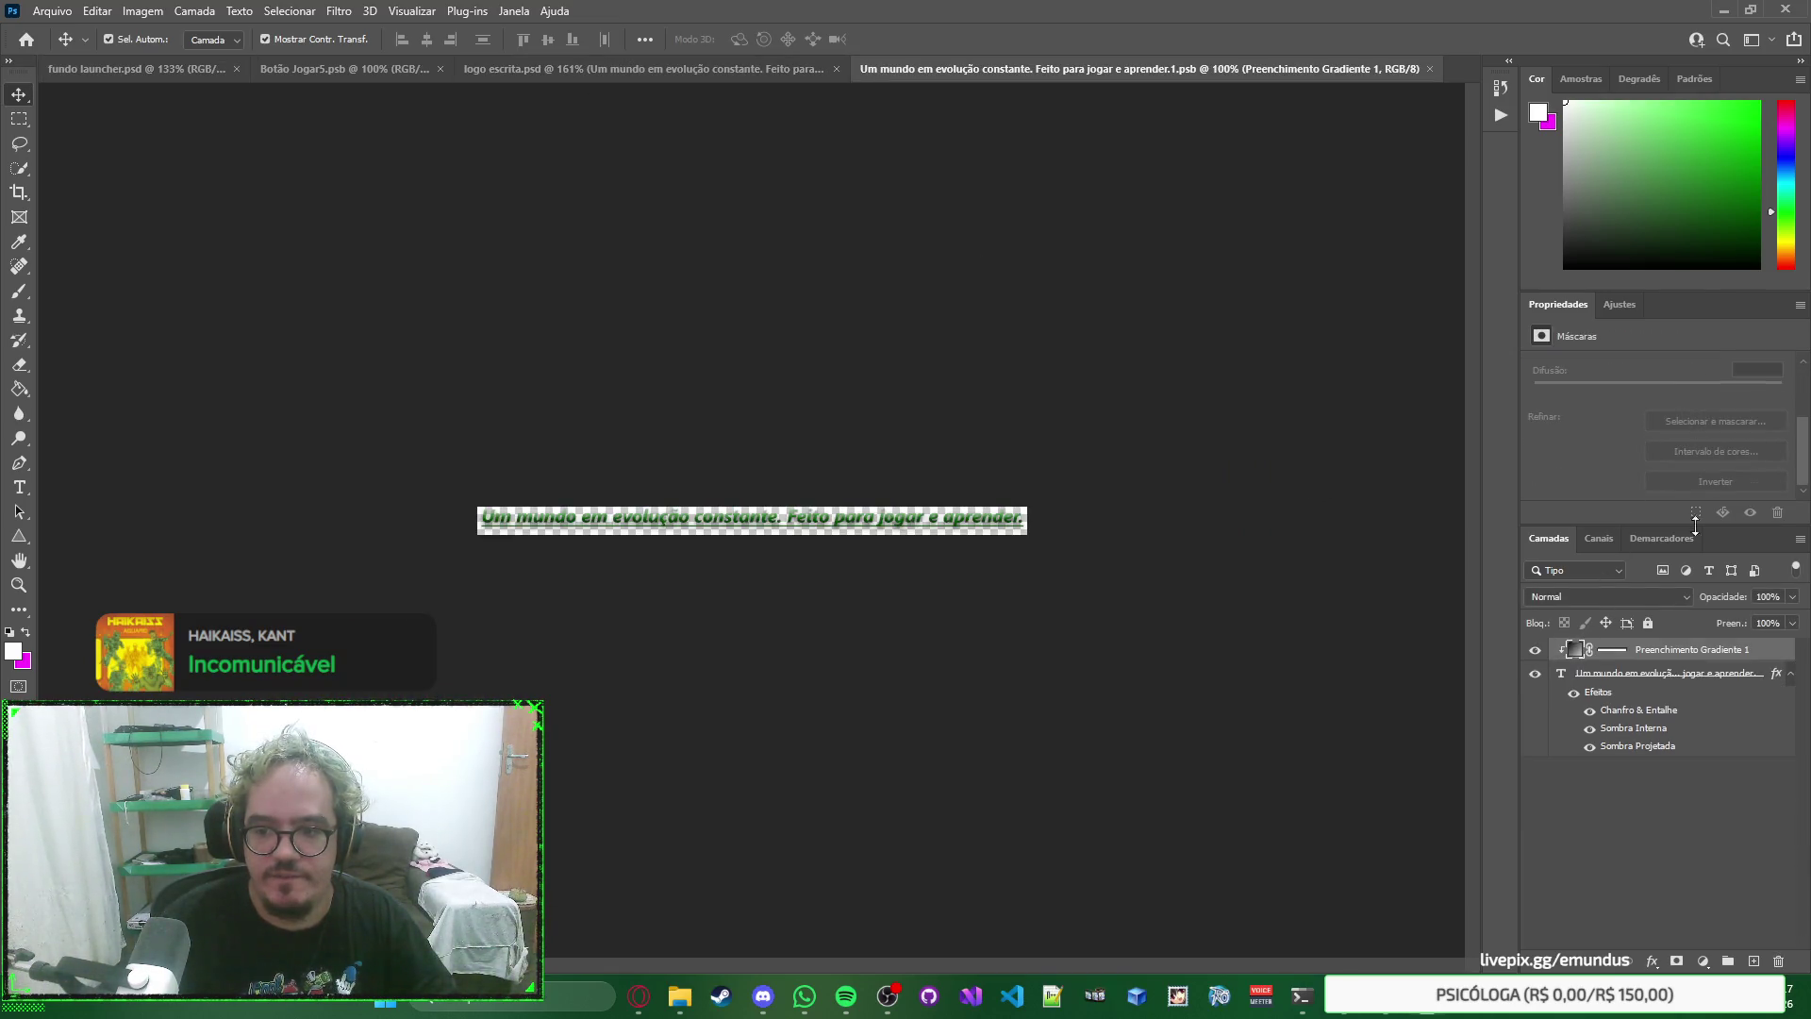
left_click(1675, 676)
scroll(1763, 418, "down", 5)
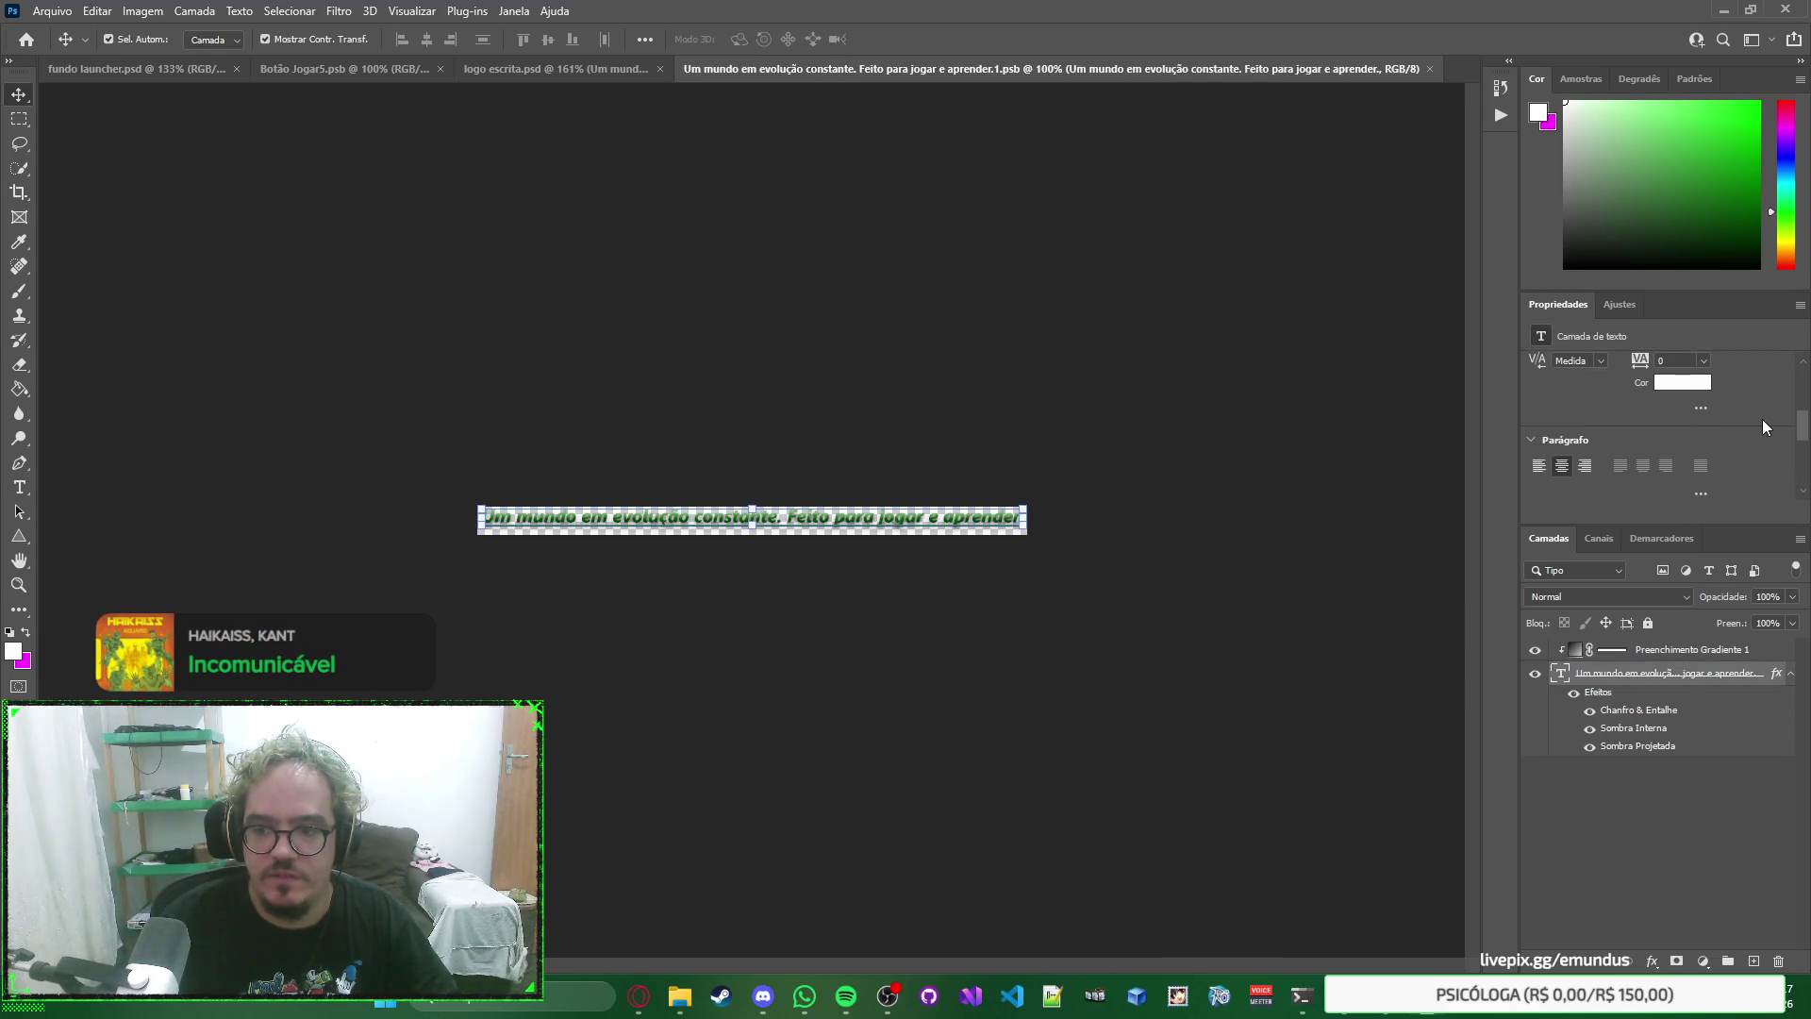
left_click(1633, 459)
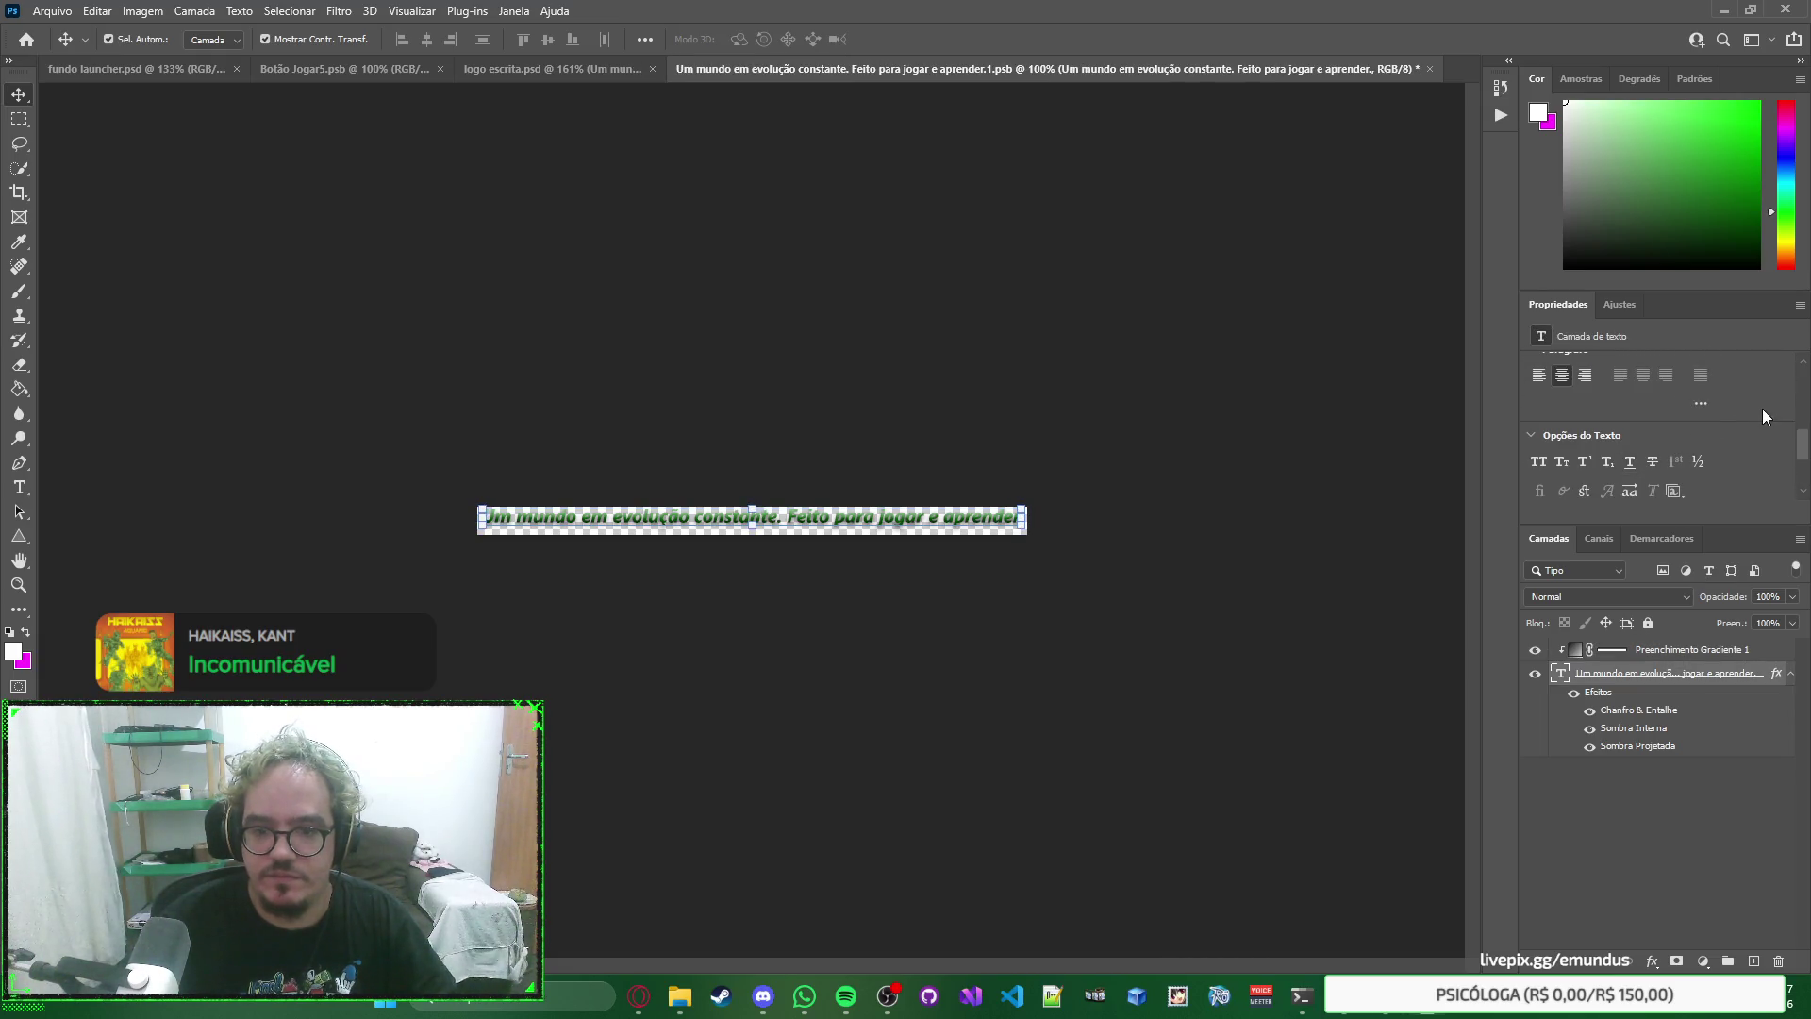
left_click(1375, 408)
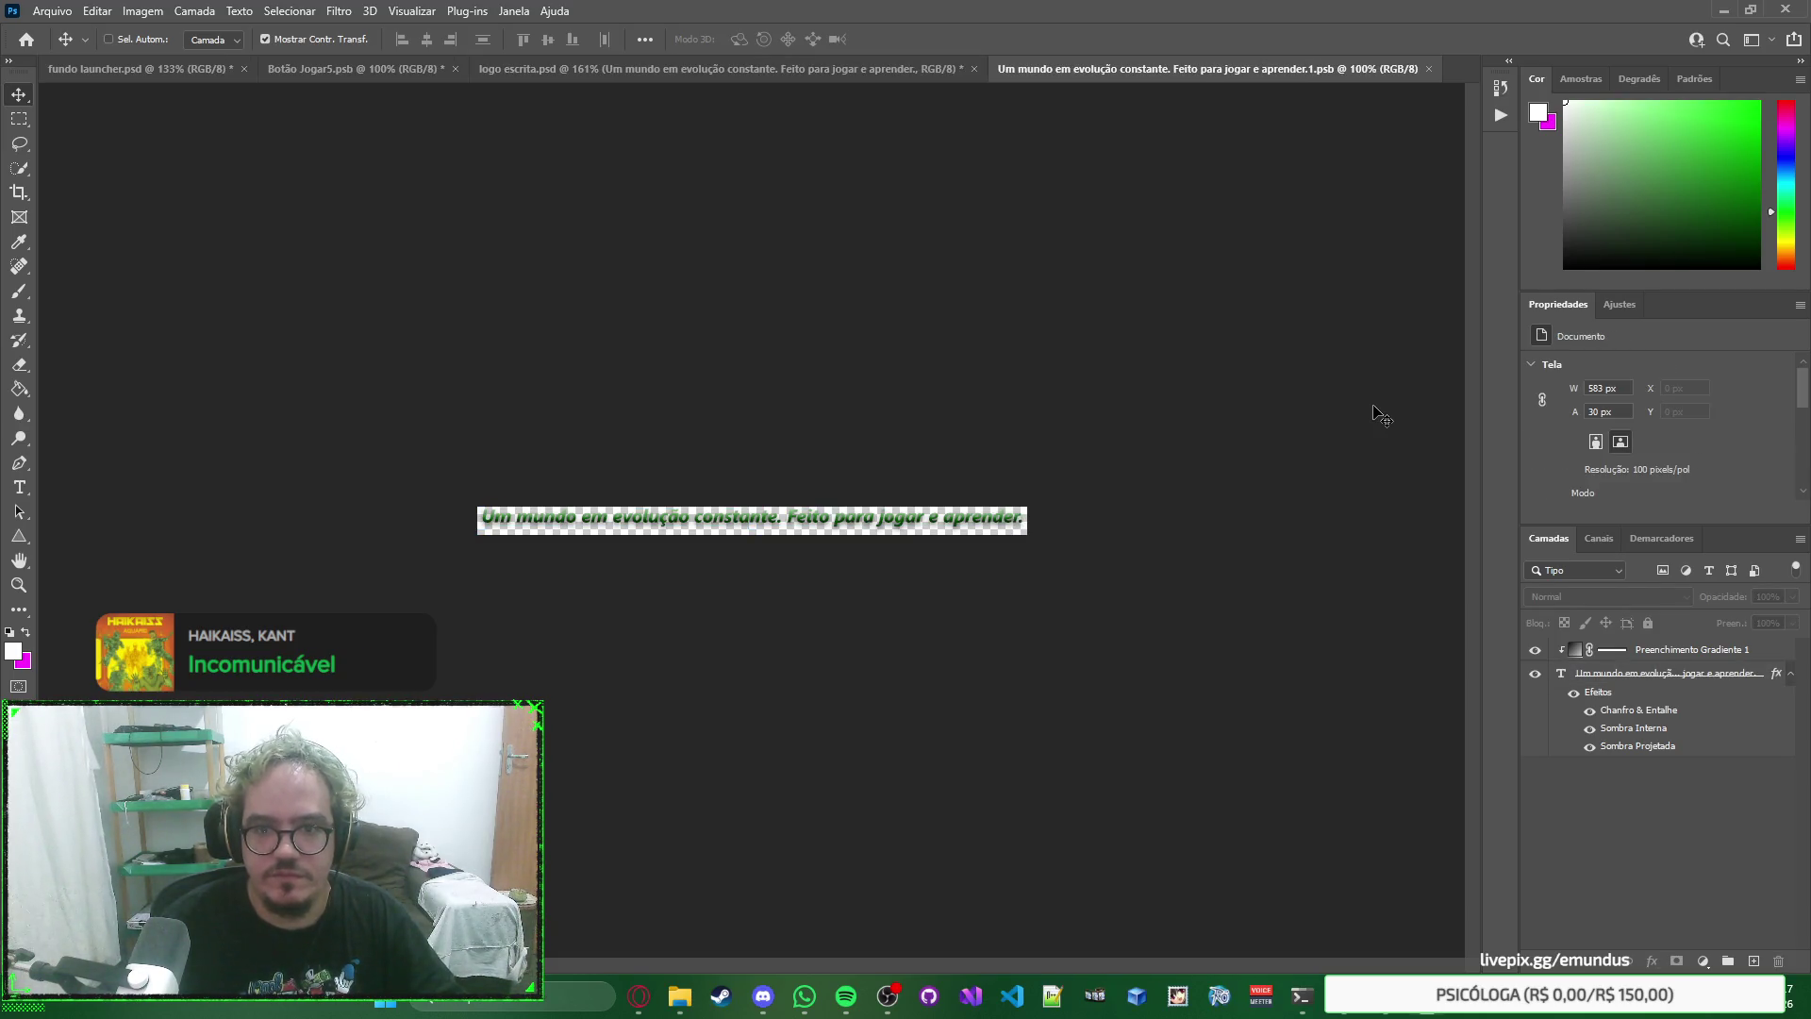
key("ctrl+w")
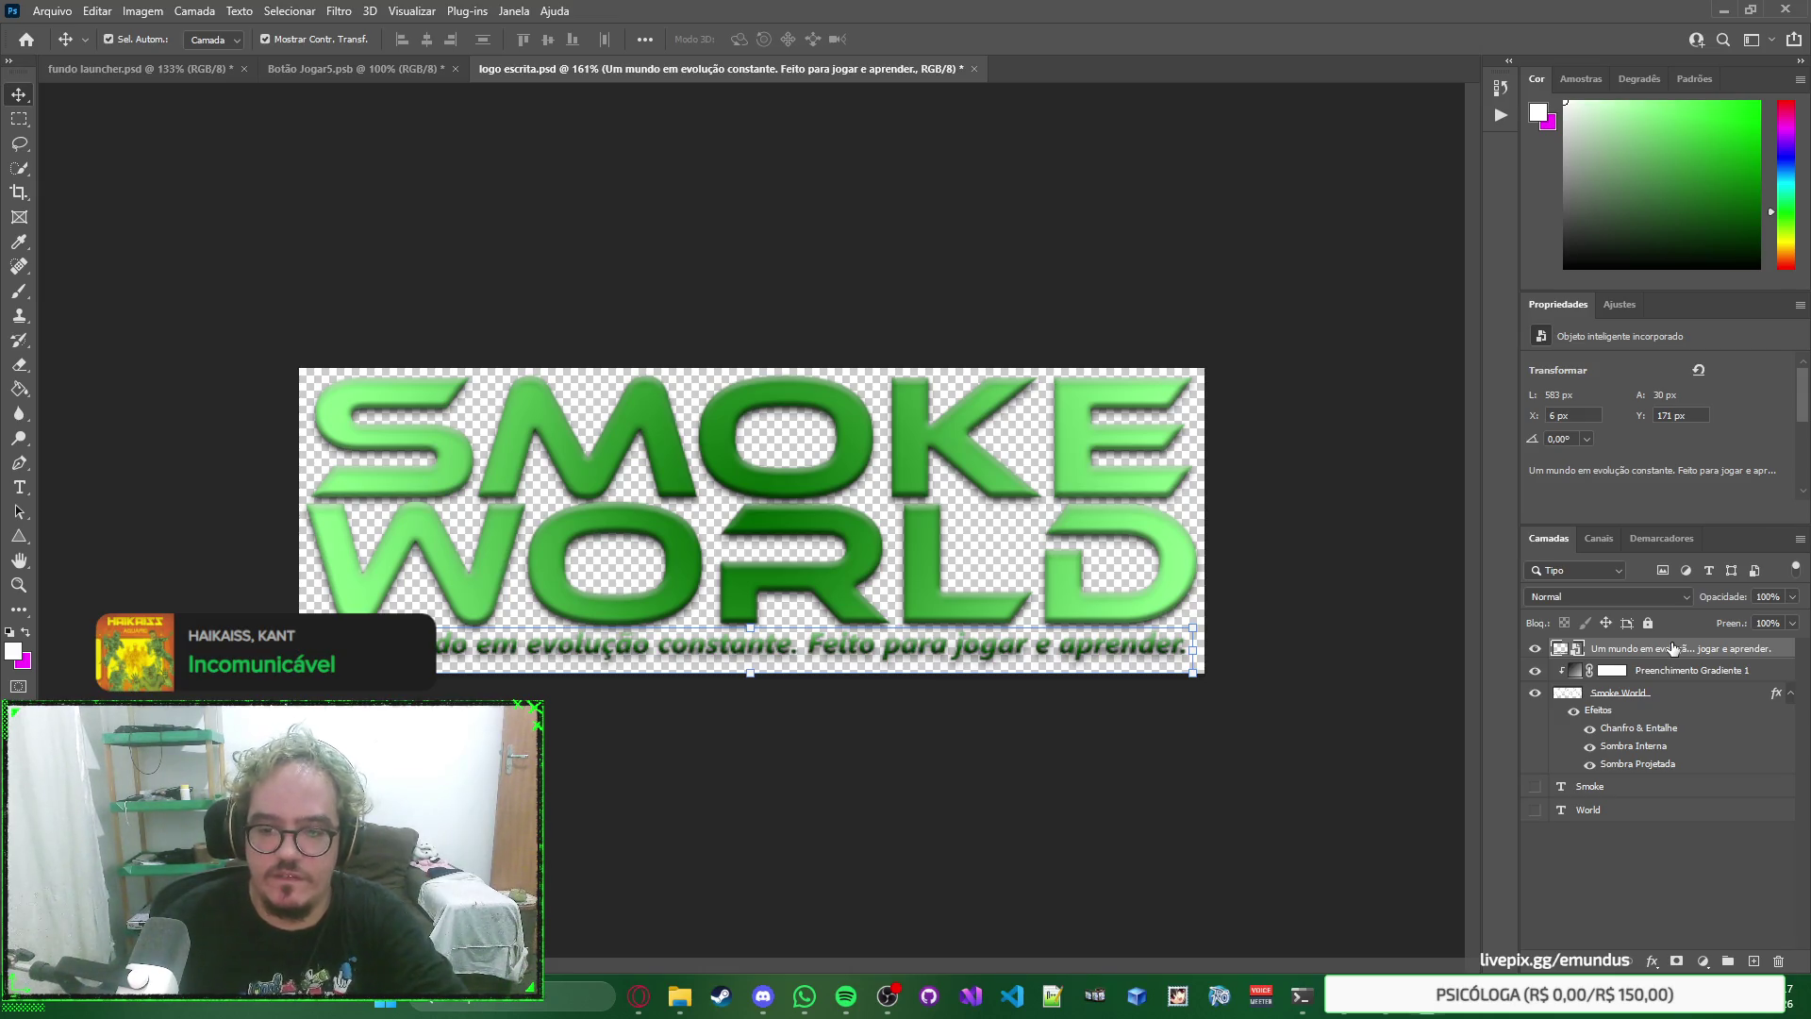
key("Delete")
left_click(195, 70)
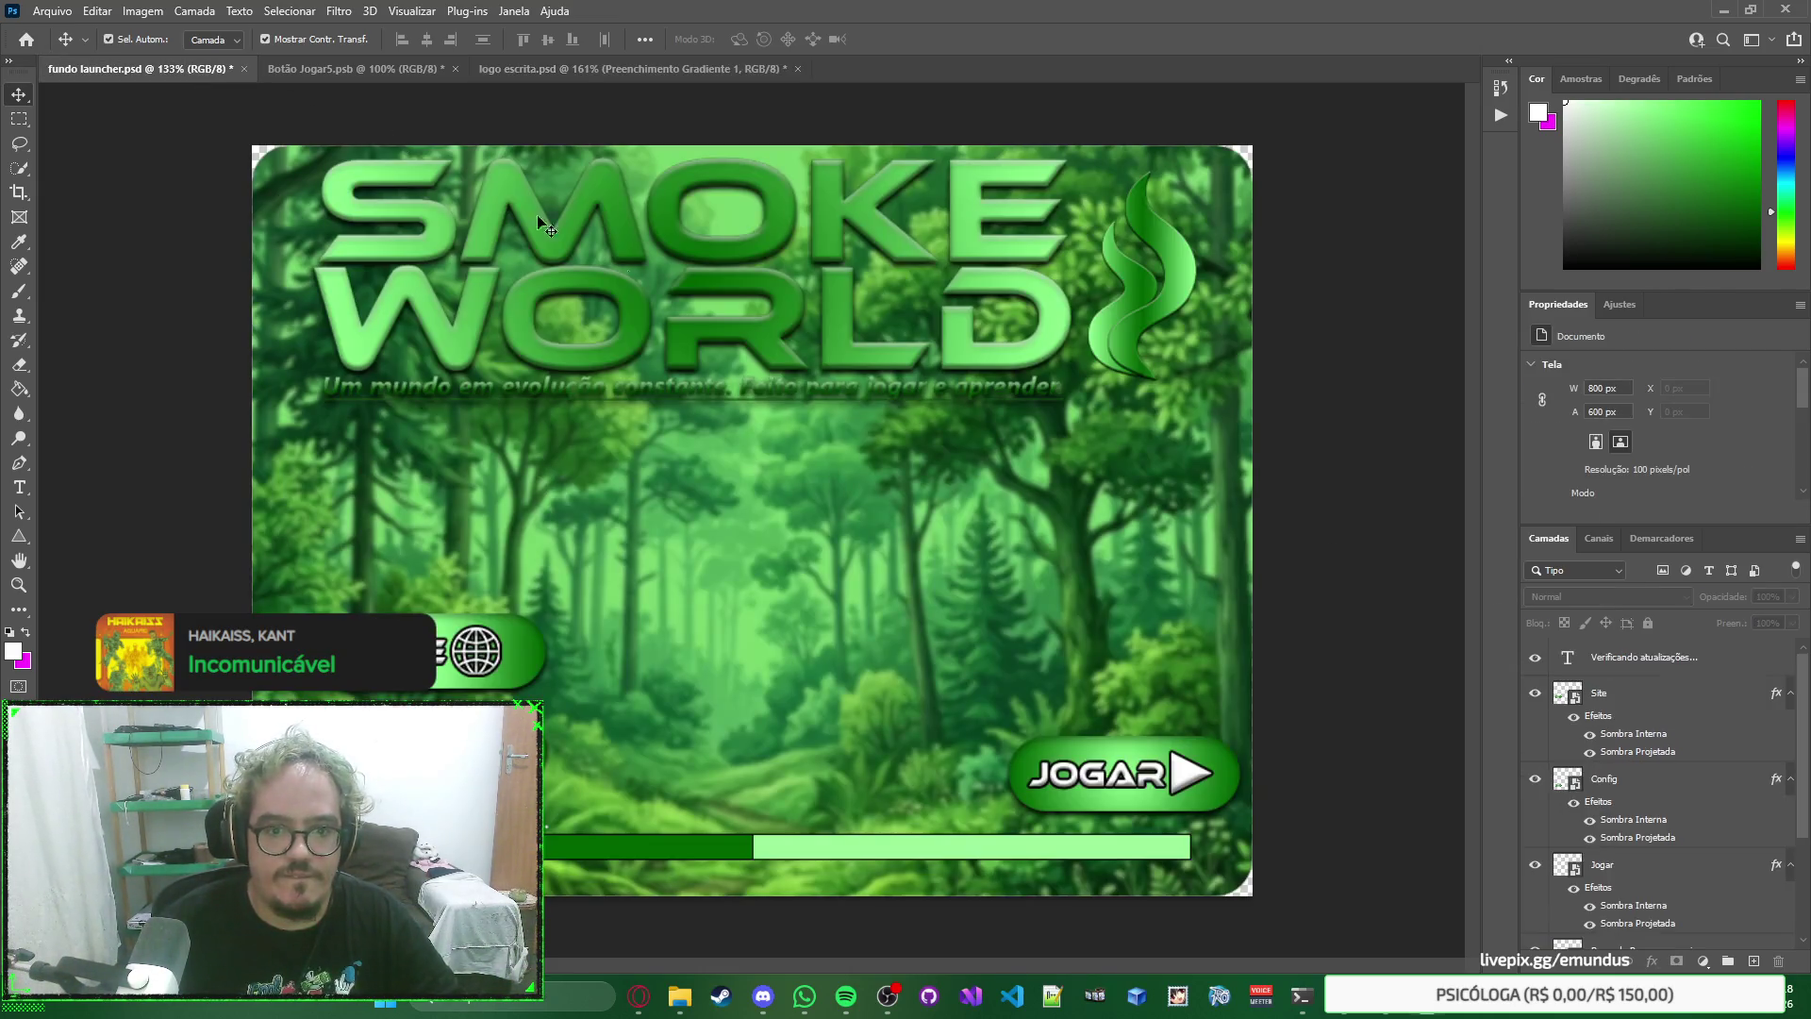
Step: Paste the tagline into the launcher, drop it below the loading bar, and return to logo escrita.psd
key("ctrl+v")
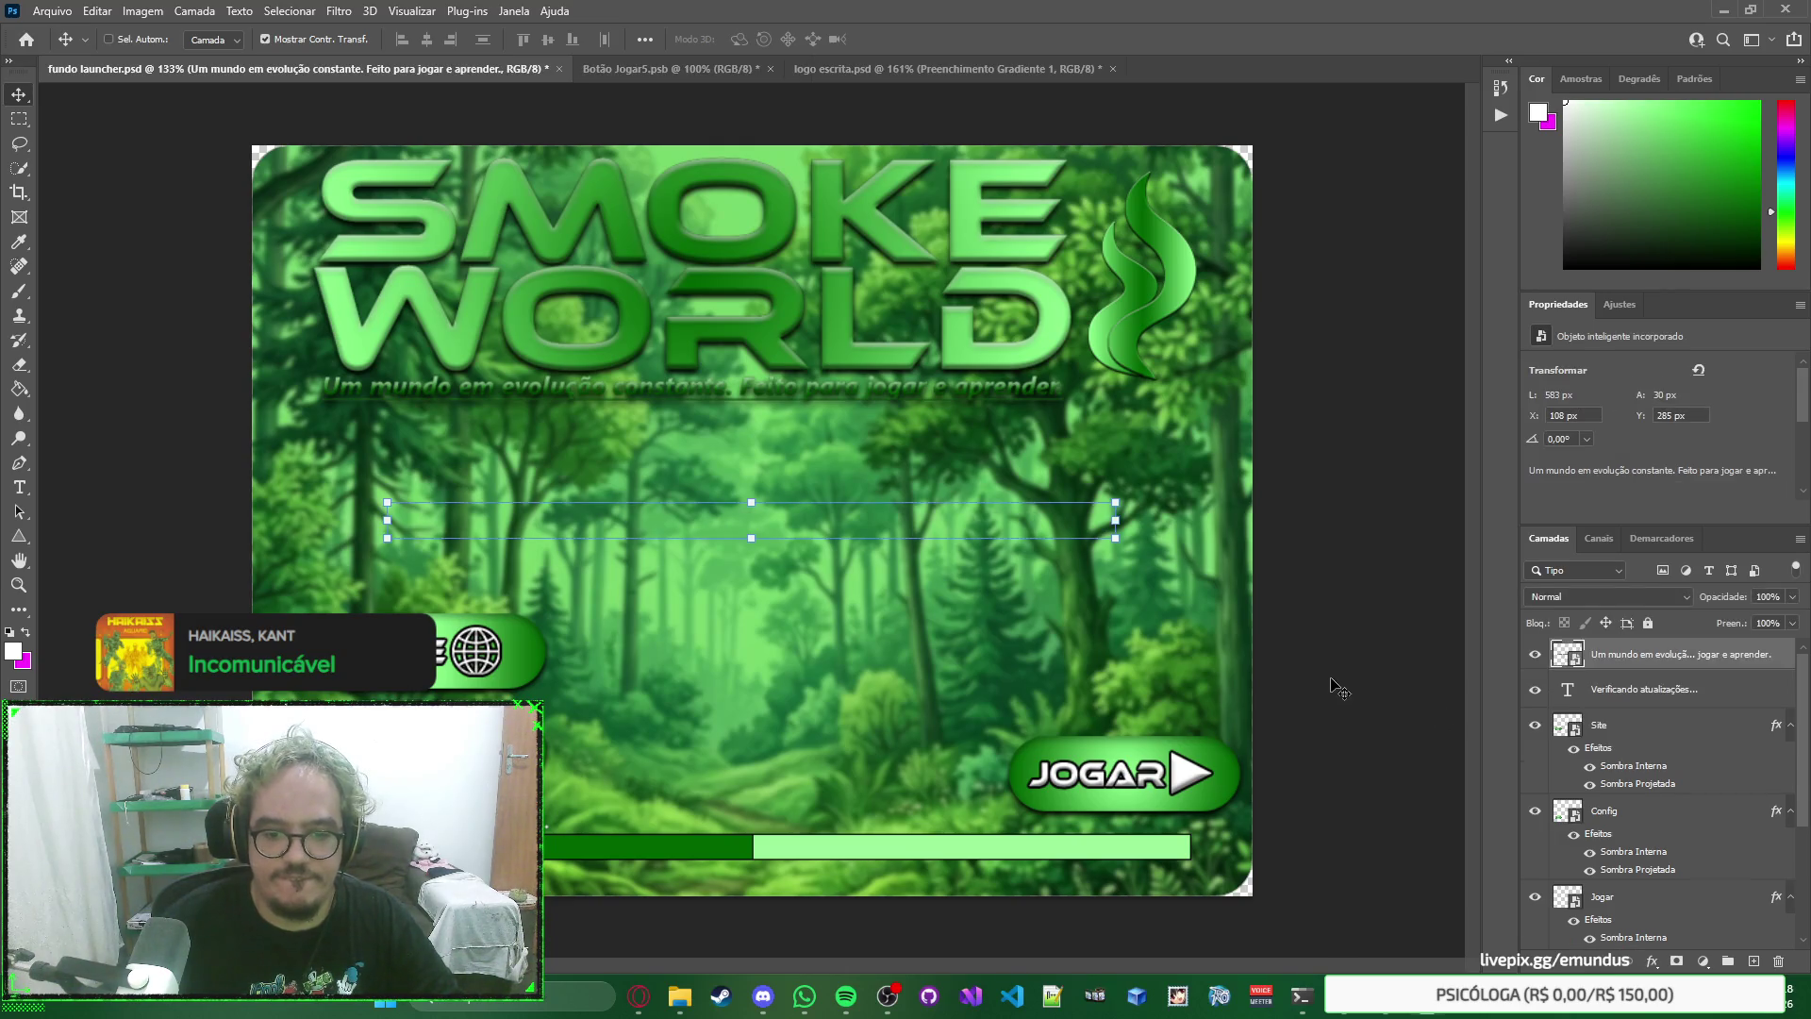
left_click_drag(875, 551, 888, 884)
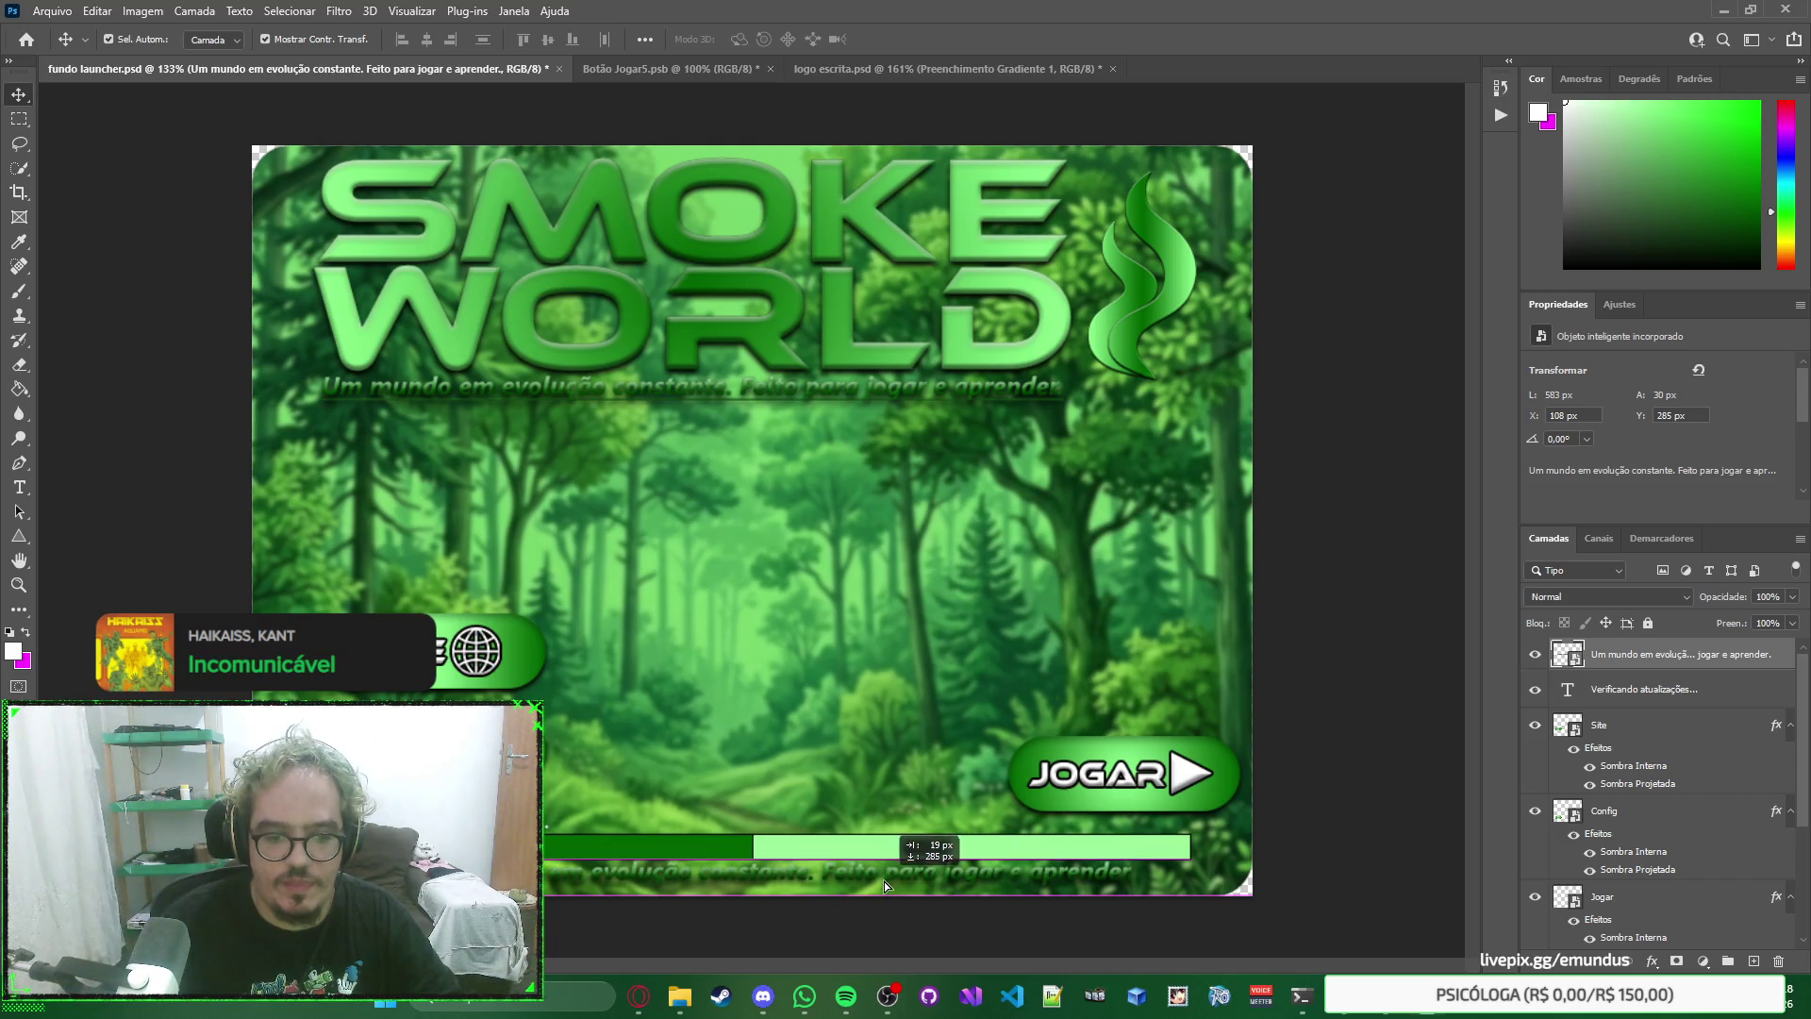
left_click_drag(887, 884, 882, 881)
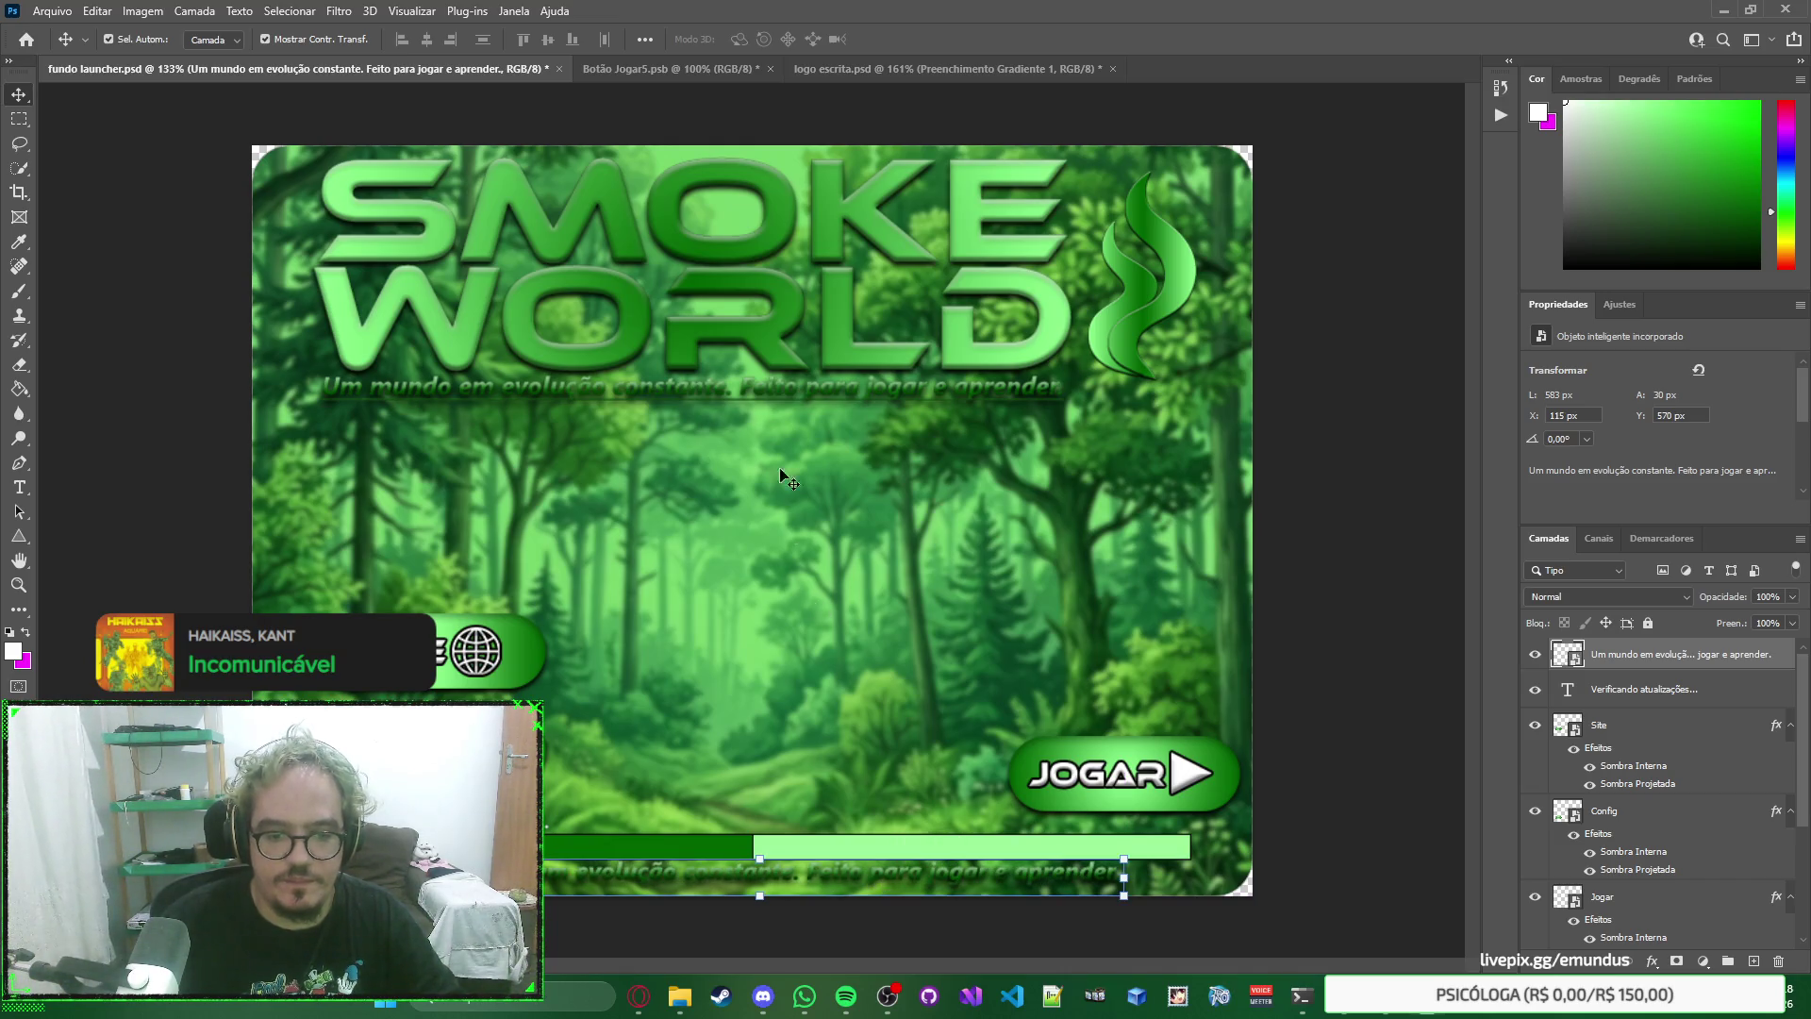
left_click(915, 73)
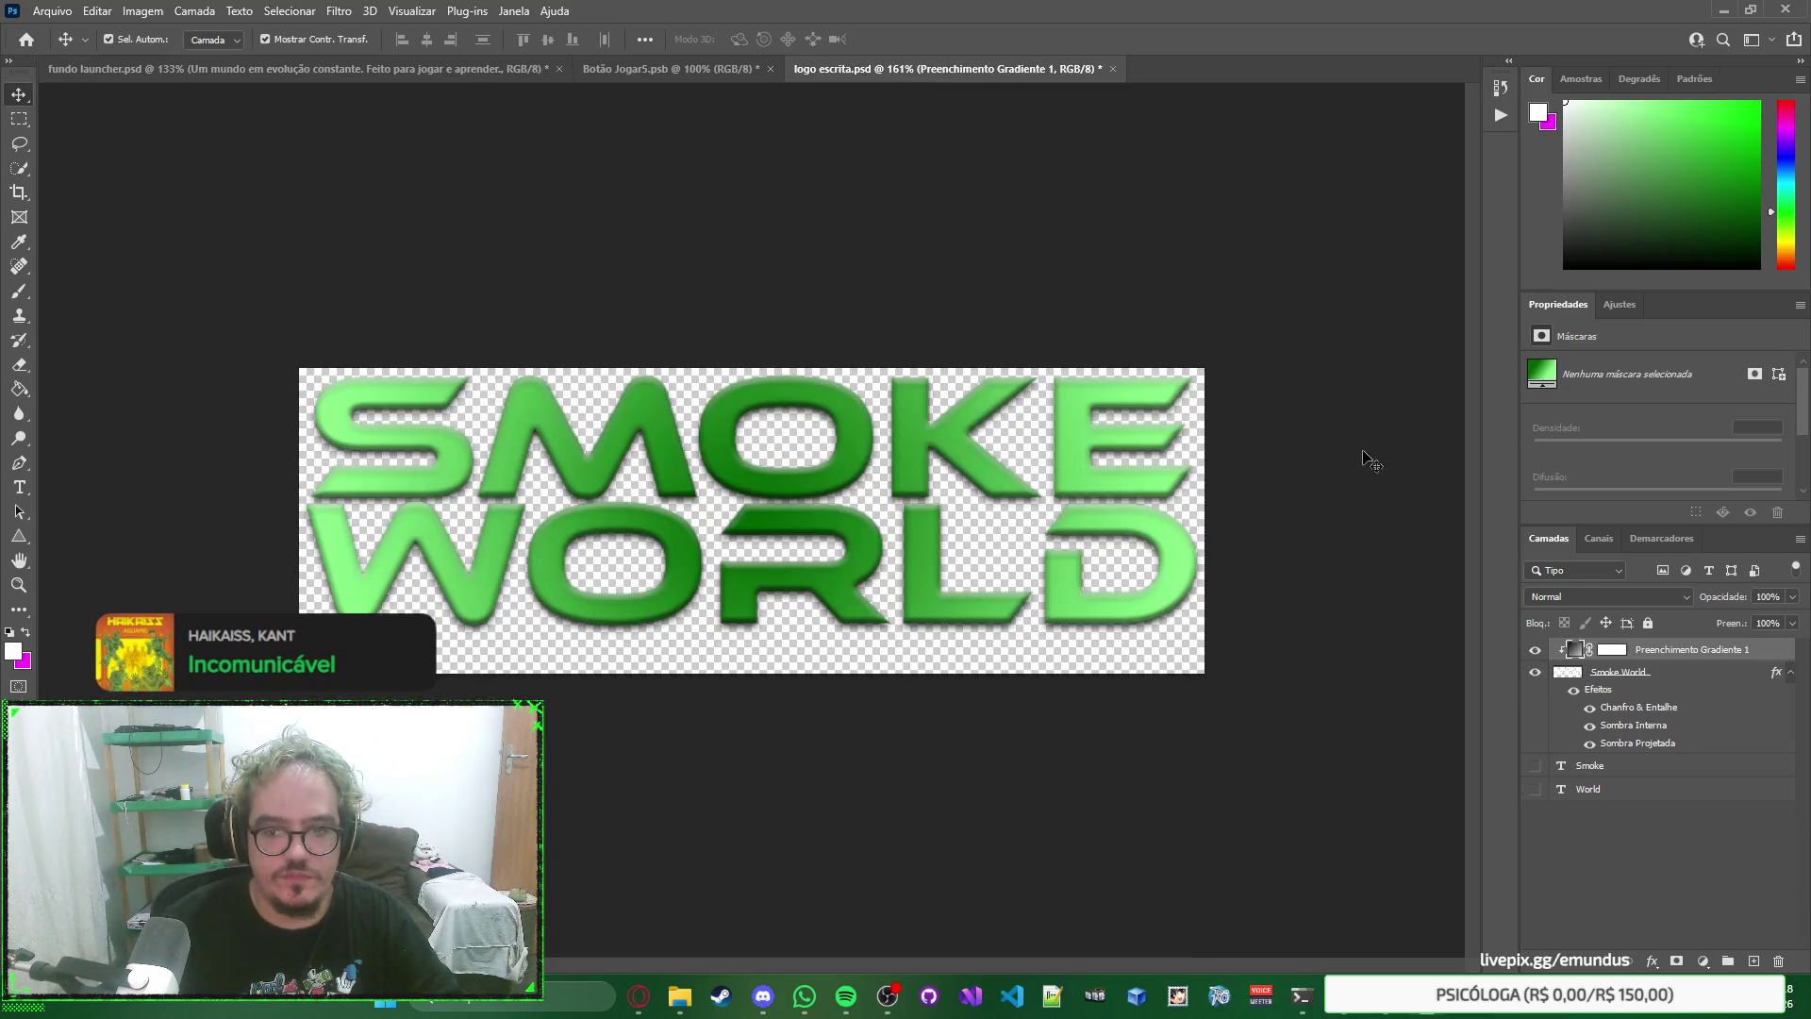
Step: Trim the SMOKE WORLD lettering's transparent margins with Imagem > Aparar, then close logo escrita.psd
left_click(144, 10)
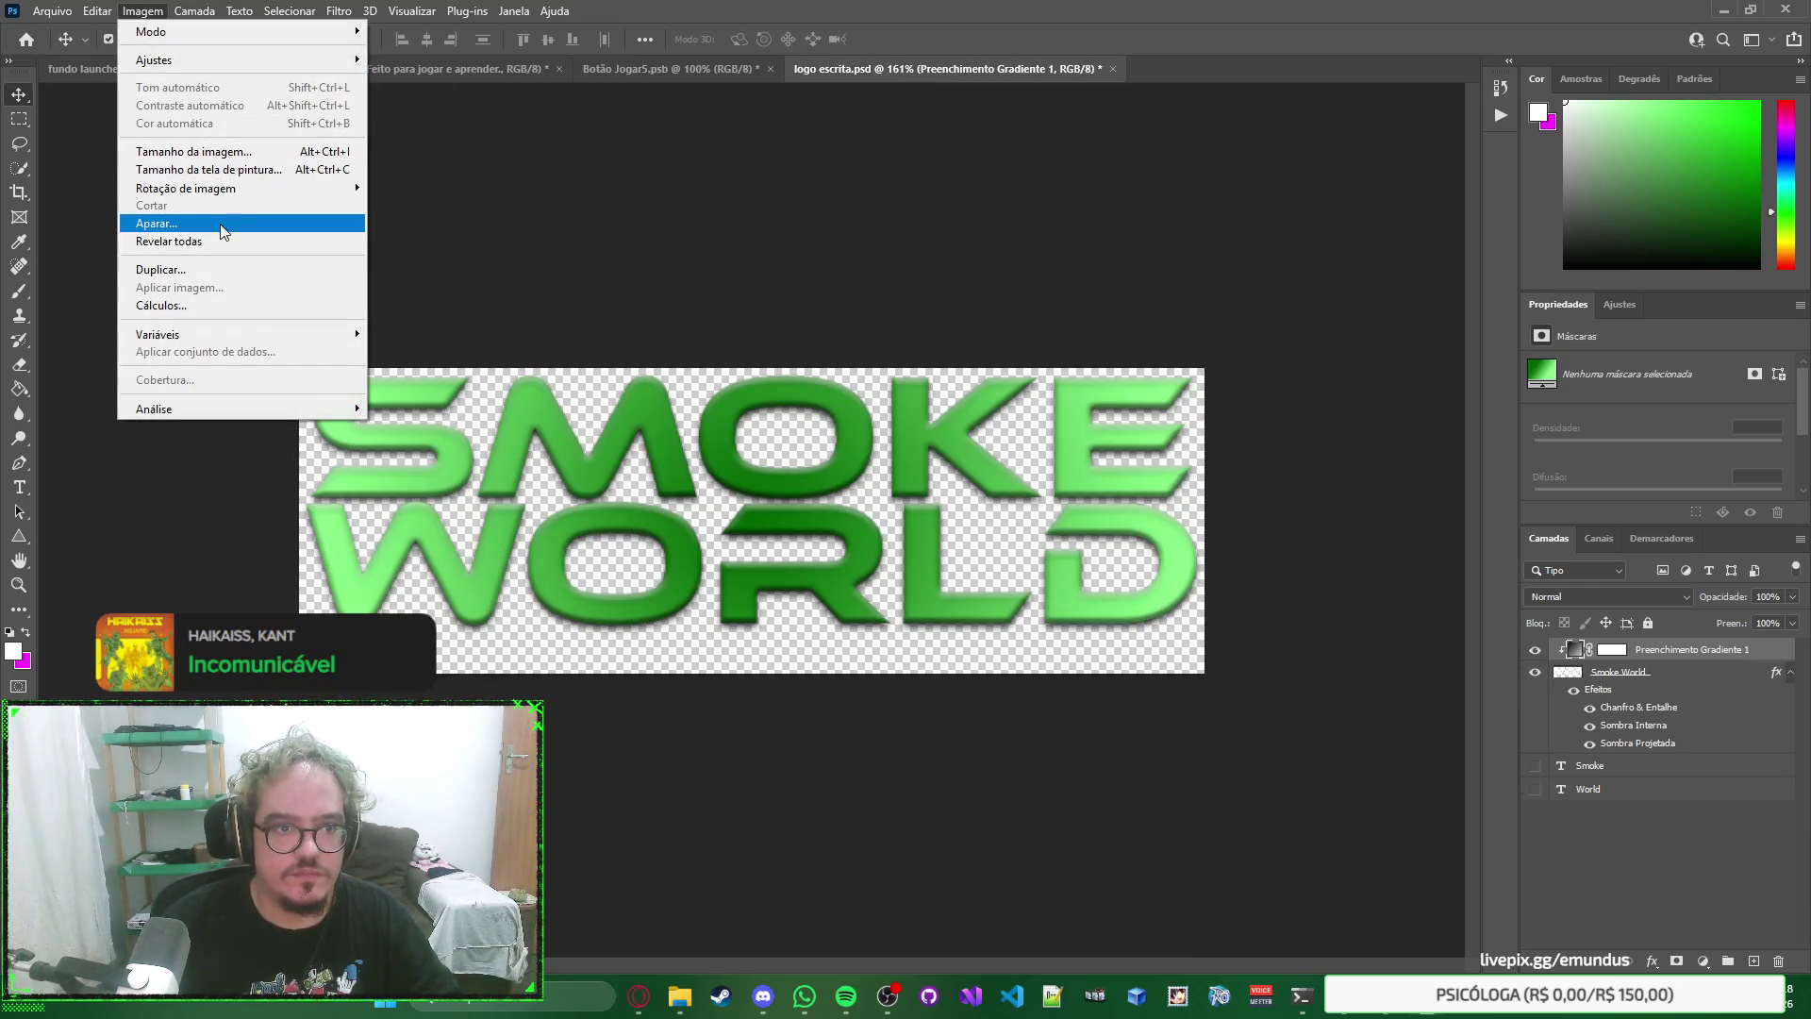
left_click(224, 233)
left_click(1293, 277)
key("v")
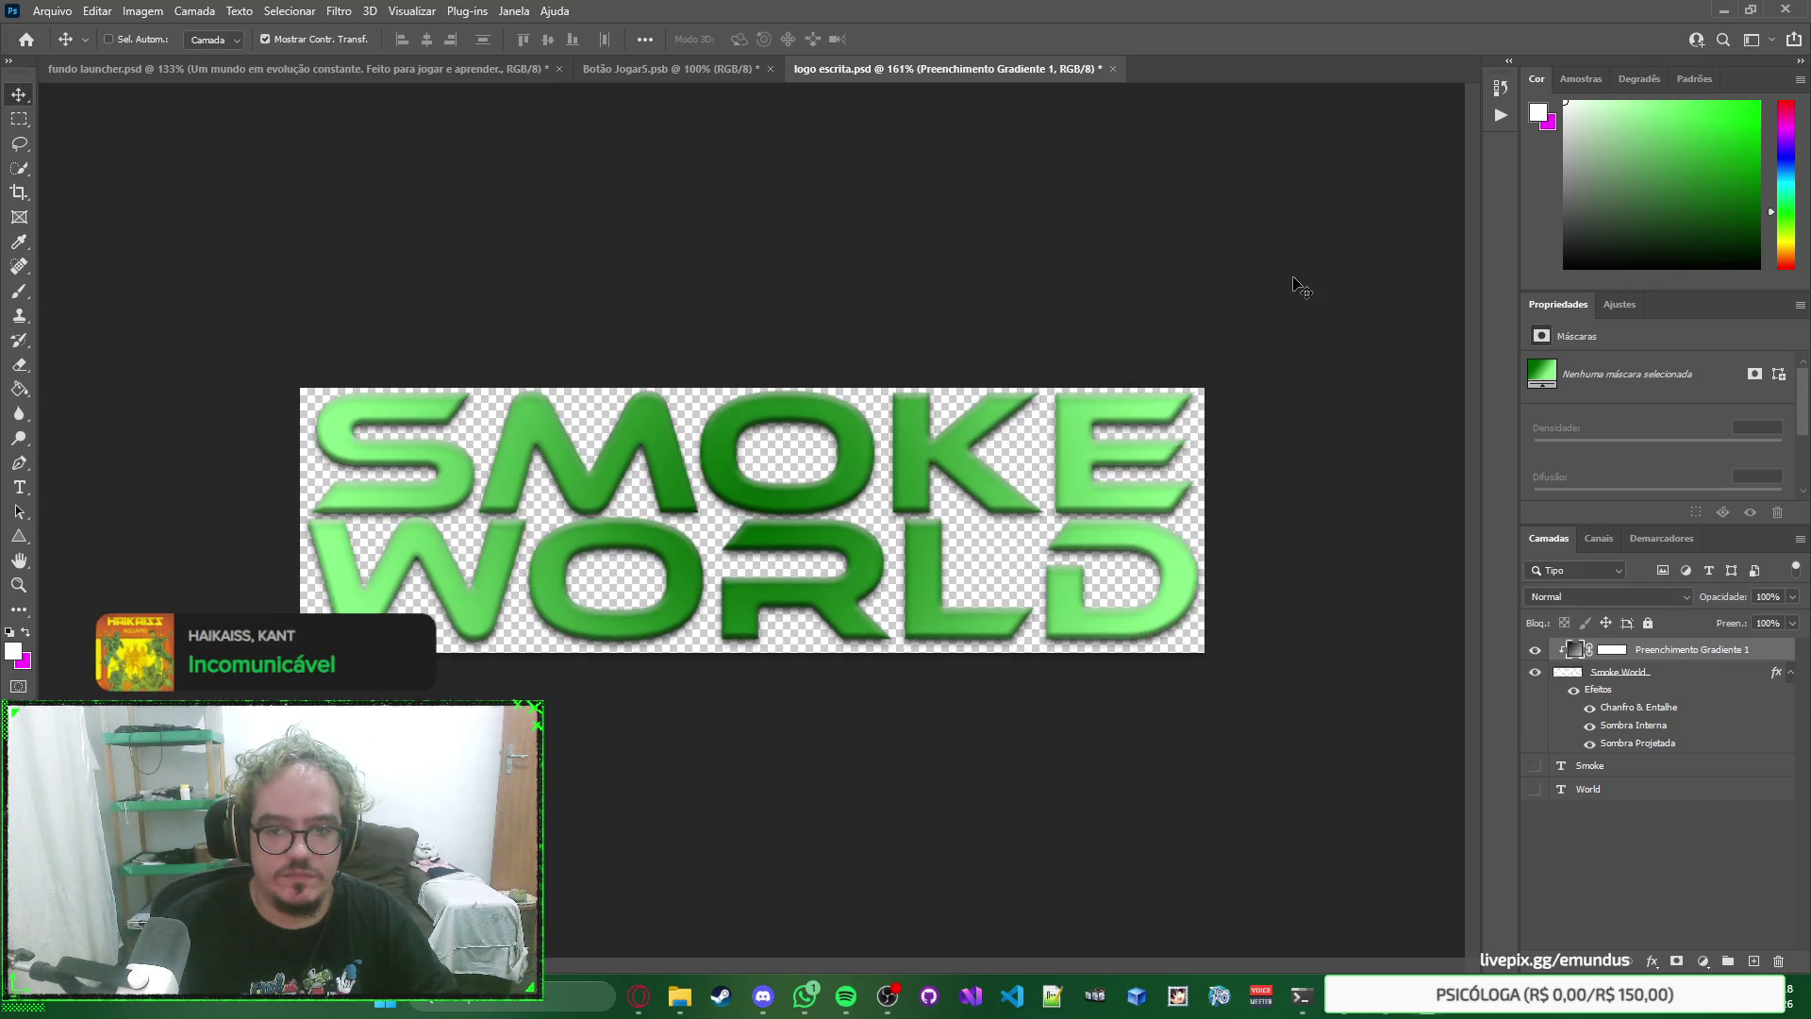
key("ctrl+w")
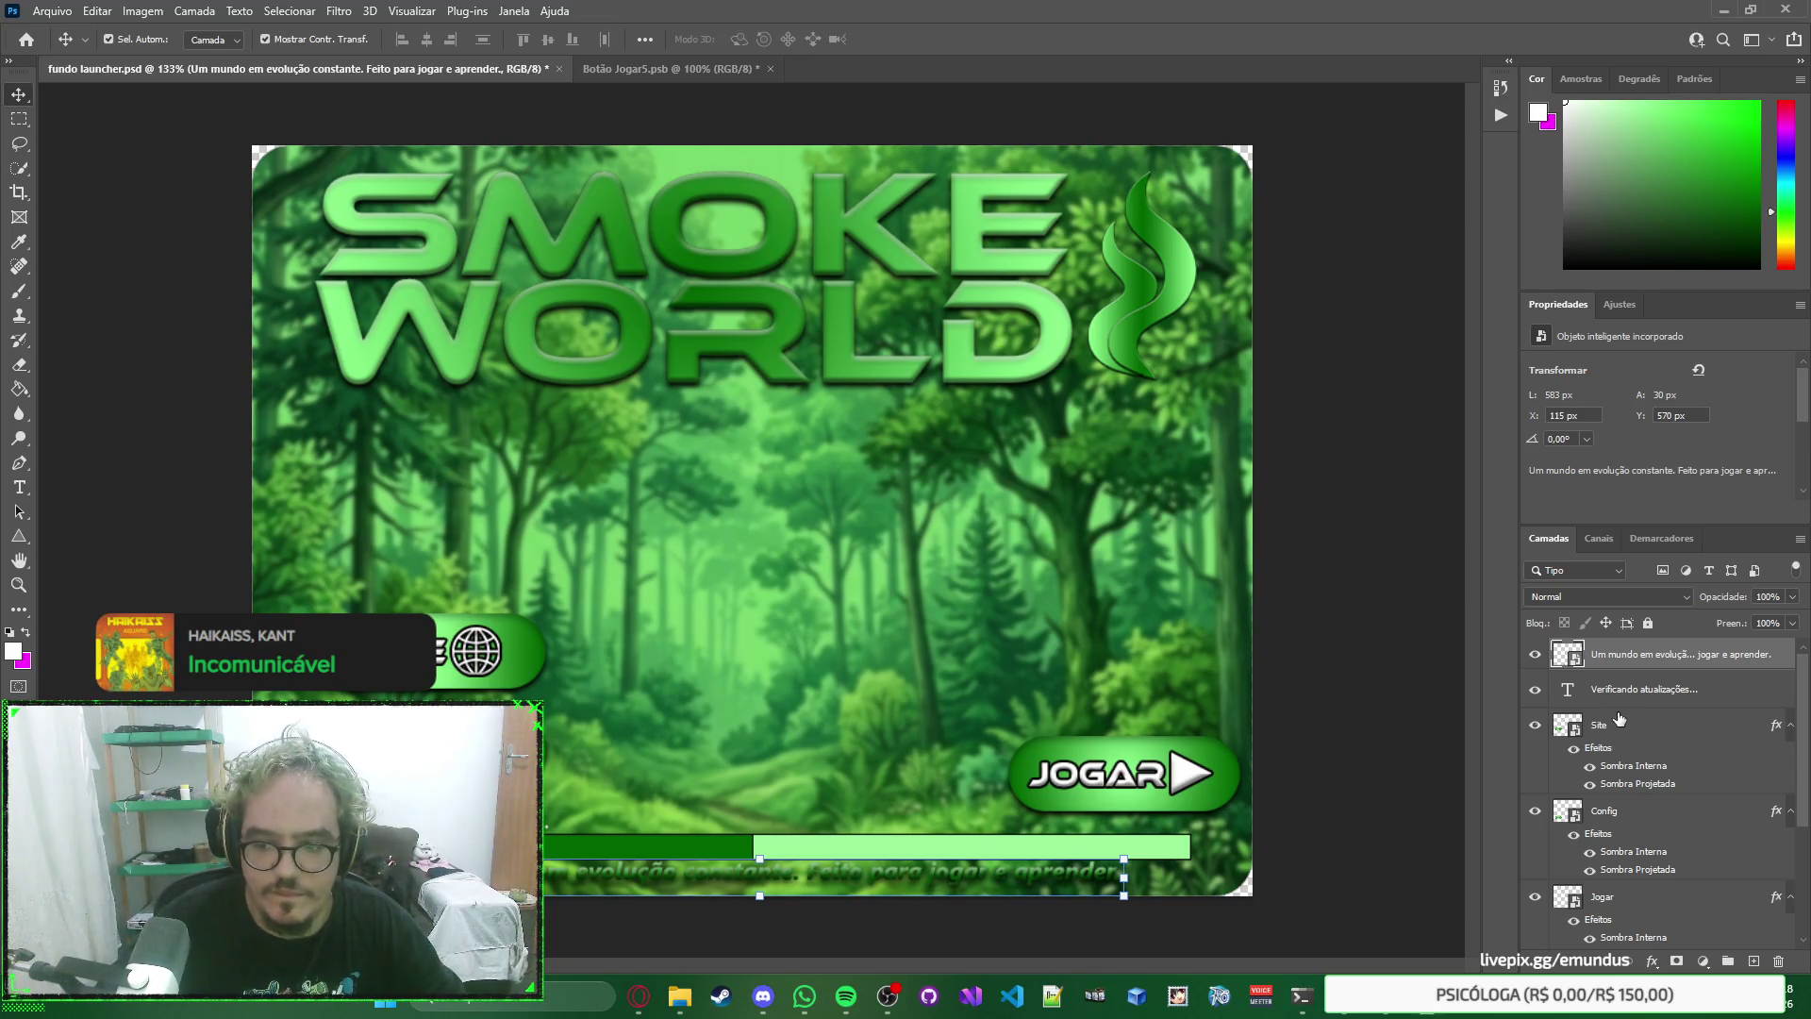
Step: Drop the tagline layer between Barra de Progresso and the Logo group, then open its smart object contents
left_click_drag(1653, 657, 1686, 942)
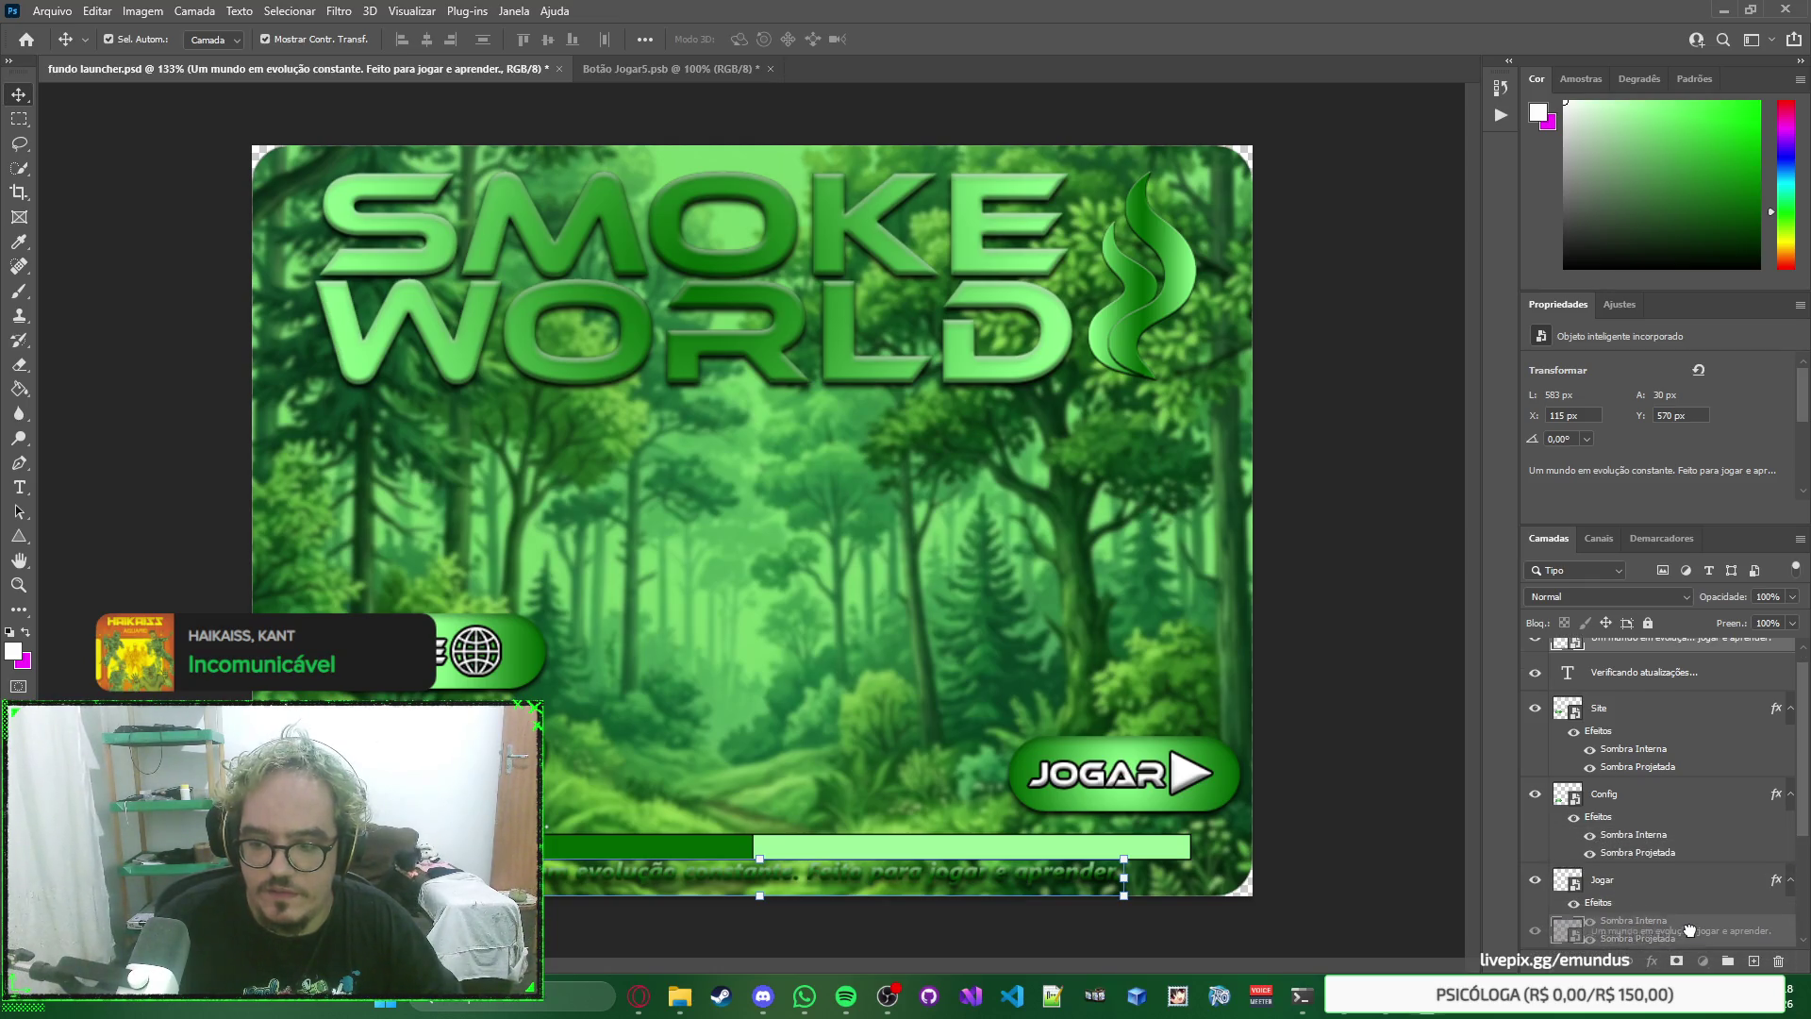
mouse_move(1686, 943)
left_mouse_down()
mouse_move(1686, 903)
mouse_move(1700, 959)
mouse_move(1694, 941)
left_mouse_up()
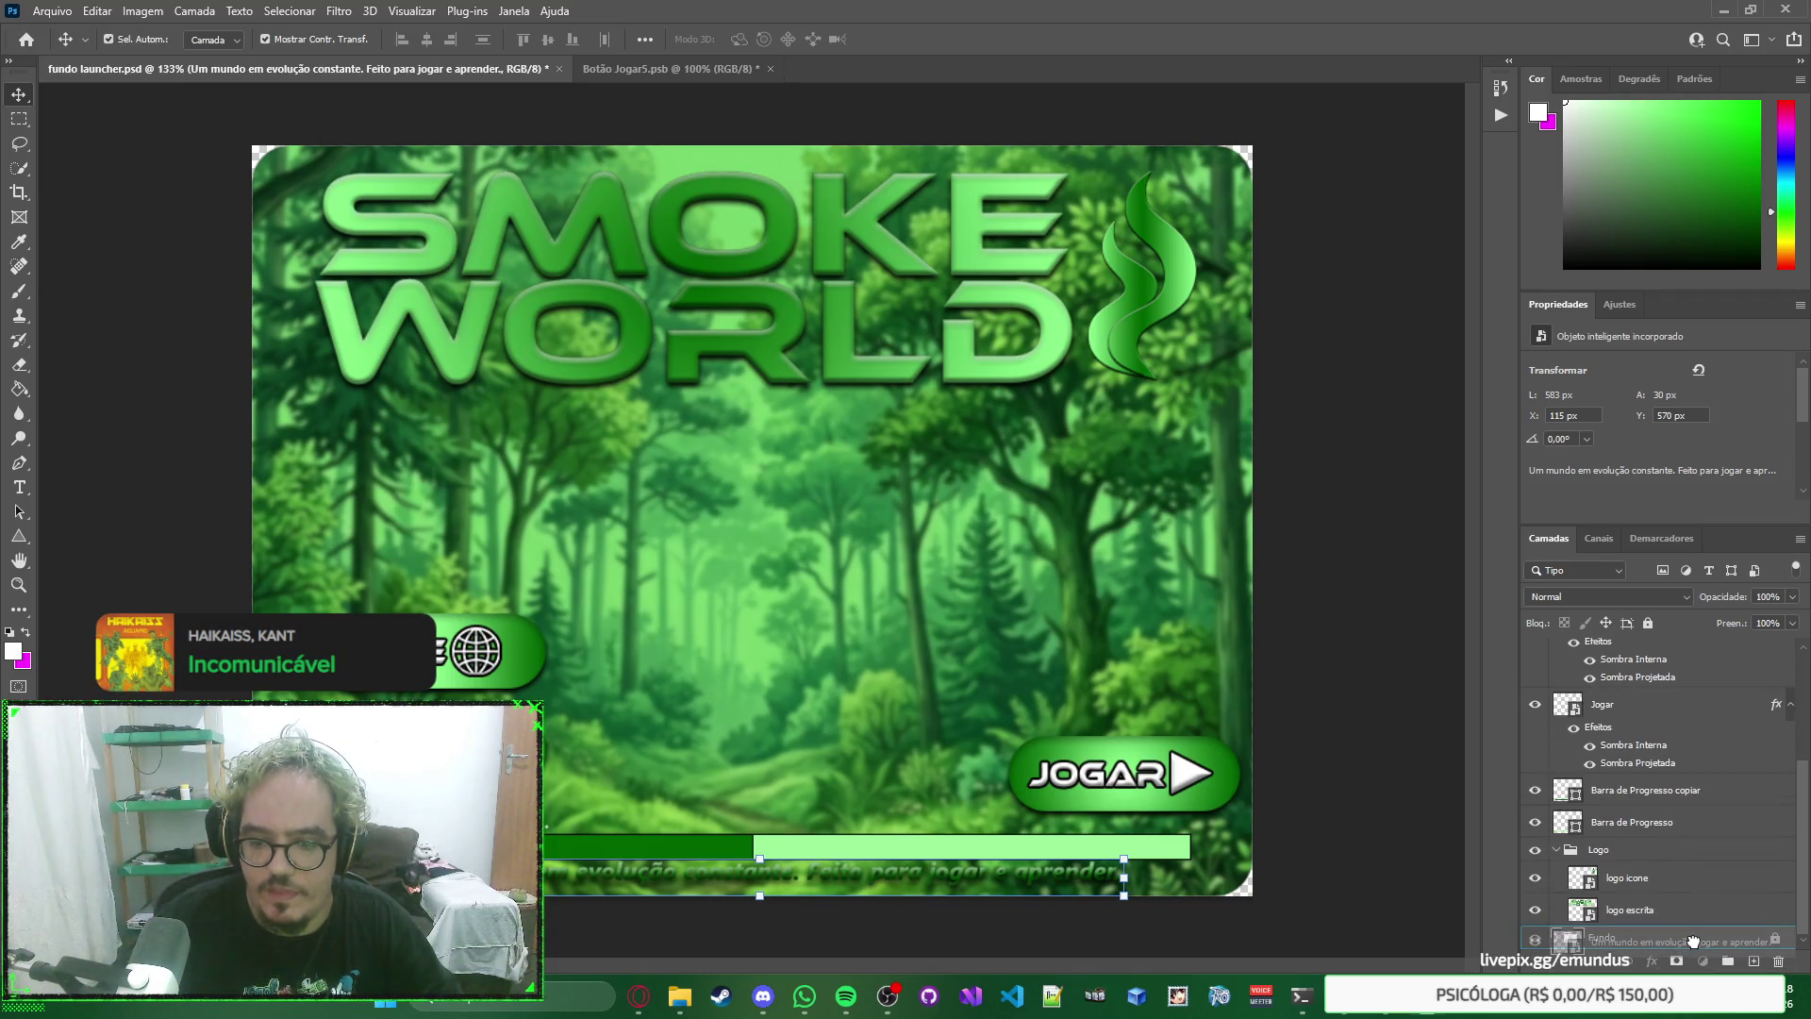
left_click_drag(1693, 941, 1700, 847)
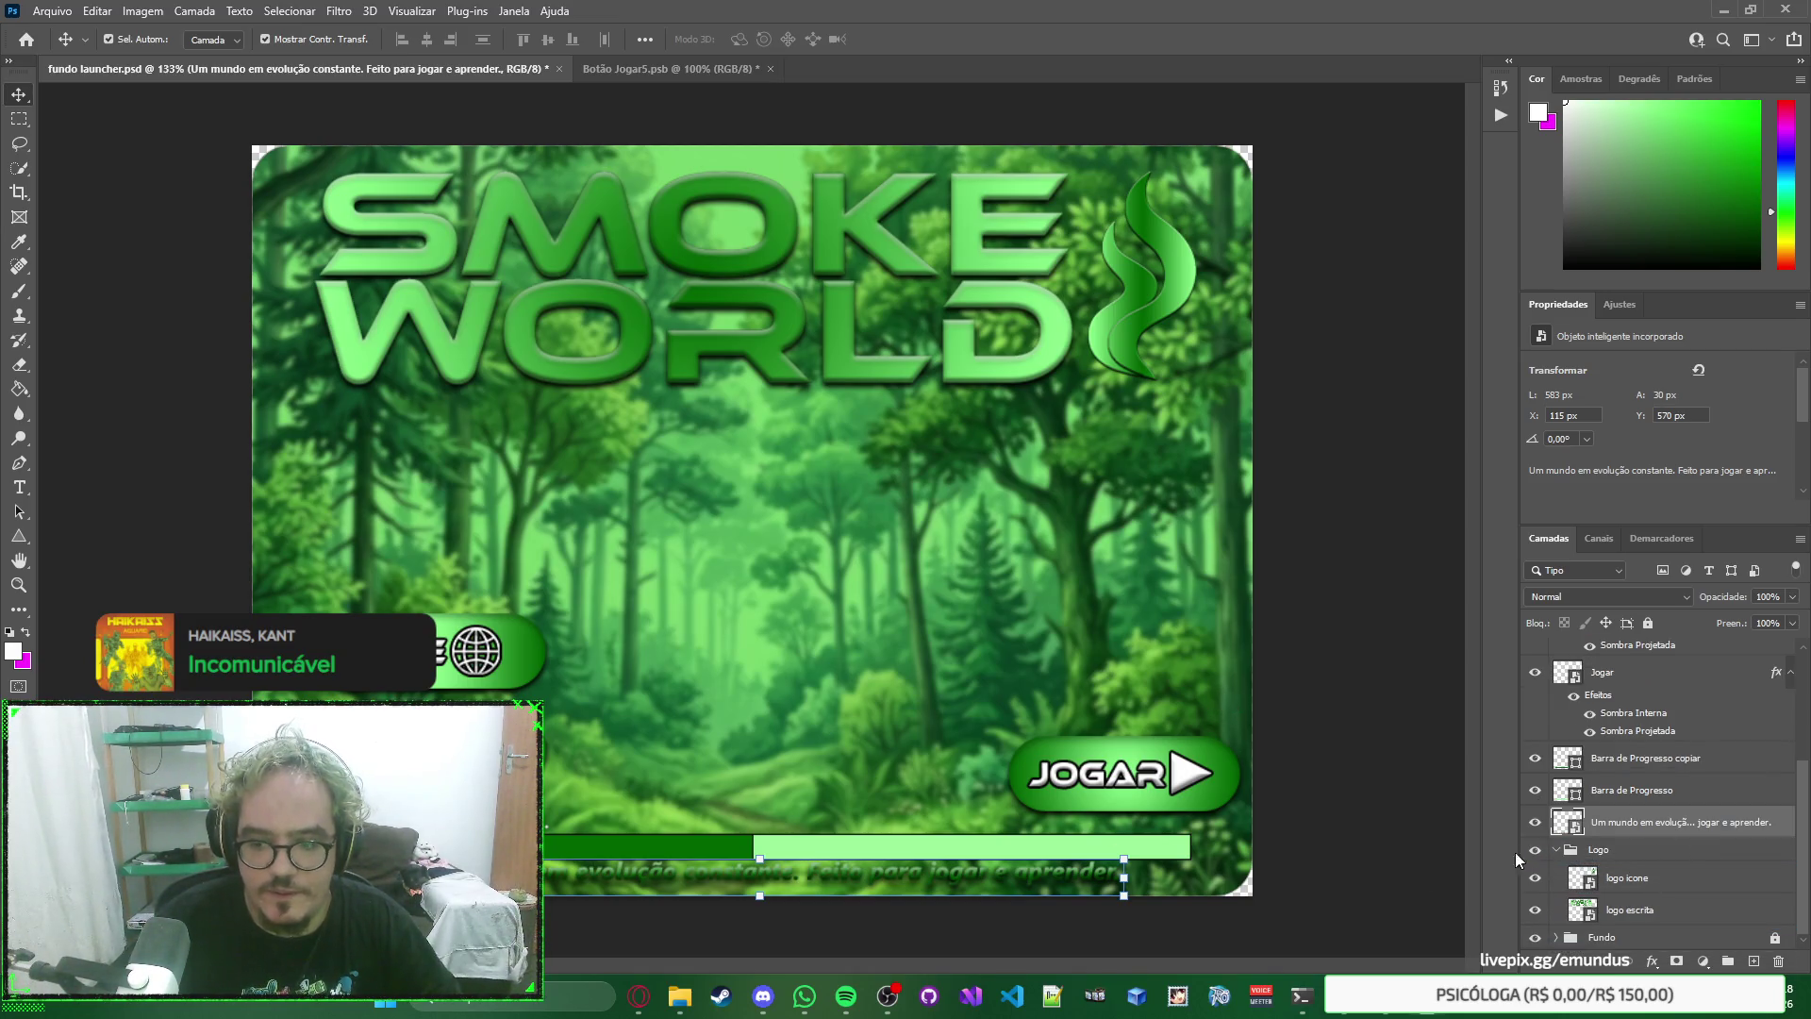
double_click(1567, 822)
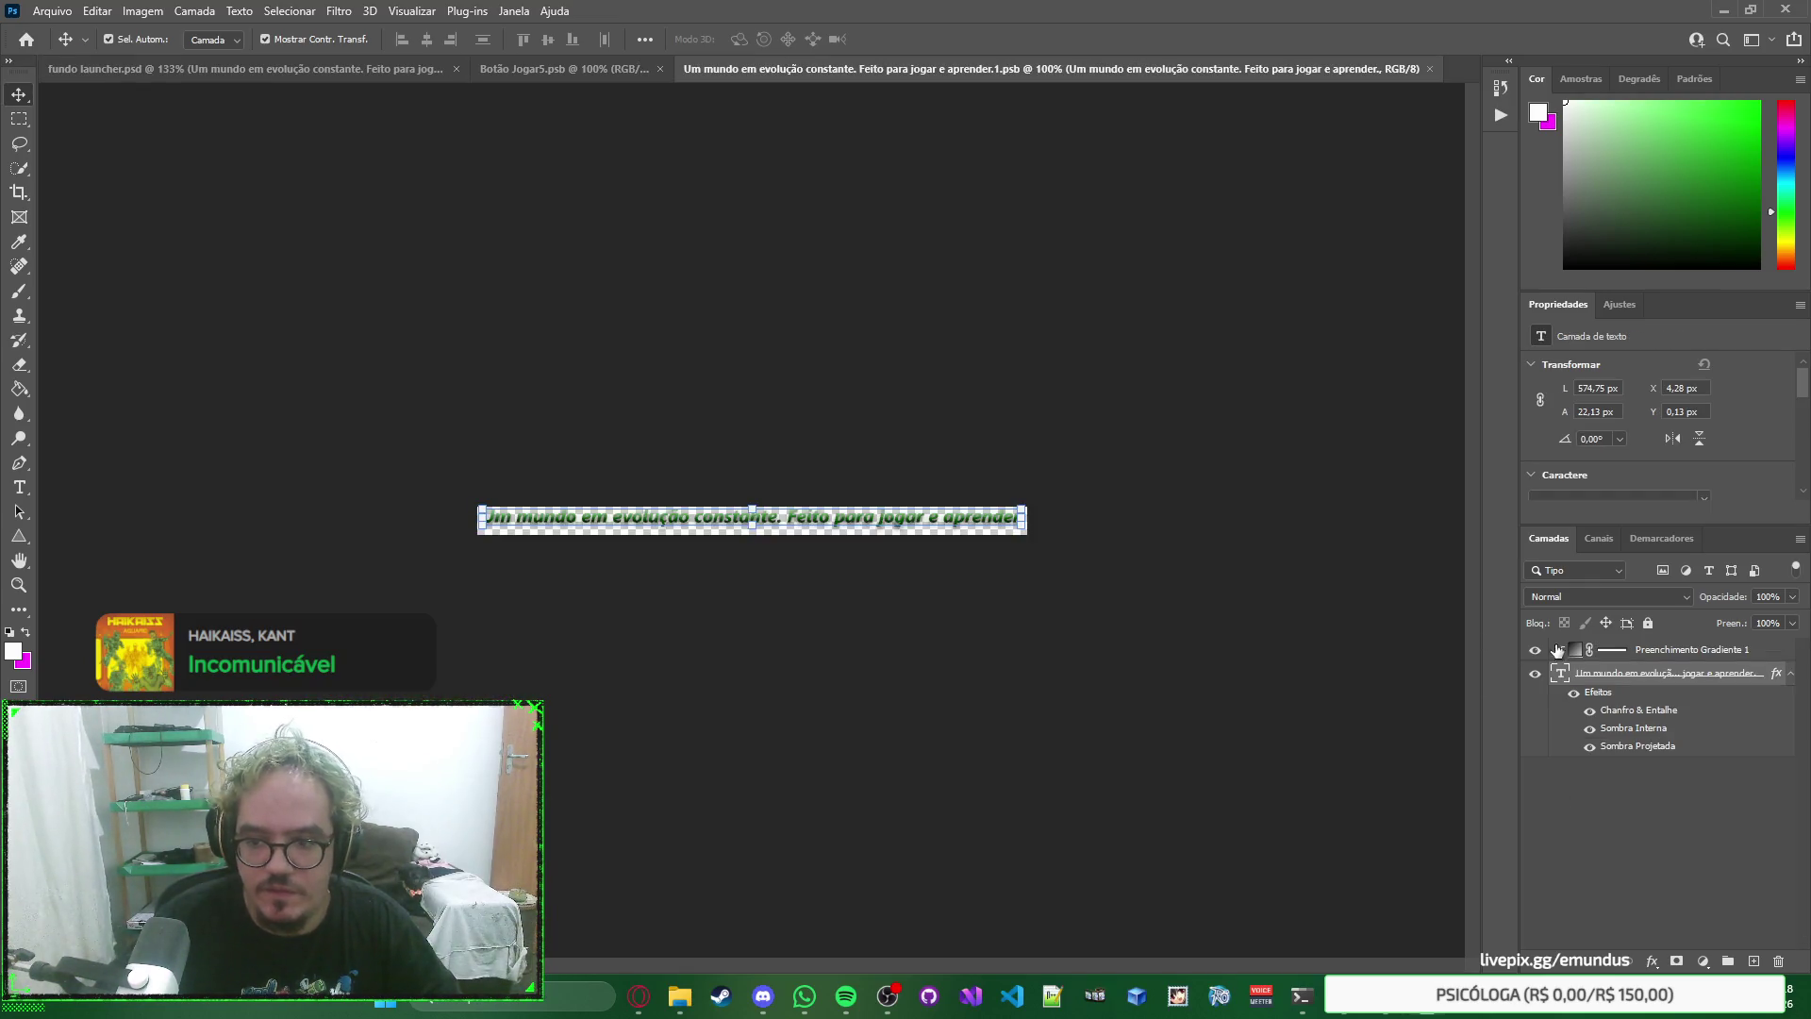
Step: Delete the Preenchimento Gradiente 1 green gradient fill from the tagline's contents
left_click(1646, 651)
key("Delete")
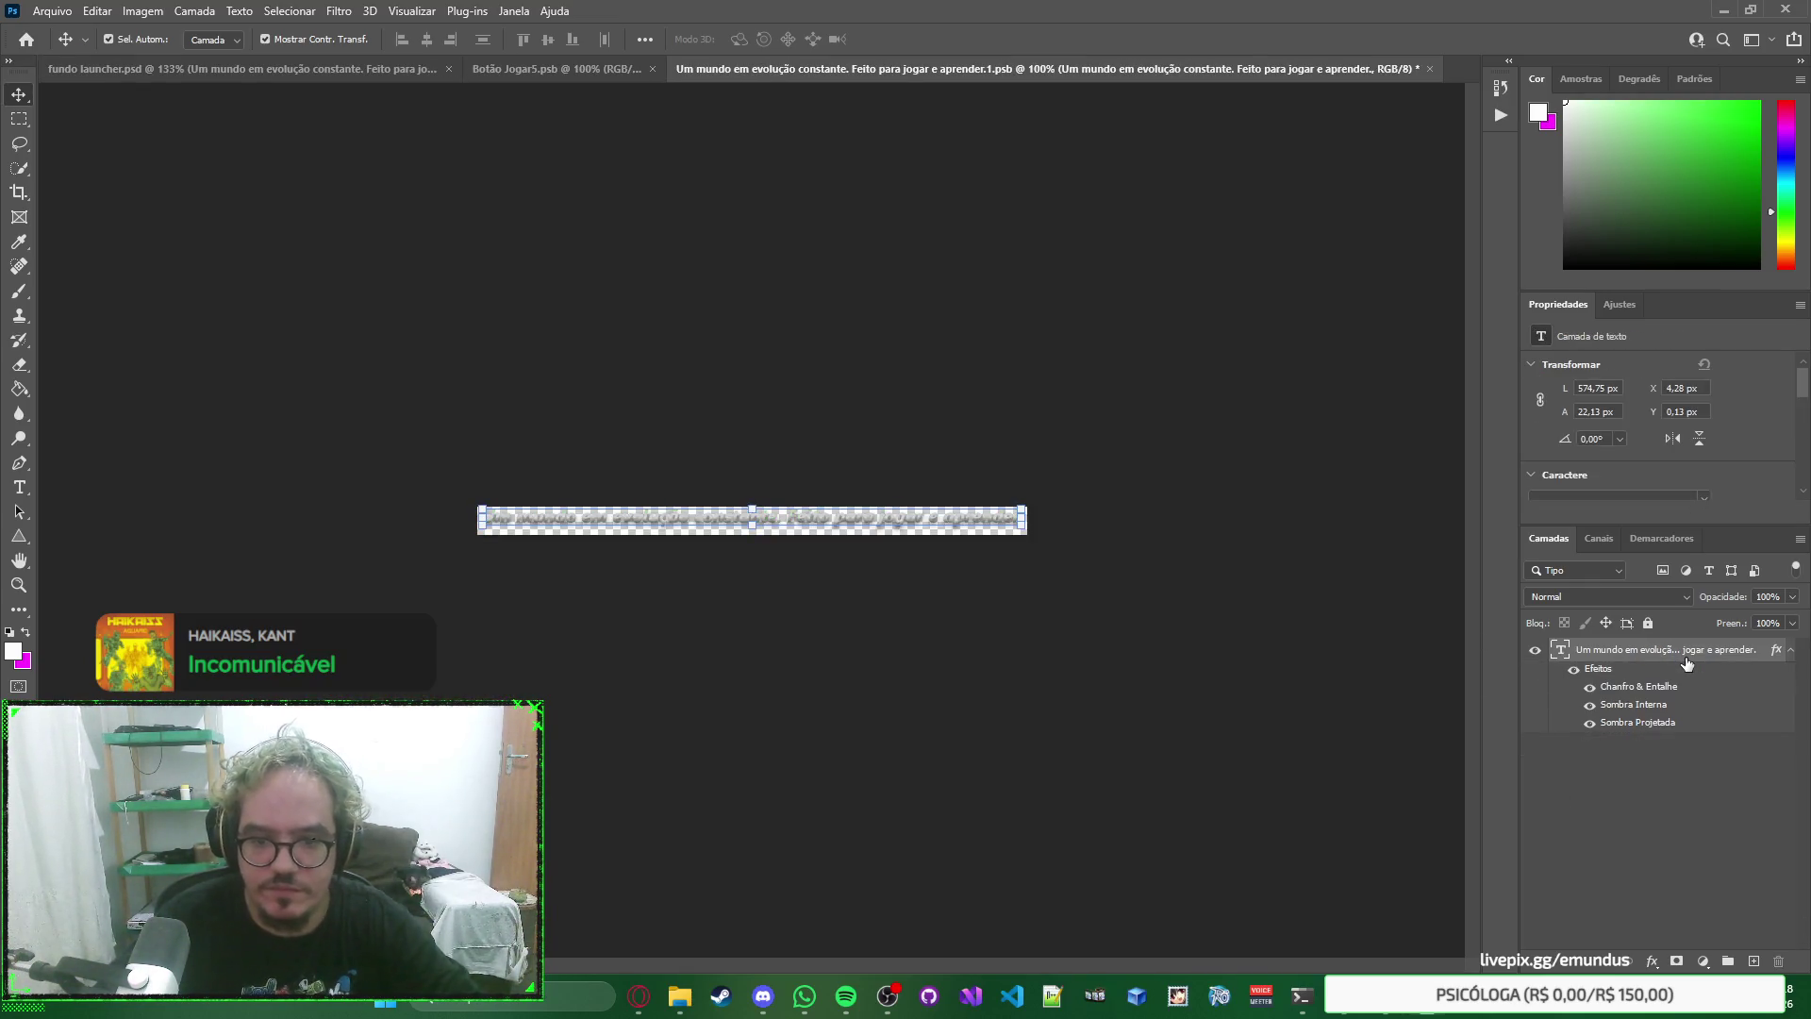
double_click(1558, 649)
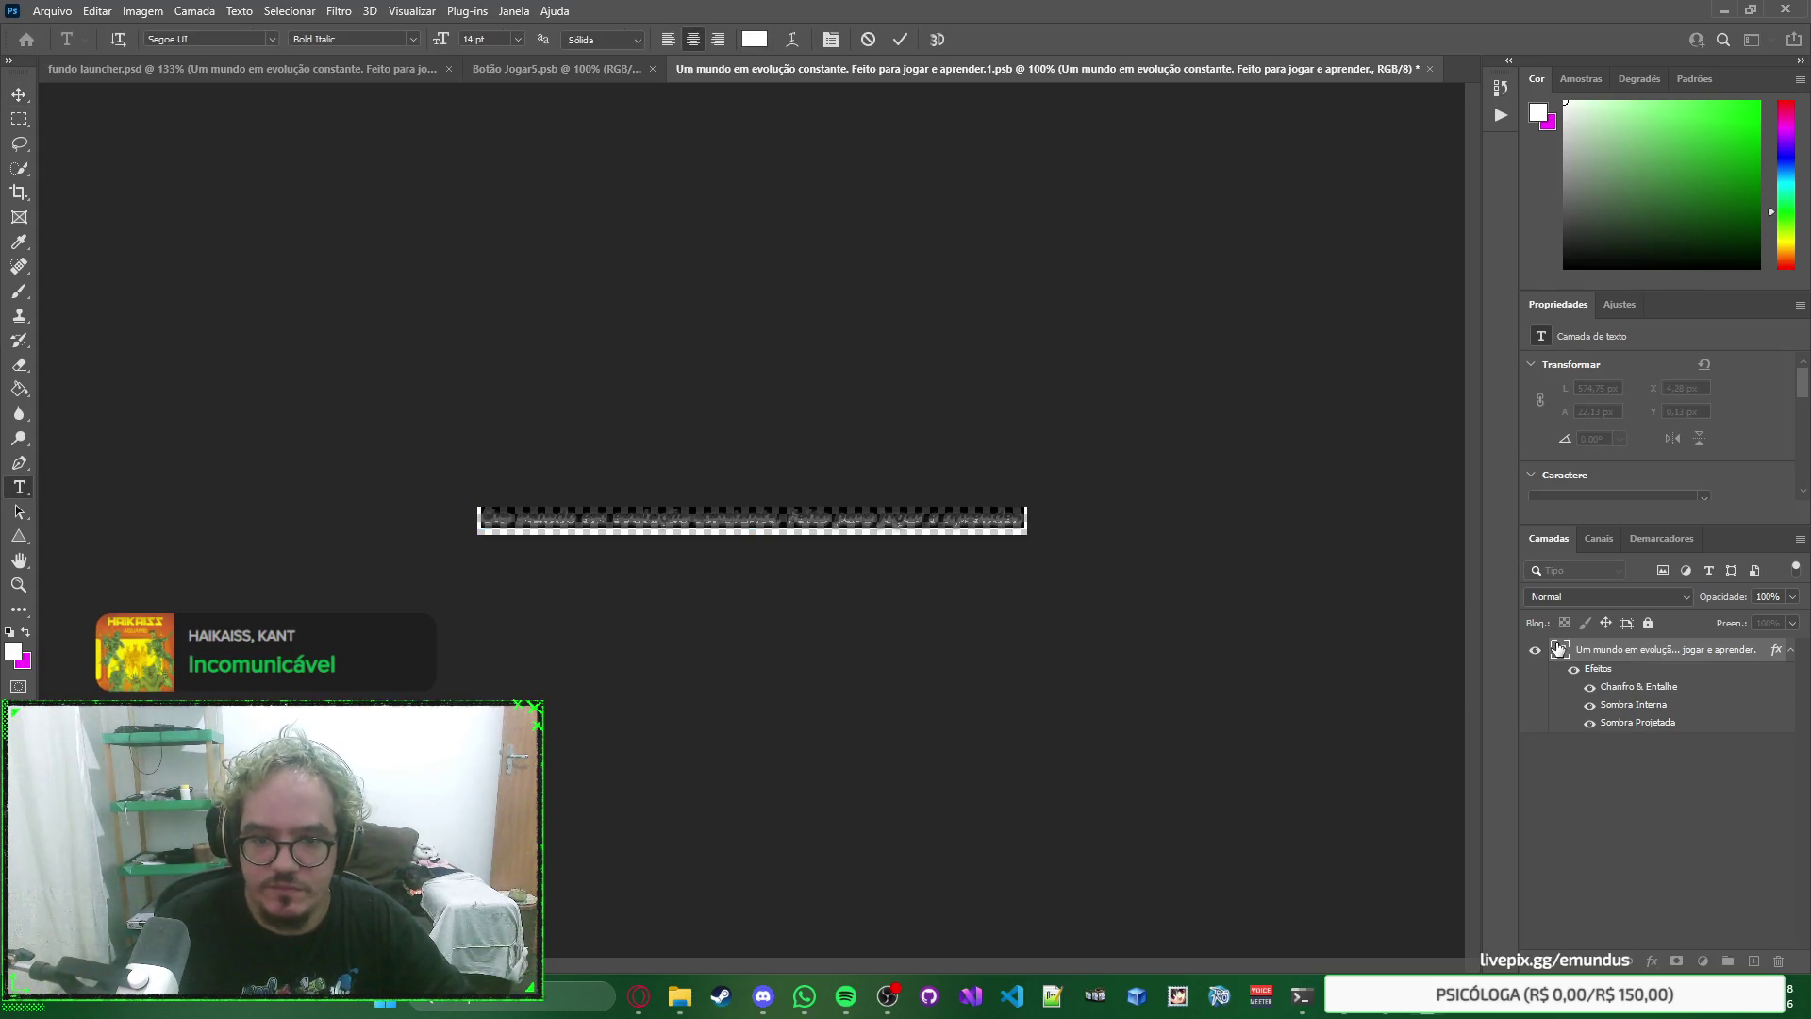
double_click(1716, 651)
key("Return")
Step: Turn off the tagline's Sombra Interna in its layer style, keeping bevel and drop shadow
double_click(1711, 663)
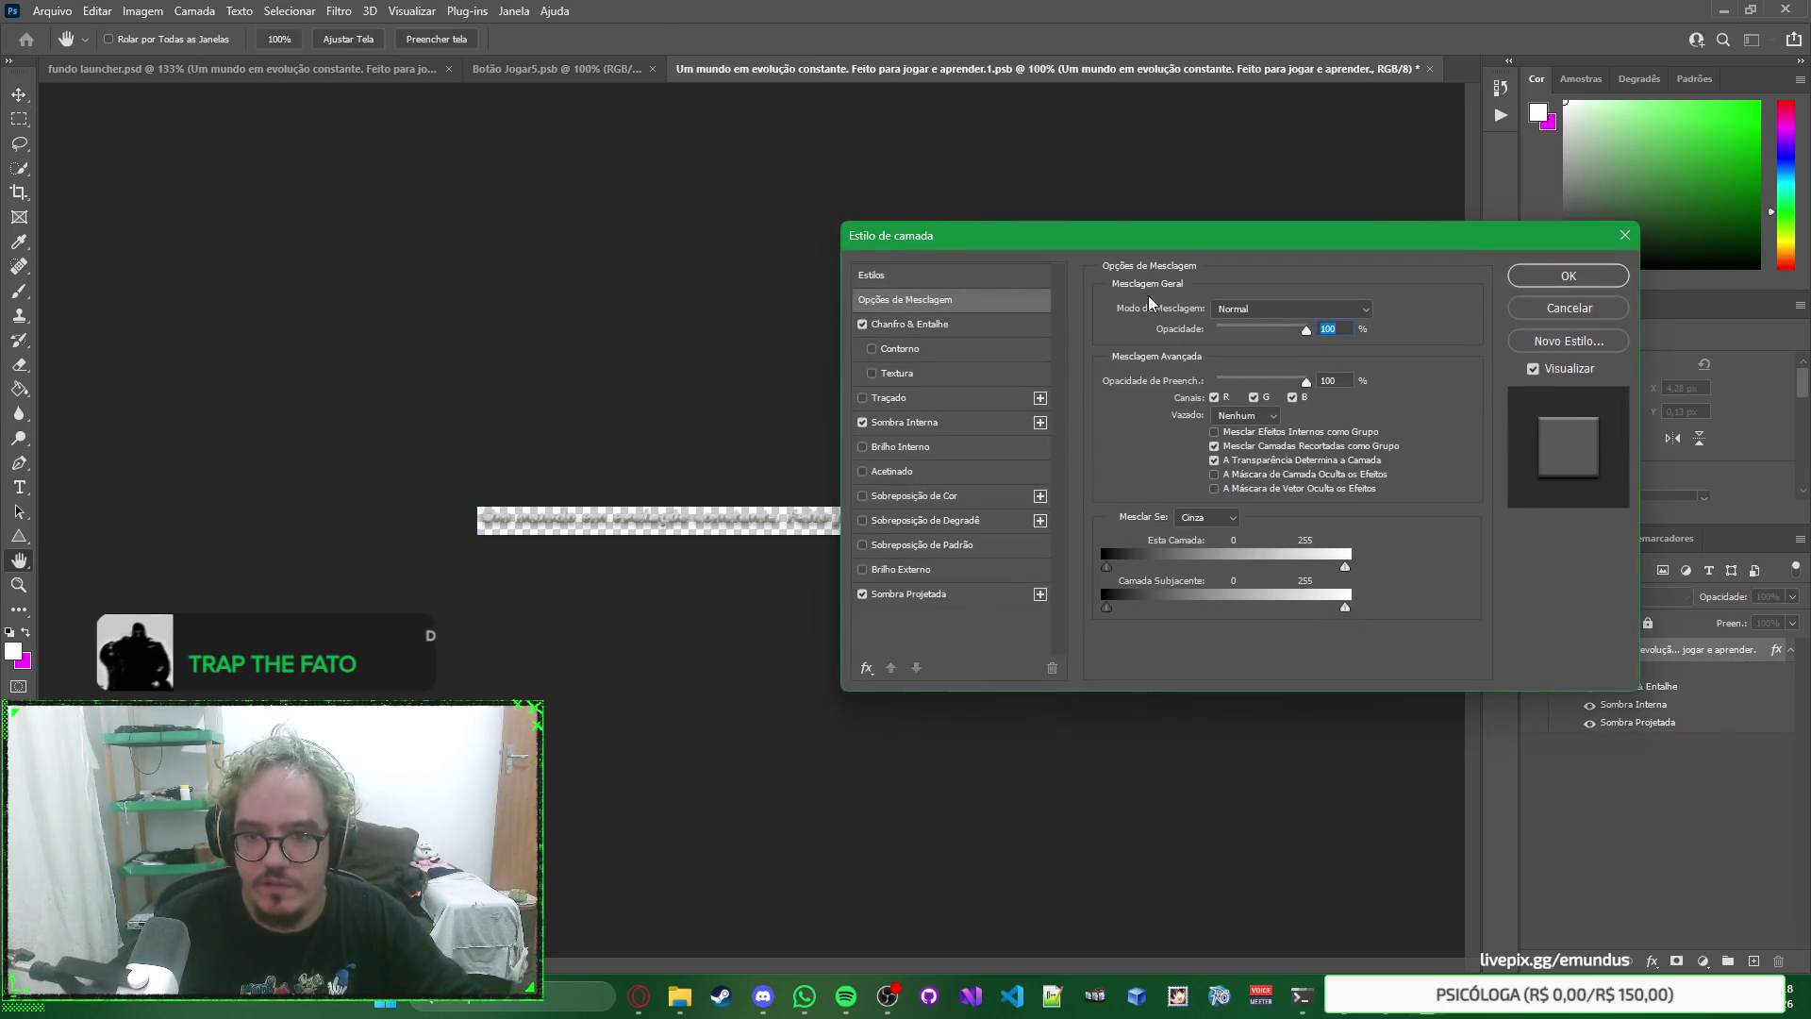
left_click(862, 325)
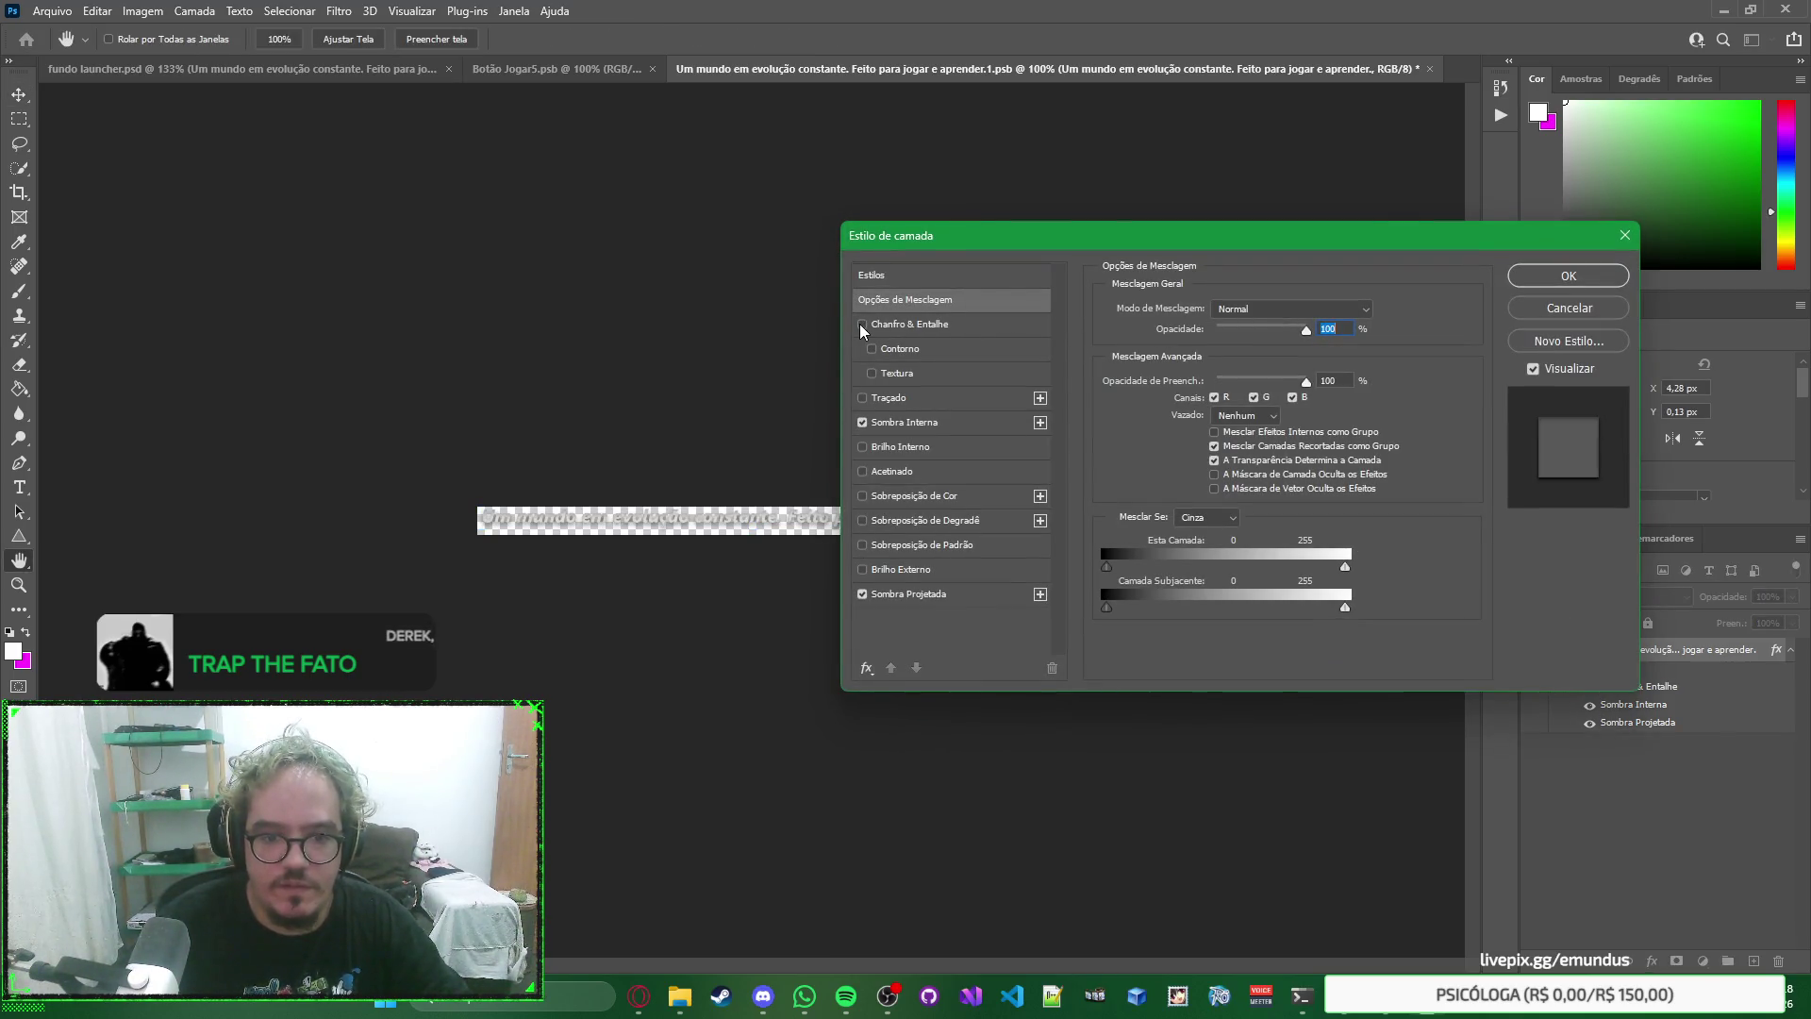
left_click(862, 323)
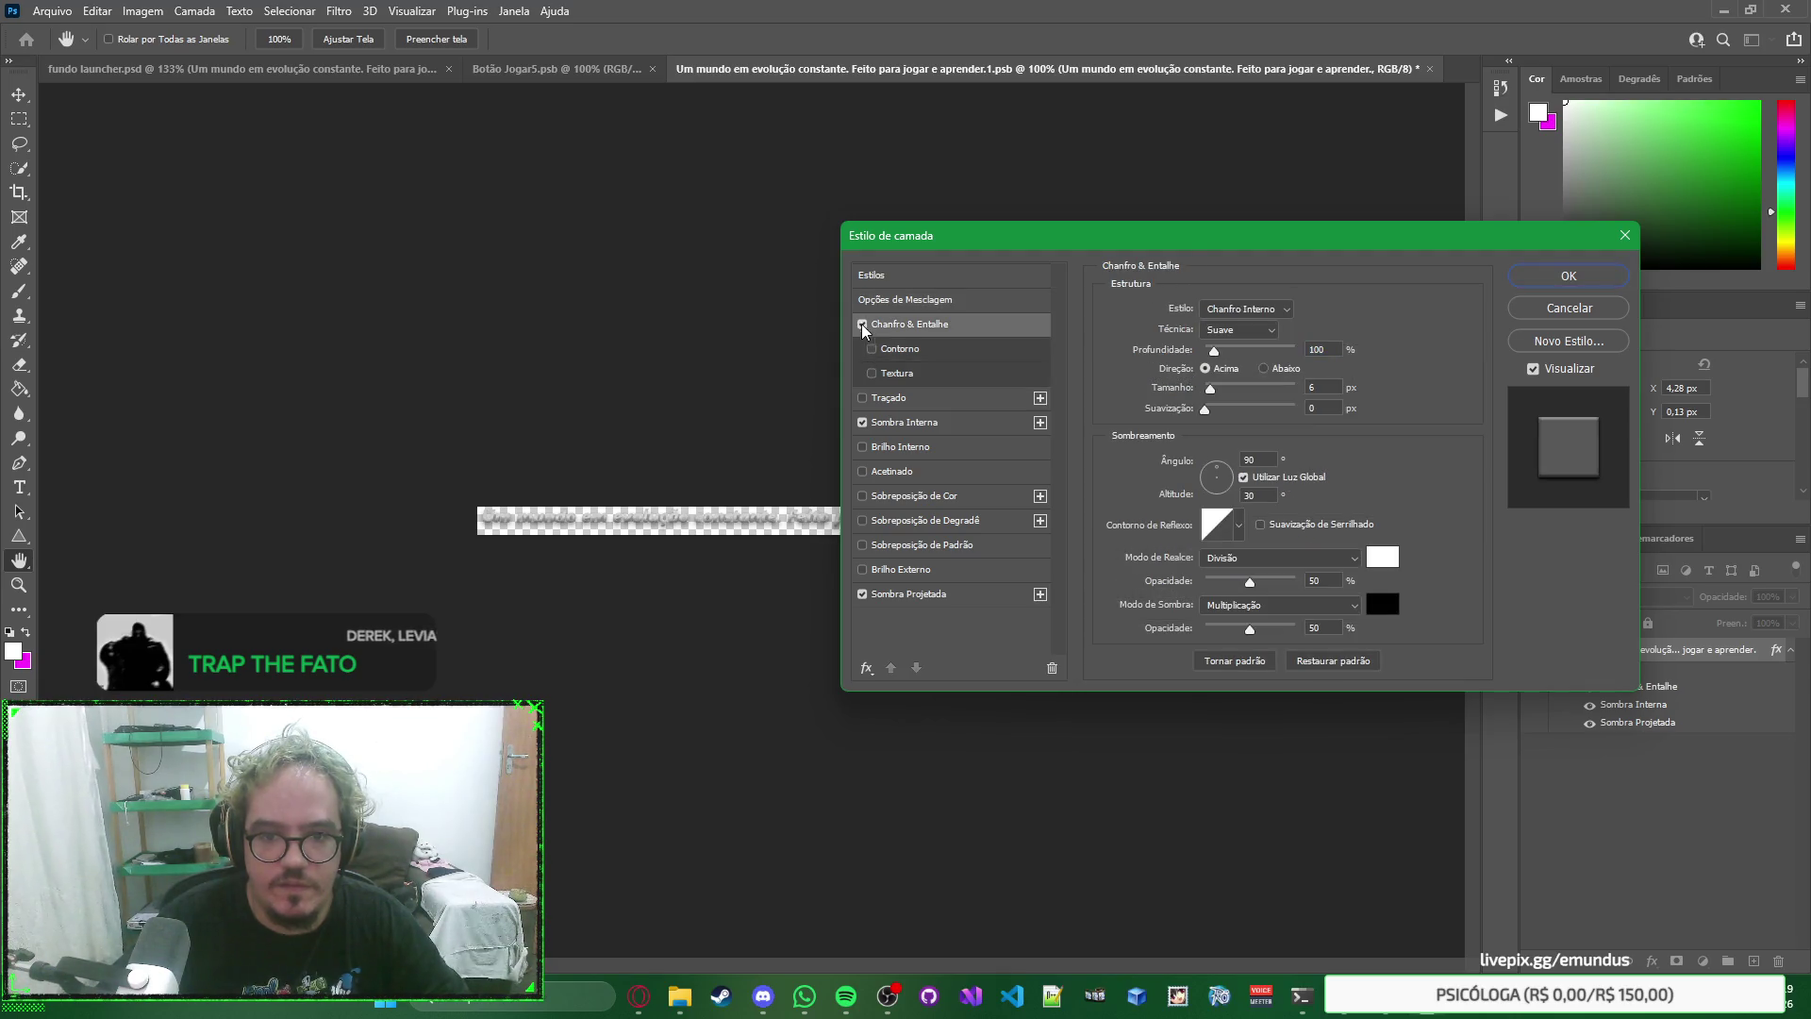
left_click(862, 423)
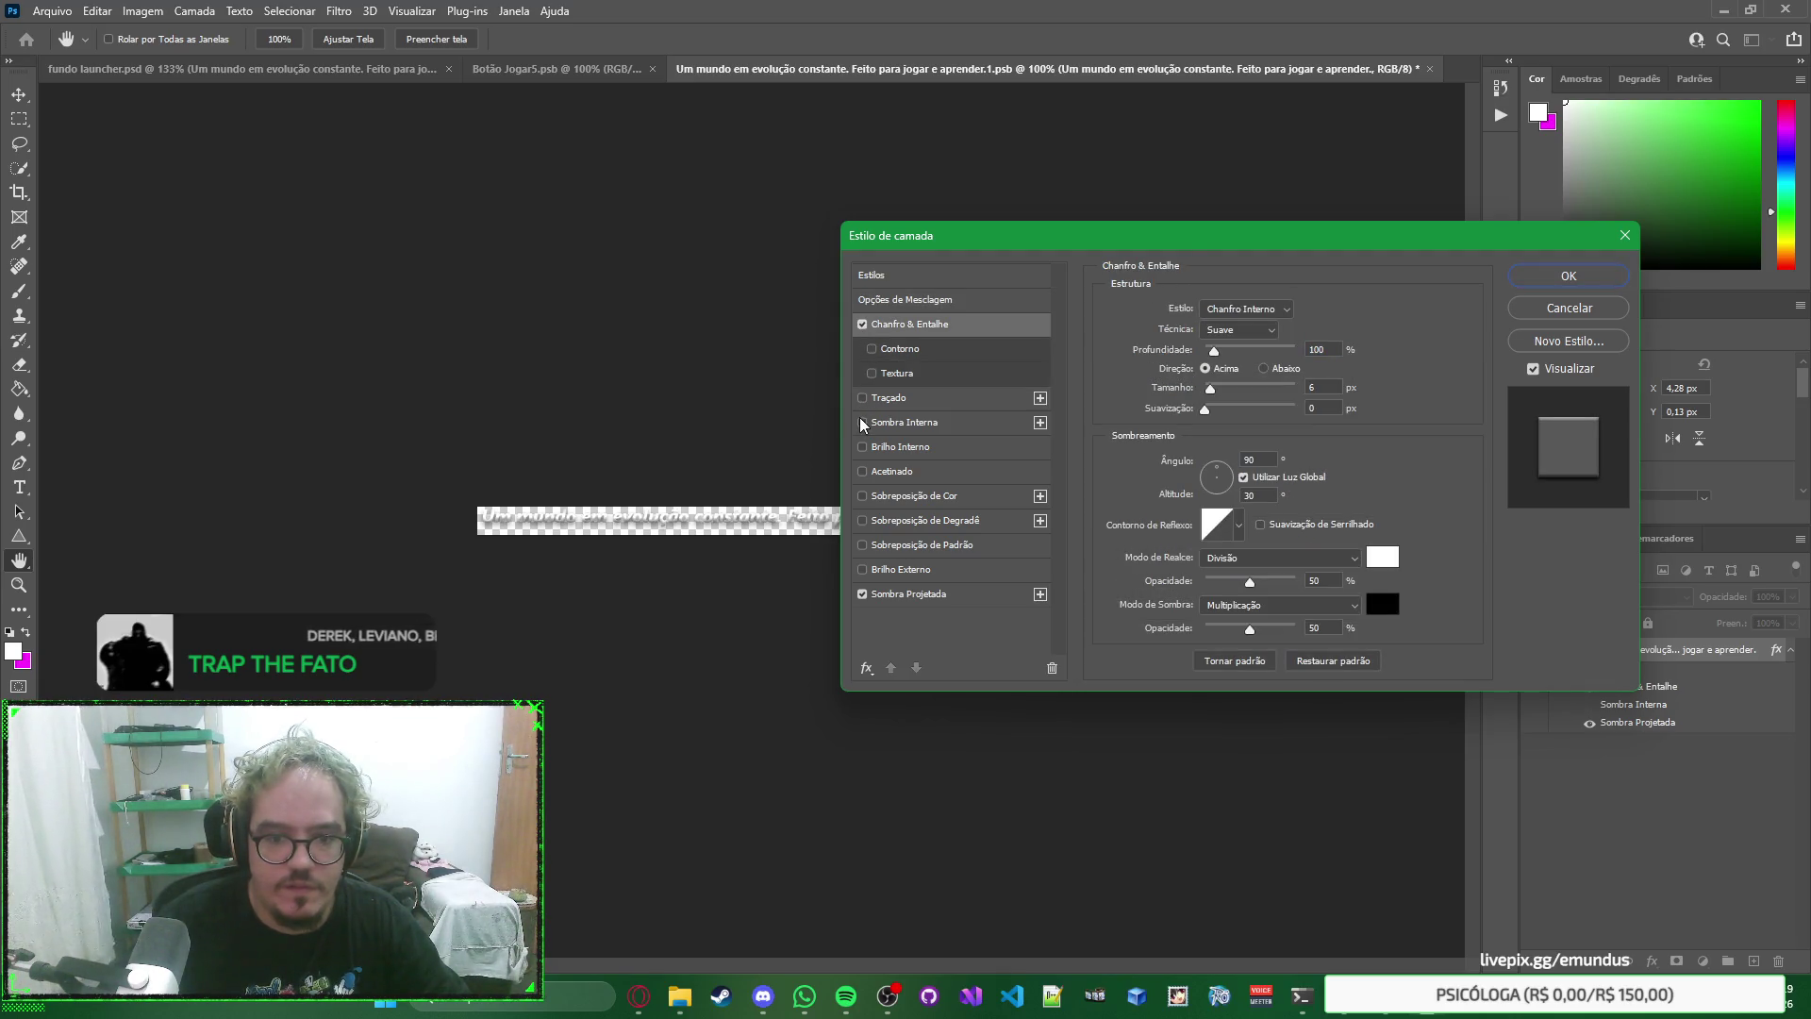
left_click(1569, 275)
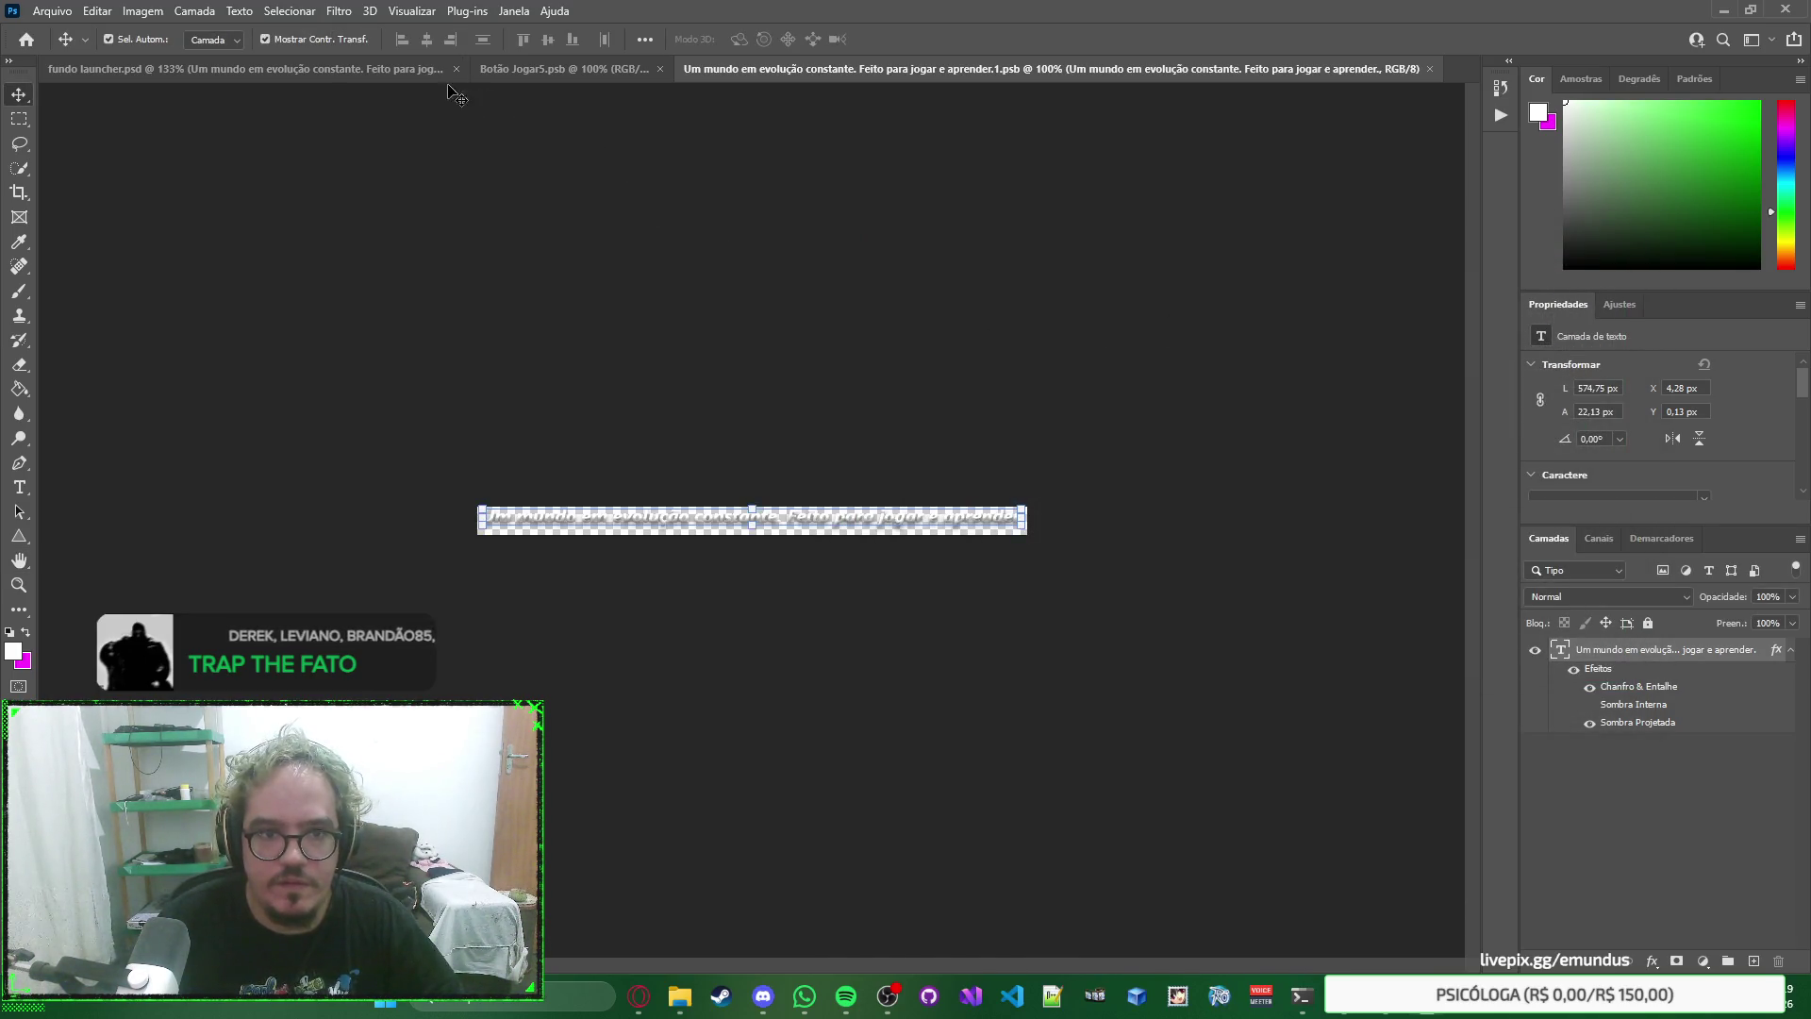
Step: Close the SAIR button file Botão Jogar5.psb without saving its changes
left_click(553, 66)
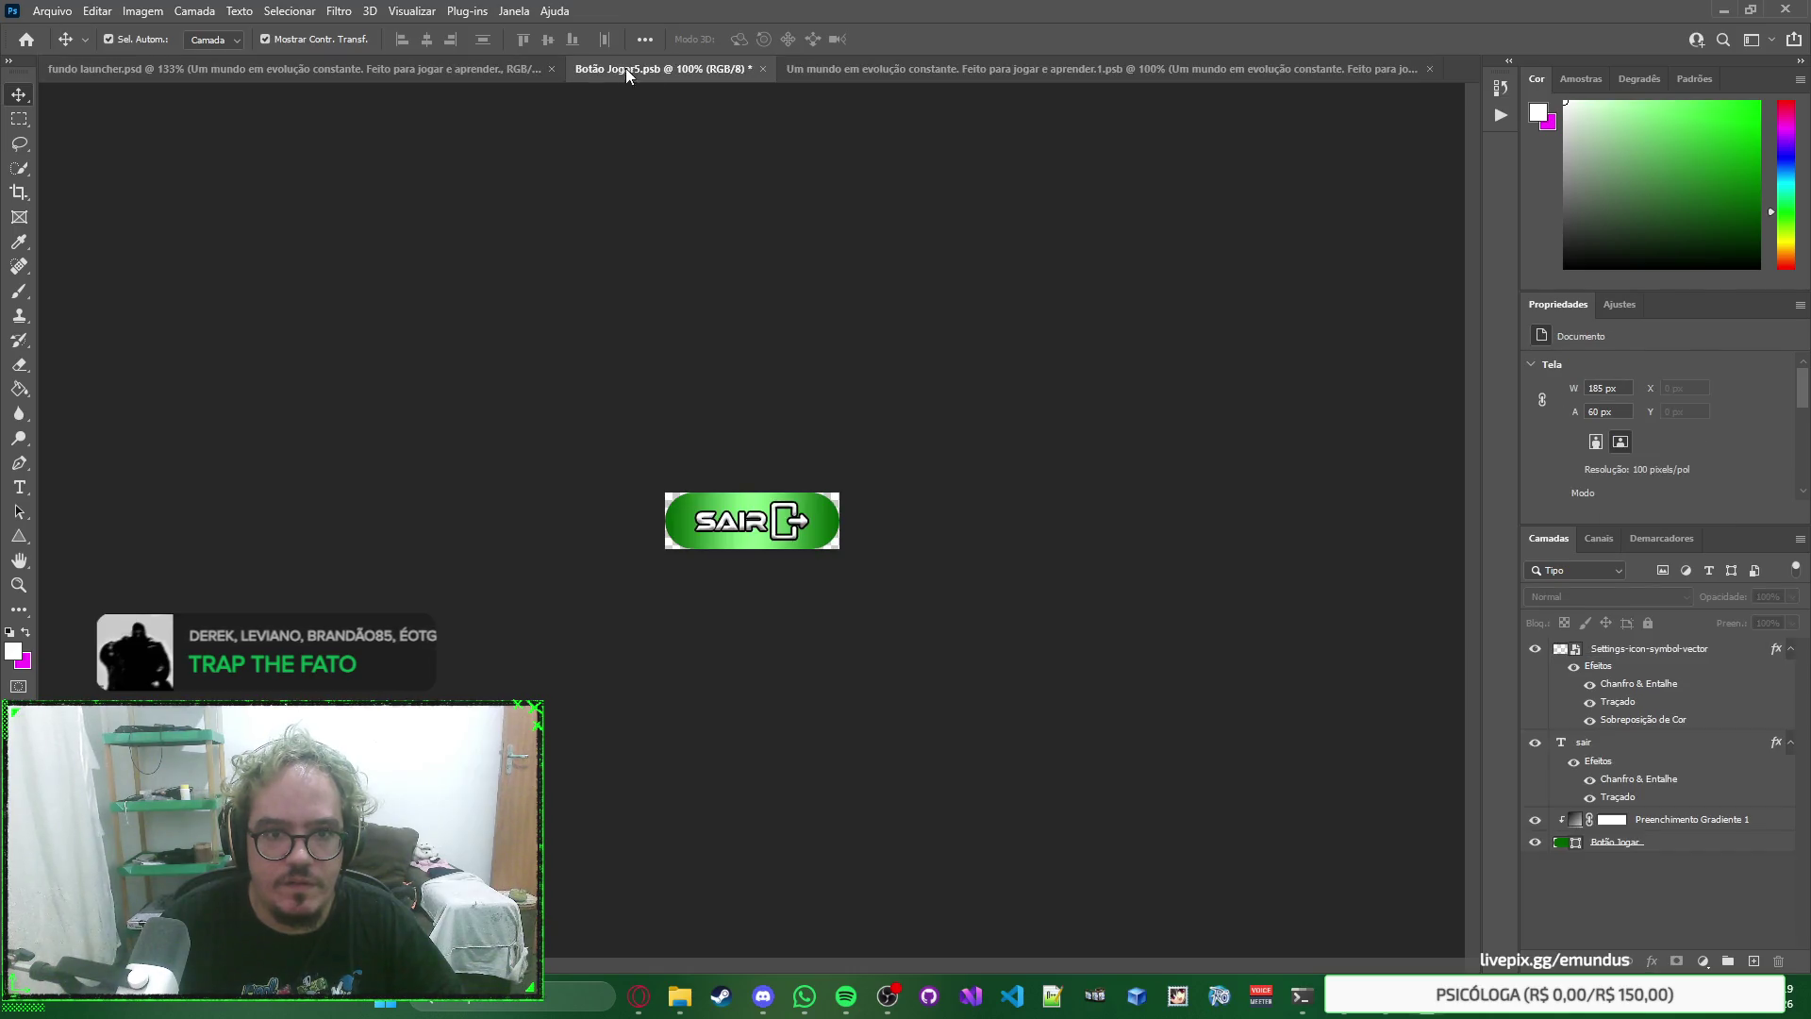
left_click(762, 69)
left_click(908, 366)
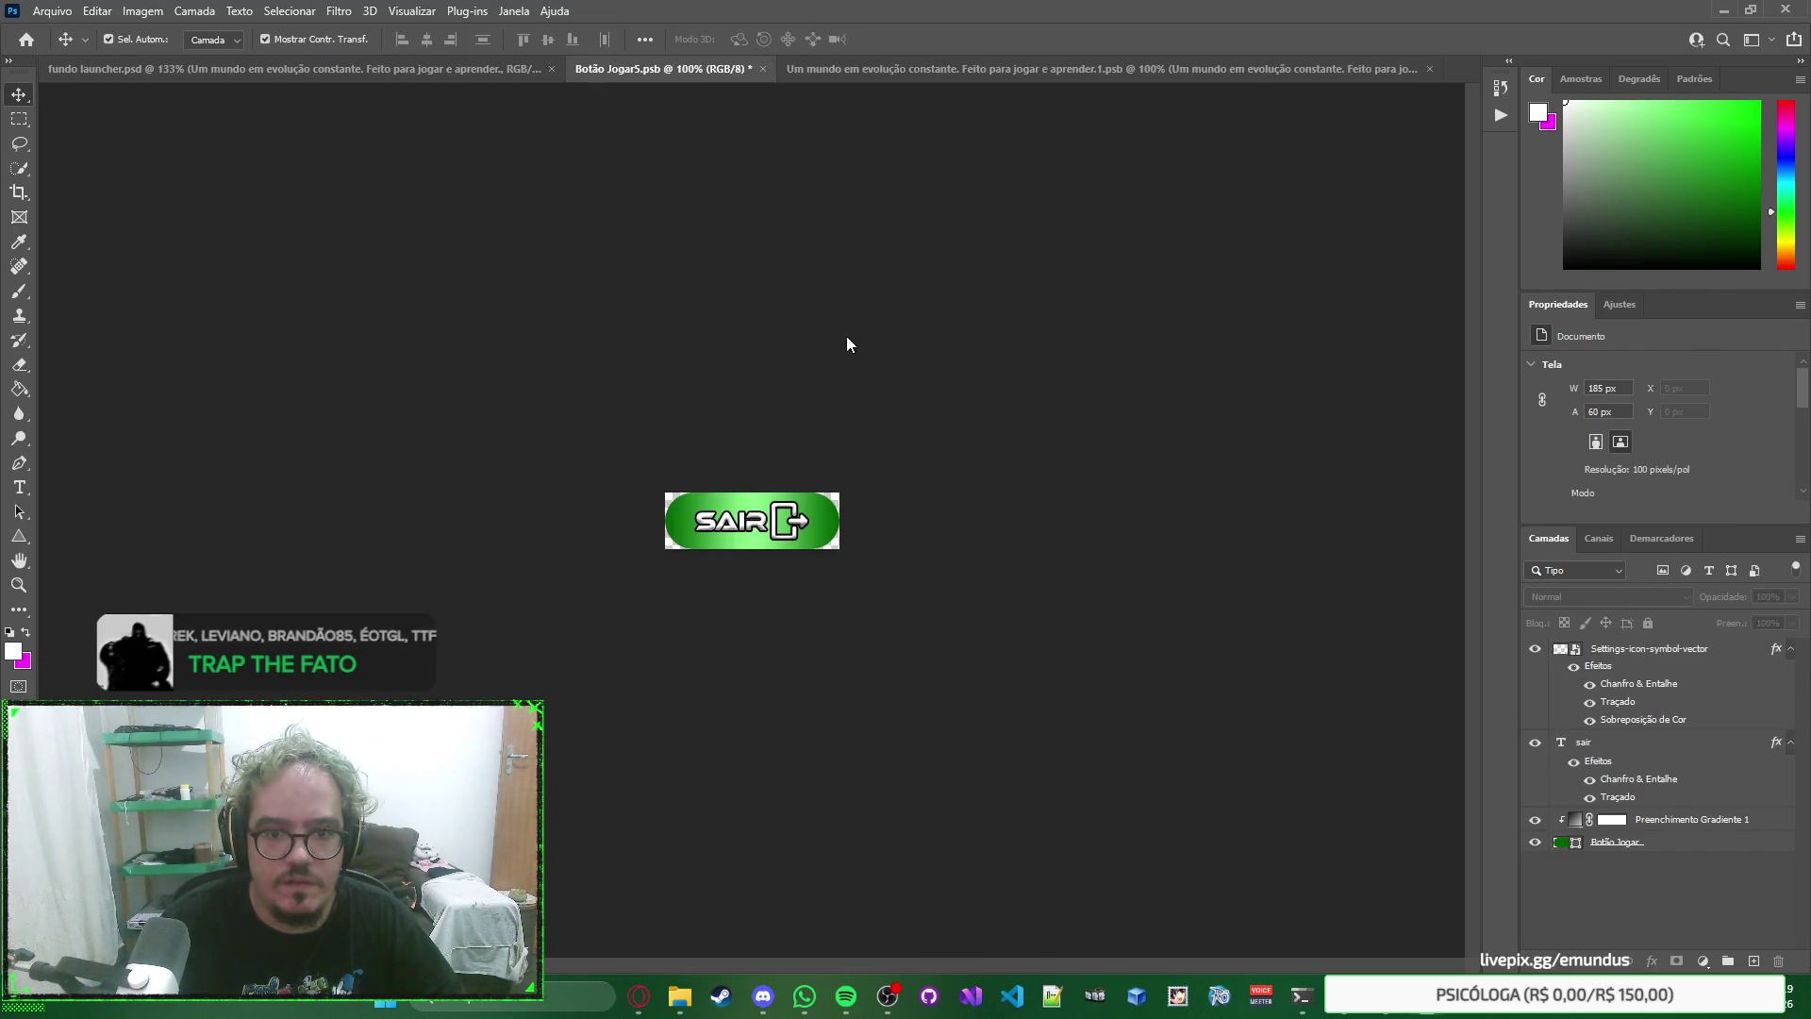
left_click(455, 68)
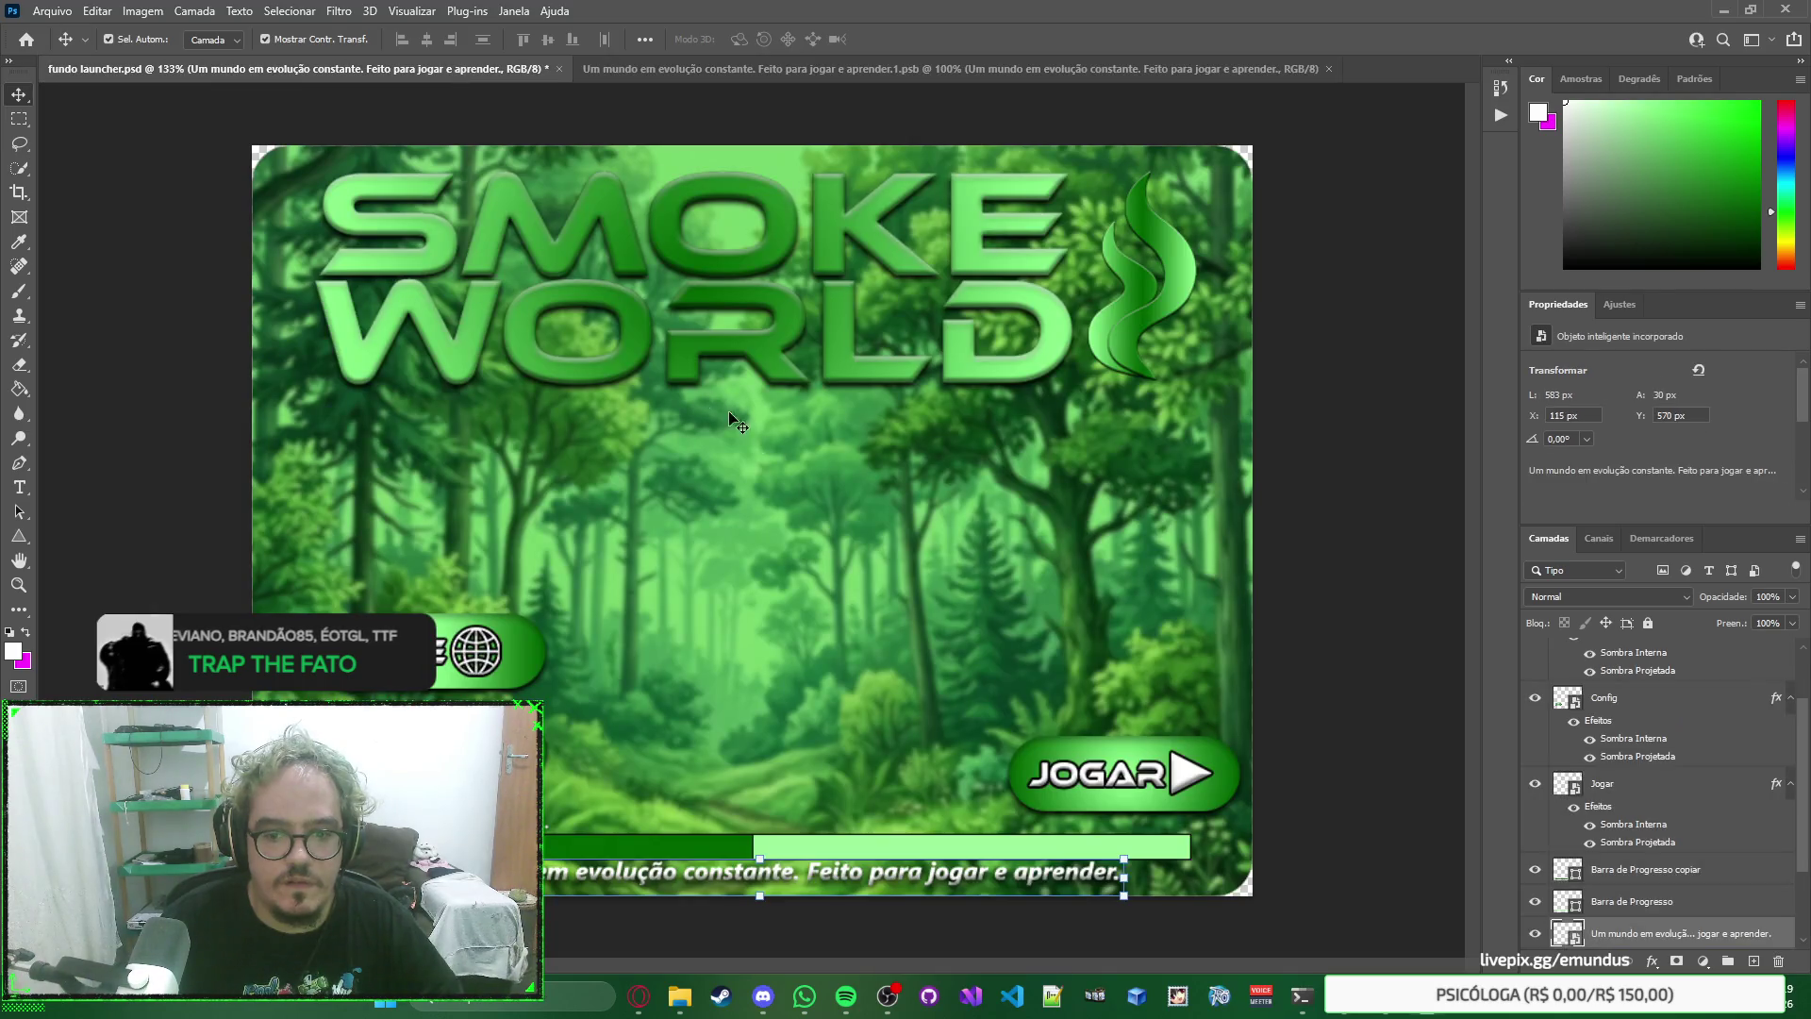
left_click(970, 581)
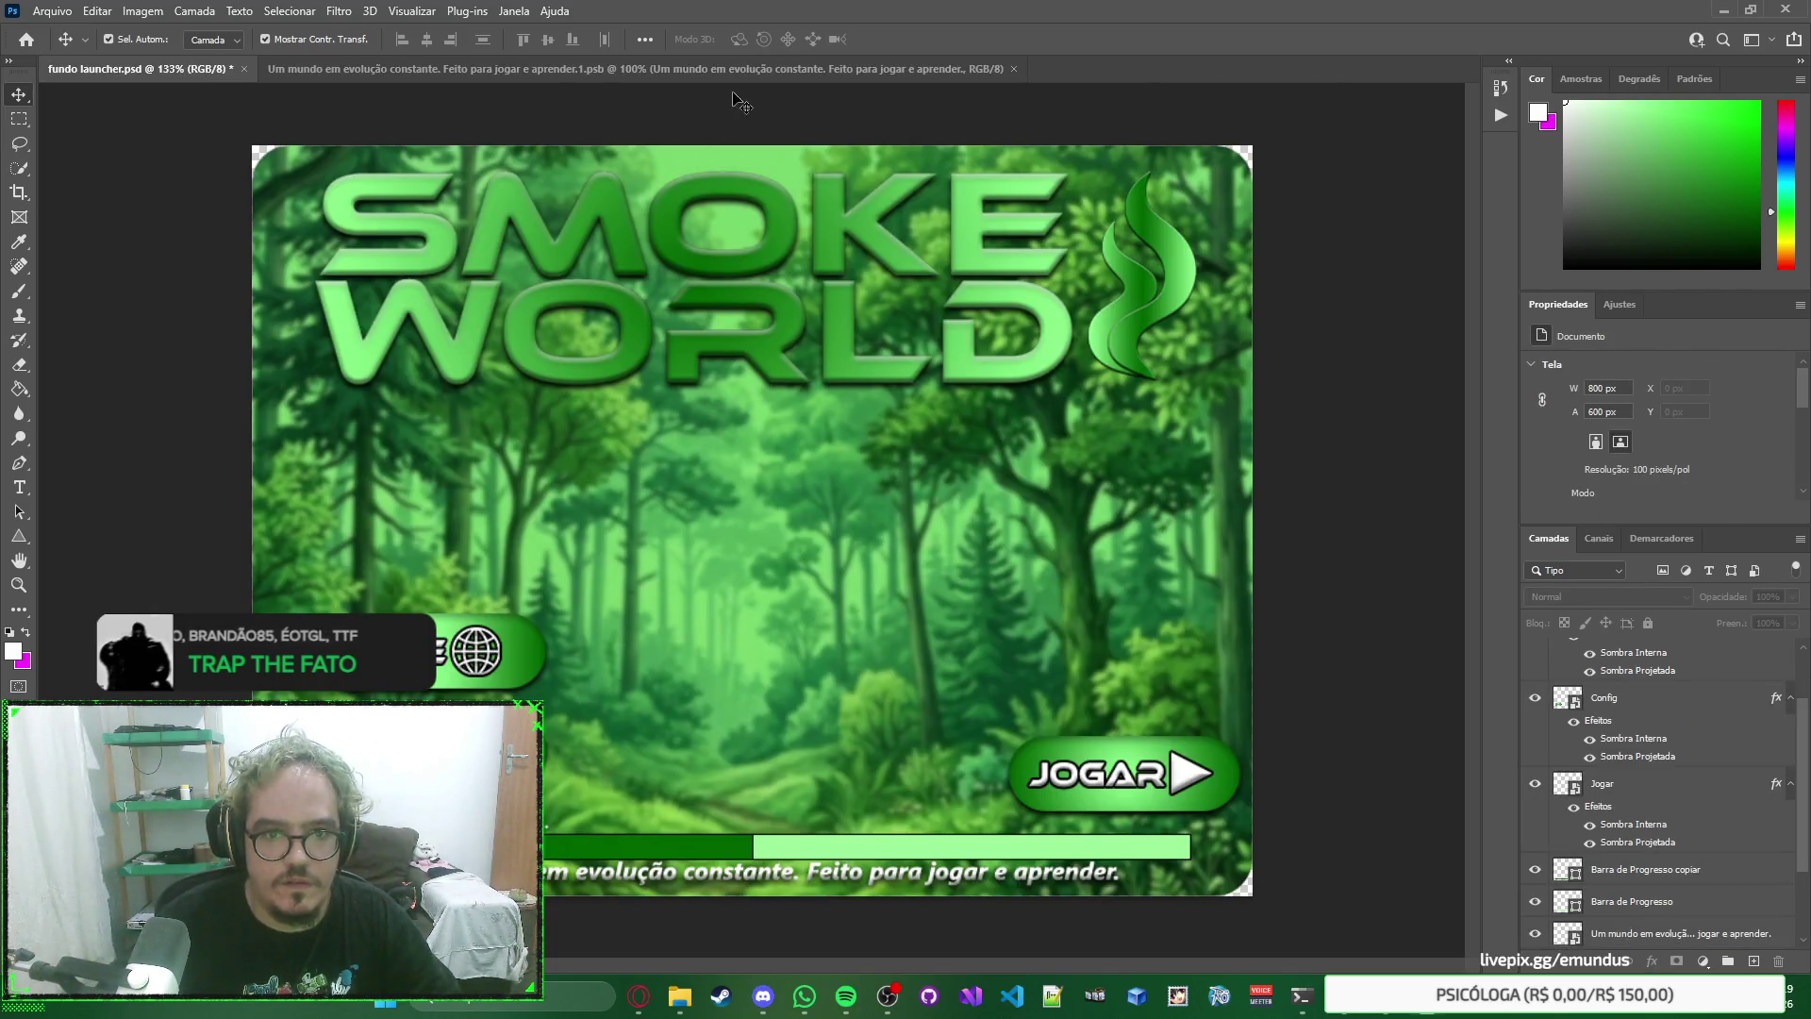
left_click(747, 62)
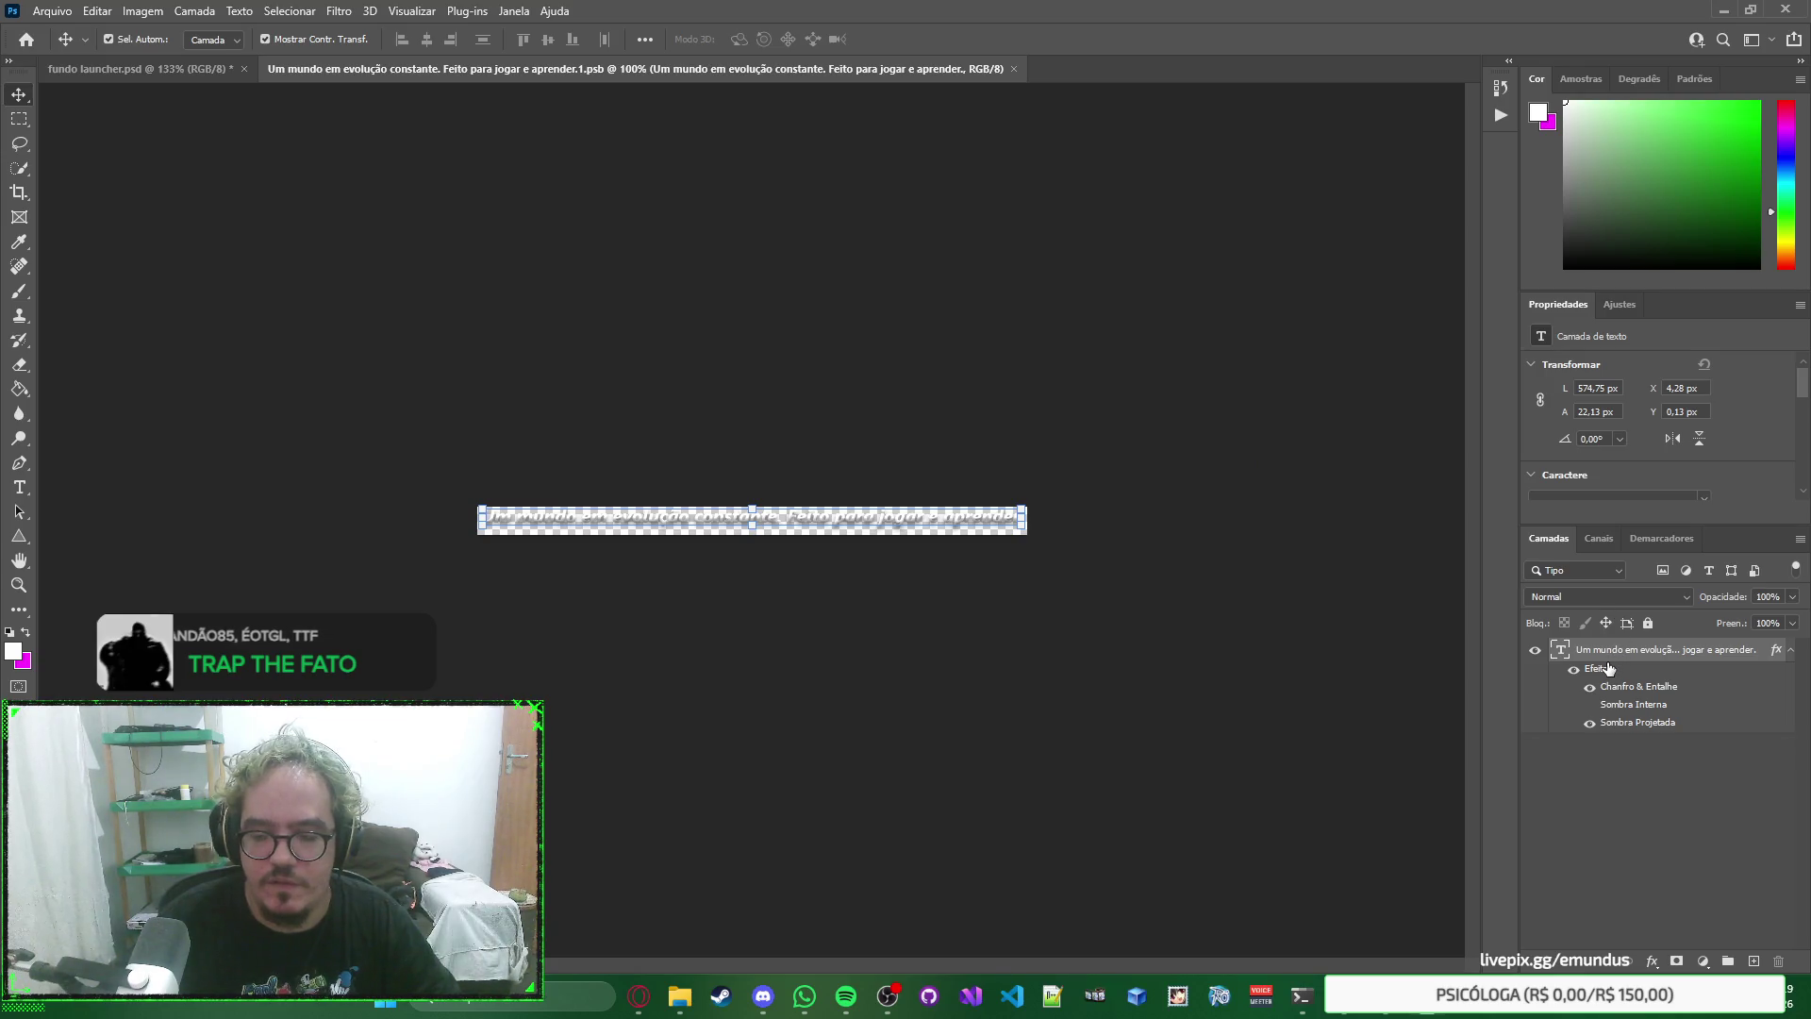
Step: Re-add the tagline's gradient fill layer, hide it, and save so the text shows white
left_click_drag(1608, 668, 1608, 668)
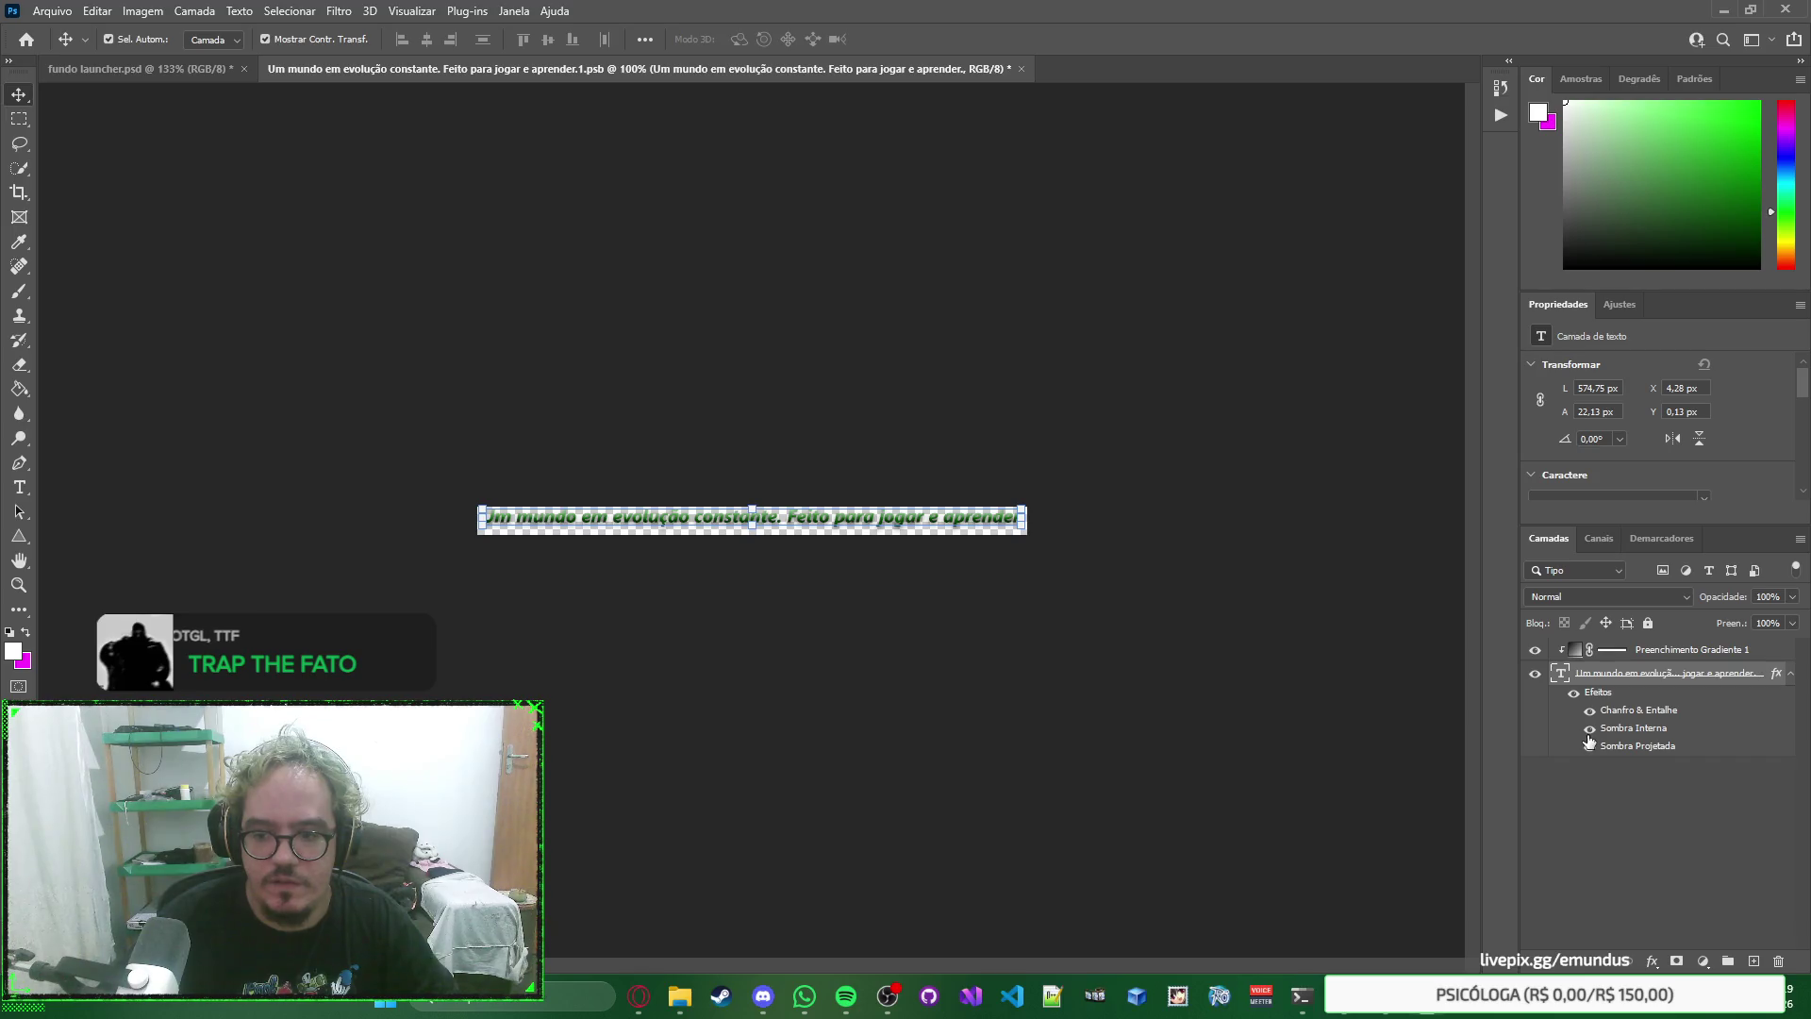
key("ctrl+s")
key("ctrl+Tab")
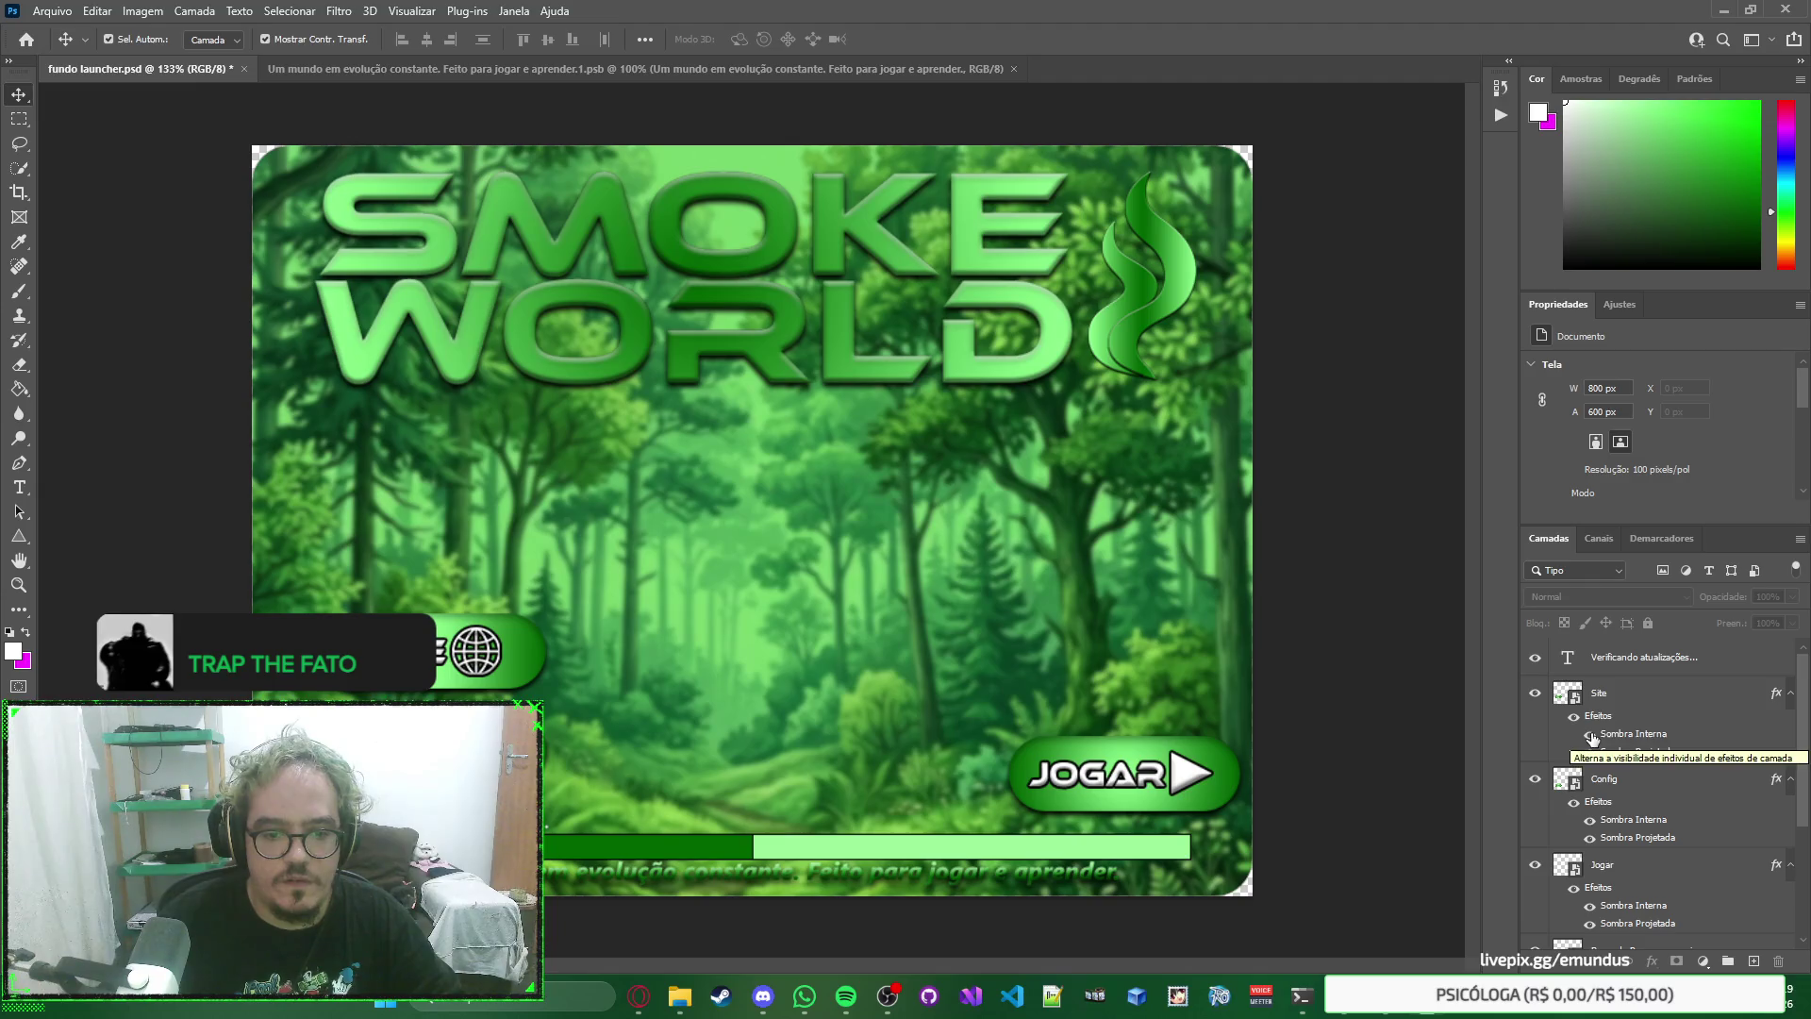
key("ctrl+Tab")
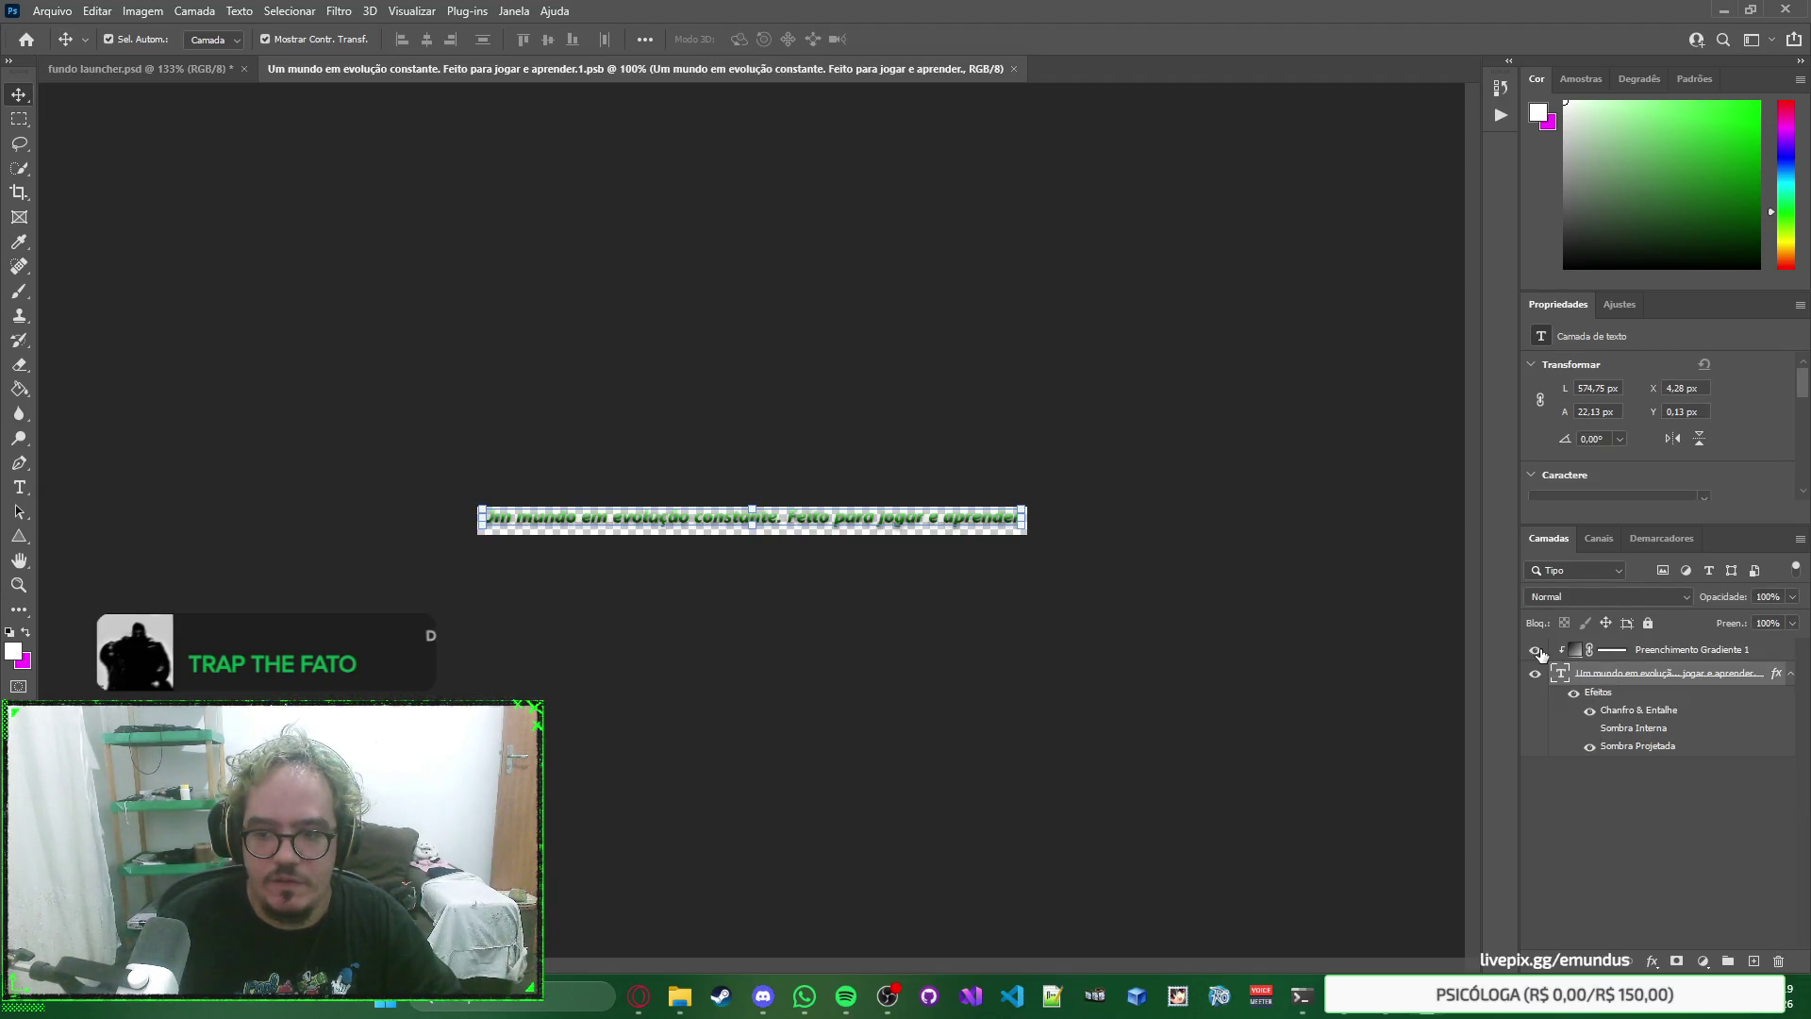
left_click(1536, 651)
key("ctrl+Tab")
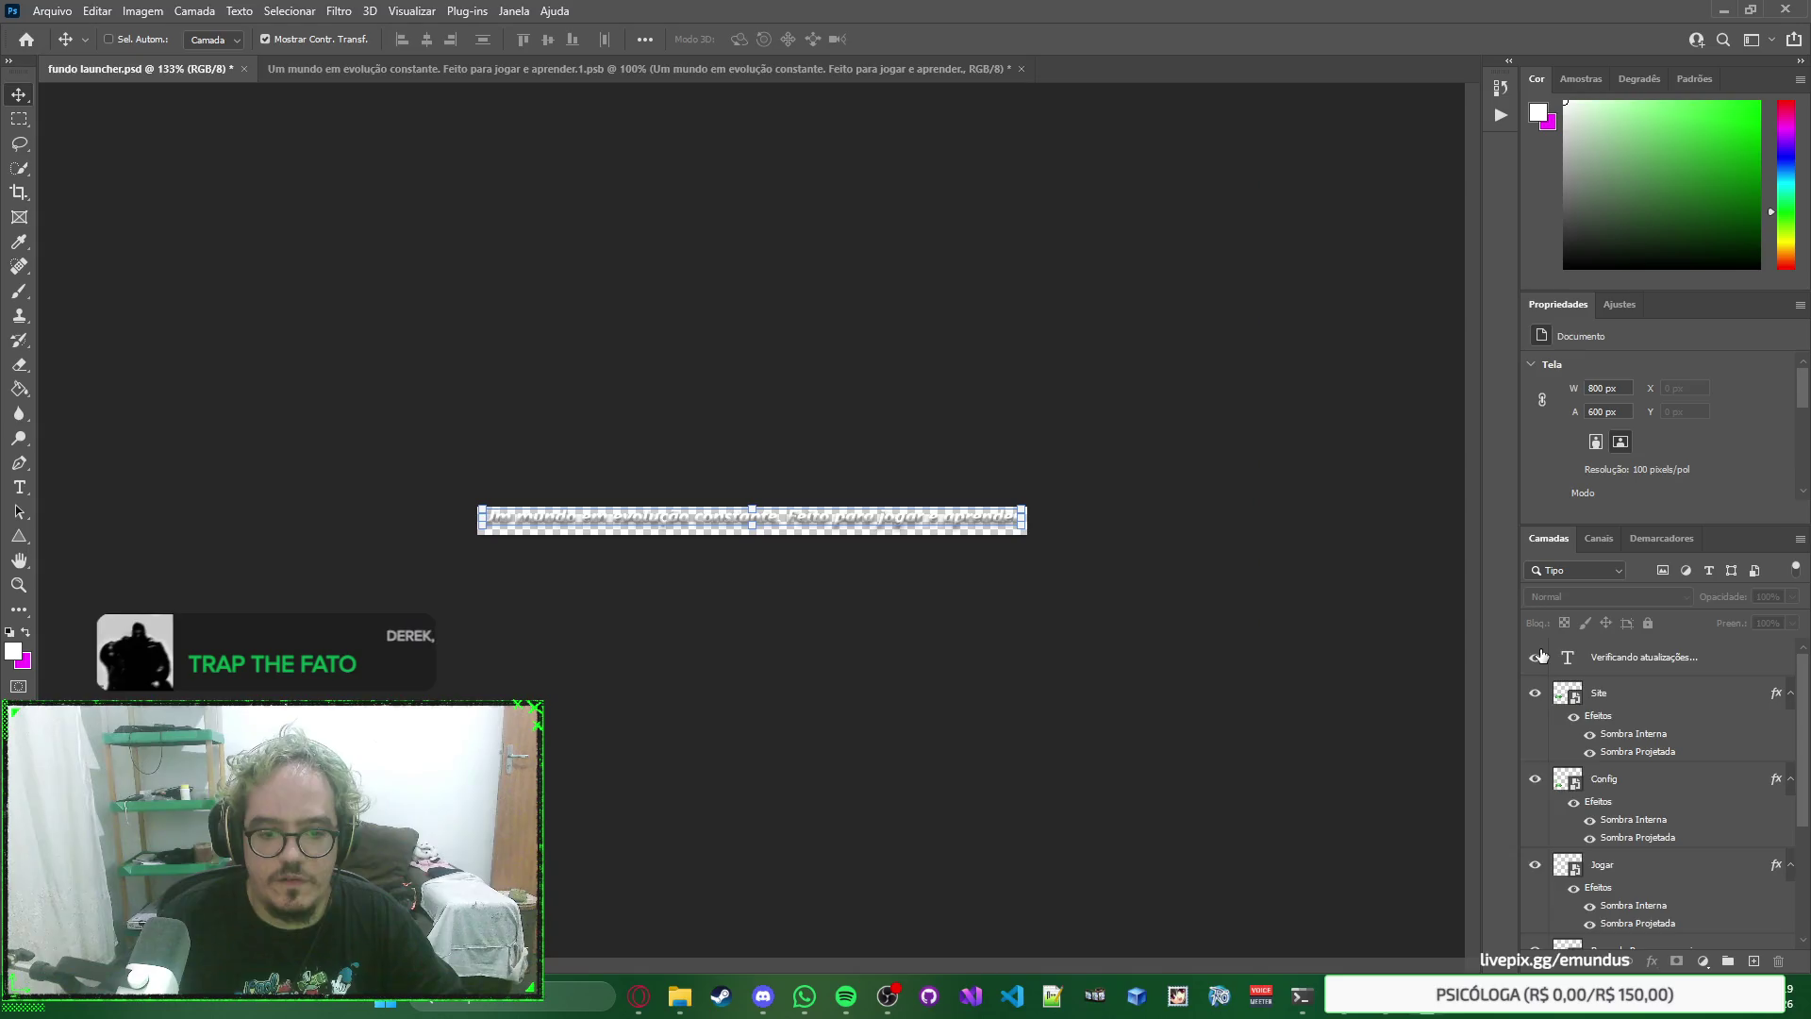
key("ctrl+s")
key("ctrl+Tab")
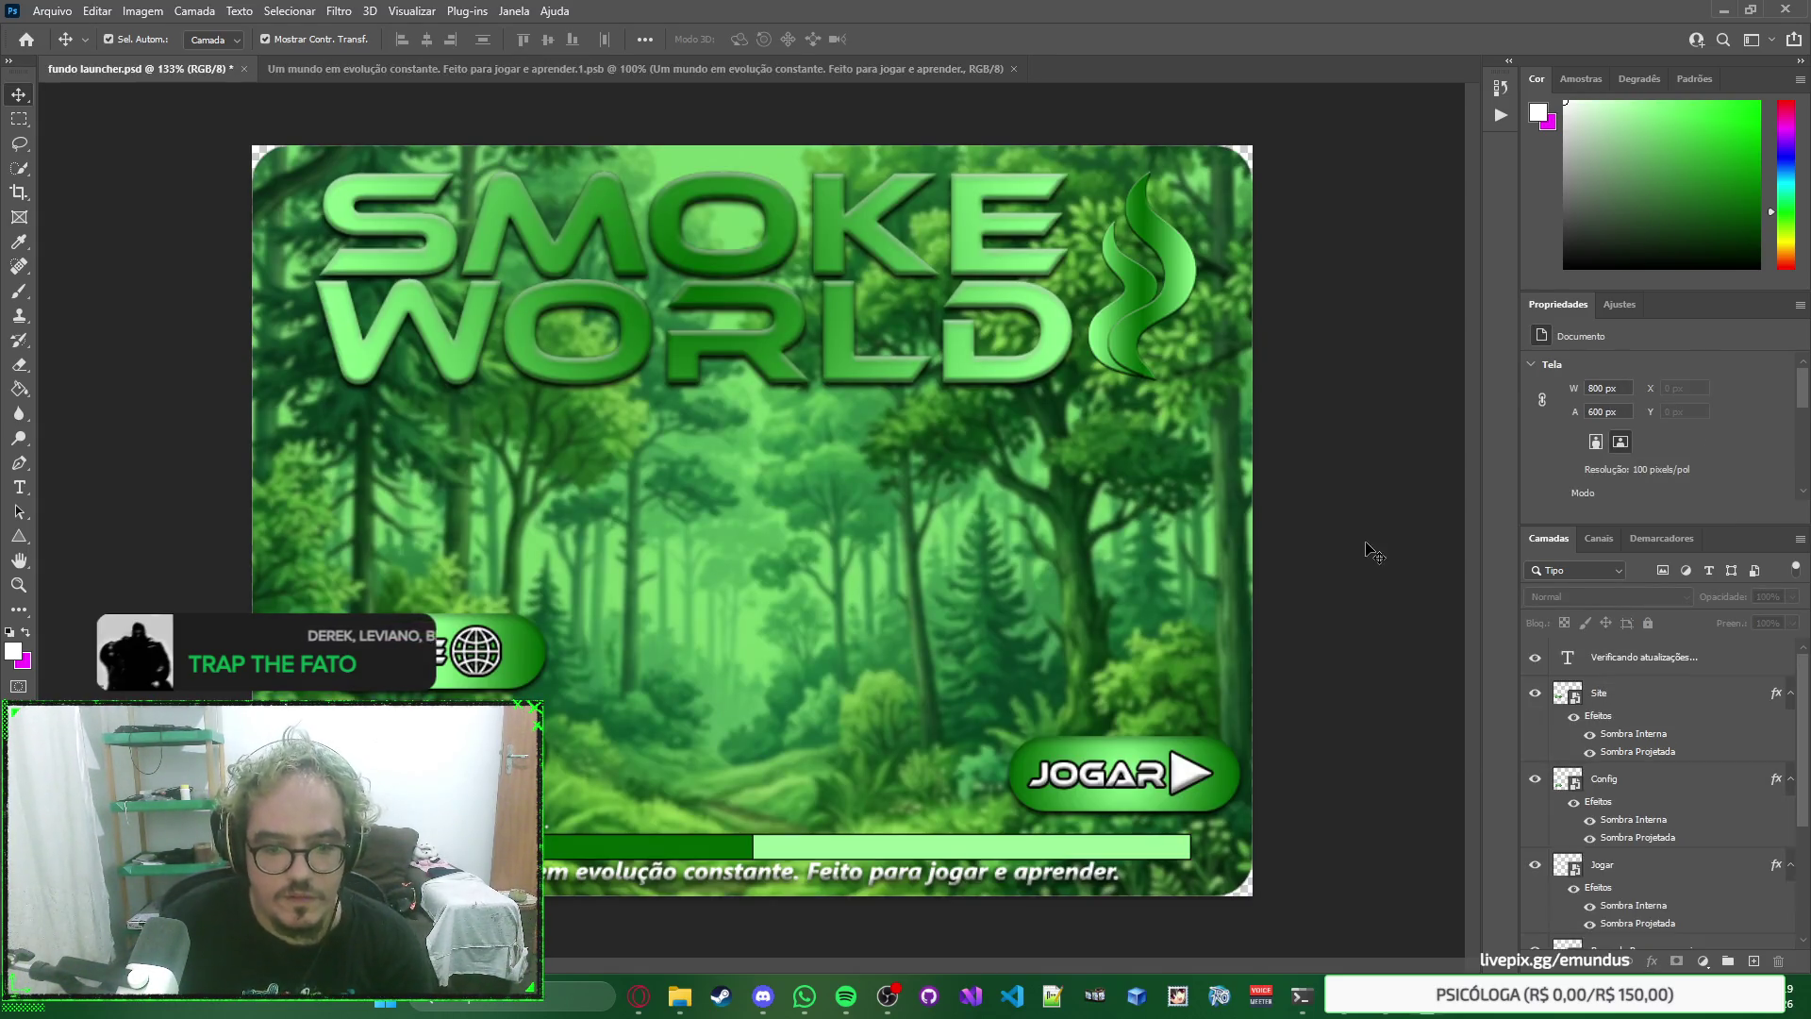
Step: Select the bottom tagline on the launcher to check its white text
left_click(1035, 874)
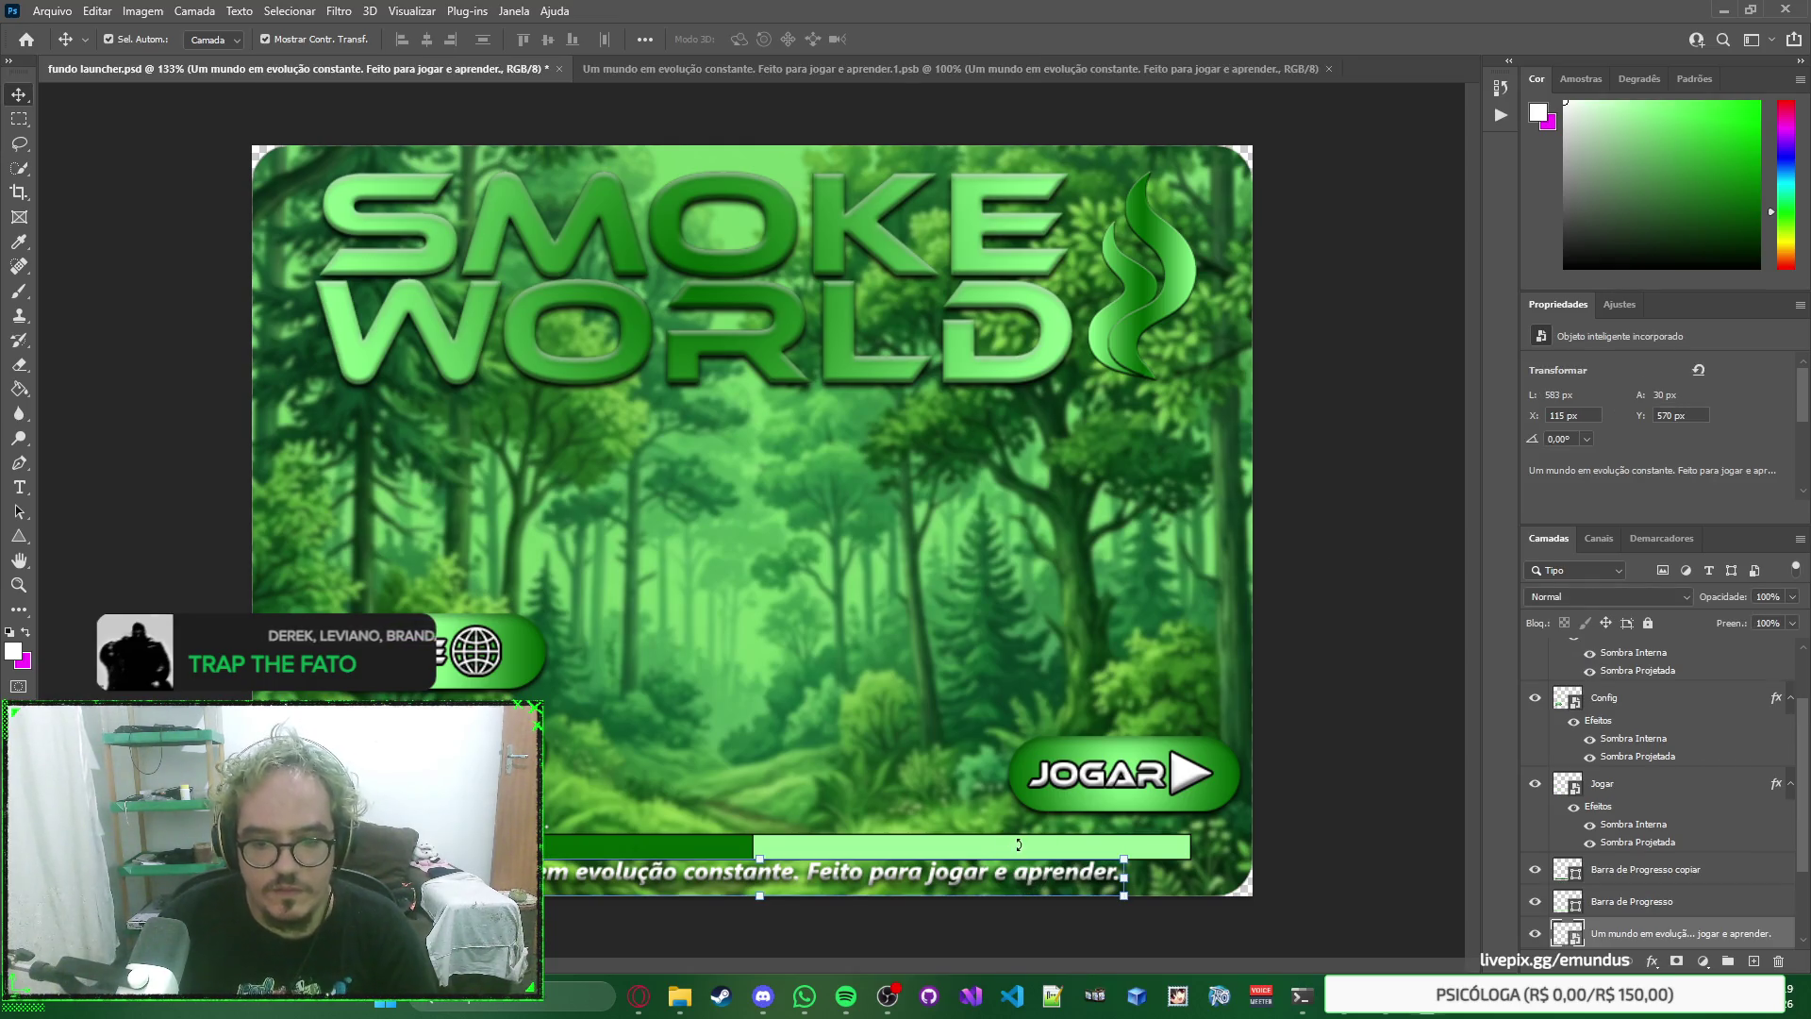
right_click(1361, 785)
left_click(1328, 764)
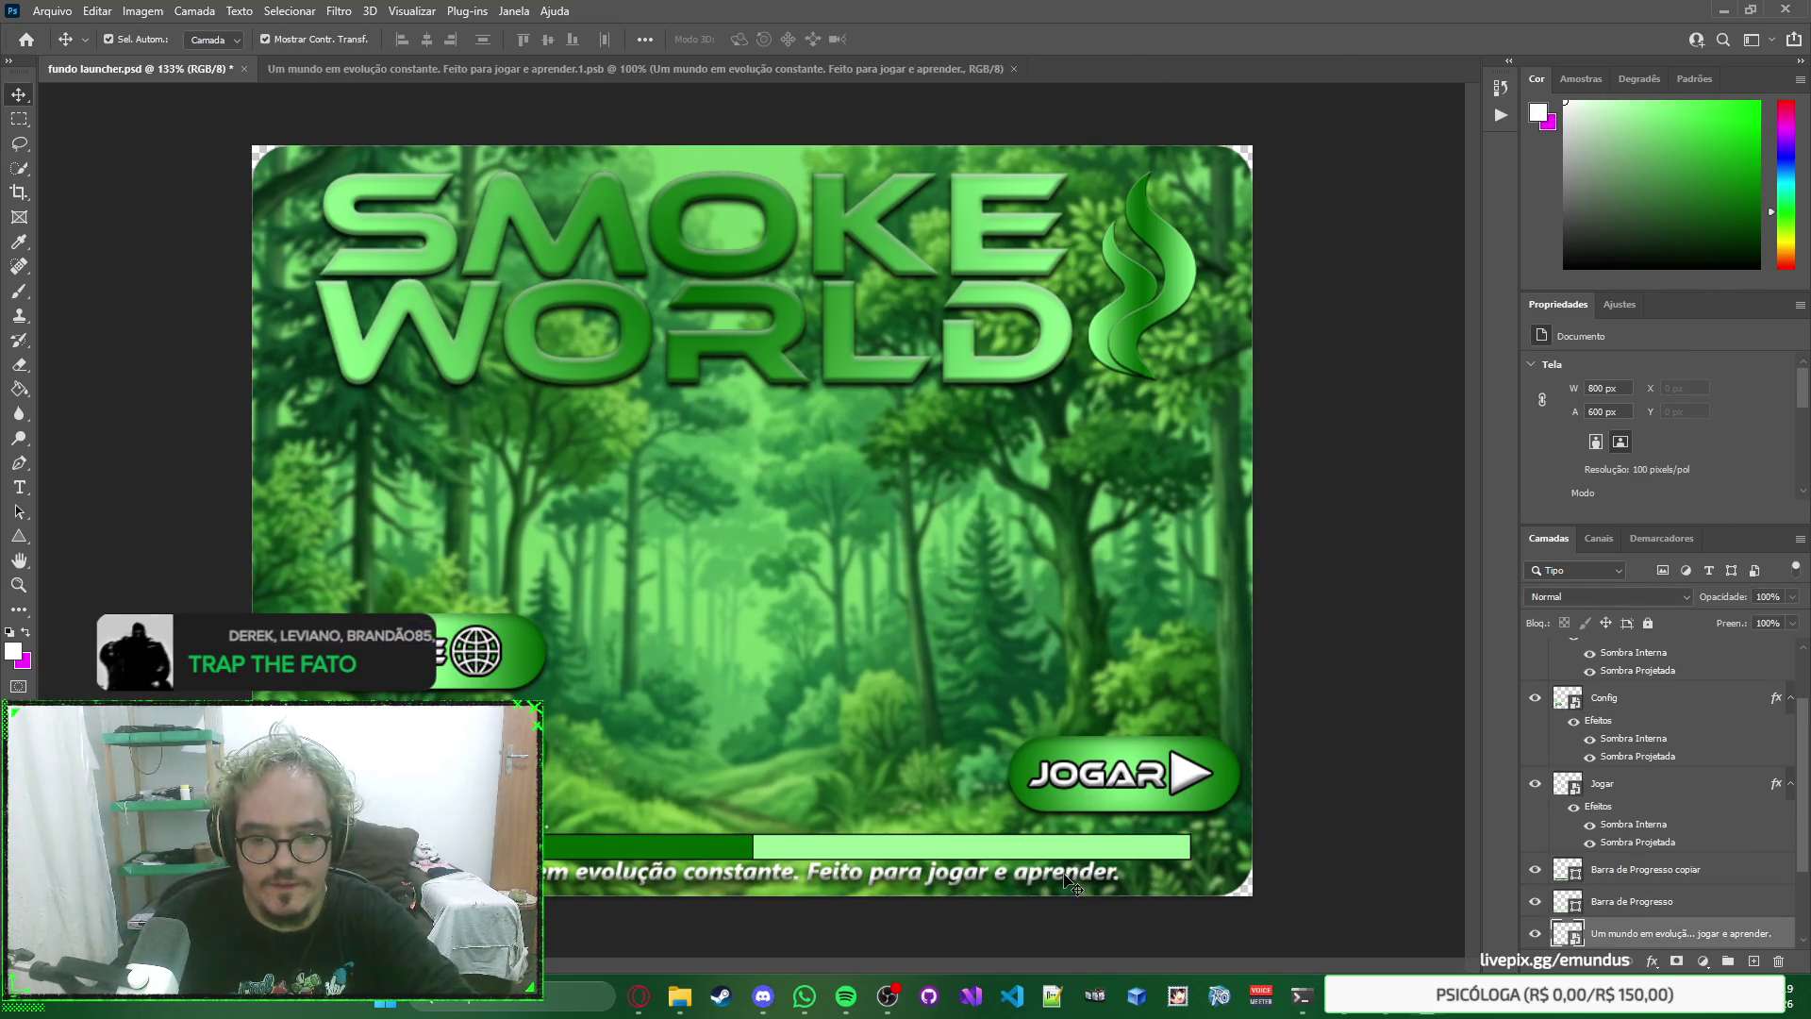
Step: Set the tagline text to 12 pt, save it, and check the result on the launcher
left_click(762, 69)
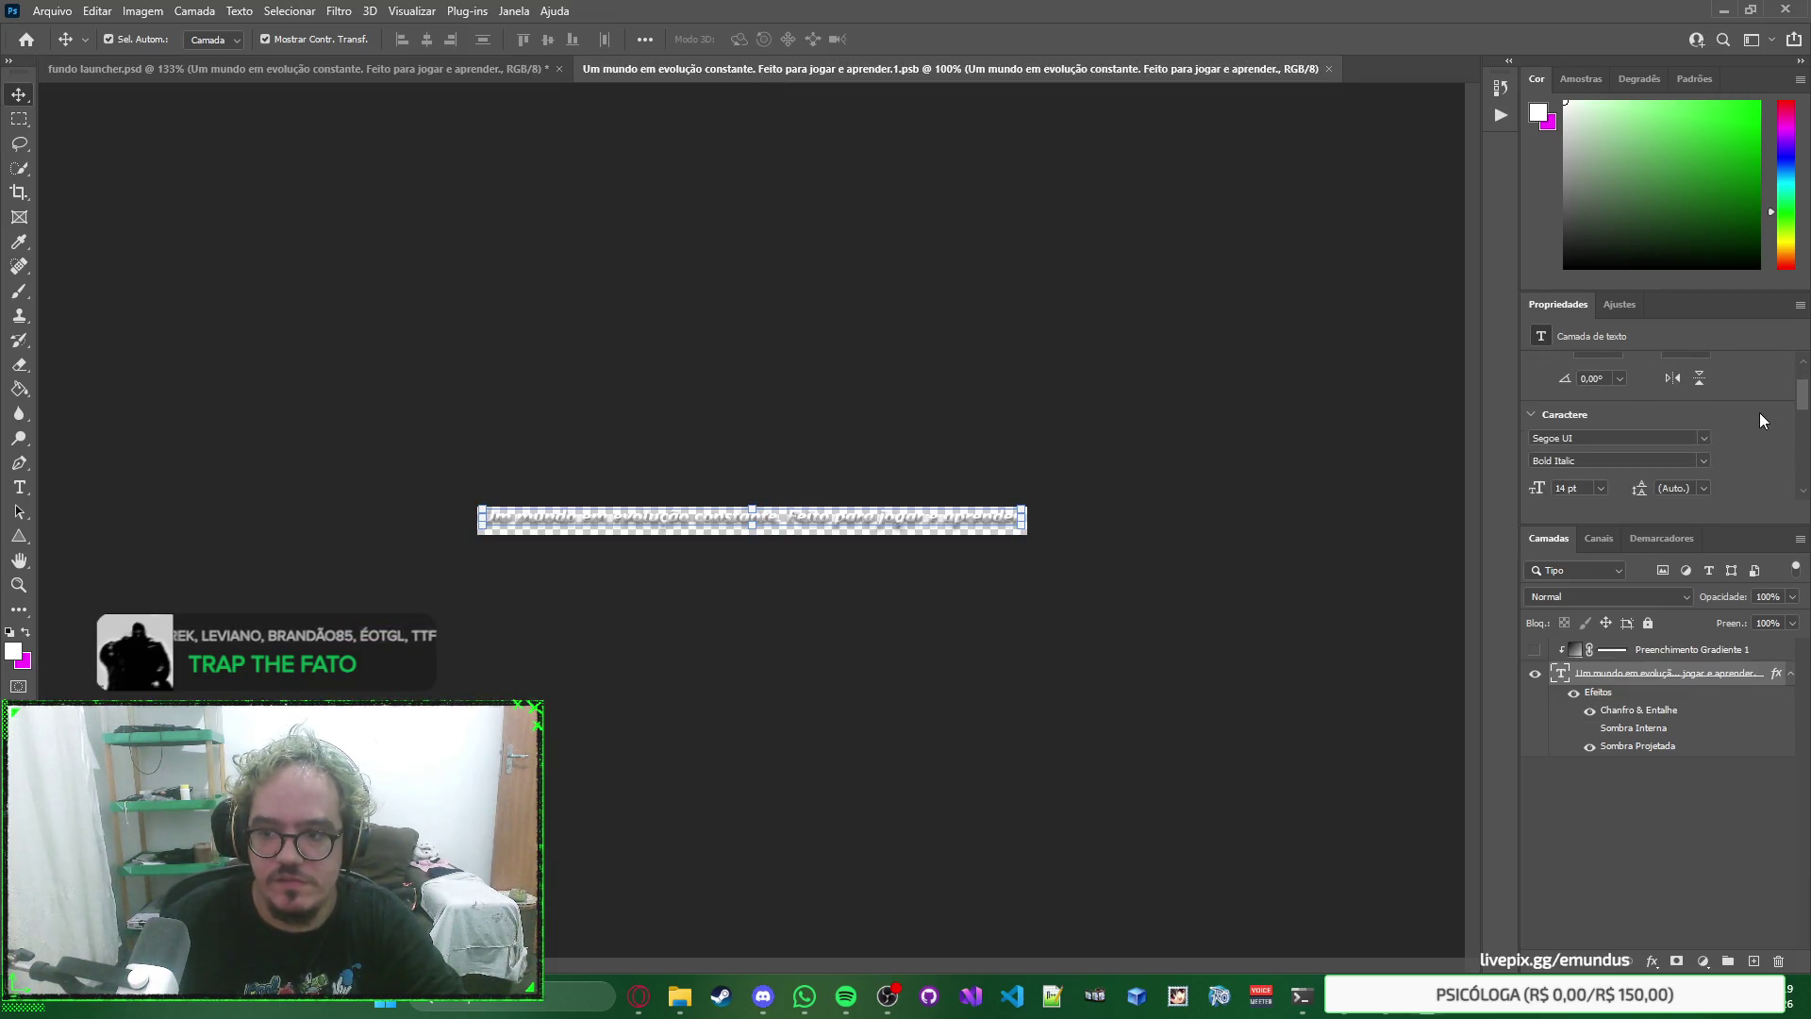
scroll(1760, 421, "down", 1)
left_click(1600, 412)
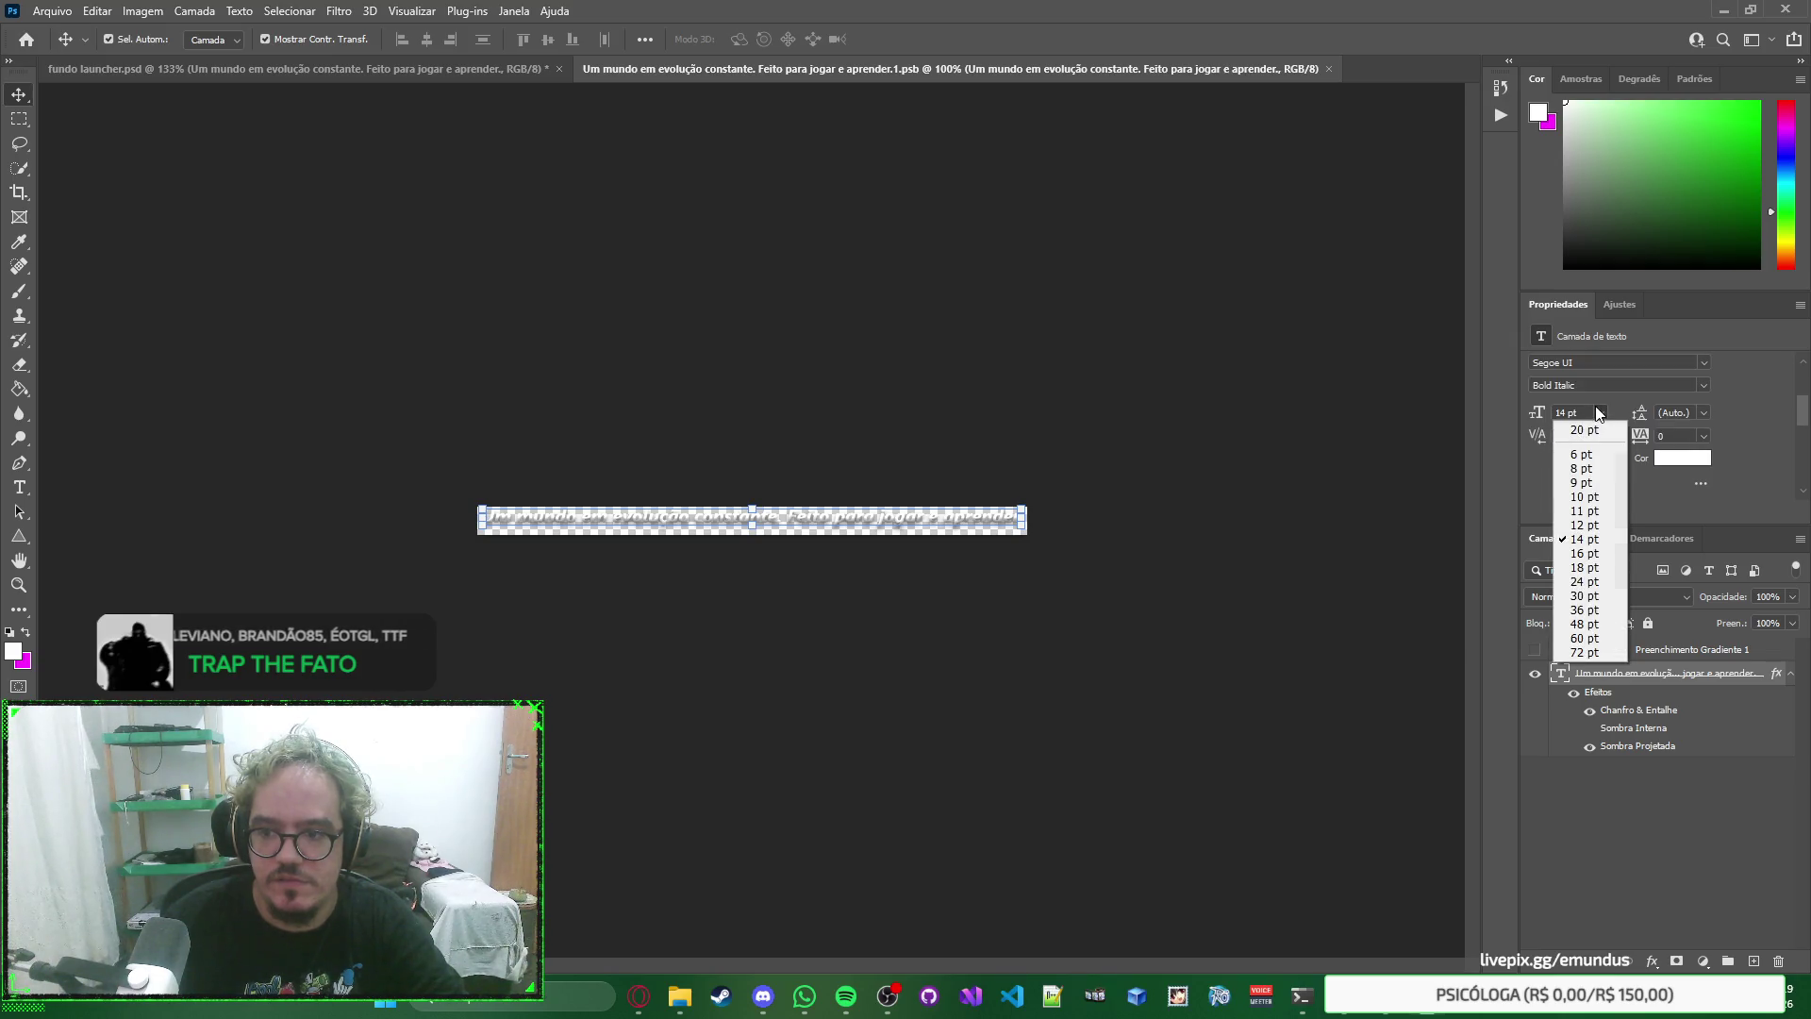
left_click(1597, 525)
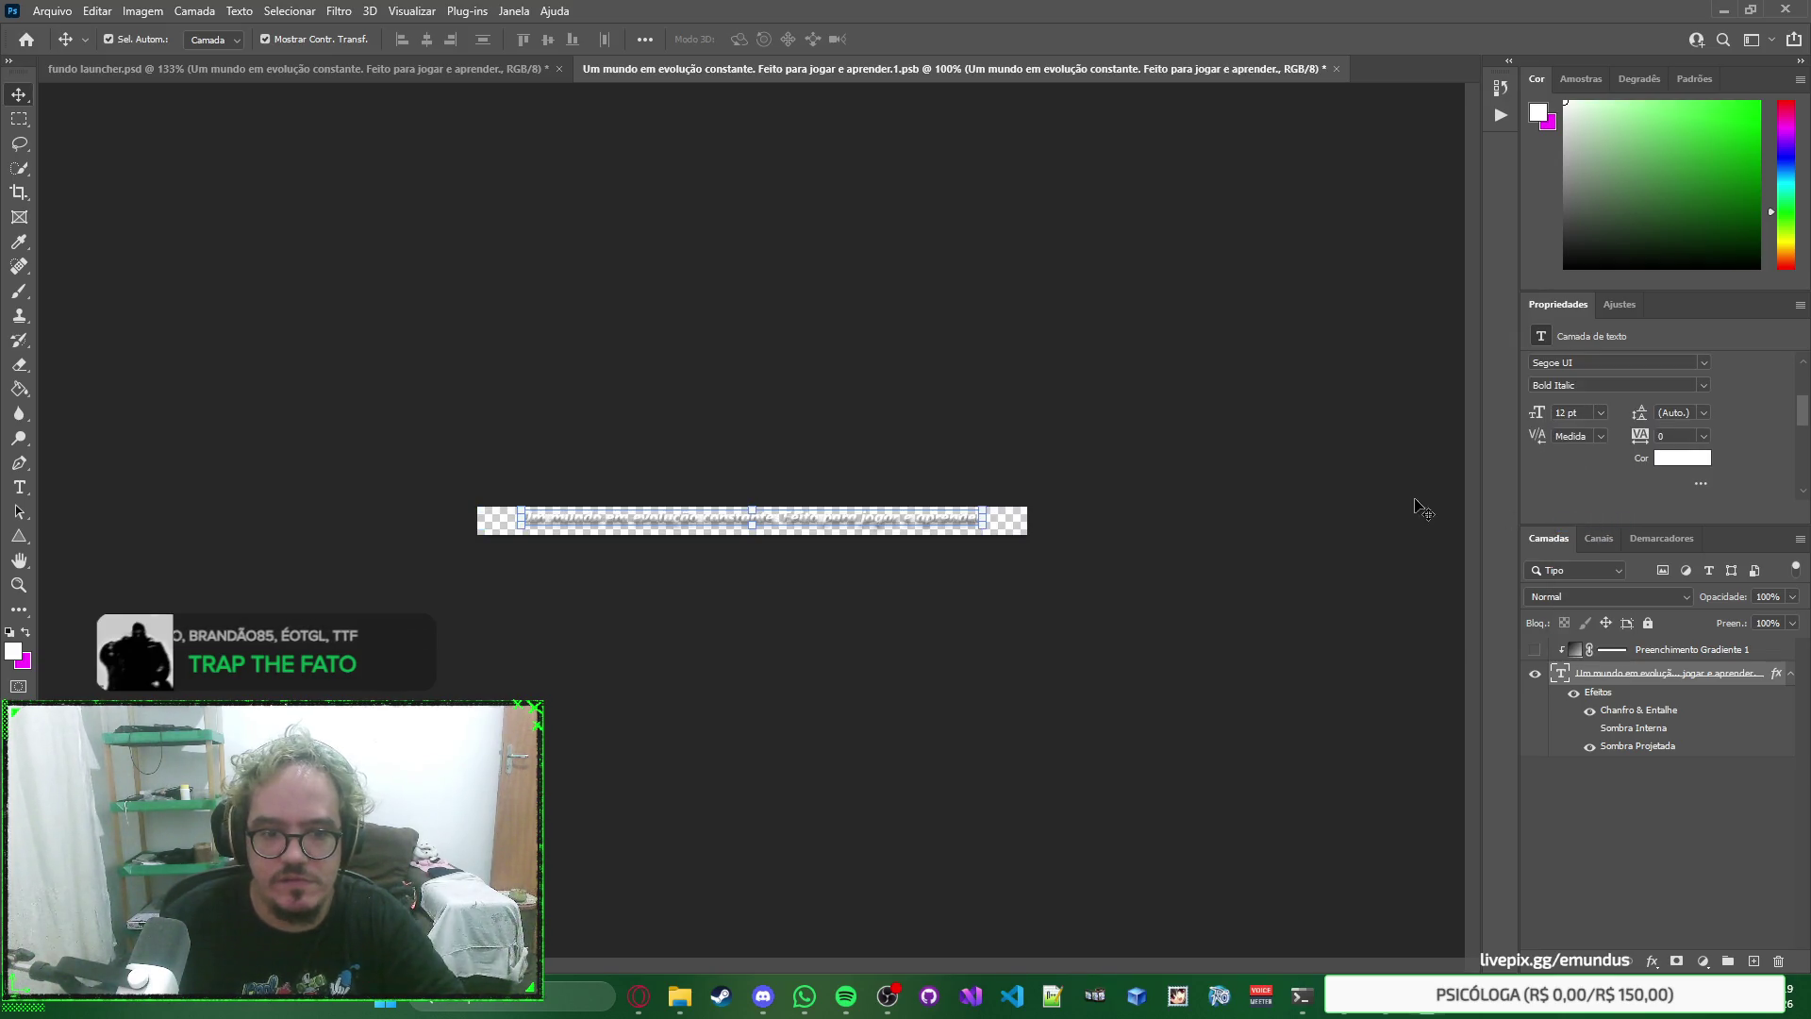
key("ctrl+s")
key("ctrl+Tab")
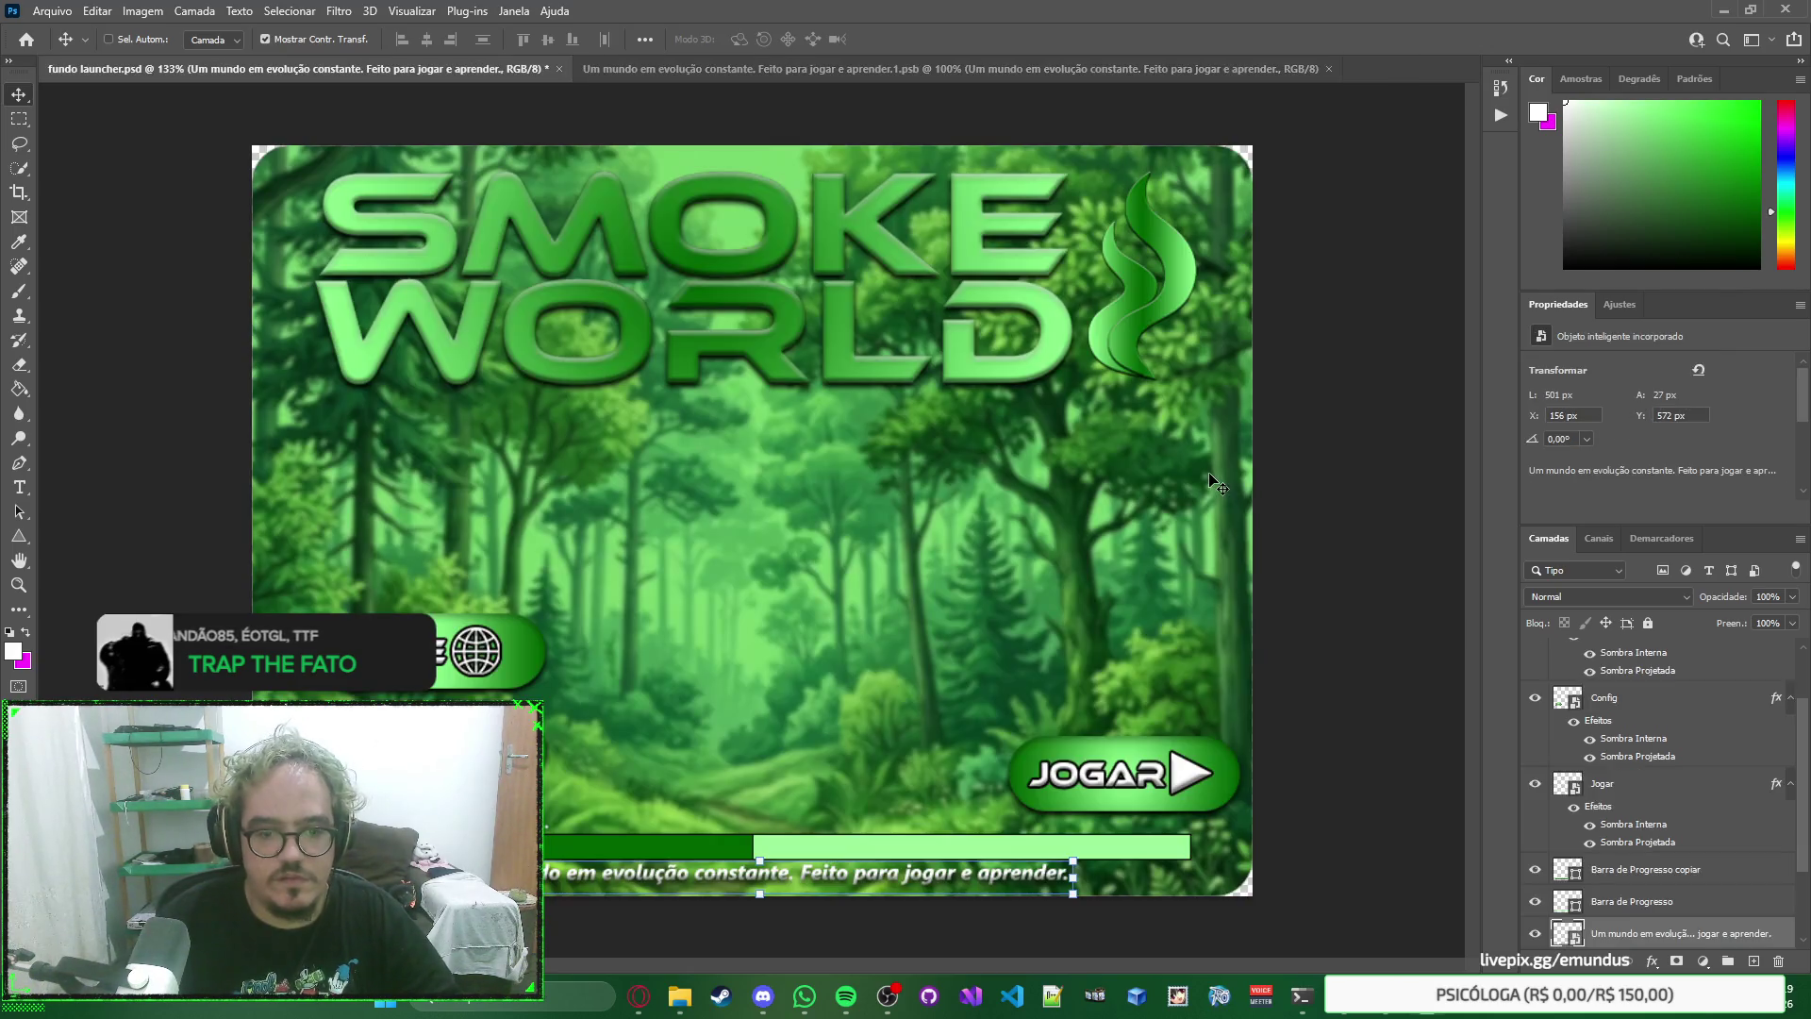
left_click(1343, 491)
right_click(1344, 486)
left_click(1349, 467)
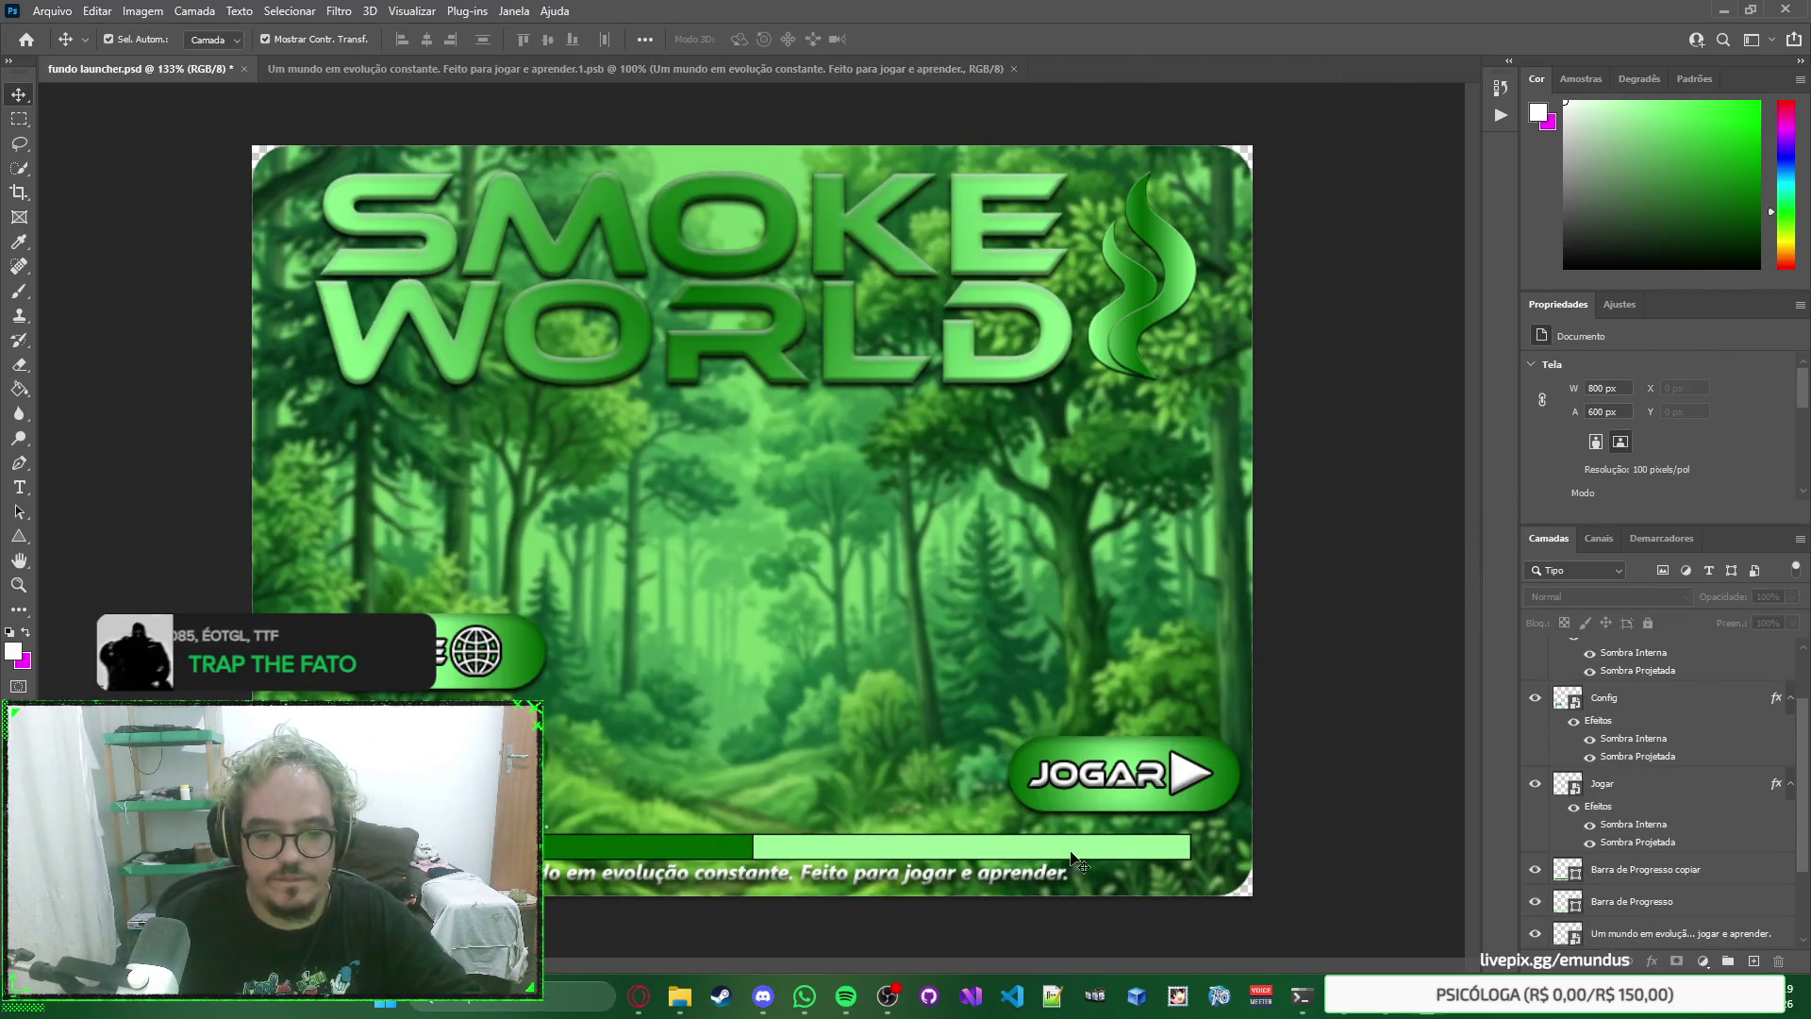
left_click(1014, 884)
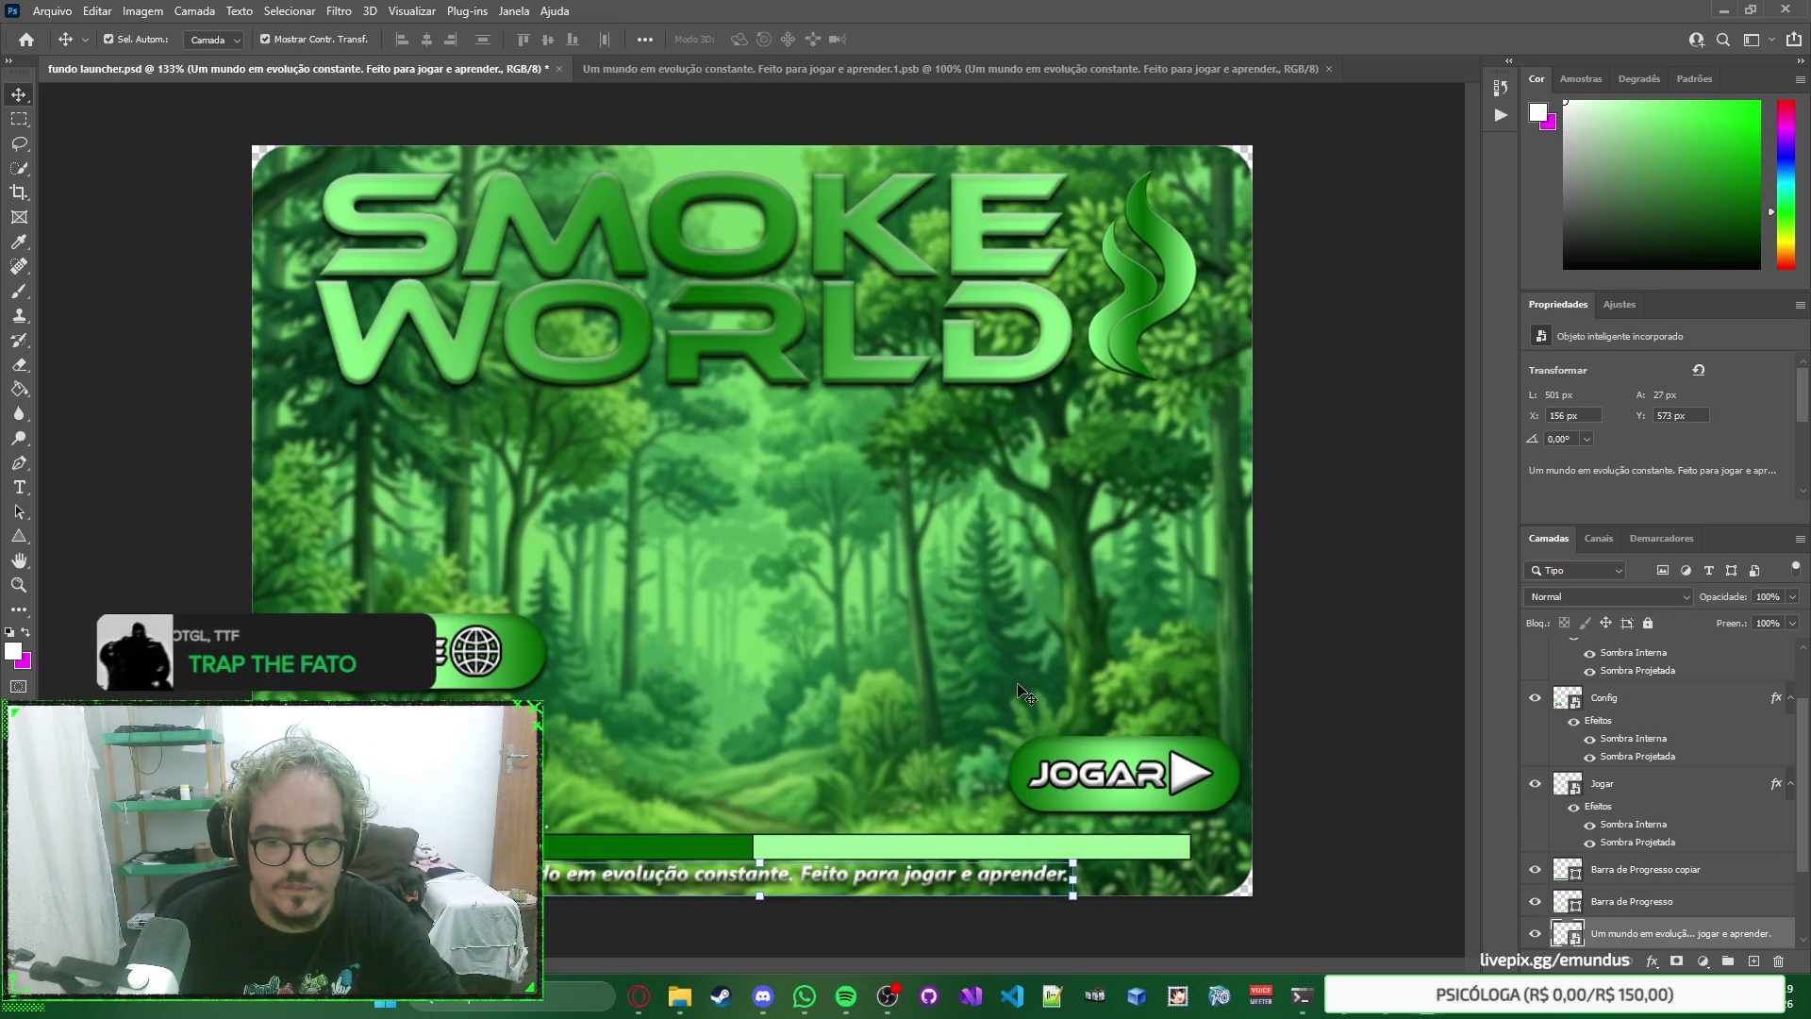
left_click(1053, 627)
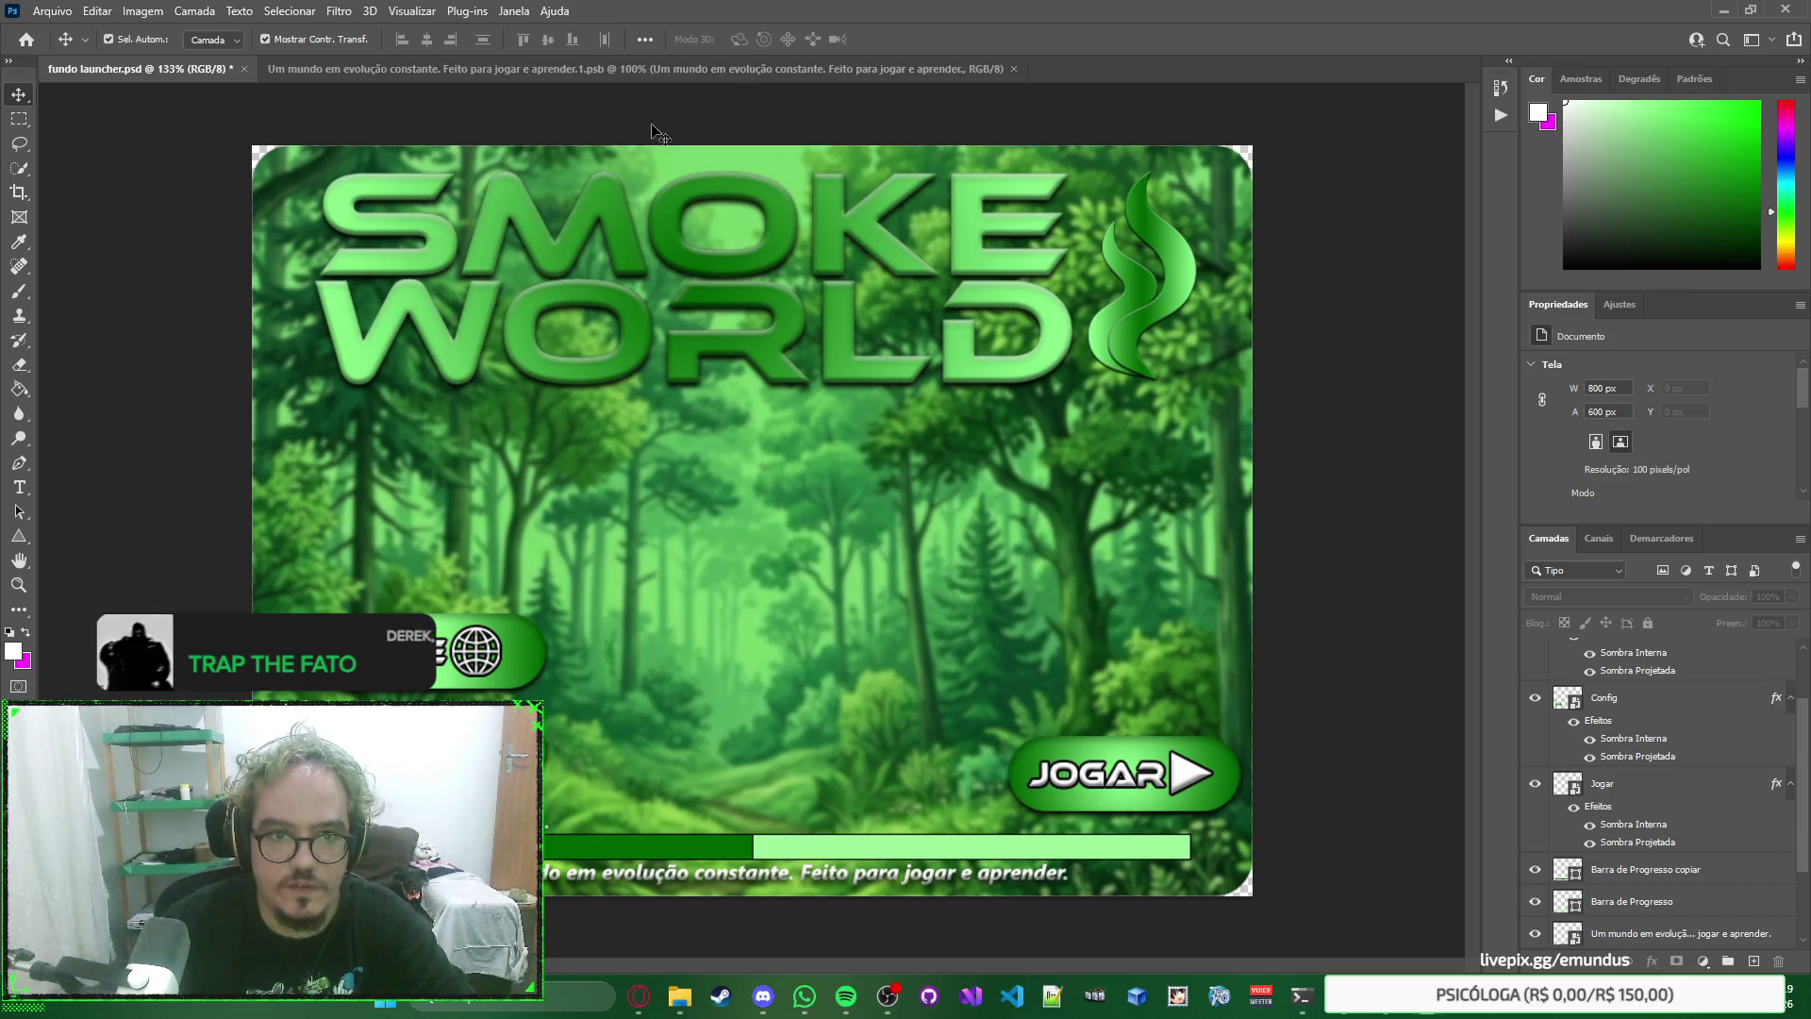
Step: Trim the tagline's embedded file to its text with Imagem > Aparar, then close it
left_click(699, 66)
left_click(143, 11)
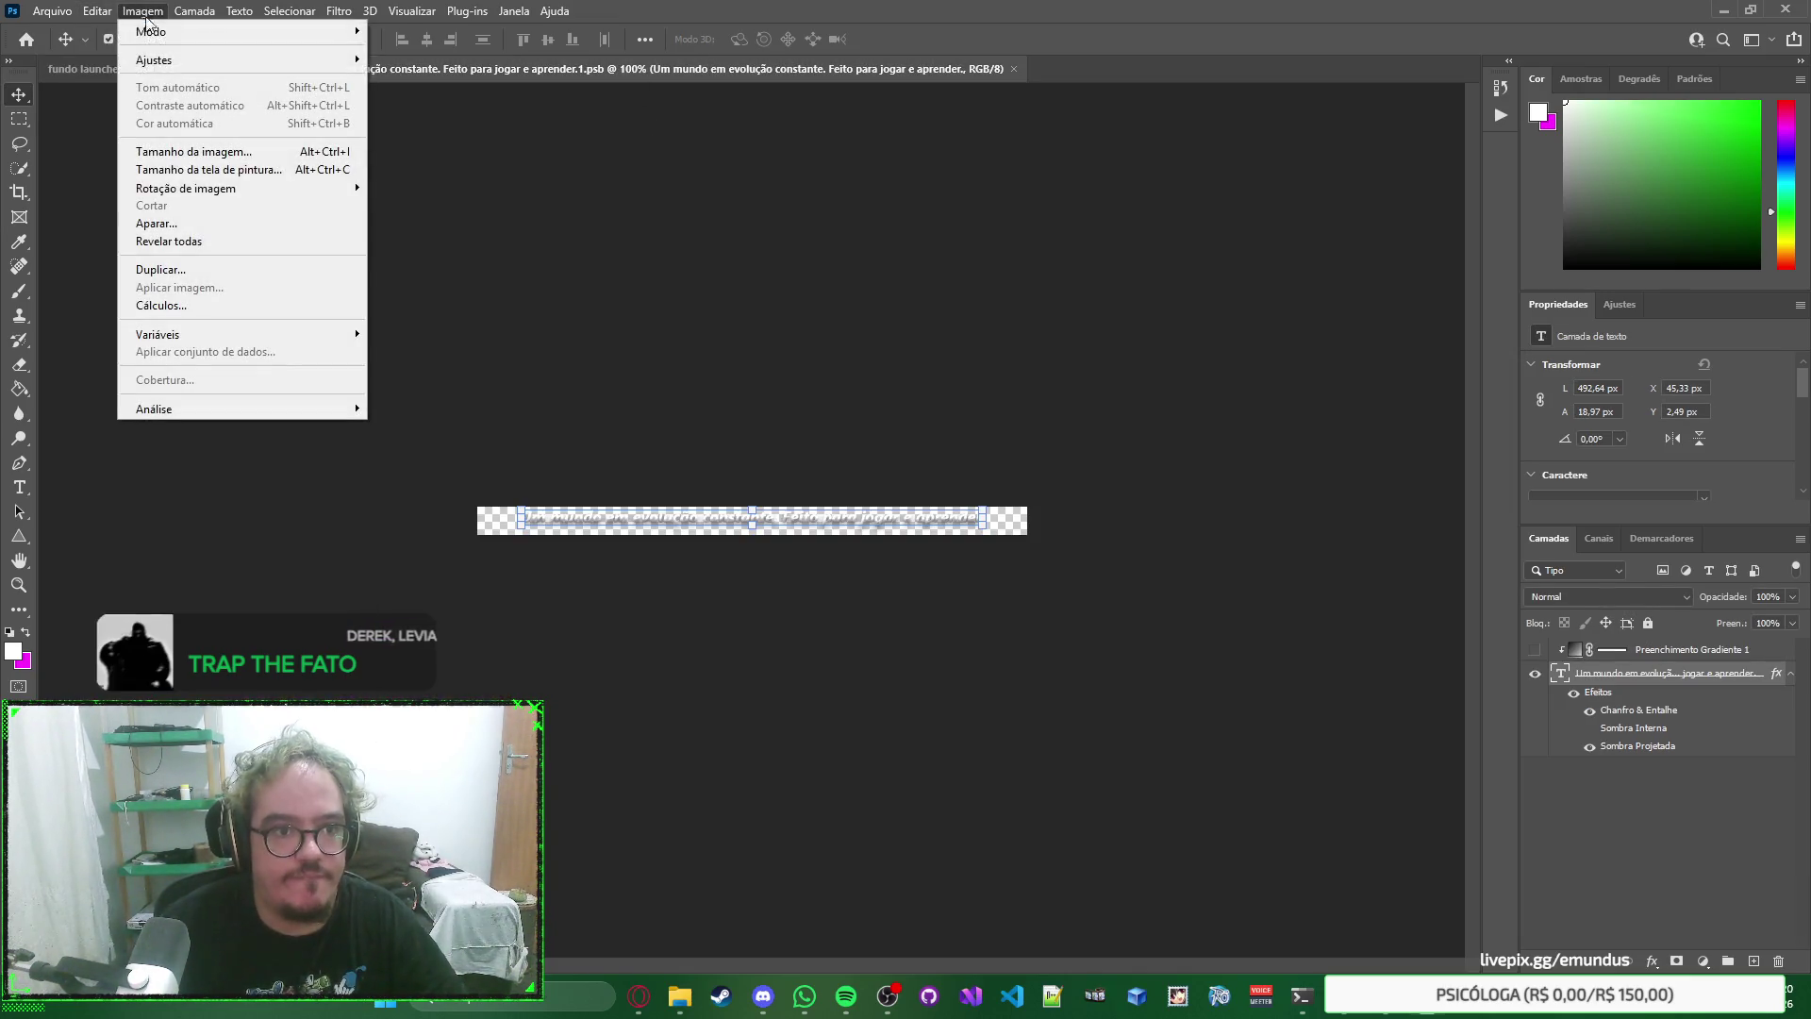
left_click(221, 219)
key("Return")
key("v")
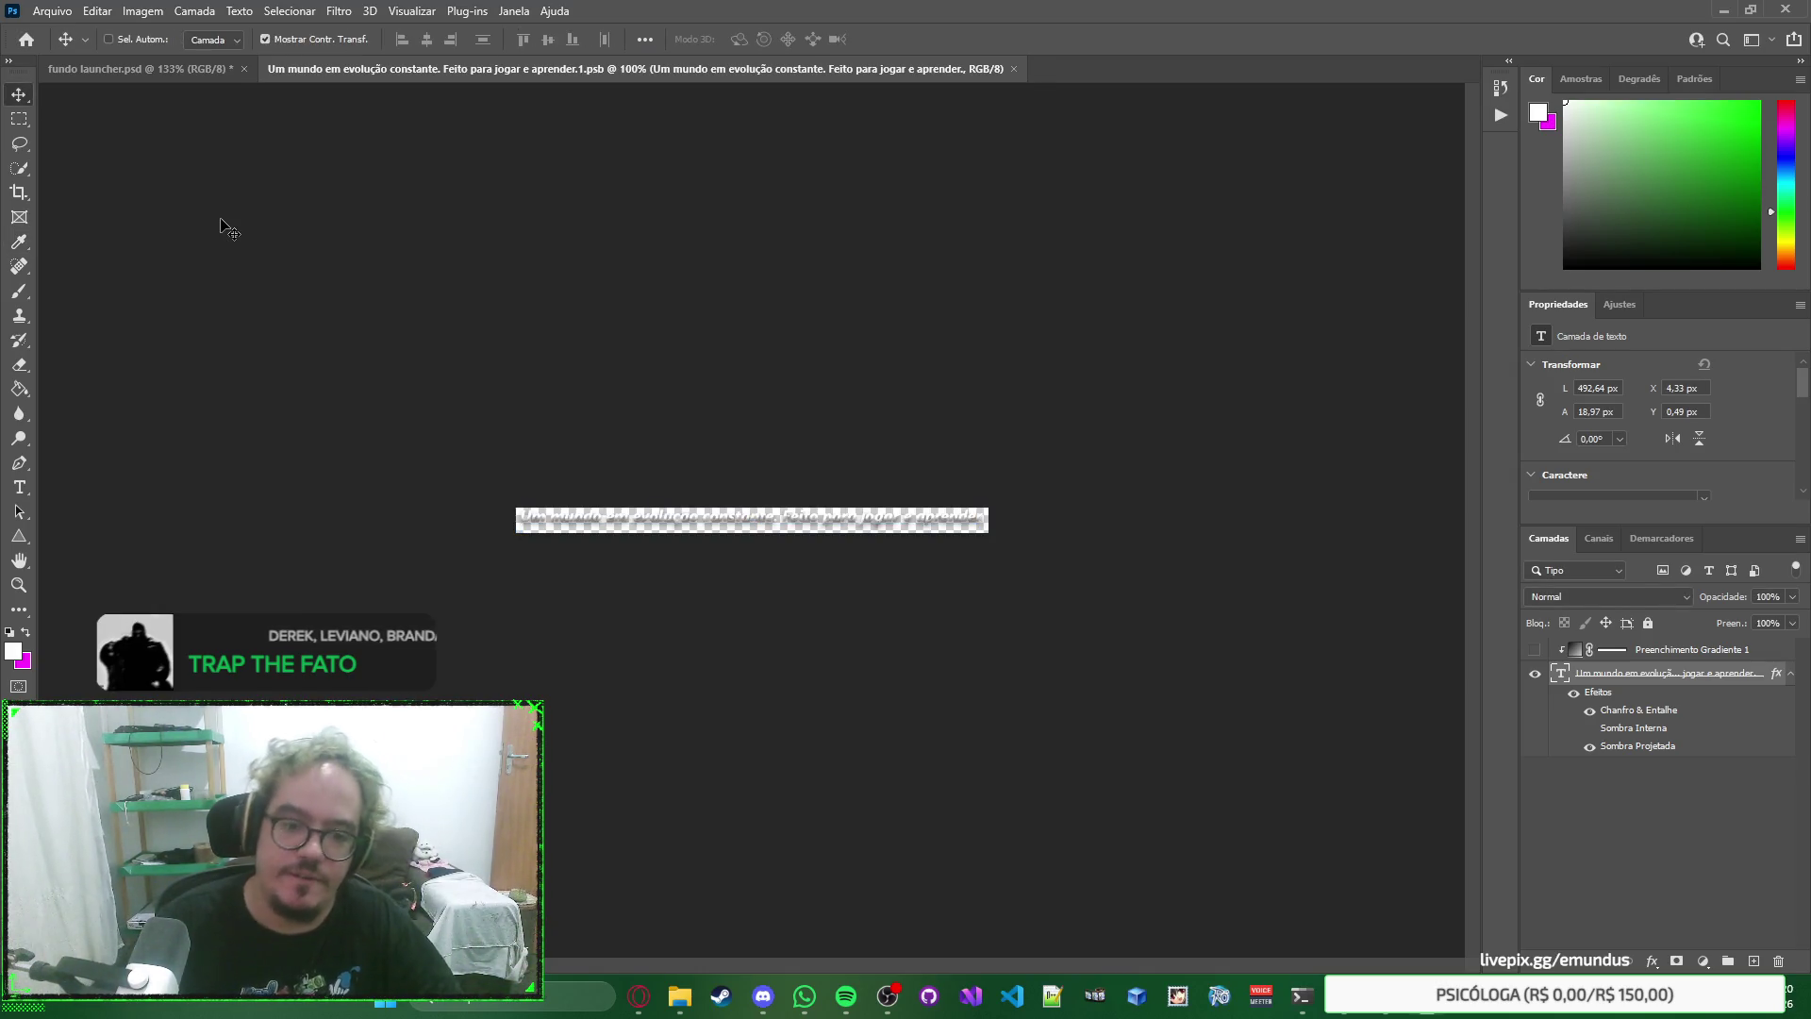
key("ctrl+w")
left_click(772, 872)
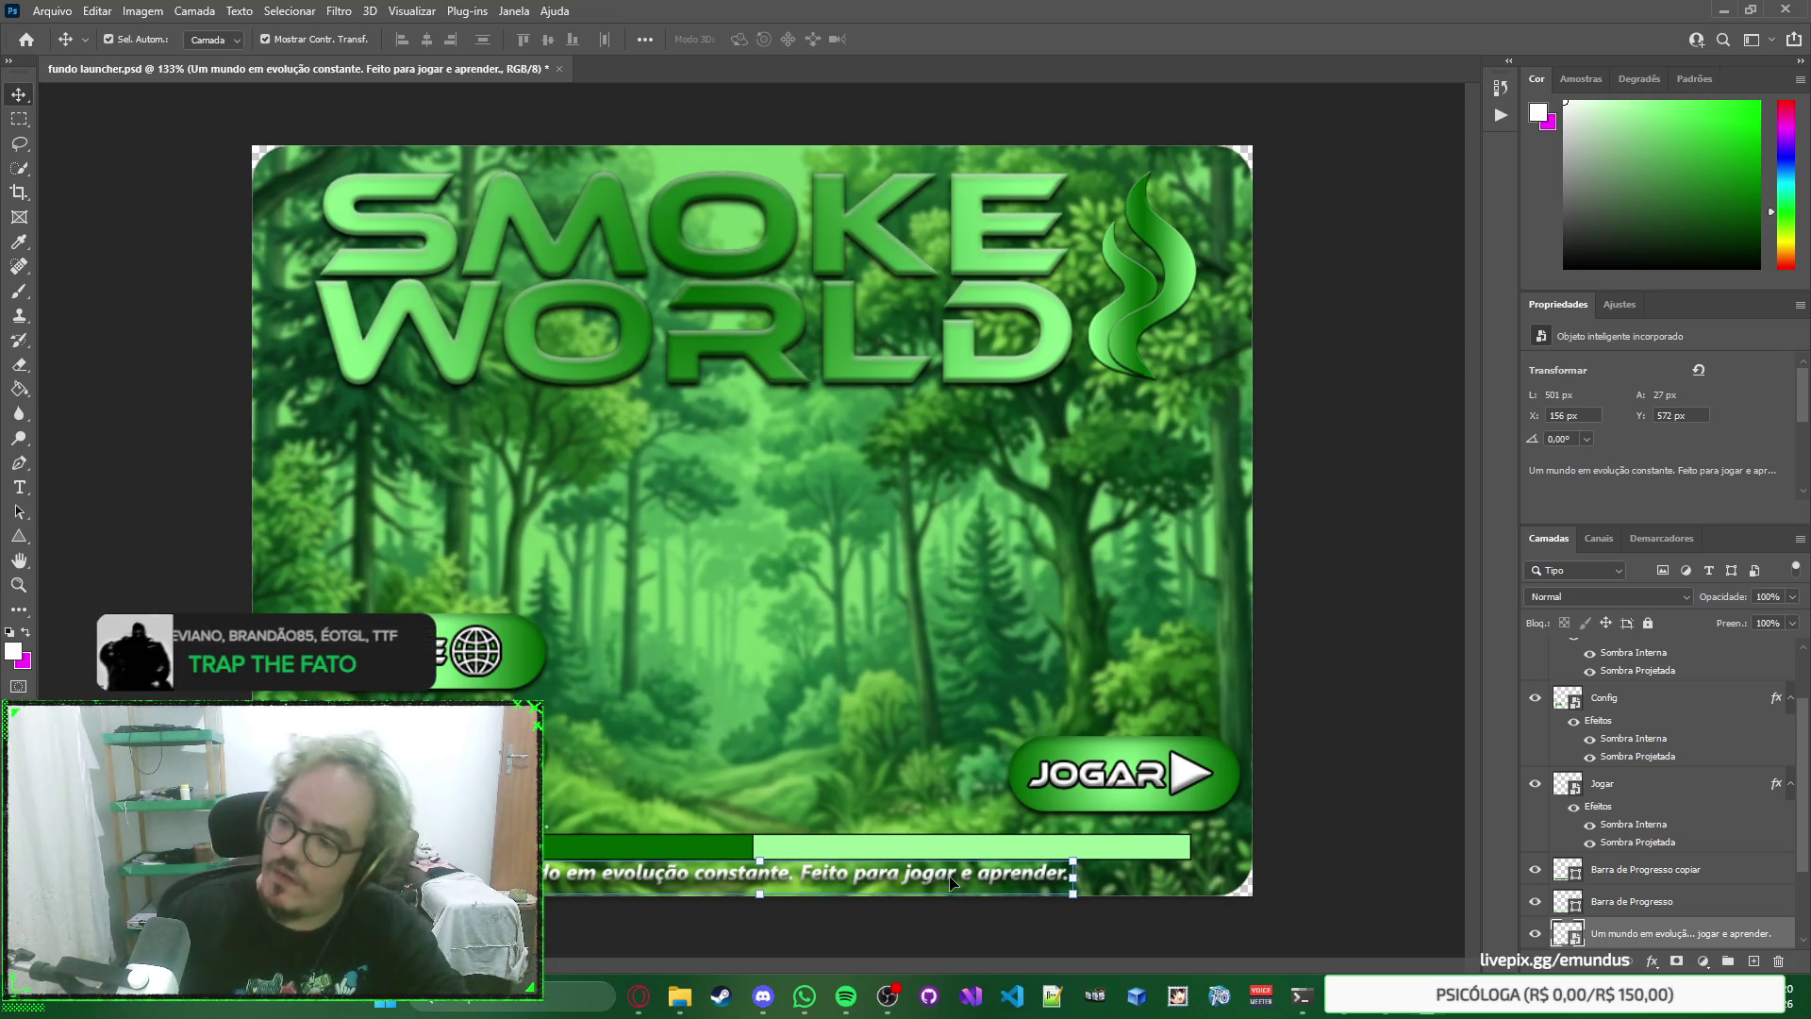
Step: Drag the white tagline a few pixels lower, just beneath the green loading bar
scroll(1709, 756, "down", 3)
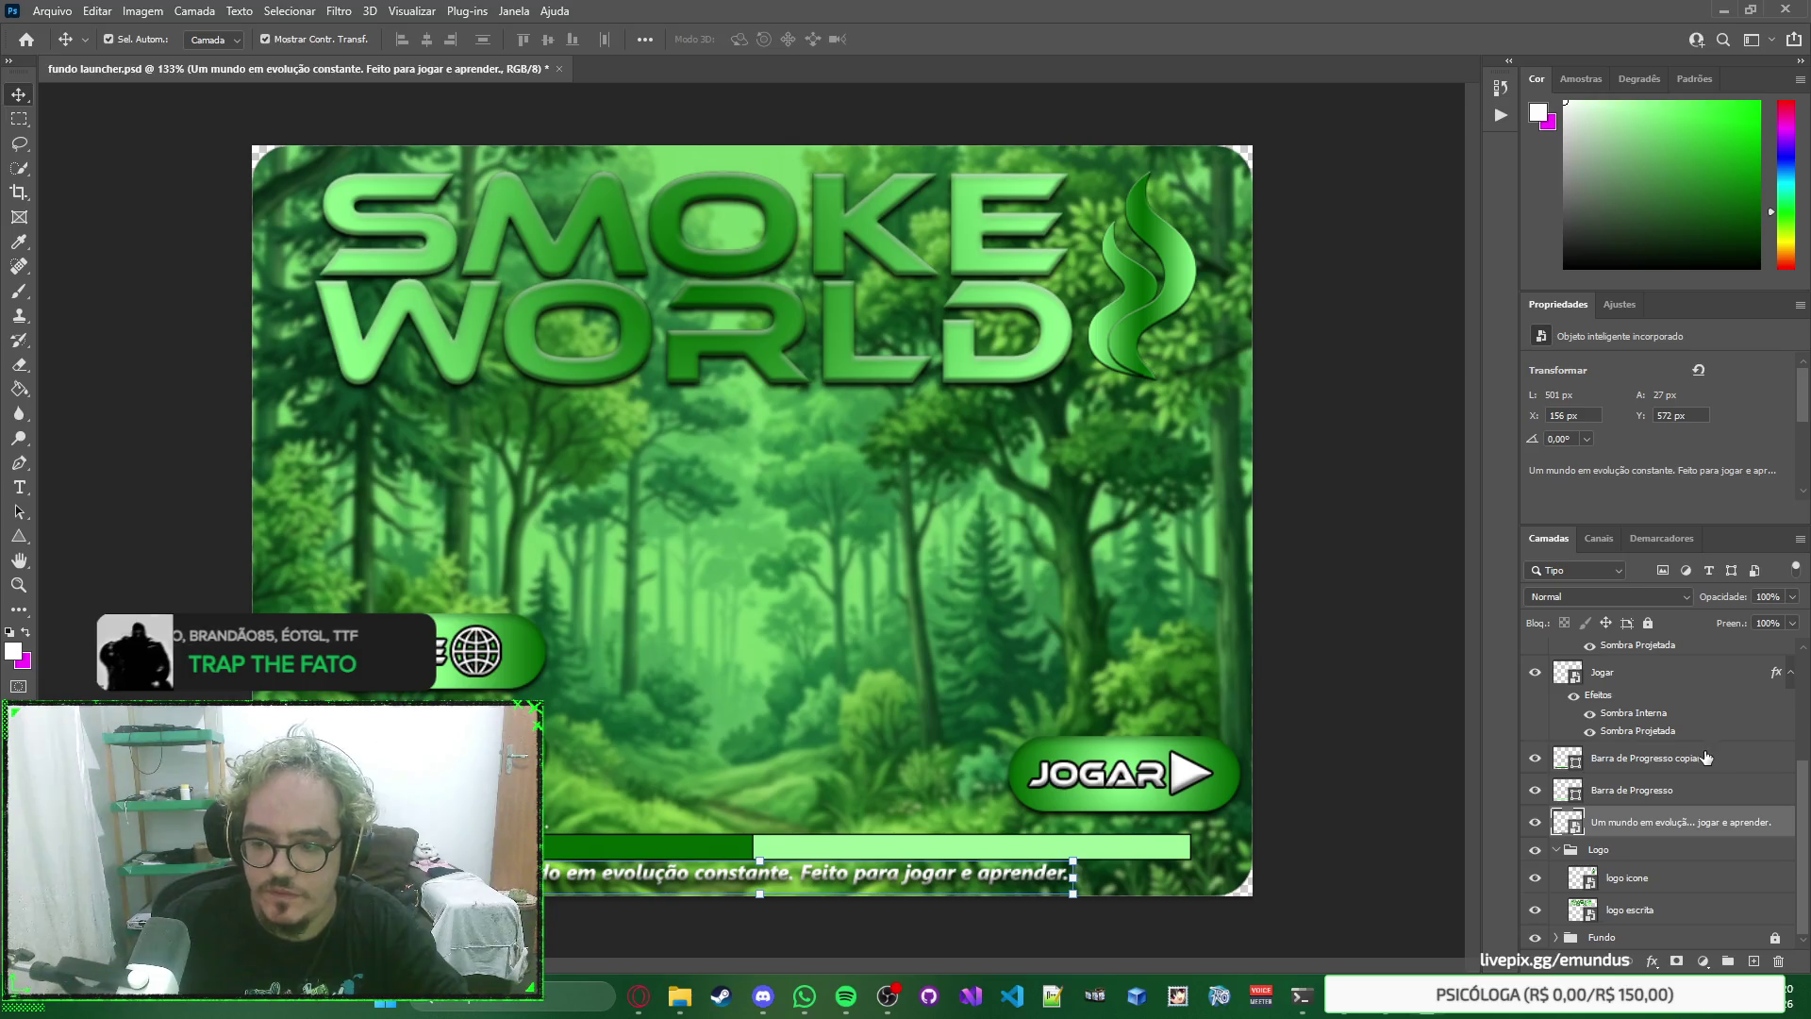
left_click(1354, 755)
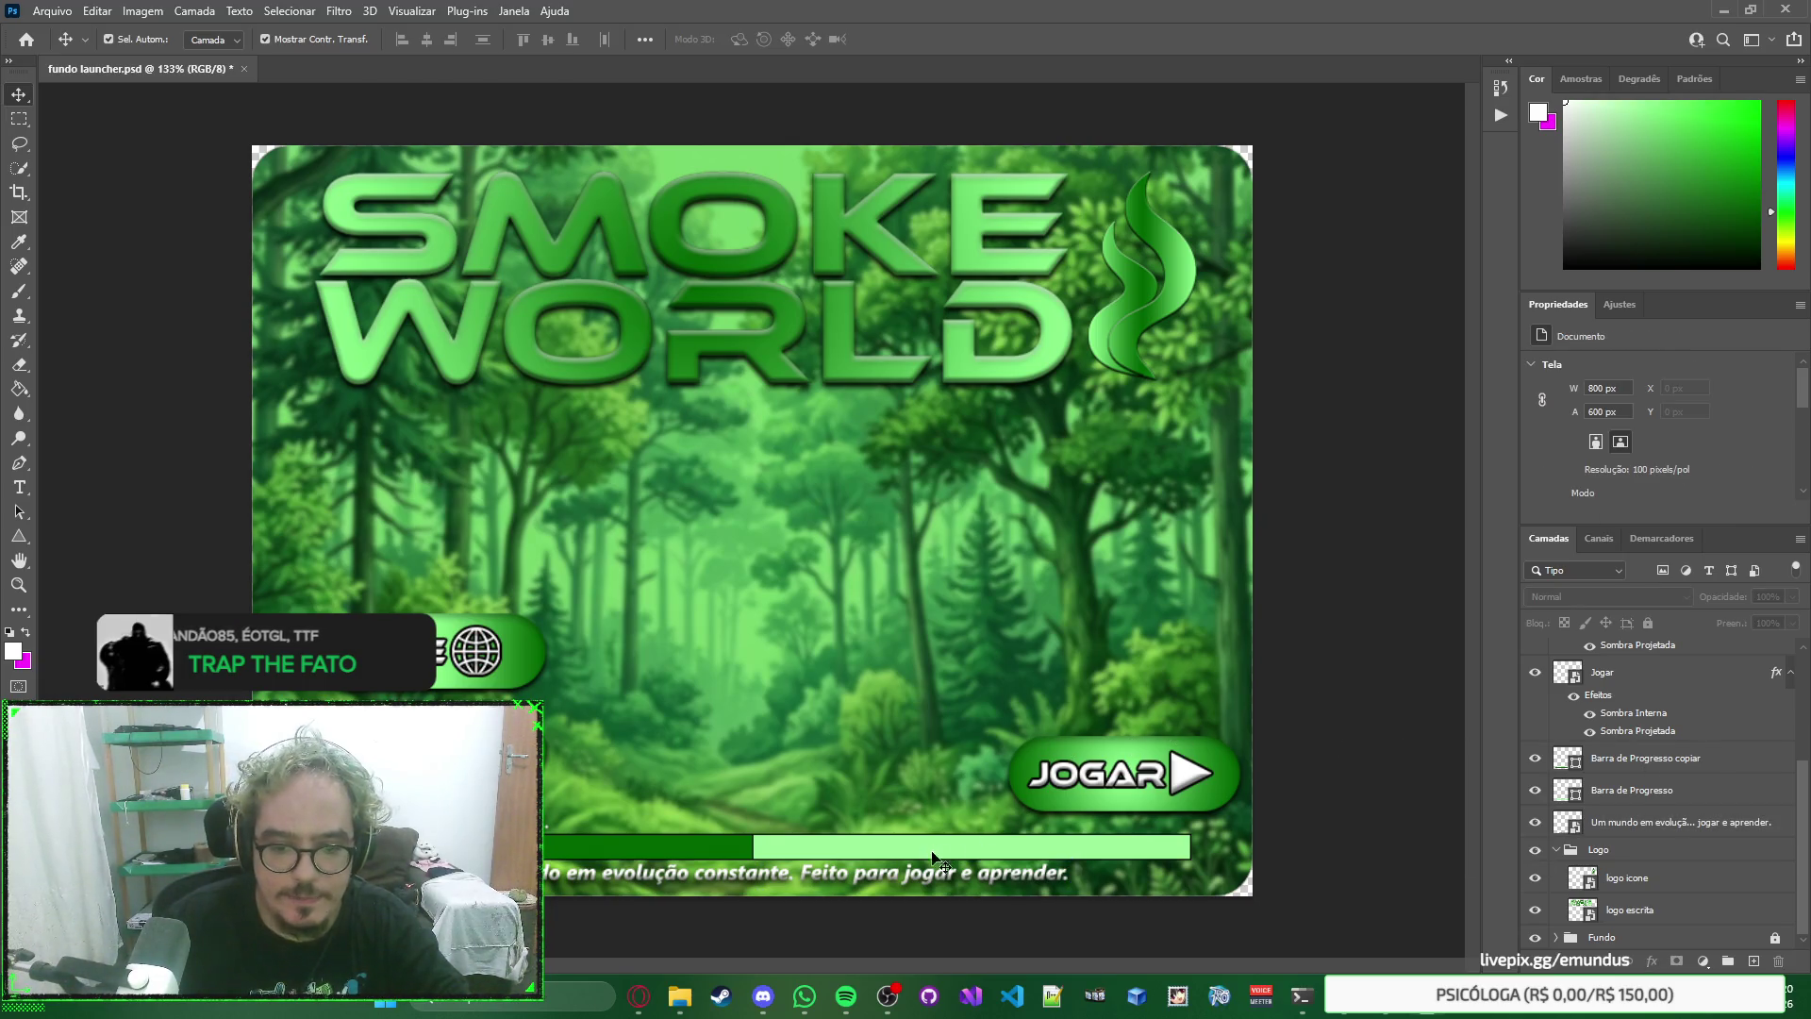
left_click_drag(934, 872, 932, 876)
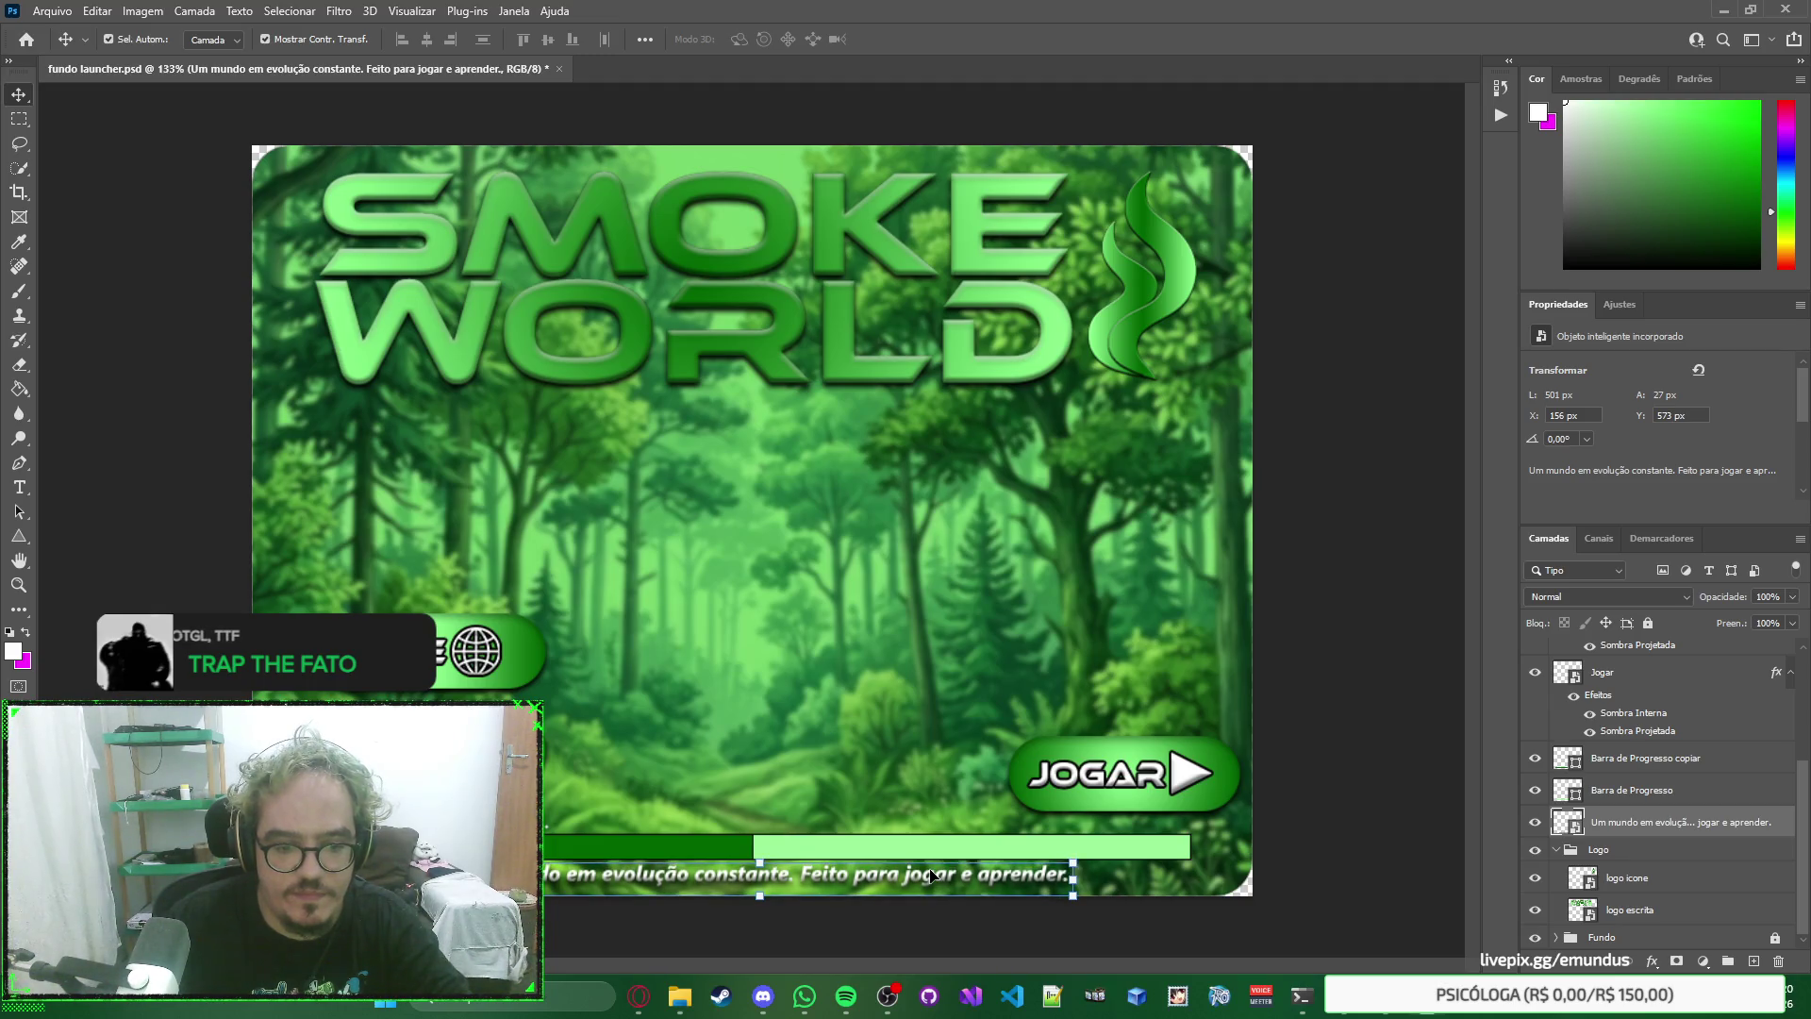
left_click(1335, 684)
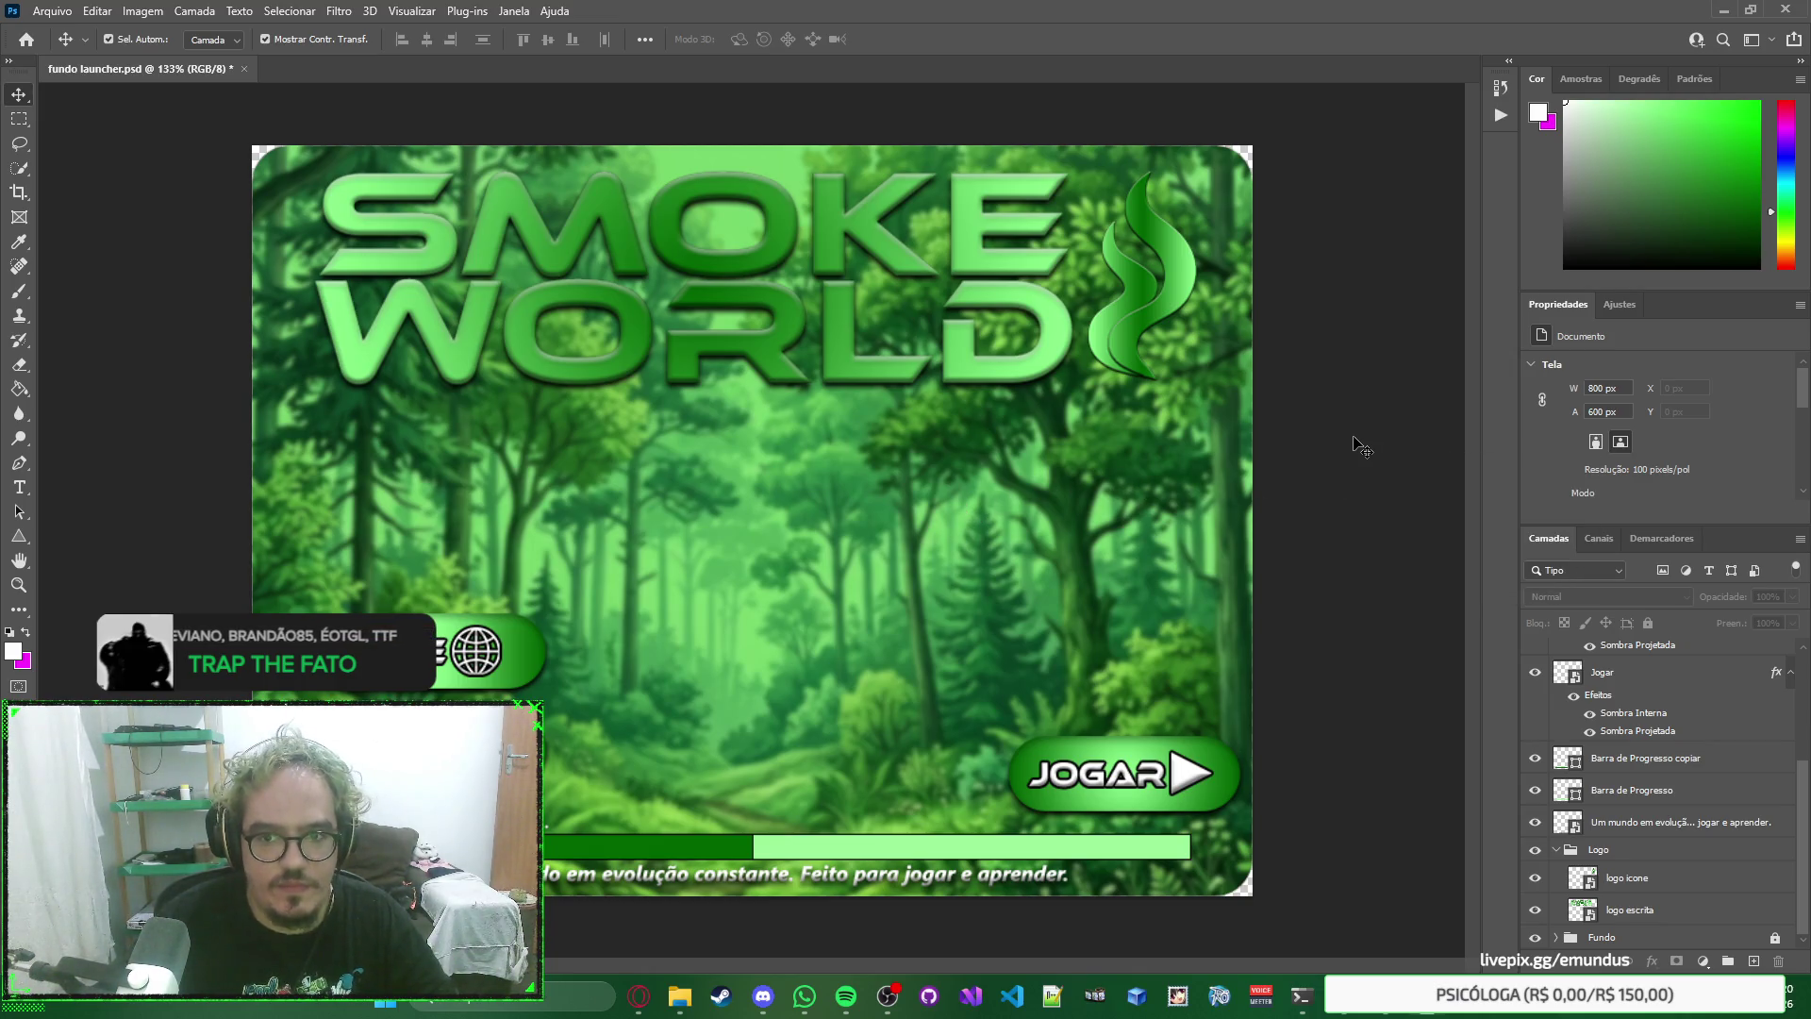
right_click(1387, 443)
key("Escape")
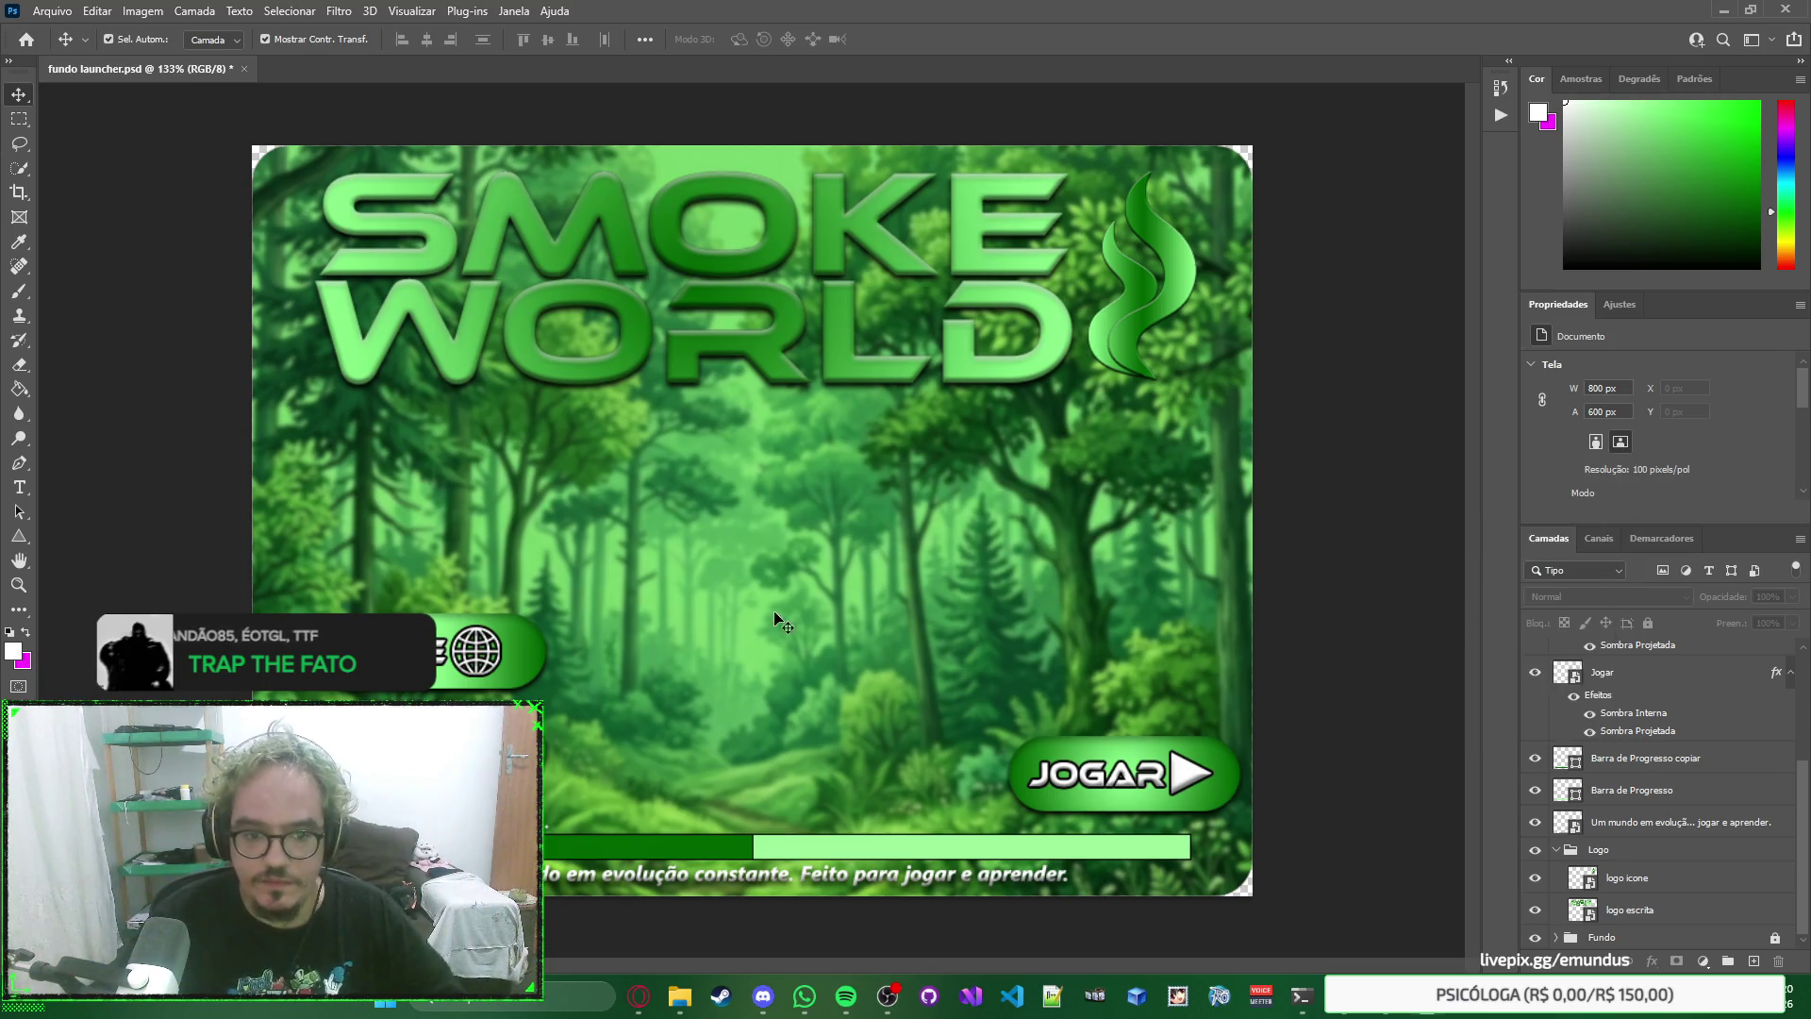
Step: Select the Config button layer and duplicate it with Ctrl+J
left_click(500, 659)
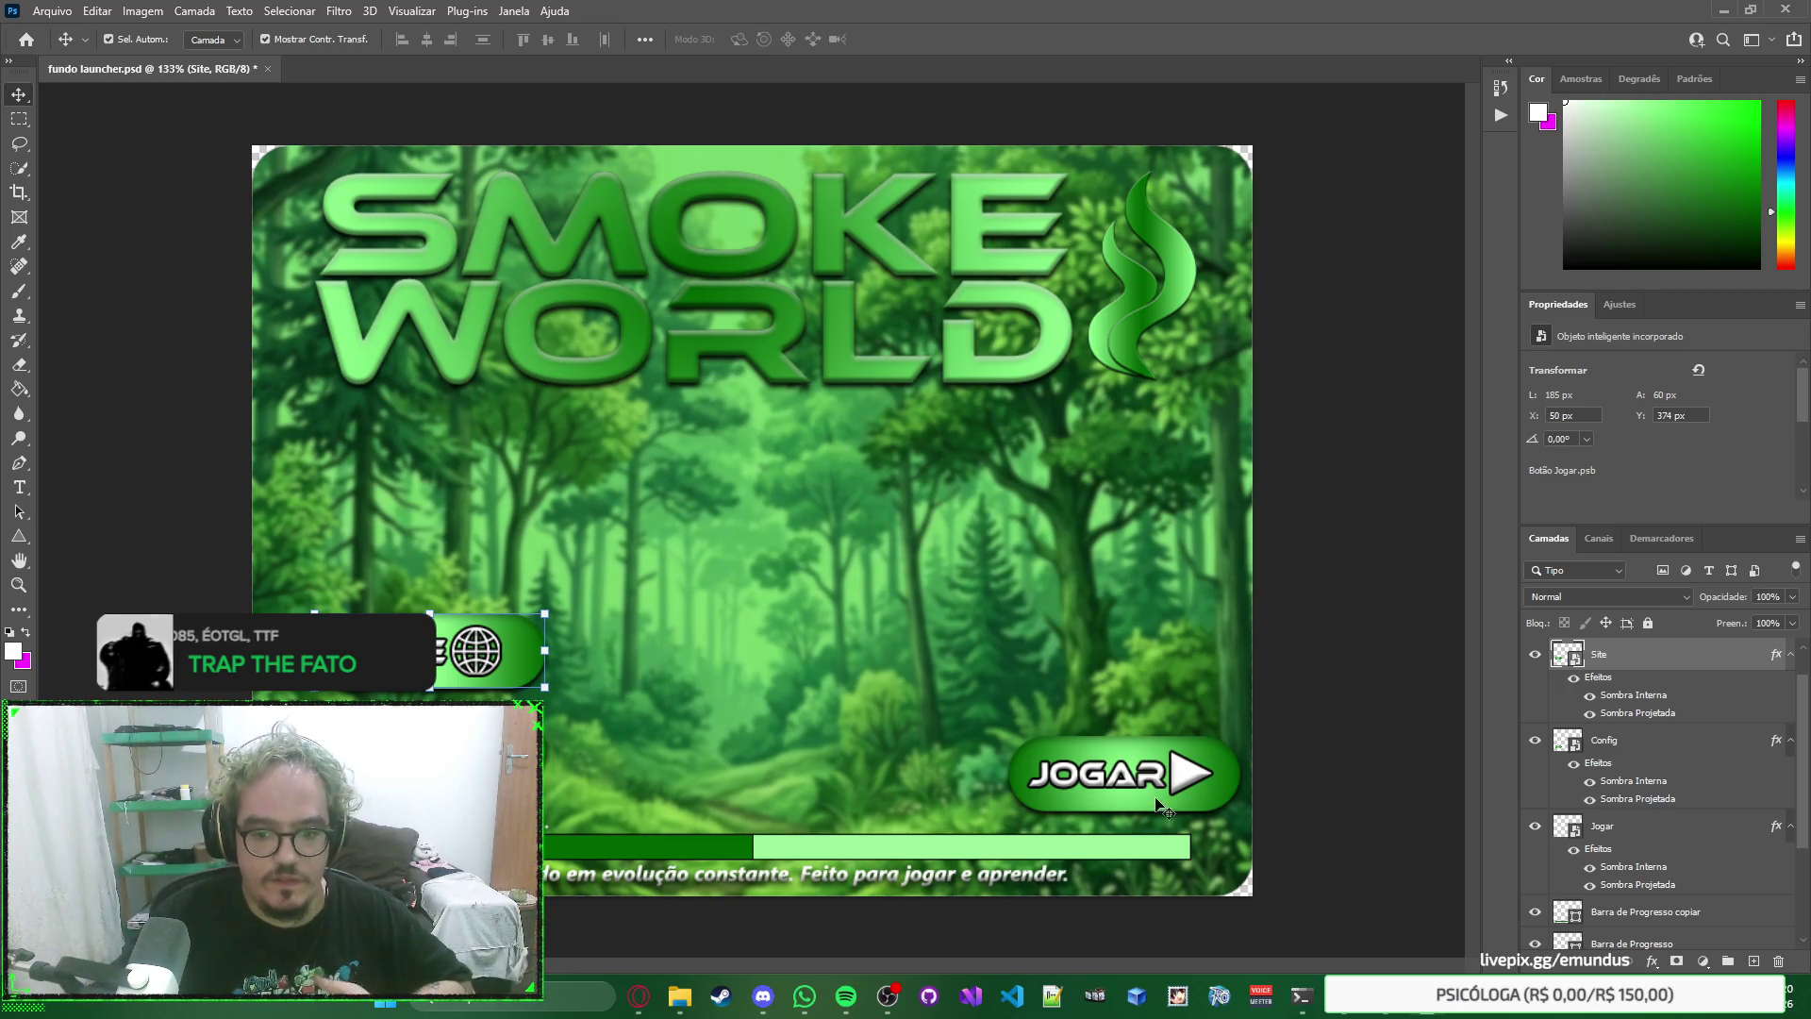
left_click(500, 746)
key("ctrl")
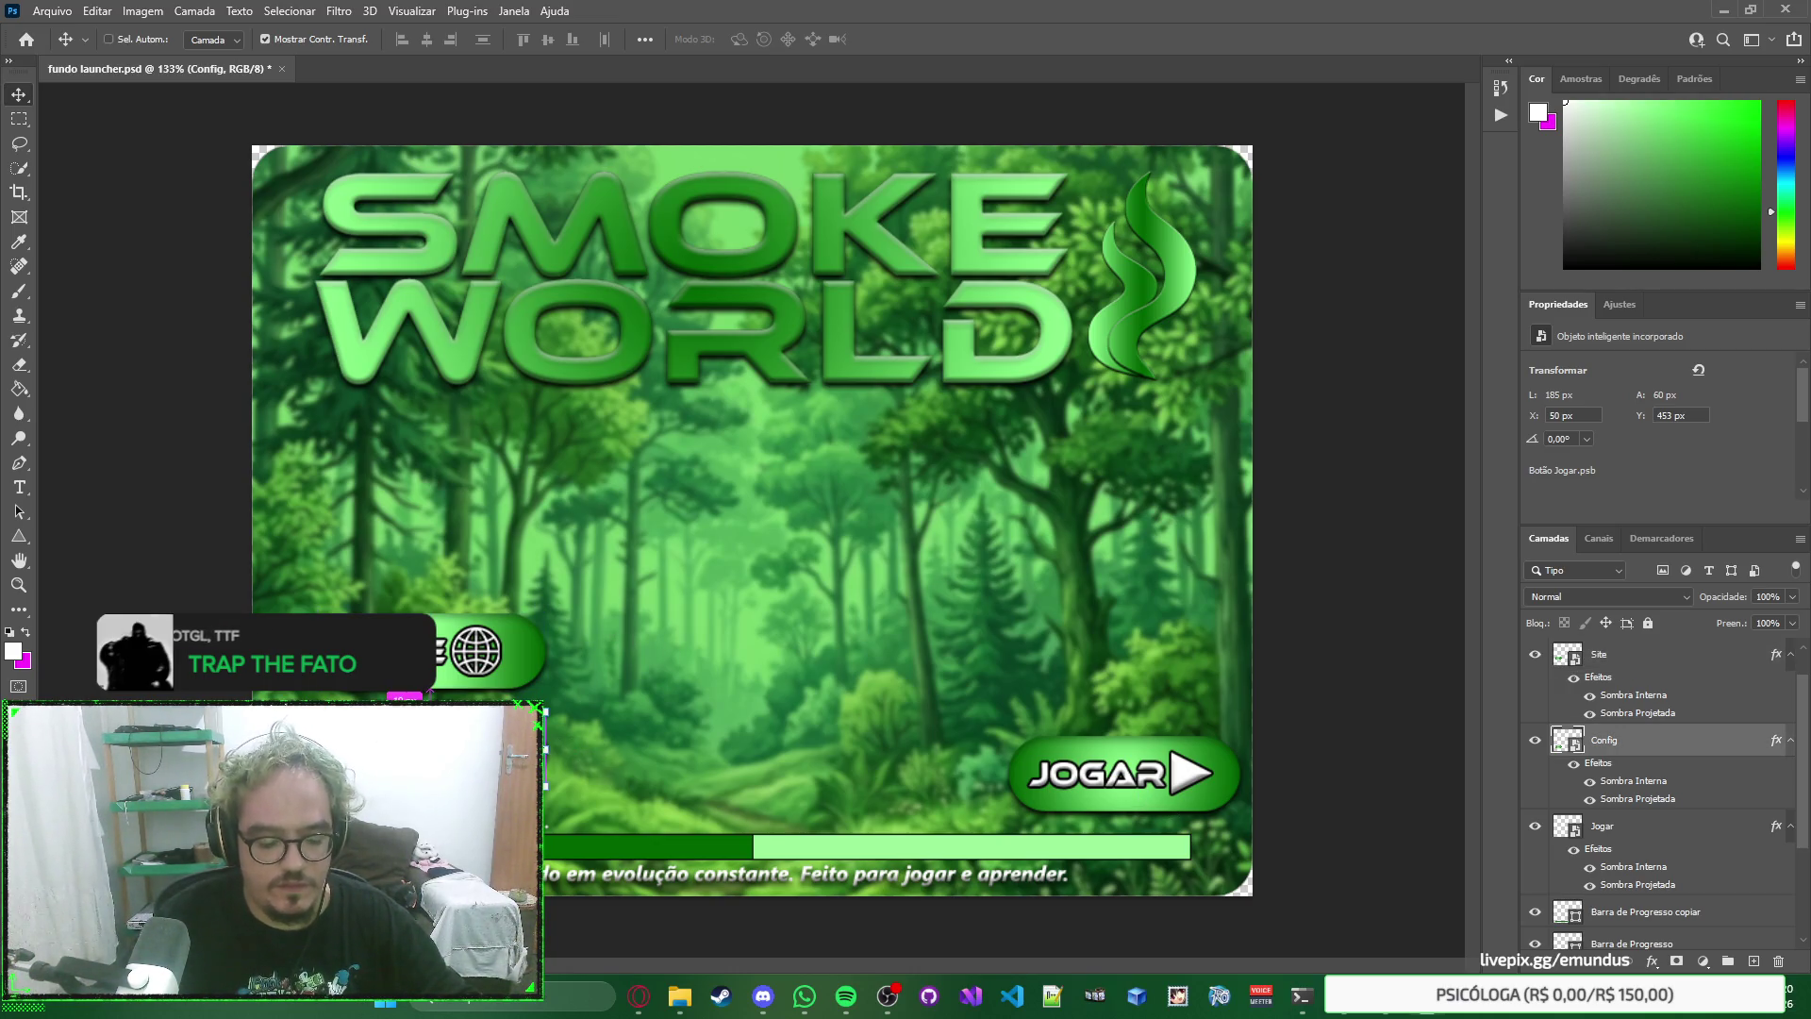
key("j")
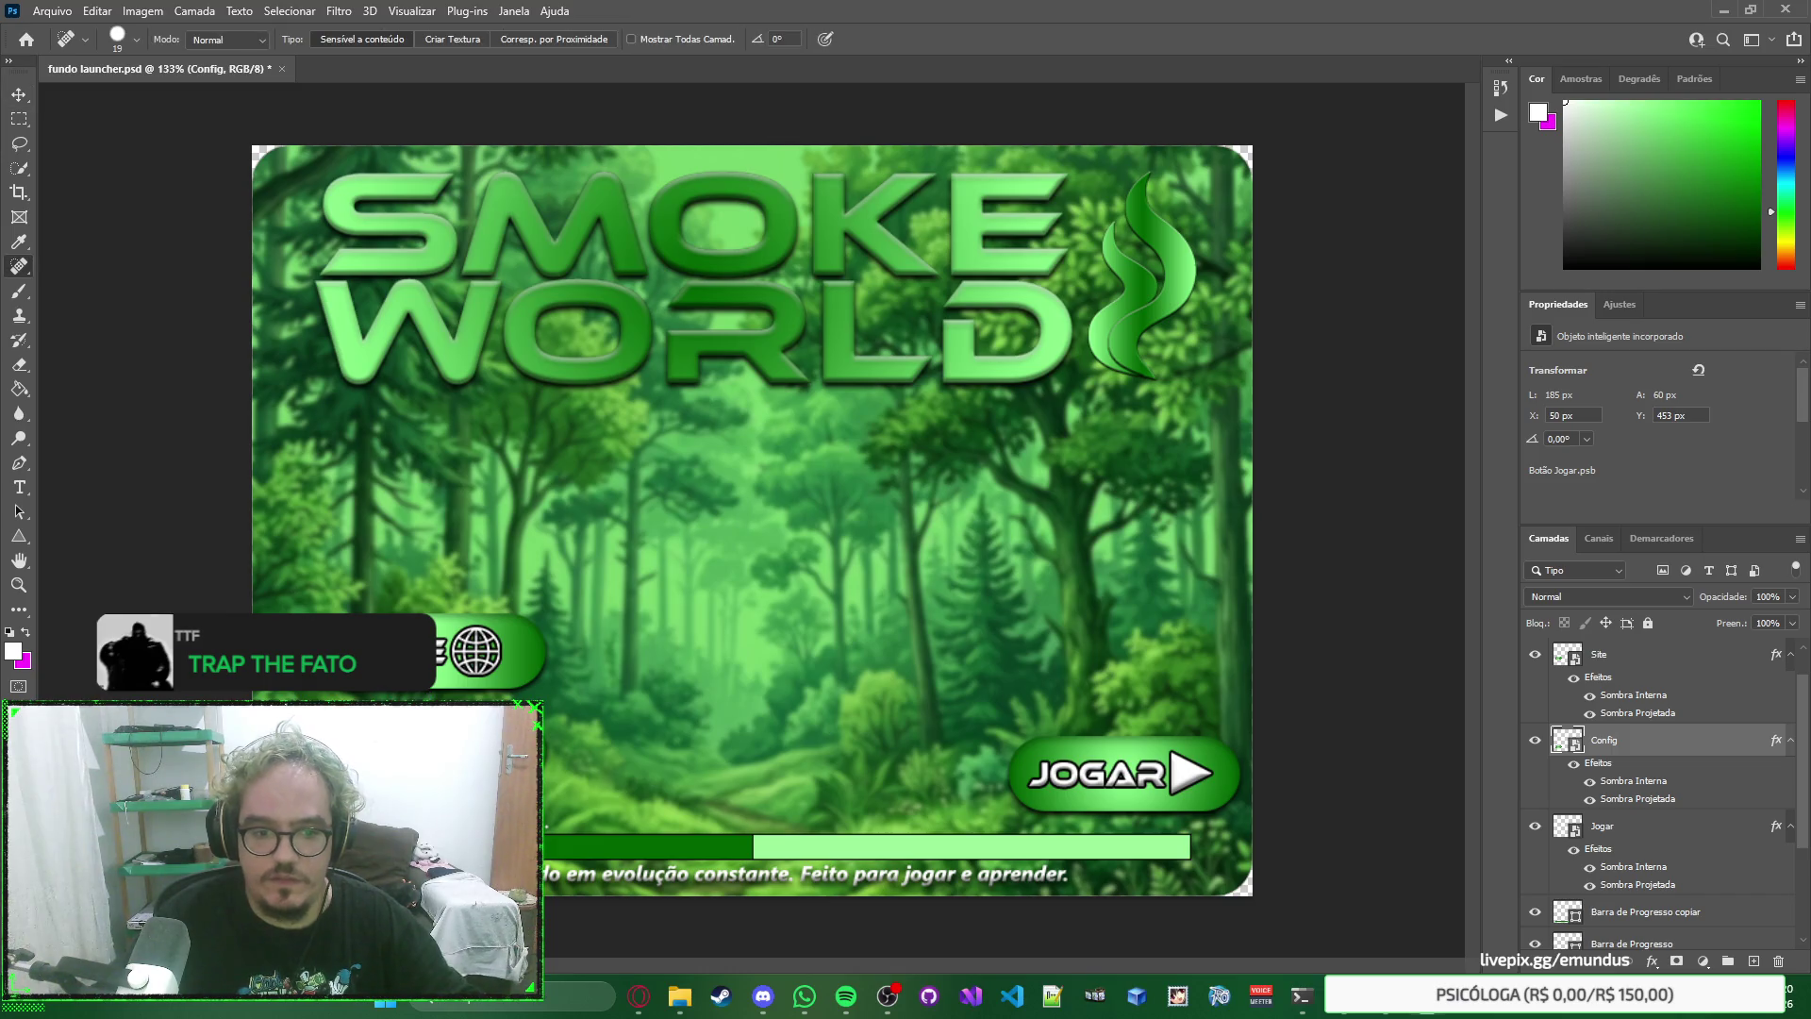
scroll(1667, 731, "up", 1)
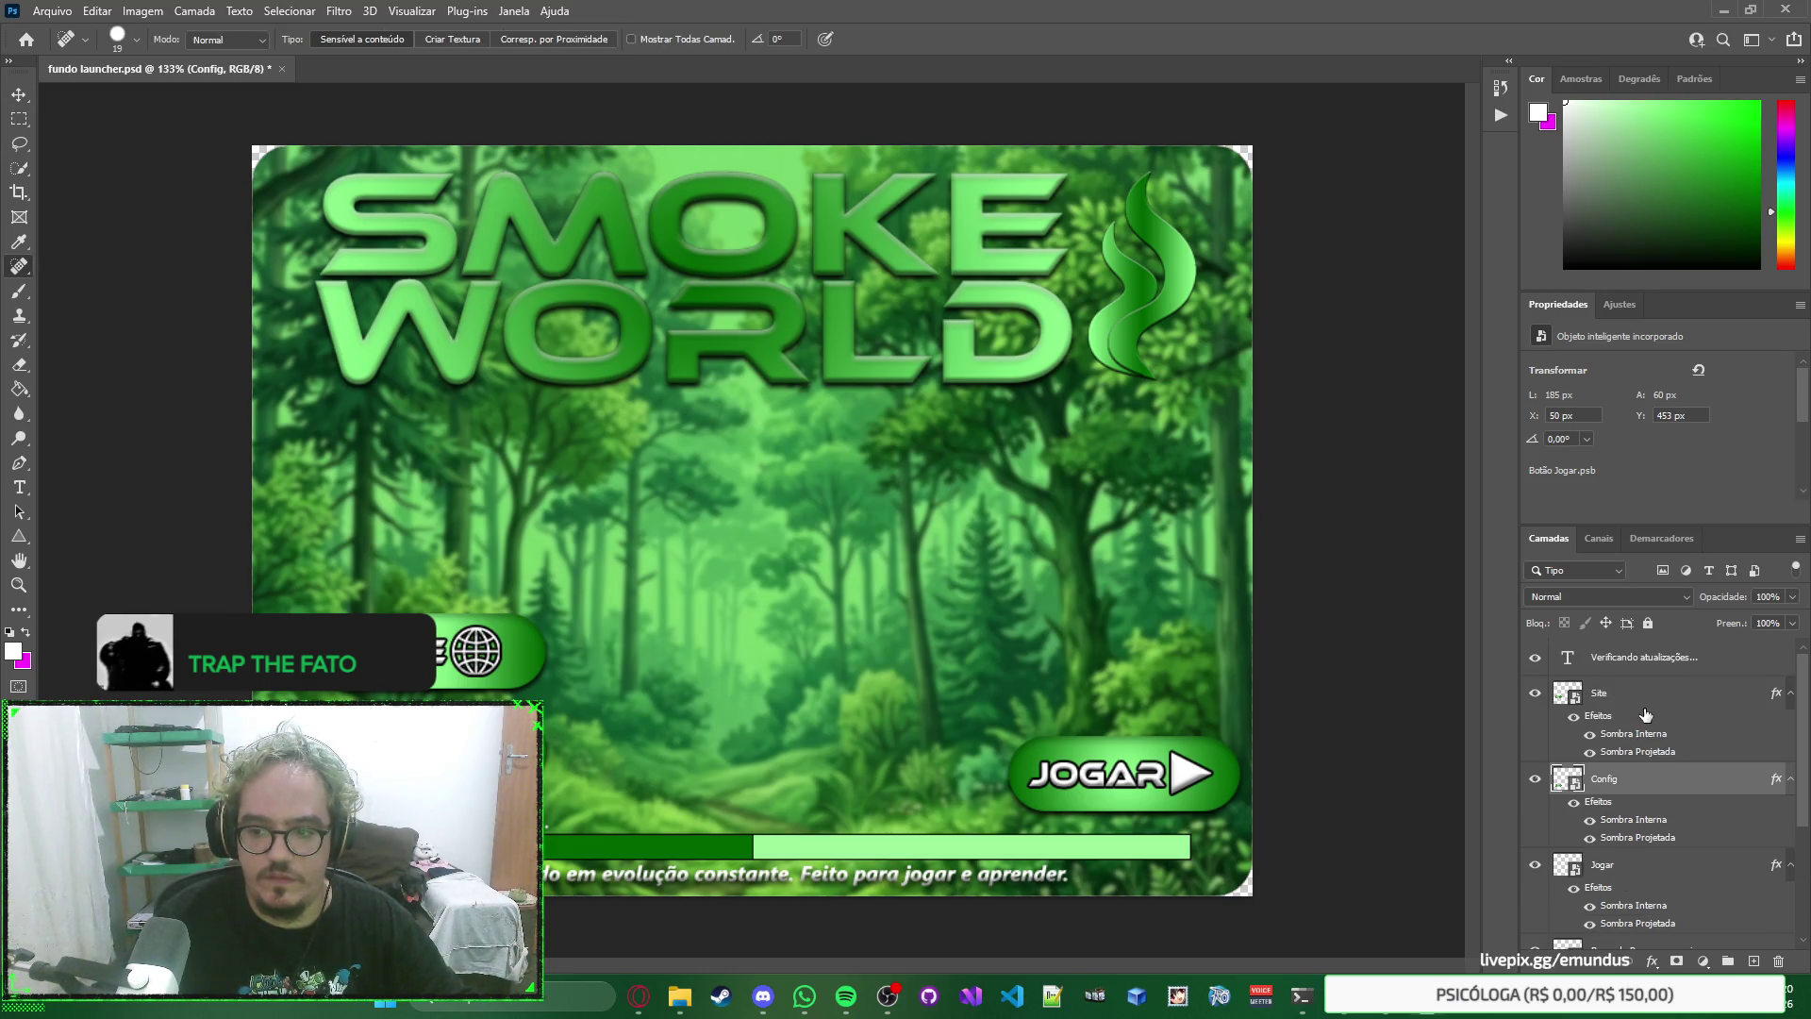
scroll(1656, 671, "down", 3)
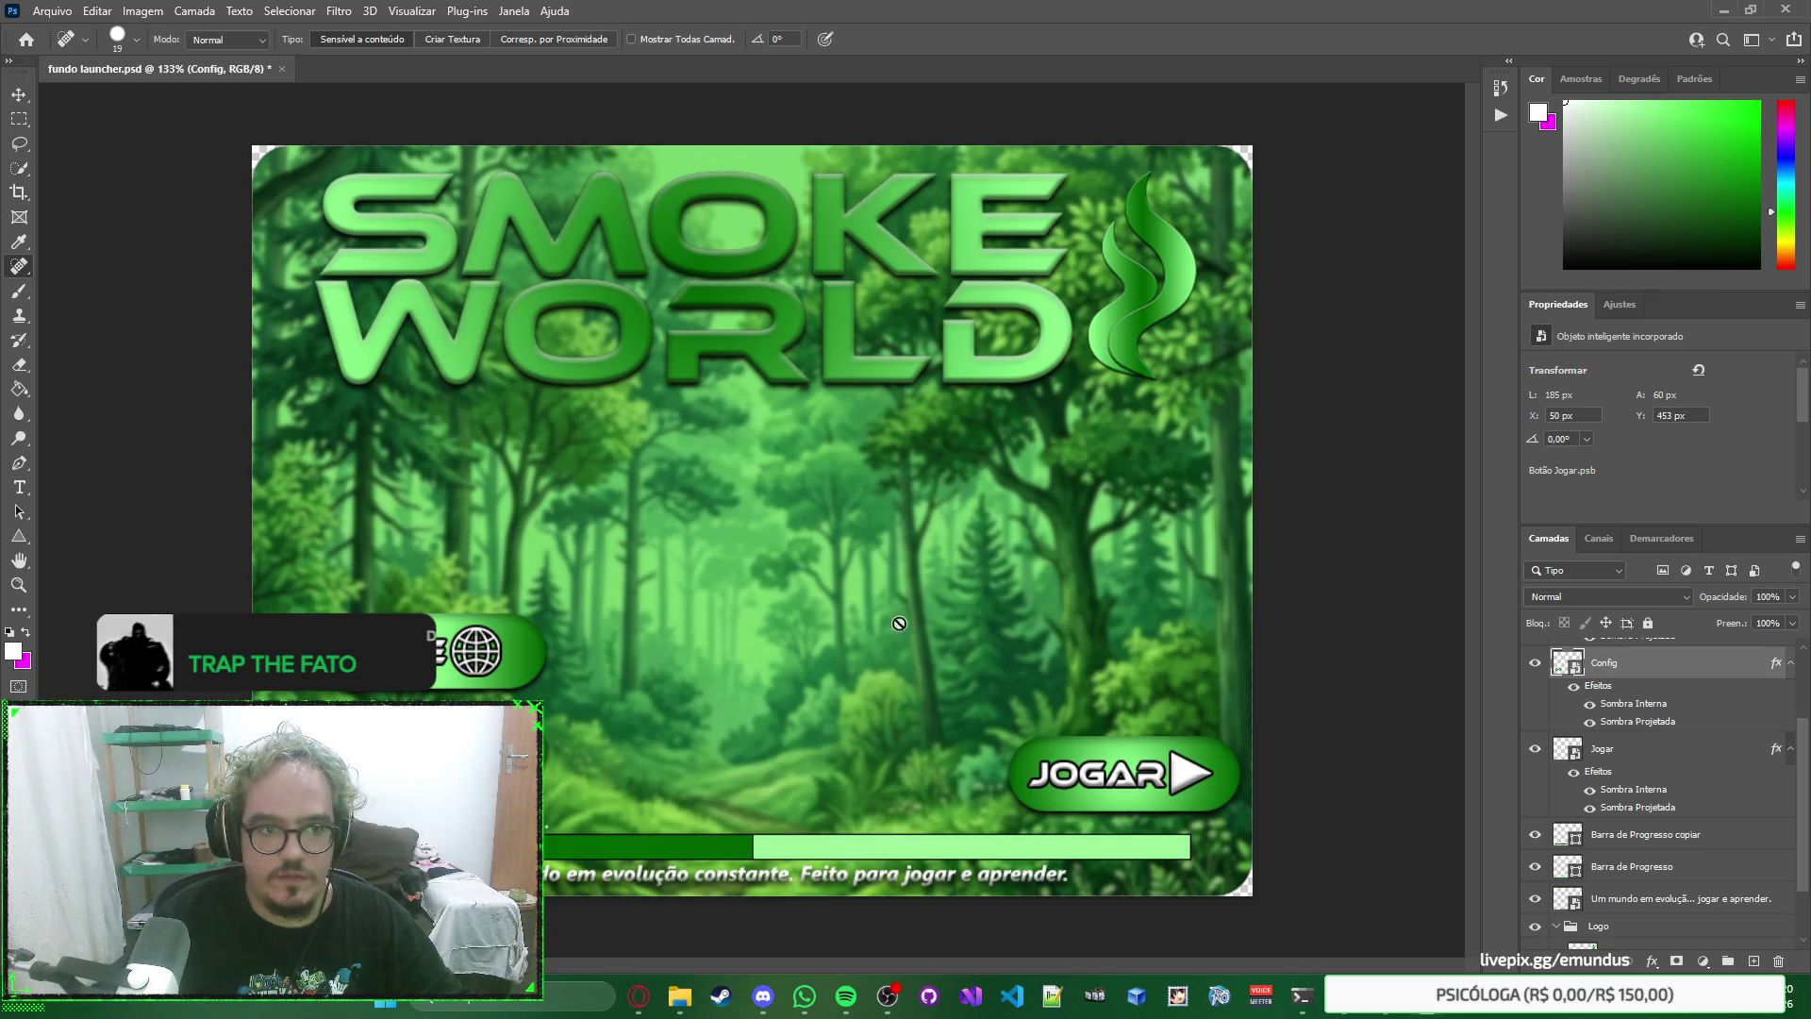
left_click(29, 96)
key("ctrl+j")
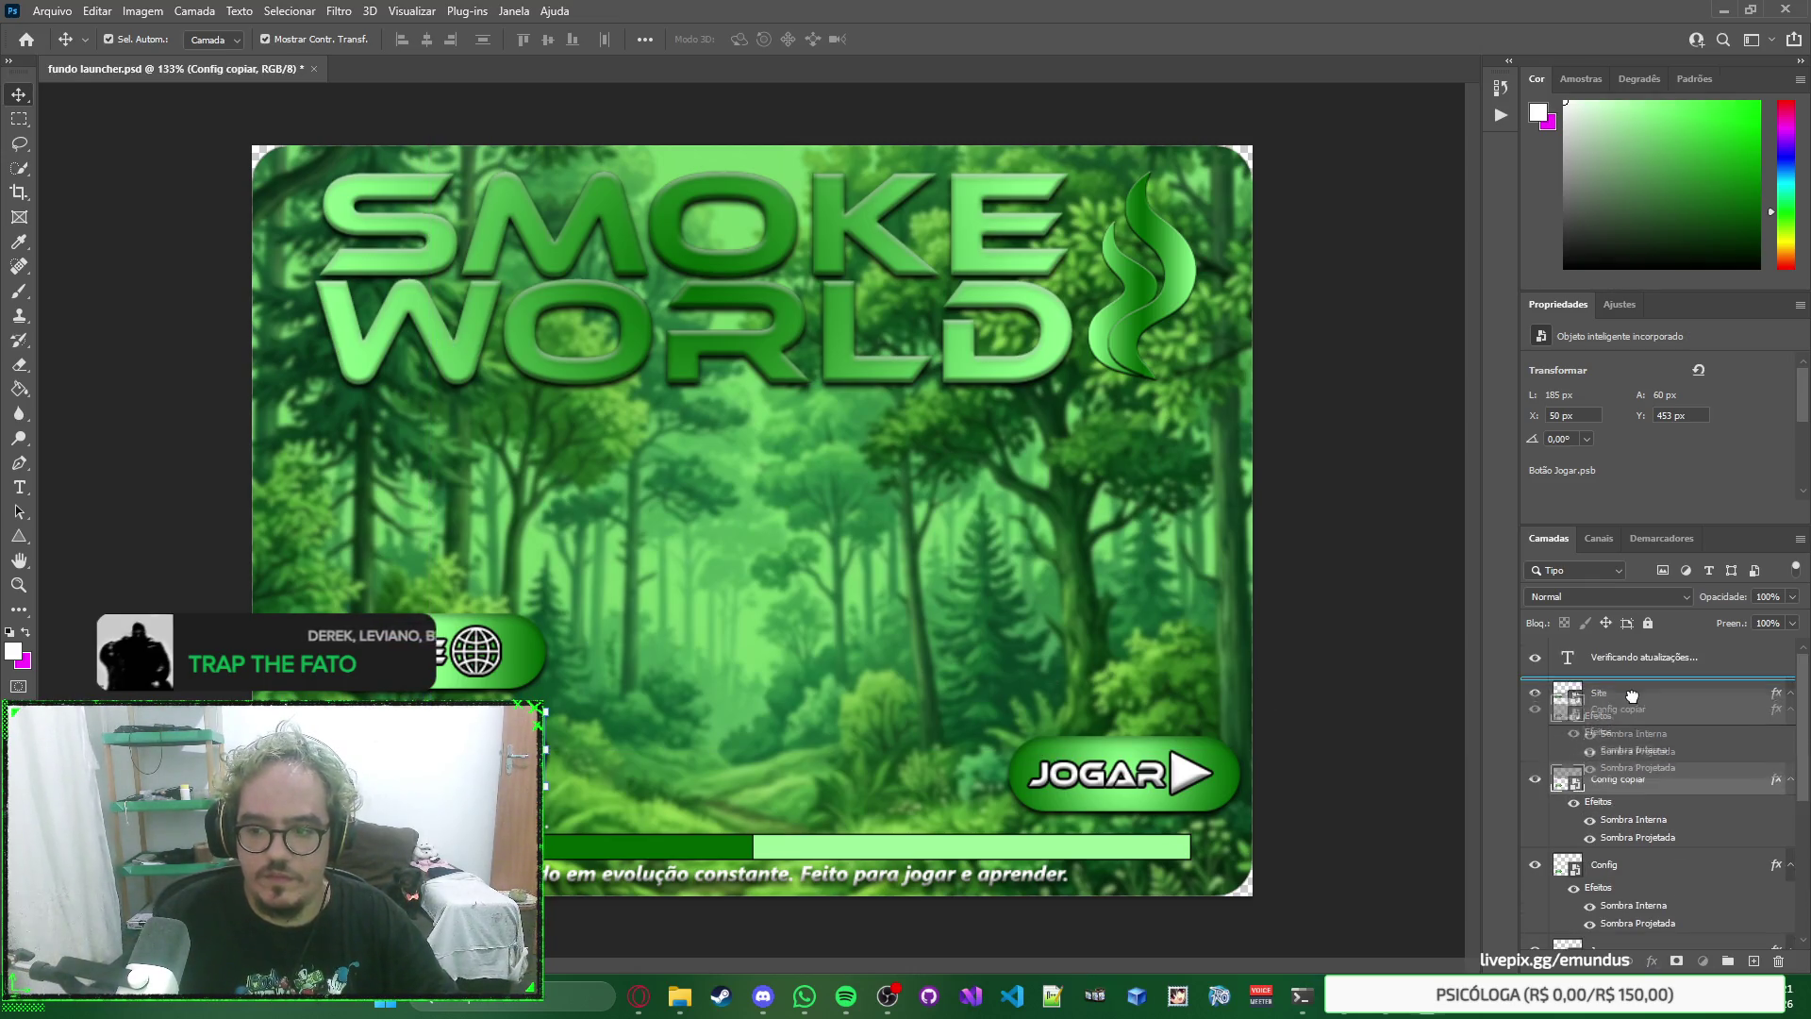
Step: Stack Config copiar above Site, move it to the canvas centre, and open its contents
left_click_drag(1618, 663, 1632, 693)
left_click_drag(463, 755, 967, 559)
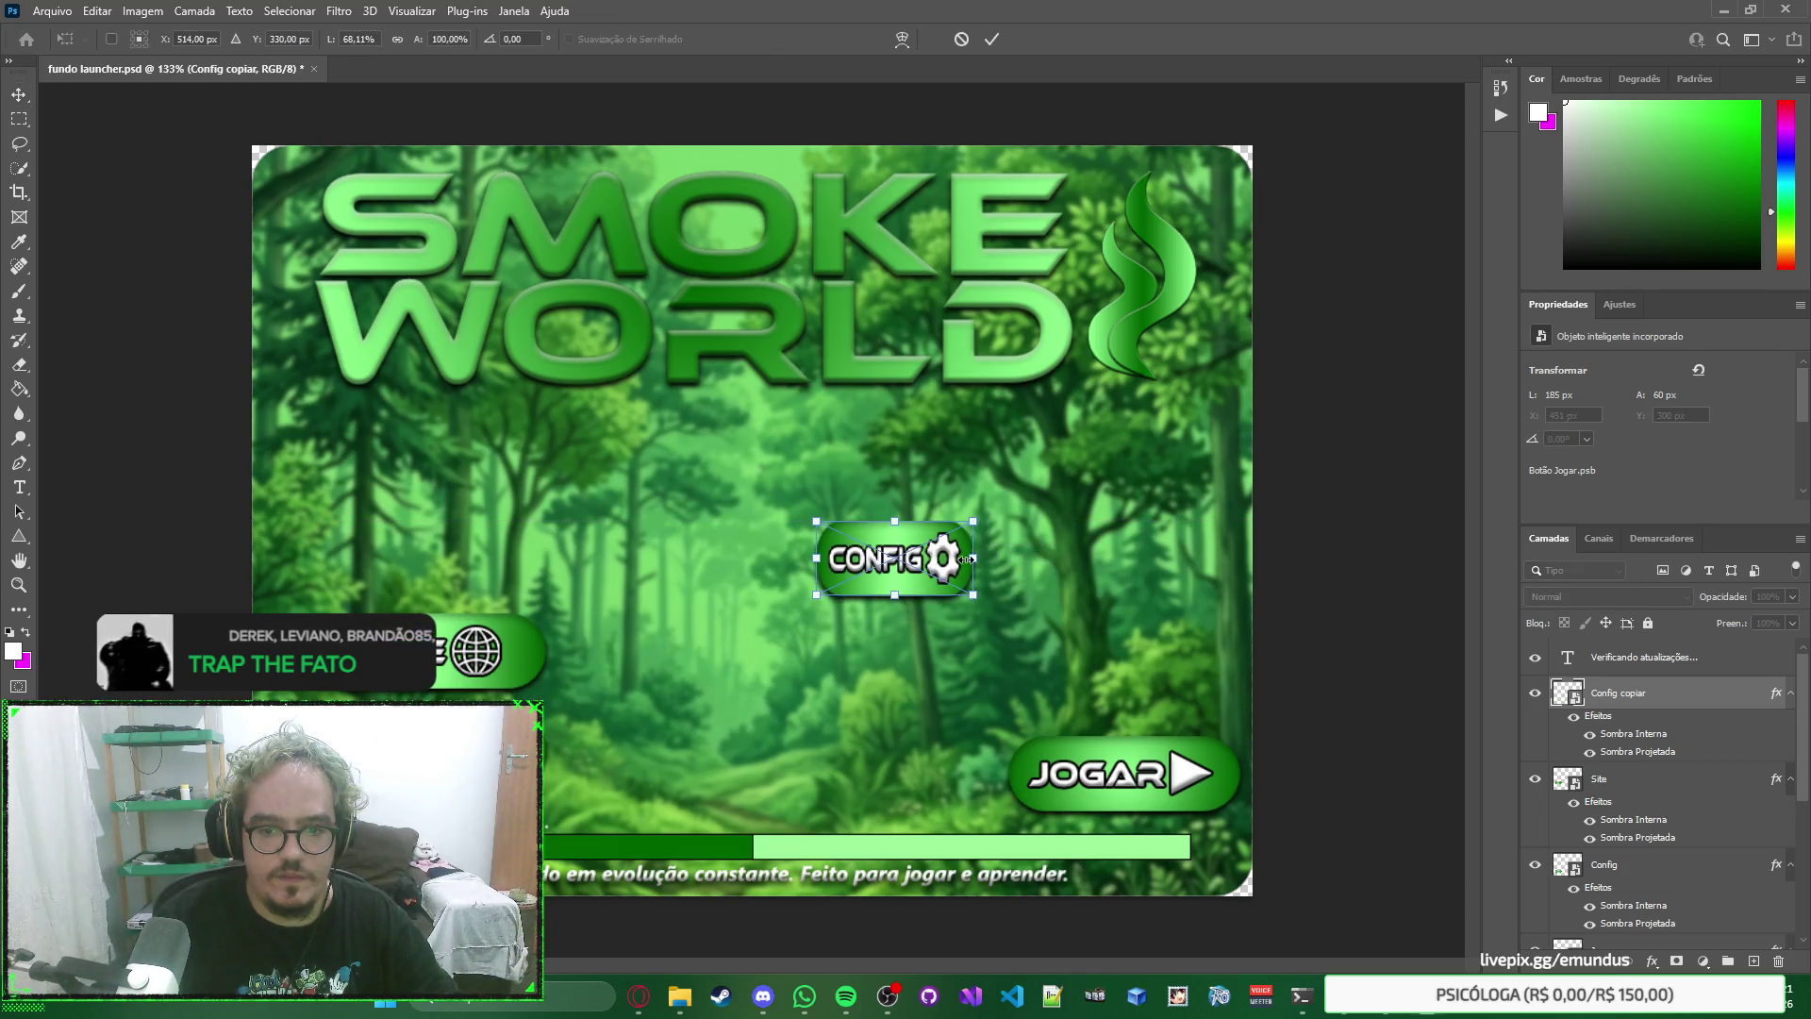
key("Escape")
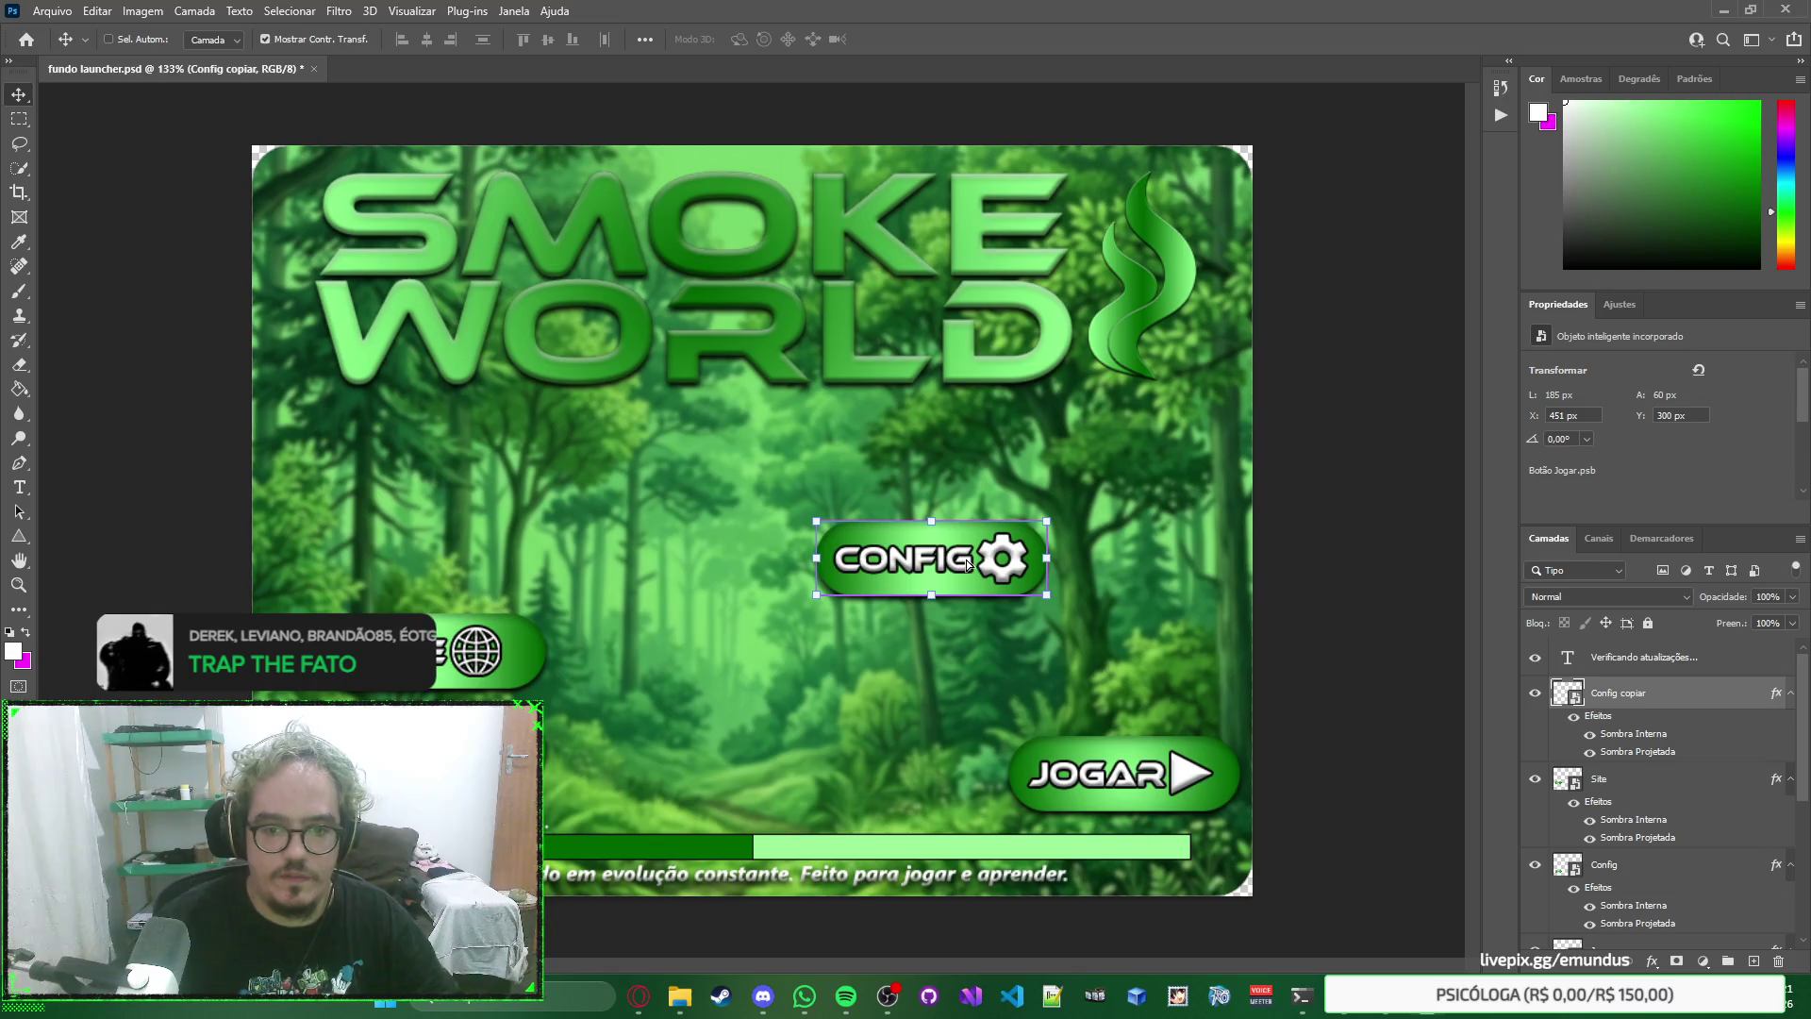
key("ctrl")
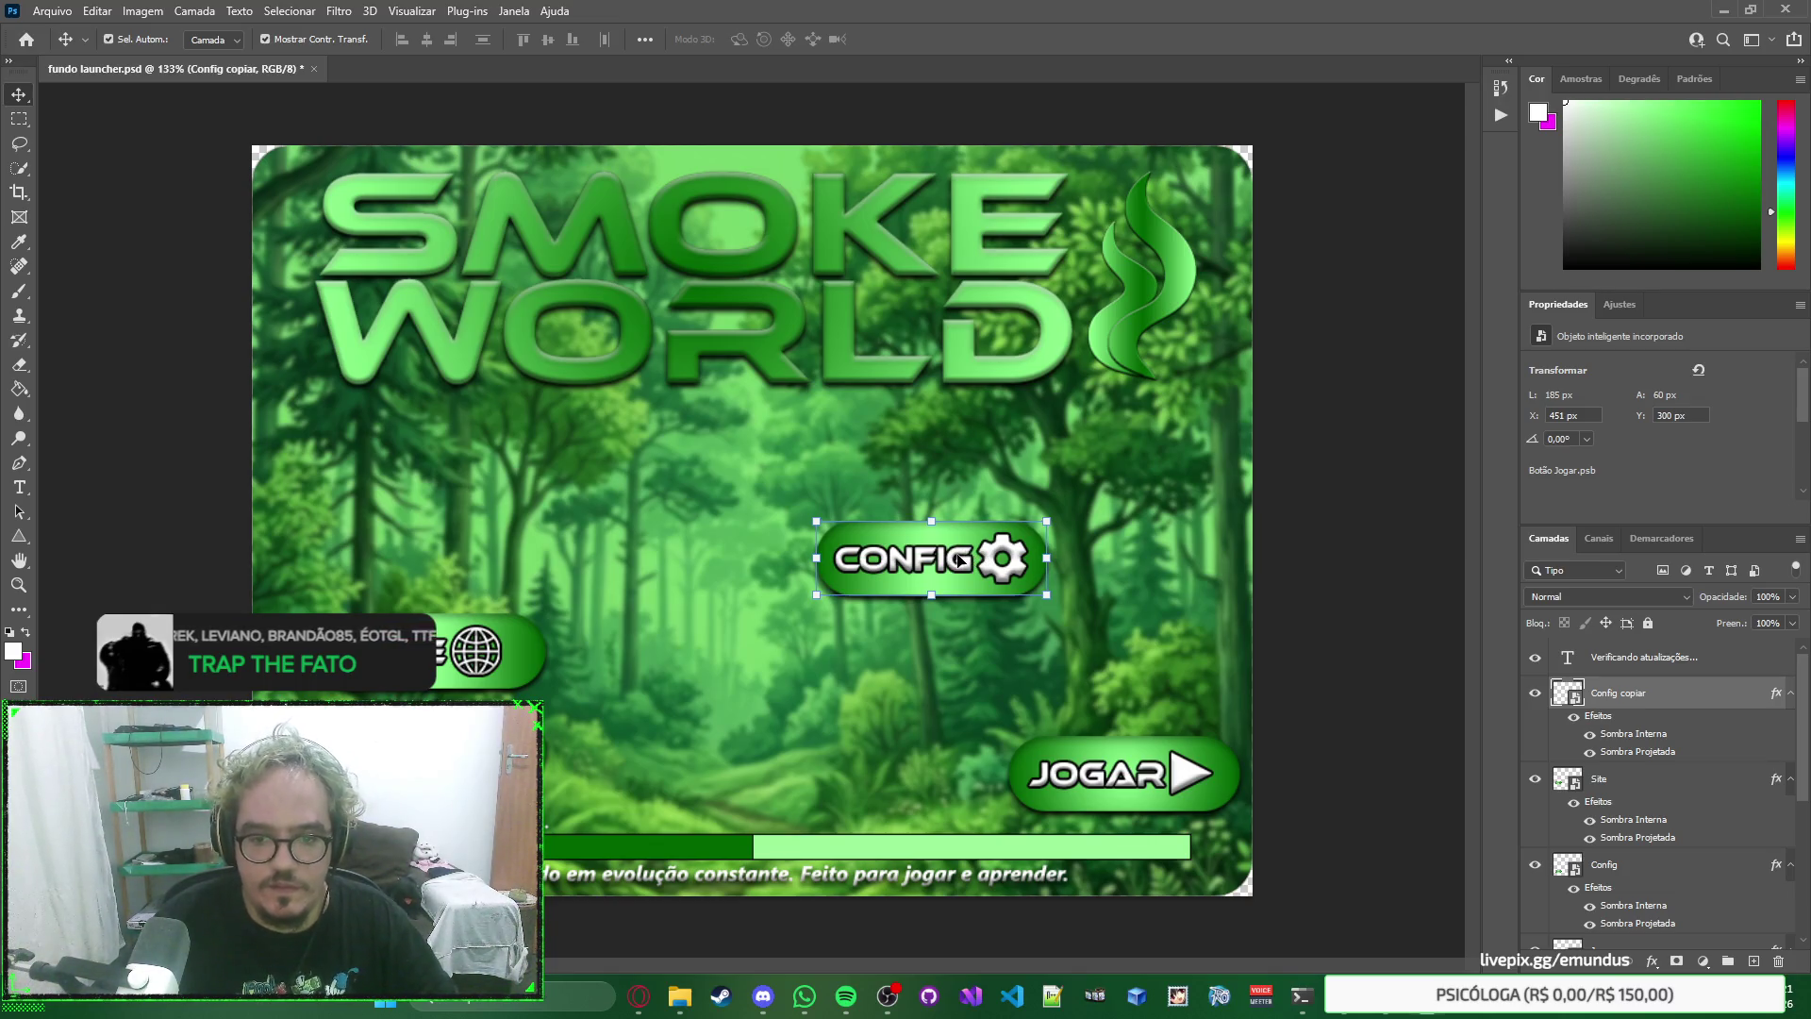
double_click(981, 558)
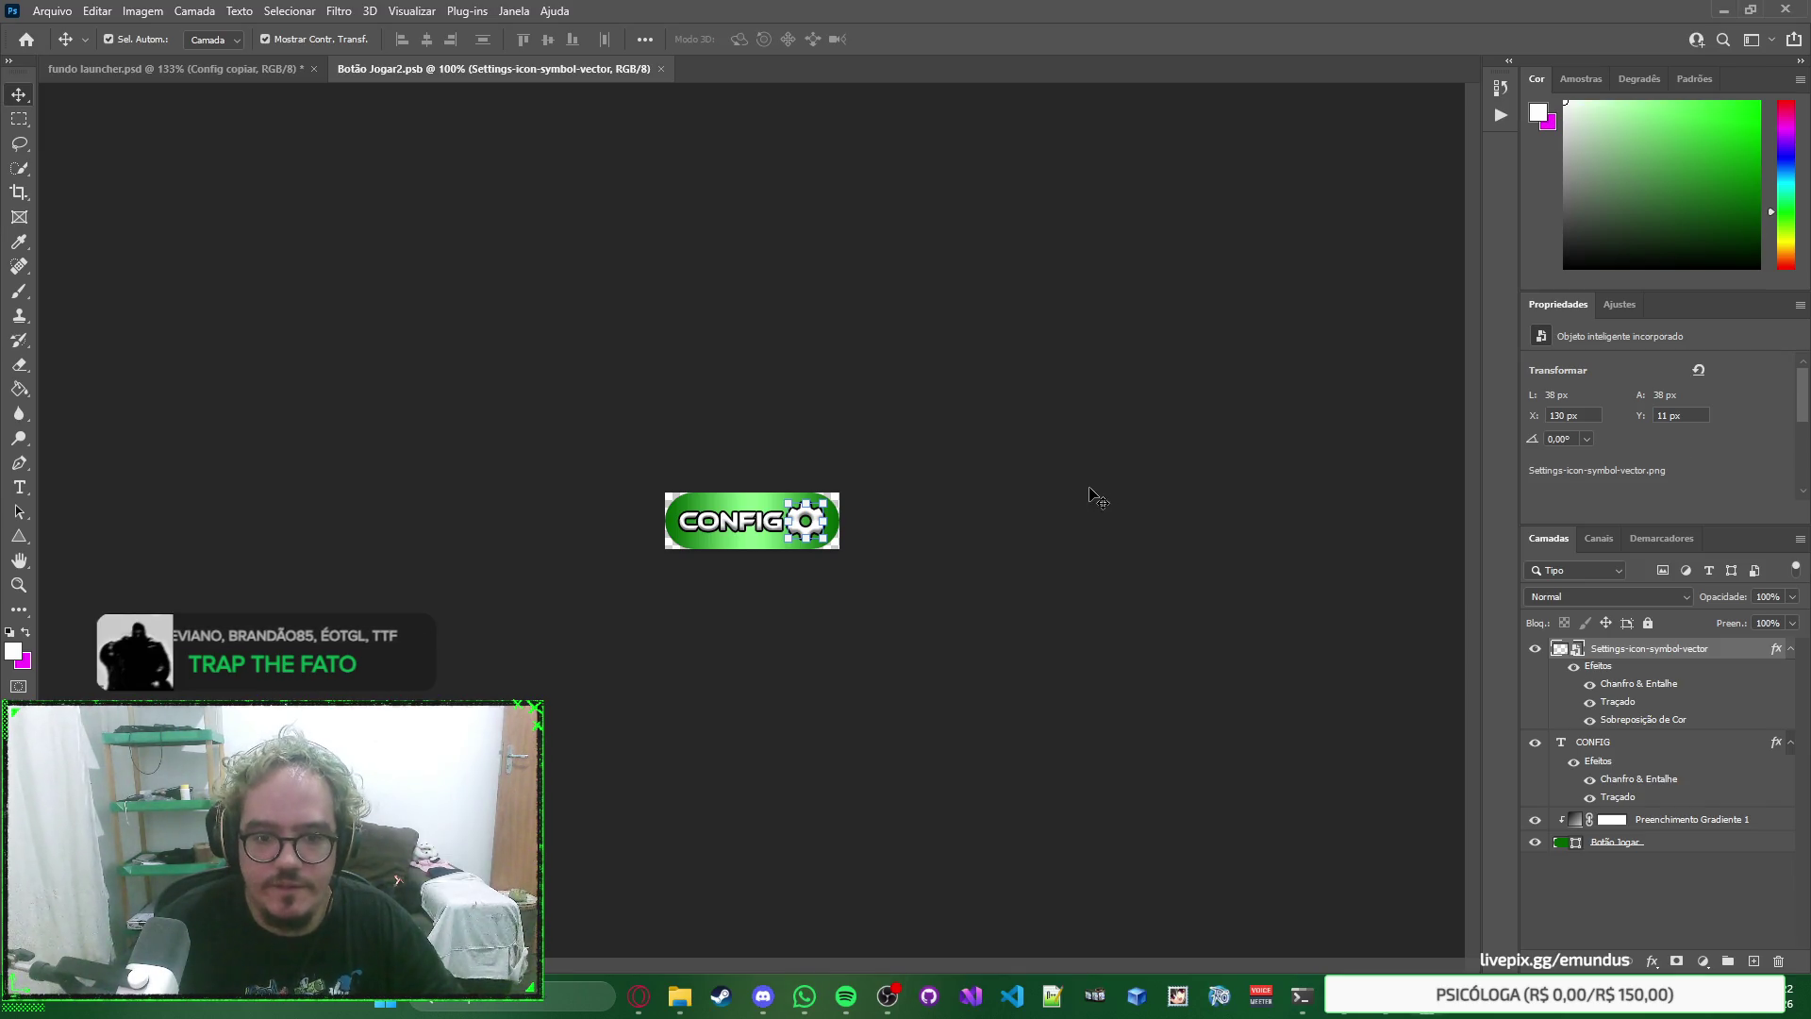
Step: Deselect the gear icon layer in Botão Jogar2.psb and switch to the ChatGPT conversation in Opera
left_click(785, 608)
mouse_move(639, 996)
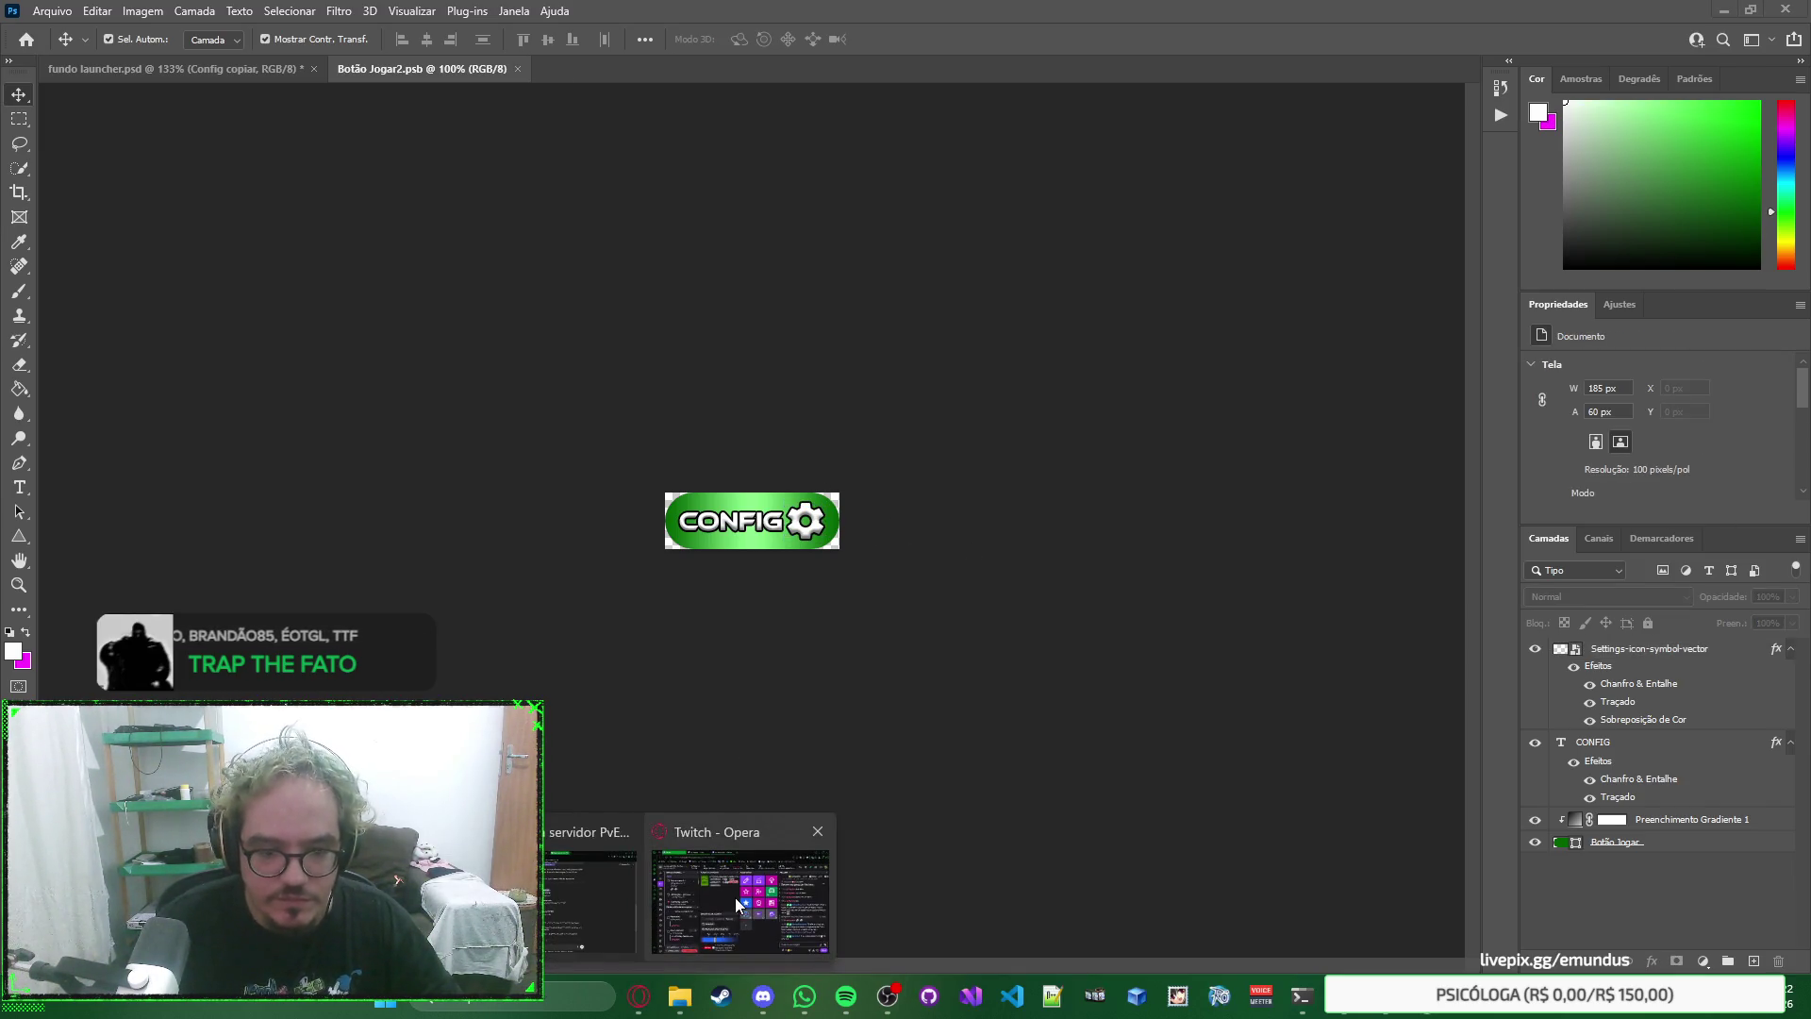
left_click(566, 892)
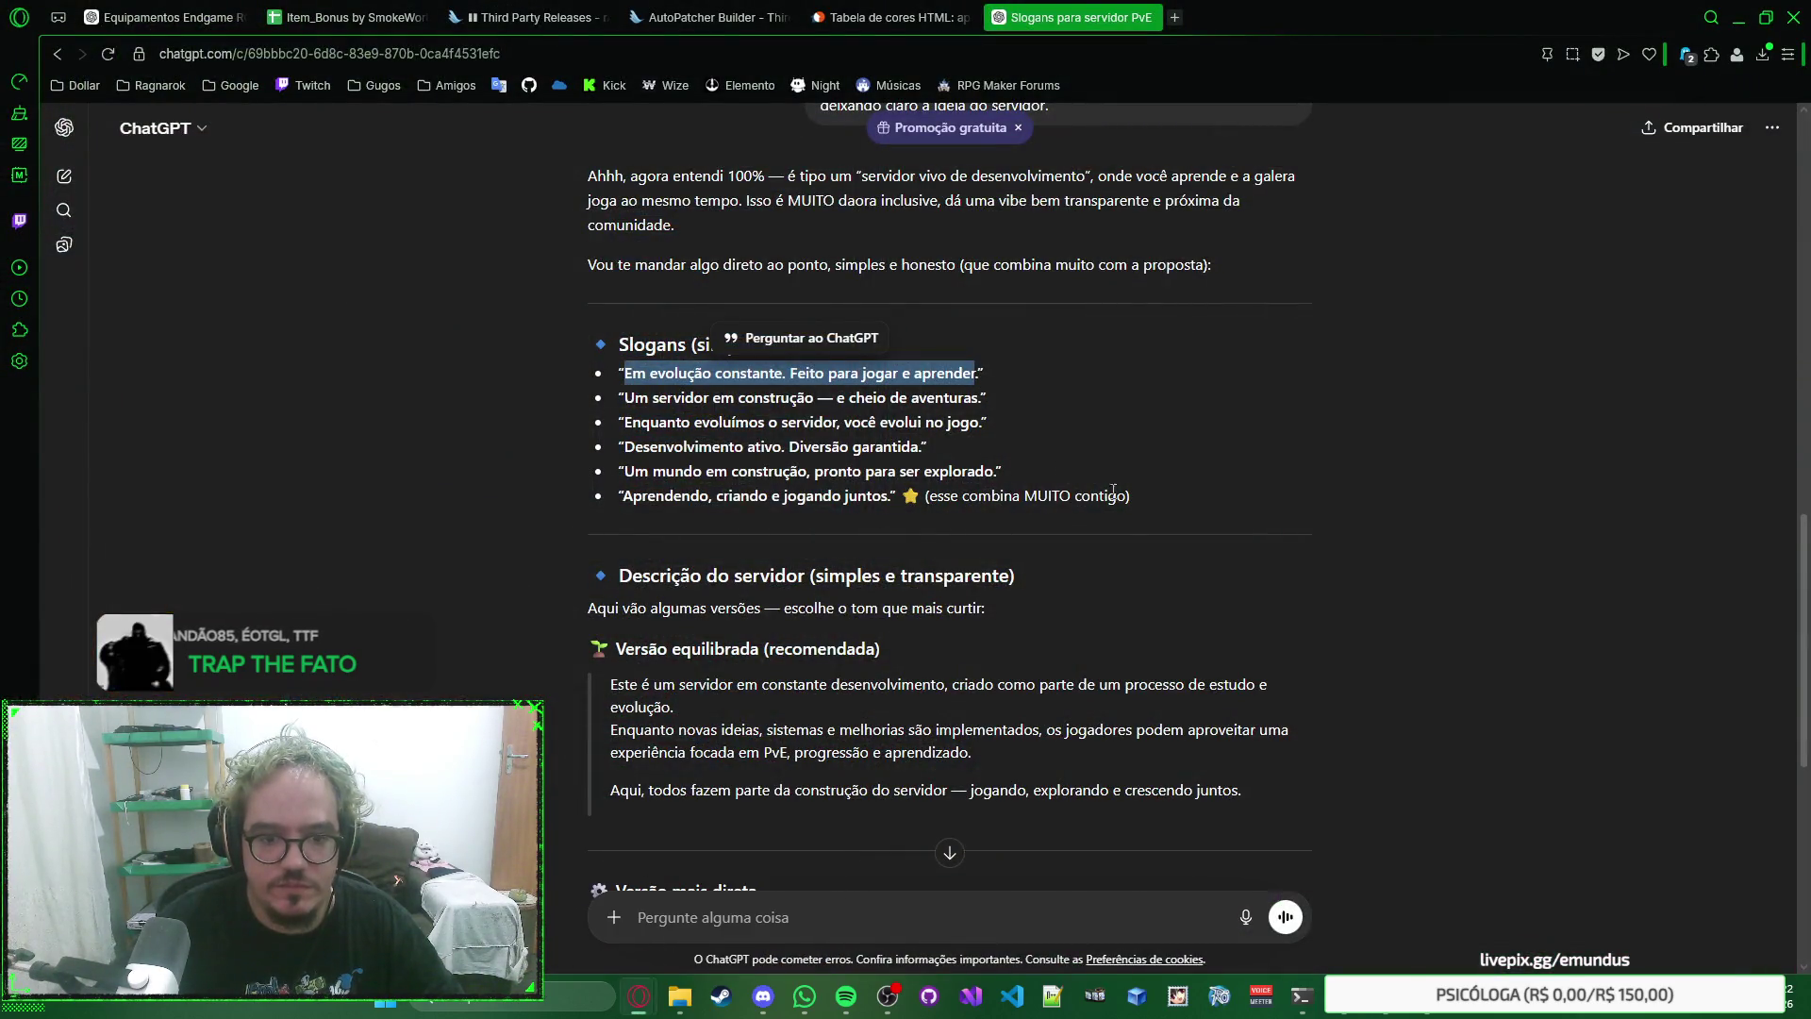
Step: Scroll through ChatGPT's server description suggestions and select the community-version description
scroll(1140, 508, "down", 7)
right_click(1142, 509)
left_click(1087, 280)
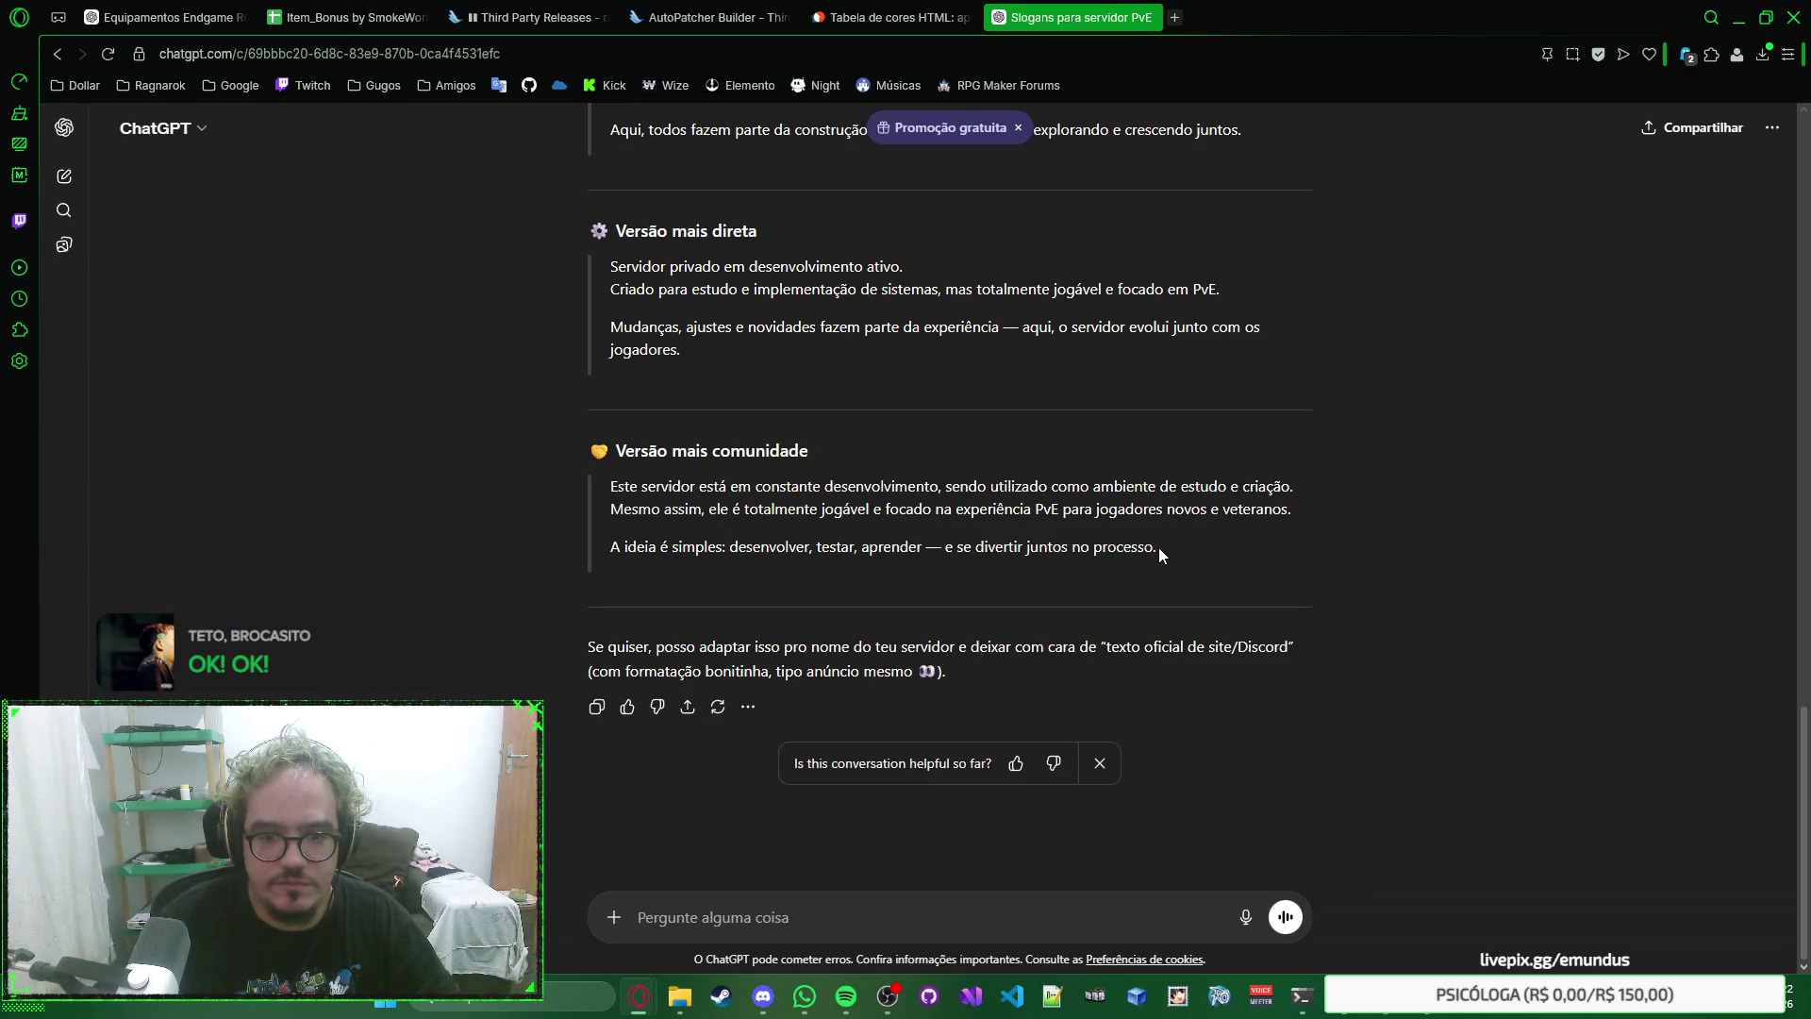
left_click_drag(1298, 517, 611, 485)
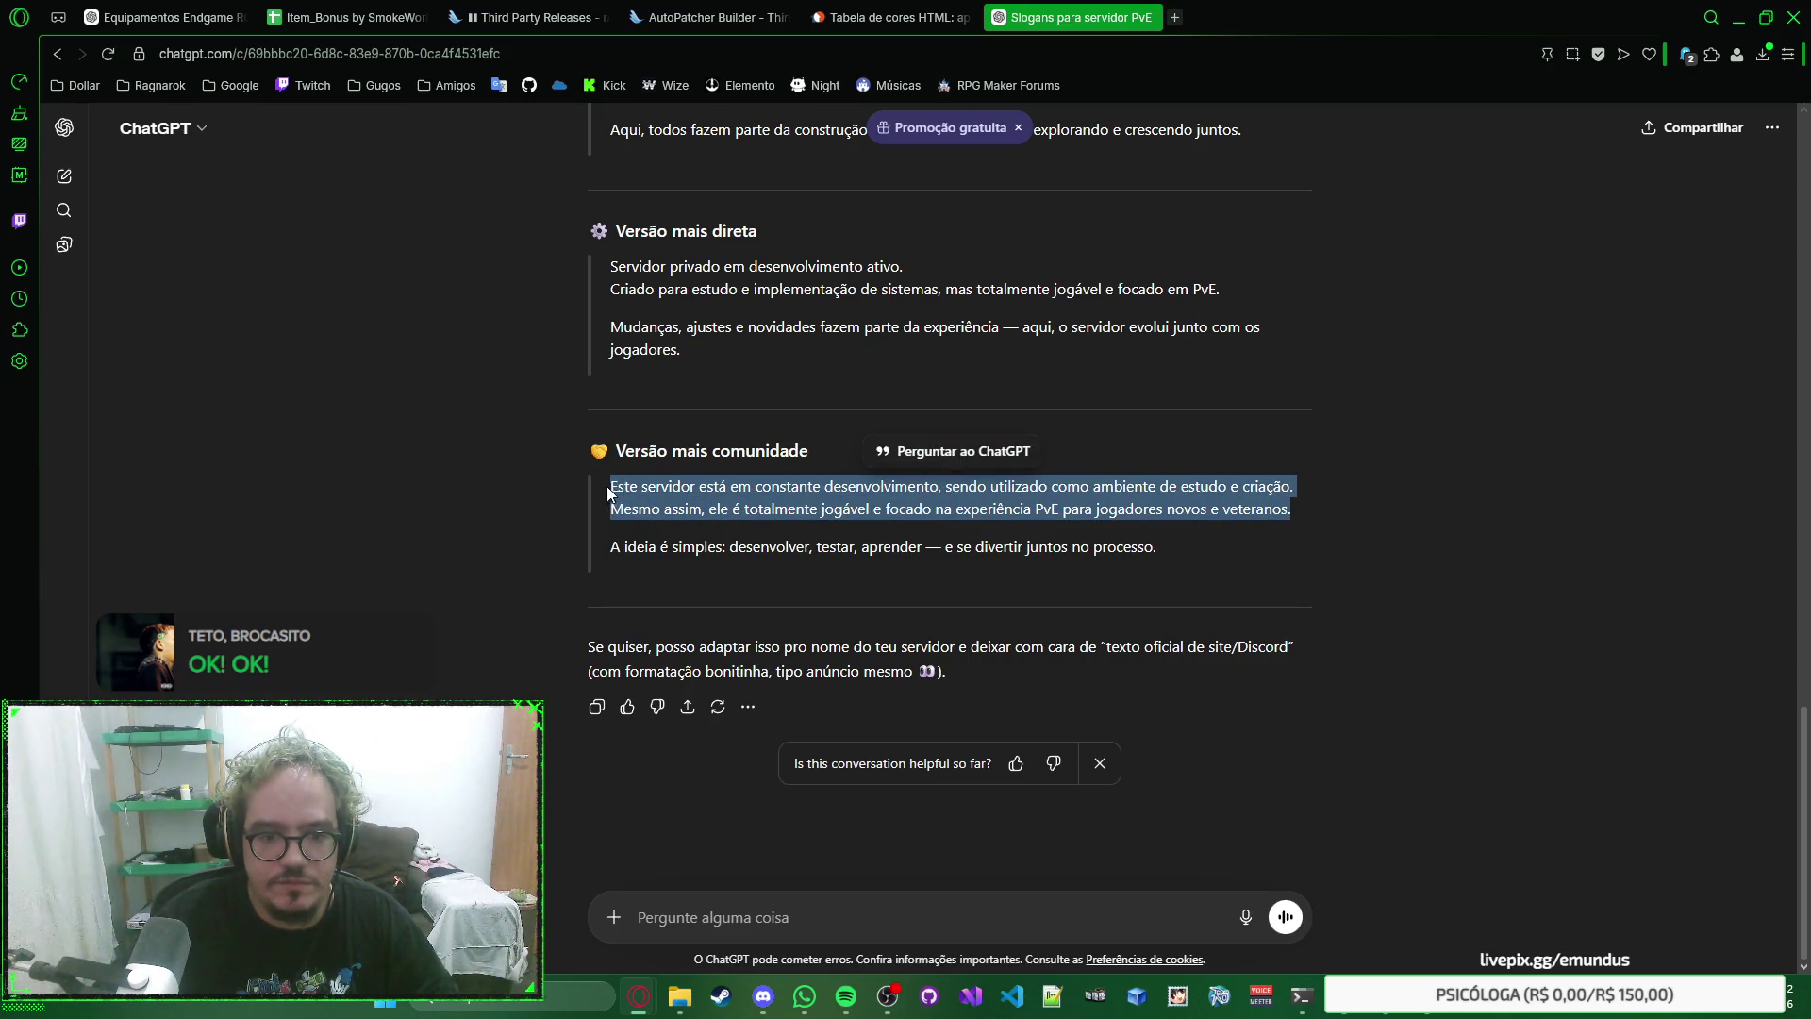
left_click(998, 400)
Step: Search Google for 'discord png' in a new tab
key("ctrl+t")
type("discord png")
key("Return")
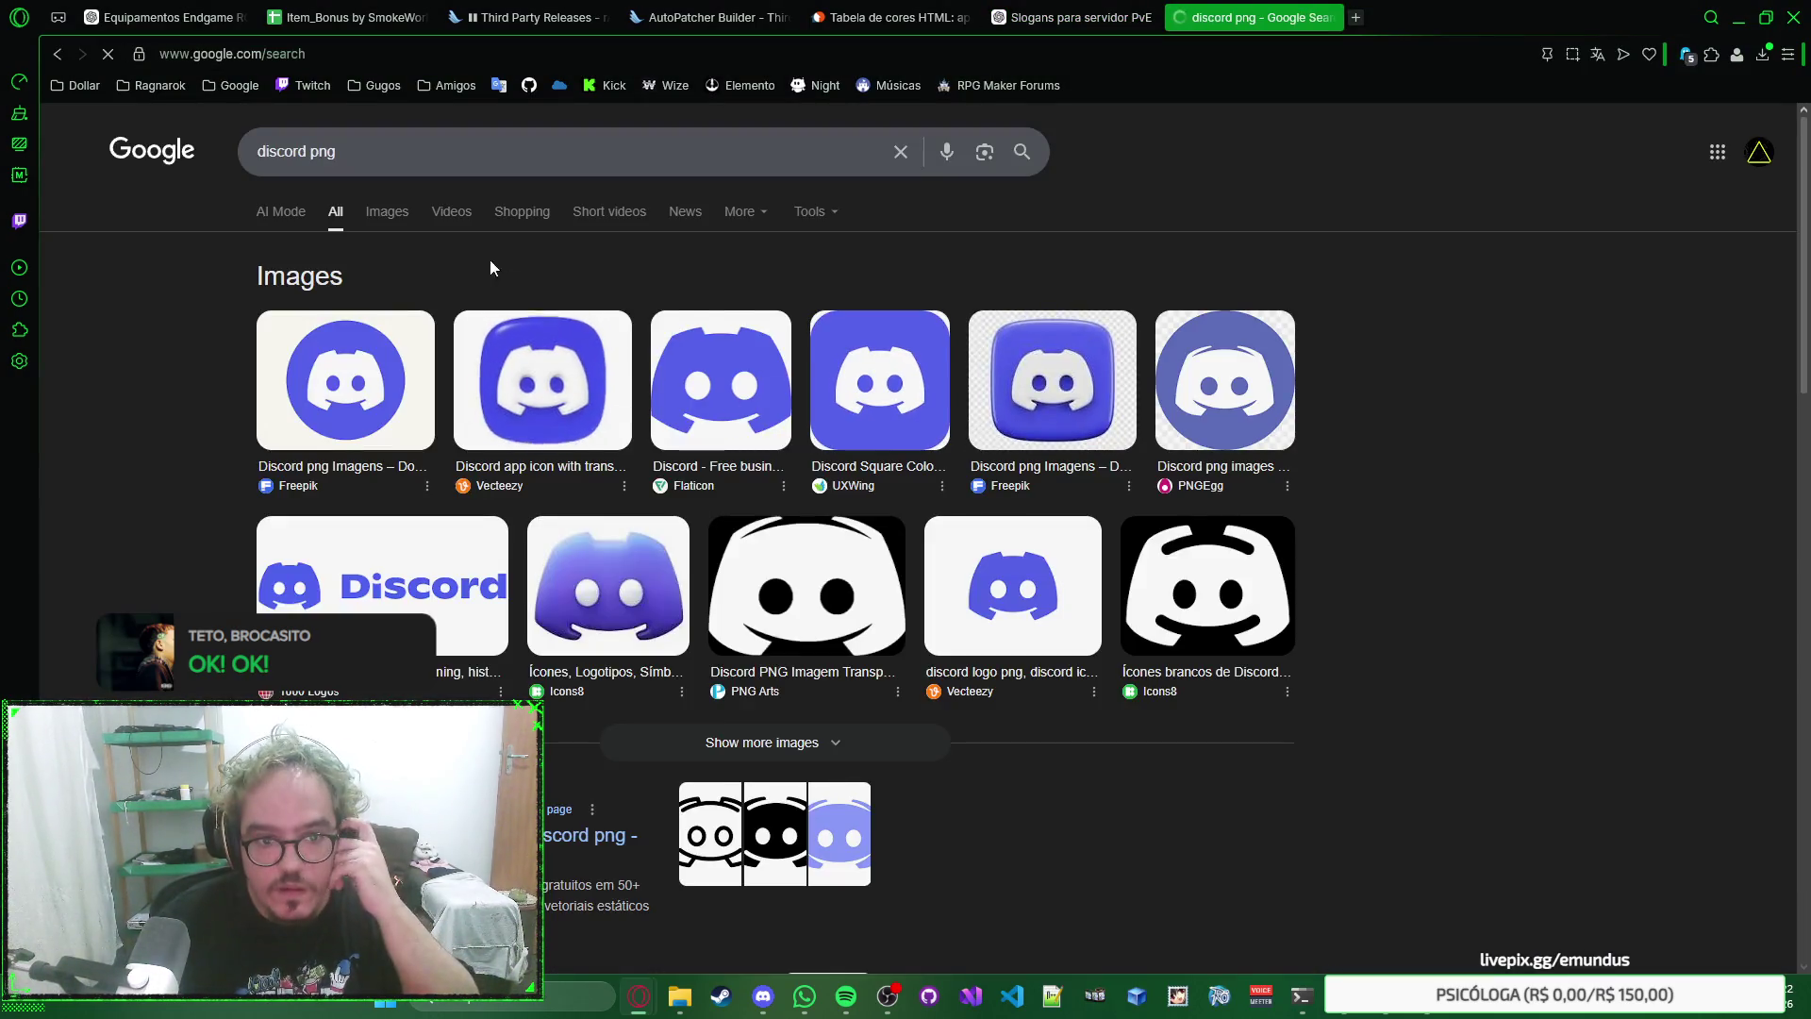
Step: Find the black Discord icon in Google Images and open its Free Icons PNG source page
left_click(387, 215)
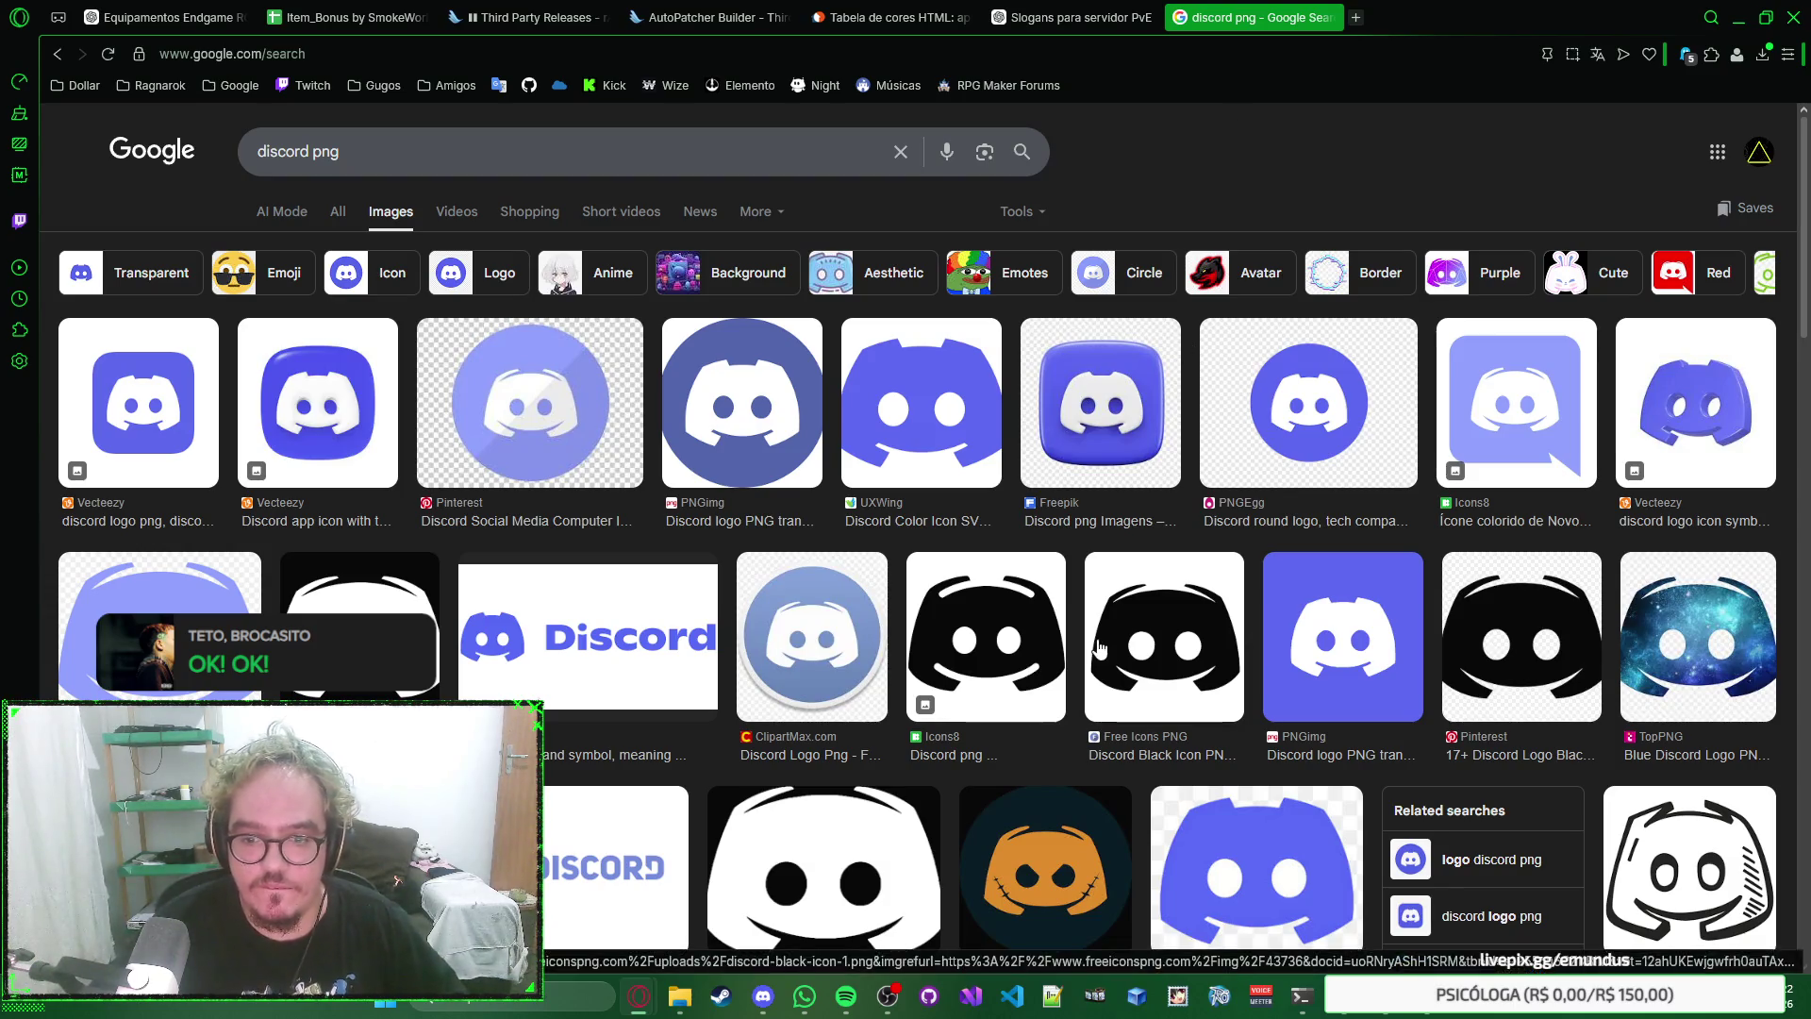
left_click(1166, 642)
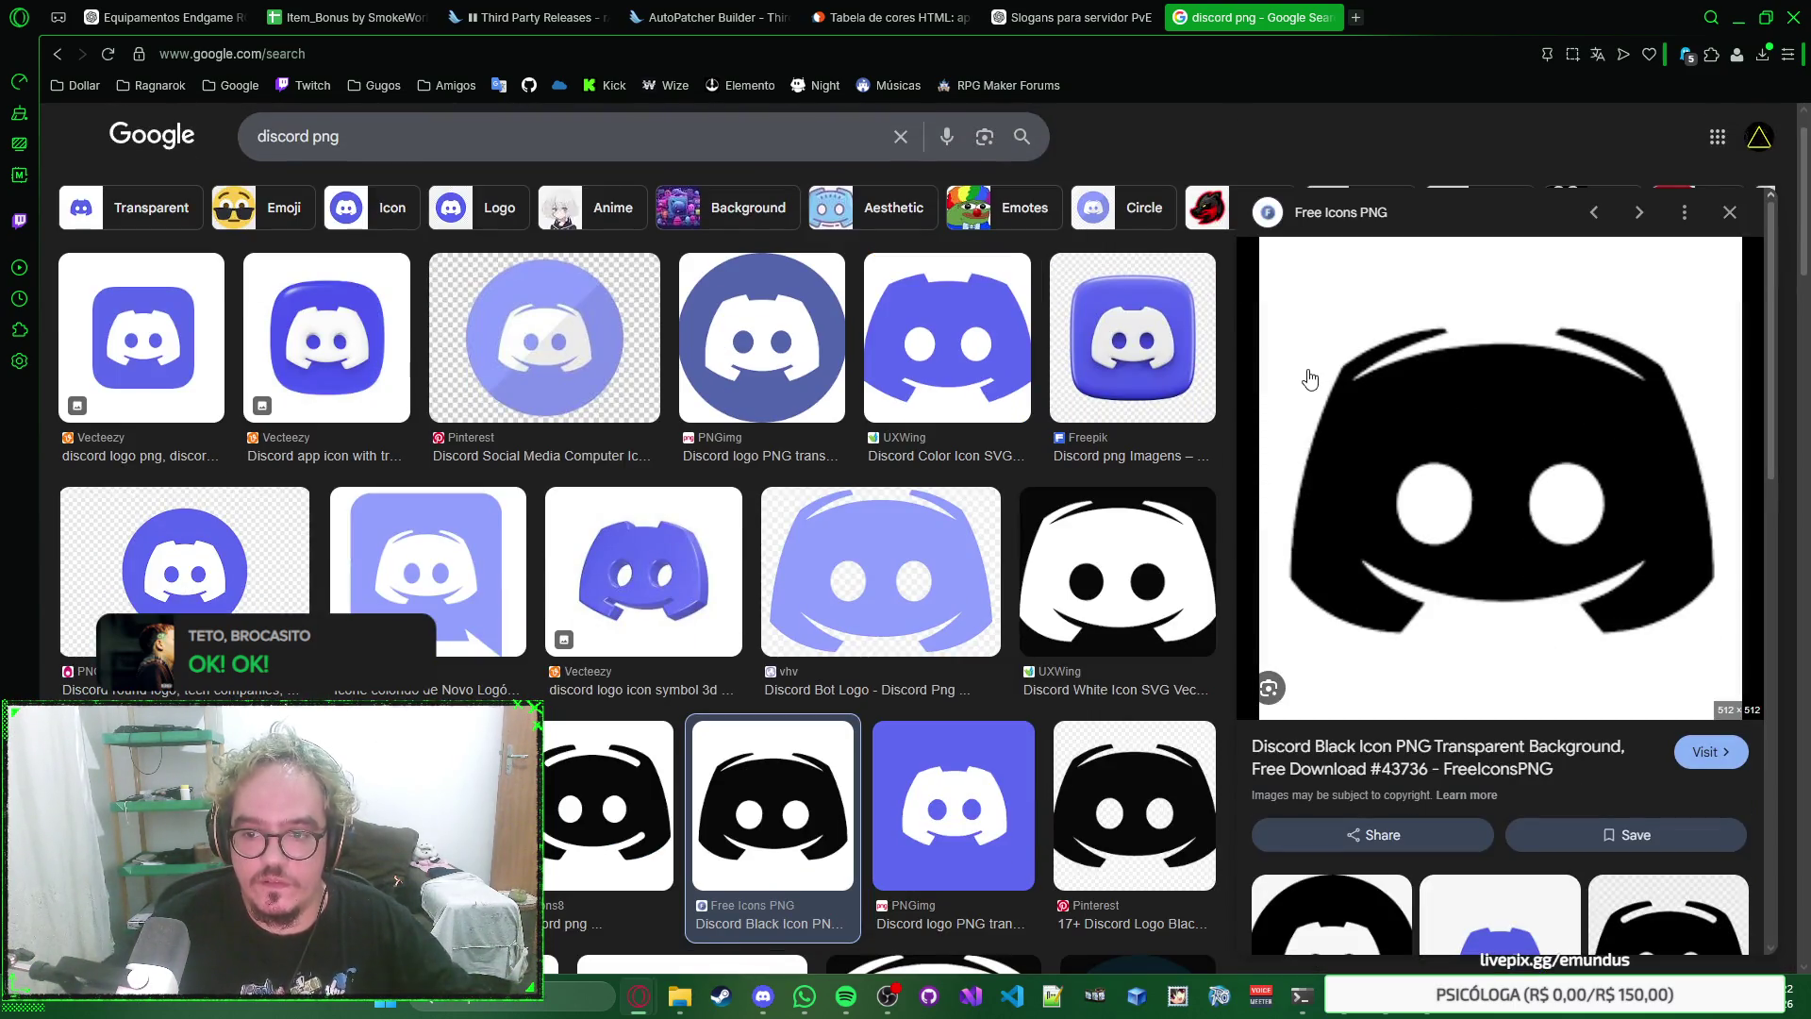
left_click(1495, 449)
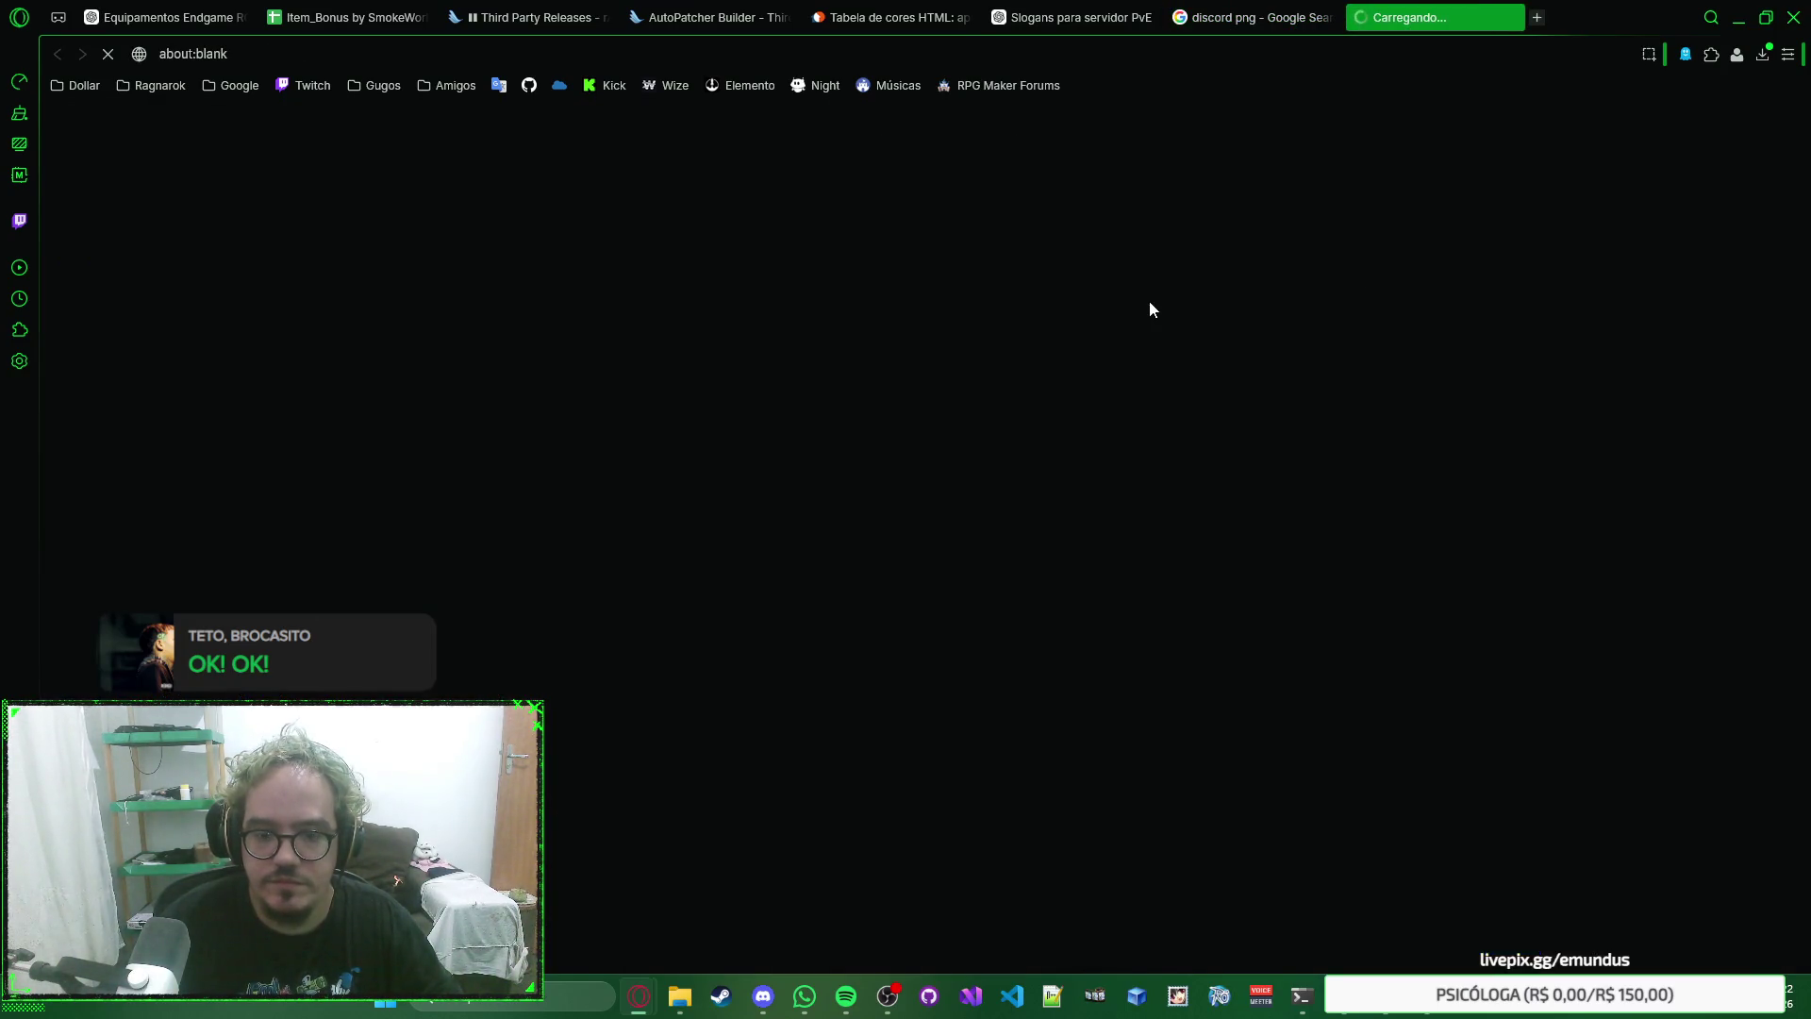
left_click(1255, 17)
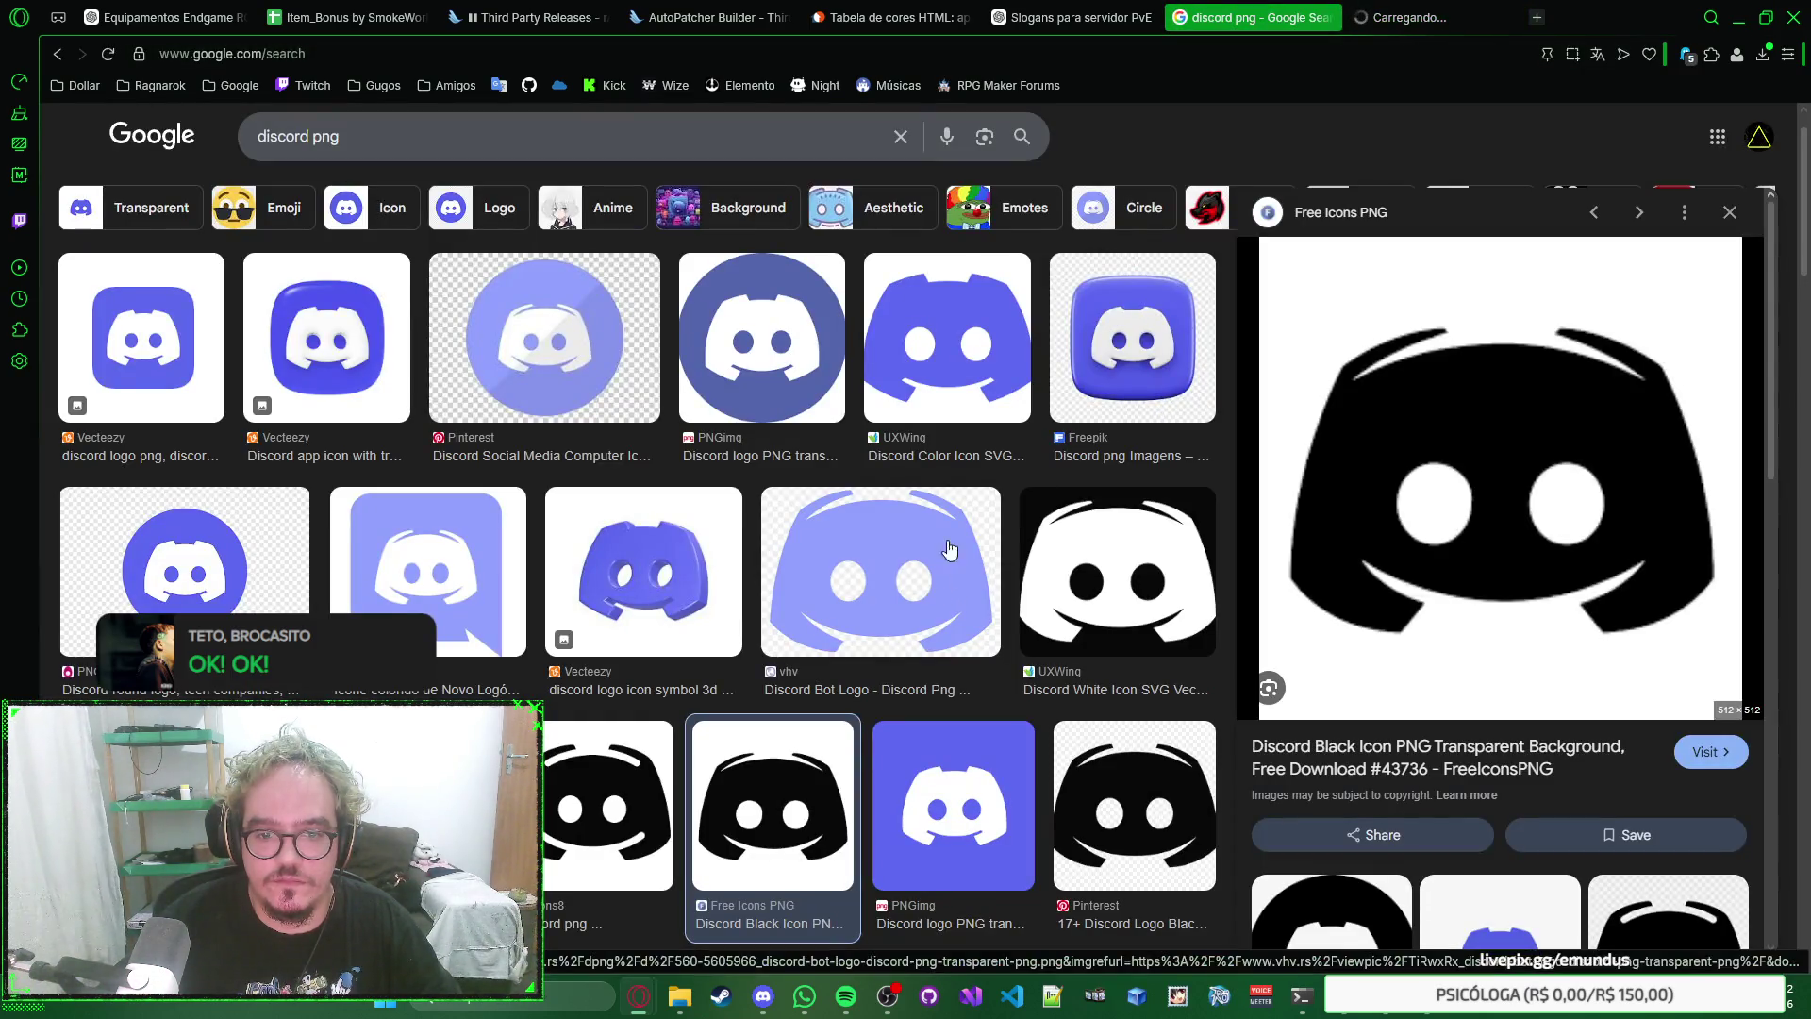
scroll(1110, 477, "up", 1)
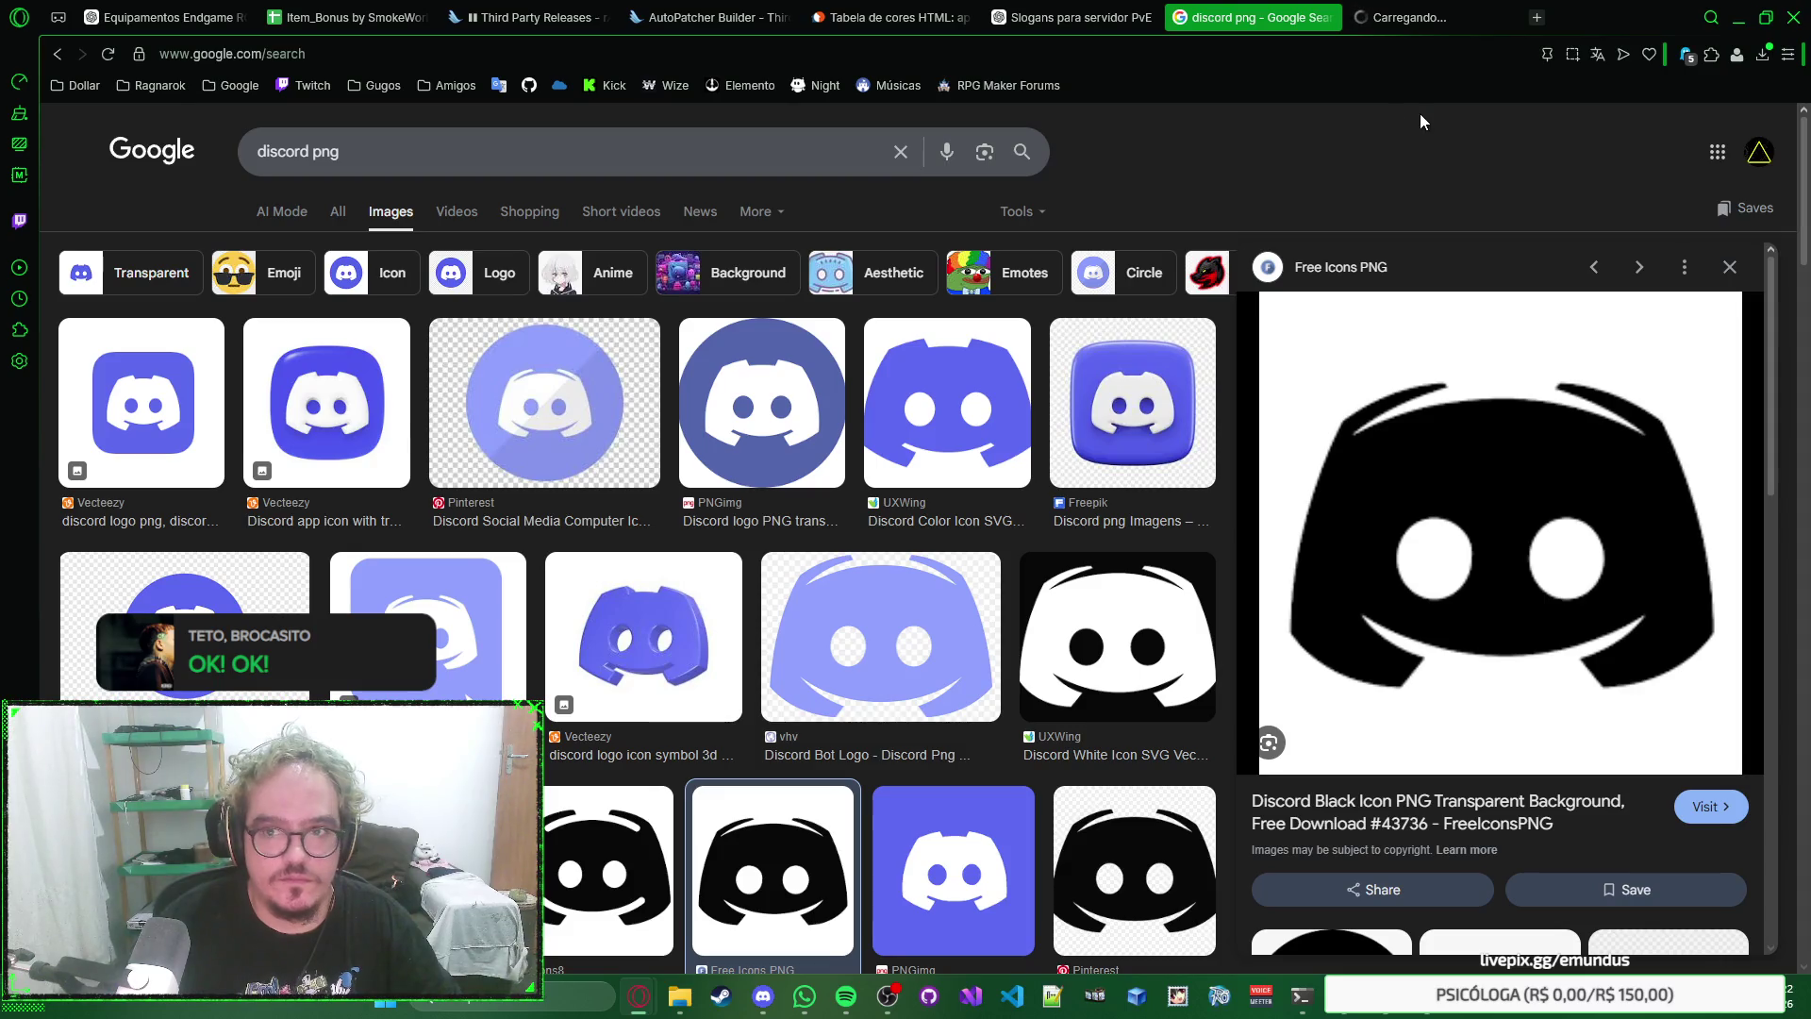
left_click(1411, 17)
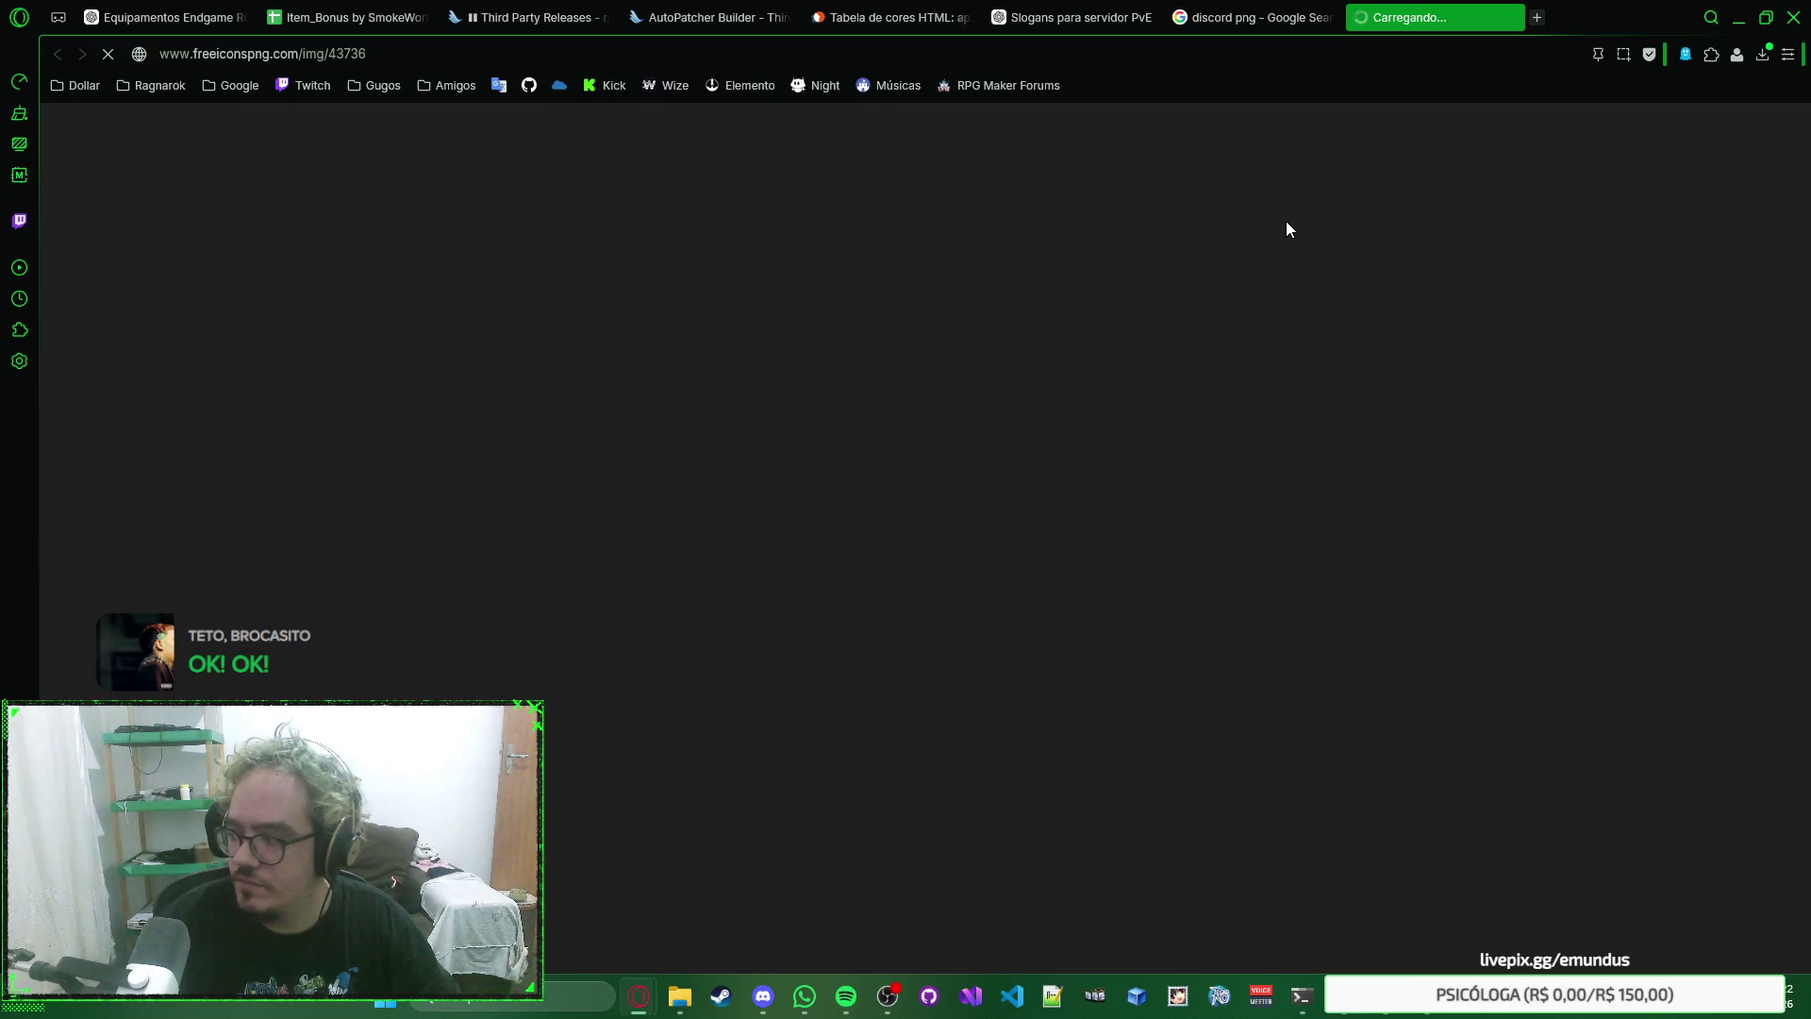
key("ctrl+w")
left_click(1439, 564)
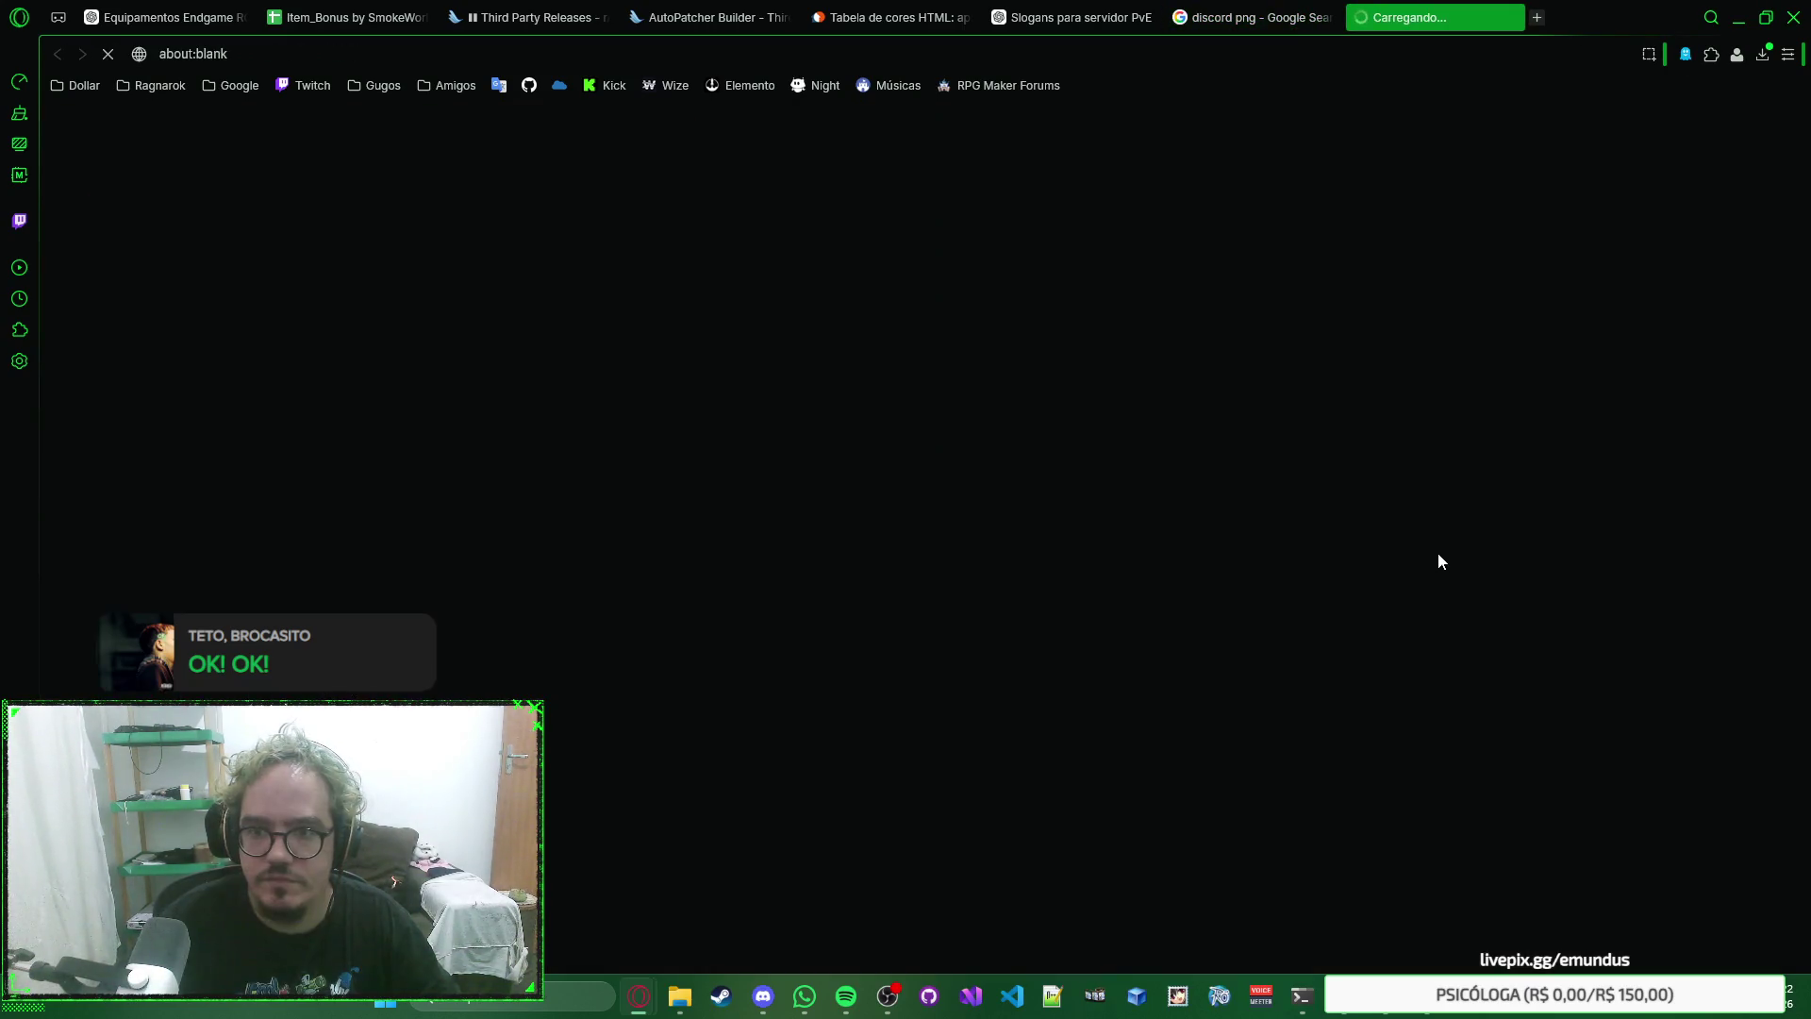
left_click(1345, 995)
key("alt+Tab")
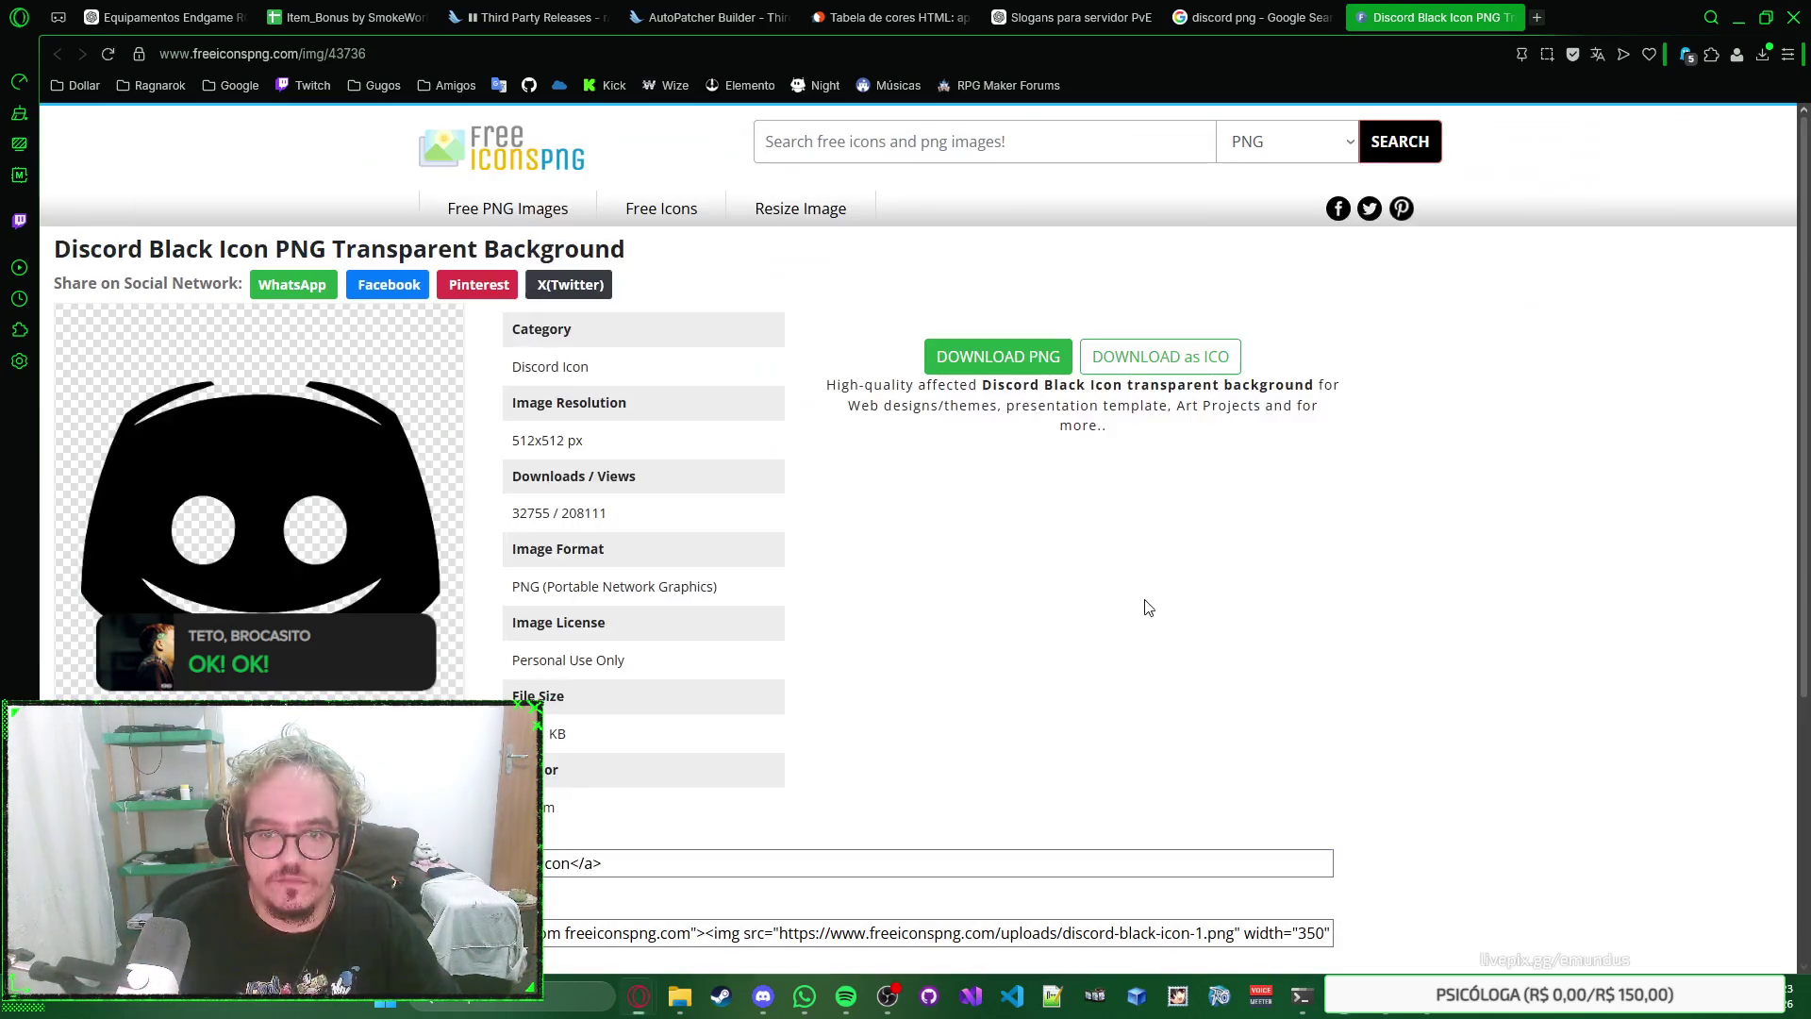
Step: Download the 512 × 512 Discord icon as a PNG, close the browser tabs, and return to Photoshop
left_click(1011, 364)
left_click(1006, 759)
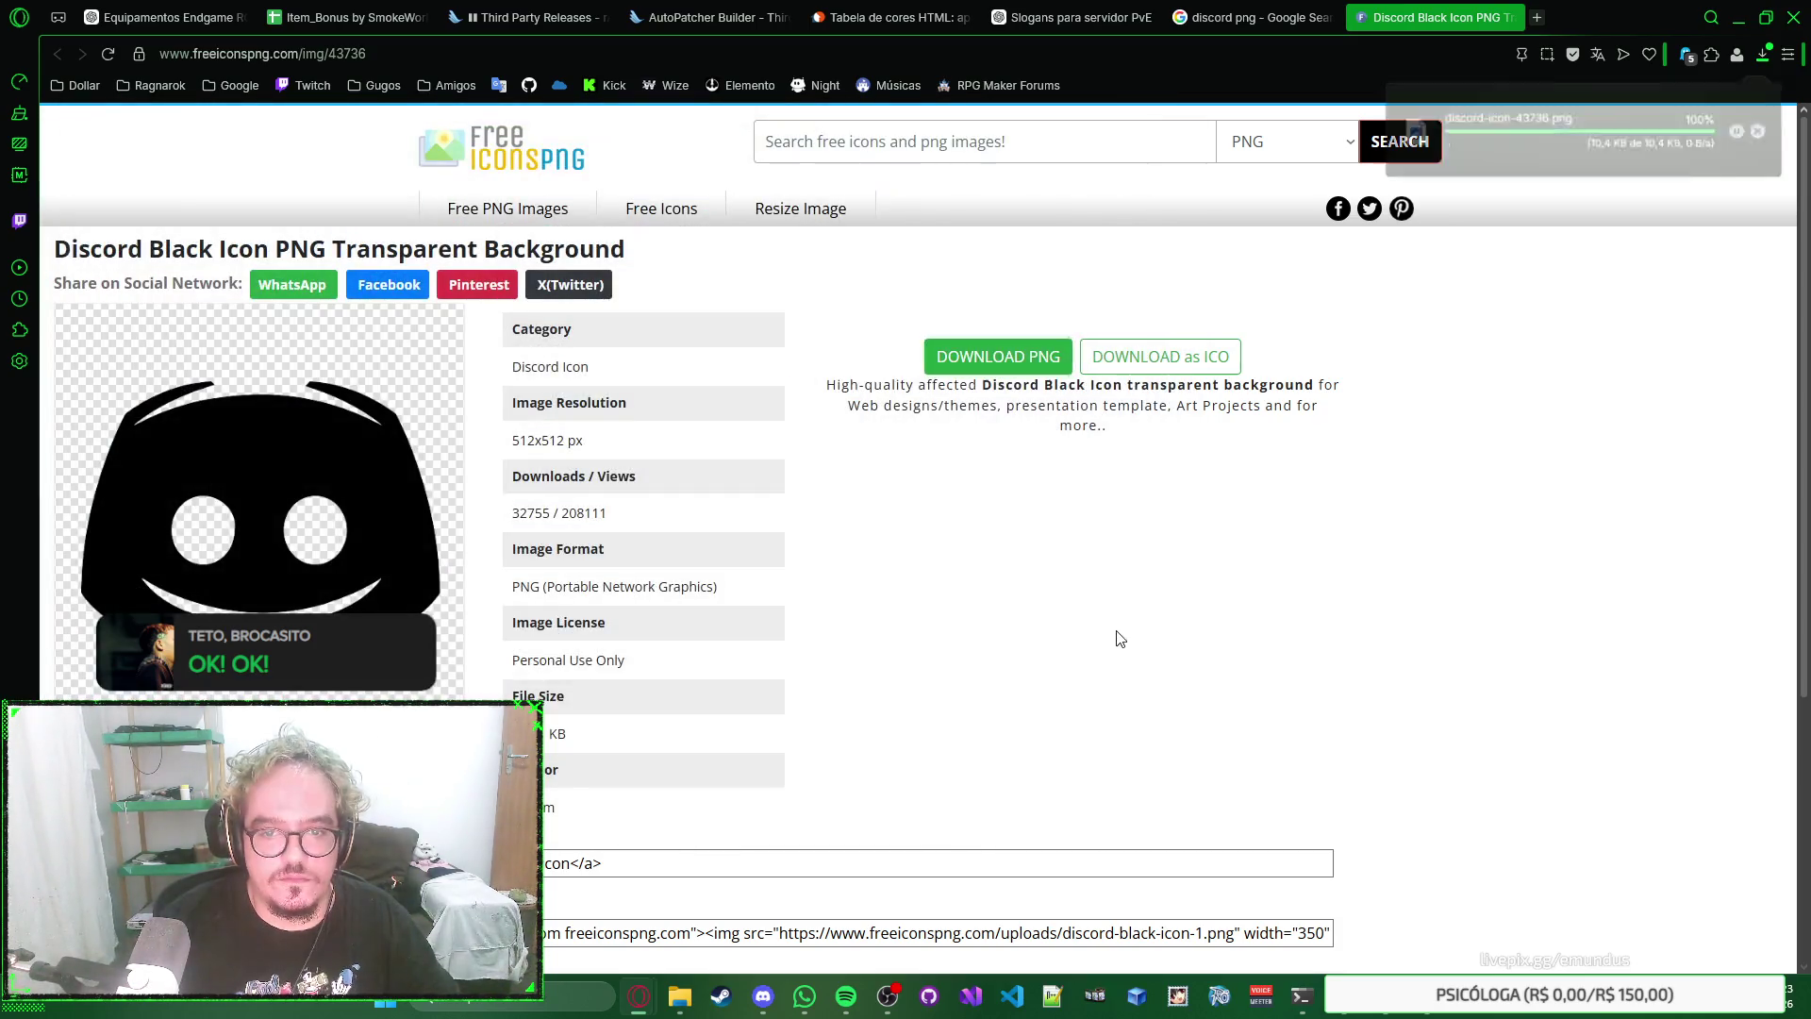
right_click(1211, 618)
key("ctrl+w")
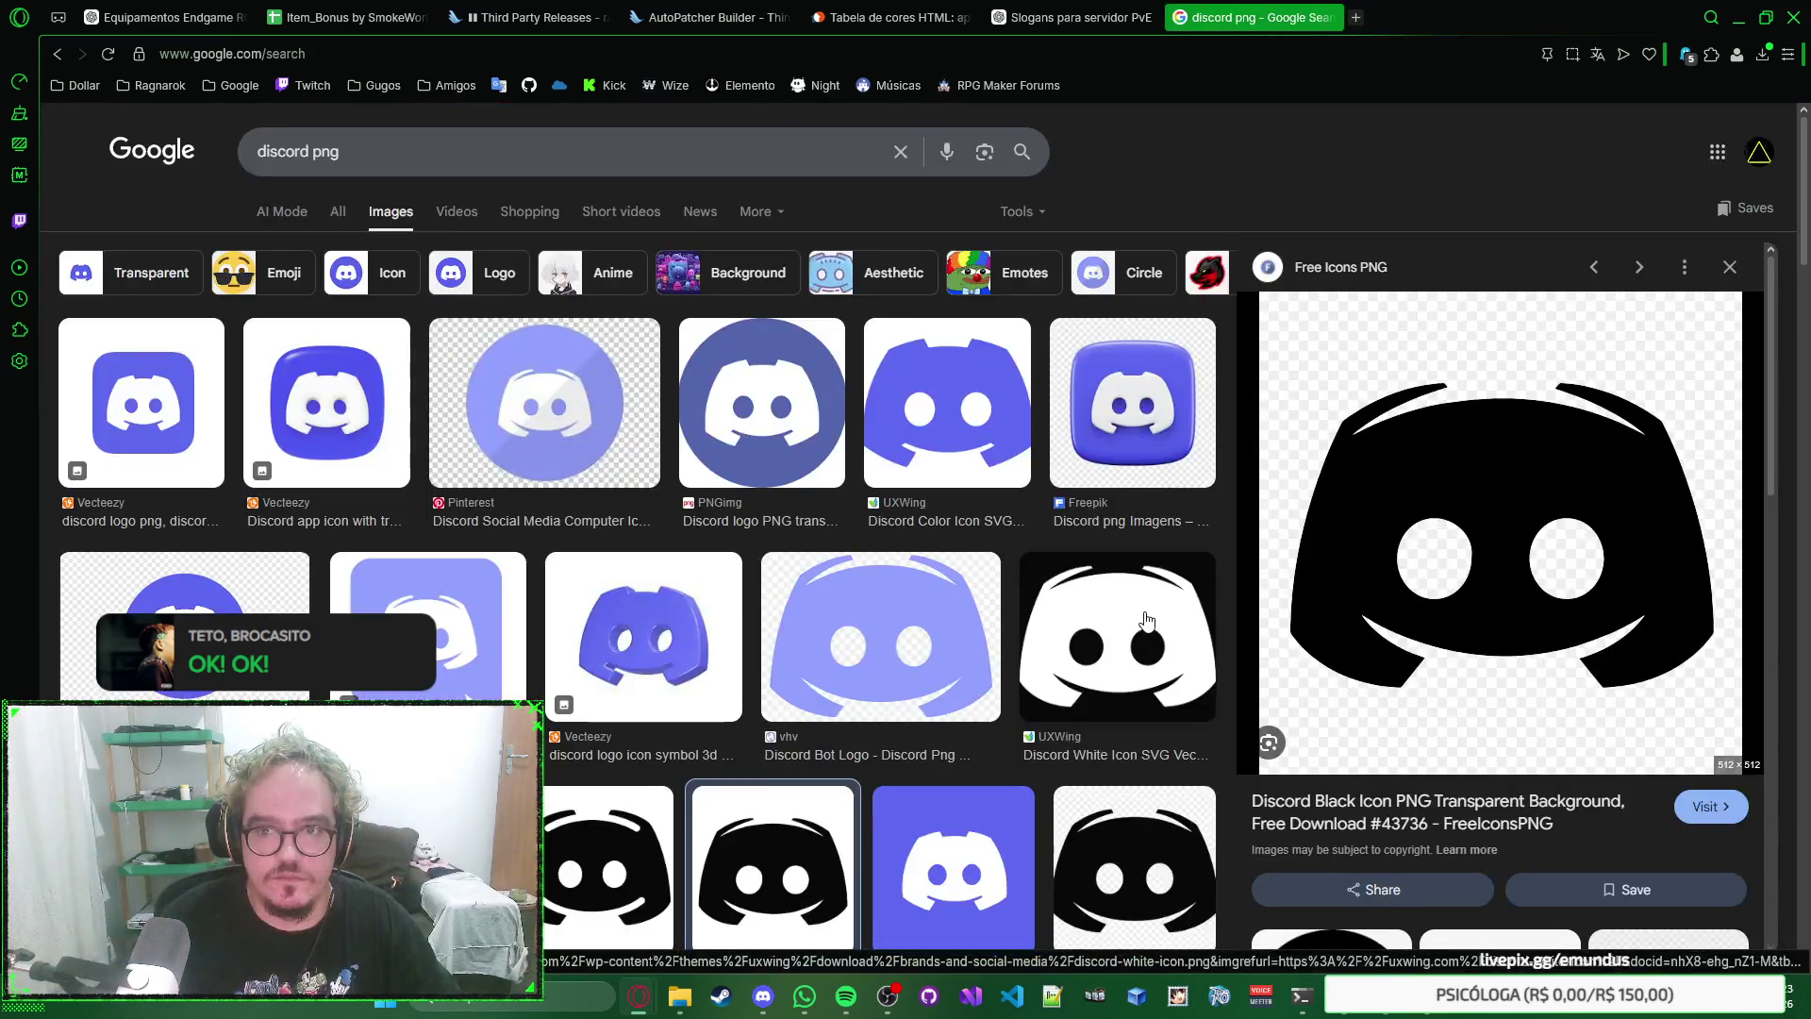
key("ctrl+w")
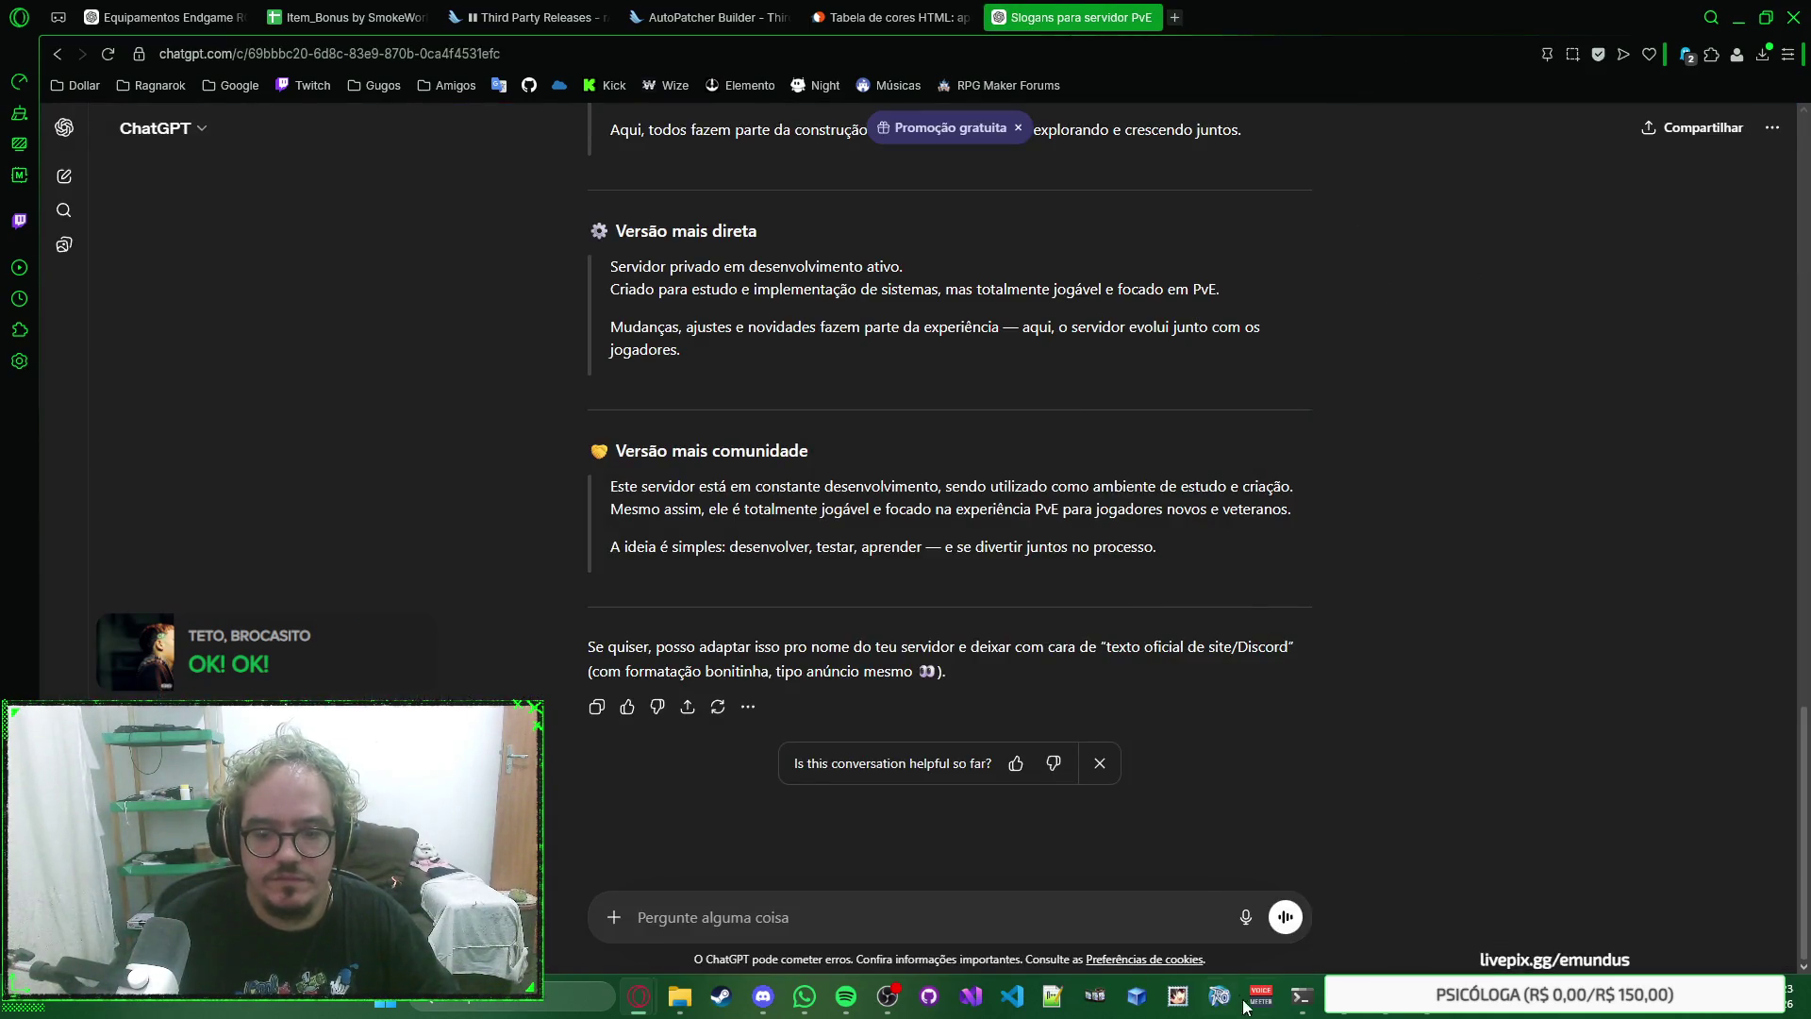
left_click(1438, 1012)
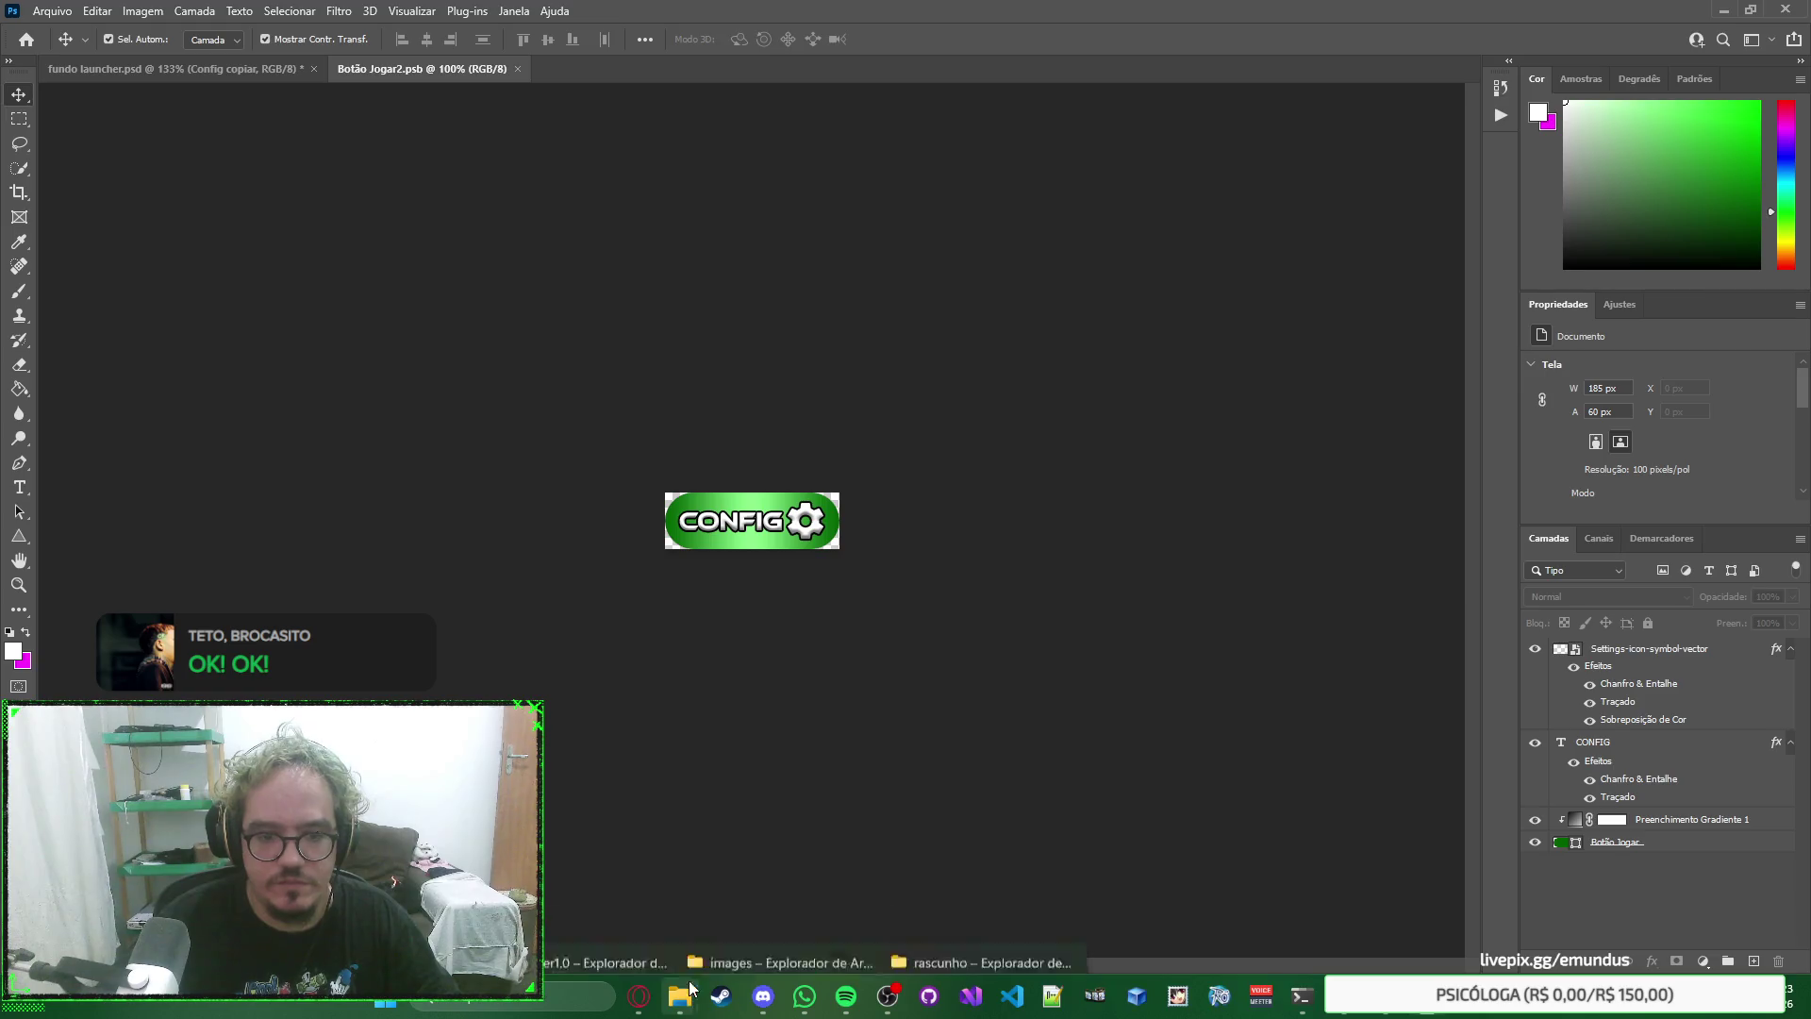
Step: In the gear smart object, place discord-icon-43736.png from the rascunho folder and delete the gear layer
double_click(1575, 654)
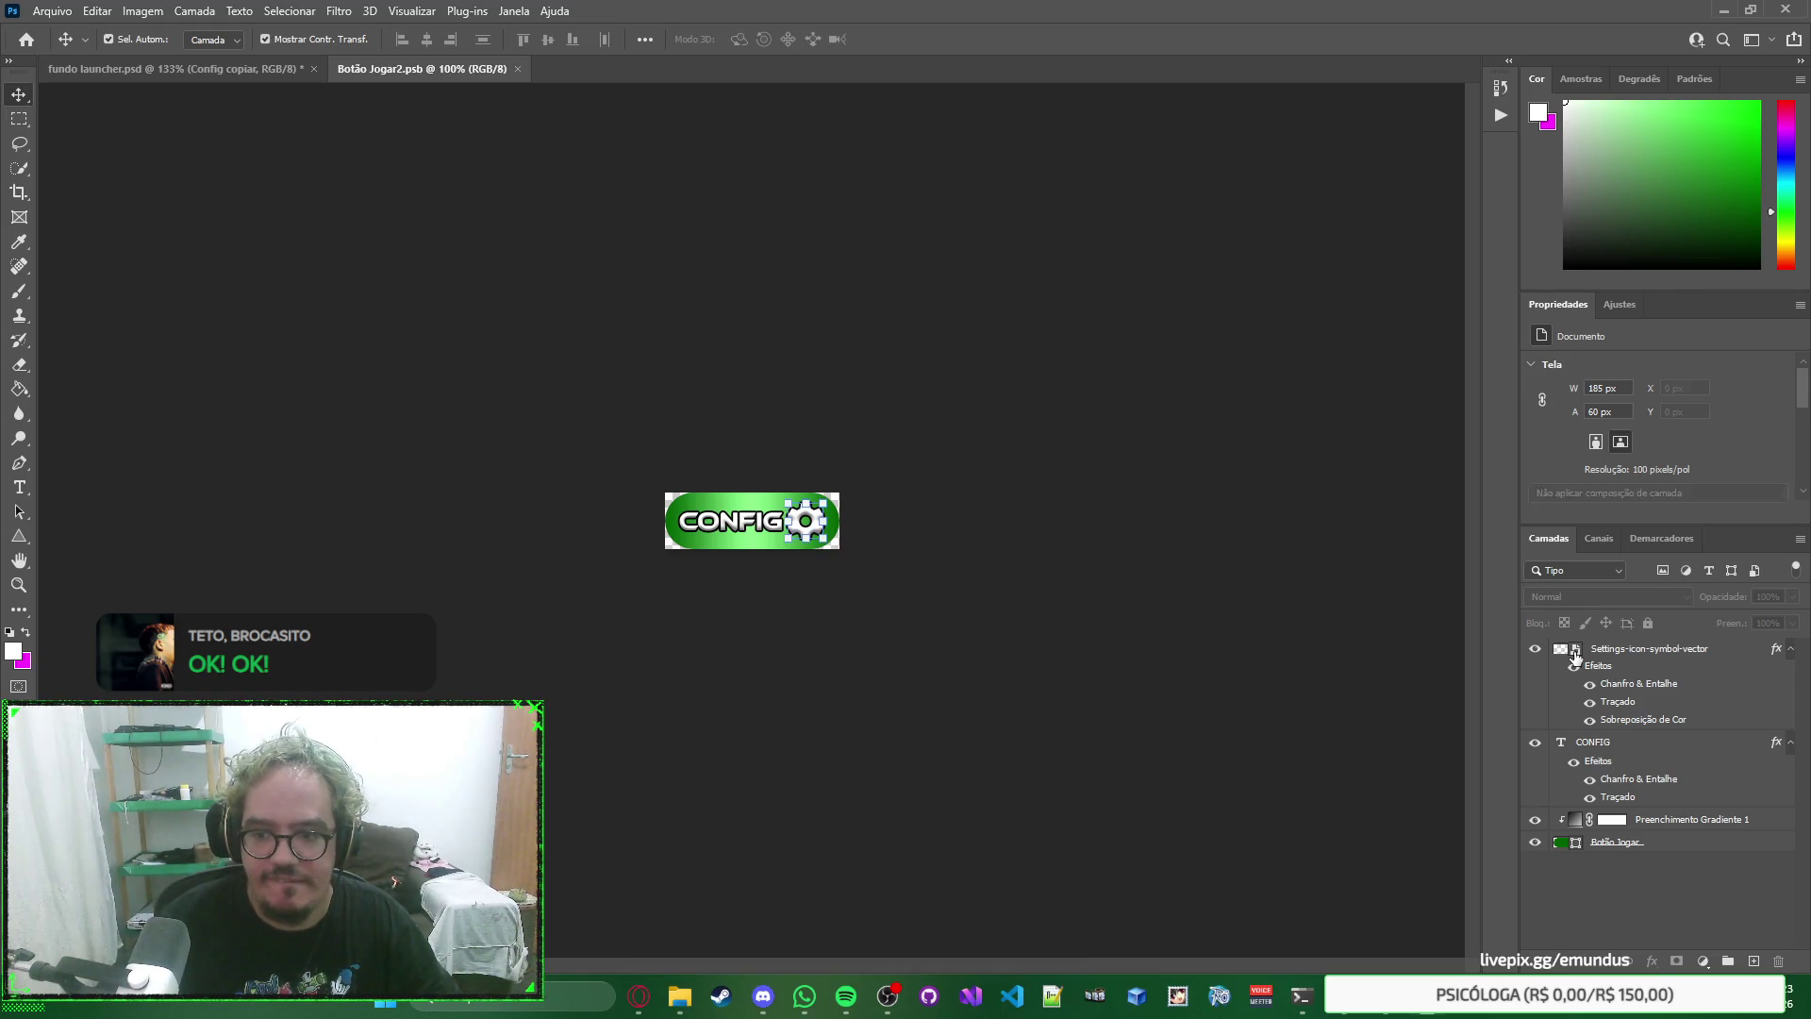
mouse_move(679, 996)
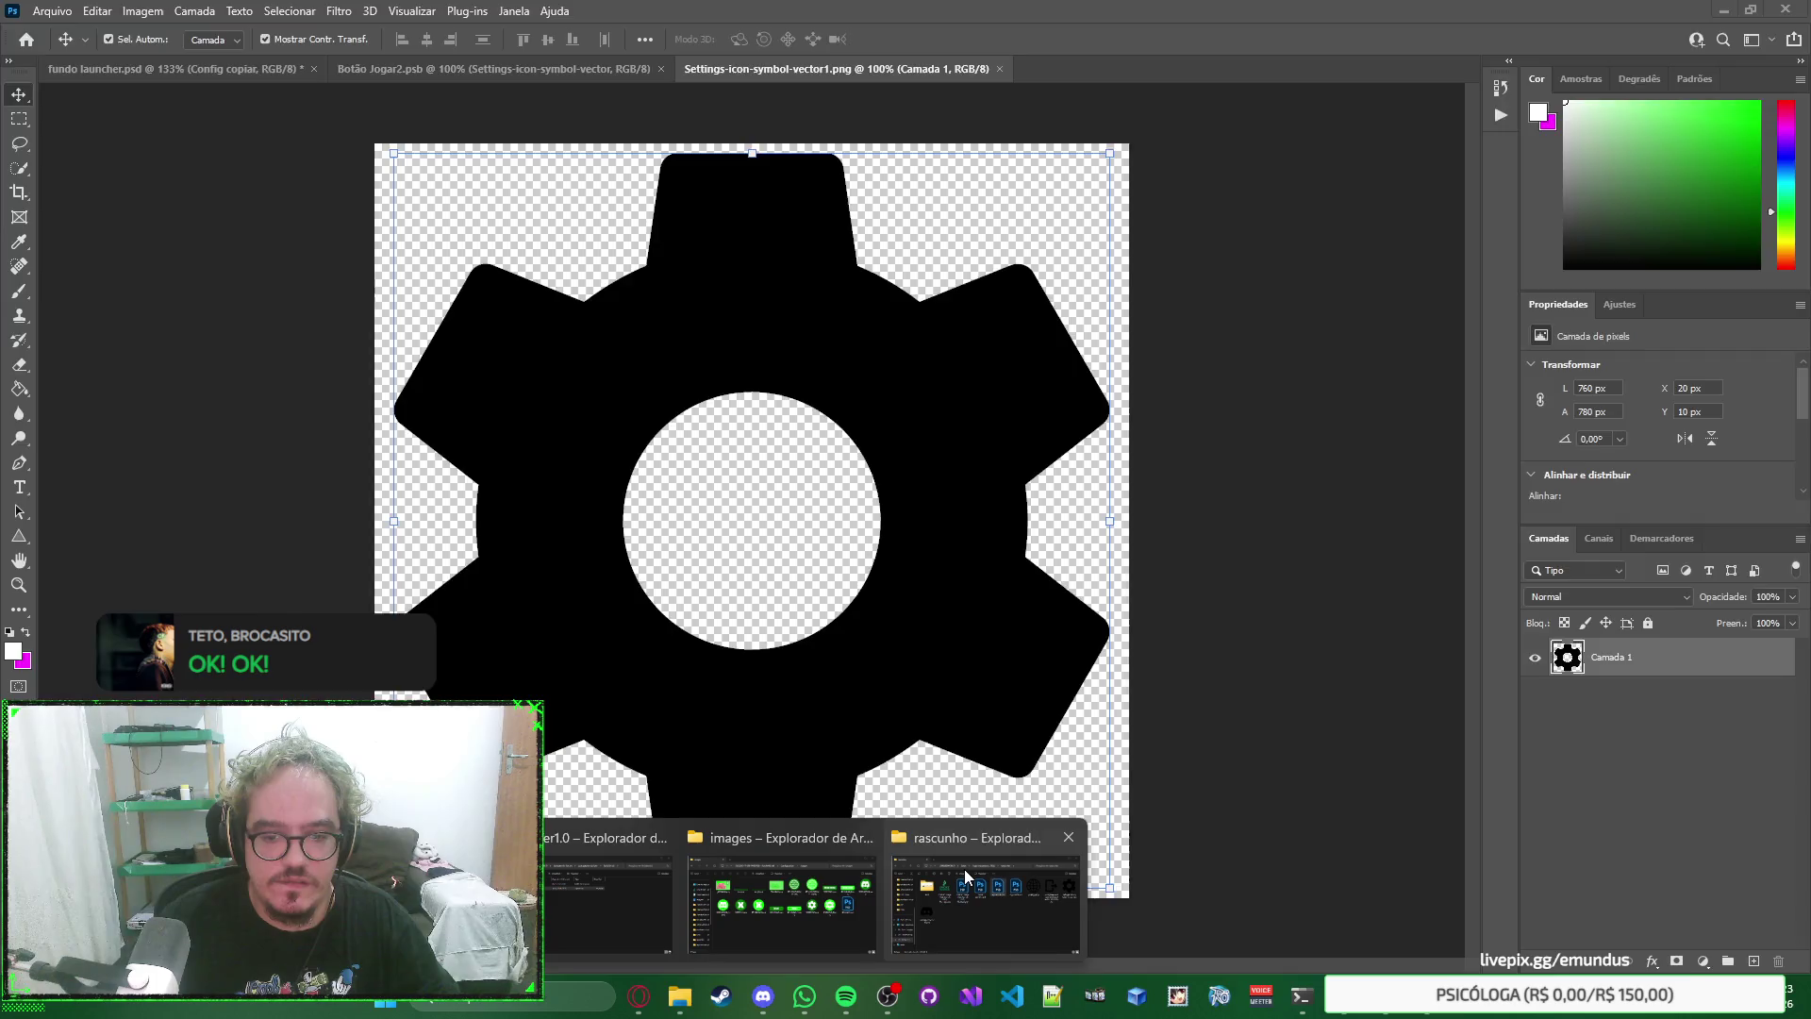
left_click(986, 892)
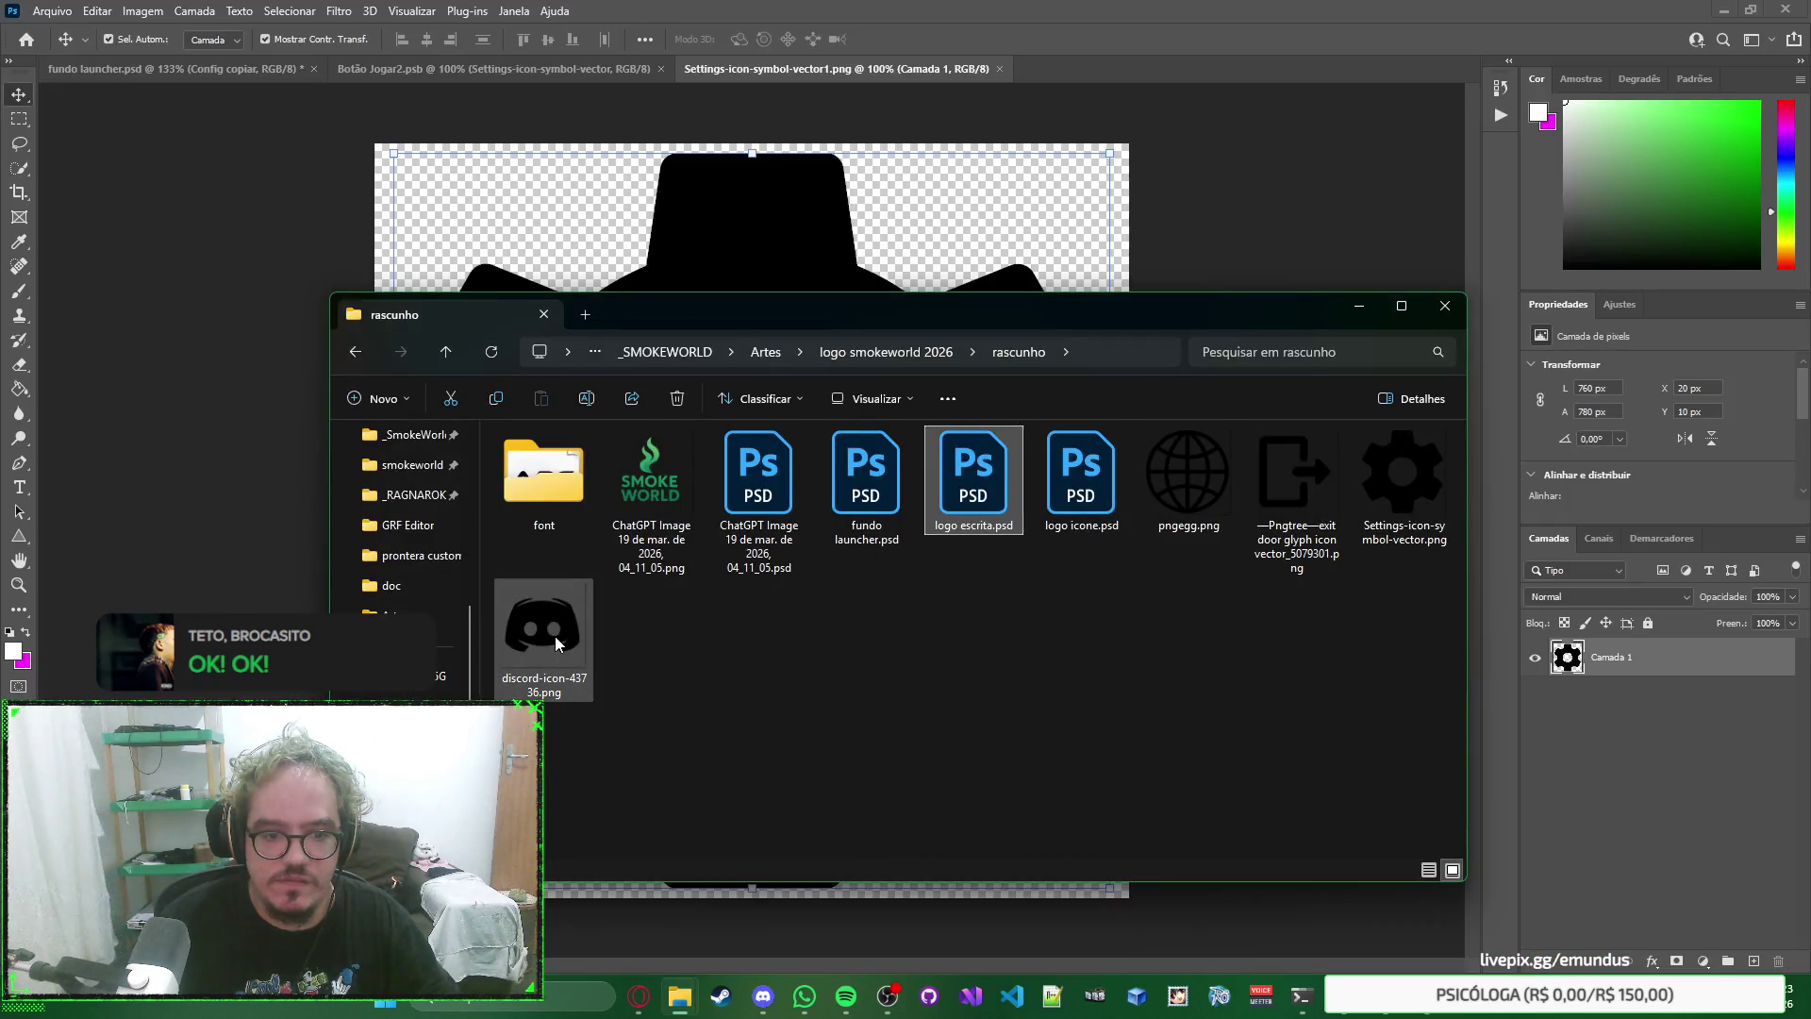
left_click_drag(544, 630, 724, 185)
key("Return")
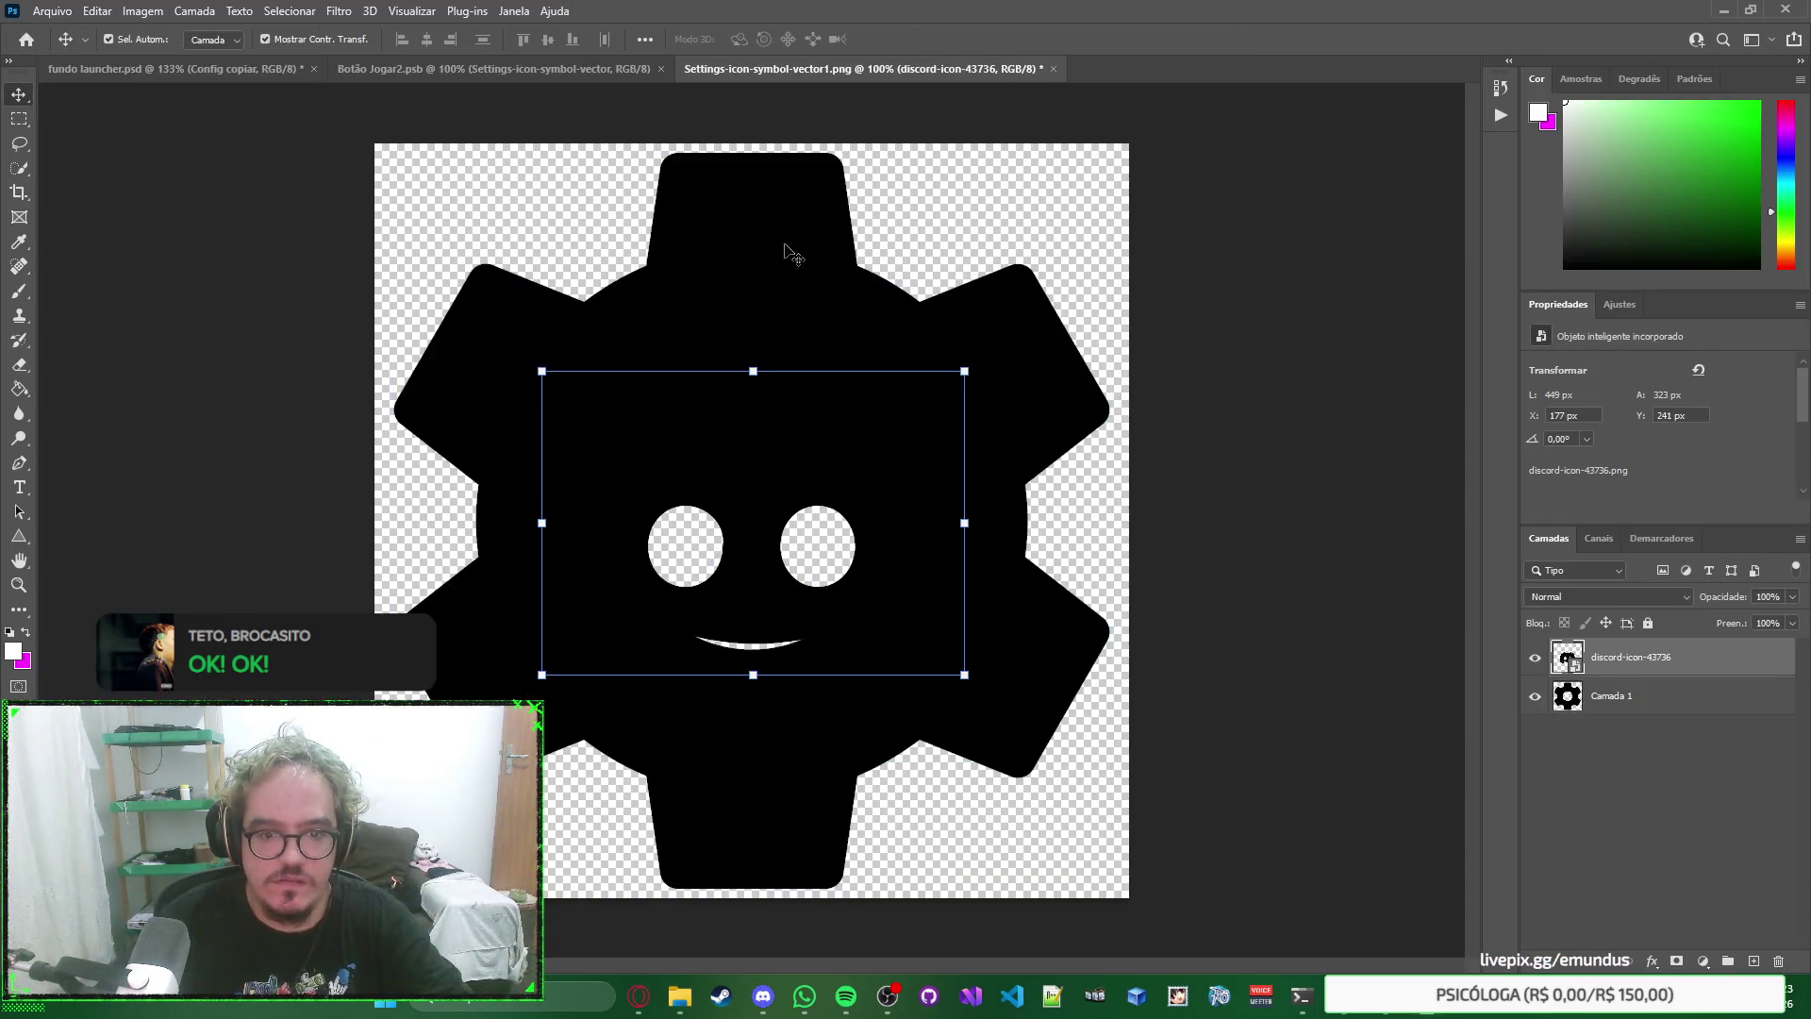
left_click(1606, 699)
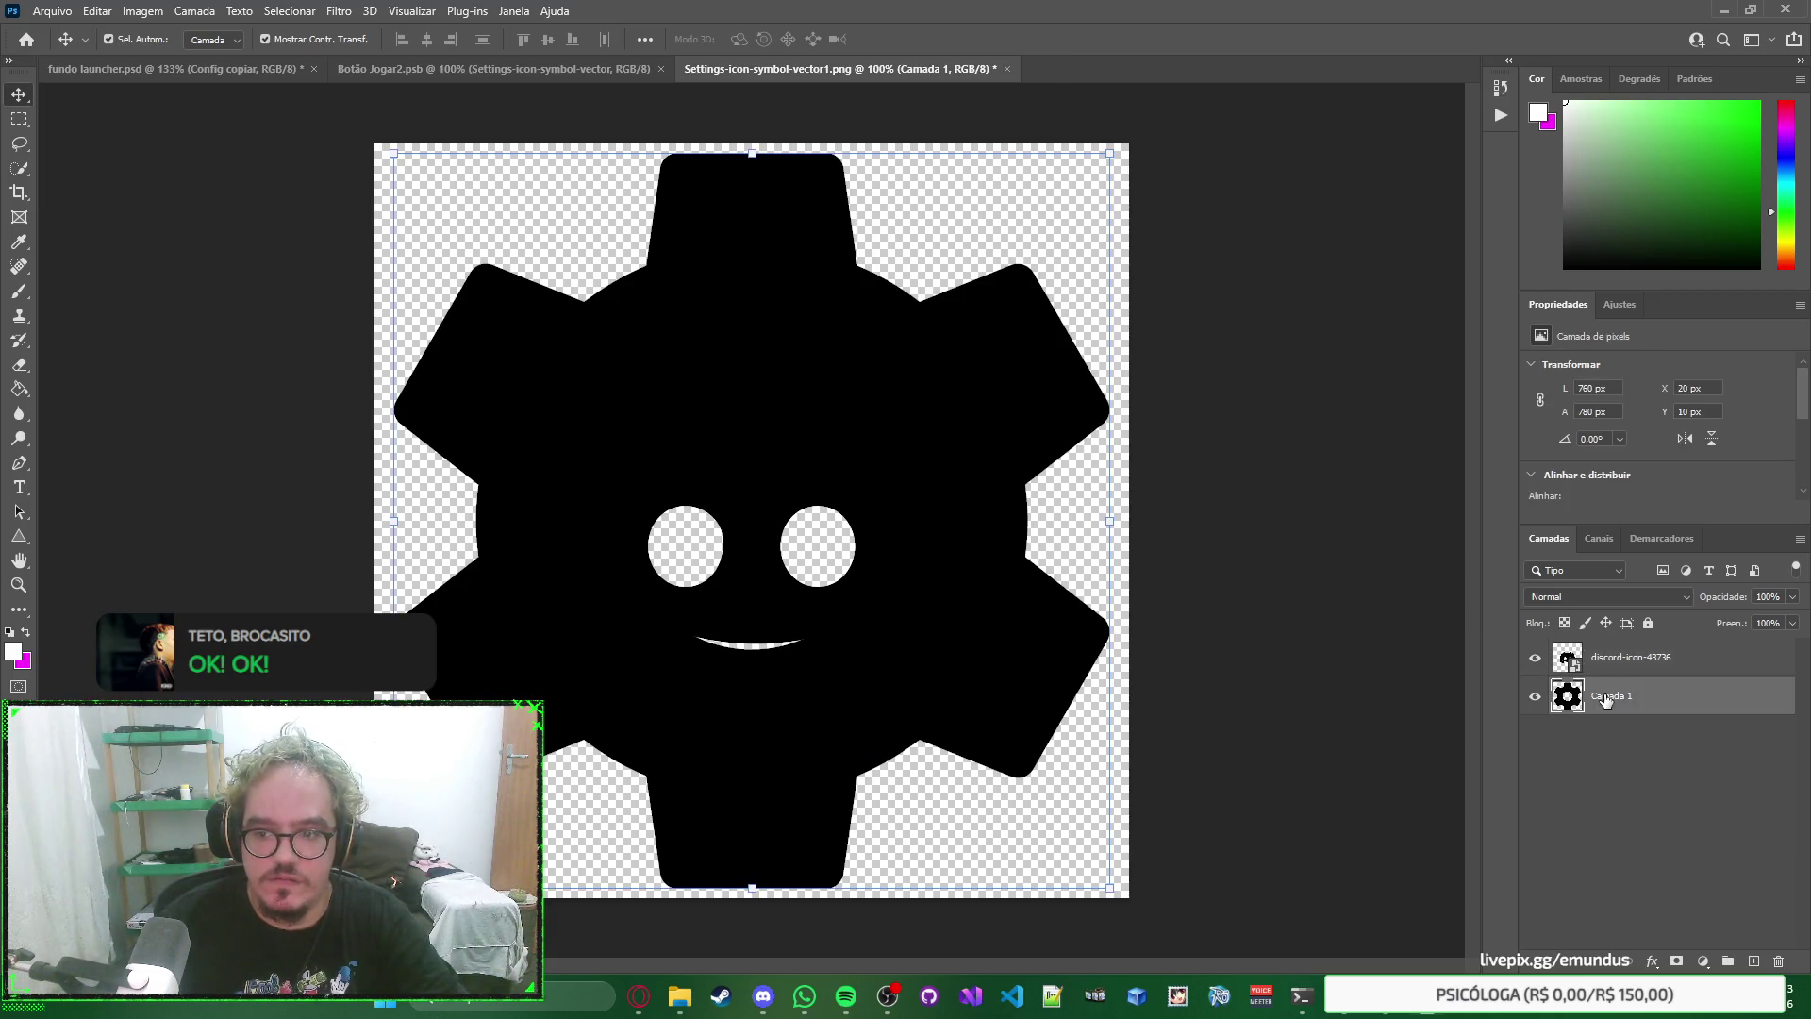
key("Delete")
Step: Paste the Discord icon pixels as a plain layer and delete the extra Discord smart-object layer
double_click(1570, 660)
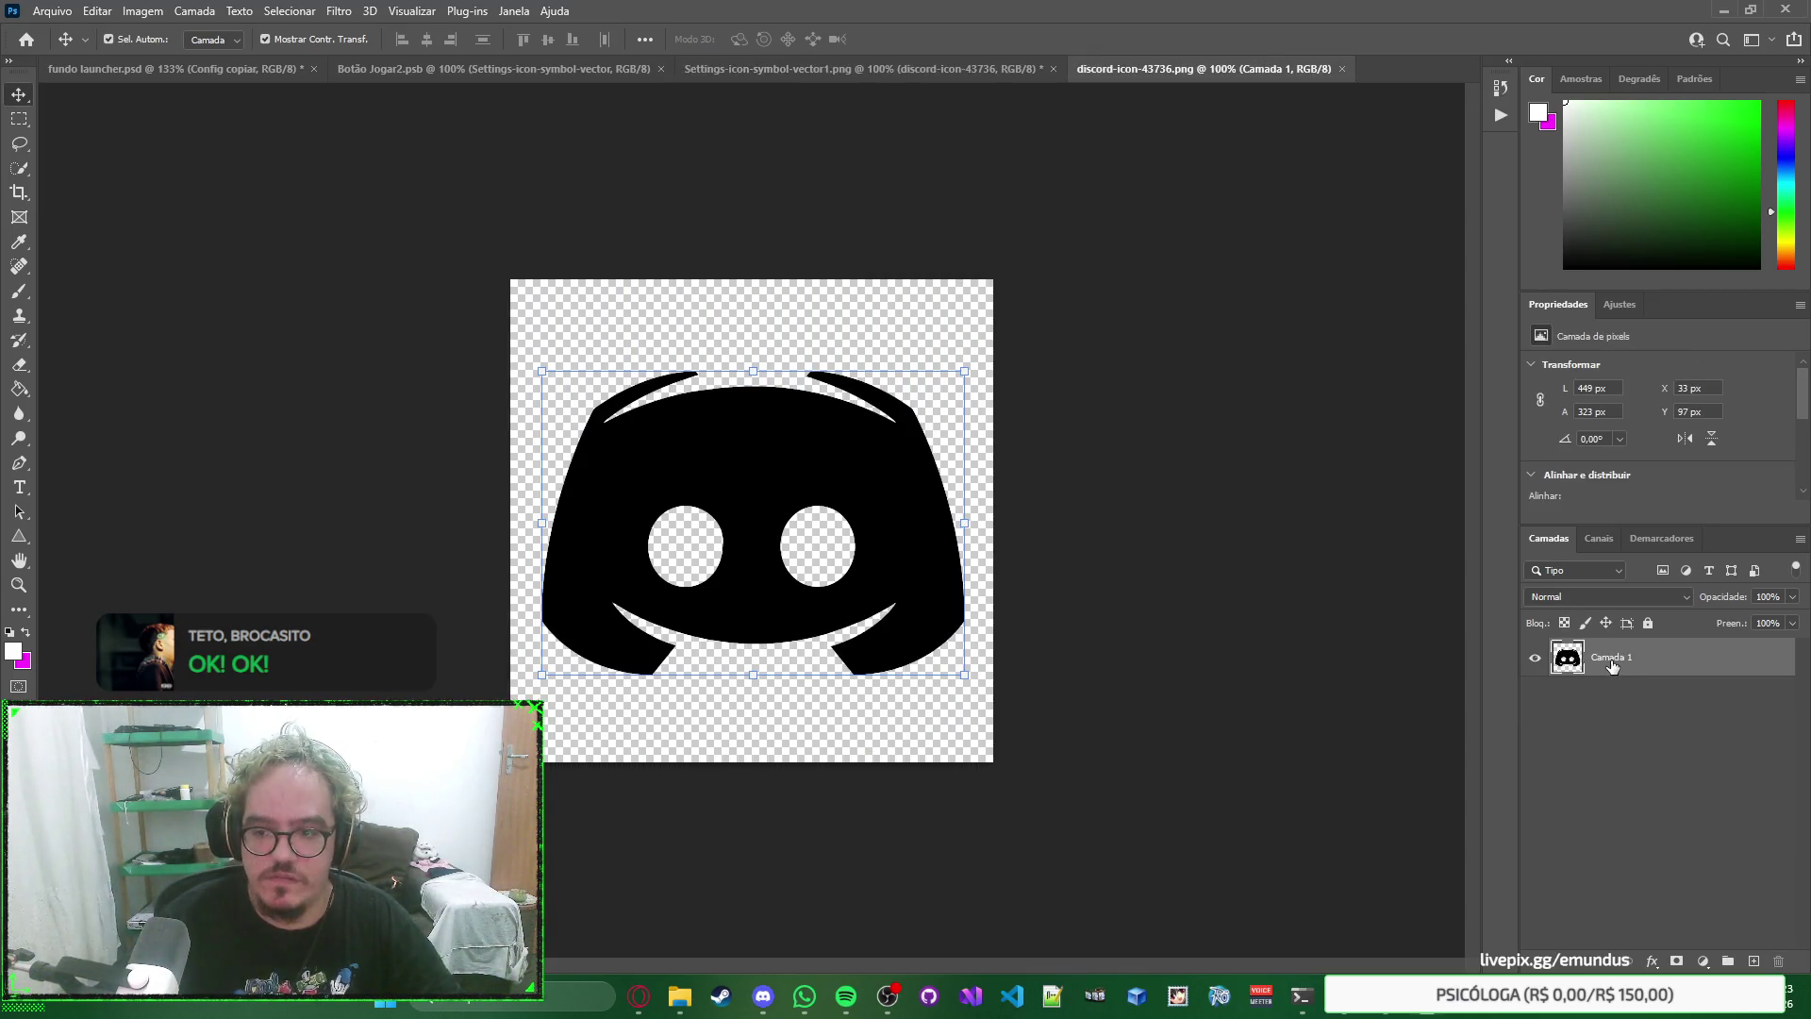
left_click(863, 68)
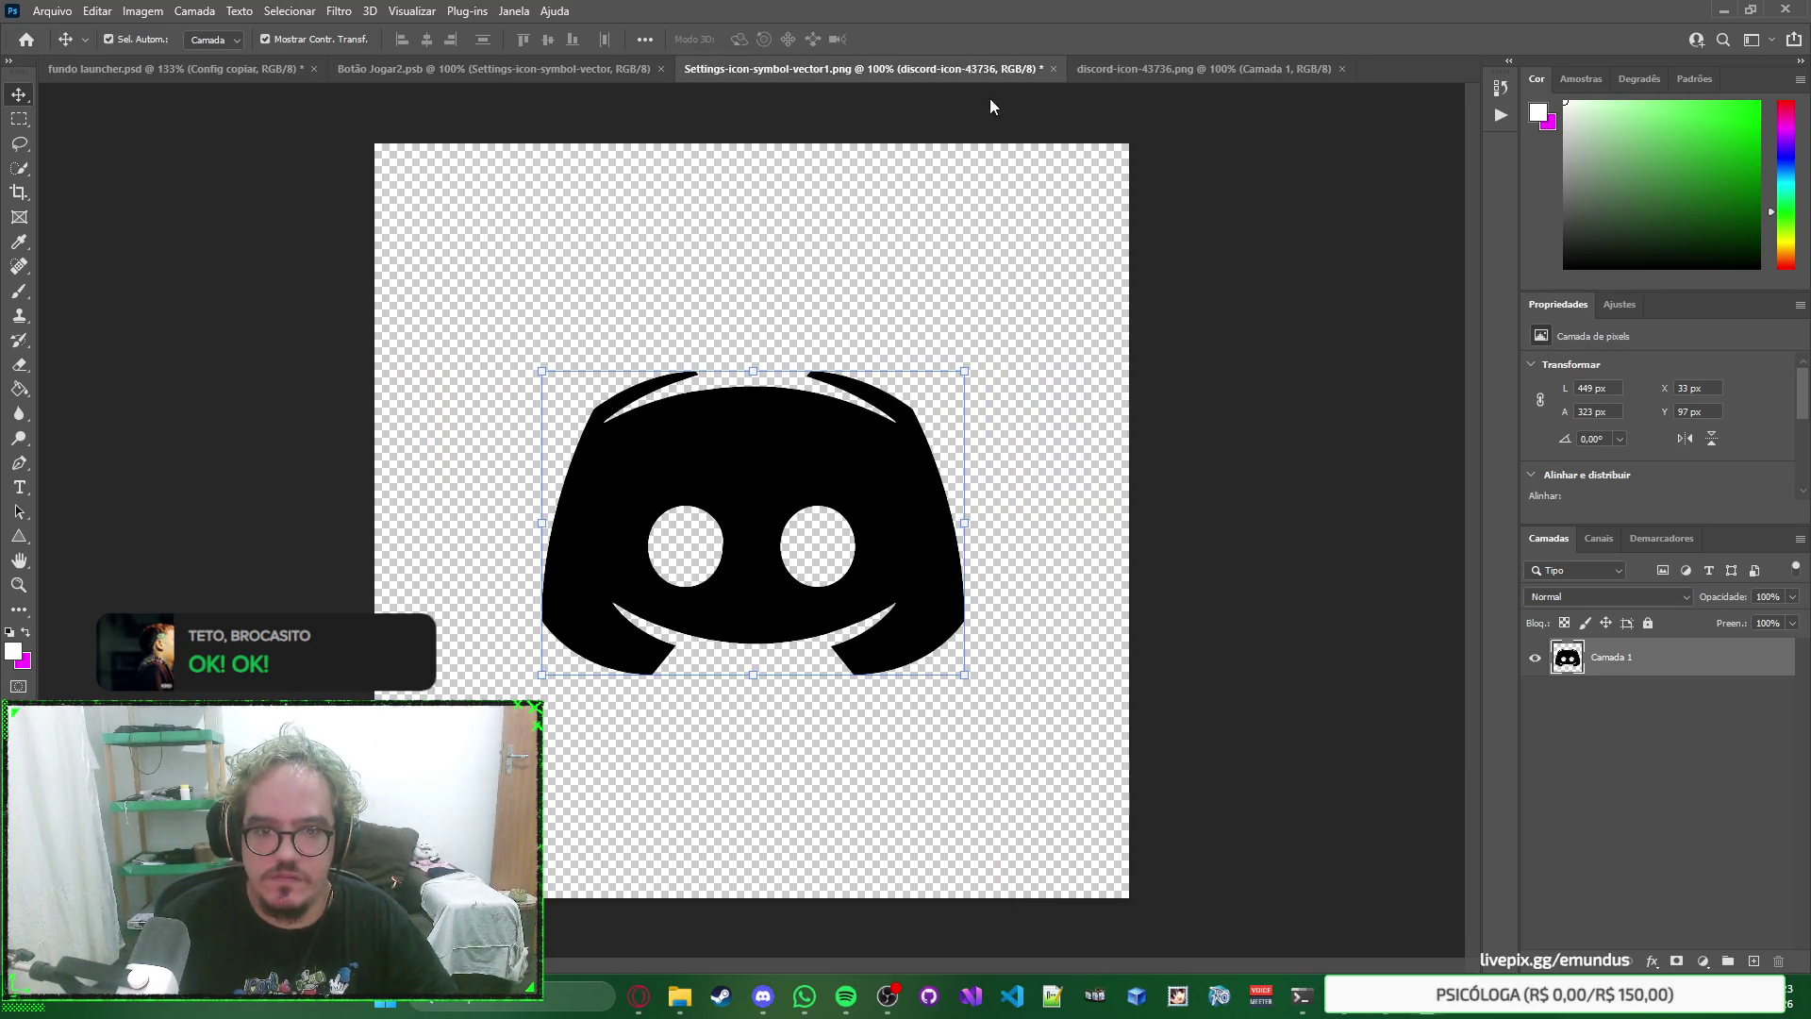
key("ctrl+z")
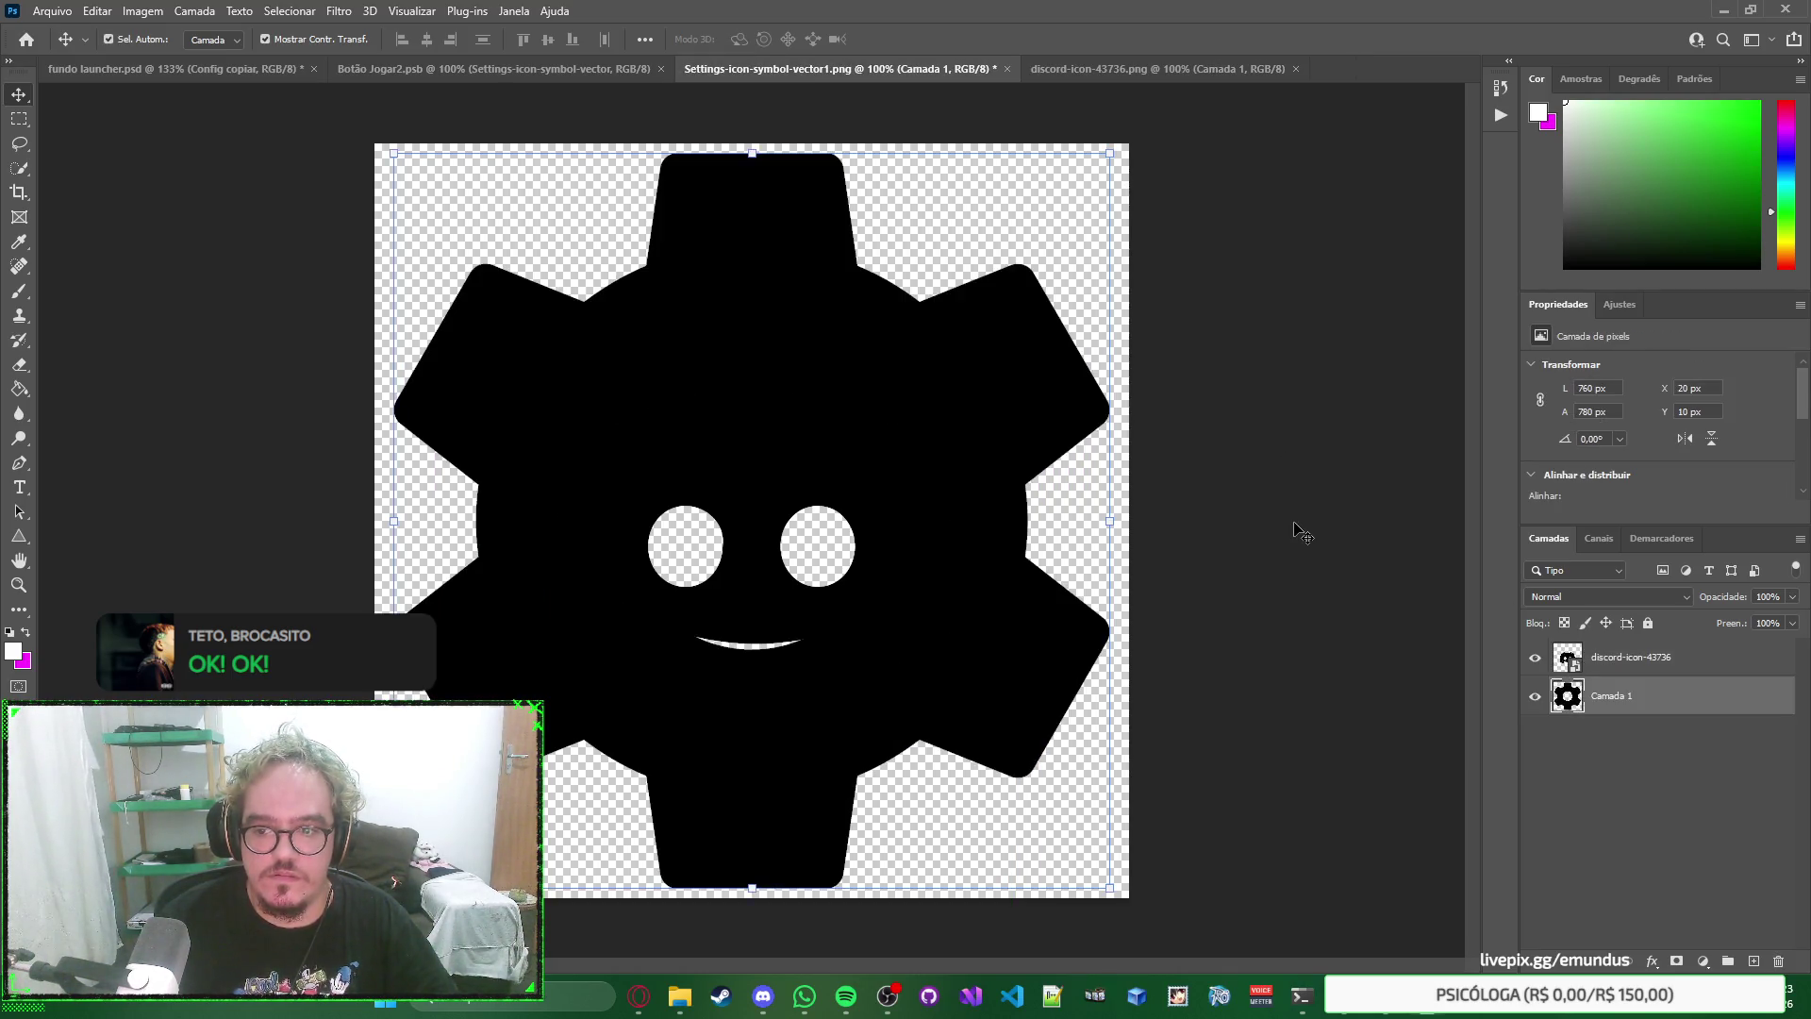
key("ctrl+shift+z")
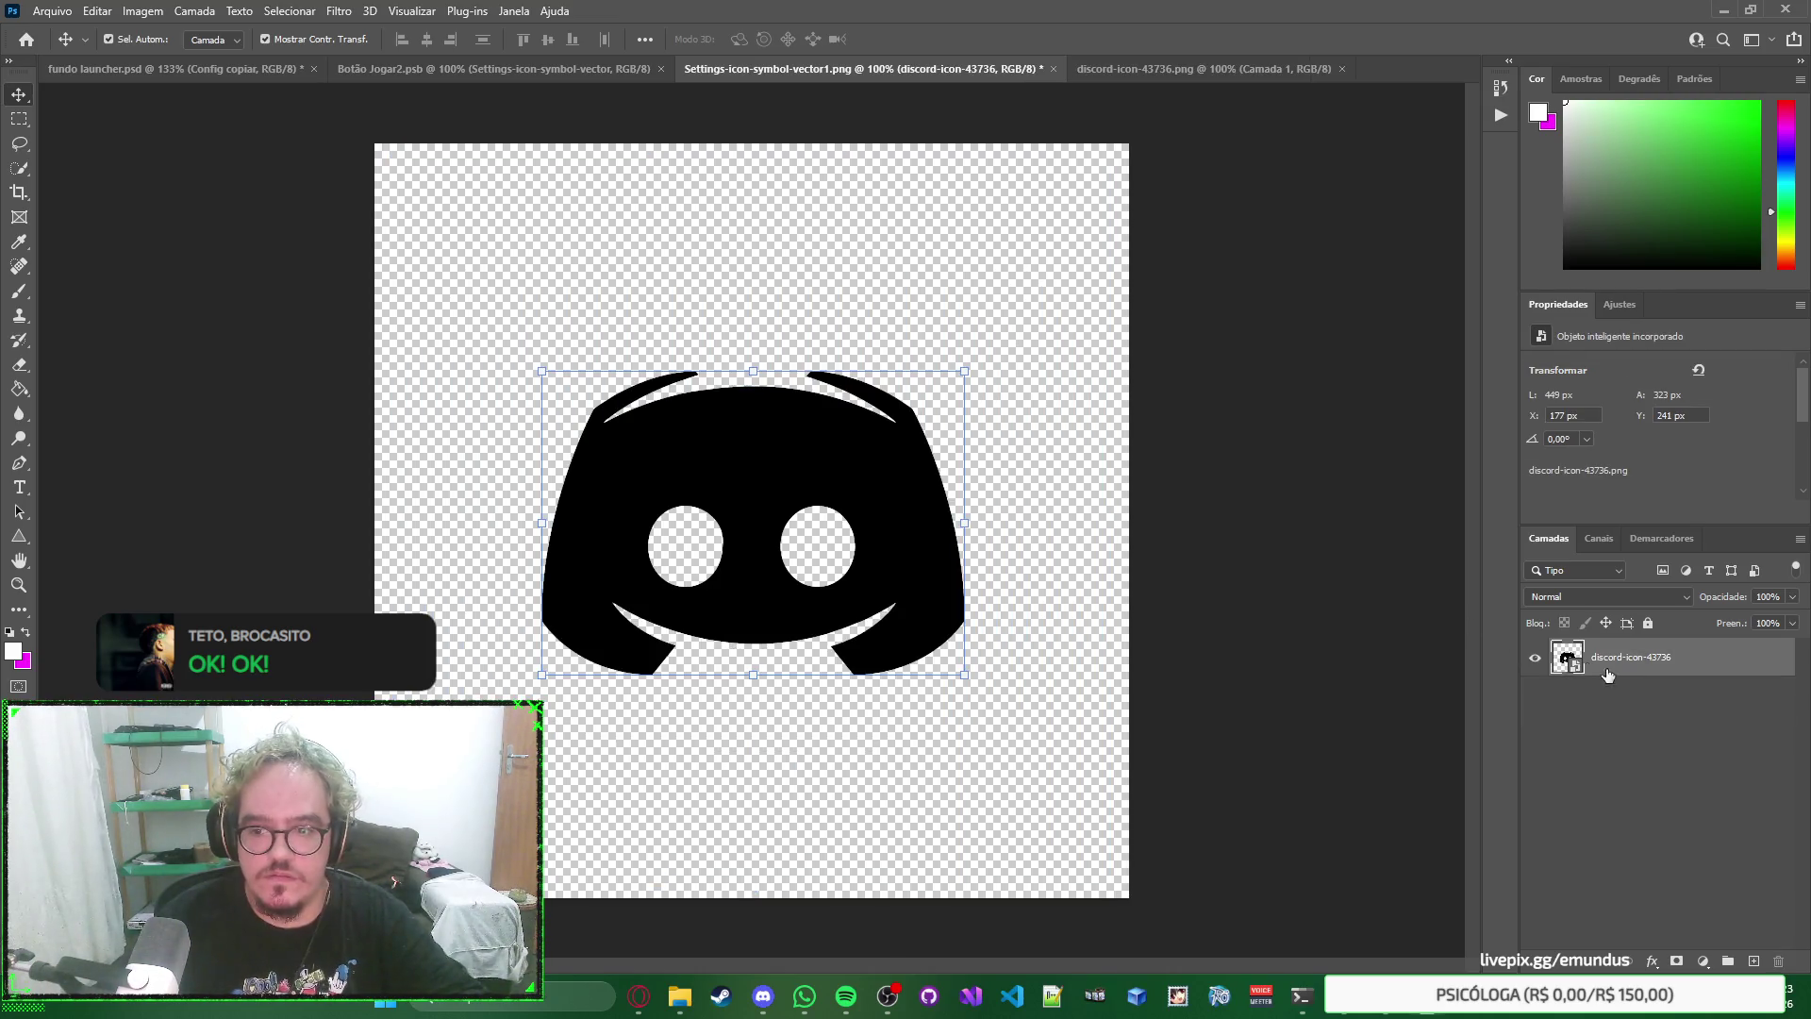
key("ctrl+Tab")
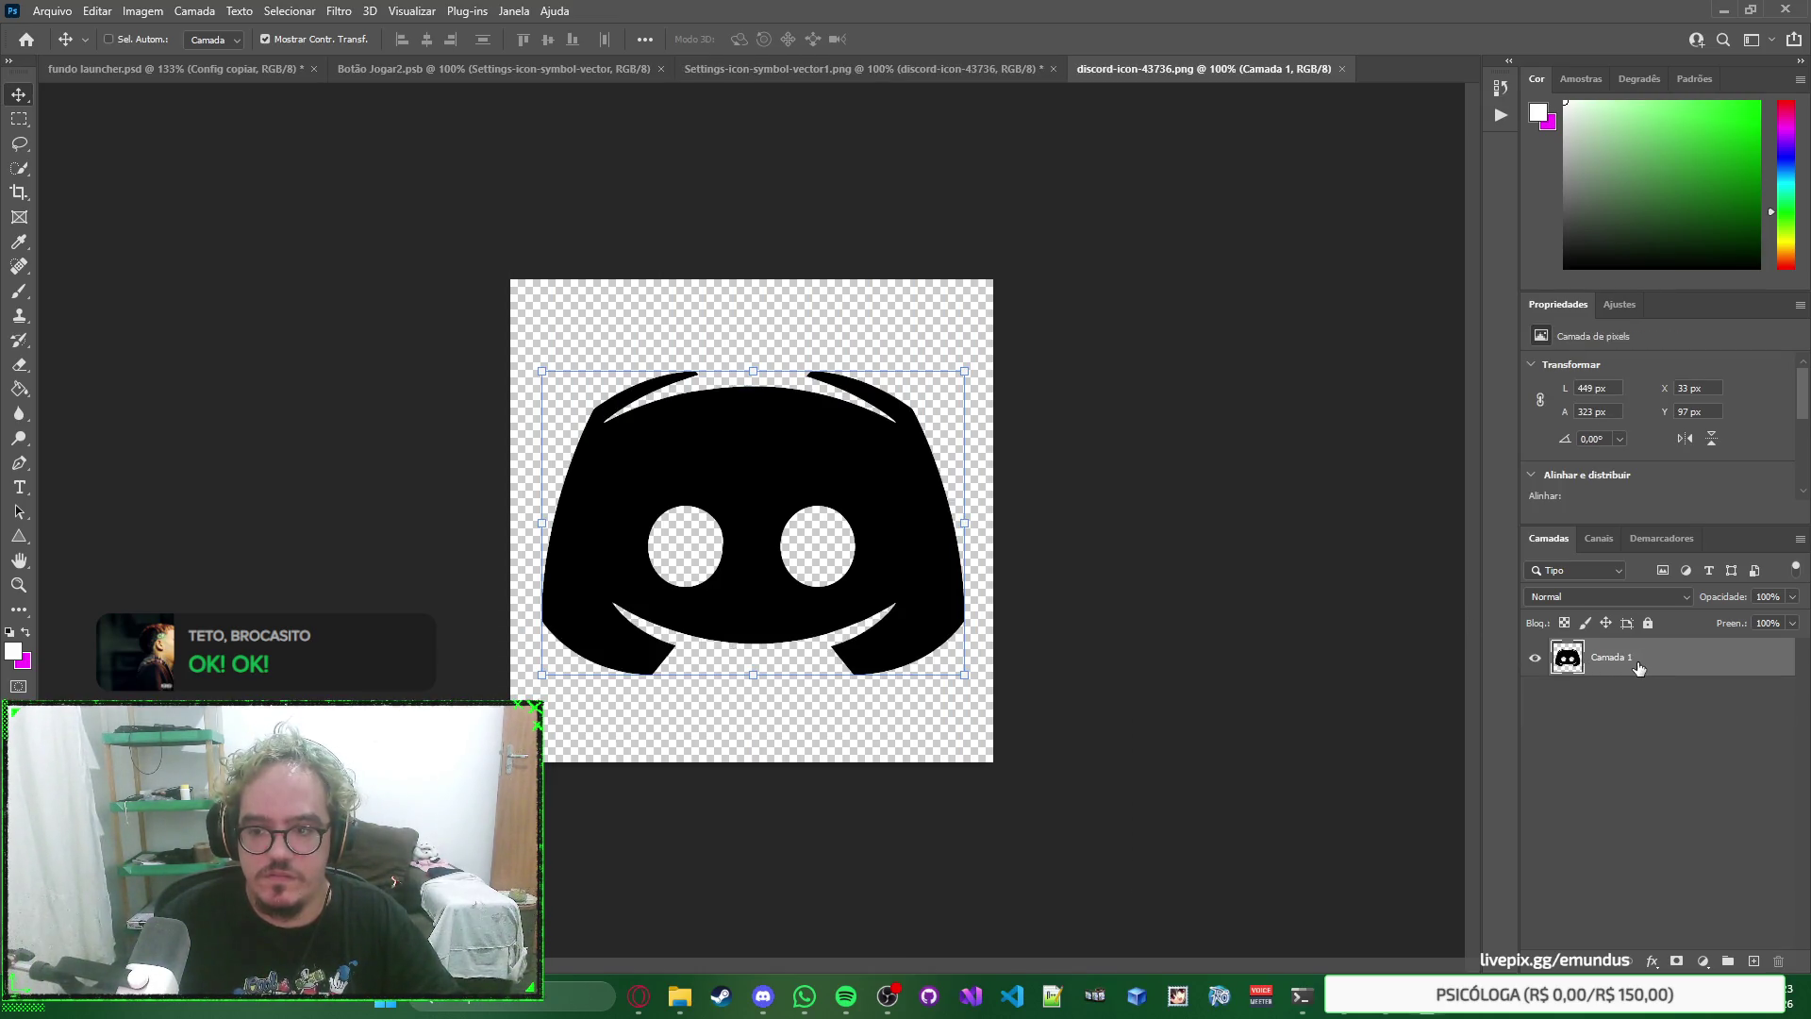
key("ctrl+c")
key("ctrl+shift+Tab")
key("ctrl+v")
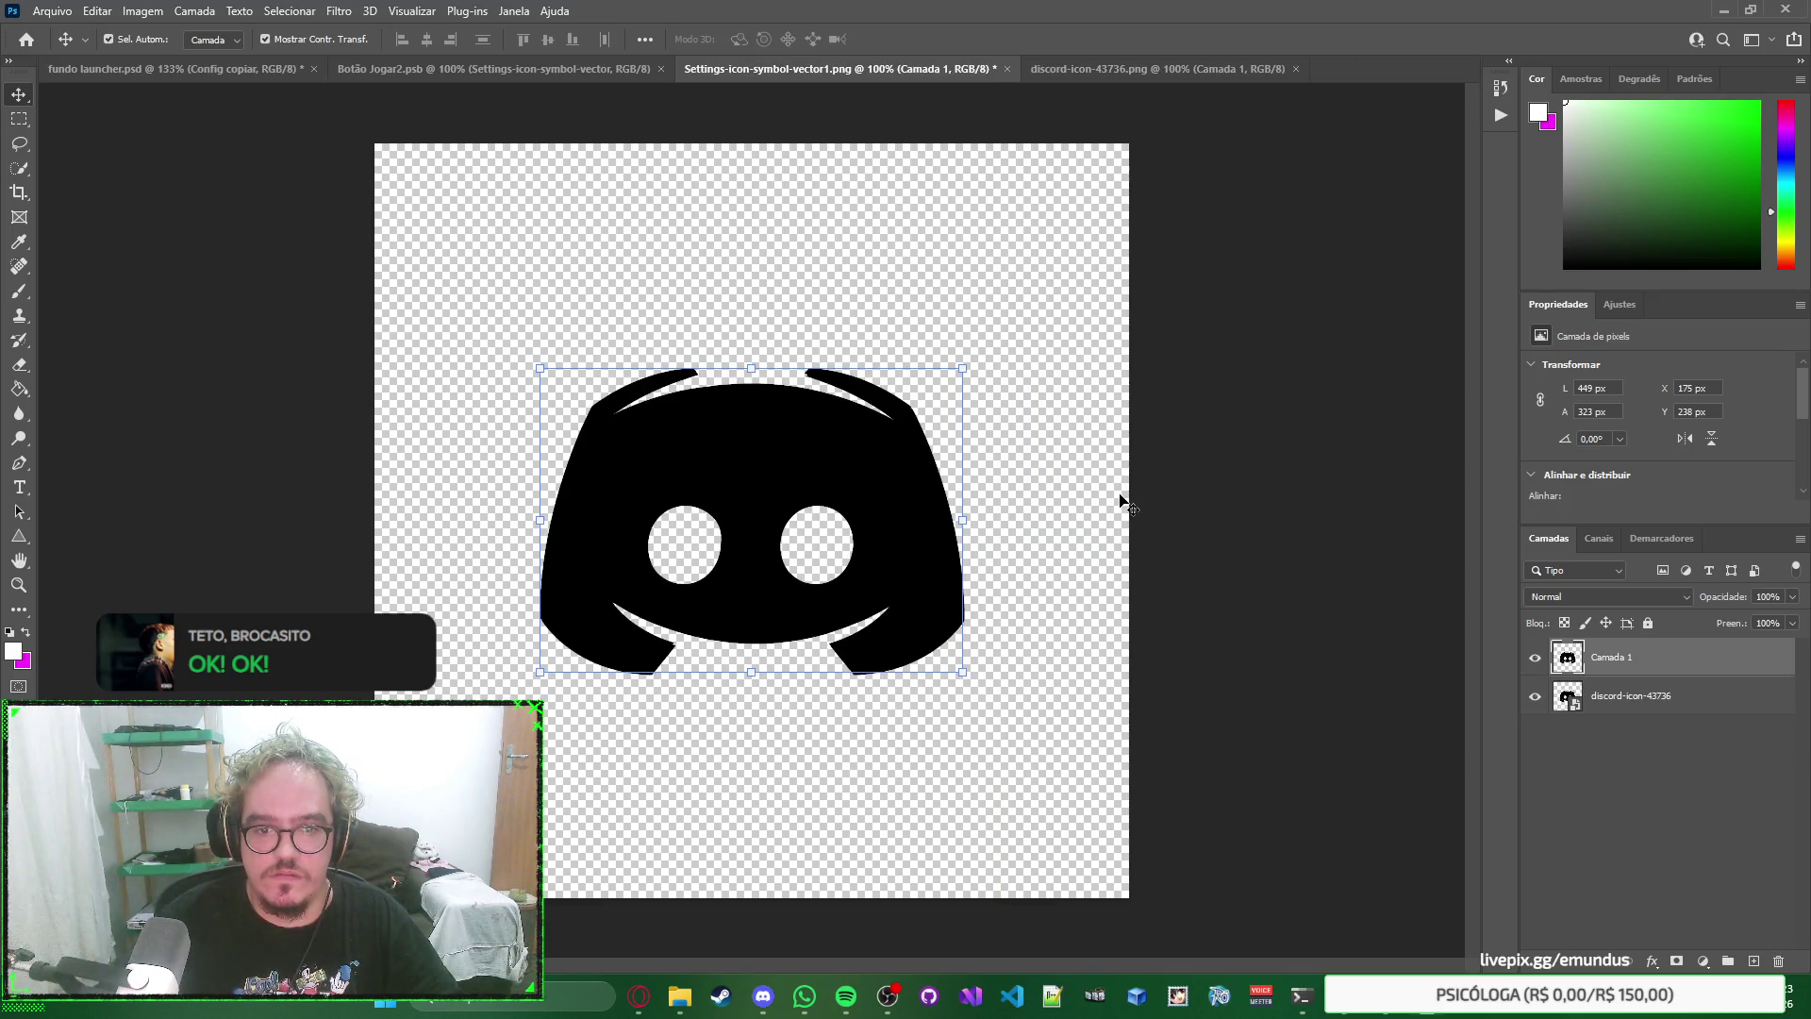
left_click(1634, 698)
key("Delete")
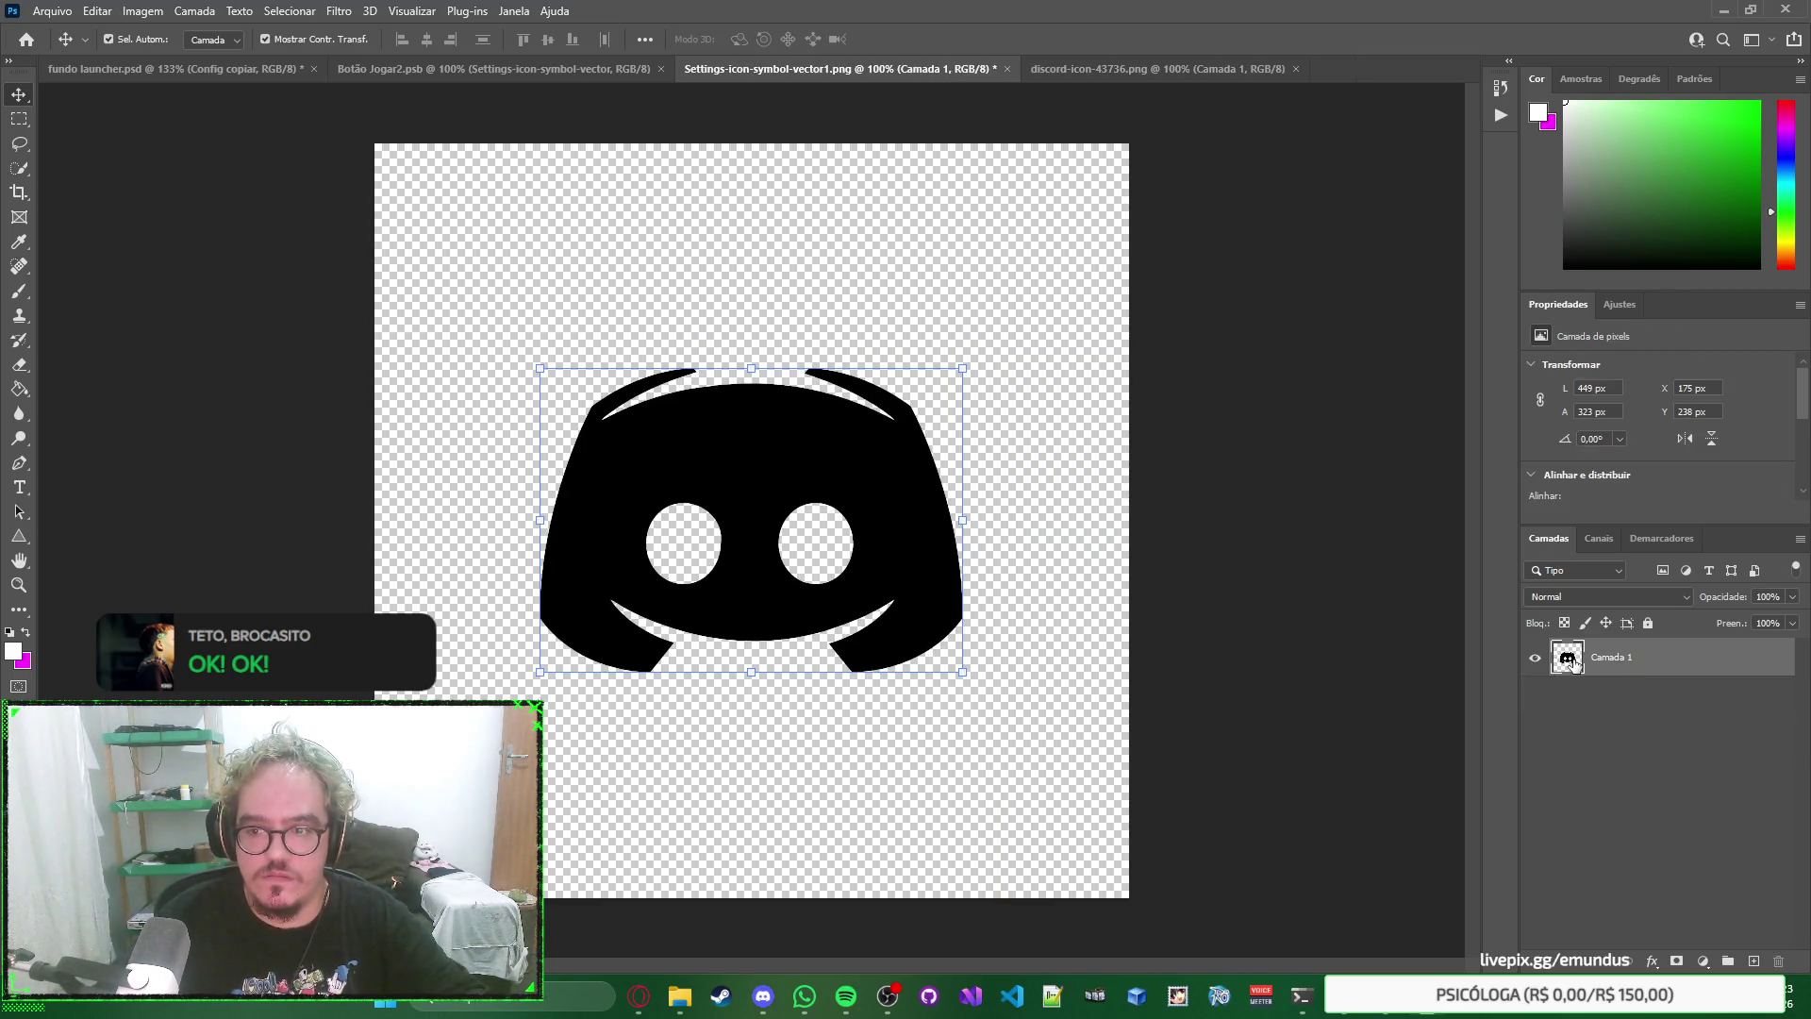
left_click(1242, 405)
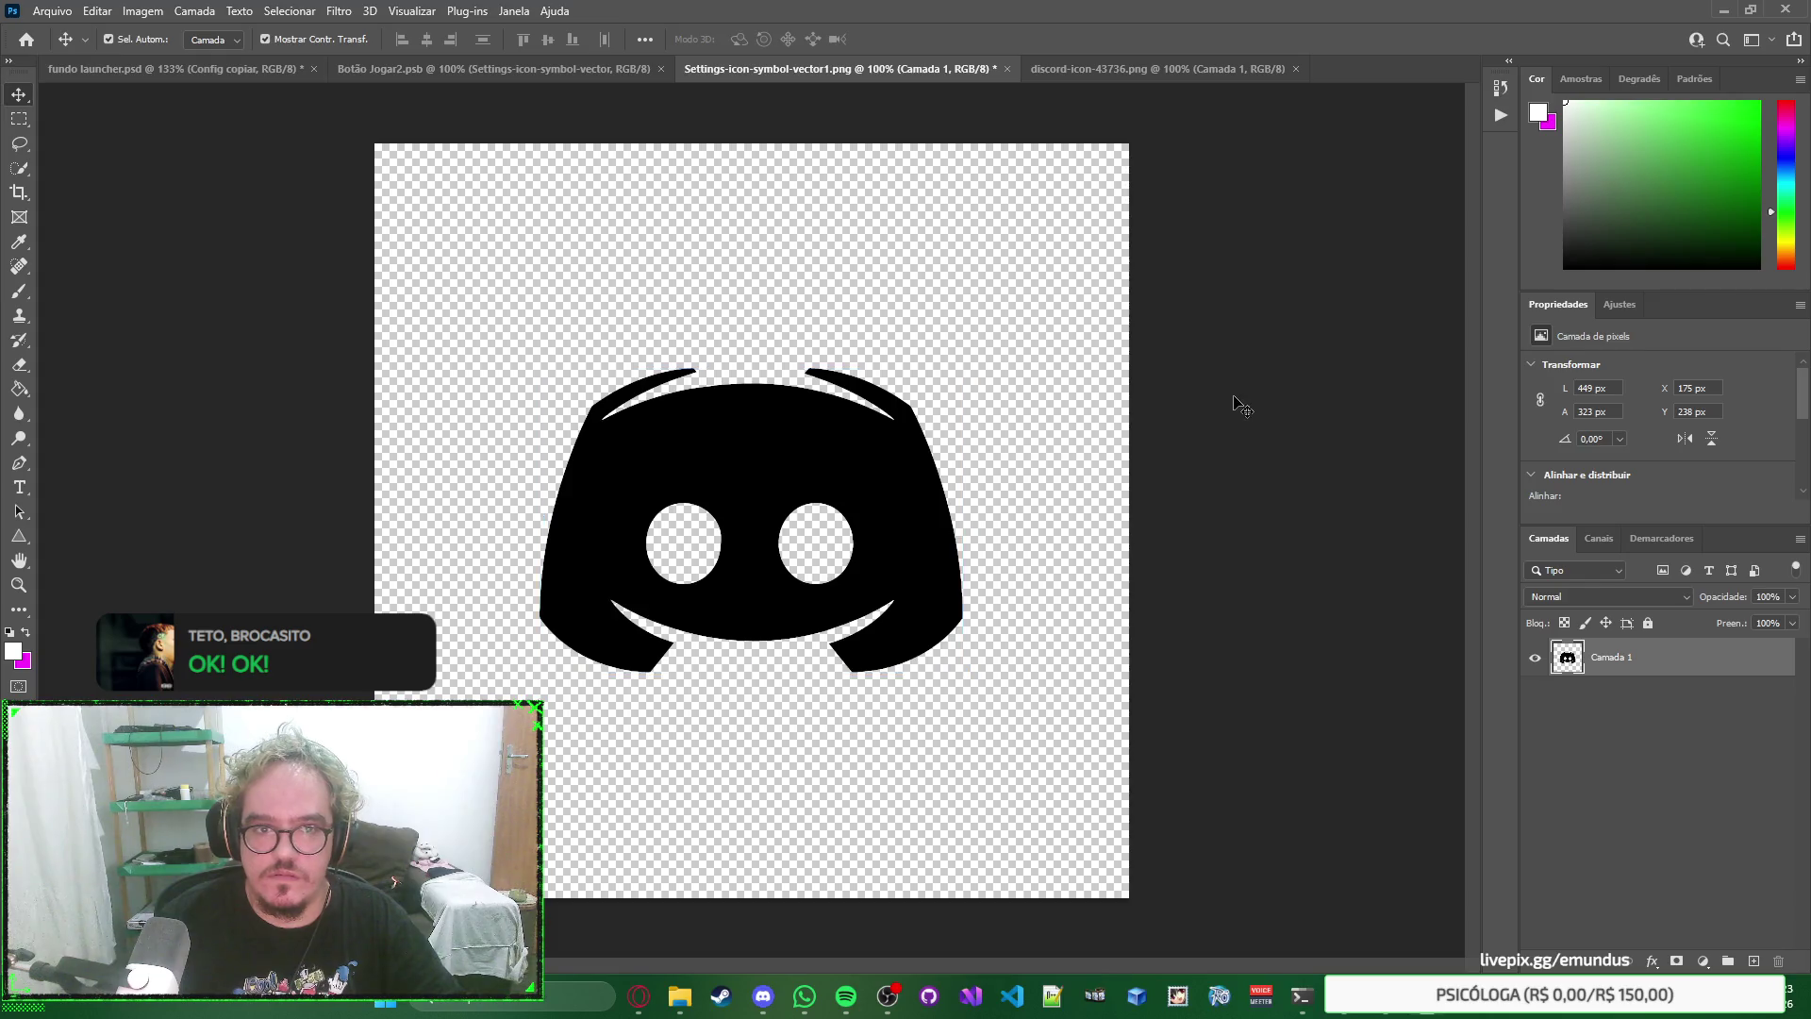
Step: Scale the Discord logo to 800 px wide and align it flush with the canvas's left edge
left_click(133, 11)
left_click(271, 152)
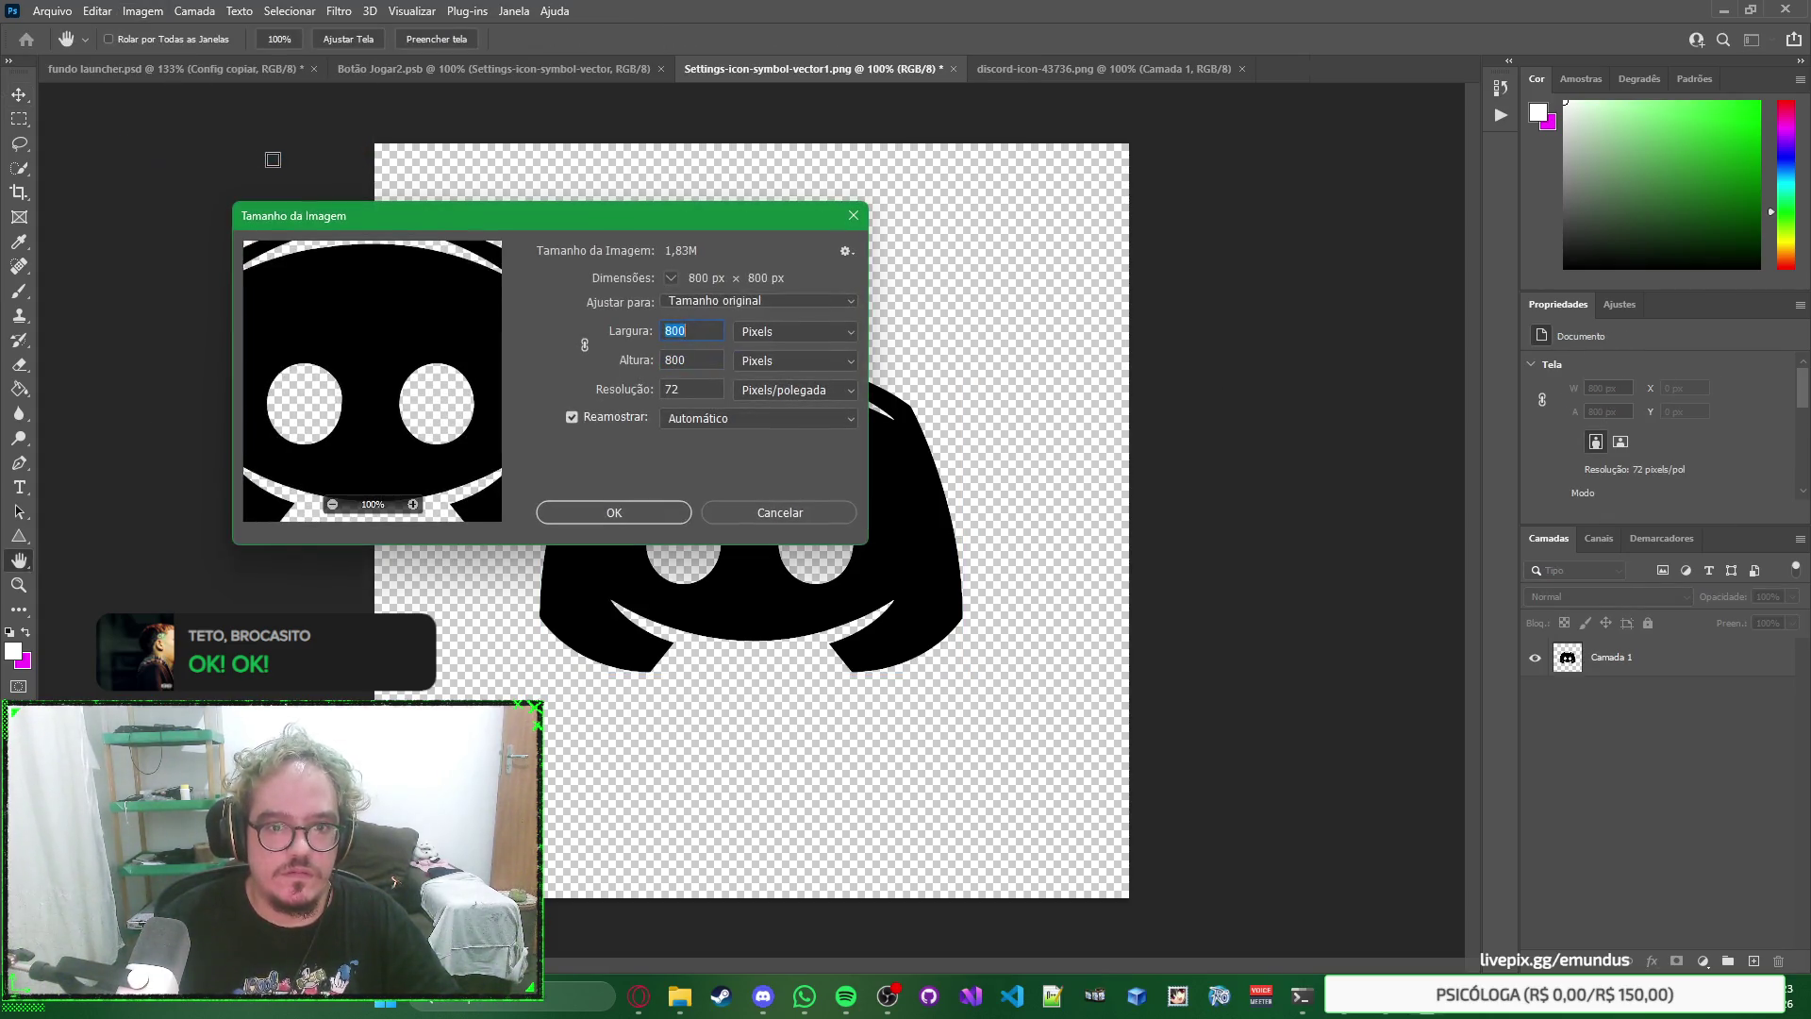
key("Escape")
key("v")
left_click(882, 445)
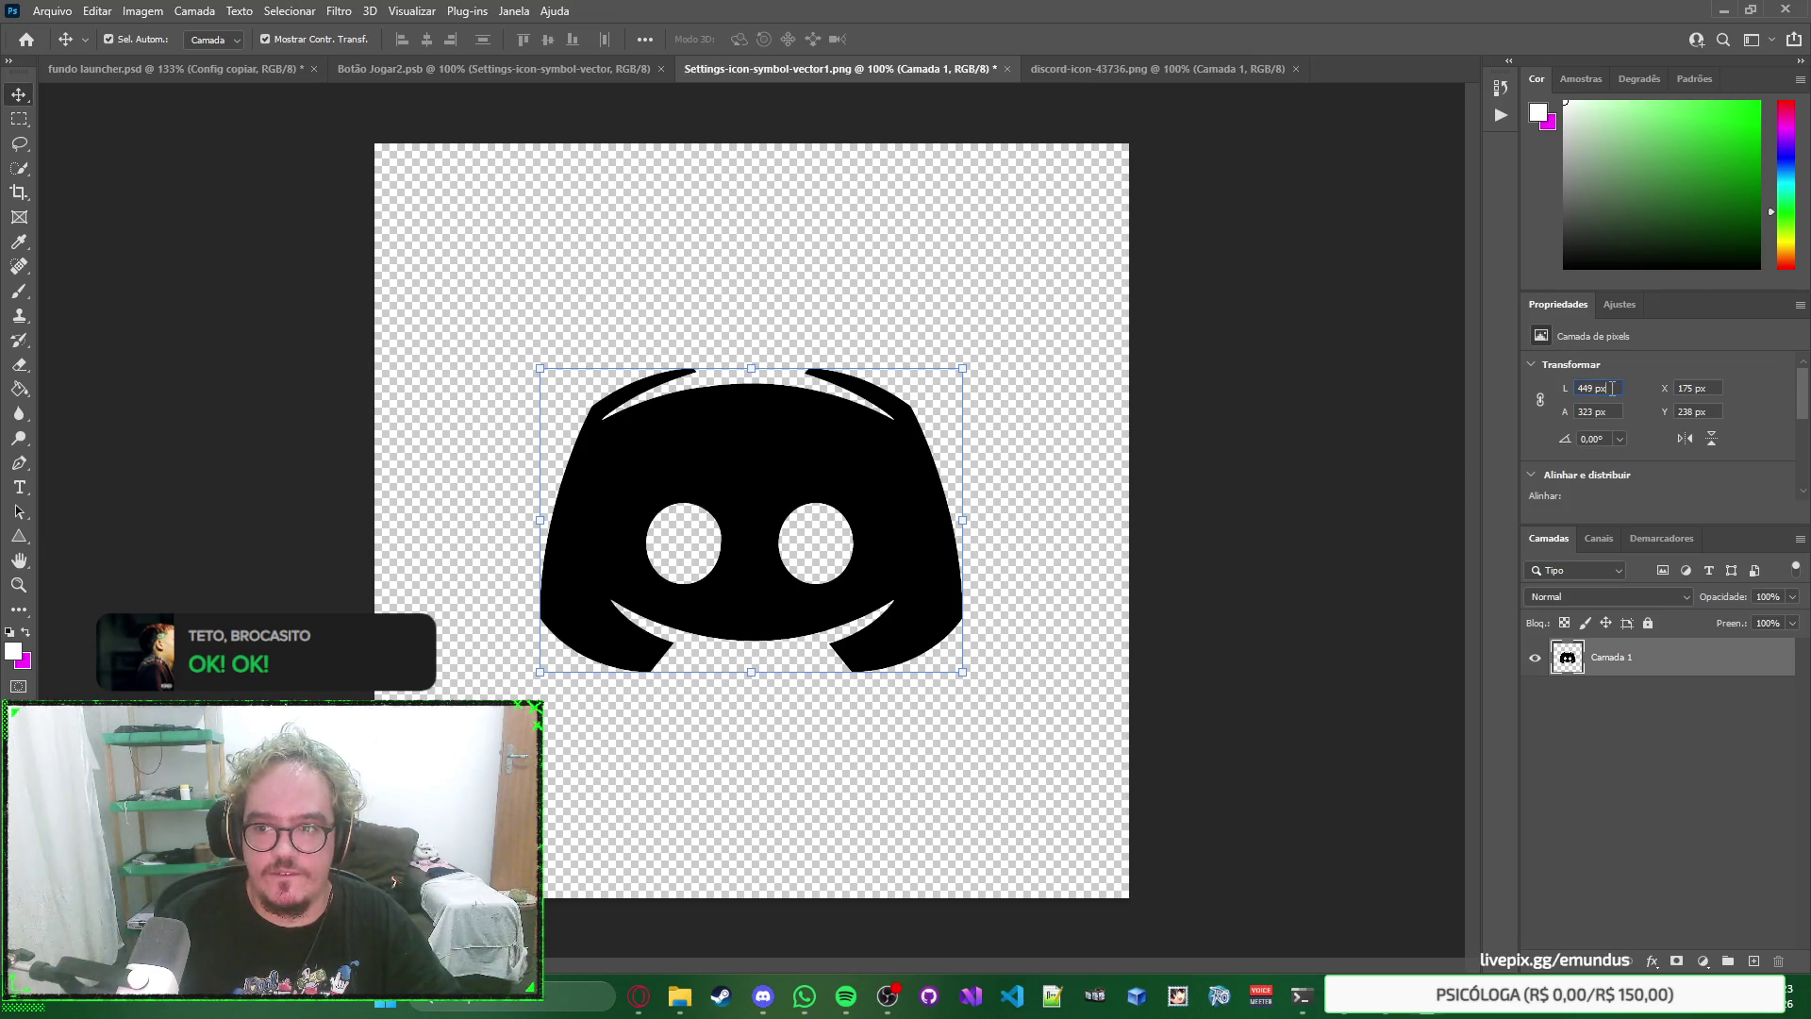
type("800")
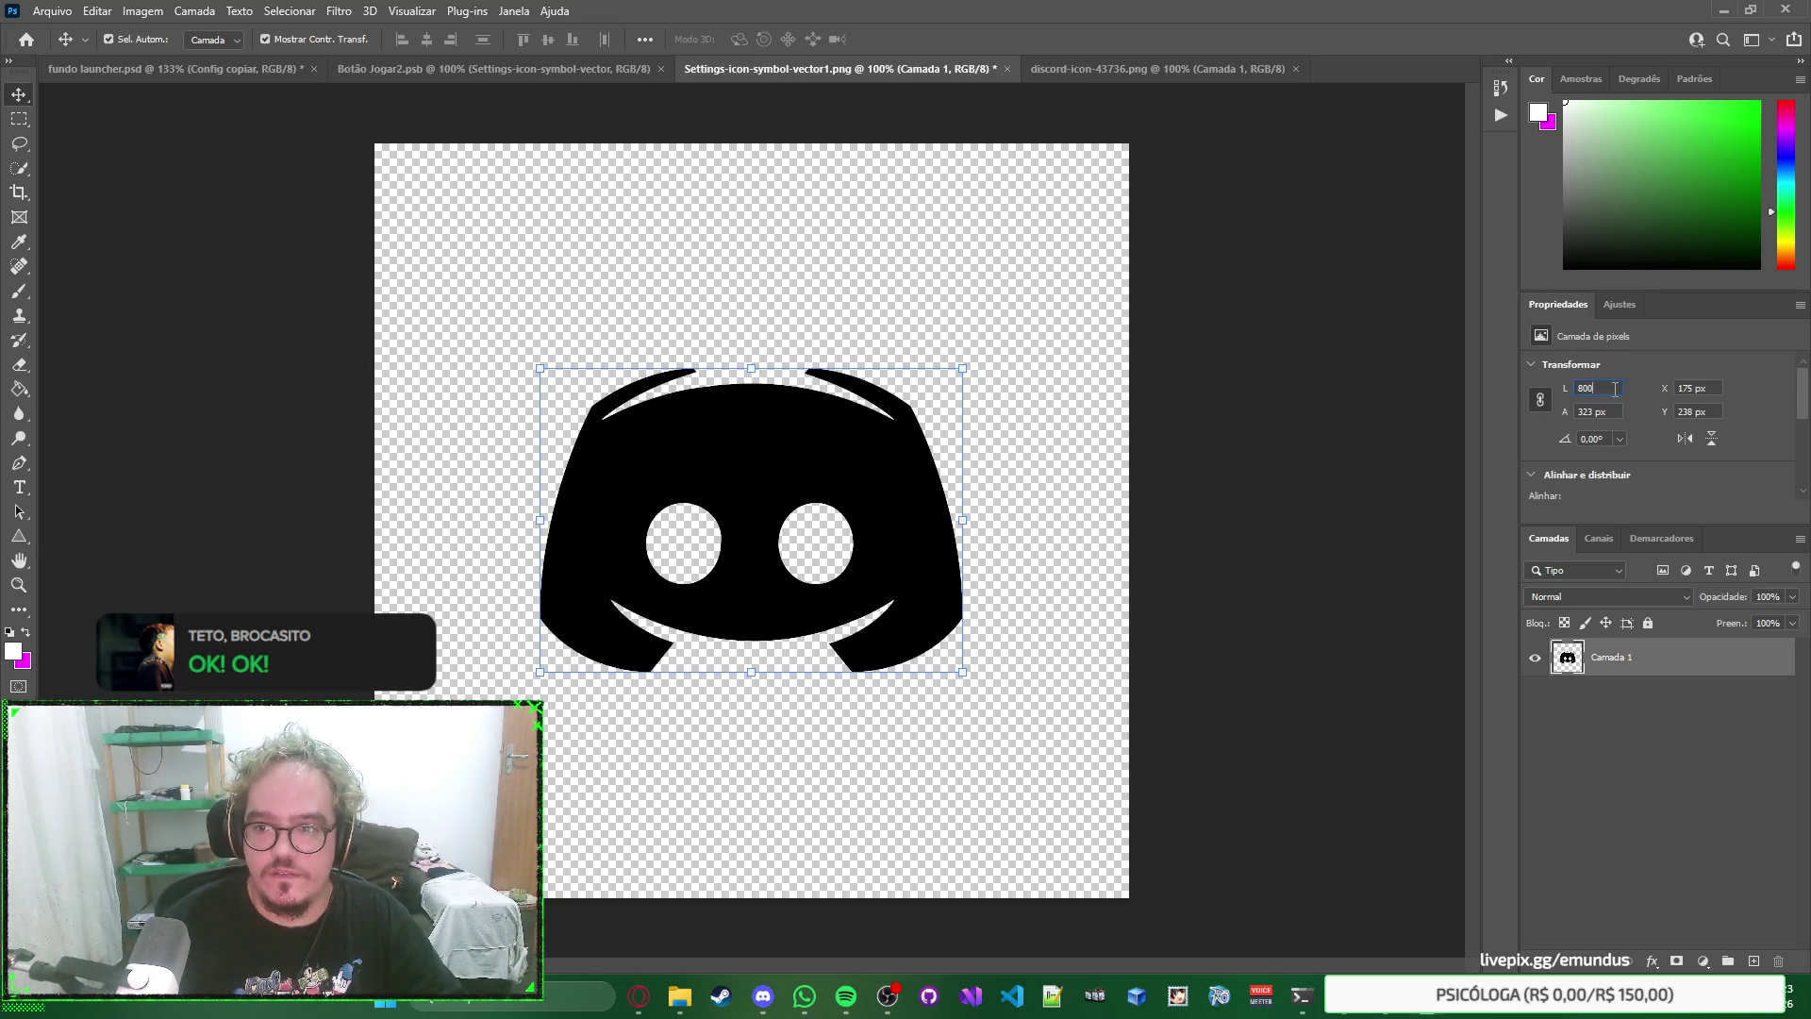
key("Return")
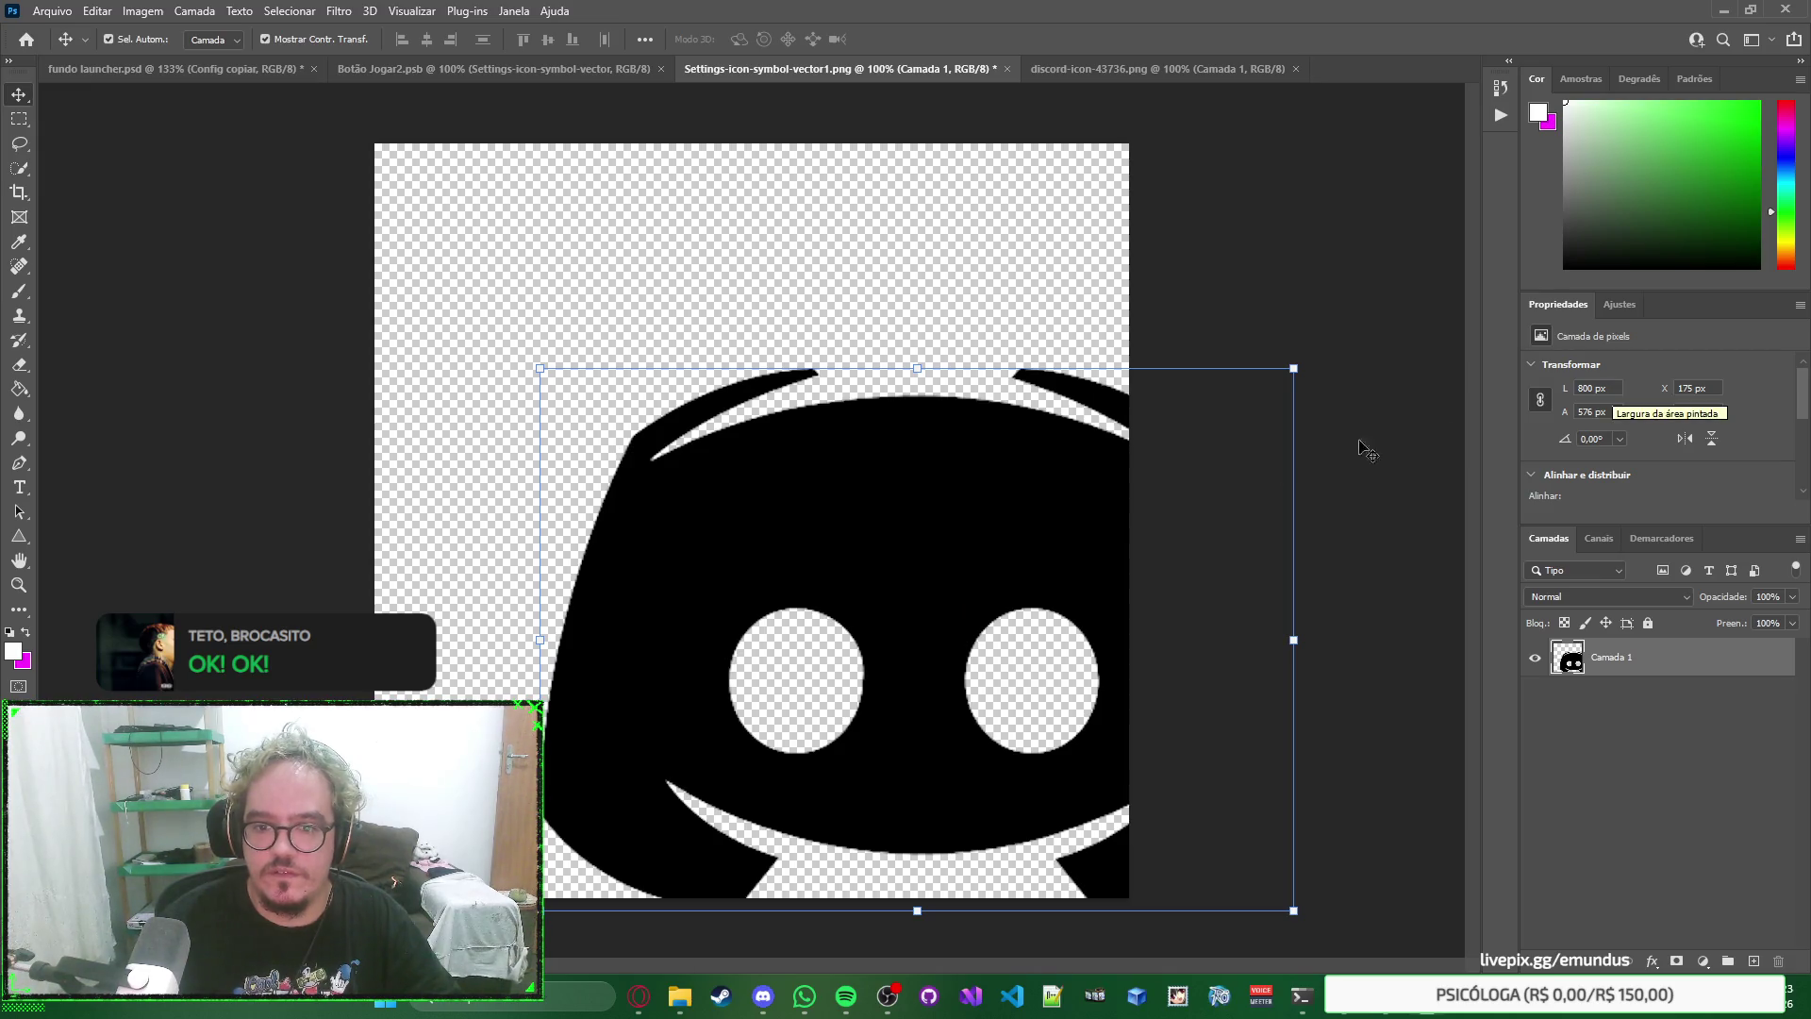
left_click_drag(1007, 530, 856, 445)
left_click_drag(769, 560, 759, 546)
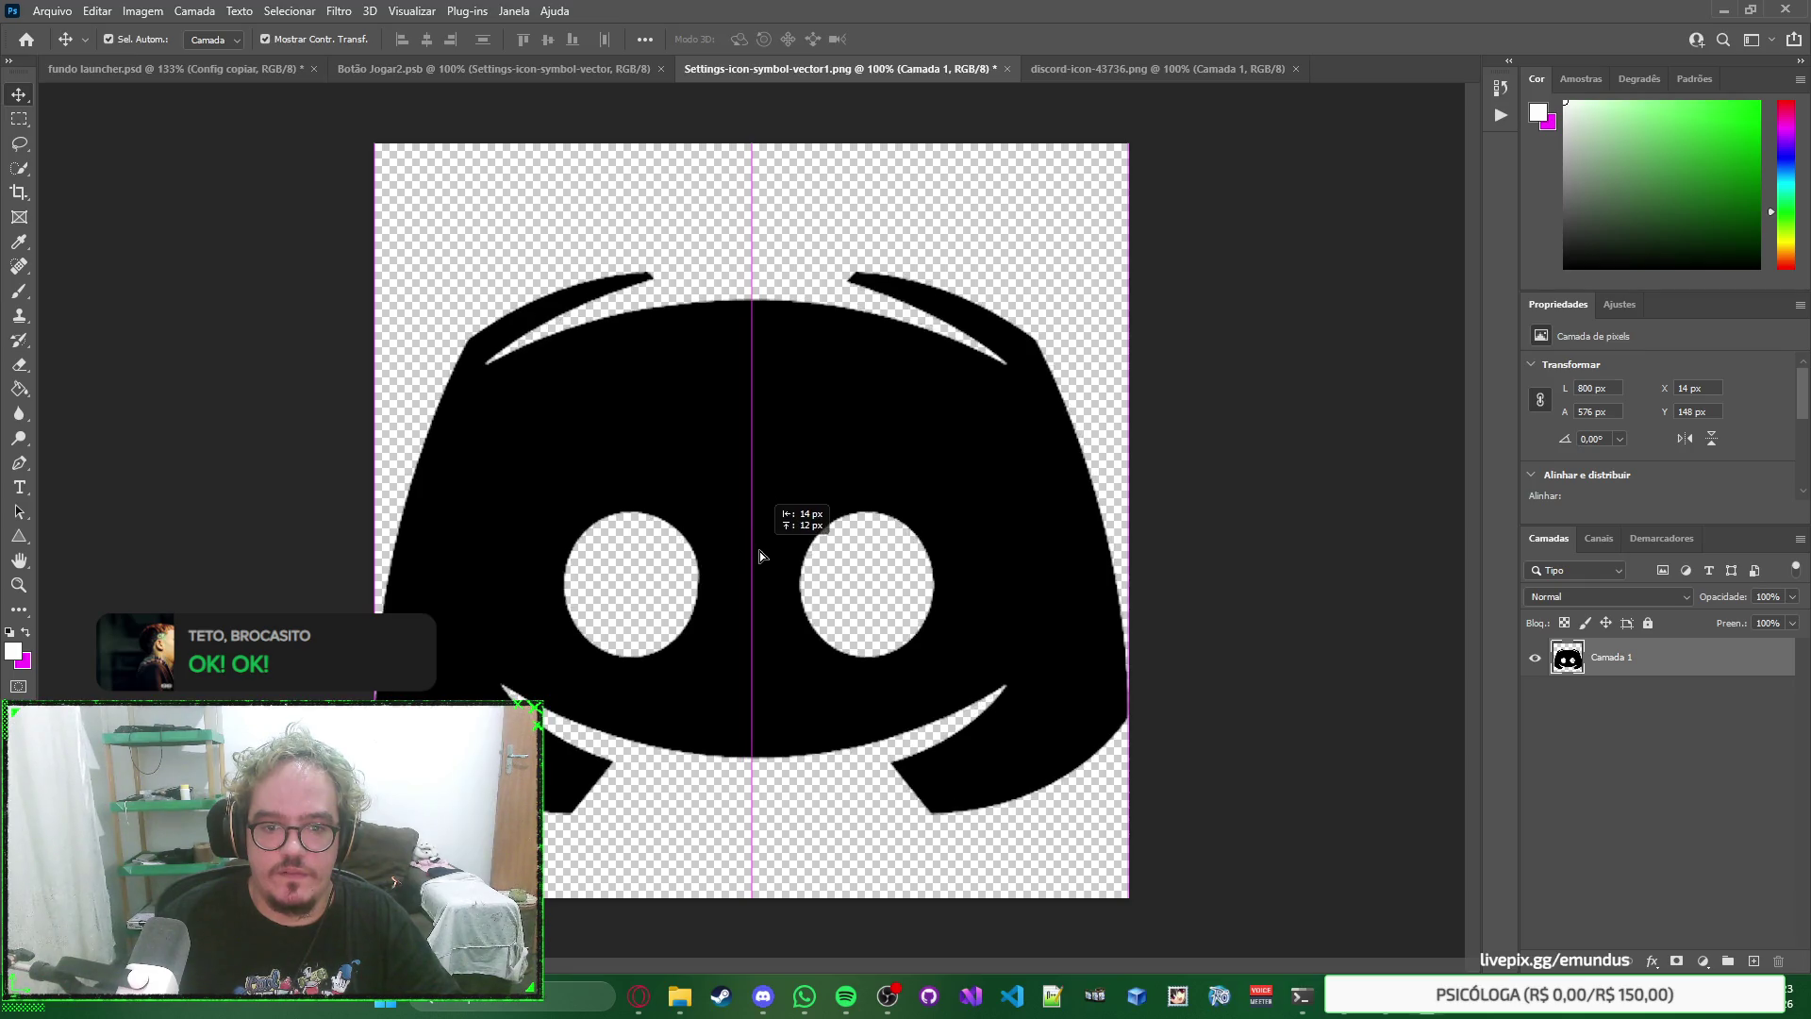
left_click_drag(758, 540, 757, 519)
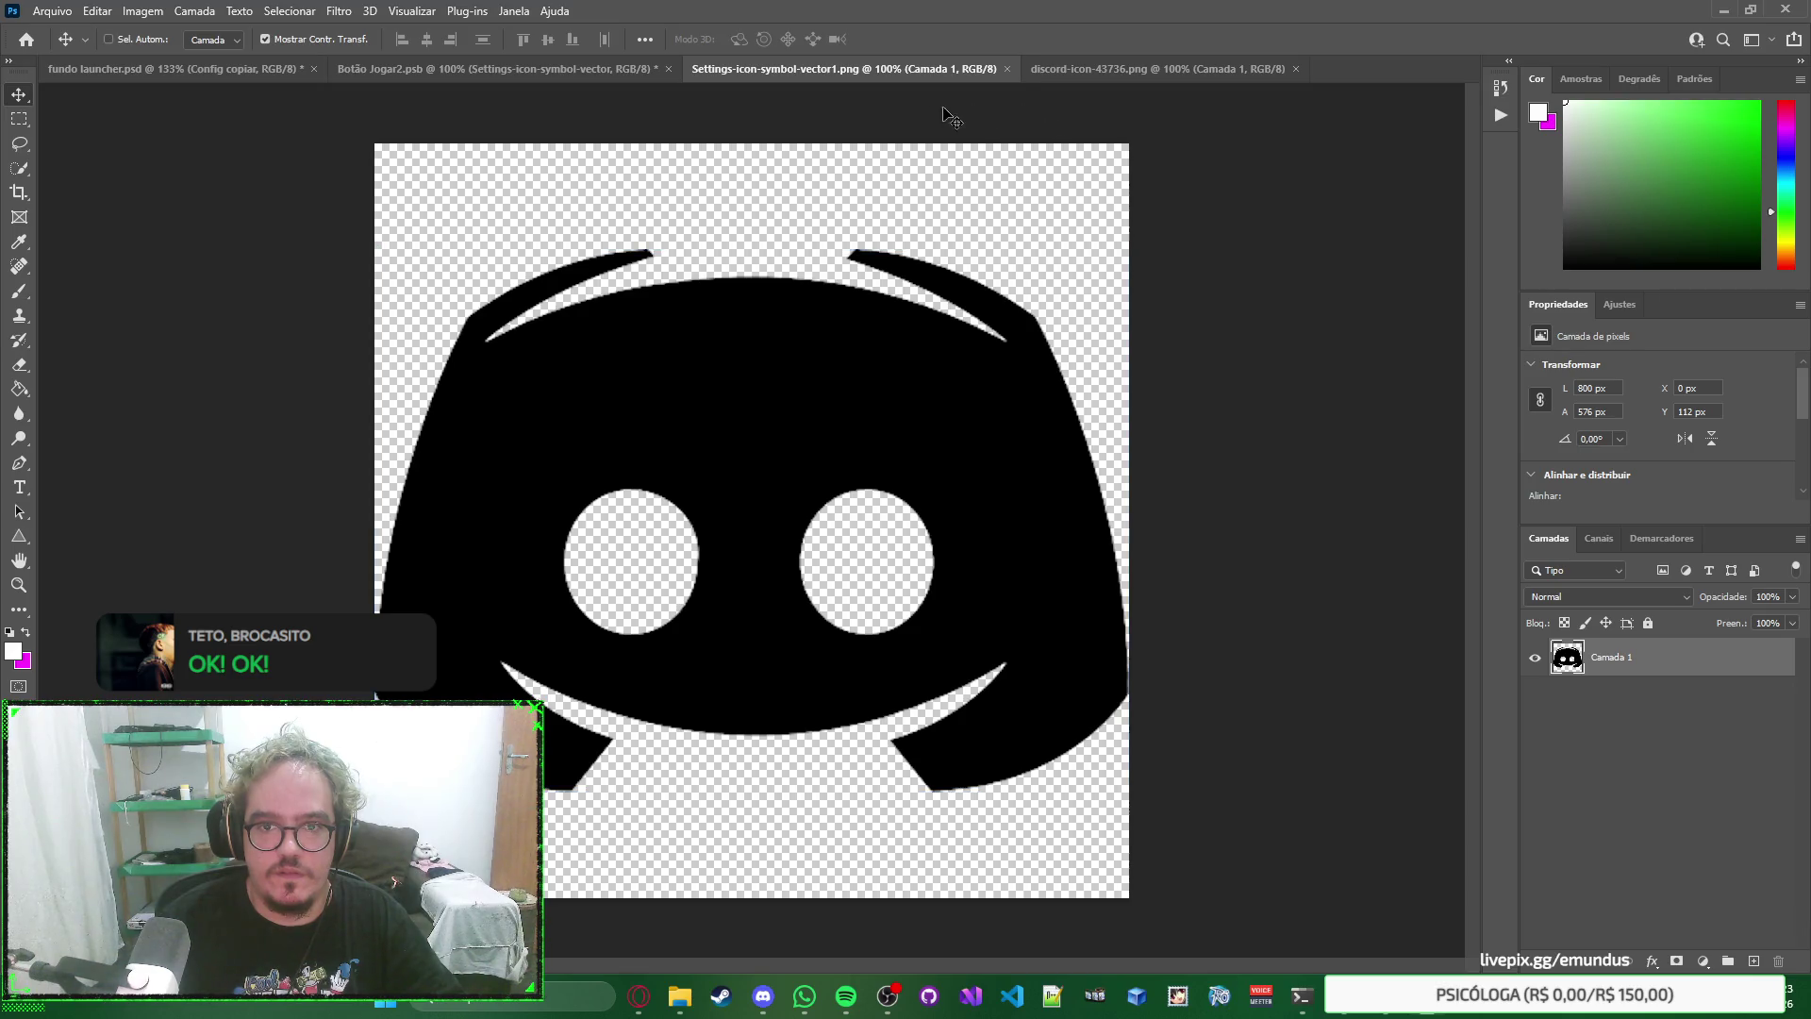
Step: Save and close the edited icon and Discord smart-object documents
key("ctrl+w")
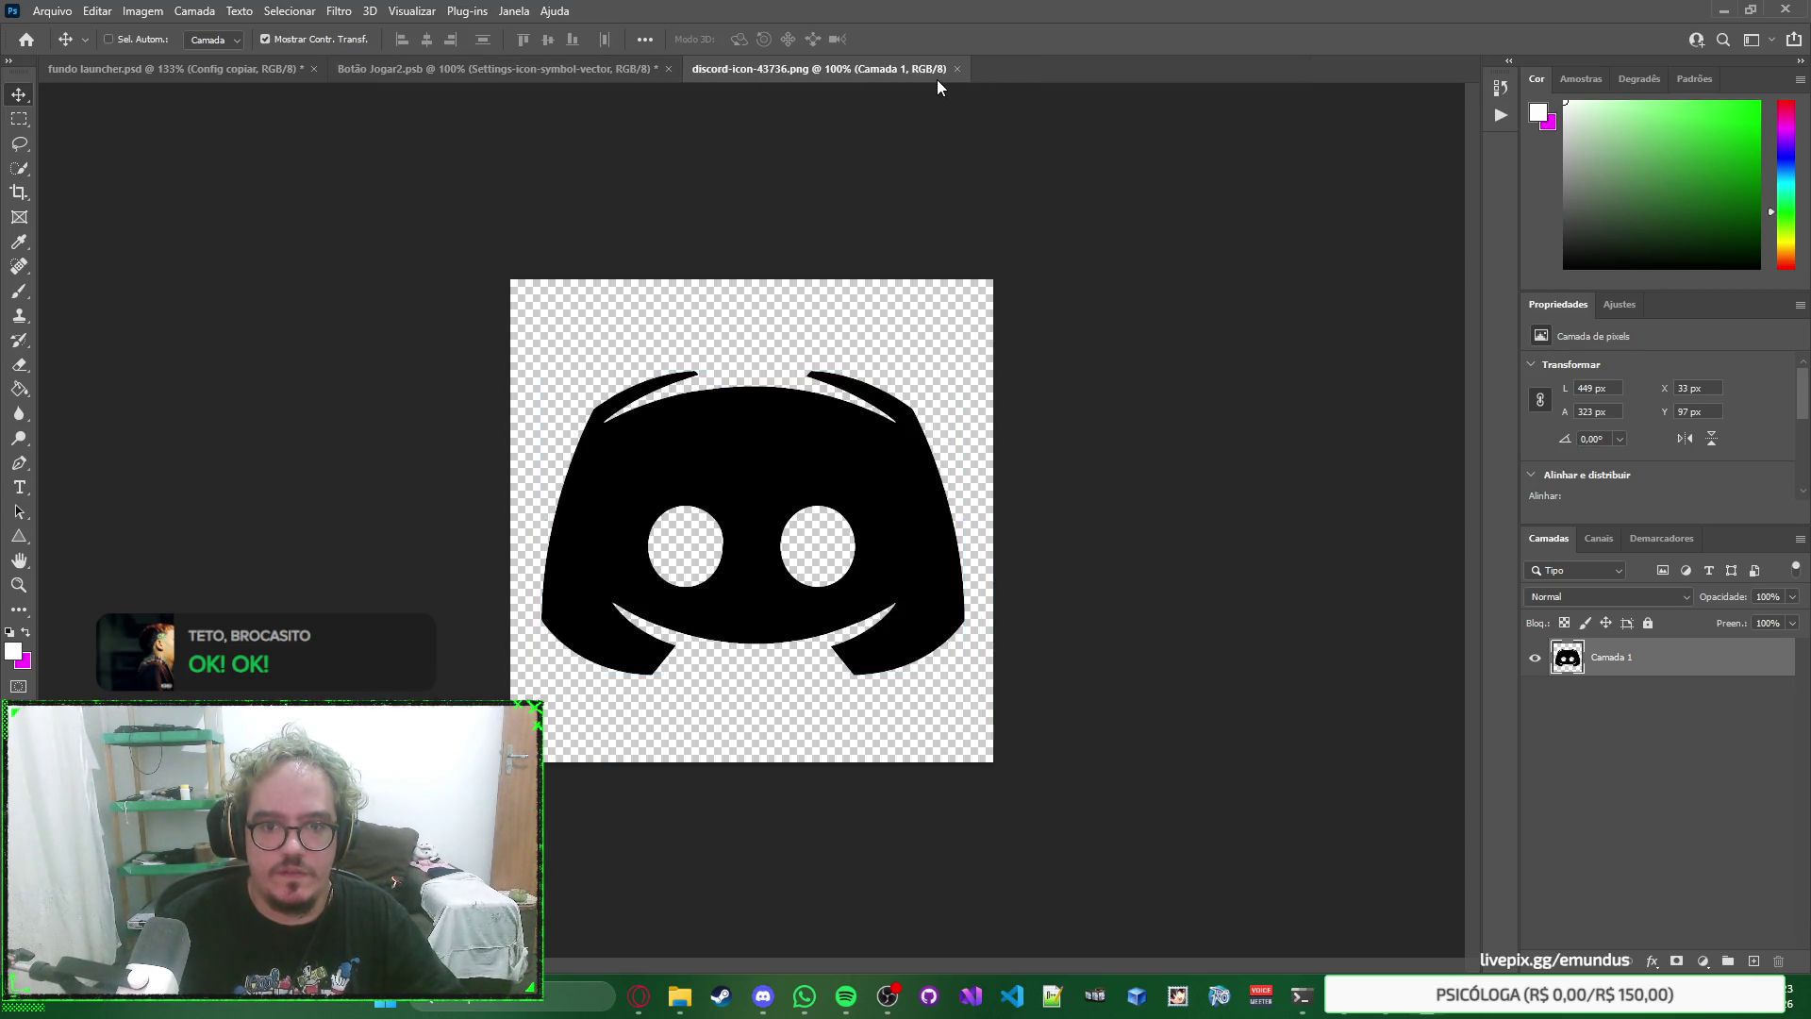
key("ctrl+w")
left_click(1036, 462)
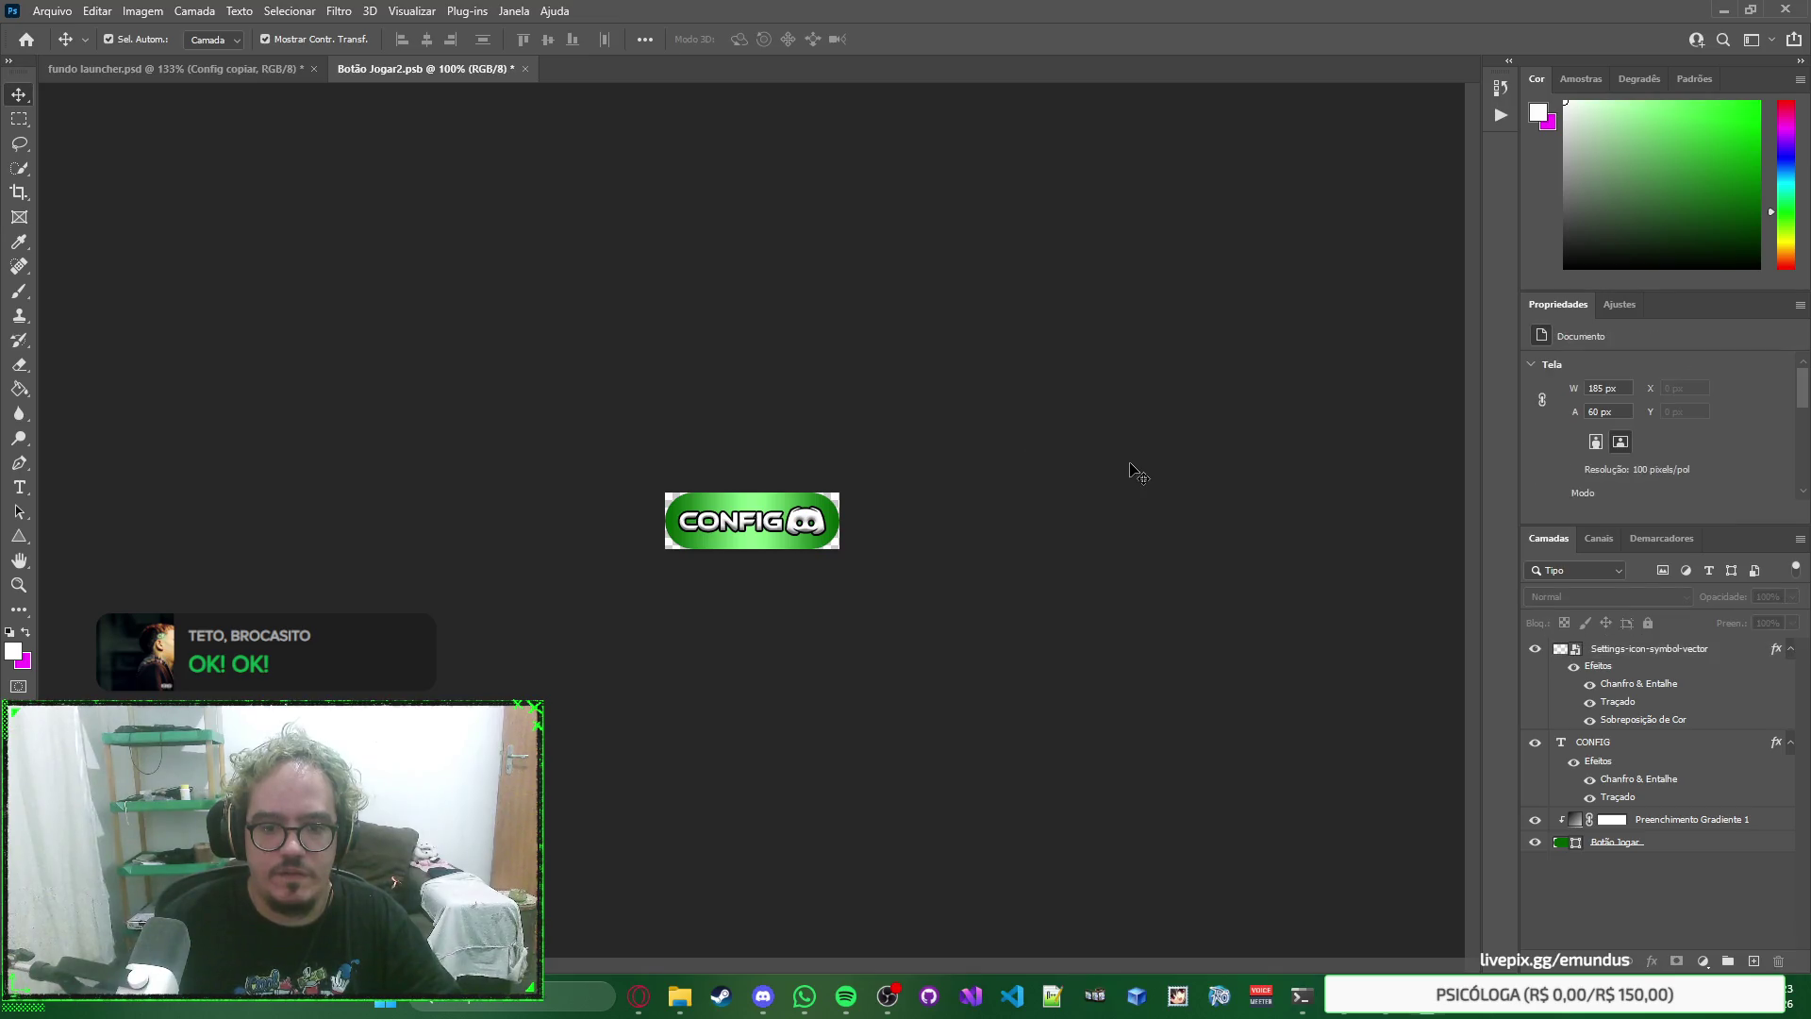
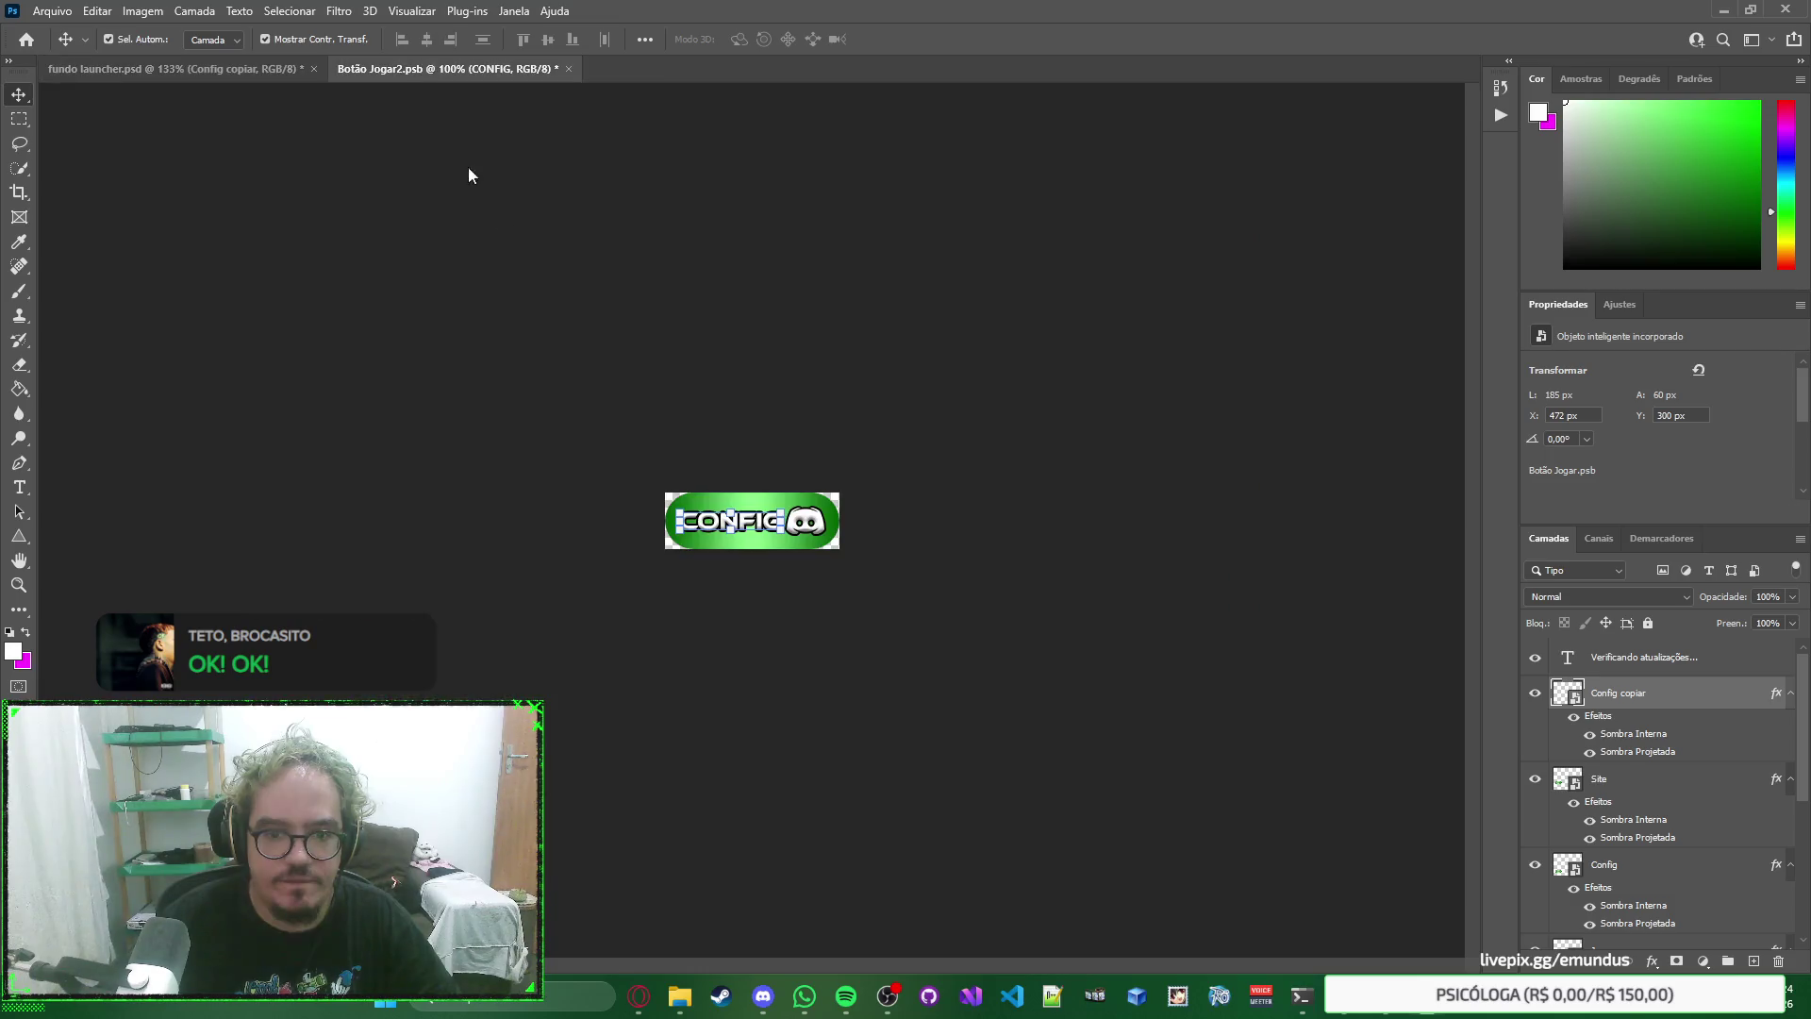
Step: Bring up the CONFIG button's own file, undoing an accidental DISCORD text change
key("t")
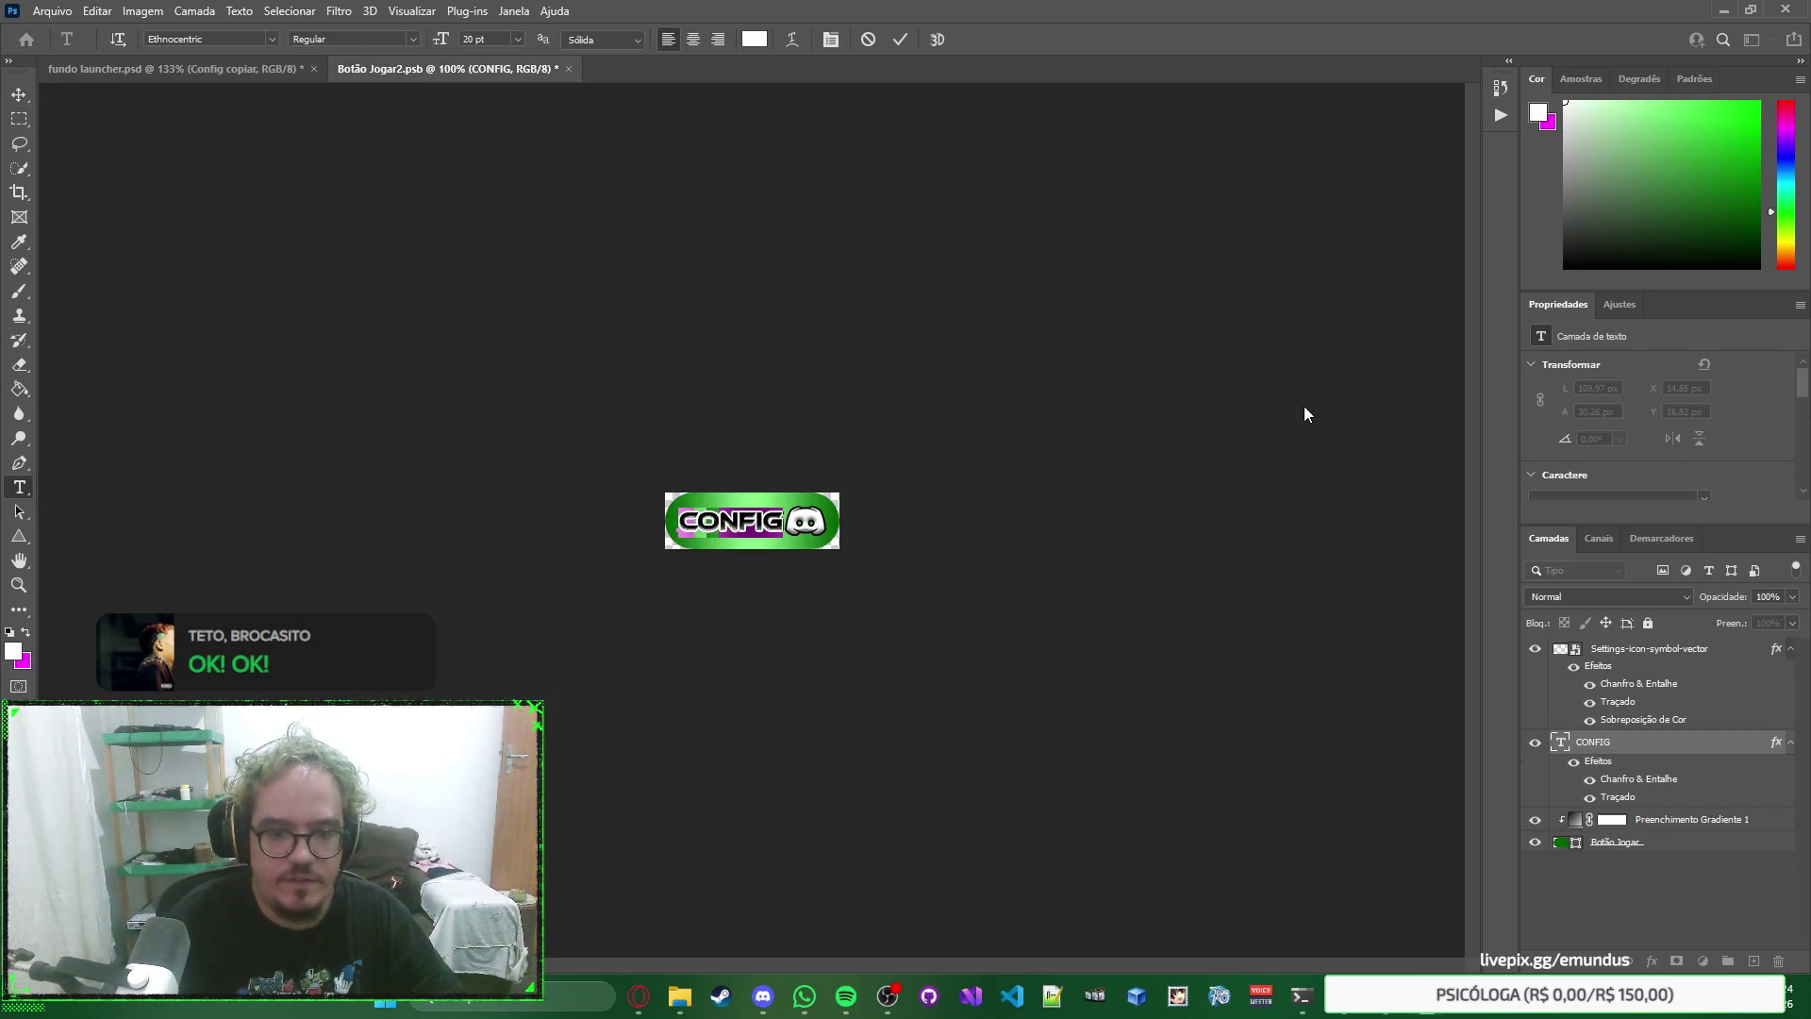
key("ctrl+h")
type("DISCORD")
key("ctrl+z")
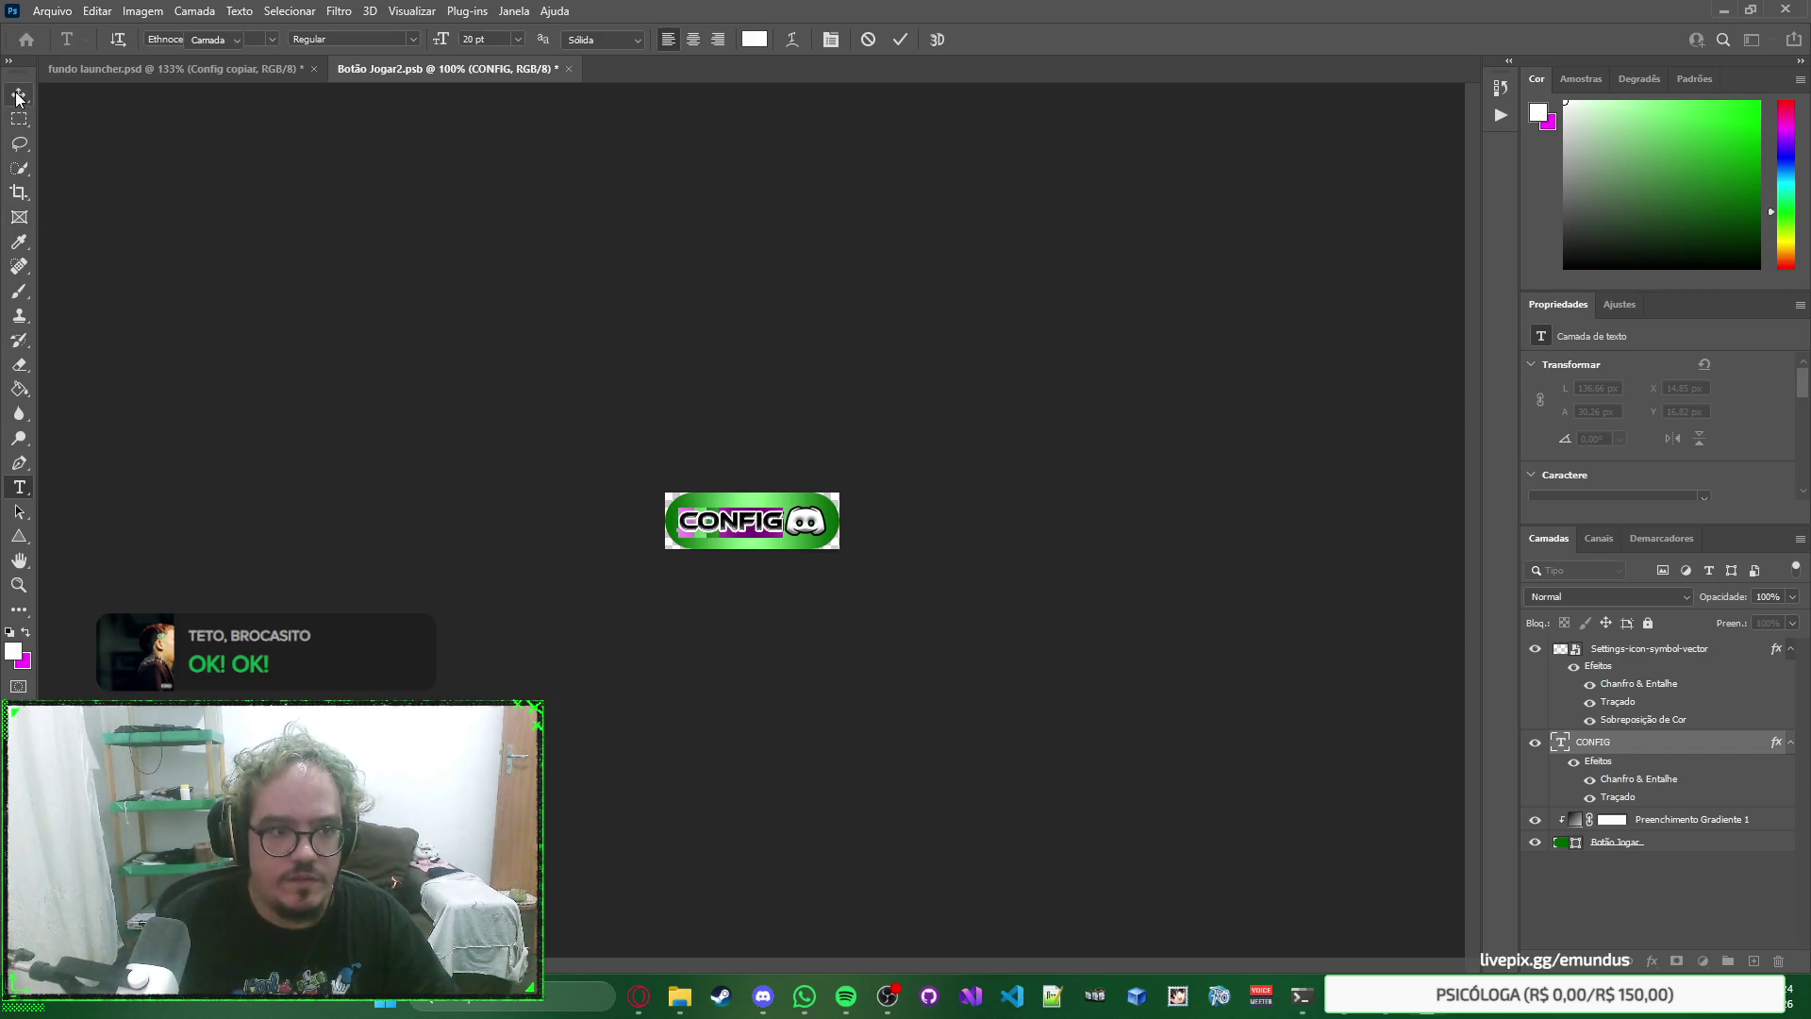
left_click(19, 97)
Step: Zoom in and right-align the CONFIG label text
left_click(1104, 469)
key("ctrl+plus")
key("ctrl+plus")
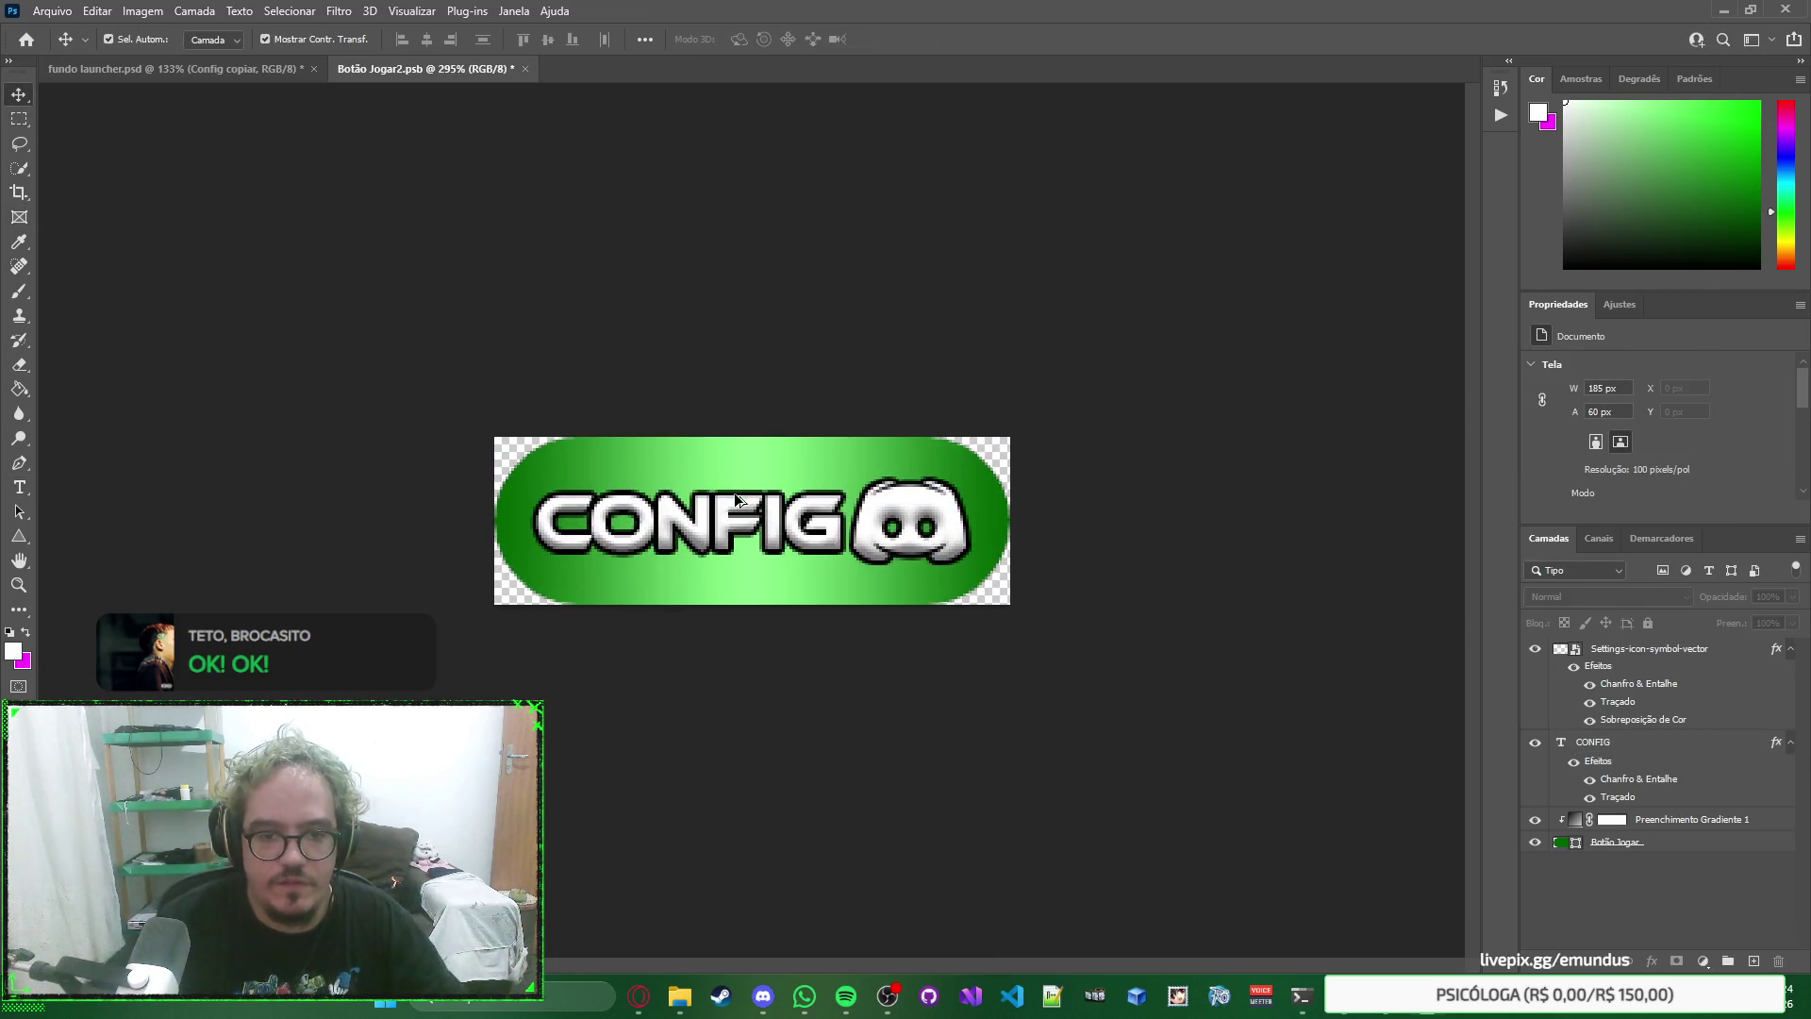
double_click(731, 499)
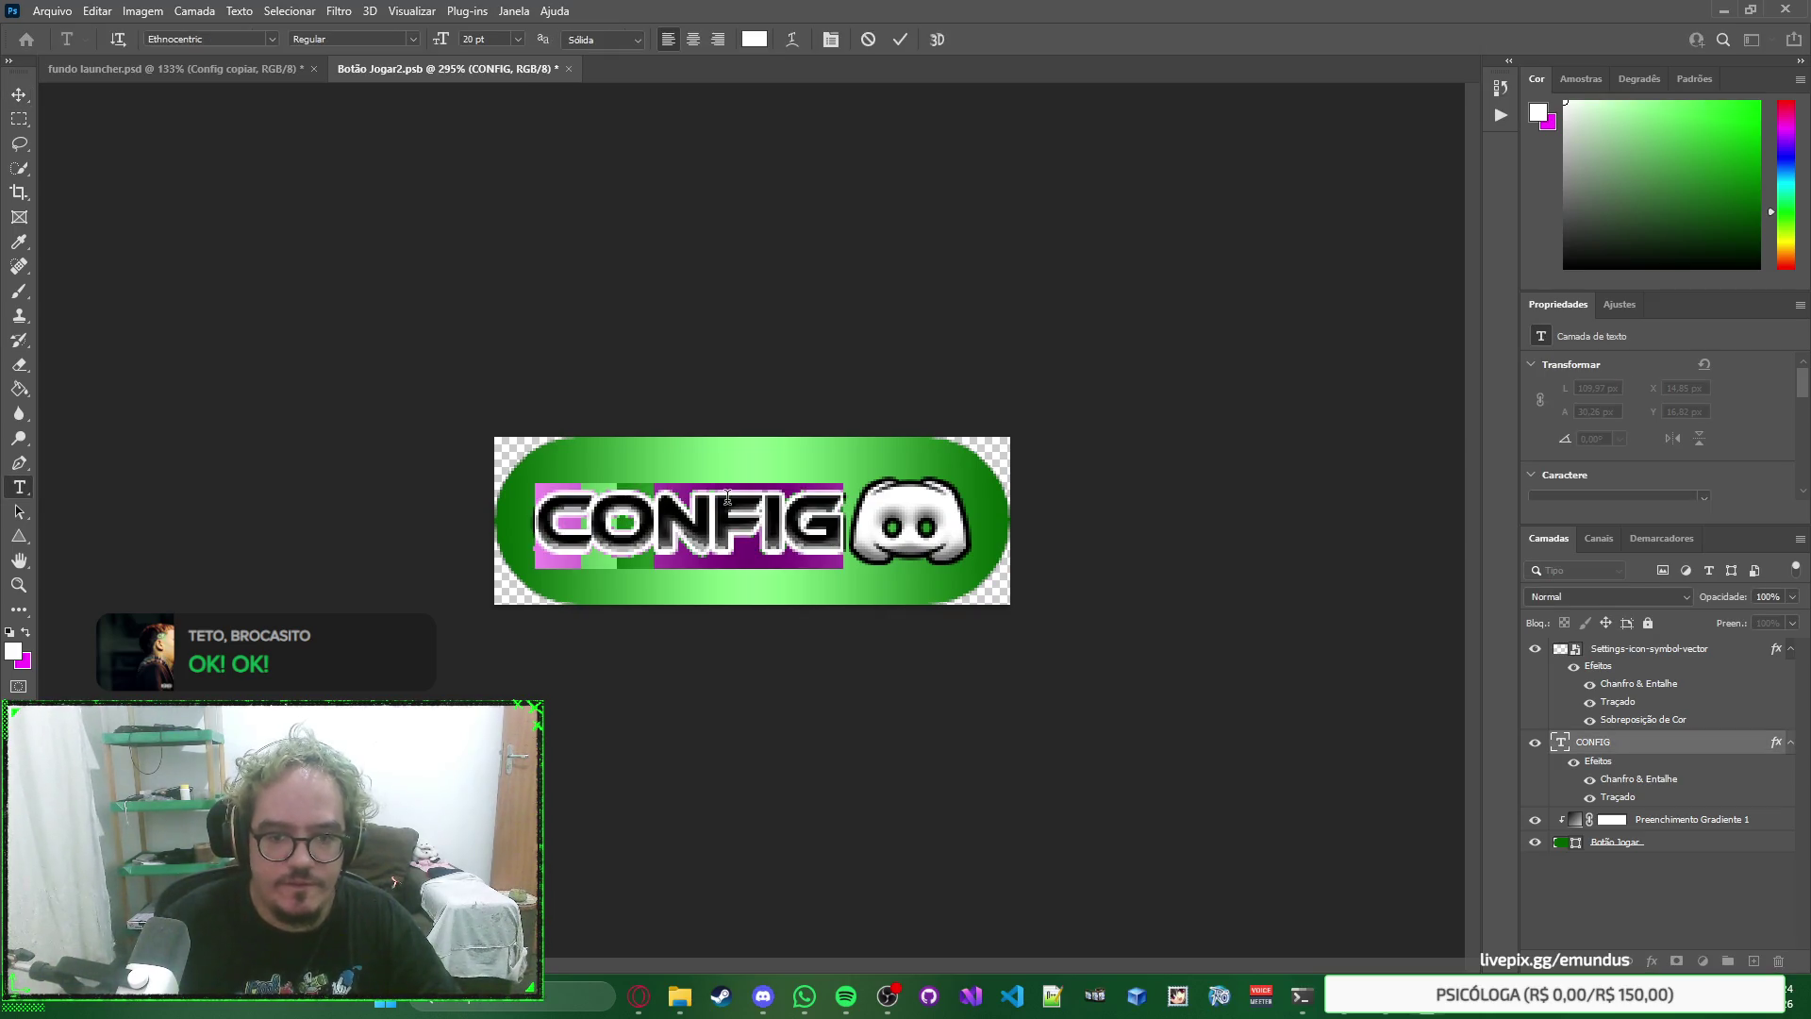
scroll(1713, 455, "down", 3)
scroll(1719, 455, "down", 3)
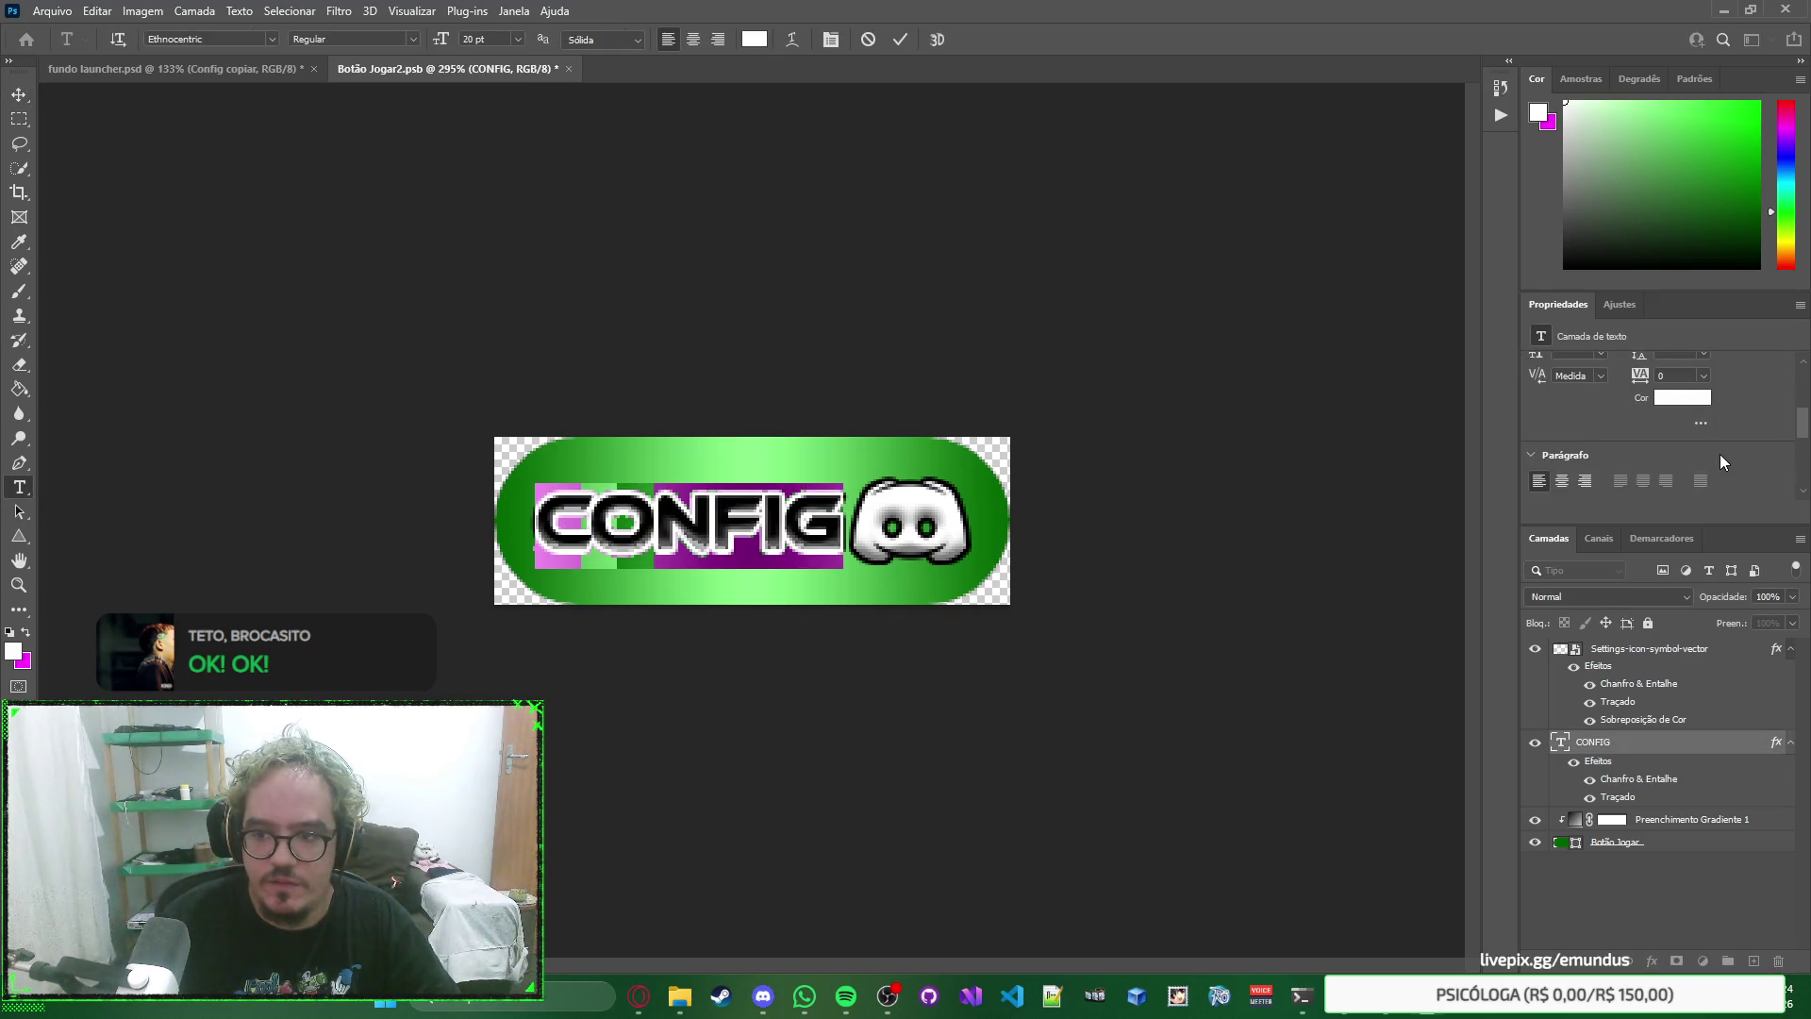
left_click(1585, 481)
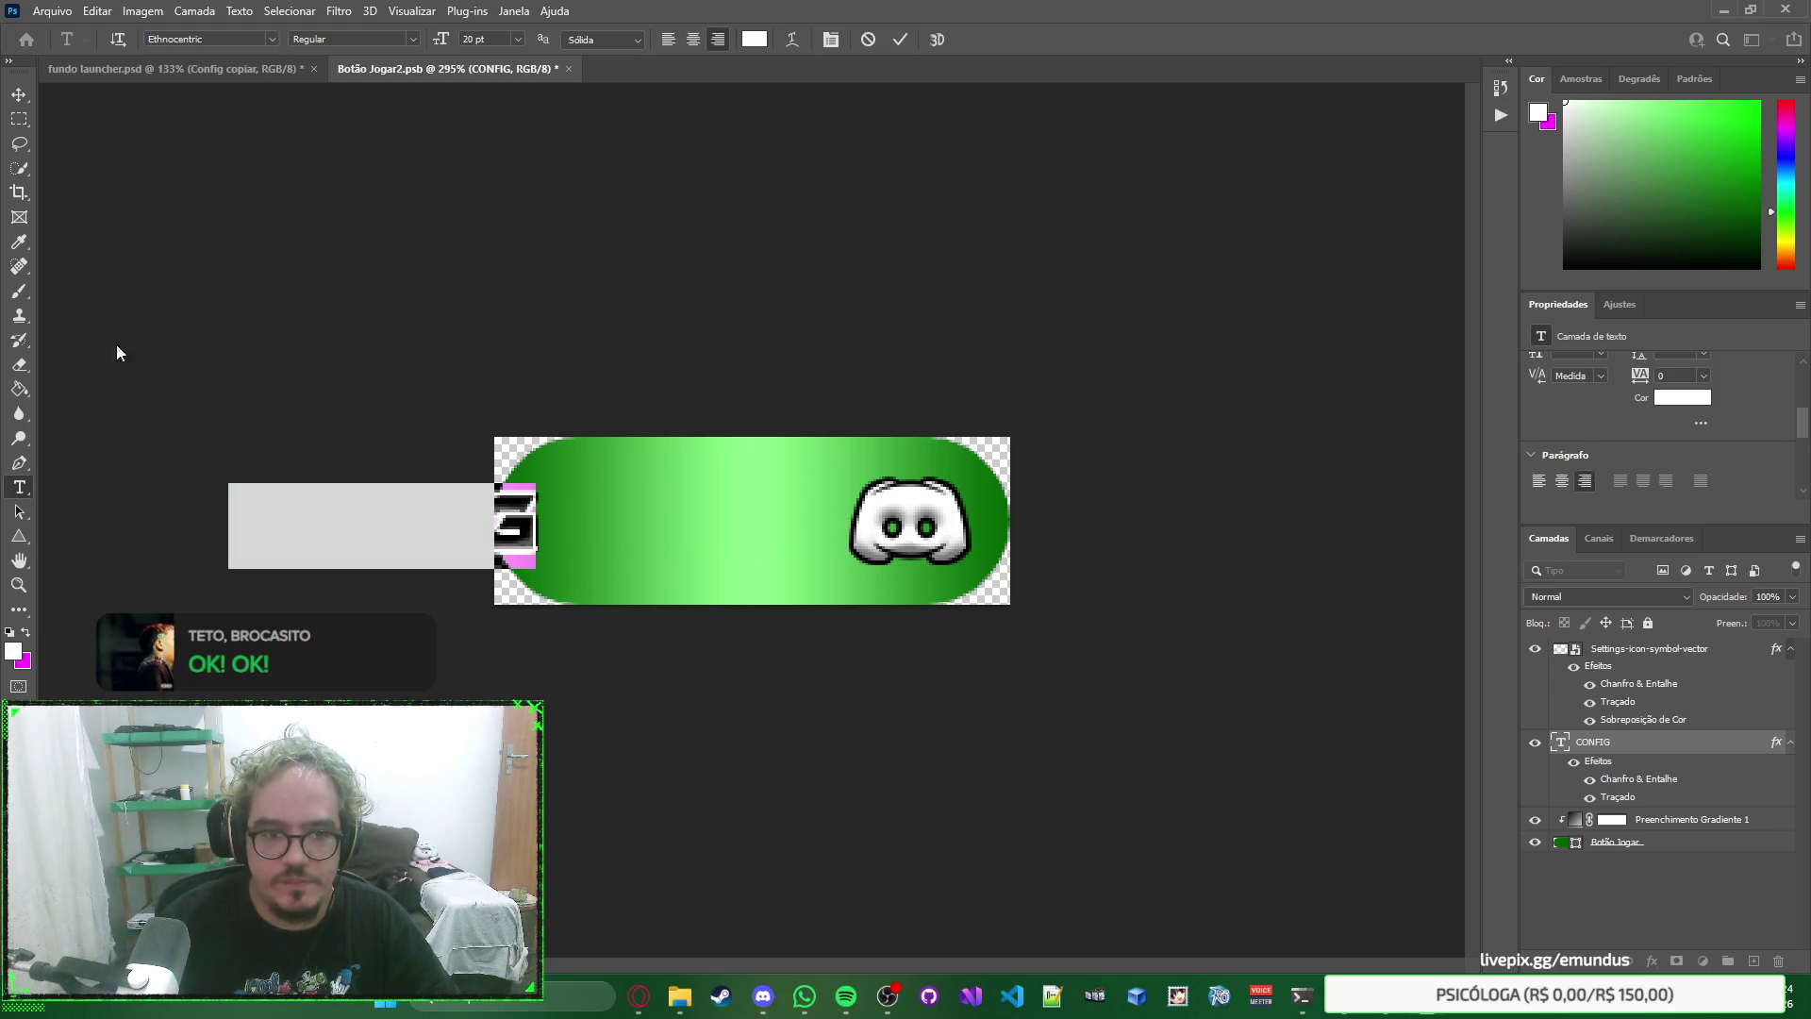
left_click(19, 94)
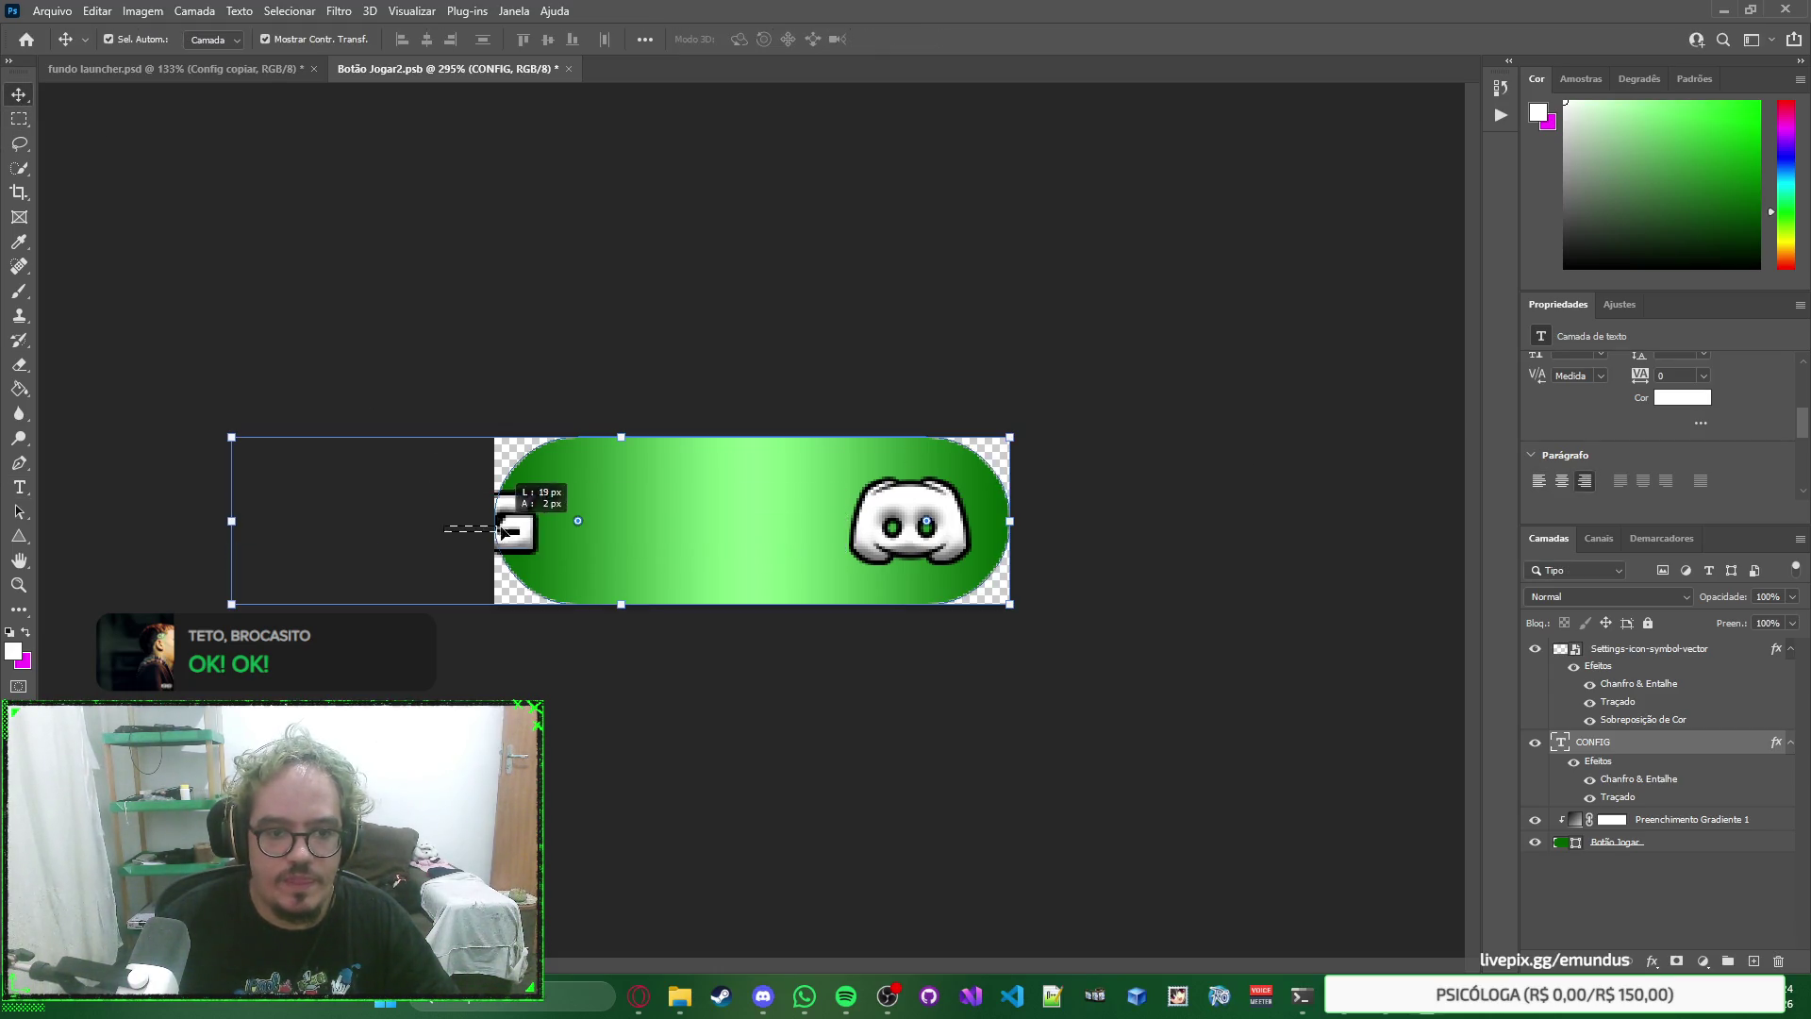
Step: Move the CONFIG text right so it ends just left of the Discord logo
left_click(493, 558)
left_click(496, 561)
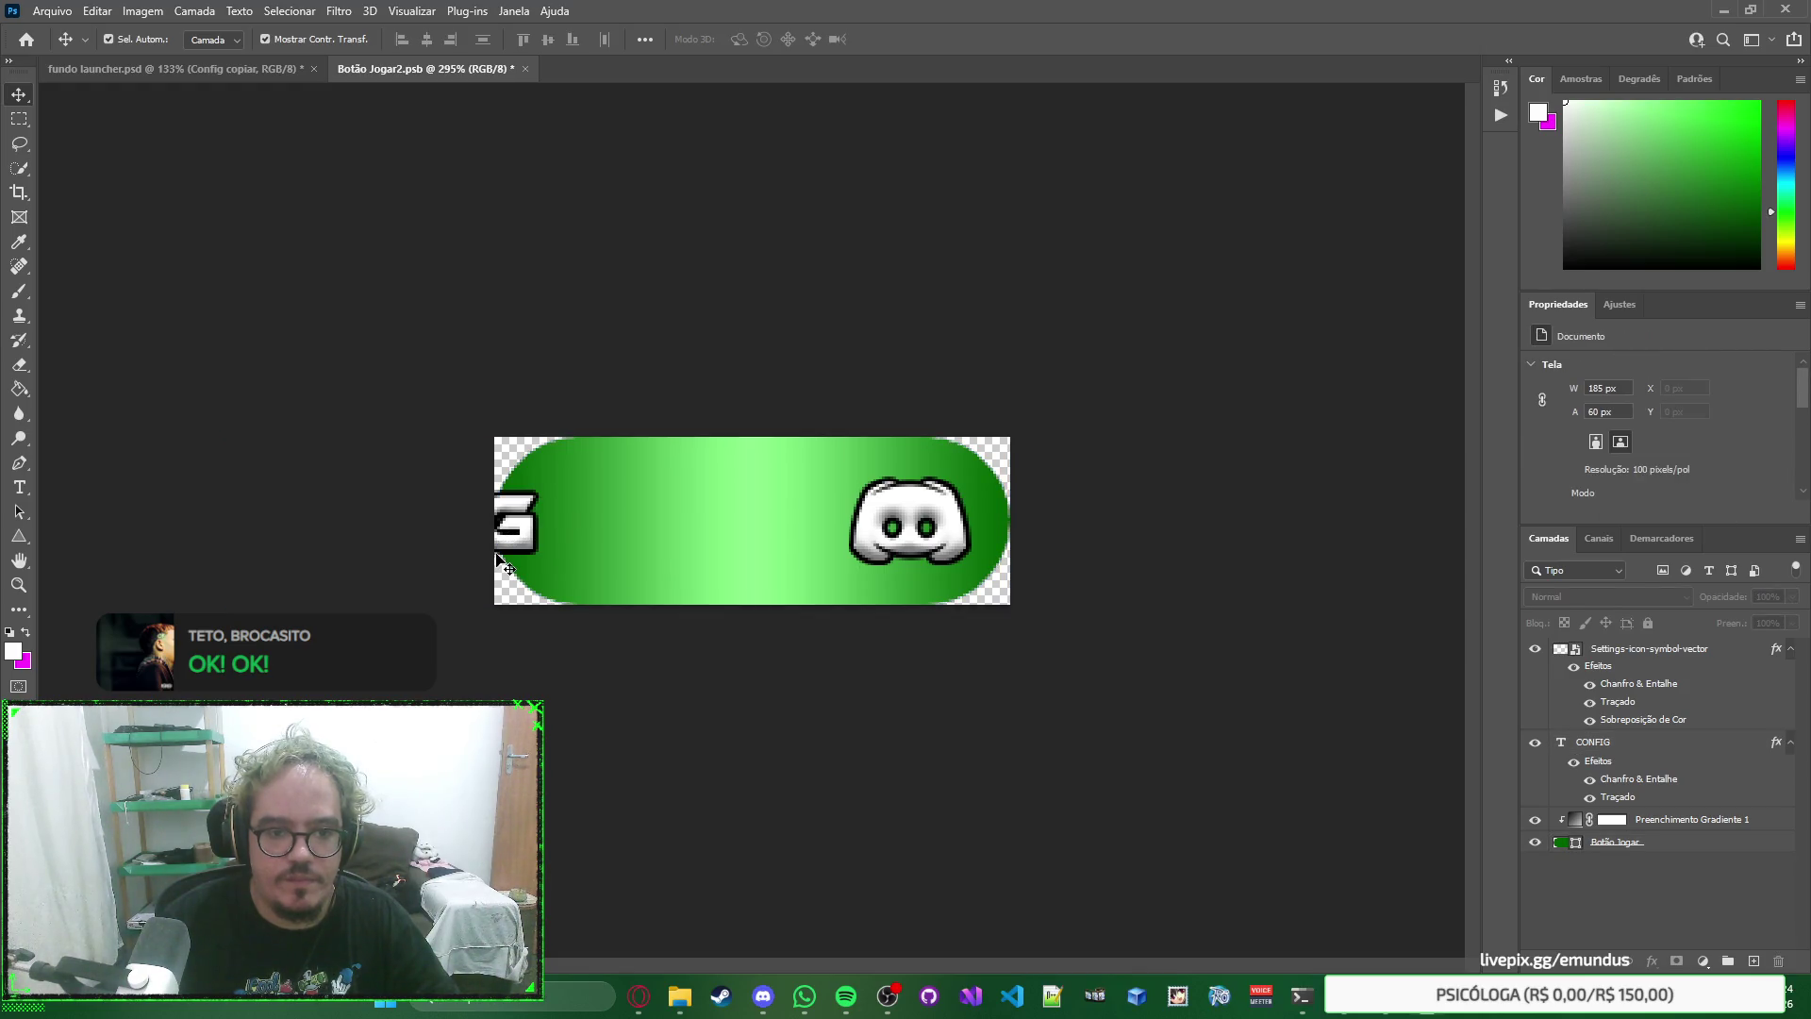
left_click_drag(498, 558, 808, 532)
Step: Change the label to DISCORD and shrink it to fit the green button
double_click(808, 531)
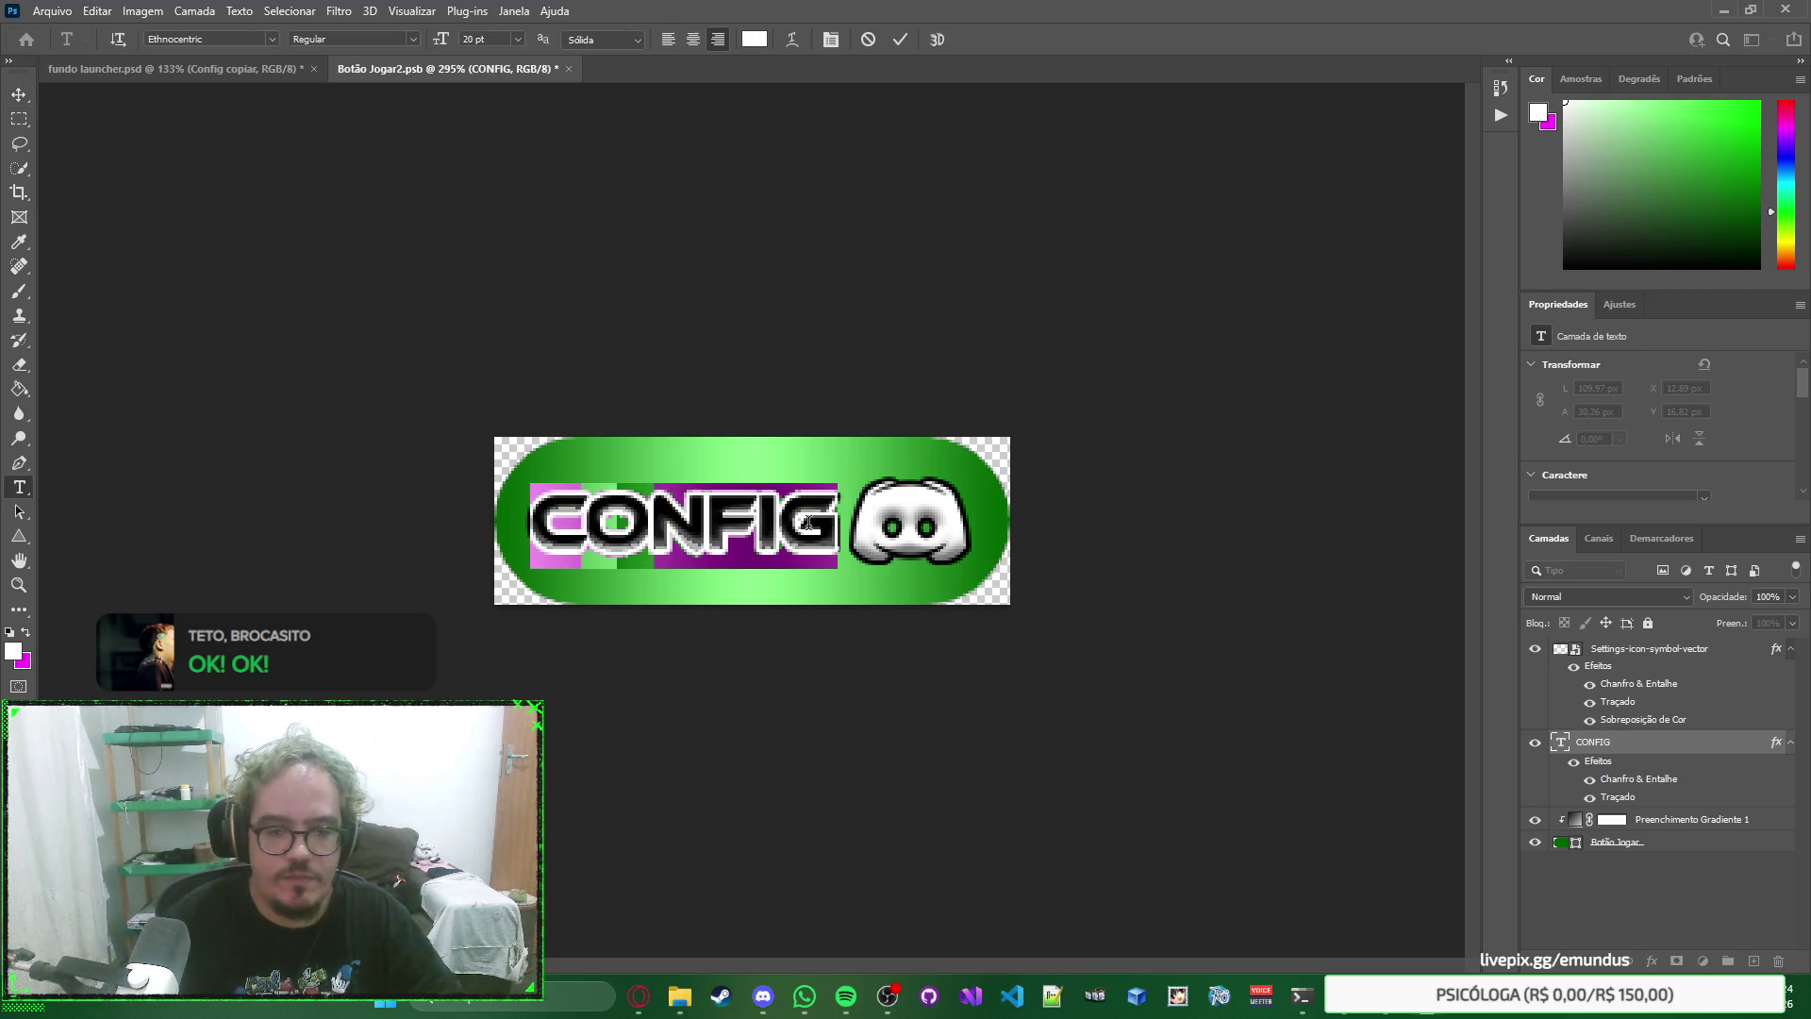
type("DISCORD")
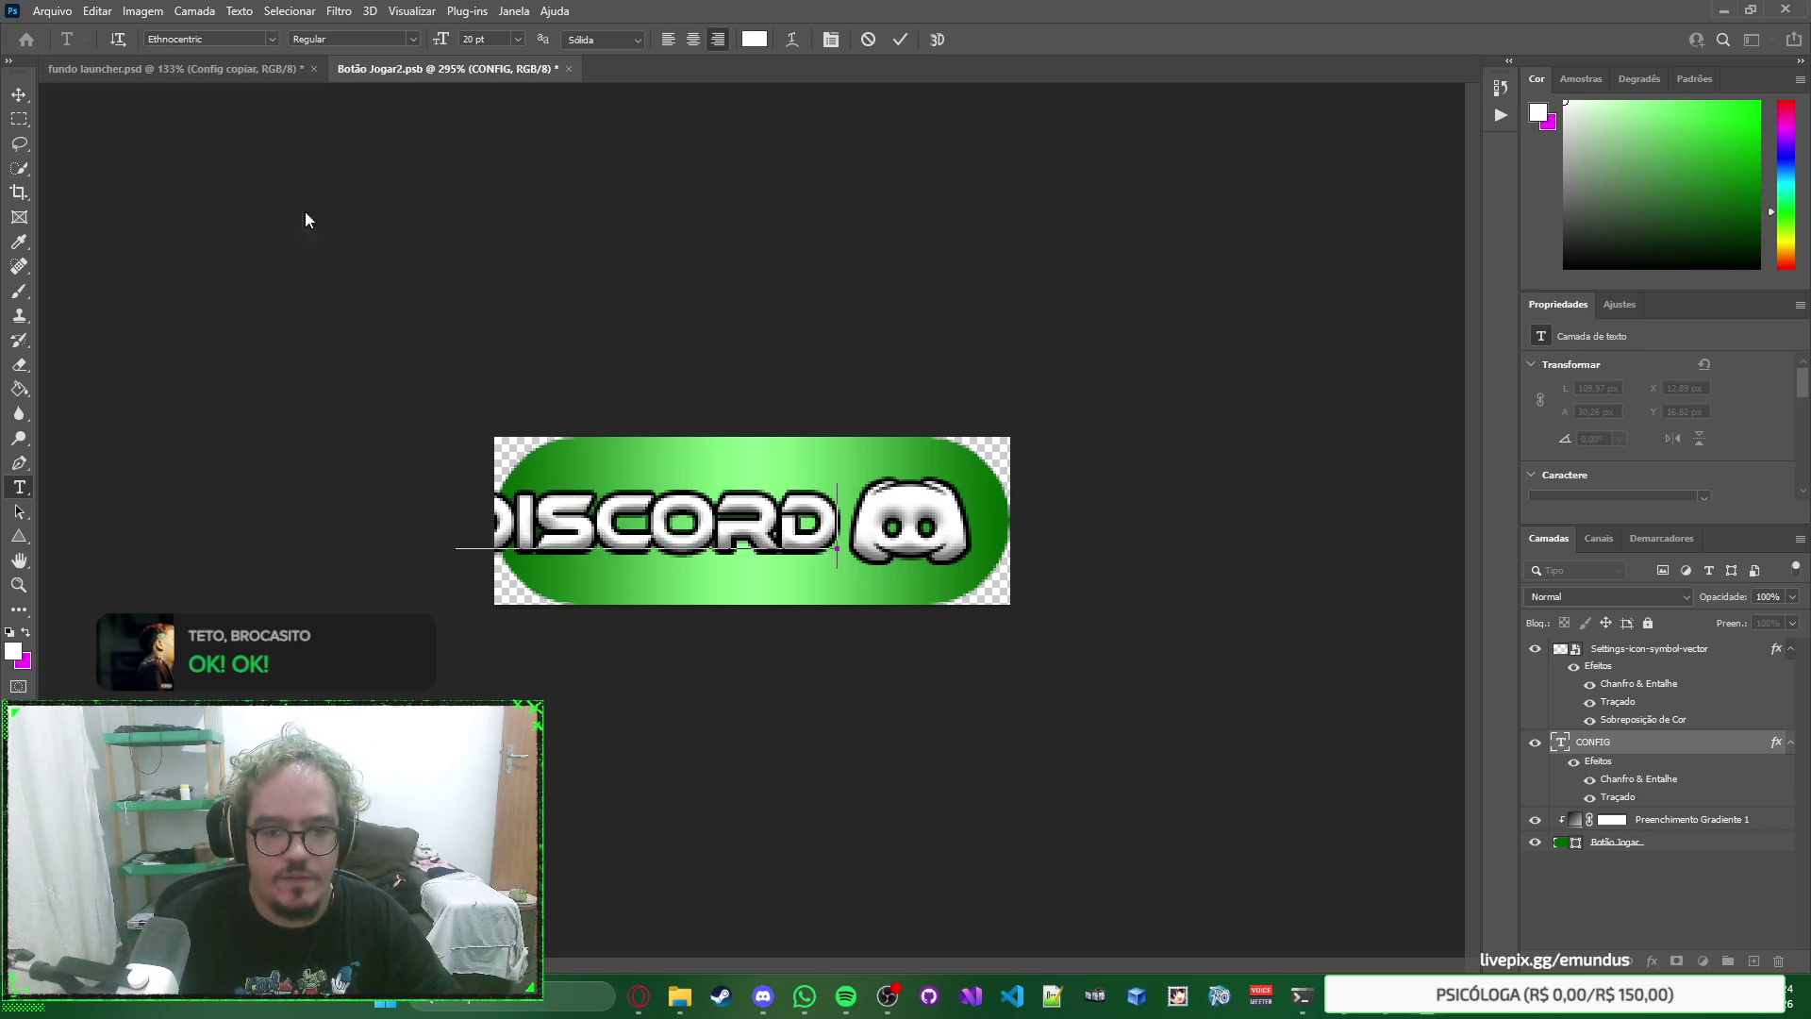
left_click(17, 94)
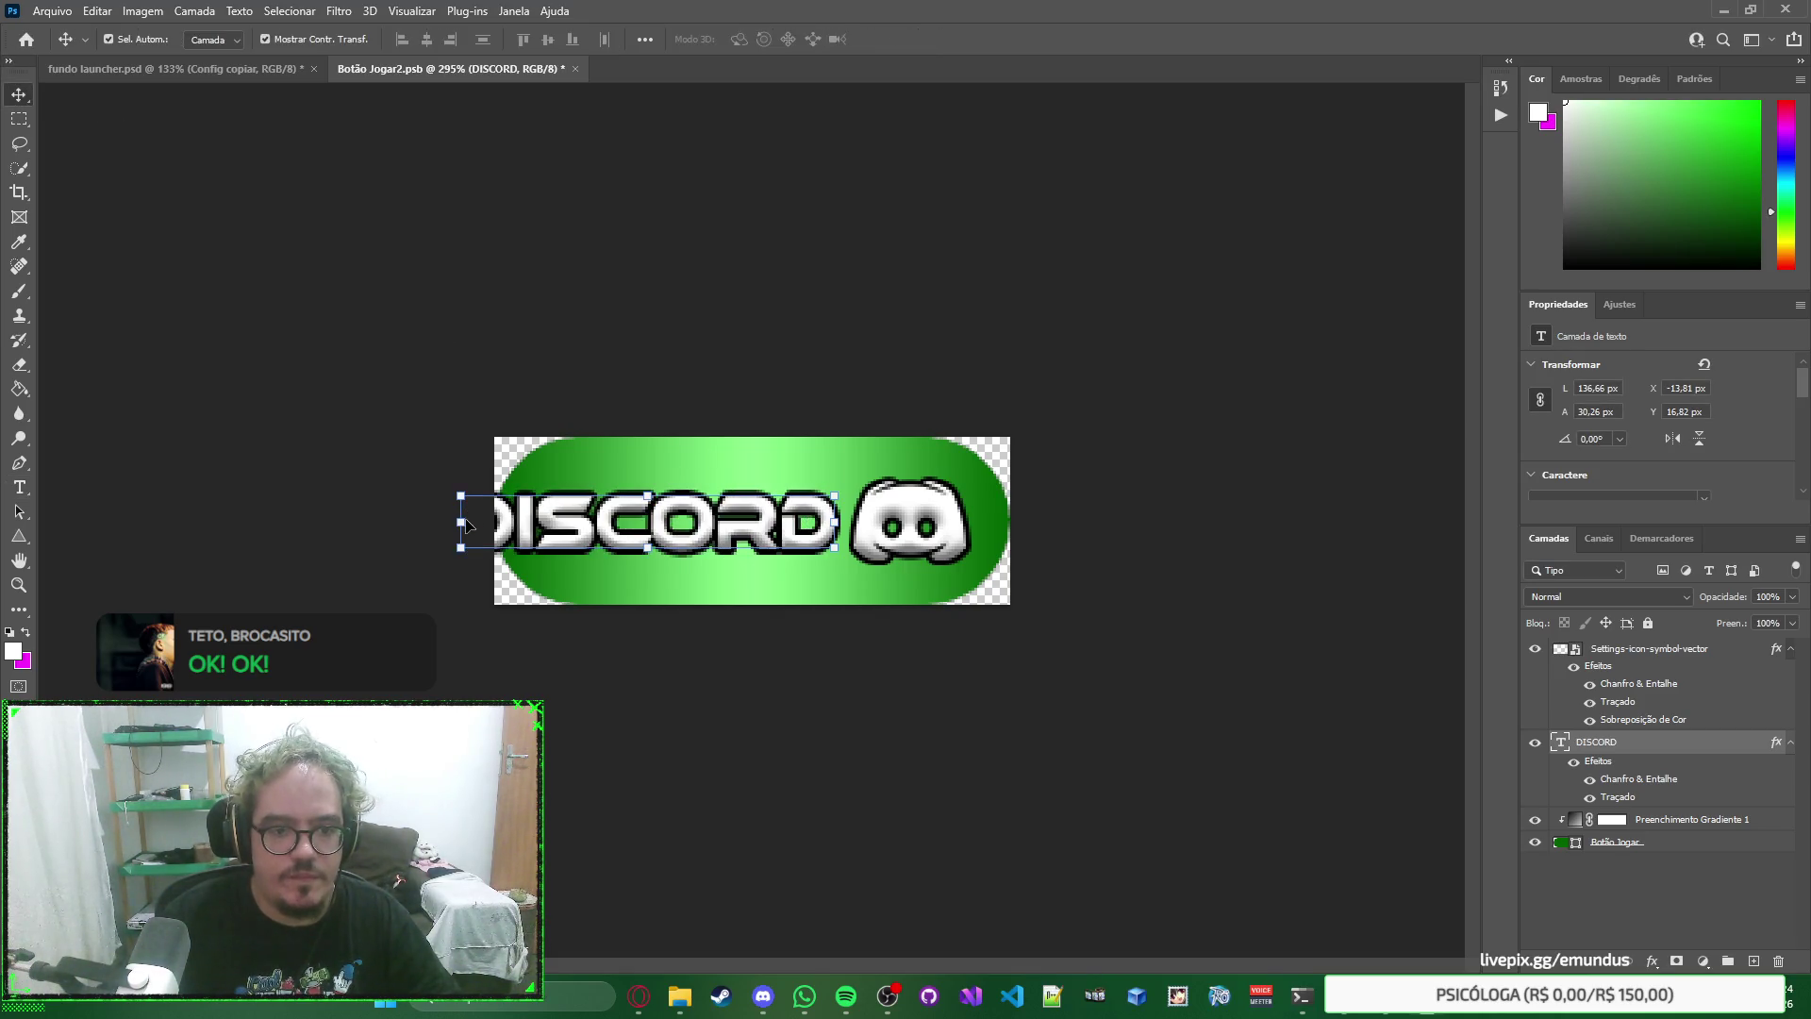
left_click_drag(459, 524, 540, 524)
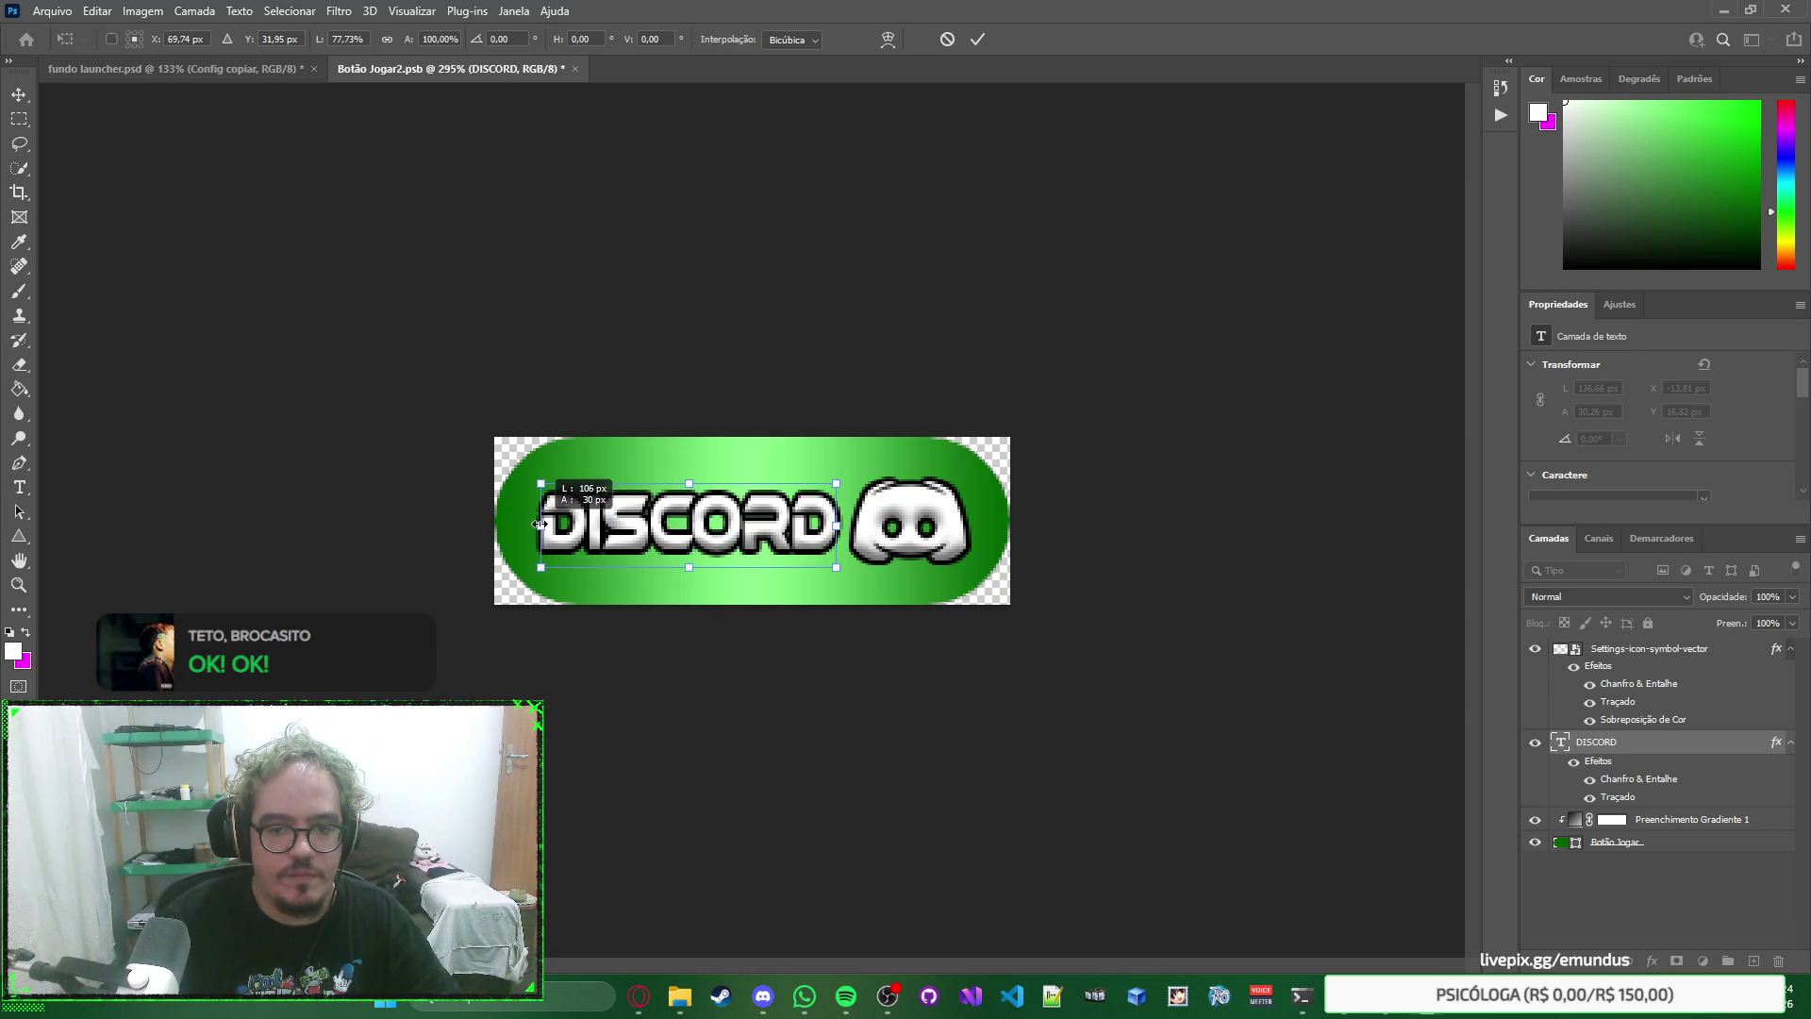
key("Return")
left_click(699, 528)
mouse_move(699, 528)
left_mouse_down()
mouse_move(718, 529)
mouse_move(698, 528)
left_mouse_up()
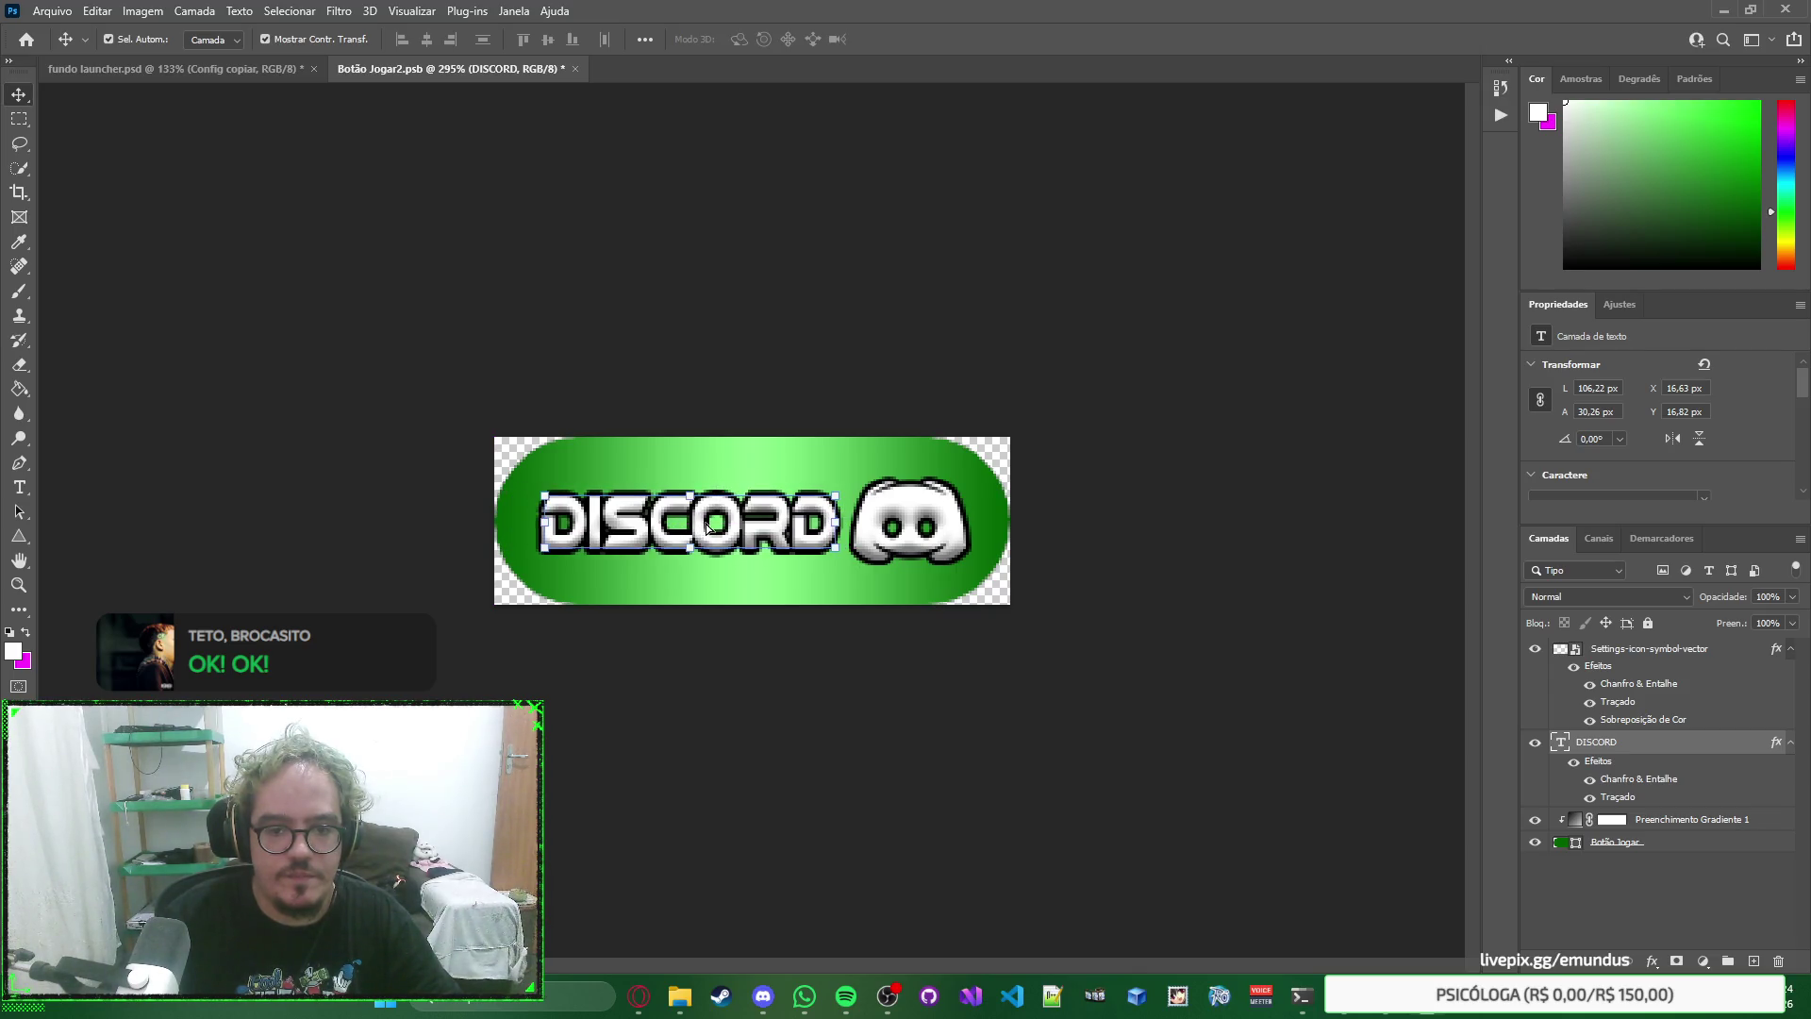
Step: Select the DISCORD text and Discord logo together and shift them slightly right
left_click(897, 533)
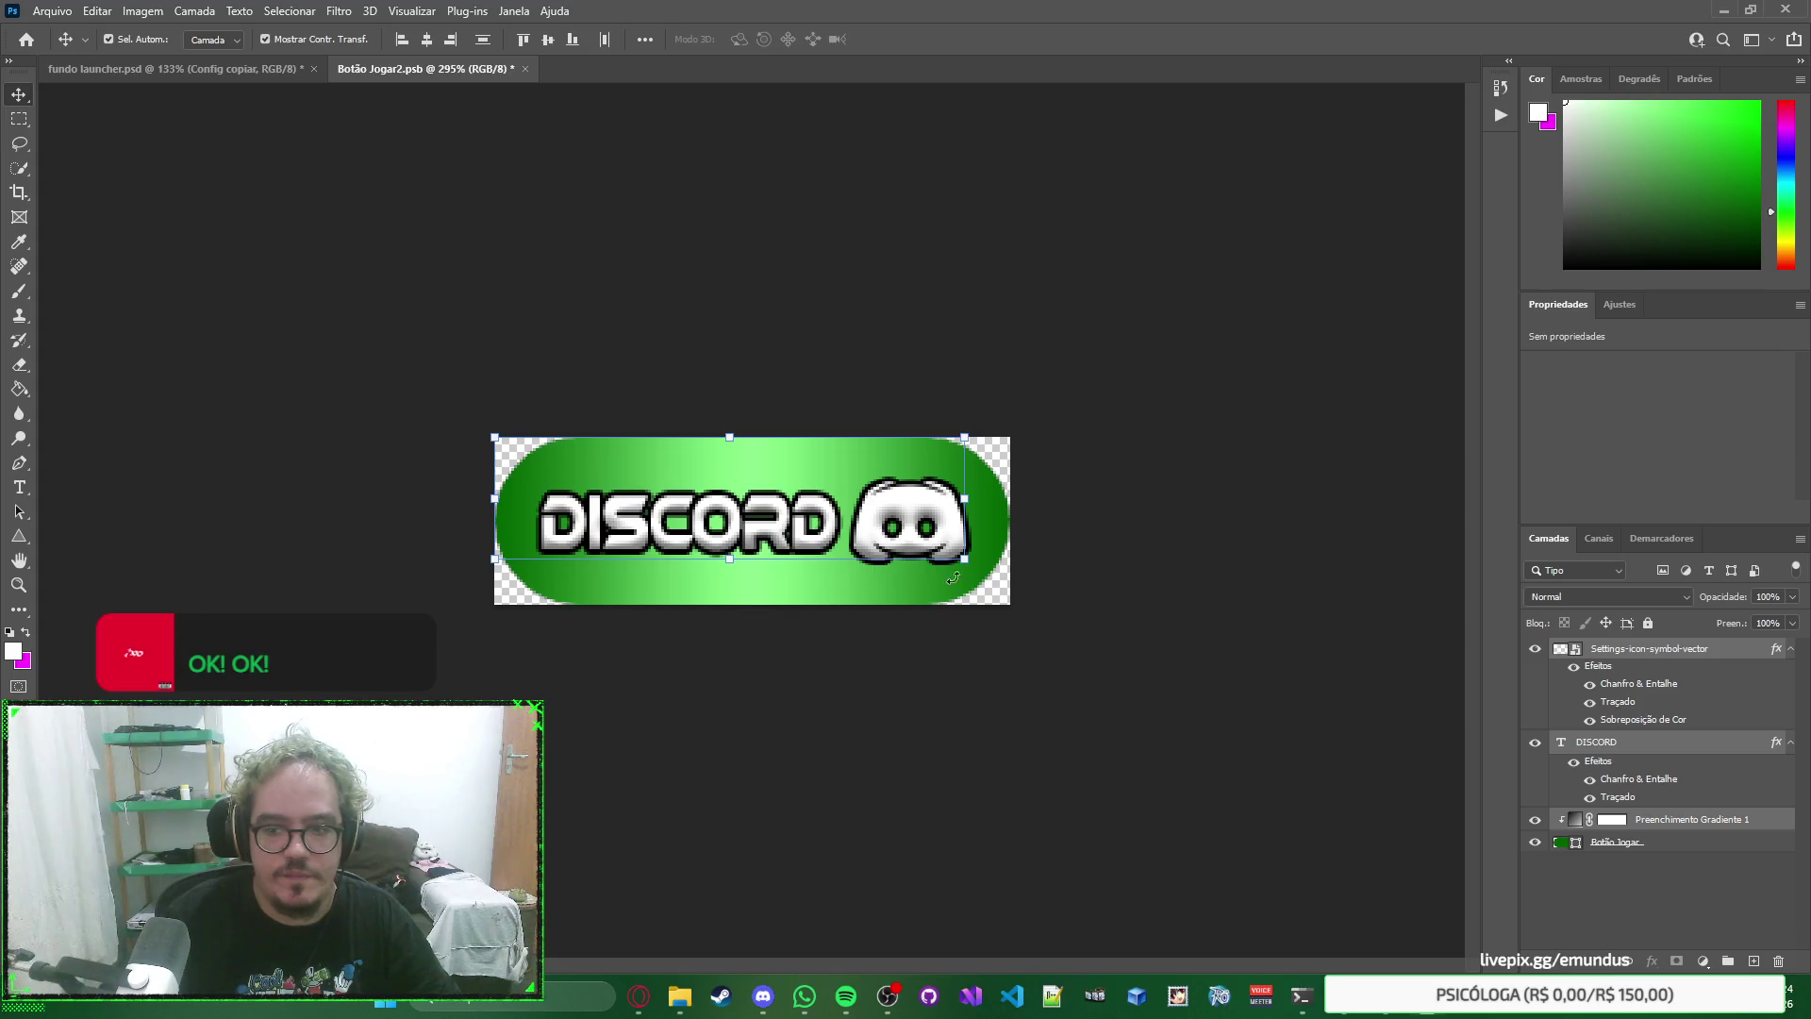
left_click(1119, 626)
left_click(961, 515)
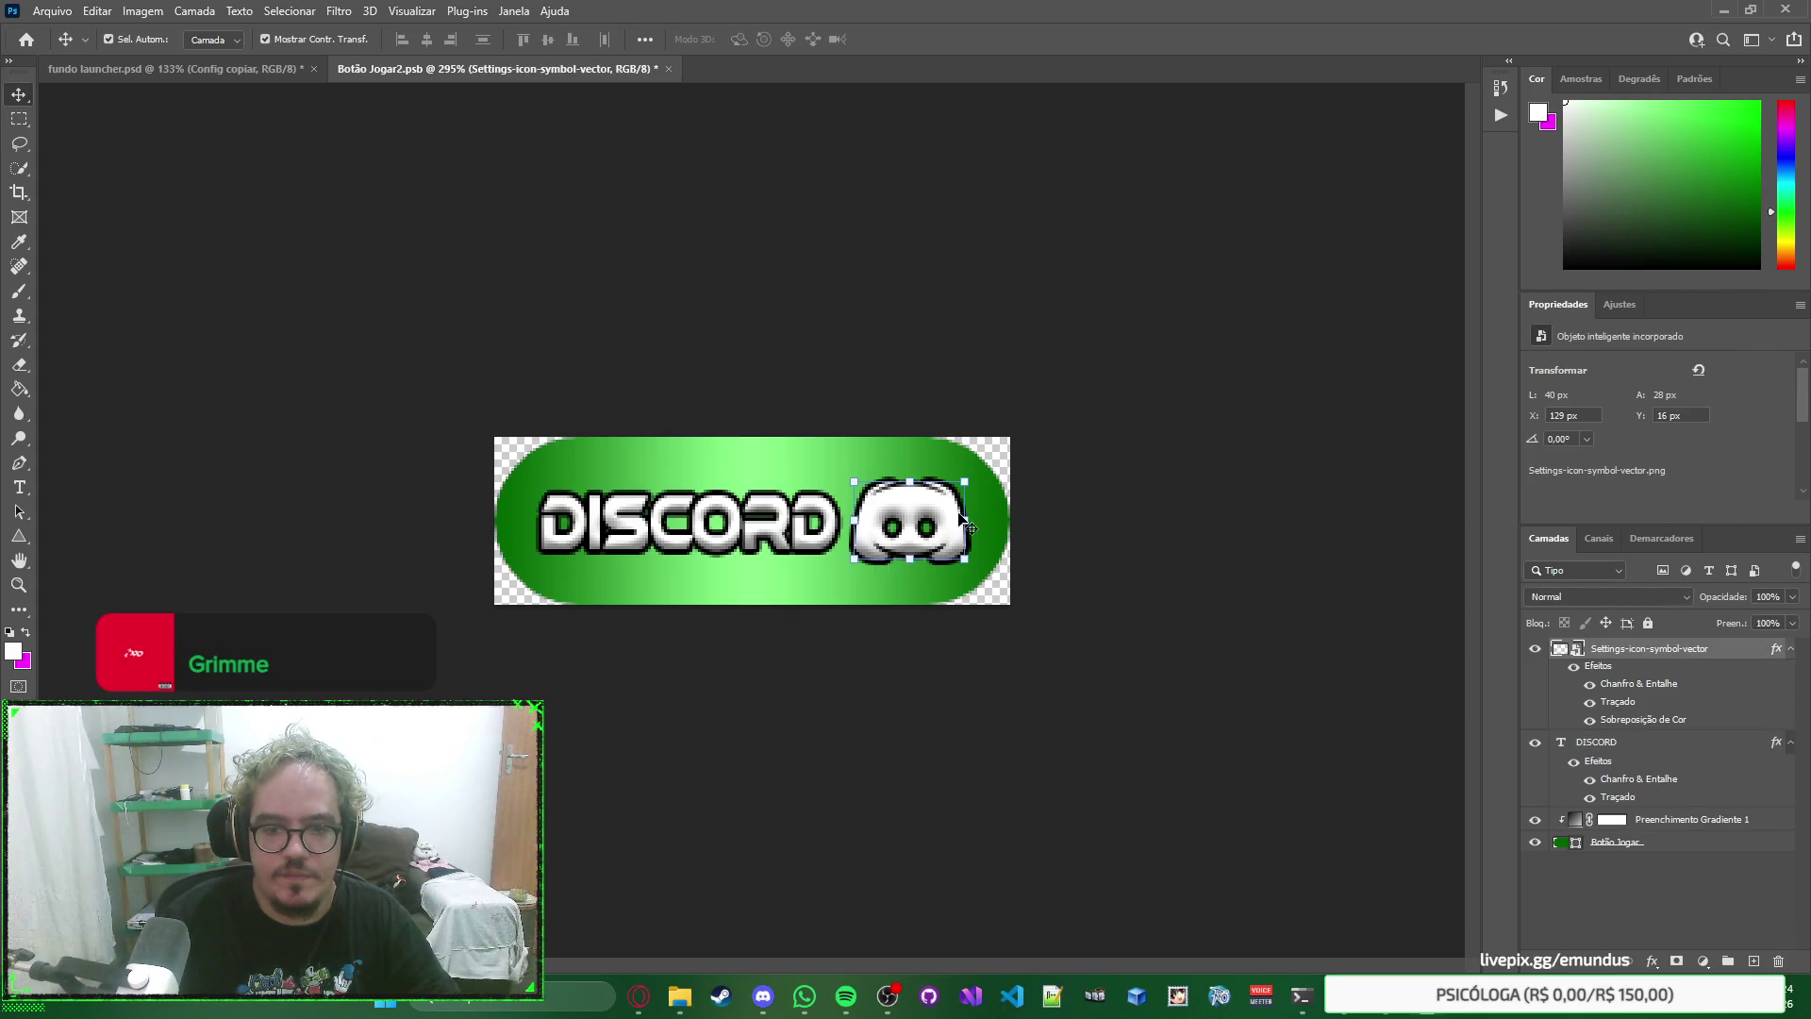
left_click(831, 518, "shift")
left_click_drag(828, 517, 827, 518)
left_click(1119, 472)
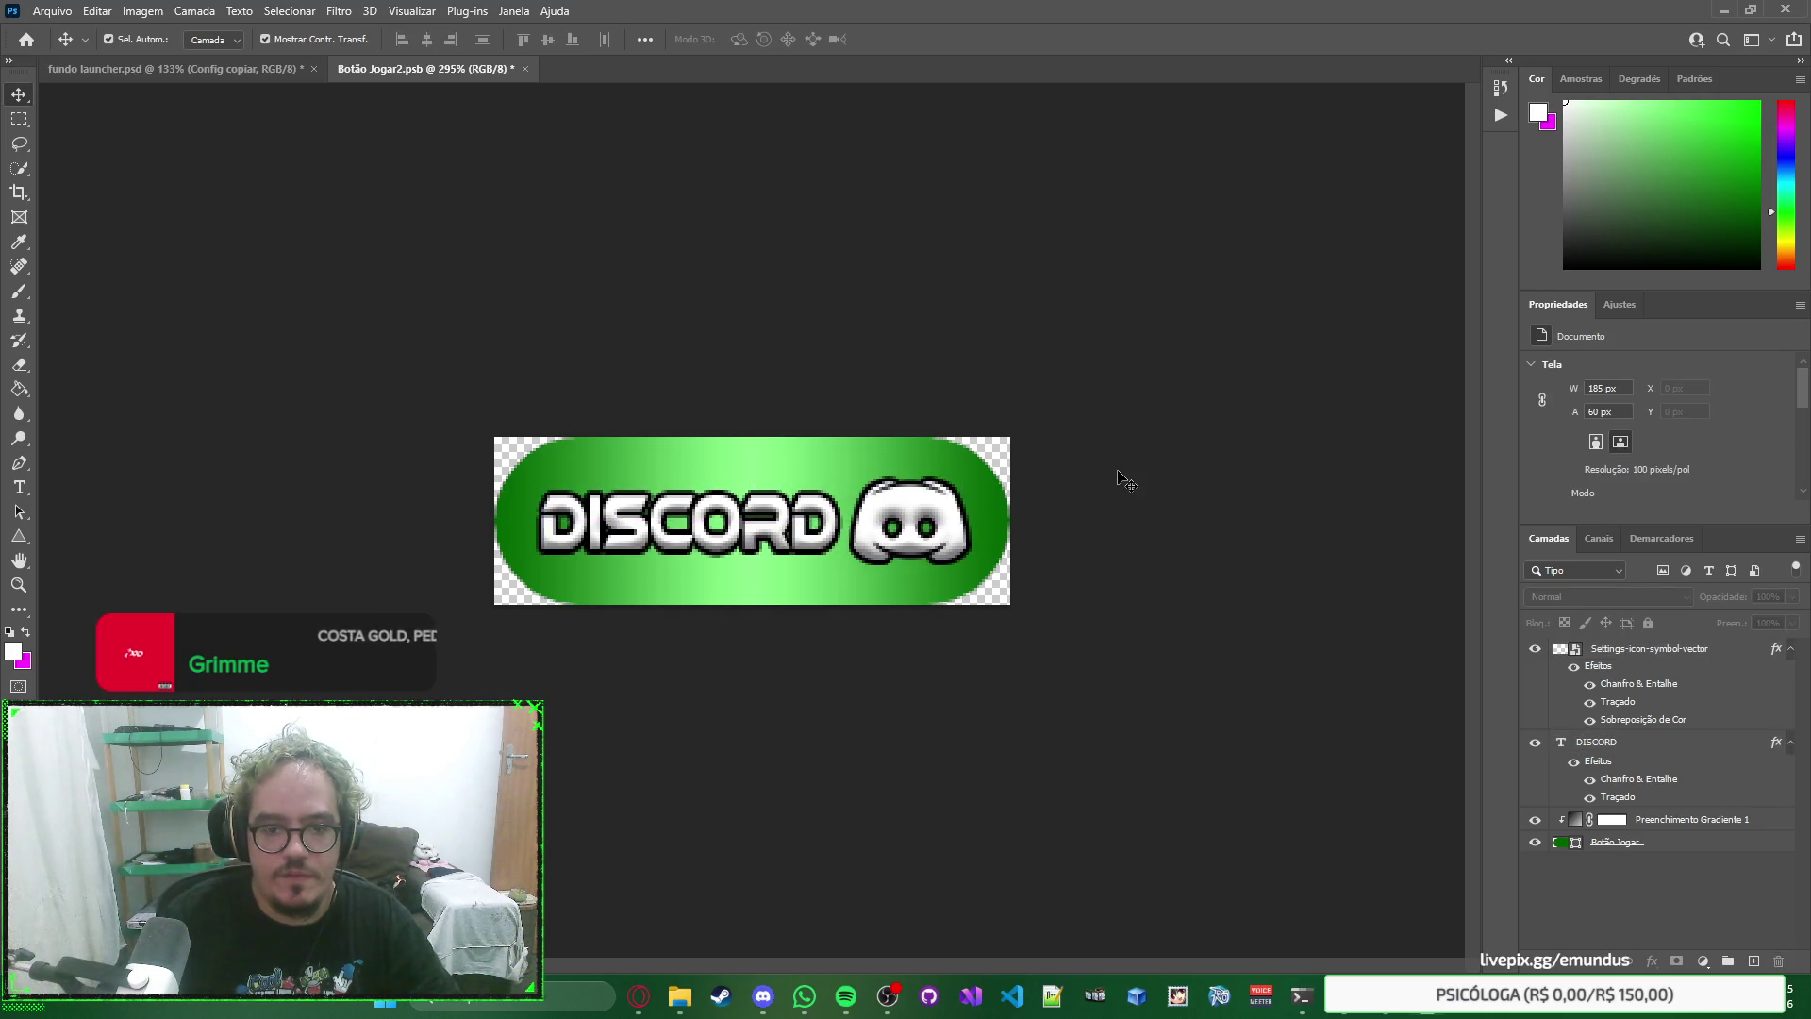
Step: Save and close the button file, then revert the launcher to the centred CONFIG button
key("ctrl+w")
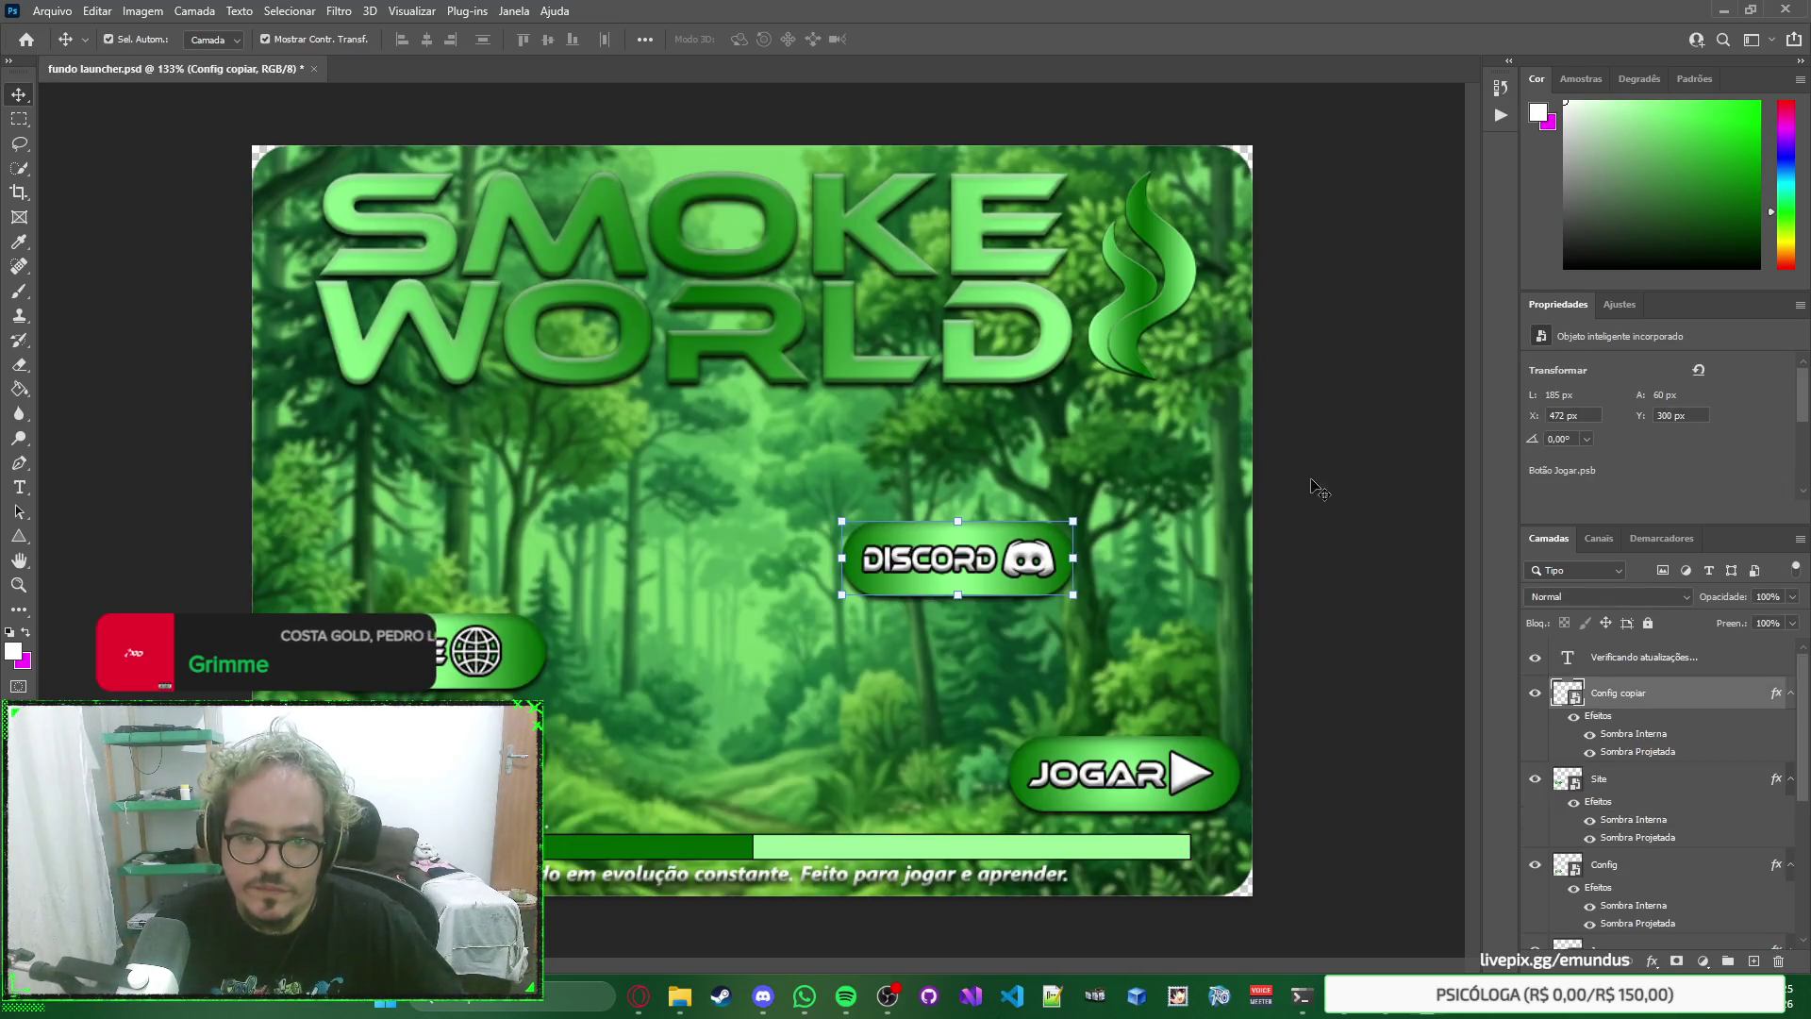
left_click_drag(984, 557, 458, 573)
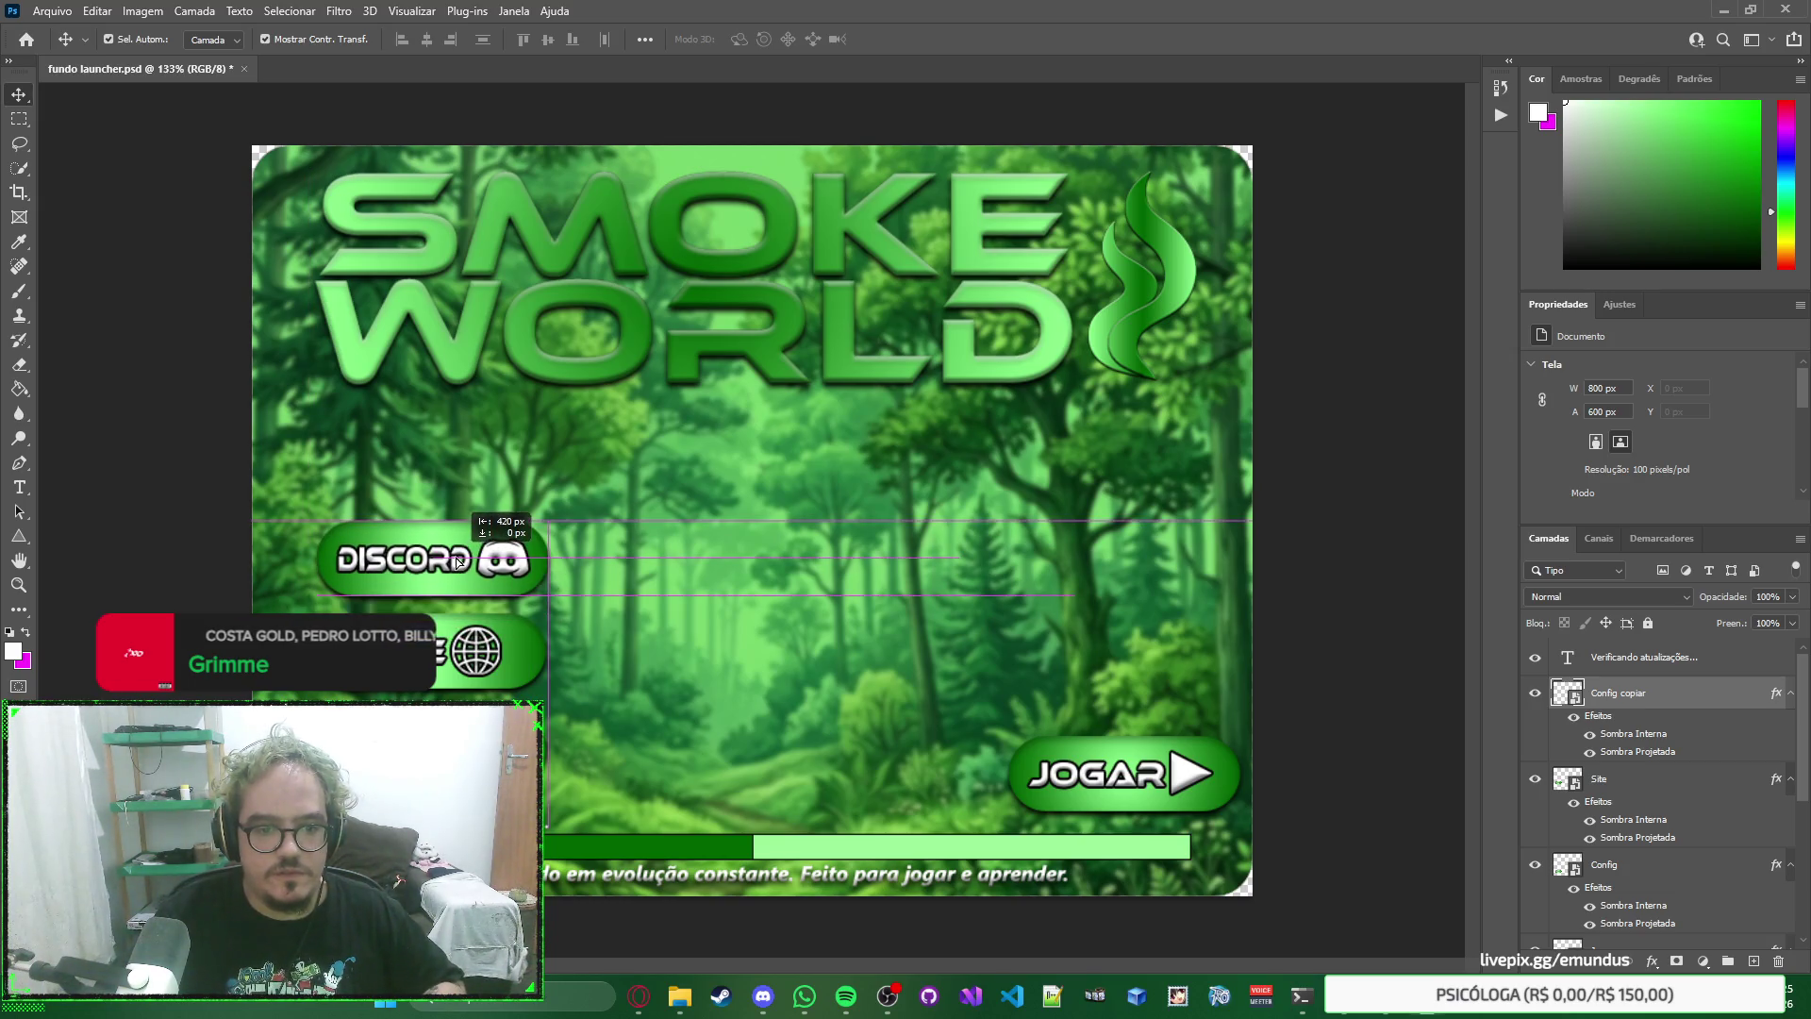
left_click_drag(459, 563, 457, 557)
left_click(944, 523)
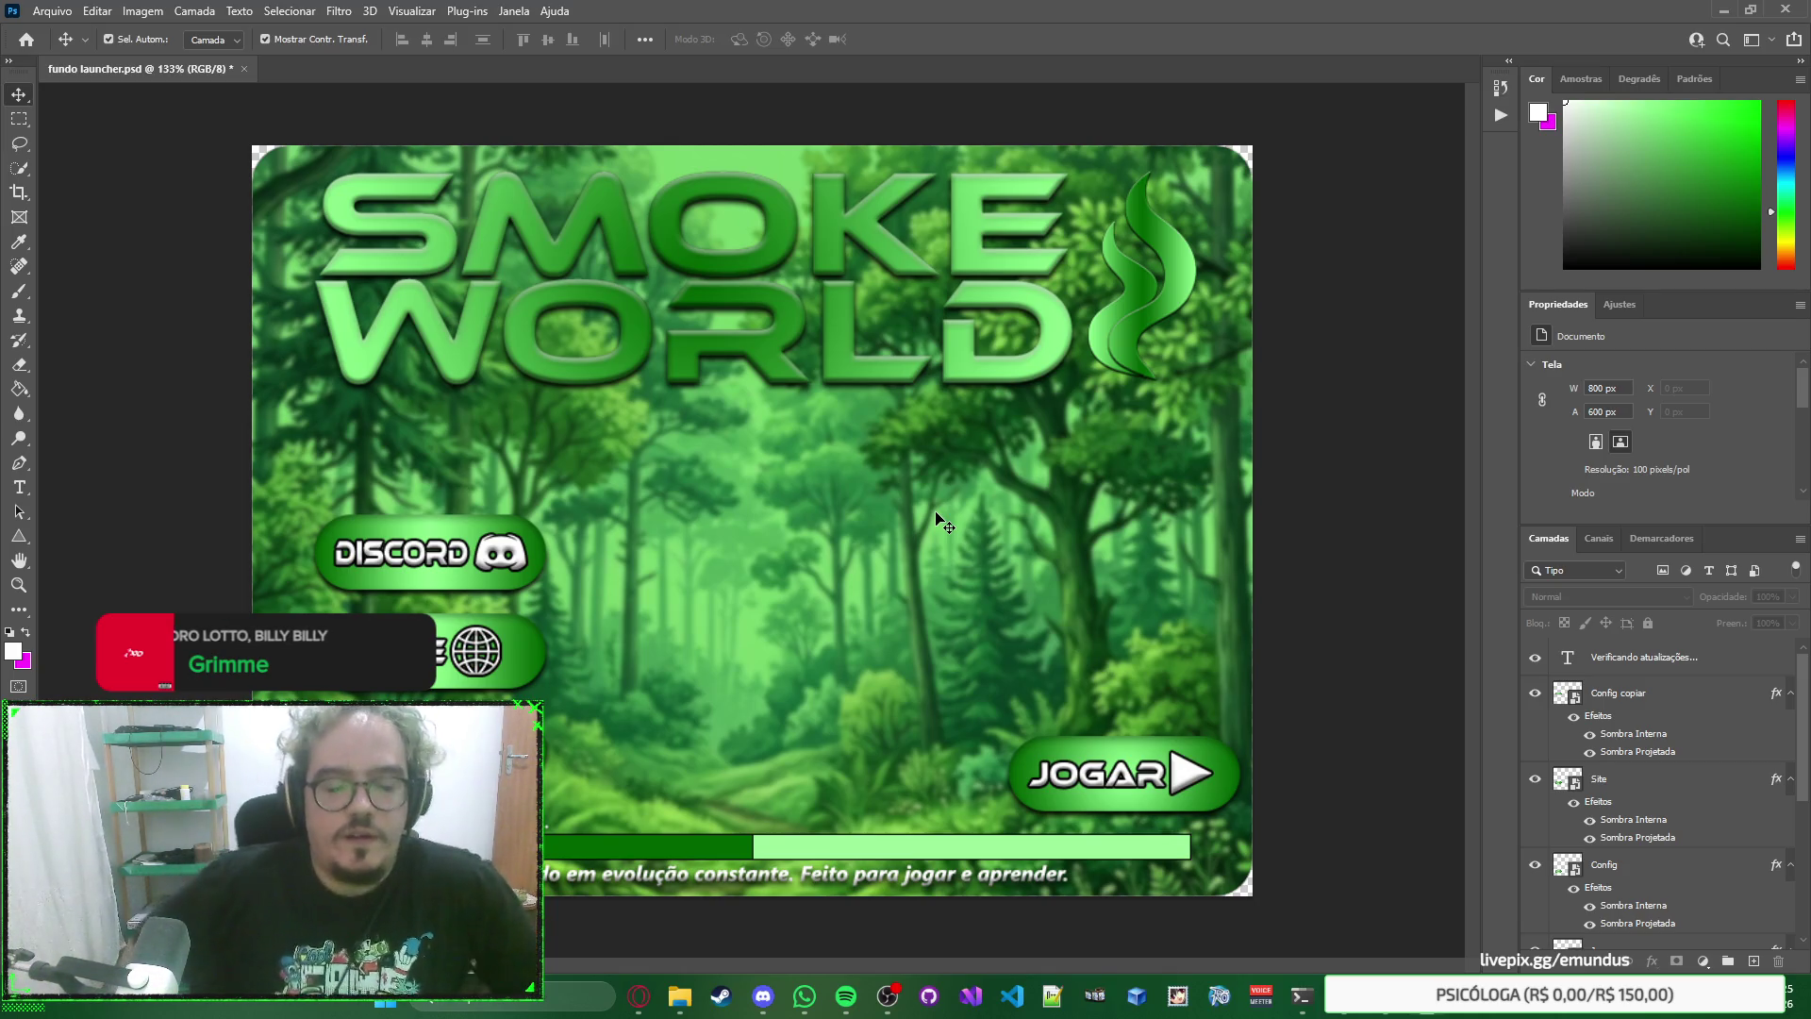
key("ctrl+z")
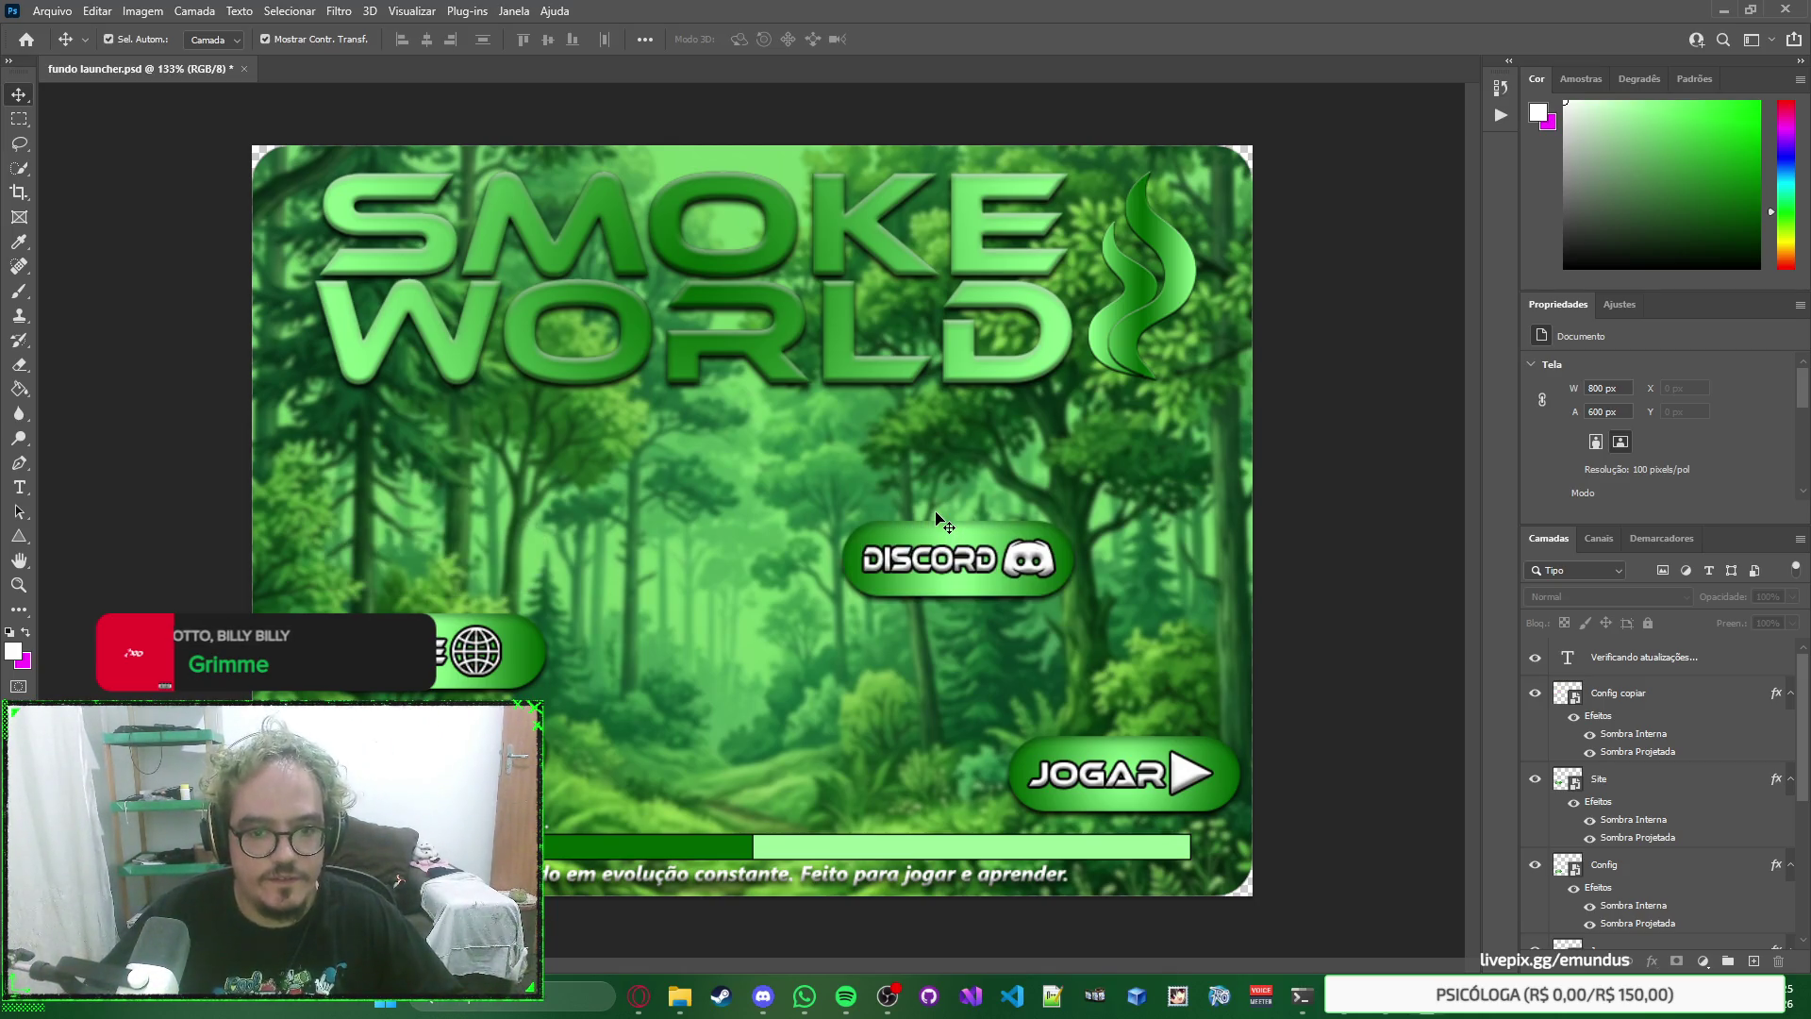
key("ctrl+z")
key("ctrl+z")
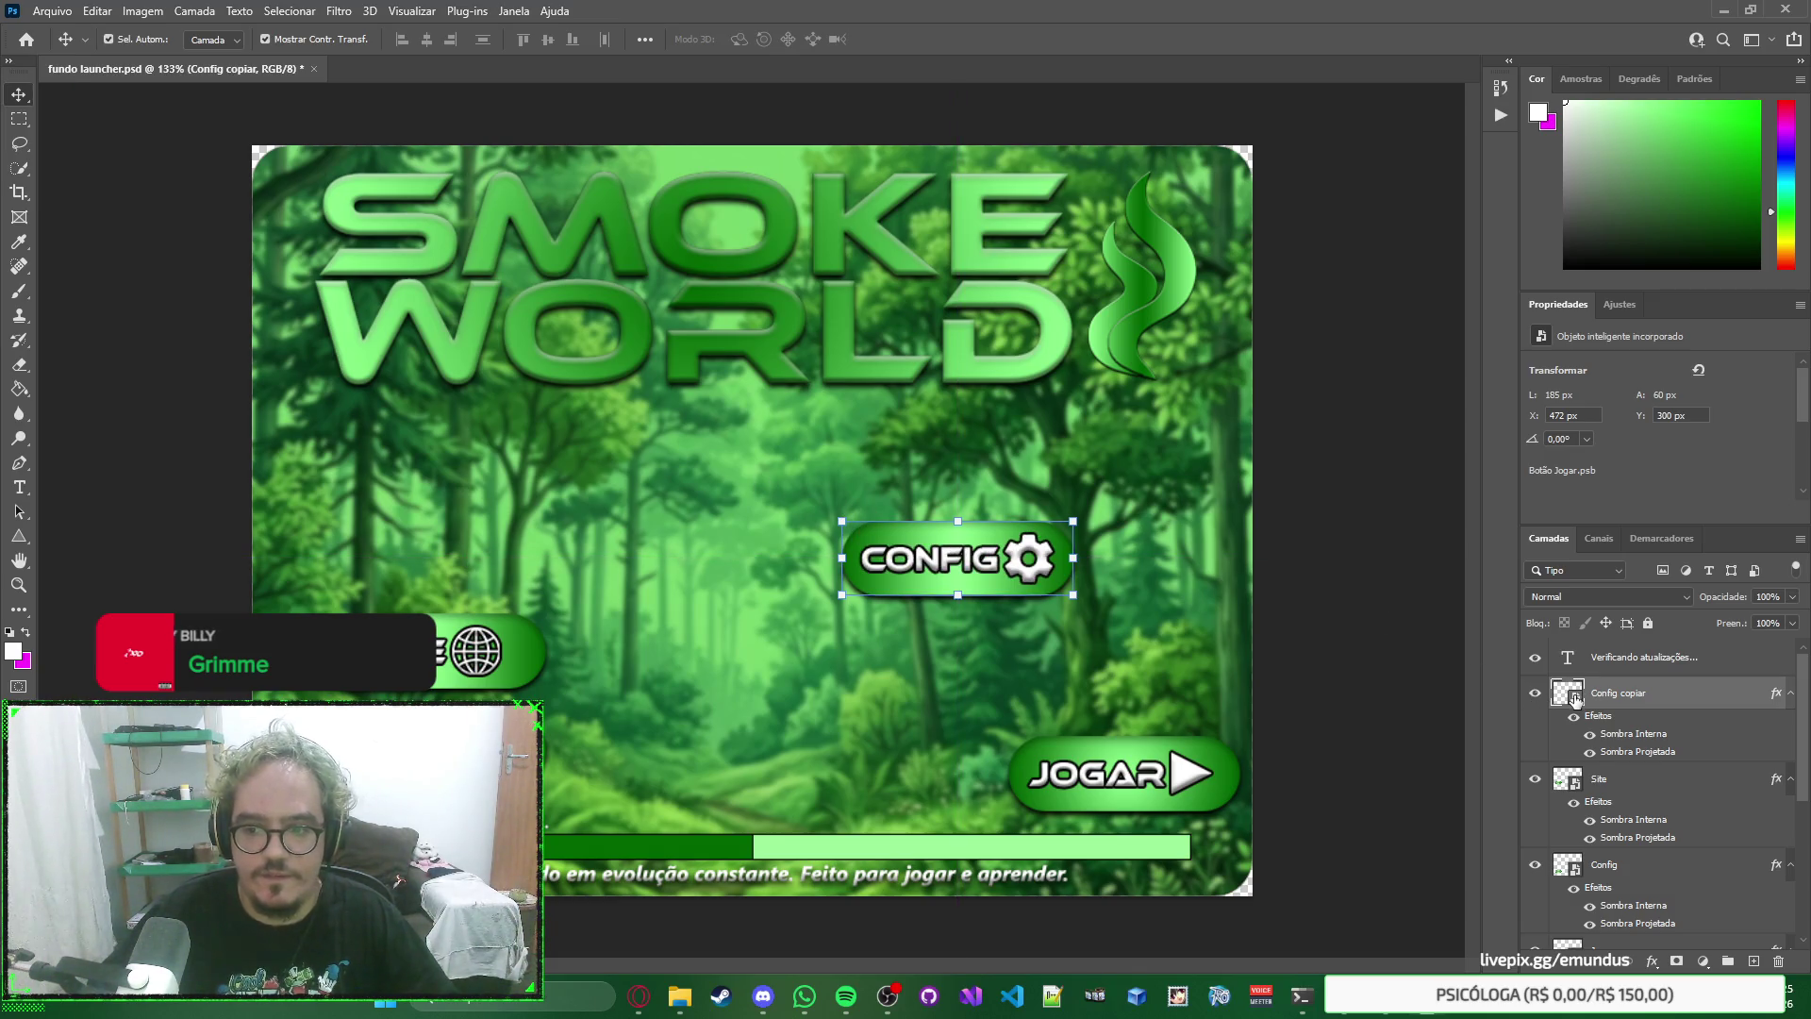
key("ctrl+z")
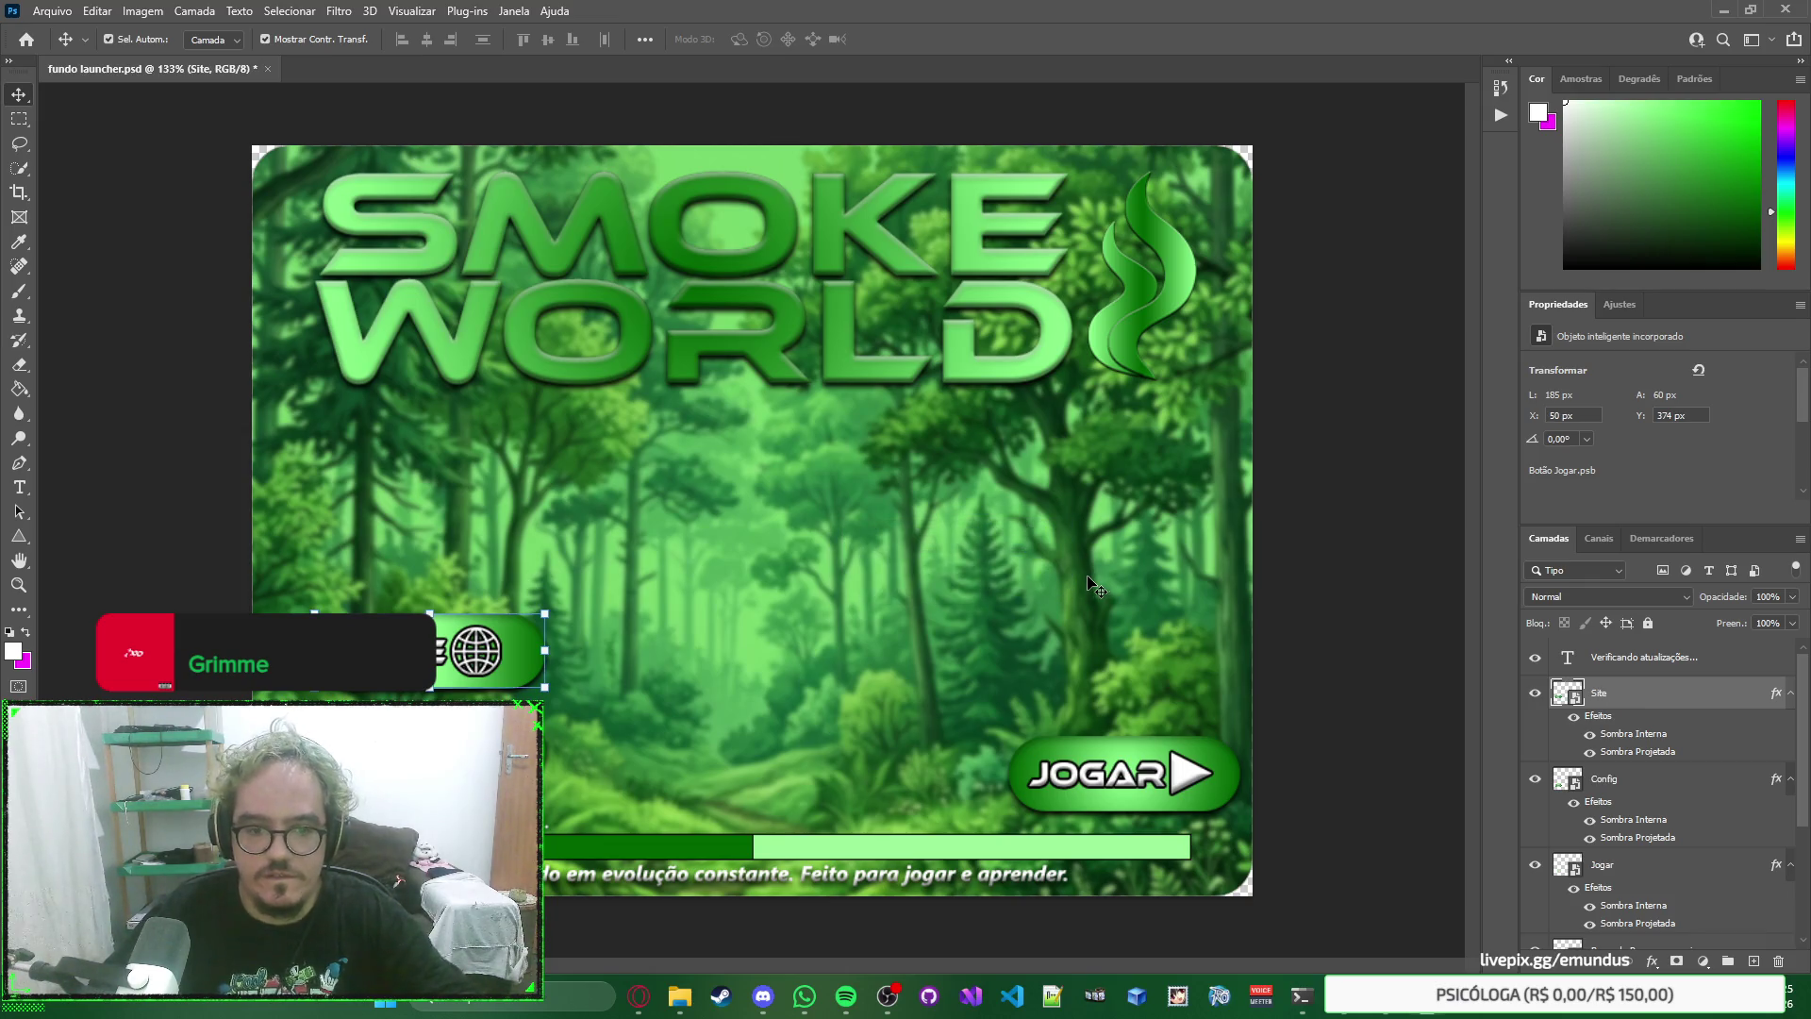
key("ctrl+z")
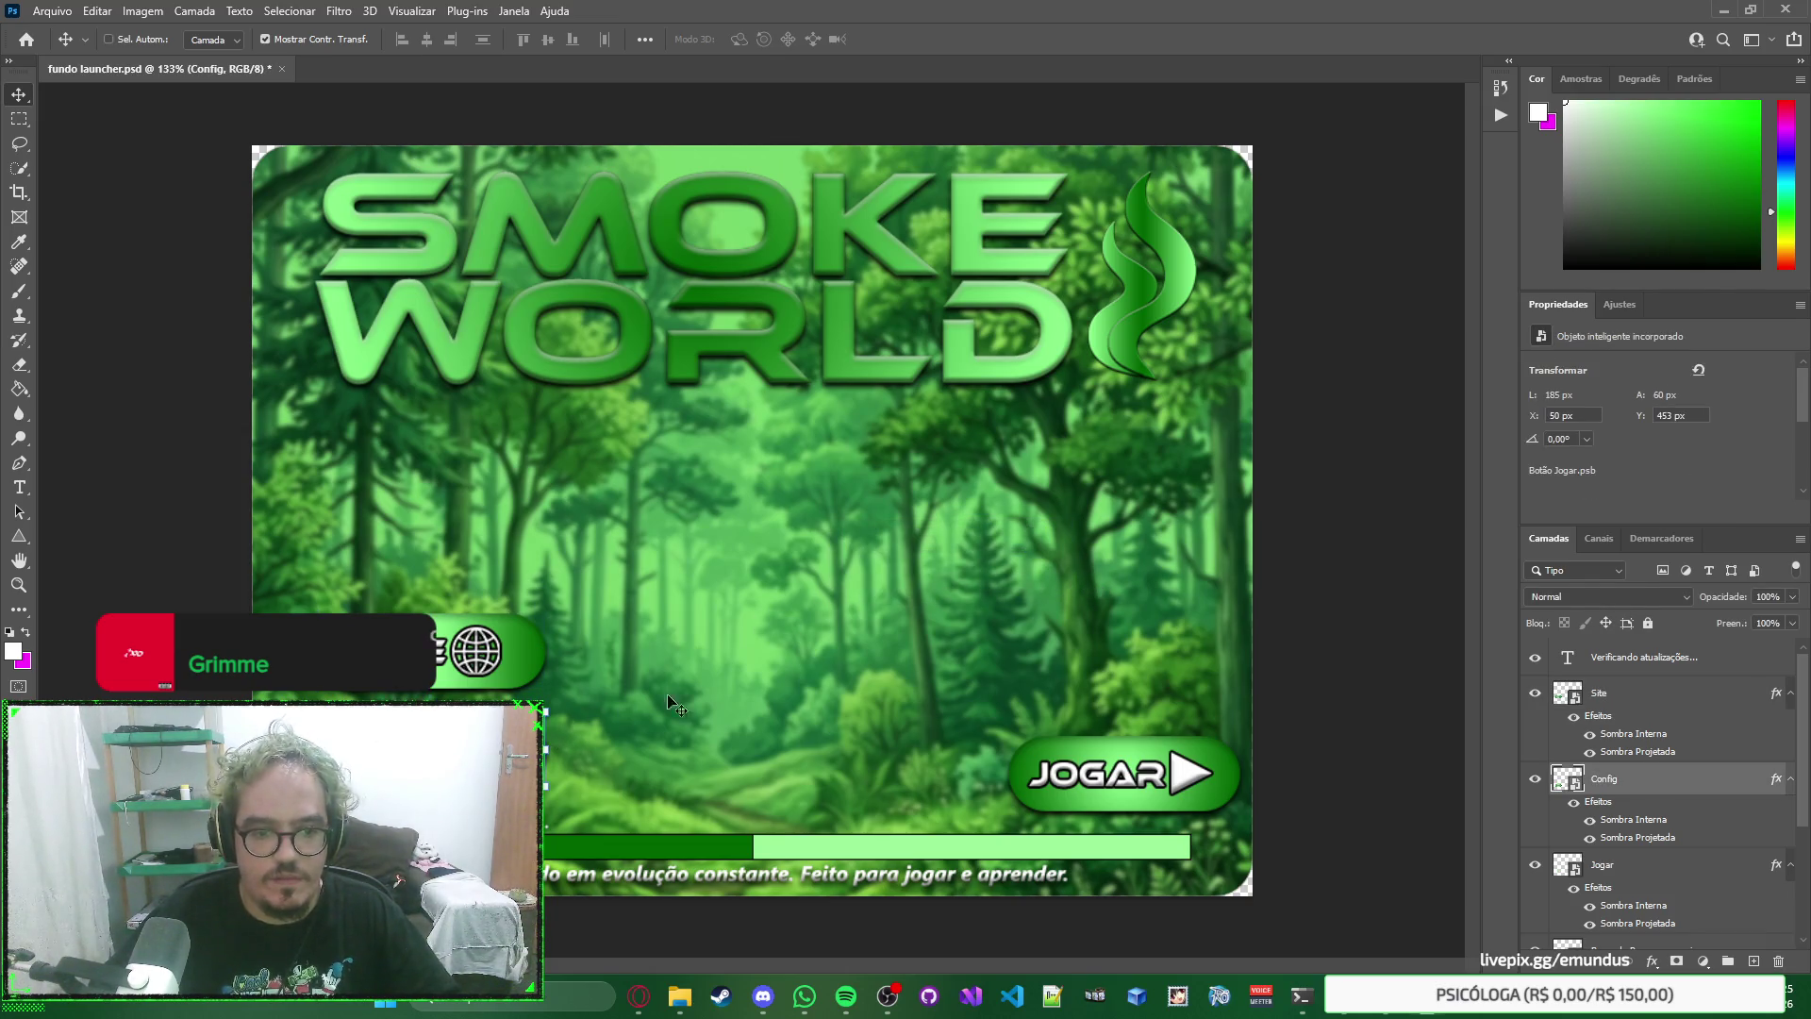
key("ctrl+shift+z")
key("ctrl+shift+z")
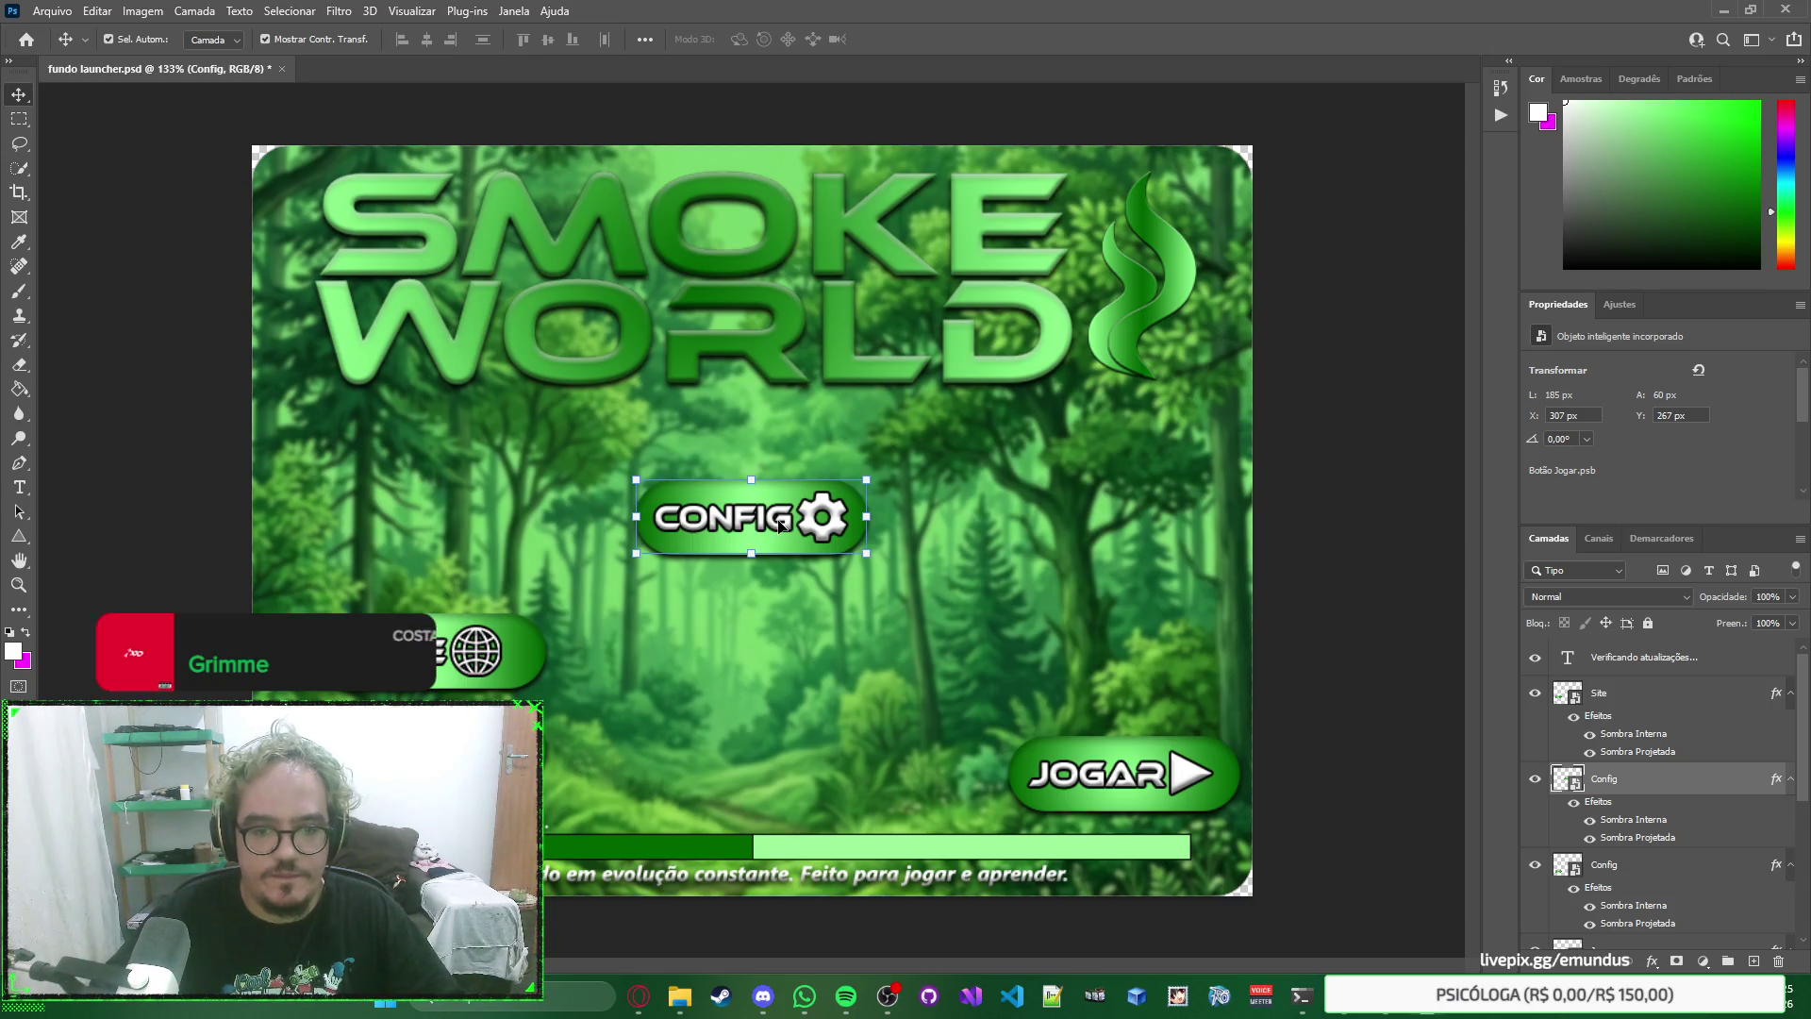
Step: Rename the centred button layer to Discord and open its gear icon's contents
double_click(1582, 783)
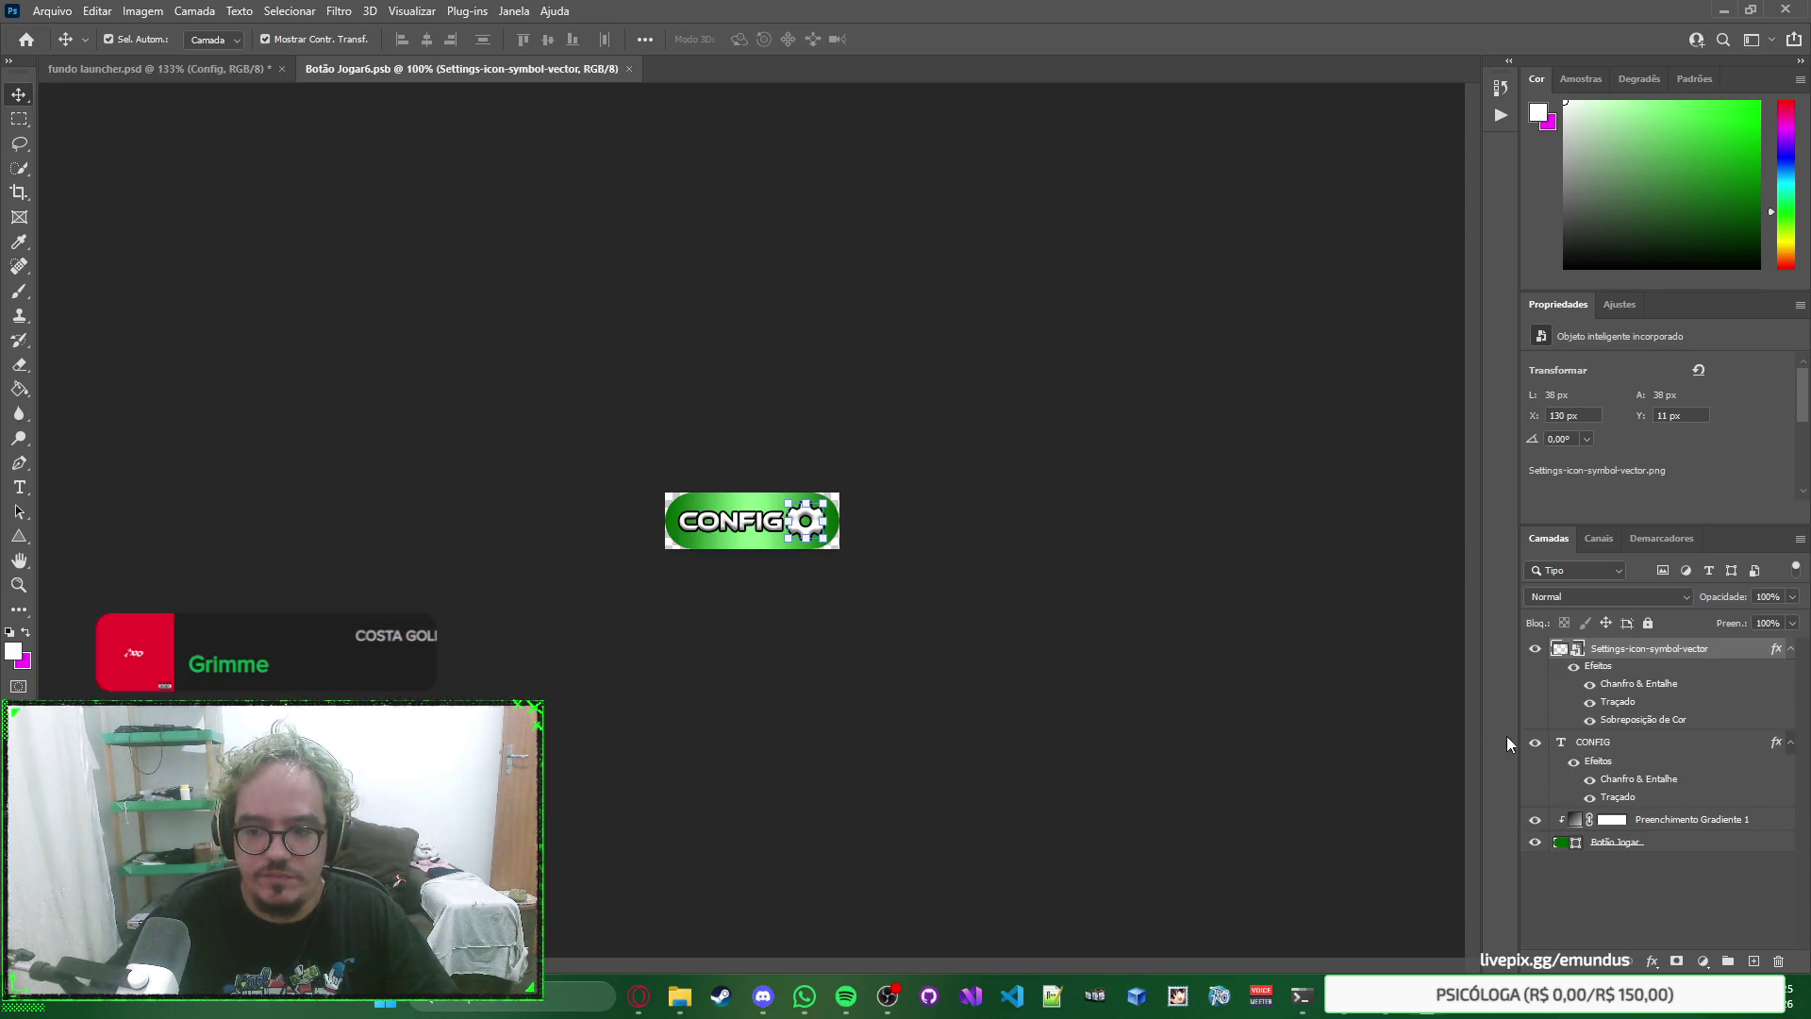
left_click(629, 69)
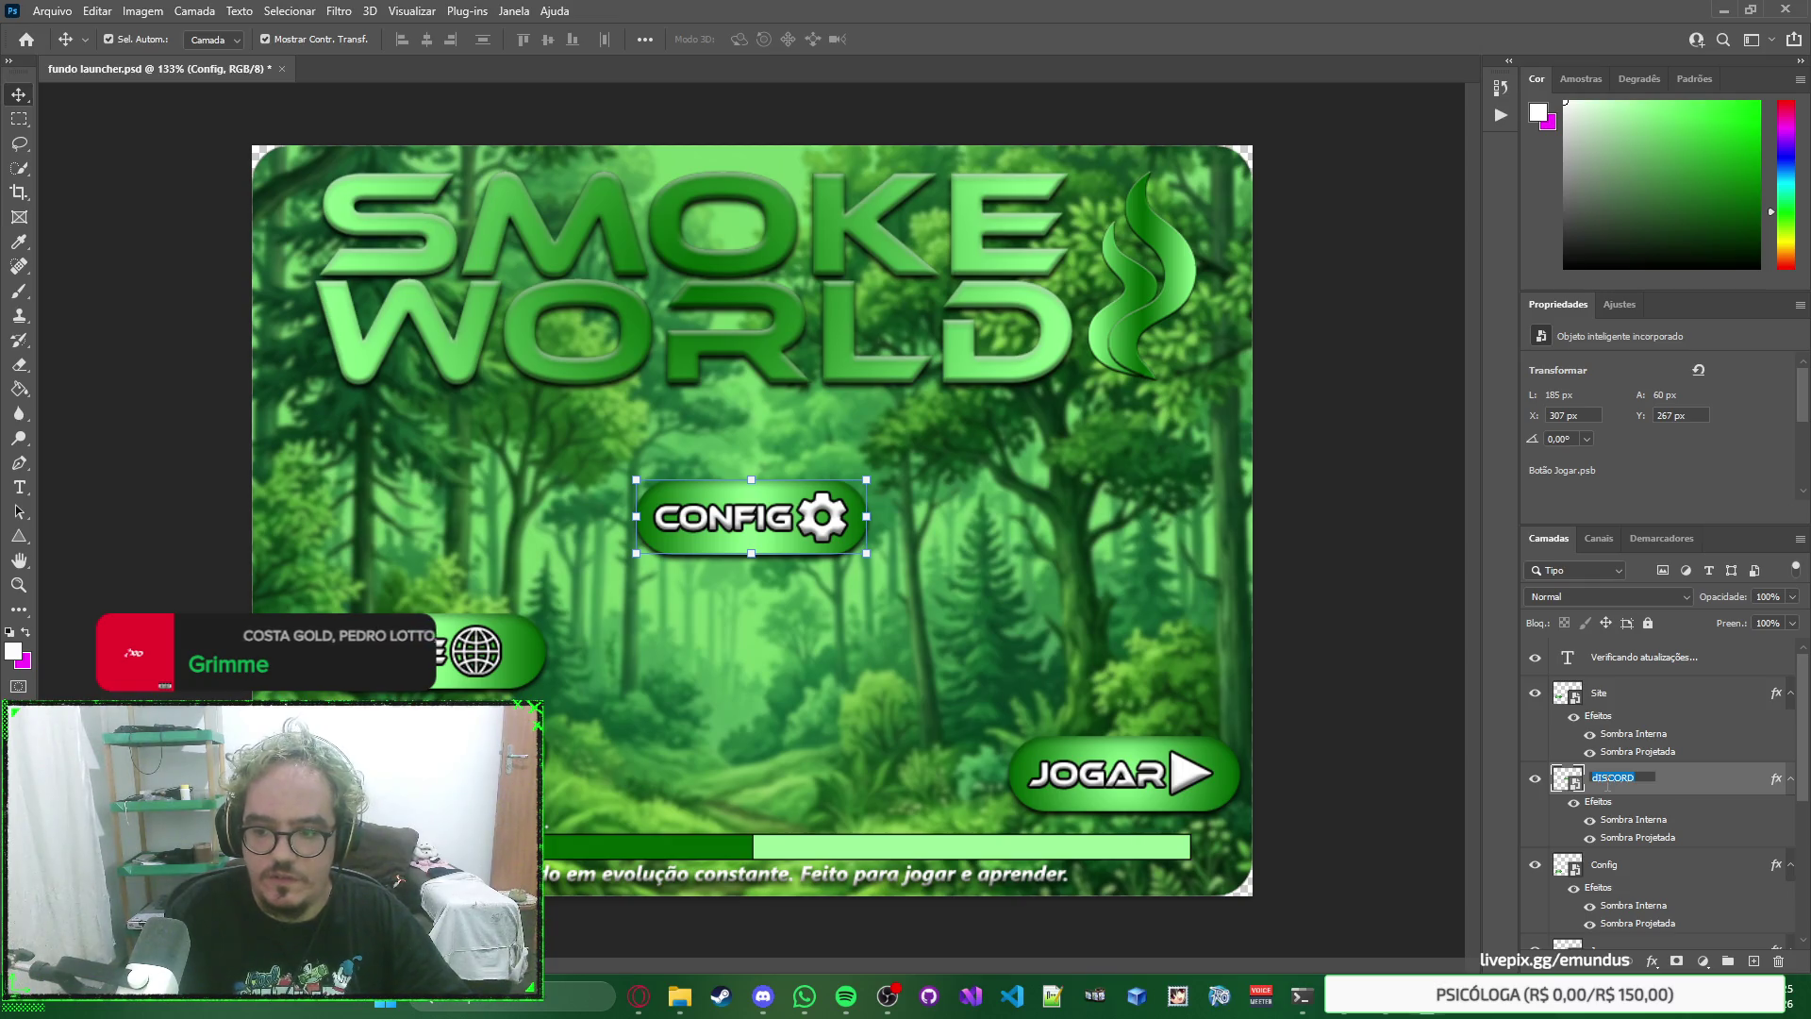
type("d")
key("Return")
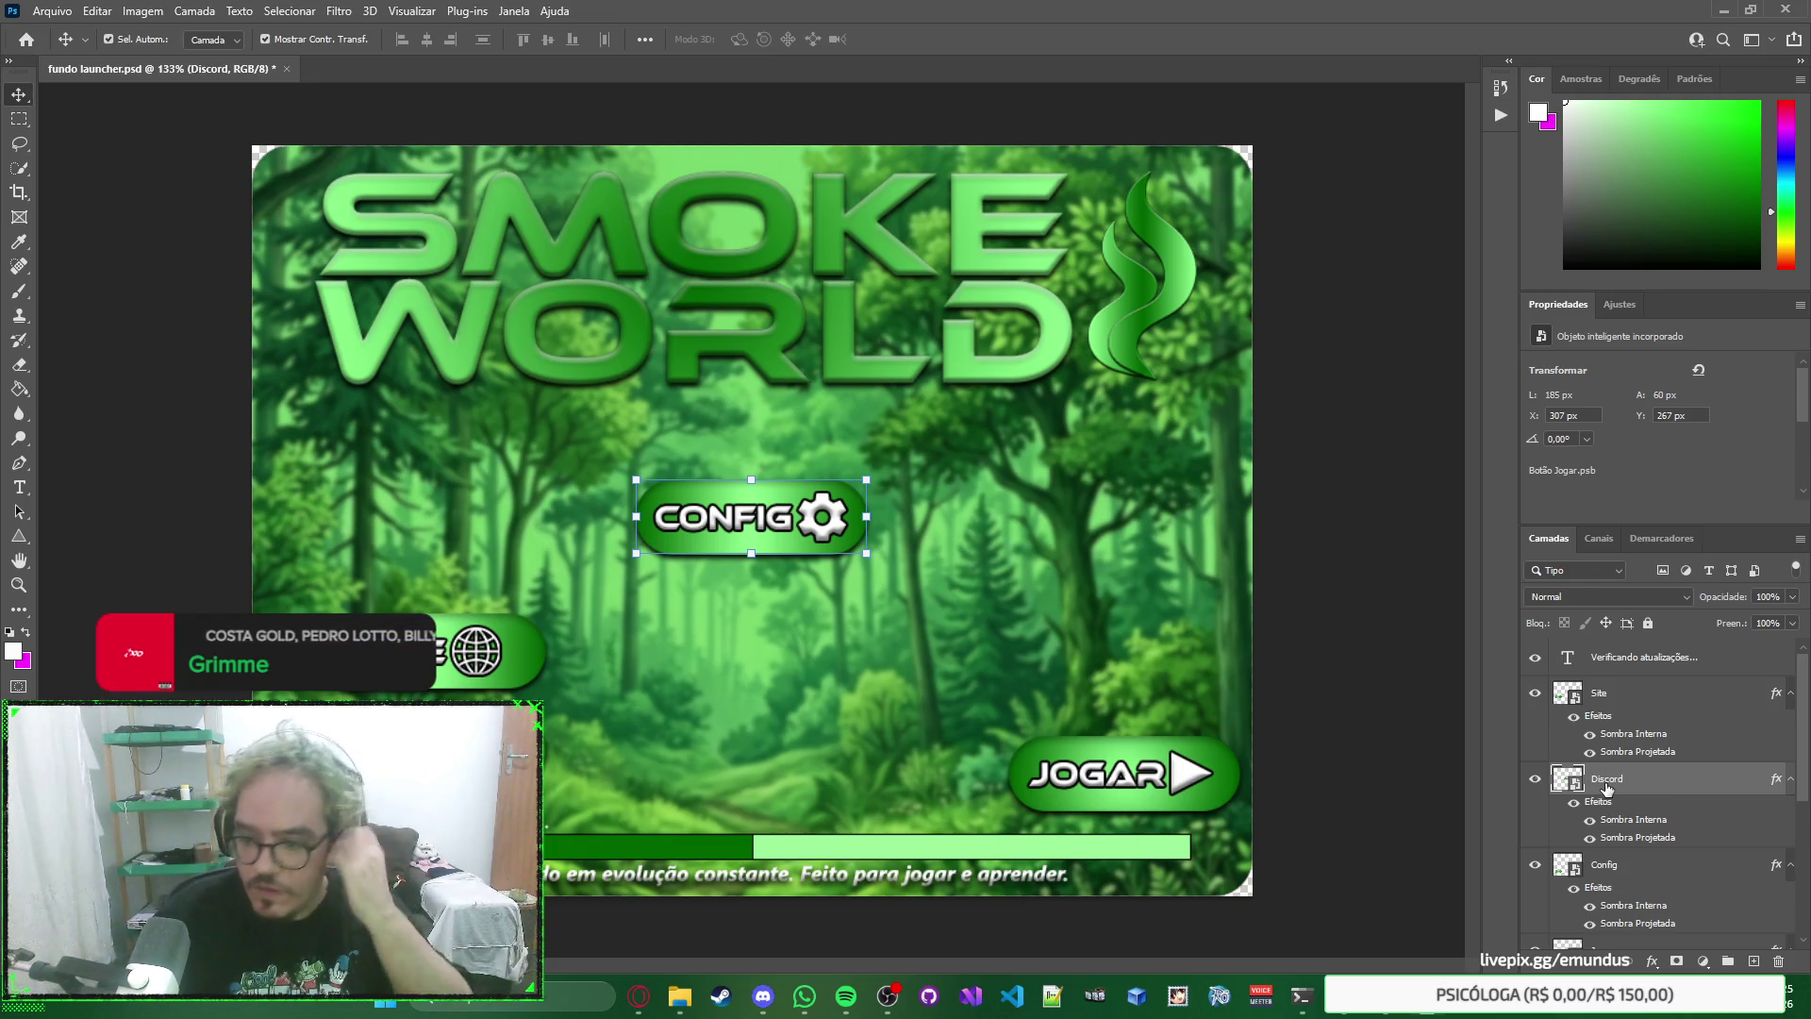
double_click(1576, 786)
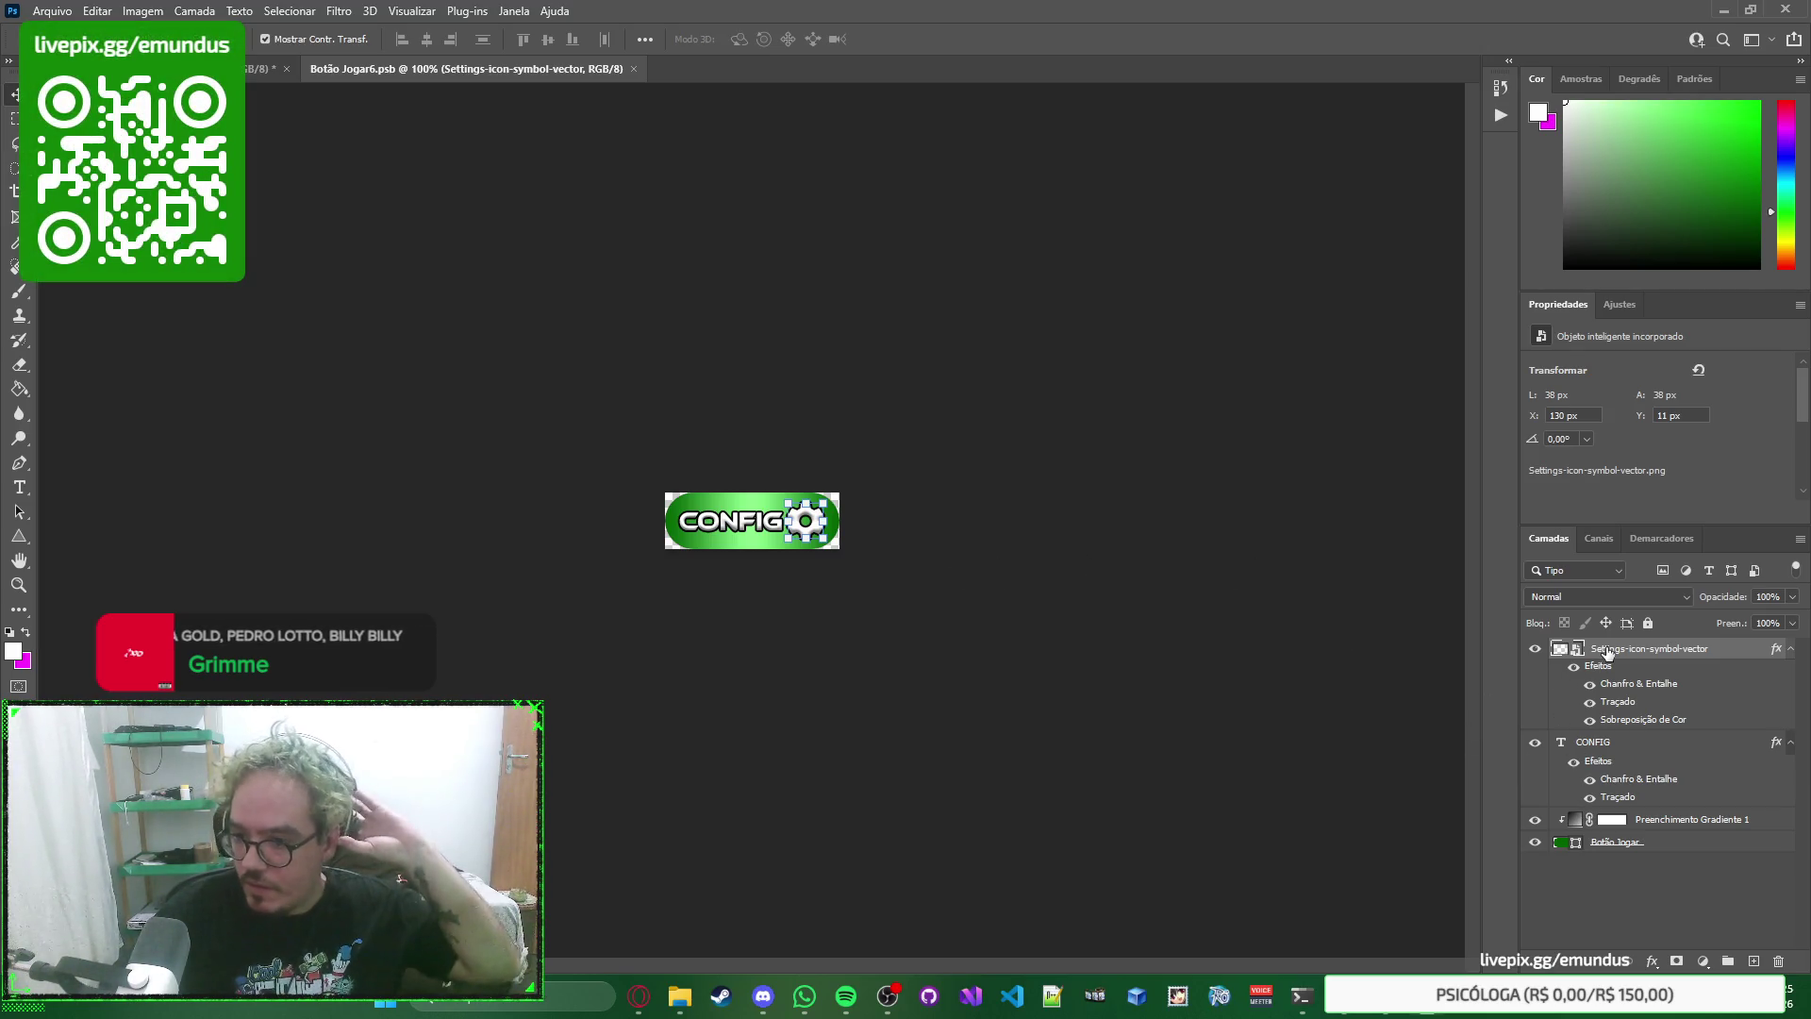
double_click(1579, 650)
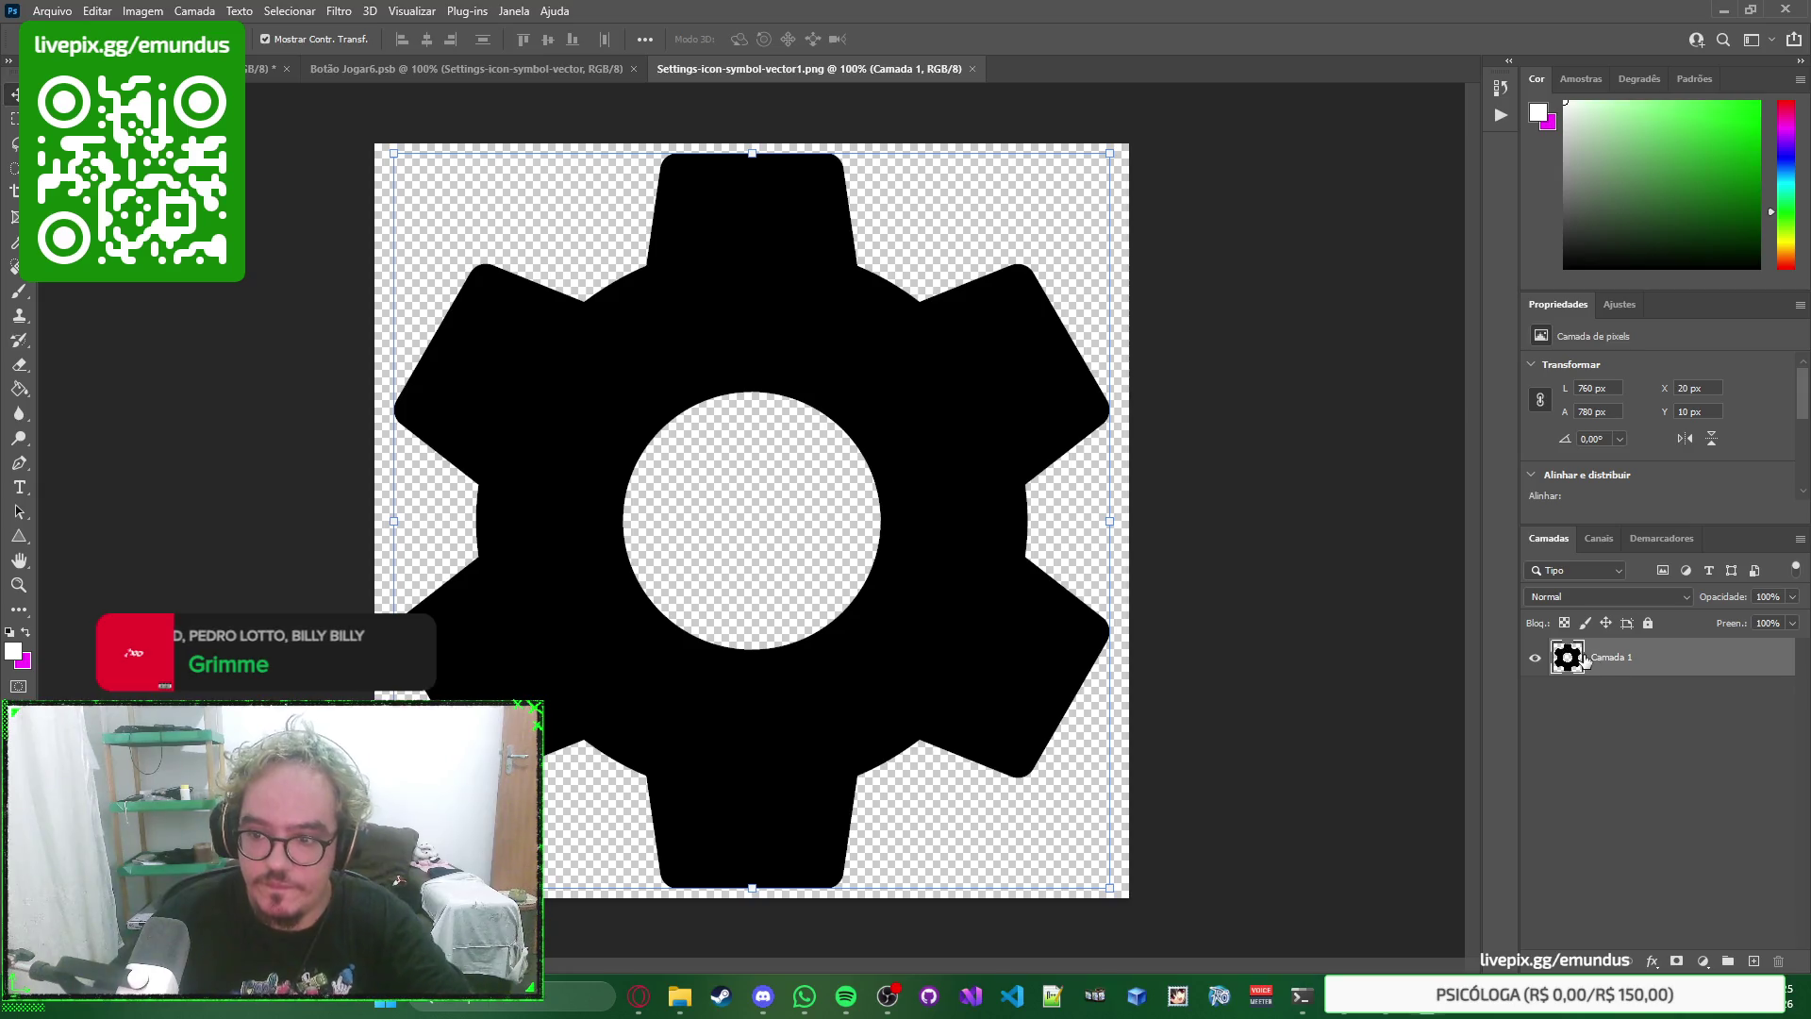
Step: Place the Discord icon PNG from the rascunho folder onto the gear icon canvas
mouse_move(679, 996)
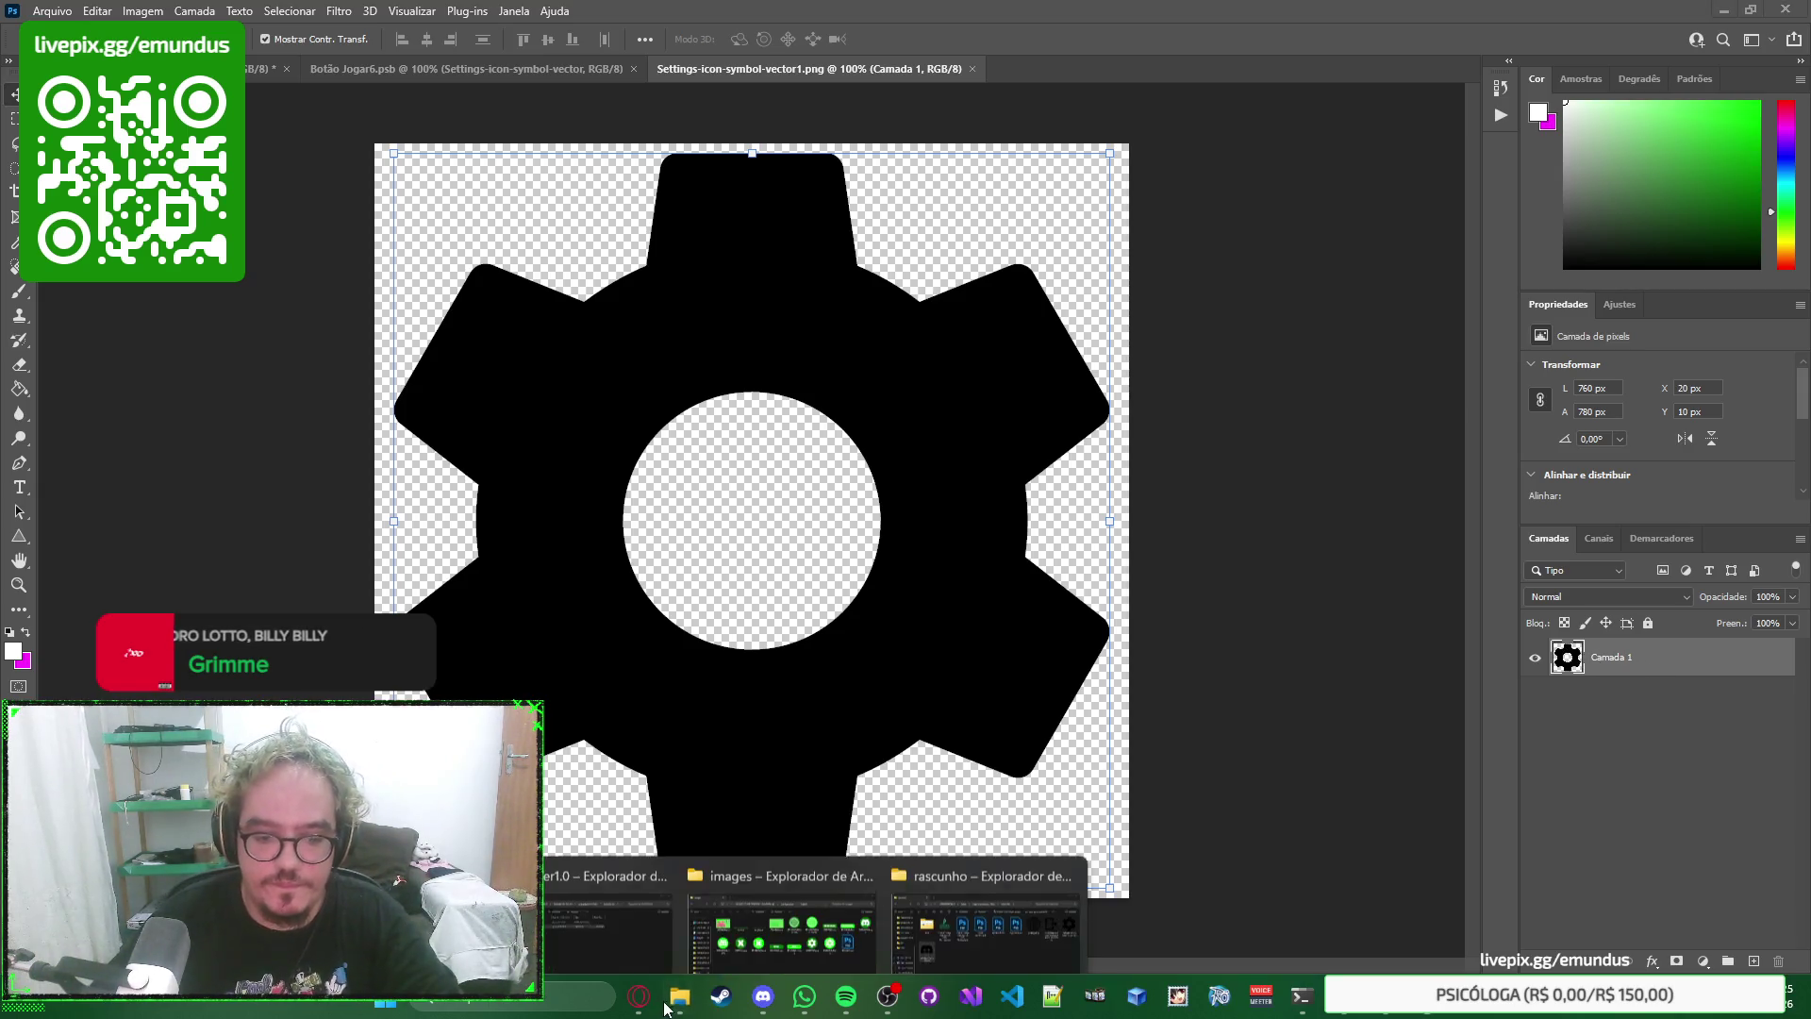
left_click(1000, 905)
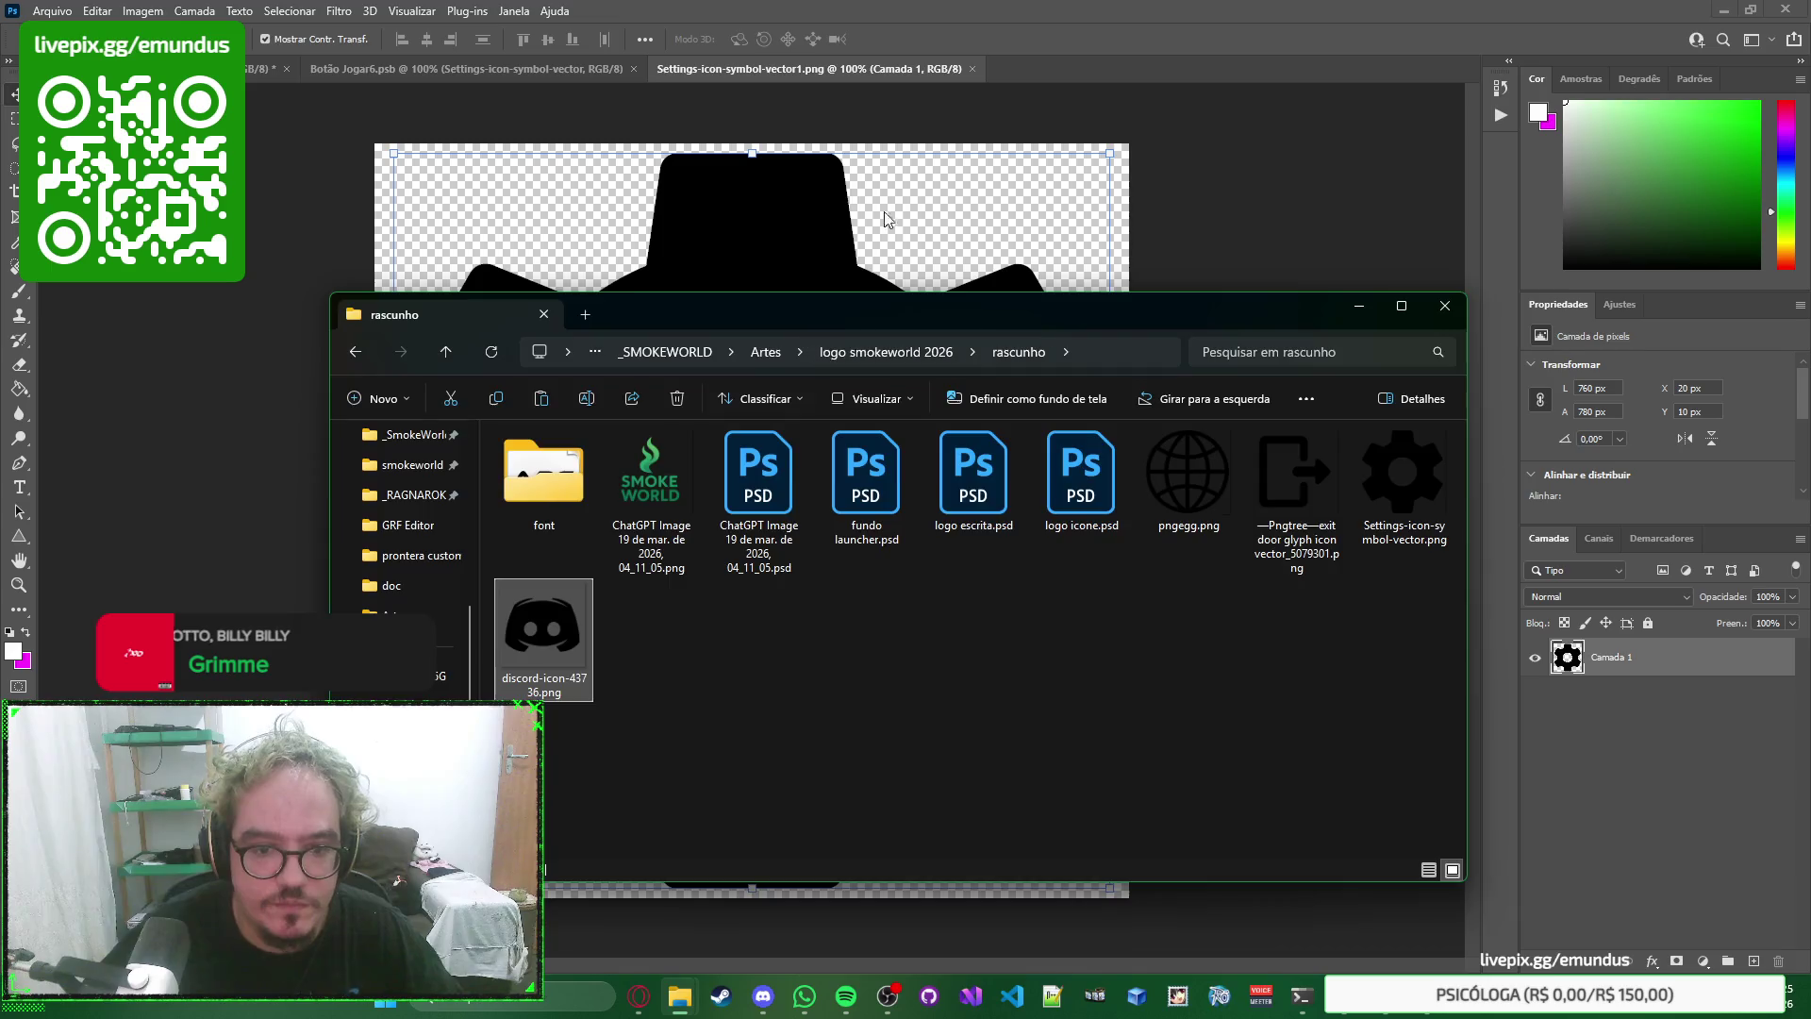
left_click(885, 213)
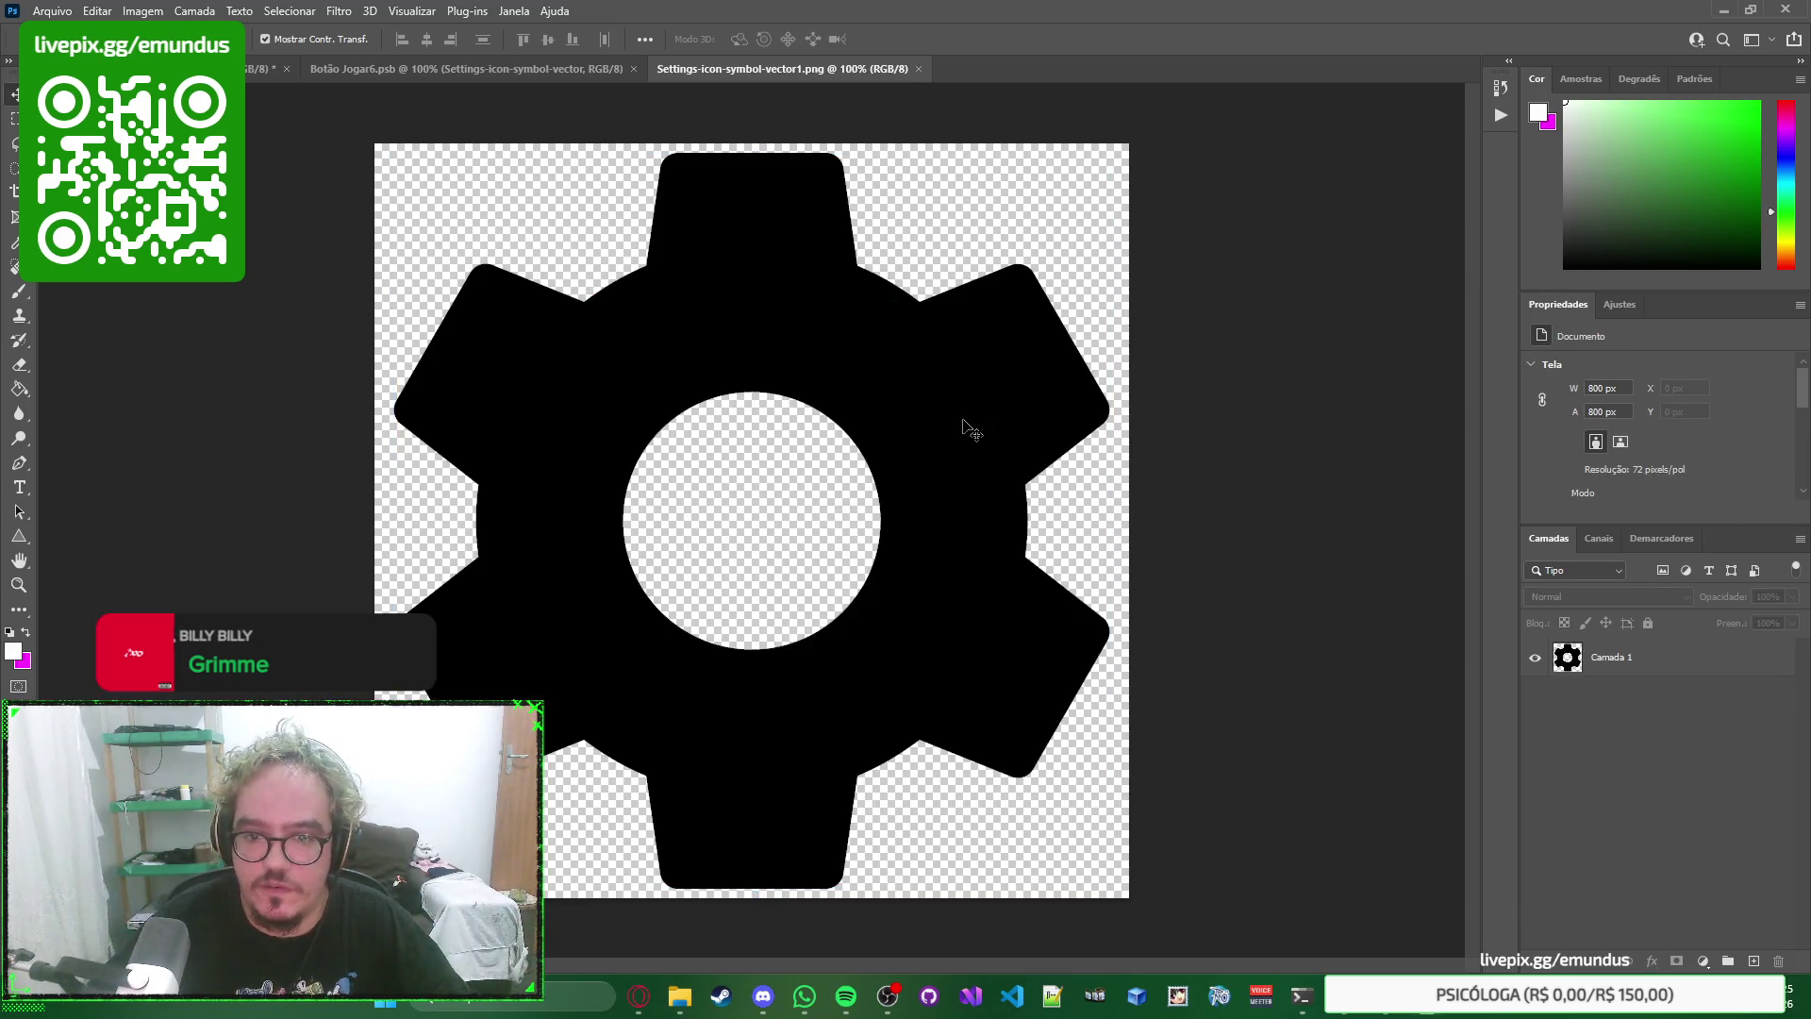
key("alt+Tab")
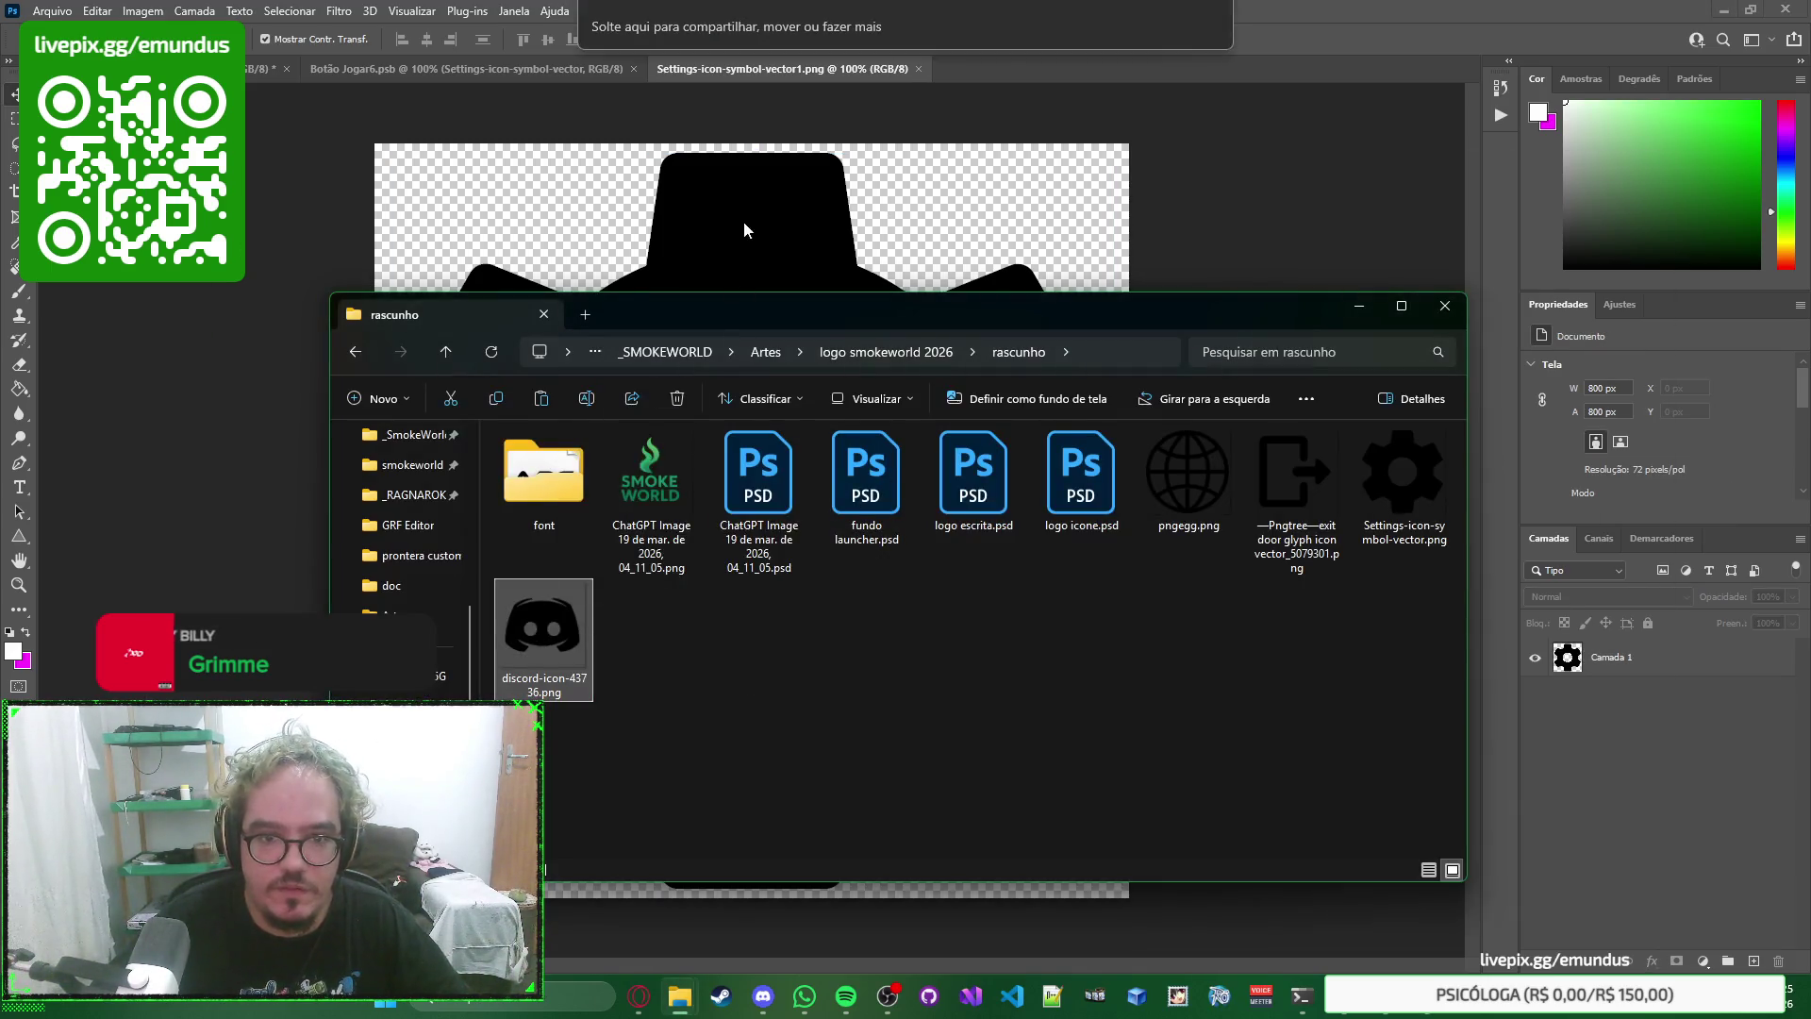
left_click_drag(542, 626, 860, 551)
key("Return")
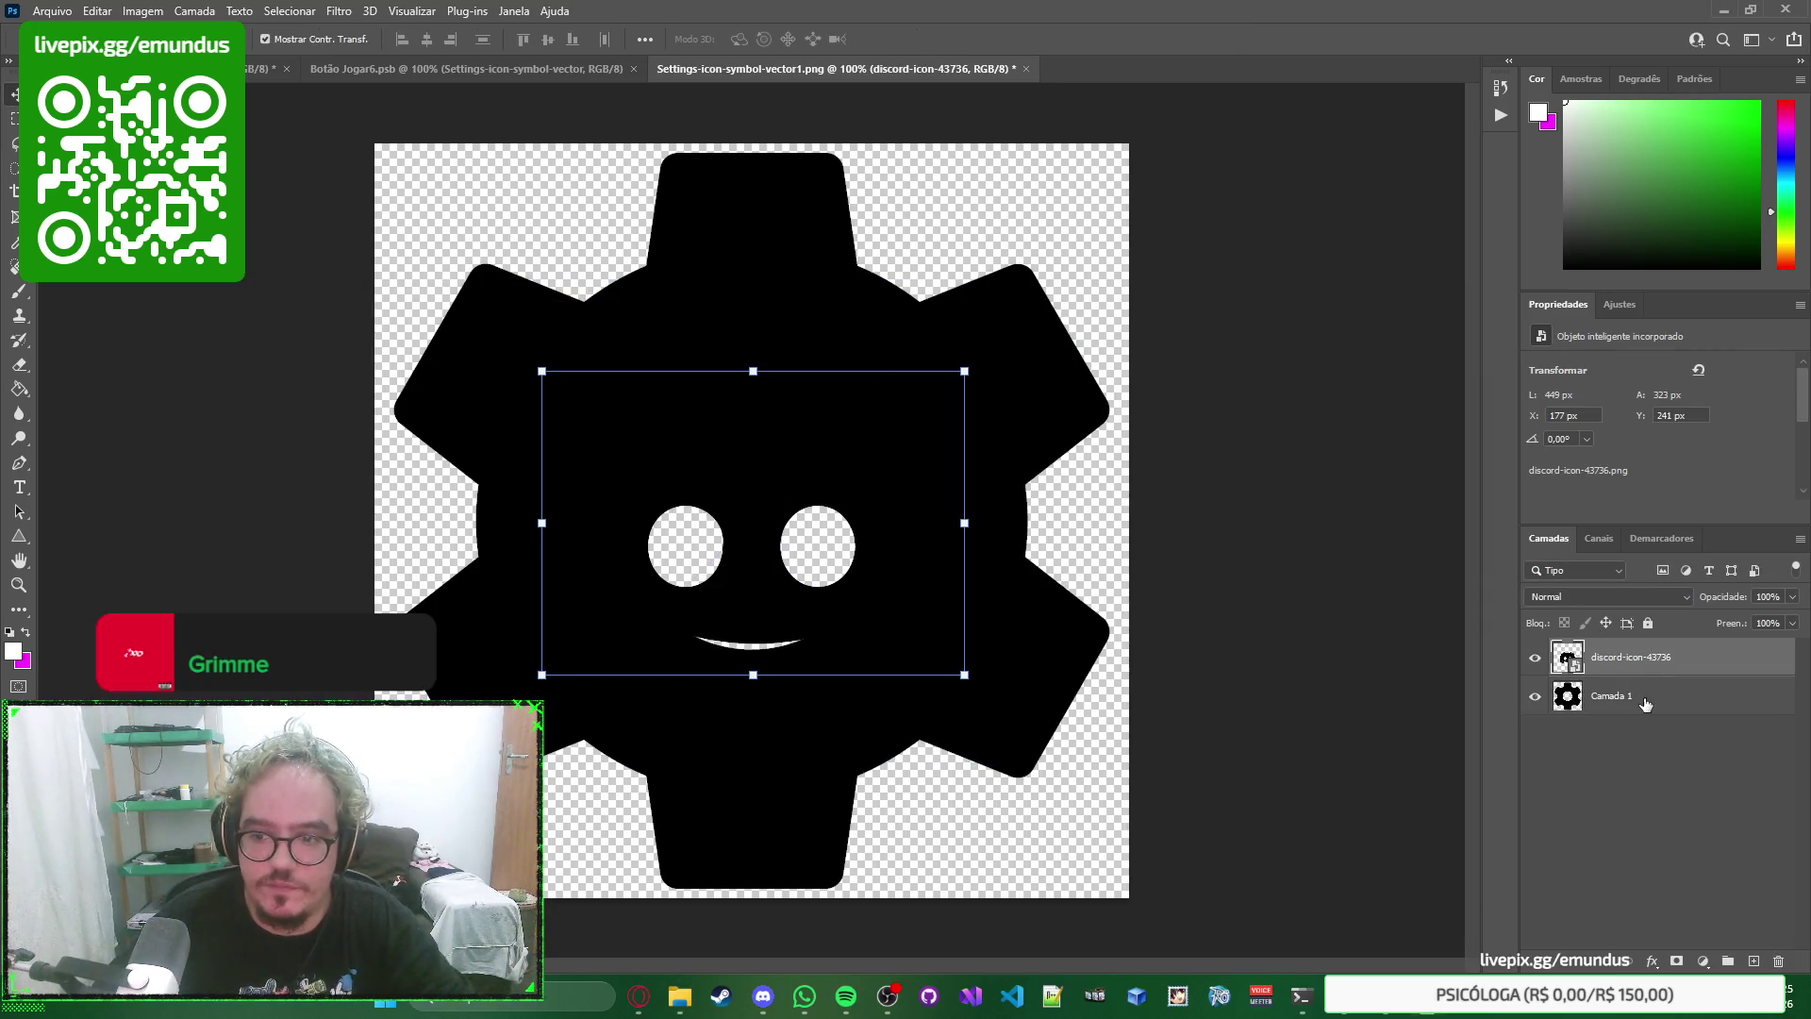
Step: Delete the gear layer and an extra placed Discord icon layer
left_click(1645, 704)
key("Delete")
double_click(1569, 658)
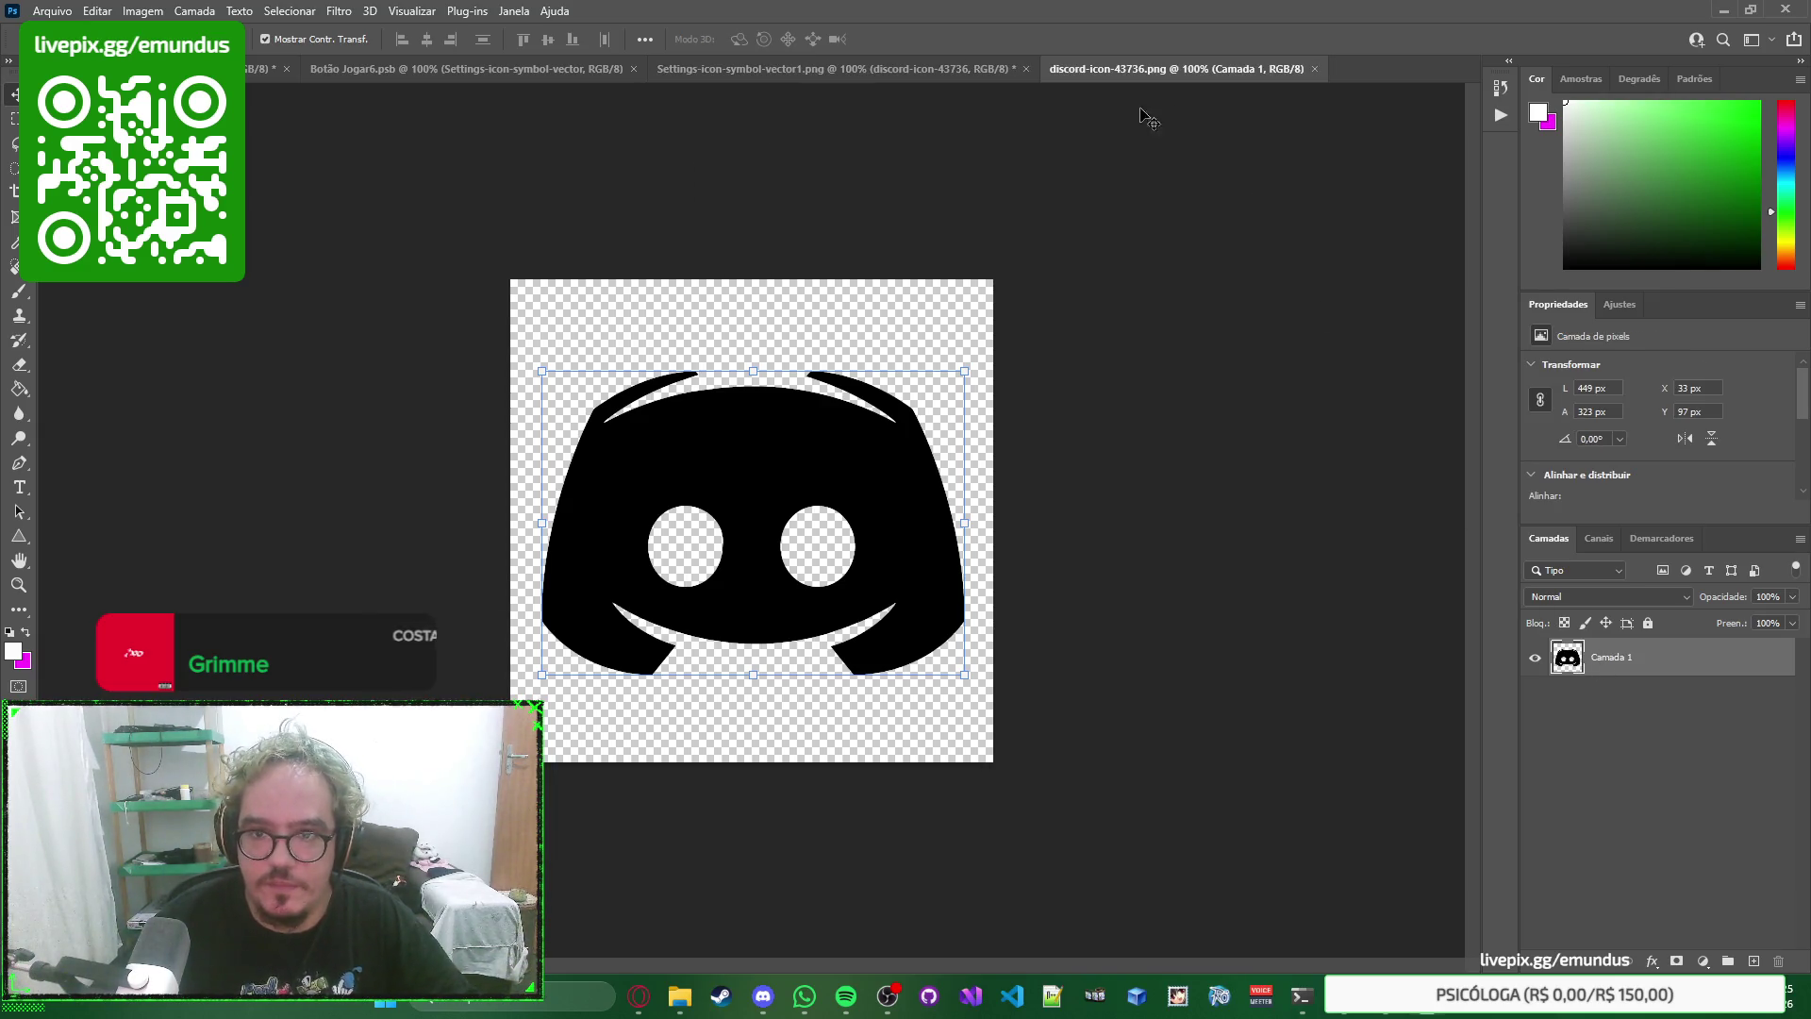
left_click(1314, 69)
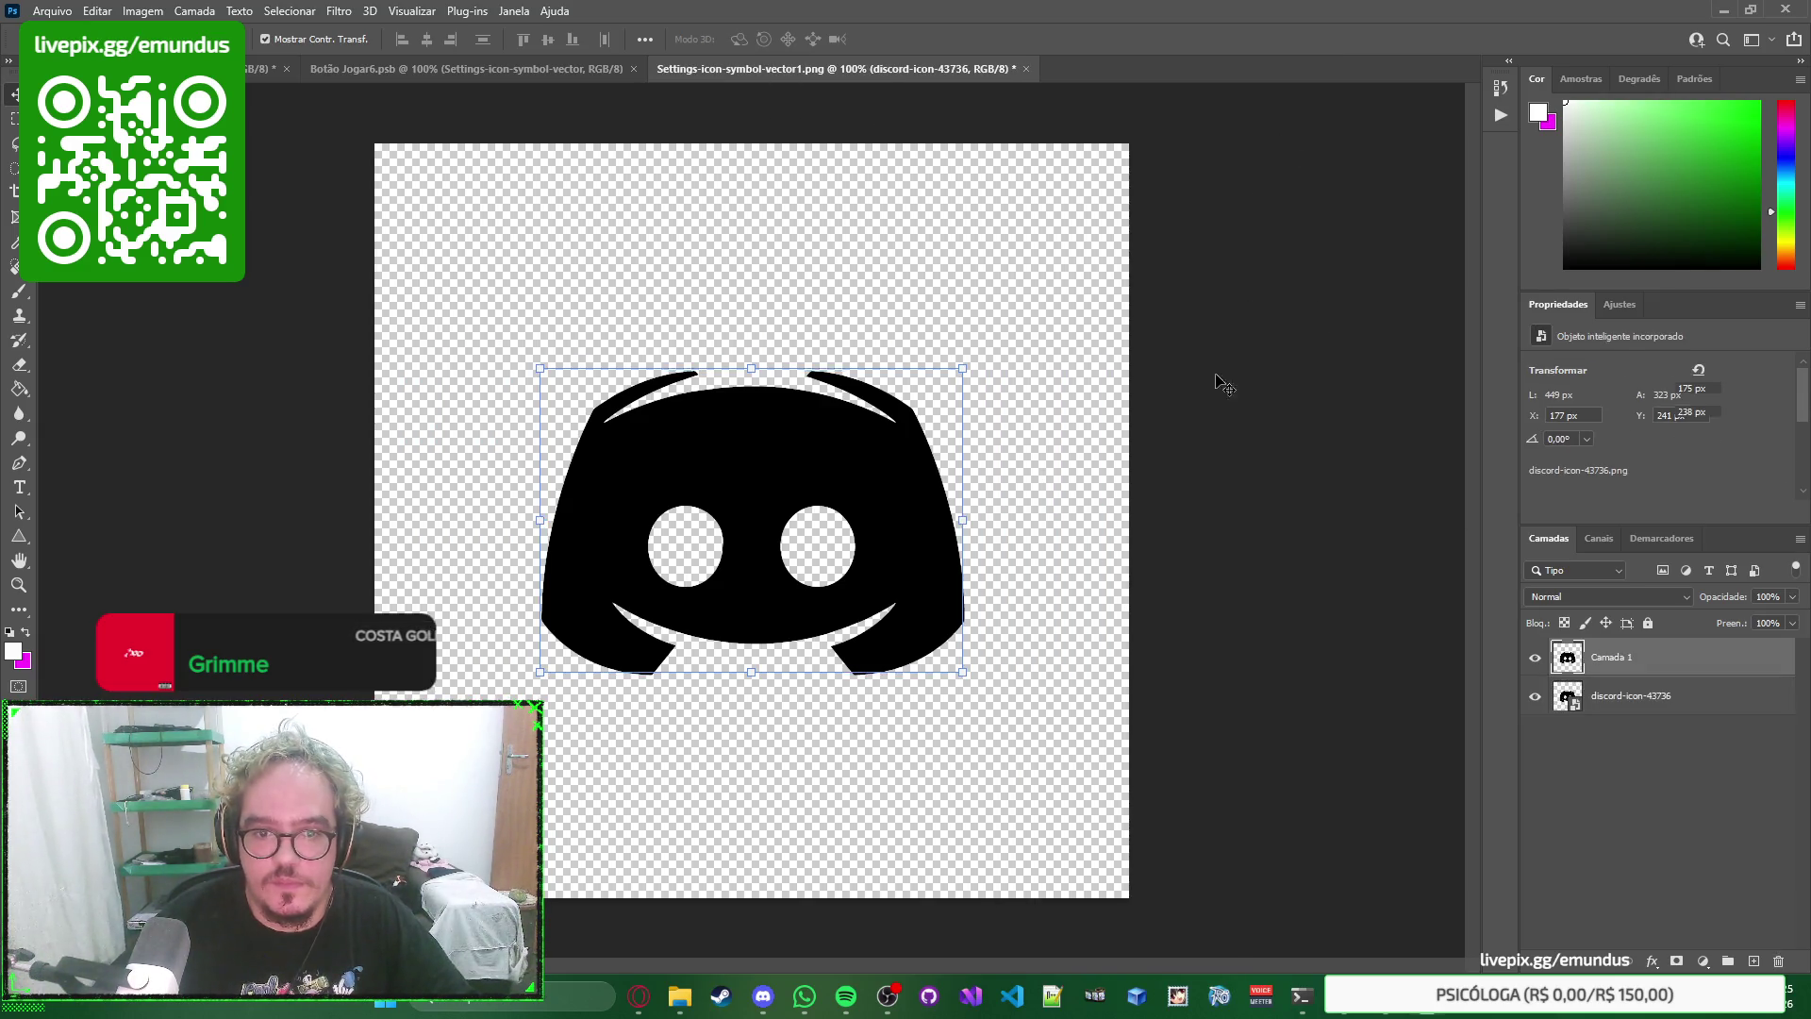
left_click(1649, 698)
key("Delete")
type("8")
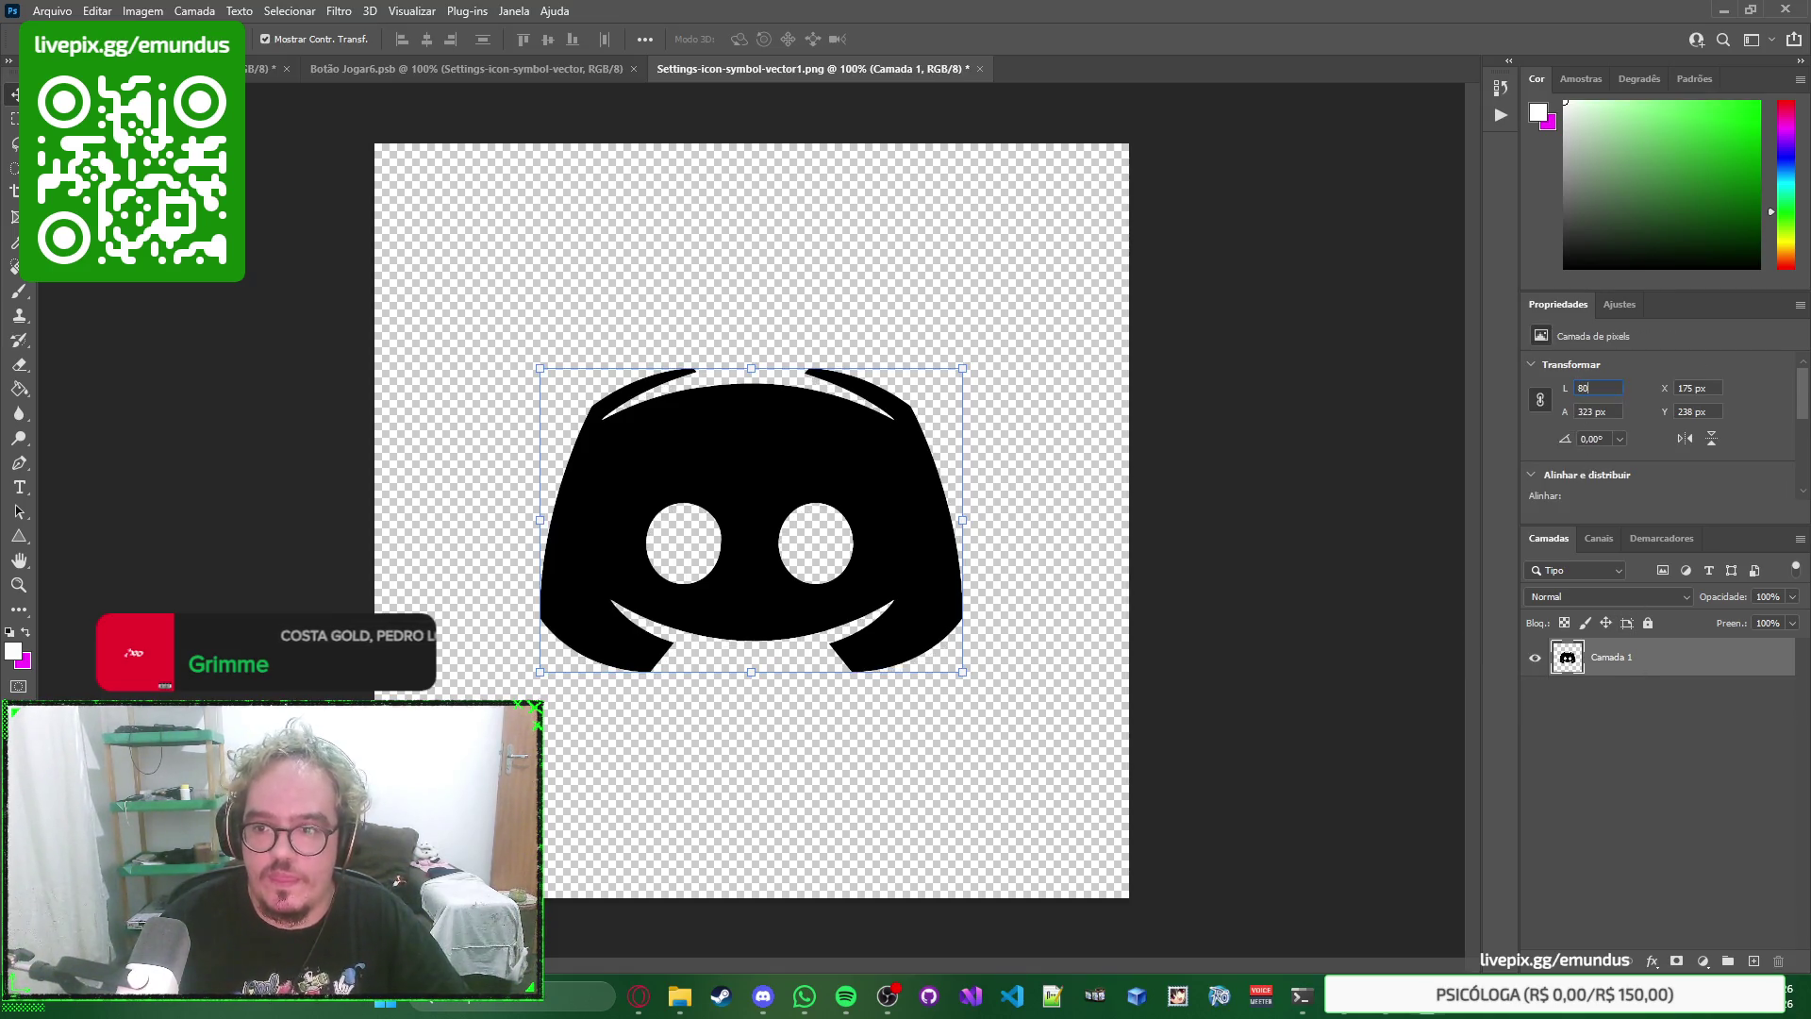
Step: Set the Discord logo to 800 px wide at X 0, centre it vertically, and save
type("0")
key("Return")
type("0")
key("Return")
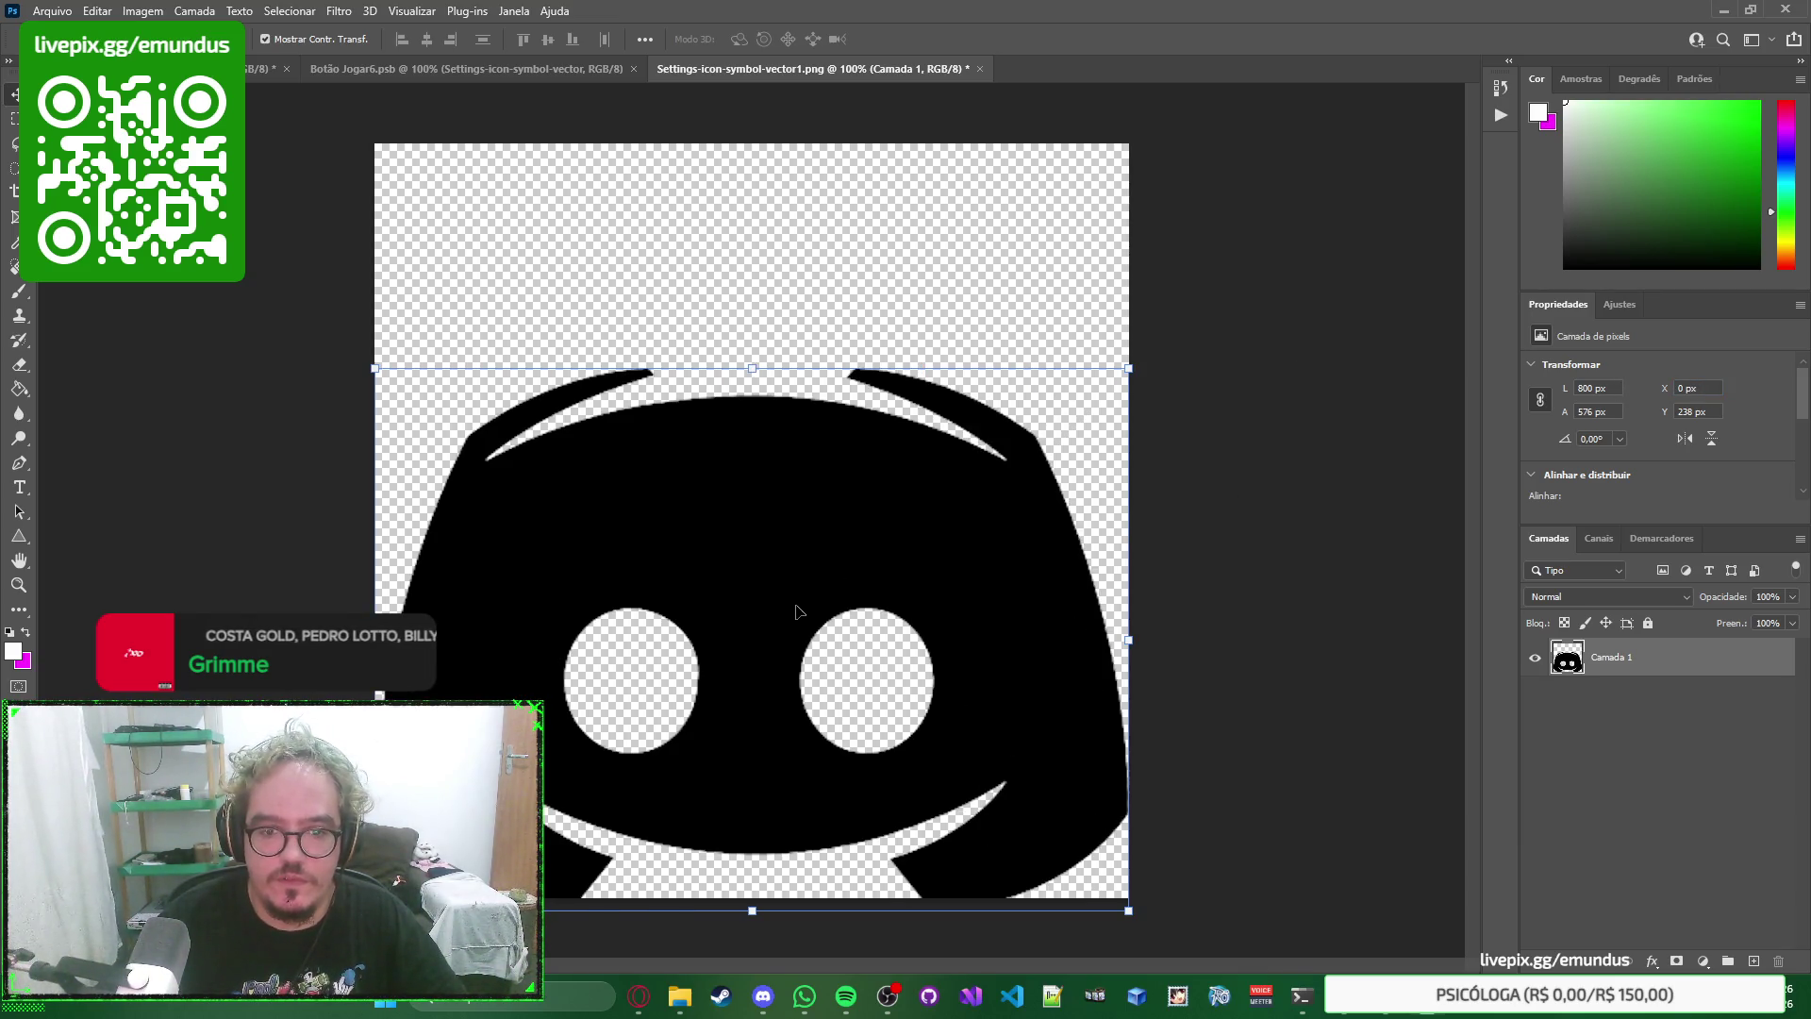
left_click_drag(795, 611, 752, 523)
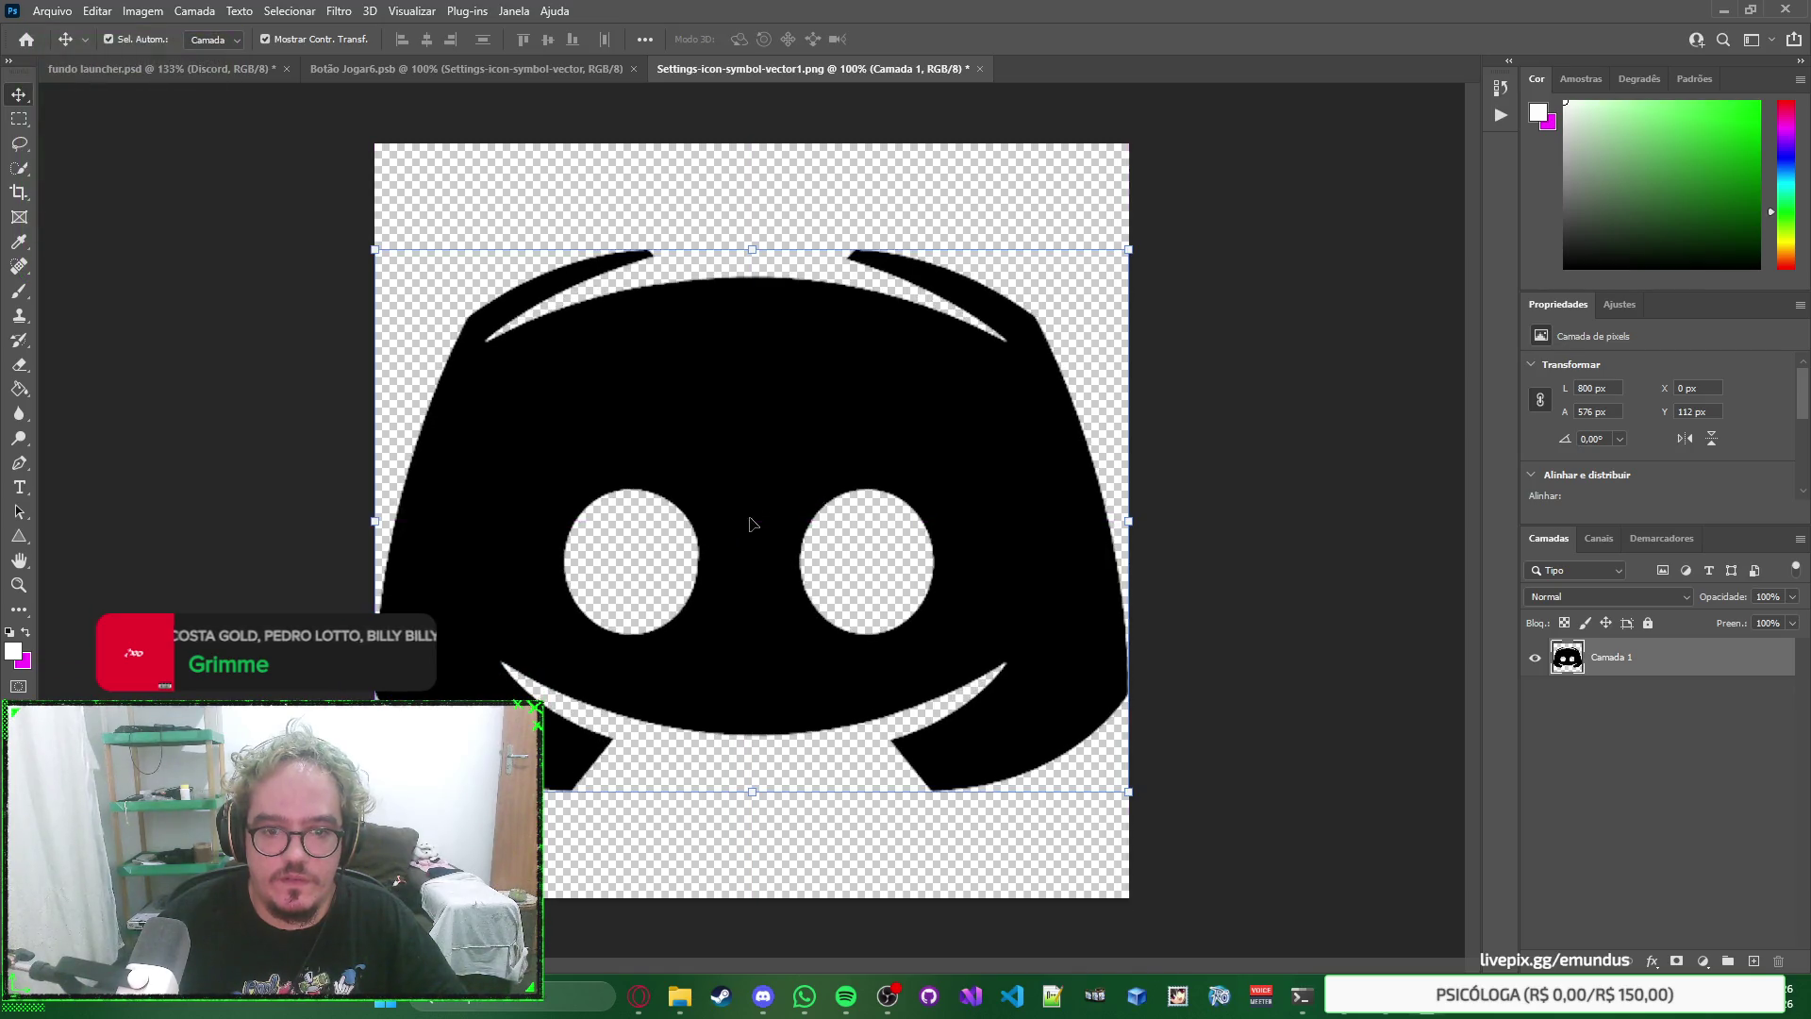
key("ctrl+s")
key("w")
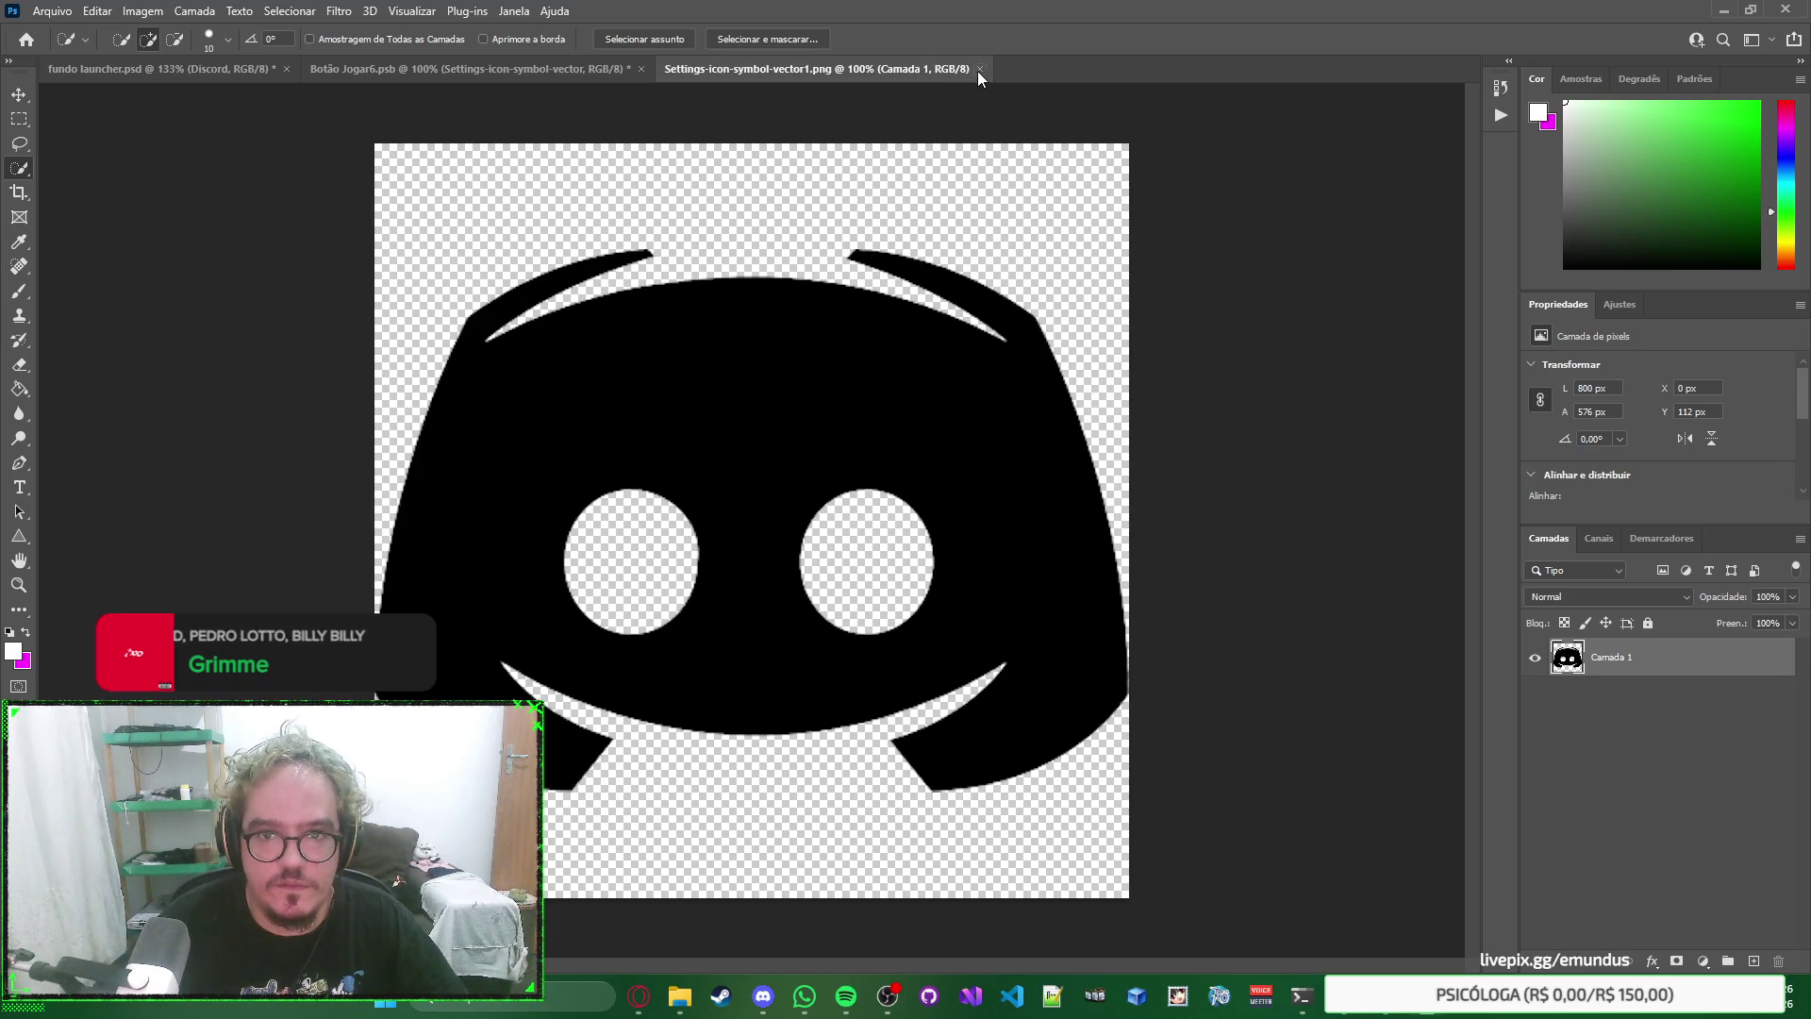
key("ctrl+w")
Step: Replace the button's CONFIG label with DISCORD
left_click(412, 70)
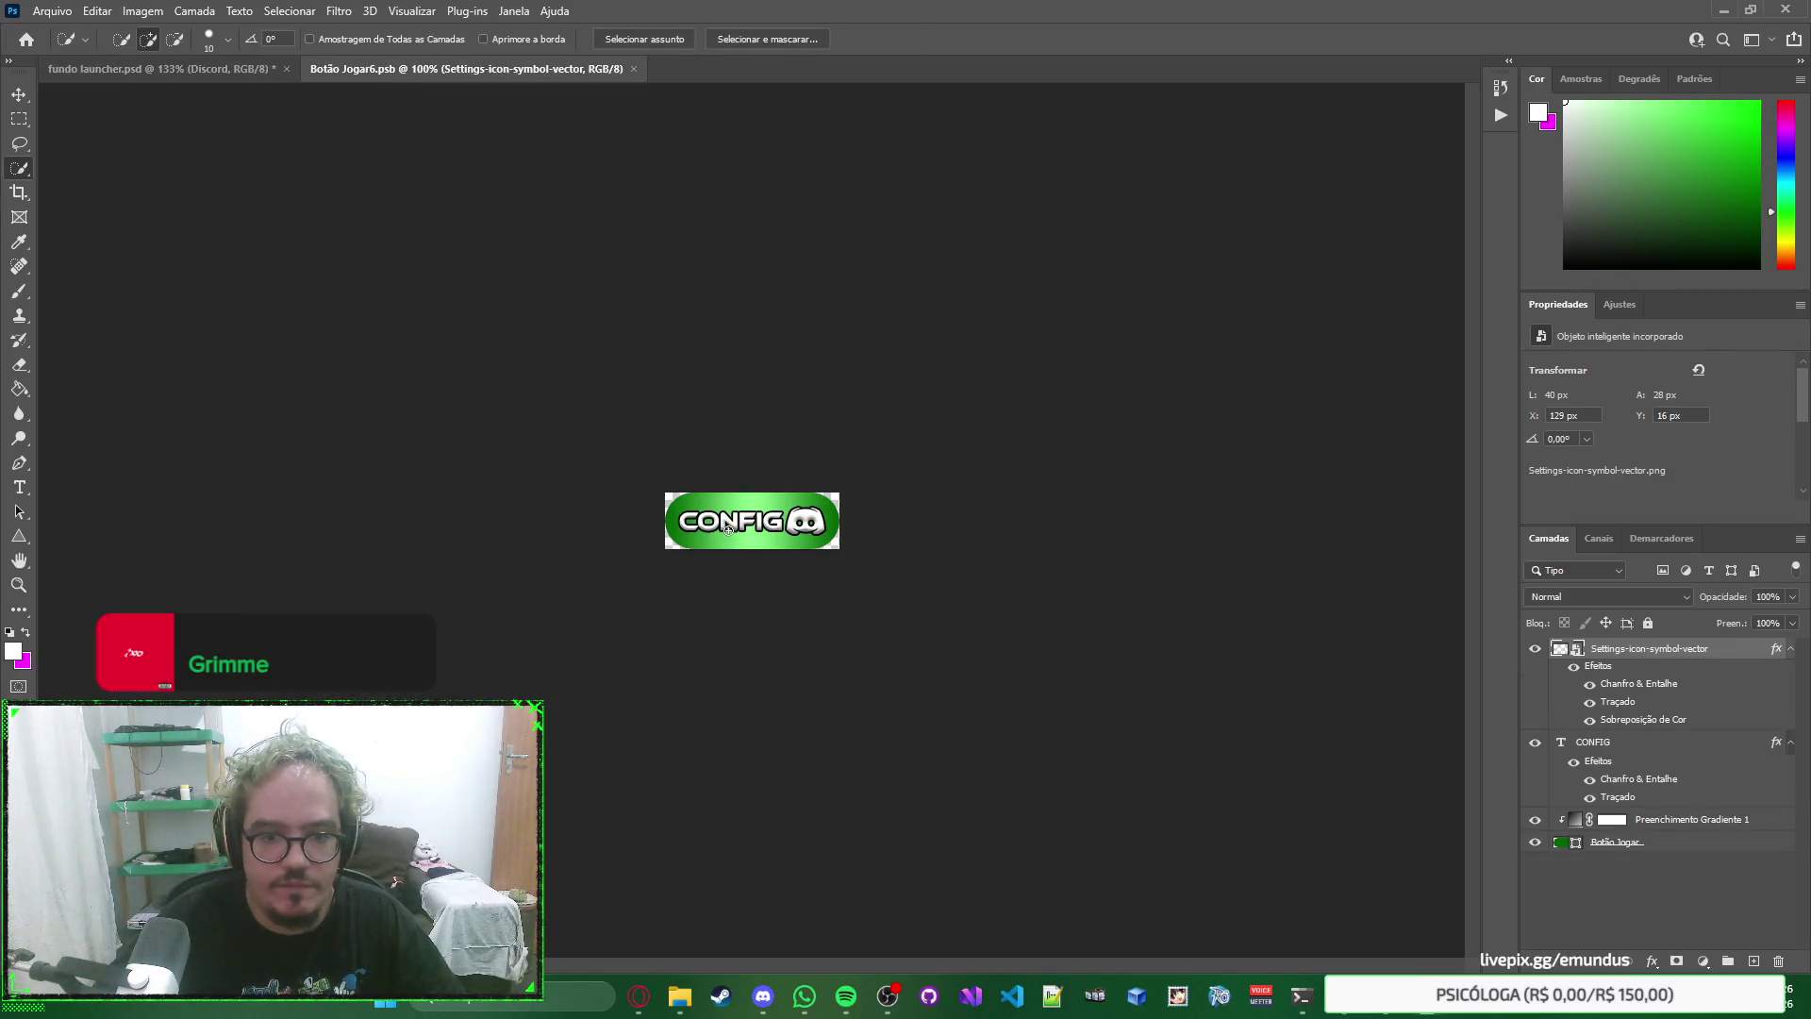
key("ctrl+plus")
key("v")
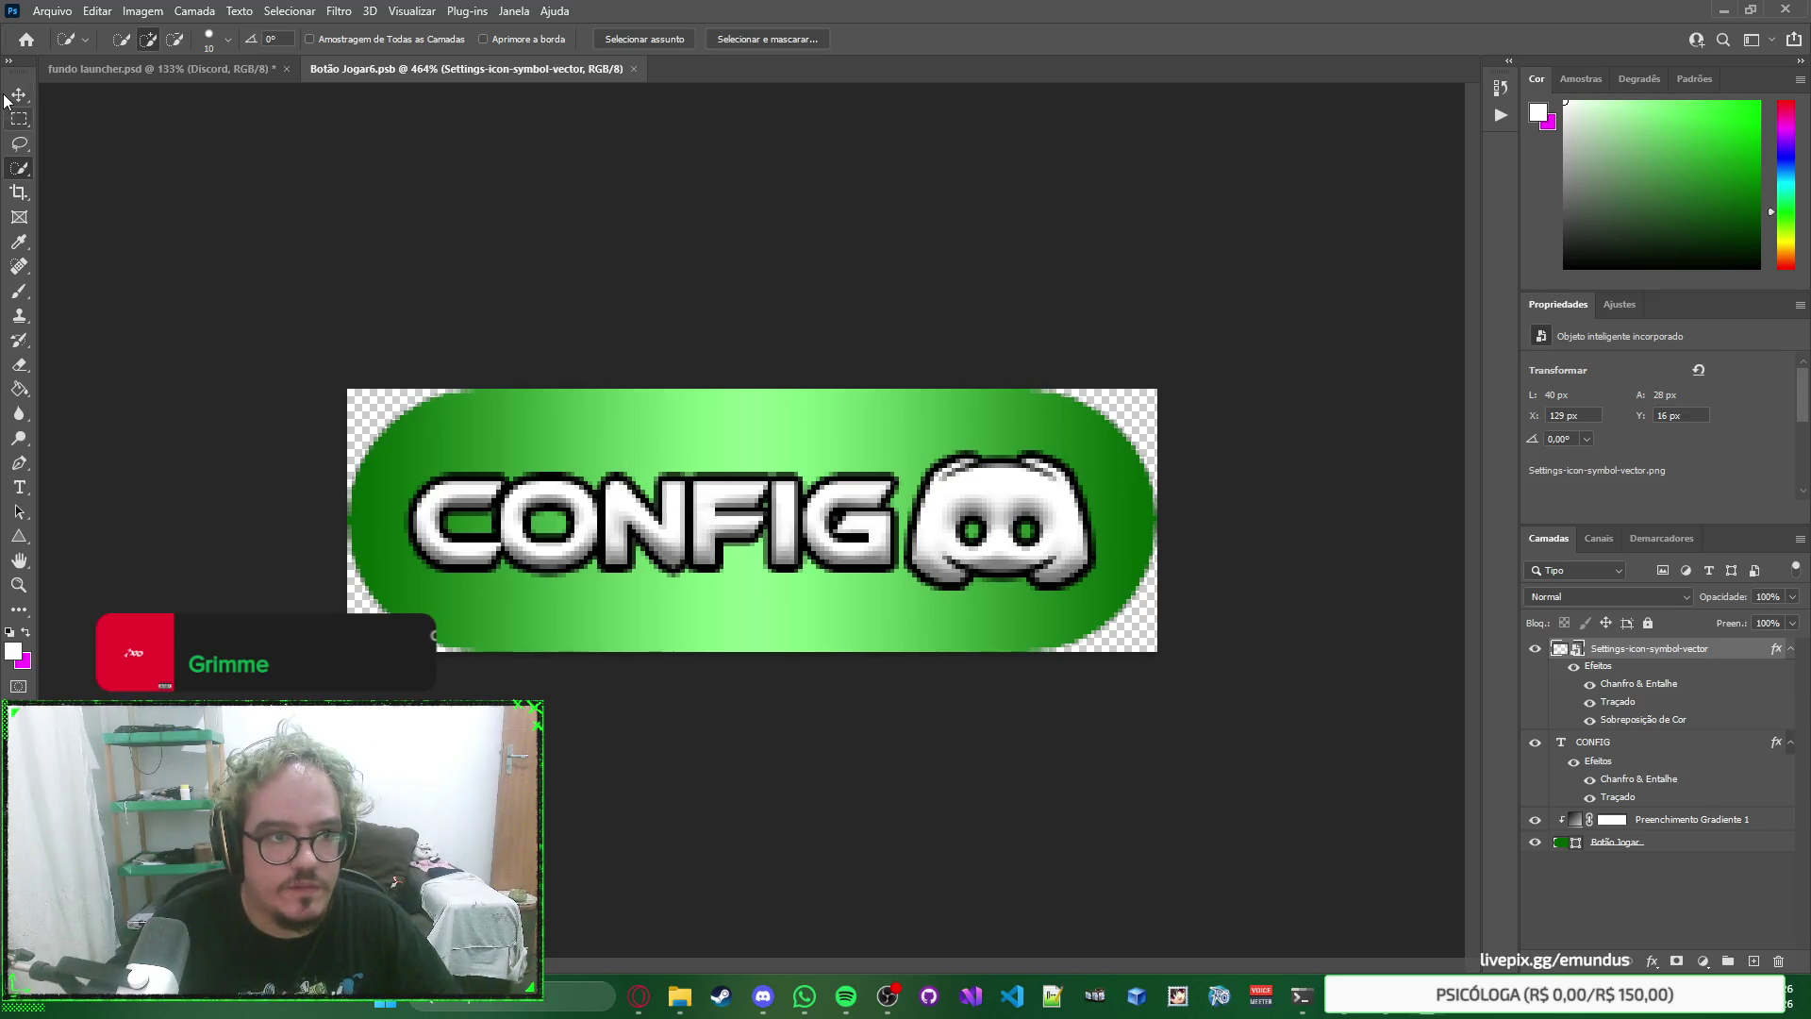
double_click(523, 520)
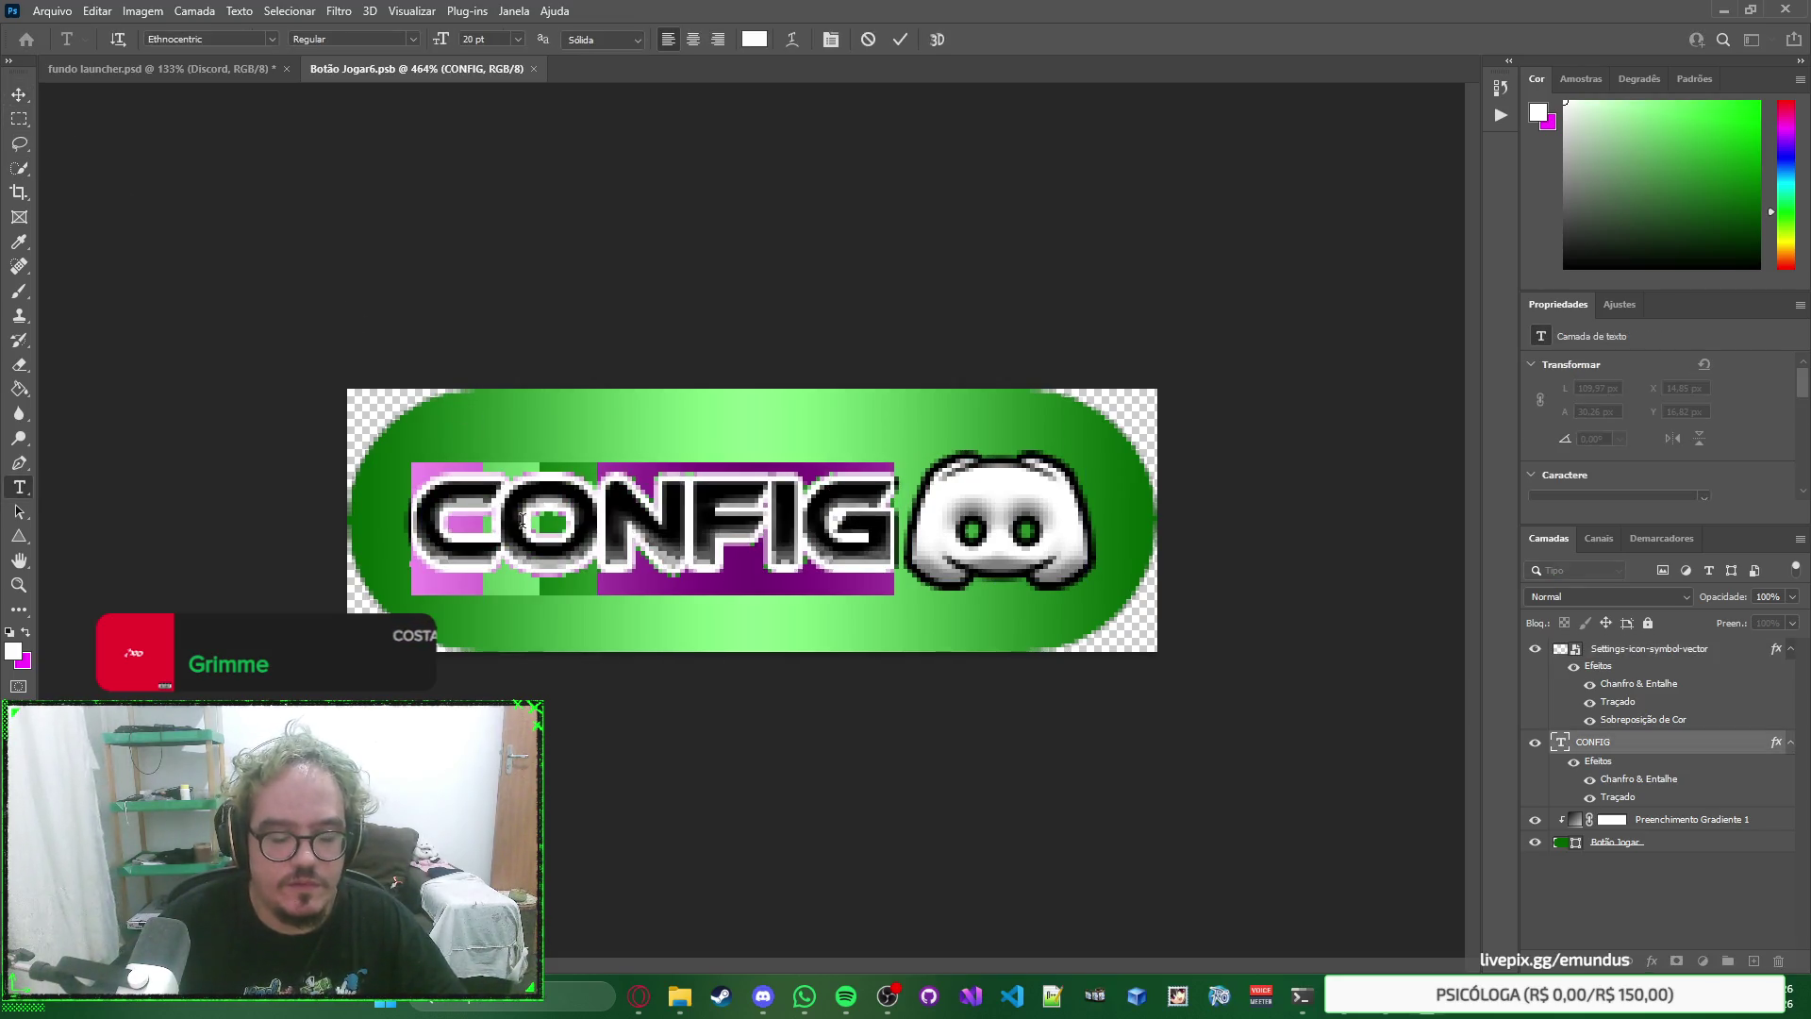
left_click(523, 520)
key("ctrl+a")
key("ctrl+v")
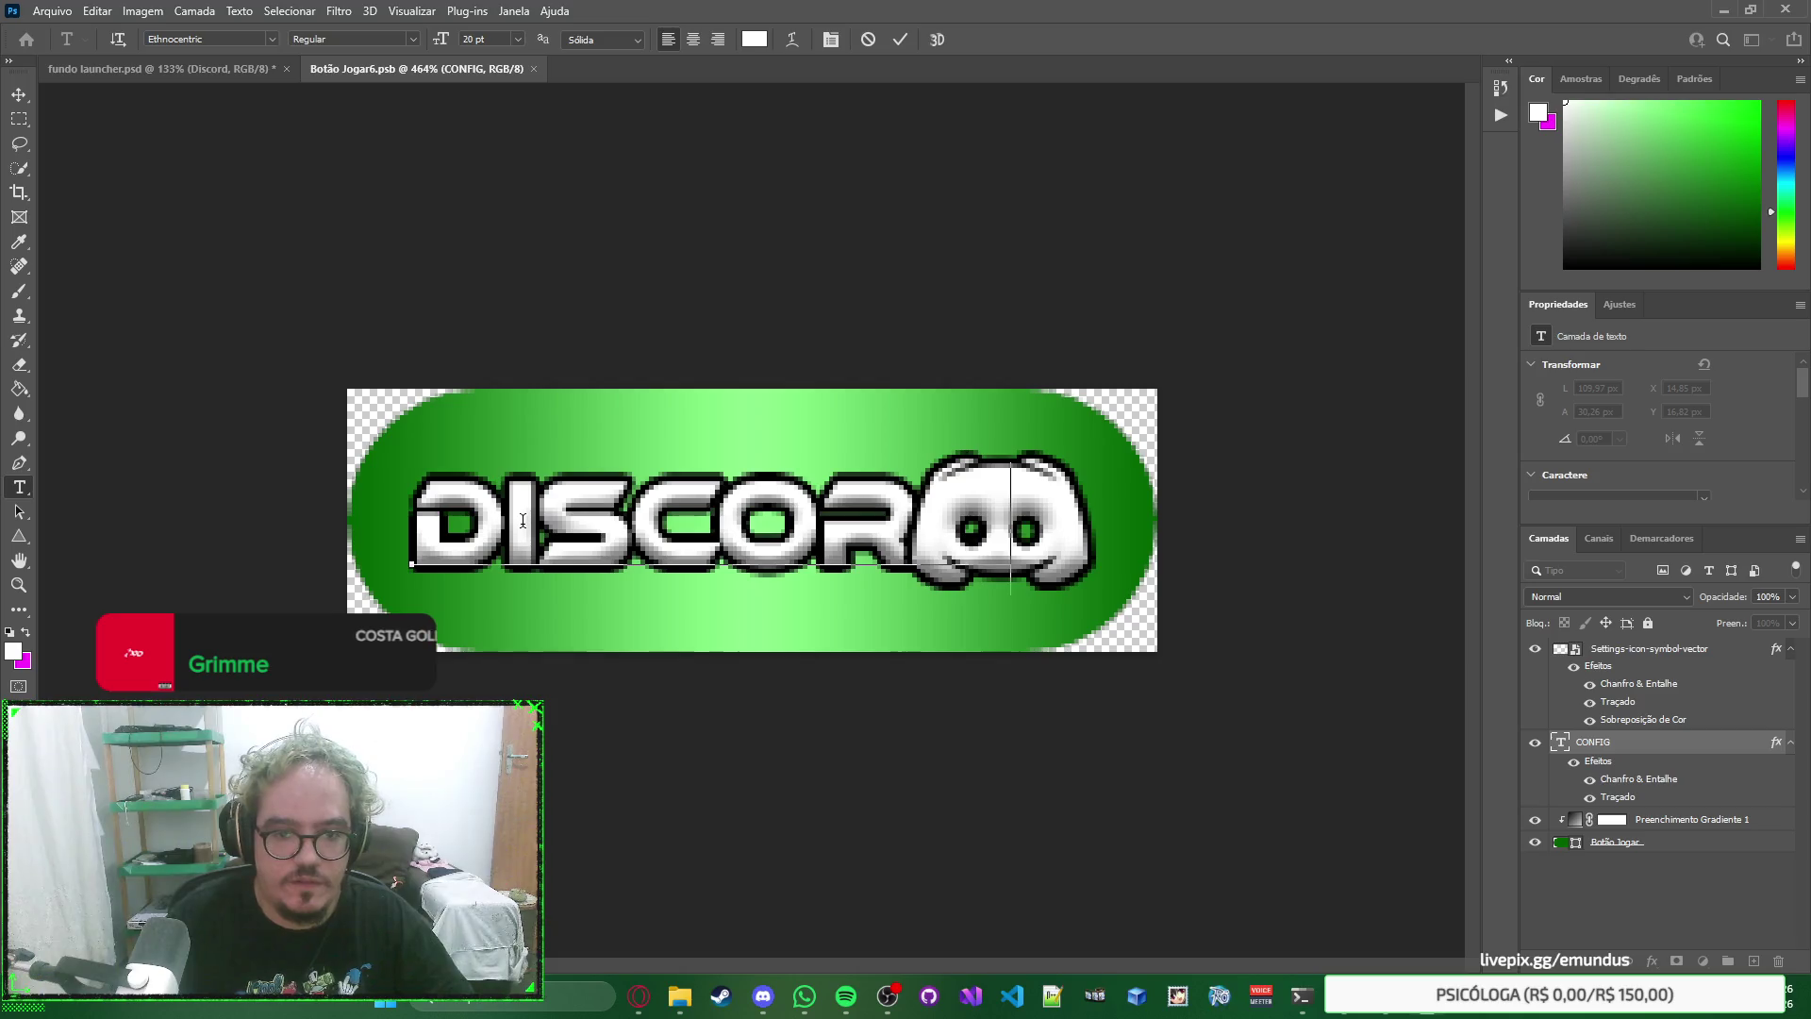
left_click(19, 95)
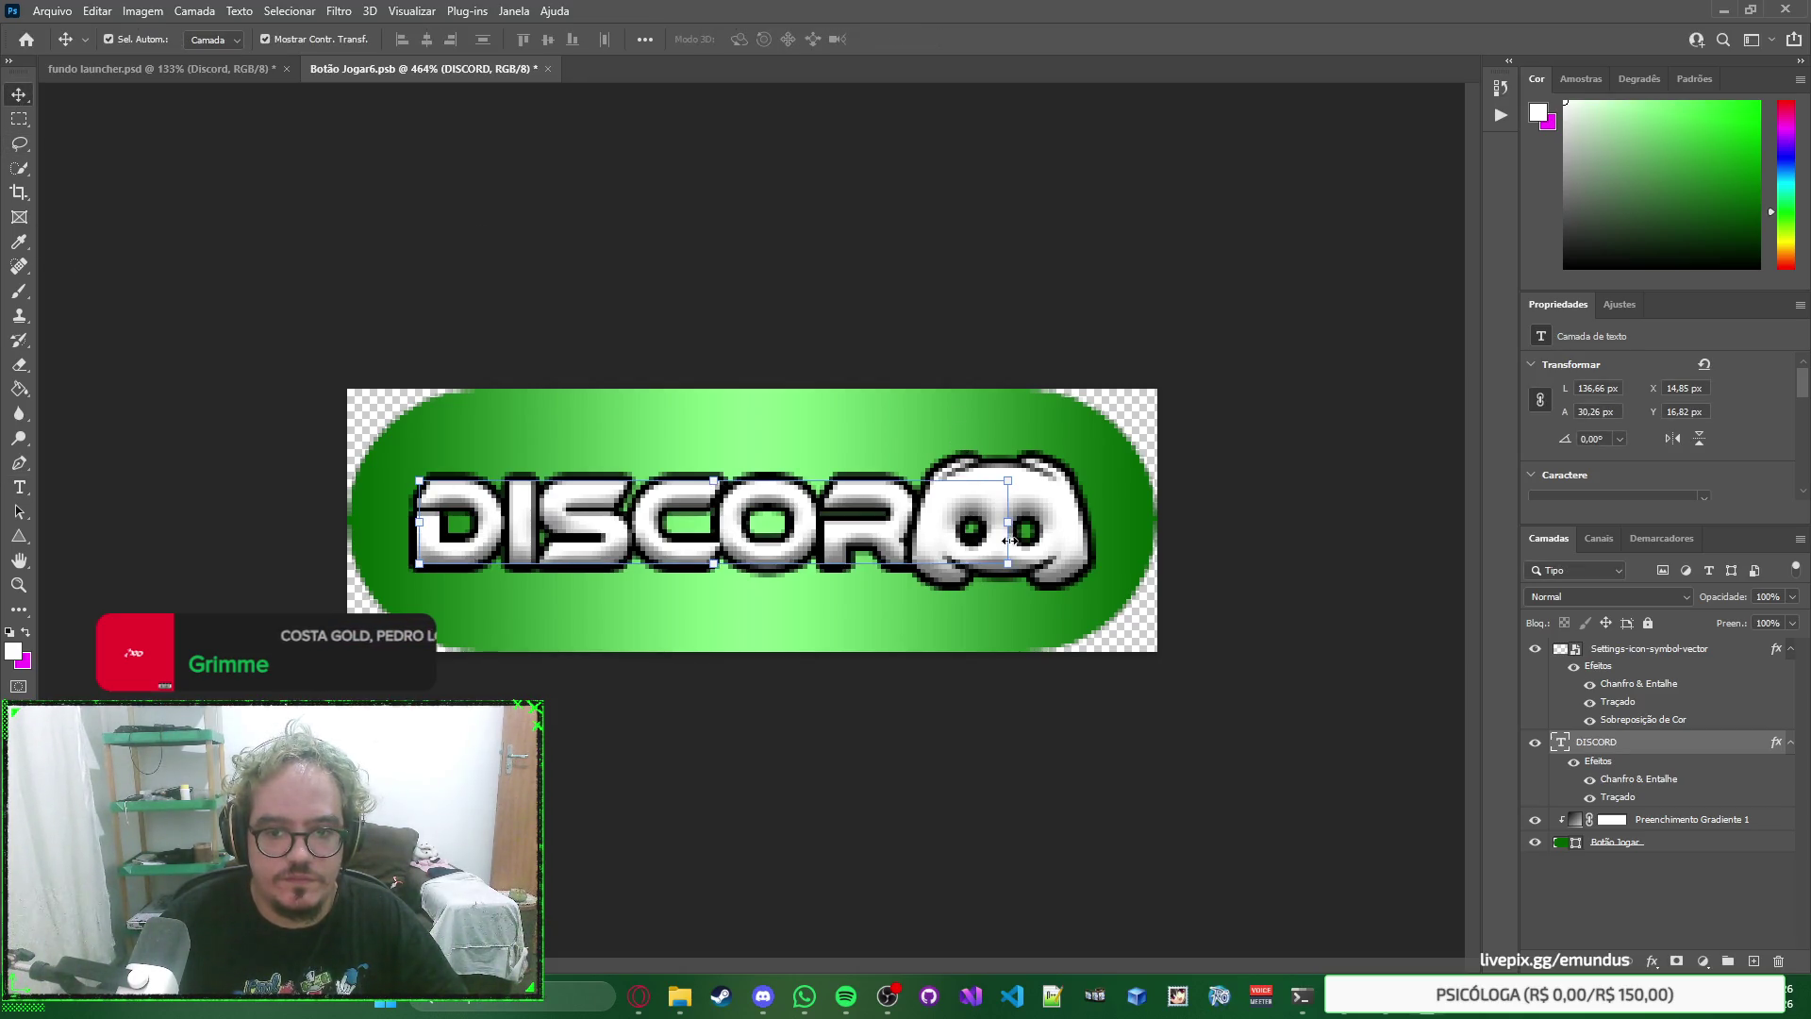
Step: Narrow the DISCORD text beside the logo, align both, and save the button file
left_click(1010, 570)
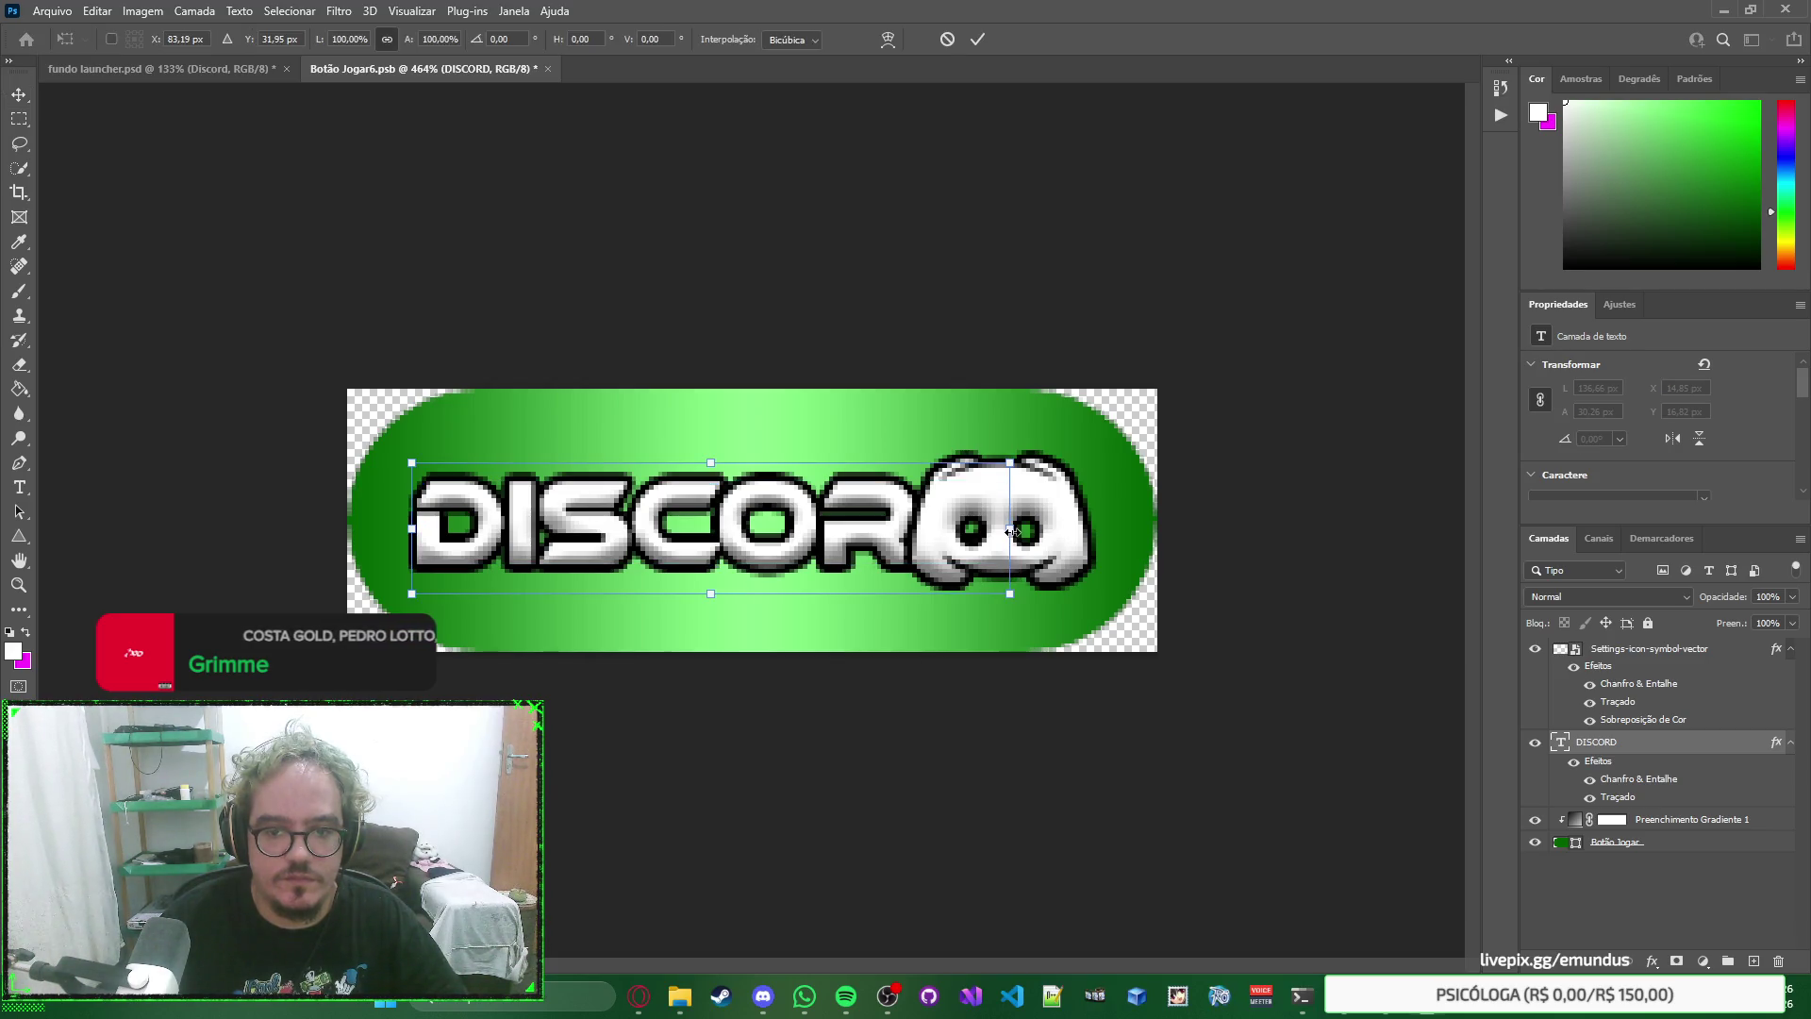
left_click_drag(1010, 531, 887, 532)
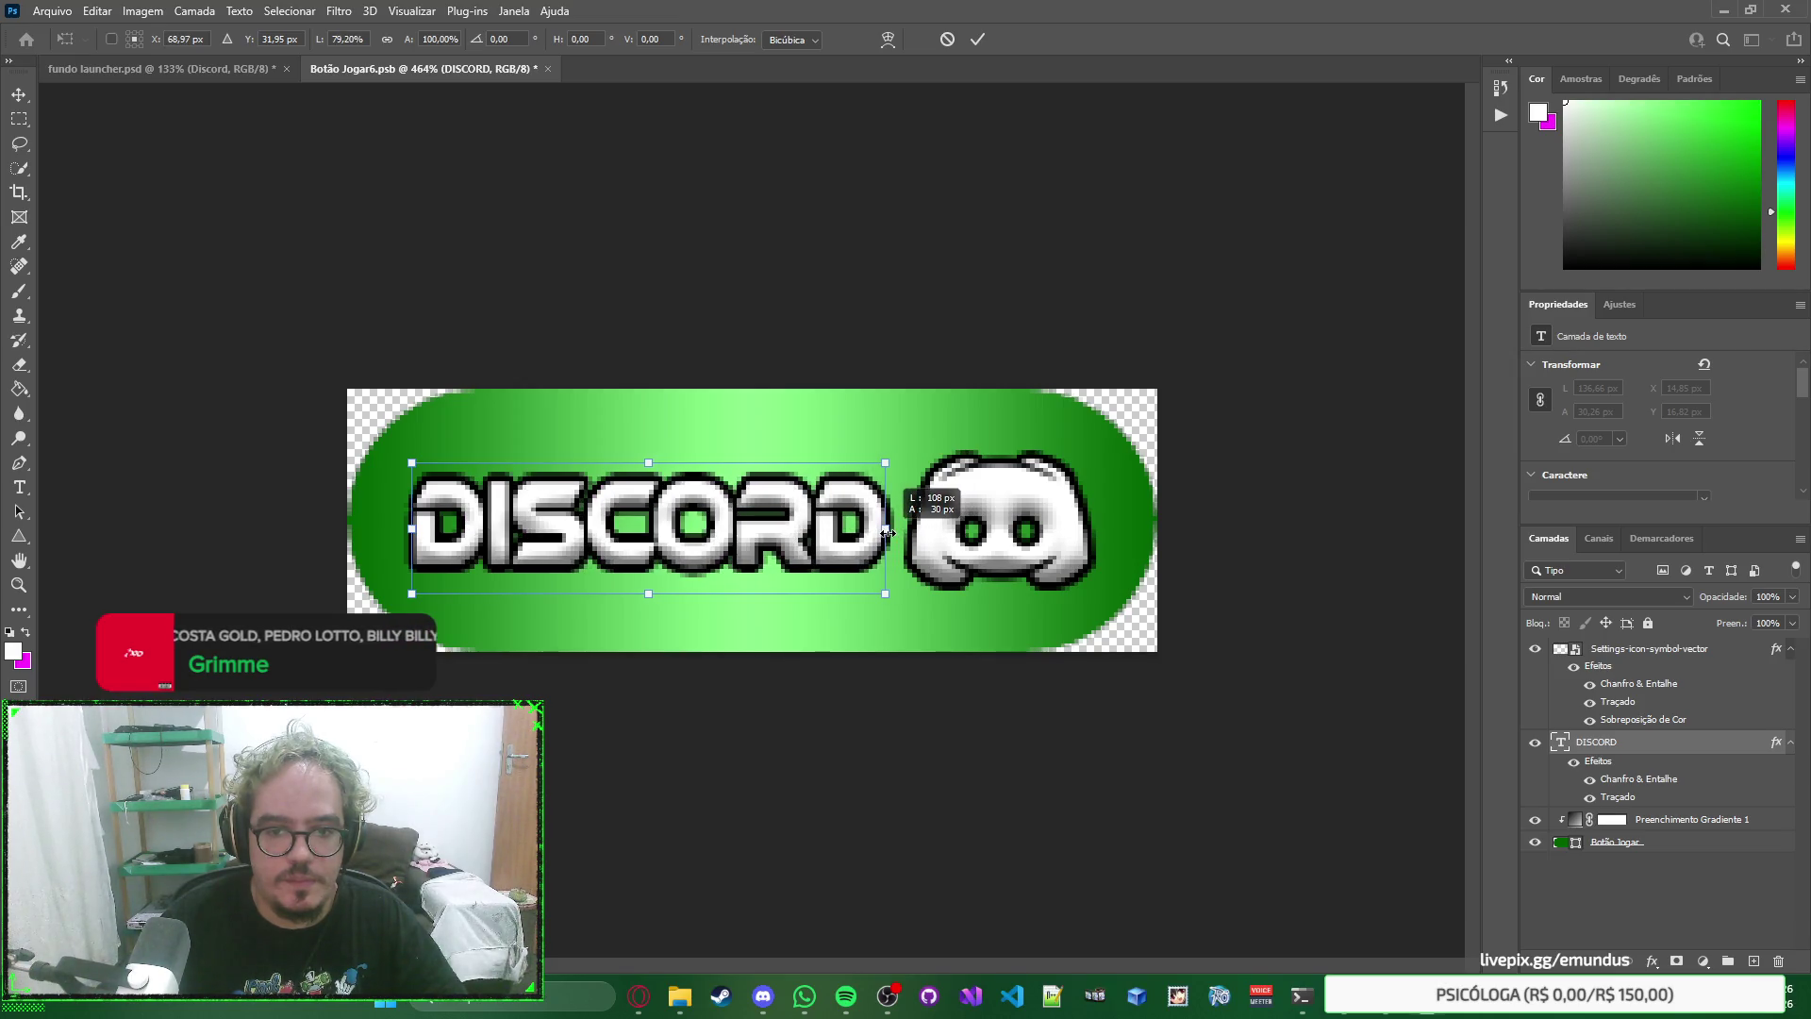
key("Return")
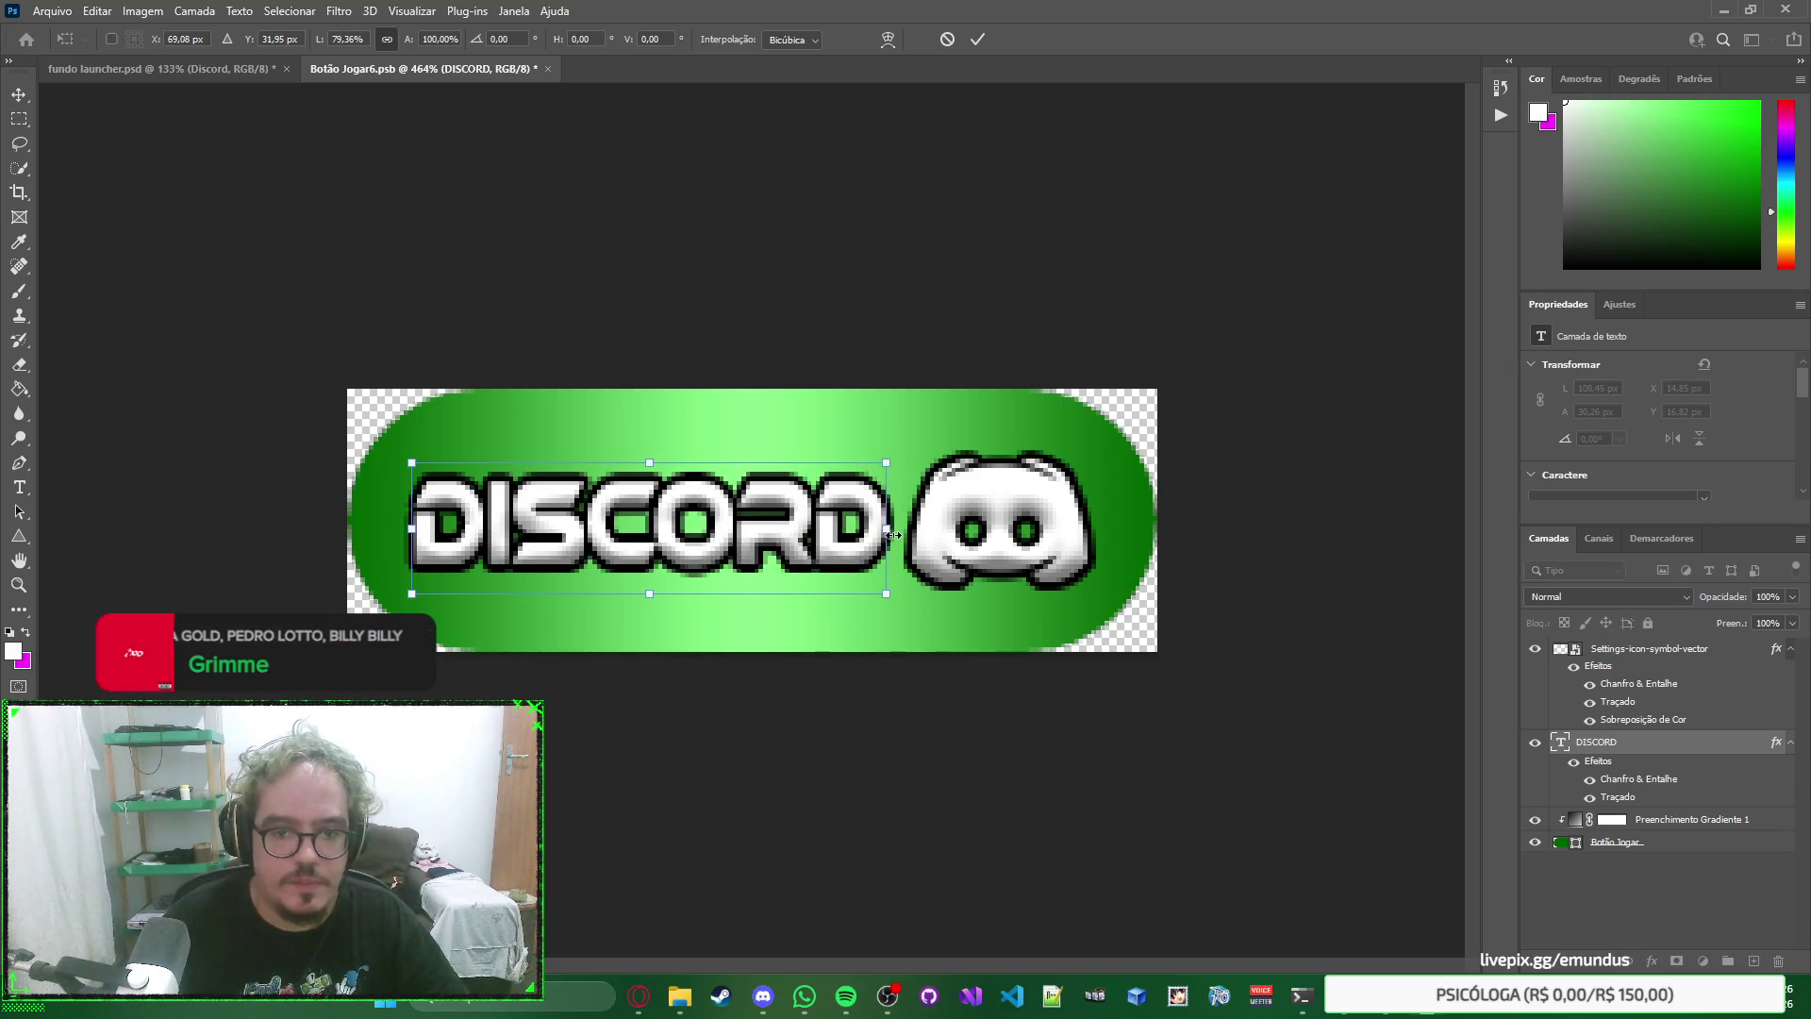
left_click(934, 535, "shift")
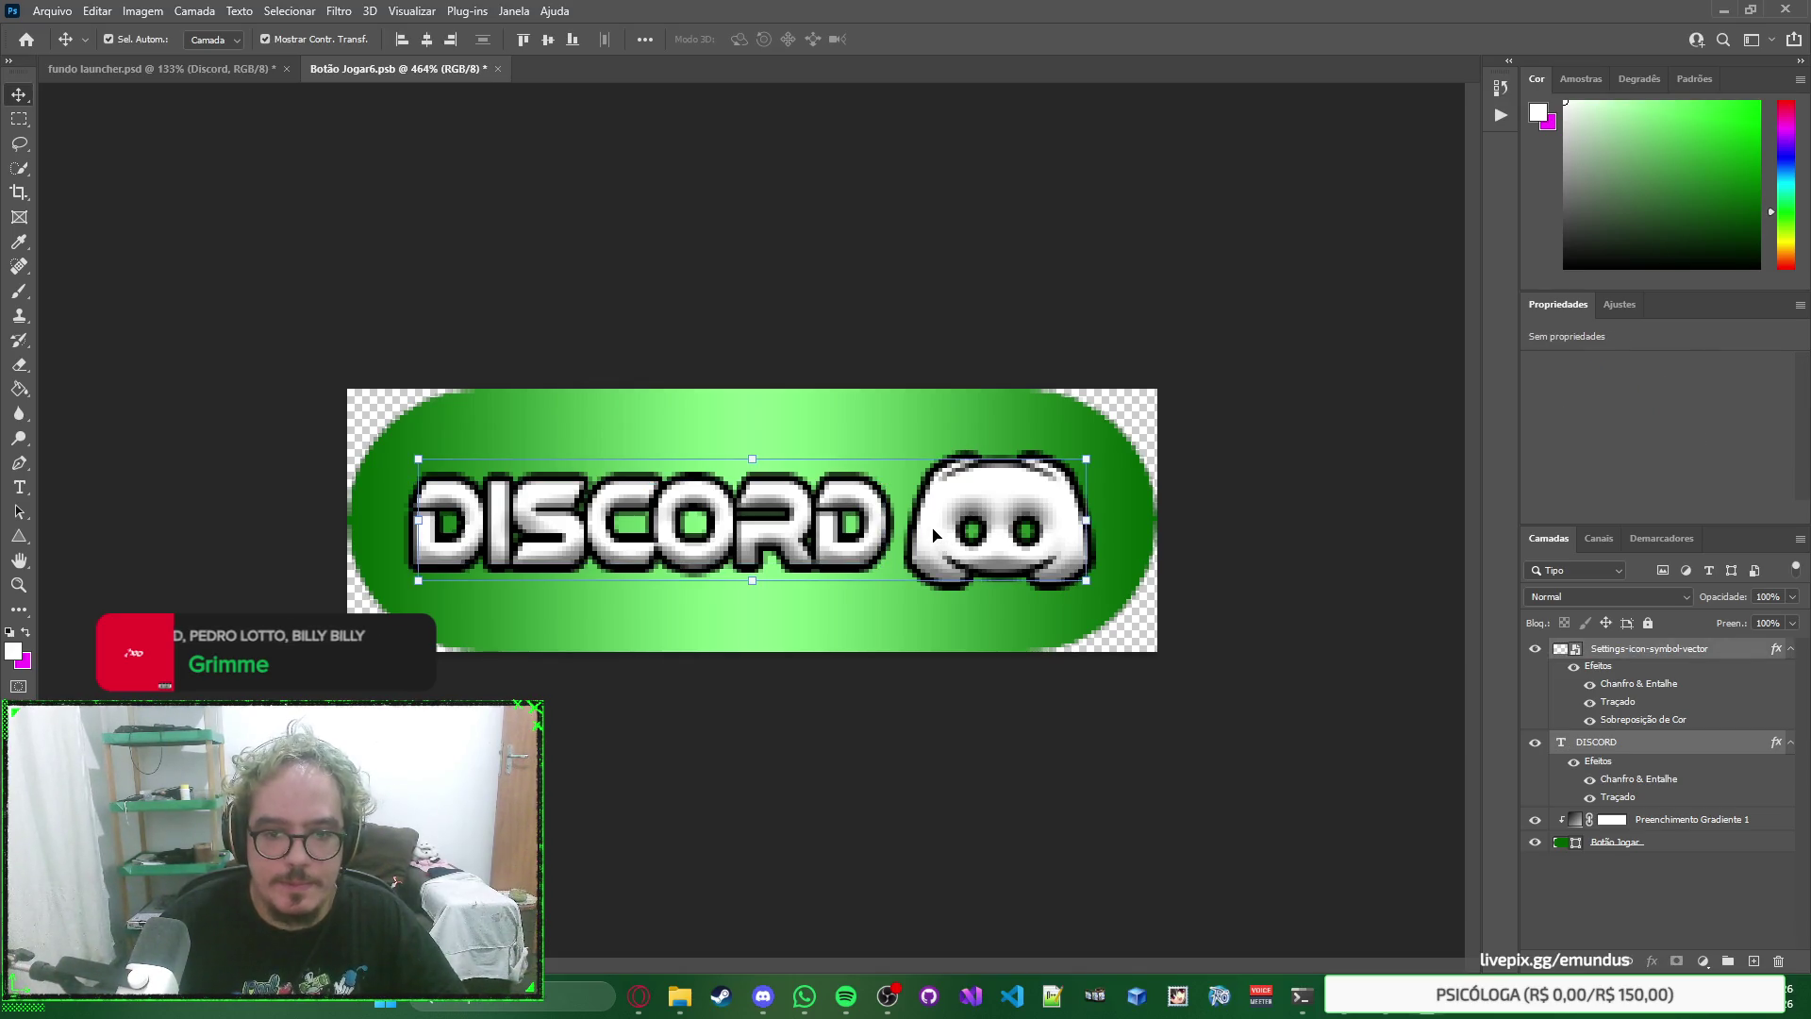
left_click_drag(934, 535, 934, 530)
key("ctrl+s")
left_click(1261, 501)
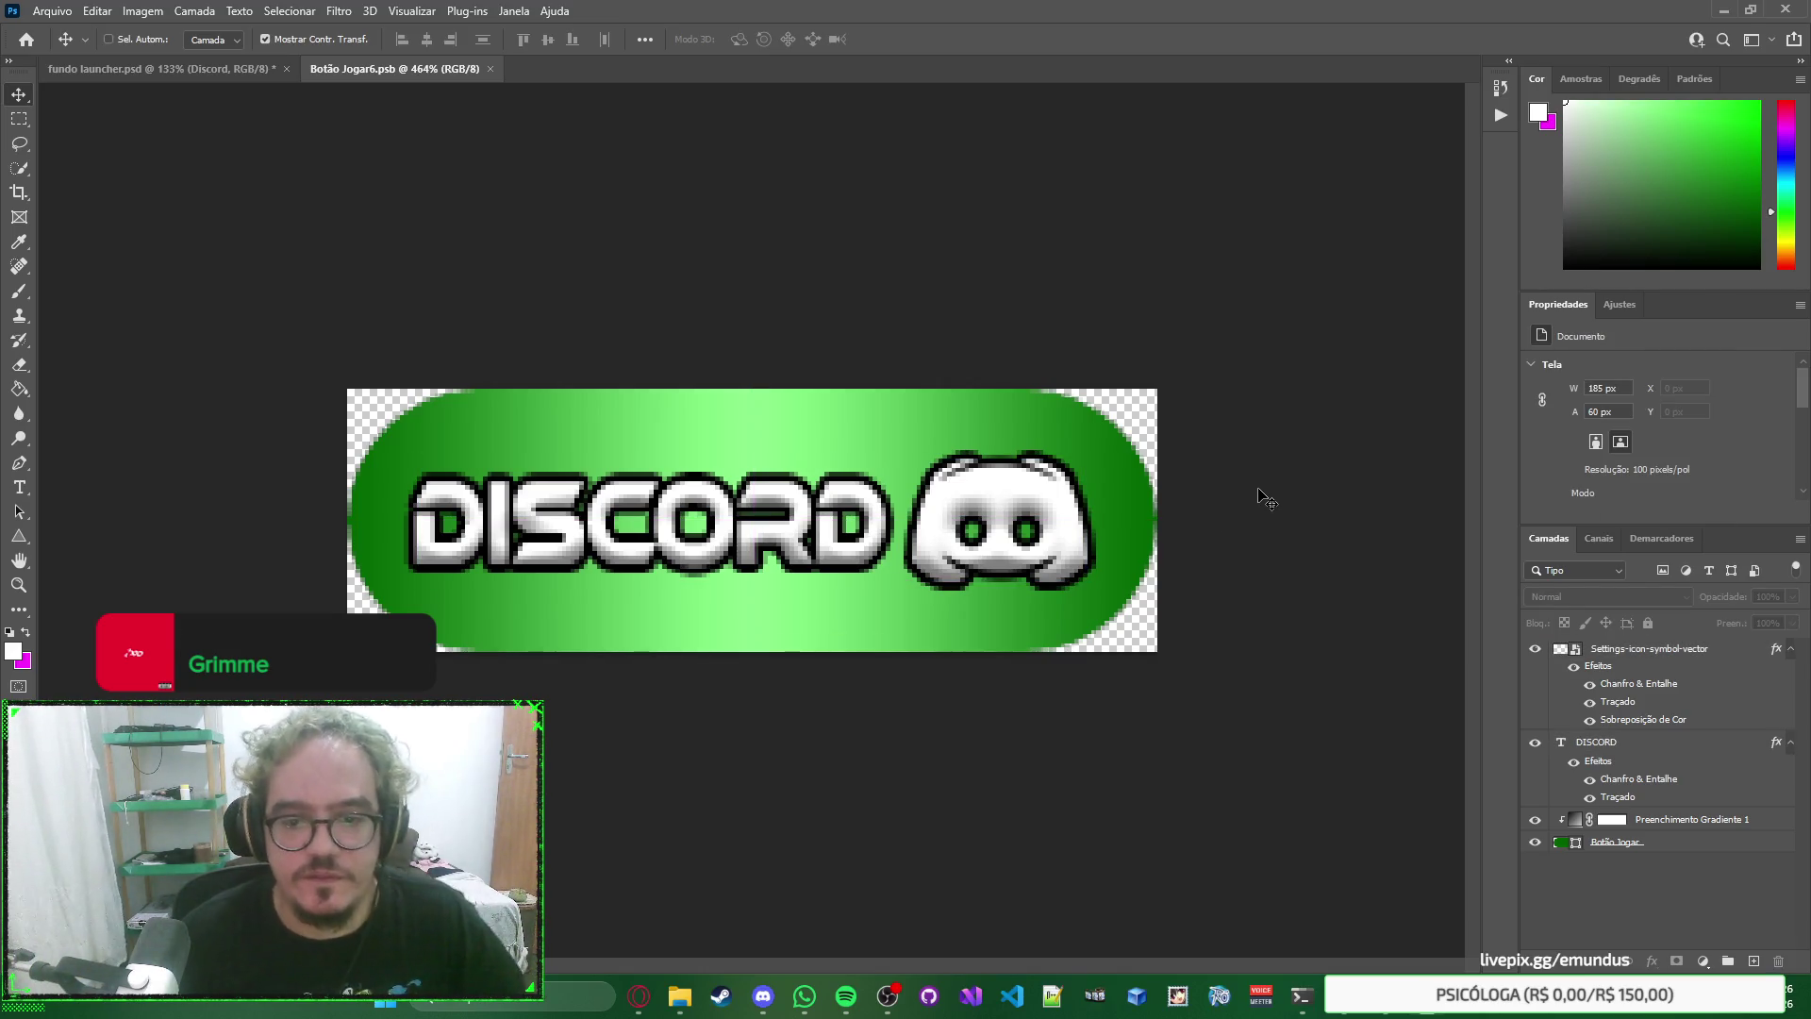
key("ctrl+w")
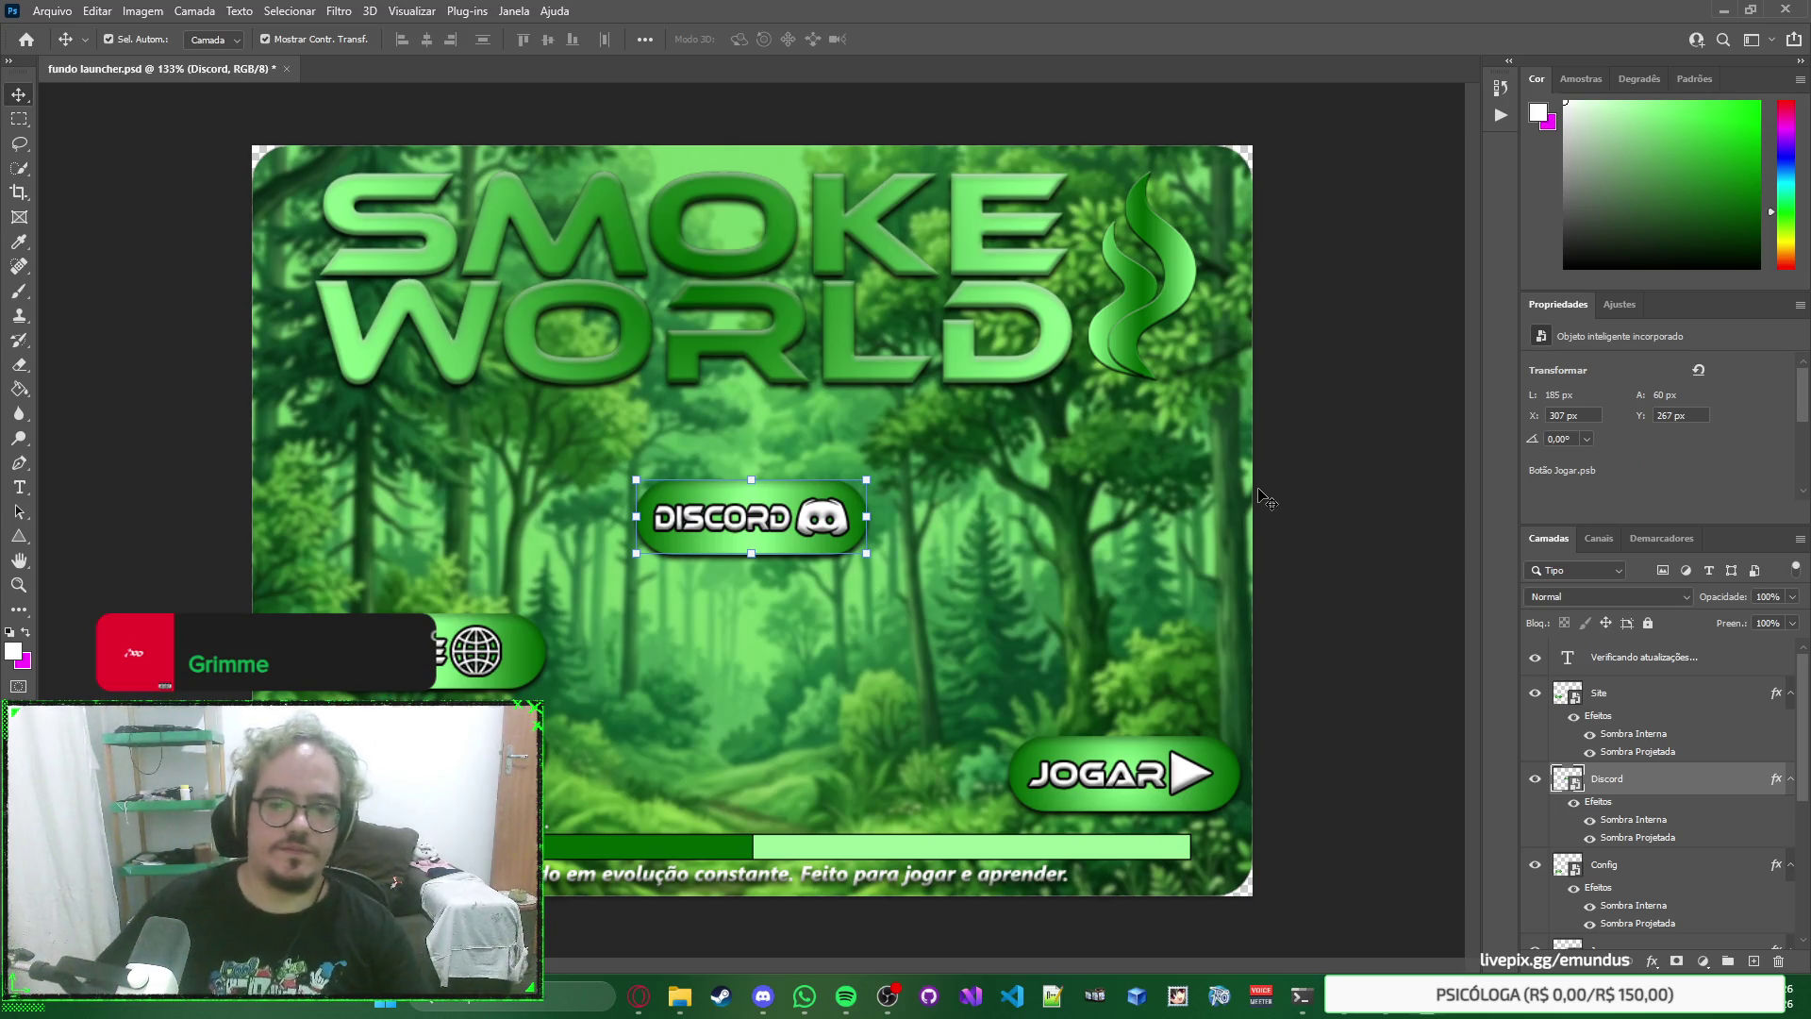
Step: Move the DISCORD button to the launcher's lower left, leaving CONFIG stacked above JOGAR
mouse_move(764, 538)
left_mouse_down()
mouse_move(1113, 696)
mouse_move(1118, 666)
left_mouse_up()
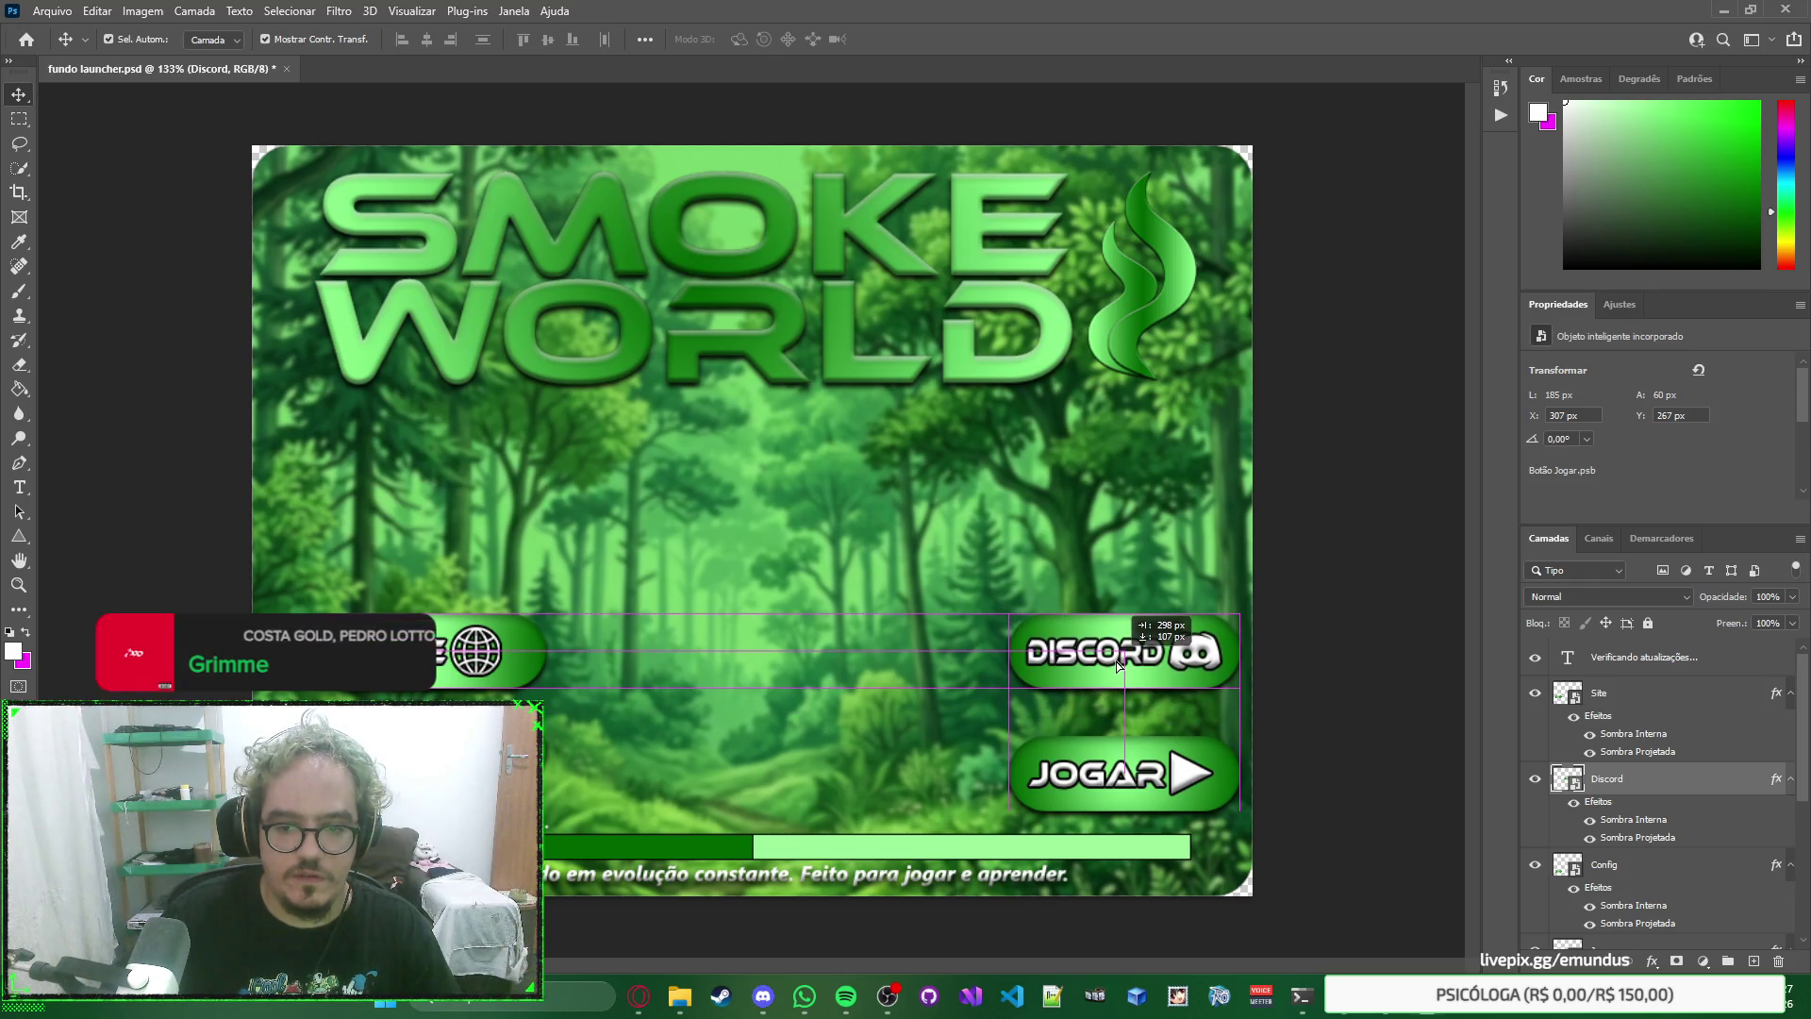
left_click_drag(1118, 666, 1118, 666)
left_click(1187, 483)
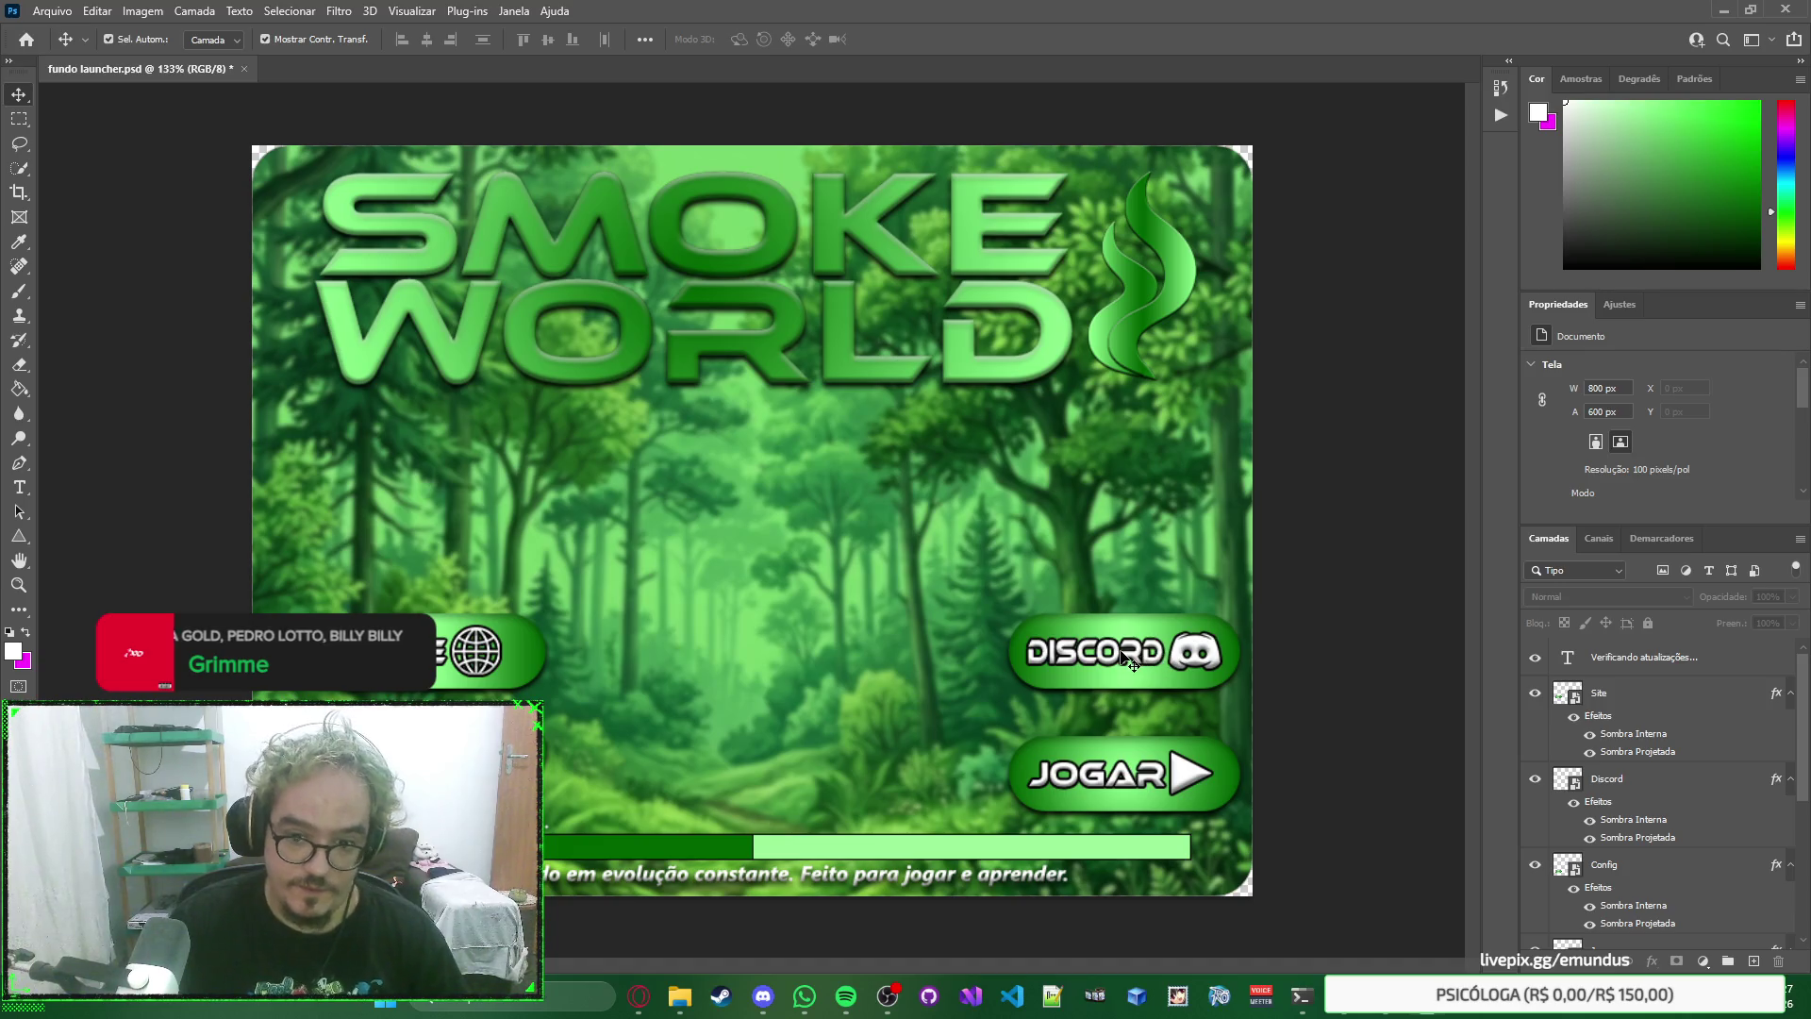
mouse_move(1117, 655)
left_mouse_down()
mouse_move(634, 672)
mouse_move(1109, 683)
left_mouse_up()
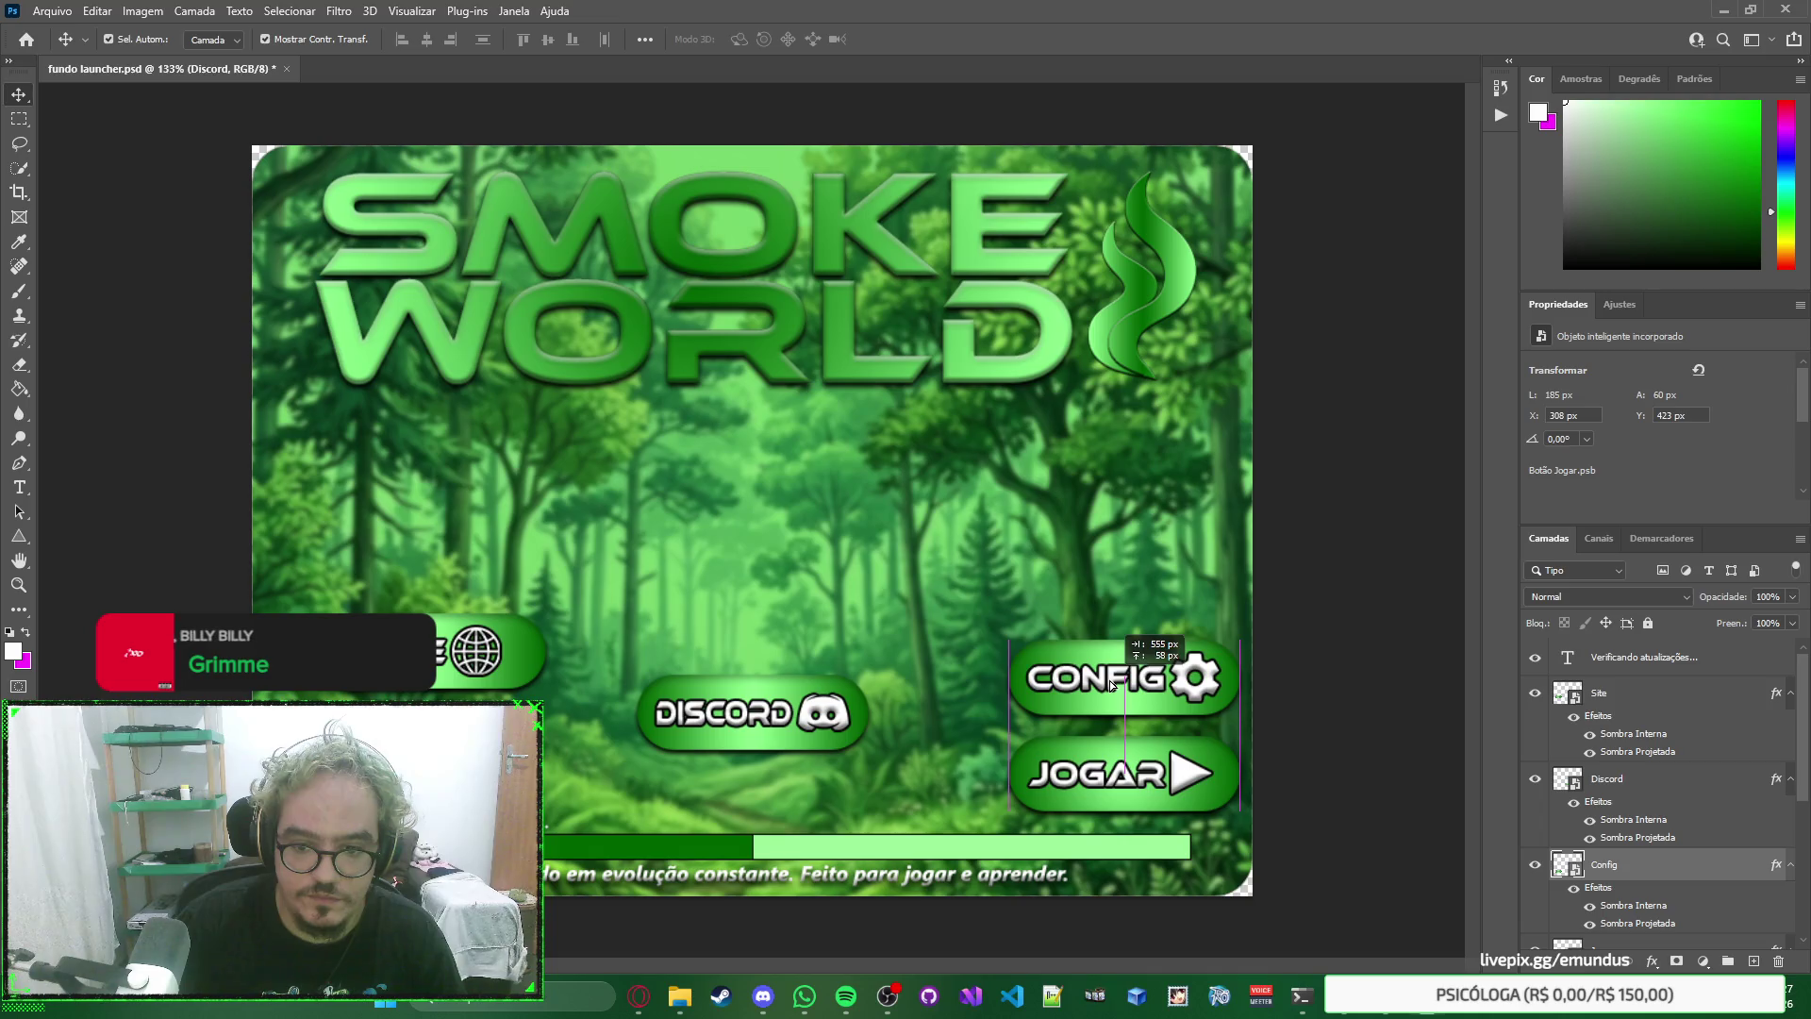
left_click(966, 677)
mouse_move(779, 723)
left_mouse_down()
mouse_move(456, 719)
mouse_move(456, 802)
mouse_move(457, 769)
left_mouse_up()
left_click(768, 665)
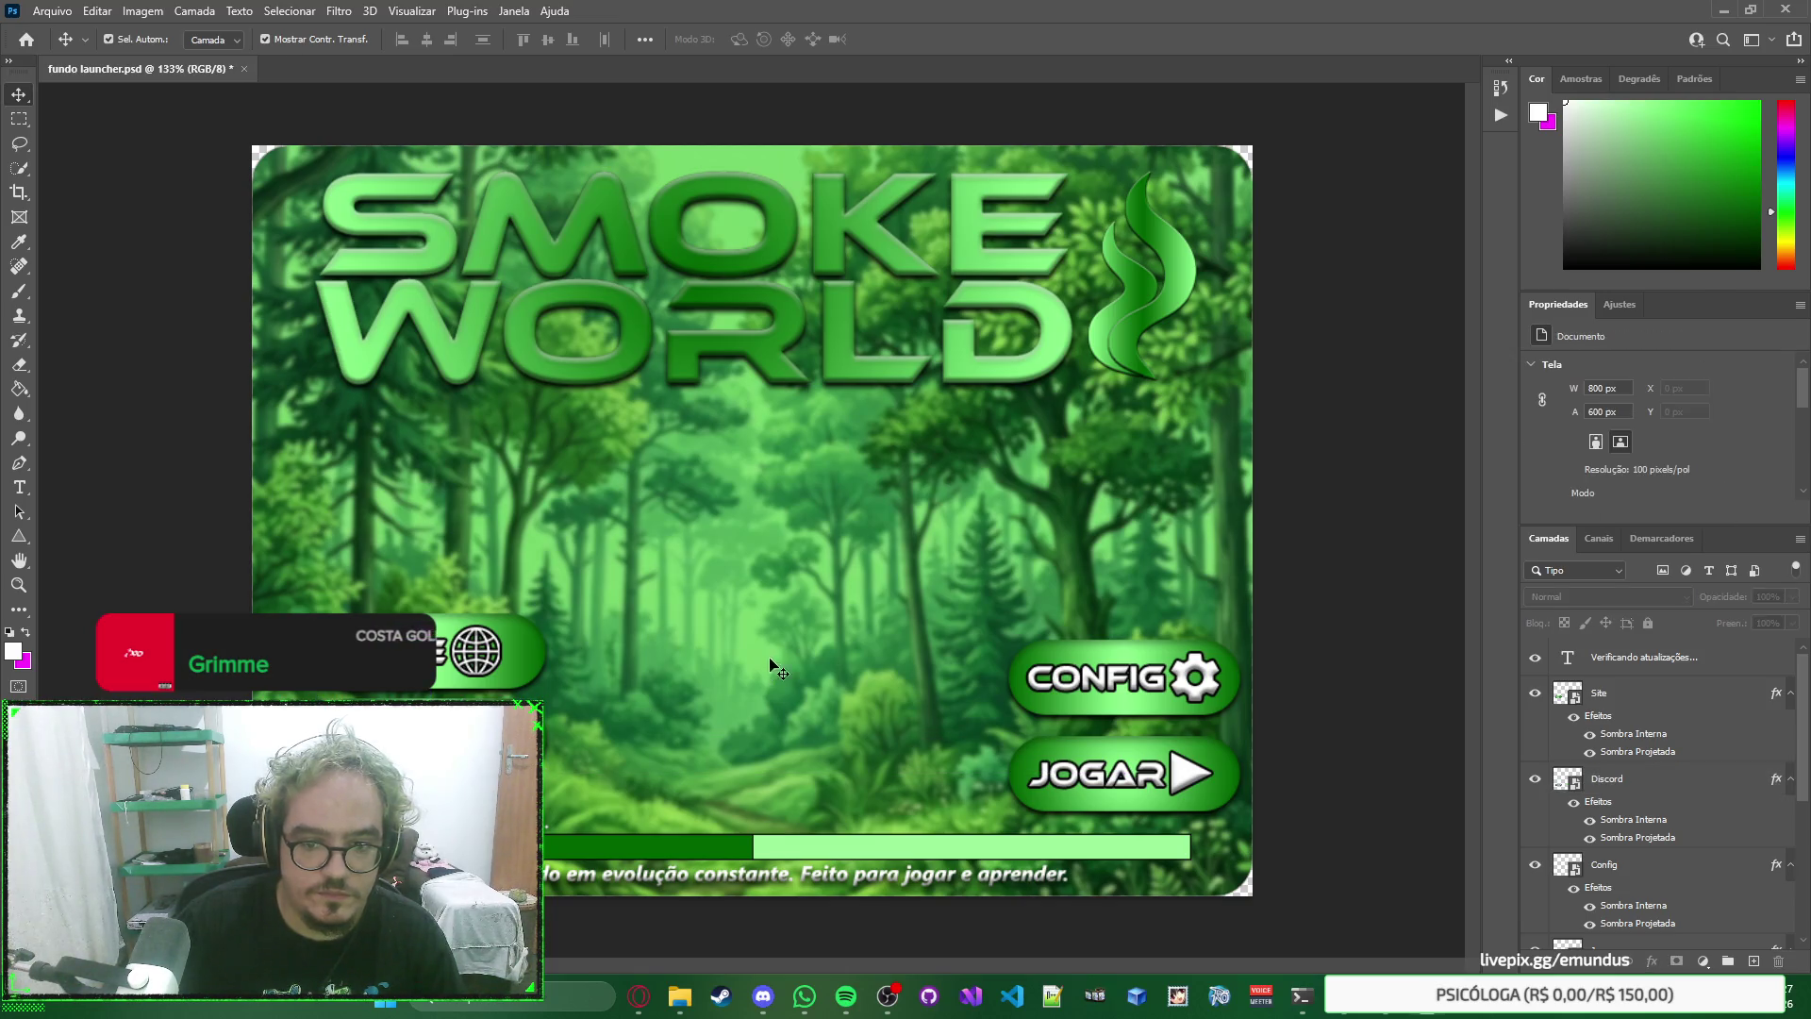
left_click(442, 663)
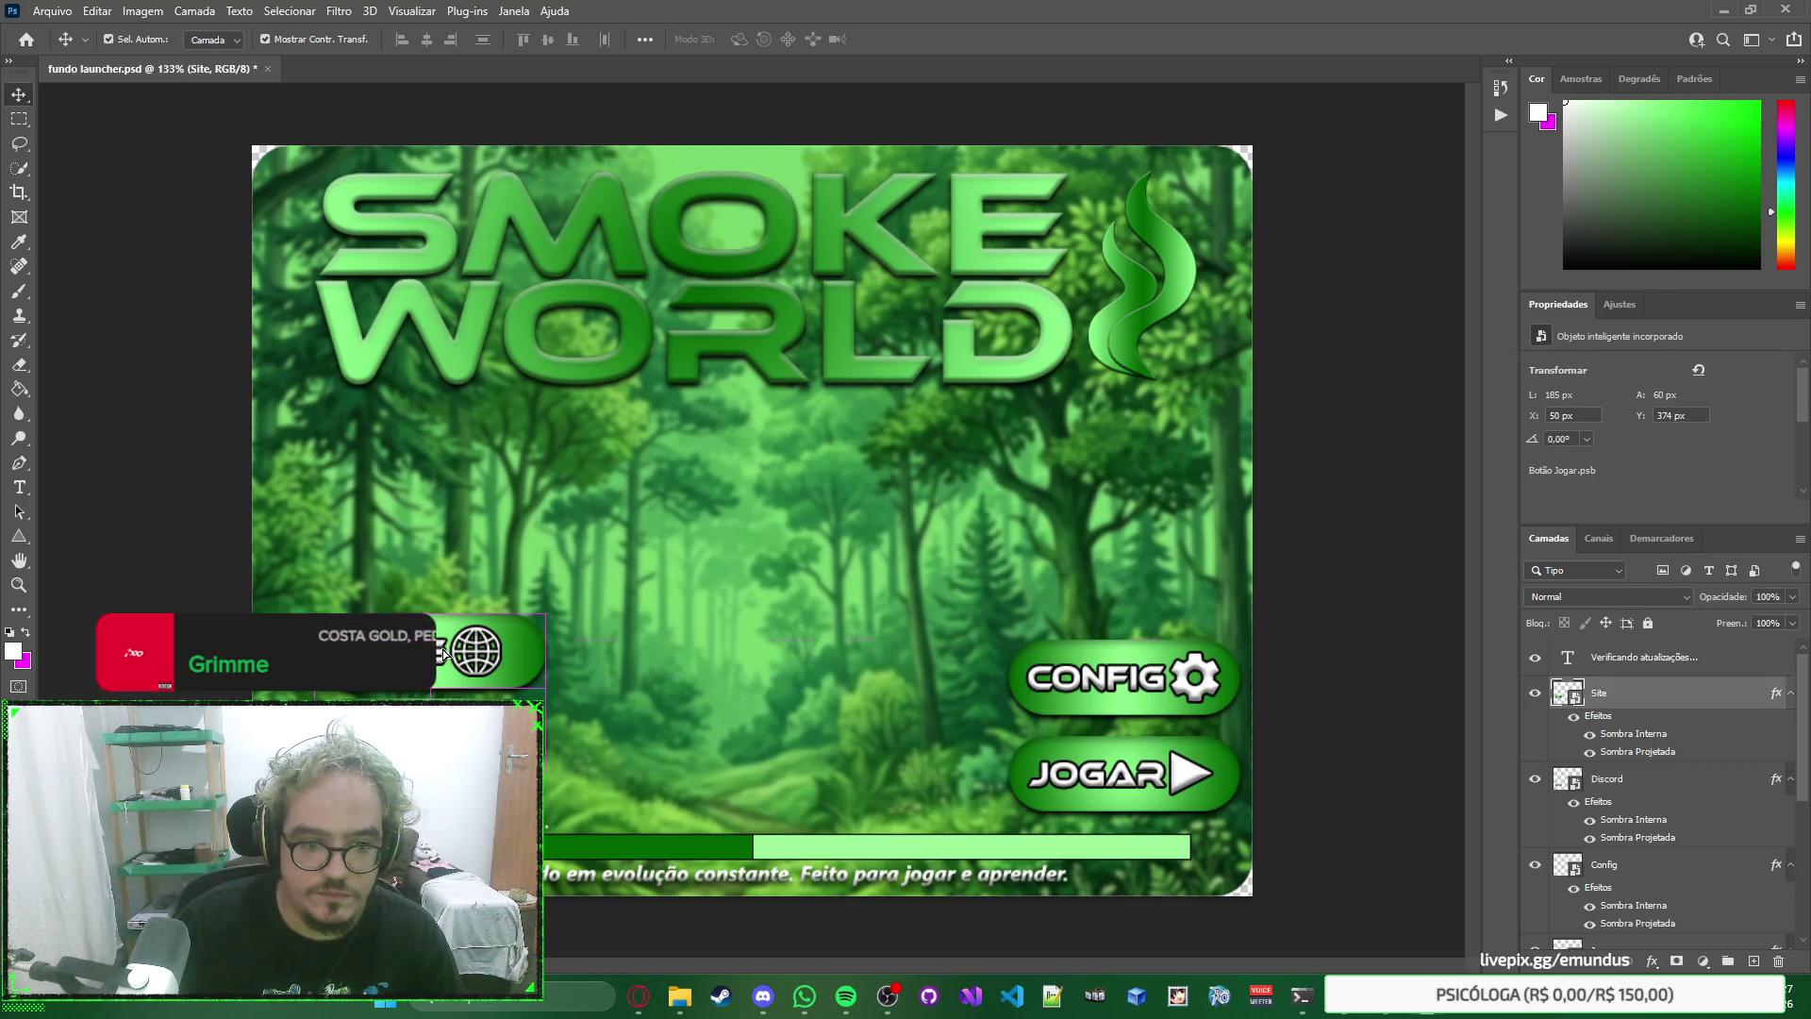
left_click_drag(442, 654, 443, 645)
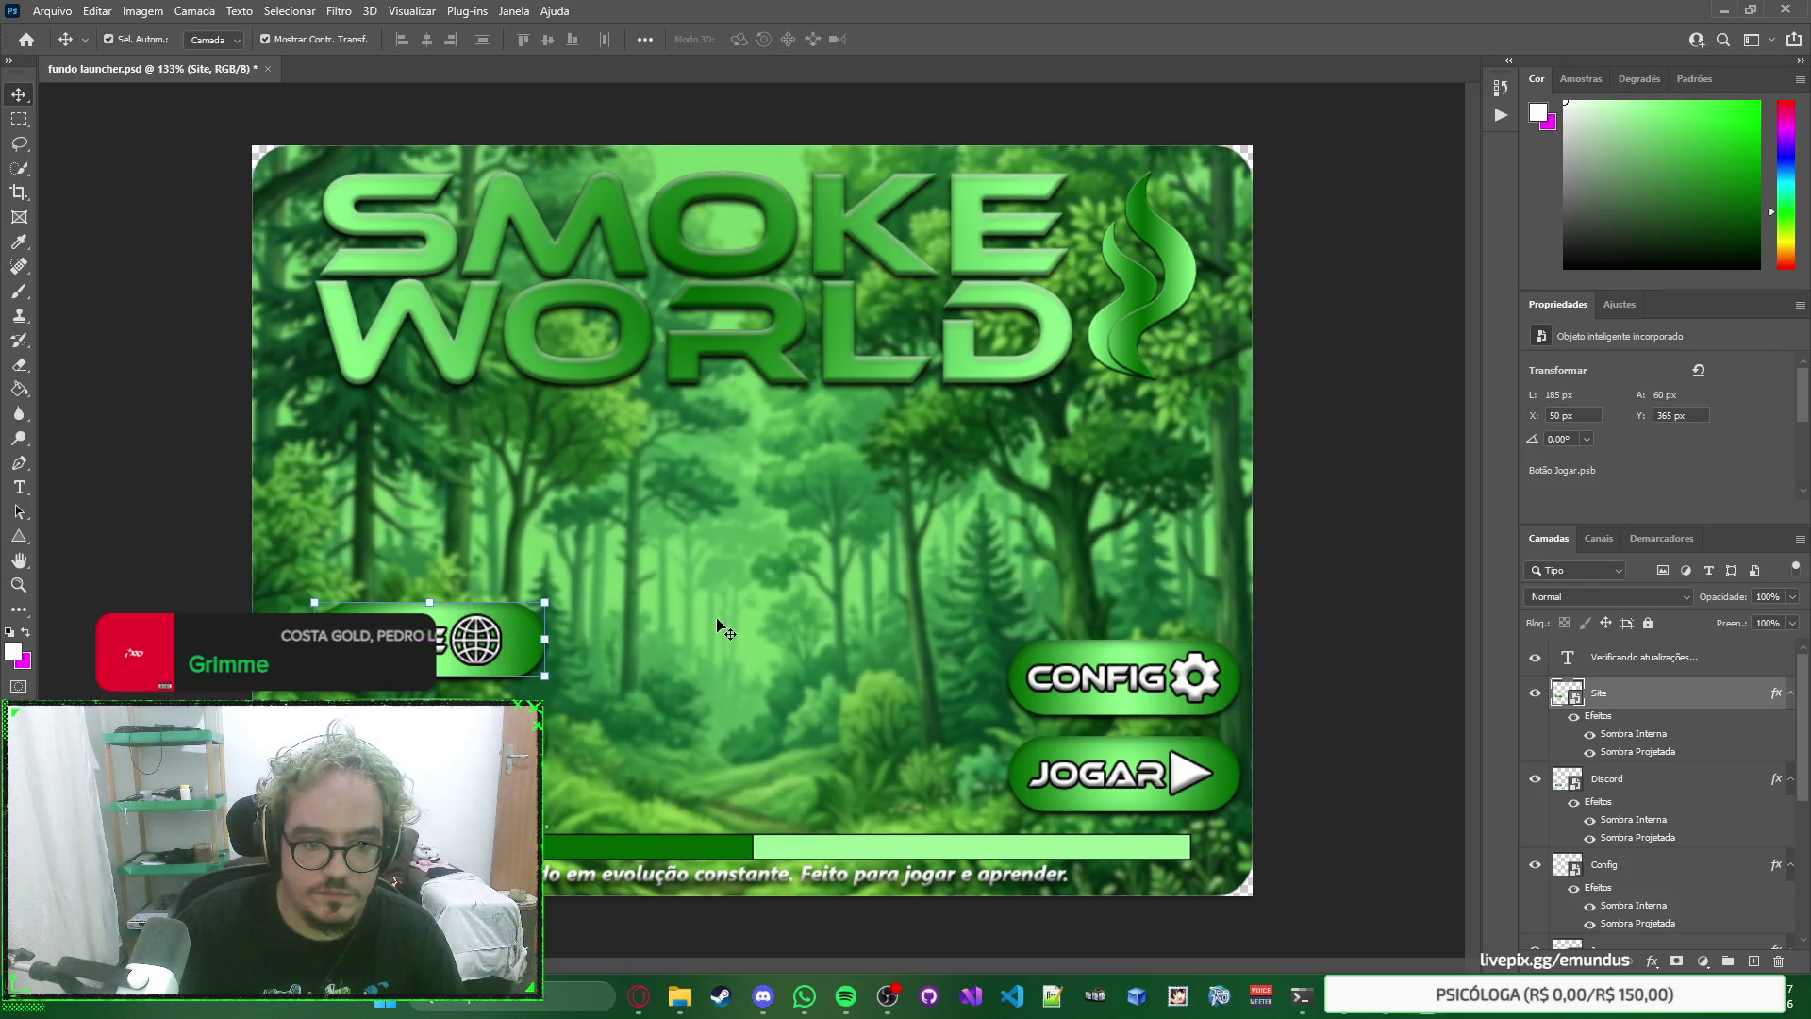
left_click(736, 630)
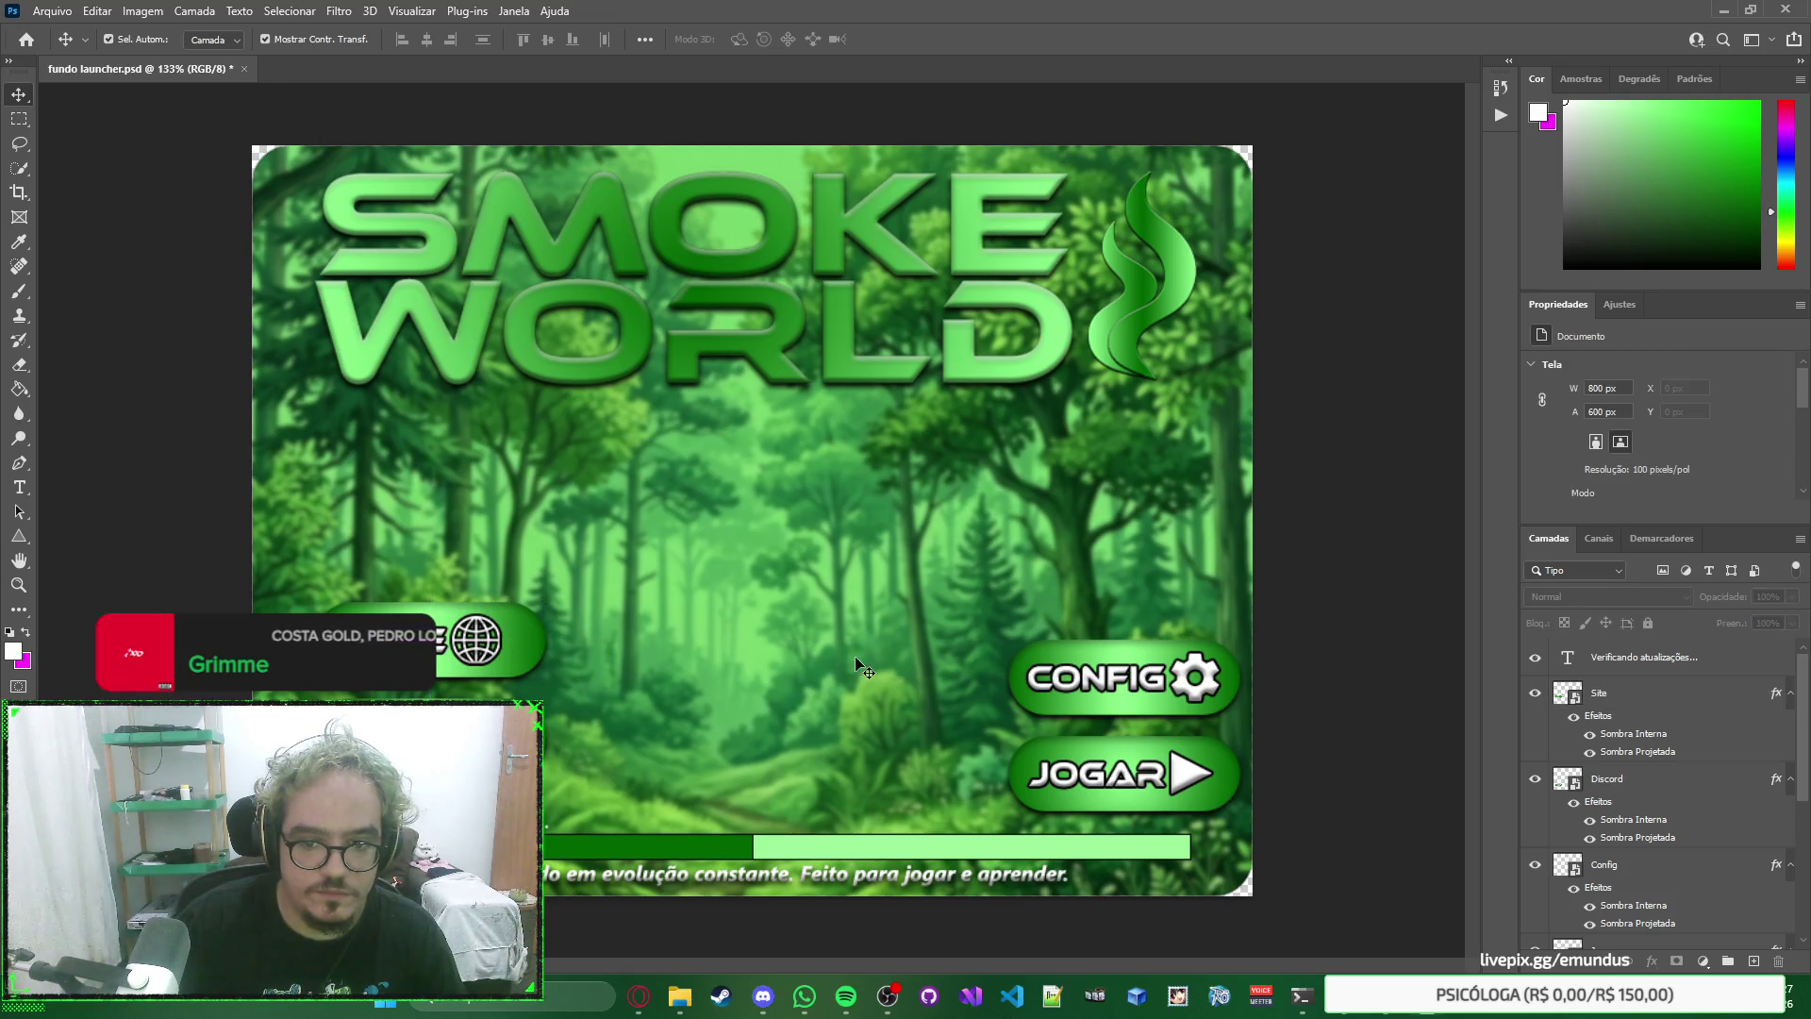
left_click(1098, 755)
left_click(1093, 695)
key("ctrl+z")
left_click(1095, 700)
key("ctrl+z")
left_click(1098, 713)
left_click(1094, 791)
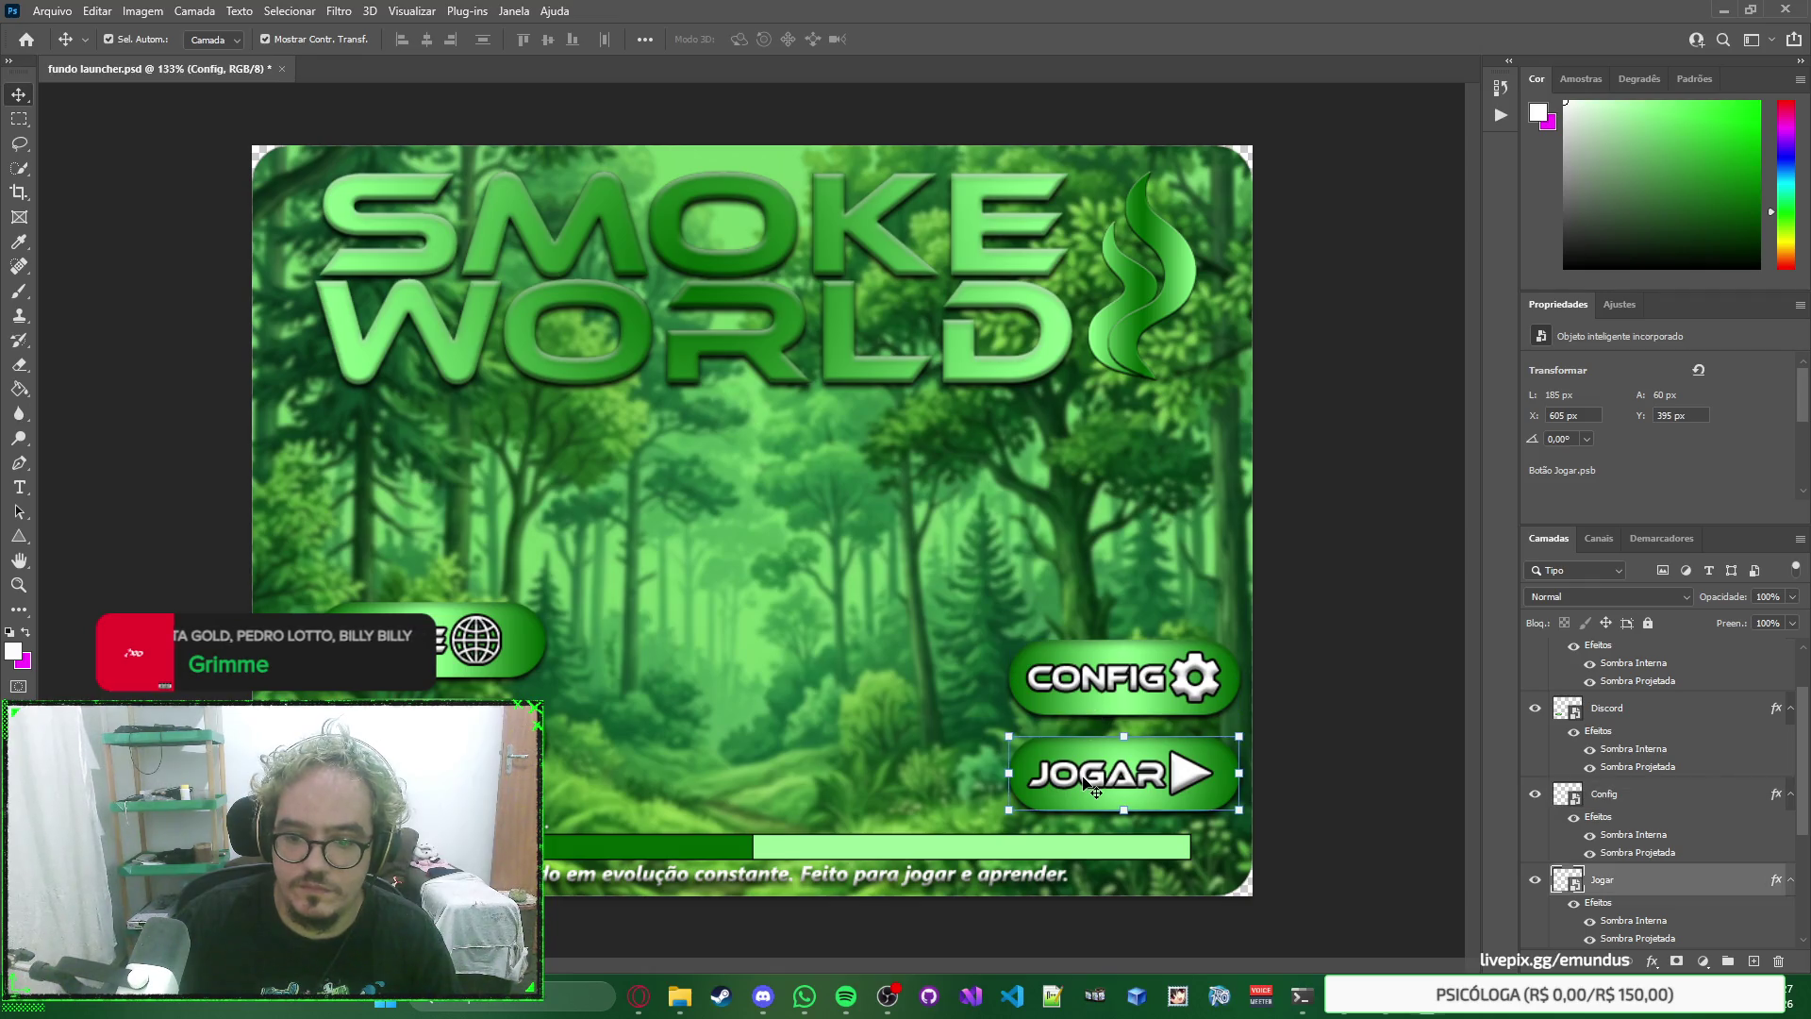
left_click(1092, 719)
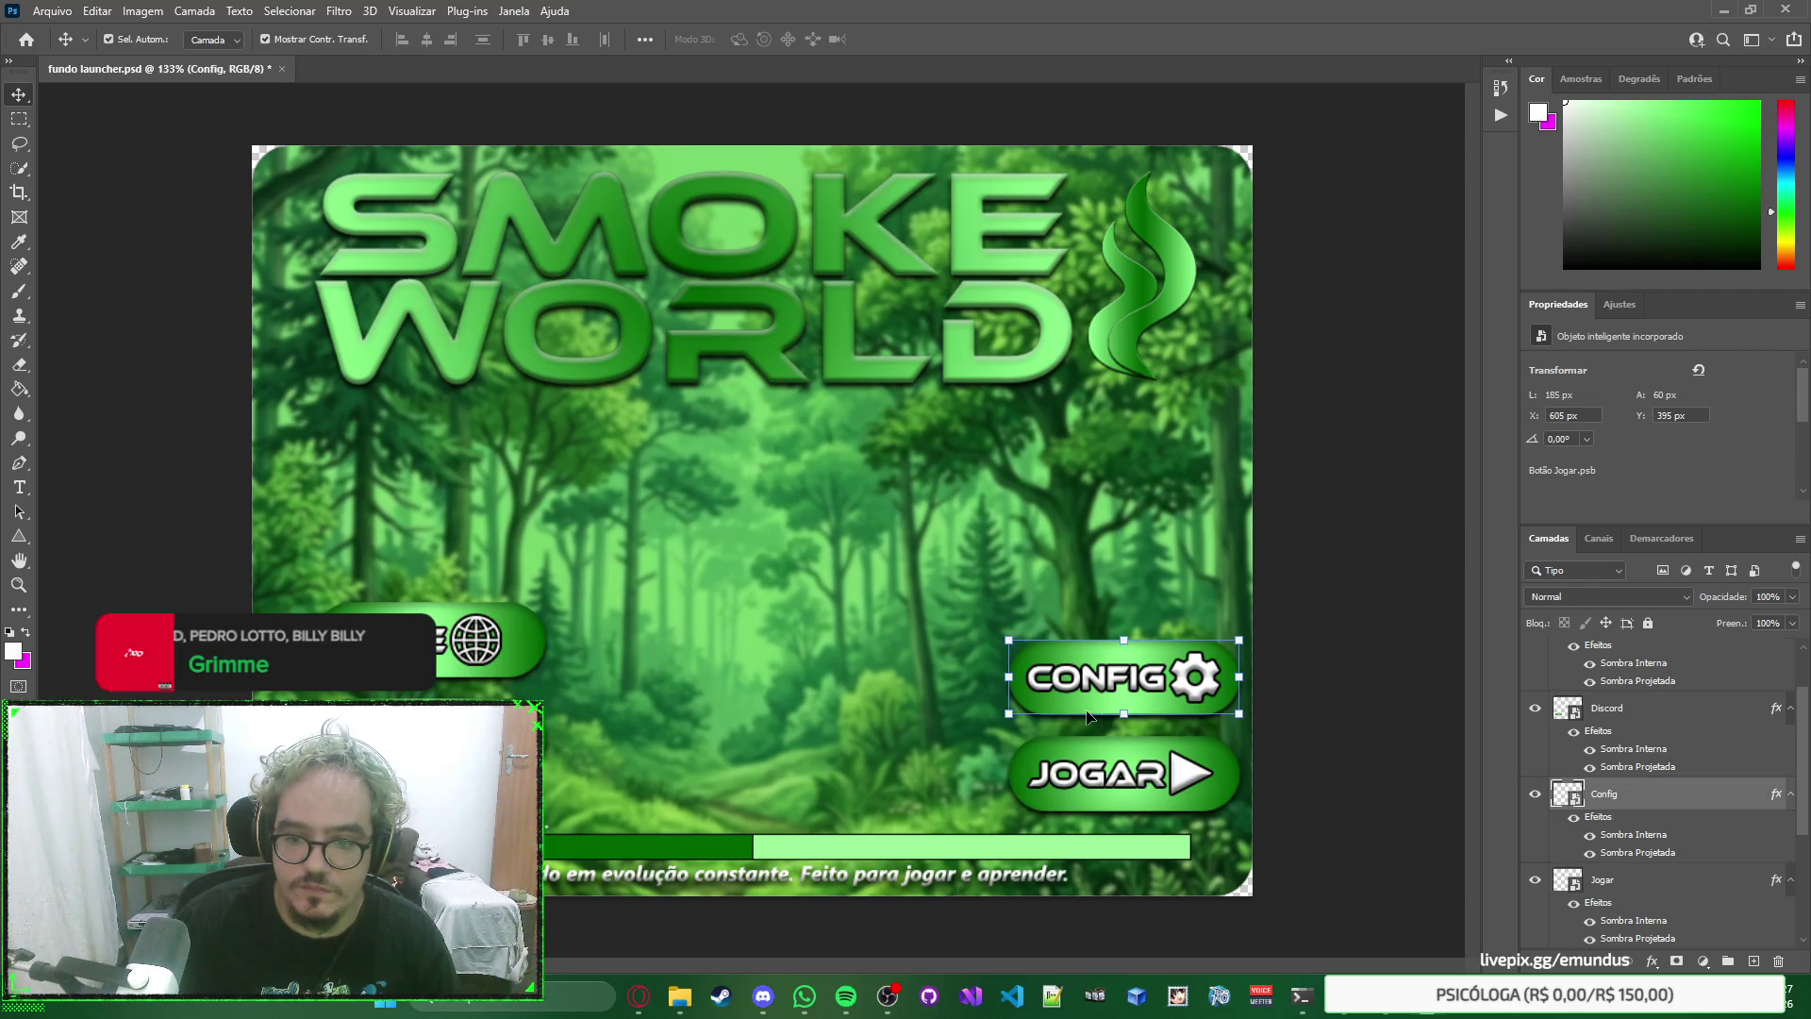
left_click(1102, 775, "shift")
mouse_move(1112, 705)
left_mouse_down()
mouse_move(424, 665)
mouse_move(607, 666)
left_mouse_up()
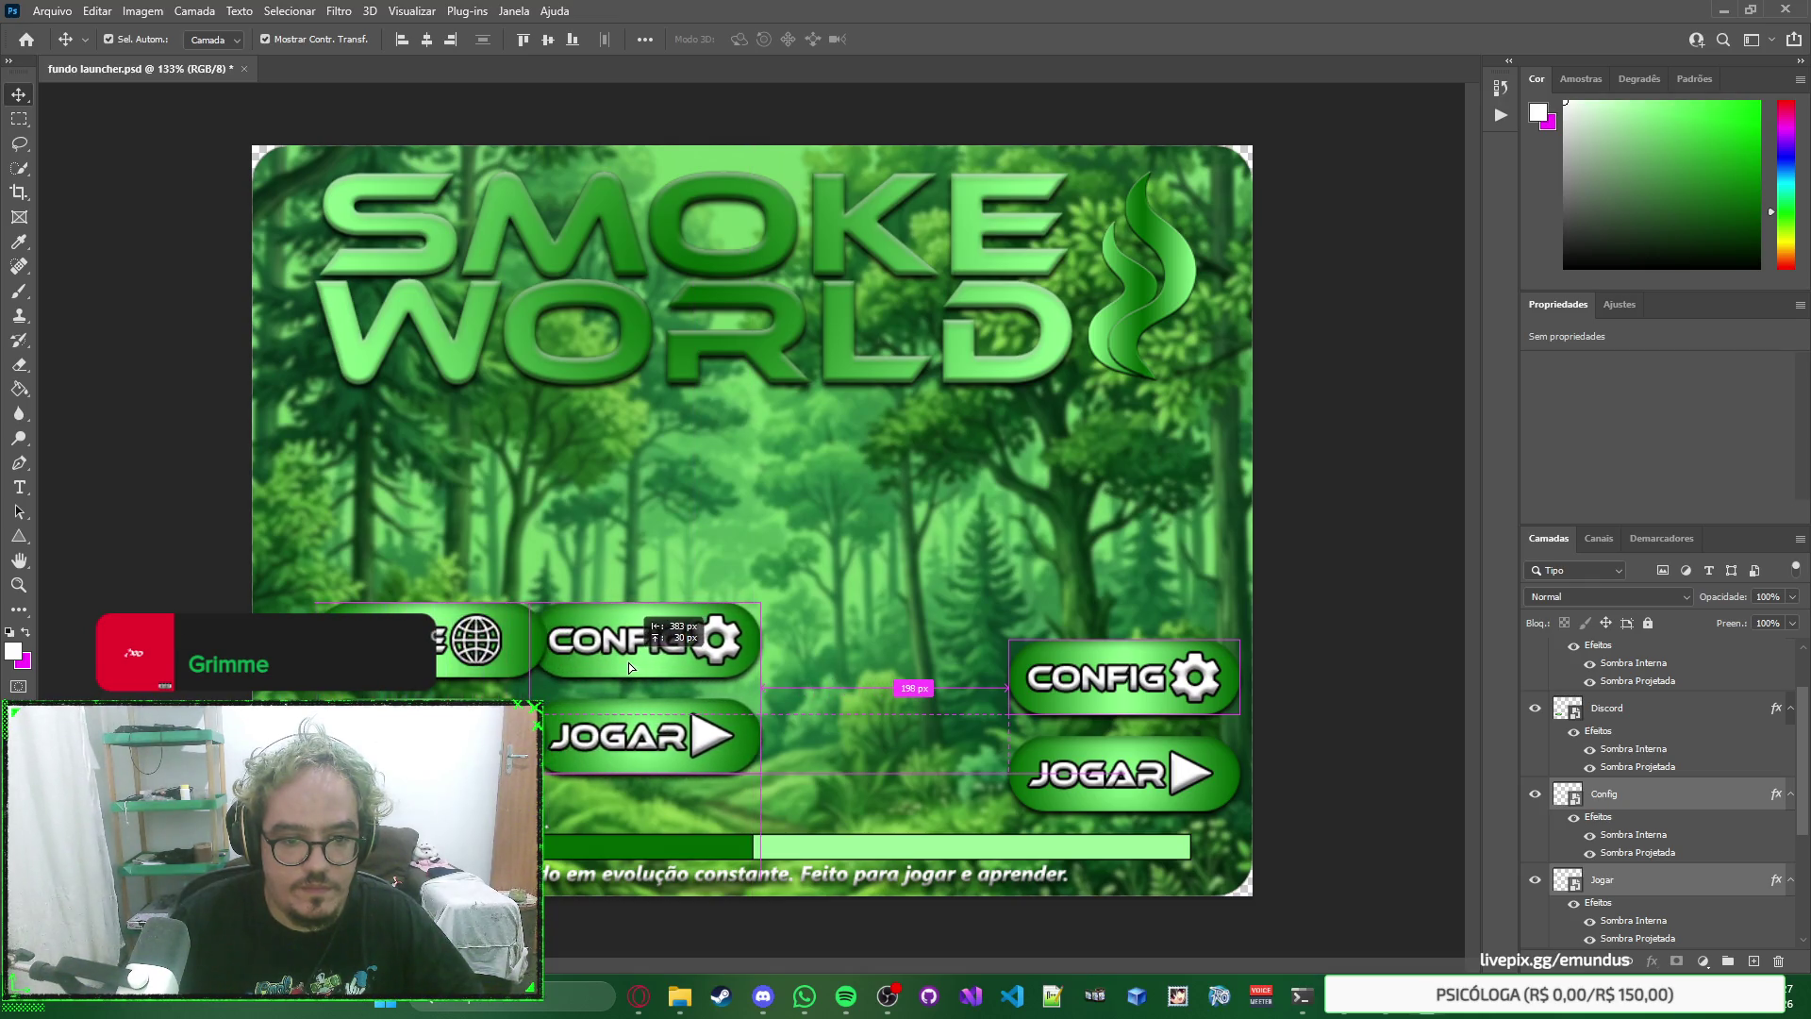
left_click_drag(607, 662, 628, 664)
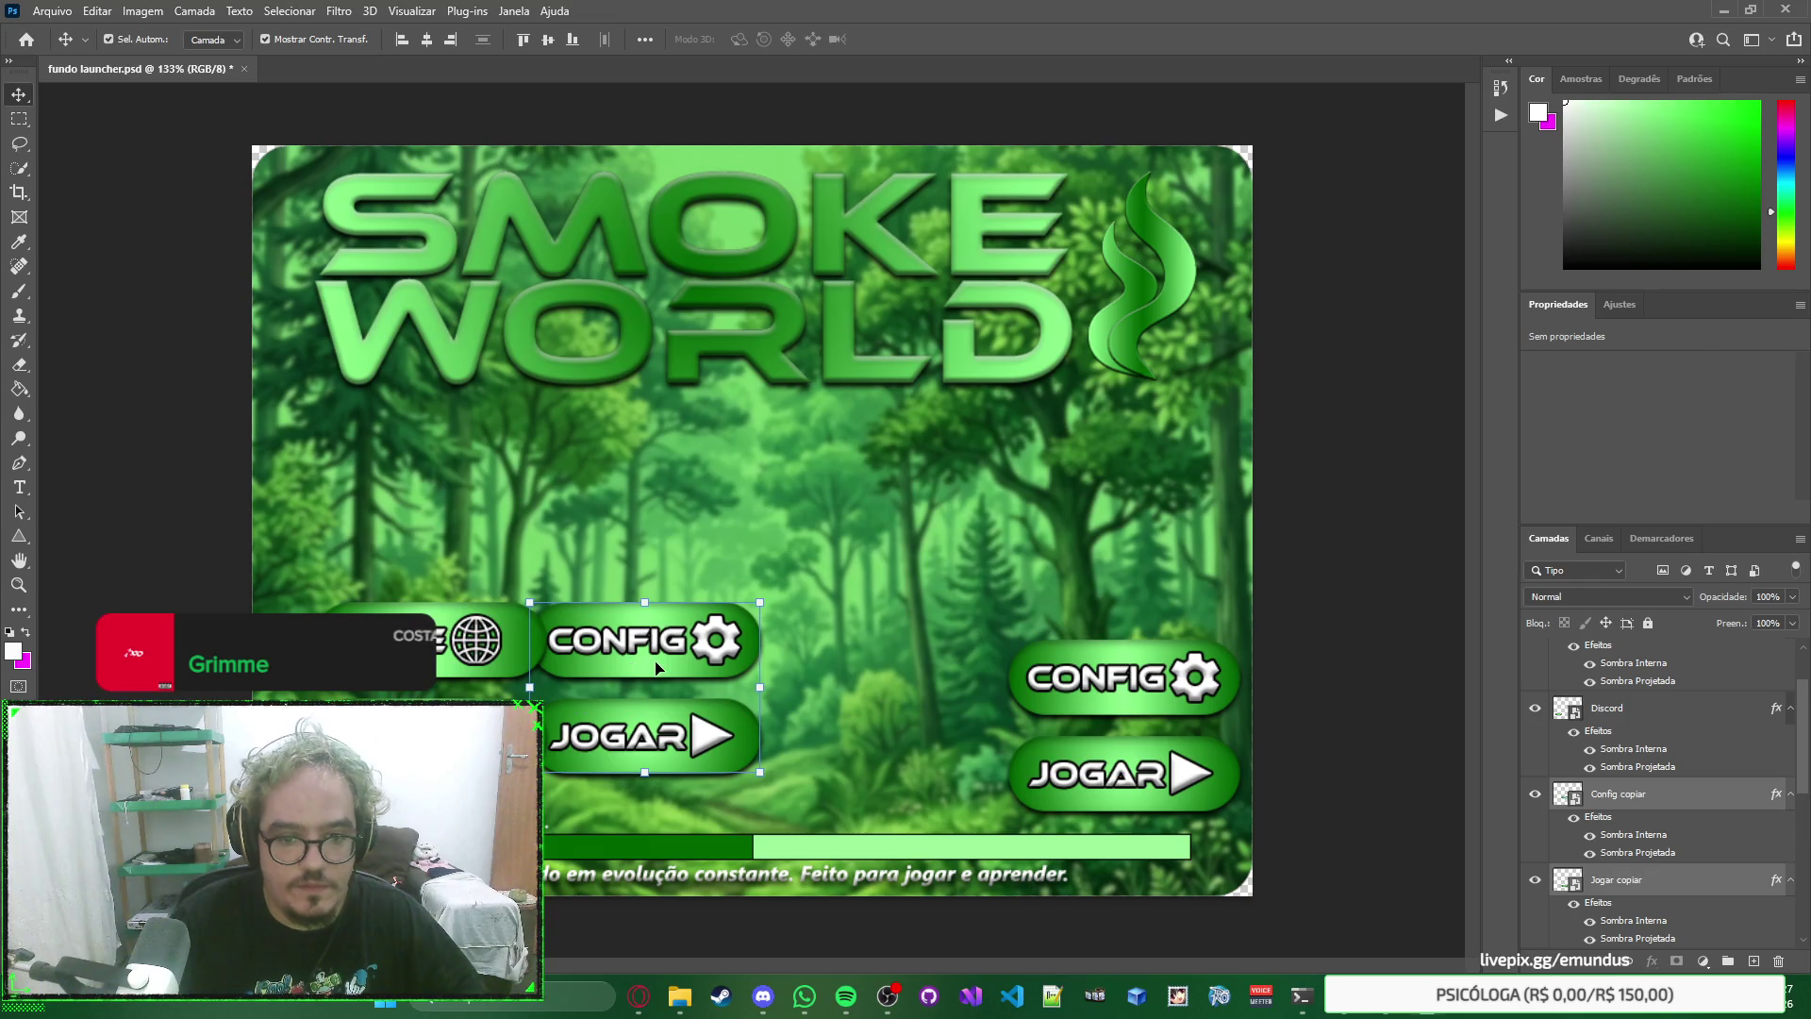
key("ctrl+z")
left_click(855, 647)
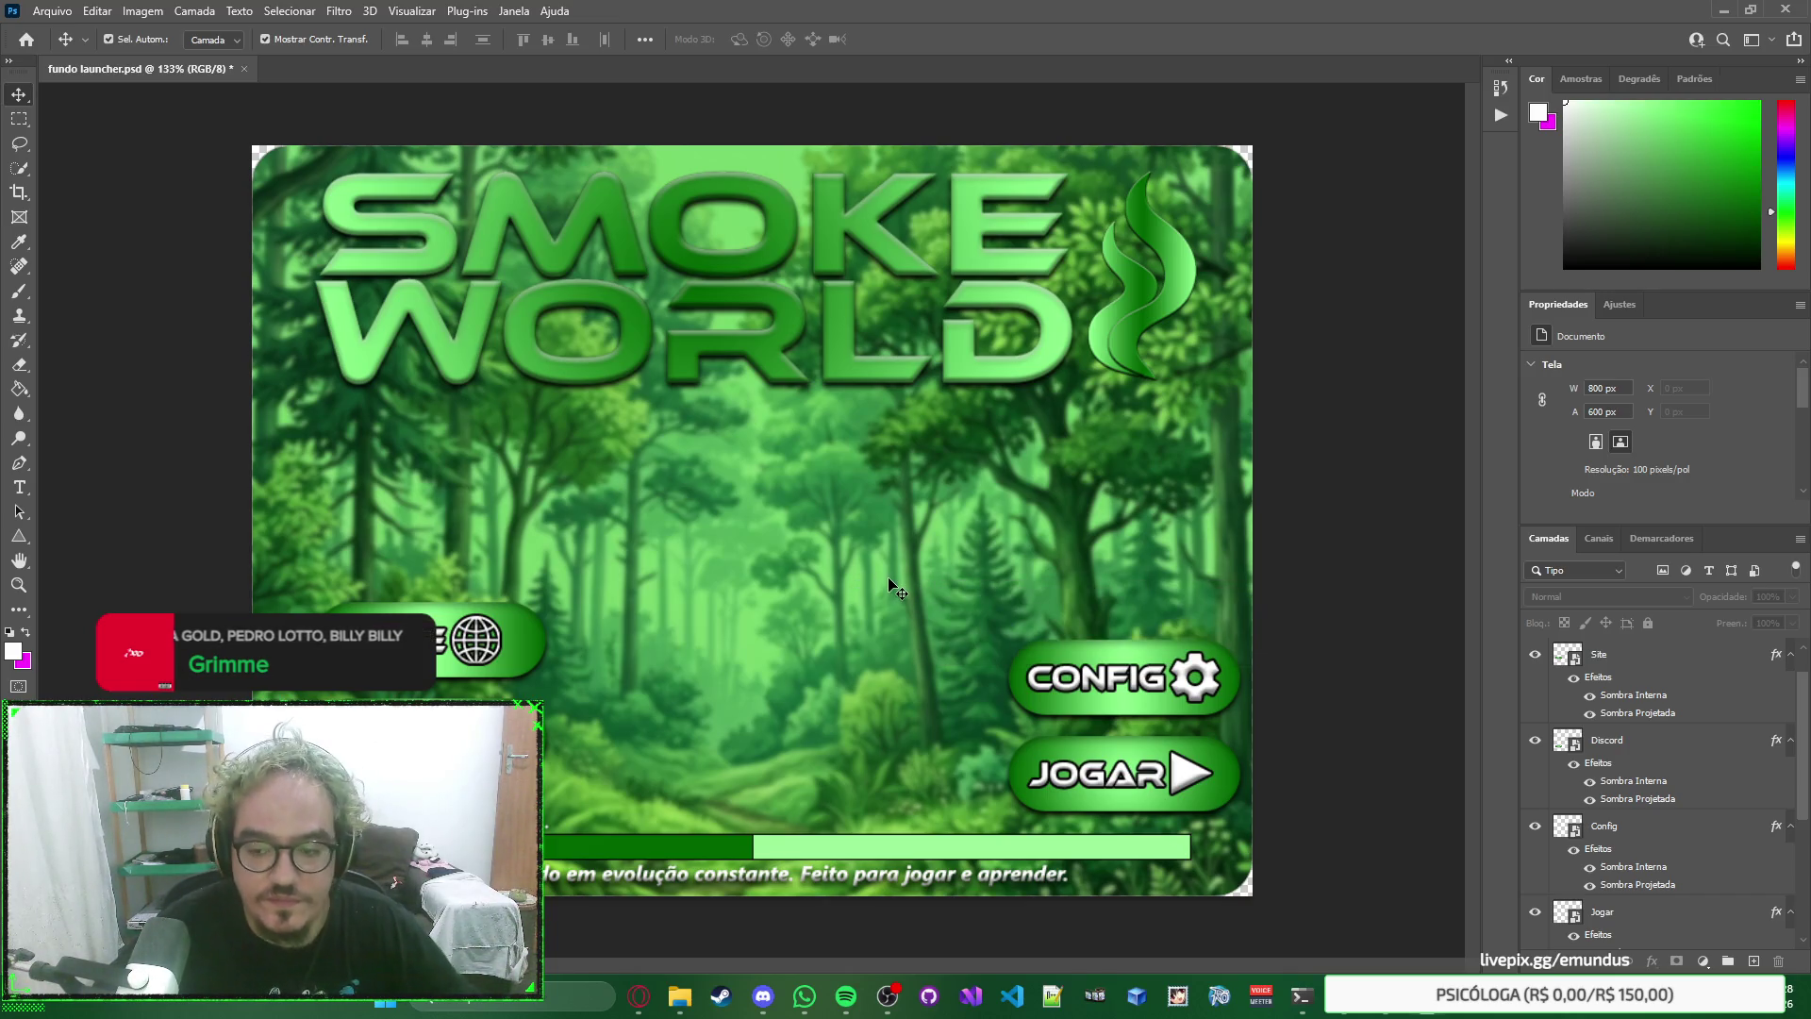
Step: Rename the original progress bar layer to Barra de Progresso Completa
scroll(1736, 725, "down", 3)
scroll(1695, 737, "down", 2)
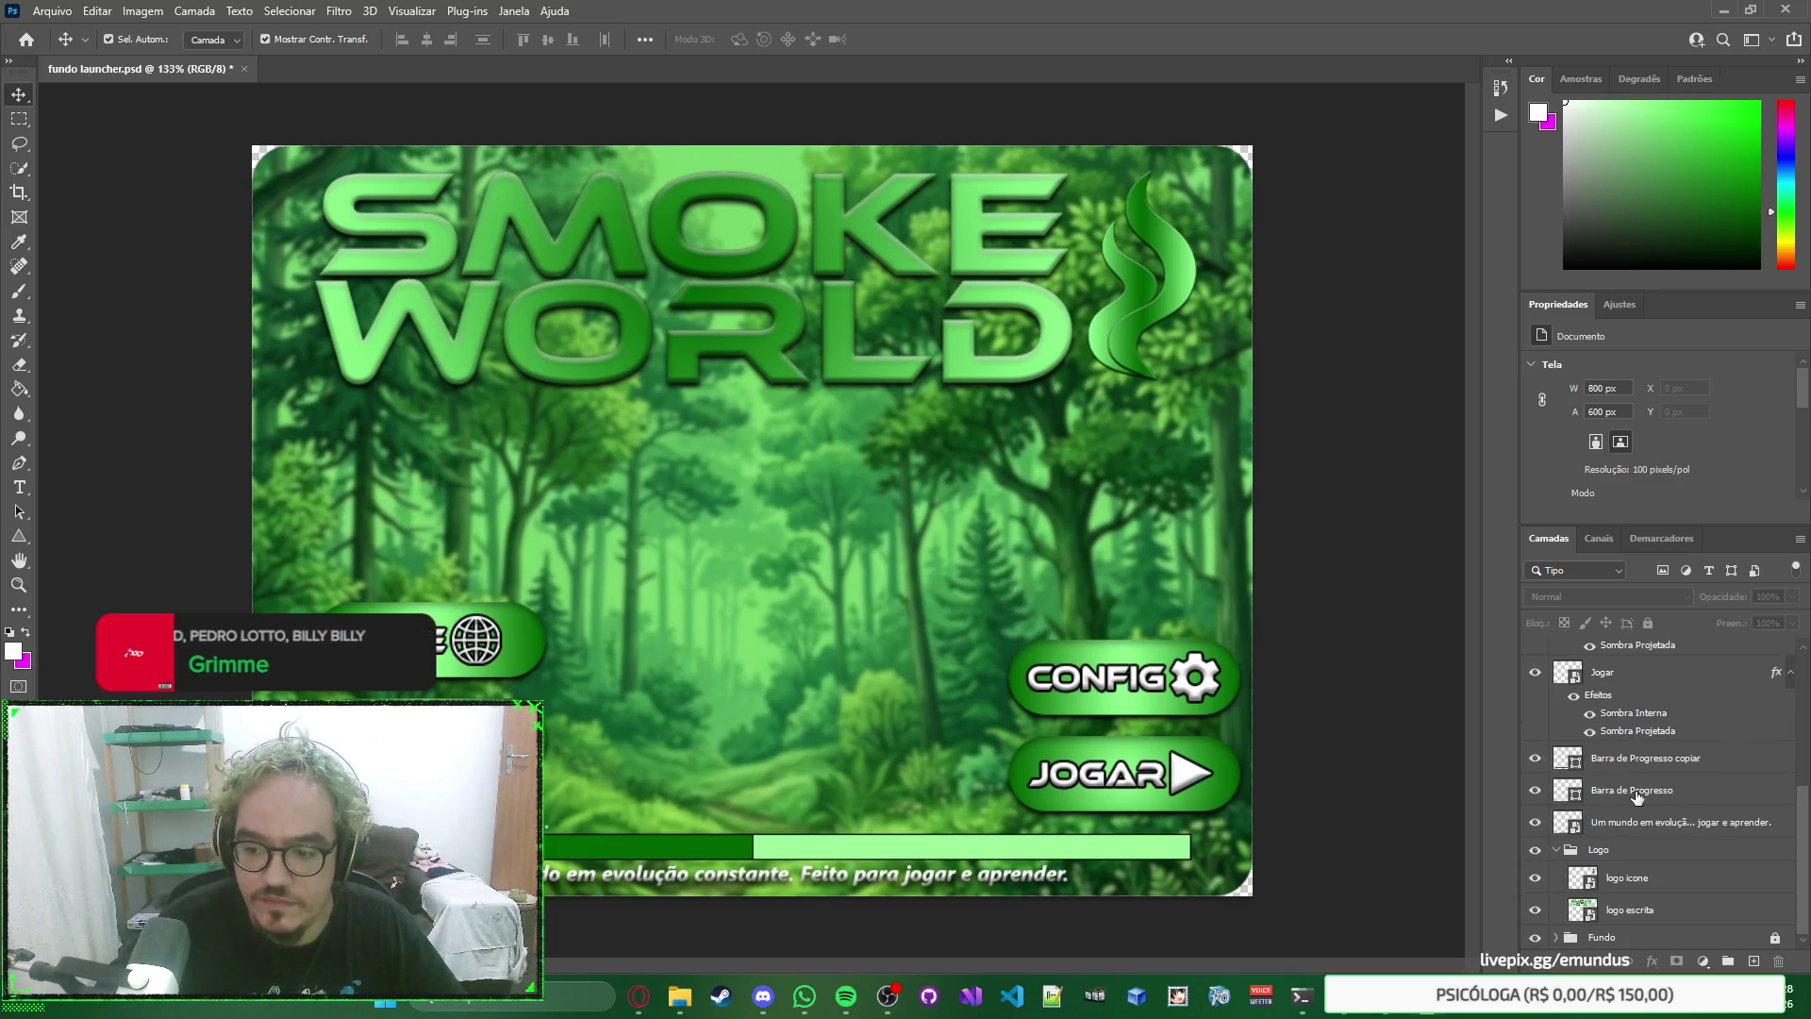
left_click(1698, 766)
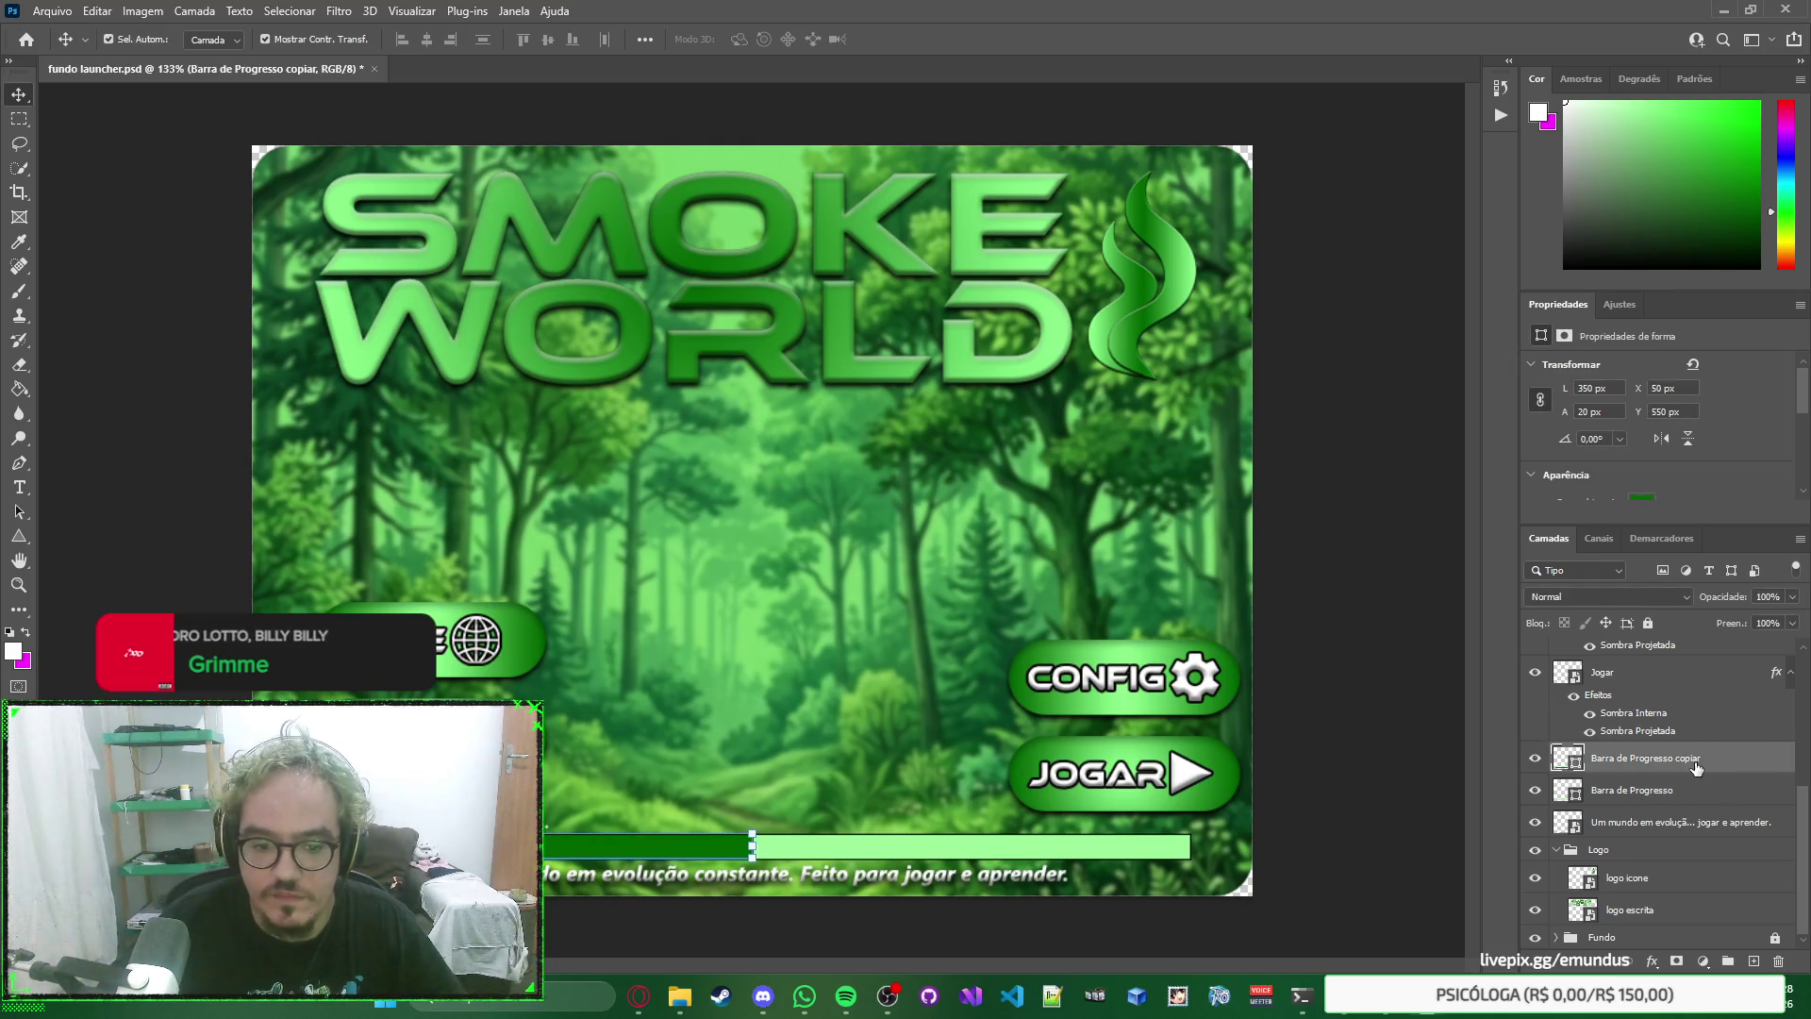
double_click(1658, 798)
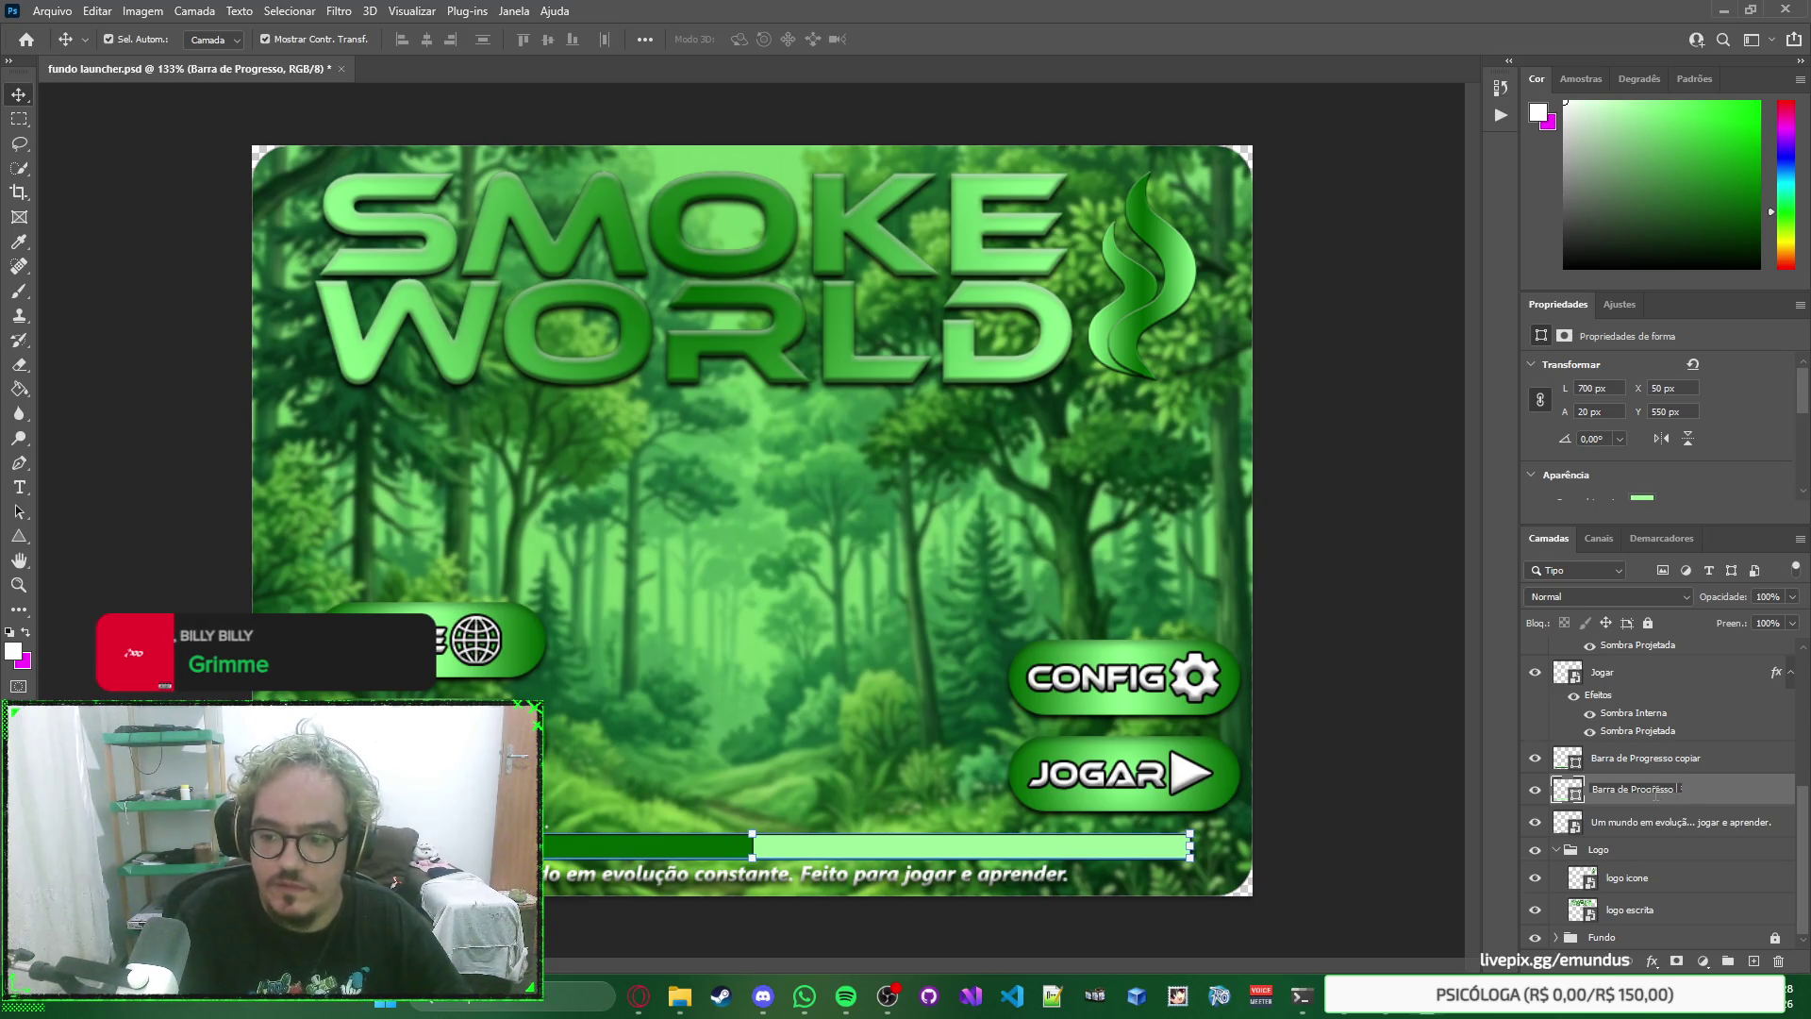
type("Completa")
key("Return")
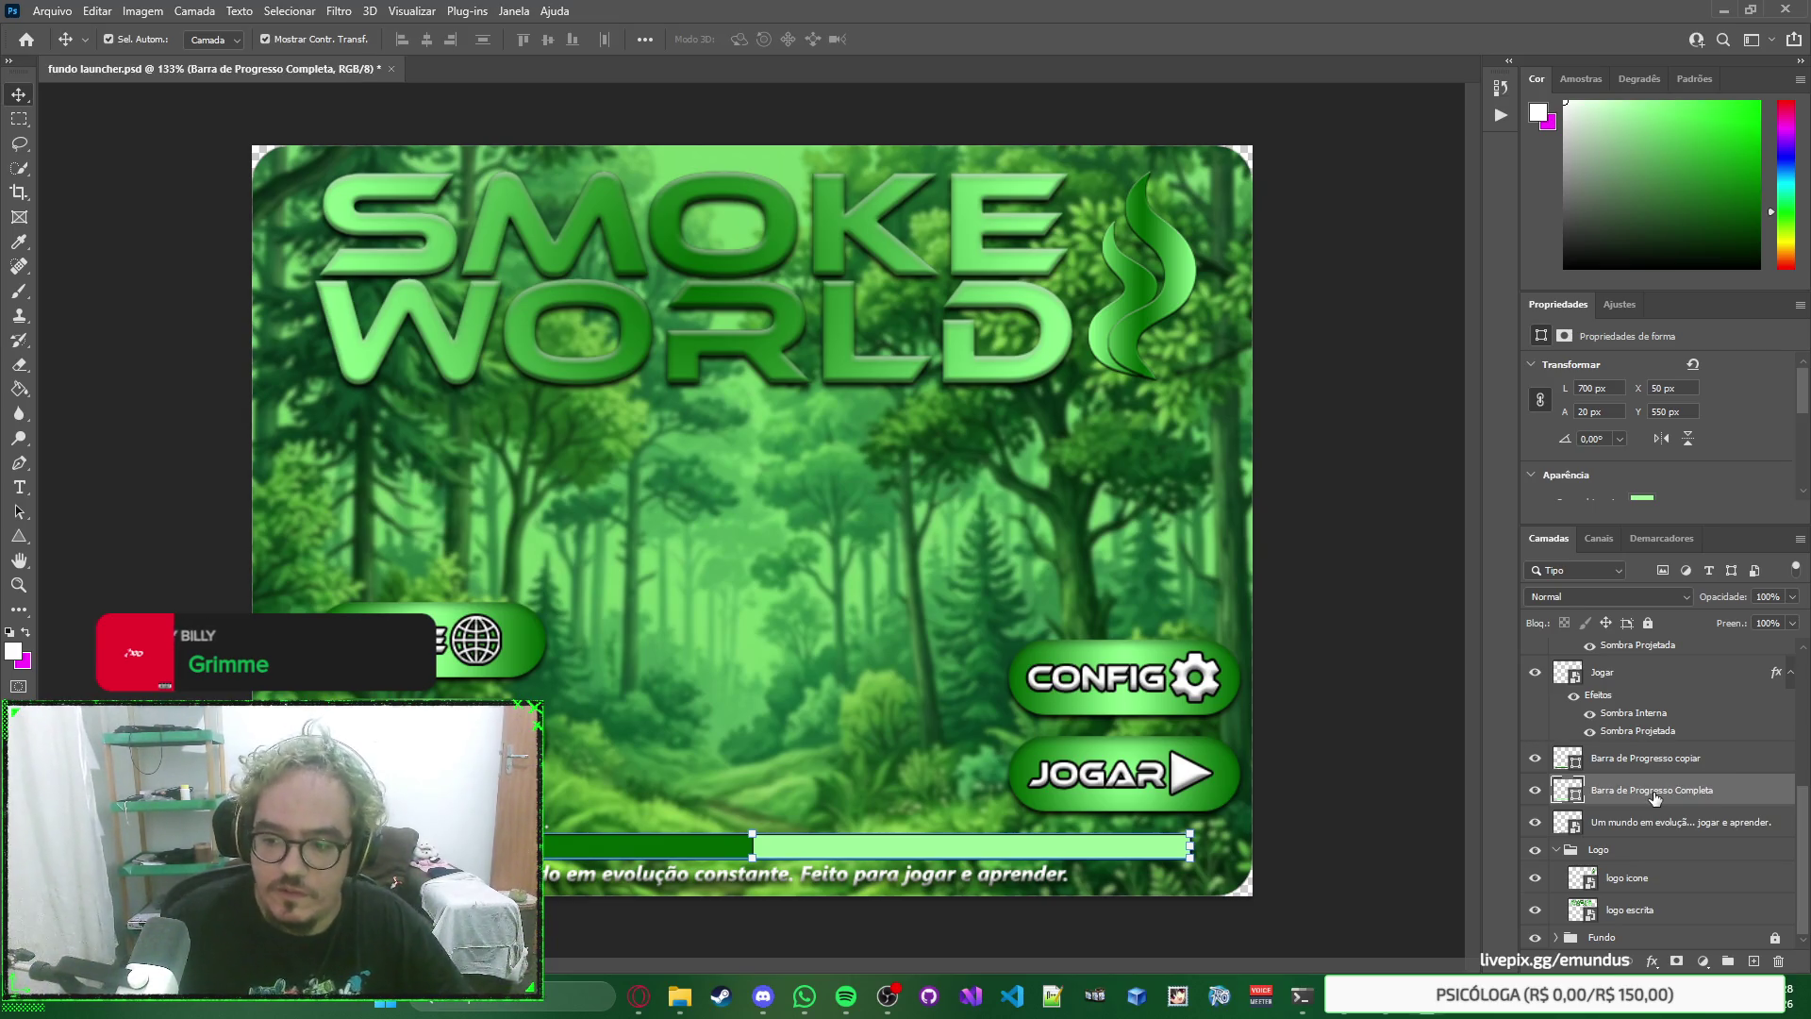
Step: Rename the copied progress bar layer to Barra de Progresso Carregando
double_click(1698, 760)
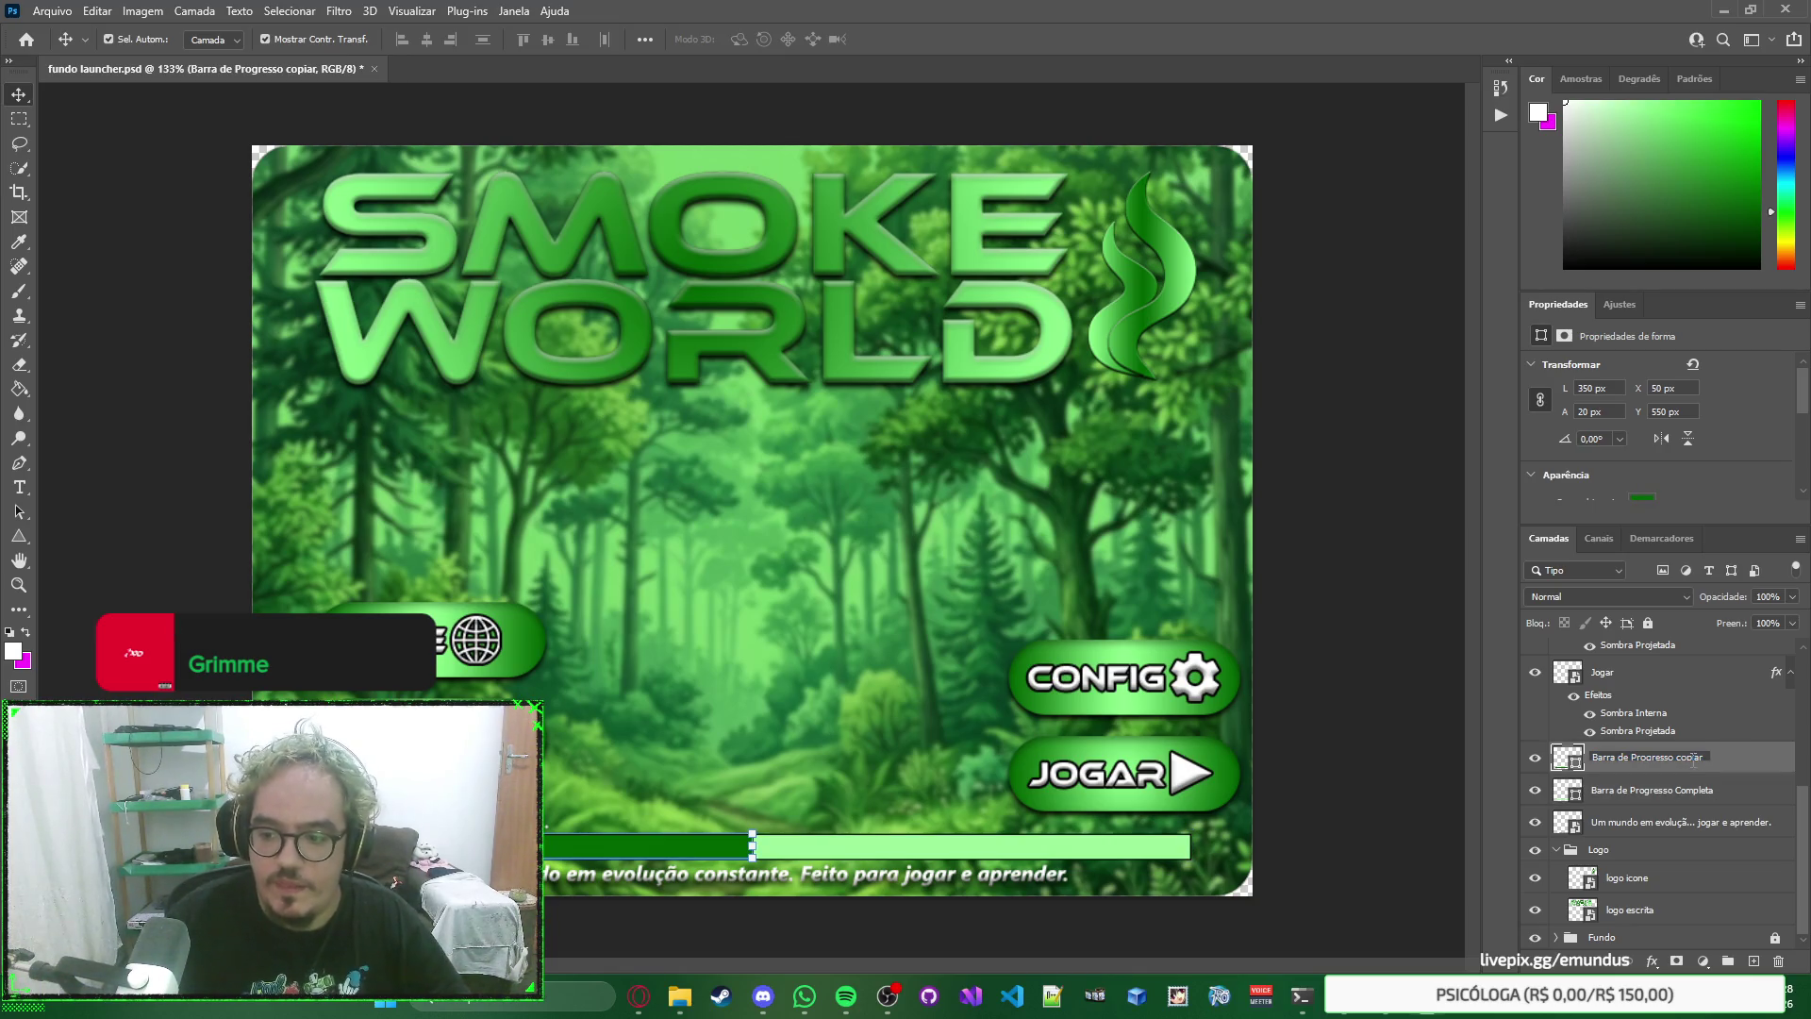
type("Carregando")
key("Return")
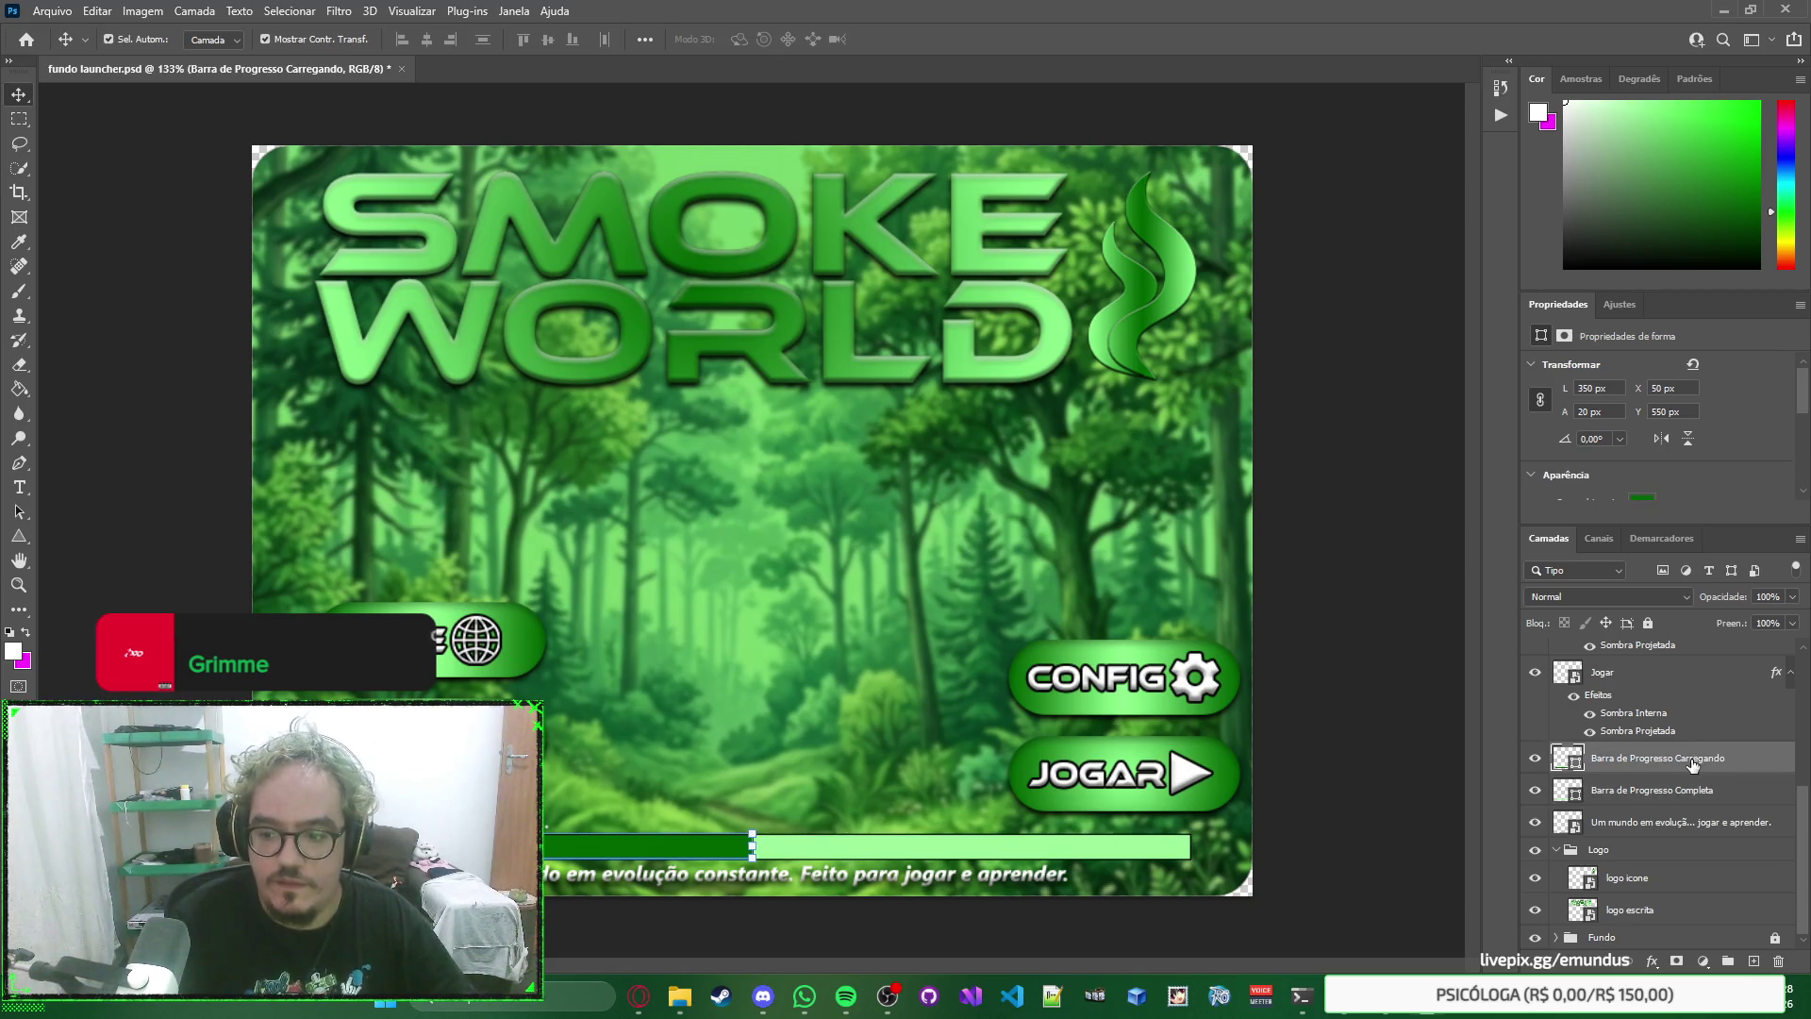
left_click(1365, 788)
right_click(1394, 779)
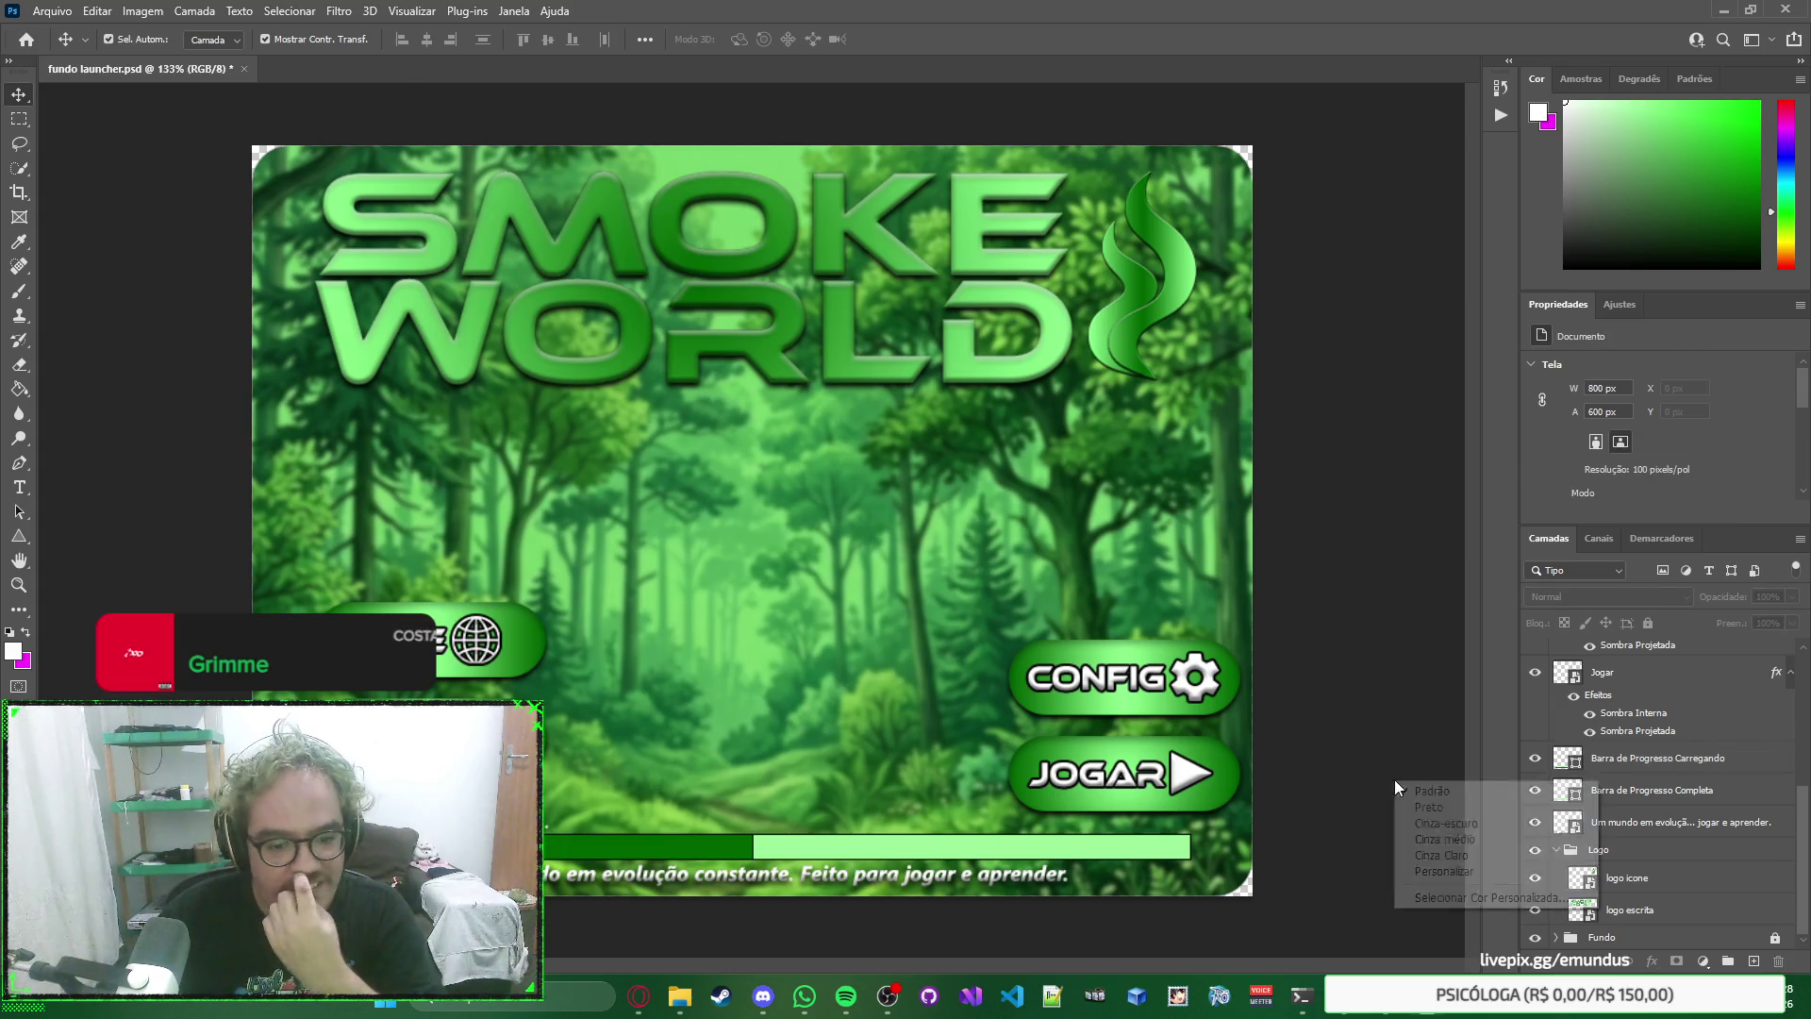
left_click(1379, 728)
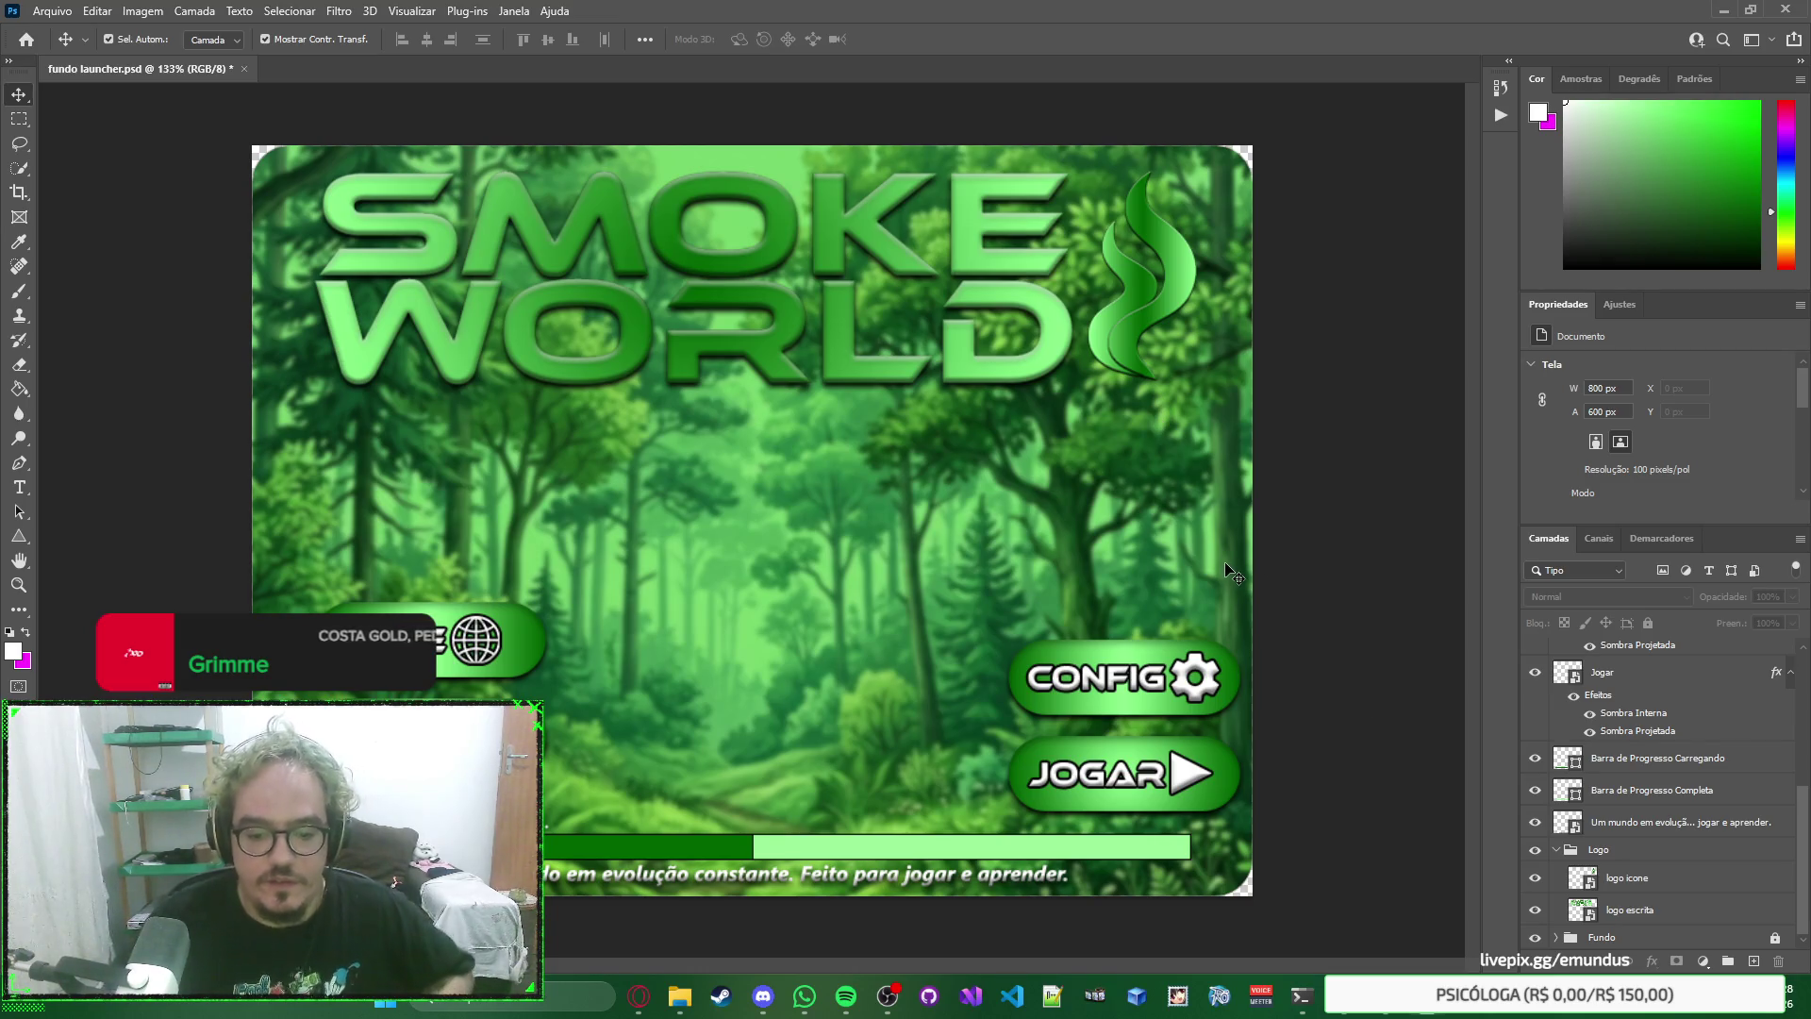
key("Tab")
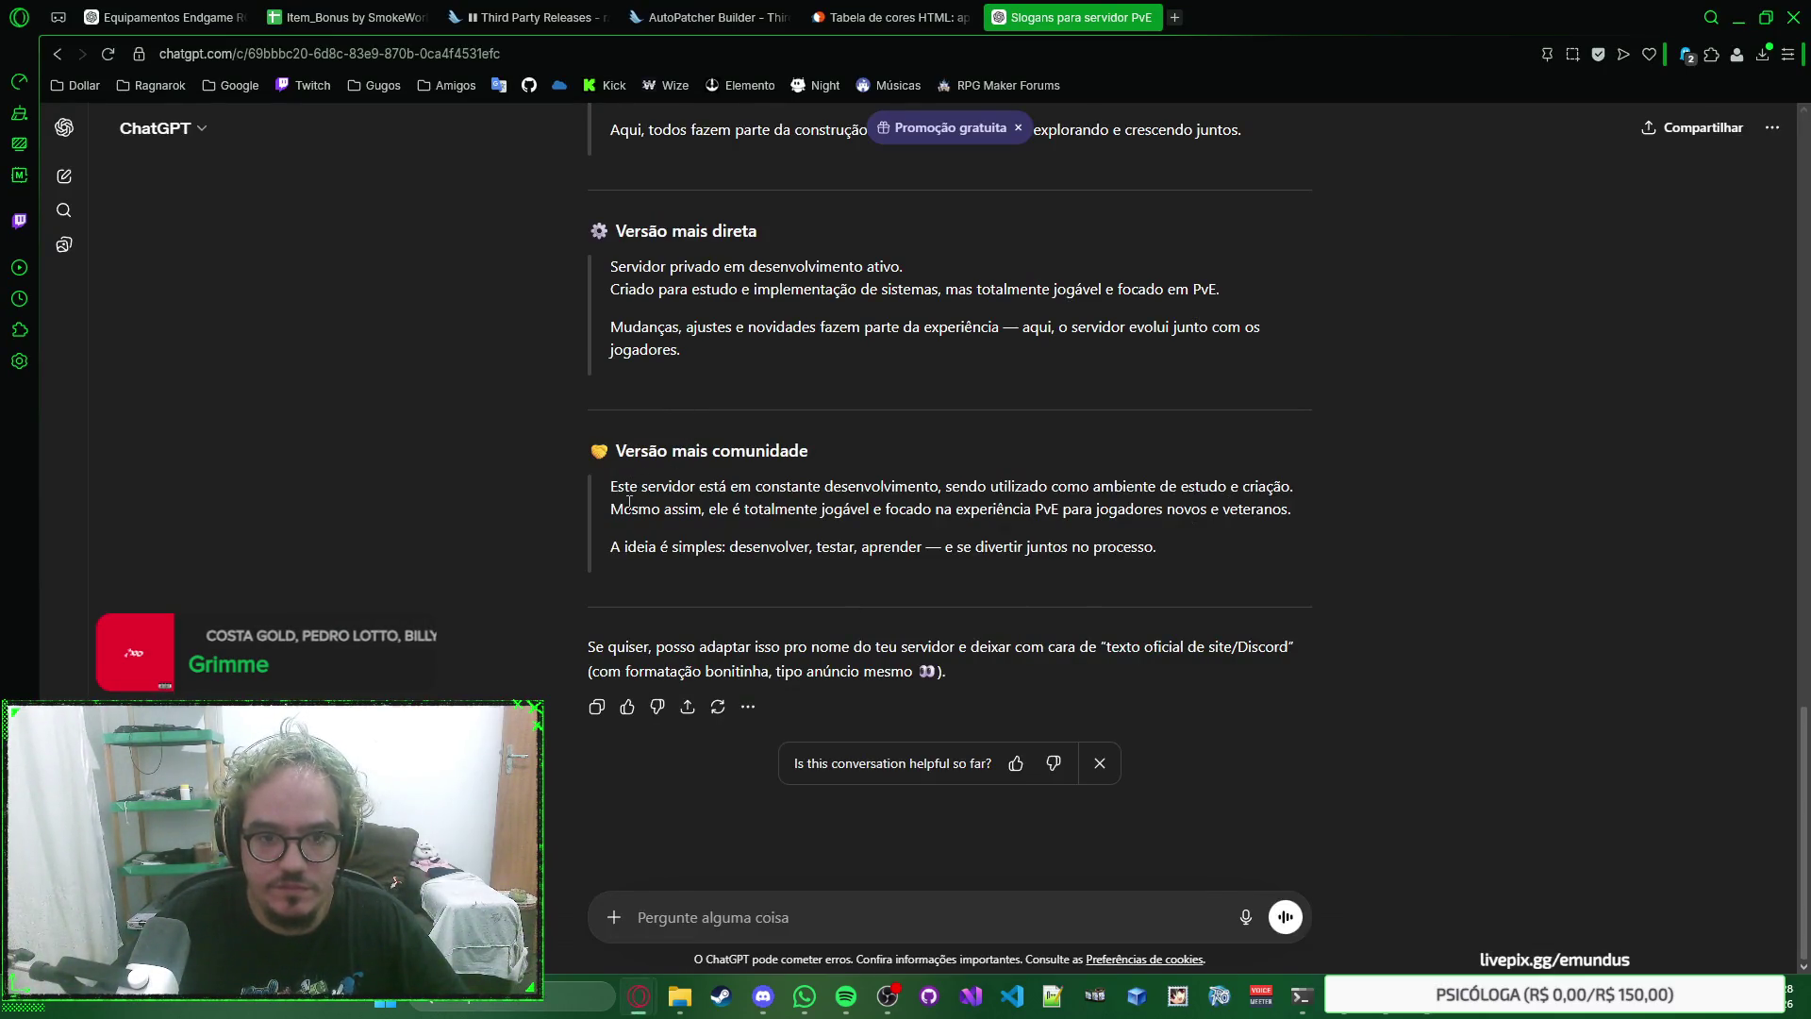
Step: Copy the 'Versão equilibrada' description paragraph from ChatGPT and return to Photoshop
scroll(629, 502, "up", 3)
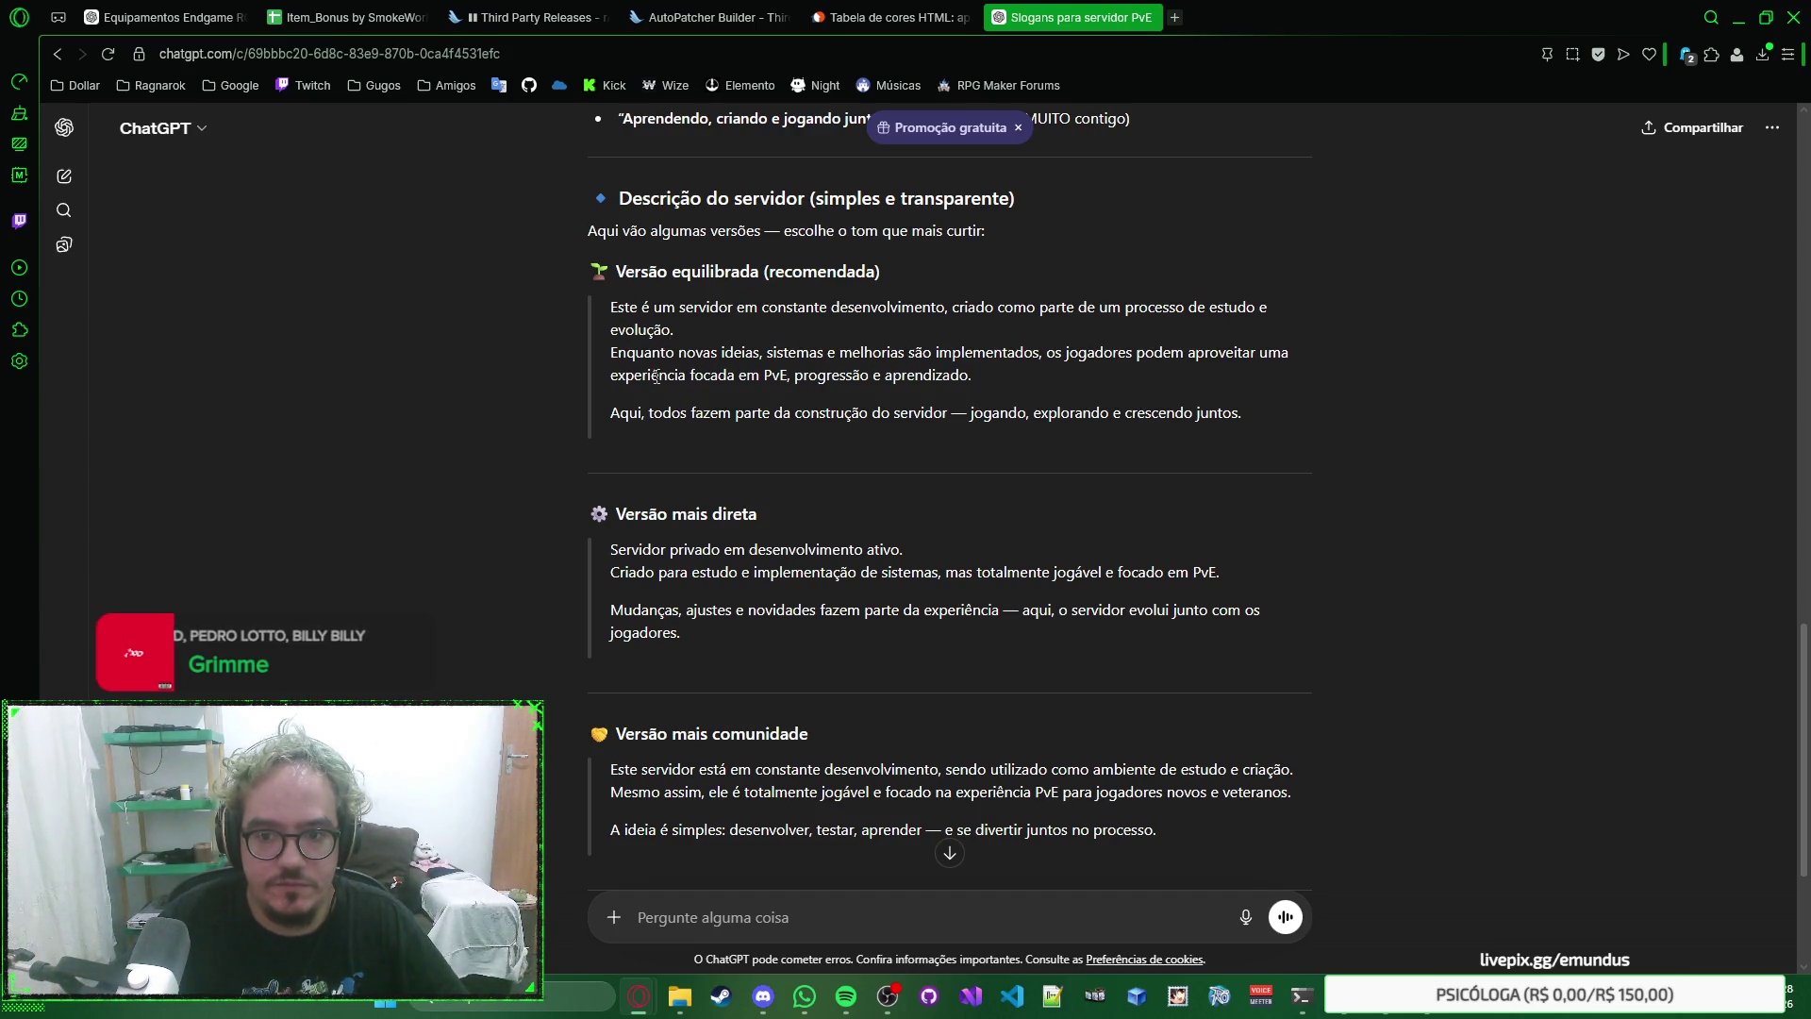
left_click_drag(610, 306, 975, 378)
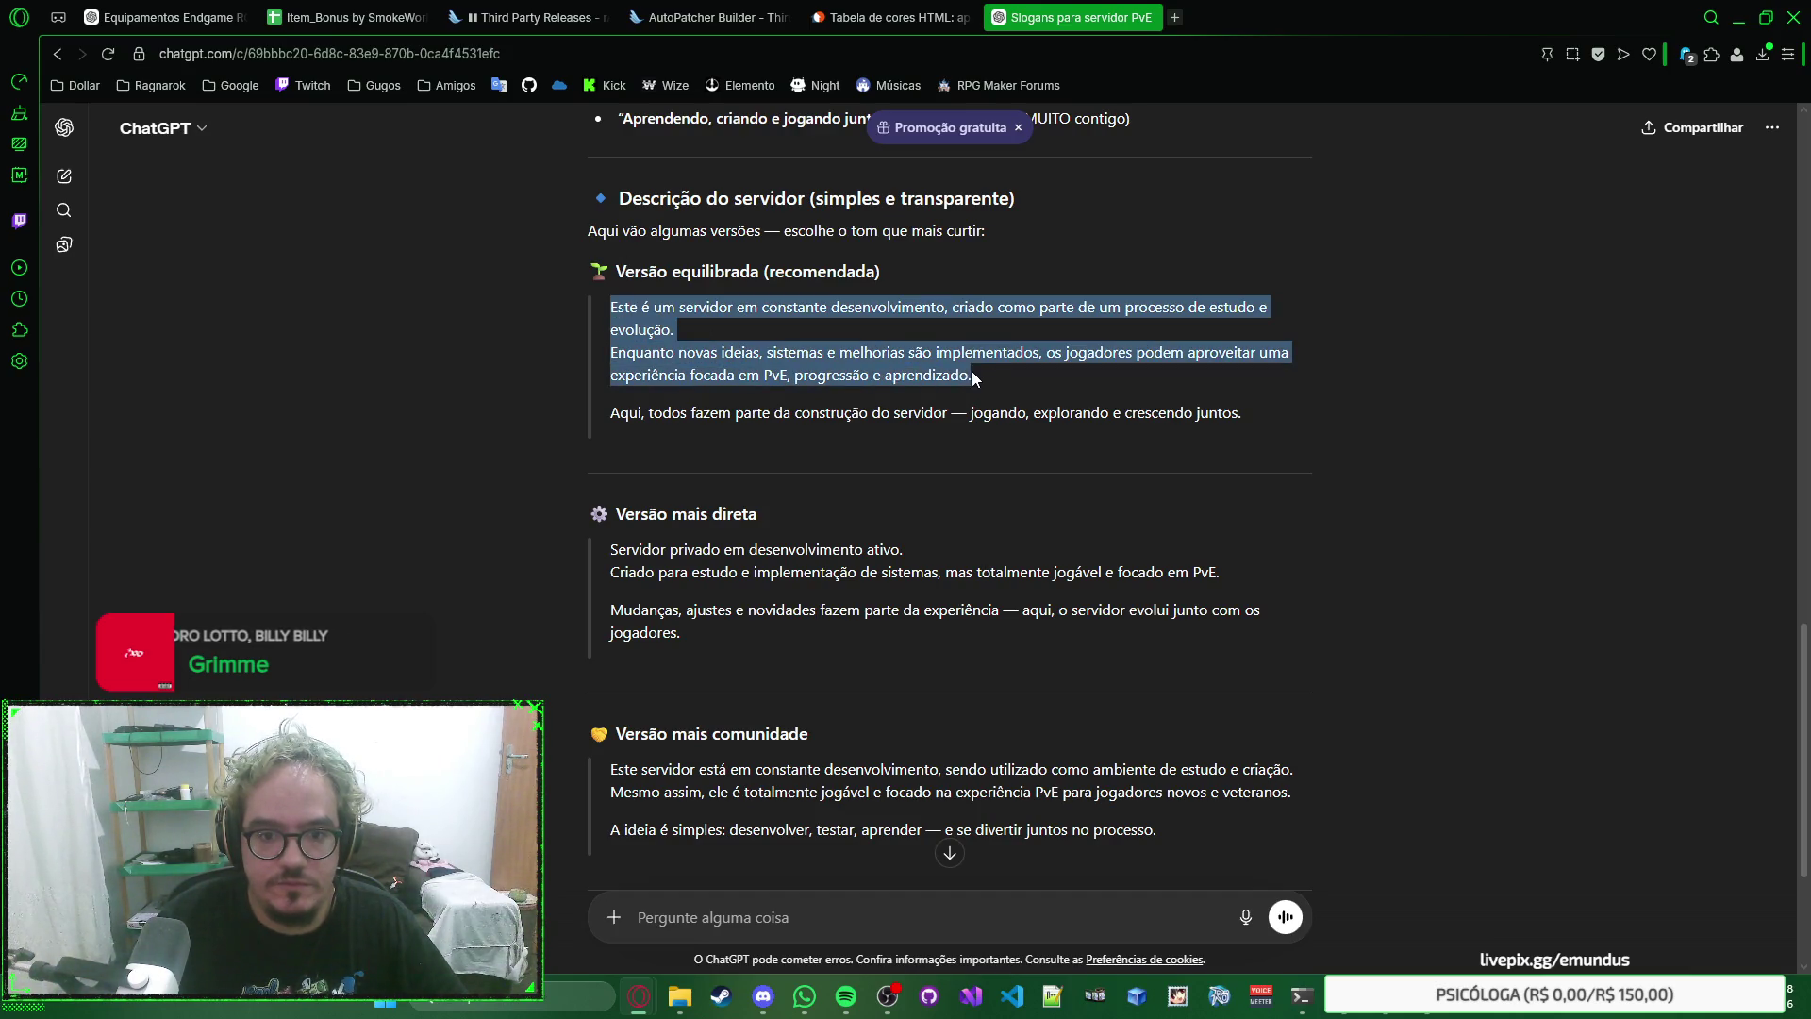
left_click(1055, 383)
key("alt+Tab")
key("Escape")
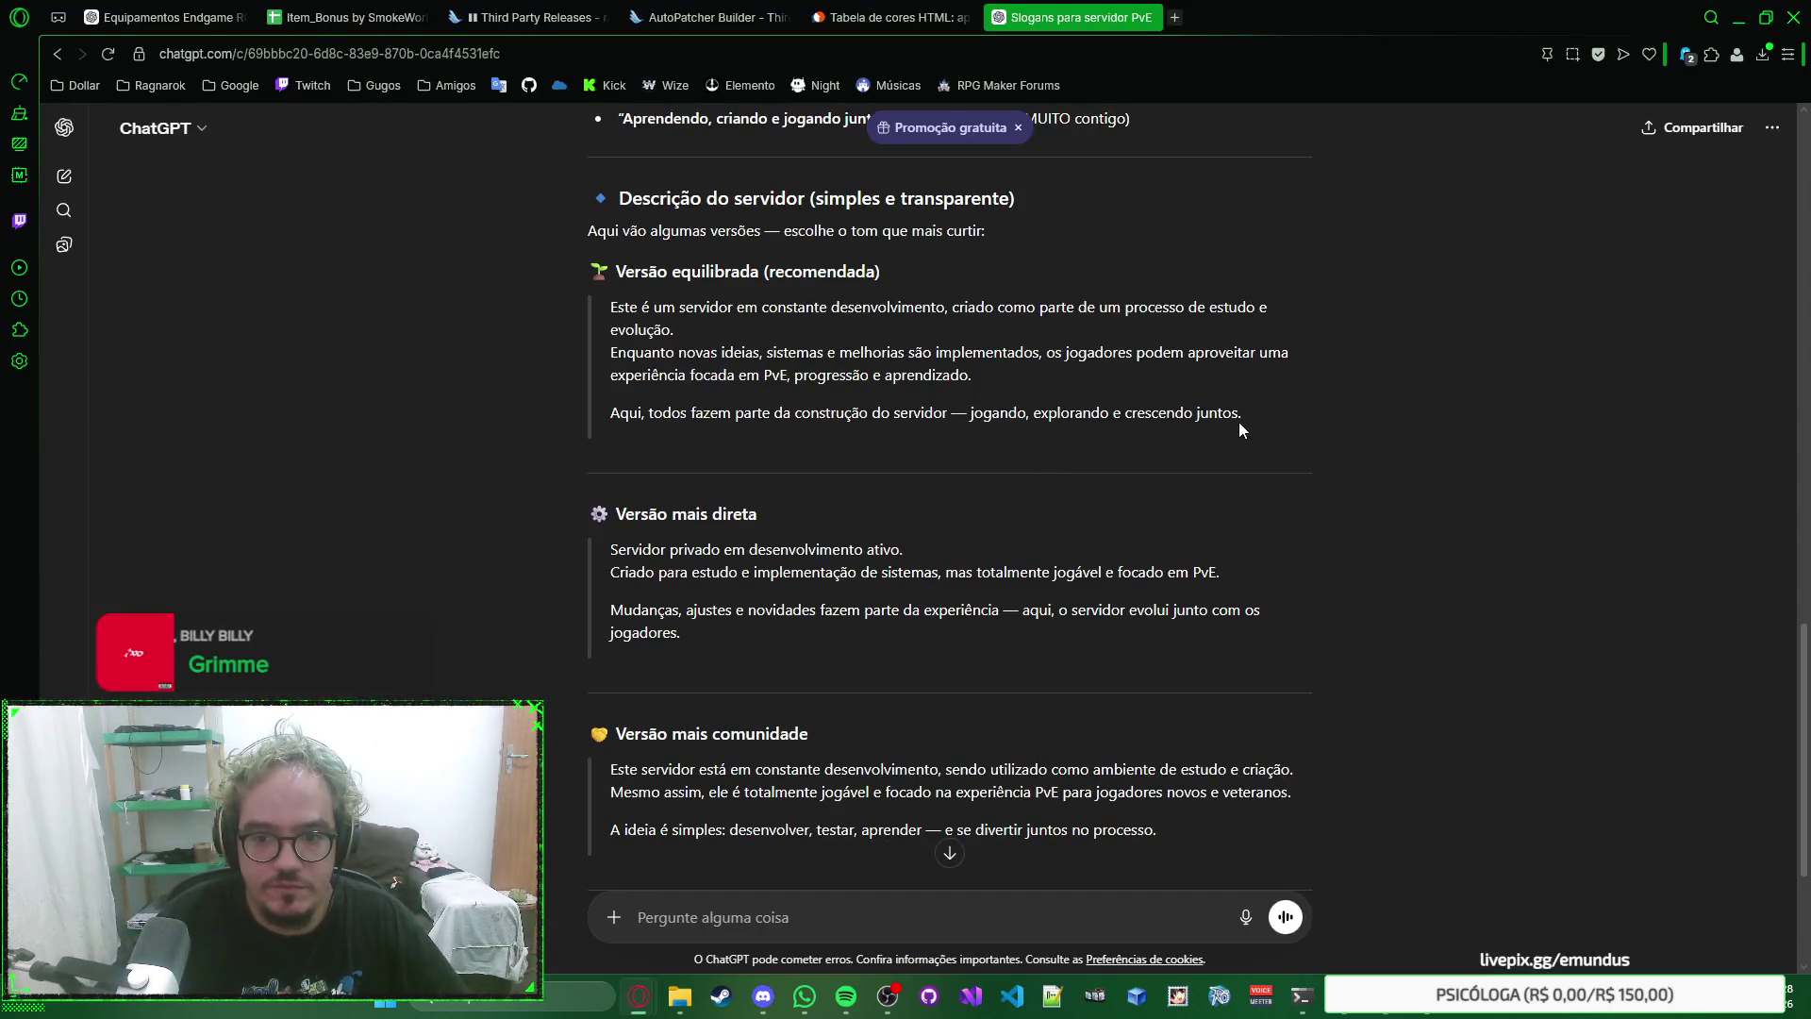
left_click_drag(1241, 420, 608, 307)
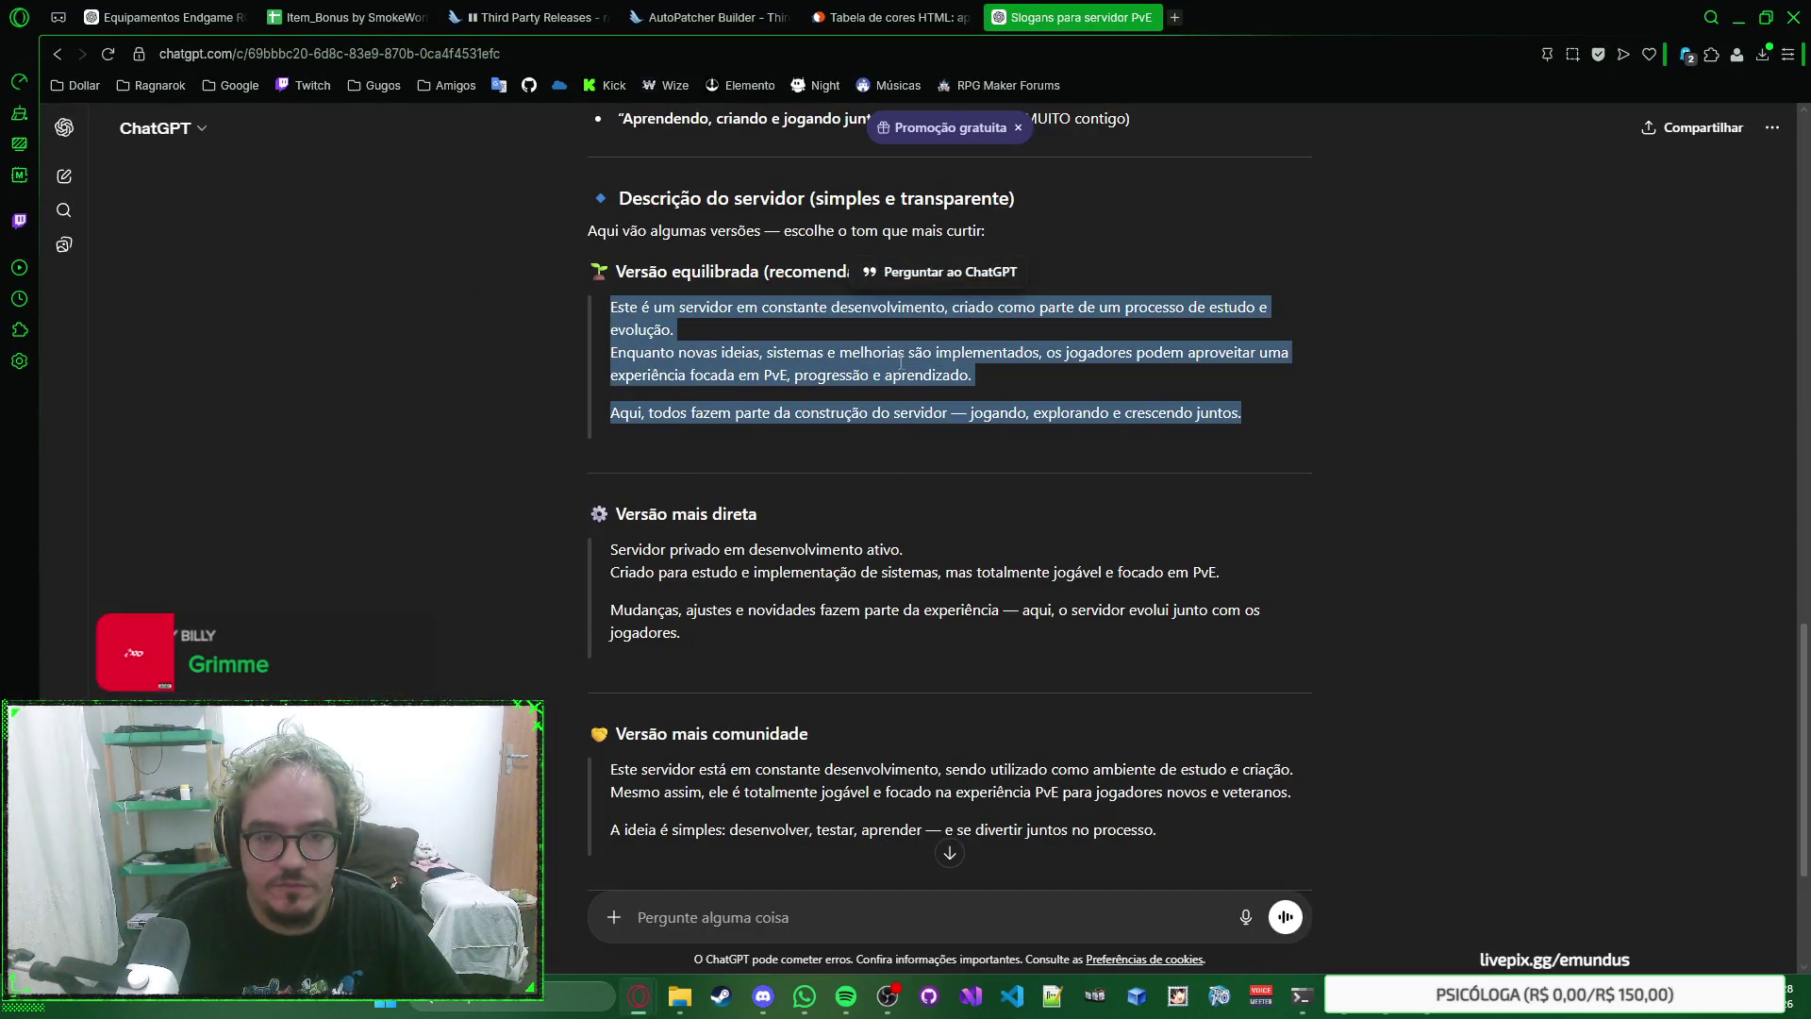
key("alt+Tab")
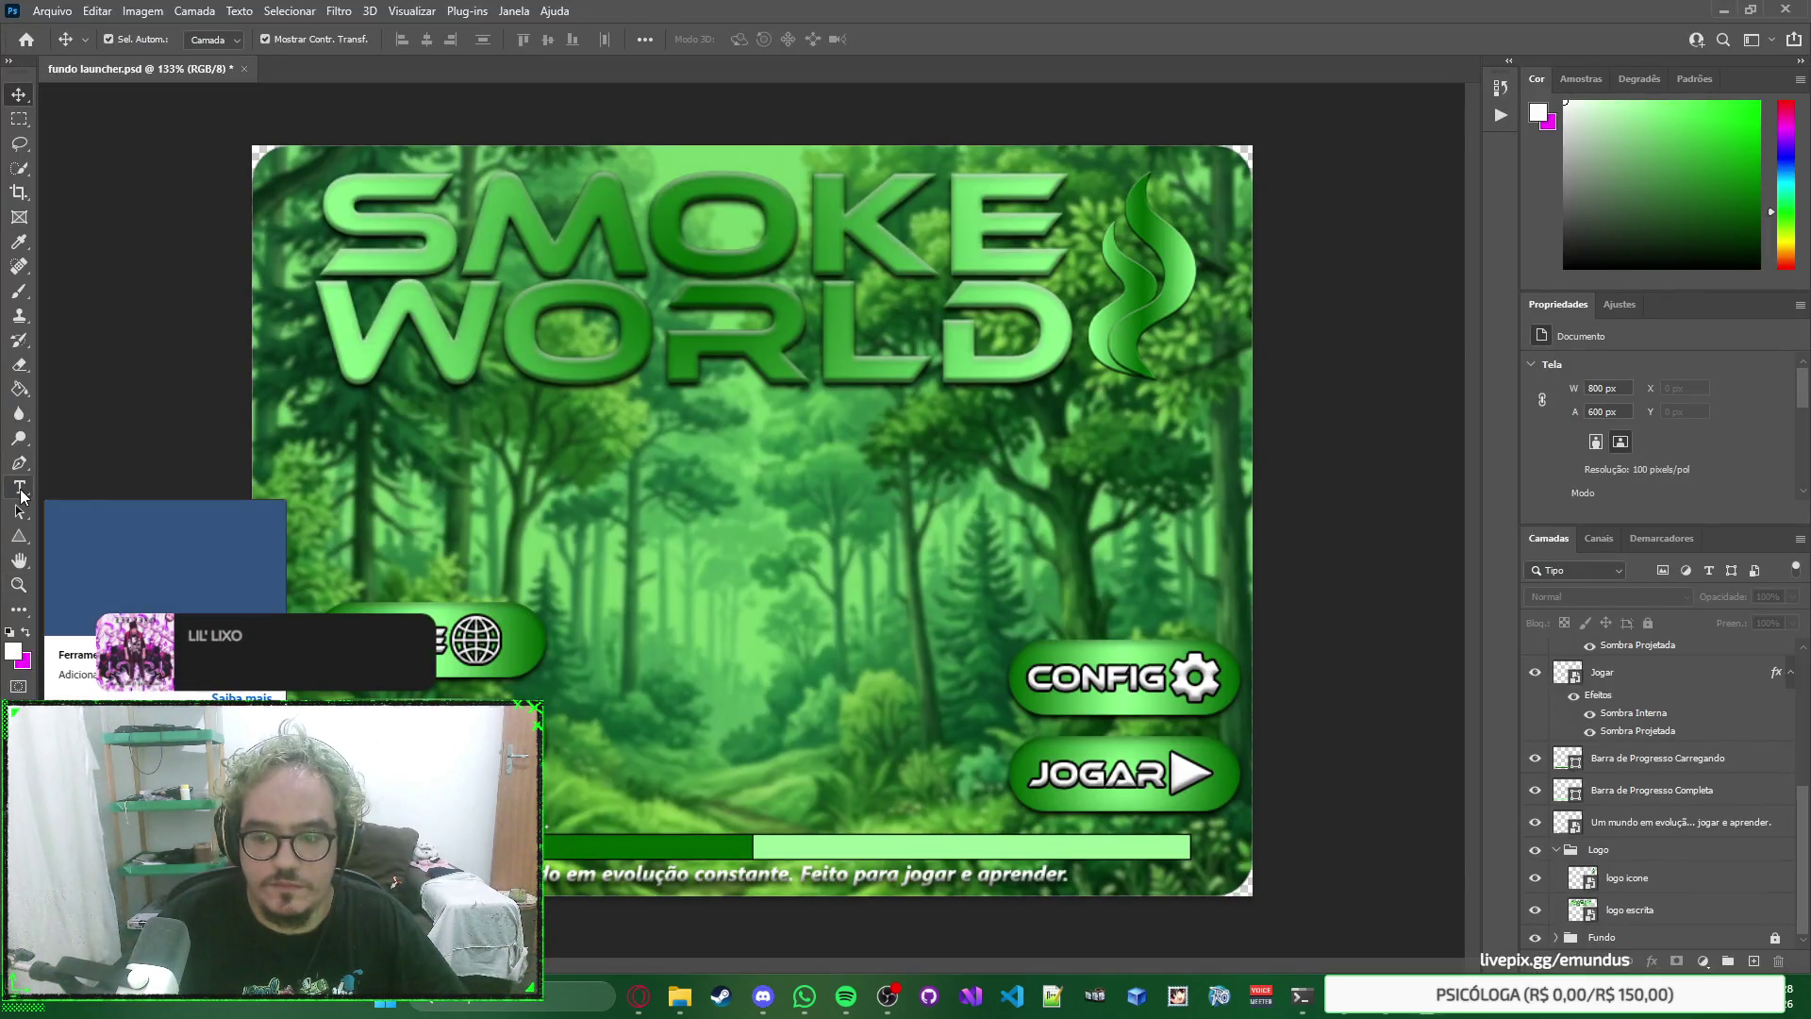
Step: Paste the server description into a new text layer on the launcher
scroll(1649, 801, "up", 5)
scroll(1646, 792, "up", 1)
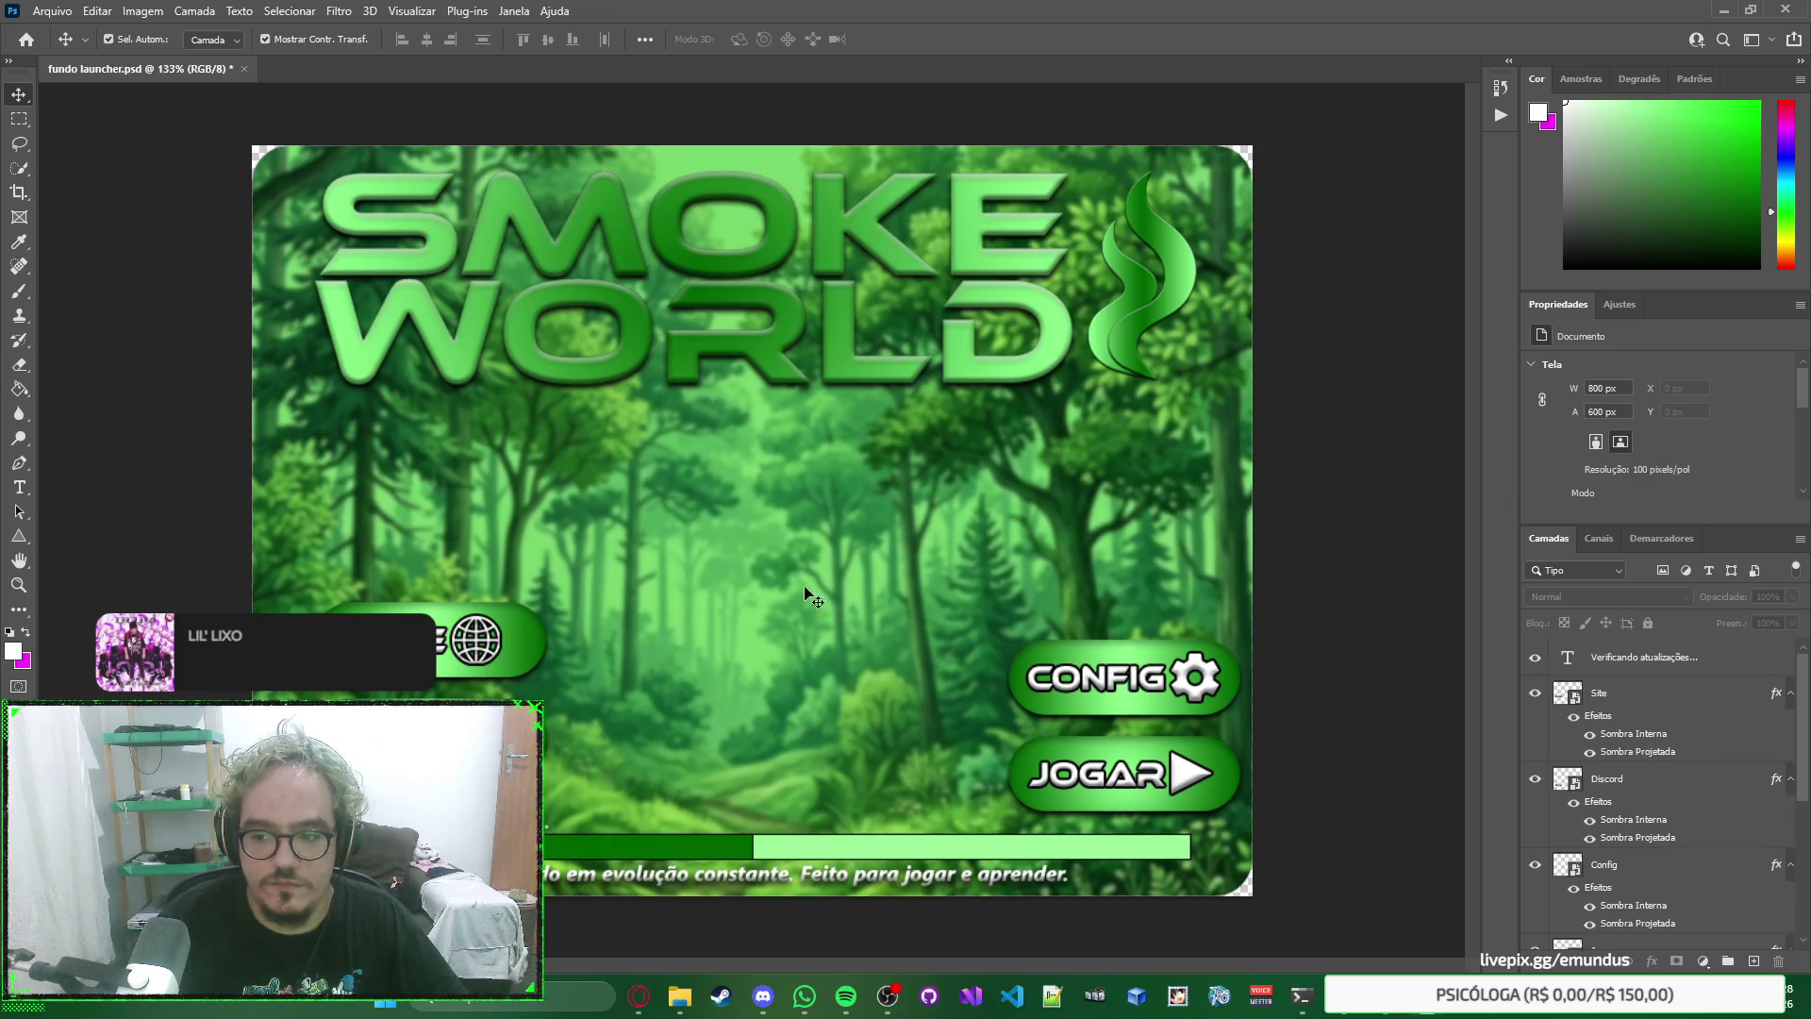
left_click(19, 487)
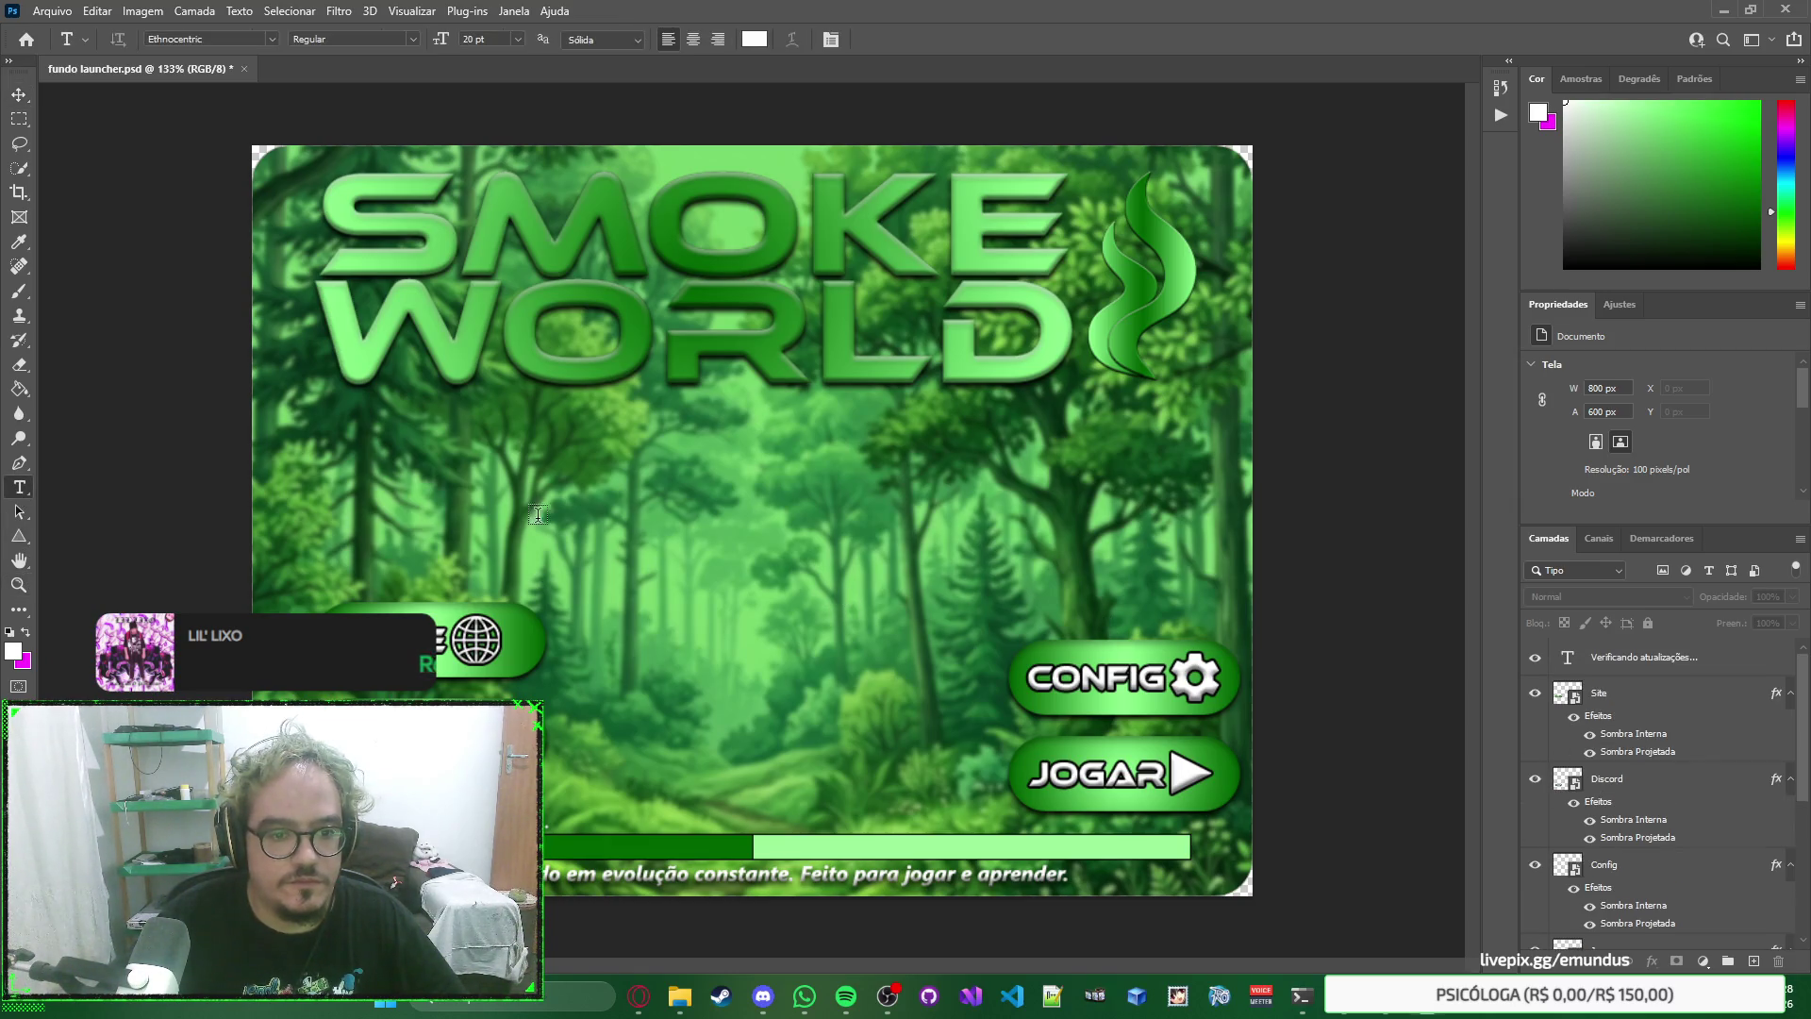
left_click(529, 514)
key("ctrl+v")
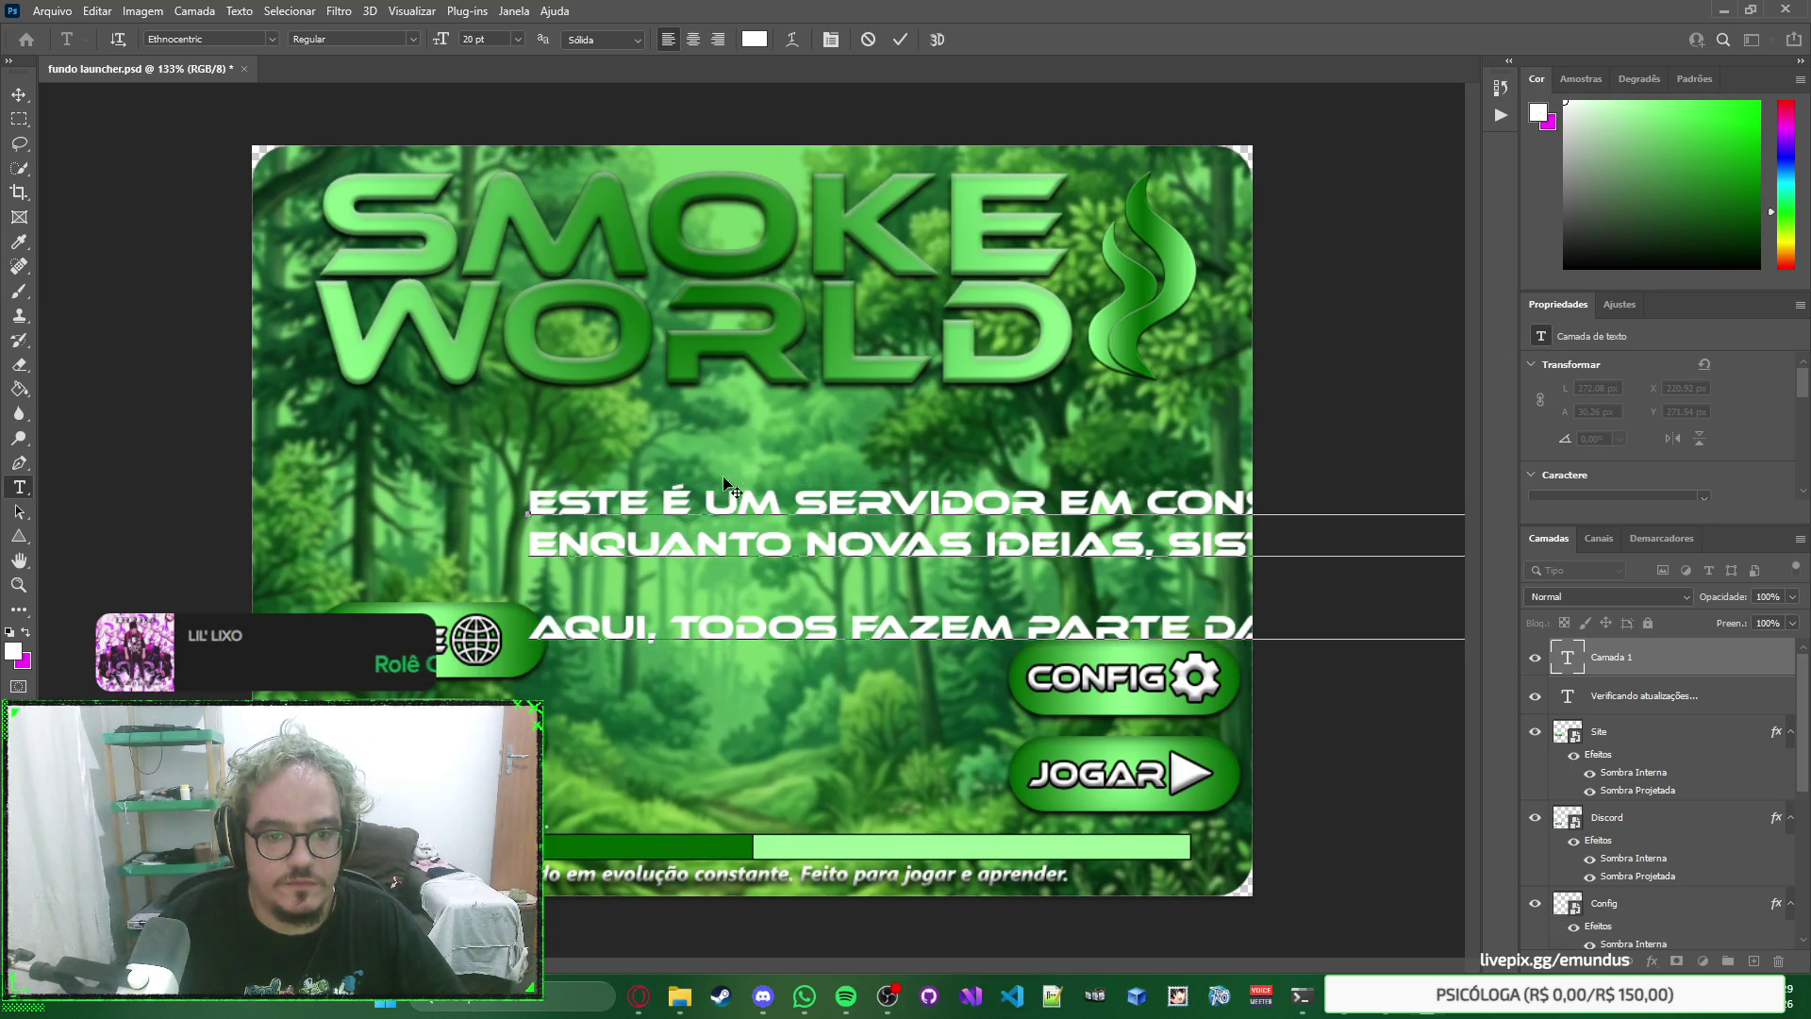
left_click(19, 96)
Step: Centre-align the description text and set it to 12 pt
left_click_drag(1047, 552, 815, 501)
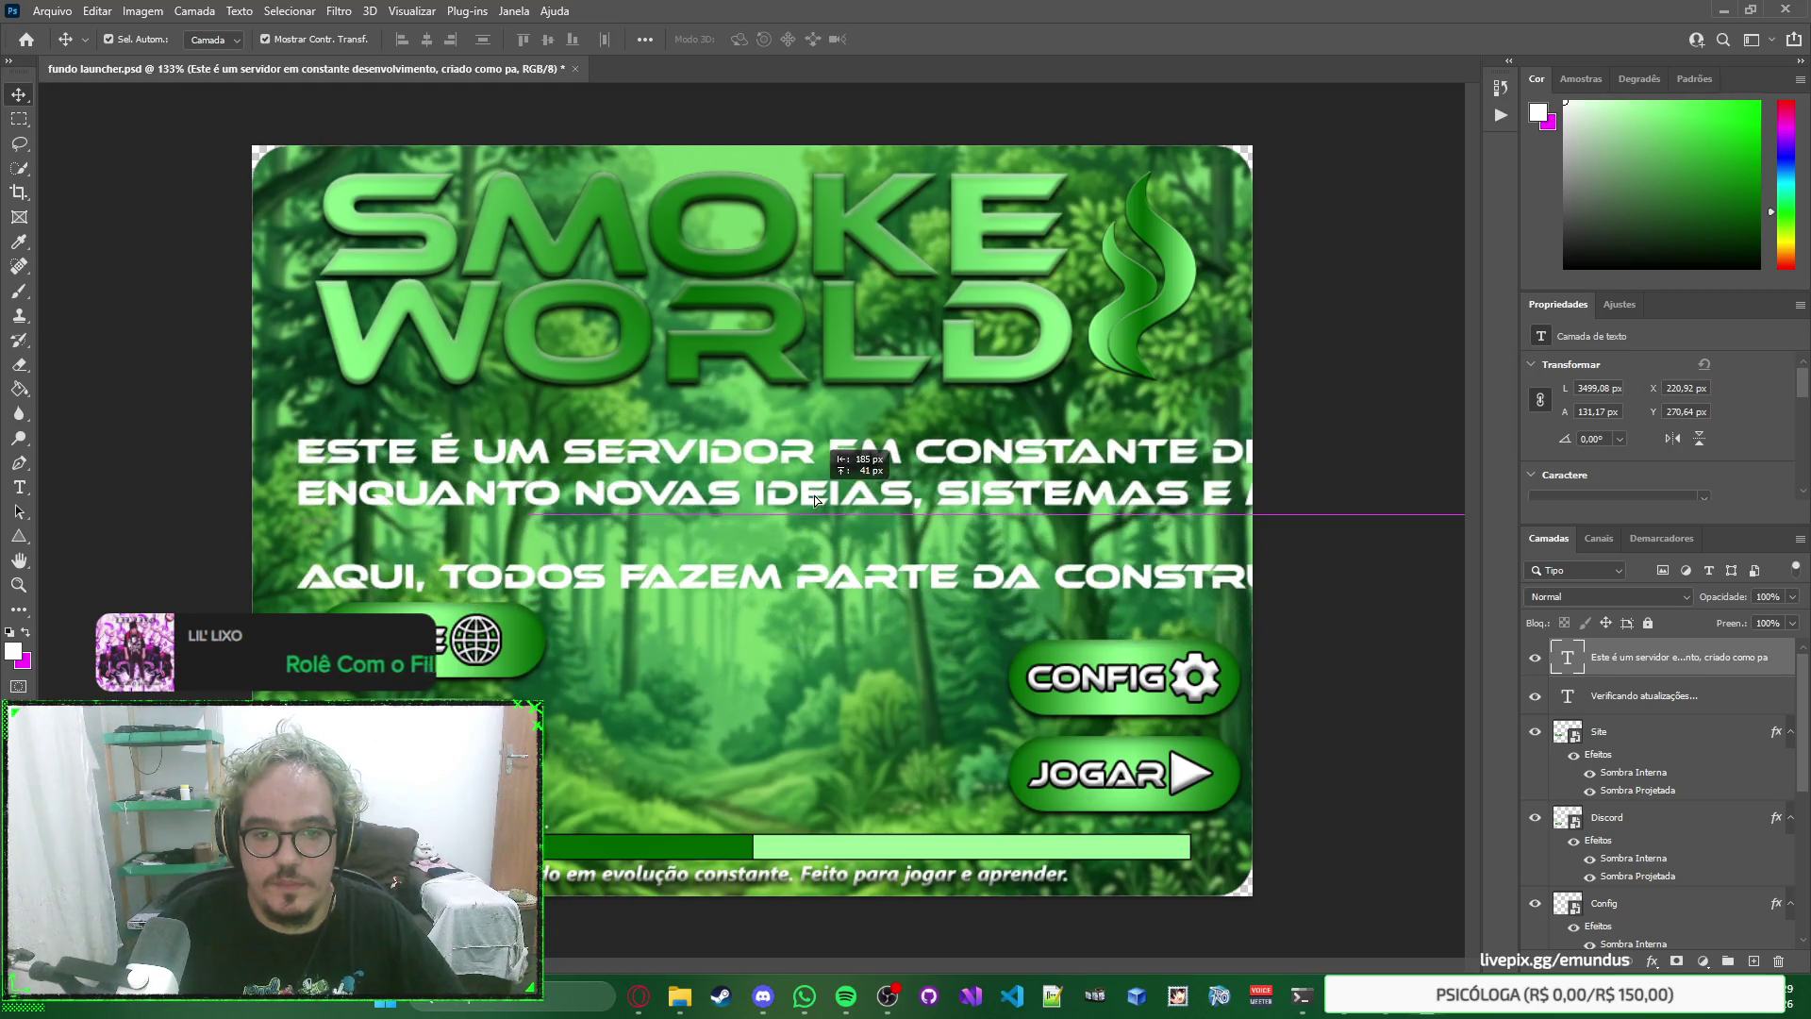
scroll(1745, 478, "down", 2)
scroll(1745, 479, "down", 2)
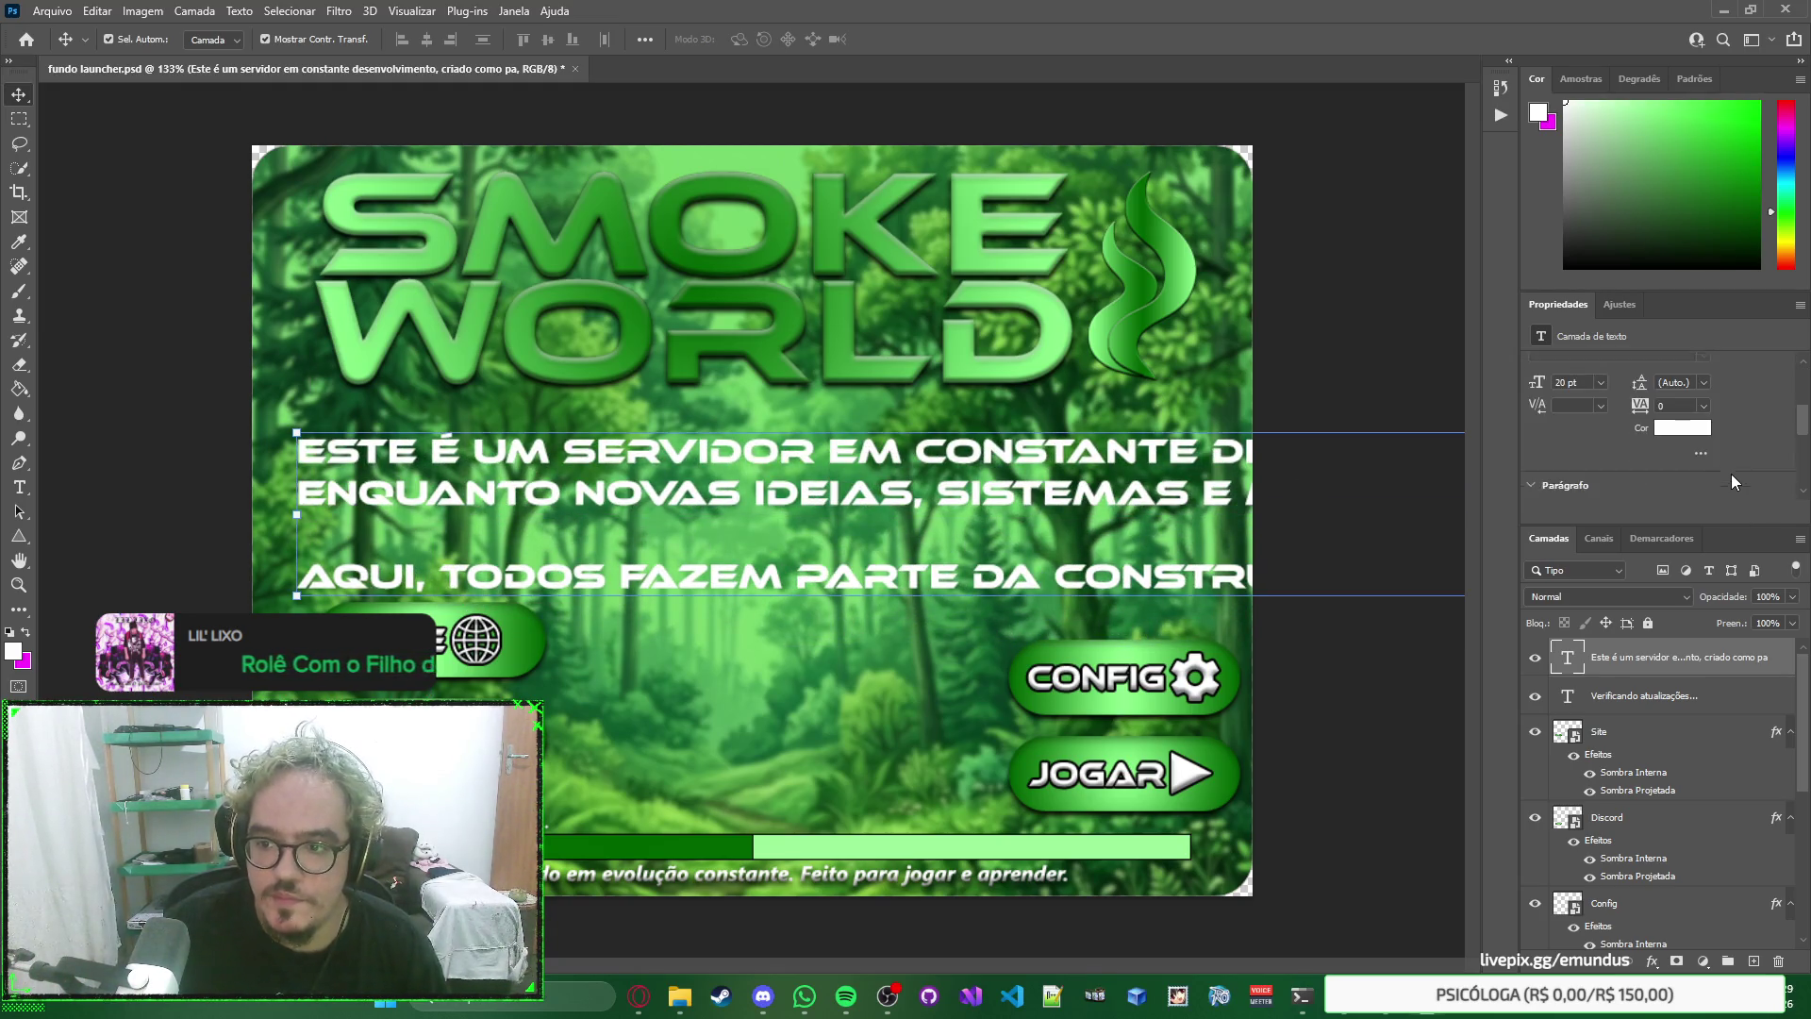
left_click(1563, 422)
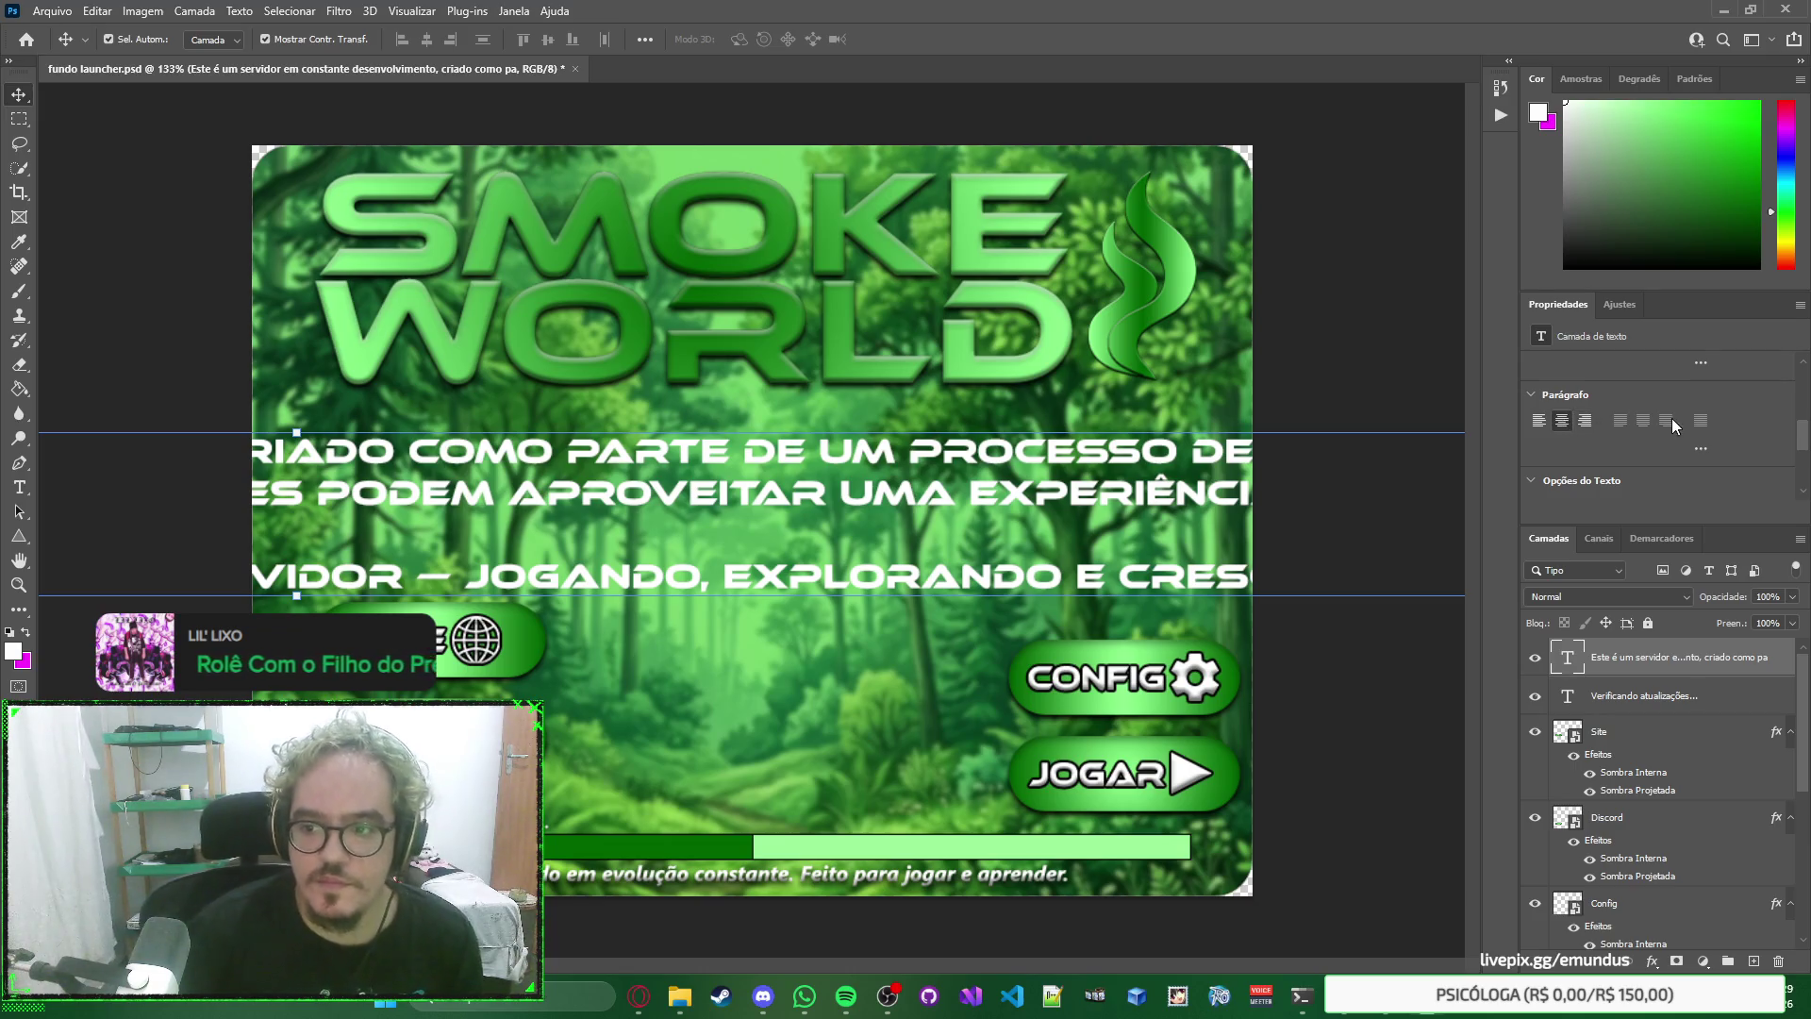
scroll(1585, 453, "up", 1)
scroll(1592, 458, "up", 1)
left_click(1601, 457)
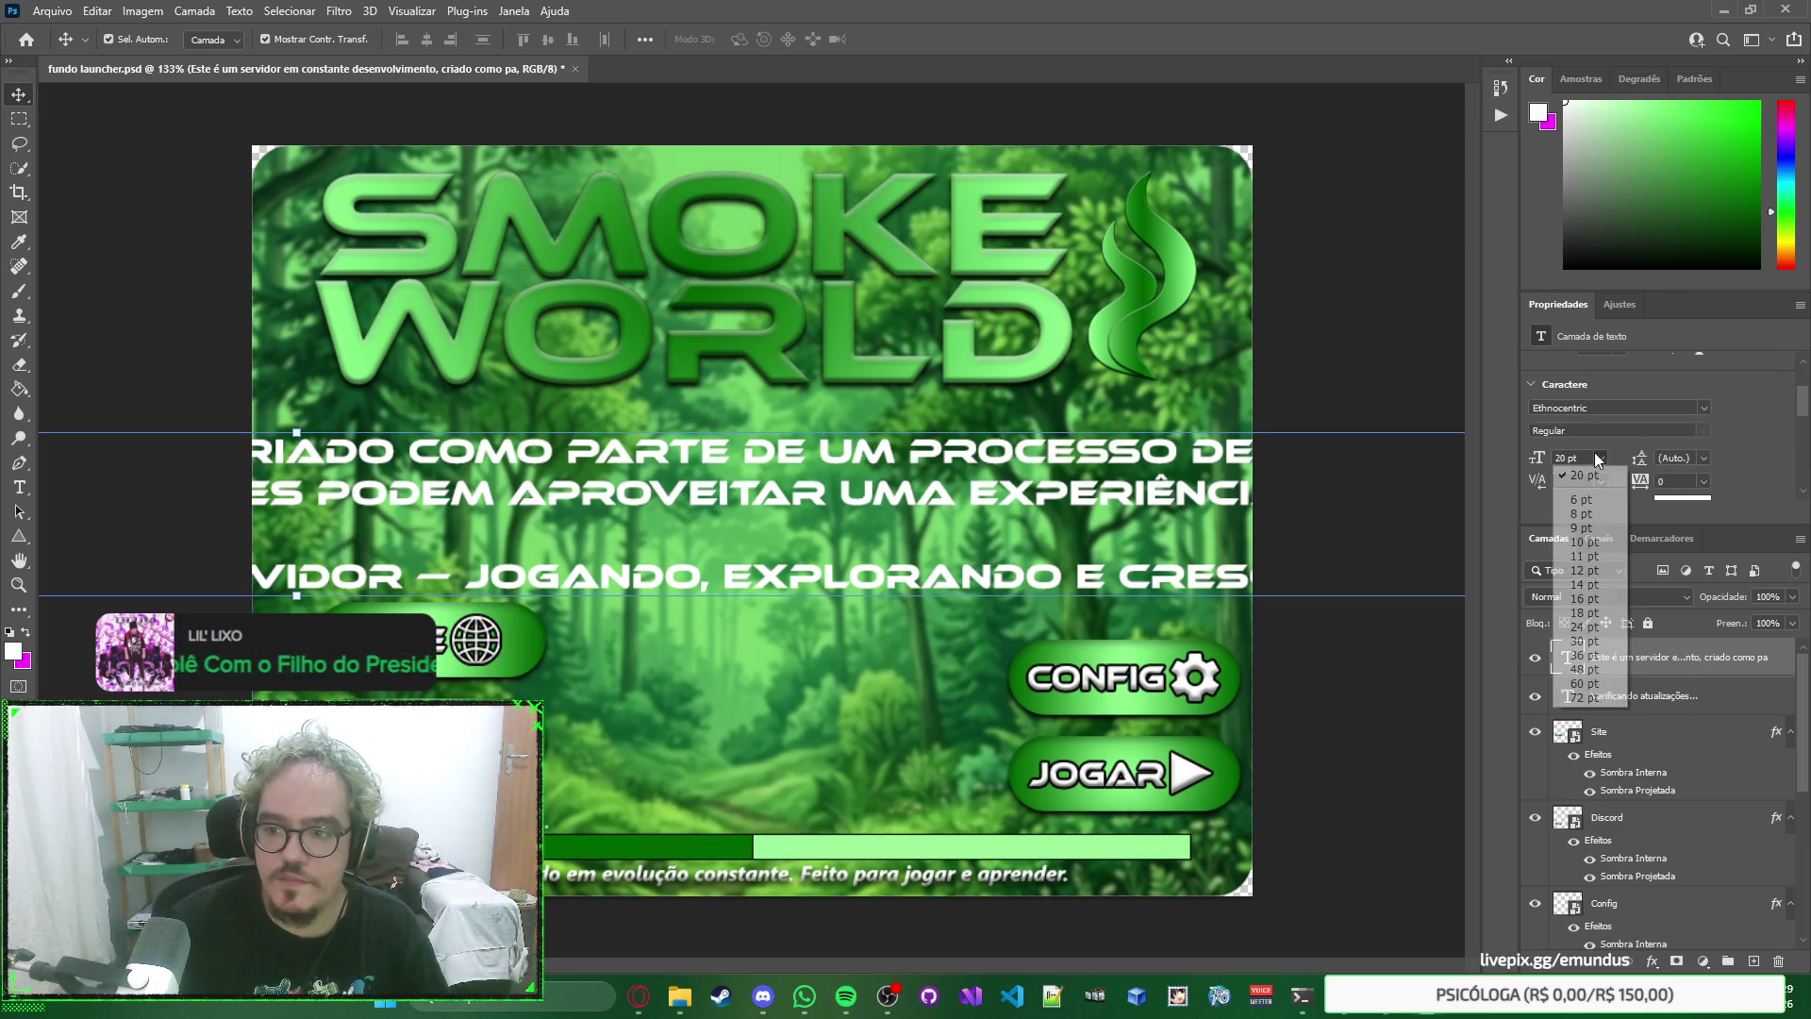
left_click(1578, 569)
scroll(1757, 461, "down", 1)
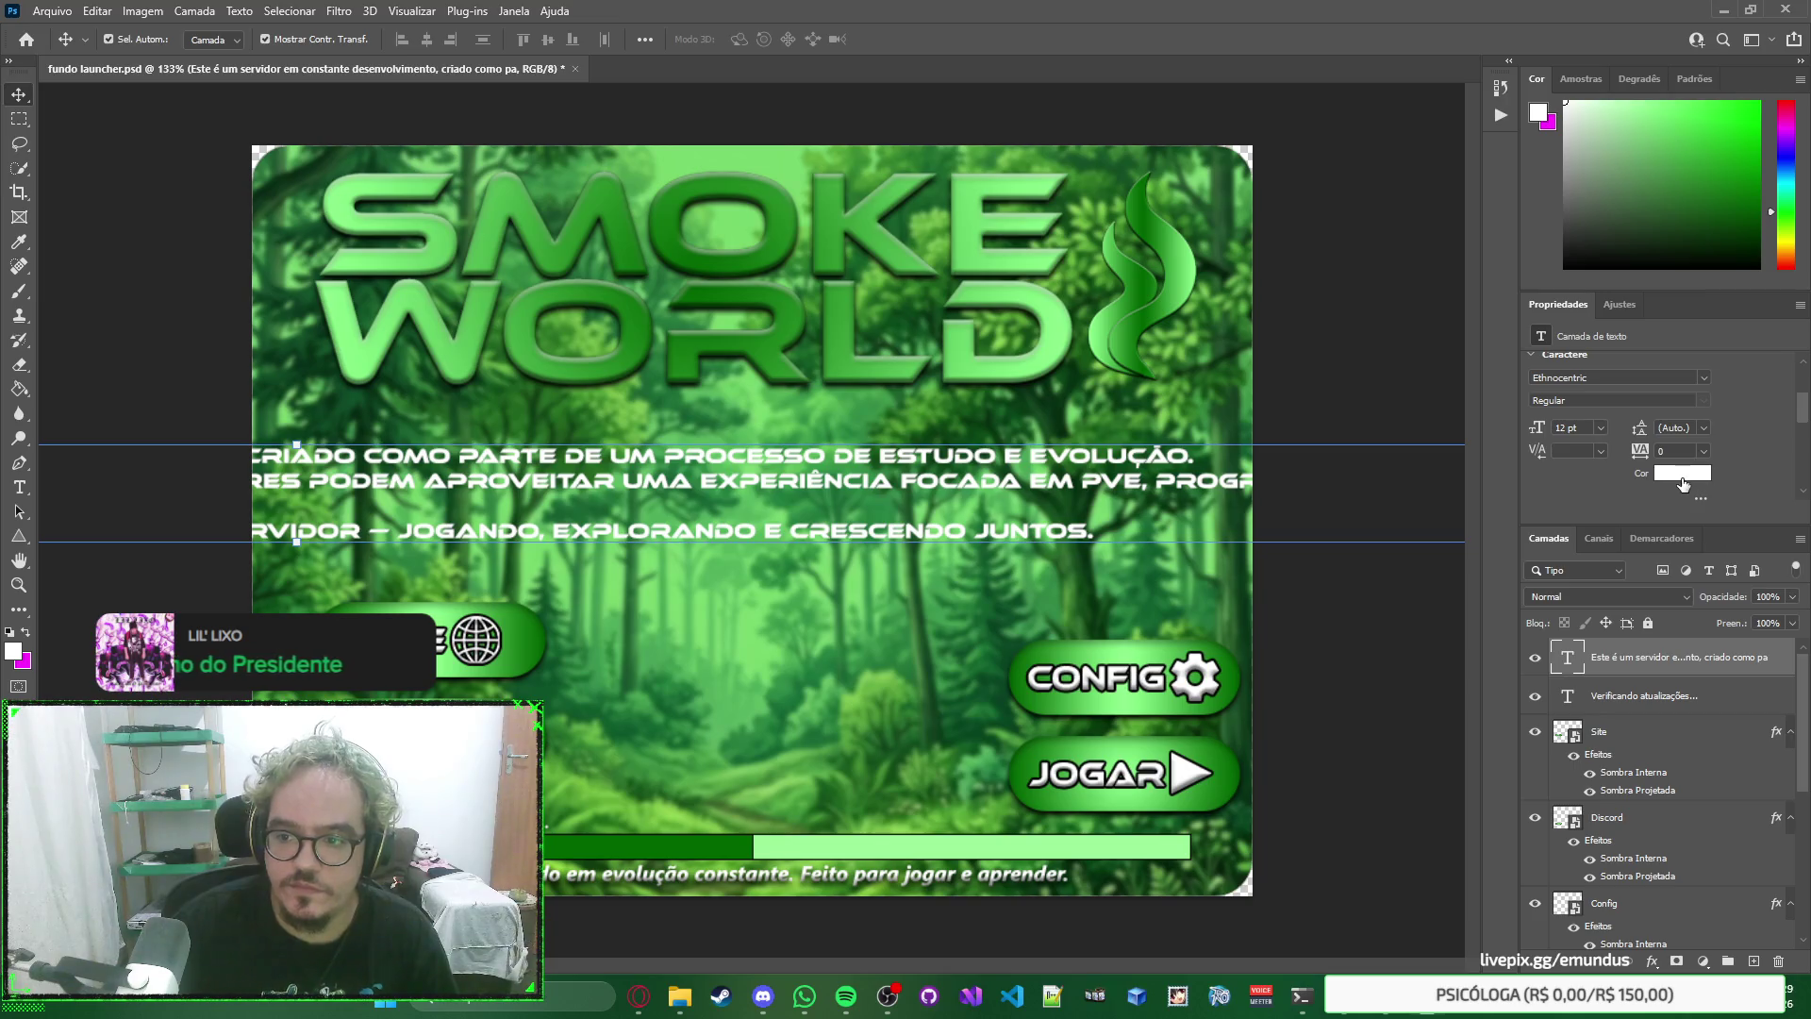
Step: Left-align the description and move it to the canvas's left edge under SMOKE WORLD
double_click(1031, 487)
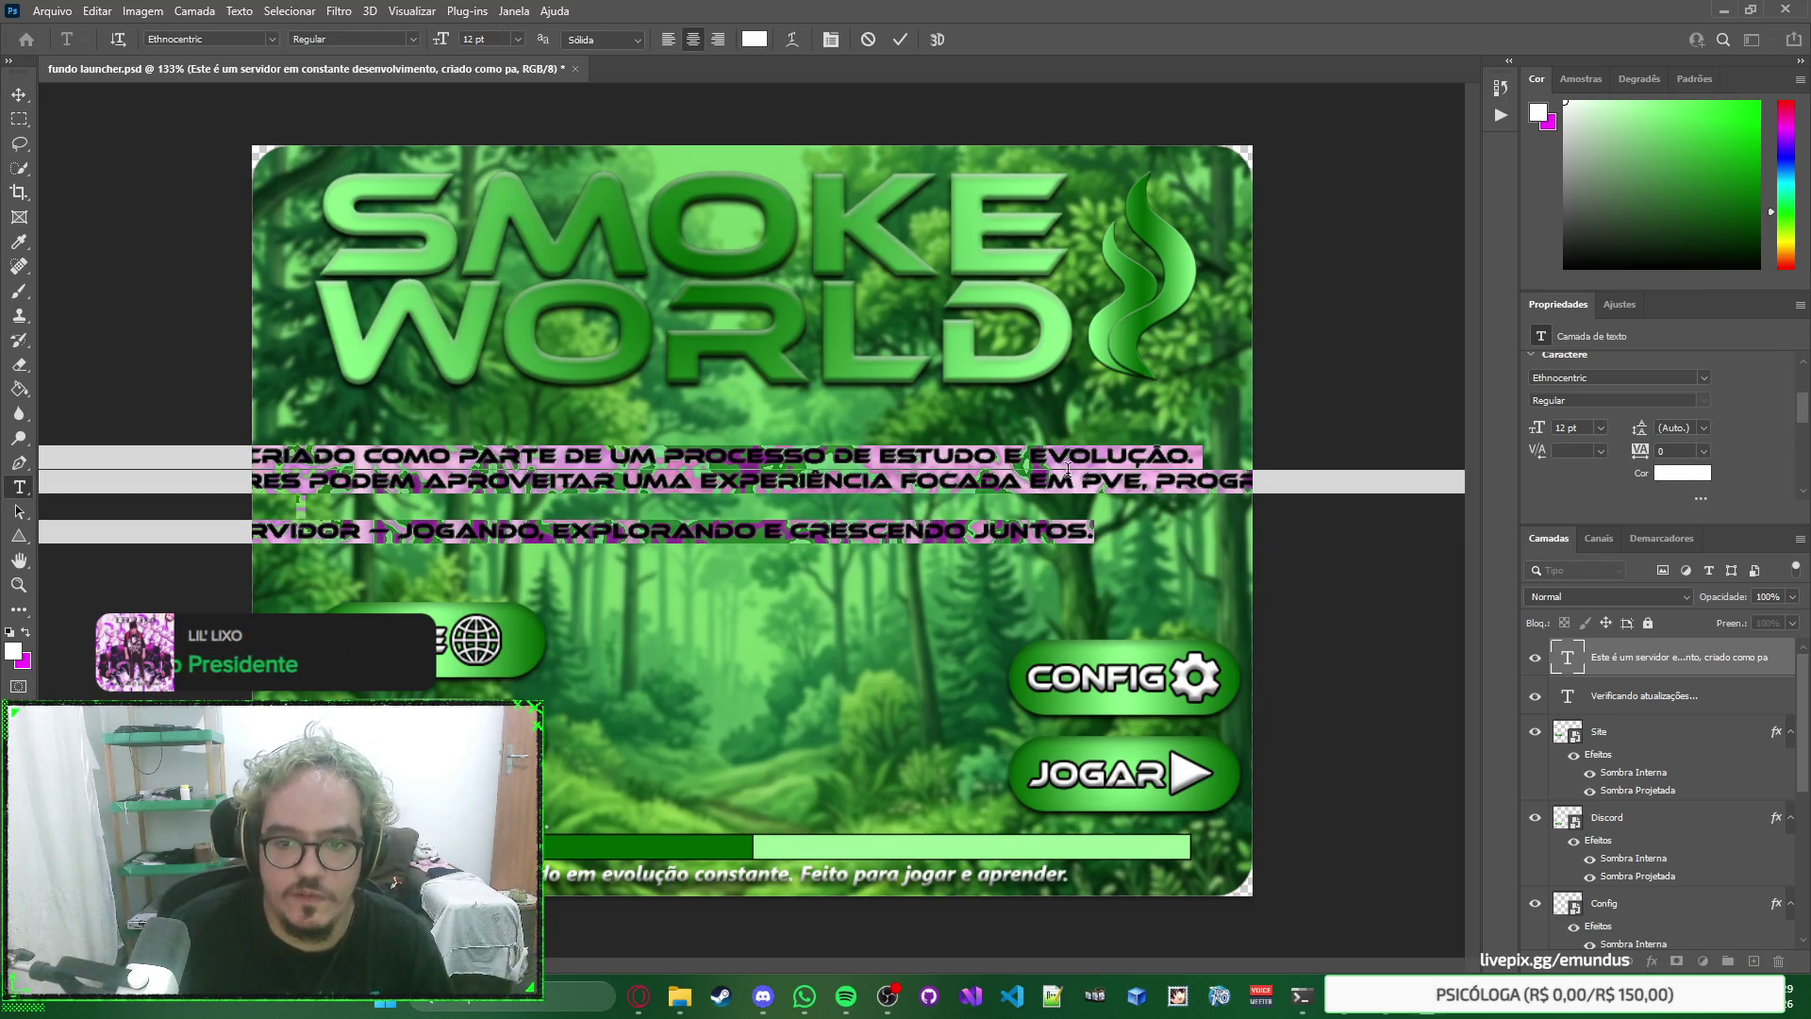
left_click(21, 98)
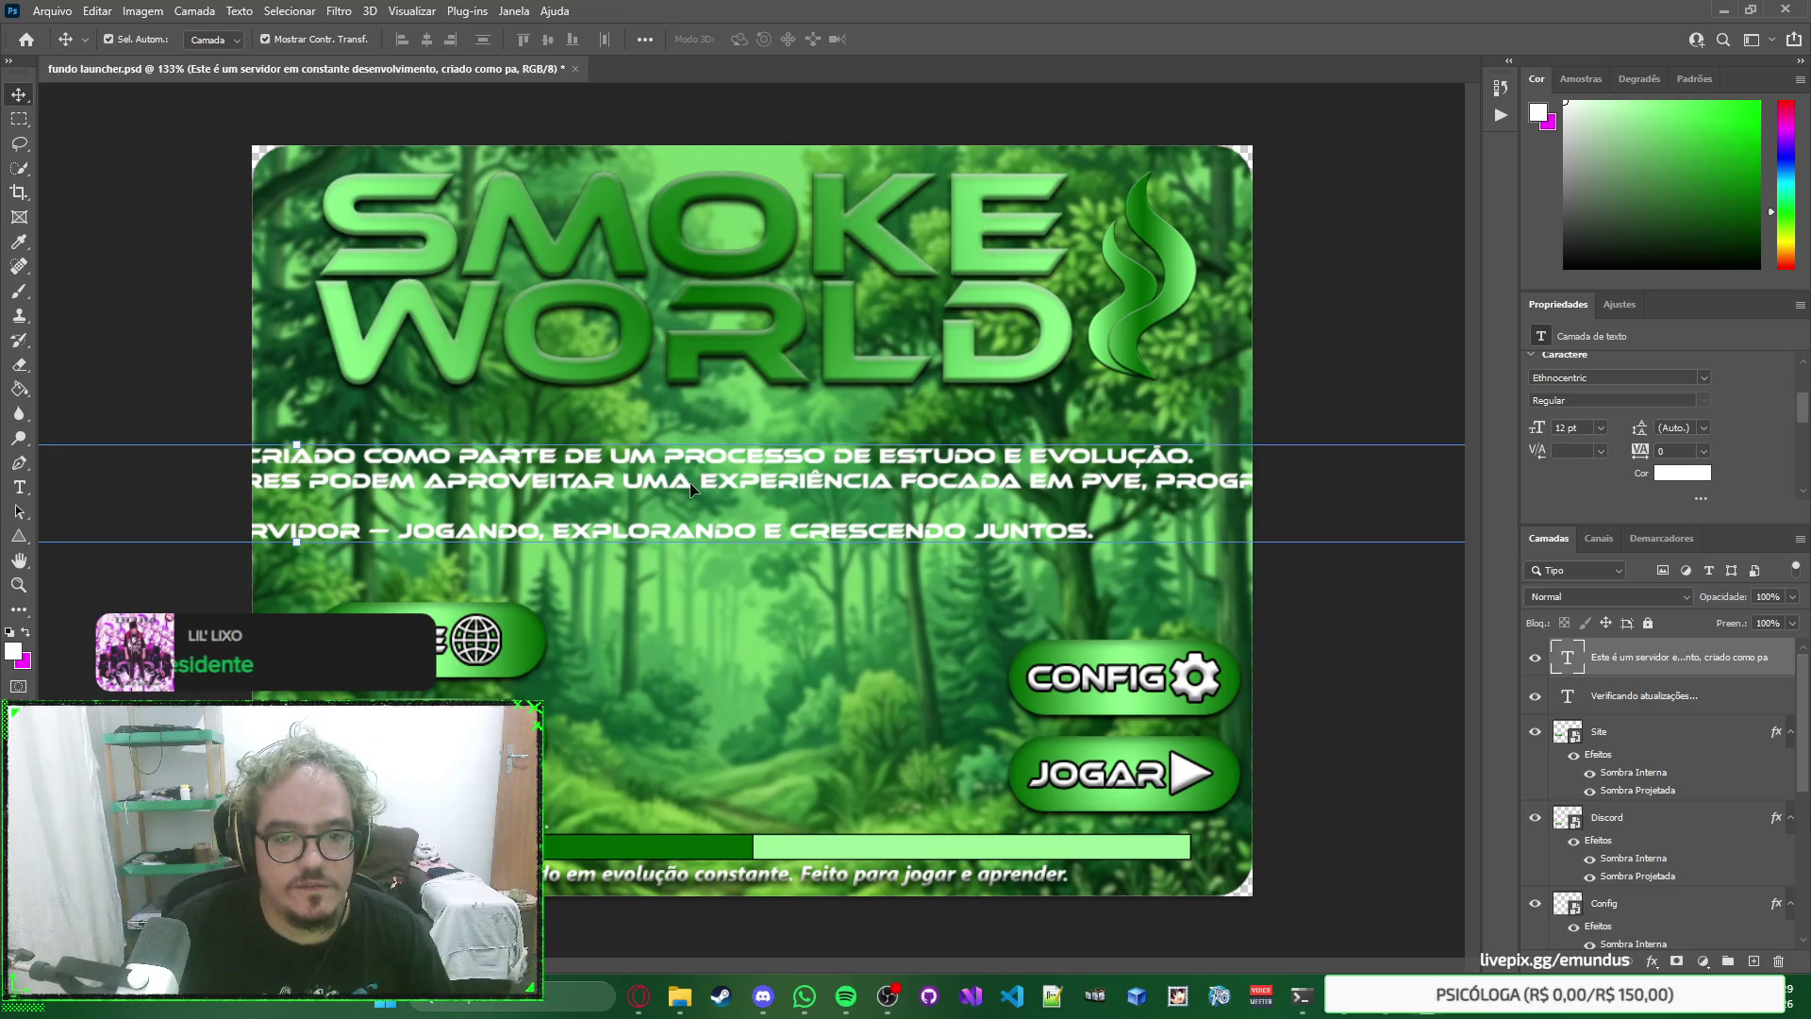
mouse_move(745, 485)
left_mouse_down()
mouse_move(1066, 522)
mouse_move(900, 481)
left_mouse_up()
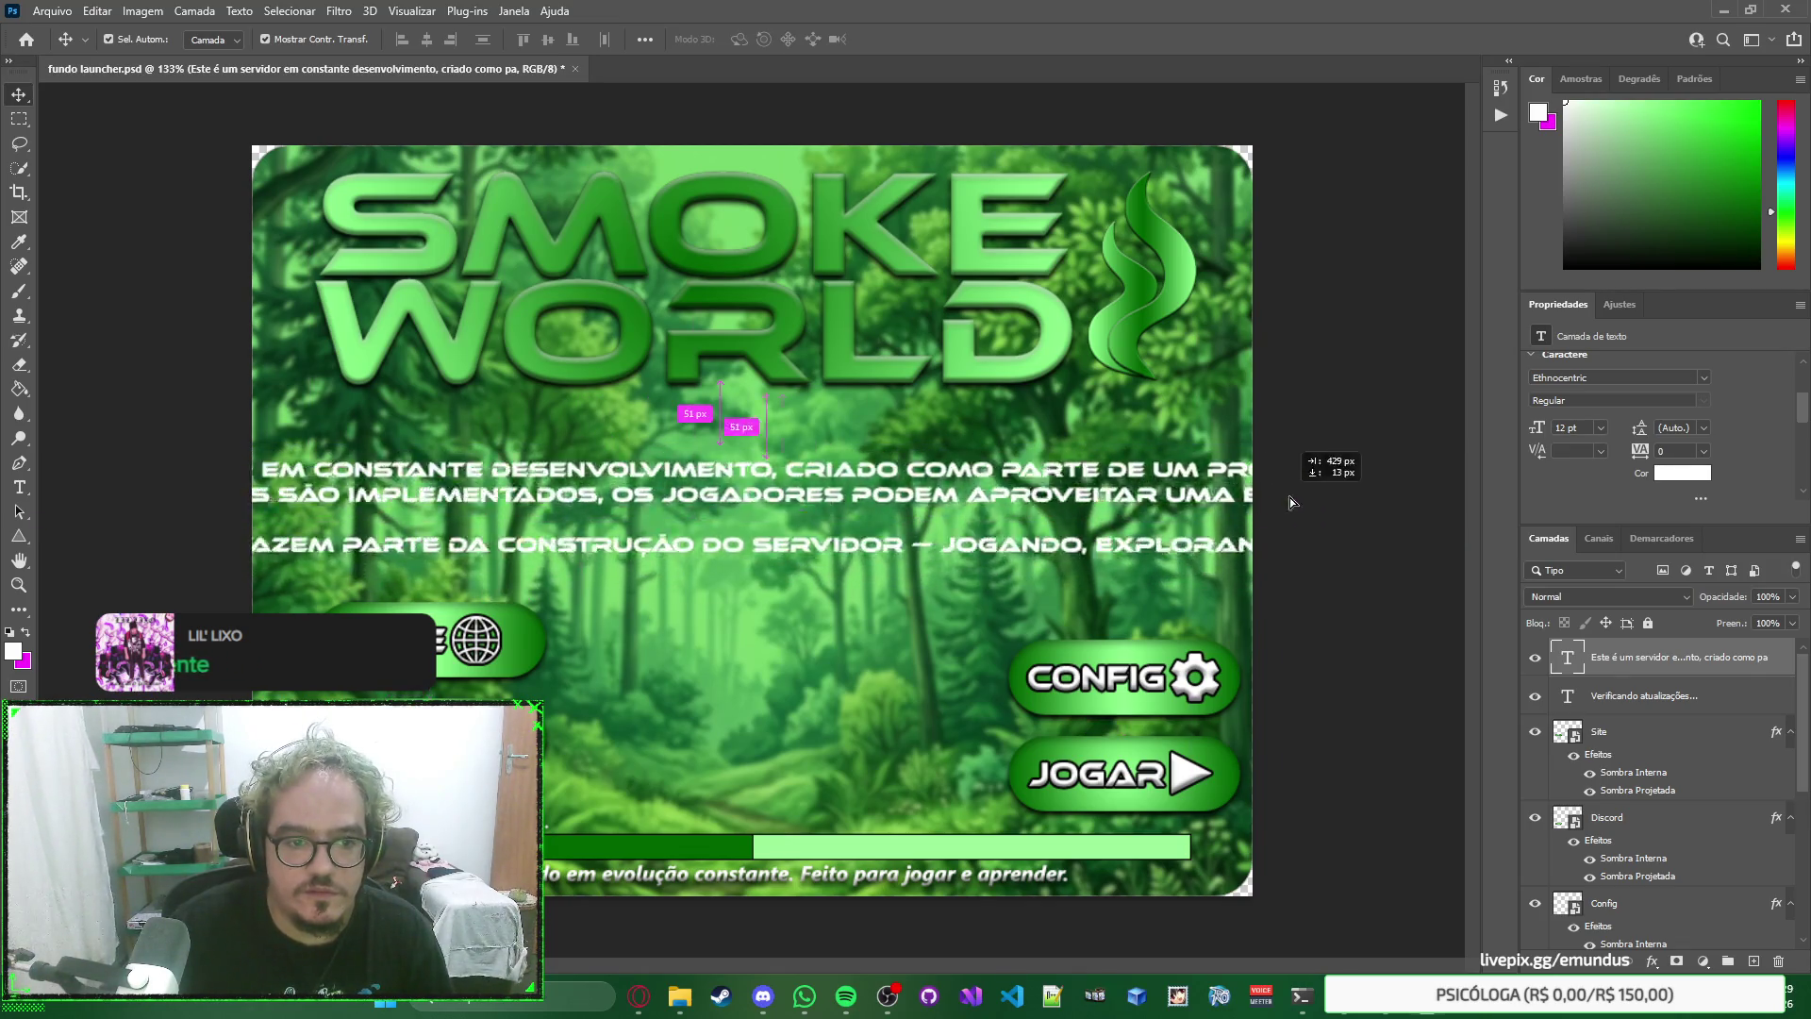
scroll(1762, 423, "down", 3)
left_click(1543, 449)
left_click_drag(945, 496, 783, 447)
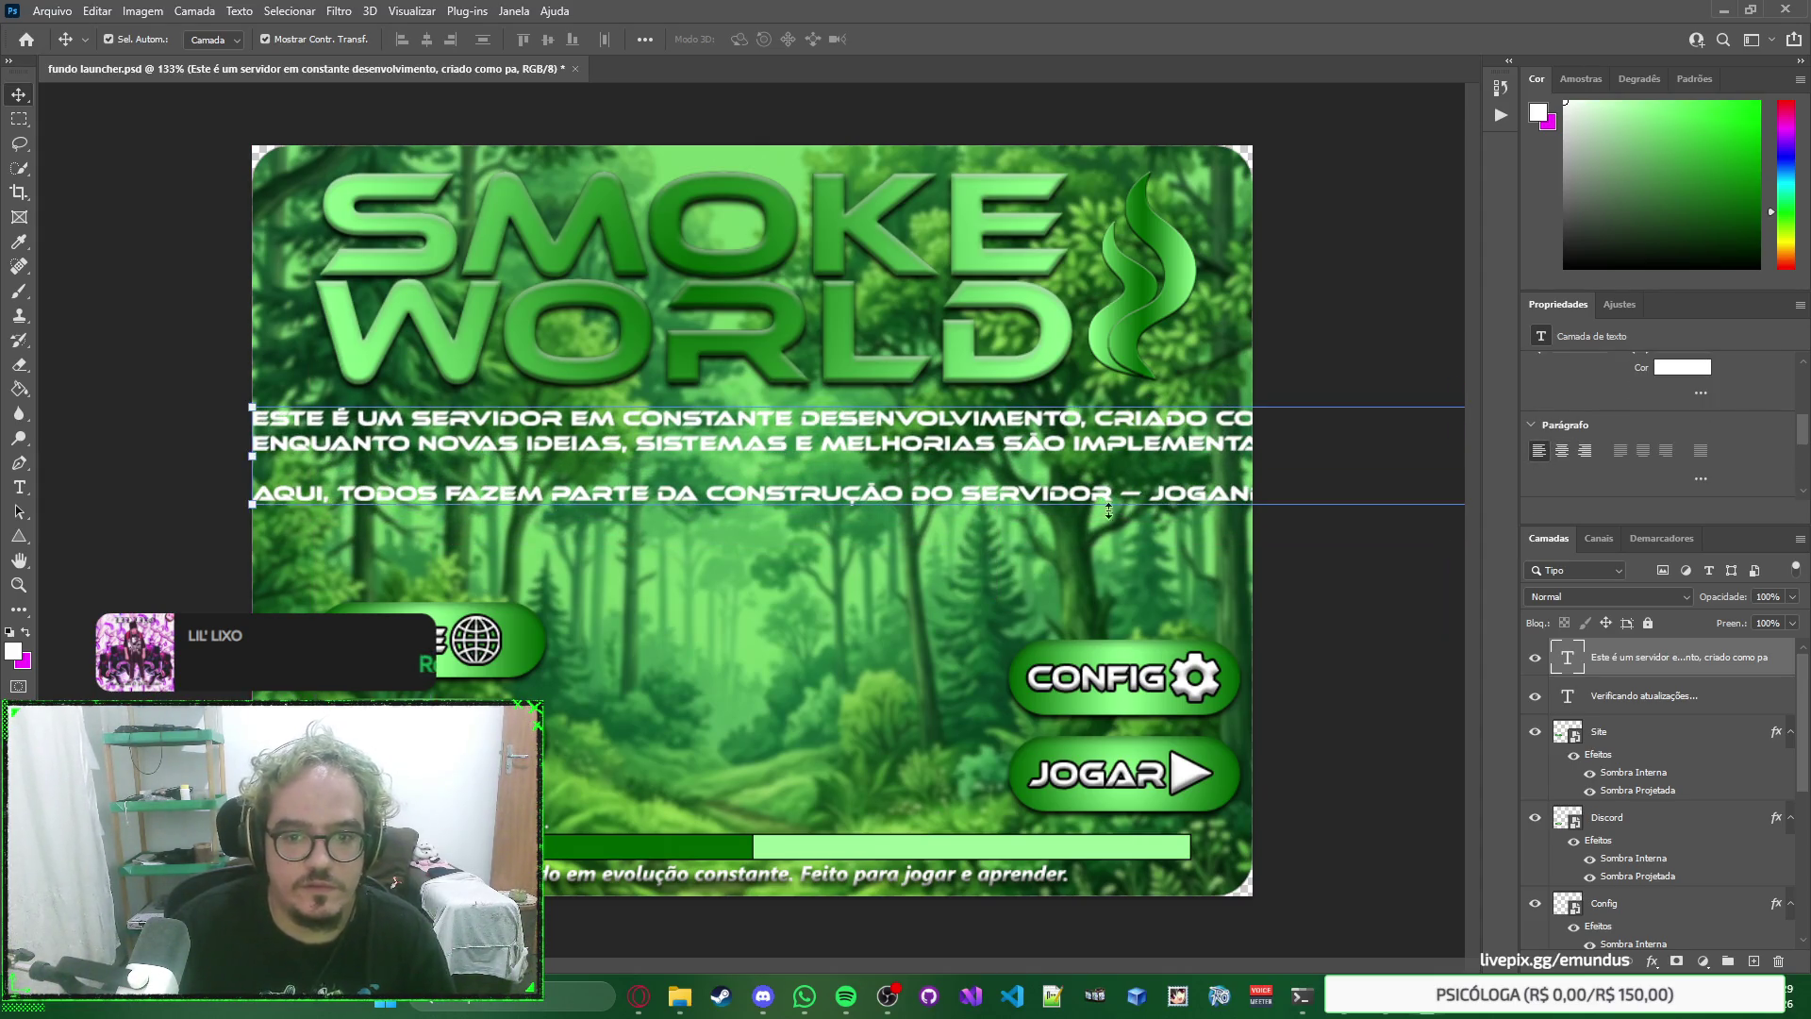
left_click(1126, 506)
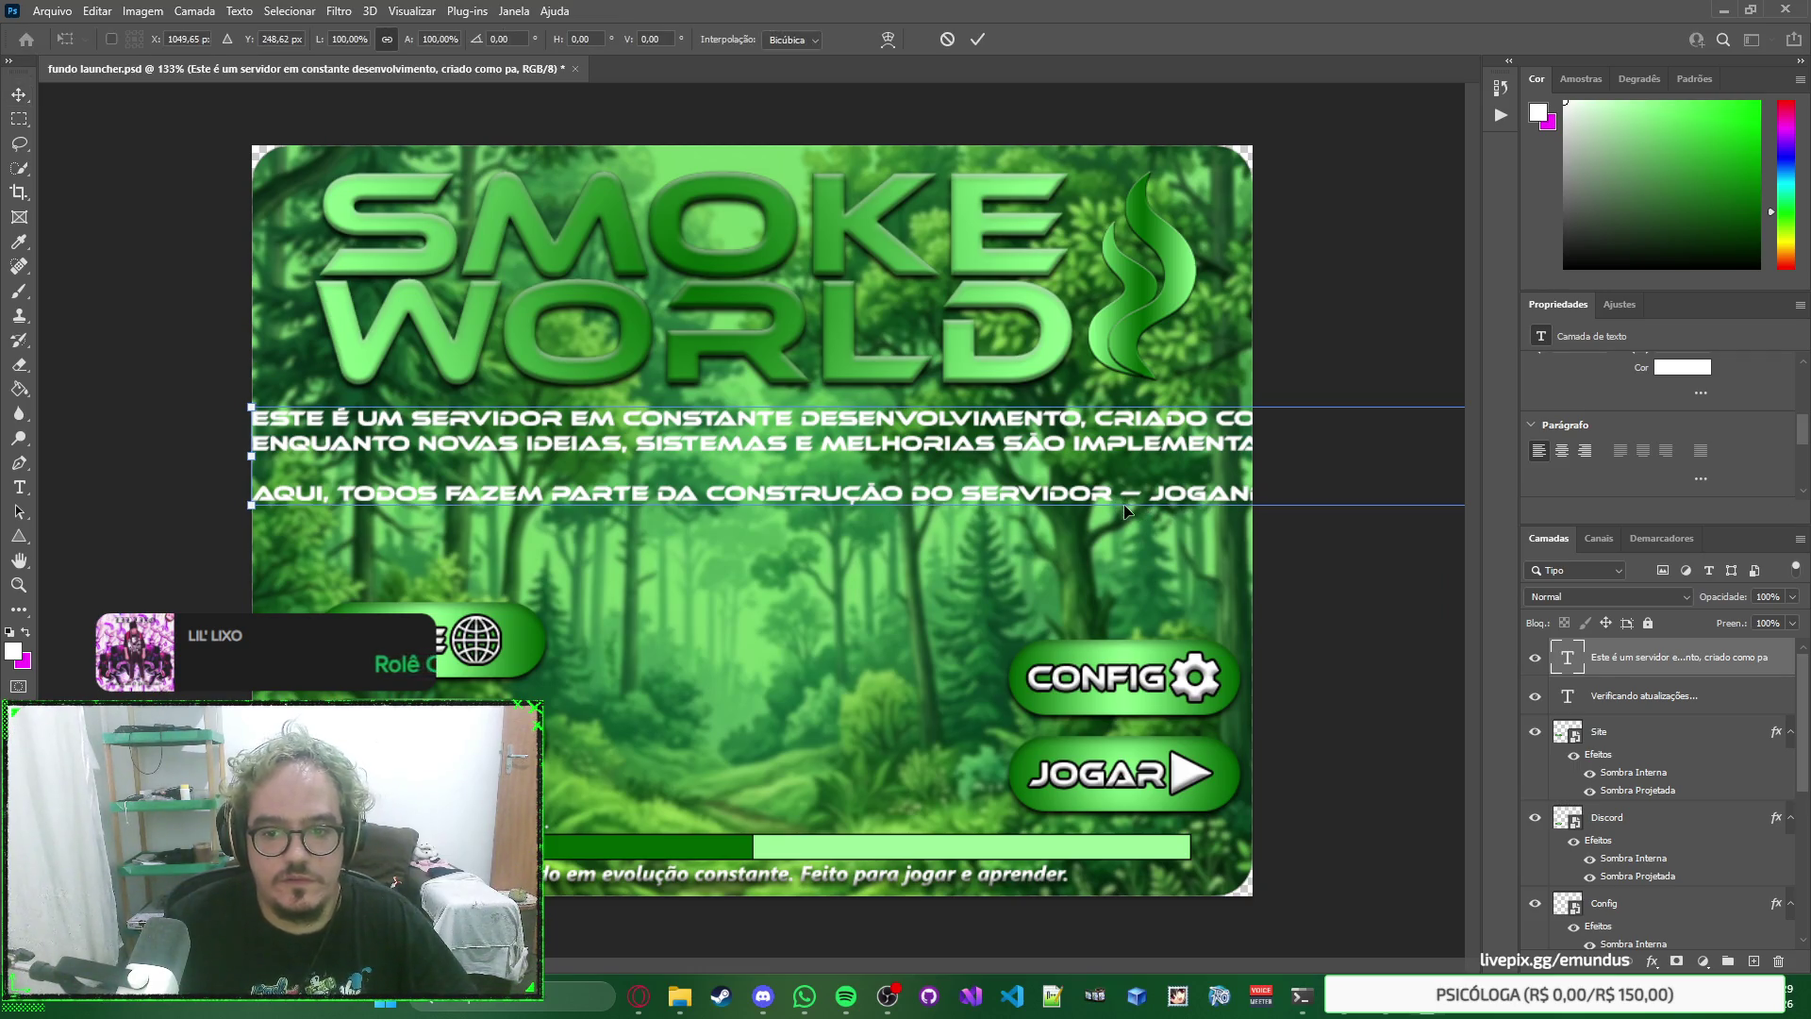
mouse_move(250, 507)
left_mouse_down()
mouse_move(525, 452)
mouse_move(530, 500)
left_mouse_up()
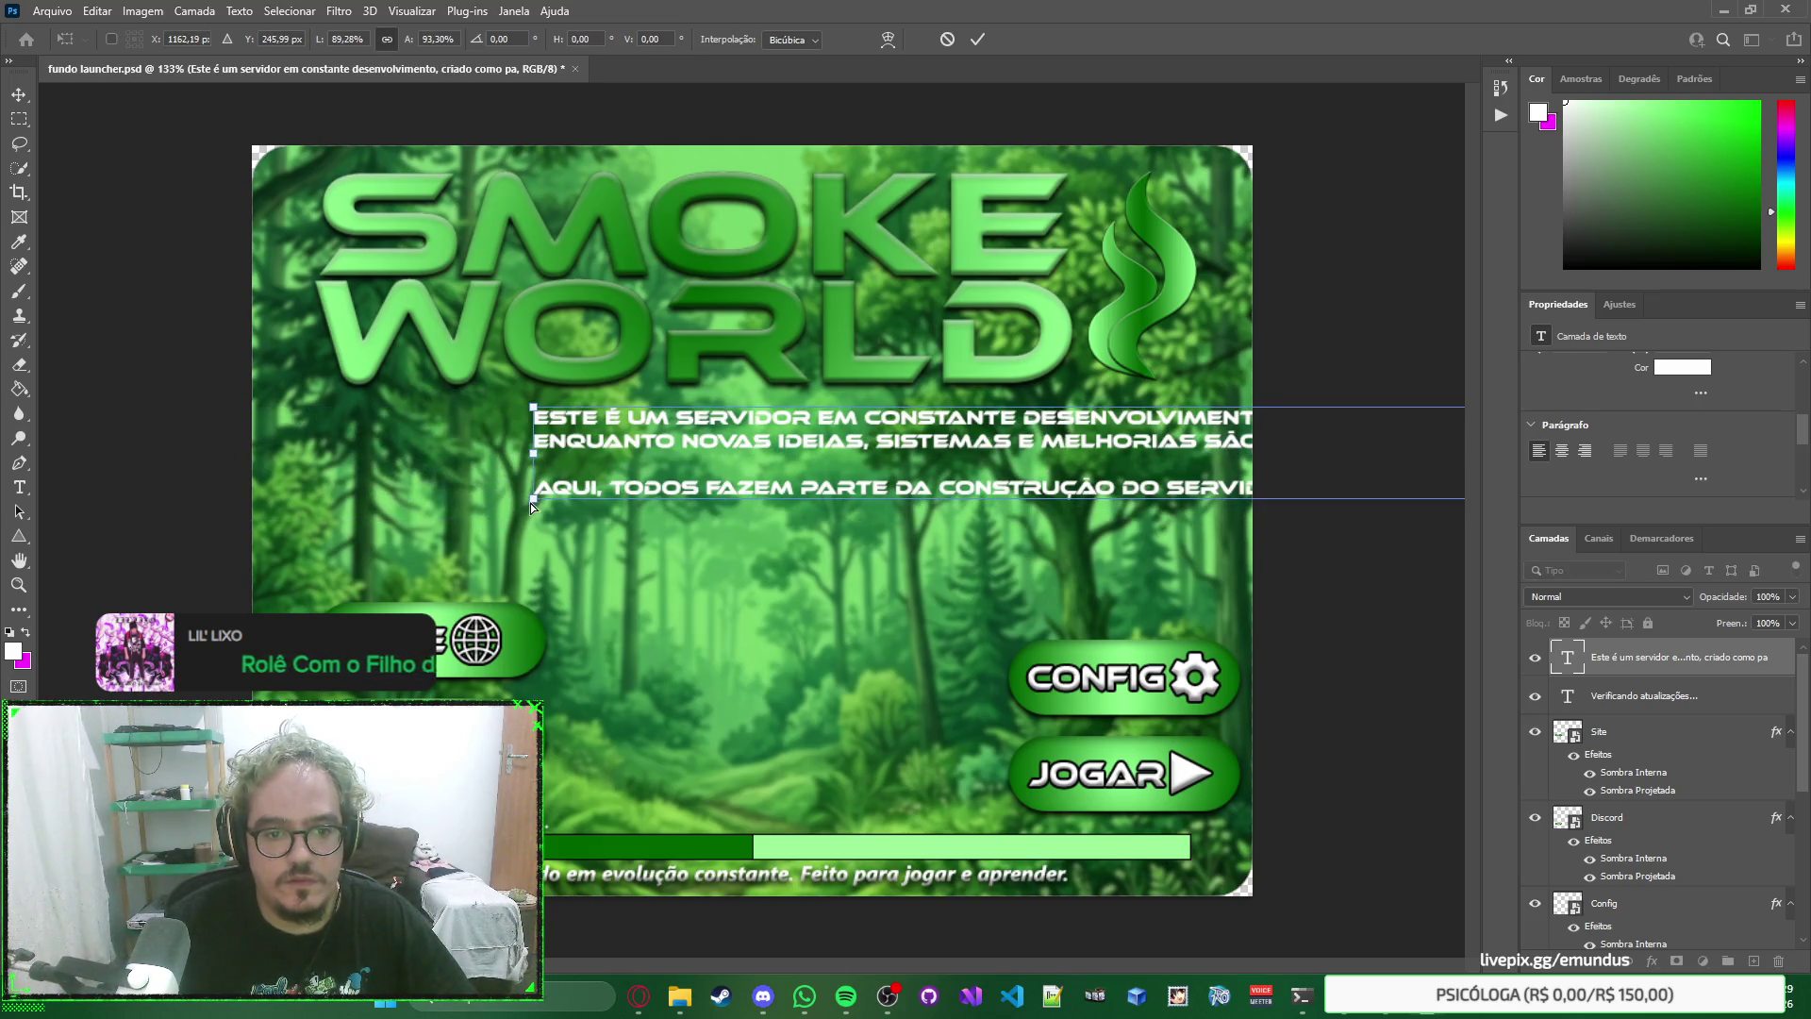
key("ctrl+z")
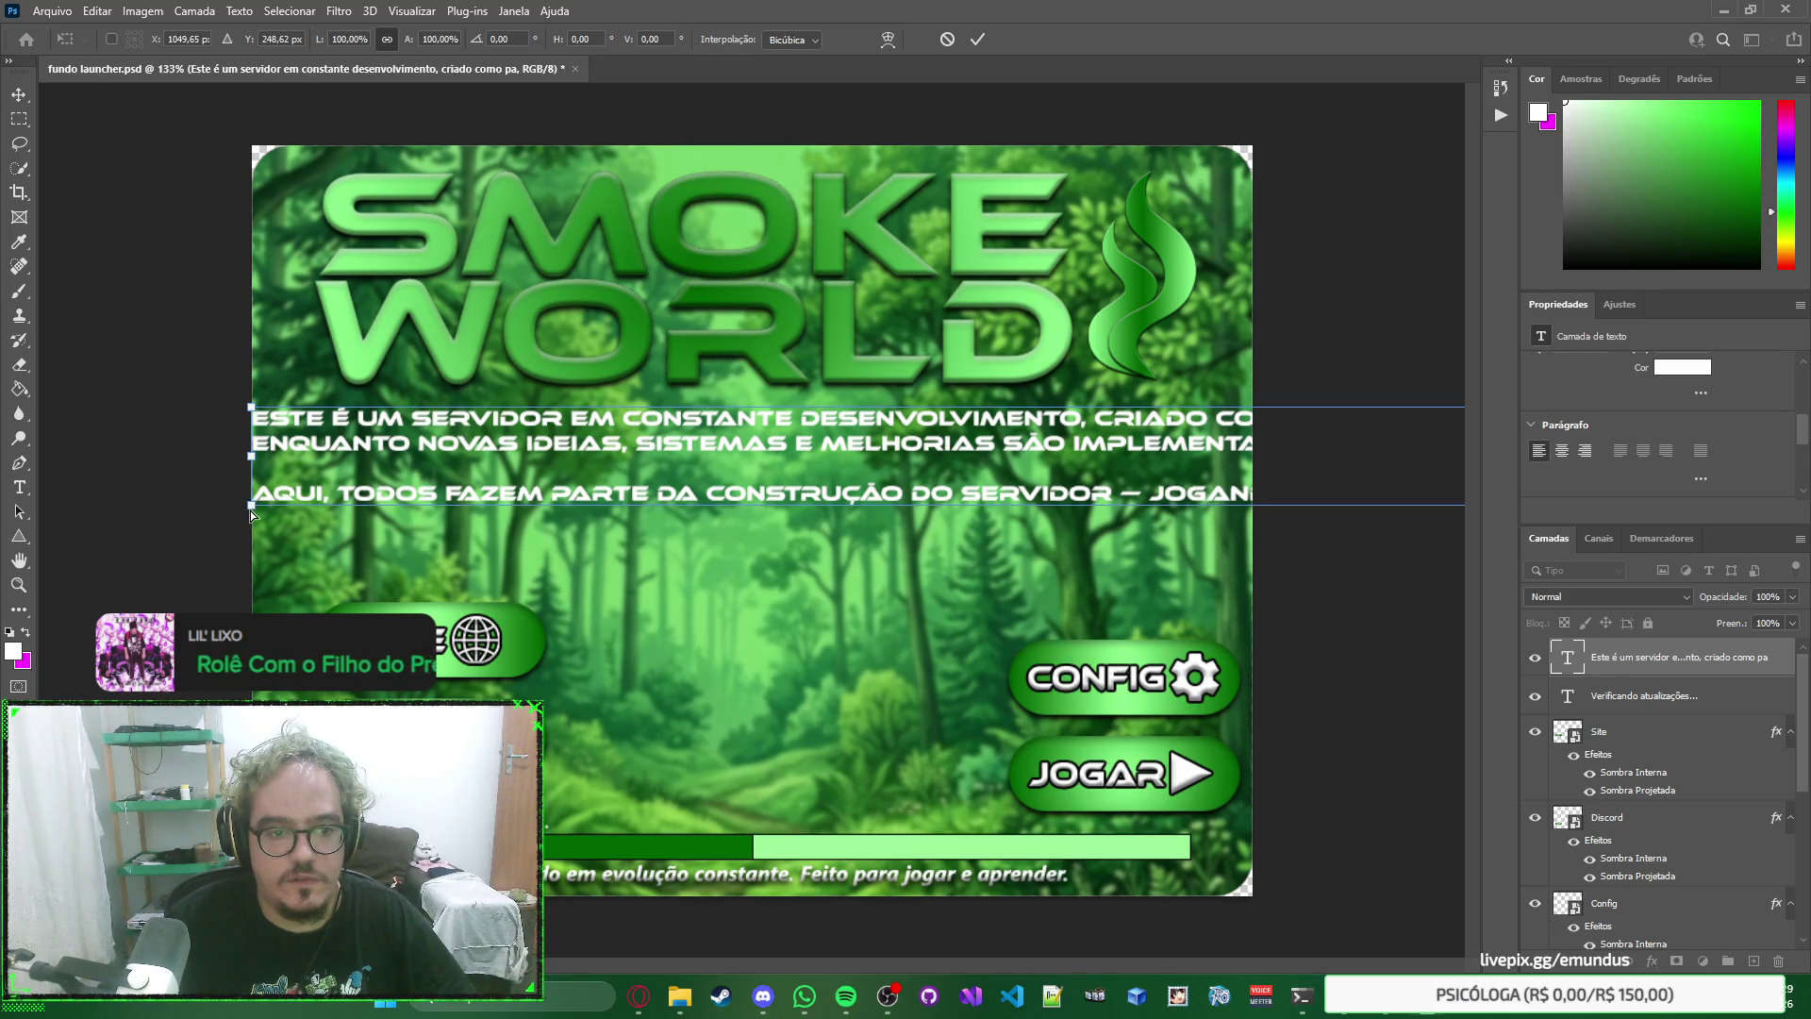
Step: Scale the description proportionally to about 59% (7.11 pt) beneath SMOKE WORLD
mouse_move(250, 507)
left_mouse_down()
mouse_move(293, 560)
mouse_move(1435, 449)
mouse_move(177, 468)
mouse_move(377, 454)
mouse_move(474, 427)
mouse_move(451, 436)
left_mouse_up()
key("Return")
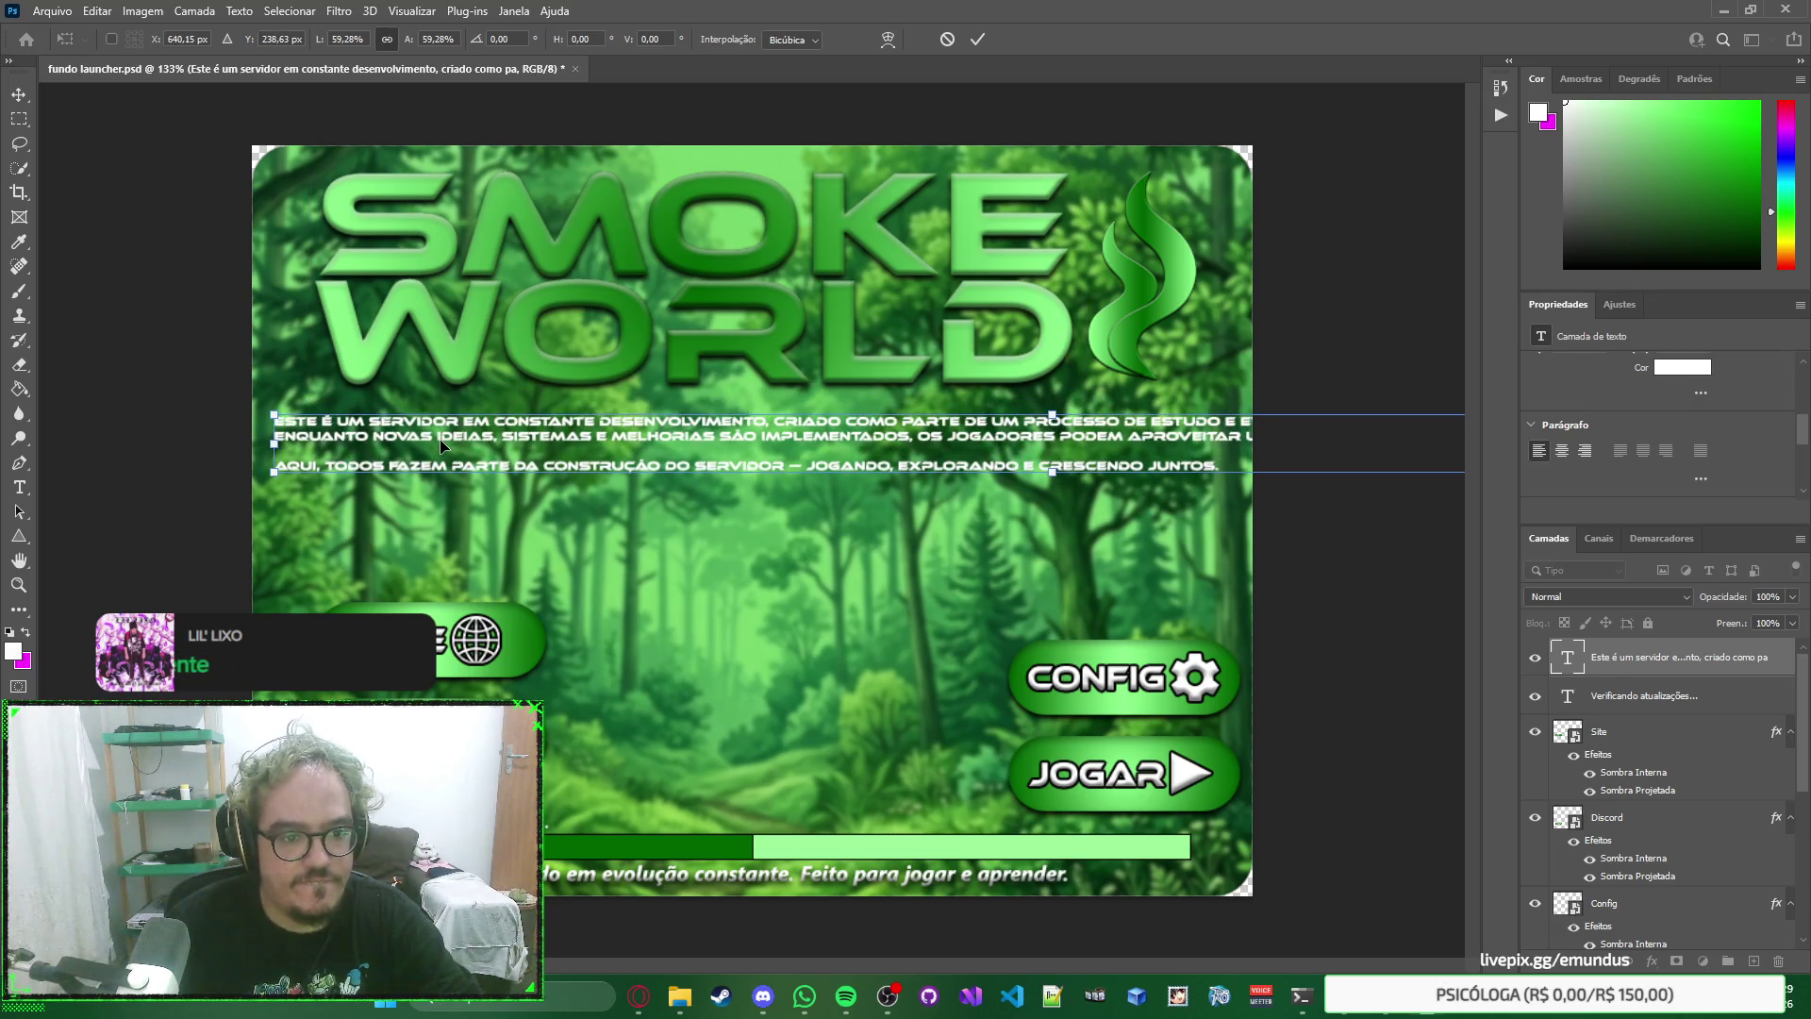
double_click(453, 436)
left_click(504, 432)
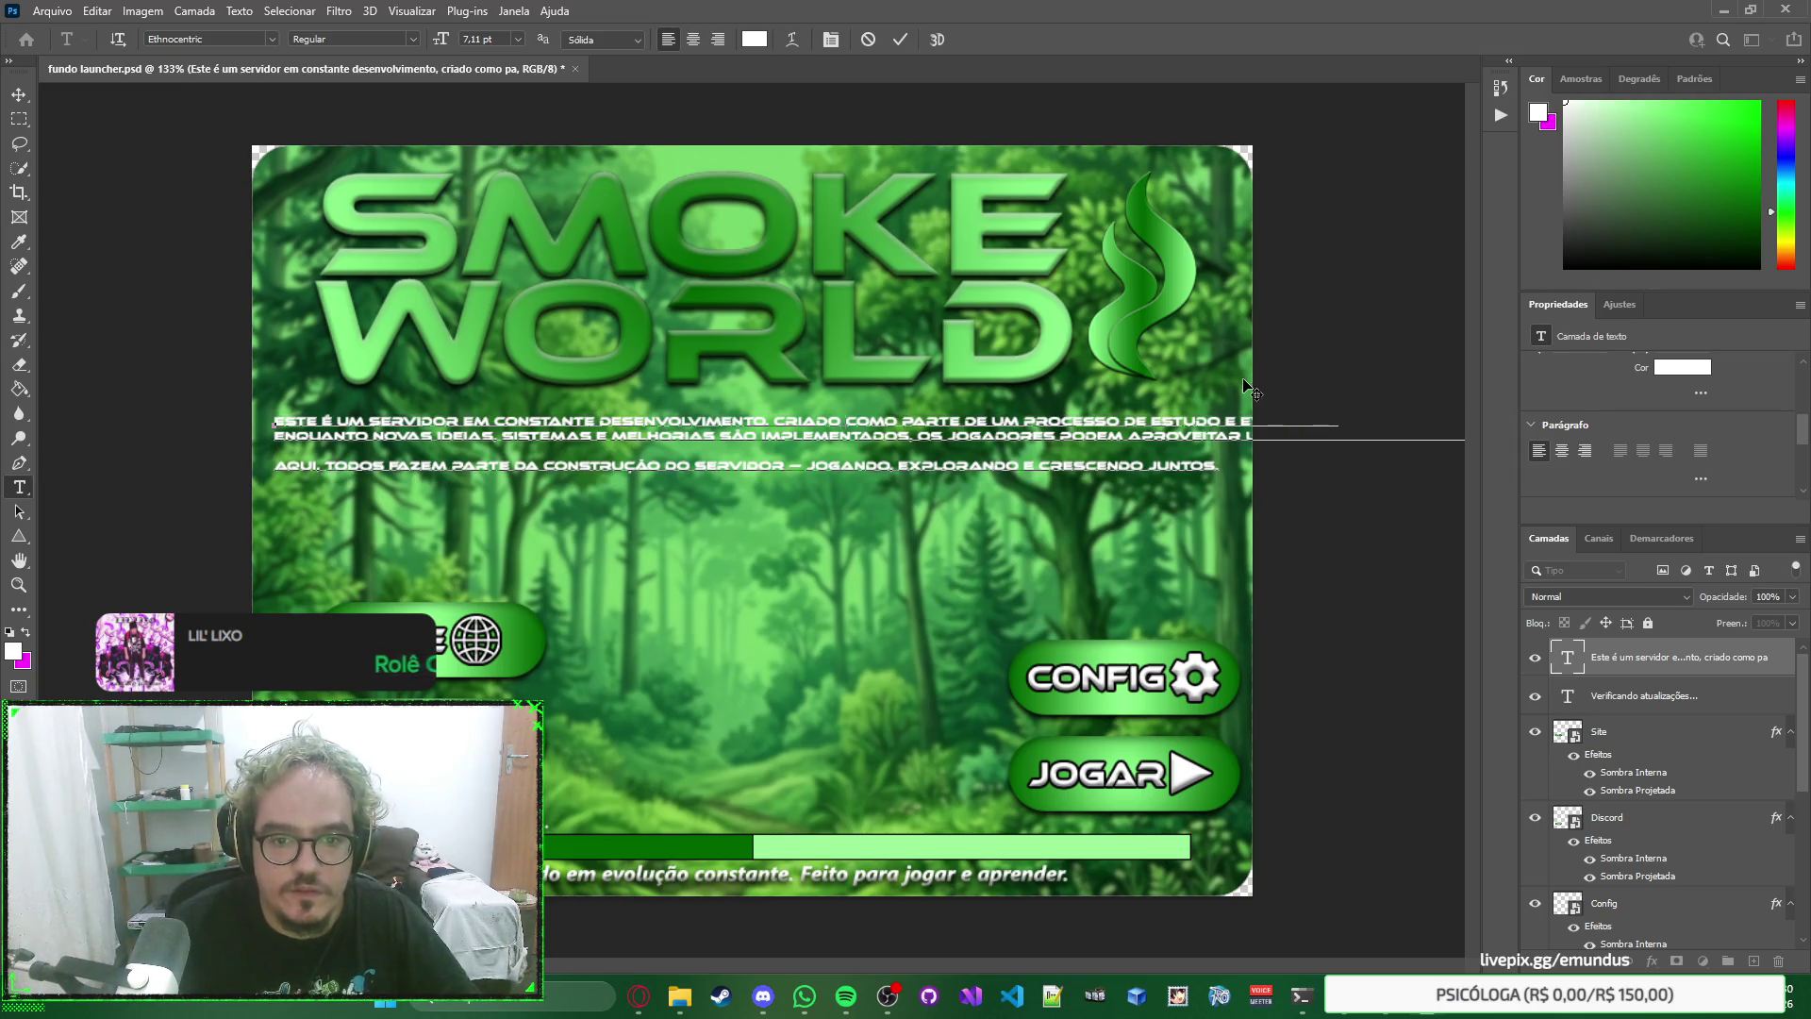
key("alt+Tab")
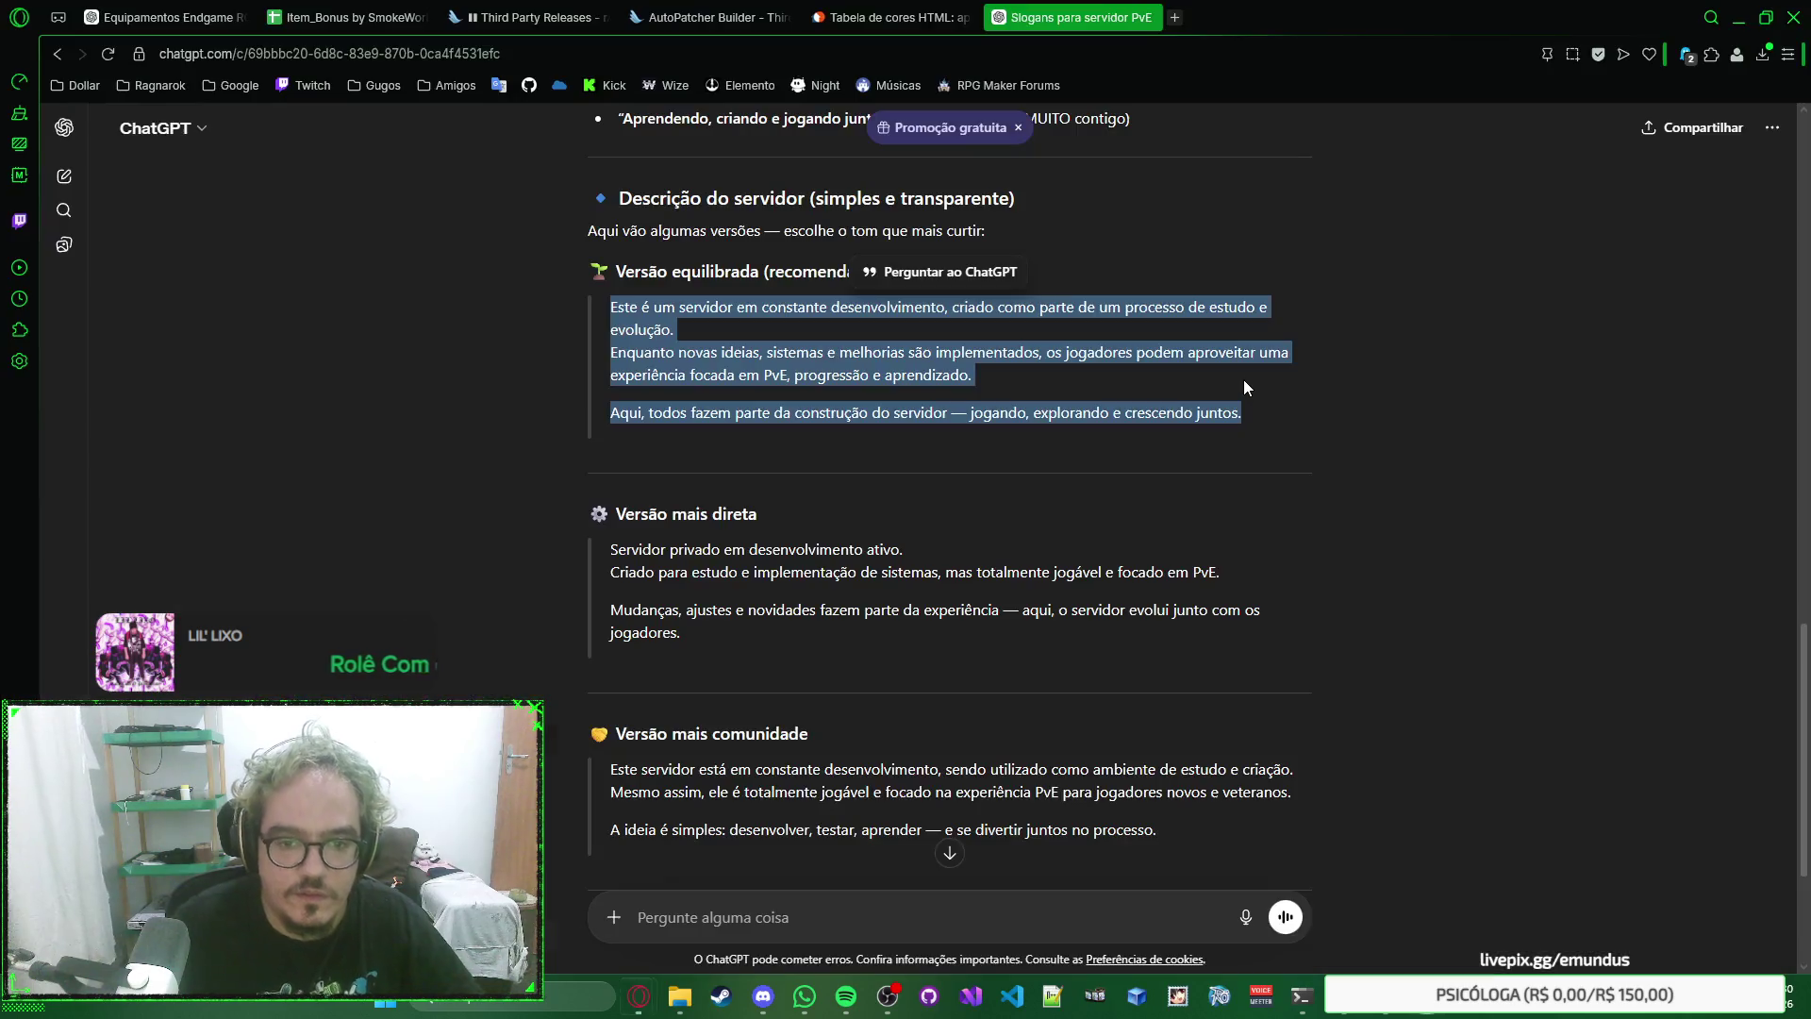
key("alt+Tab")
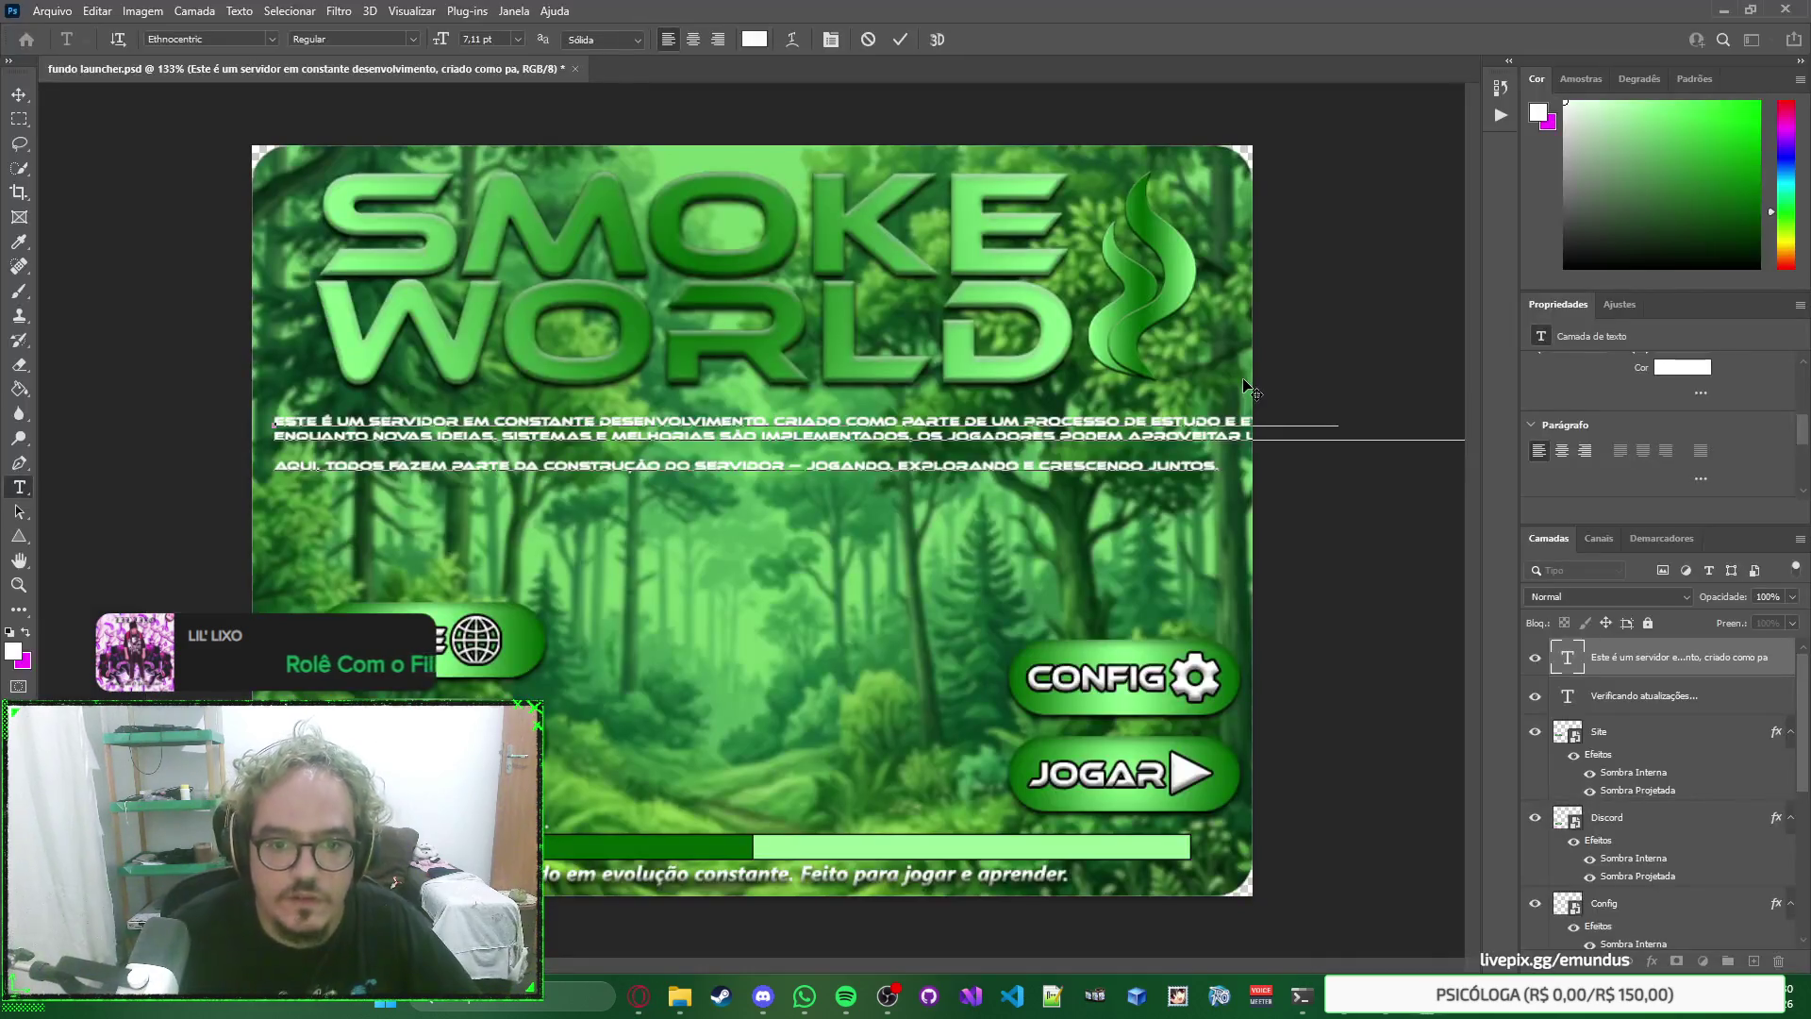
Step: Replace the comma after DESENVOLVIMENTO with a period and move the CRIADO COMO PARTE sentence to a new line
key("BackSpace")
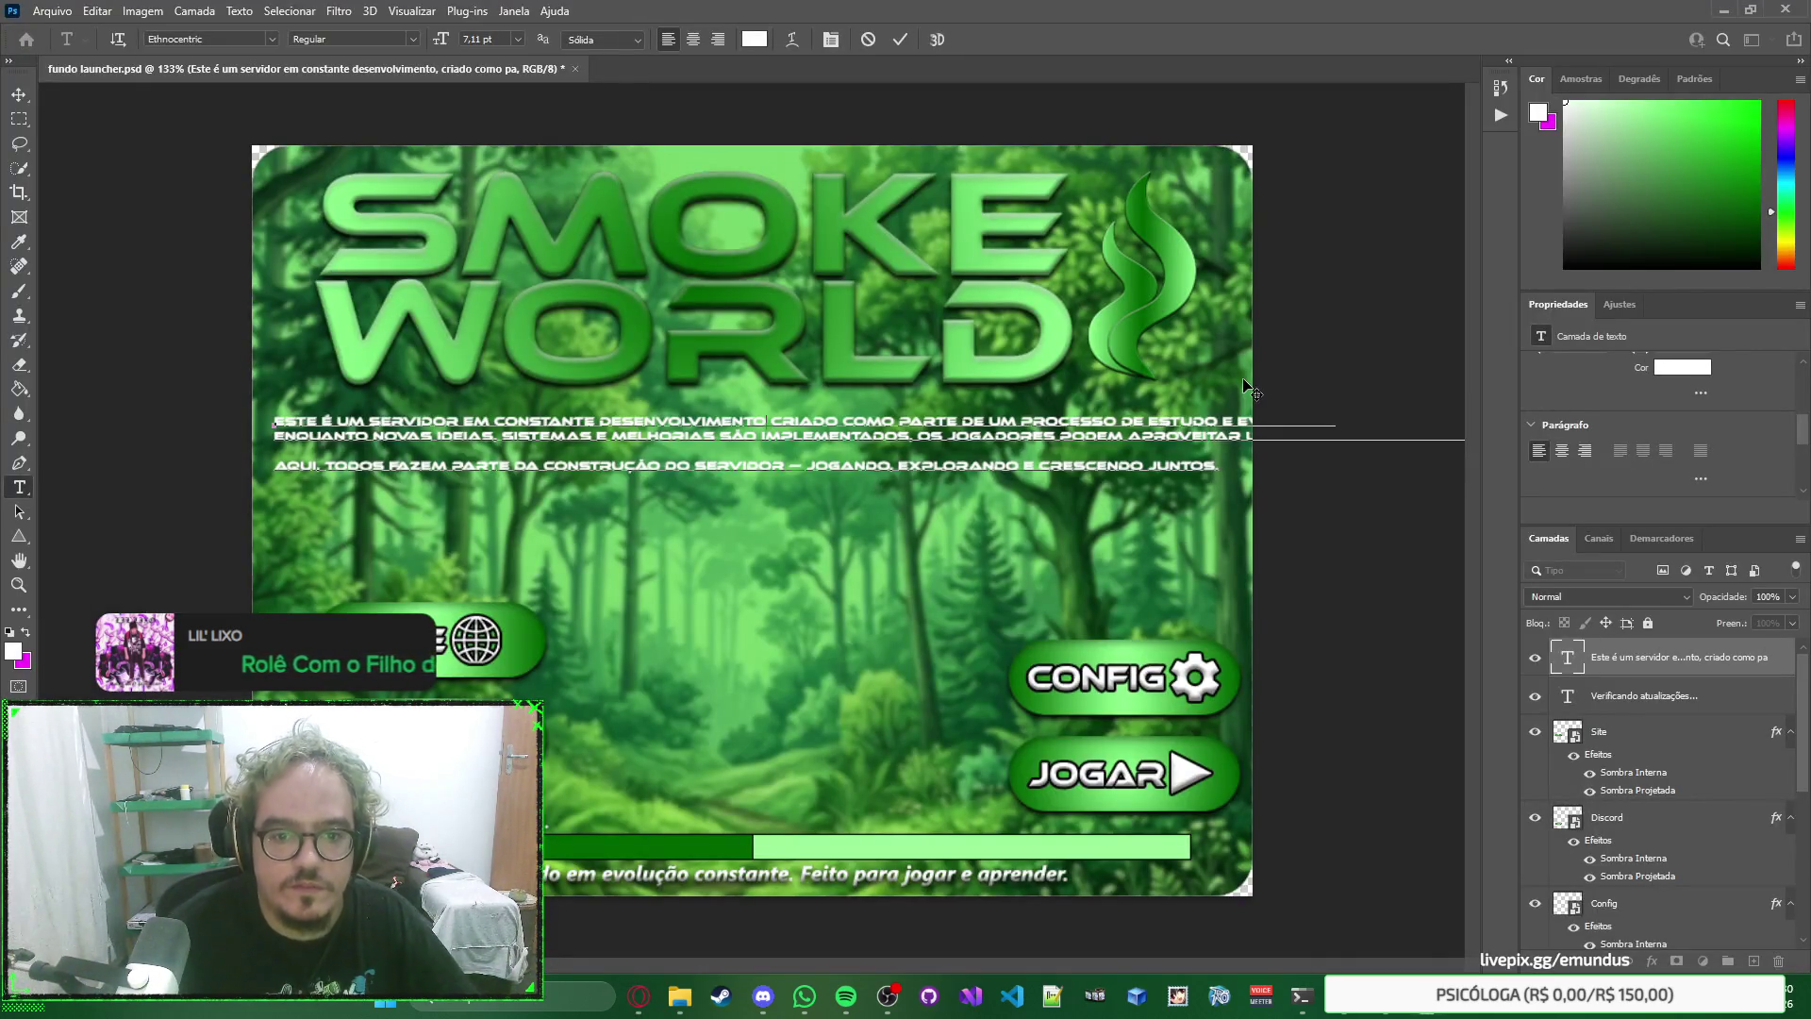
type(".")
key("Delete")
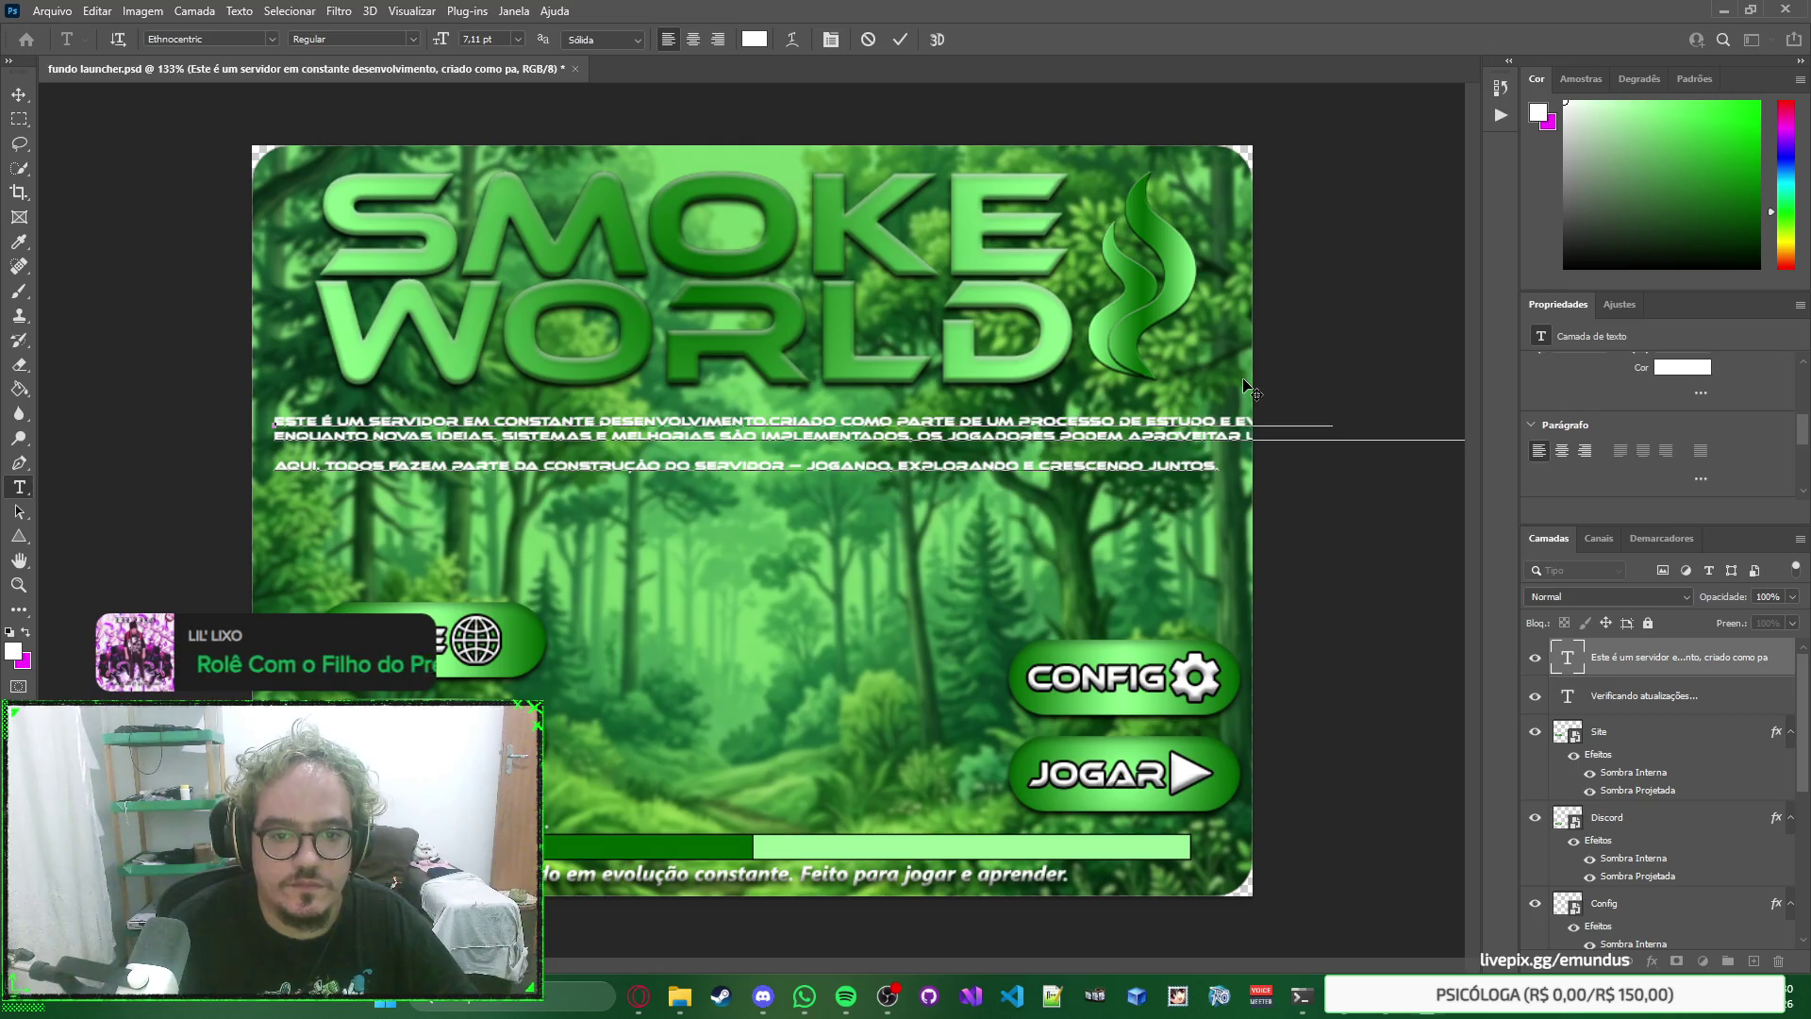
key("Return")
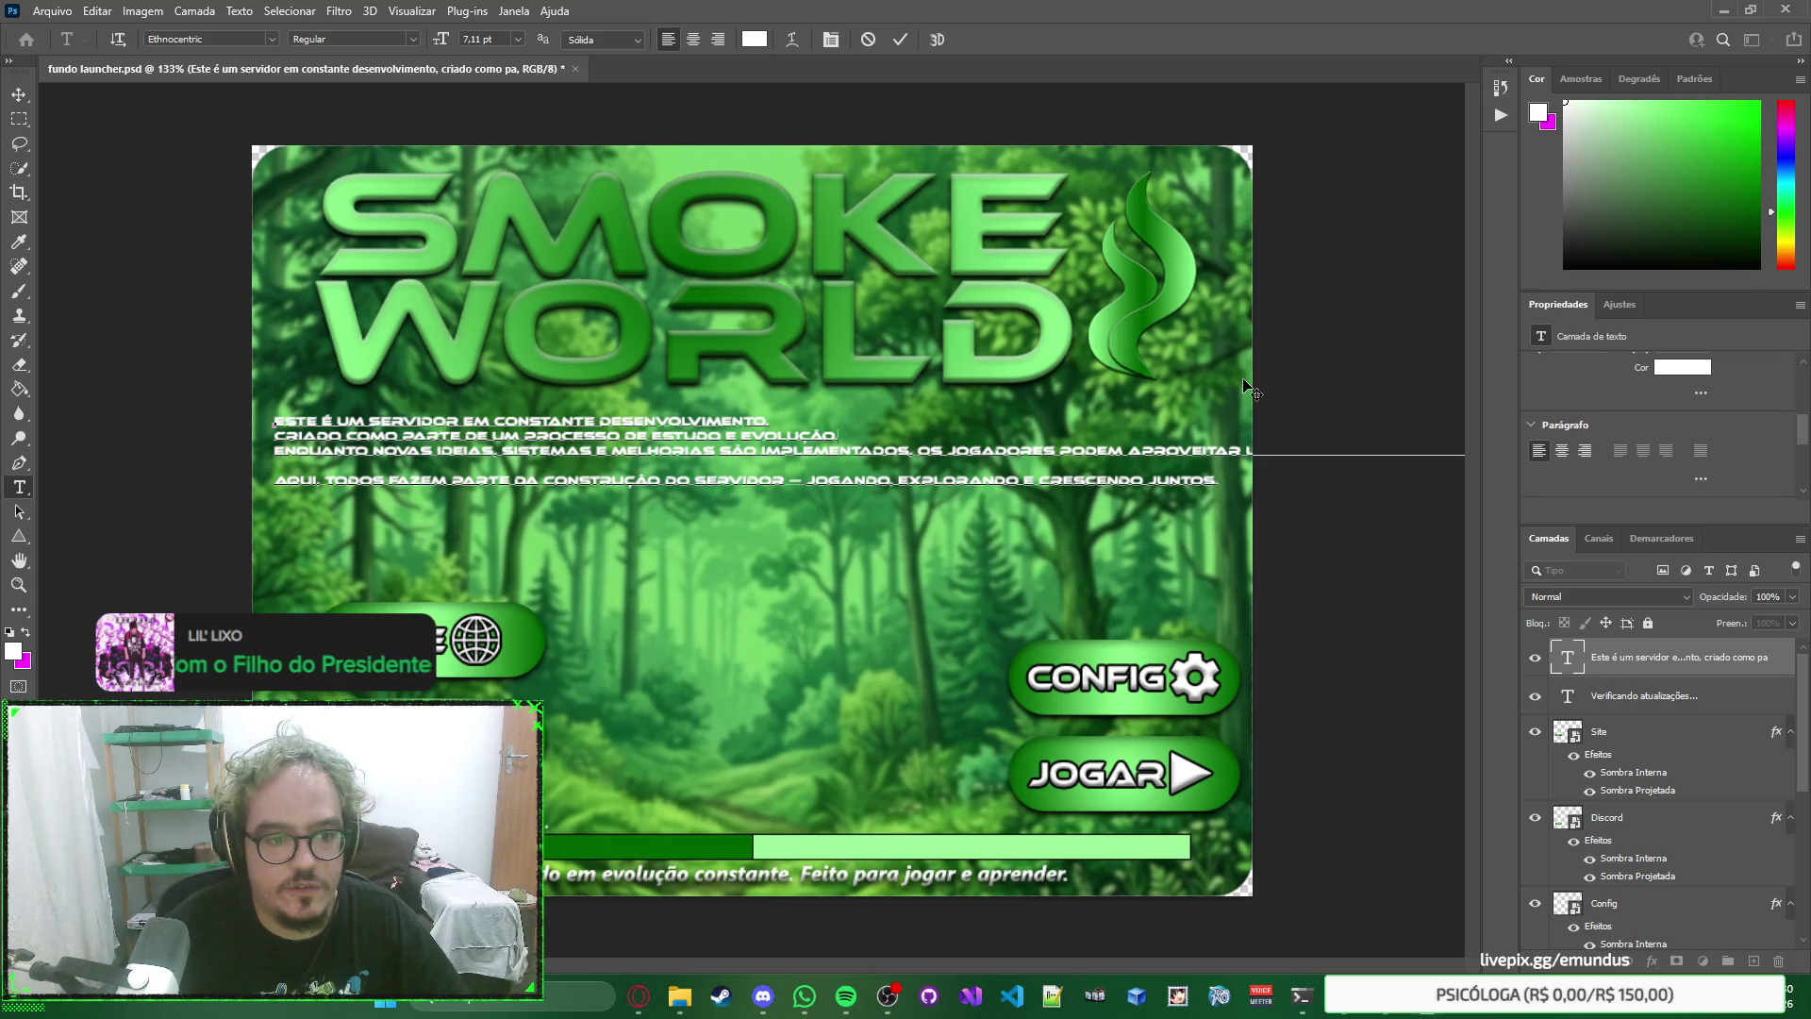
key("BackSpace")
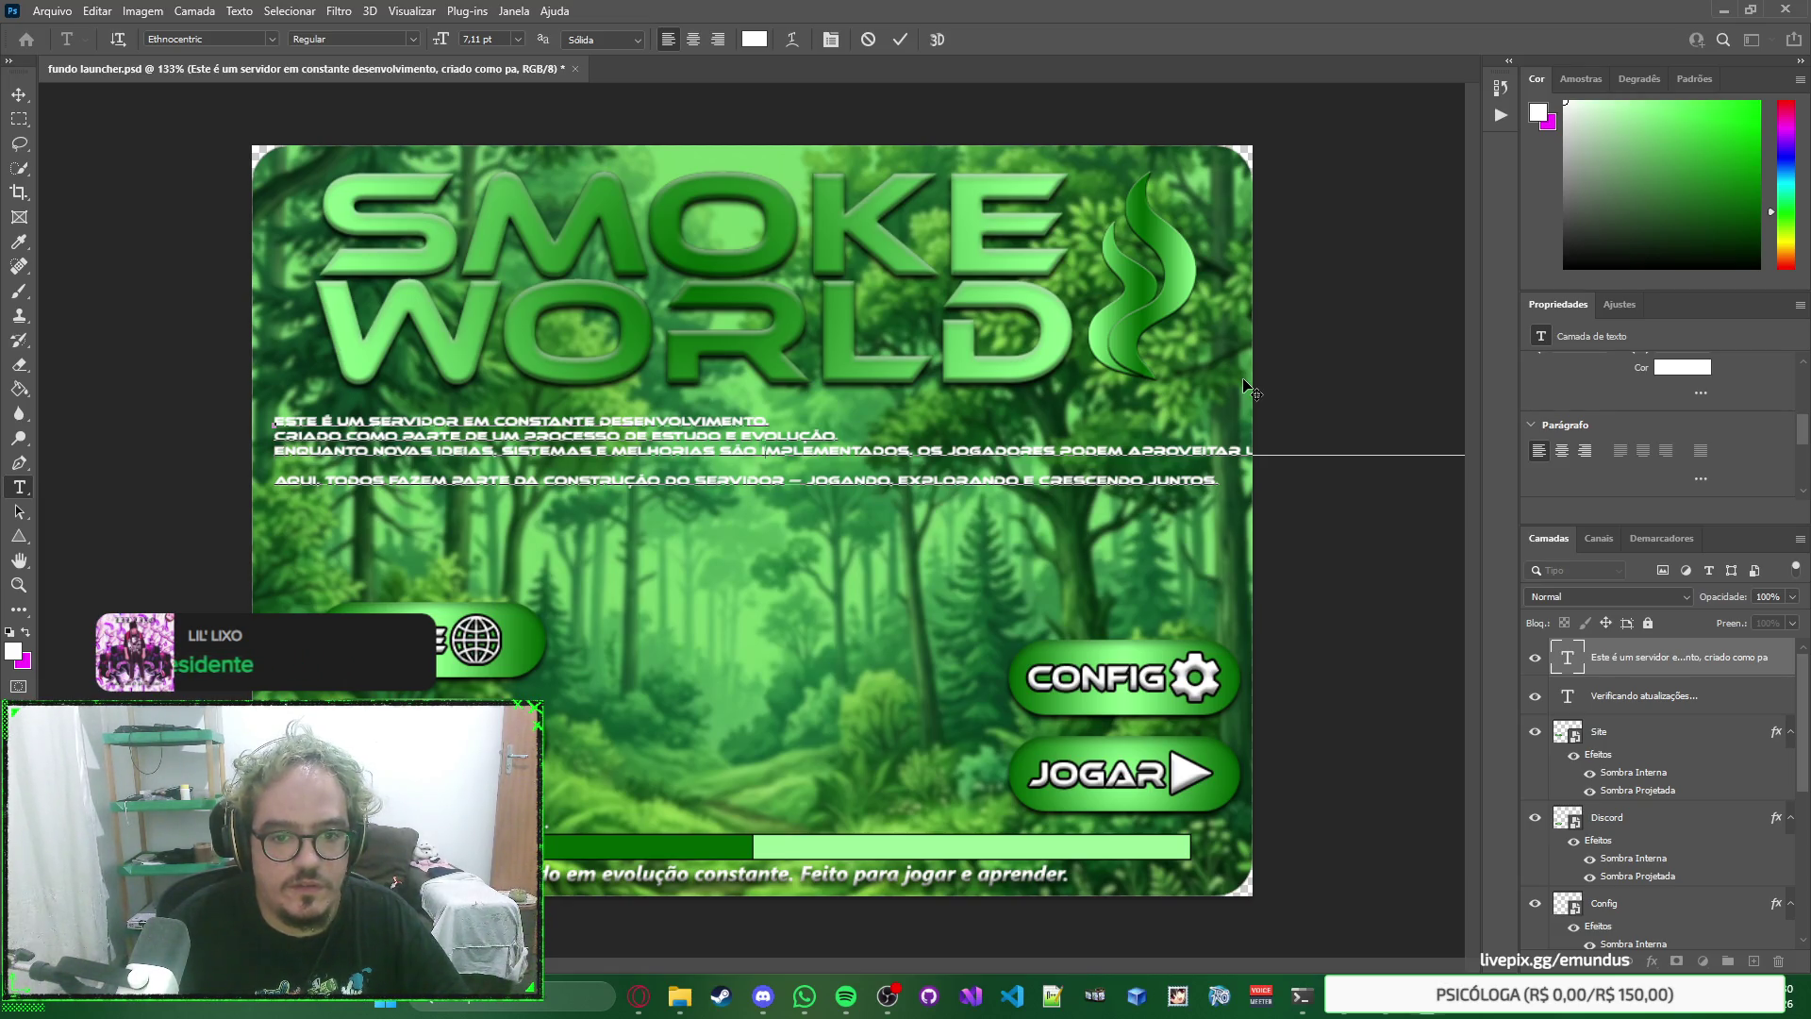
Step: Break the line after IMPLEMENTADOS. with a blank line, then add and undo an ÚNICA. line break
key("BackSpace")
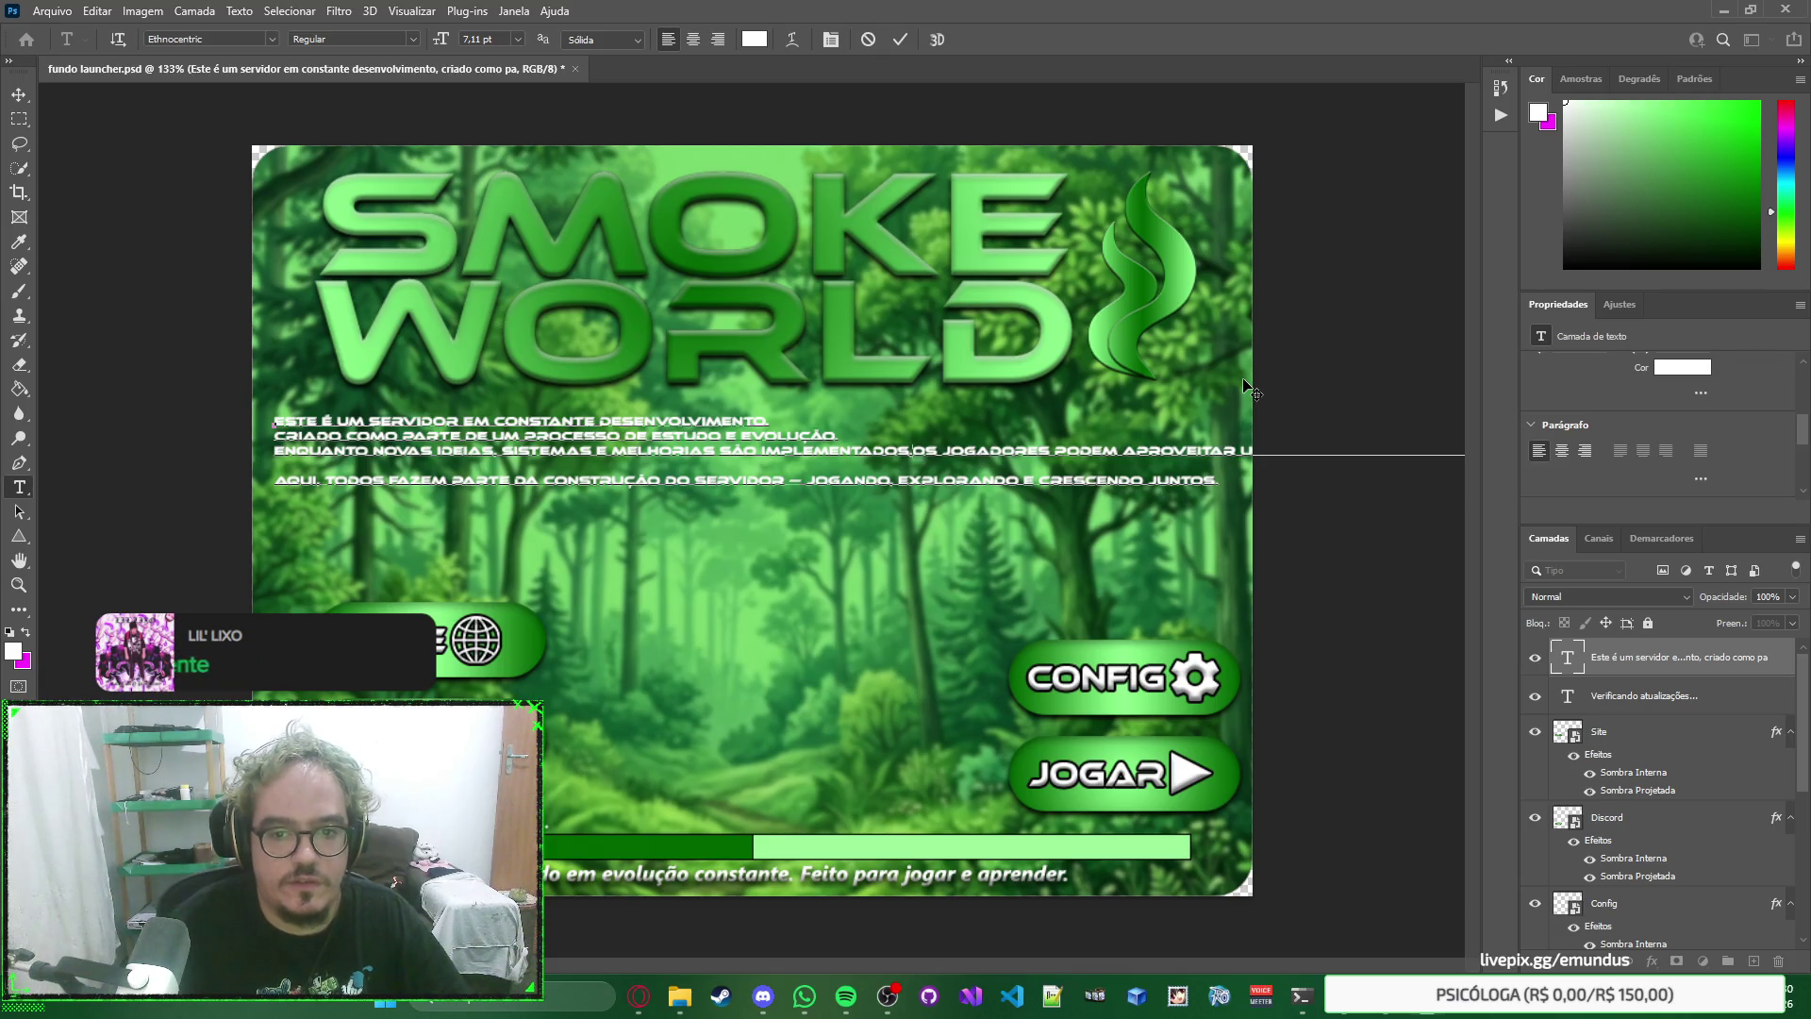
key("Return")
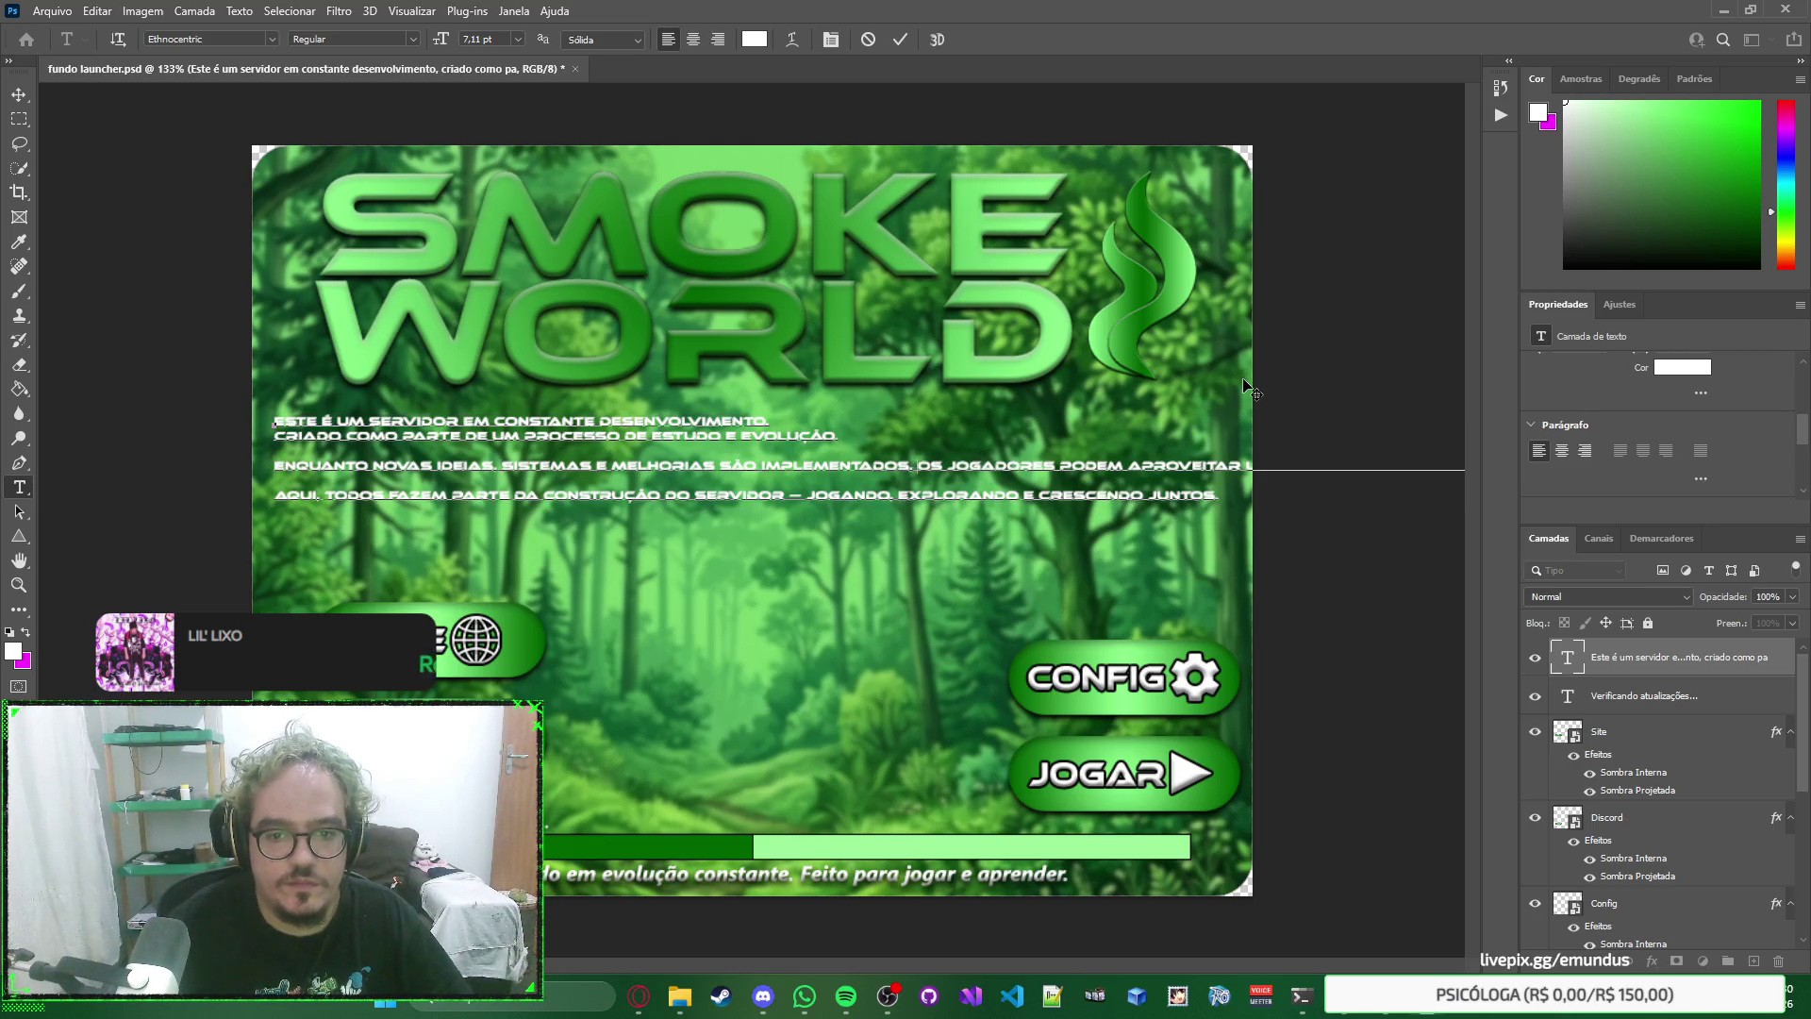
key("Return")
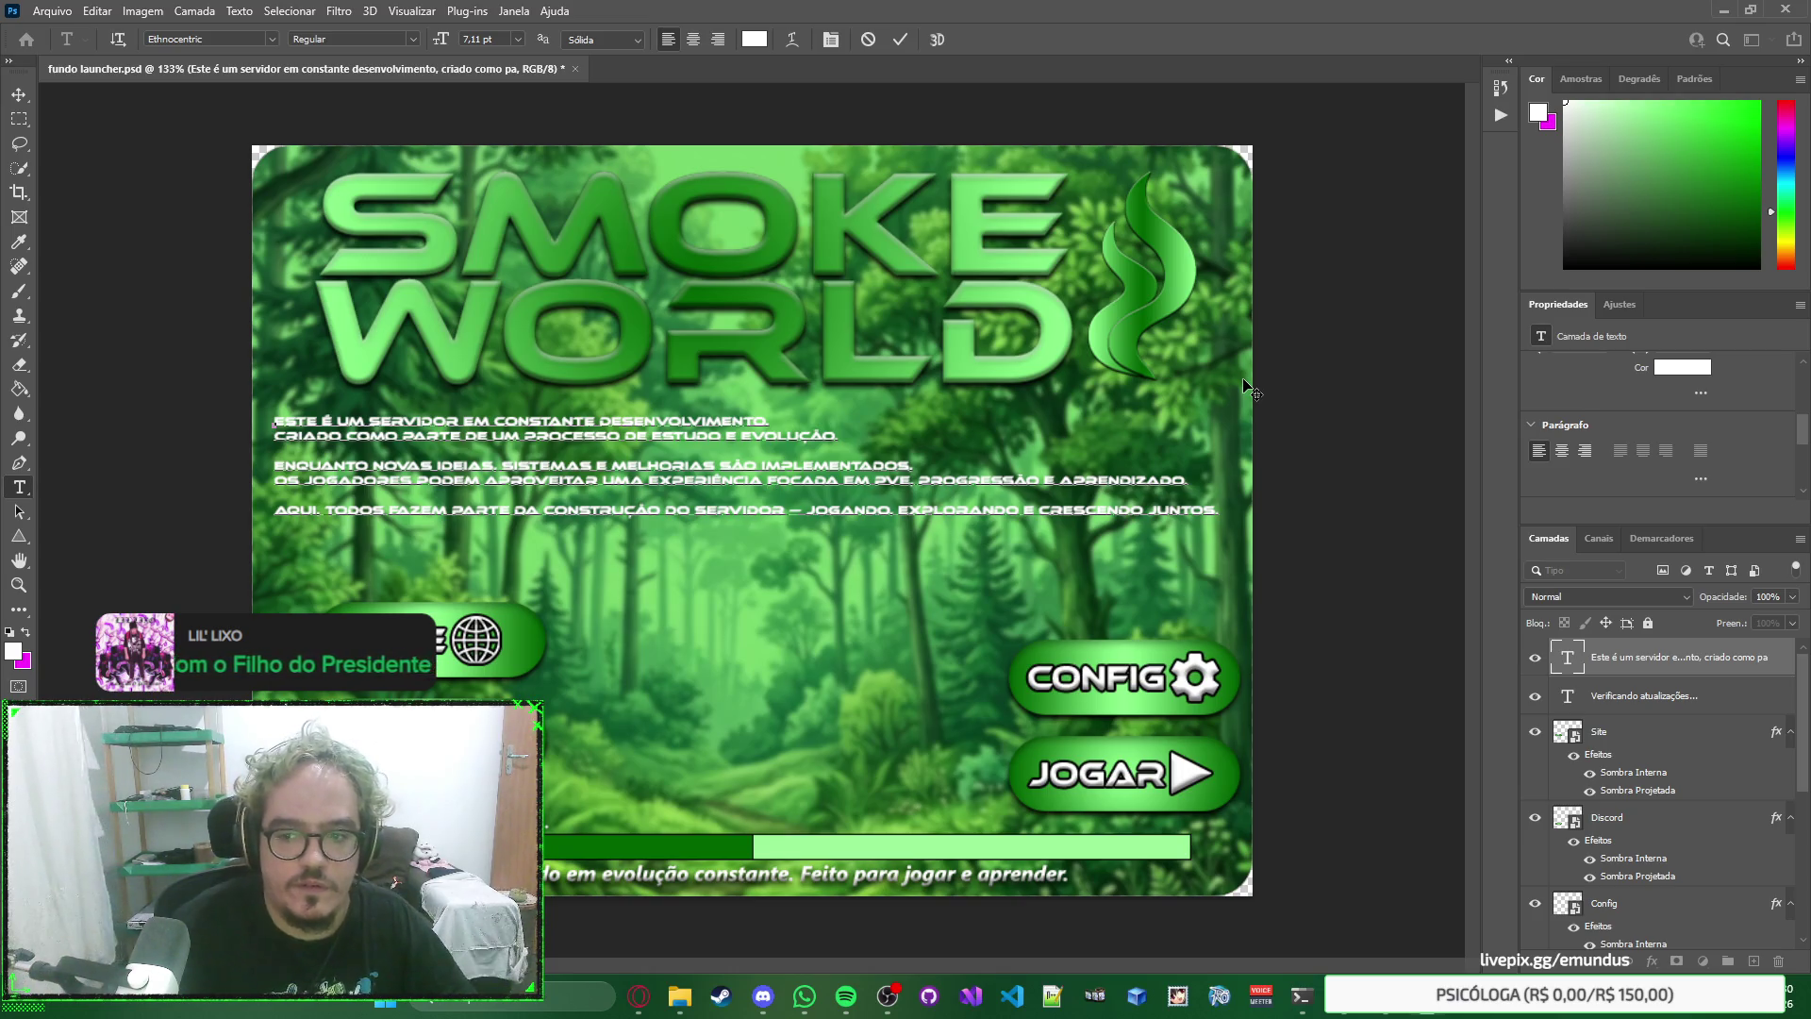
key("BackSpace")
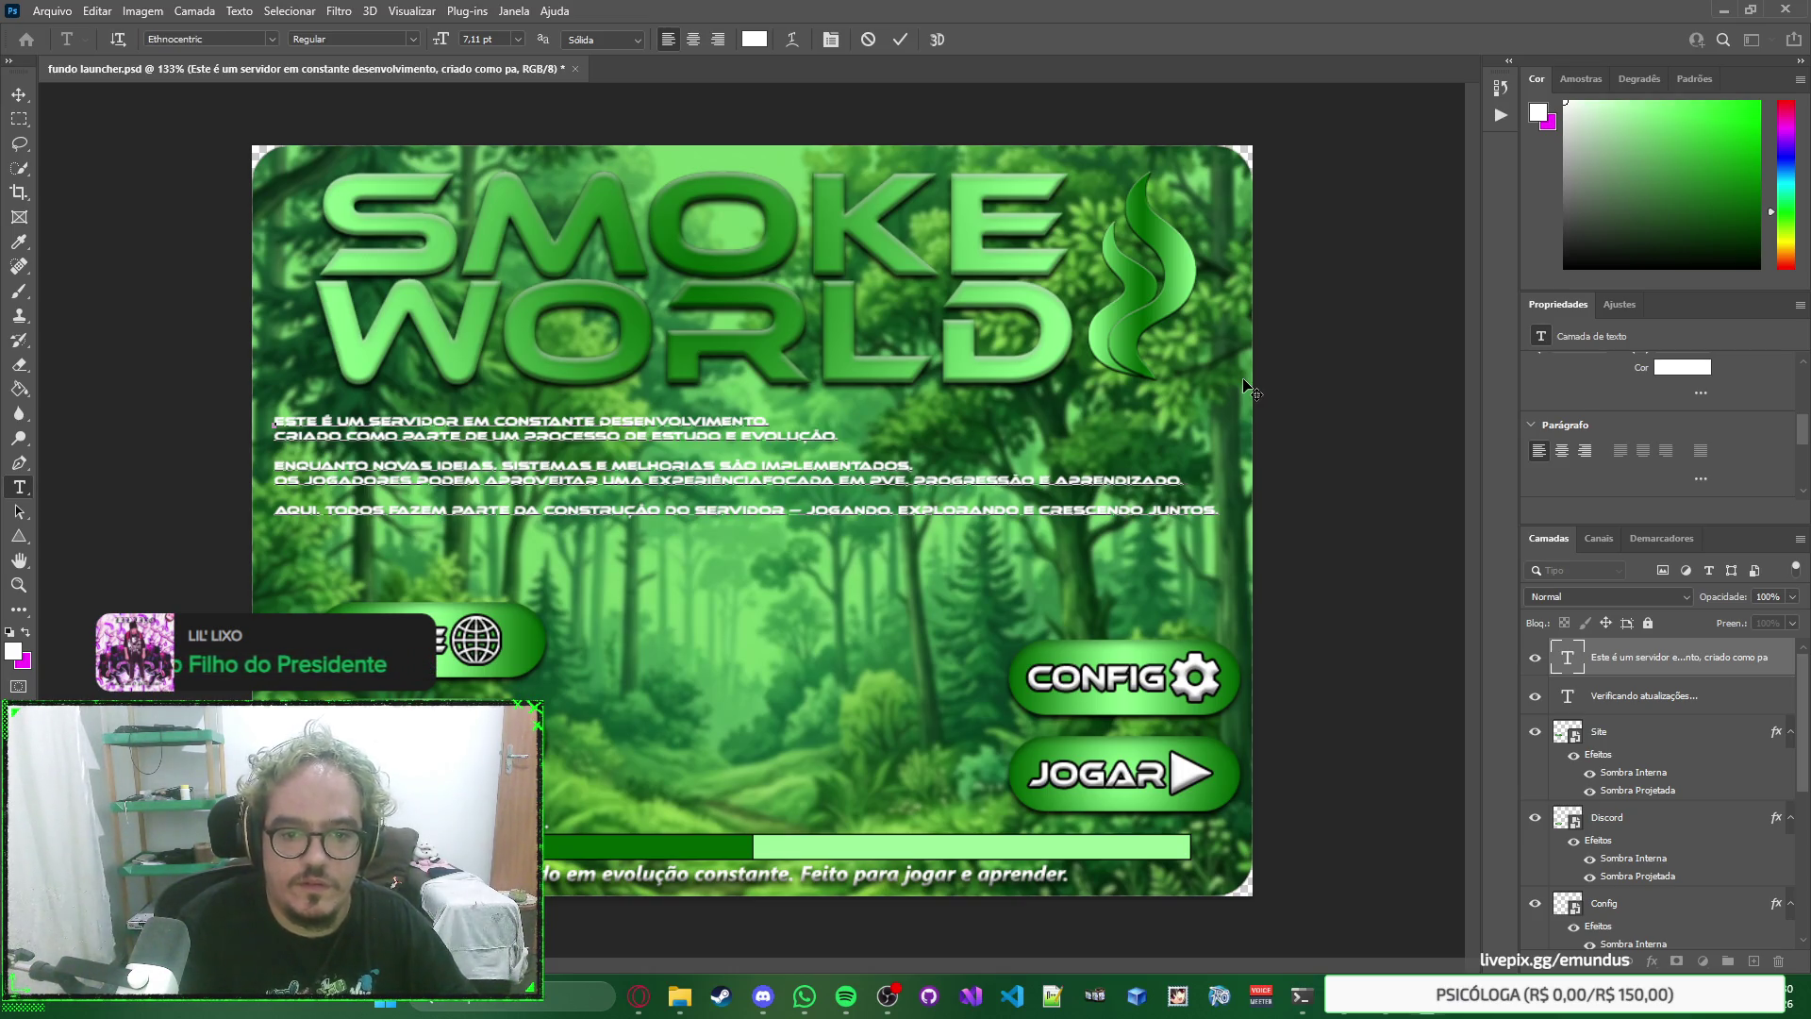
type("ÚNICA .")
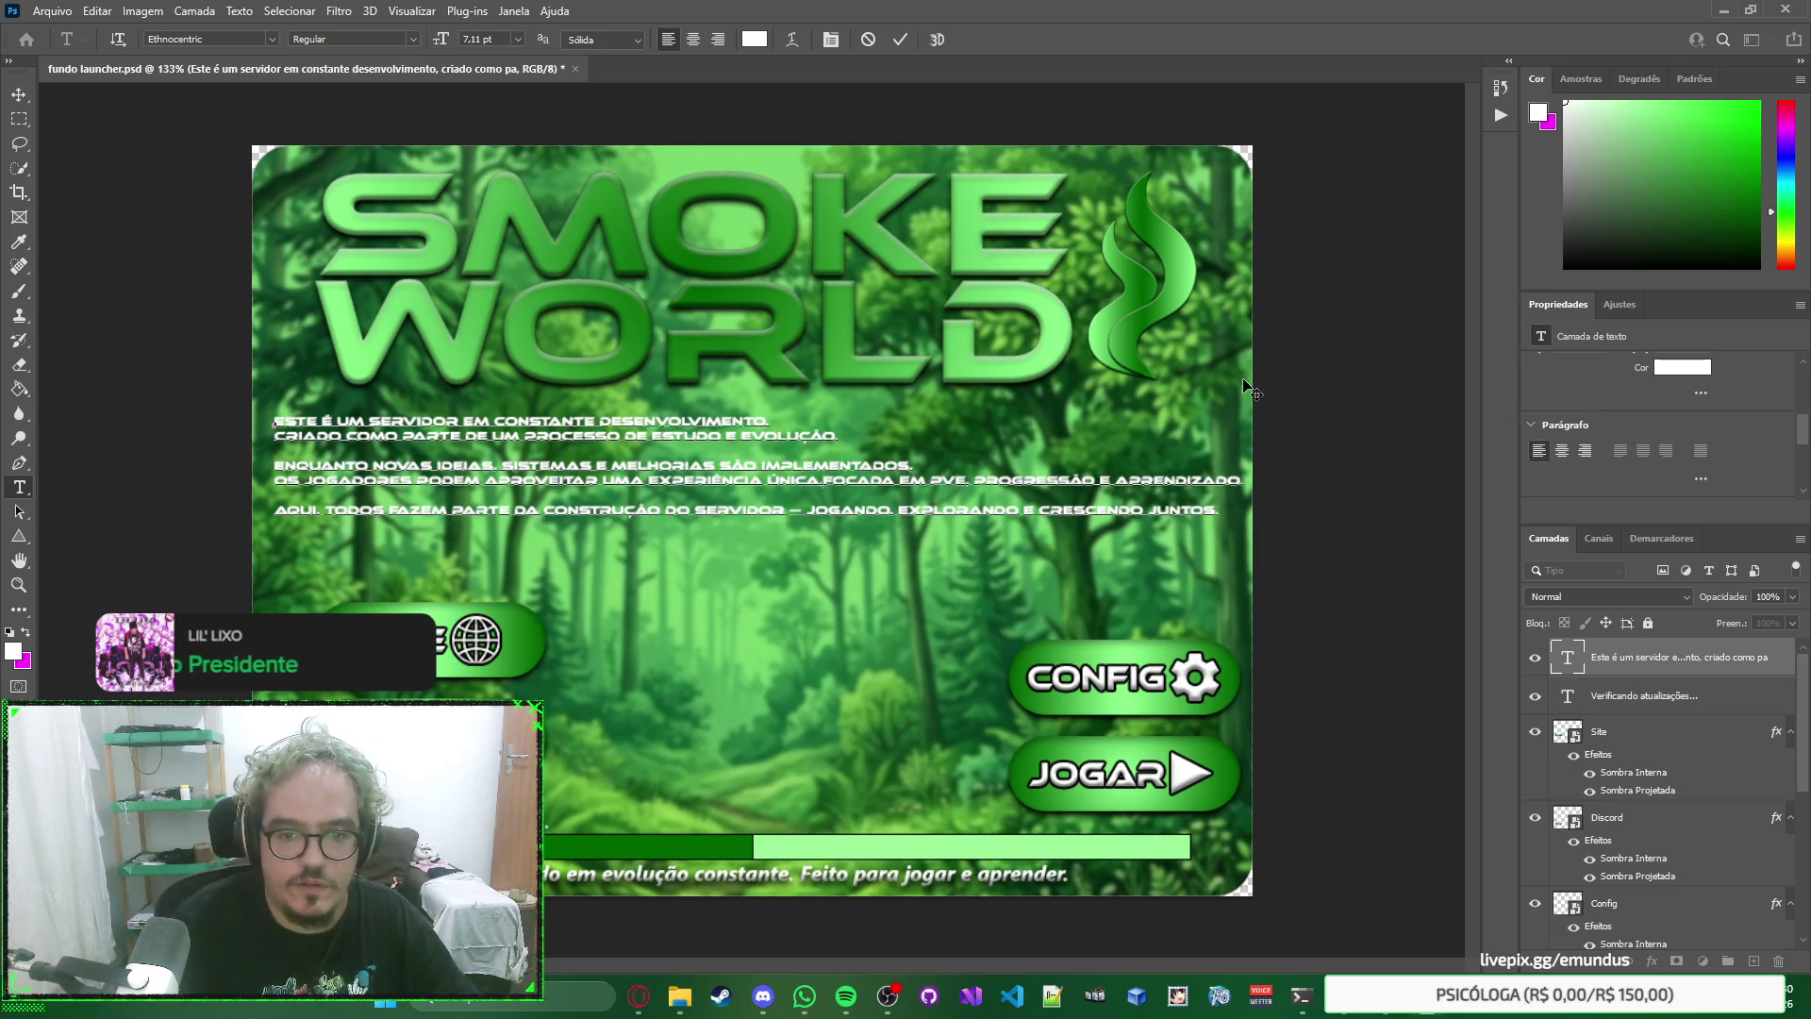
key("Return")
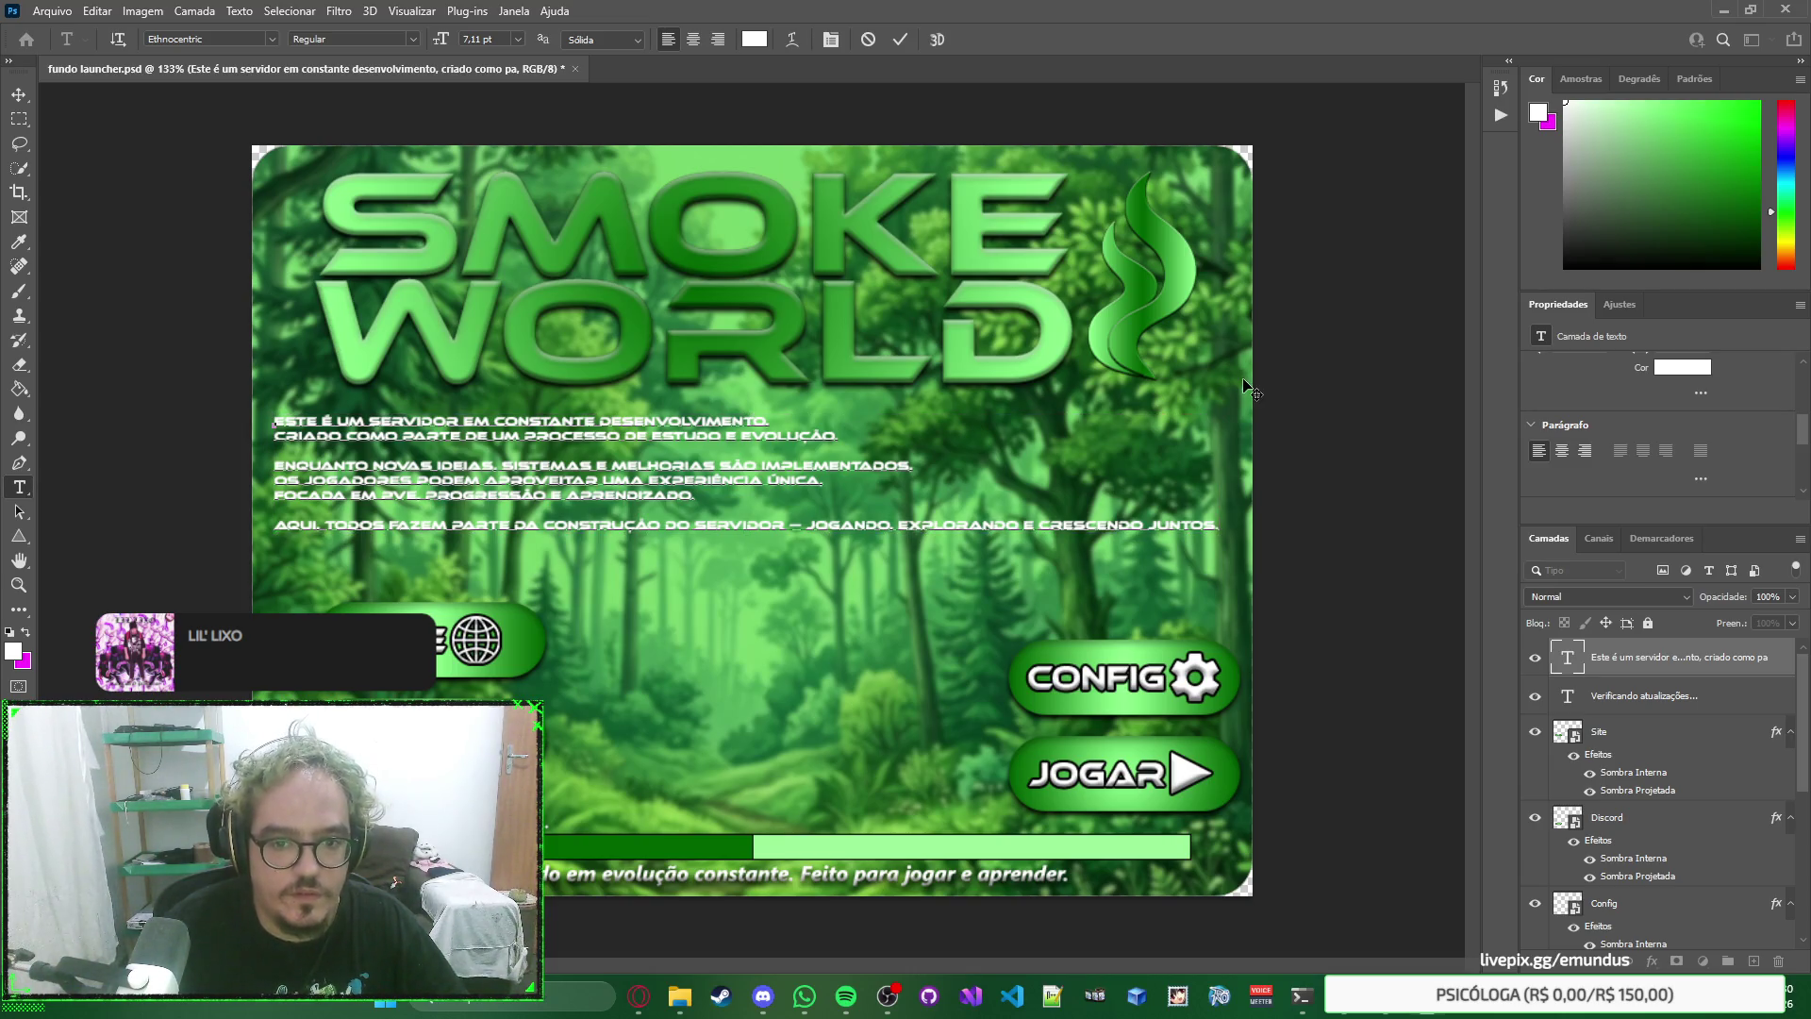
key("ctrl+z")
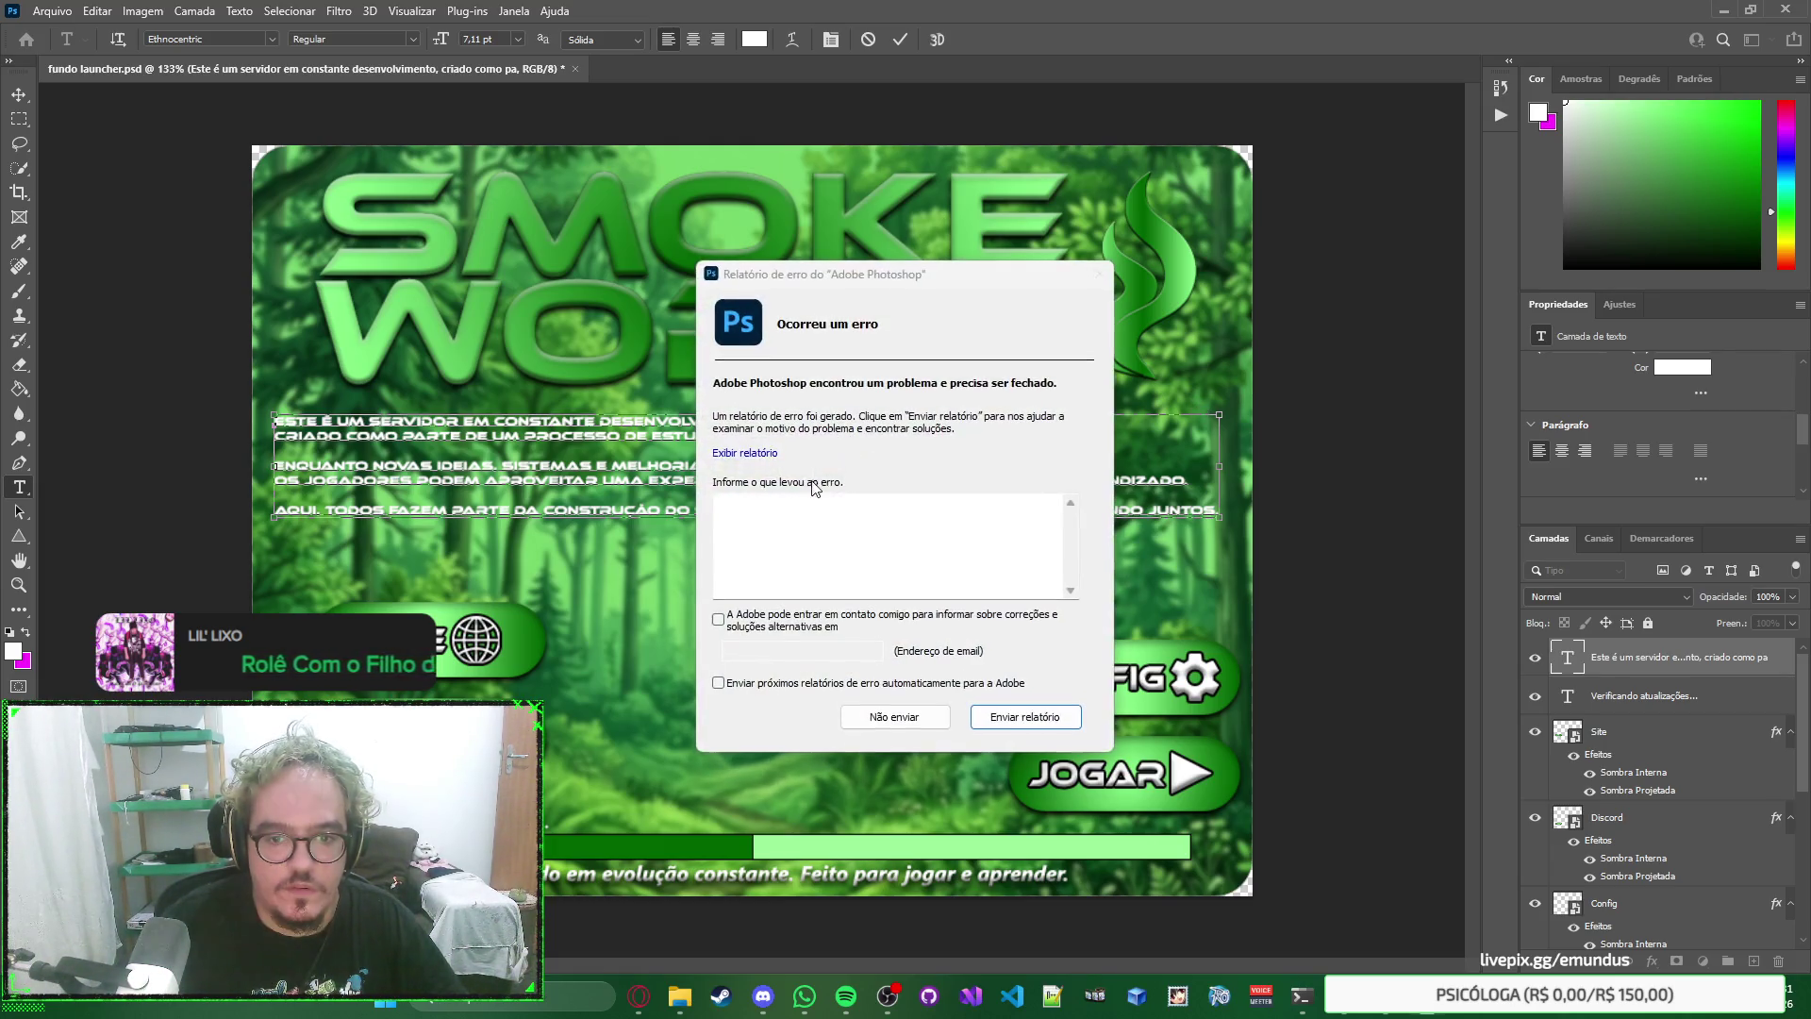
Step: Dismiss the crash report without sending it and relaunch Adobe Photoshop 2021 from Windows Search
left_click(893, 717)
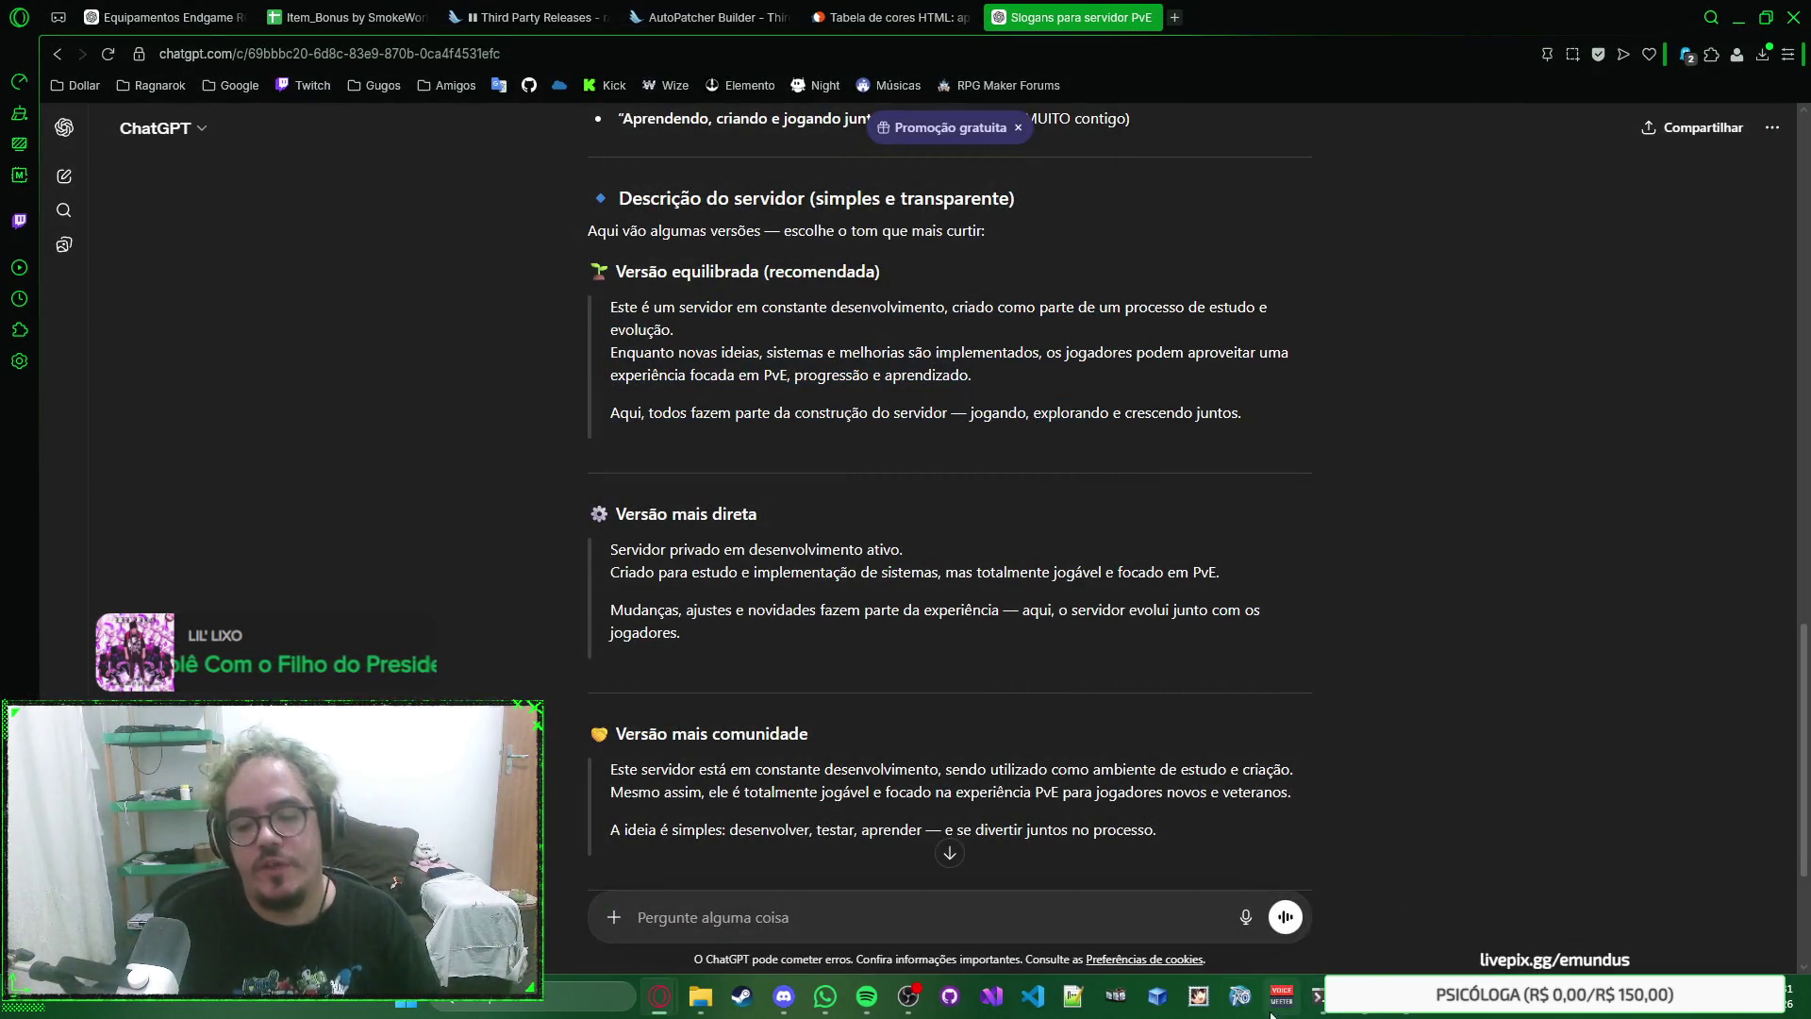
key("super")
left_click(1538, 880)
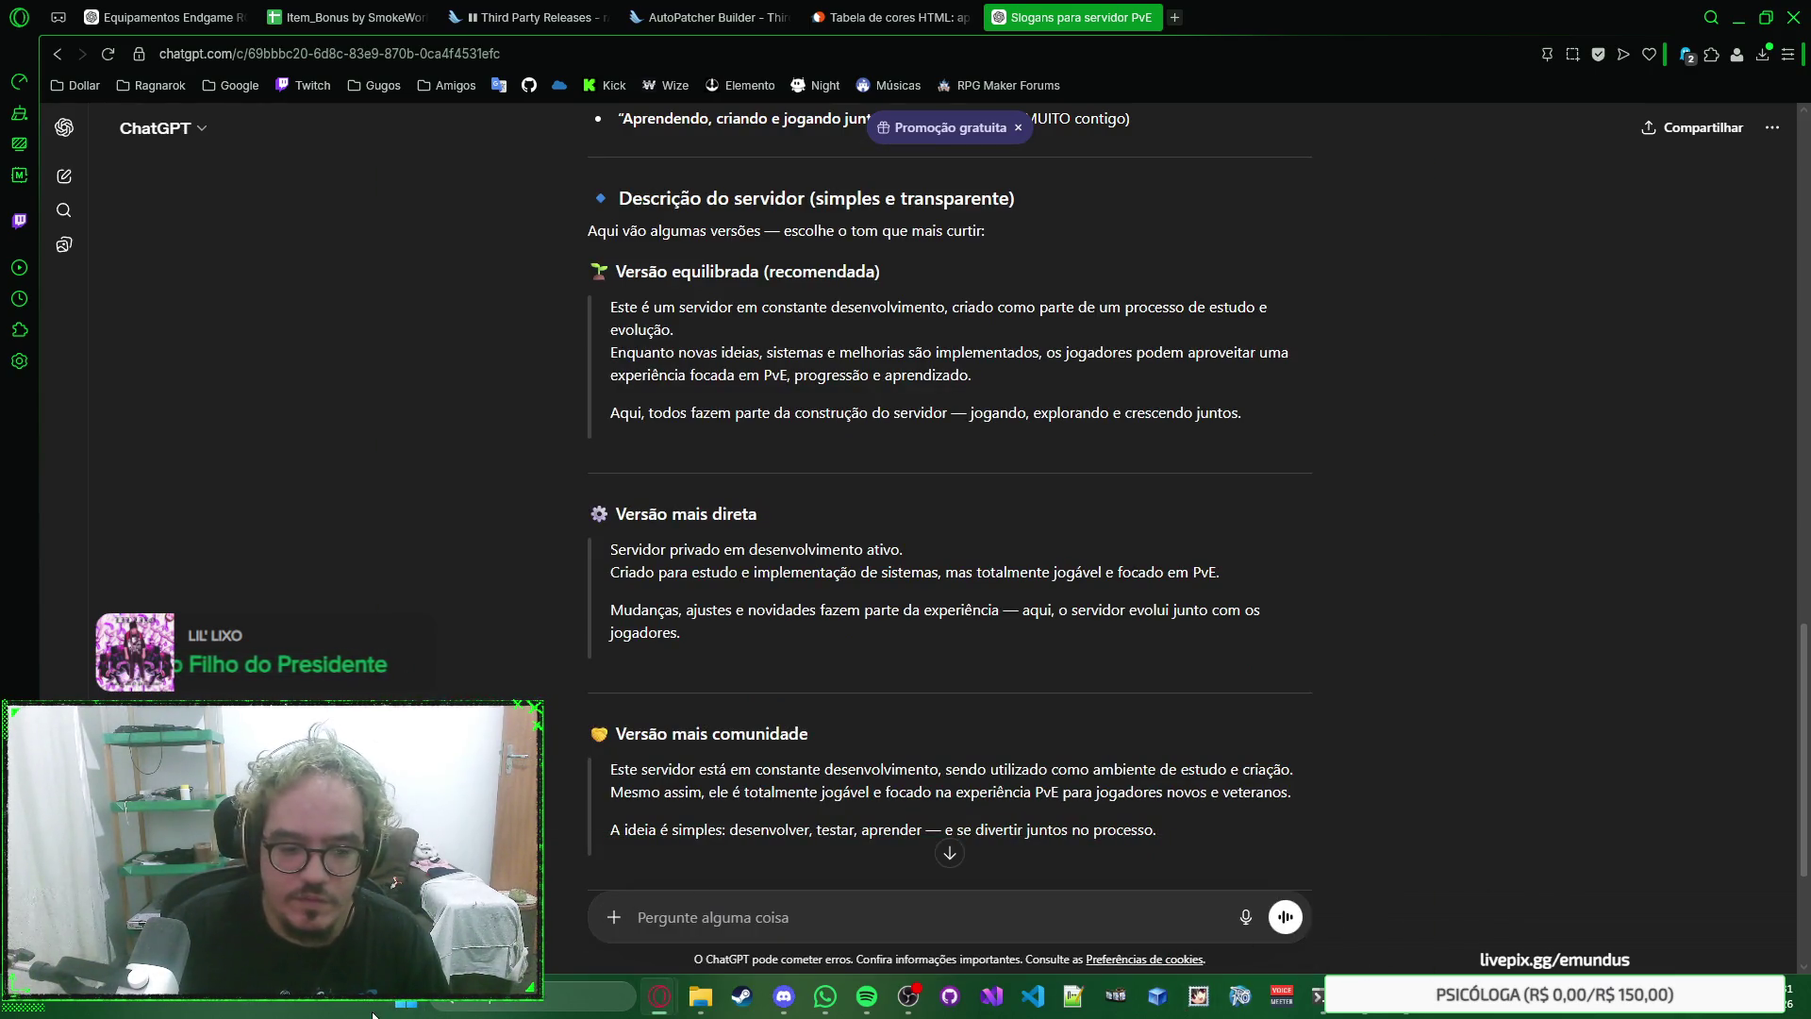
left_click(408, 1004)
type("adob")
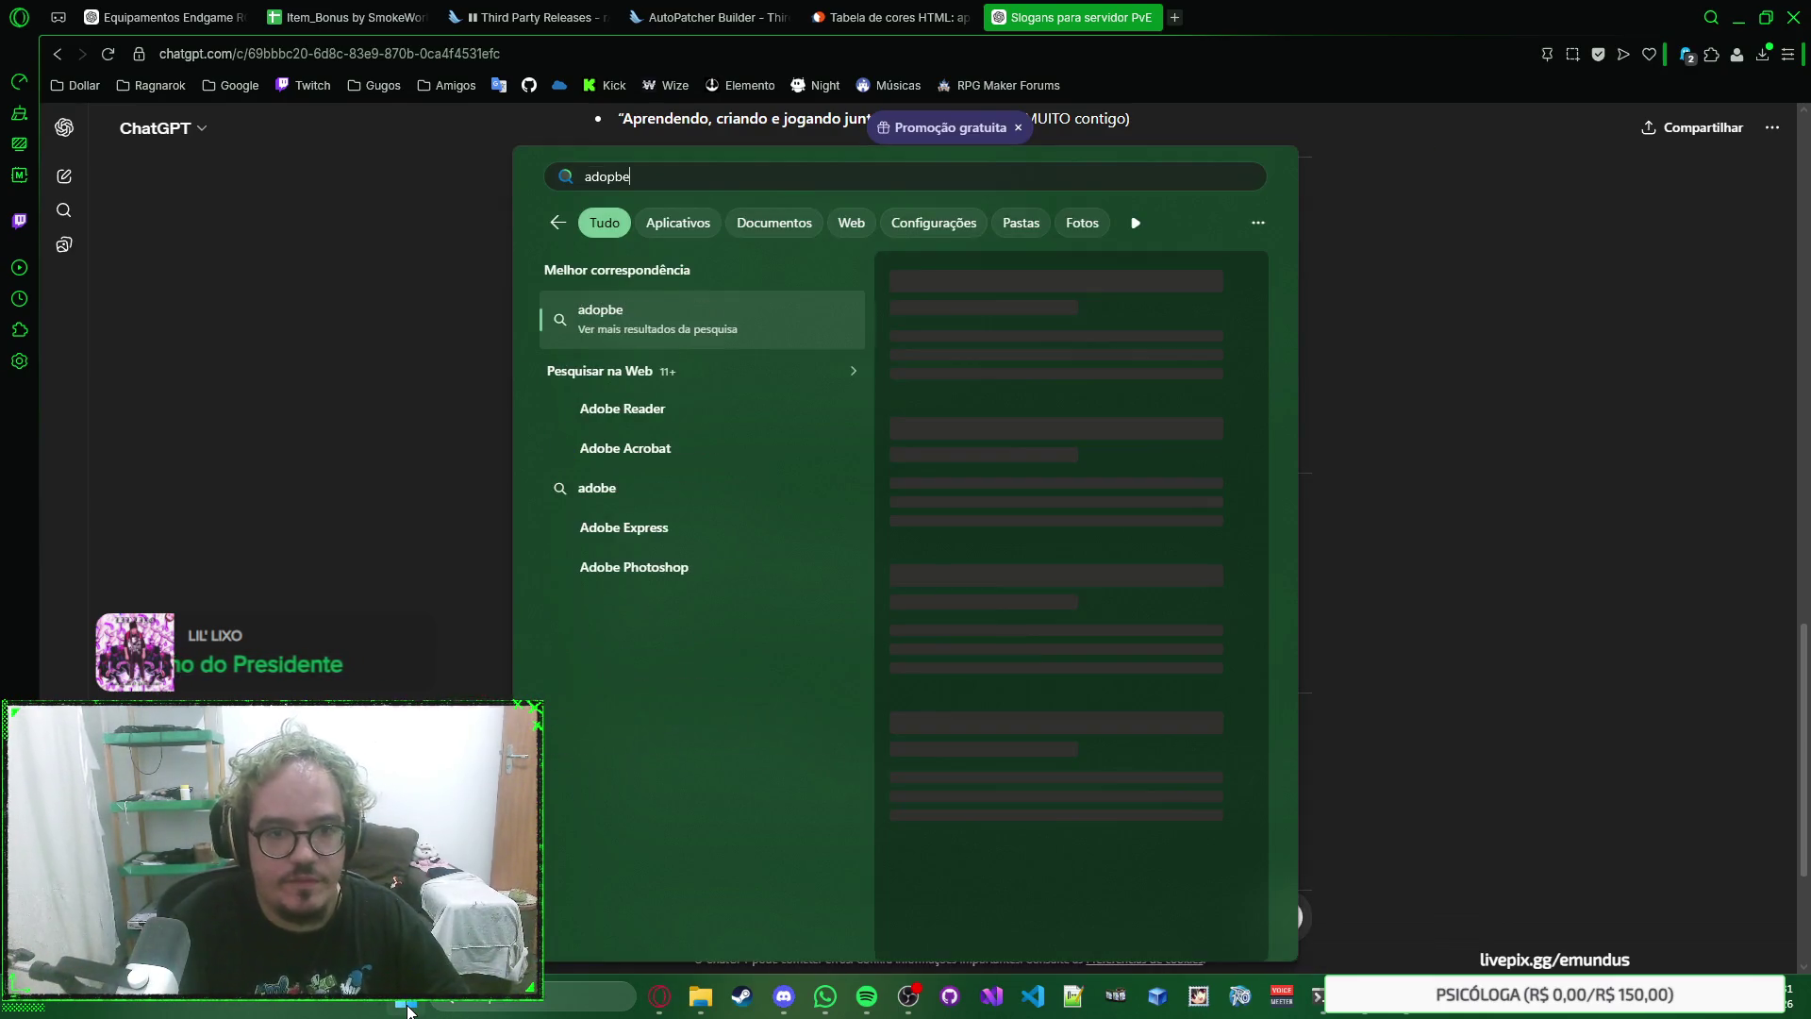
type("e Photoshop 2021")
key("Return")
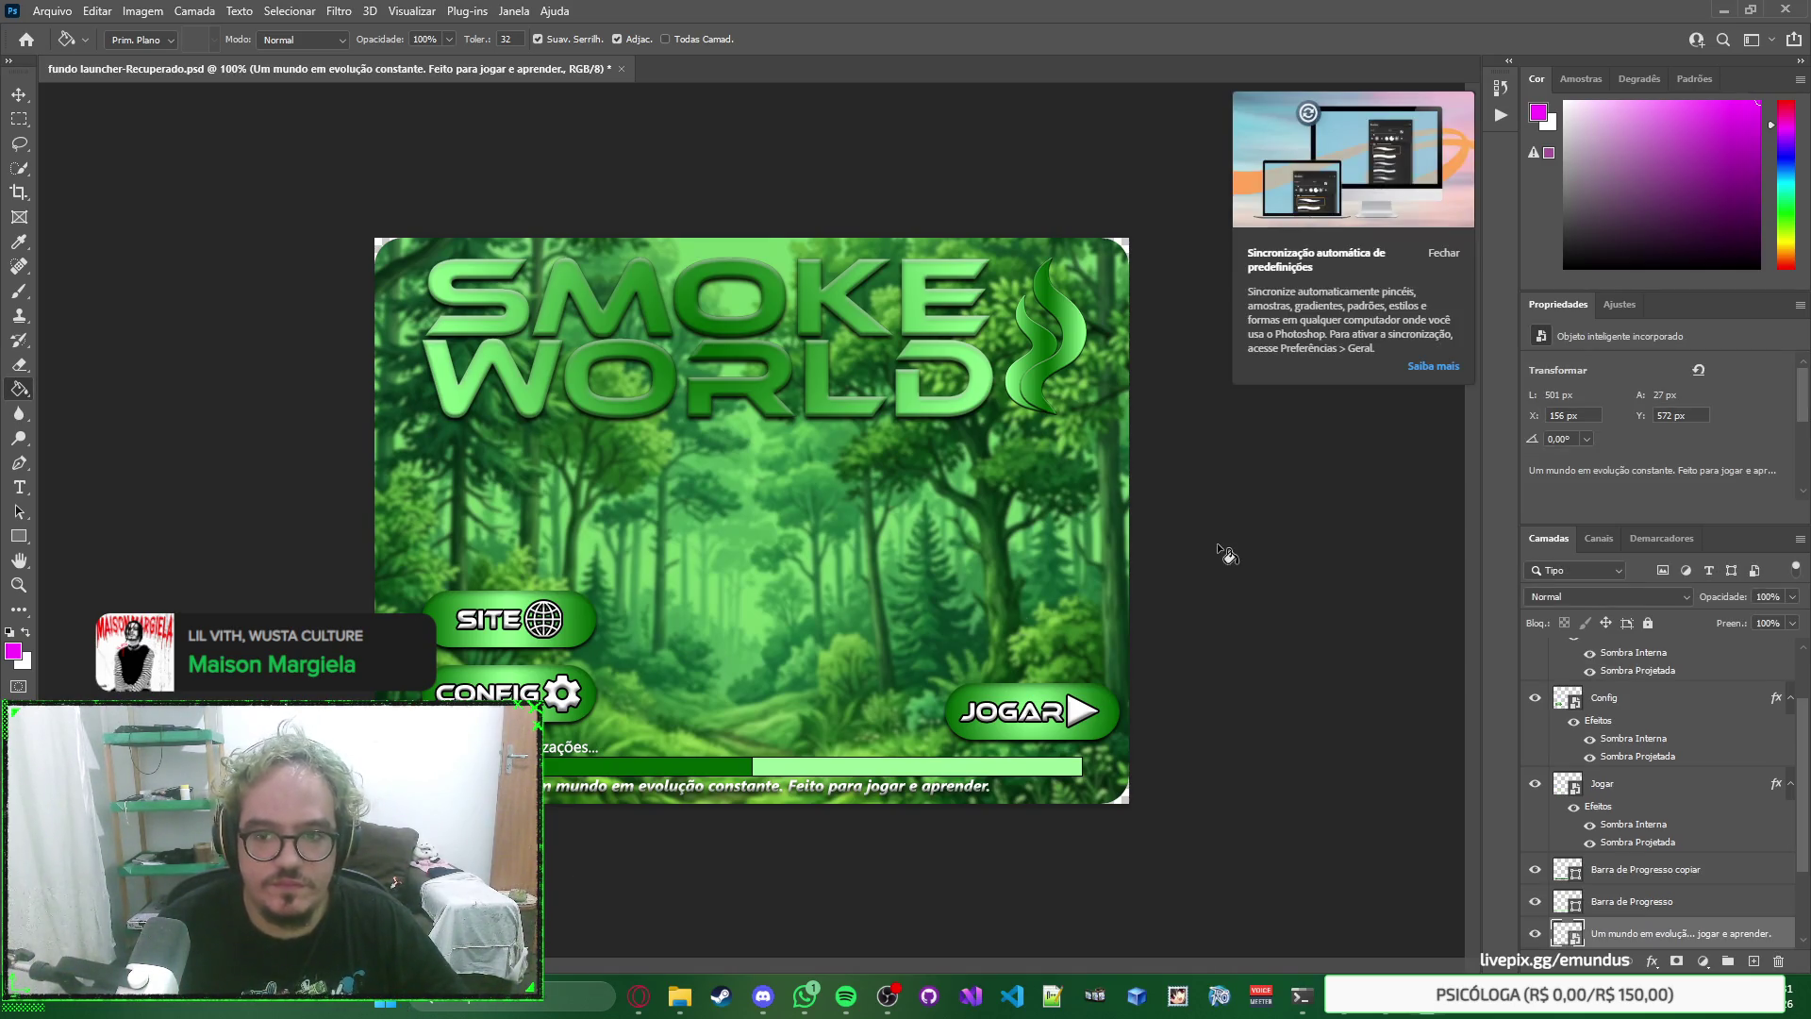
Step: Dismiss the preset sync notice, then open the older fundo launcher.psd and close it again
left_click(1440, 270)
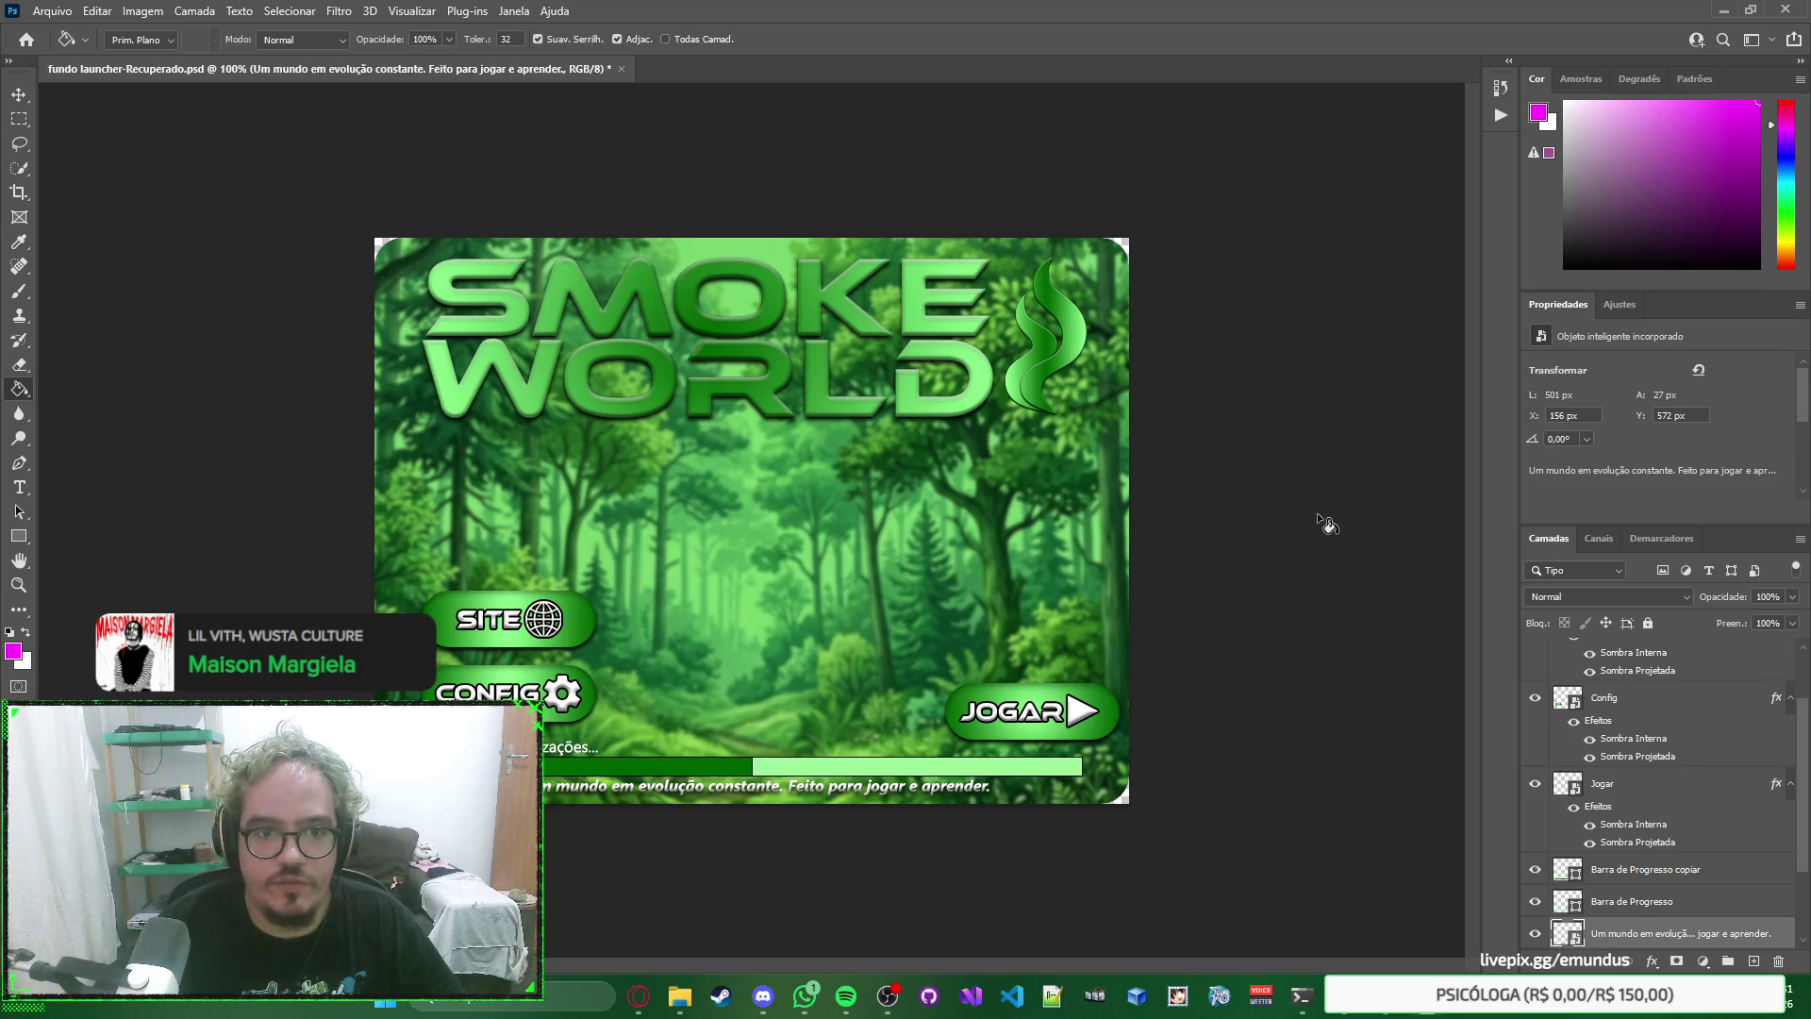
key("ctrl+plus")
key("ctrl+plus")
key("ctrl+0")
left_click(17, 95)
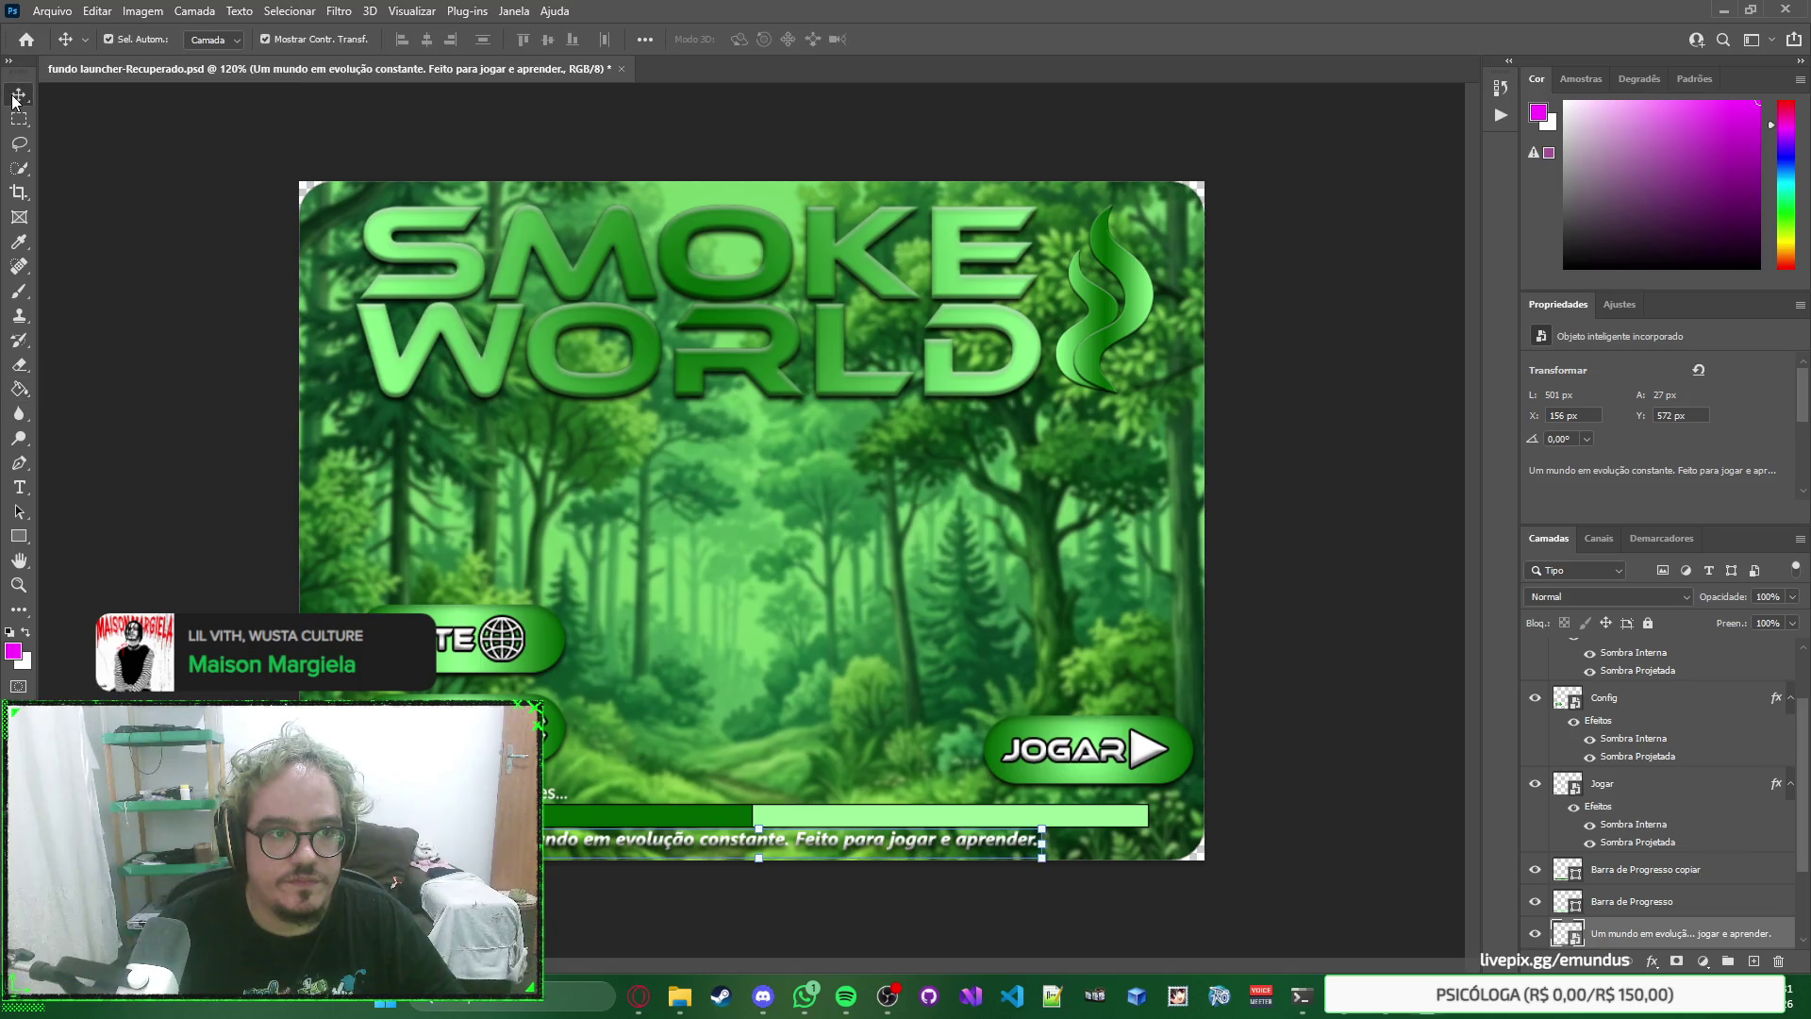
left_click(356, 120)
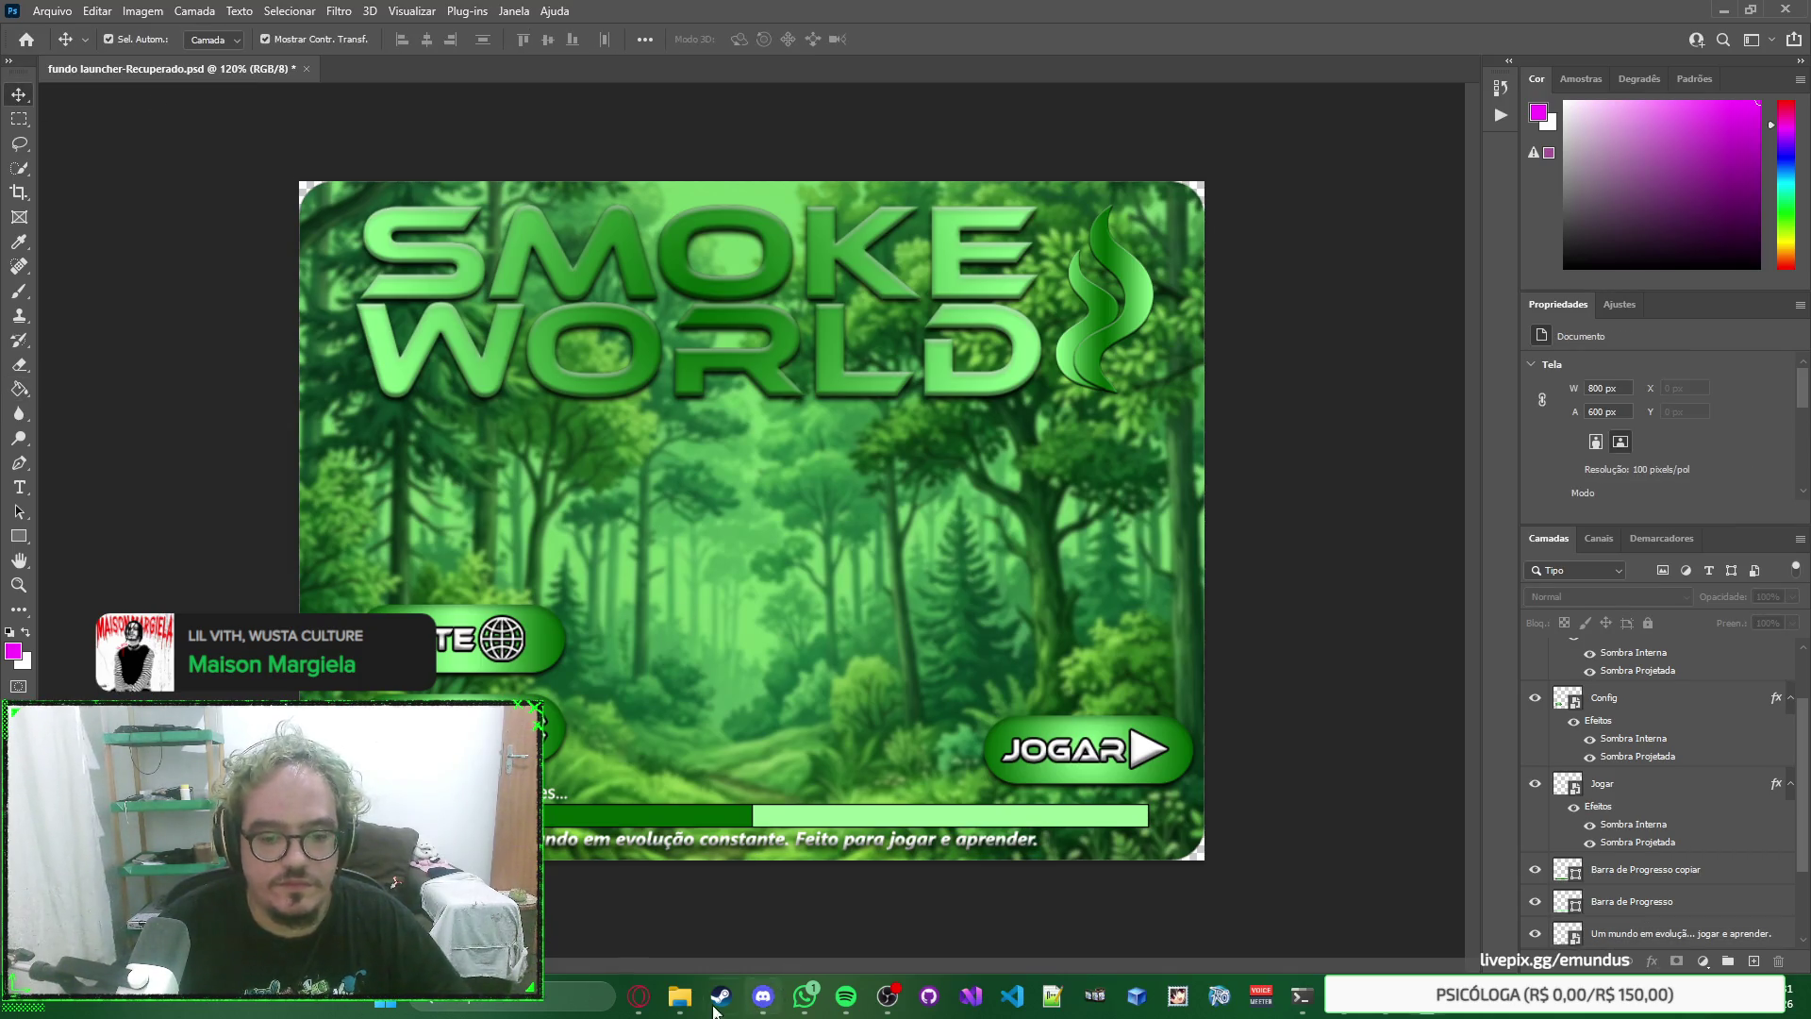
mouse_move(680, 996)
mouse_move(970, 924)
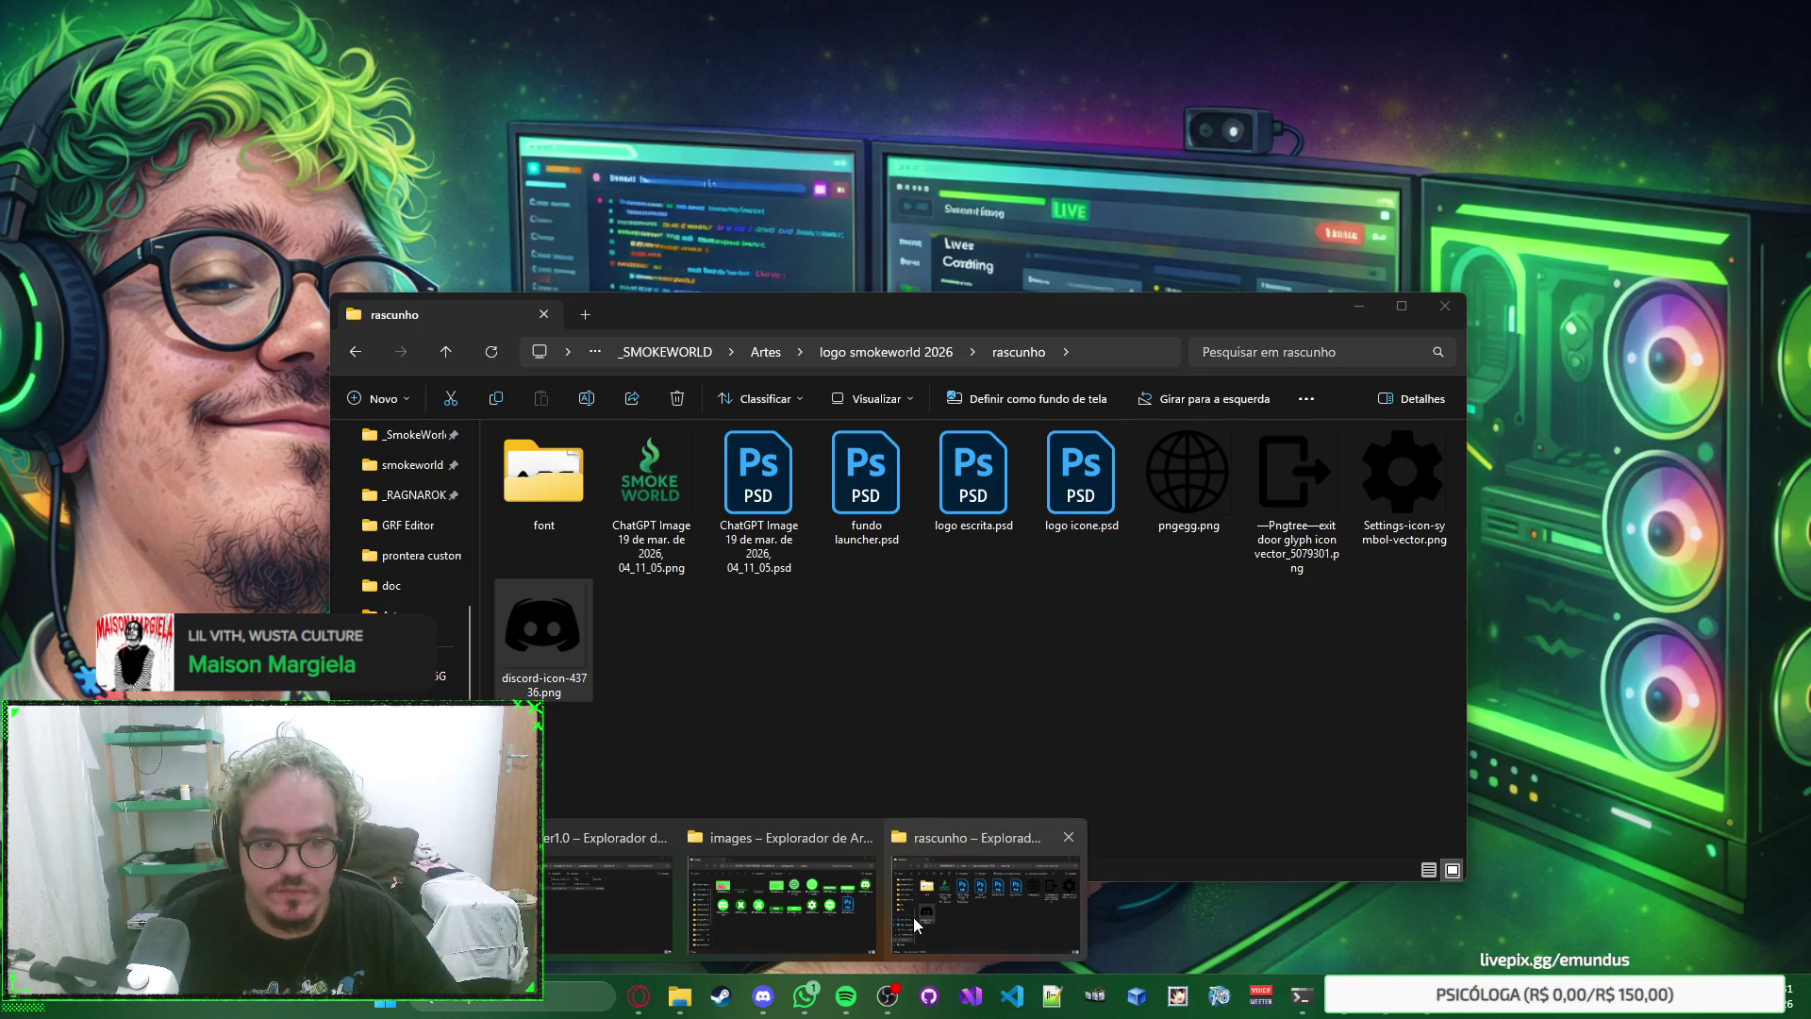
left_click(956, 923)
double_click(892, 507)
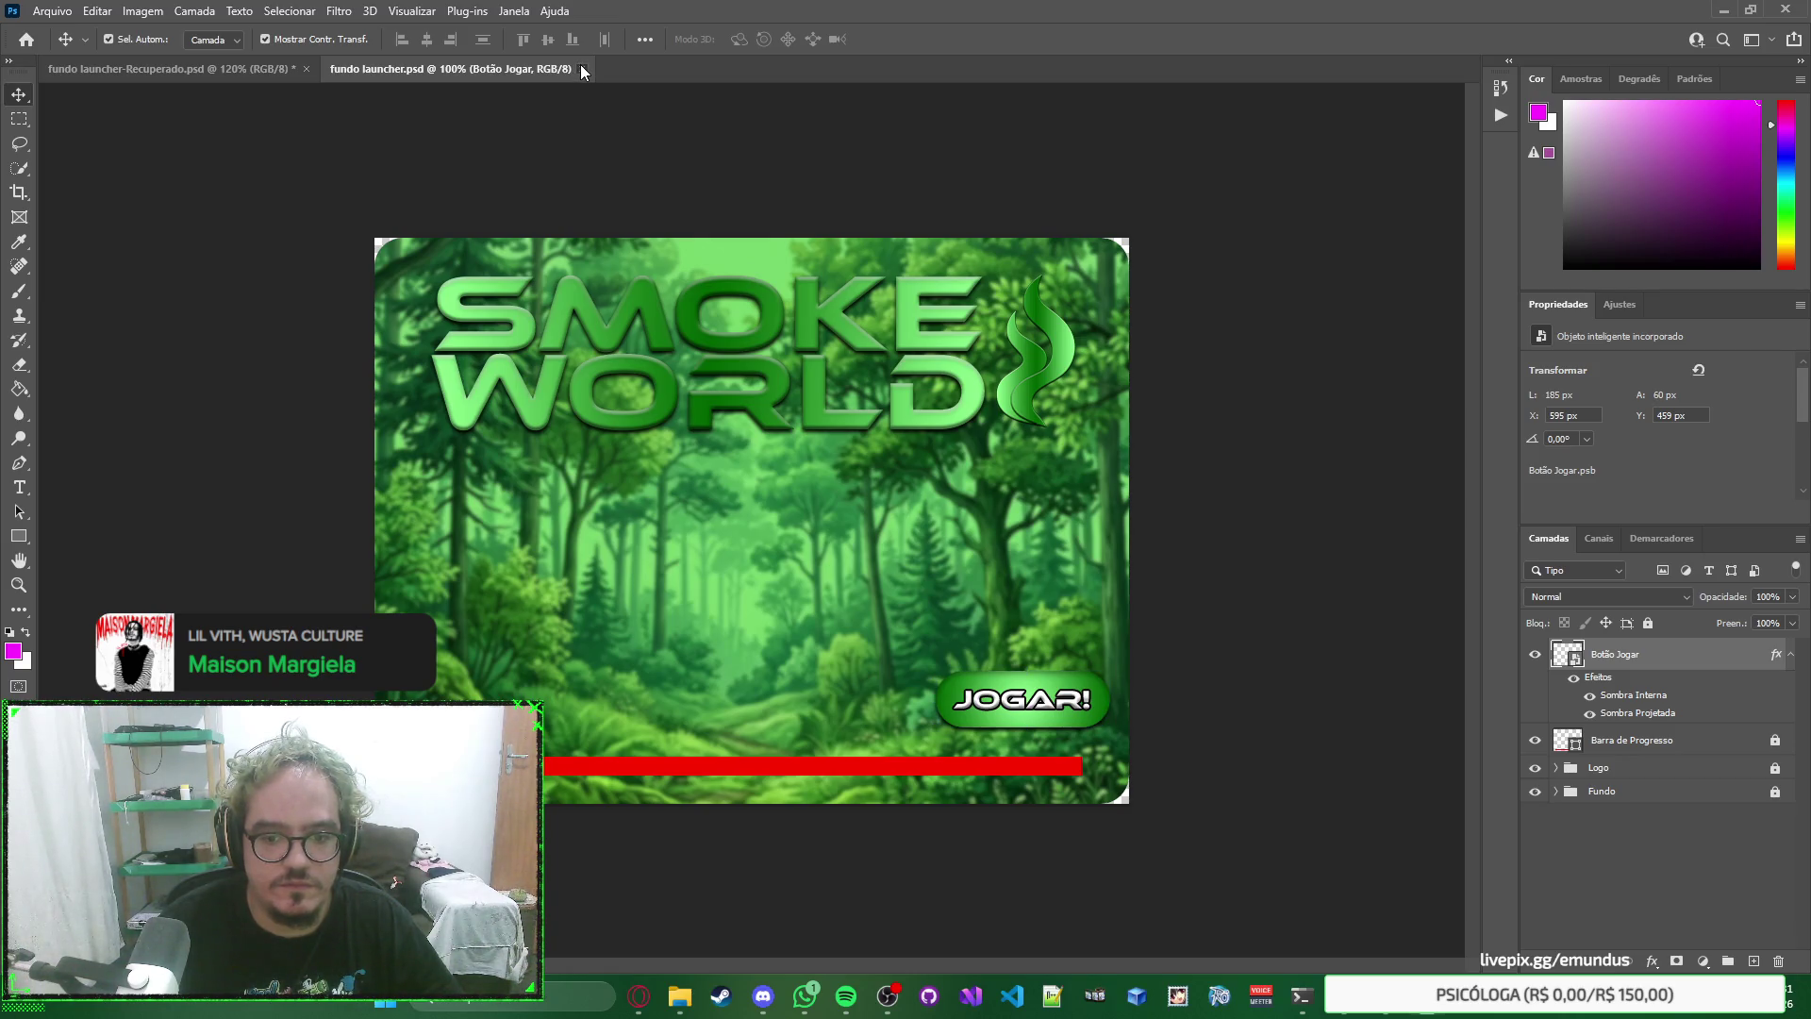
left_click(583, 70)
Step: Save the recovered mockup as fundo launcher.psd in the rascunho folder, replacing the existing file
key("ctrl+shift+s")
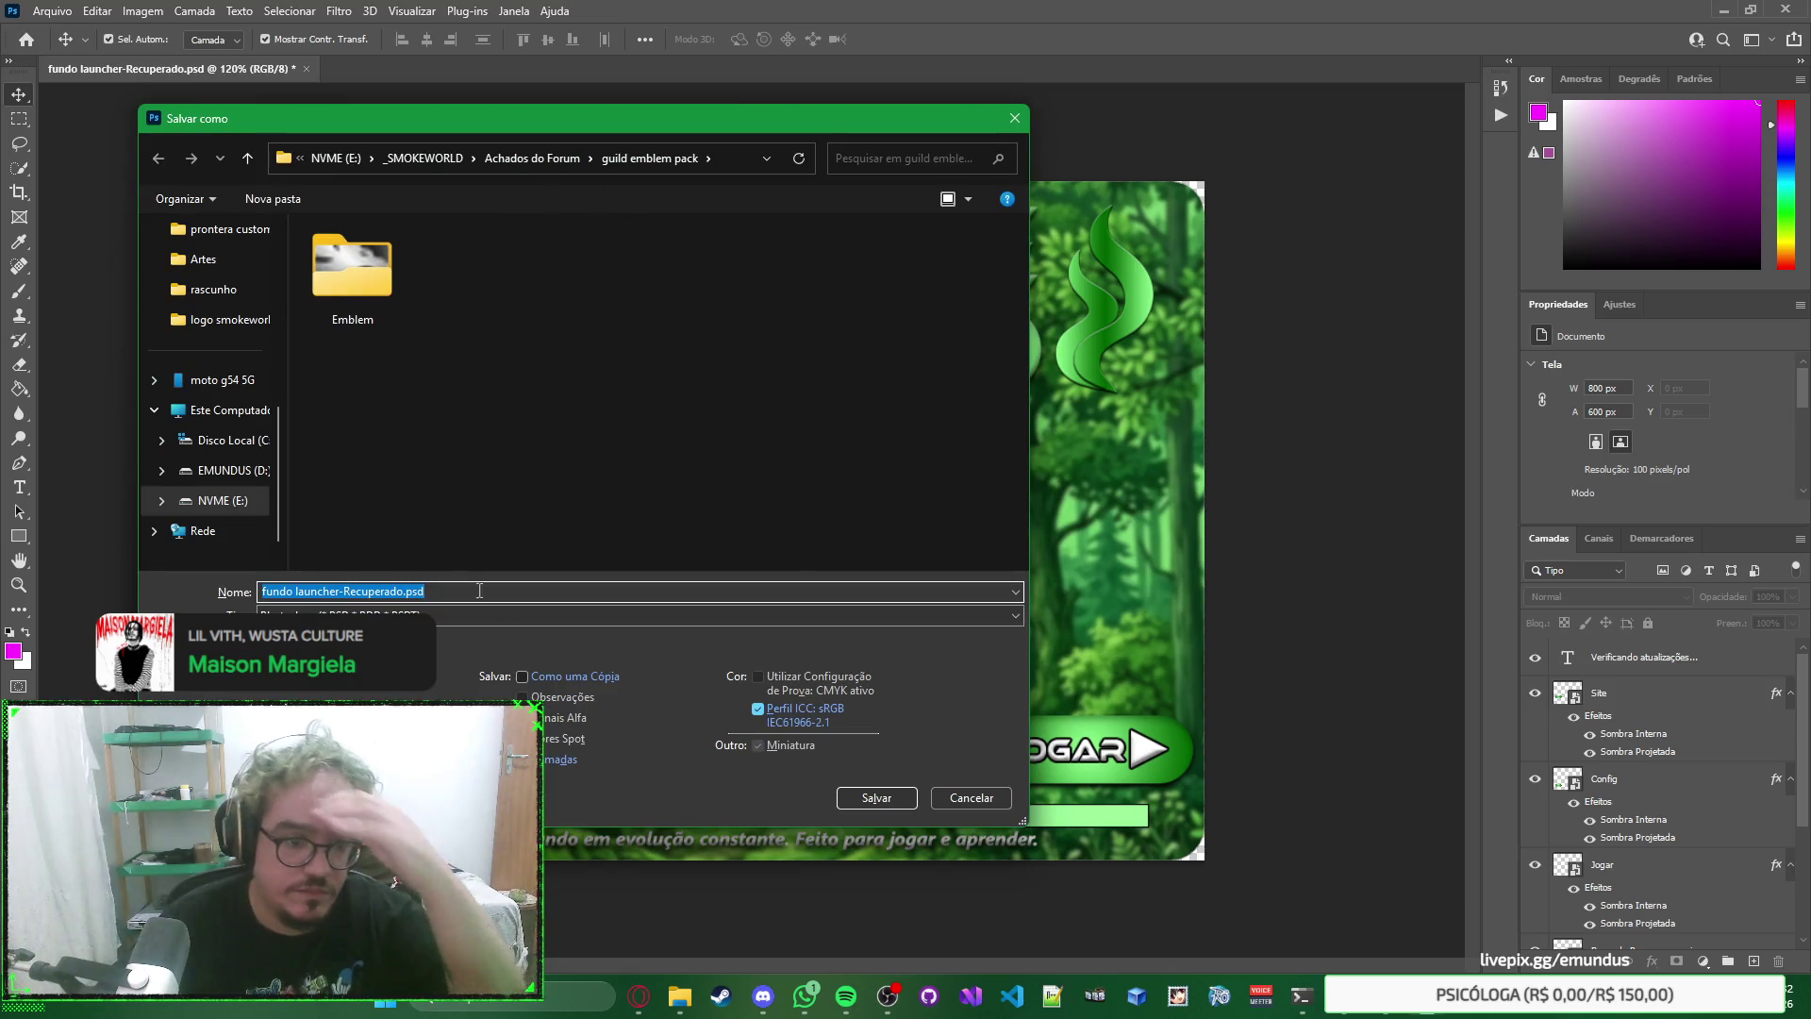
key("alt+Tab")
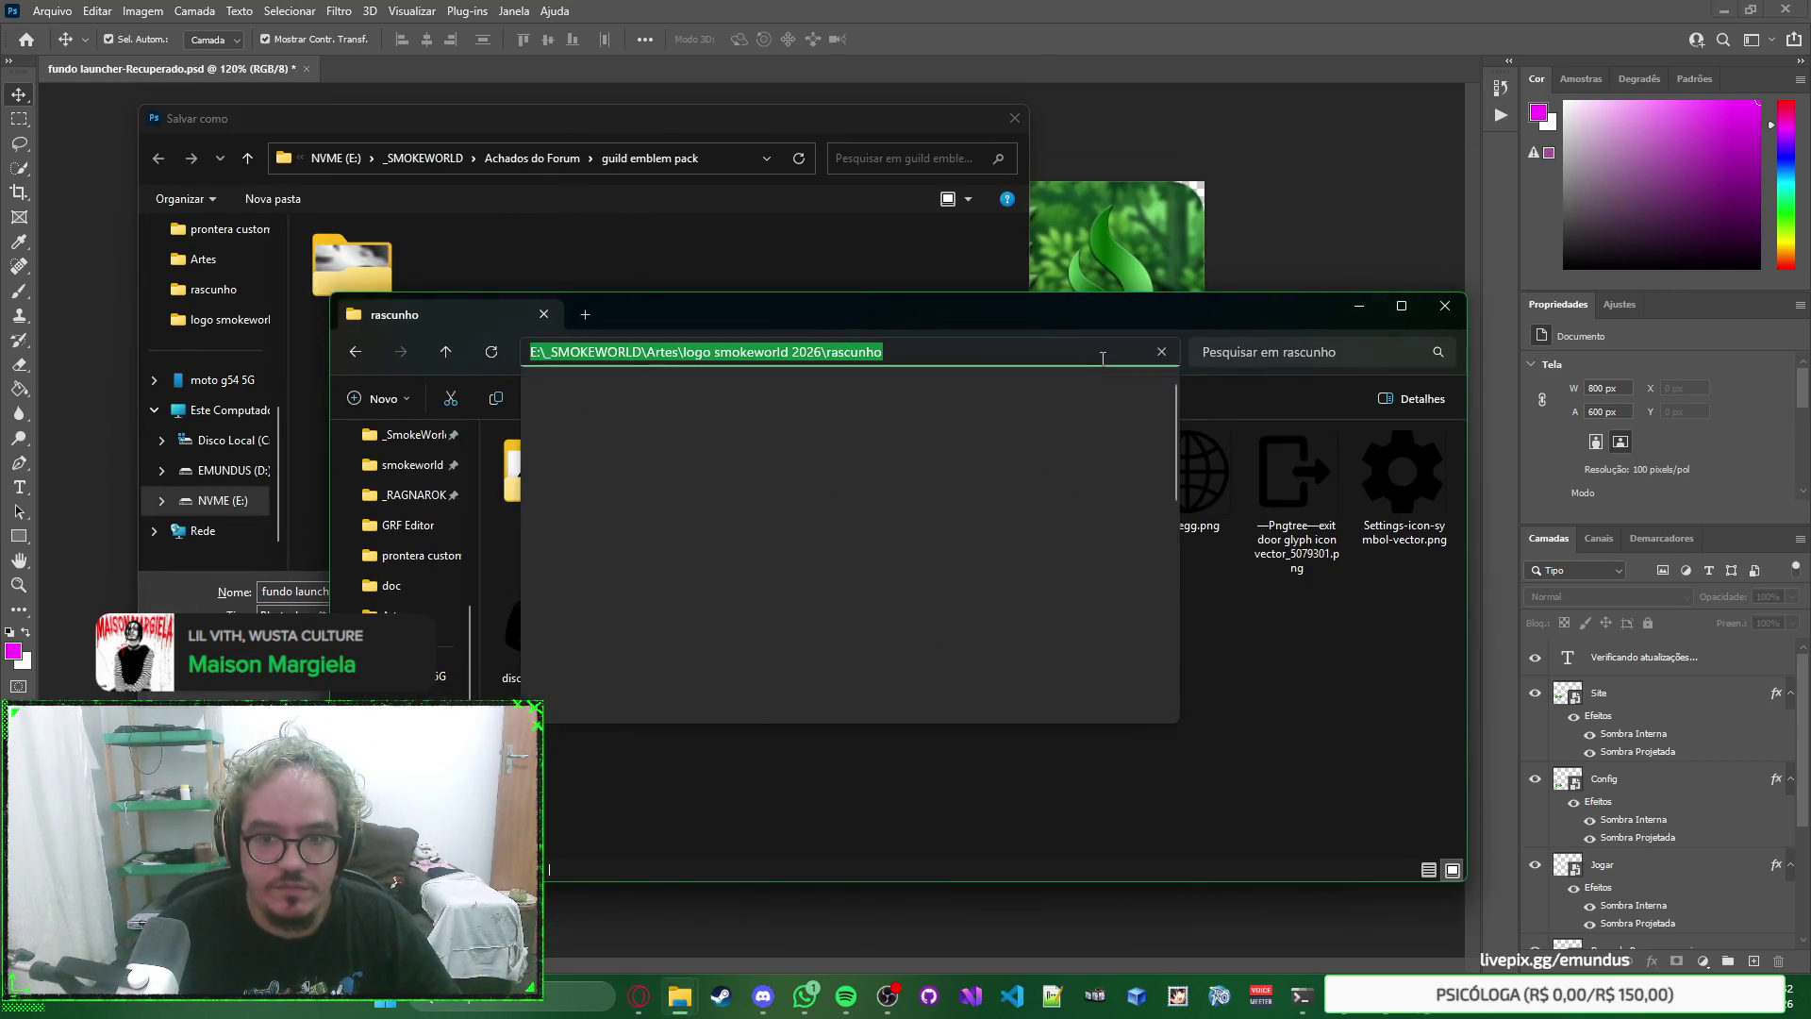
left_click(819, 206)
left_click(738, 151)
type("E:\\_SMOKEWORLD\\Artes\\logo smokeworld 2026\\rascunho")
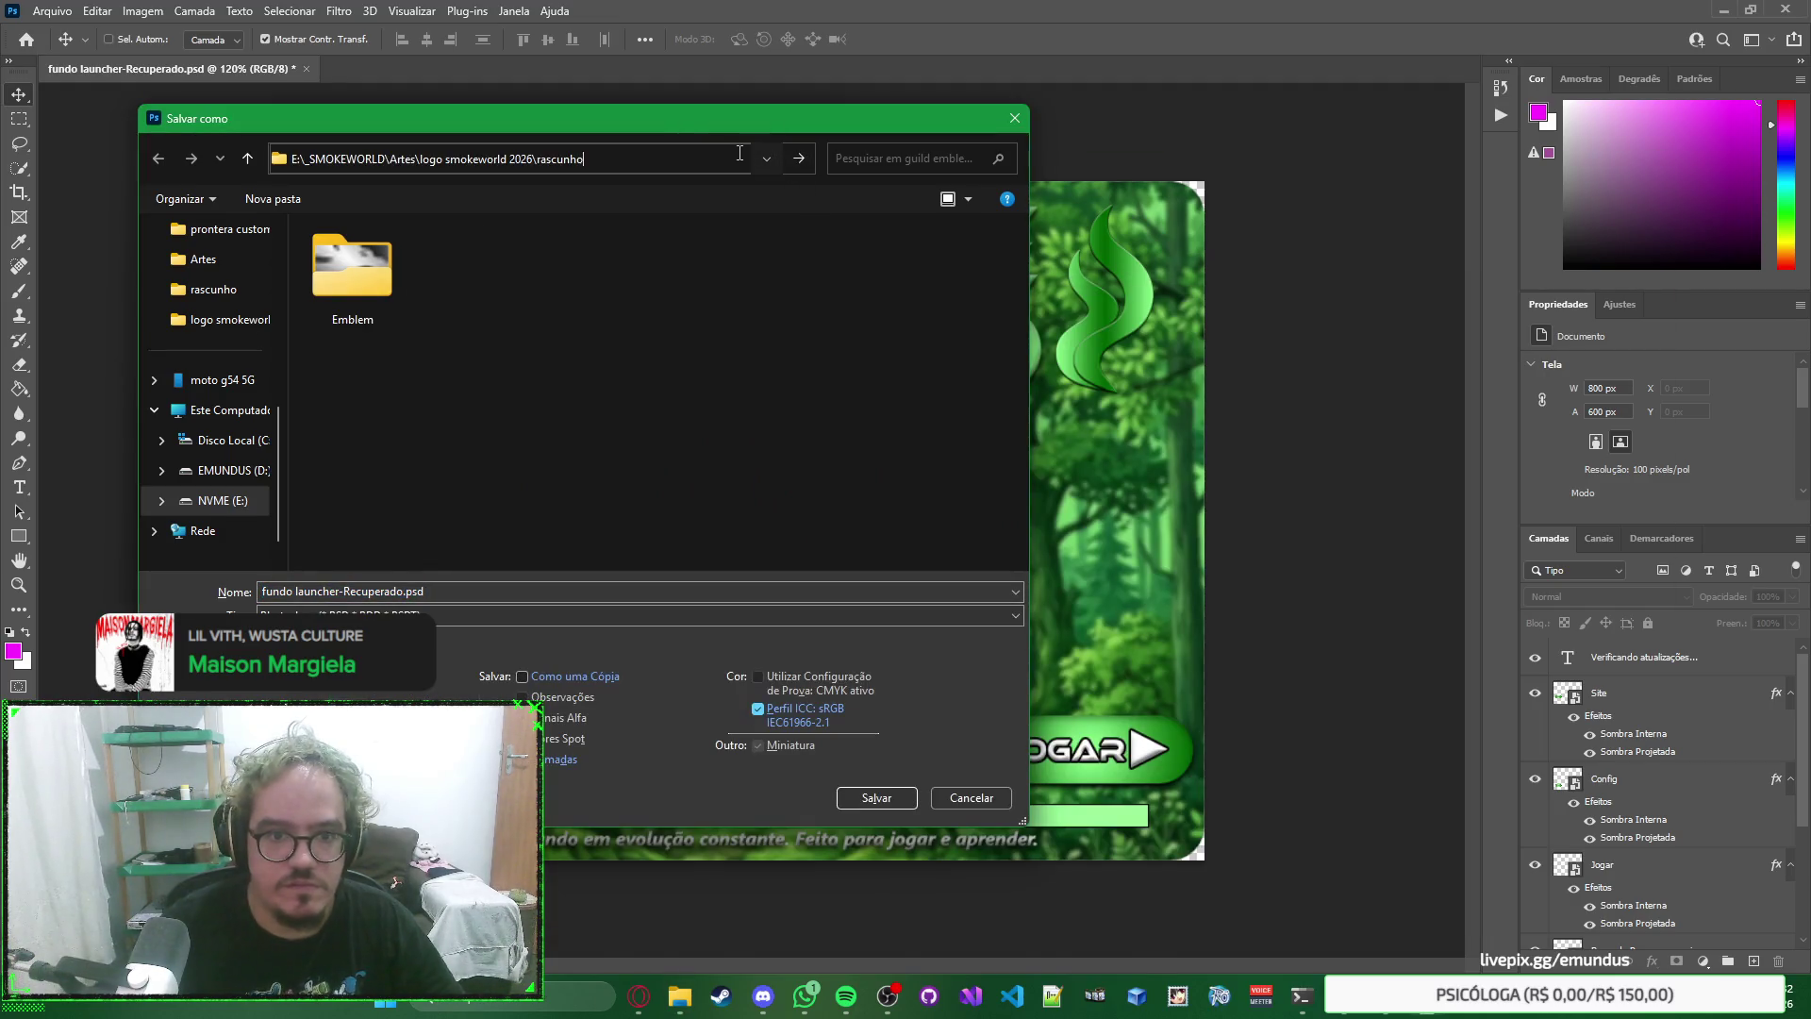
key("Return")
double_click(639, 300)
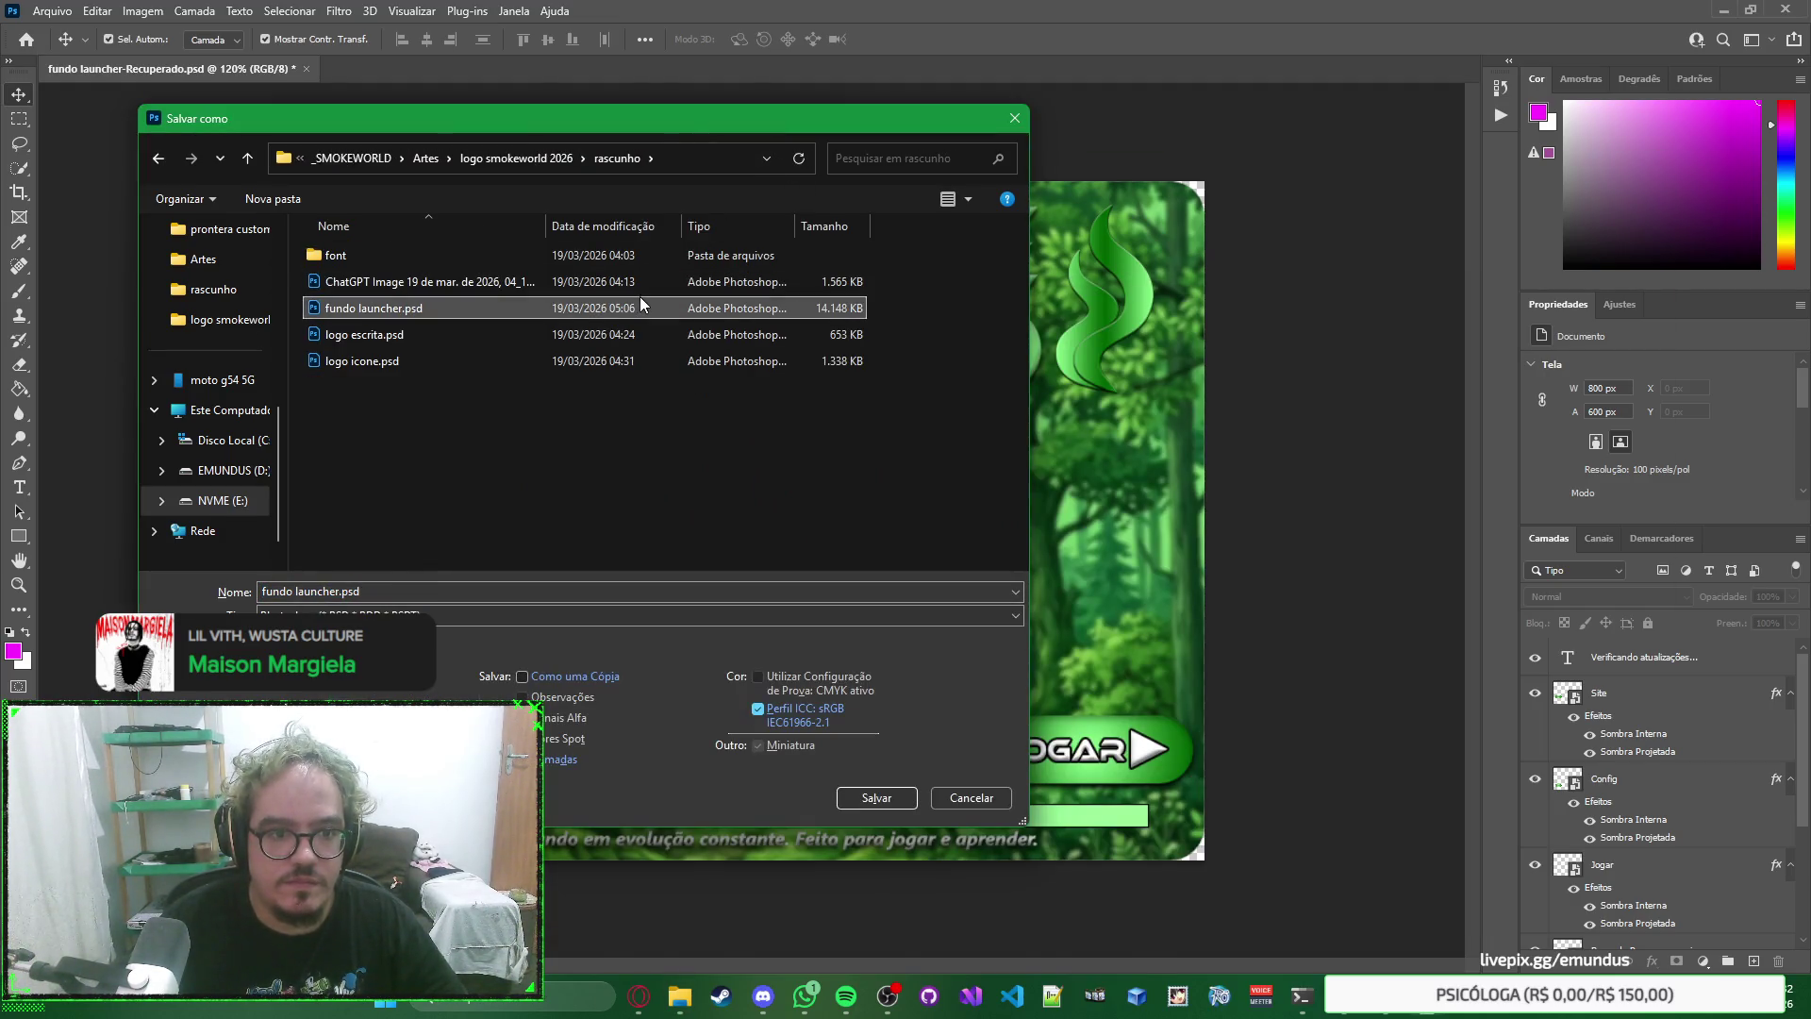
left_click(948, 497)
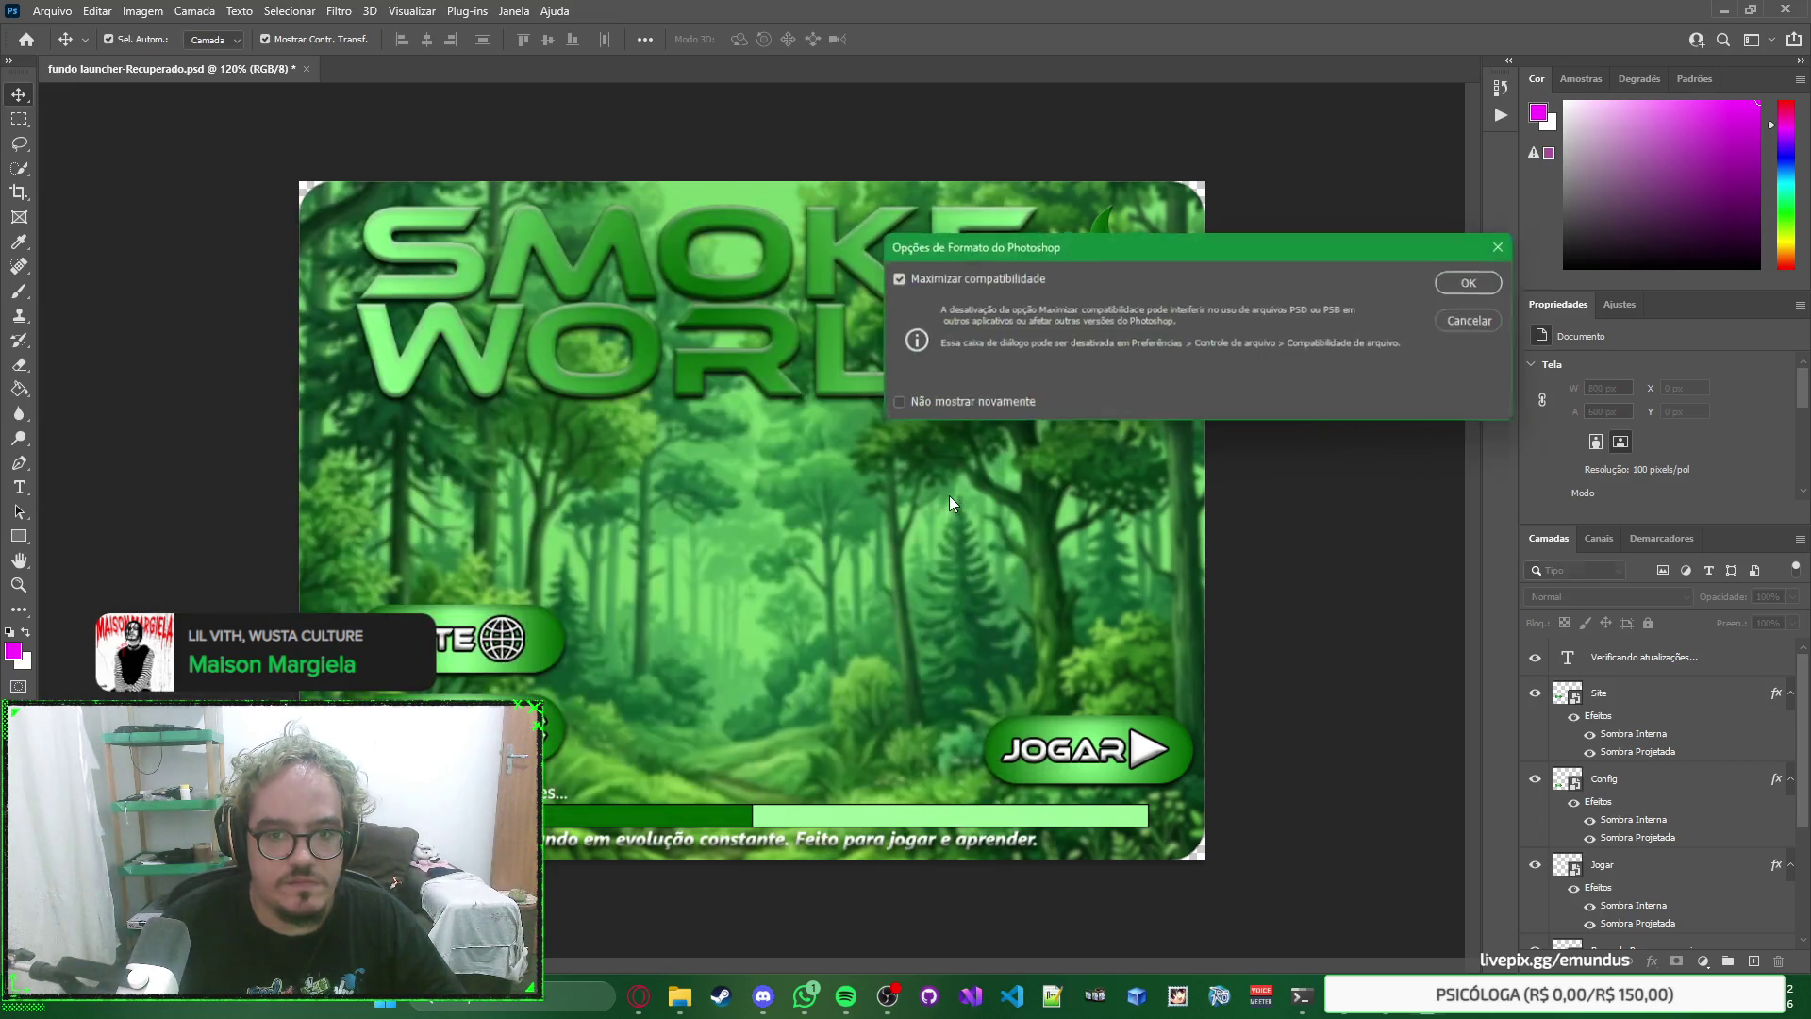
left_click(1478, 283)
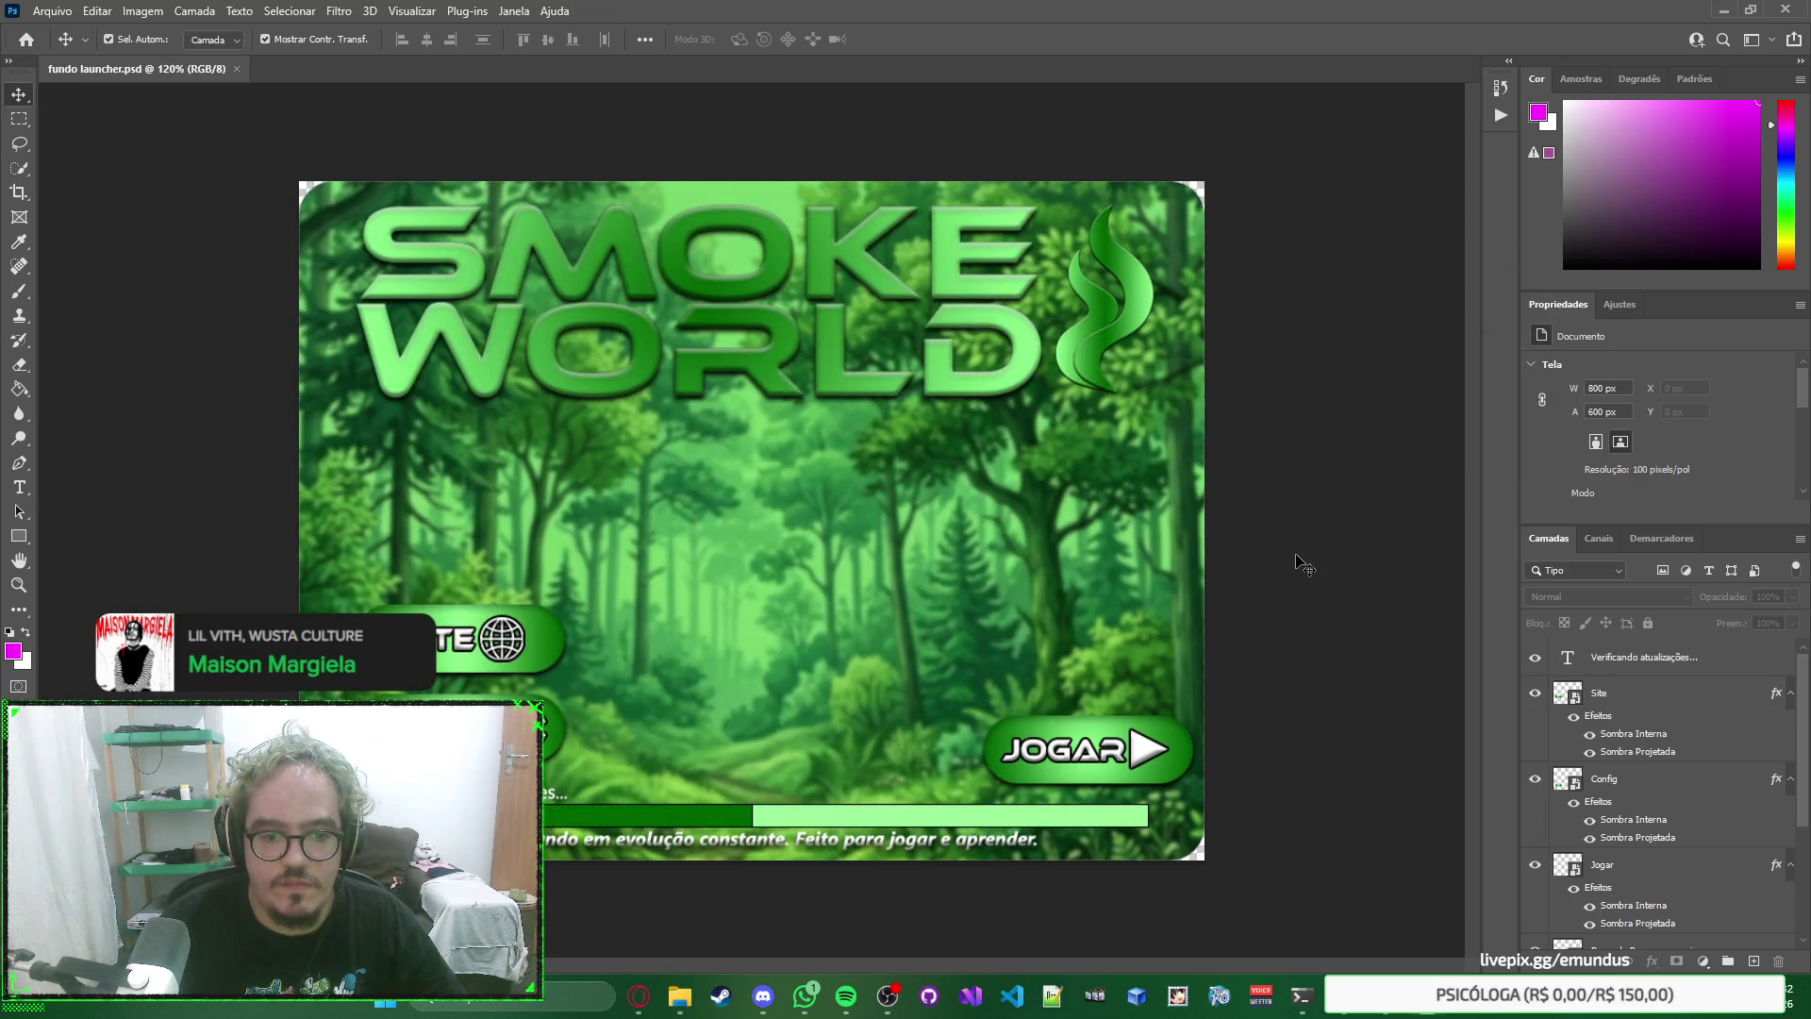
Step: Duplicate the SITE button and move the CONFIG button to the right side above JOGAR
left_click(523, 660)
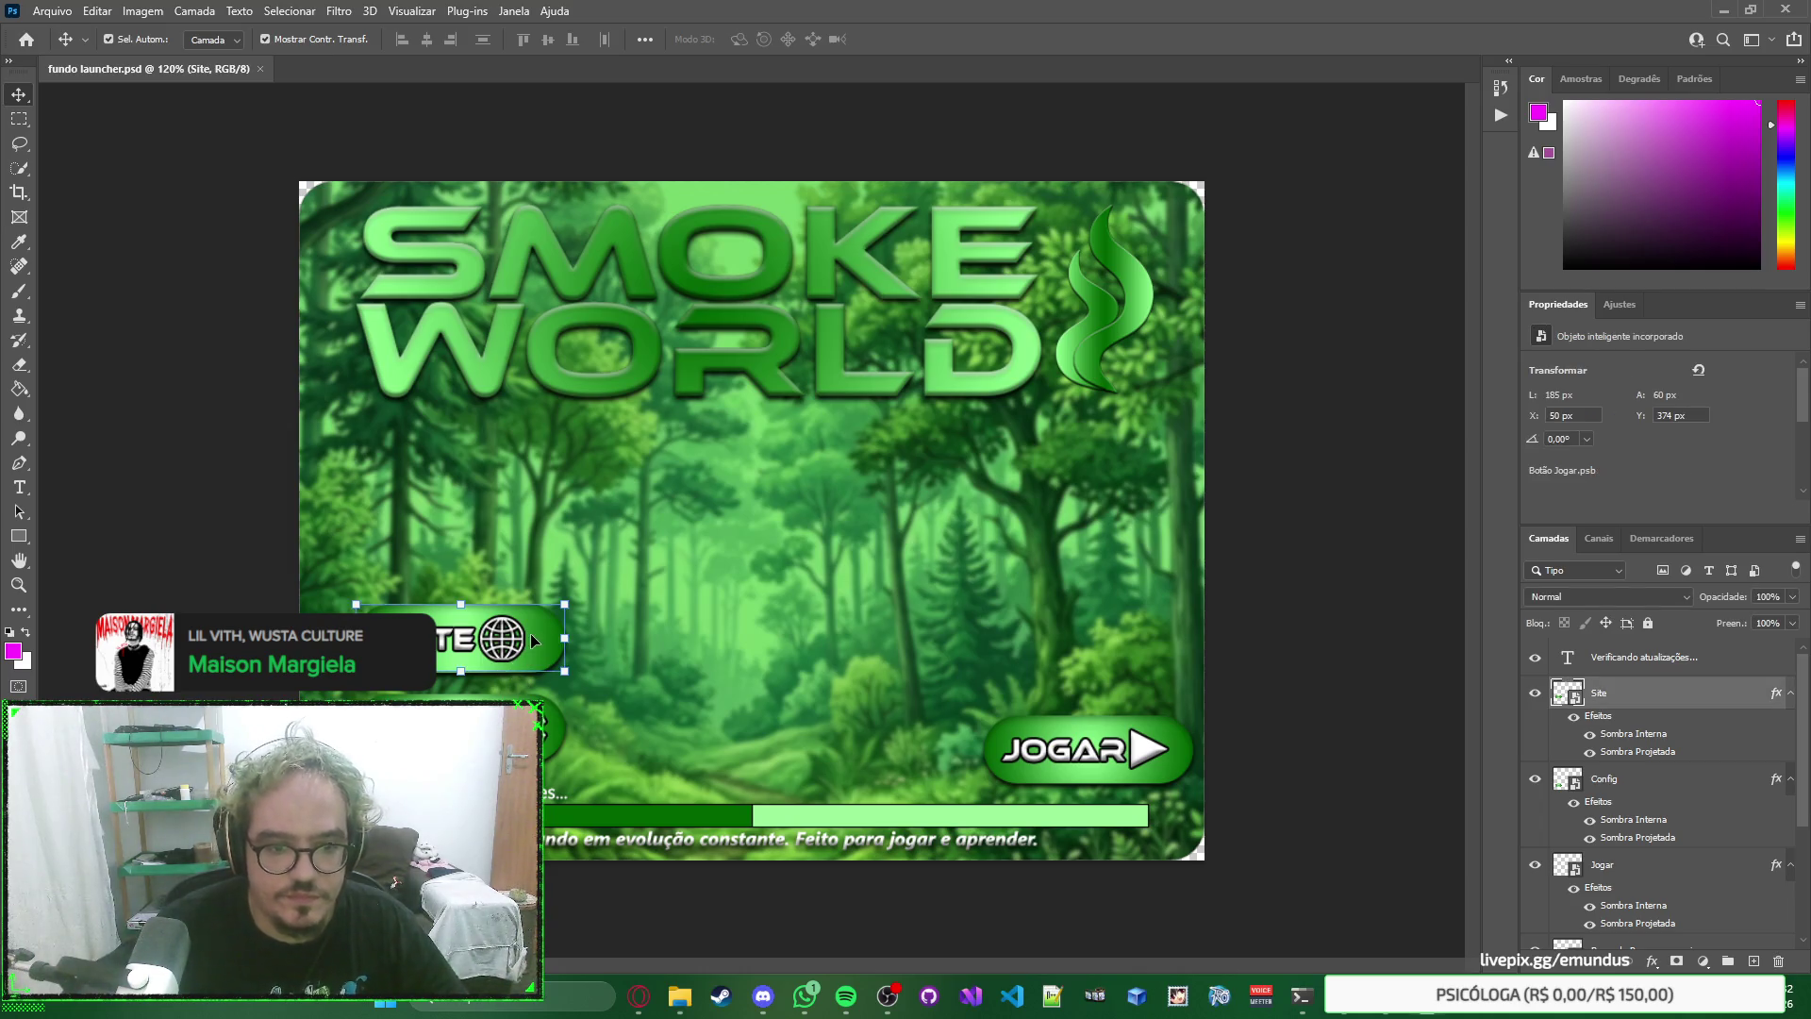
left_click(1069, 743)
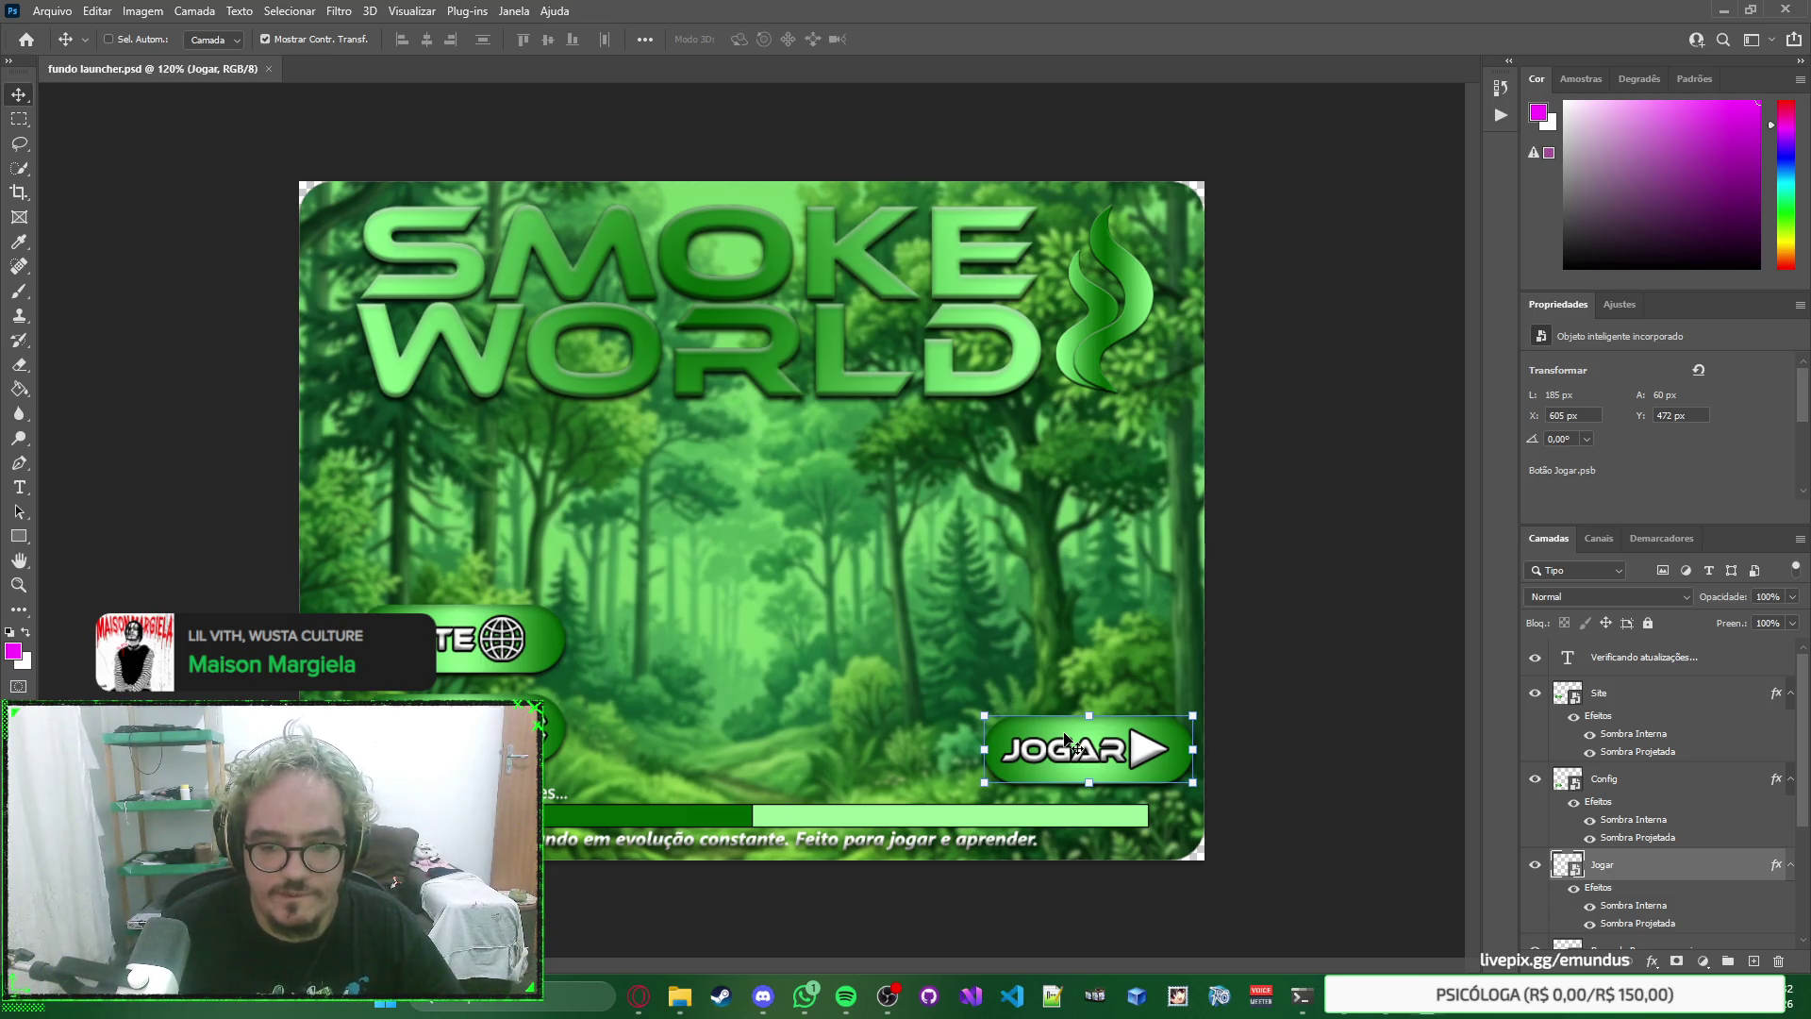
key("ctrl")
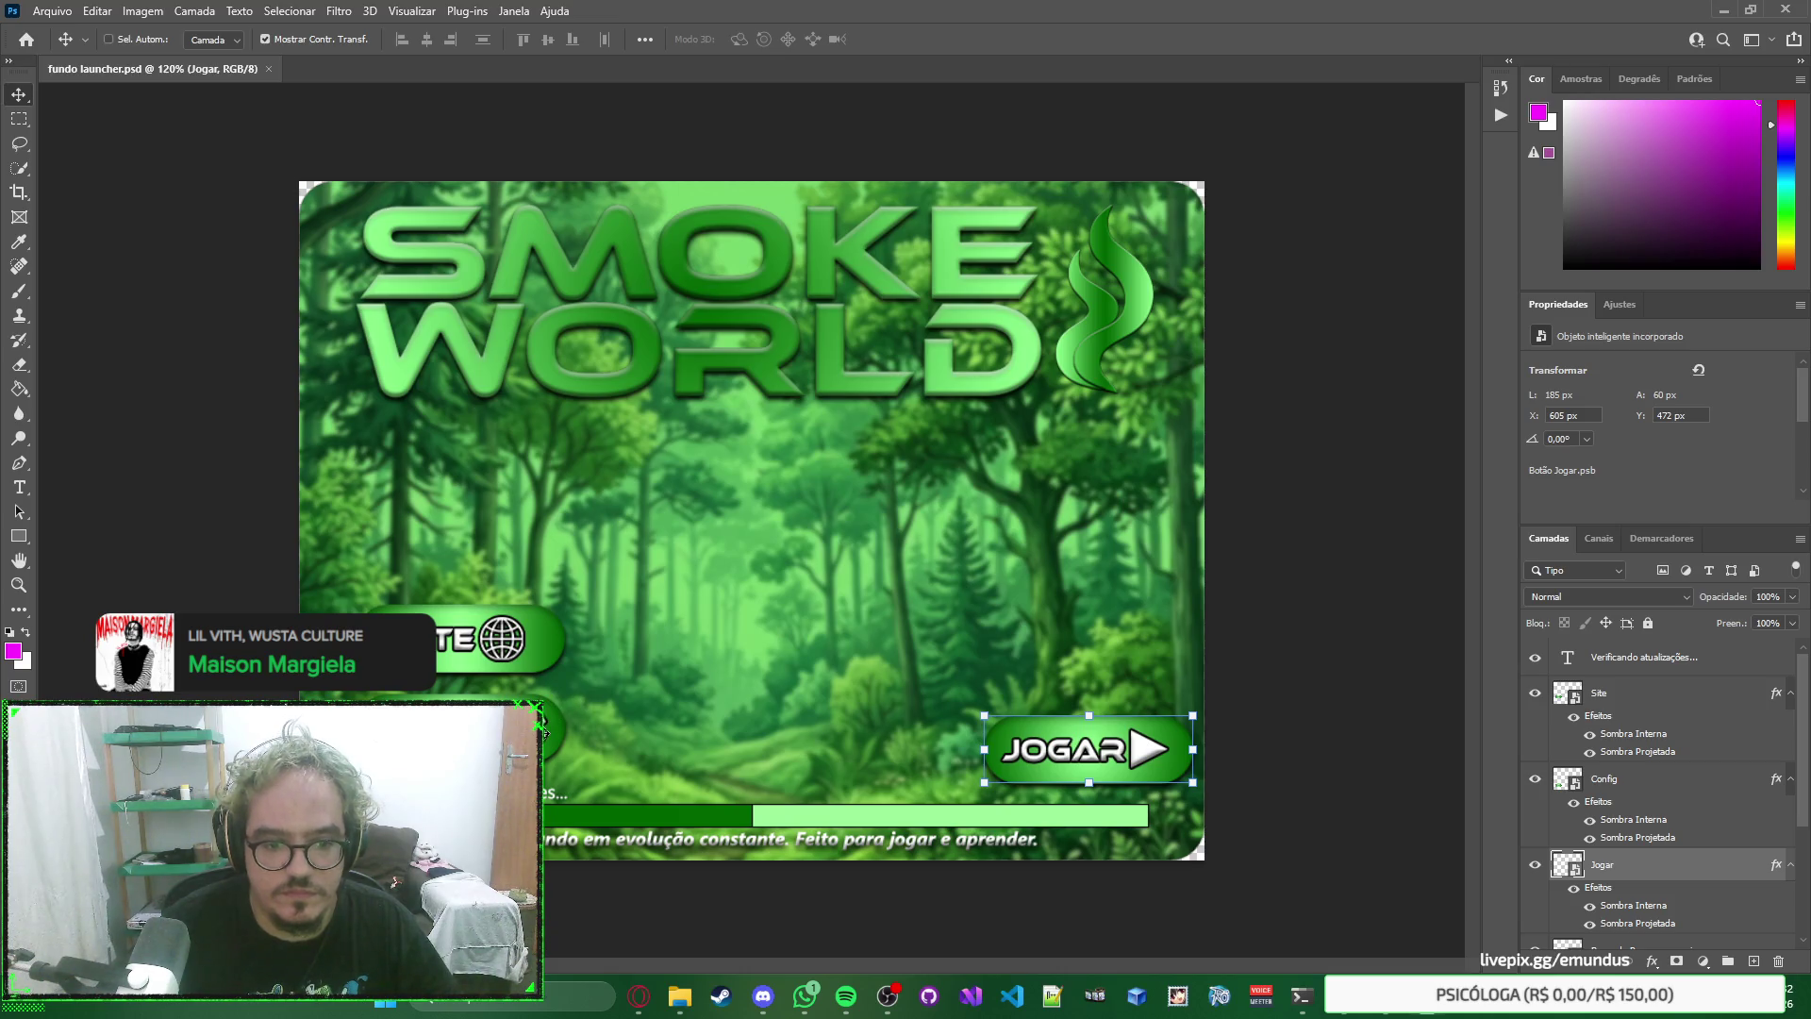
left_click(518, 644, "ctrl")
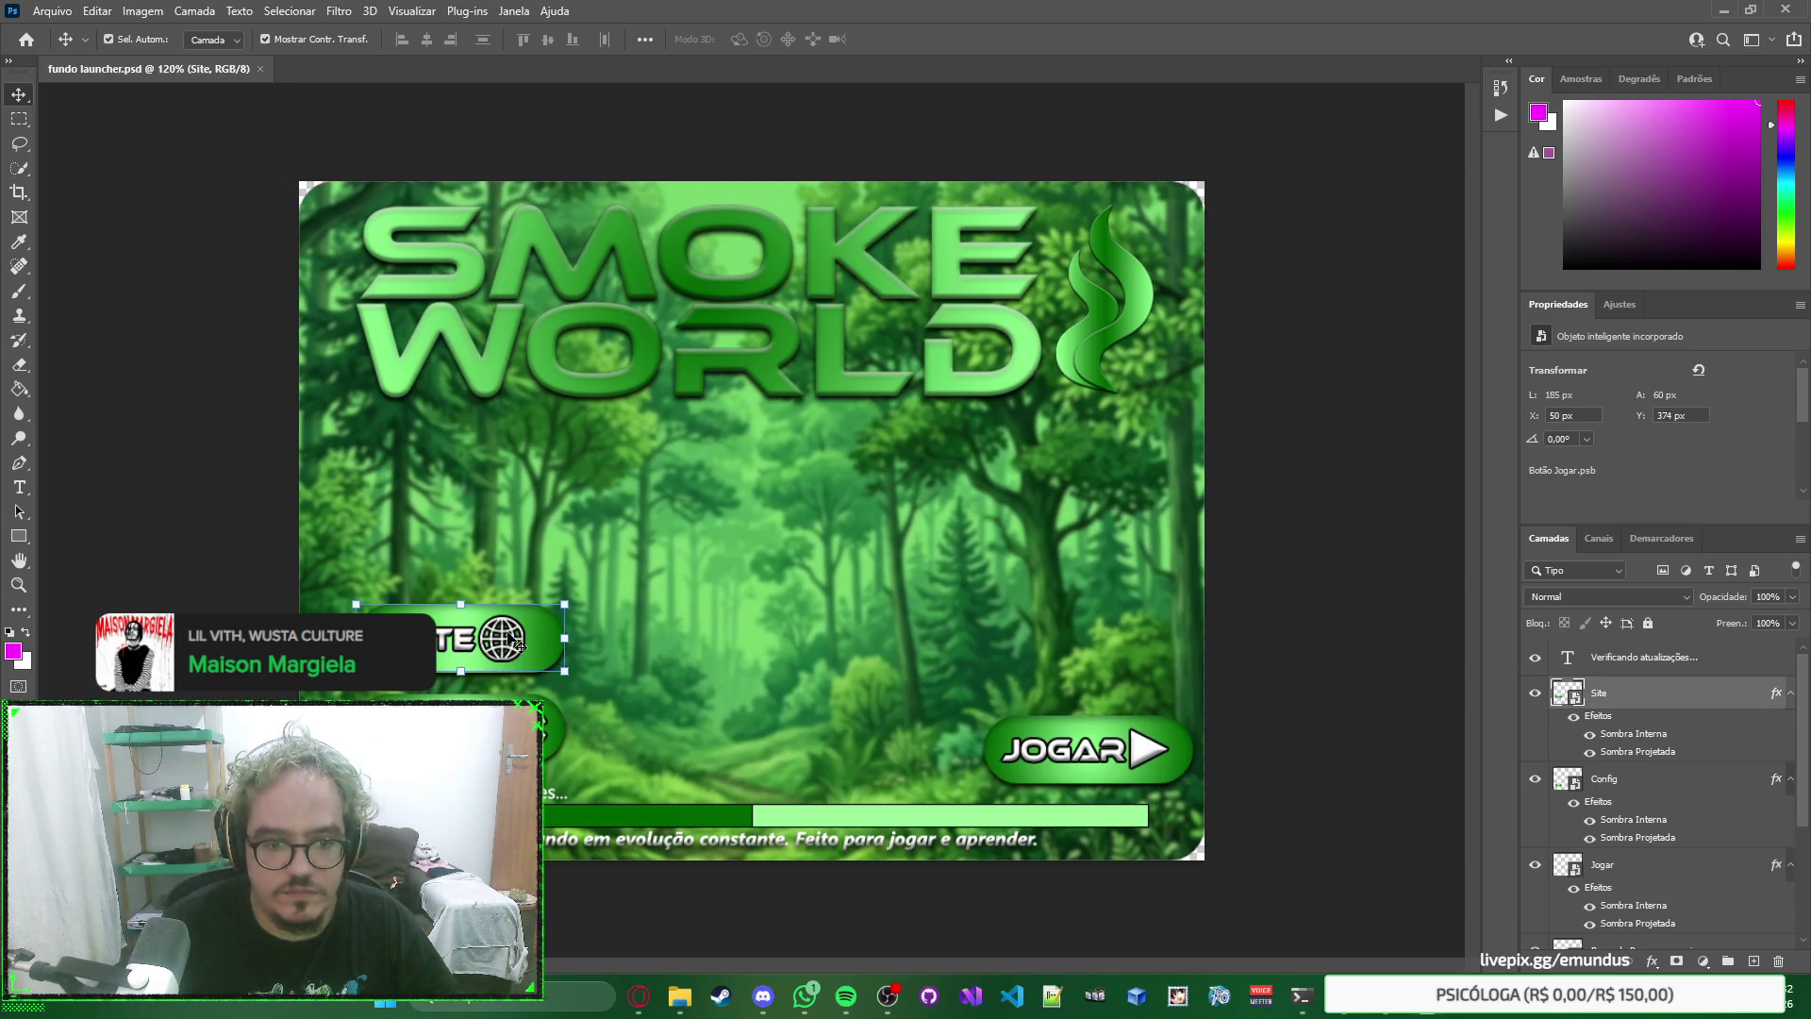
key("ctrl")
mouse_move(545, 643)
left_mouse_down("alt")
mouse_move(1026, 599)
mouse_move(1099, 673)
left_mouse_up("alt")
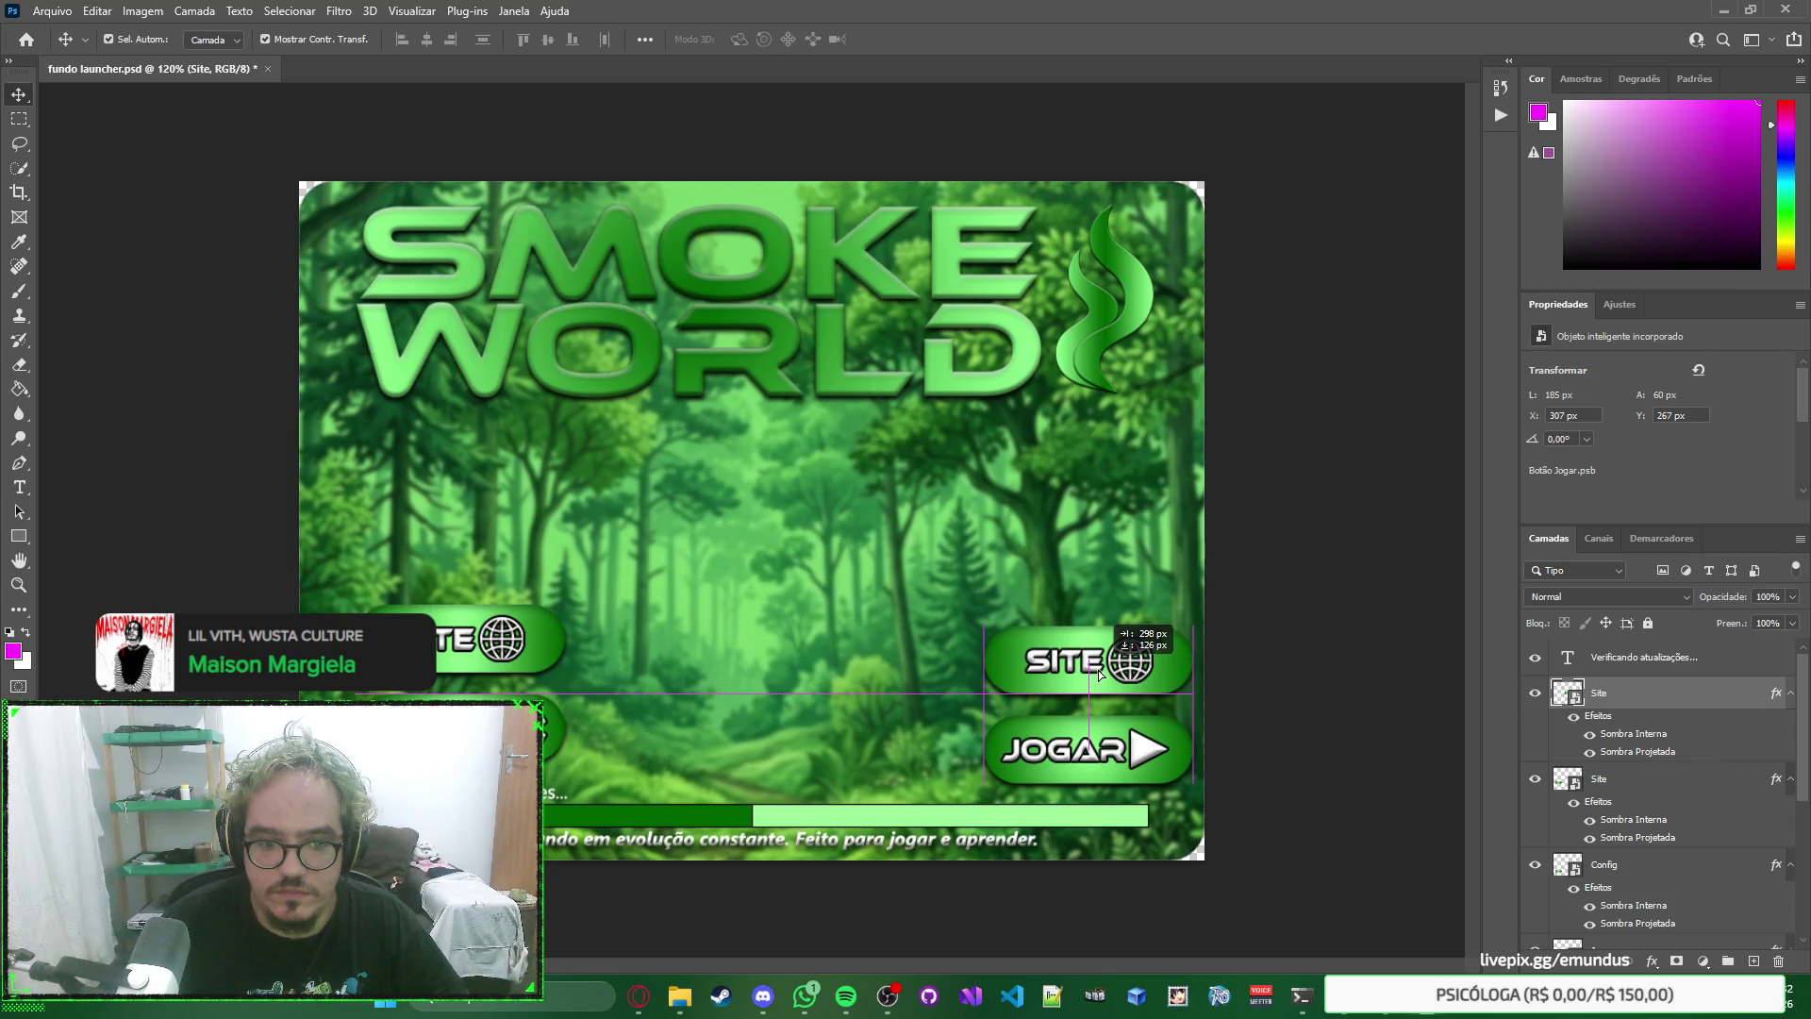
left_click_drag(1099, 673, 706, 704)
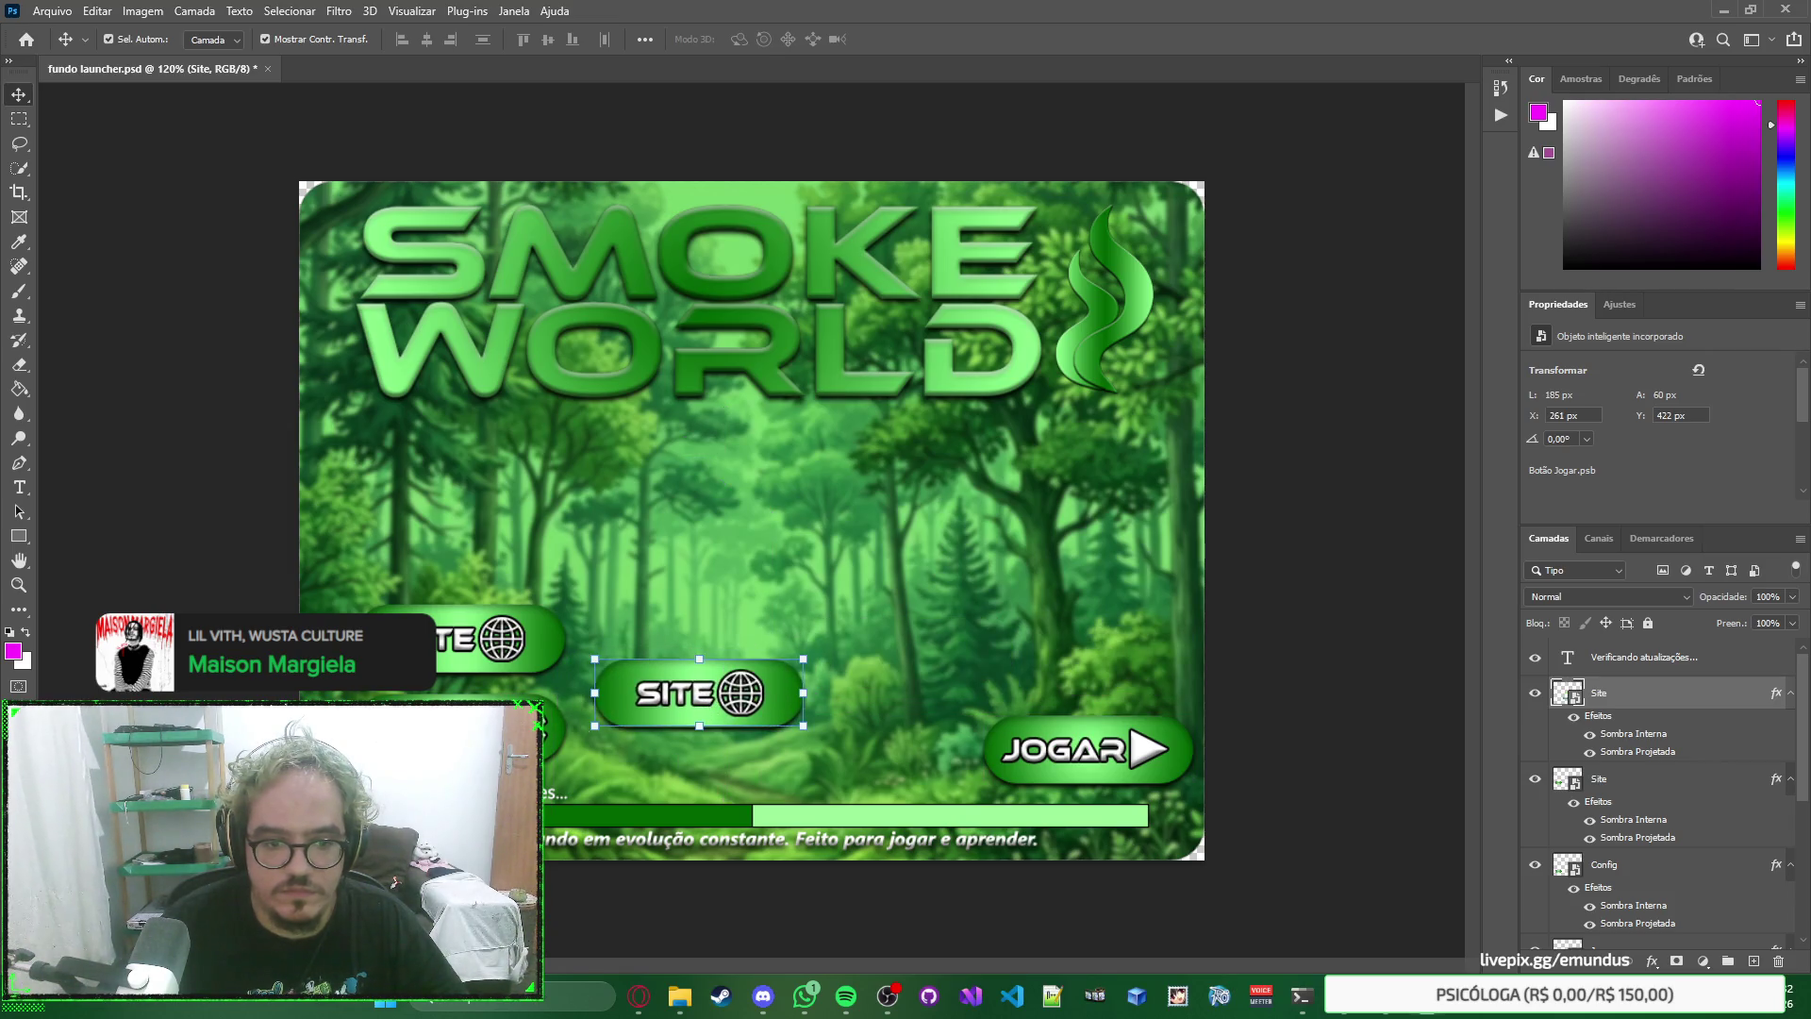
left_click(552, 729)
left_click_drag(456, 731, 1088, 667)
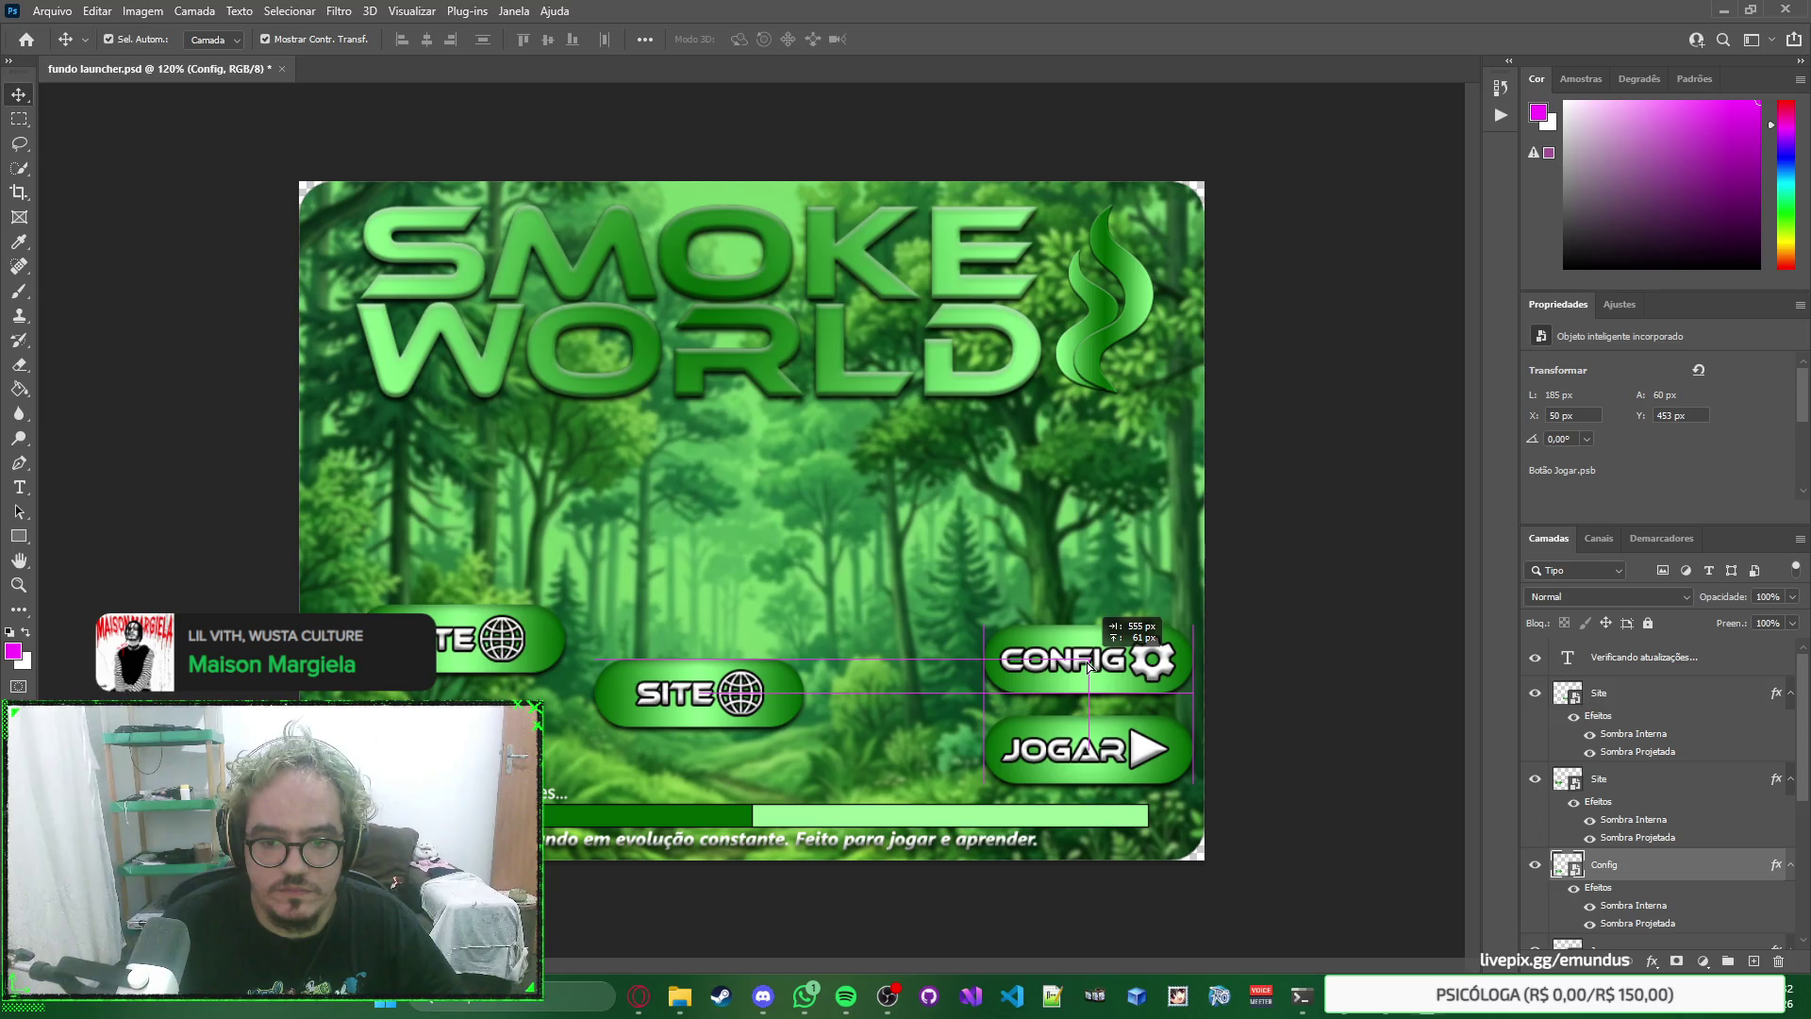
Step: Line the SITE copy up under the original SITE button, at X 50 px, Y 365 px
left_click_drag(698, 693, 512, 709)
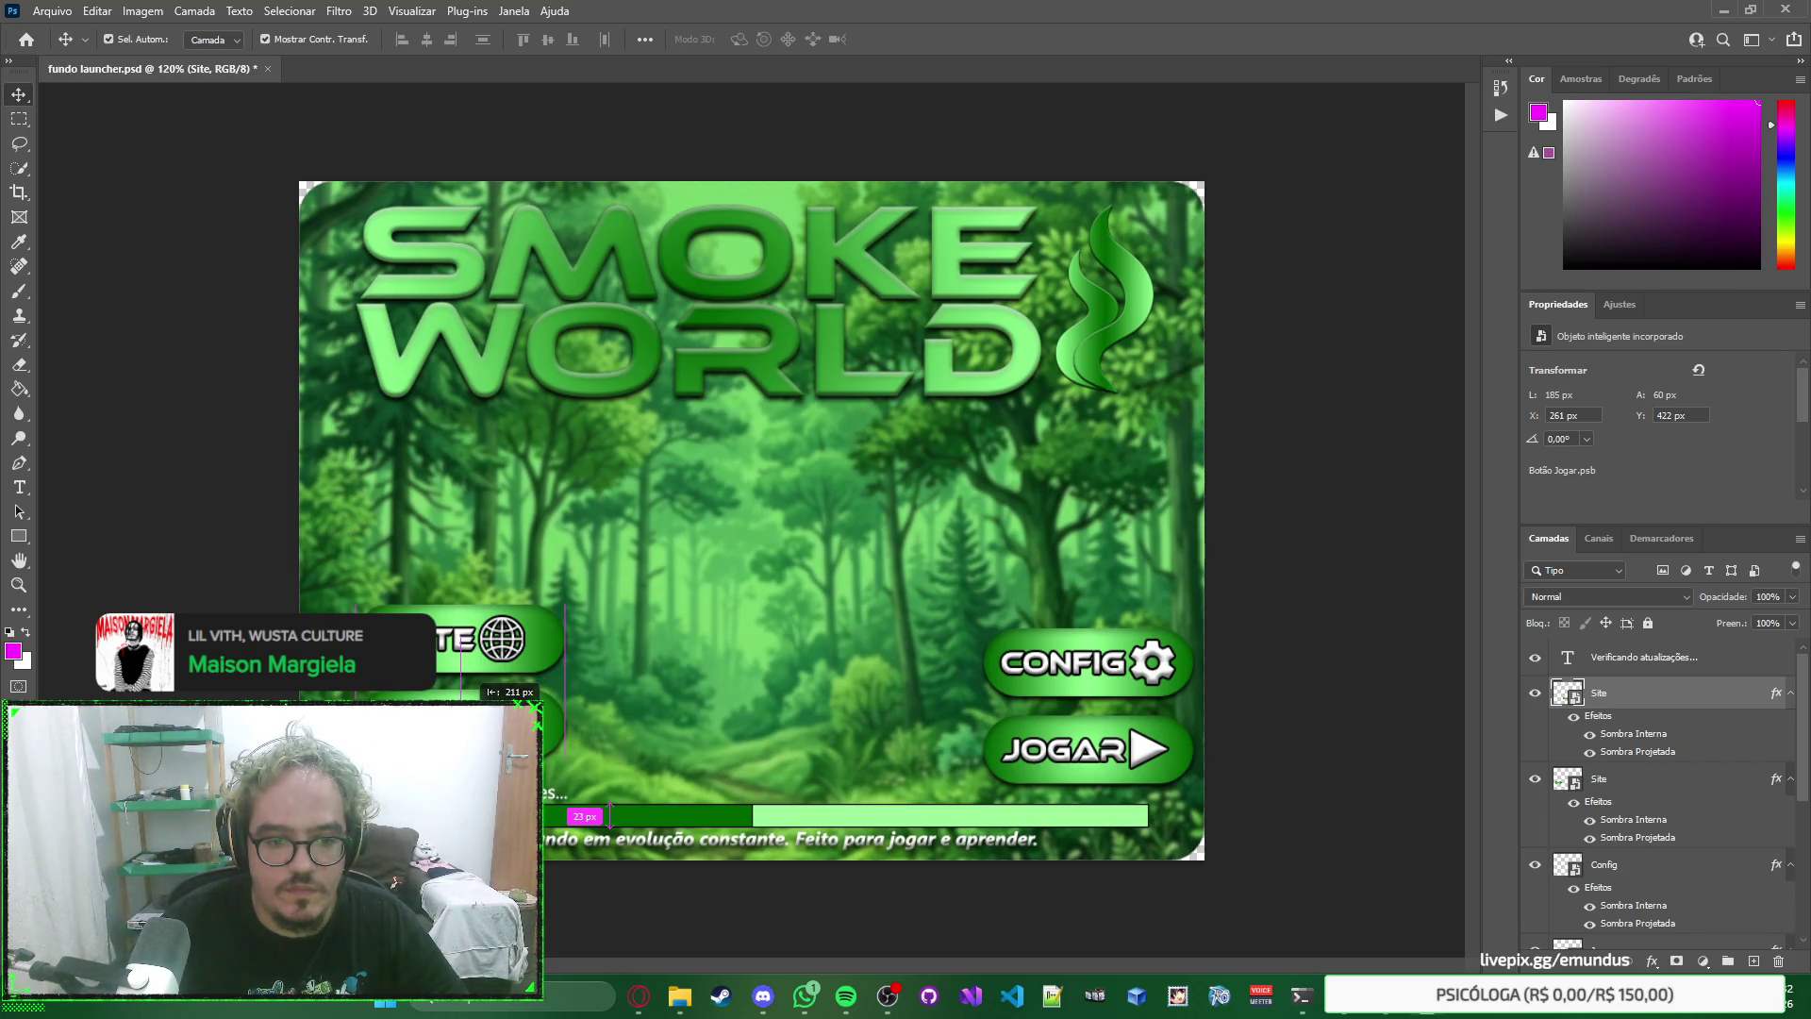
left_click_drag(512, 709, 520, 702)
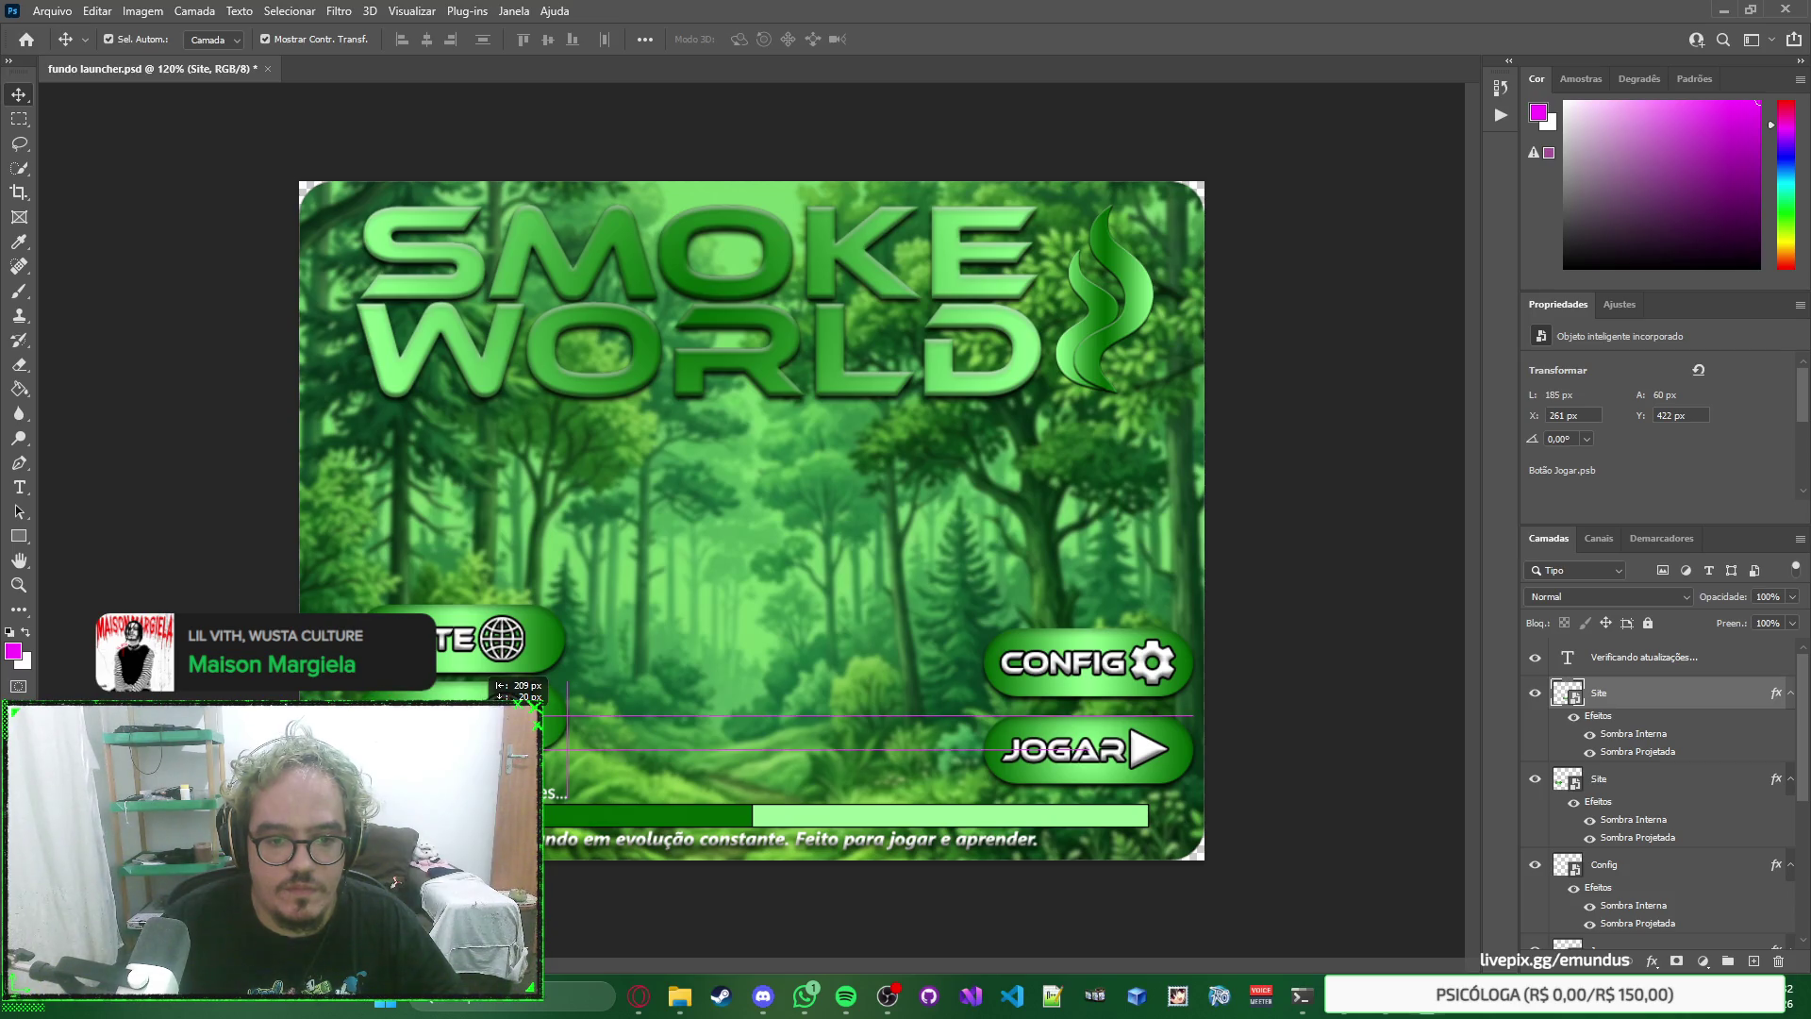
left_click_drag(520, 702, 513, 704)
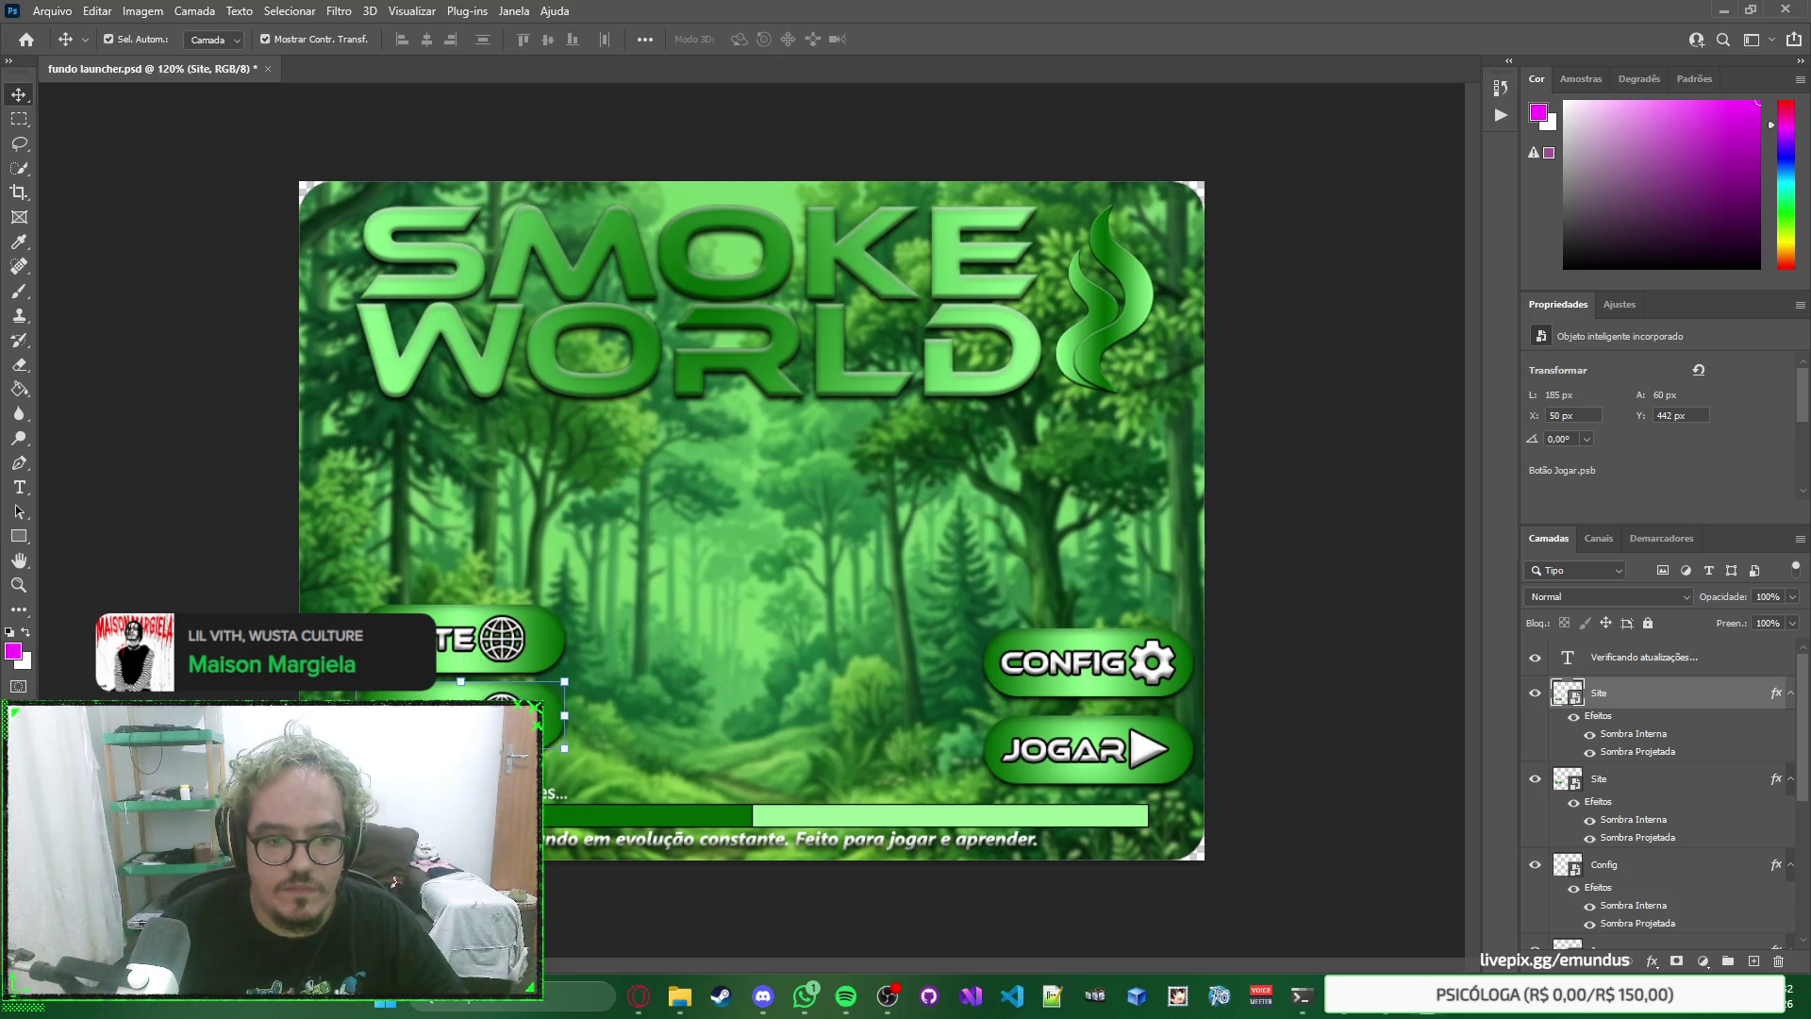
left_click(524, 643)
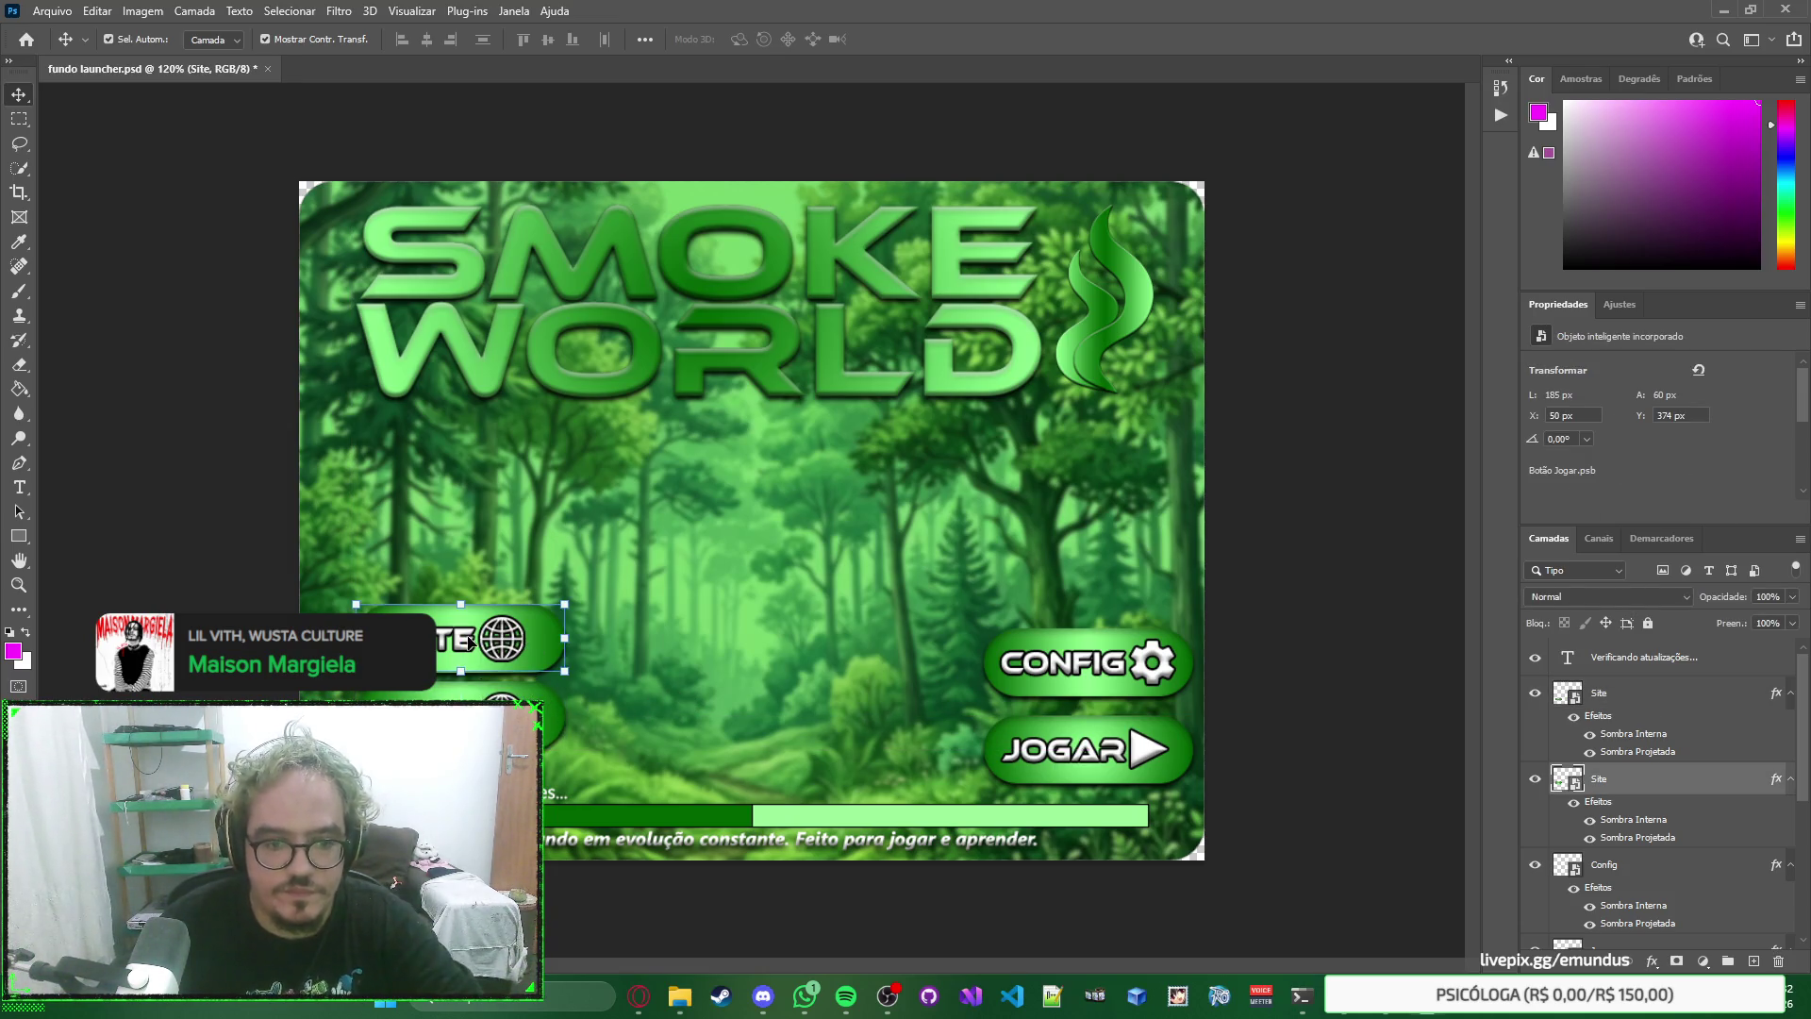
mouse_move(465, 608)
left_mouse_down()
mouse_move(478, 622)
mouse_move(460, 630)
left_mouse_up()
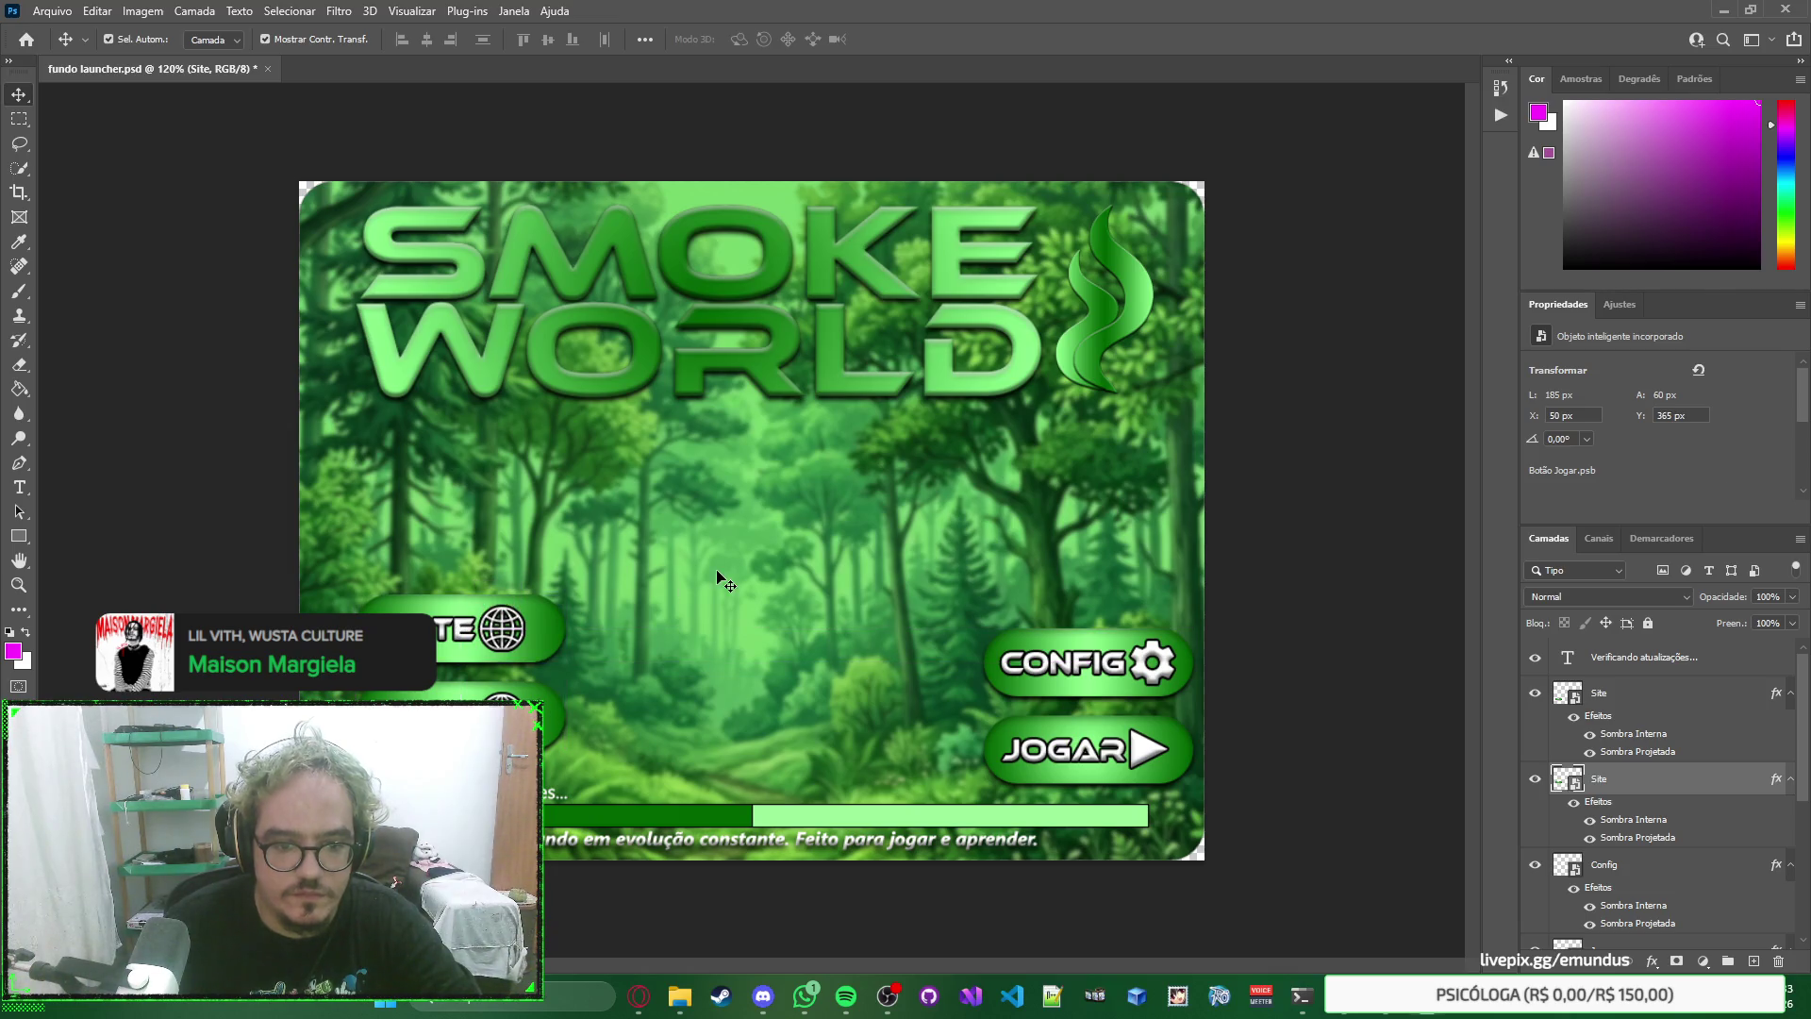
left_click(1582, 705)
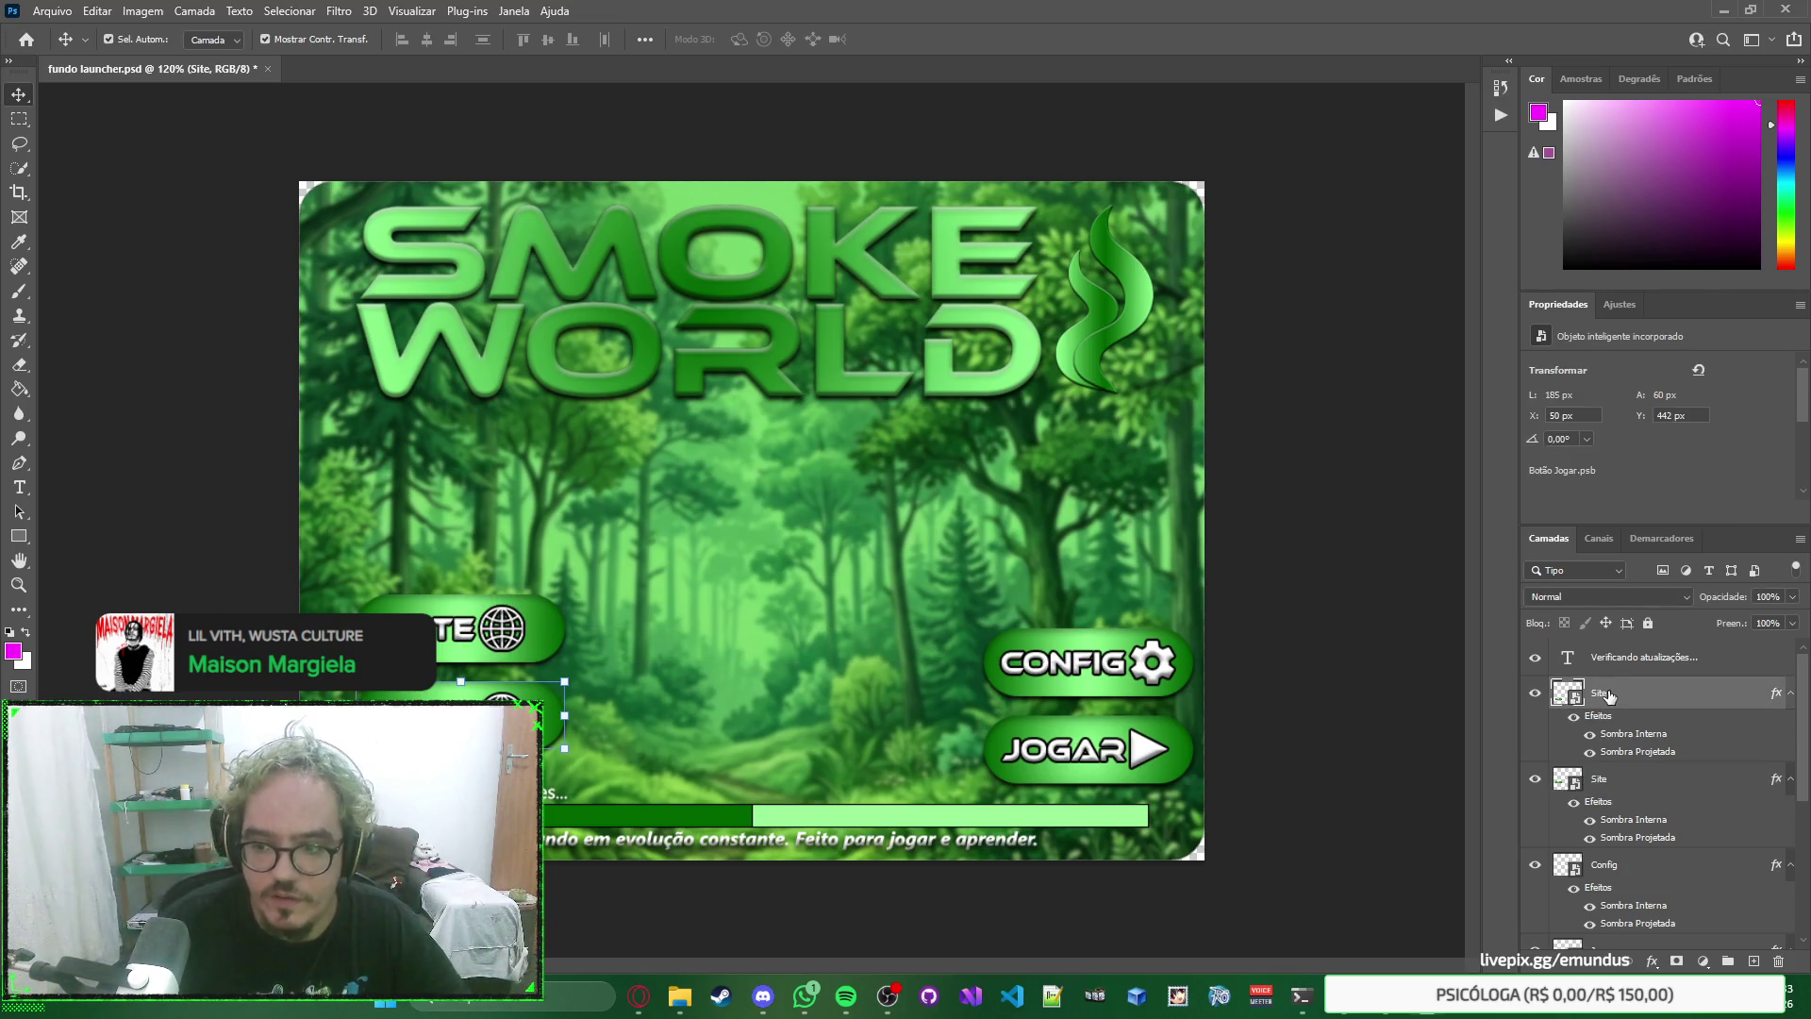
Step: Rename the SITE copy's layer to Discord and open its globe icon smart object
double_click(1600, 692)
type("Discord")
key("Return")
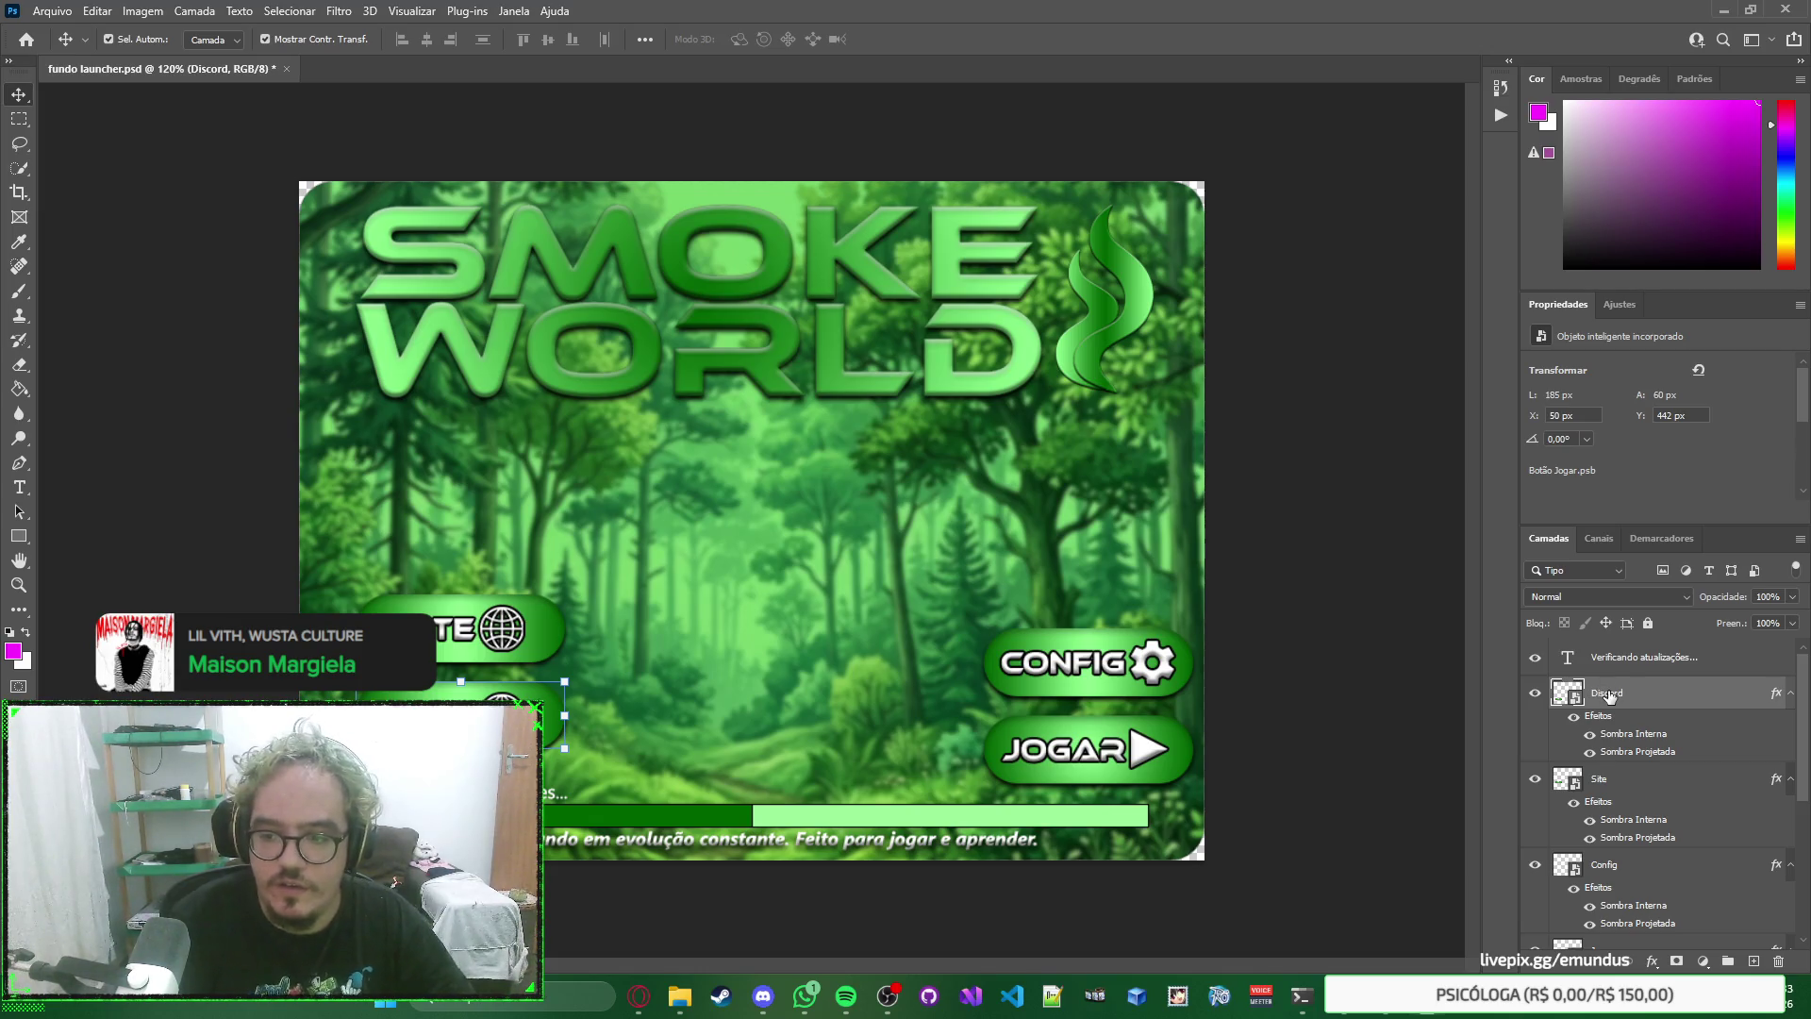
double_click(1574, 697)
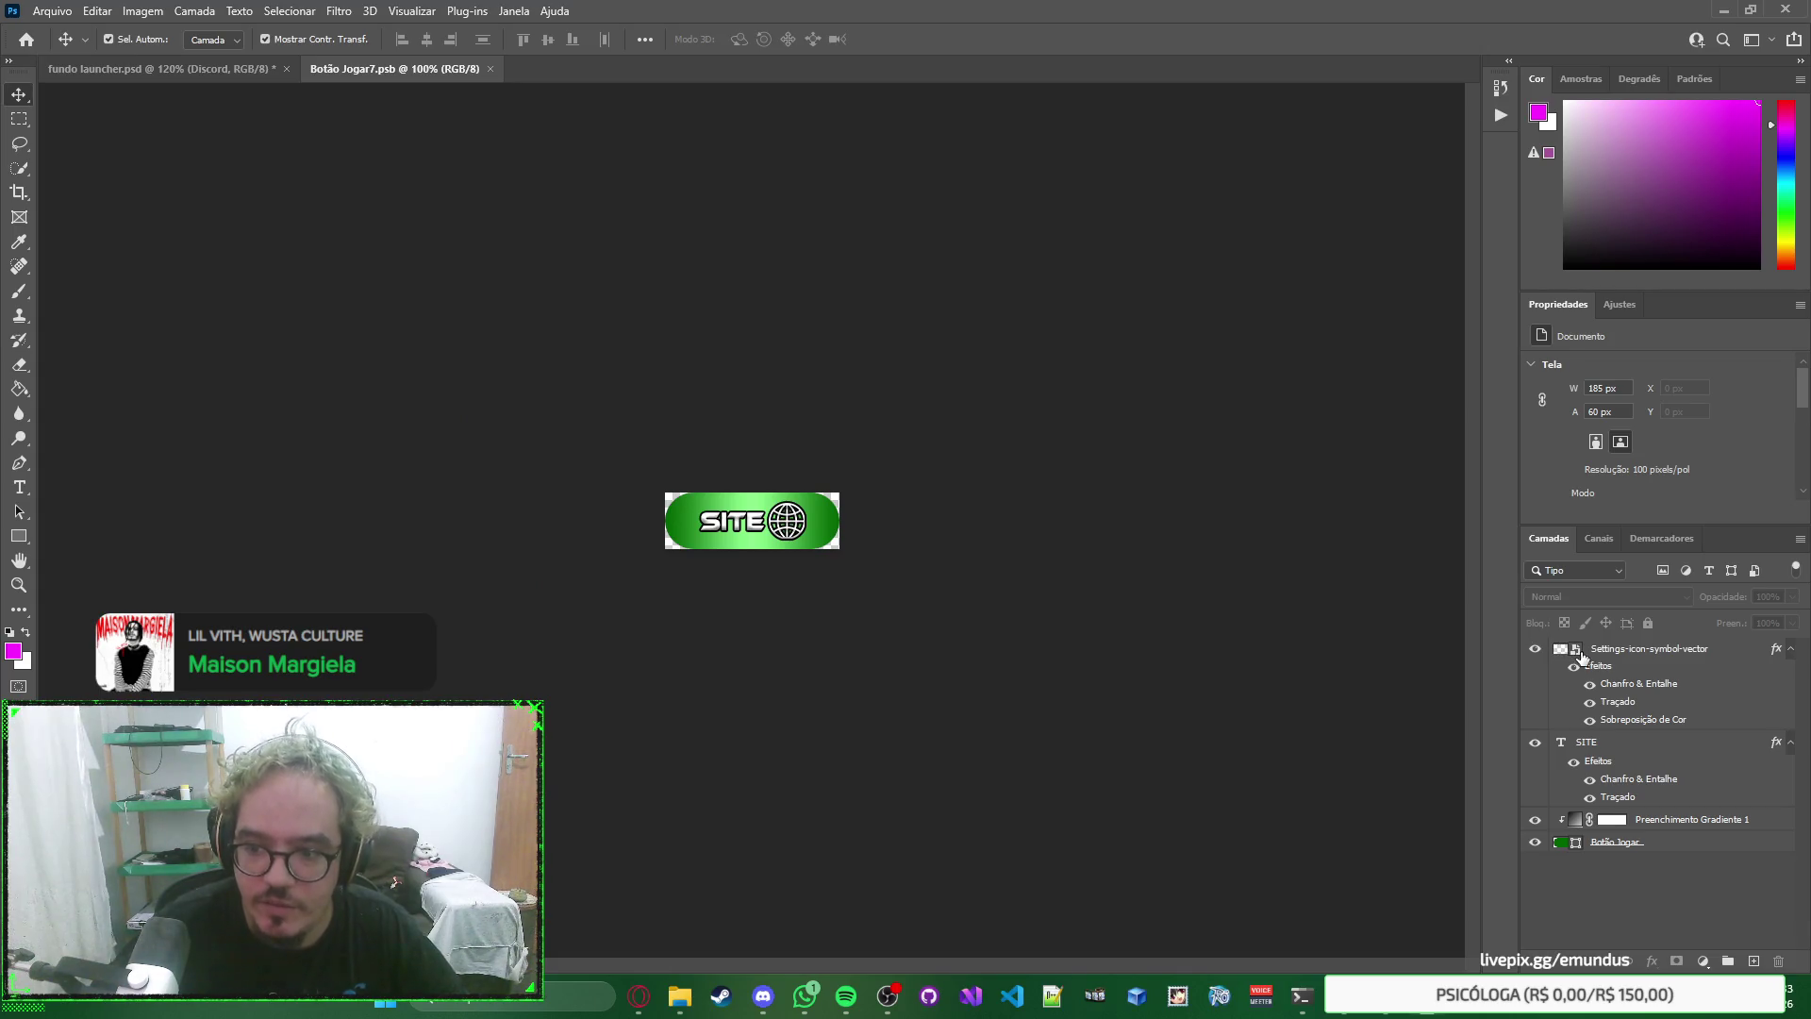
double_click(1576, 650)
Step: Place the discord-icon file into the icon document and delete the old globe layer
mouse_move(680, 996)
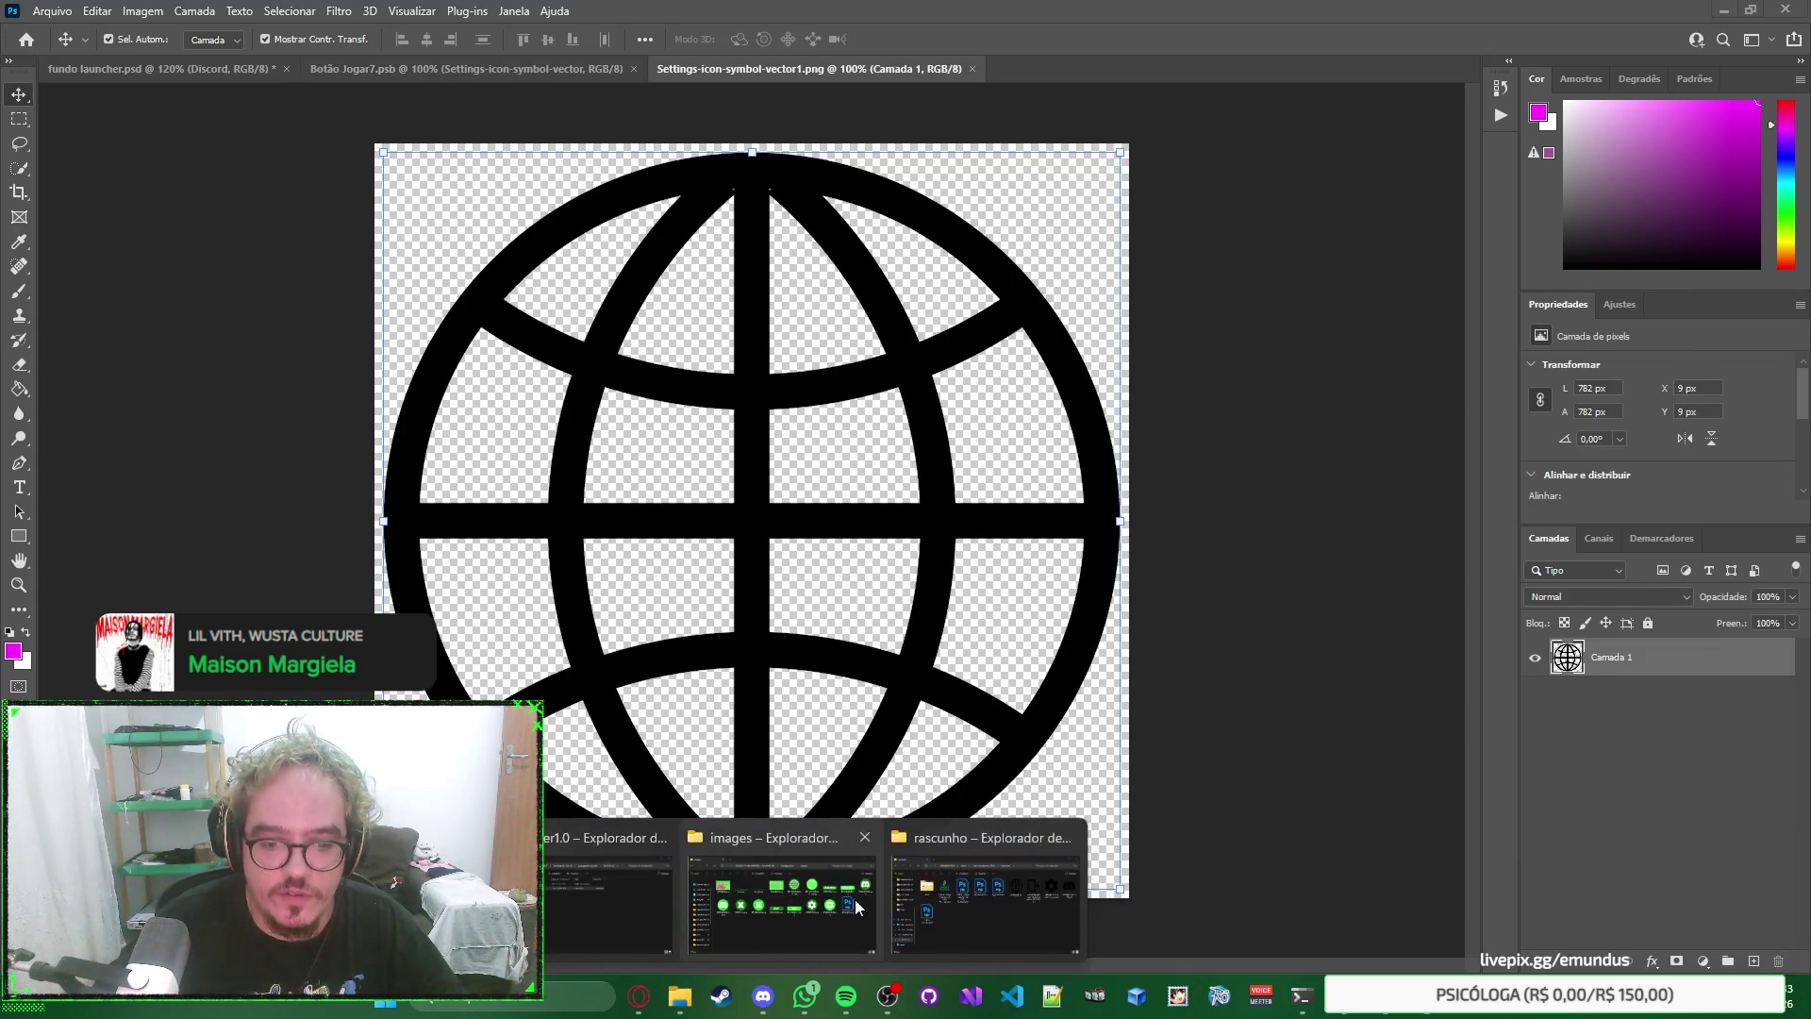
left_click(986, 901)
left_click_drag(1402, 476, 901, 217)
key("Return")
left_click(1642, 700)
key("Delete")
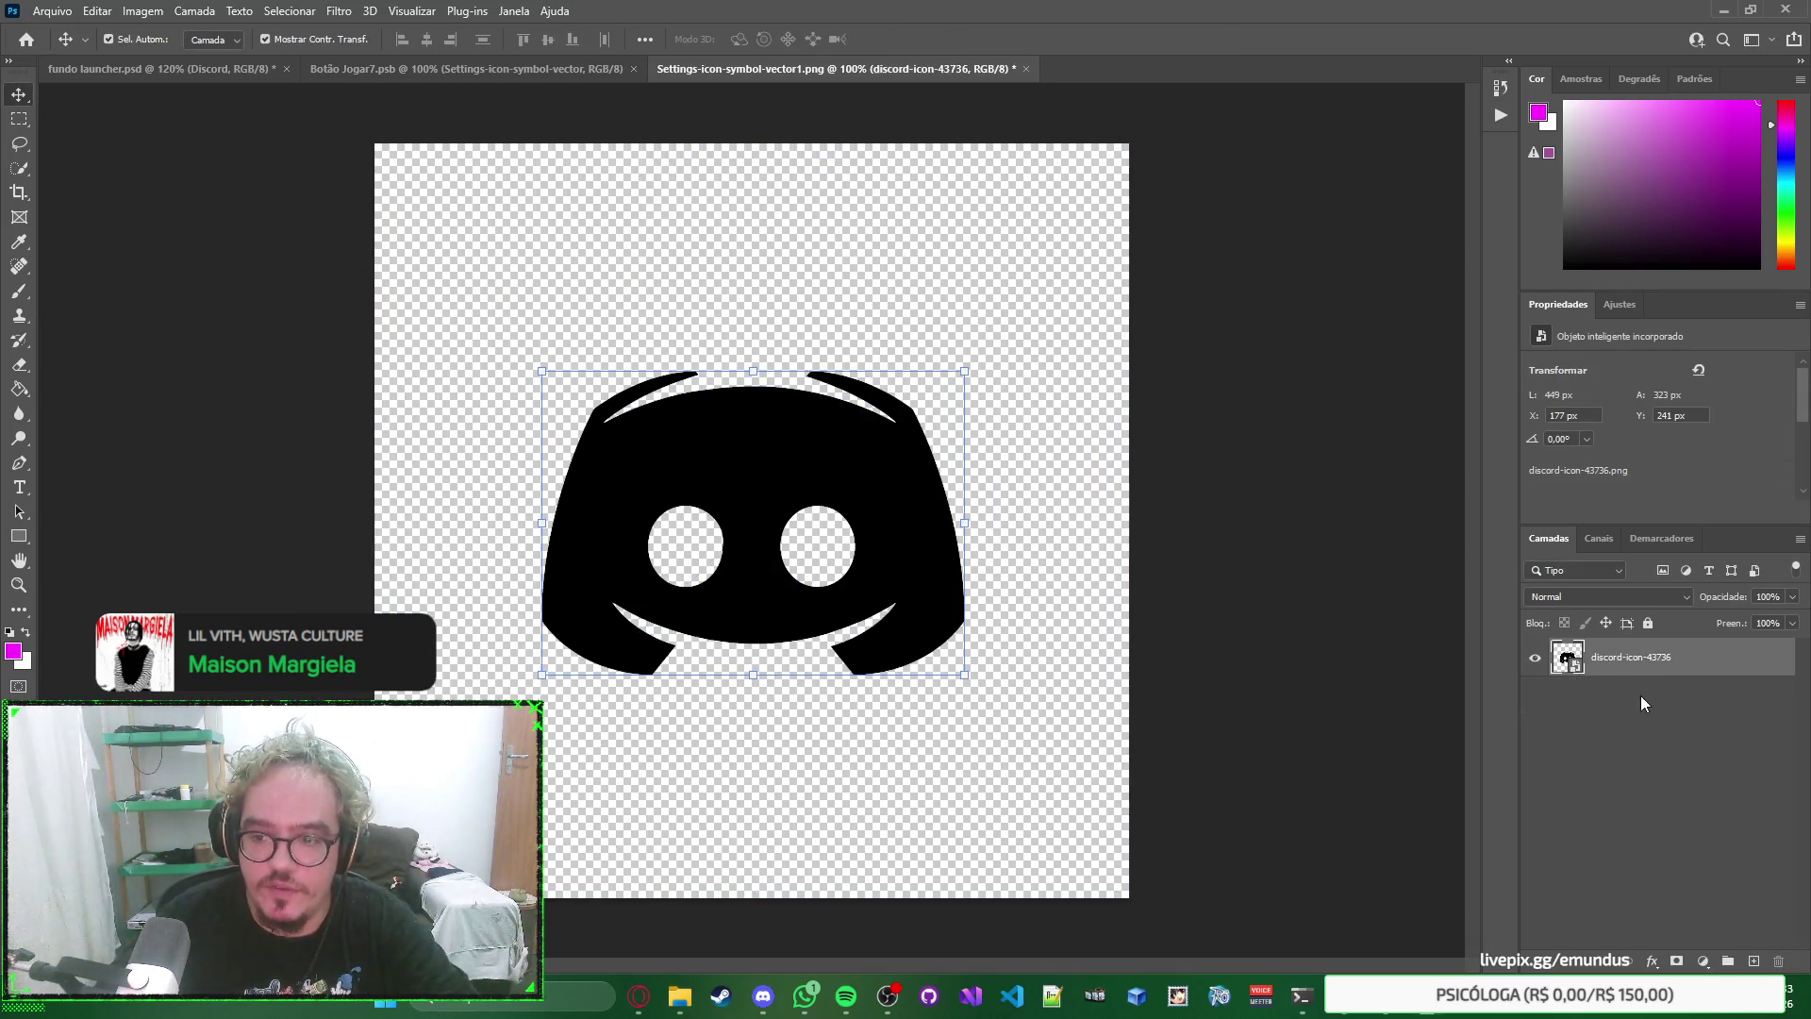
double_click(1573, 673)
key("Escape")
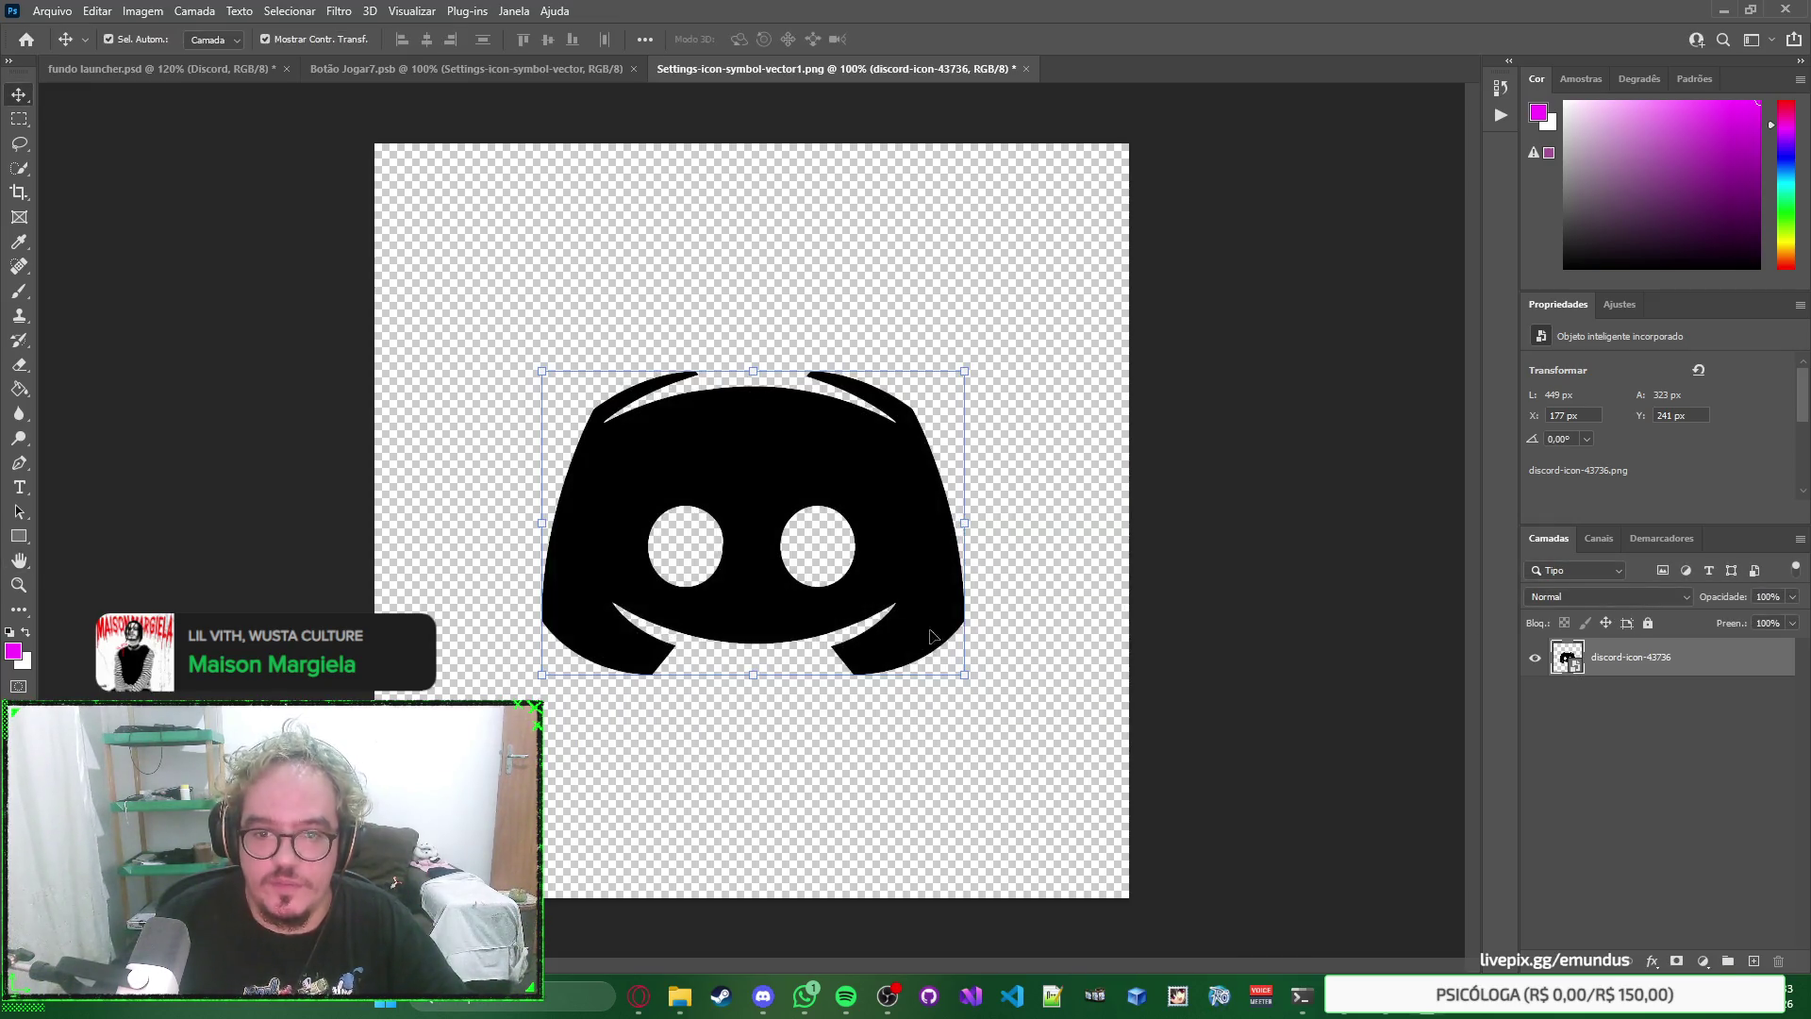
Step: Enlarge the Discord logo to fill the canvas, reposition it, then save and close the icon
left_click(963, 678)
mouse_move(992, 762)
left_mouse_down()
mouse_move(1138, 898)
mouse_move(892, 771)
mouse_move(1157, 969)
left_mouse_up()
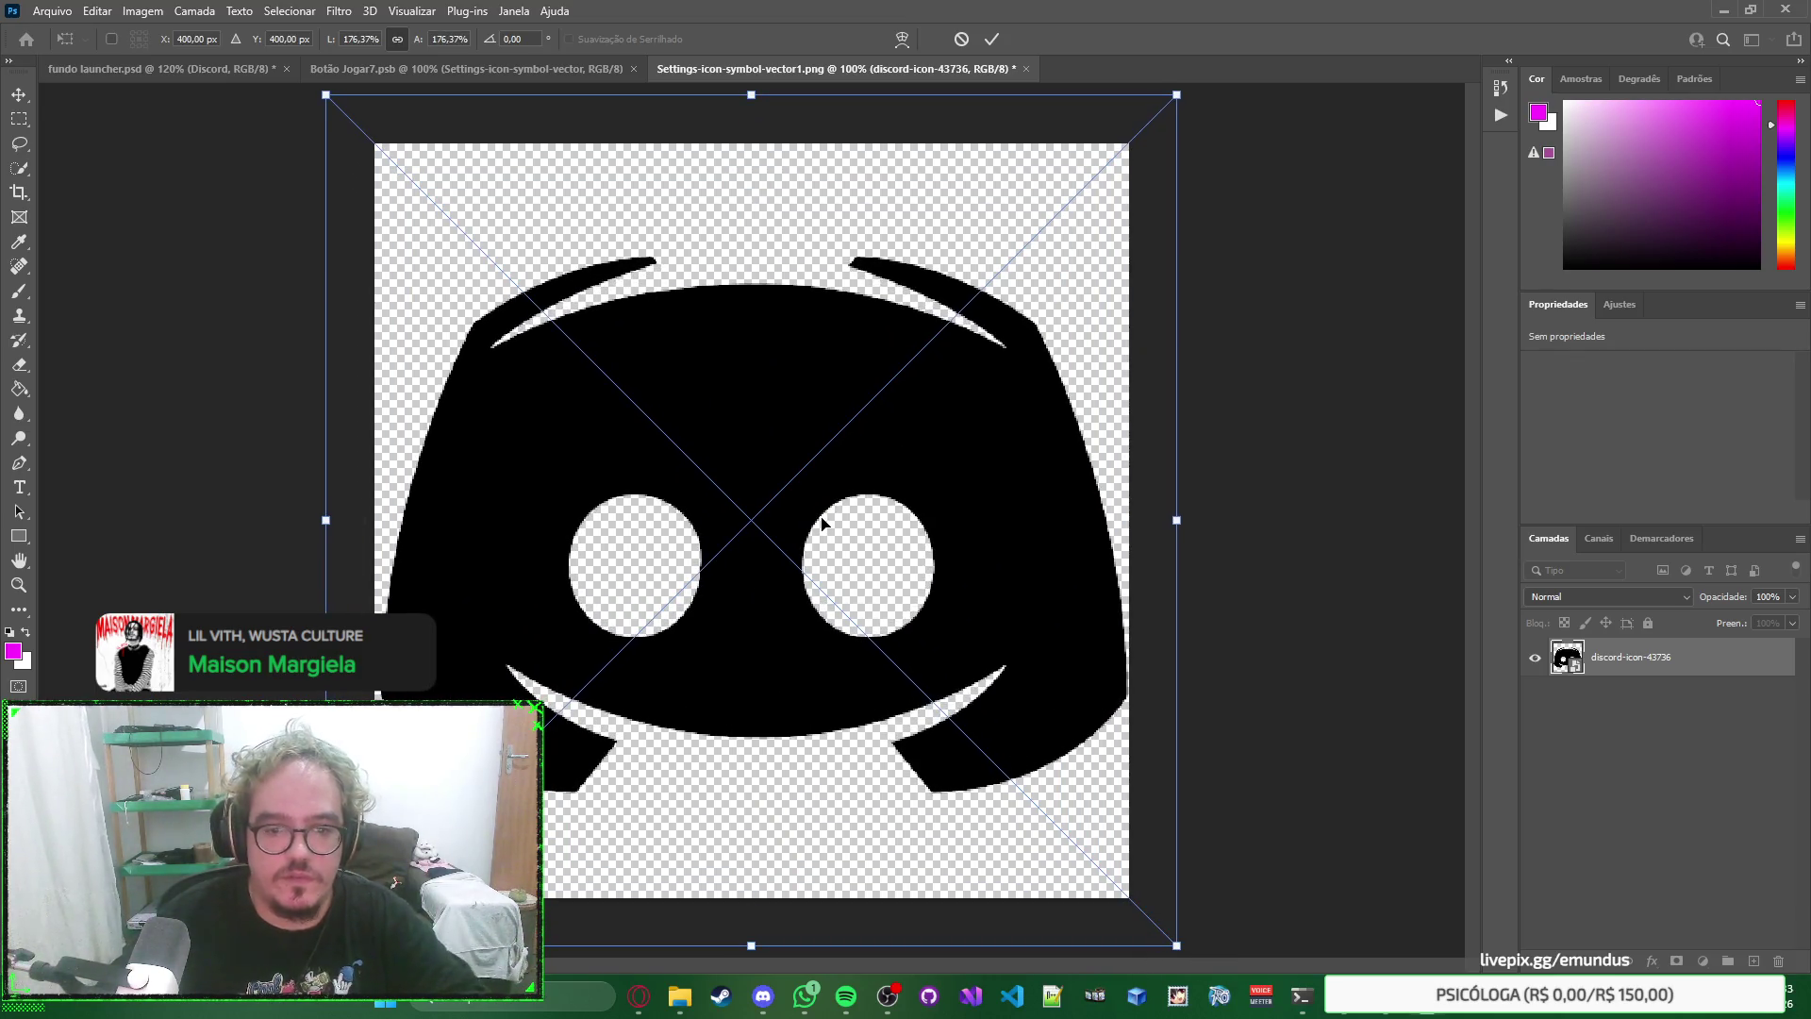
key("Return")
left_click_drag(781, 560, 783, 568)
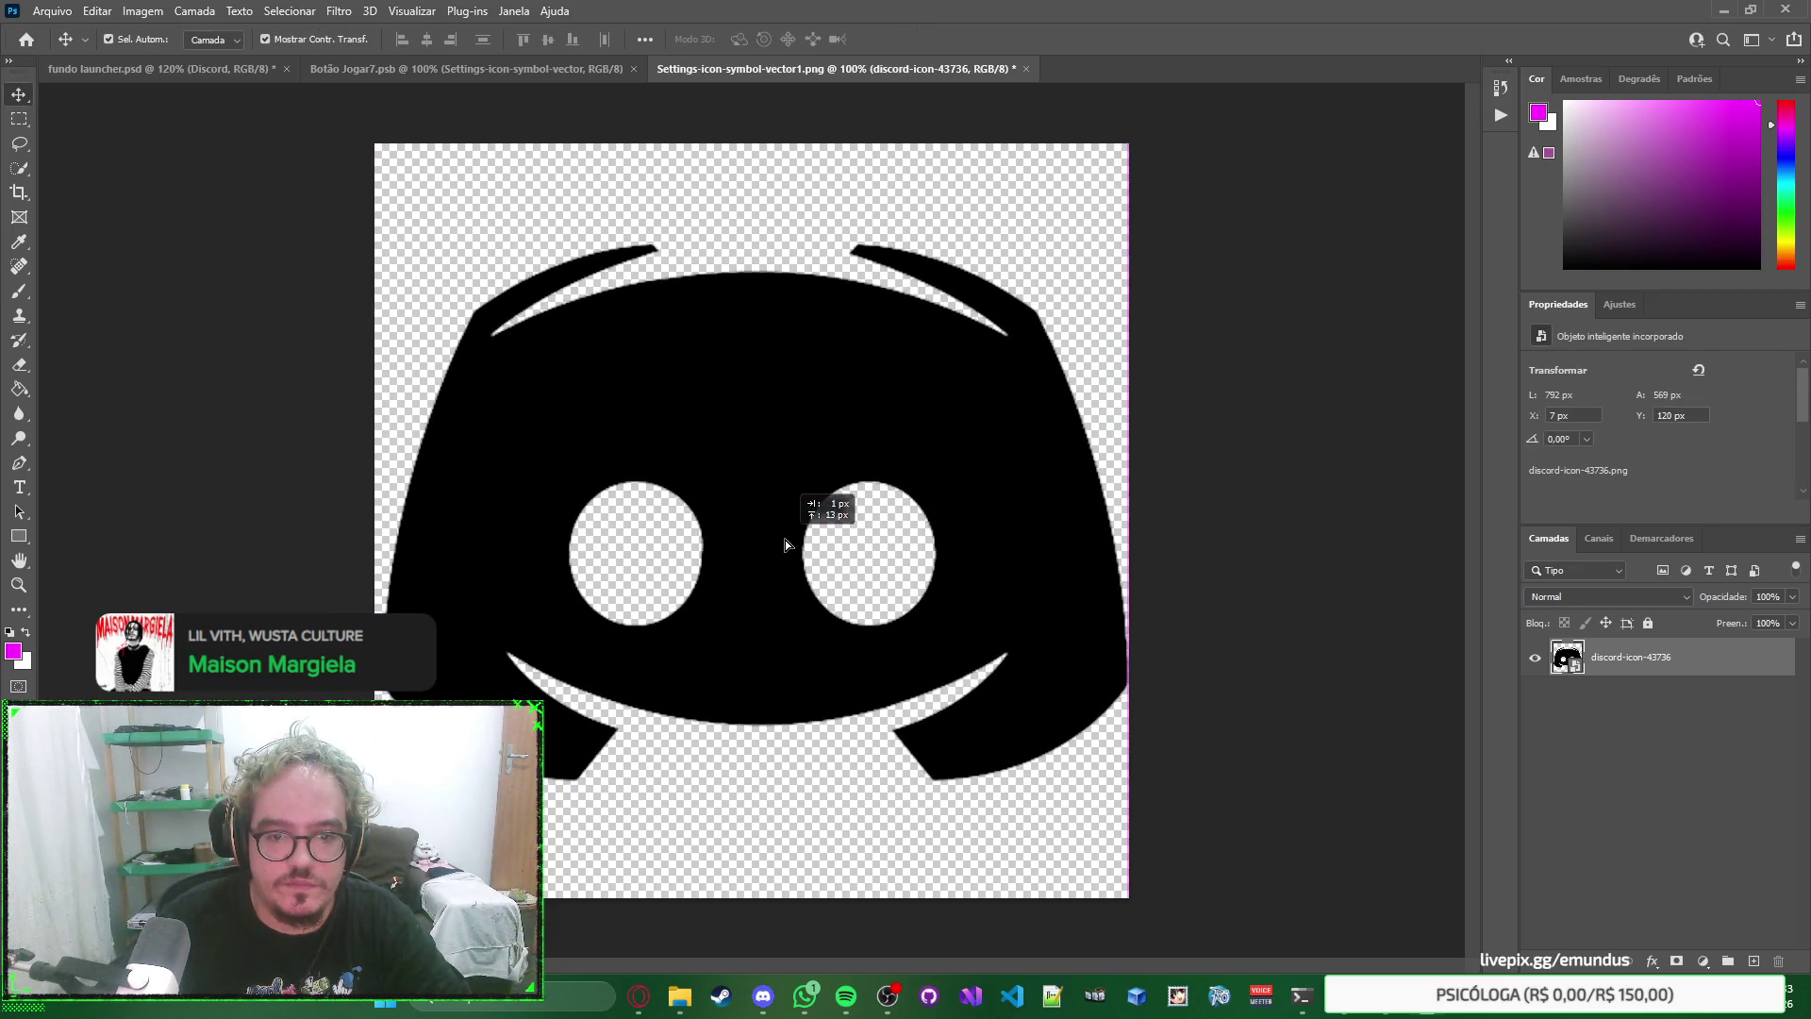
mouse_move(783, 566)
left_mouse_down()
mouse_move(785, 548)
mouse_move(787, 590)
left_mouse_up()
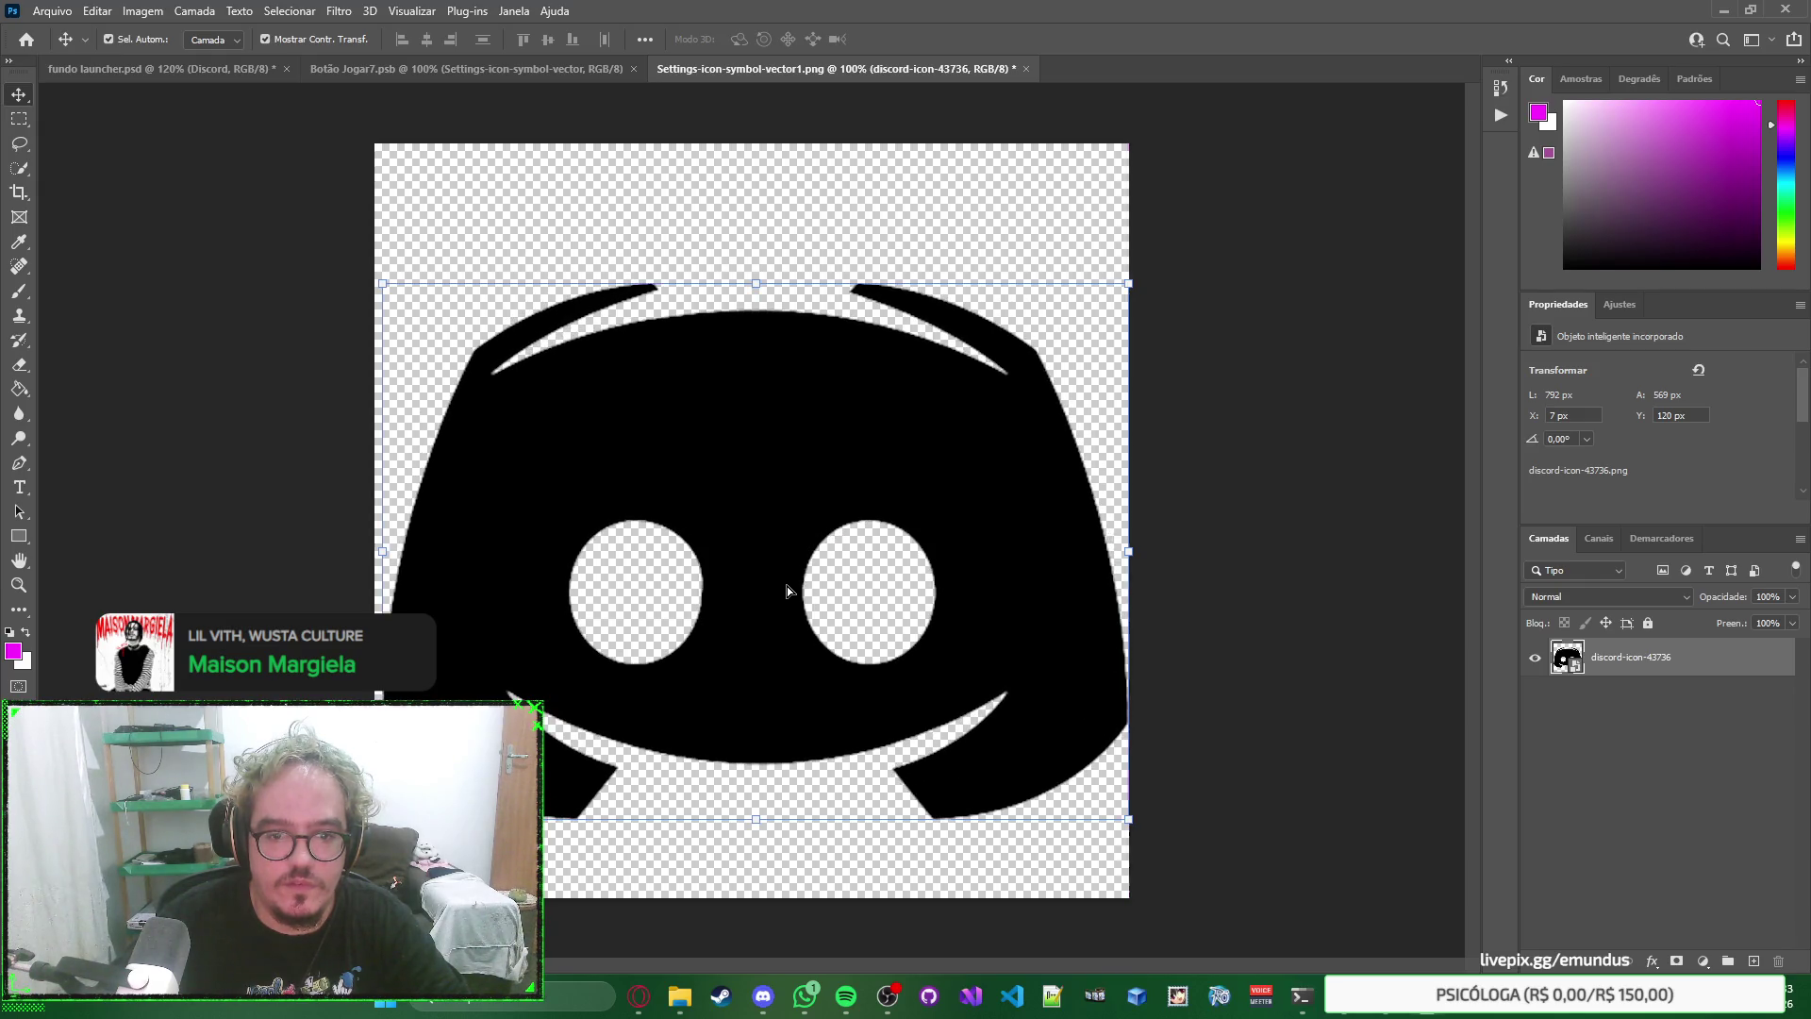
key("ctrl+z")
key("ctrl+s")
key("ctrl+w")
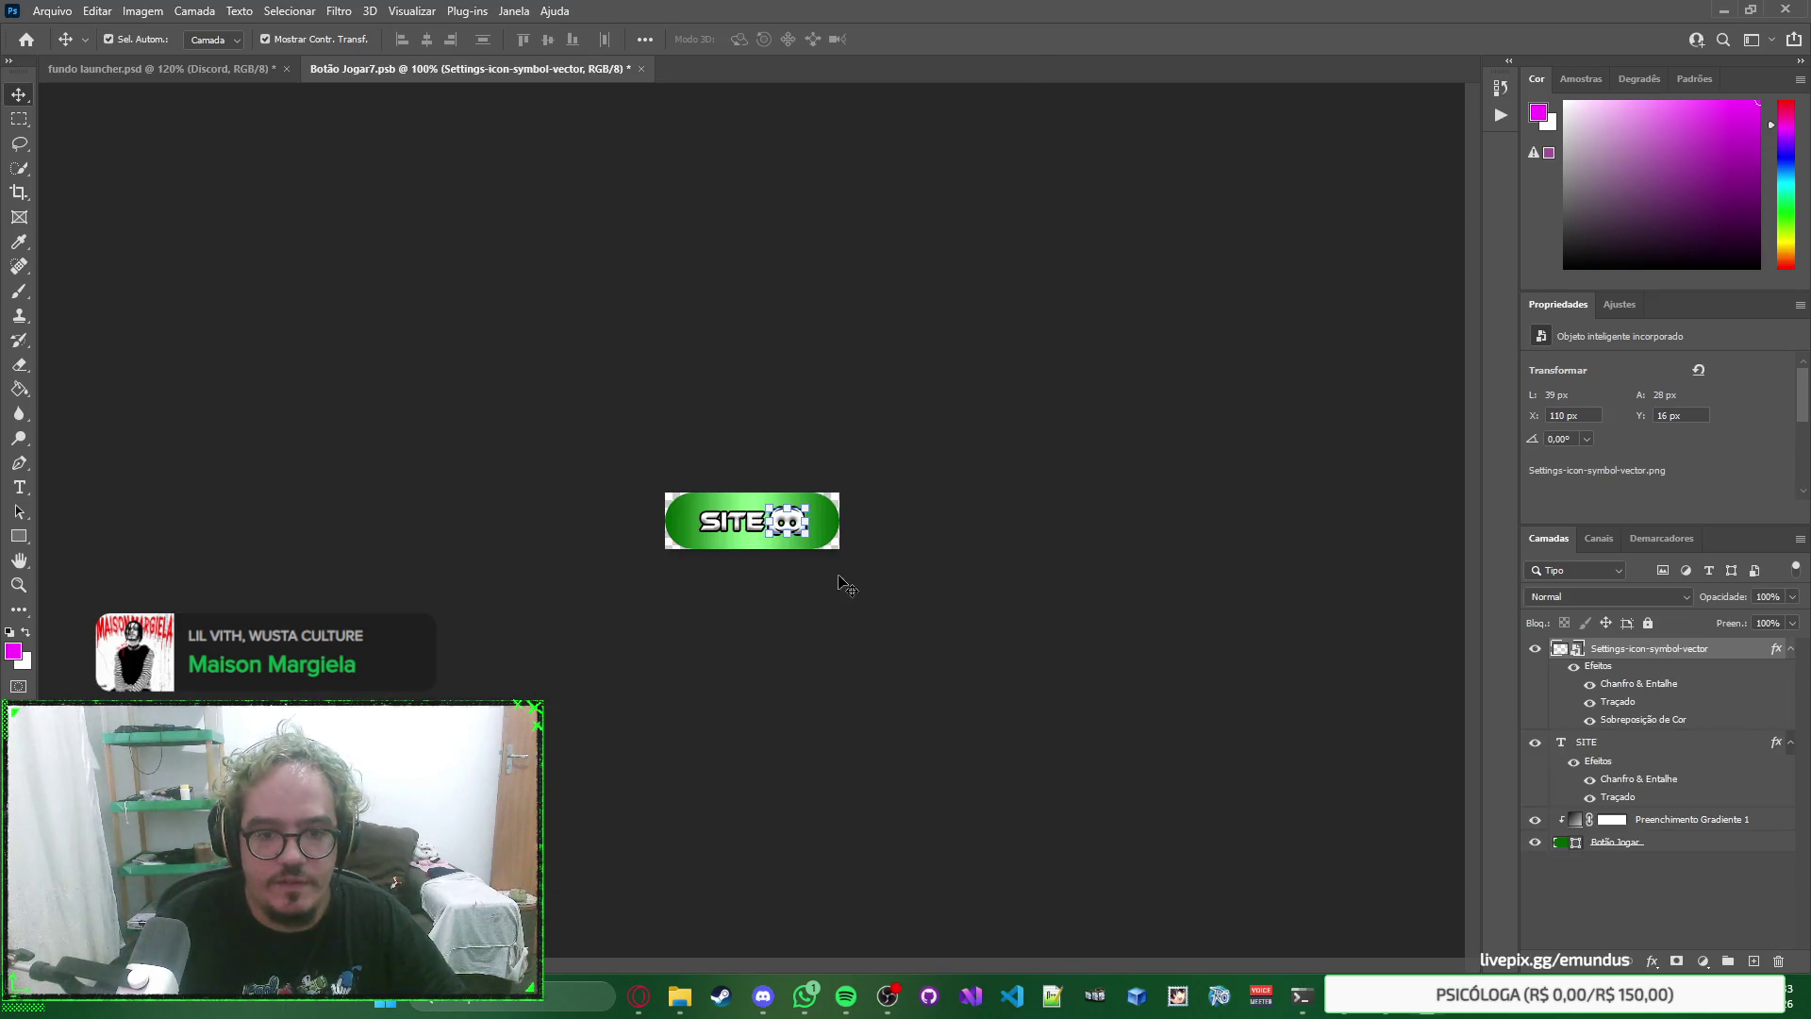
Step: Select the SITE text layer beside the Discord logo in Botão Jogar7.psb
left_click(839, 580)
scroll(820, 563, "up", 2)
scroll(728, 571, "up", 2)
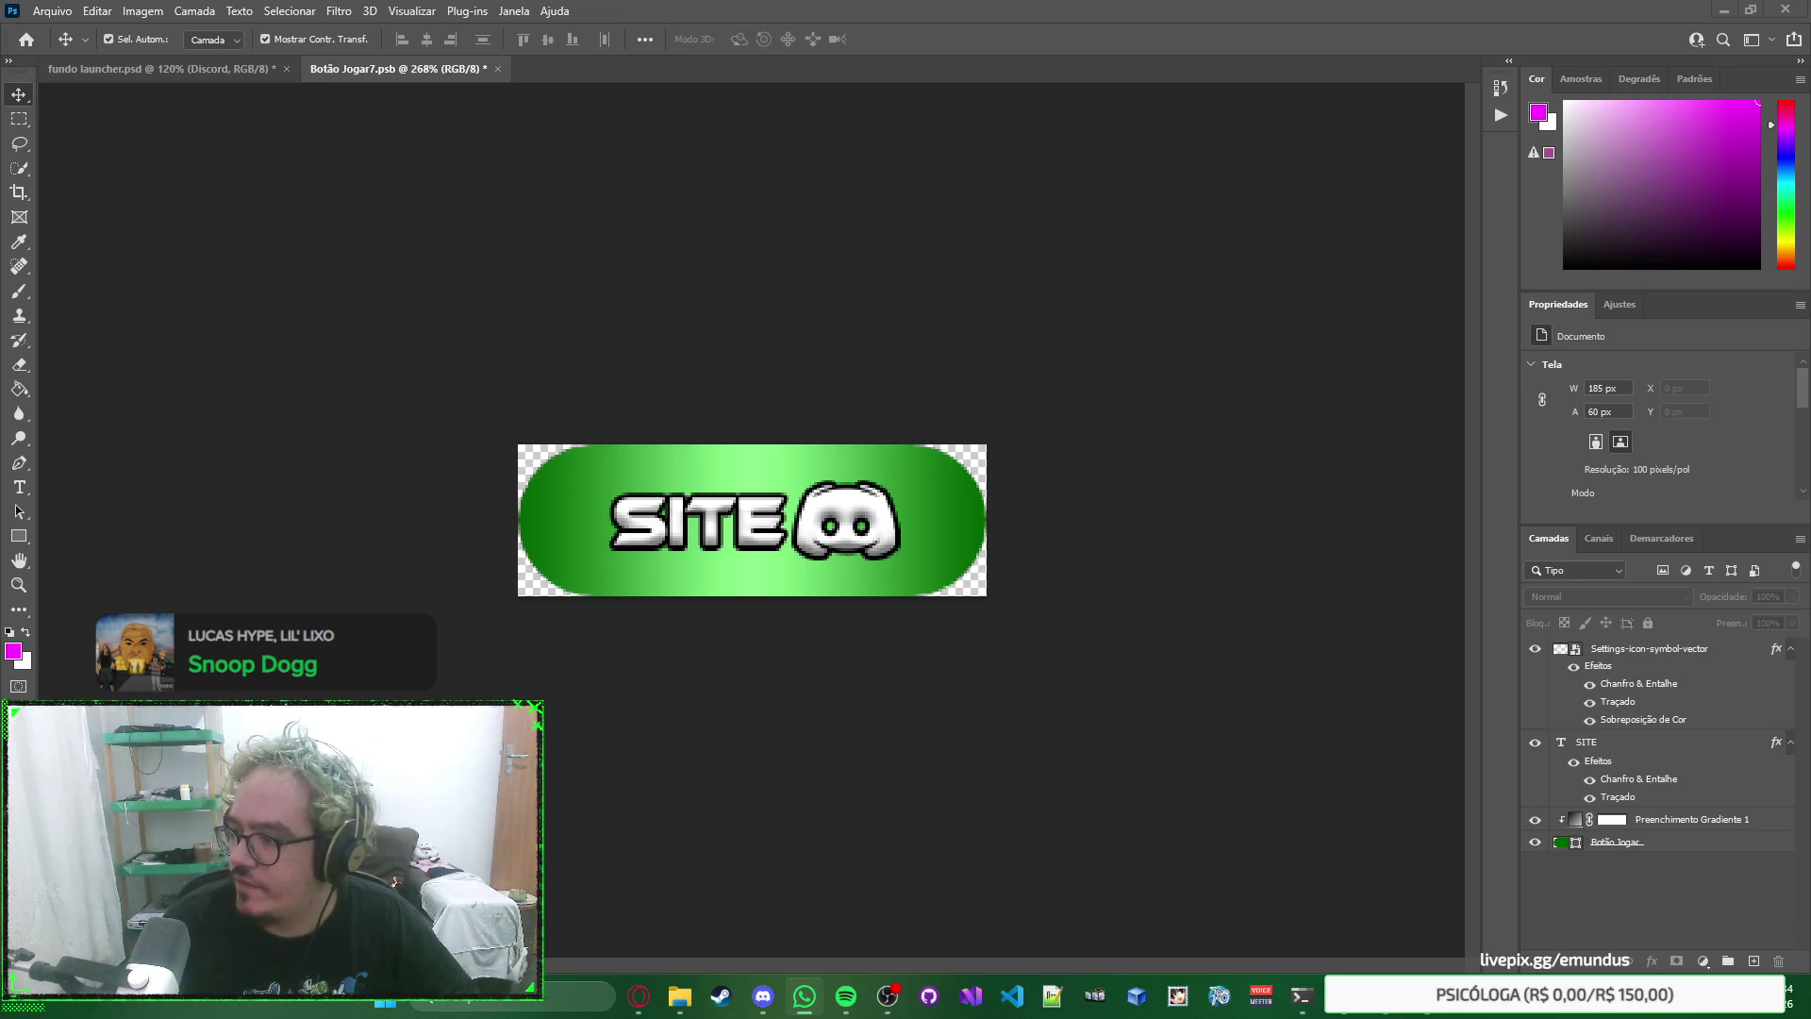
left_click(713, 533)
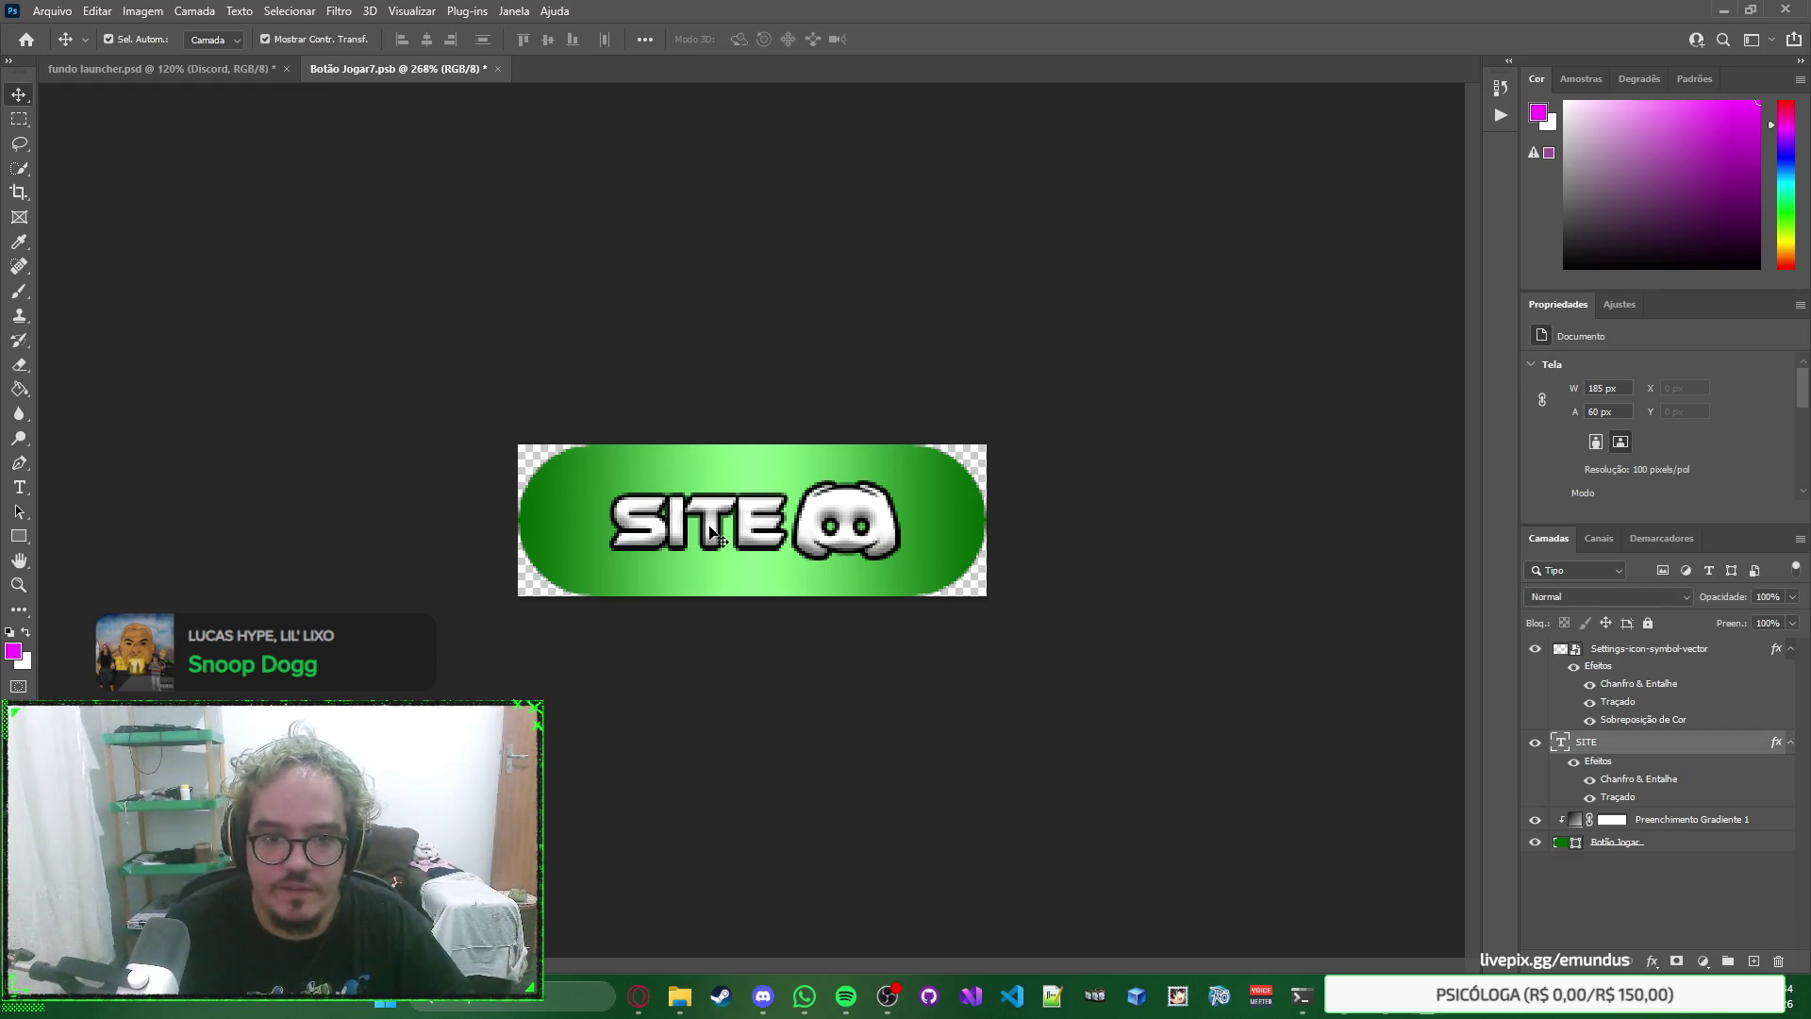
Step: Try a squeezed DISCORD label shifted with the logo, then undo back to the original SITE text
double_click(712, 533)
type("D")
key("BackSpace")
type("DISCORD")
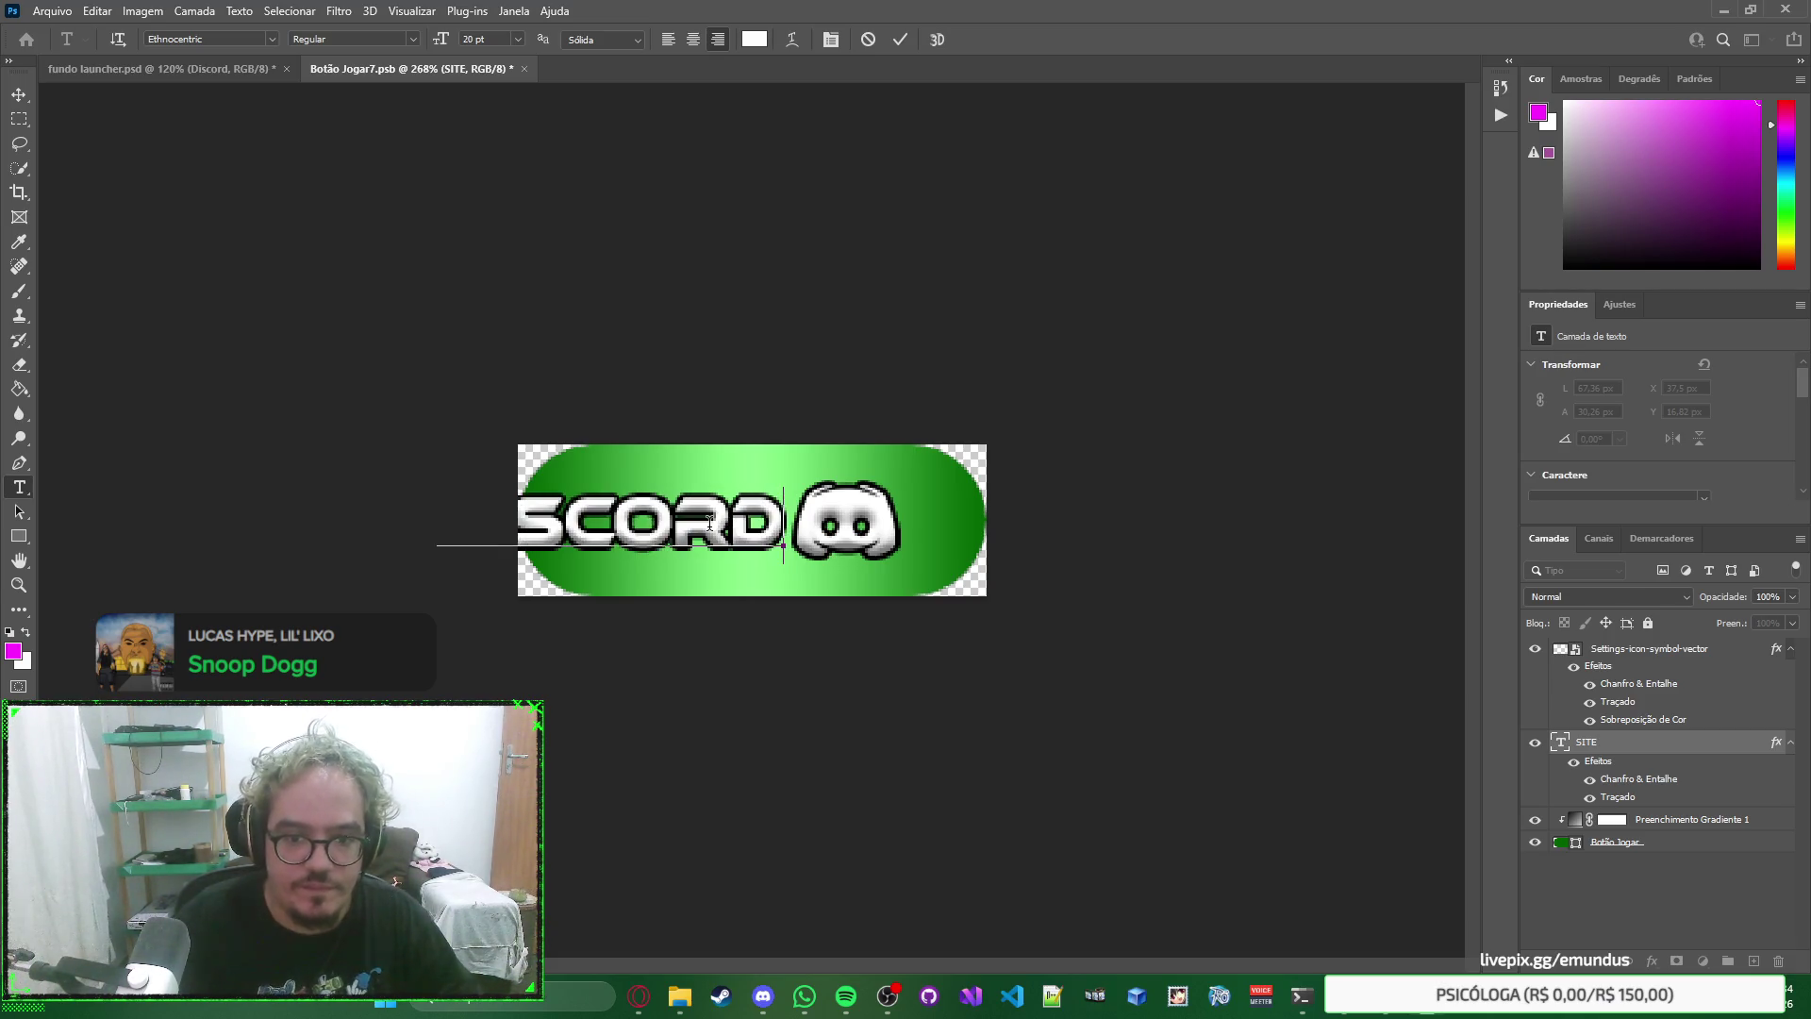
left_click(18, 100)
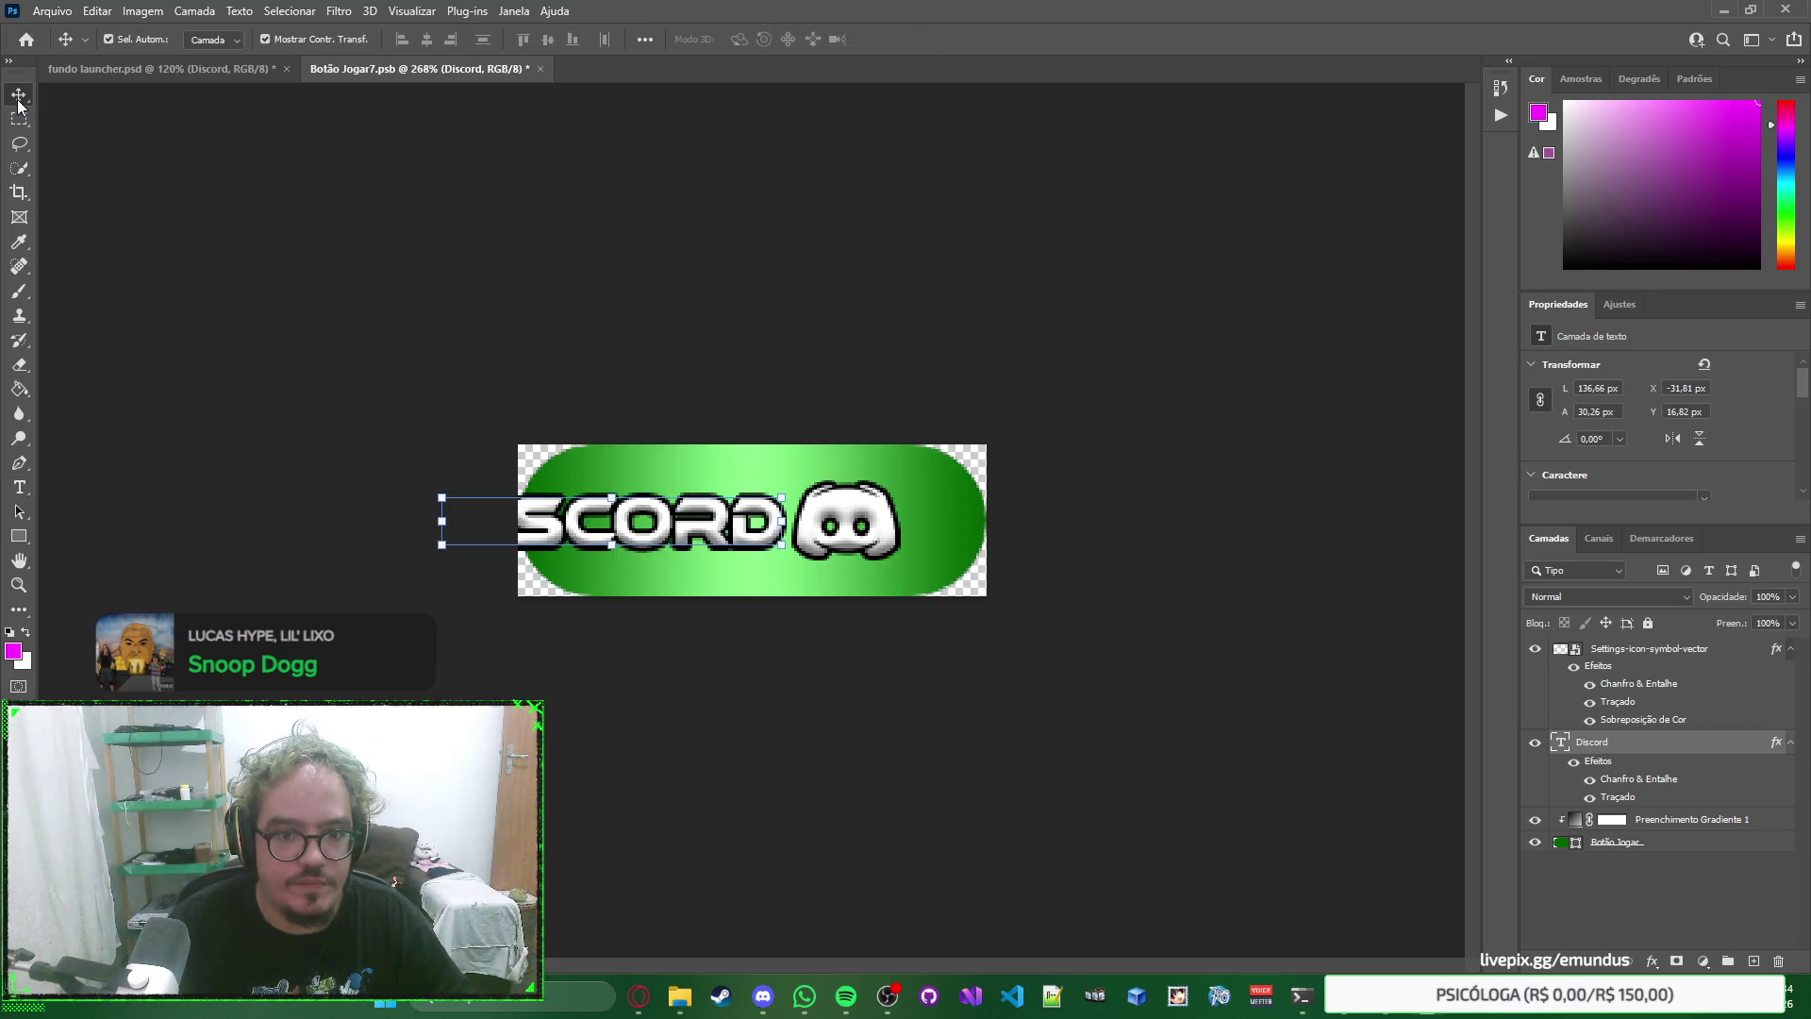
left_click(435, 520)
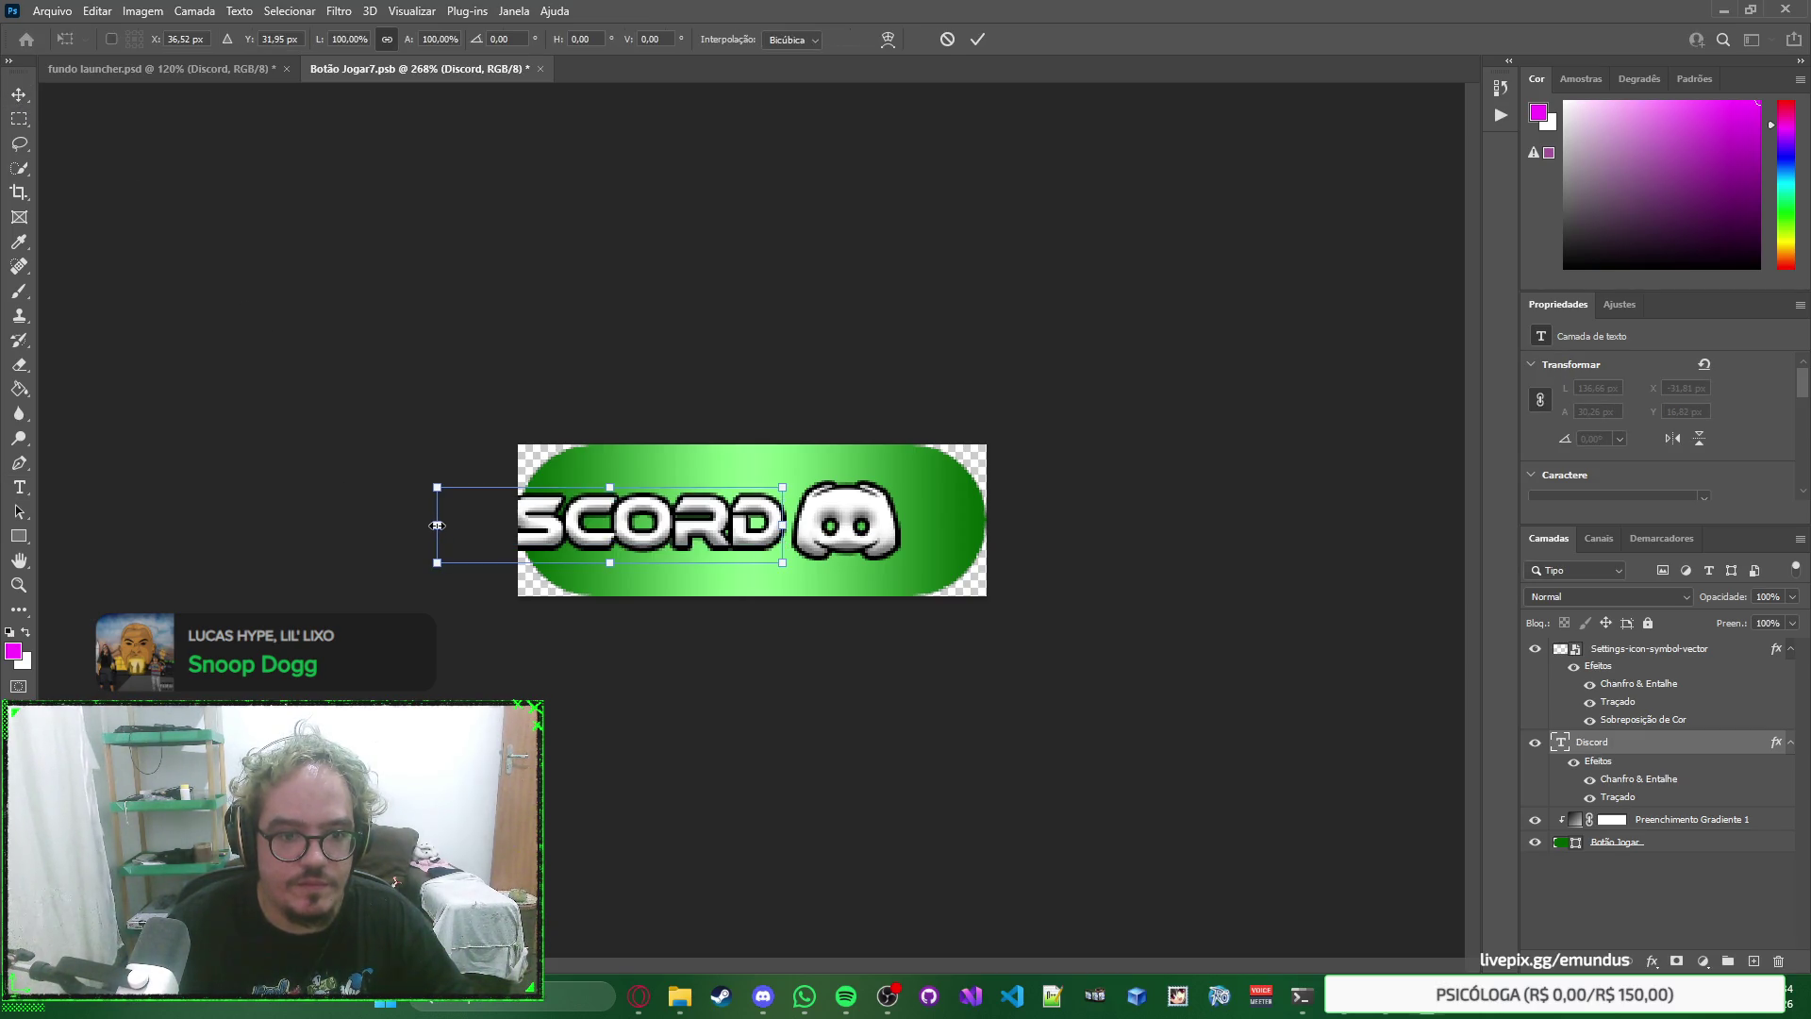
mouse_move(436, 526)
left_mouse_down()
mouse_move(489, 528)
mouse_move(578, 485)
mouse_move(566, 338)
left_mouse_up()
key("ctrl+z")
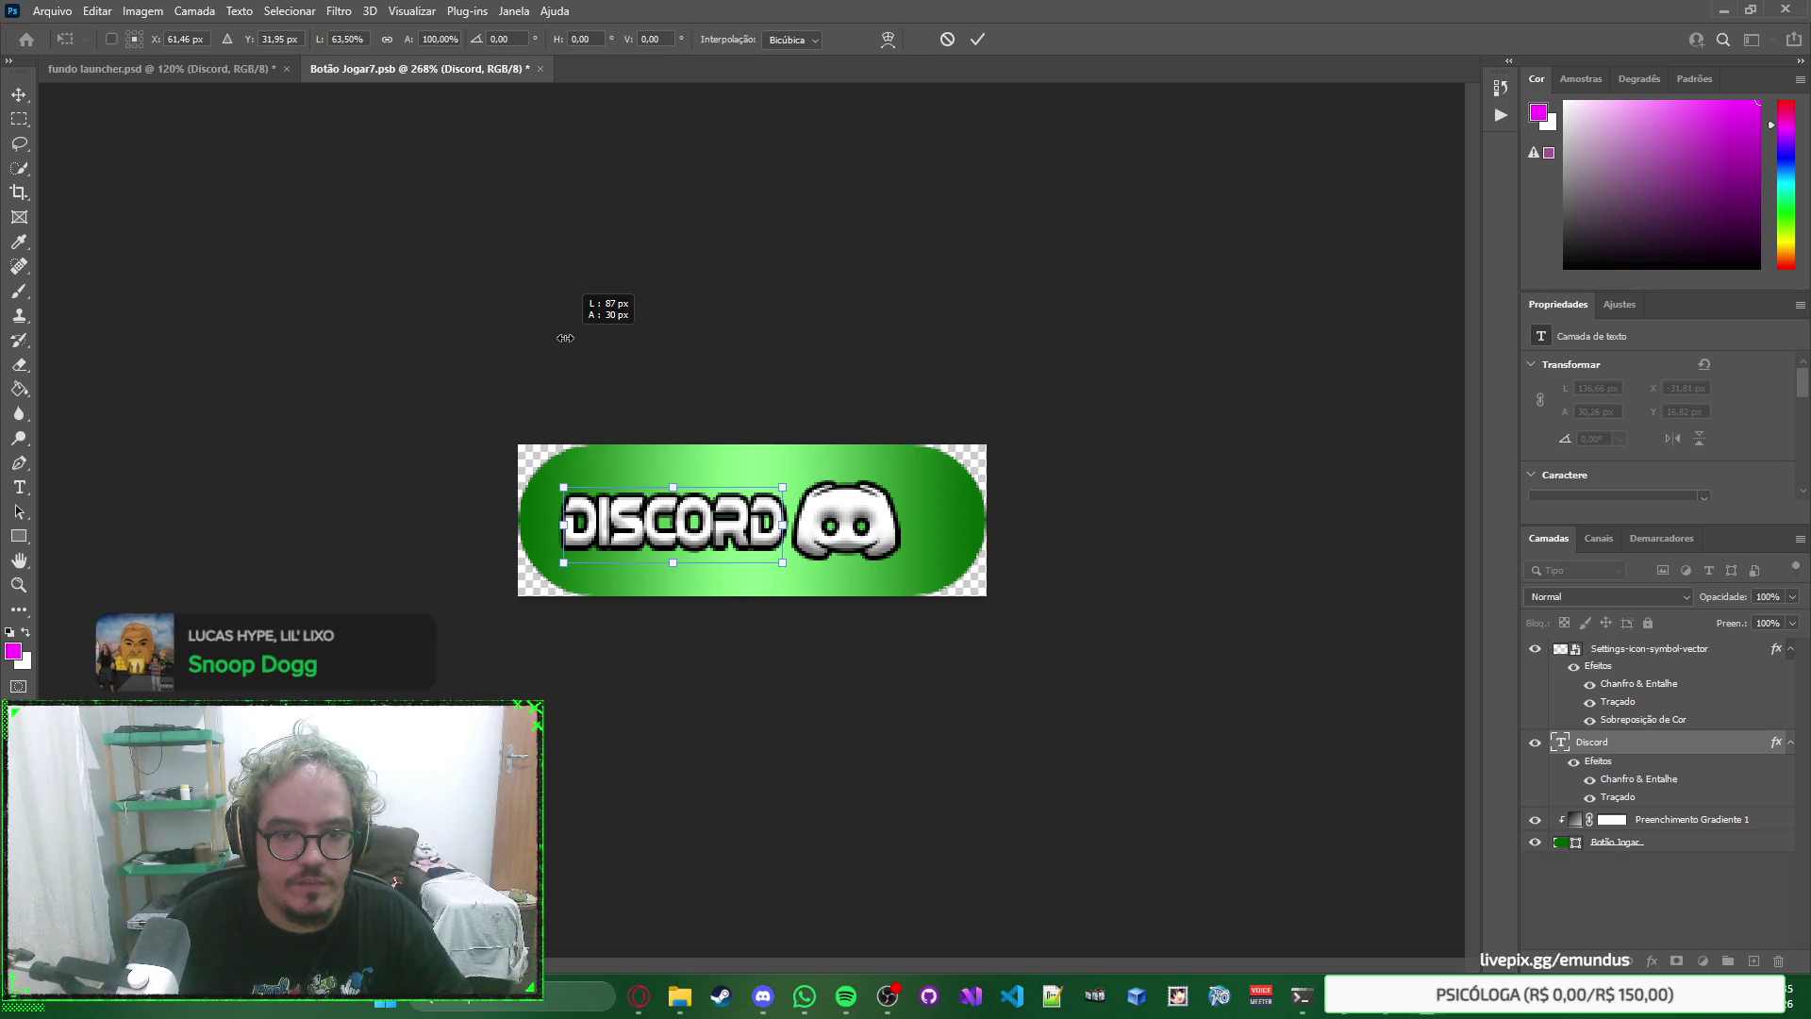
key("Return")
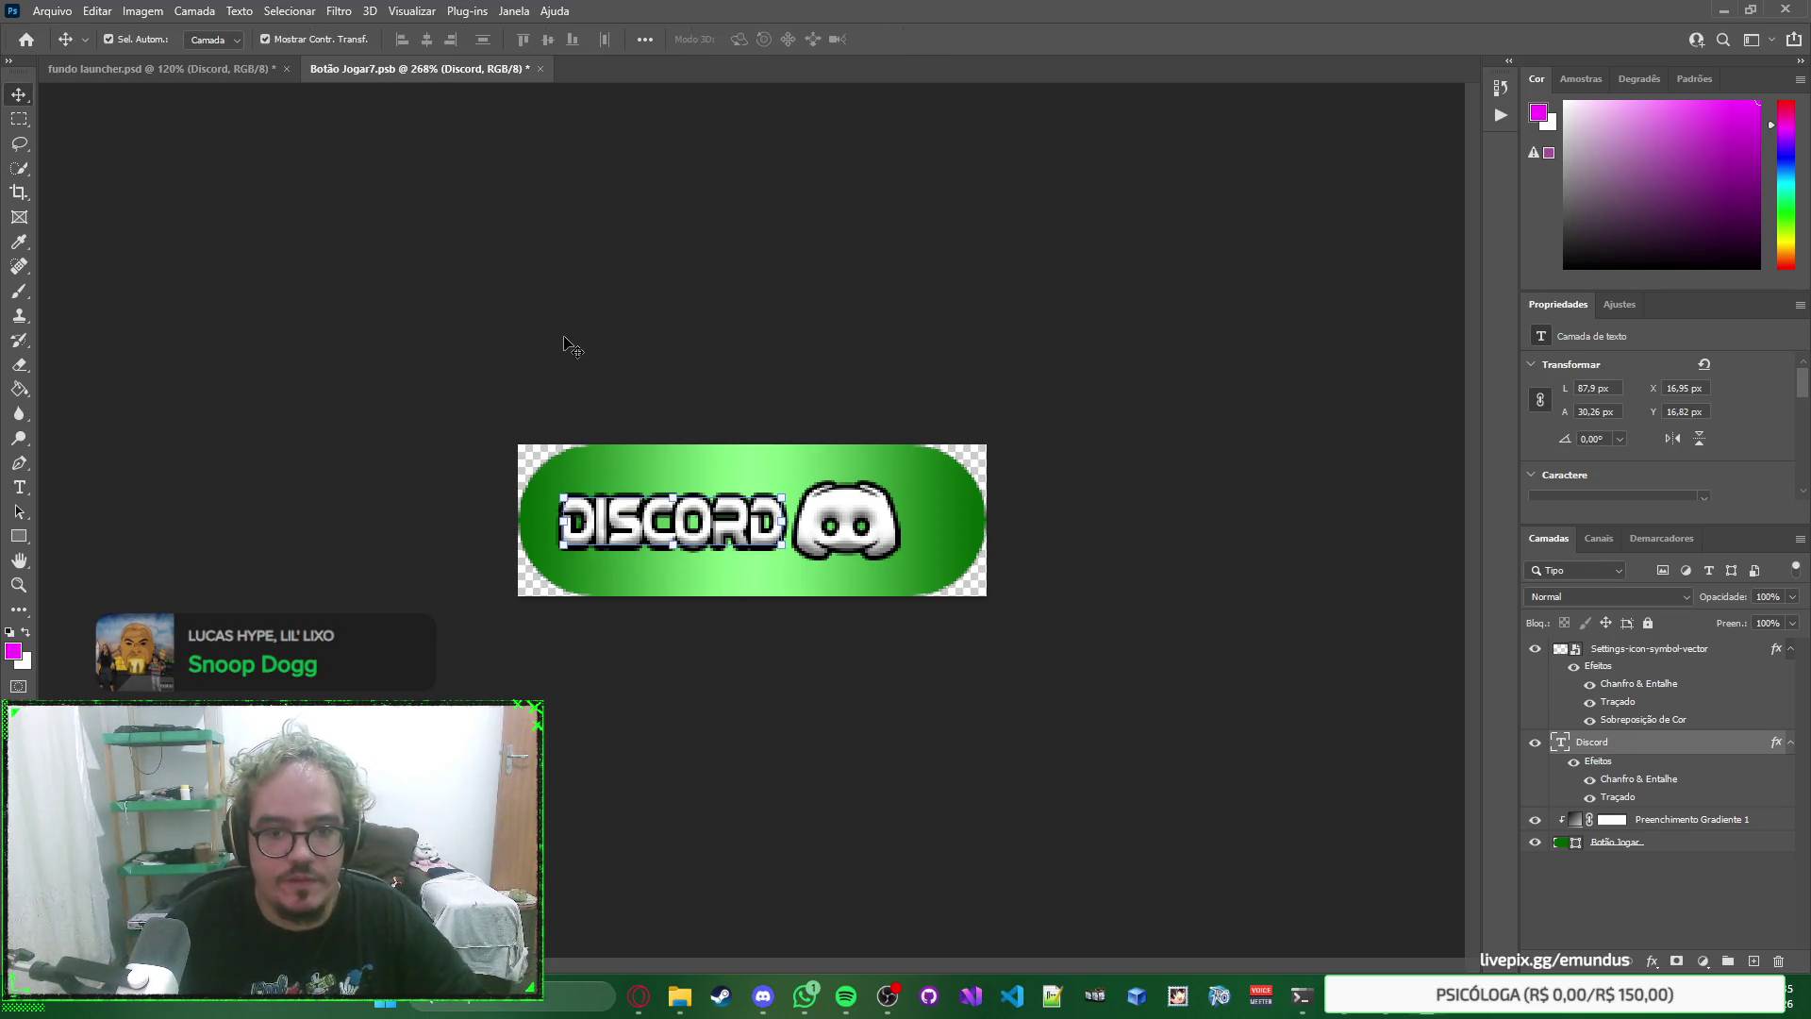
left_click(861, 522, "shift")
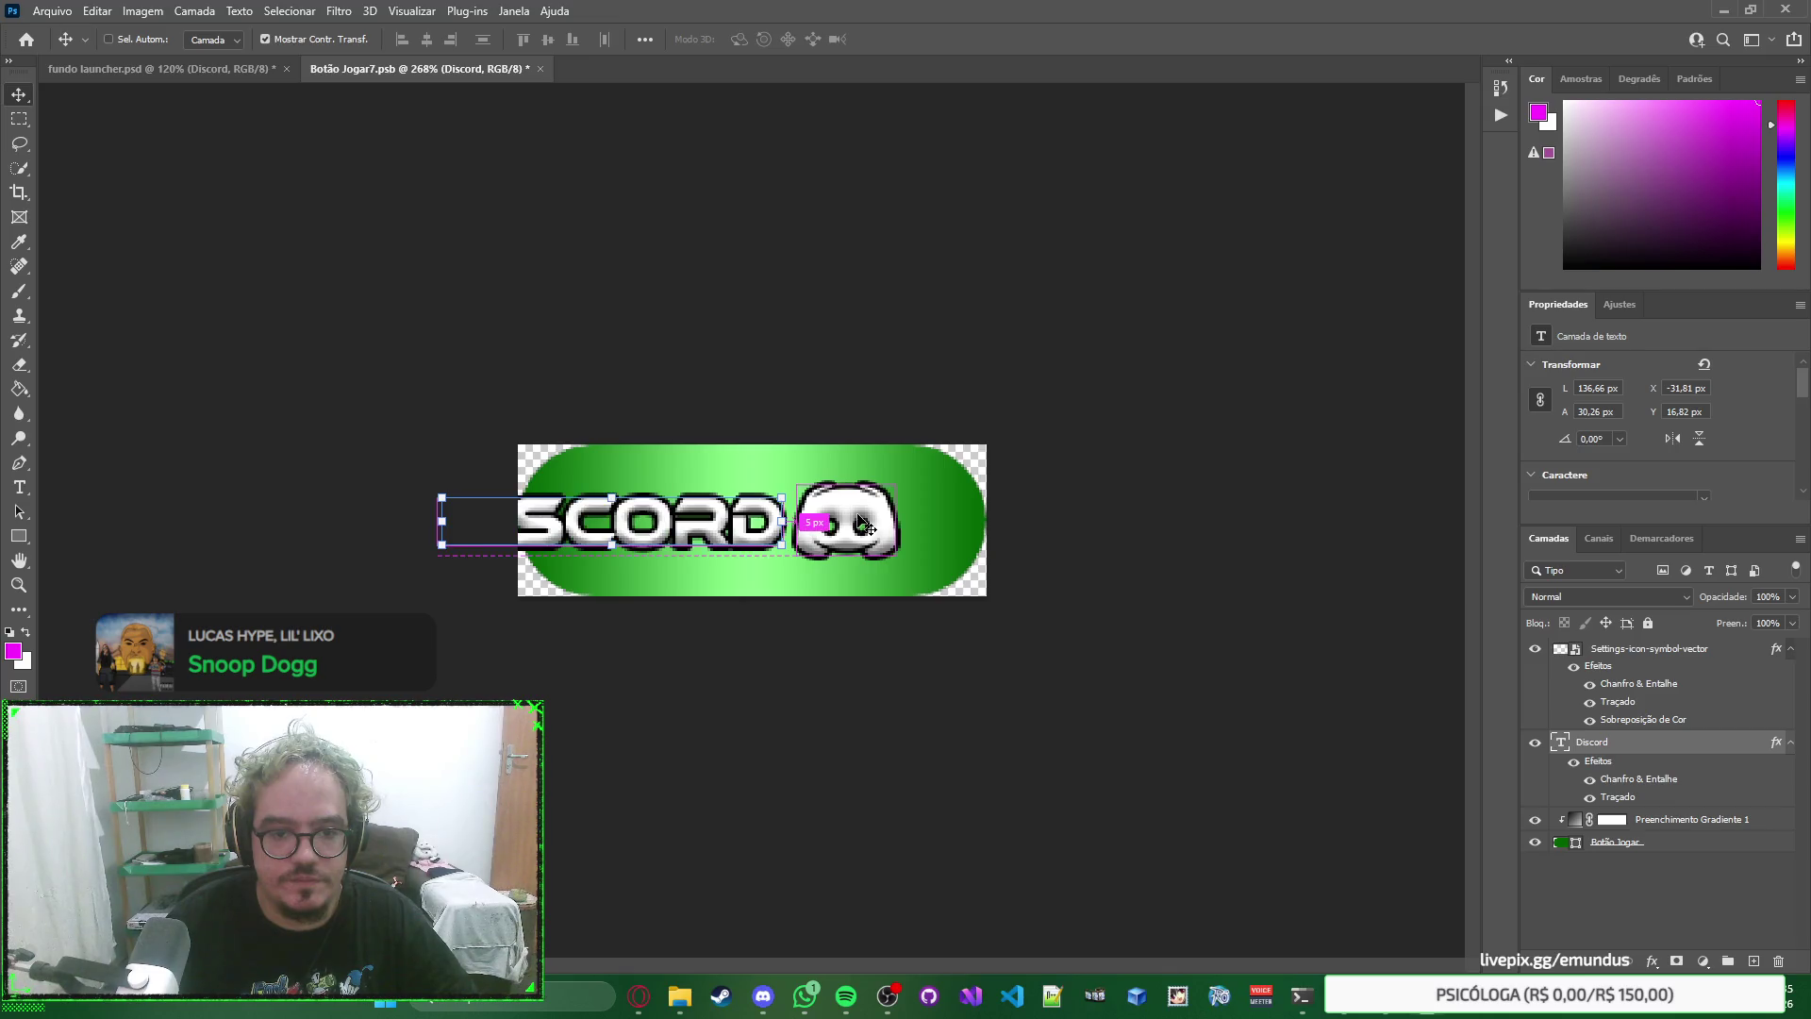
left_click_drag(850, 510, 924, 514)
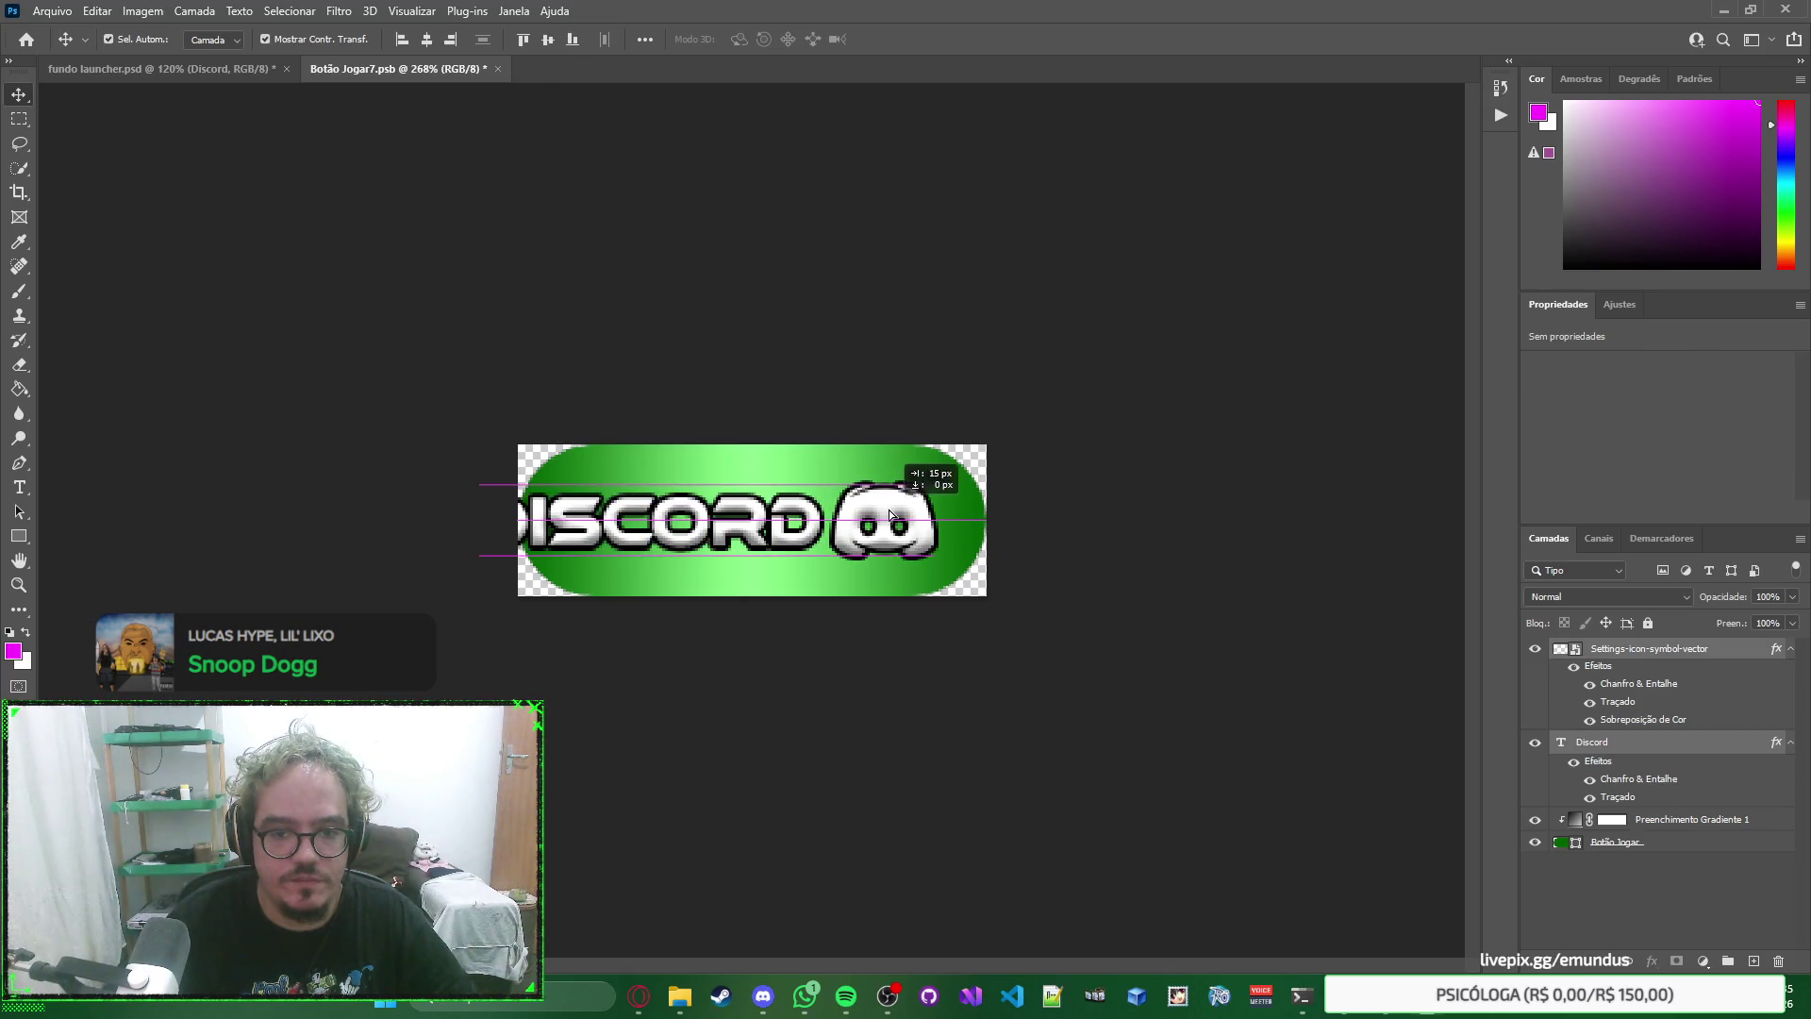
key("ctrl+z")
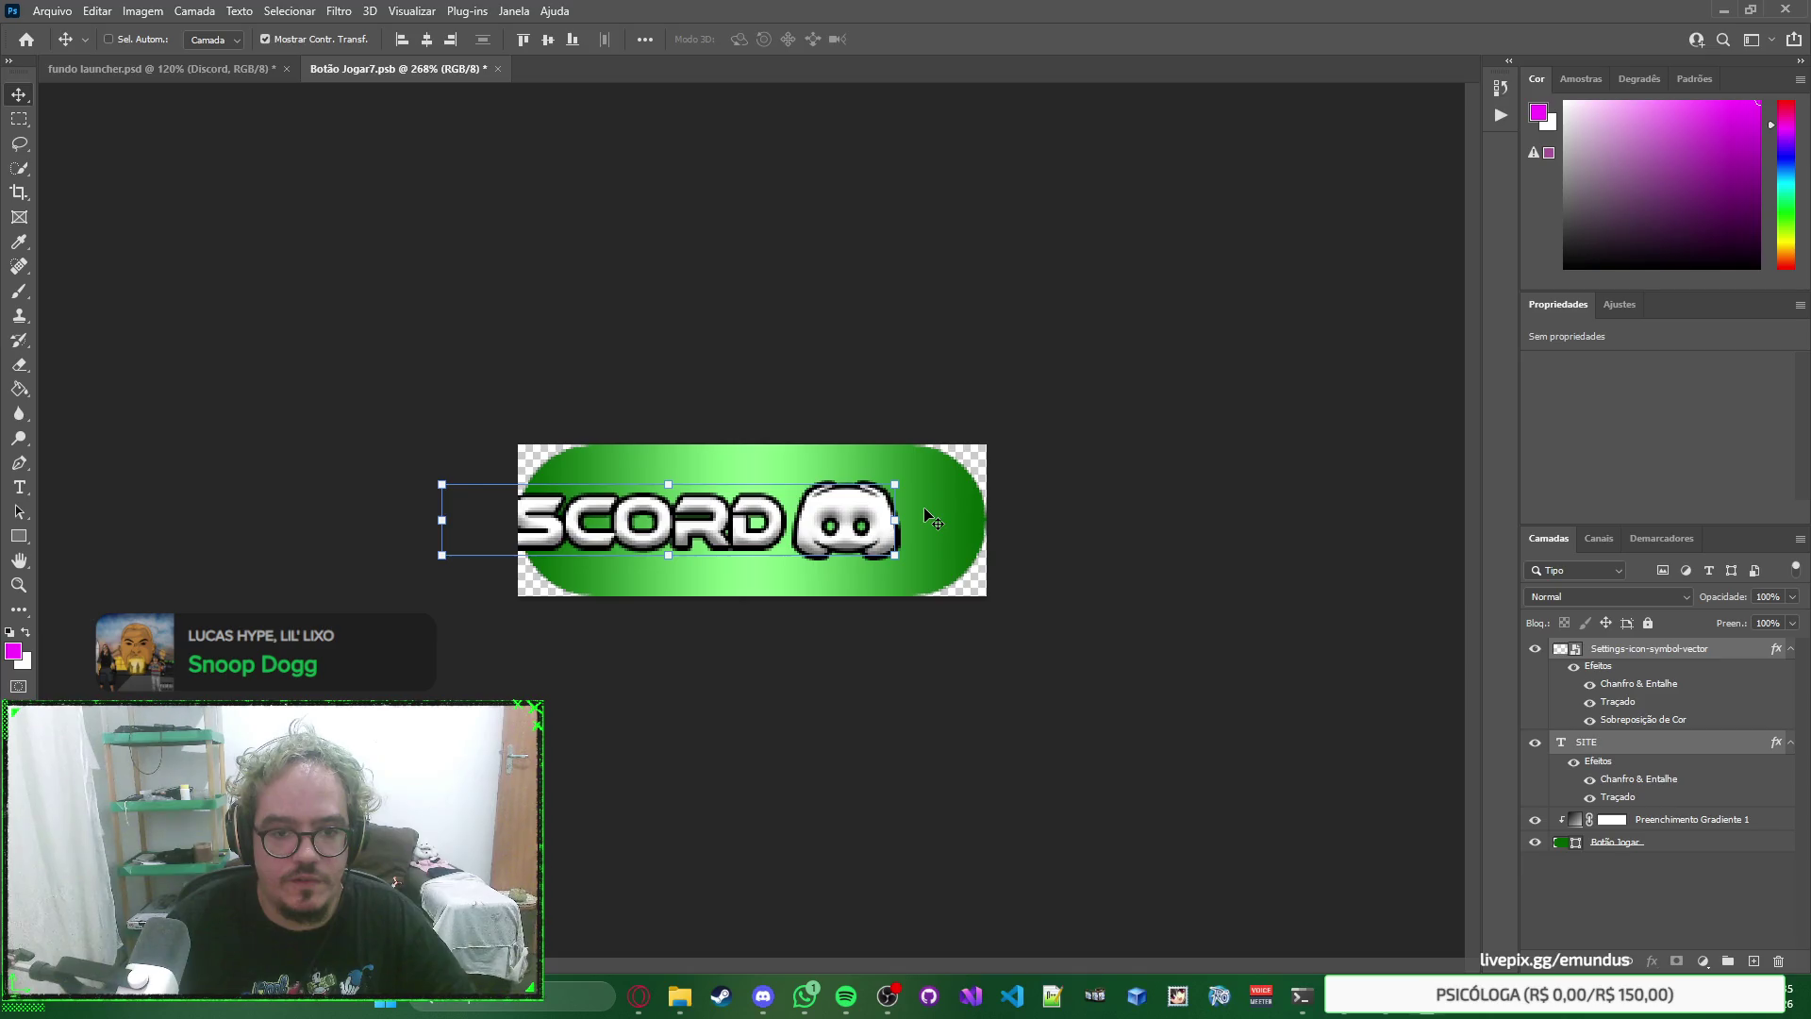
key("ctrl+z")
key("ctrl+z")
Step: Retype the label as DISCORD, squeeze it narrower, centre it with the logo, and save
left_click(603, 655)
left_click(641, 533)
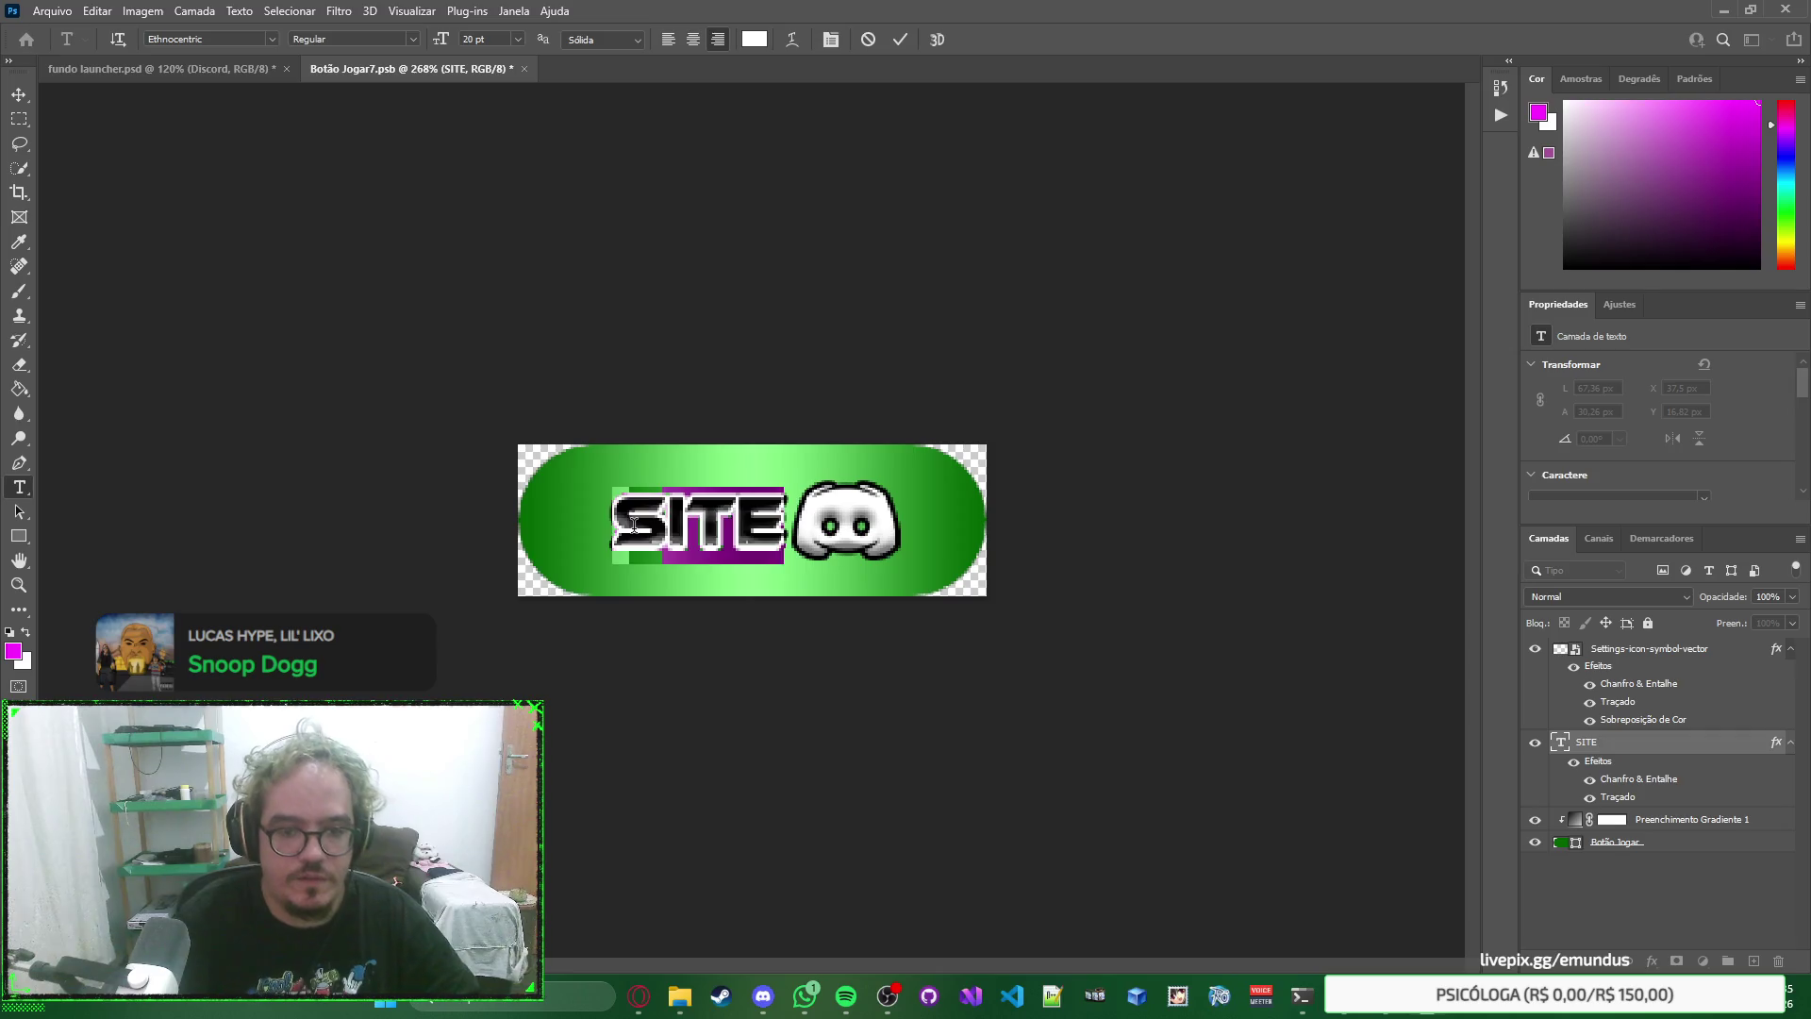
type("DISCORD")
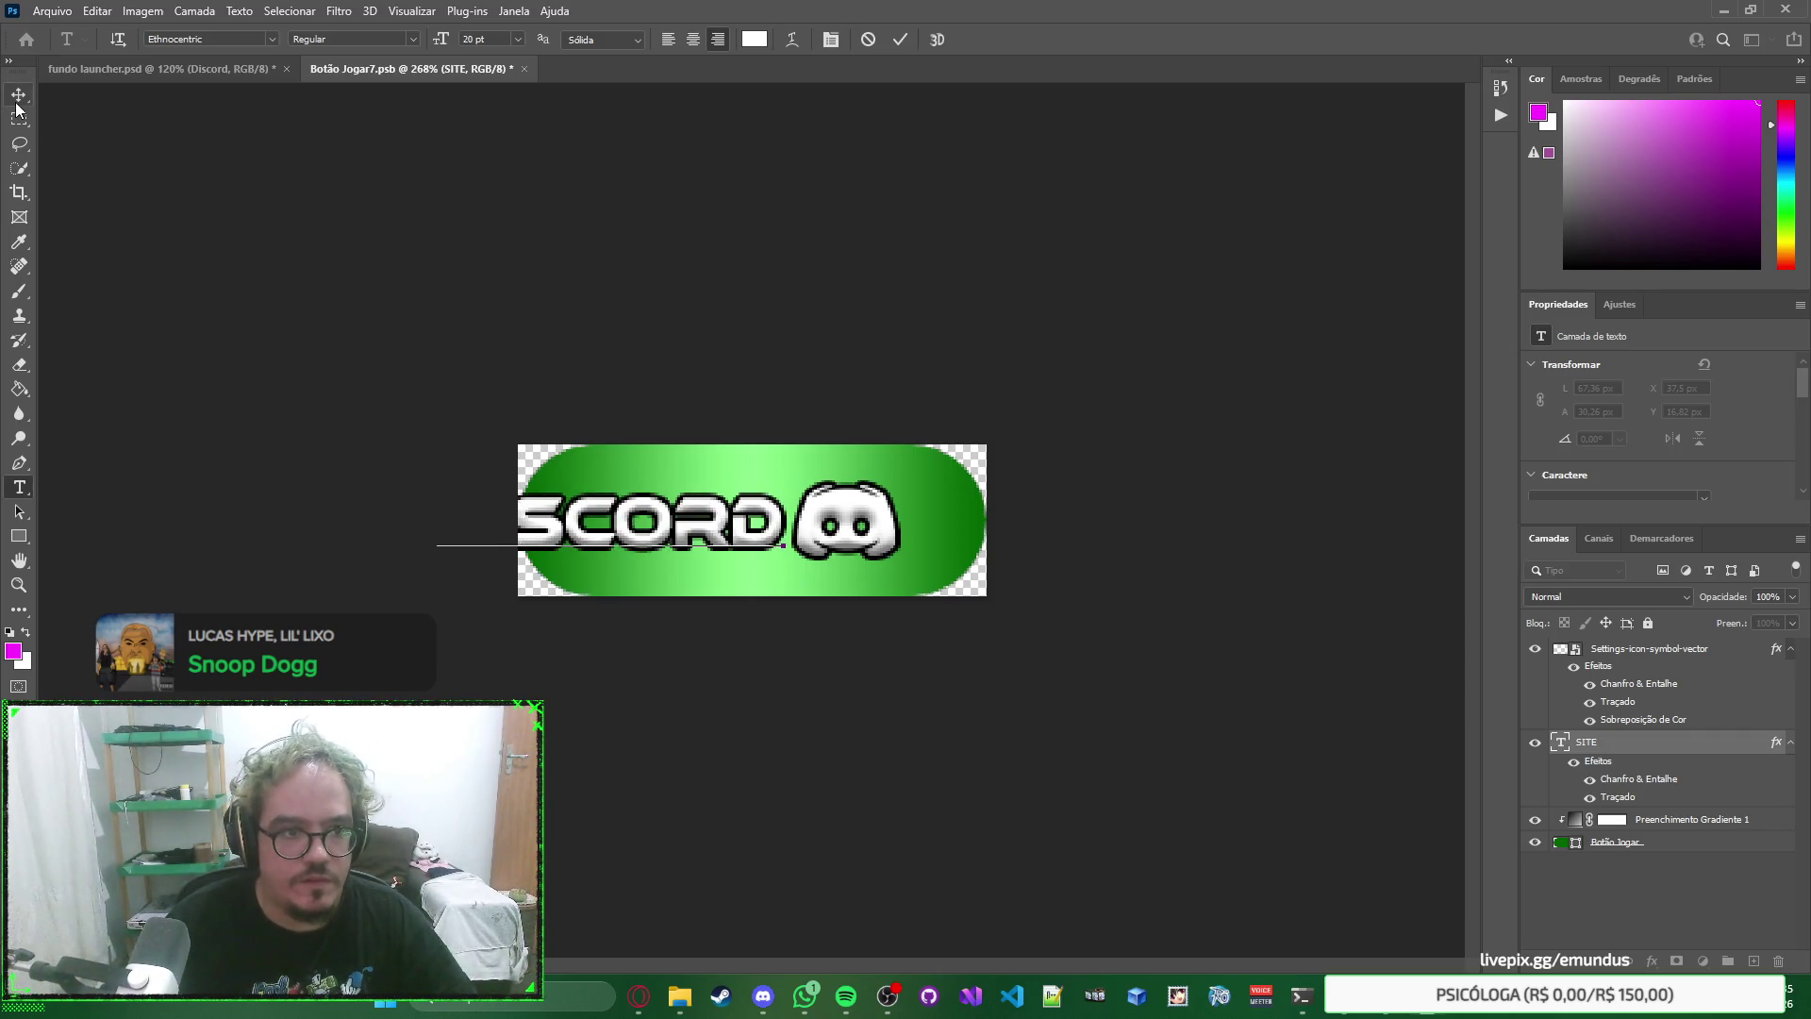
key("ctrl+Return")
key("ctrl+t")
left_click_drag(439, 524, 545, 529)
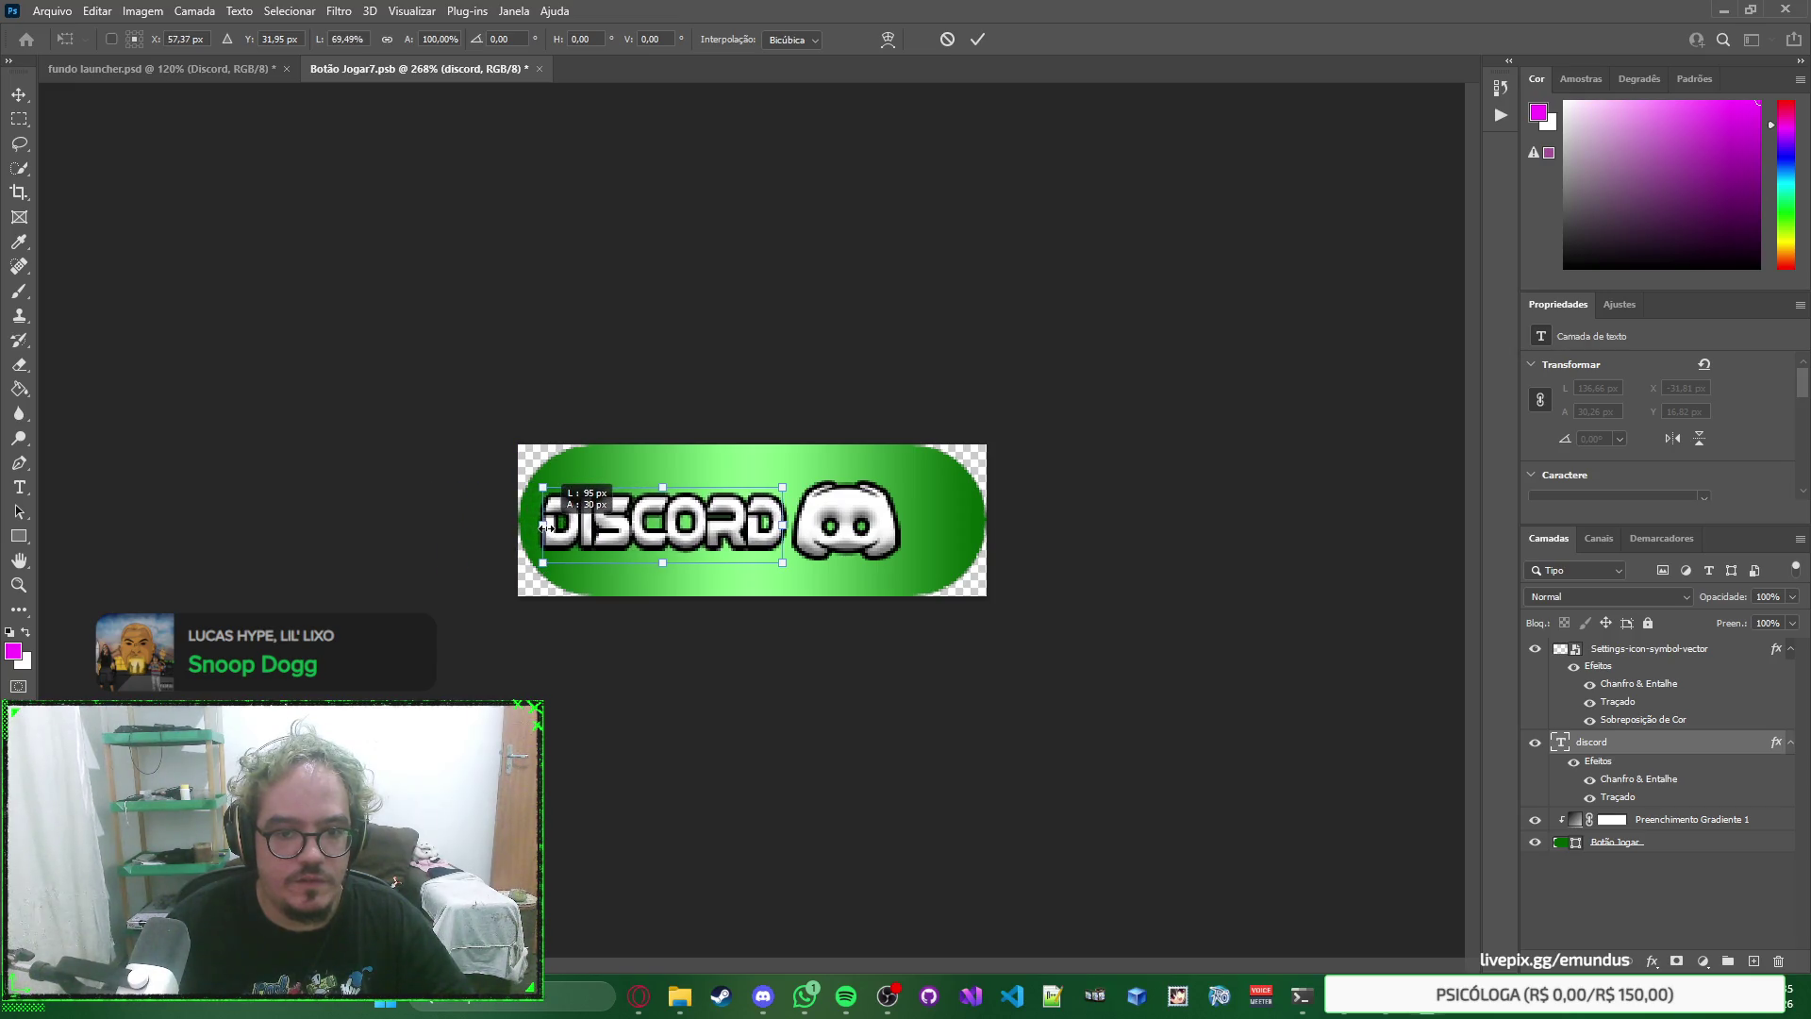
key("Return")
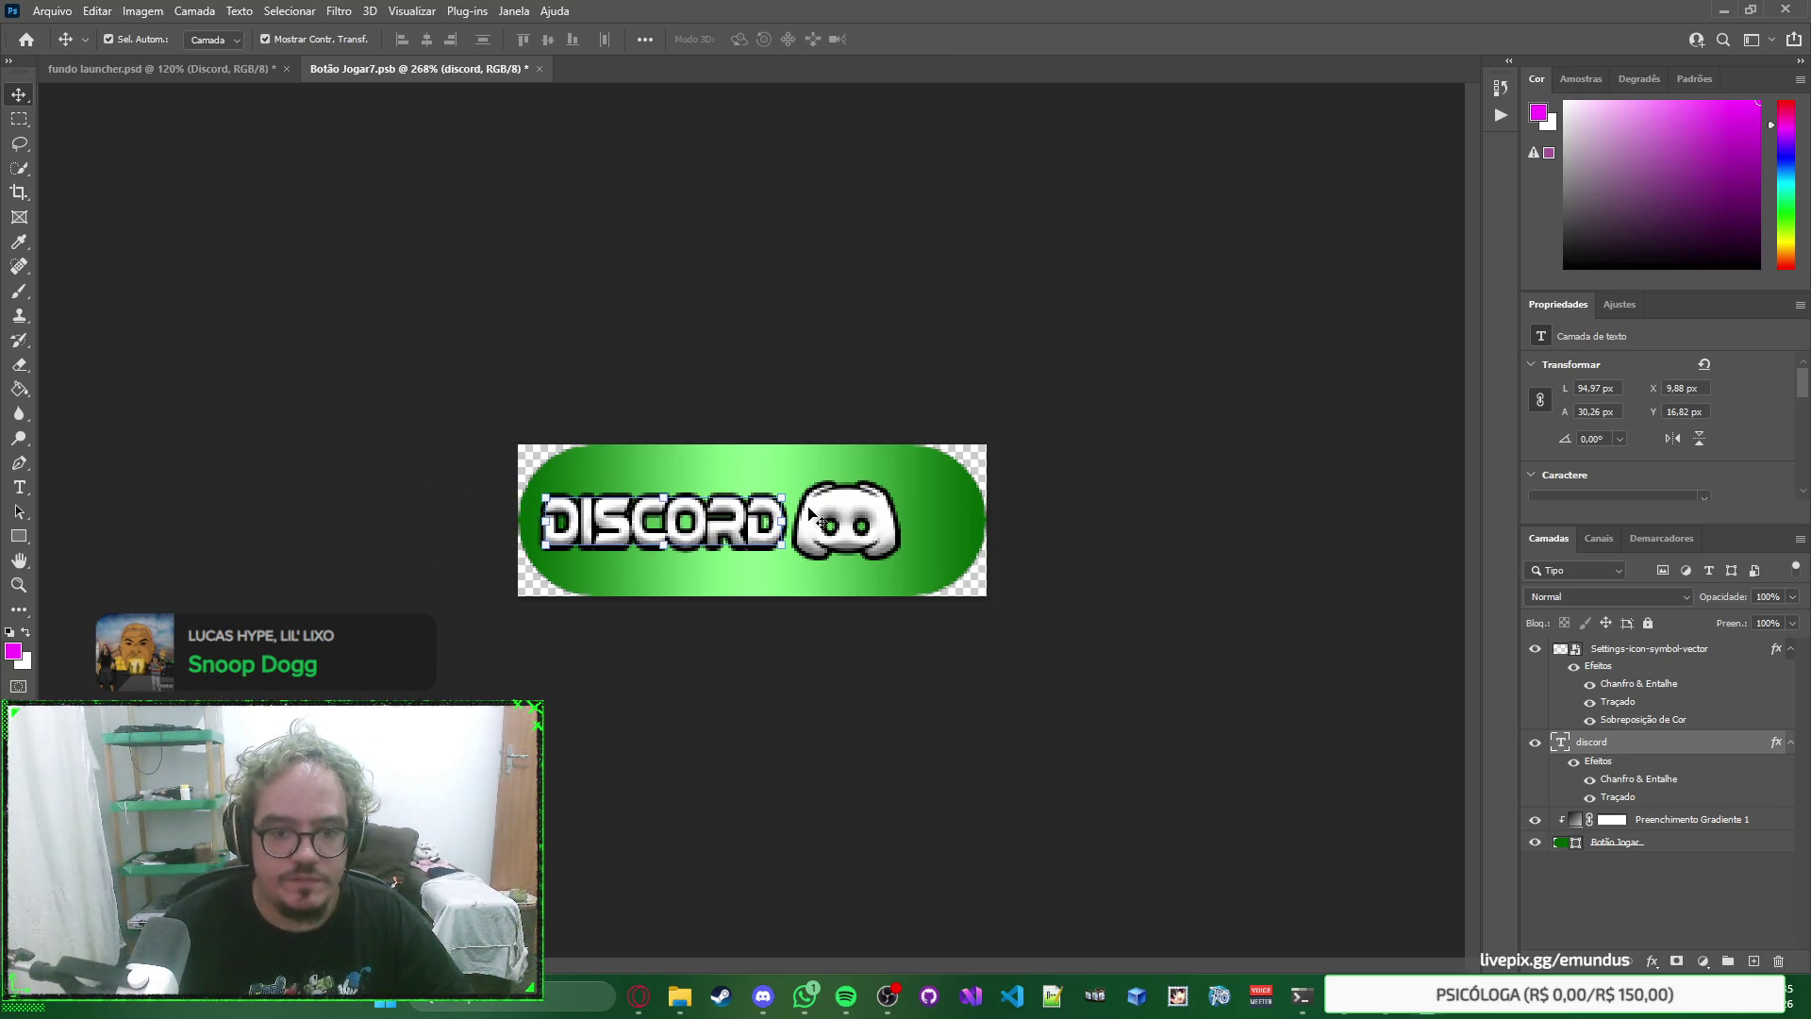
left_click(820, 524, "shift")
left_click_drag(820, 525, 849, 520)
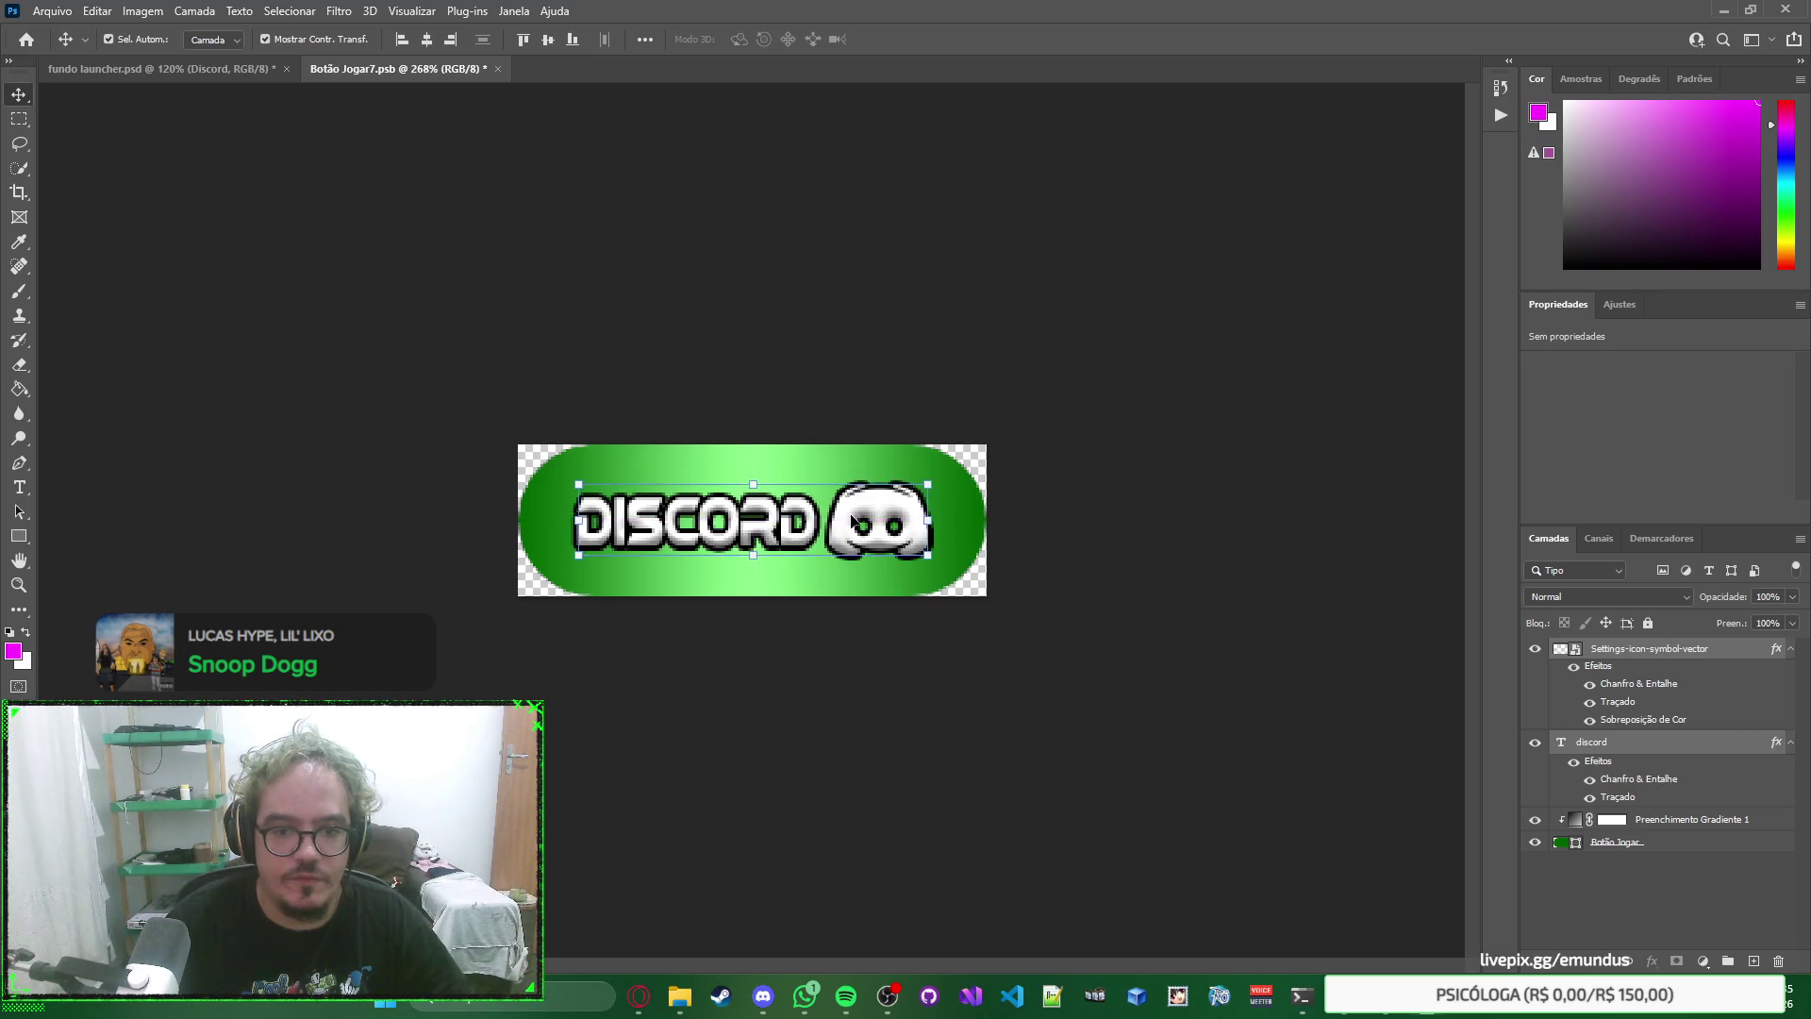
left_click(1116, 448)
key("ctrl+s")
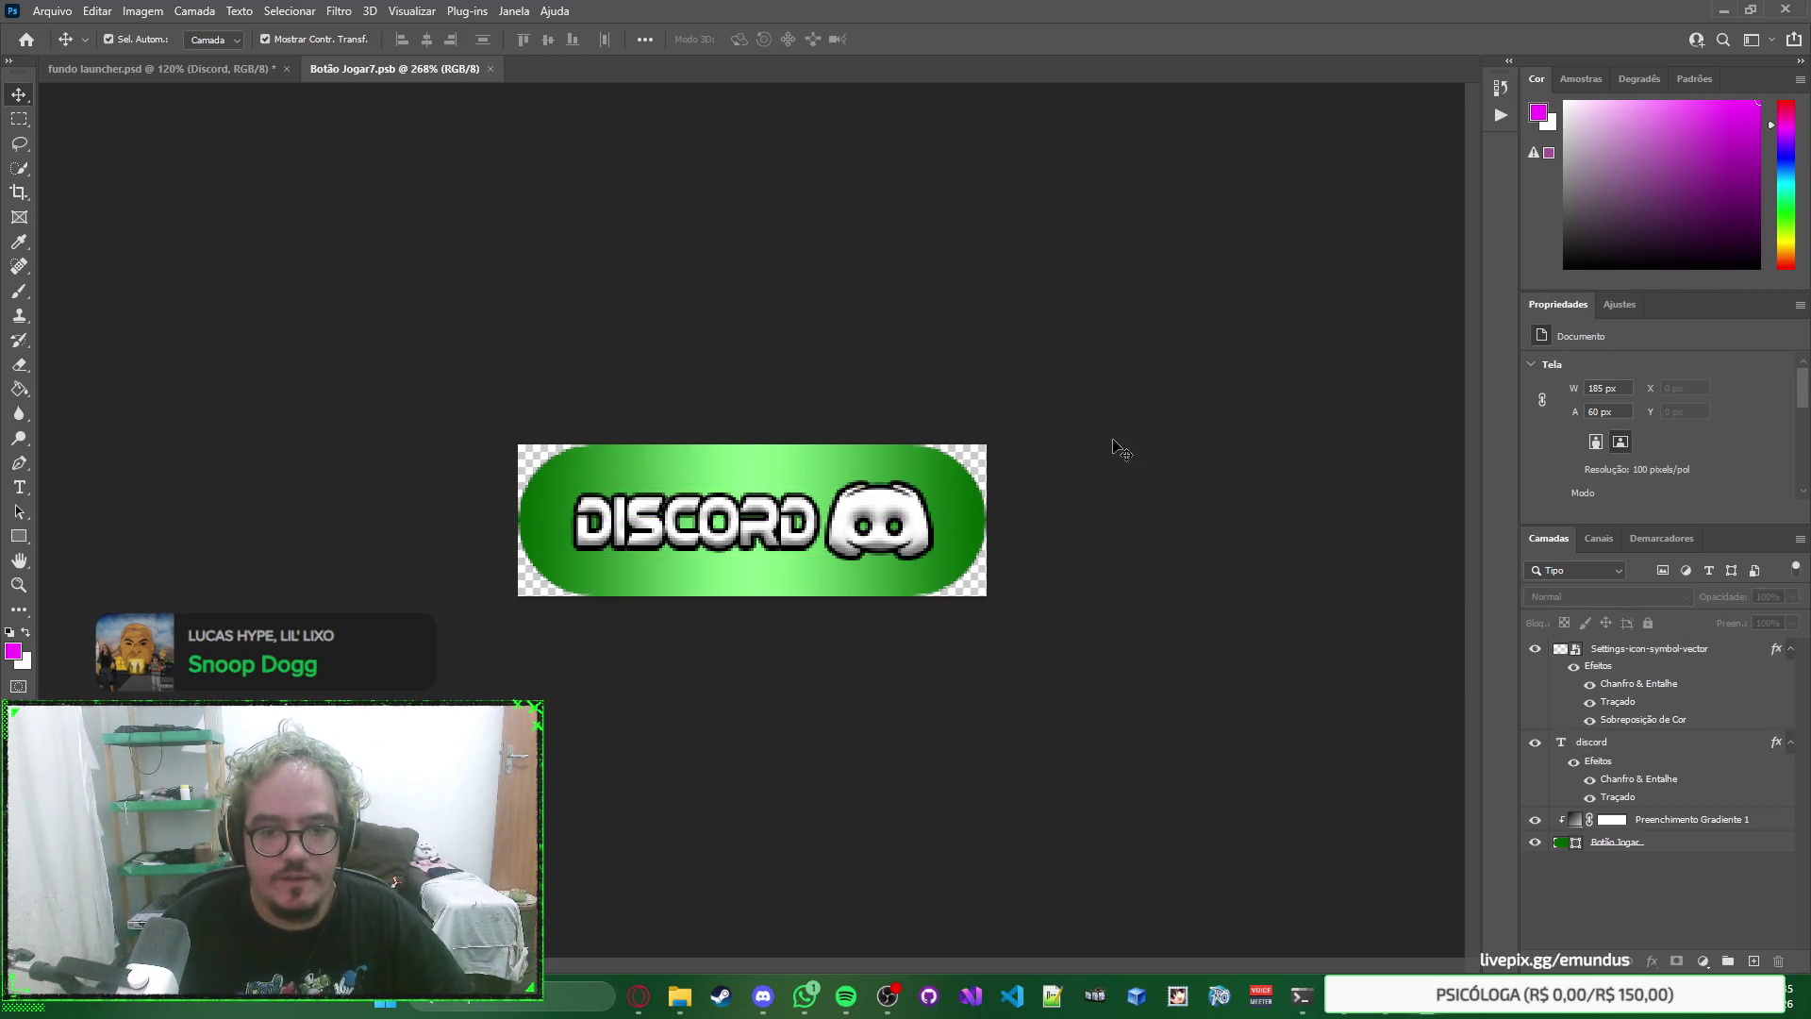
Step: Close Botão Jogar7.psb to return to the fundo launcher mockup
key("ctrl+w")
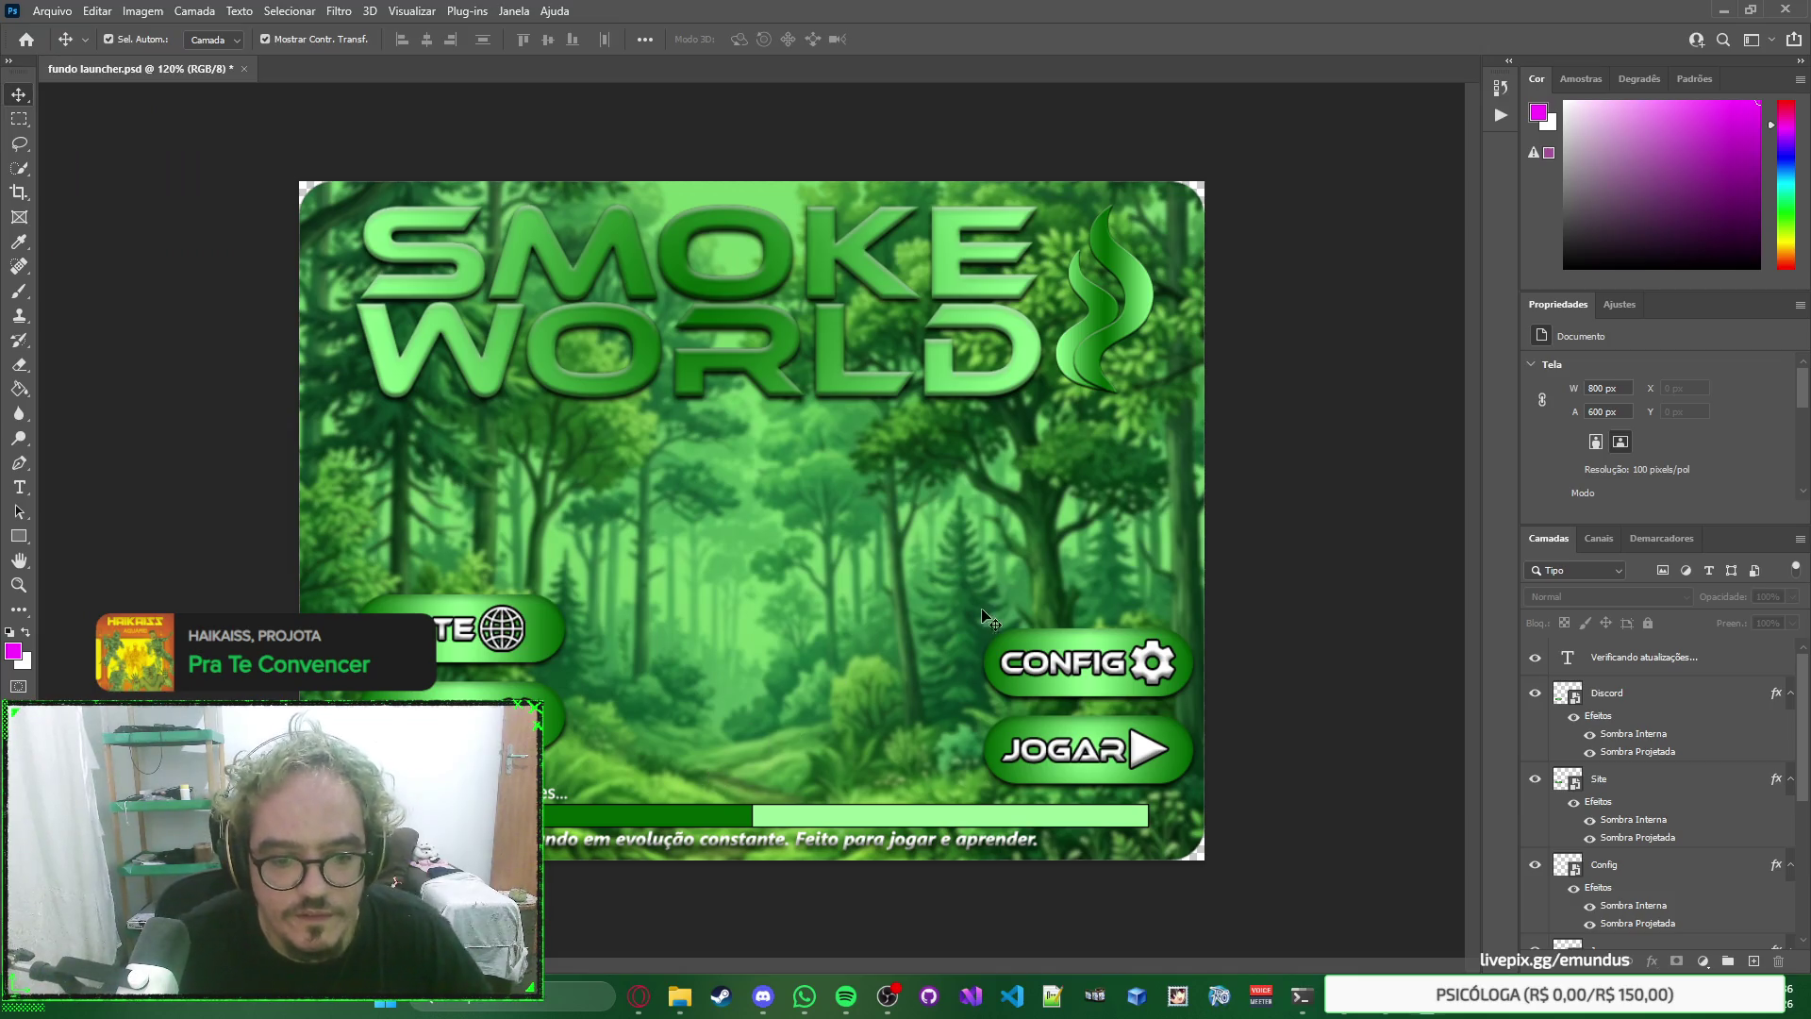
Step: Save fundo launcher.psd, then copy the three balanced description paragraphs from ChatGPT into the clipboard
key("ctrl+s")
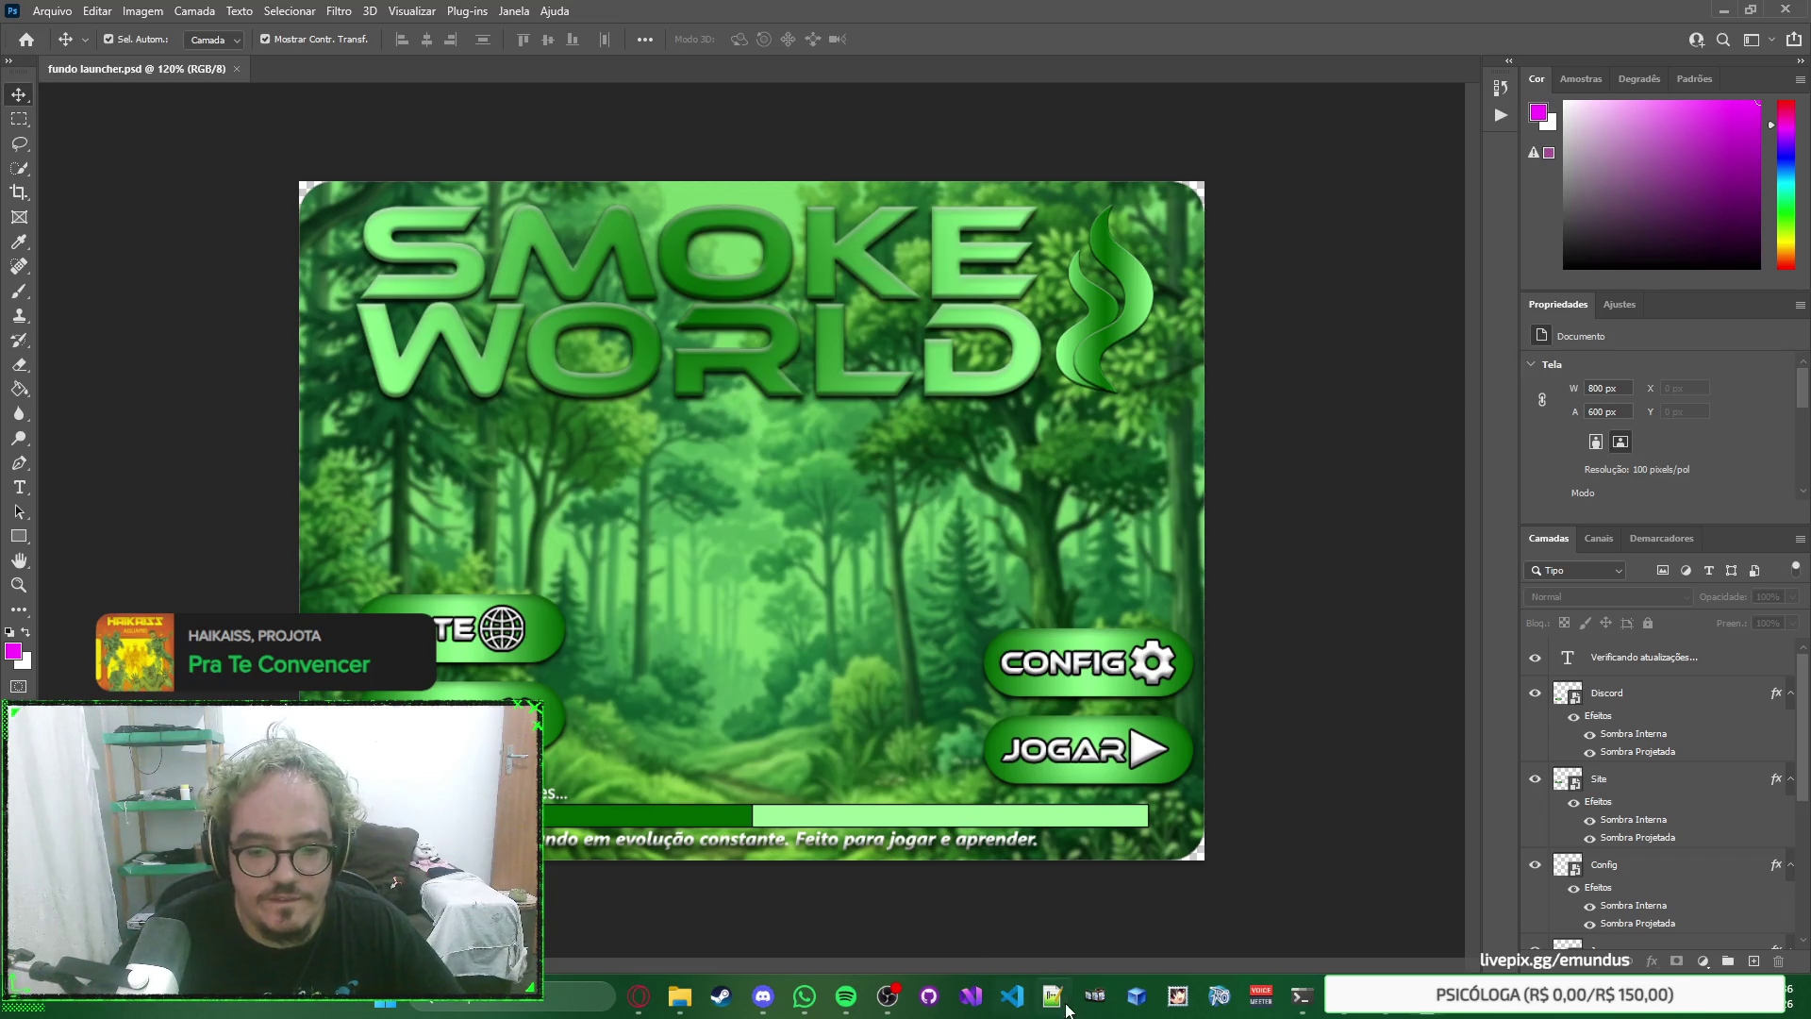
mouse_move(651, 998)
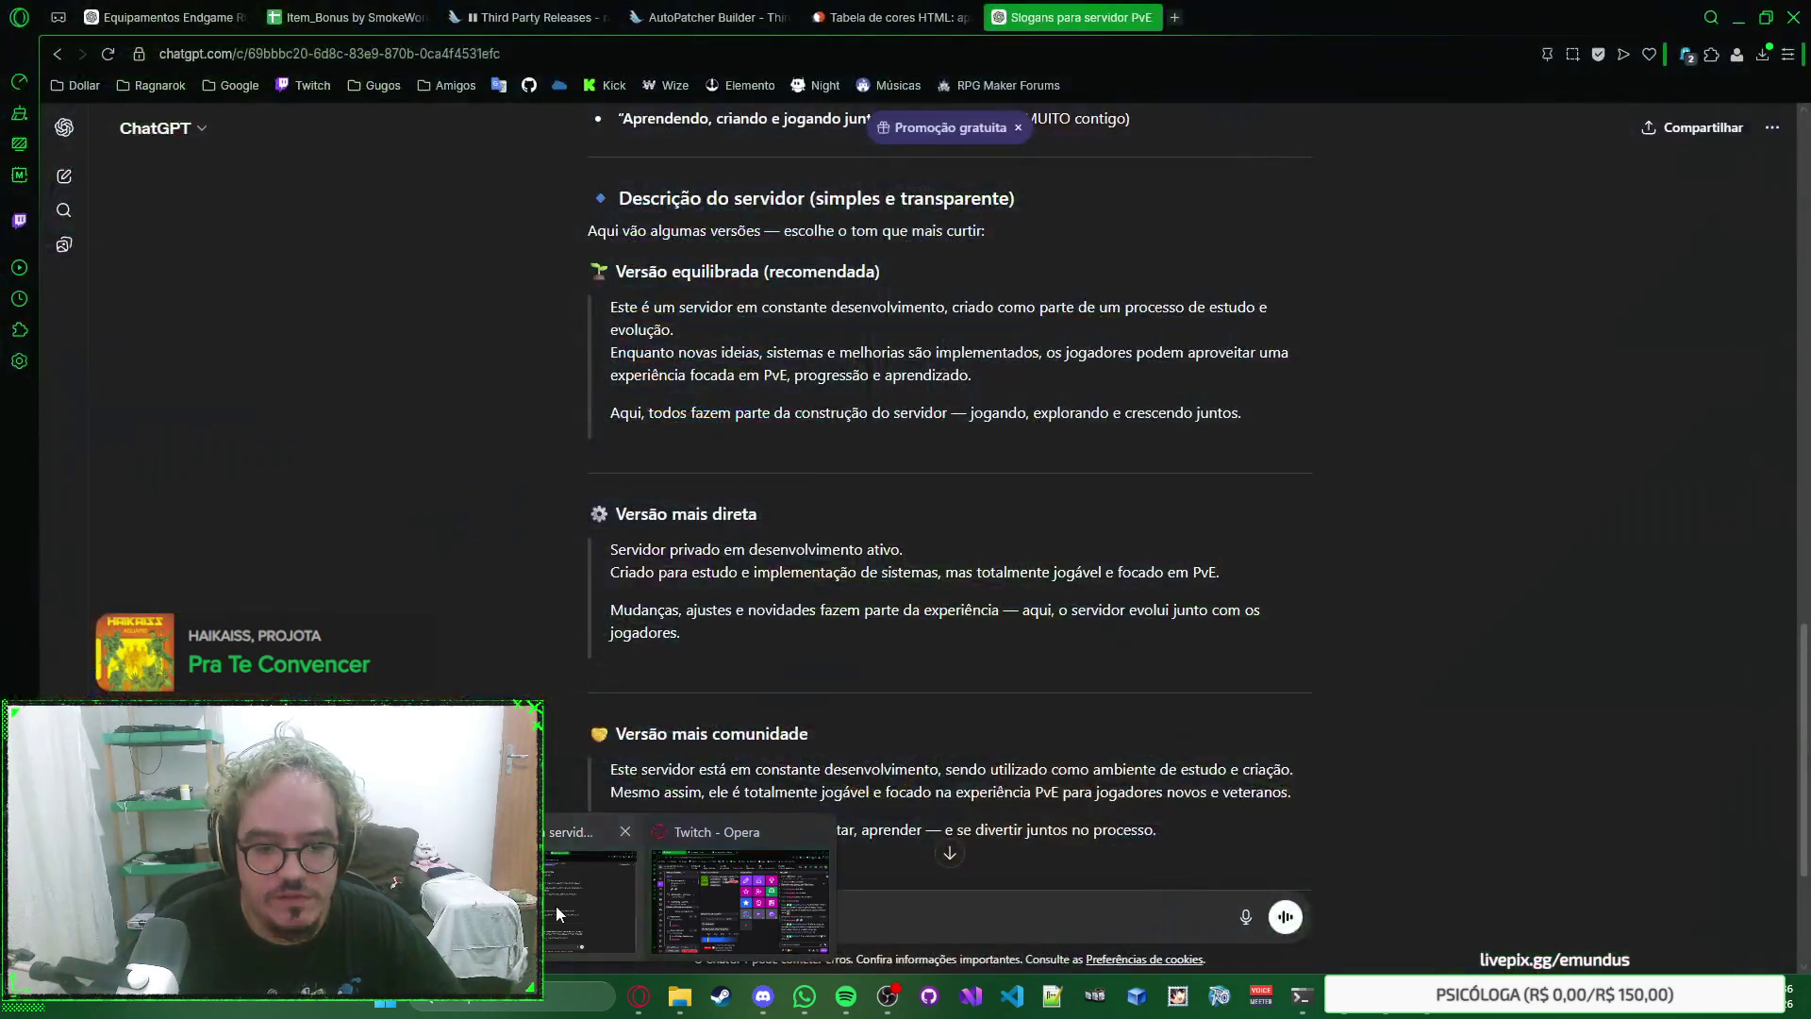
left_click(557, 906)
left_click_drag(1242, 416, 598, 308)
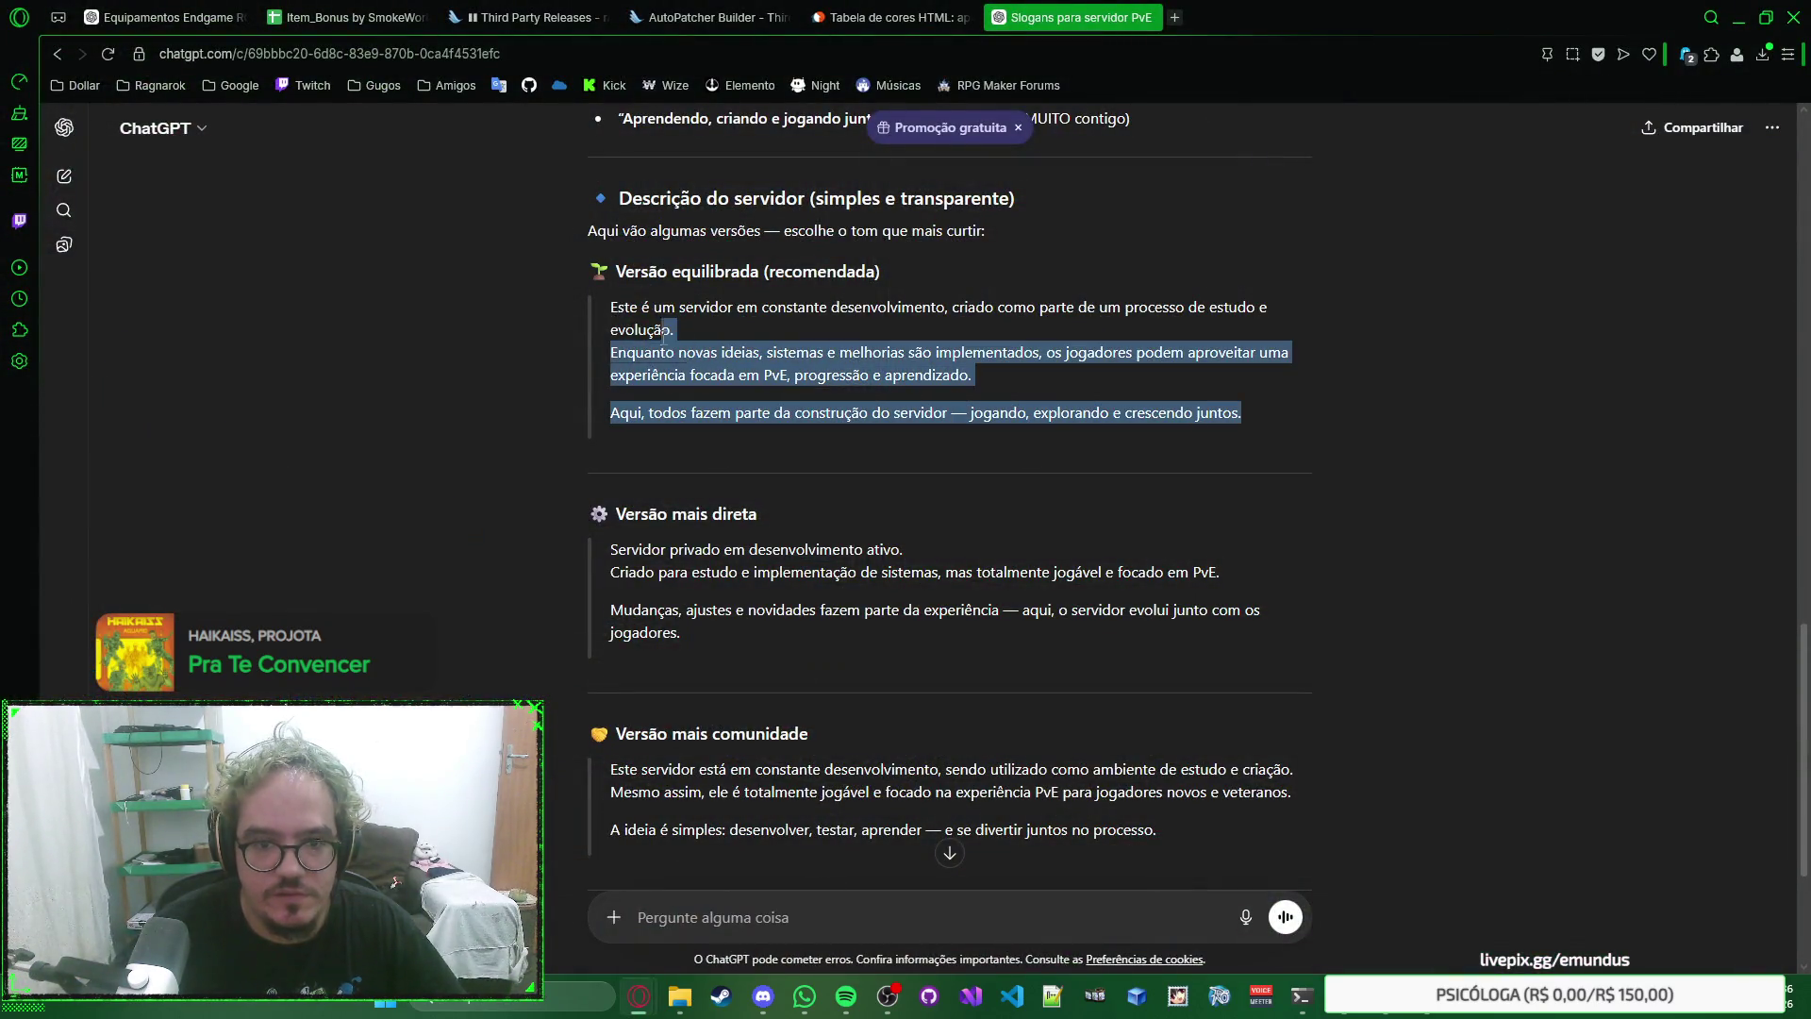
left_click(1054, 996)
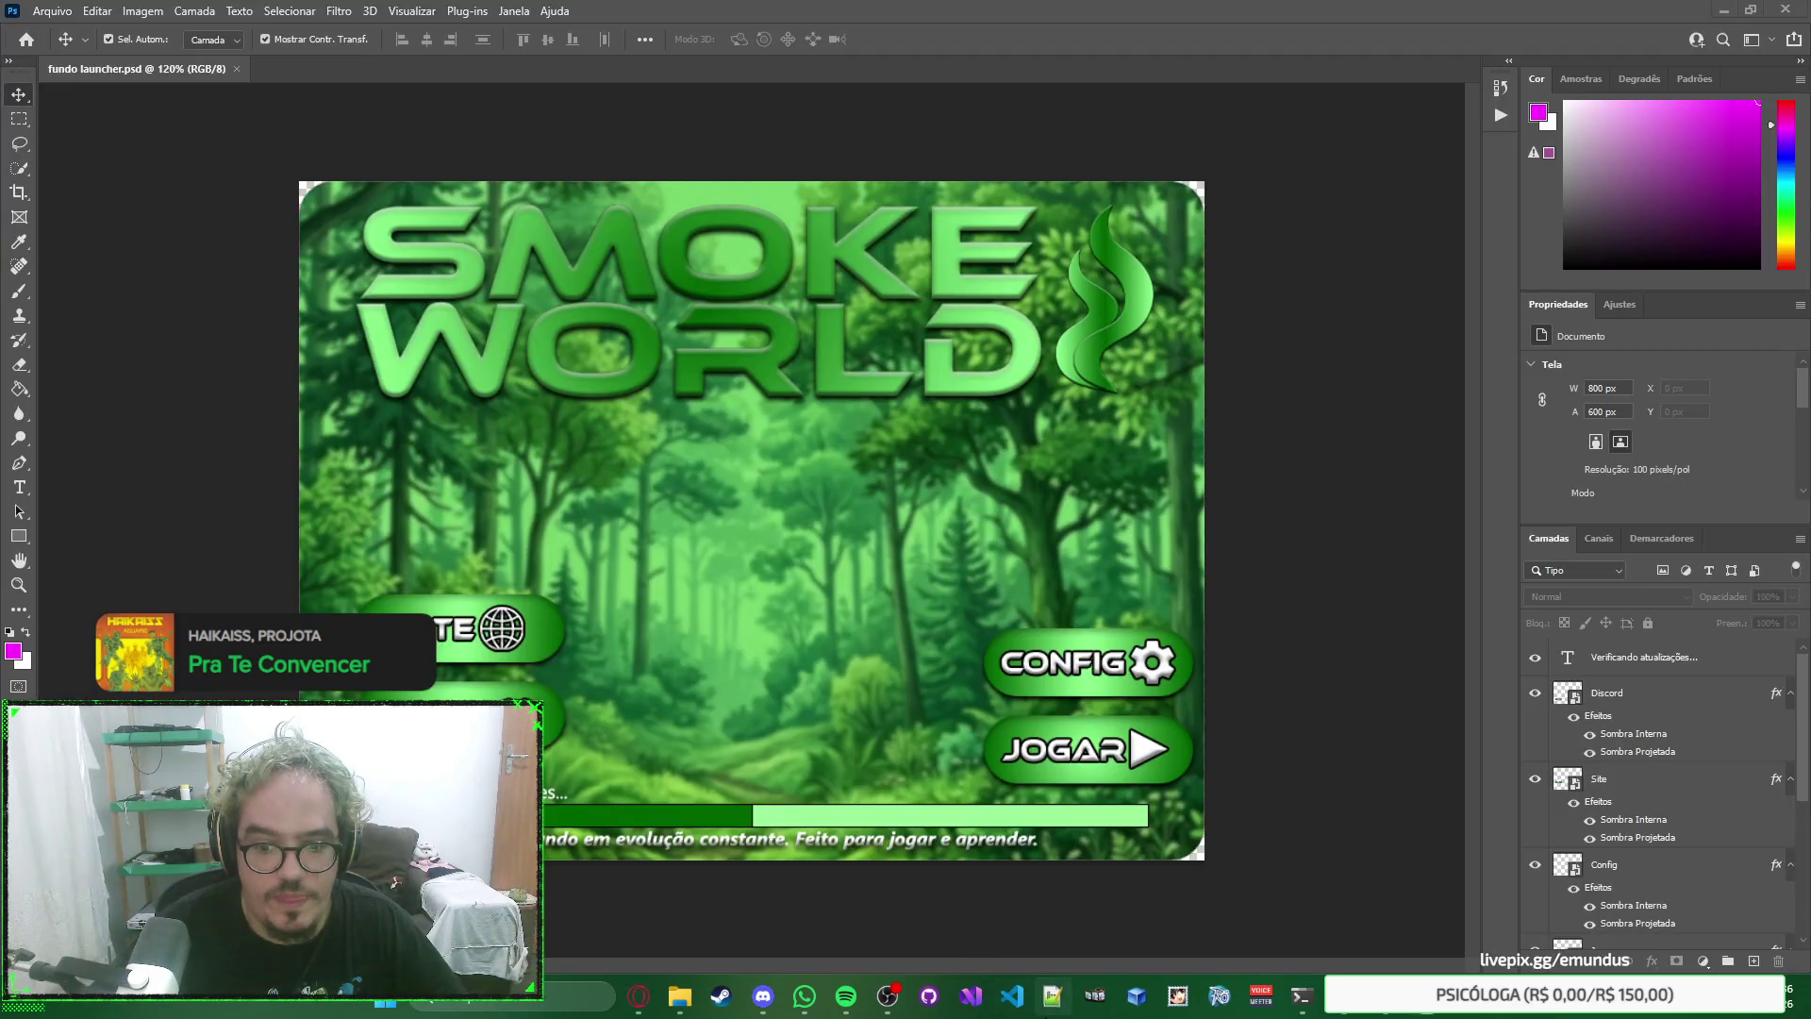
Step: Paste the description and break lines after 'desenvolvimento,' and 'implementados,', with a blank line between paragraphs
type("Este é um servidor em constante desenvolvimento, criado como parte de um processo de estudo e evolução. Enquanto novas ideias, sistemas e melhorias são implementados, os jogadores podem aproveitar uma experiência focada em PvE, progressão e aprendizado.  Aqui, todos fazem parte da construção do servidor — jogando, explorando e crescendo juntos.")
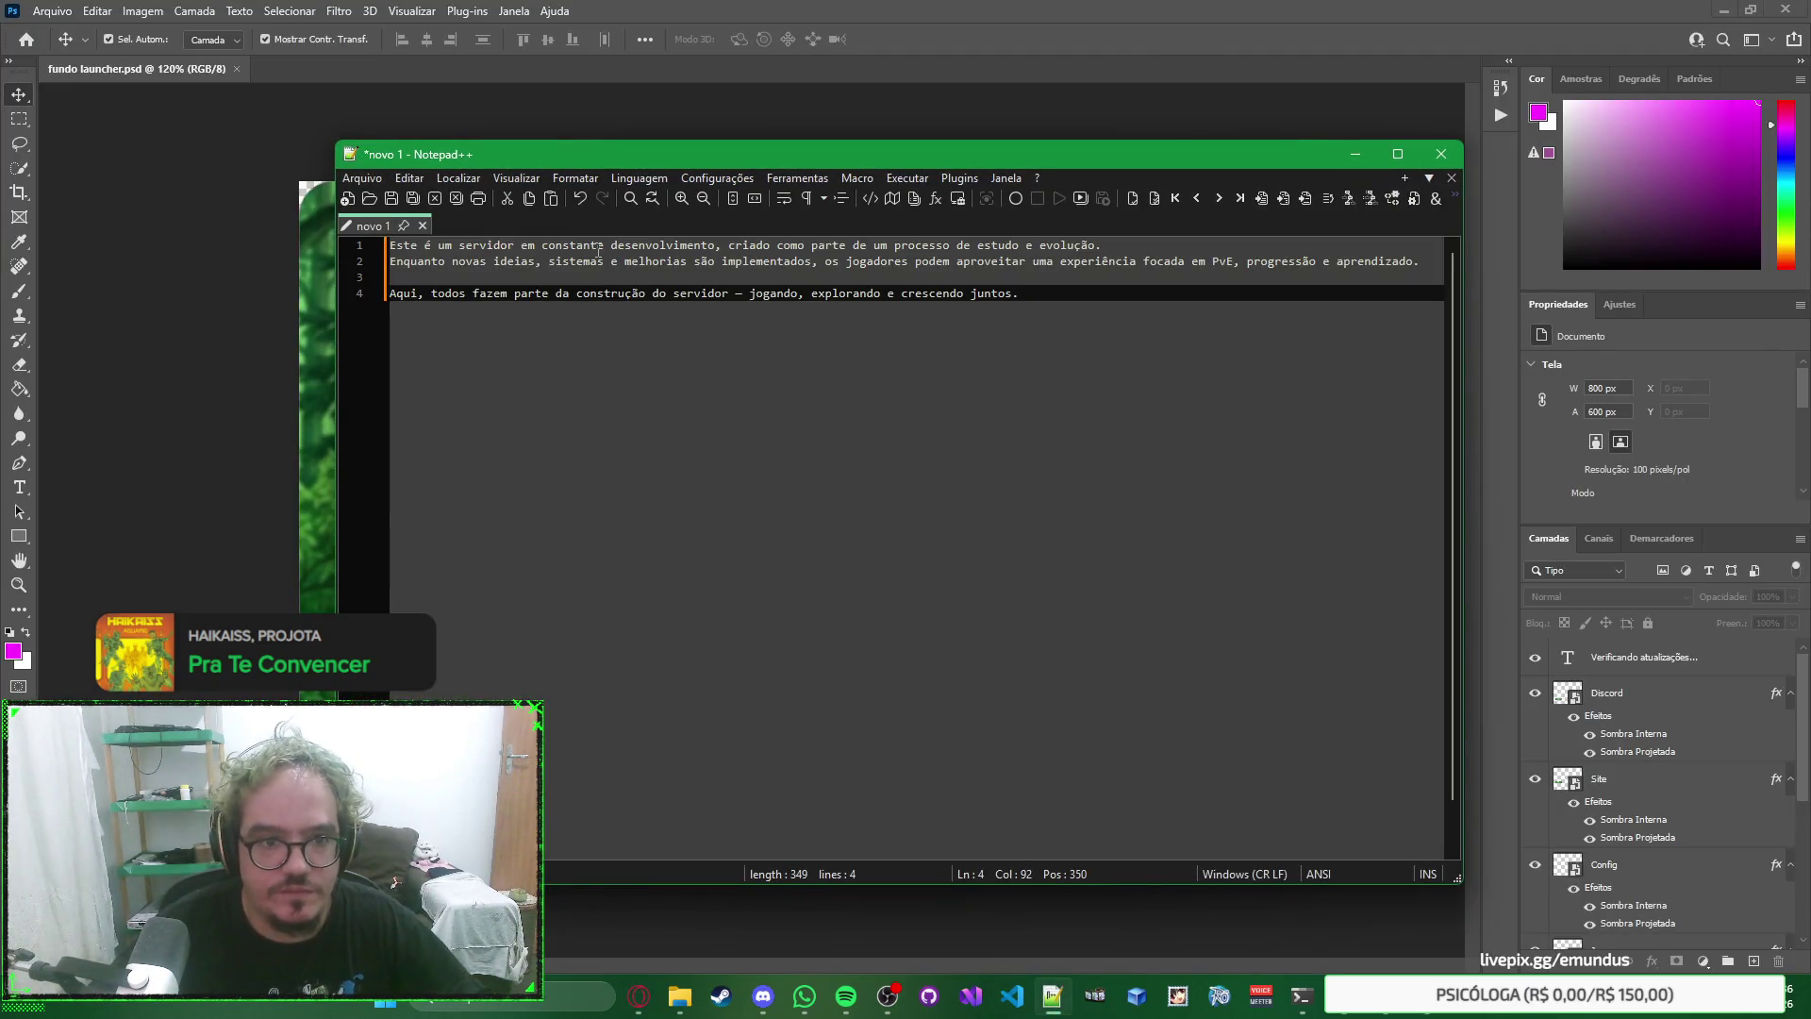
left_click(726, 245)
key("BackSpace")
key("Return")
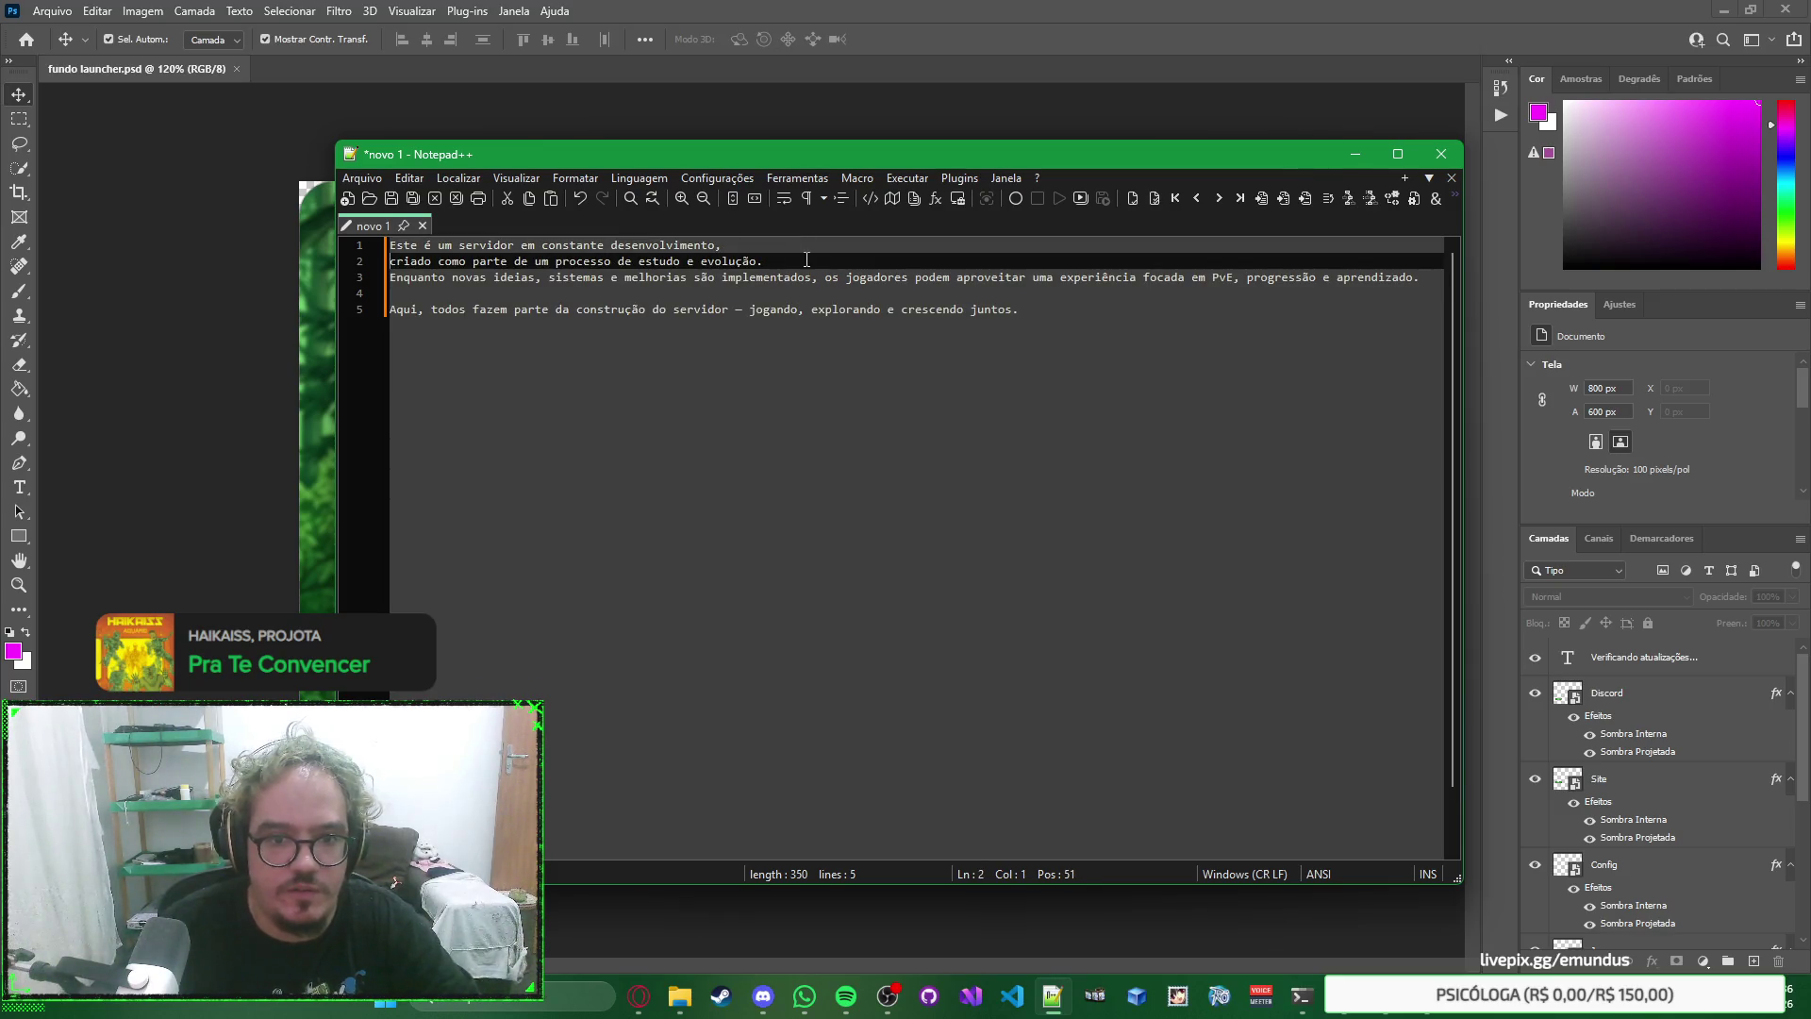
key("End")
key("Return")
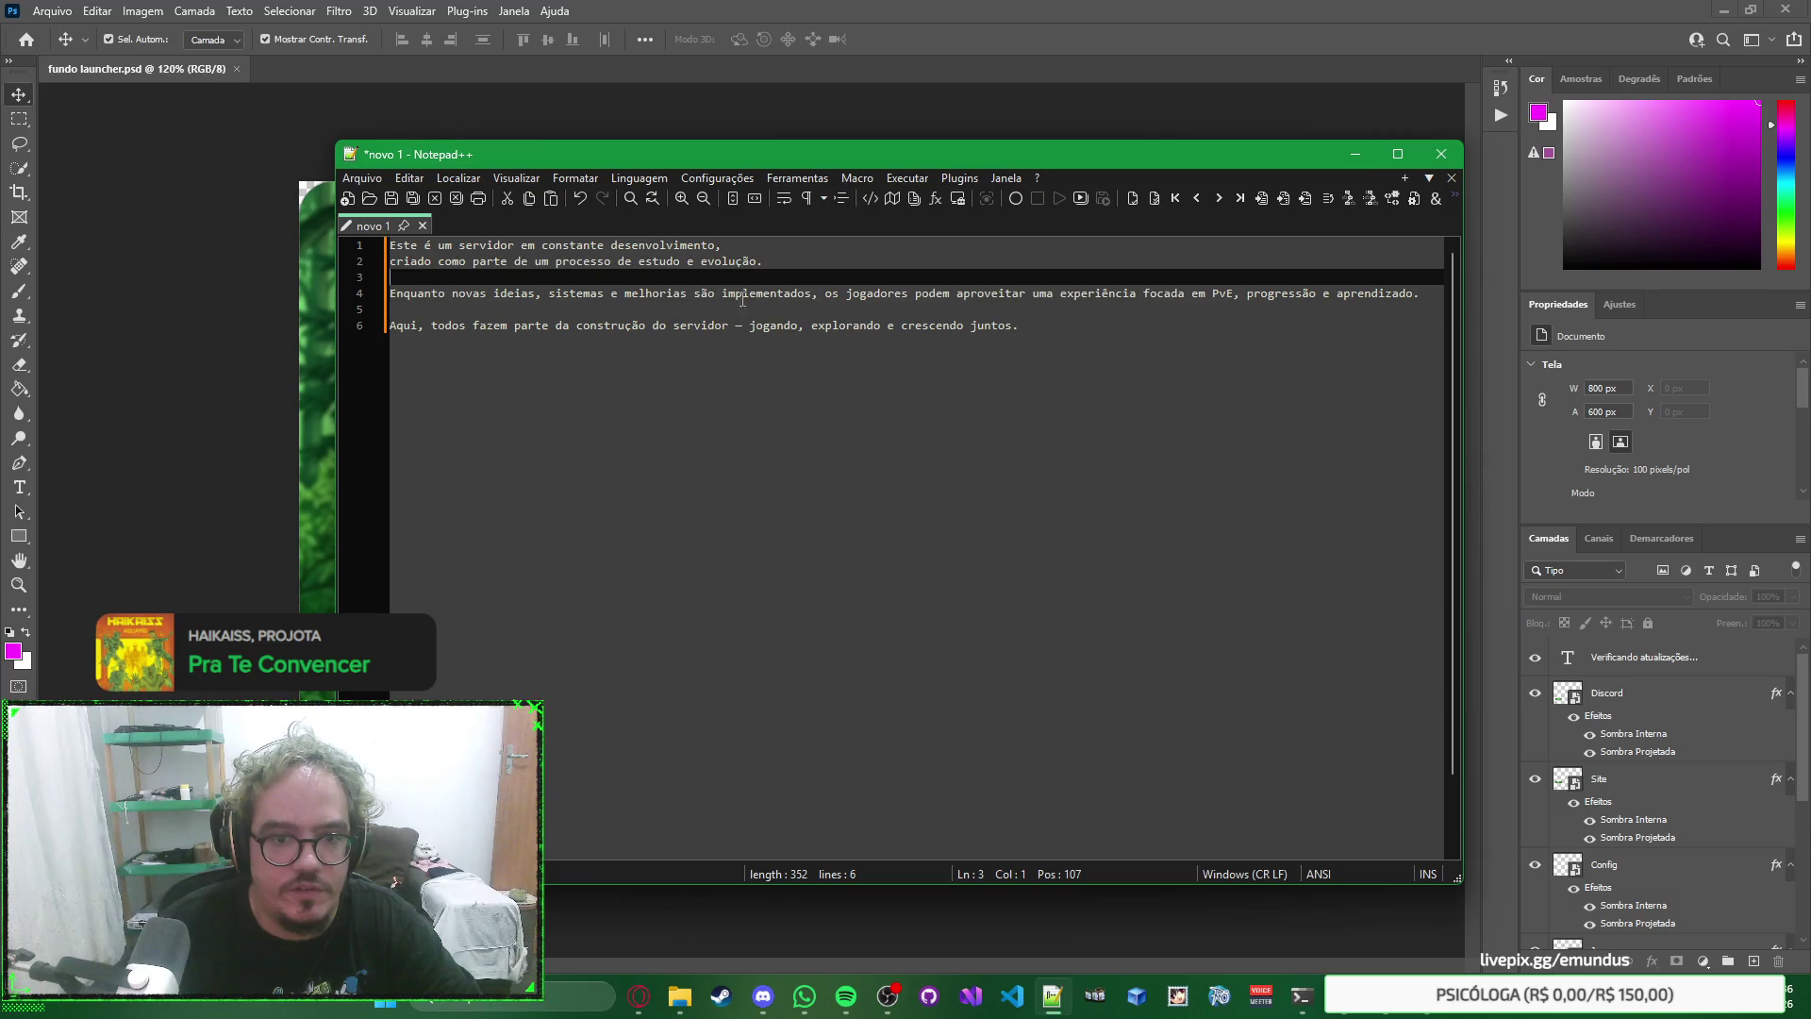
left_click(824, 293)
key("BackSpace")
key("Return")
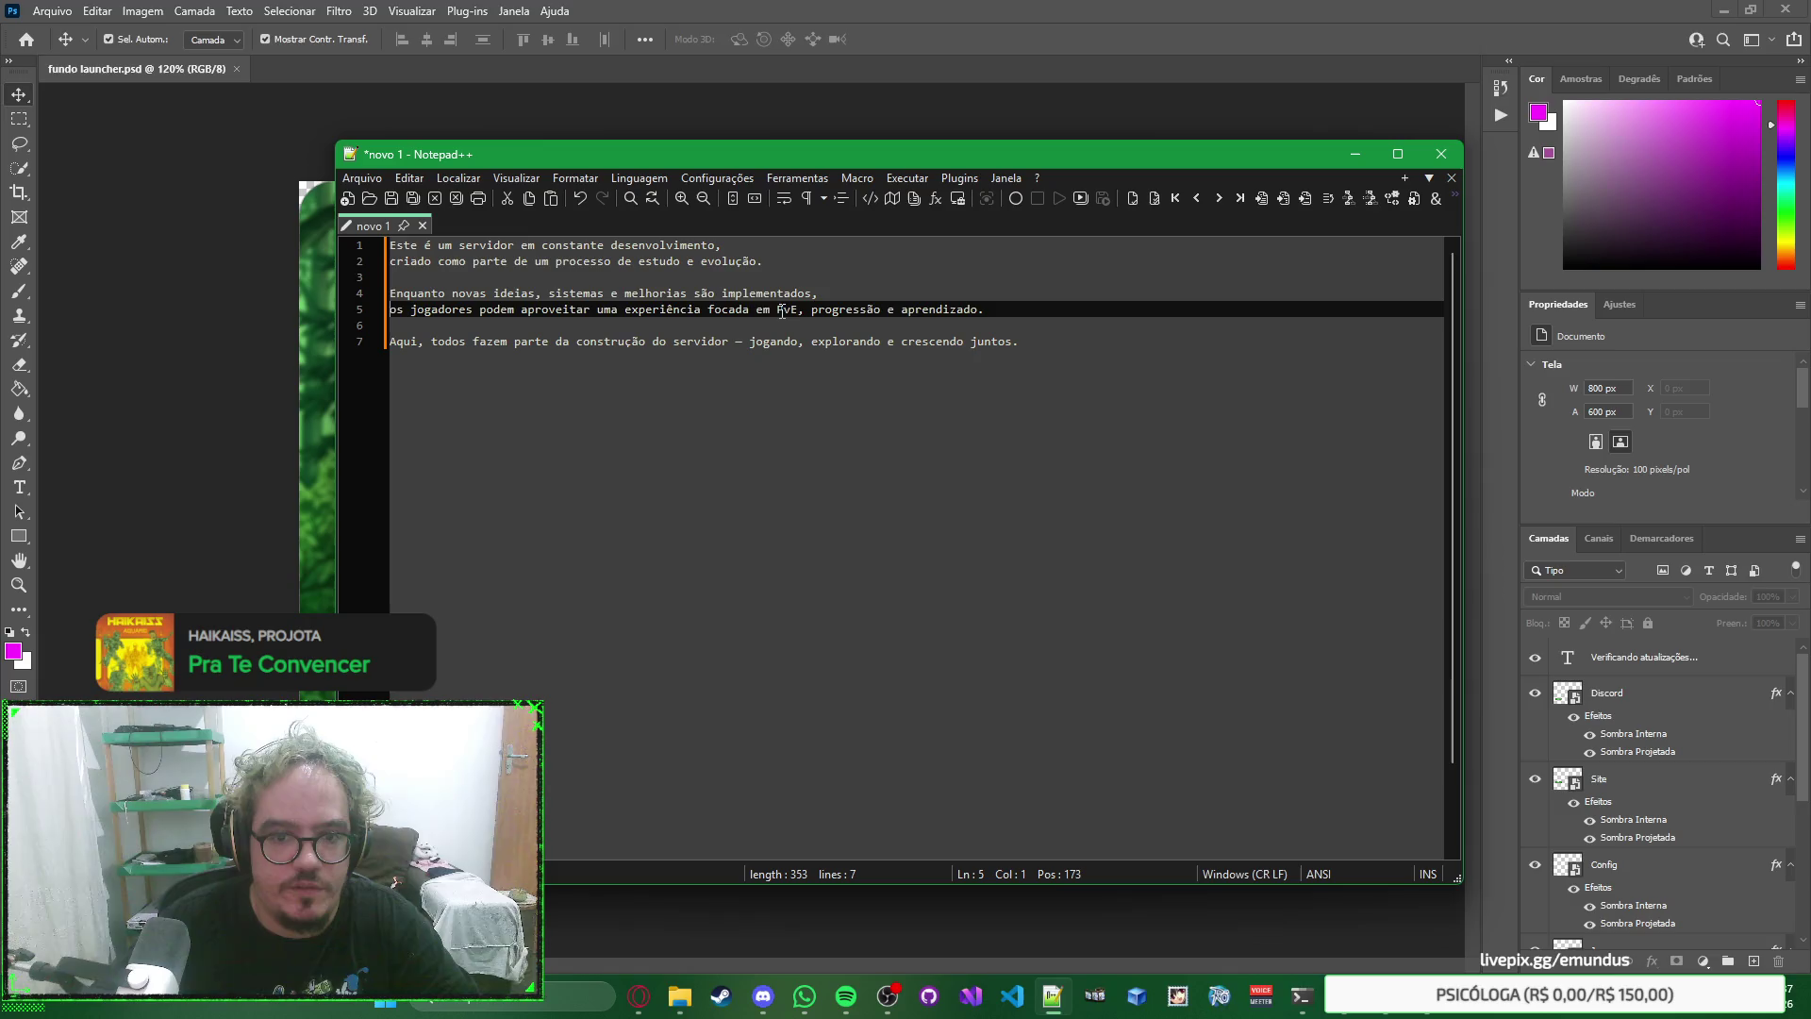
Step: Break the line after 'única' and adjust the line break around 'do servidor'
left_click(710, 309)
type("única!")
key("BackSpace")
key("Return")
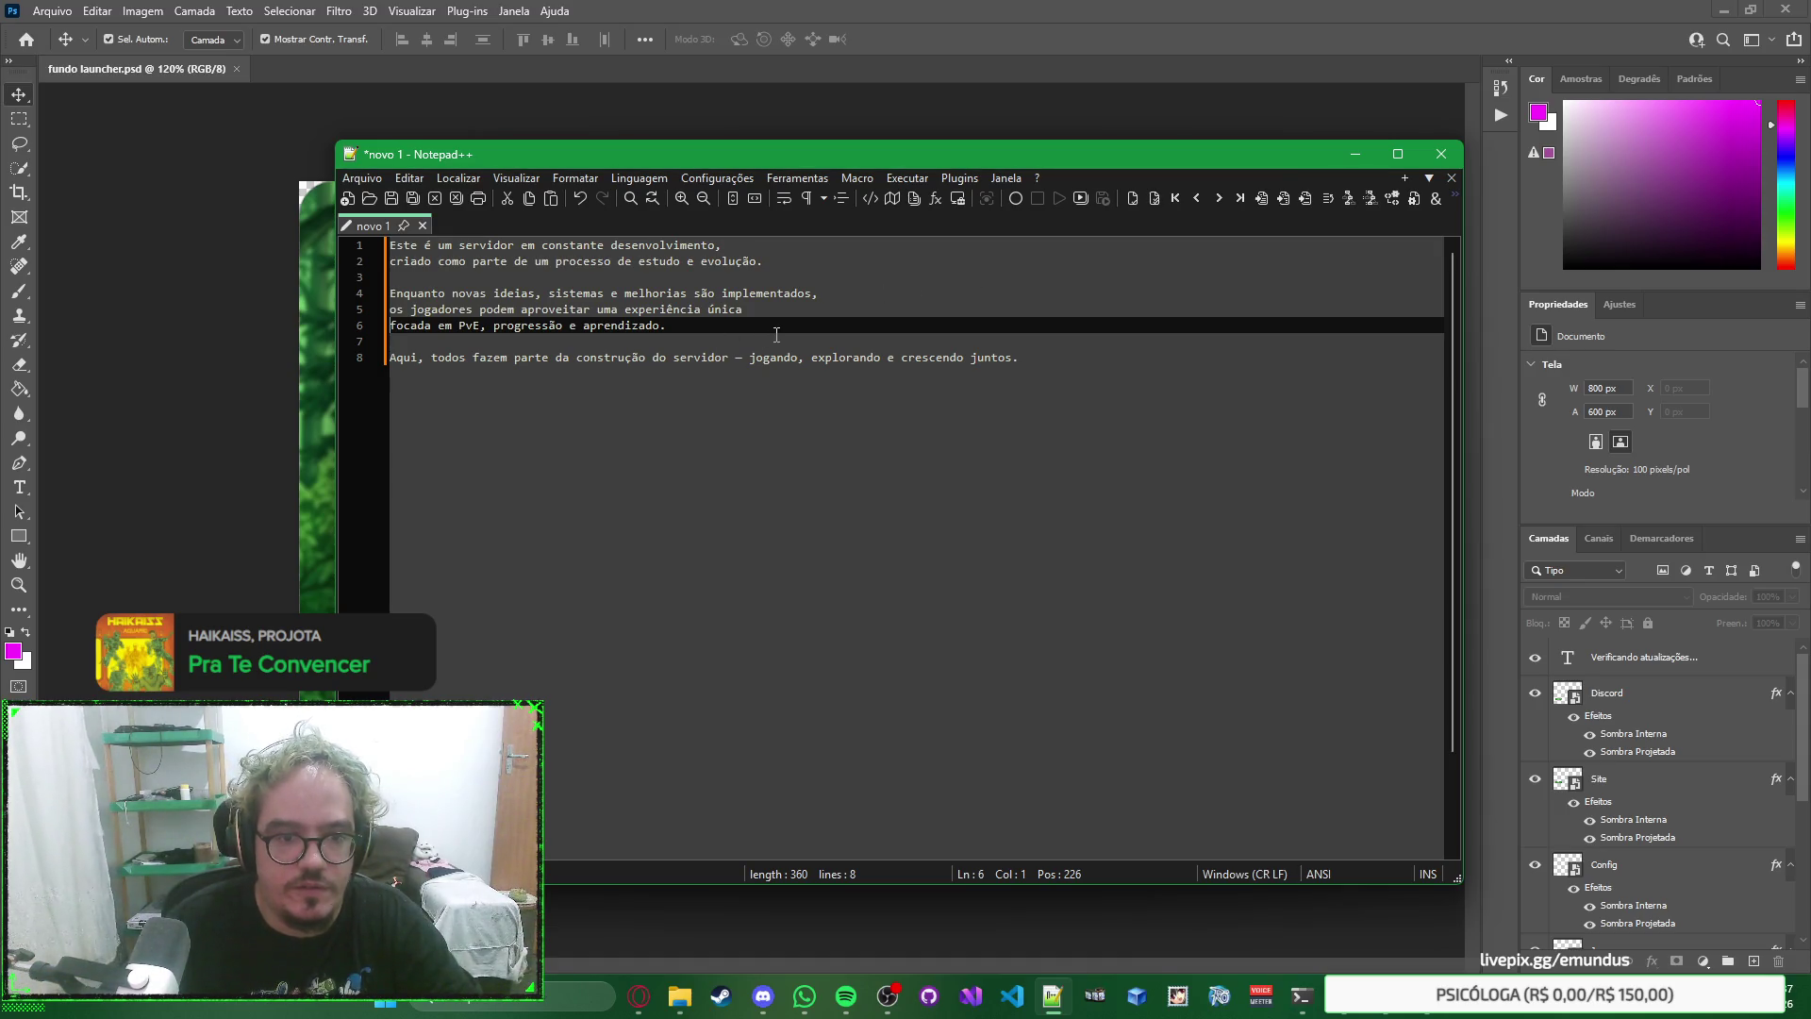
left_click(654, 357)
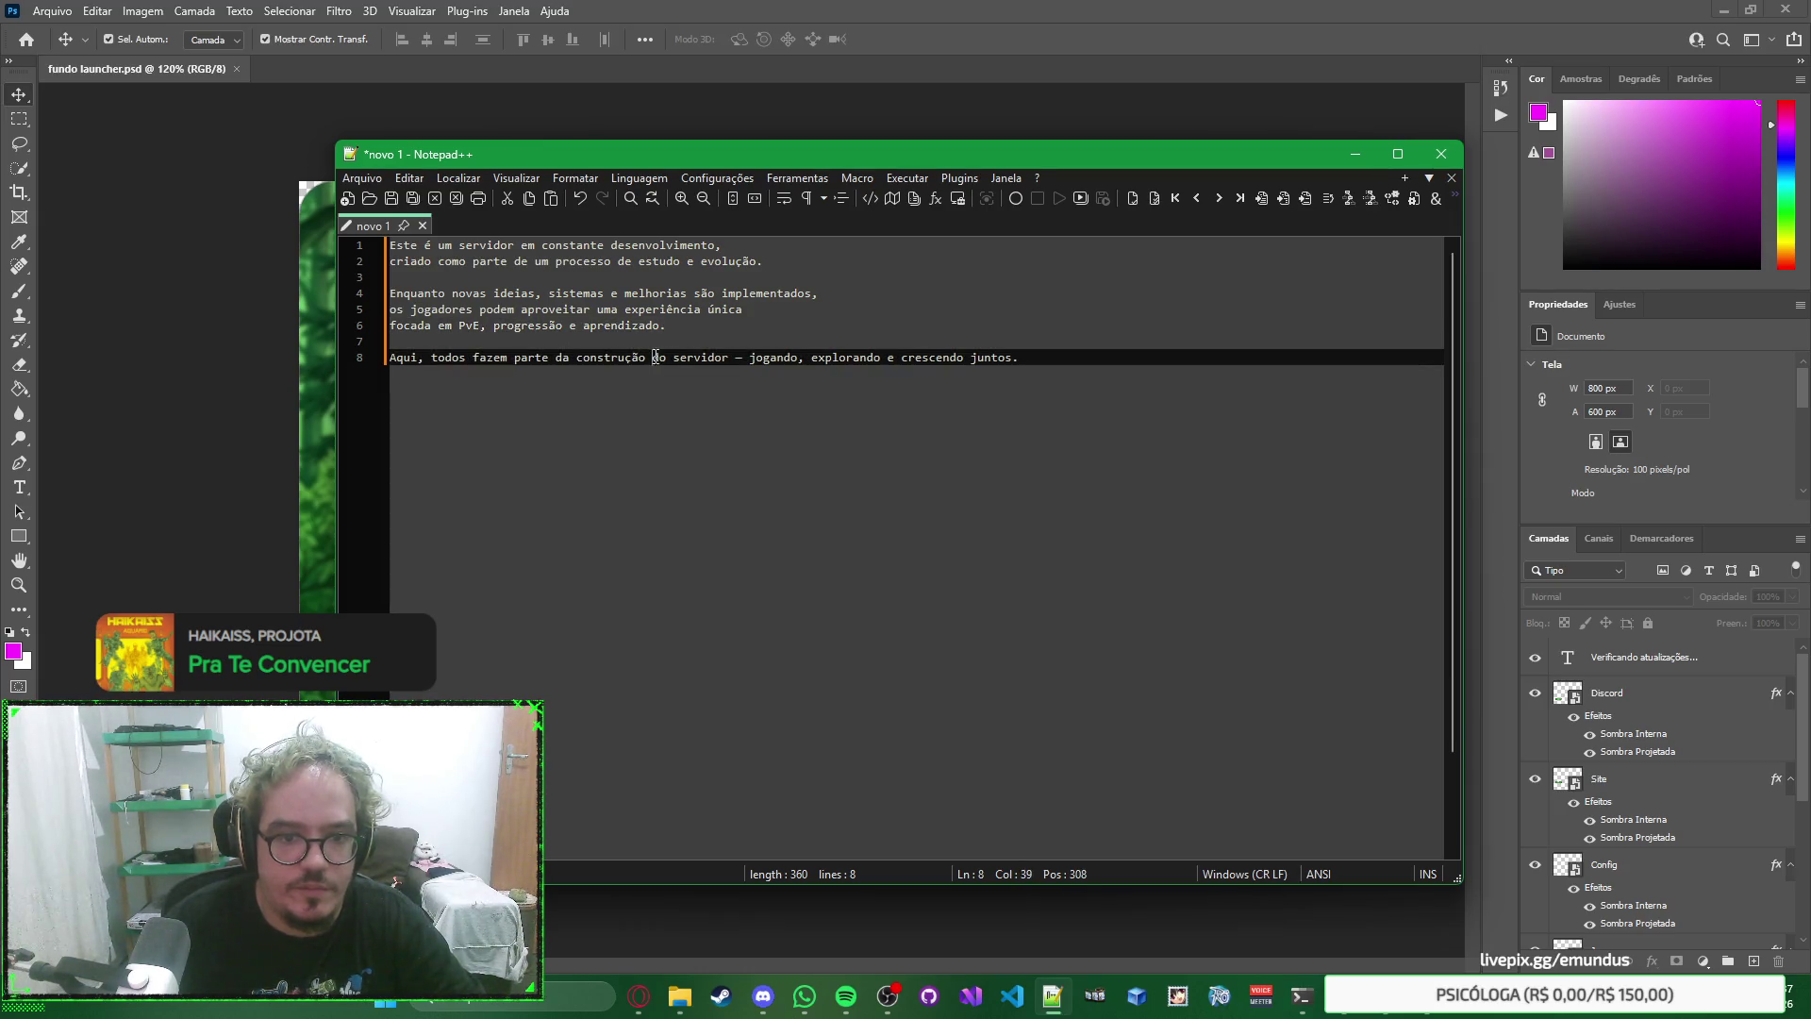
key("BackSpace")
key("Return")
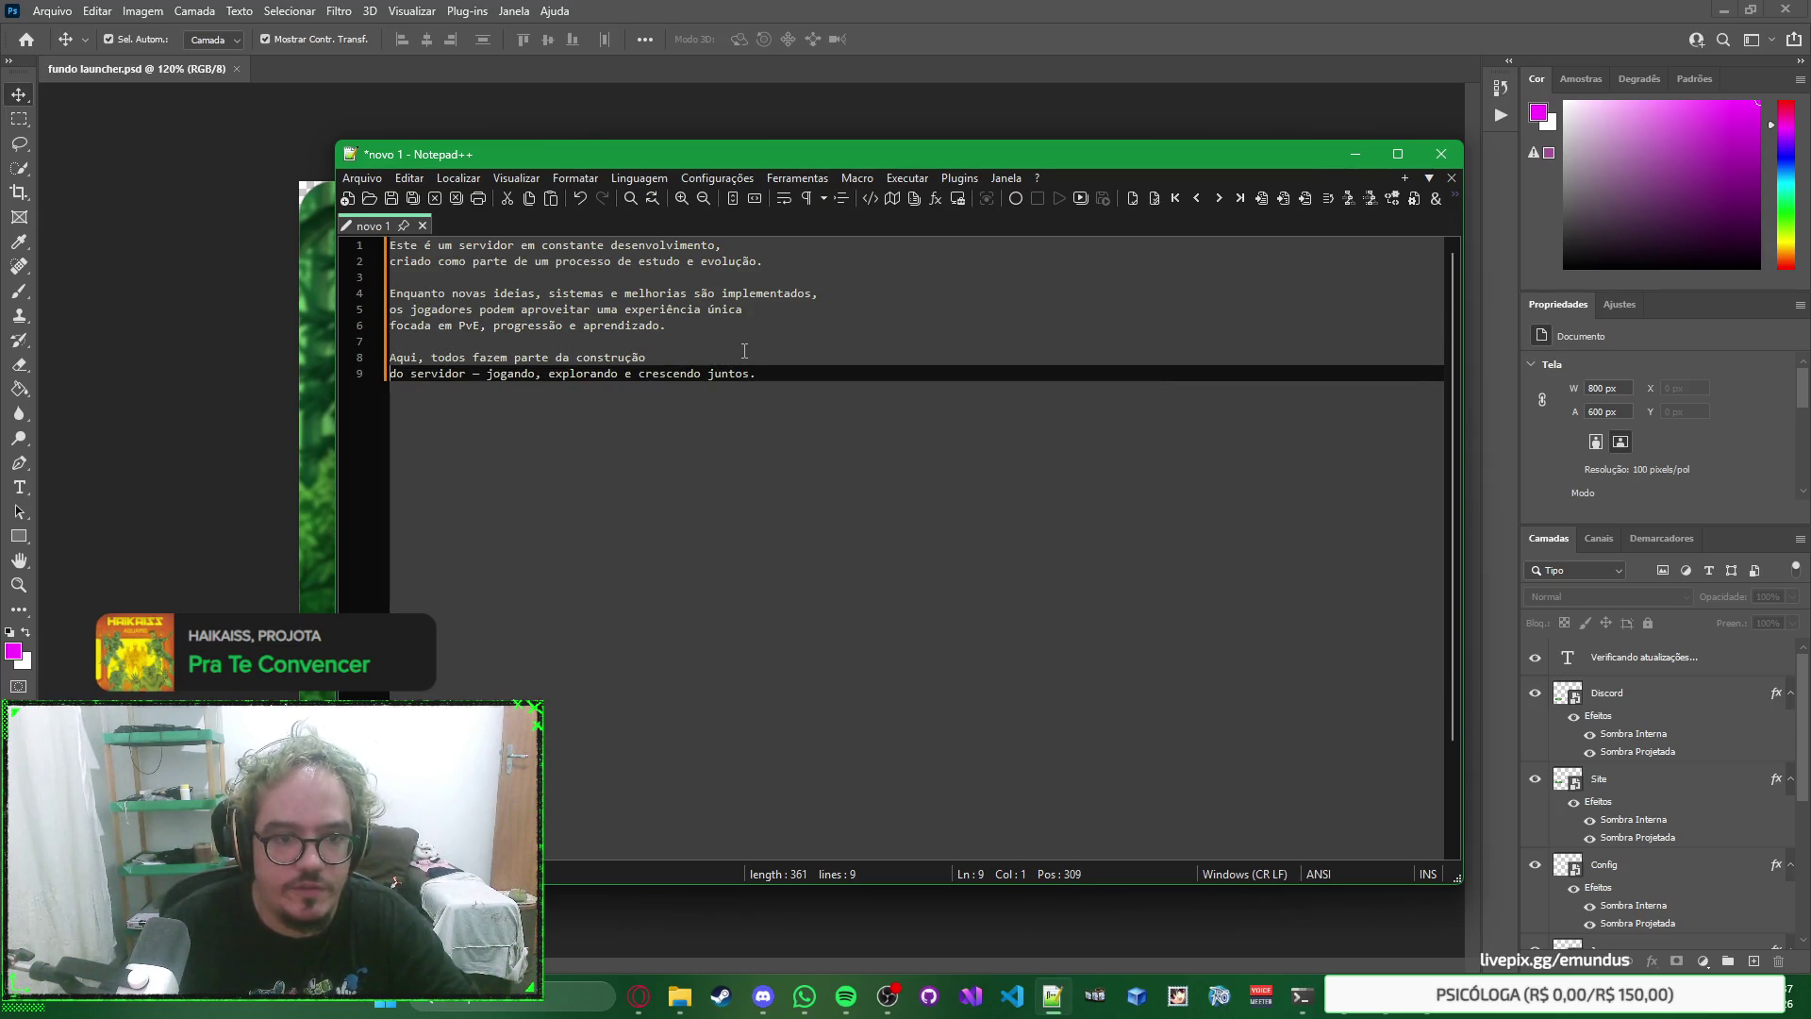
key("BackSpace")
Step: Rework the closing lines: remove the dash before 'jogando' and add punctuation after 'servidor'
left_click(744, 357)
key("BackSpace")
key("BackSpace")
key("BackSpace")
key("Return")
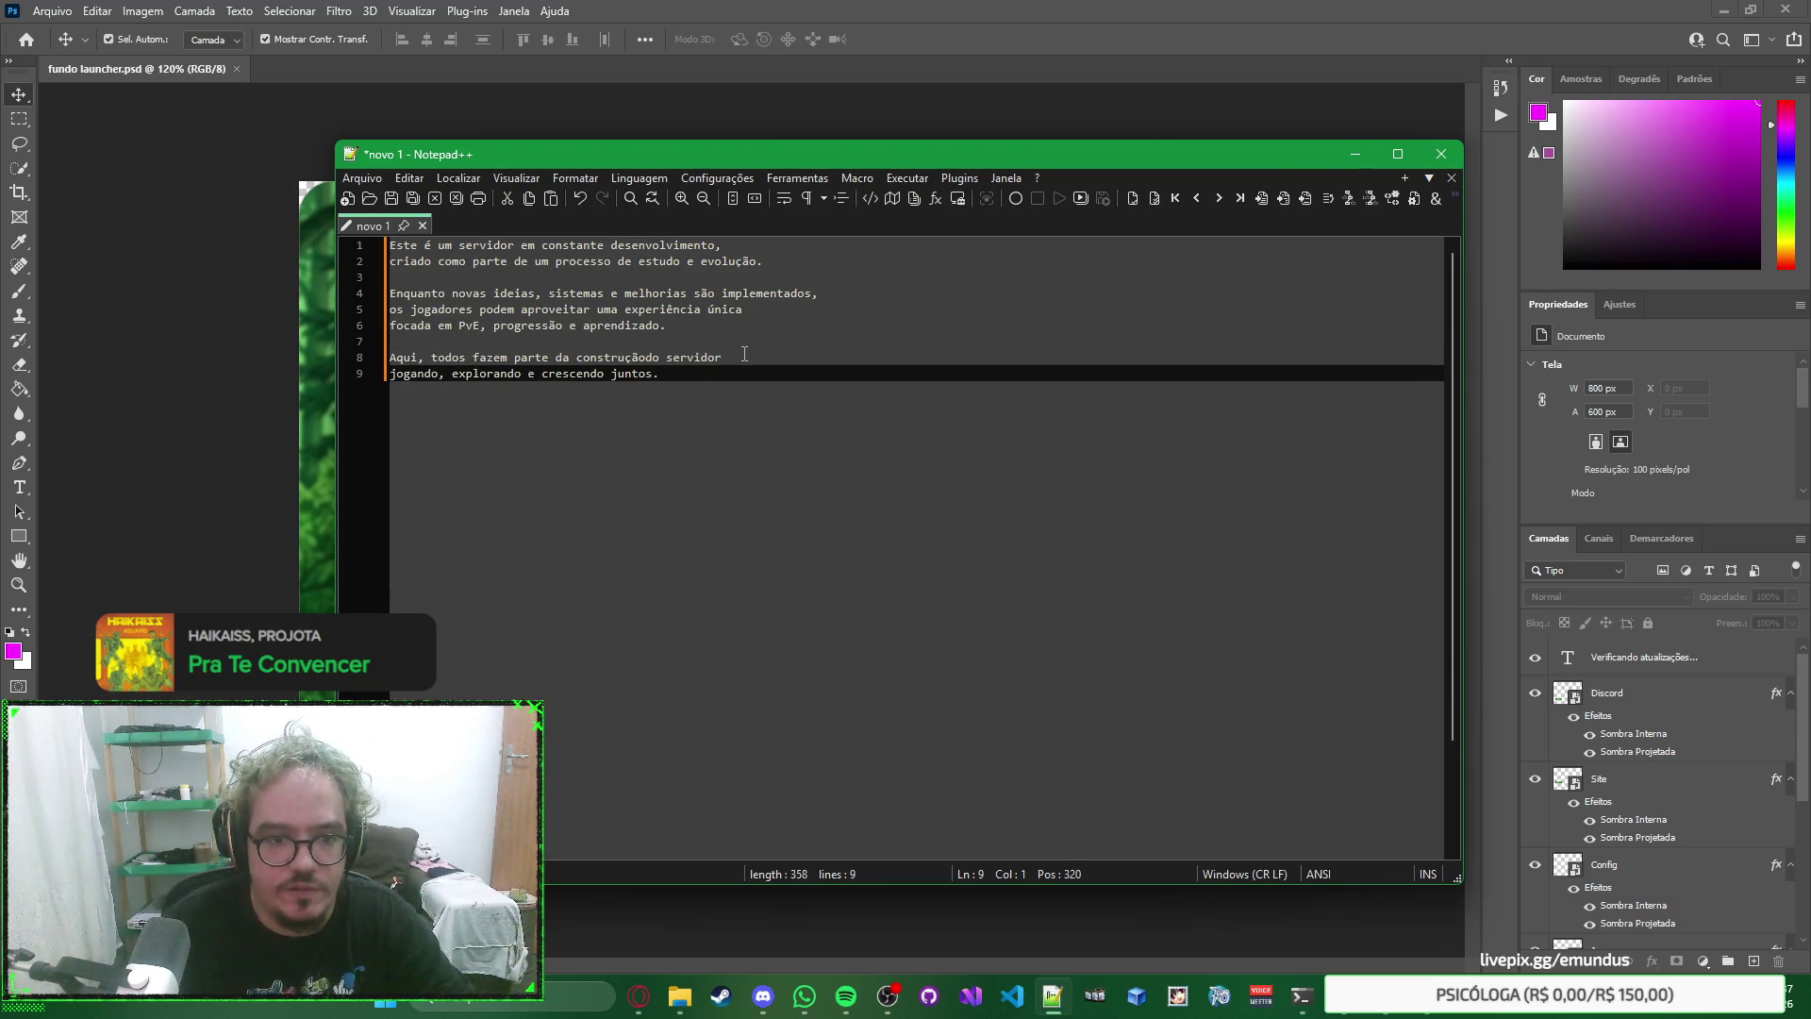
left_click(744, 357)
type(",")
key("BackSpace")
type("!")
left_click(390, 372)
key("Delete")
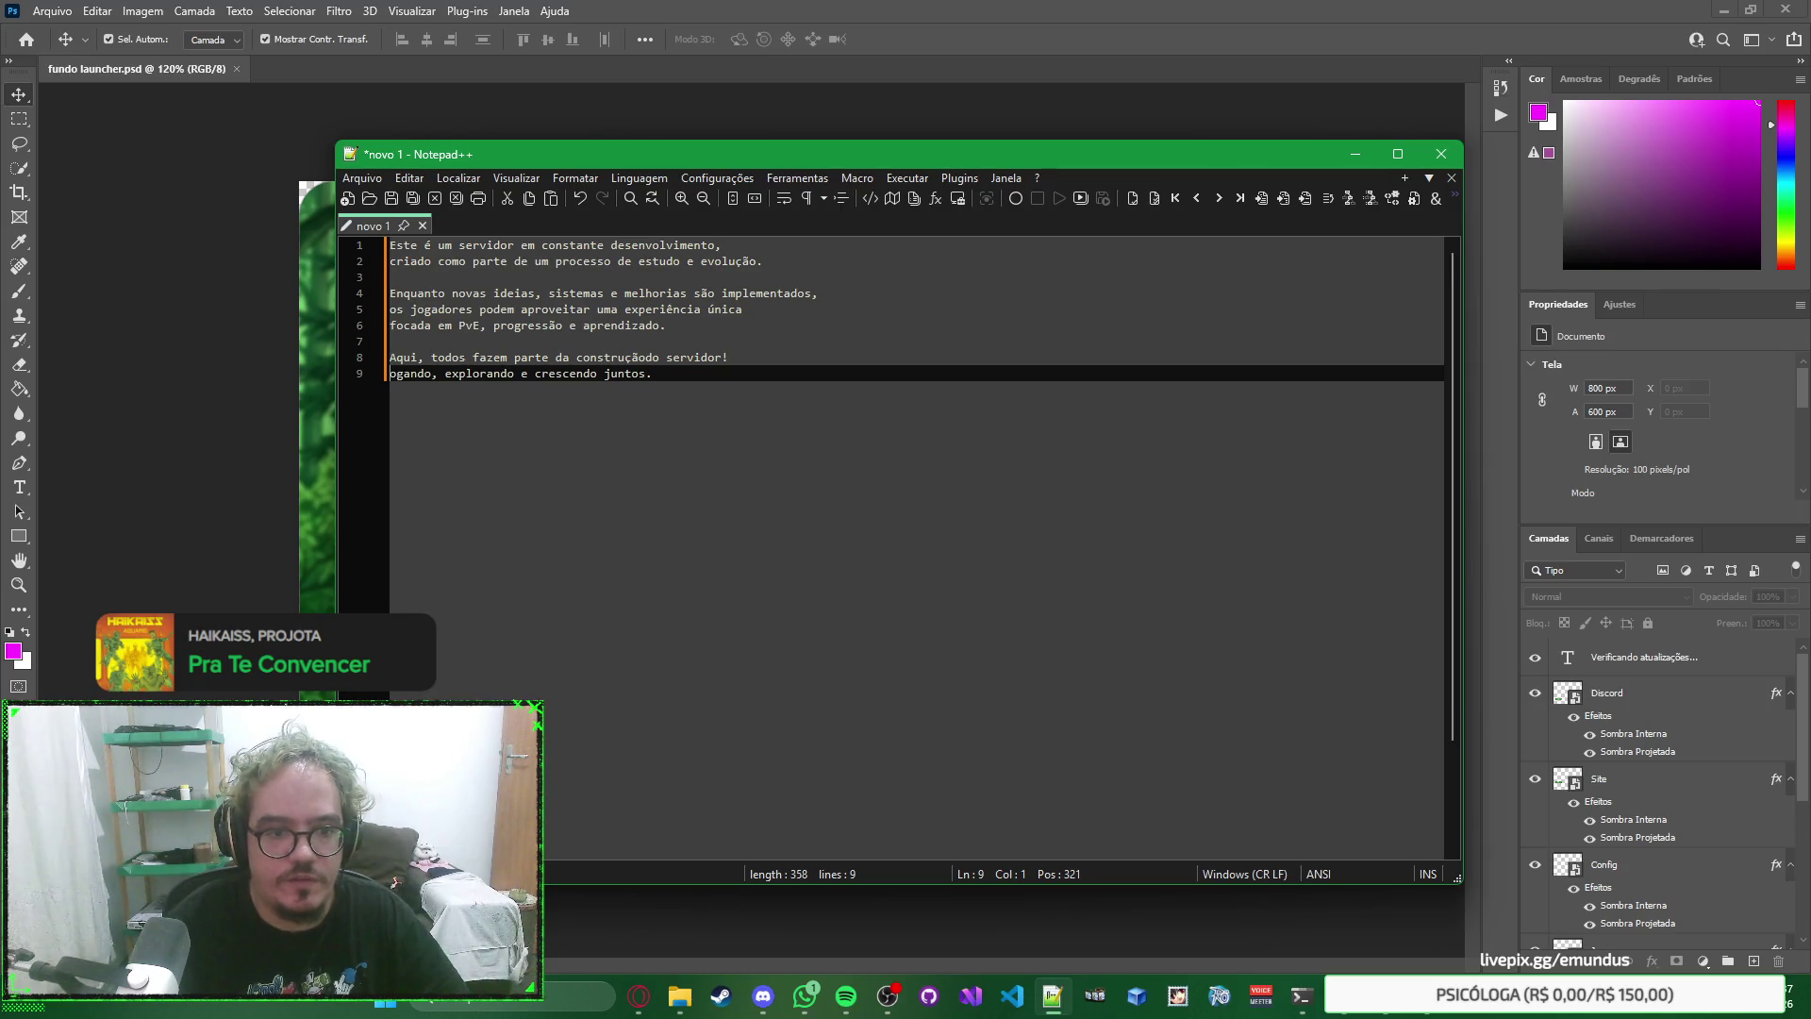
type("Seja j")
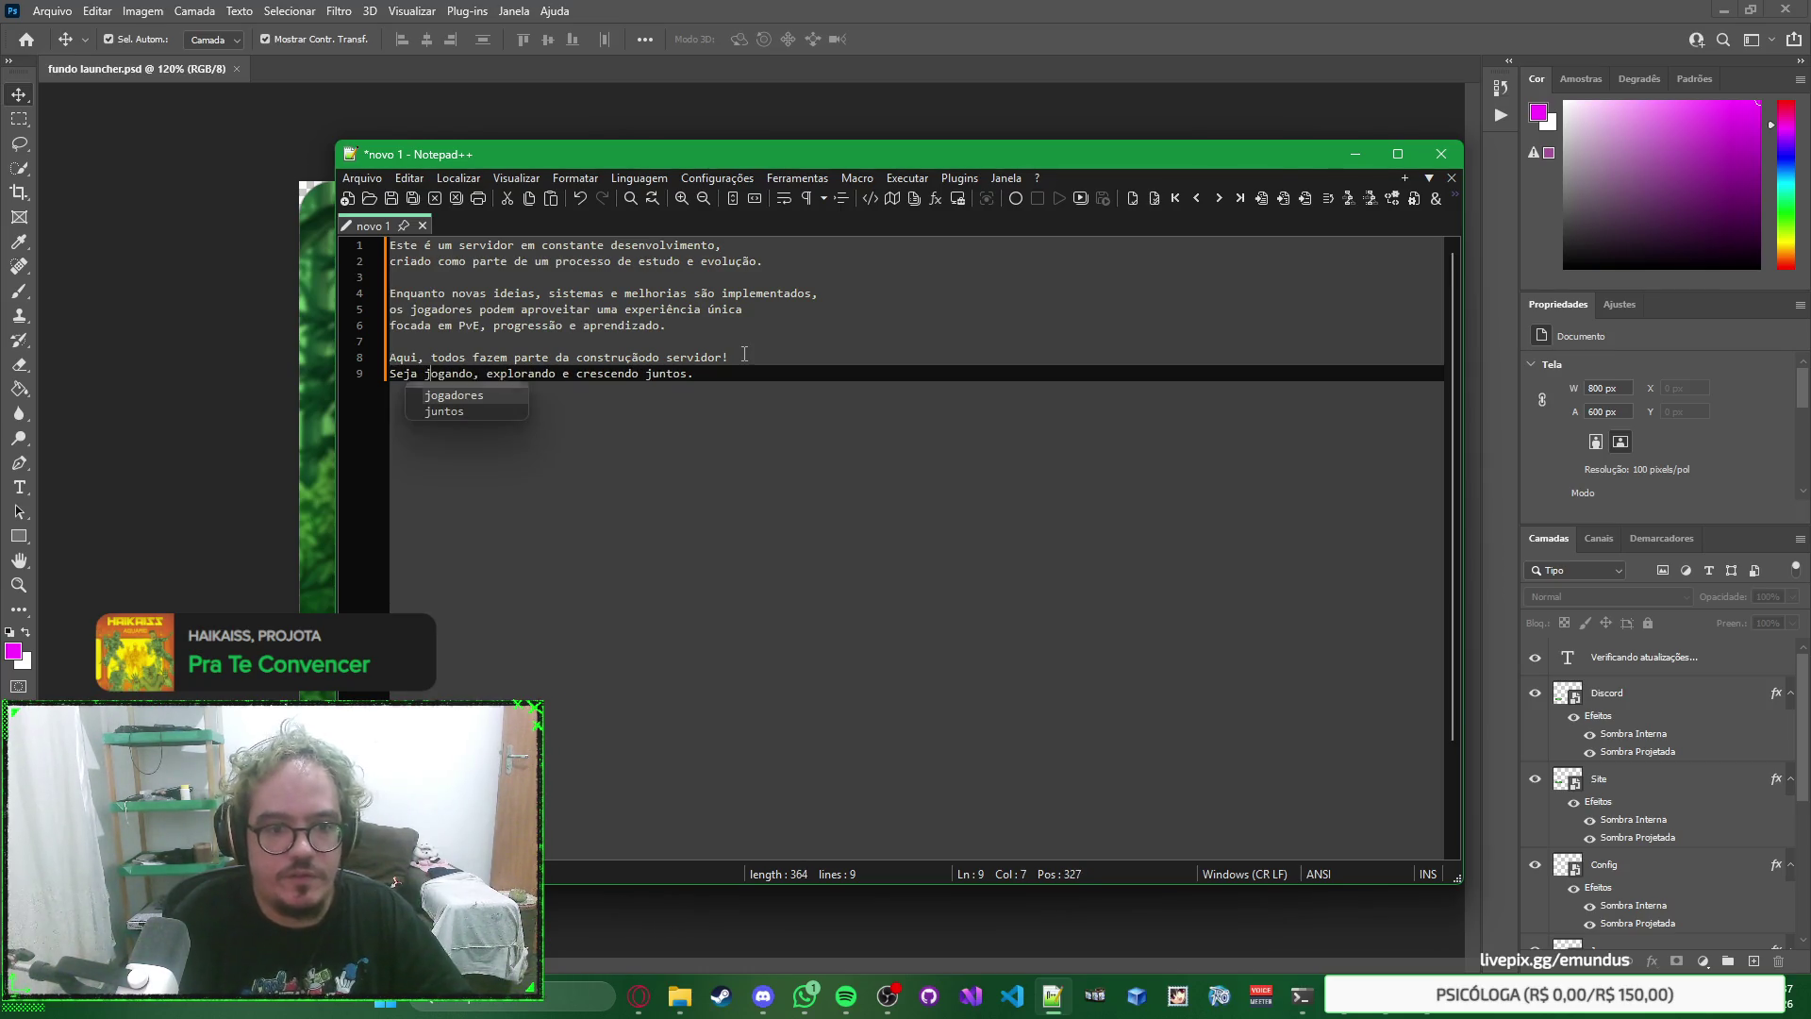
key("Escape")
key("BackSpace")
key("BackSpace")
key("BackSpace")
type("j")
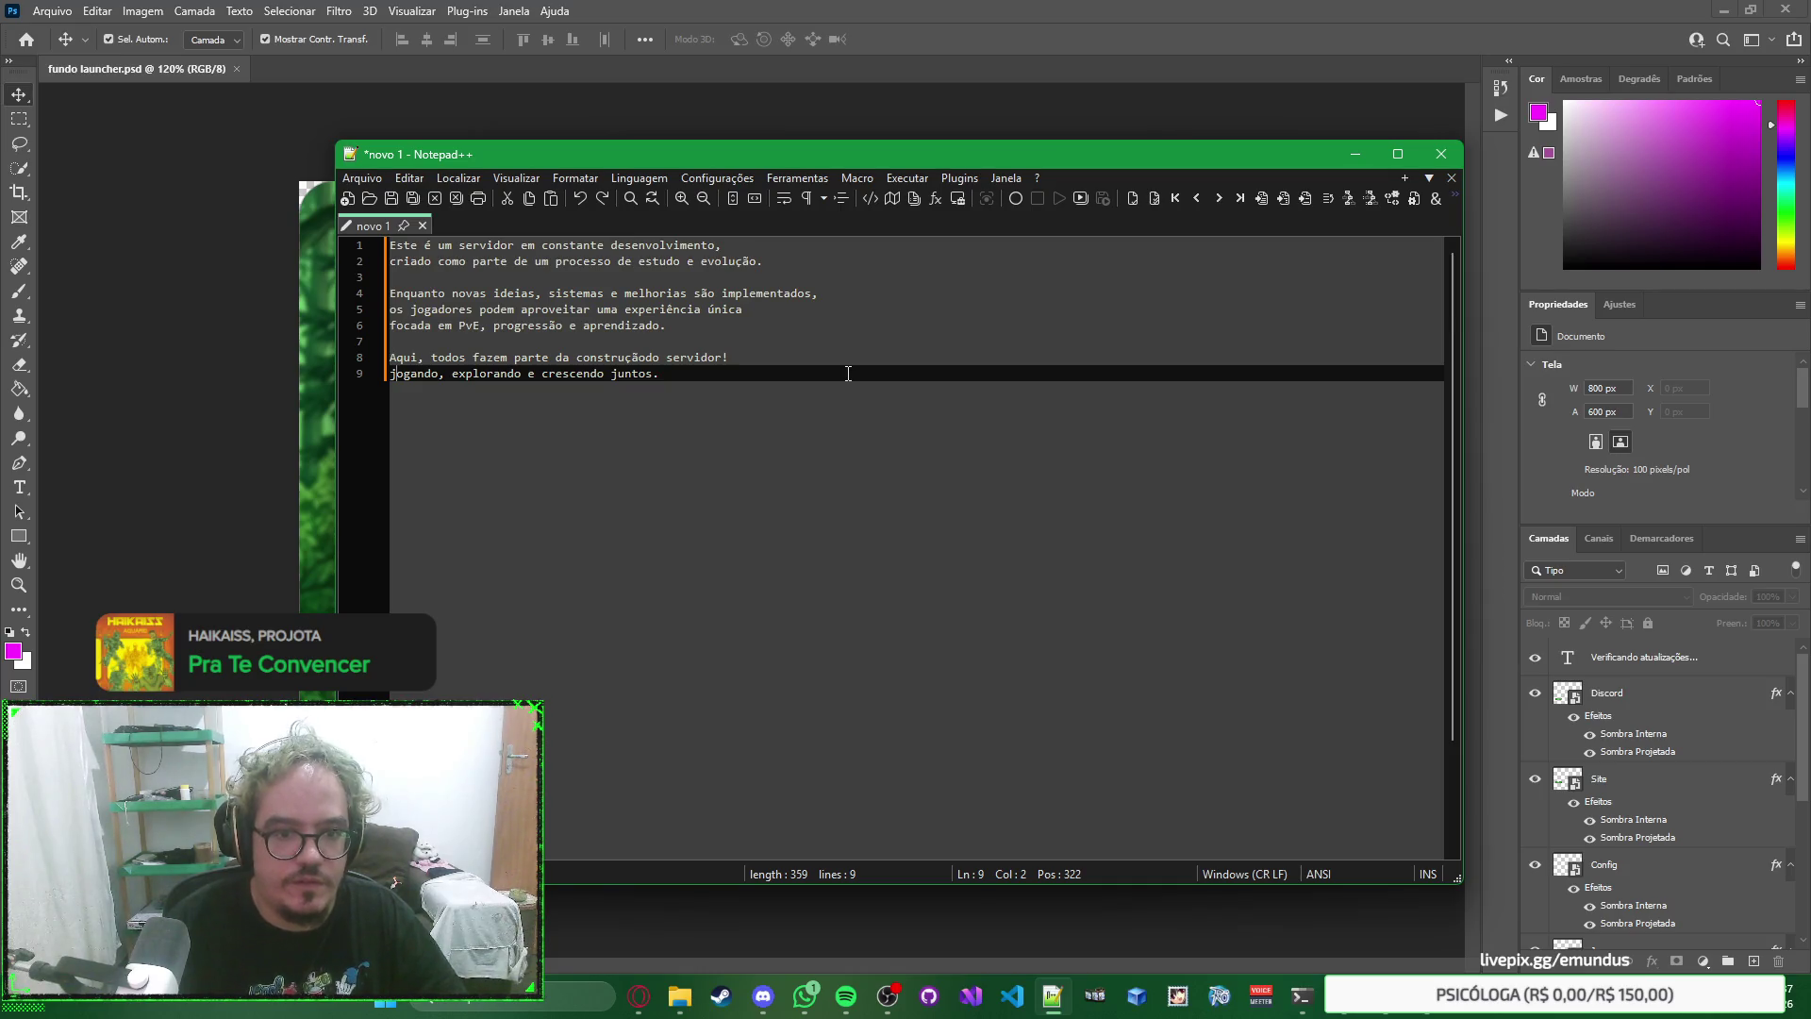
Step: Fix 'construção do', delete the trailing 'jogando' clause, and select all the text
key("Left")
key("Left")
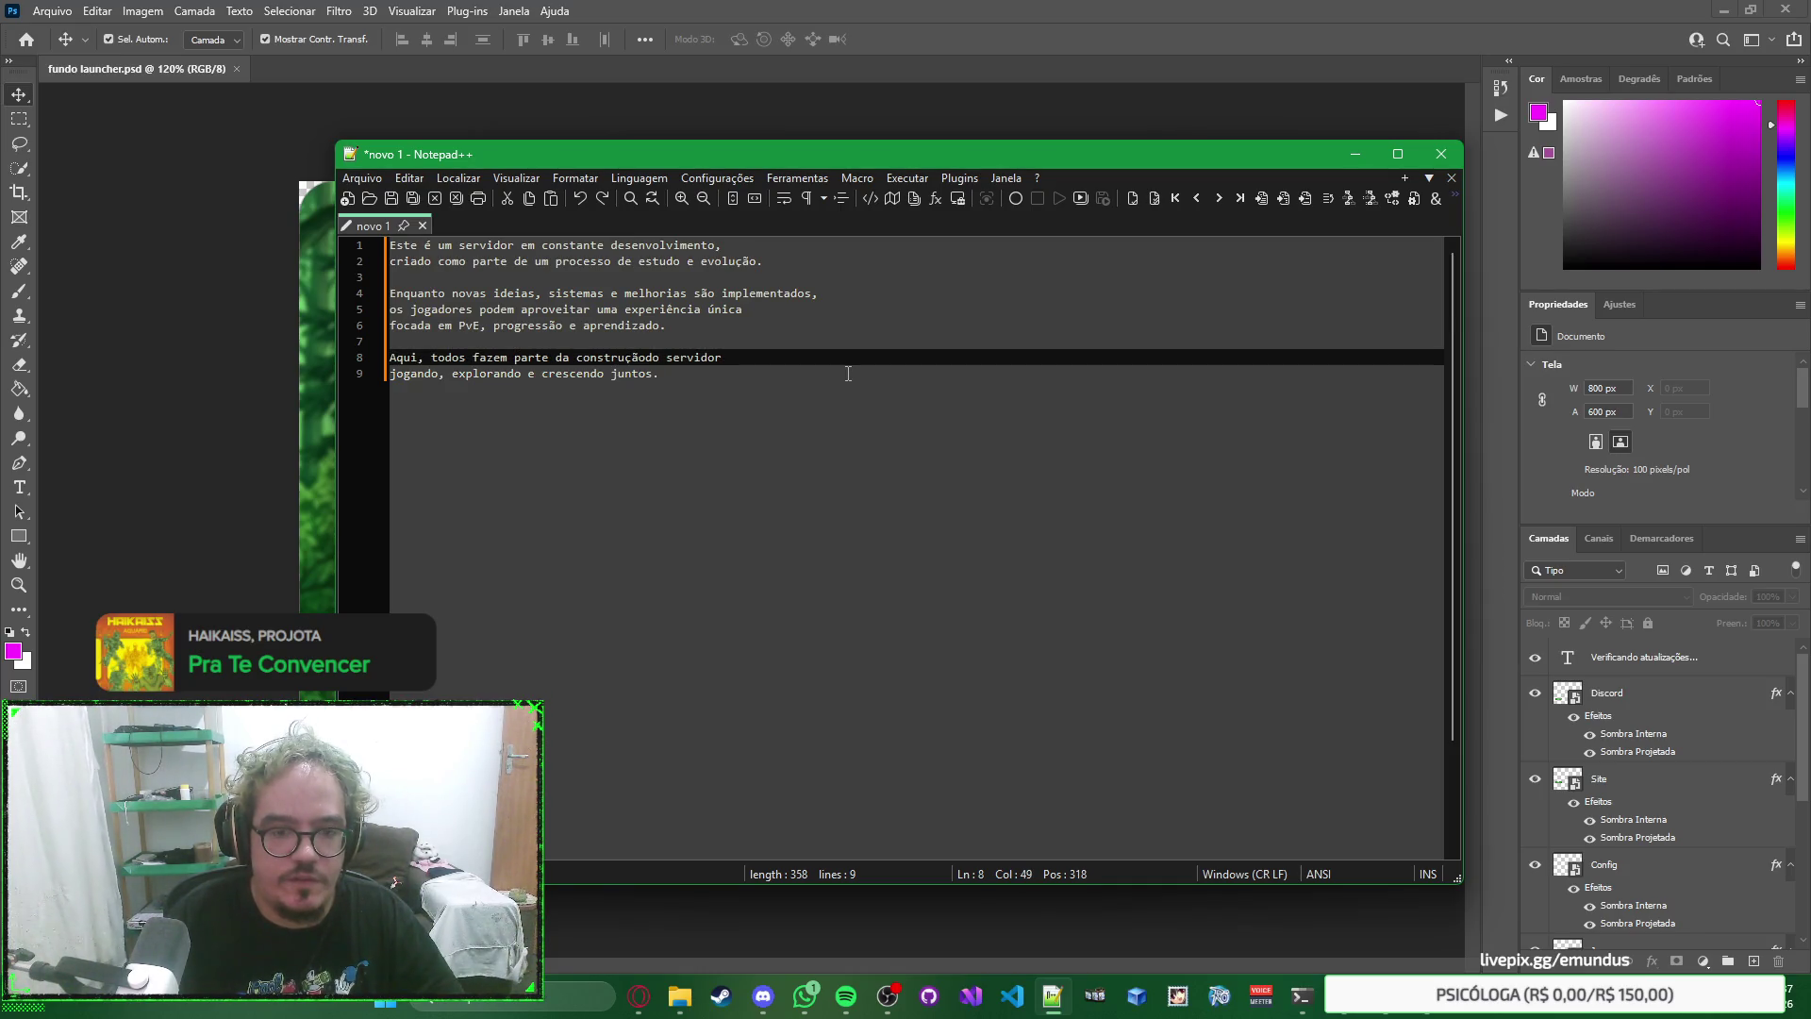
key("BackSpace")
key("Delete")
type("—")
key("Left")
key("Left")
key("Left")
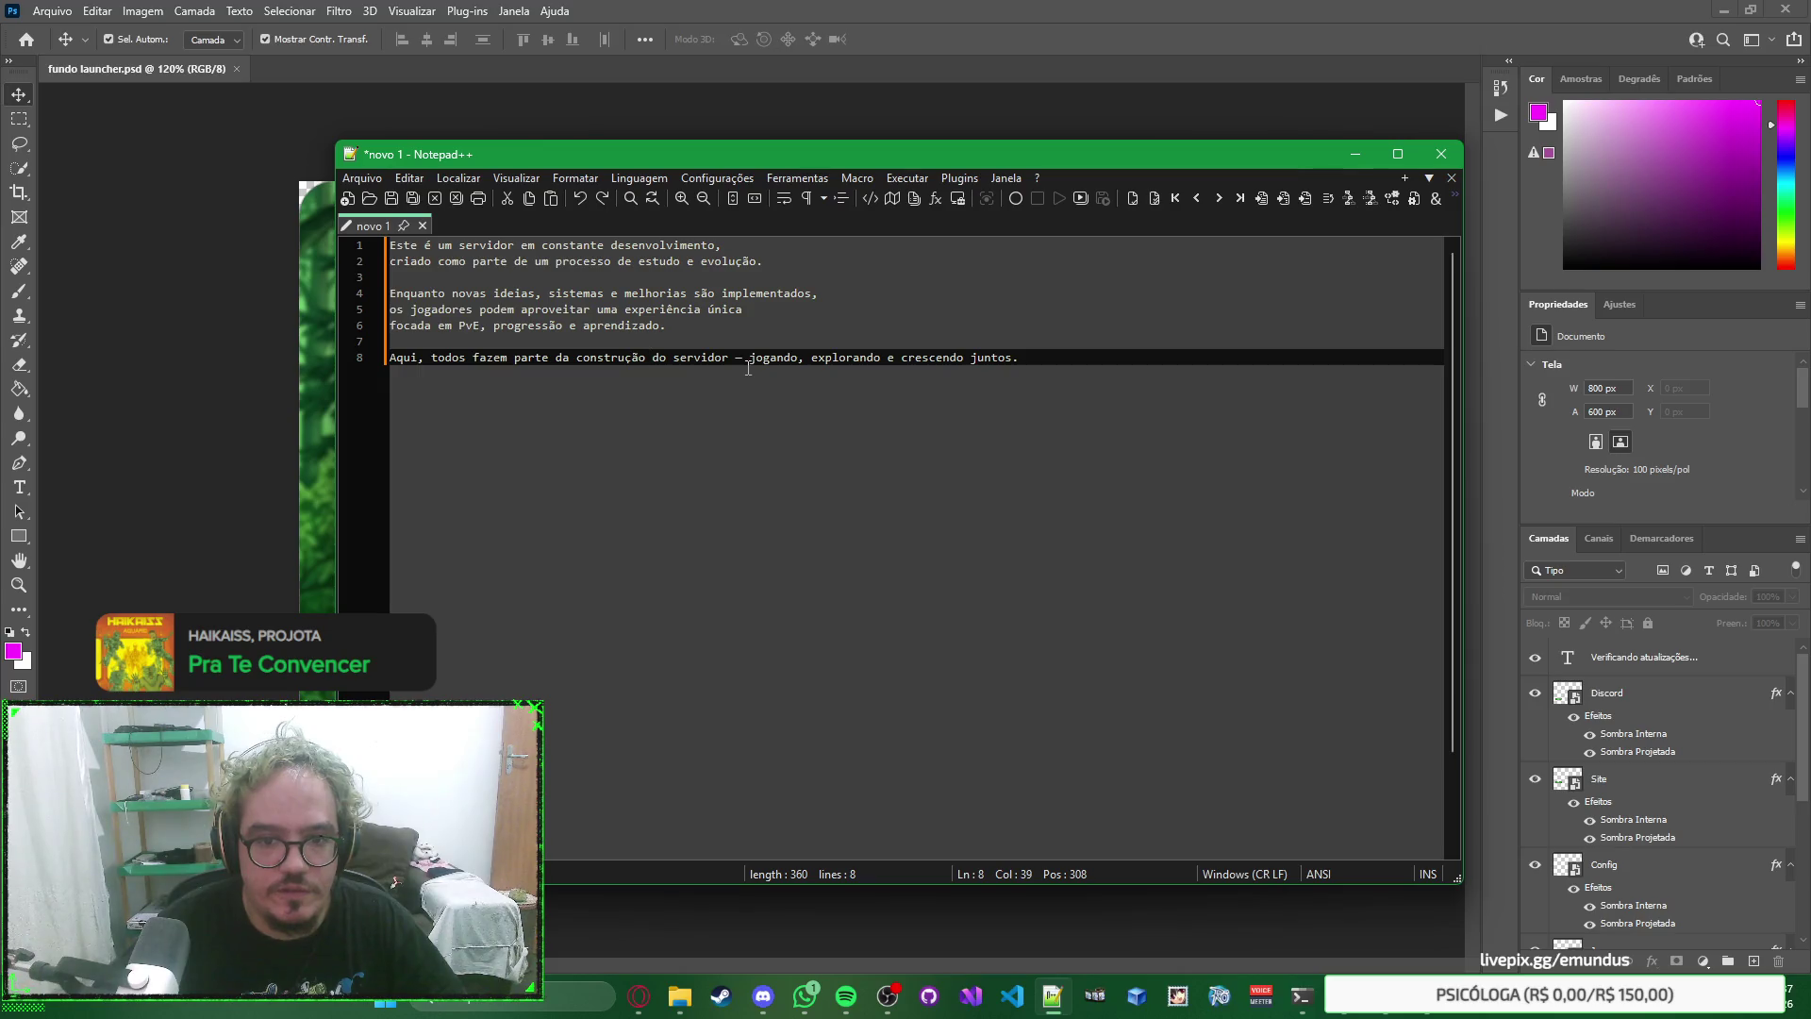
left_click_drag(1045, 357, 715, 351)
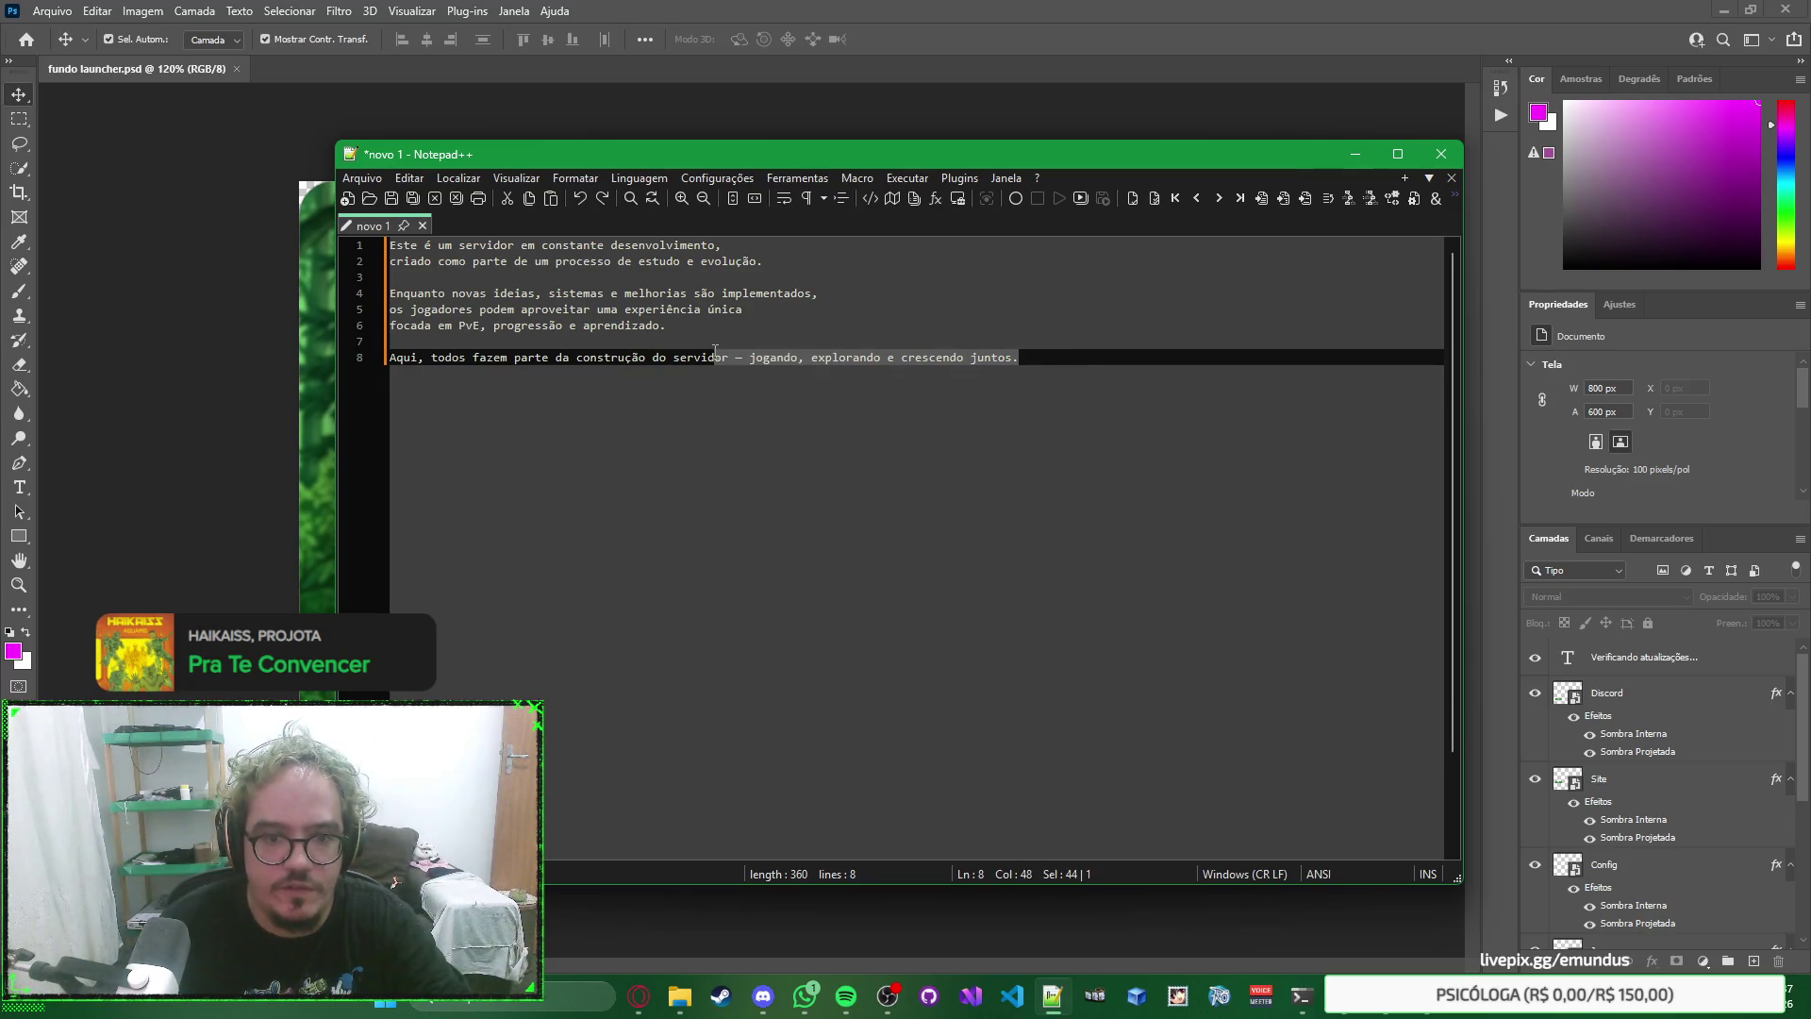
key("Delete")
key("ctrl+a")
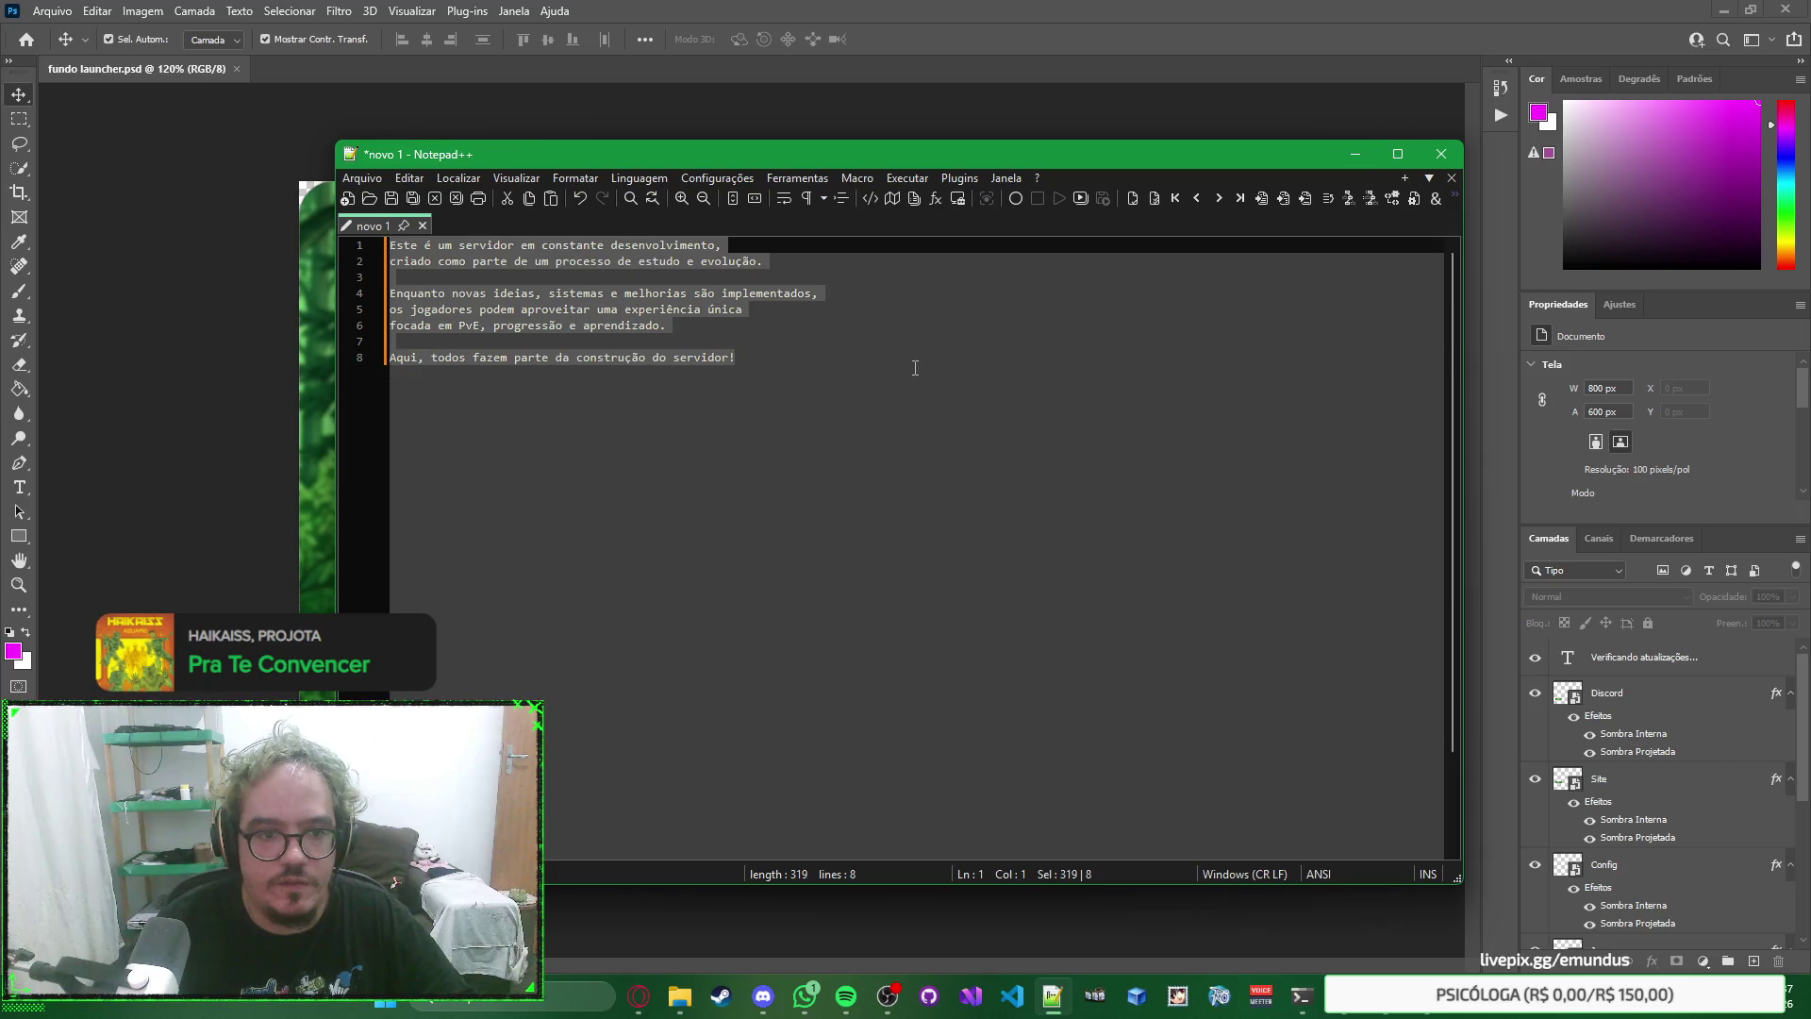
left_click(765, 115)
Step: Paste the description into a new text layer and centre-align its paragraphs
left_click(18, 487)
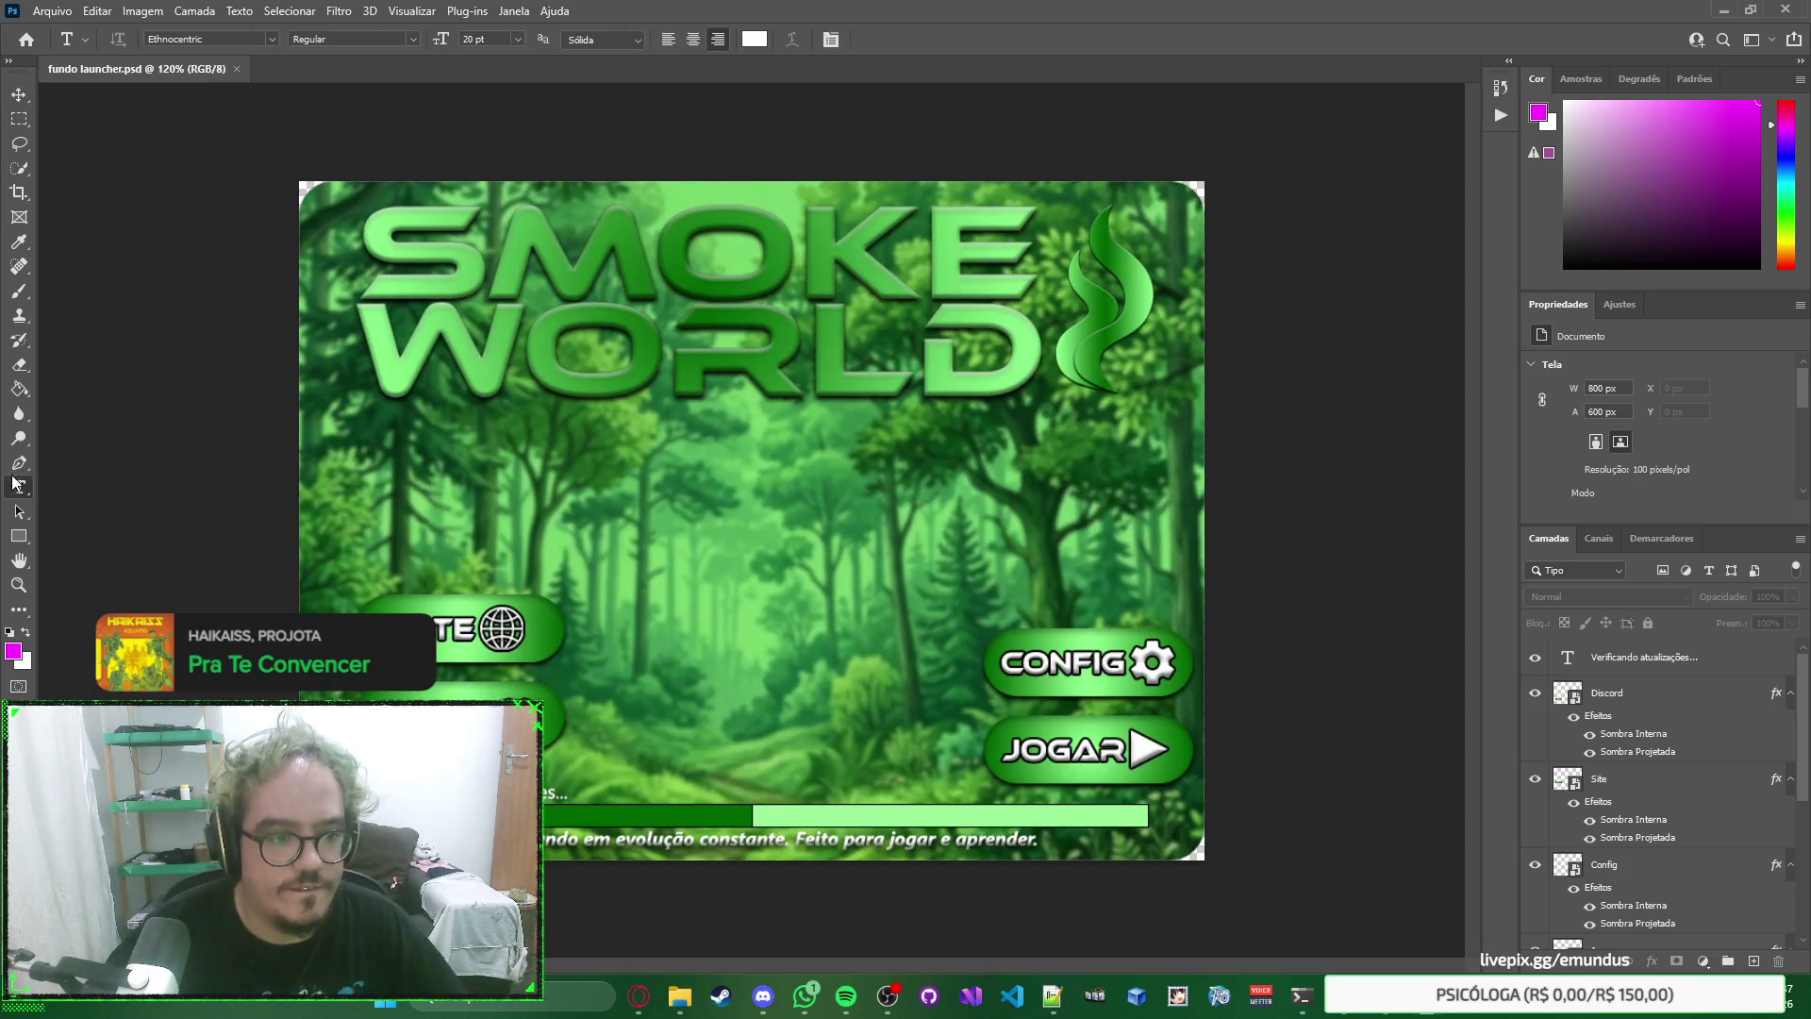
left_click(558, 506)
key("ctrl+v")
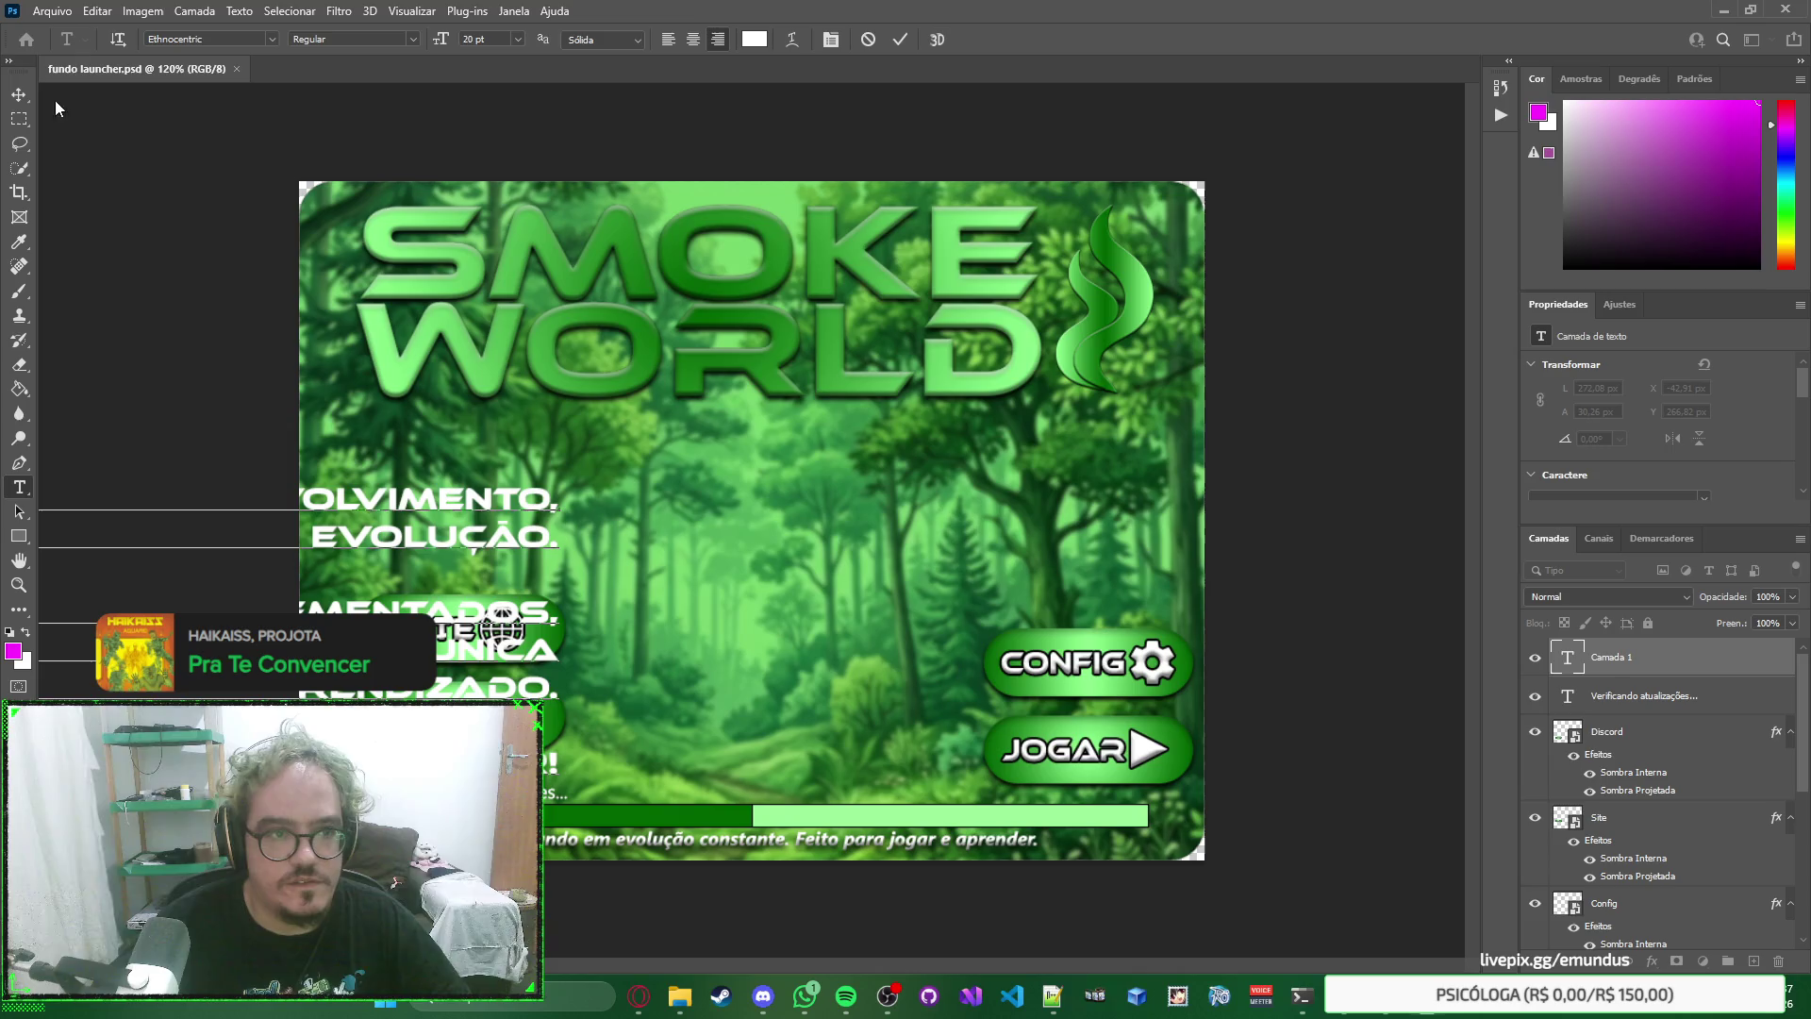
left_click(19, 94)
left_click_drag(471, 539, 1044, 474)
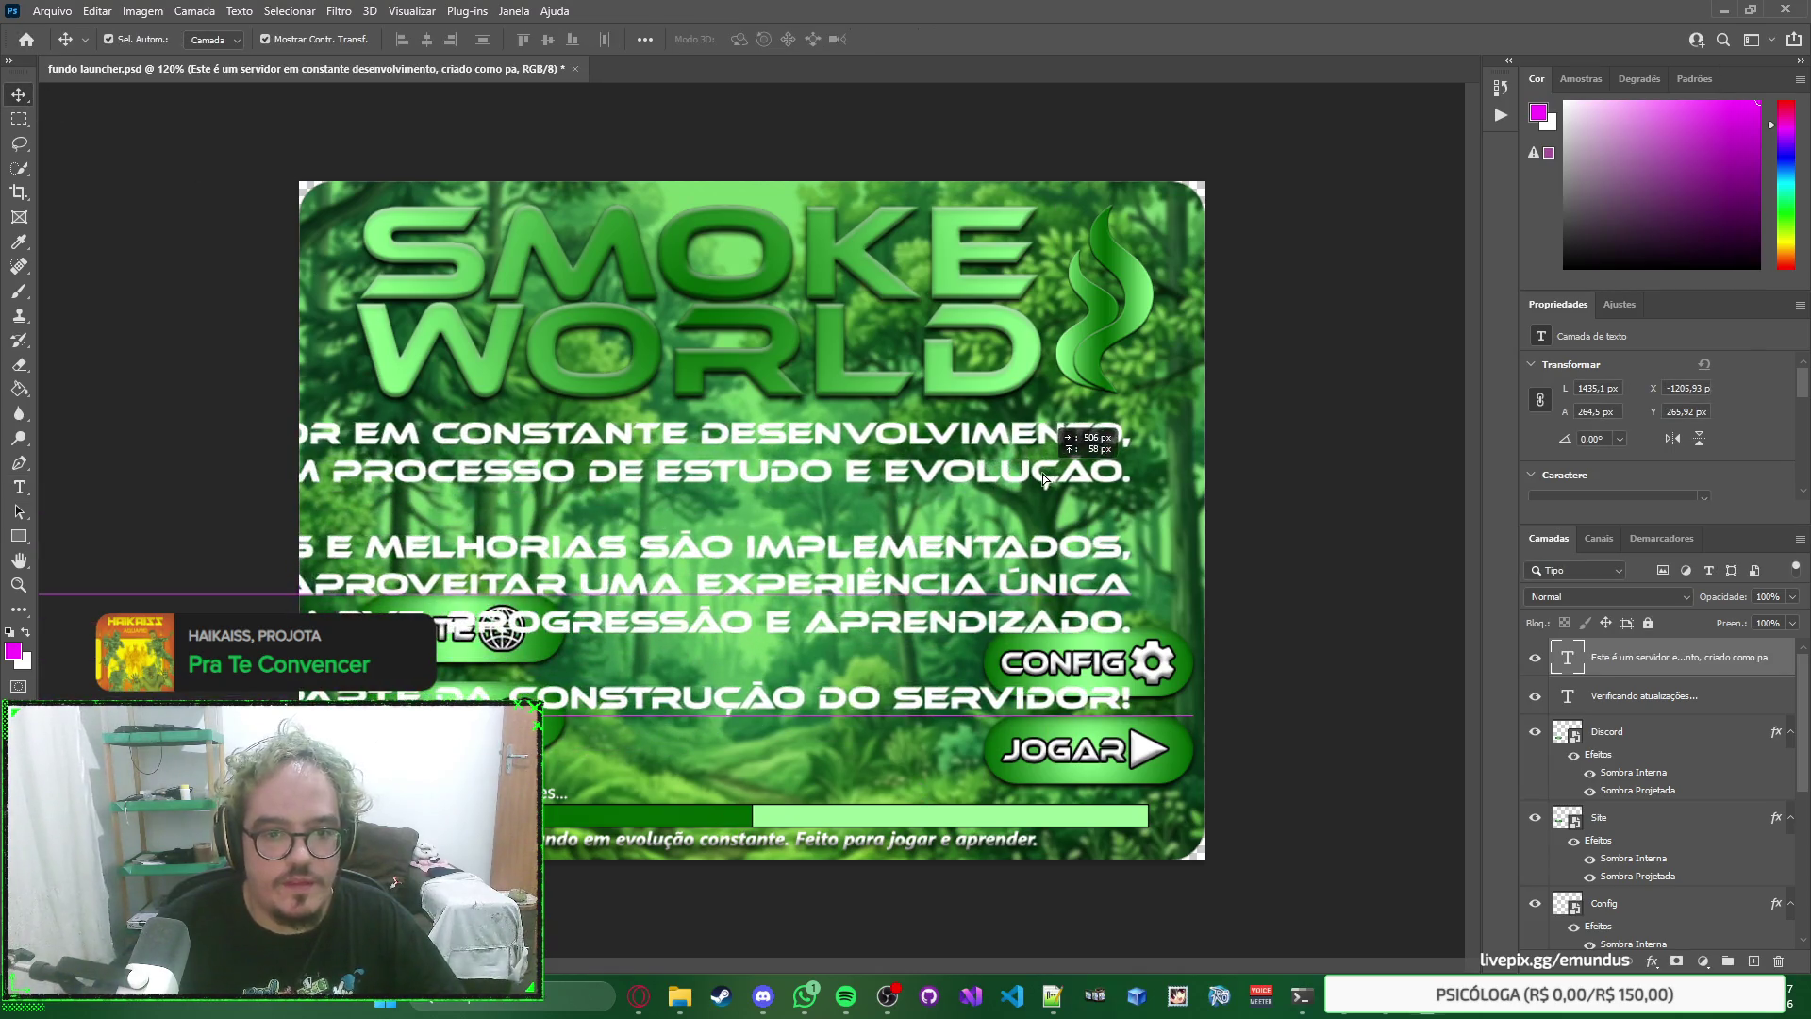
scroll(1753, 396, "down", 3)
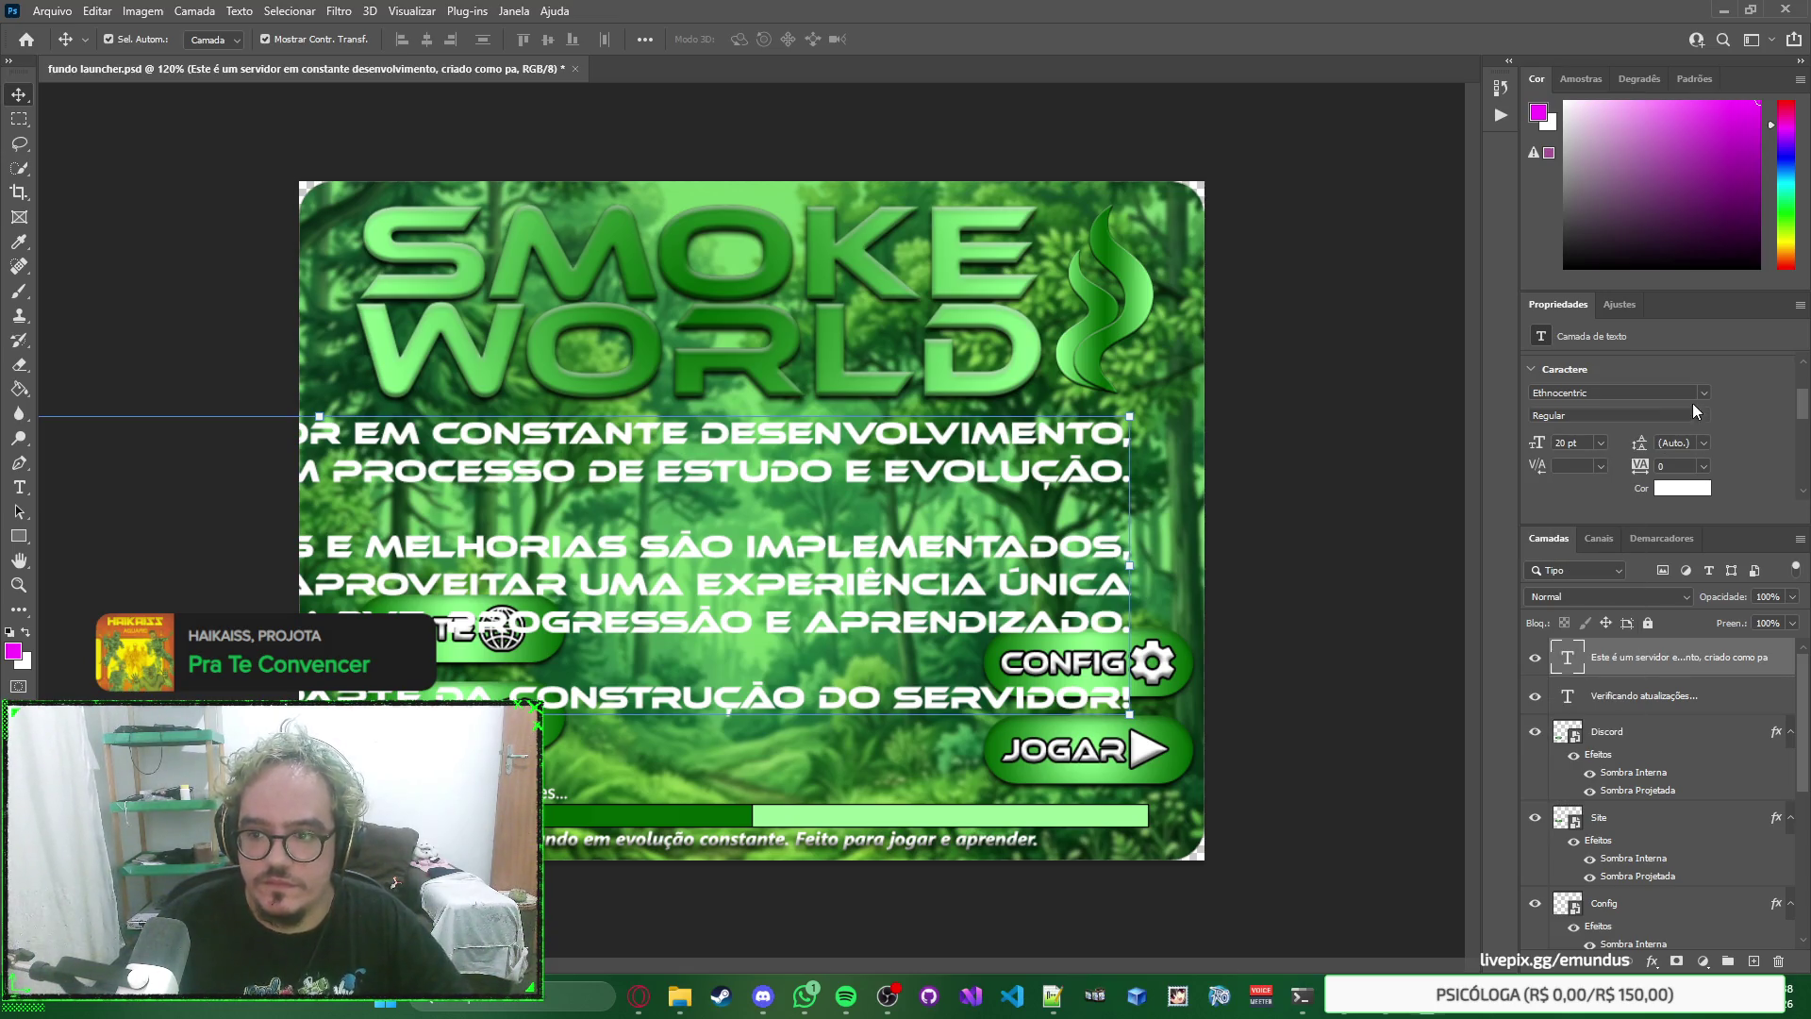
scroll(1745, 405, "down", 2)
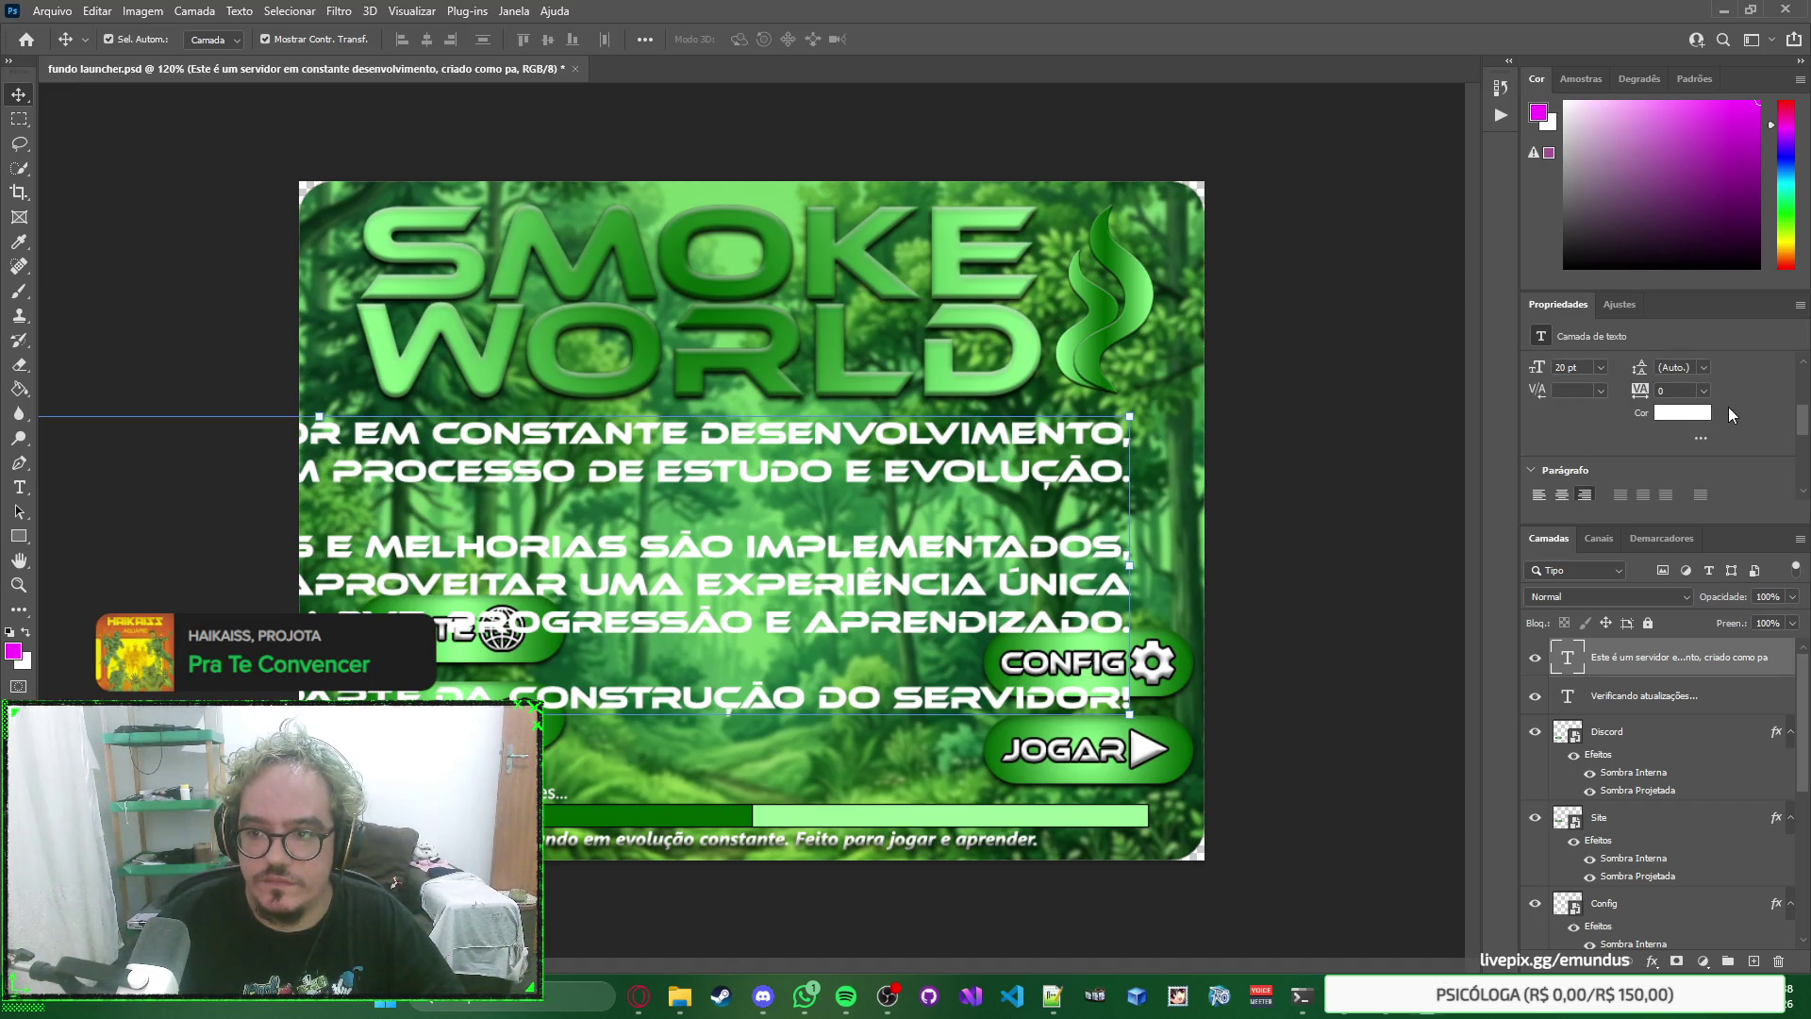
scroll(1743, 417, "down", 2)
left_click(1543, 434)
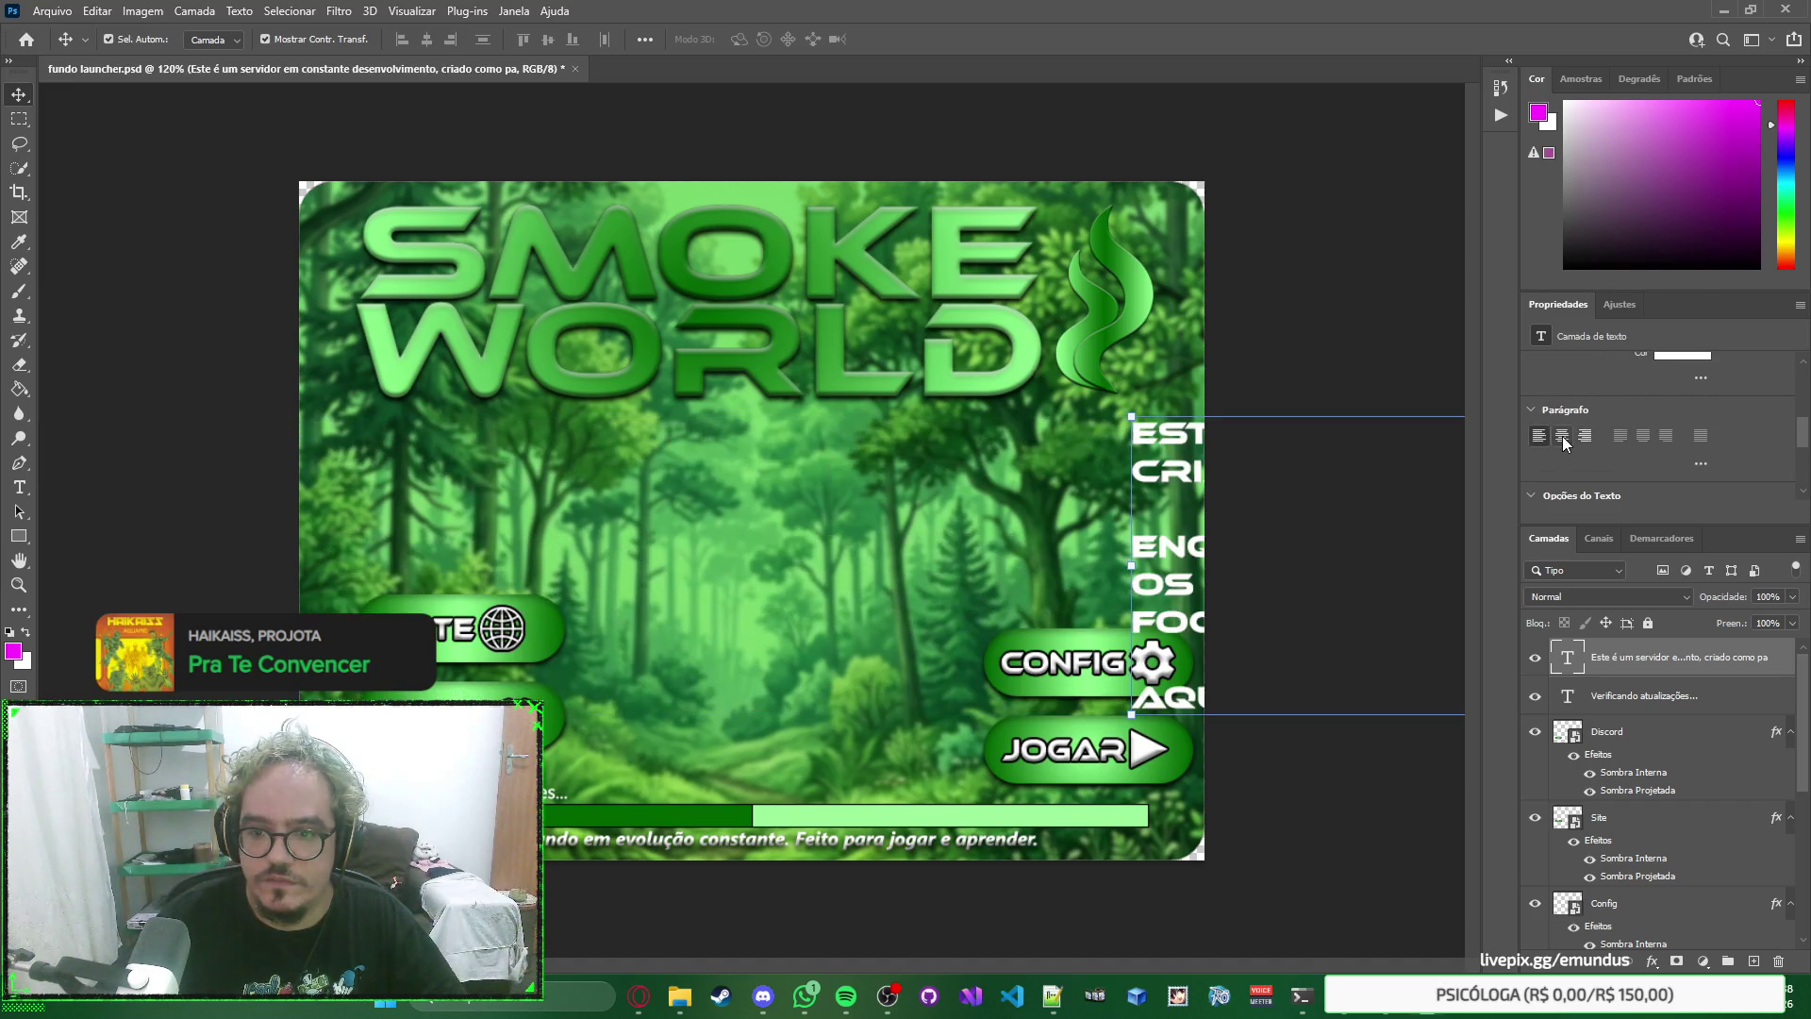
left_click(1562, 436)
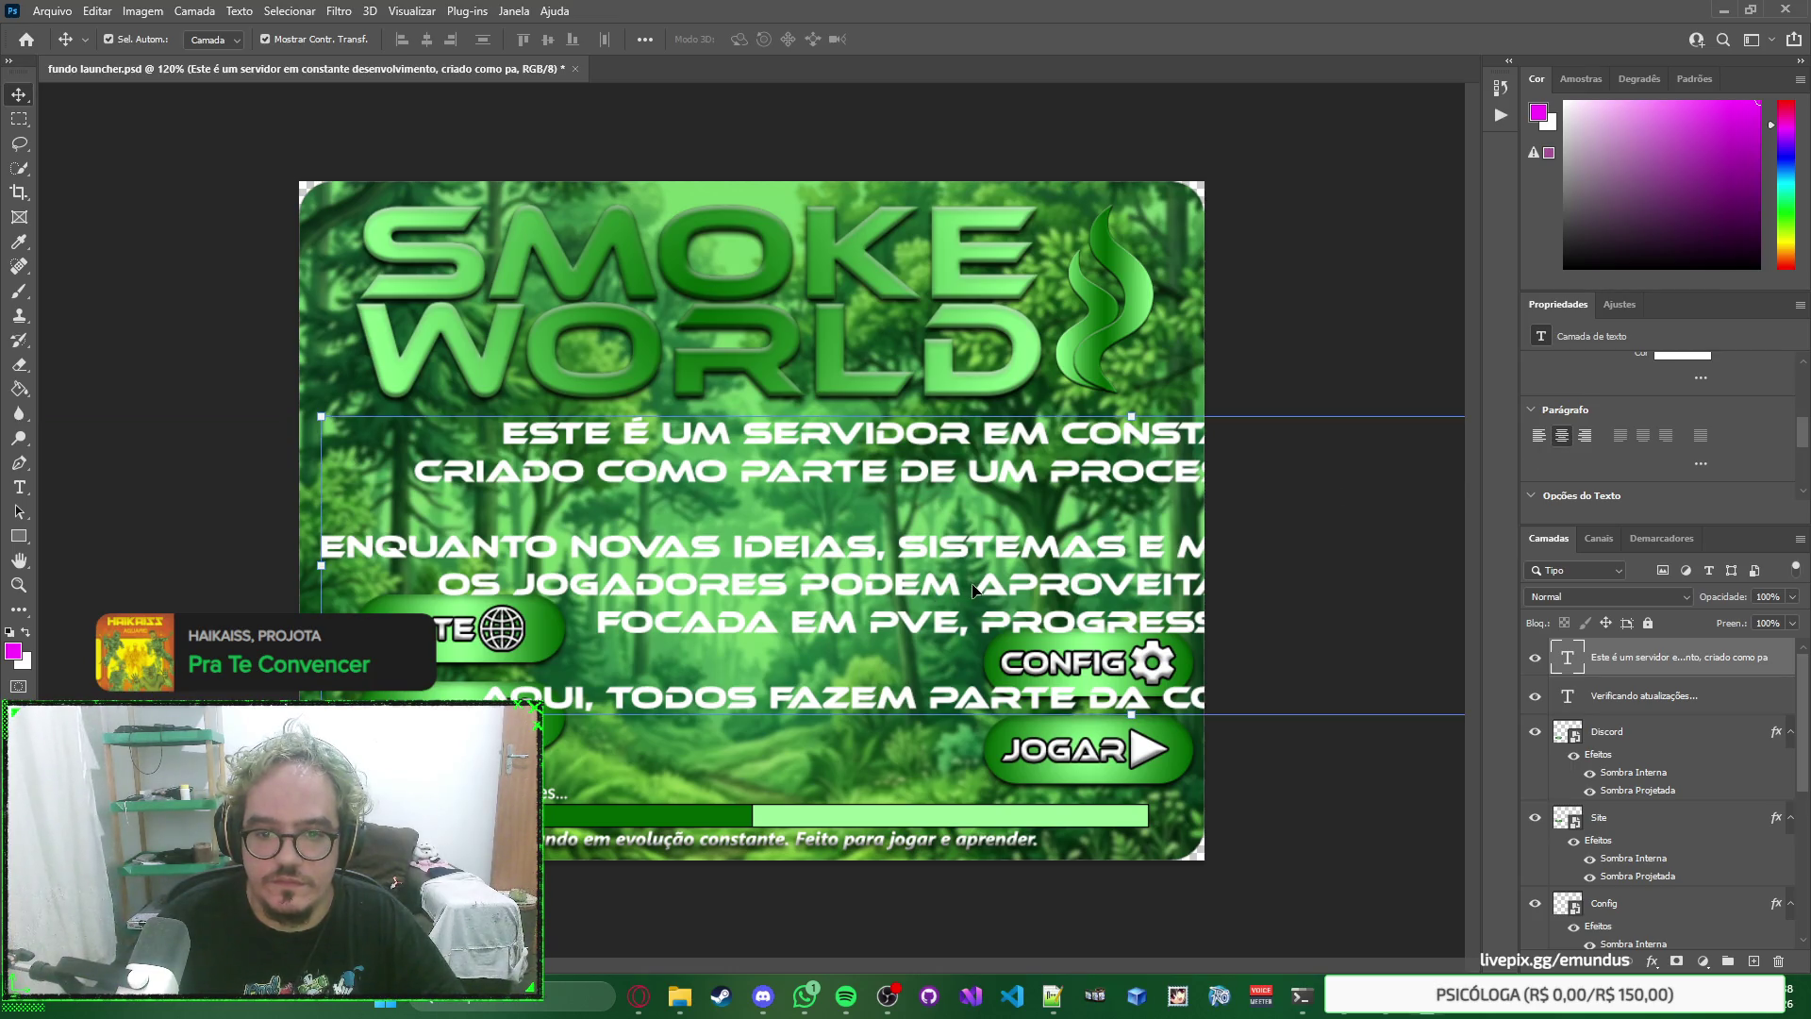
Step: Scale the description block down and position it just beneath the SMOKE WORLD logo
left_click_drag(975, 589, 737, 550)
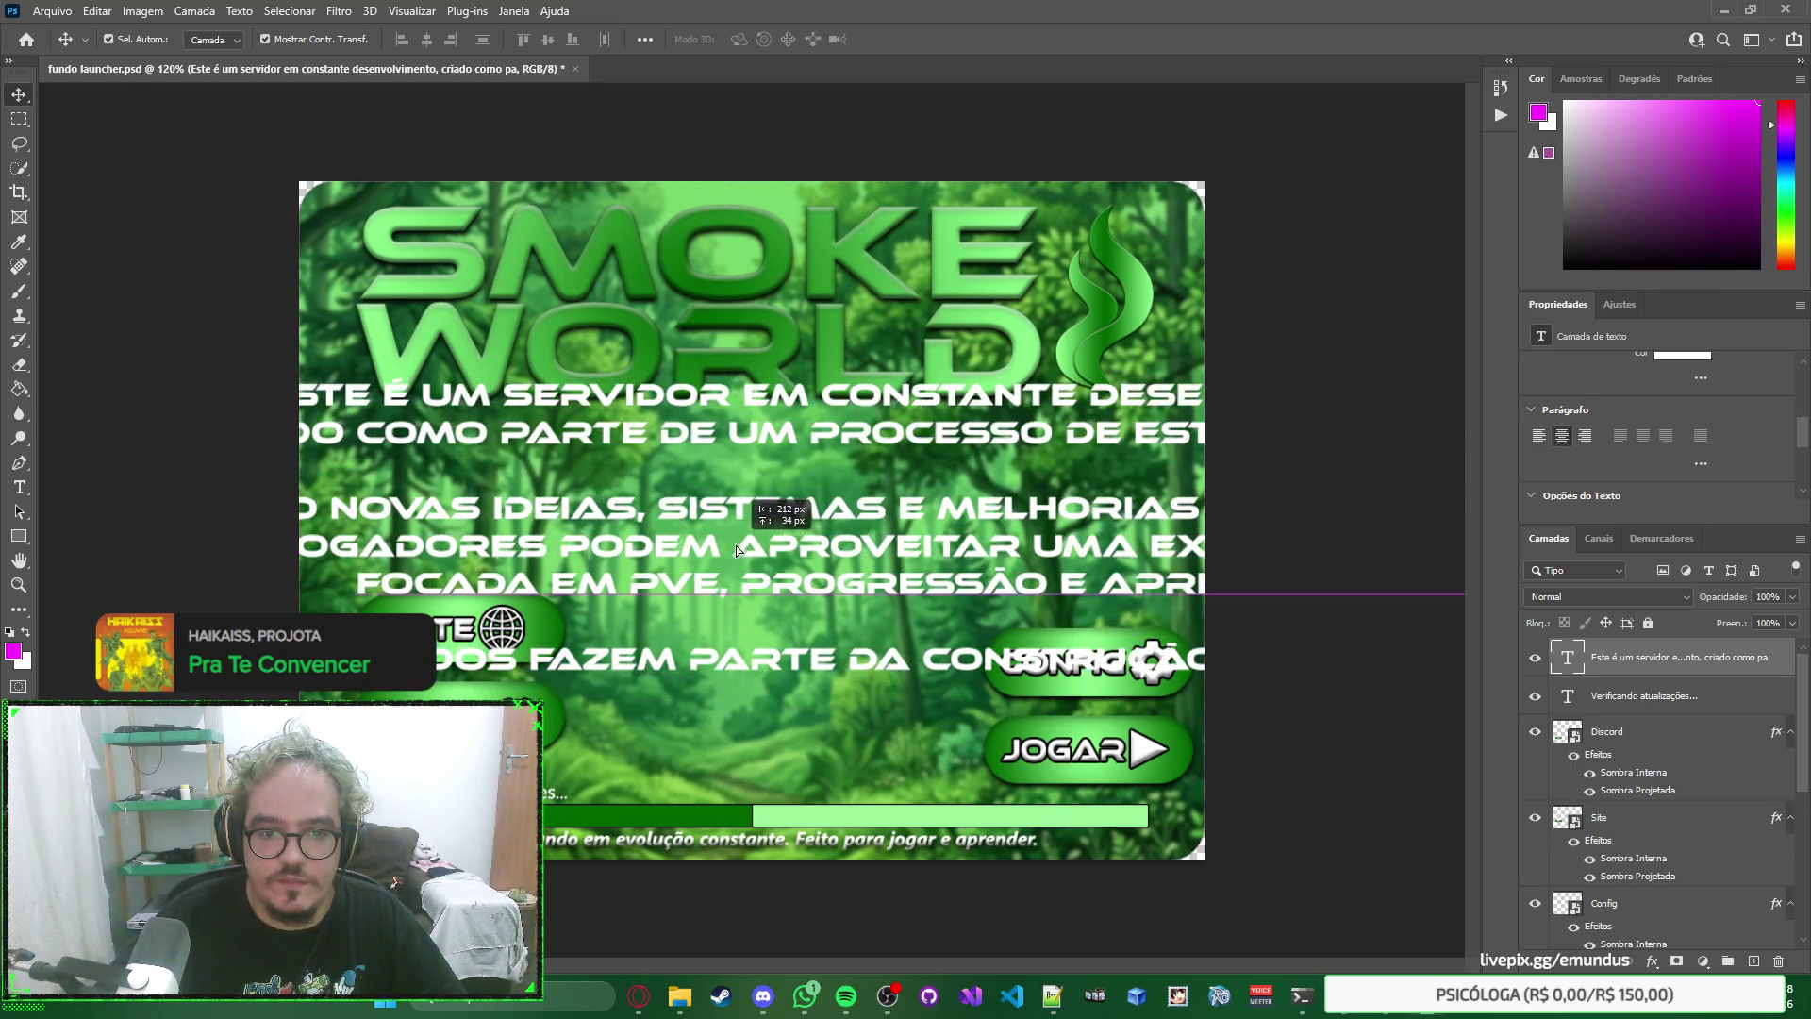
mouse_move(735, 546)
left_mouse_down()
mouse_move(793, 506)
mouse_move(764, 503)
left_mouse_up()
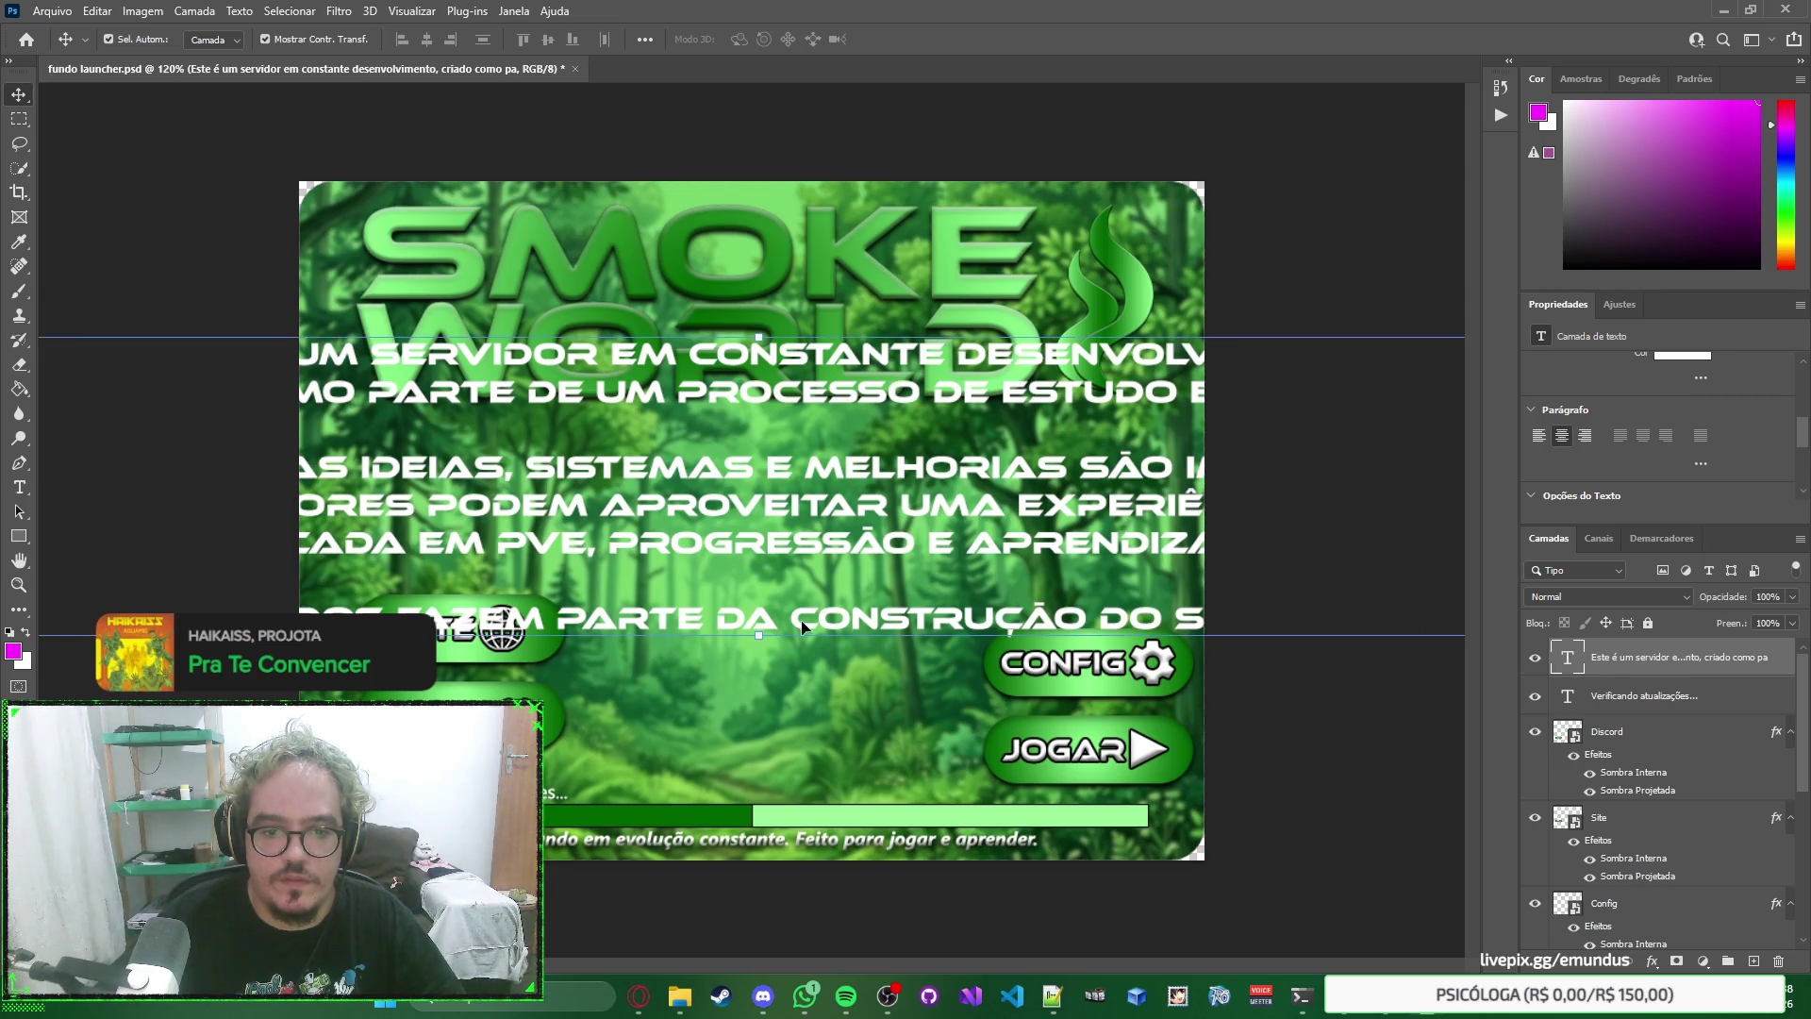
left_click(757, 639)
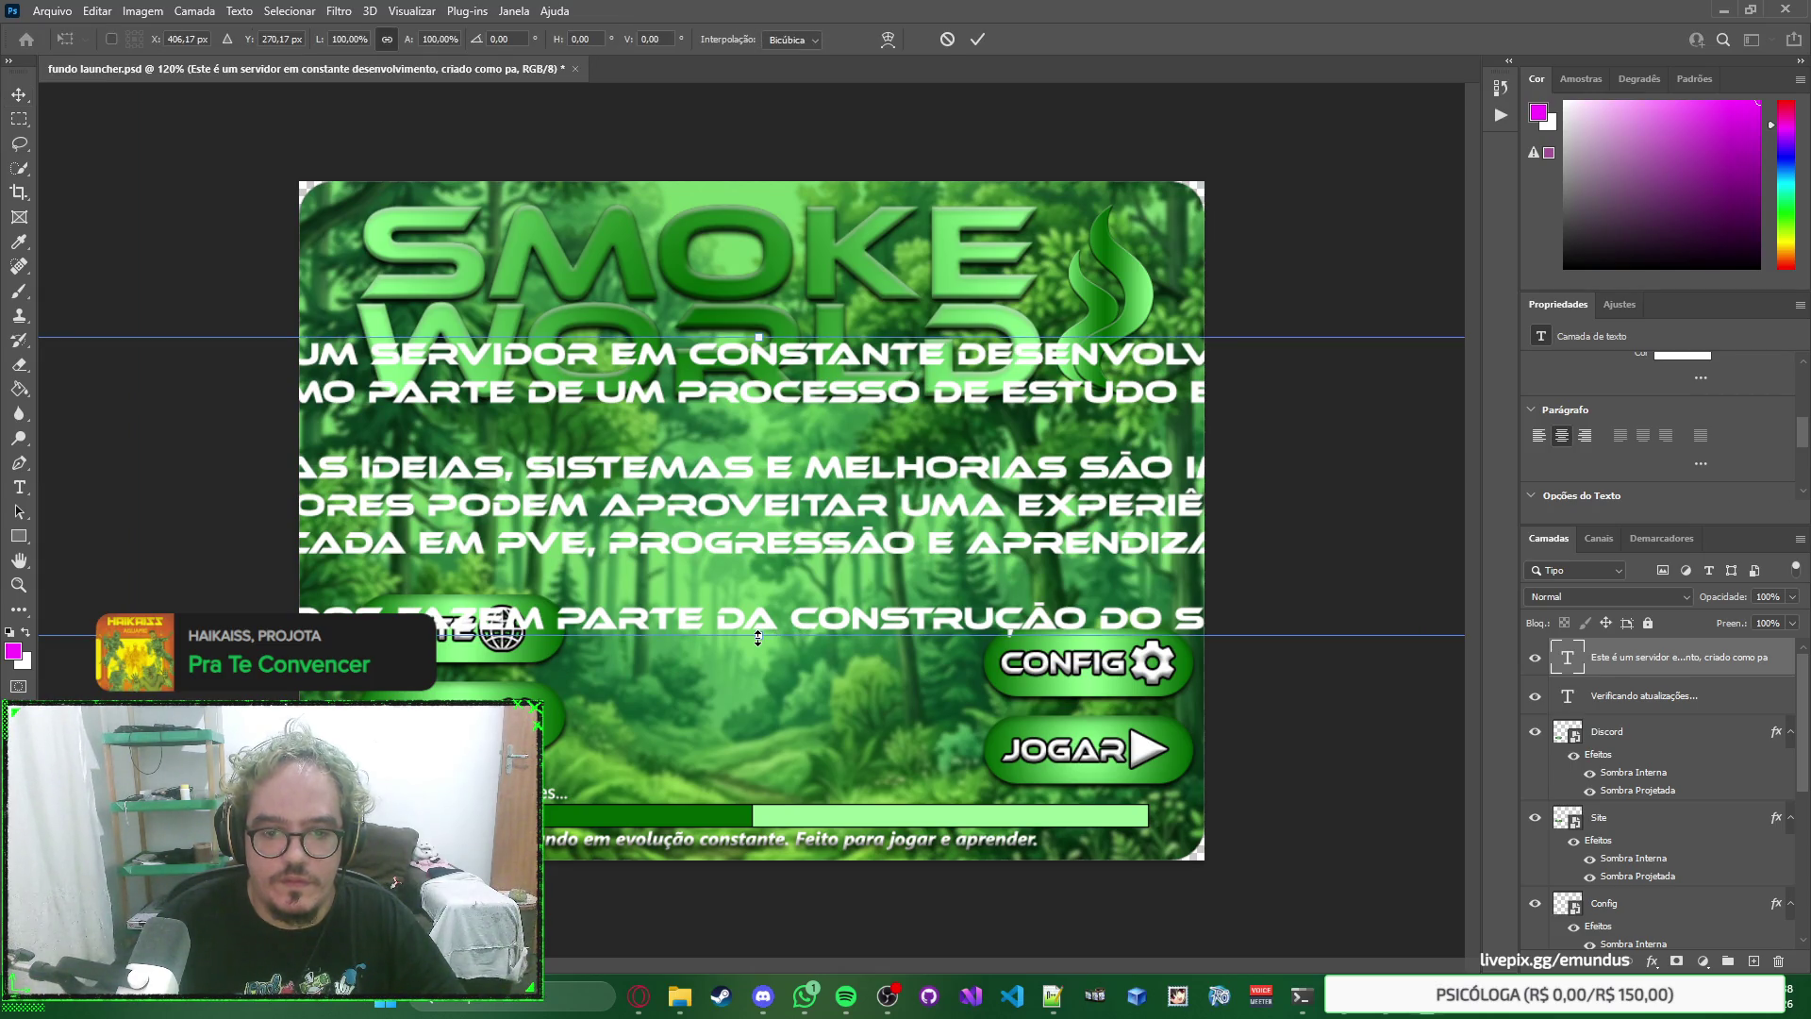
left_click_drag(758, 638, 759, 467)
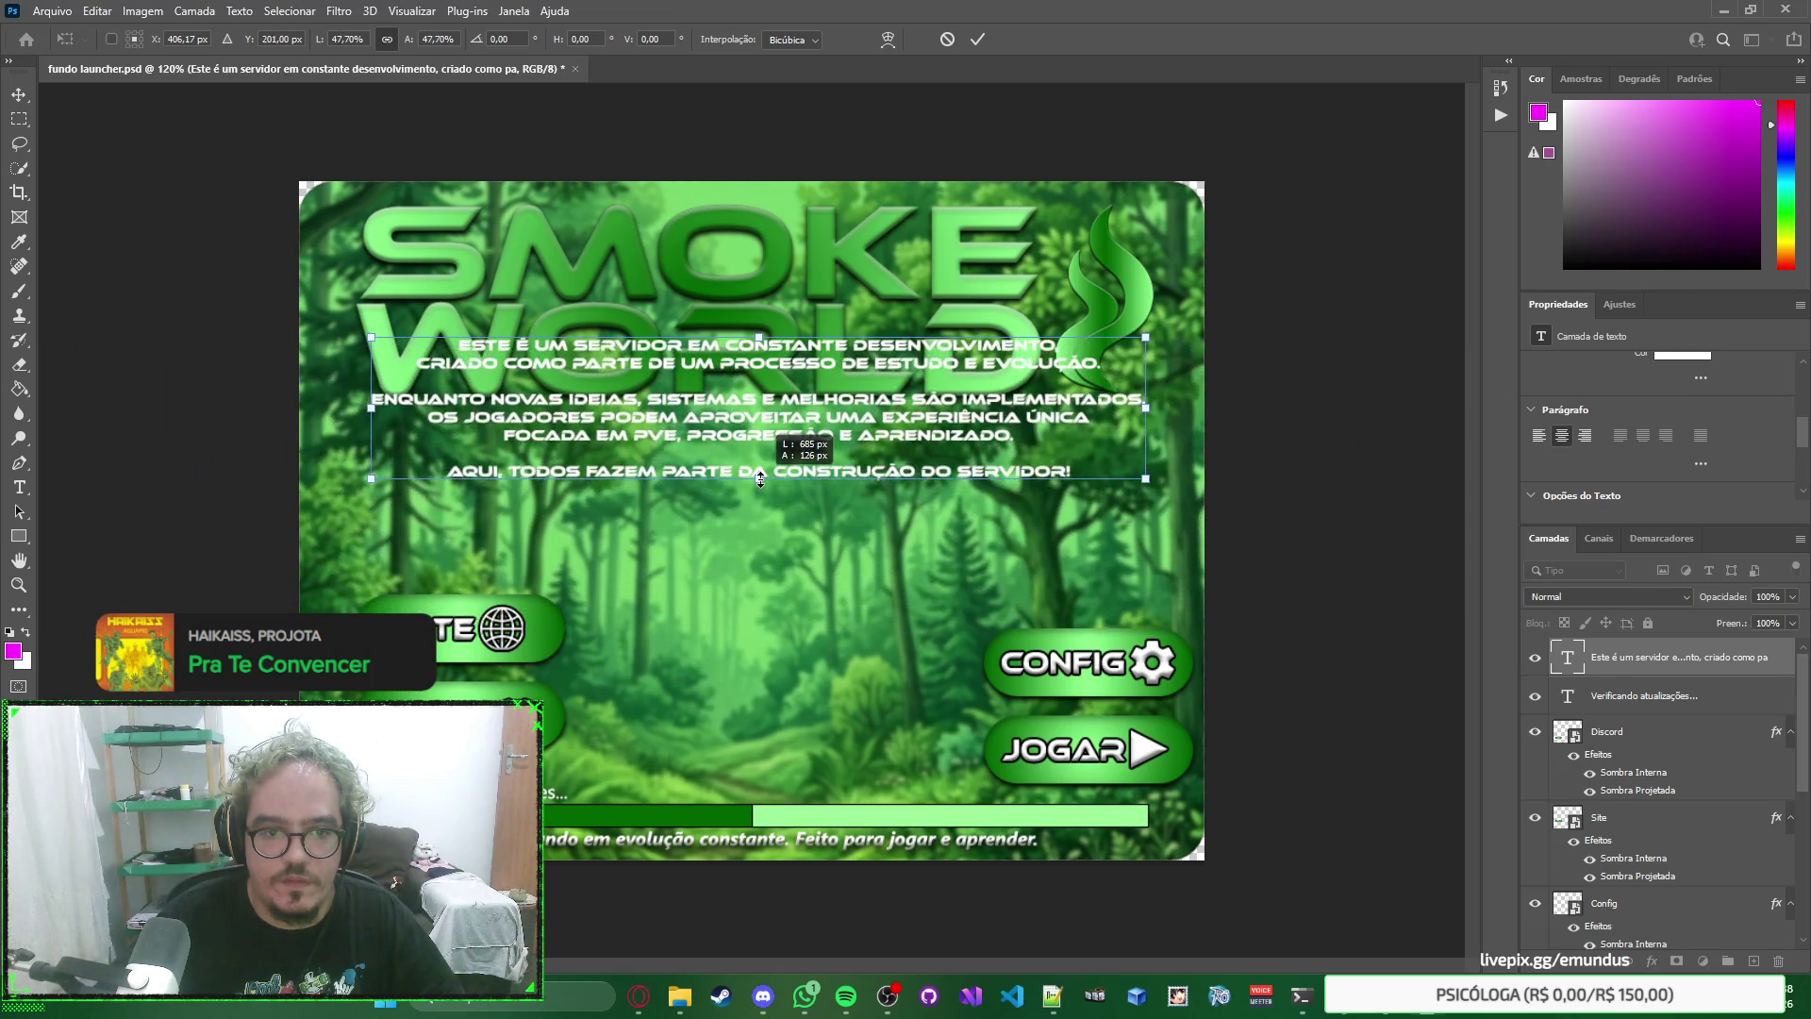
key("Return")
left_click_drag(789, 407, 781, 494)
key("Down")
key("Down")
key("Down")
key("Down")
key("Down")
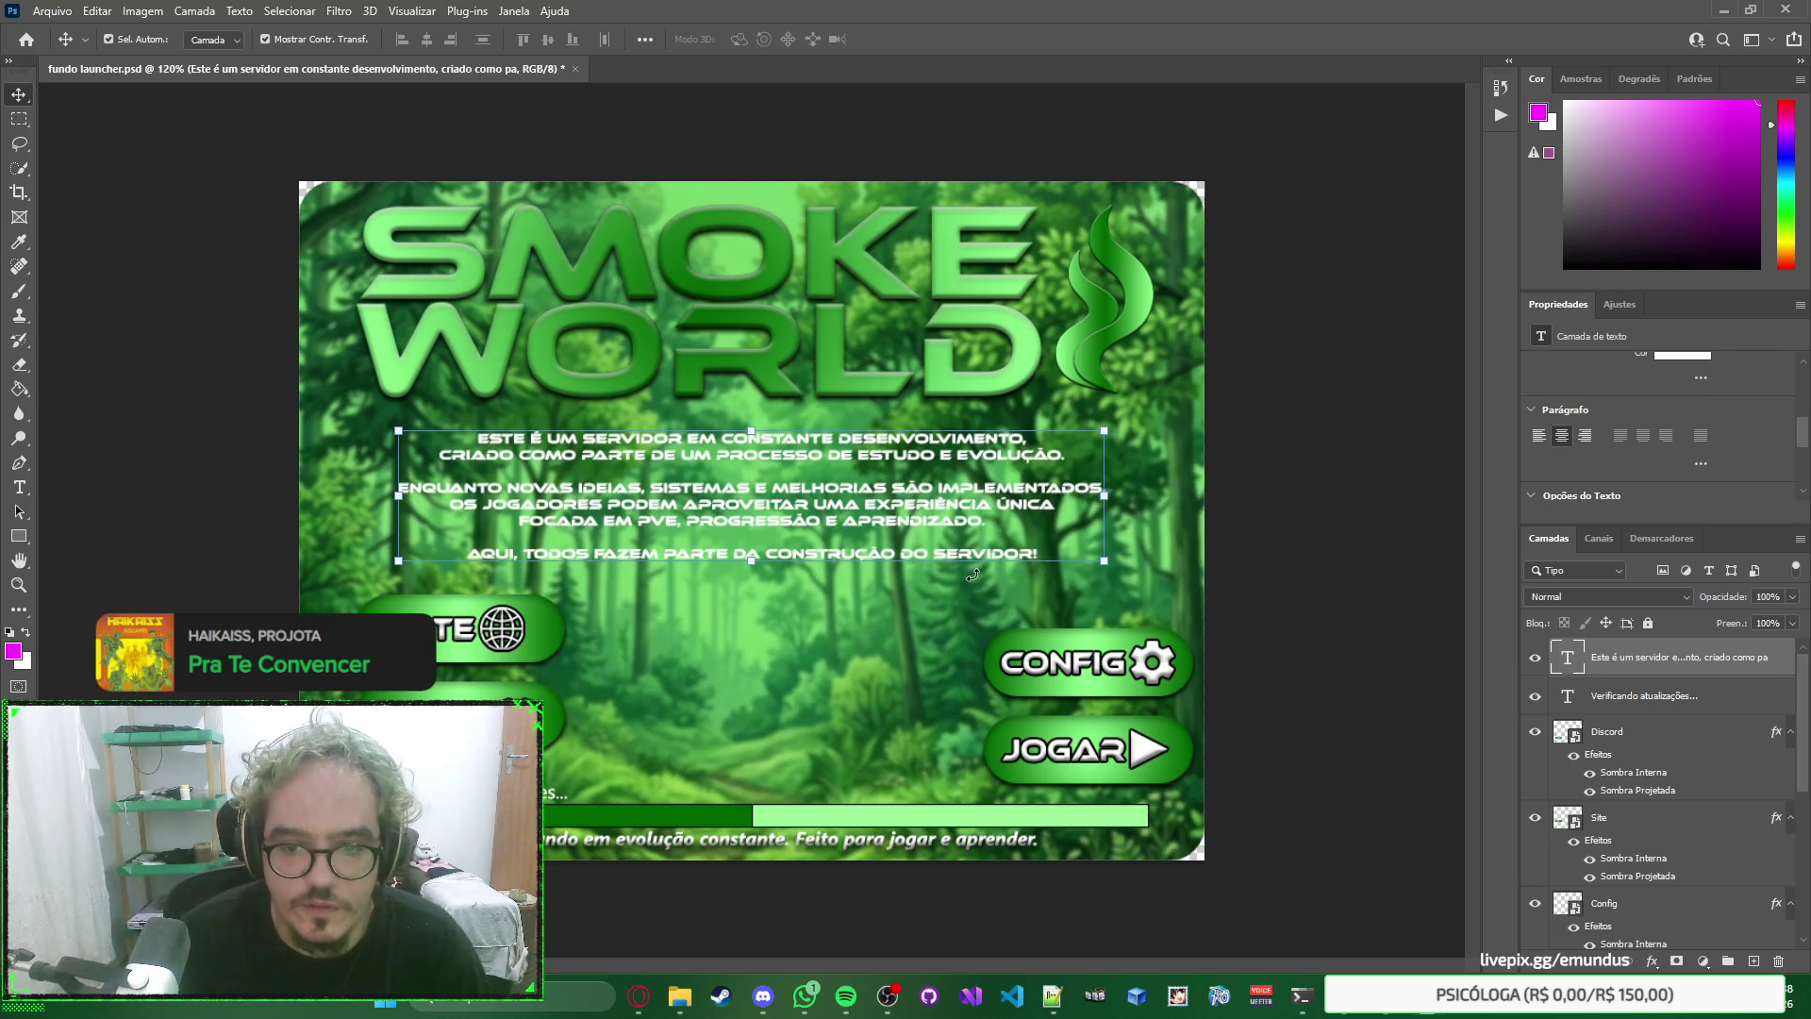
key("Return")
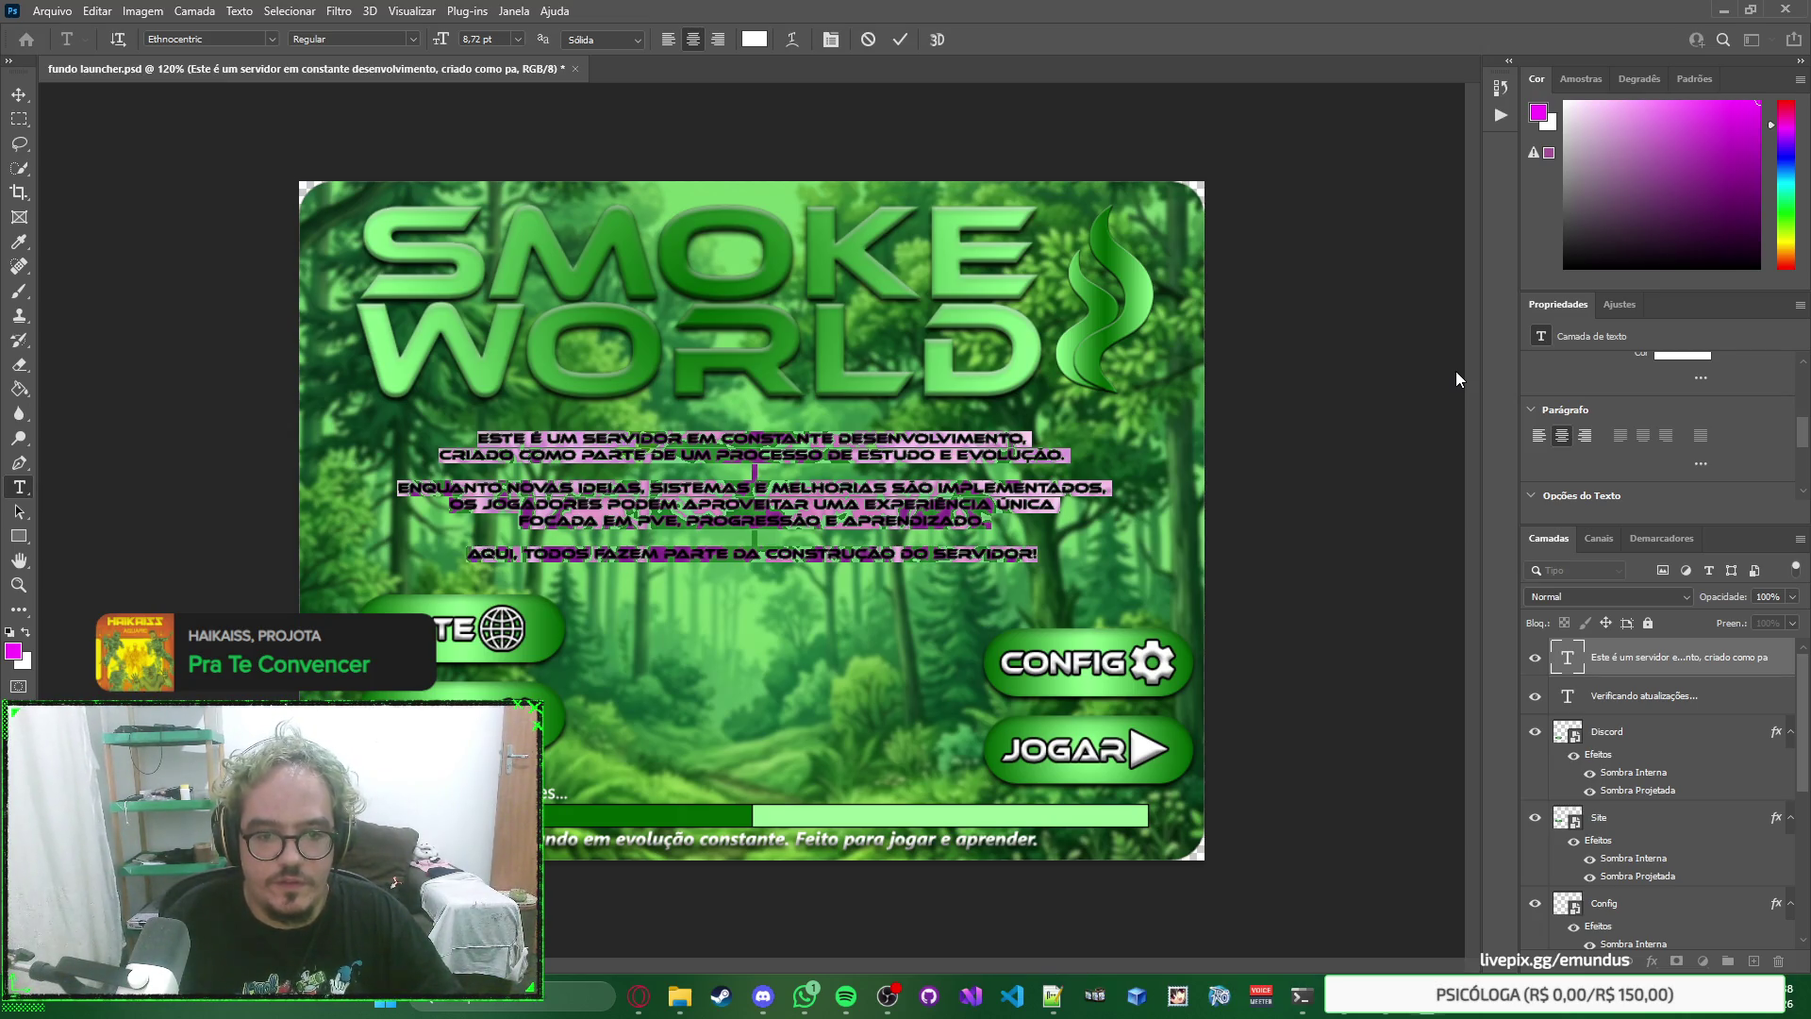
key("ctrl+Return")
key("v")
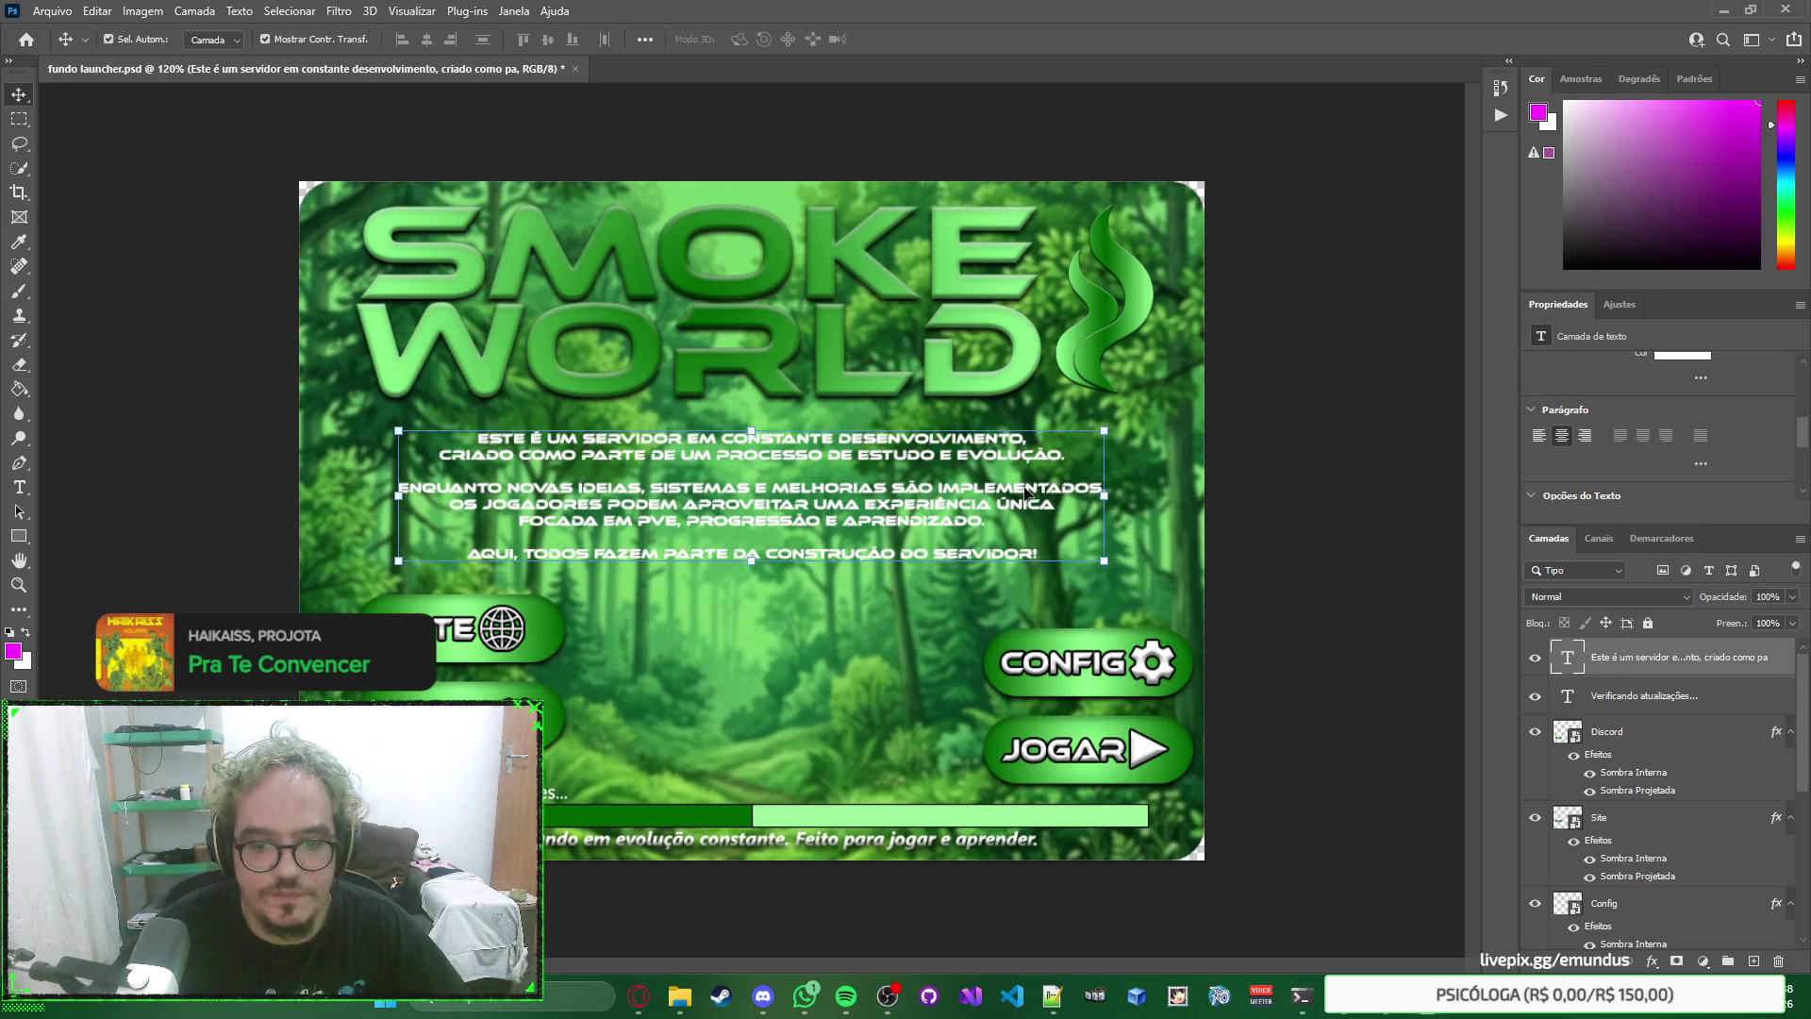
Step: Convert the description text layer into a smart object
left_click(921, 848)
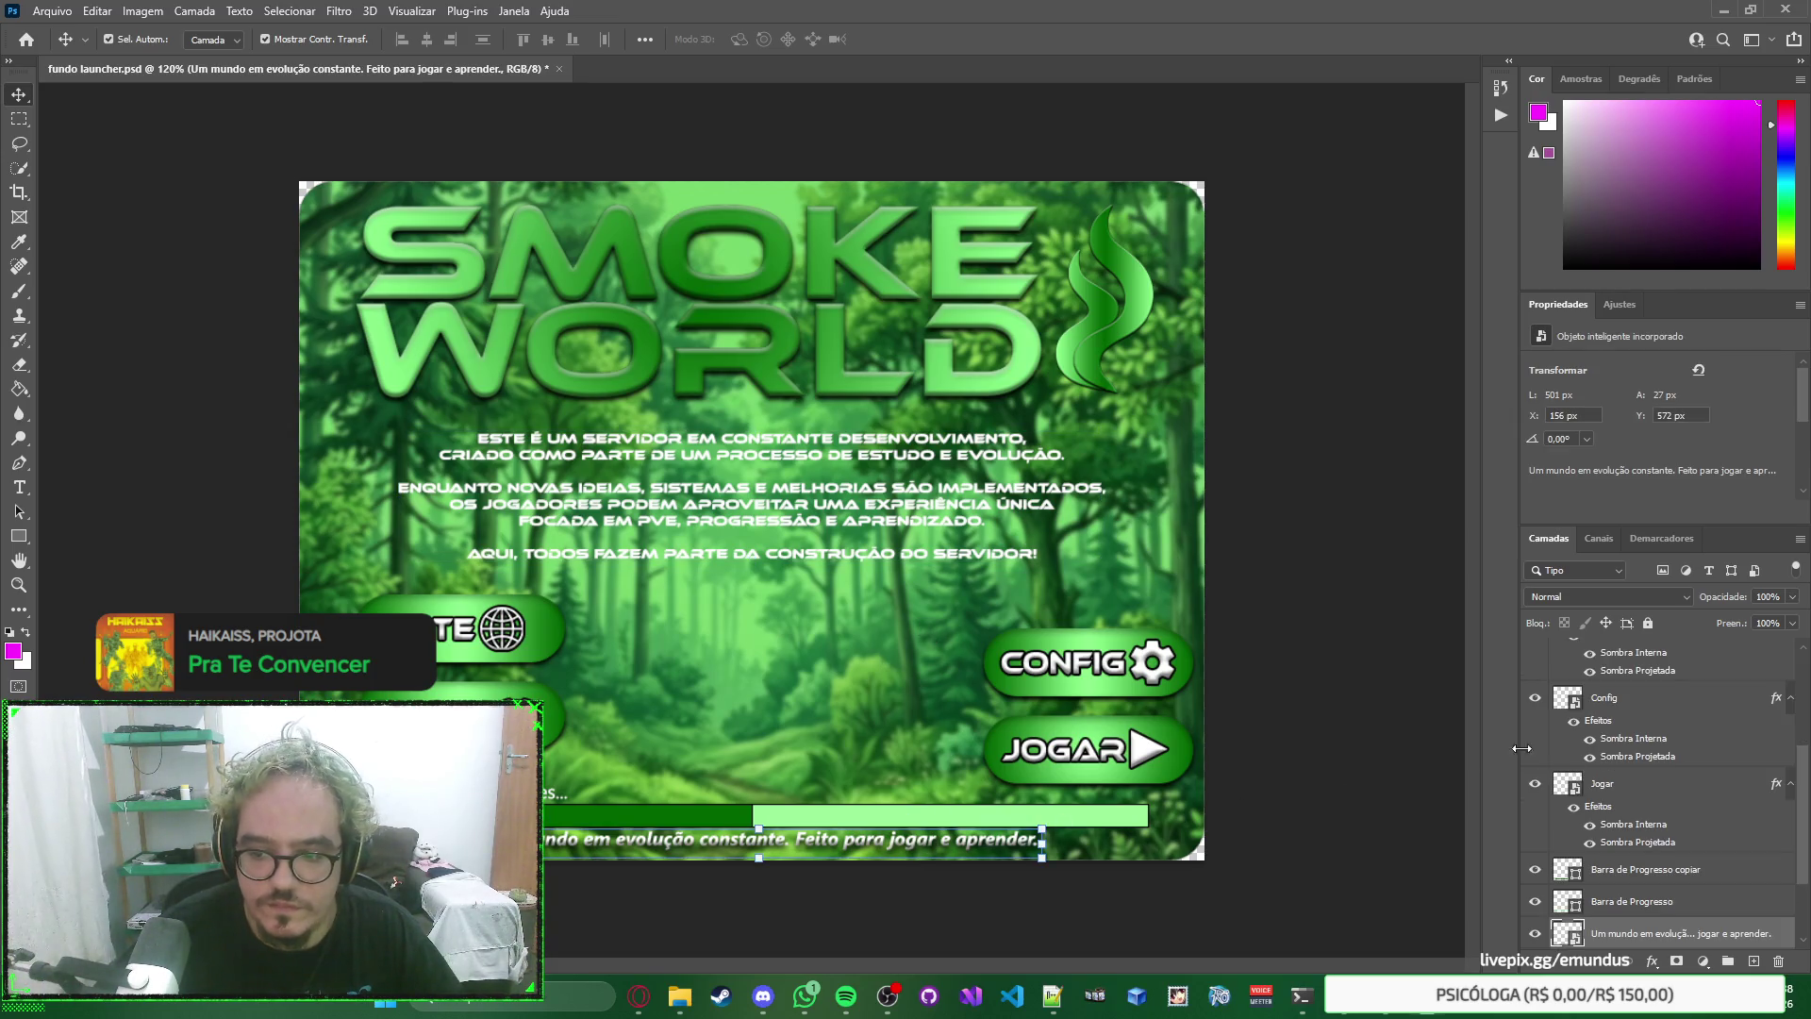
scroll(1678, 767, "down", 2)
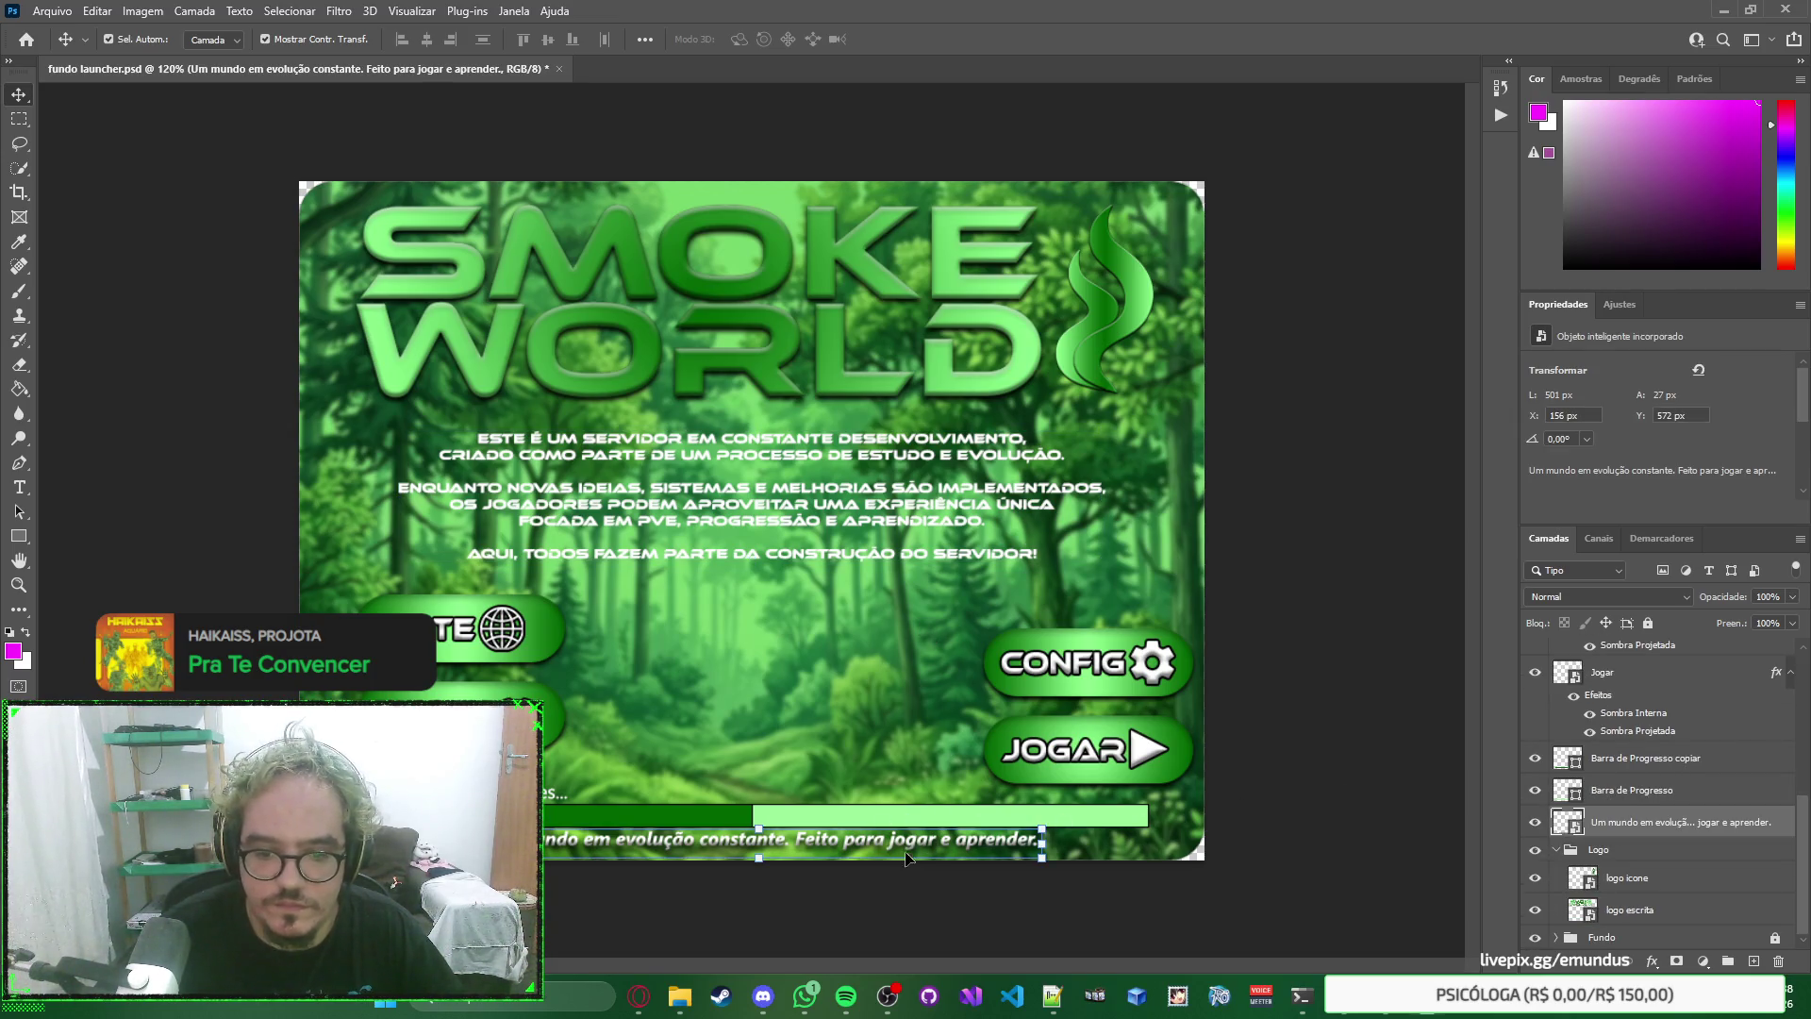
scroll(1601, 823, "up", 3)
scroll(1594, 754, "up", 3)
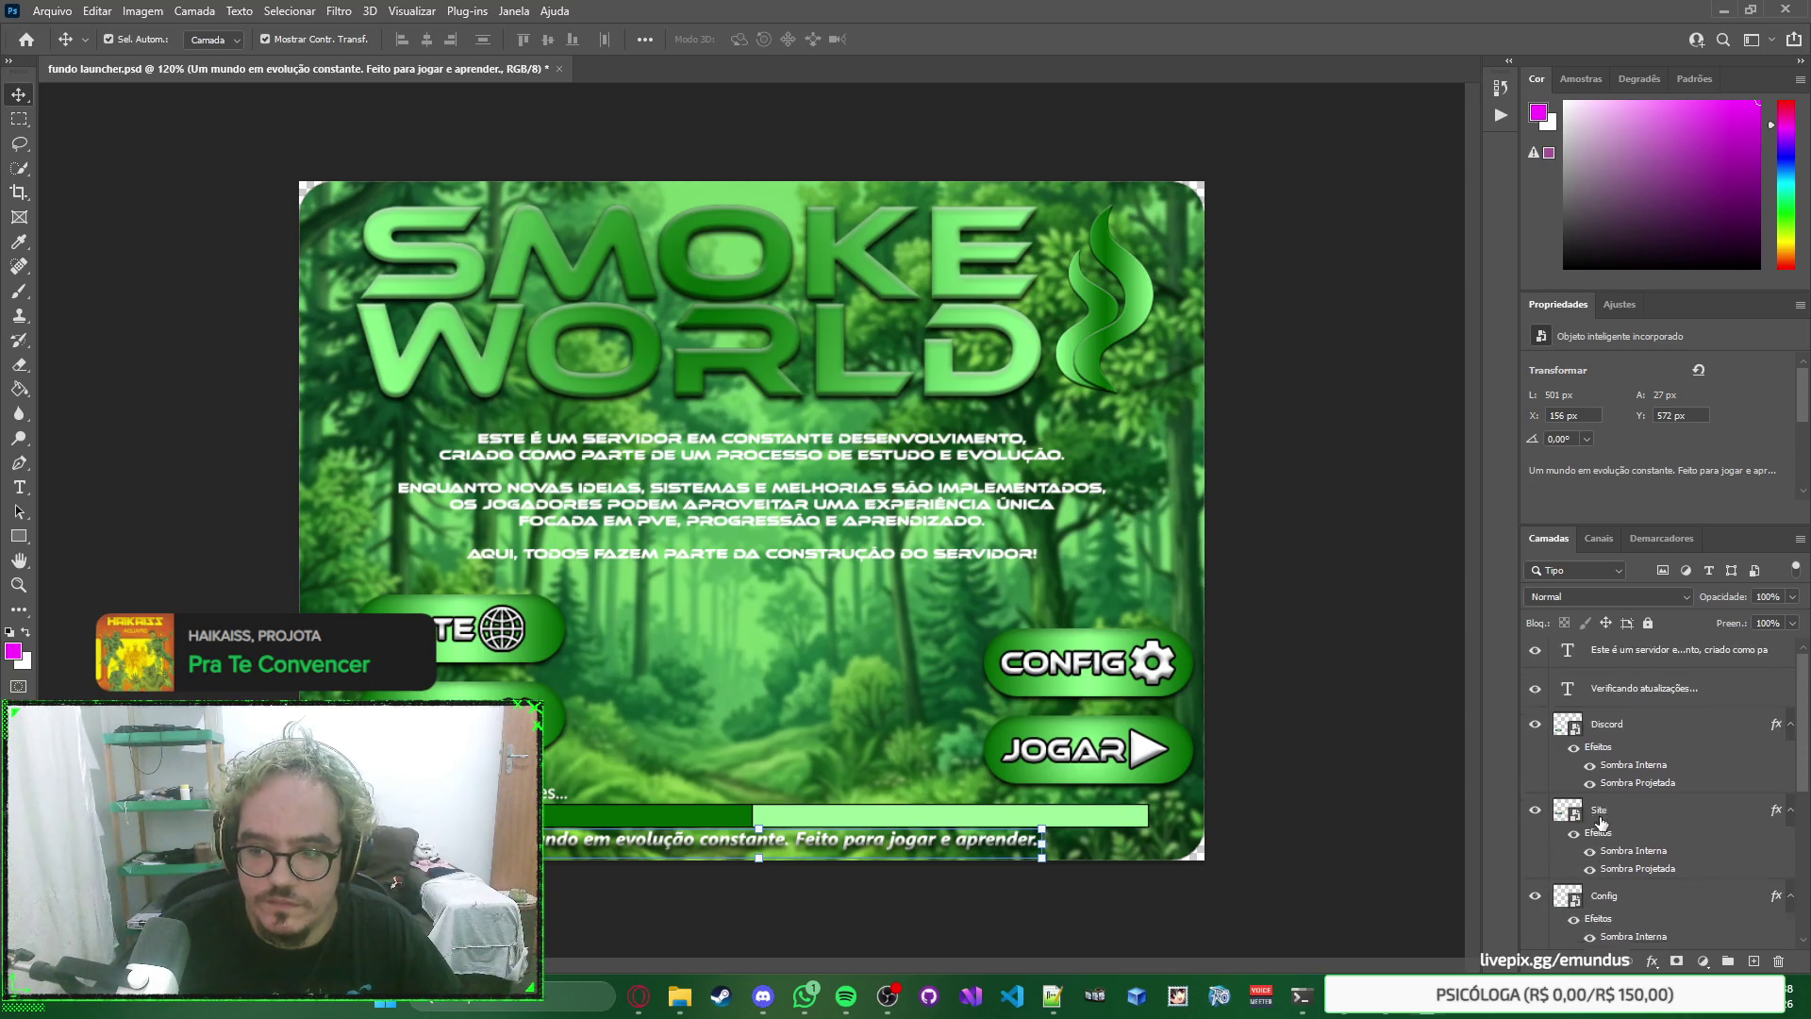
left_click(1587, 666)
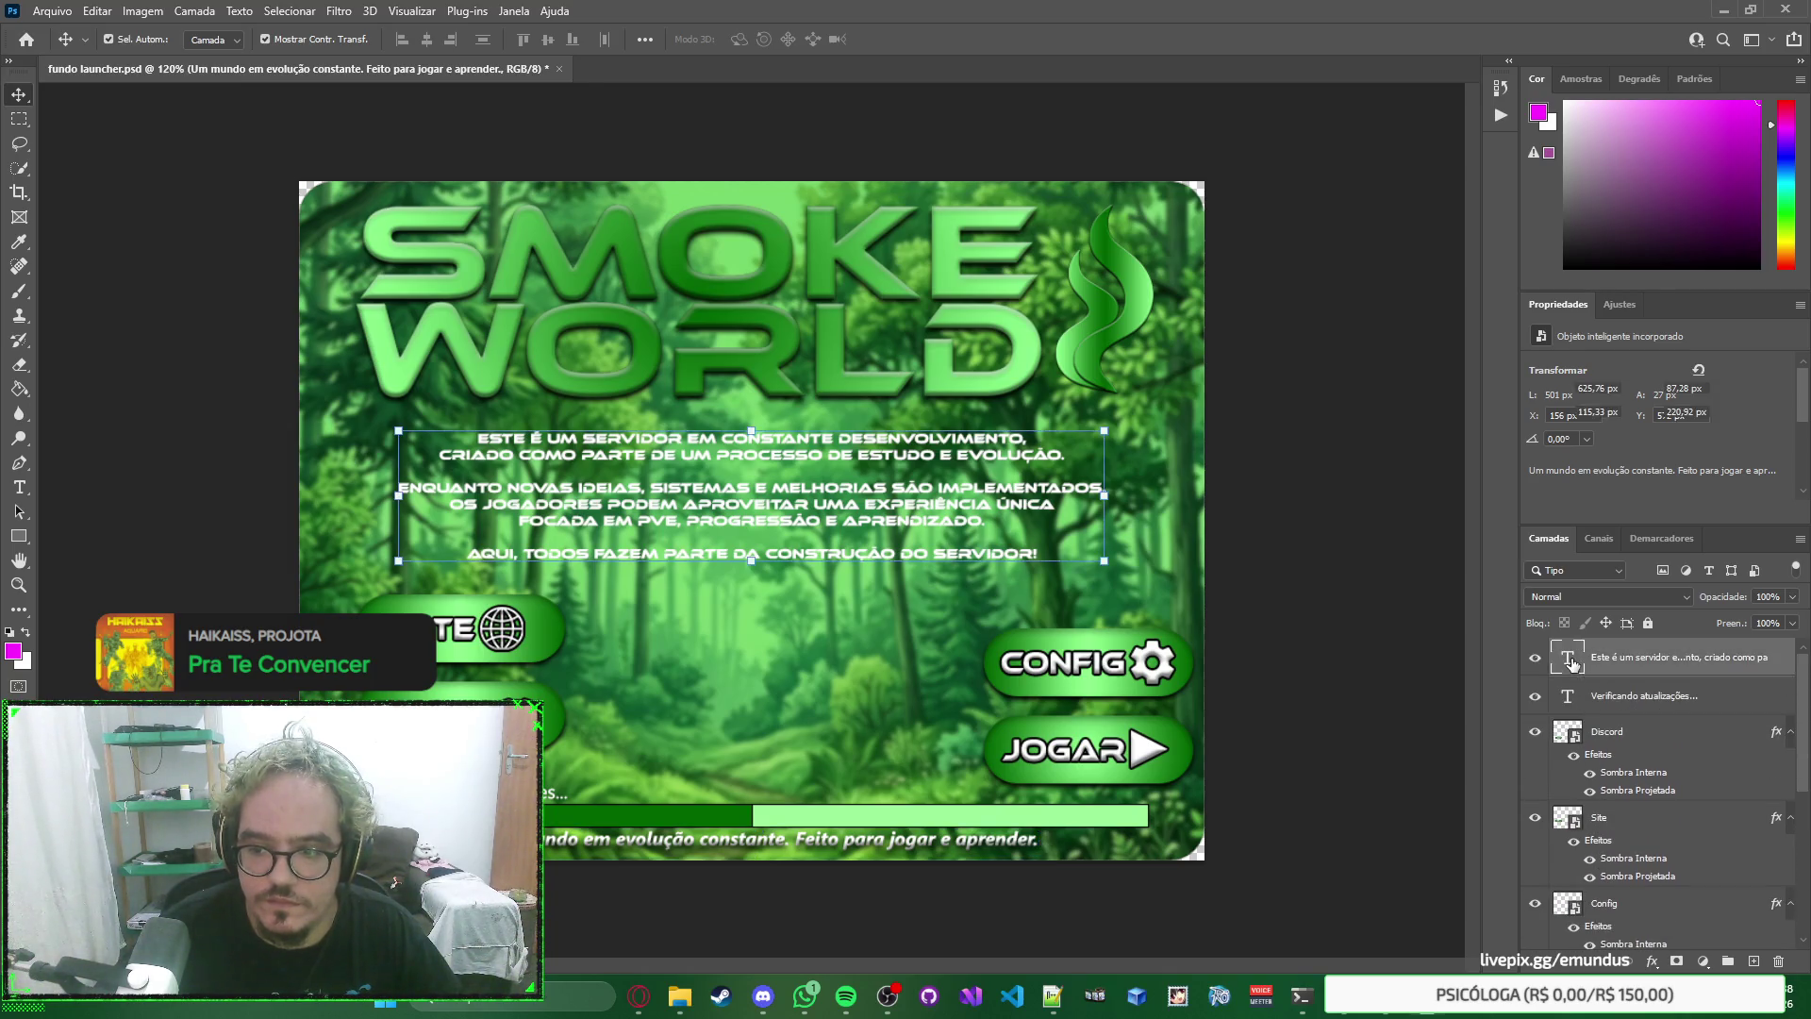
right_click(1685, 668)
left_click(1685, 671)
right_click(1685, 672)
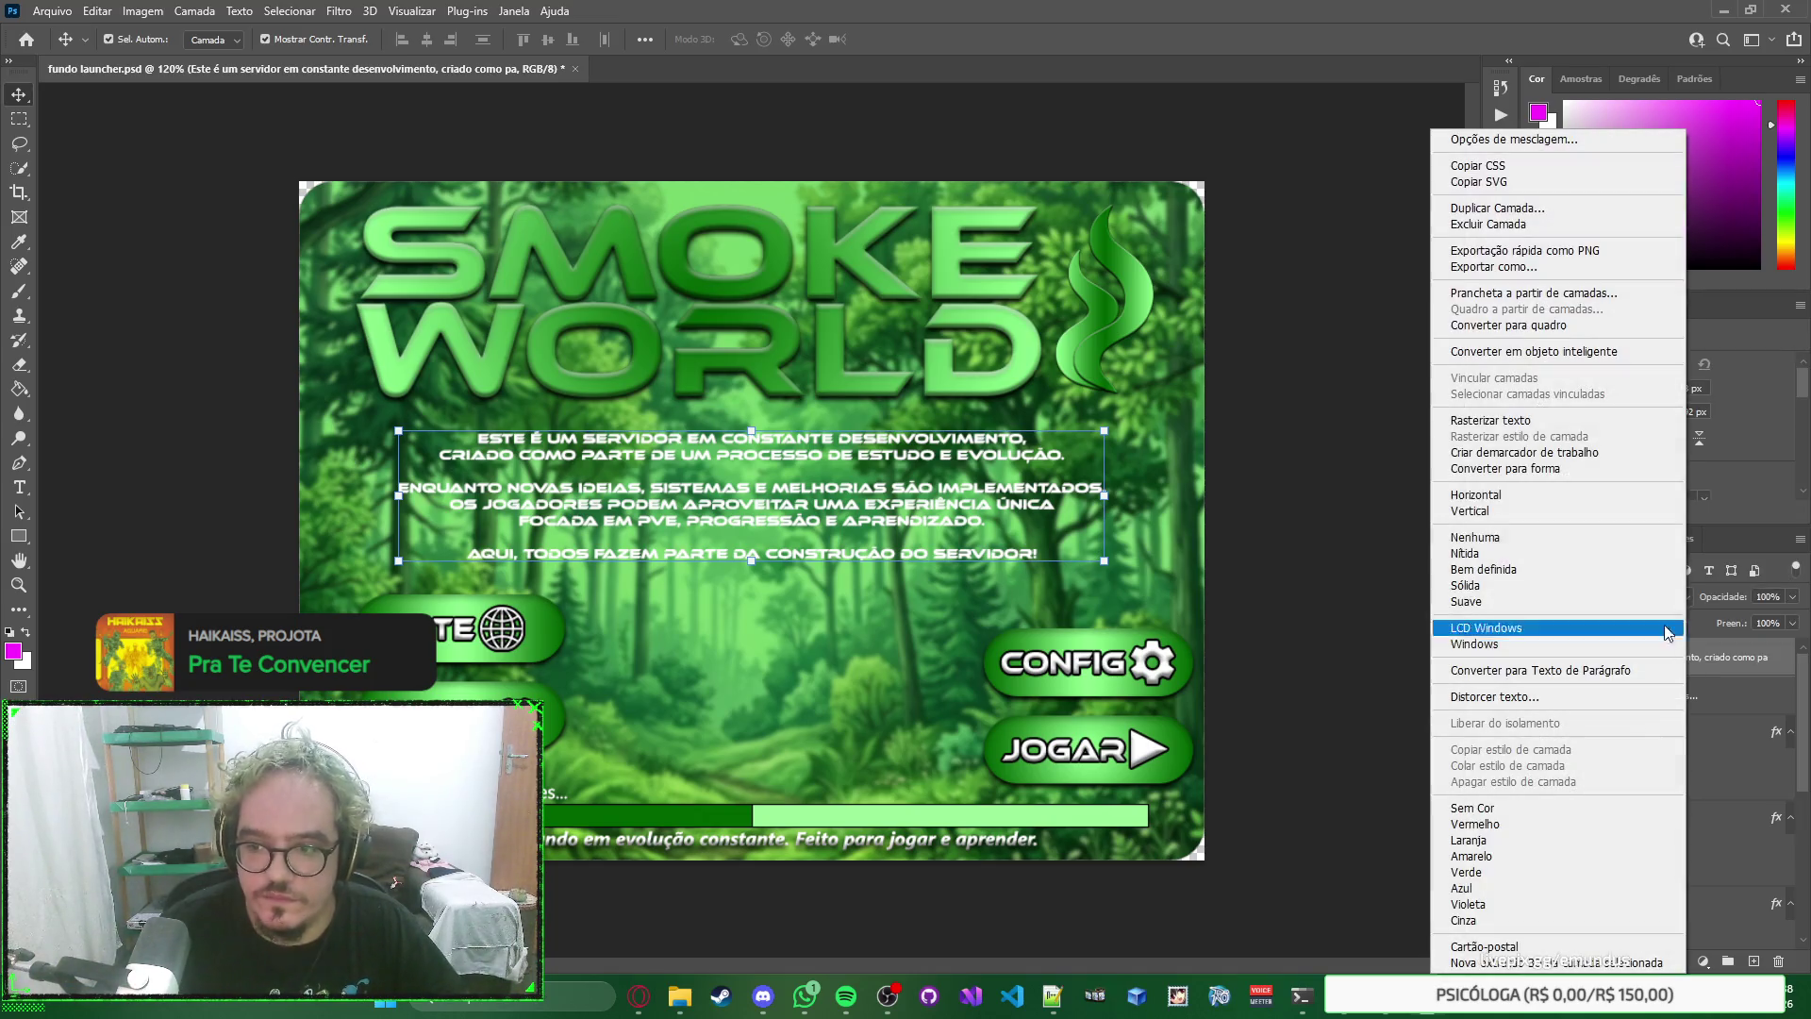
left_click(1581, 352)
Step: Copy the bevel and shadow layer style from the tagline smart object's text
scroll(1665, 726, "down", 3)
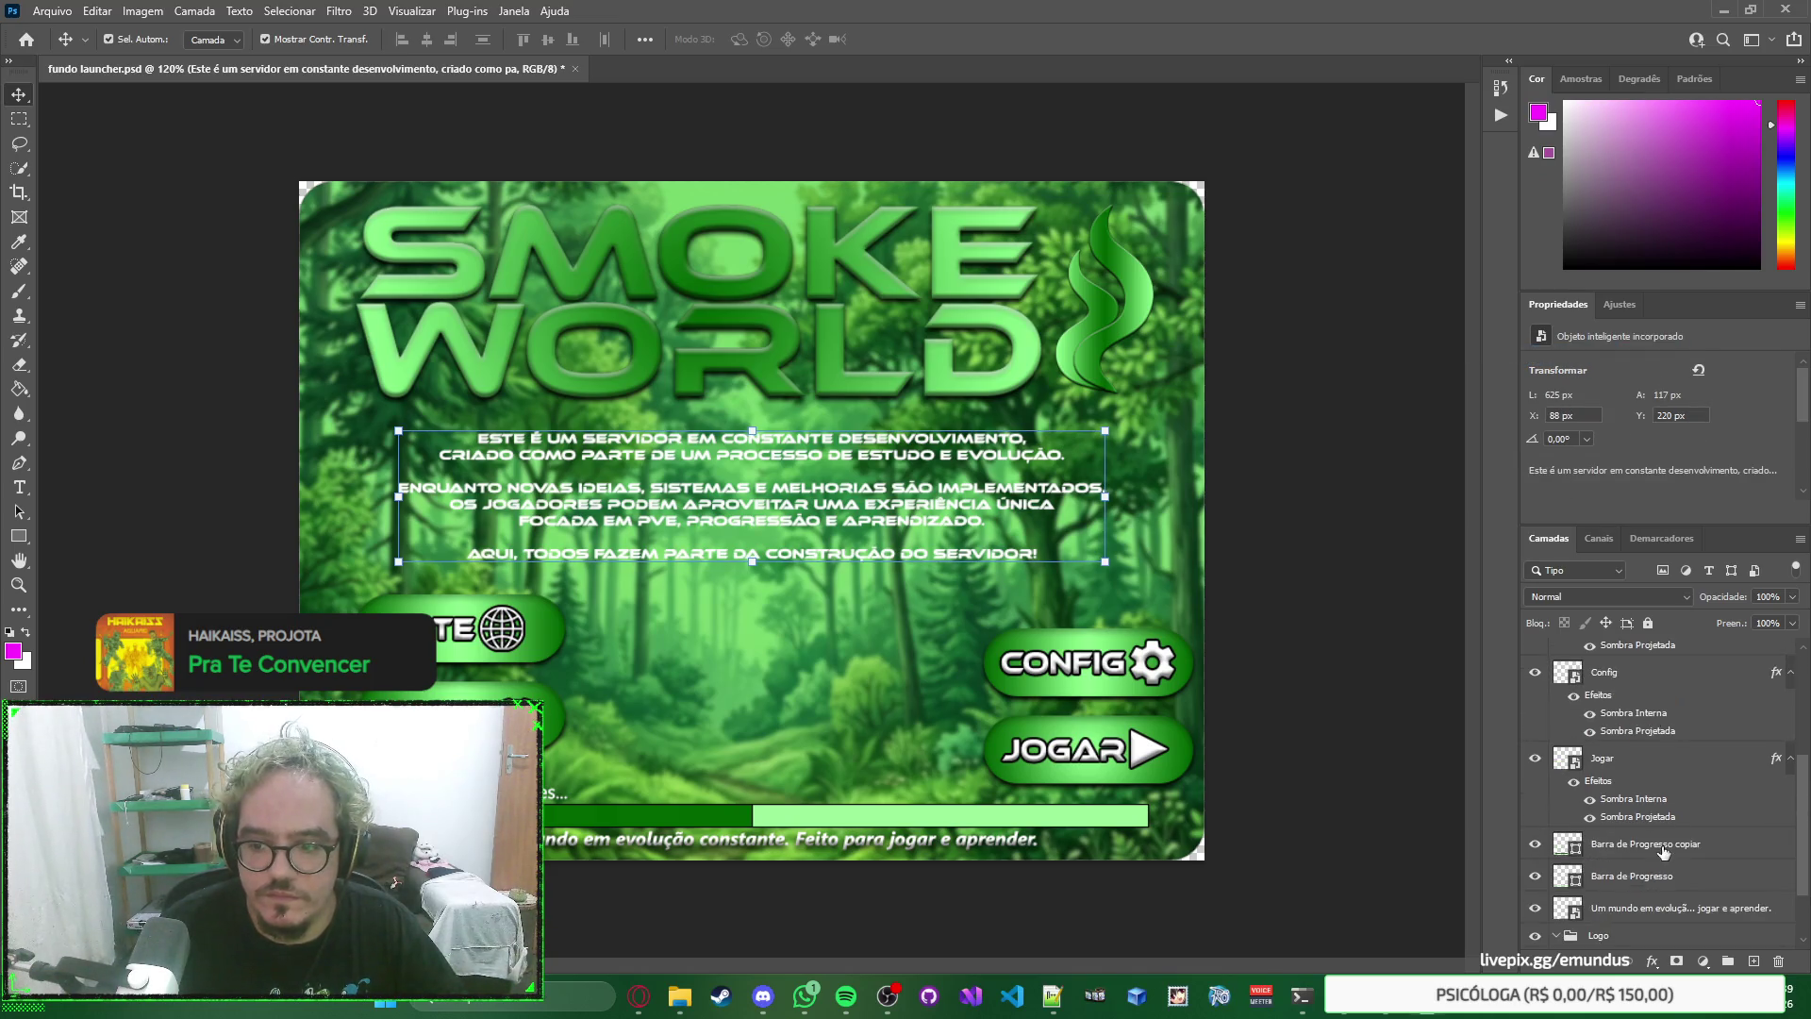
scroll(1664, 853, "down", 3)
double_click(1576, 826)
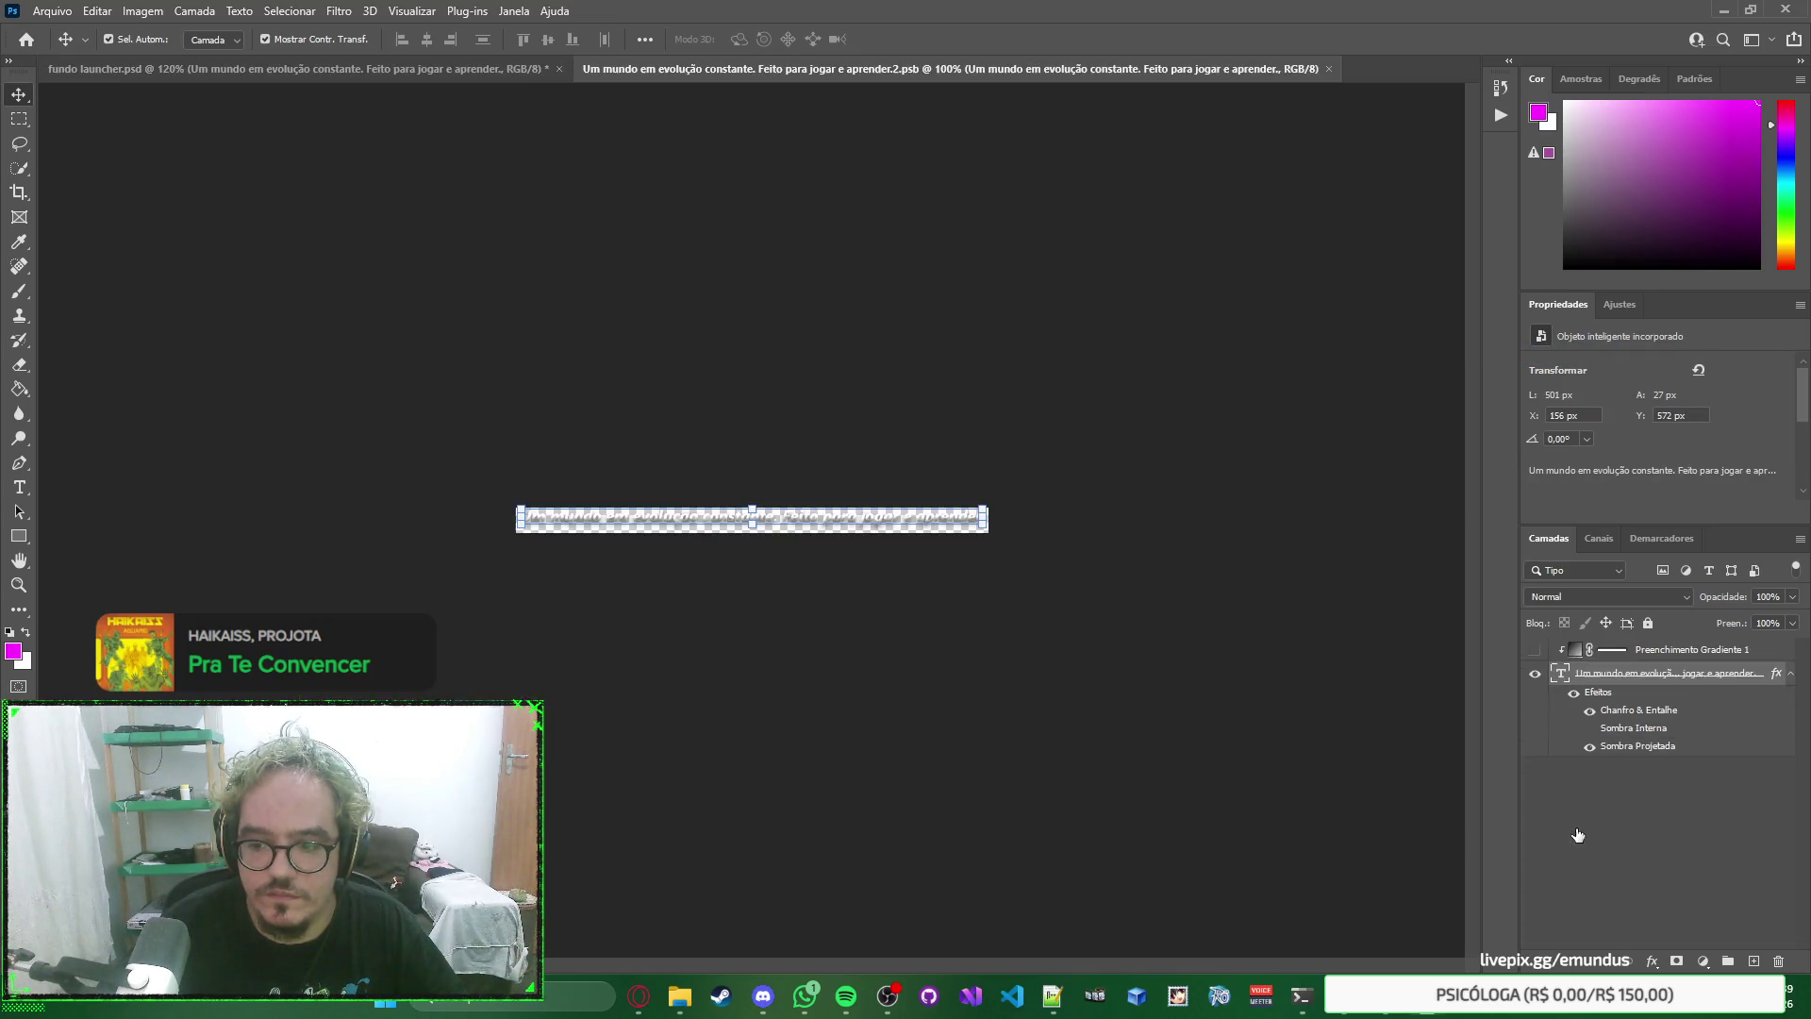
right_click(1687, 681)
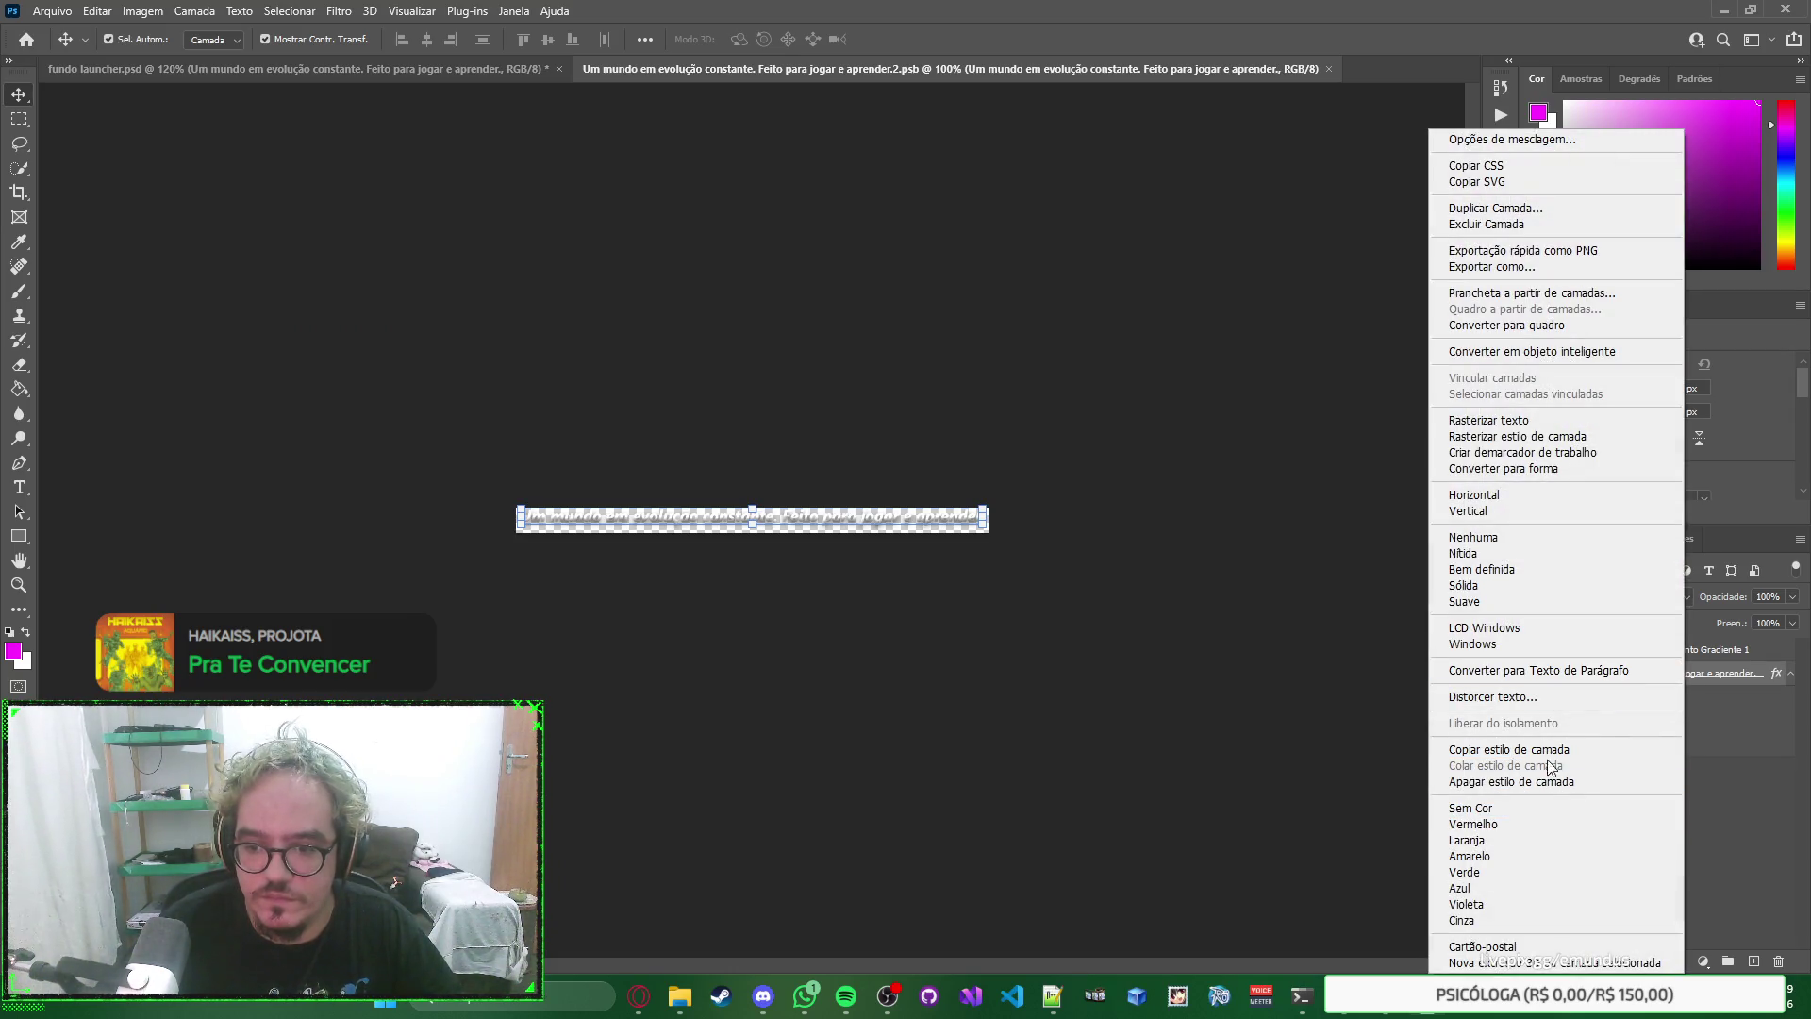
left_click(1555, 752)
key("ctrl")
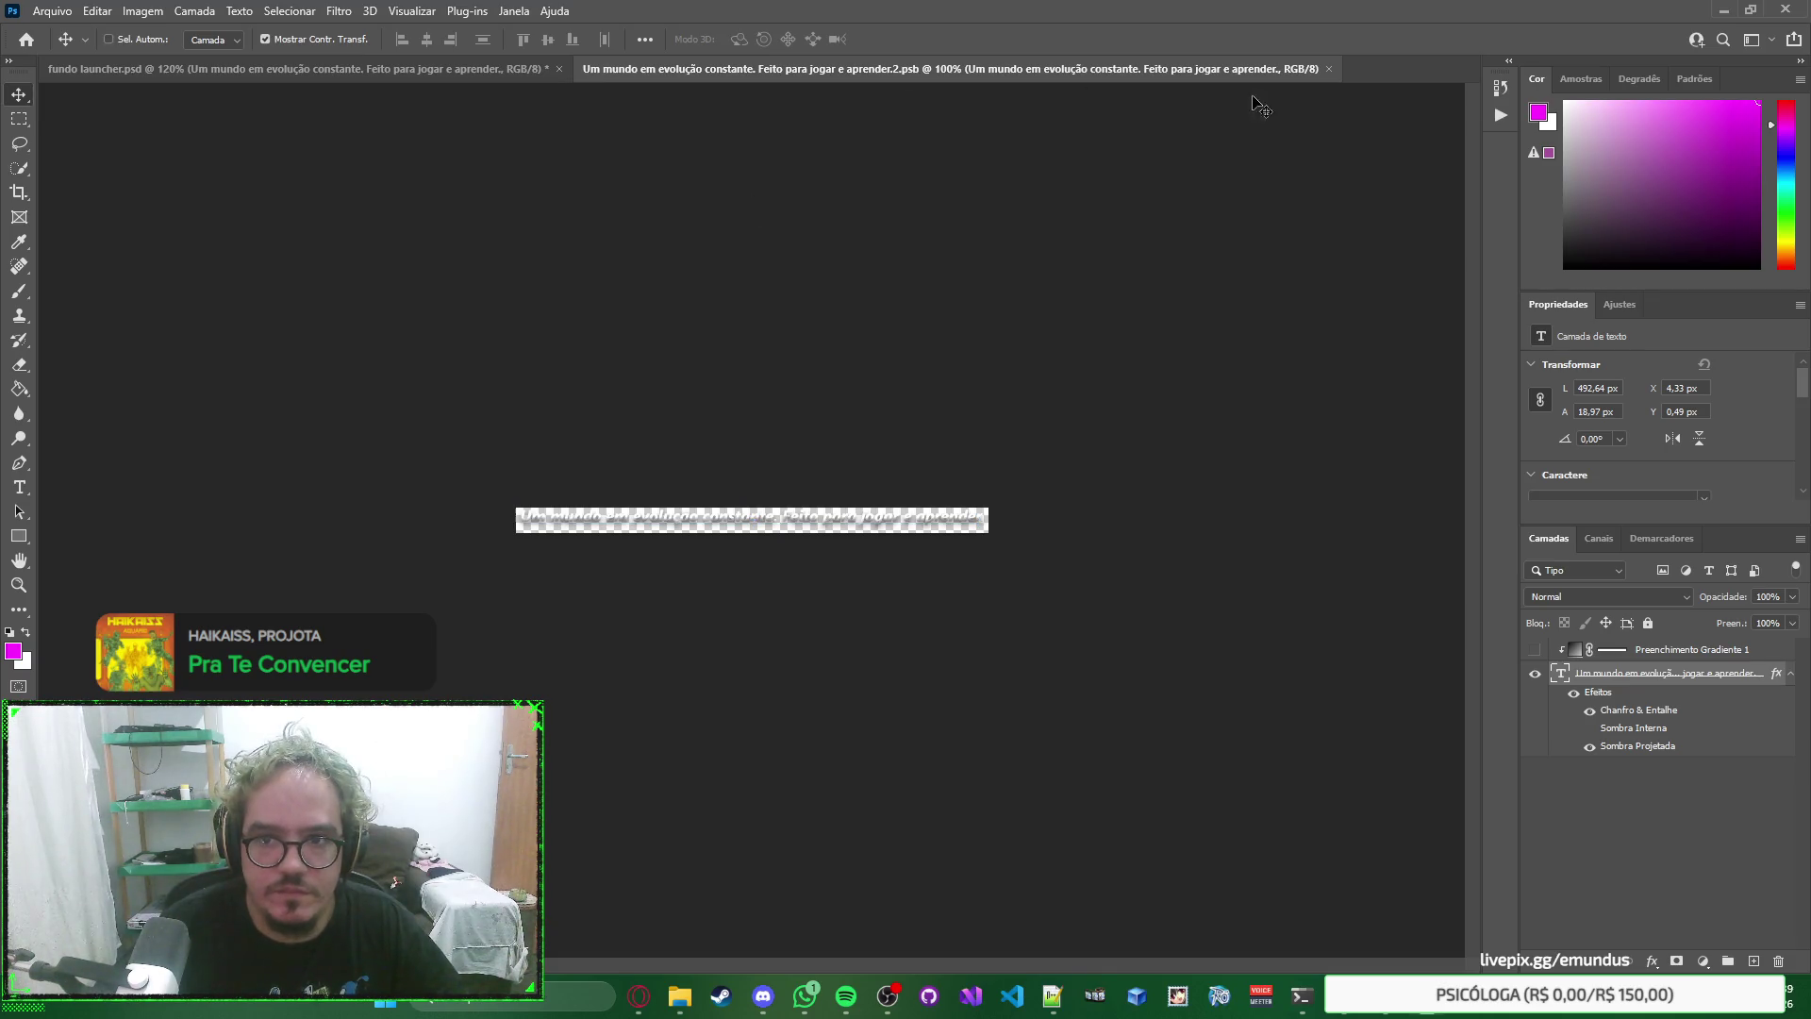
left_click(1330, 69)
scroll(1615, 707, "up", 3)
Step: Paste that layer style onto the description text, reveal all, and save the smart object
left_click(1615, 657)
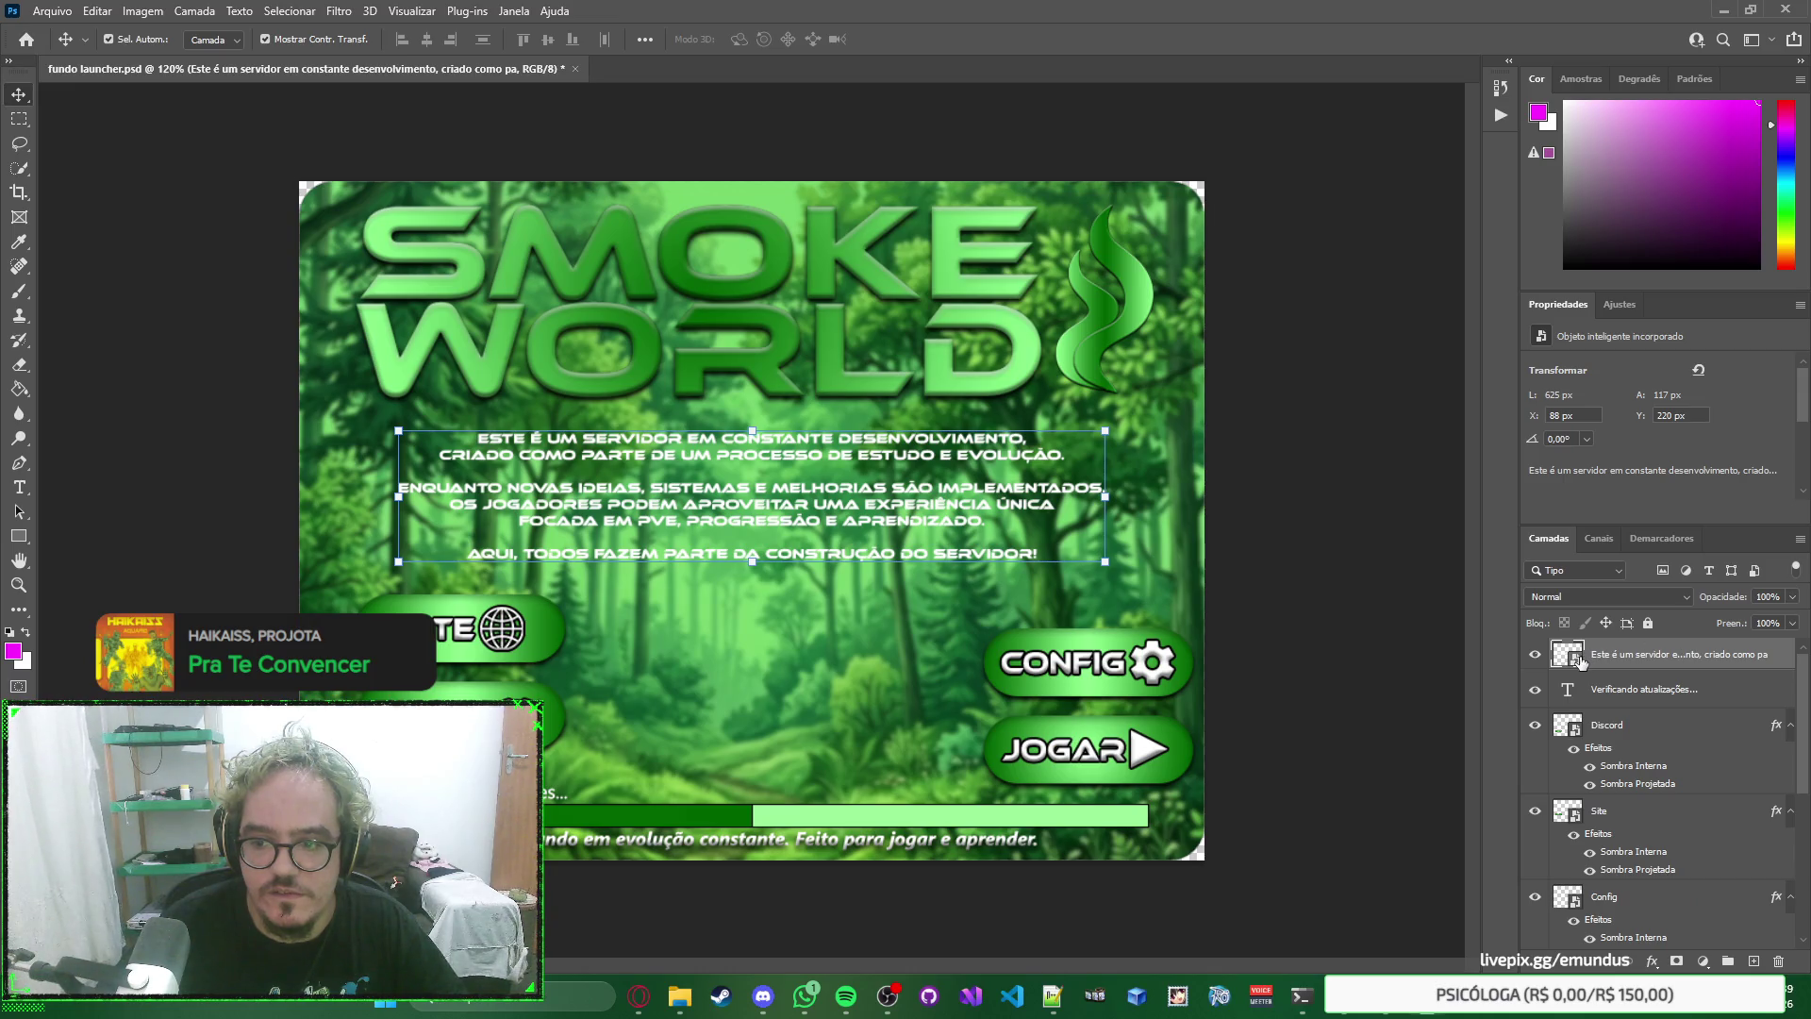
double_click(1581, 662)
right_click(1623, 658)
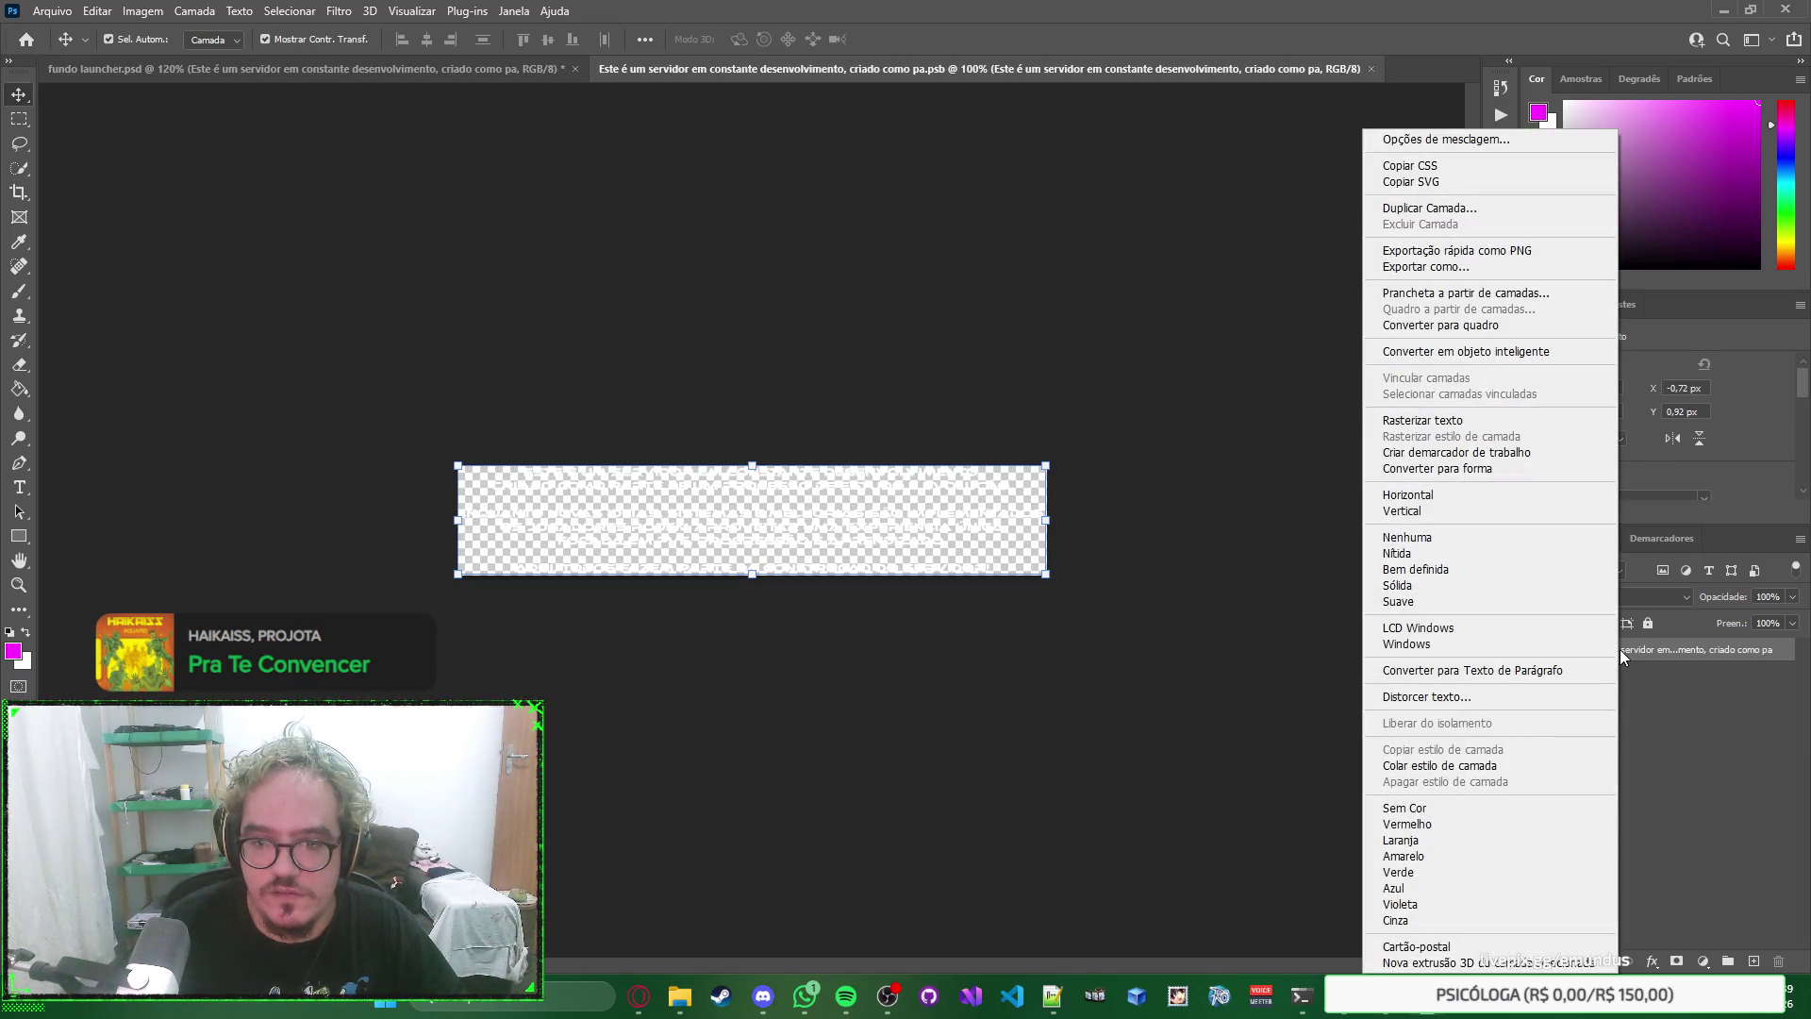
left_click(1503, 766)
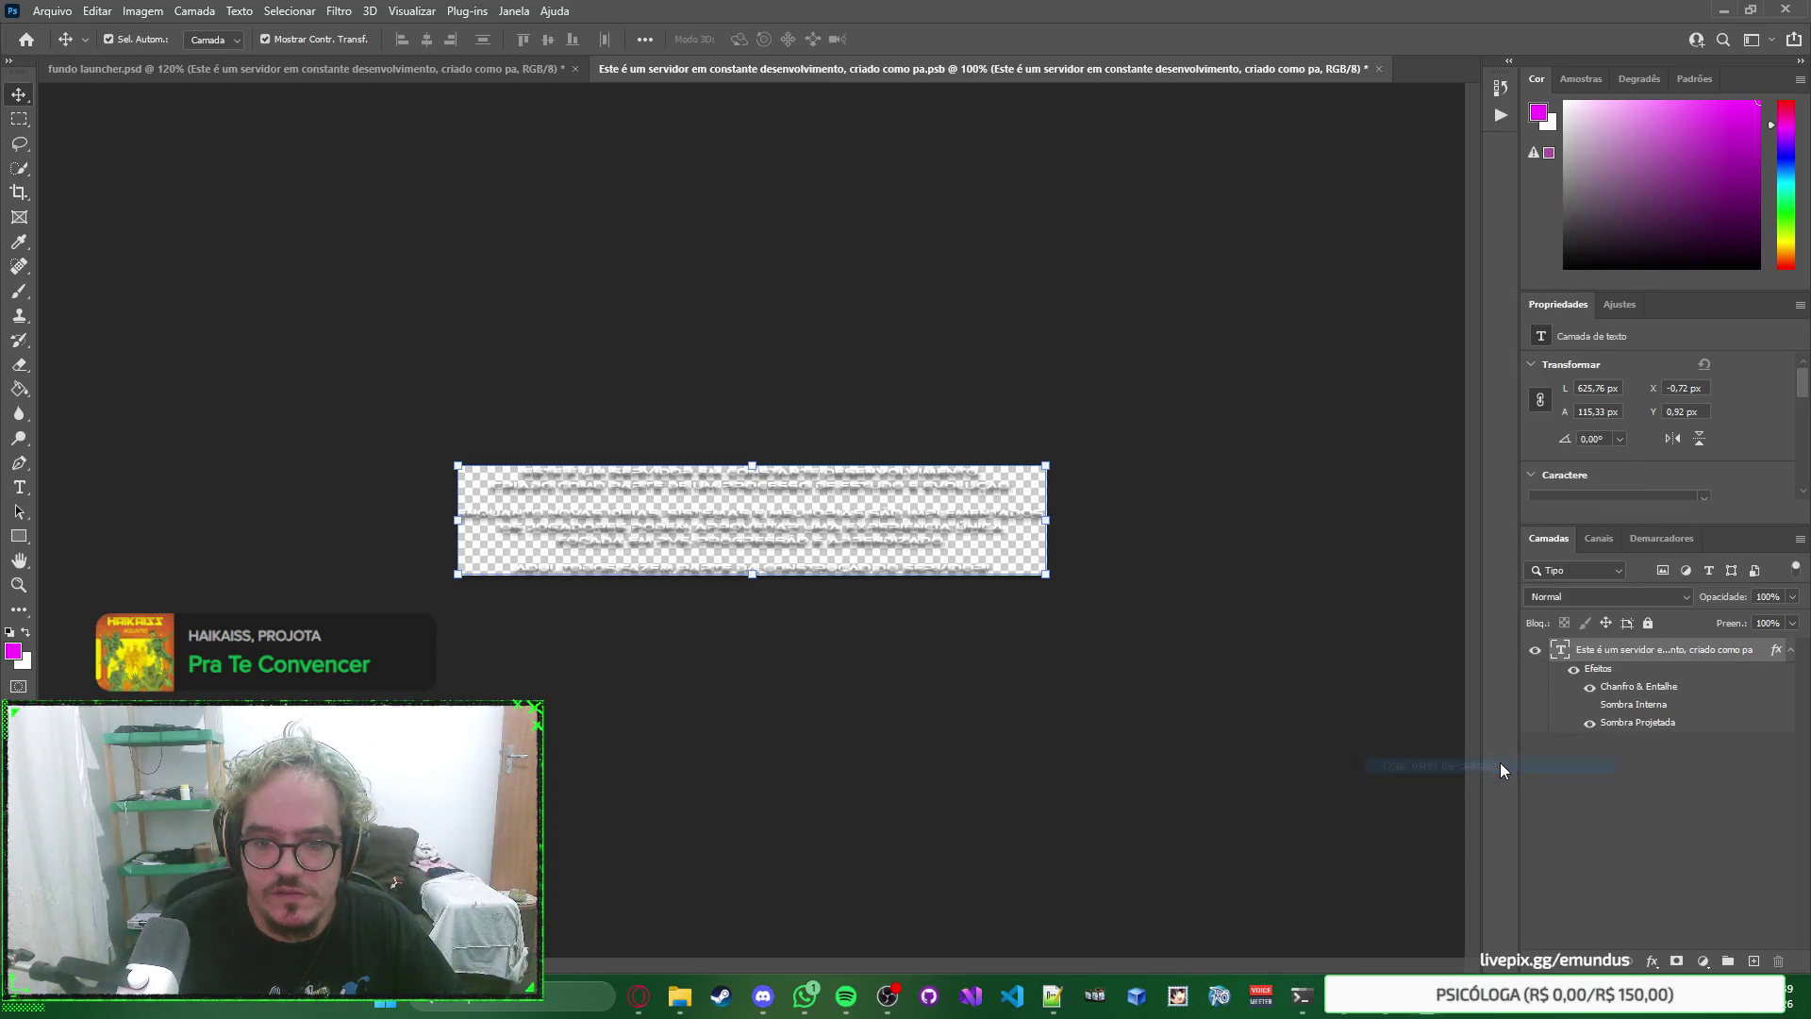
left_click(143, 11)
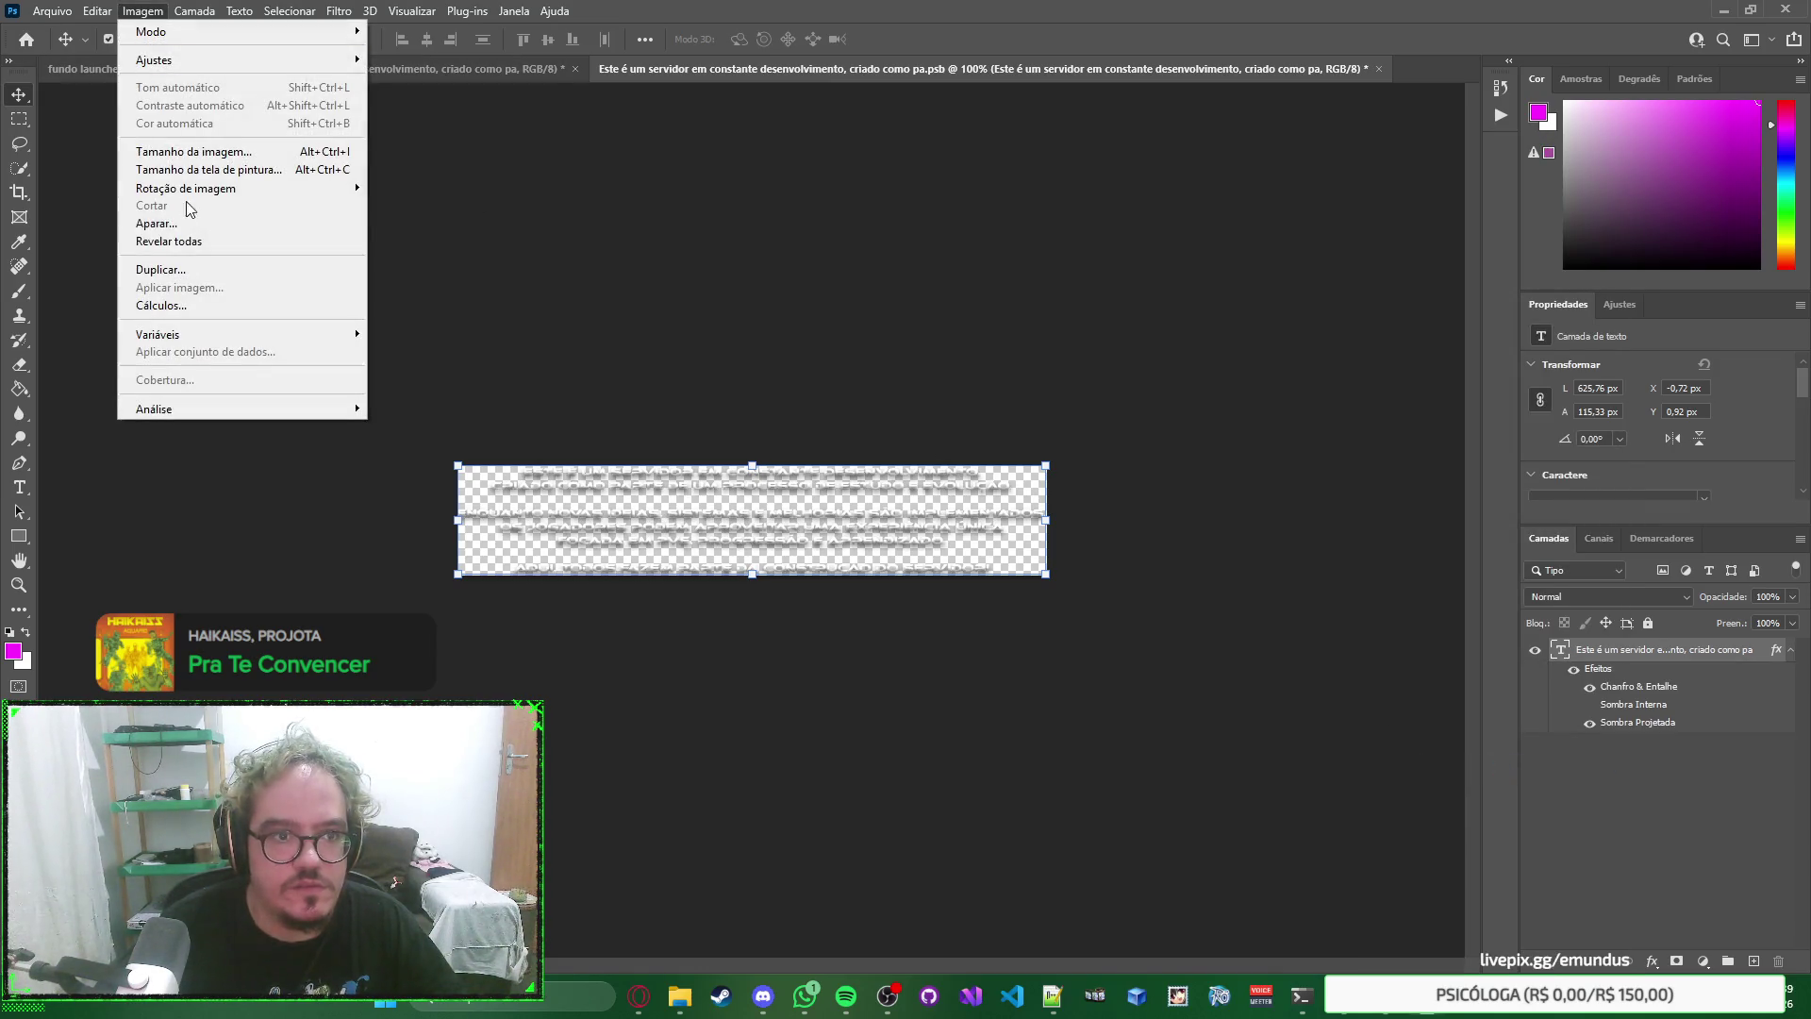
left_click(212, 251)
key("ctrl+s")
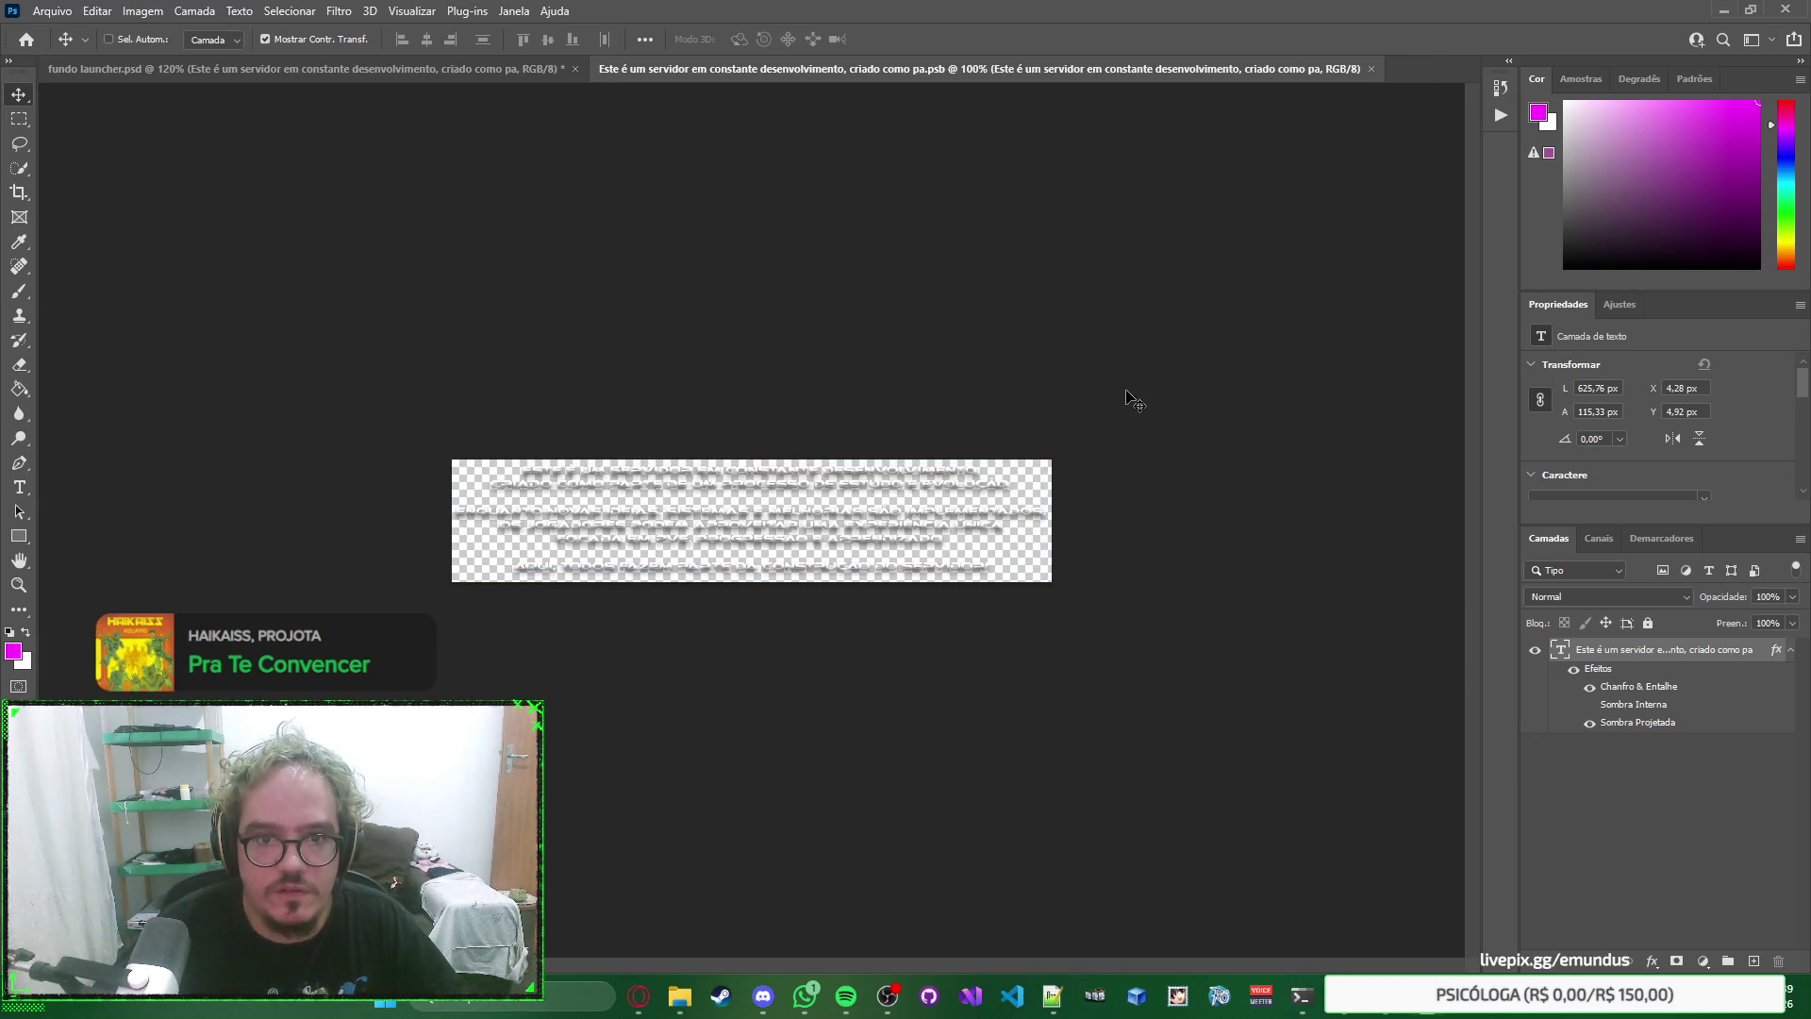
key("ctrl+w")
Step: Select and deselect the styled description on the canvas to check it
right_click(1365, 478)
left_click(1335, 427)
left_click(971, 488)
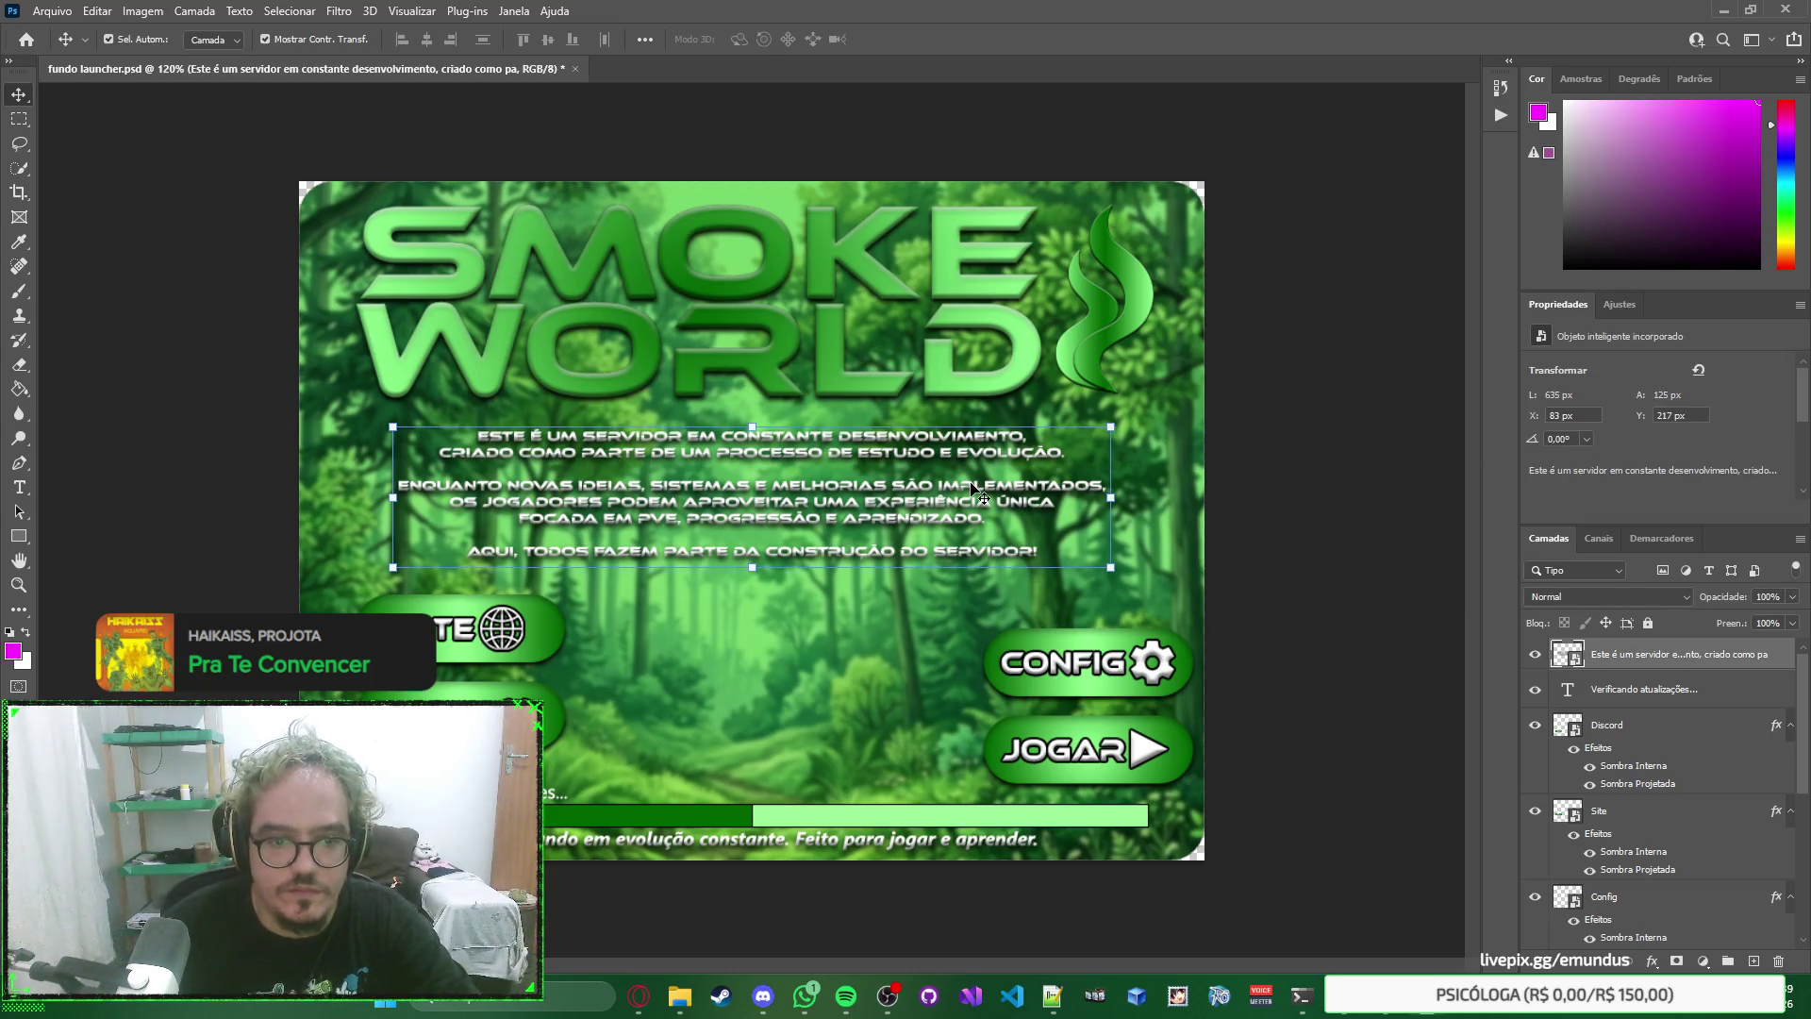
right_click(1379, 483)
left_click(1412, 441)
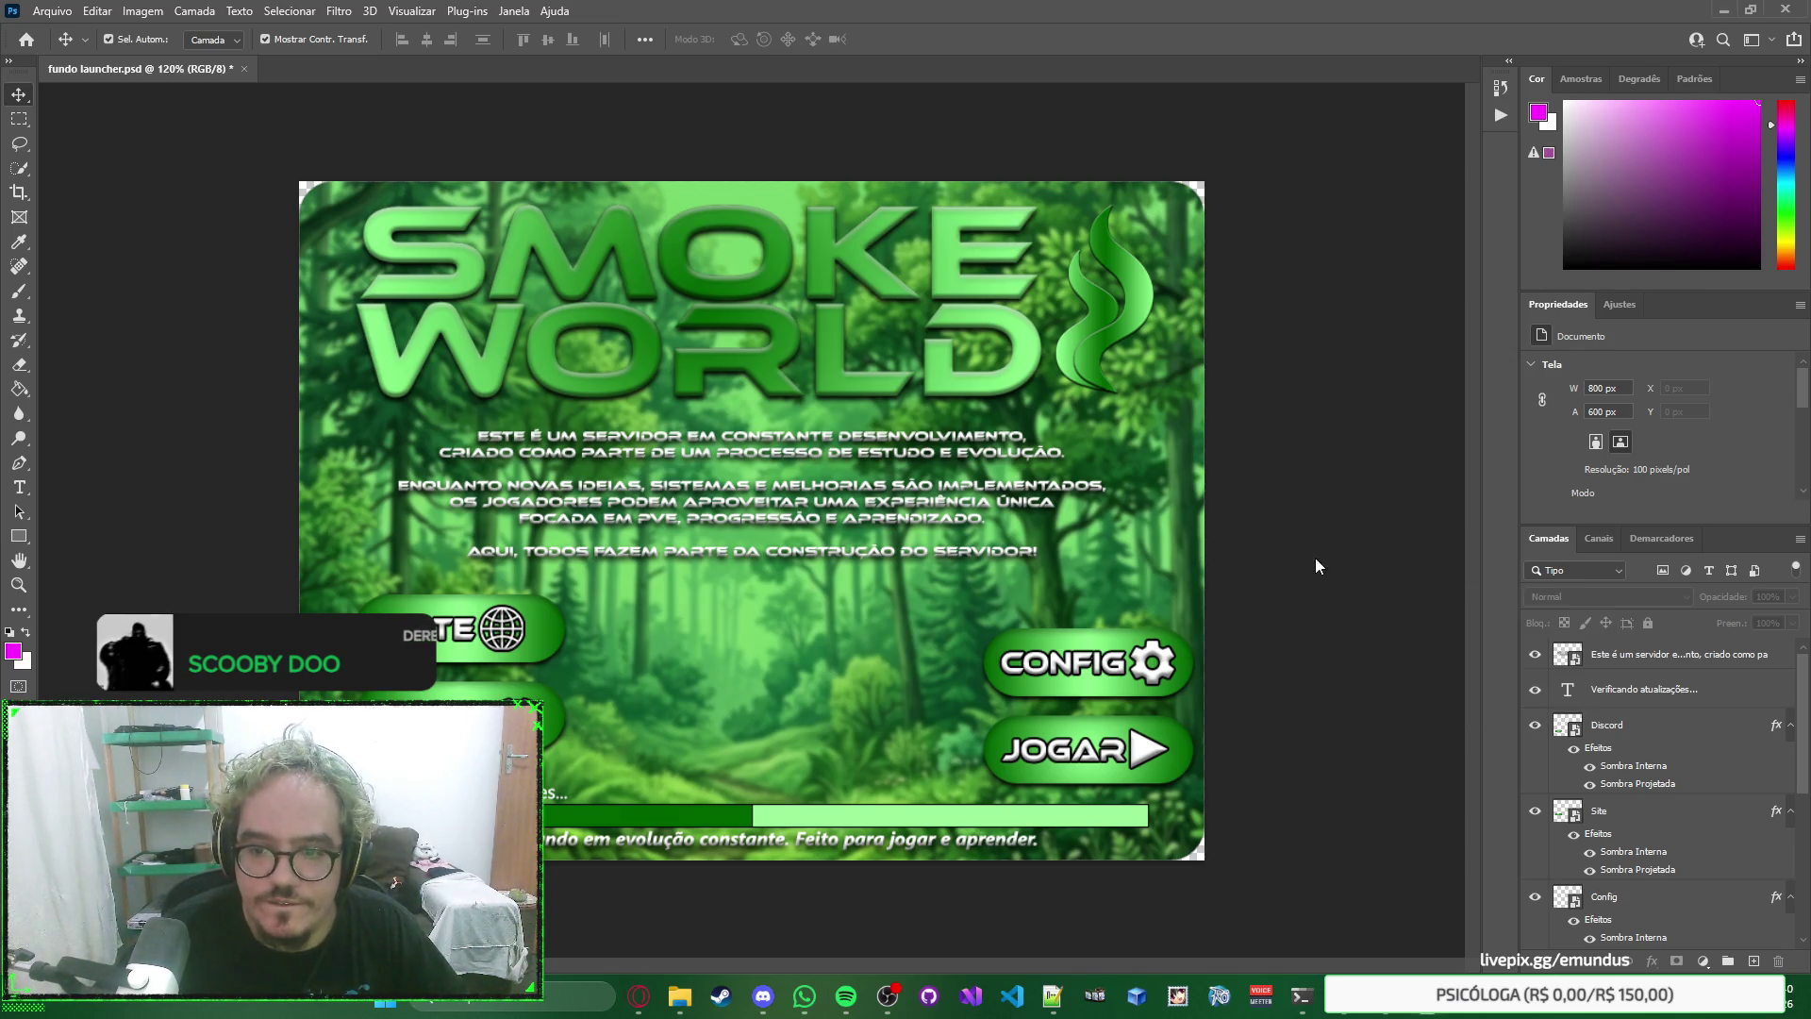
Step: Check the description's placement and save the launcher document
left_click(832, 513)
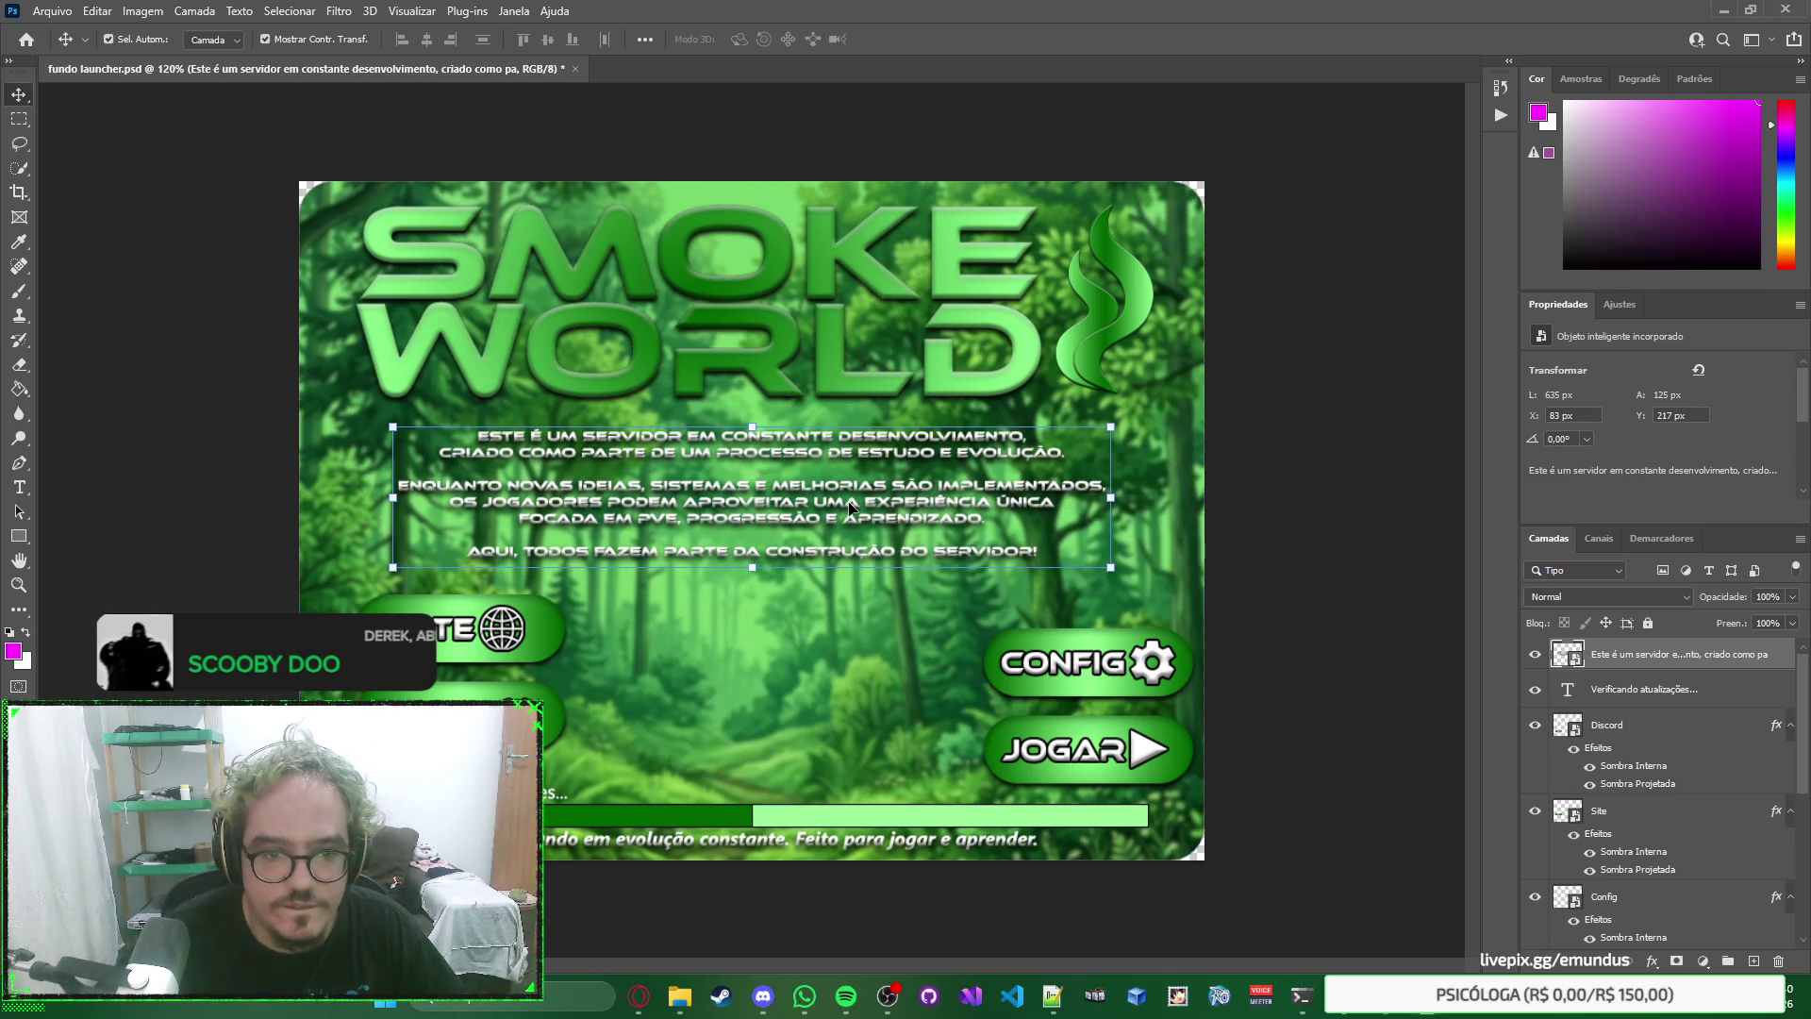
left_click(1301, 456)
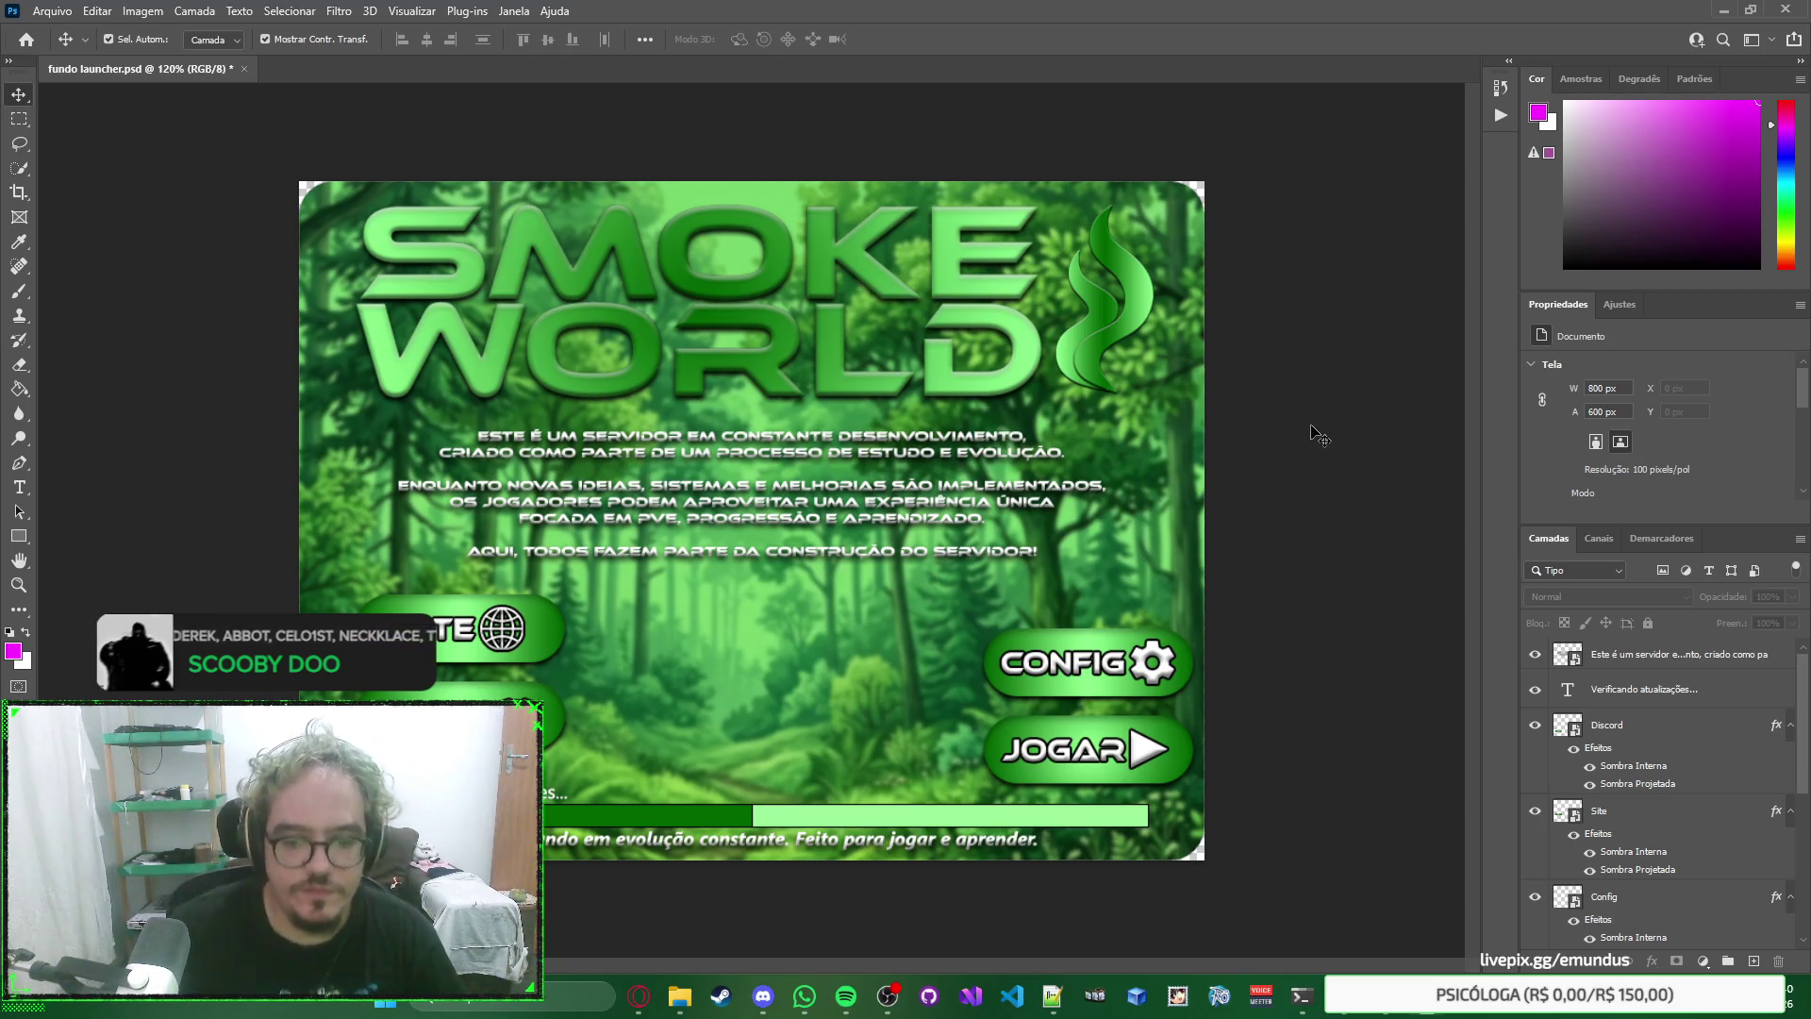
key("ctrl+s")
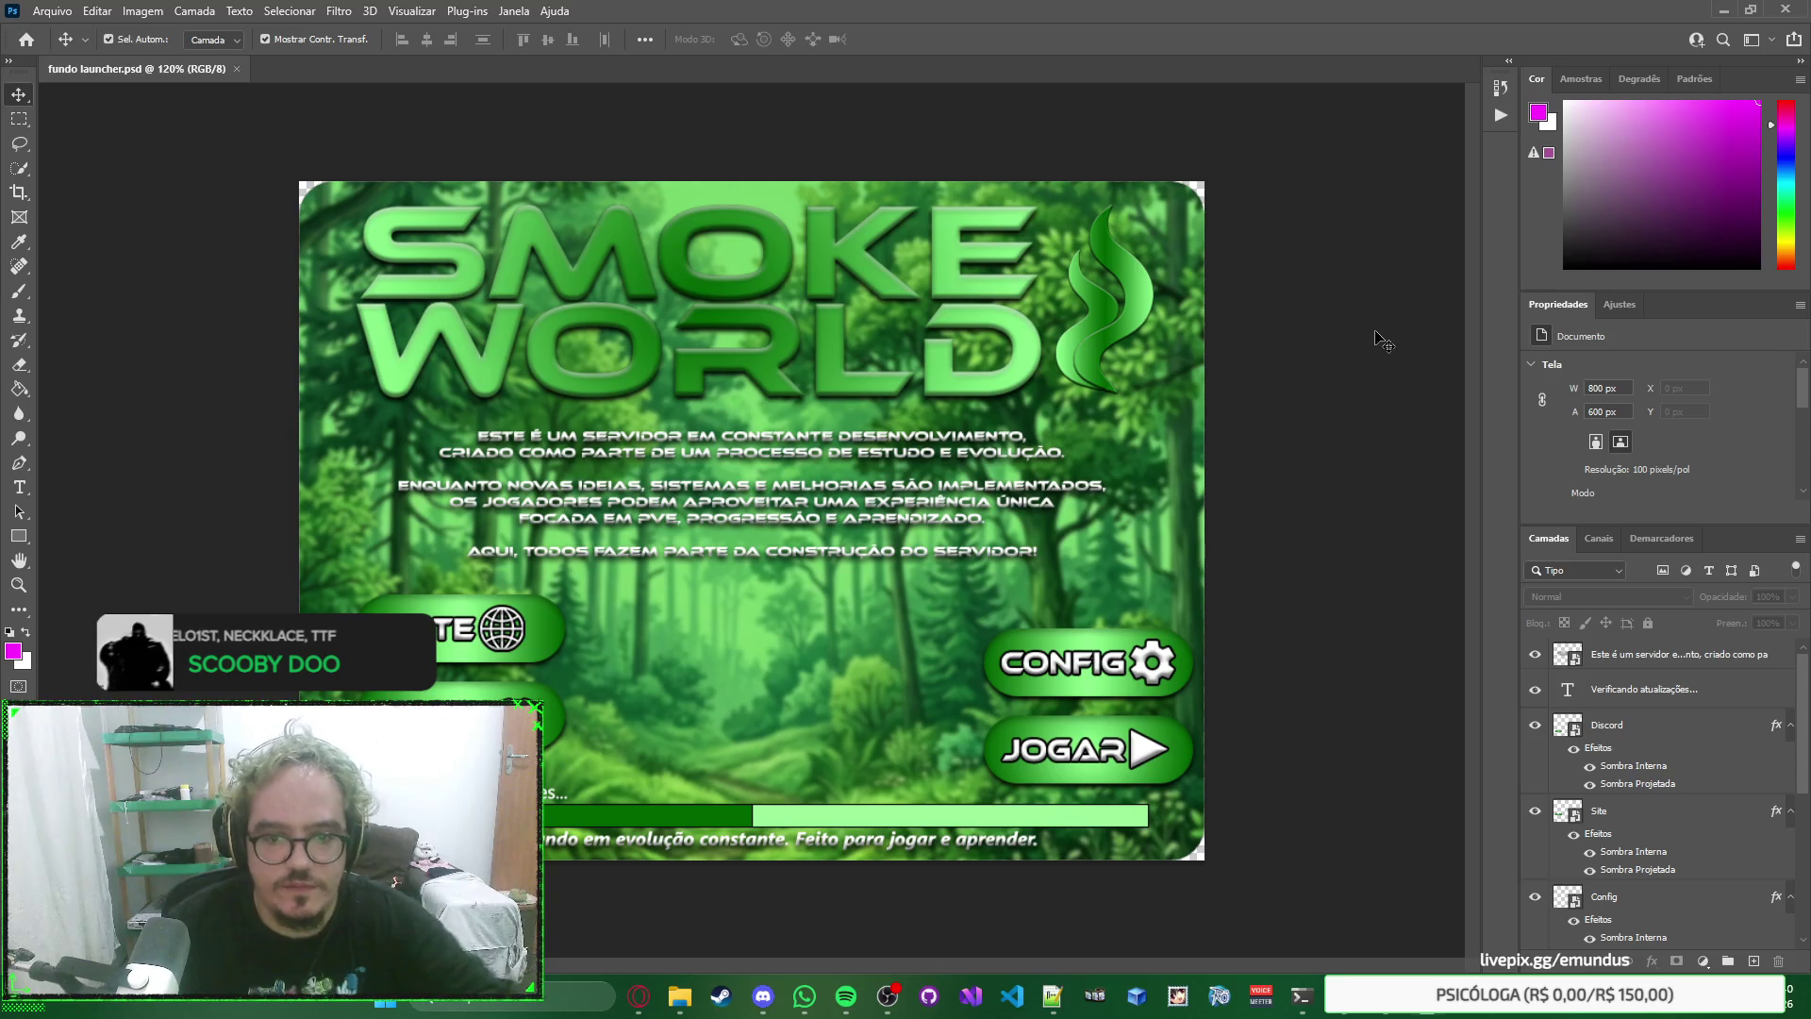
Step: Snip a screenshot of the launcher canvas and bring up Salvar como
key("super+shift+s")
left_click_drag(1220, 162, 269, 881)
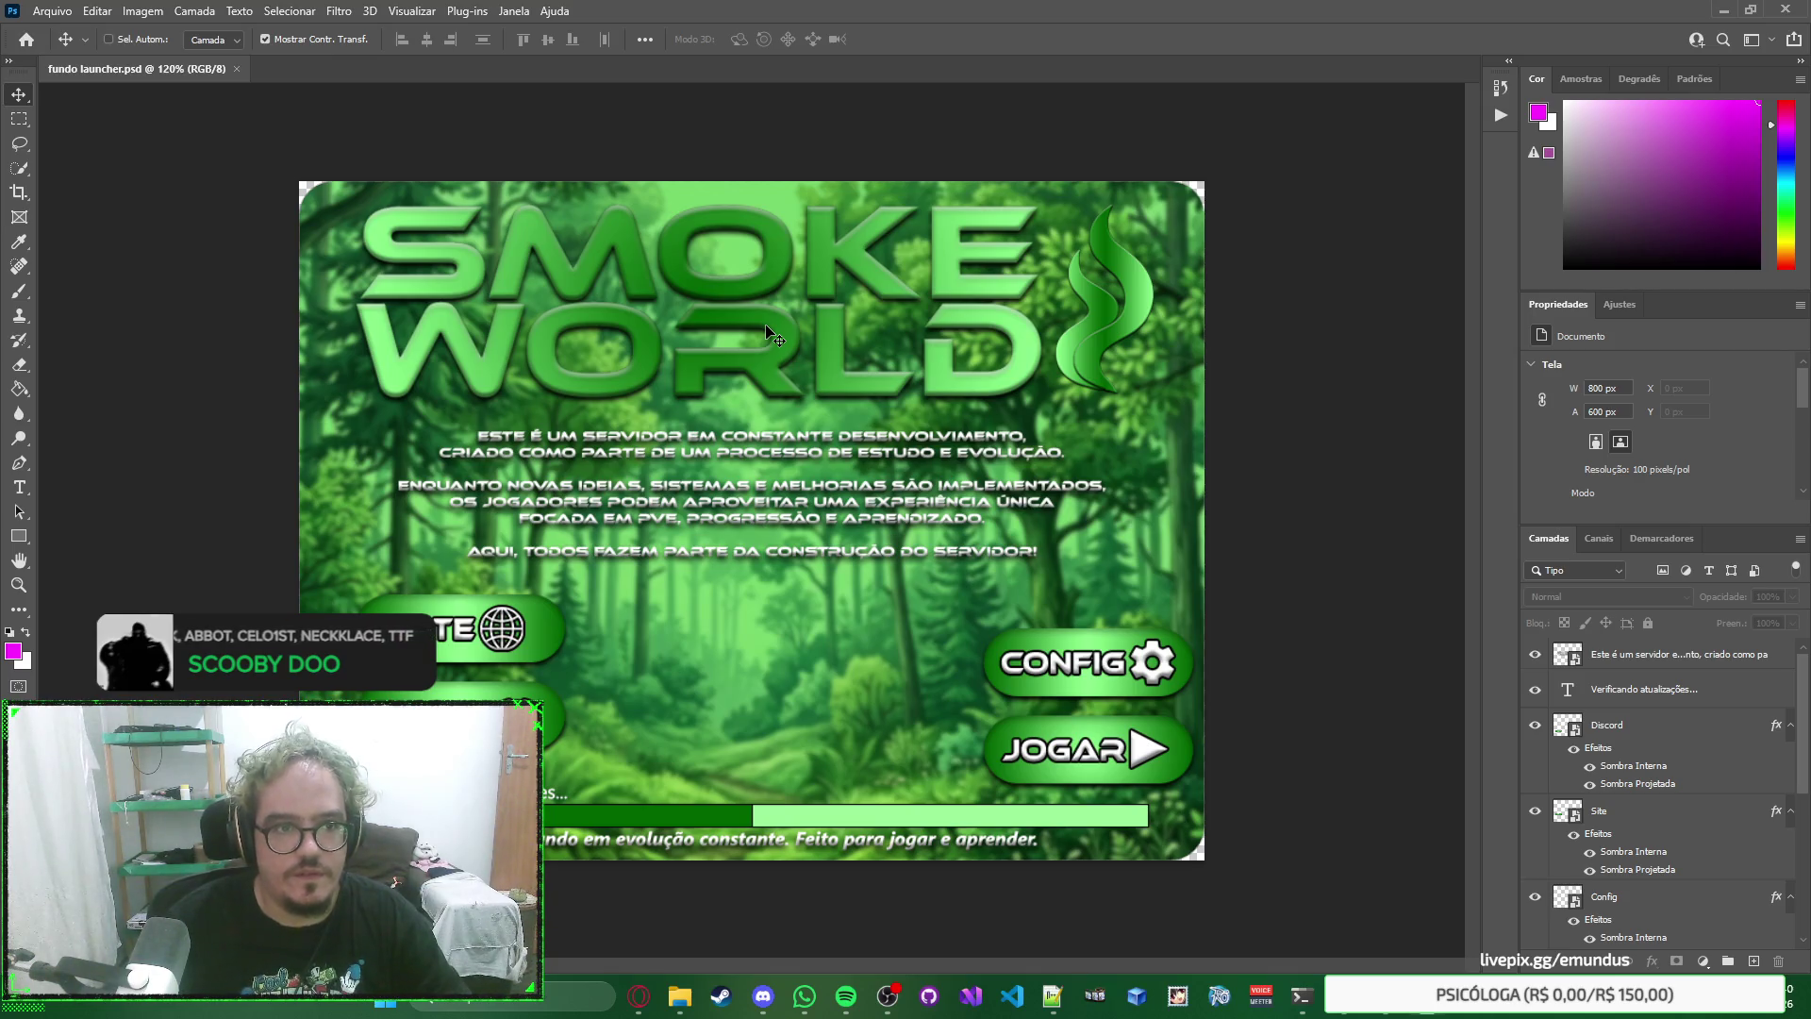
key("ctrl+shift+s")
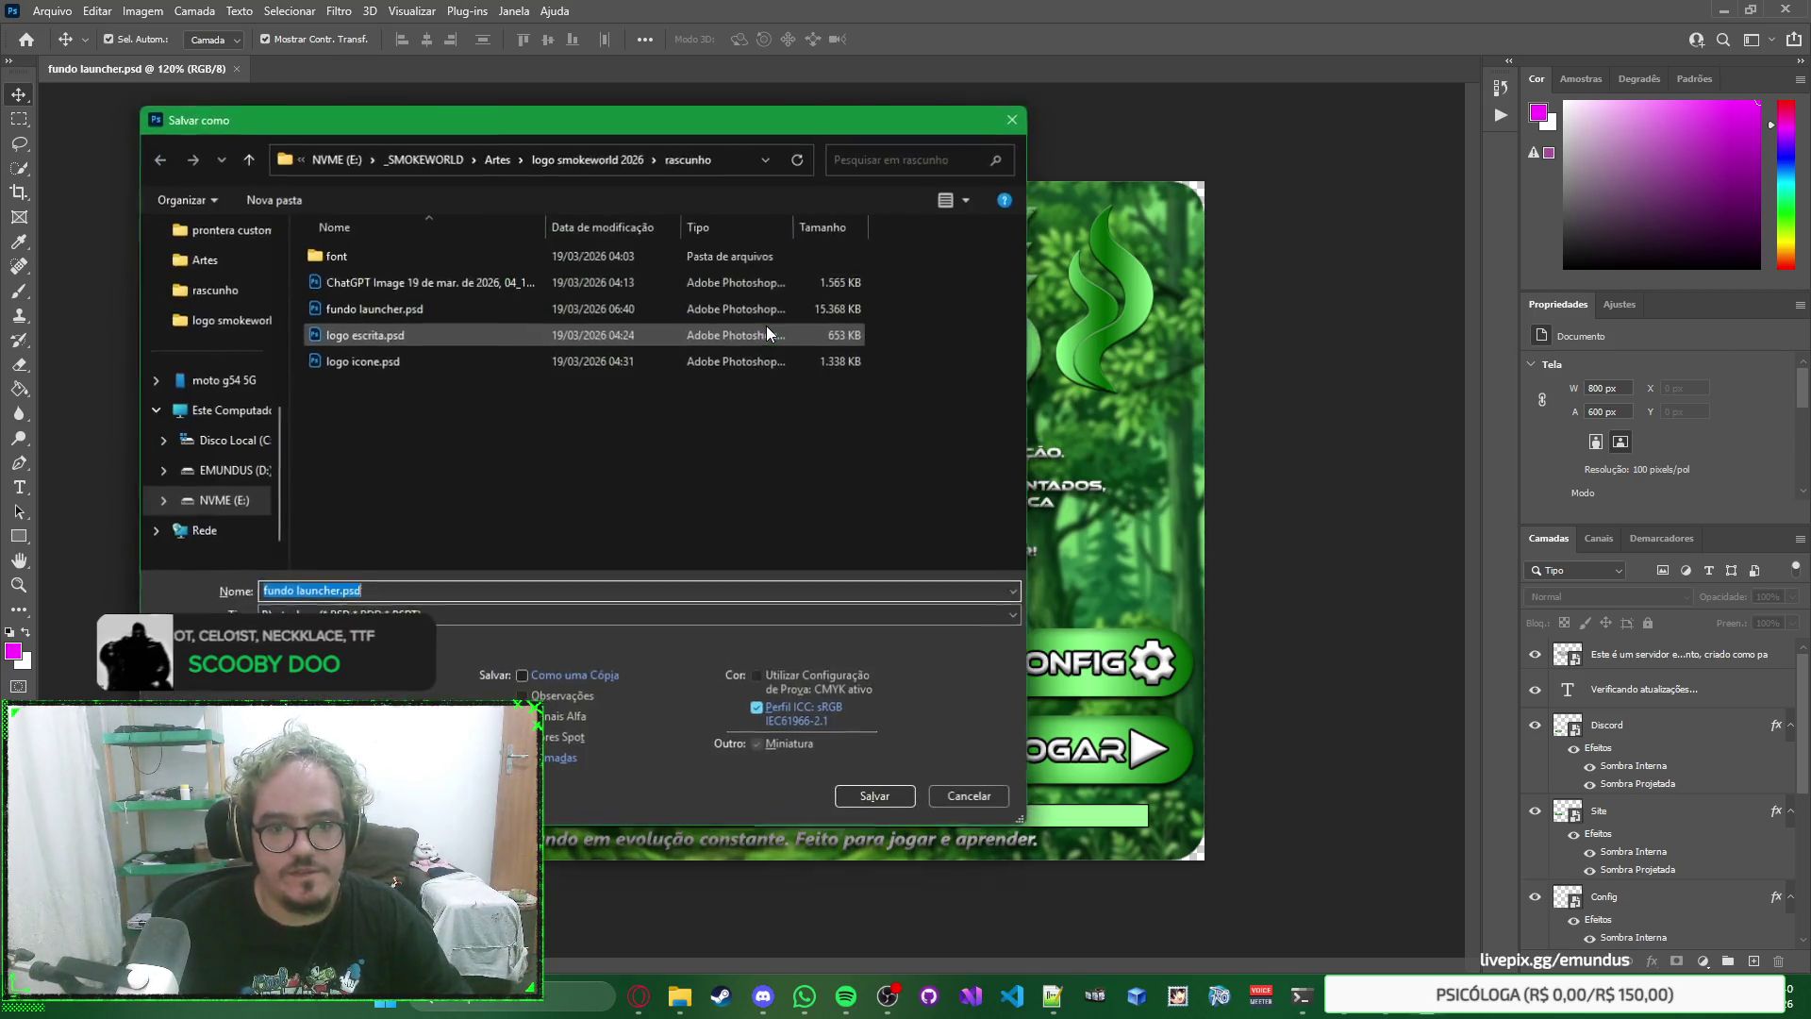
Step: Save the copy as 'novo launcher smokeworld.psd' and select the description layer
type("la")
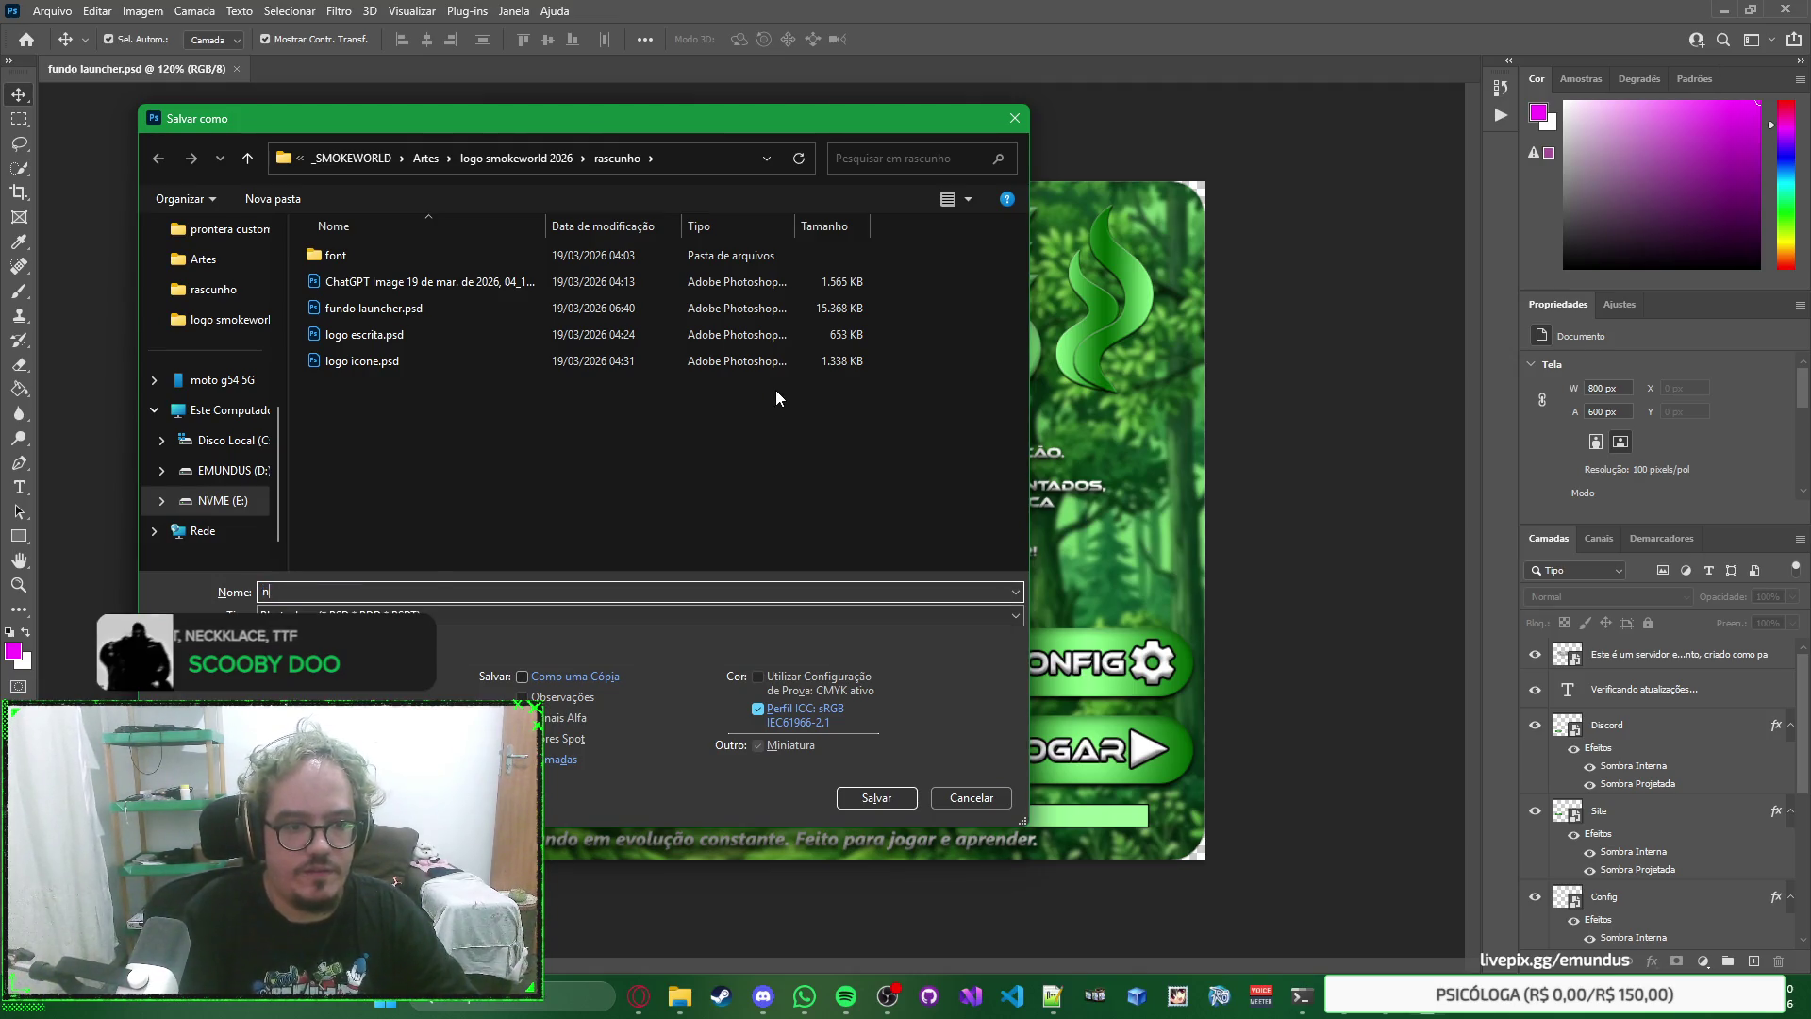
type("world")
key("Return")
key("Return")
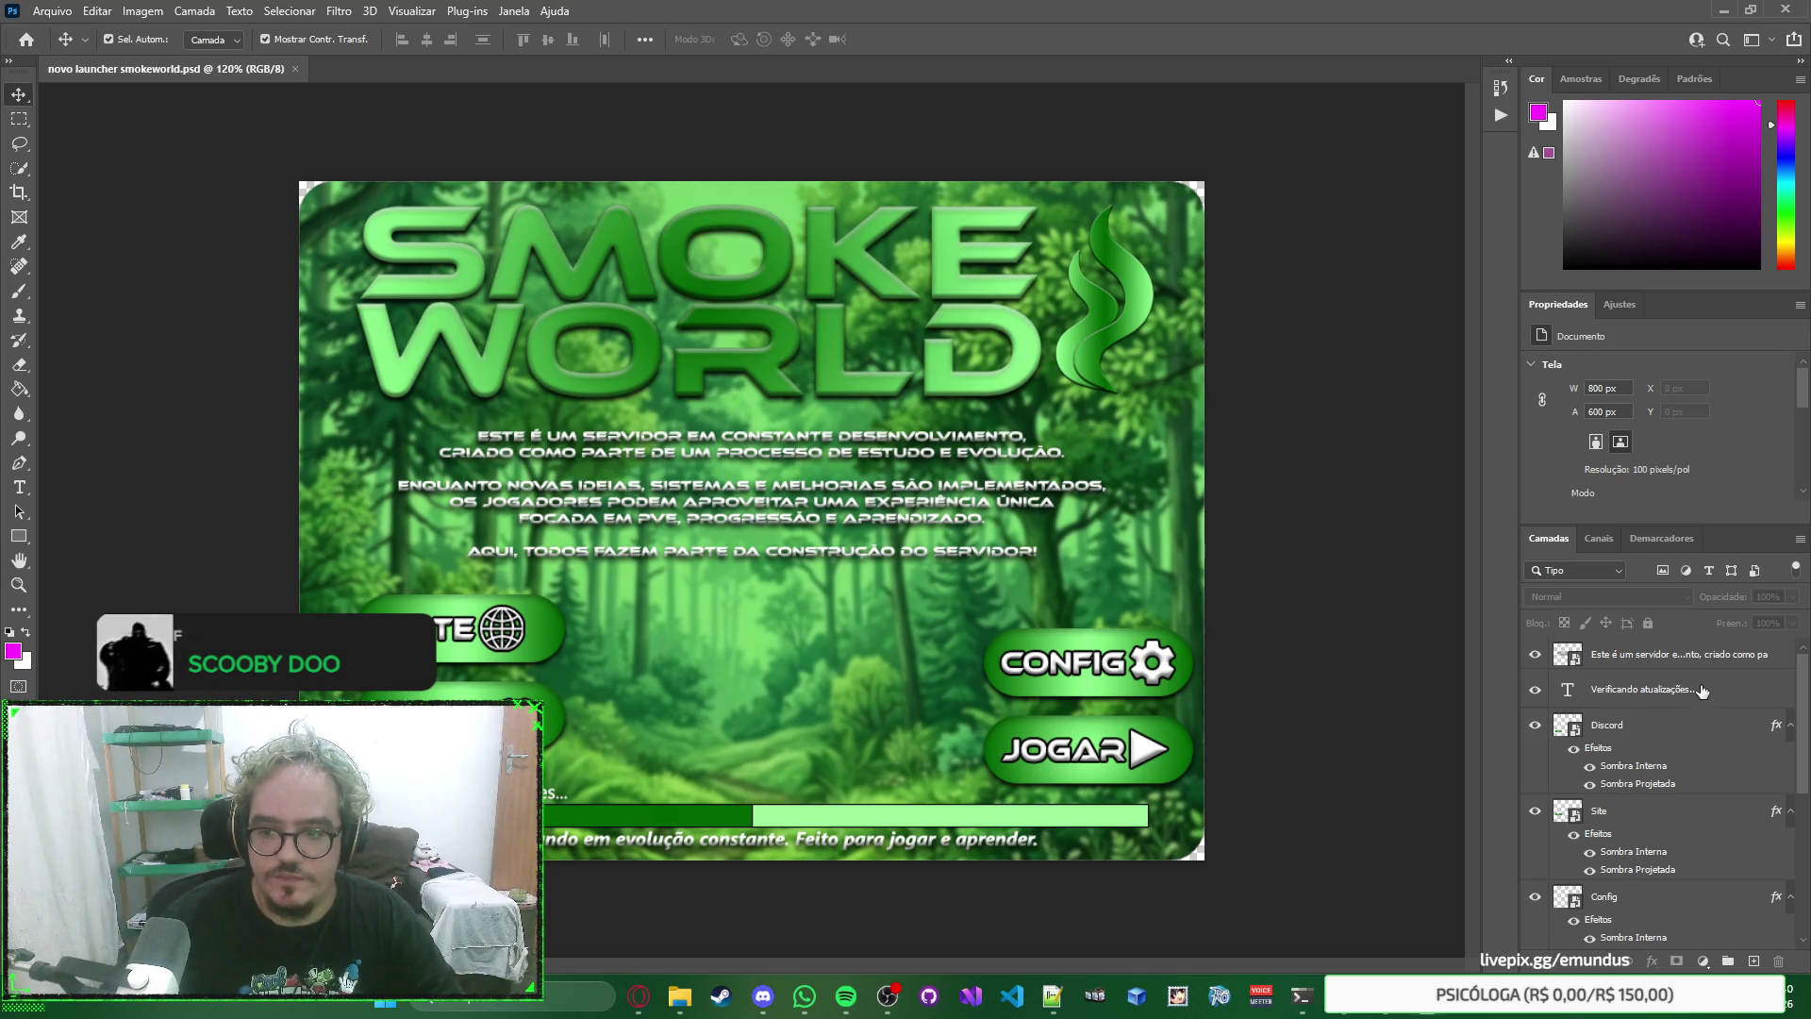
left_click(1684, 658)
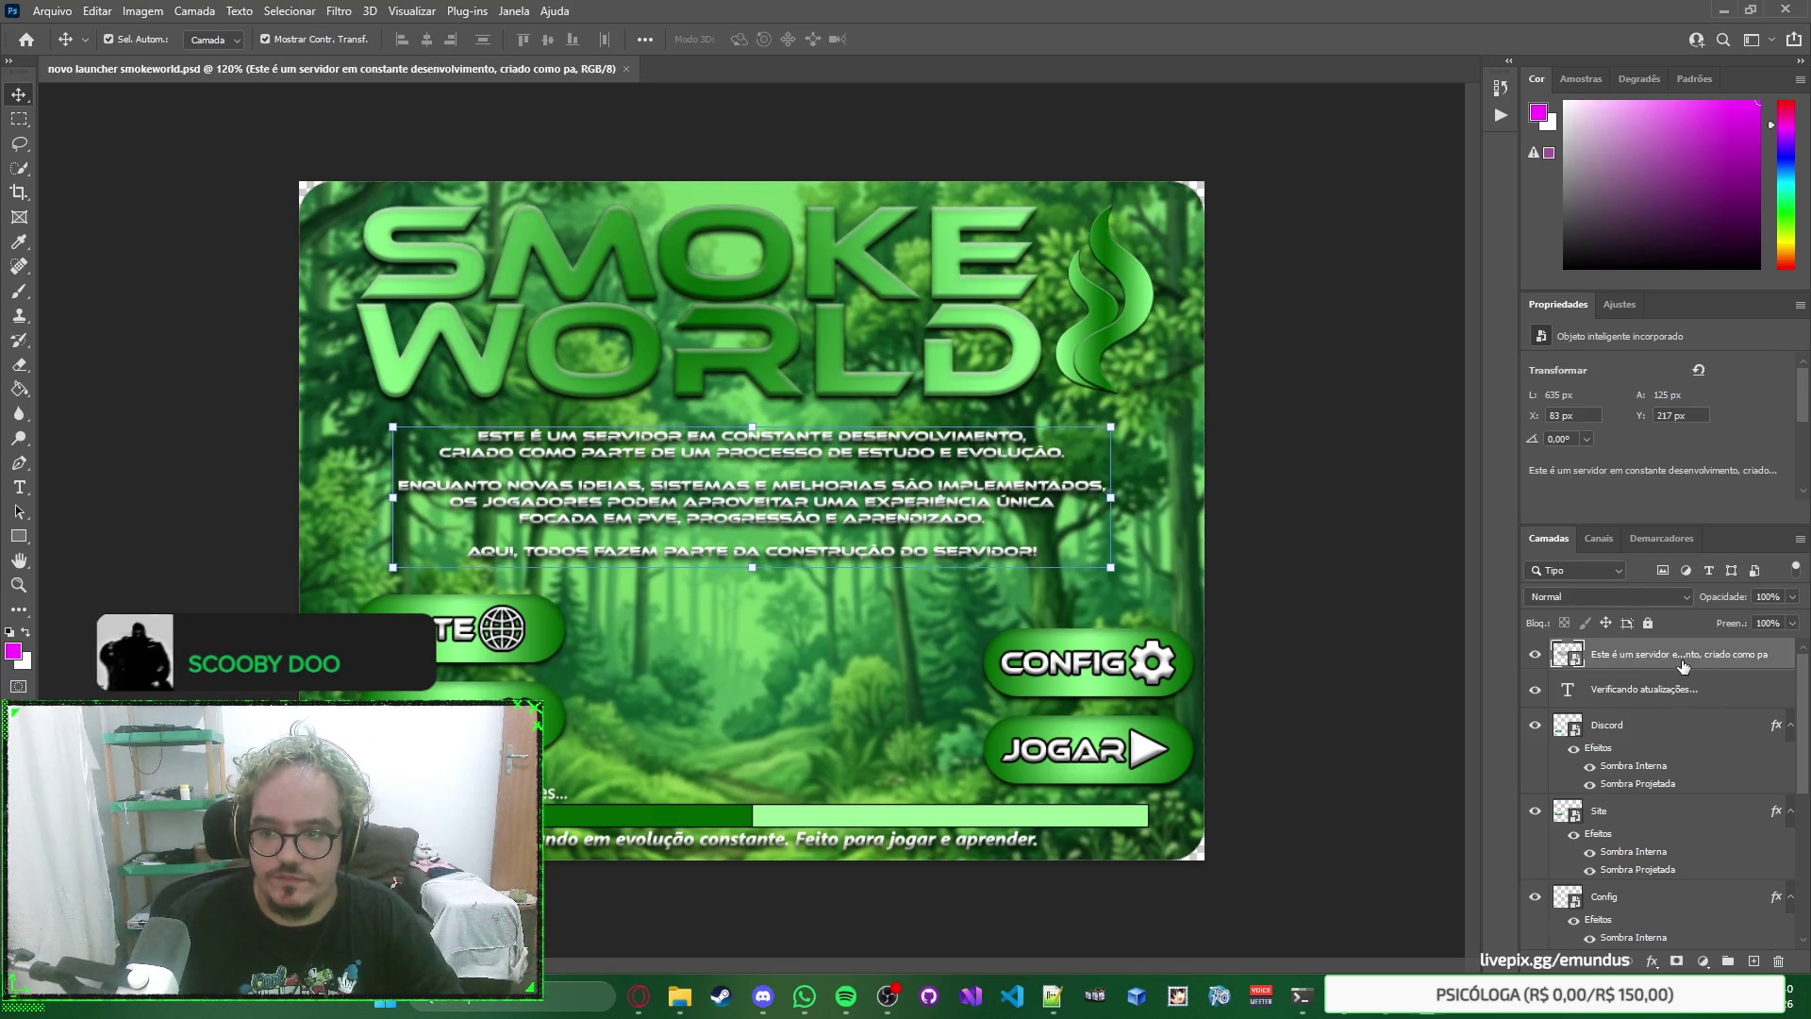
Step: Move the description above the tagline and group both text layers as 'Textos'
mouse_move(1684, 665)
left_mouse_down()
mouse_move(1683, 955)
mouse_move(1601, 950)
mouse_move(1639, 818)
left_mouse_up()
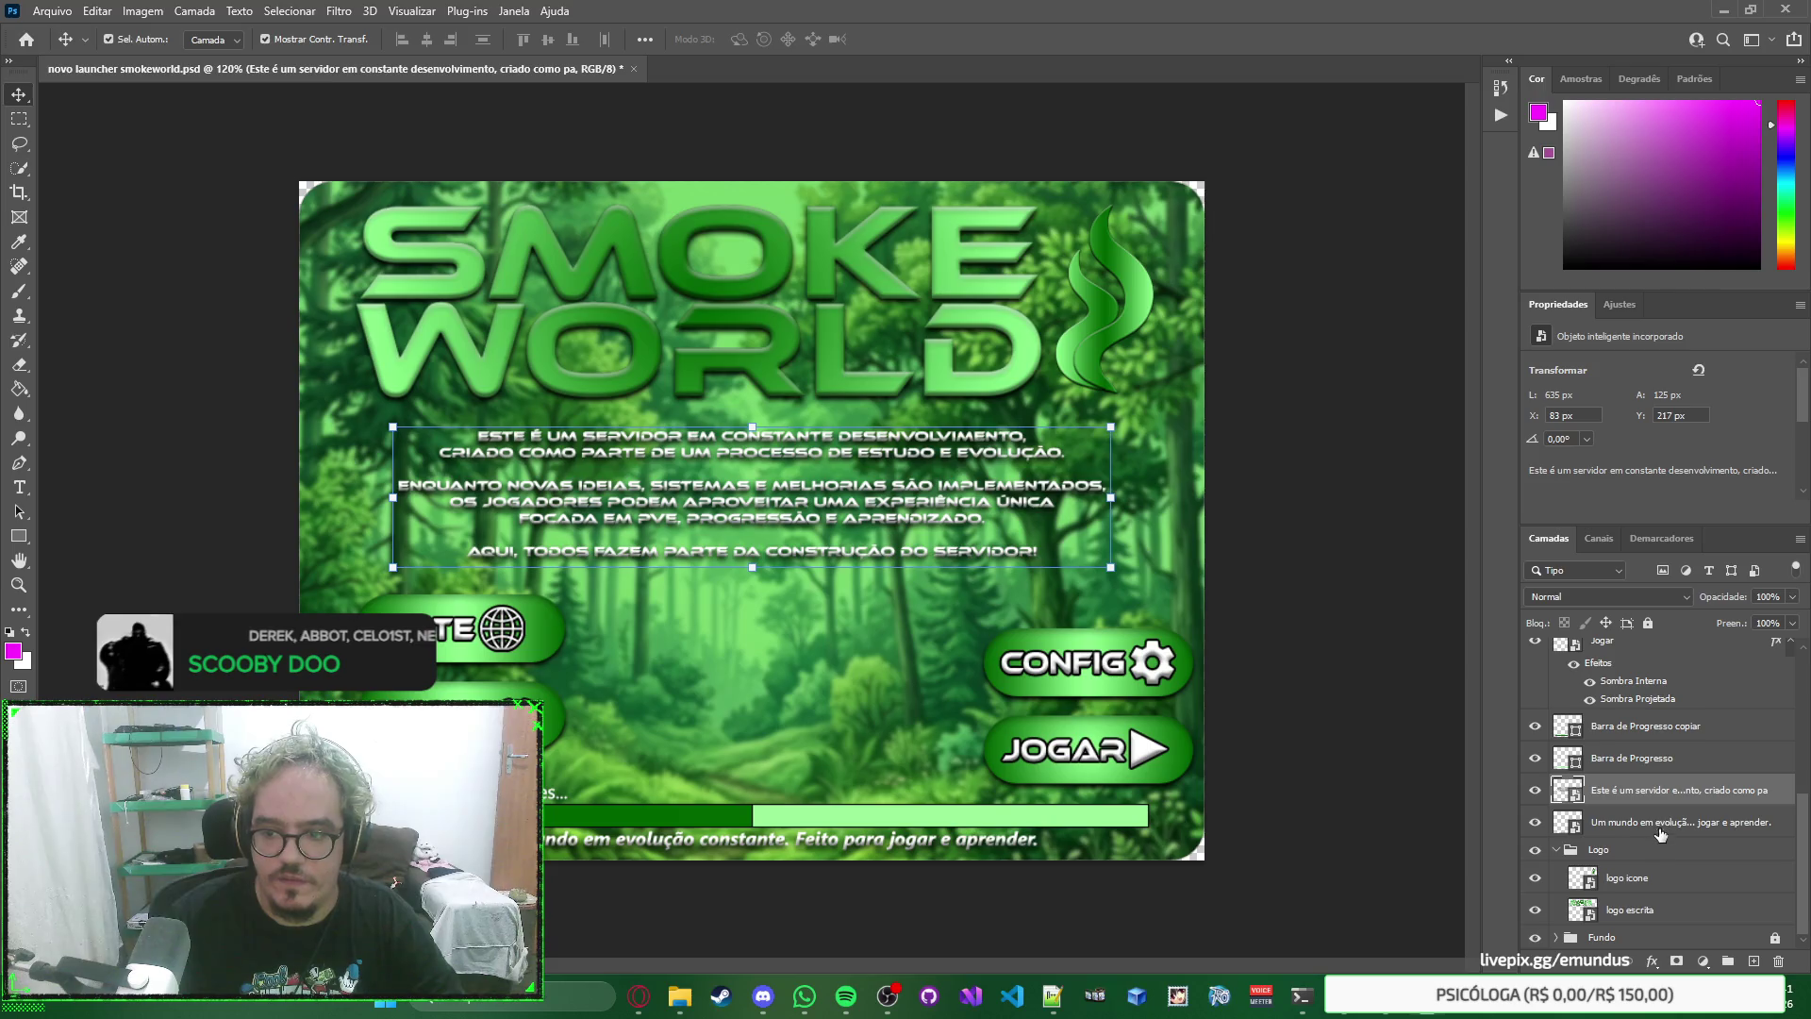
left_click(1652, 821, "ctrl")
key("ctrl+g")
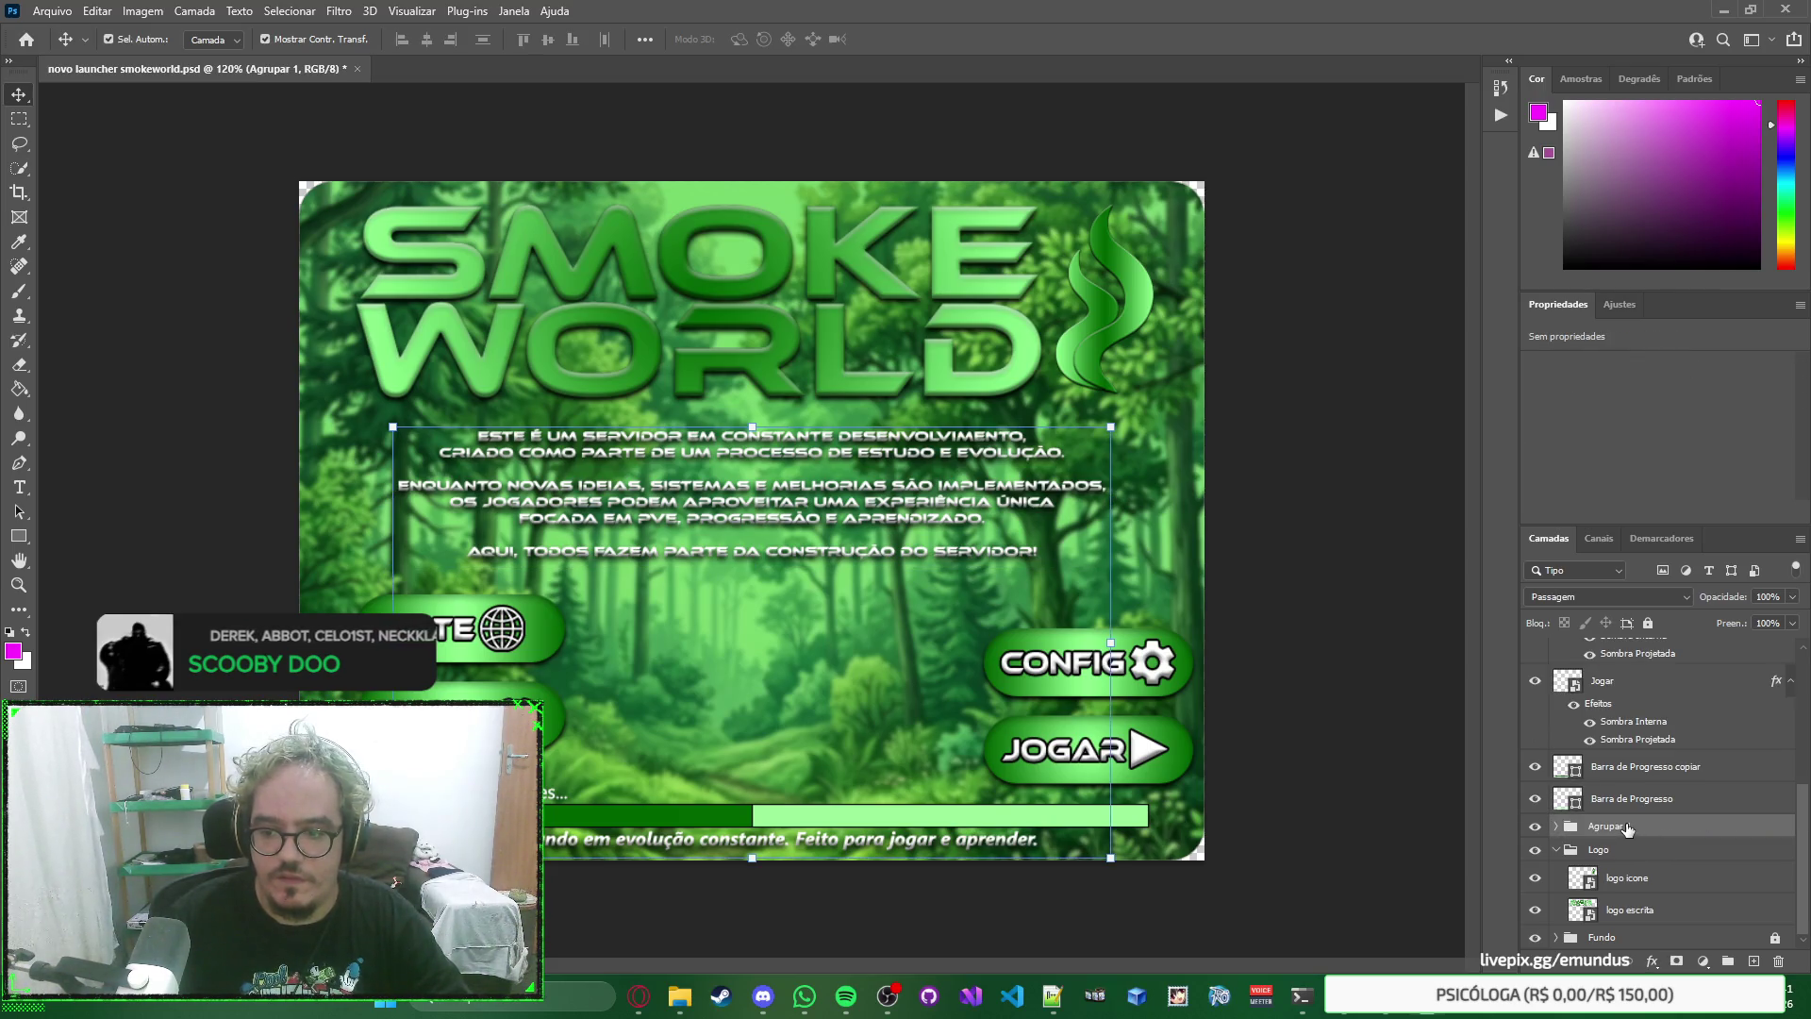
type("Textos")
key("Return")
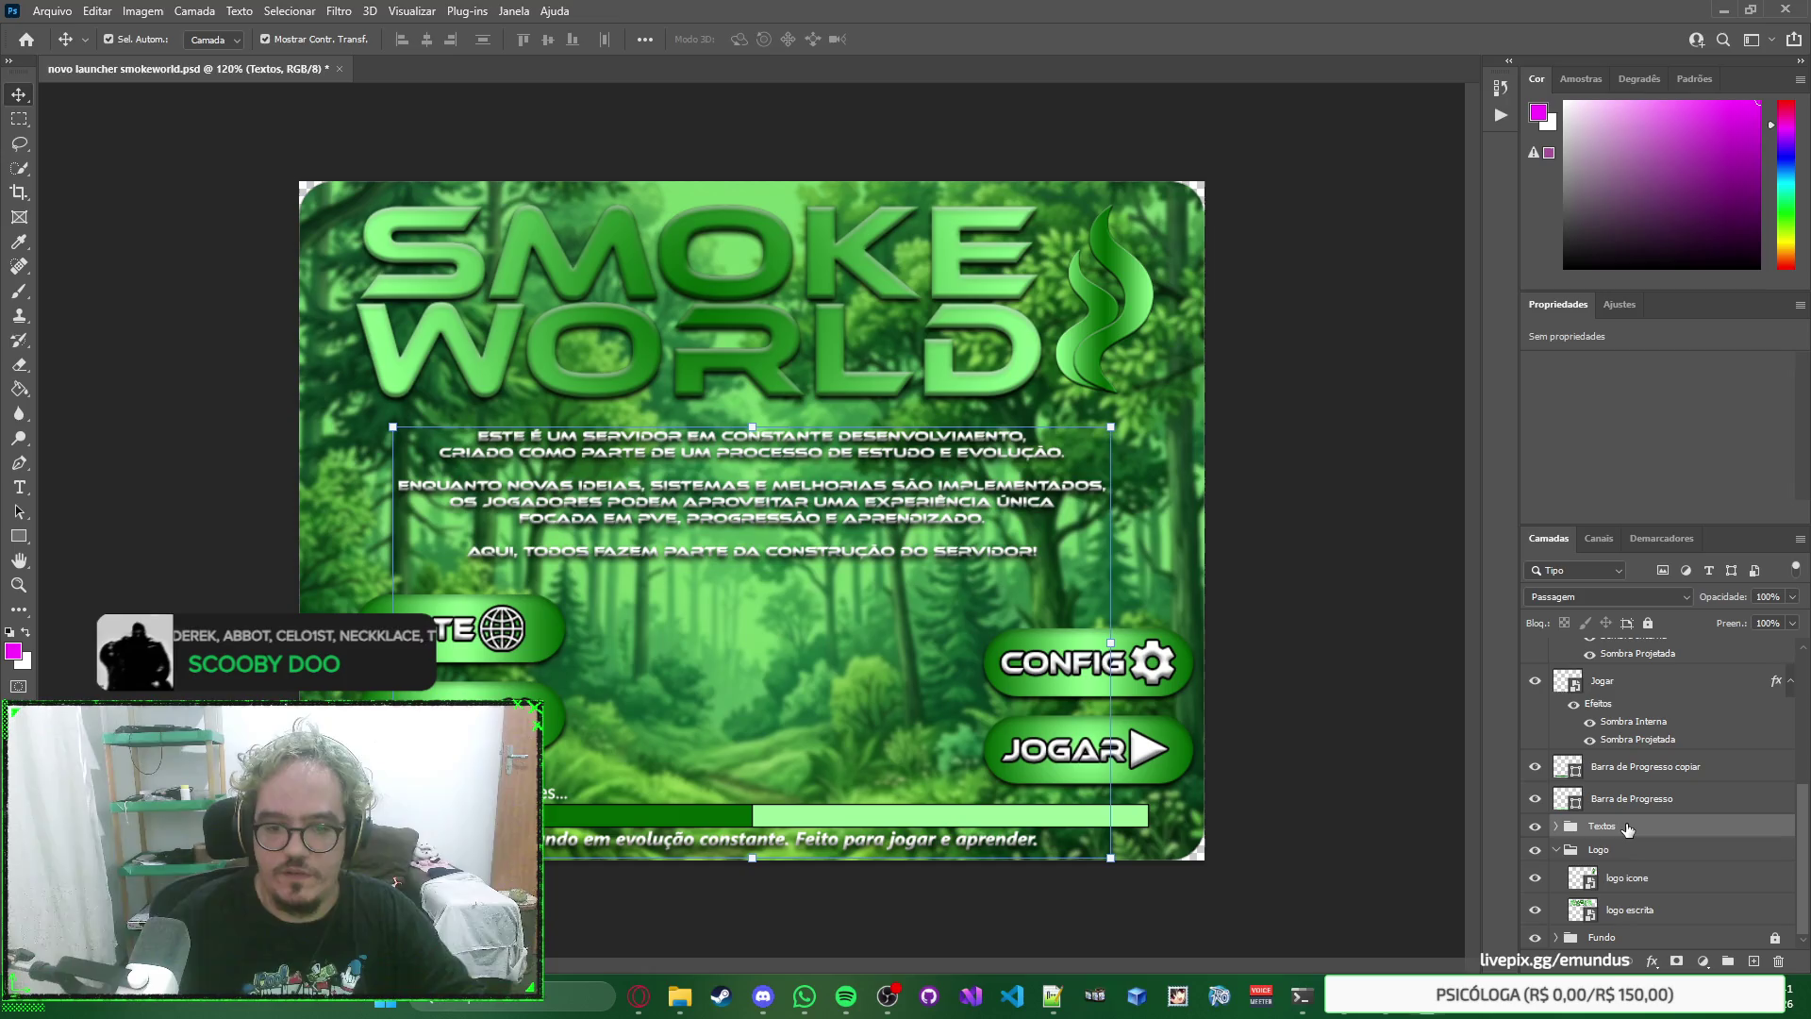
left_click(1300, 756)
right_click(1300, 756)
left_click(1298, 756)
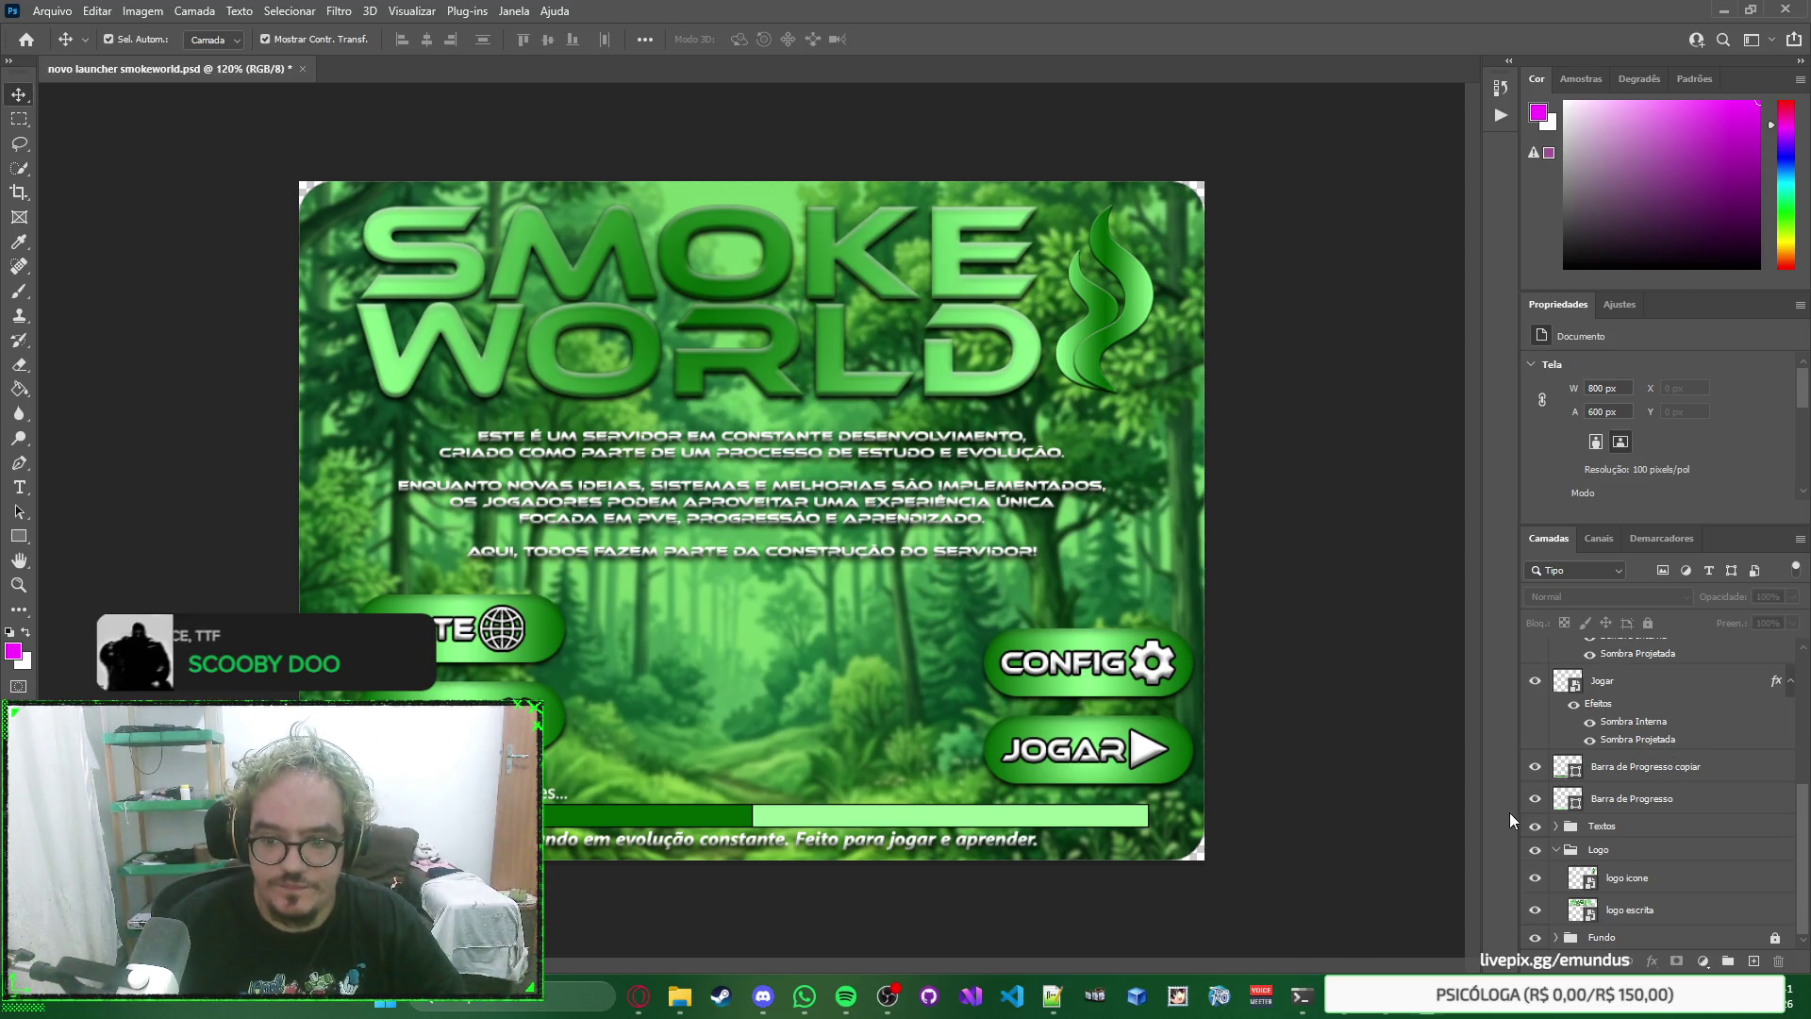
right_click(1354, 749)
left_click(1350, 748)
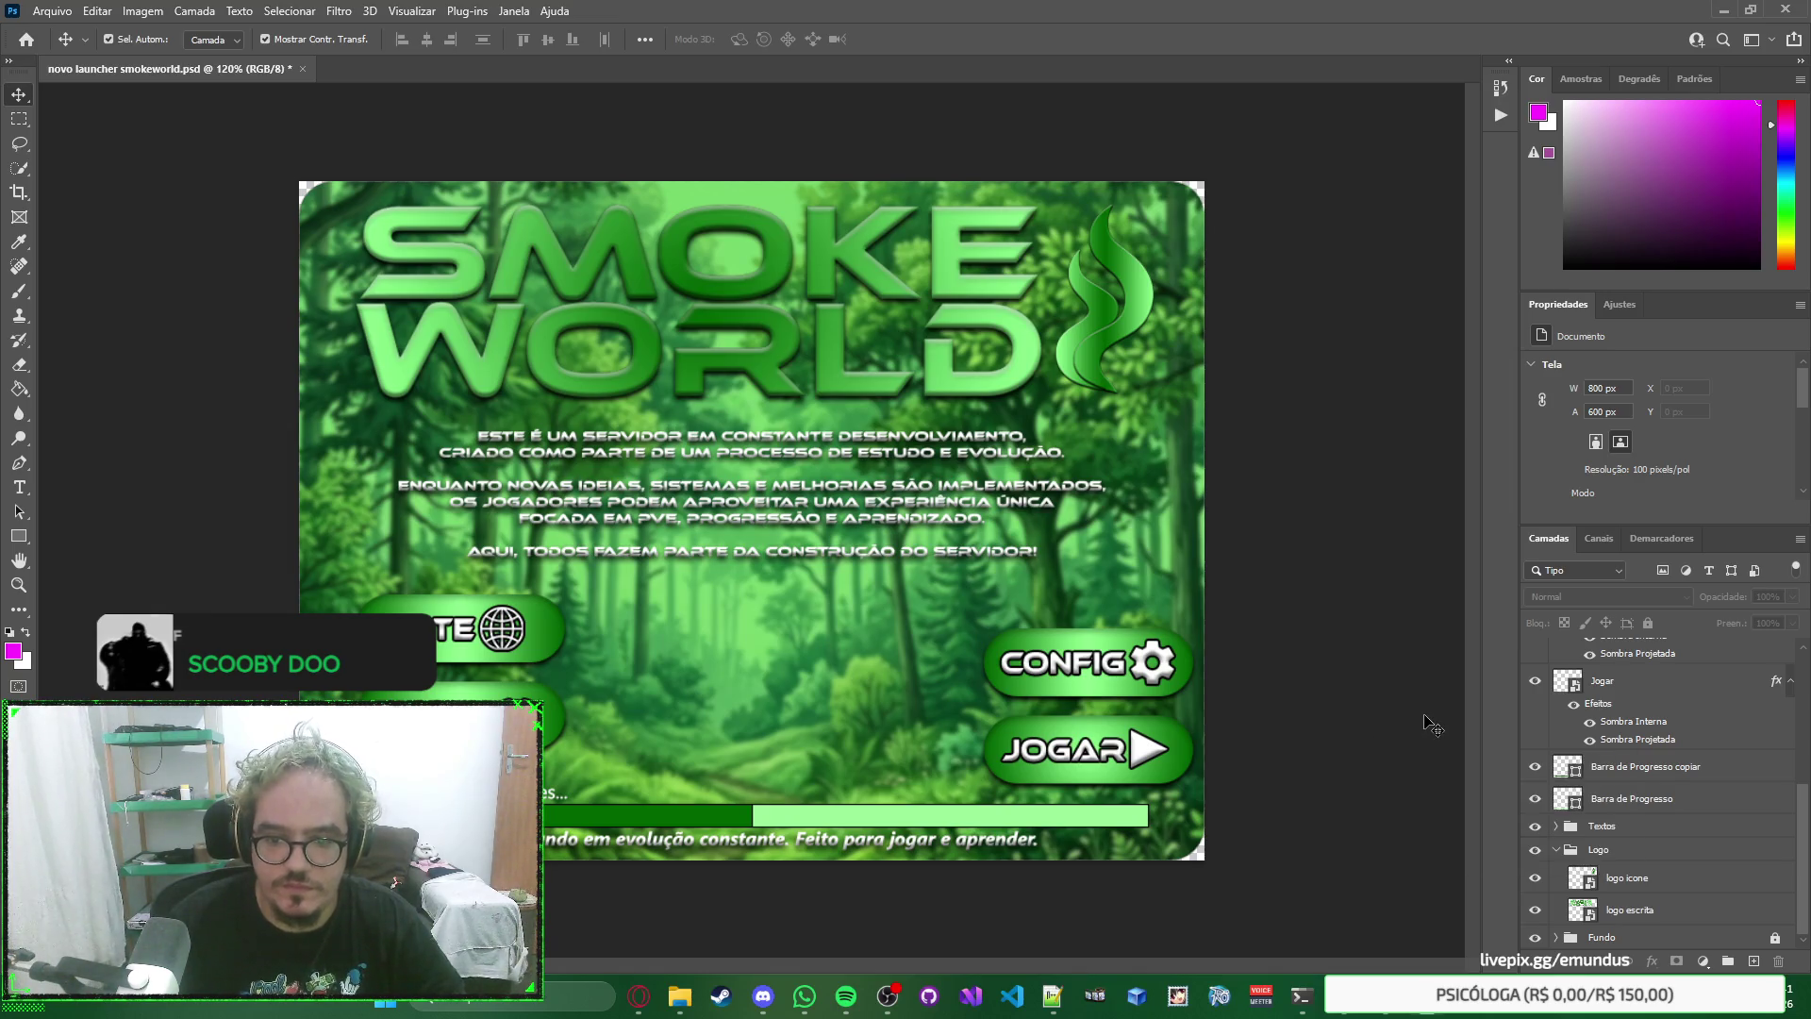
Step: Rename the bars 'Barra de Progresso Total' and 'Barra de Progresso Metade', then save
left_click(1694, 775)
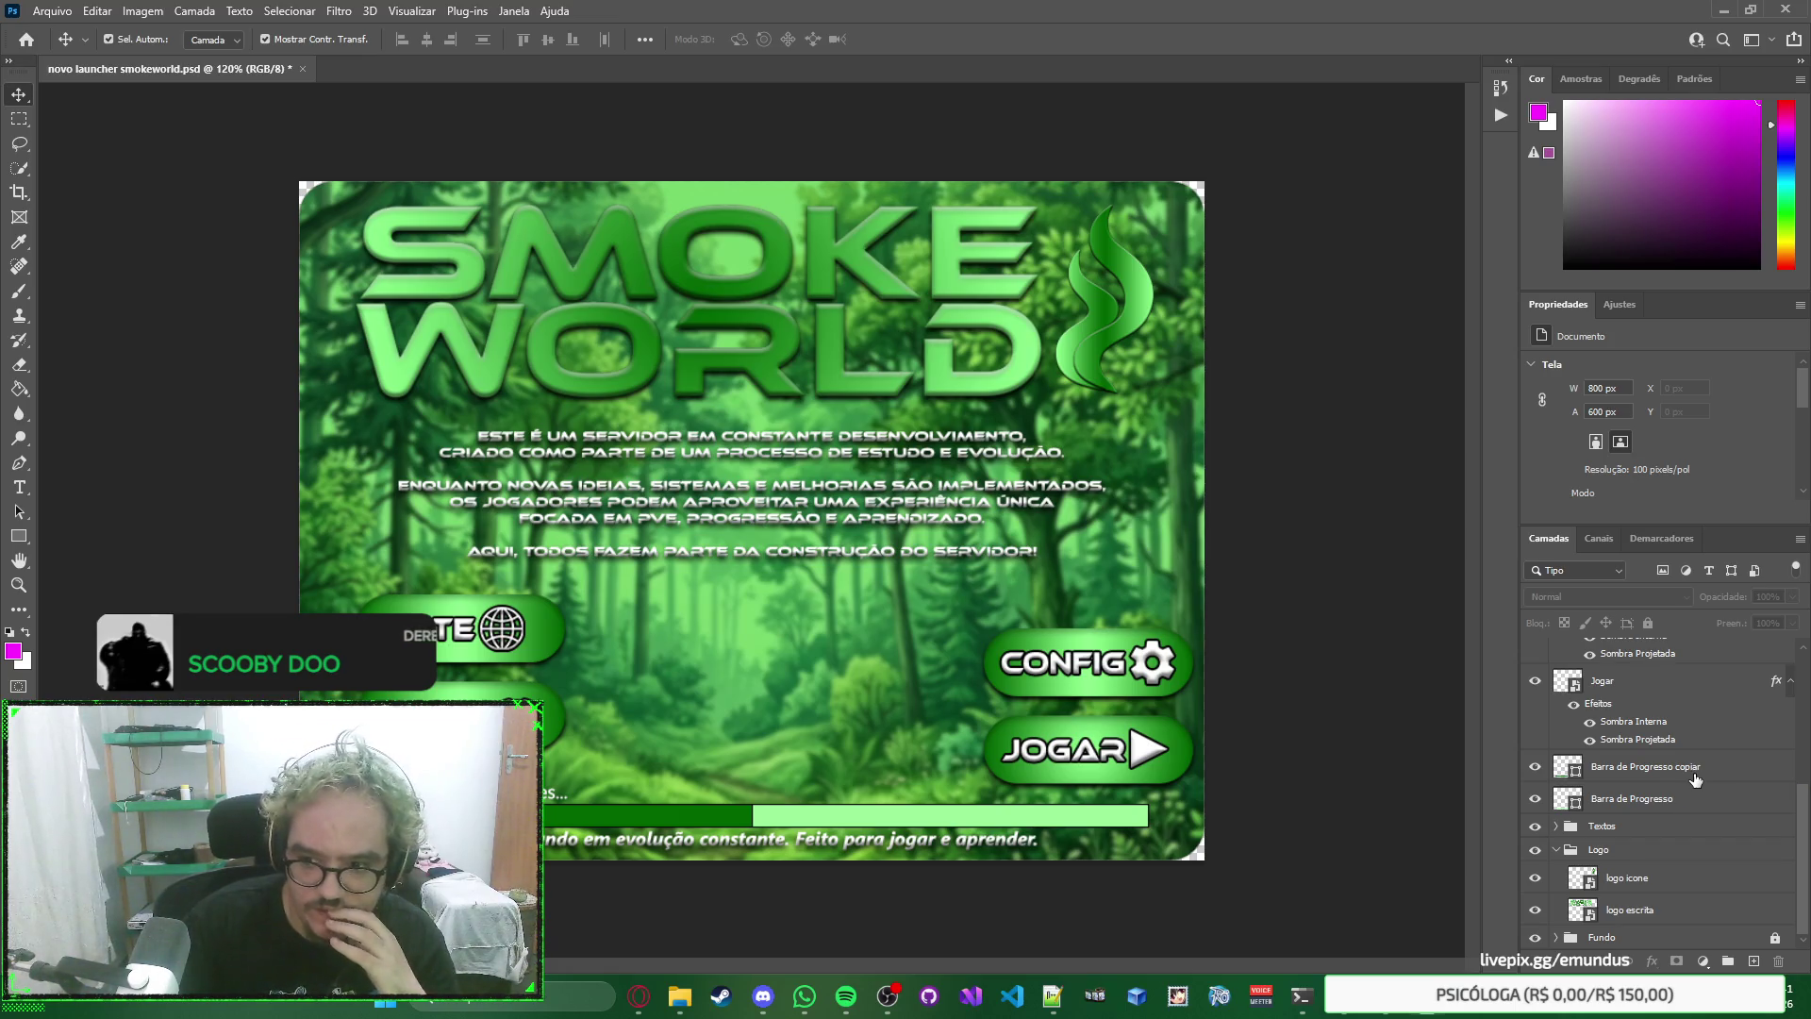
double_click(1680, 801)
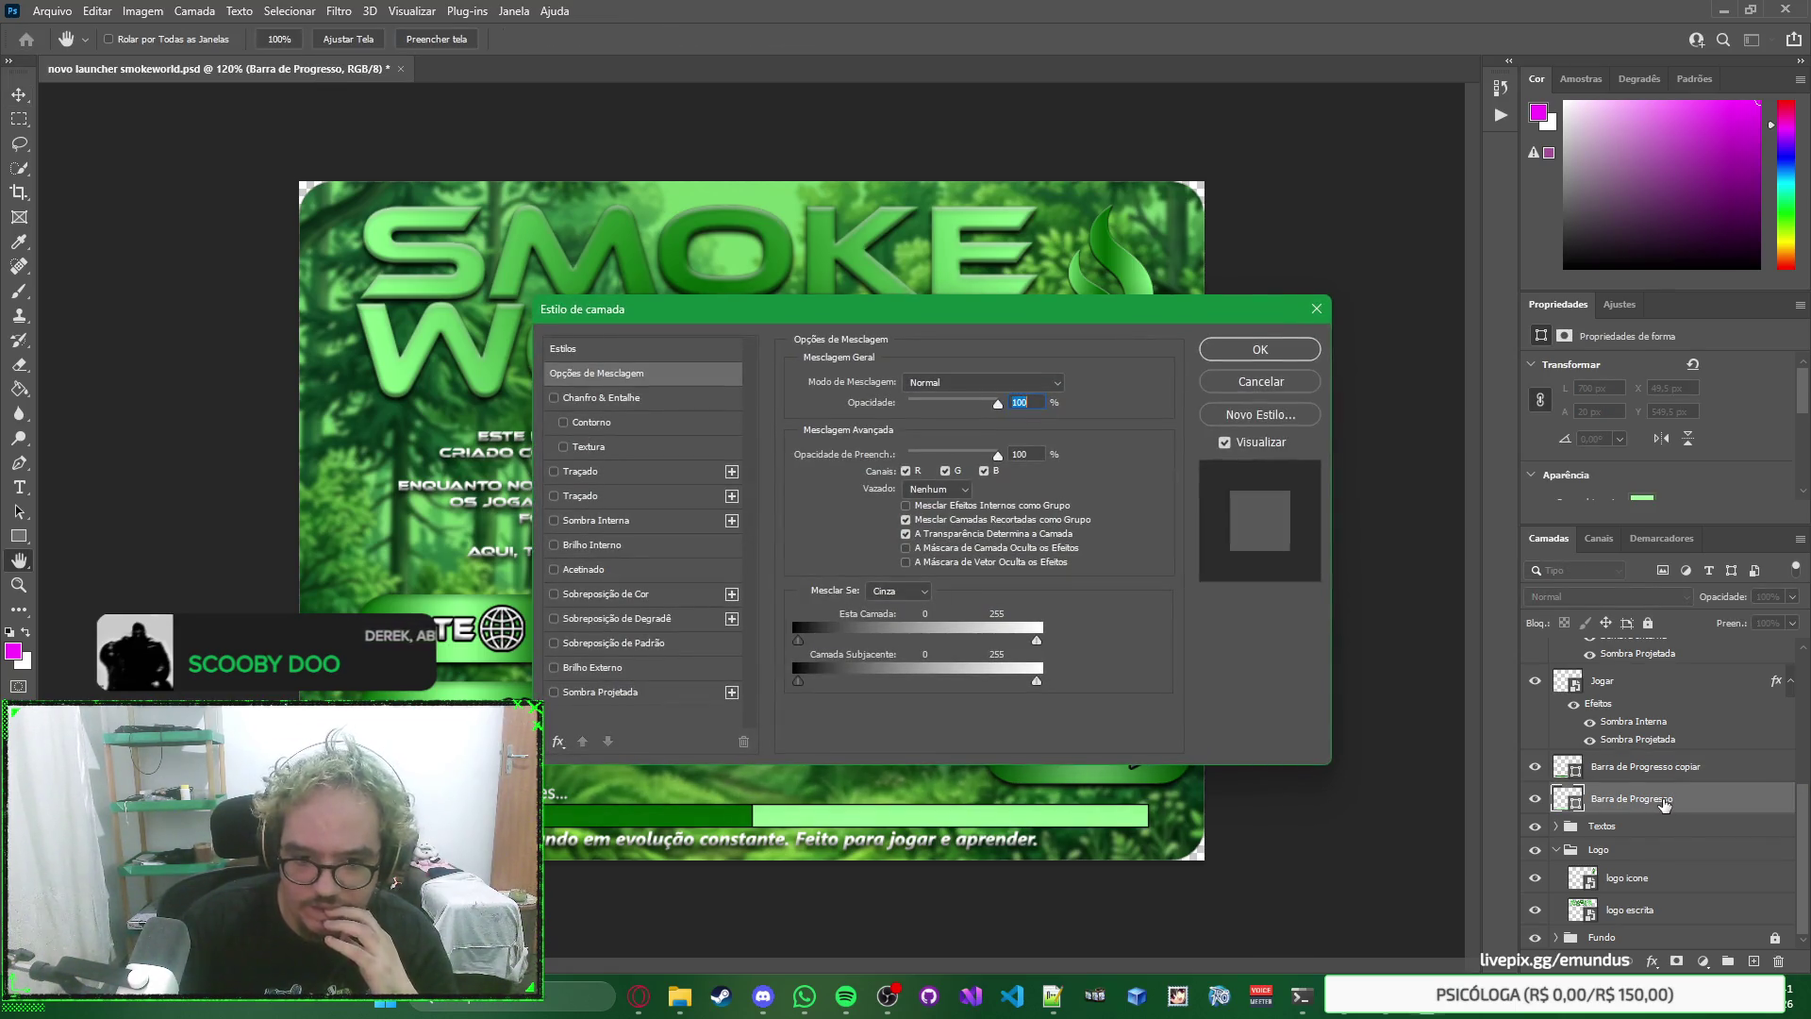
key("Escape")
double_click(1660, 799)
key("End")
key("Return")
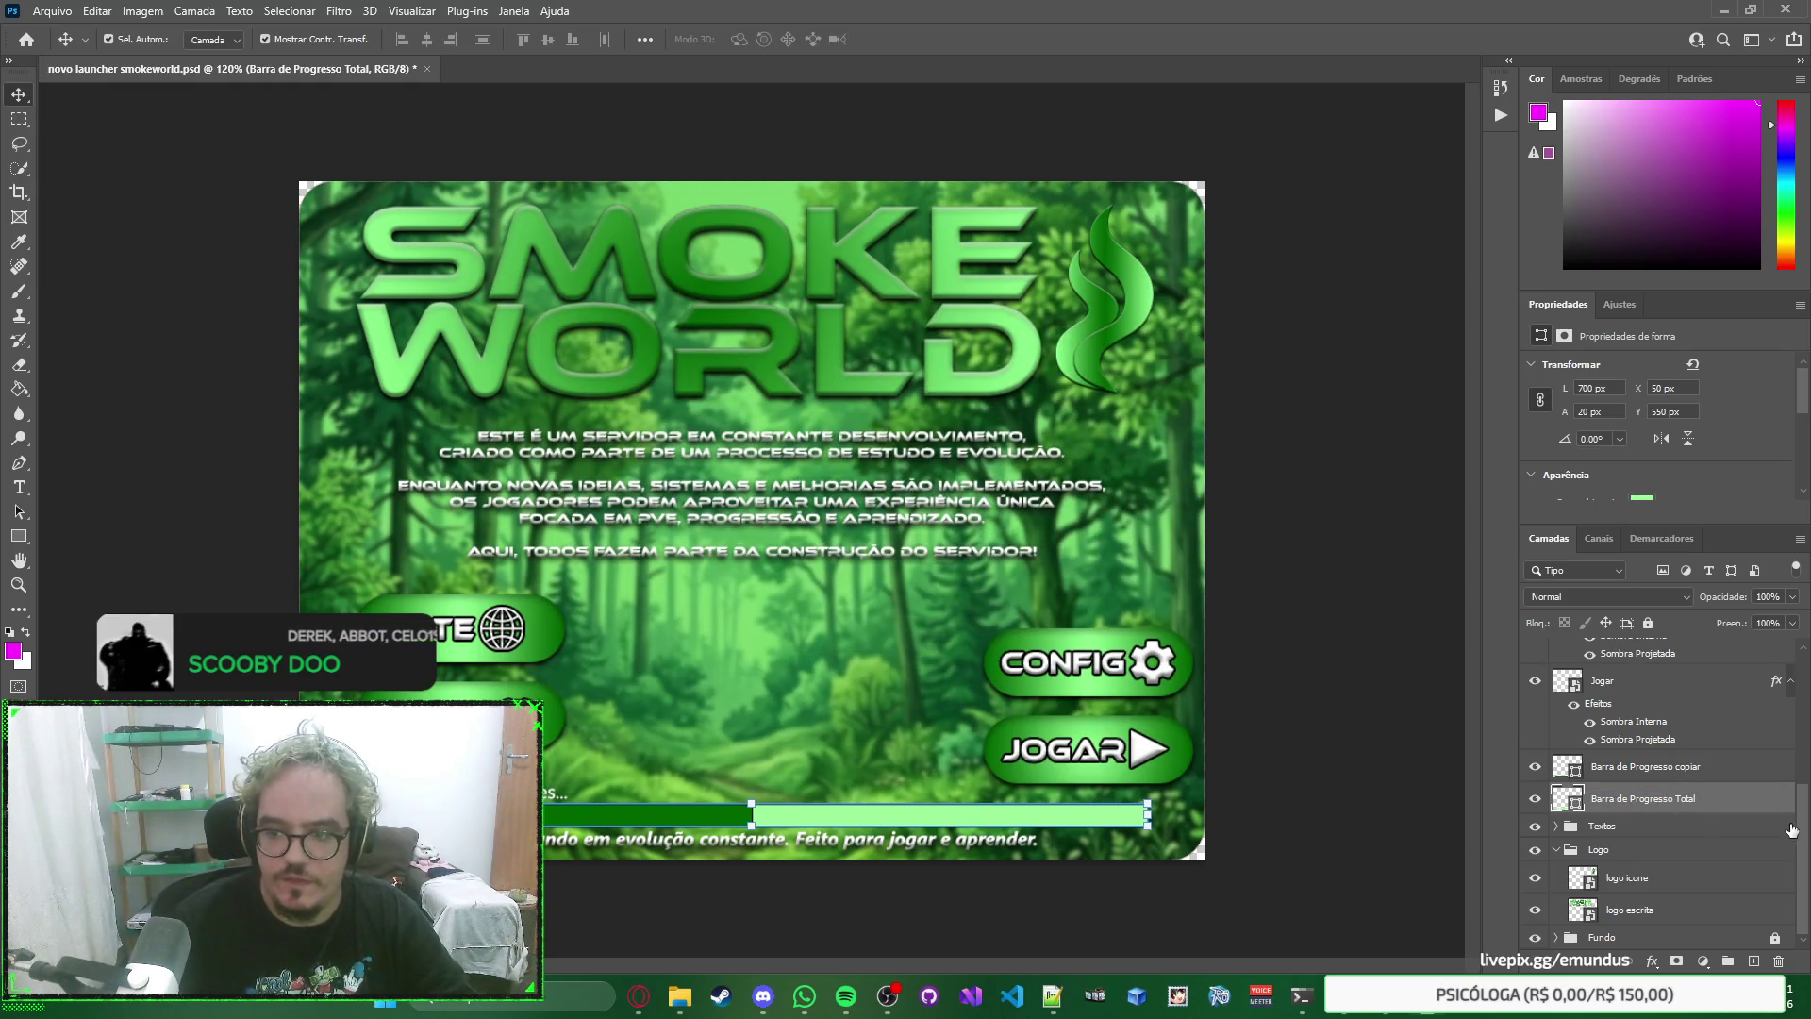
double_click(1695, 768)
key("End")
key("BackSpace")
key("BackSpace")
key("BackSpace")
type("Metade")
key("Return")
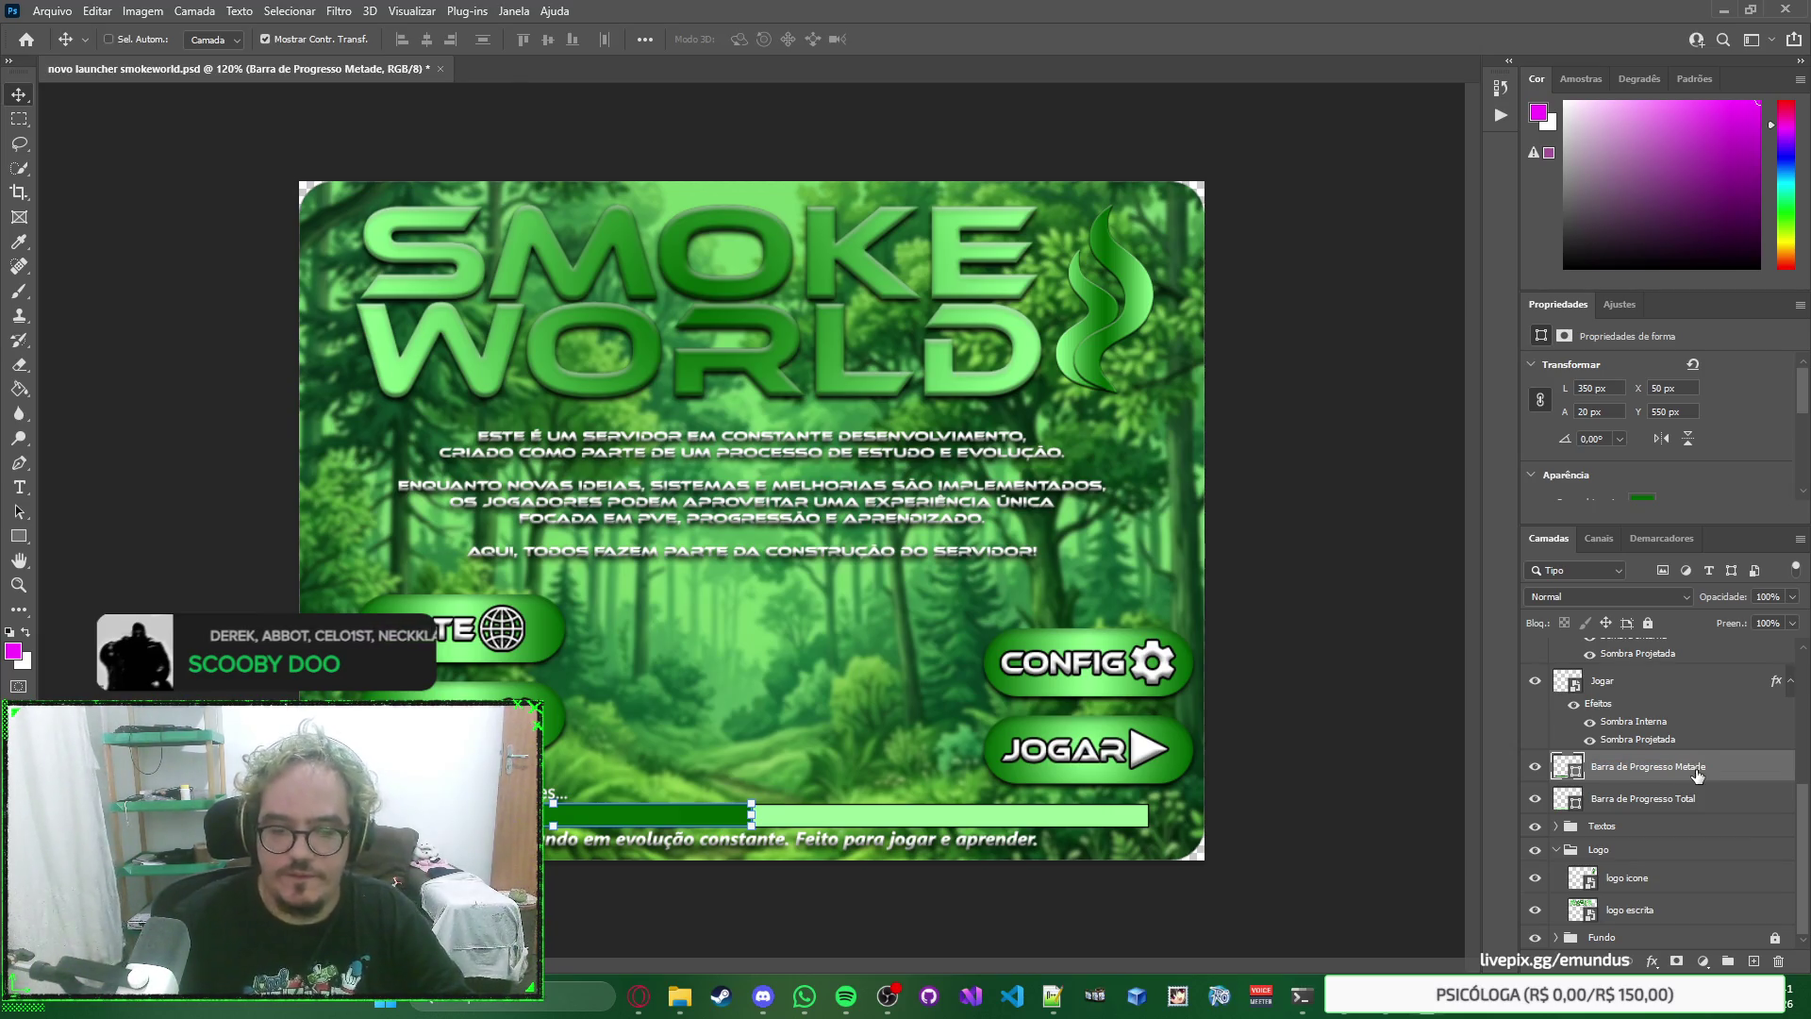
left_click(1358, 675)
key("ctrl+s")
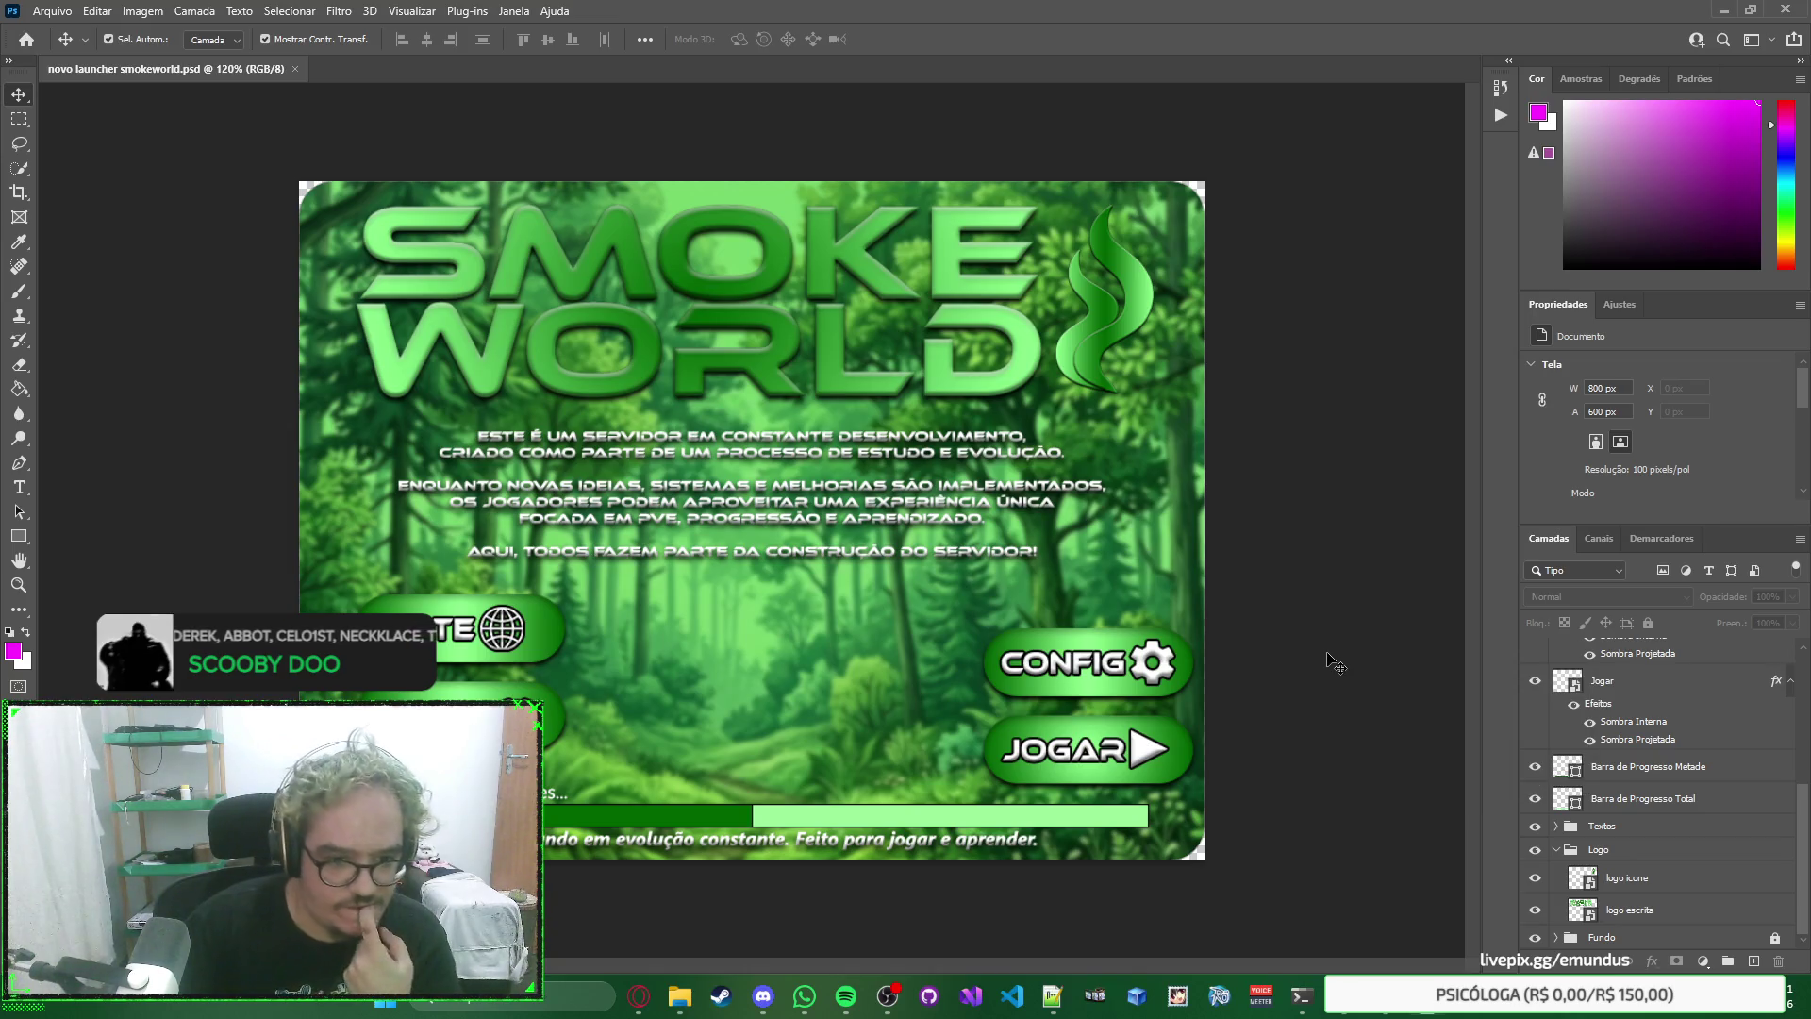
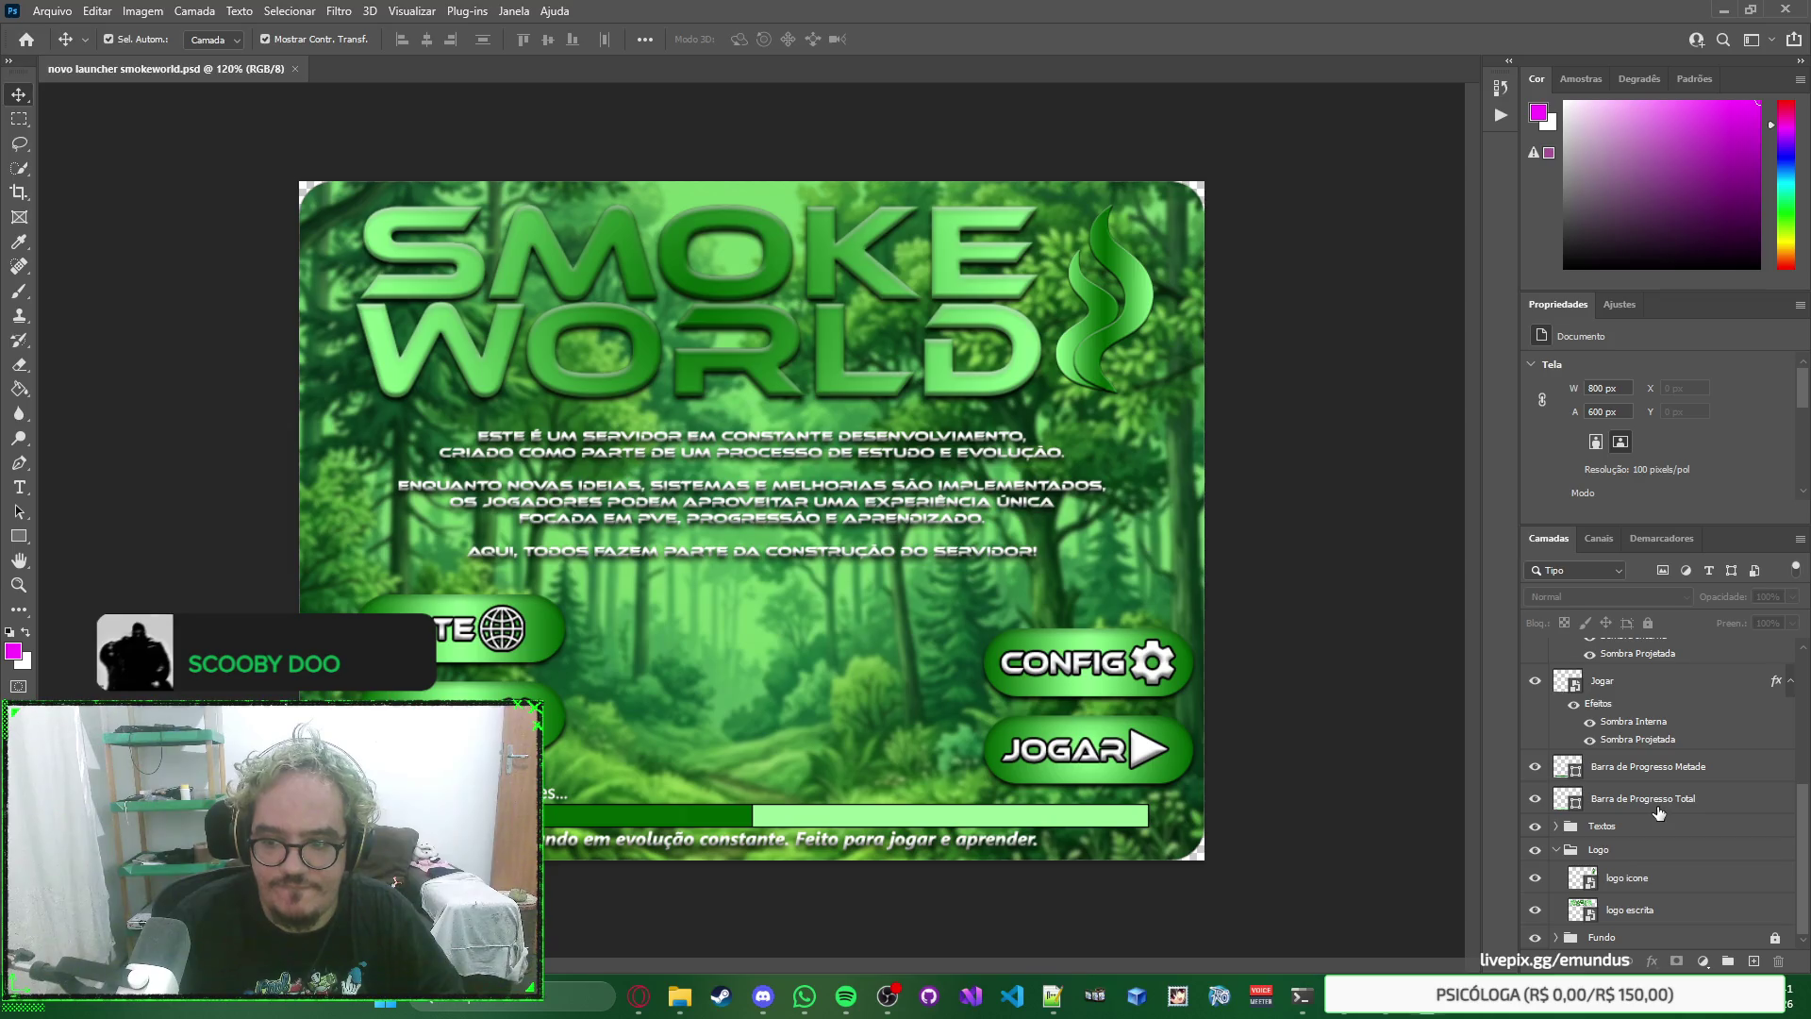
Step: Select the Discord, Site, Config and Jogar button layers together
left_click(1658, 805)
left_click(1671, 775)
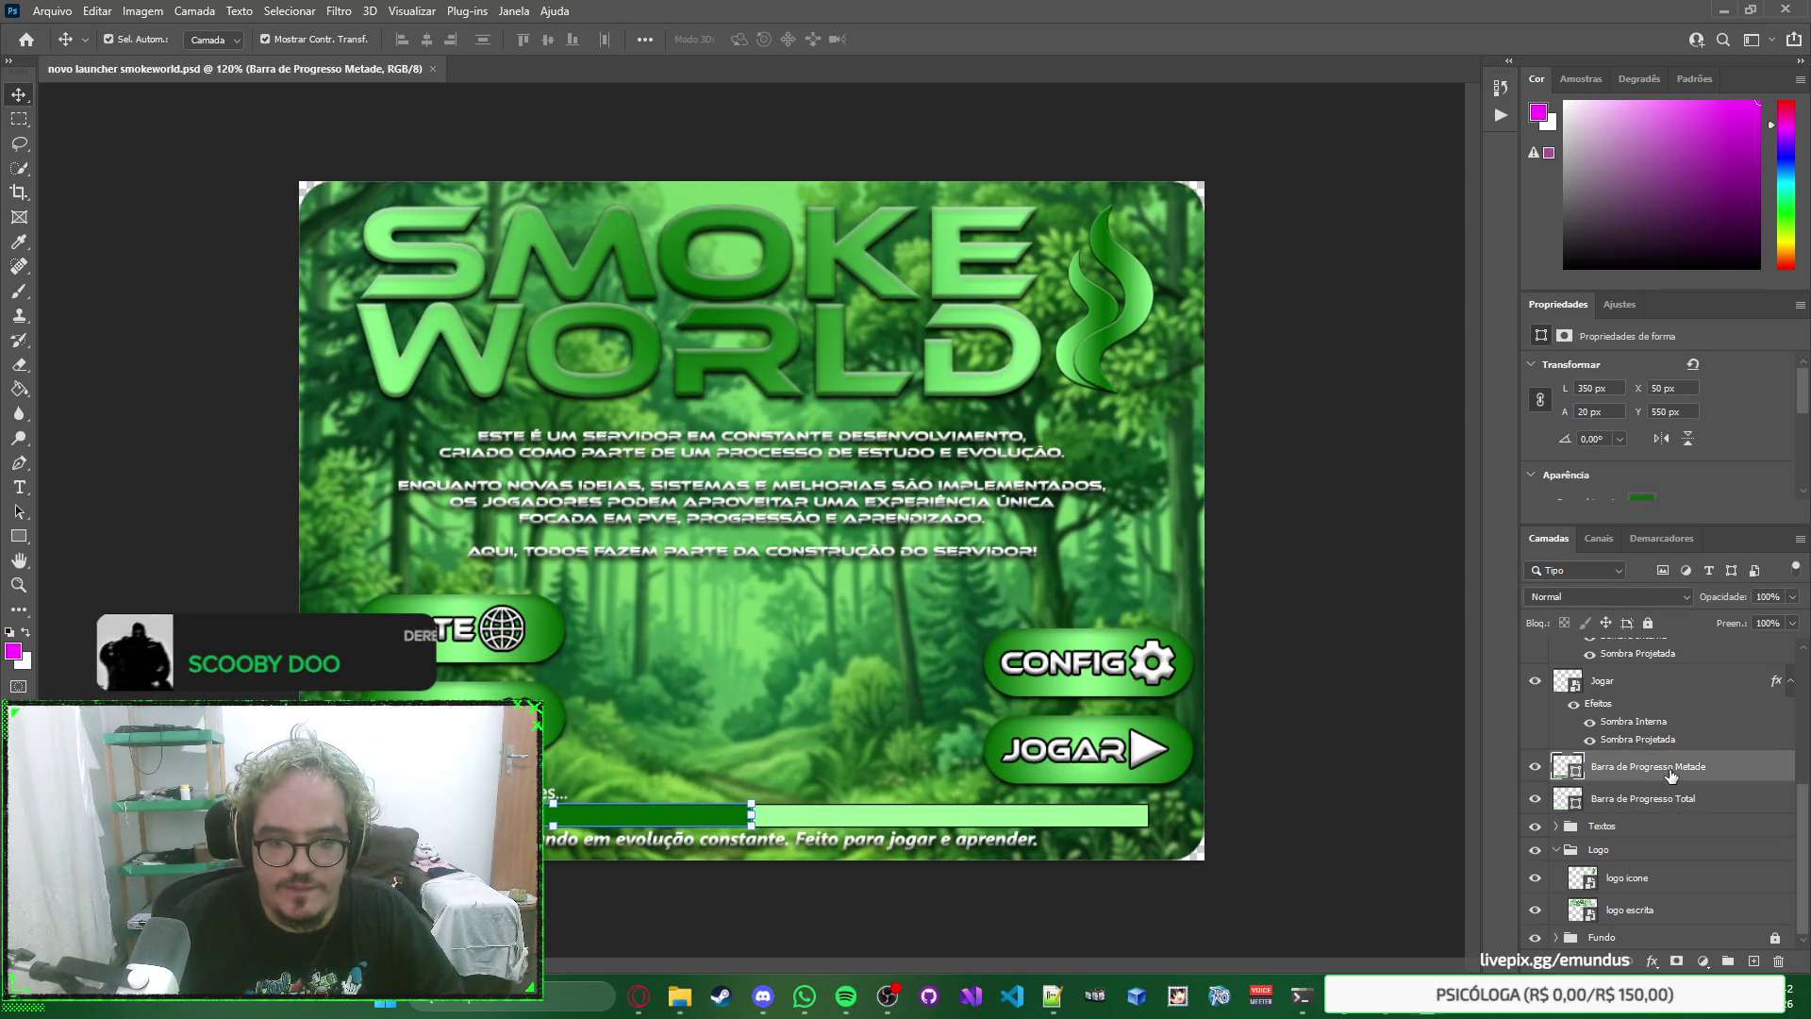
left_click(1664, 685)
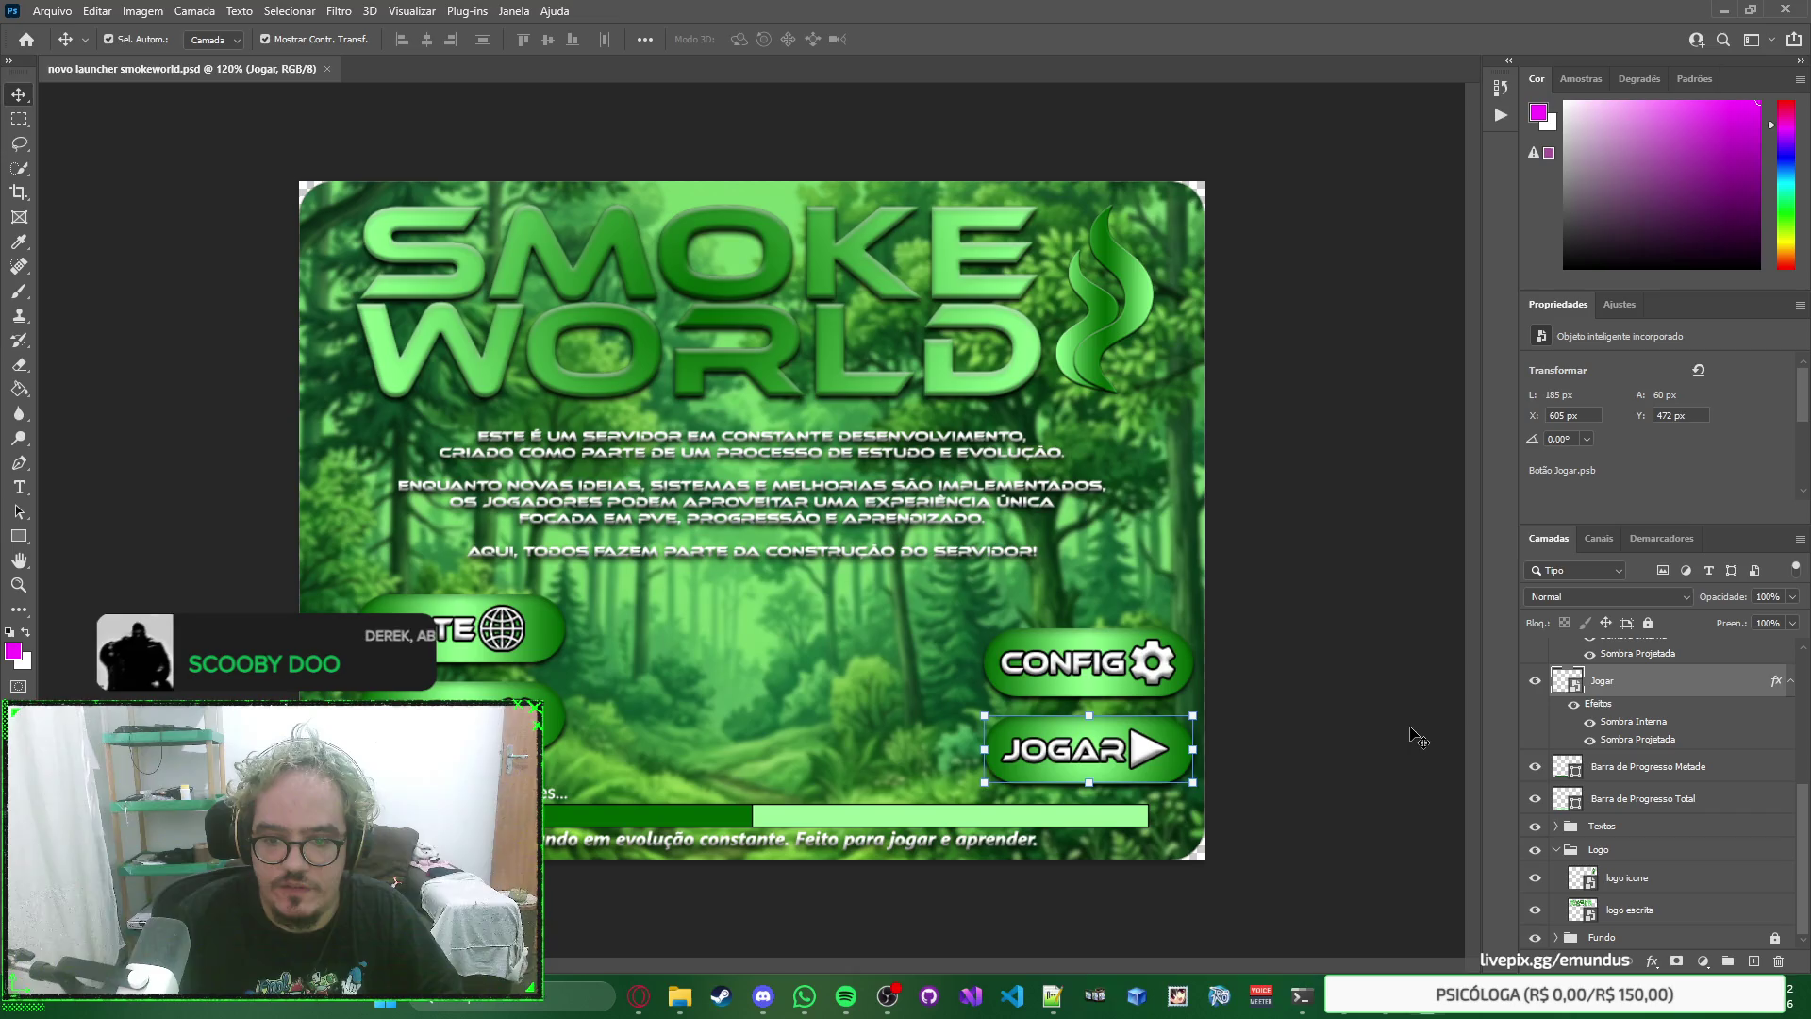
left_click(1420, 739)
scroll(1625, 742, "up", 1)
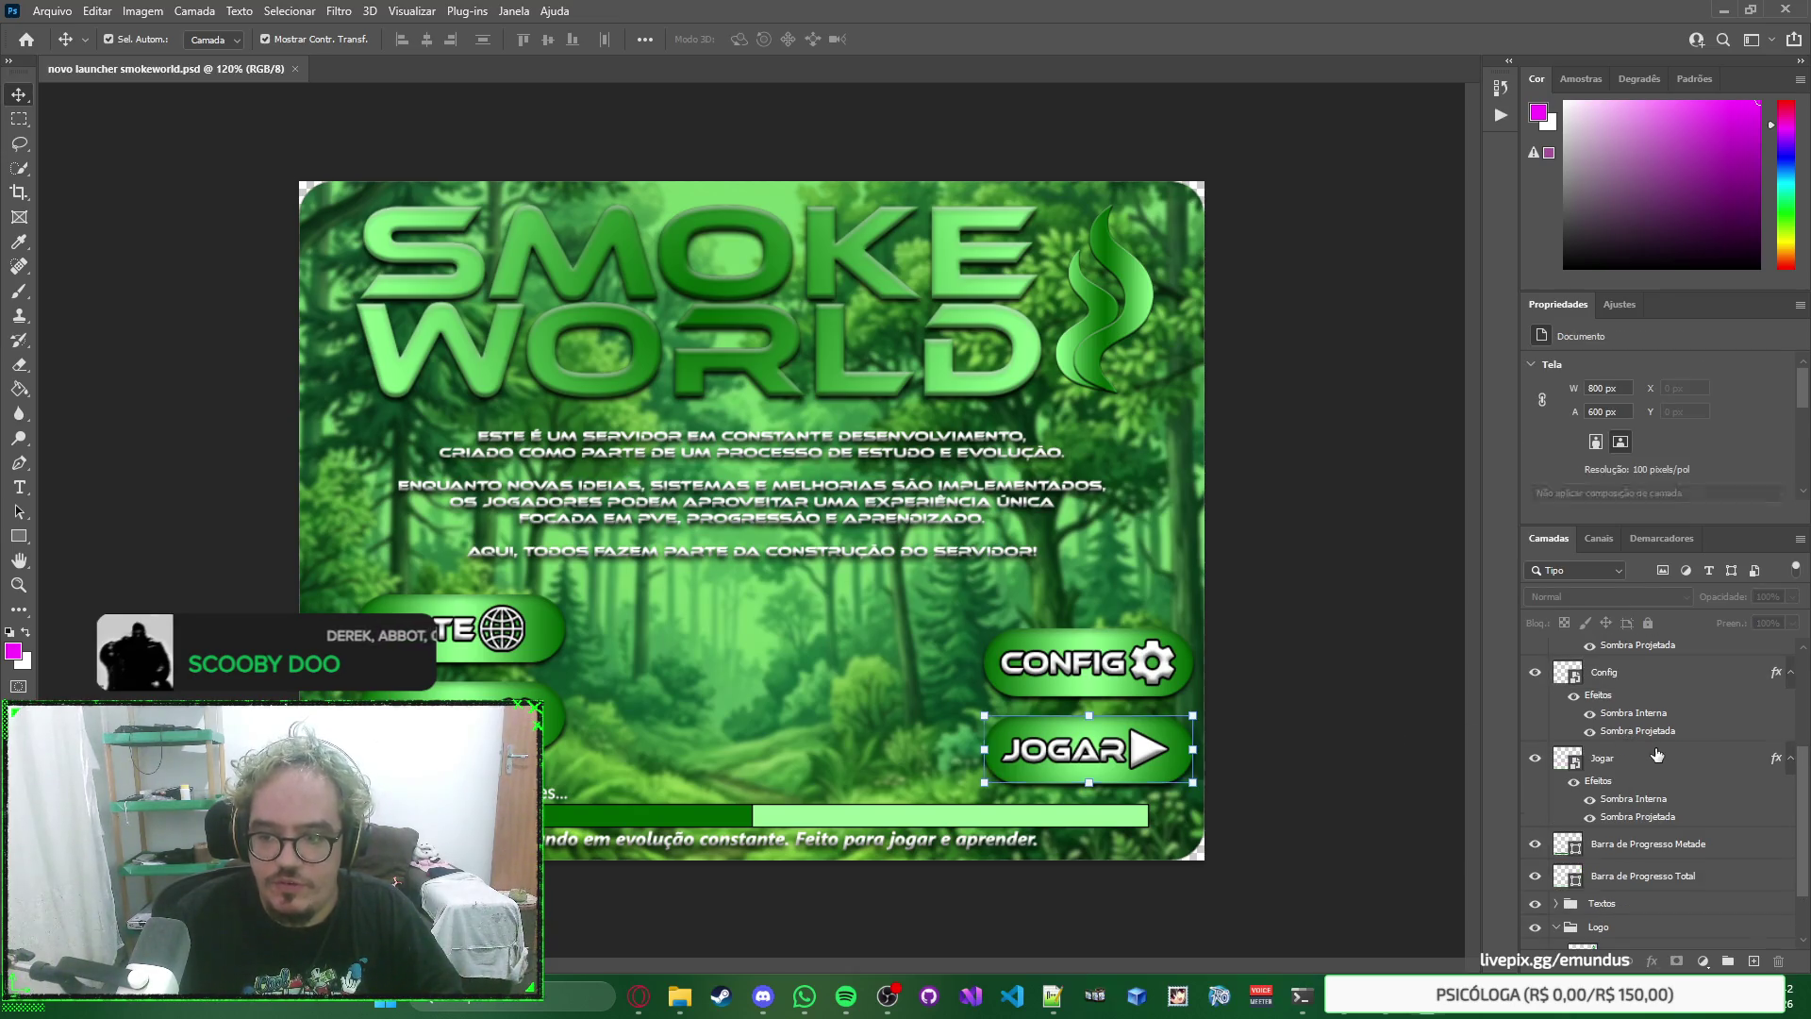
left_click(1657, 755)
scroll(1670, 759, "up", 1)
scroll(1698, 769, "up", 4)
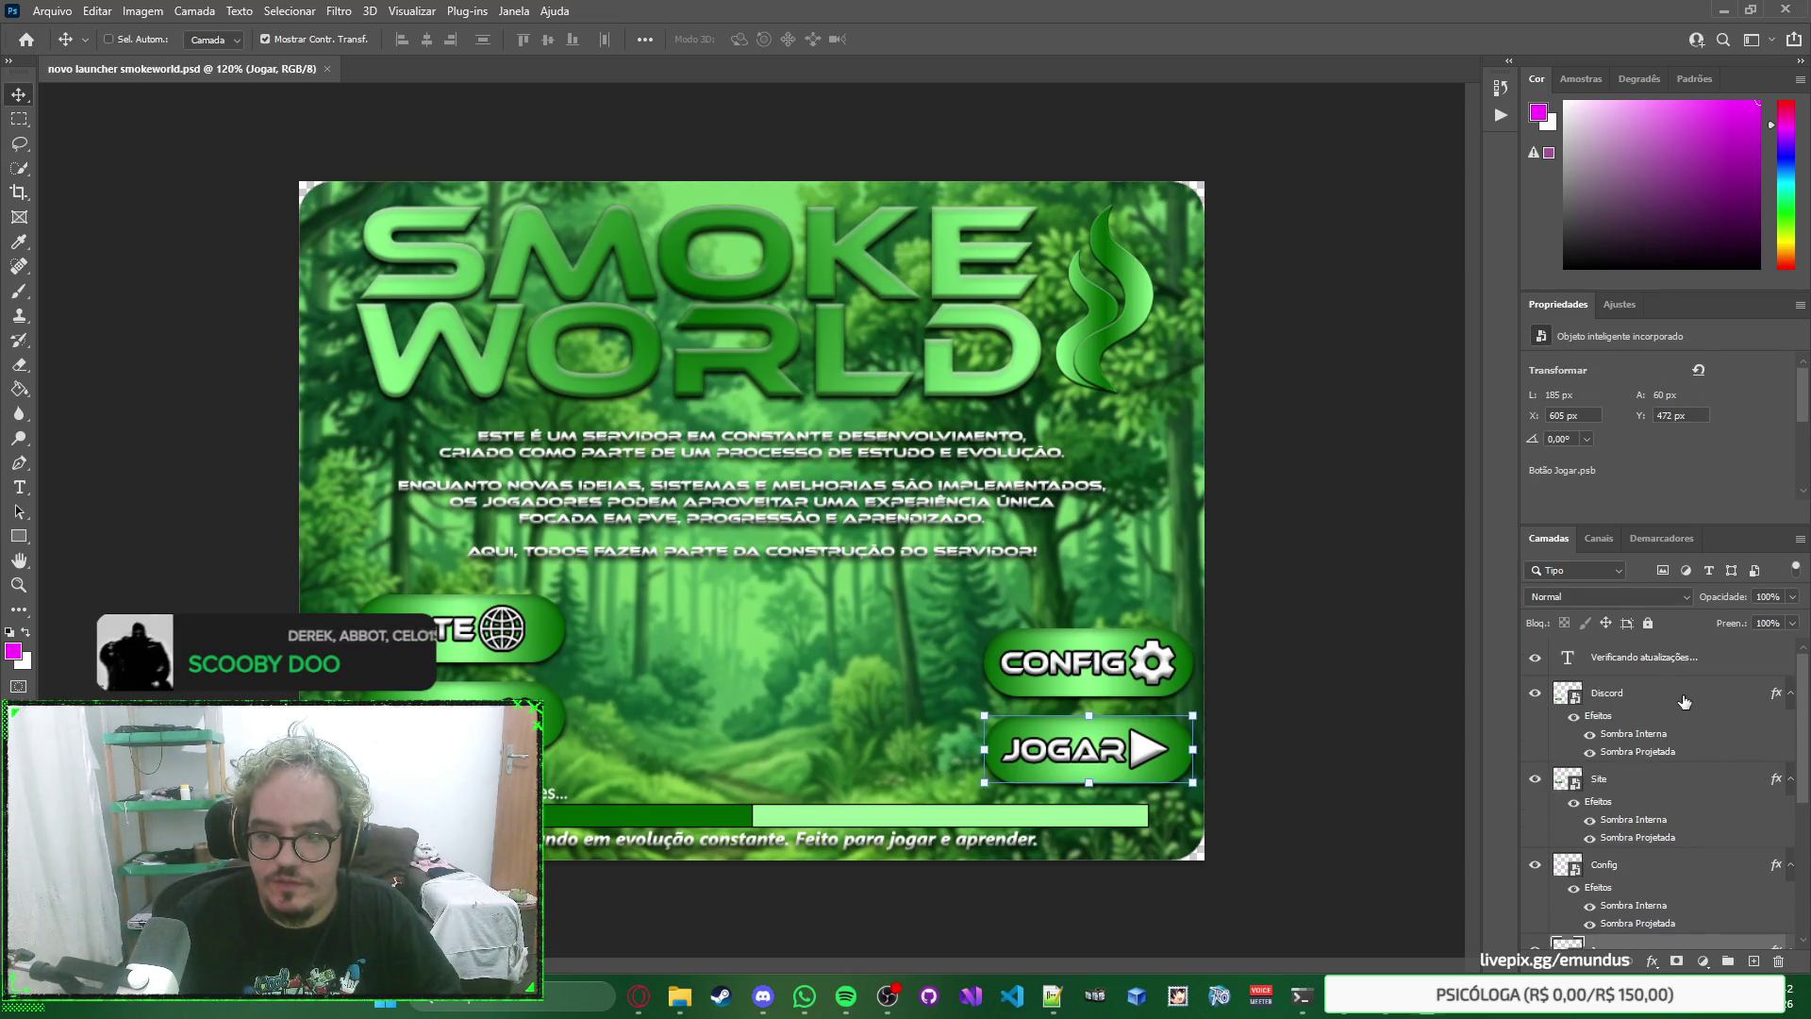
key("ctrl")
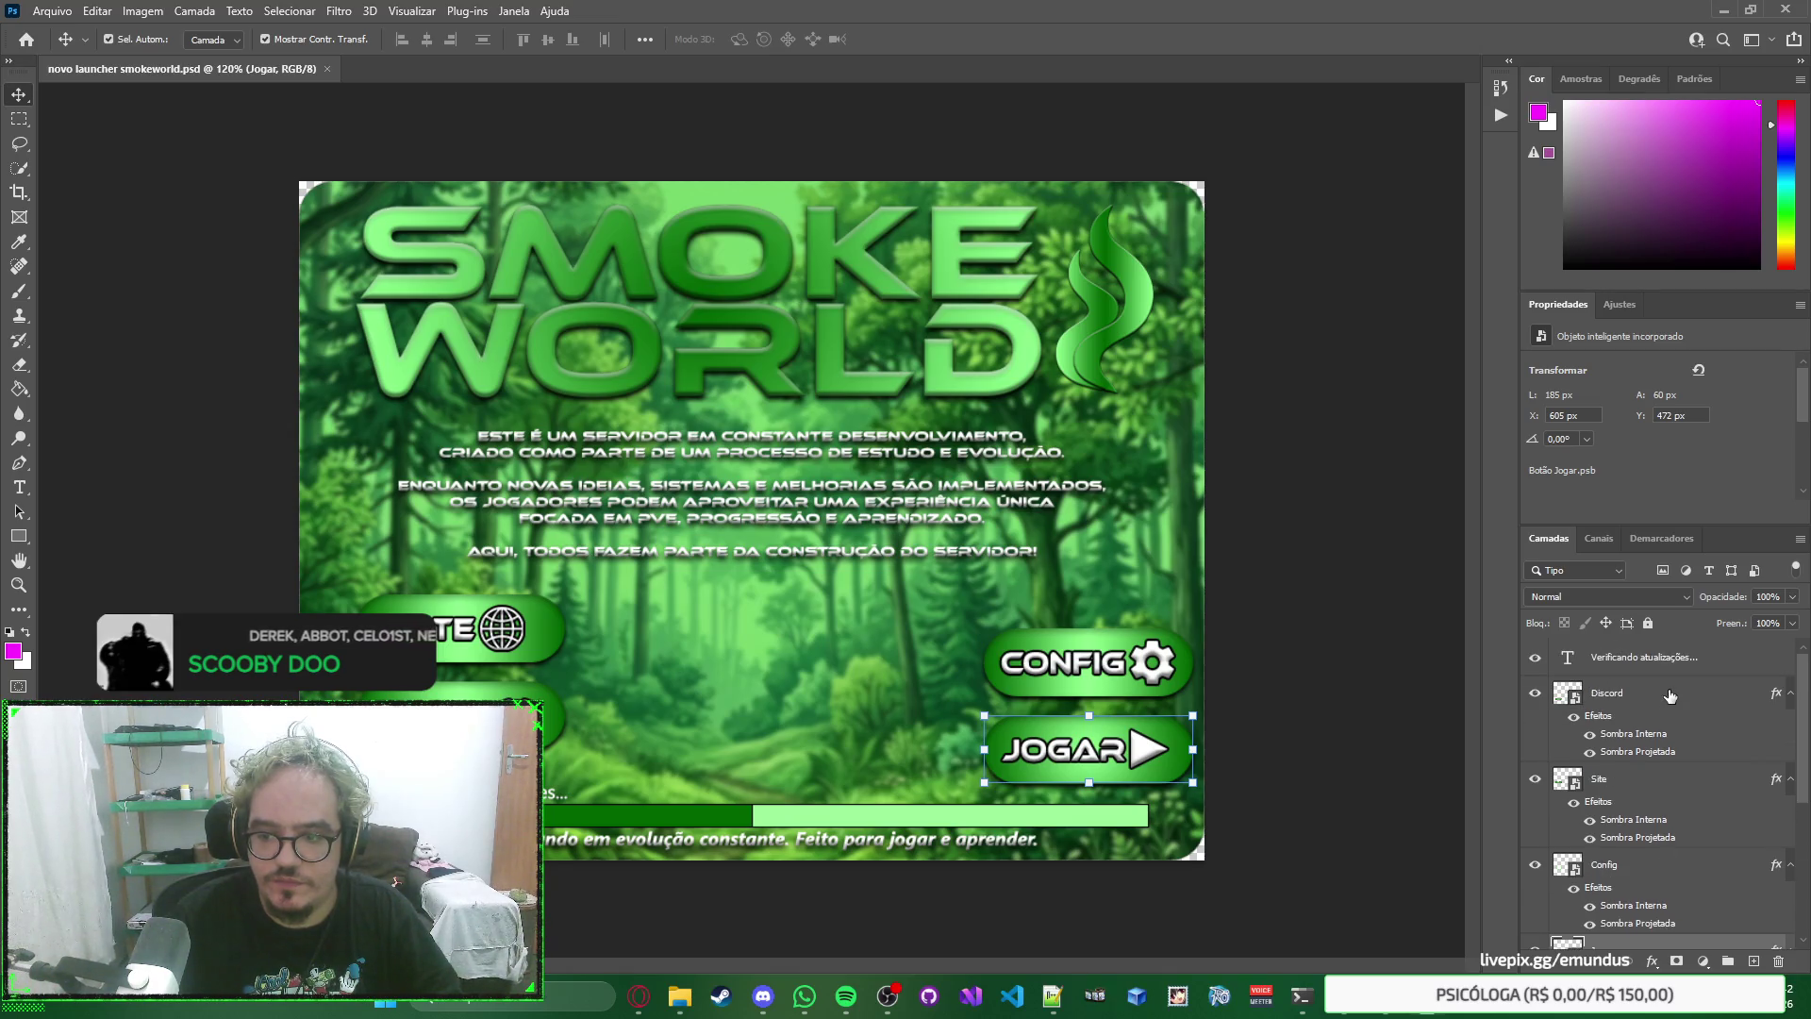
left_click(1670, 695, "shift")
Step: Group the four selected layers, name the group 'Botões', and check its contents
key("ctrl+g")
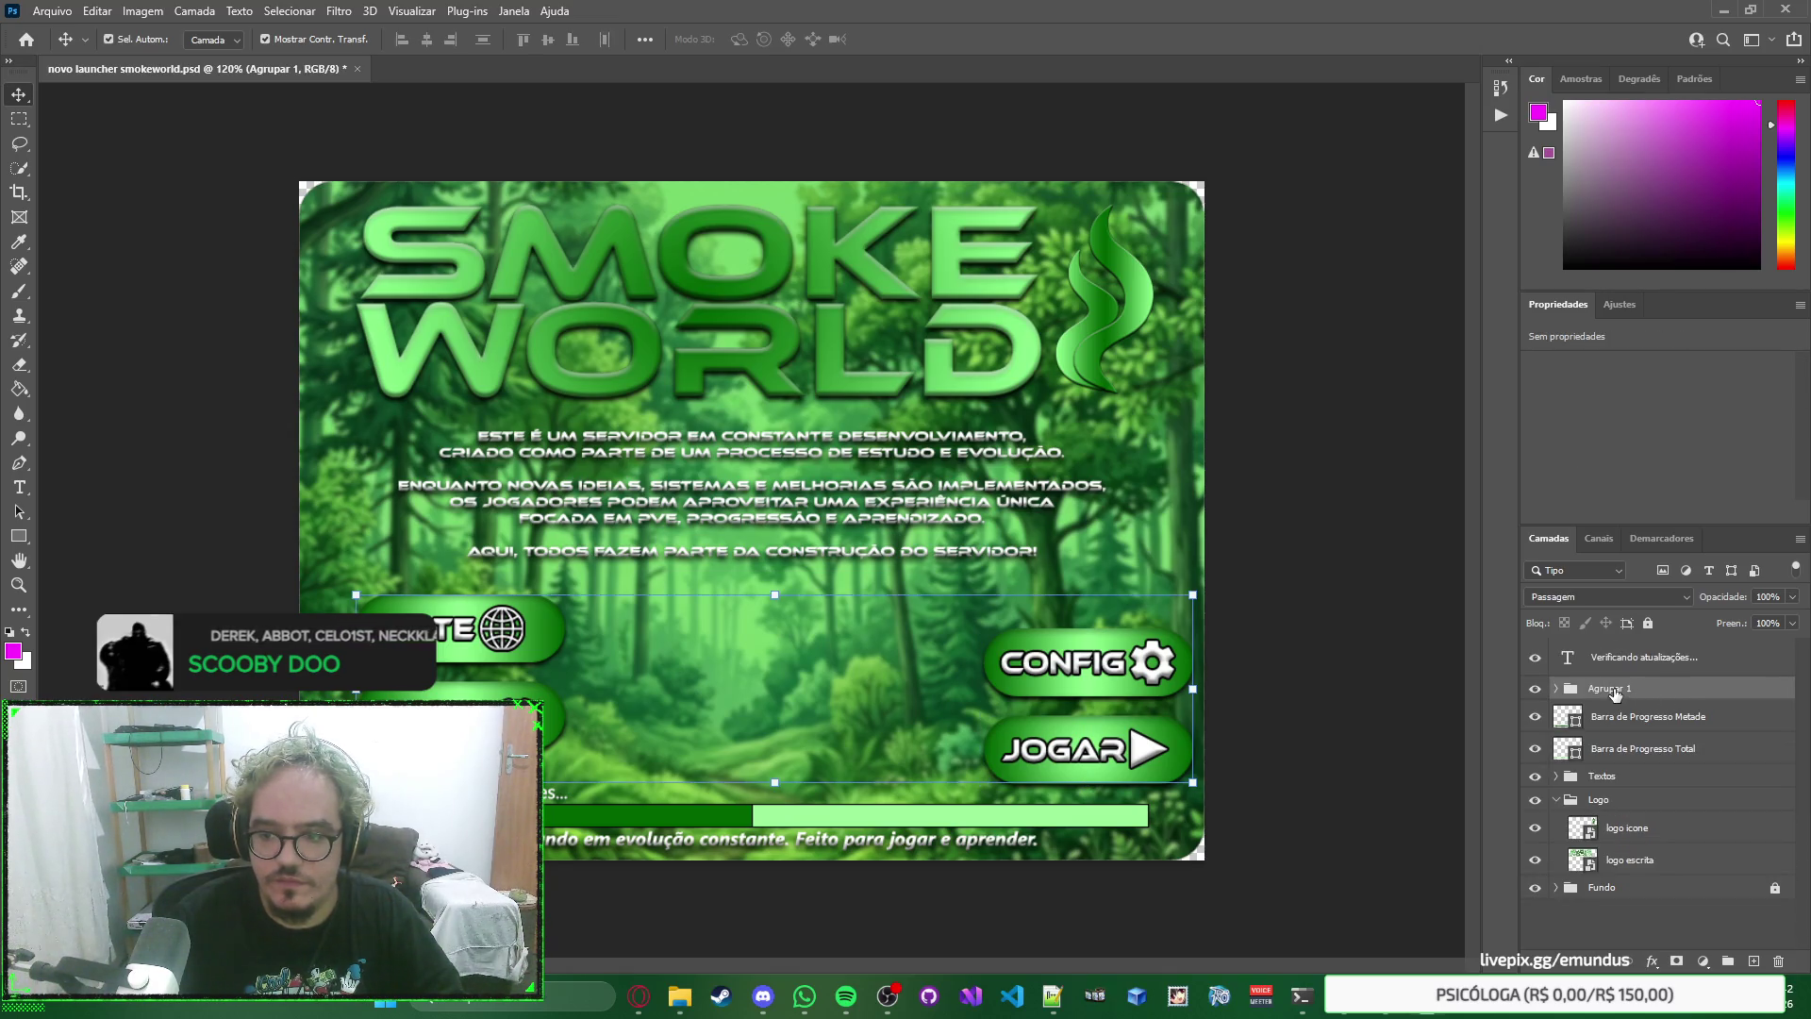
type("Botões")
key("Return")
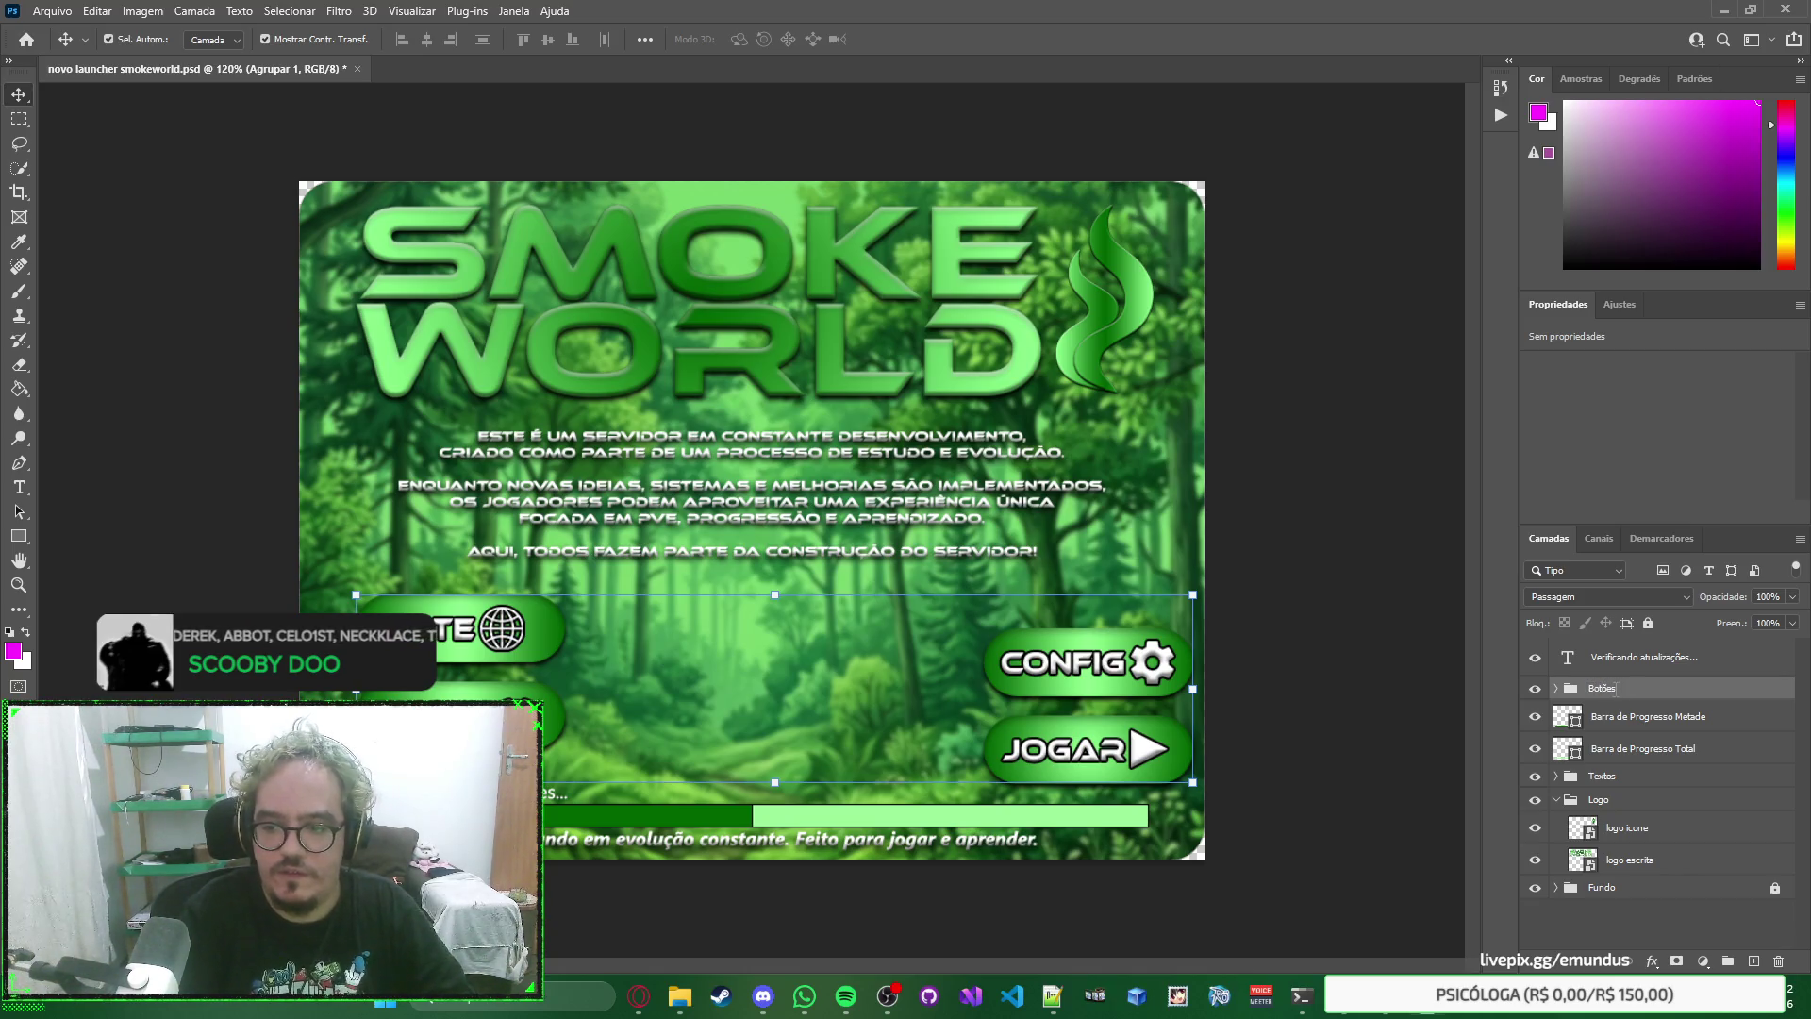
left_click(1556, 690)
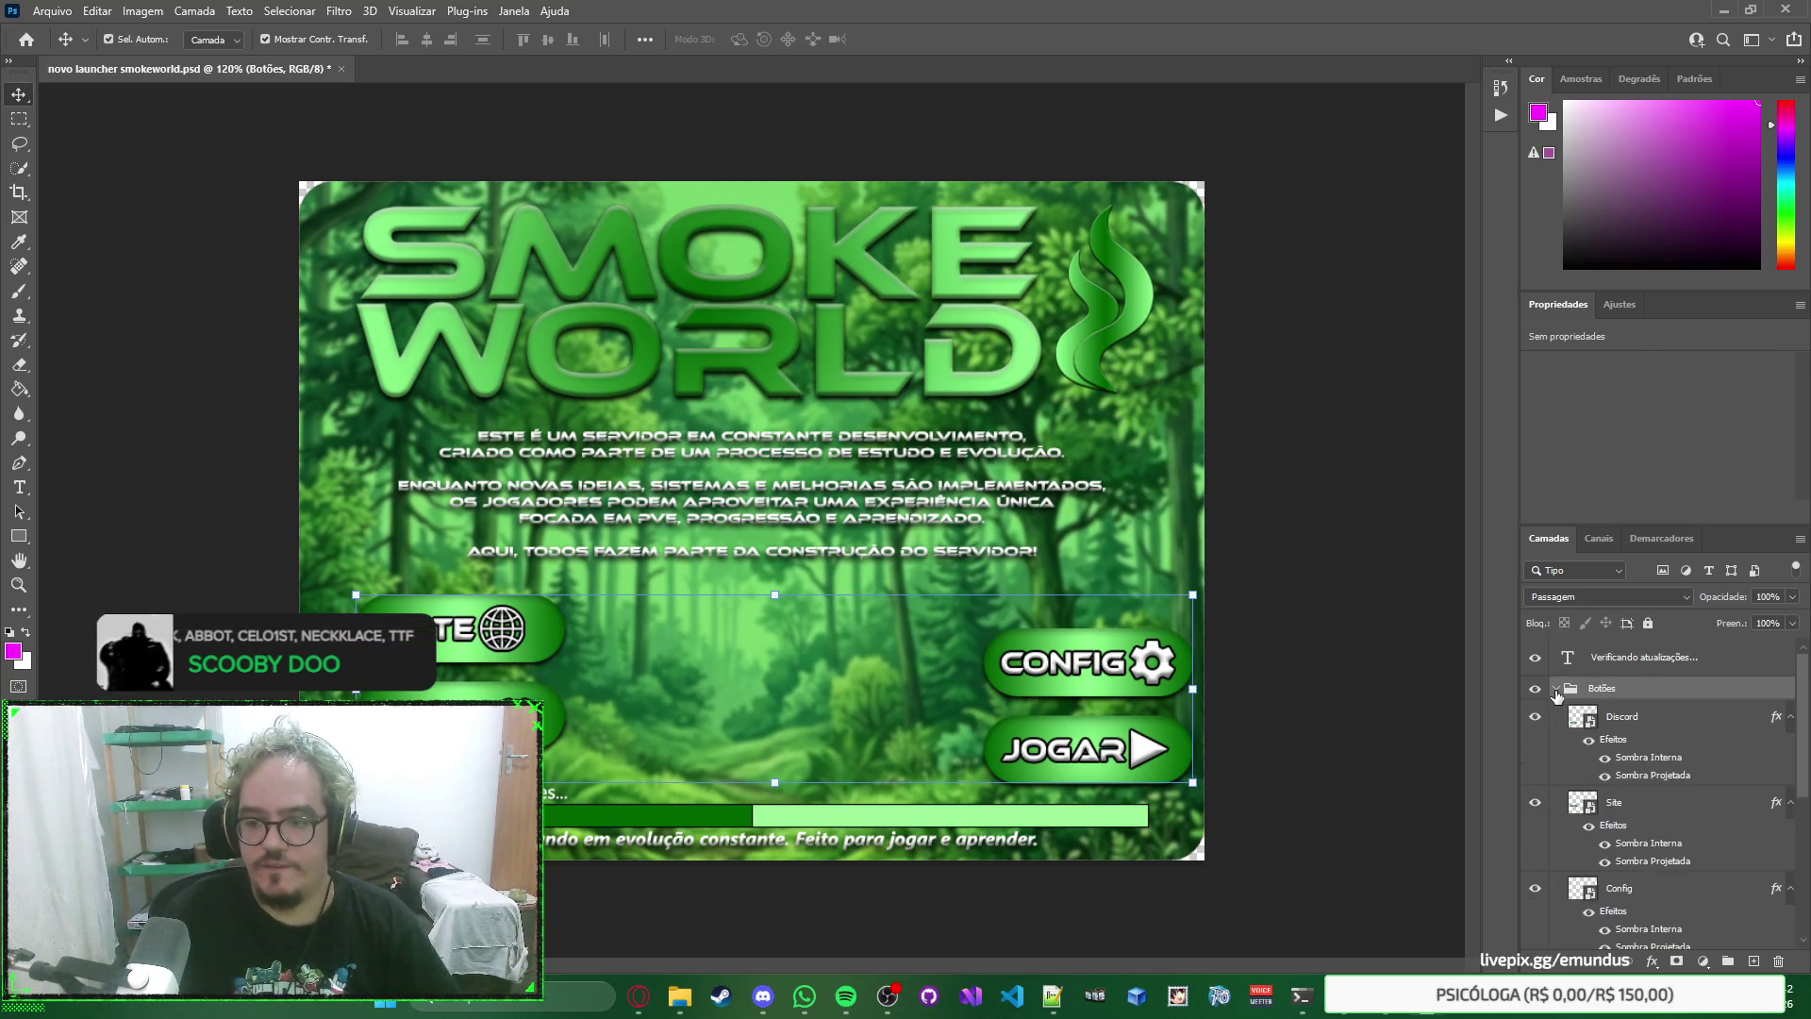
left_click(1556, 689)
left_click(1557, 689)
left_click(1557, 689)
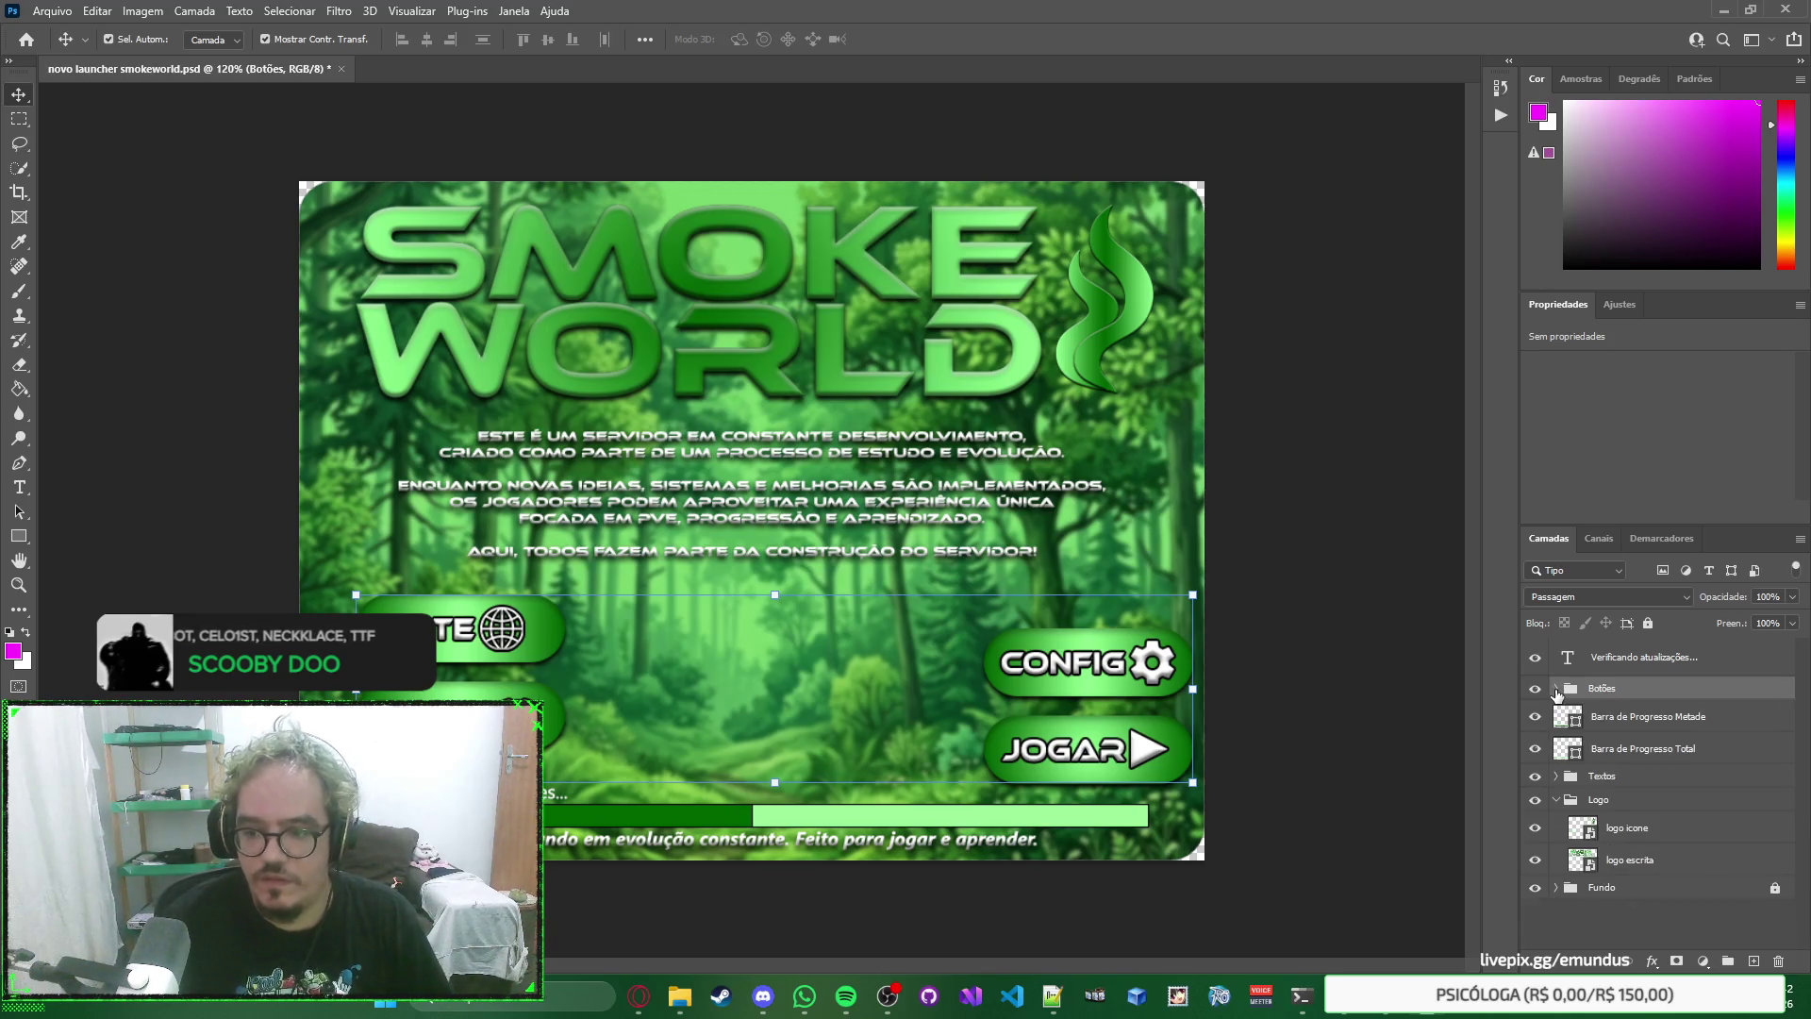
right_click(1604, 694)
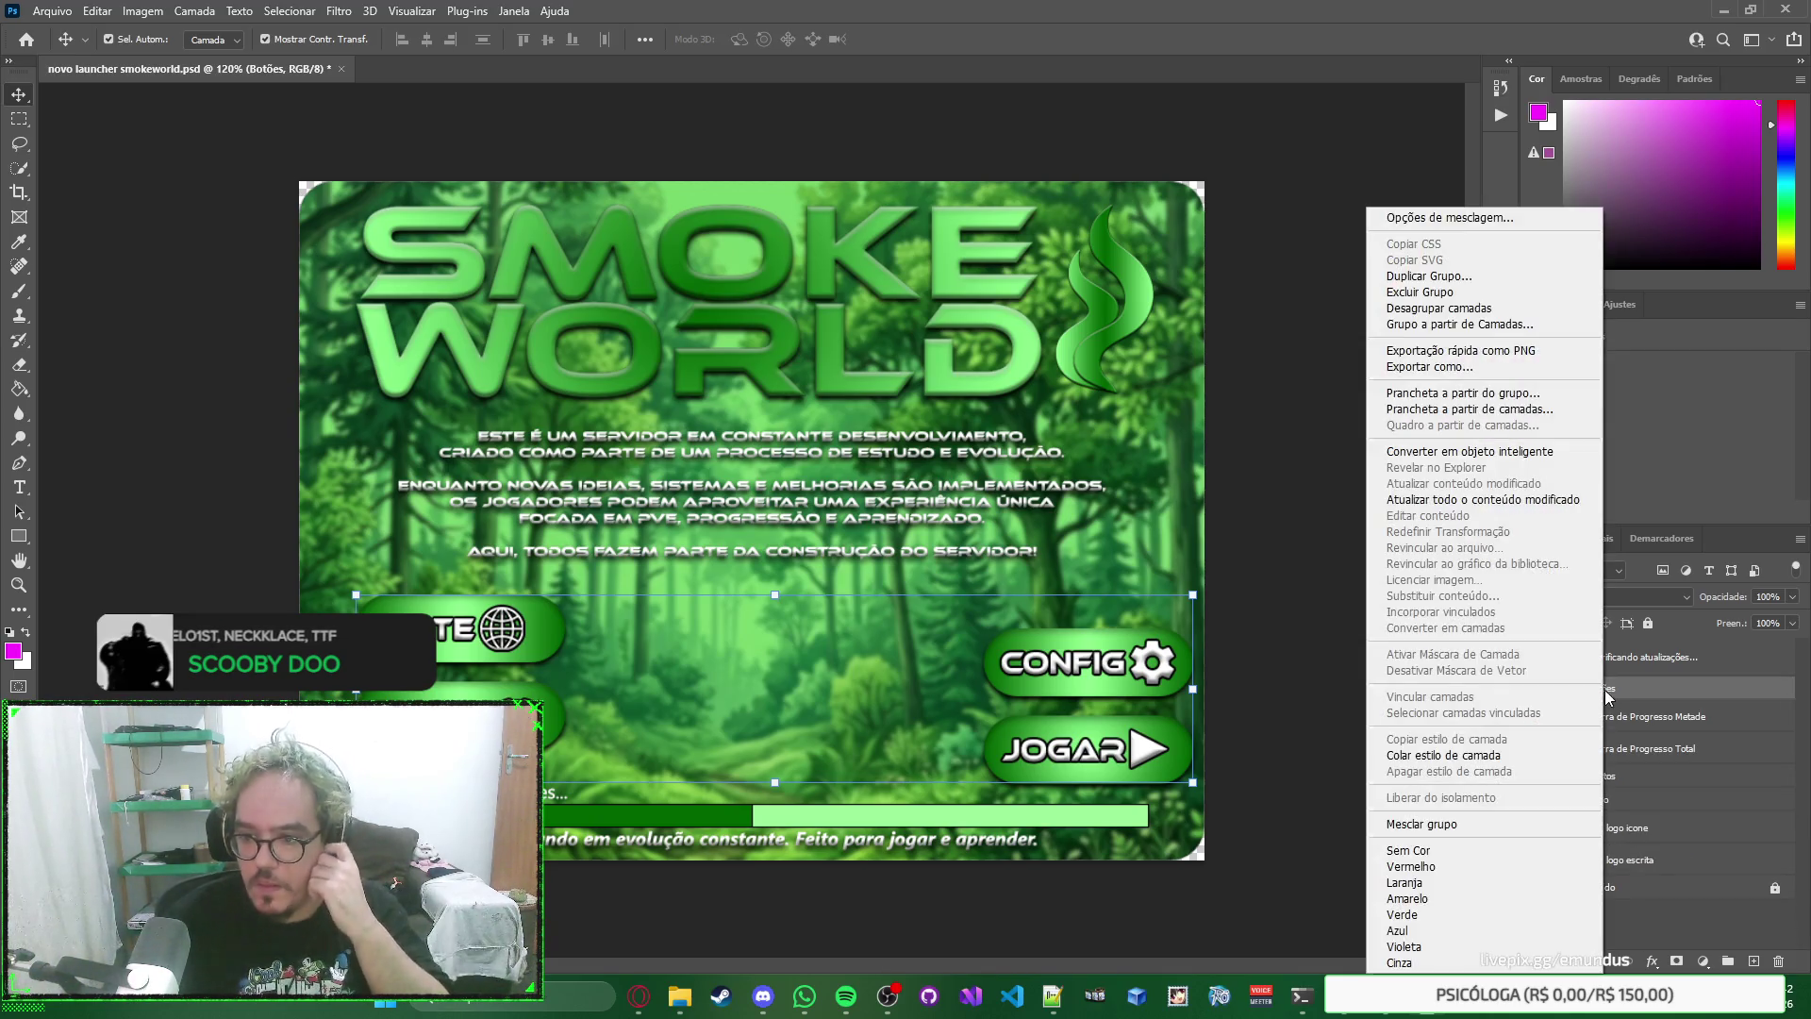
Step: Duplicate the Botões group as 'Botões Pressionados'
left_click(1460, 274)
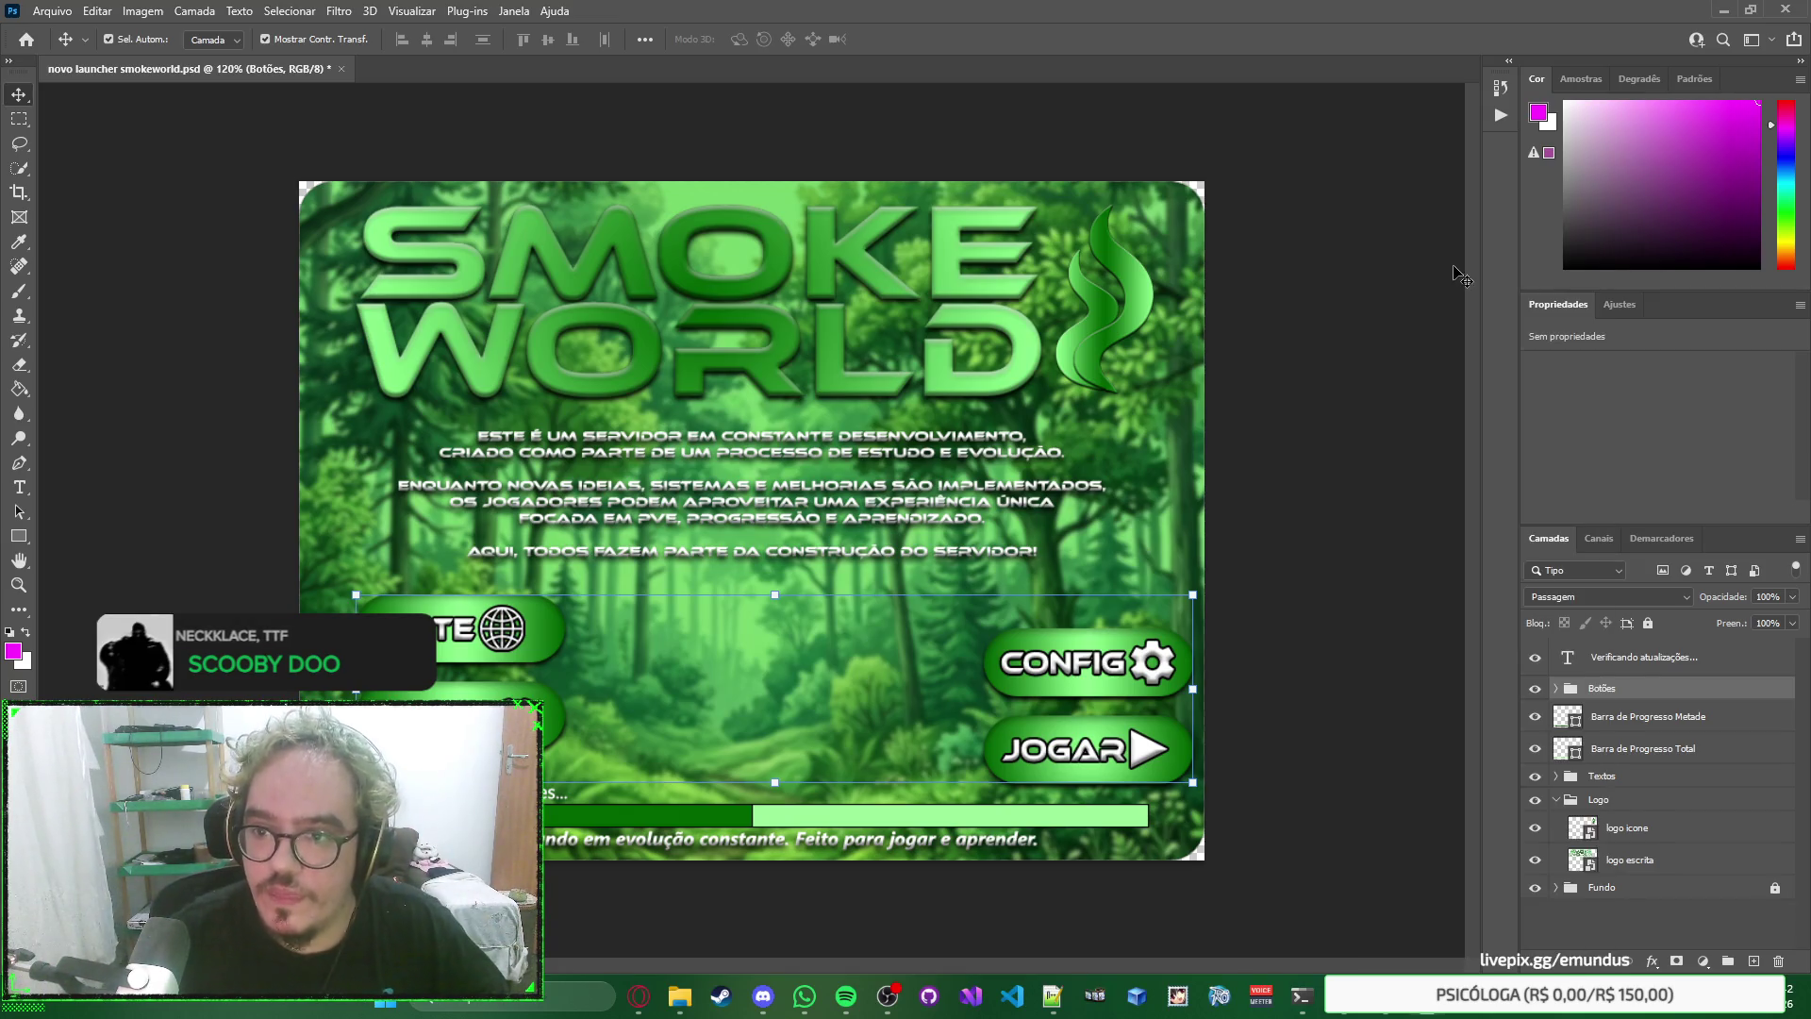
left_click(1557, 689)
right_click(1604, 689)
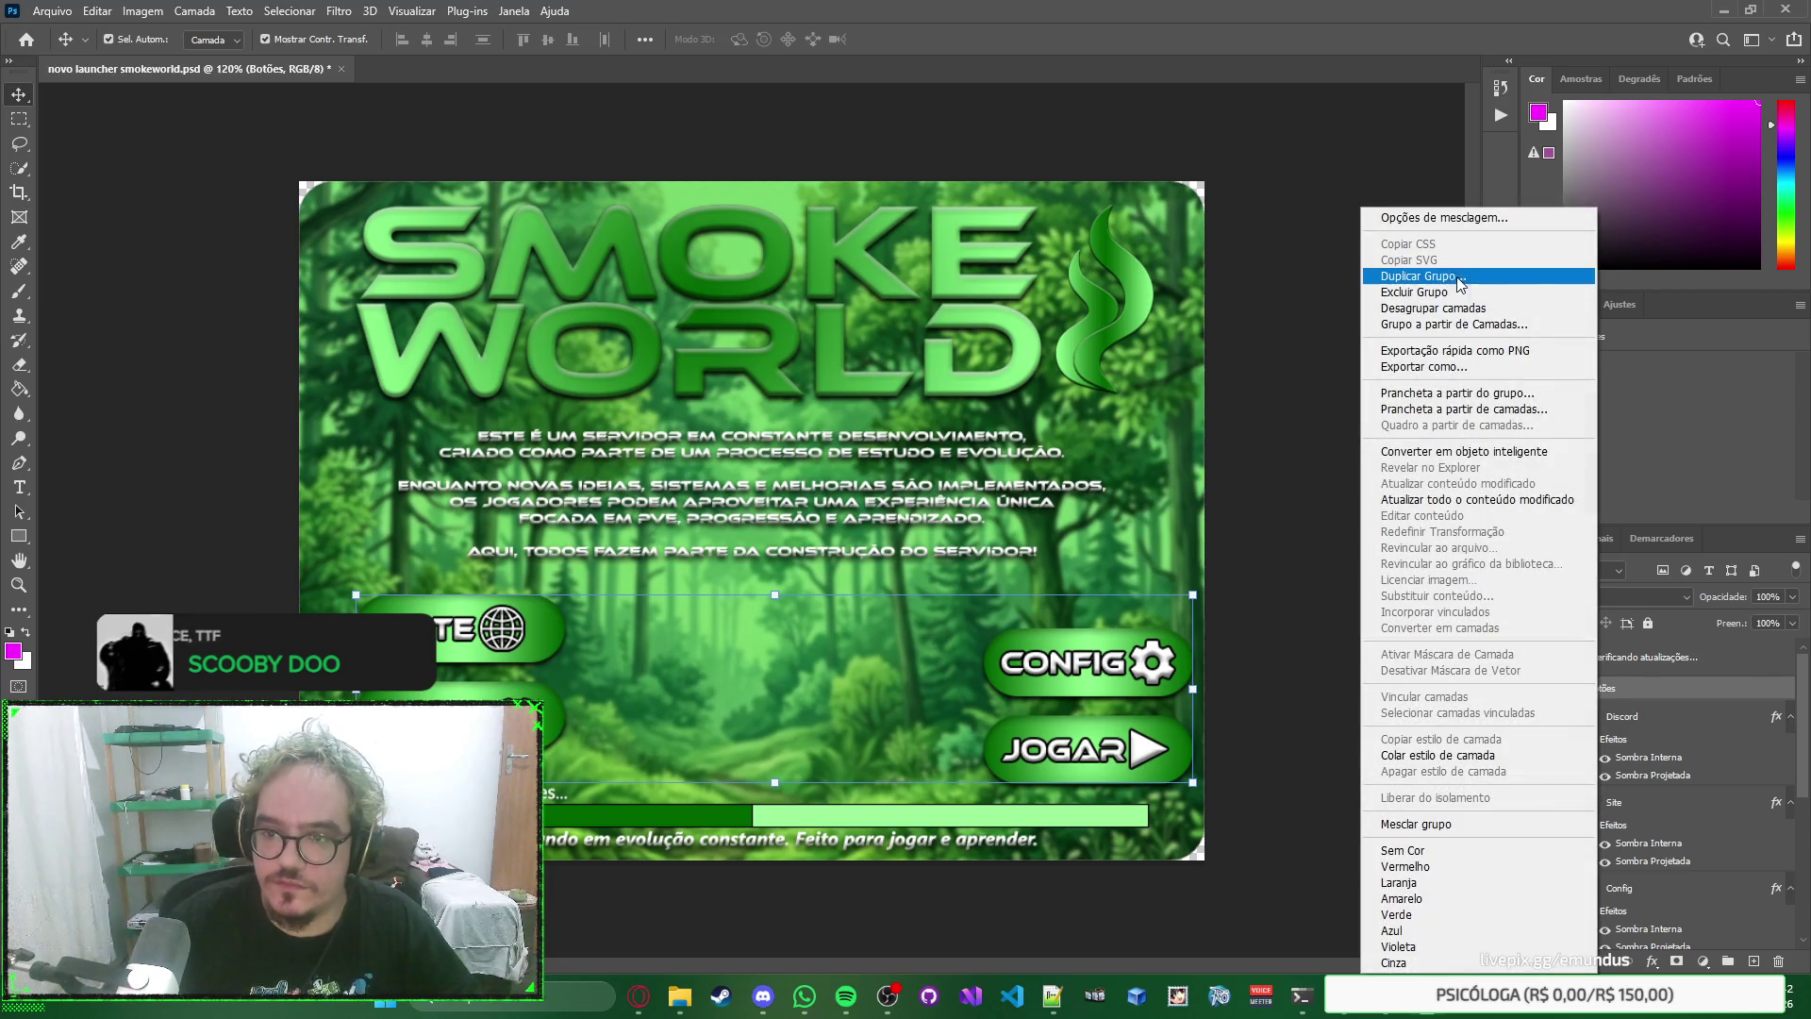
left_click(1453, 275)
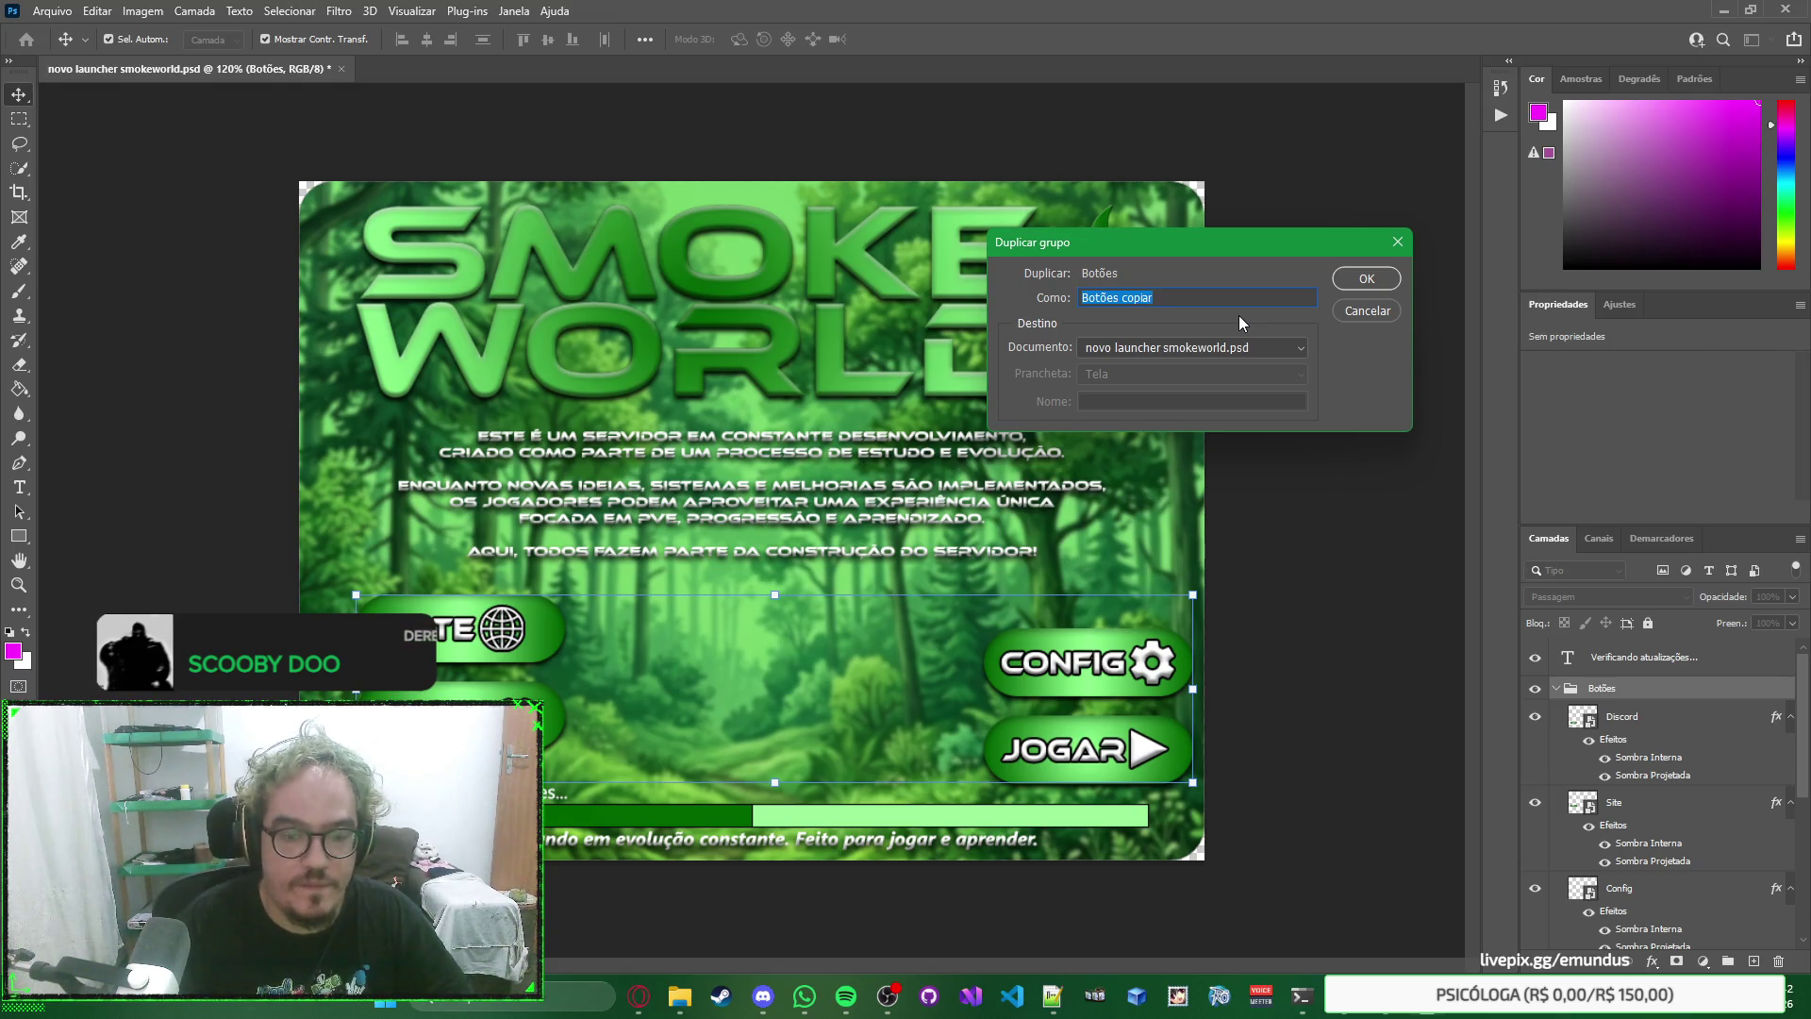
key("End")
key("ctrl+shift+Left")
type("P")
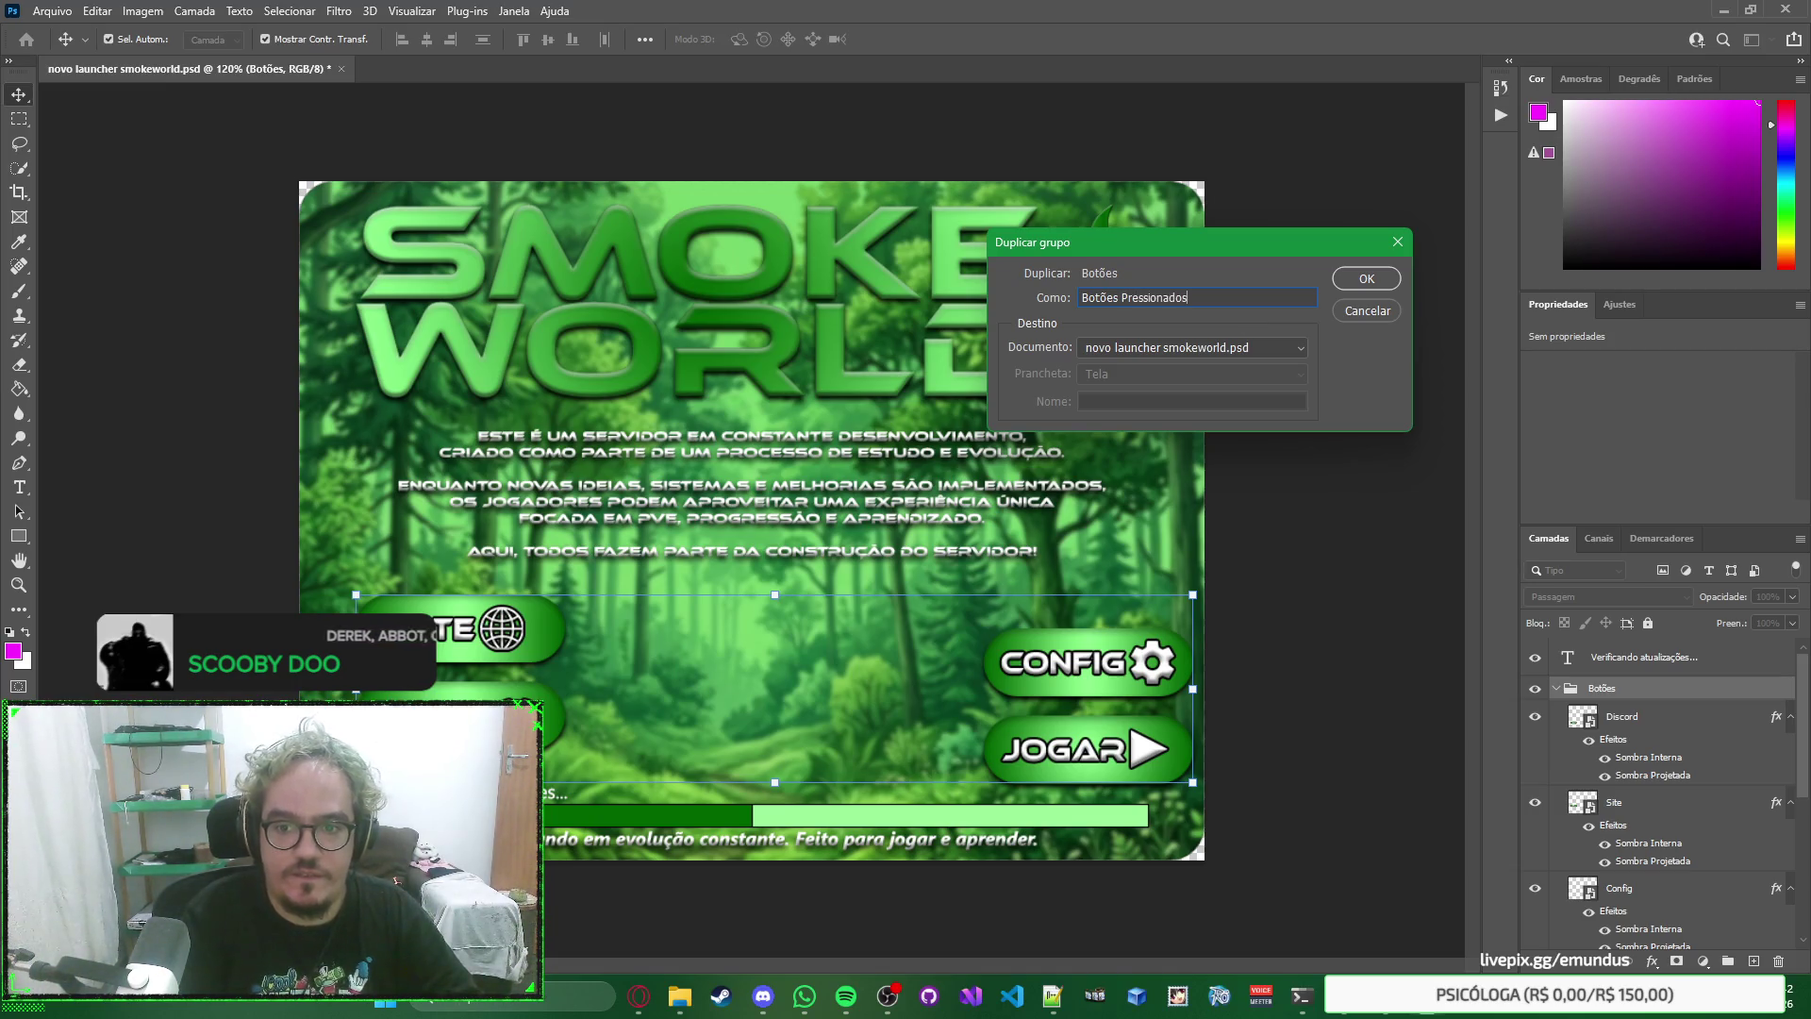
key("Return")
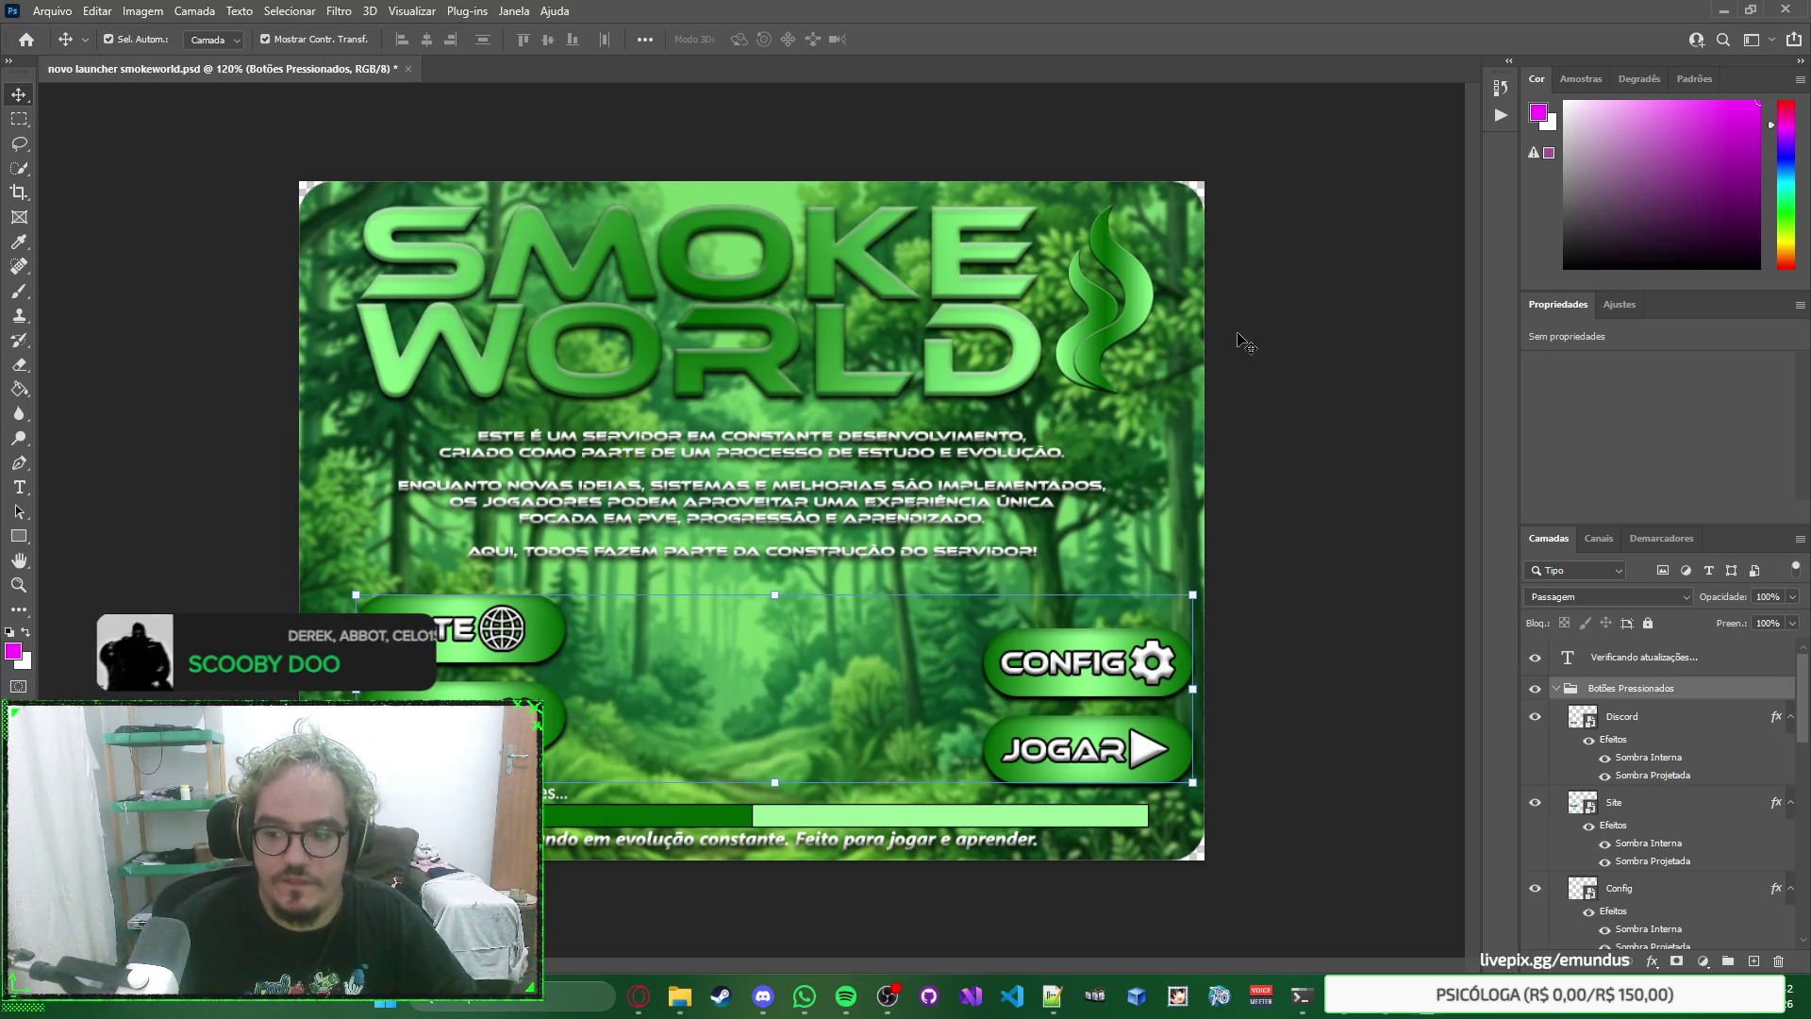
Step: Collapse the original Botões group and select the Discord button inside the copy
left_click(1556, 689)
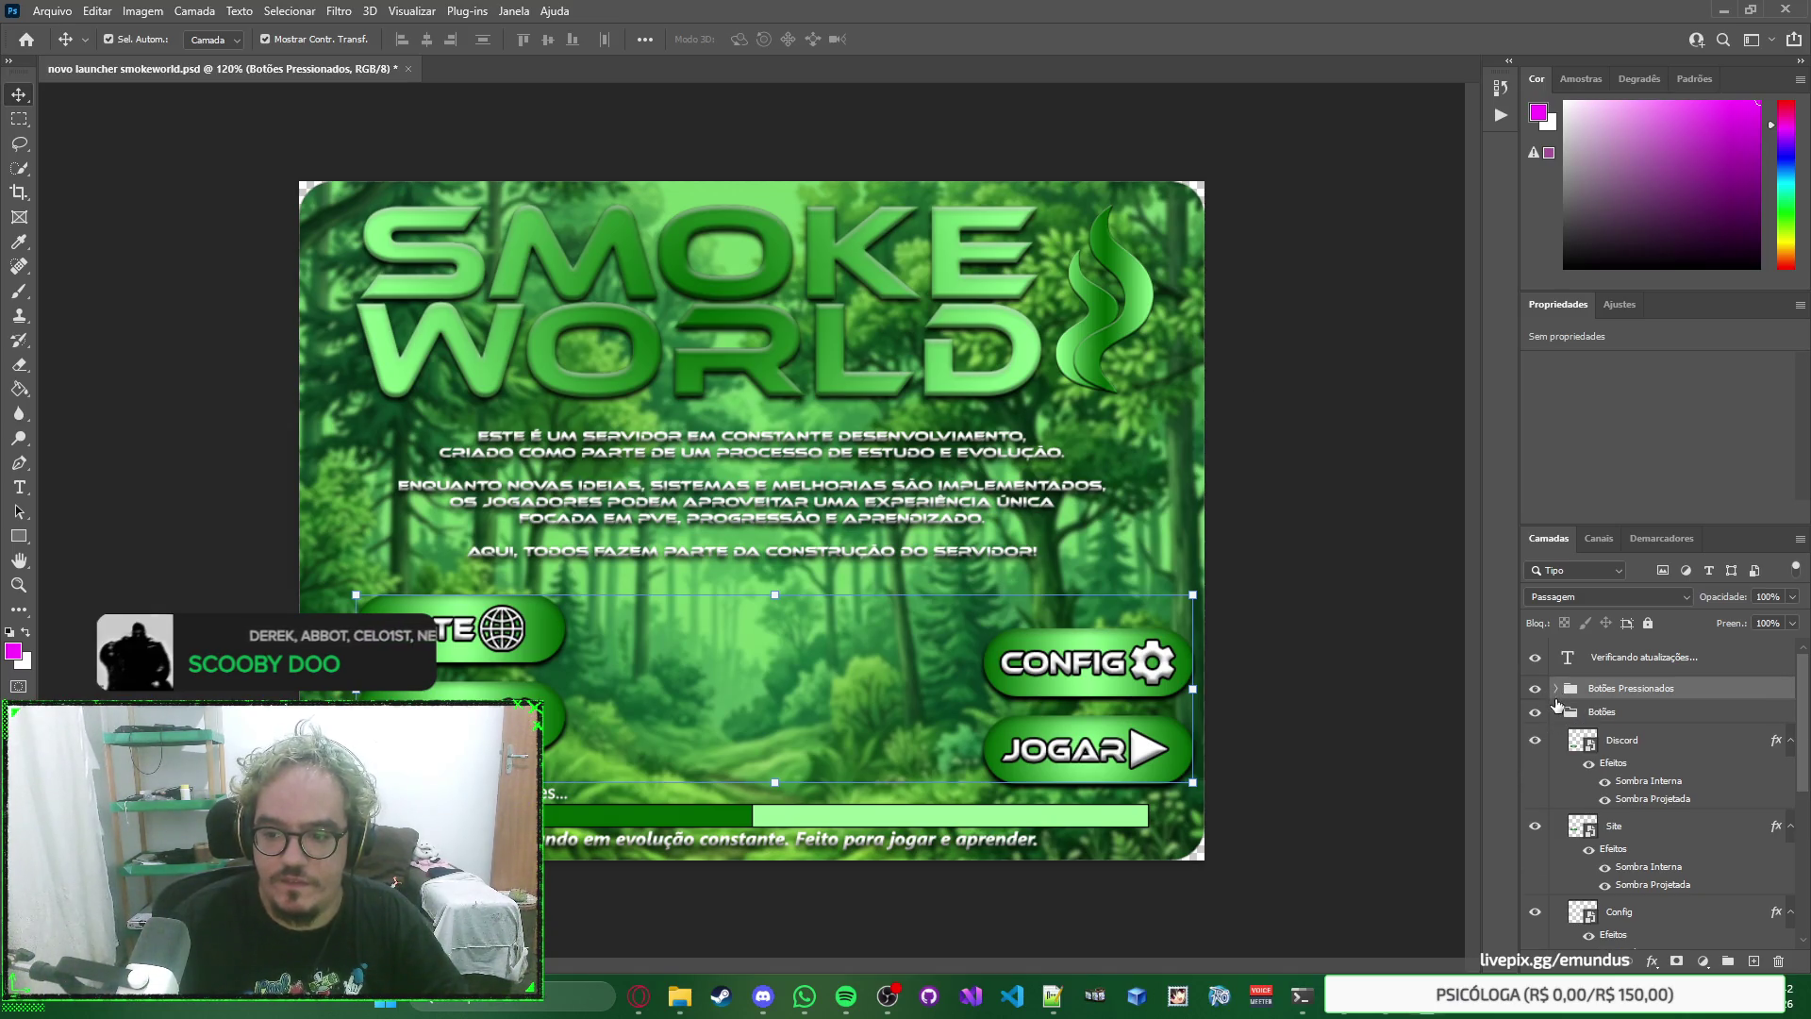
left_click(1557, 713)
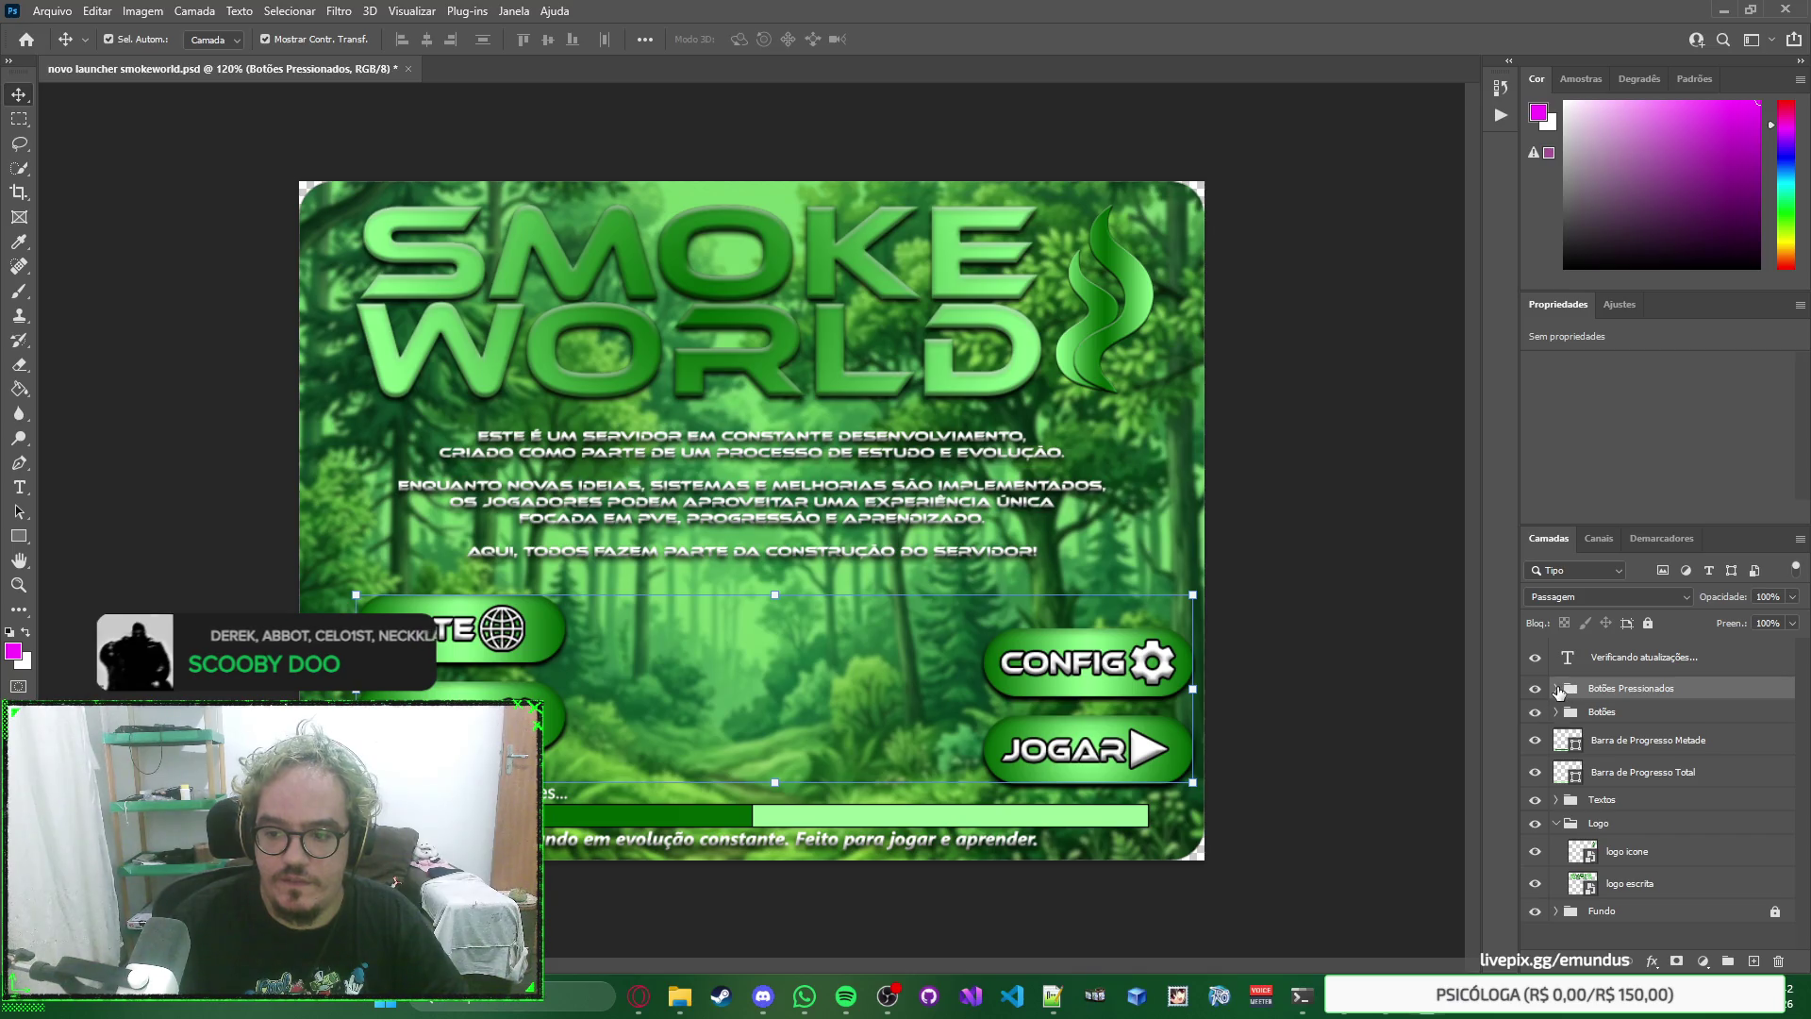
left_click(1557, 689)
left_click(1585, 720)
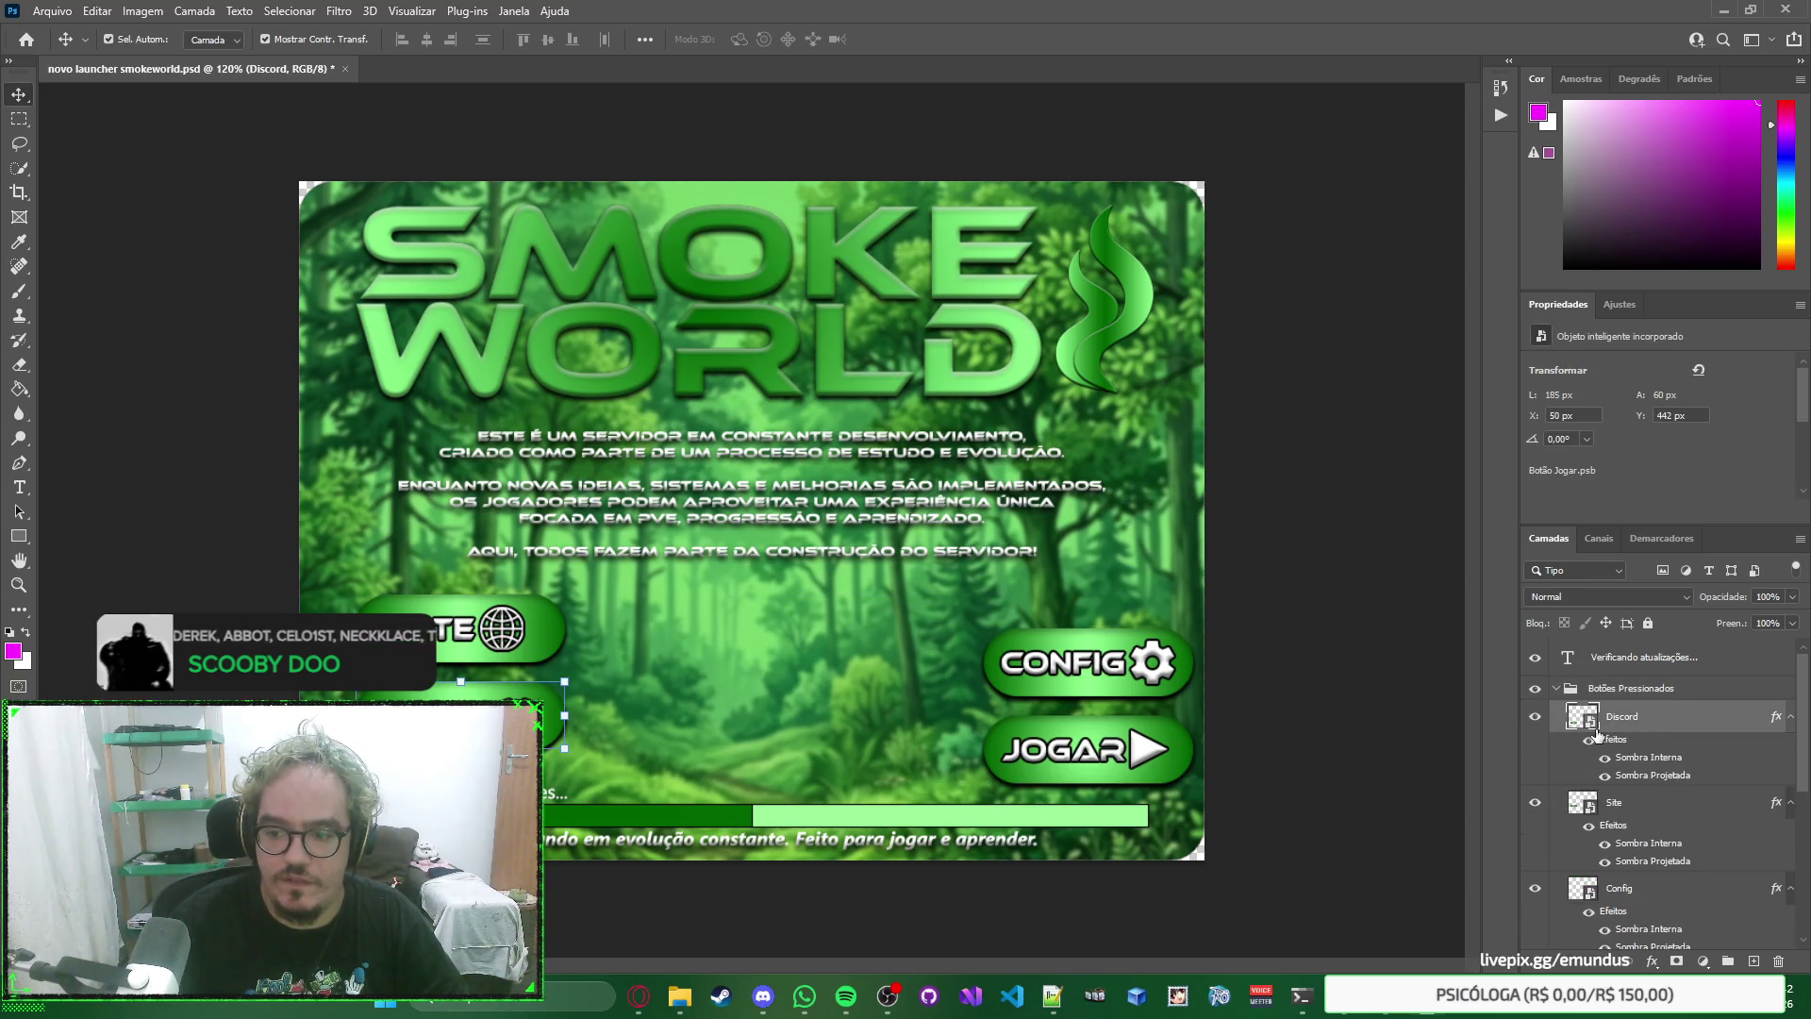
Step: Open the Discord button's embedded file and delete its settings icon layer
double_click(1598, 734)
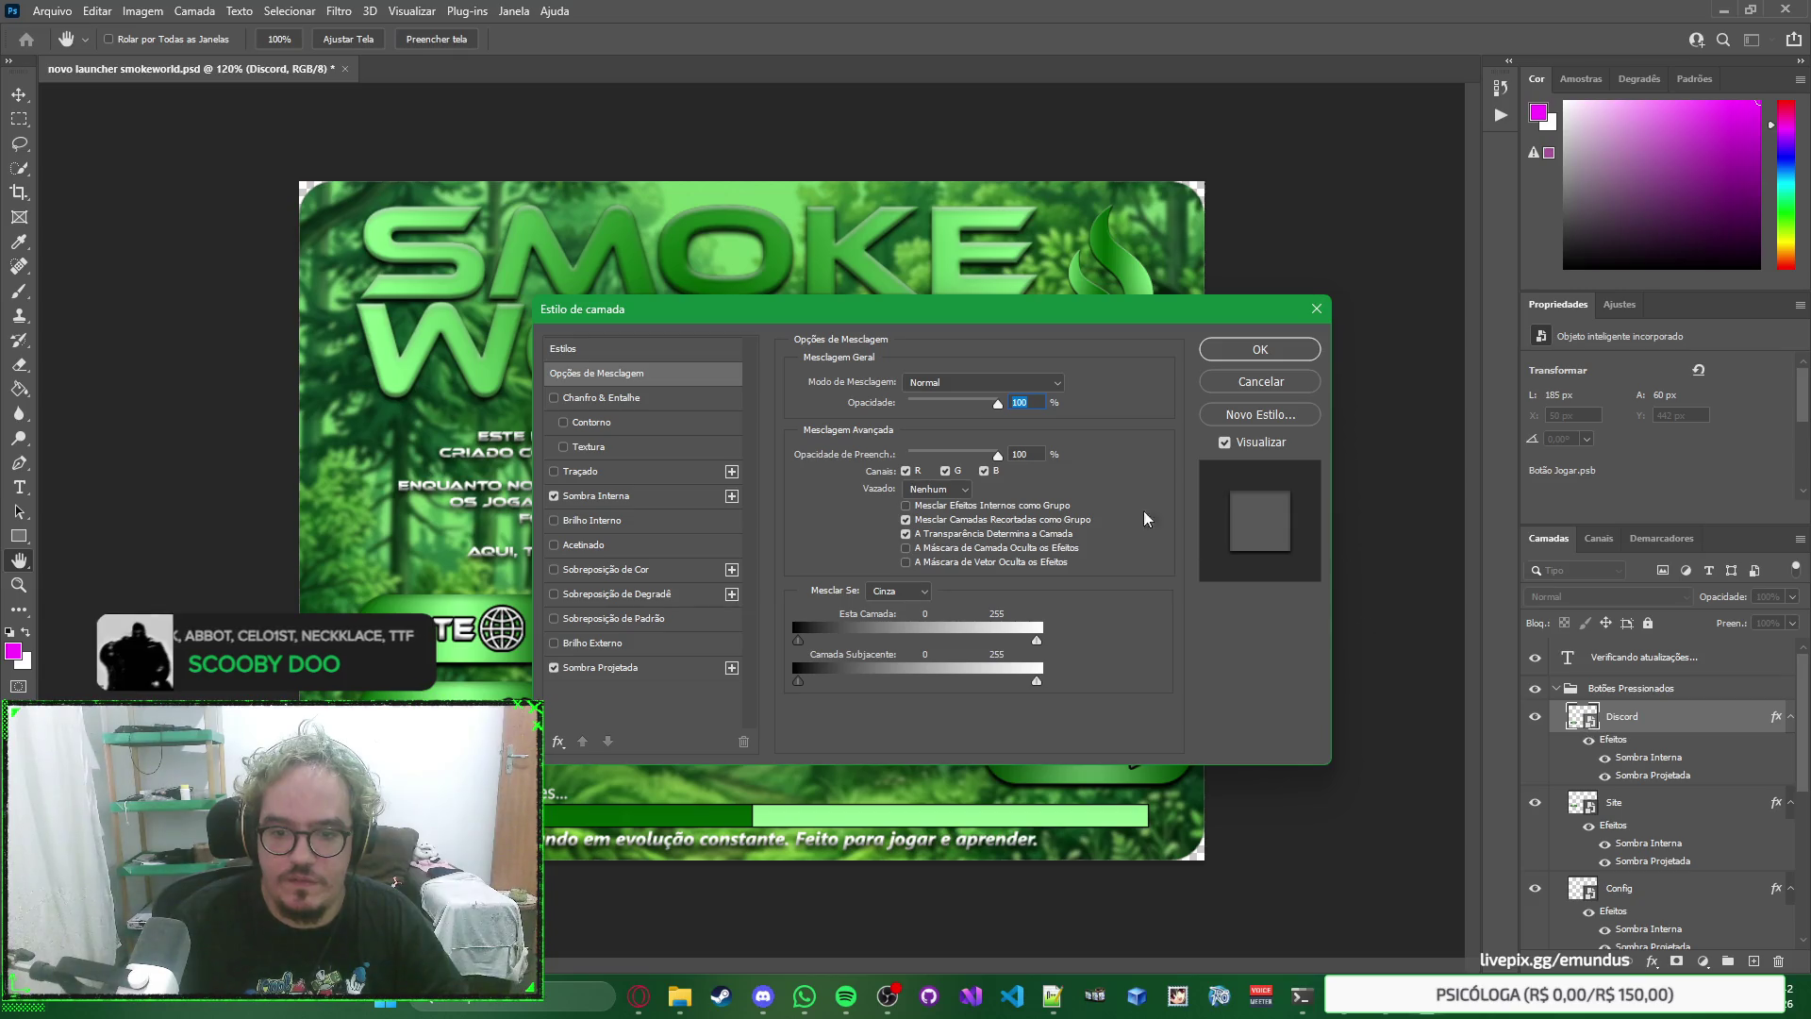
key("Escape")
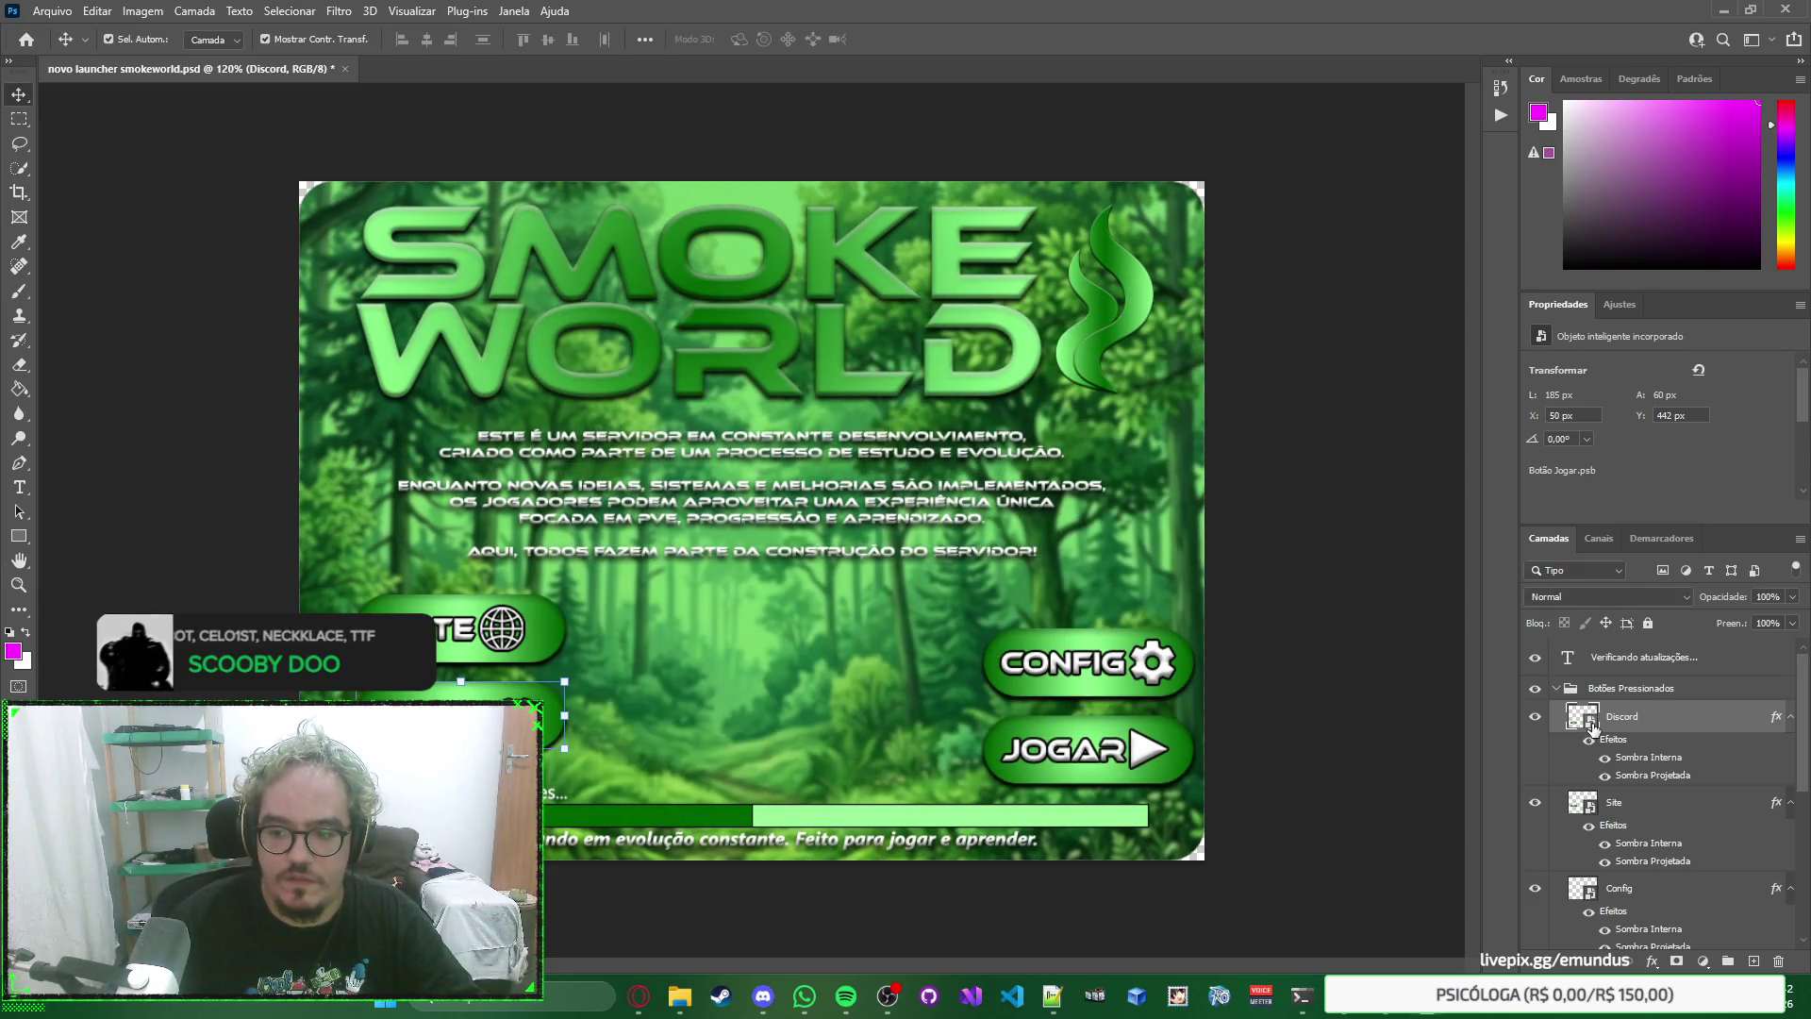
double_click(1591, 725)
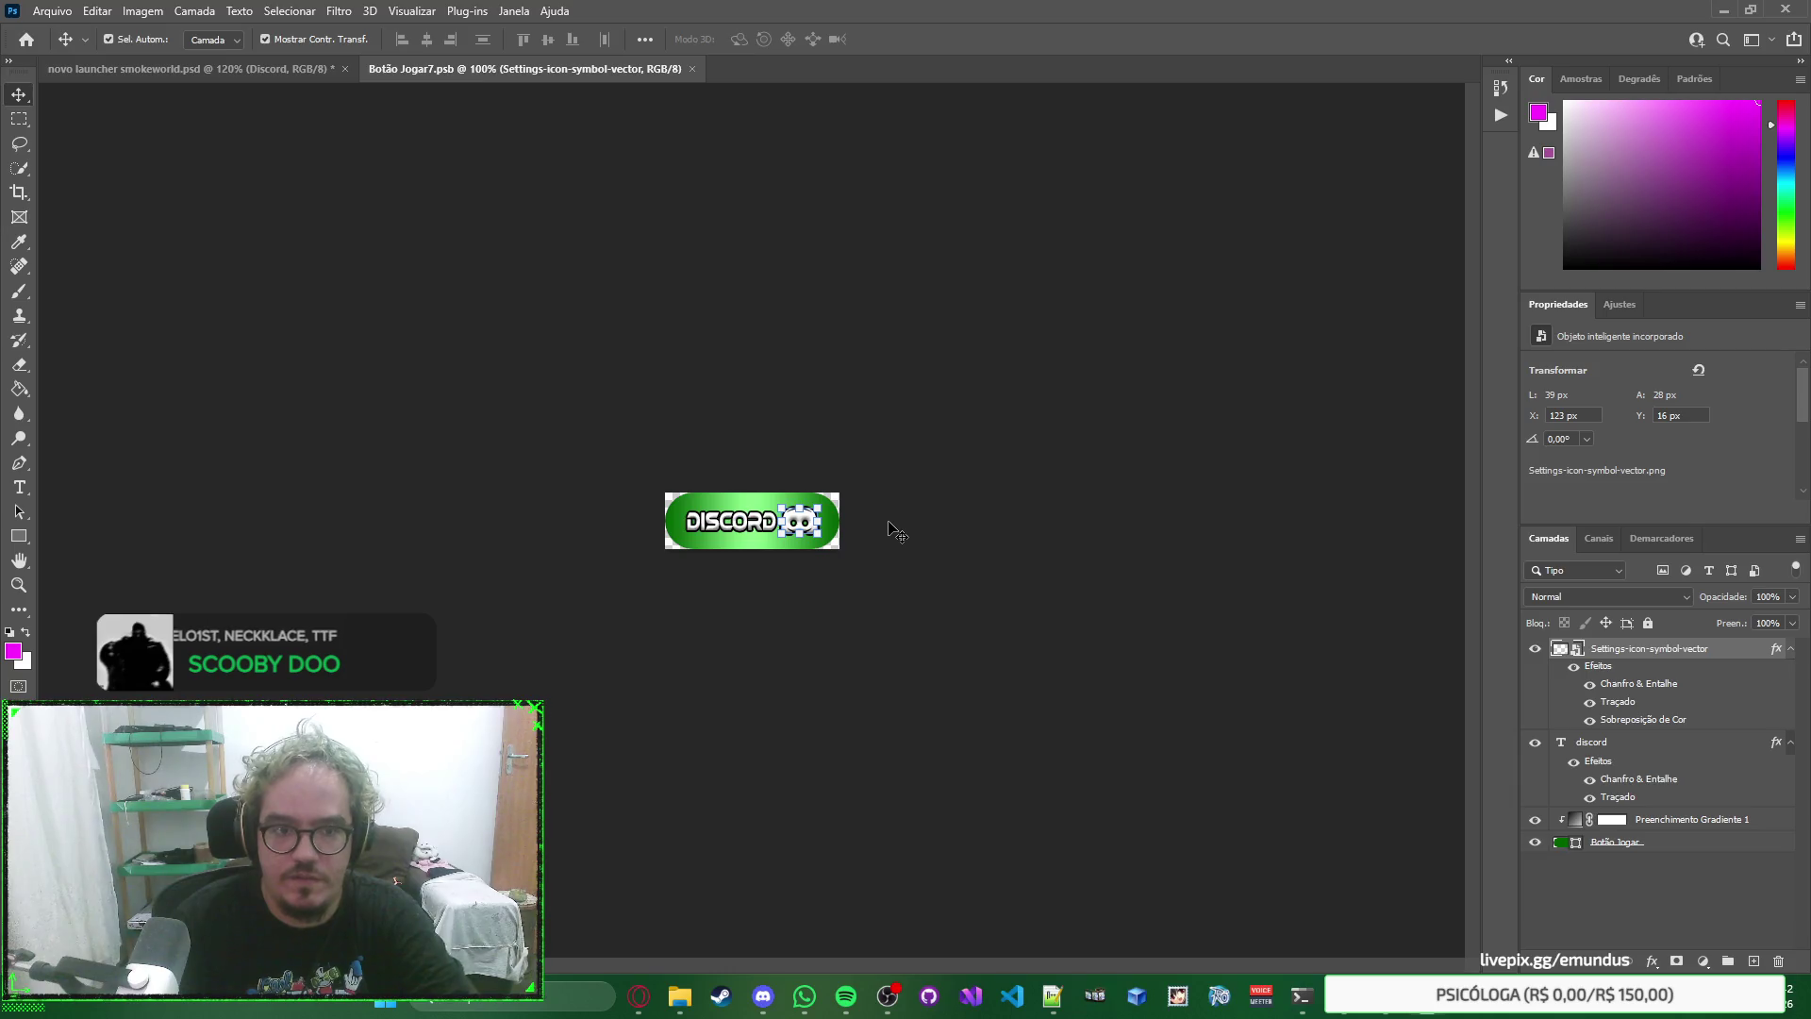
key("Delete")
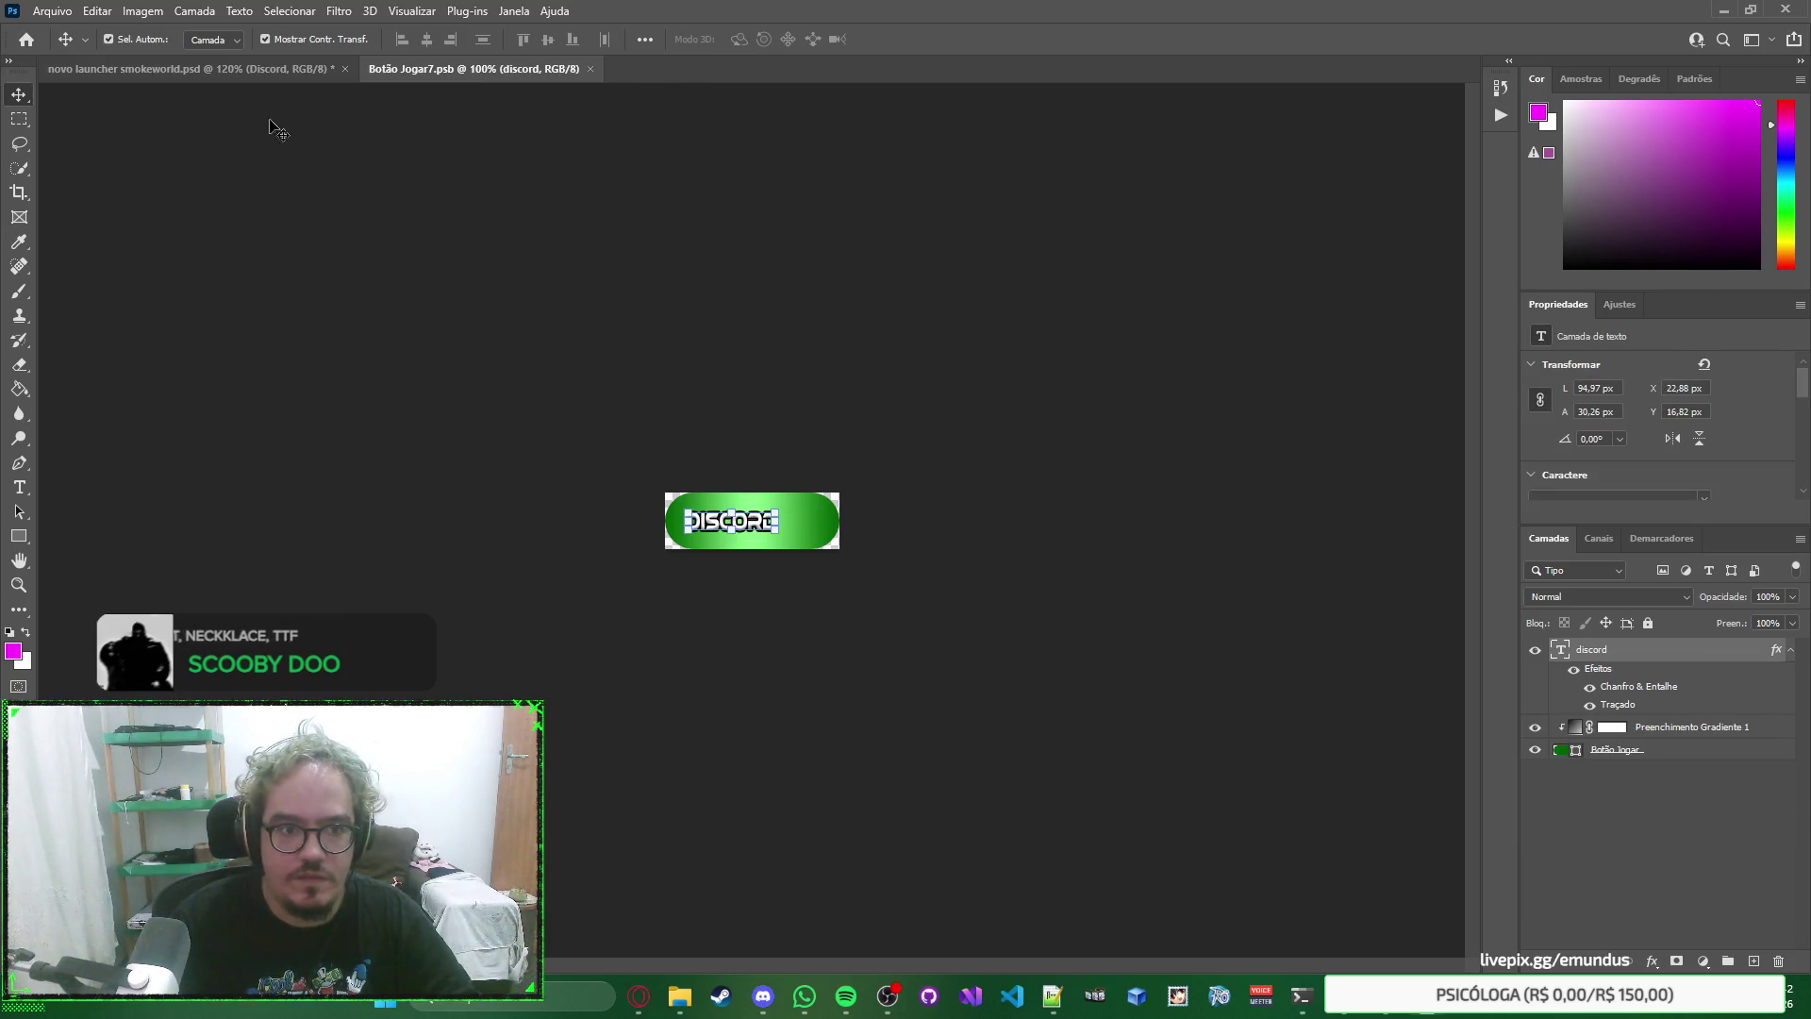
Step: Save the edited Discord button file and close it, back to the launcher design
left_click(267, 70)
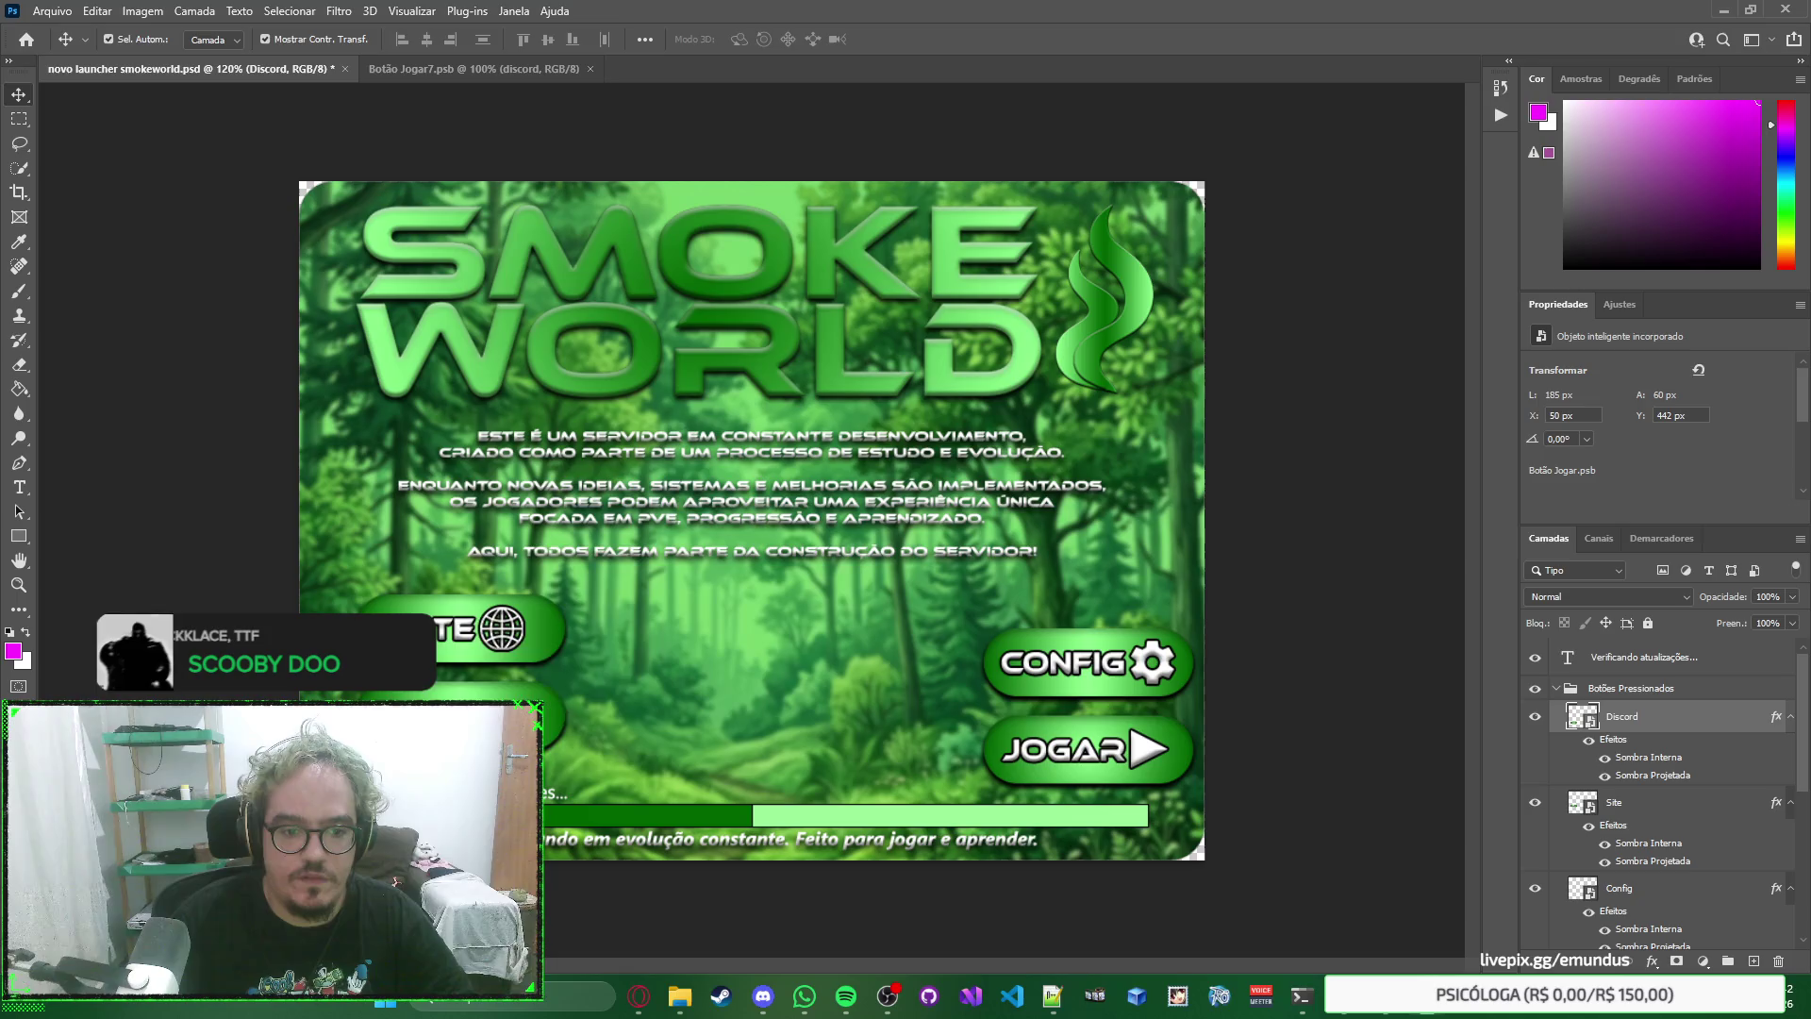
left_click_drag(509, 717, 669, 526)
key("ctrl+z")
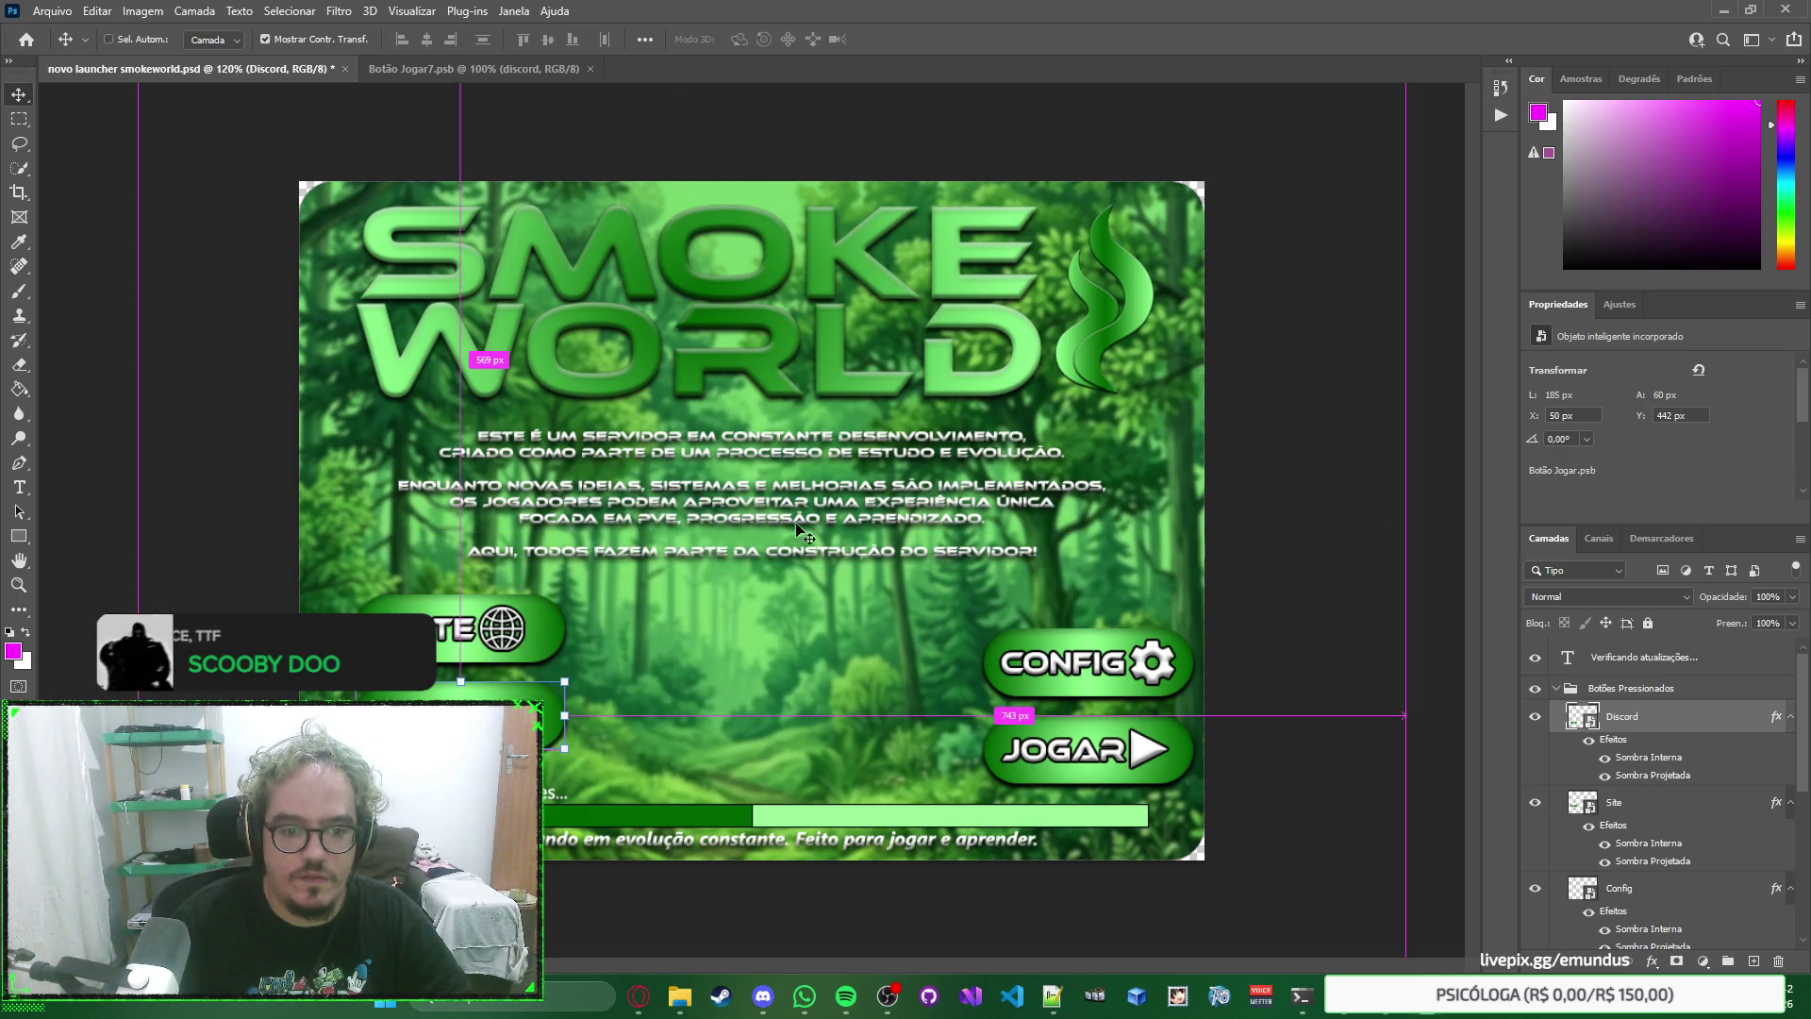
left_click(477, 70)
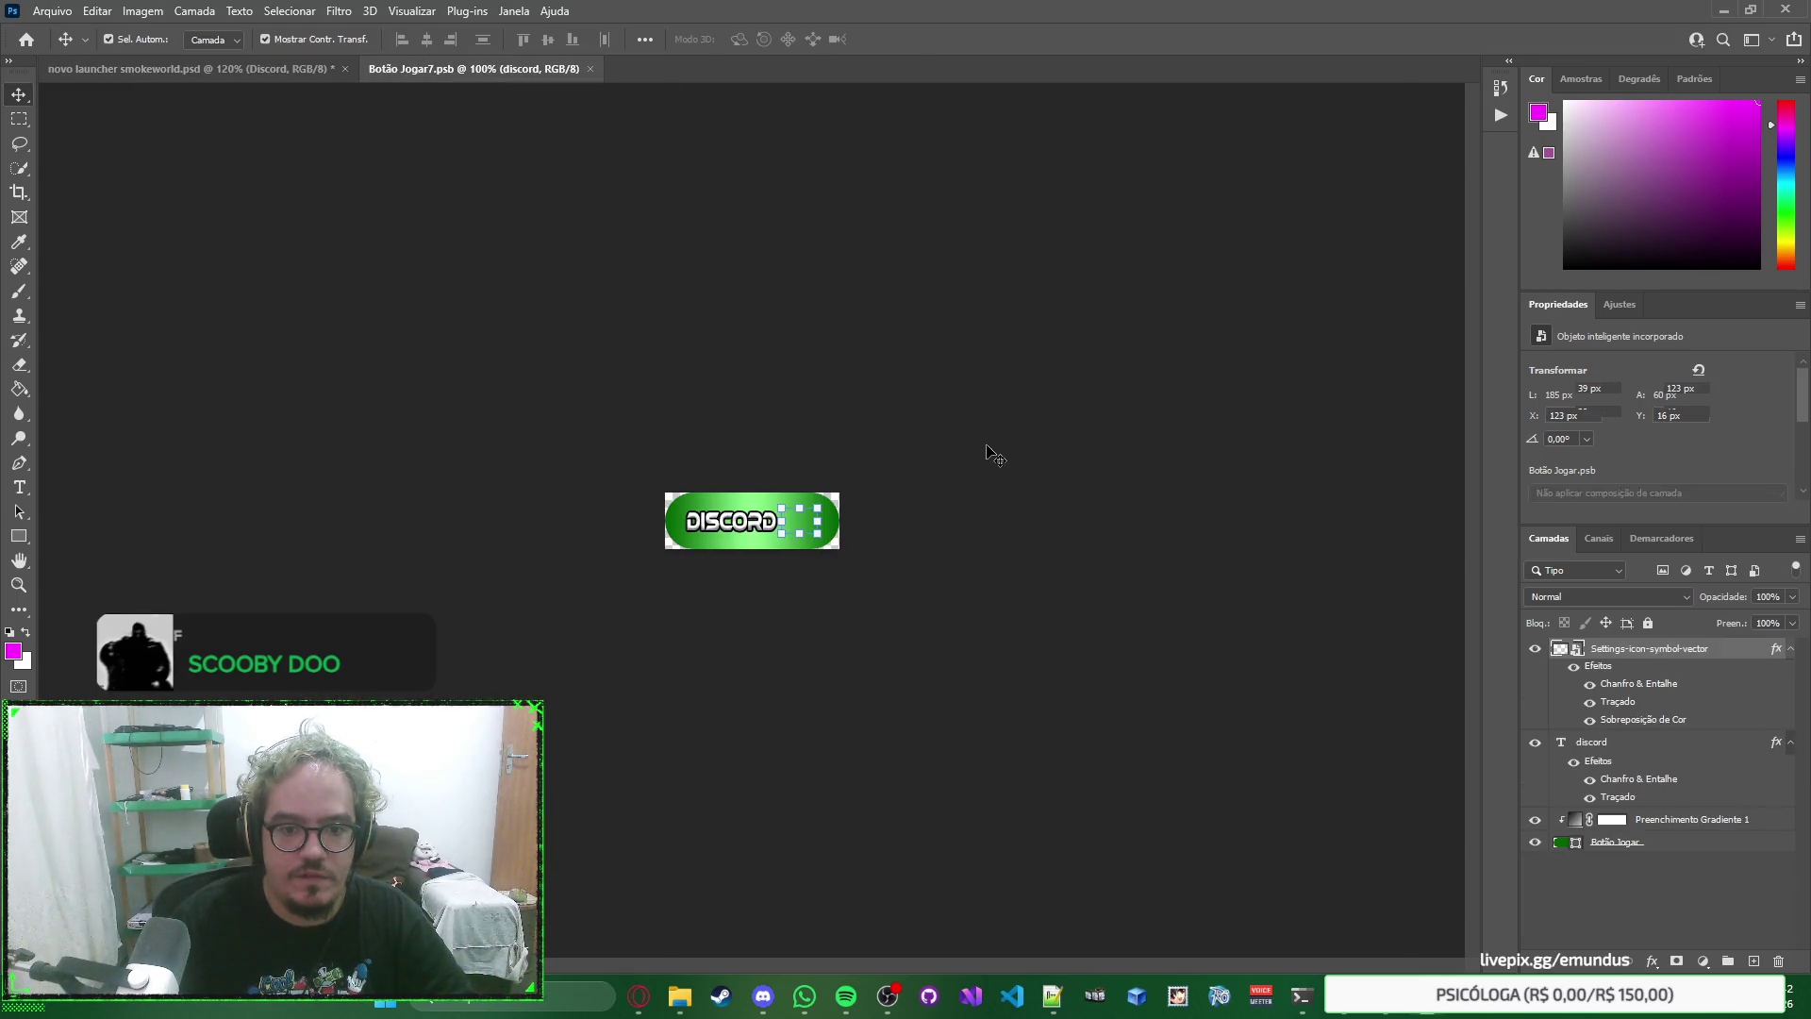
key("ctrl+s")
left_click(696, 70)
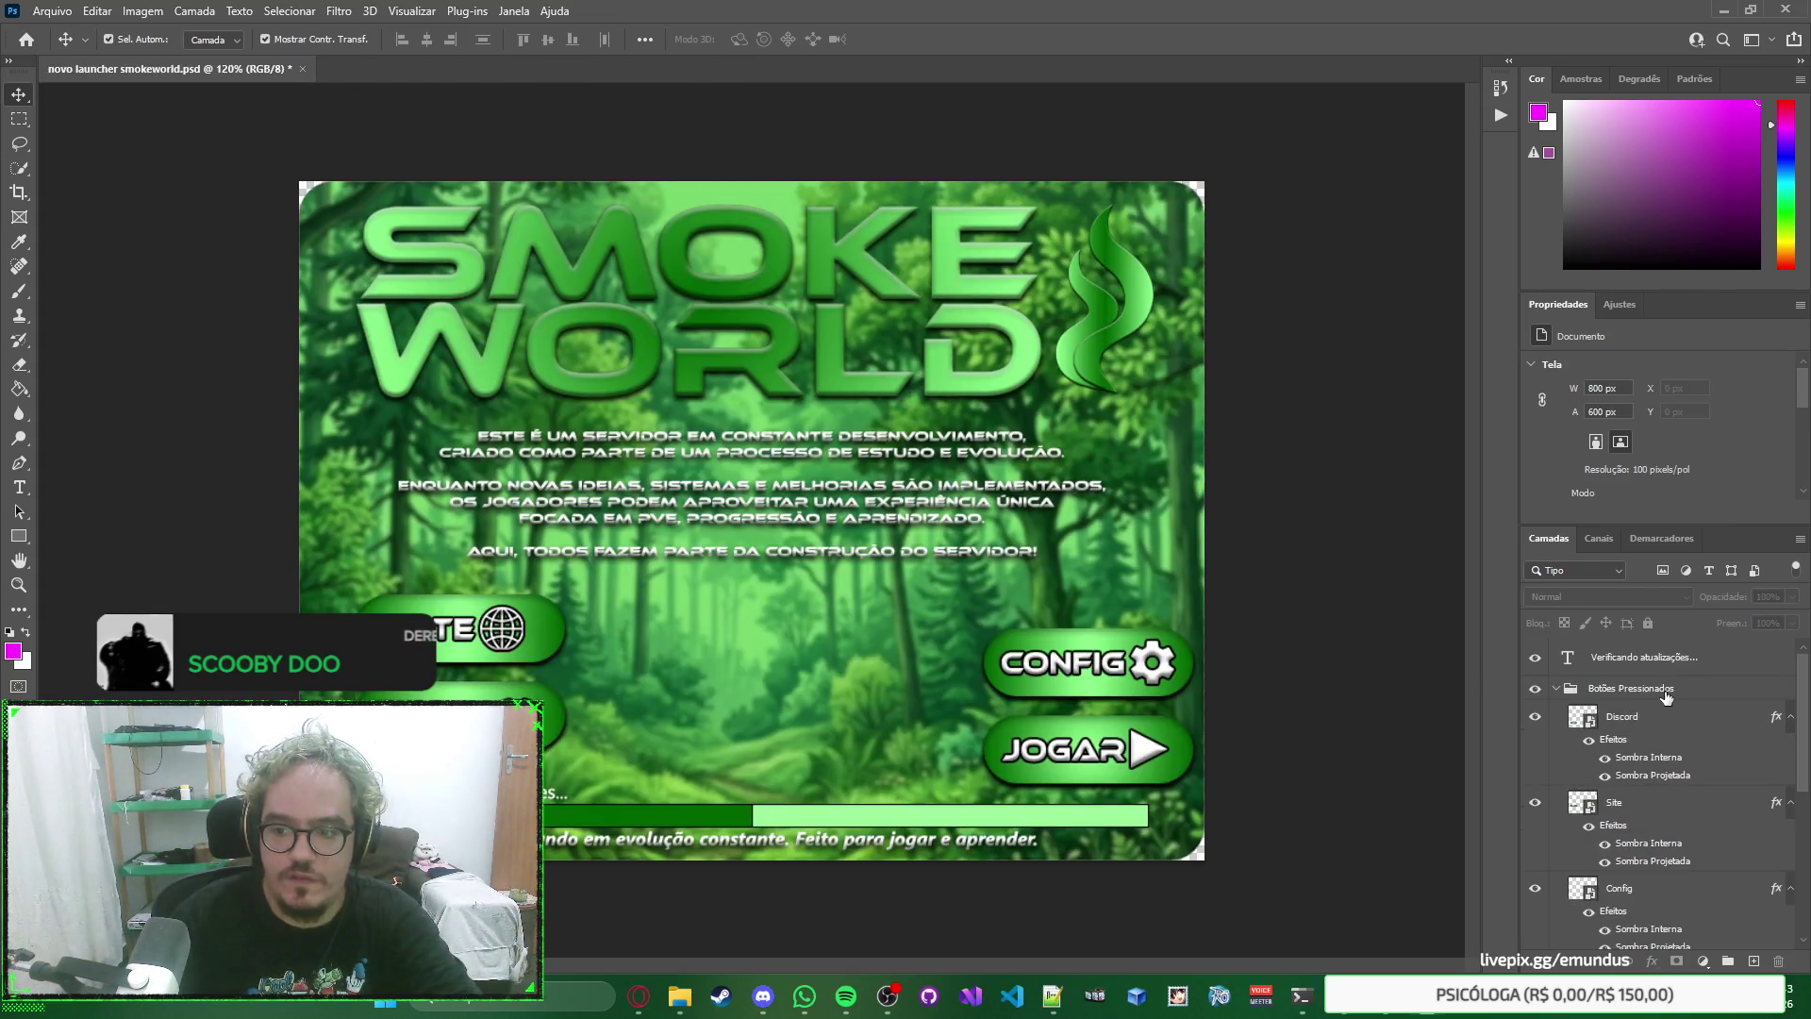
Step: Delete the Botões Pressionados group and collapse the Discord, Site, Config and Jogar effects lists
left_click(1666, 693)
key("Delete")
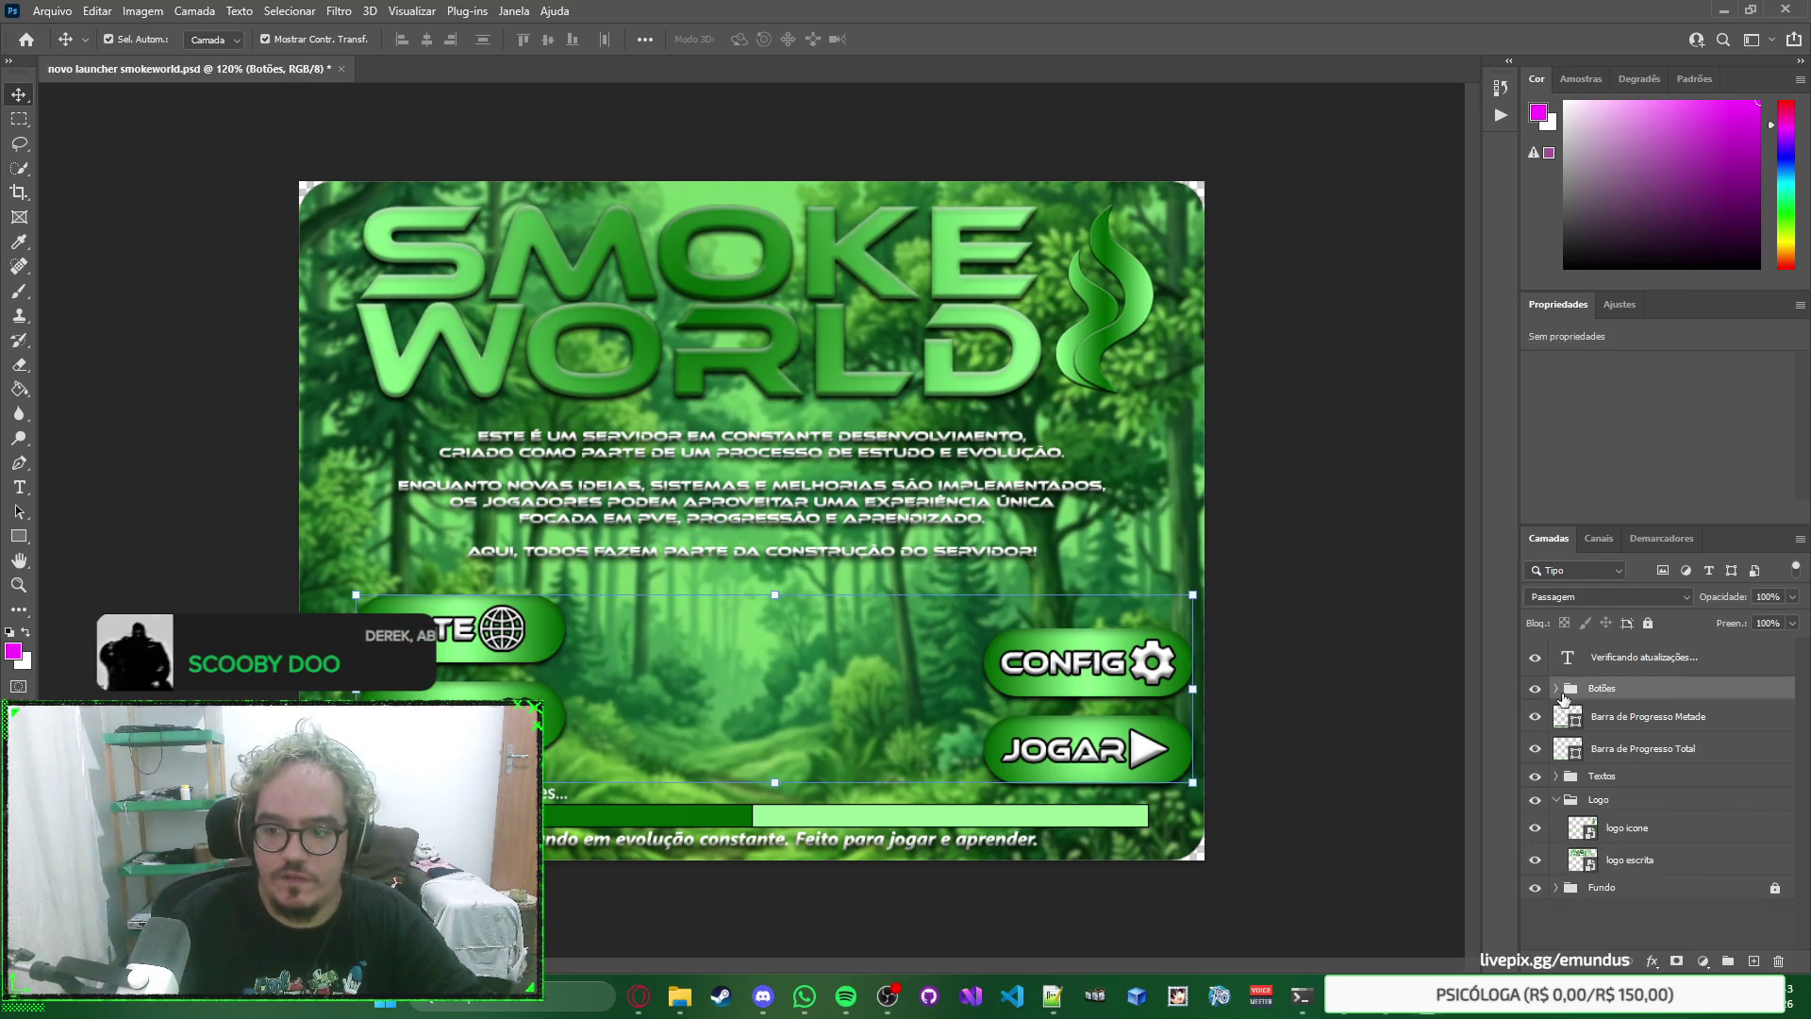
left_click(1557, 690)
scroll(1734, 753, "down", 2)
scroll(1734, 753, "down", 2)
scroll(1734, 753, "down", 2)
scroll(1791, 737, "up", 2)
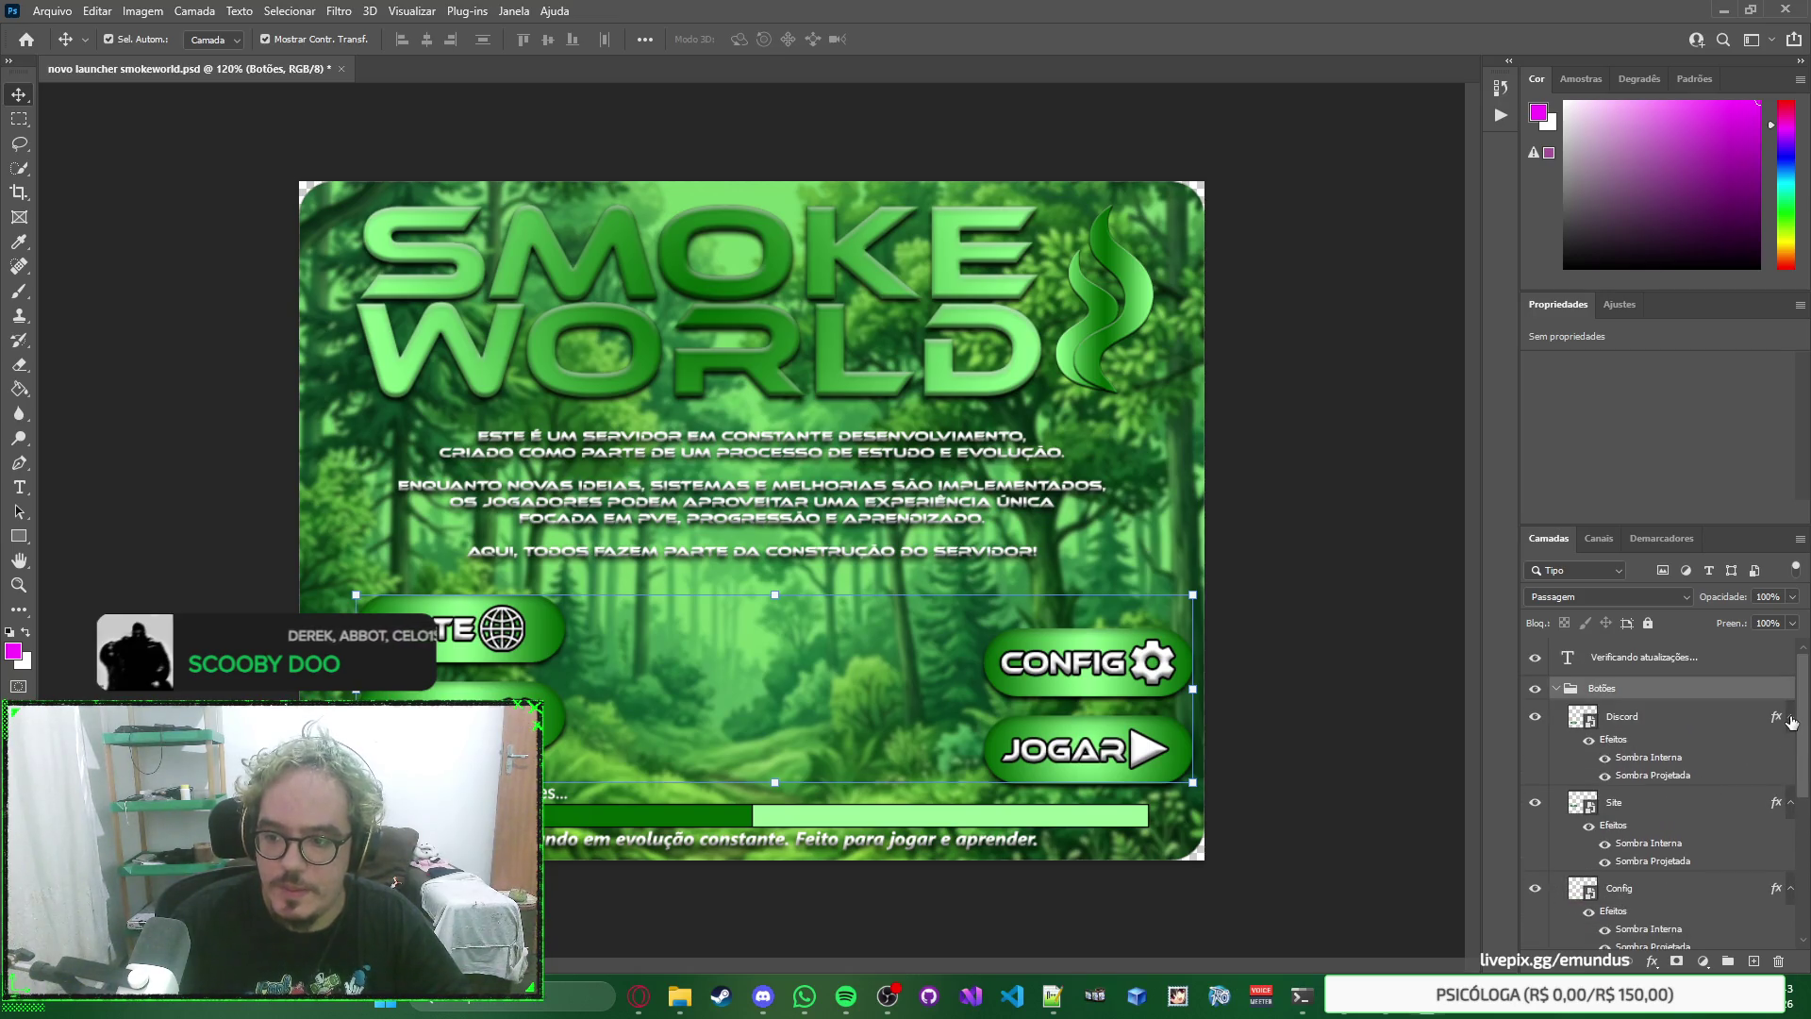
left_click(1792, 721)
left_click(1792, 752)
left_click(1791, 782)
left_click(1792, 813)
scroll(1705, 773, "down", 1)
scroll(1705, 773, "up", 1)
Step: Move the Verificando atualizações... layer below the progress bar layers and save
left_click(1623, 716)
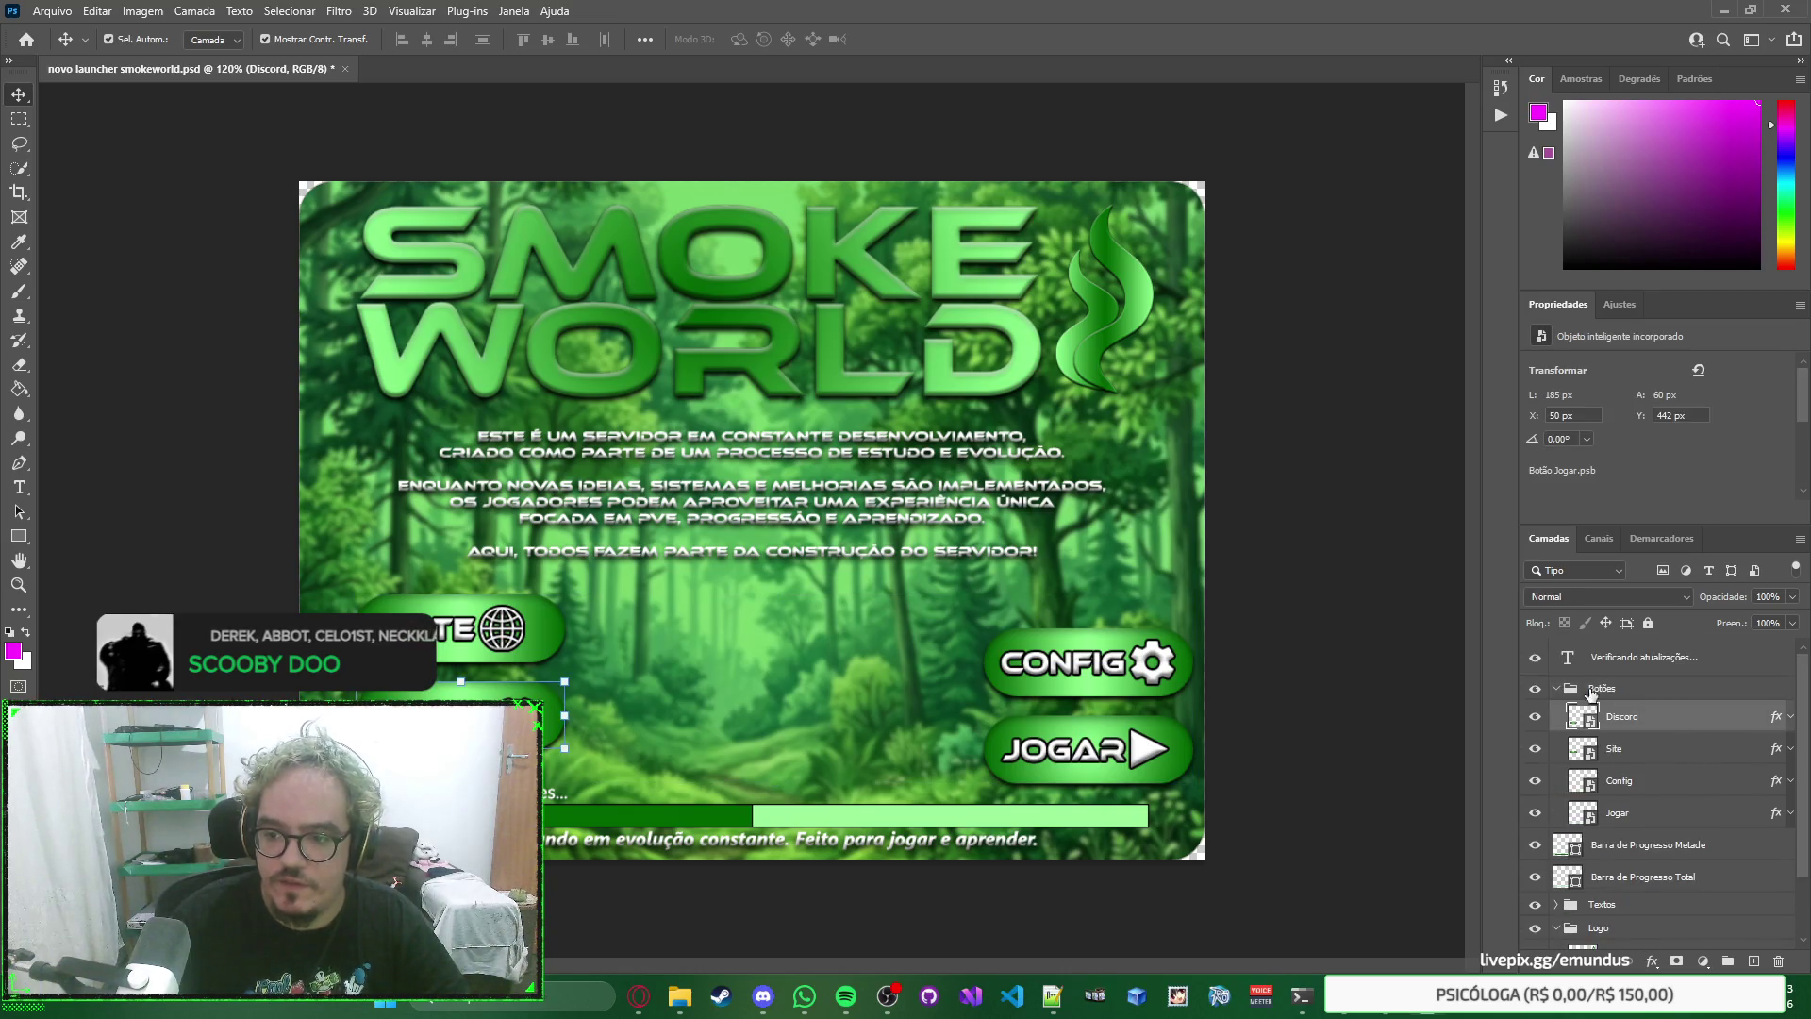
left_click_drag(1672, 689, 1678, 893)
left_click(1316, 739)
key("ctrl+s")
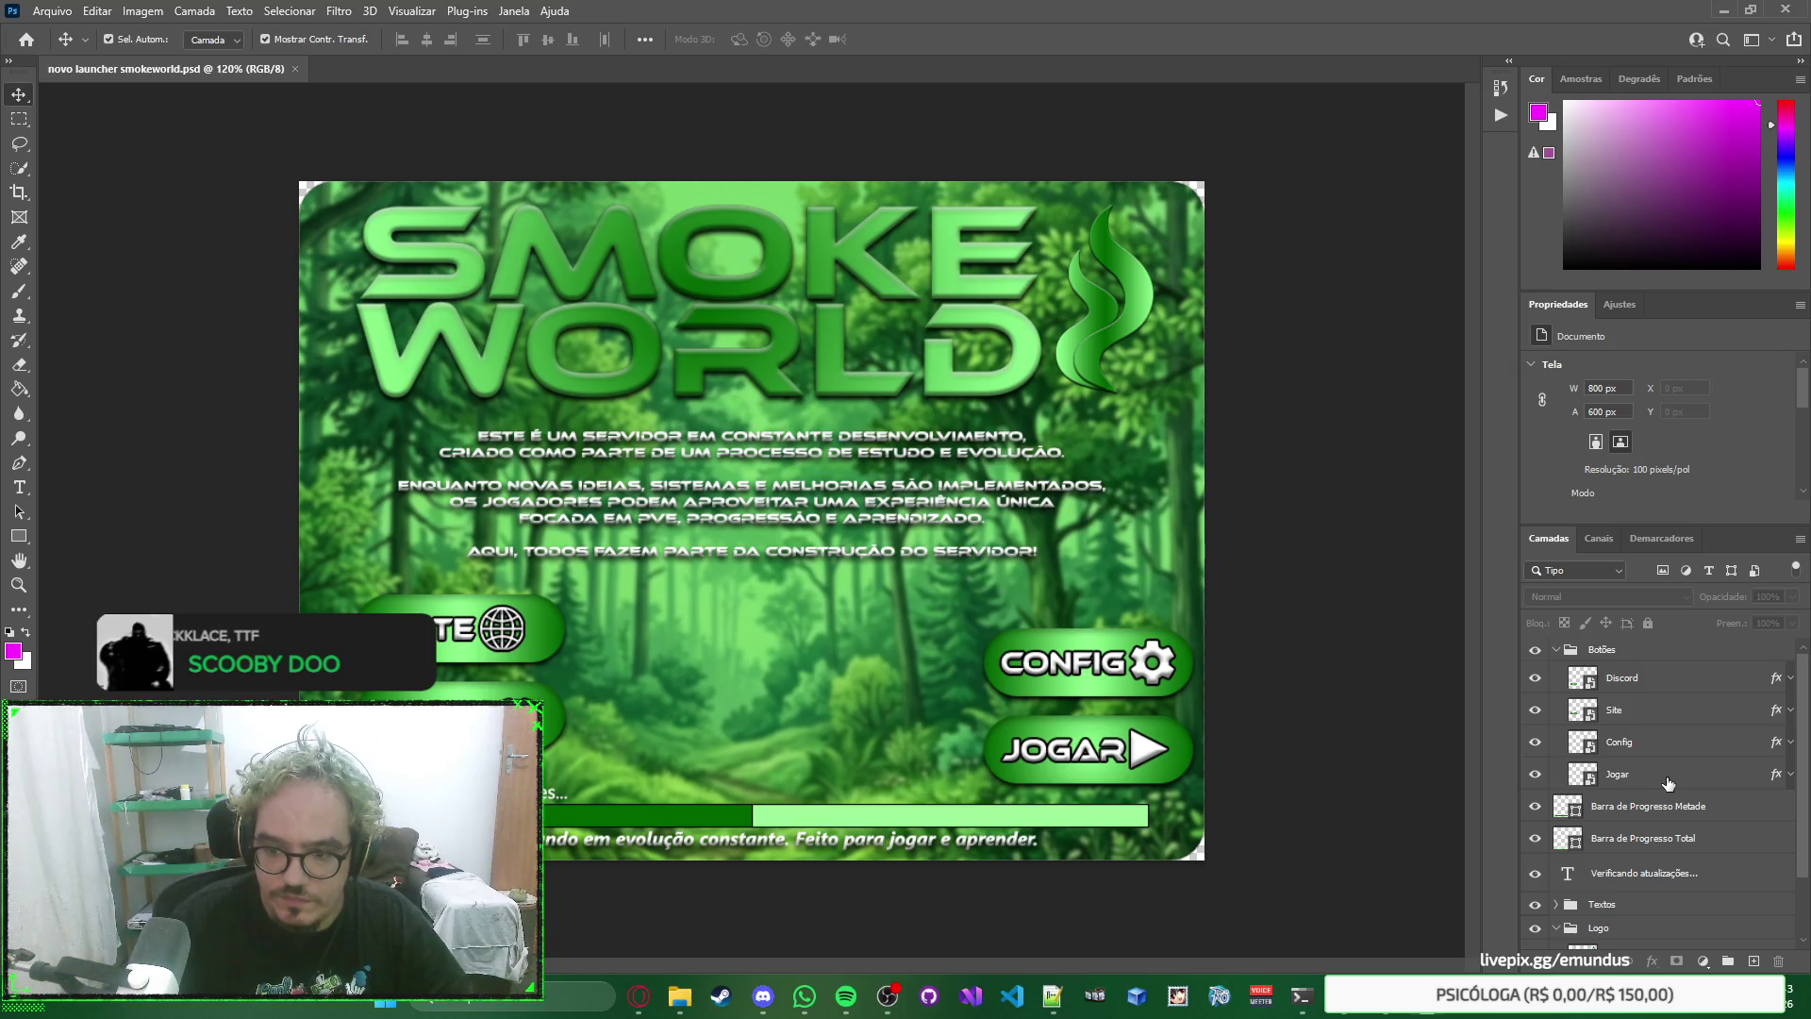
scroll(1668, 783, "down", 2)
scroll(1668, 783, "down", 1)
left_click(1557, 869)
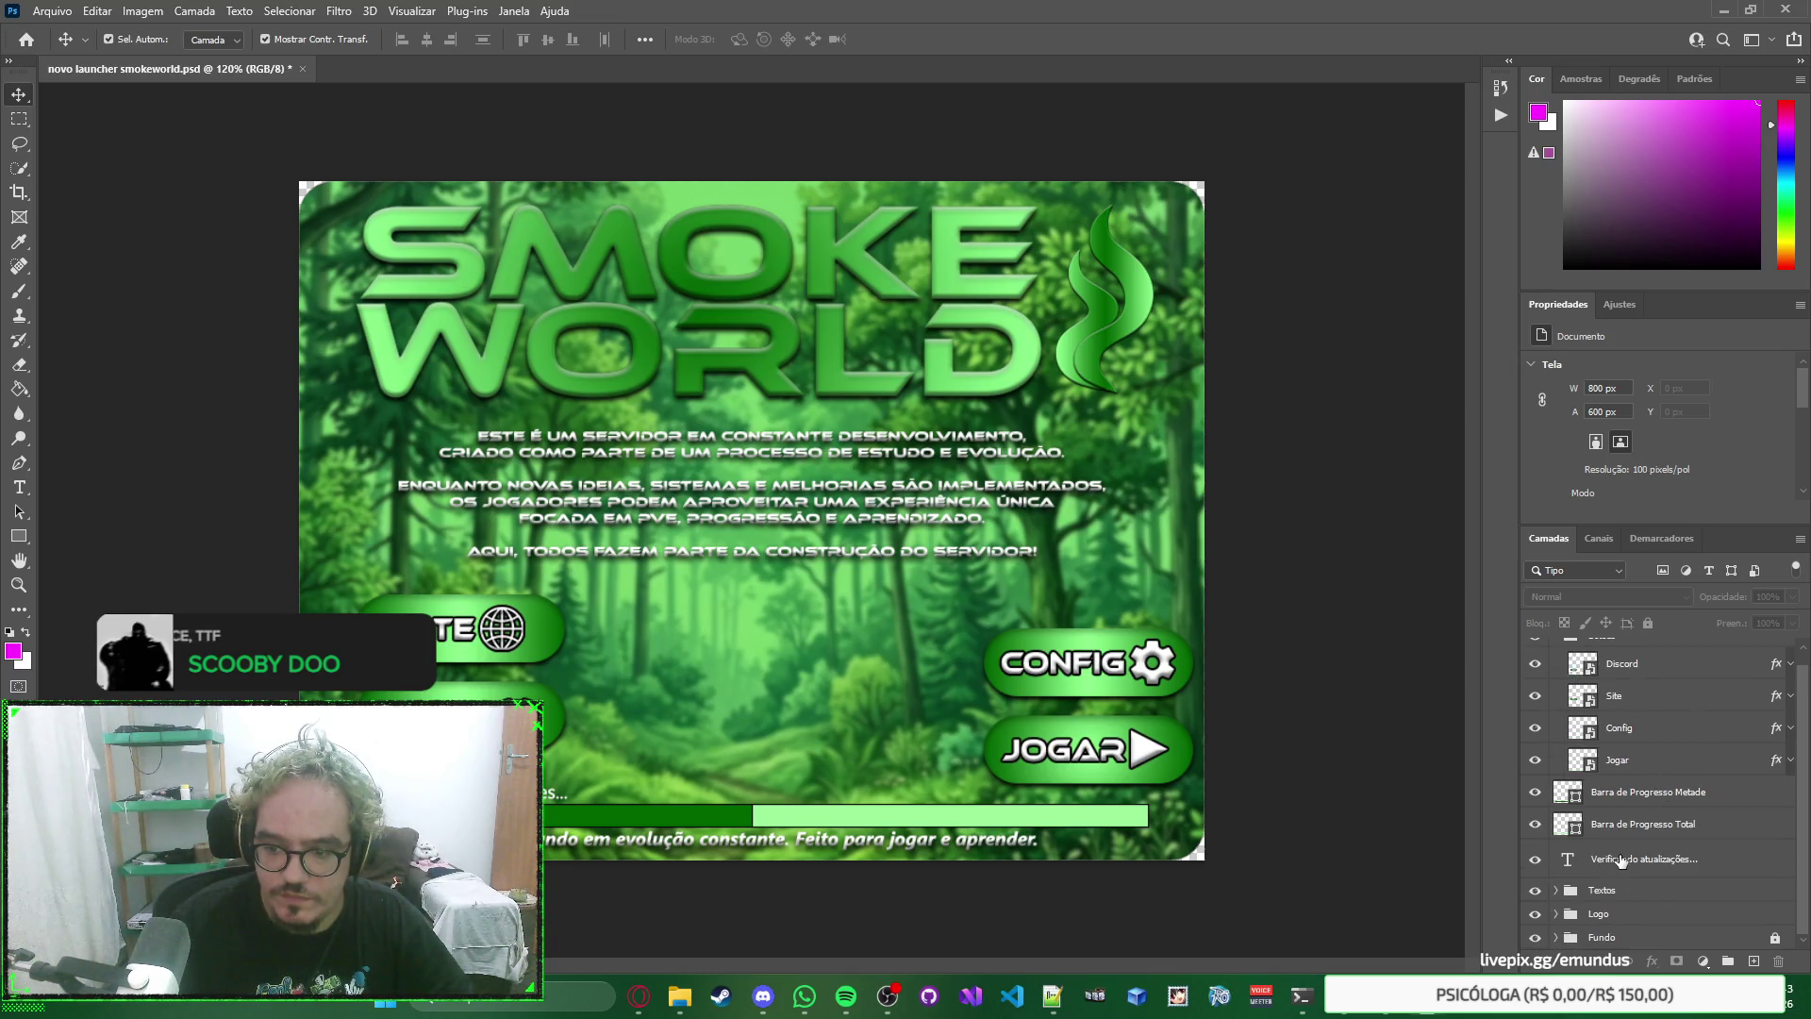
Step: Lock the Logo and Textos groups and select both progress bars with the Verificando text
left_click(1670, 890)
left_click(1660, 915)
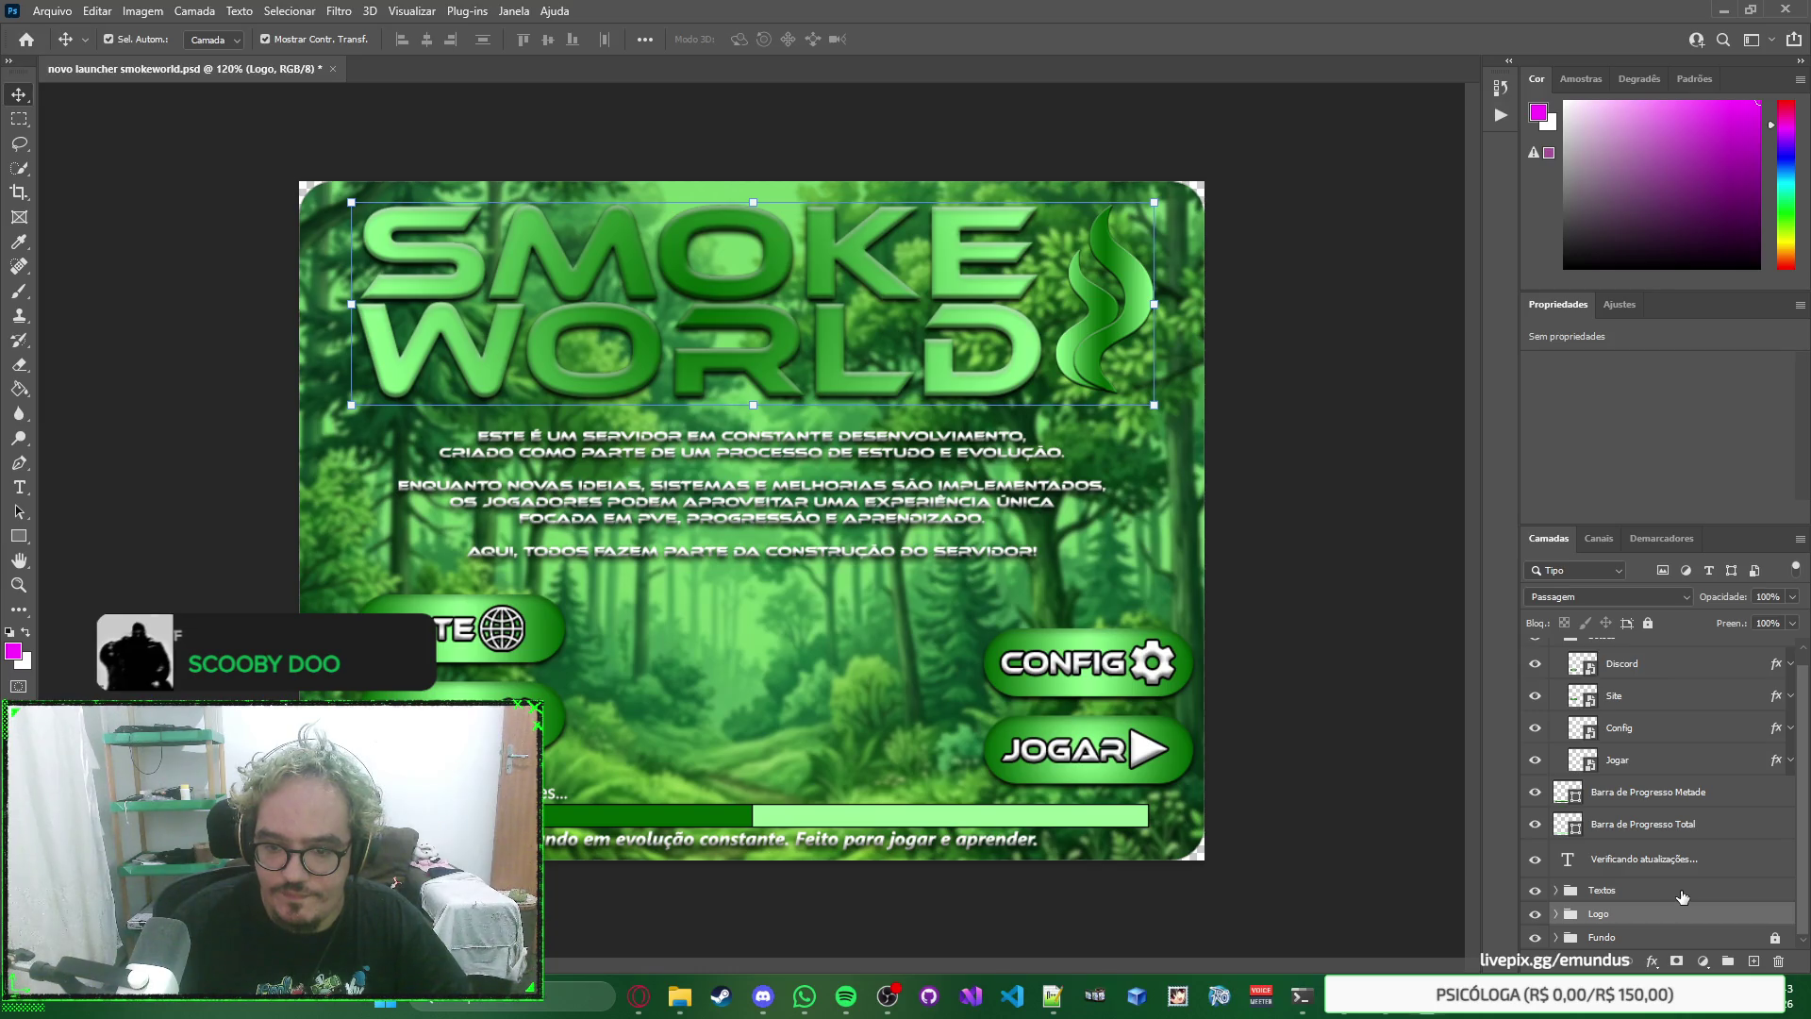
left_click(1682, 894, "shift")
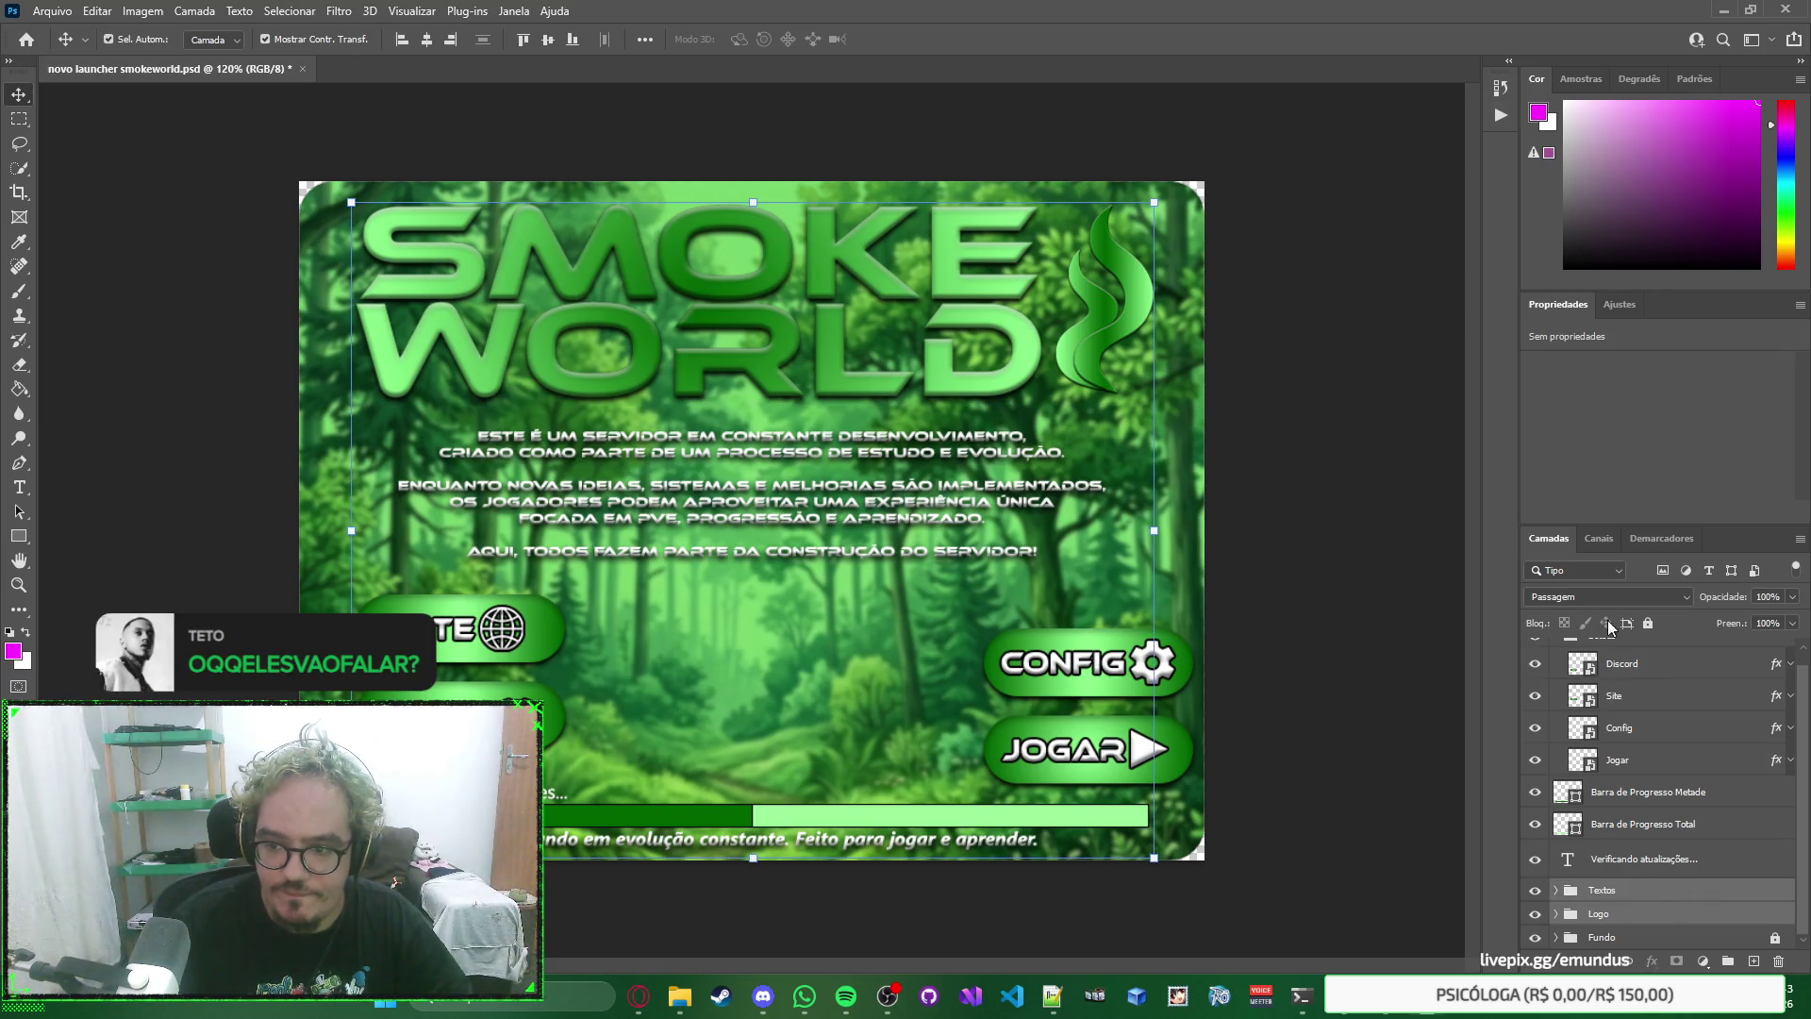
left_click(1678, 856, "shift")
left_click(1649, 623)
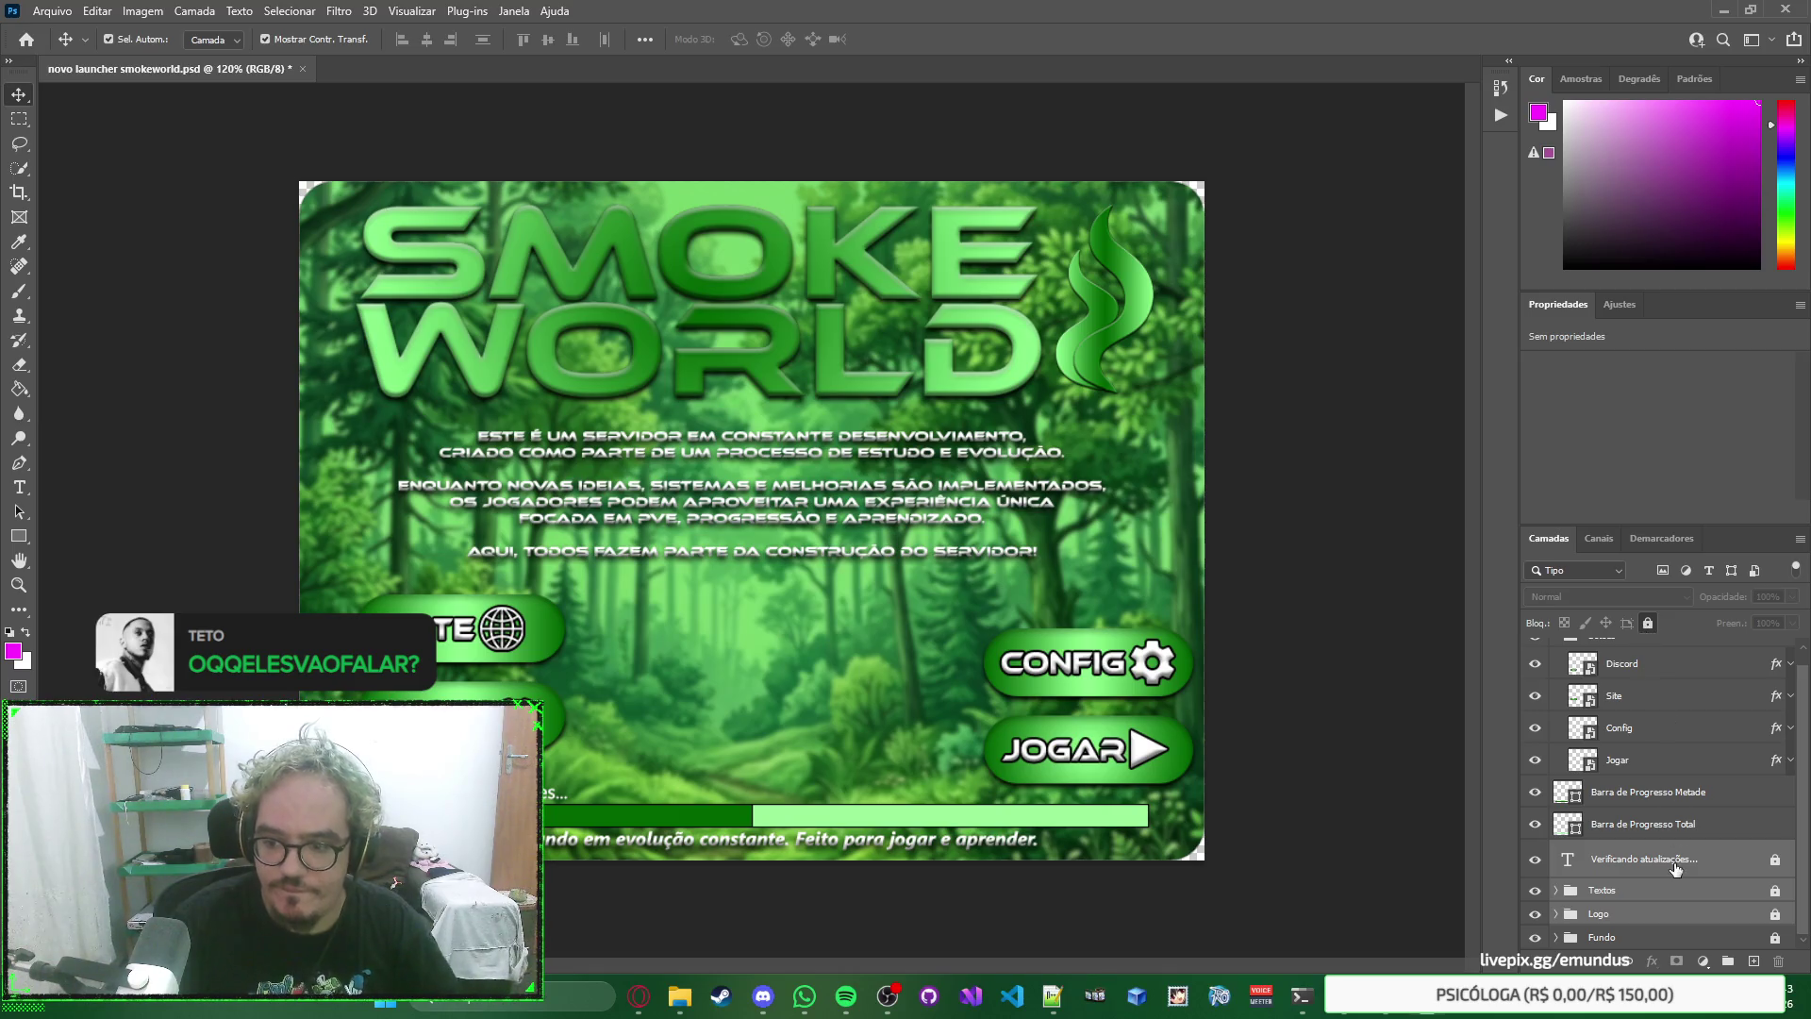
left_click(1657, 862)
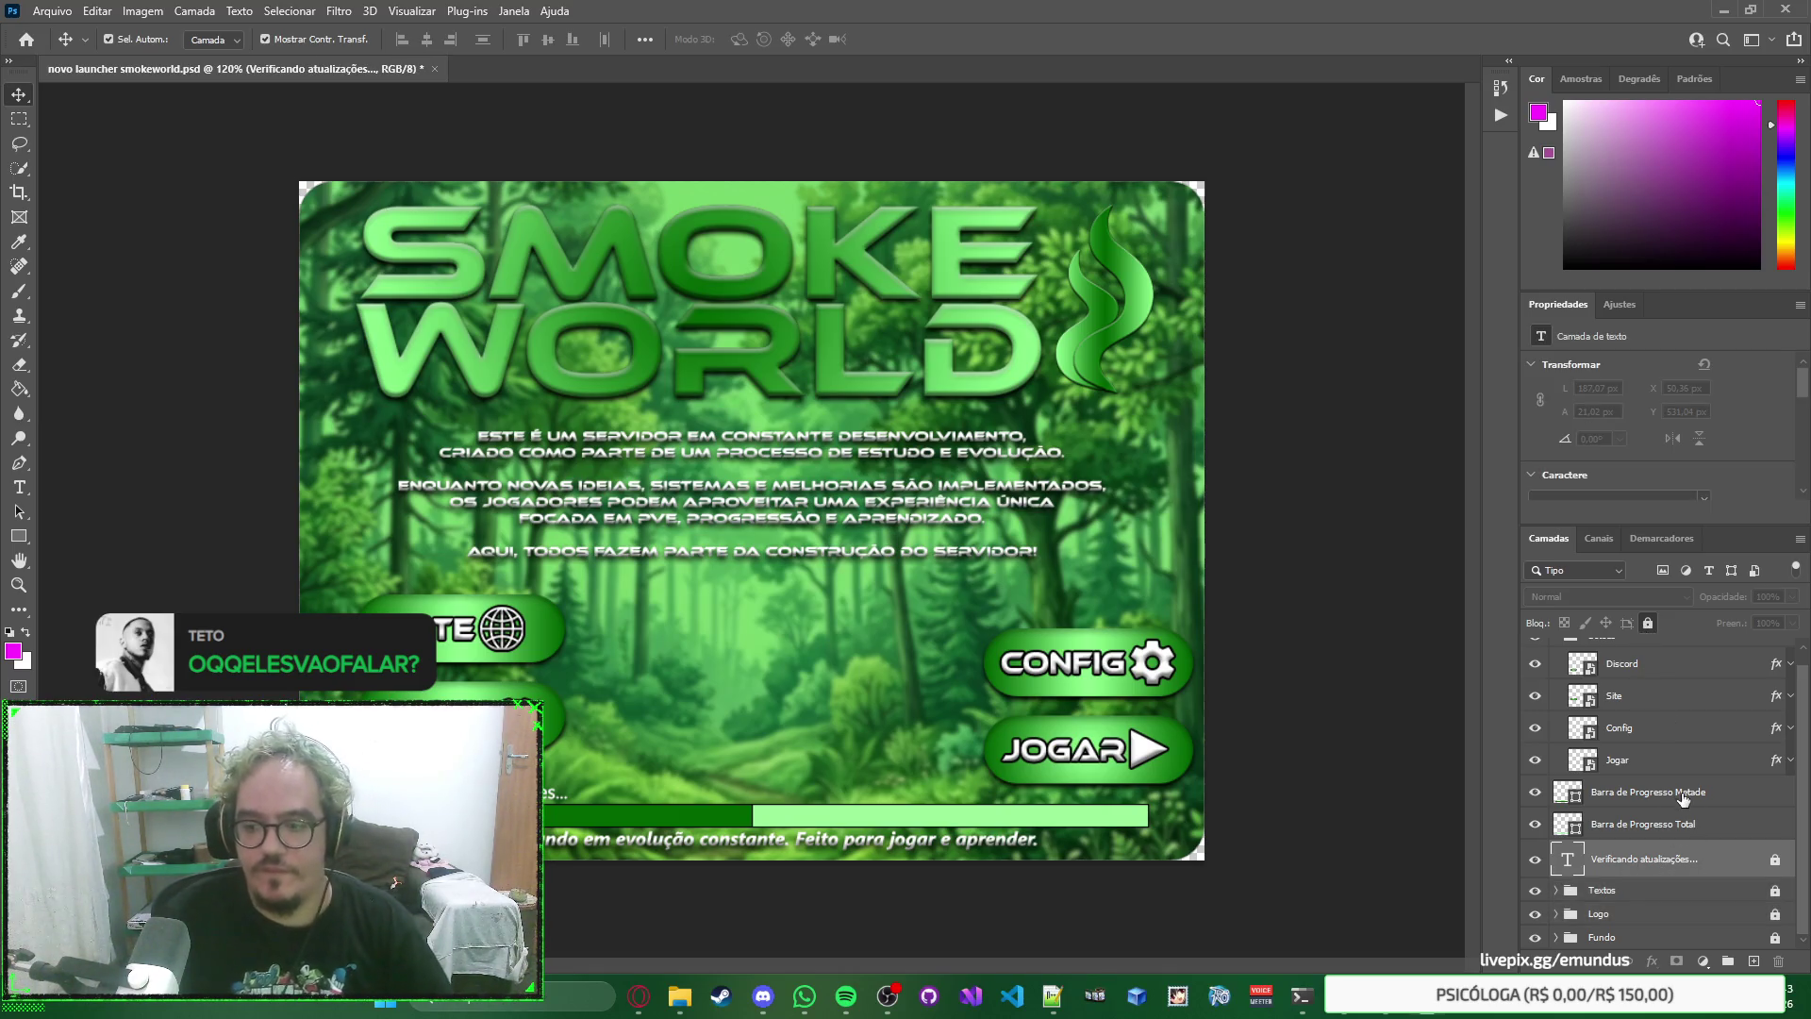
left_click(1682, 795, "shift")
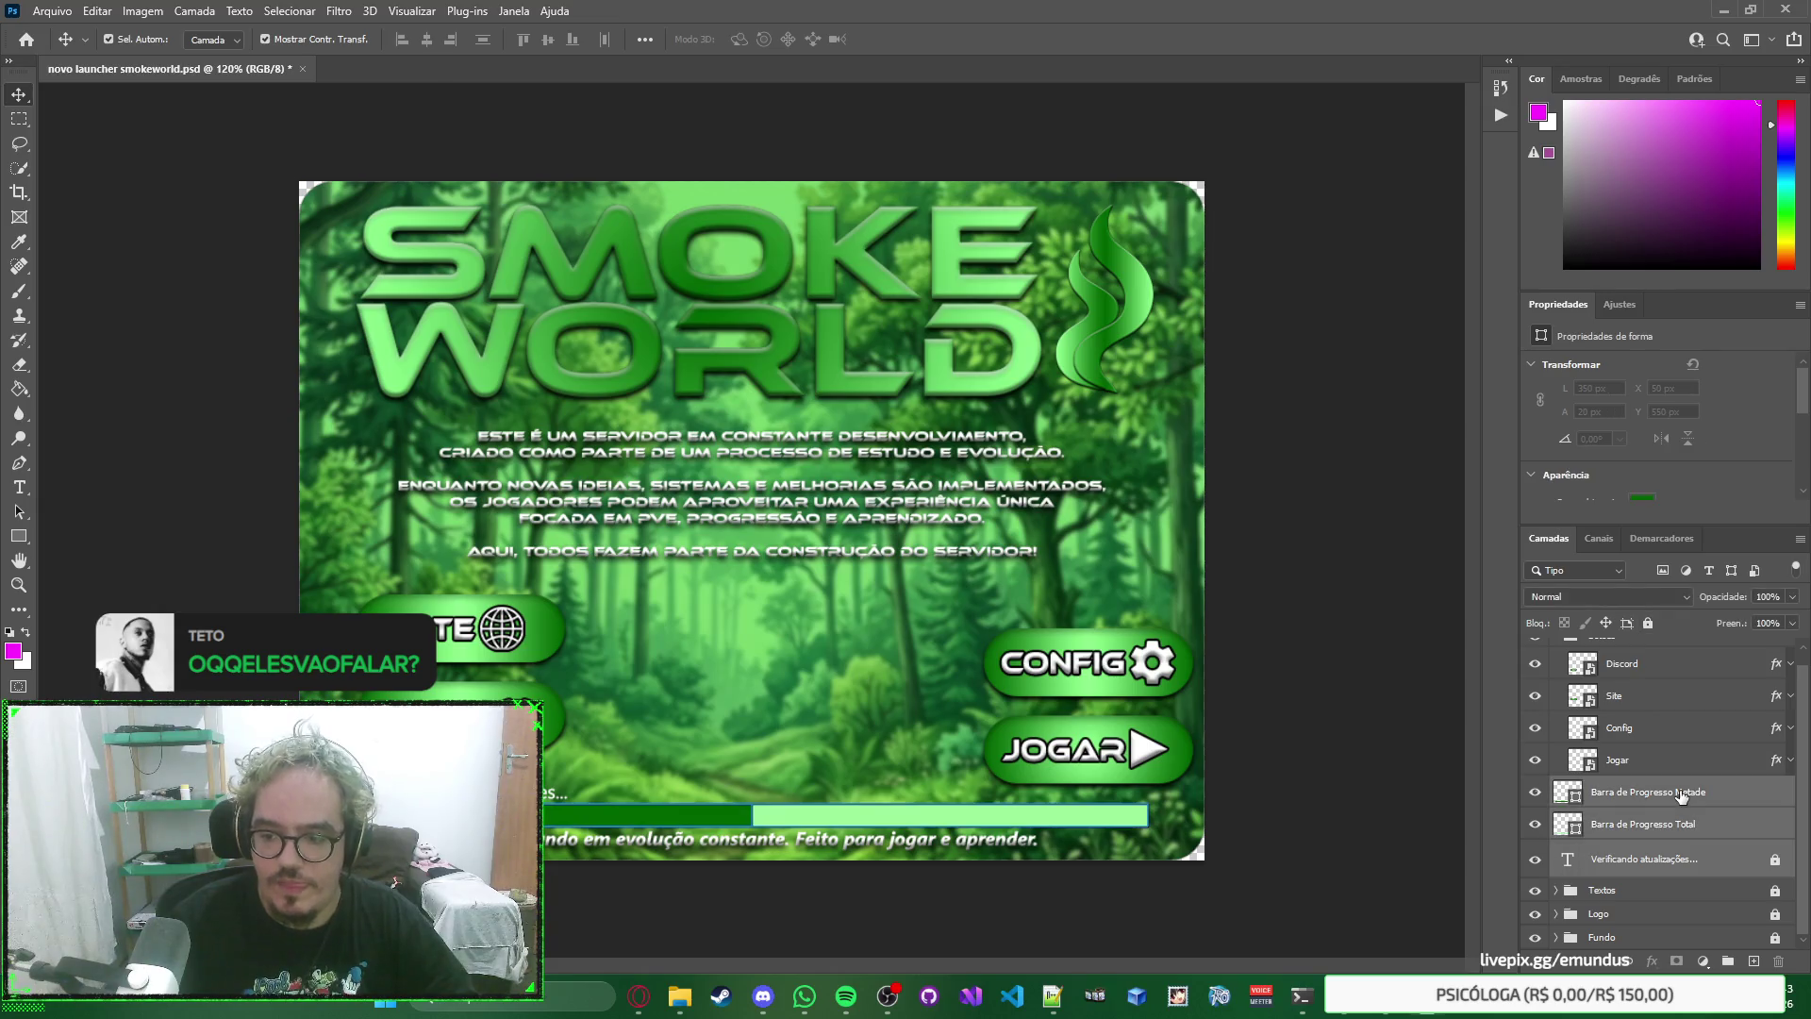
Step: Unlock the Verificando text and group it with both progress bars as 'Barra de Progresso'
key("ctrl+g")
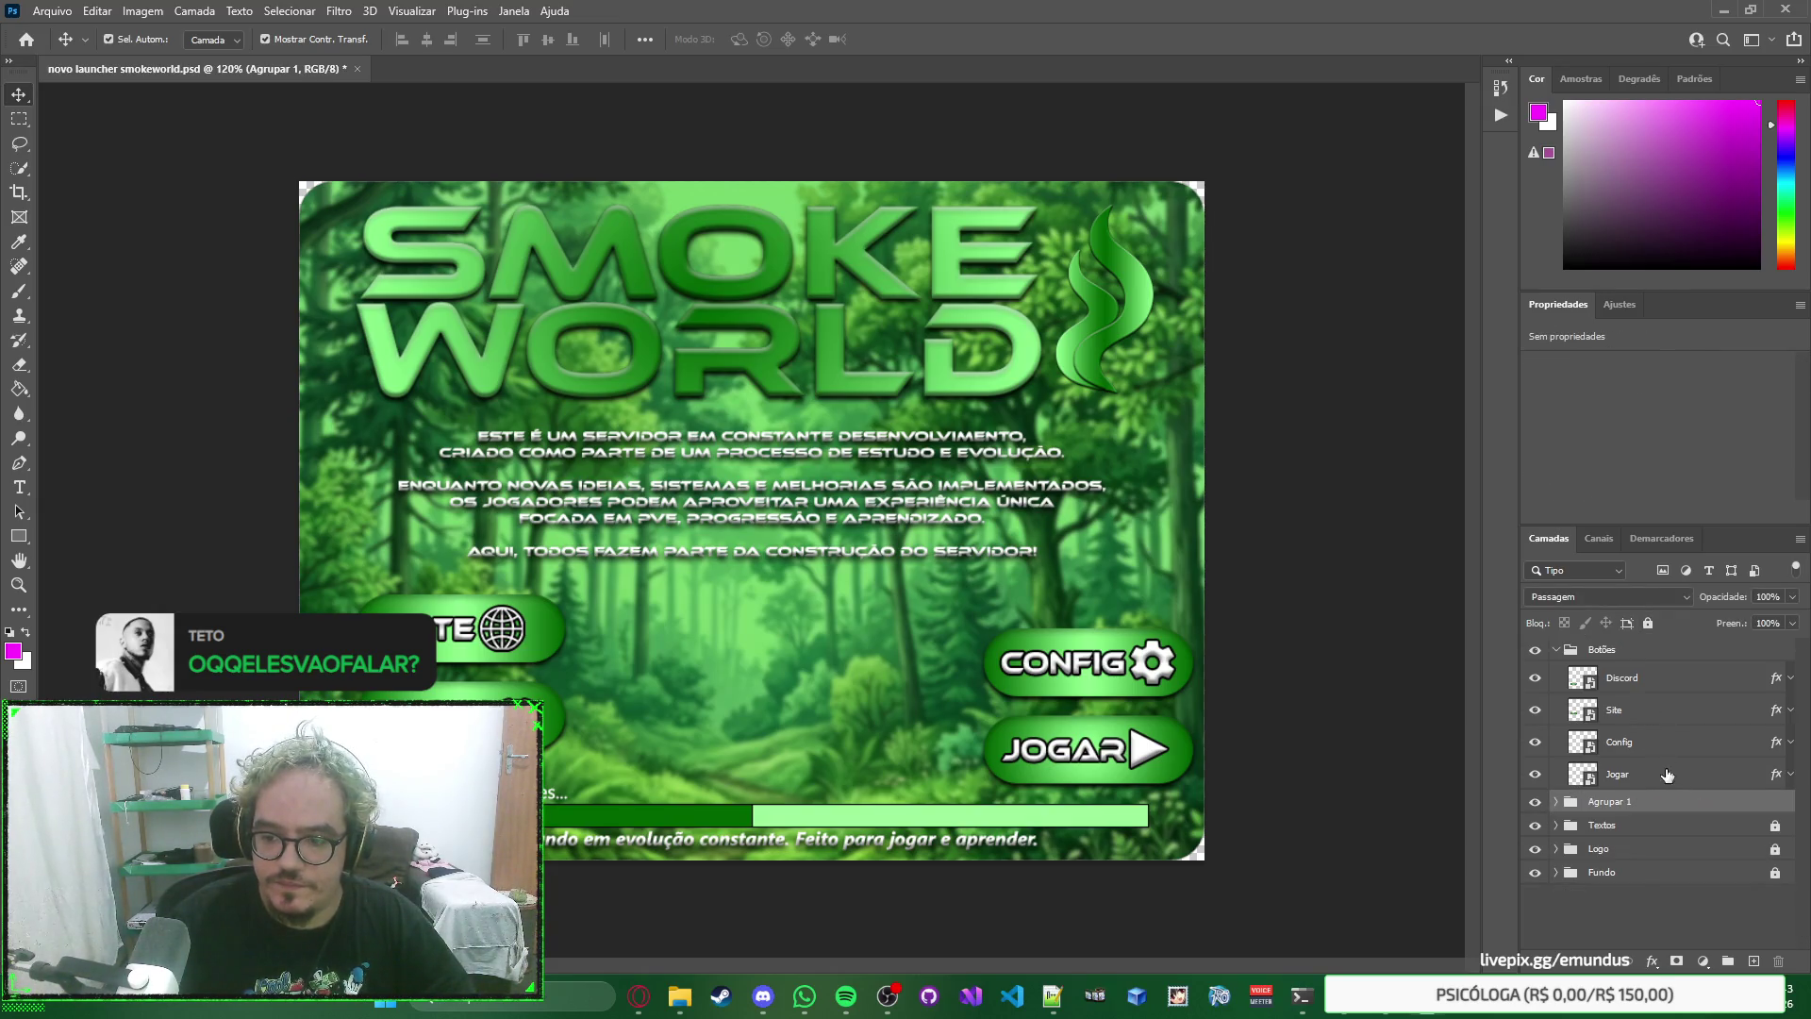
key("ctrl+z")
left_click(1648, 623)
key("ctrl+g")
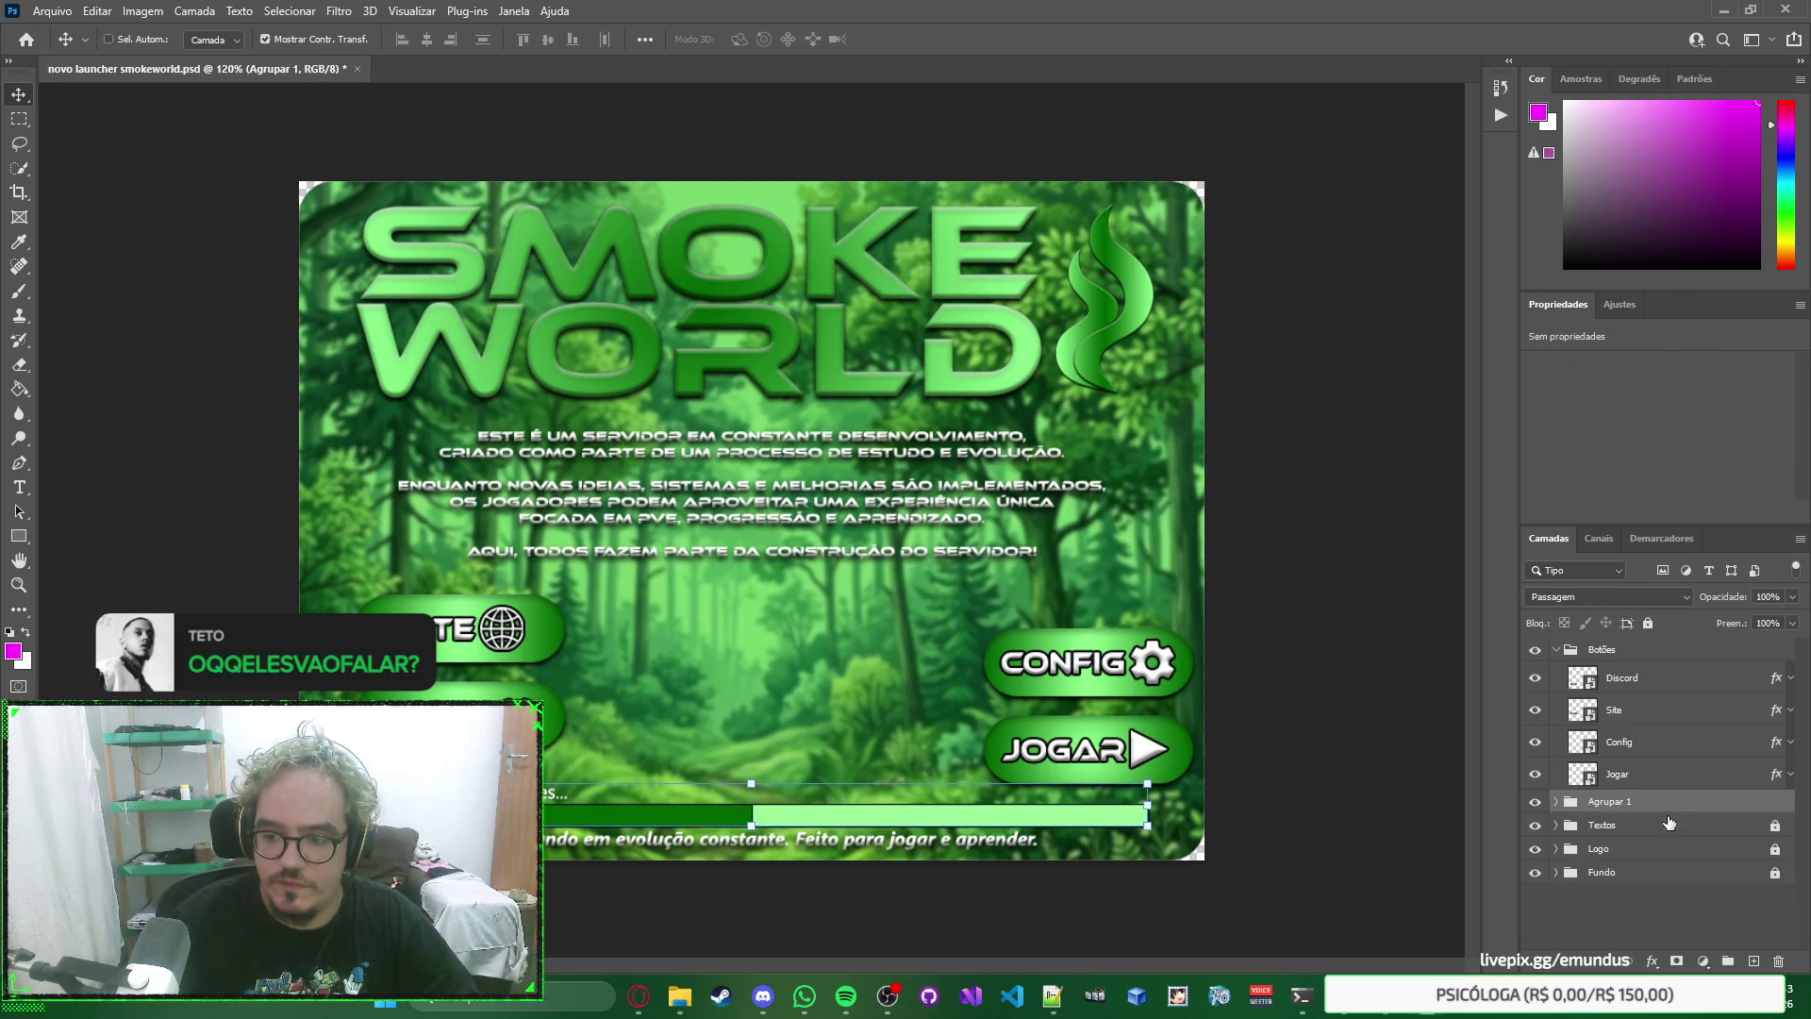
double_click(1615, 802)
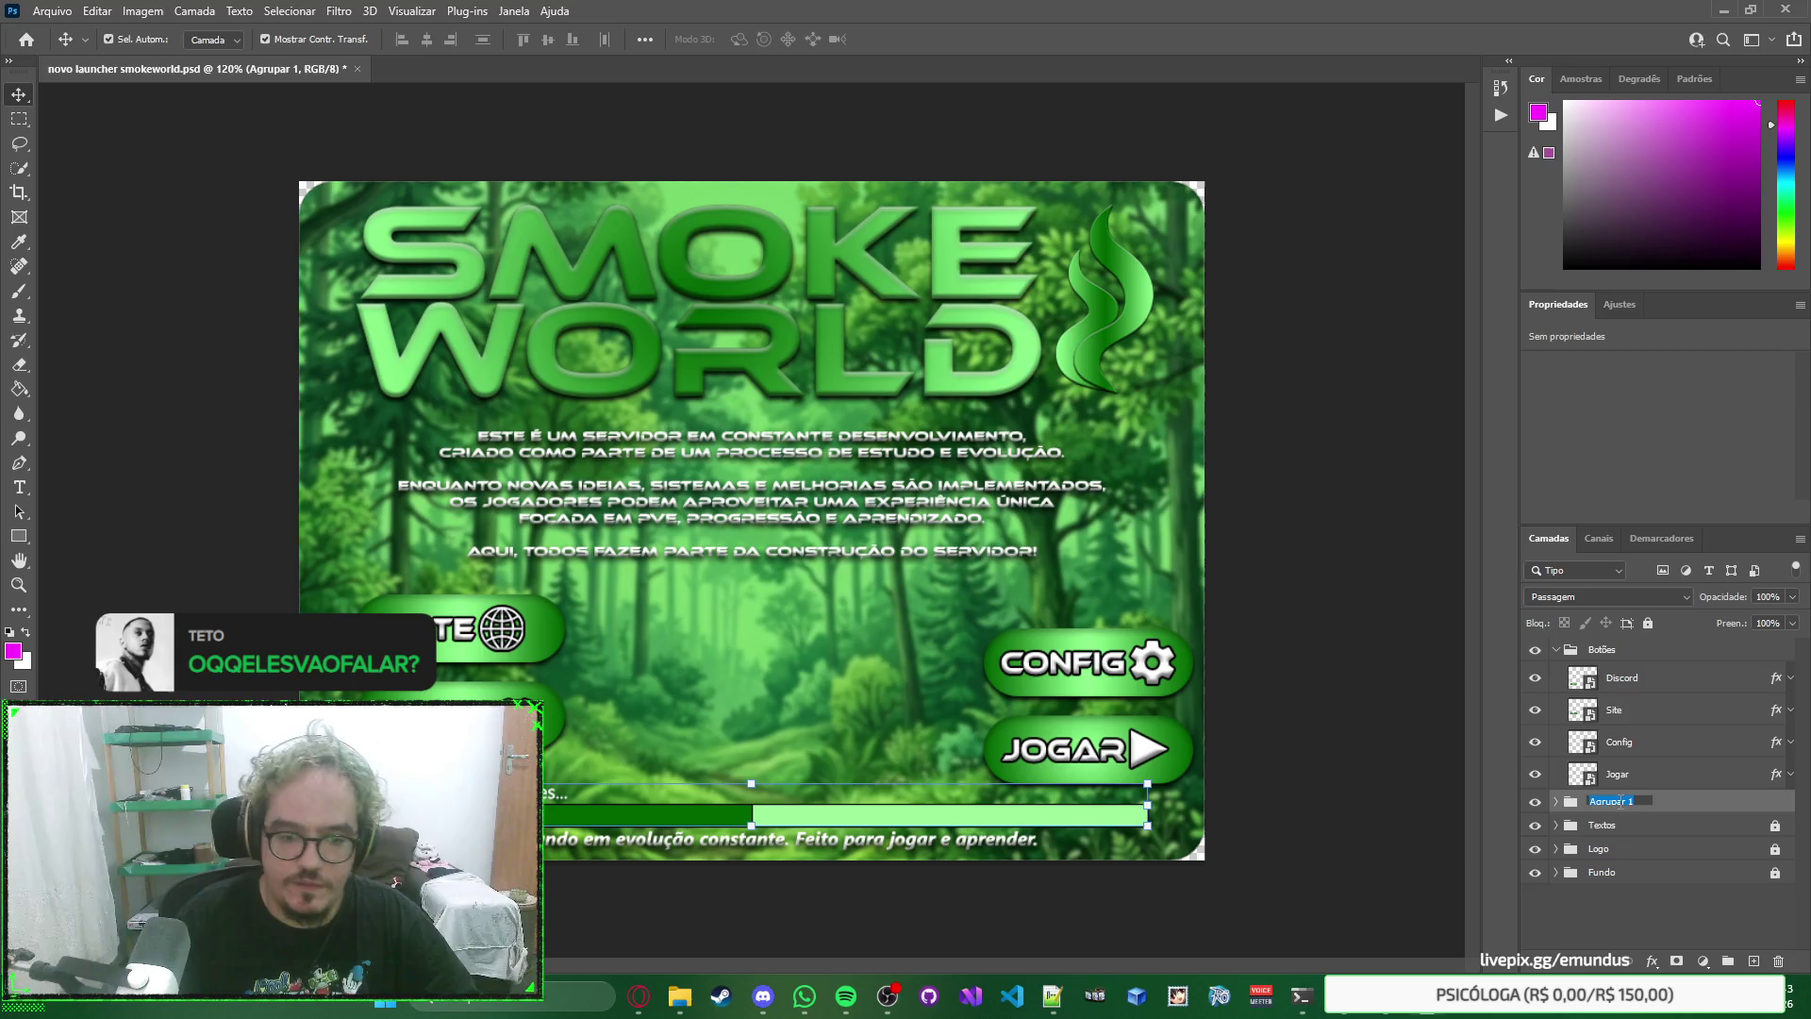
type("Barra de Progresso")
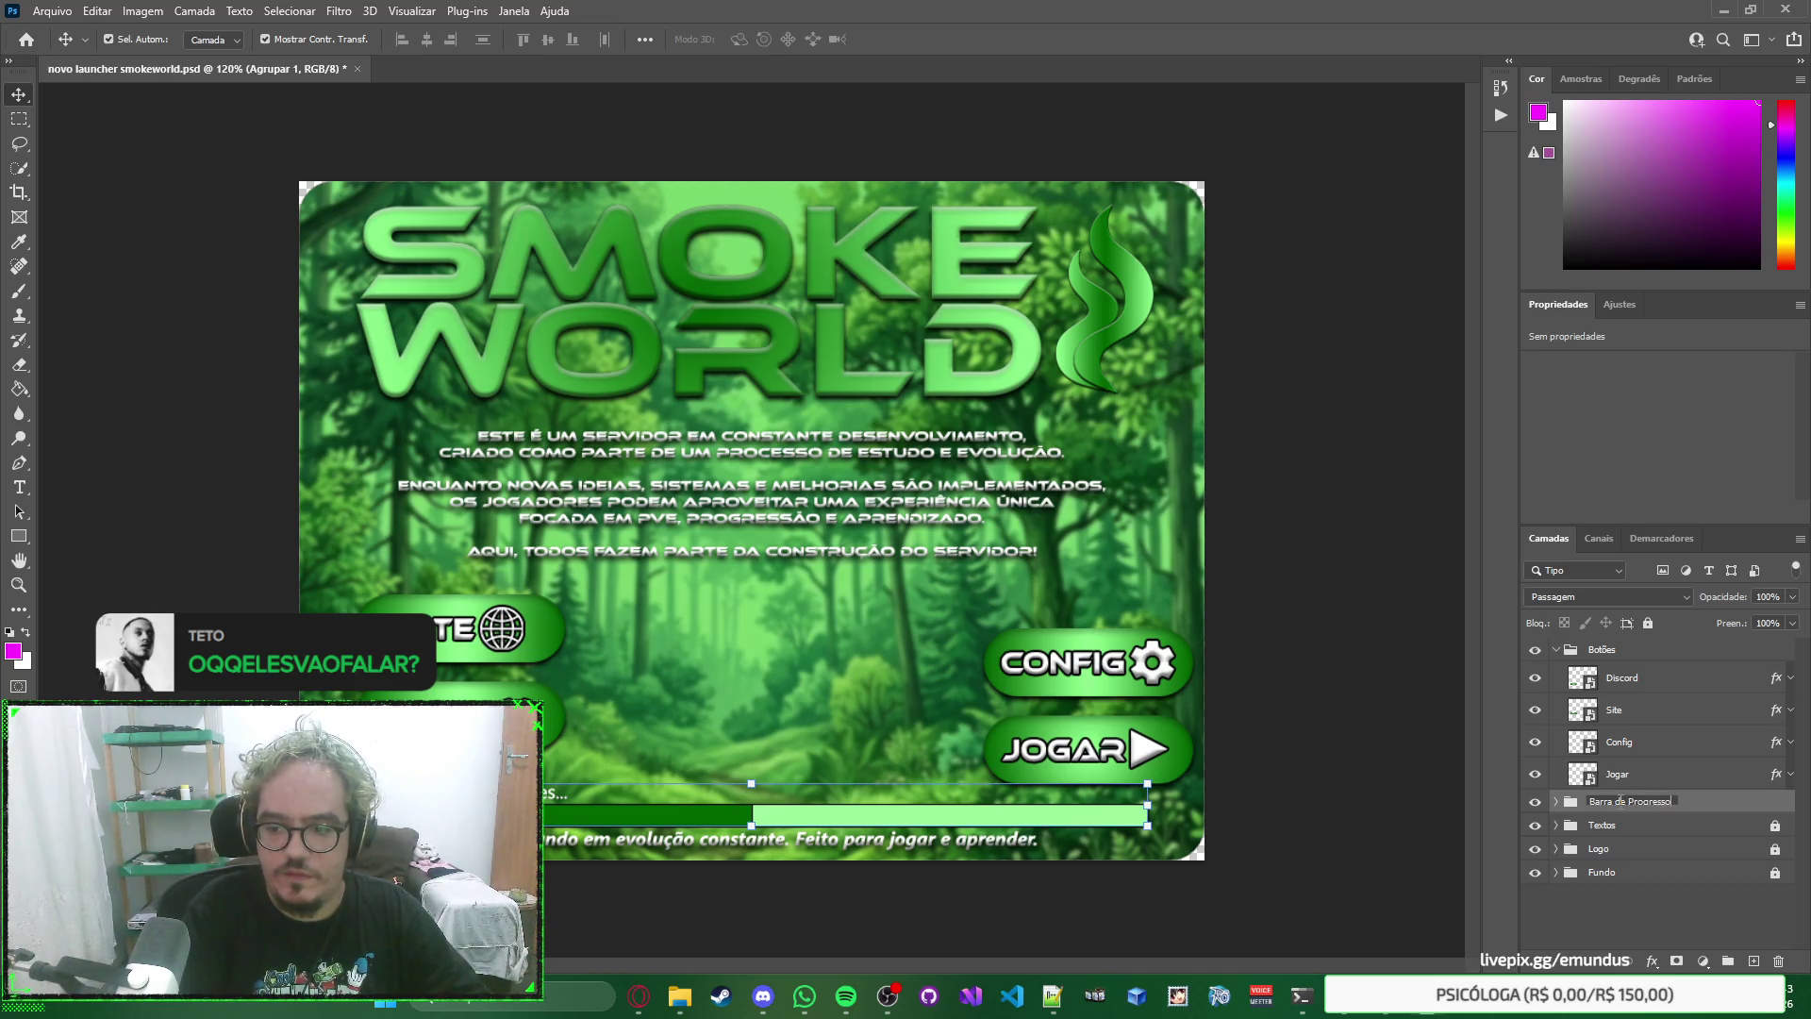
key("Return")
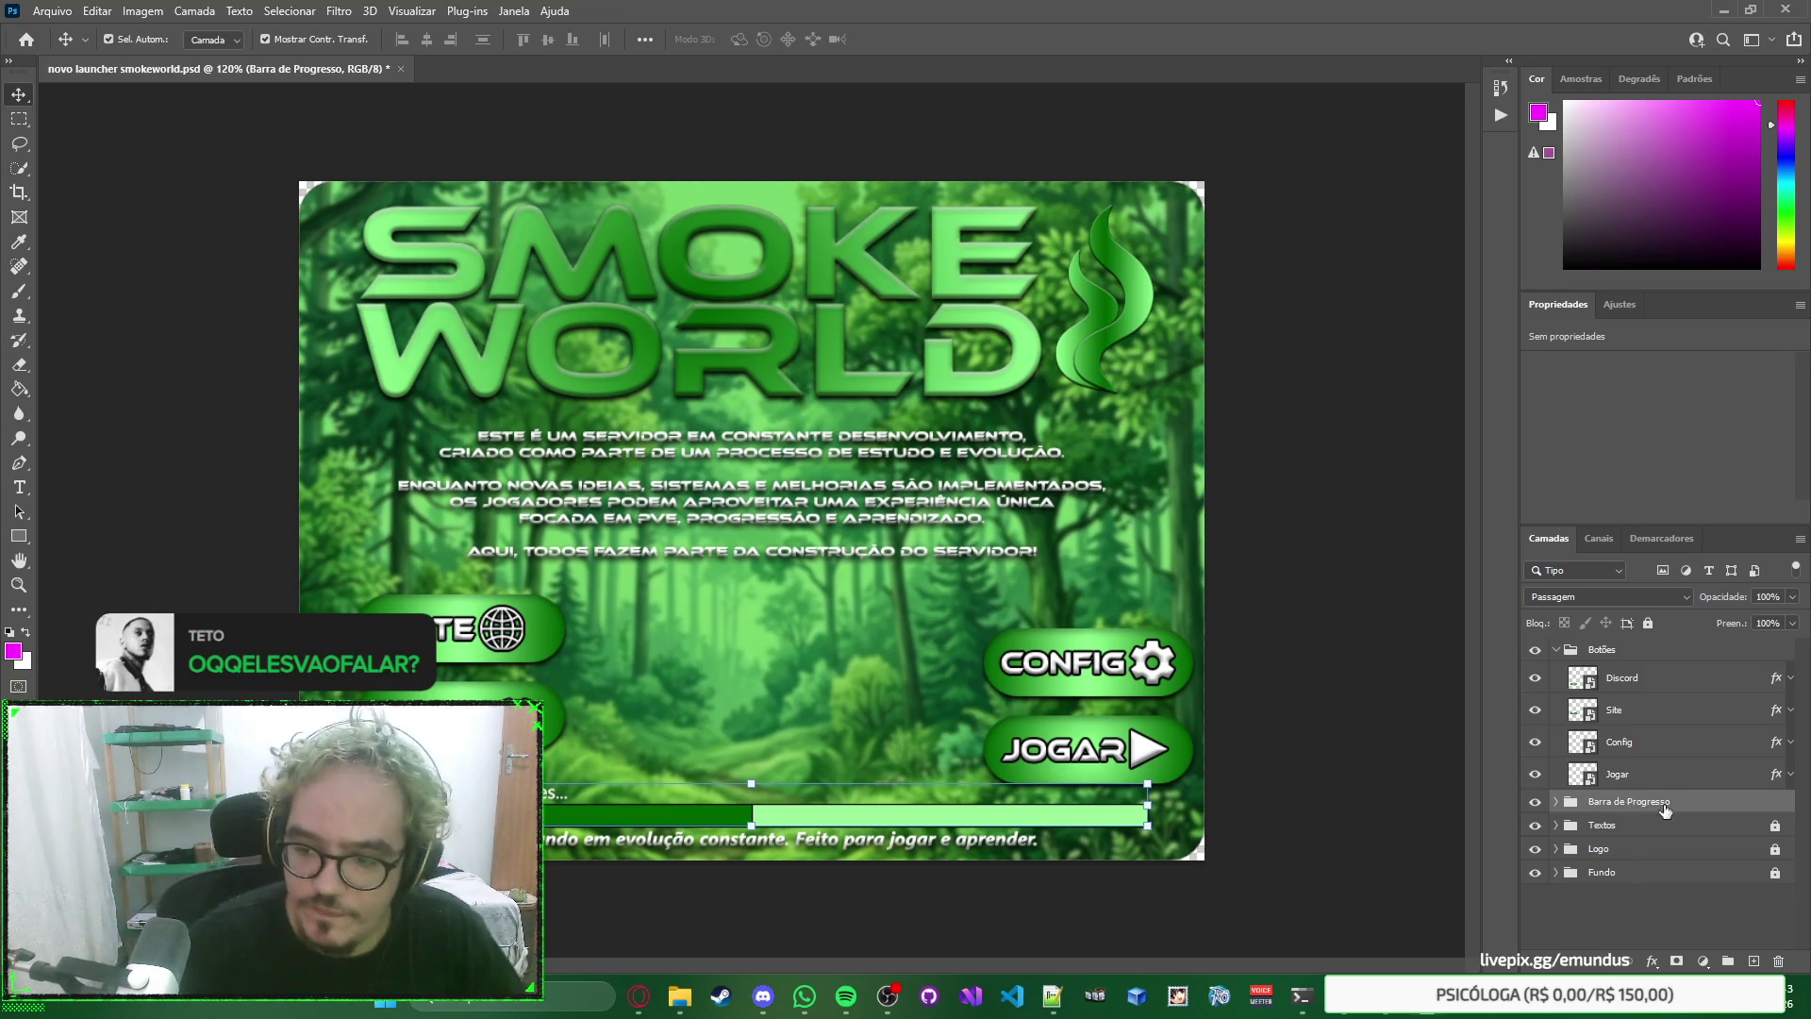
left_click(1695, 651)
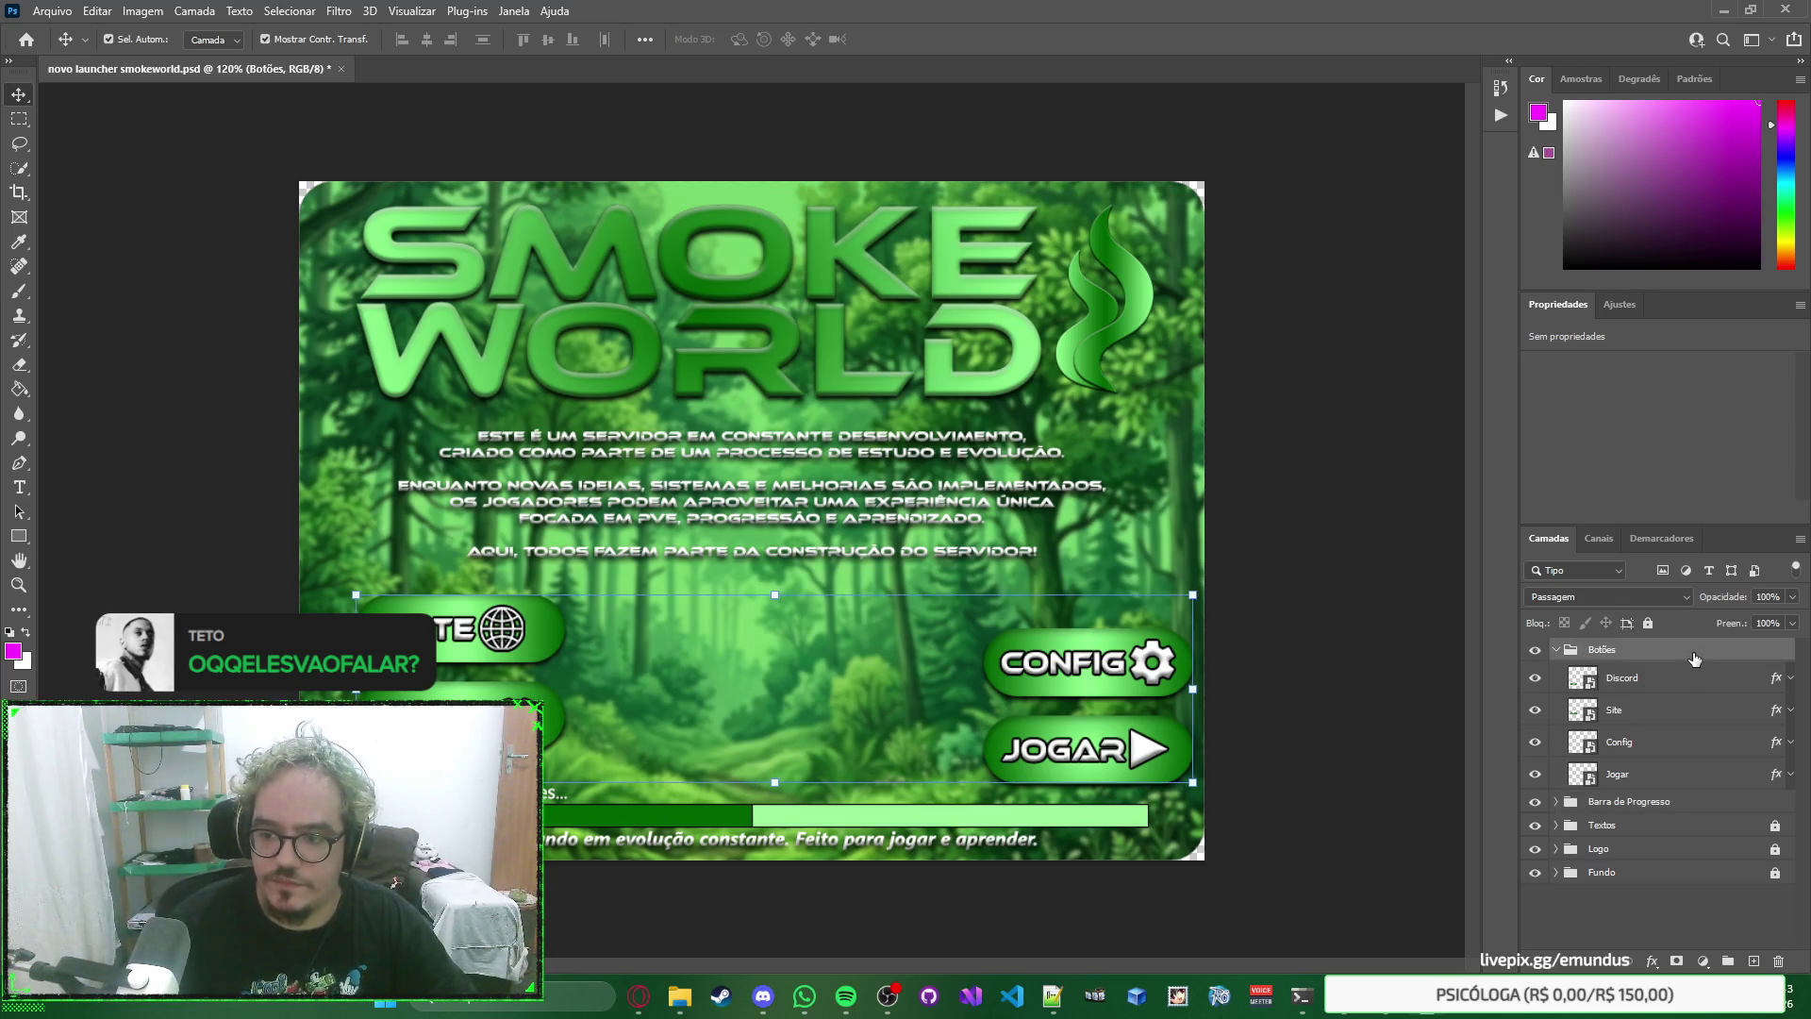
Step: Lock the Barra de Progresso group and save the launcher document
left_click(1555, 650)
left_click(1555, 650)
left_click(1660, 802)
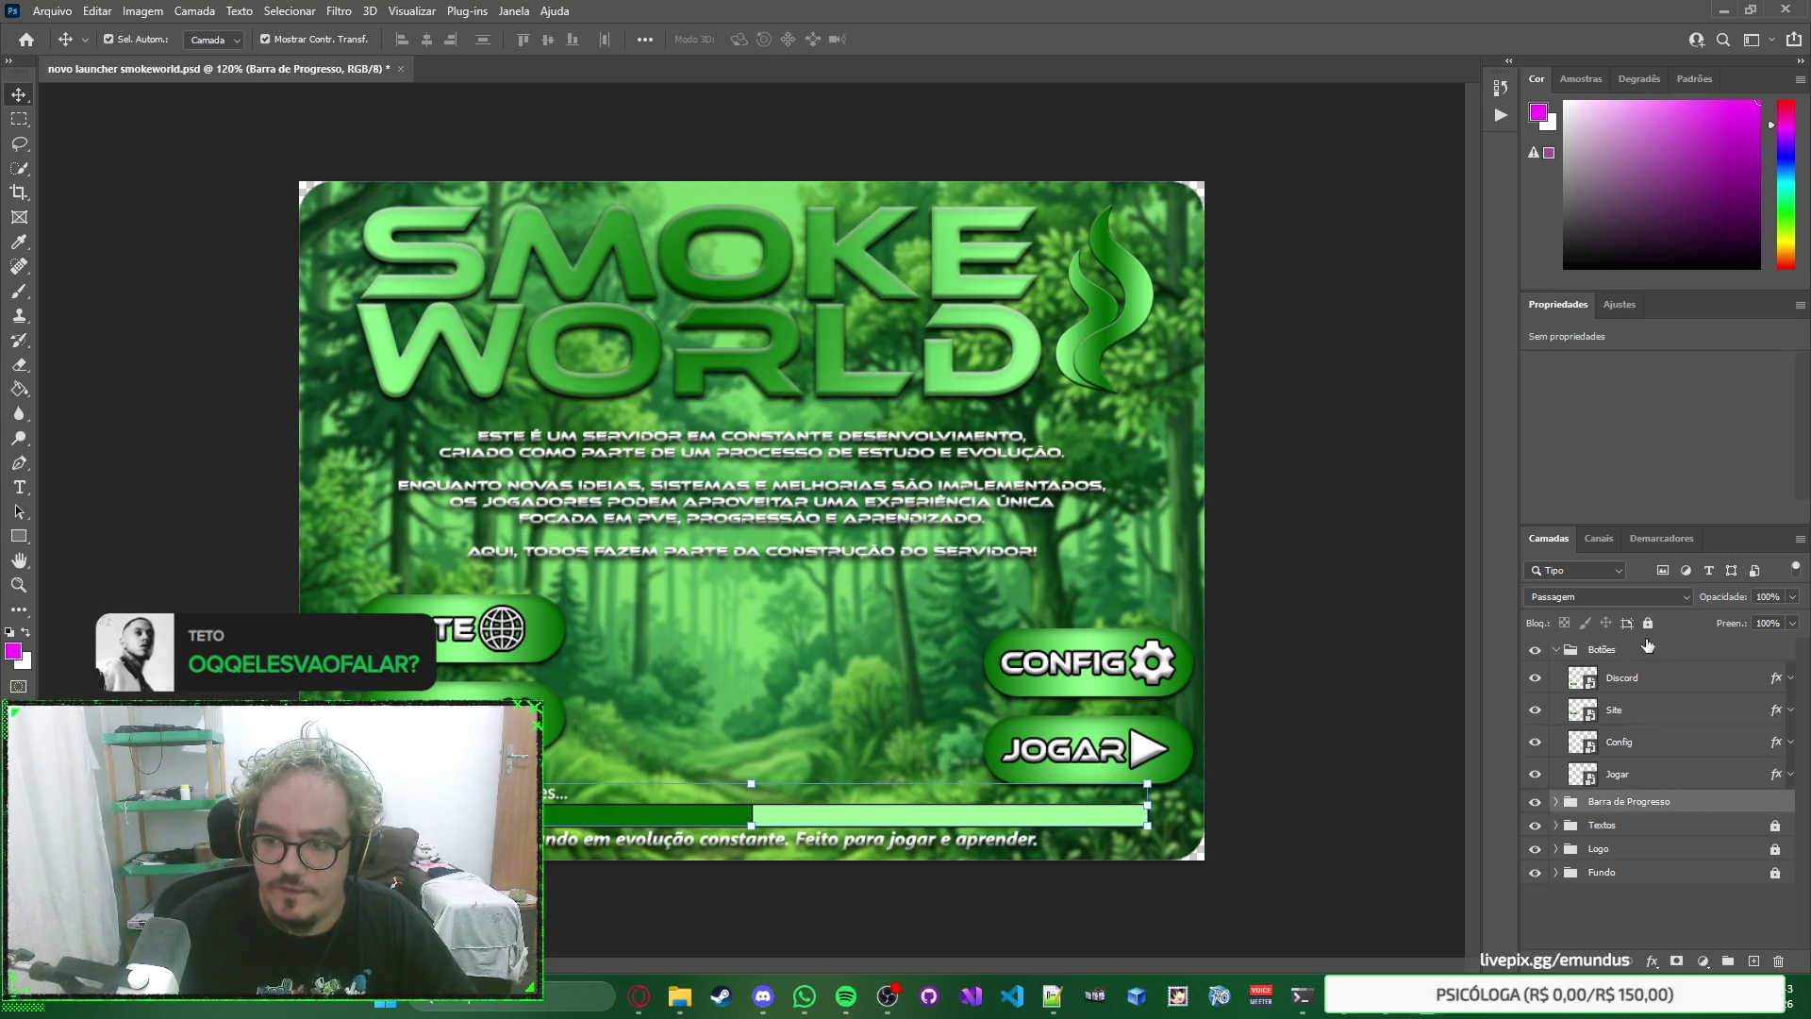
left_click(1649, 624)
left_click(1249, 579)
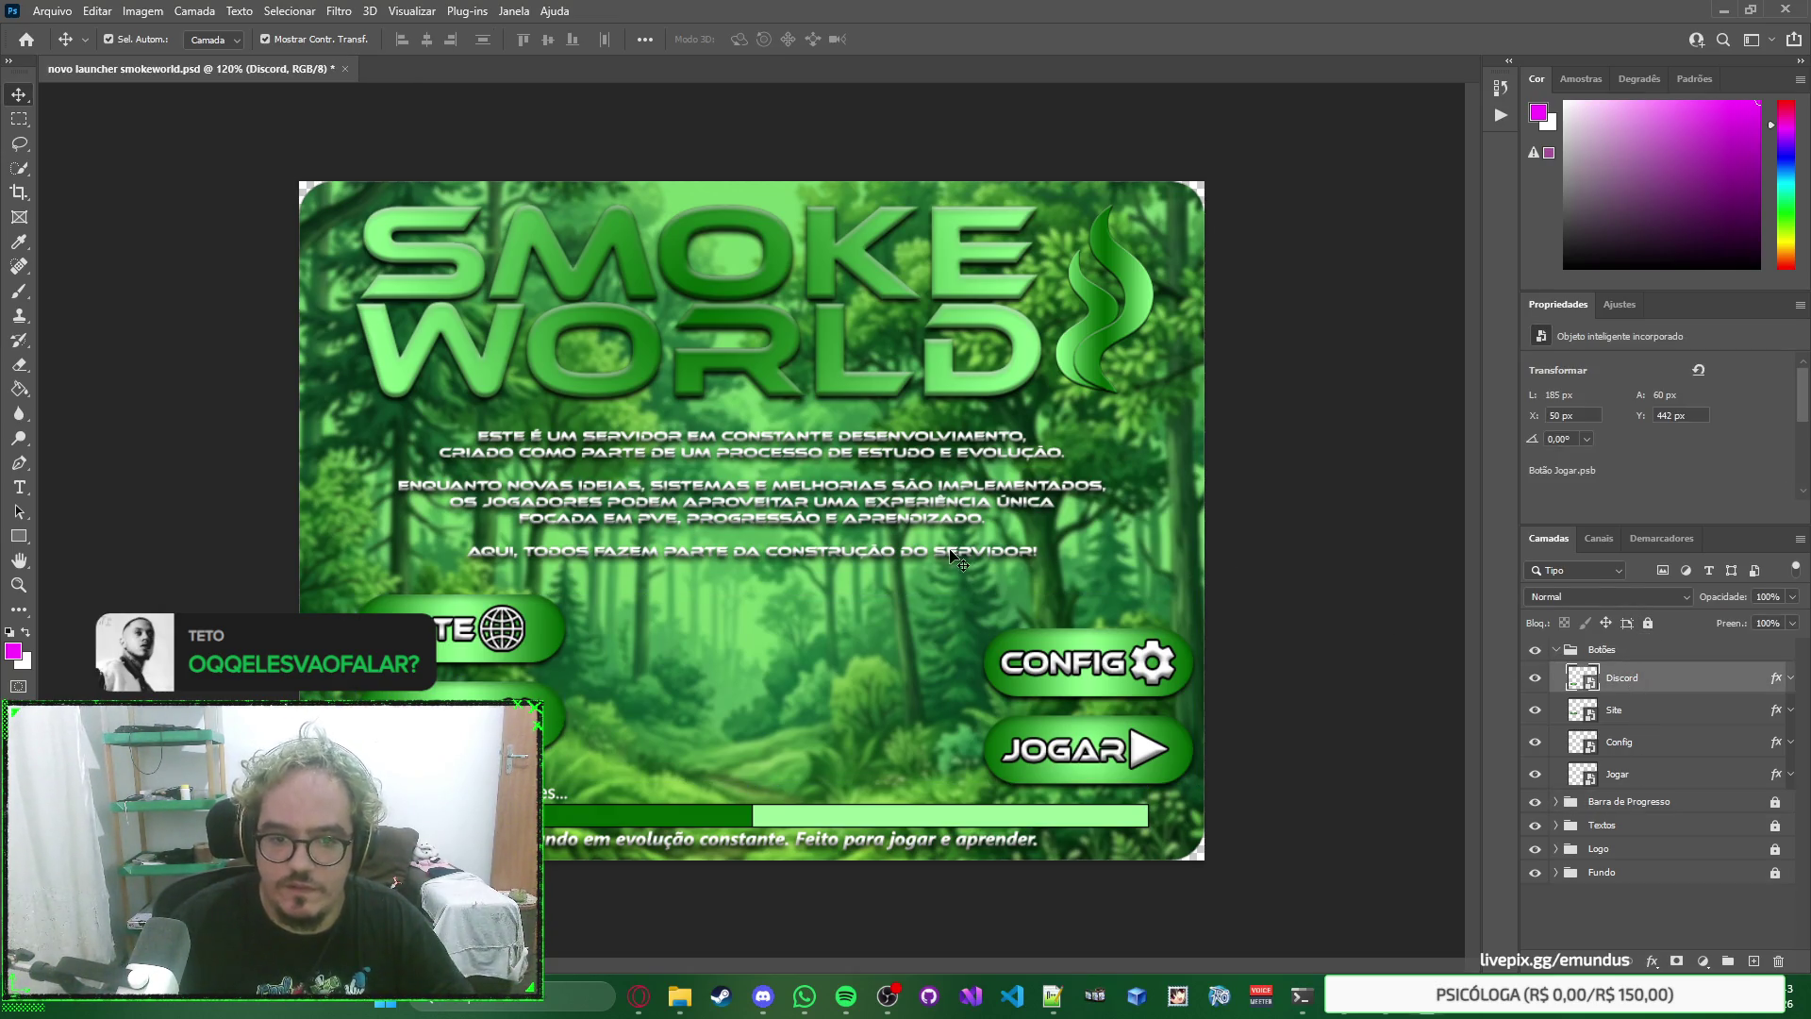
left_click(783, 604)
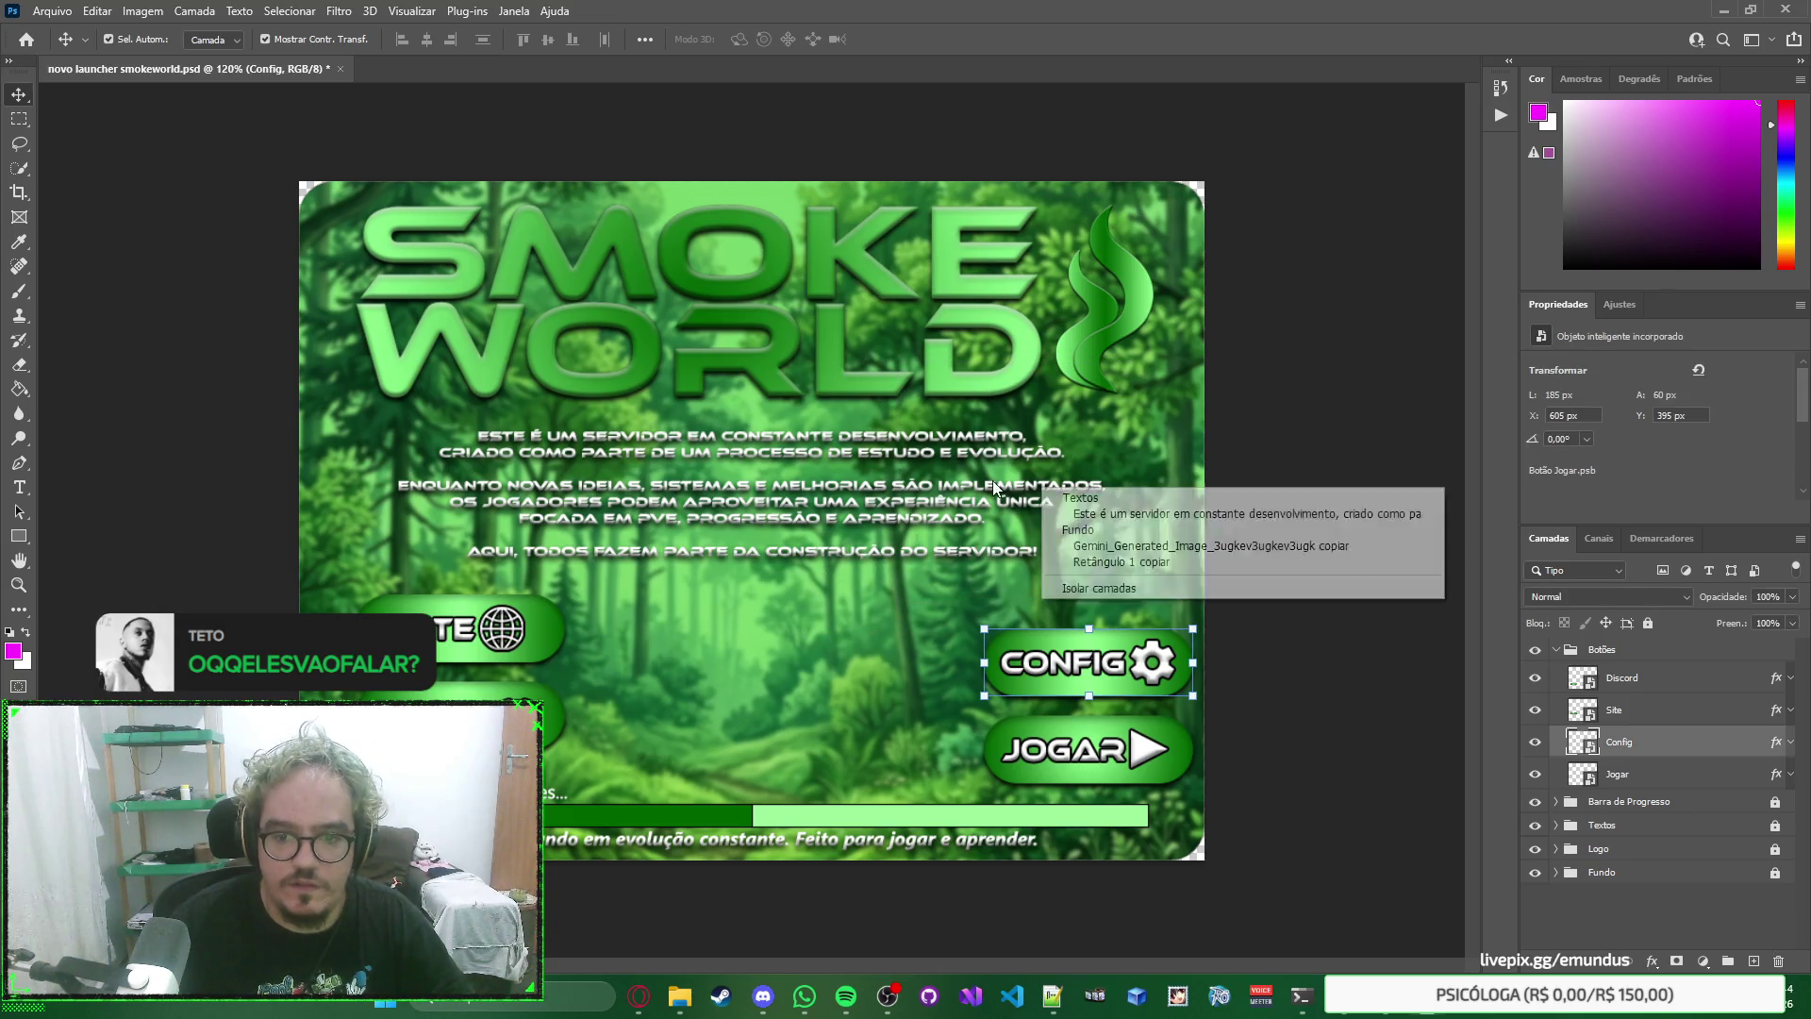
left_click(960, 479)
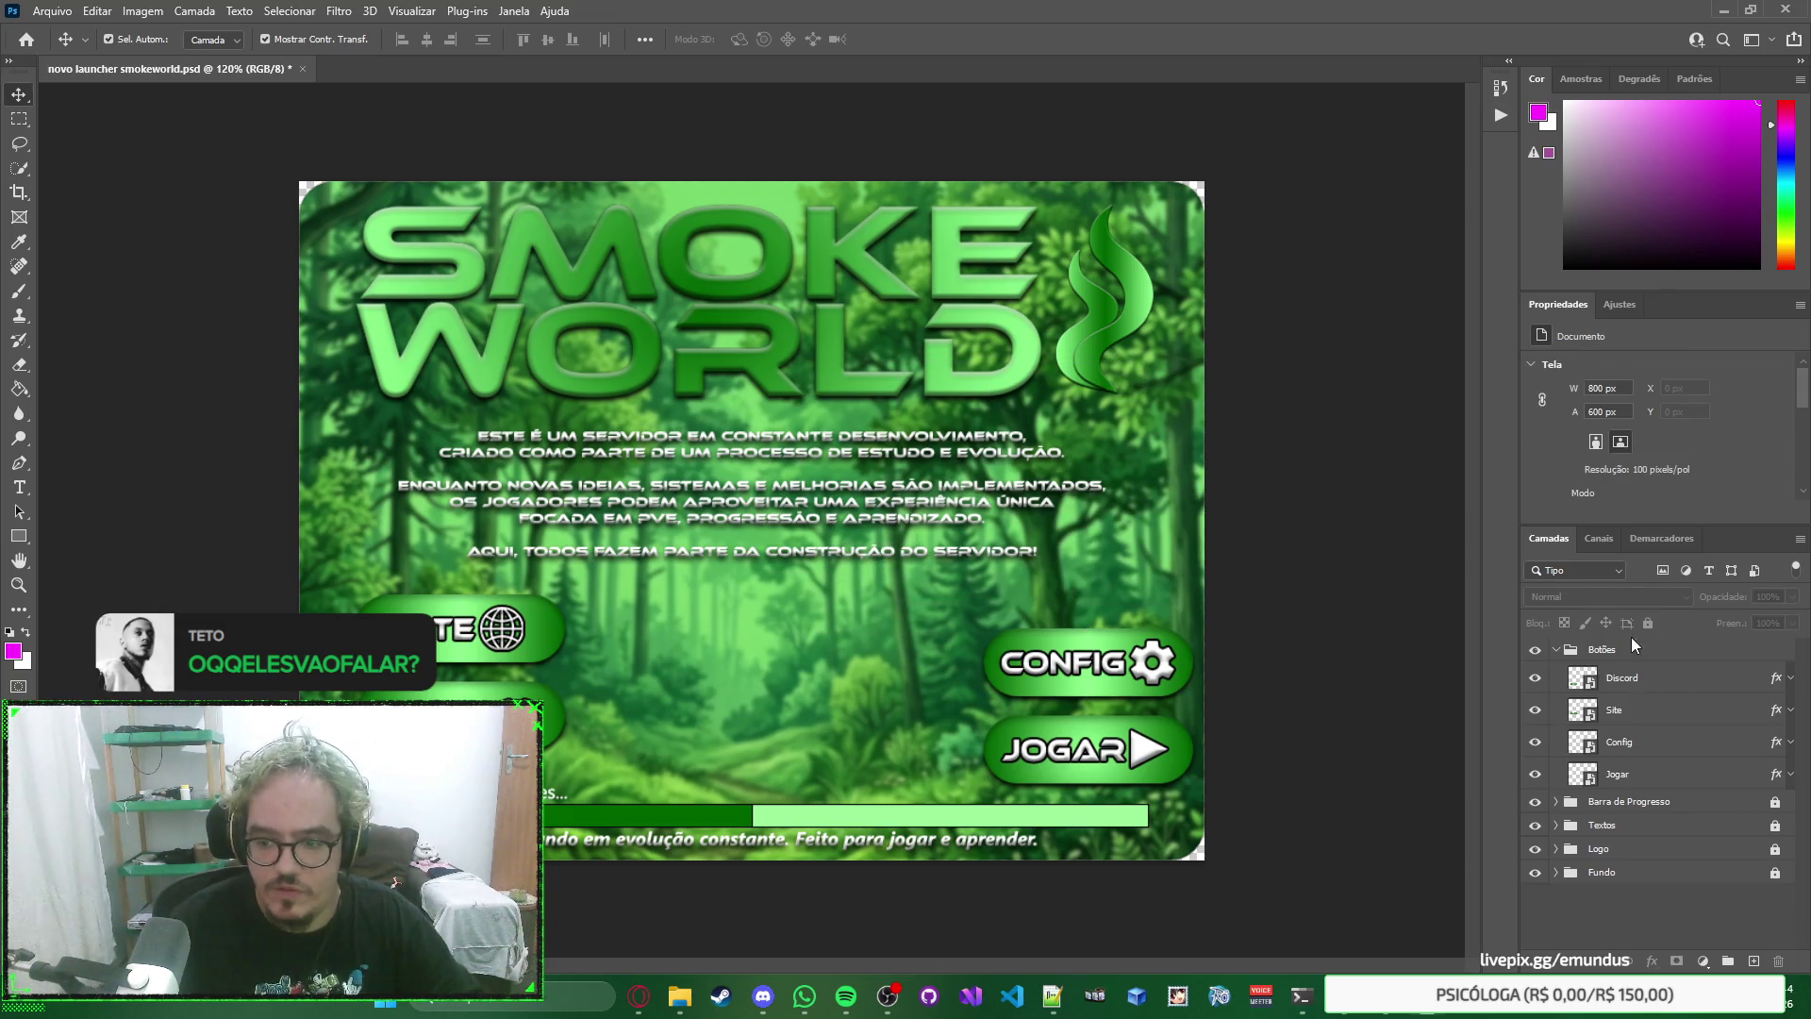
key("ctrl+s")
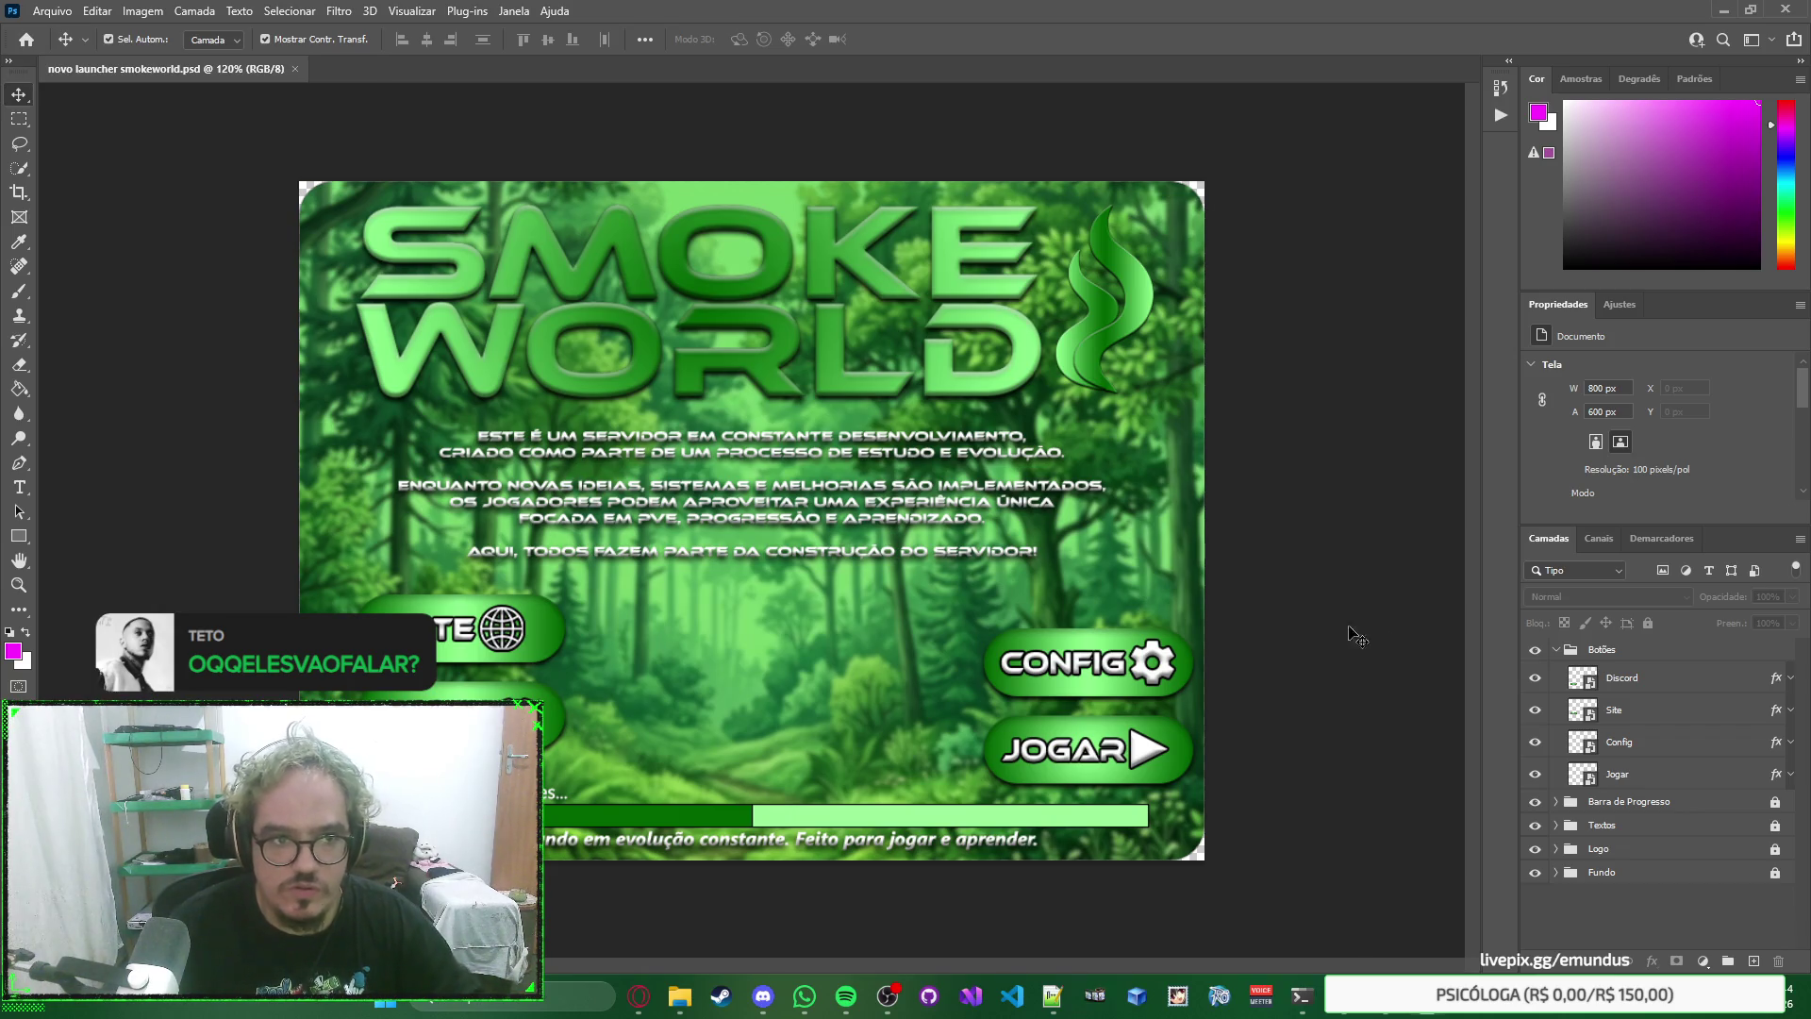
Step: Duplicate the Discord button and place the copy at the lower left of the design
left_click(1645, 680)
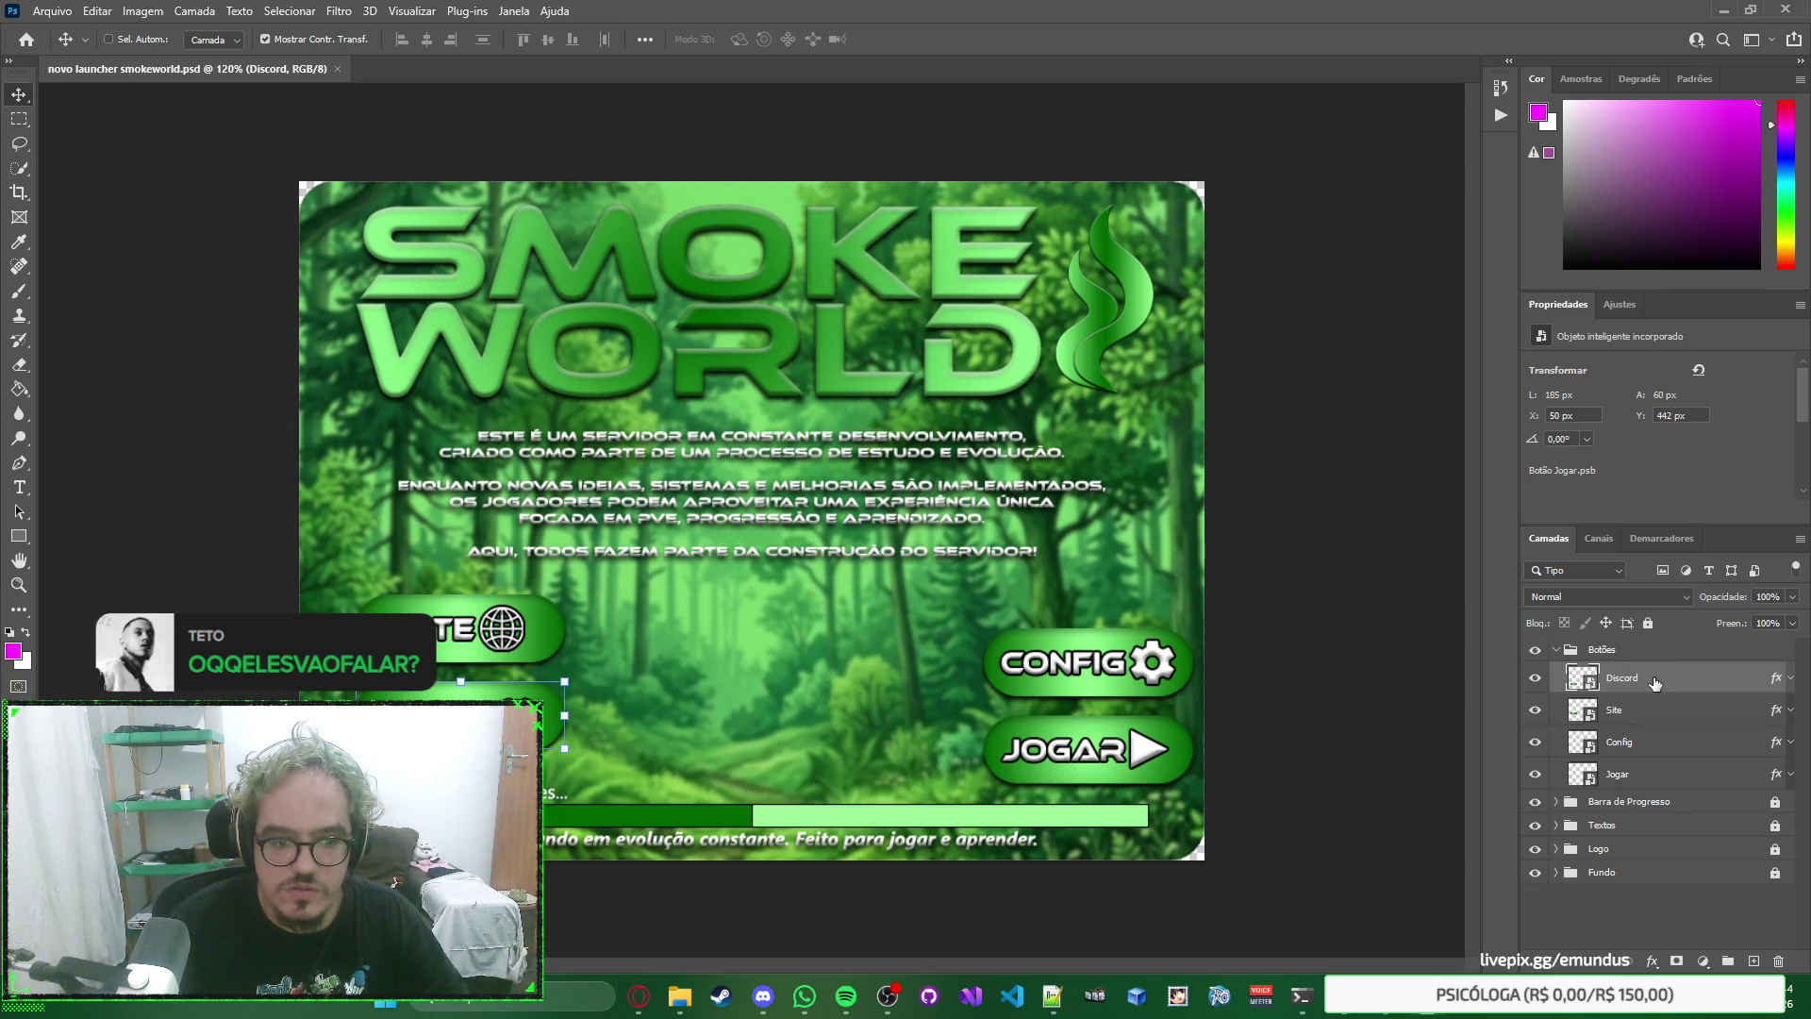
left_click_drag(1654, 682, 1270, 635)
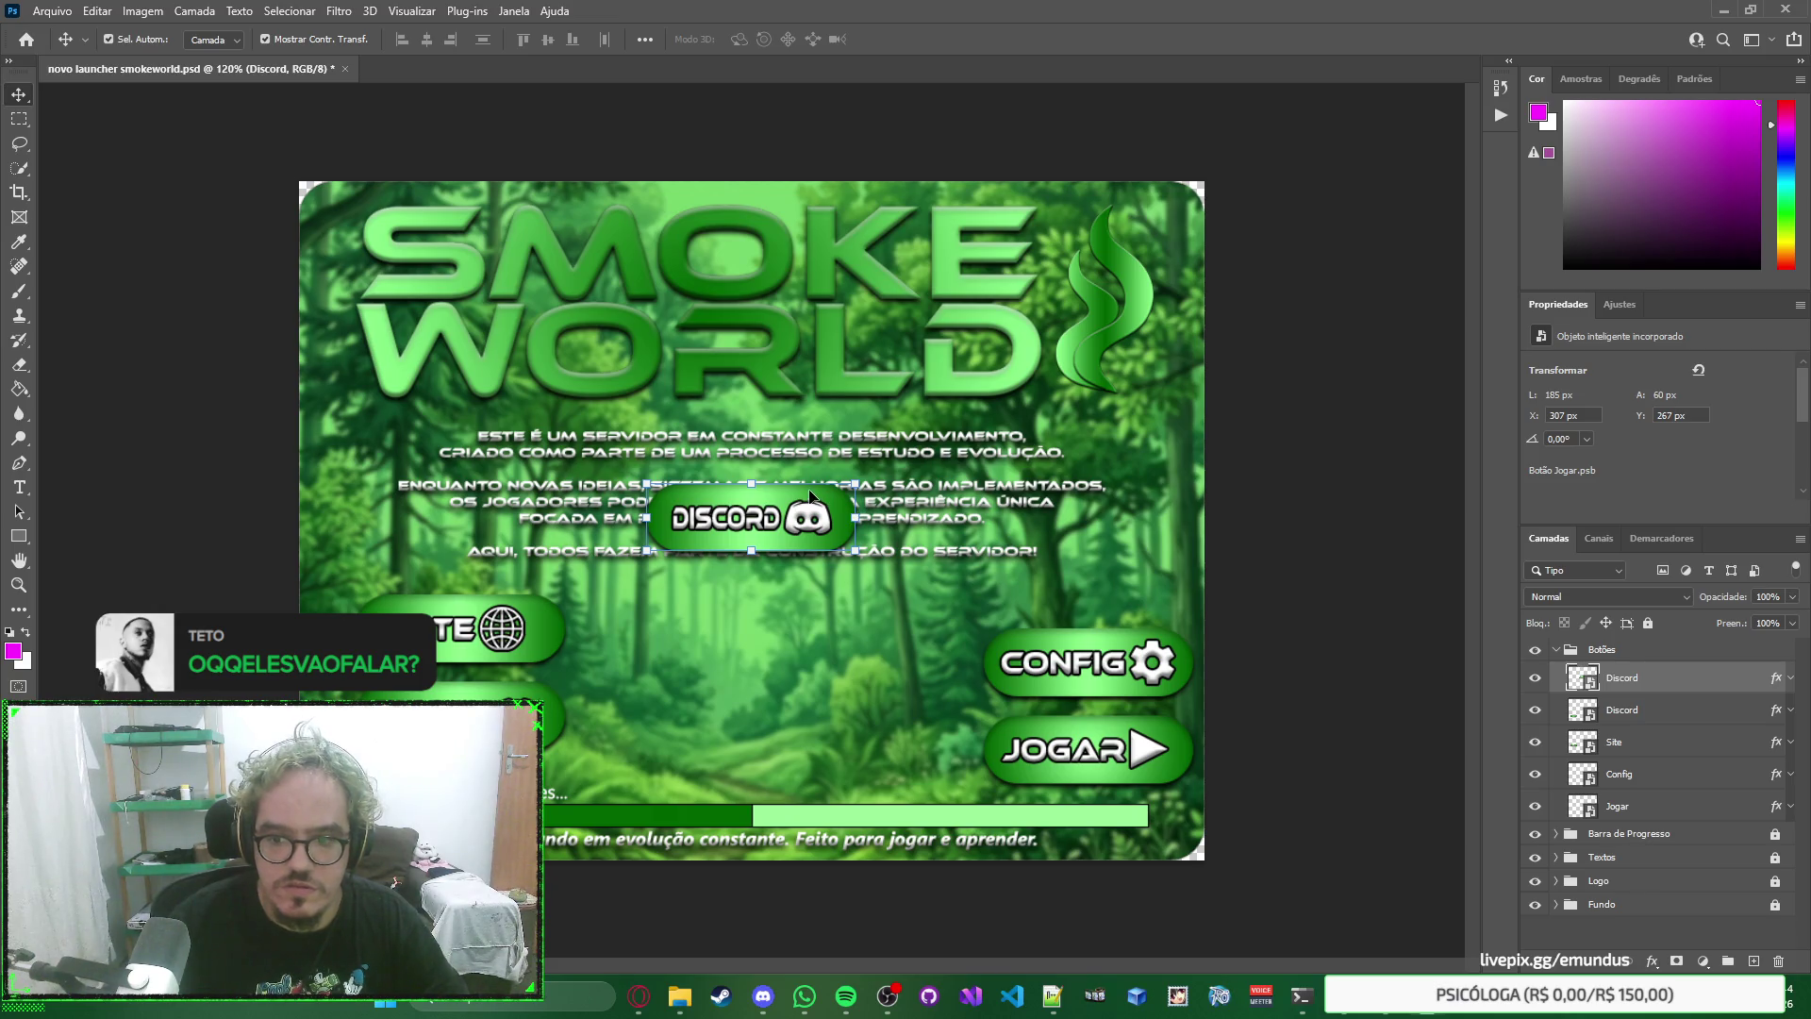
key("ctrl+z")
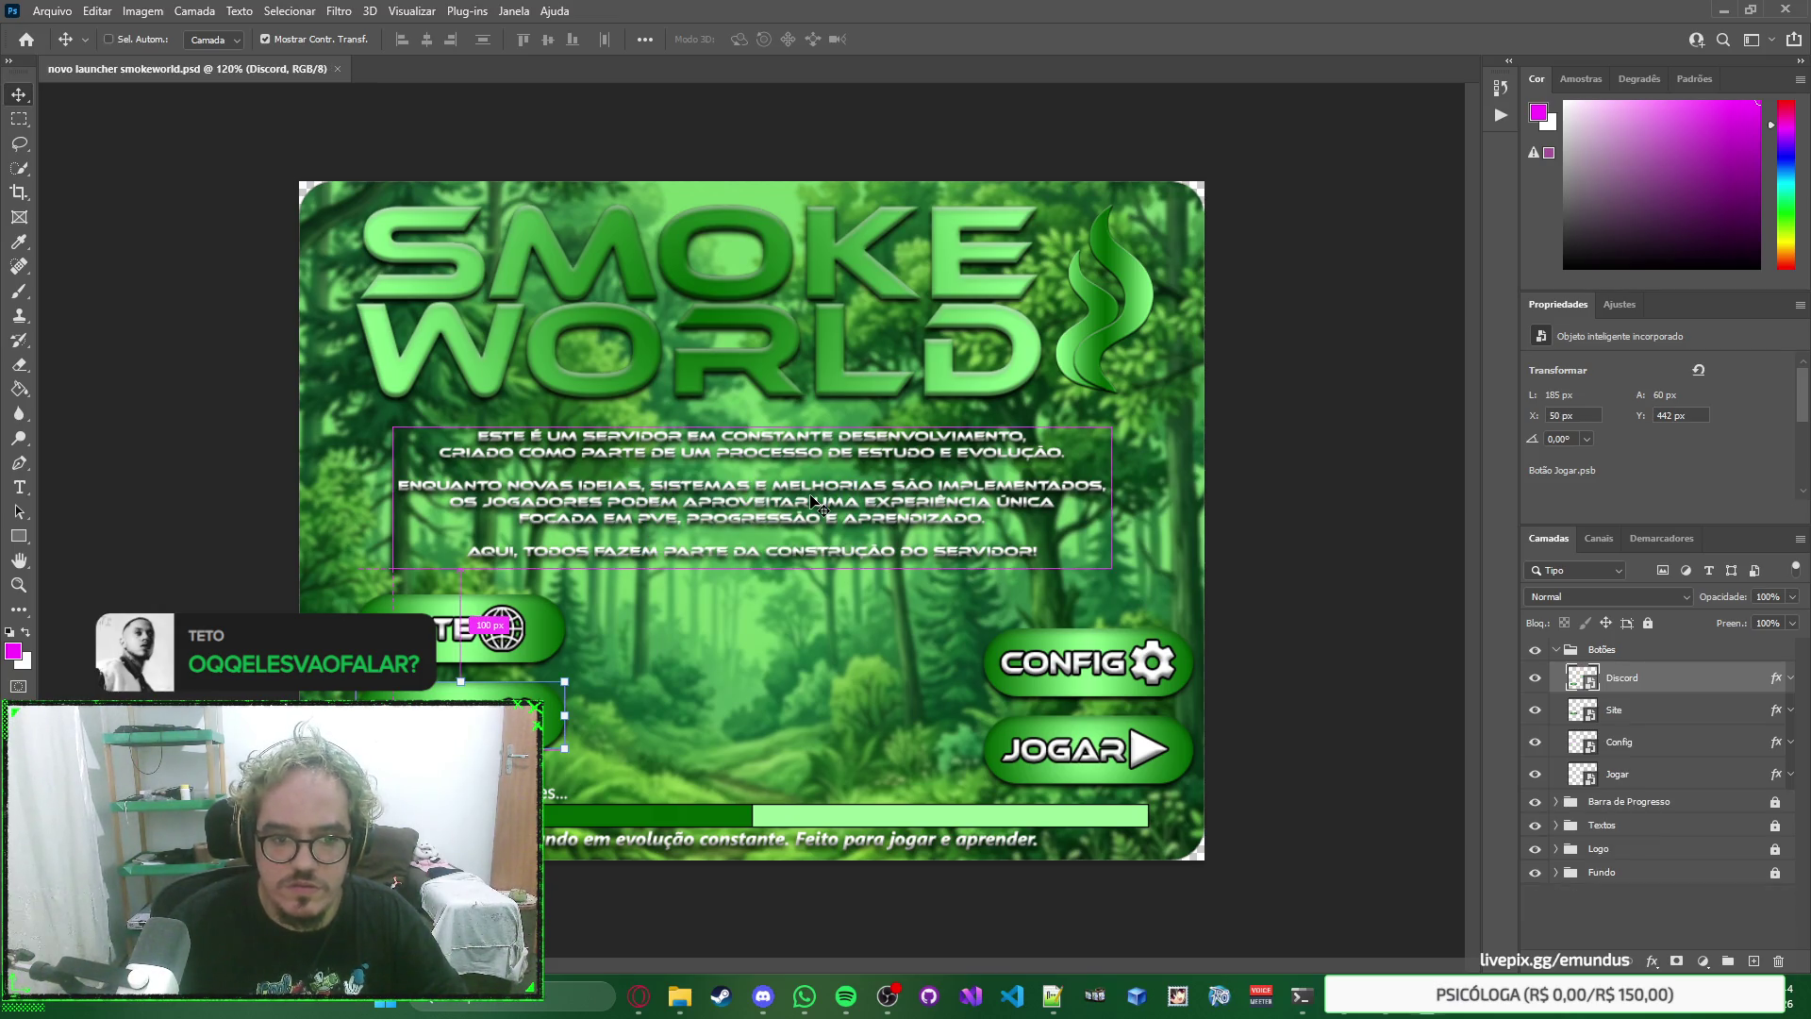
key("ctrl+shift+z")
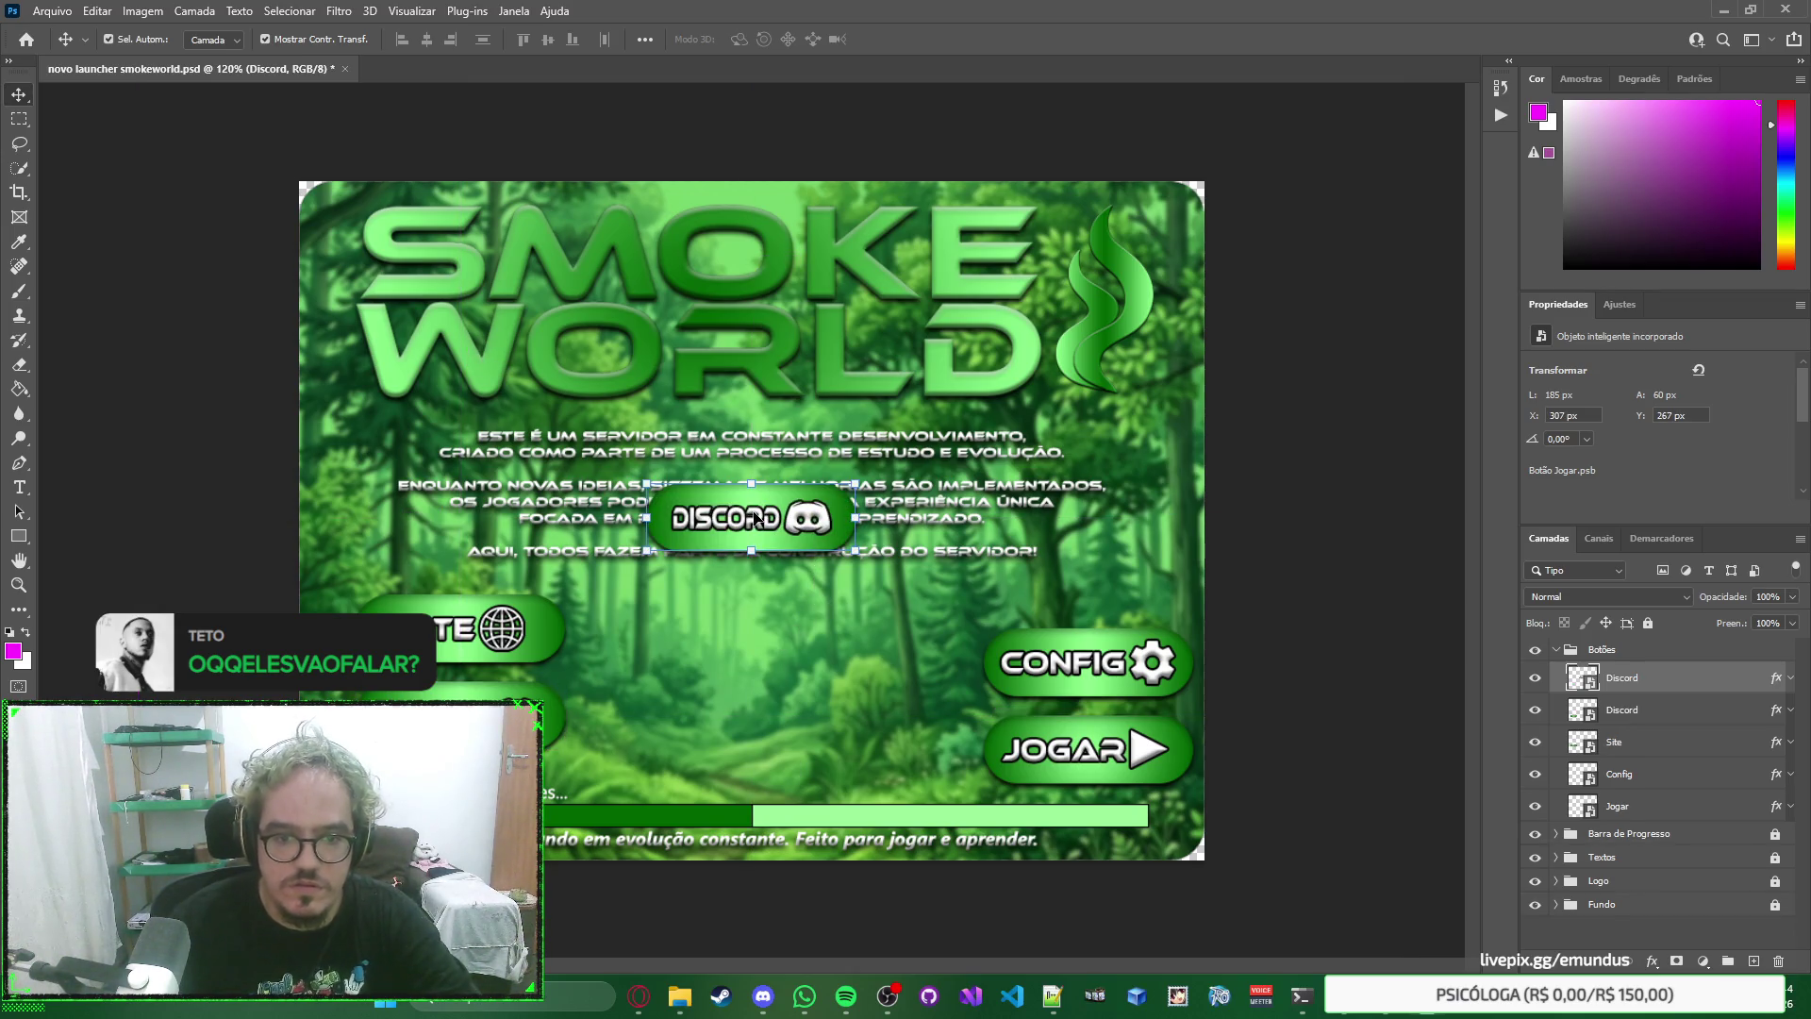
left_click_drag(755, 517, 458, 750)
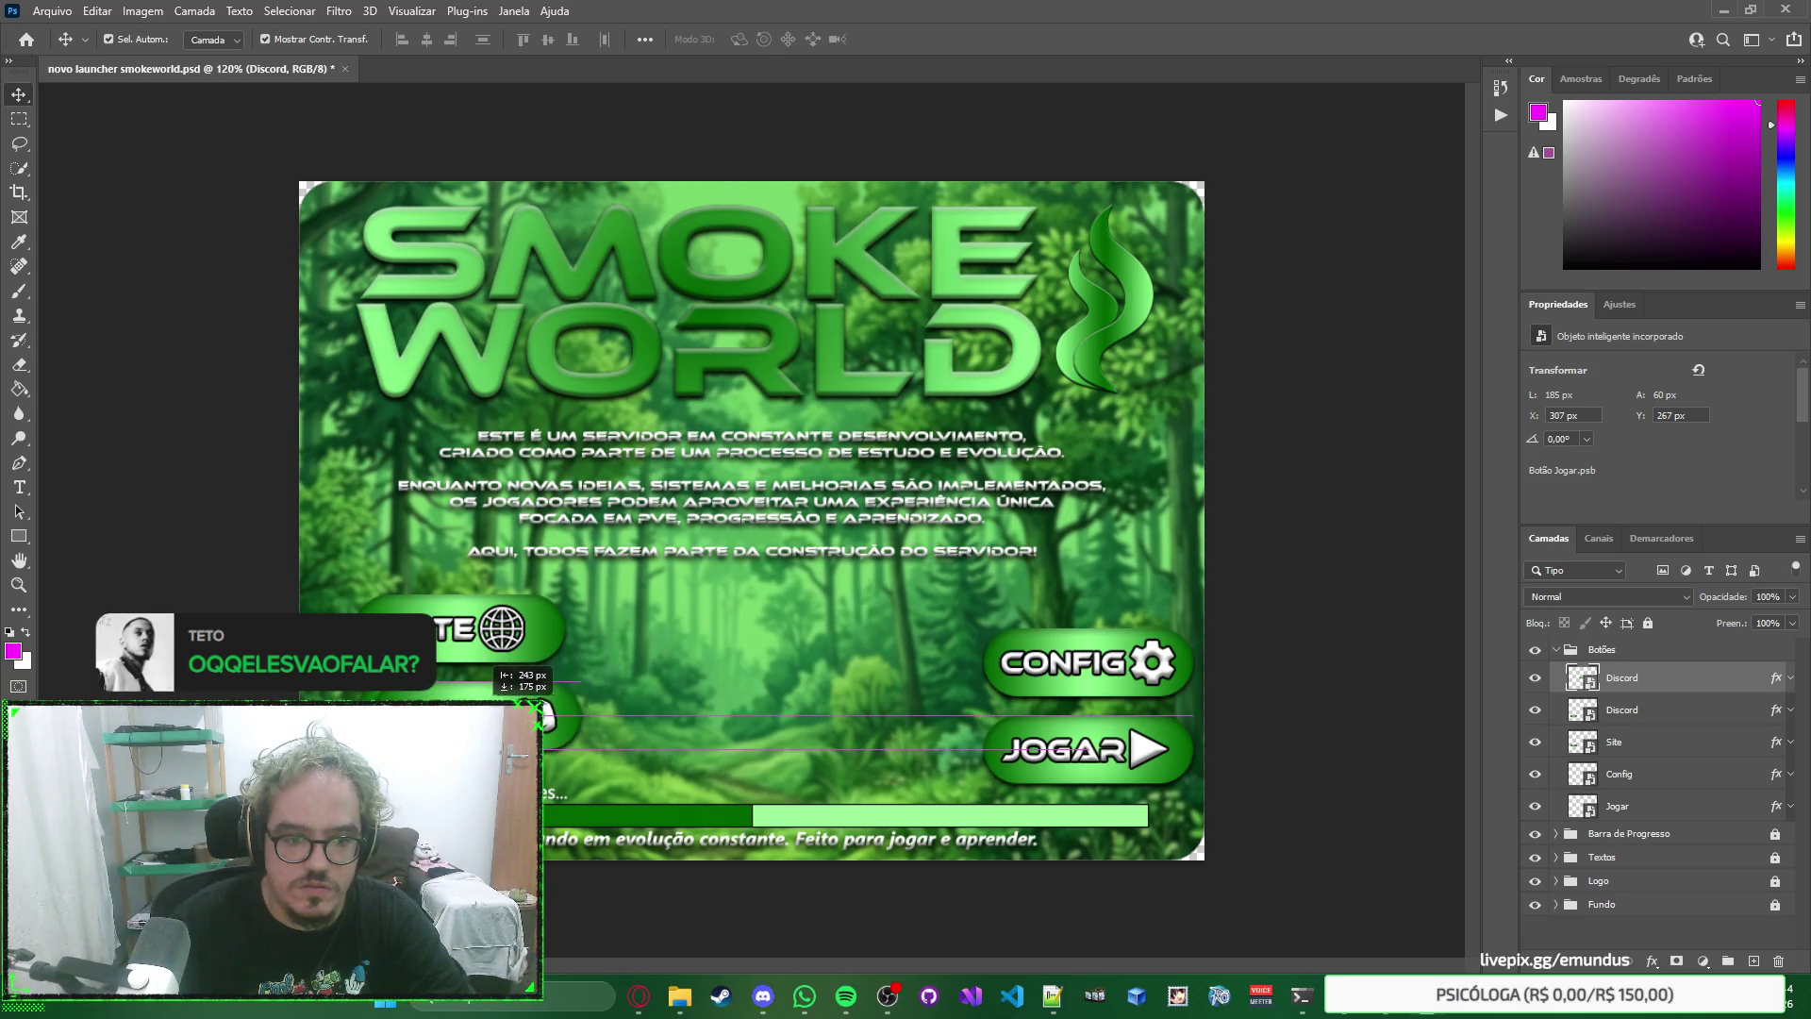
left_click_drag(472, 668, 476, 671)
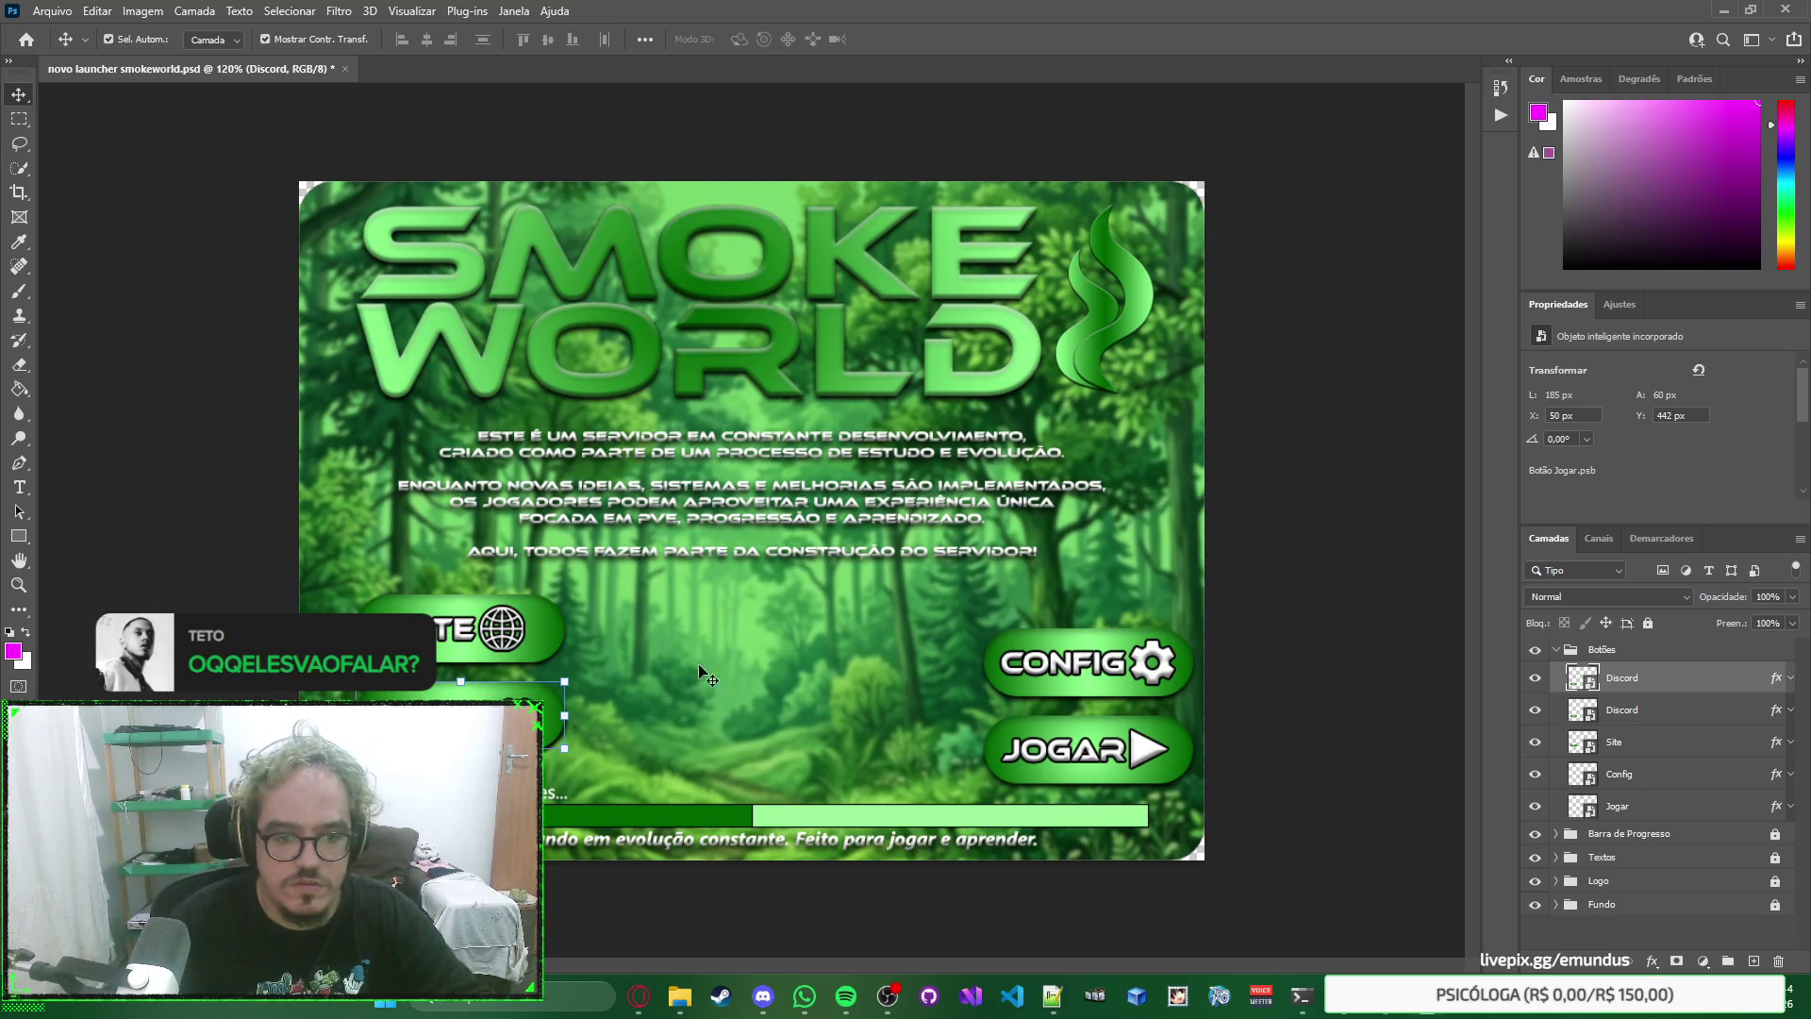
key("alt+Tab")
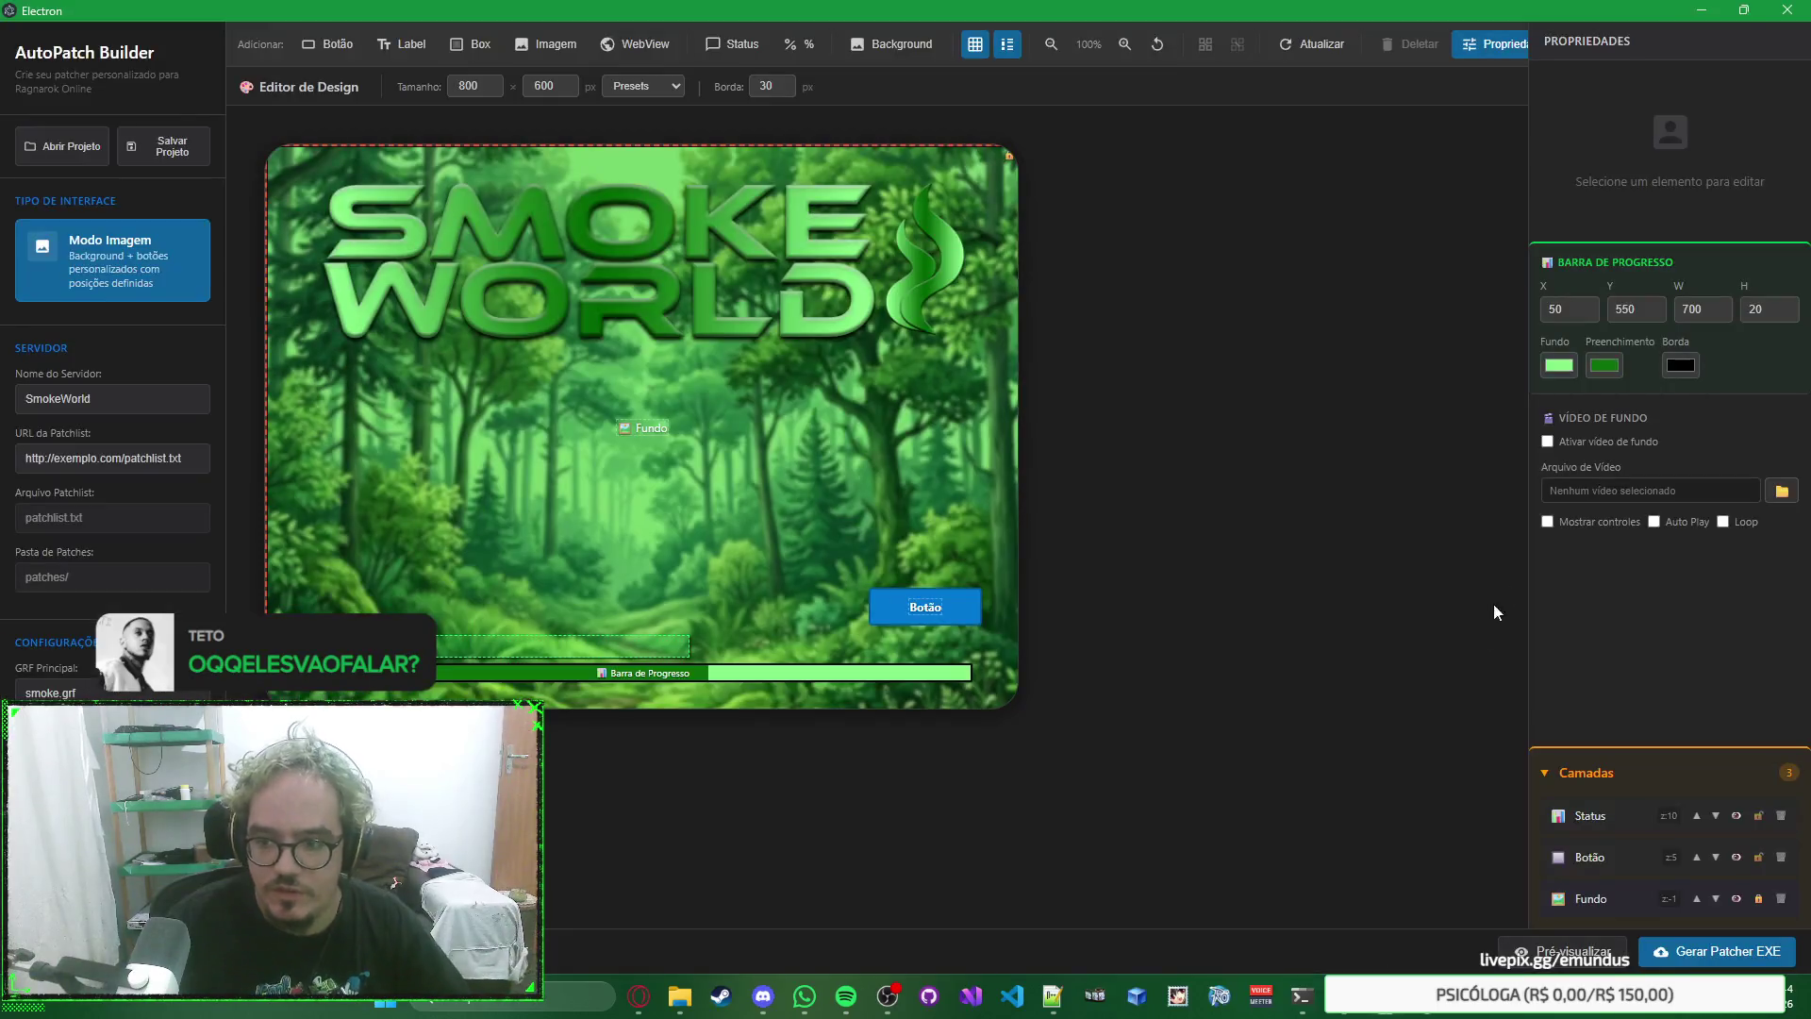
Step: Review the Botão button's Propriedades panel, then bring up the Opera window with the ChatGPT chat
left_click(955, 595)
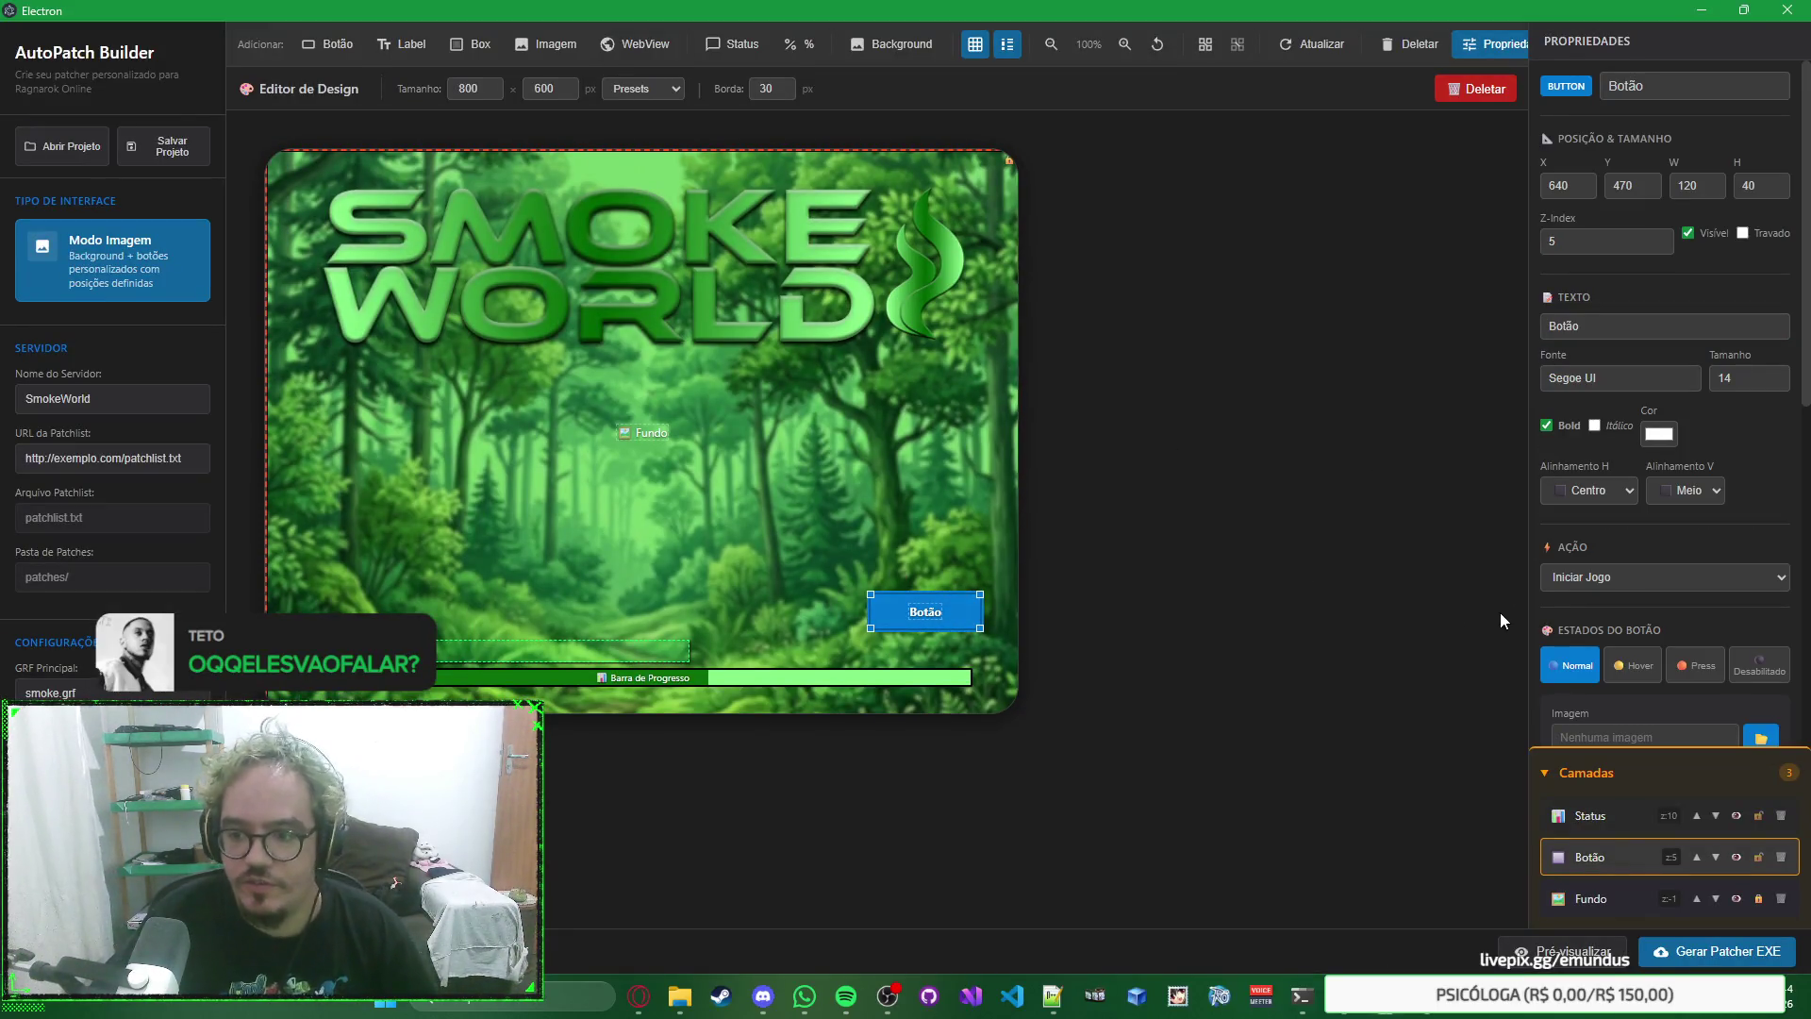
scroll(1549, 597, "down", 1)
scroll(1549, 597, "down", 2)
scroll(1555, 606, "down", 1)
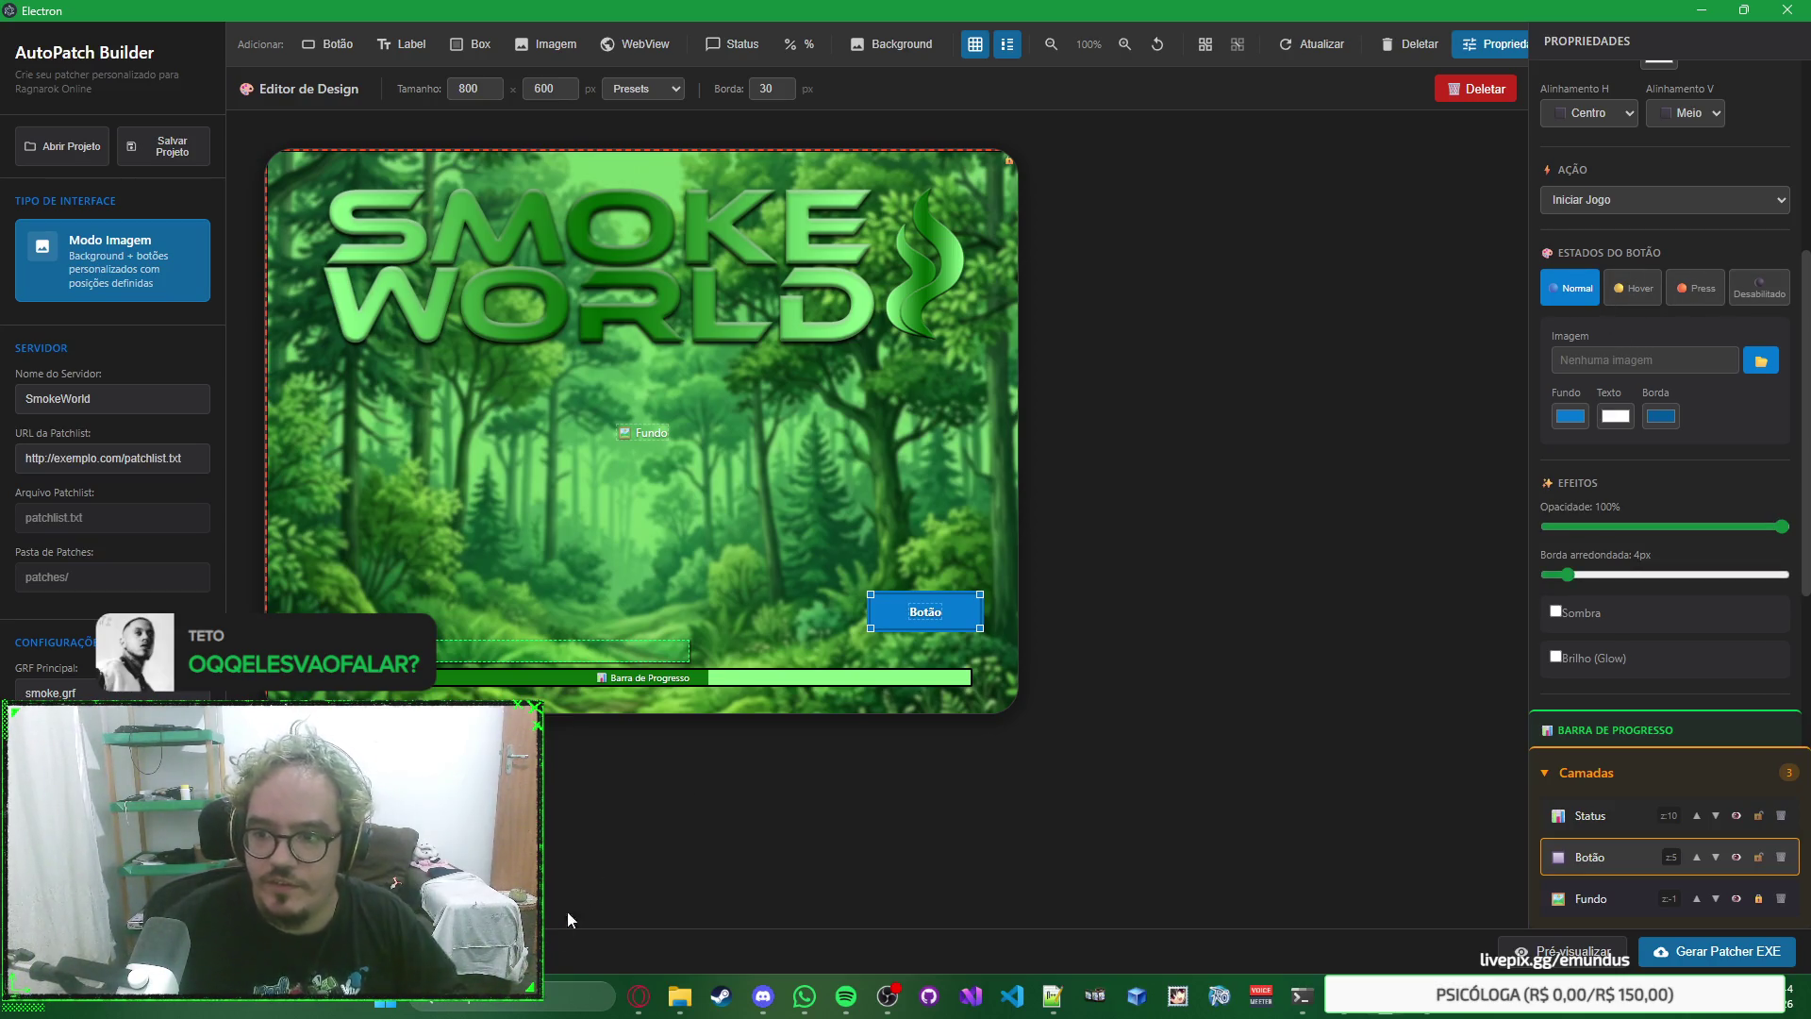
left_click(639, 995)
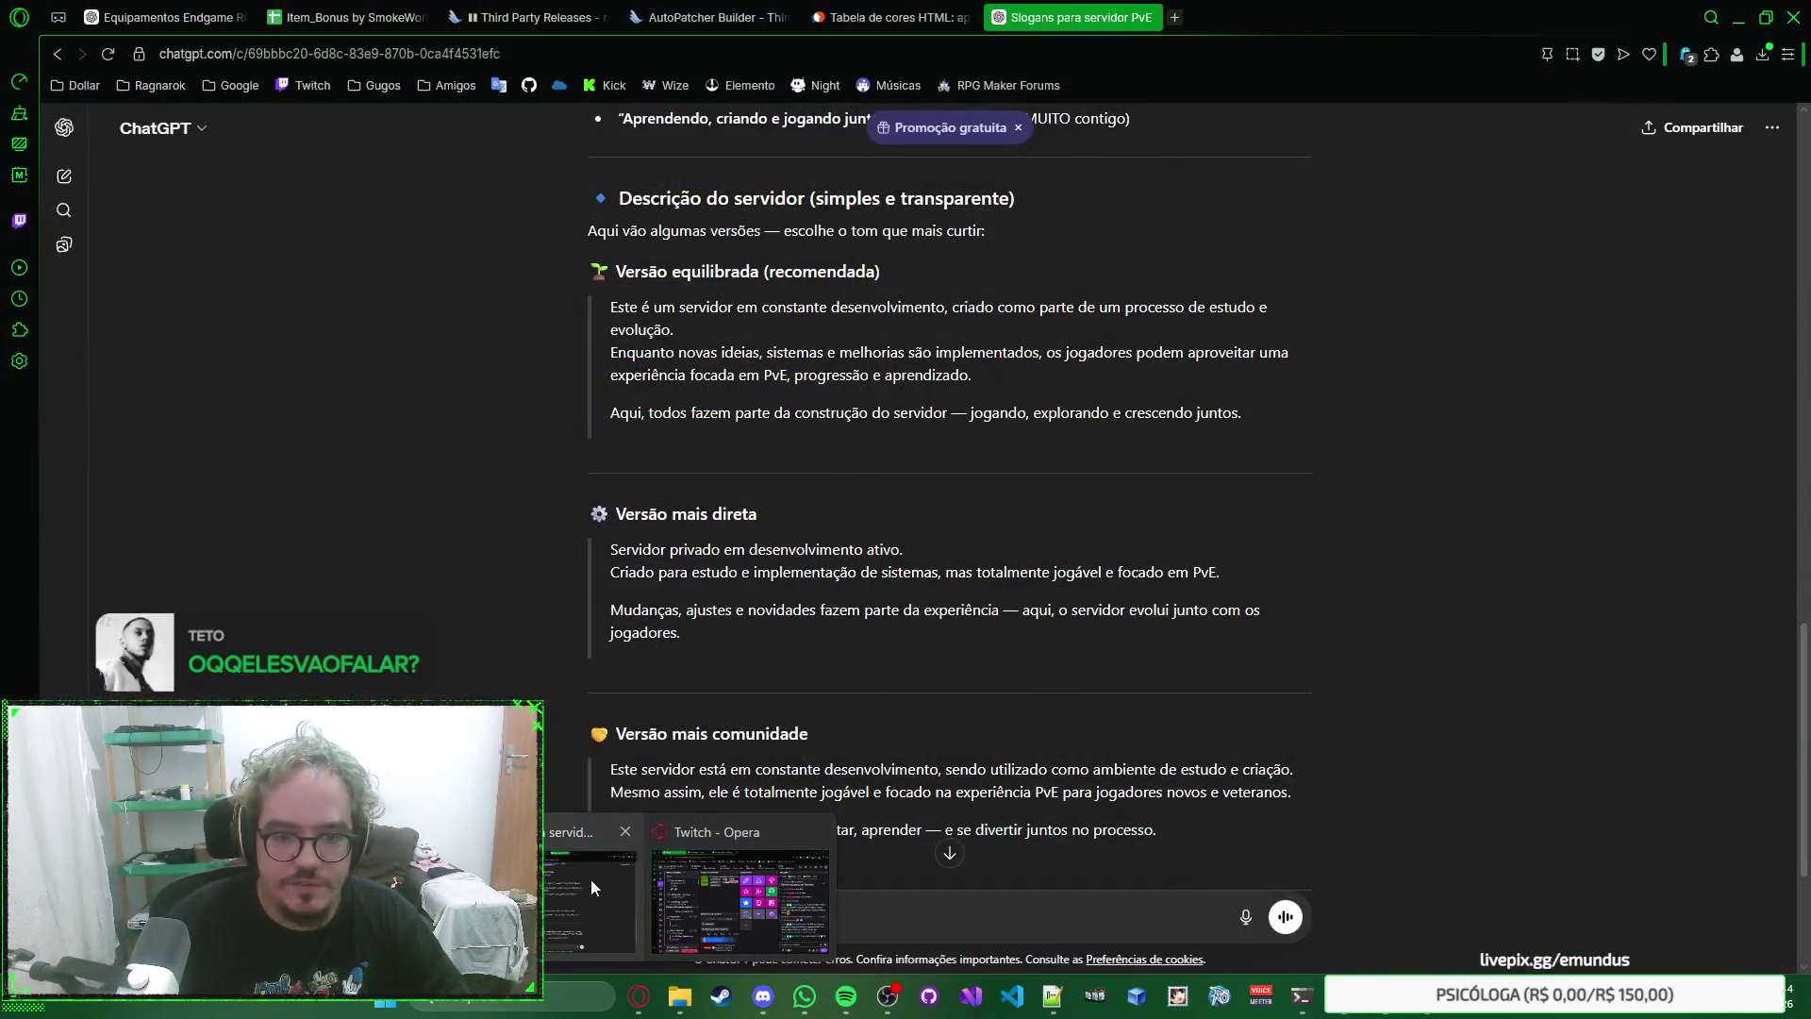
left_click(591, 879)
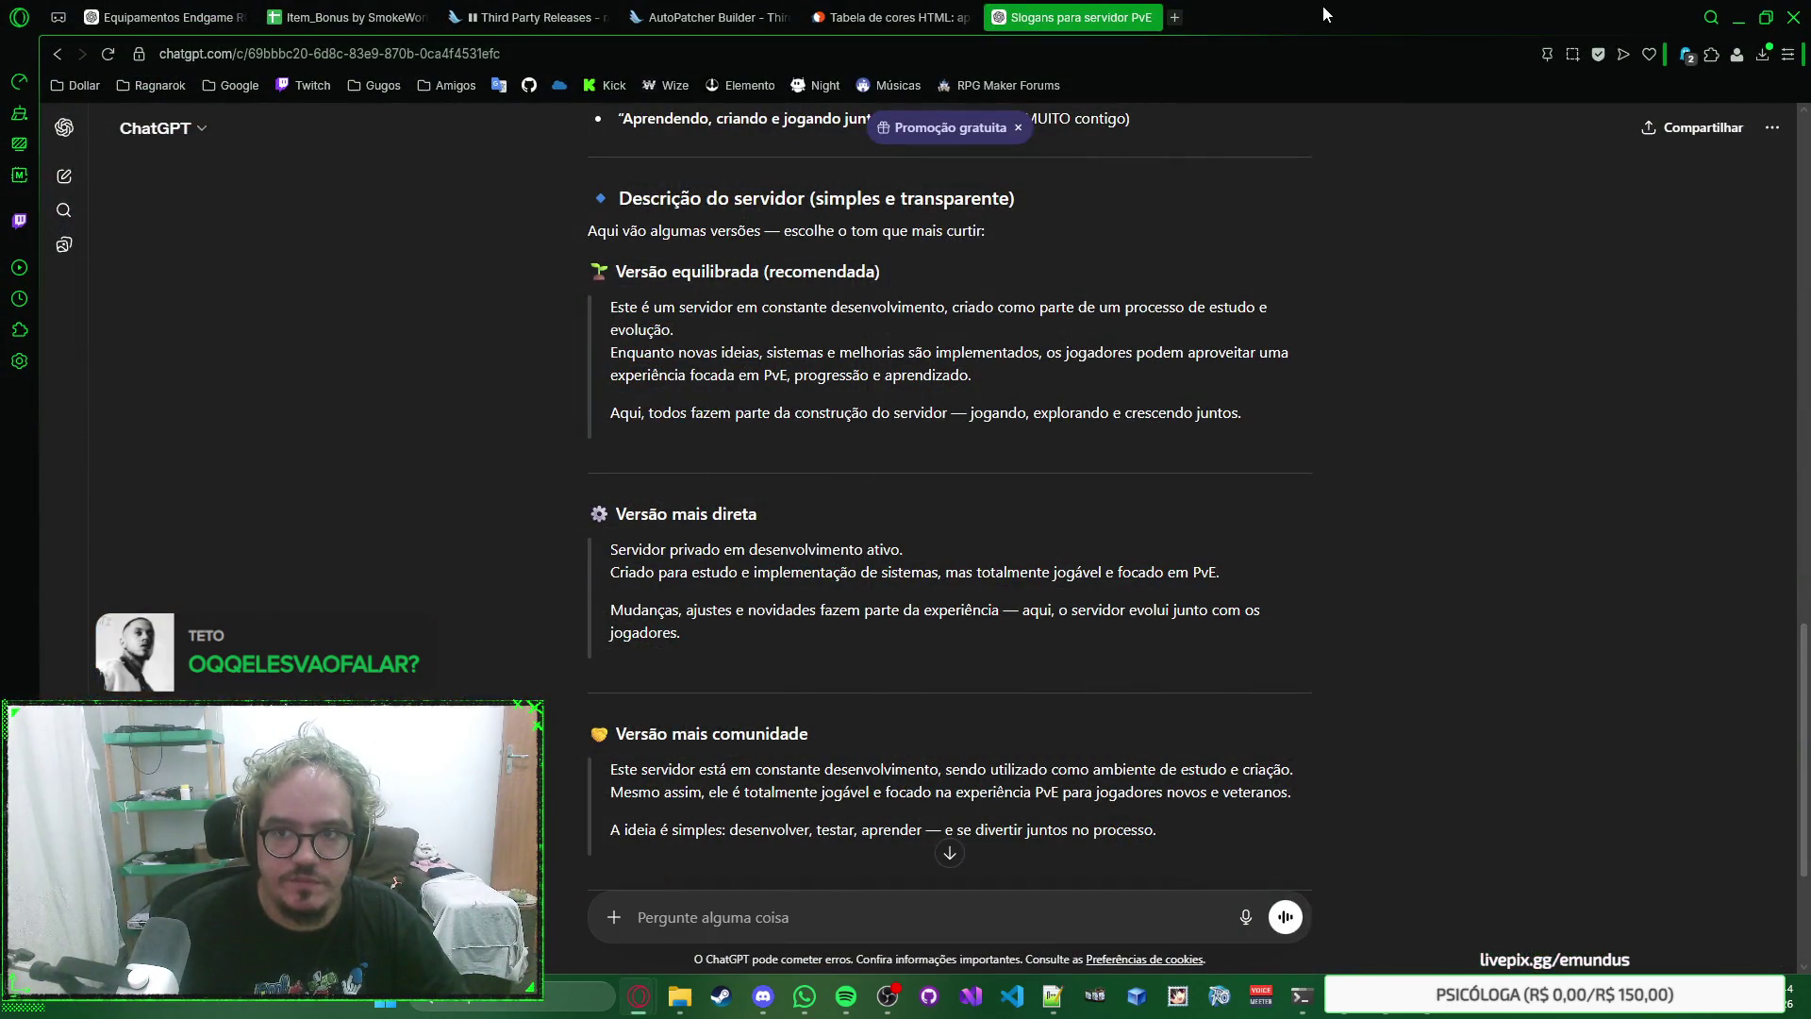
Step: Close the ChatGPT and colour-table tabs and the enlarged screenshot view
key("ctrl+w")
key("ctrl+w")
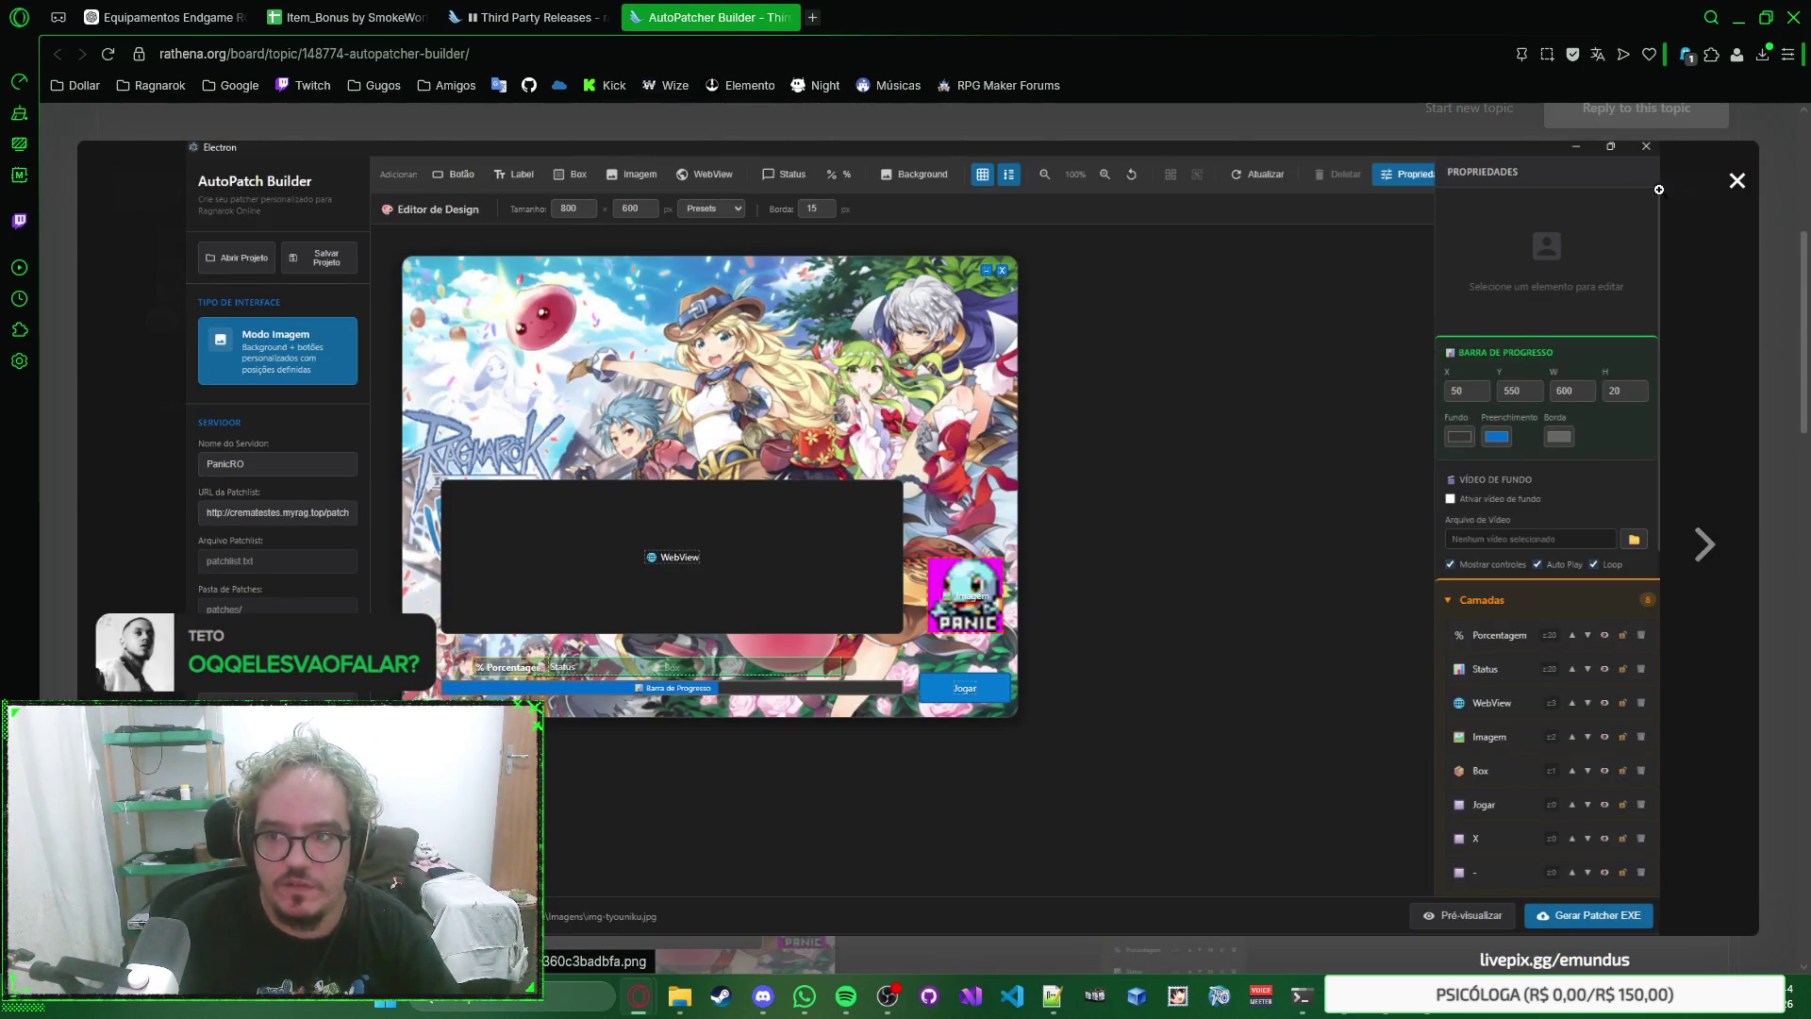
key("Escape")
scroll(1420, 427, "down", 10)
right_click(1430, 449)
left_click(1464, 319)
Step: Read through the AutoPatcher Builder forum post and open its GitHub link
scroll(1471, 359, "down", 1)
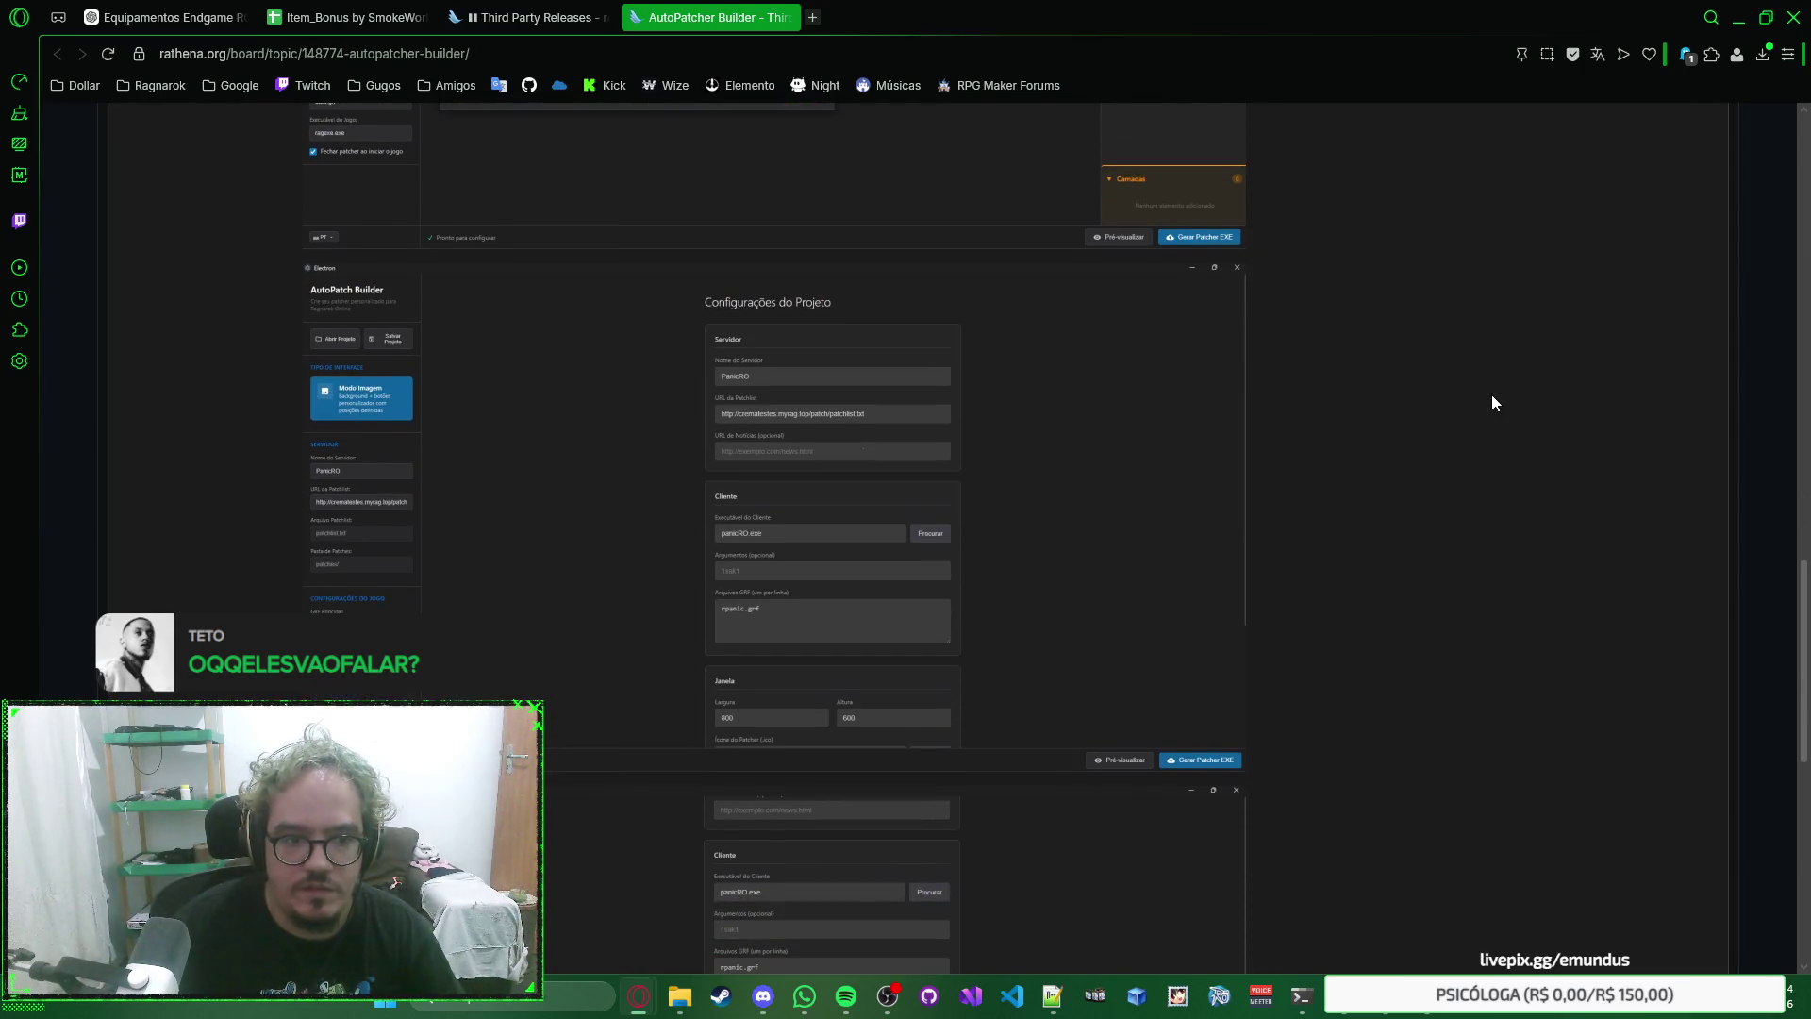
scroll(1468, 292, "down", 3)
scroll(1468, 293, "down", 5)
scroll(1468, 293, "down", 1)
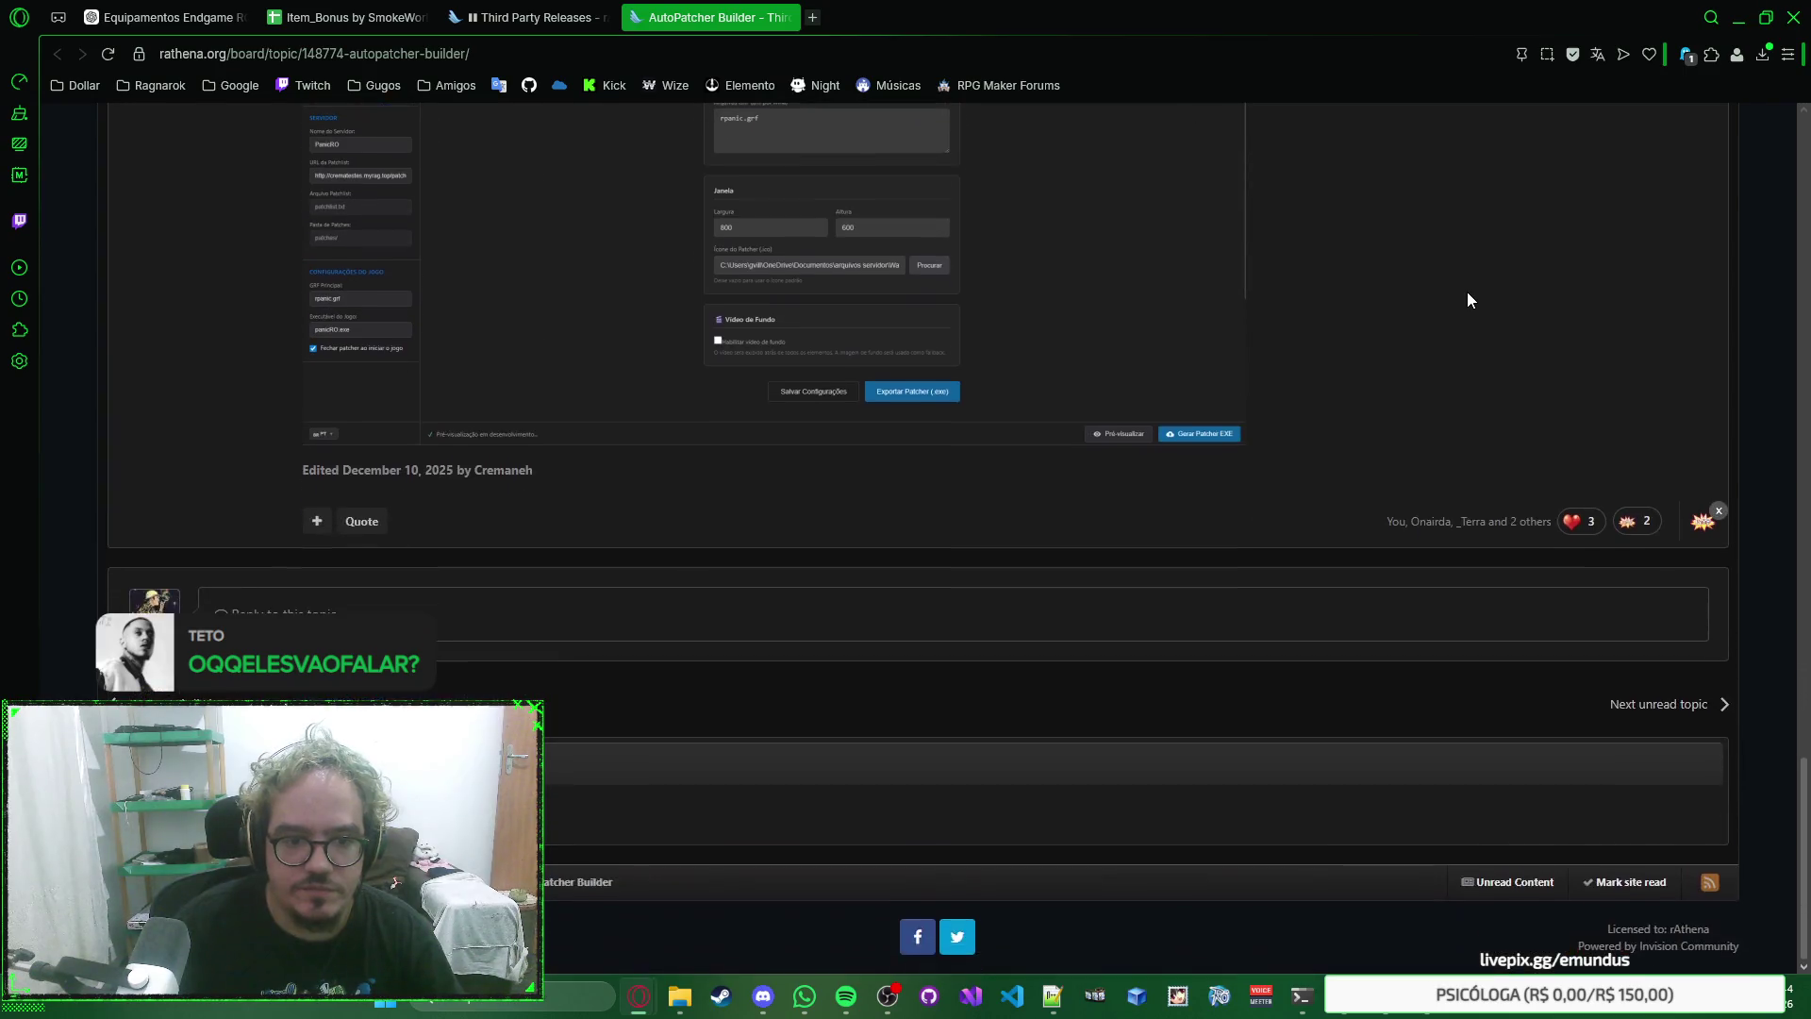
scroll(1468, 300, "up", 5)
scroll(1468, 300, "up", 5)
scroll(1468, 300, "up", 4)
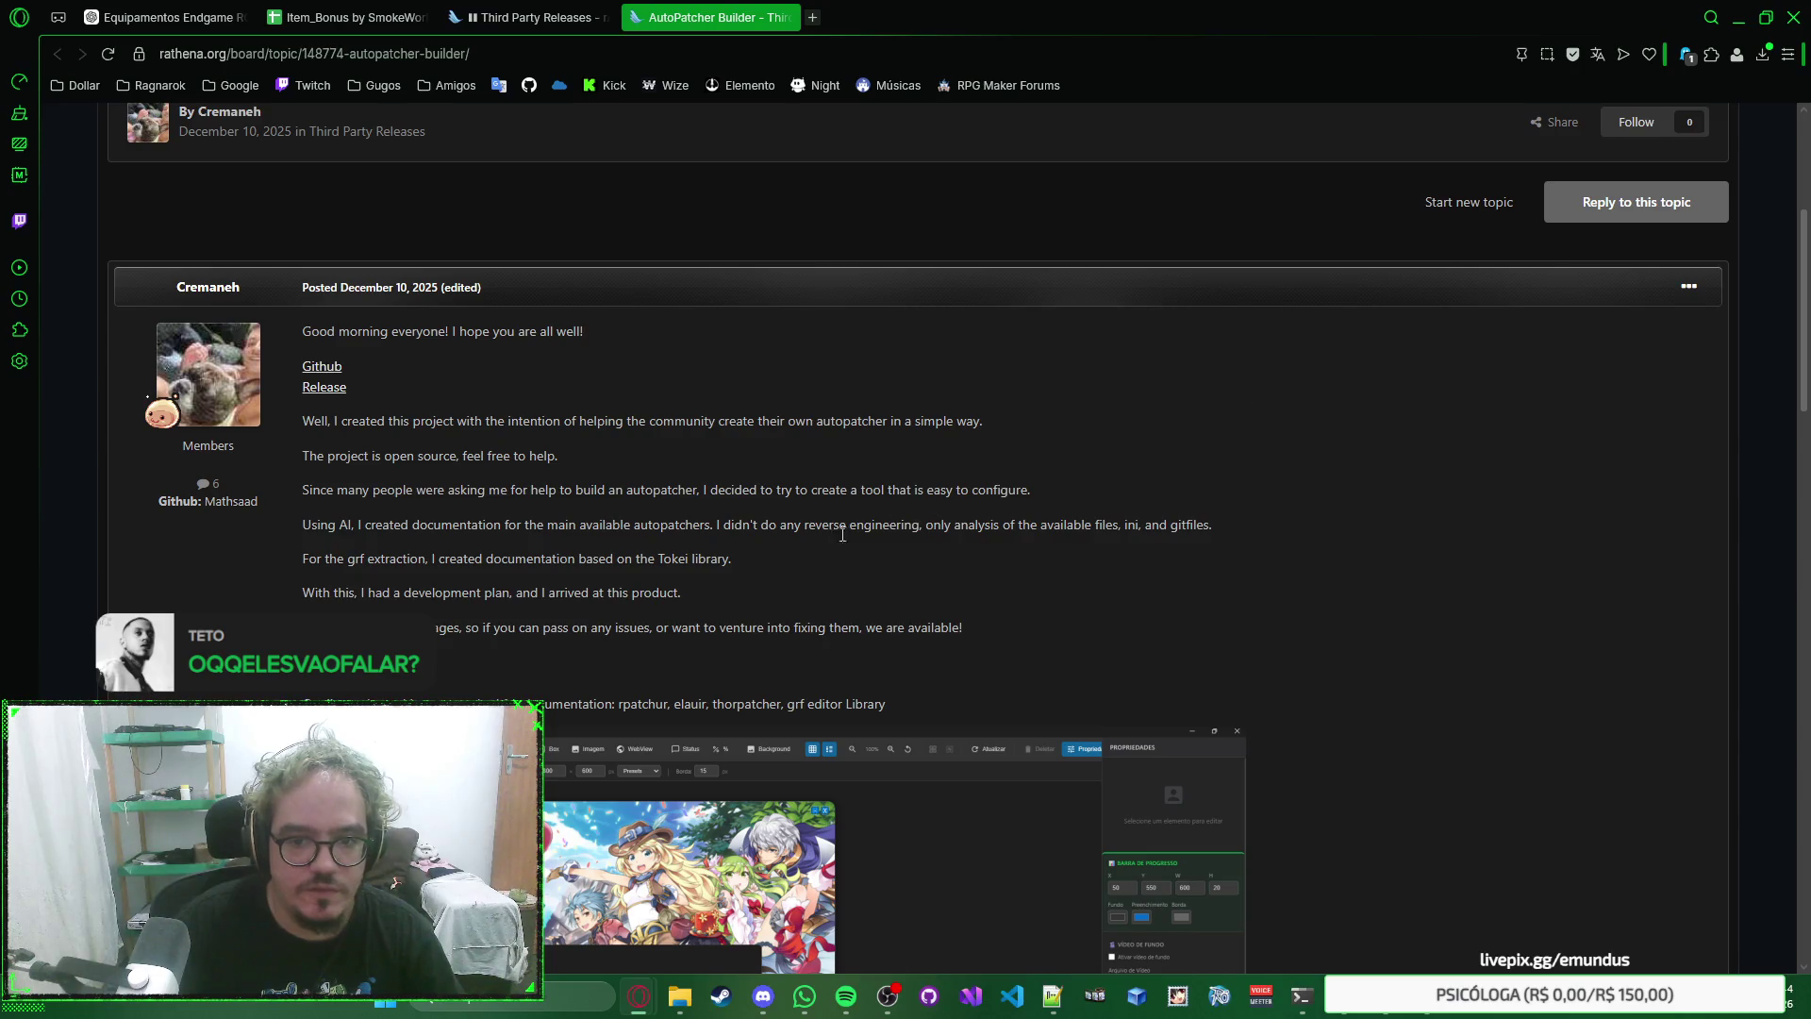
left_click(337, 366)
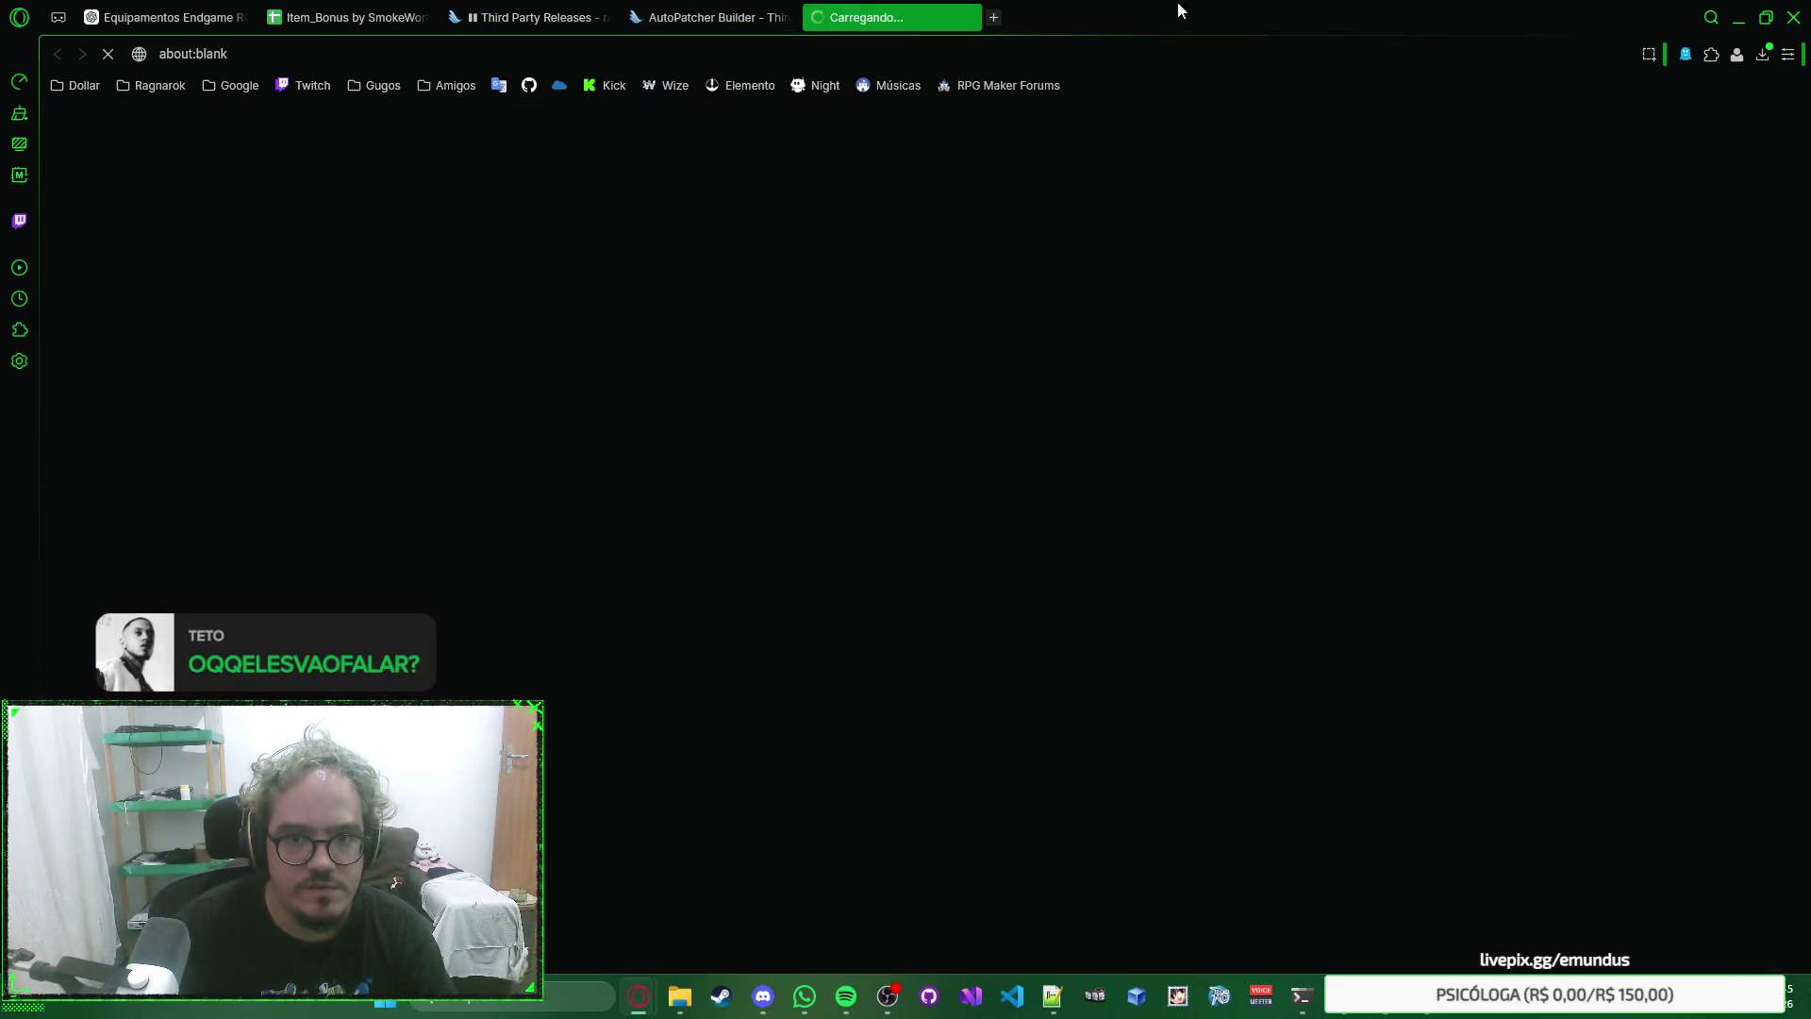
Step: Scroll down the autopatch-community README toward the builder instructions
right_click(1341, 19)
left_click(1332, 19)
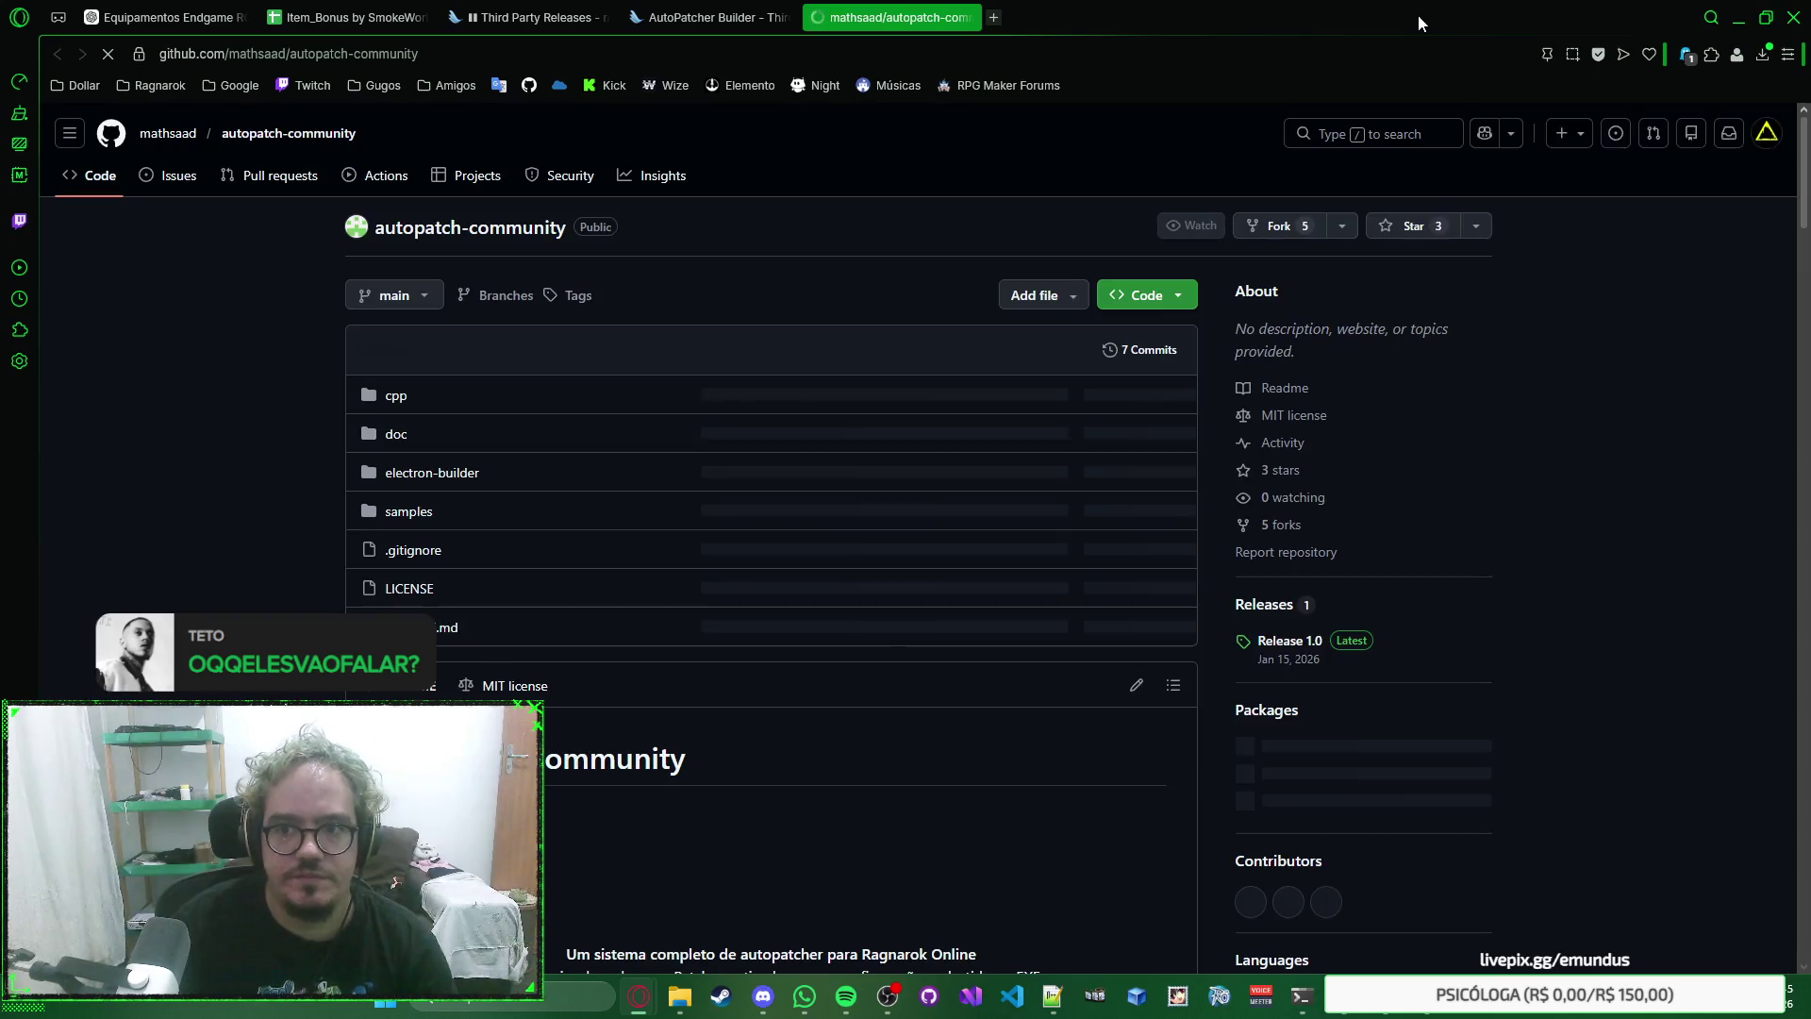
right_click(1418, 14)
left_click(1288, 19)
scroll(1116, 517, "down", 5)
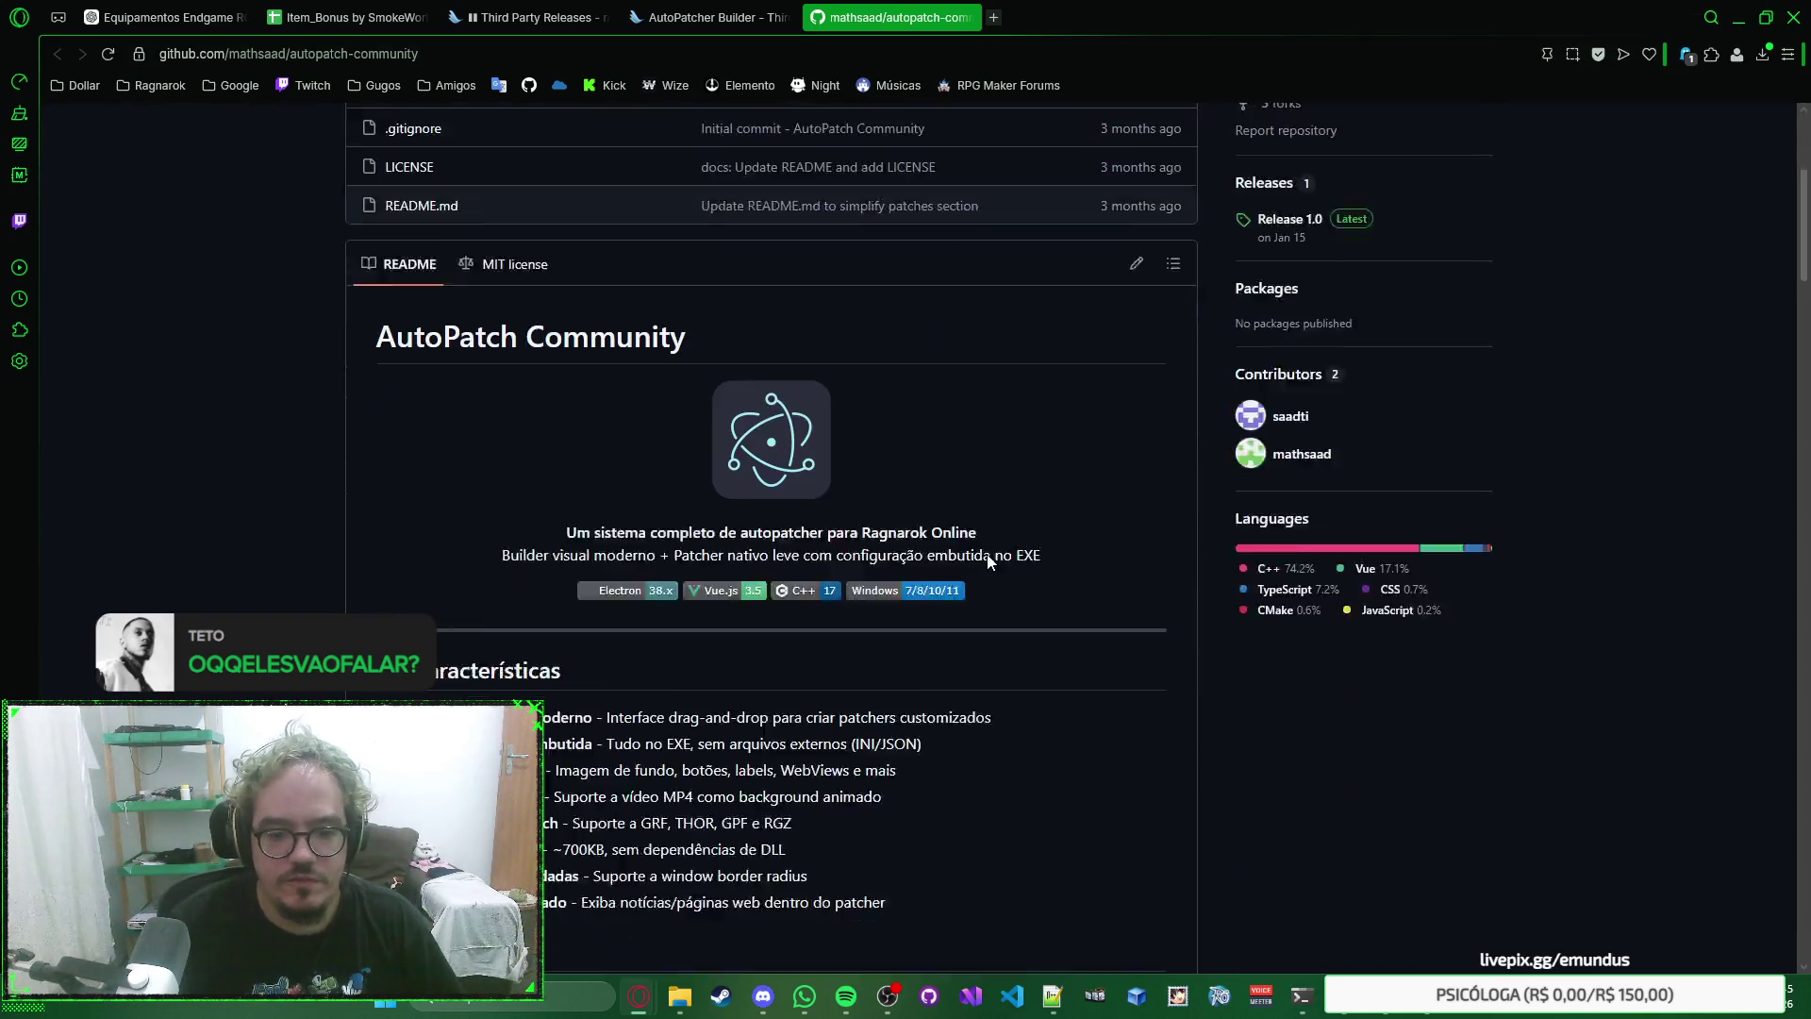
scroll(1109, 381, "down", 2)
right_click(1122, 399)
left_click(1100, 378)
scroll(1100, 379, "down", 3)
Step: Search the README for 'configur' and jump to the Configurações Gerais match
key("ctrl+f")
type("configur")
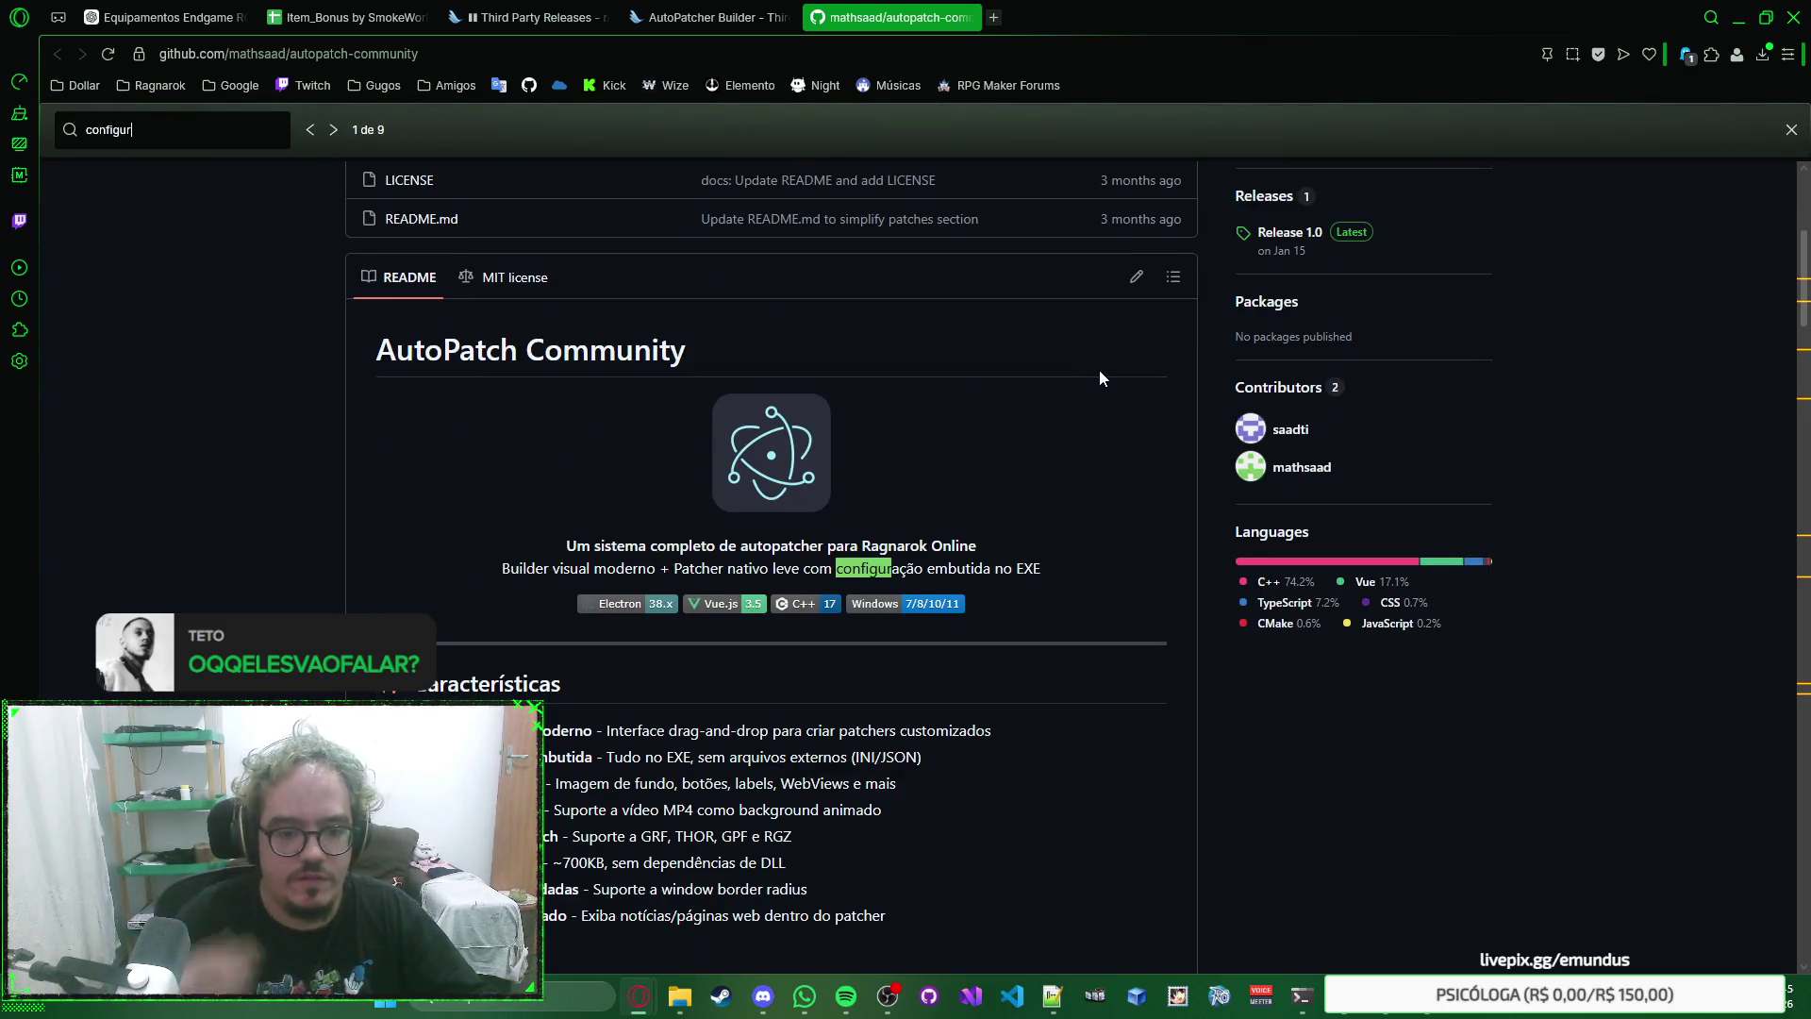
key("Return")
key("Return")
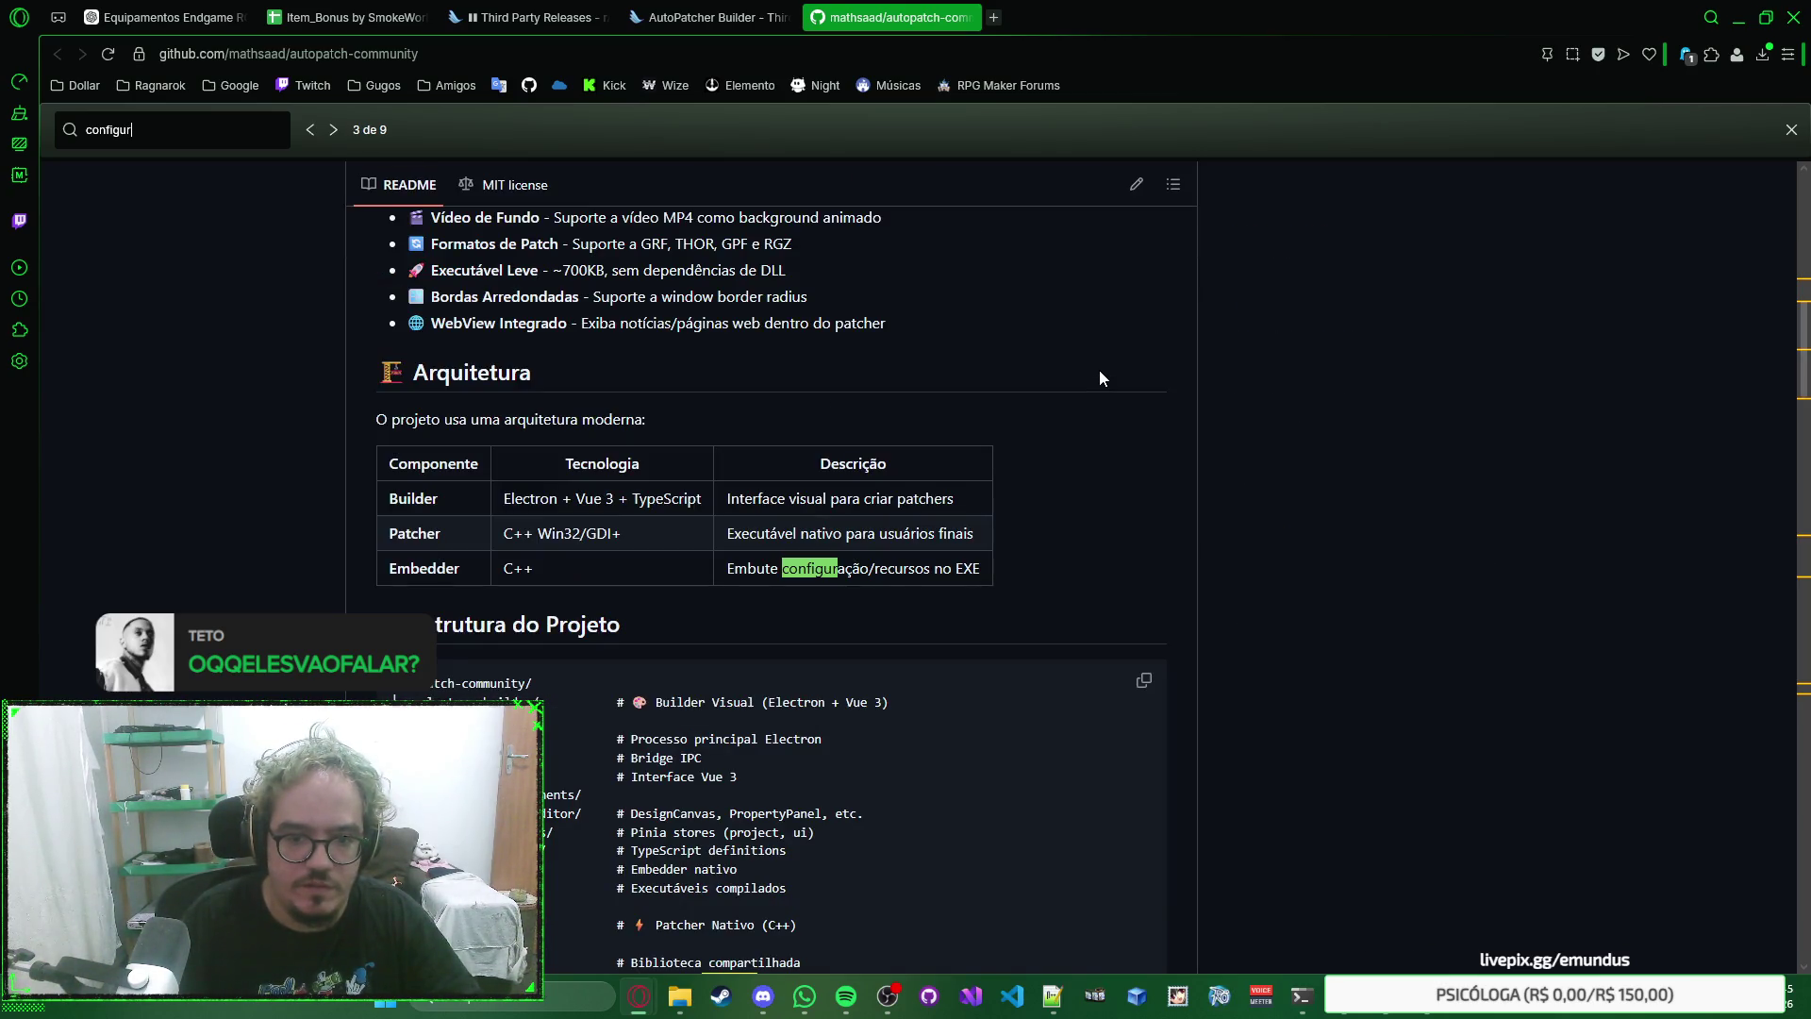
key("Return")
key("Return")
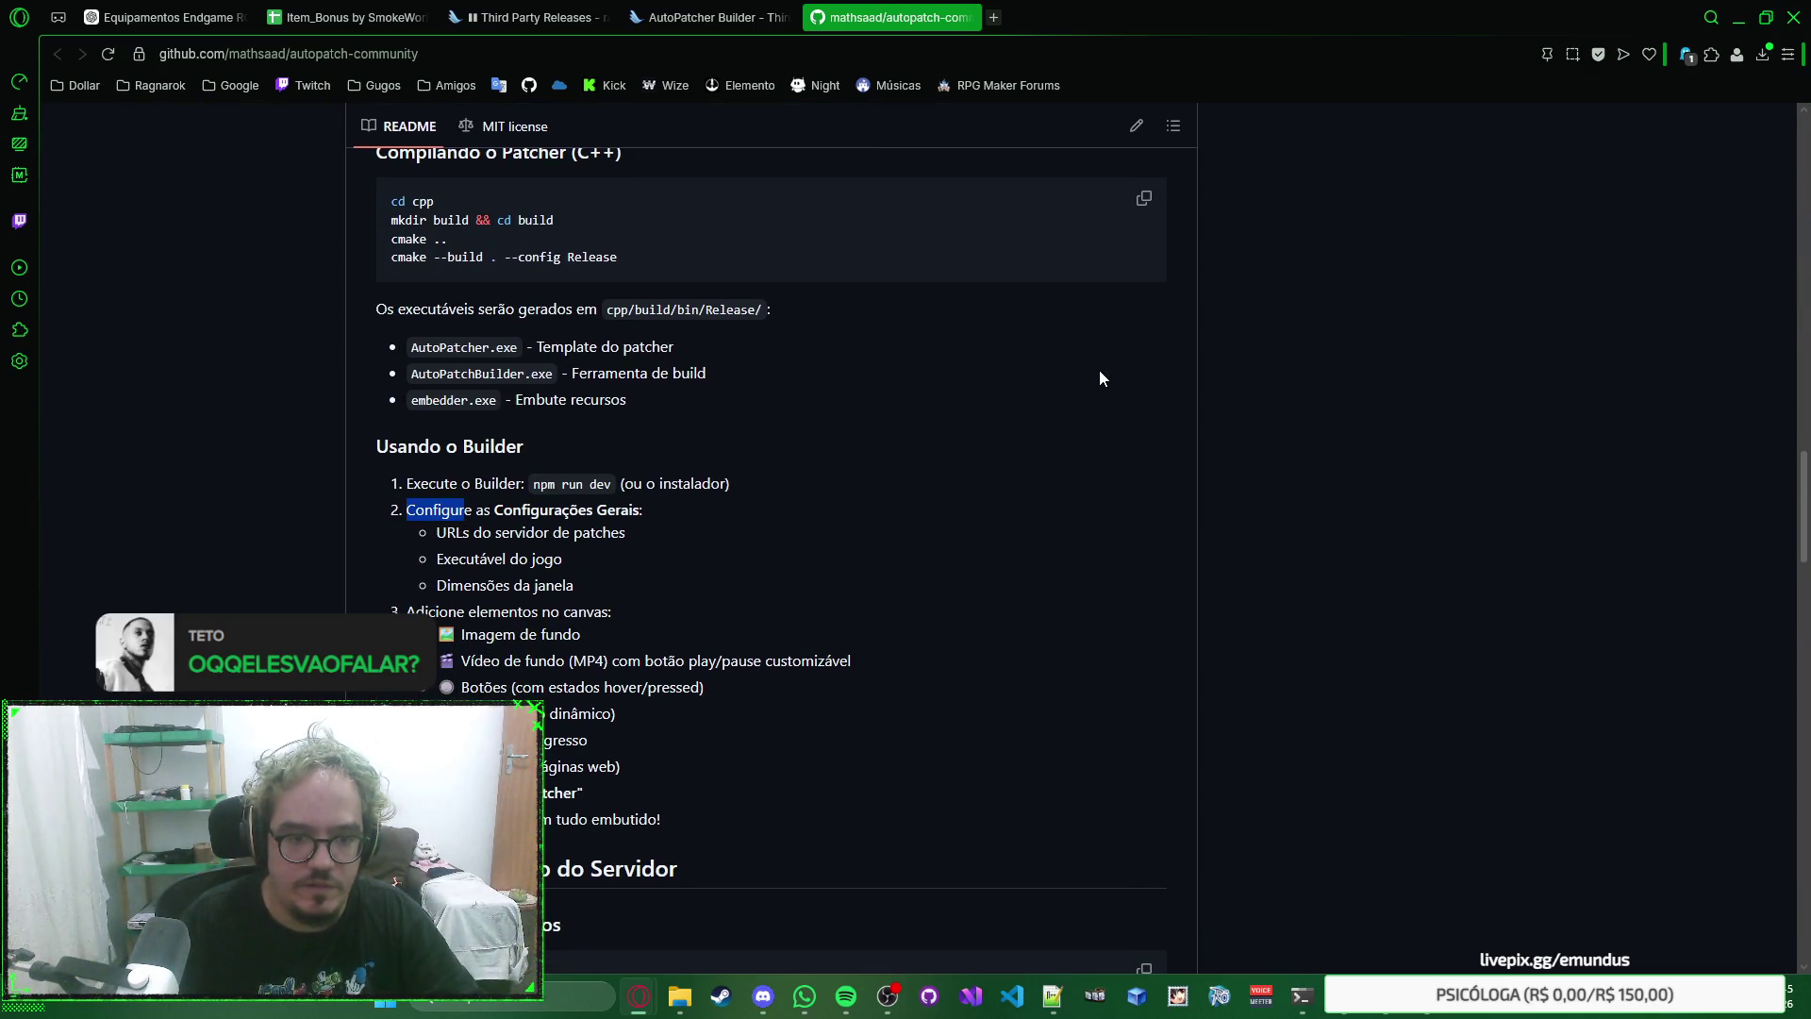
left_click(1141, 453)
Step: Cancel the print dialog and close the page search, back on the README
right_click(1383, 455)
key("Escape")
right_click(1486, 508)
left_click(1446, 352)
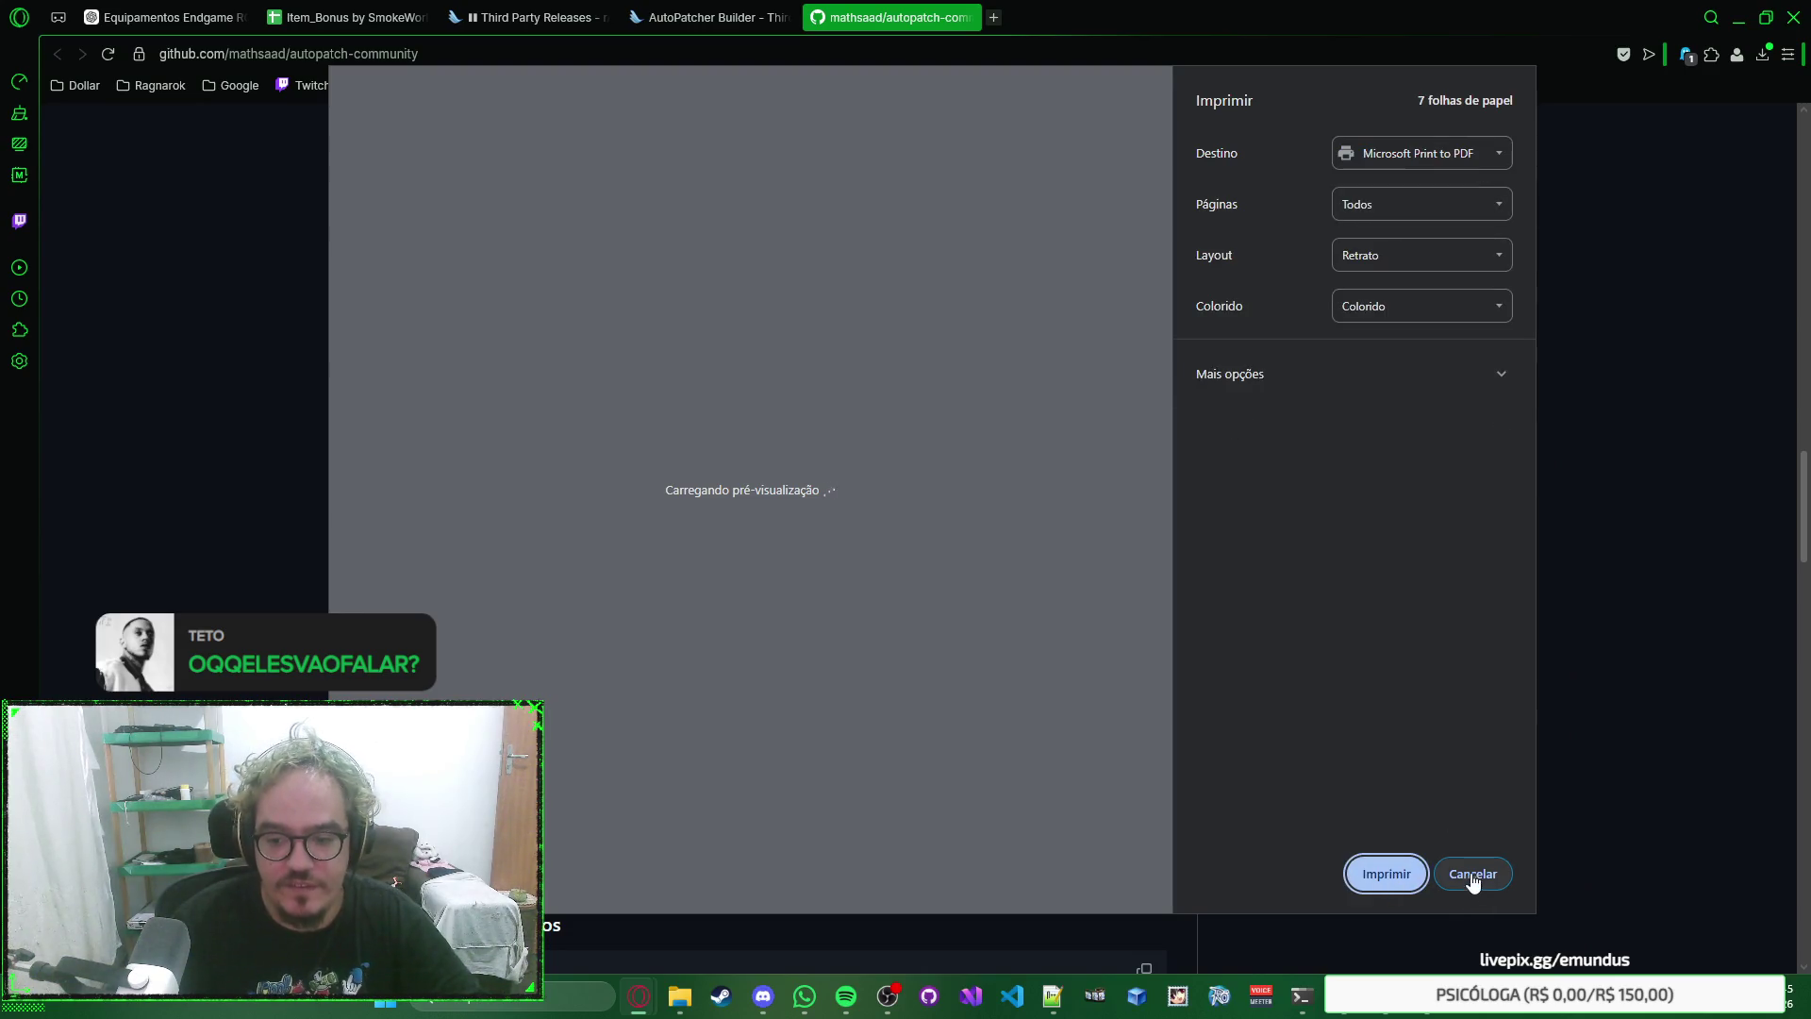
left_click(1473, 875)
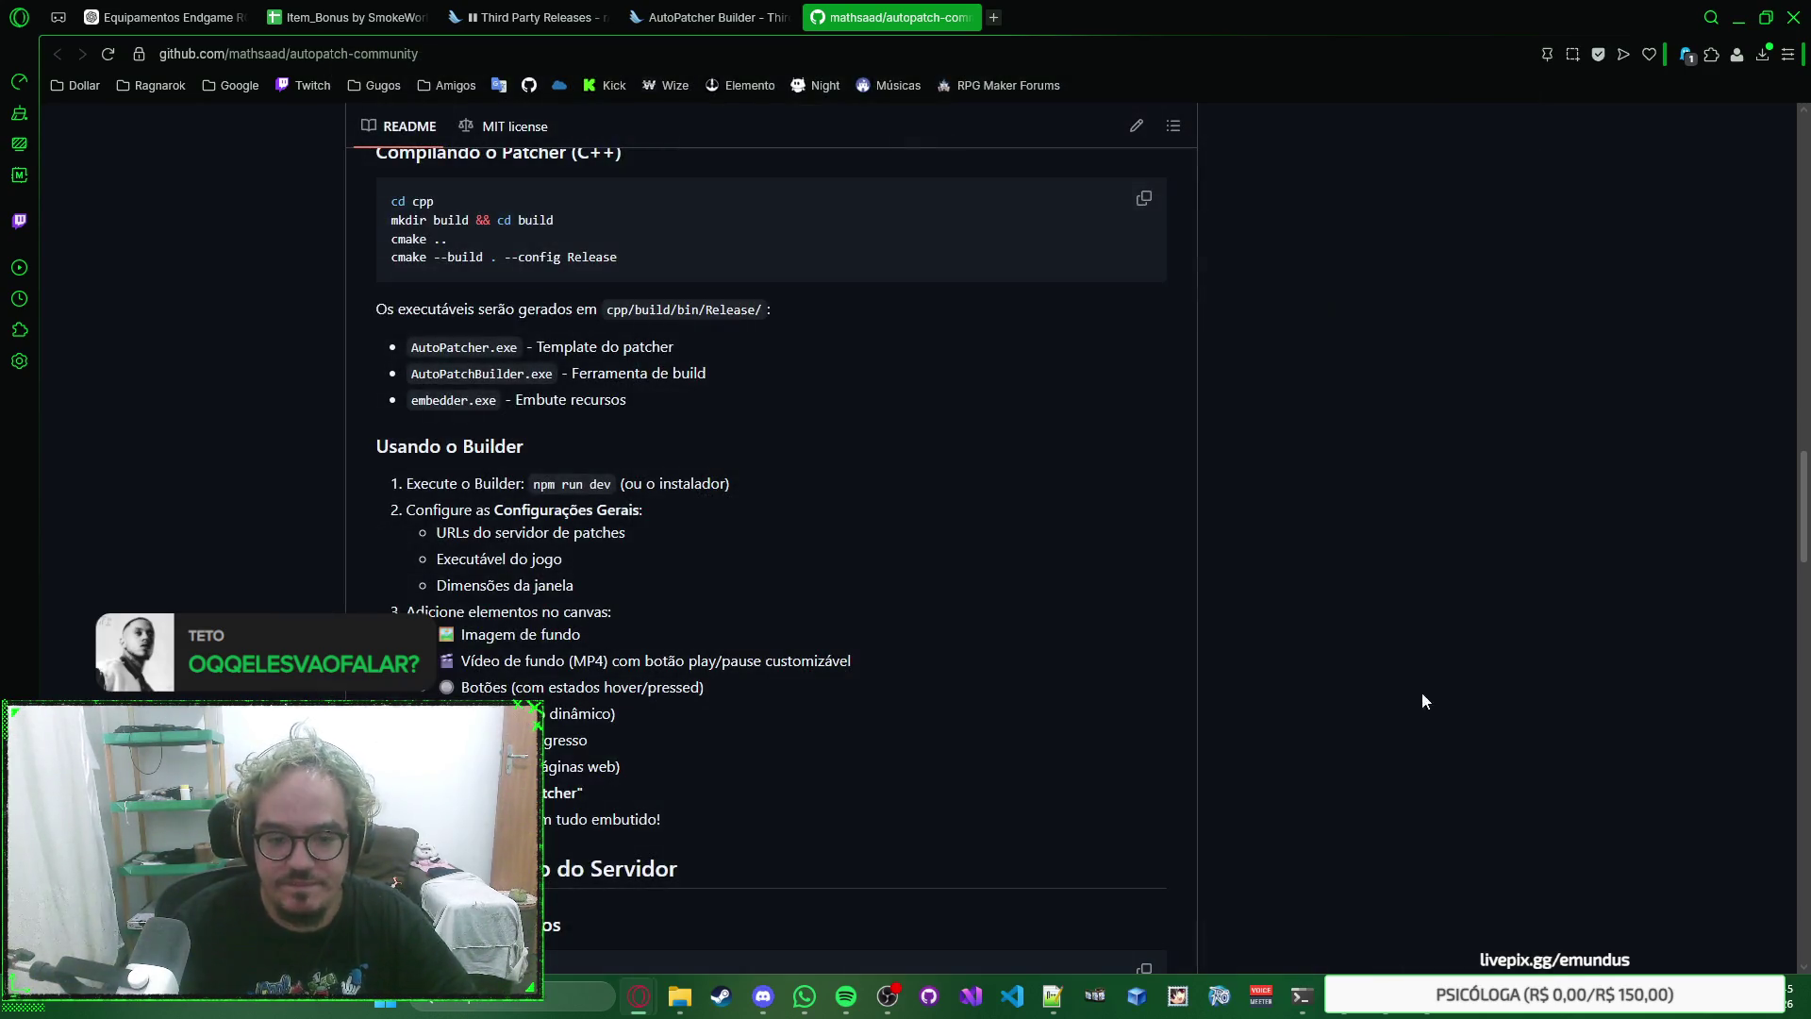
key("ctrl+f")
type("bot")
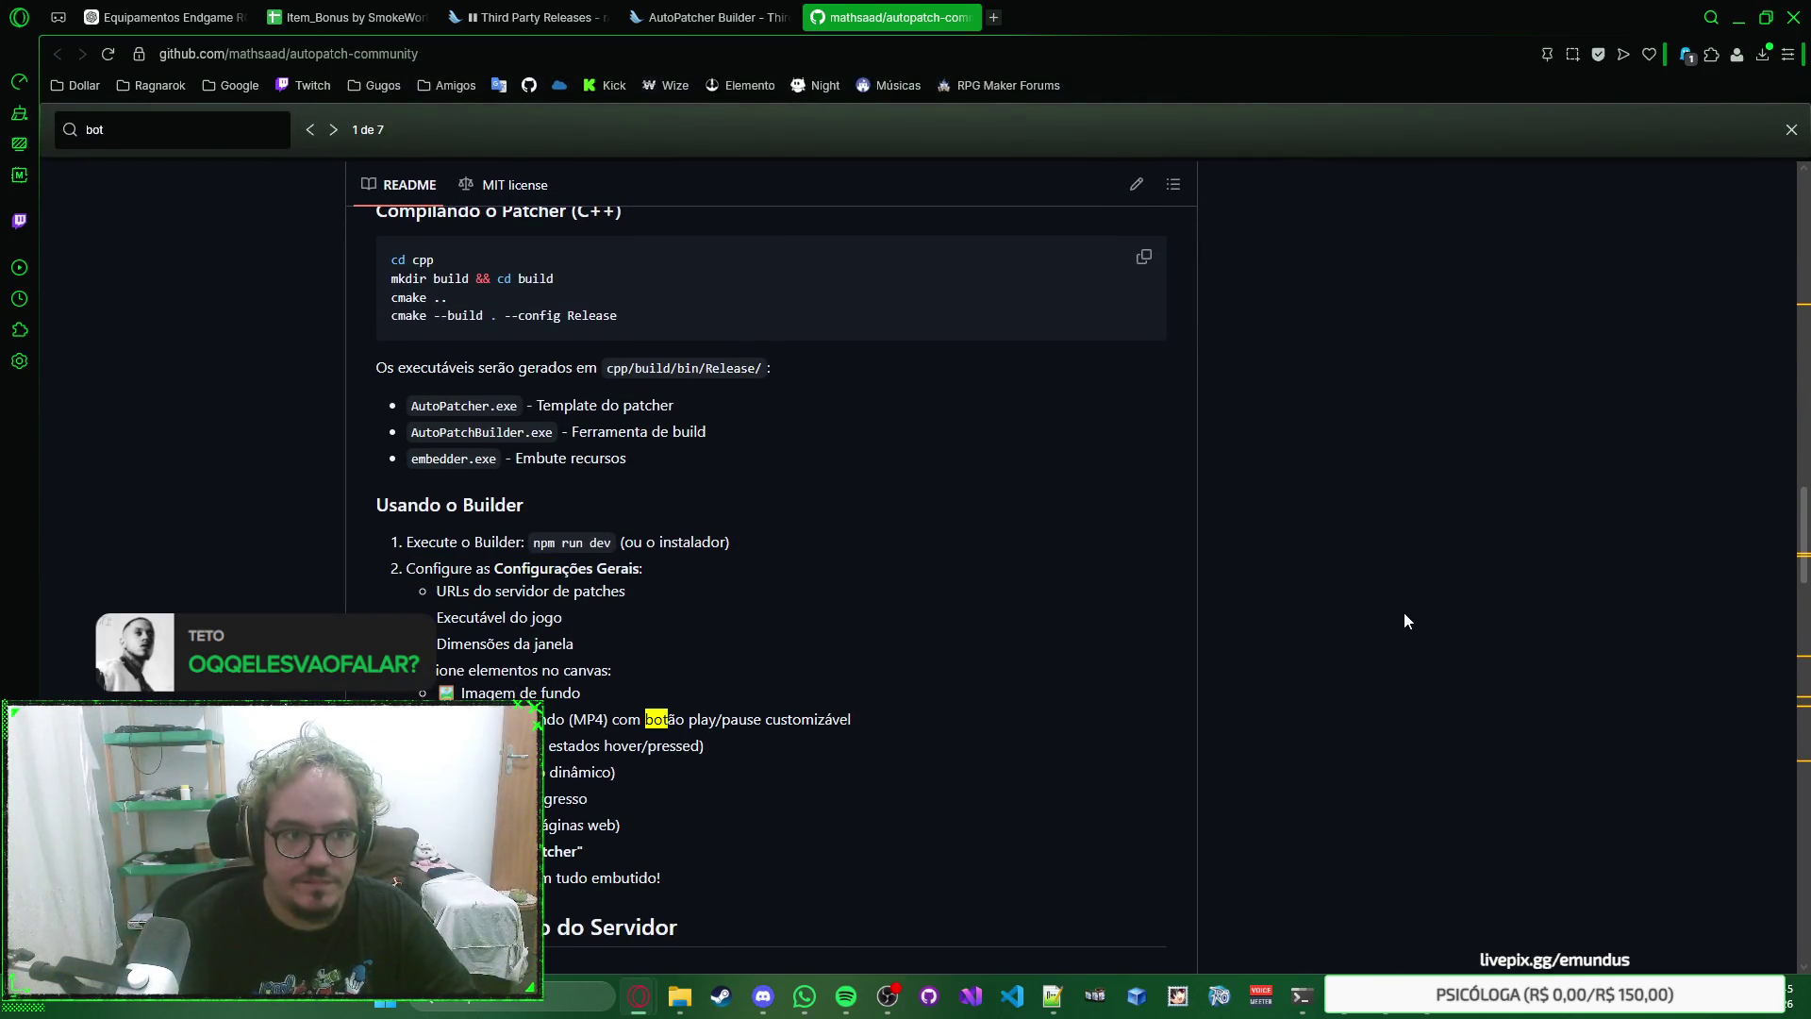
key("Escape")
Step: Scroll further through the Usando o Builder steps and open a new Speed Dial tab
right_click(1435, 613)
right_click(1438, 668)
left_click(1438, 667)
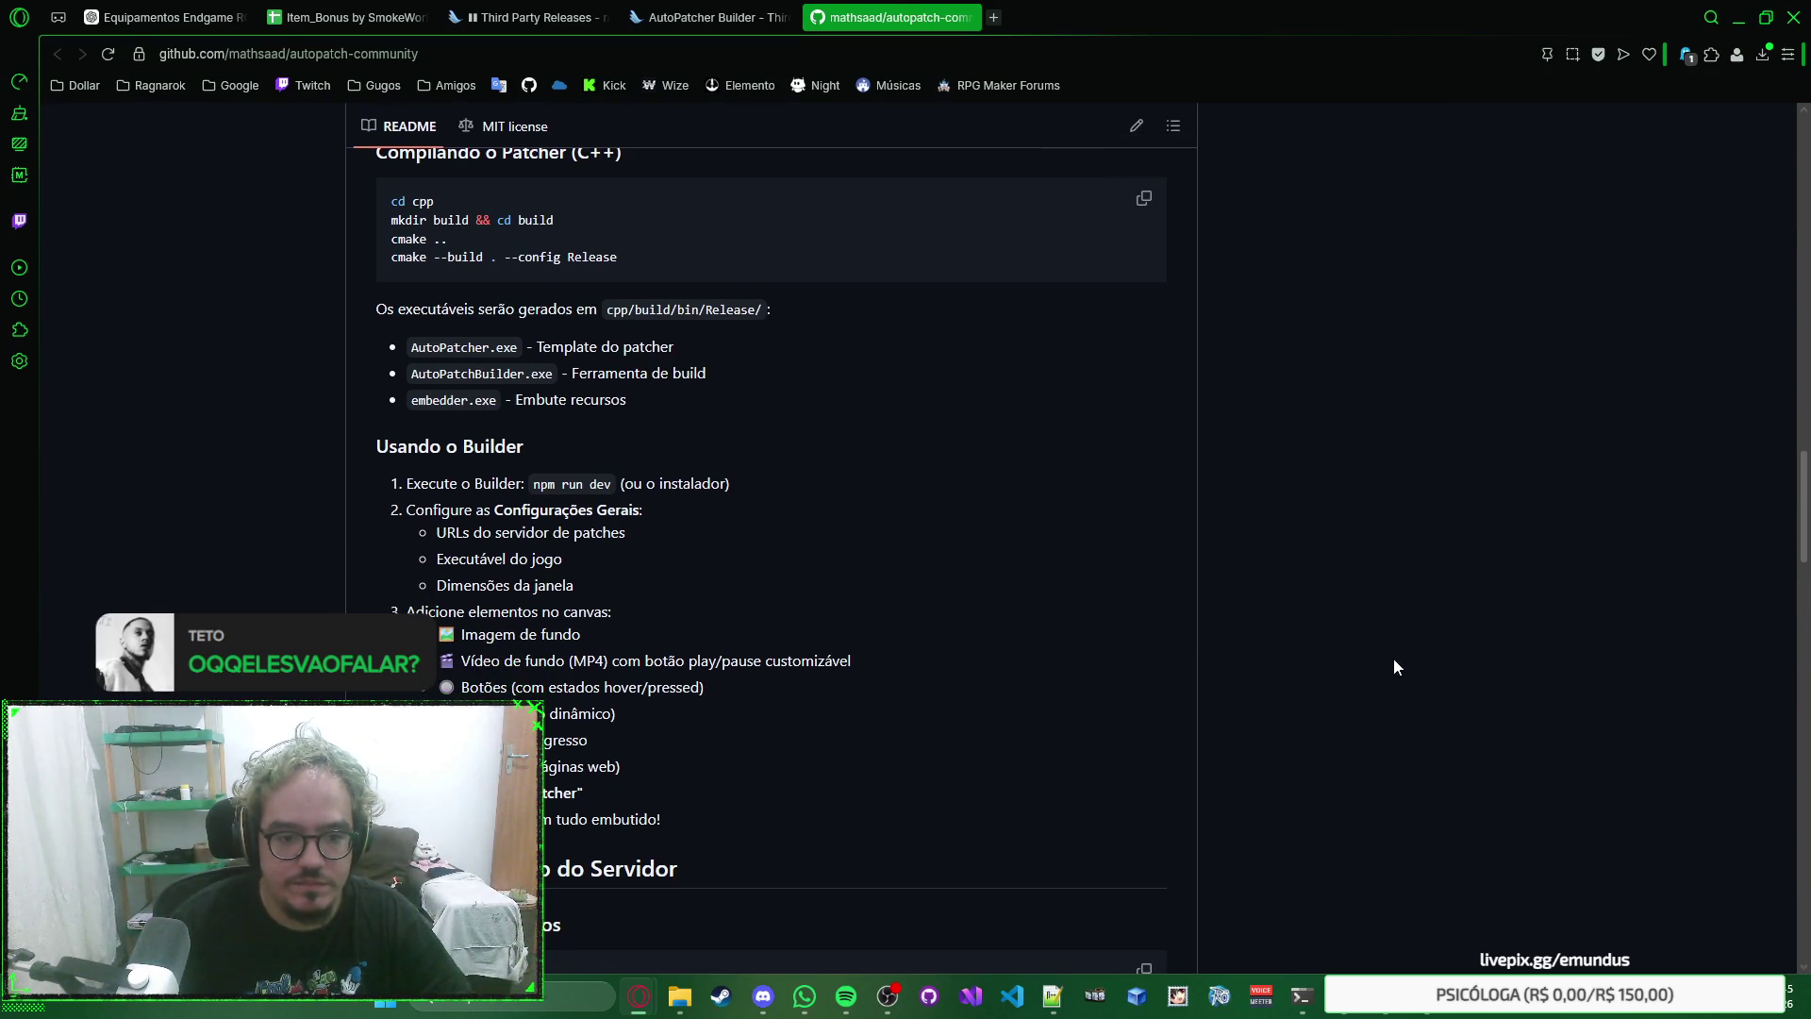
scroll(1479, 349, "down", 1)
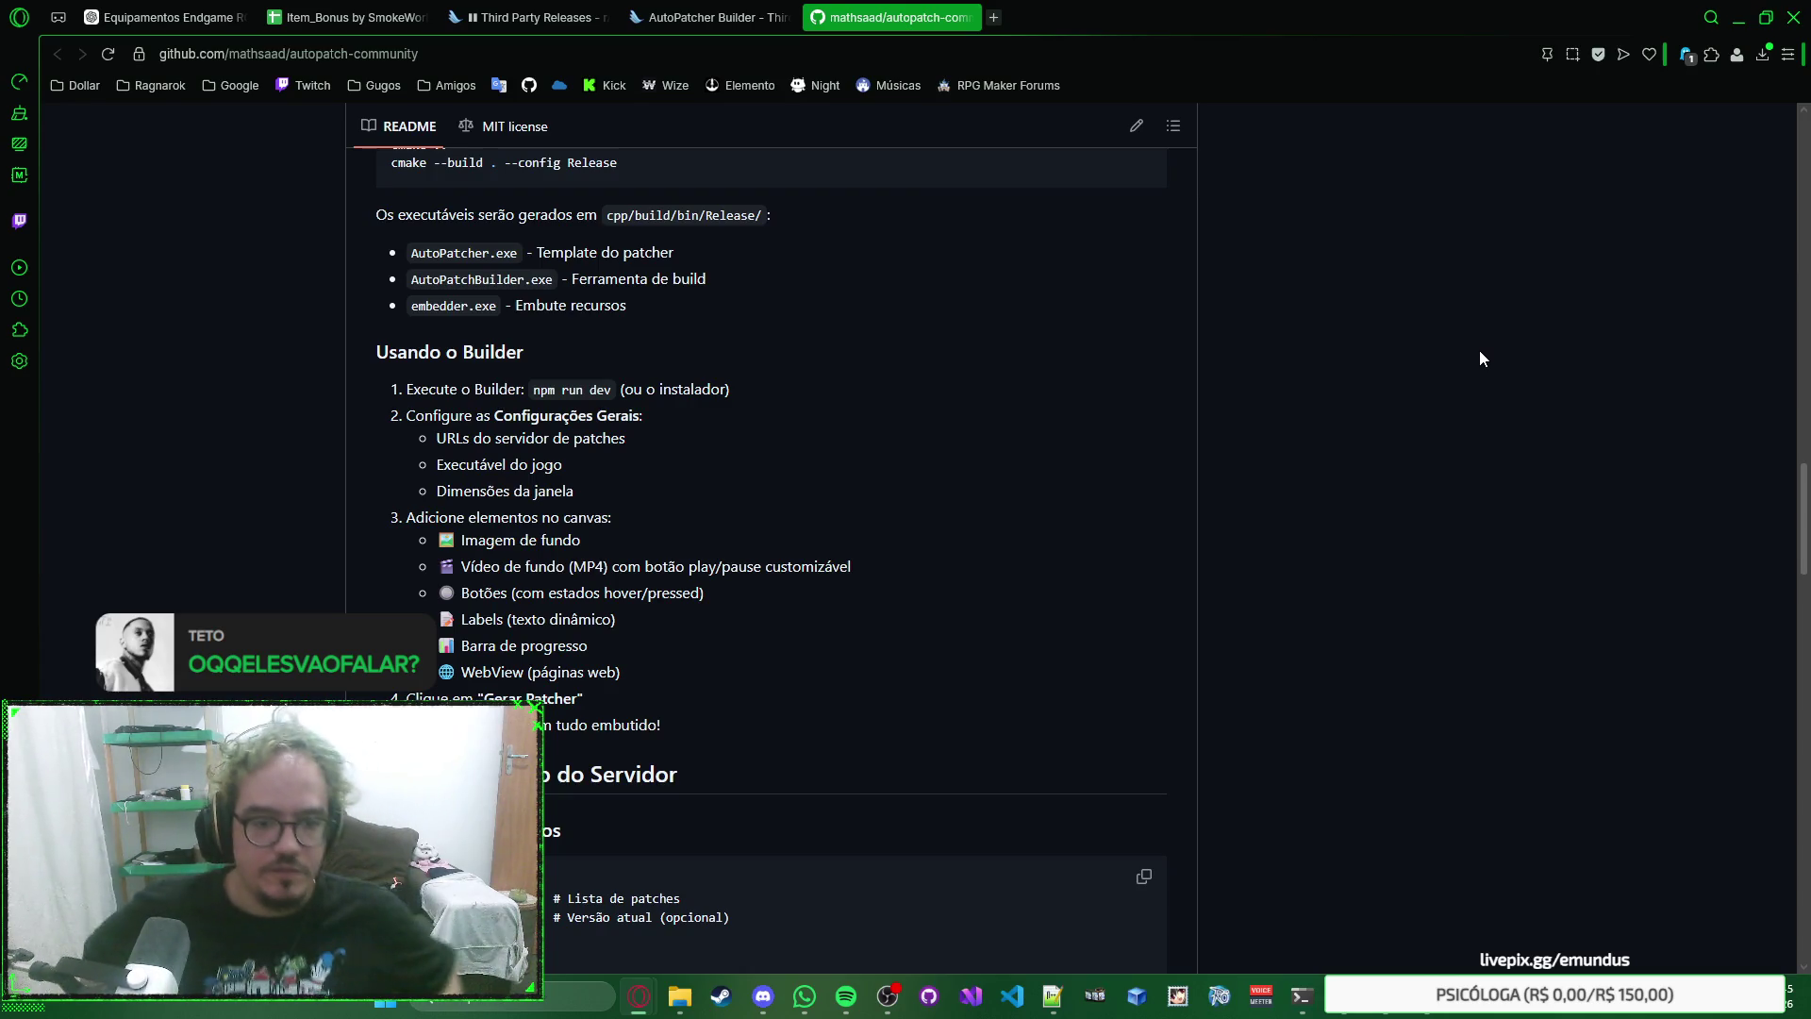
key("ctrl+t")
Step: Ask ChatGPT at chatgpt.com what a button's normal, hover and press states are, and read its answer
type("chatgpt.com")
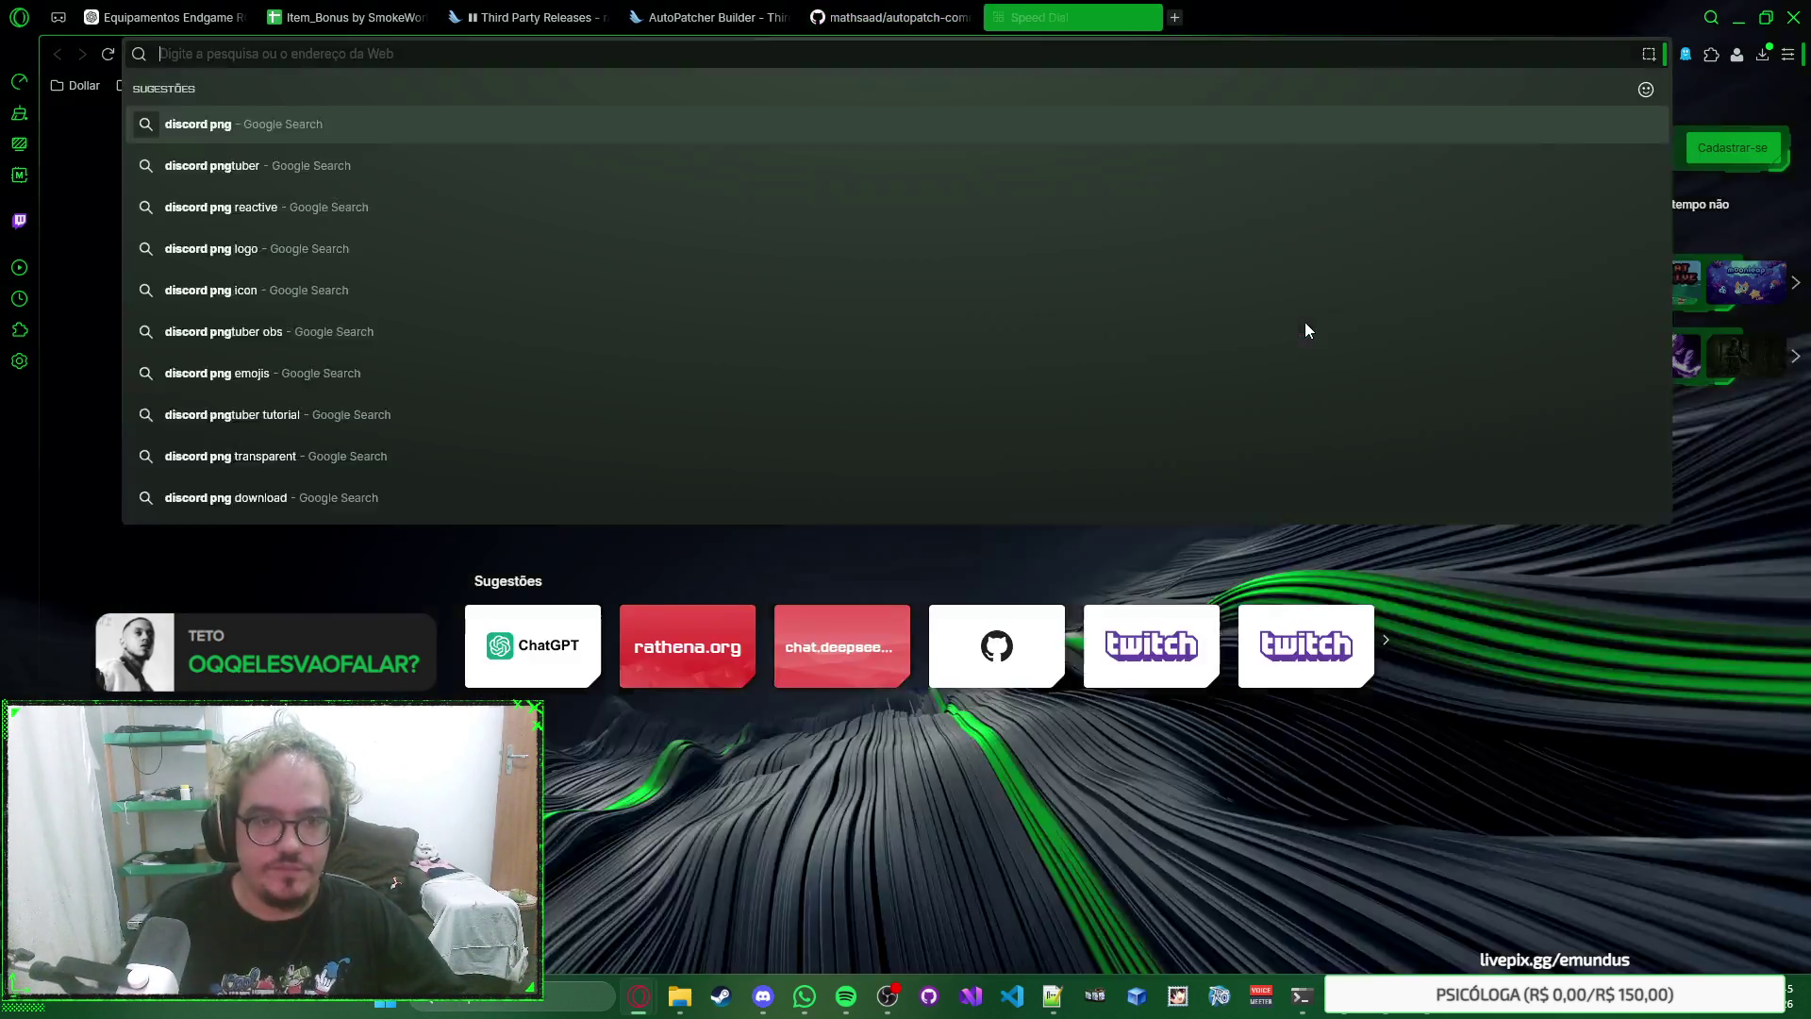
key("Return")
type("oq se")
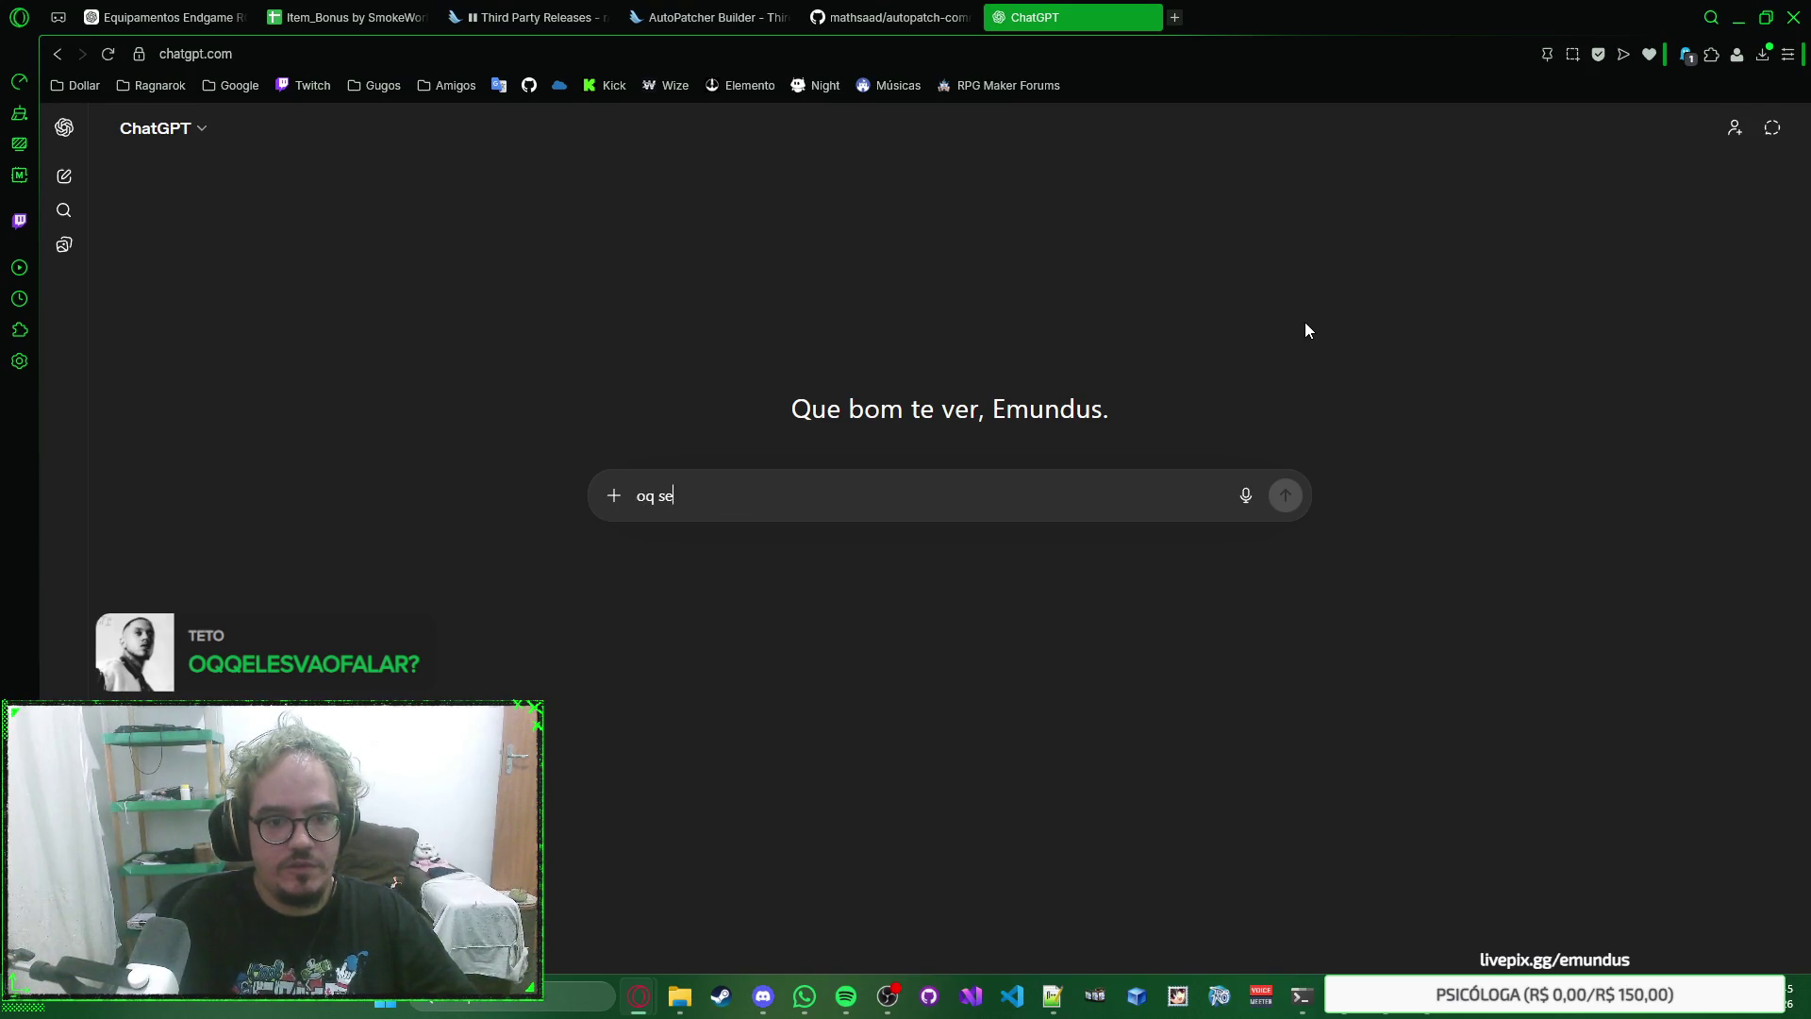
type("riam os estados")
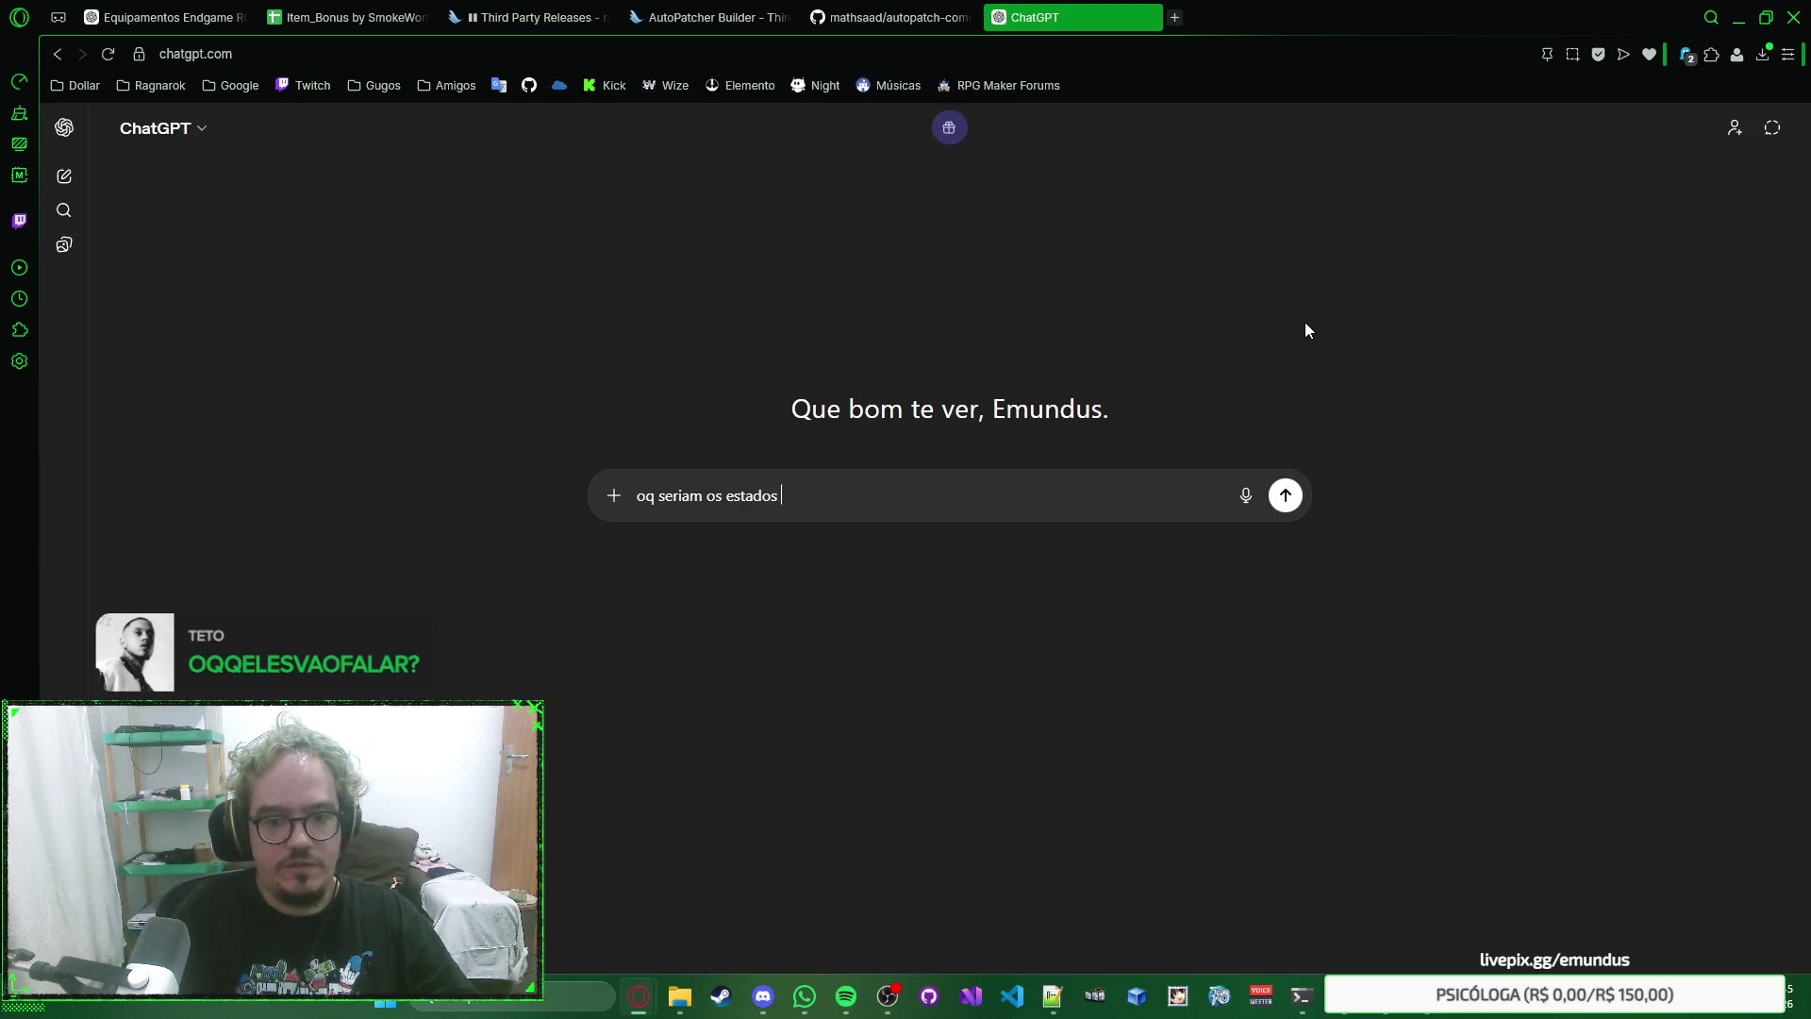
key("alt+Tab")
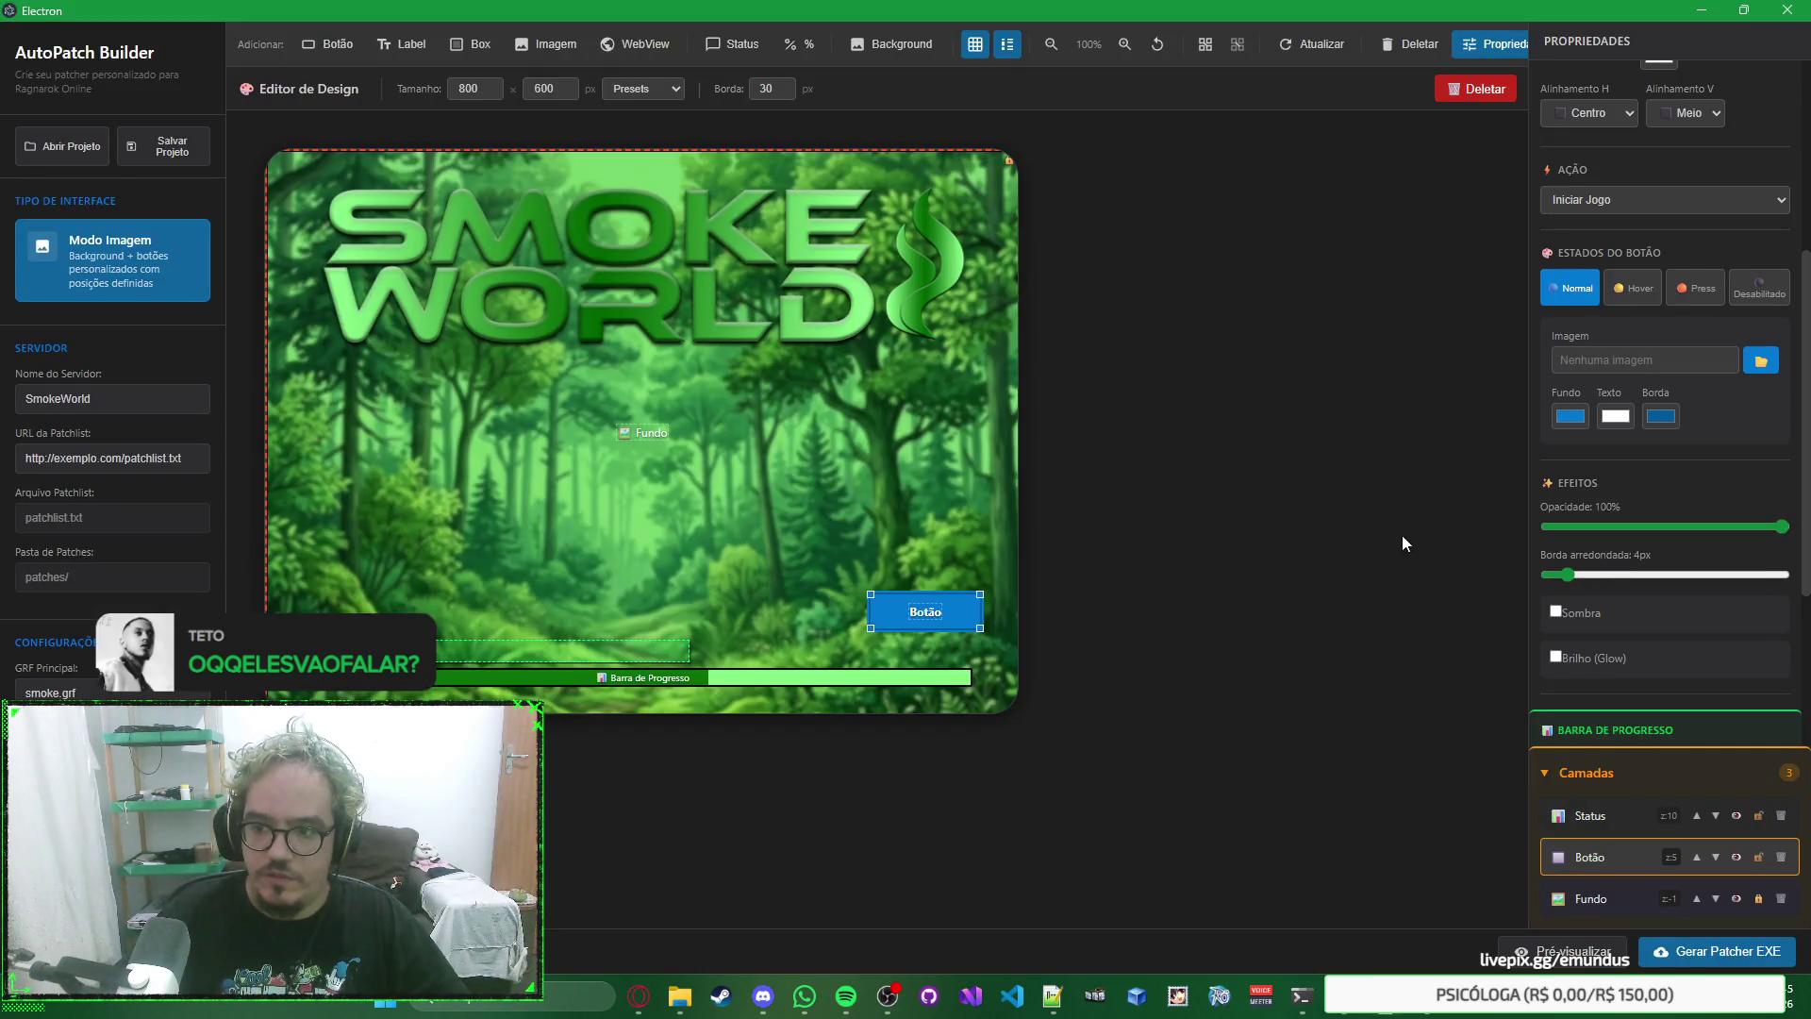
key("alt+Tab")
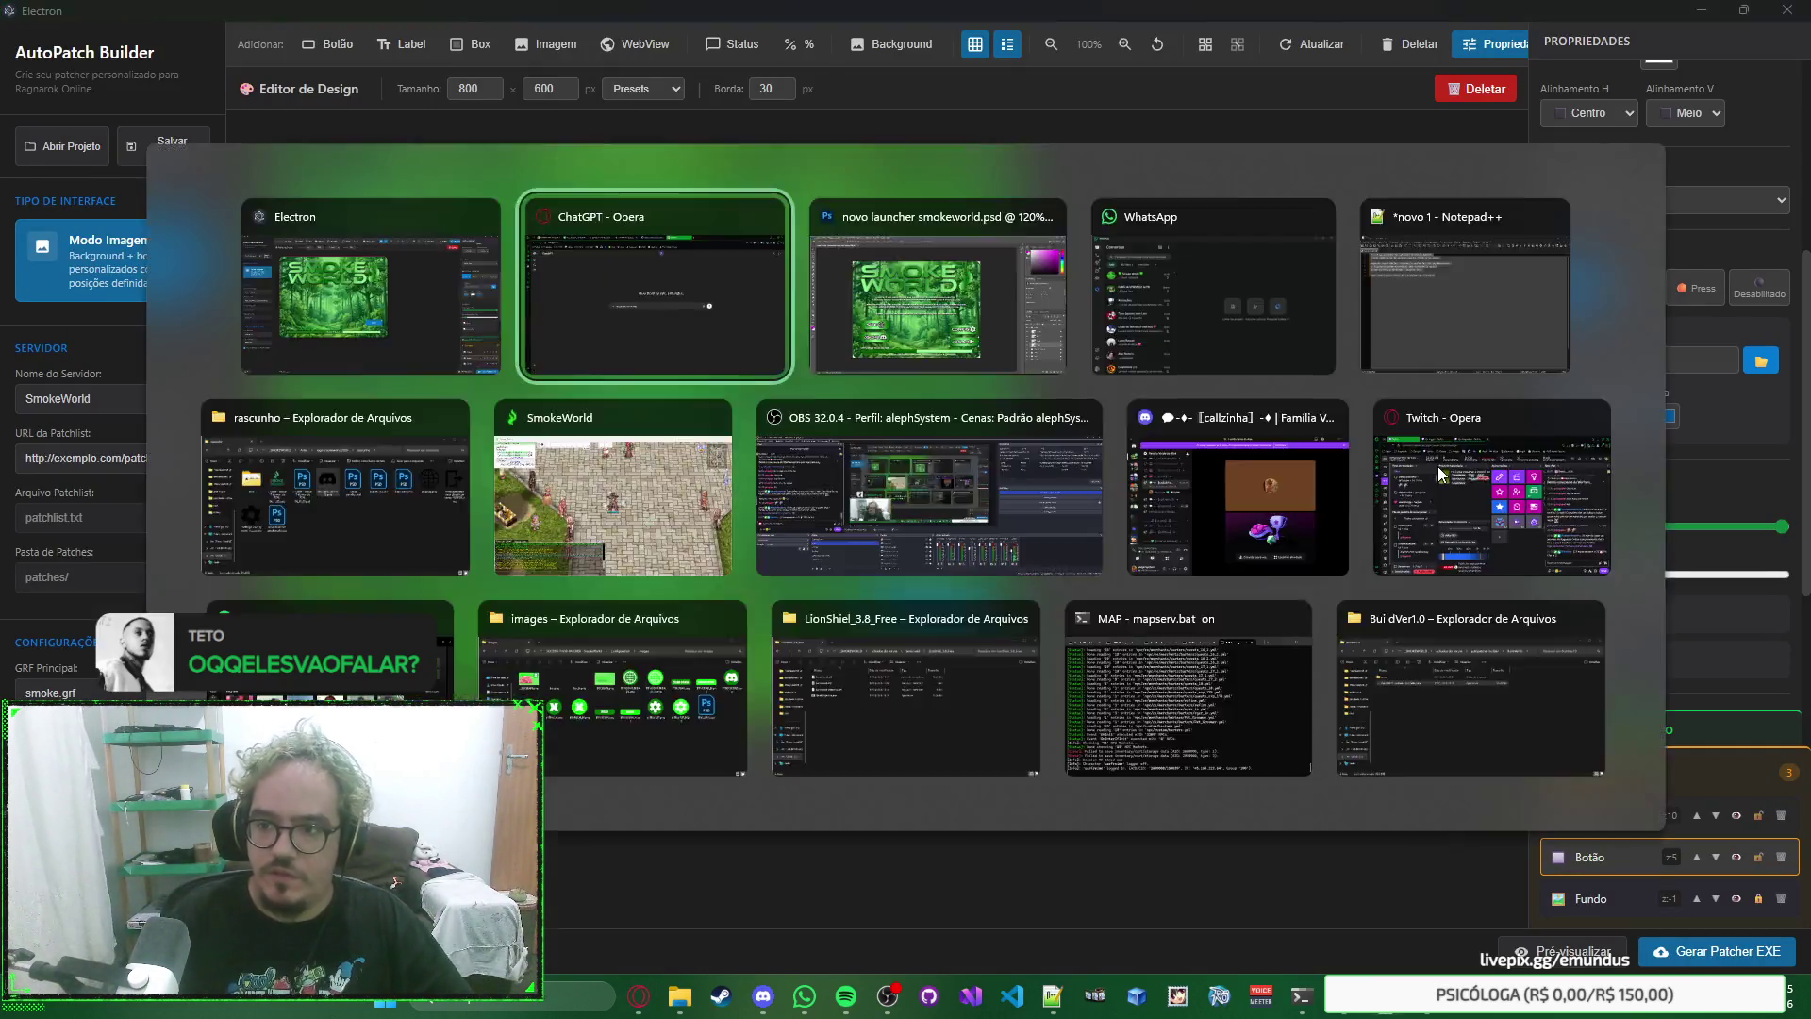
type("normal, hover")
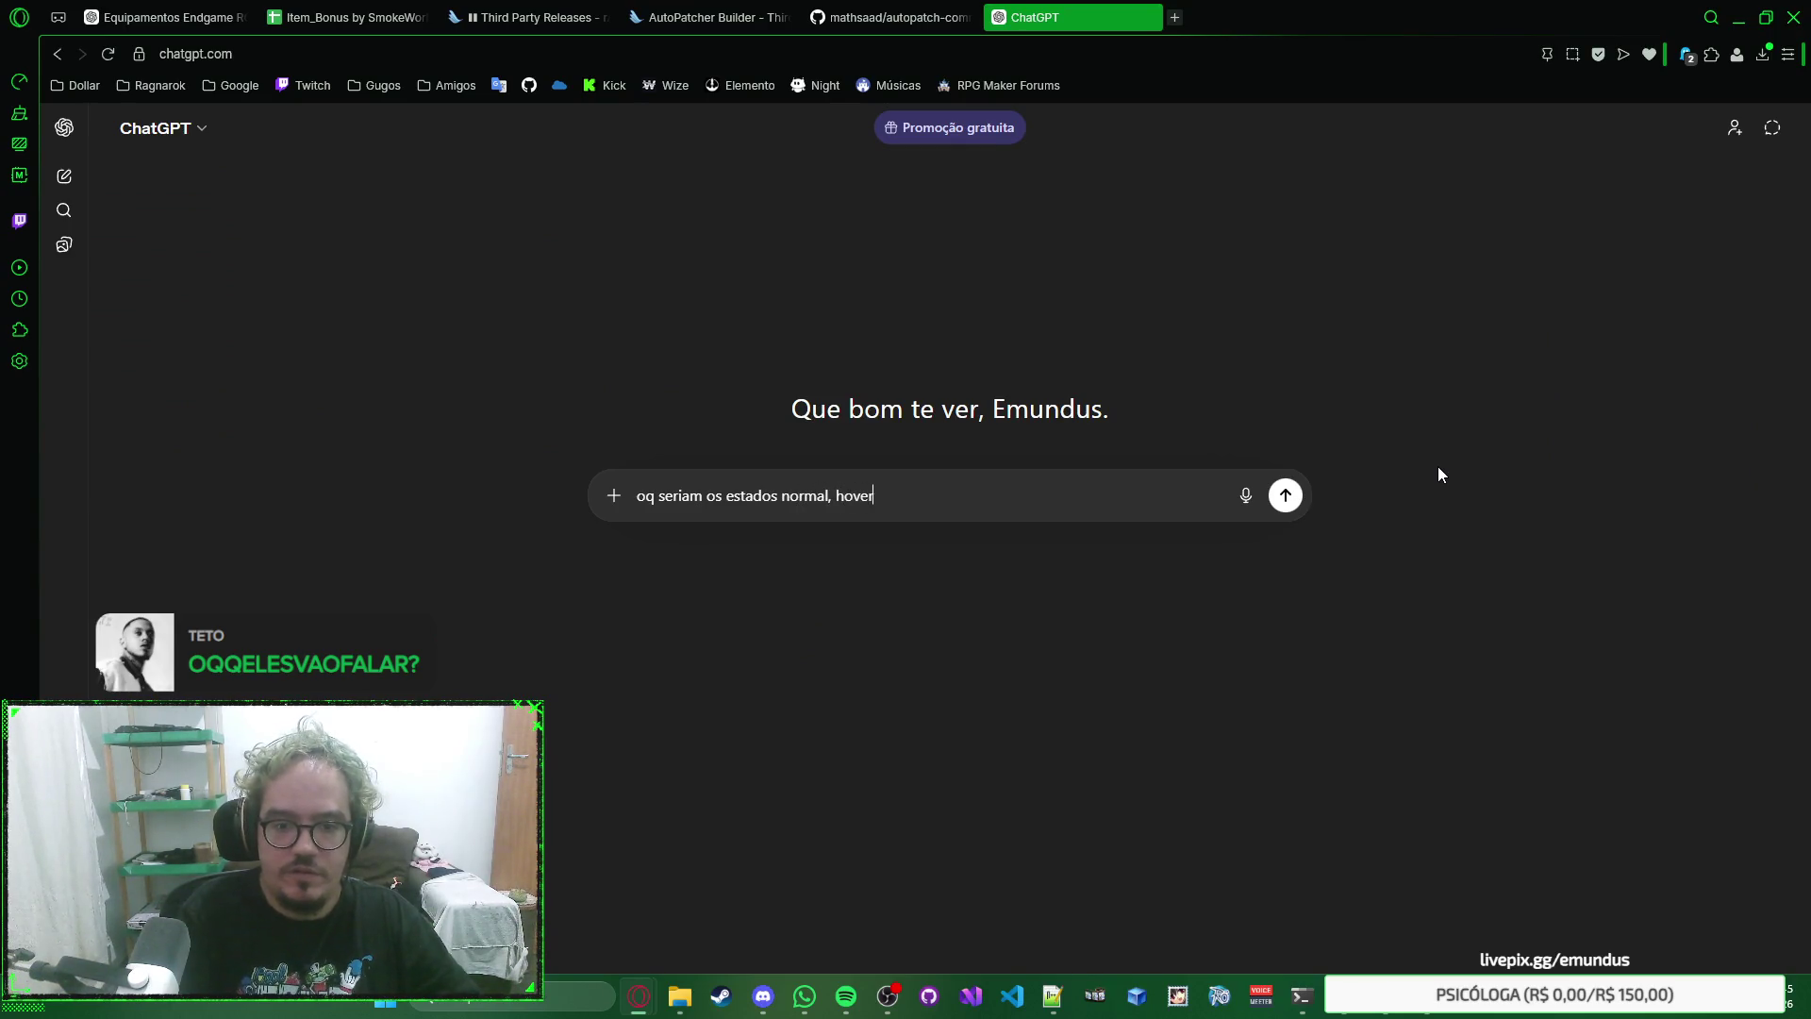
key("alt+Tab")
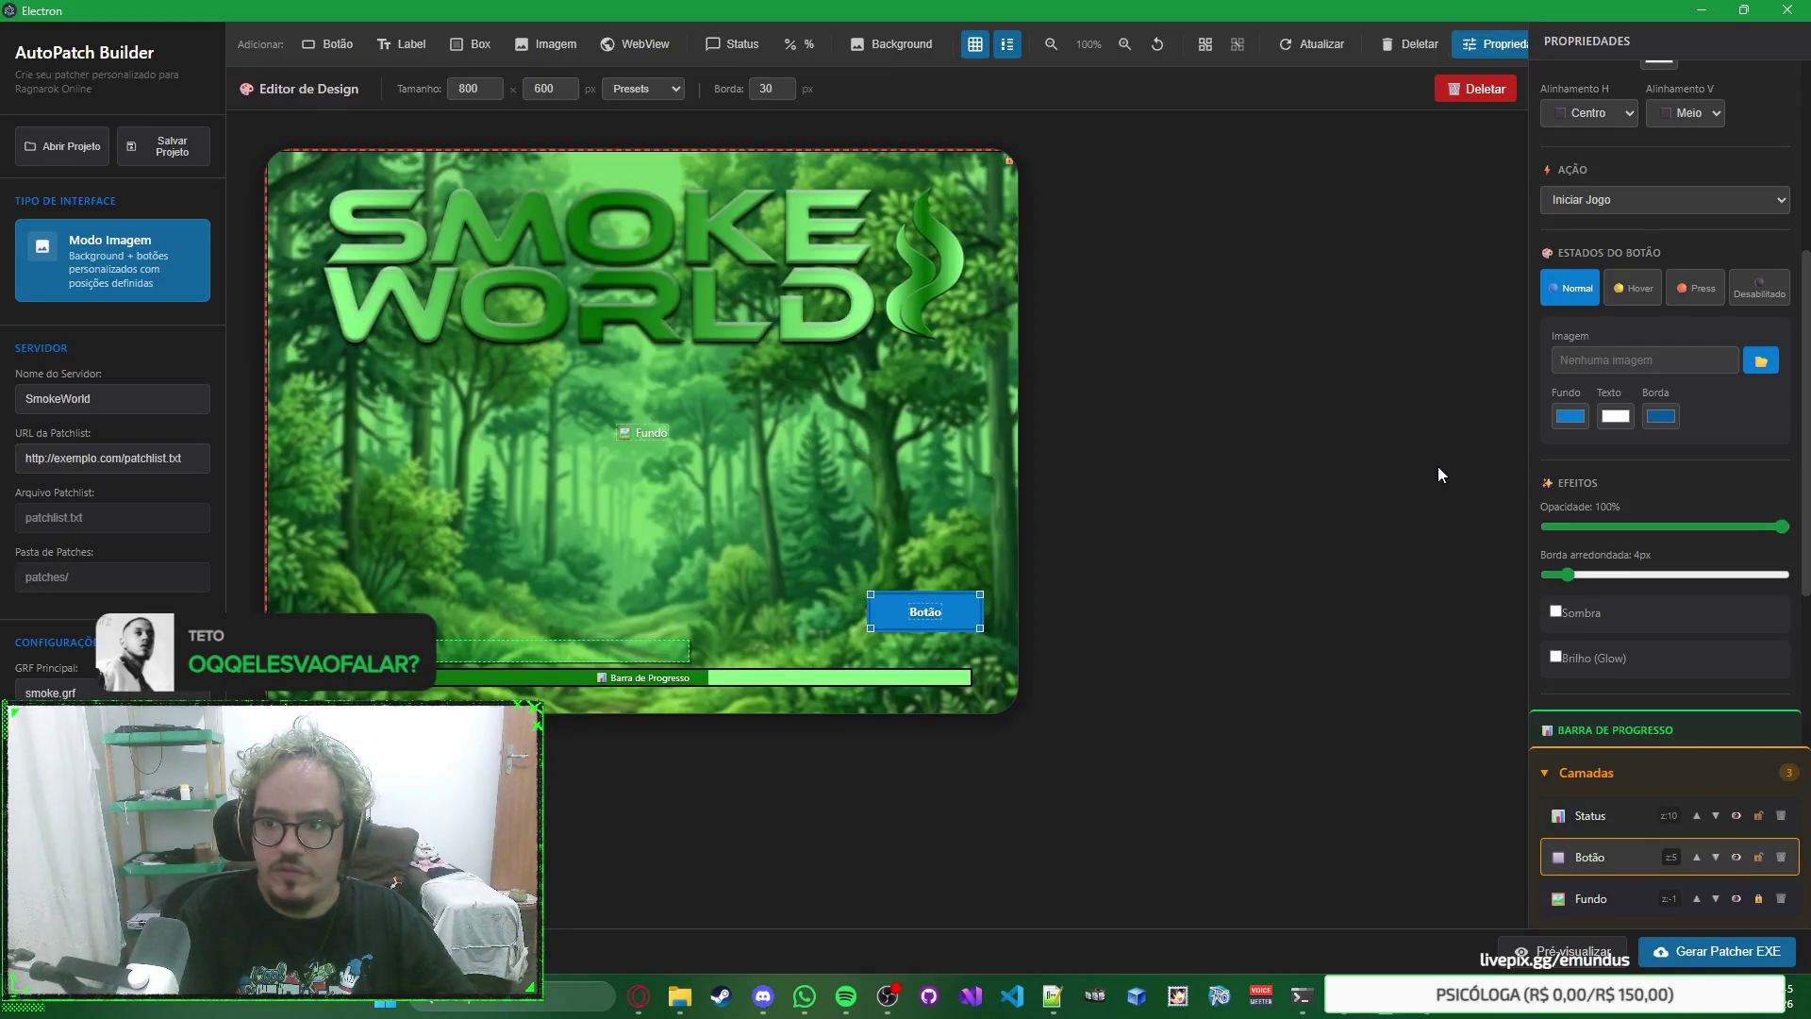
key("alt+Tab")
type("e")
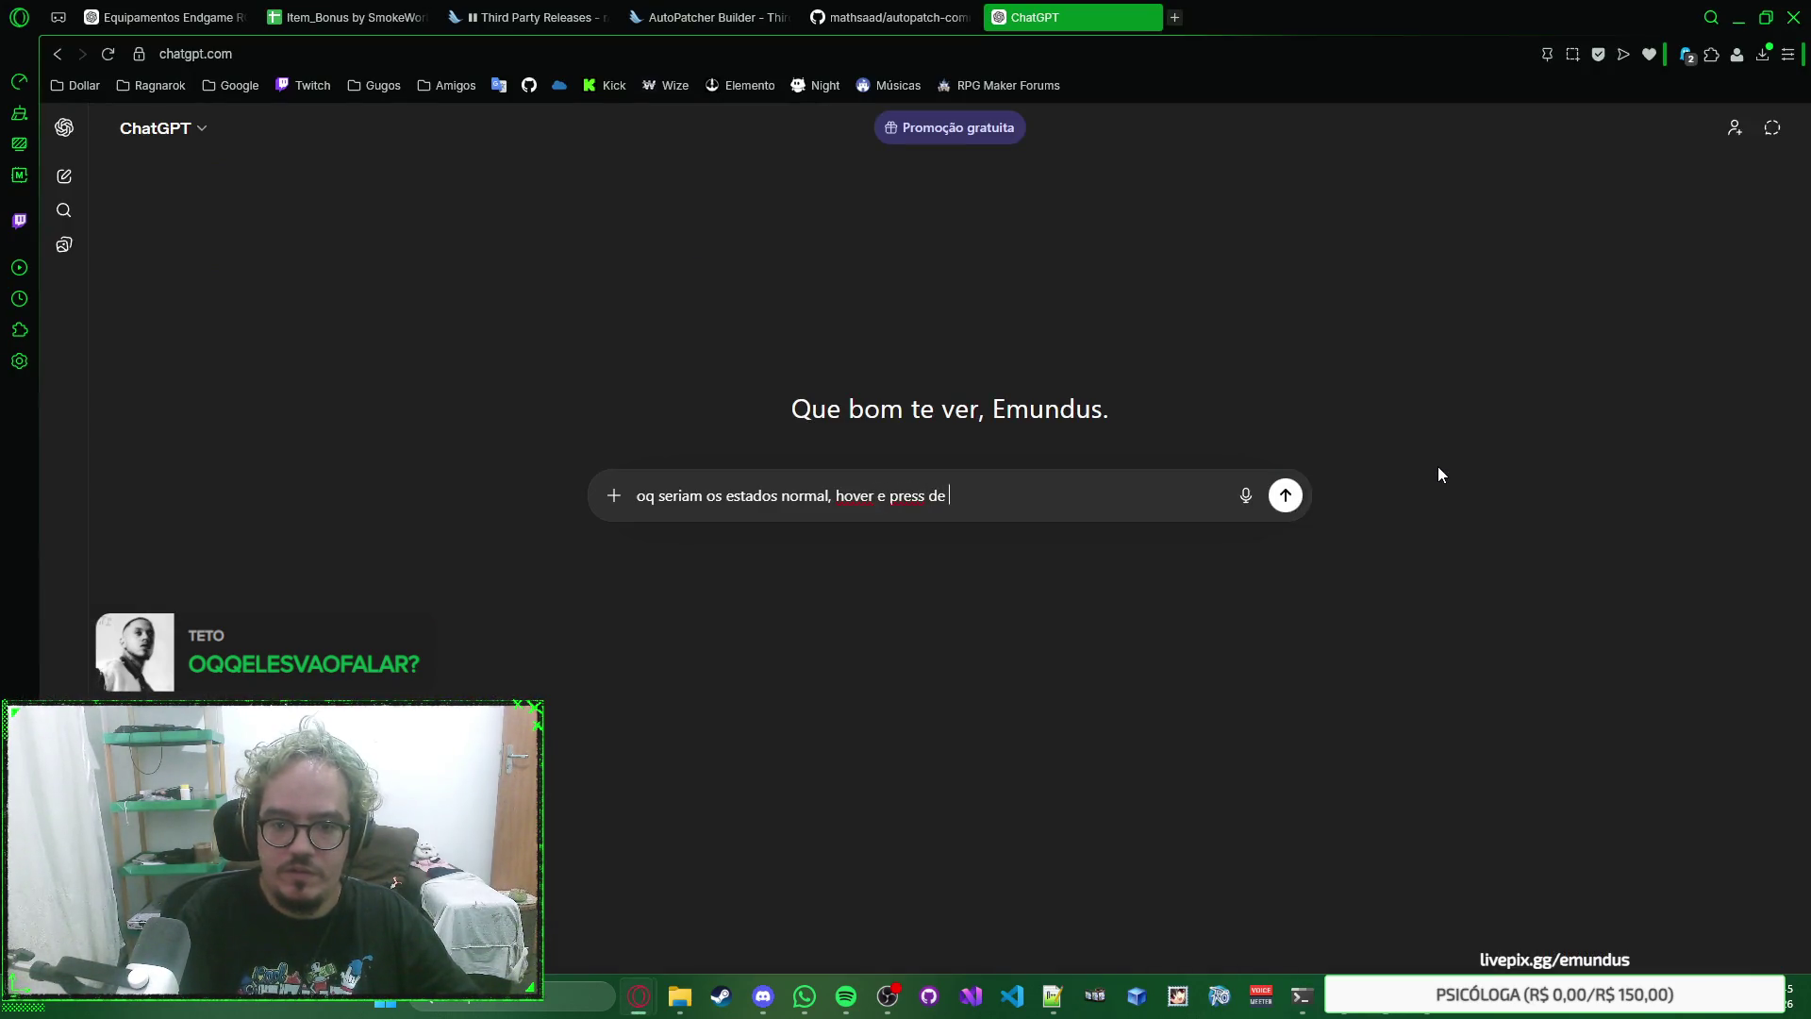
type("?")
key("Return")
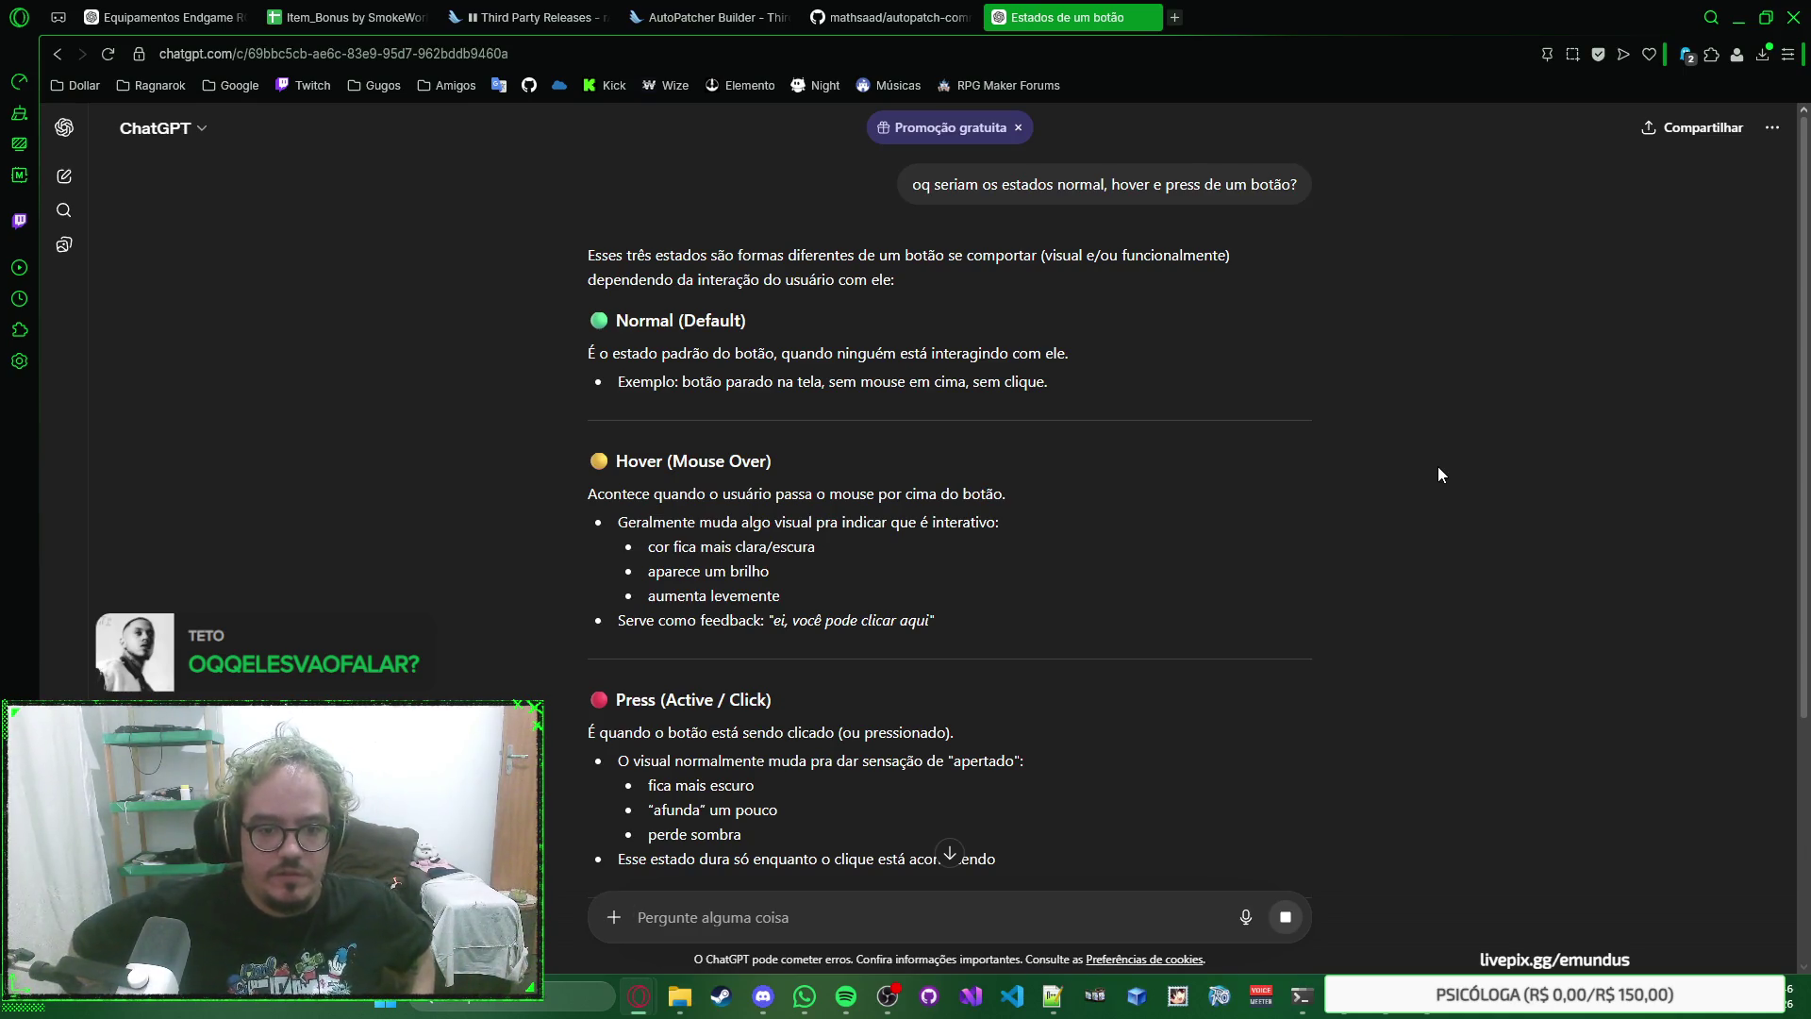
scroll(1434, 466, "down", 3)
key("alt+Tab")
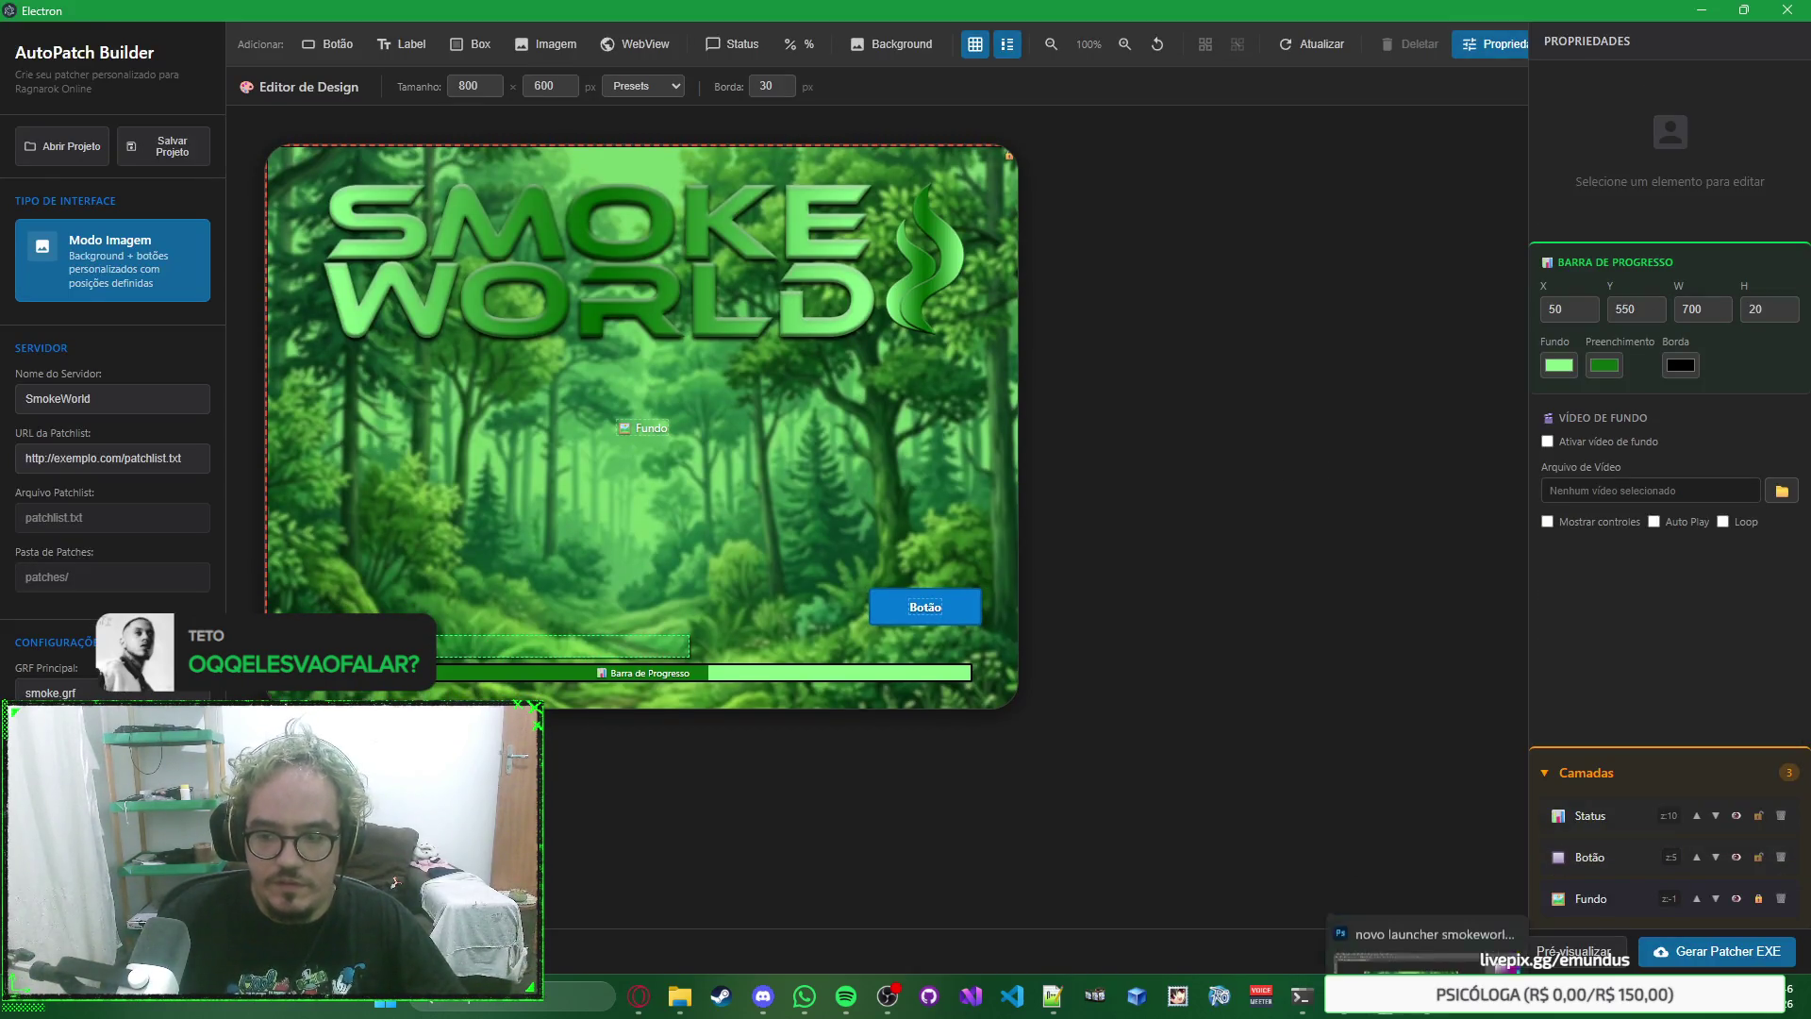
Step: Save the Smoke World launcher document with Ctrl+S and select the Botões button group
key("alt+Tab")
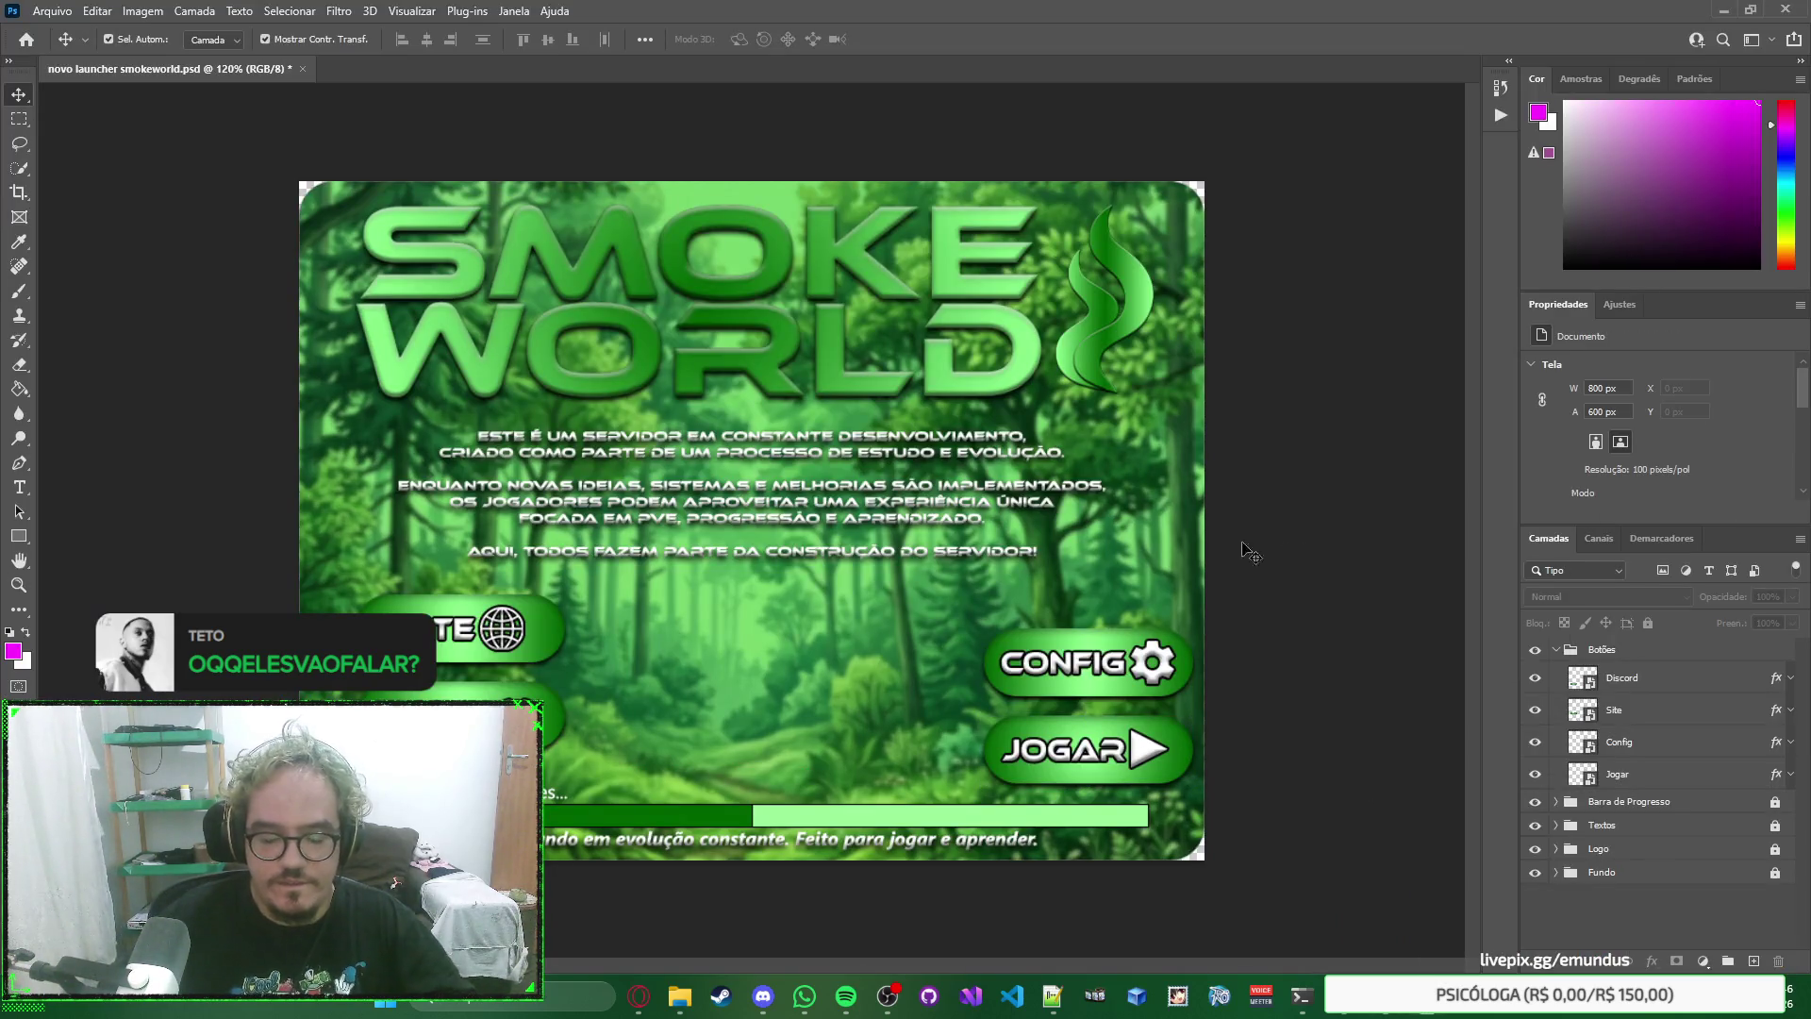
left_click(470, 643)
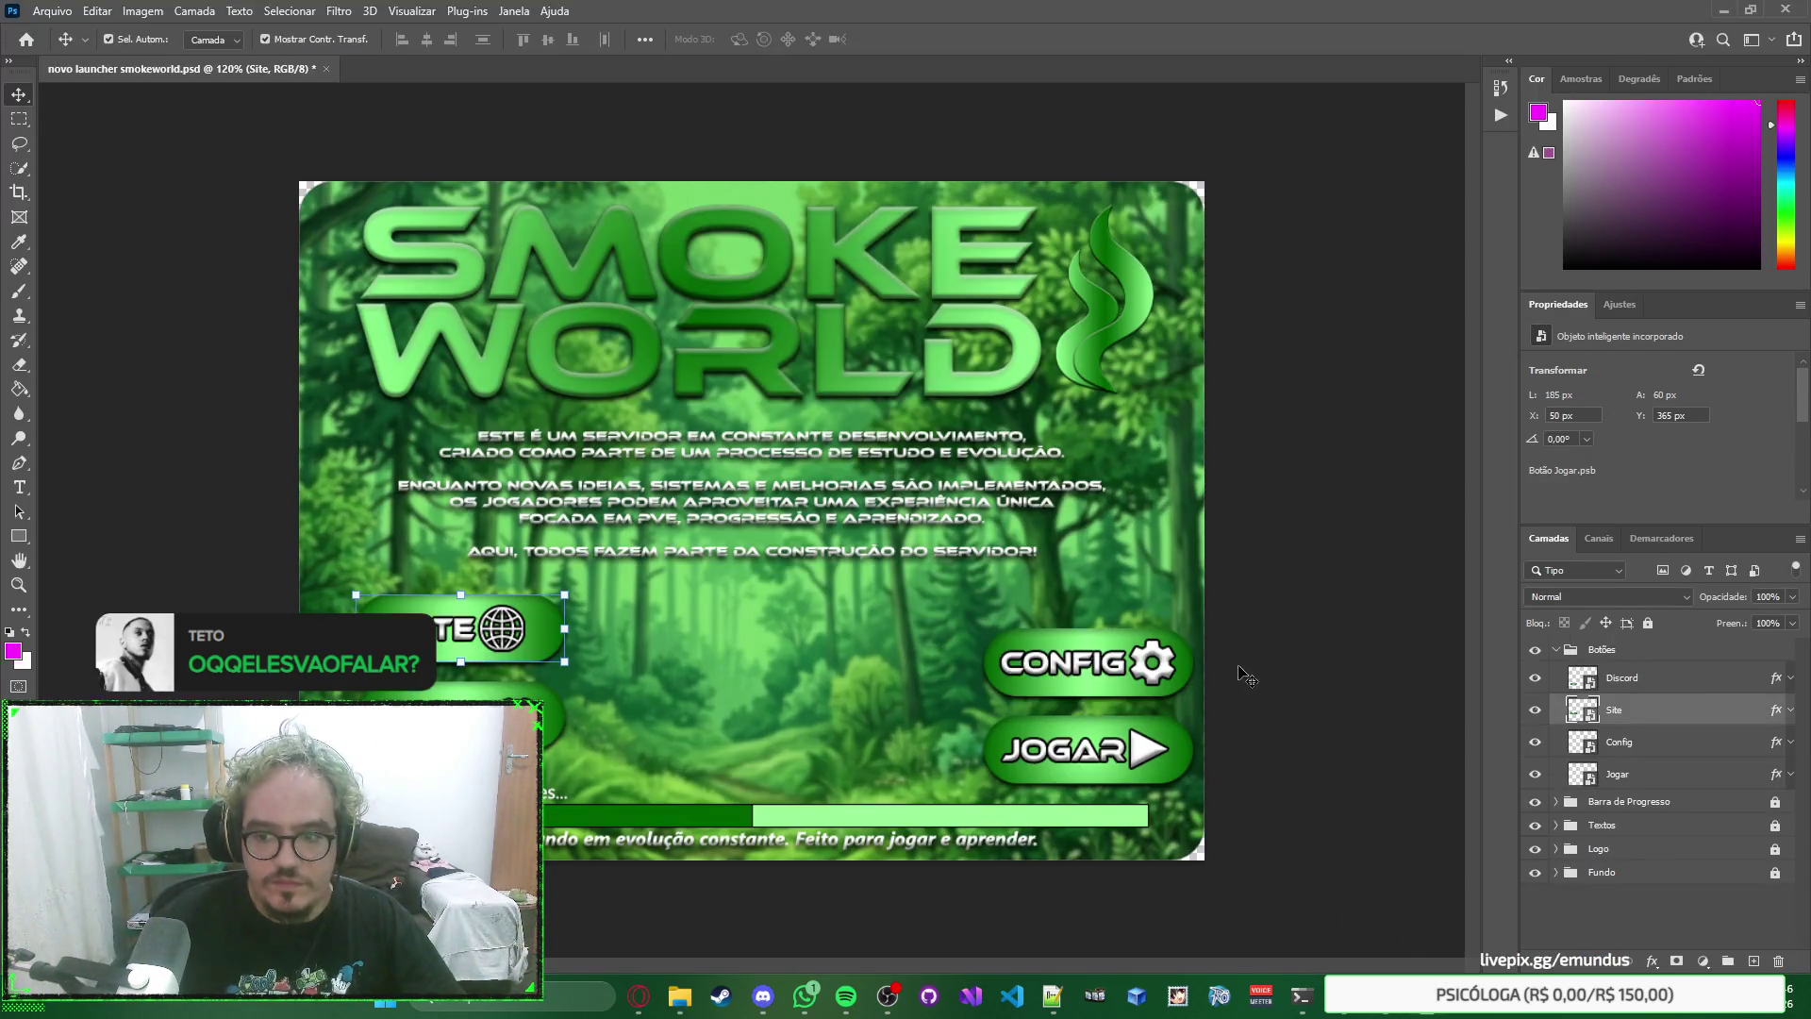
left_click(1340, 722)
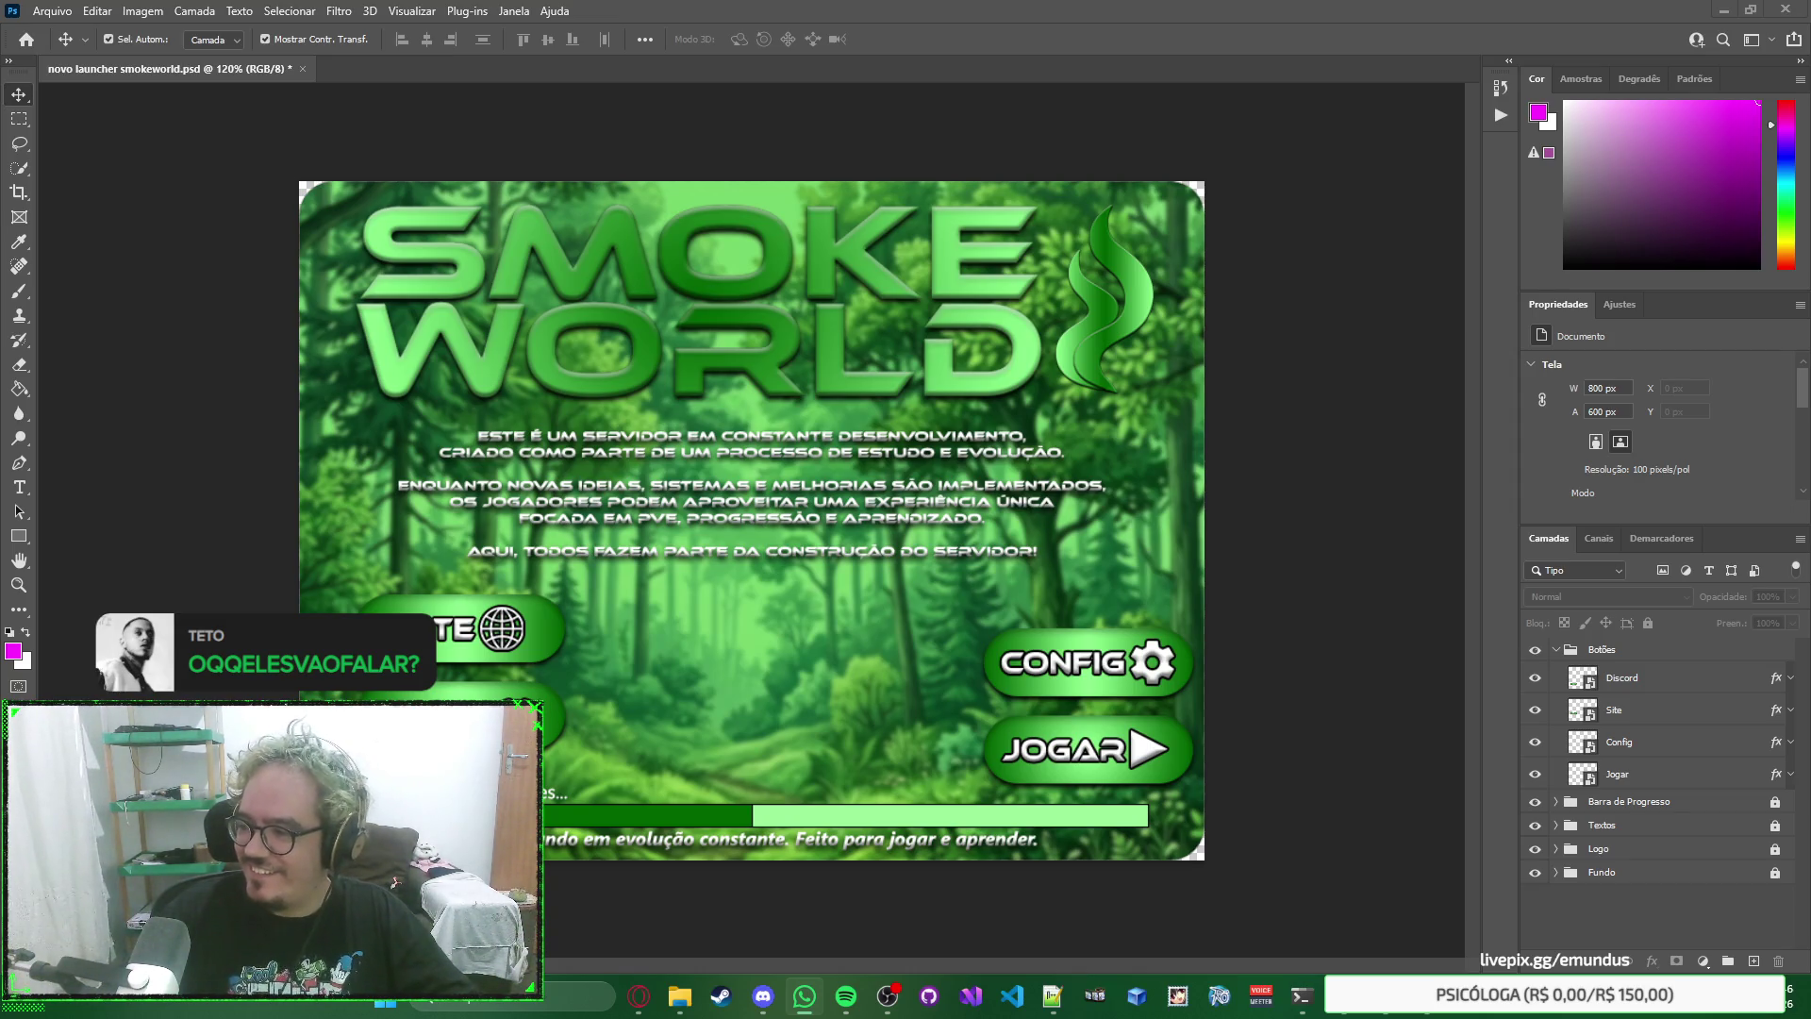
right_click(1375, 551)
left_click(1316, 478)
key("ctrl+s")
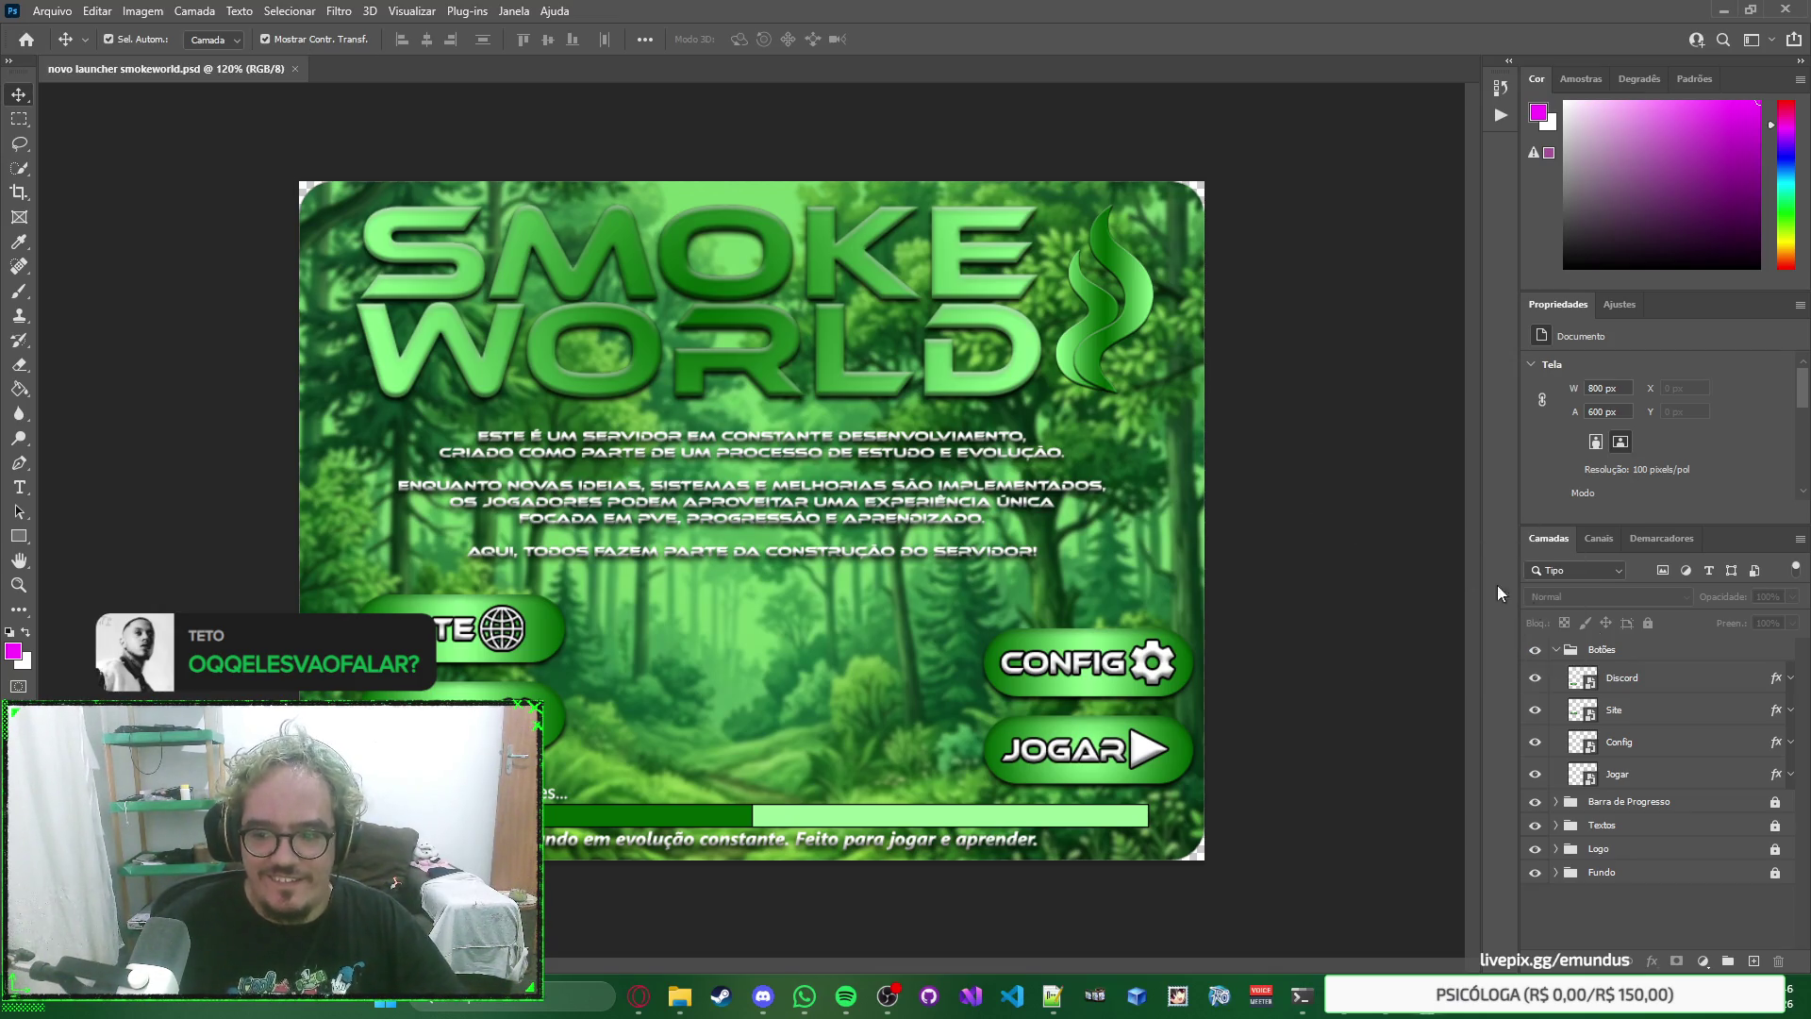
left_click(1647, 651)
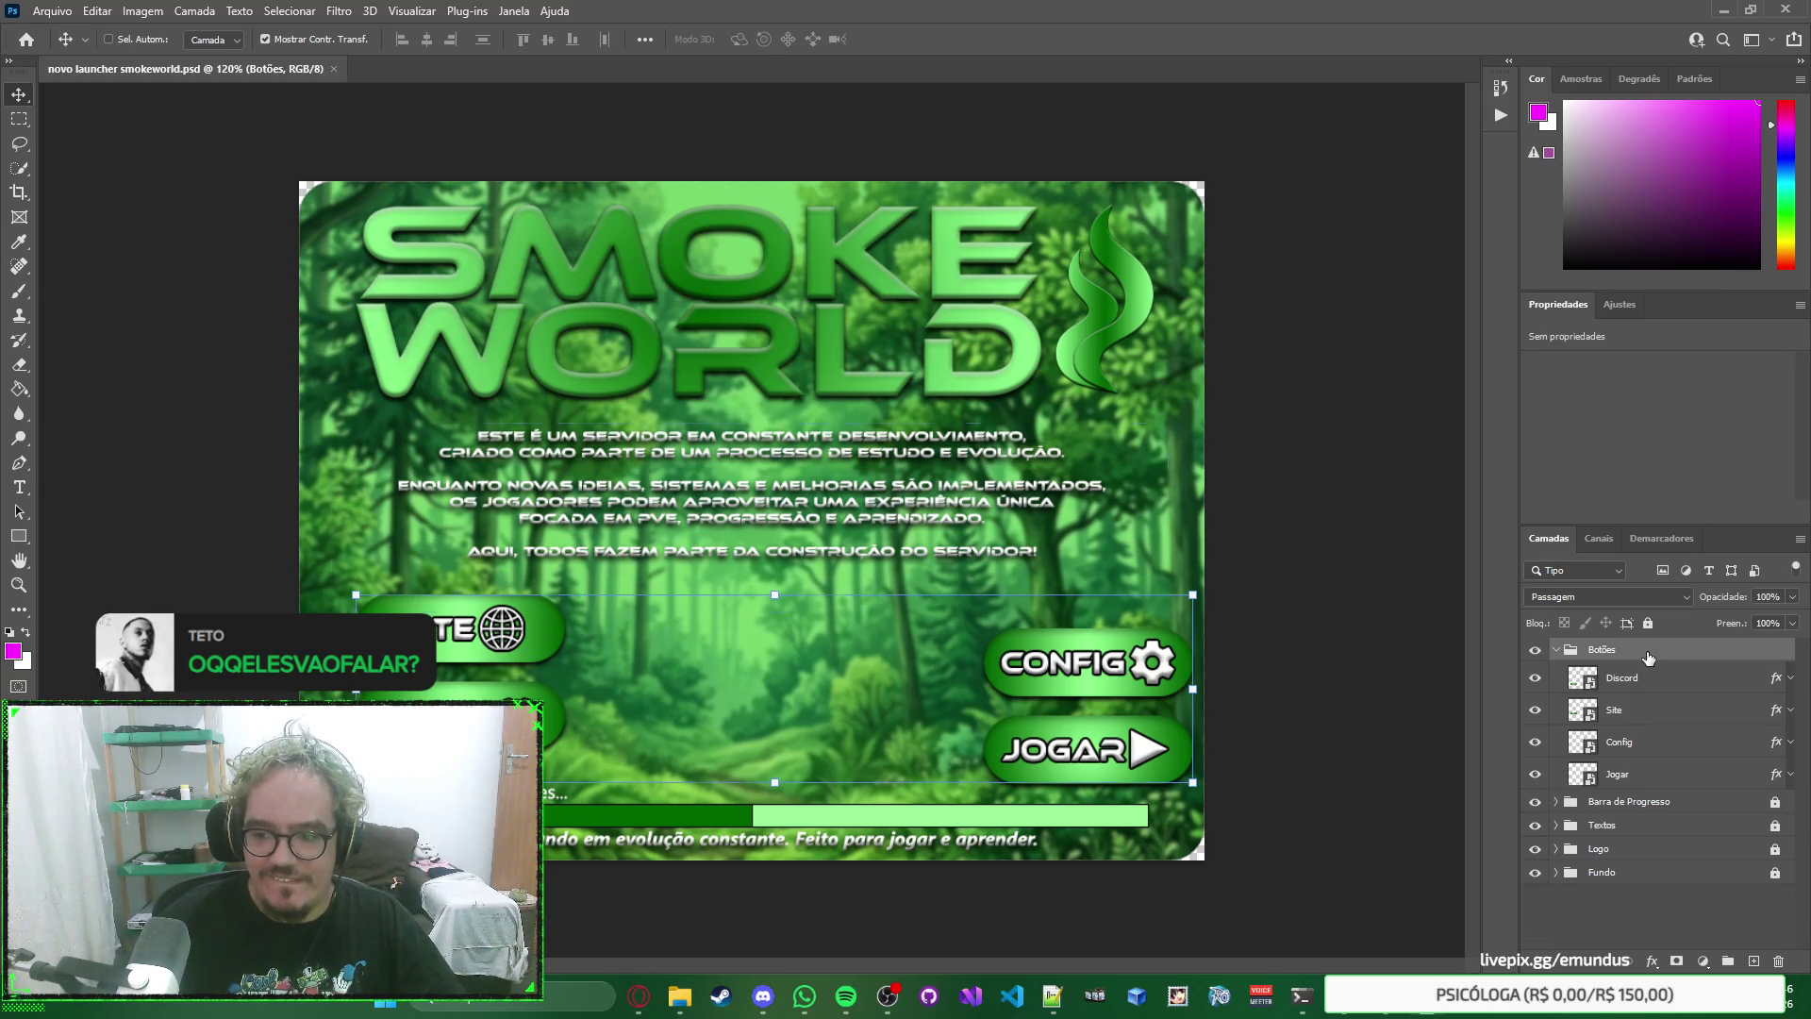
Step: Paste a copy of the Botões group and name it Botões Normal
key("ctrl+v")
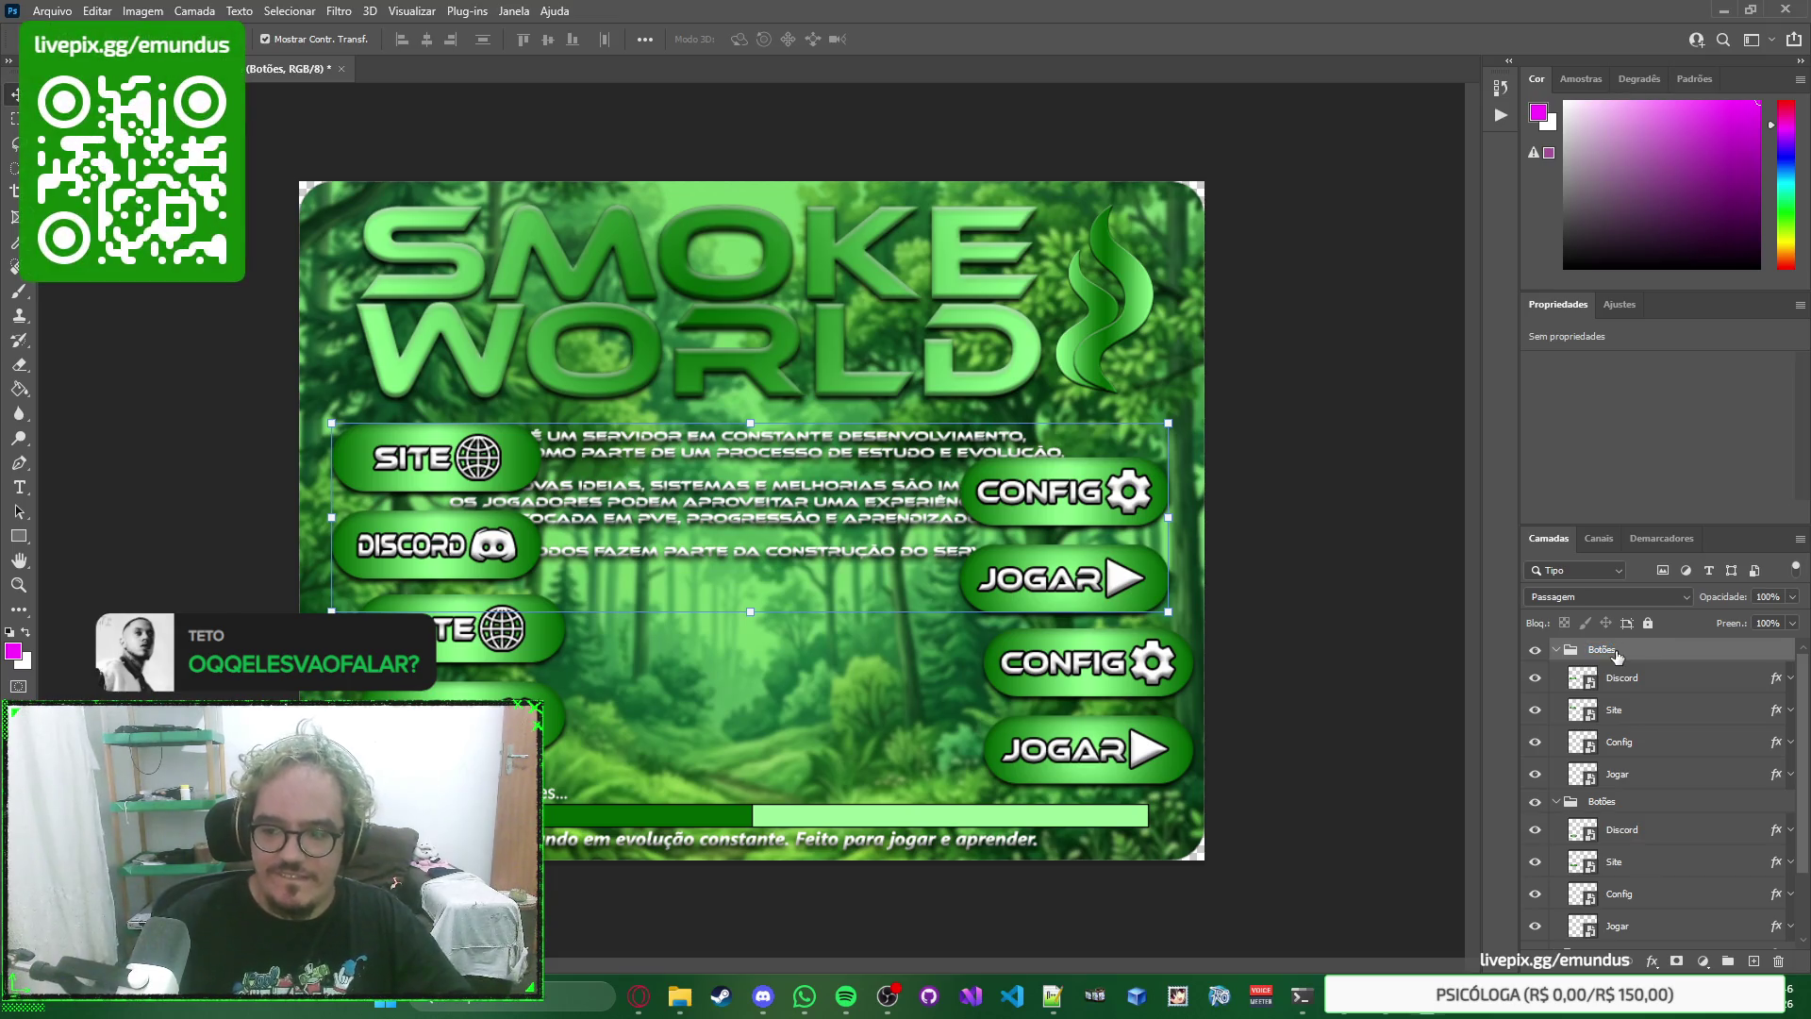
left_click(1615, 806)
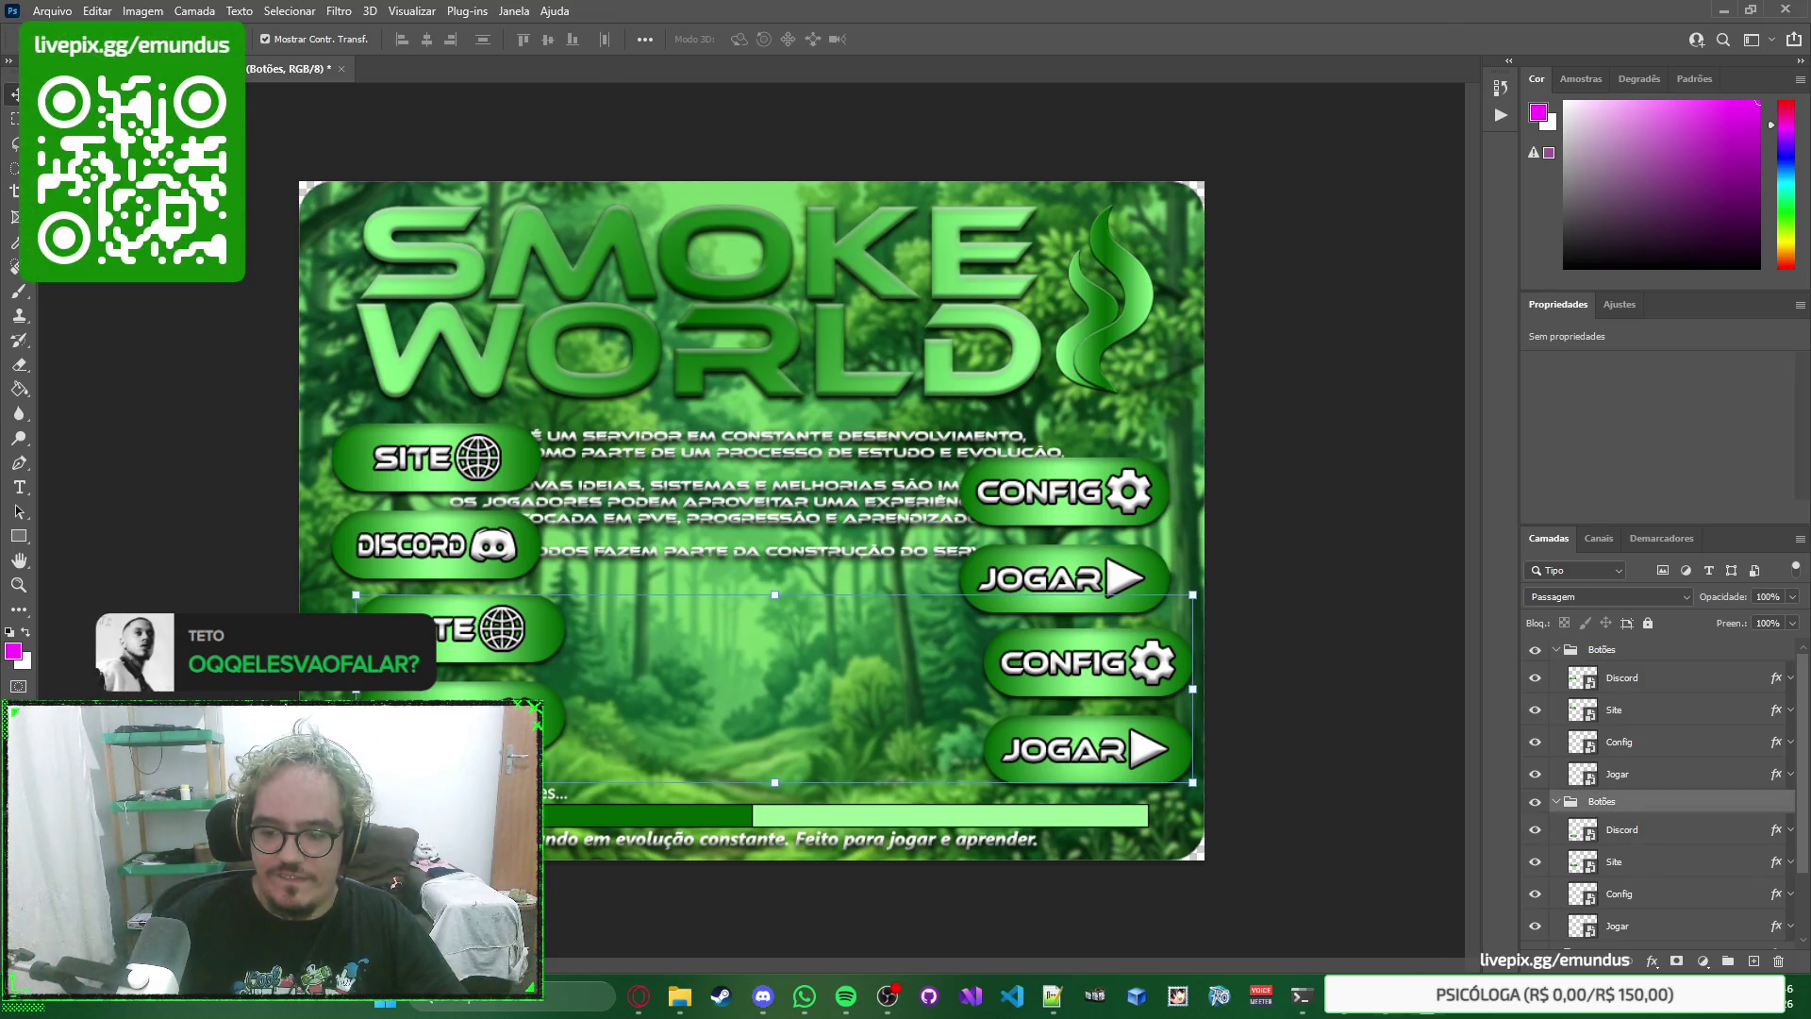
key("alt+Tab")
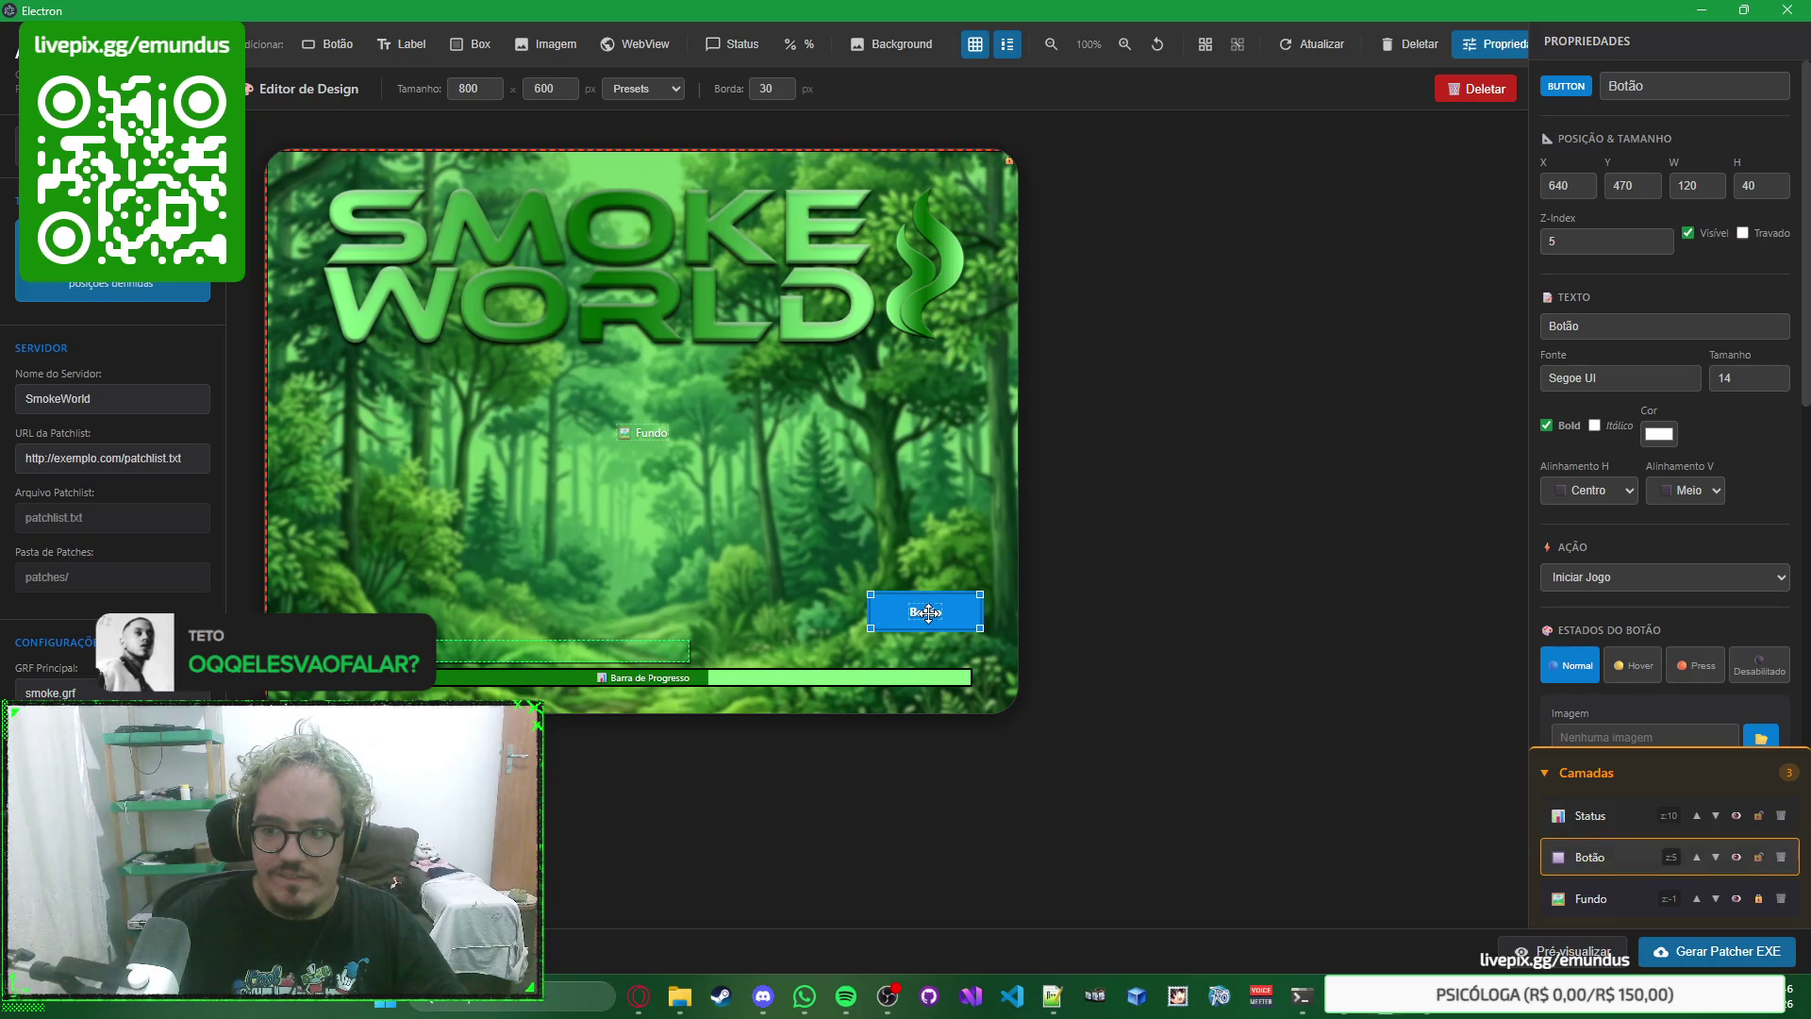
key("alt+Tab")
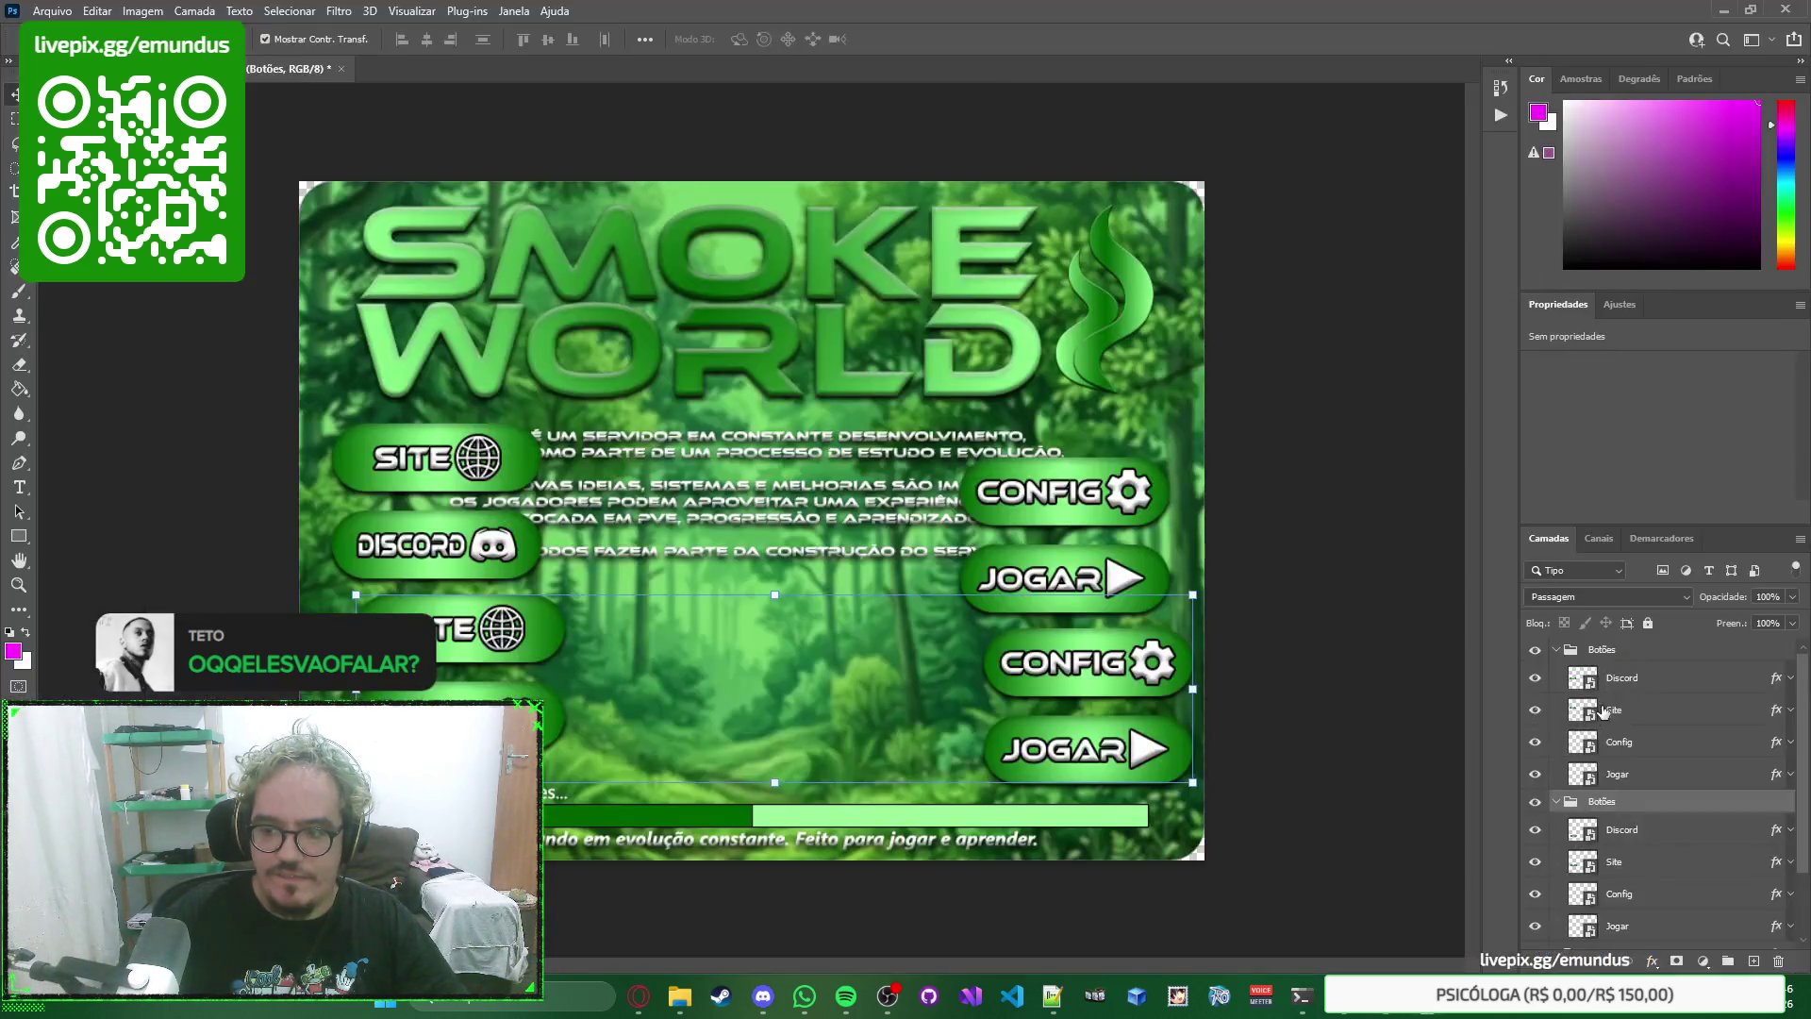
double_click(1613, 803)
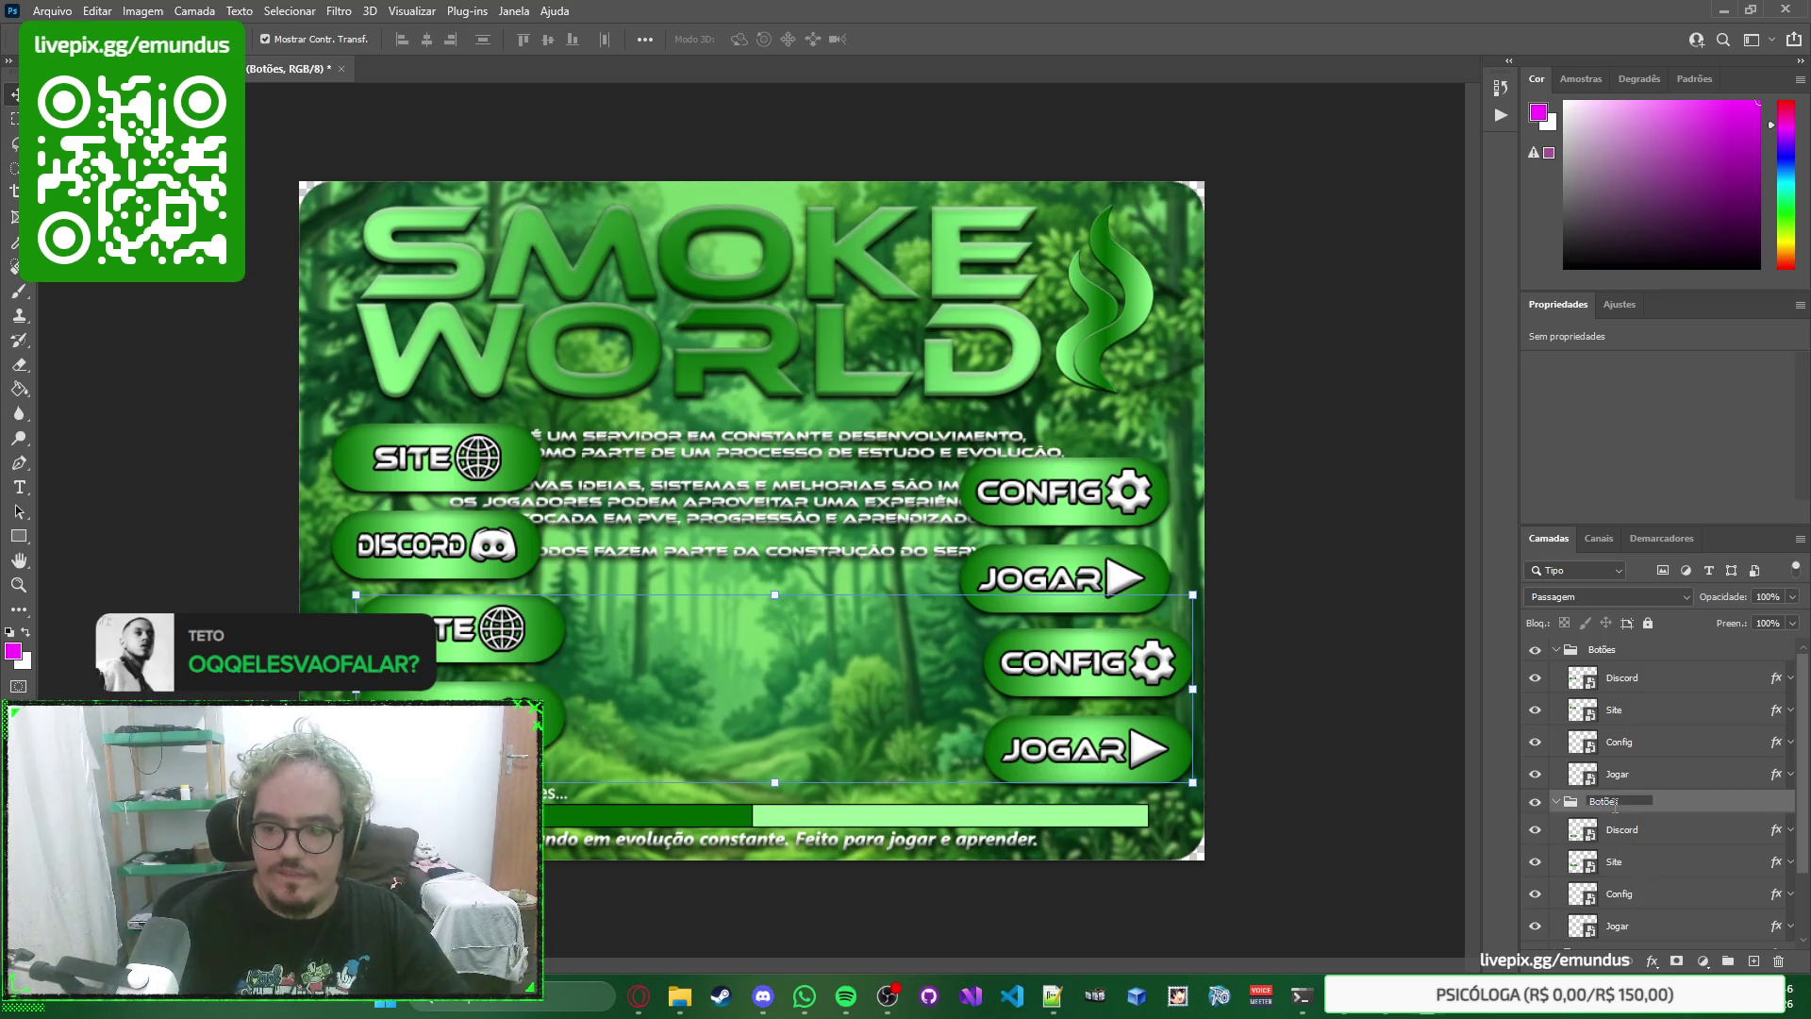
type("l")
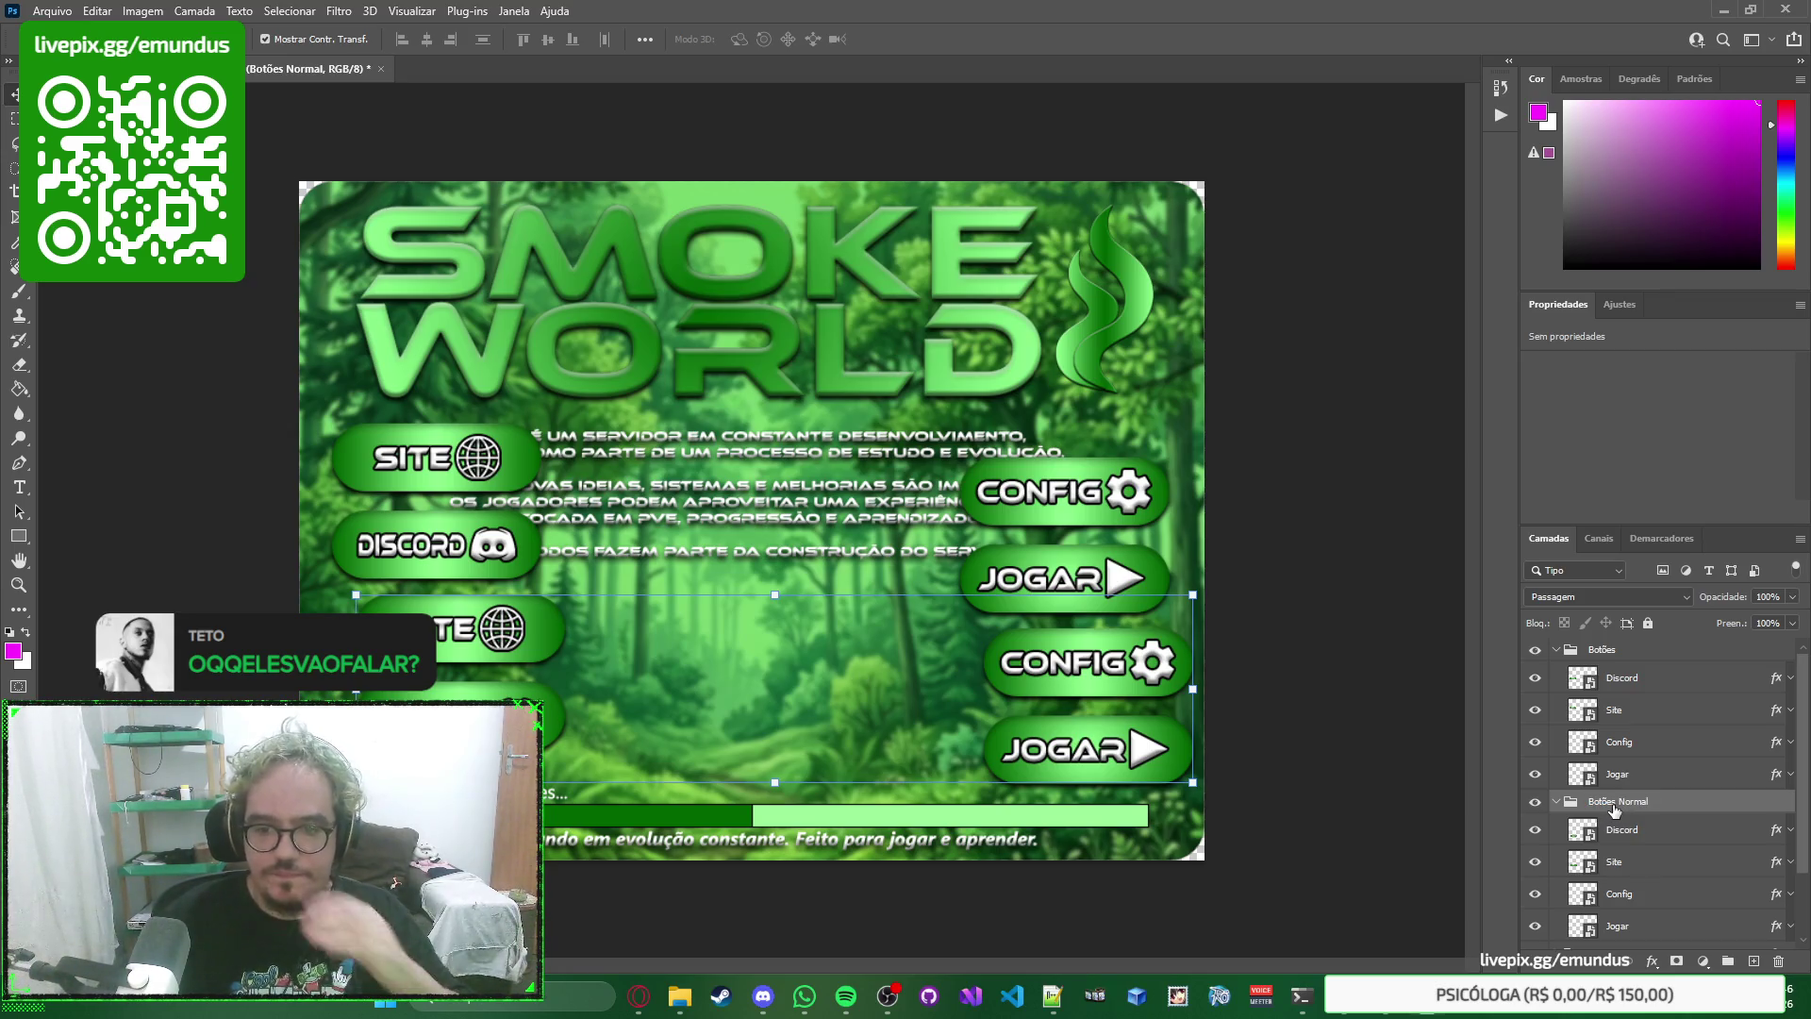
left_click(1359, 651)
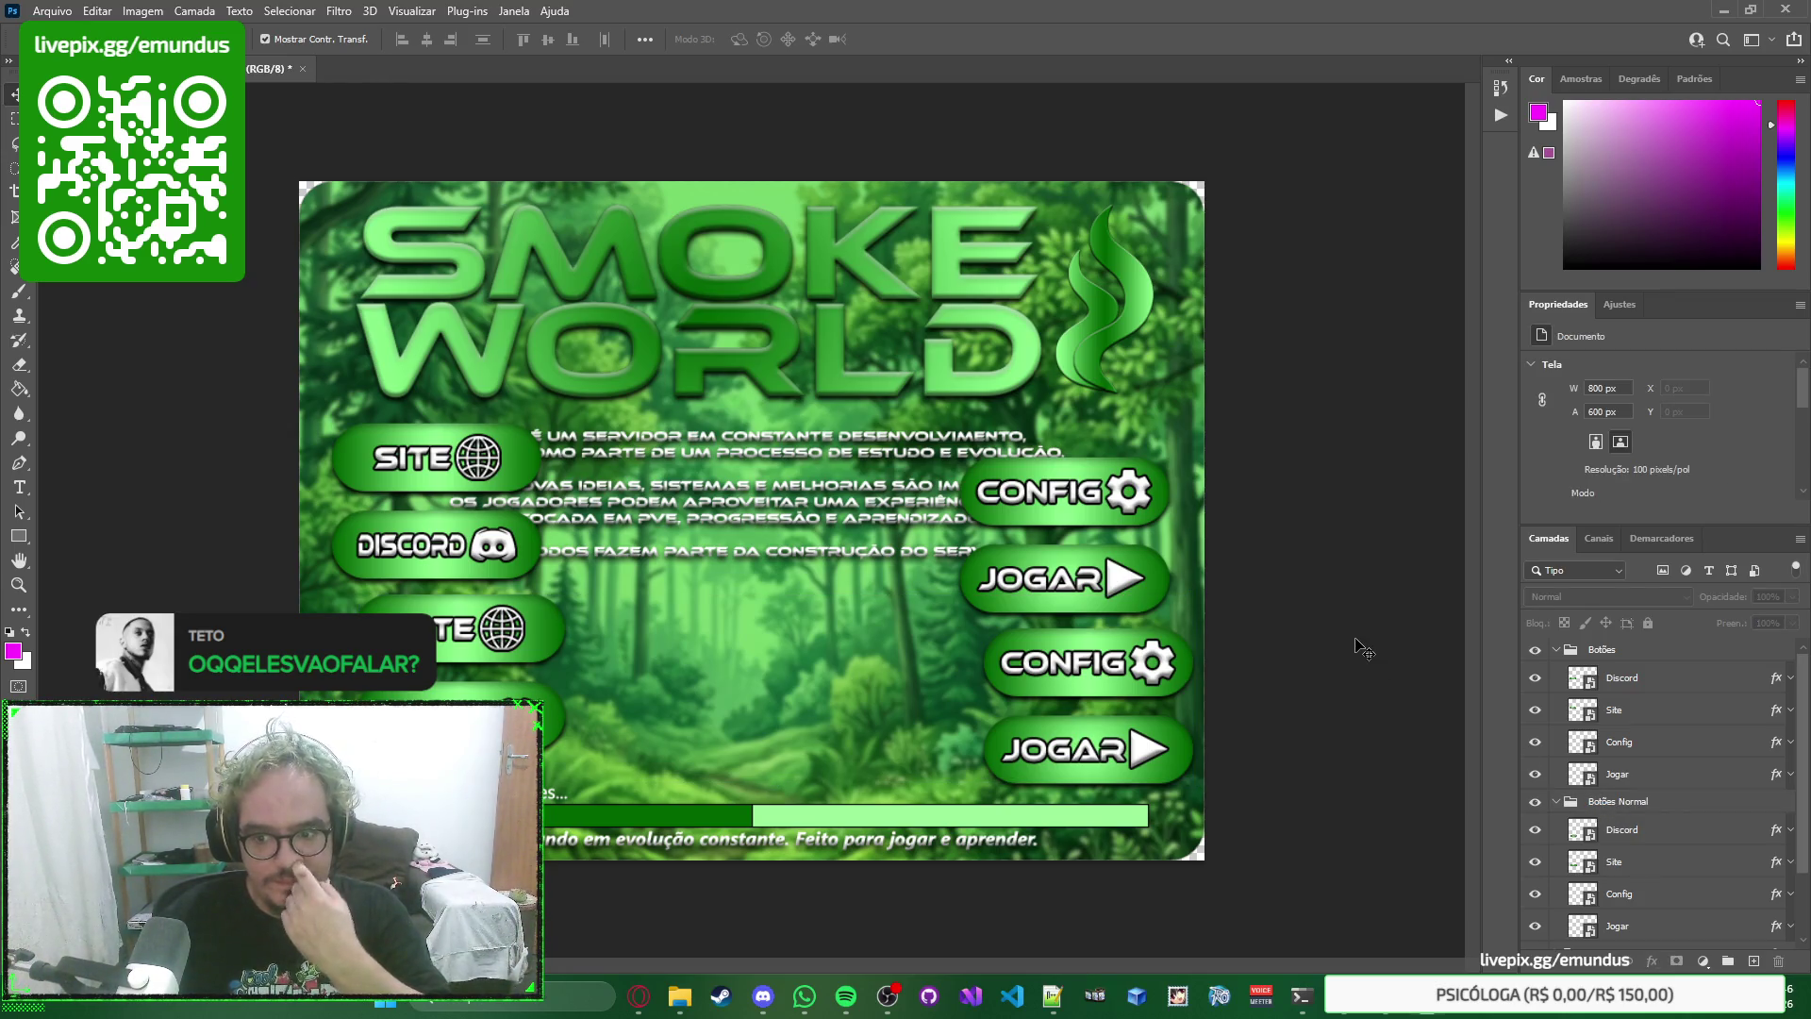
Step: Rename the original Botões group to Botões Hover
left_click(1614, 650)
double_click(1625, 651)
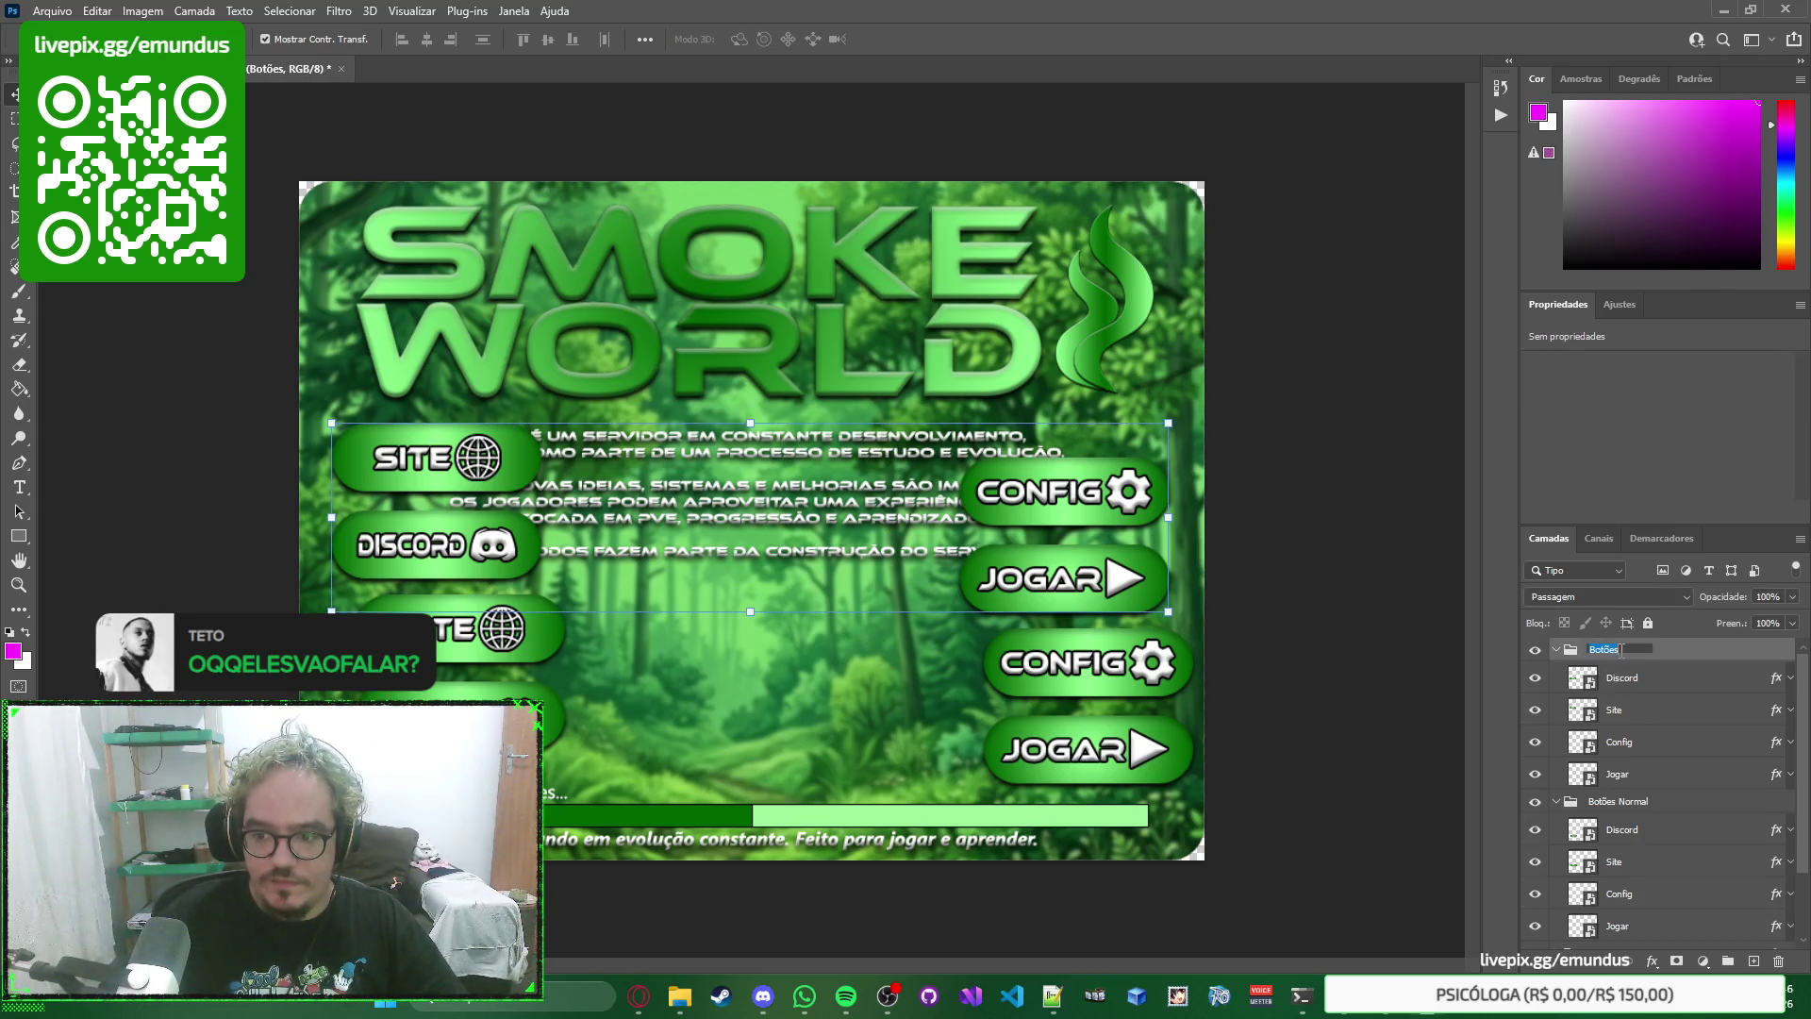
left_click(1623, 649)
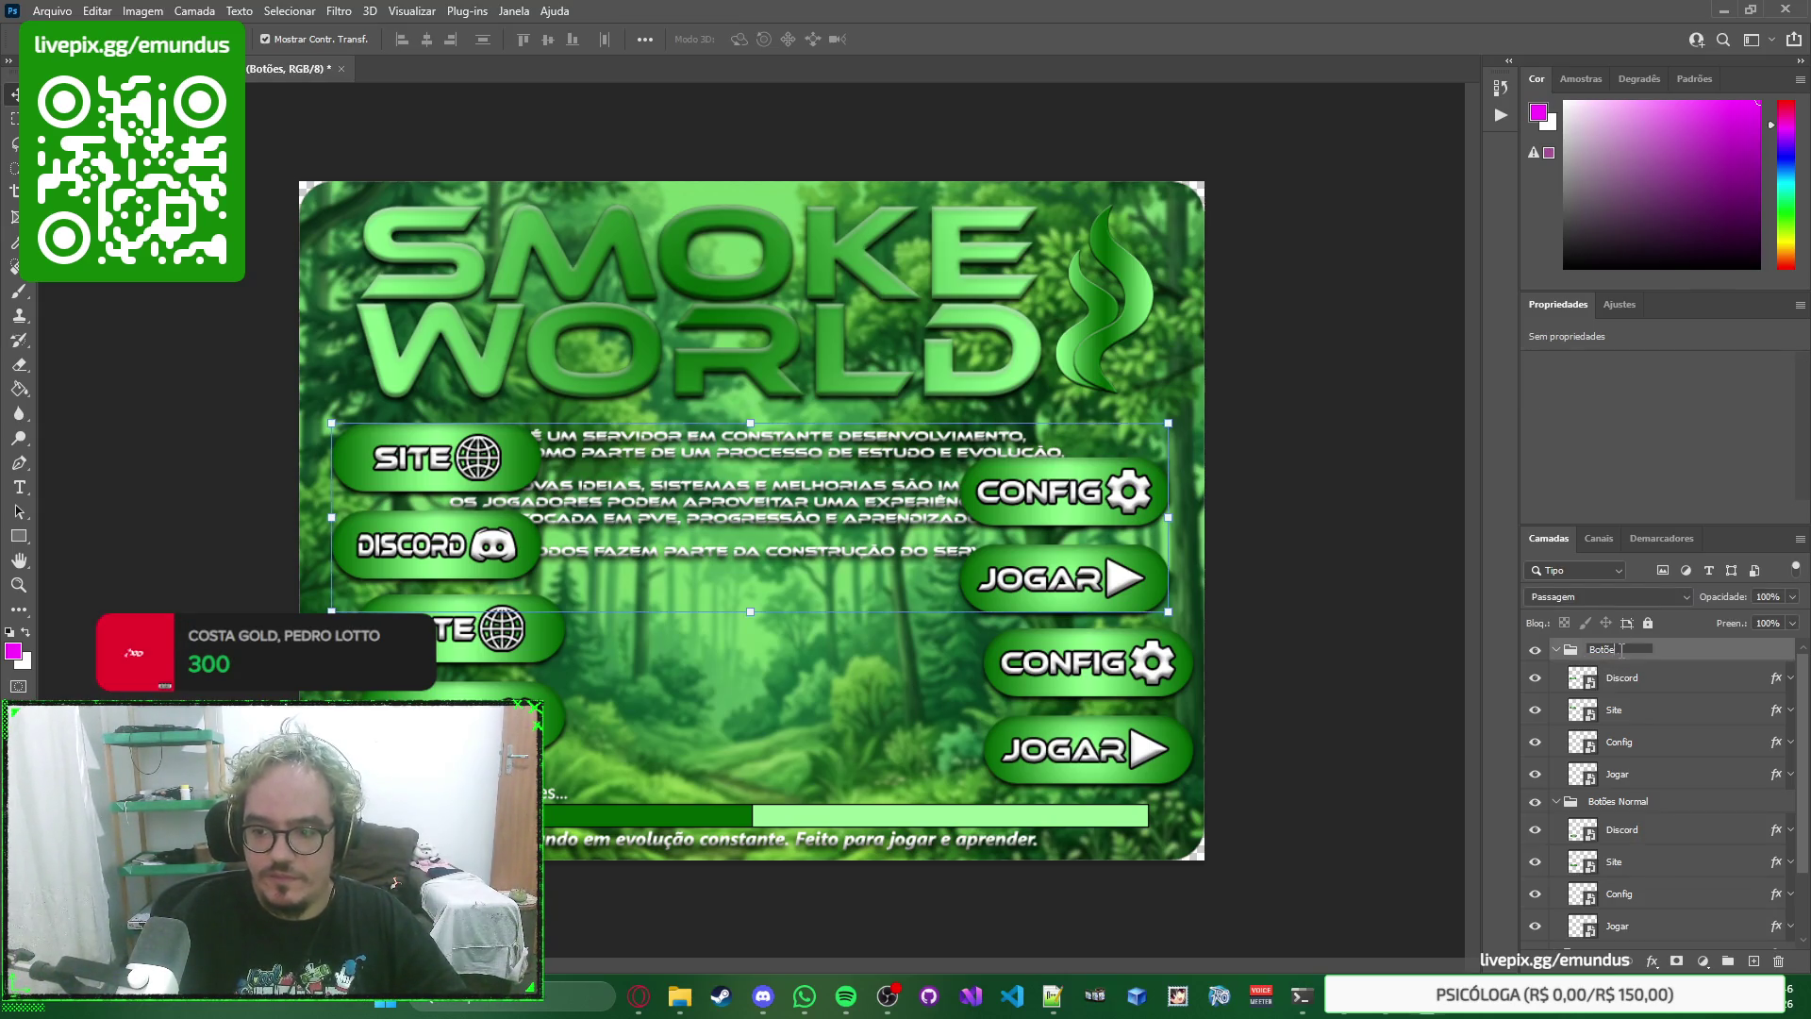
key("Return")
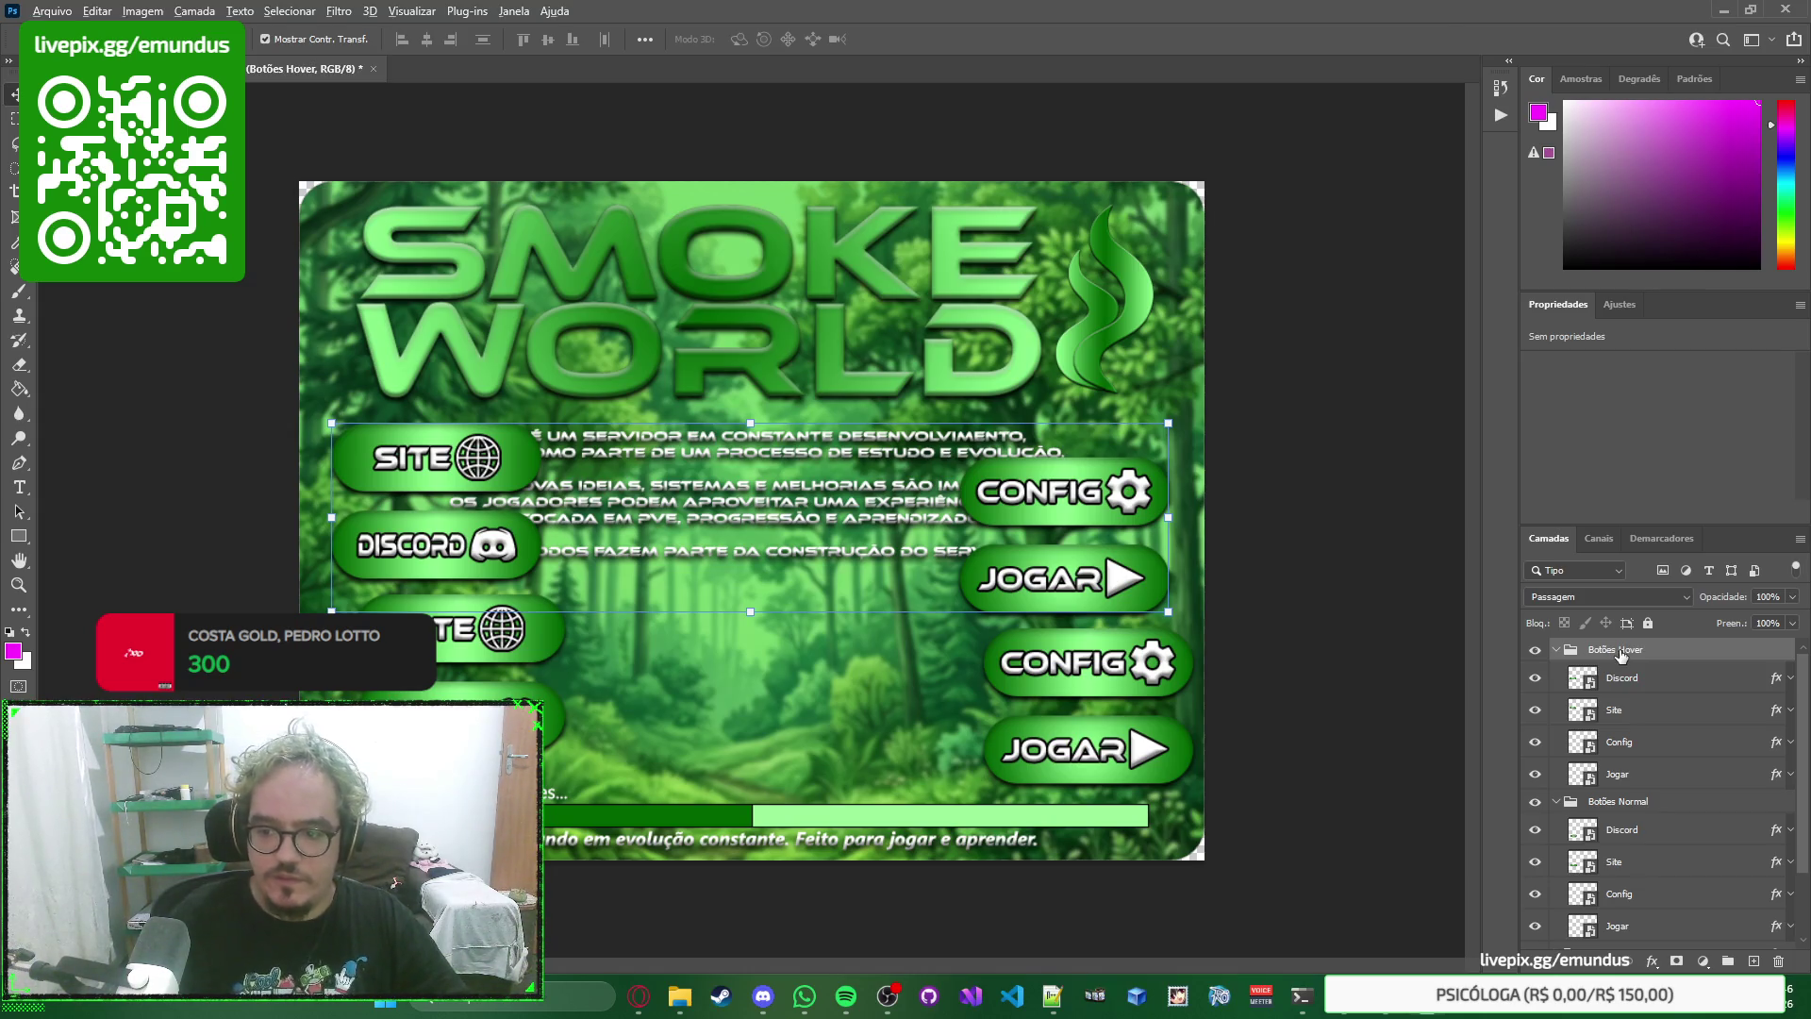
key("alt+Tab")
key("alt+Tab")
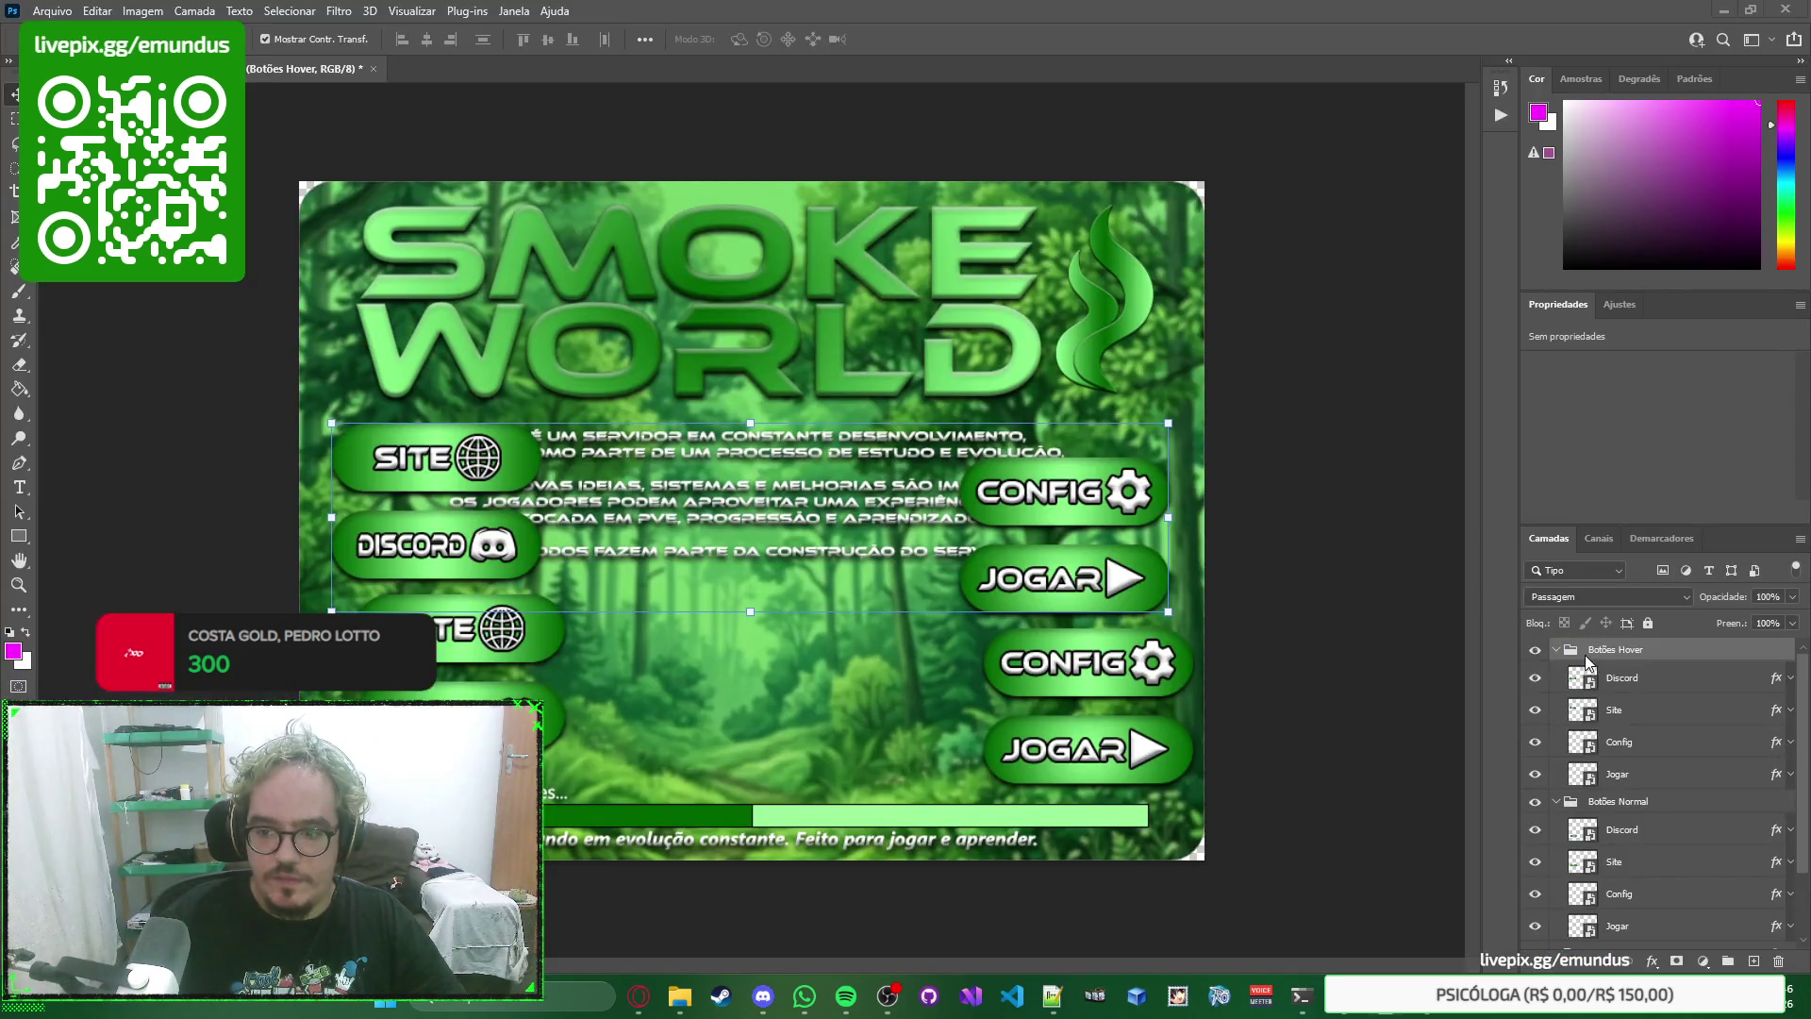
left_click(1443, 715)
right_click(1432, 713)
left_click(1393, 706)
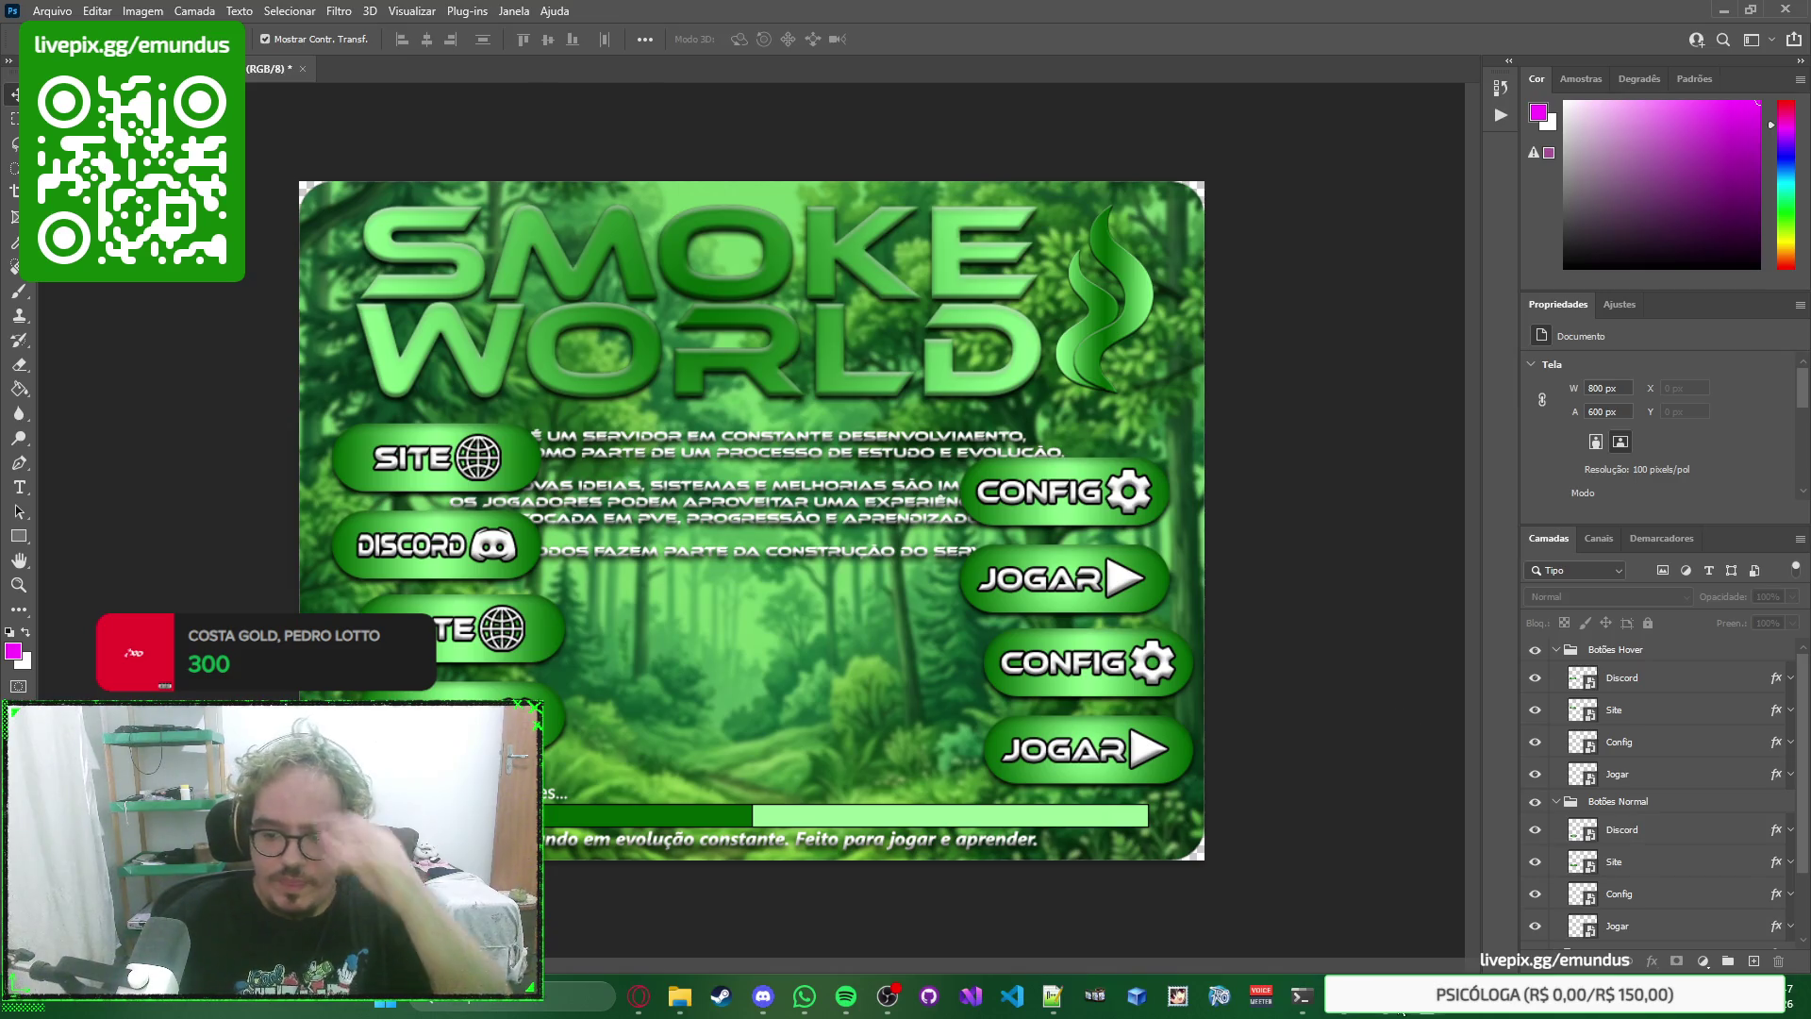
left_click(1426, 1010)
left_click(1429, 1012)
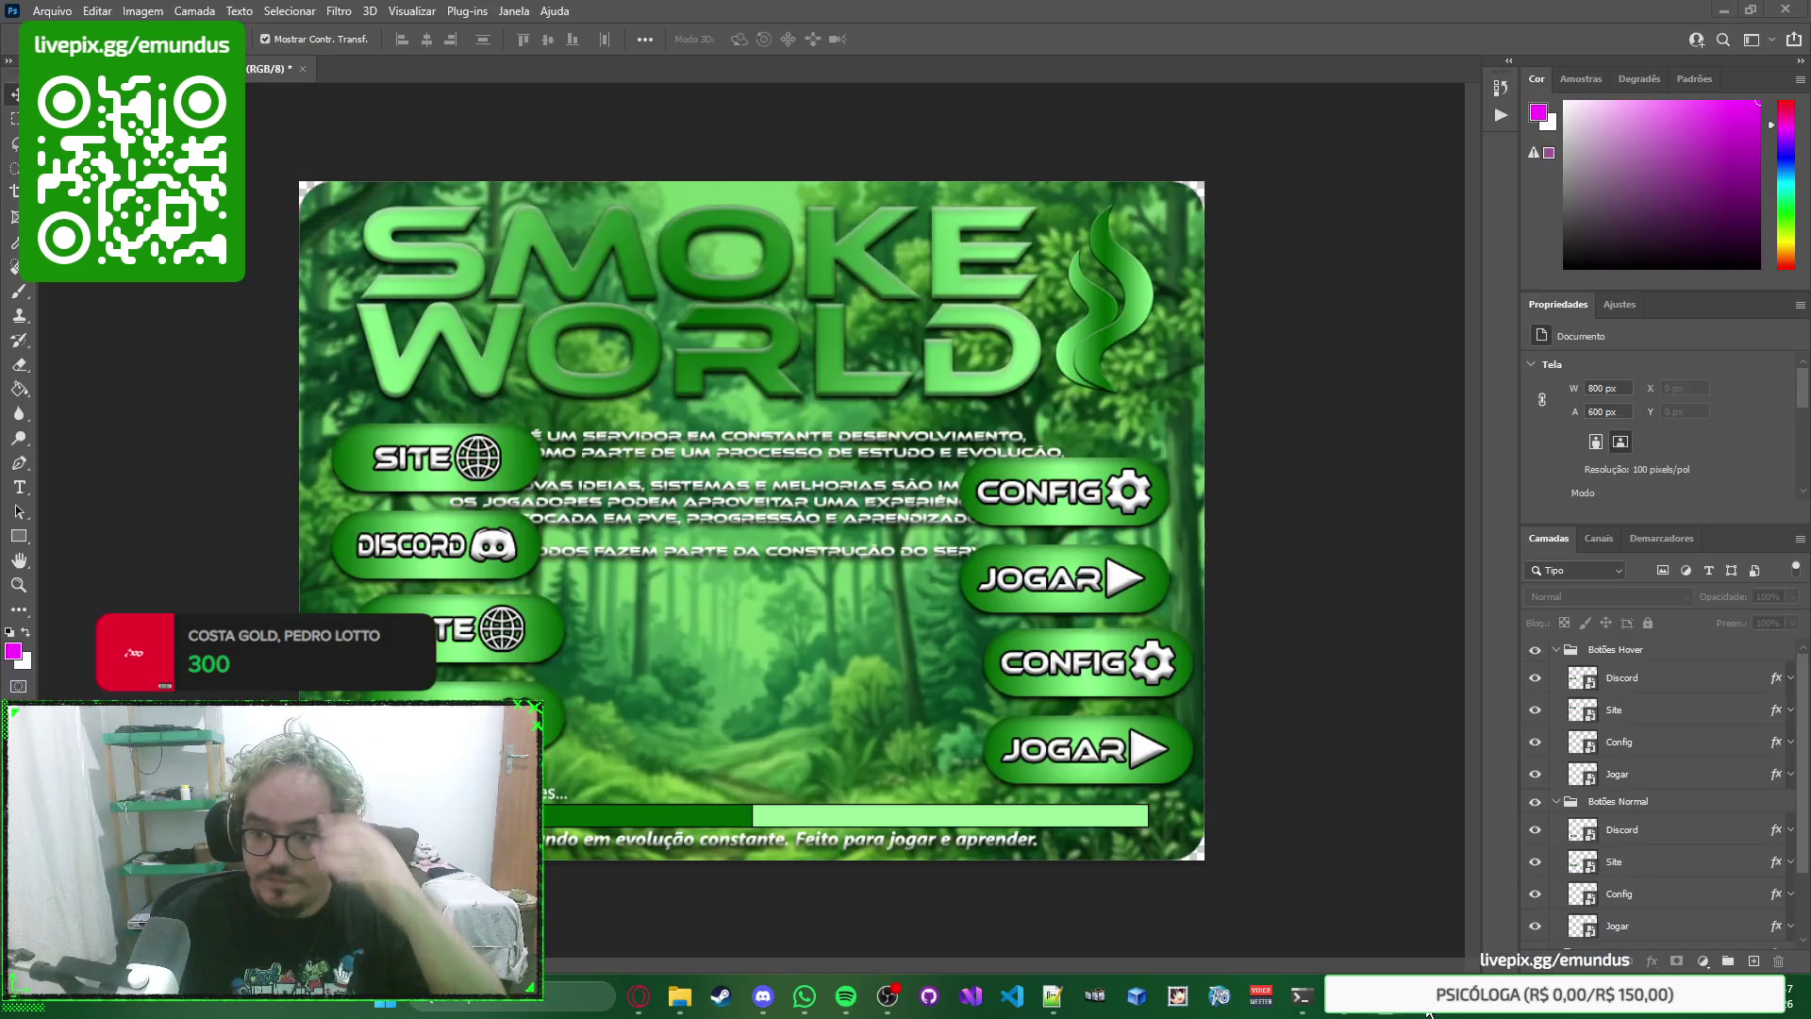
right_click(1400, 632)
left_click(1339, 615)
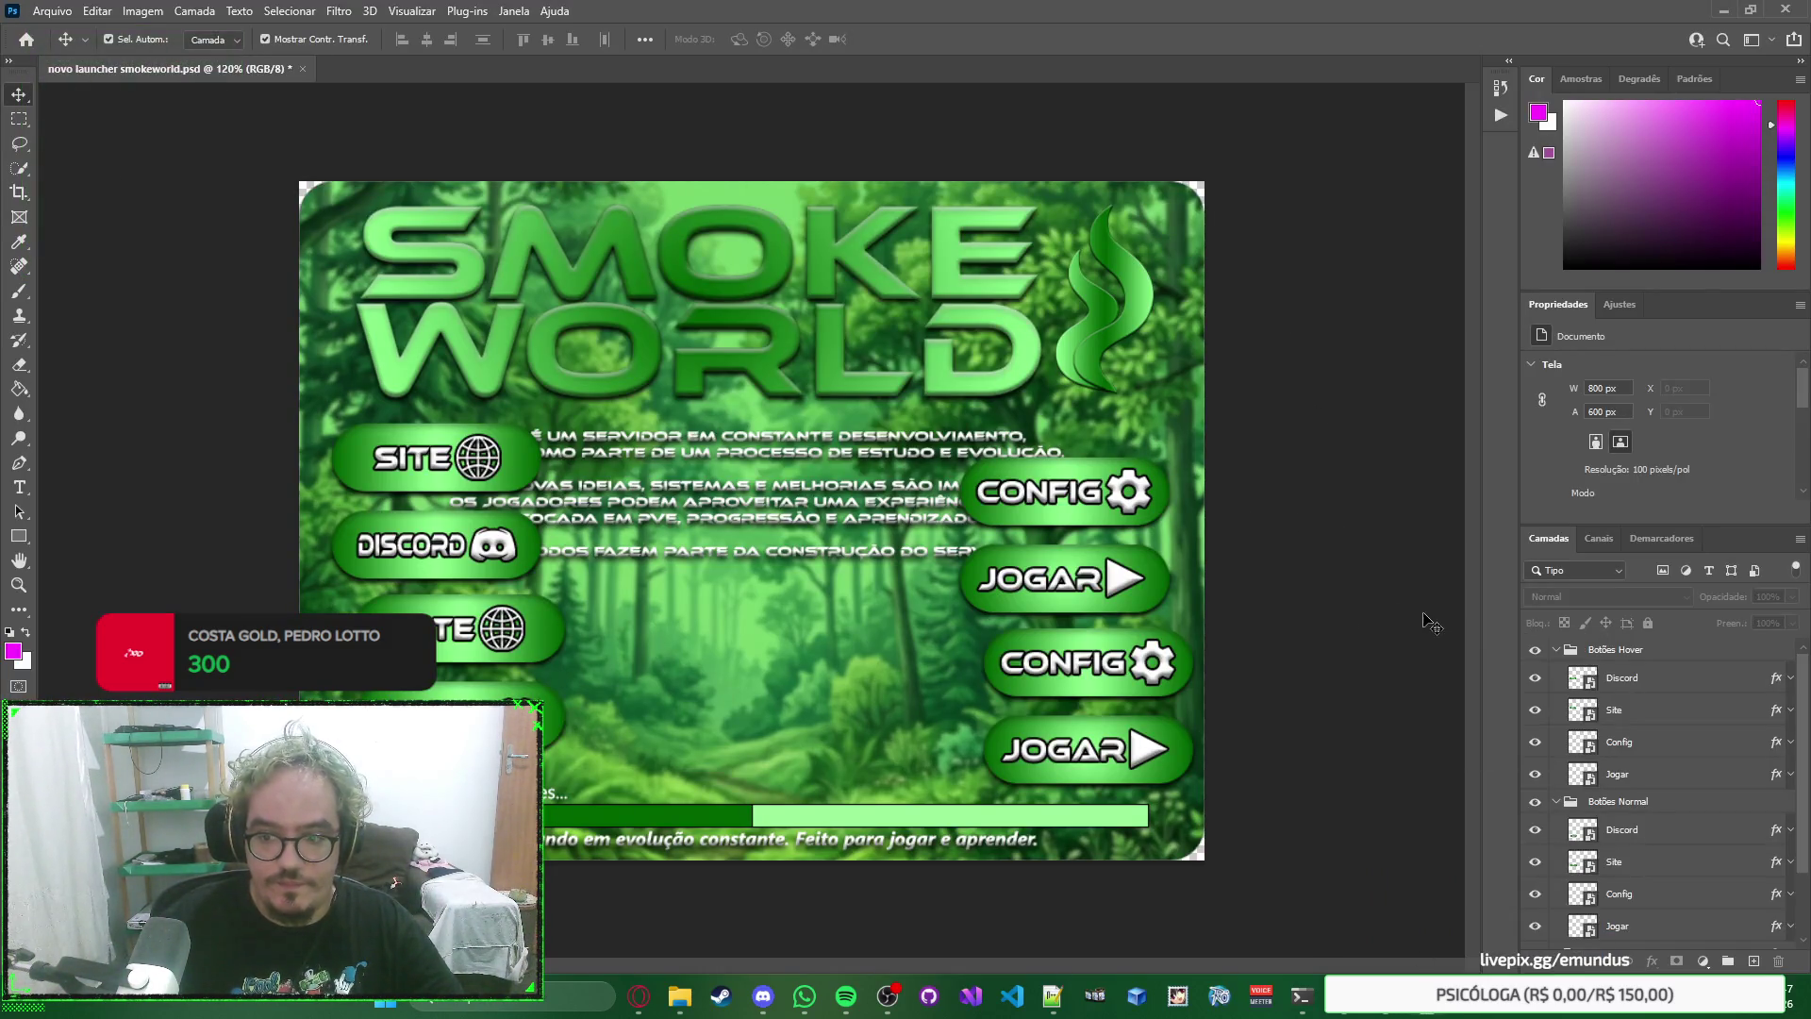
Step: Duplicate Botões Hover with Ctrl+J and rename the top copy Botões Press
left_click(1660, 653)
key("ctrl+j")
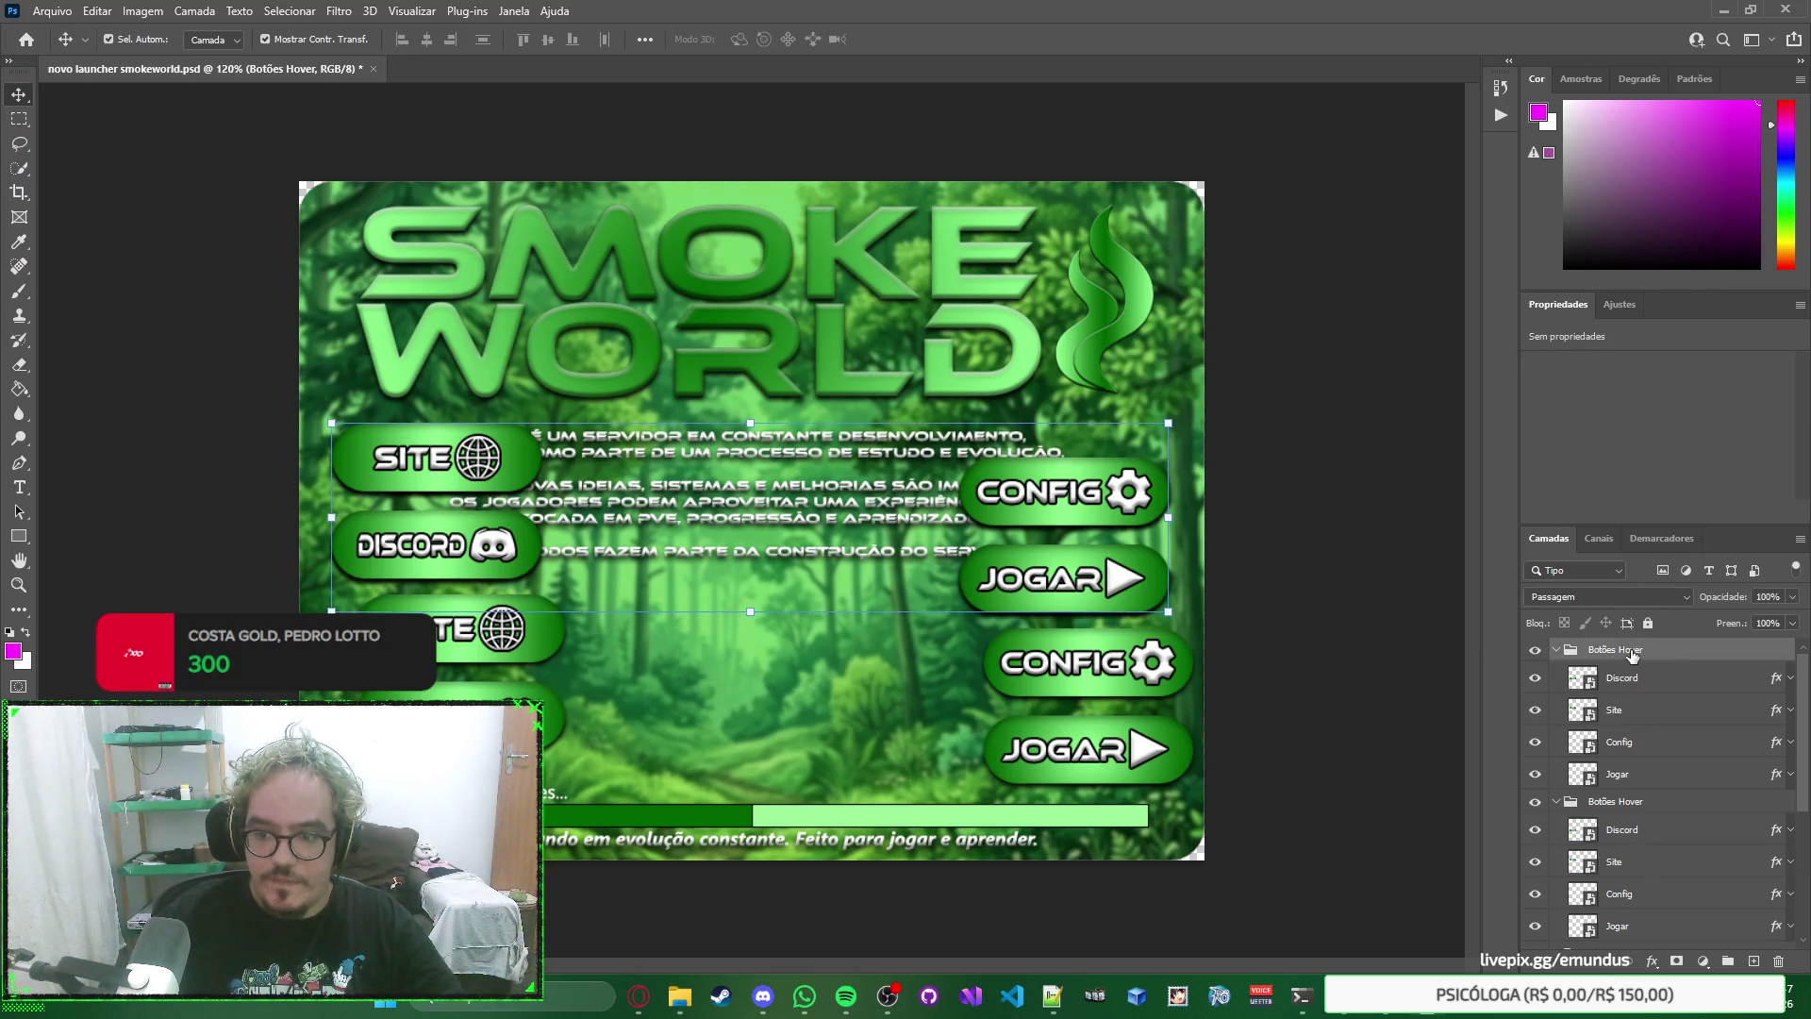
double_click(1635, 653)
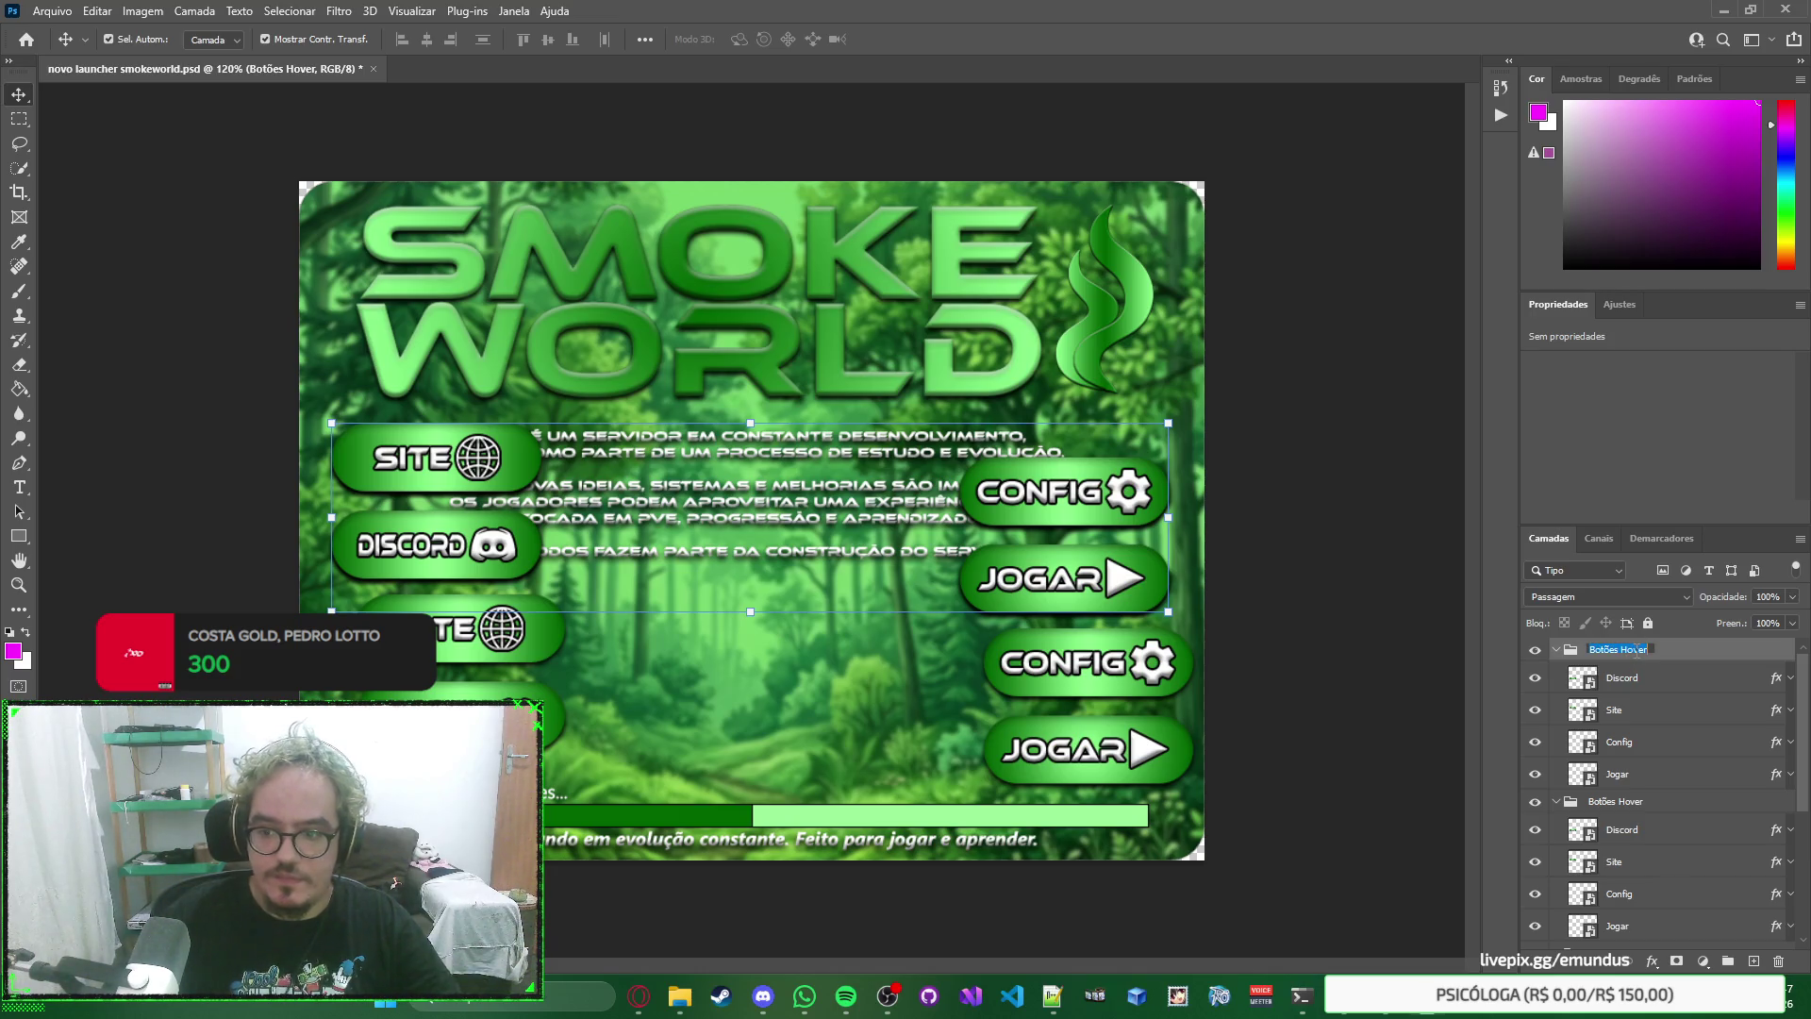
type("P")
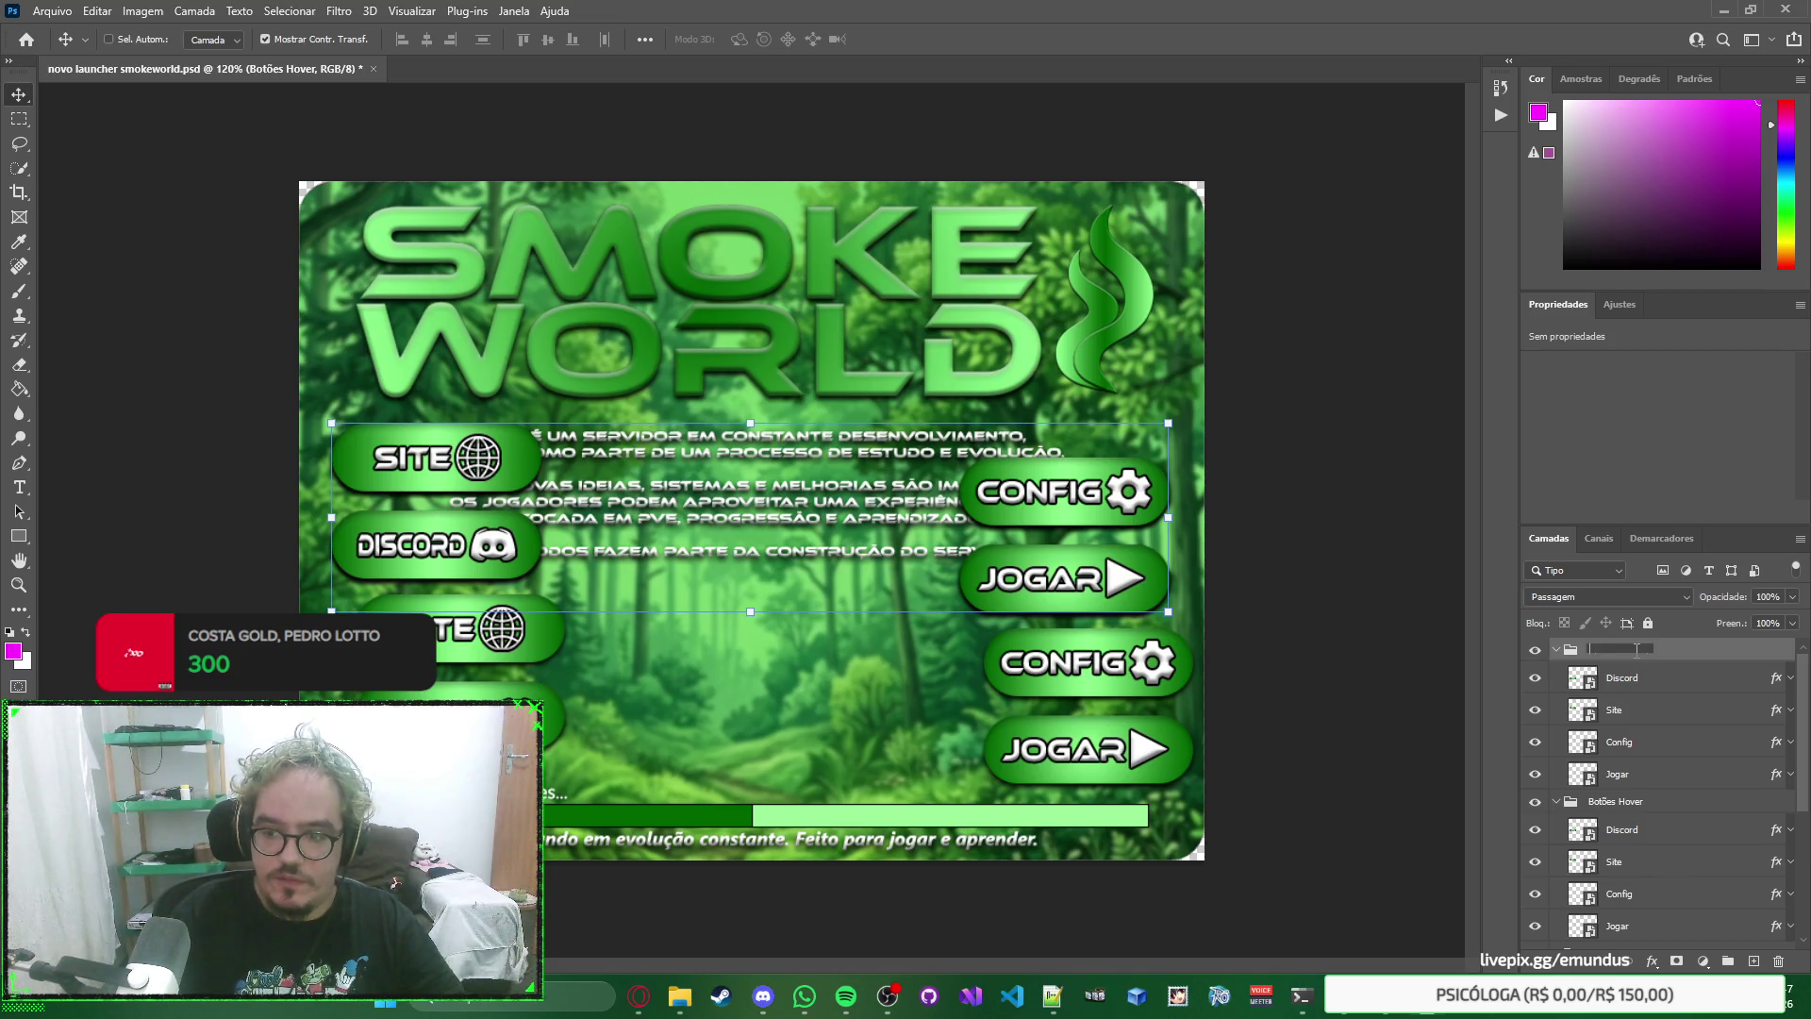
key("ctrl+z")
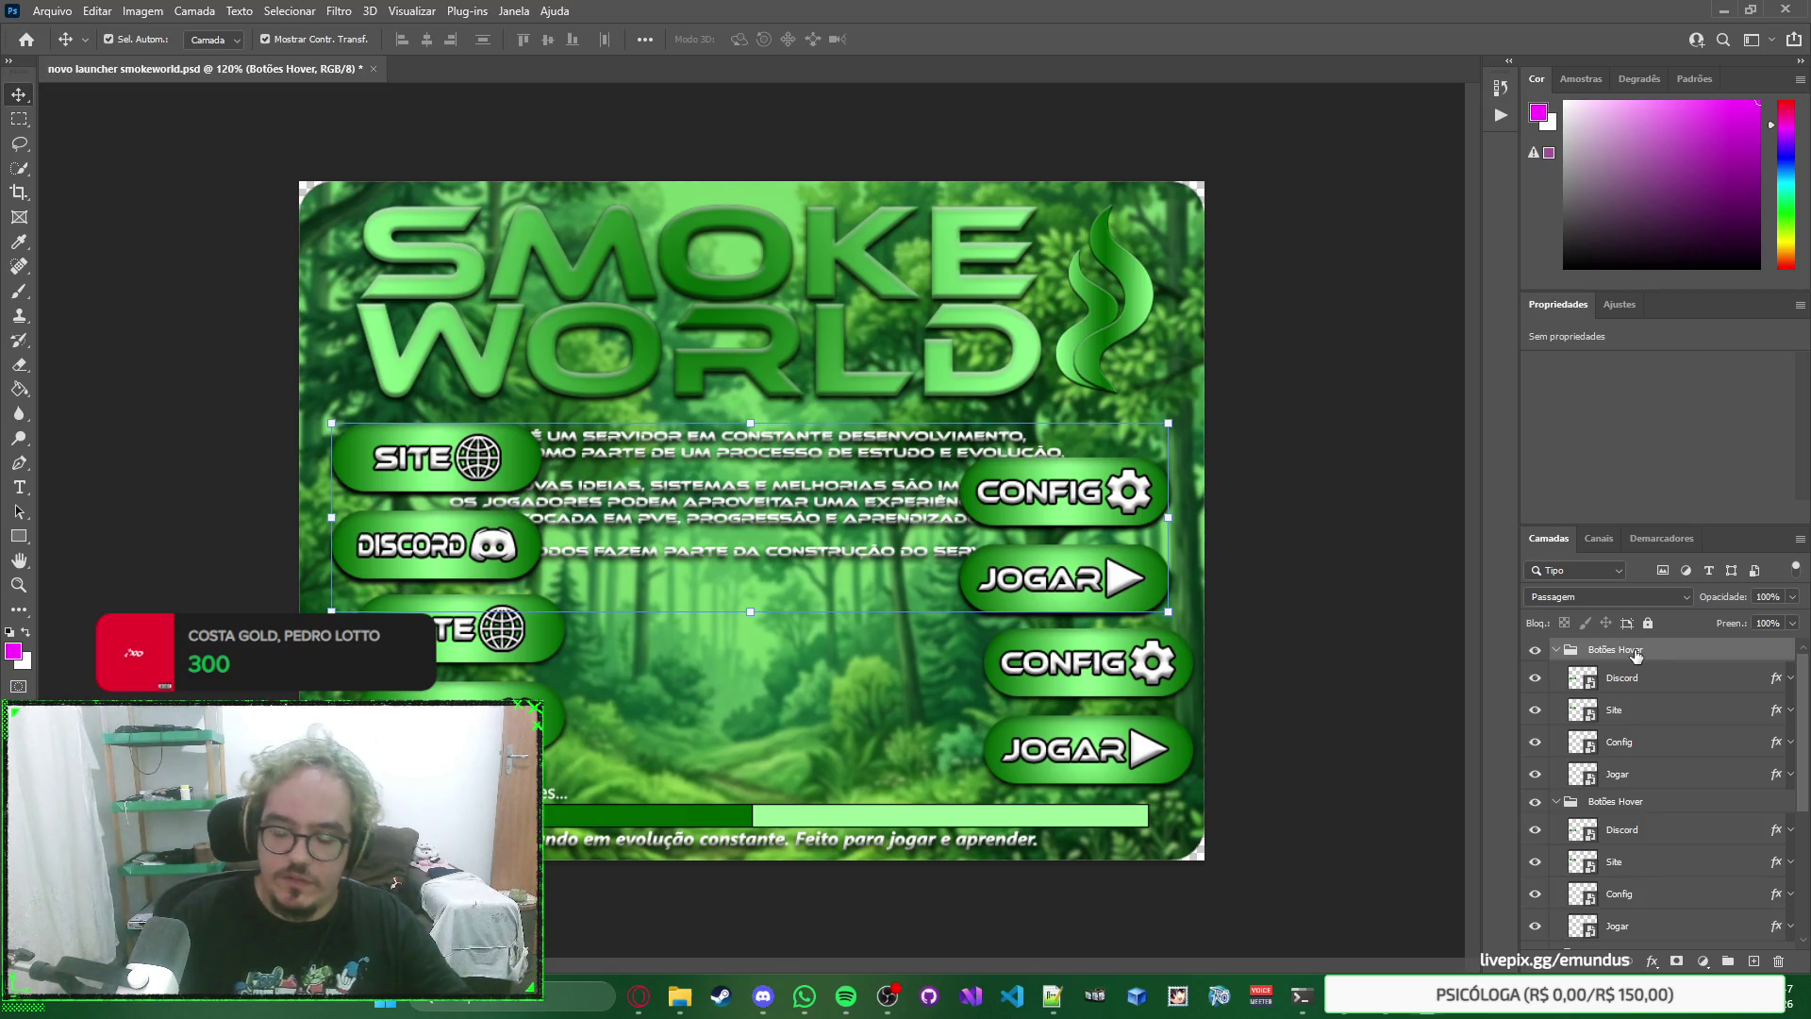
double_click(1634, 650)
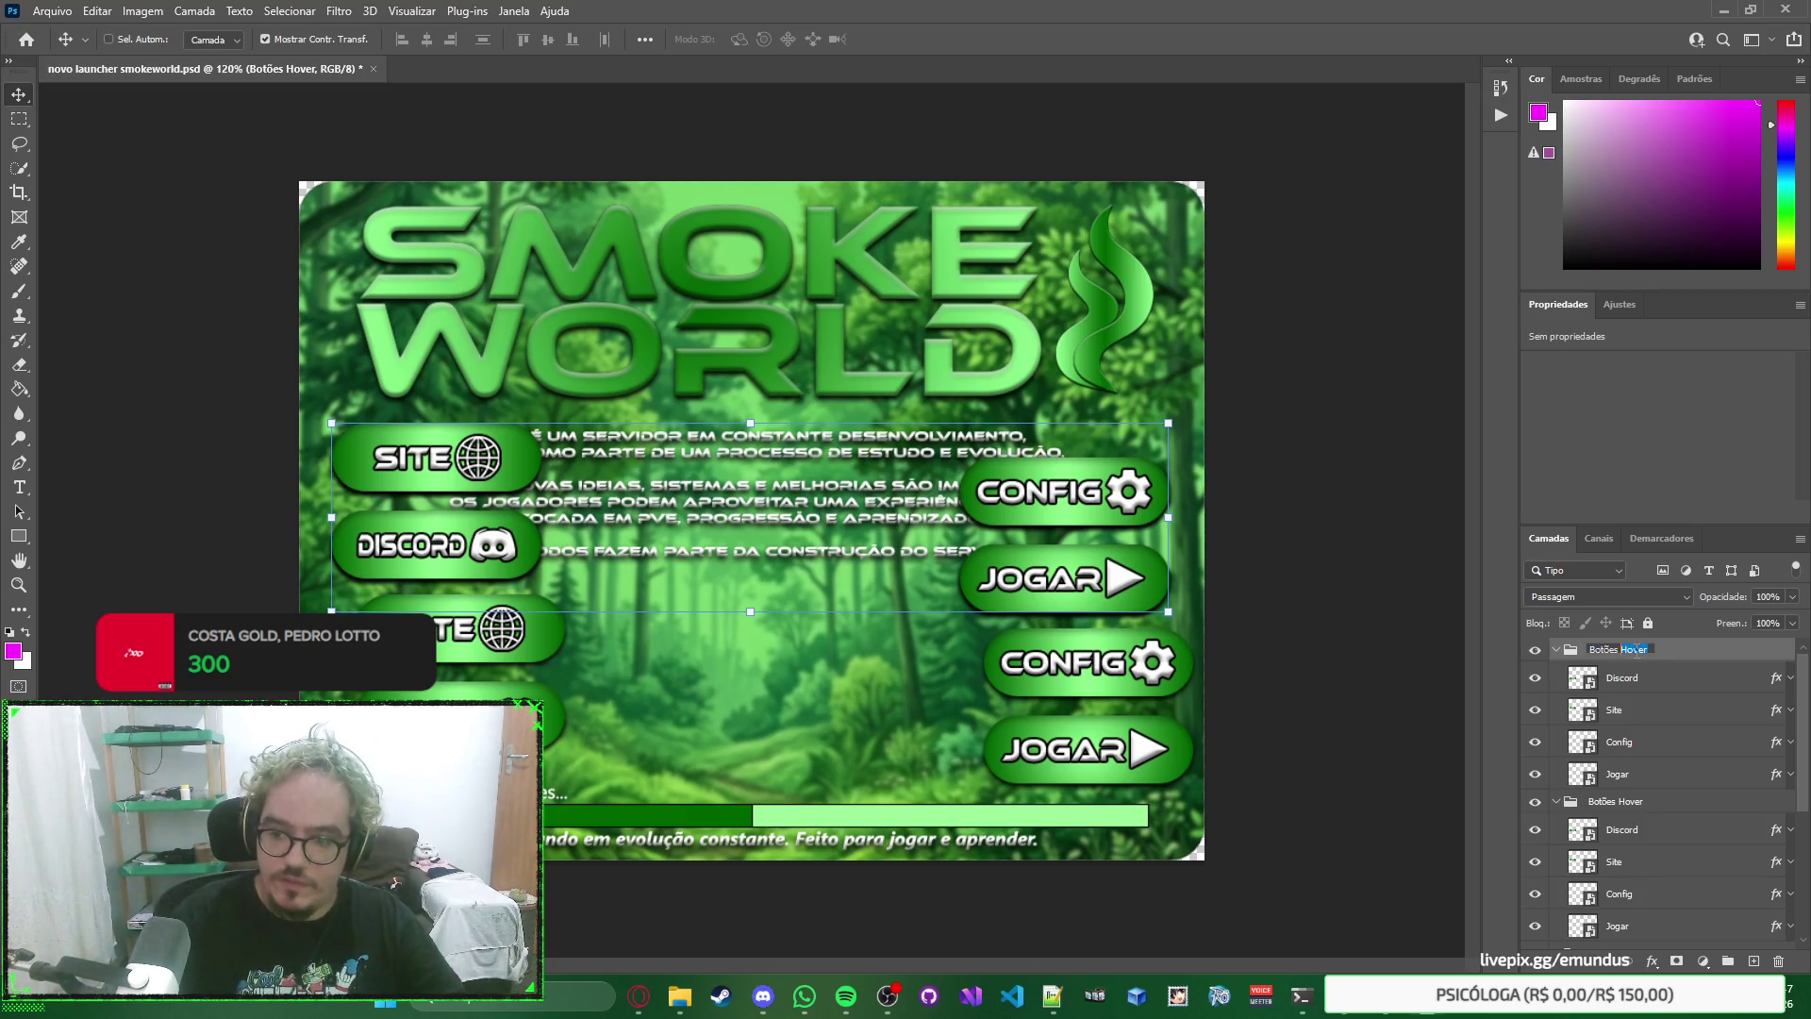
type("Press")
key("Return")
key("alt+Tab")
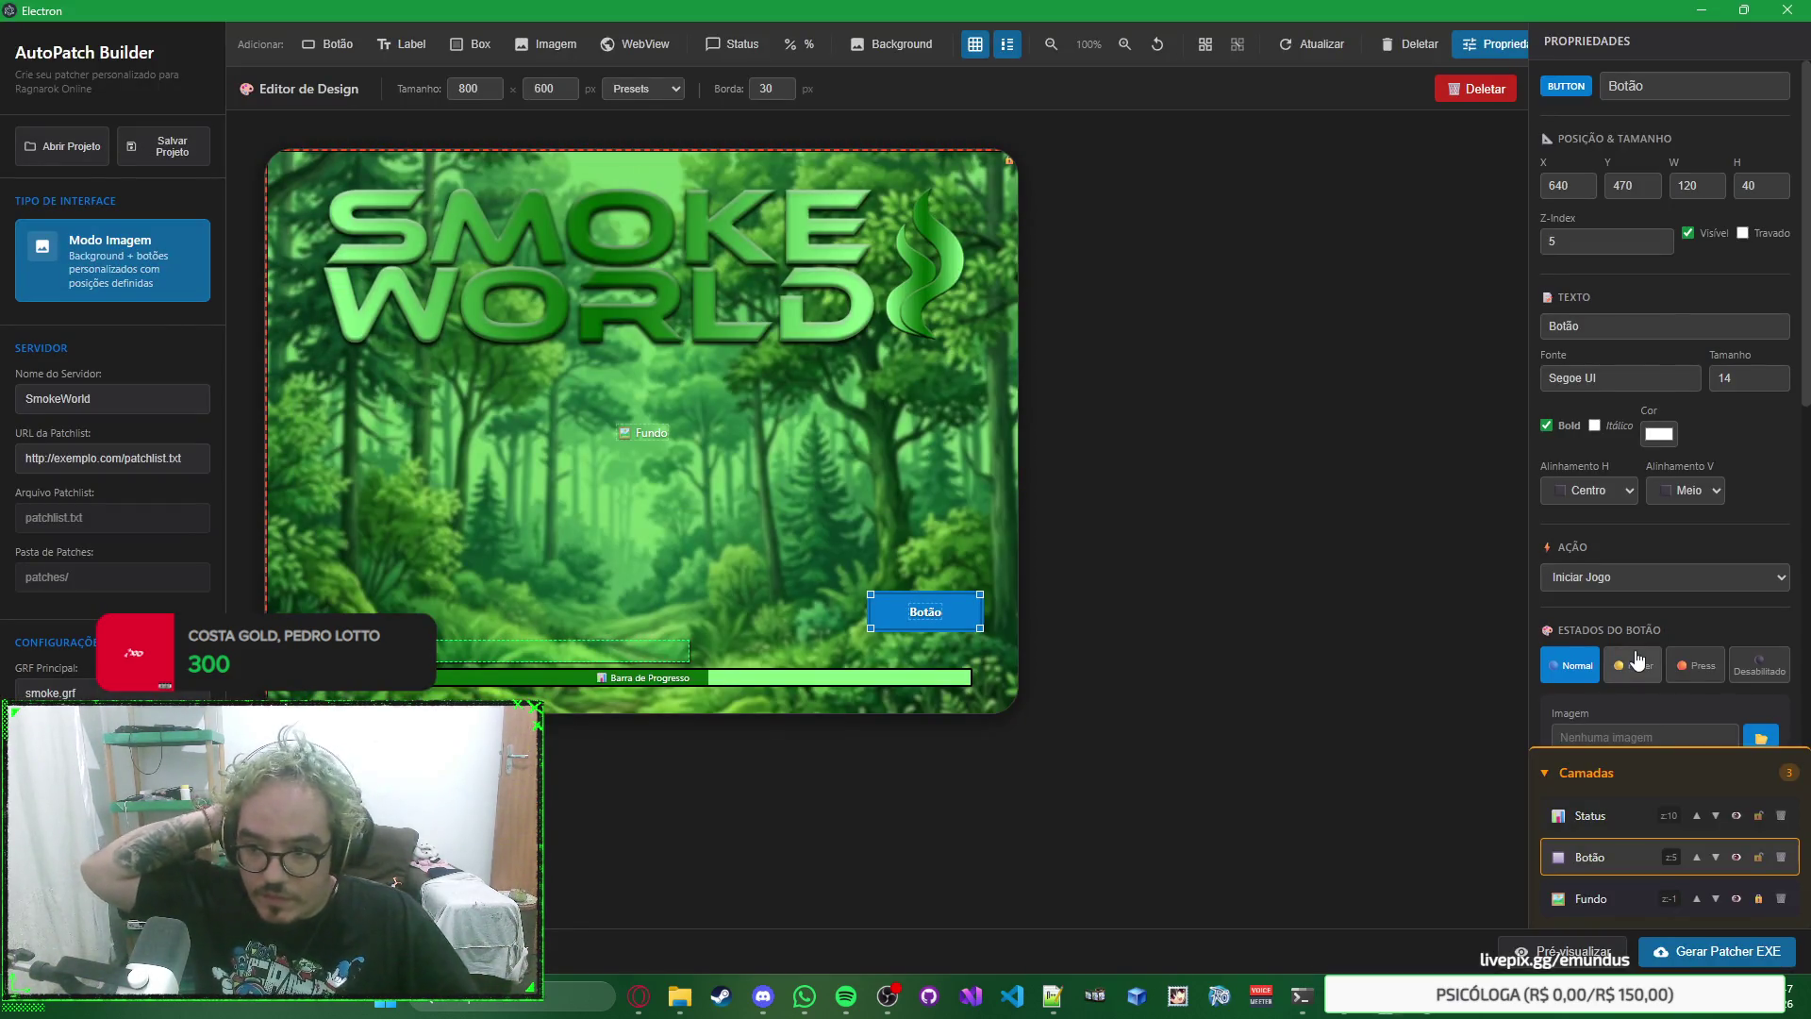
key("alt+Tab")
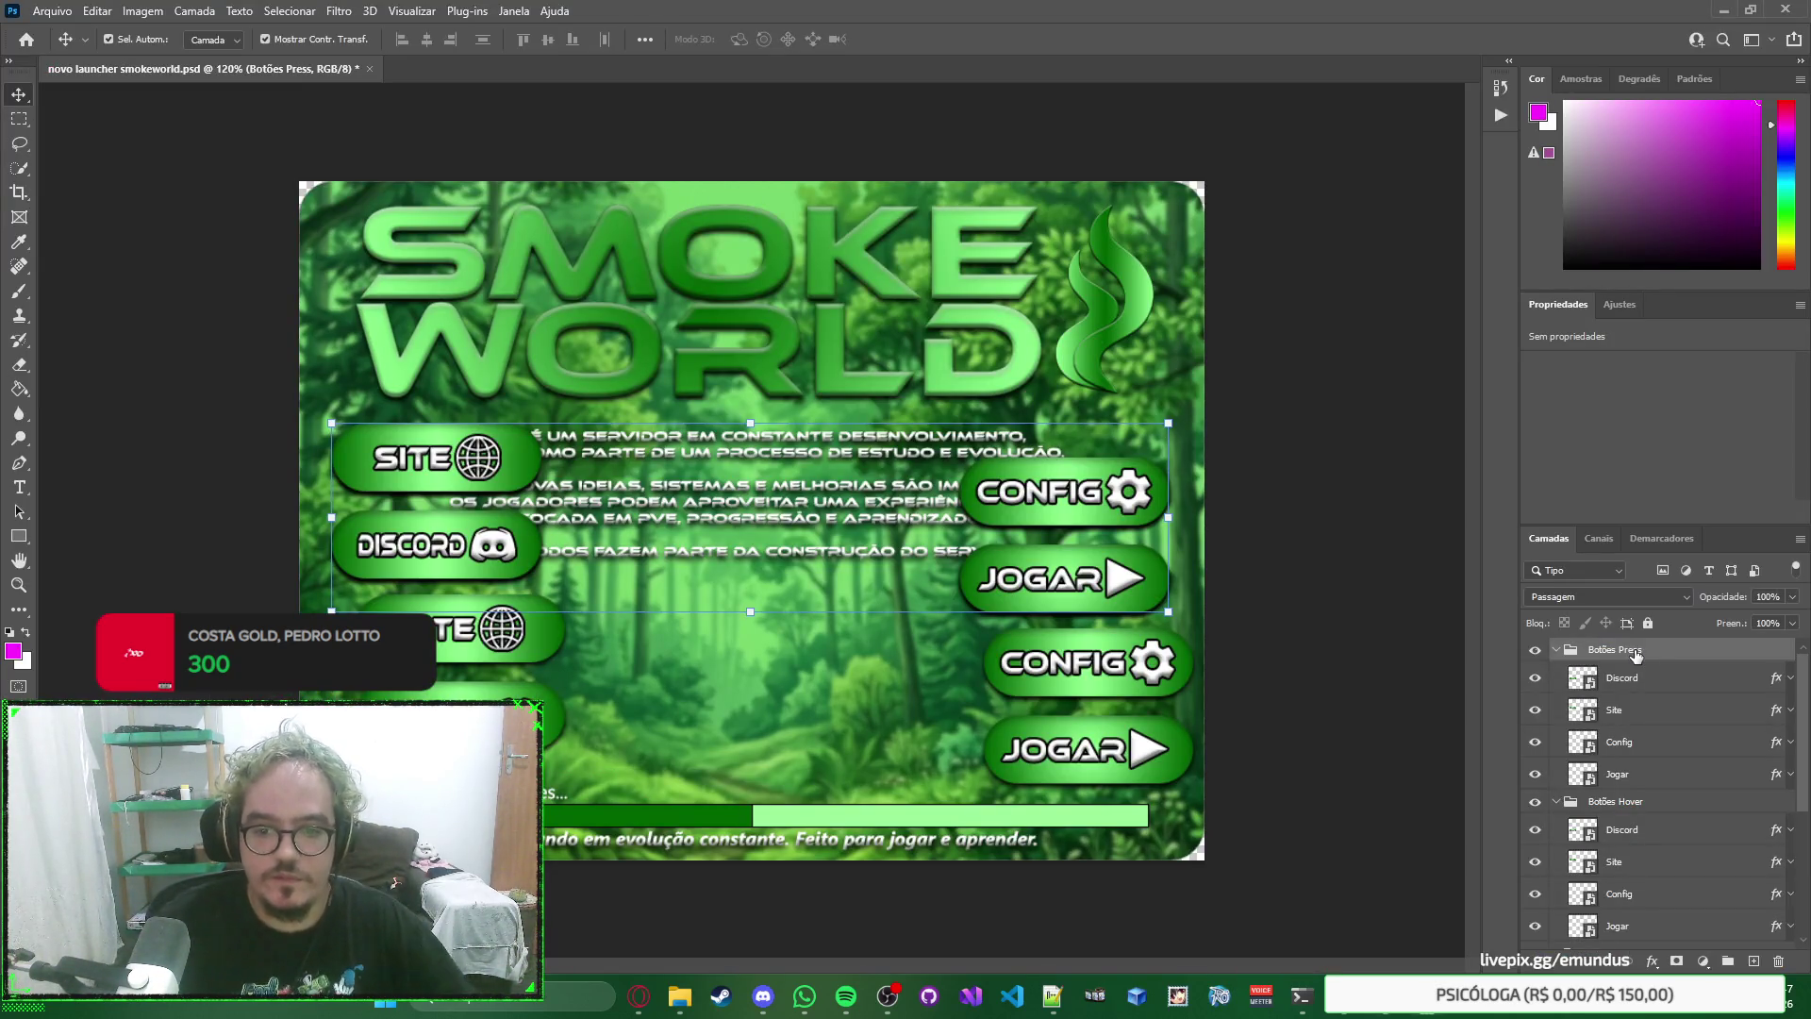
left_click(1049, 514)
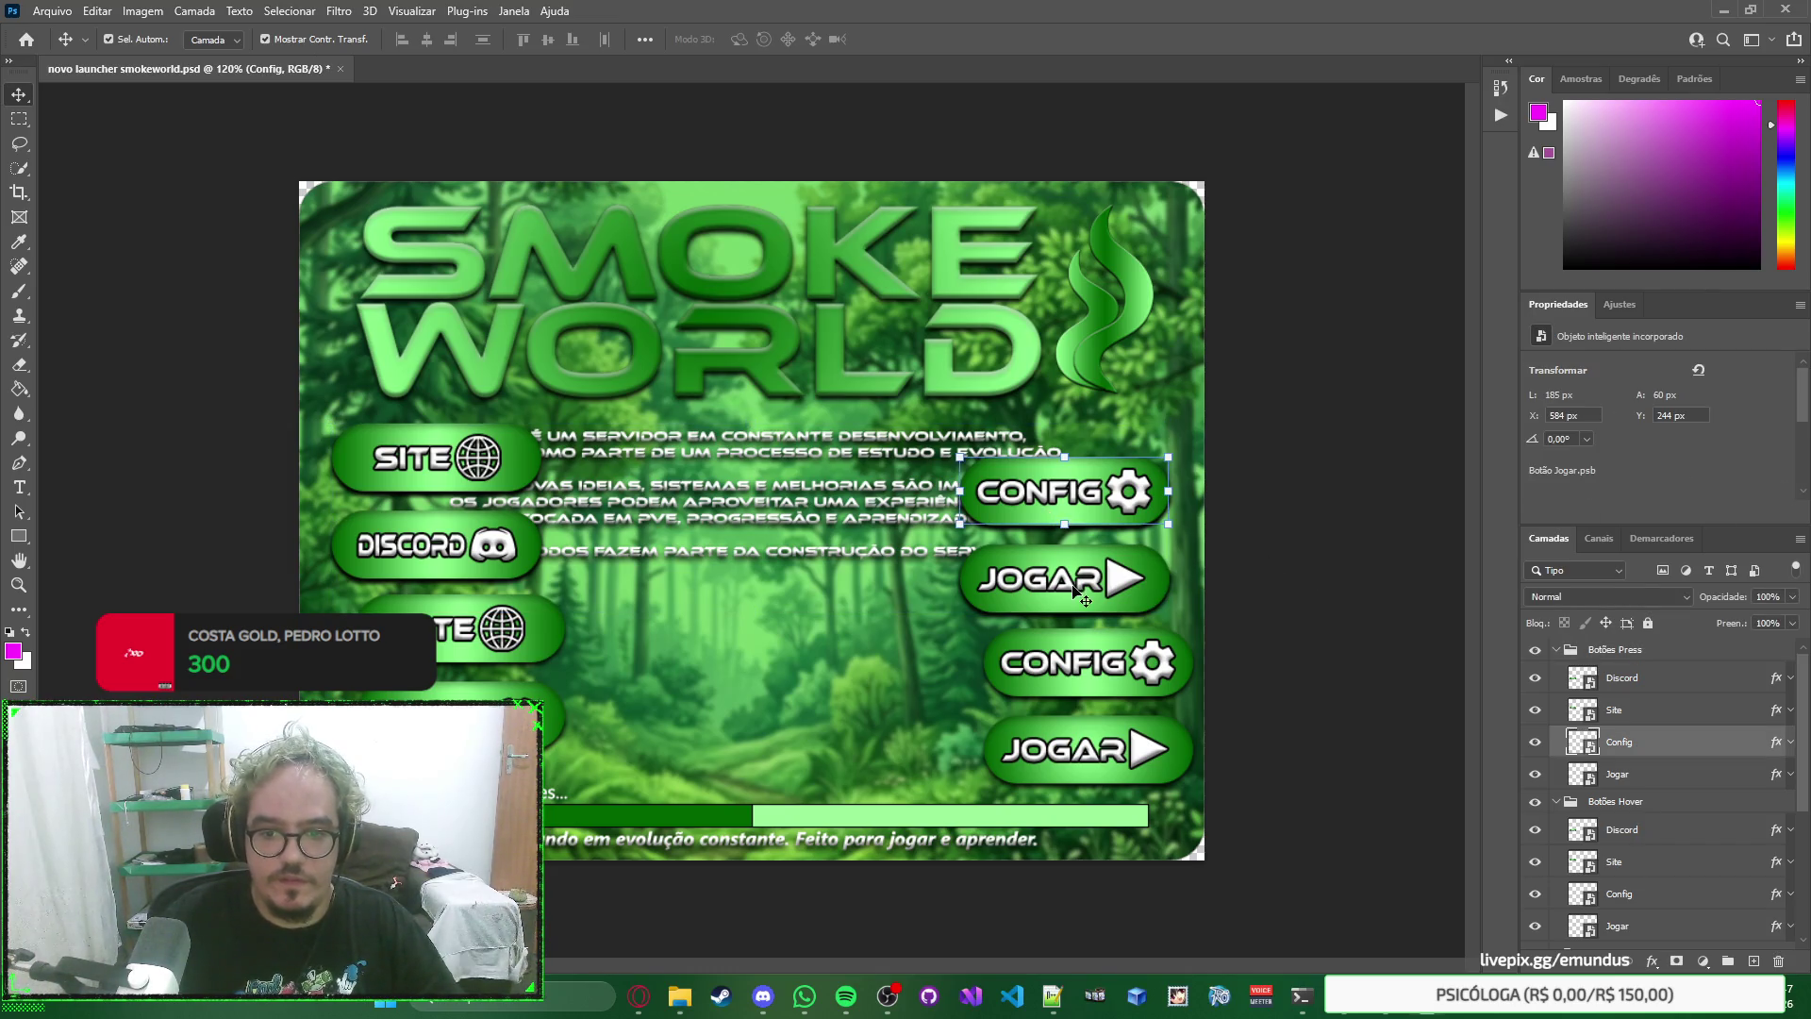
Step: Select the four Botões Press buttons (Discord, Site, Config, Jogar) and move them down onto the lower buttons
left_click(1557, 651)
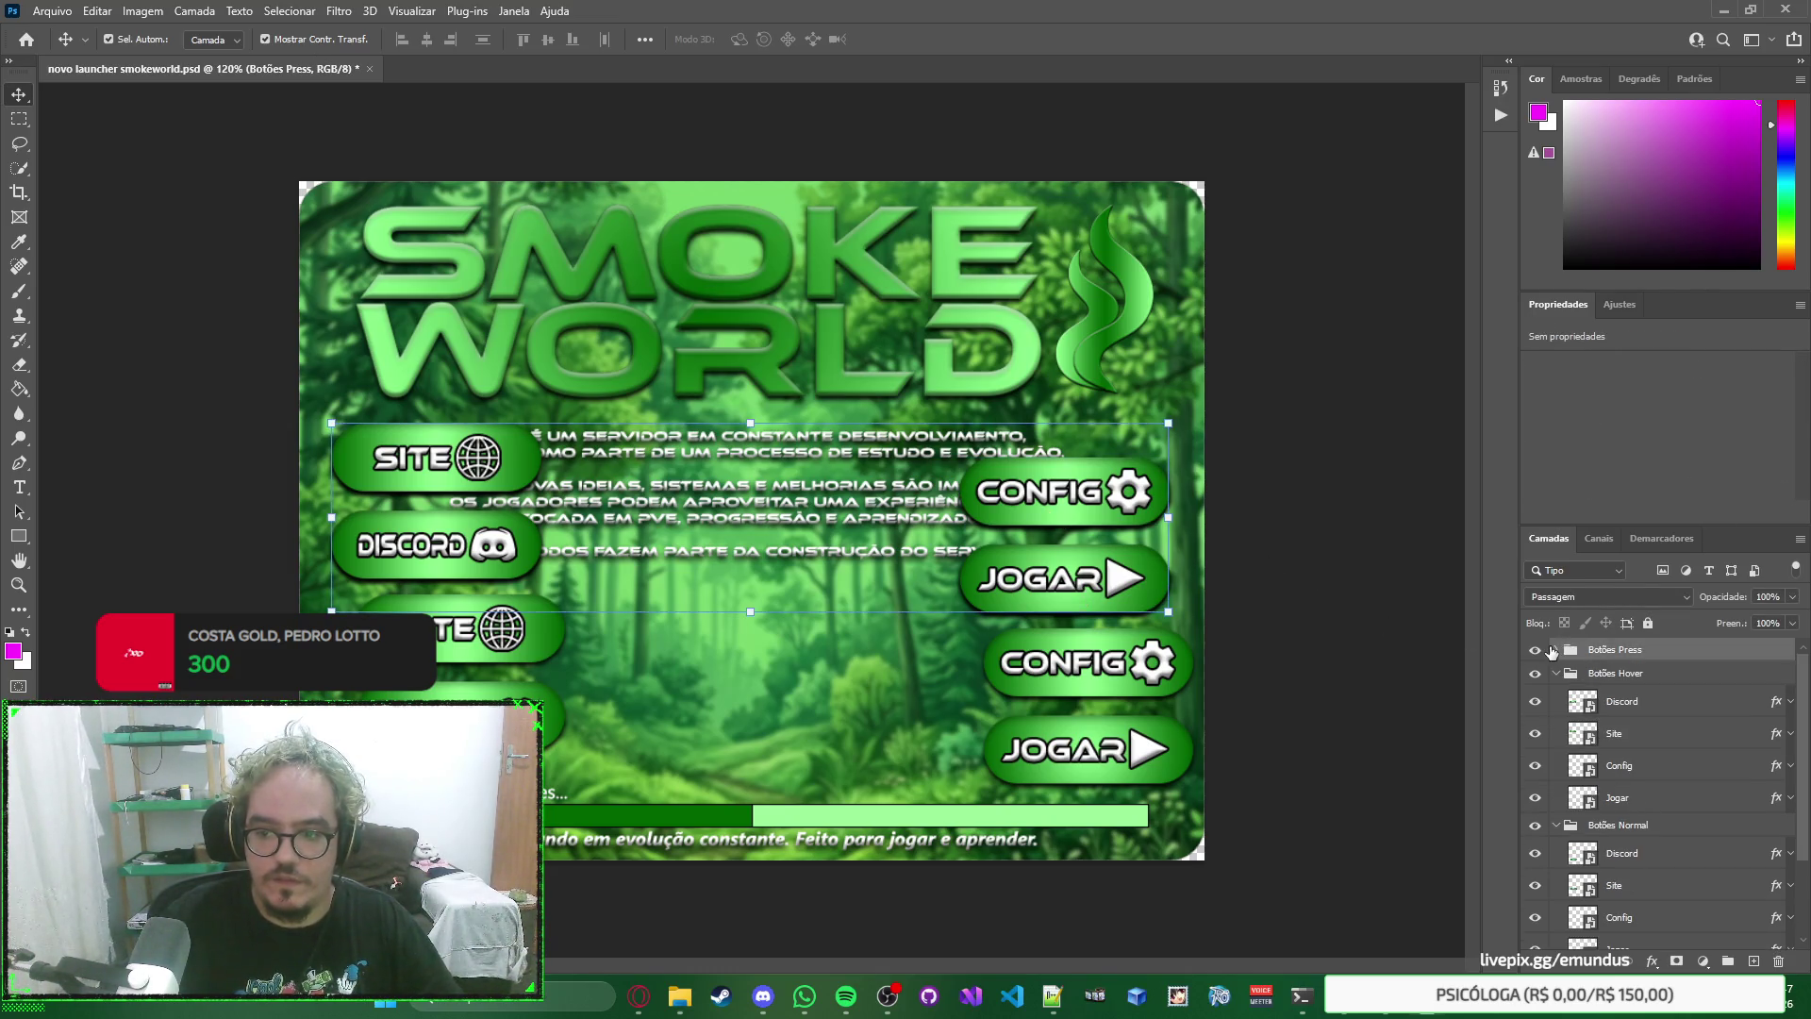
left_click(1555, 650)
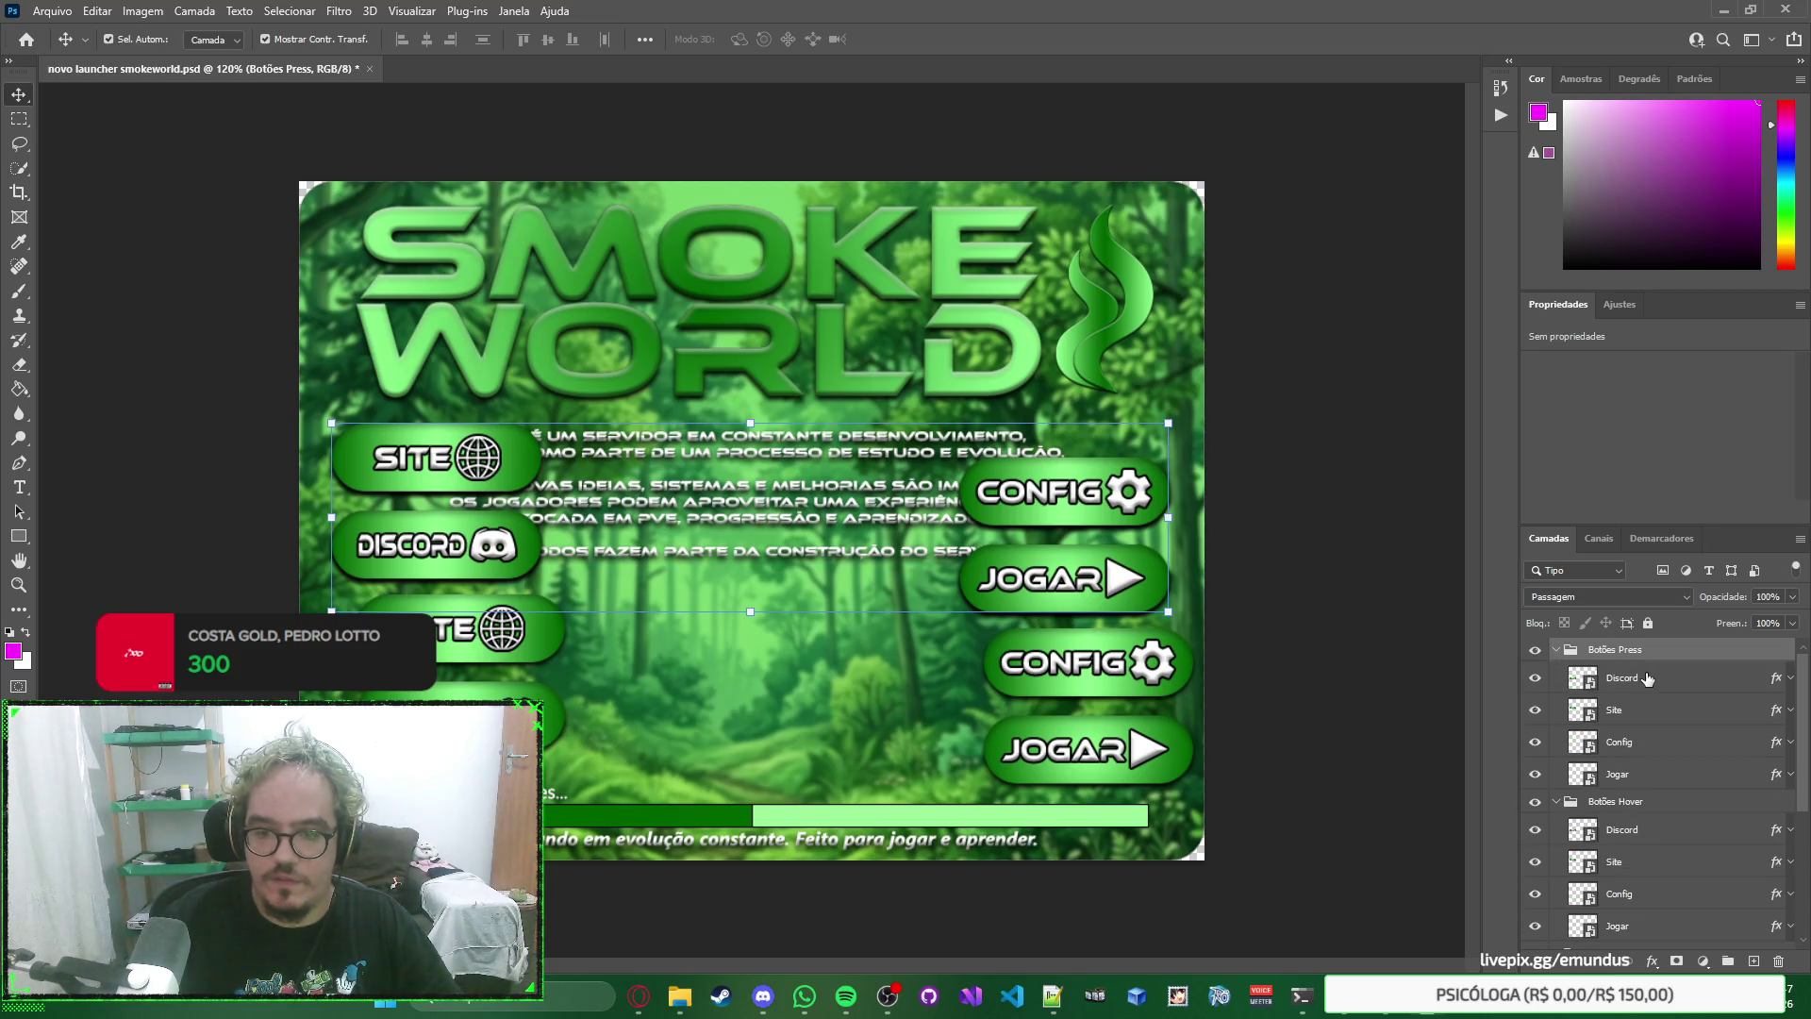
left_click(1647, 678)
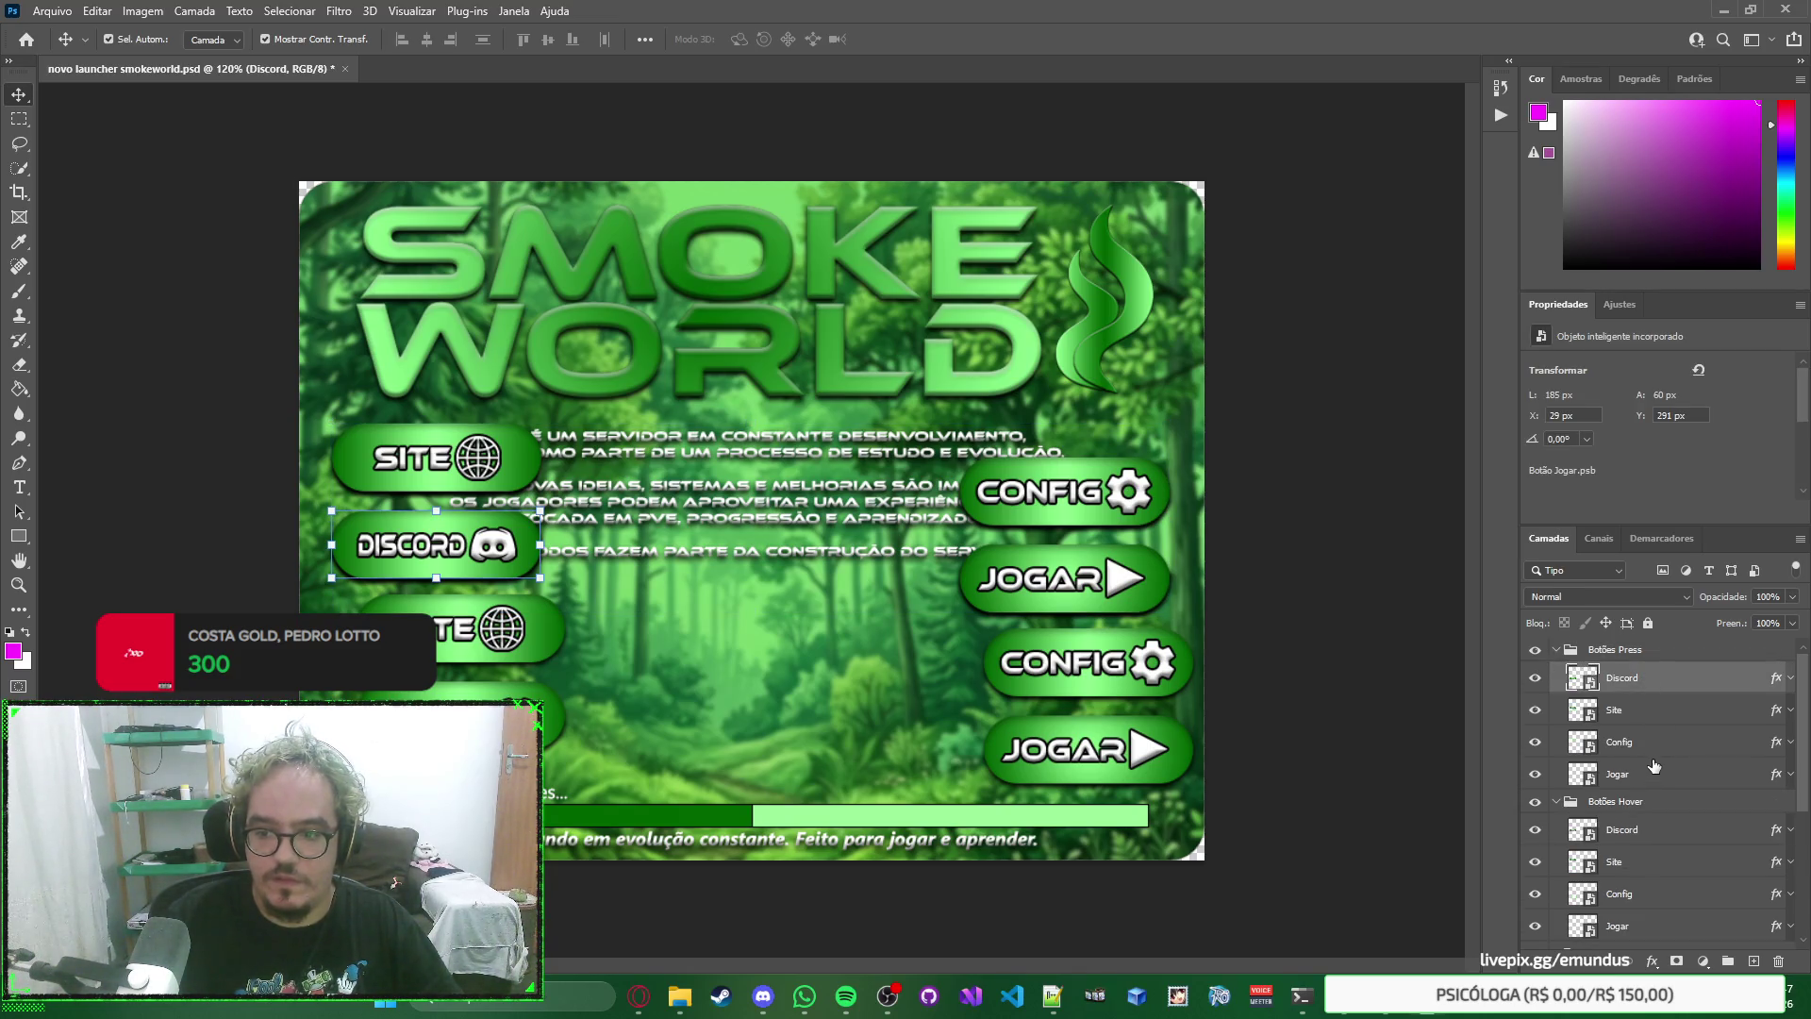
left_click(1649, 720, "shift")
left_click(1650, 745, "shift")
left_click(1651, 779, "shift")
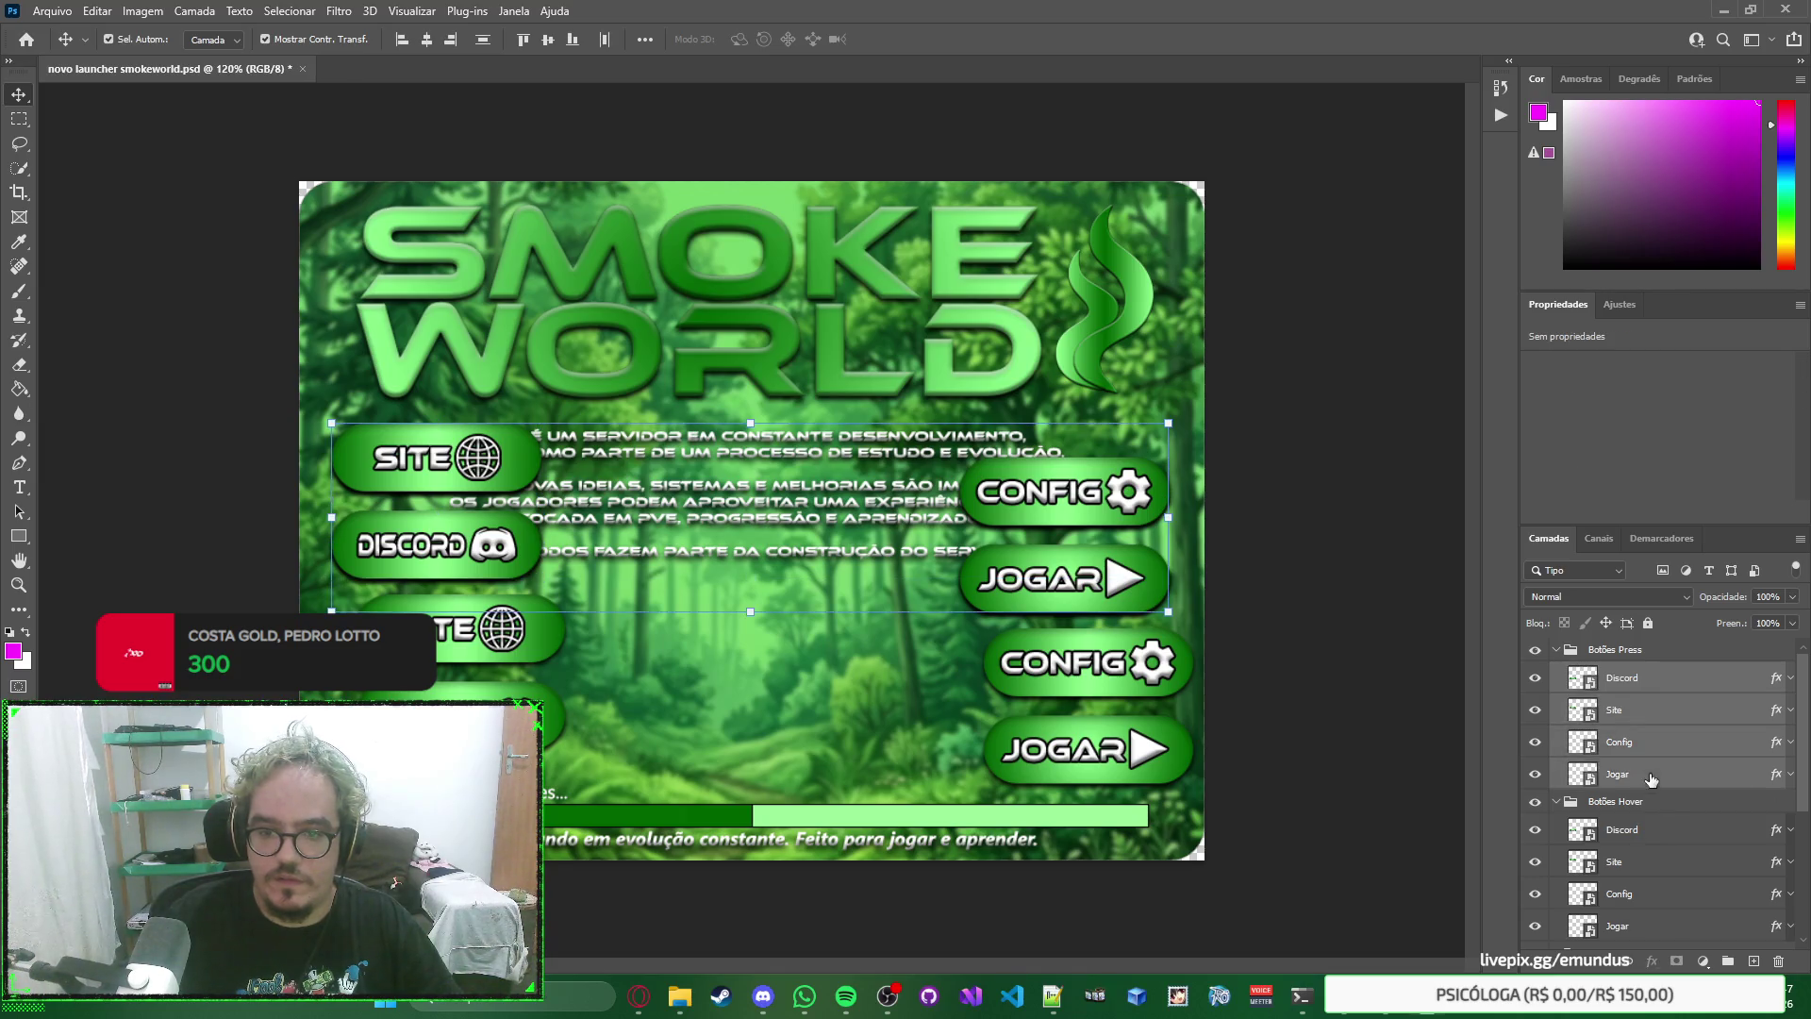
left_click_drag(1092, 500, 1119, 668)
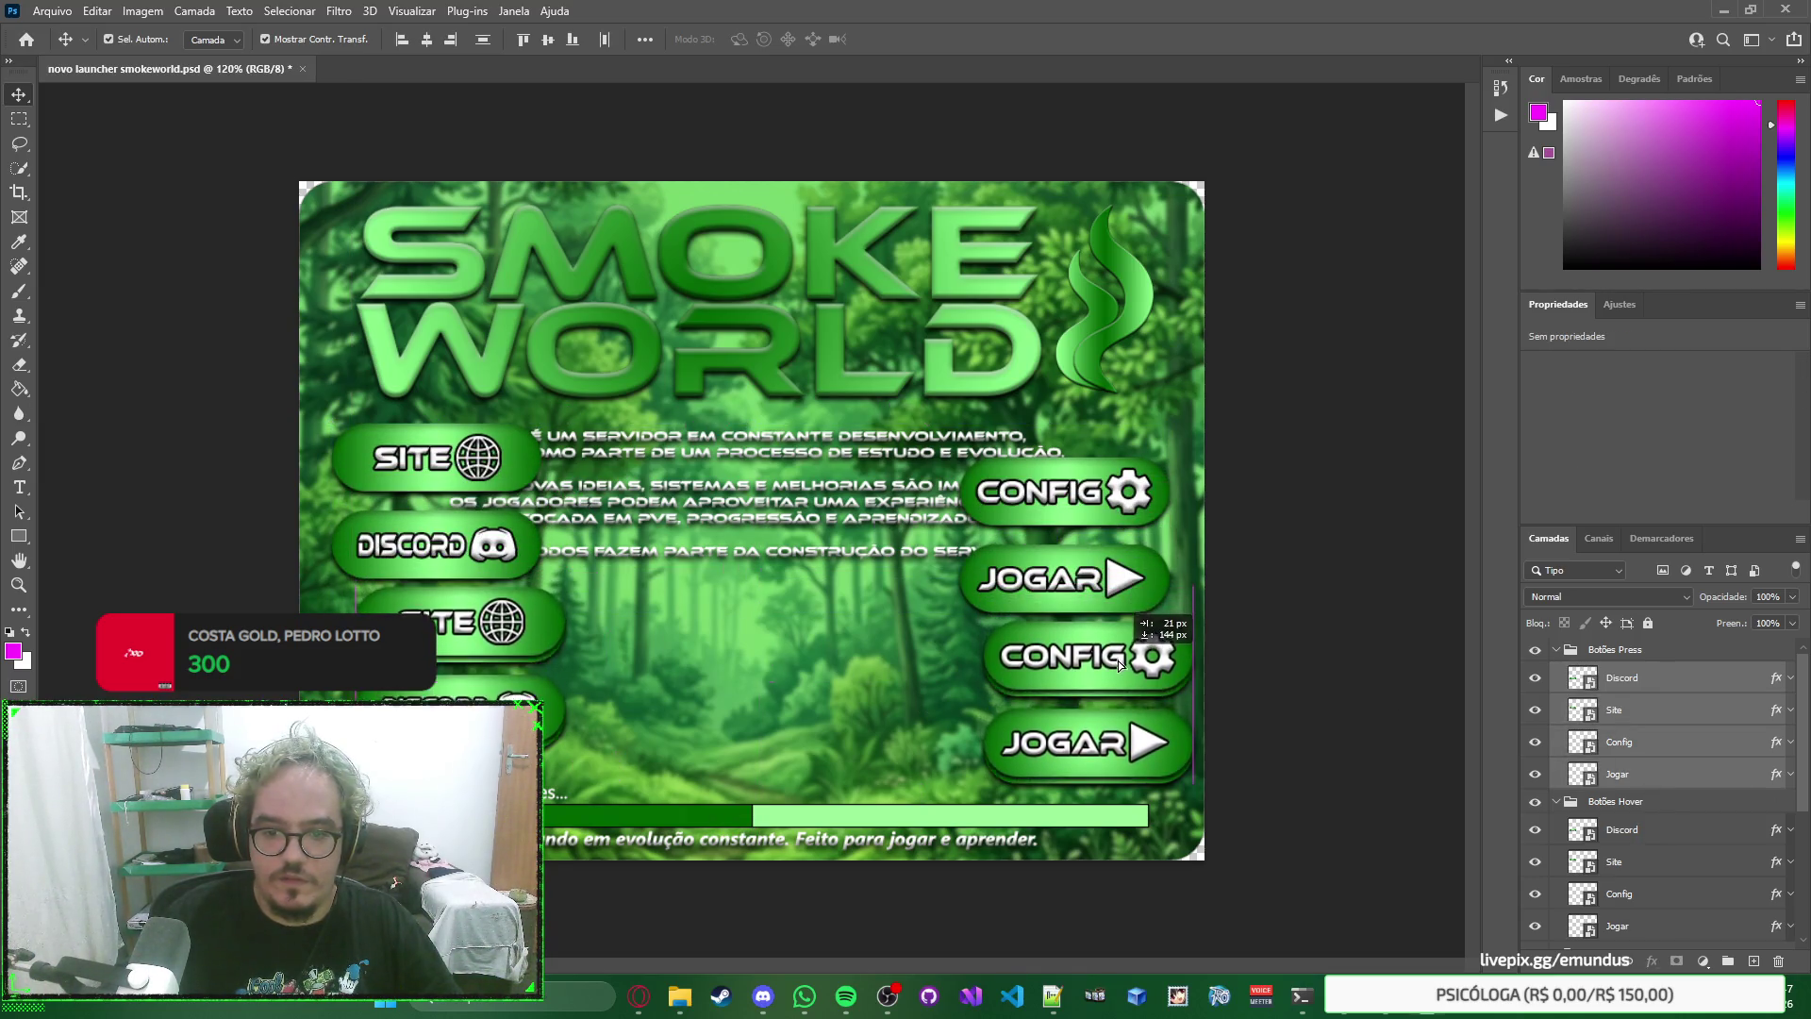
left_click_drag(1120, 669, 1121, 669)
Step: Select the four Hover buttons and move them down exactly over the Press buttons
left_click(1092, 489)
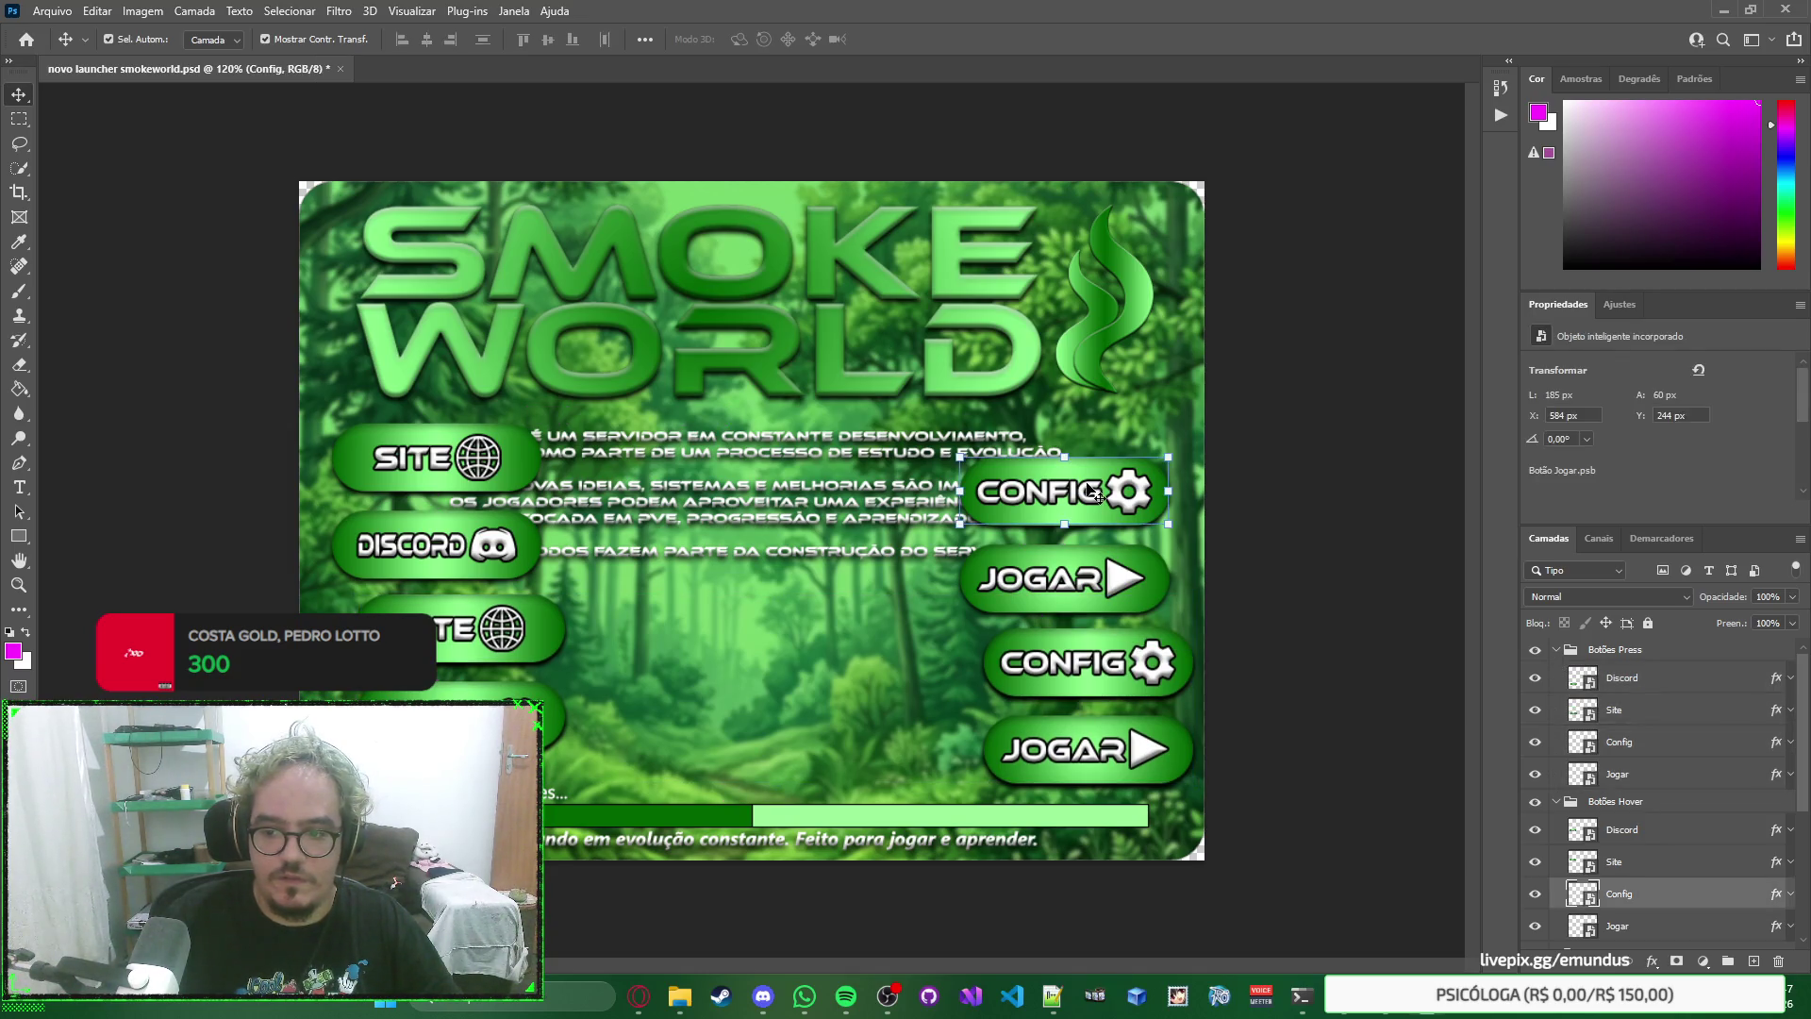
left_click(1093, 587, "shift")
left_click(476, 544, "shift")
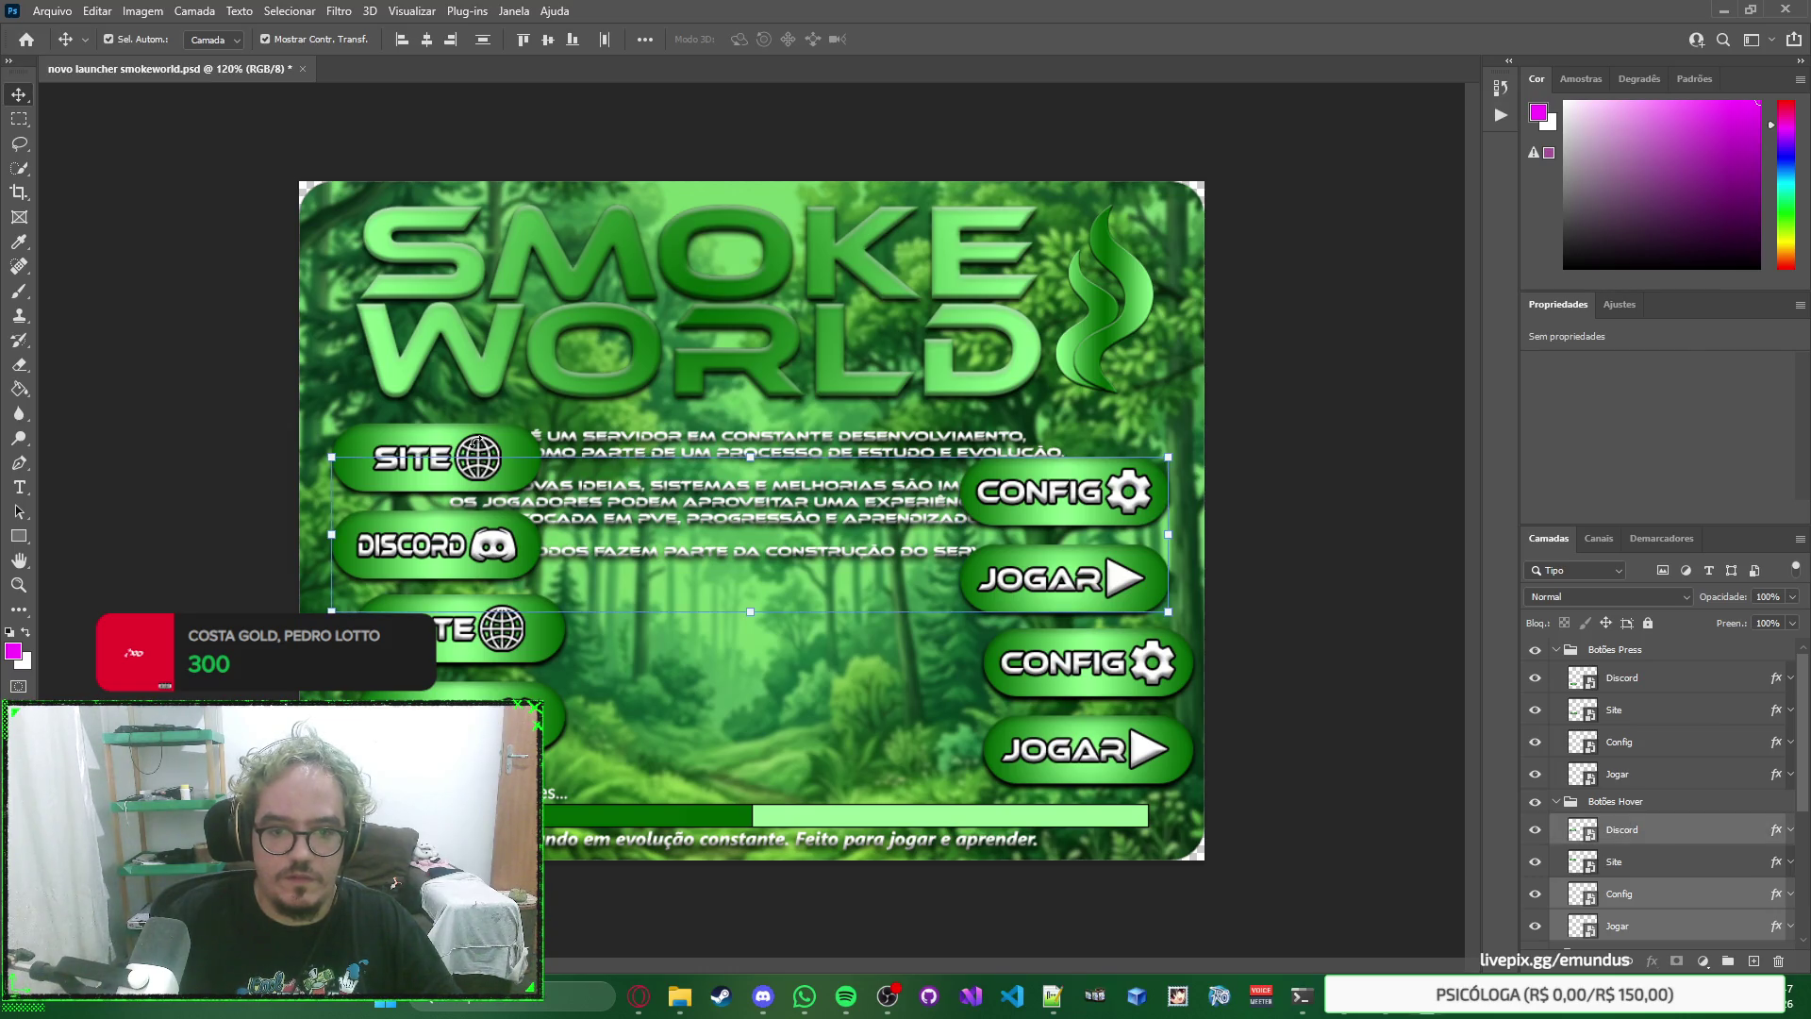
left_click(479, 436, "shift")
left_click_drag(1094, 506, 1095, 672)
left_click(1227, 609)
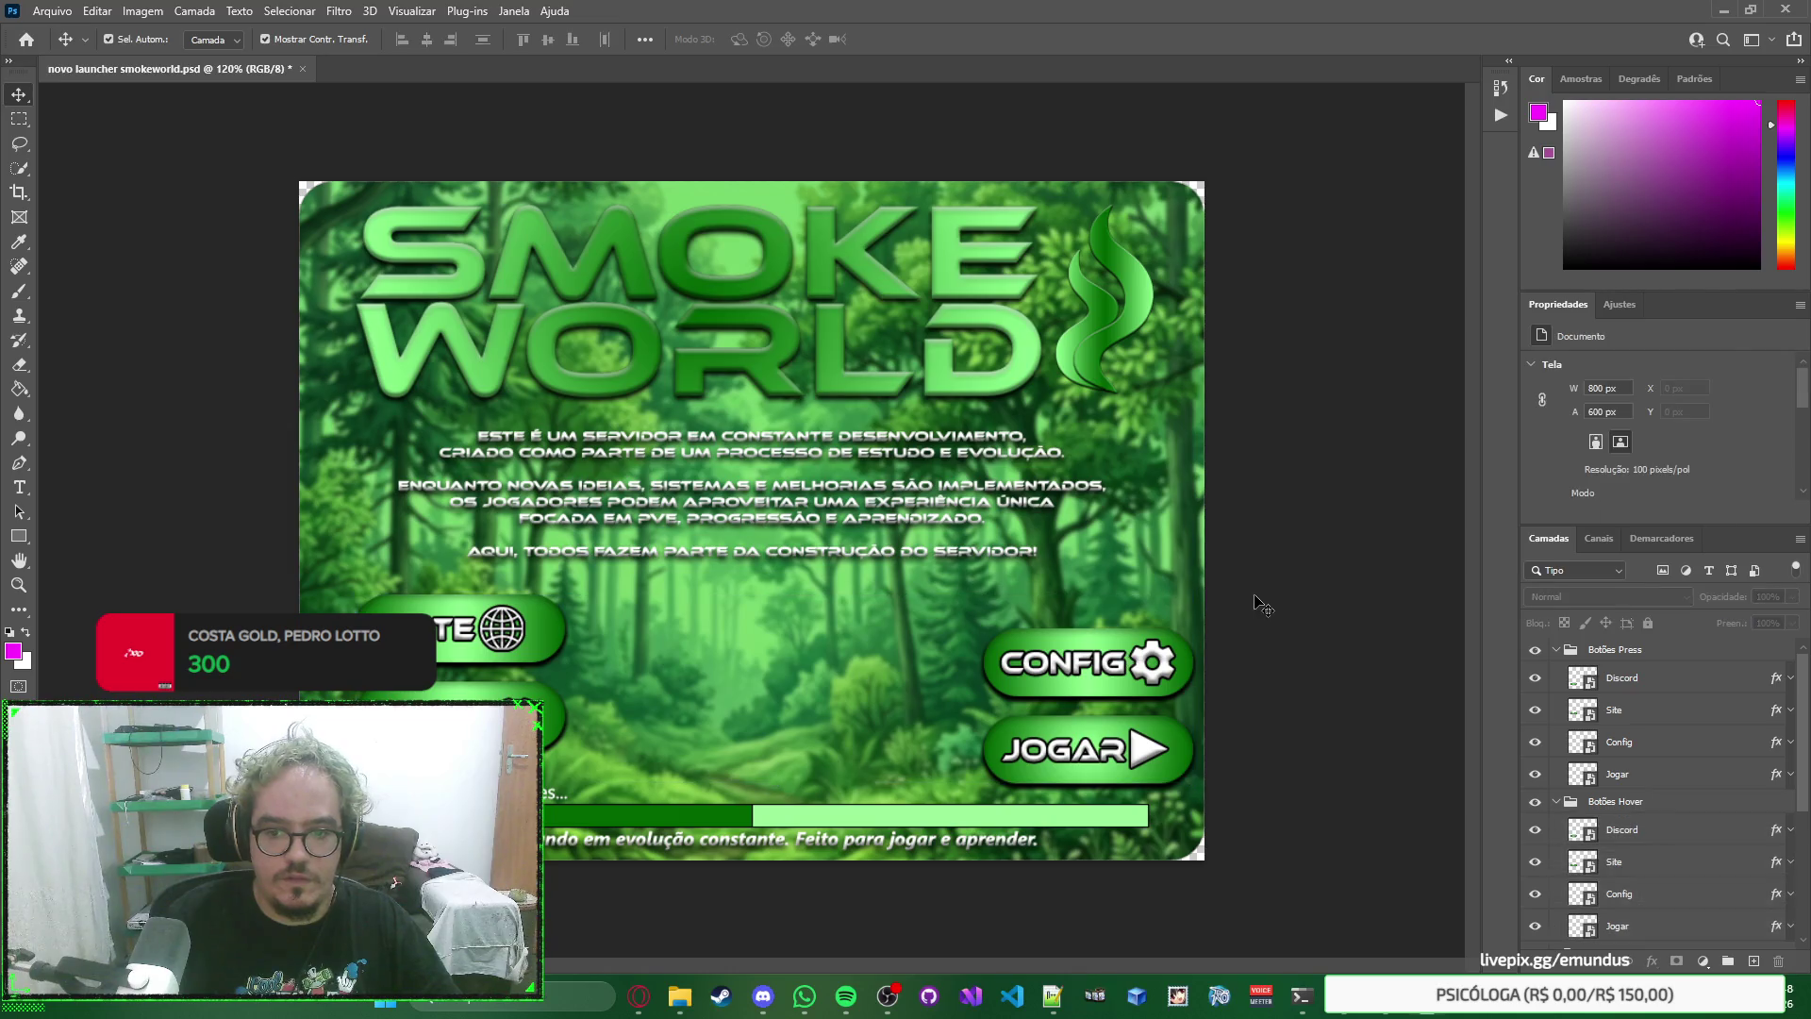
Step: Collapse the Press, Hover and Normal button groups and leave only Botões Normal visible
left_click(1557, 649)
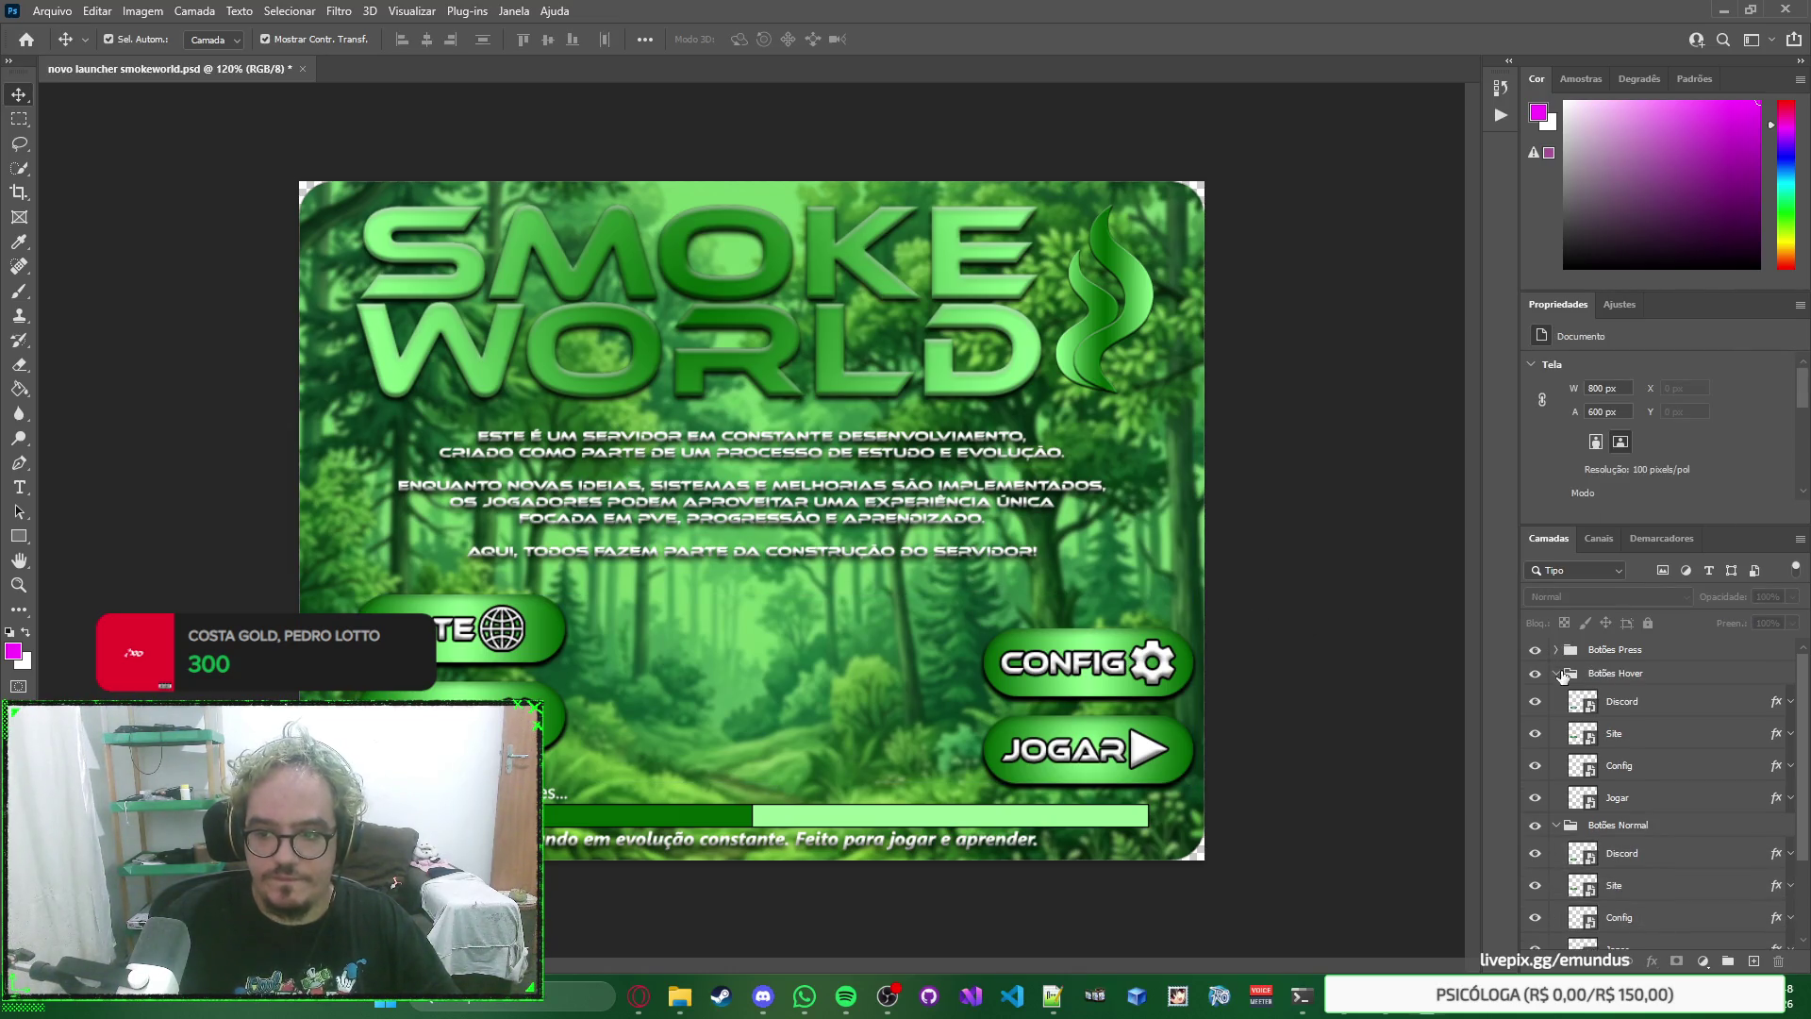
left_click(1556, 672)
left_click(1557, 696)
left_click(1537, 696)
left_click(1537, 673)
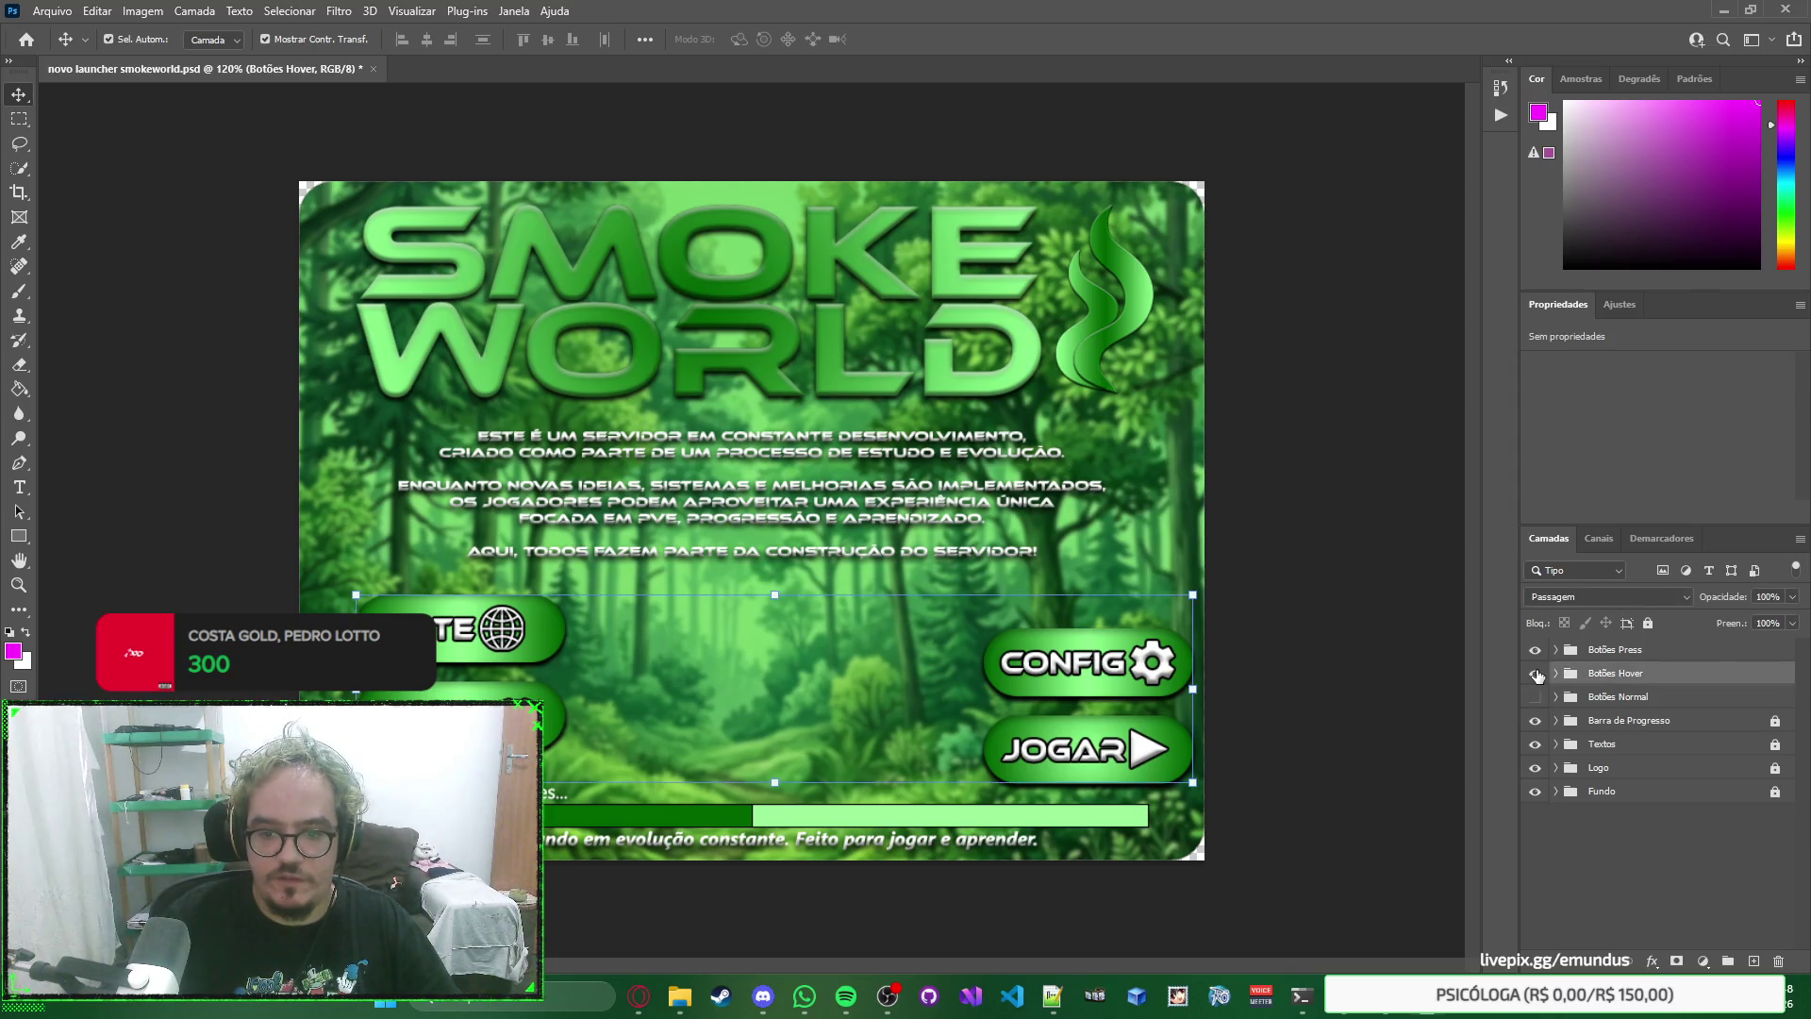
left_click(1537, 649)
left_click(1401, 643)
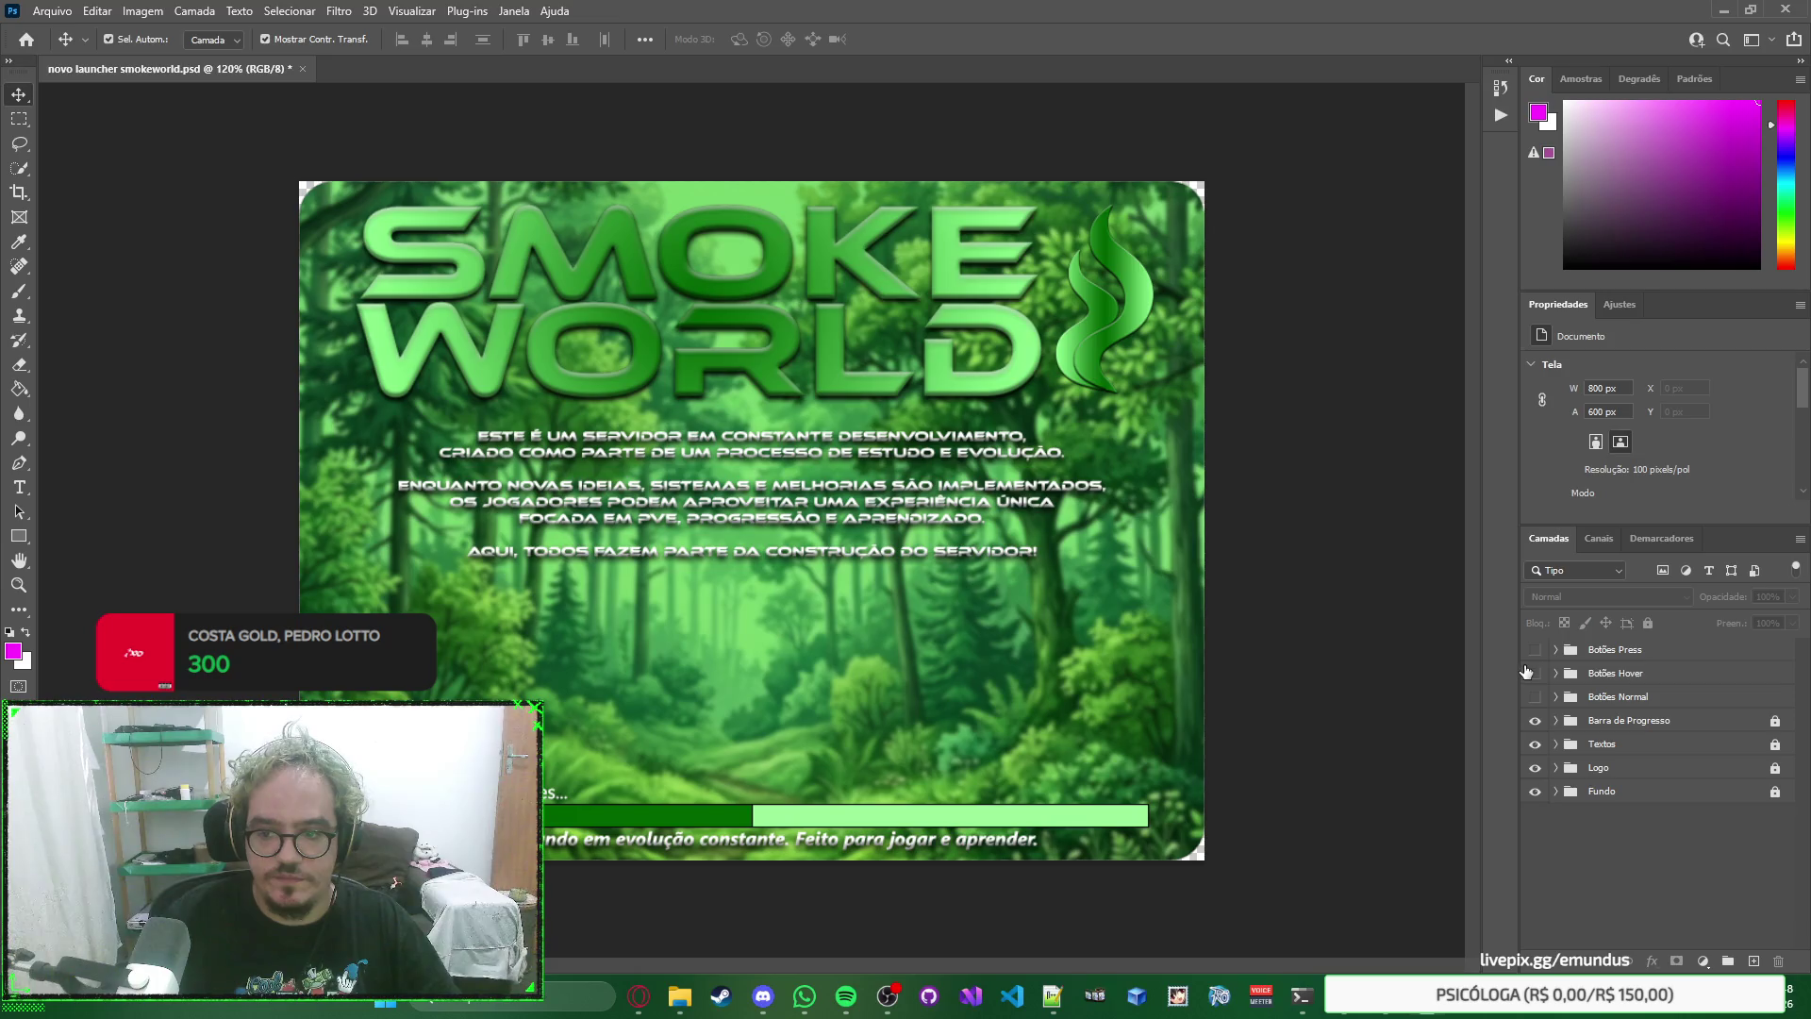
left_click(1536, 696)
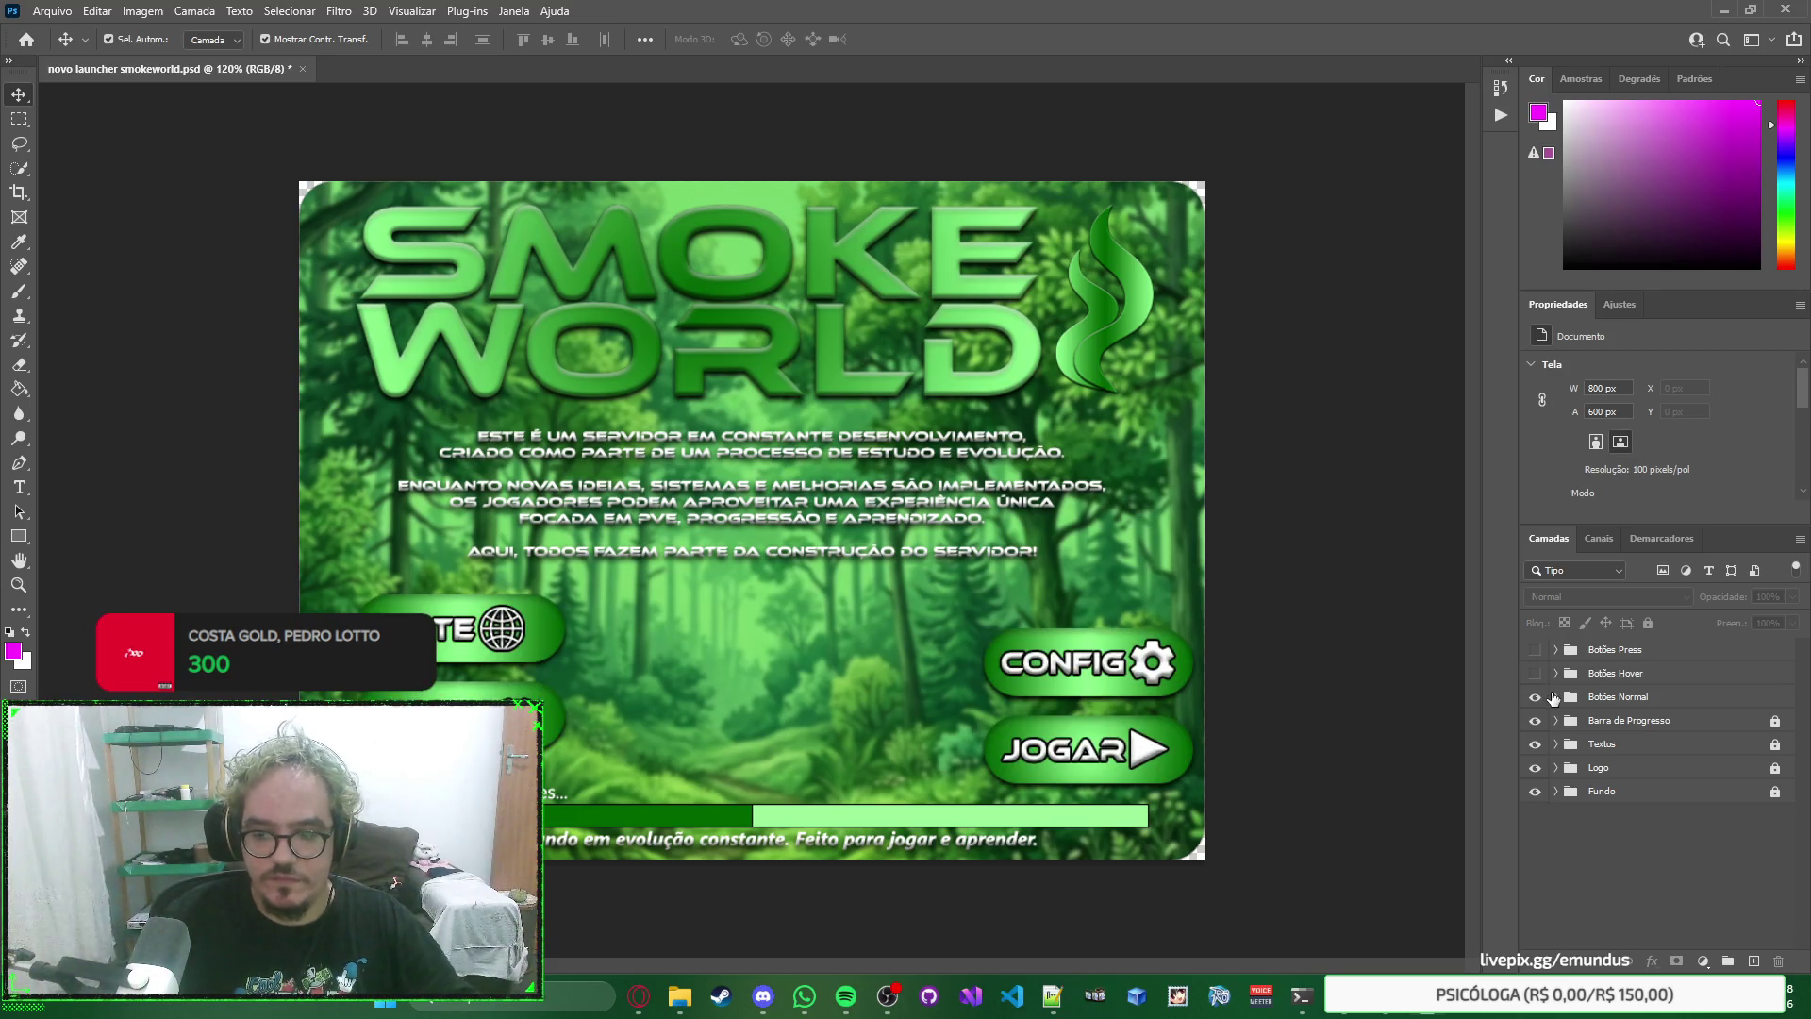
Step: Reveal the Botões Normal buttons' layer effects and turn off Discord's Sombra Interna
left_click(1555, 697)
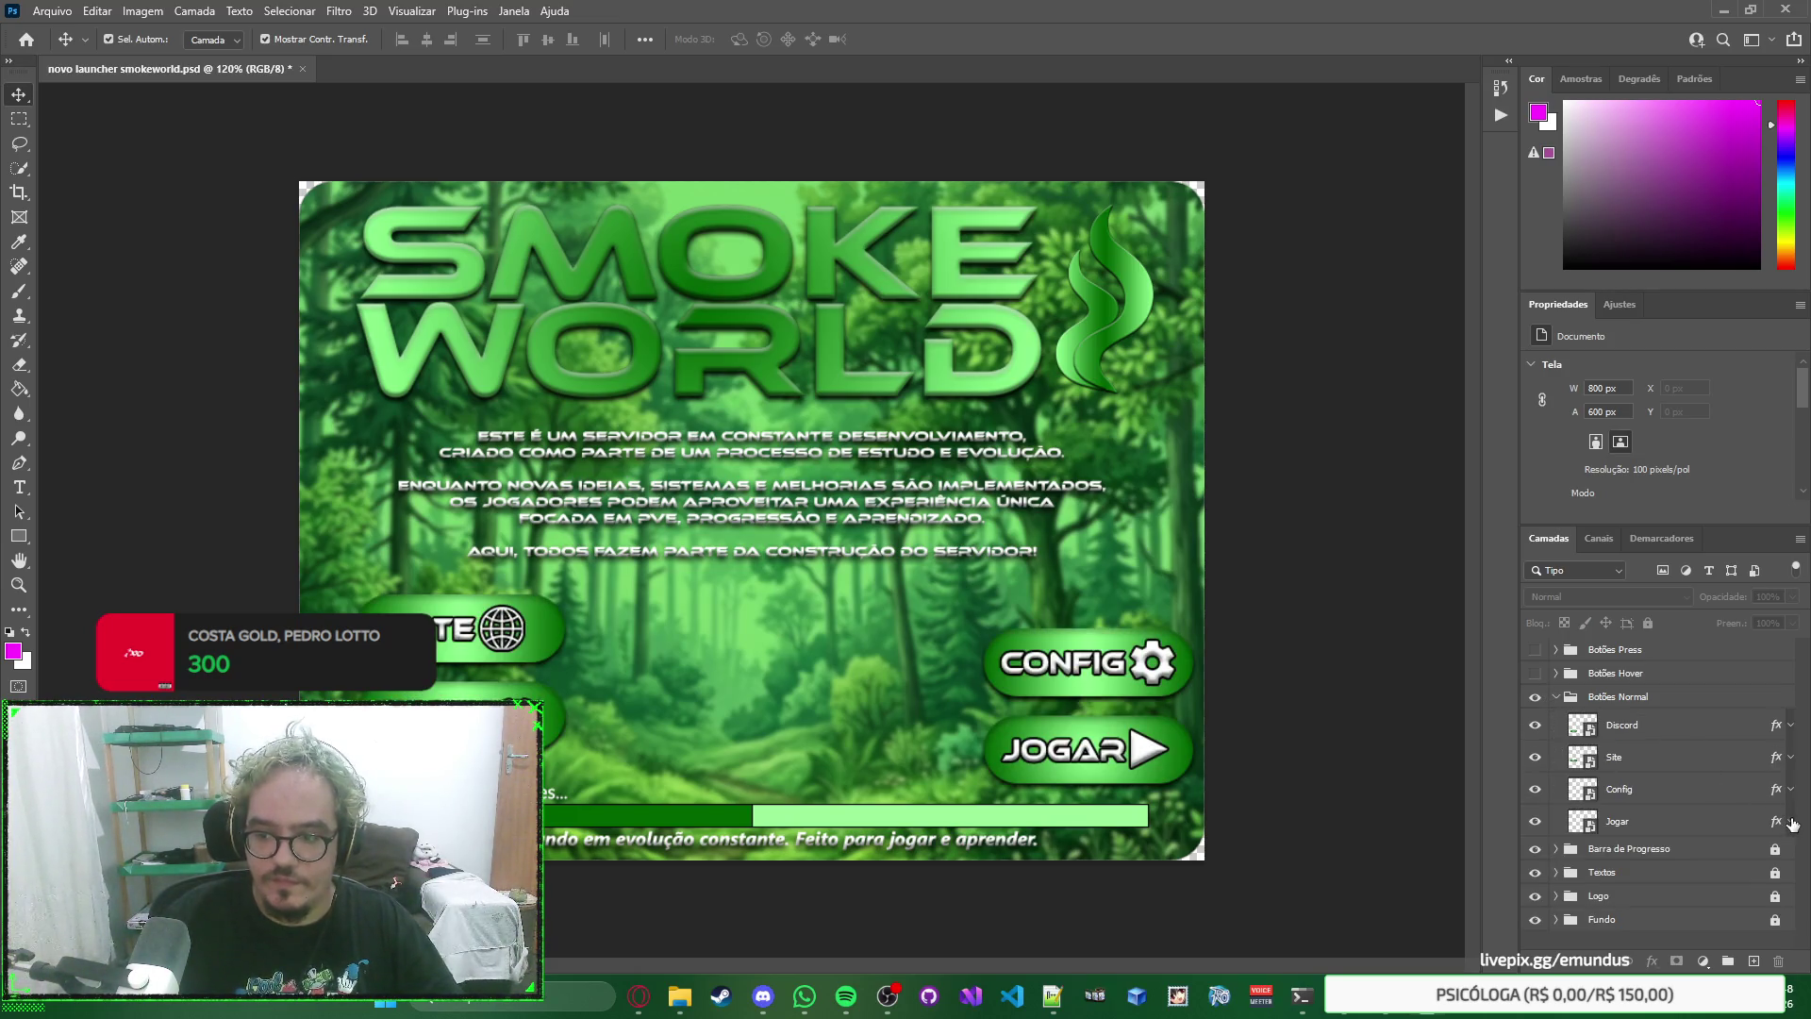
left_click(1791, 821)
left_click(1790, 789)
left_click(1791, 757)
left_click(1791, 725)
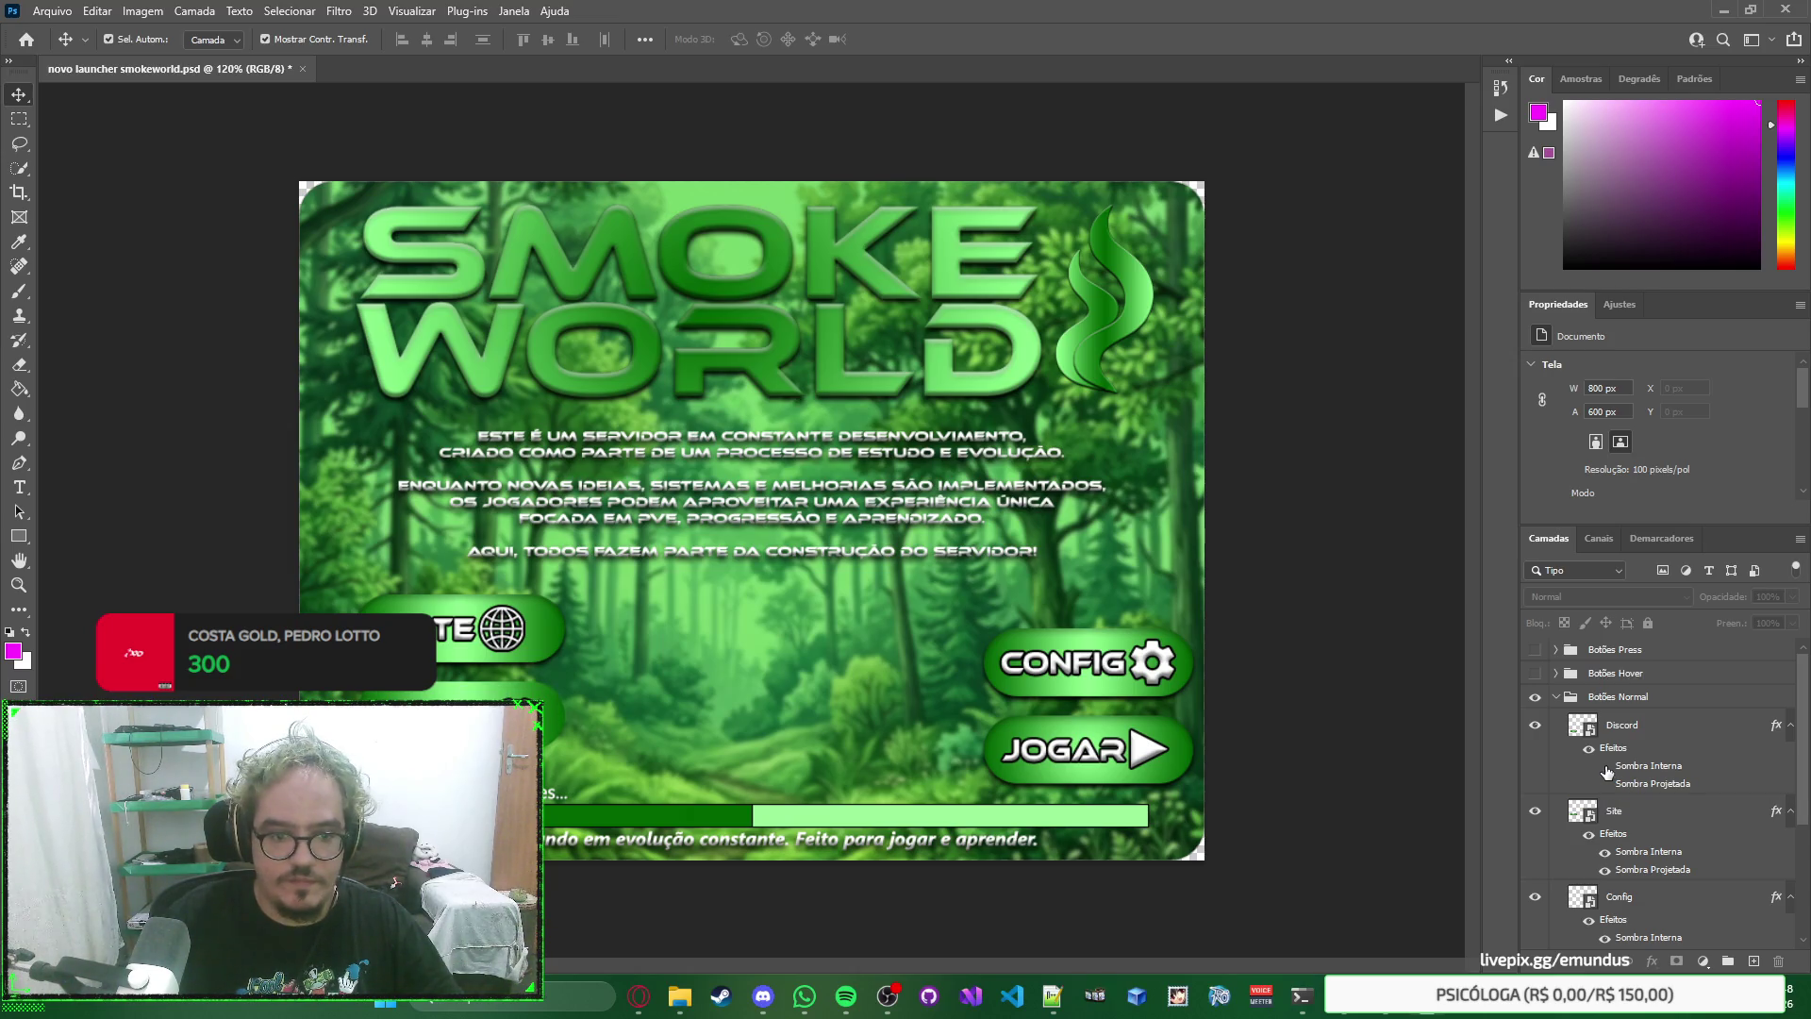
left_click(1606, 768)
left_click(1606, 769)
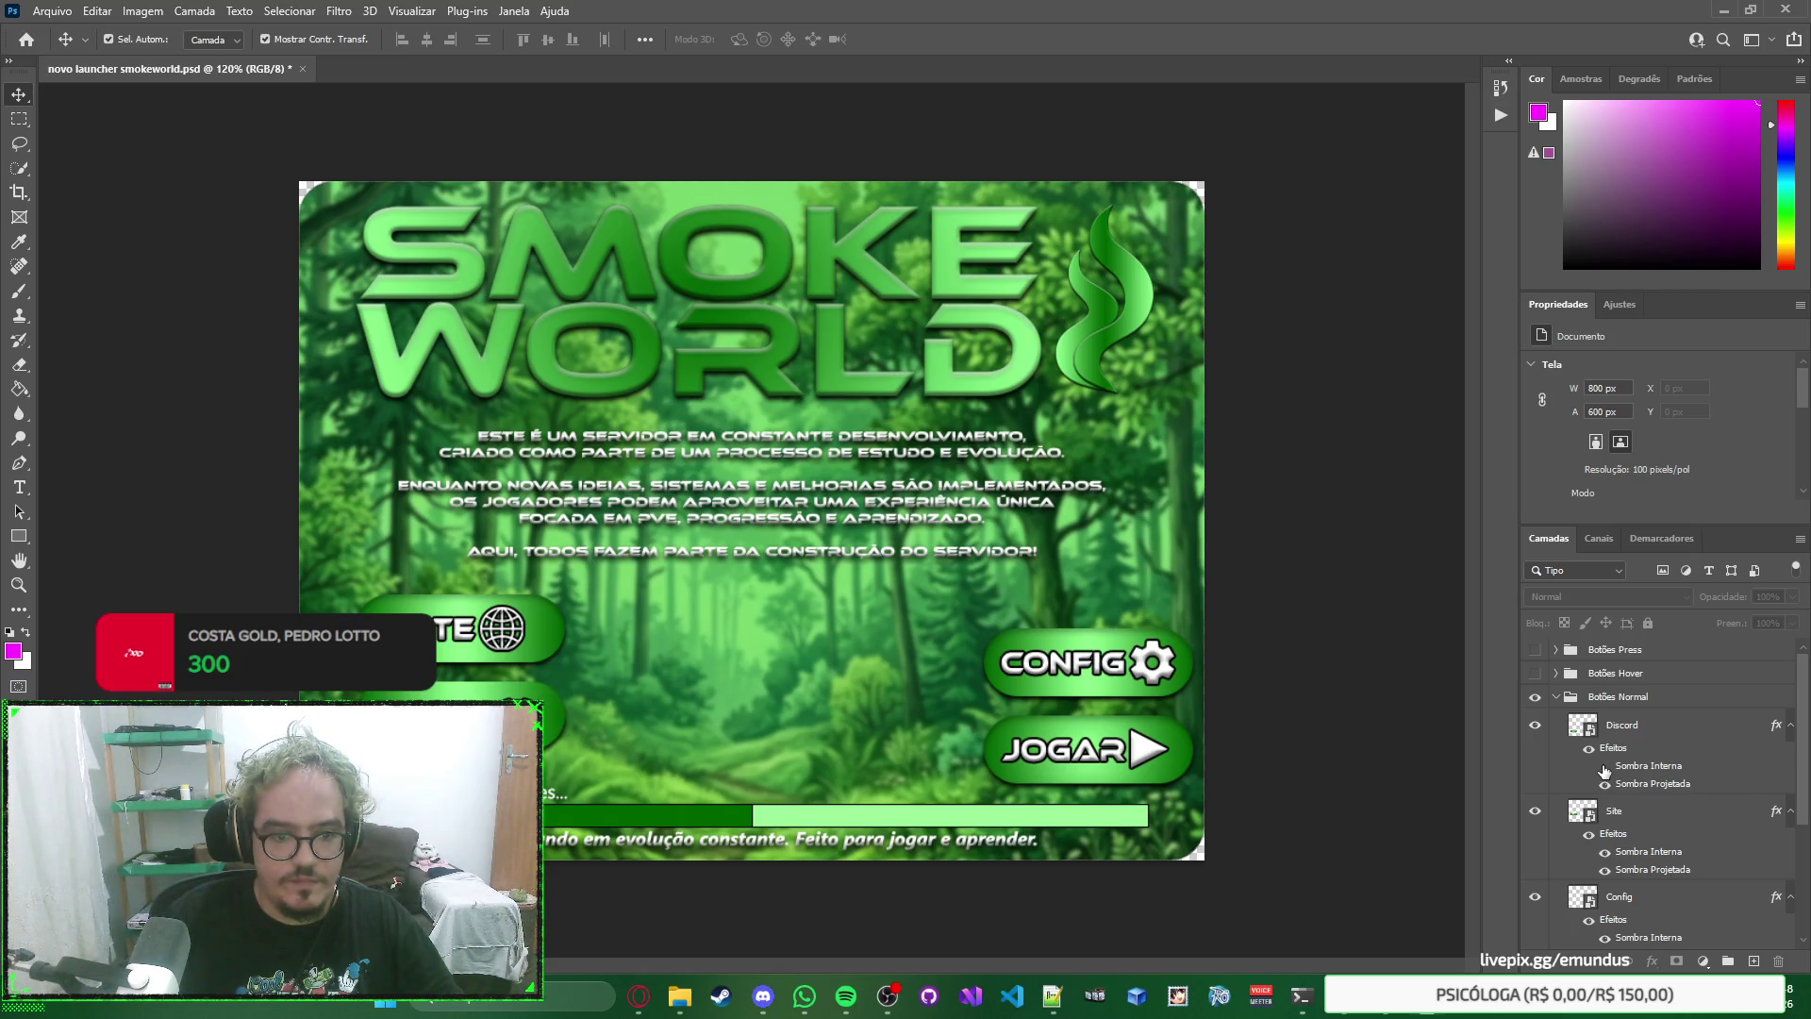
left_click(1605, 766)
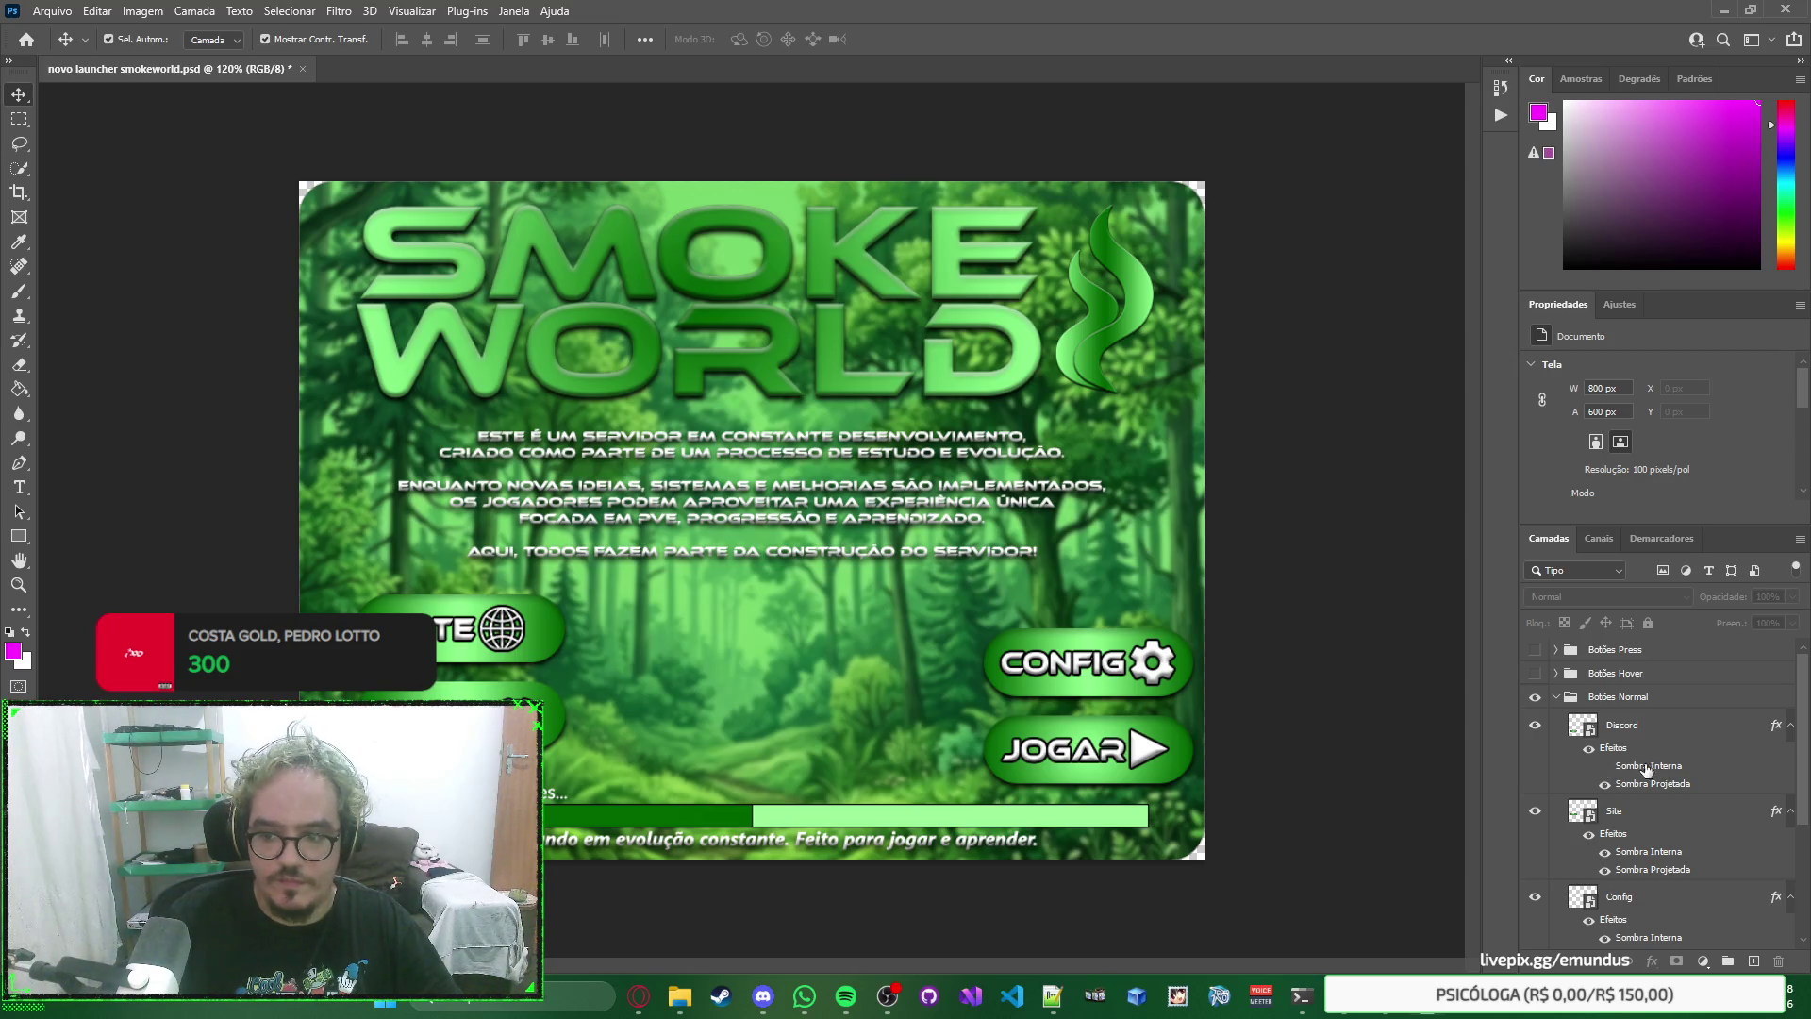
Step: Turn off Sombra Interna on the Site, Config and Jogar buttons
scroll(1646, 769, "down", 3)
left_click(1606, 782)
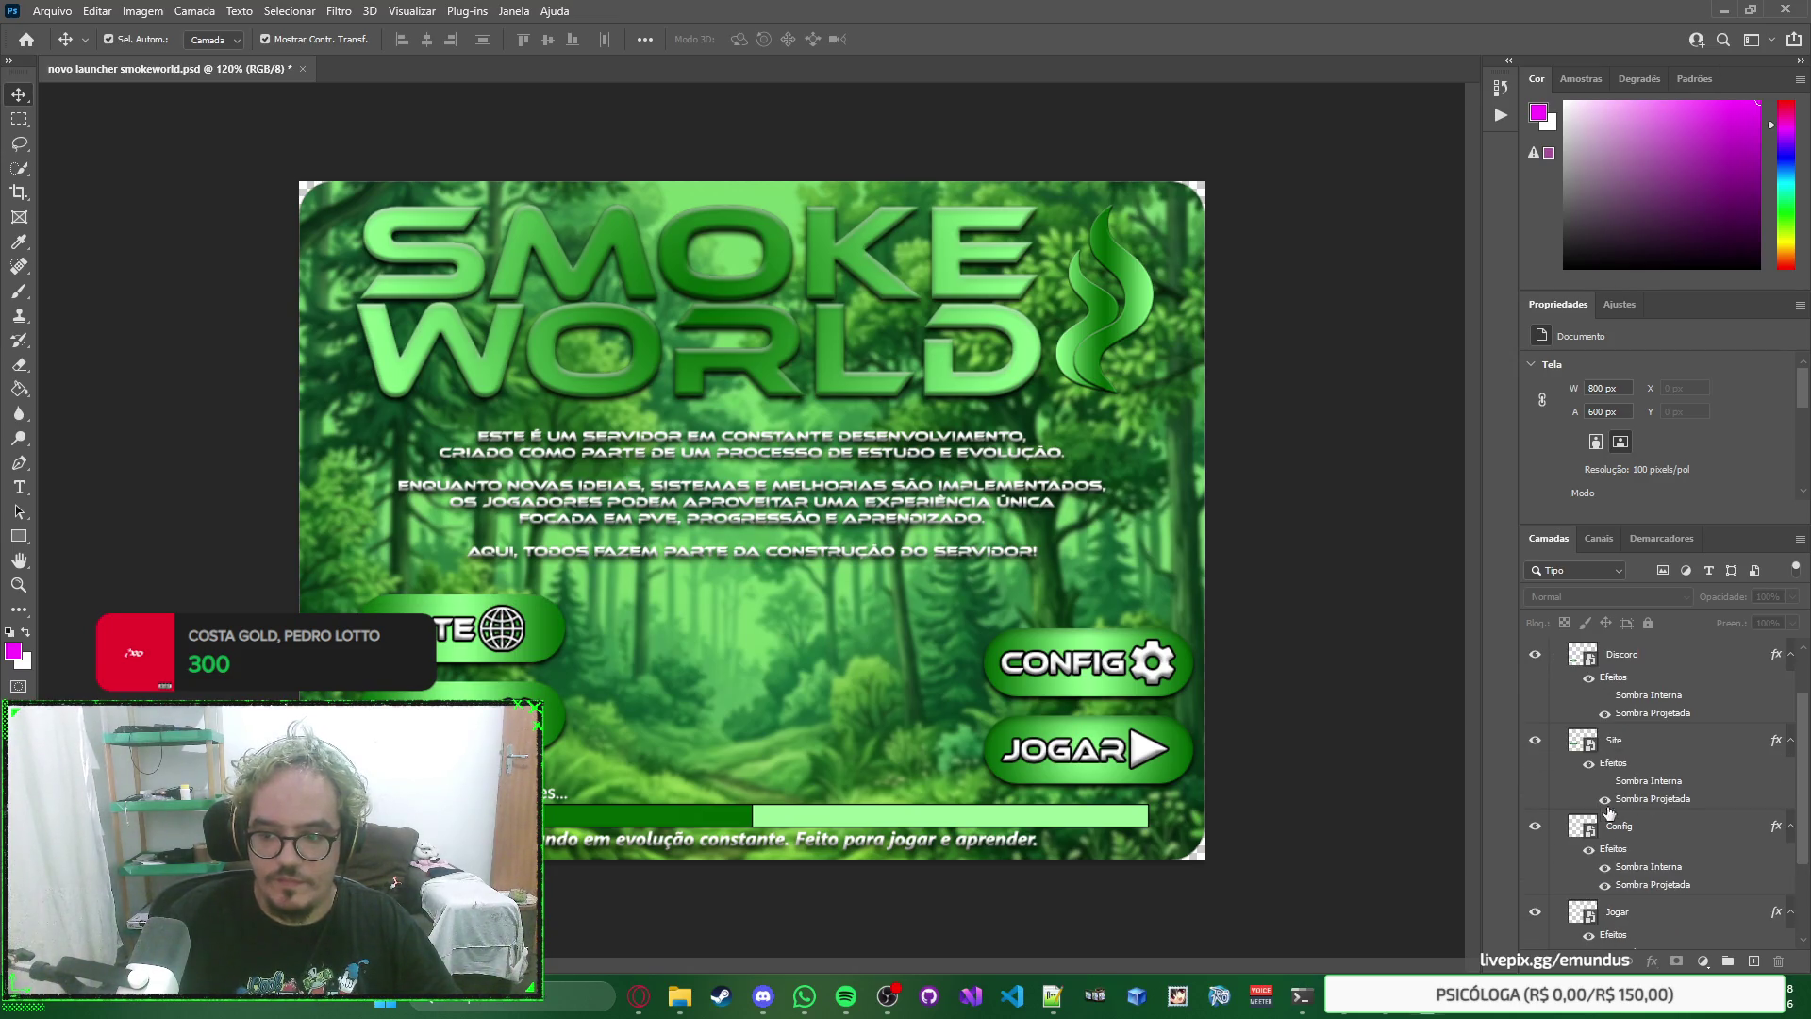
left_click(1605, 867)
scroll(1606, 868, "down", 4)
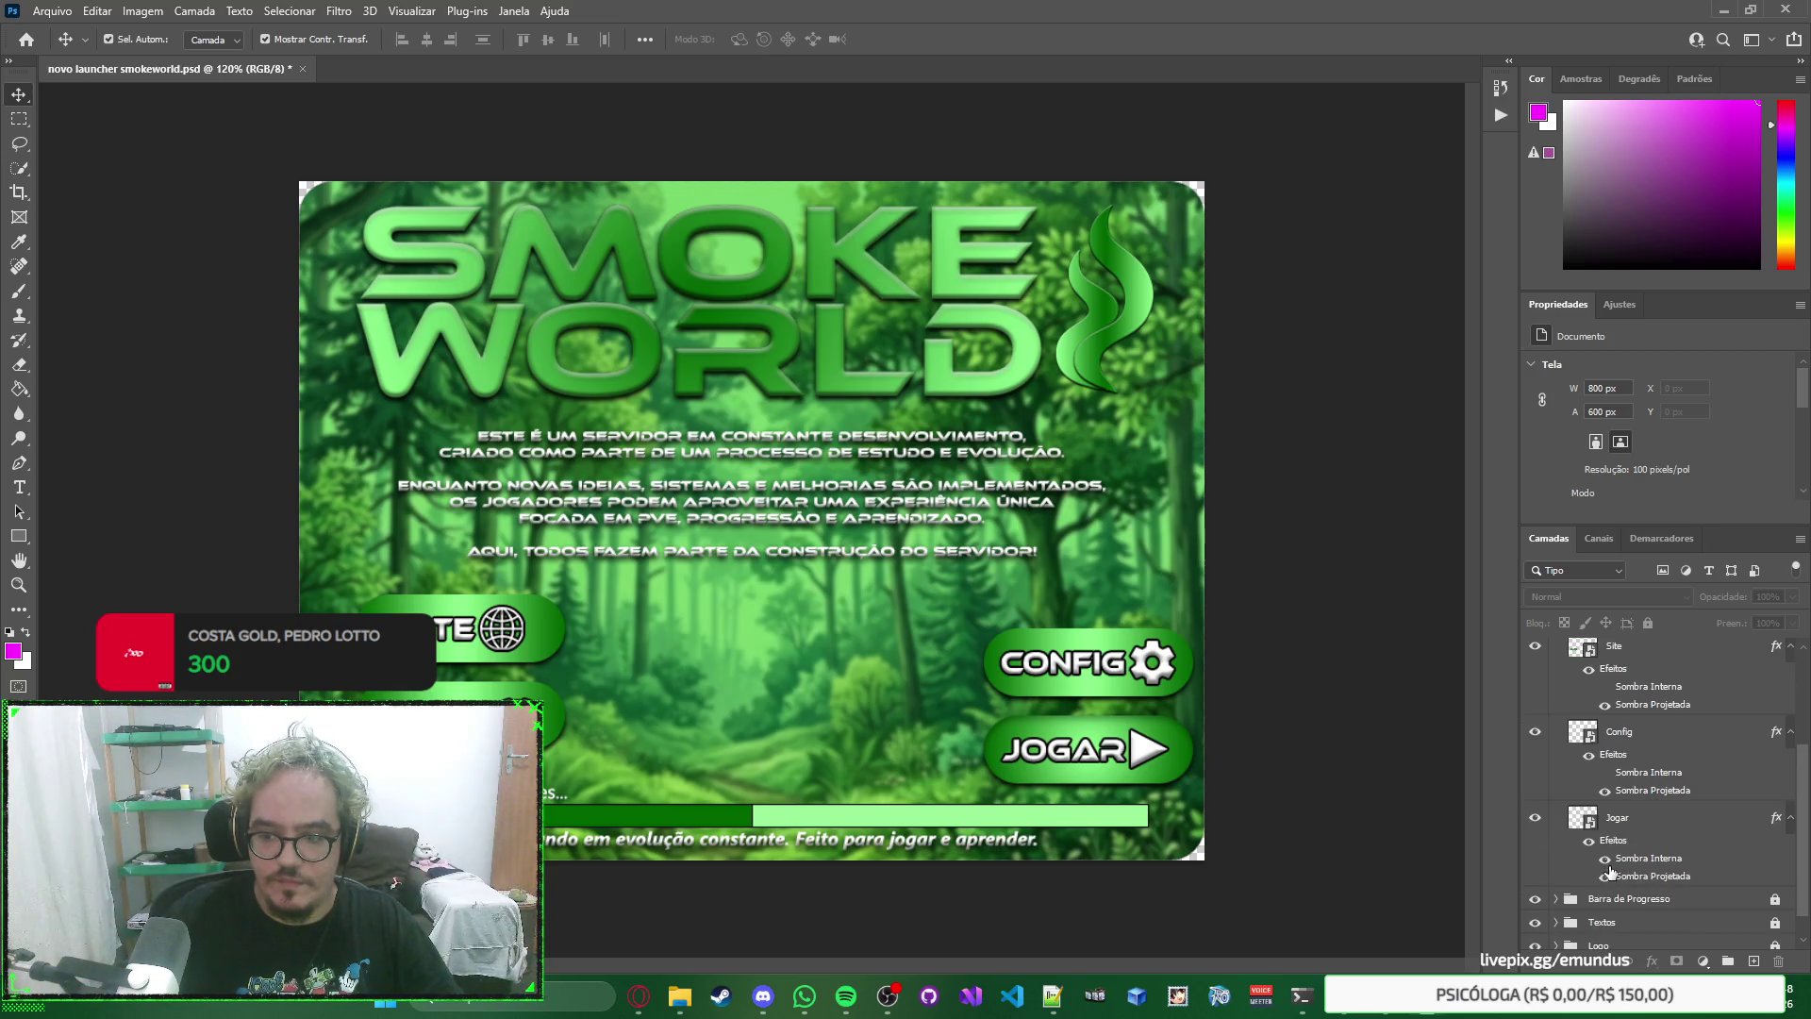
left_click(1605, 860)
scroll(1671, 838, "up", 2)
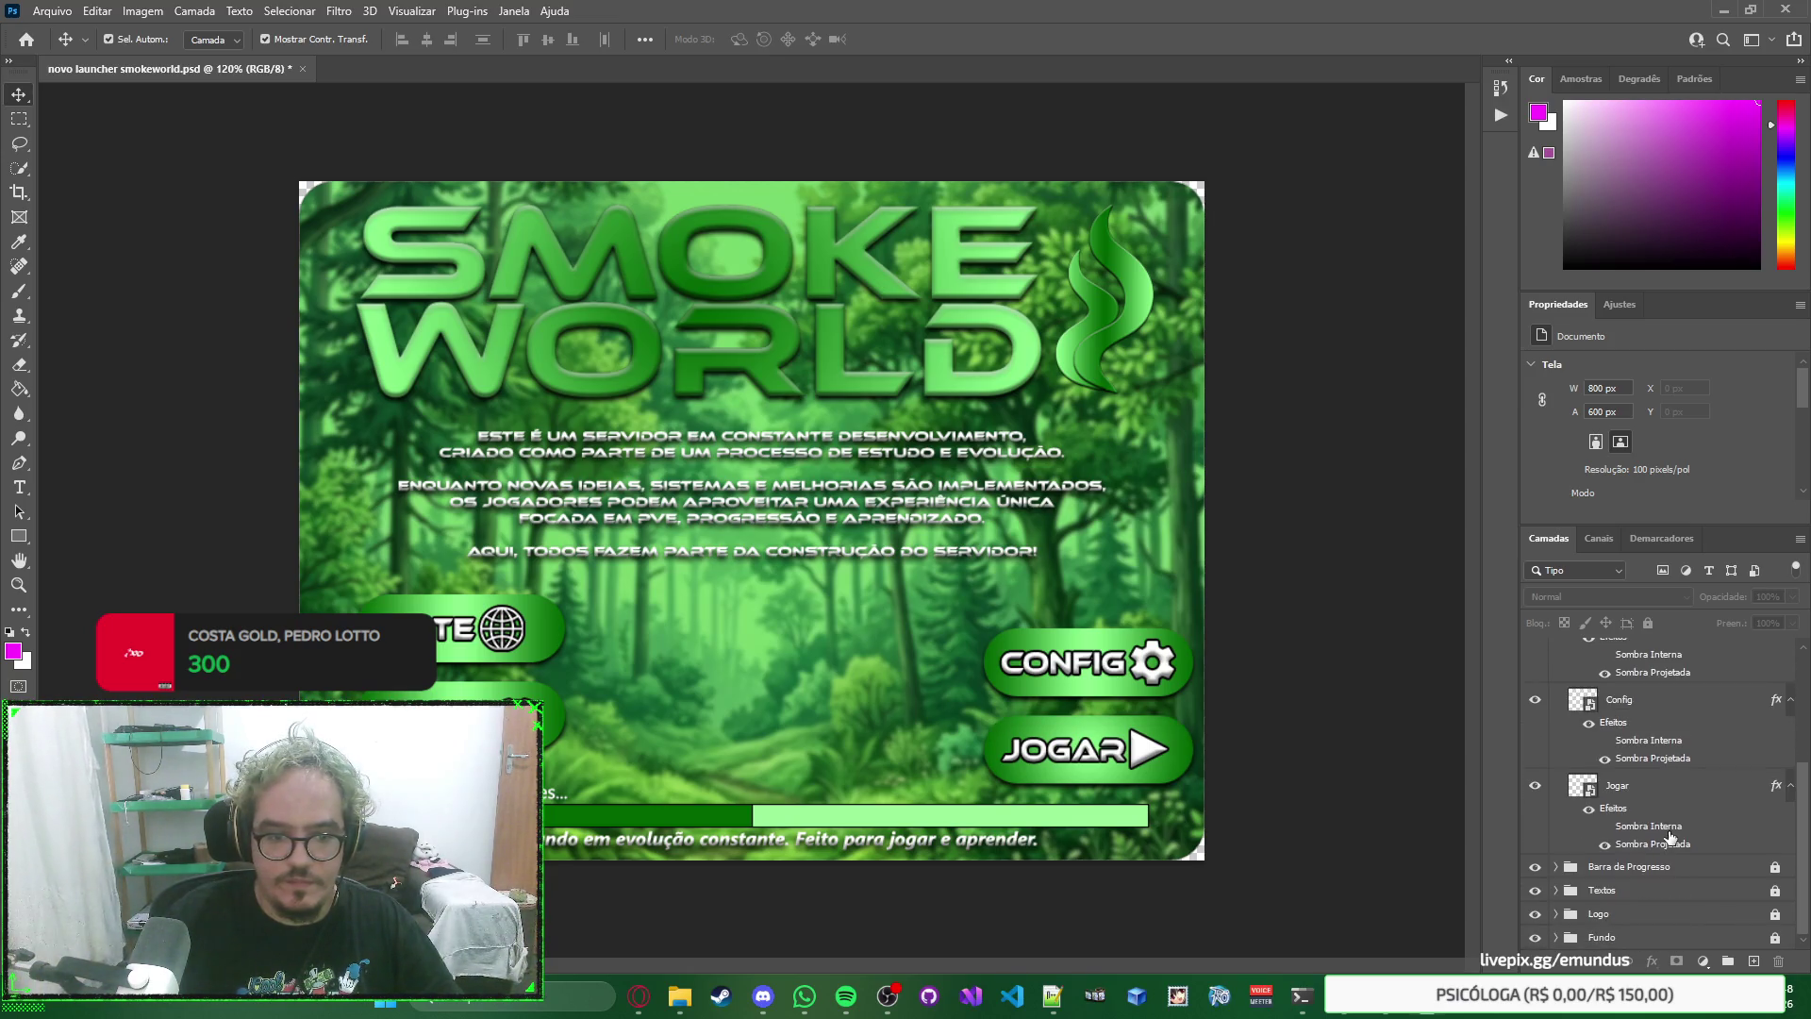
scroll(1698, 820, "up", 2)
scroll(1726, 802, "up", 1)
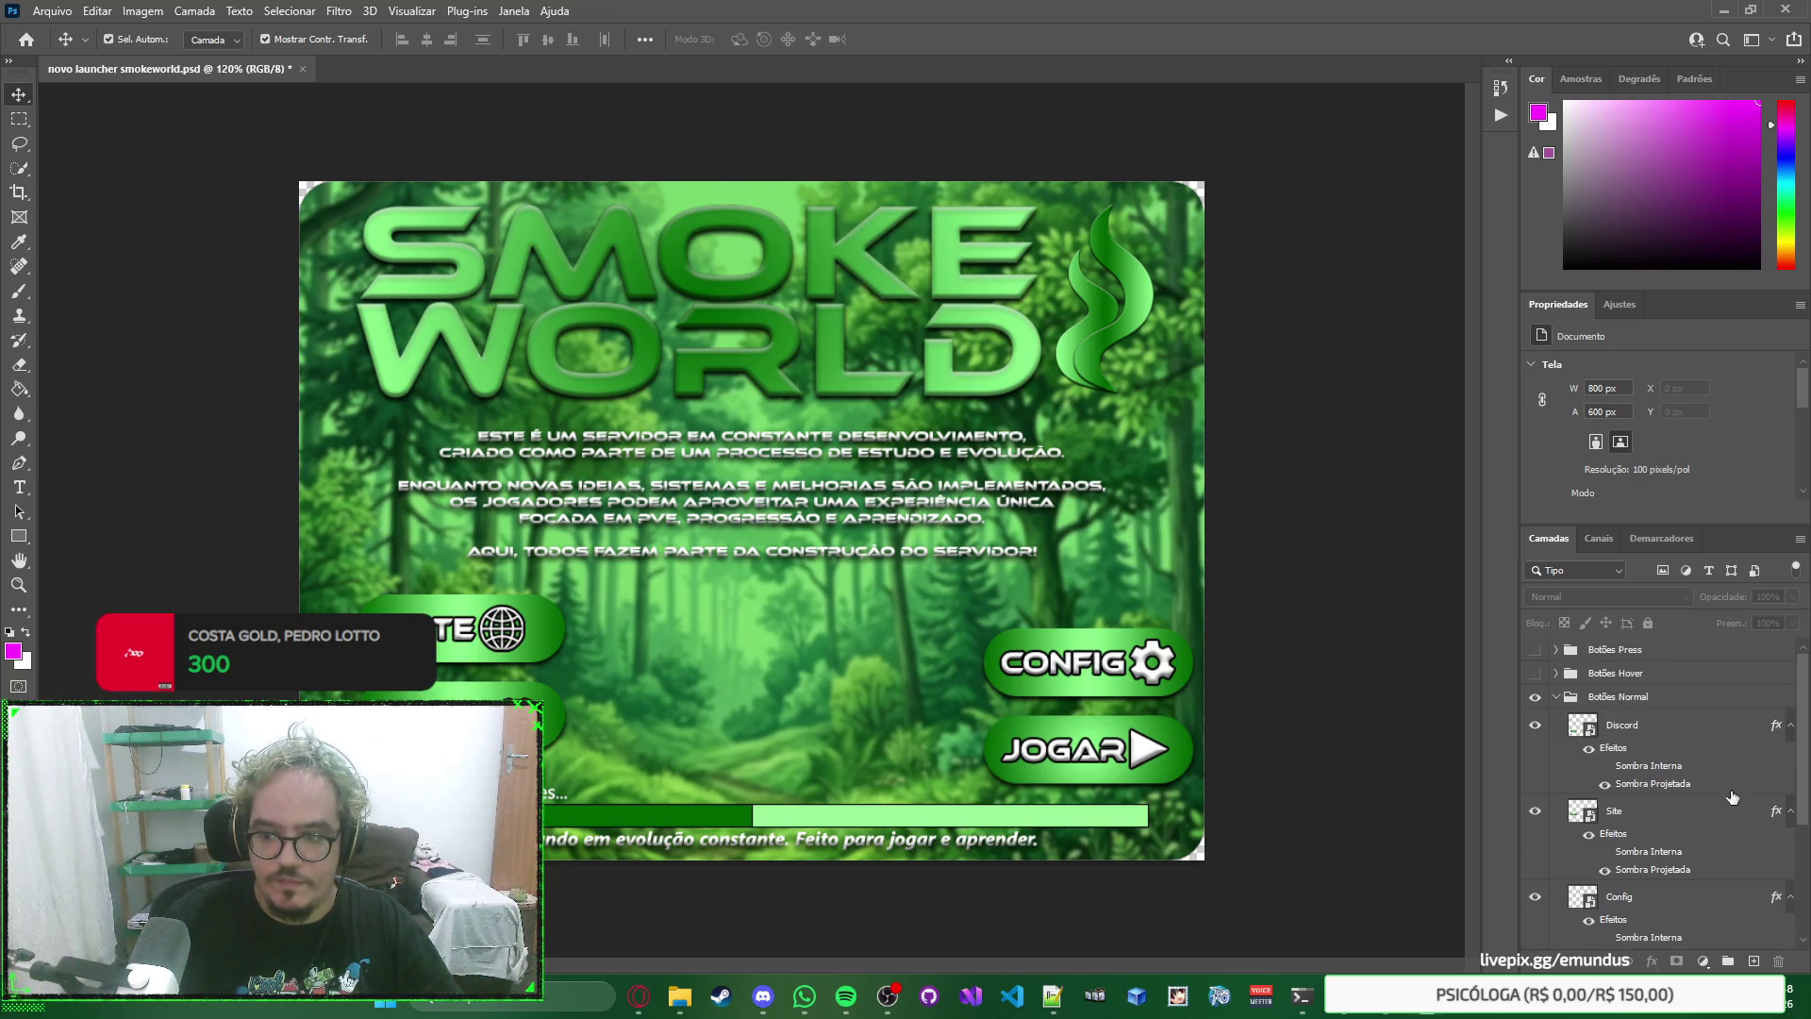
Step: Collapse Botões Normal and compare it against Botões Hover, ending with only Botões Normal shown
left_click(1556, 697)
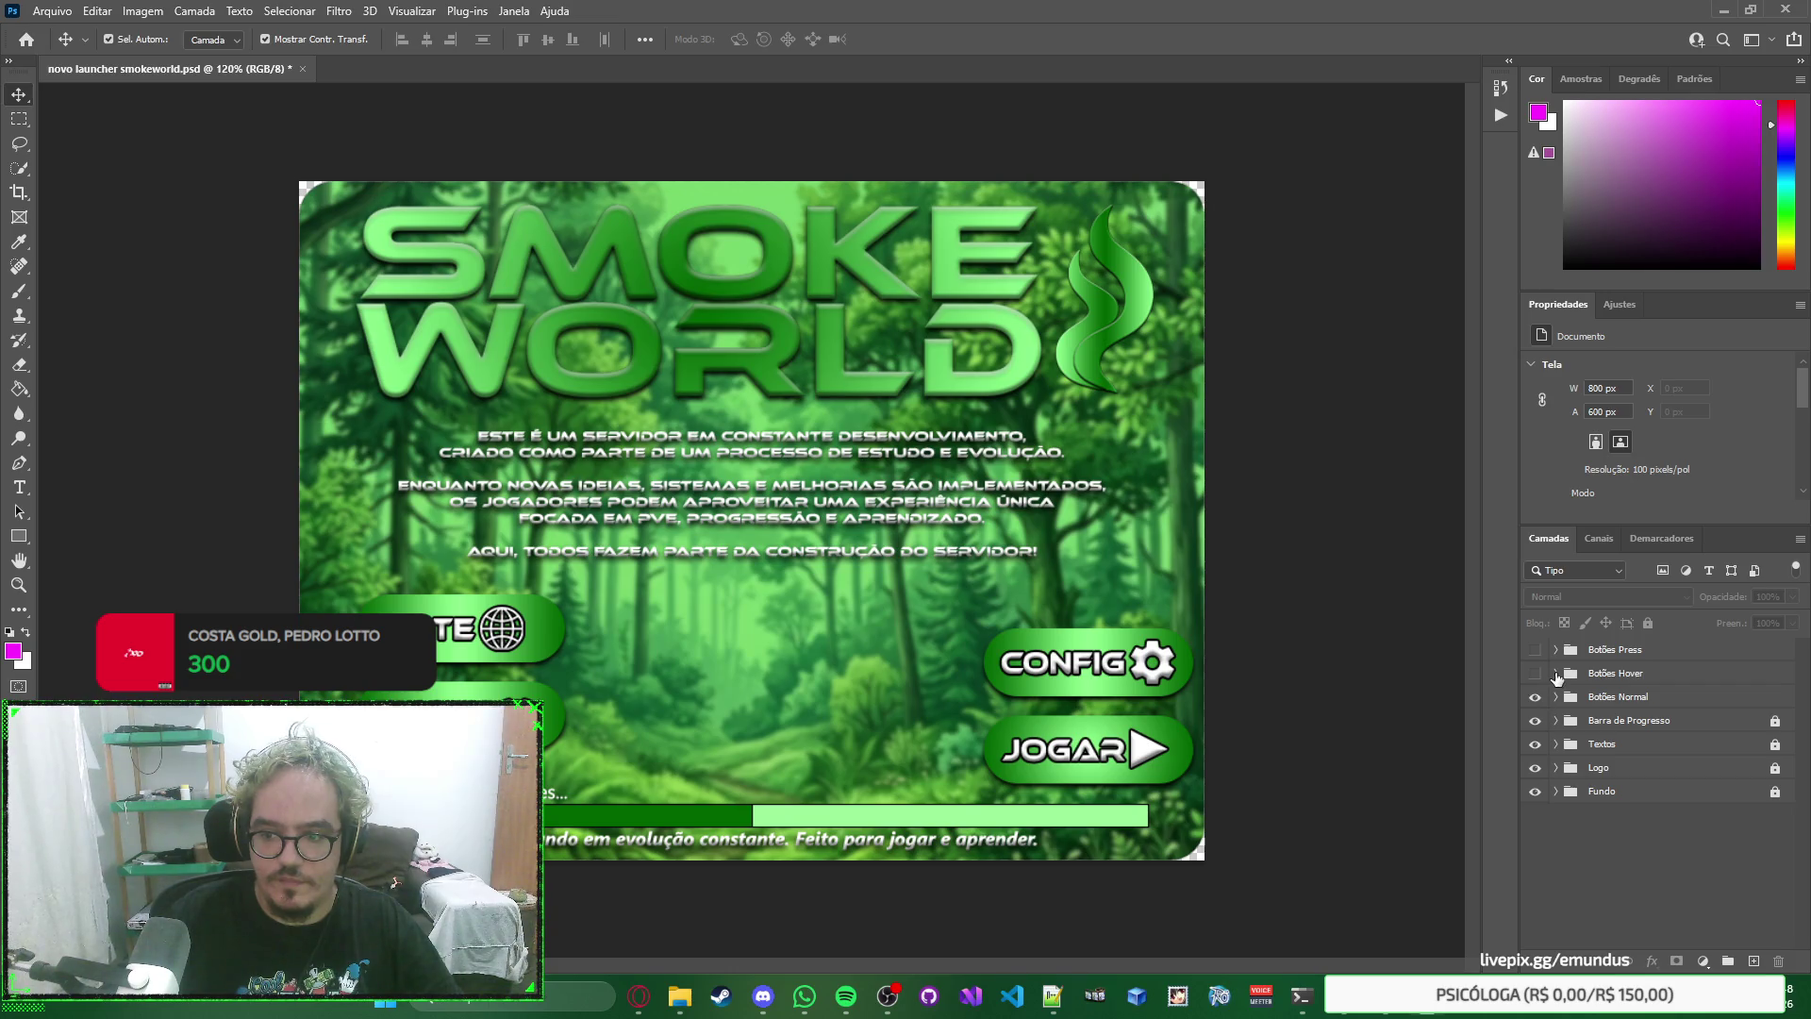
left_click(1536, 674)
left_click(1536, 698)
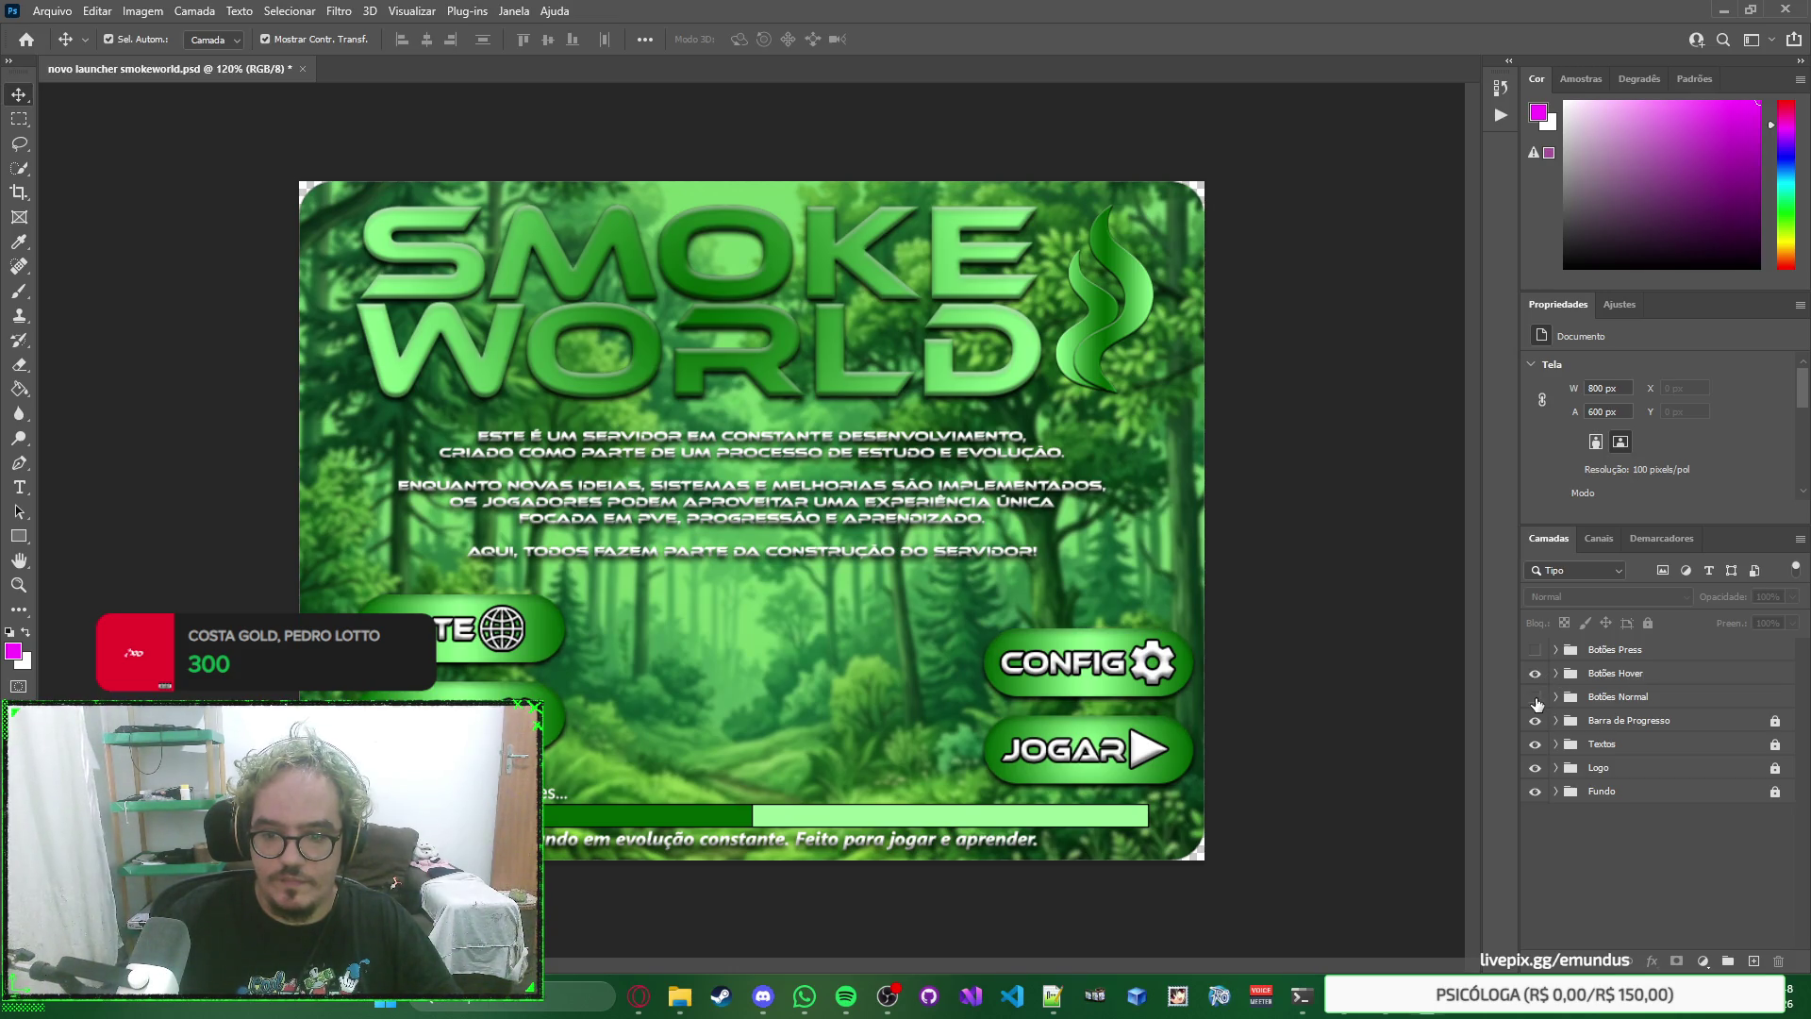
left_click(1533, 673)
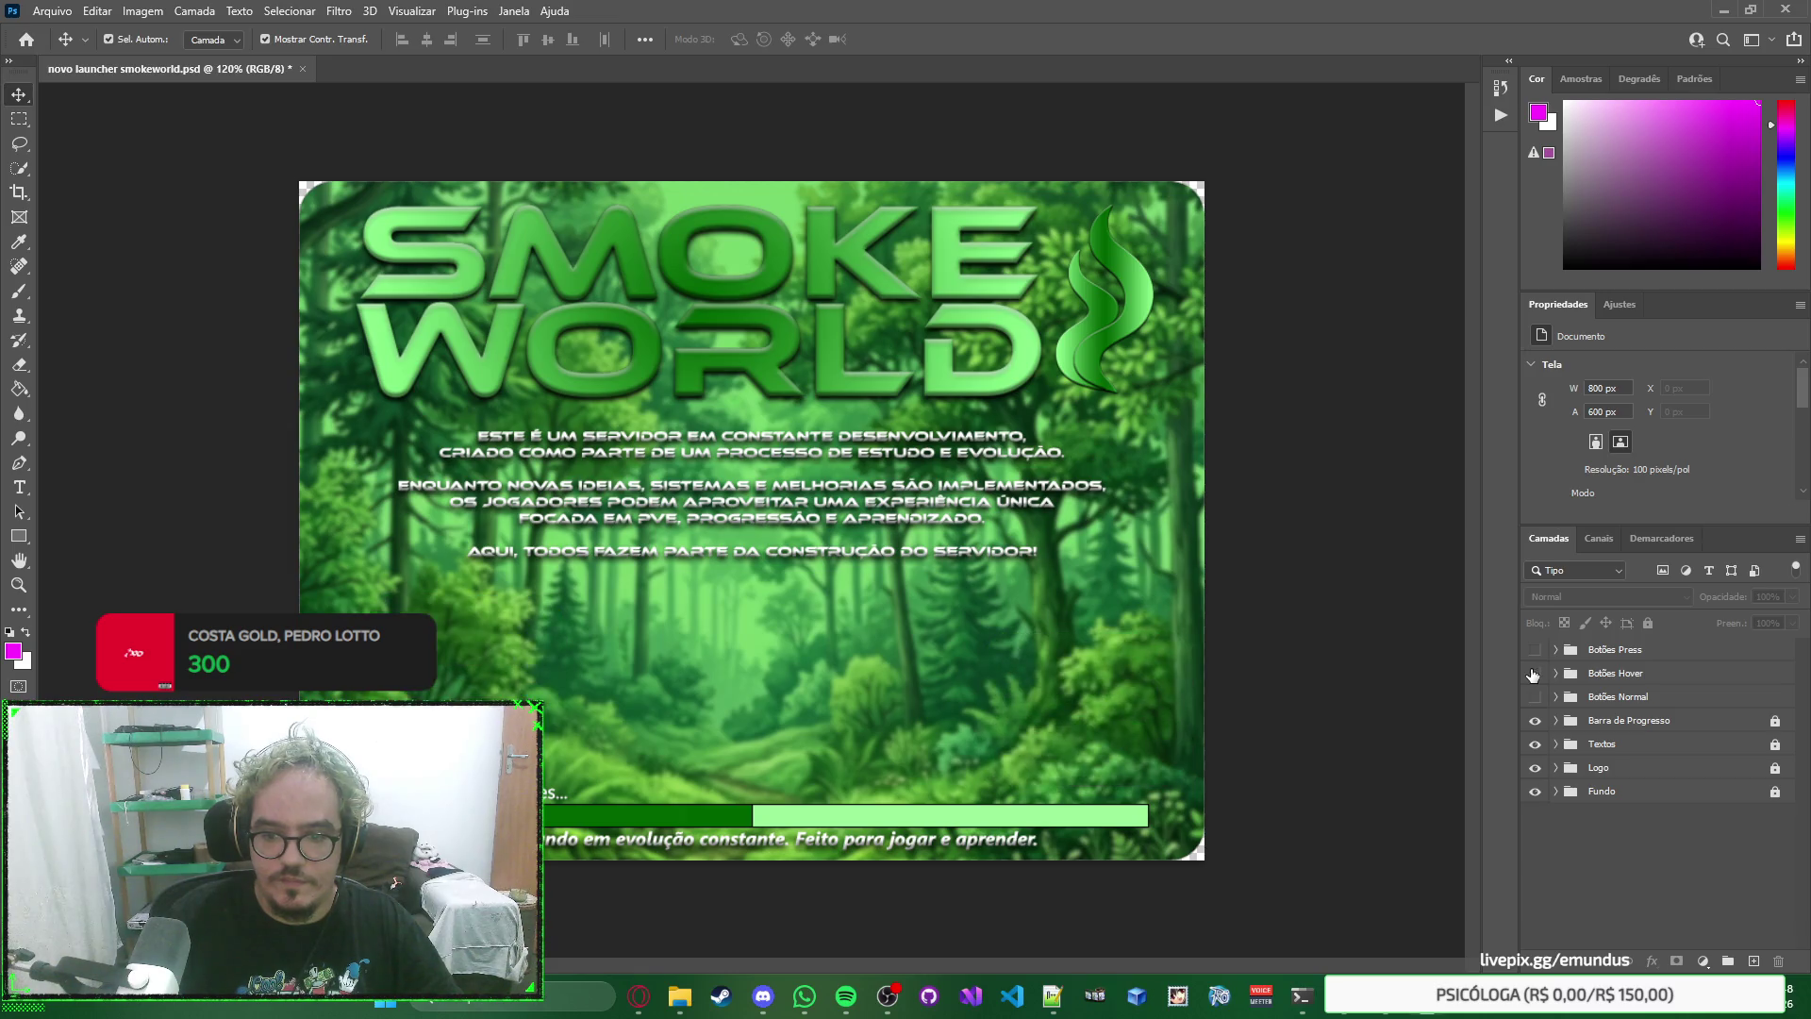
left_click(1536, 698)
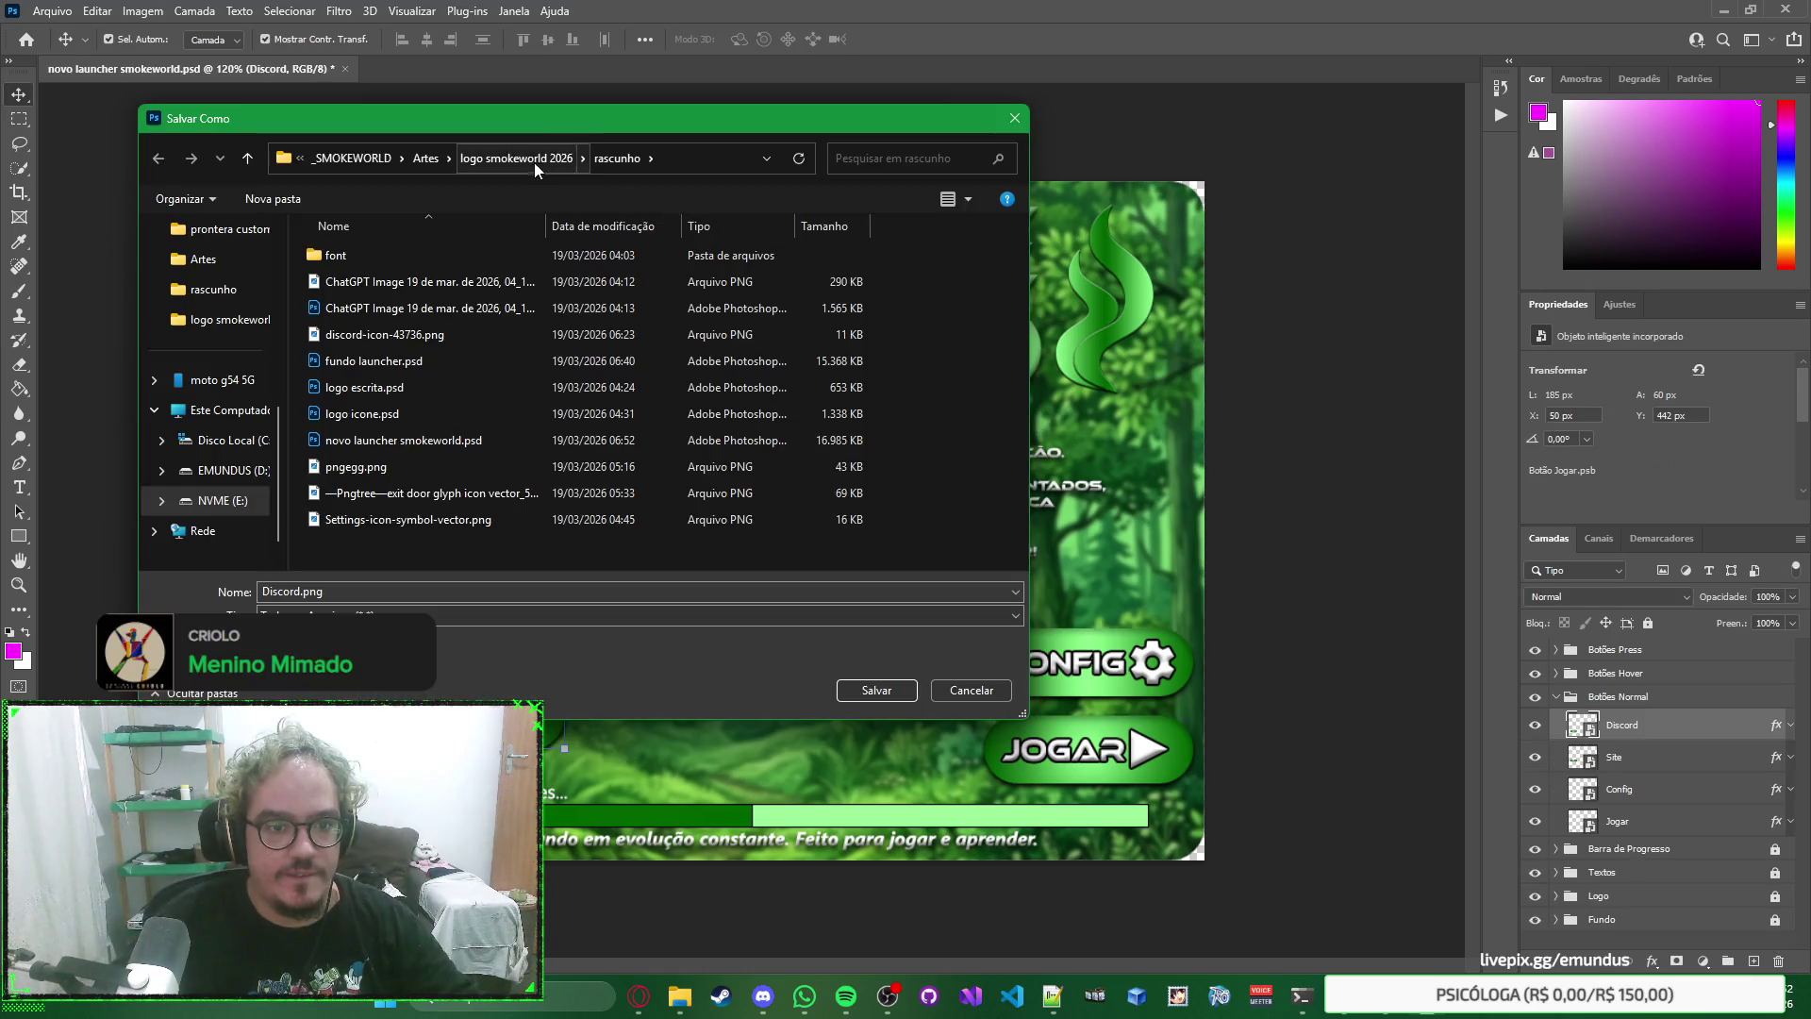
Step: Create a Botões Normal folder in logo smokeworld 2026 and save Discord.png into it
left_click(534, 161)
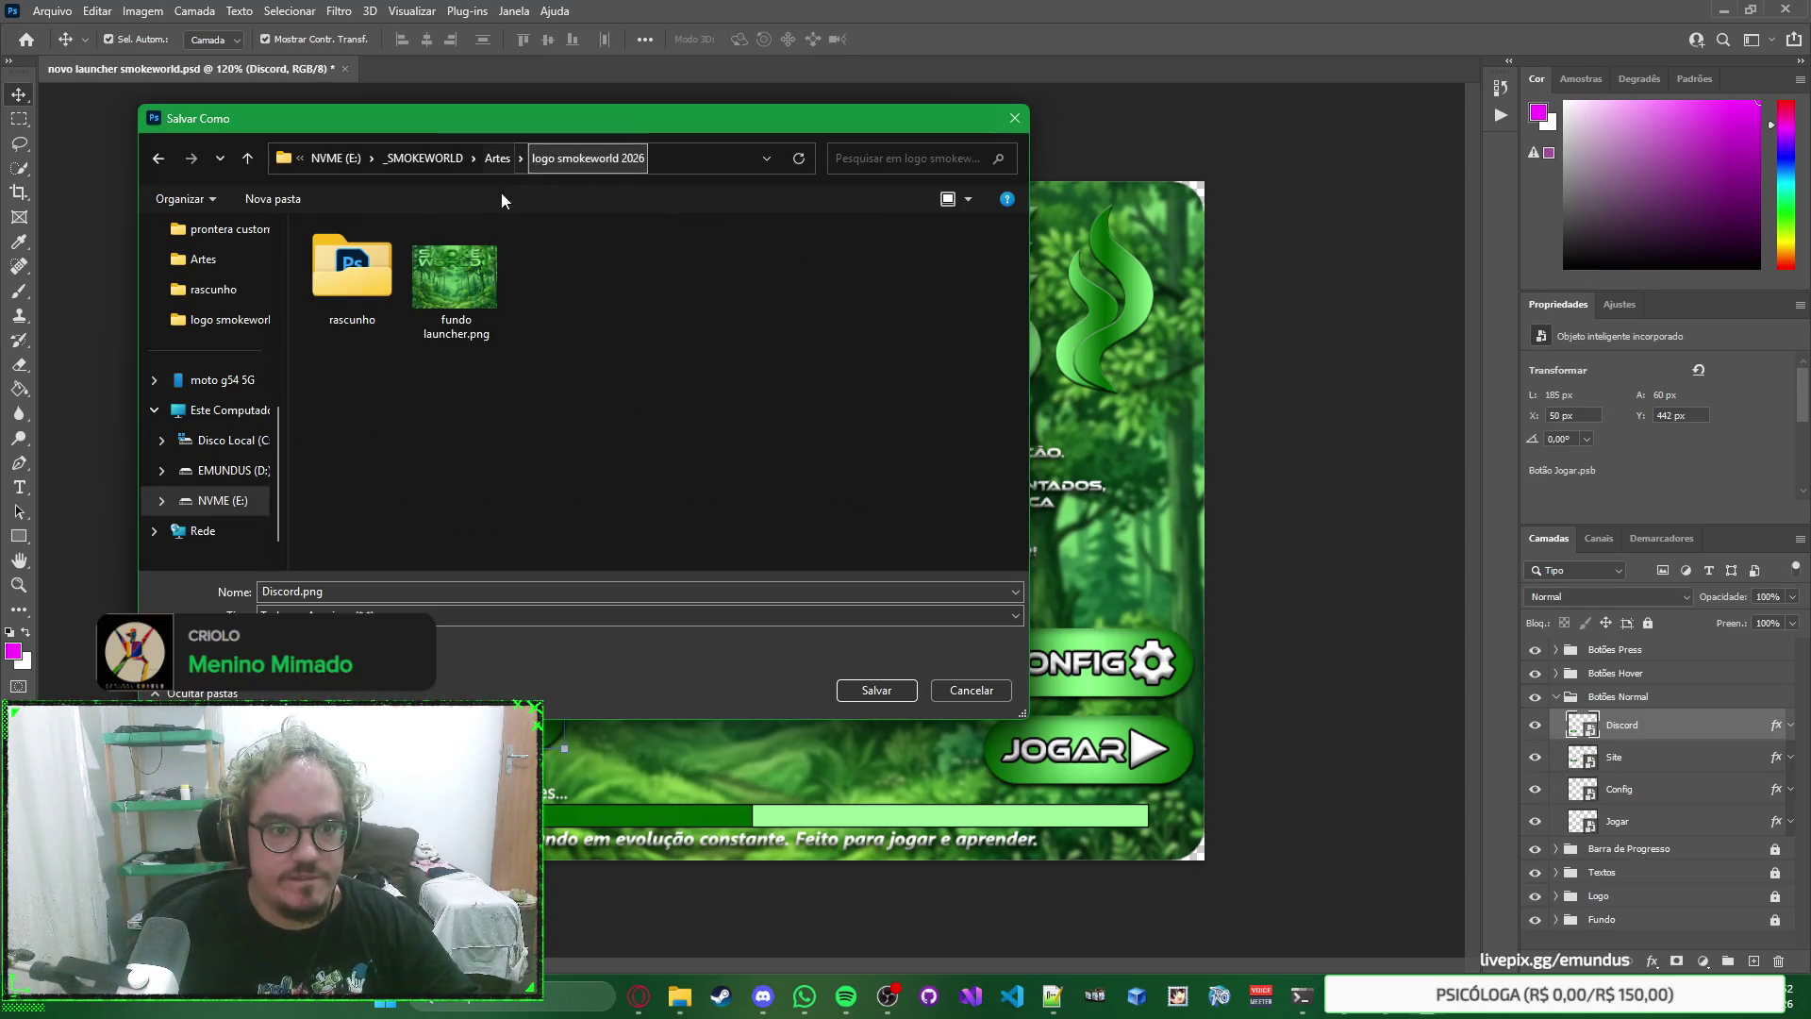
left_click(275, 196)
type("Botões Normal")
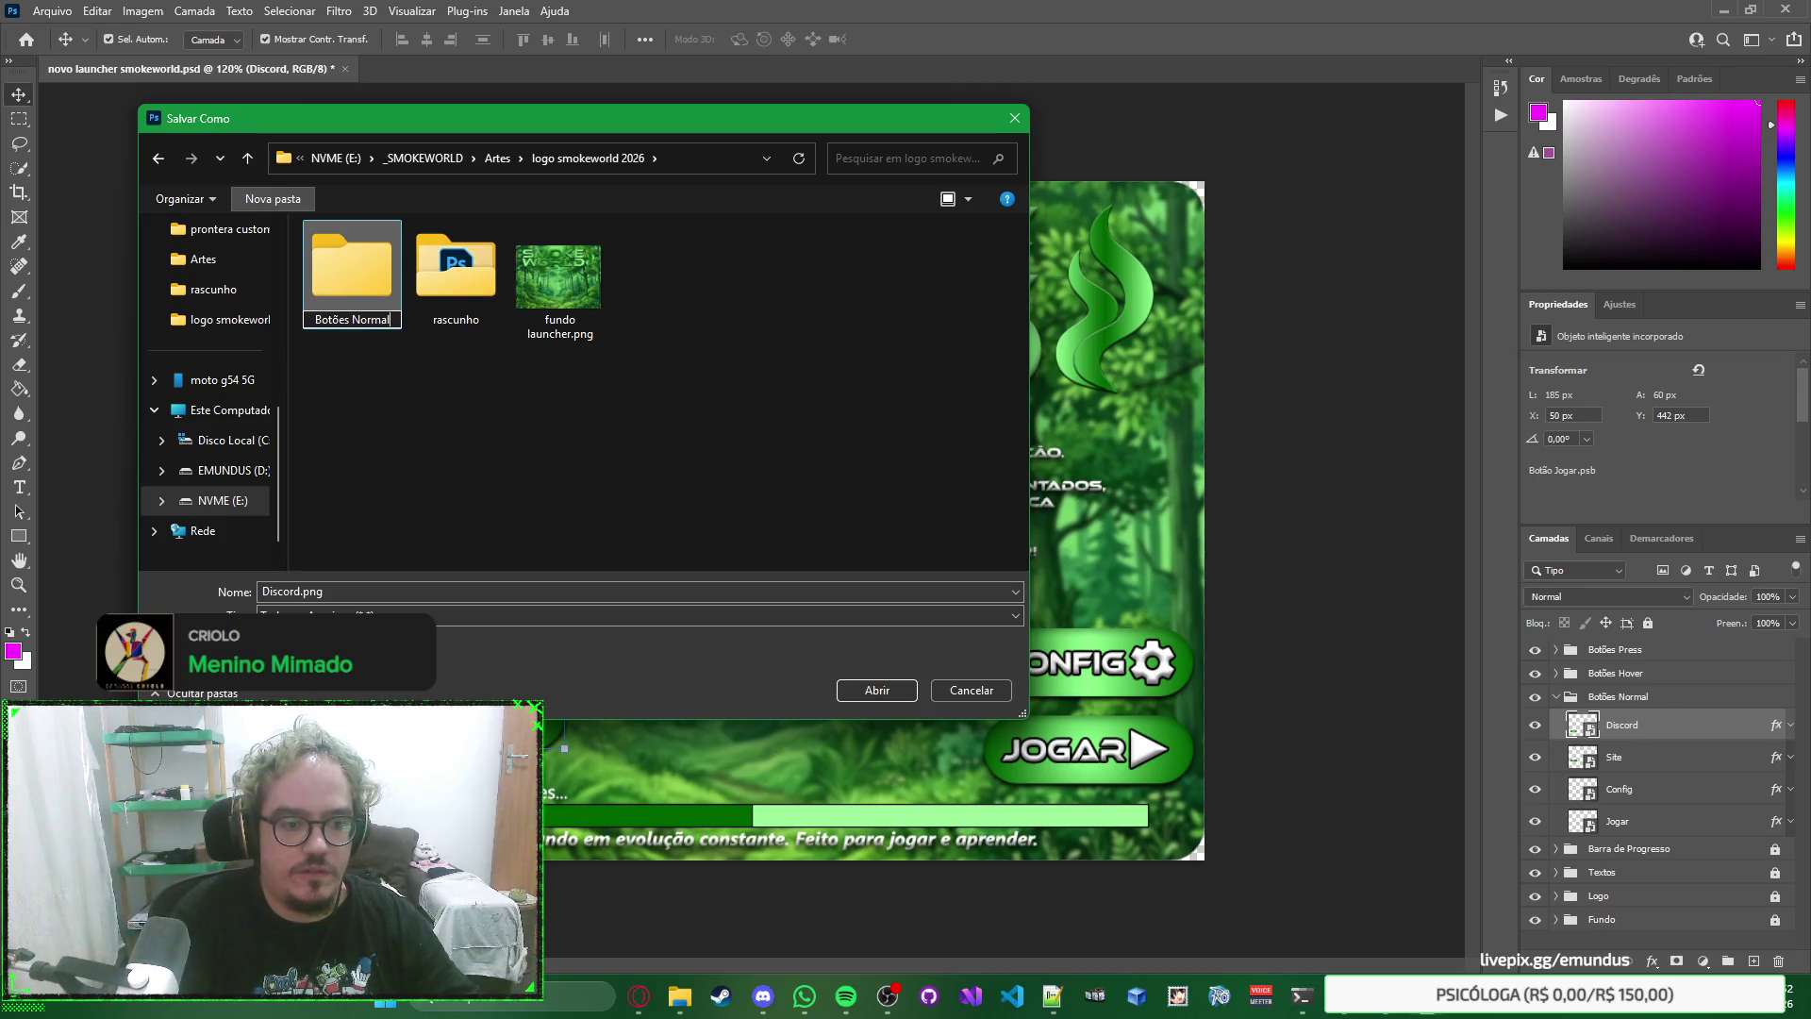
key("Return")
key("Return")
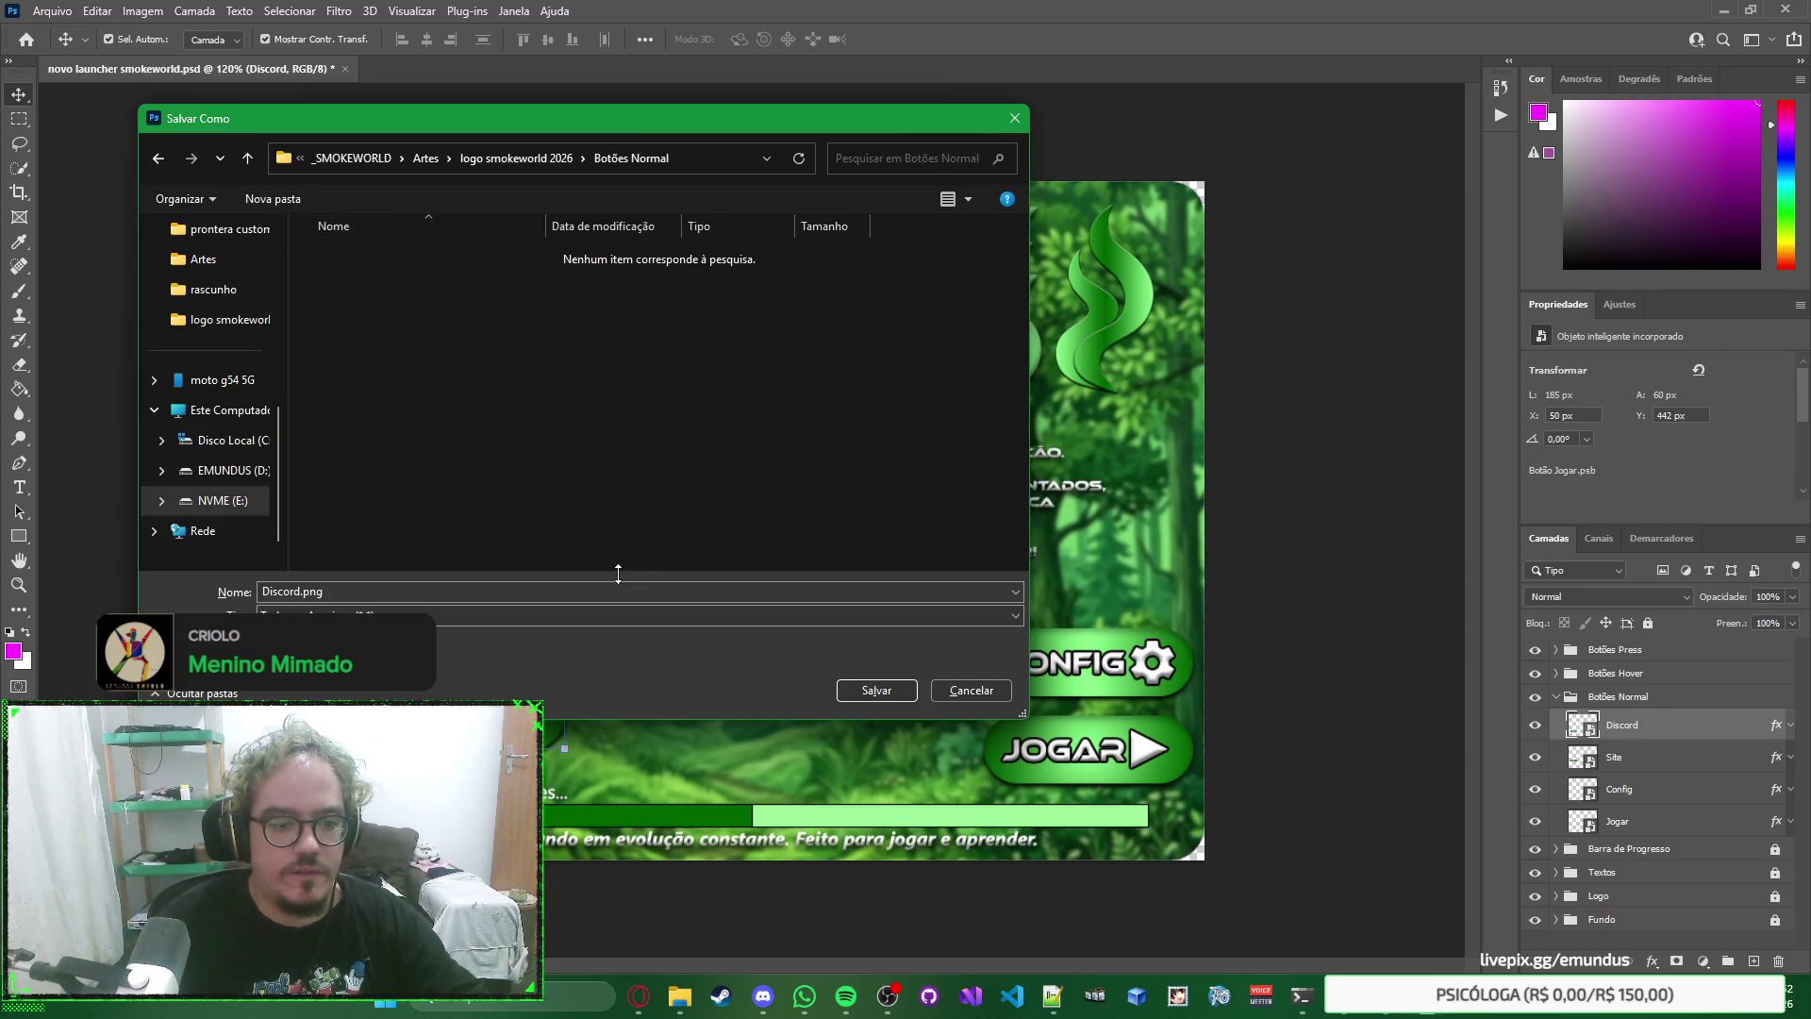
left_click(862, 691)
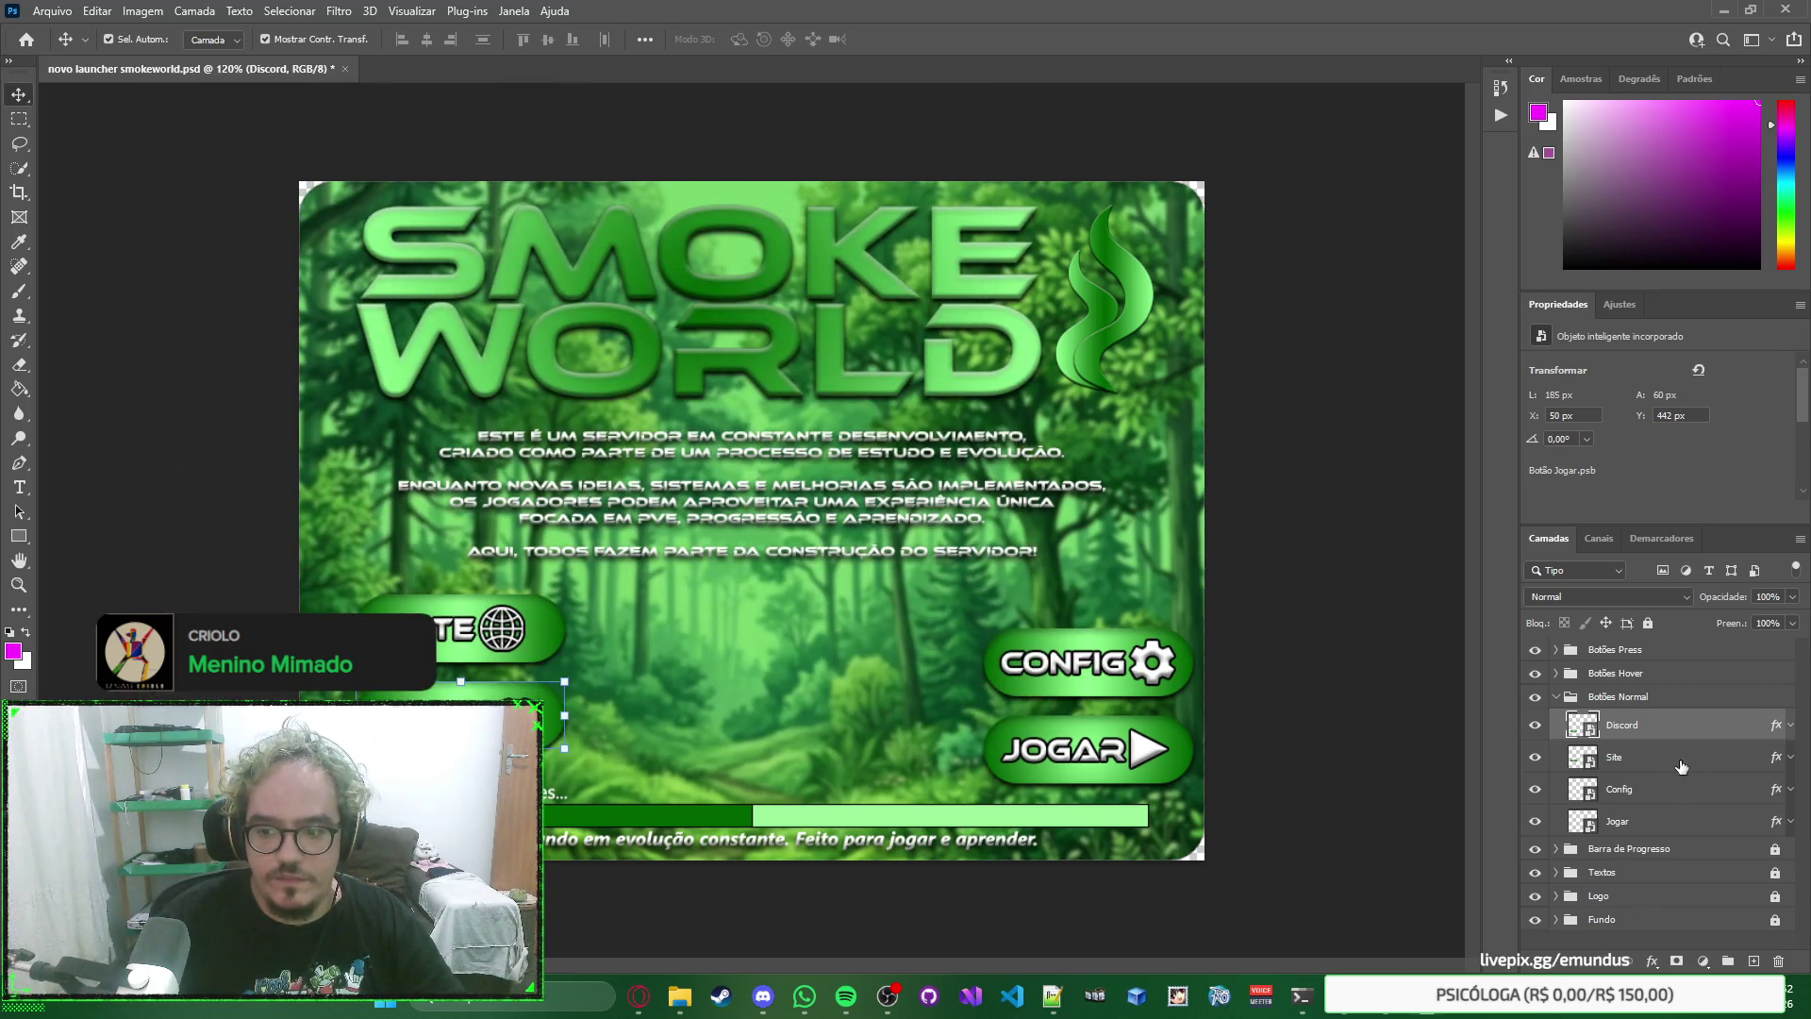
Step: Quick-export the Site and Config buttons as PNGs into Botões Normal
right_click(1680, 762)
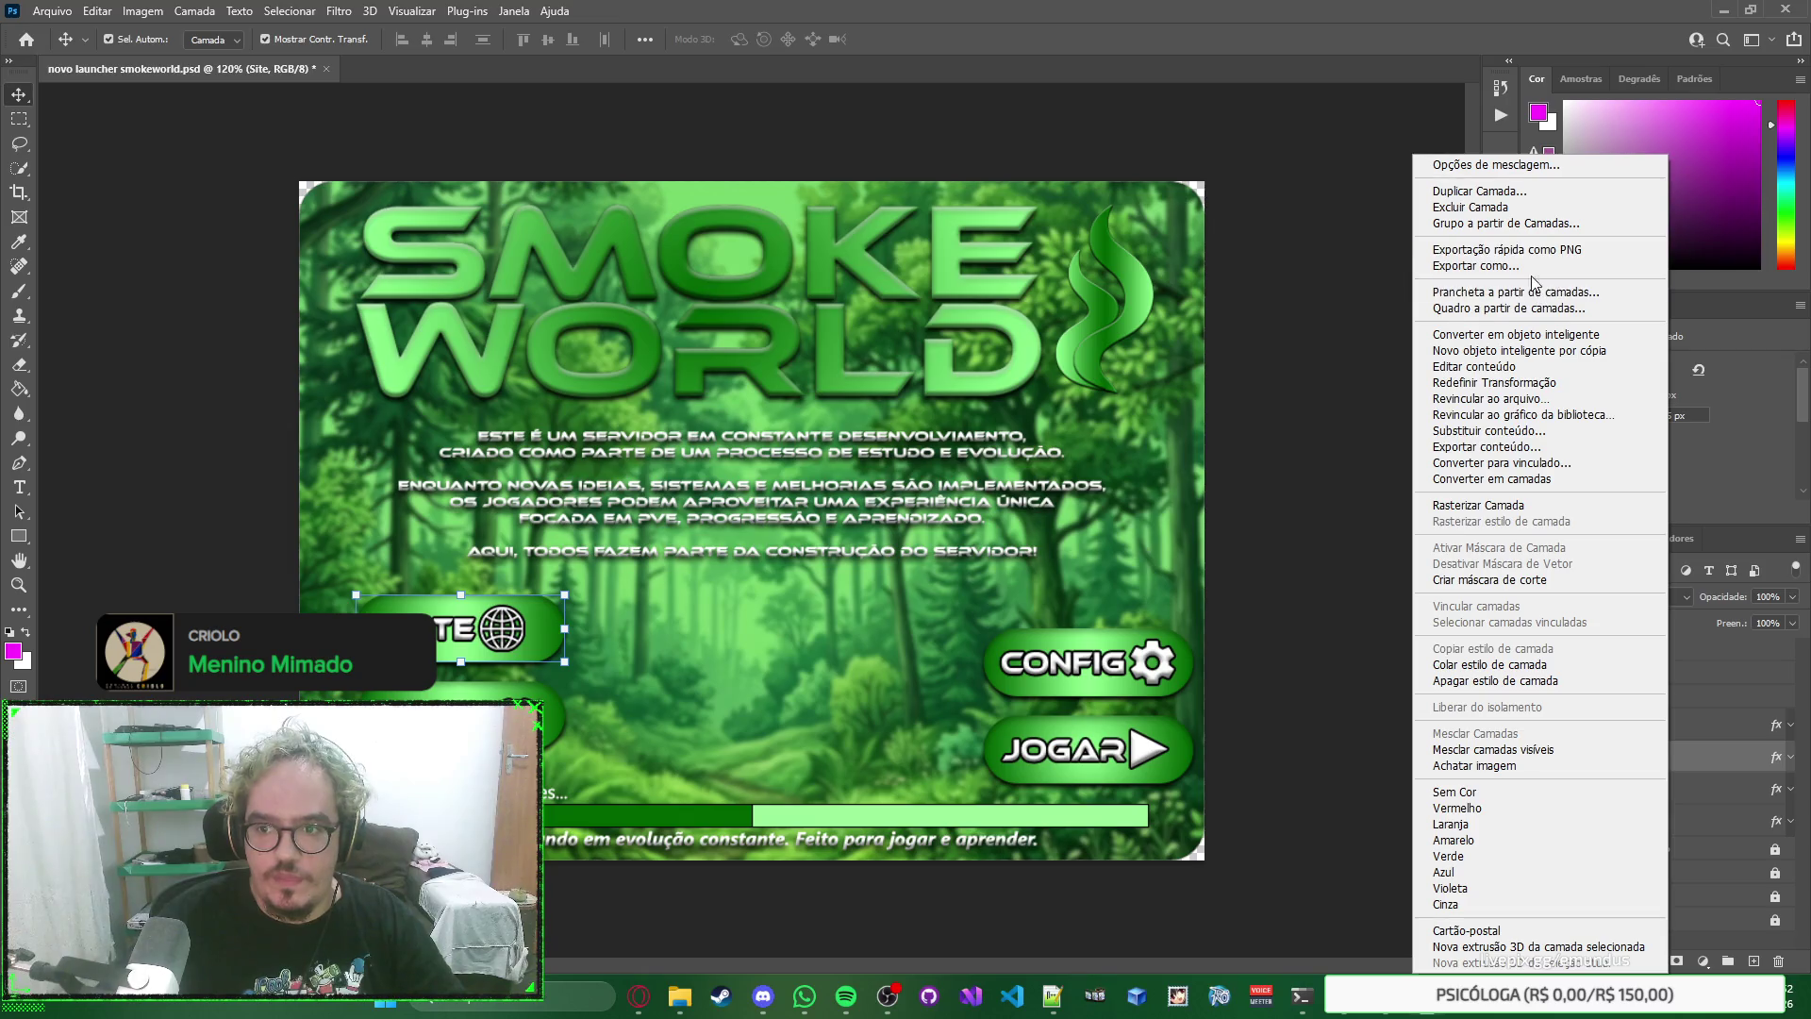
left_click(1507, 251)
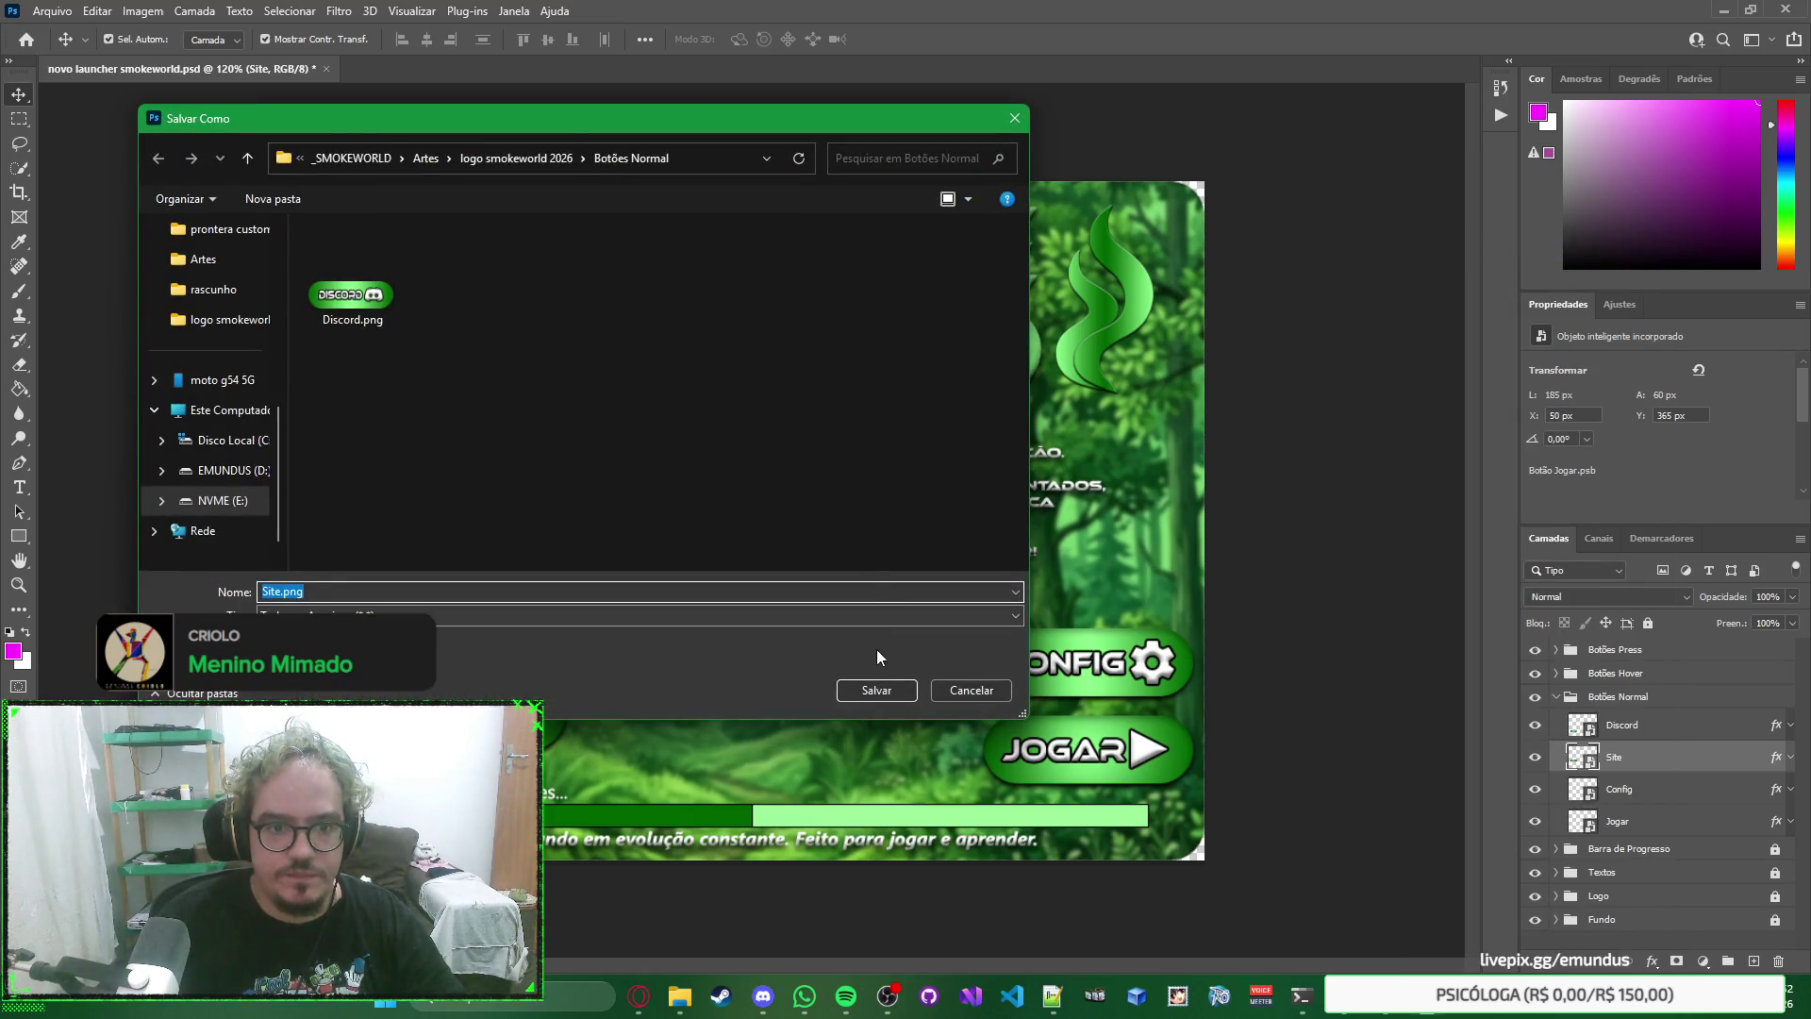
left_click(864, 692)
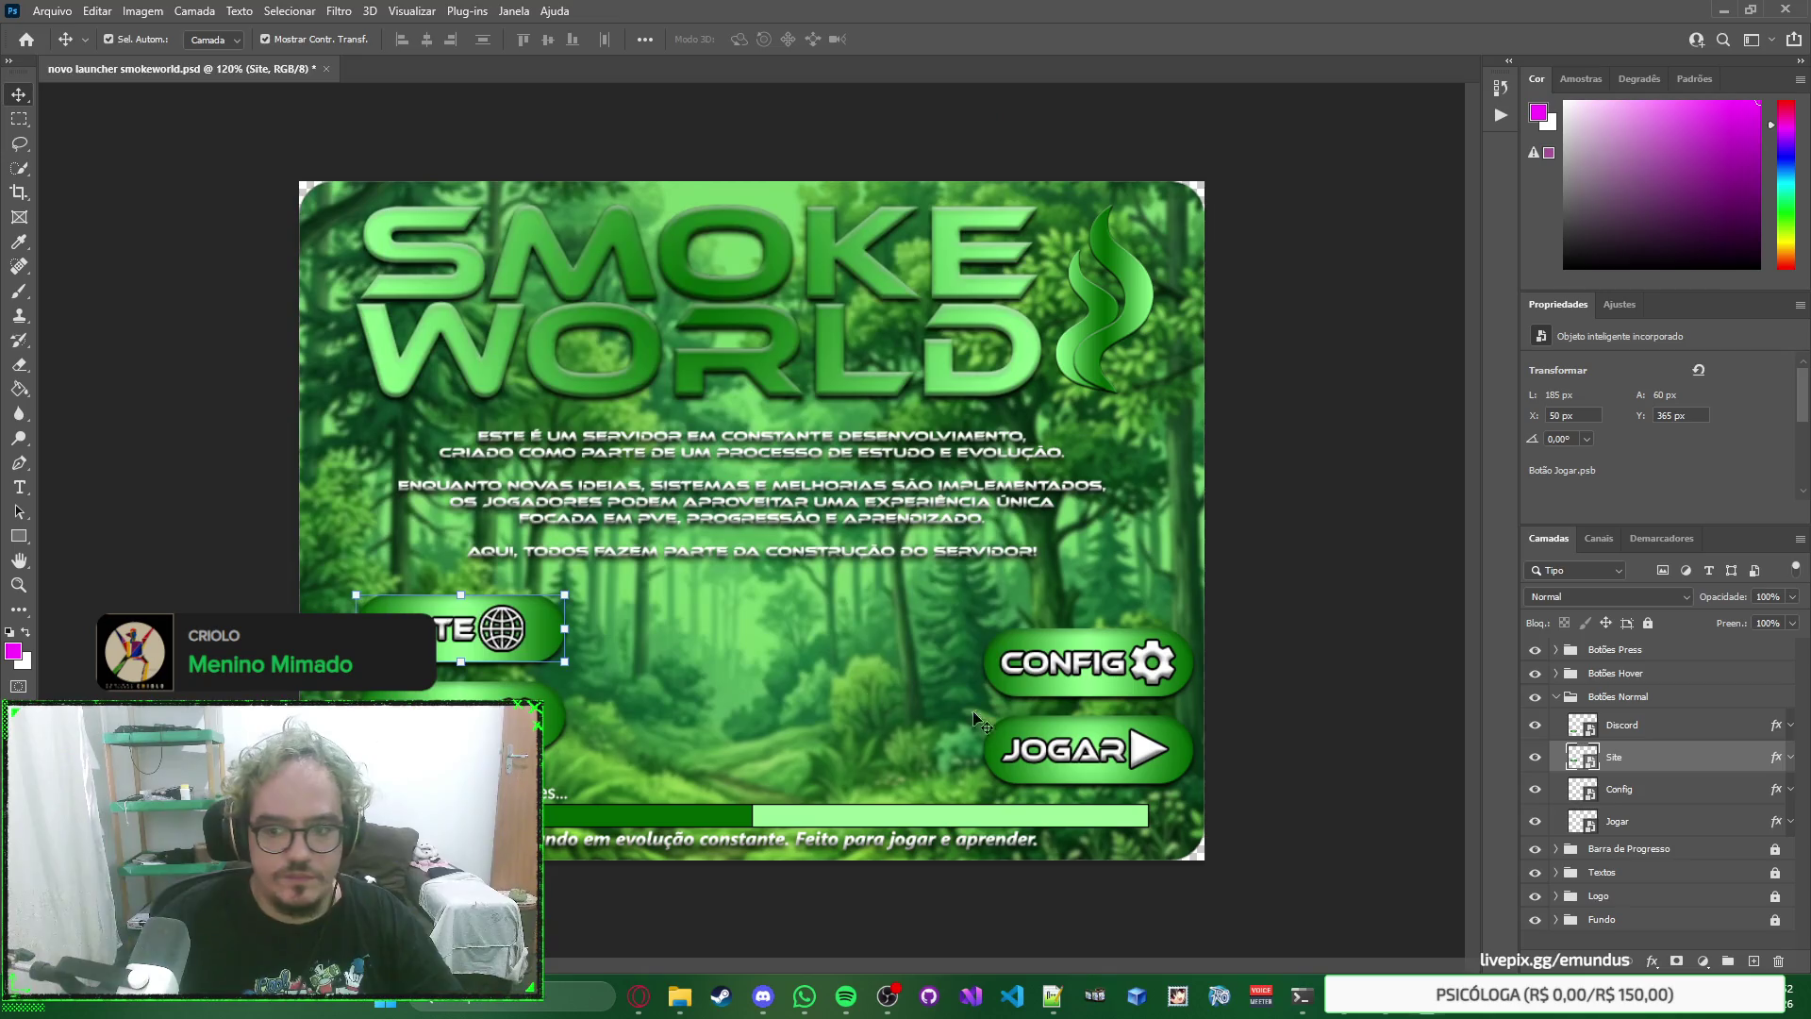
right_click(1669, 793)
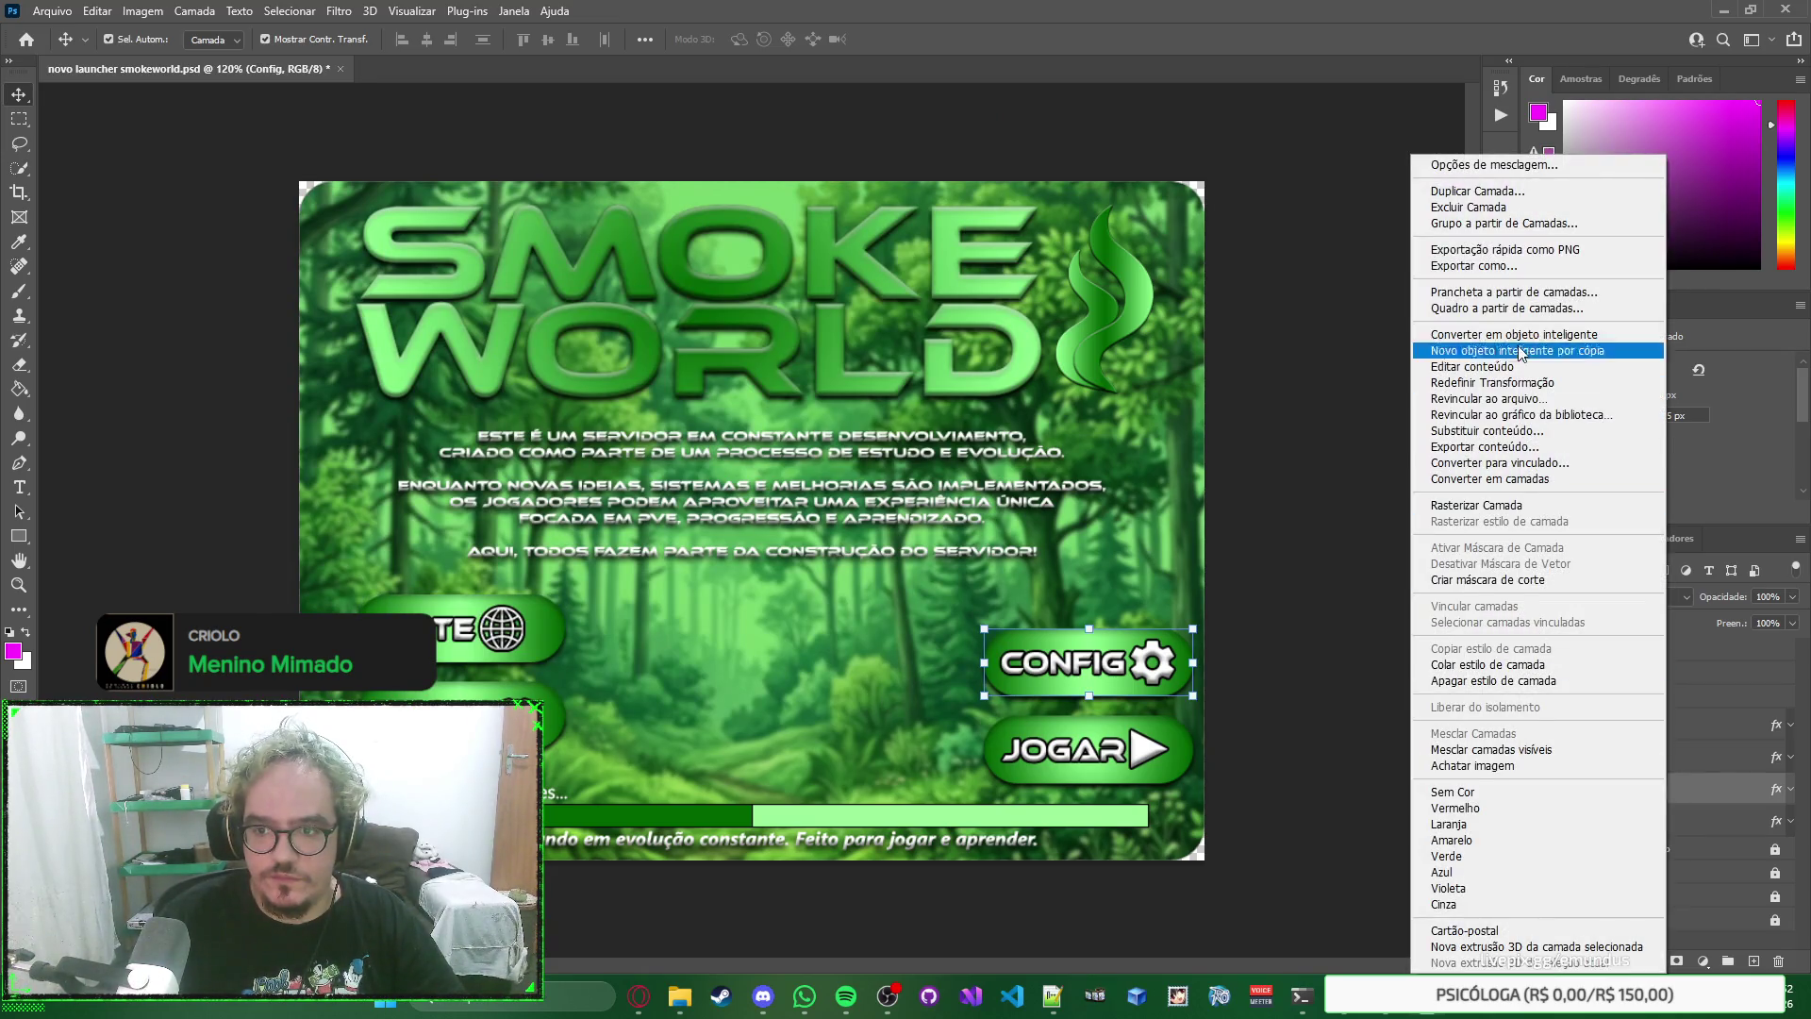
left_click(1503, 251)
left_click(859, 695)
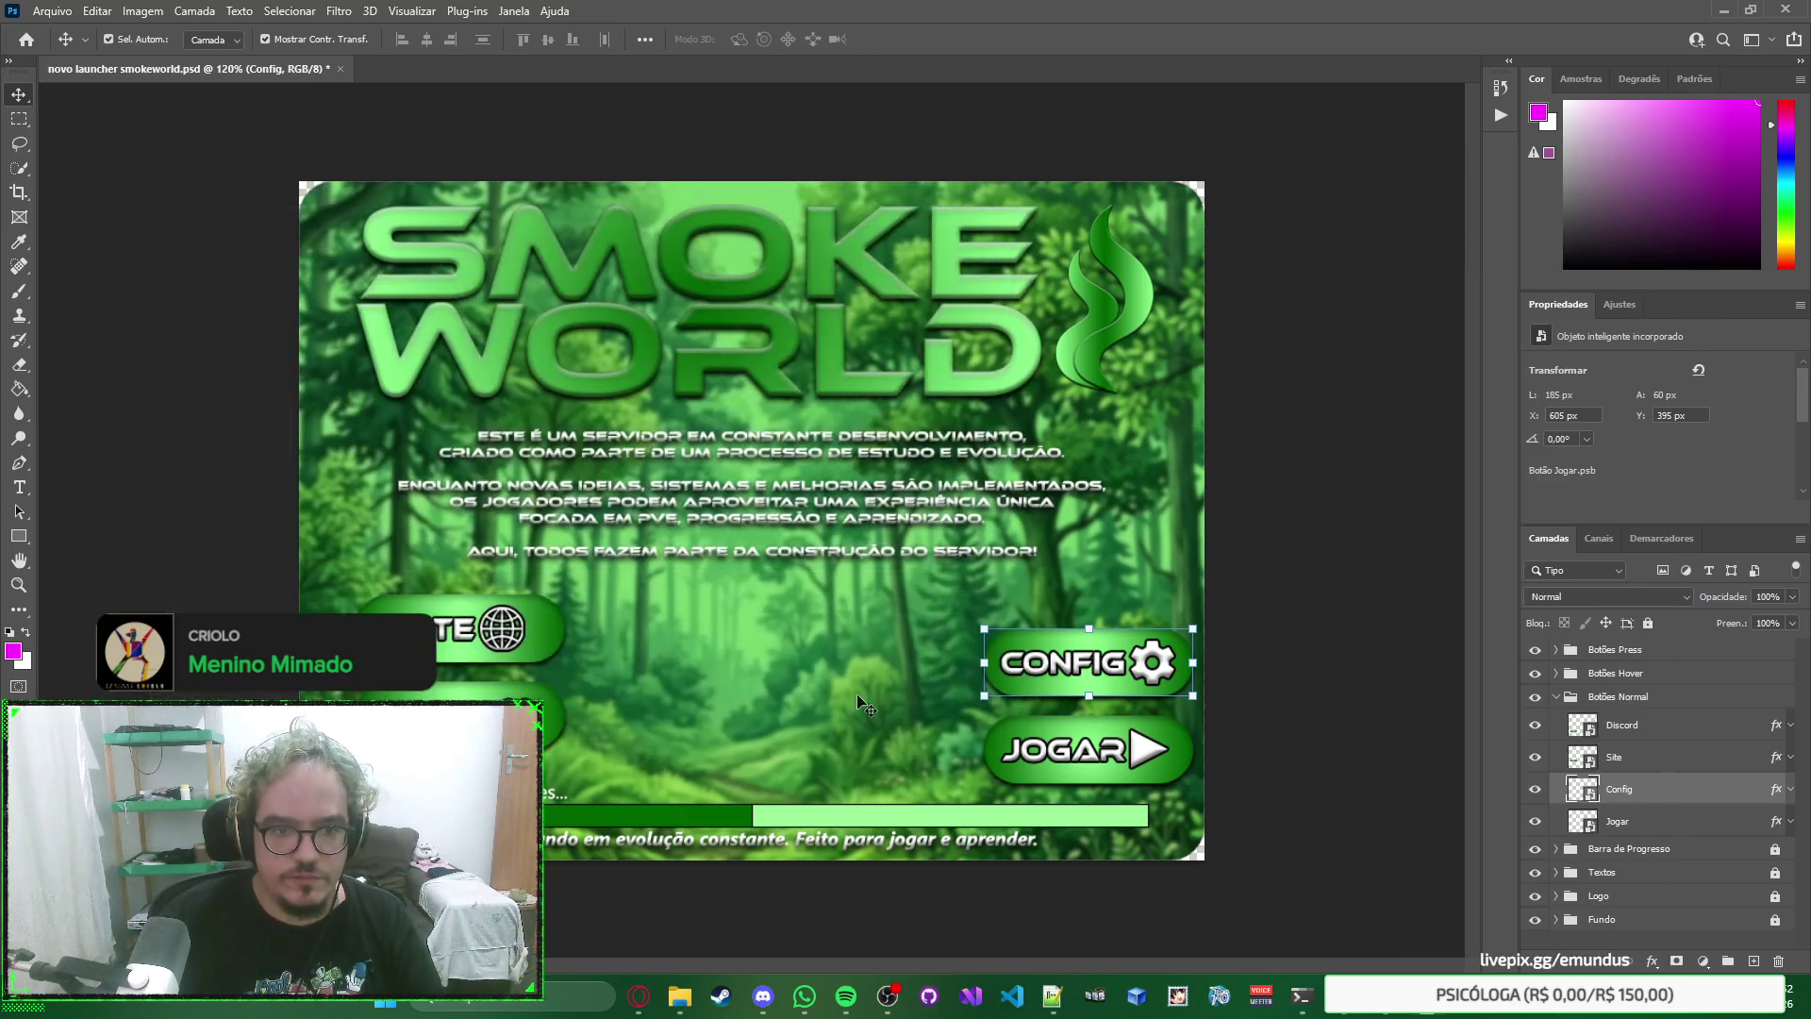
Step: Export Jogar.png into Botões Normal, then collapse and hide the Botões Normal group
left_click(1671, 825)
right_click(1670, 830)
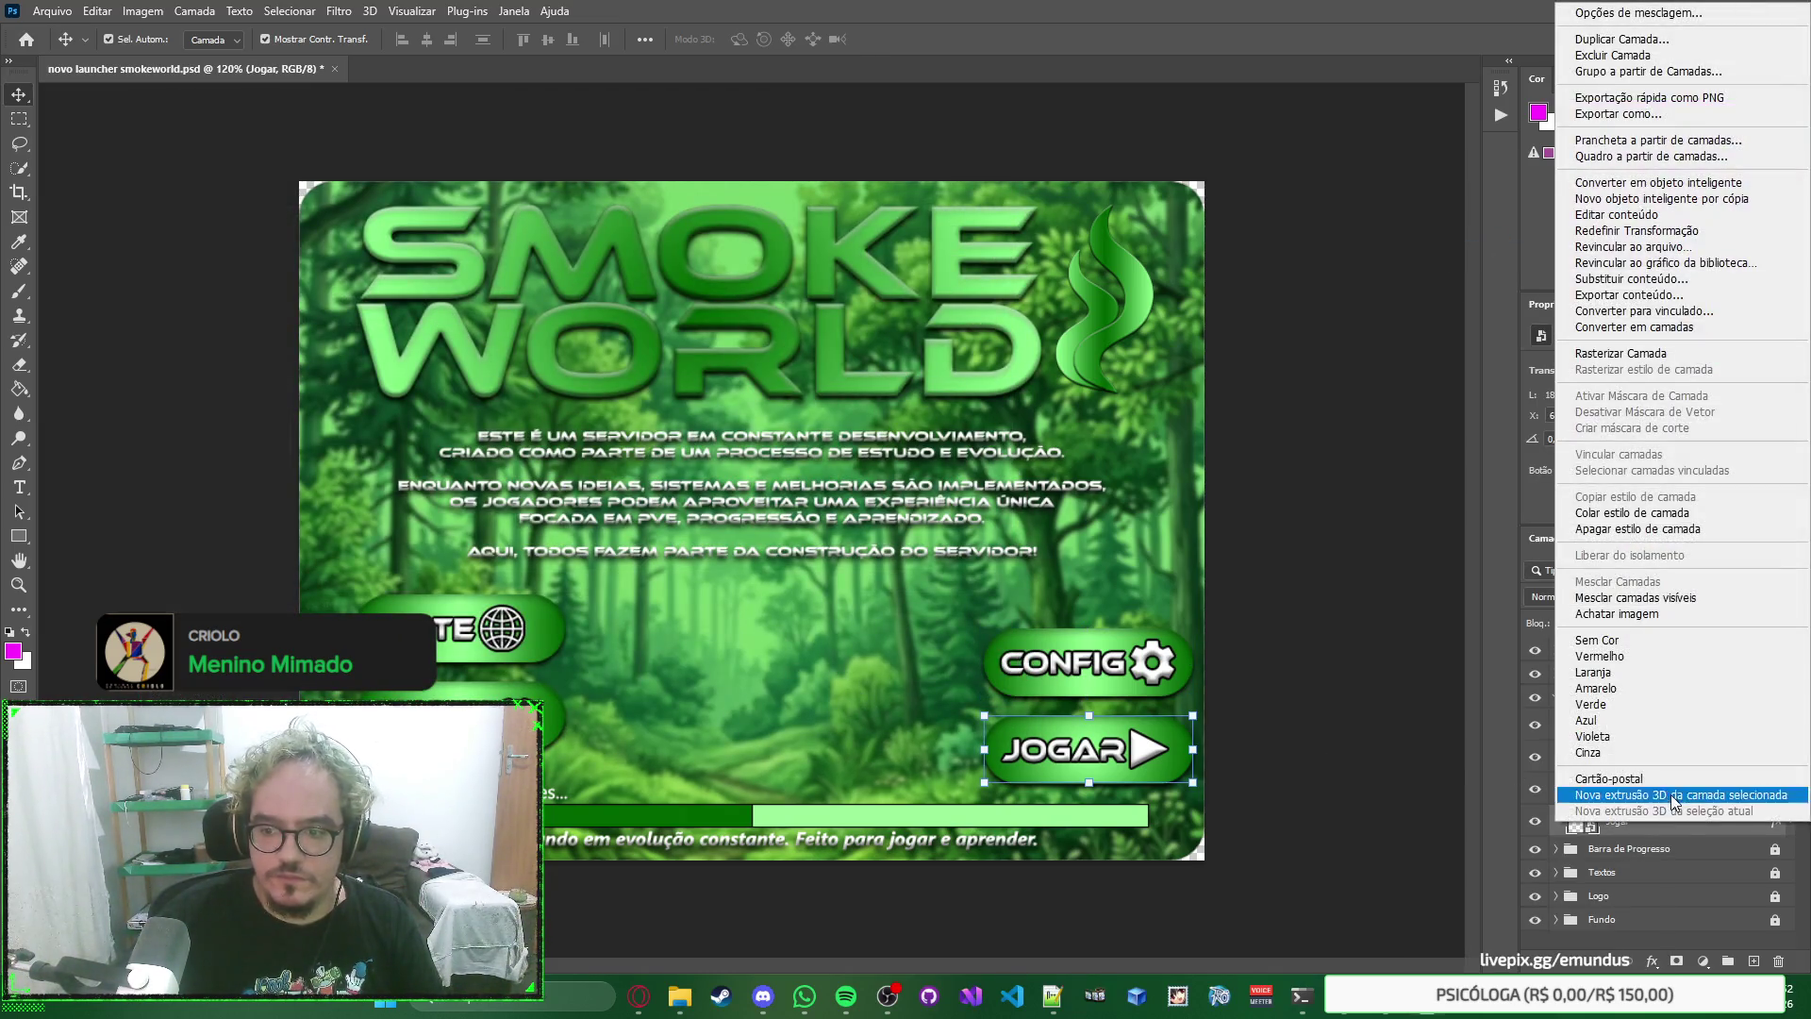
left_click(1679, 98)
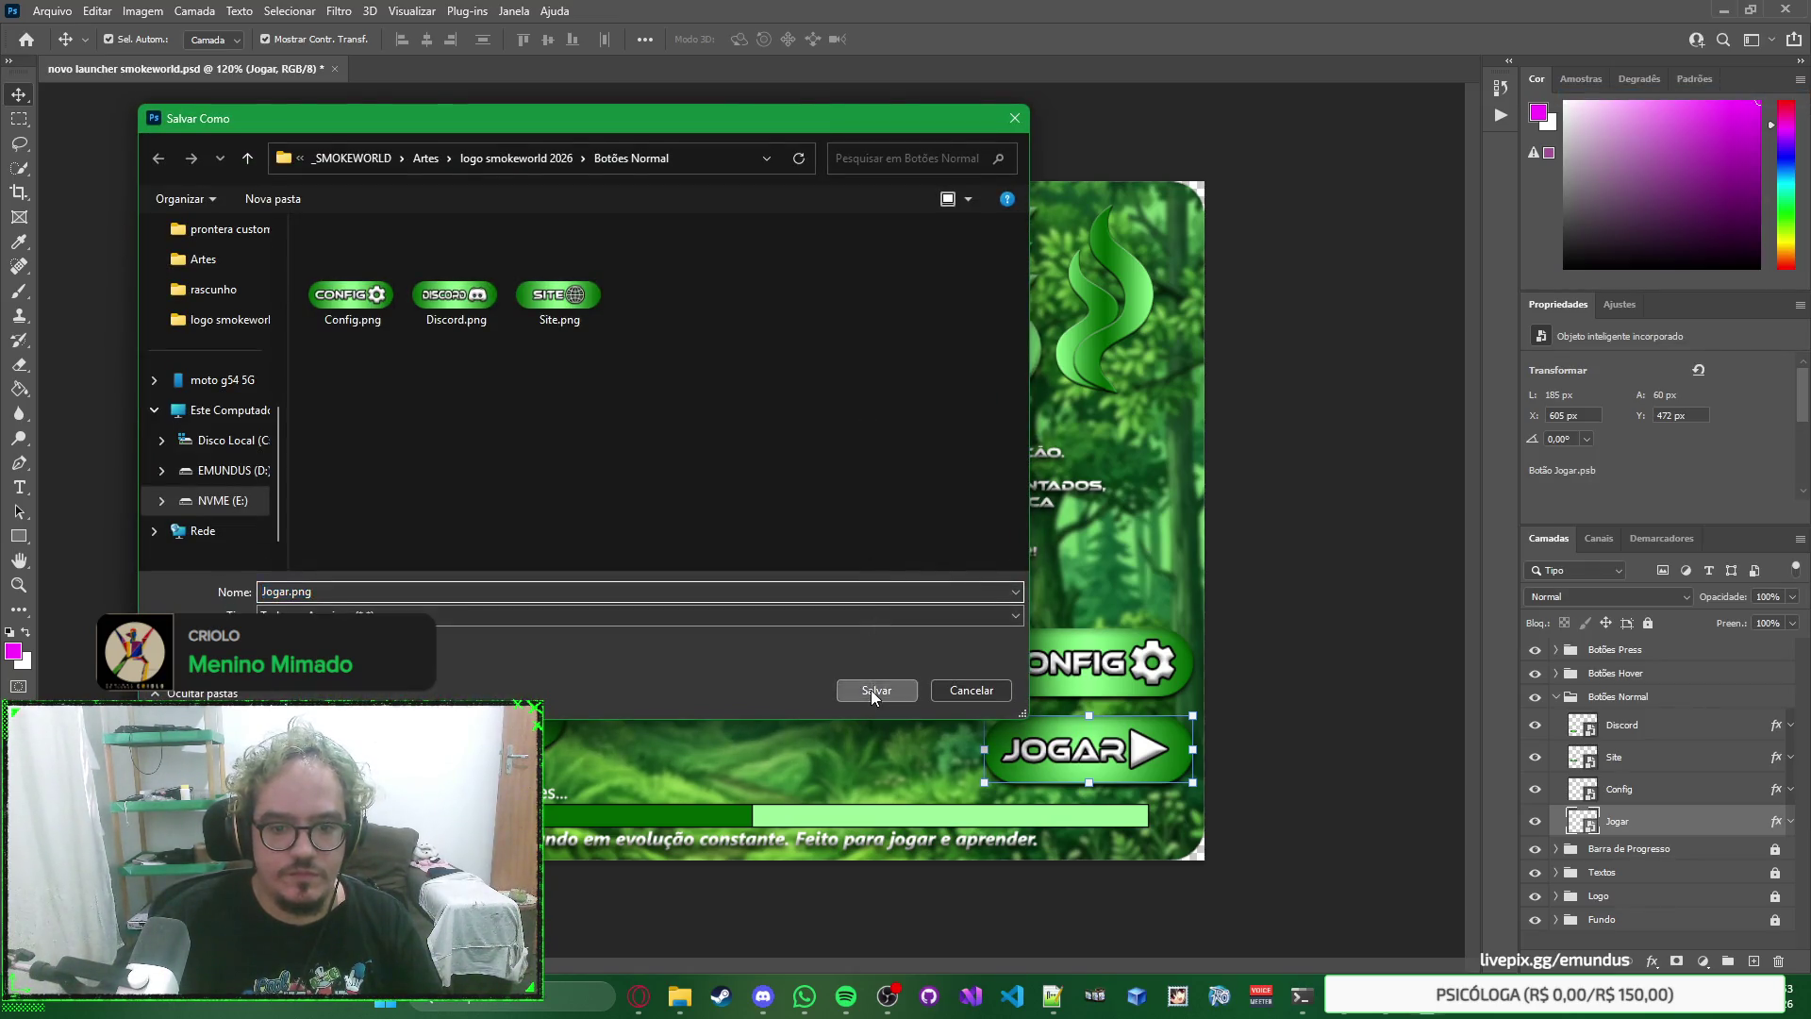
left_click(870, 689)
left_click(1556, 697)
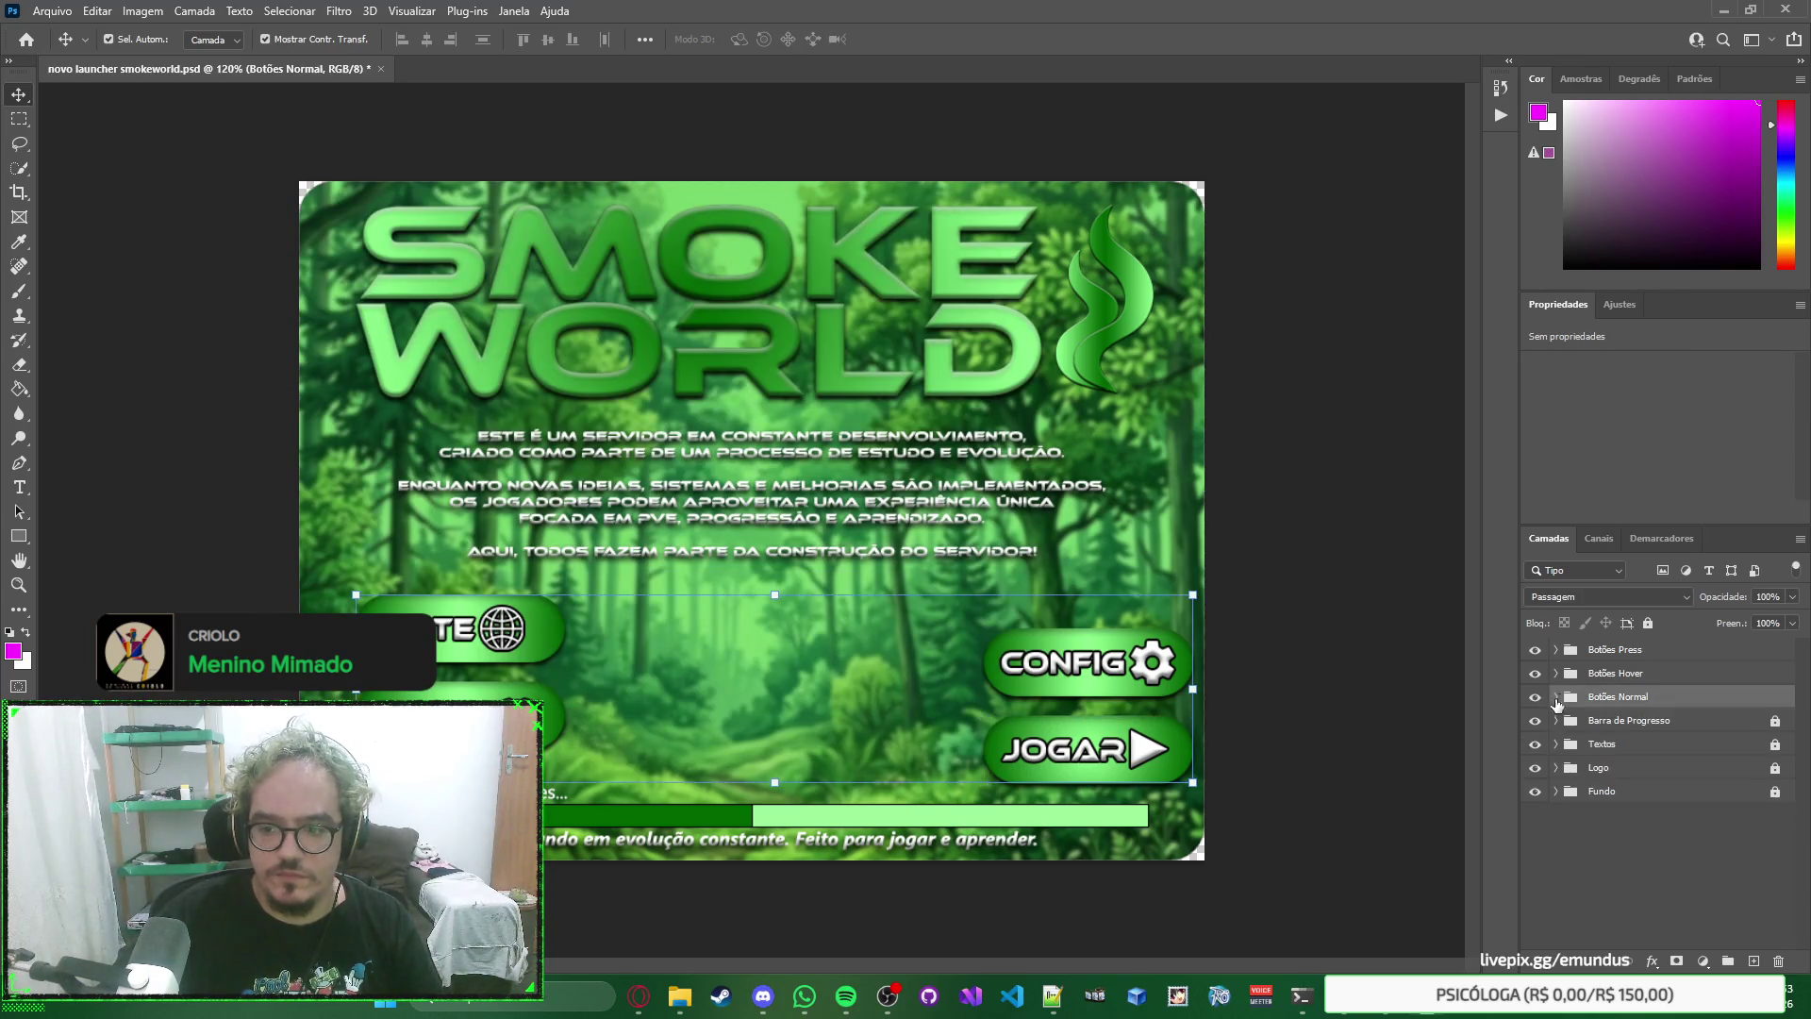
left_click(1536, 697)
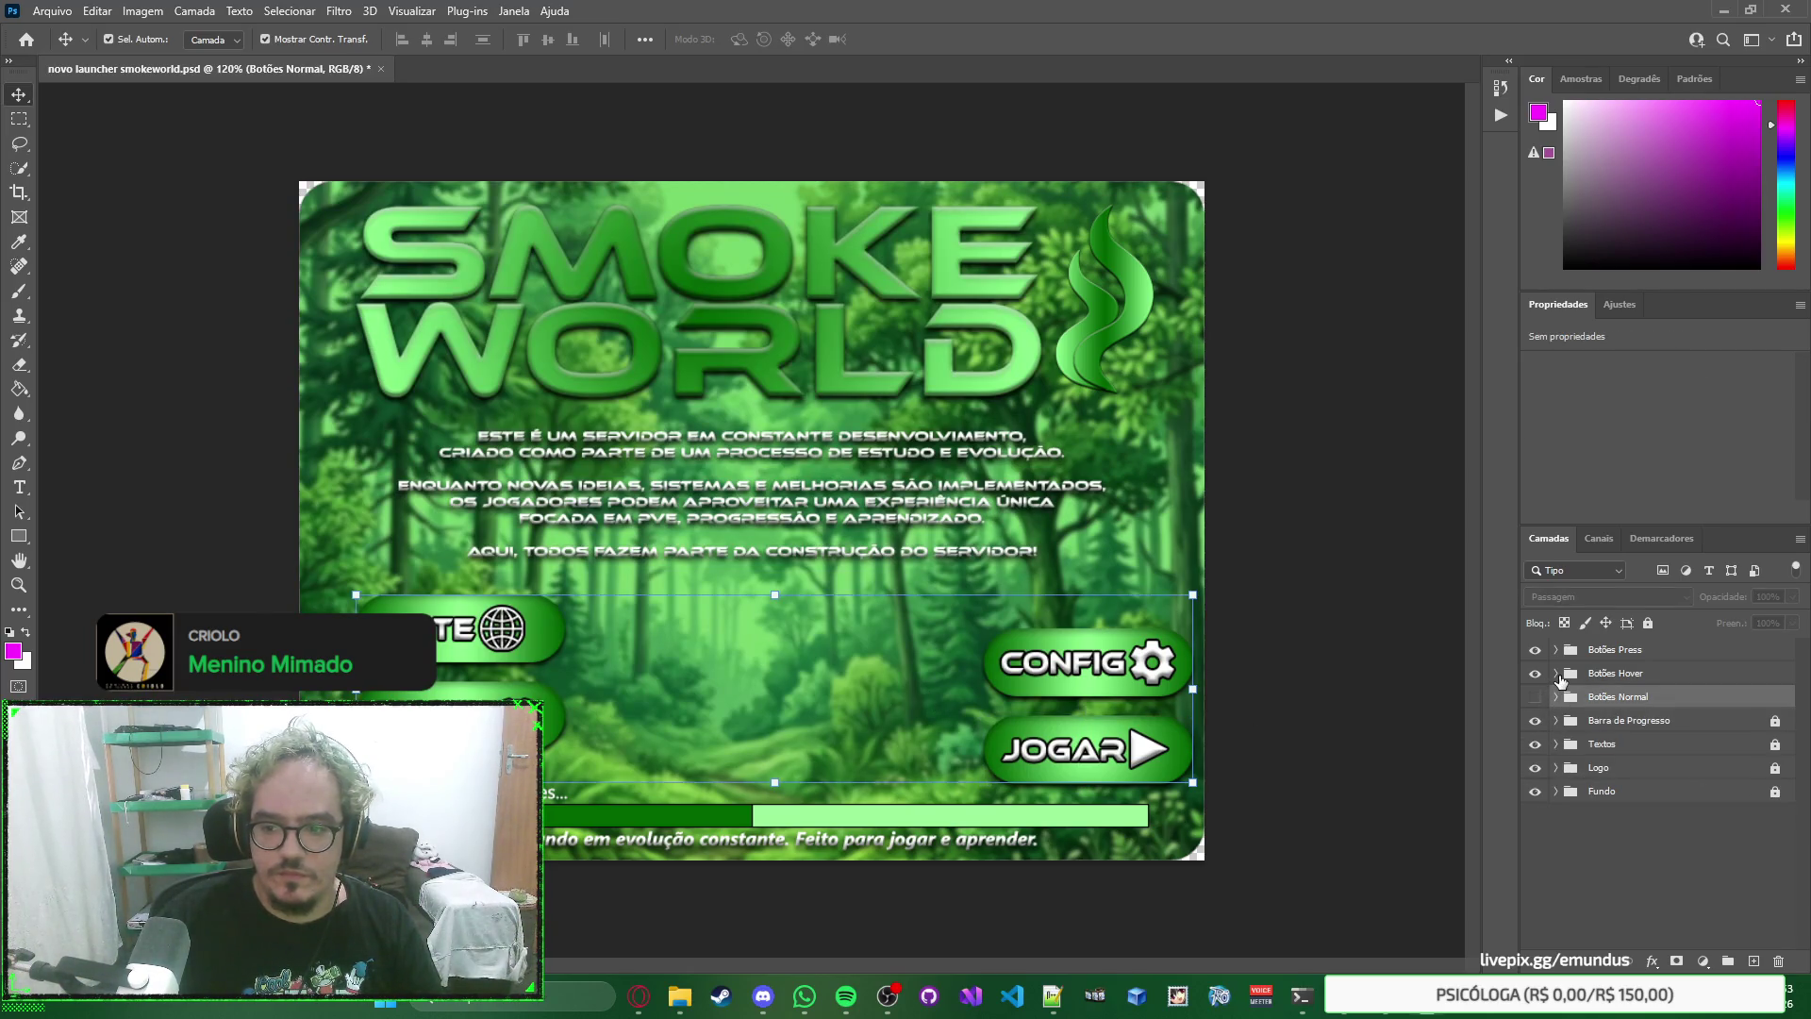
Step: Expand Botões Hover and collapse the effects lists of its Discord, Site, Config and Jogar layers
left_click(1557, 673)
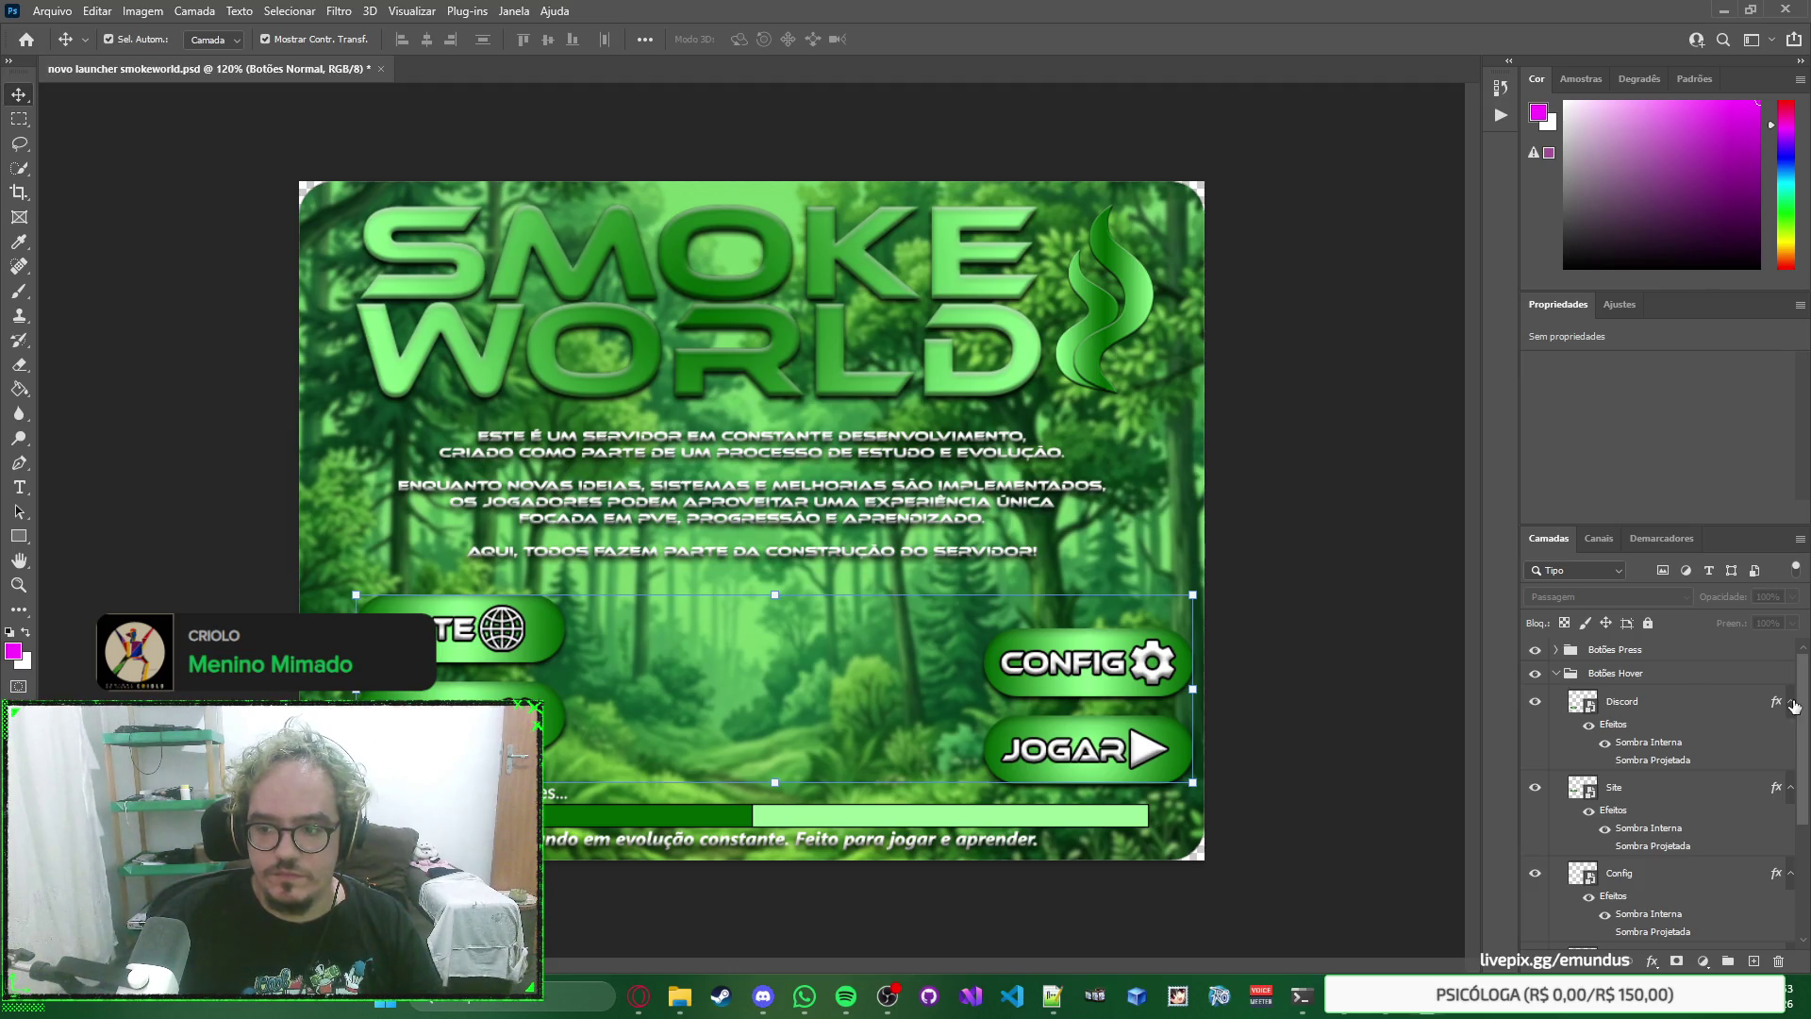
left_click(1792, 702)
left_click(1791, 733)
left_click(1792, 765)
left_click(1792, 799)
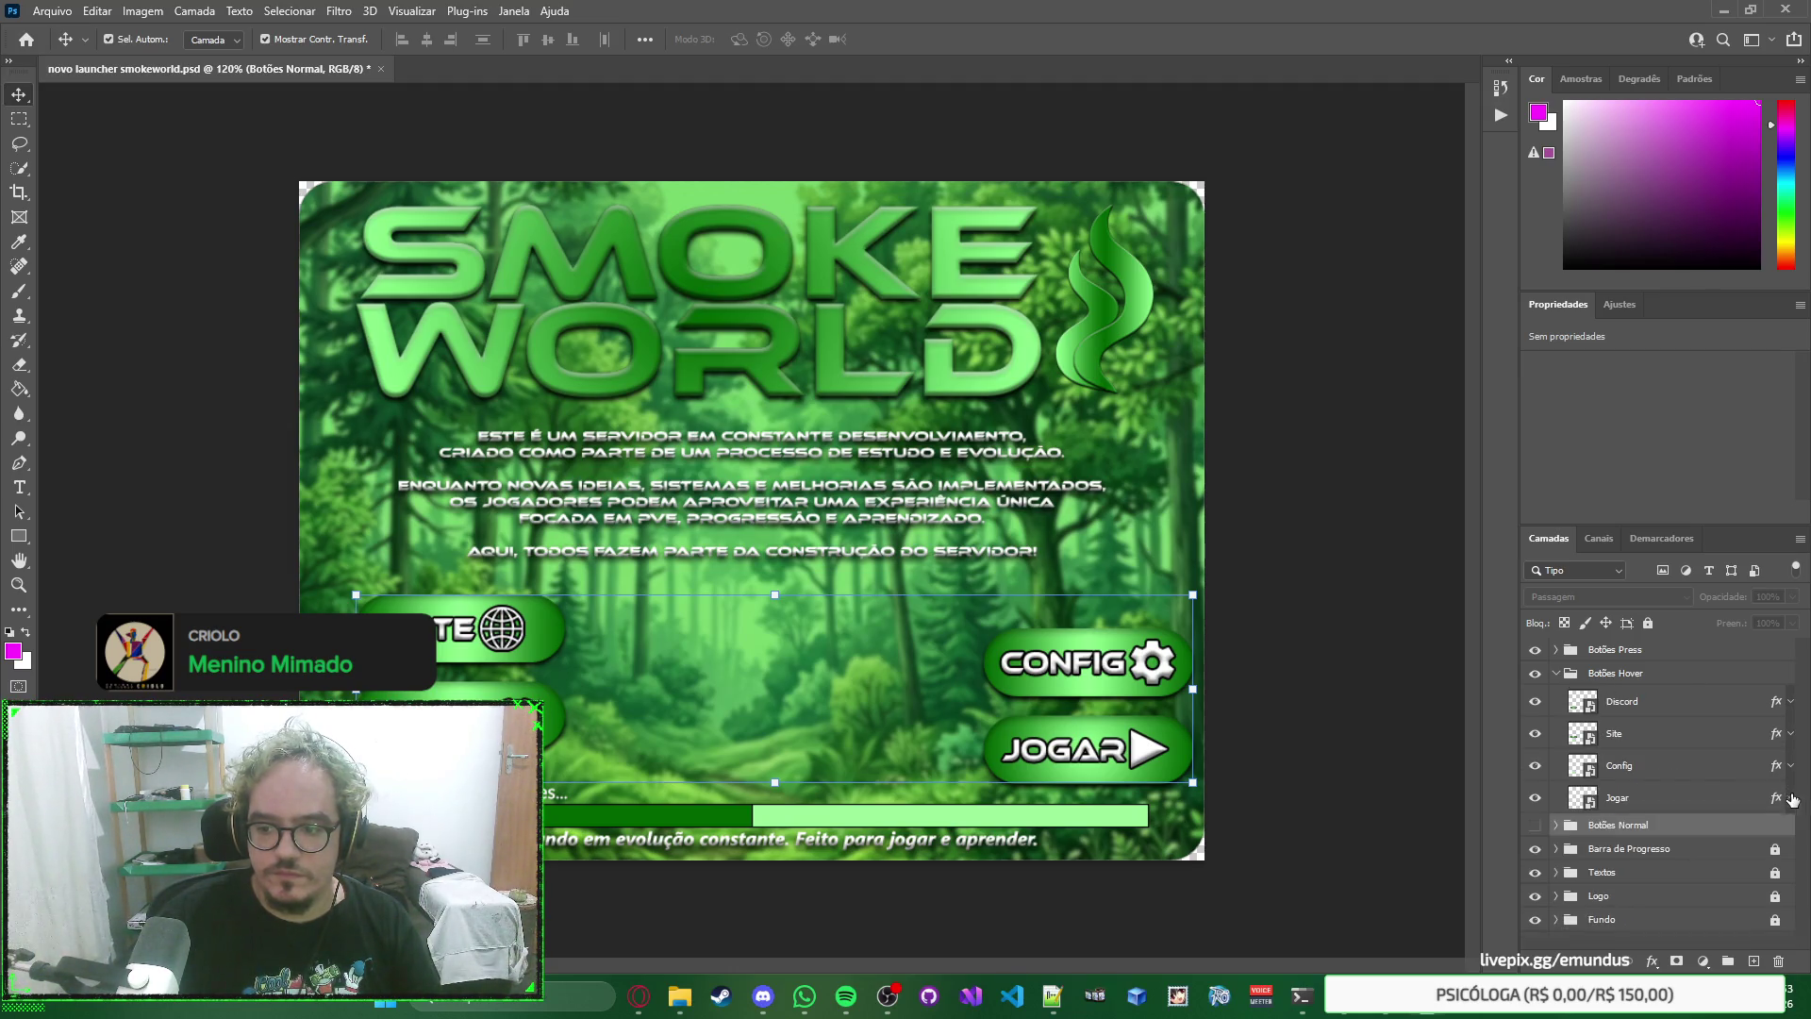
left_click(1555, 651)
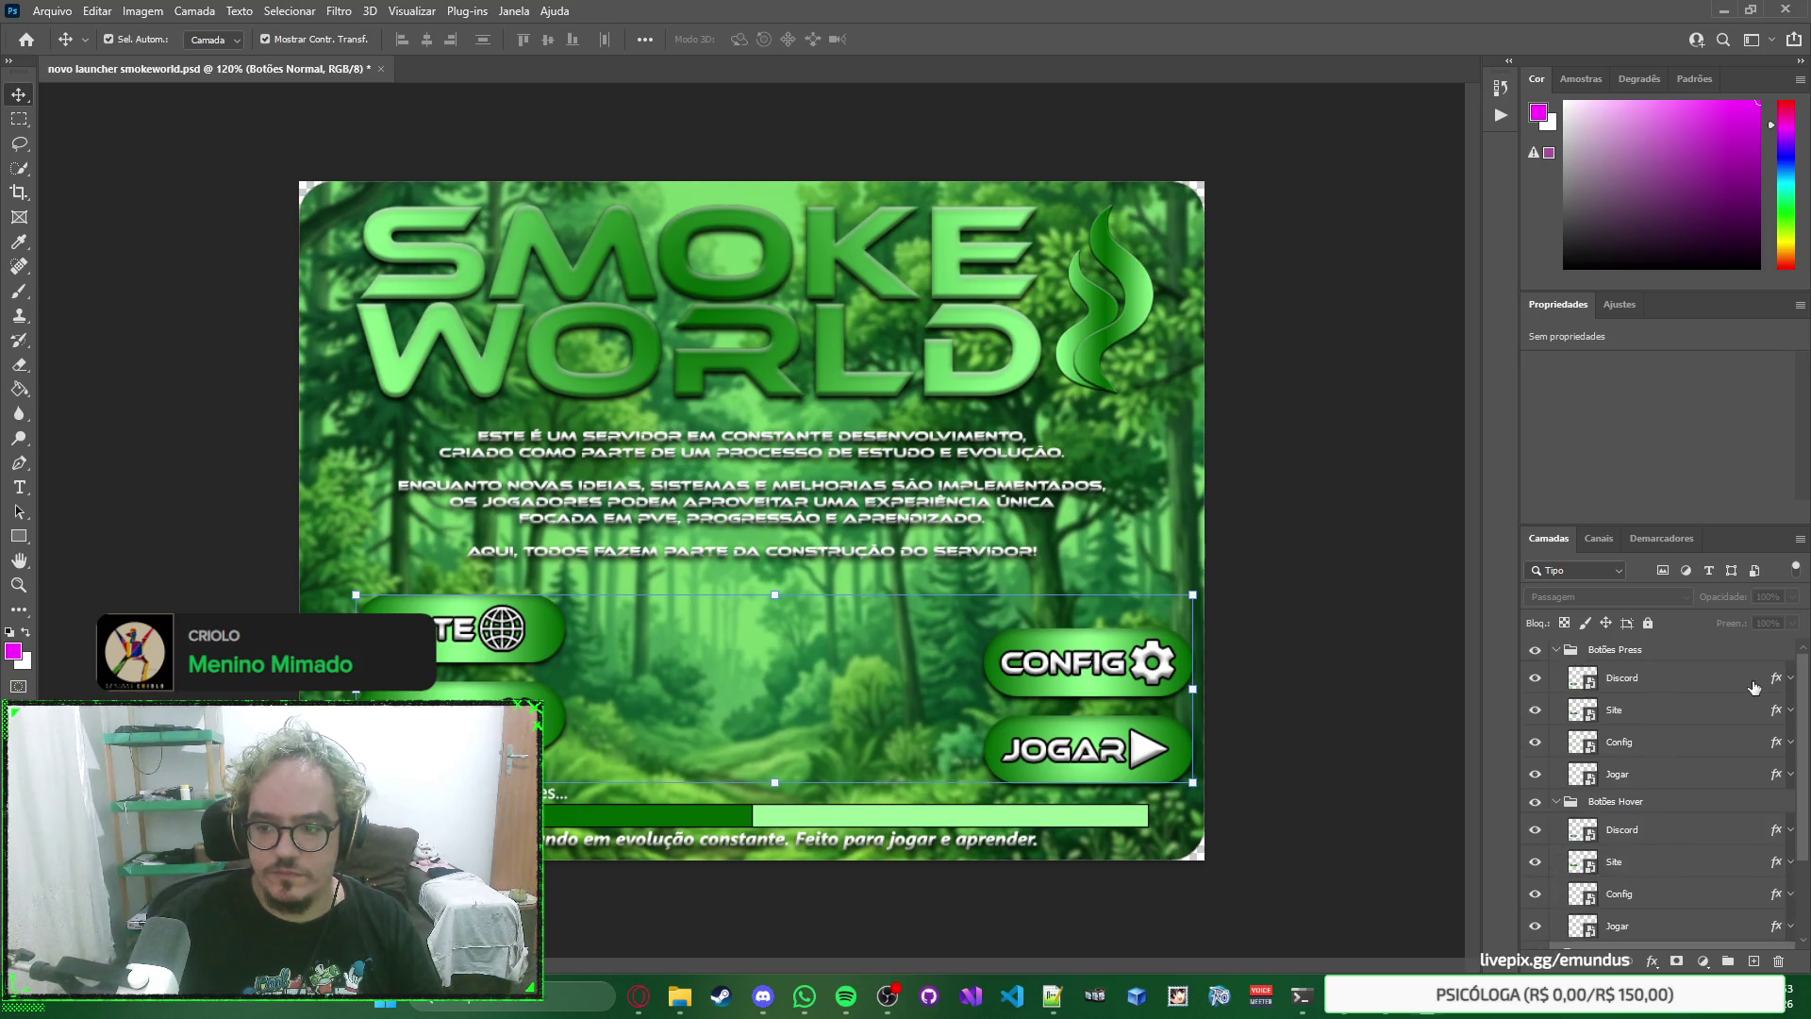
left_click(1555, 651)
Step: Quick-export the hover Discord button as PNG into a new Botões Hover folder in logo smokeworld 2026
right_click(1676, 711)
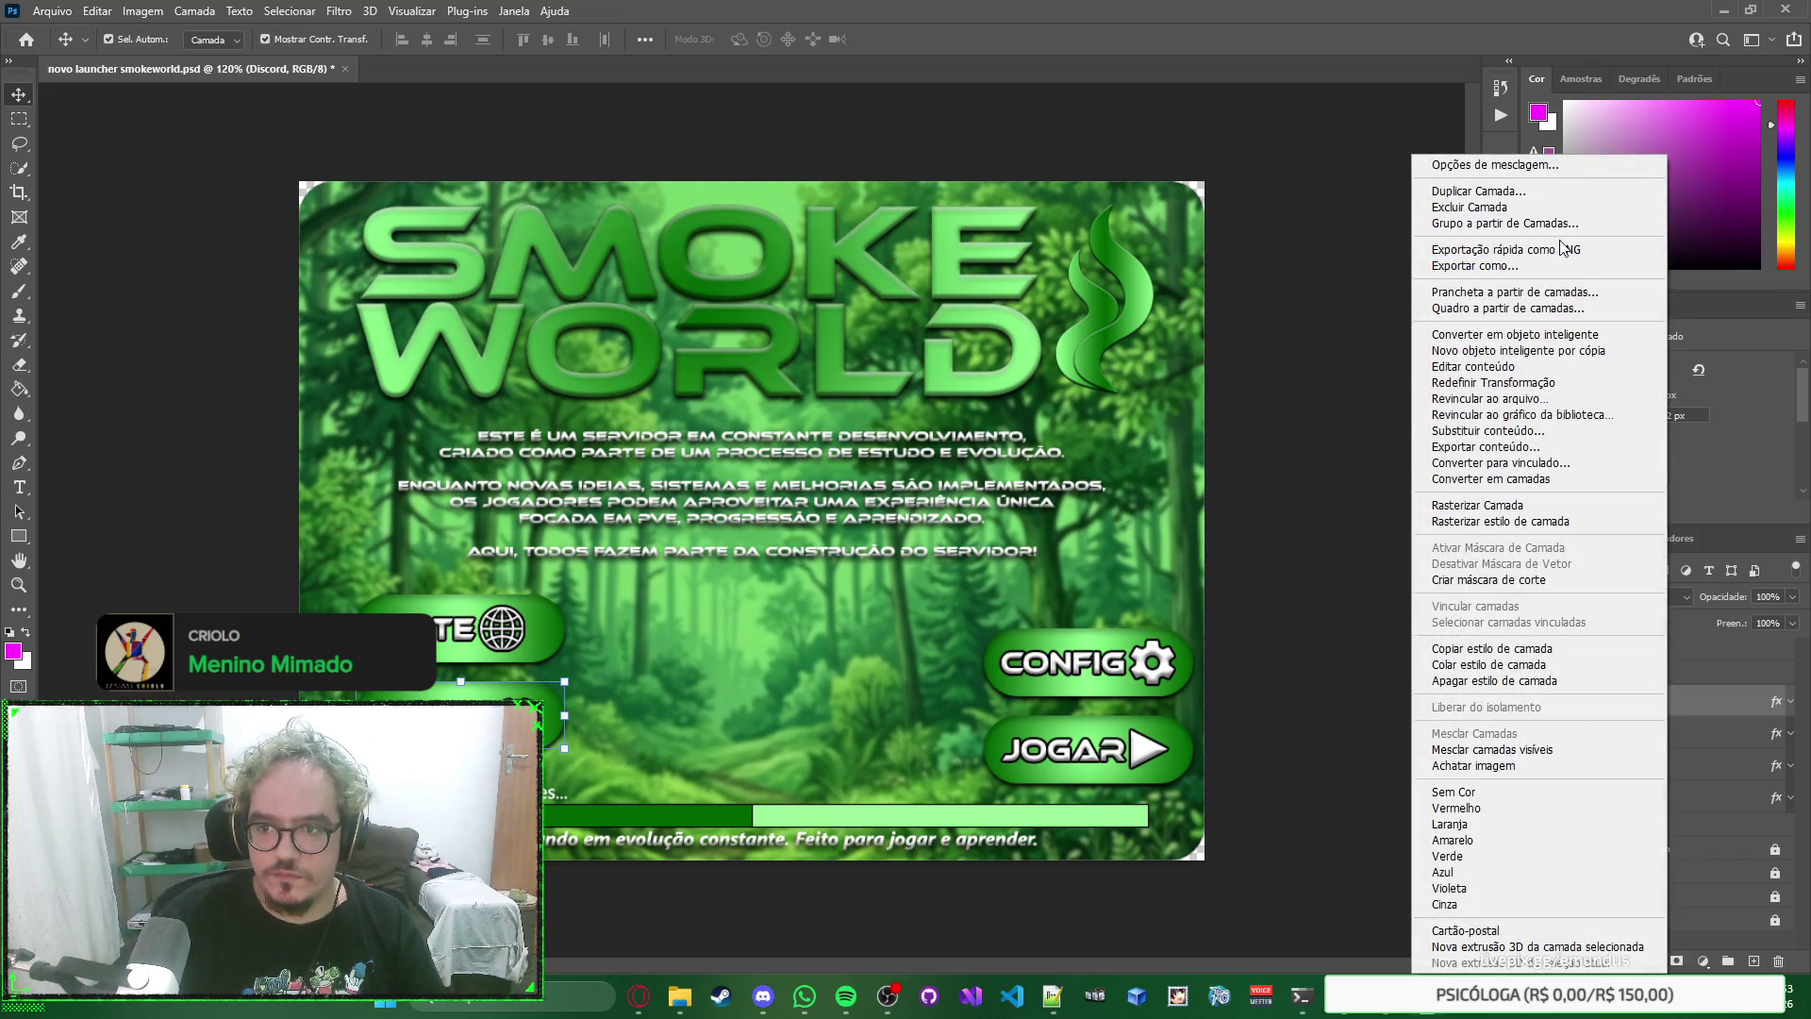
left_click(1561, 248)
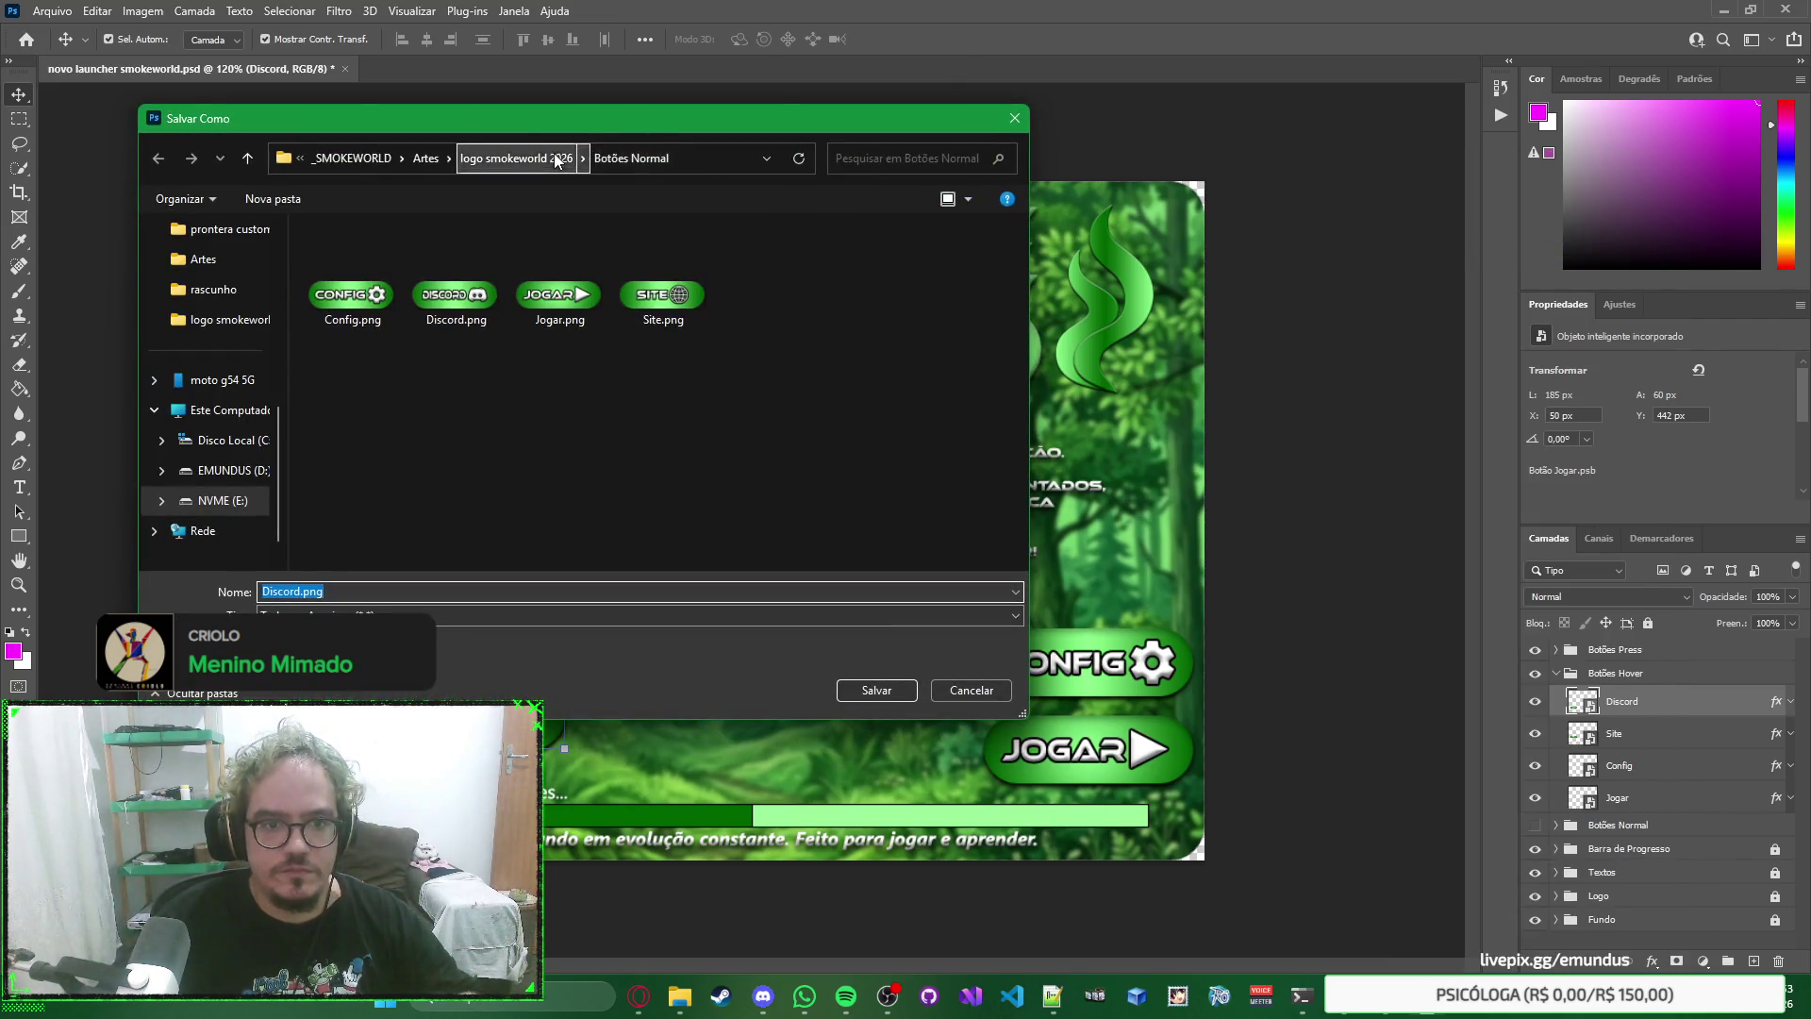
left_click(557, 161)
left_click(280, 200)
type("Botões Hove")
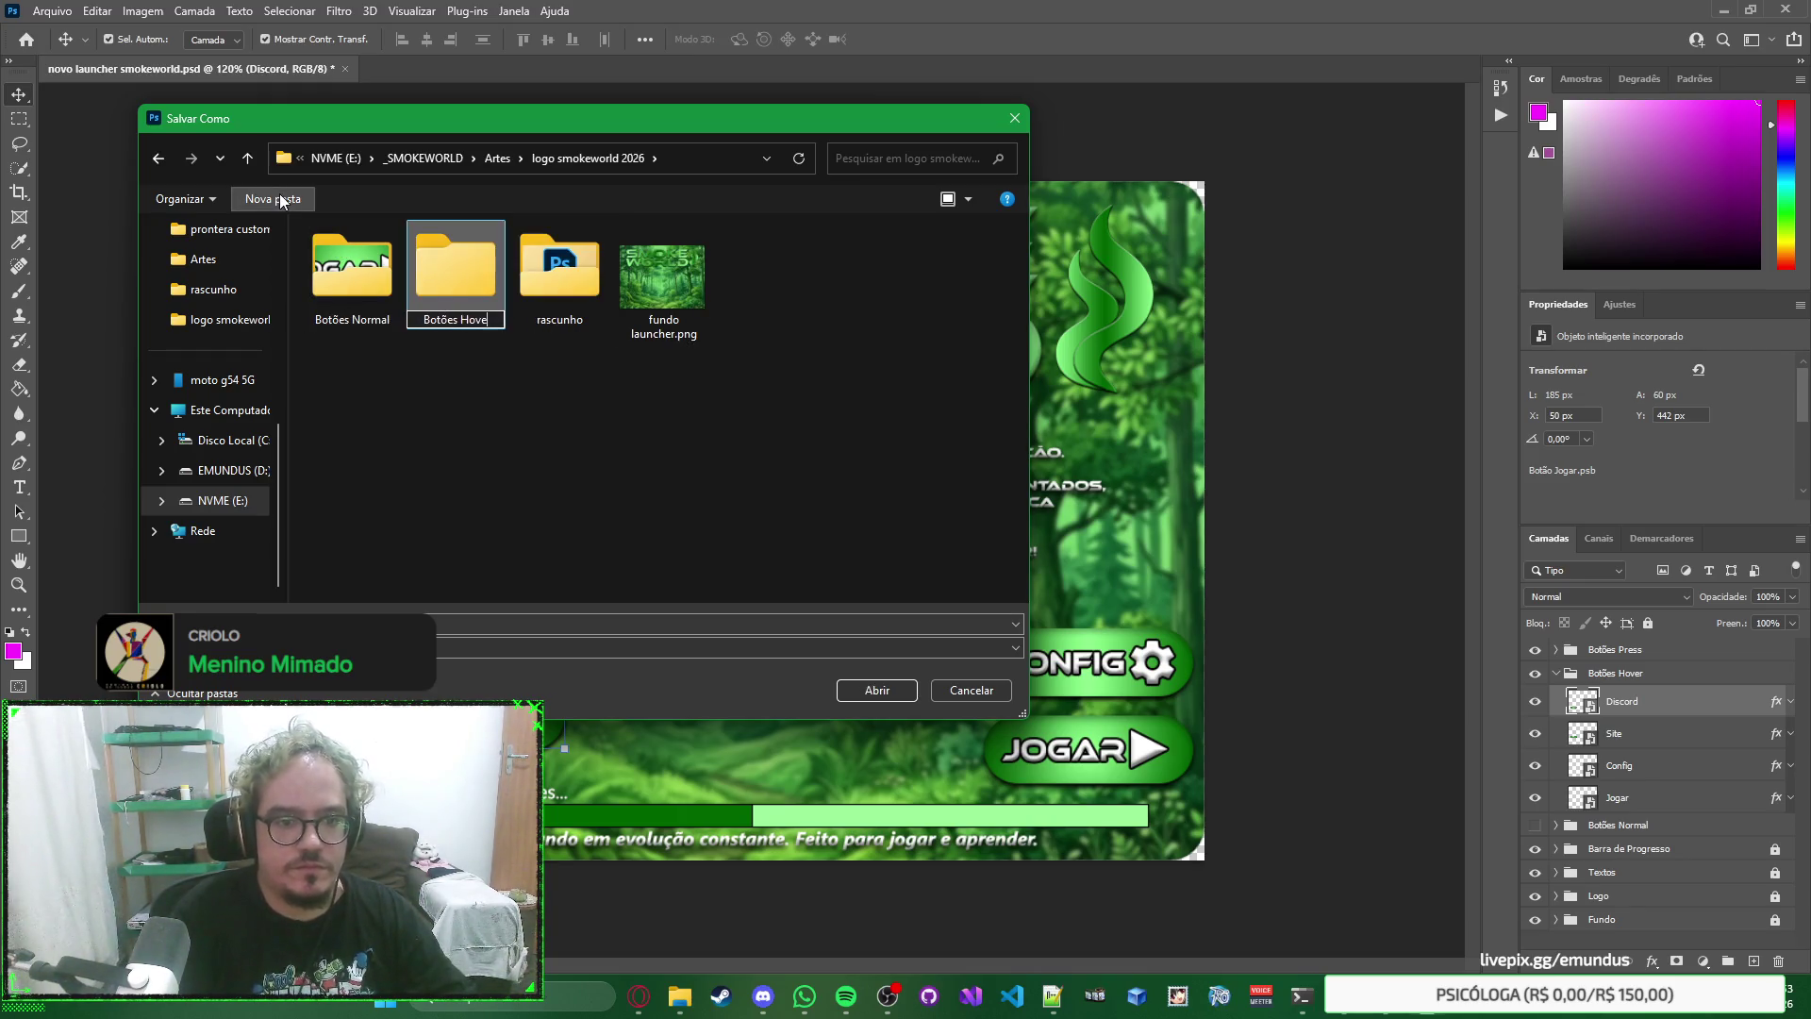
type("r")
key("Return")
key("Return")
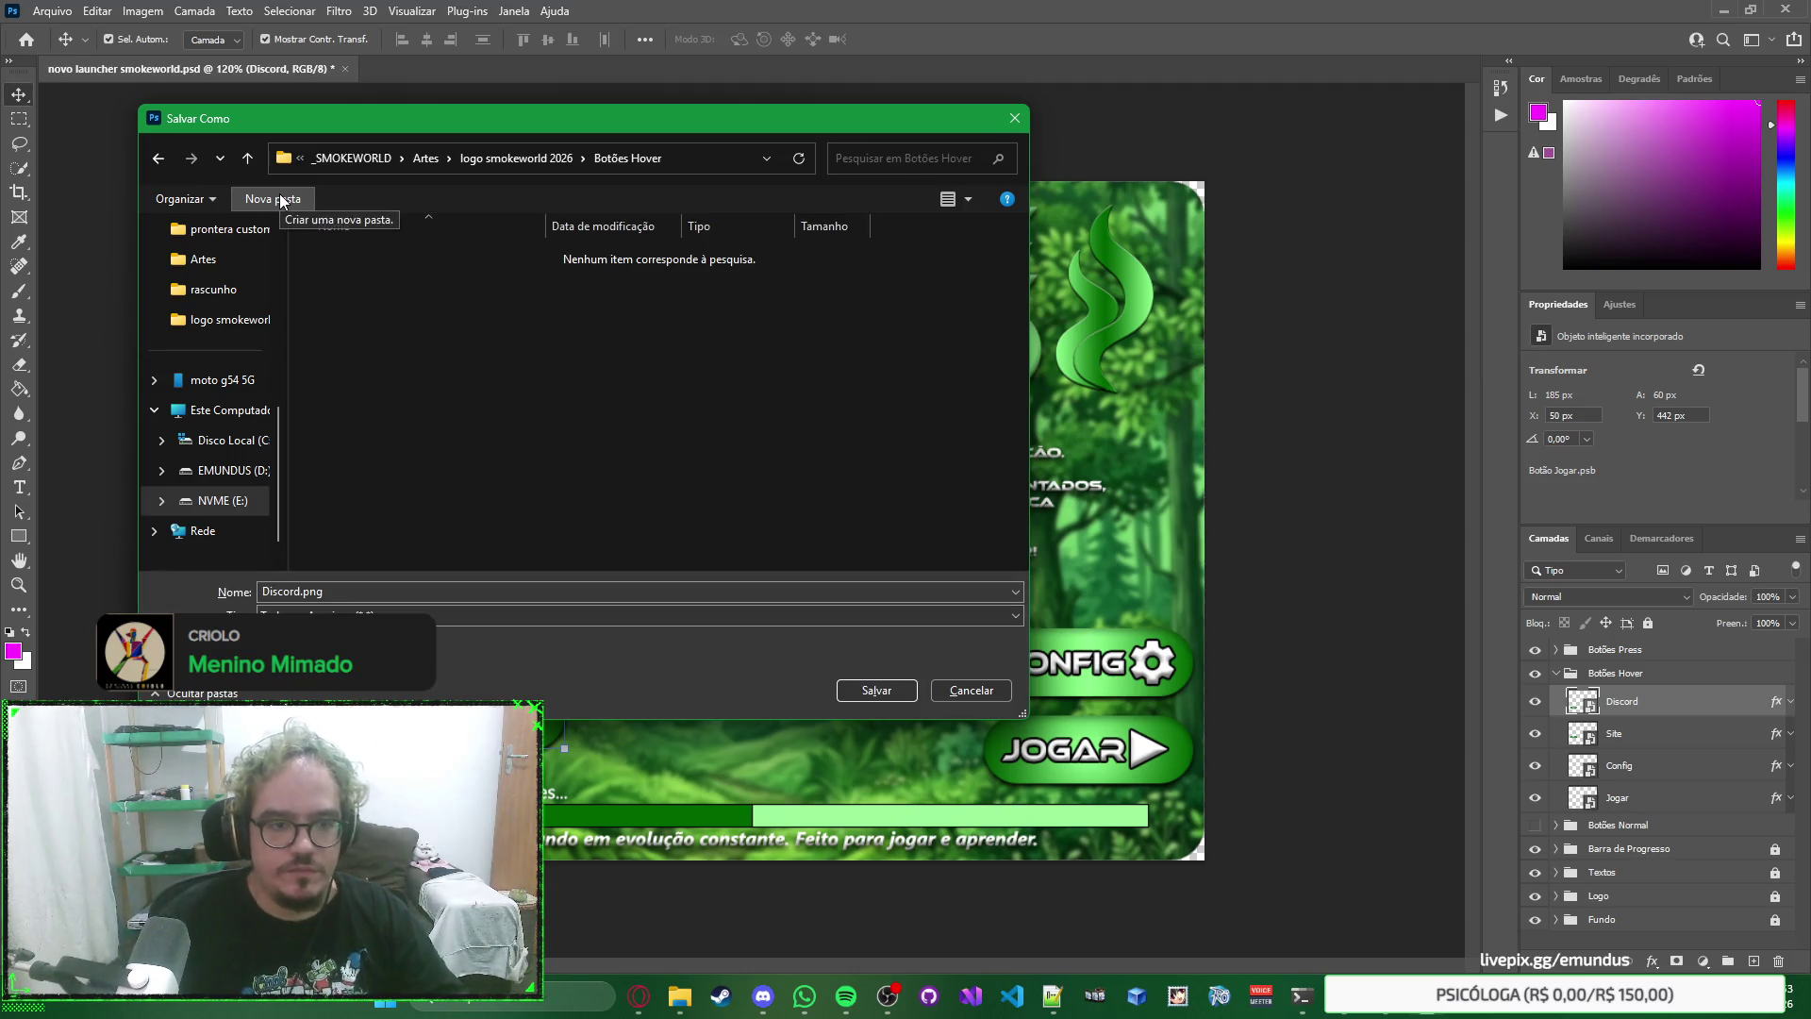
left_click(870, 694)
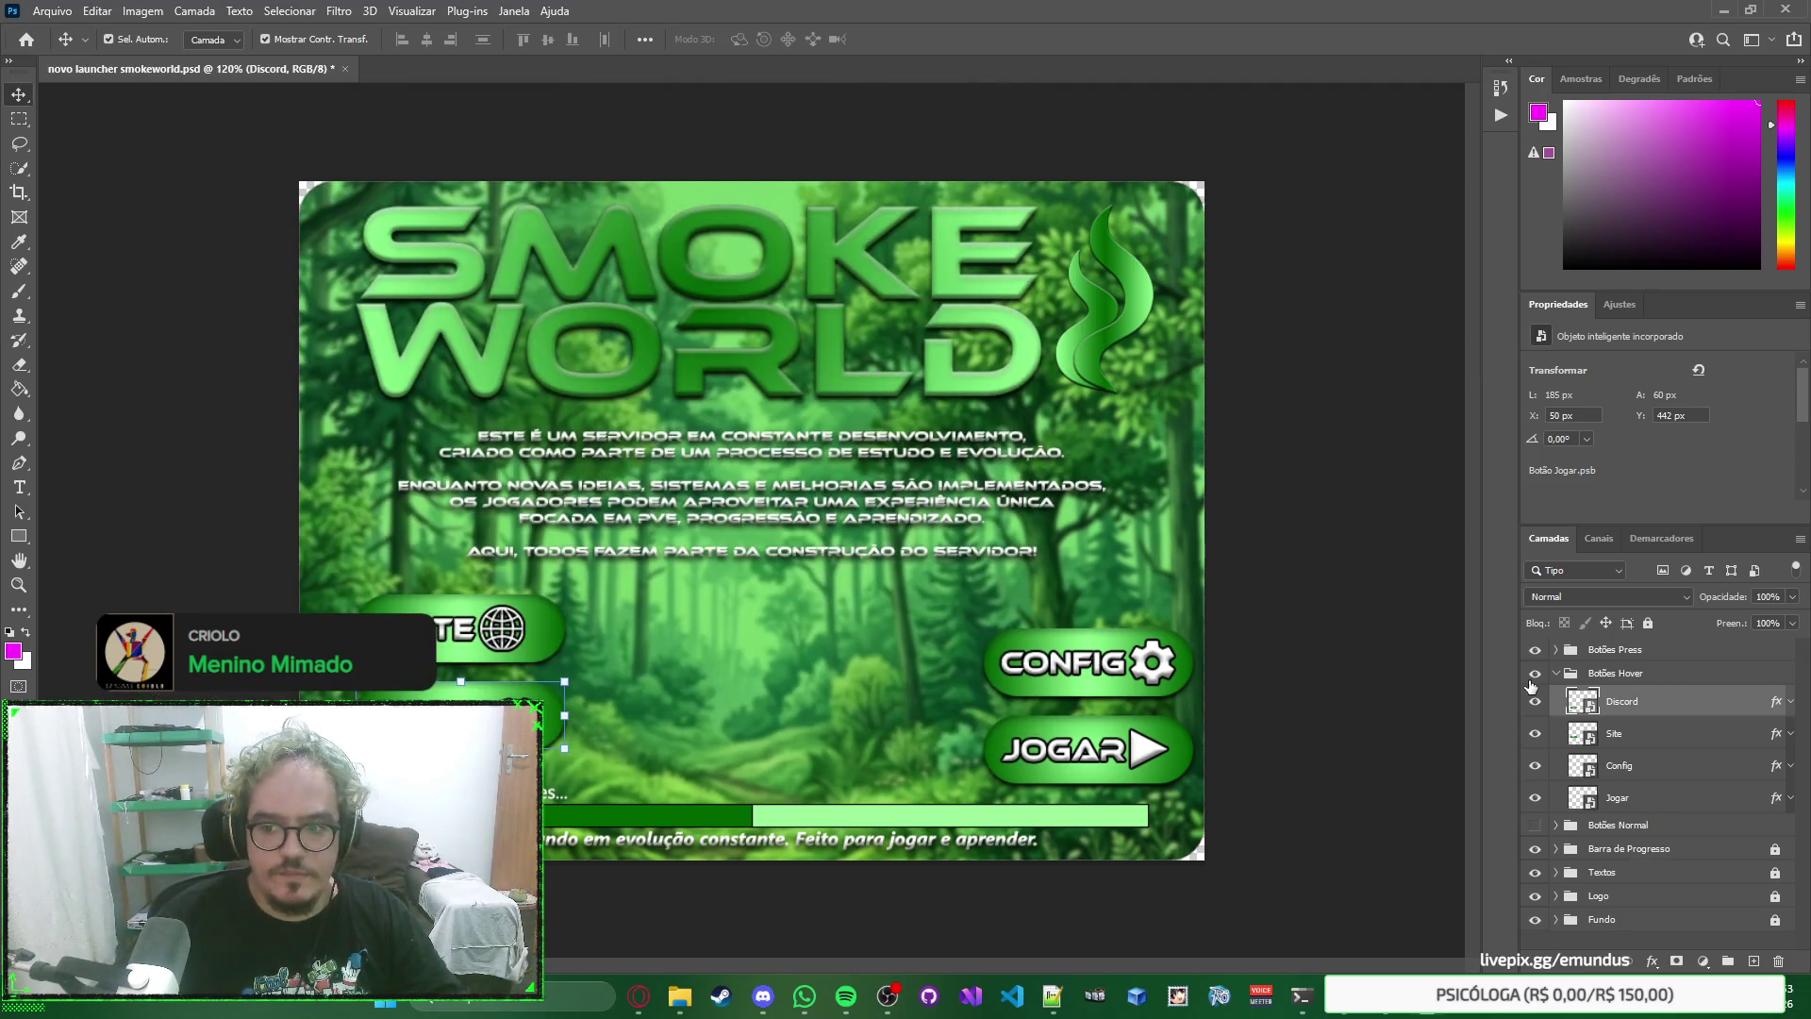
Step: Export the hover Site button as Site.png into Botões Hover
right_click(1669, 743)
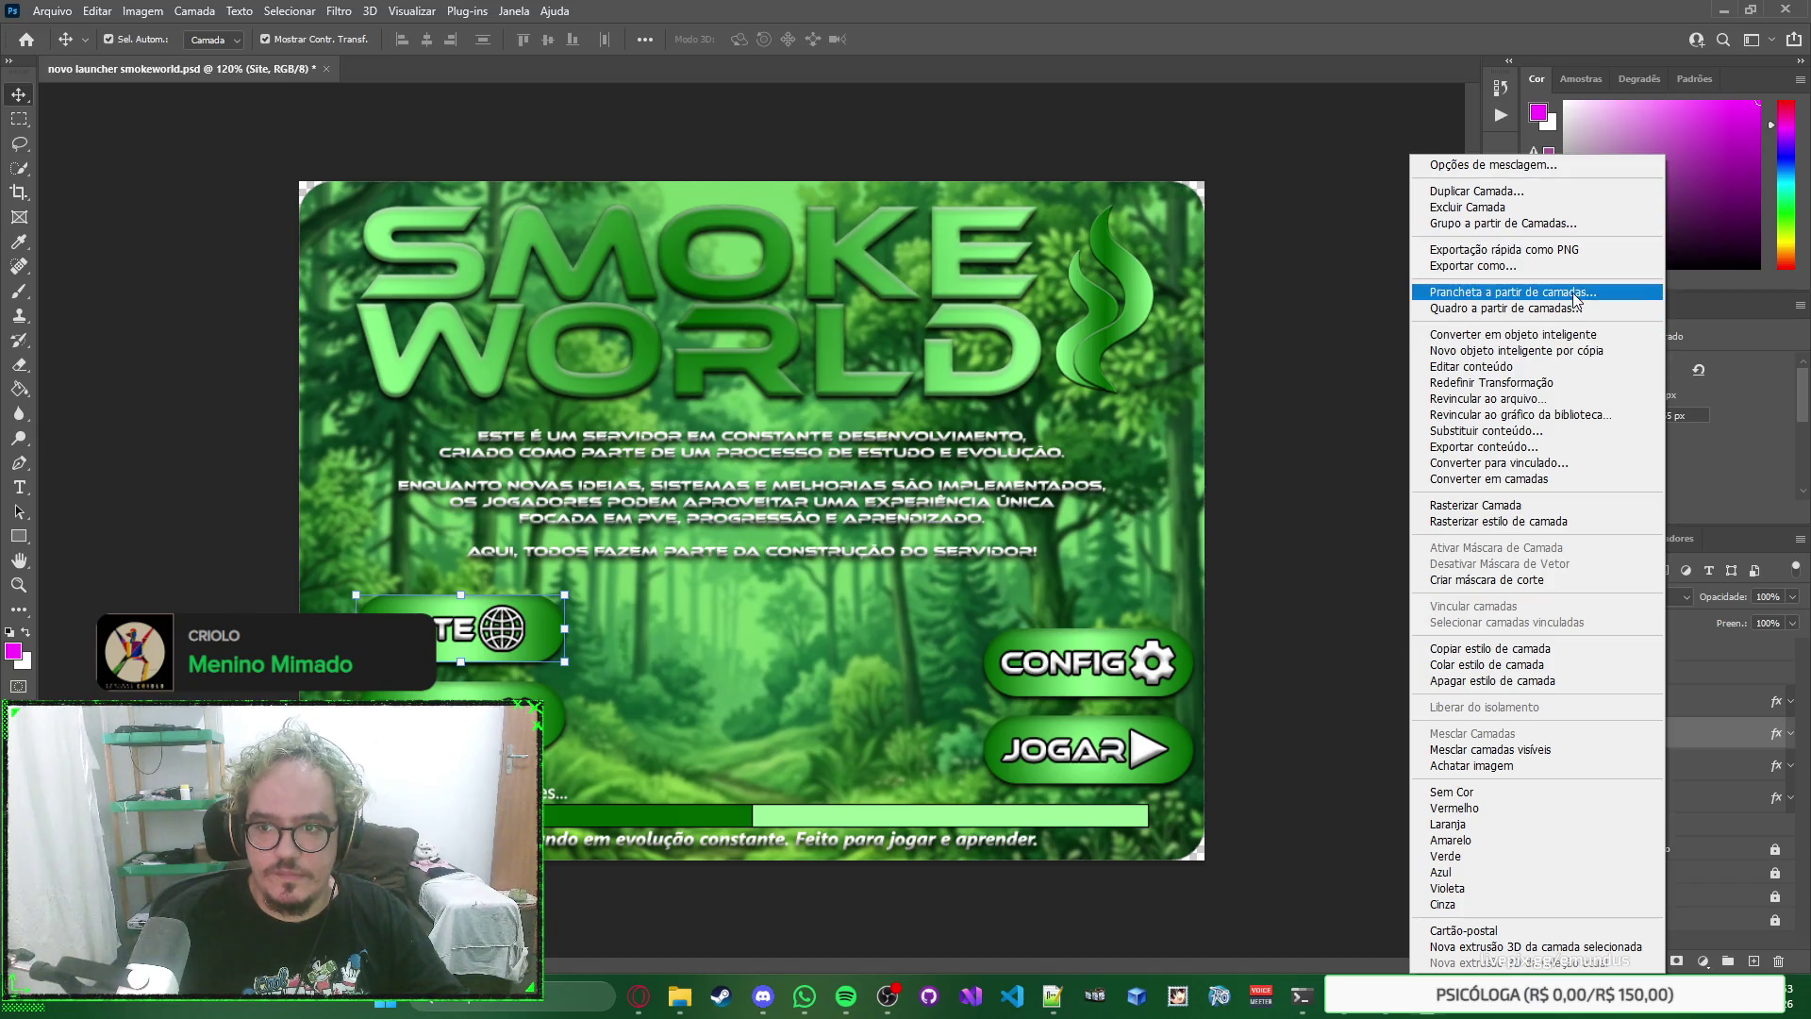
left_click(1593, 250)
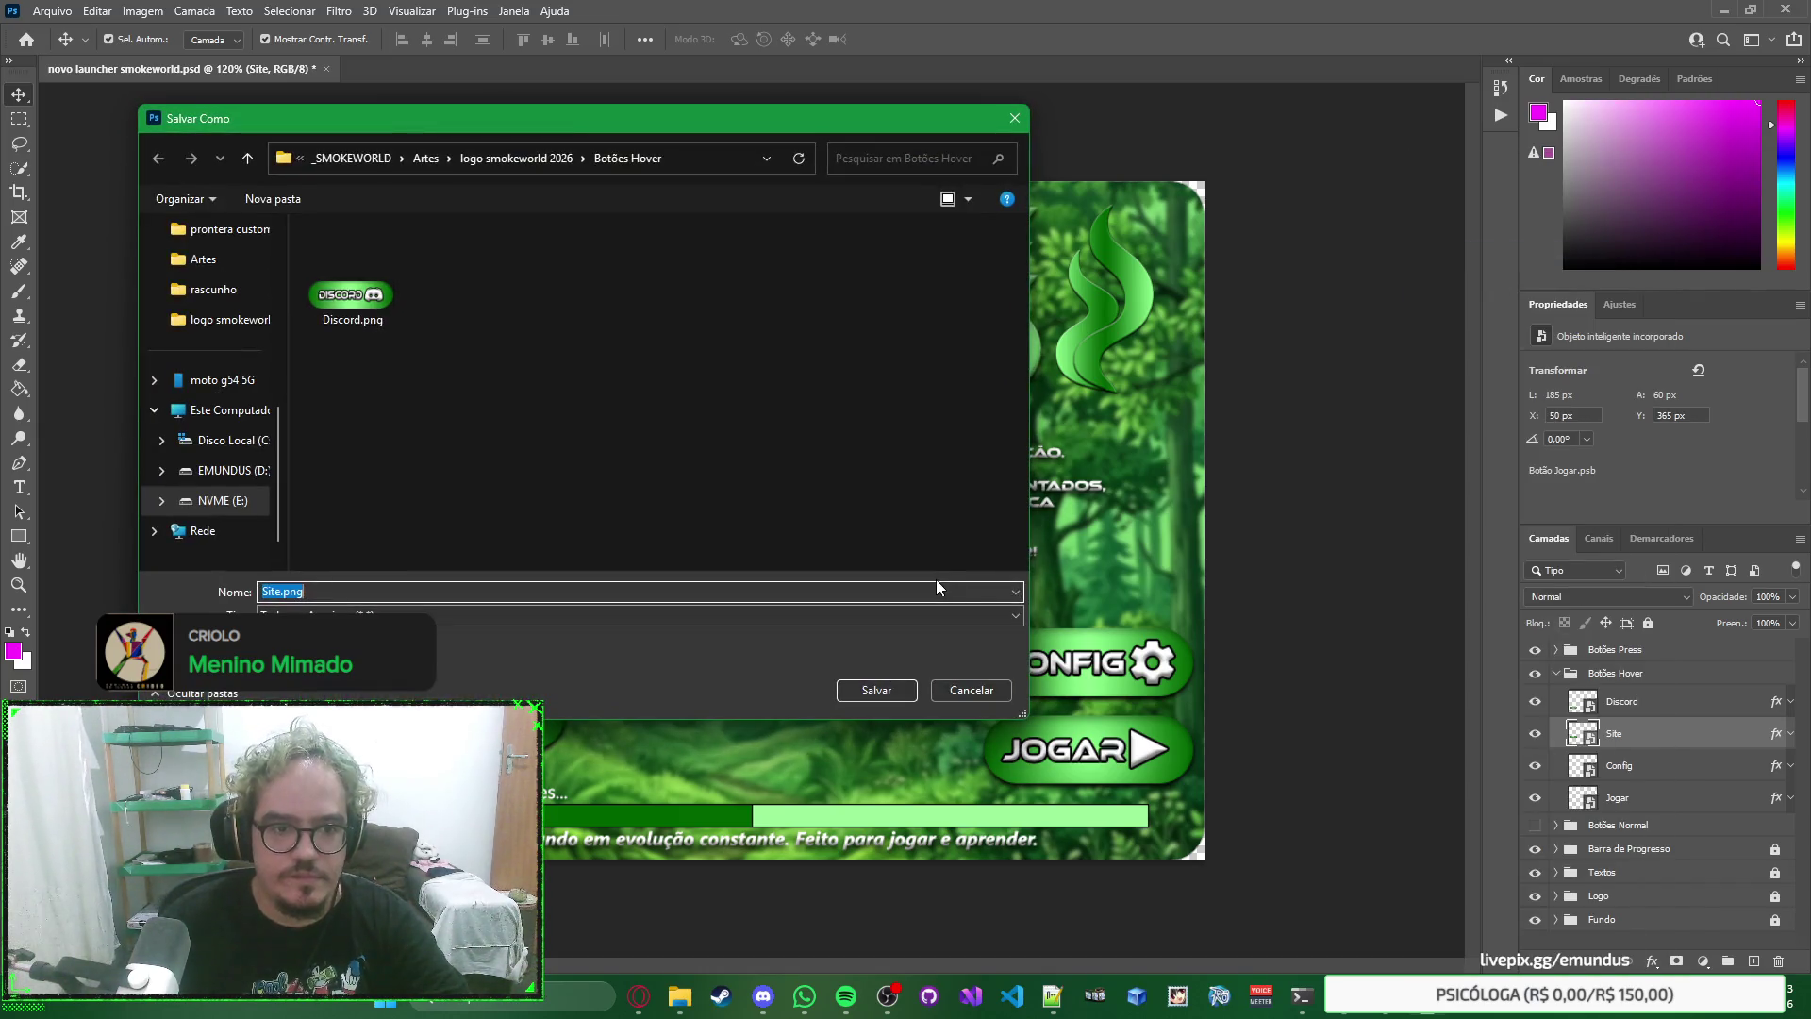
key("Return")
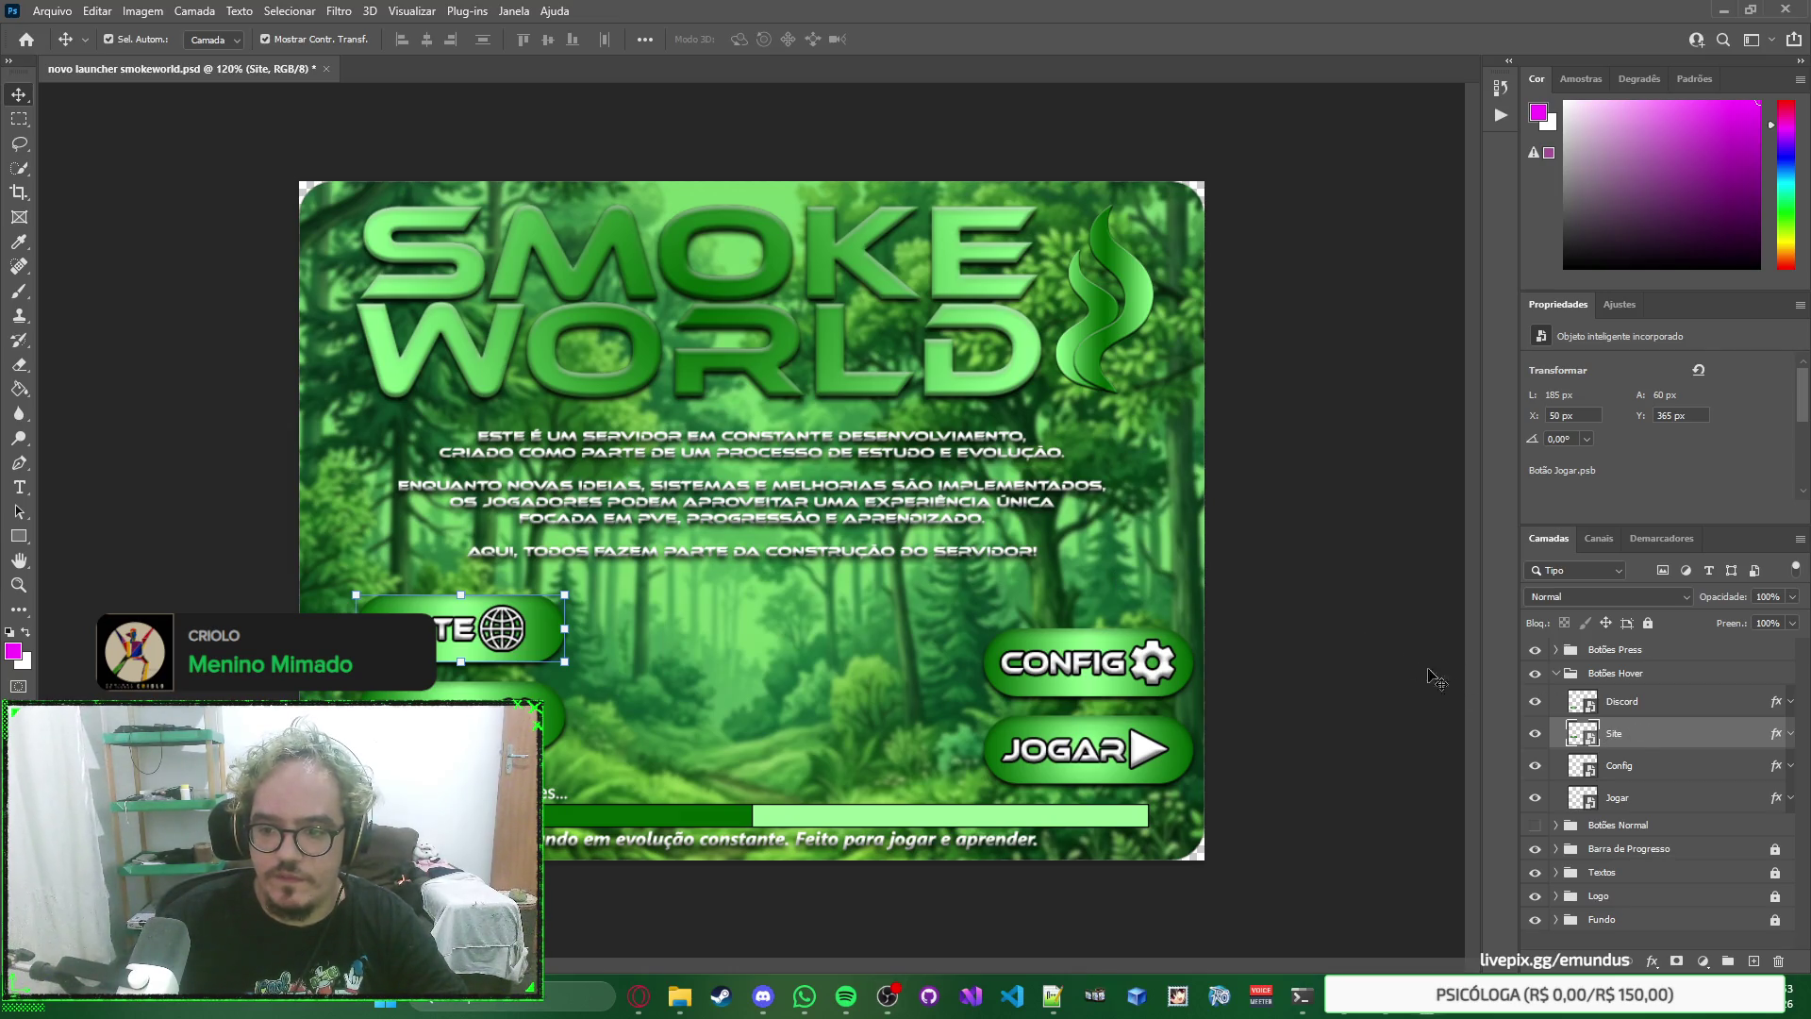
right_click(1639, 742)
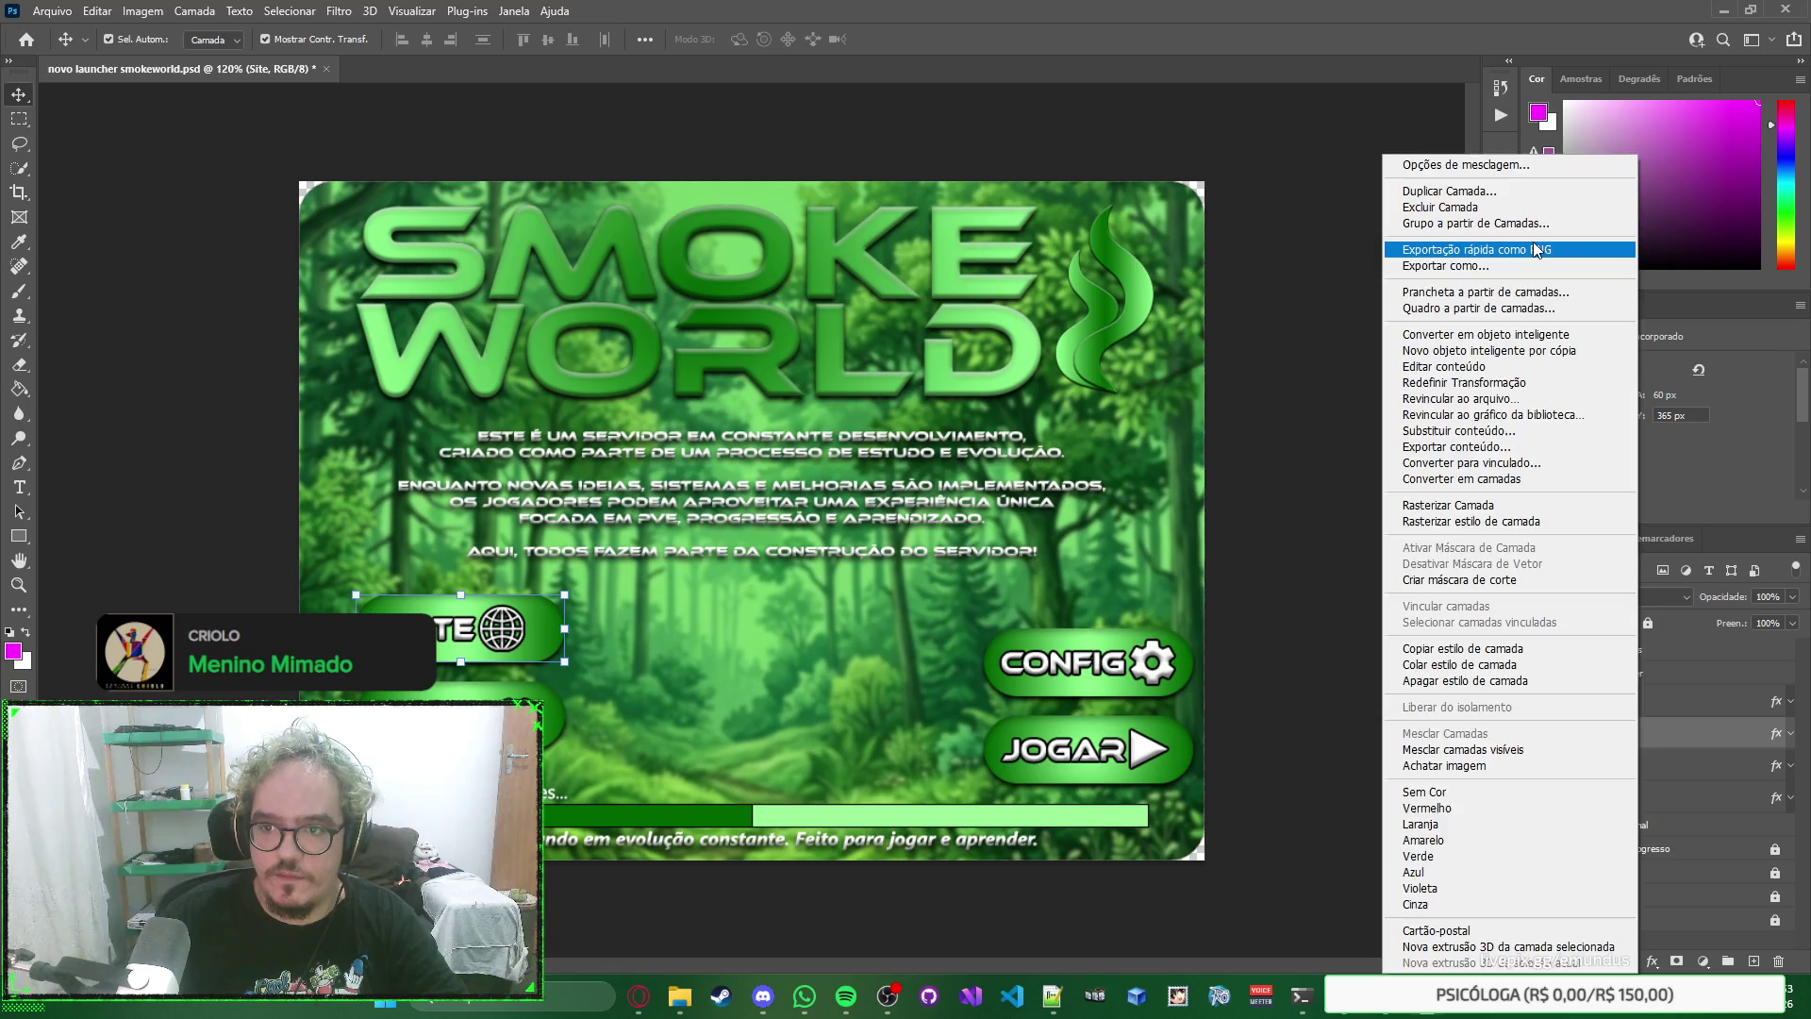
left_click(1535, 248)
left_click(967, 690)
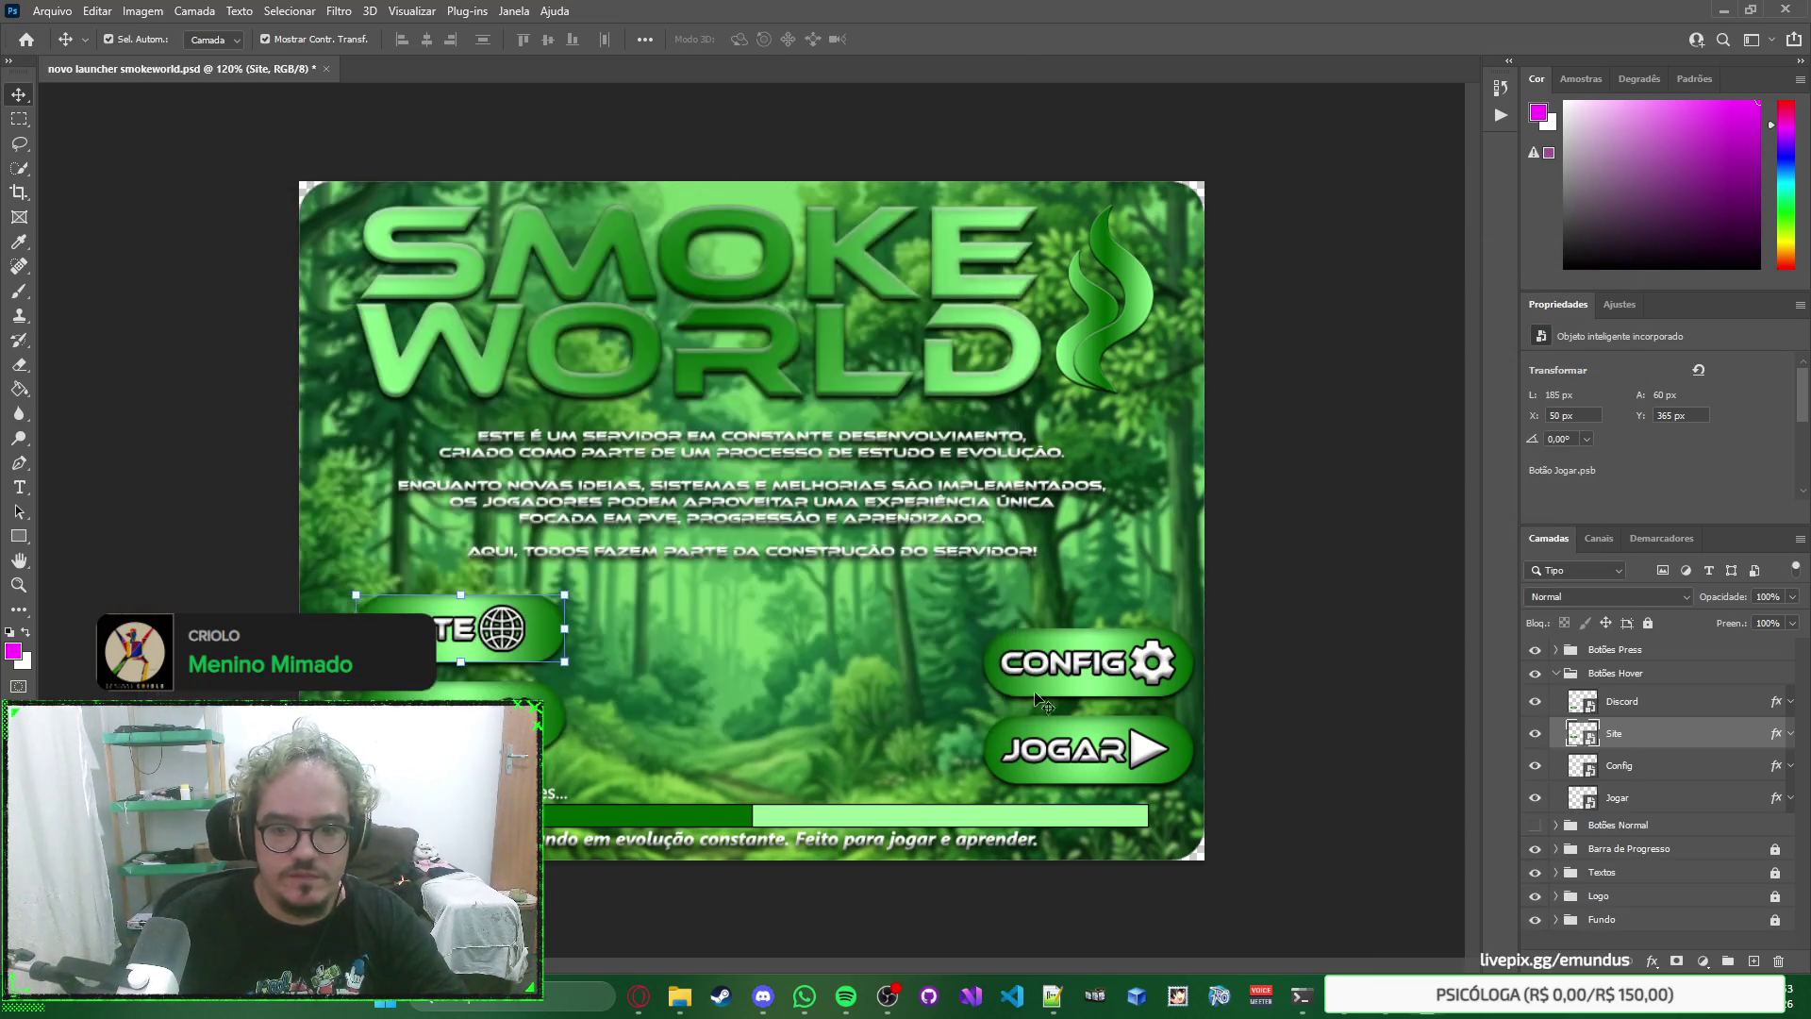
Step: Export the hover Config and Jogar buttons as PNGs into Botões Hover, then collapse the group
left_click(1636, 762)
right_click(1647, 763)
left_click(1552, 254)
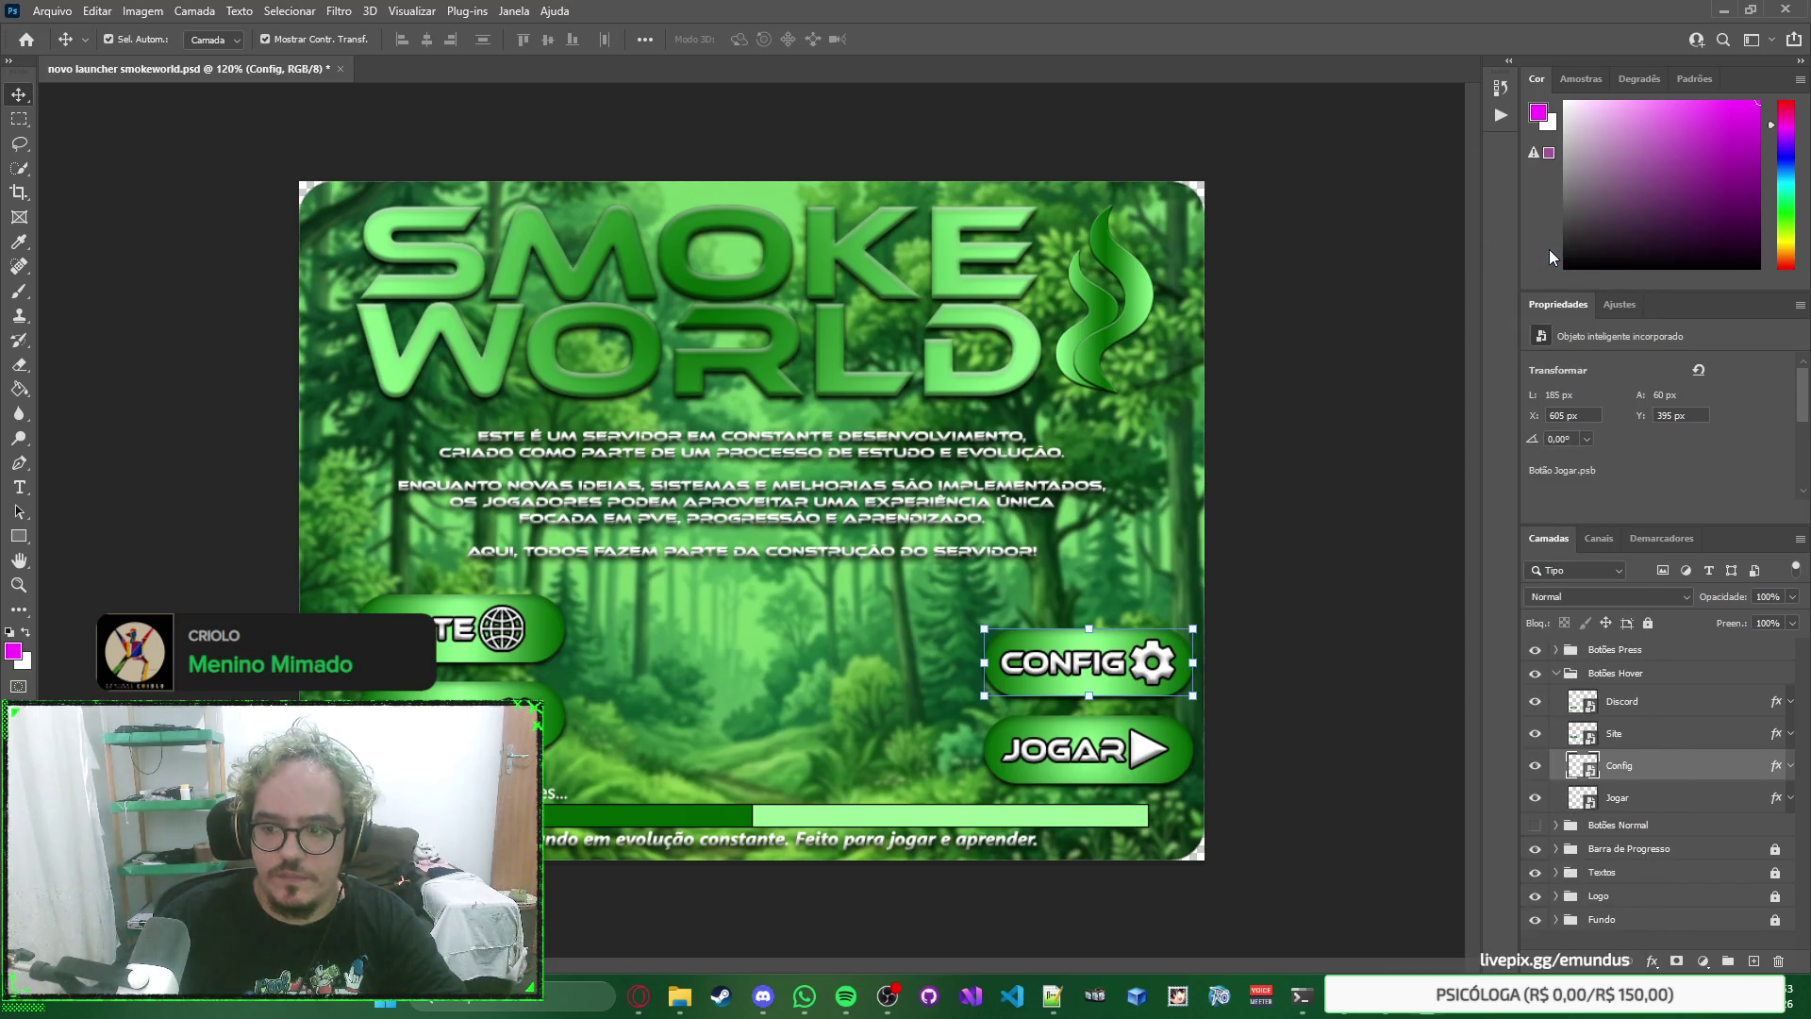
key("Return")
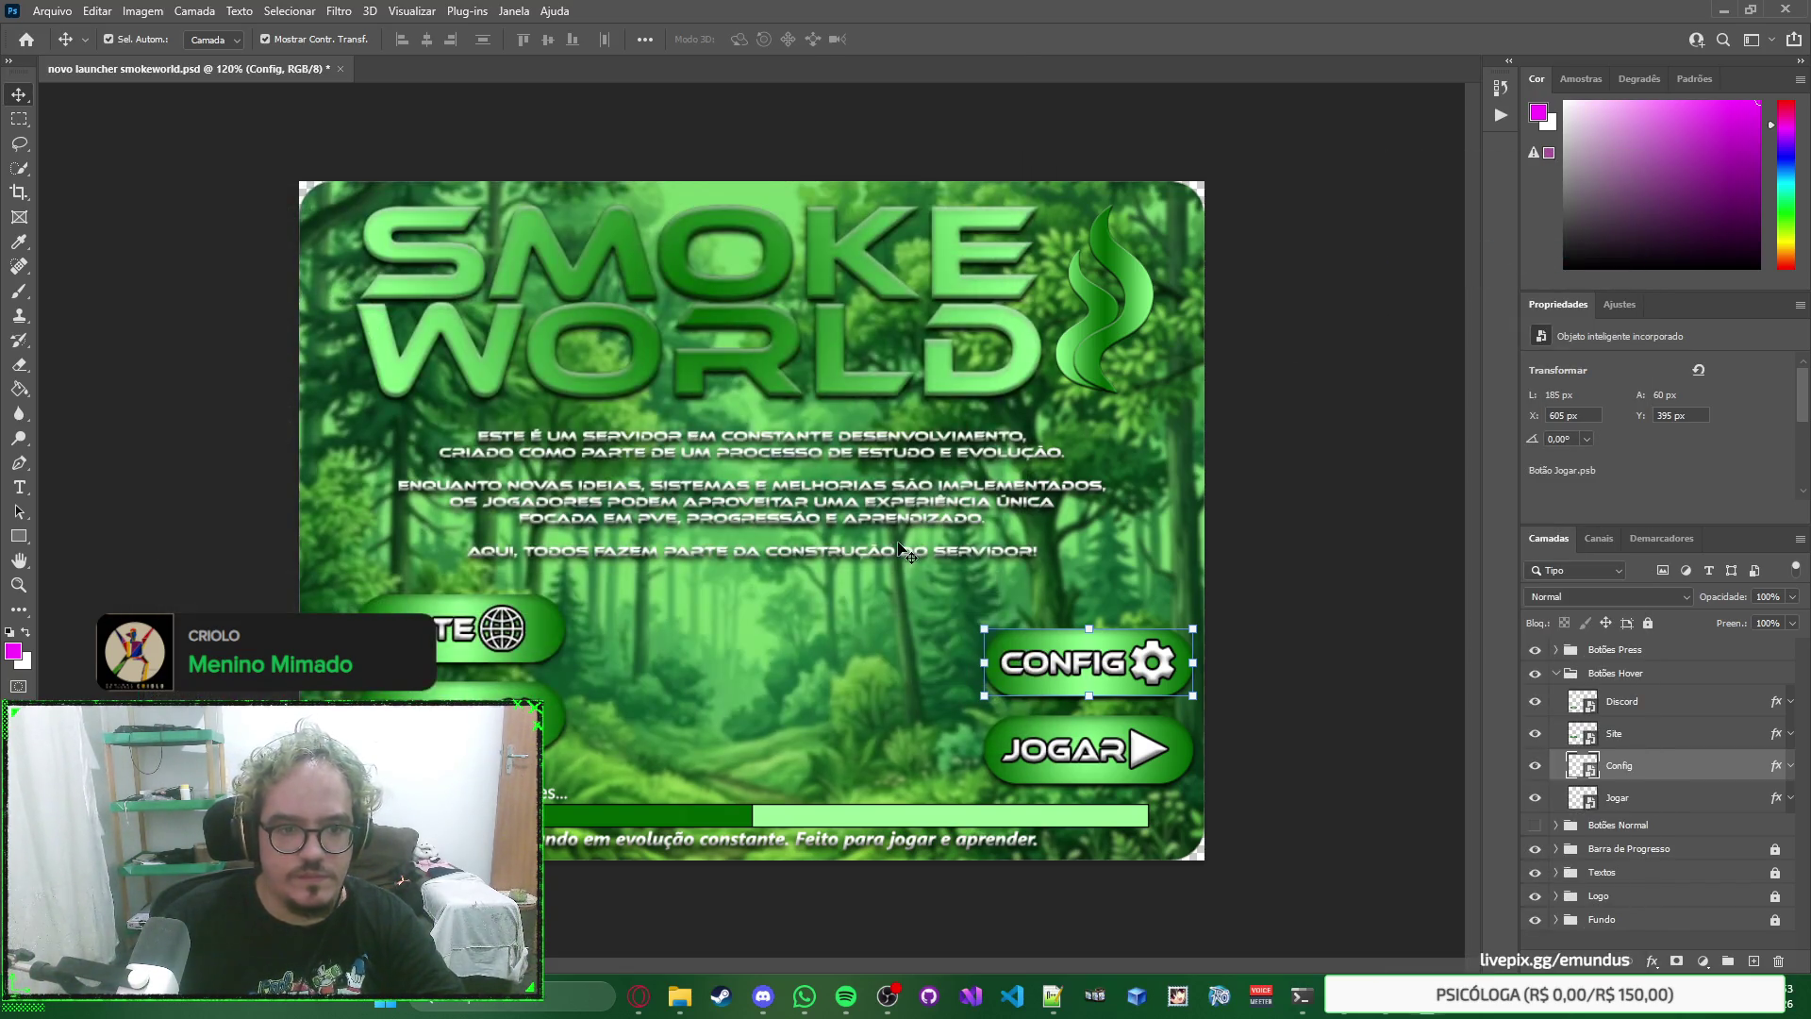
left_click(1639, 800)
right_click(1638, 800)
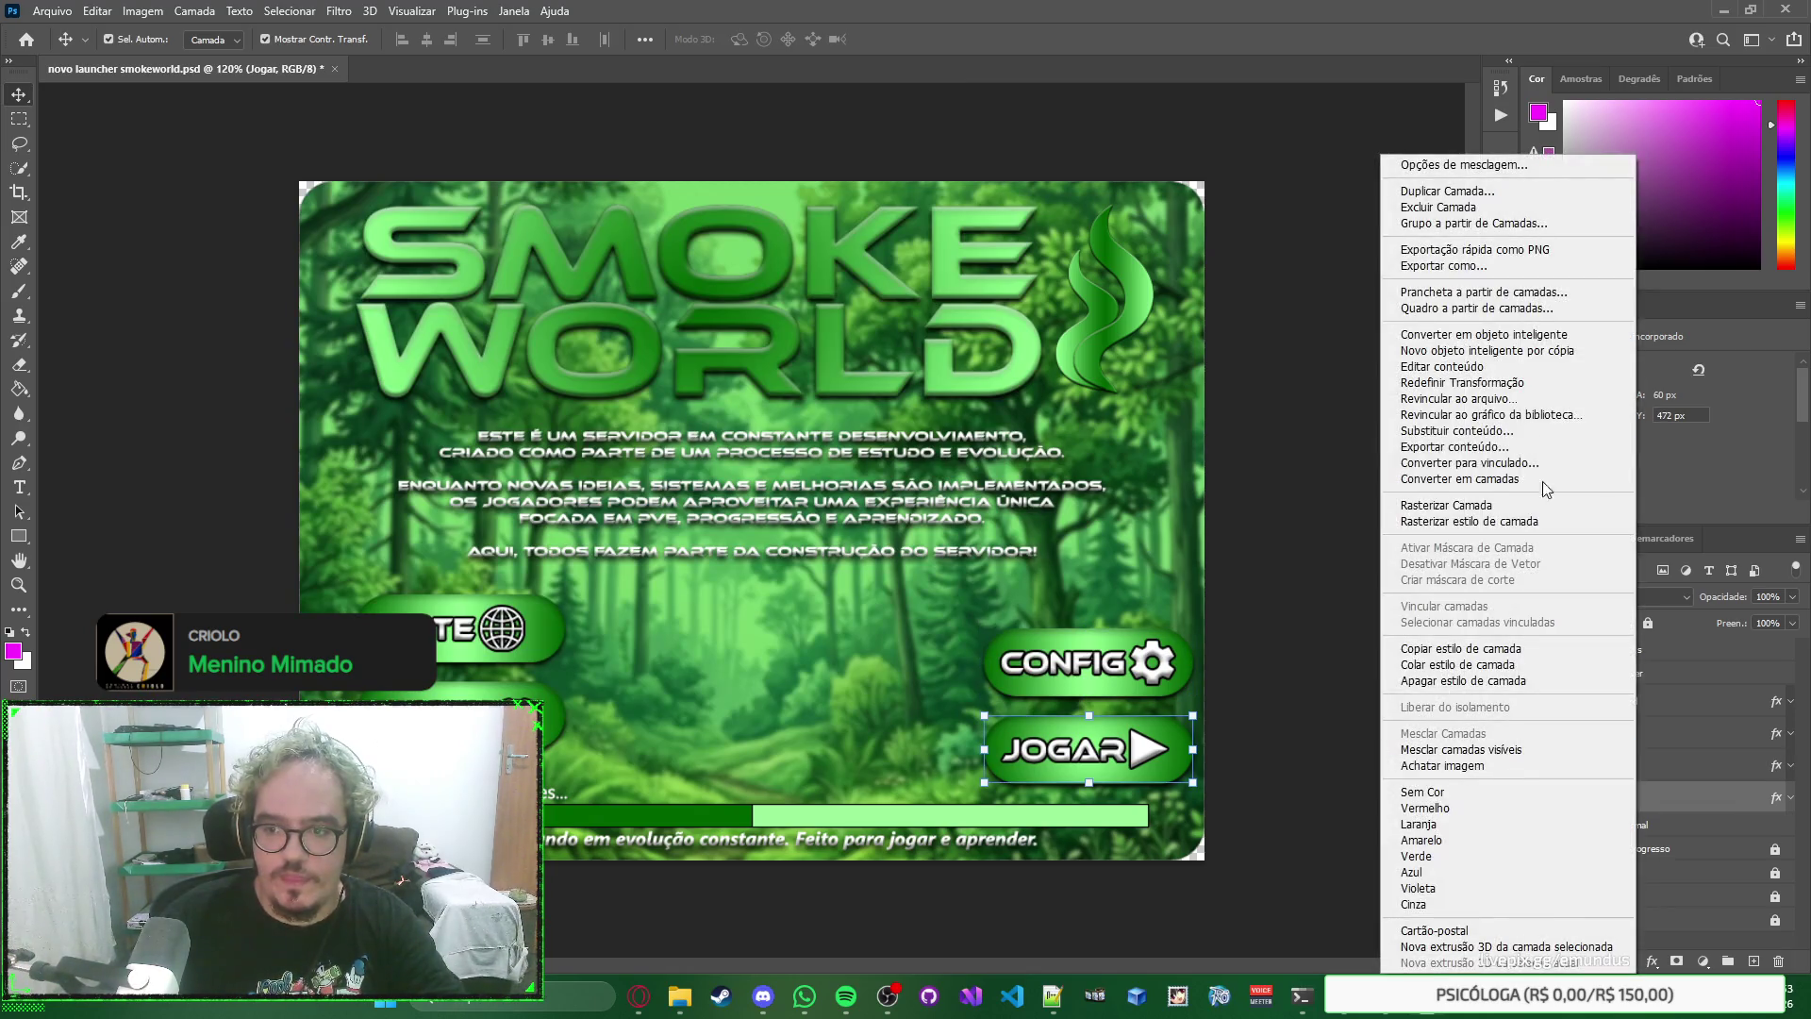
left_click(1519, 253)
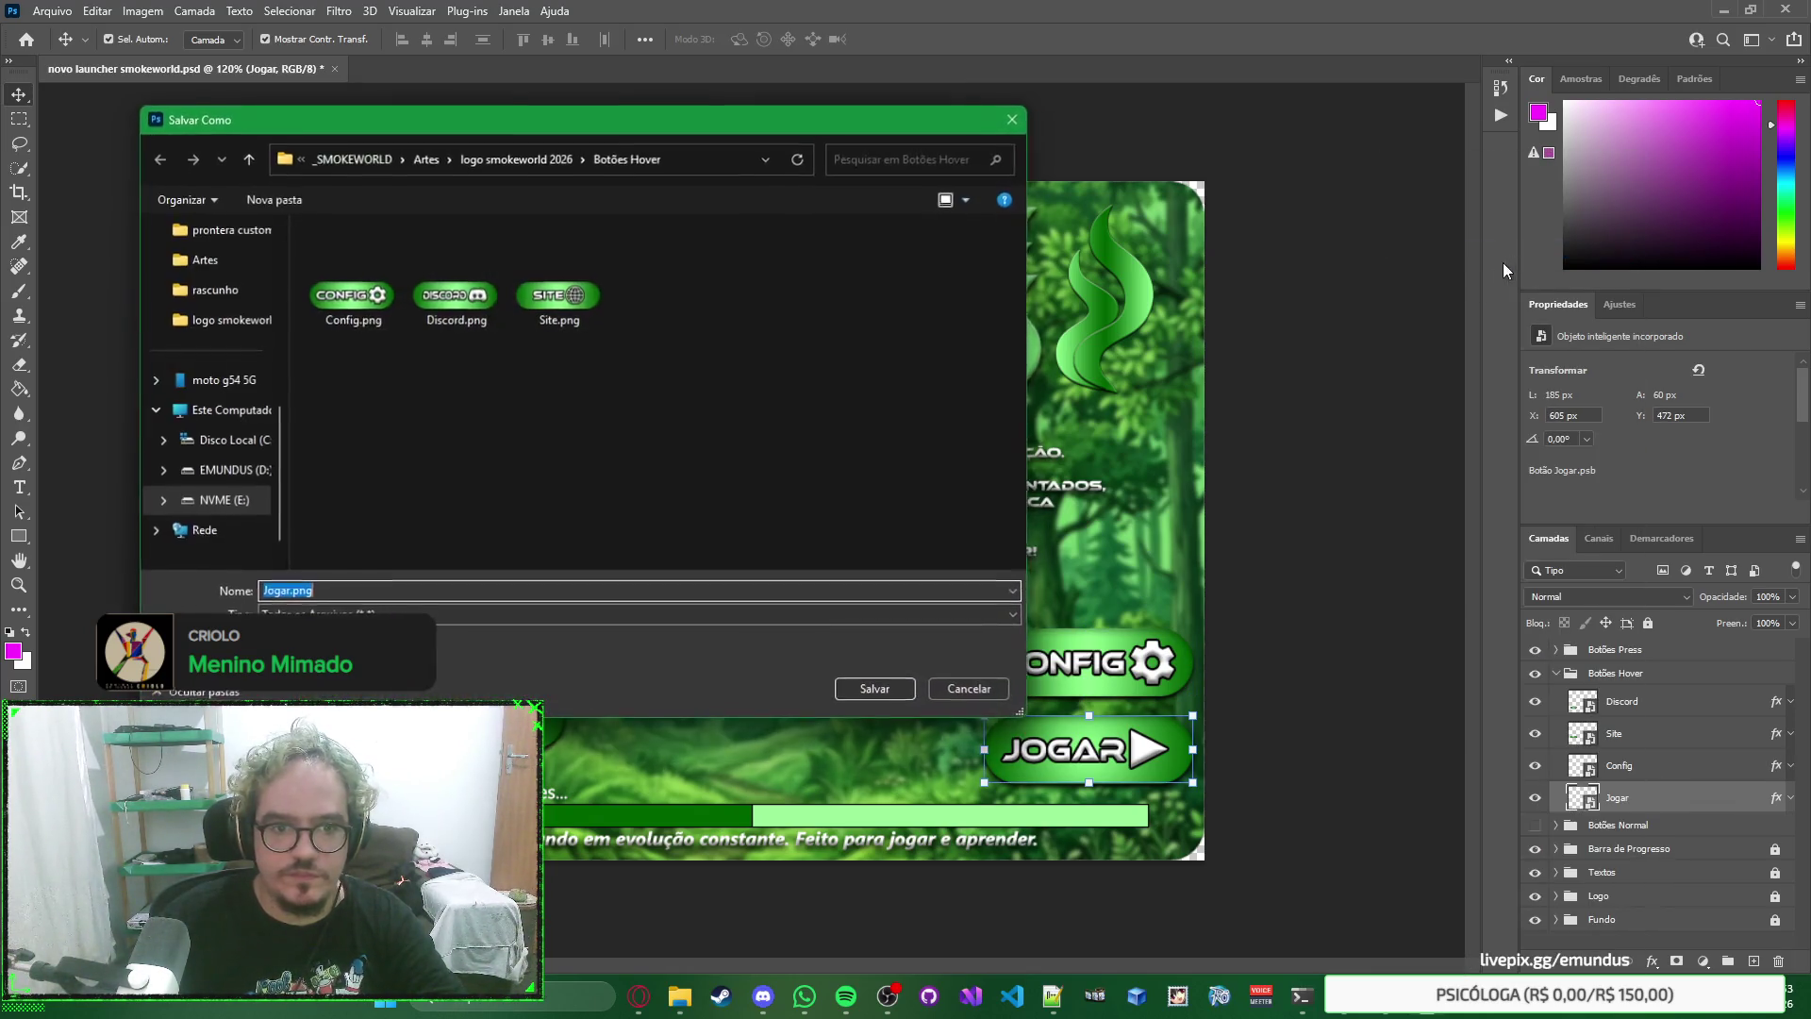
key("Return")
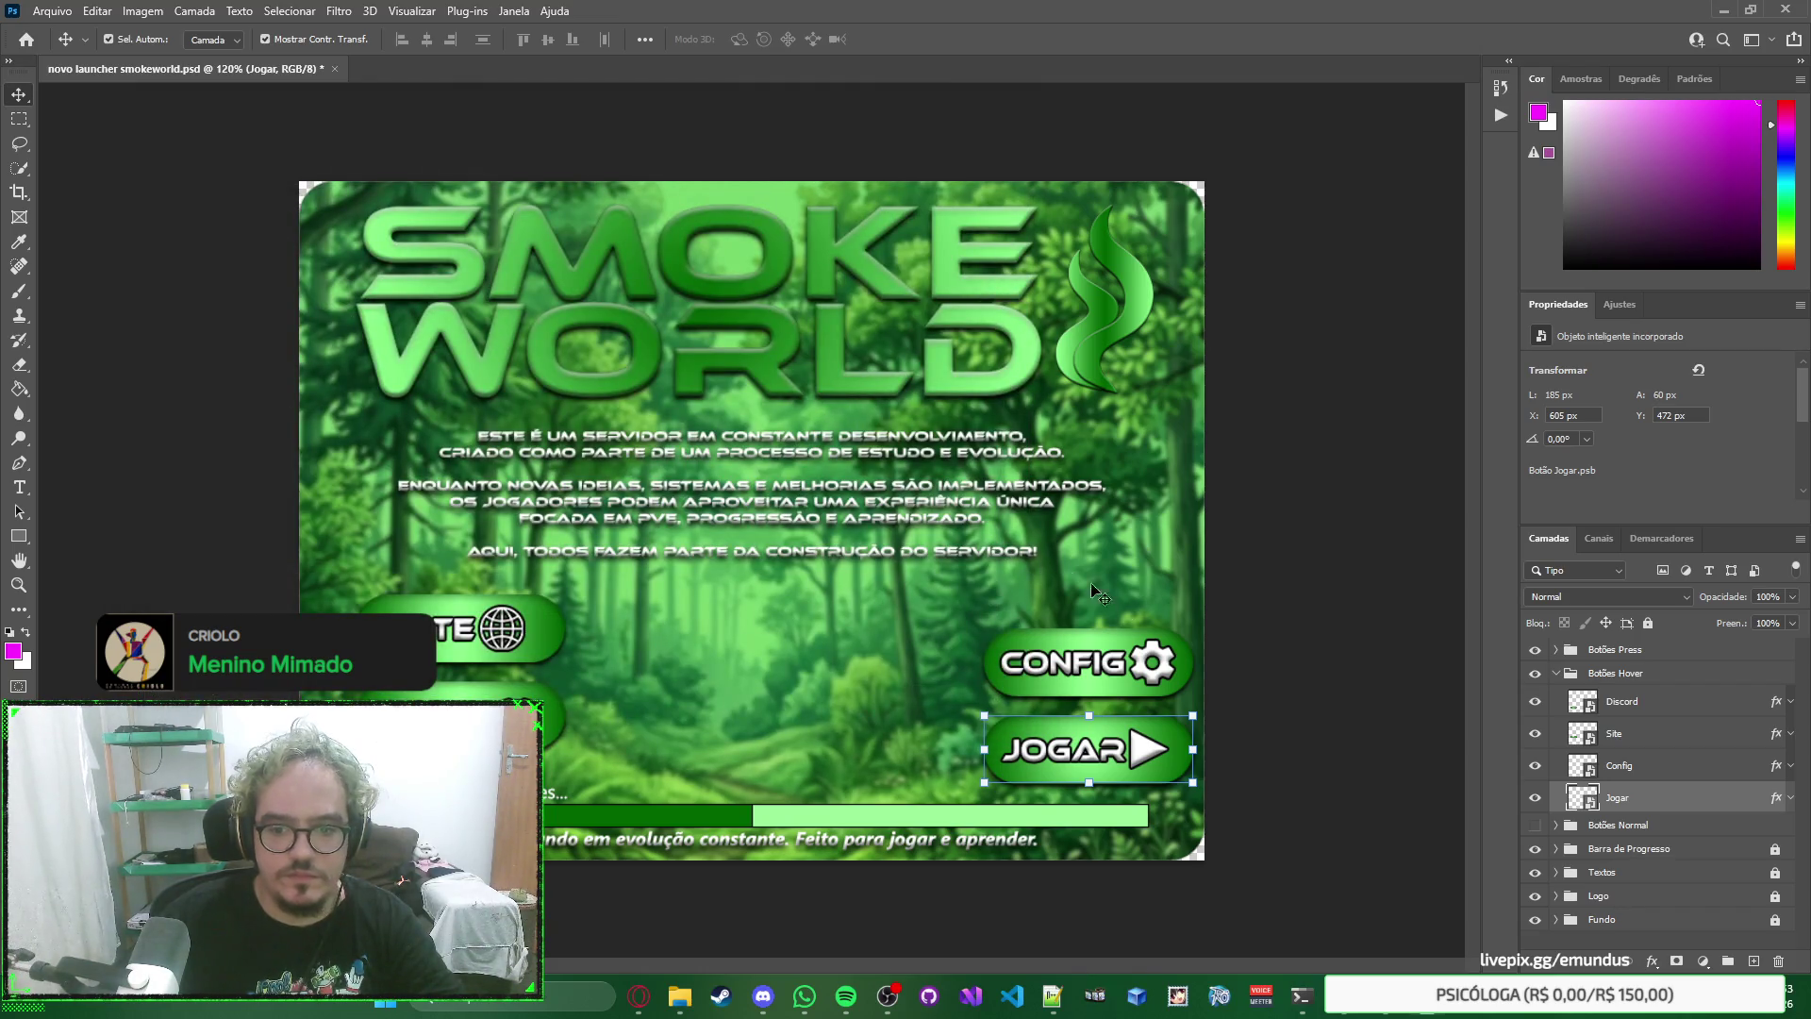
left_click(1557, 674)
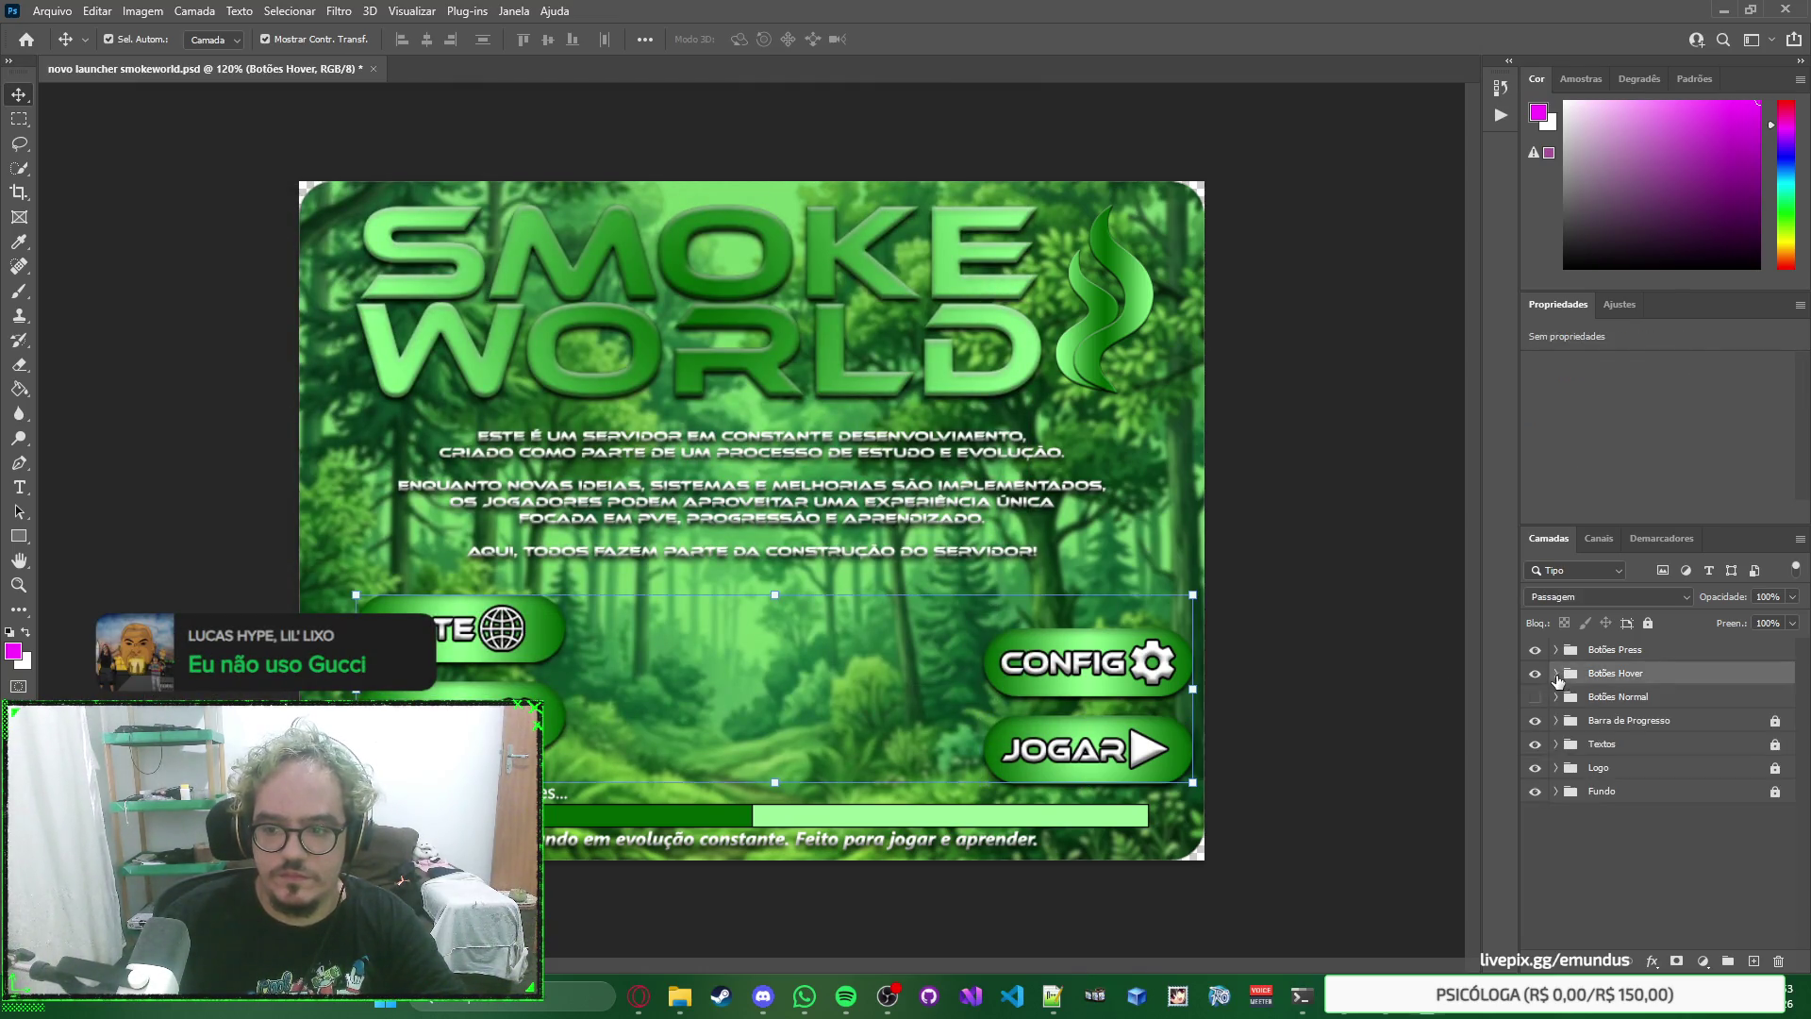
Step: Hide Botões Hover and export the pressed Discord button as Discord.png into a new Botões Press folder
left_click(1536, 674)
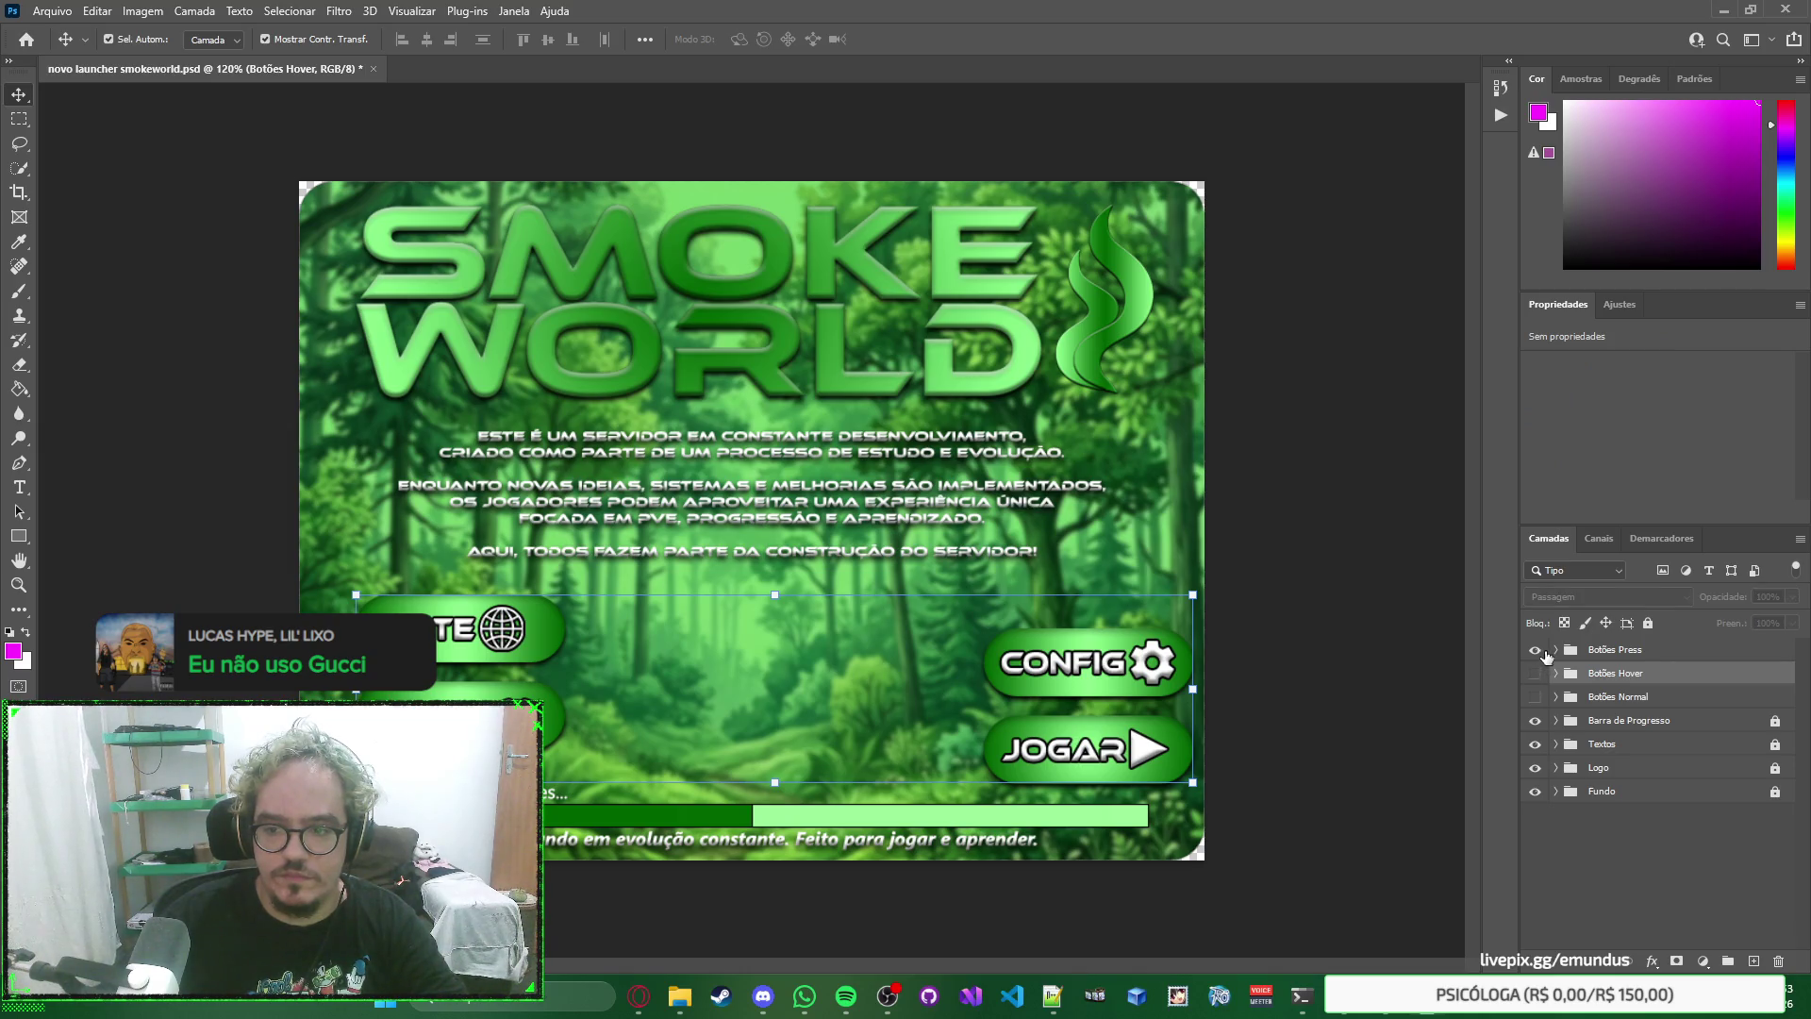
left_click(1555, 650)
left_click(1638, 677)
right_click(1638, 675)
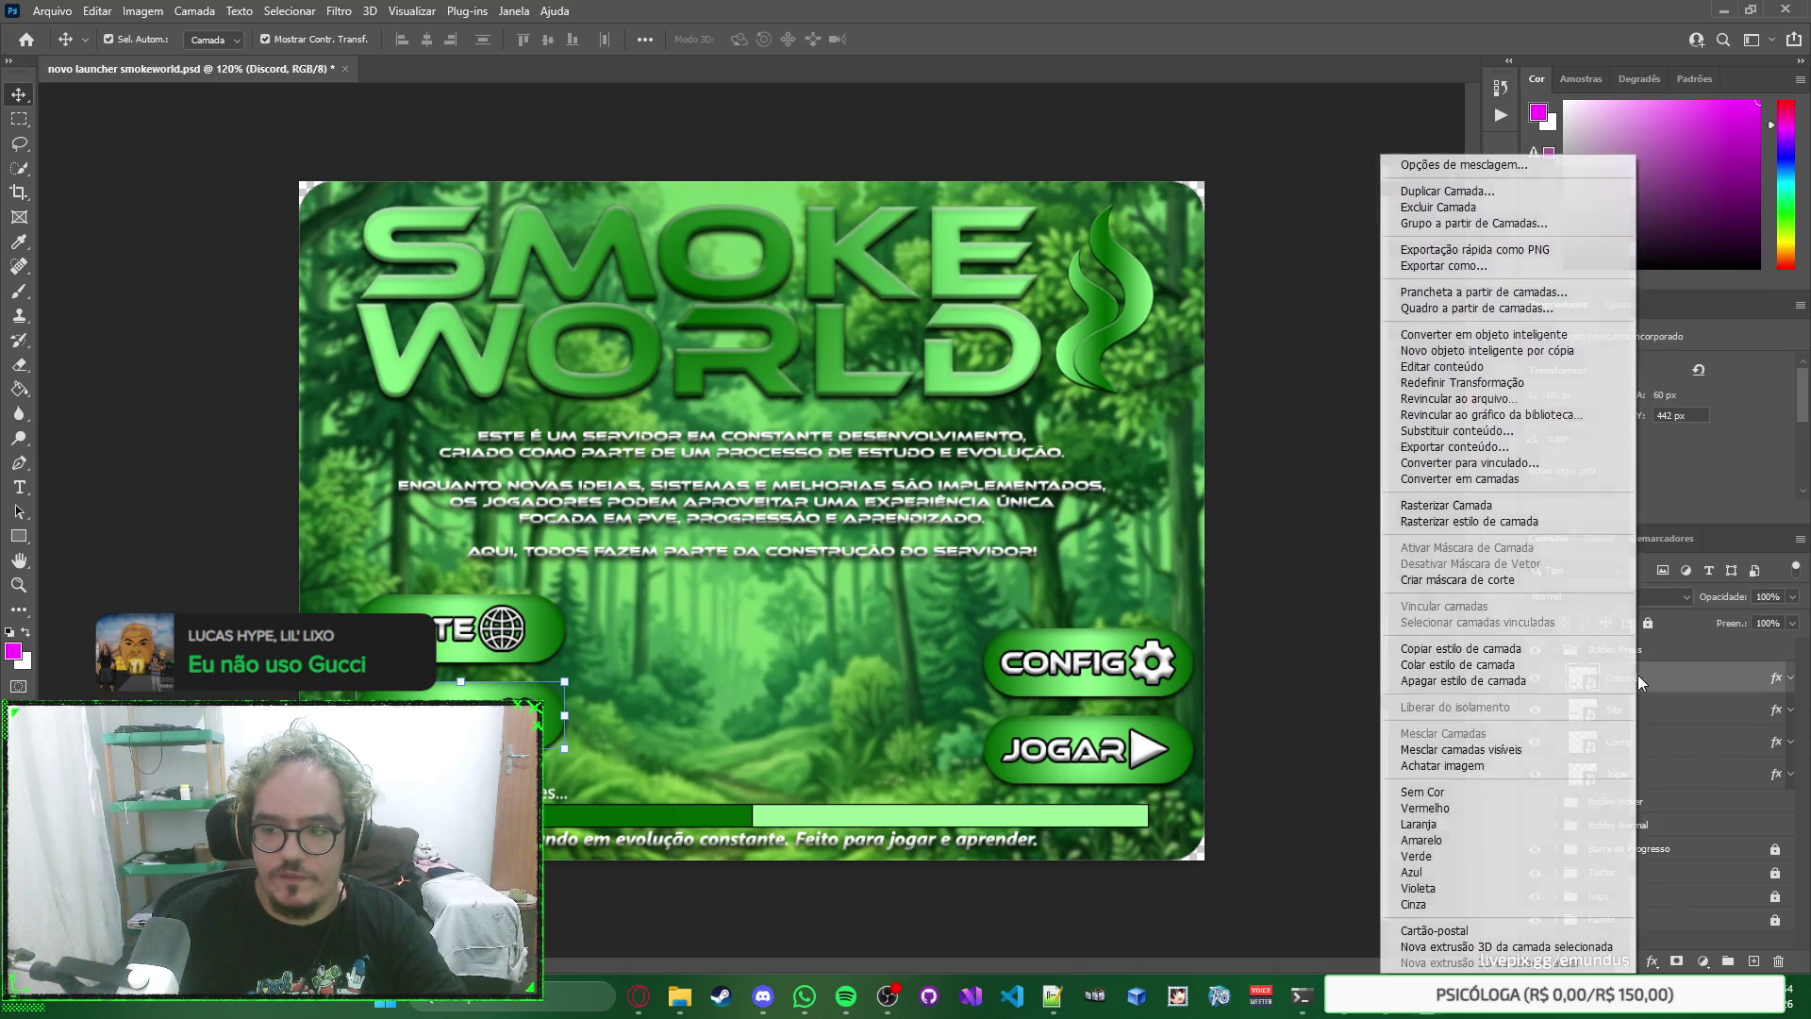
left_click(1516, 249)
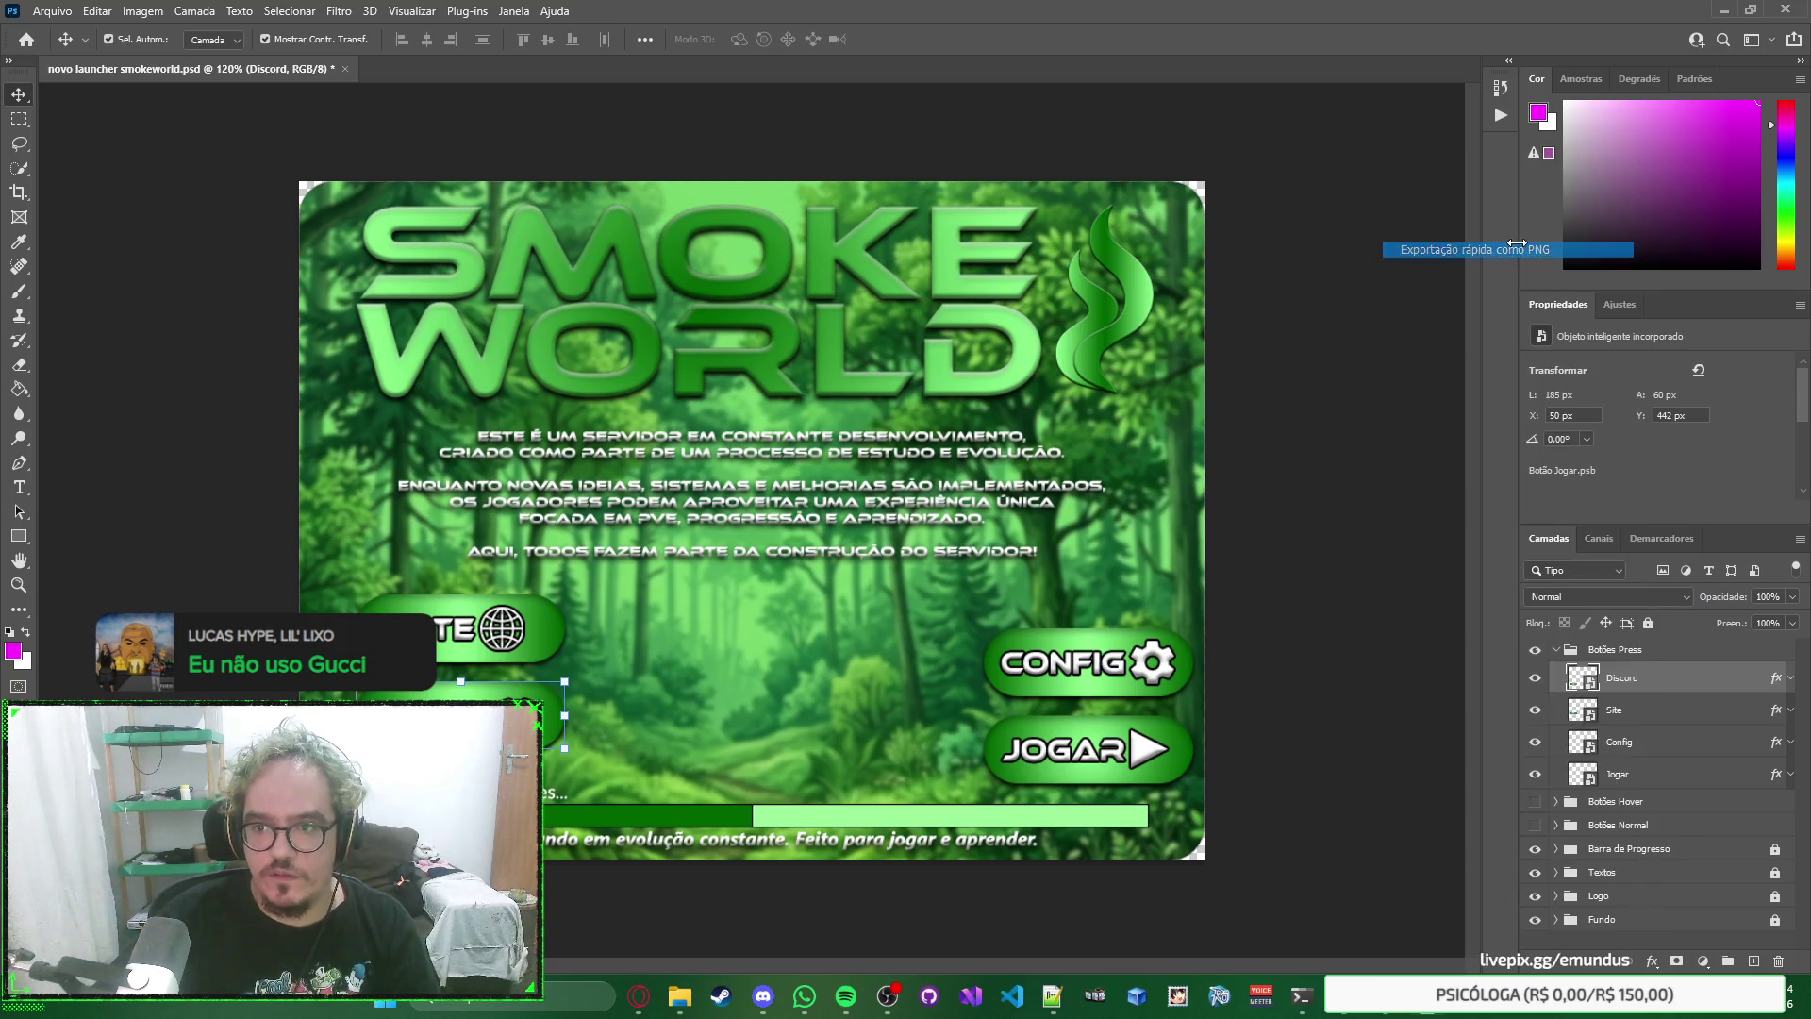
left_click(502, 160)
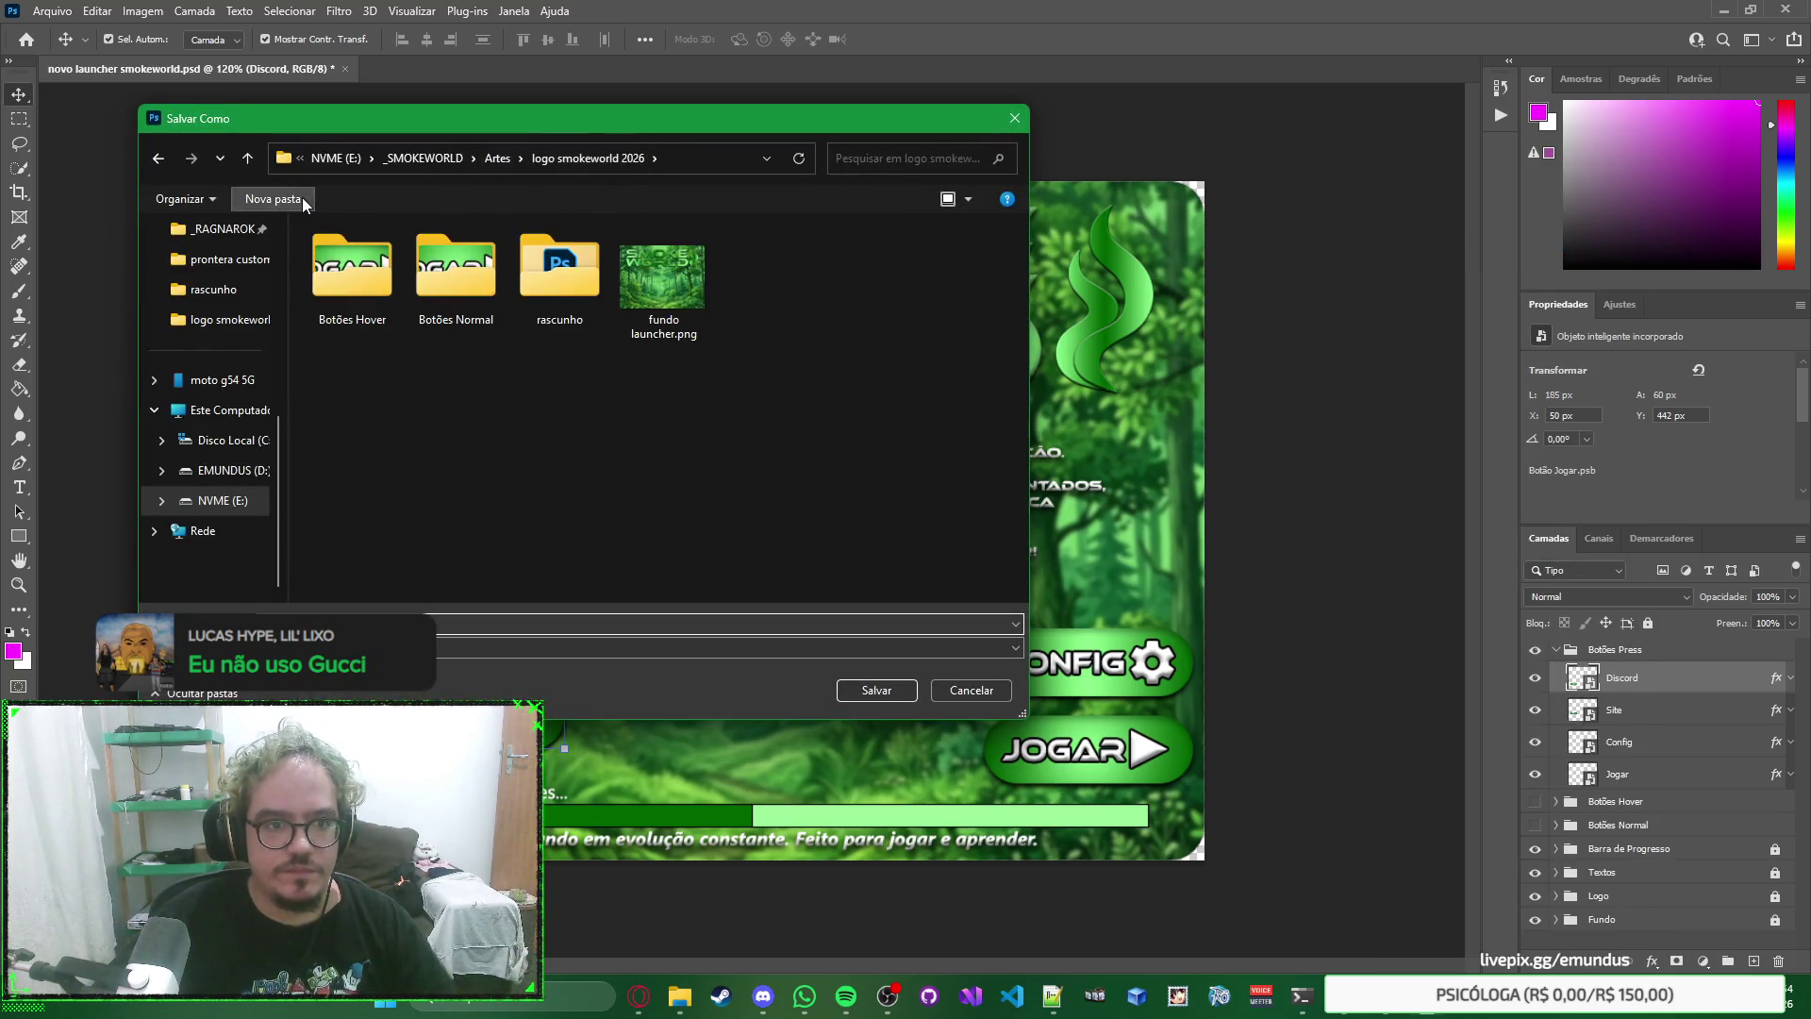
left_click(306, 200)
type("Botões Press")
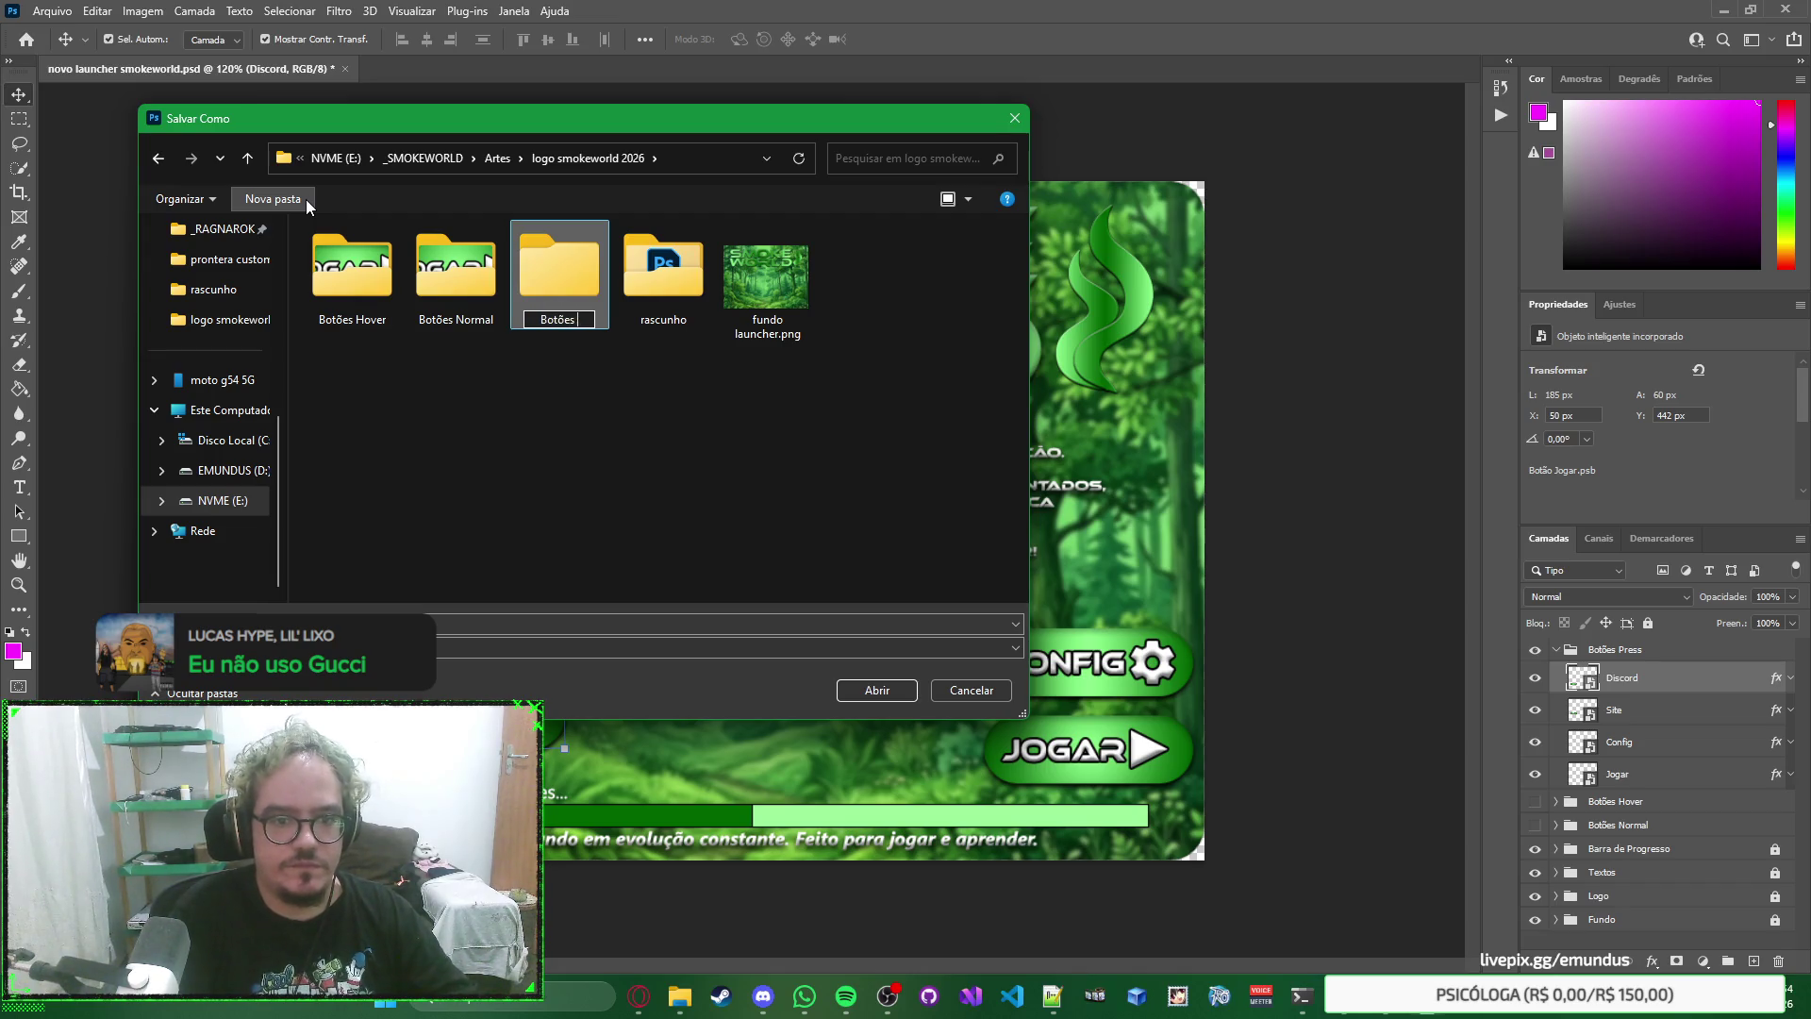
key("Return")
key("Return")
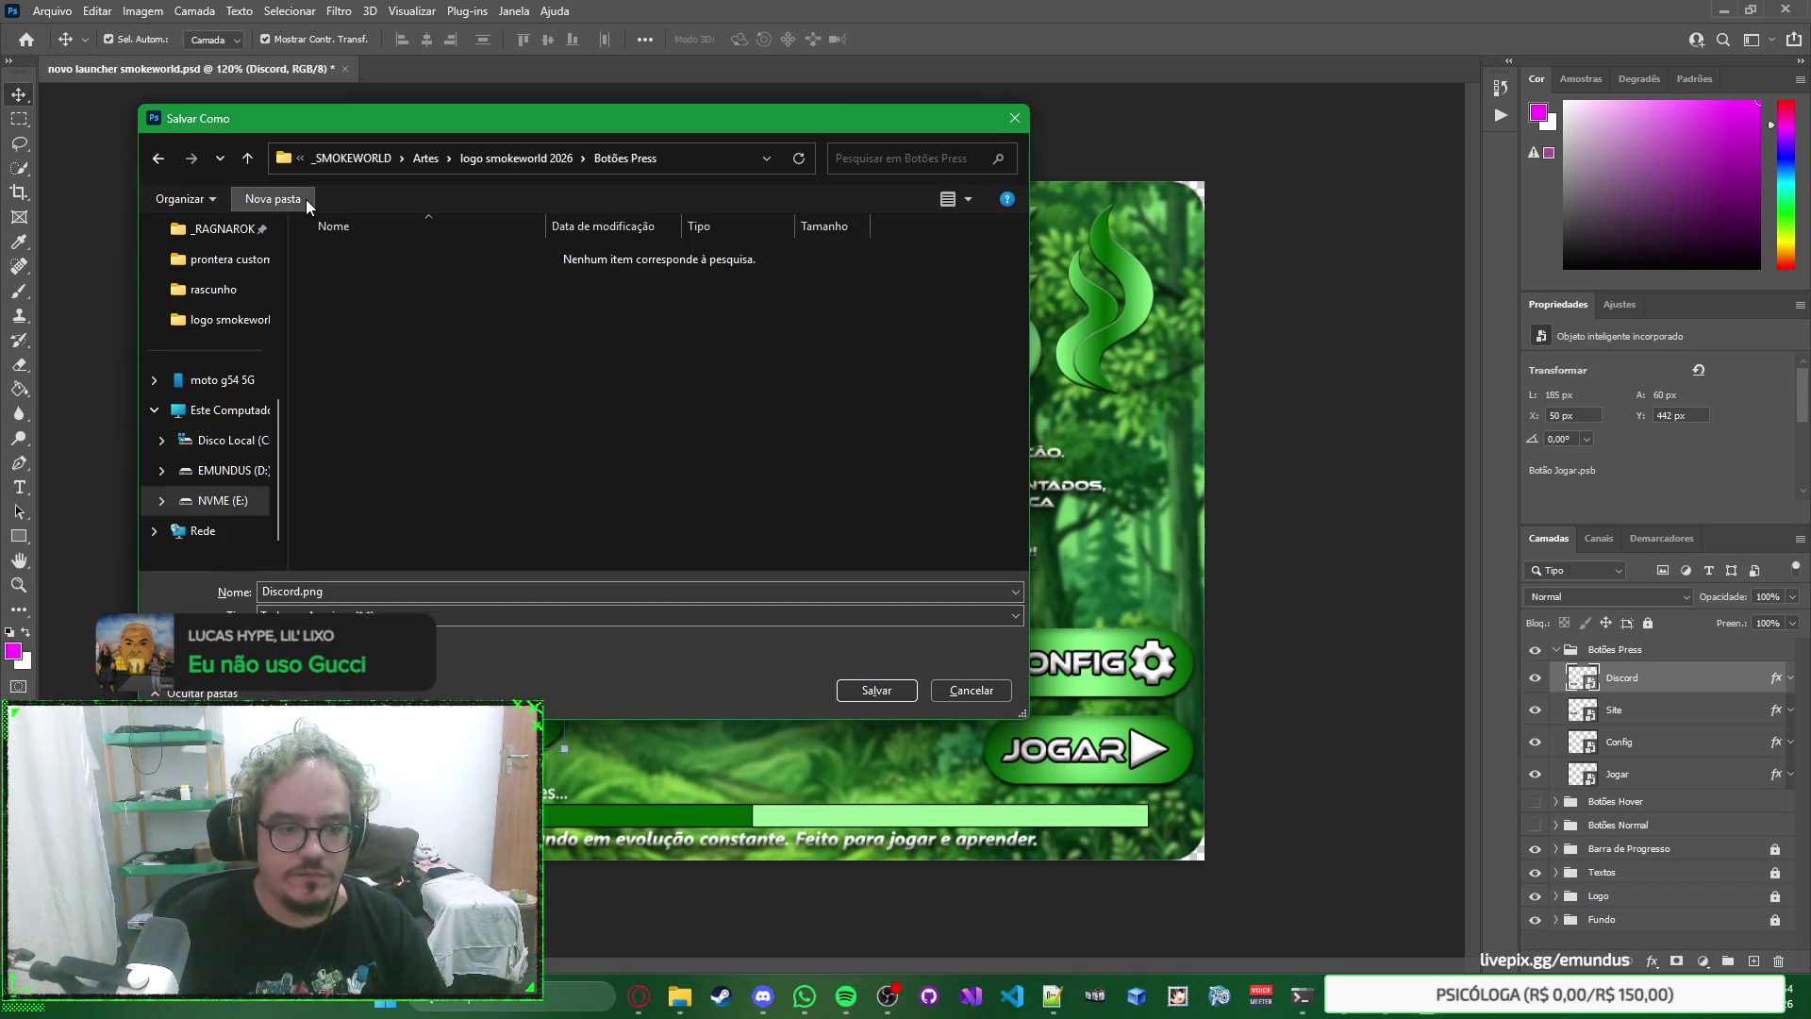
left_click(876, 689)
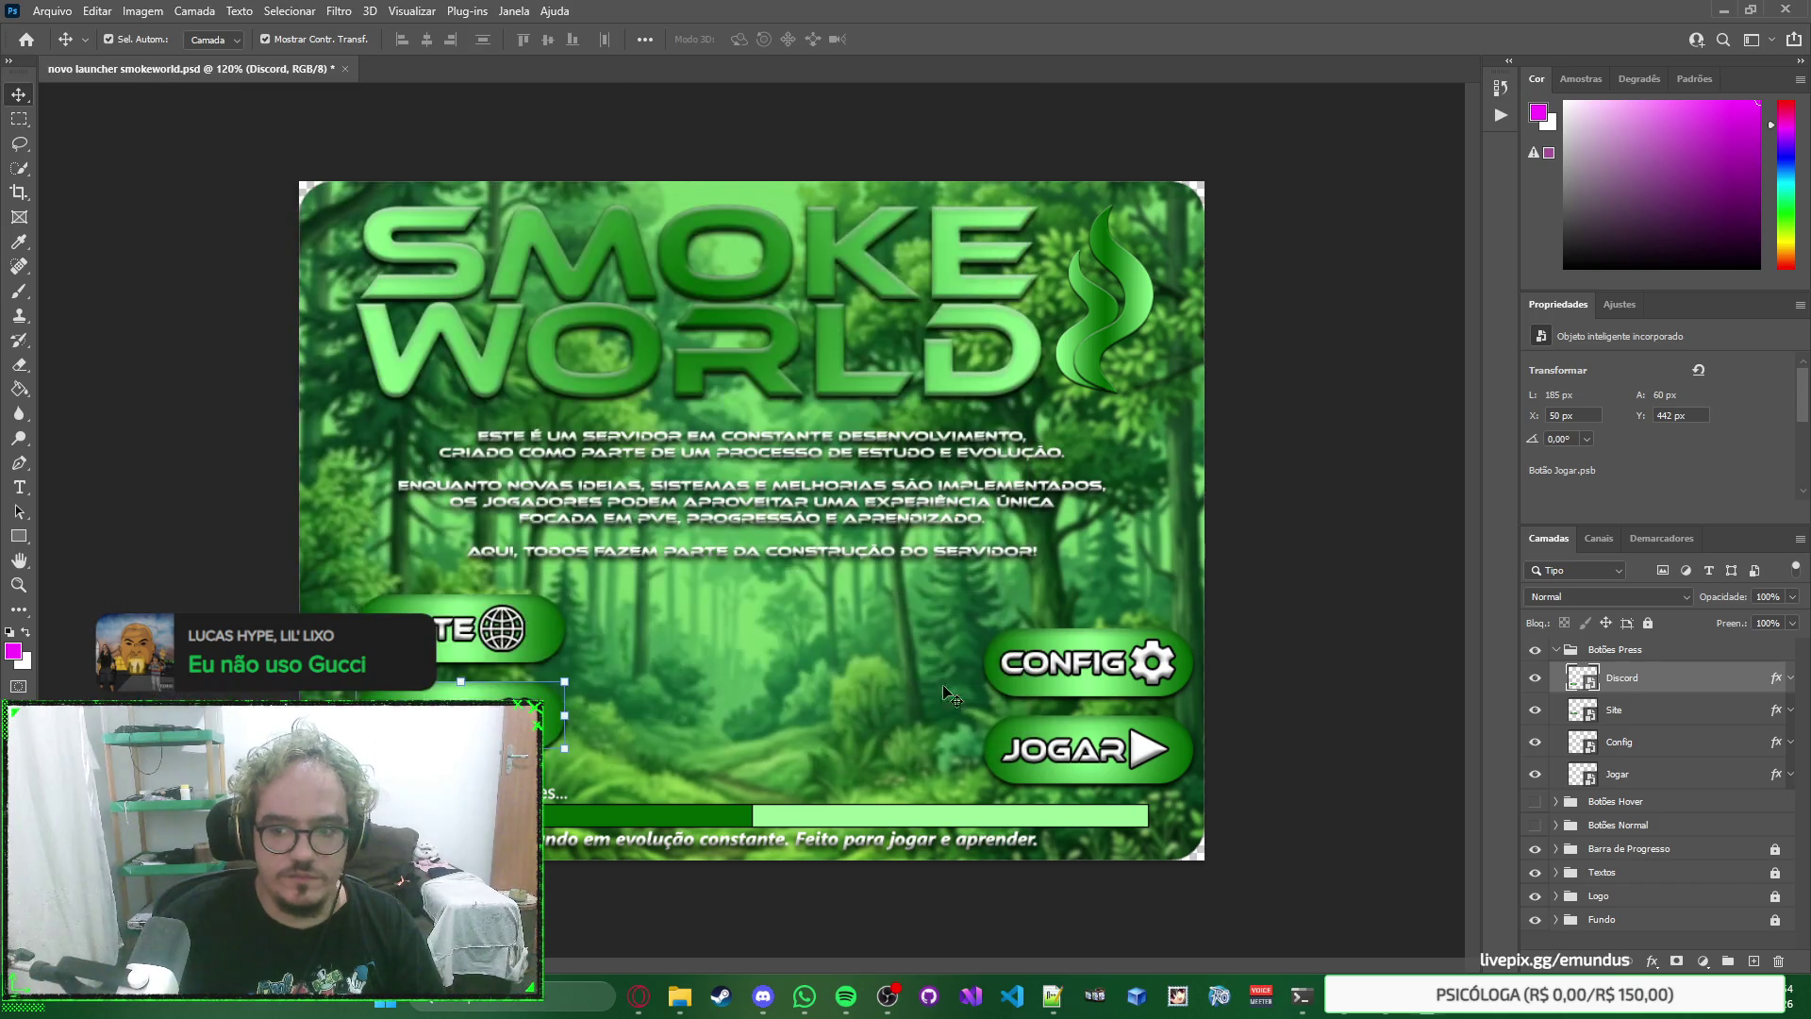
Step: Export the pressed Site, Config and Jogar buttons as PNGs into Botões Press
left_click(1636, 724)
right_click(1640, 718)
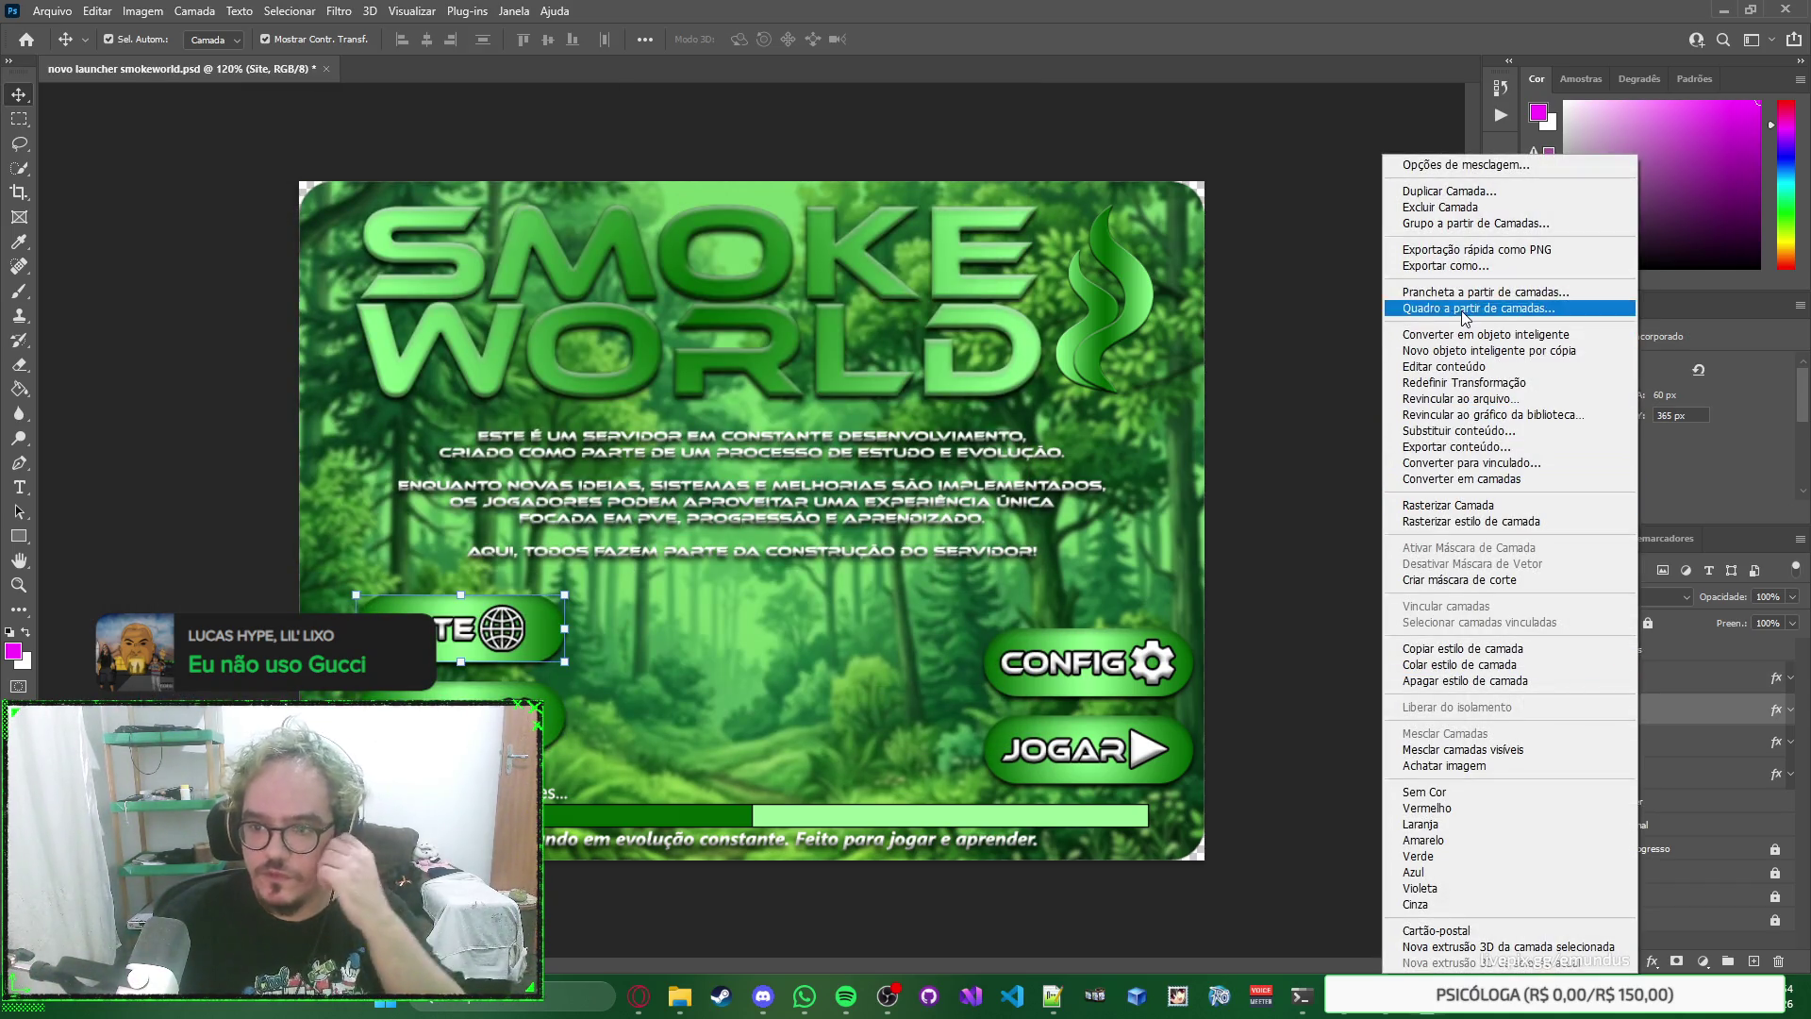
left_click(1472, 250)
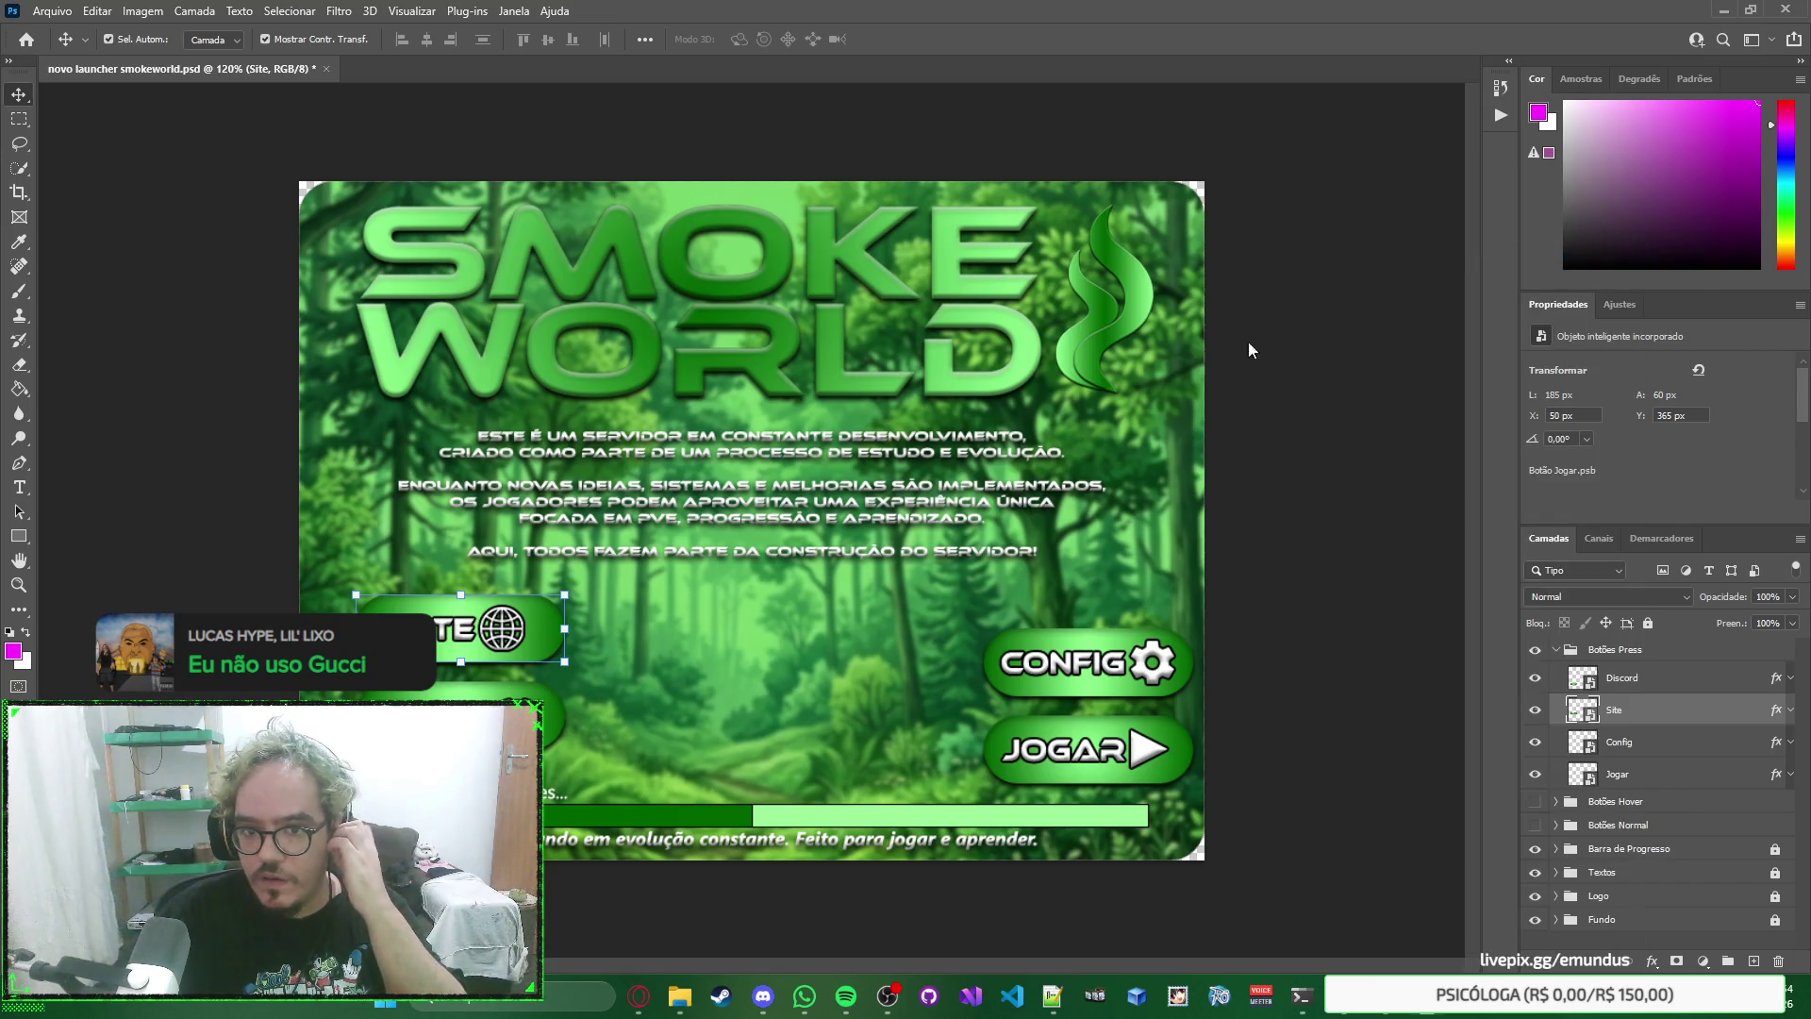
left_click(860, 690)
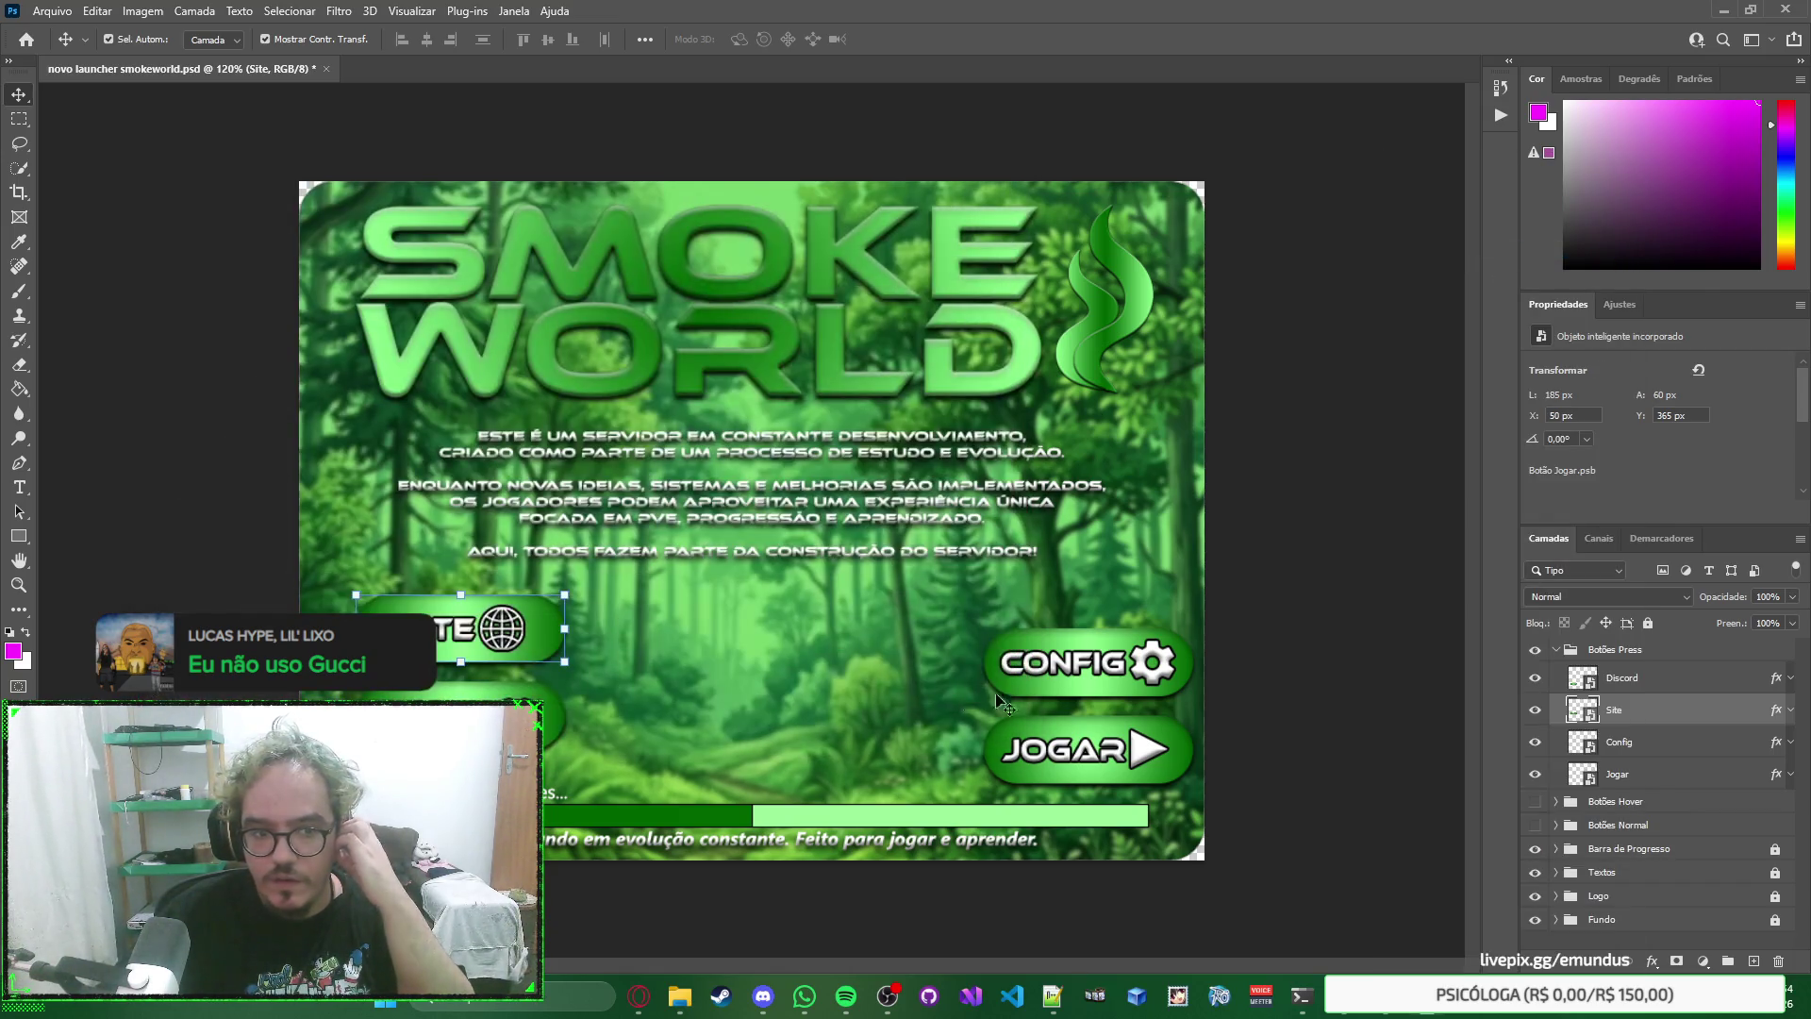
left_click(1648, 749)
right_click(1648, 749)
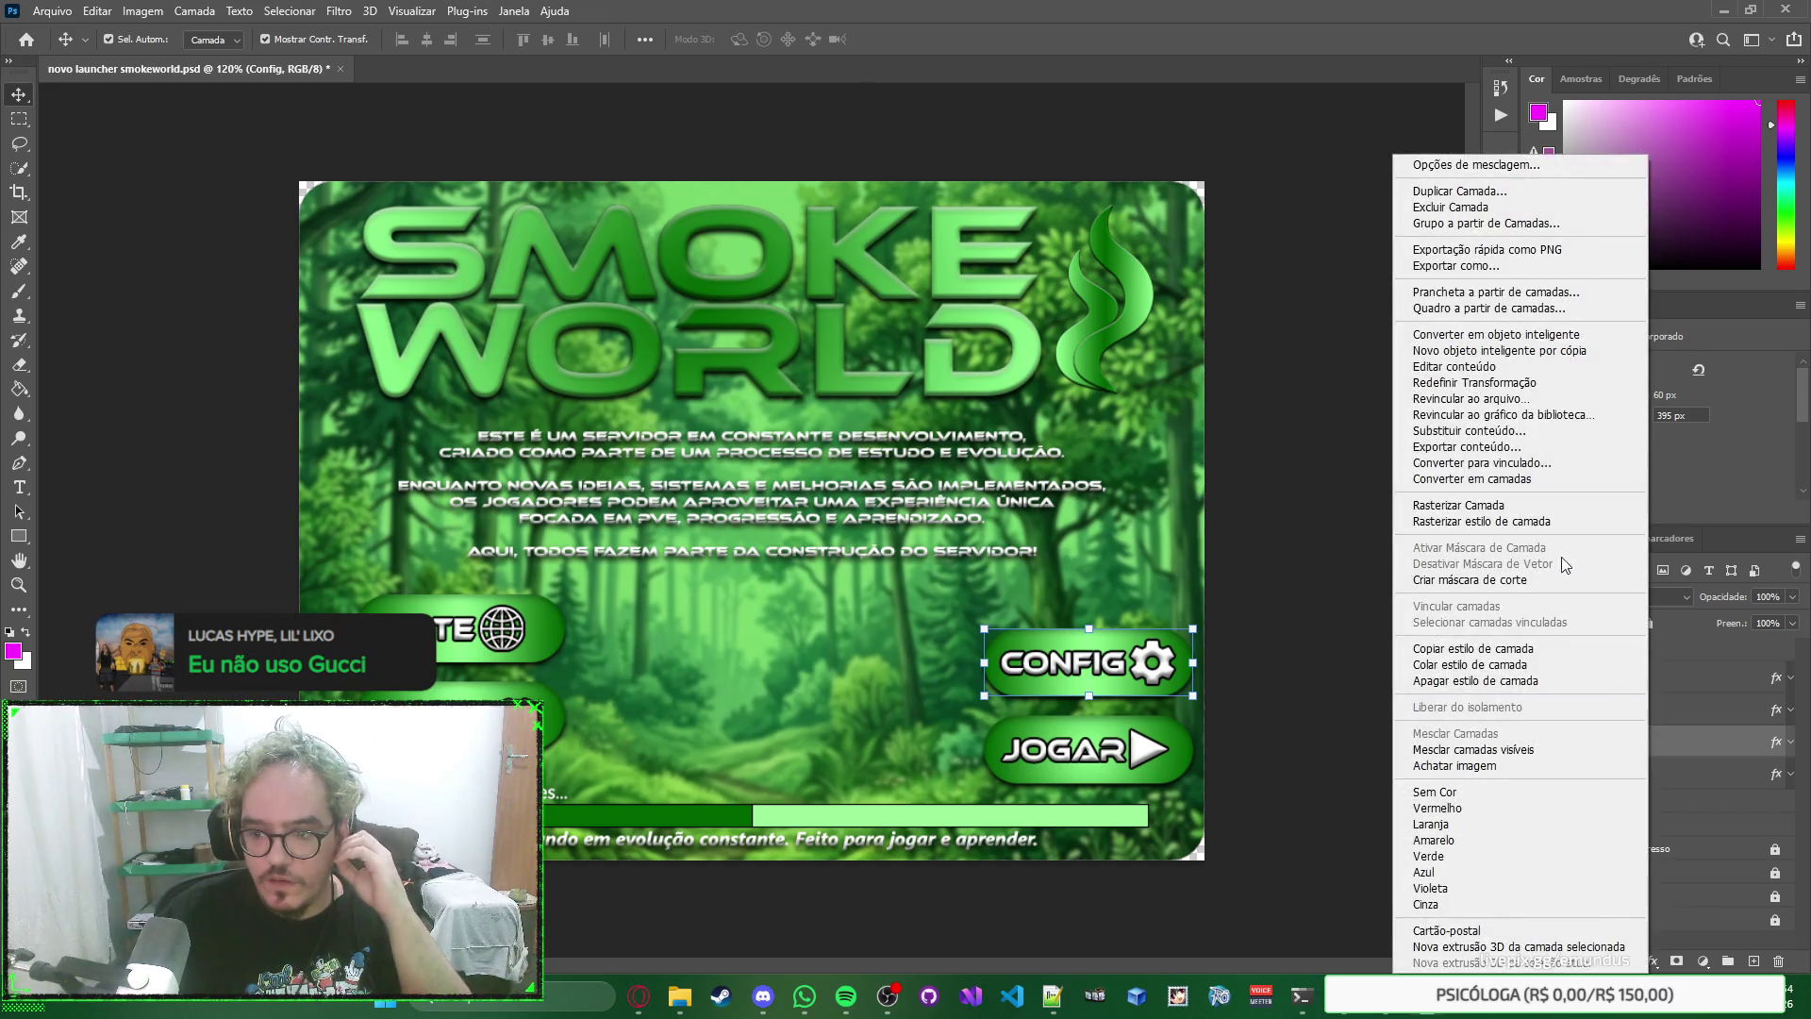
left_click(1545, 252)
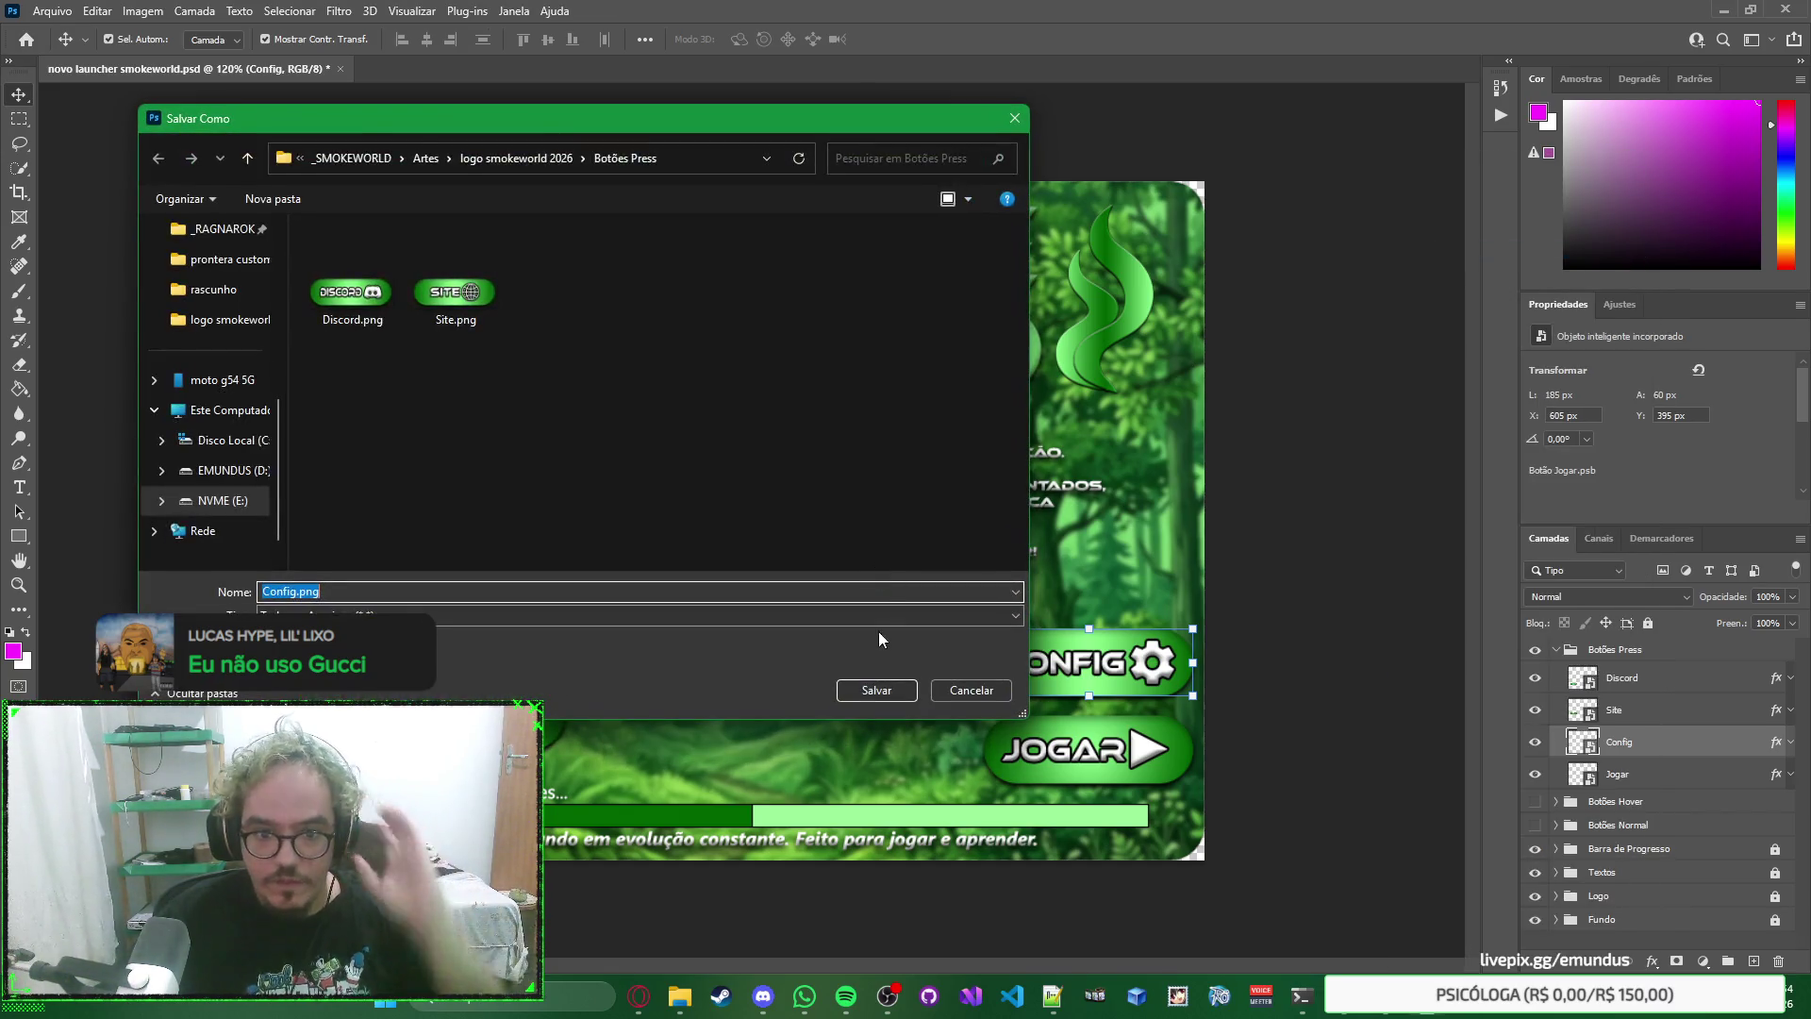
left_click(869, 688)
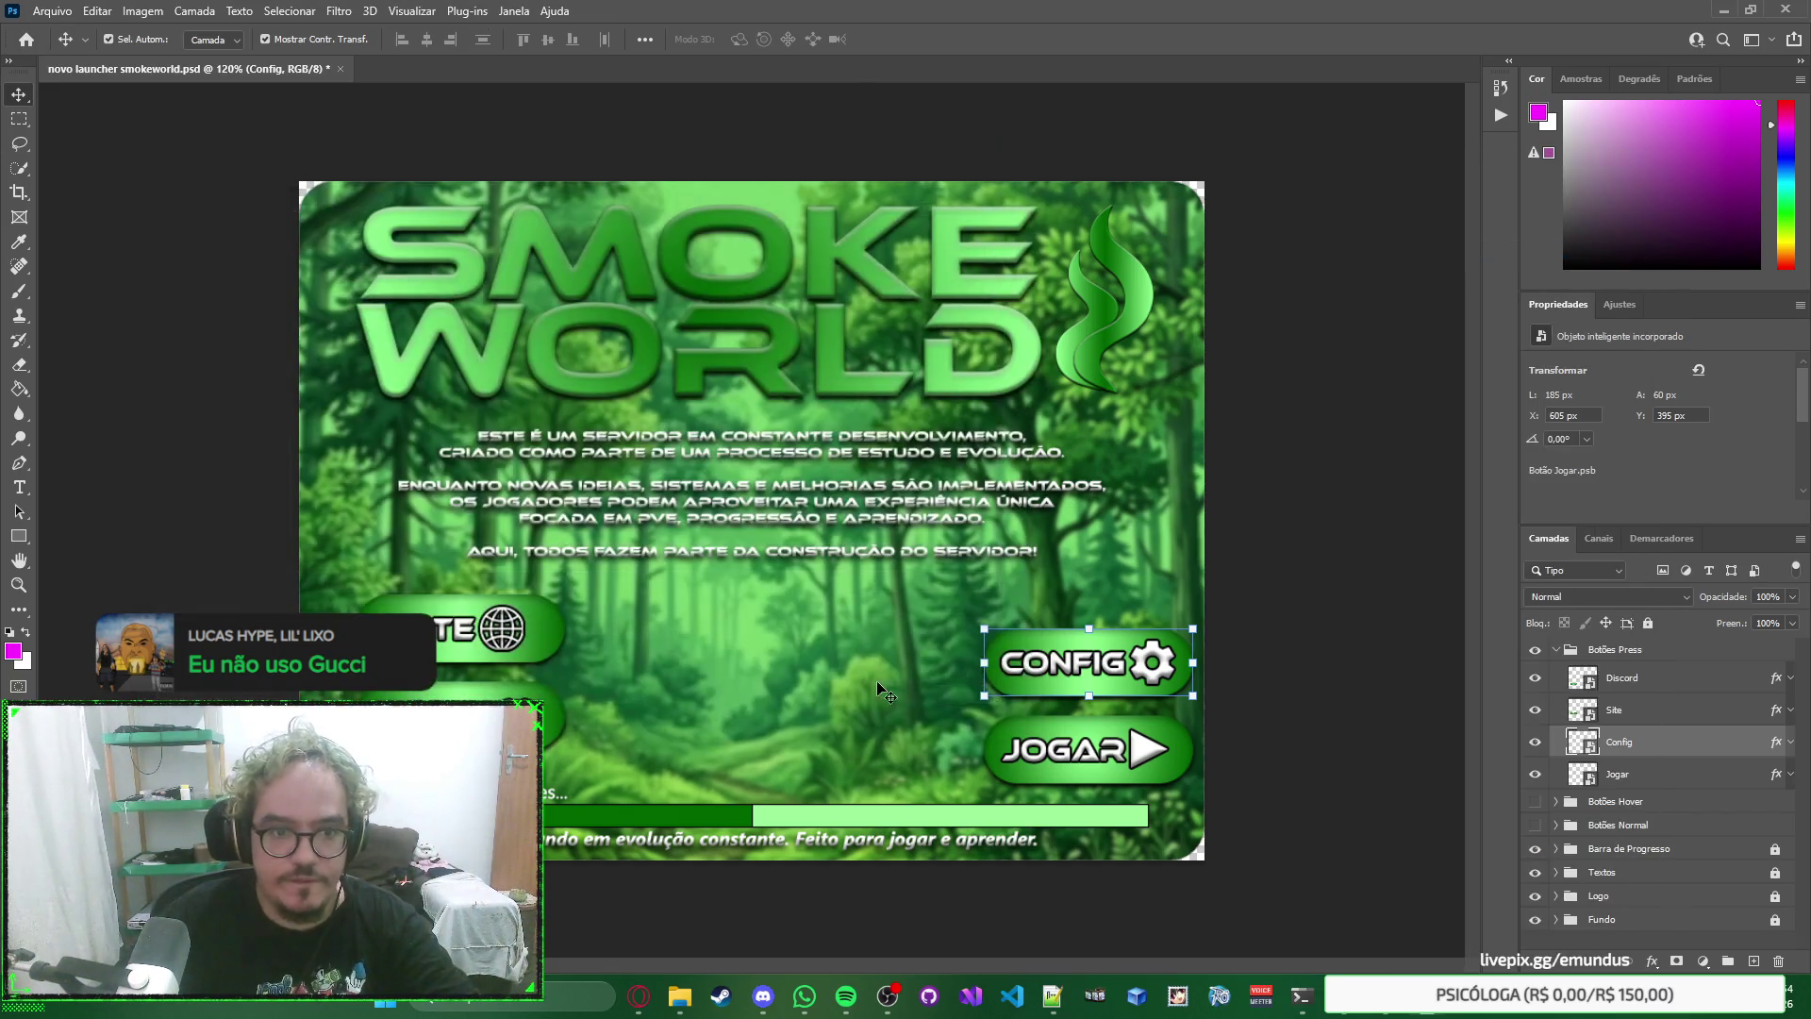
left_click(1651, 774)
right_click(1651, 772)
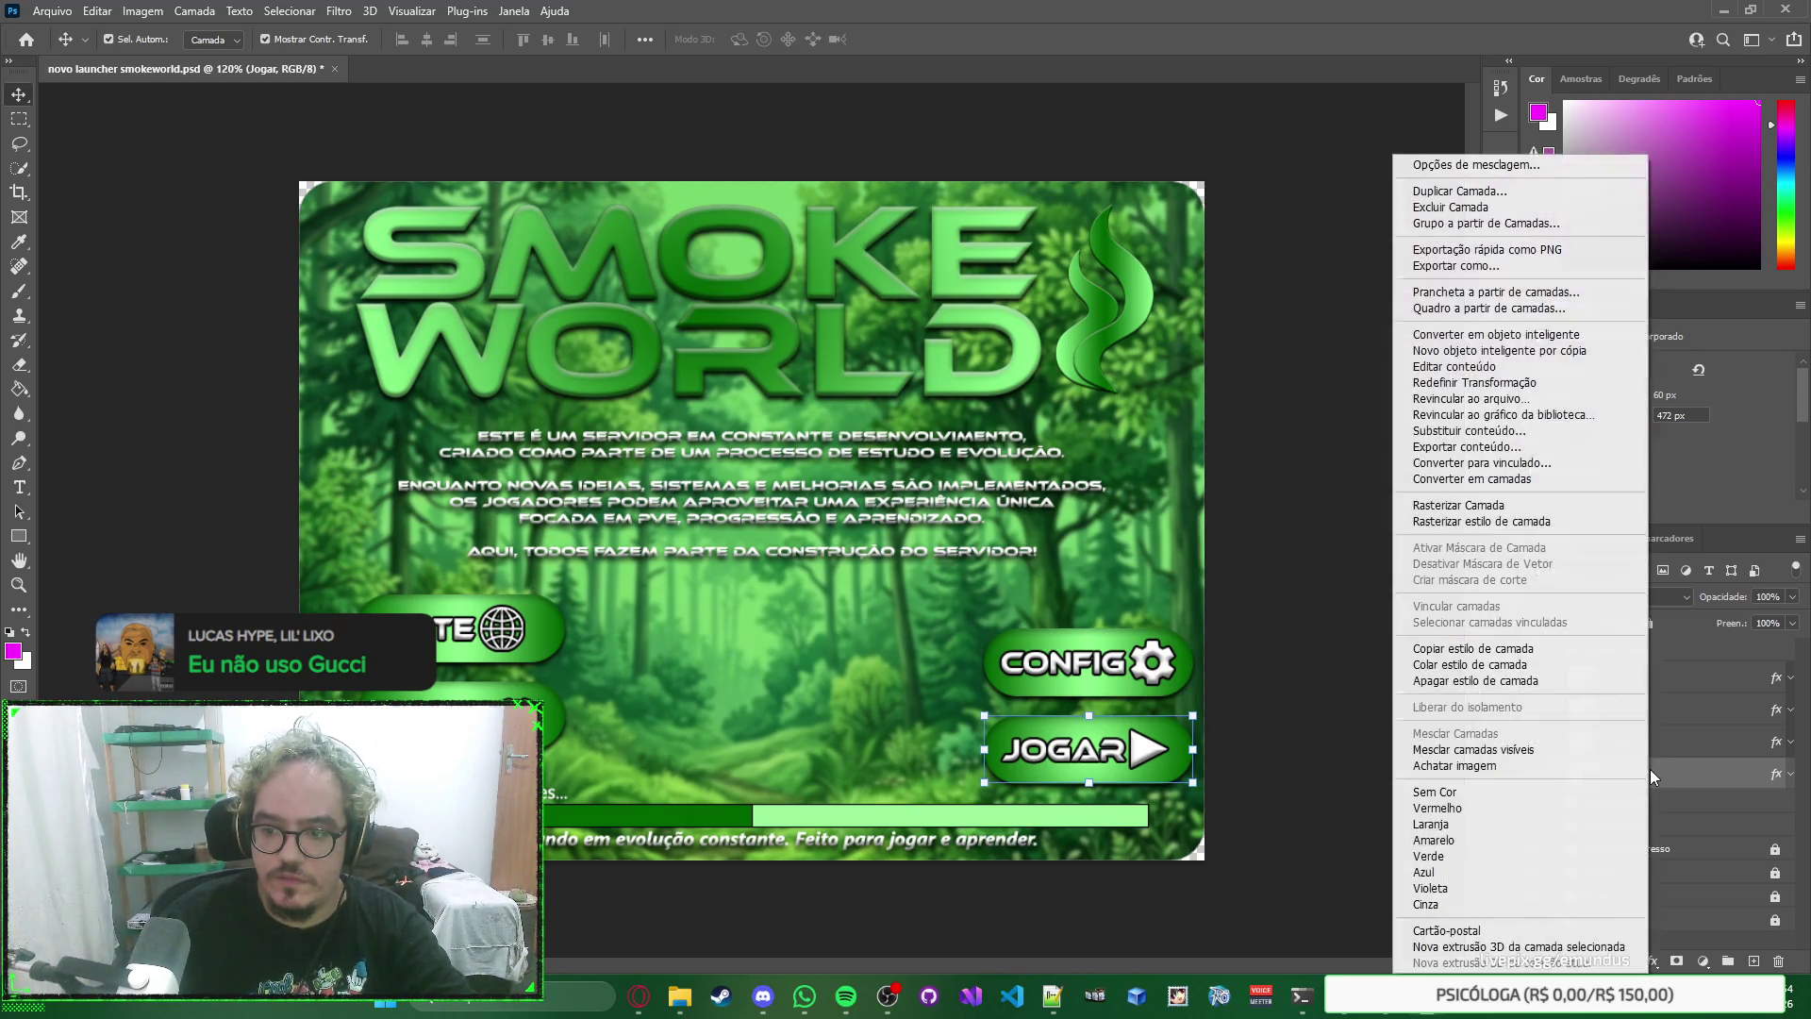
left_click(1510, 250)
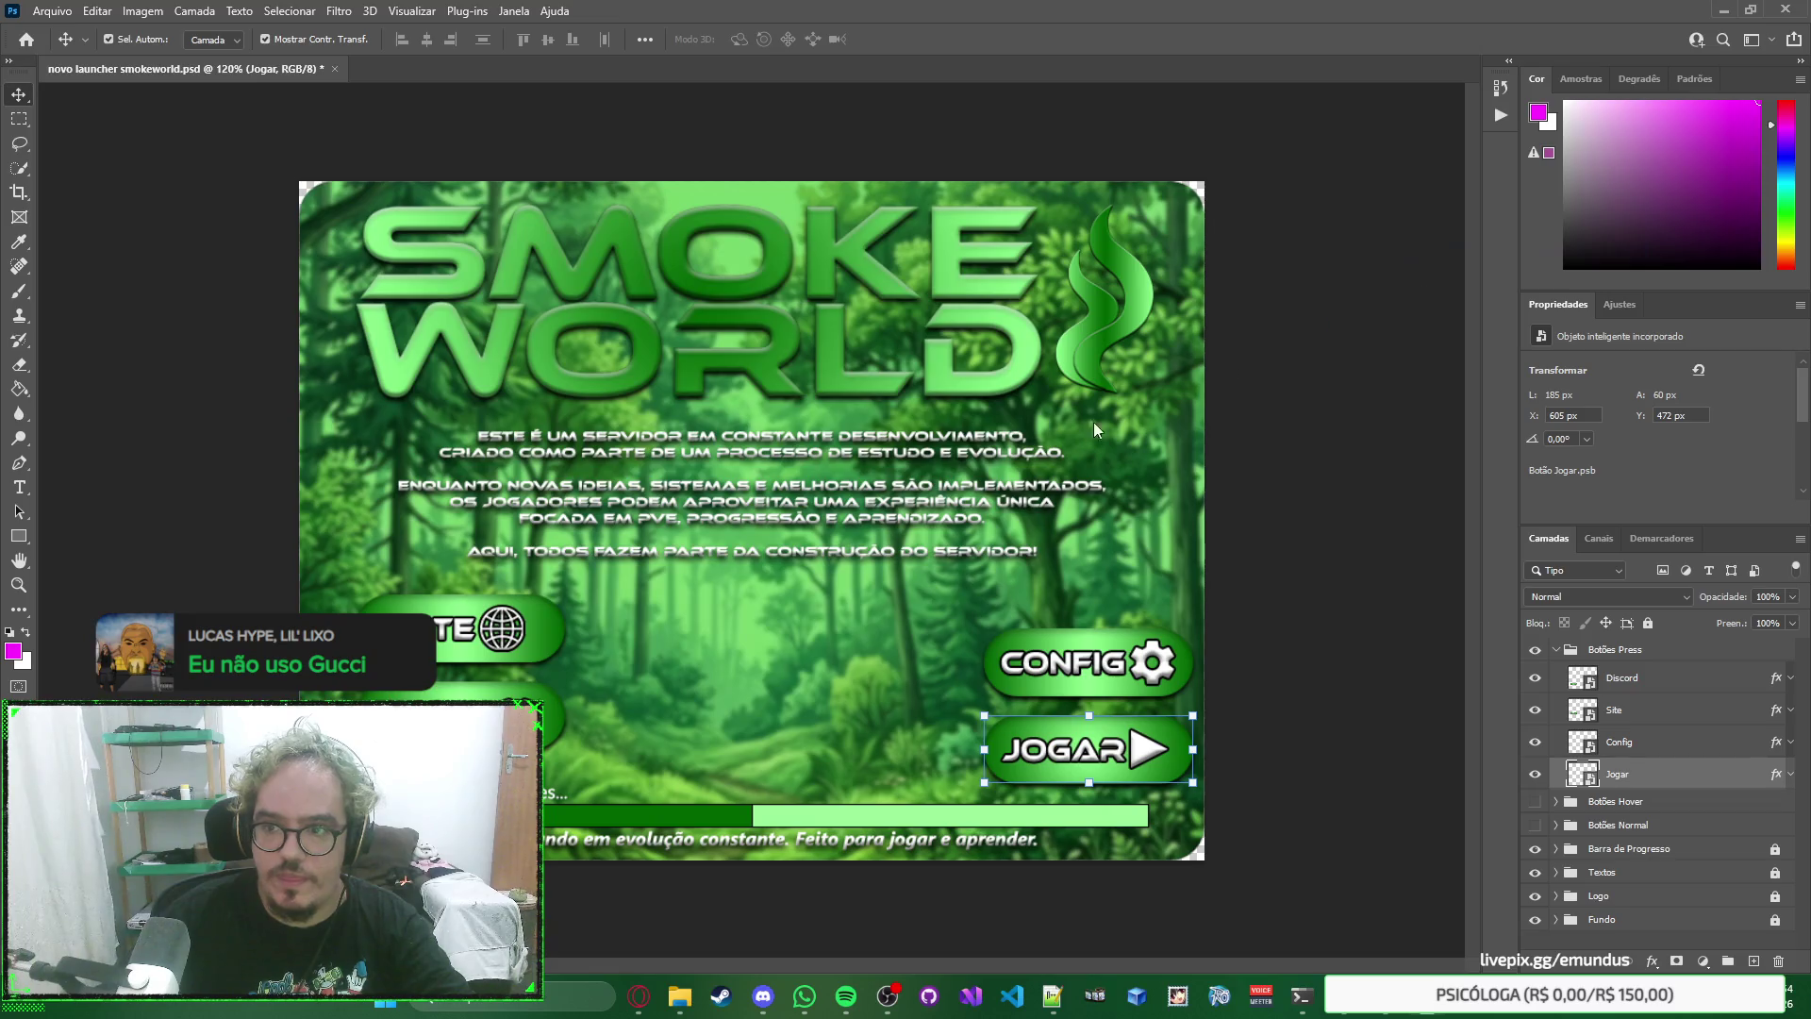
left_click(876, 690)
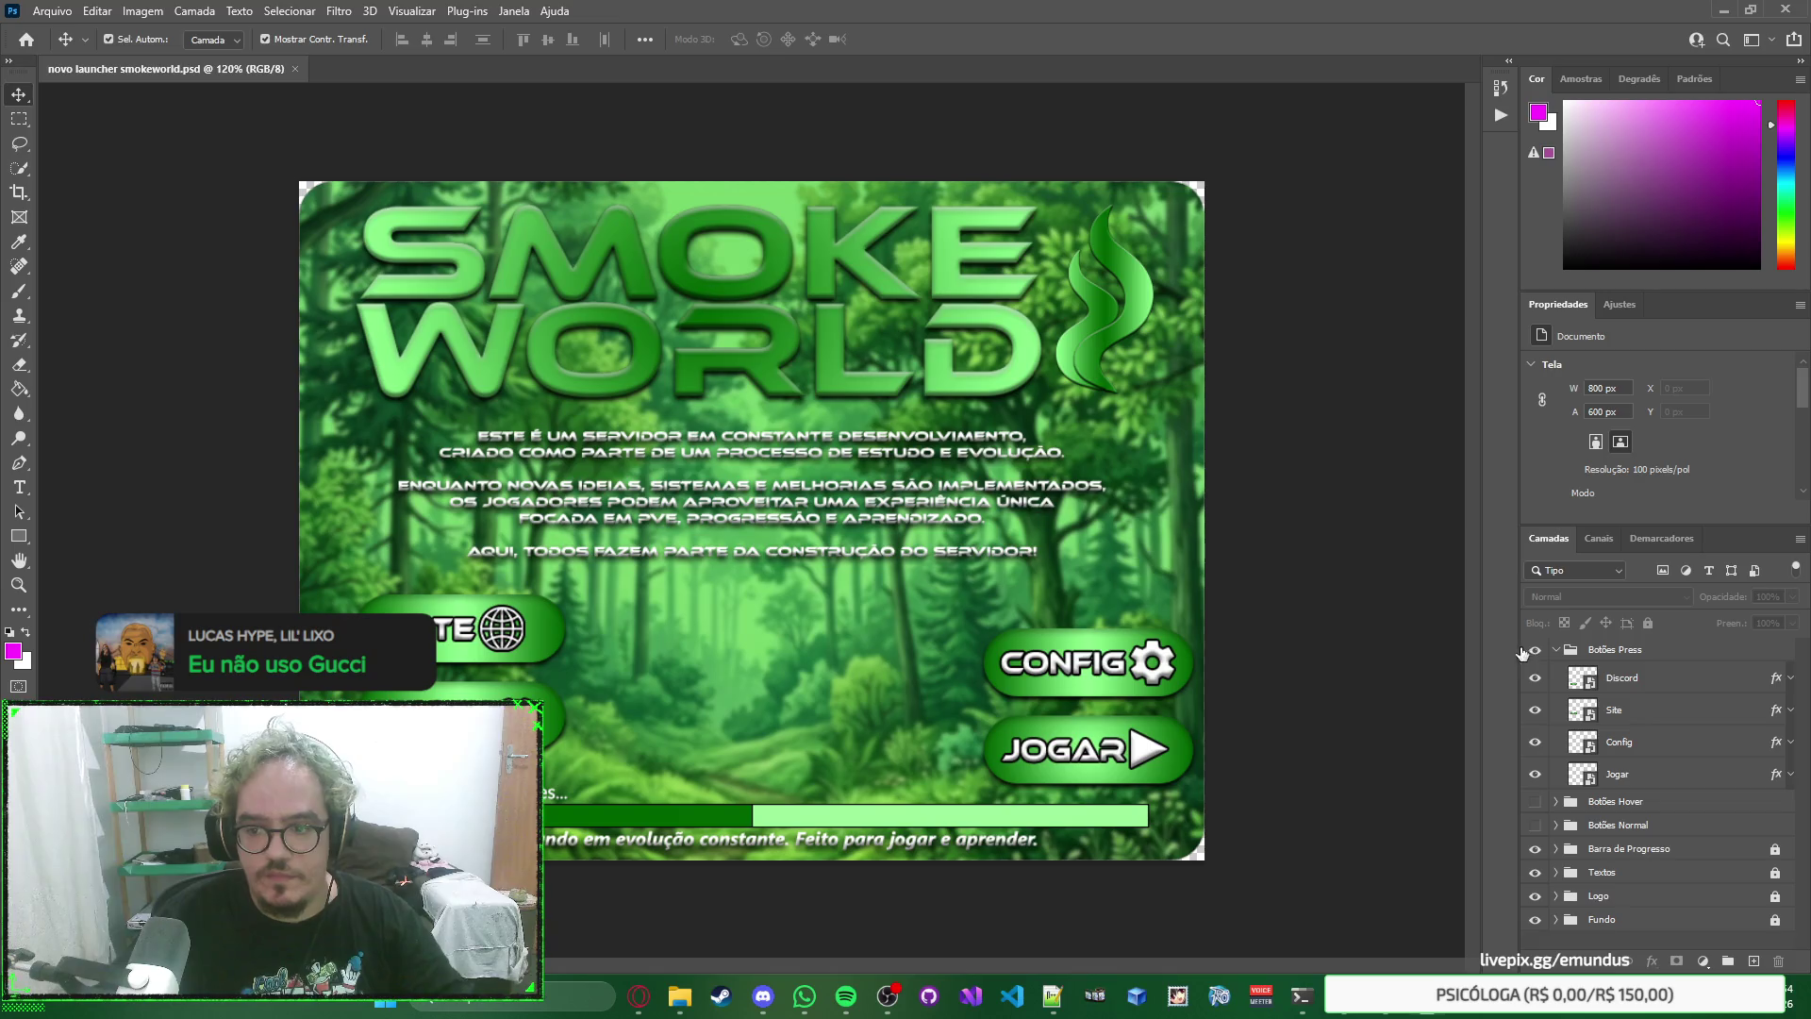
Step: Compare the pressed, hover and normal button states, then save the document
left_click(1555, 651)
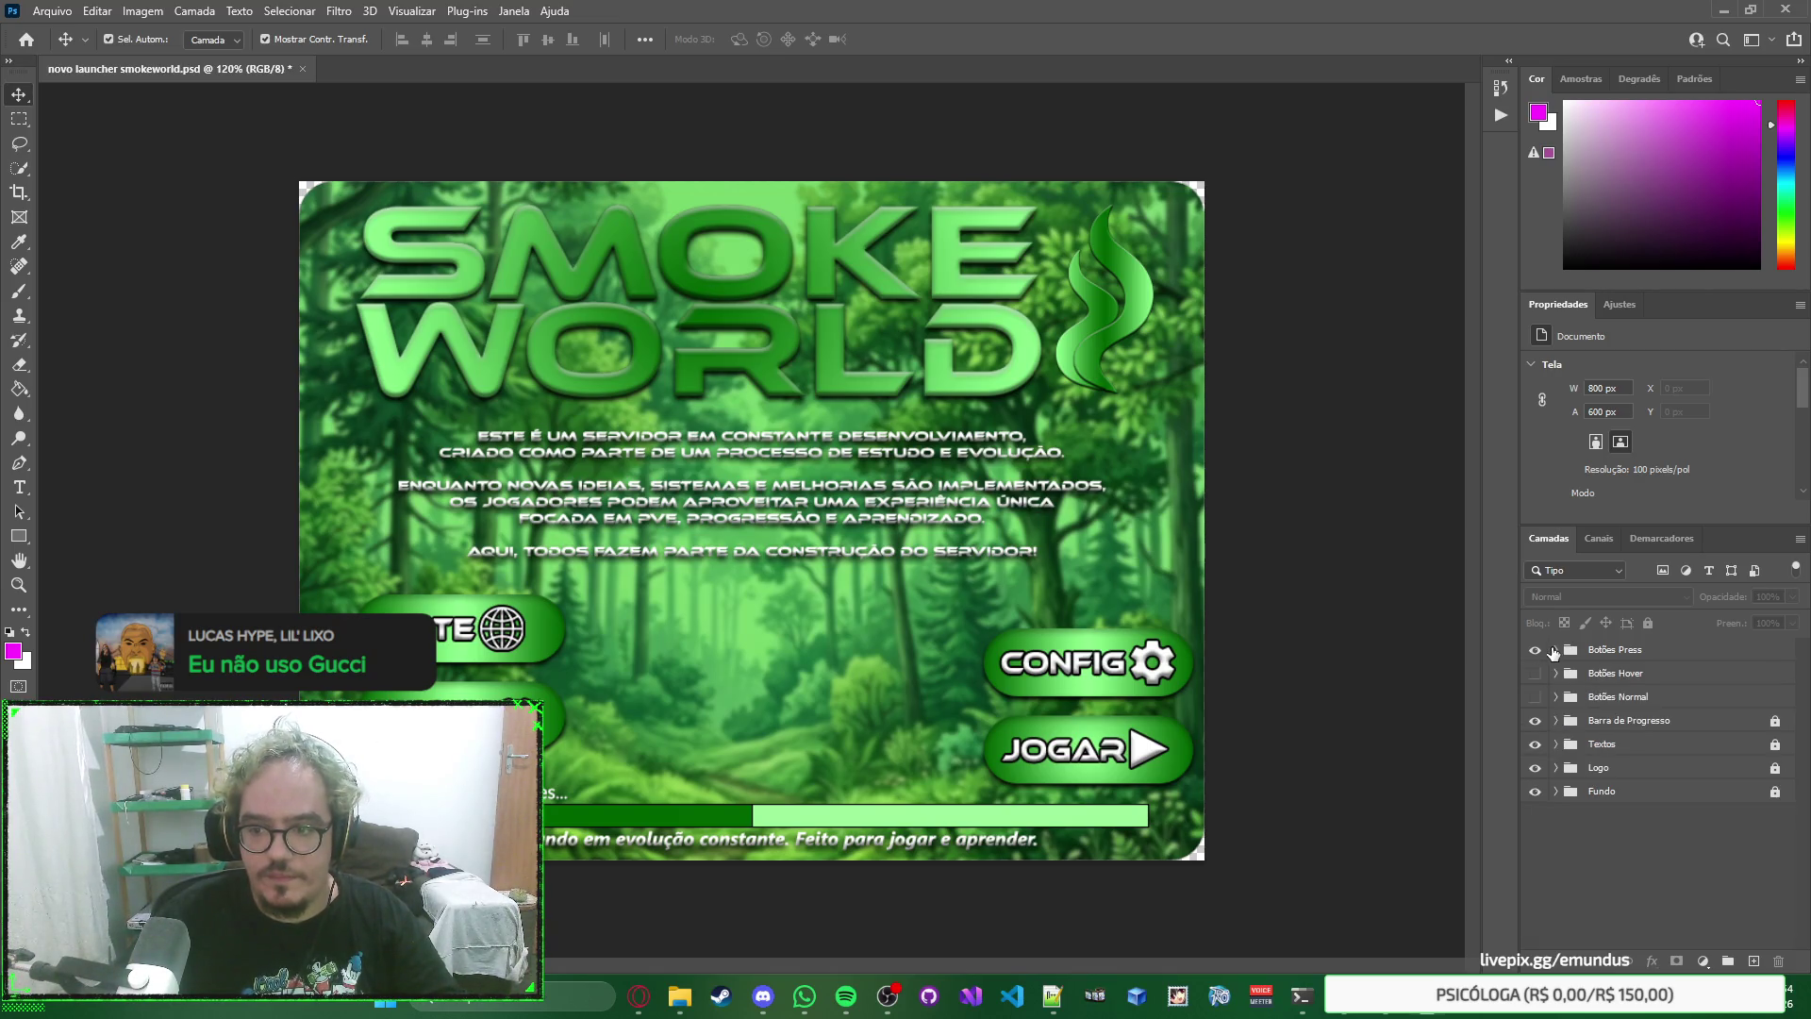
left_click(1536, 651)
left_click(1536, 696)
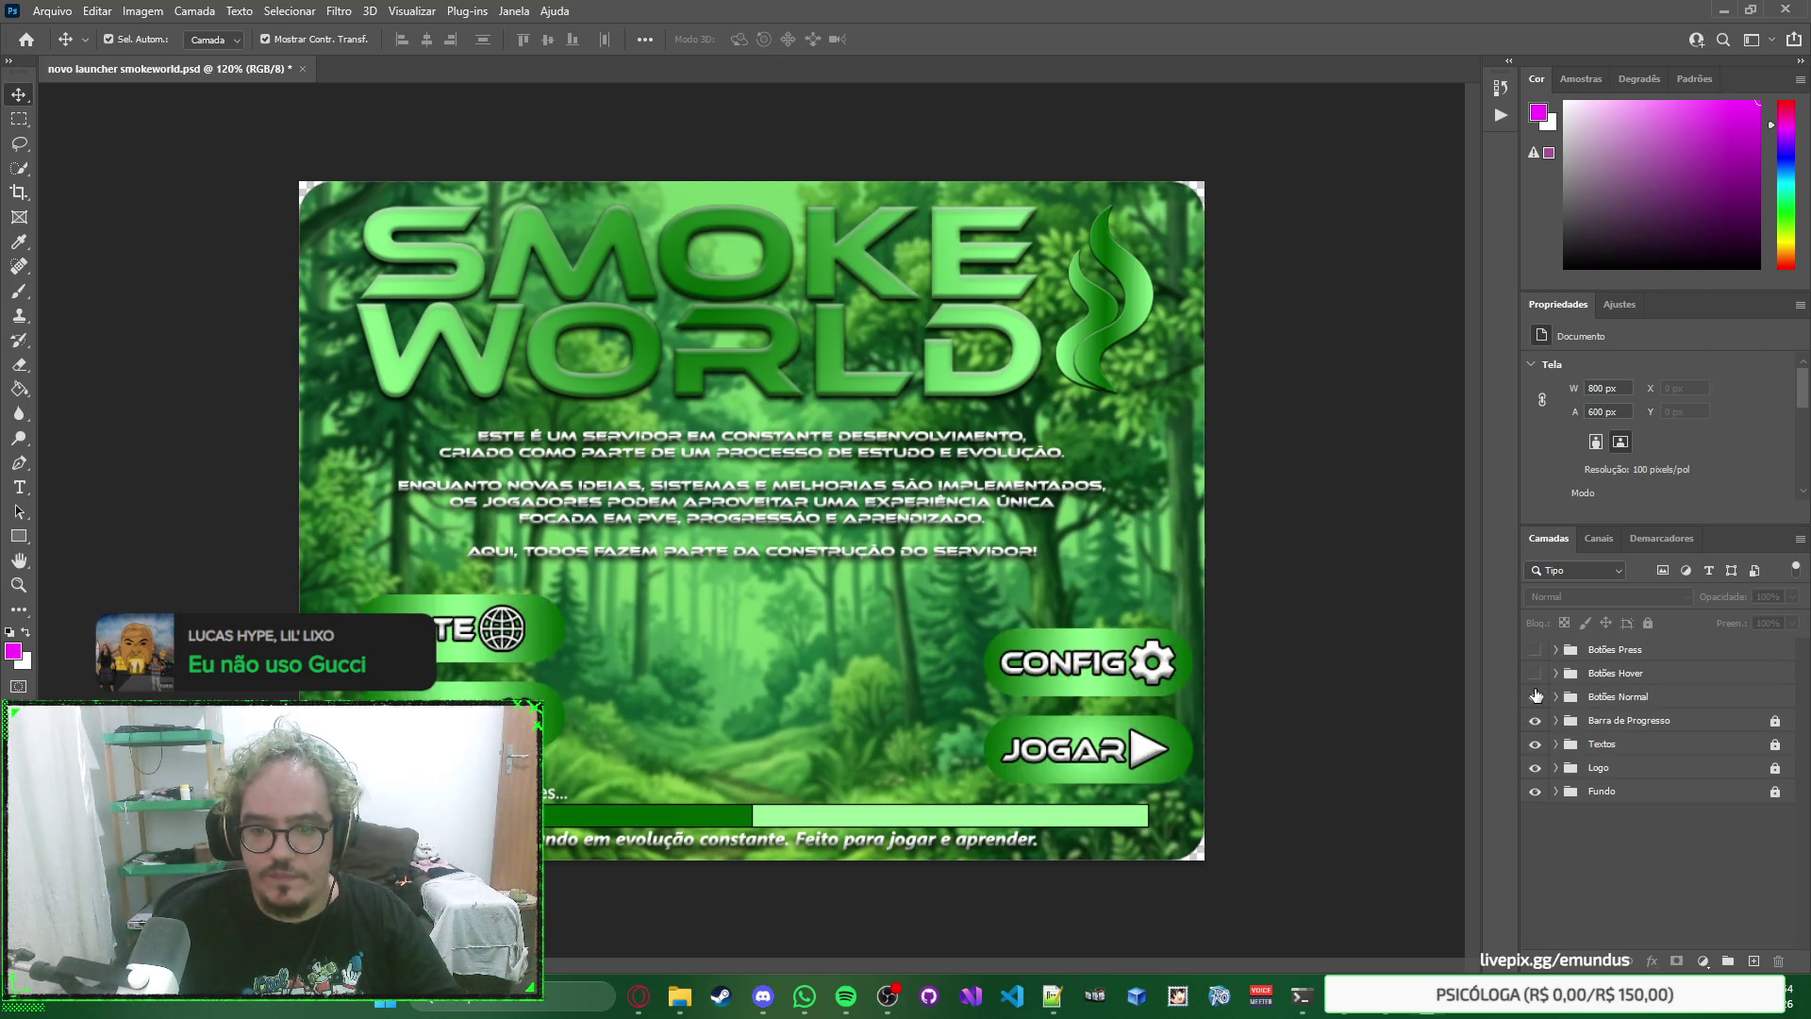
left_click(1536, 674)
left_click(1537, 673)
left_click(1536, 650)
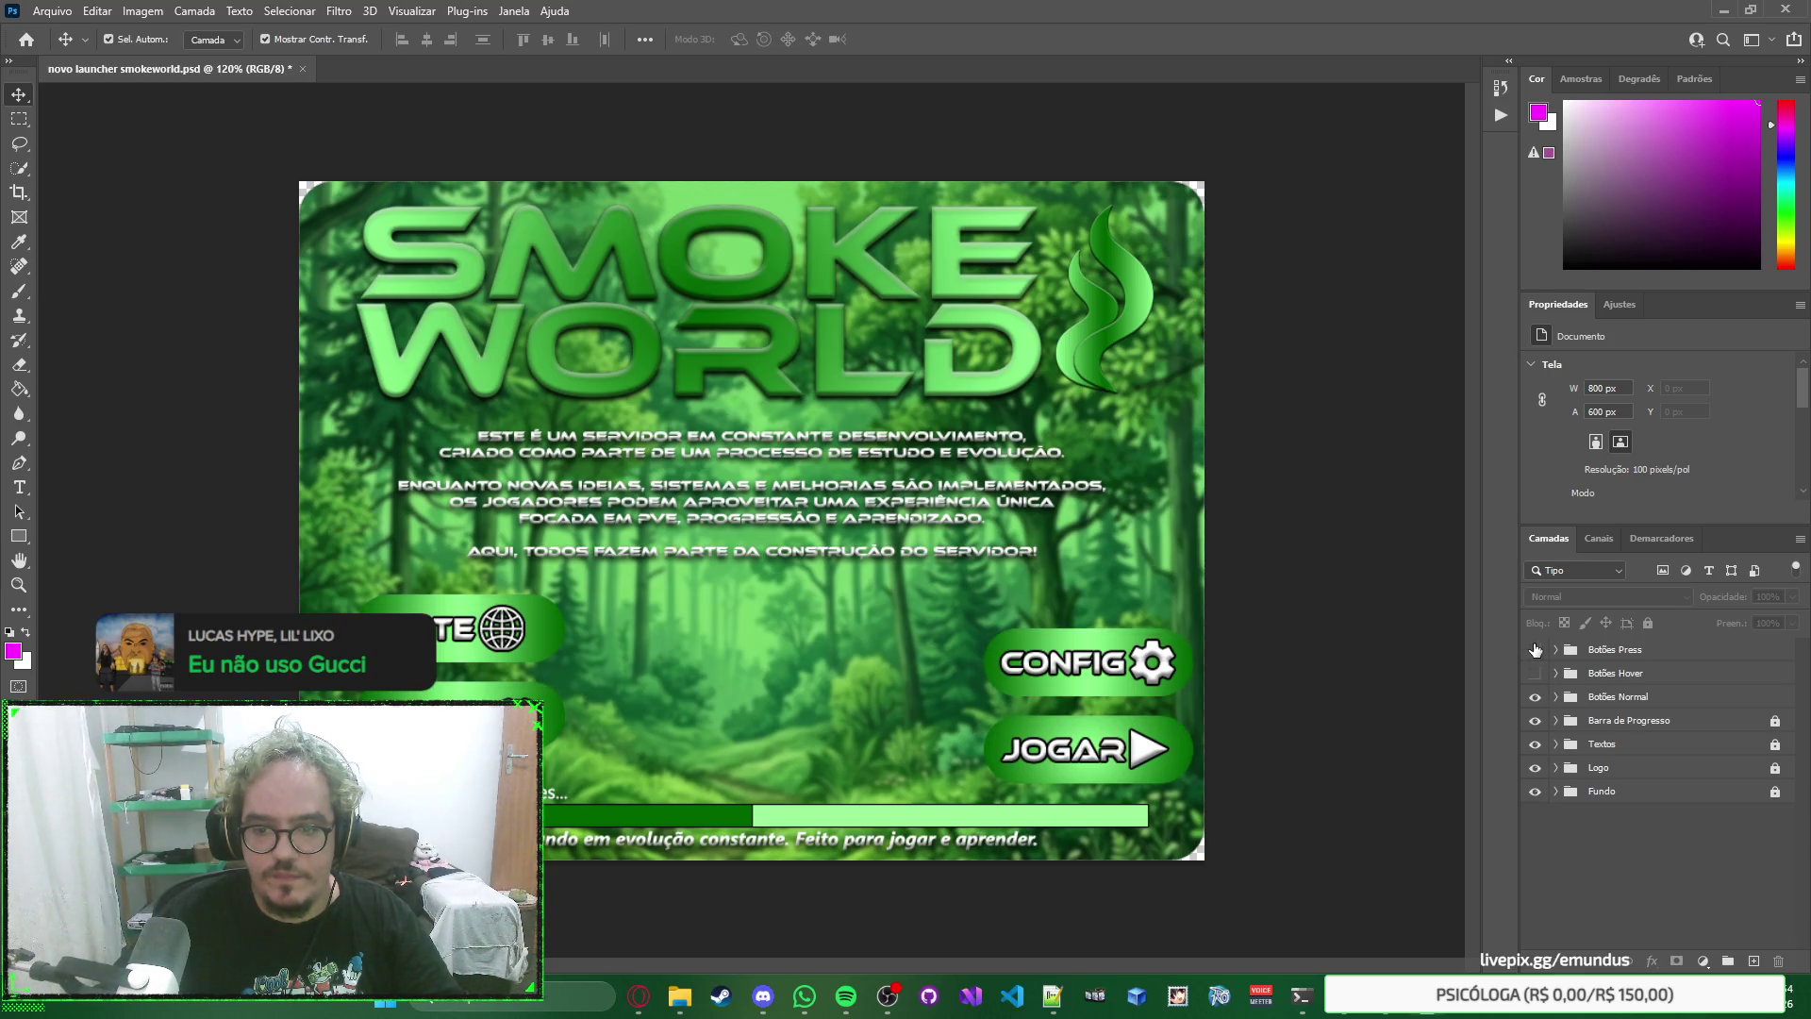
left_click(1535, 674)
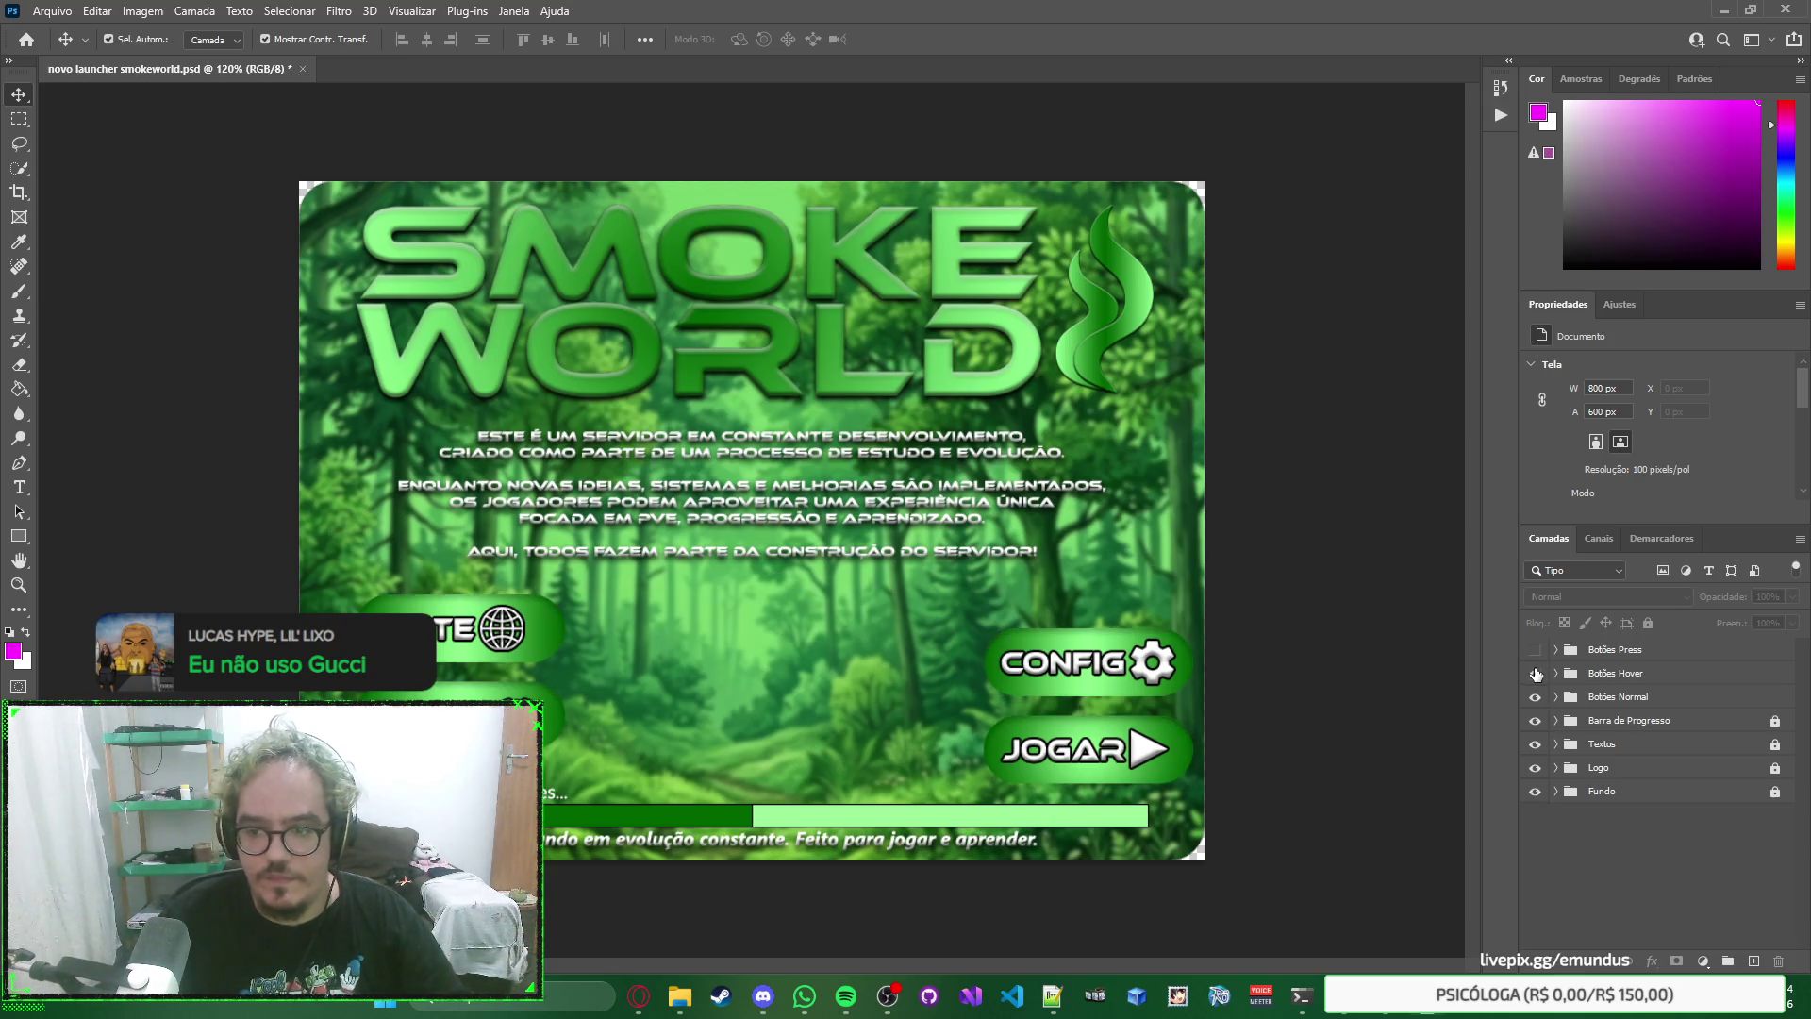
key("ctrl+s")
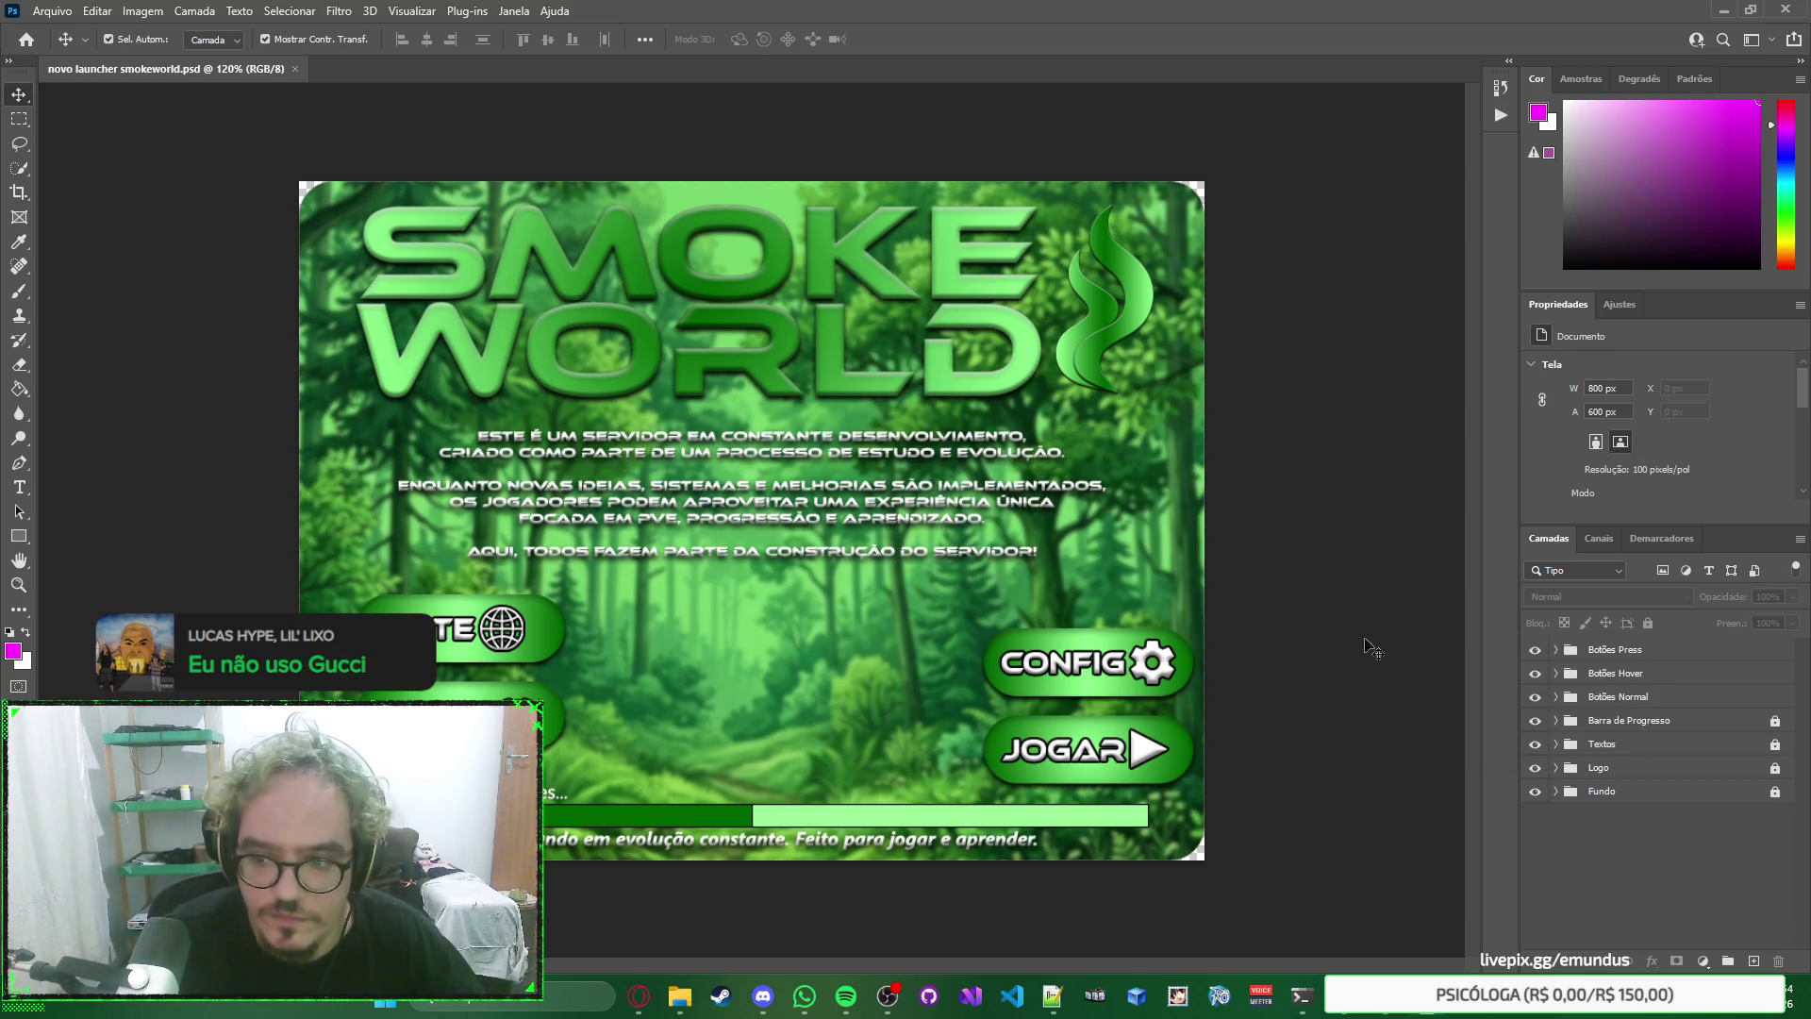
Step: Lock the three button groups, hide them and Barra de Progresso, and expand the Fundo group
left_click(1649, 689)
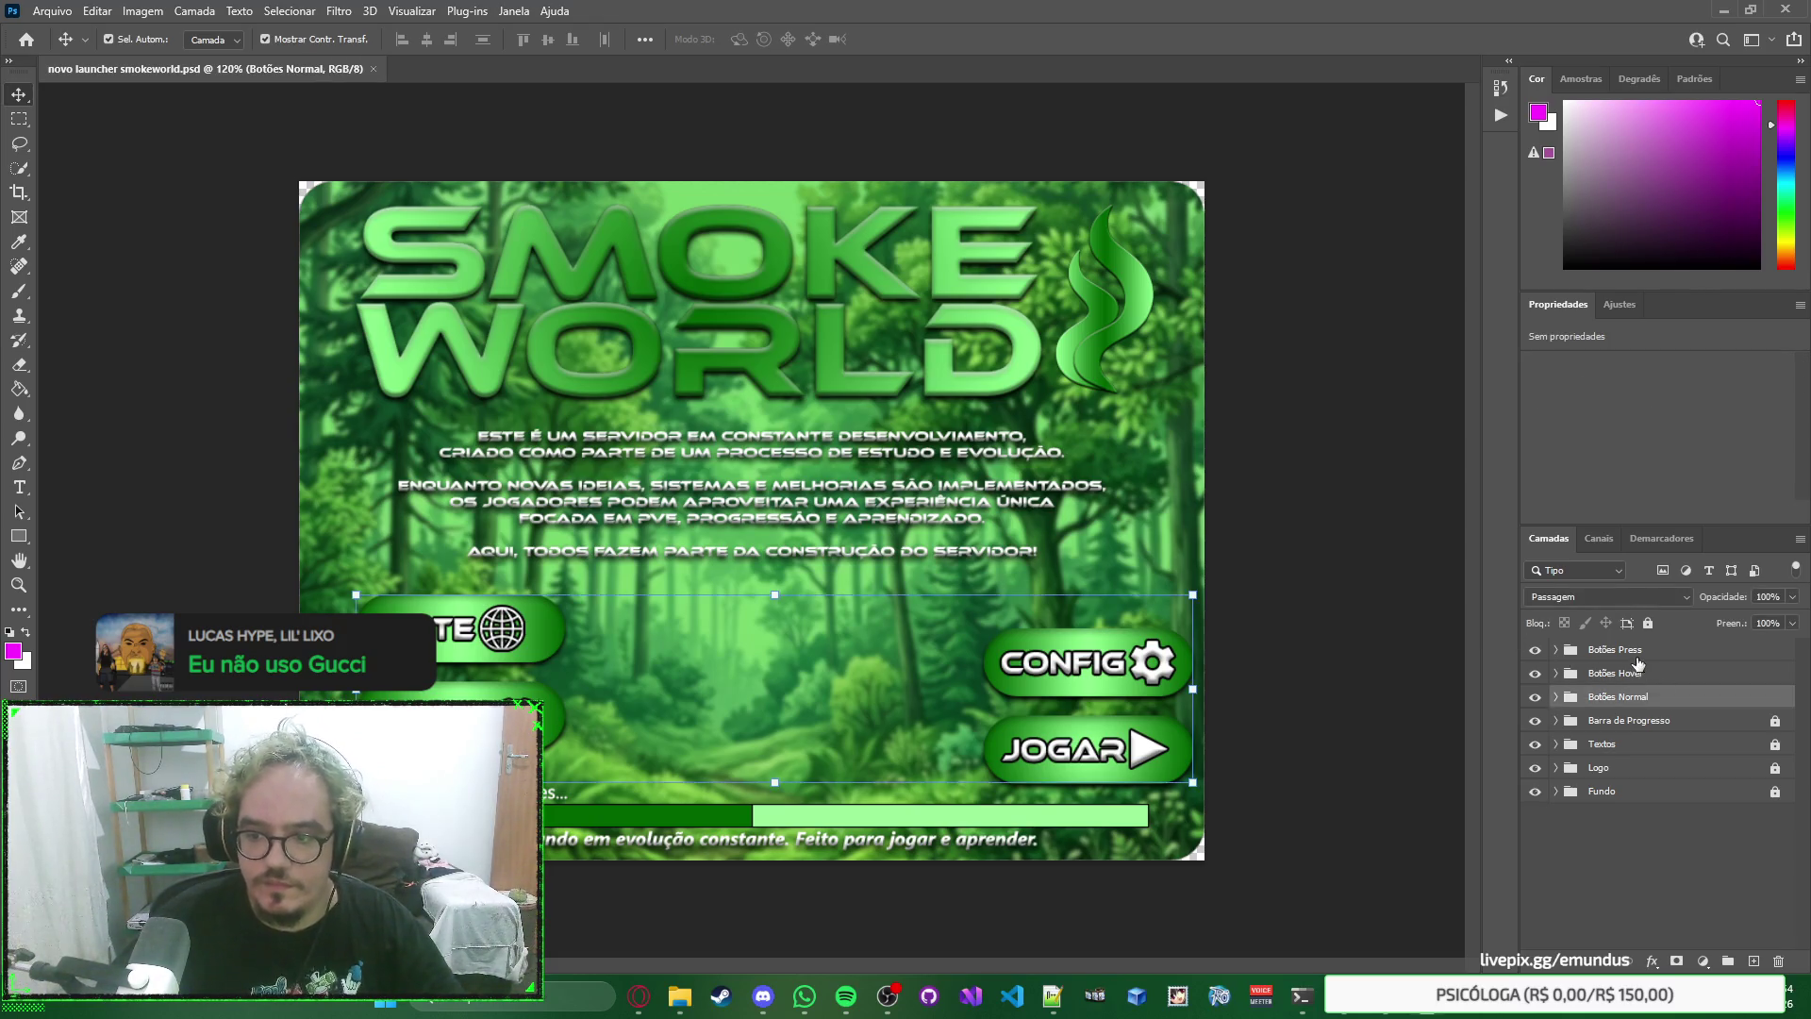
left_click(1635, 656, "shift")
left_click(1648, 622)
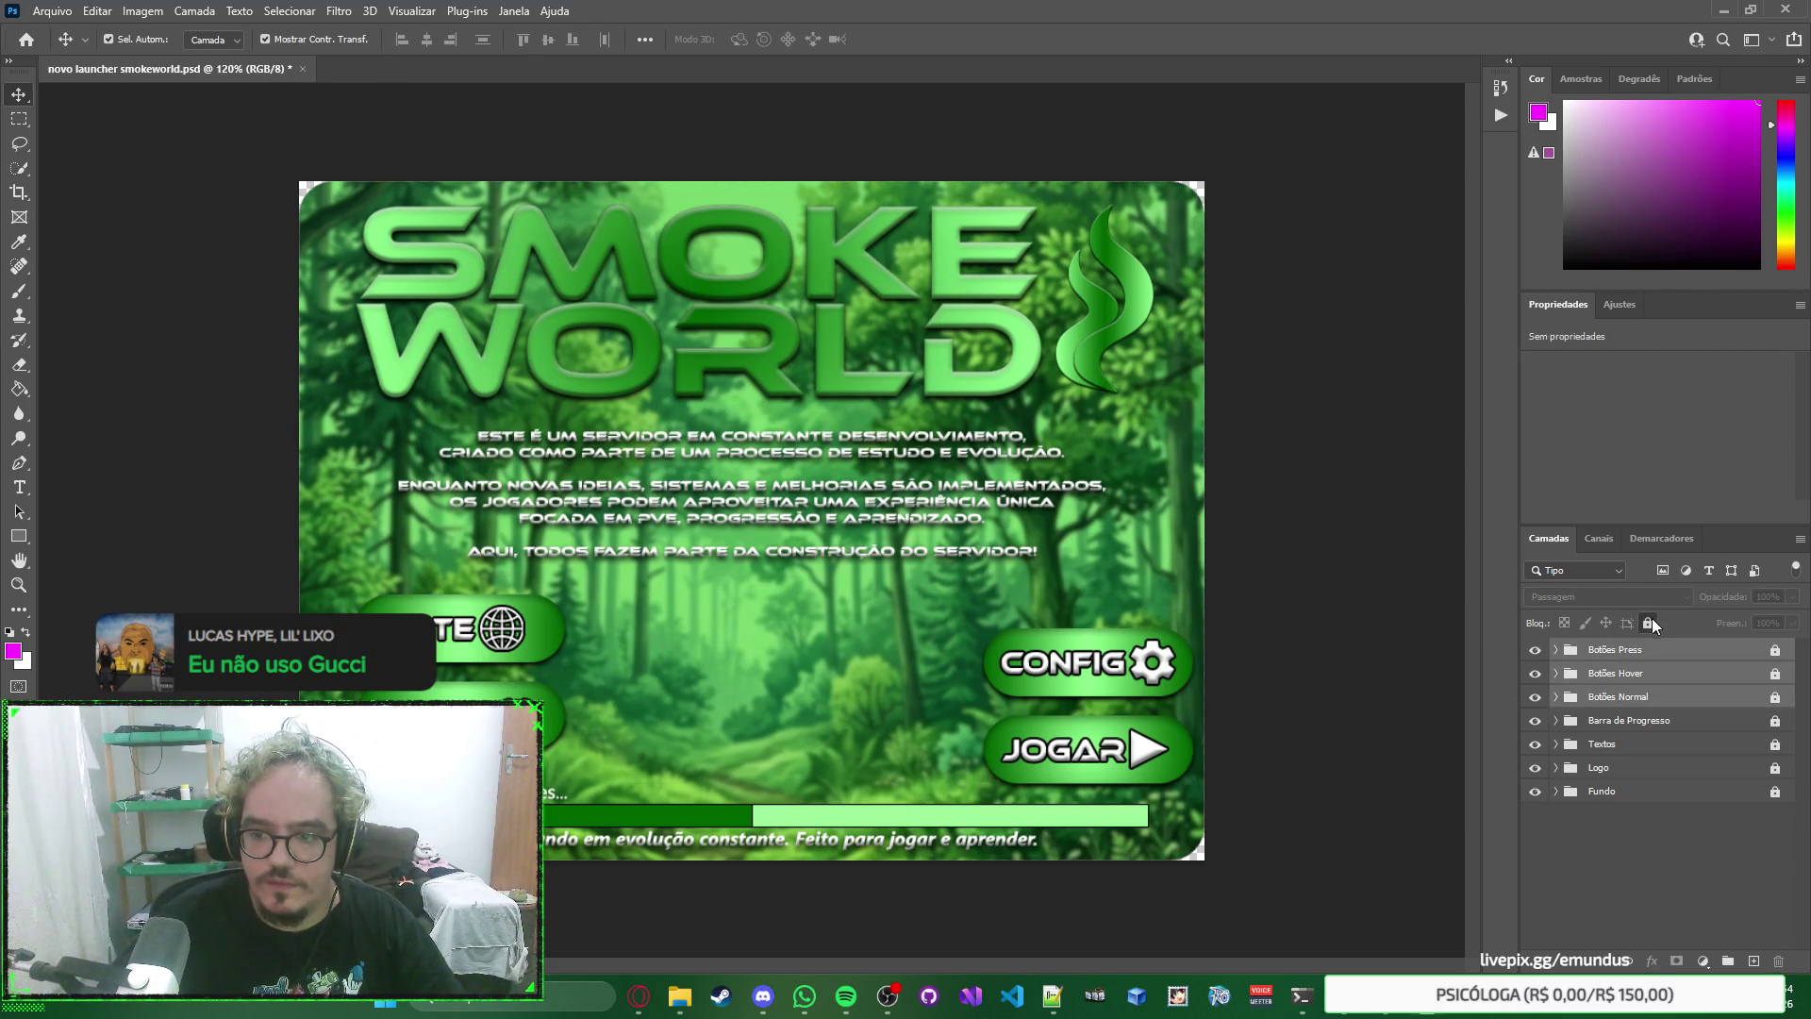
left_click(1598, 657)
left_click(1535, 650)
left_click(1536, 672)
left_click(1536, 696)
left_click(1536, 720)
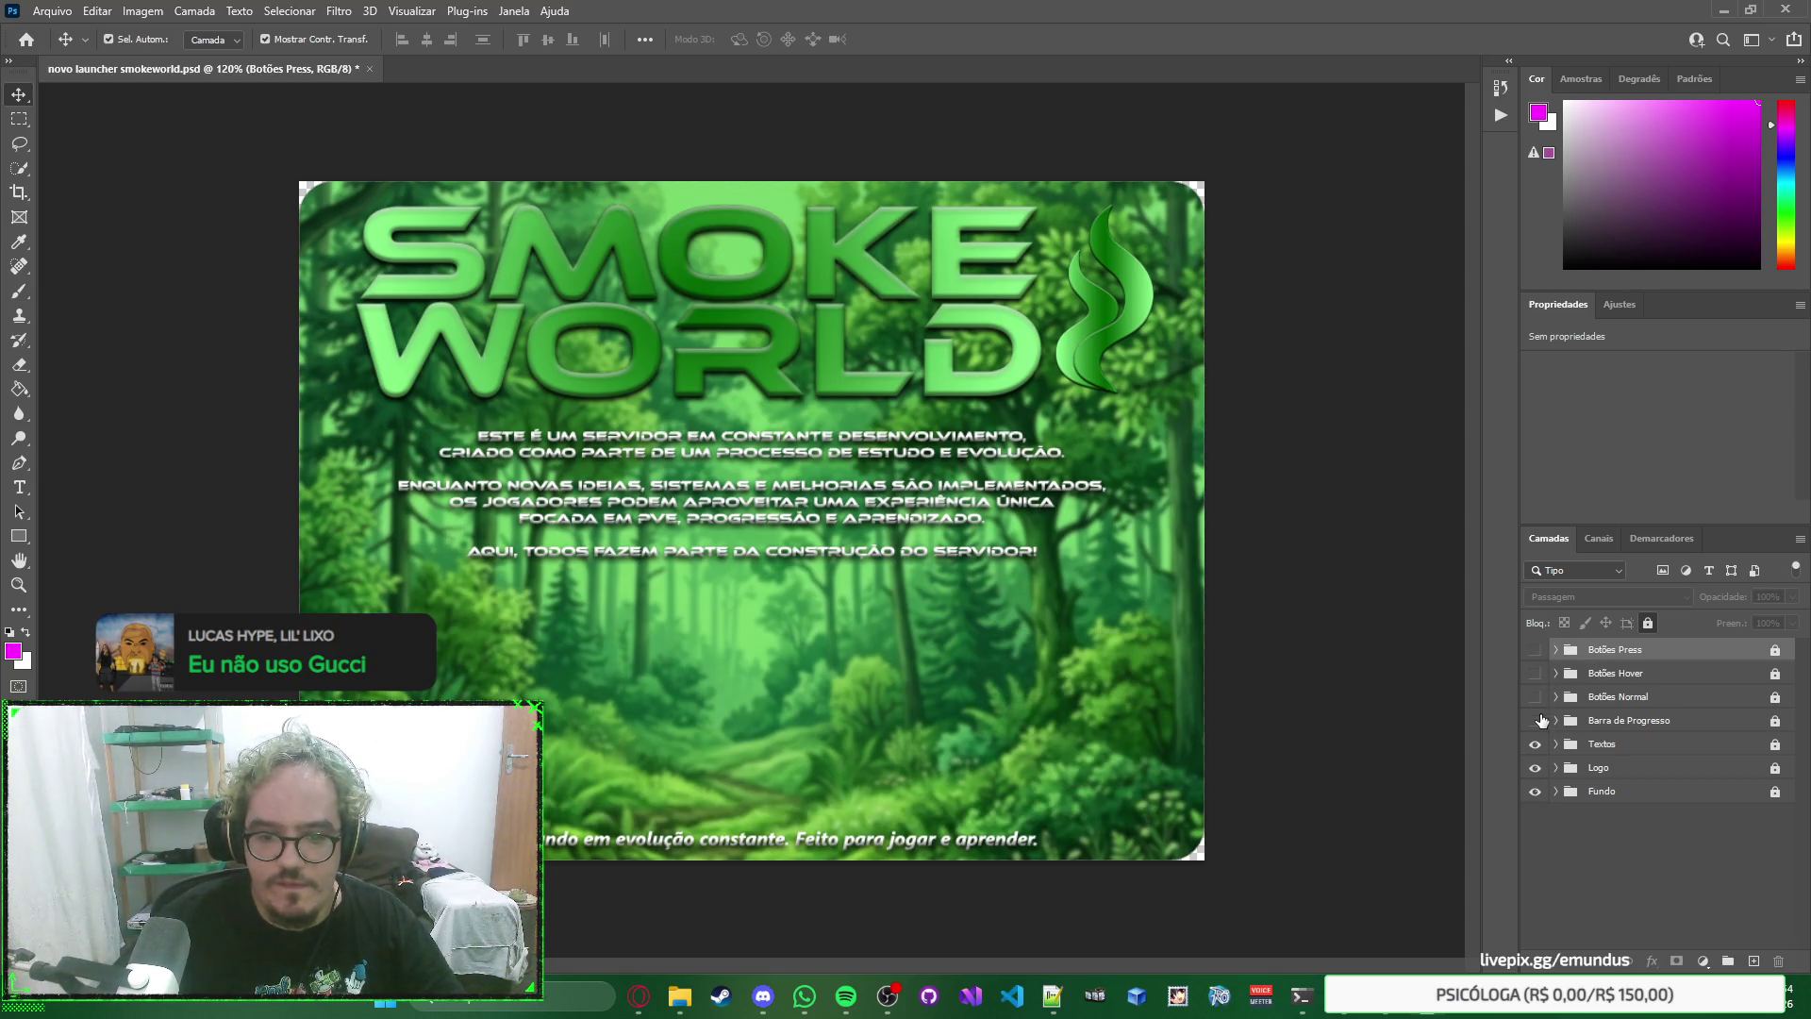
left_click(1462, 709)
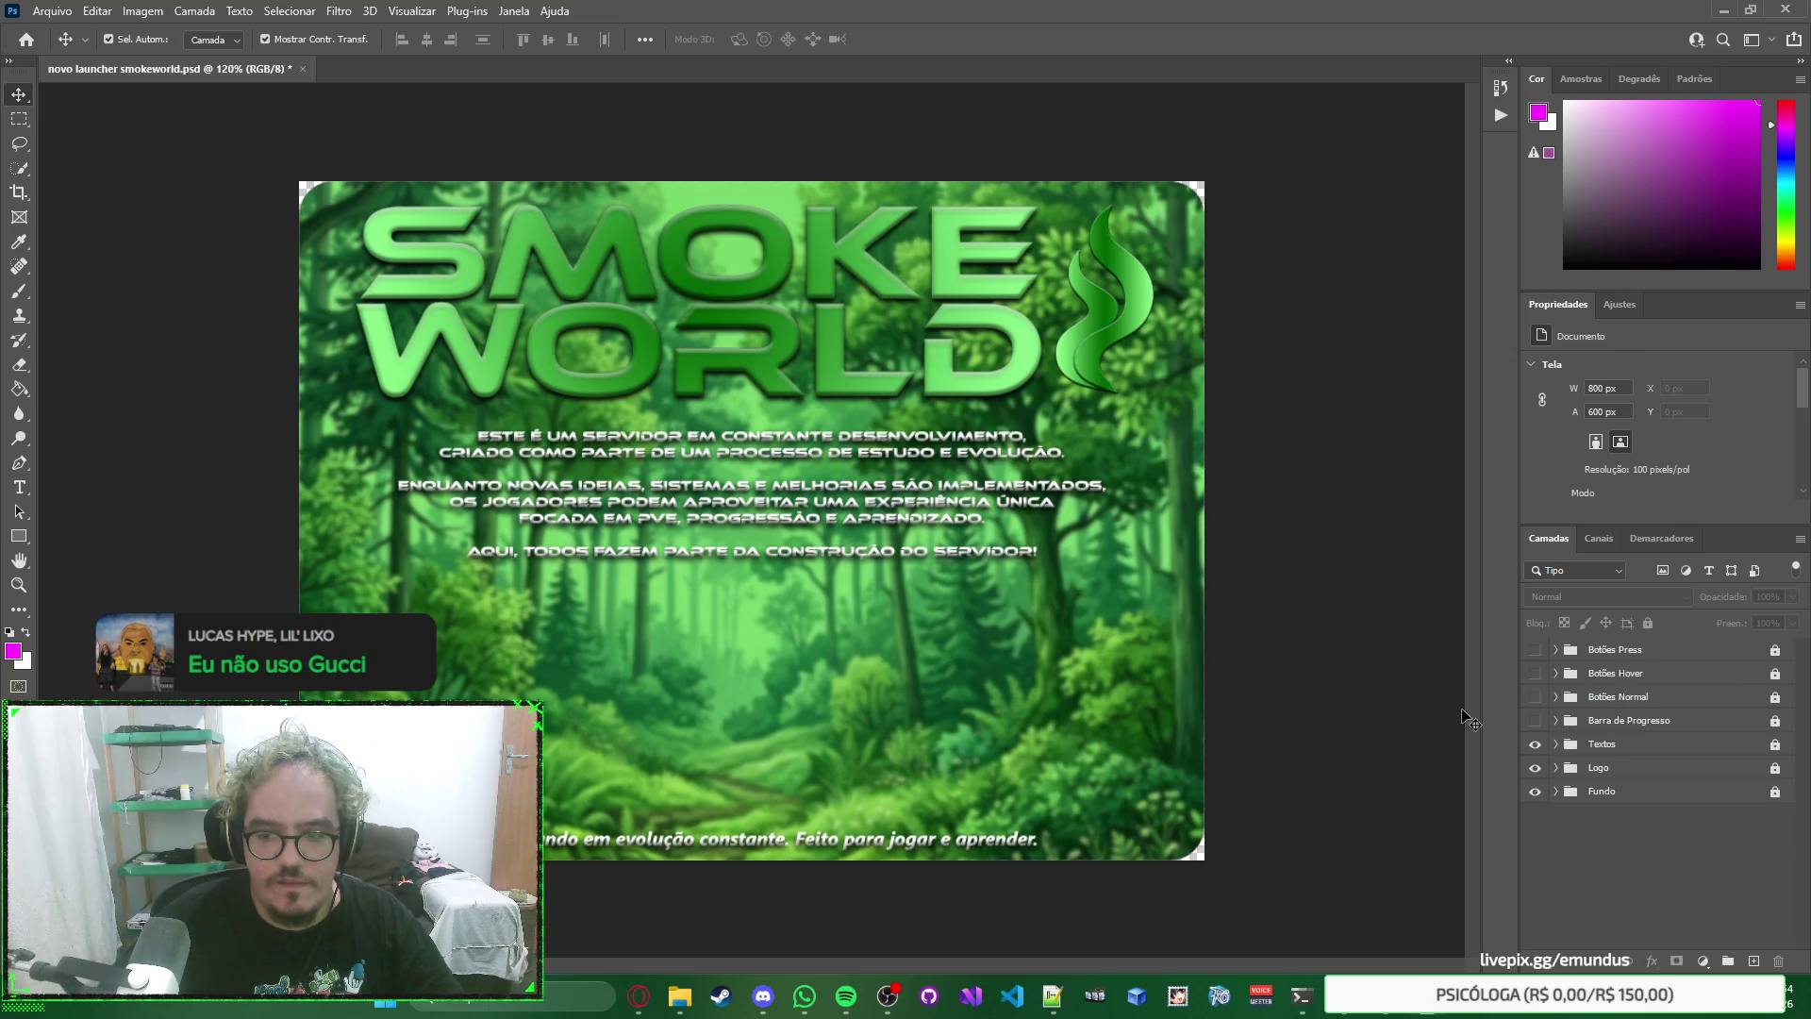
left_click(1566, 792)
left_click(1556, 791)
scroll(1595, 849, "down", 1)
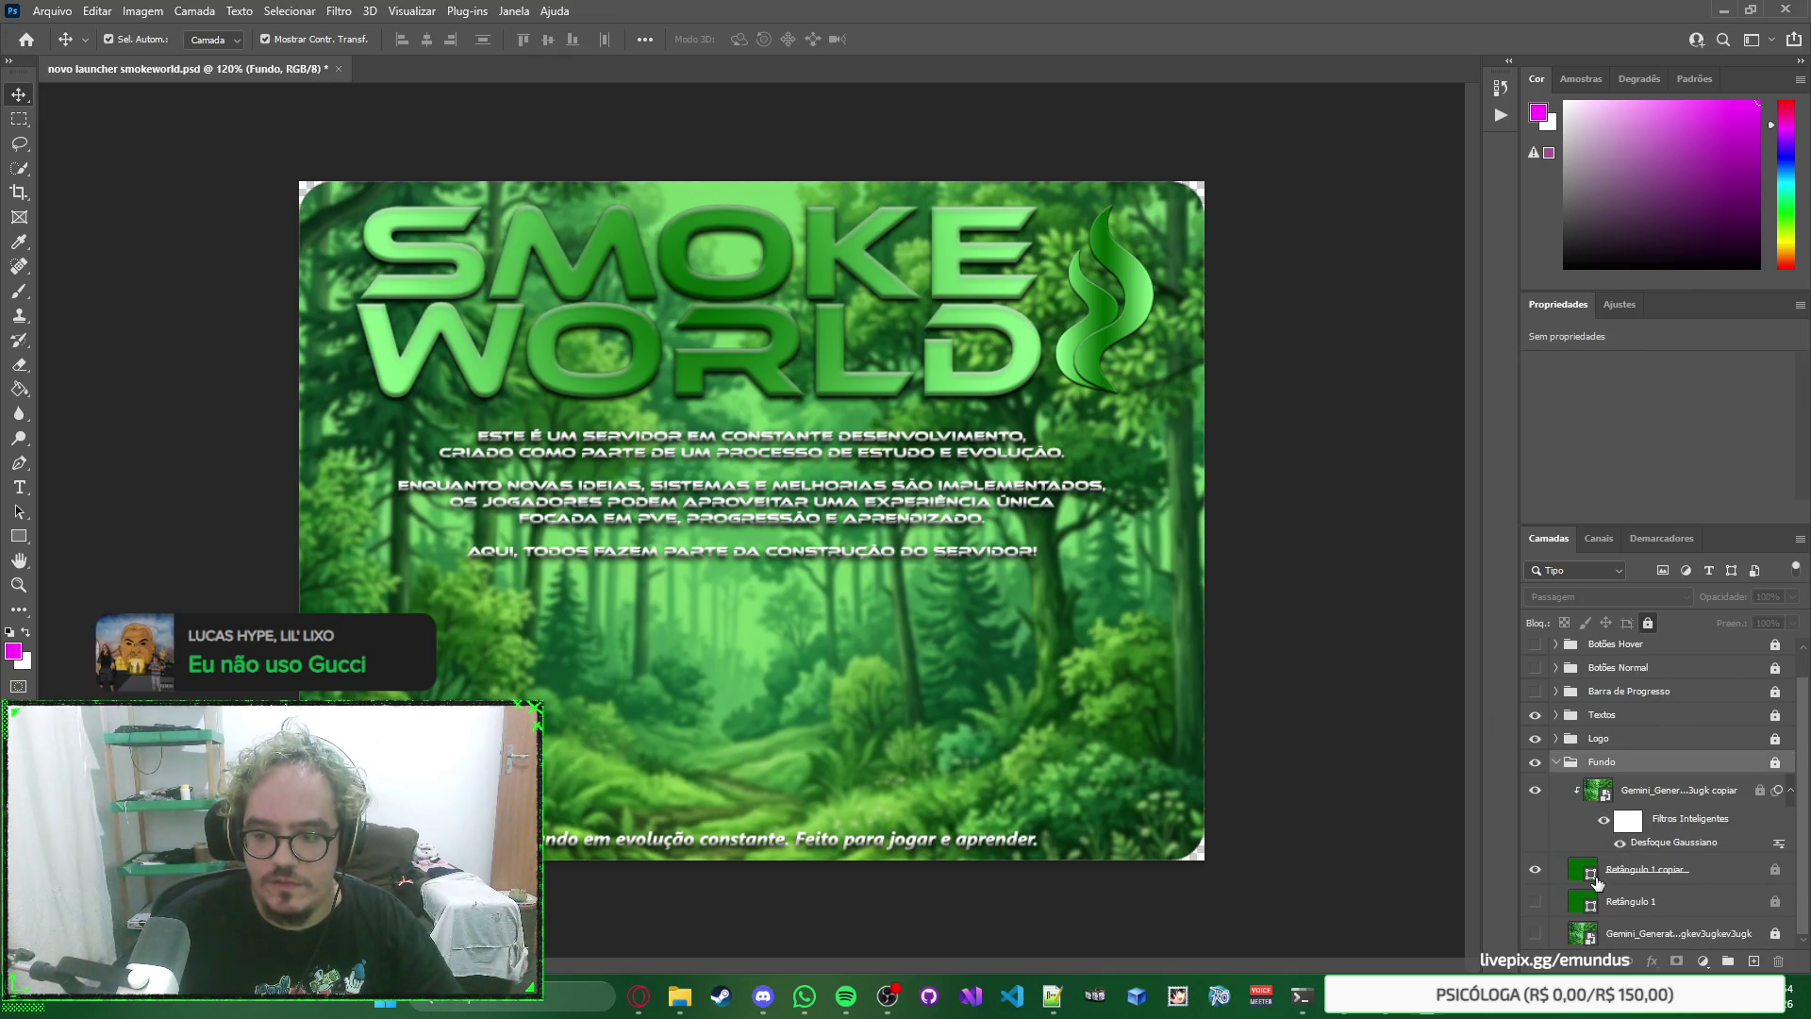
Step: Toggle the forest background and green Retângulo 1 to compare the rounded corners
left_click(1536, 902)
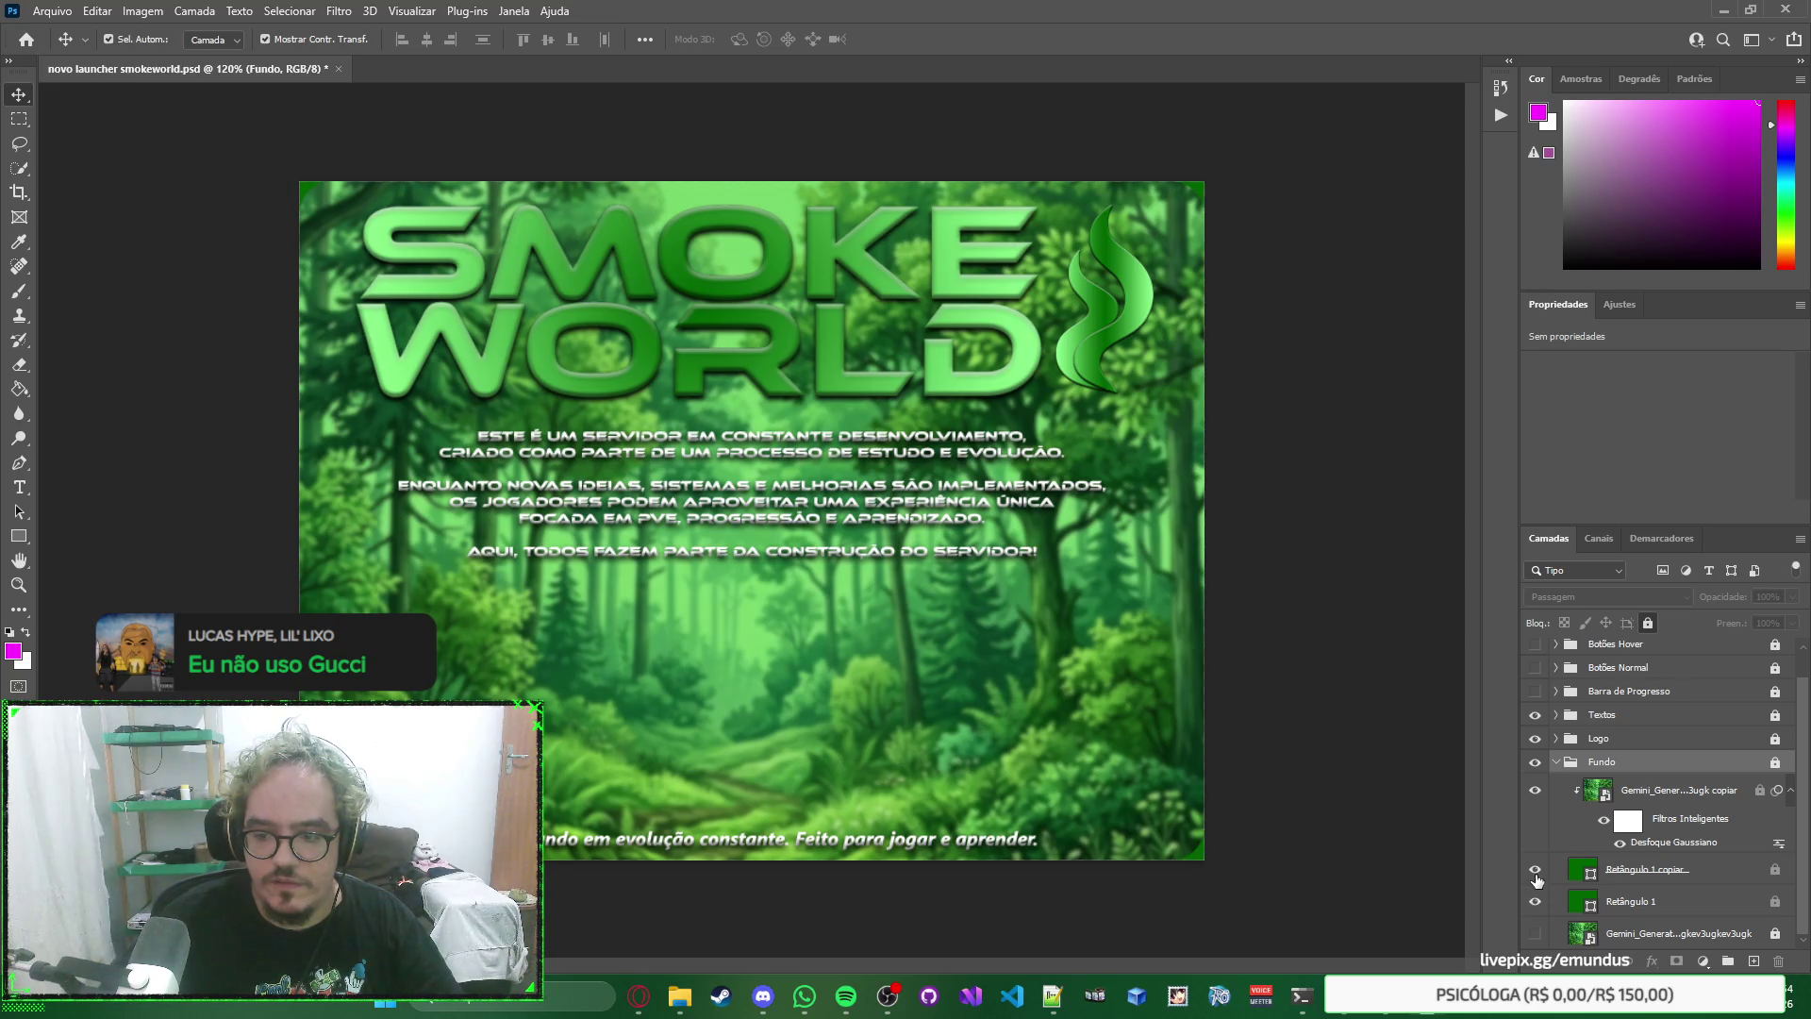
left_click(1536, 872)
left_click(1536, 875)
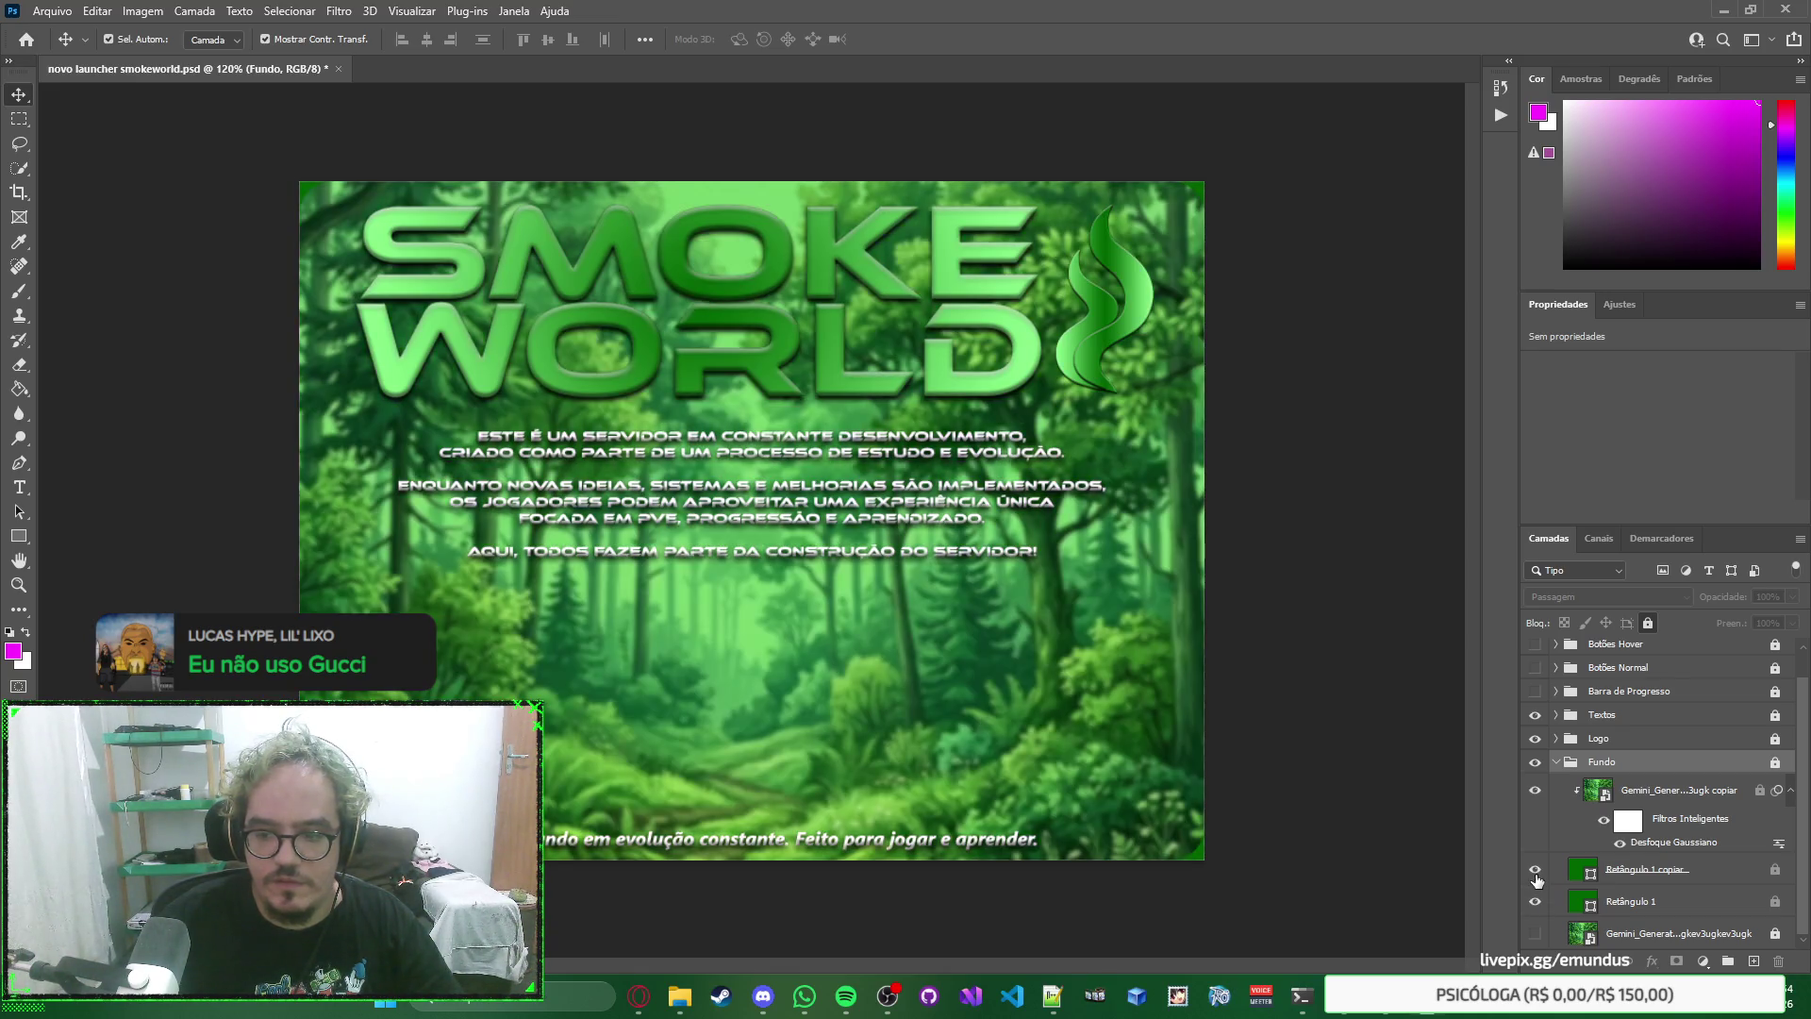
left_click(1538, 901)
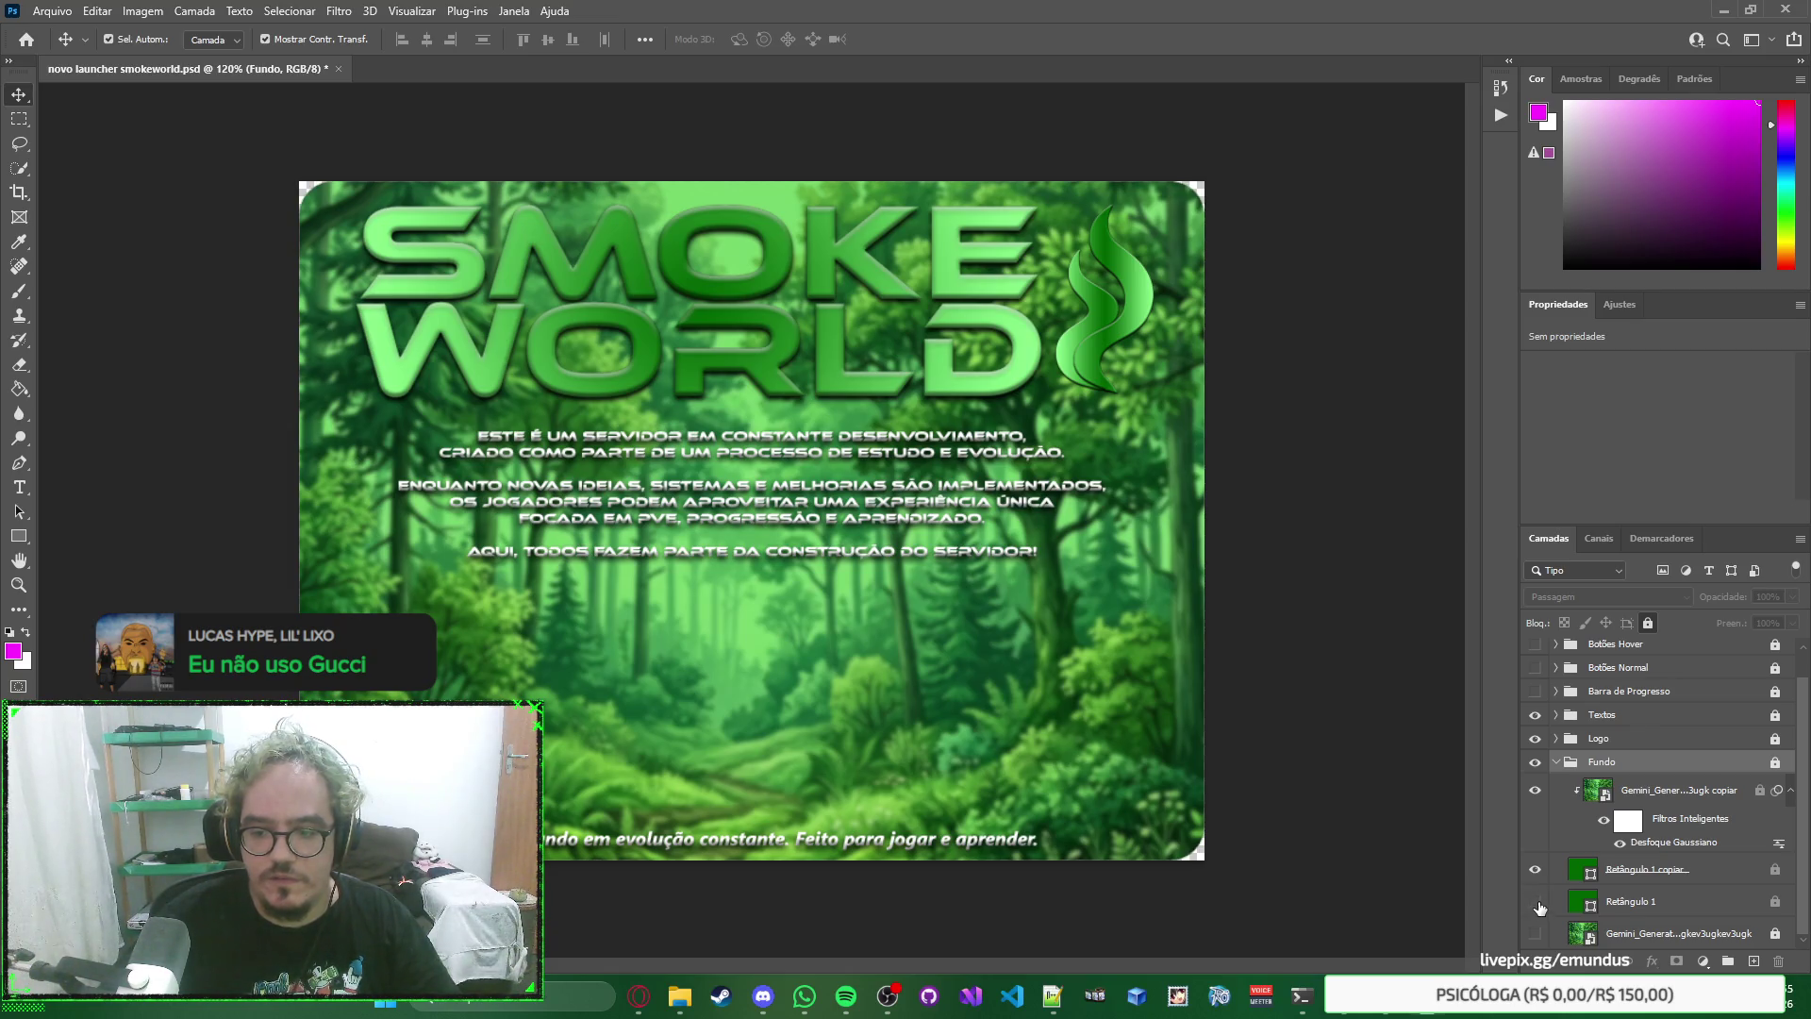
left_click(1535, 871)
left_click(1534, 871)
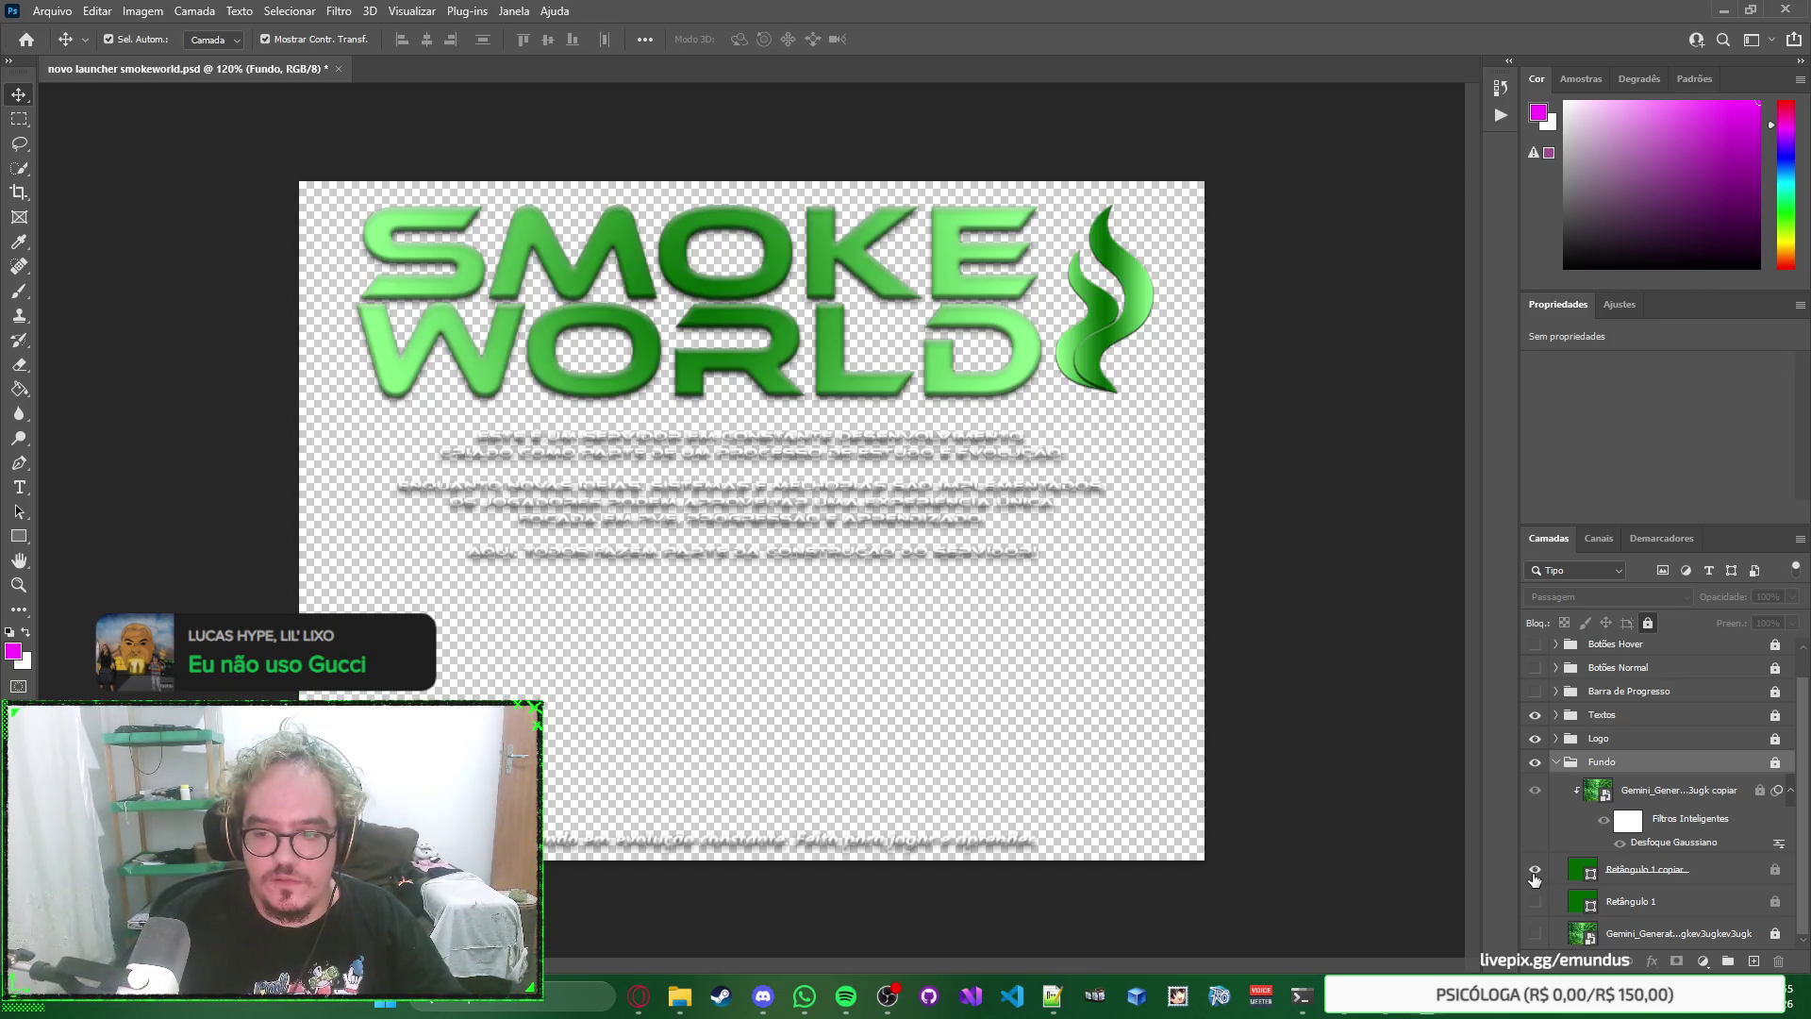
left_click(1535, 871)
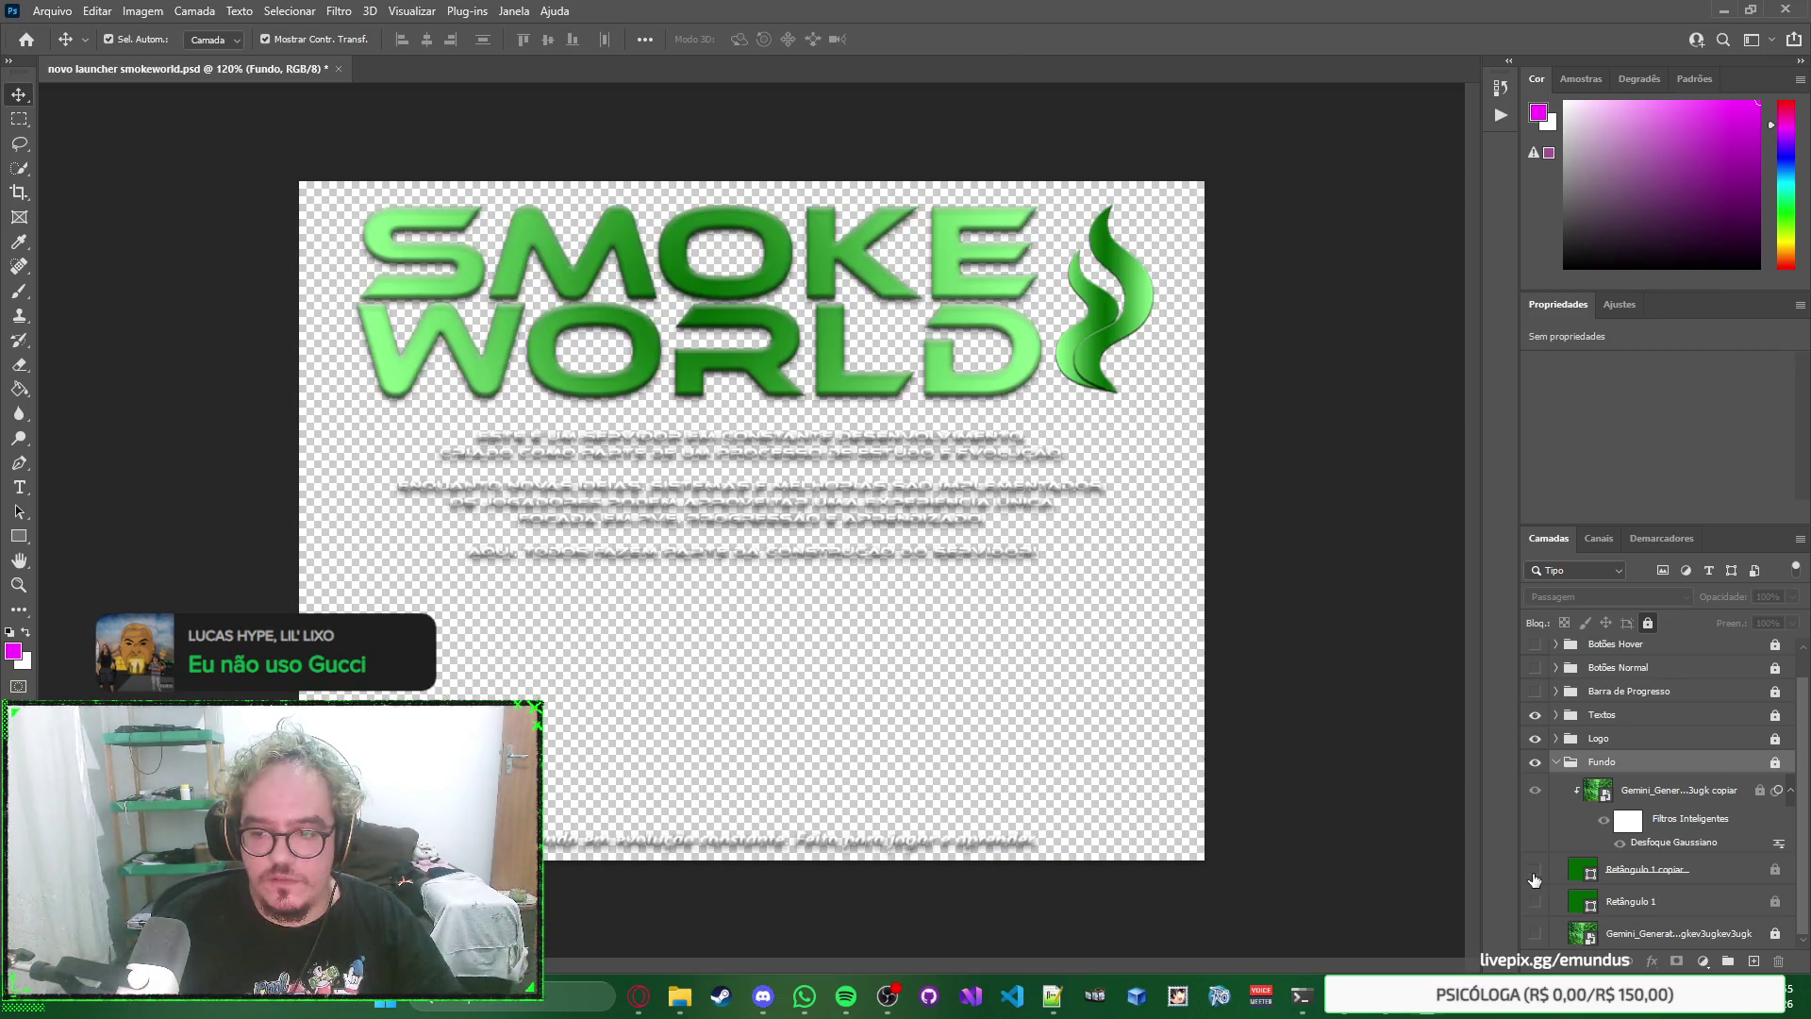
left_click(1536, 903)
Step: Duplicate the forest layer above Retângulo 1 and clip it to the rectangle
left_click_drag(1652, 798, 1656, 876)
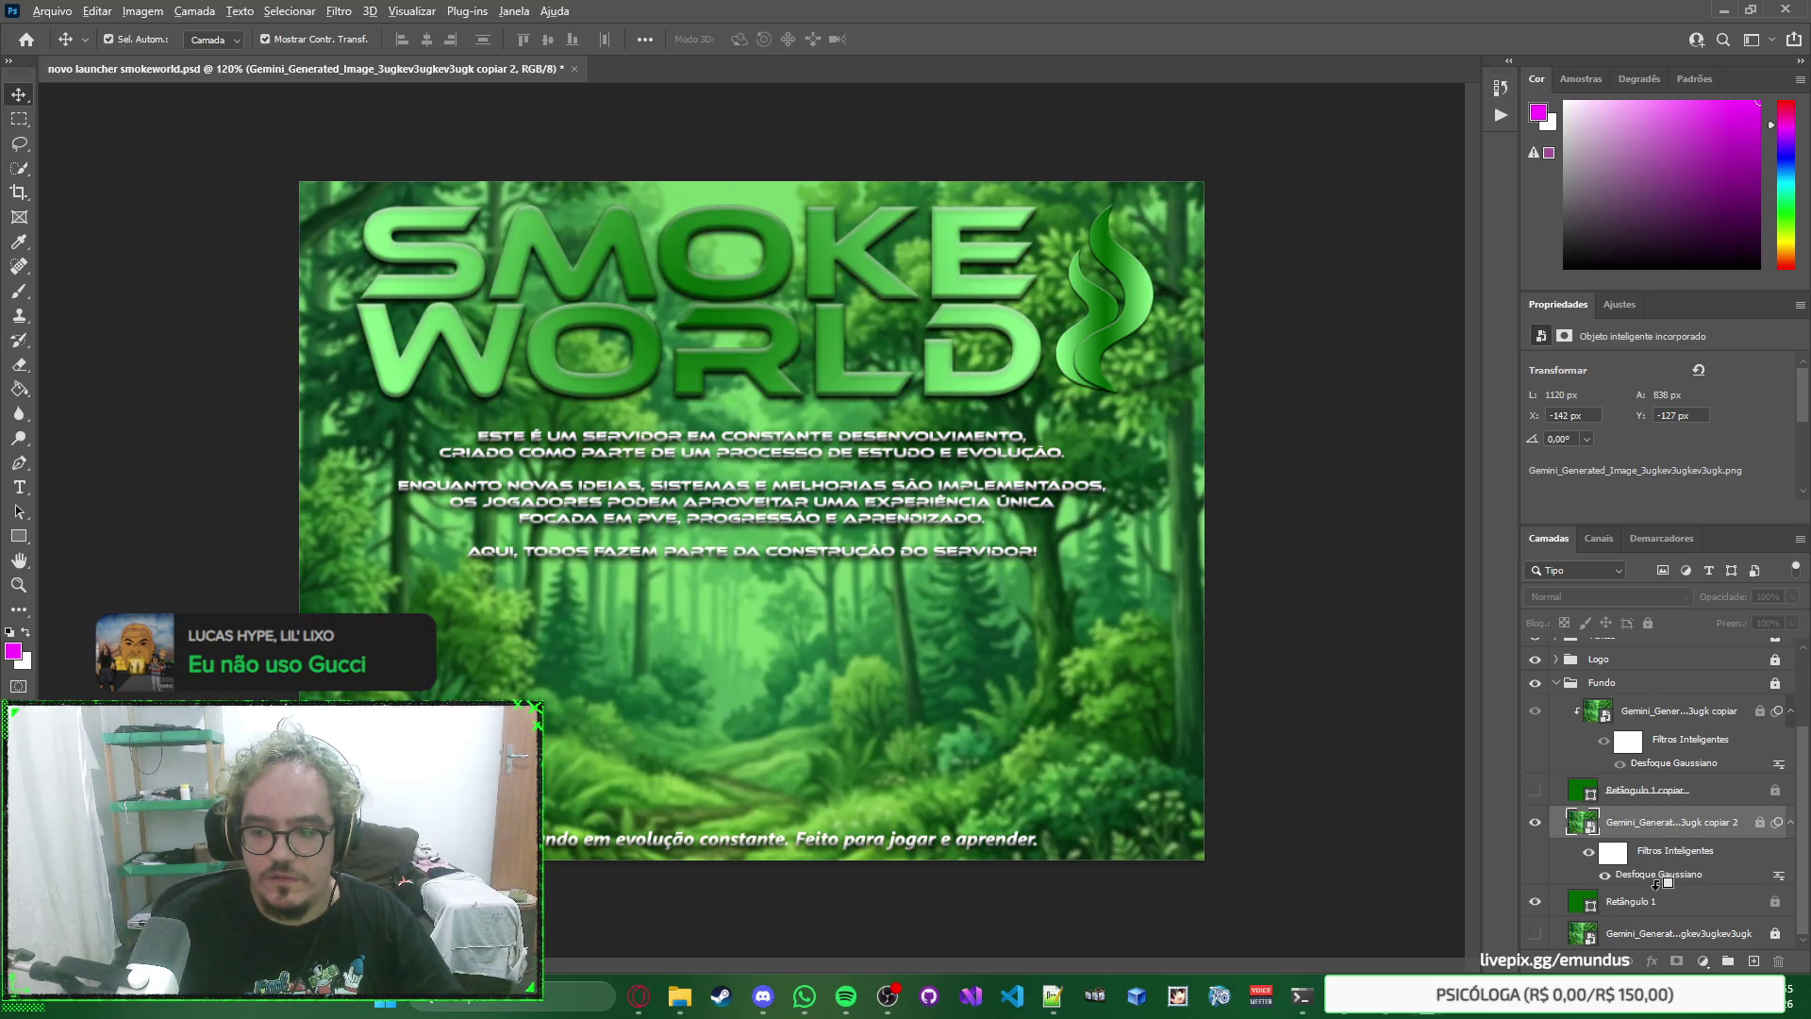
left_click(1654, 878, "alt")
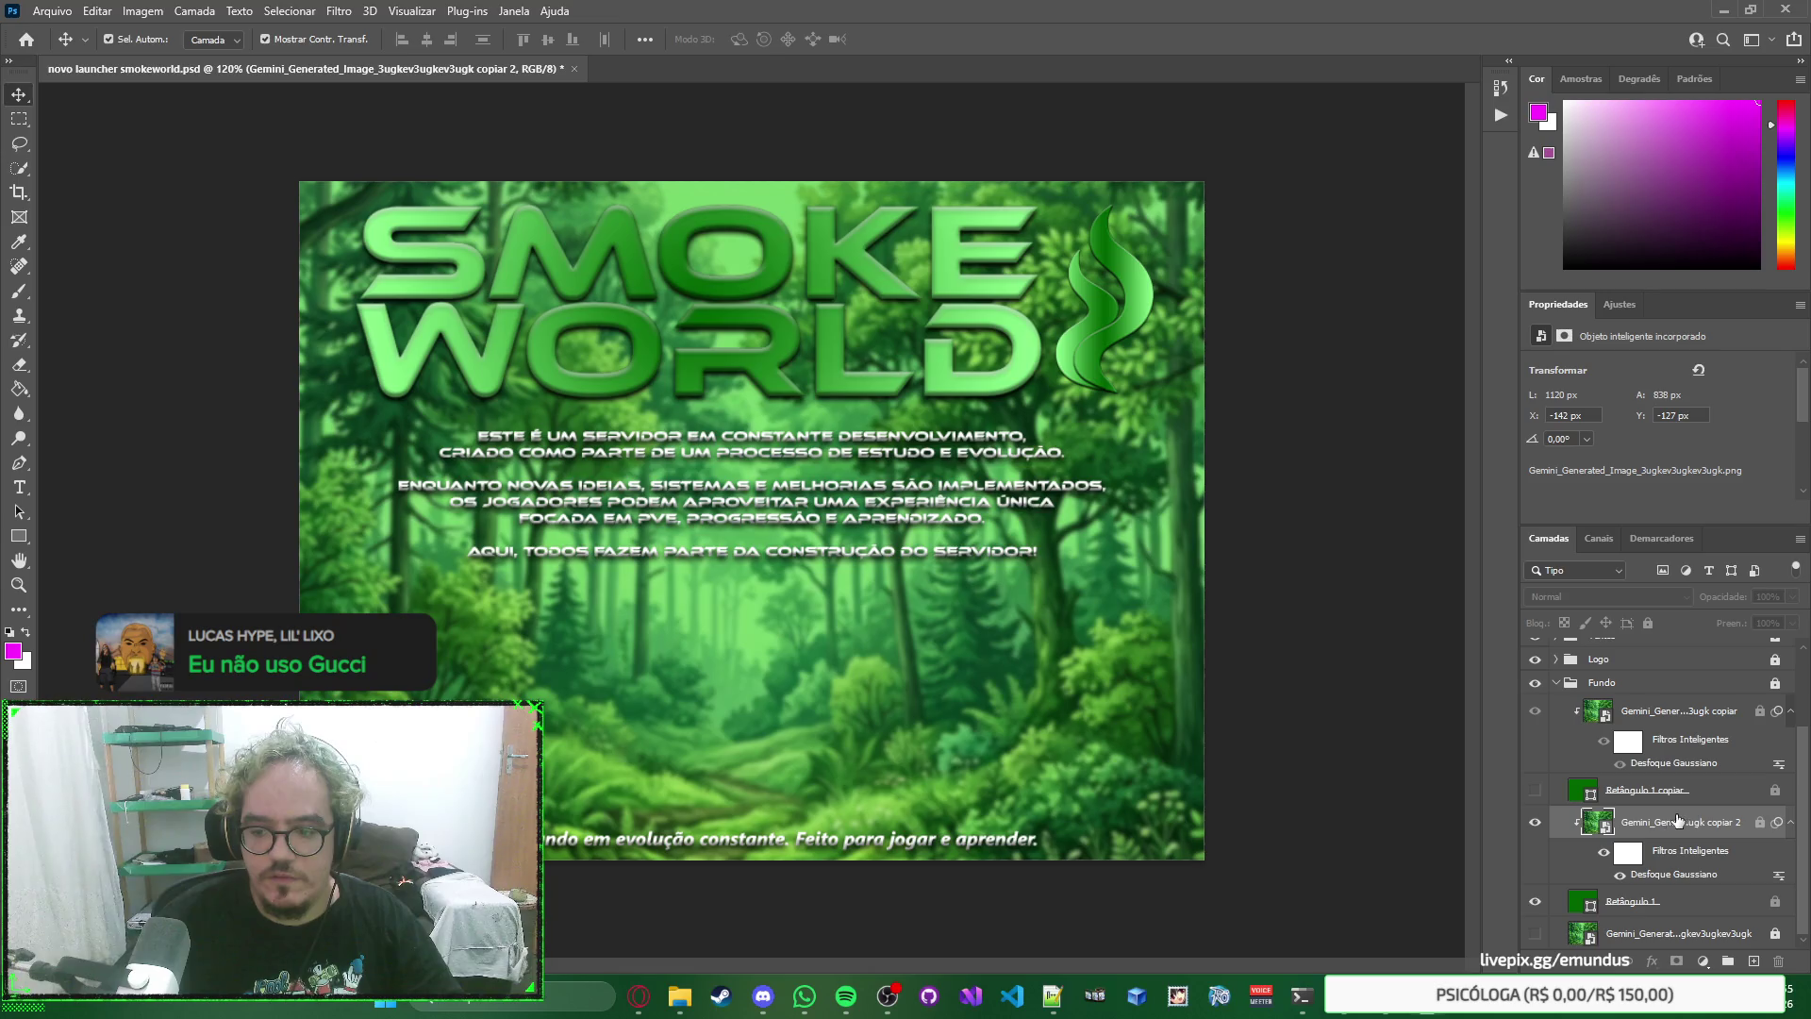
scroll(1622, 783, "up", 2)
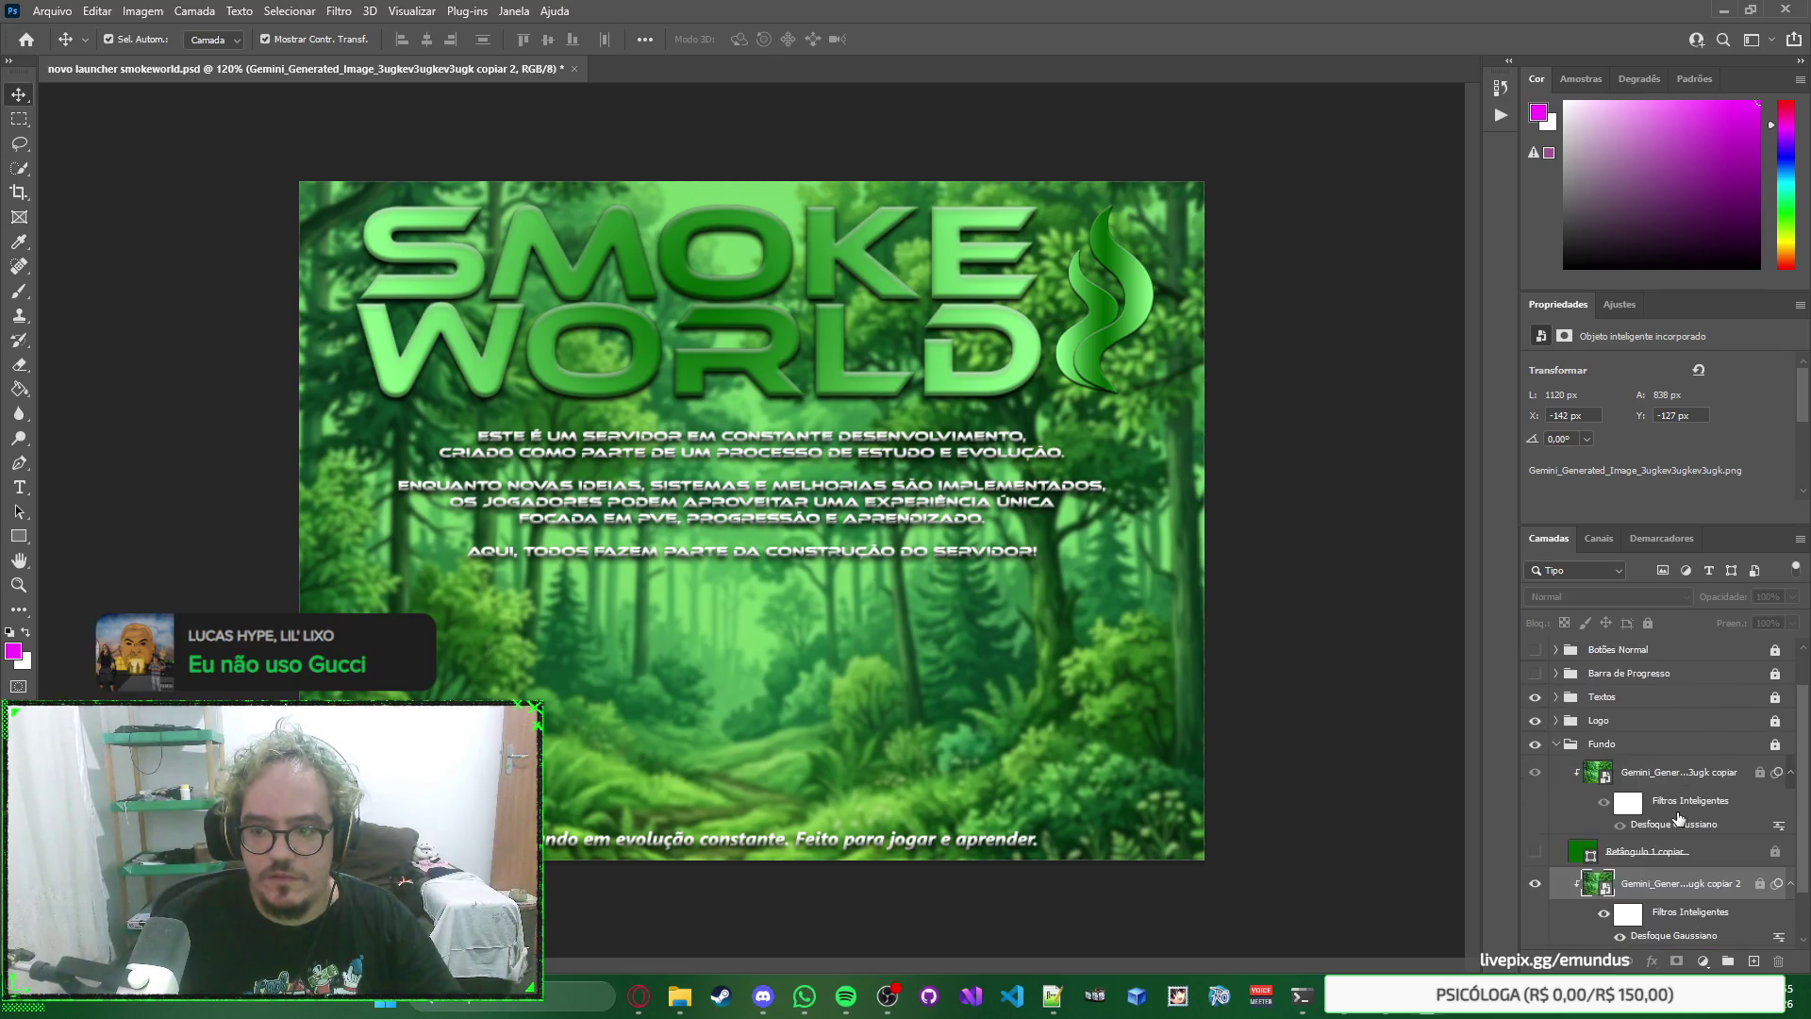
Step: Hide the original forest layer and its rounded base, then save the file
left_click(1535, 729)
left_click(1536, 728)
left_click(1536, 727)
left_click(1536, 728)
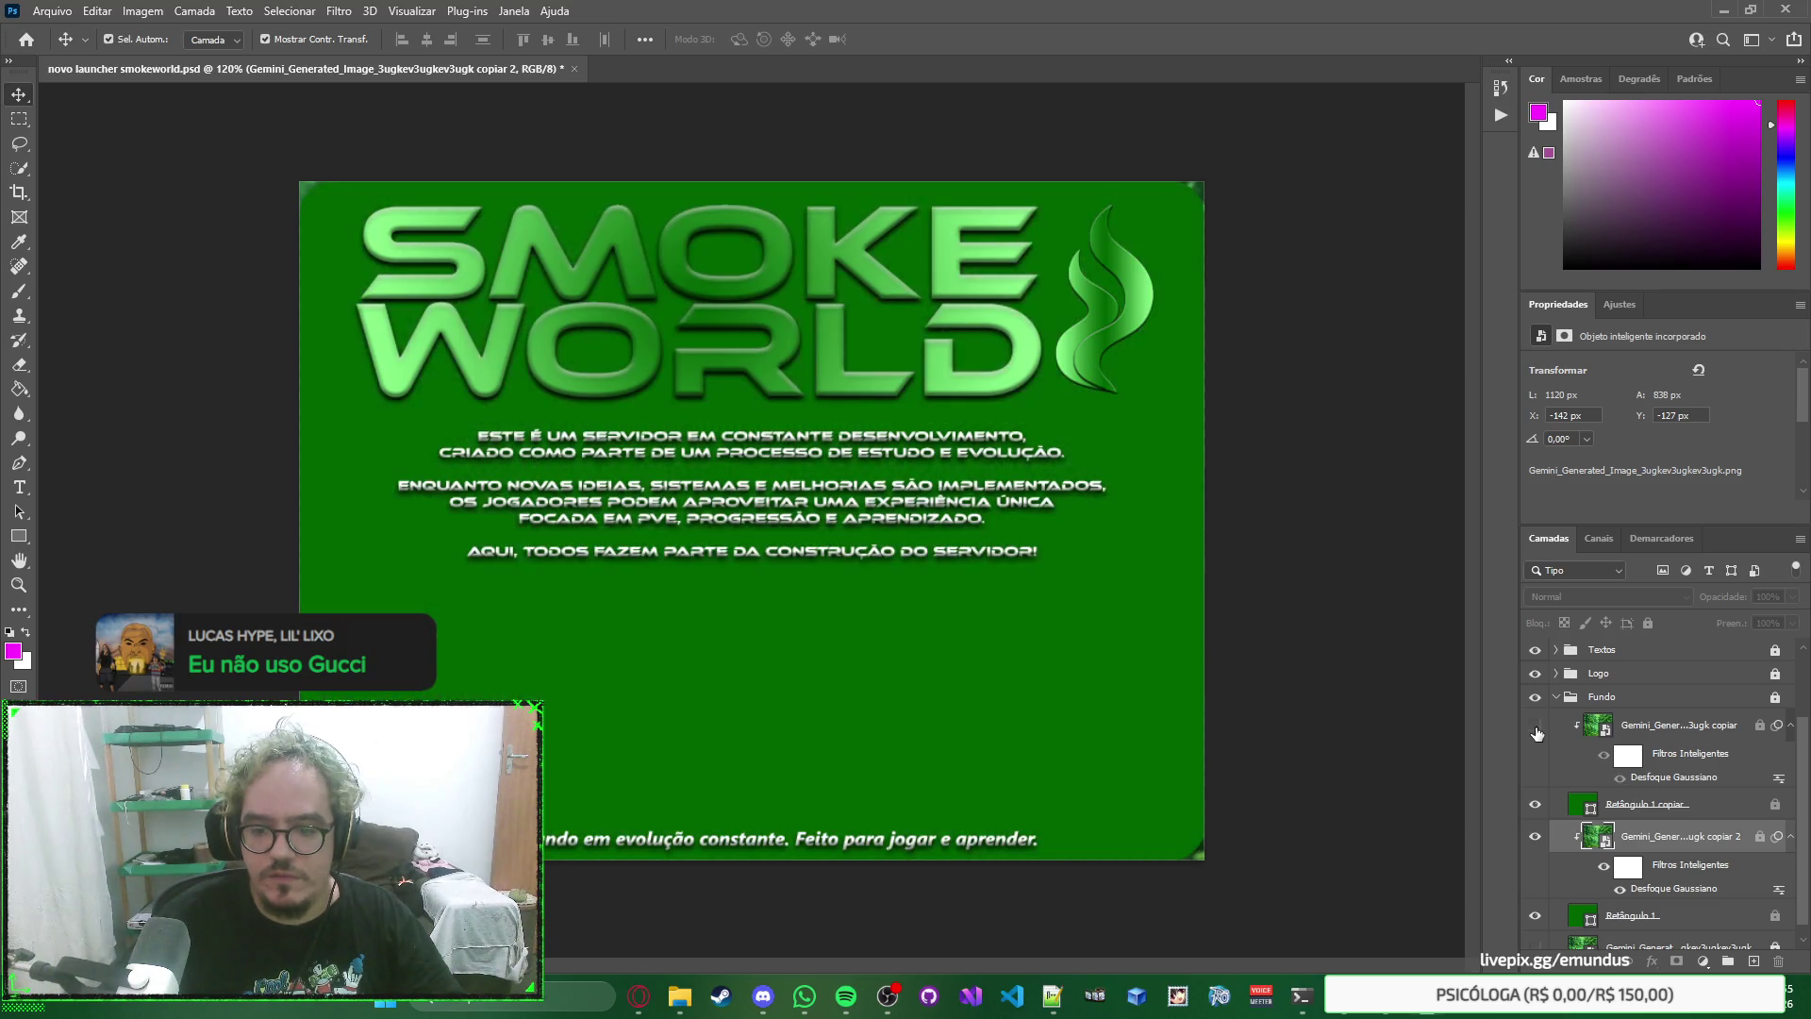
left_click(1535, 727)
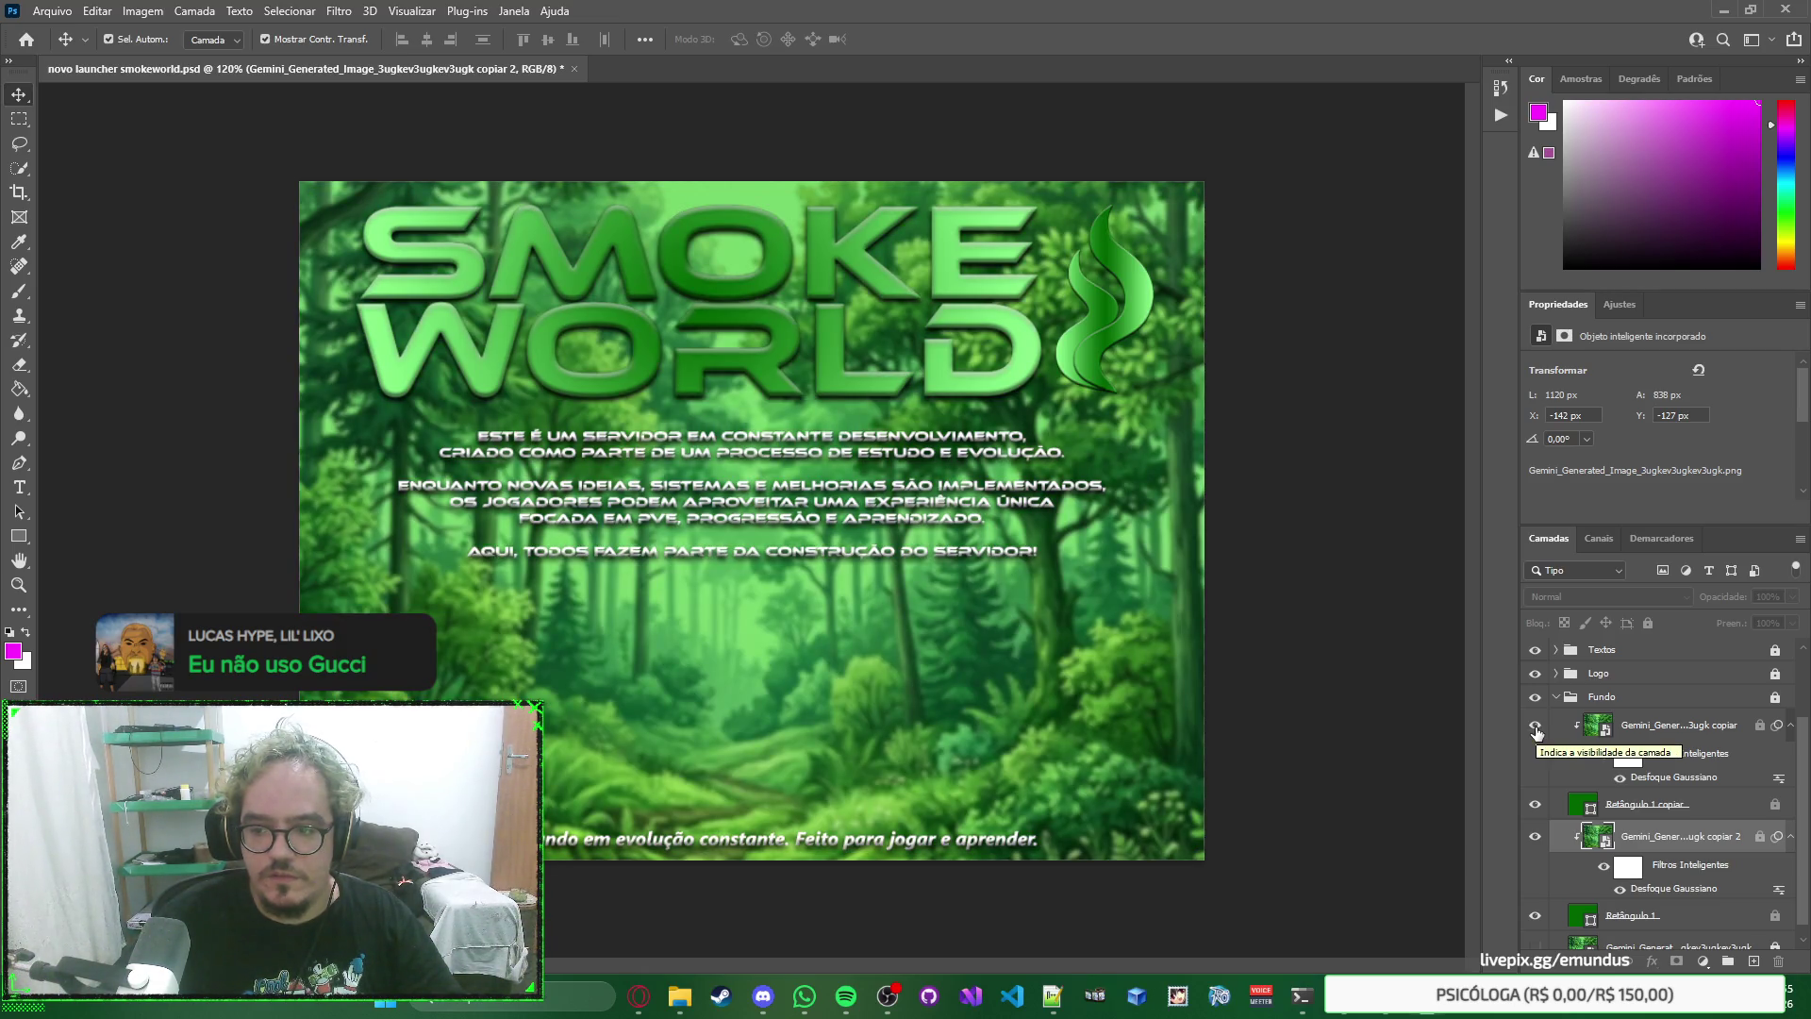
left_click(1536, 727)
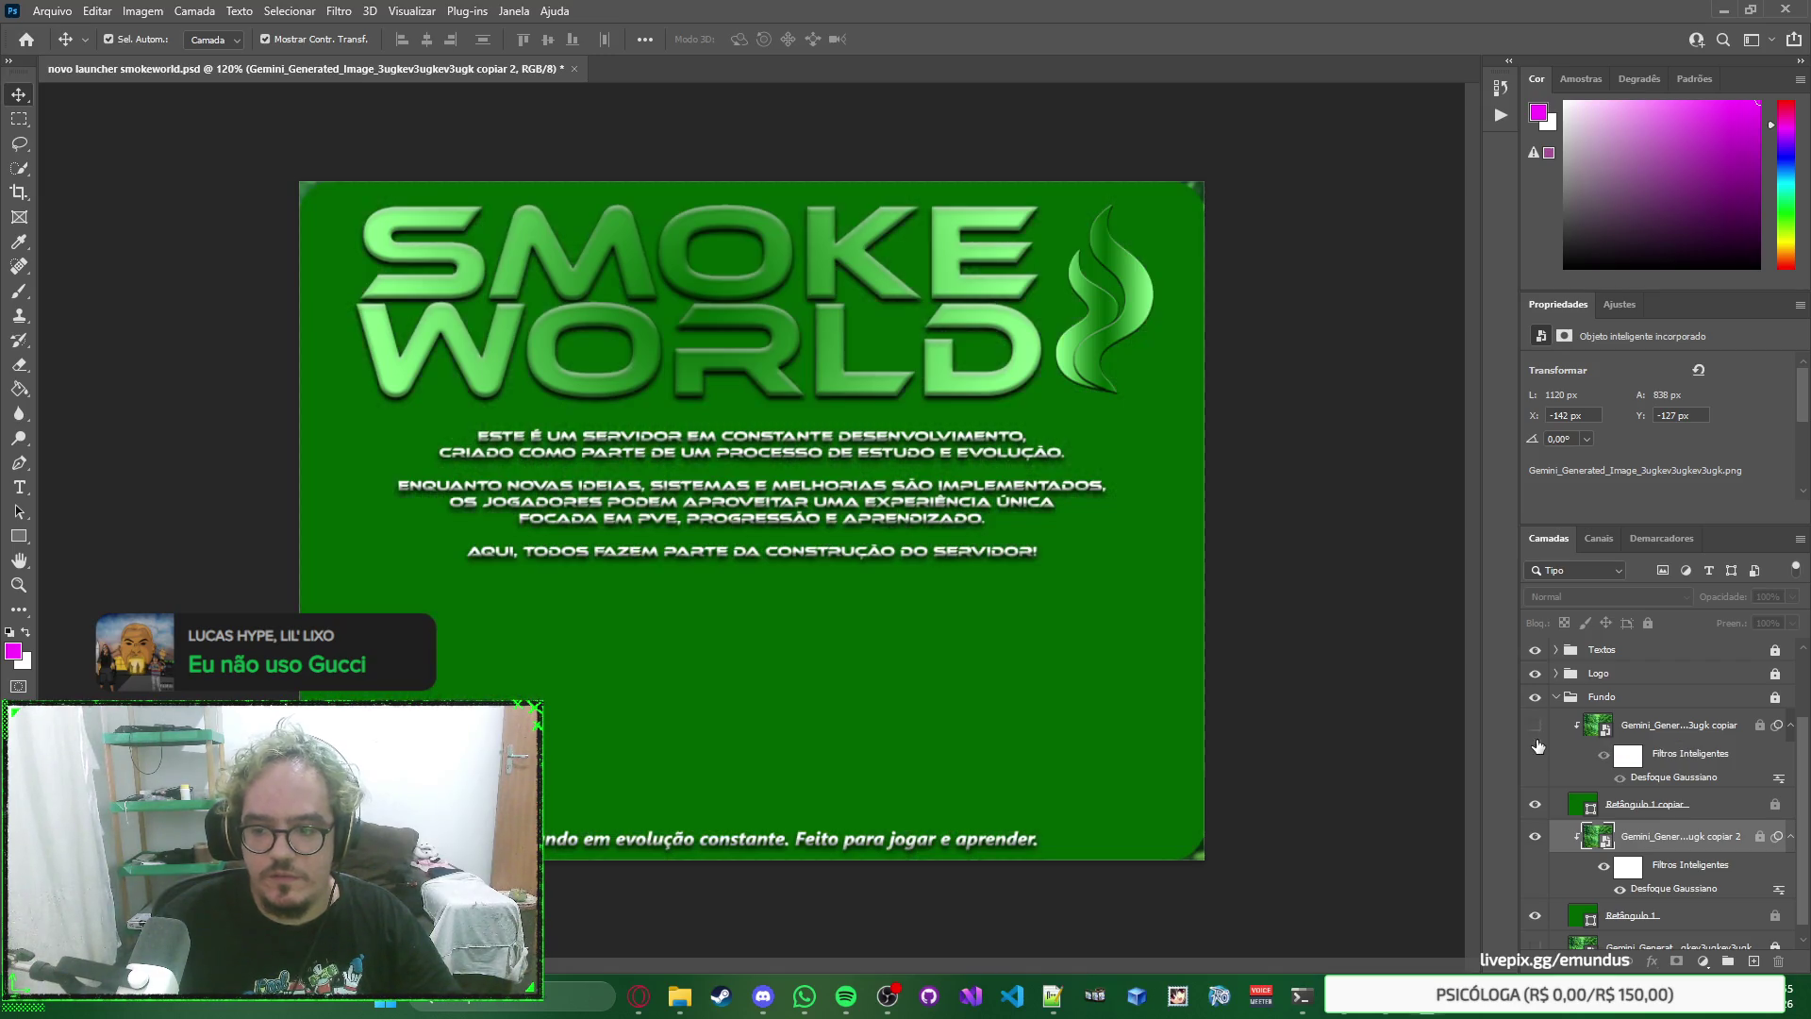
left_click(1536, 804)
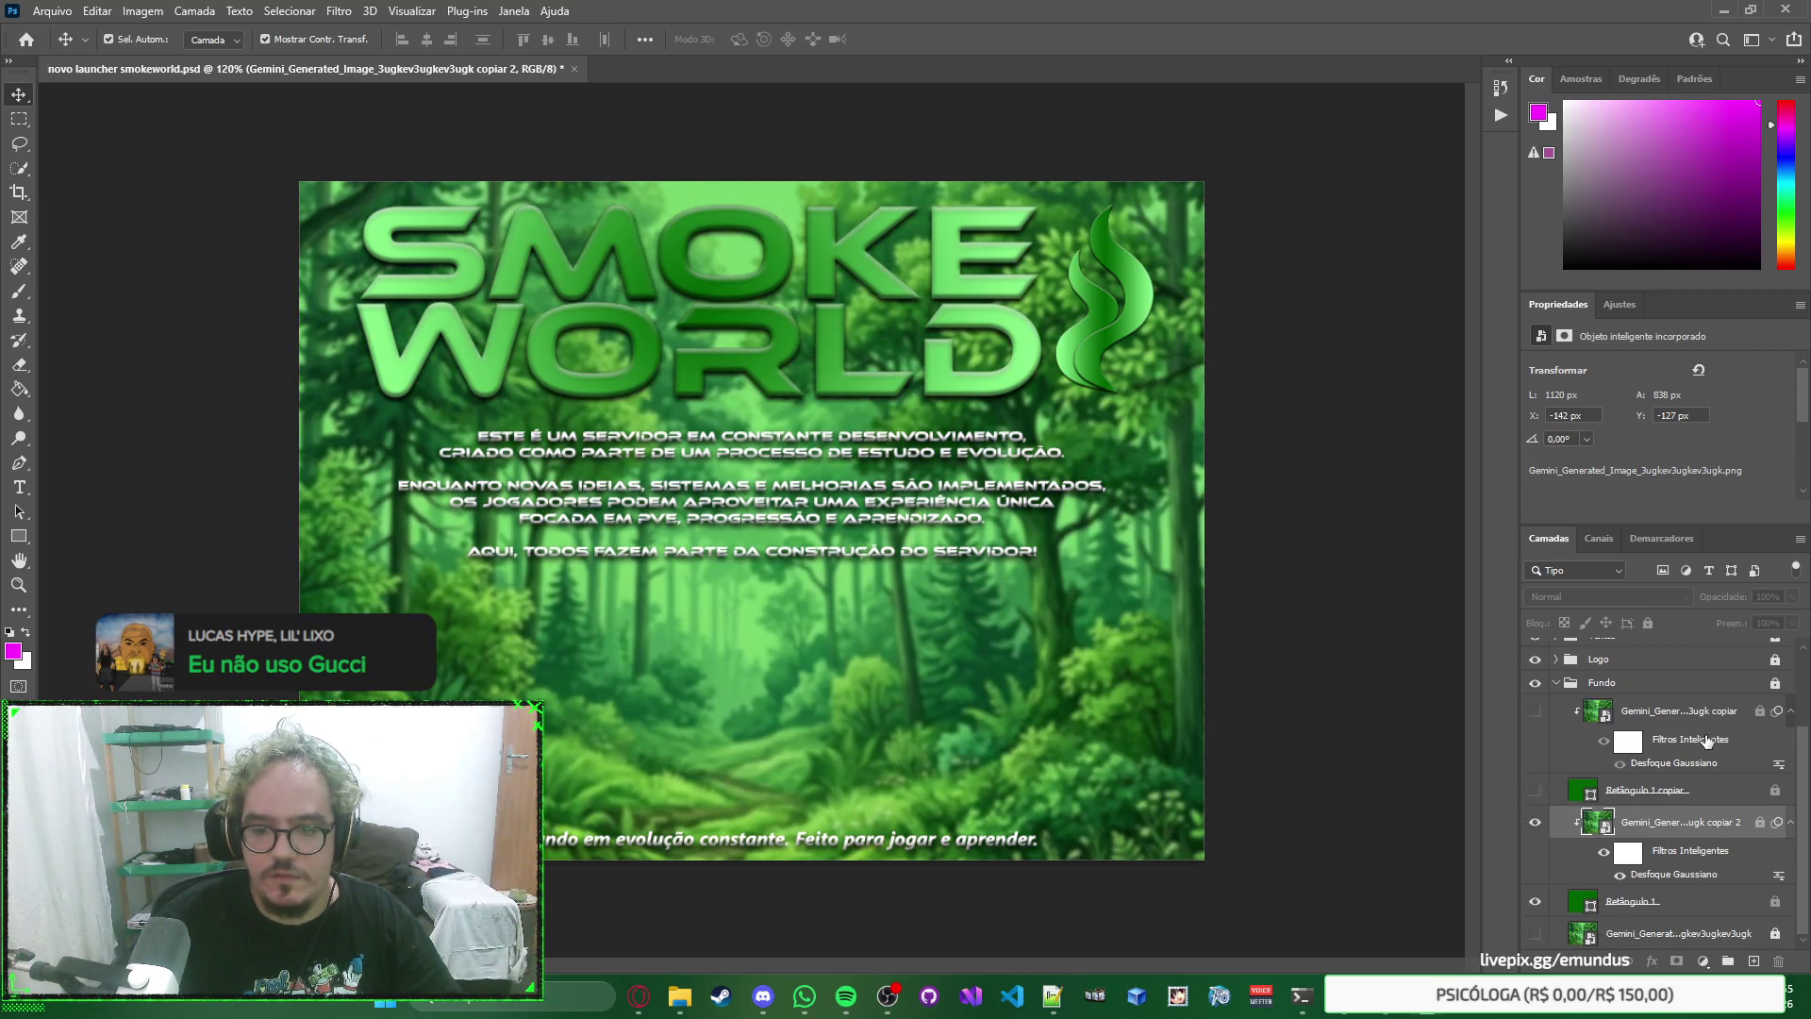
scroll(1707, 742, "up", 4)
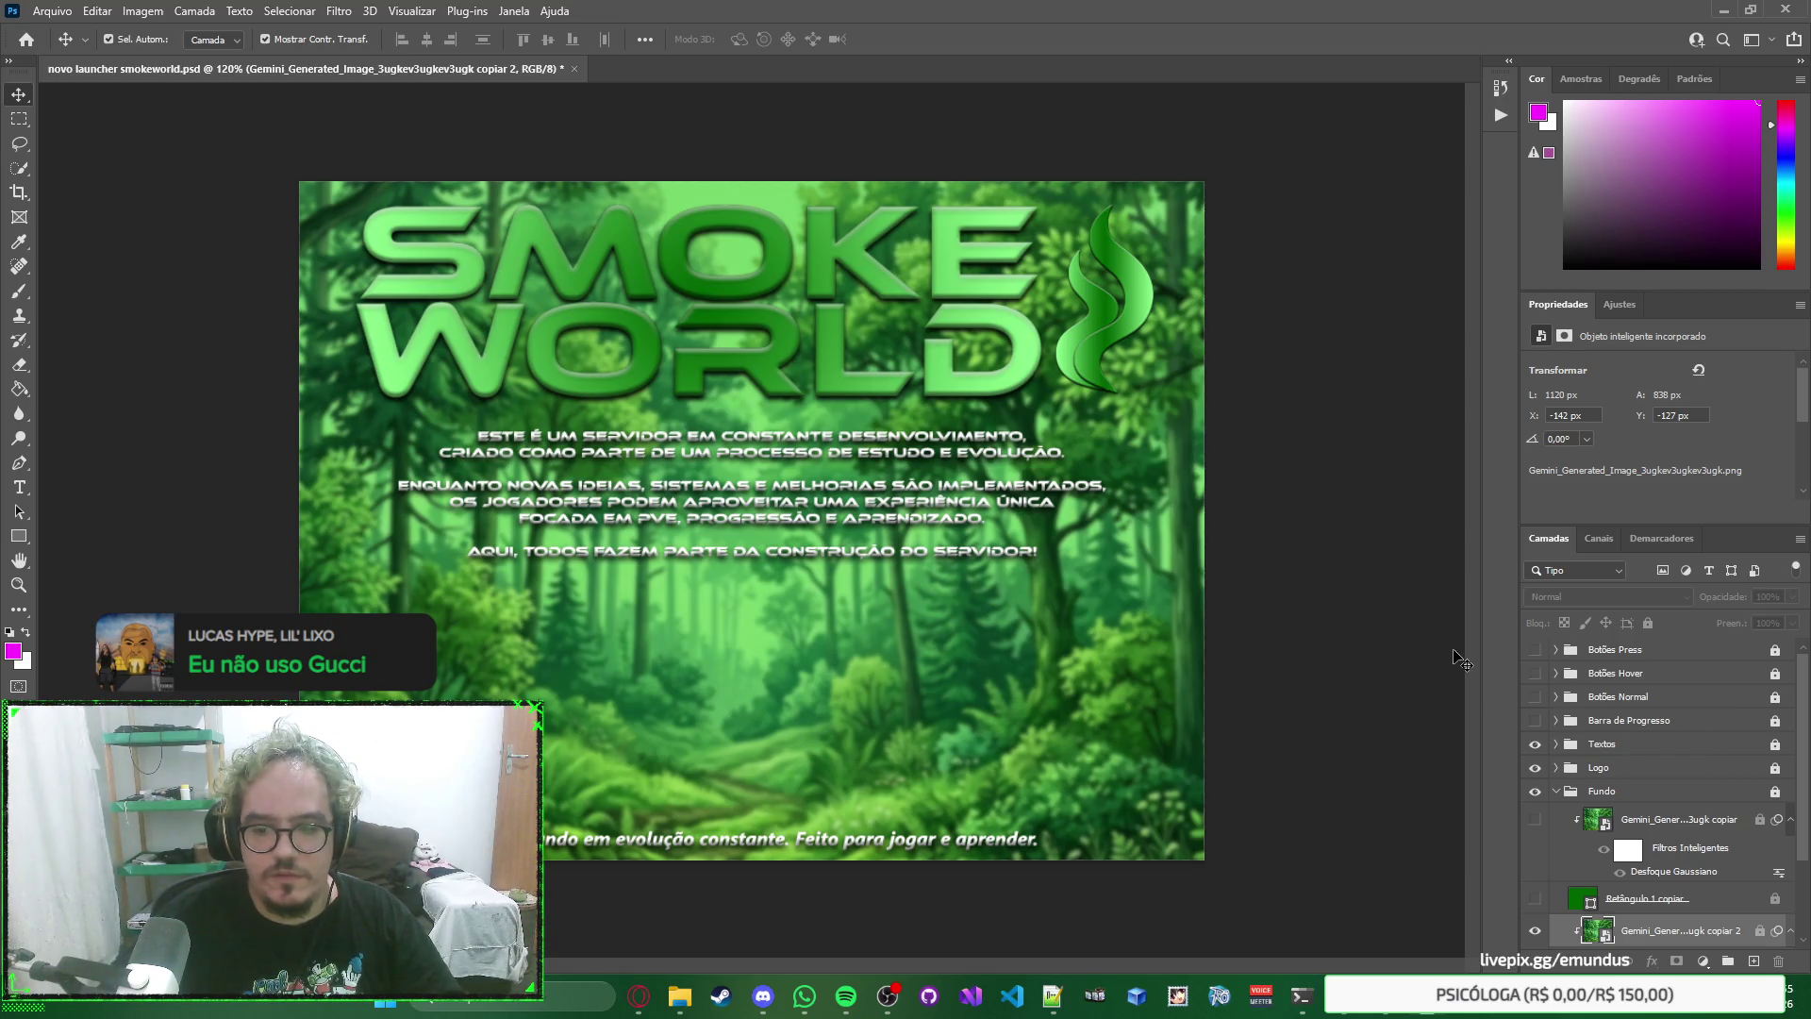
key("ctrl+s")
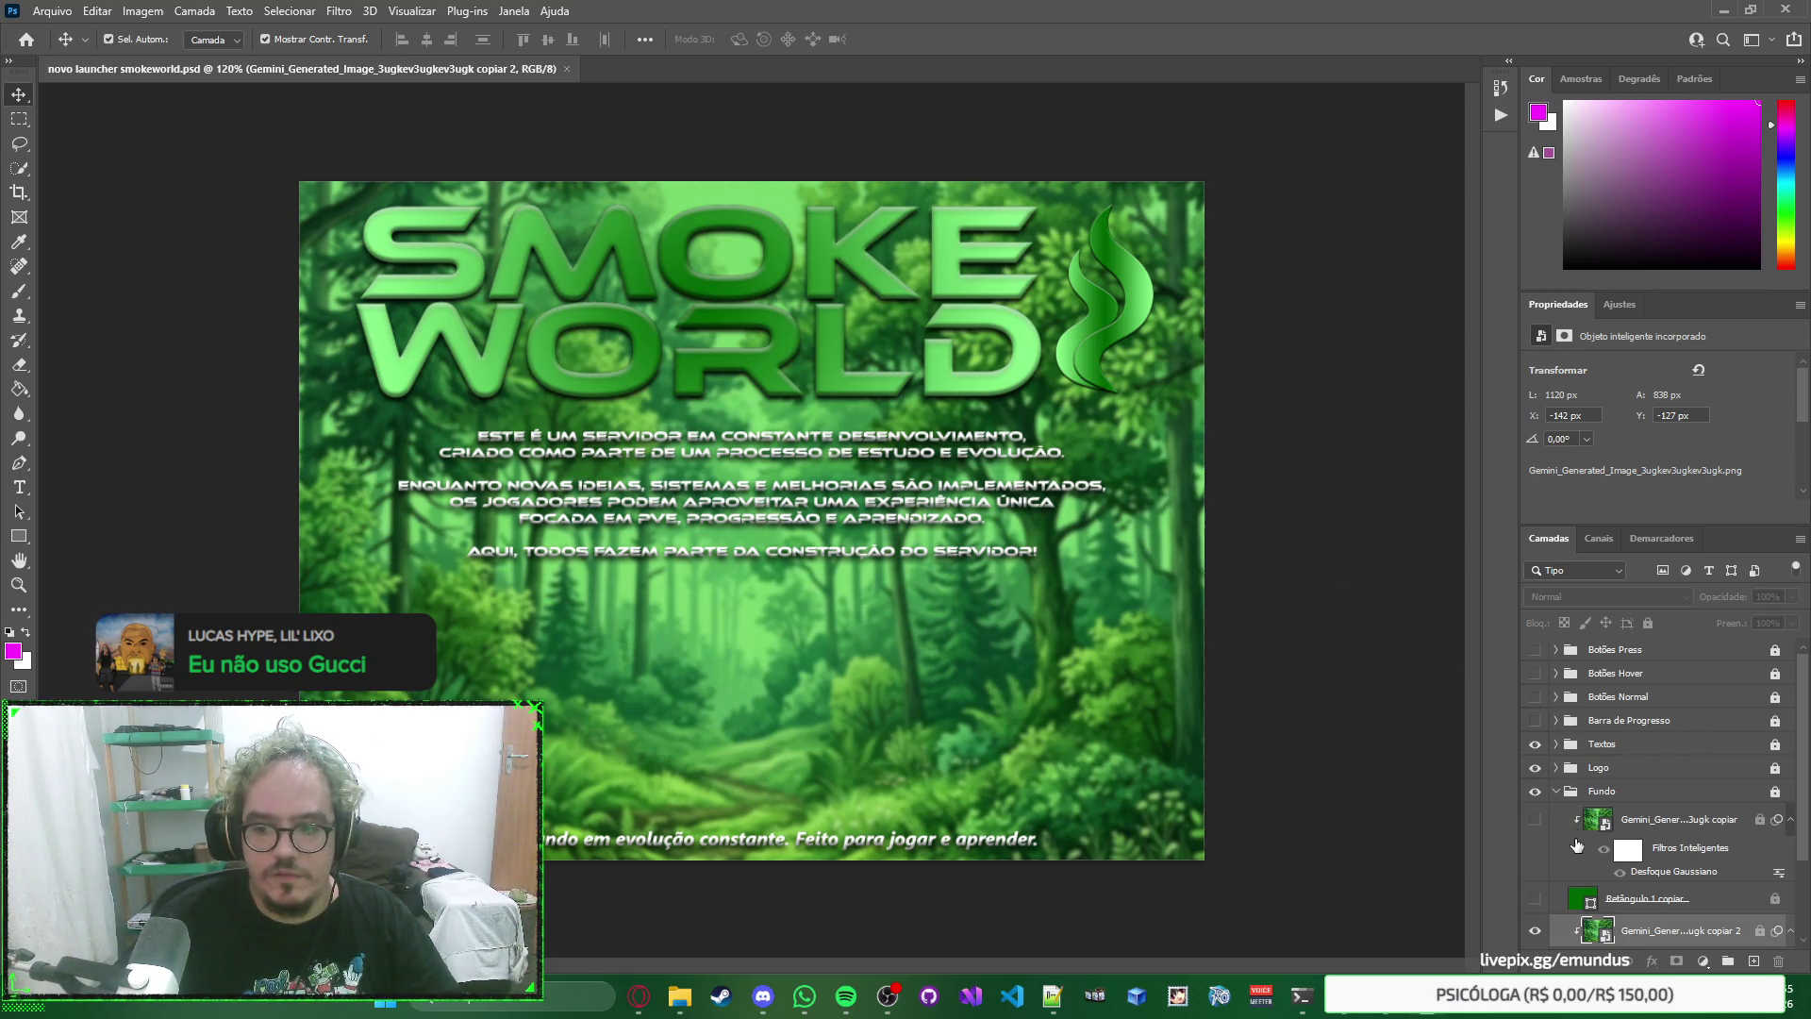
left_click(1556, 790)
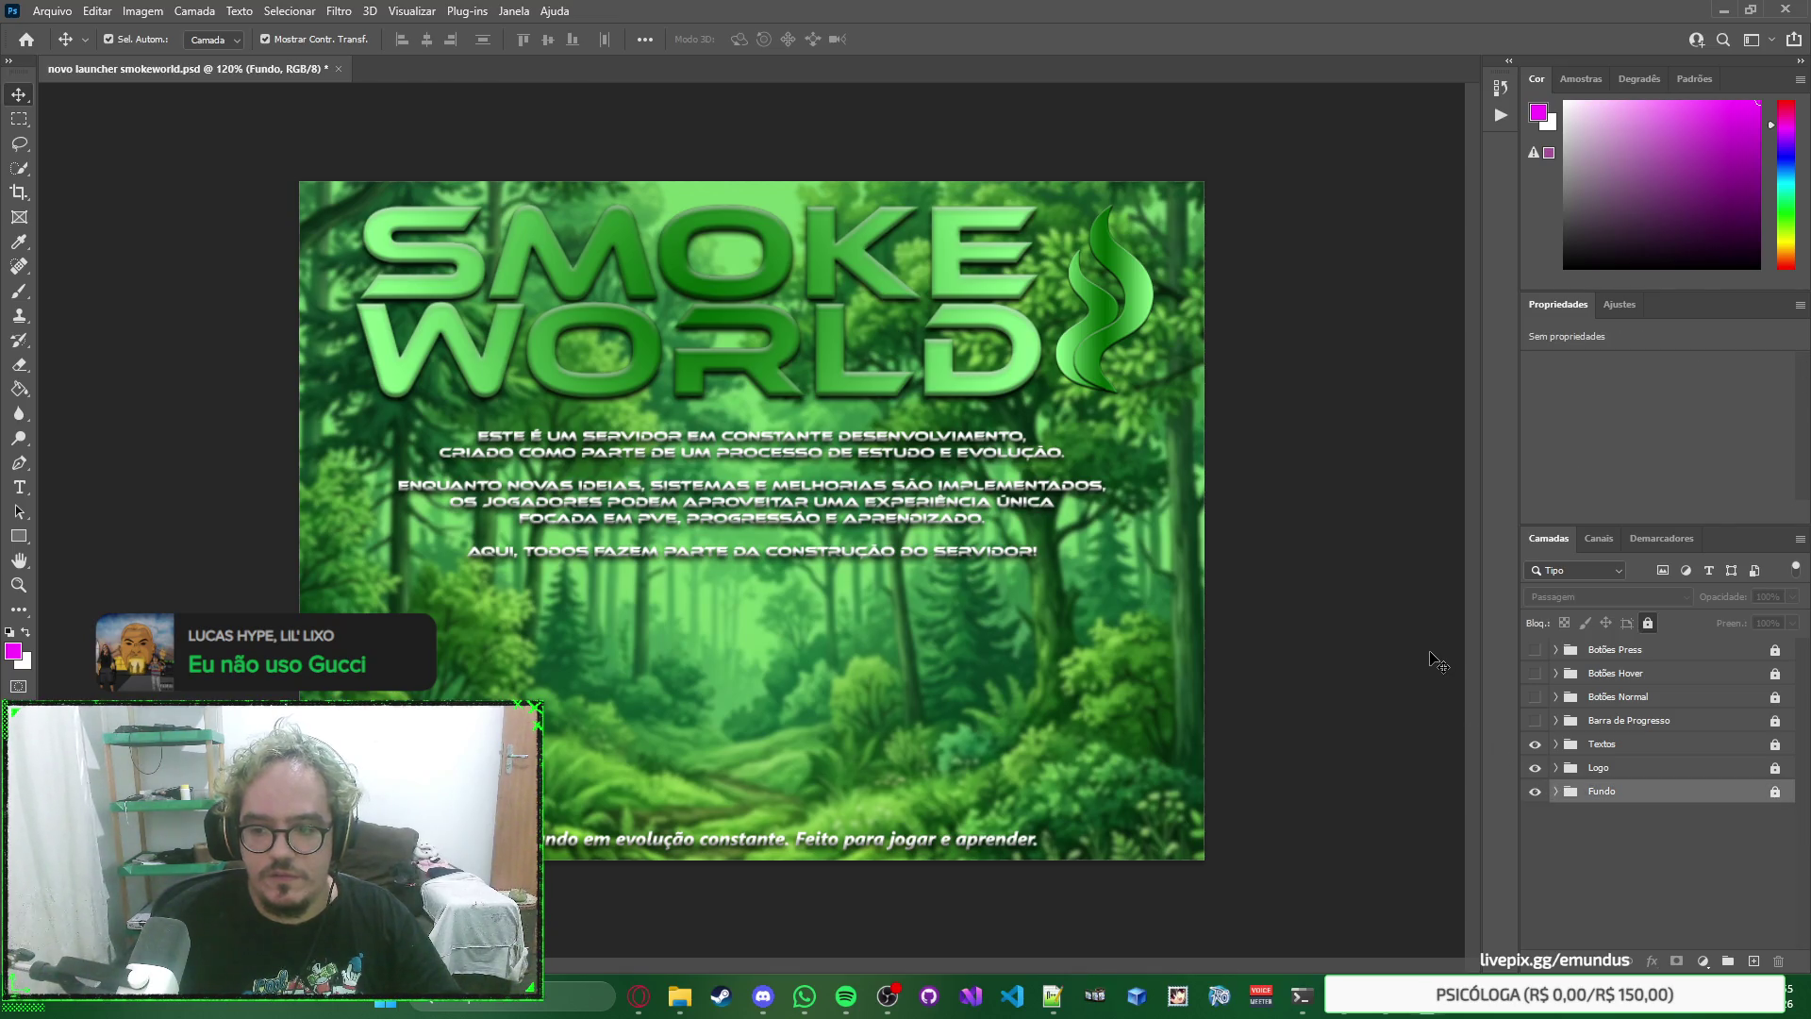
Step: Quick-export the canvas over fundo launcher.png, then show the buttons and progress bar and save
left_click(1429, 660)
right_click(1430, 653)
left_click(1412, 654)
left_click(51, 11)
mouse_move(194, 285)
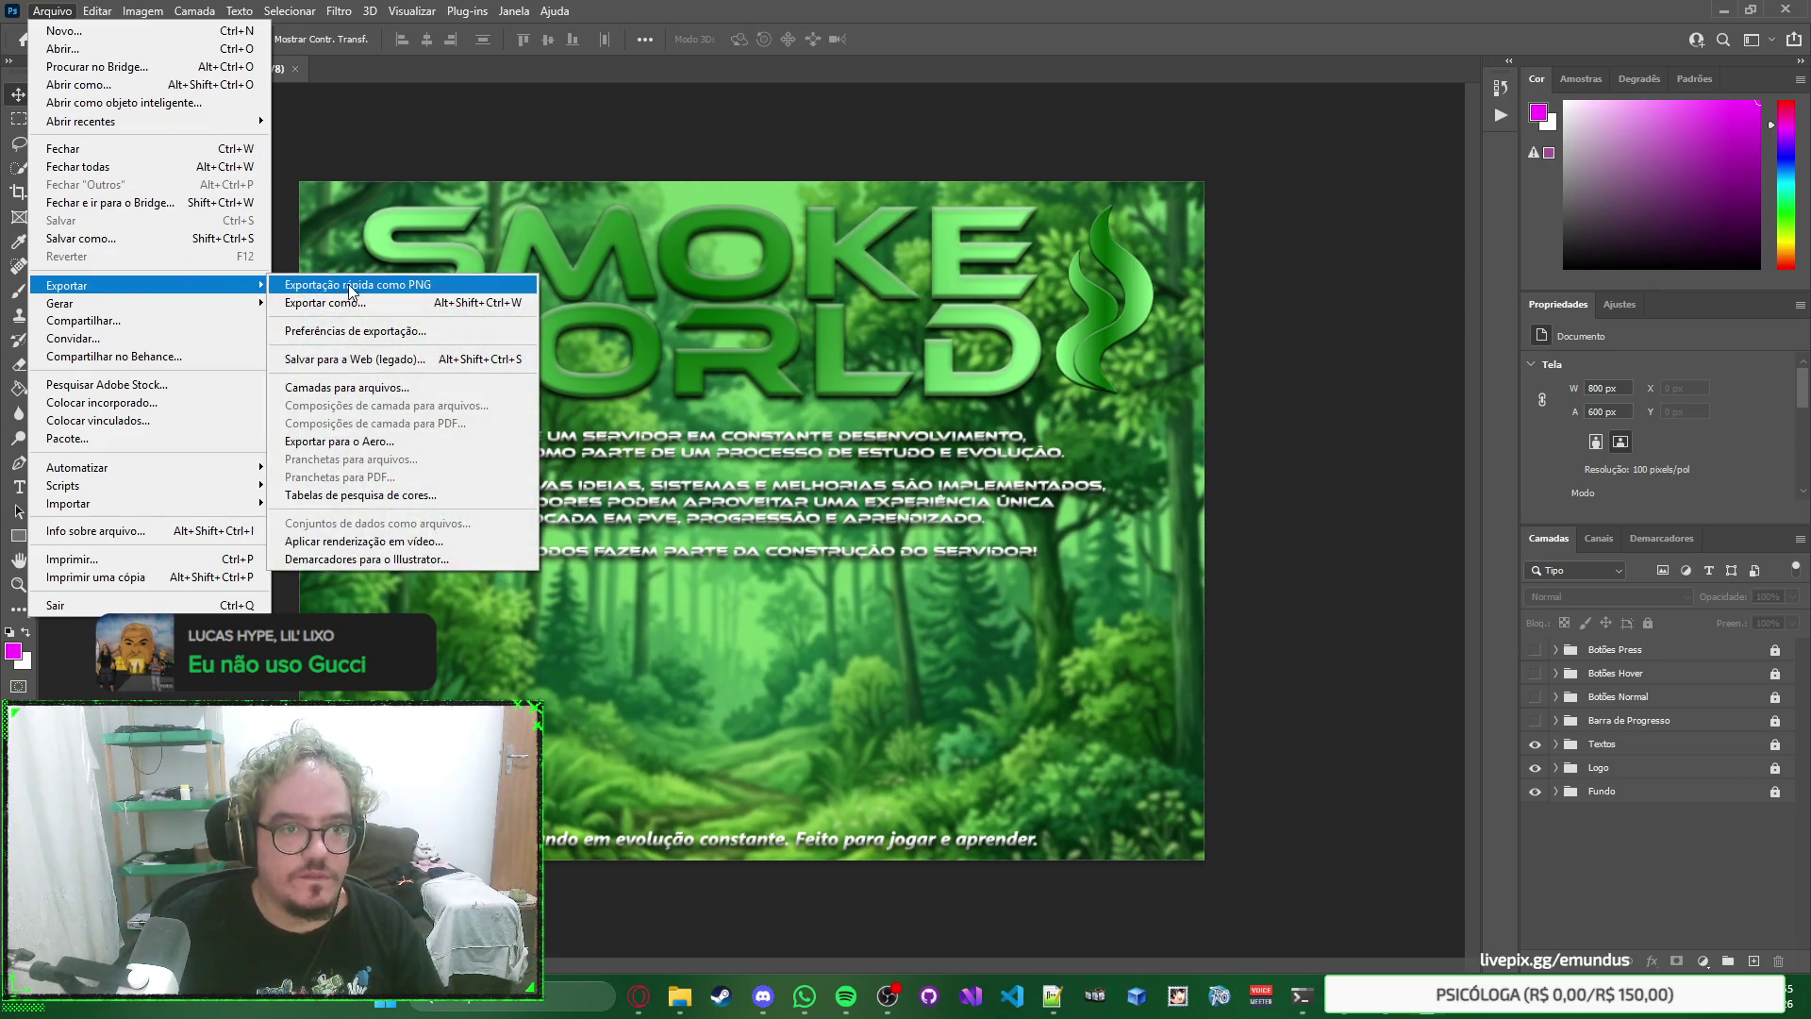
left_click(339, 287)
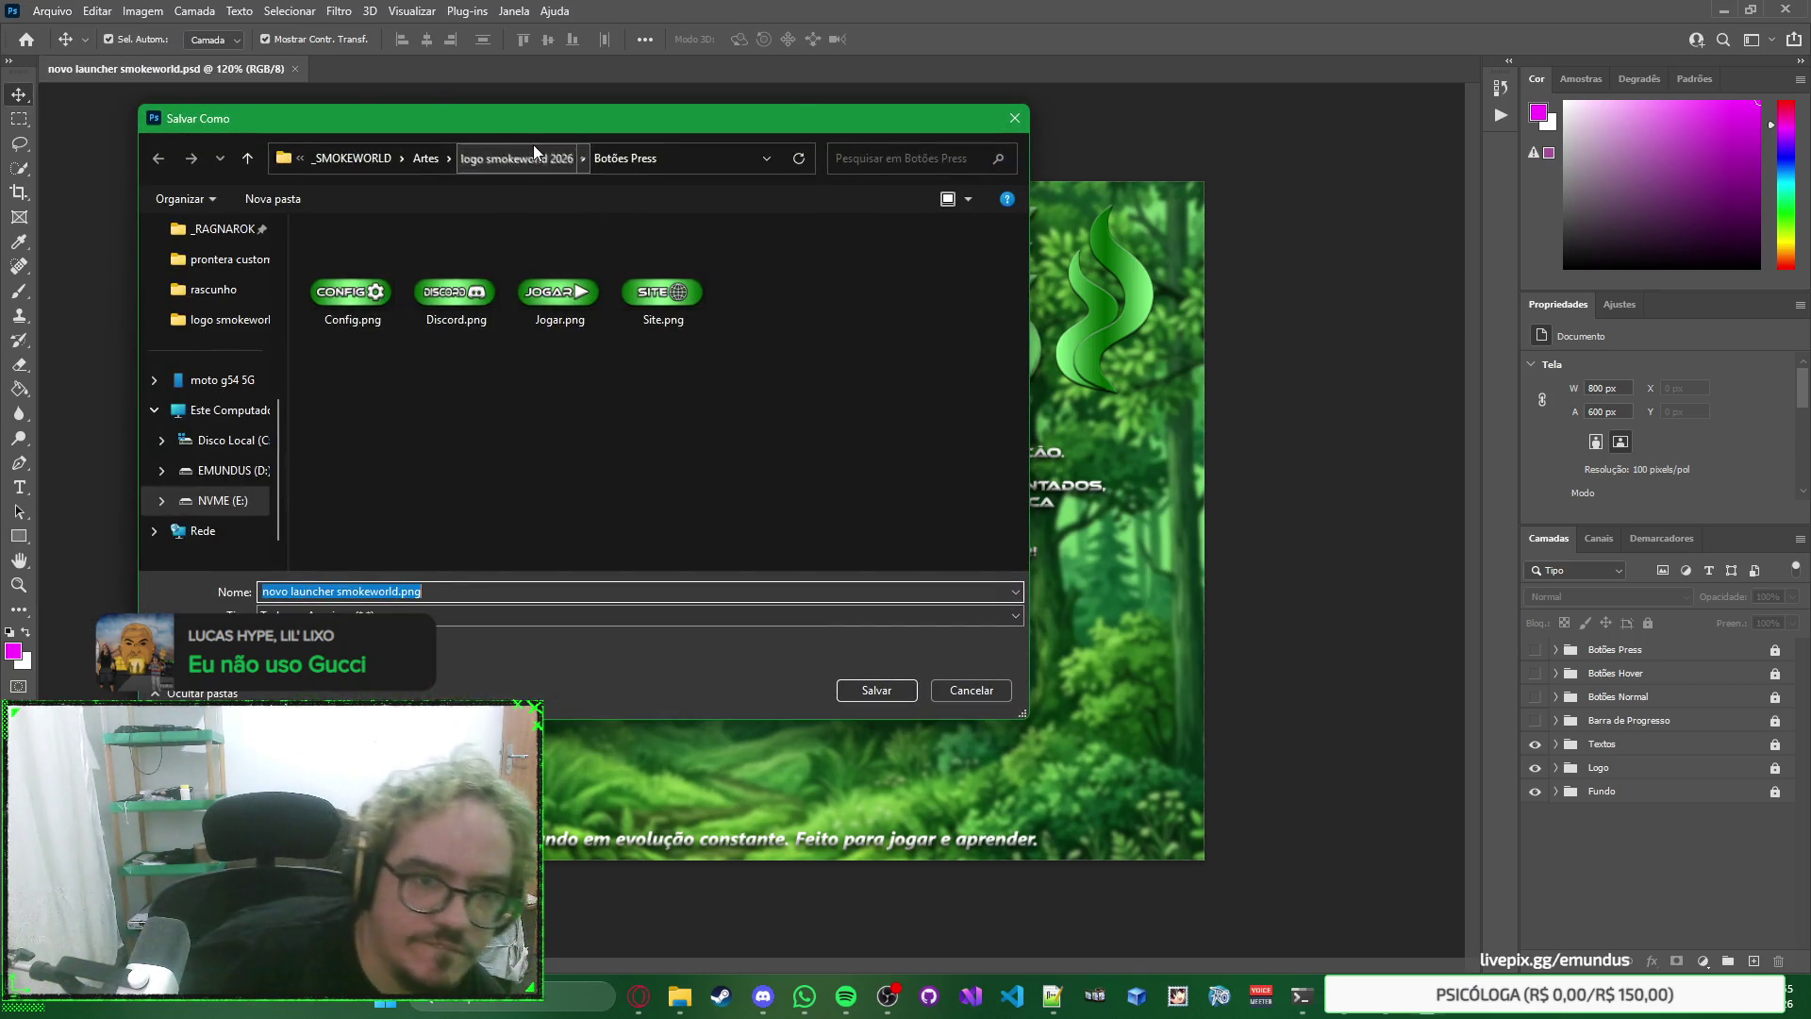
left_click(529, 158)
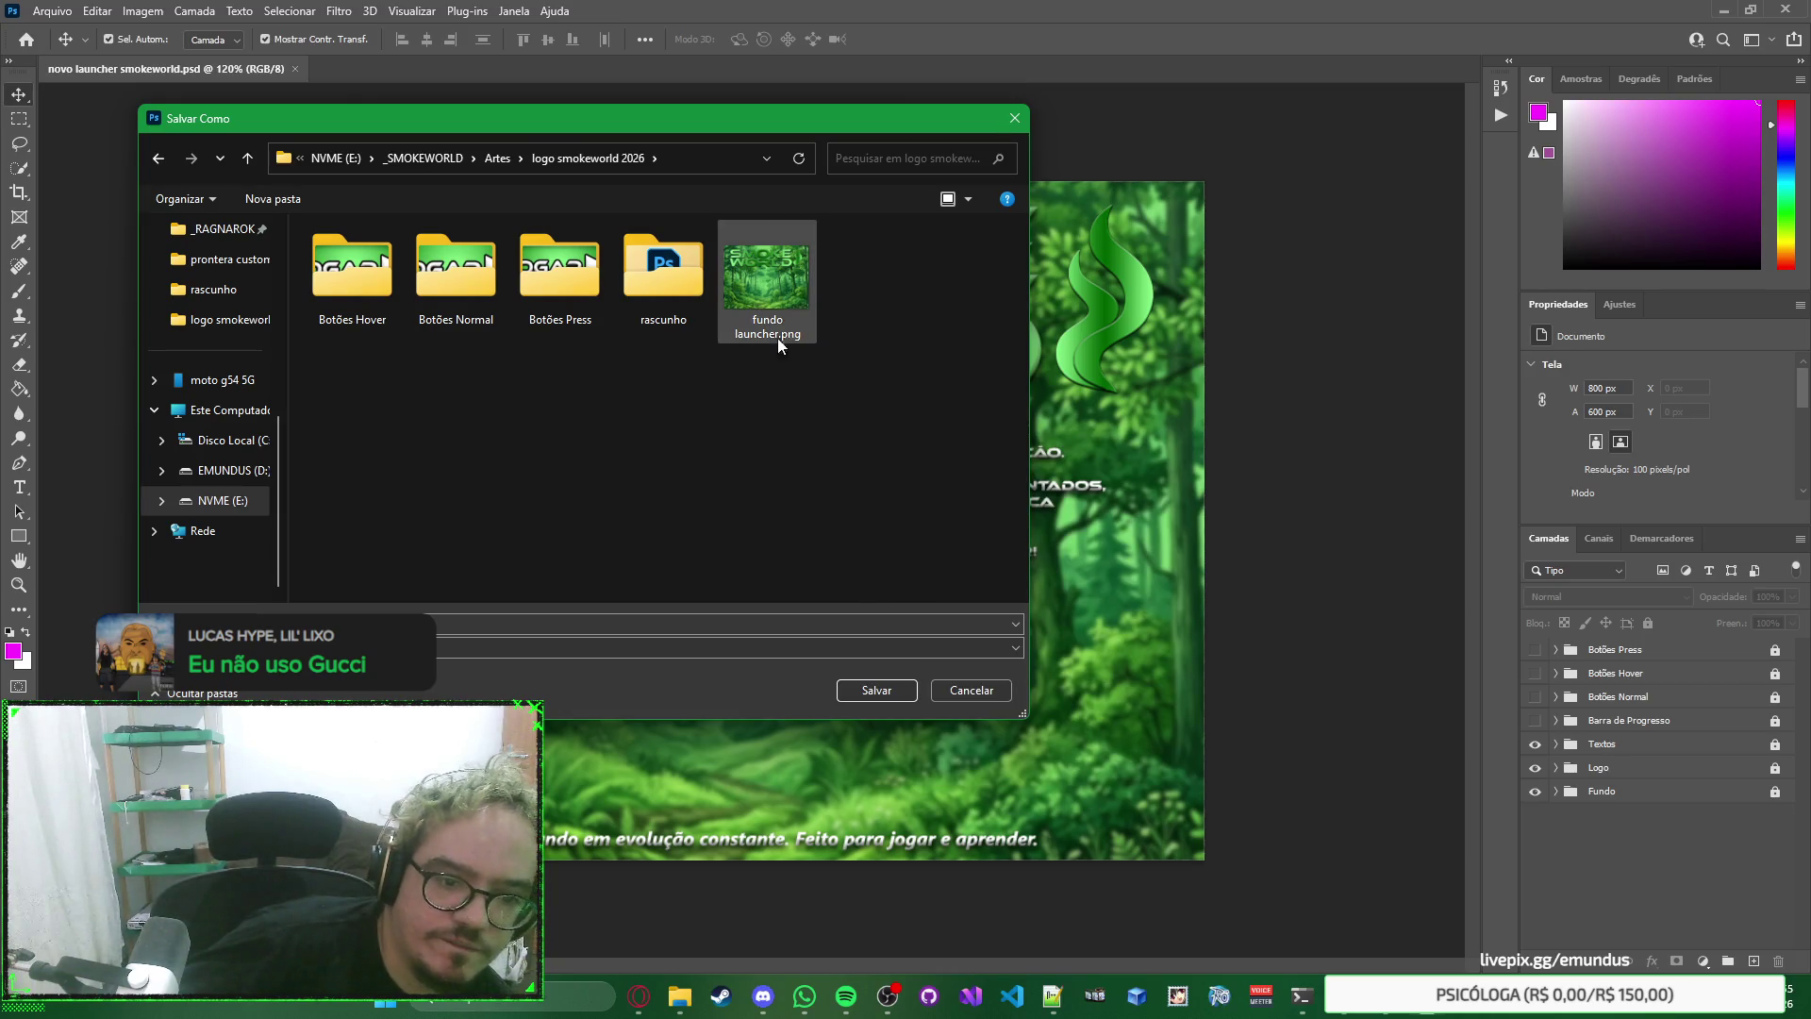
double_click(777, 303)
left_click(946, 496)
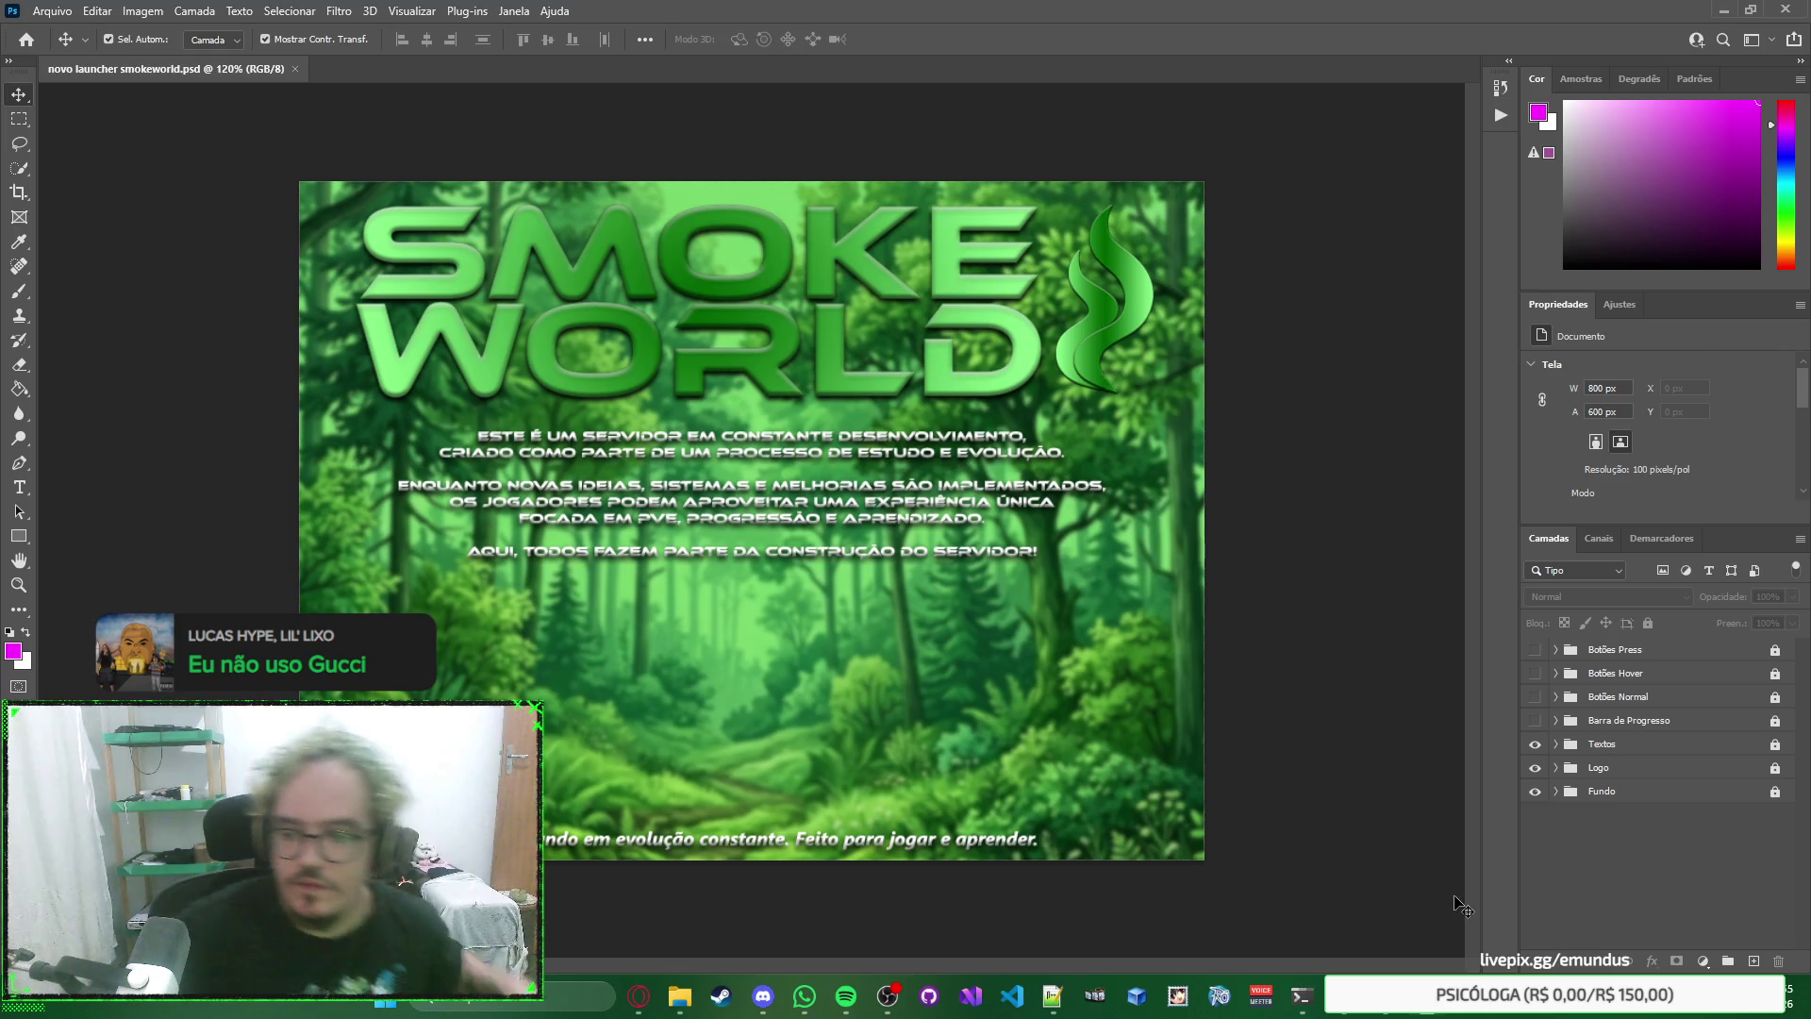
left_click_drag(1535, 721, 1535, 649)
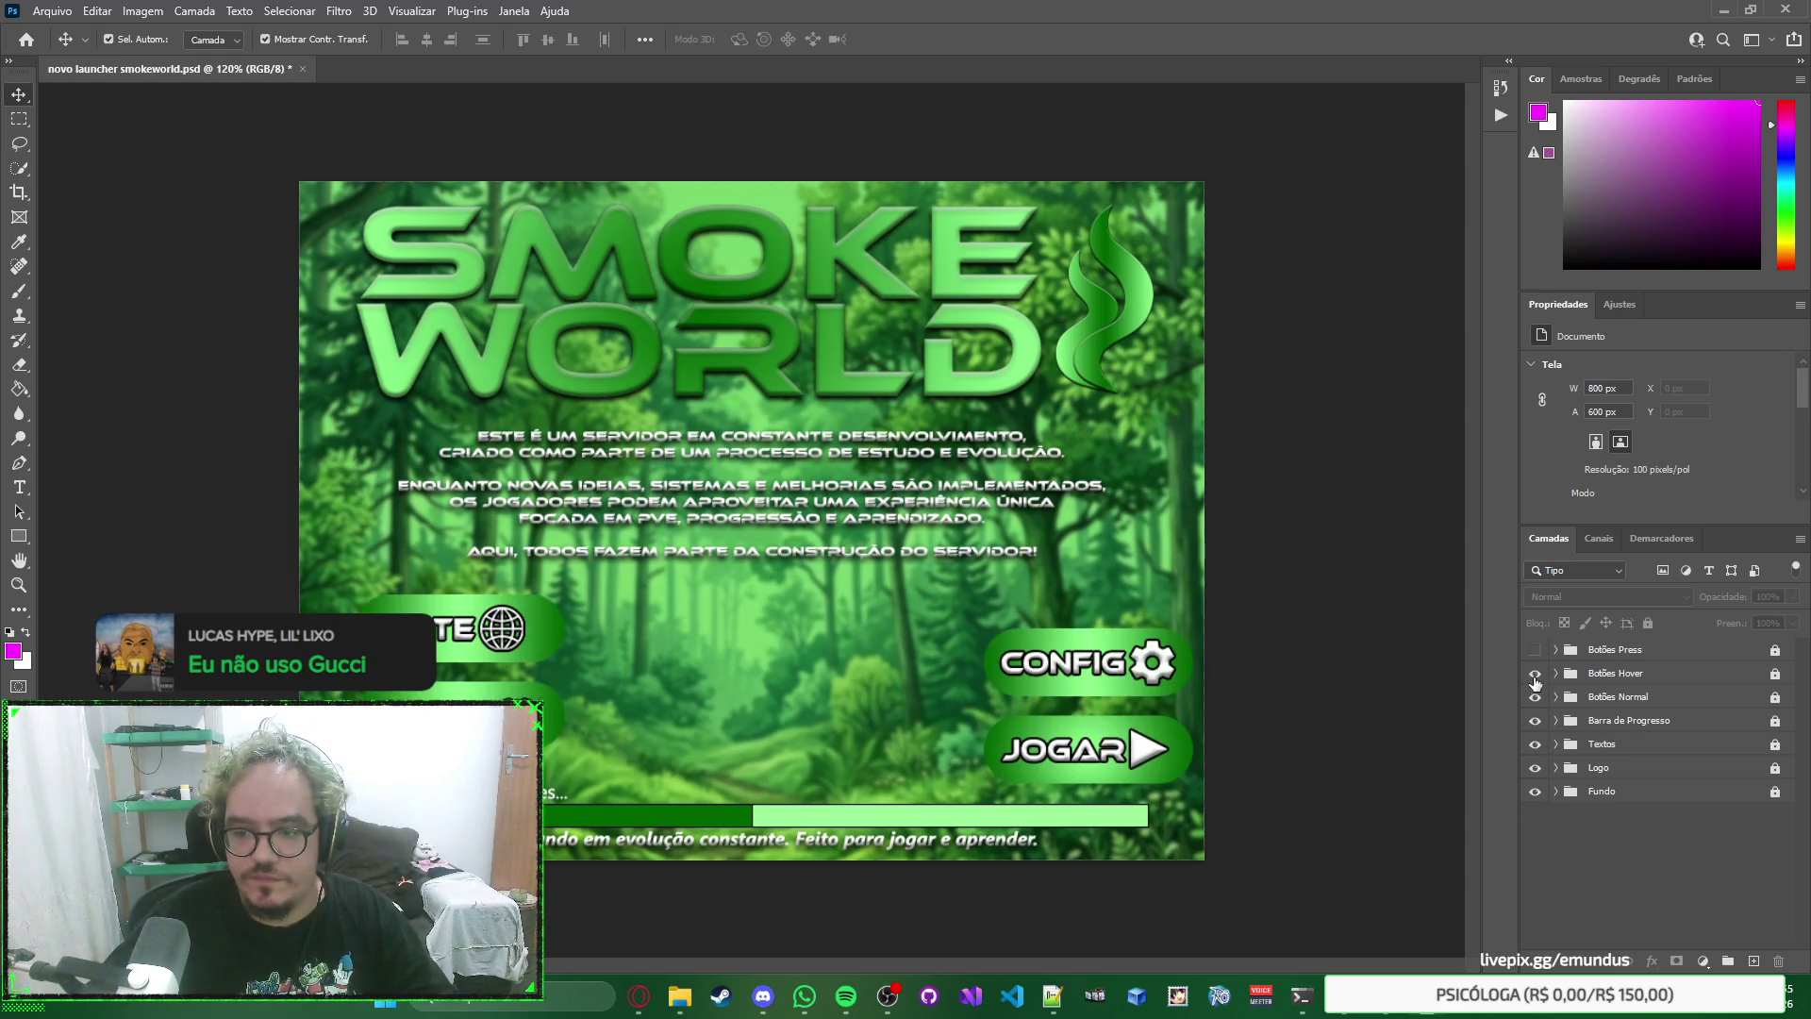
key("ctrl+s")
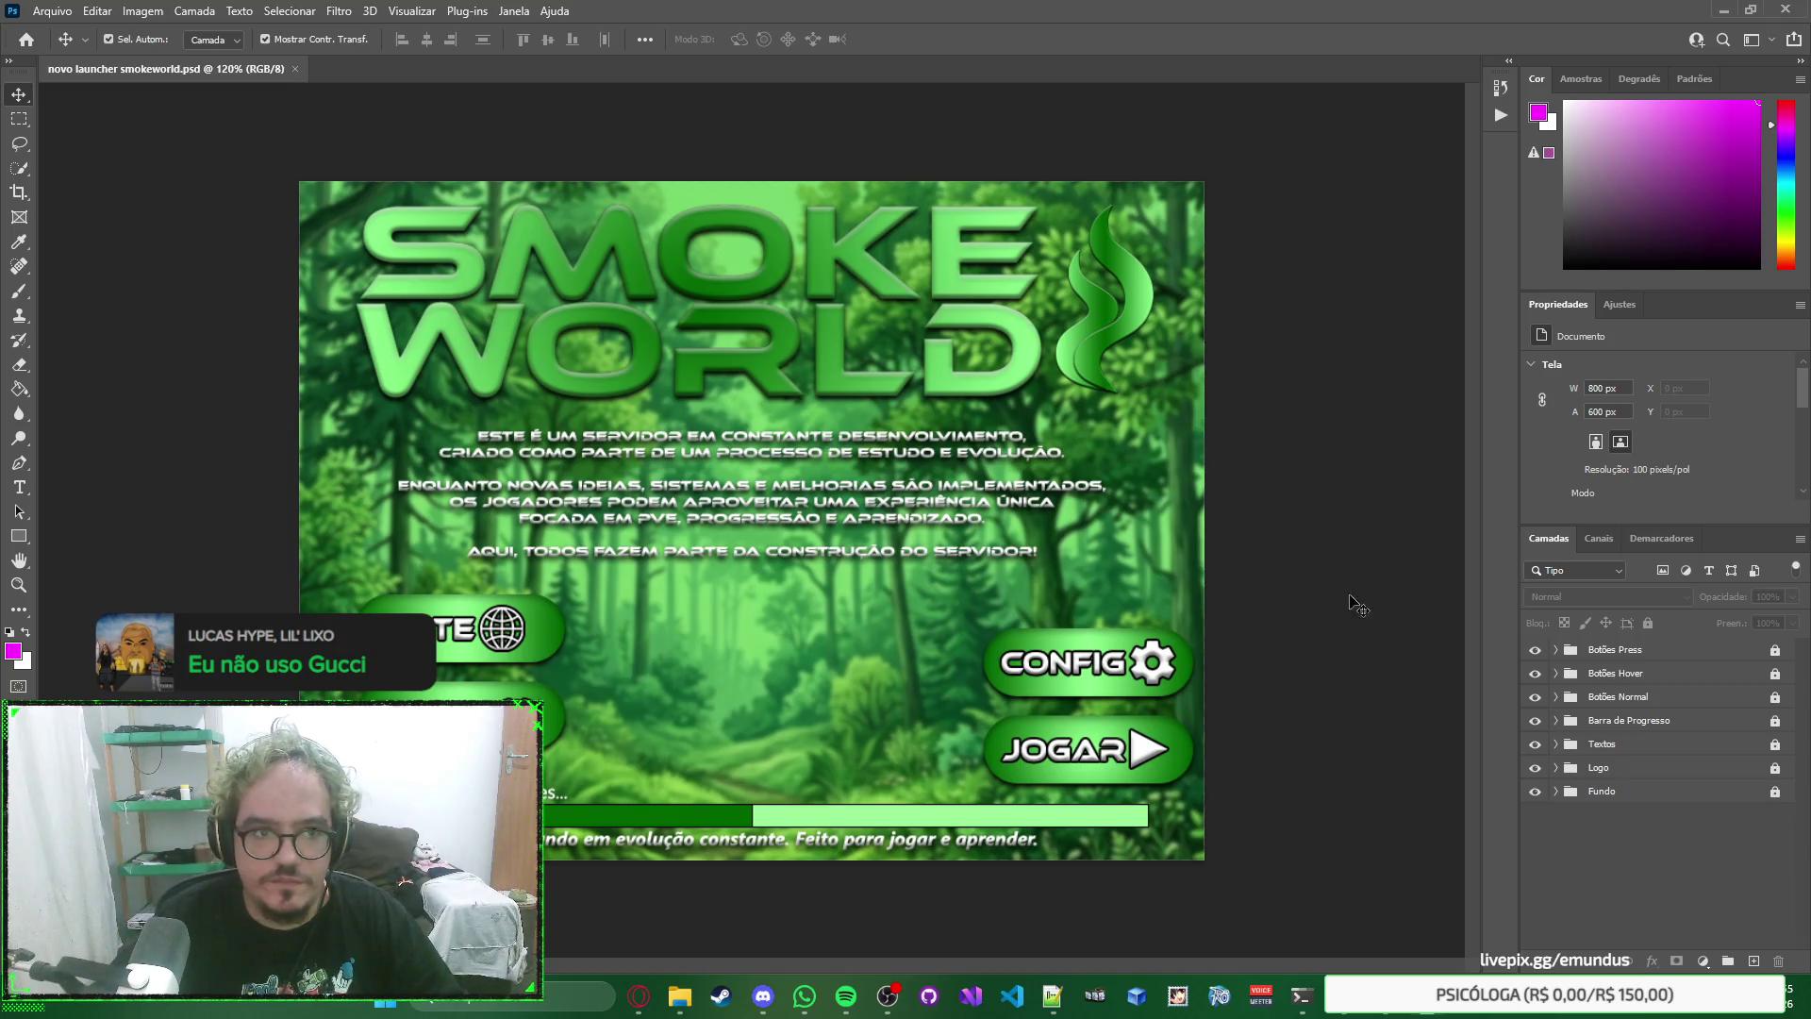
Step: Close Photoshop, then end the Adobe Photoshop 2021 process found by searching 'adobe' in Task Manager
left_click(1785, 11)
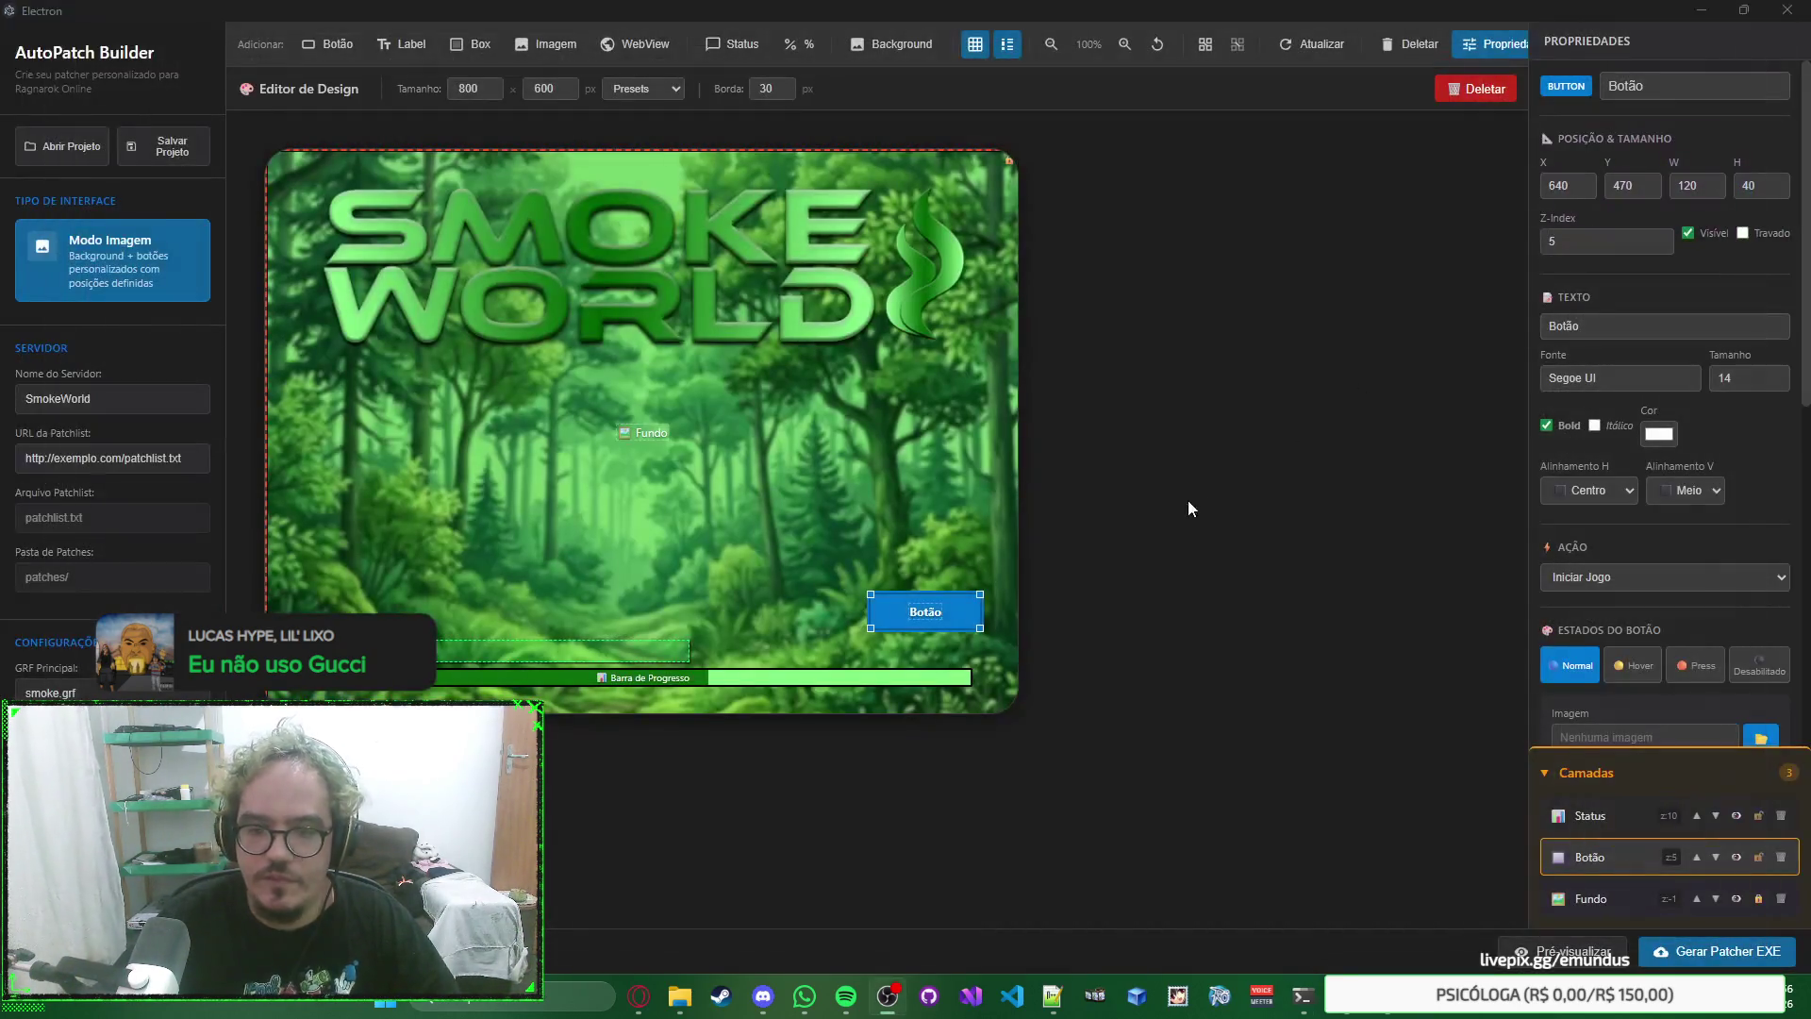
right_click(1604, 999)
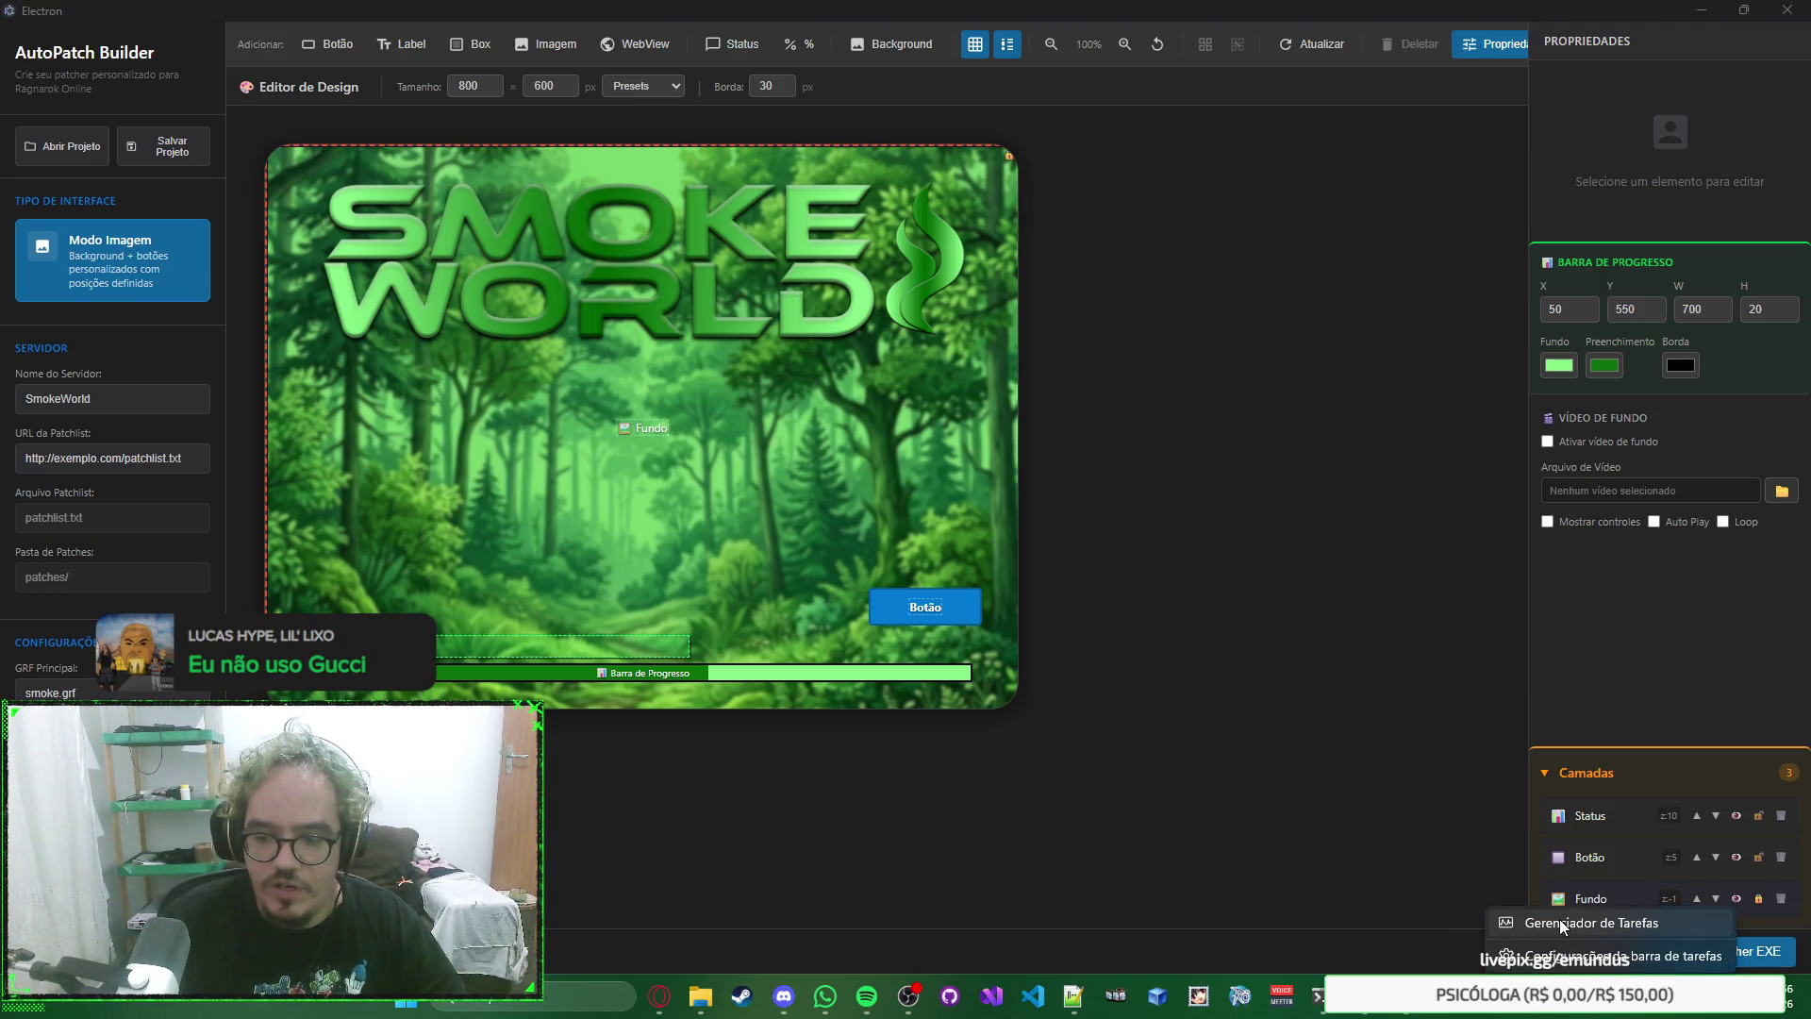
left_click(1559, 922)
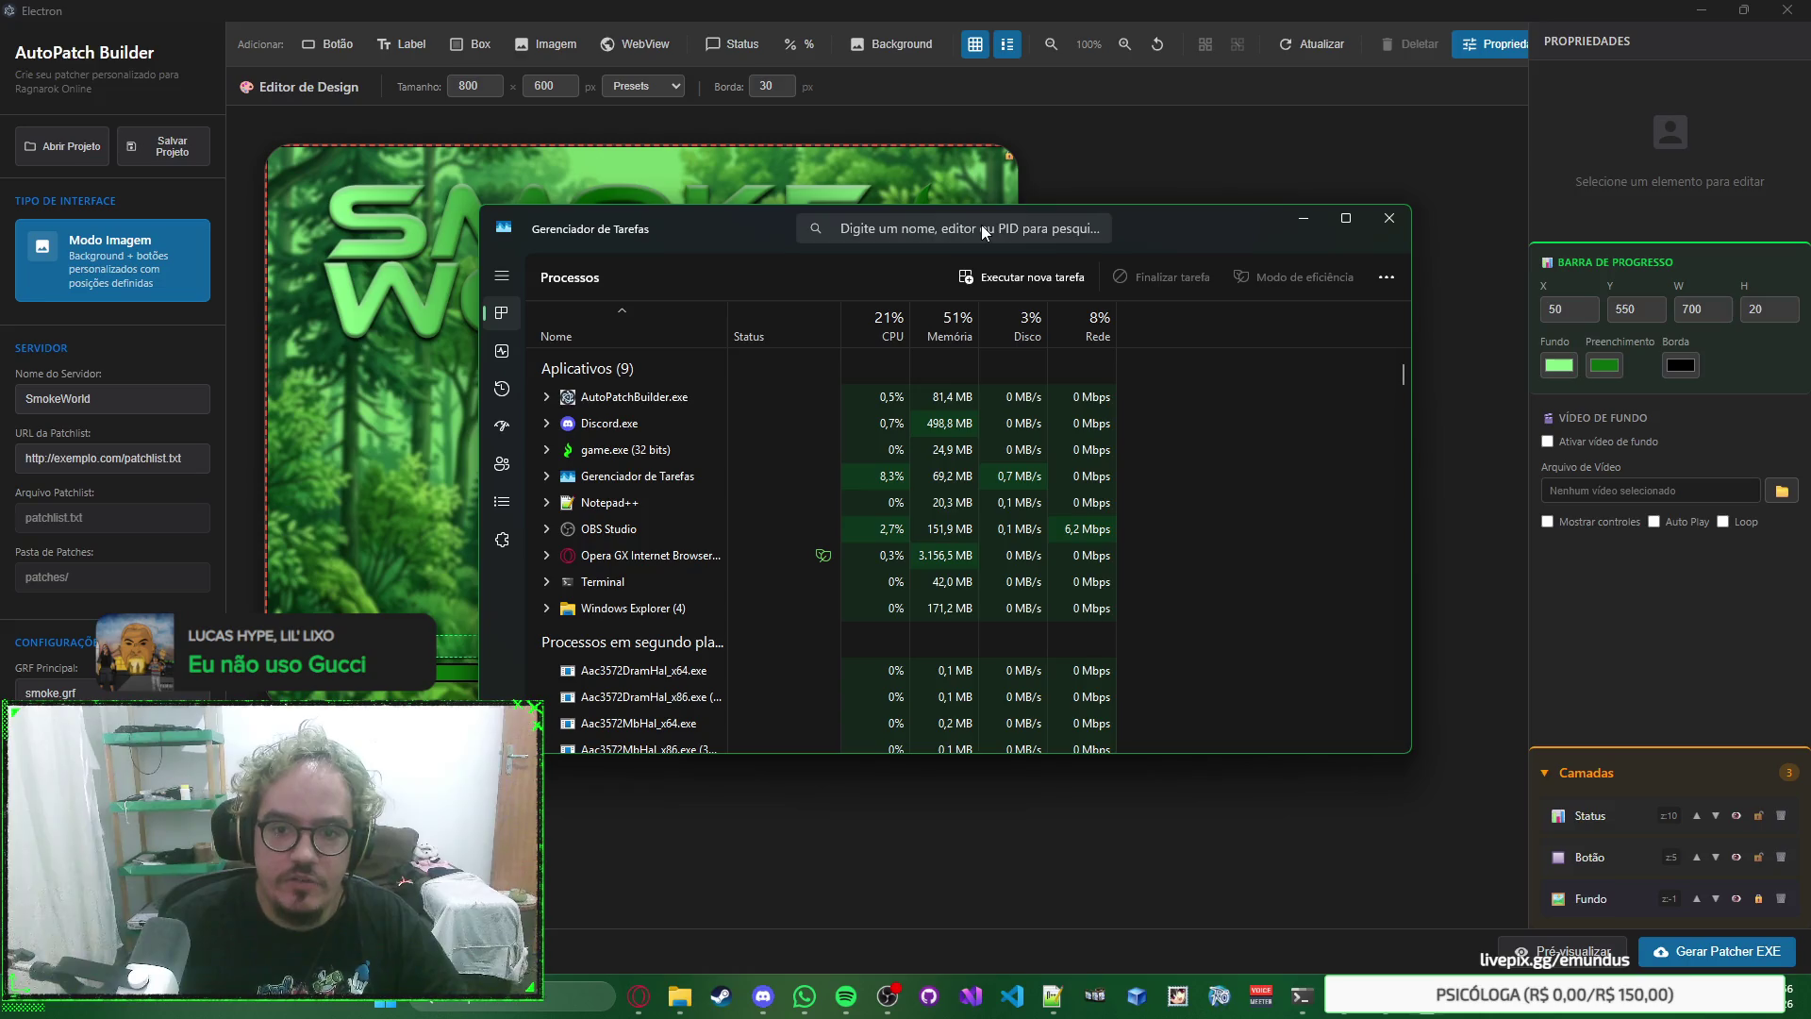
left_click(983, 230)
type("adobe")
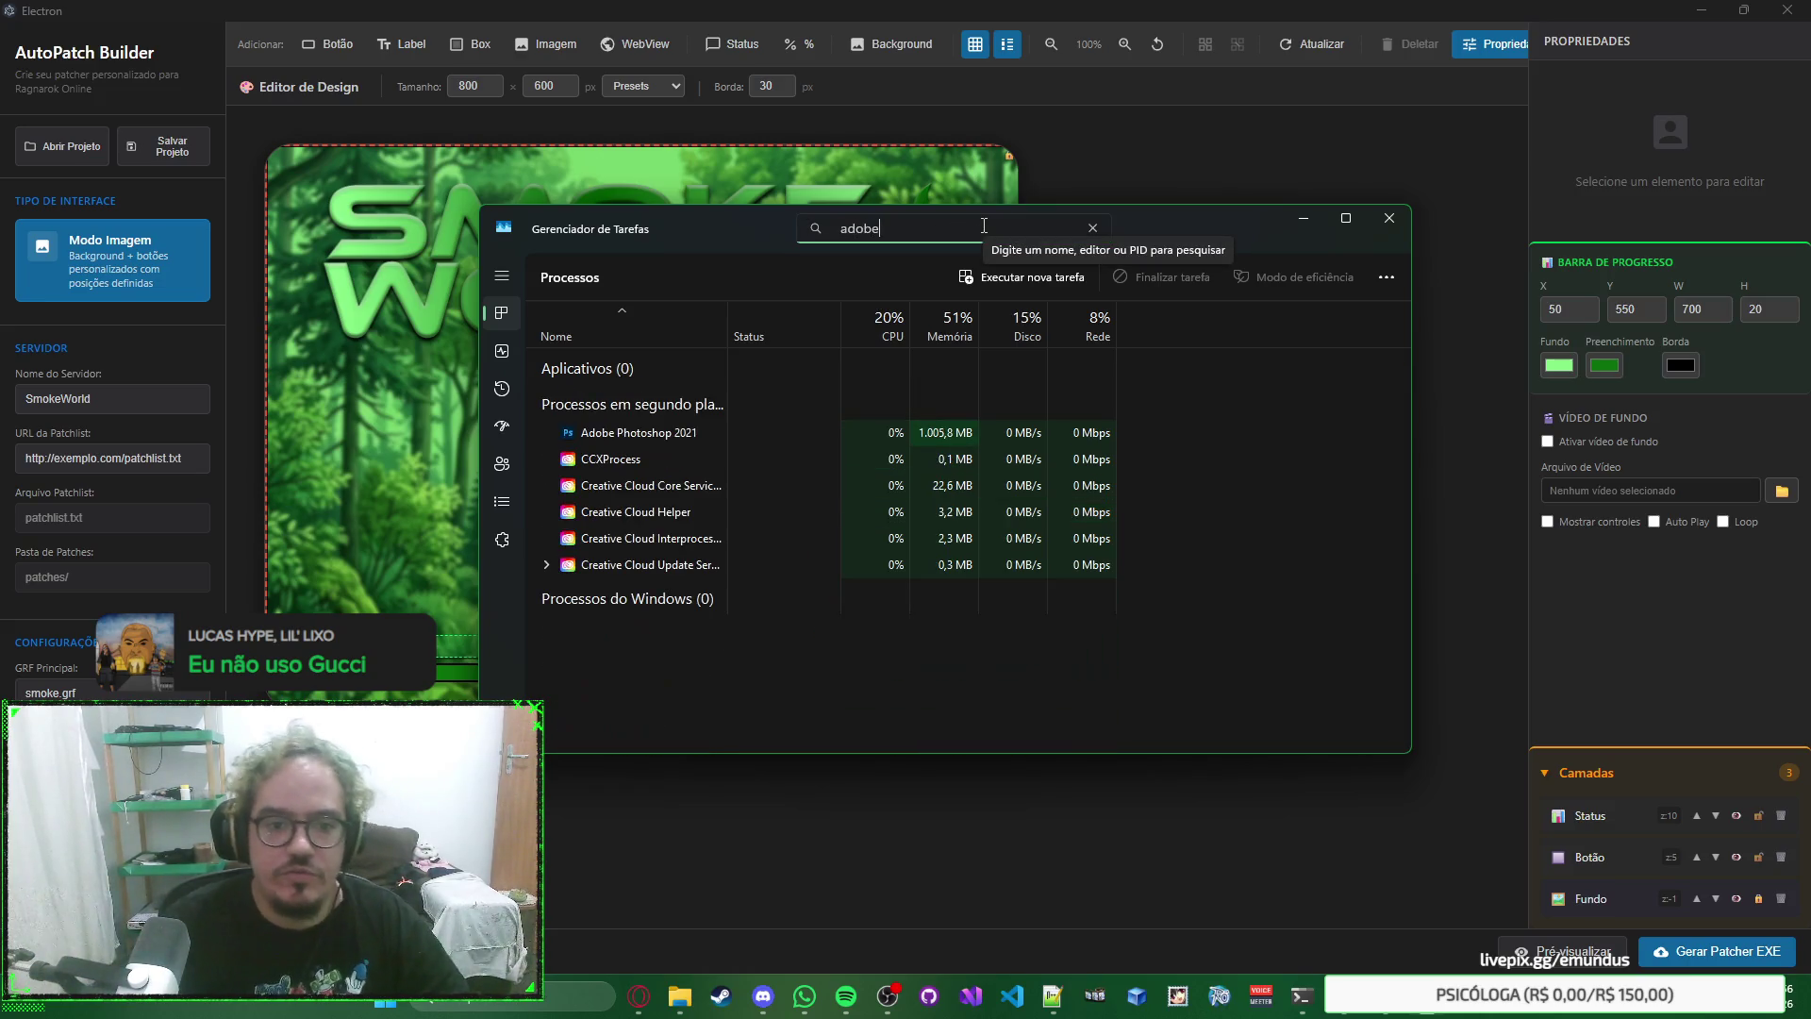
left_click(943, 433)
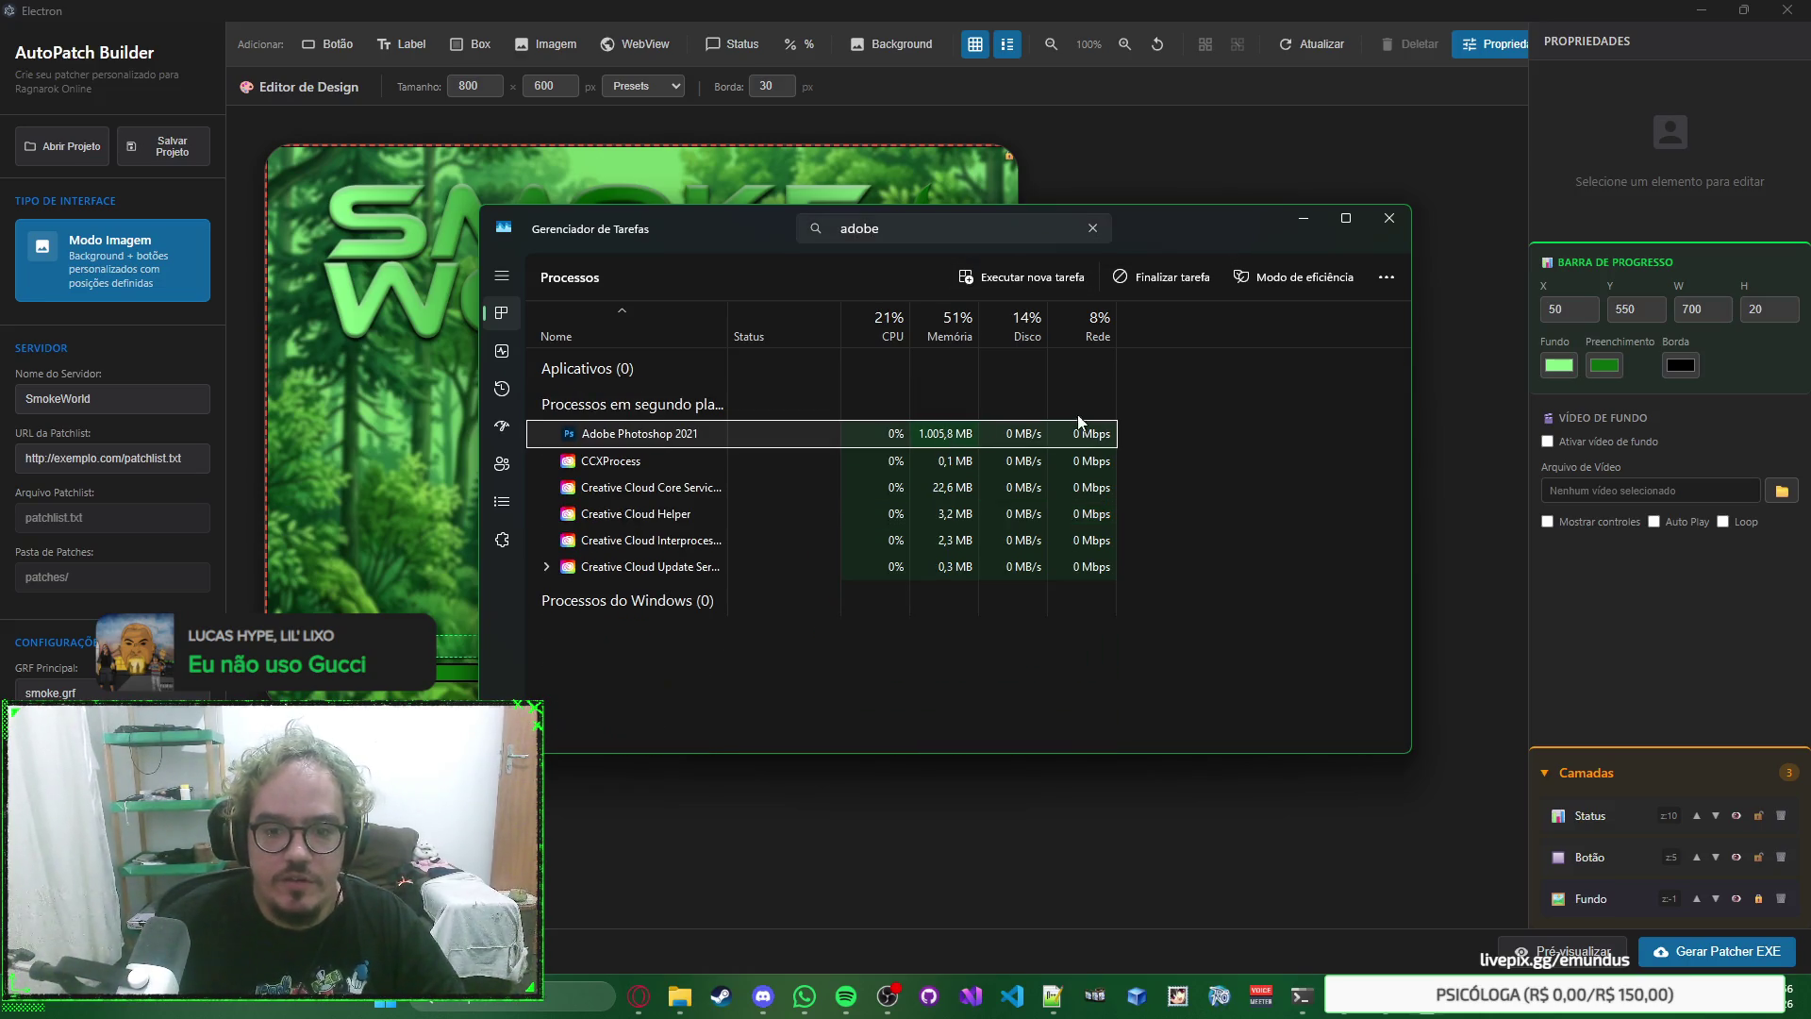
left_click(1195, 279)
left_click(1388, 218)
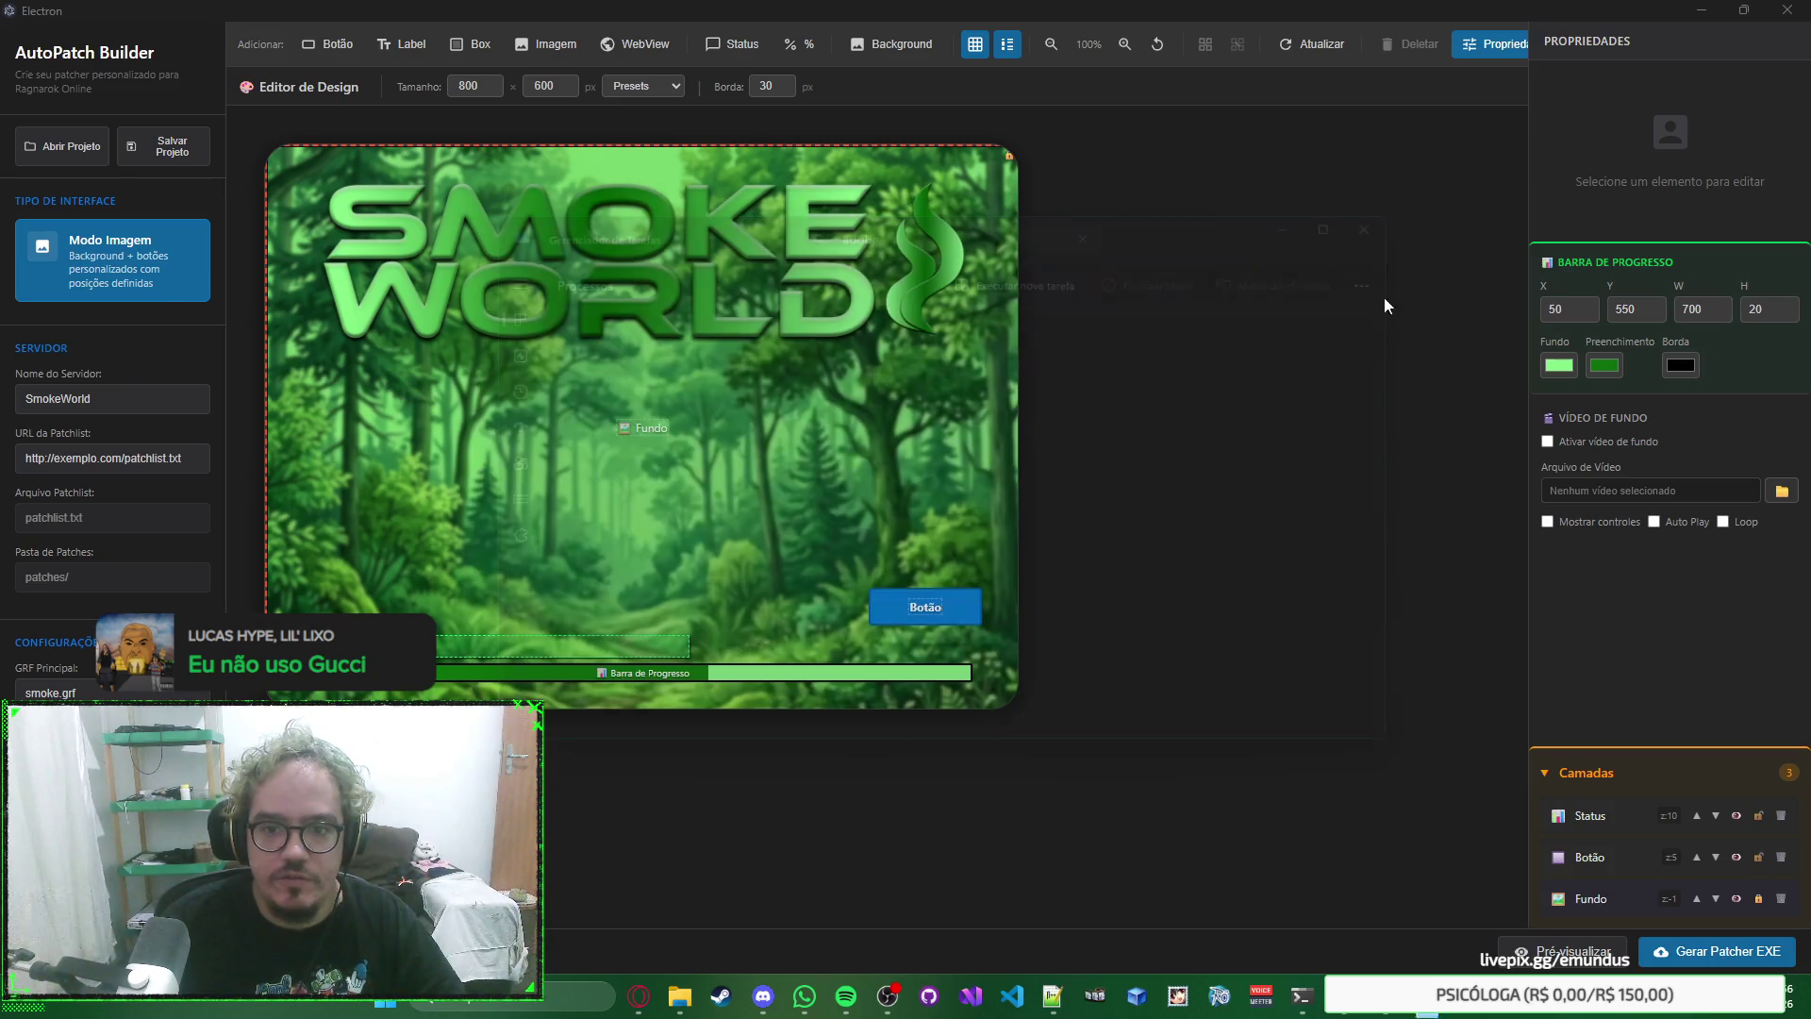
Step: Unlock the Fundo element and load a background image from the rascunho folder
left_click(898, 366)
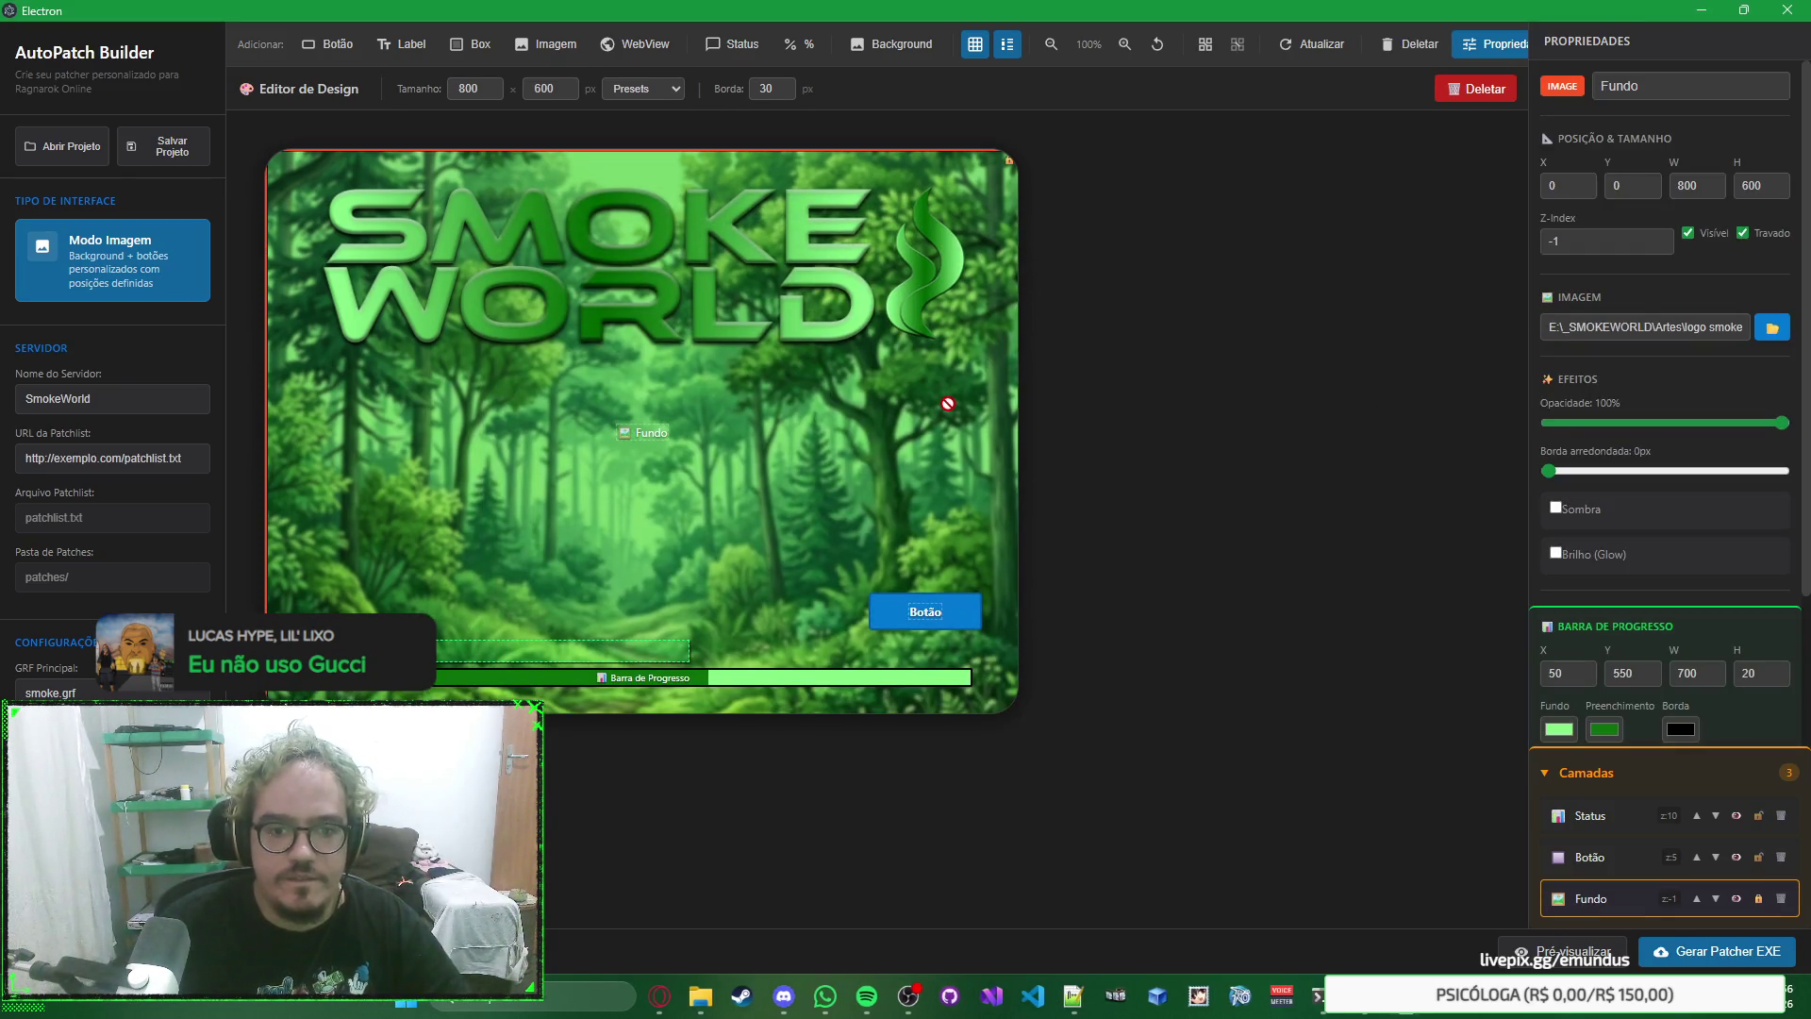
left_click(1754, 232)
left_click(1769, 332)
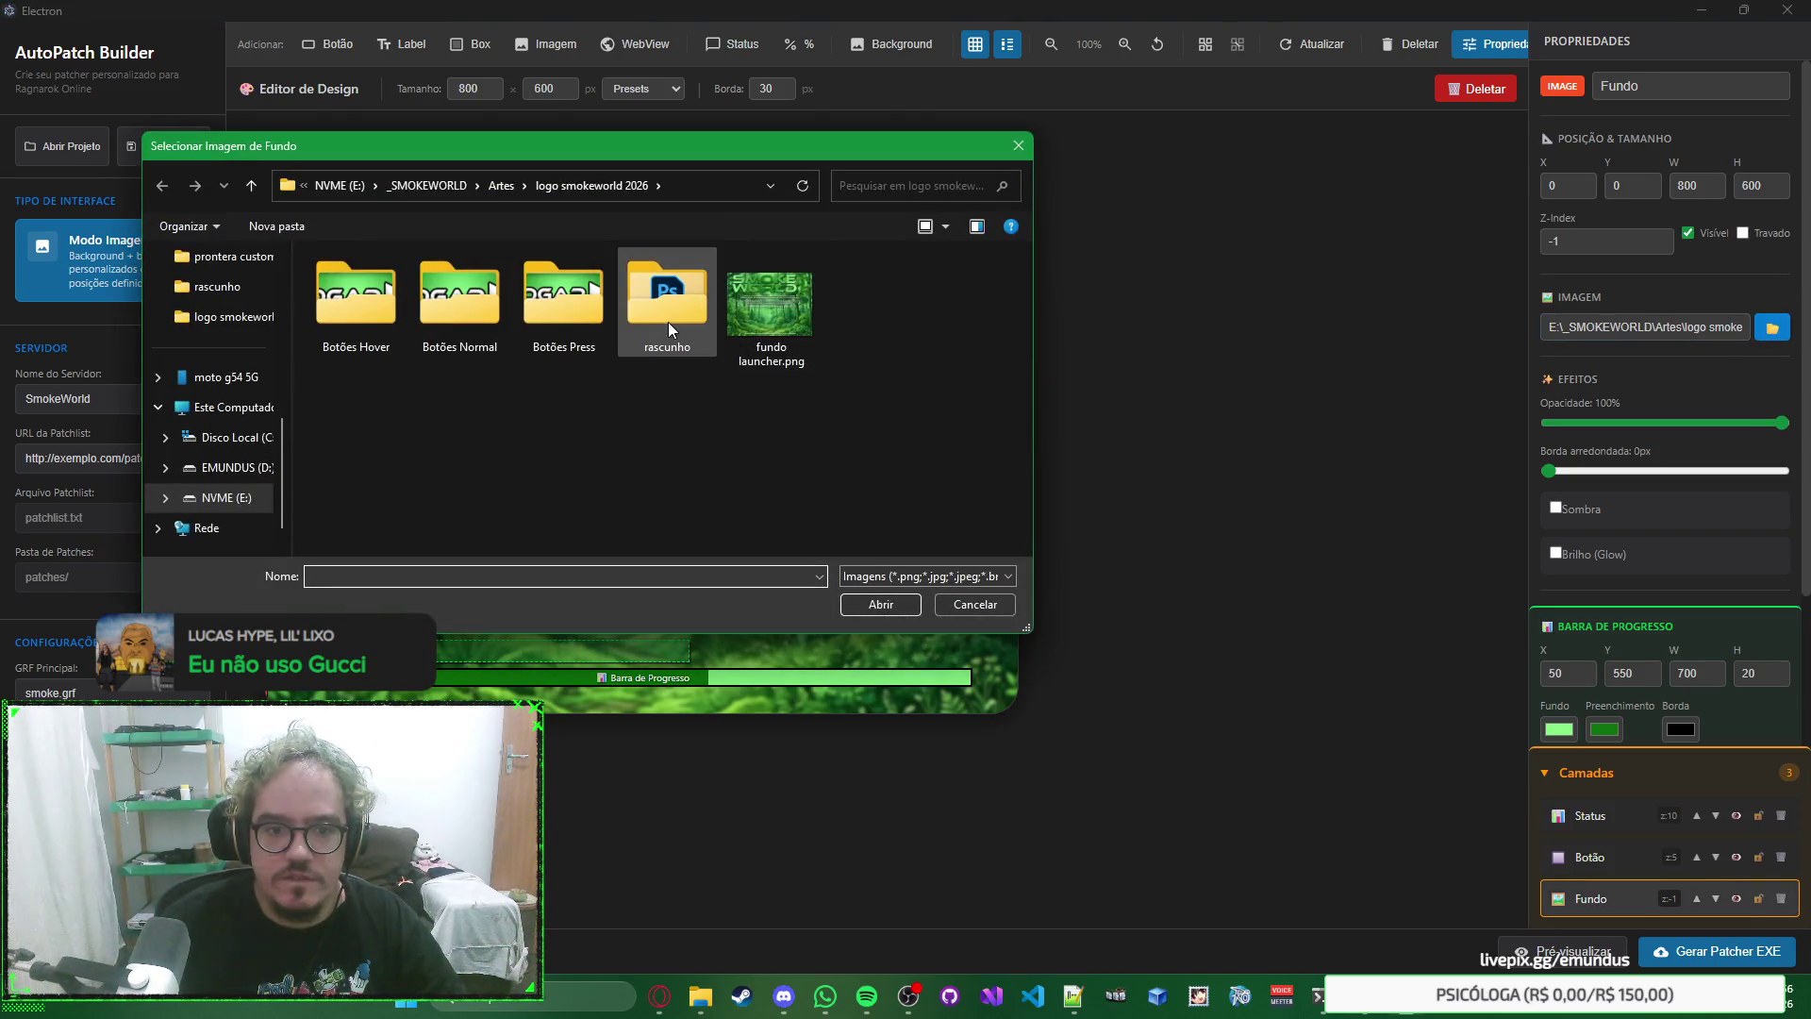
double_click(668, 311)
double_click(460, 313)
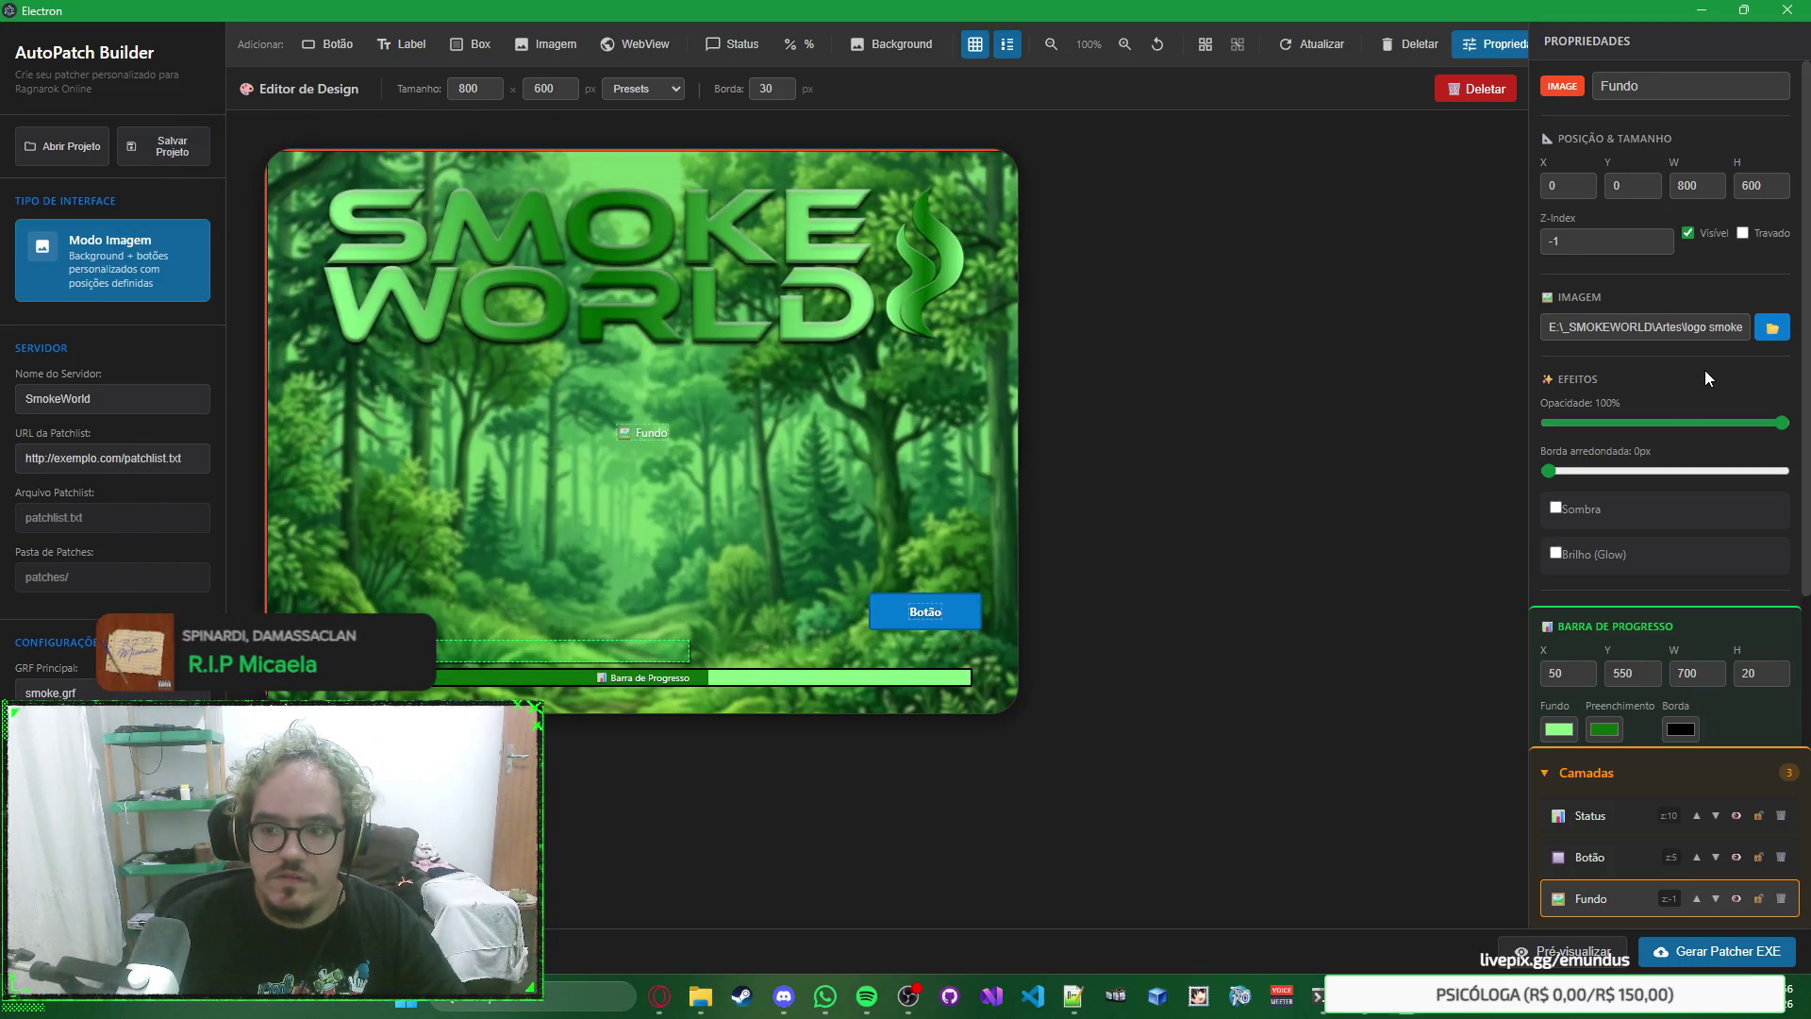
scroll(1705, 377, "down", 2)
scroll(1706, 373, "up", 2)
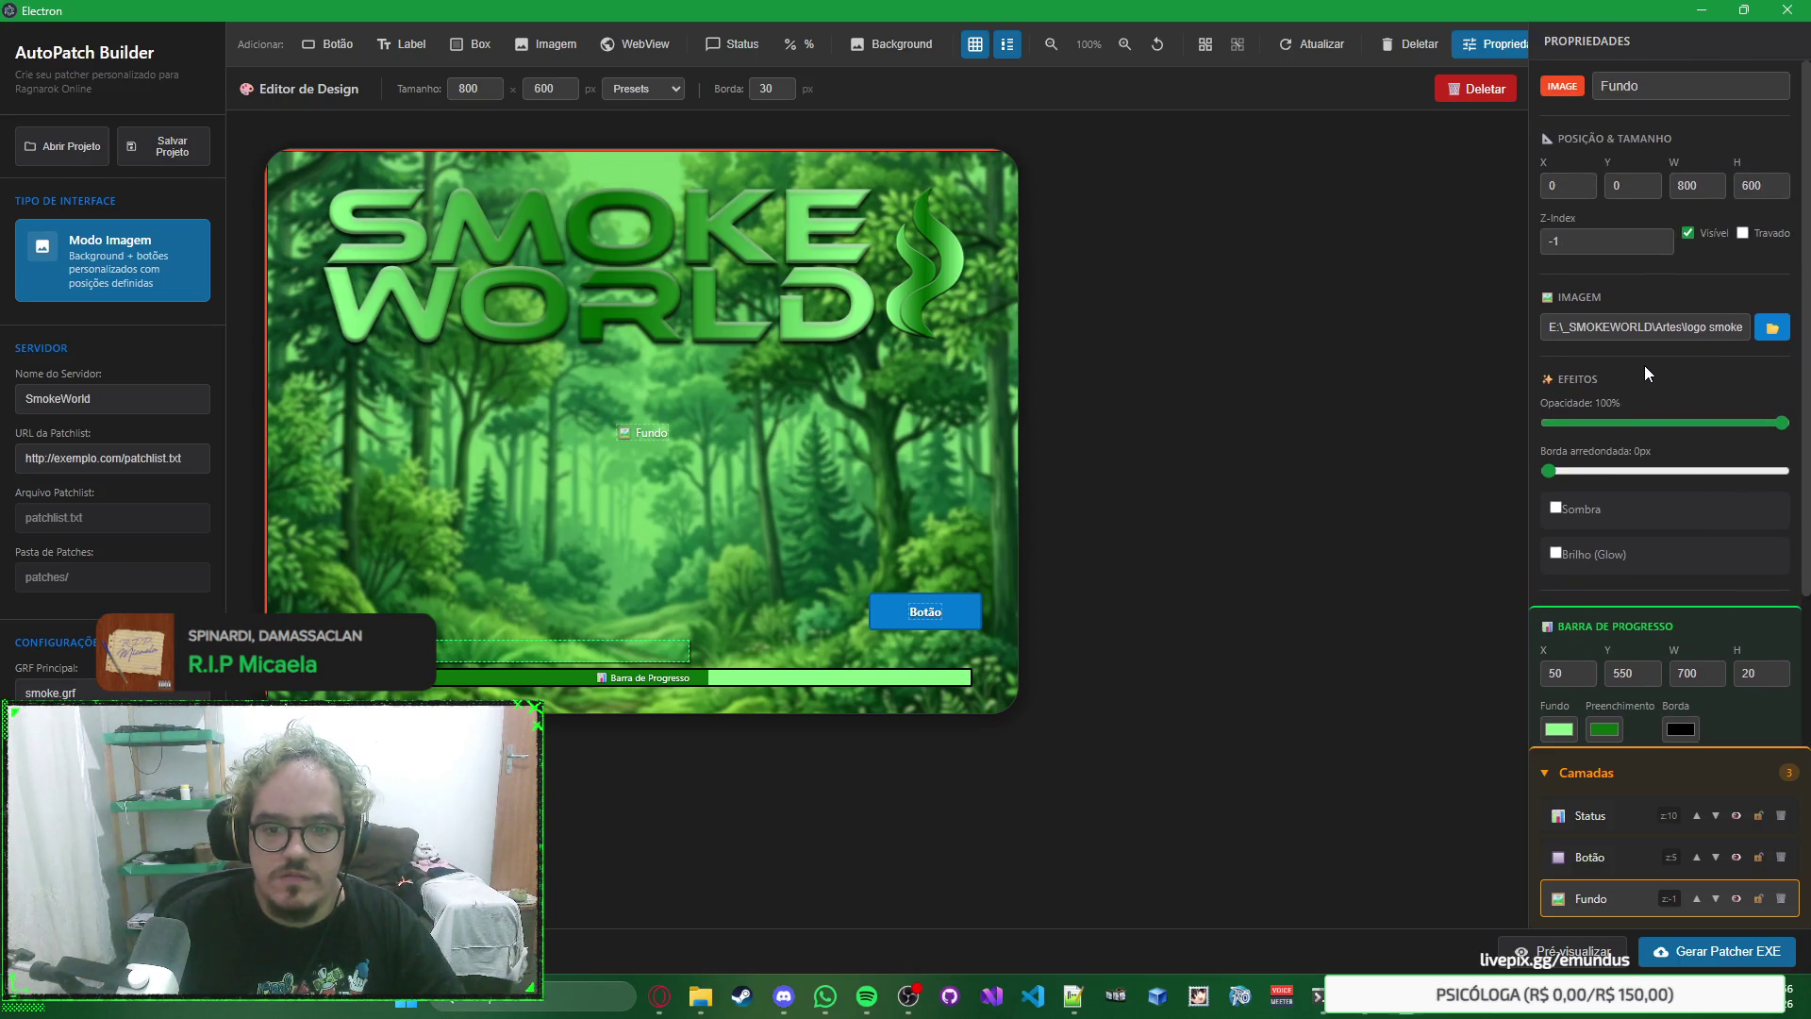
Step: Replace the Fundo image with fundo launcher.png from logo smokeworld 2026 and refresh it
left_click(1770, 330)
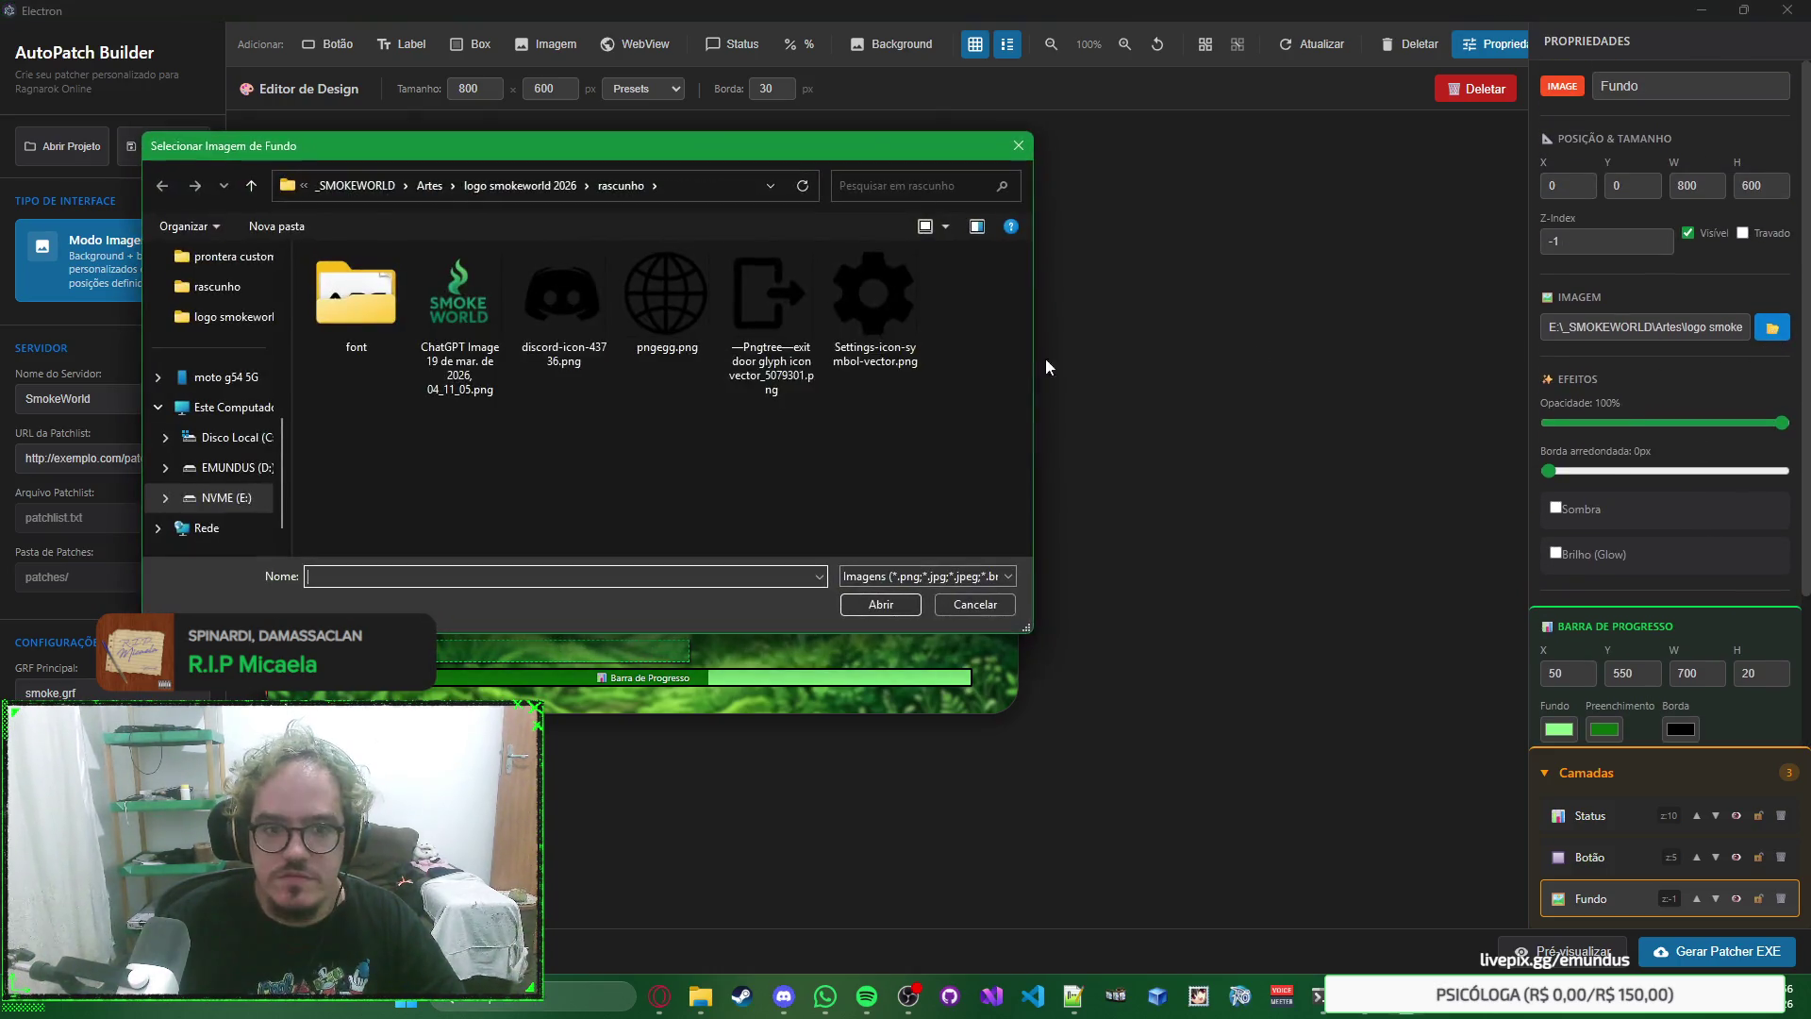
left_click(528, 186)
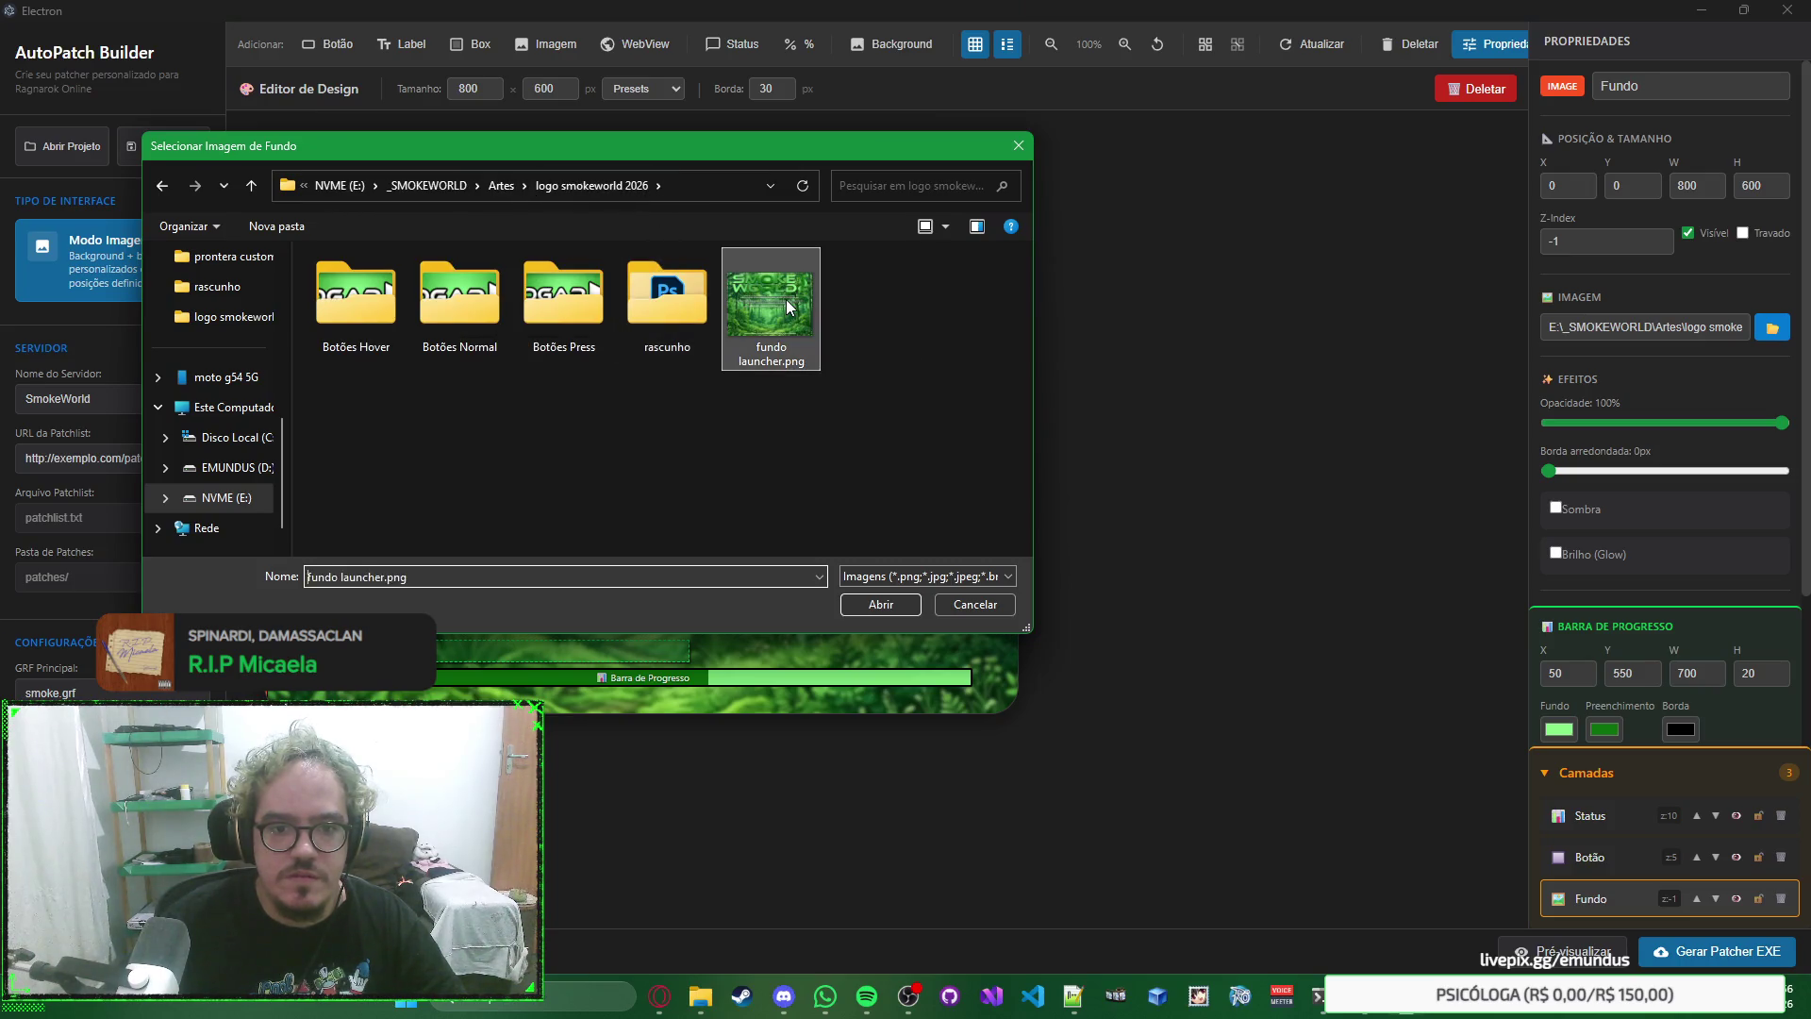
double_click(785, 299)
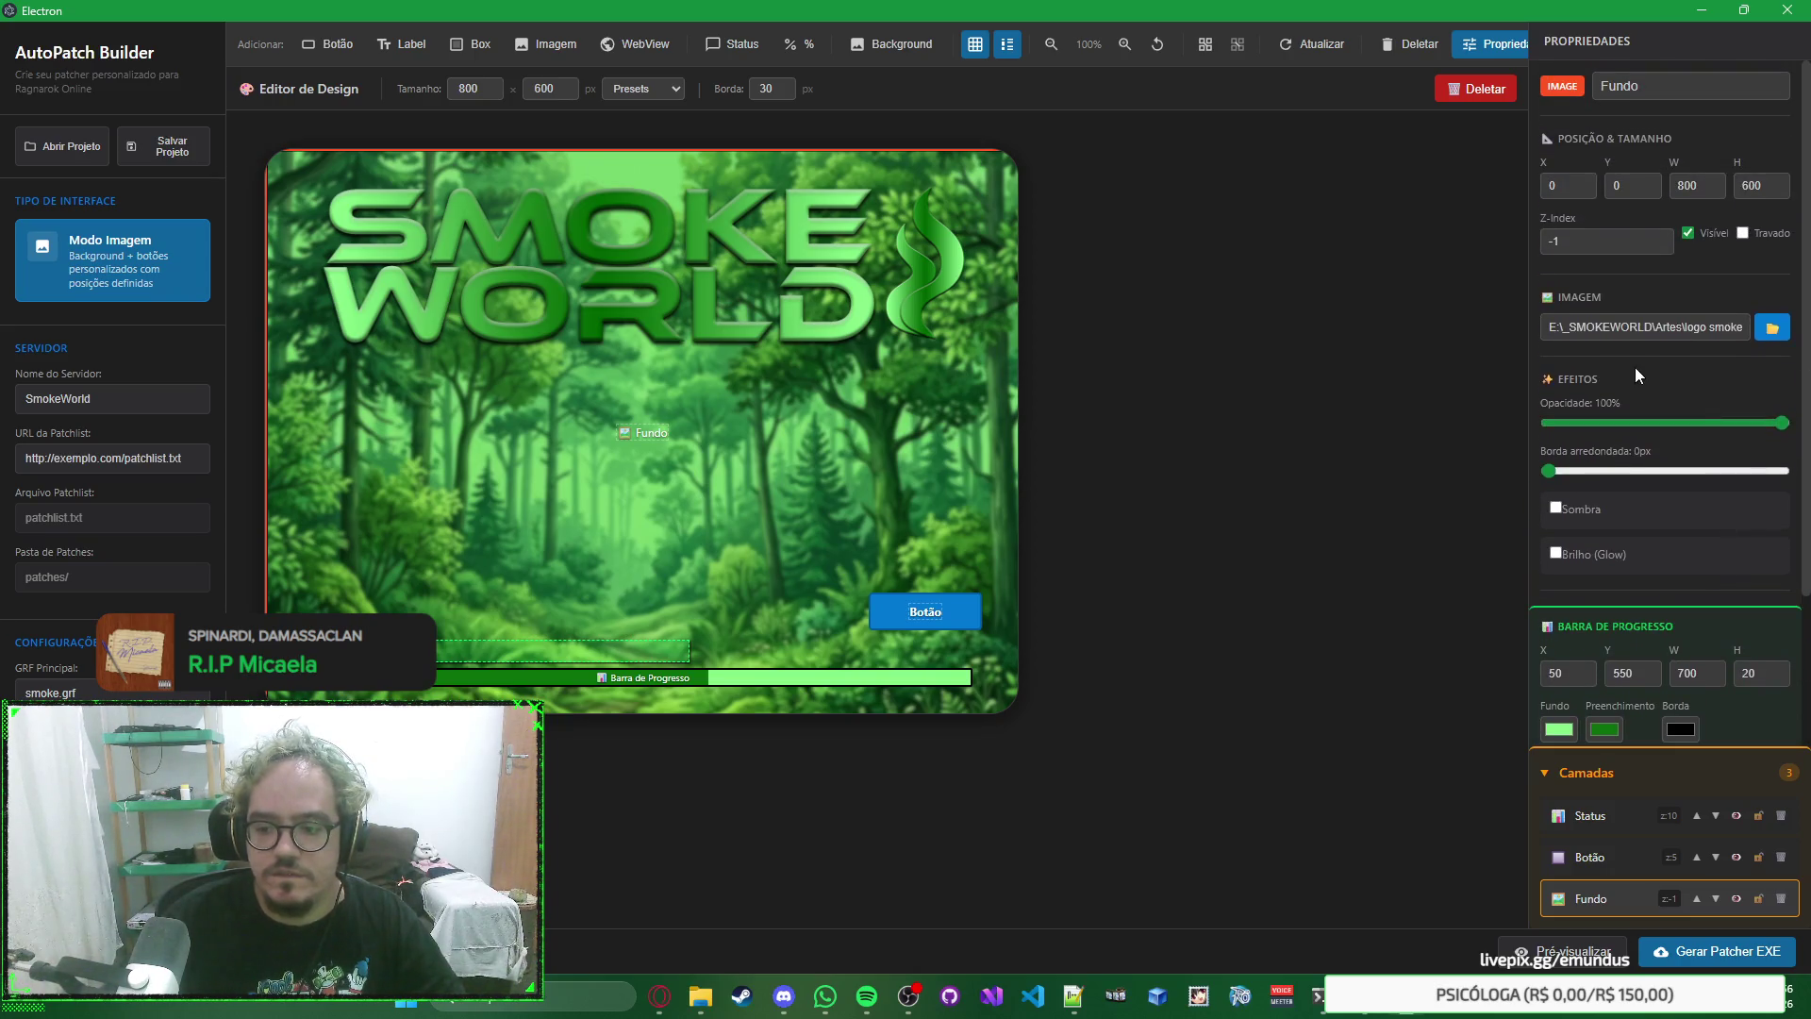
left_click(1321, 49)
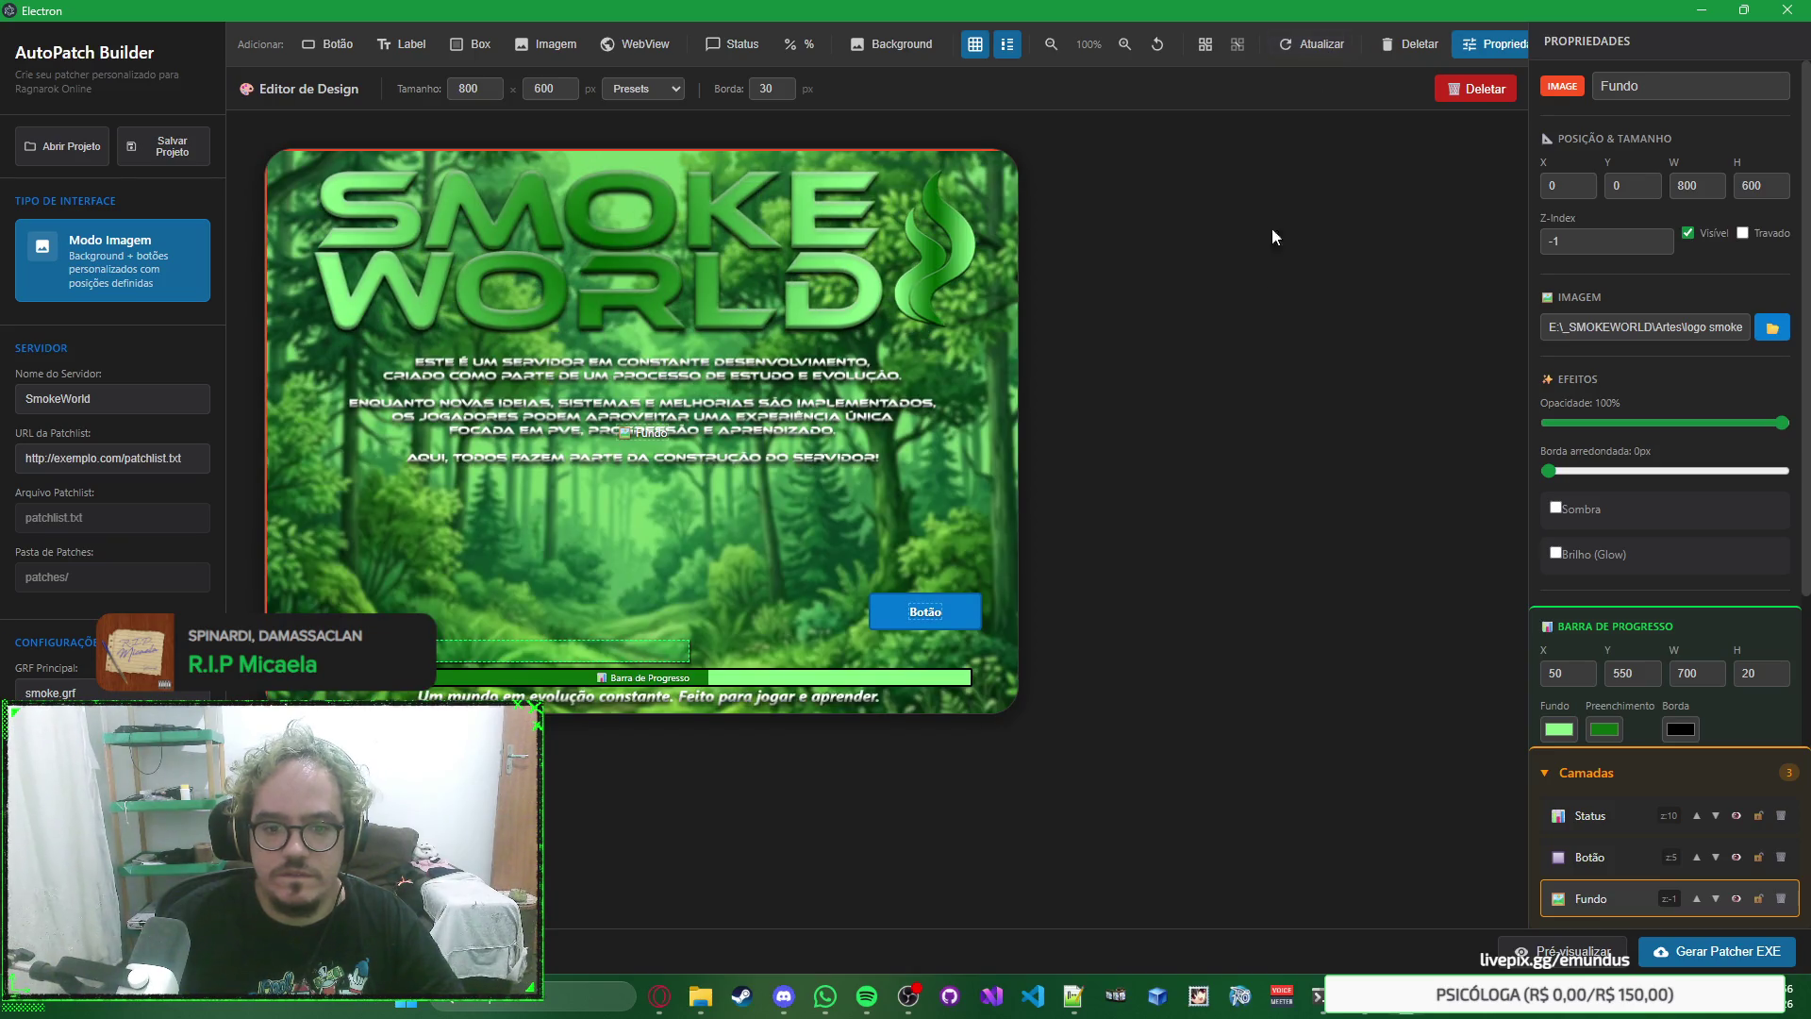
left_click(1366, 364)
left_click(988, 384)
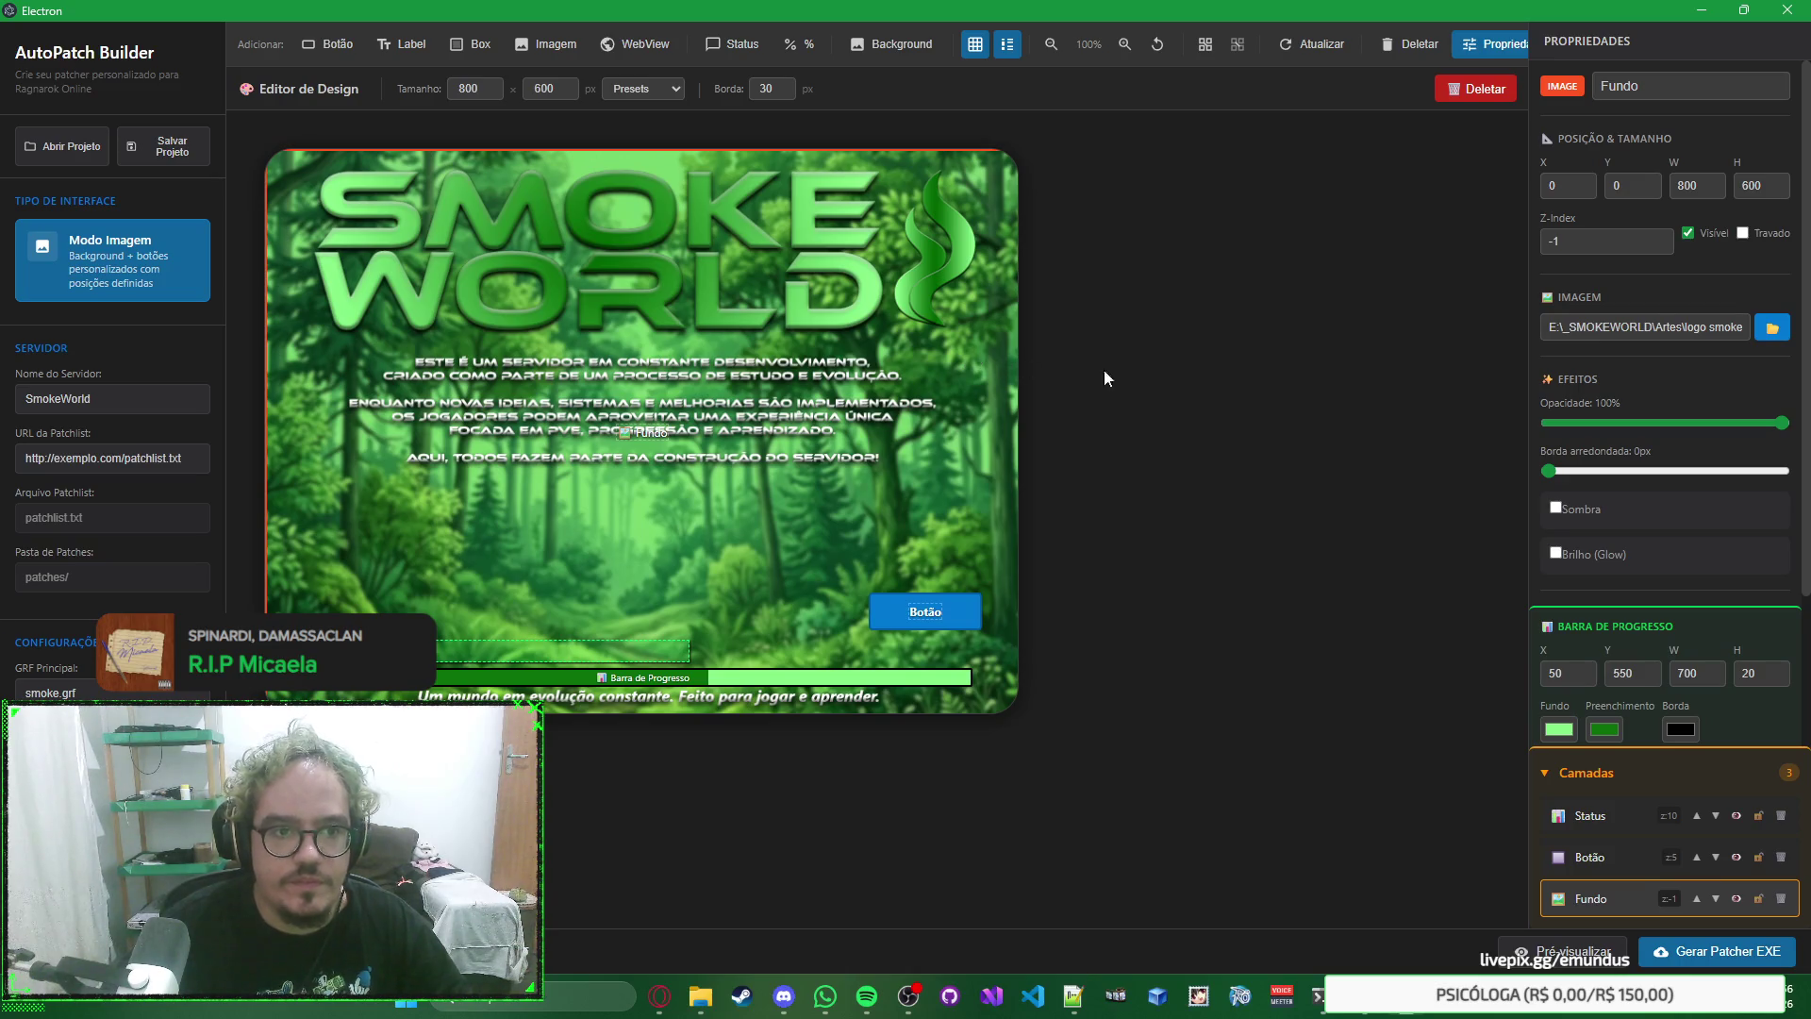
Step: Lock the Fundo background element so it cannot move
left_click(1191, 388)
left_click(981, 284)
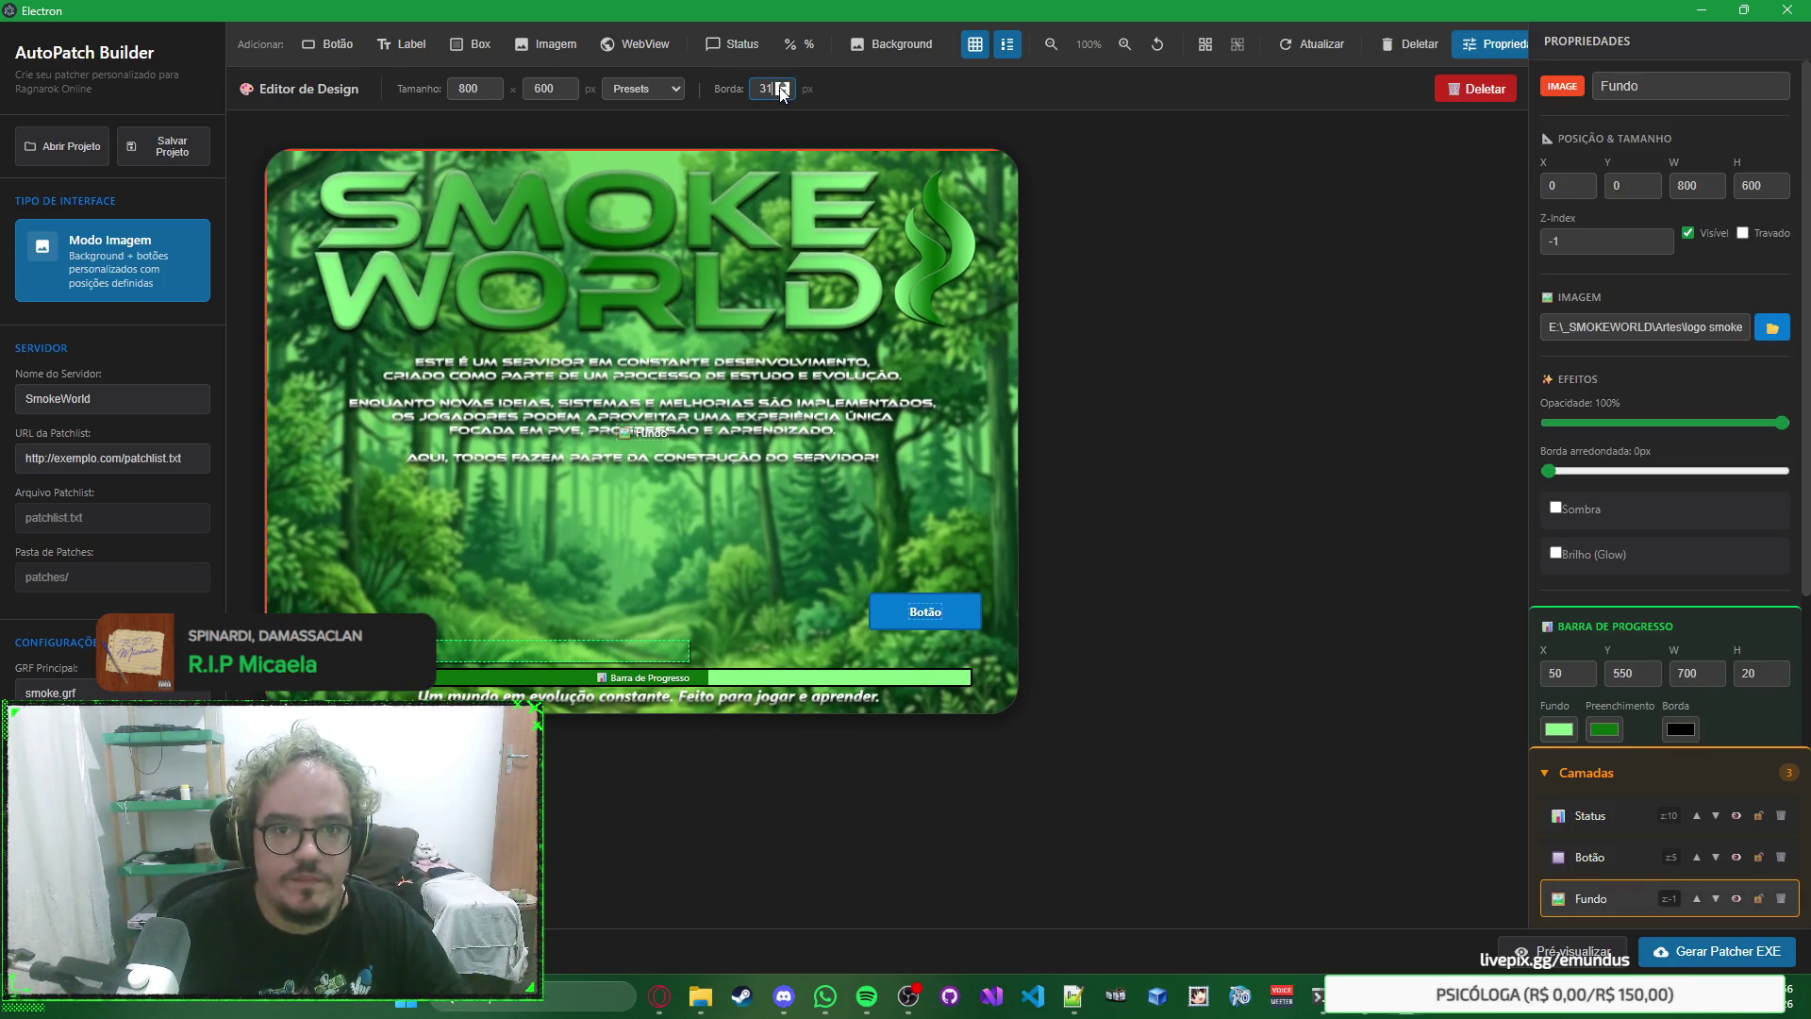
scroll(774, 88, "up", 19)
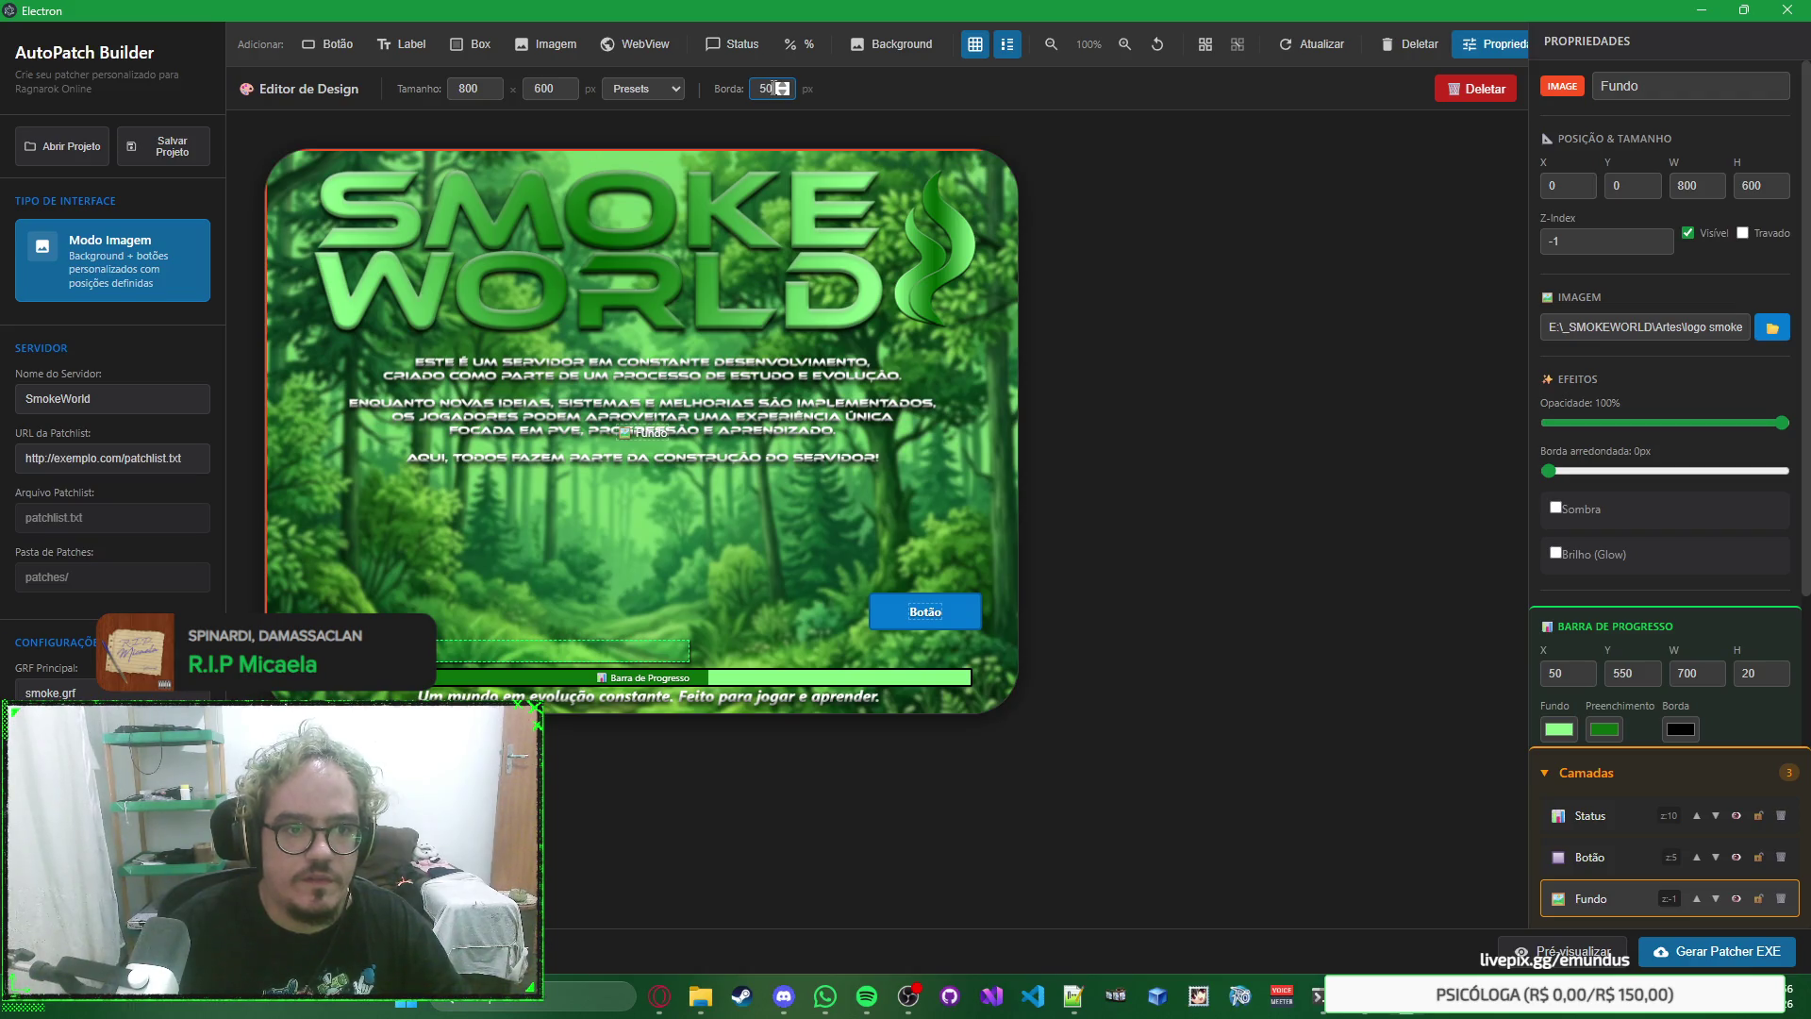
scroll(773, 87, "down", 20)
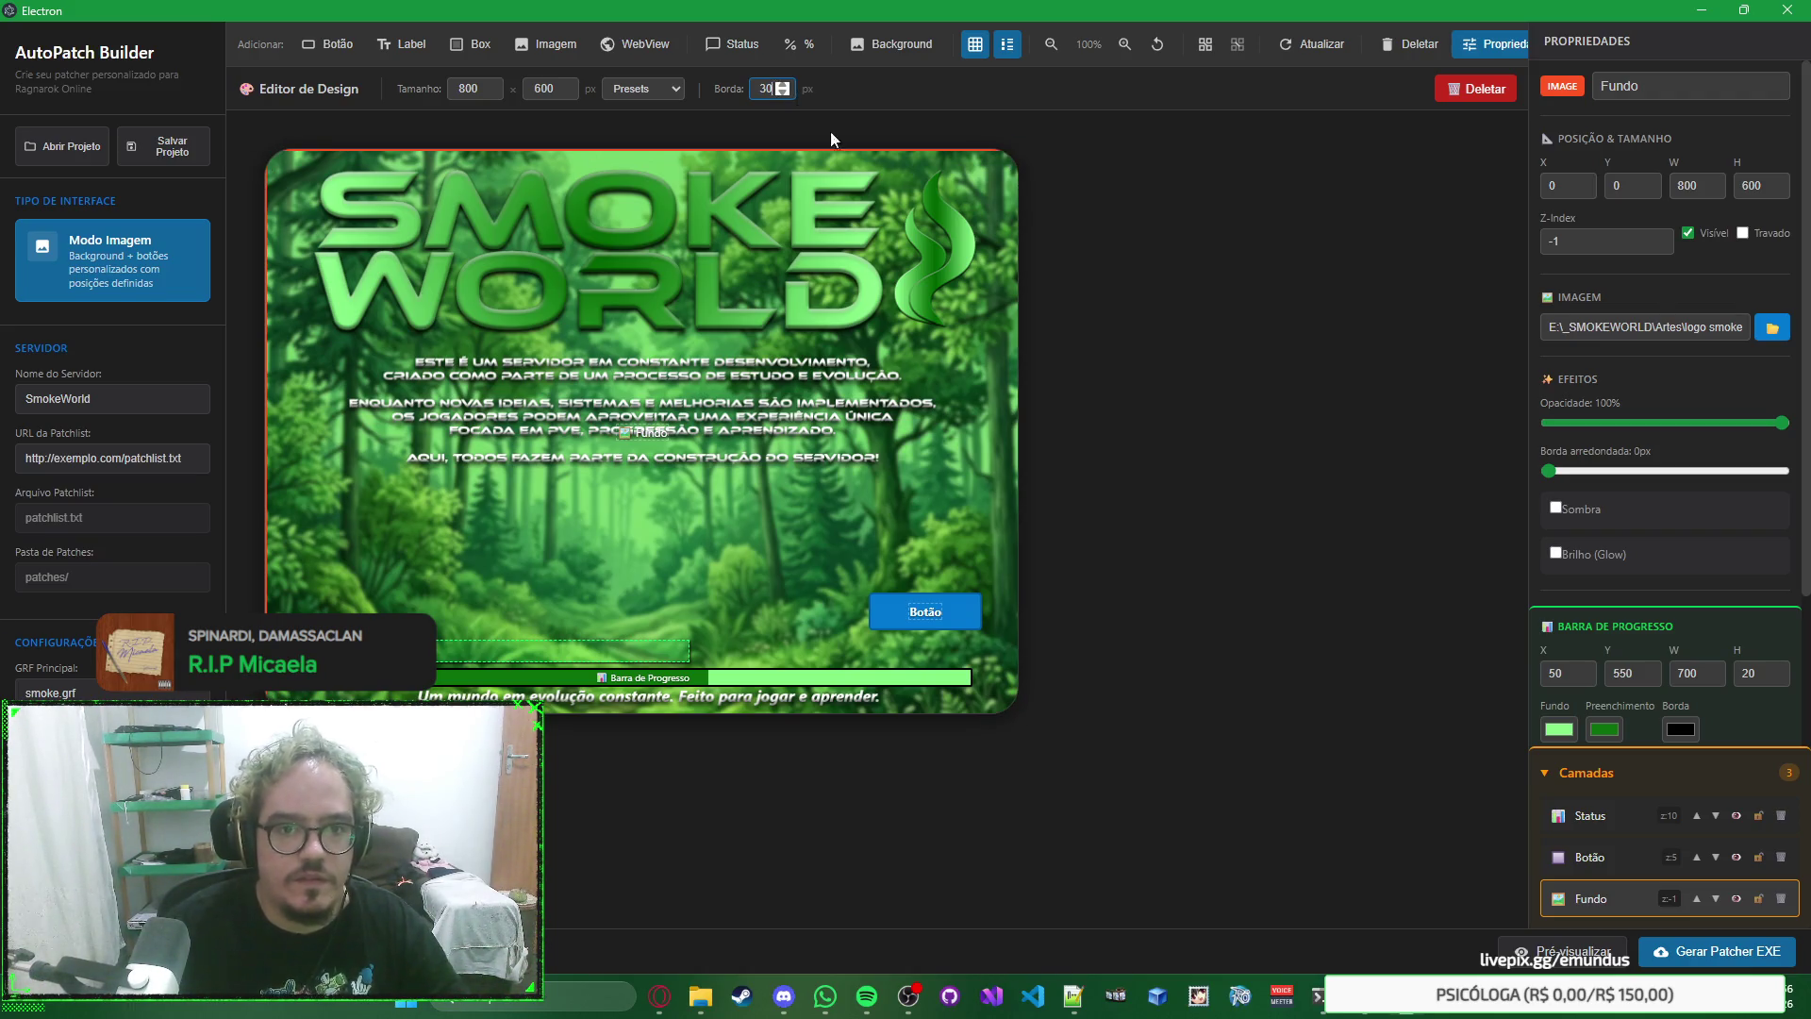
left_click(1220, 355)
left_click(998, 224)
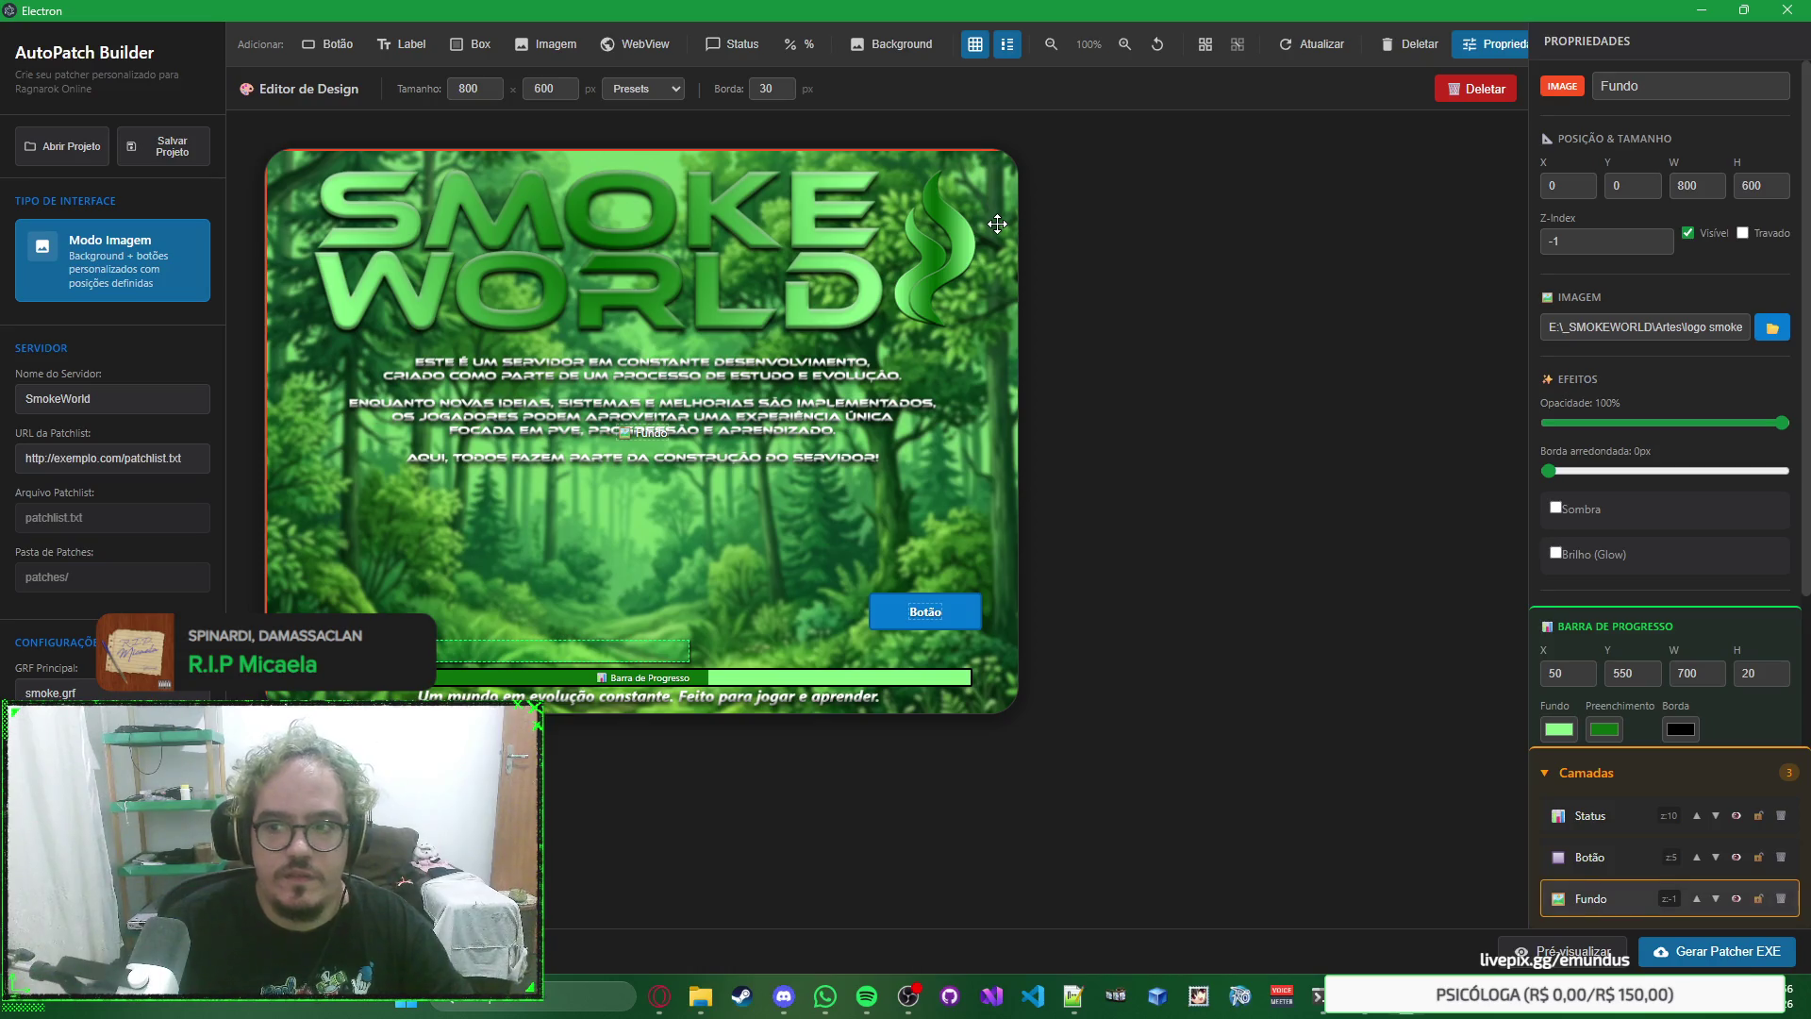
left_click(1743, 234)
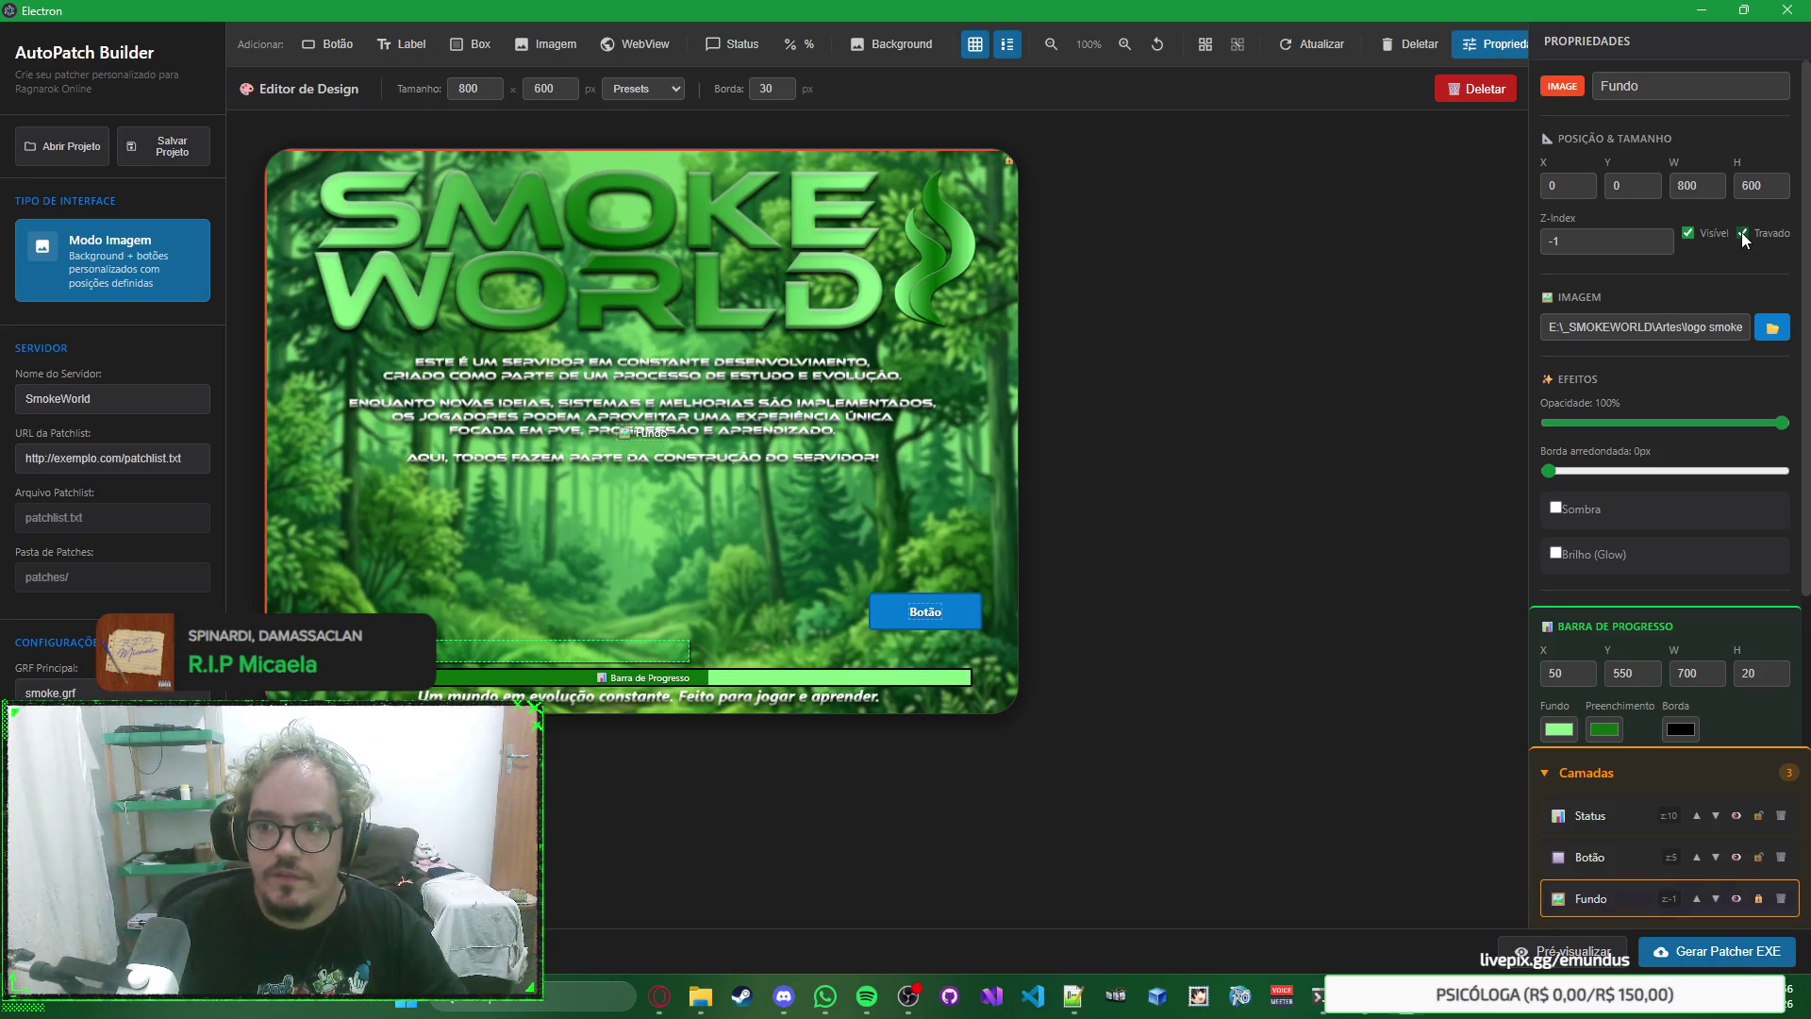
Step: Move the Status element below Botão in the Camadas stacking order, to Z-index 5
left_click(1616, 854)
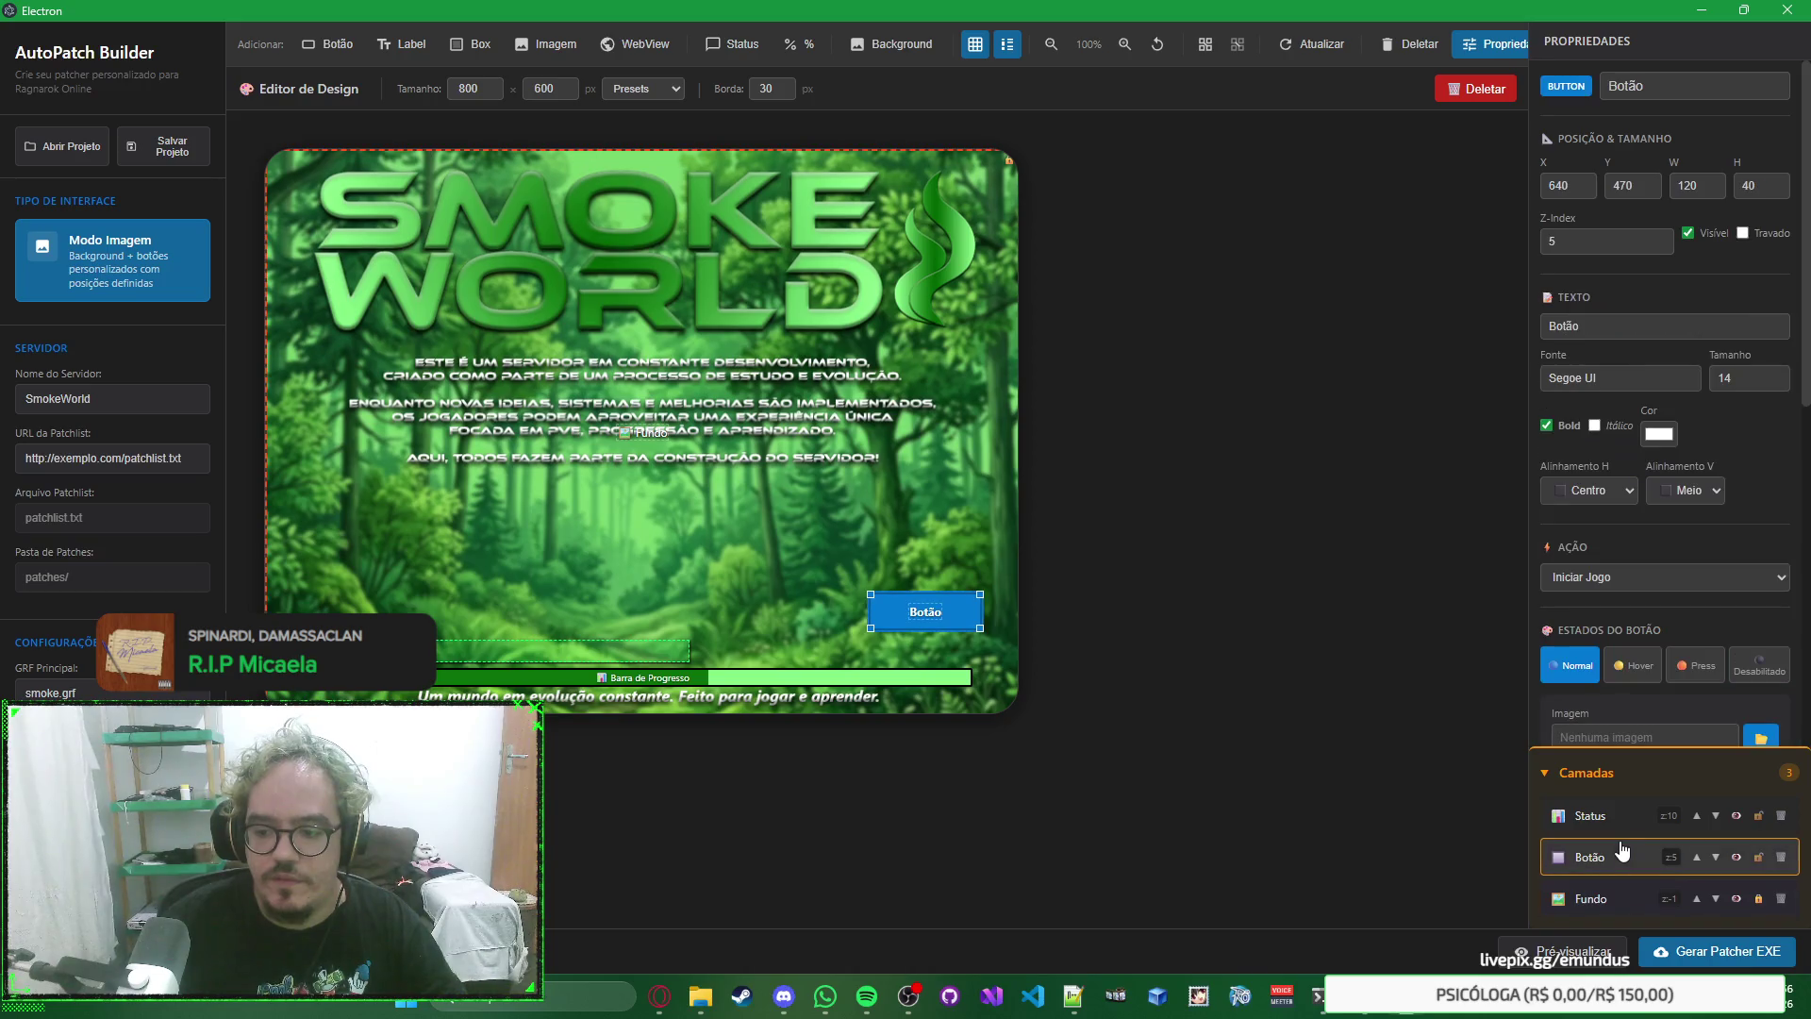
left_click(1615, 818)
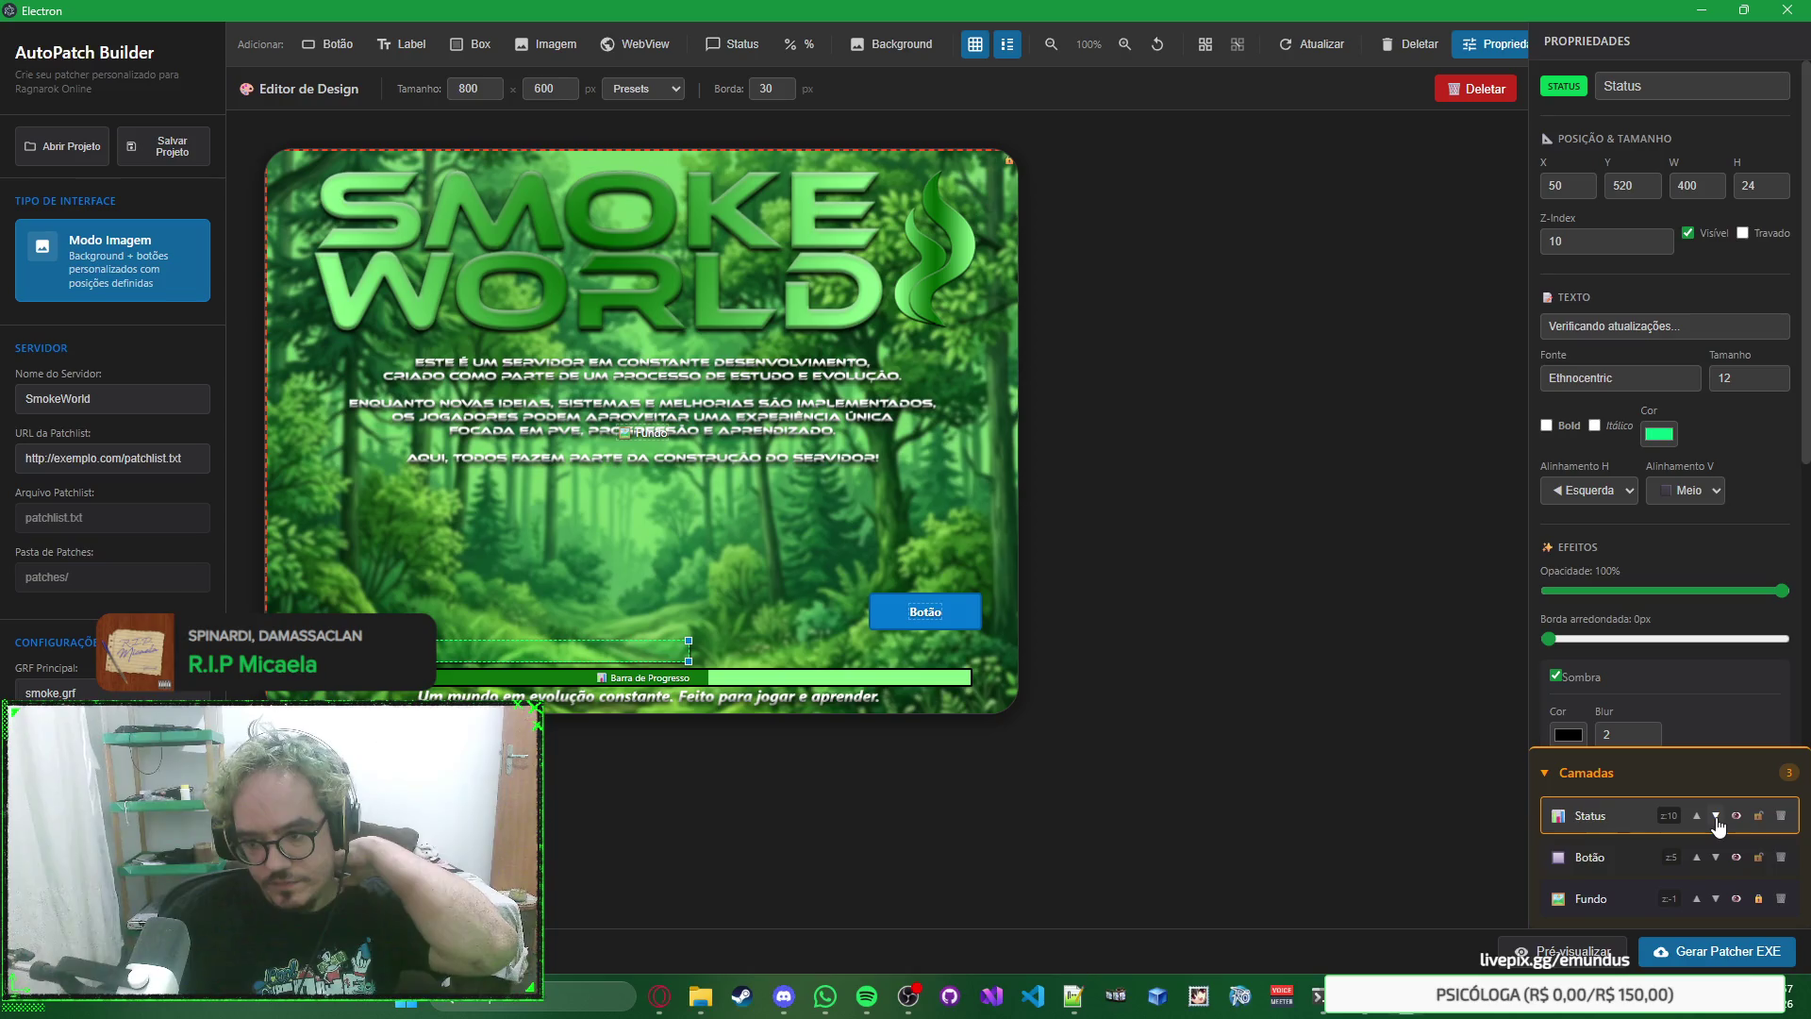
left_click(1716, 815)
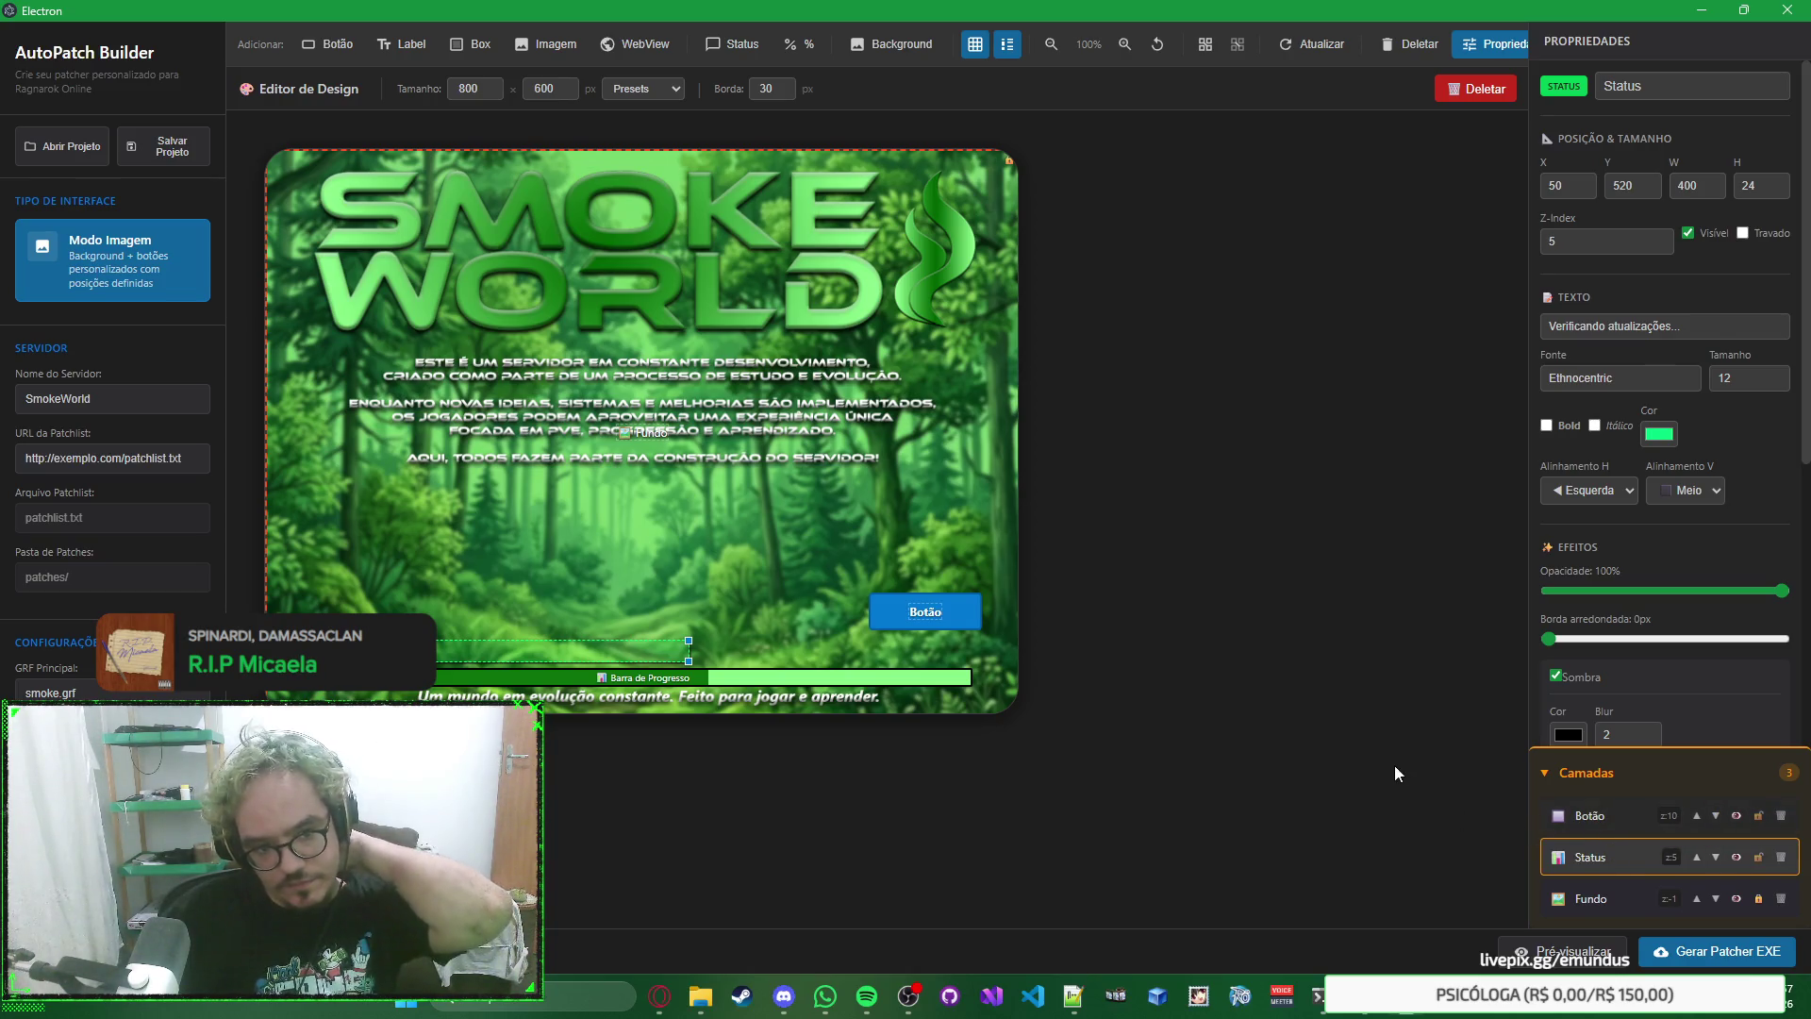
left_click(1359, 753)
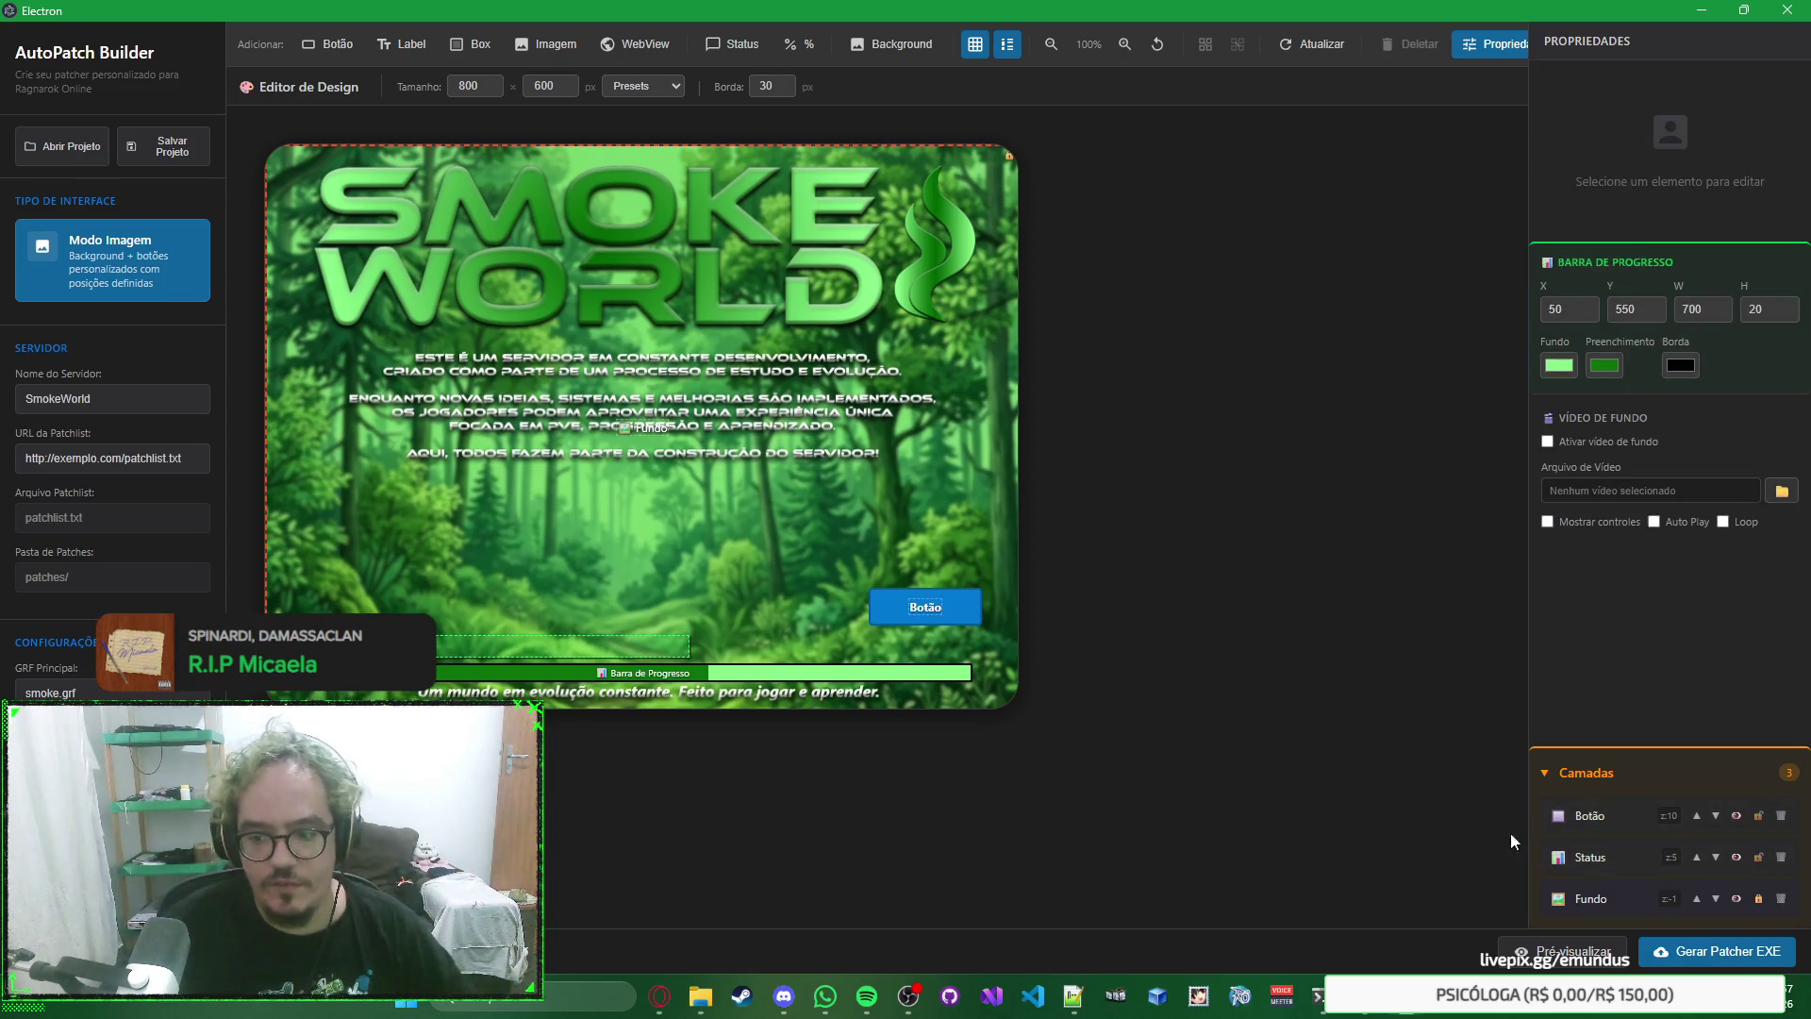
left_click(1596, 859)
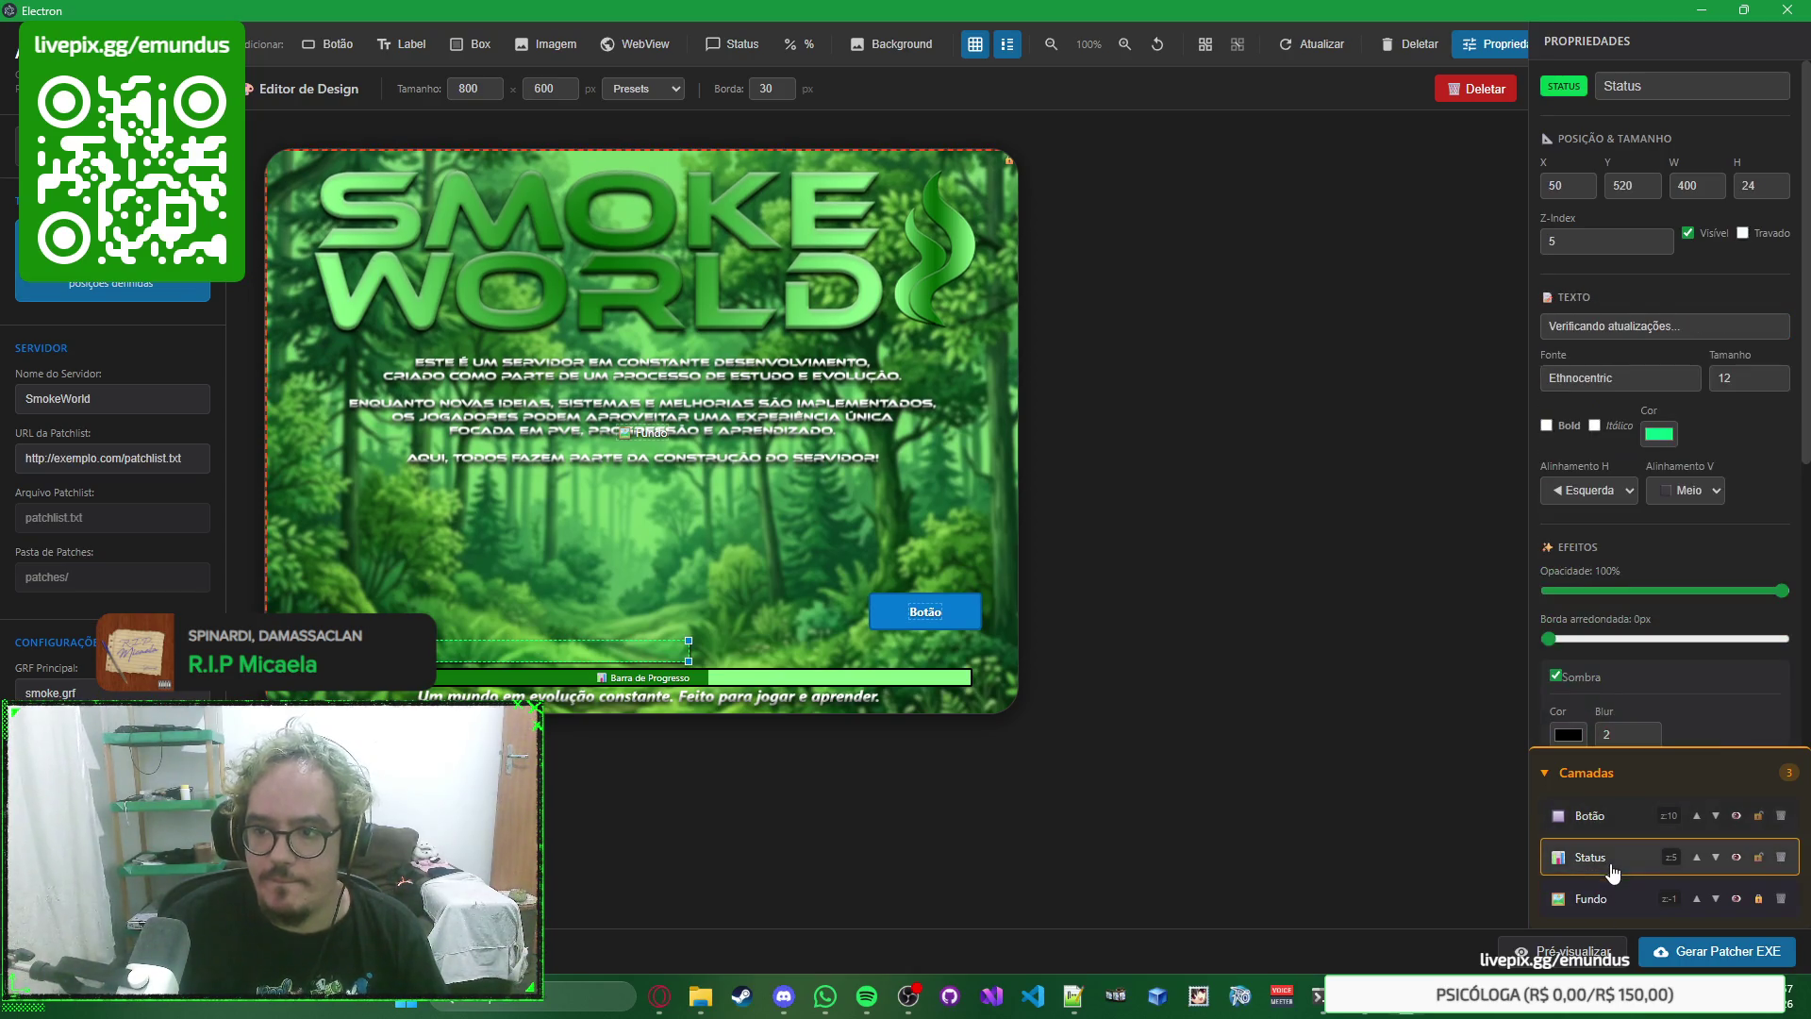
left_click(1591, 815)
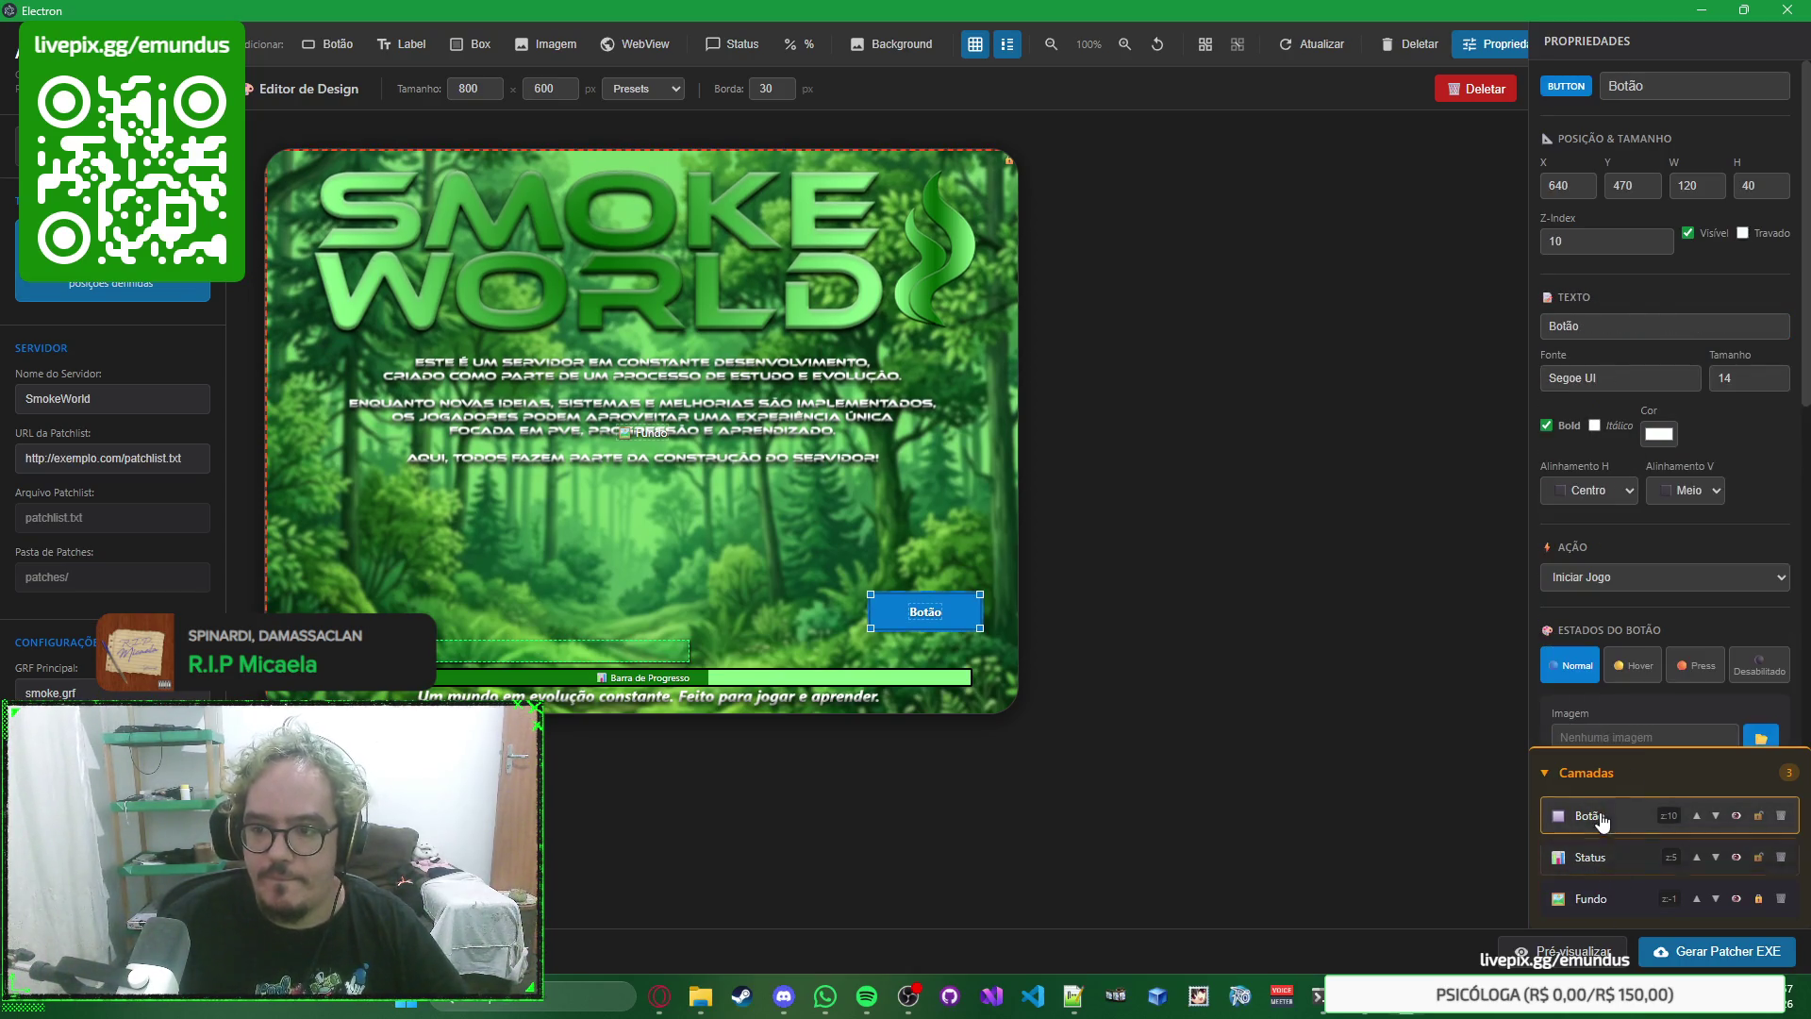
left_click(1615, 860)
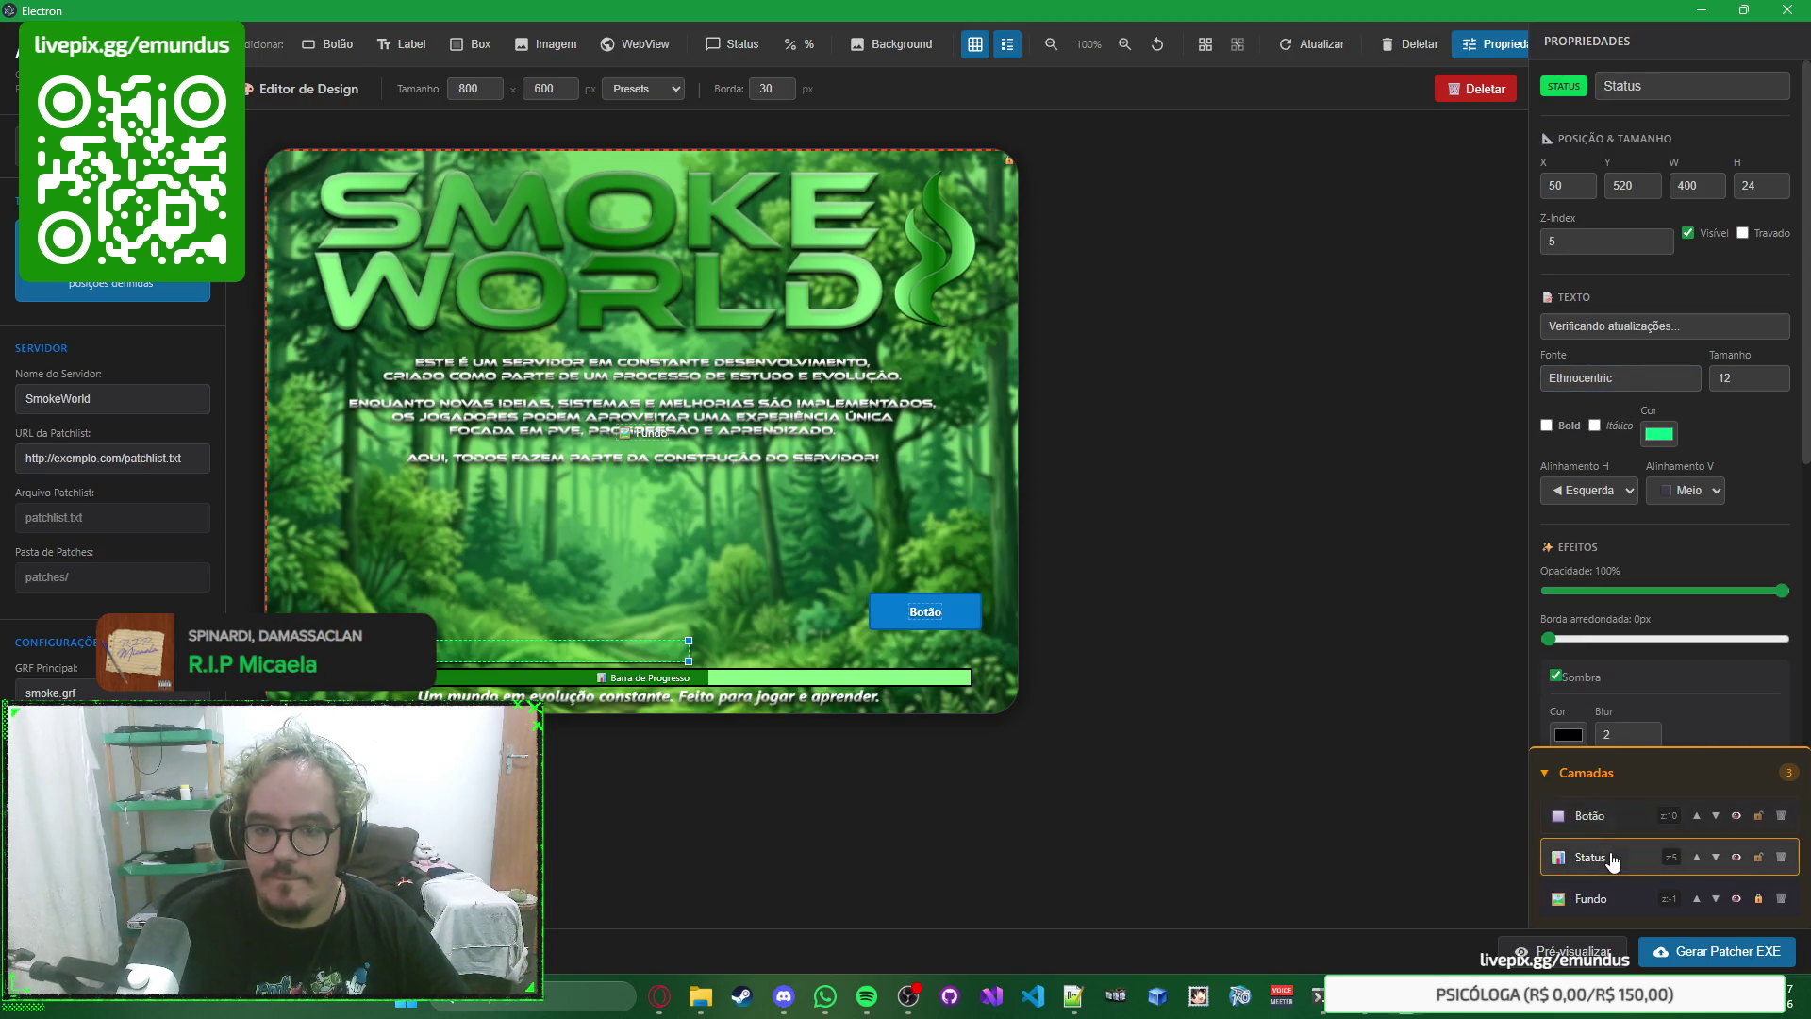
Step: Select the Status font name in the Fonte field, then undo the change
double_click(1655, 386)
type("Segoe UI")
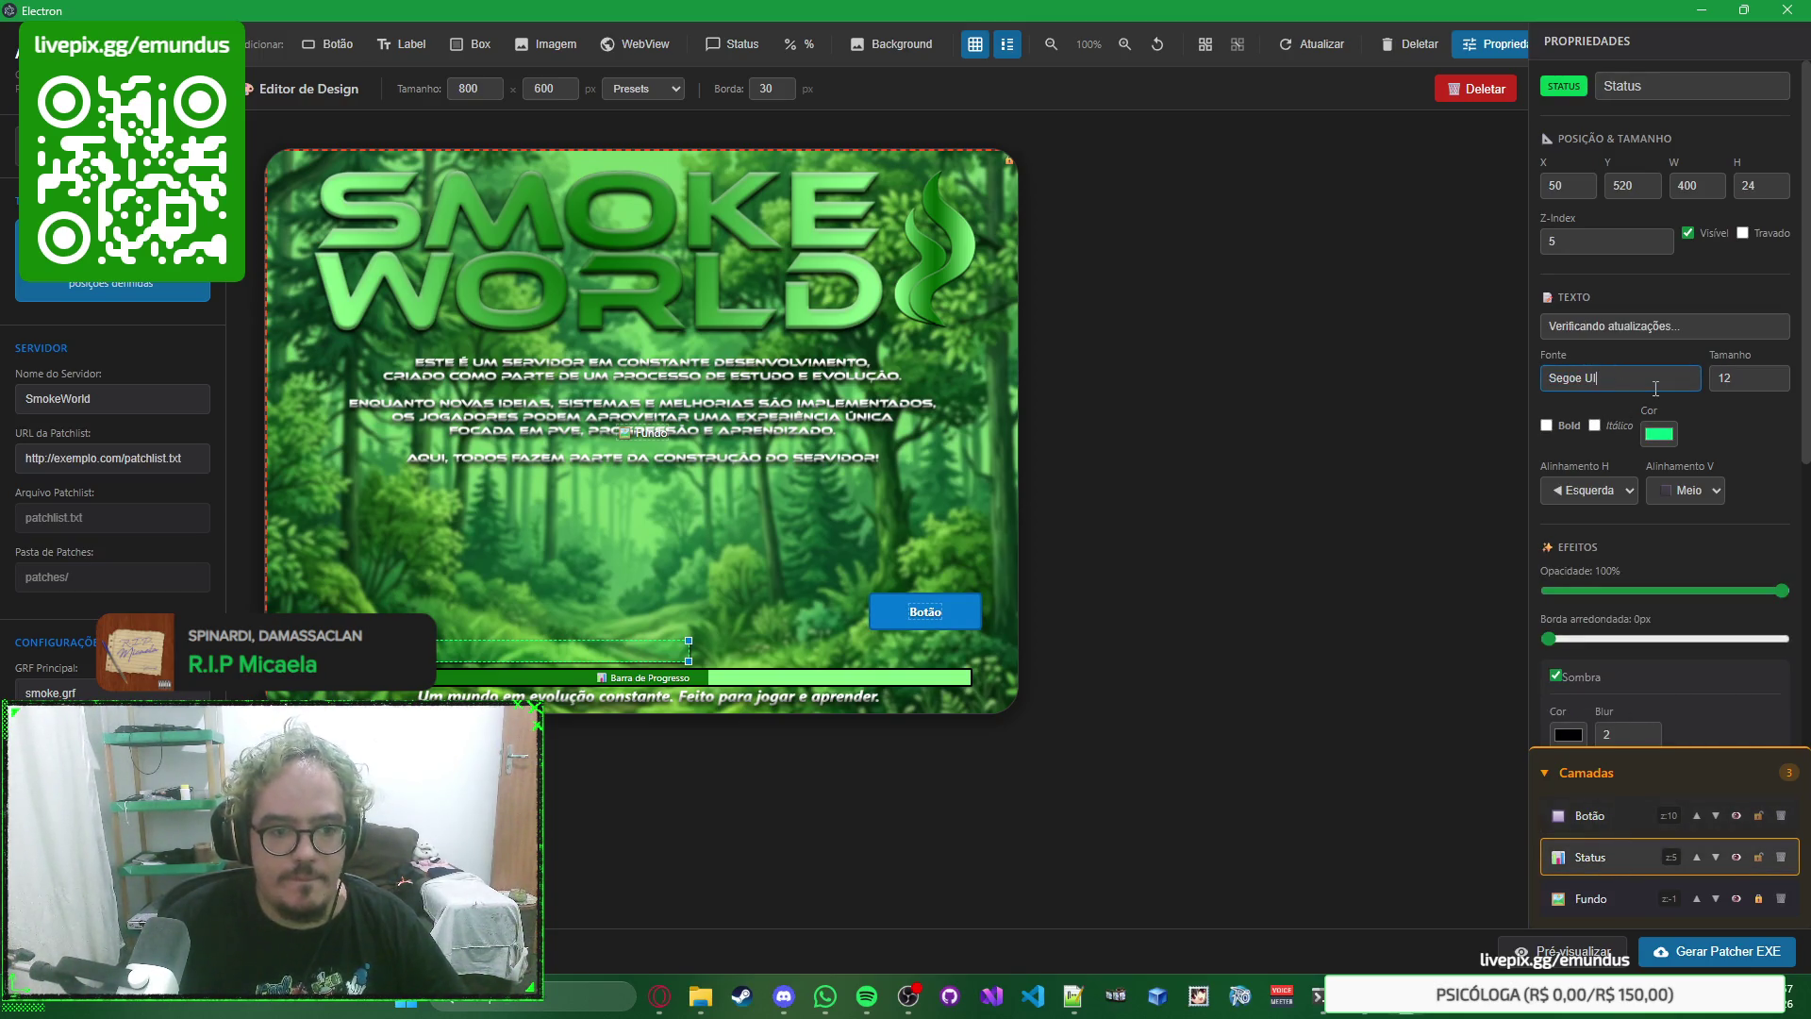
key("ctrl+z")
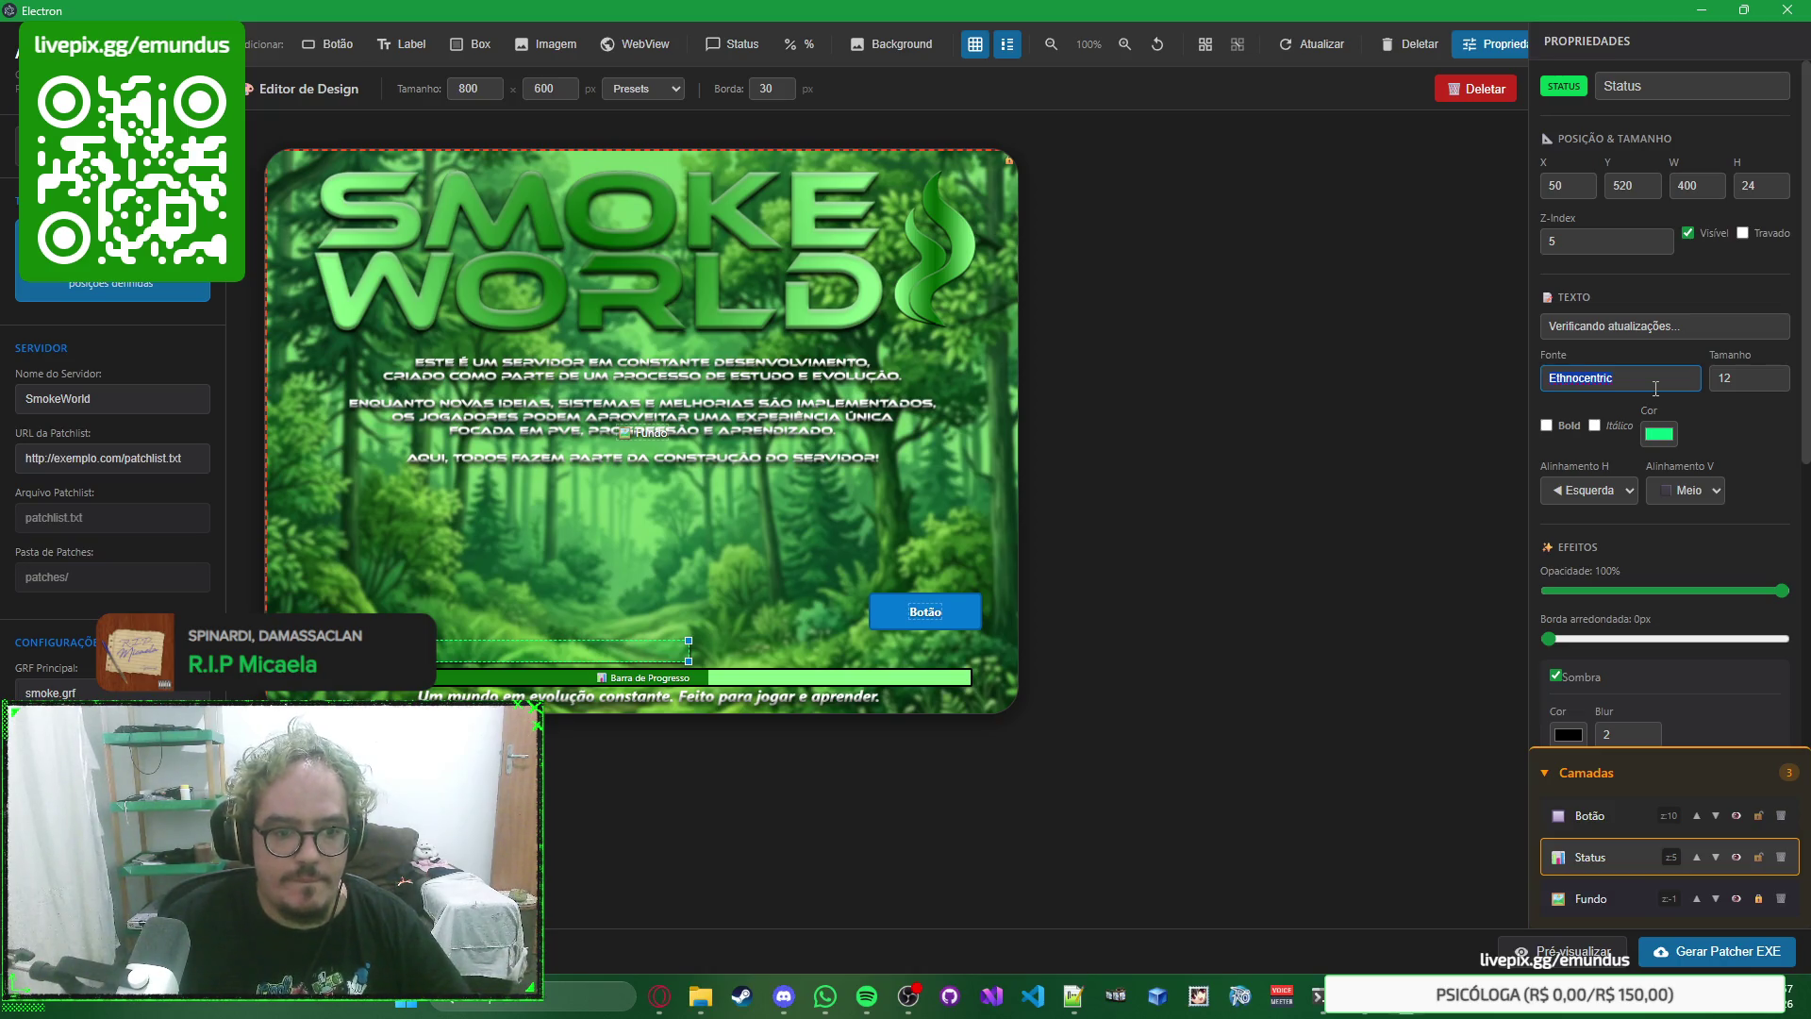
left_click(1468, 387)
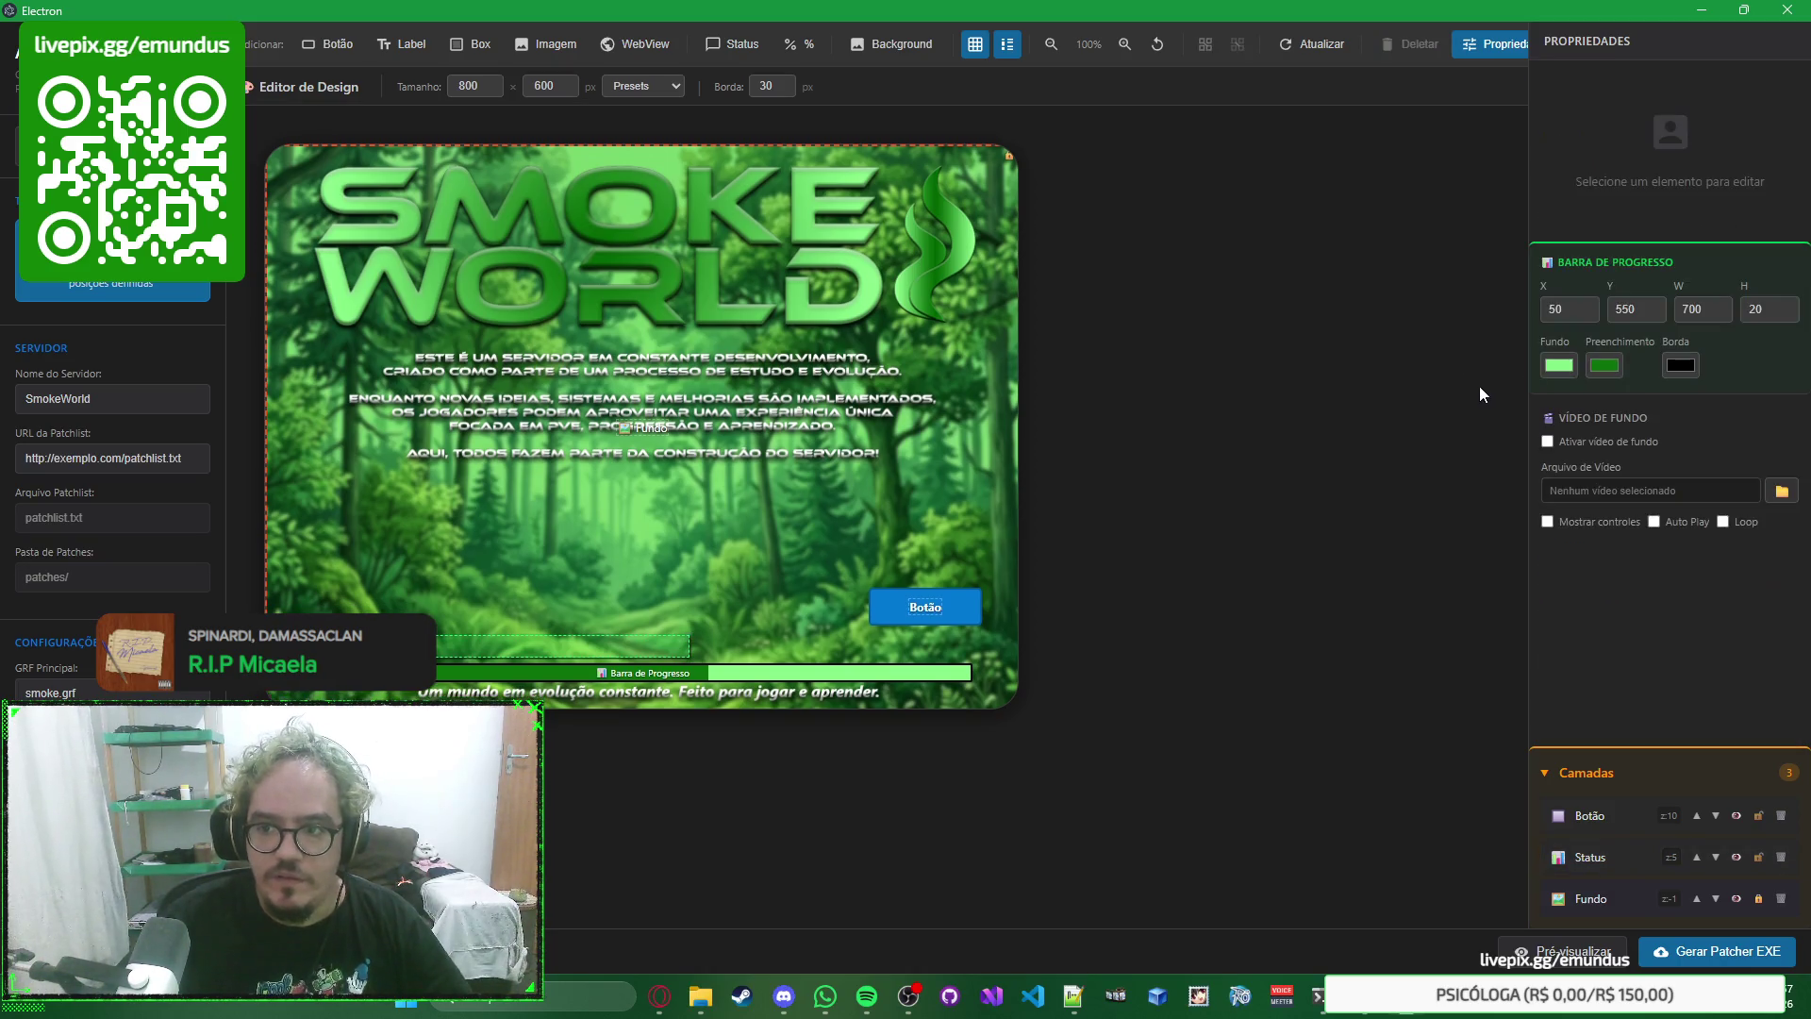
Step: Send the Status text beneath the Fundo background, then raise it back above
left_click(487, 646)
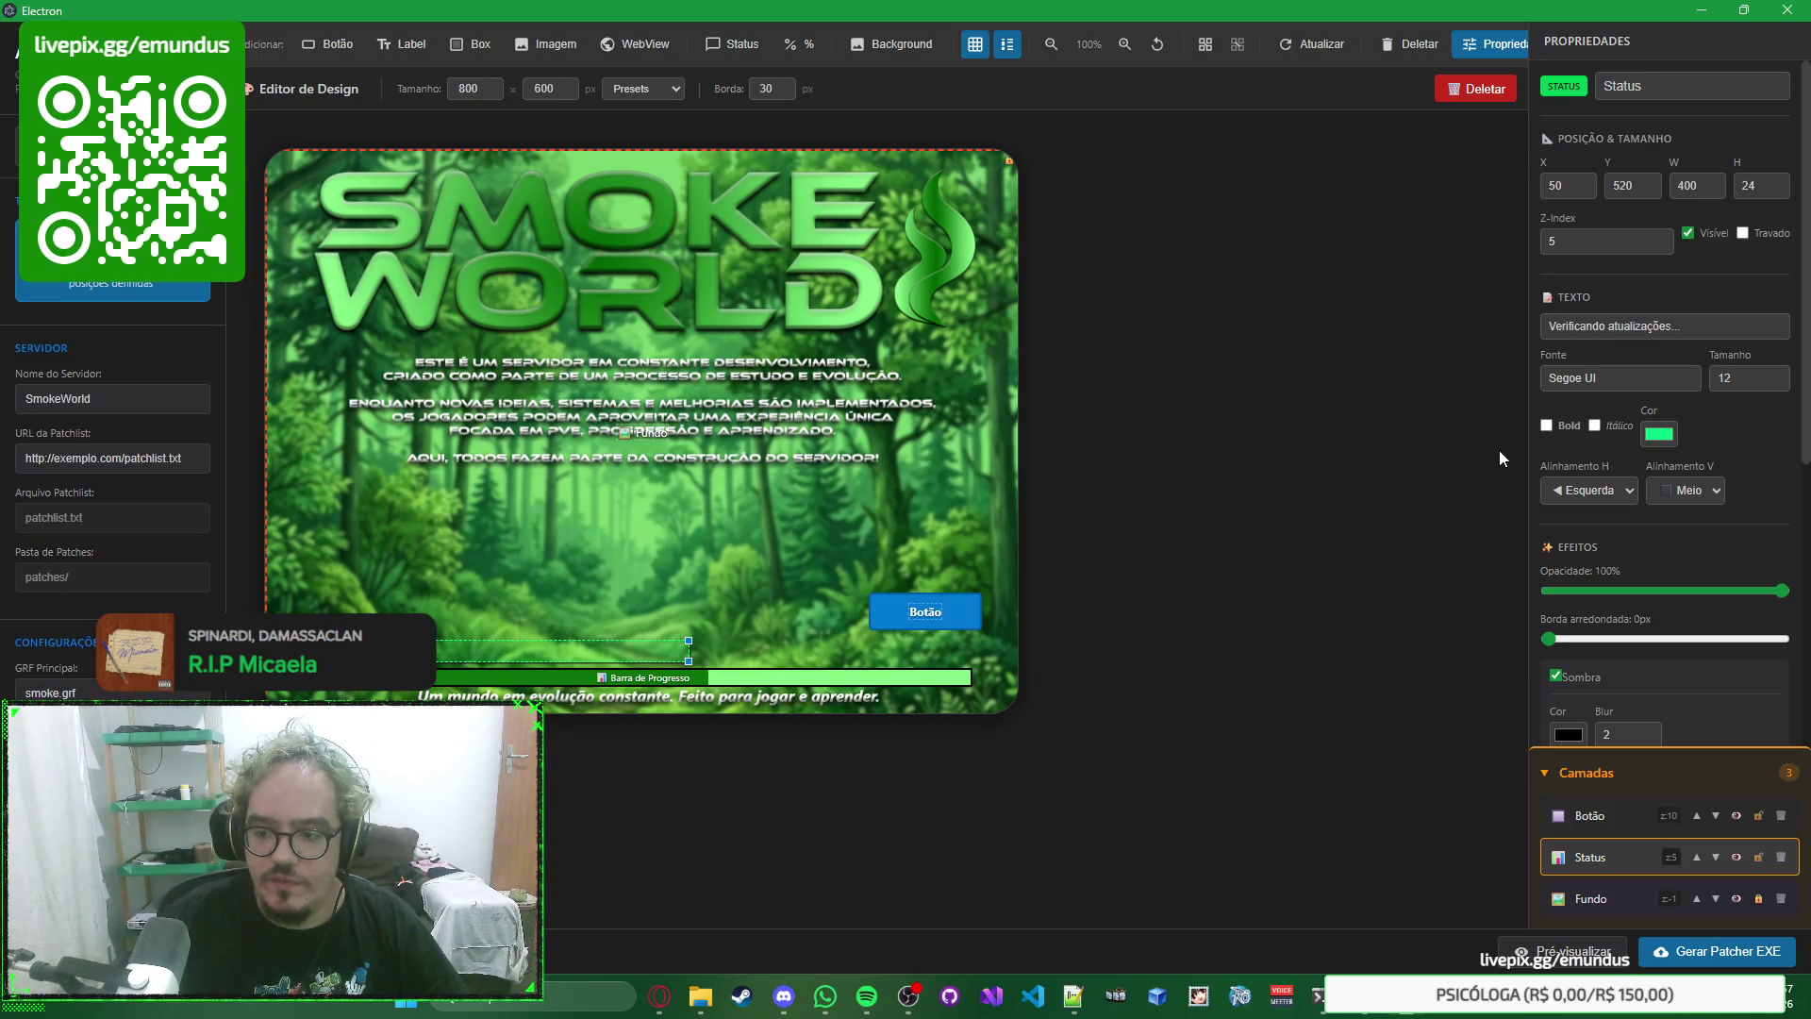
left_click(1716, 857)
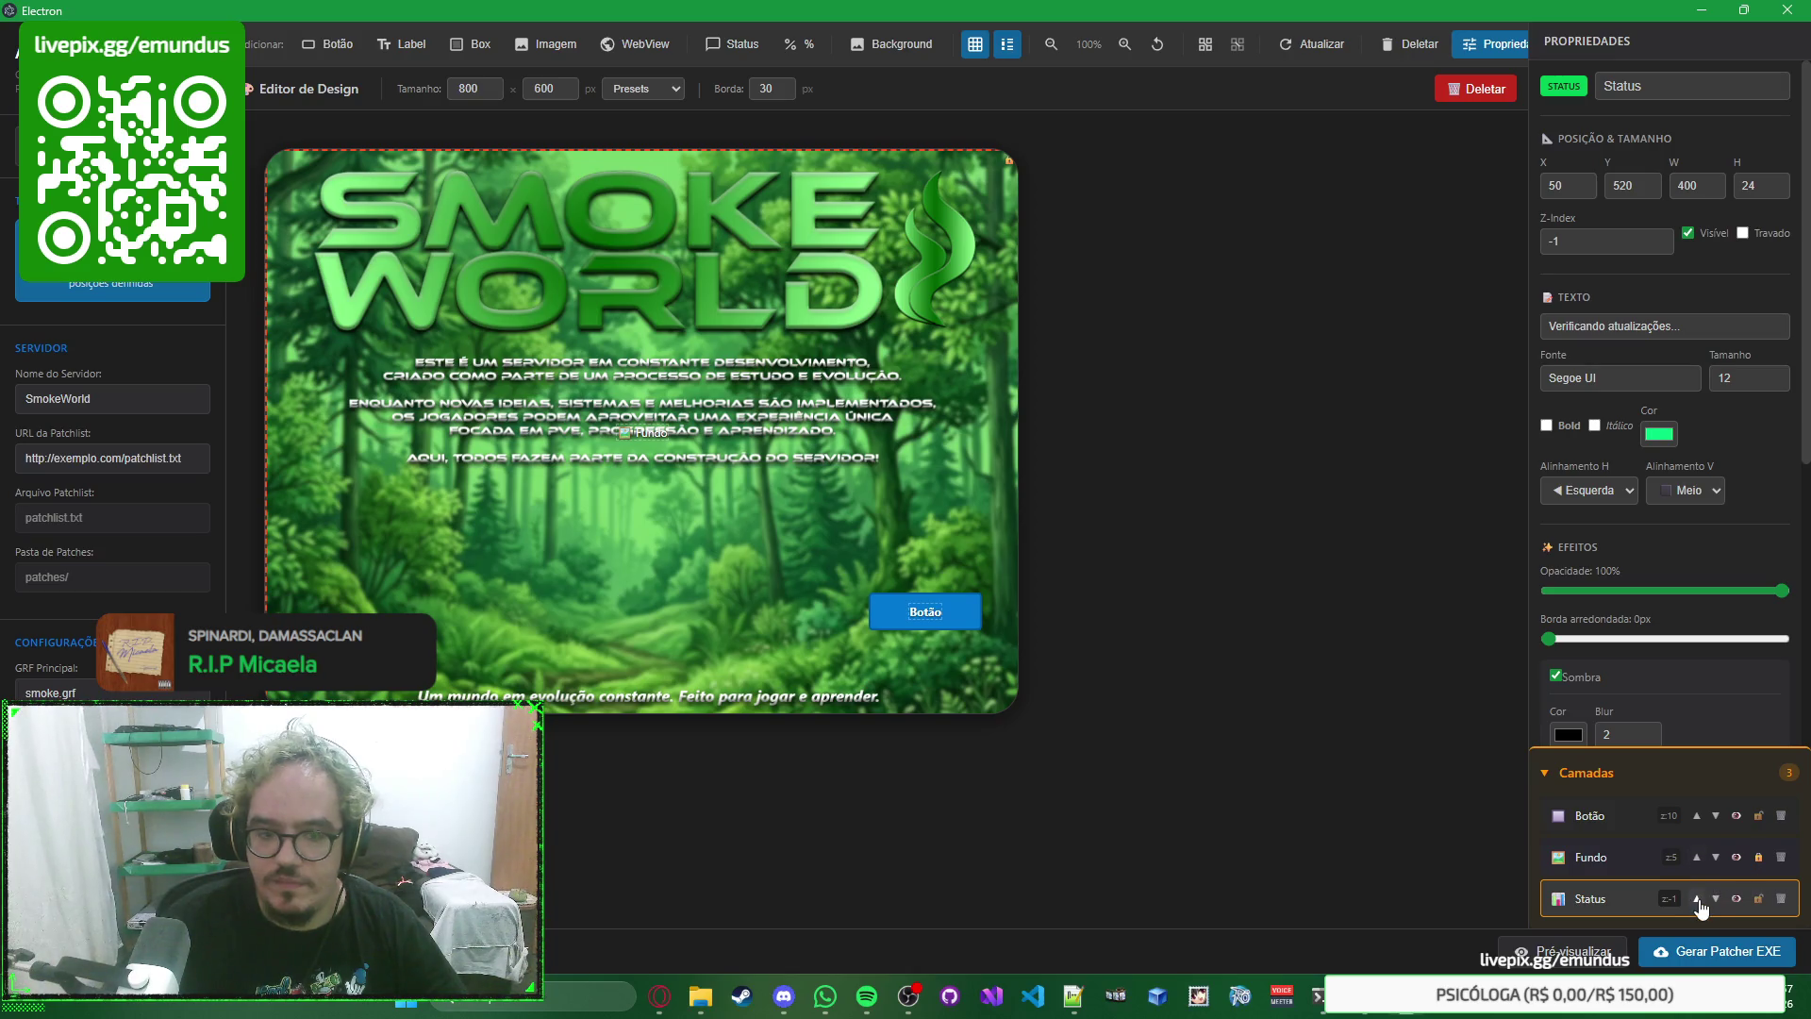
left_click(1697, 899)
left_click(1374, 620)
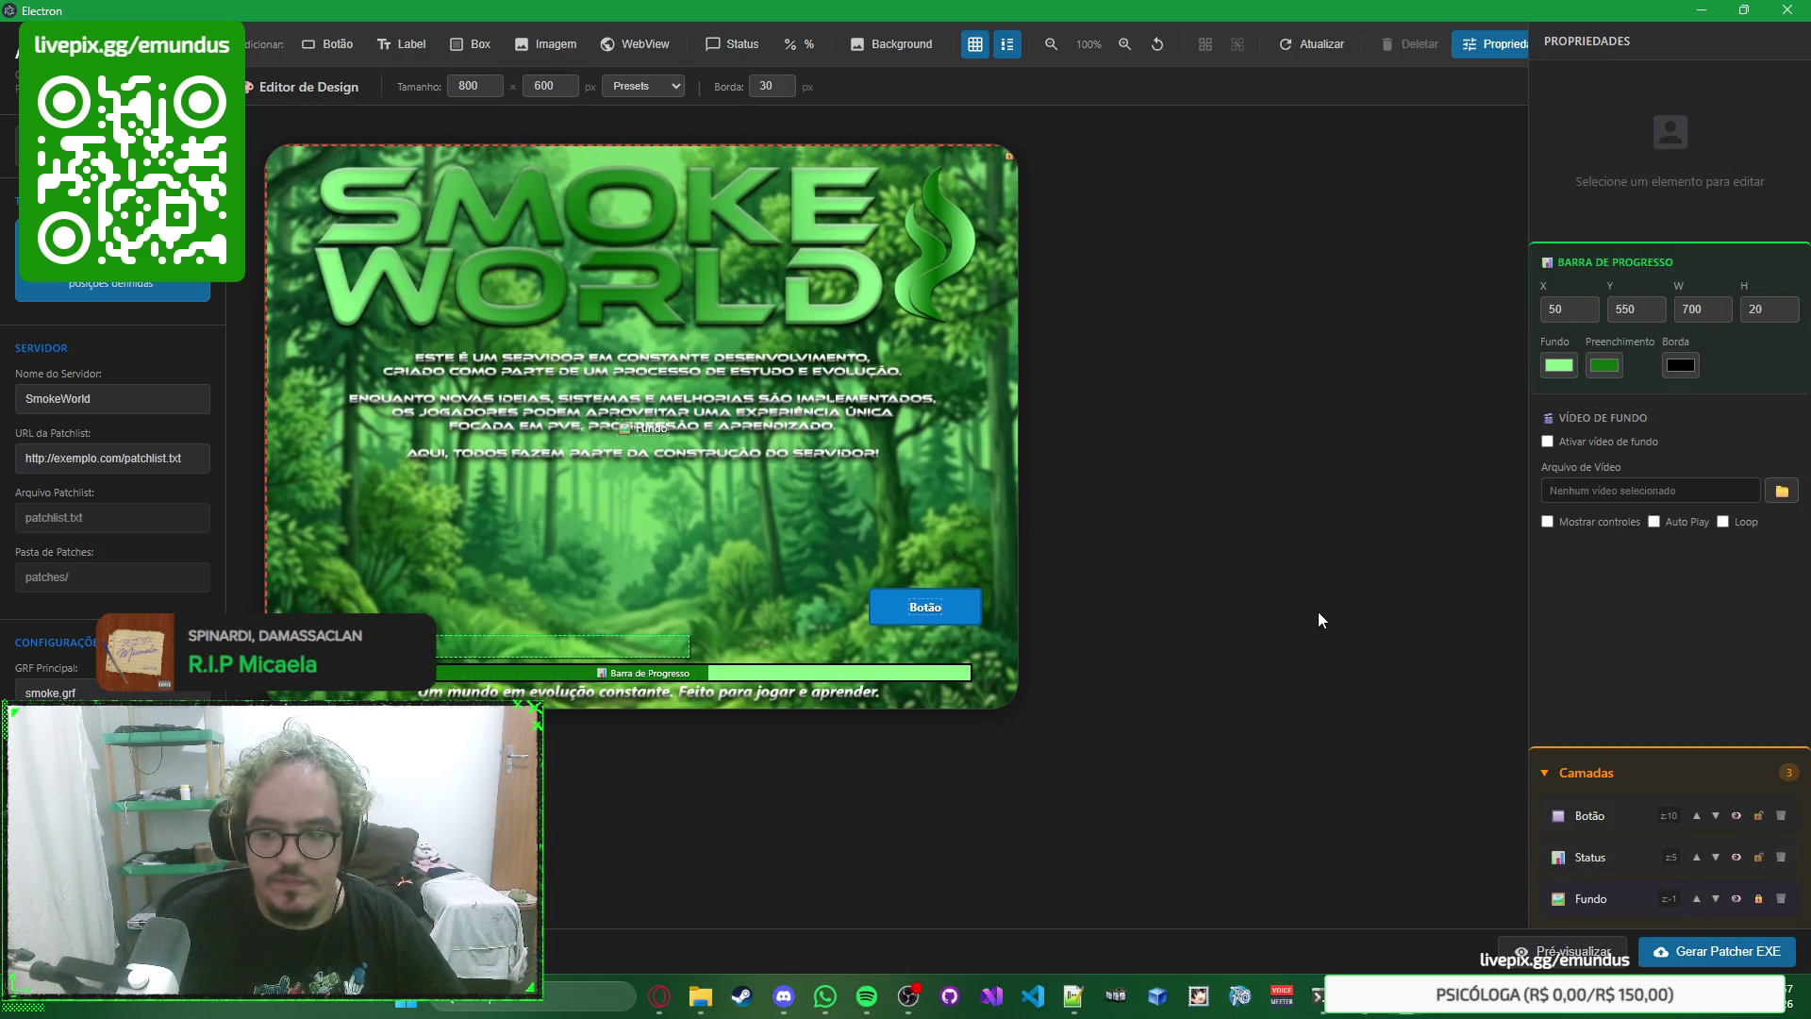
left_click(1609, 856)
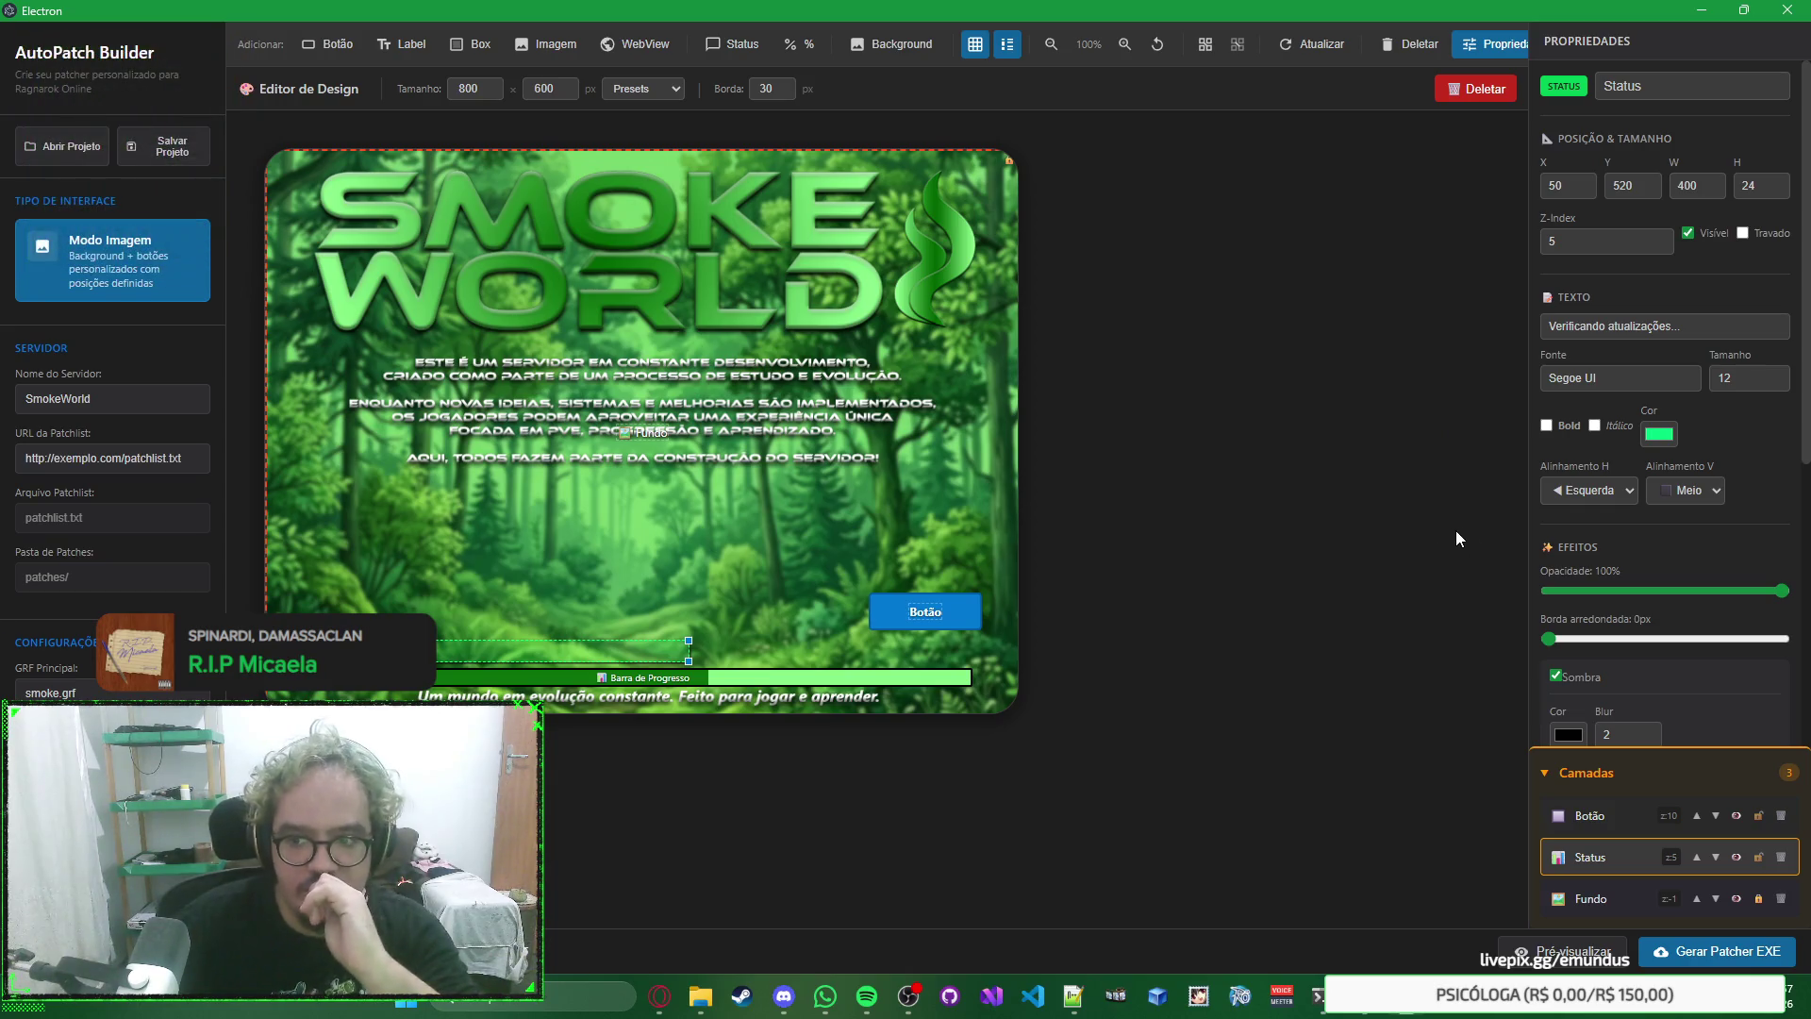
Step: Toggle the Status glow on and off, and keep vertical alignment at Meio after trying top
scroll(1693, 555, "down", 3)
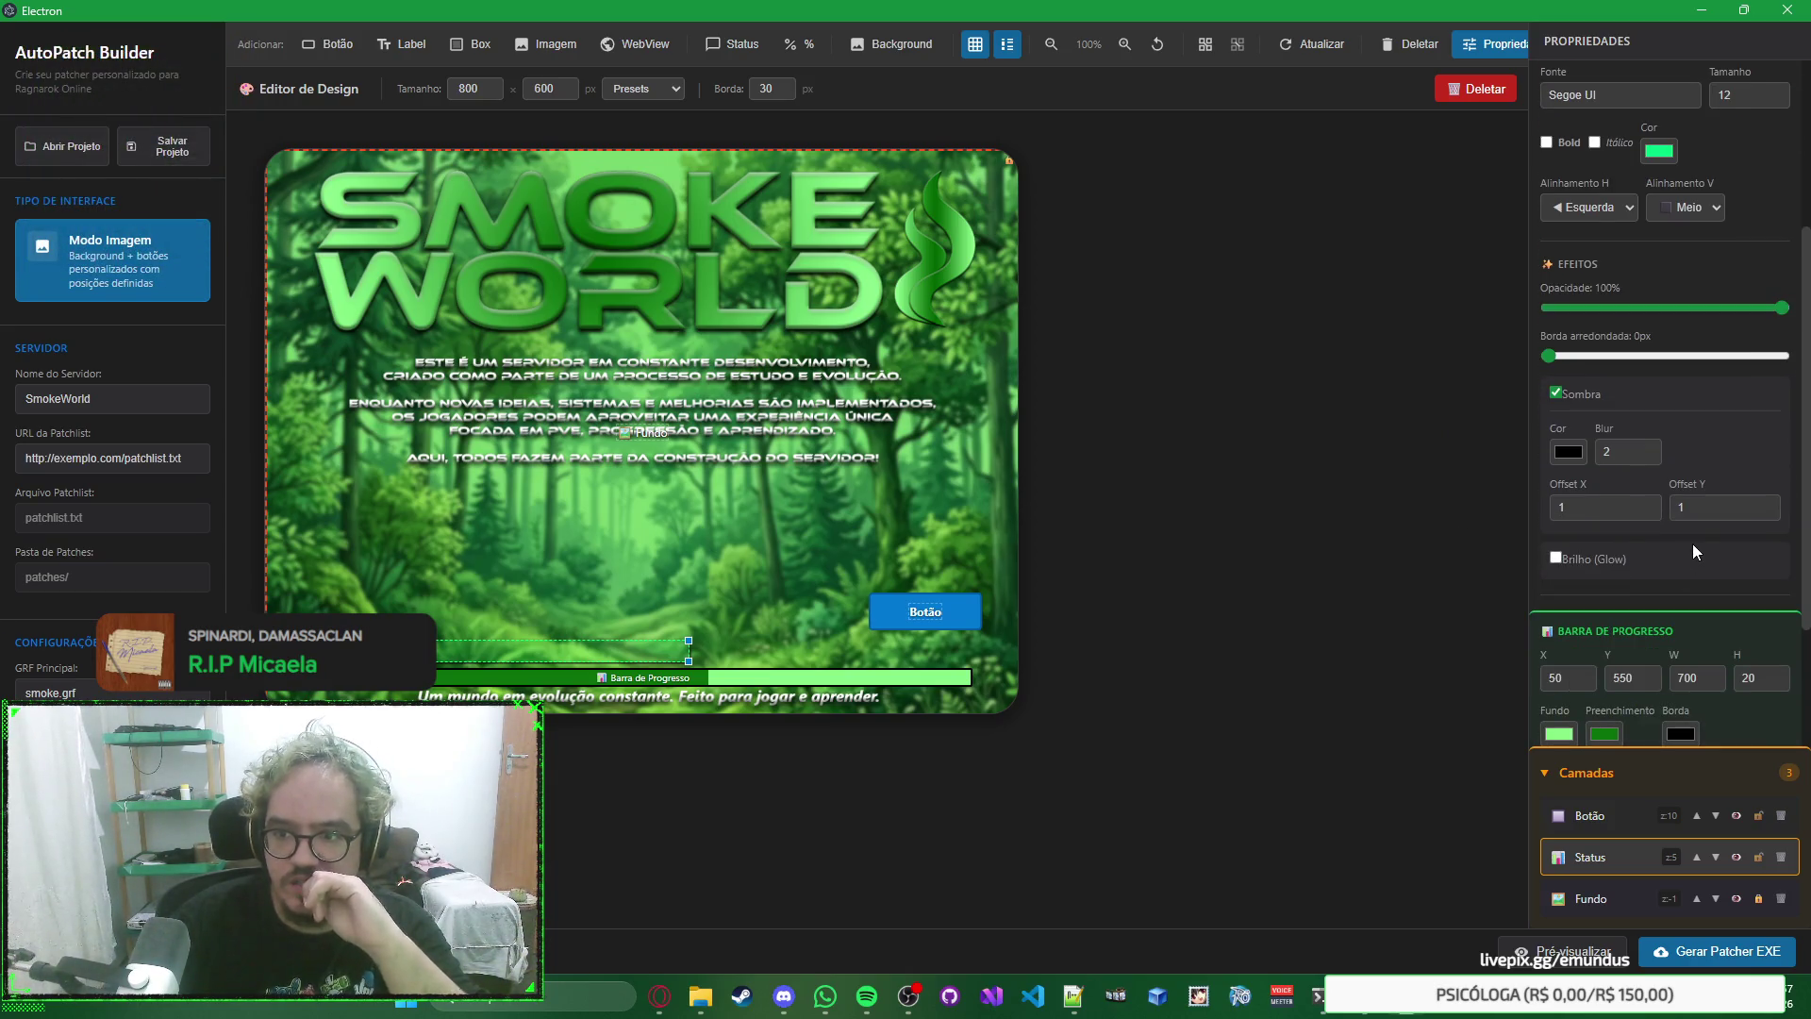
scroll(1693, 547, "down", 1)
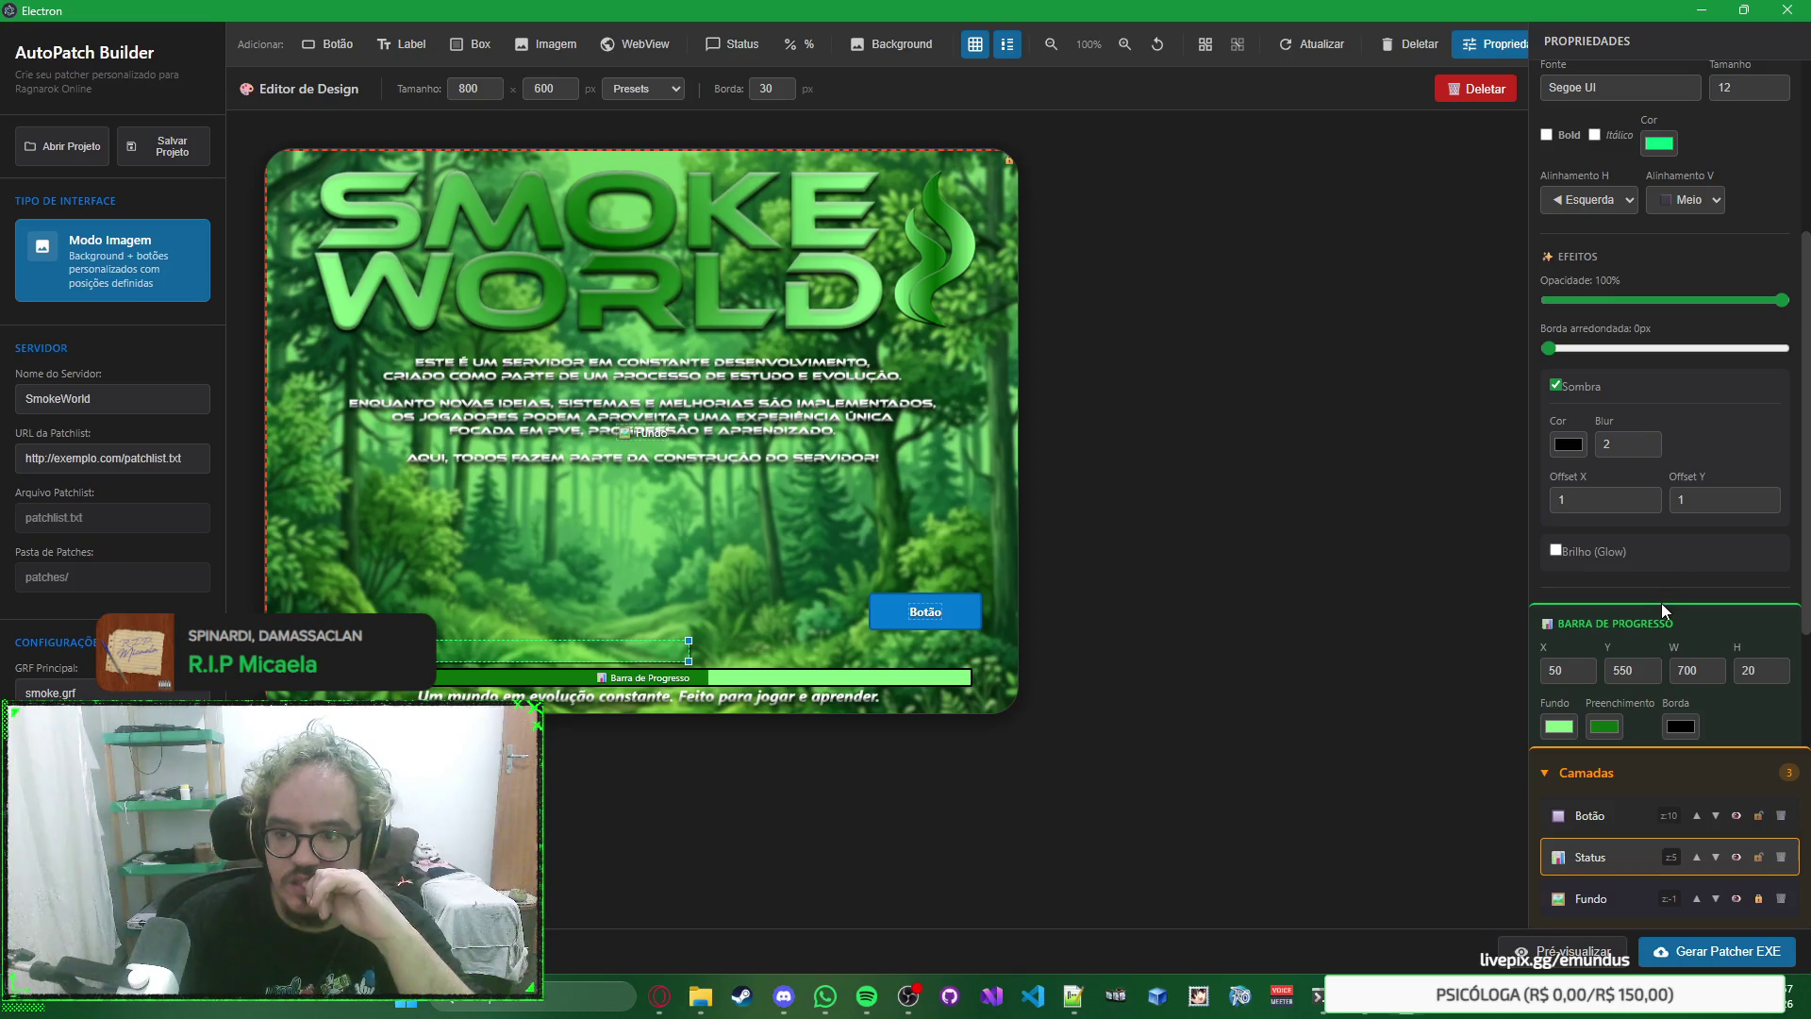
left_click(1557, 551)
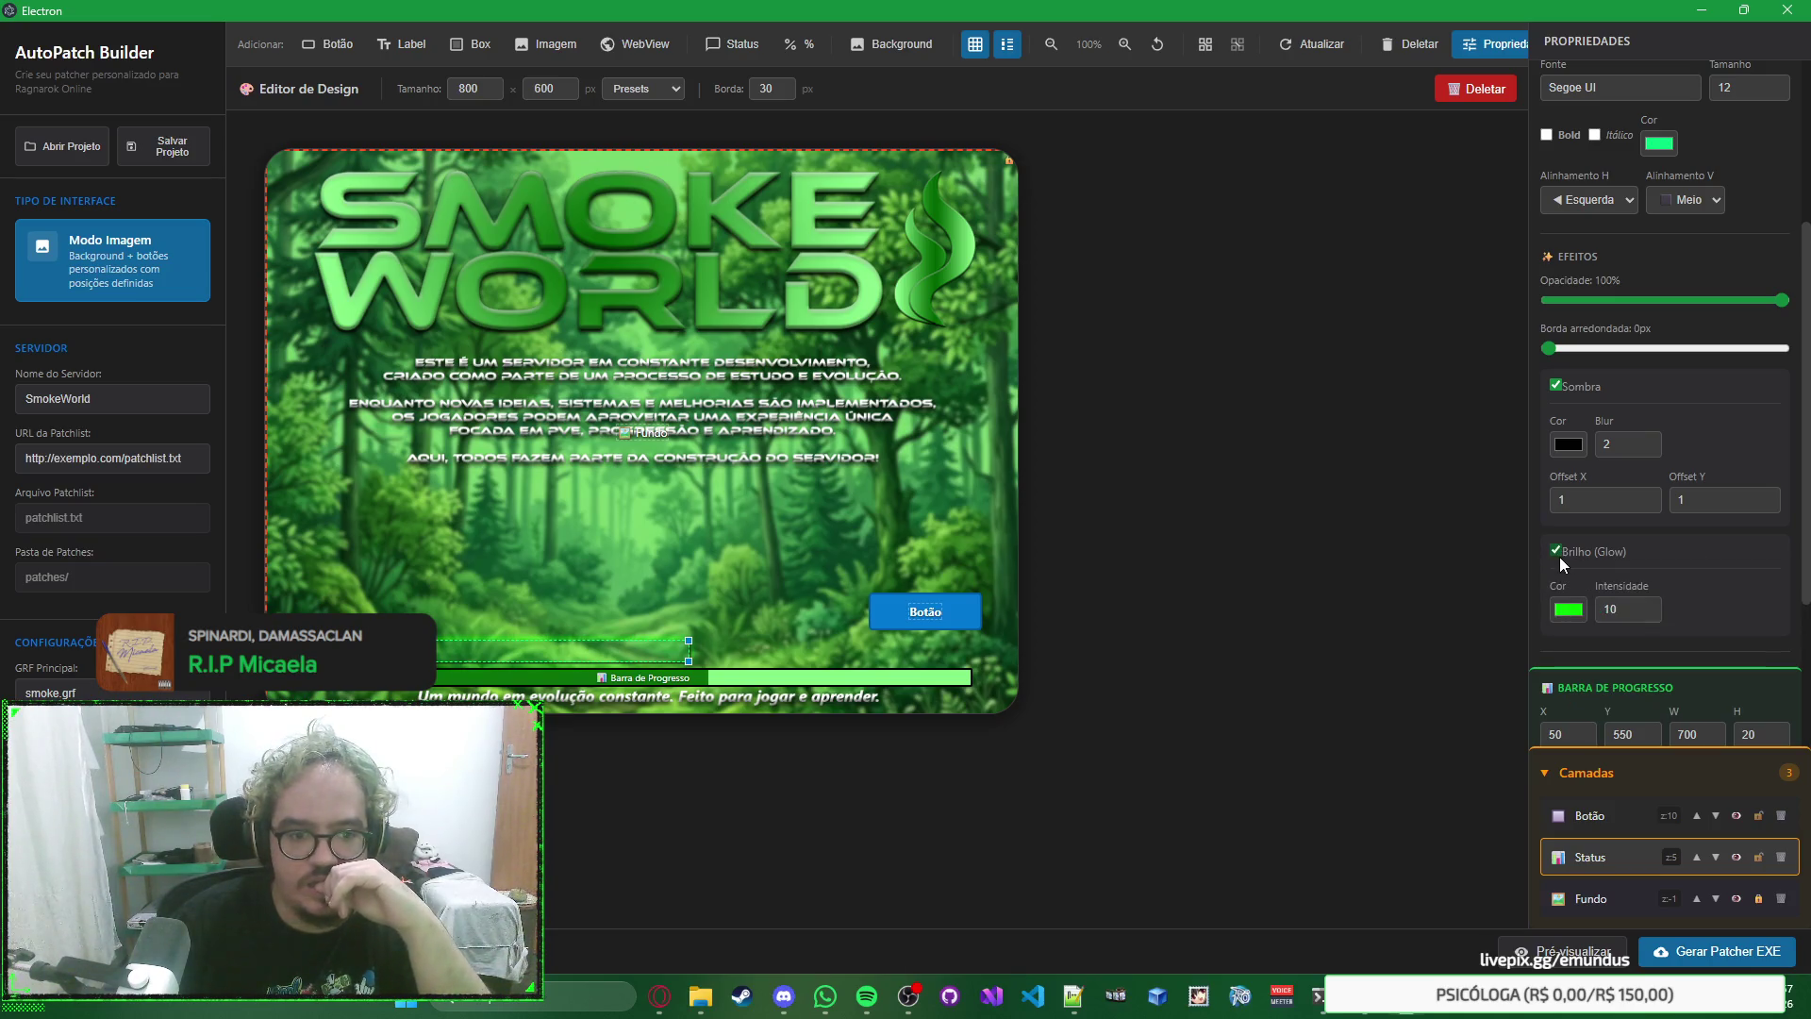
left_click(1557, 551)
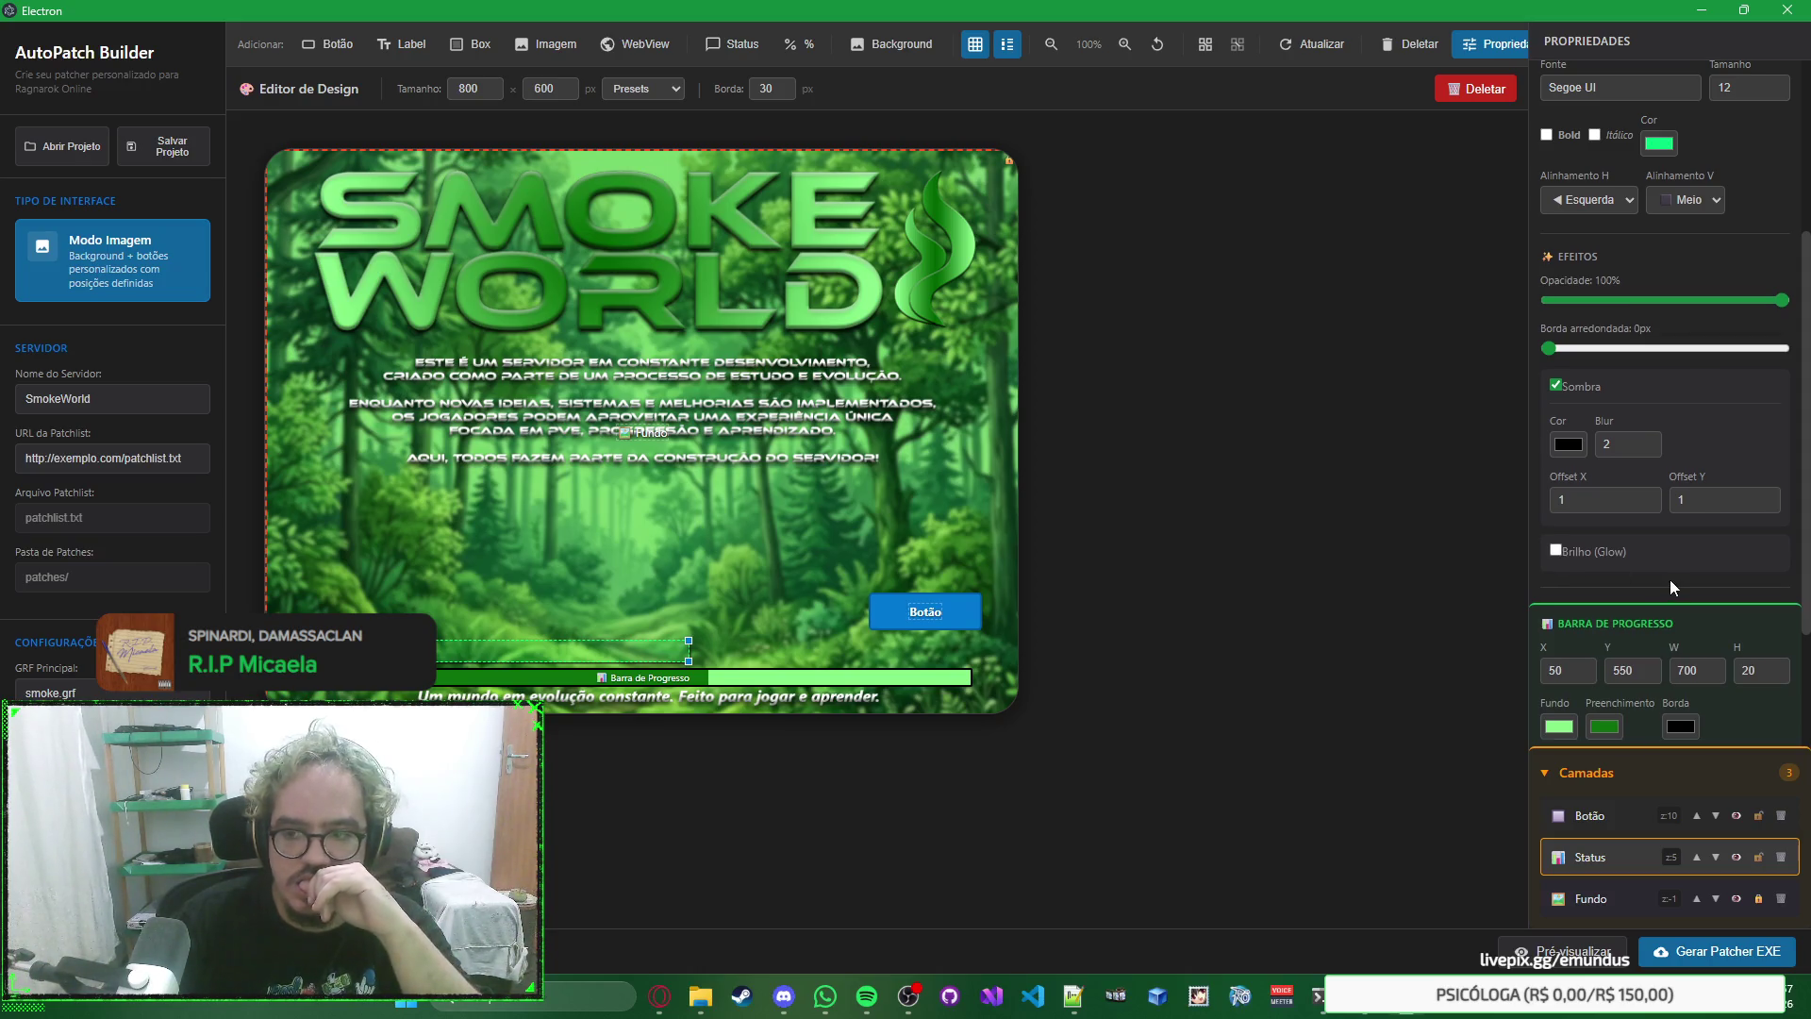
scroll(1670, 579, "up", 3)
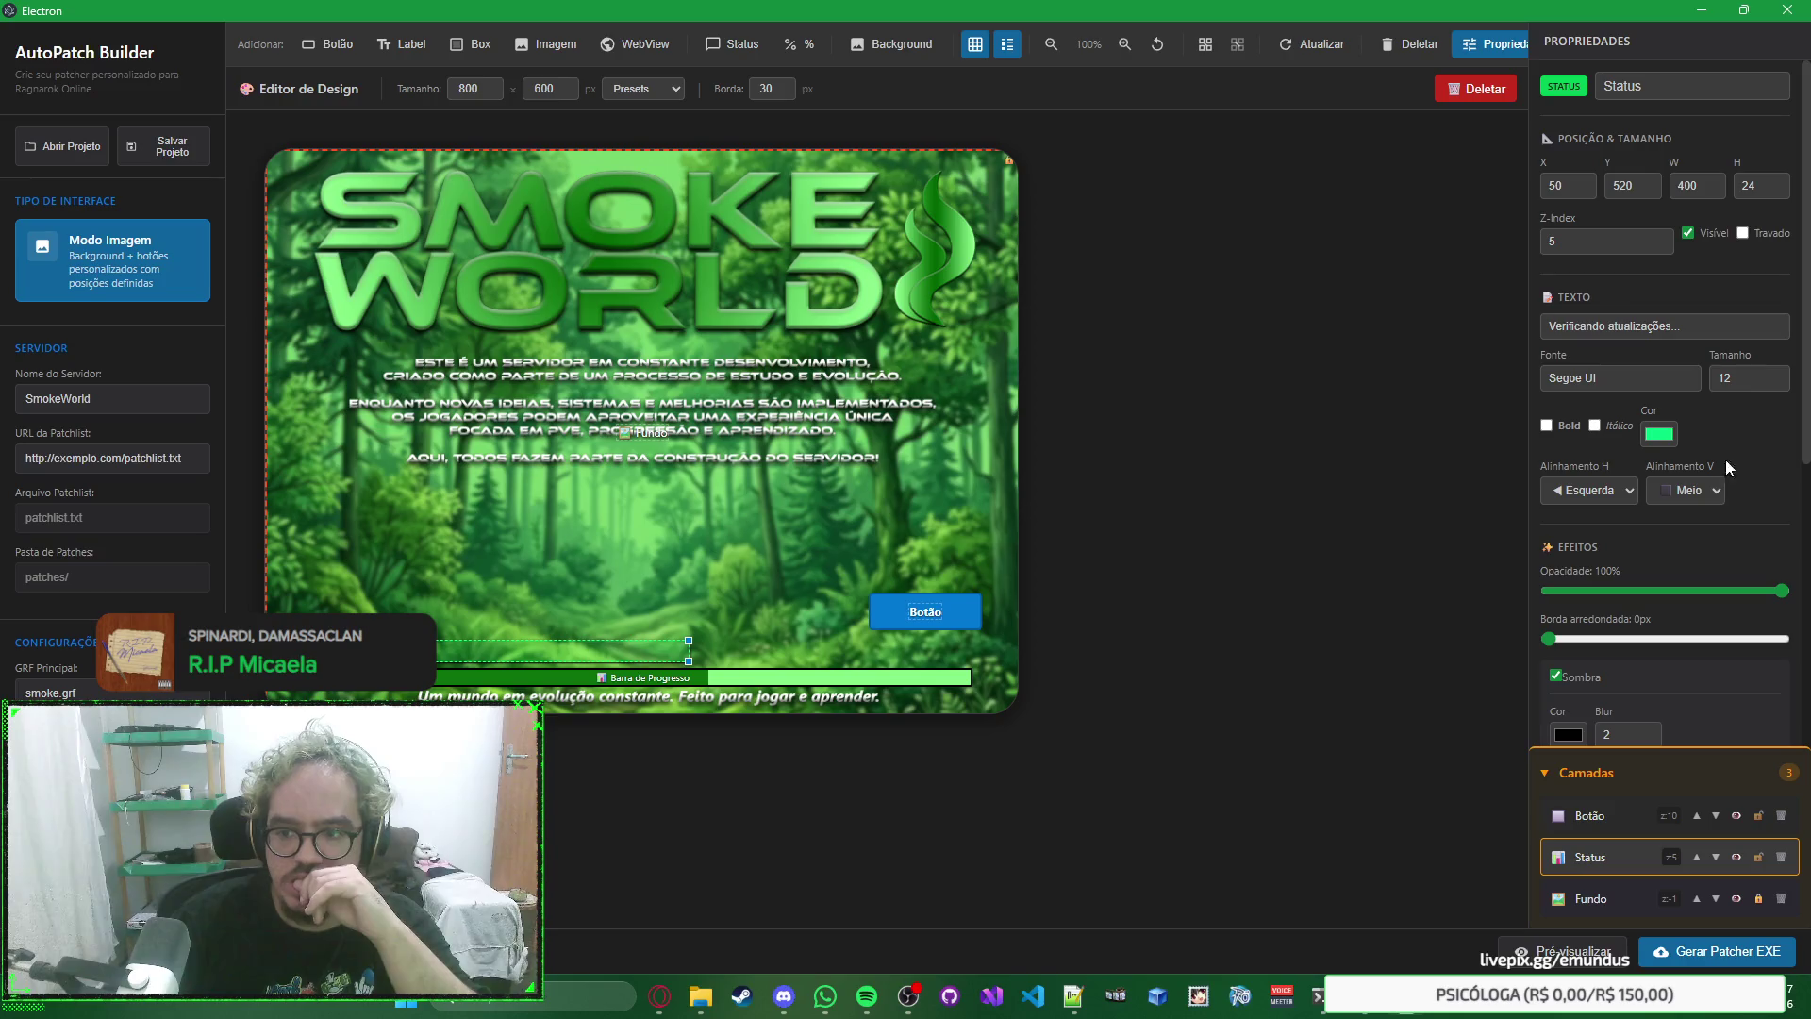
left_click(1715, 491)
left_click(1685, 516)
left_click(1706, 492)
left_click(1703, 547)
left_click(1706, 490)
left_click(1698, 544)
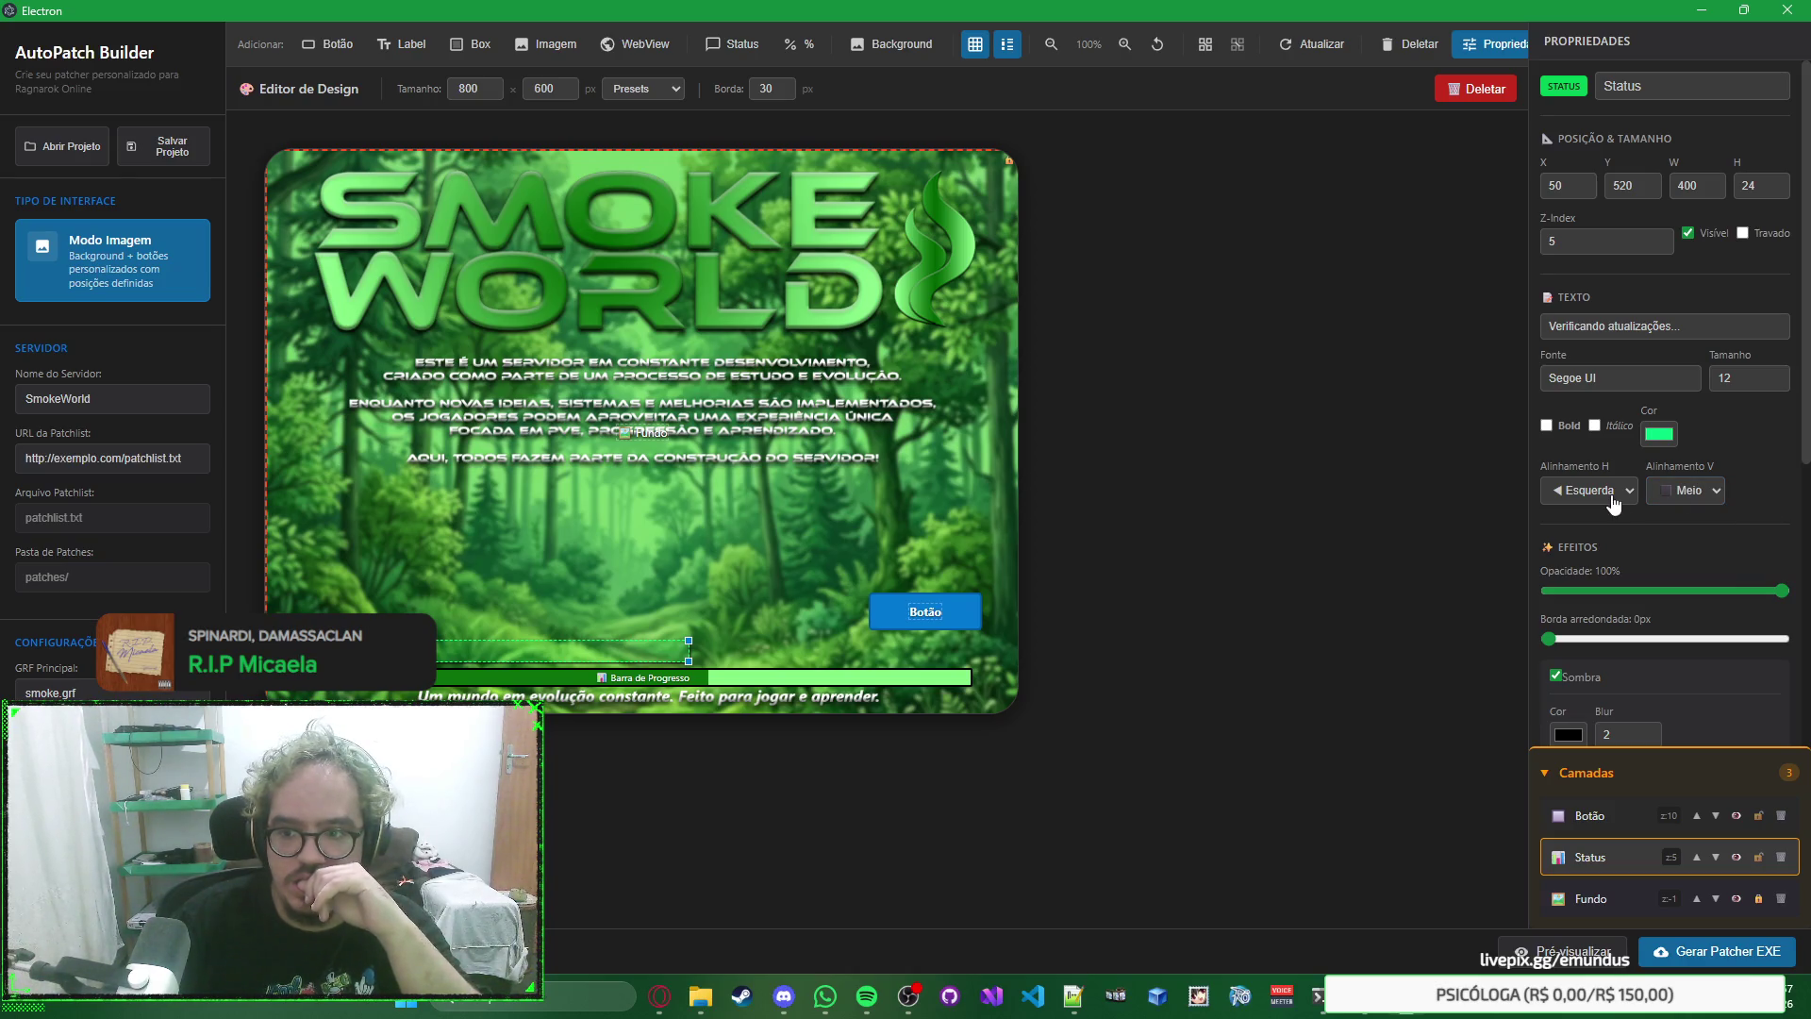
Step: Try right and centre alignment, return the Status text to left, and make it bold
left_click(1614, 505)
left_click(1613, 563)
left_click(1614, 491)
left_click(1613, 540)
left_click(1613, 501)
left_click(1613, 517)
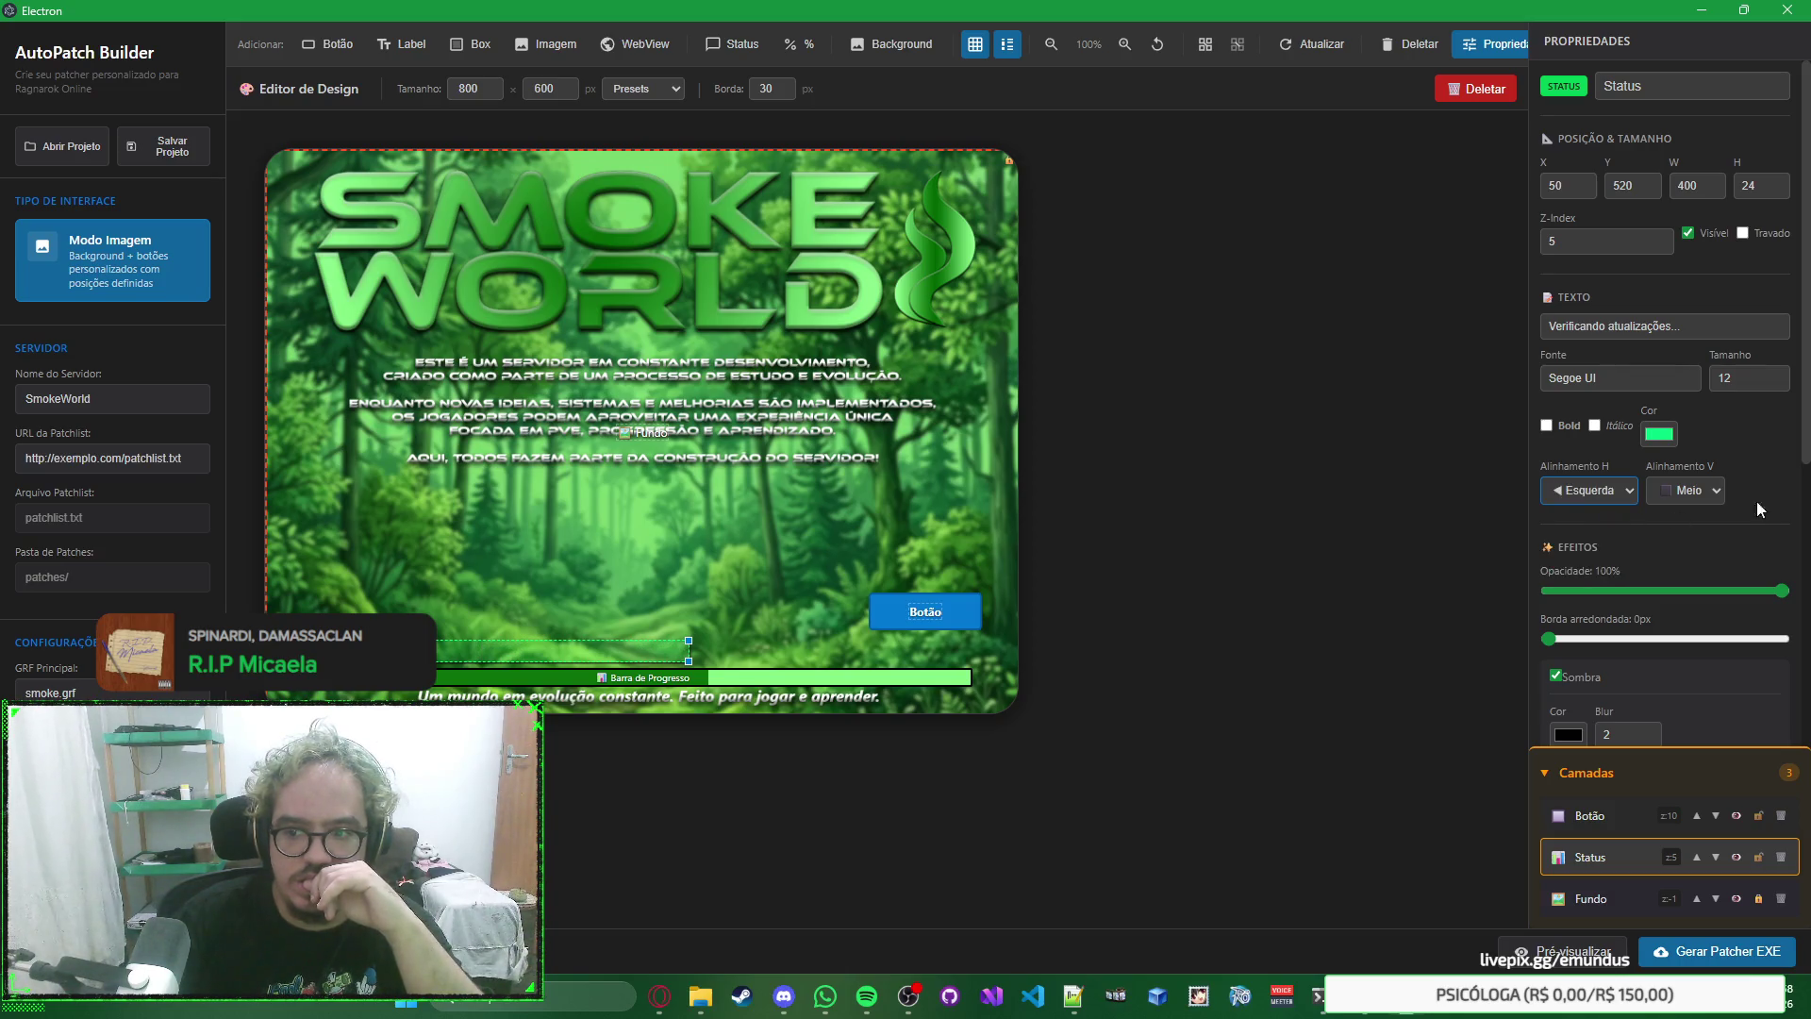
left_click(1558, 427)
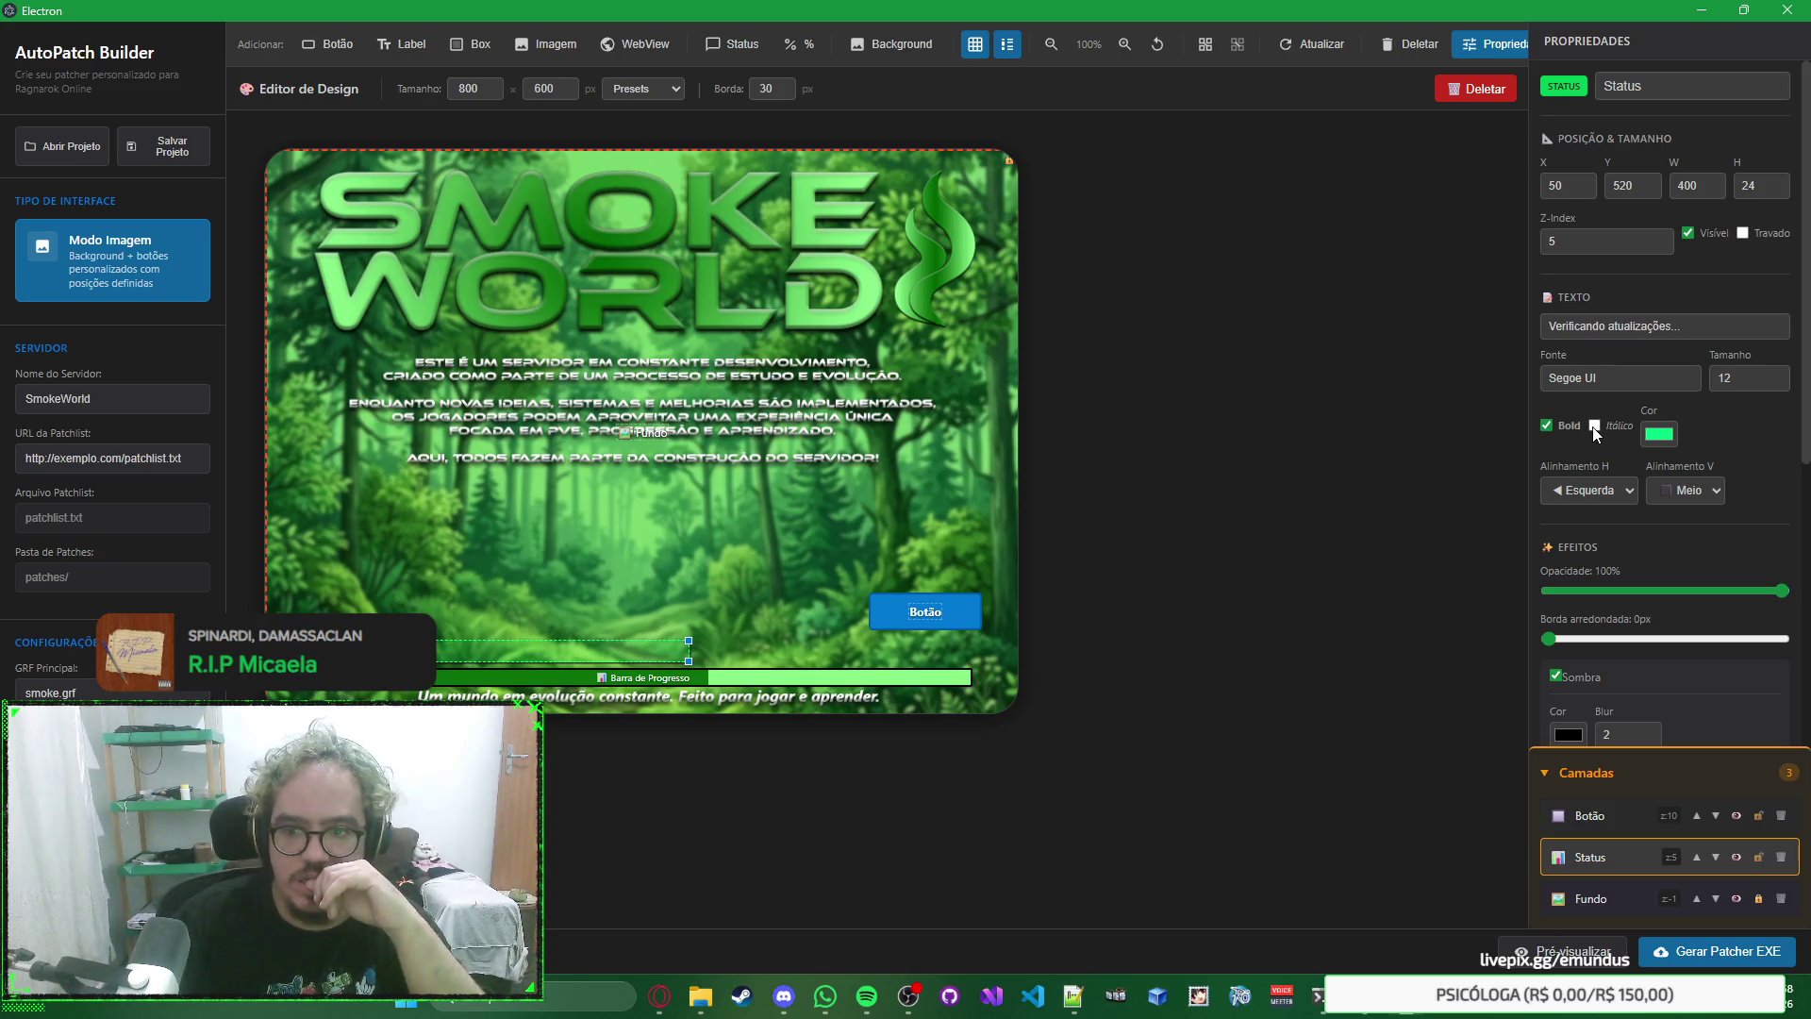
Step: Make the status text italic and white (255, 255, 255), and lock the status element
left_click(1595, 427)
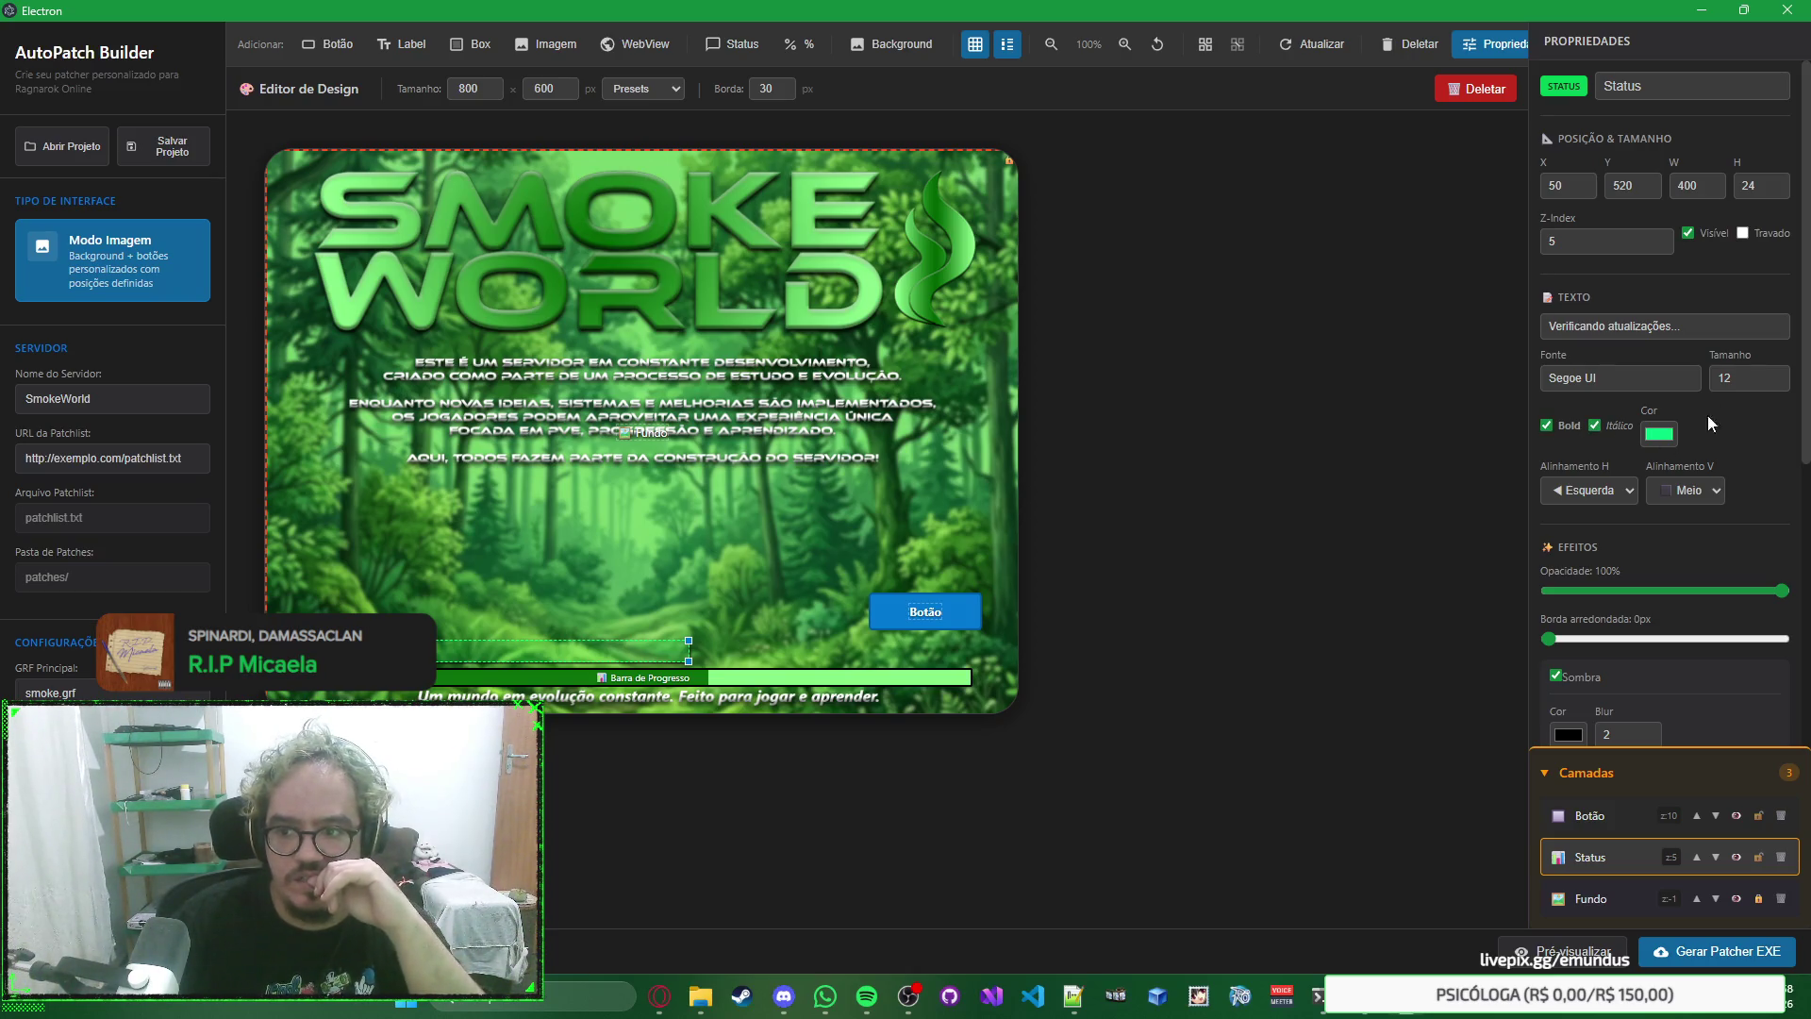
left_click(1658, 436)
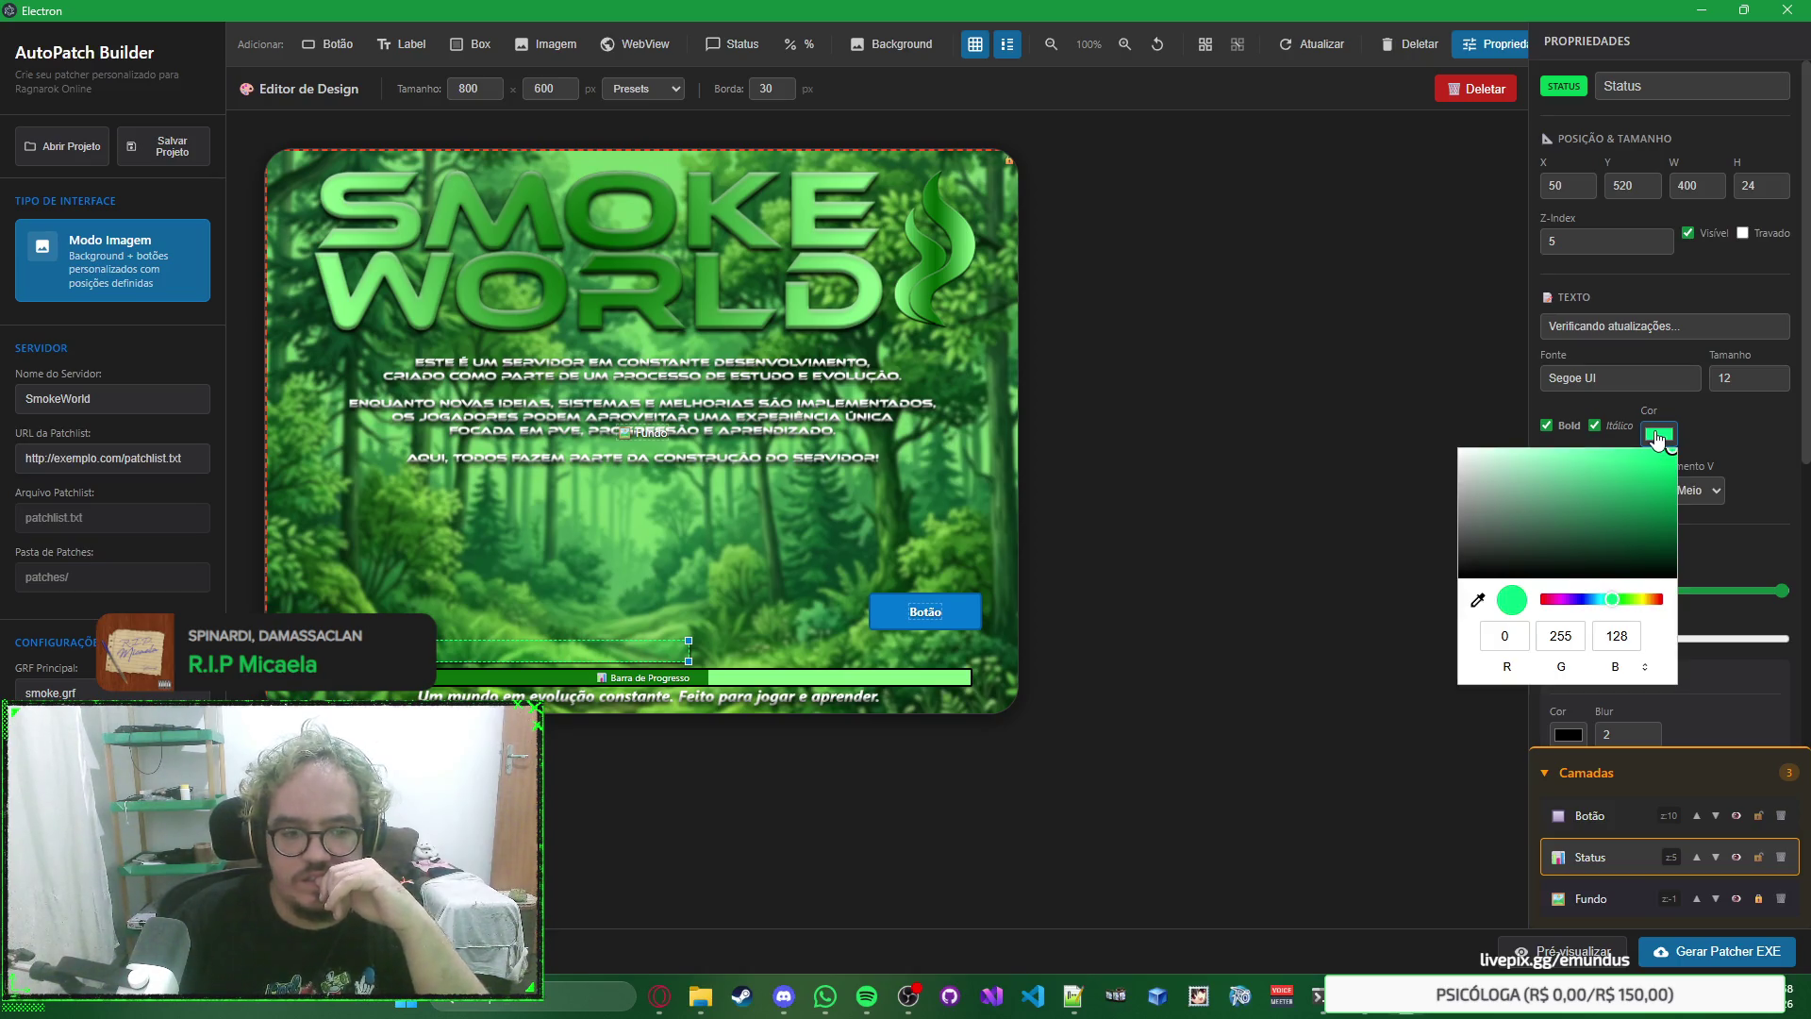
left_click(1723, 434)
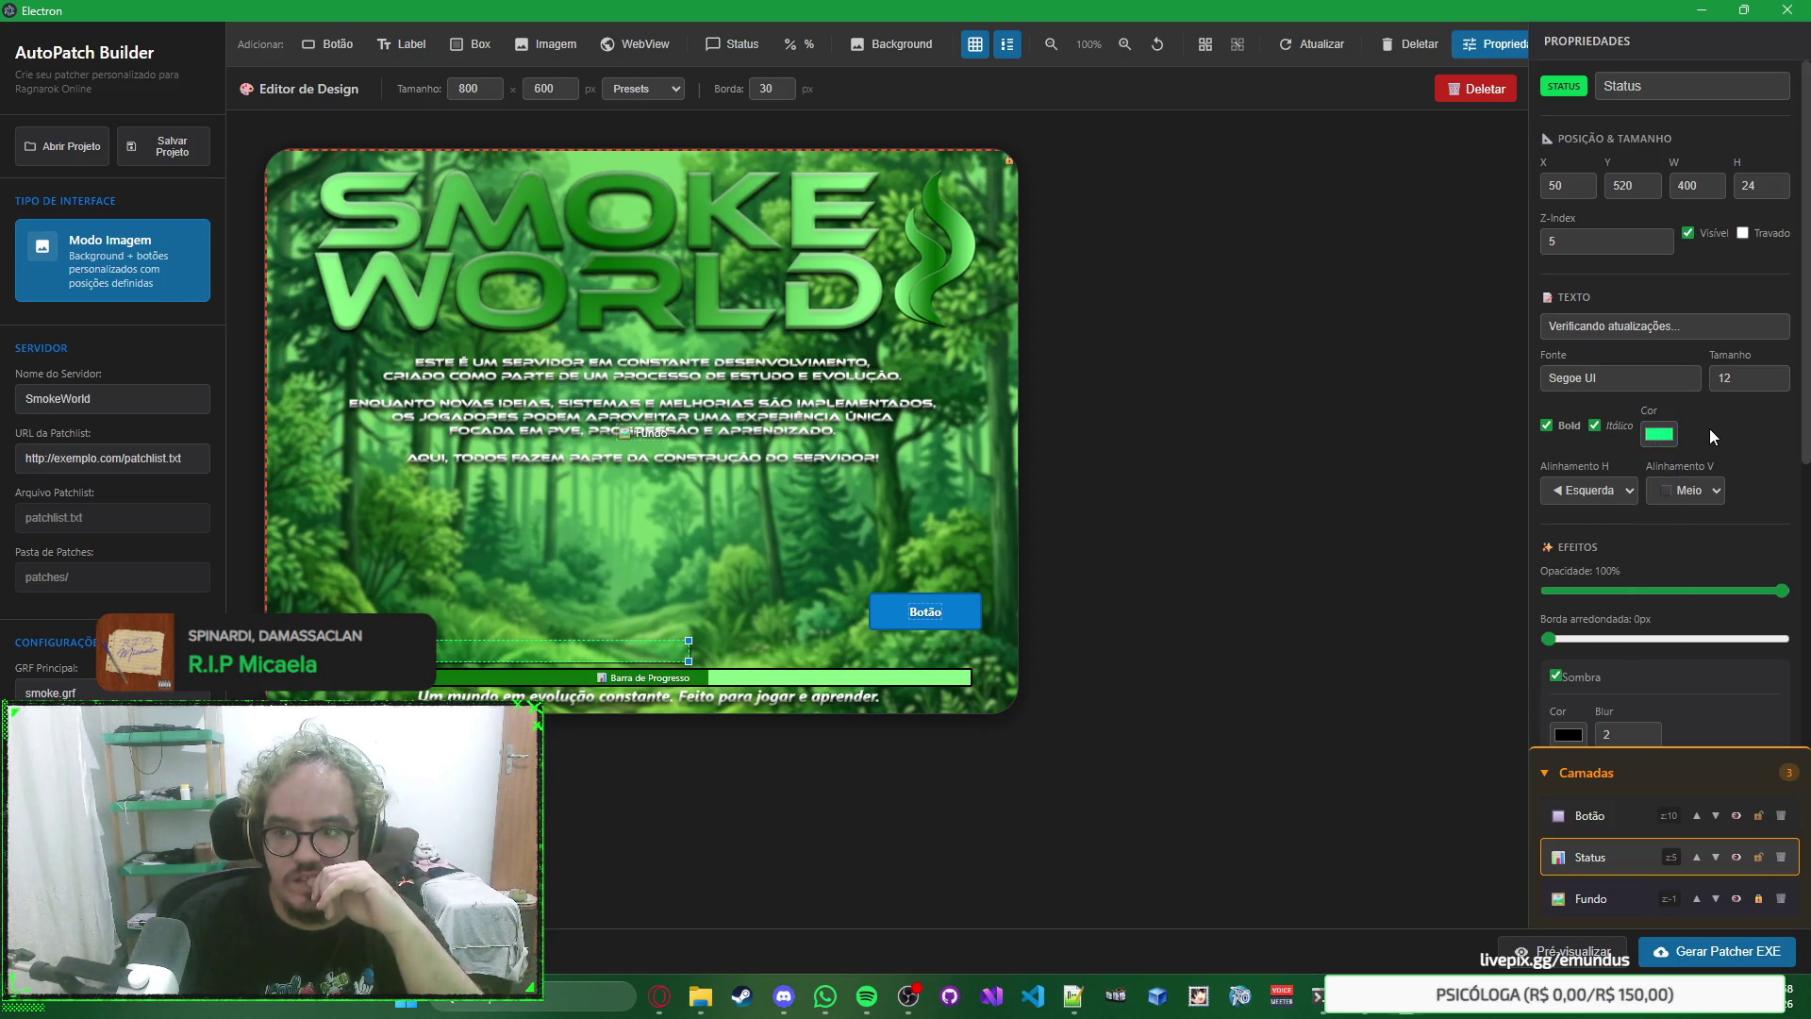
left_click(1661, 435)
left_click_drag(1510, 475, 1355, 405)
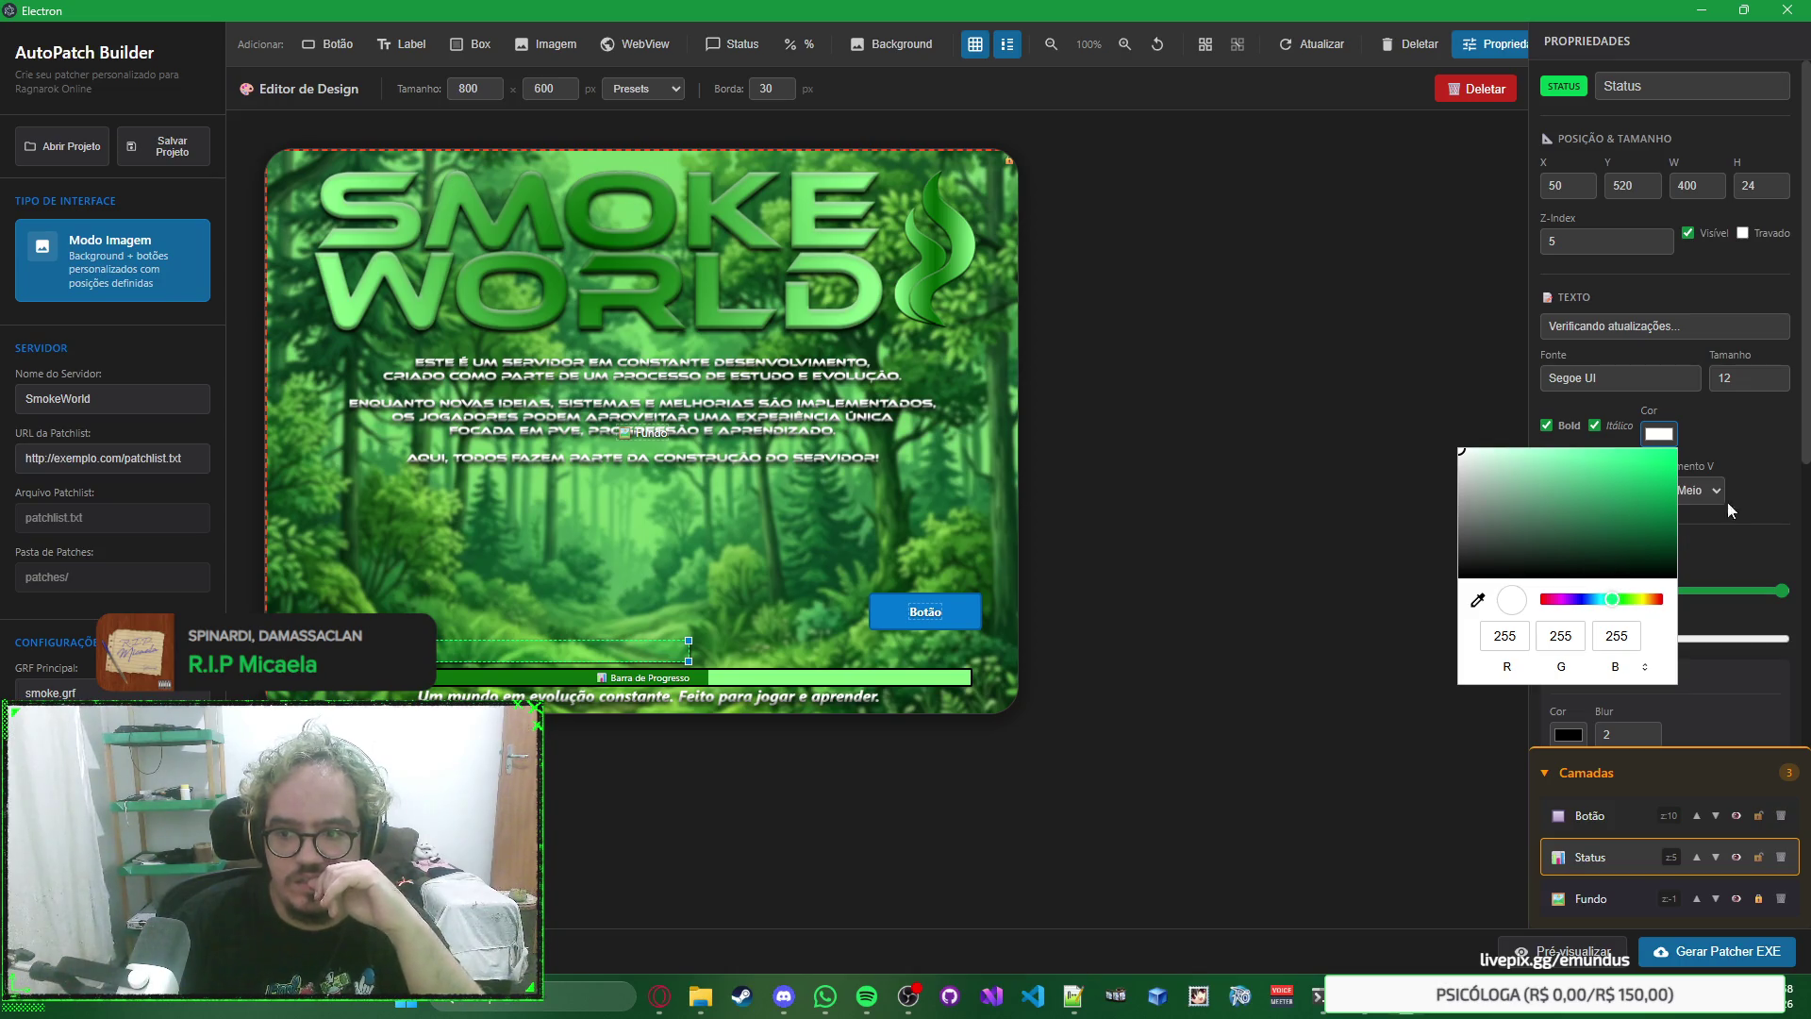
left_click(1750, 446)
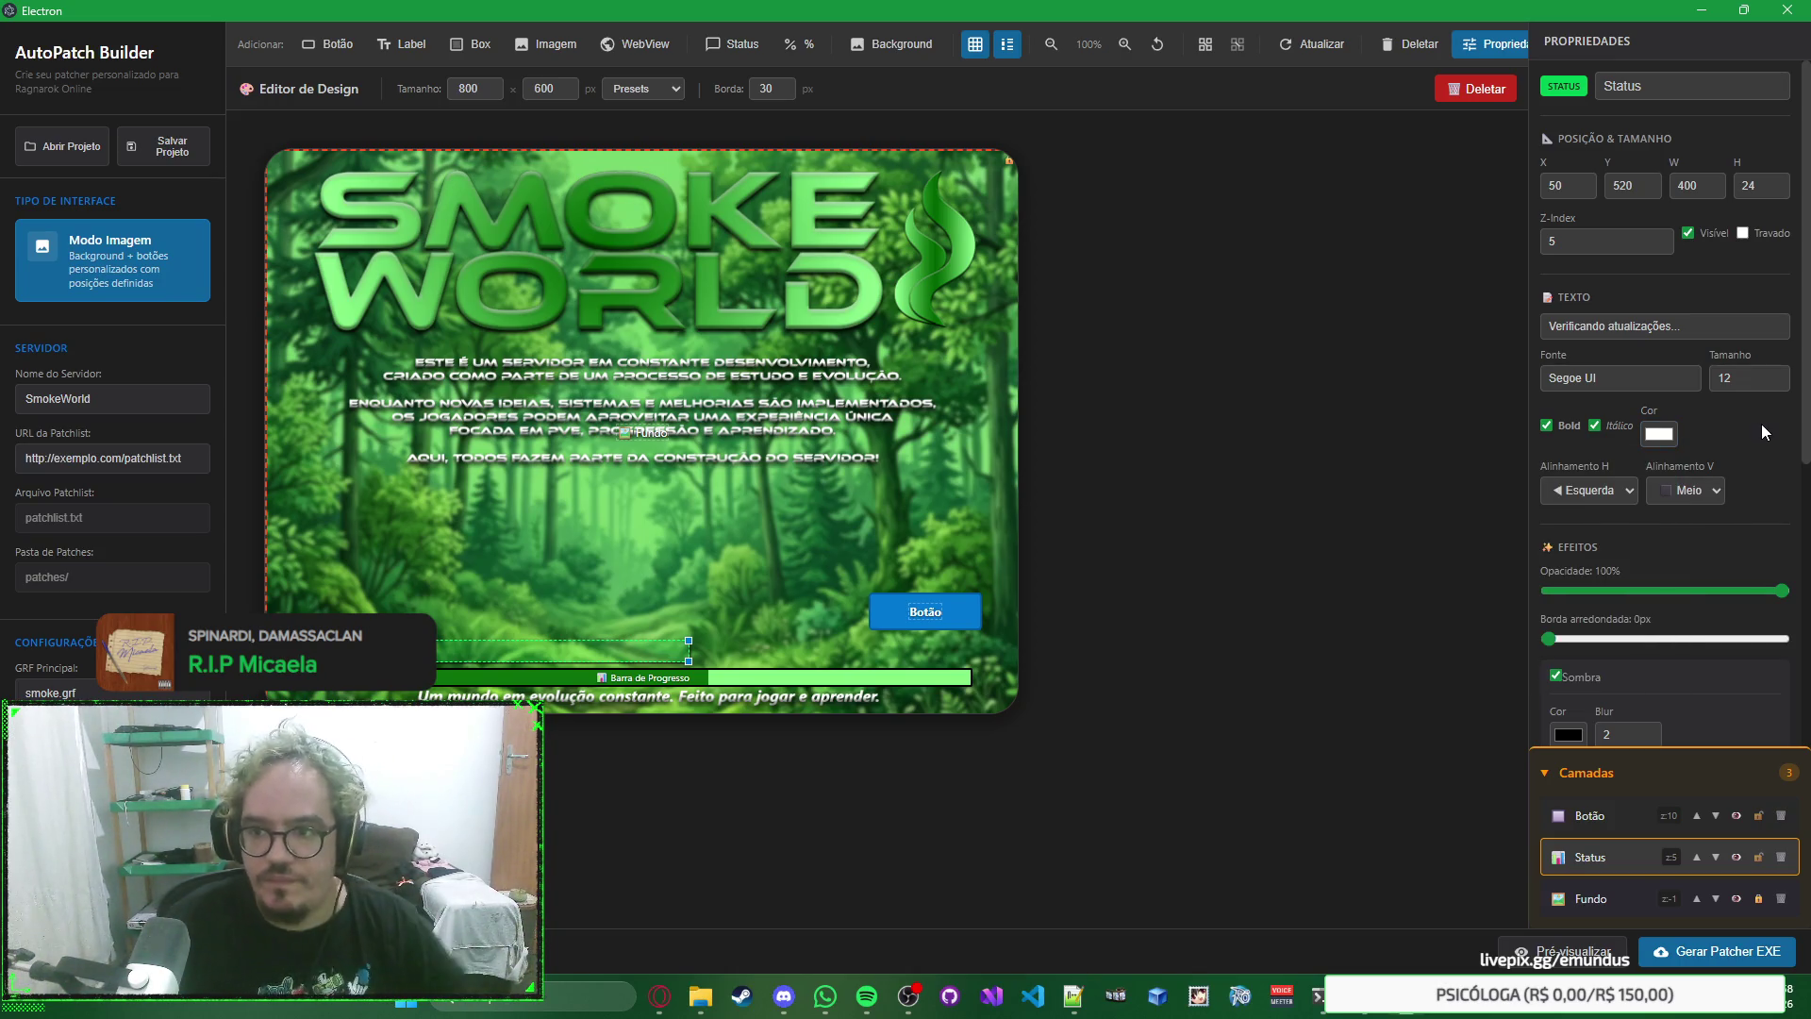
left_click(1744, 233)
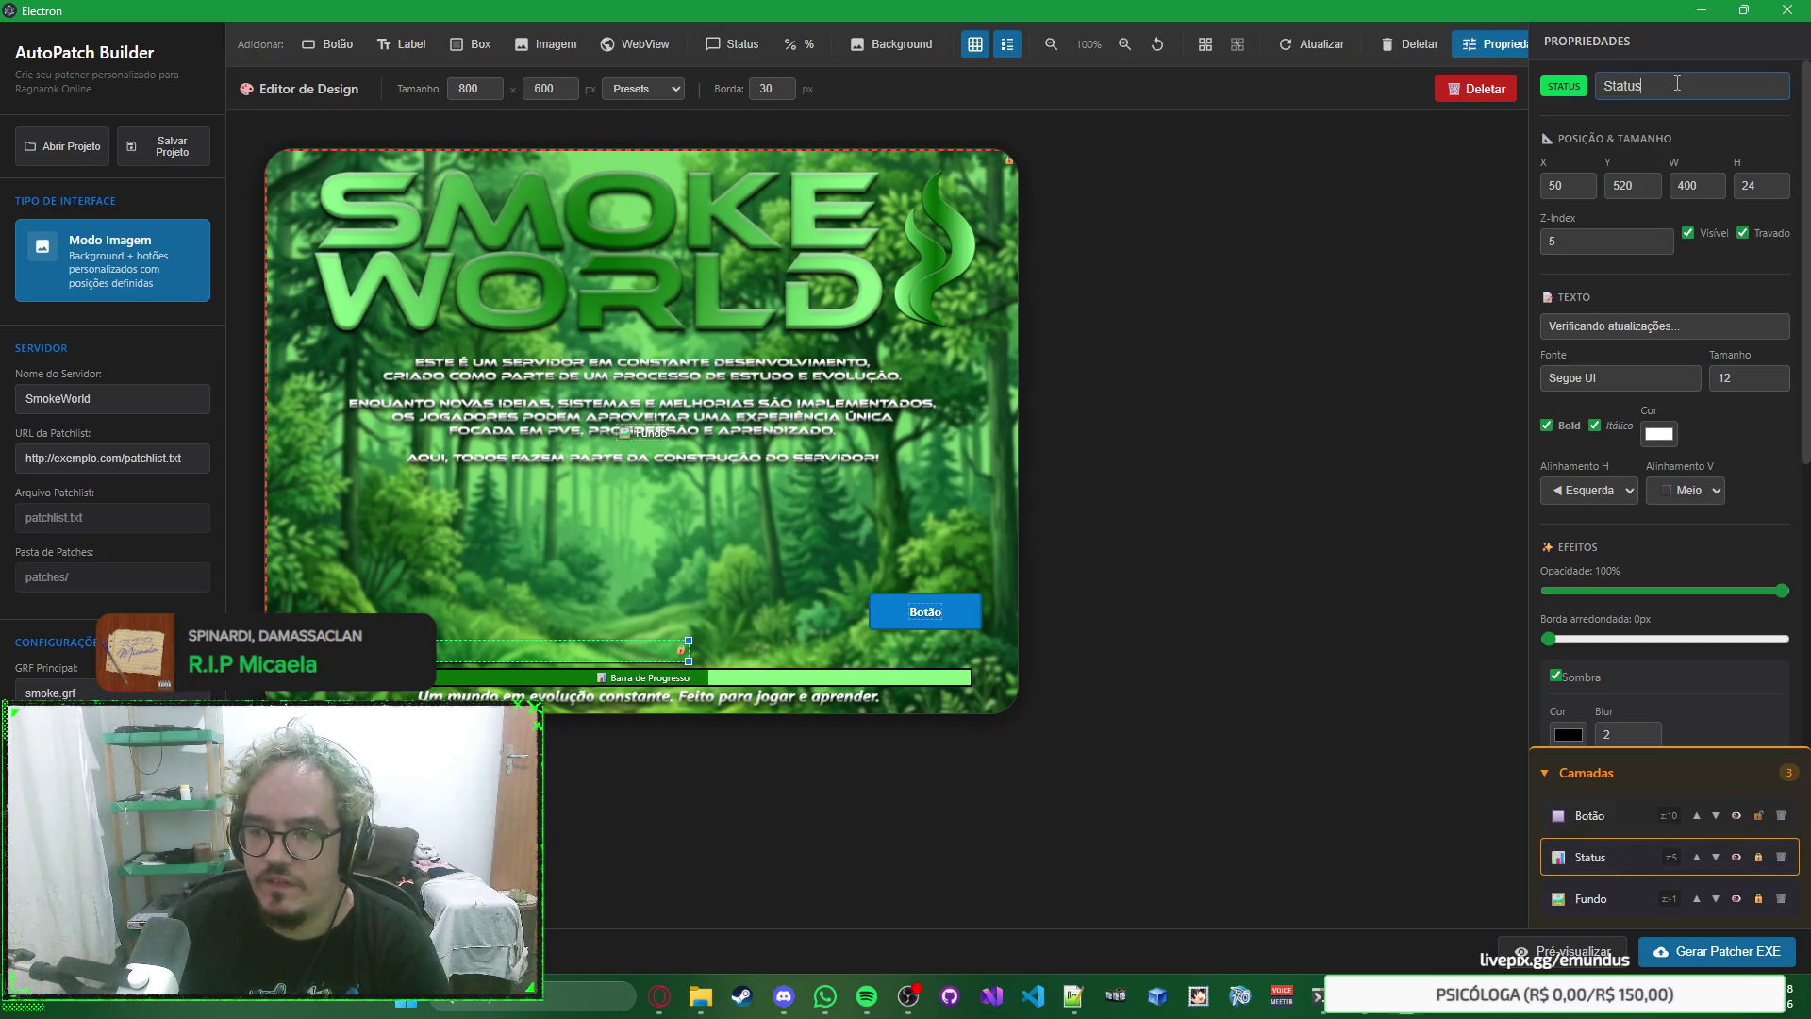
left_click(1392, 351)
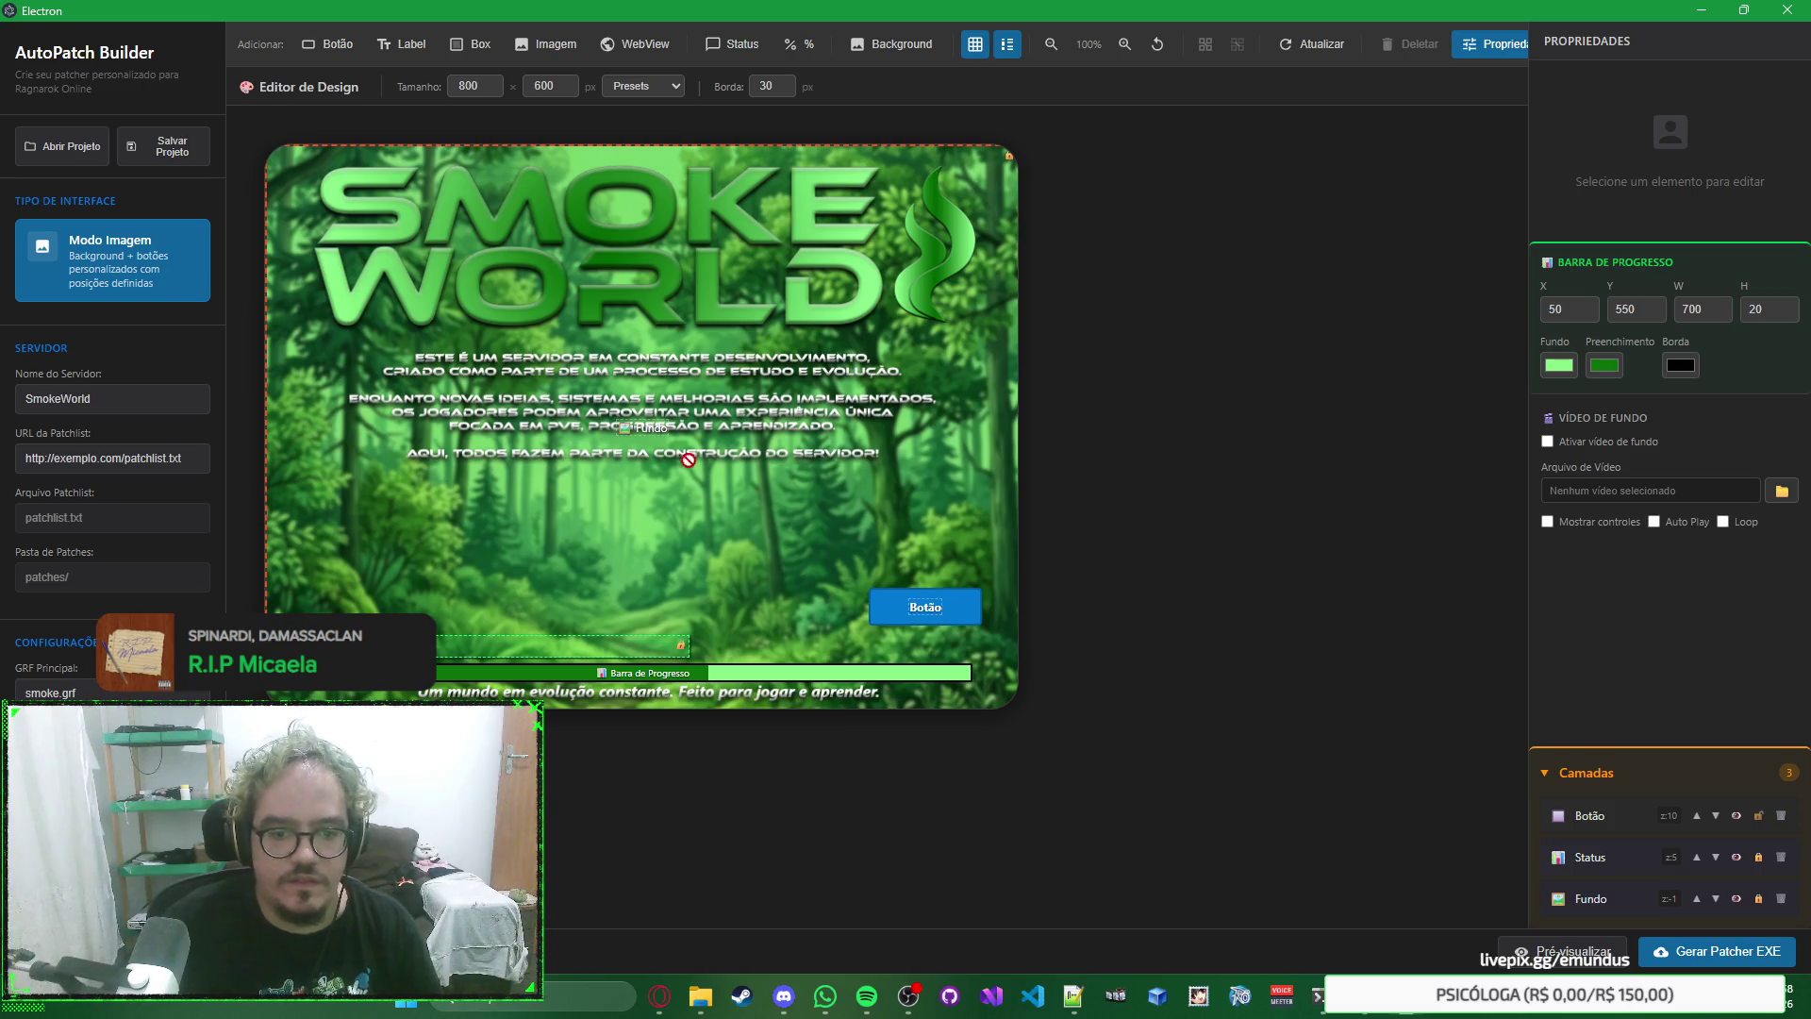
left_click(752, 538)
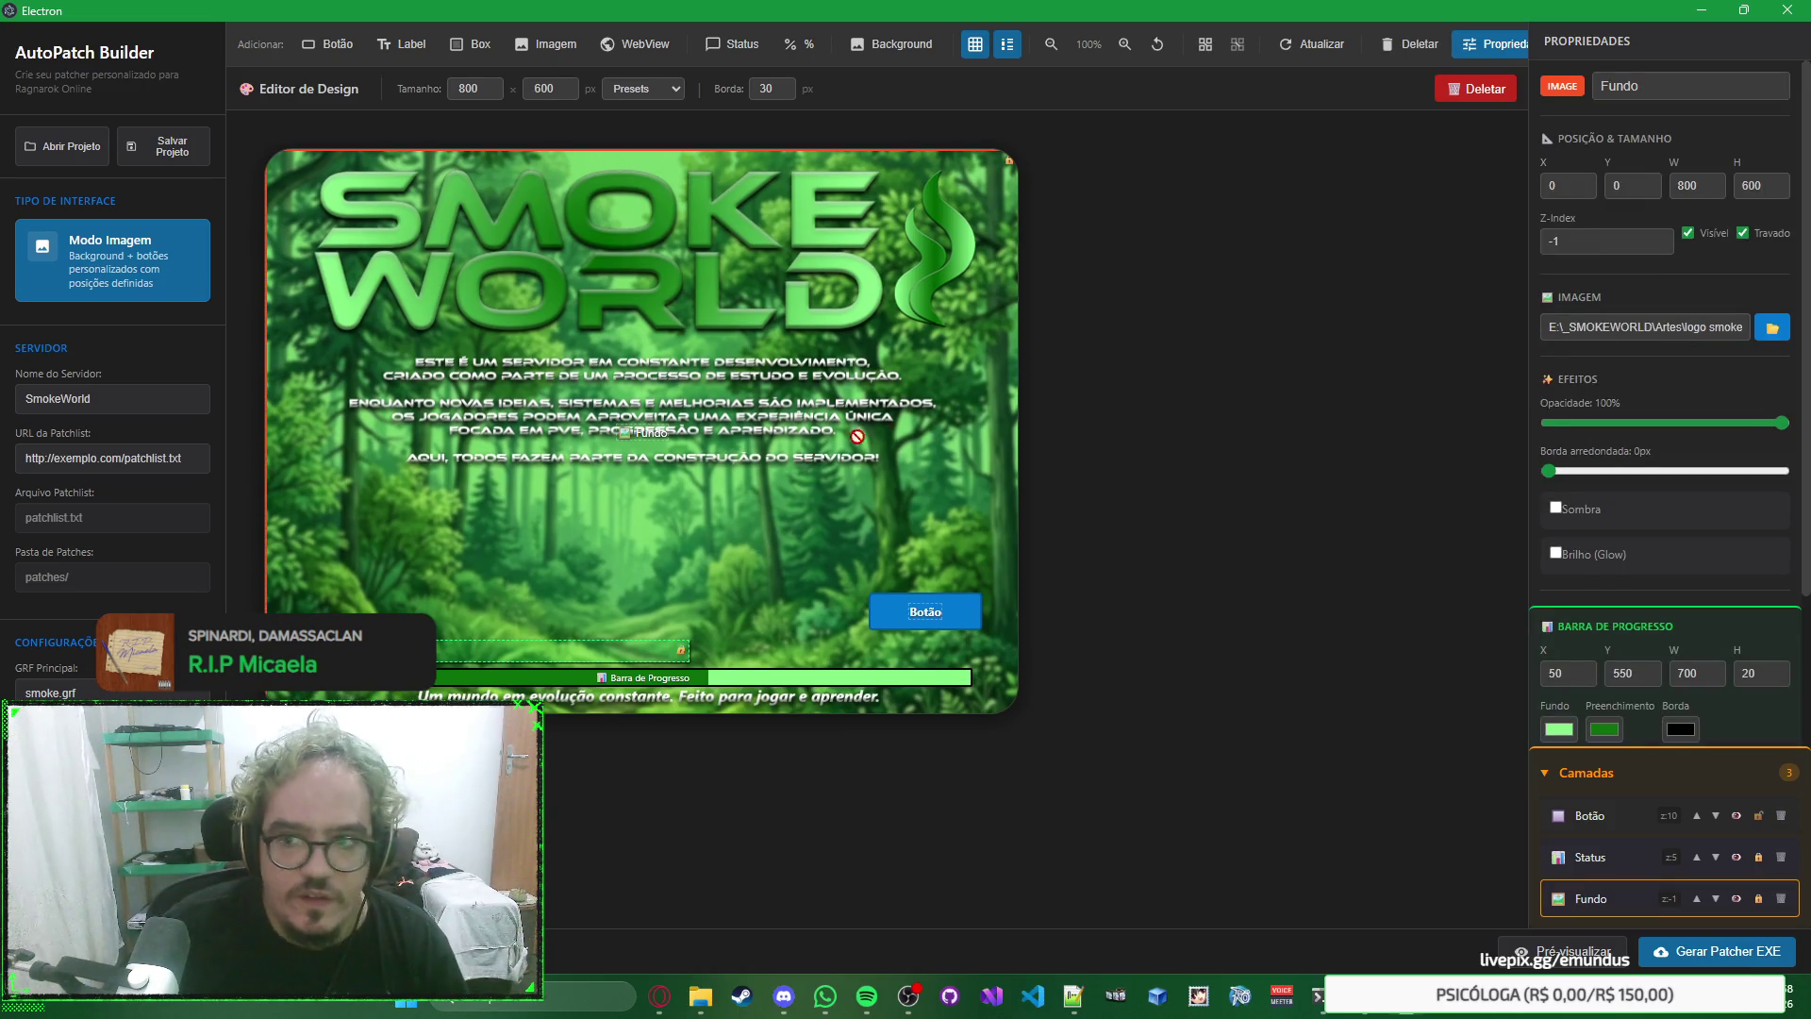
left_click(1273, 368)
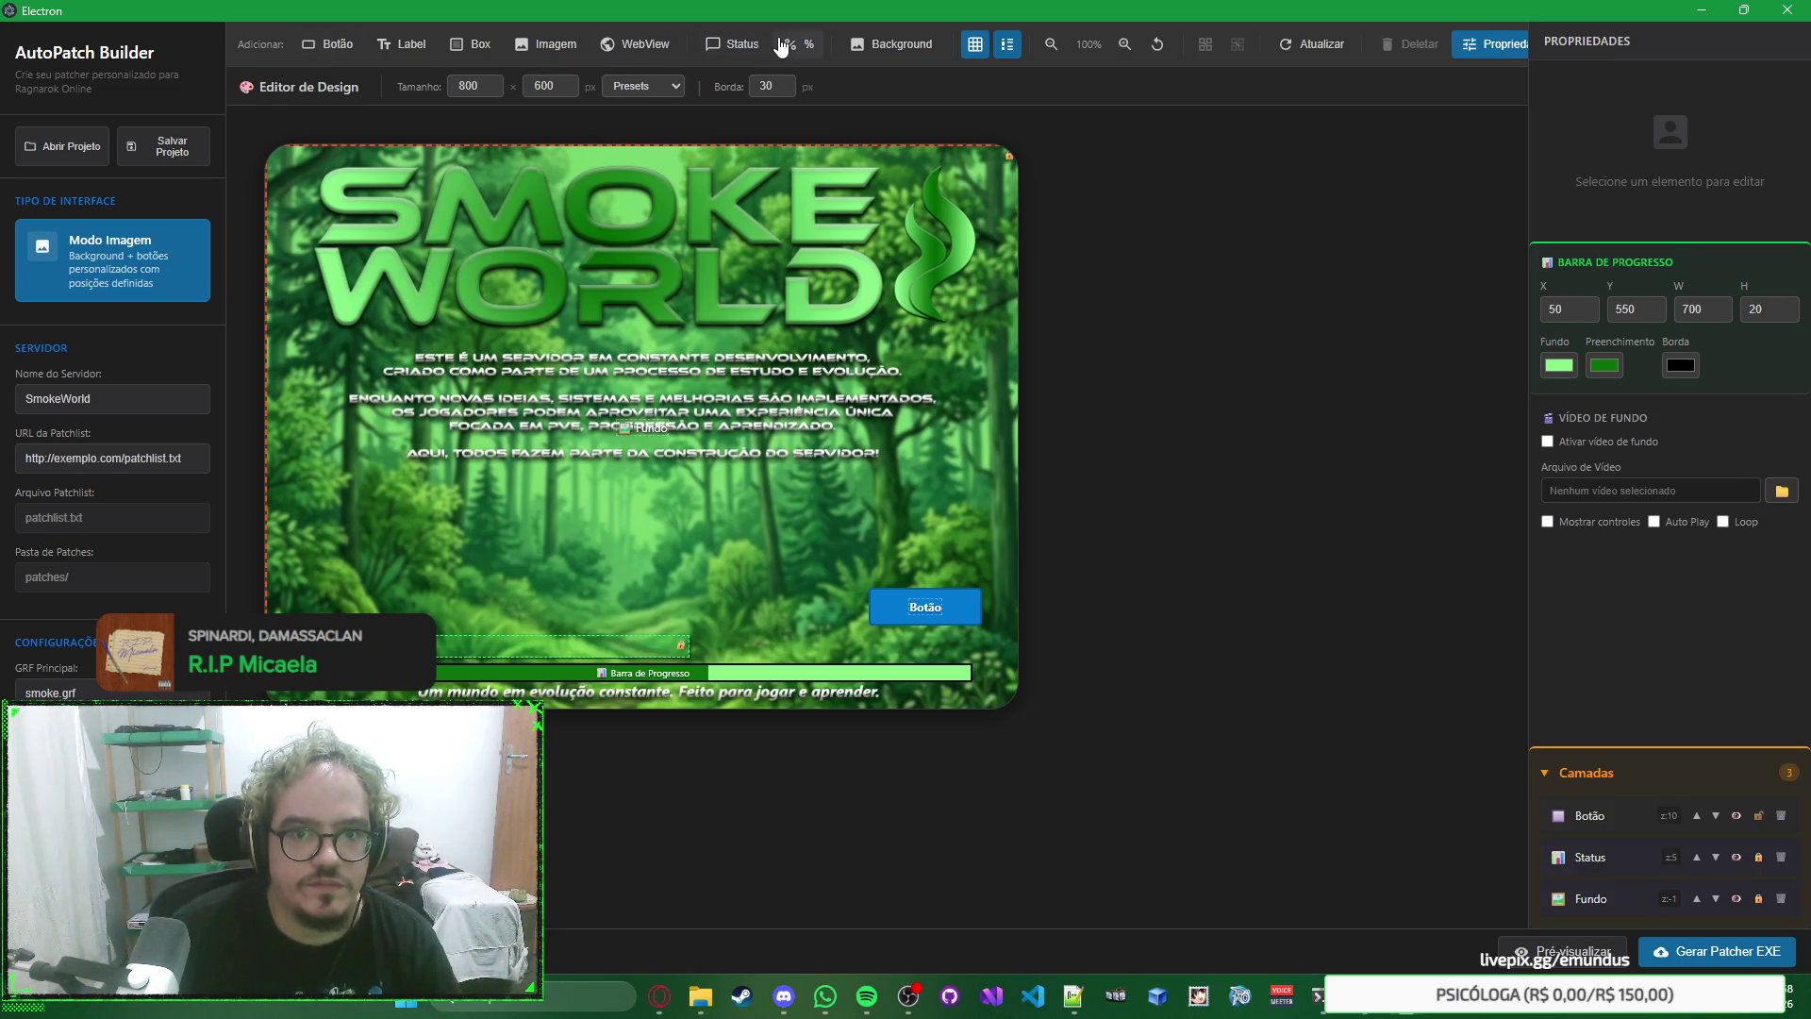
left_click(813, 56)
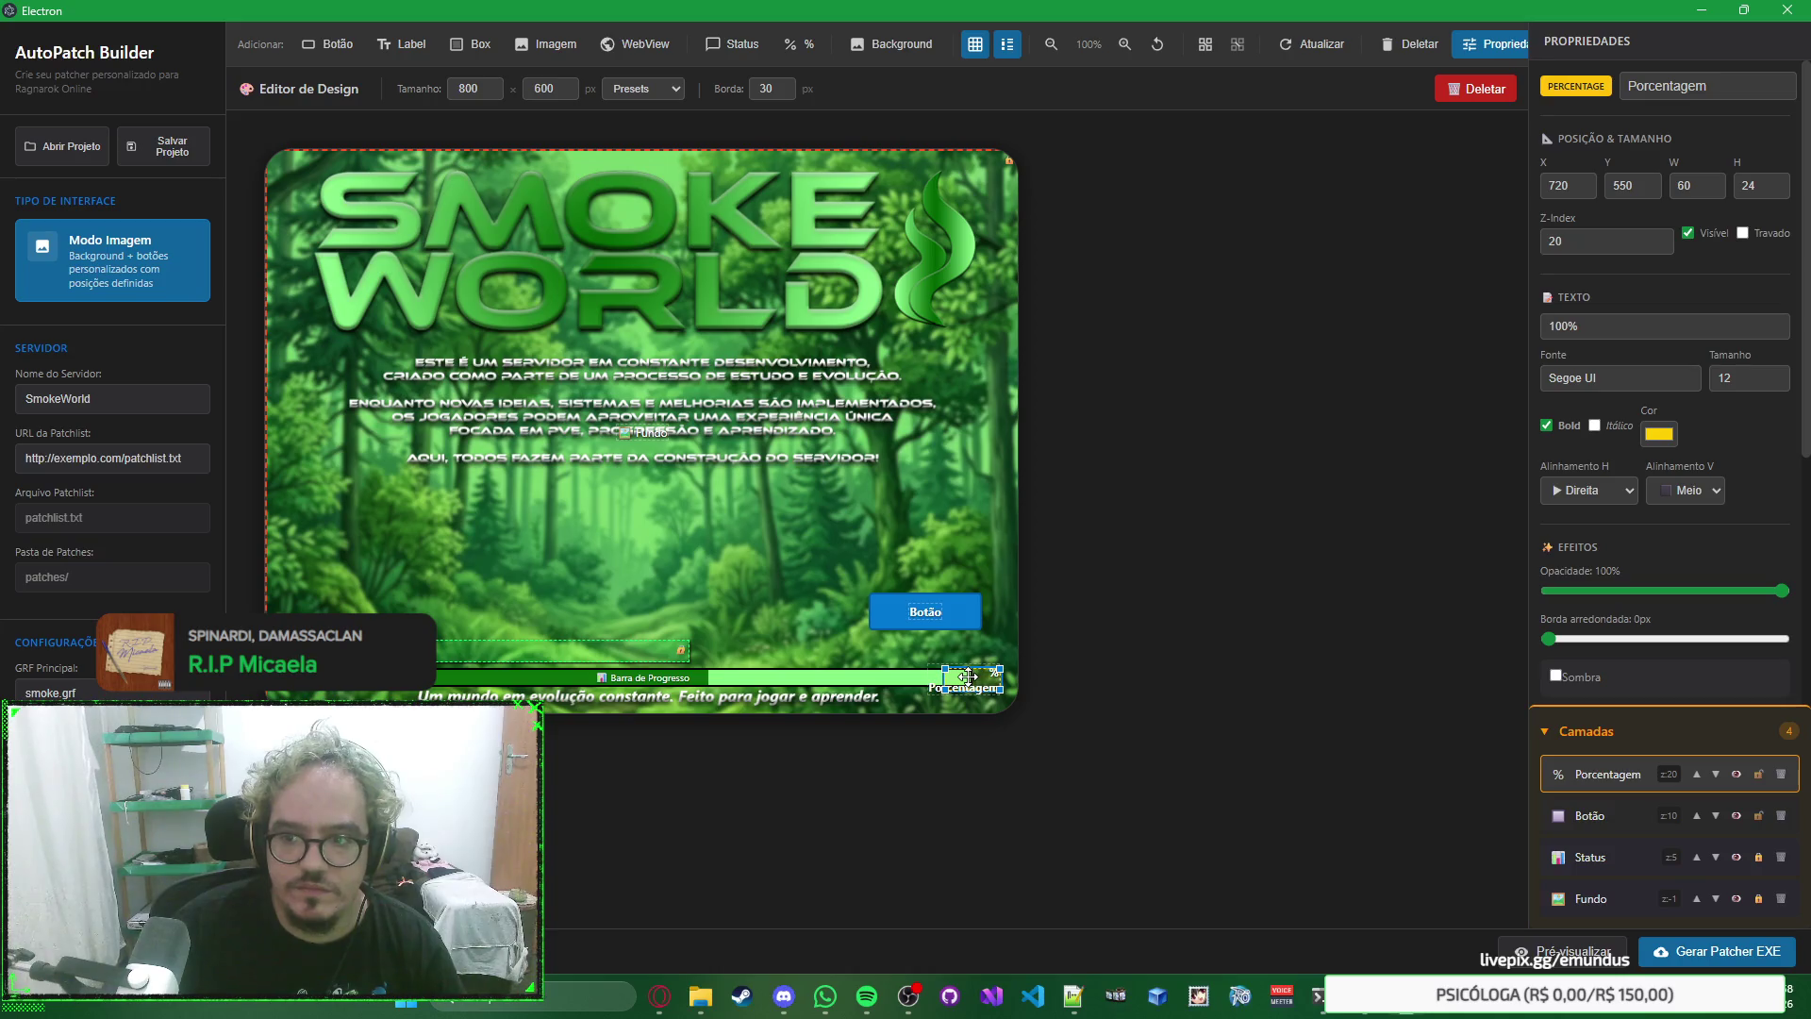
left_click_drag(969, 677, 838, 648)
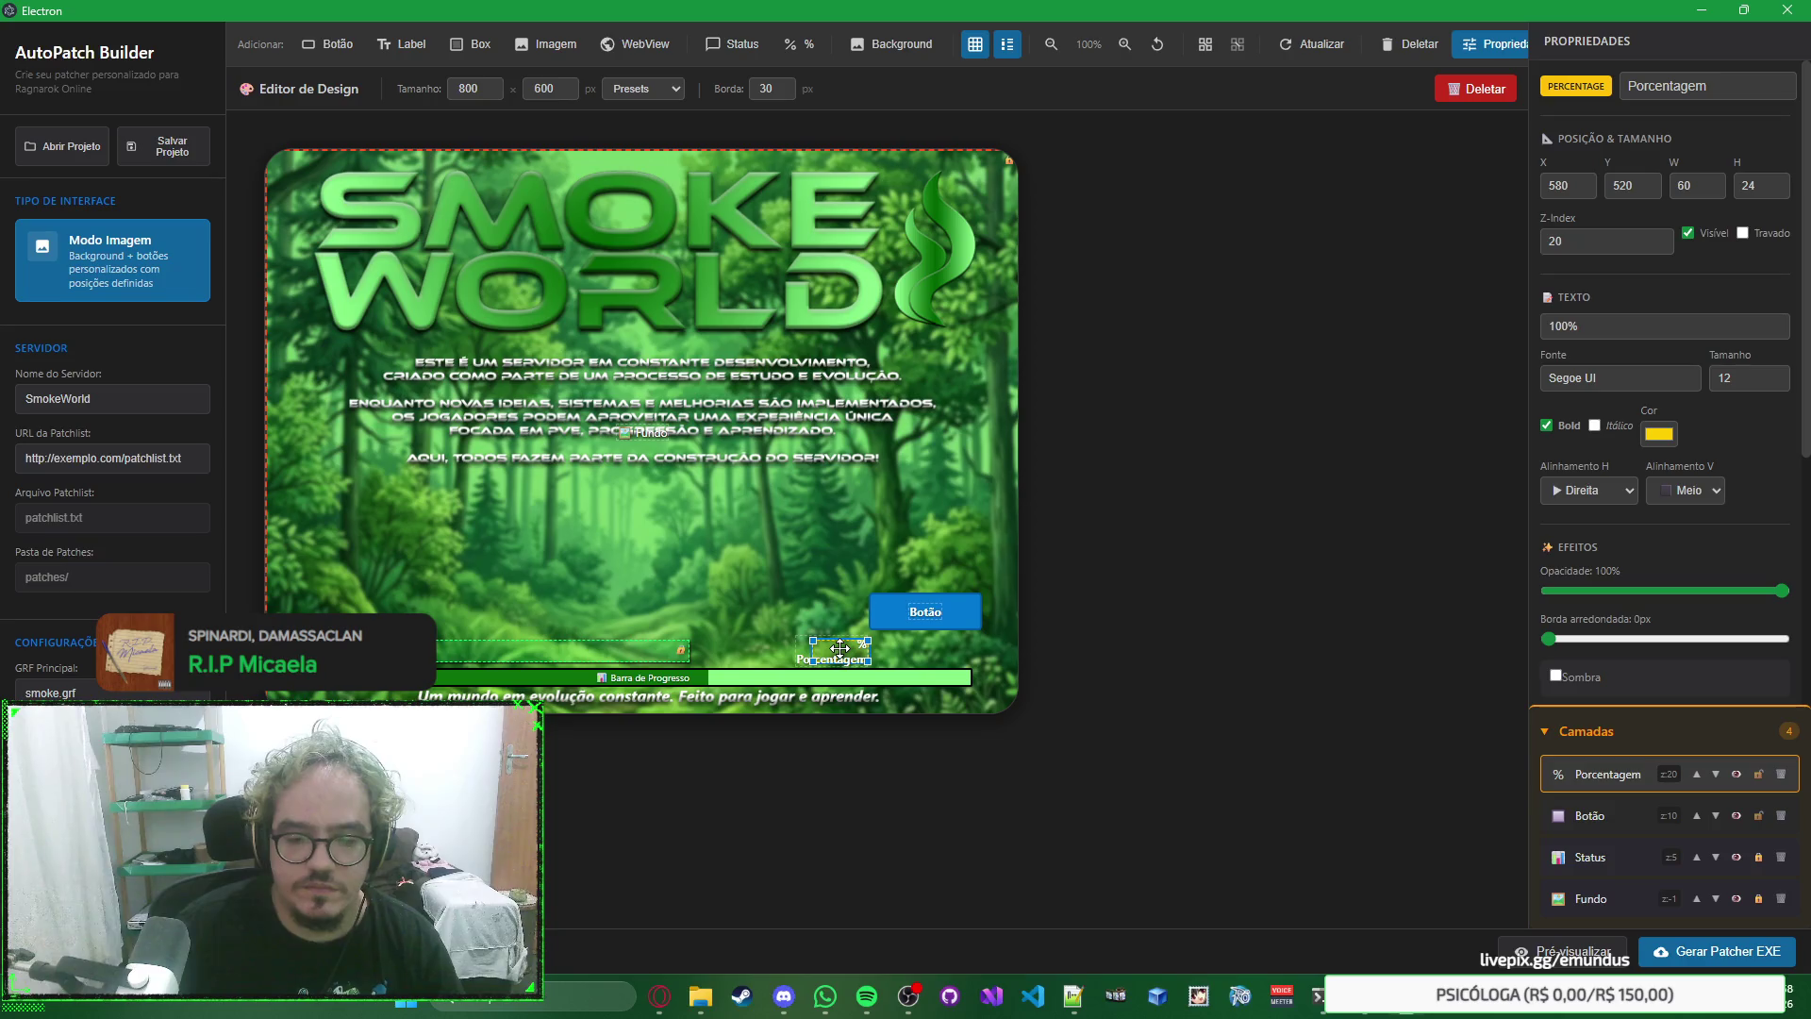
key("Delete")
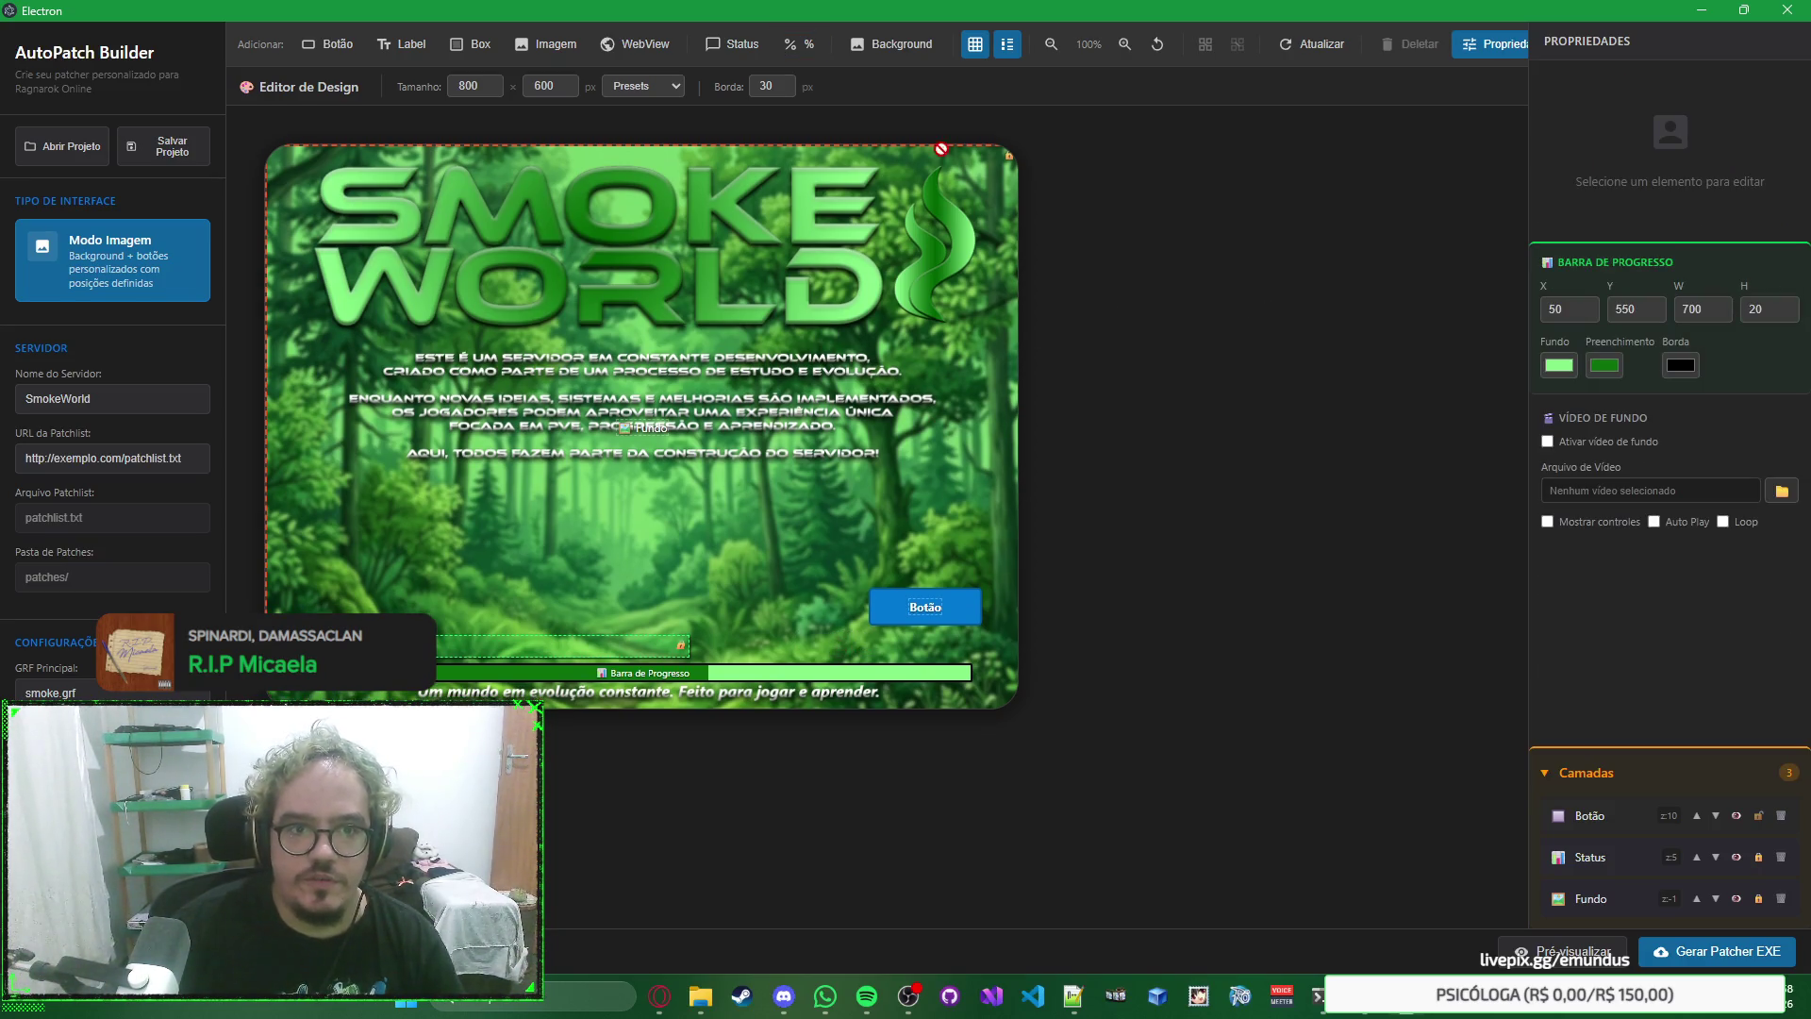
left_click(880, 51)
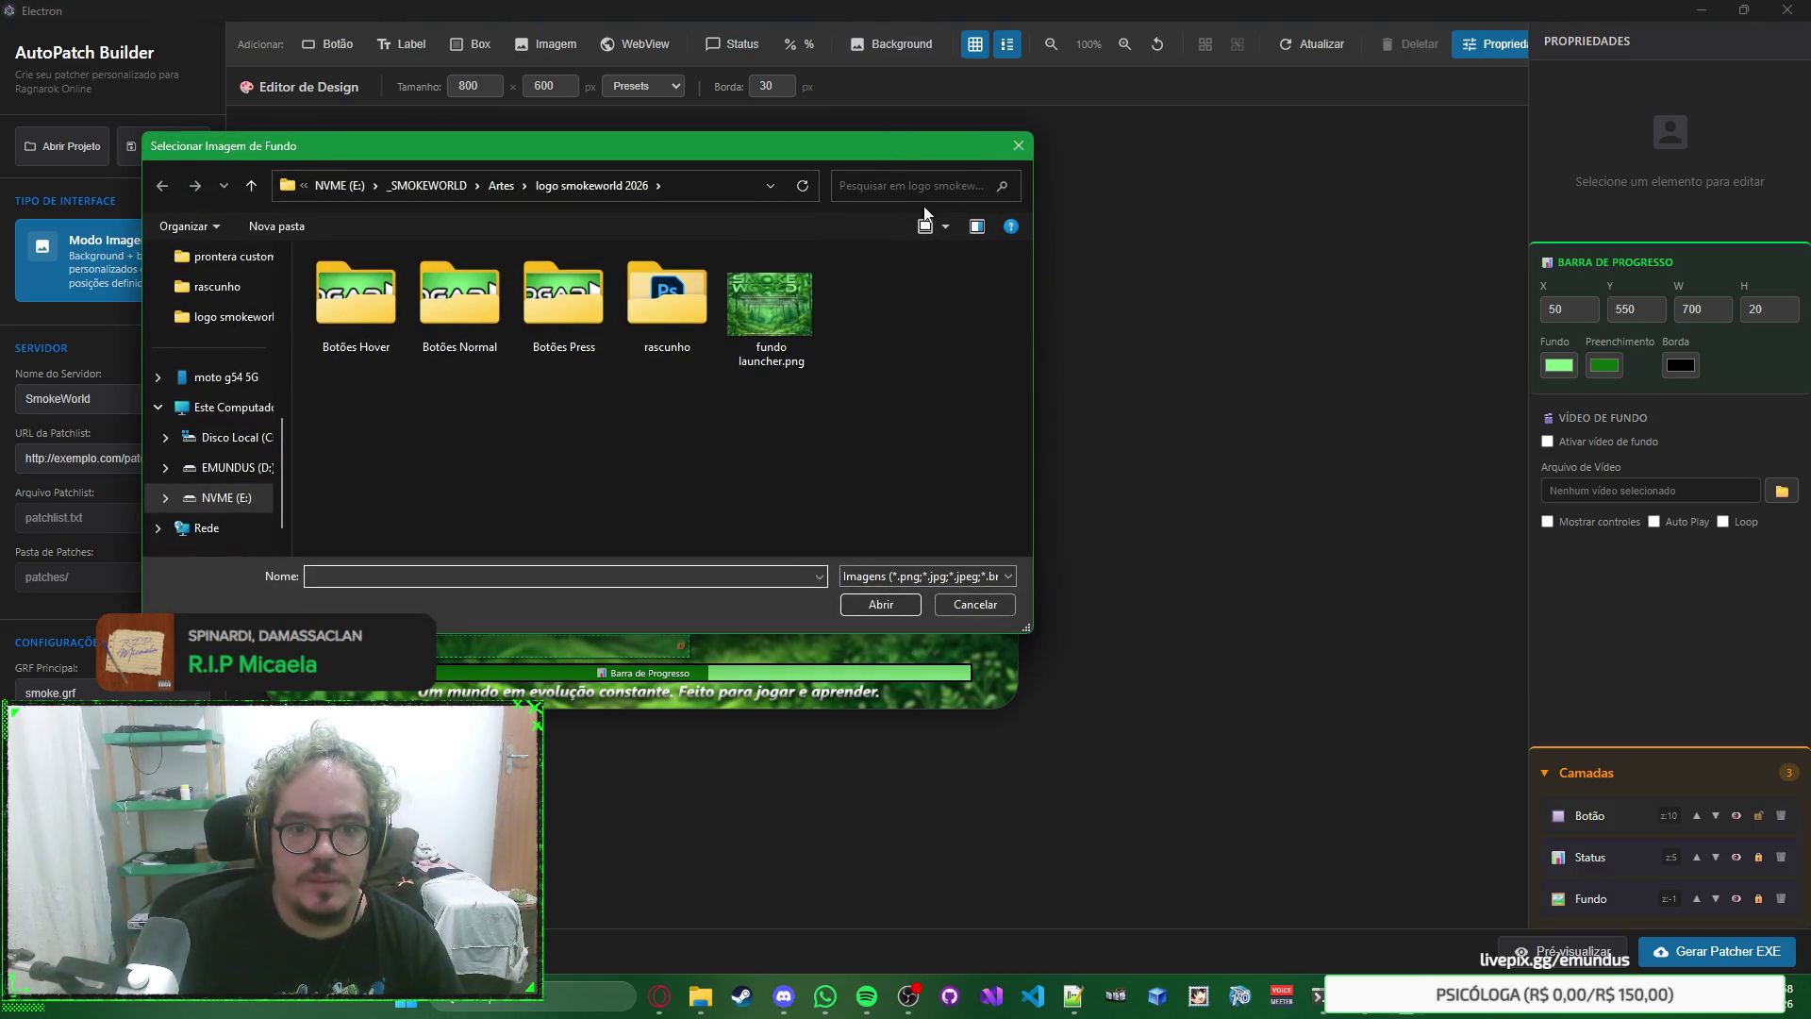
Step: Unlock and delete the separate Fundo background image layer
left_click(1015, 147)
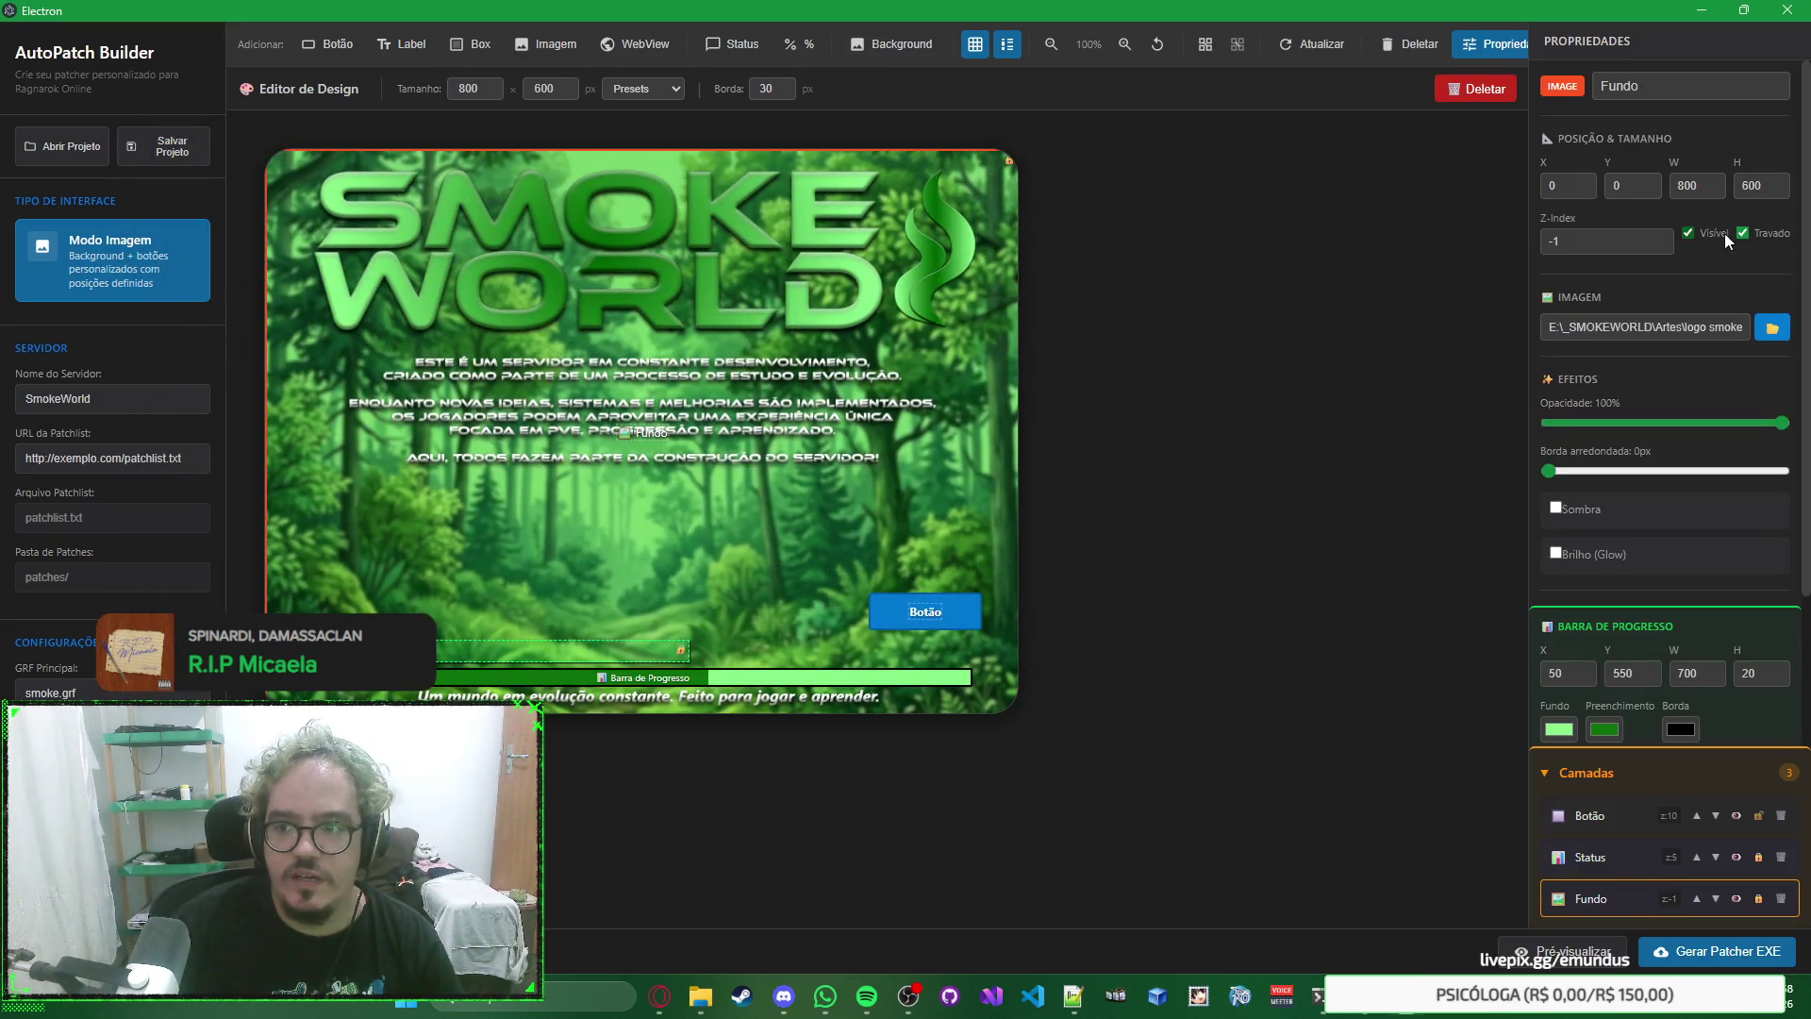
left_click(1164, 289)
left_click(985, 216)
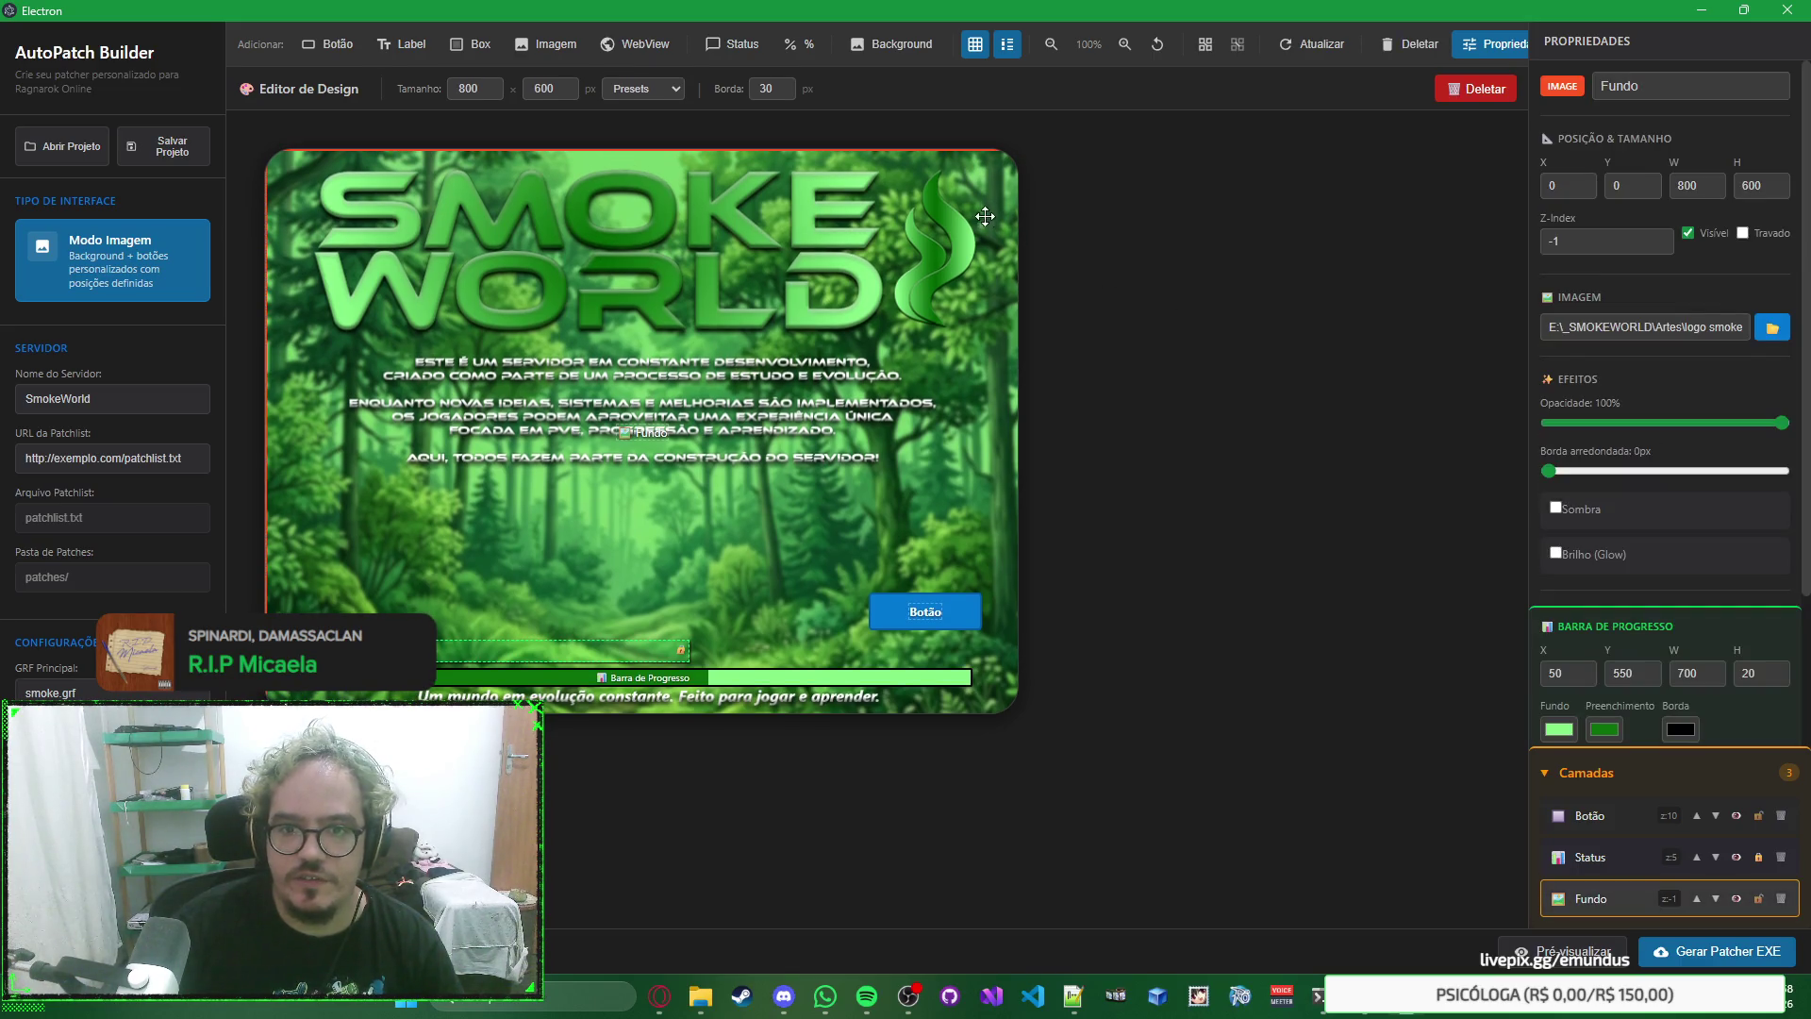
left_click(1466, 91)
Step: Set fundo launcher.png as the canvas background, then select the Botão element
left_click(896, 47)
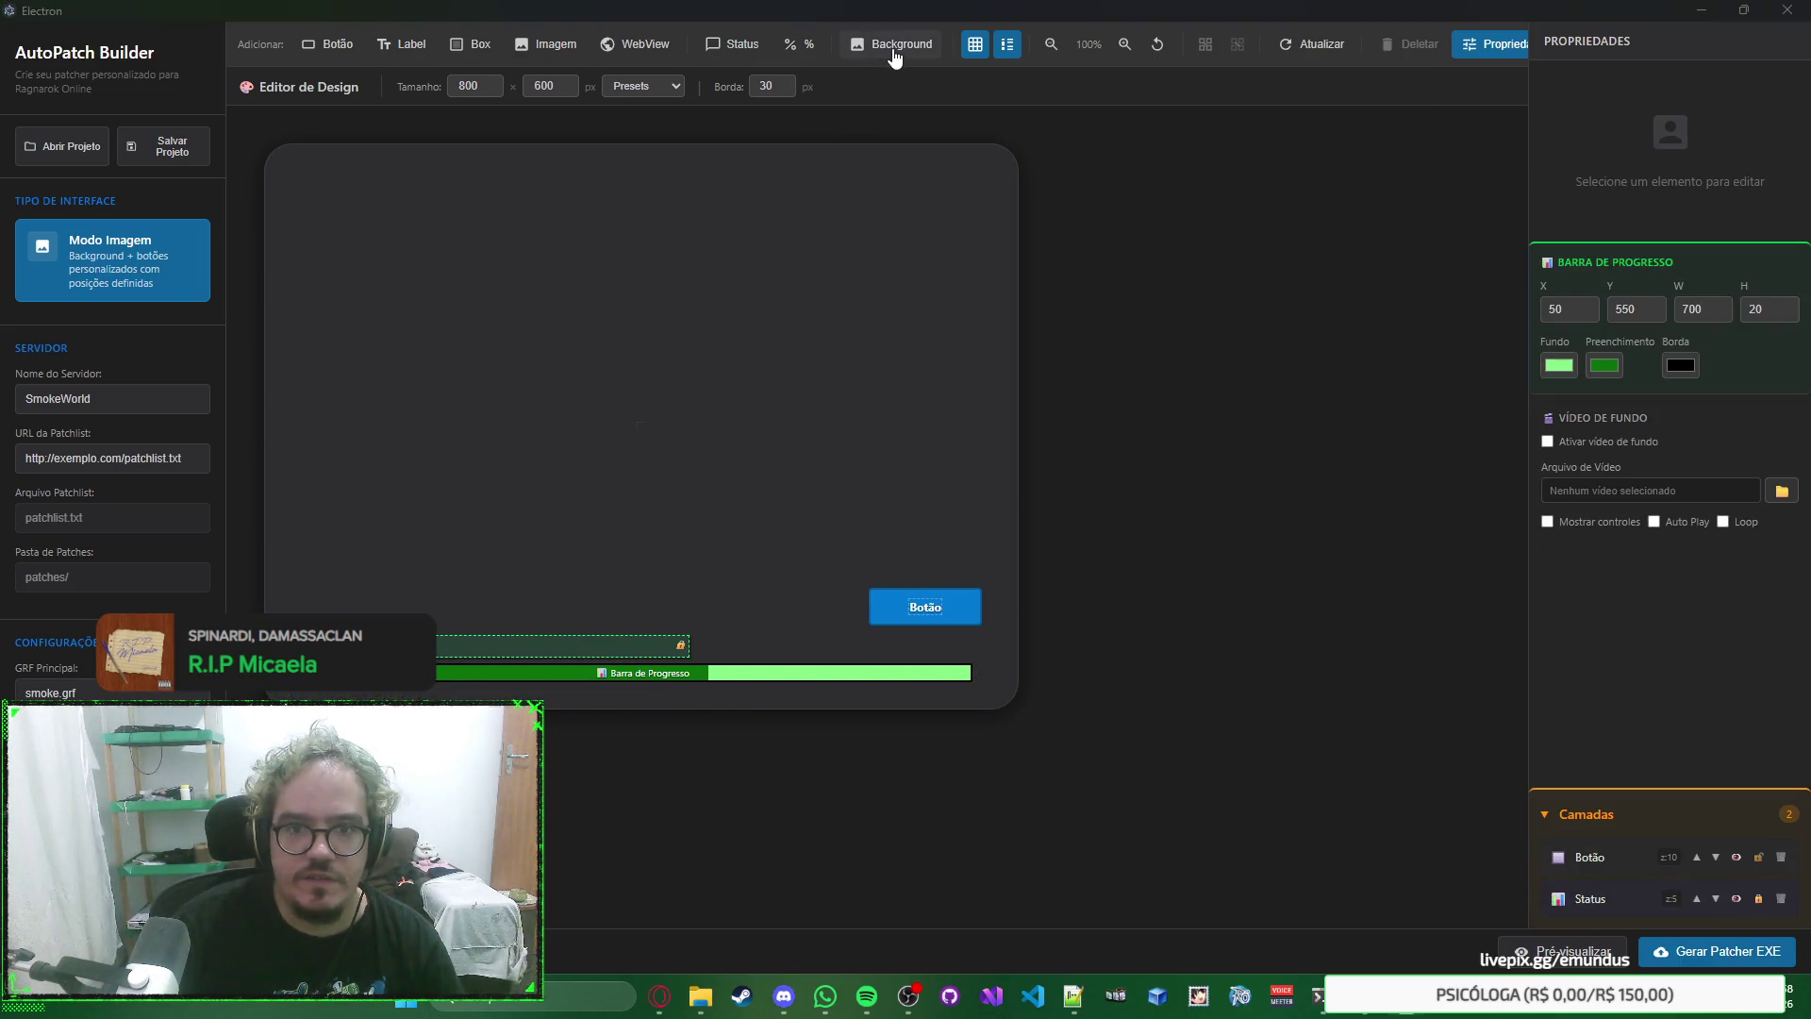
double_click(784, 331)
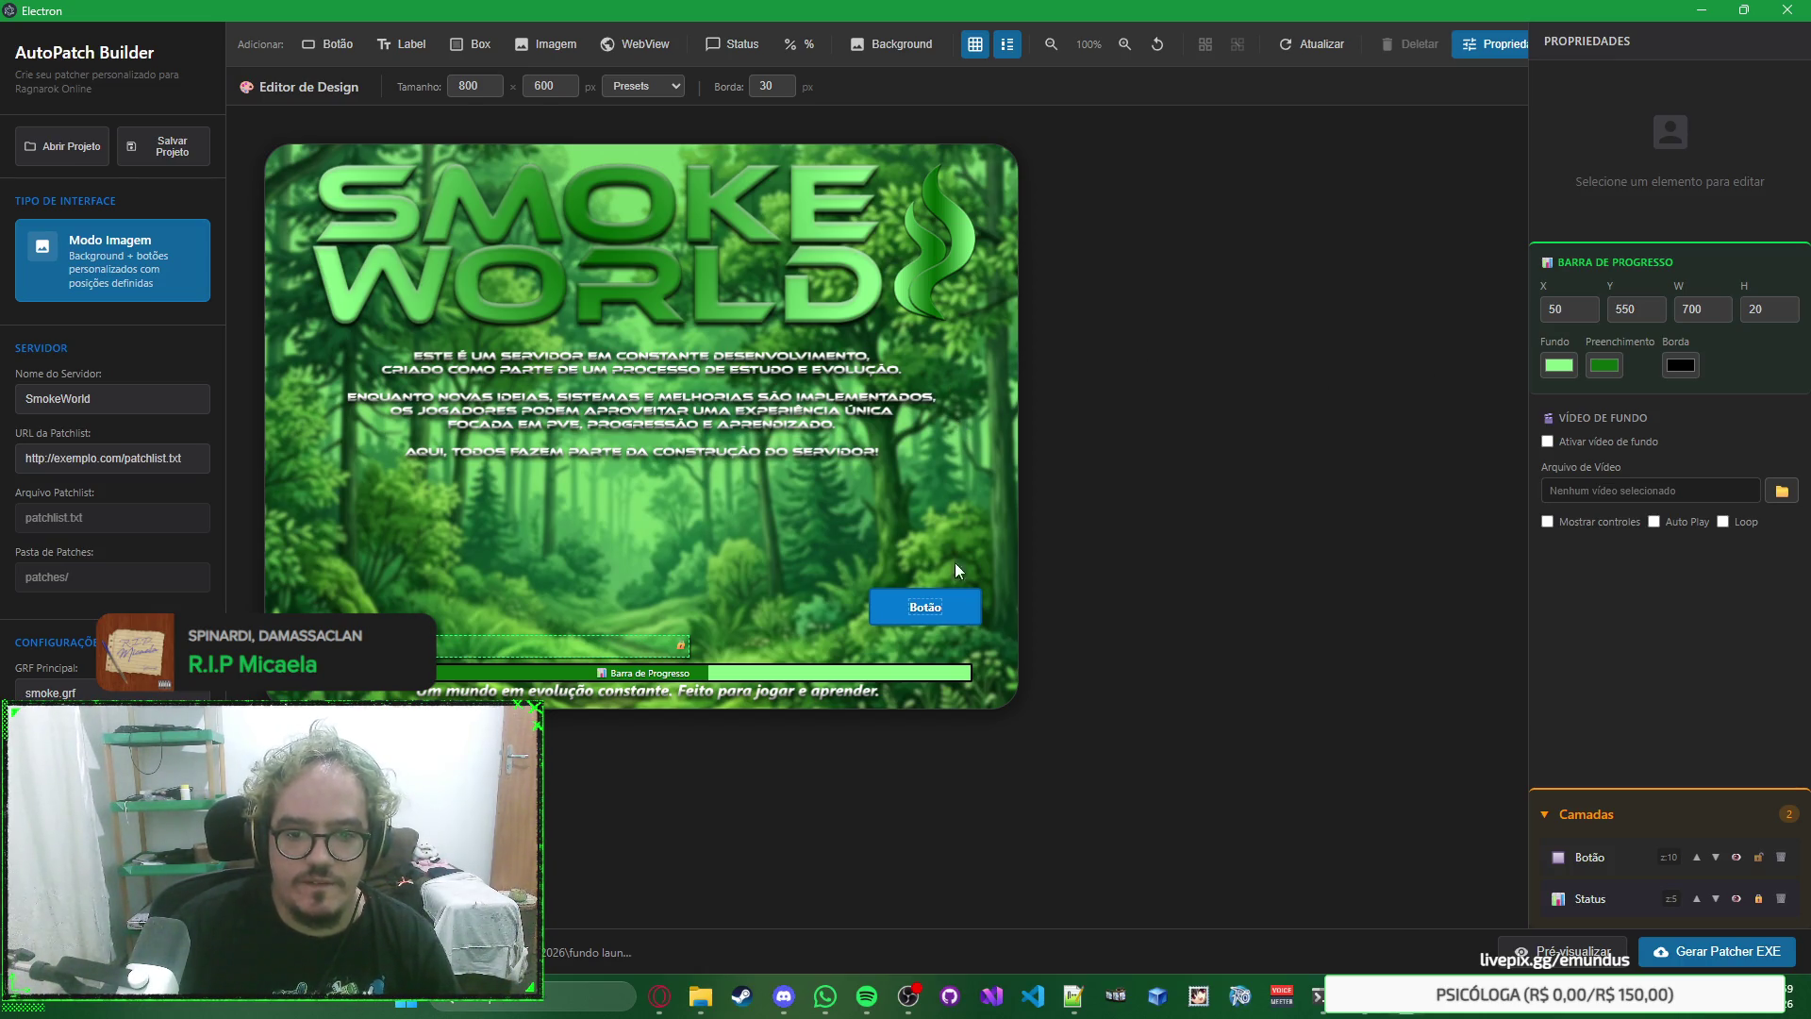
left_click(967, 609)
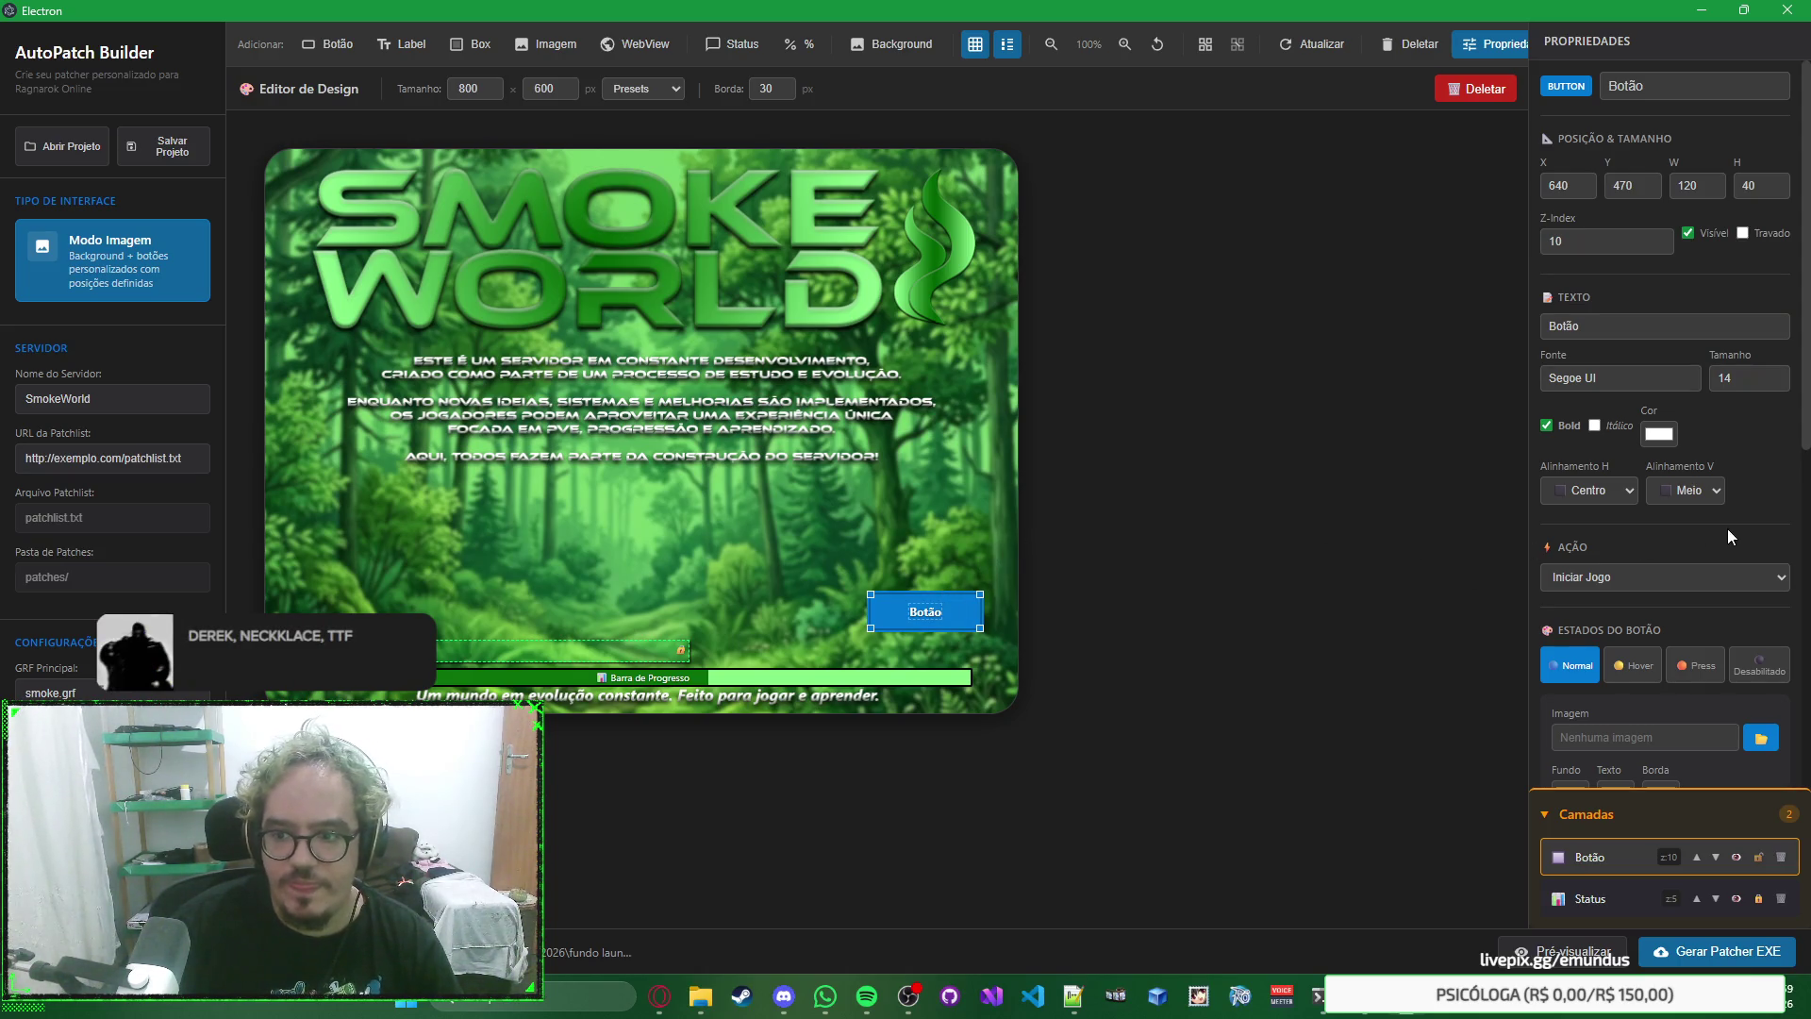
Step: Nudge the Botão button up-left to X 630, Y 460 and set its Borda back to 30
scroll(1729, 528, "down", 2)
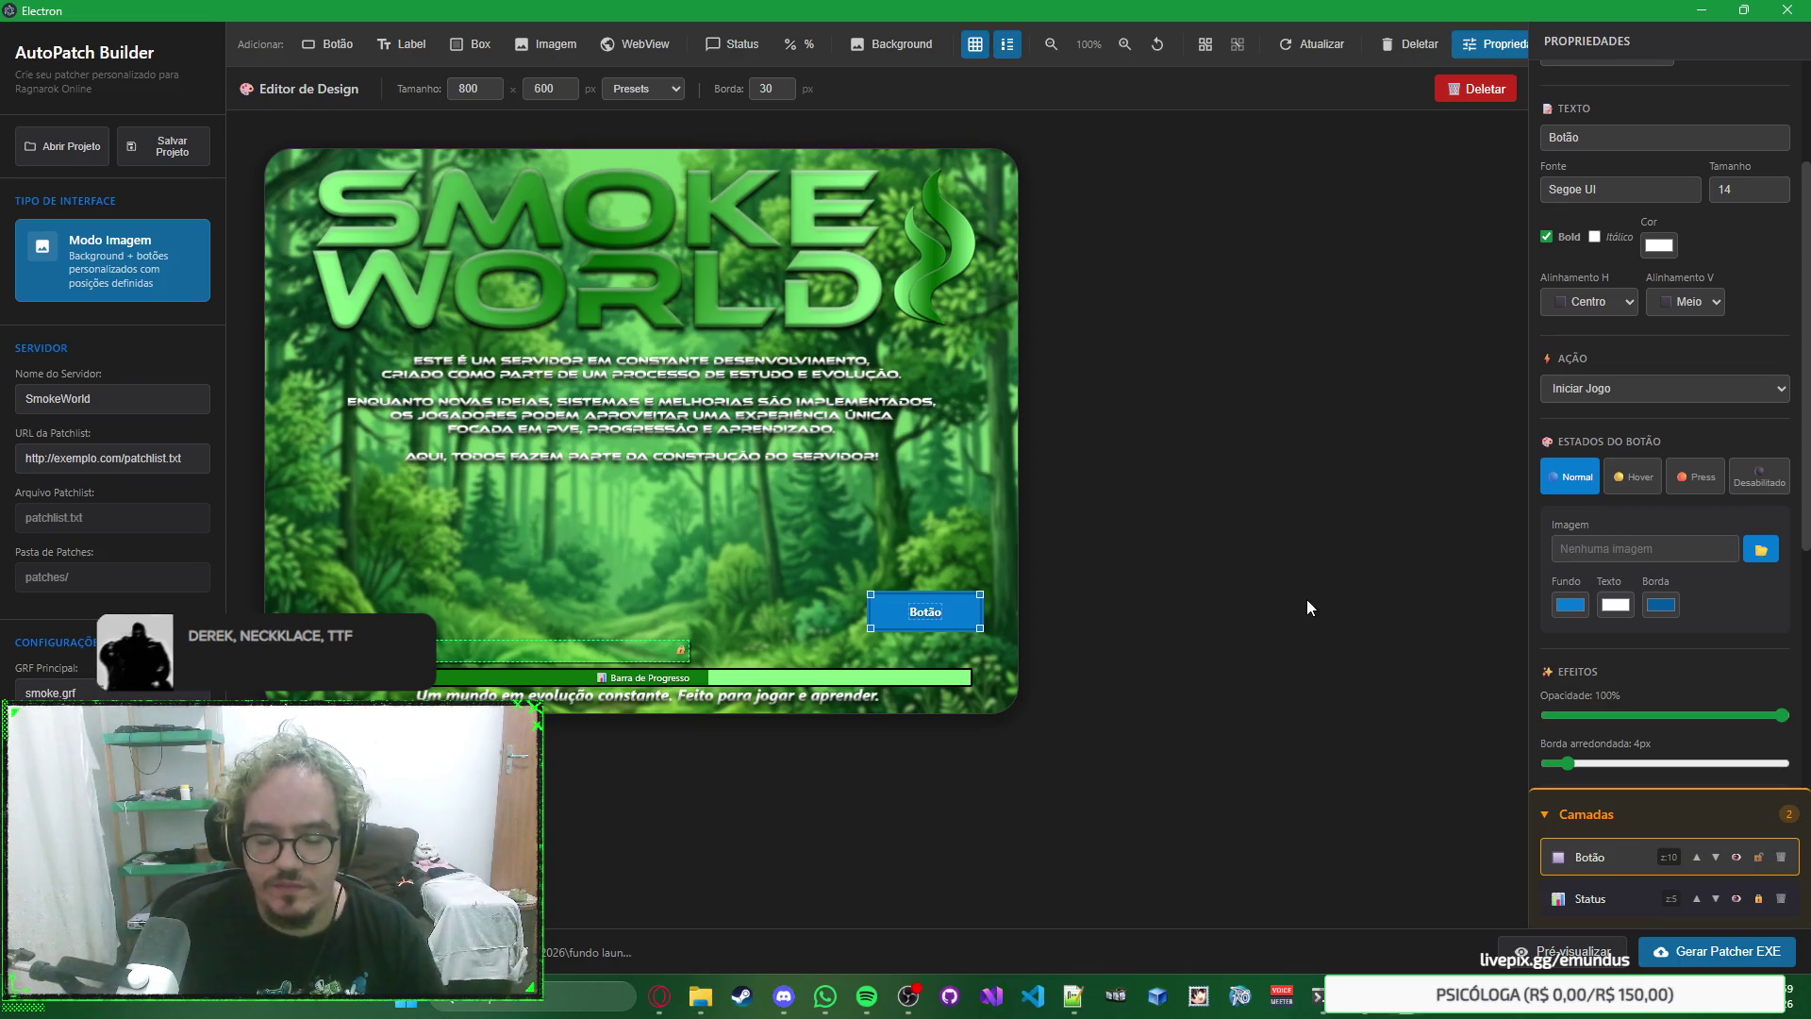
left_click(1308, 601)
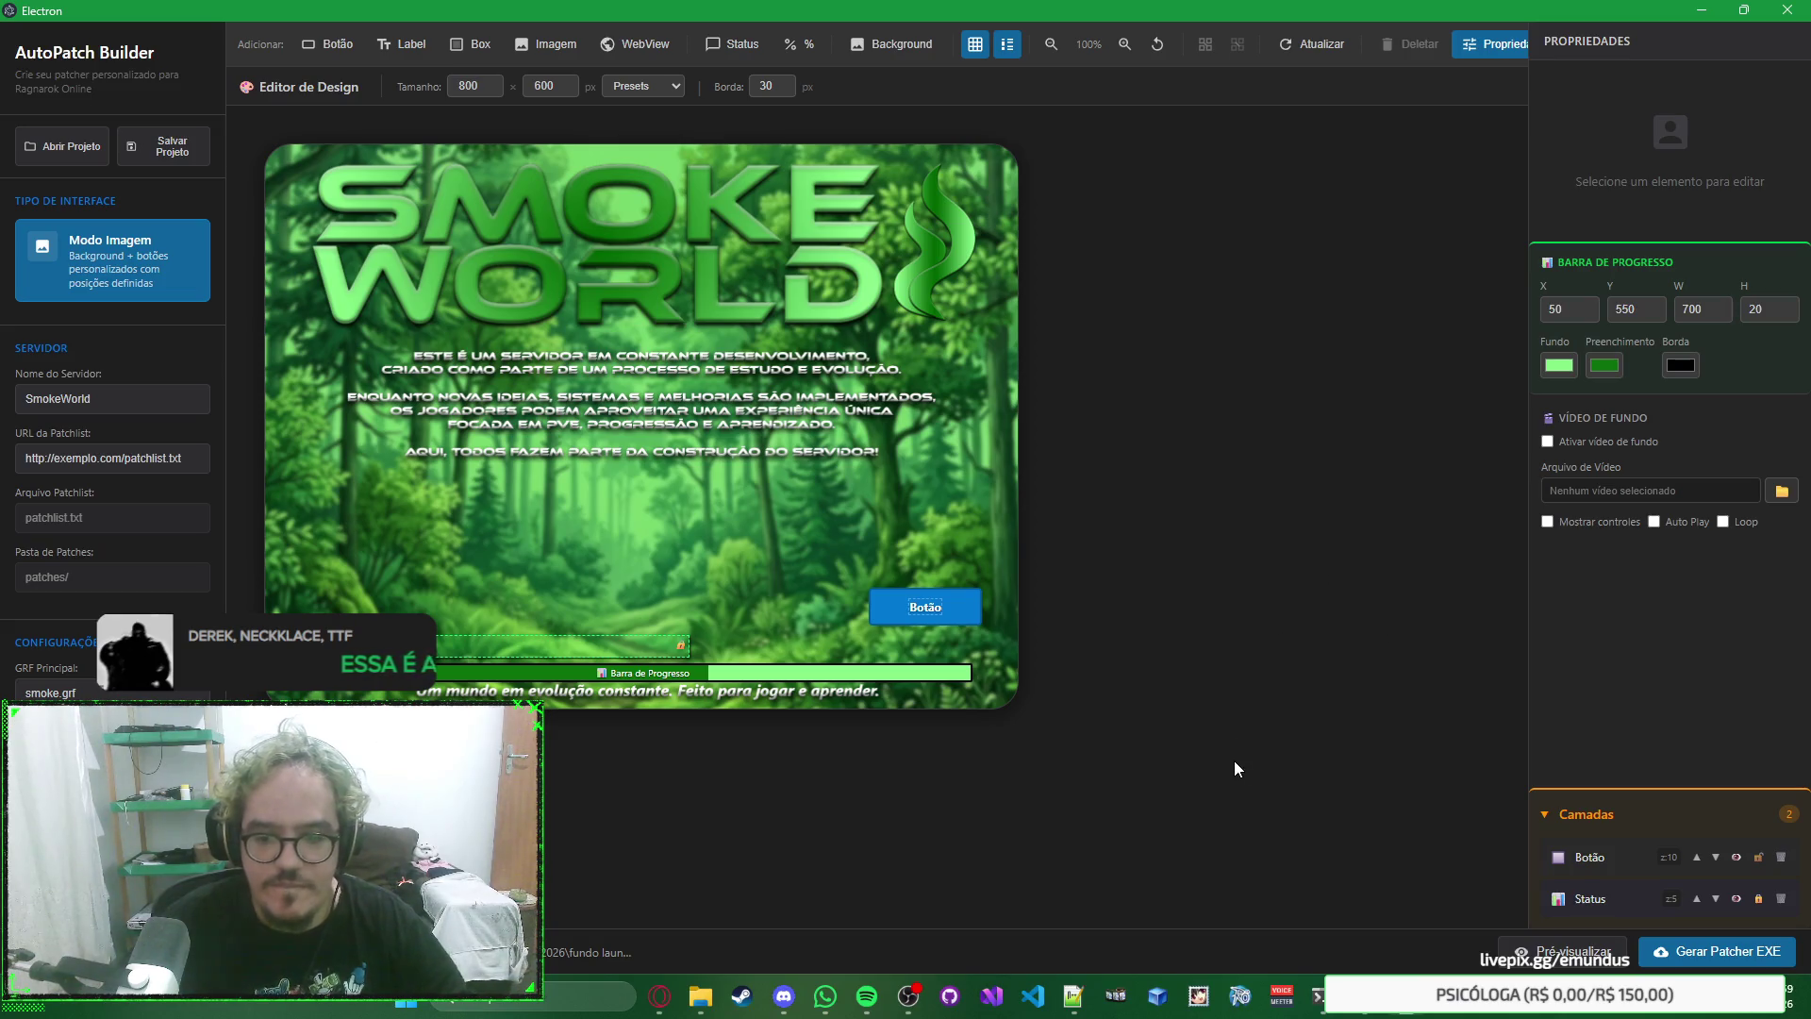
key("alt+Tab")
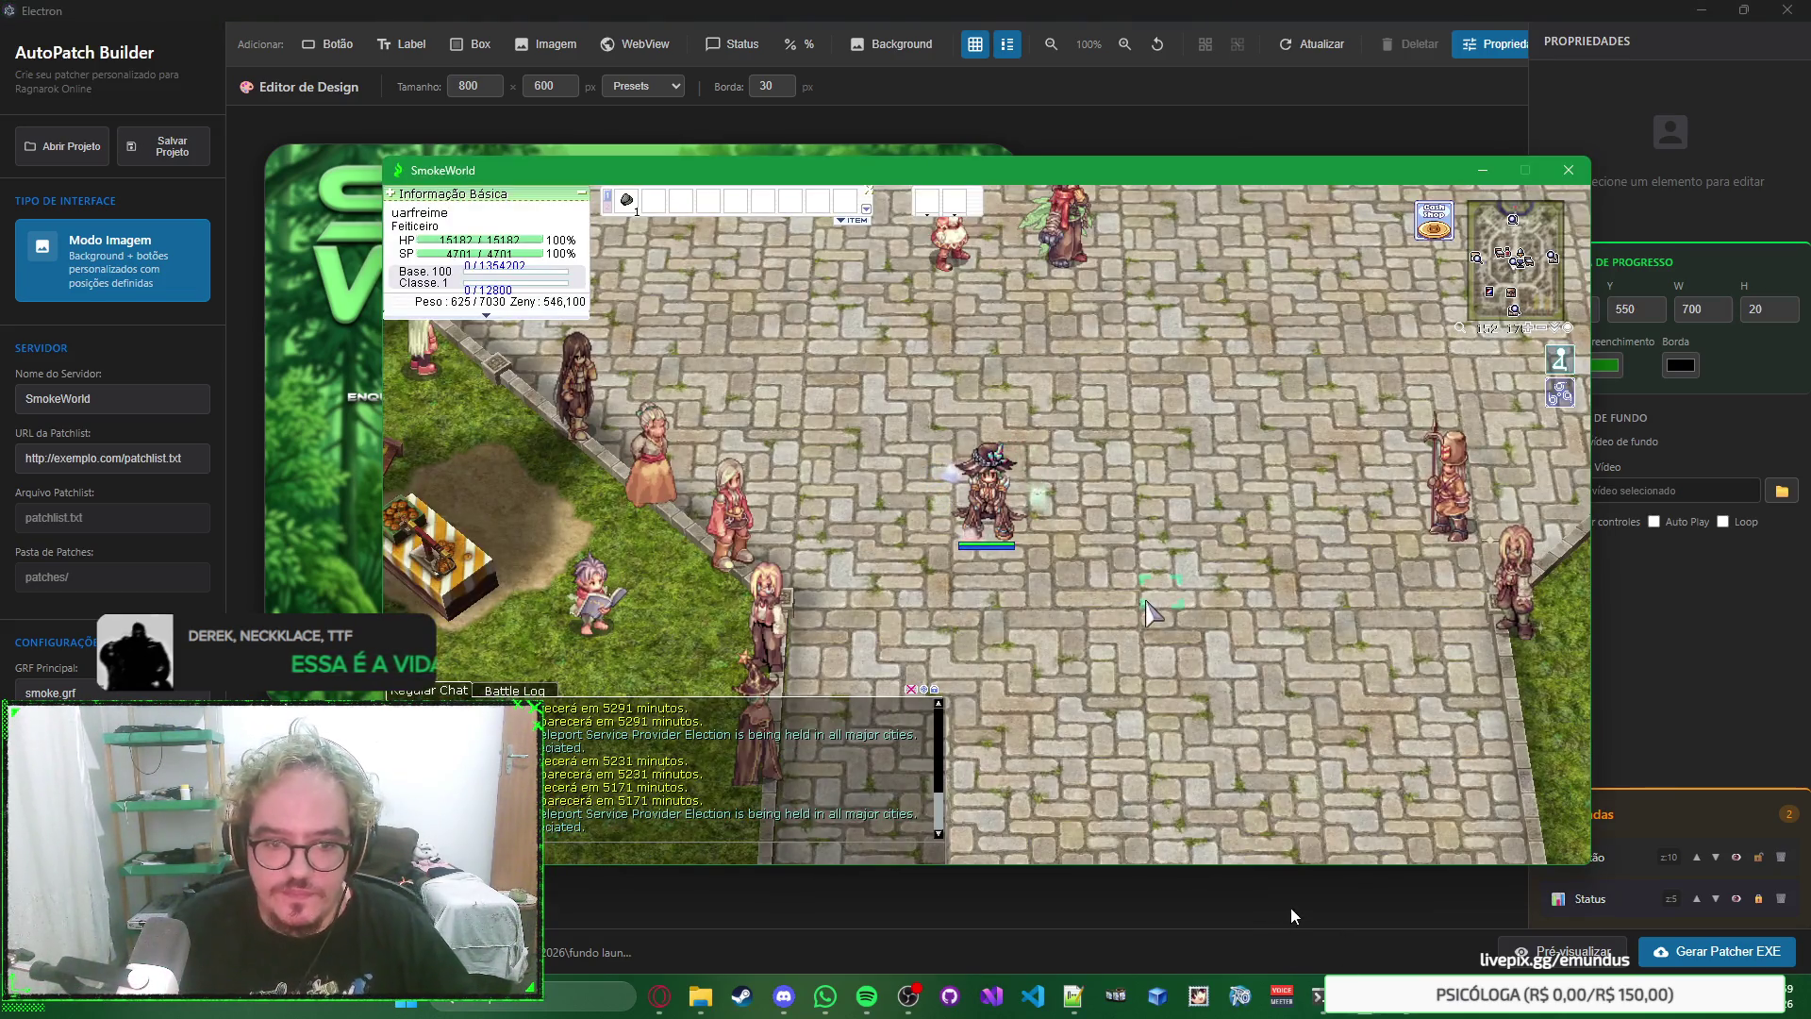
key("alt+Tab")
left_click(940, 613)
left_click_drag(947, 614, 930, 601)
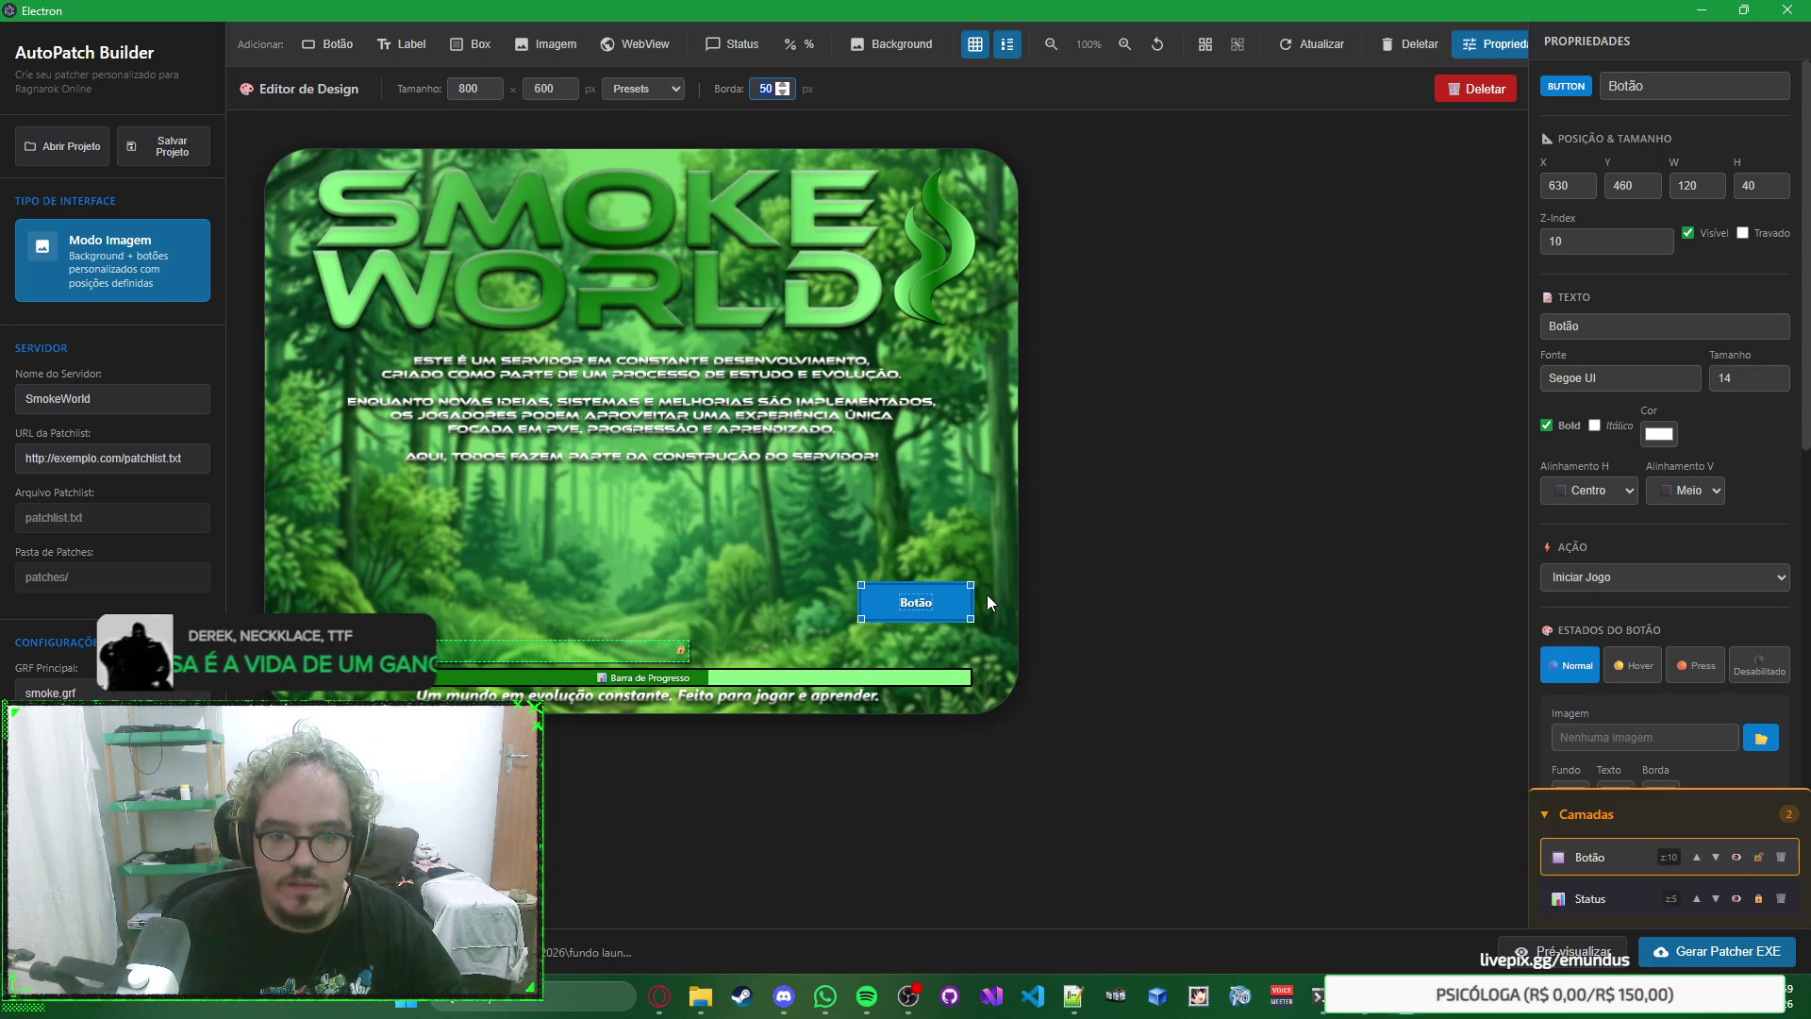
type("30")
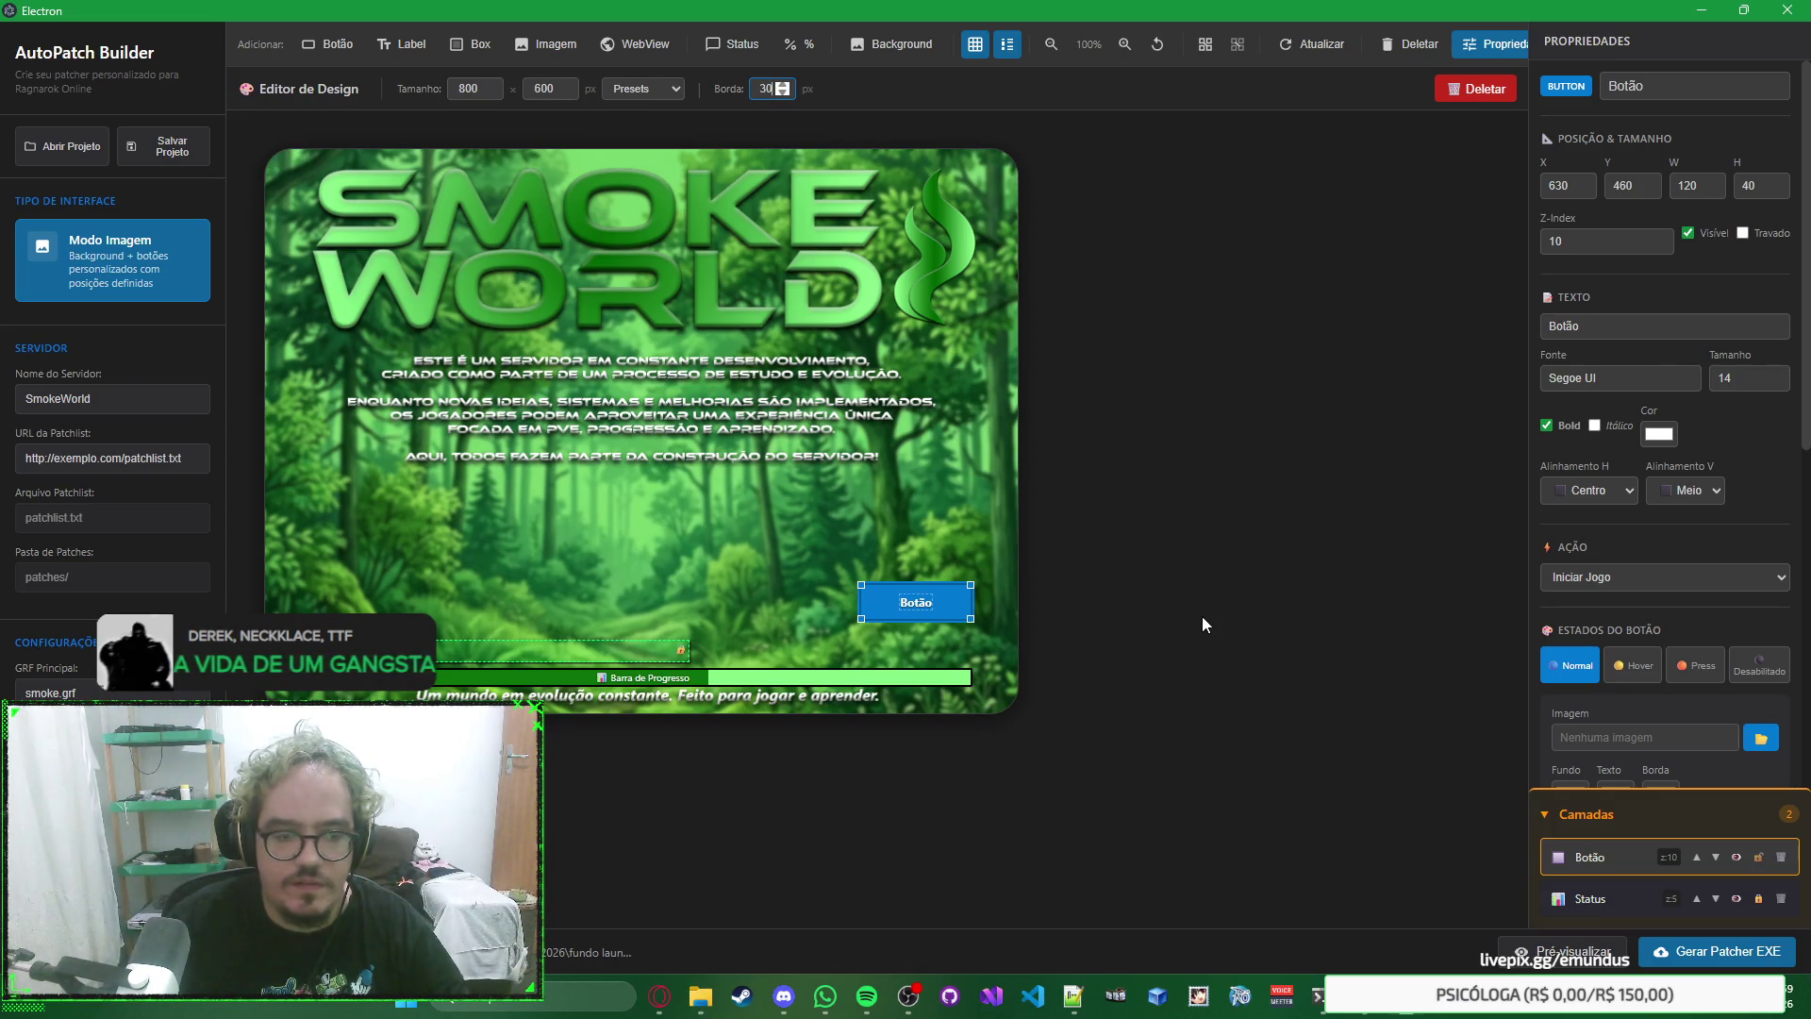
left_click(1203, 624)
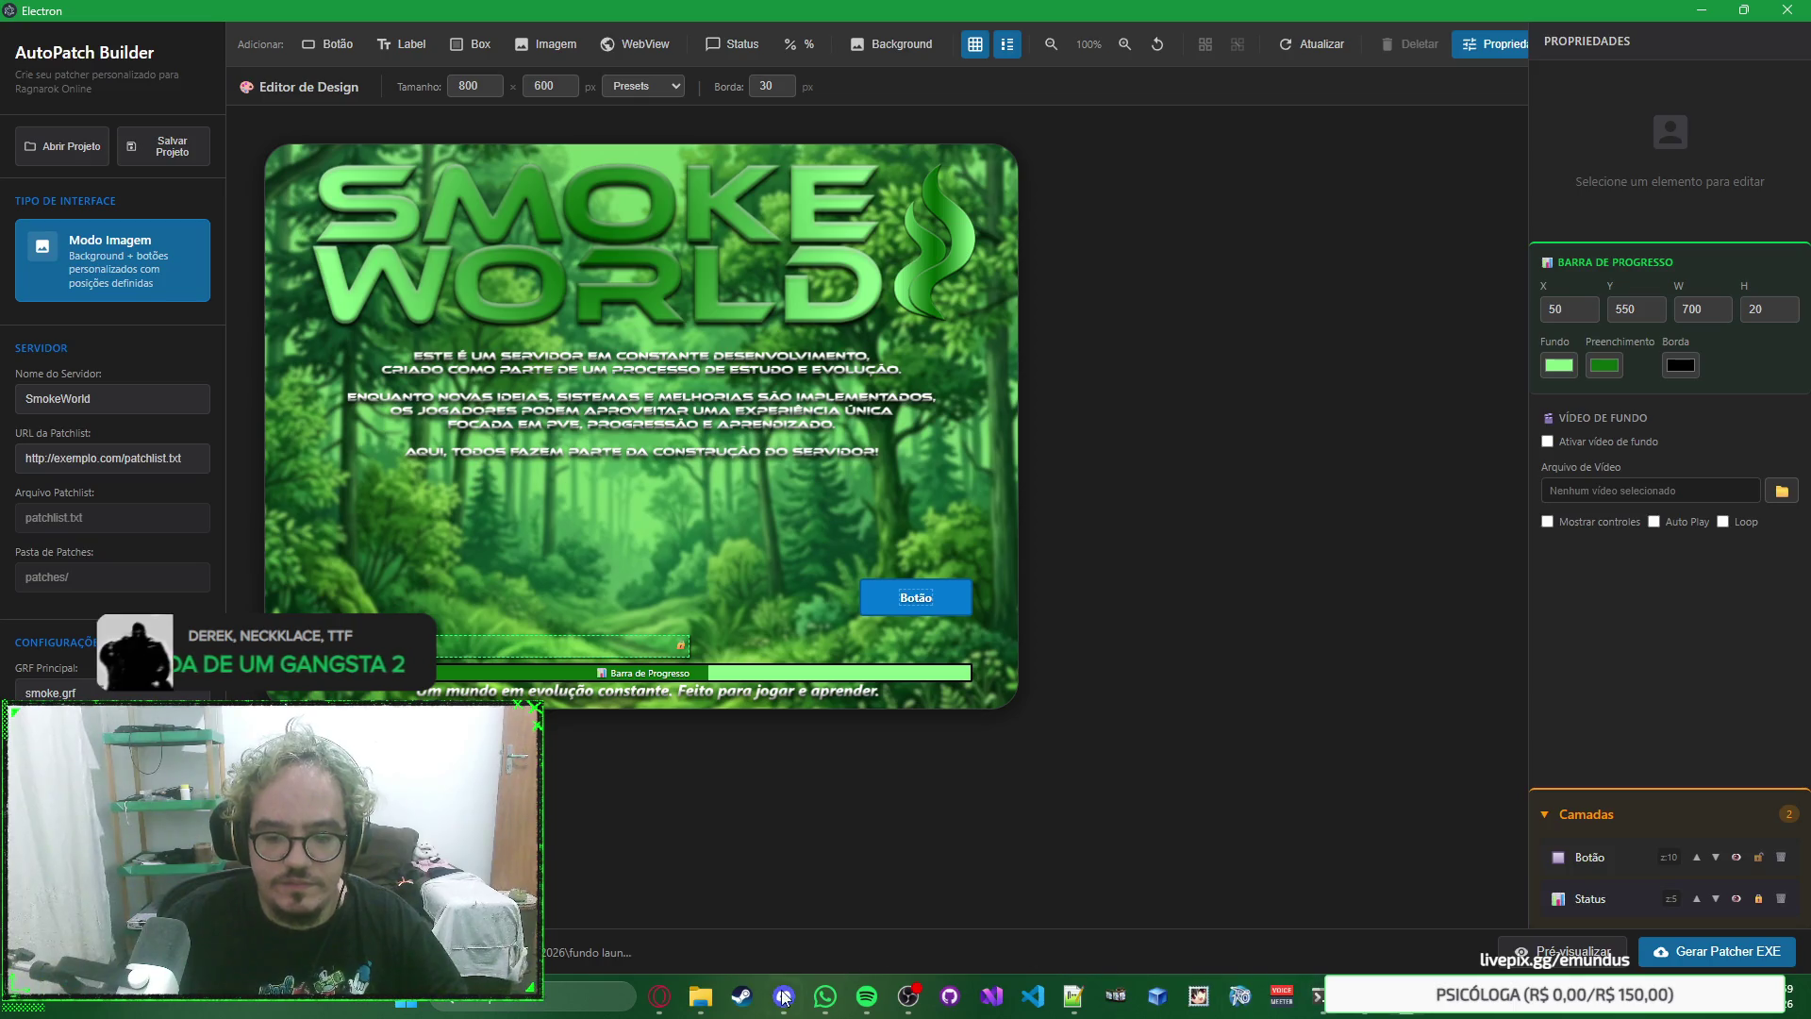
Step: Open novo launcher smokeworld.psd from the rascunho folder, then return to AutoPatch Builder
mouse_move(700, 996)
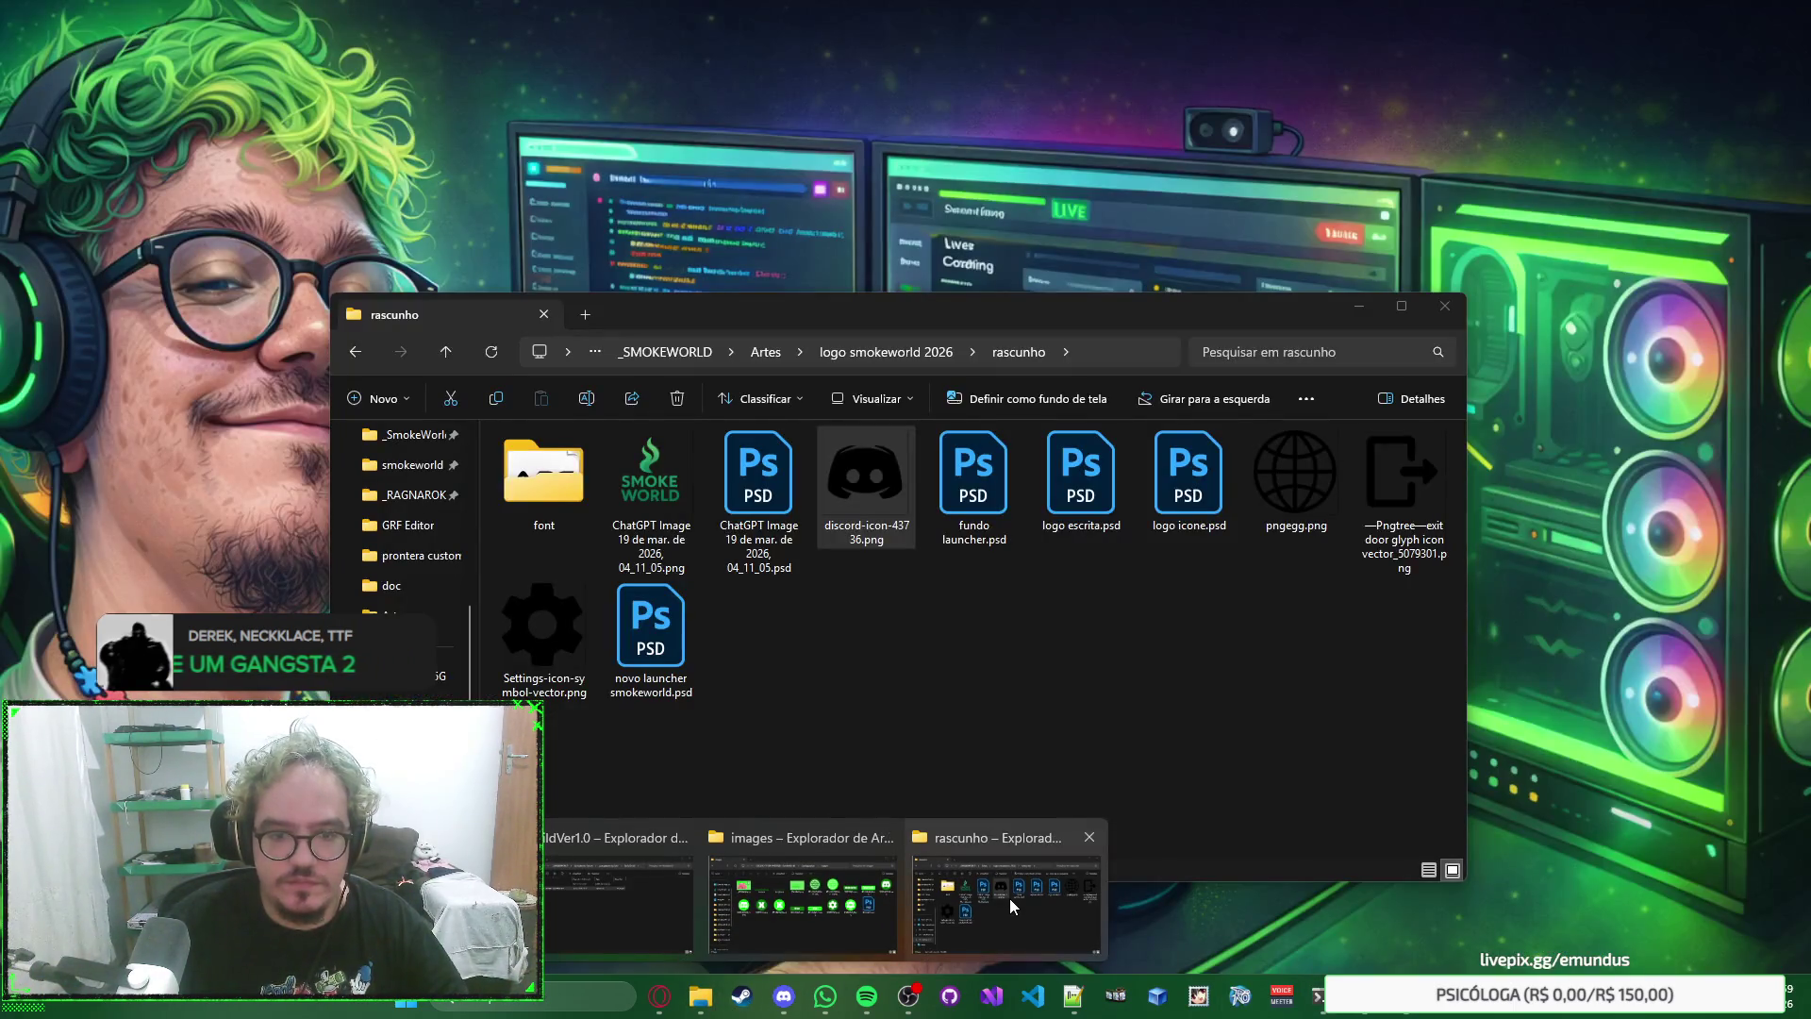
left_click(1009, 898)
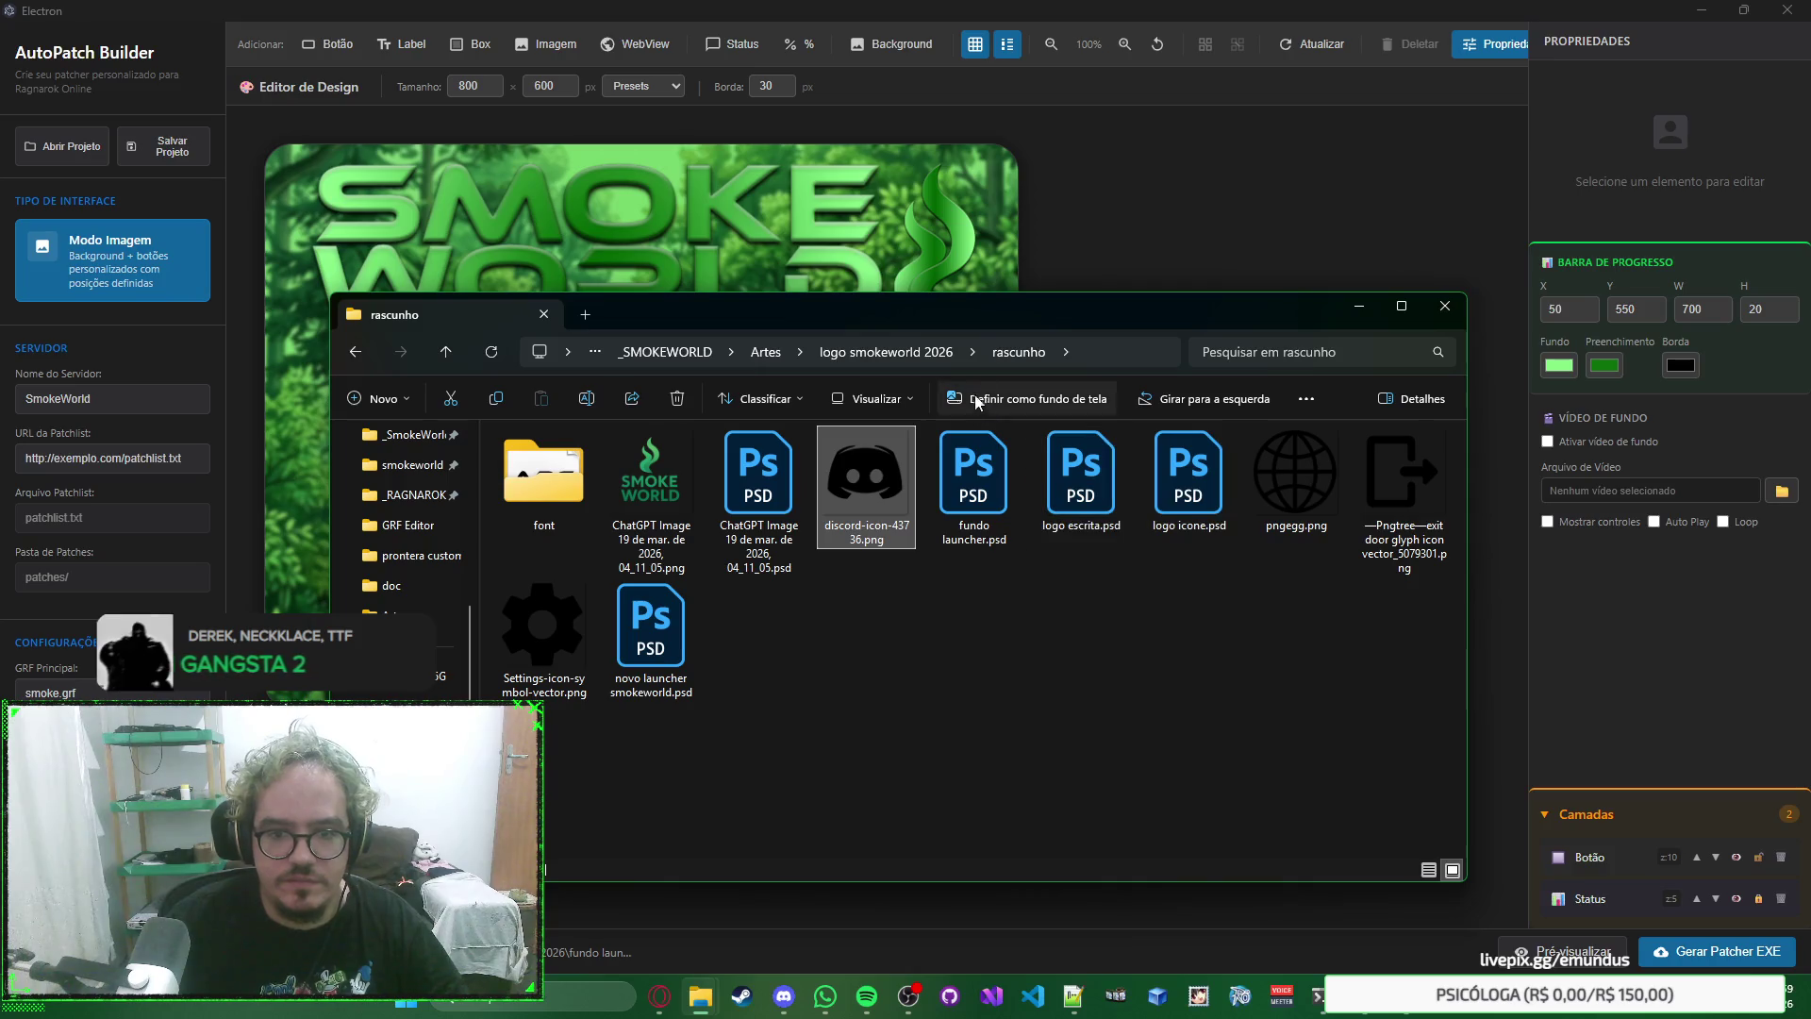
left_click(912, 358)
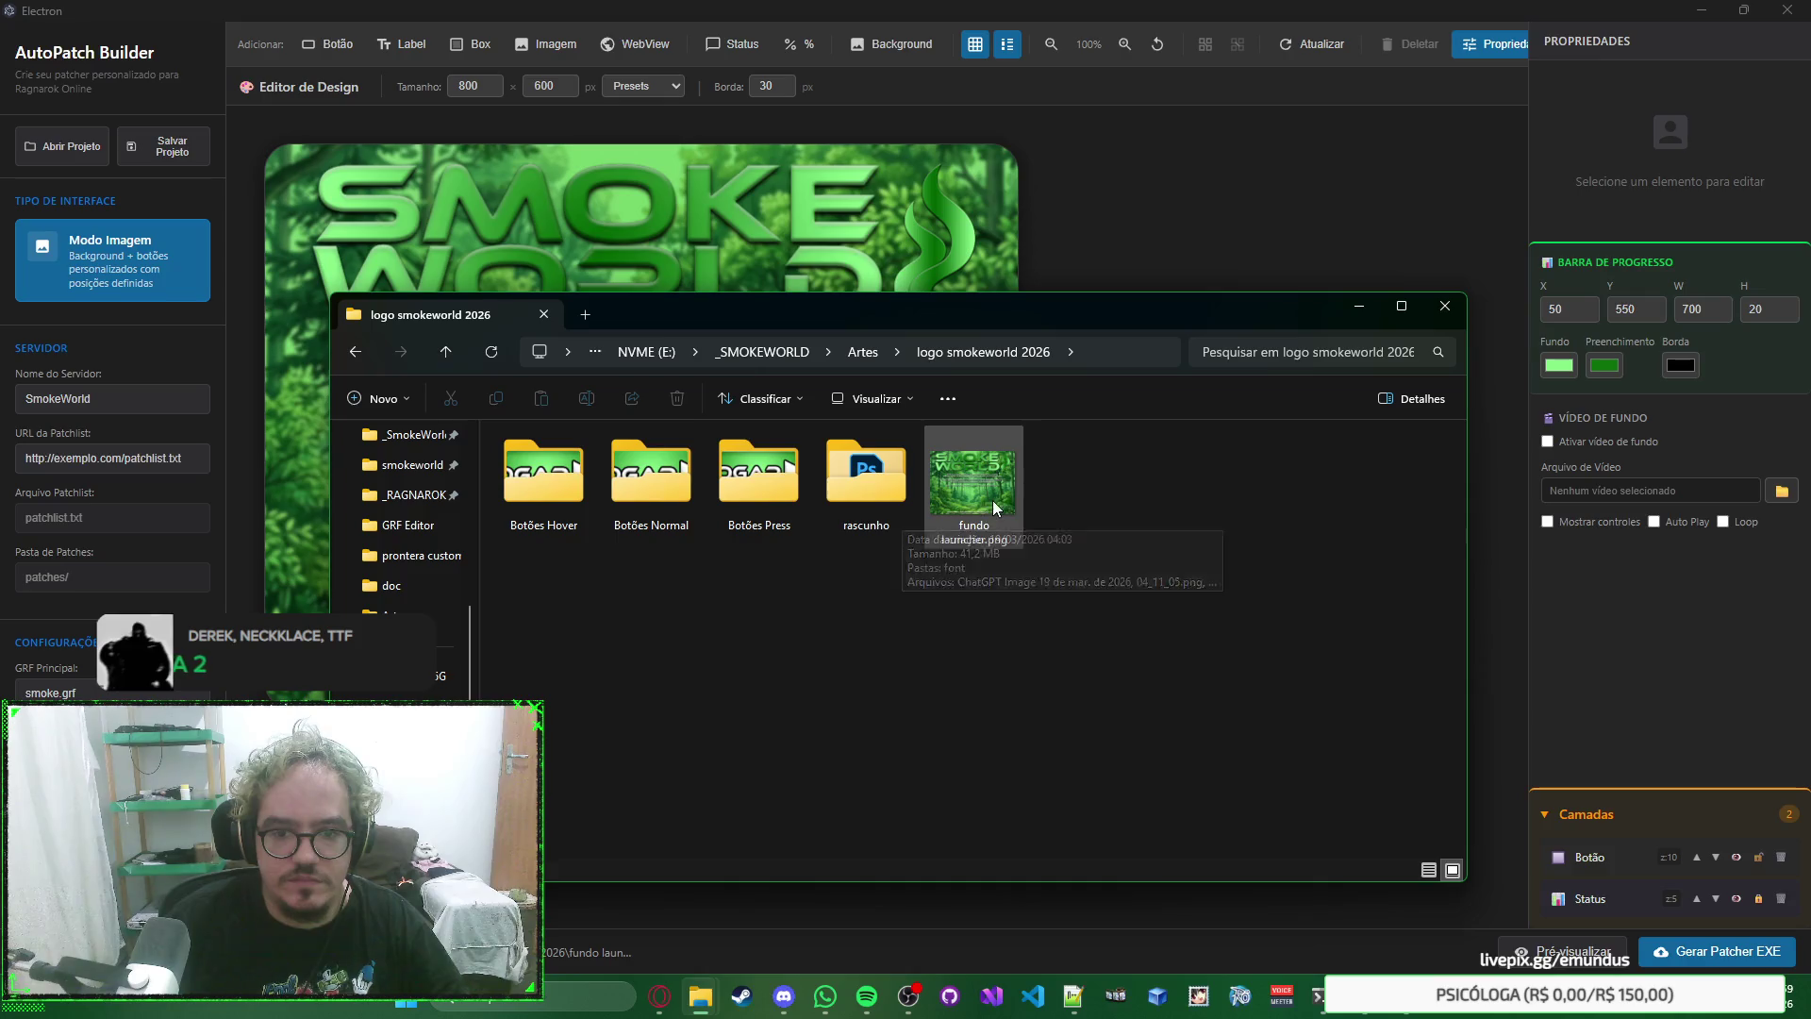
double_click(886, 483)
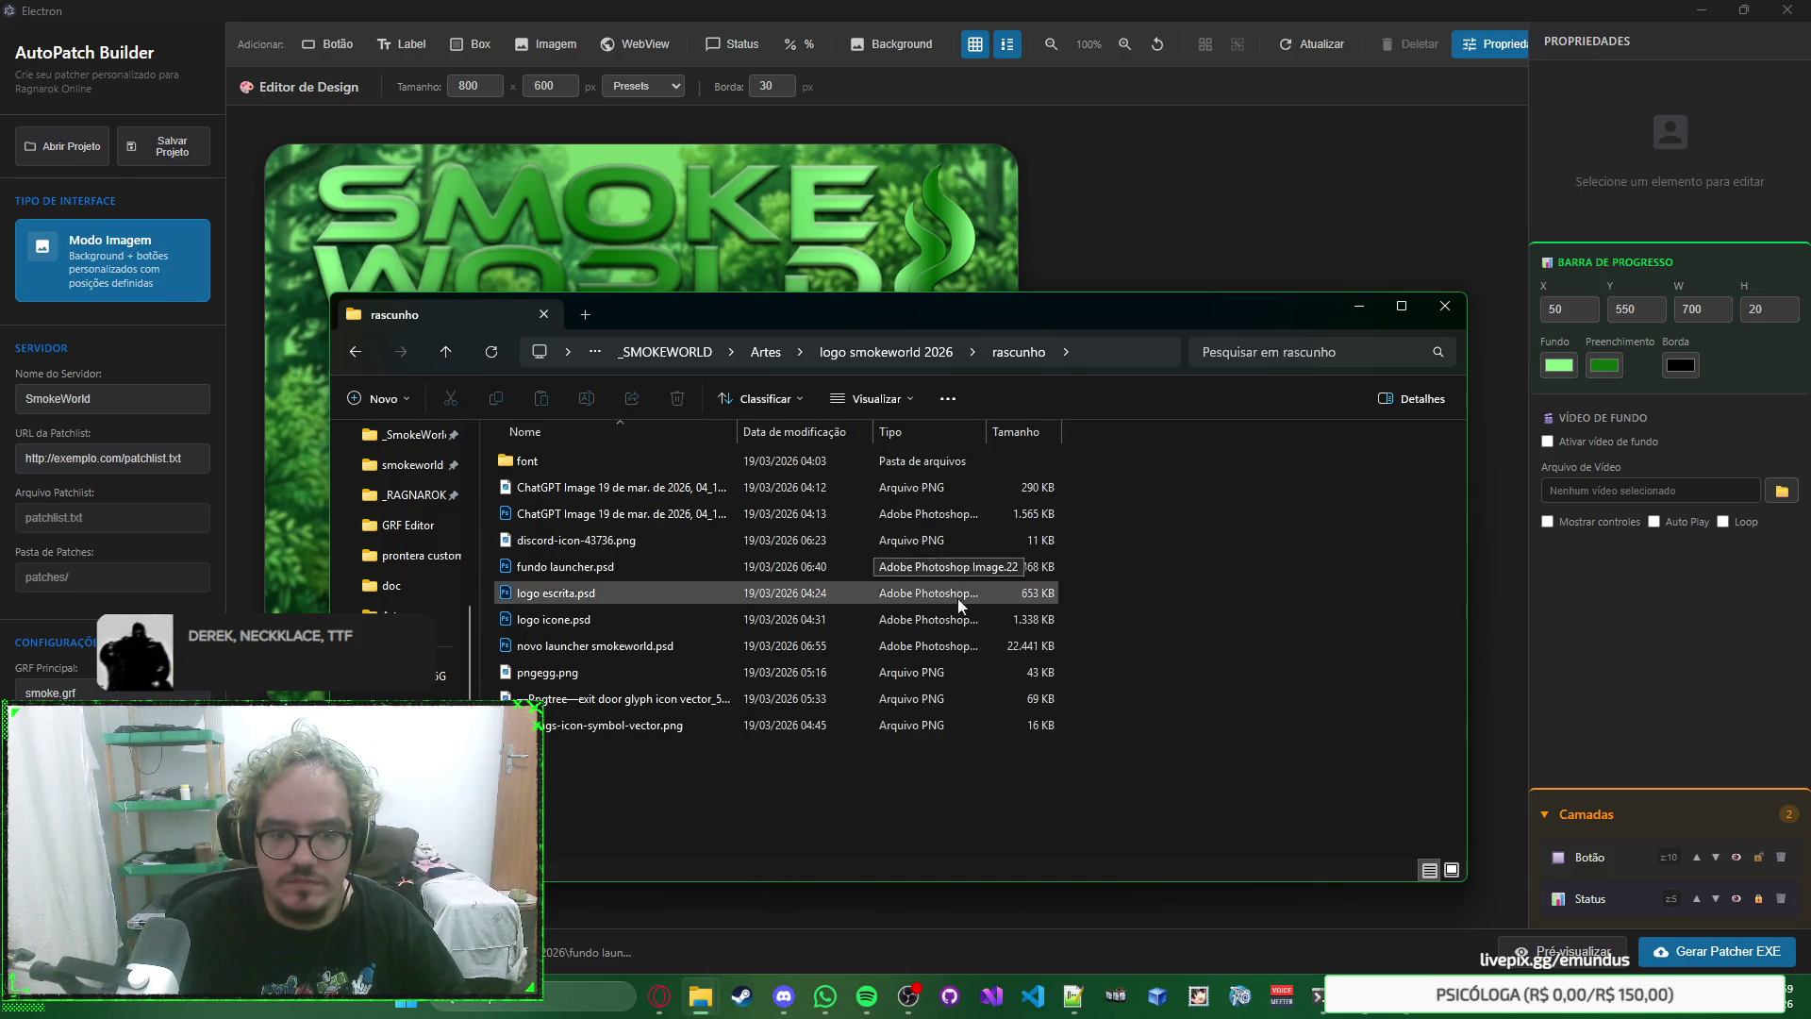
double_click(815, 647)
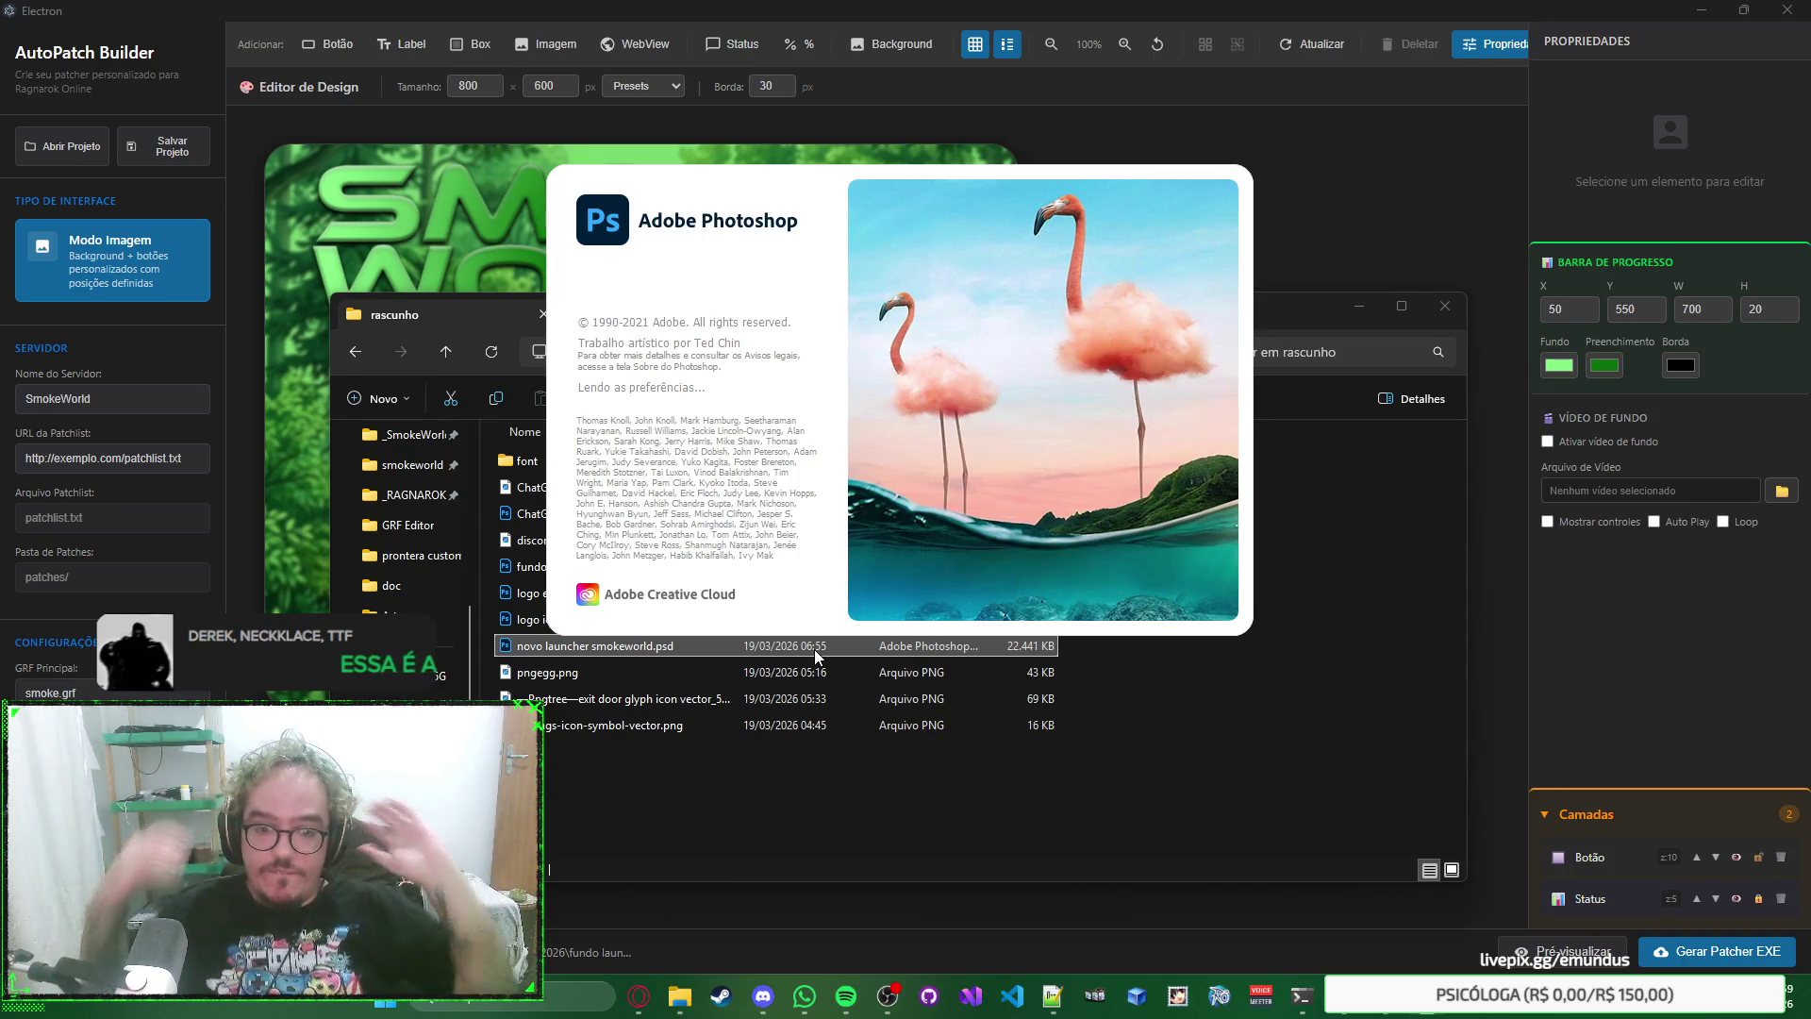
left_click(1305, 215)
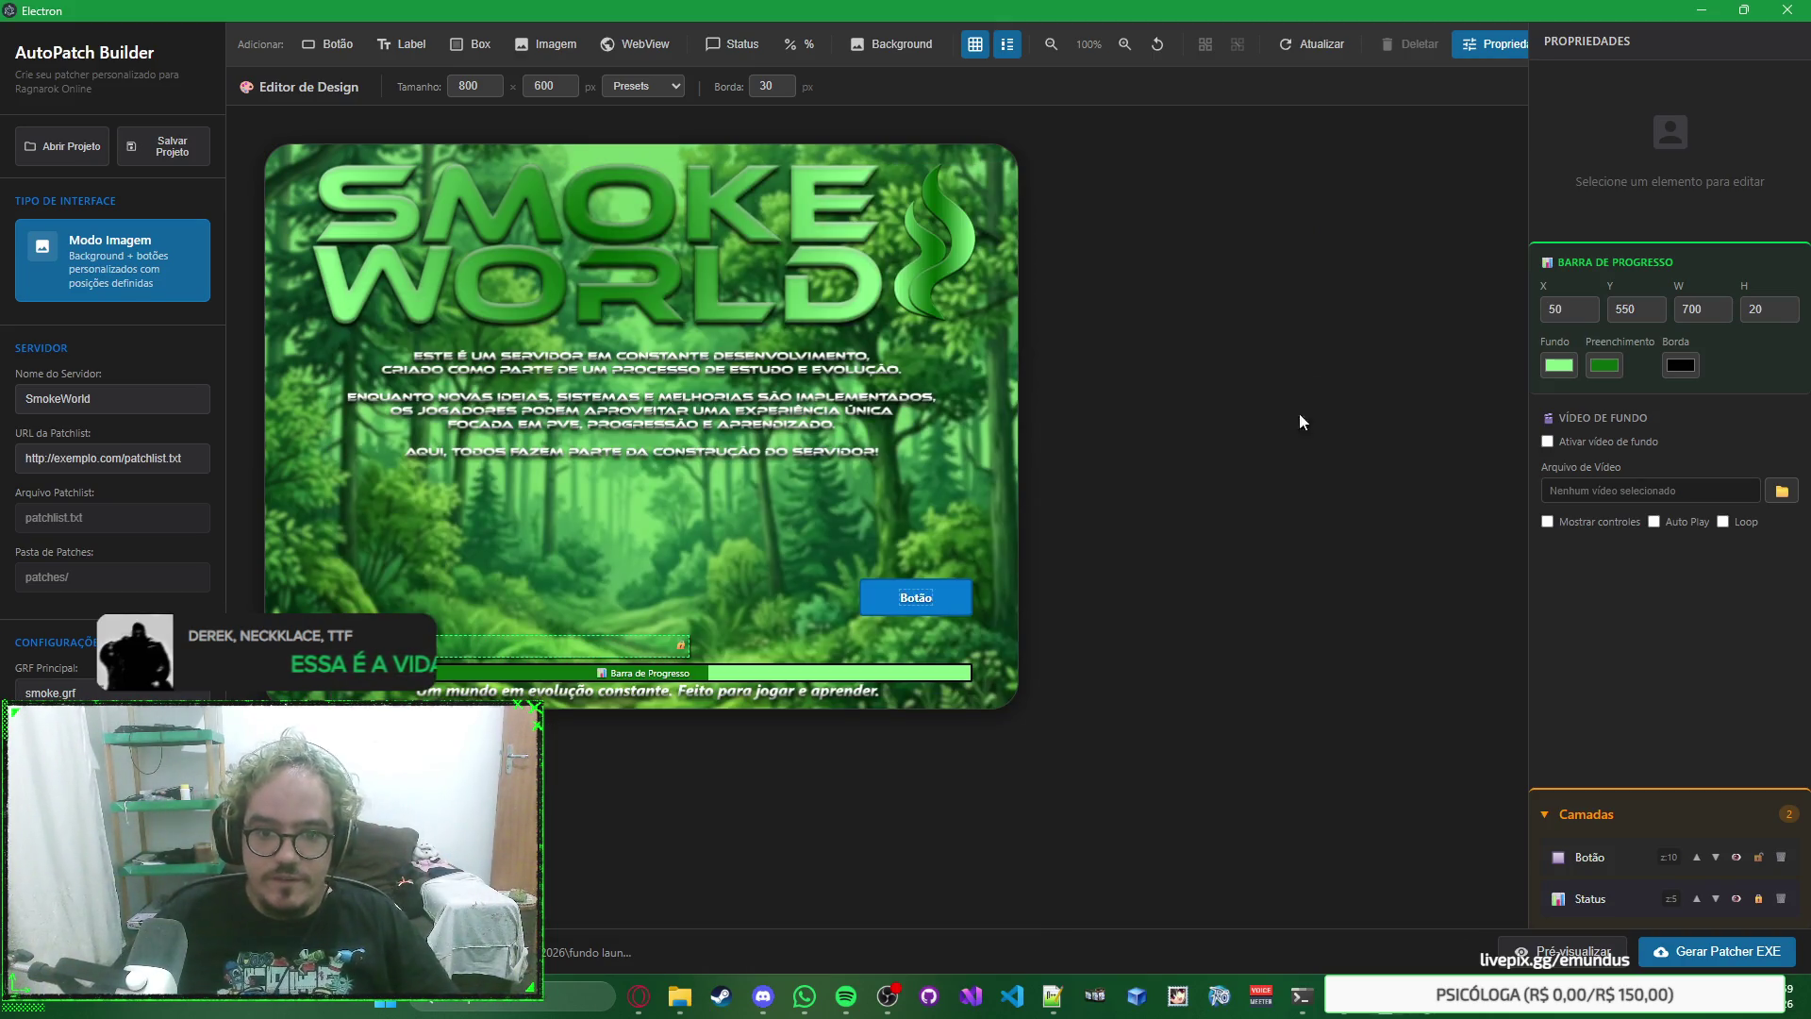
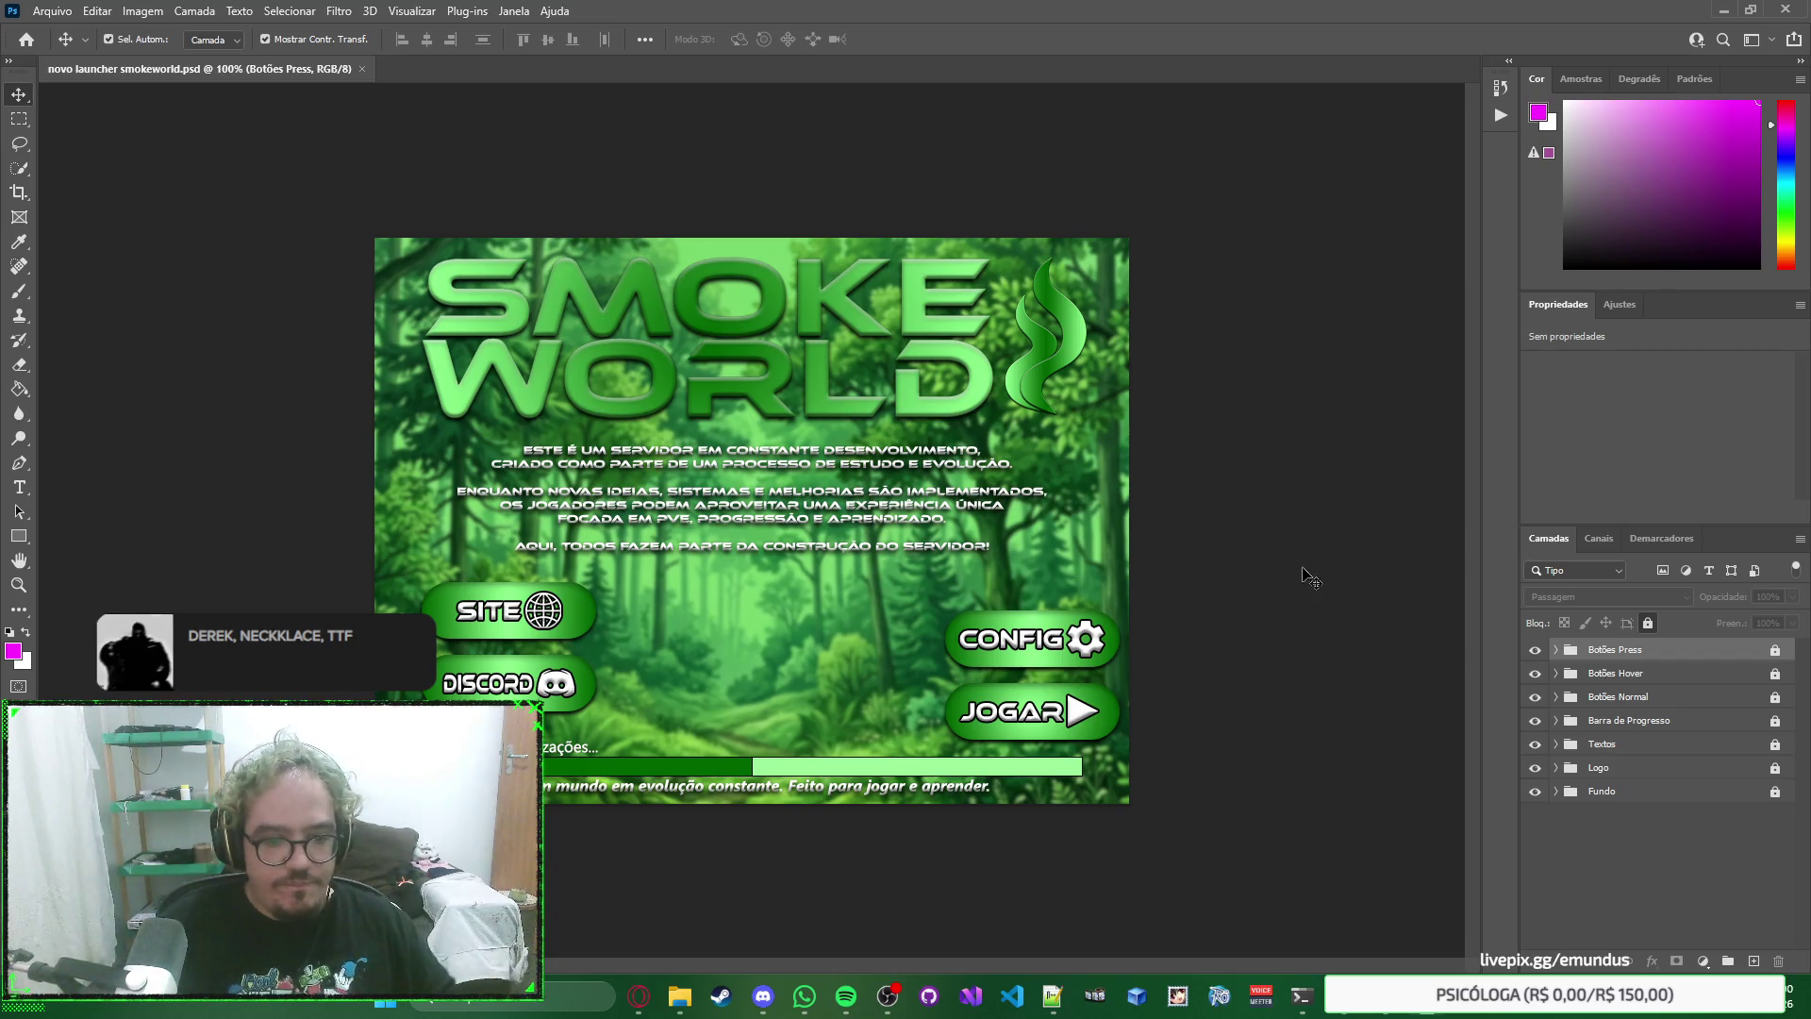
Step: Quick-export the artwork as 'novo launcher smokeworld.png' into the logo smokeworld 2026 folder
left_click(1340, 571)
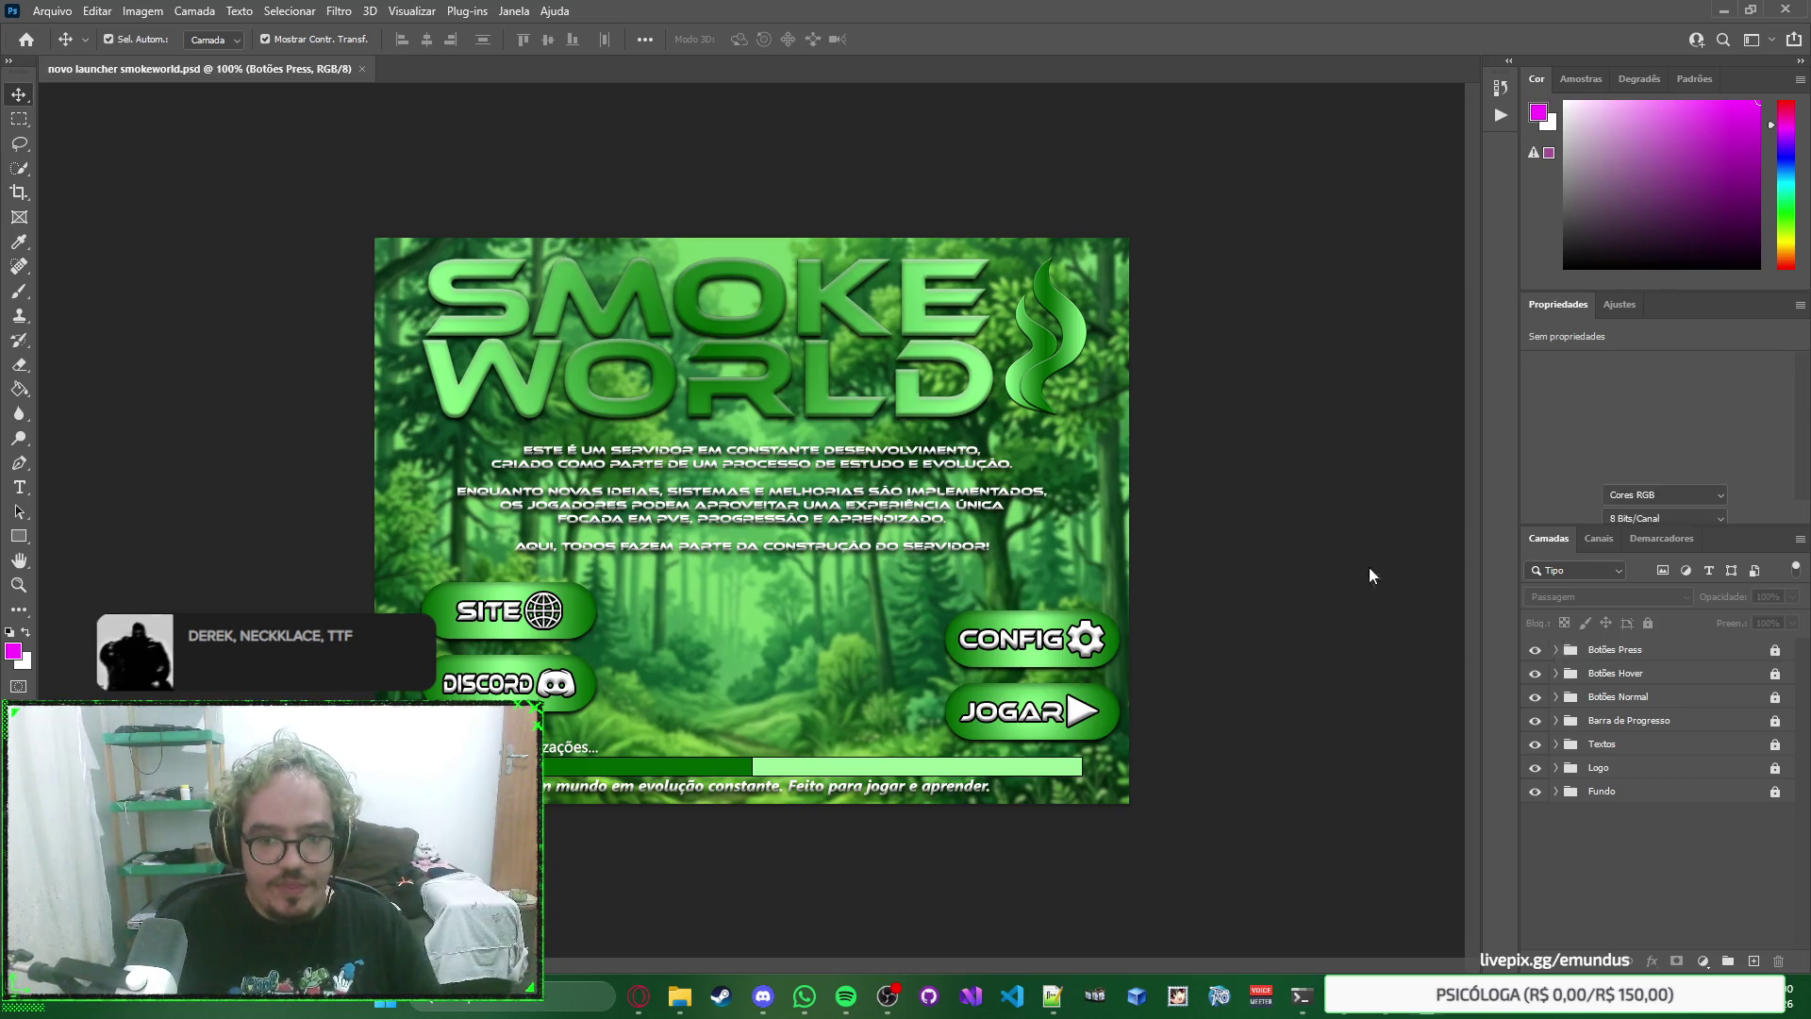
left_click(56, 11)
mouse_move(236, 285)
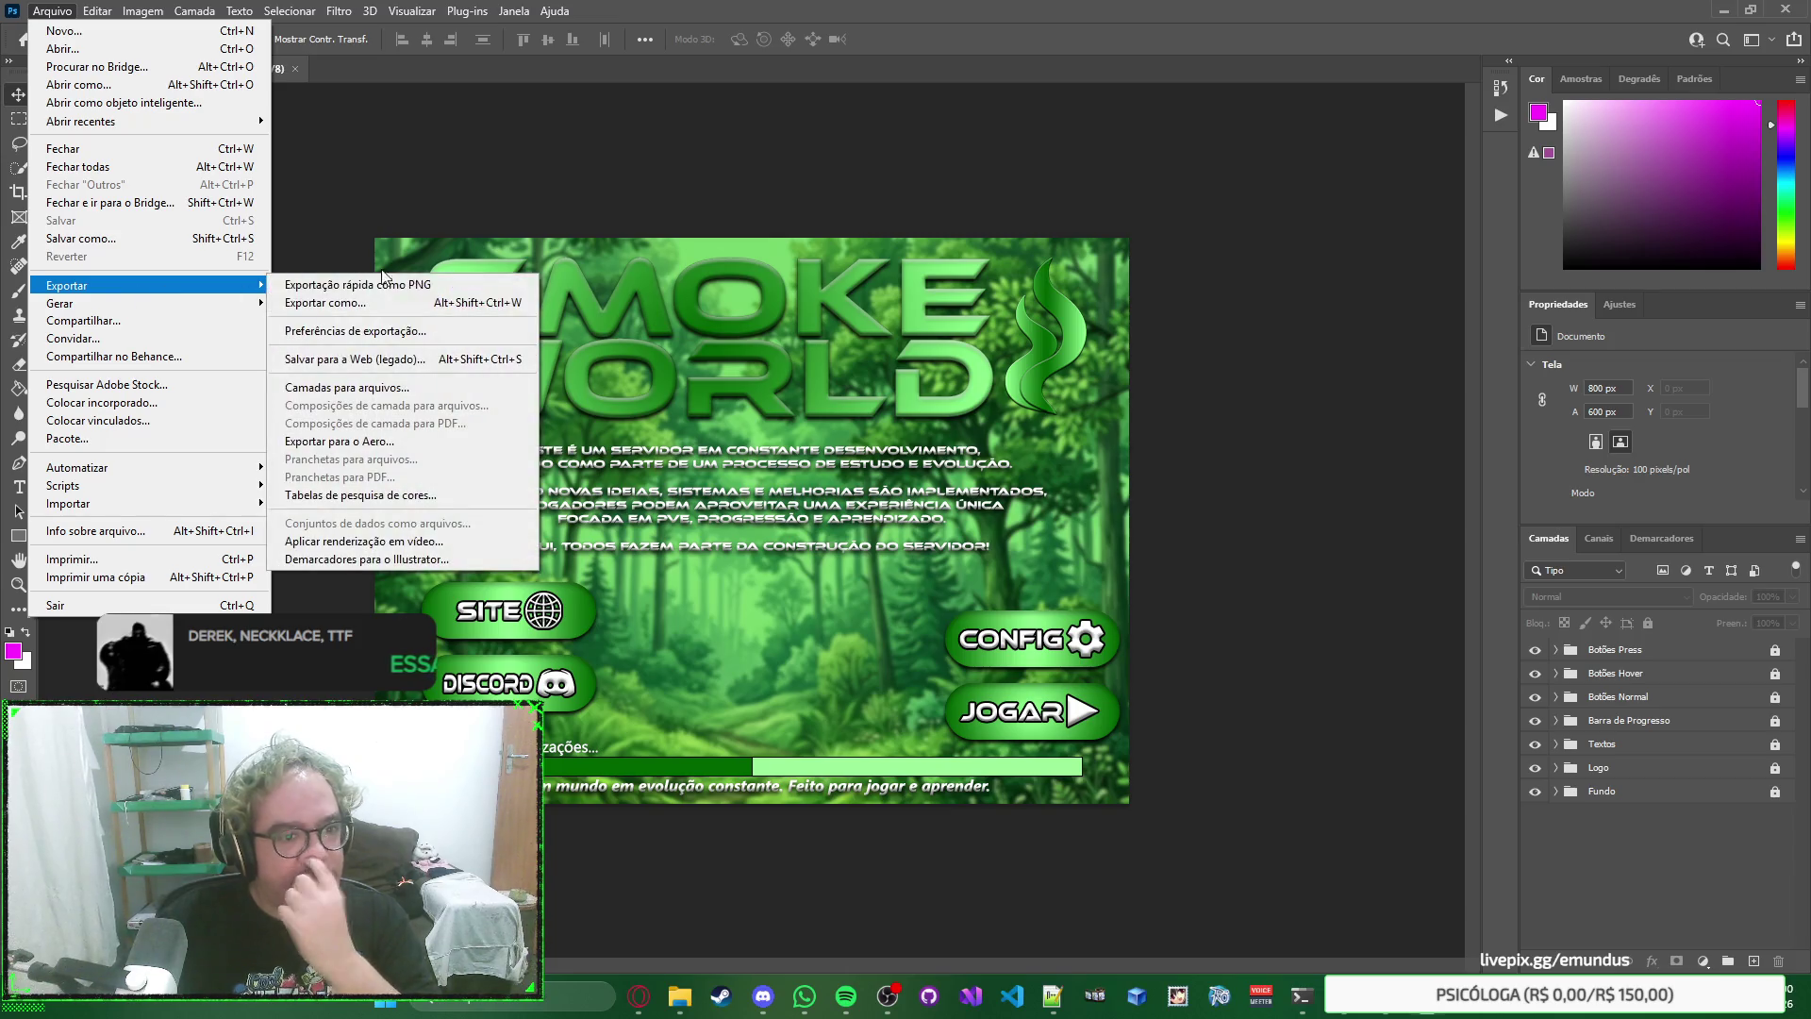
left_click(396, 284)
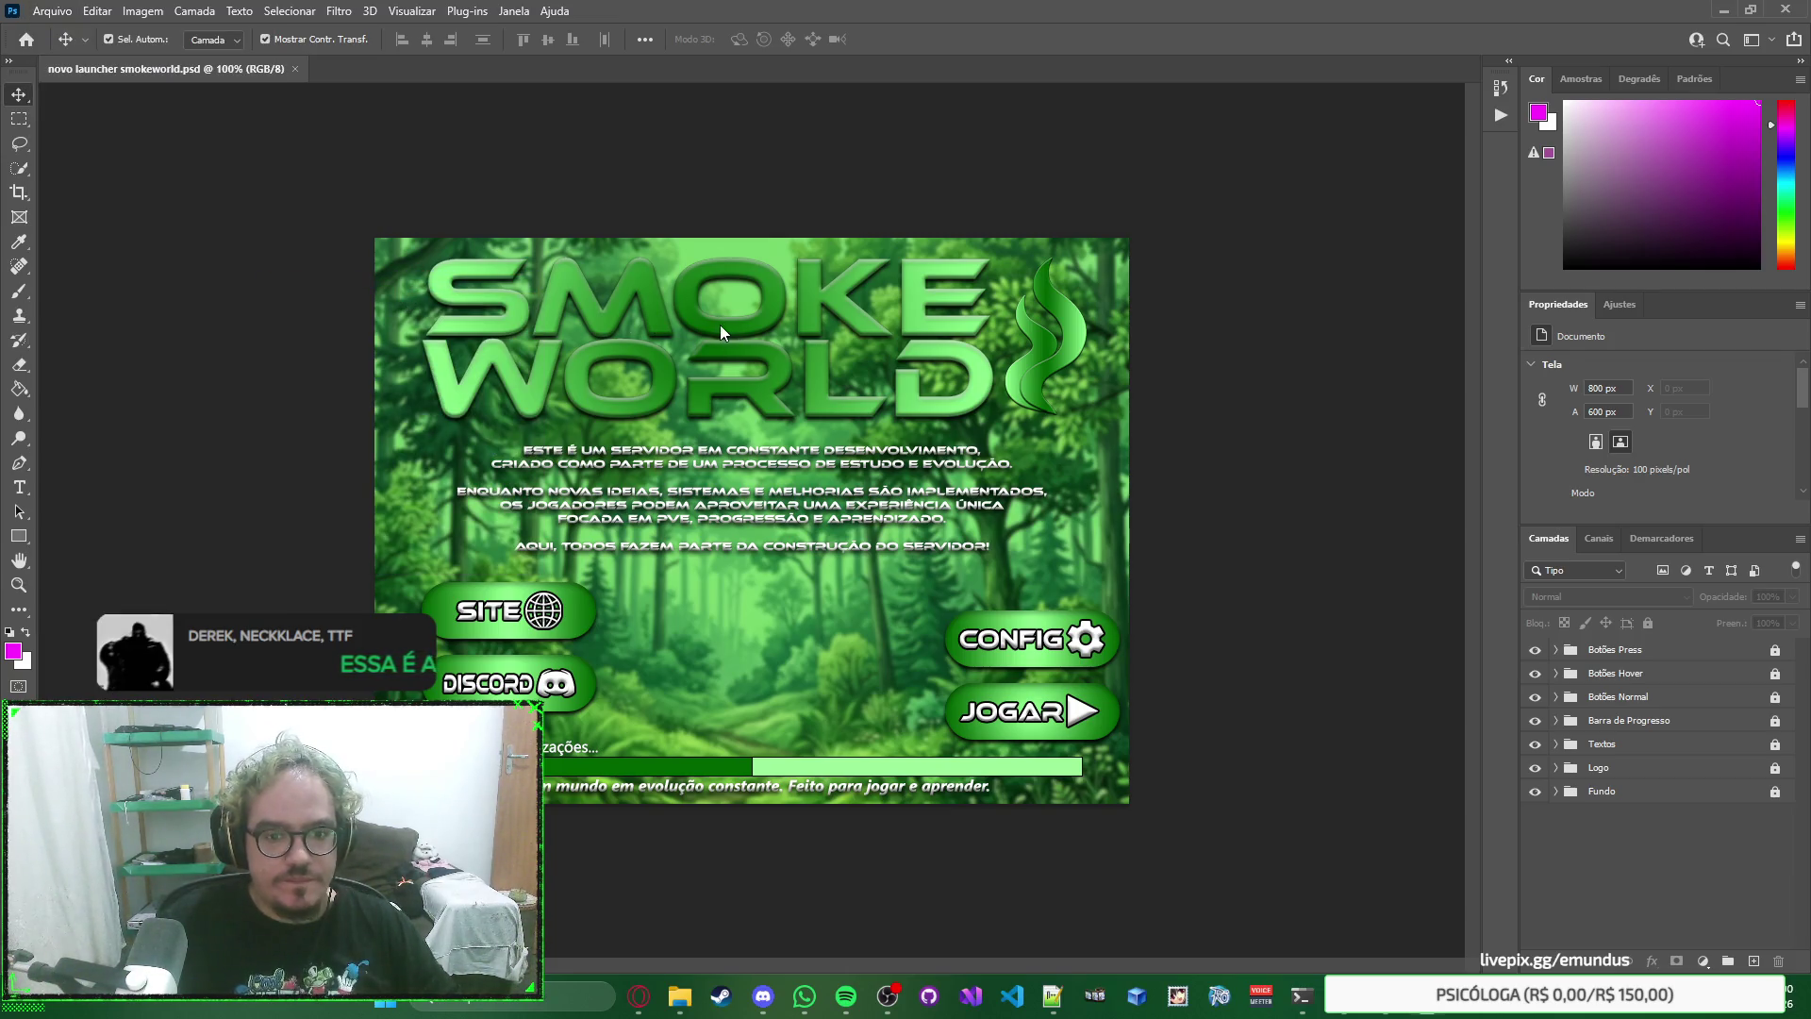
left_click(518, 159)
left_click(487, 591)
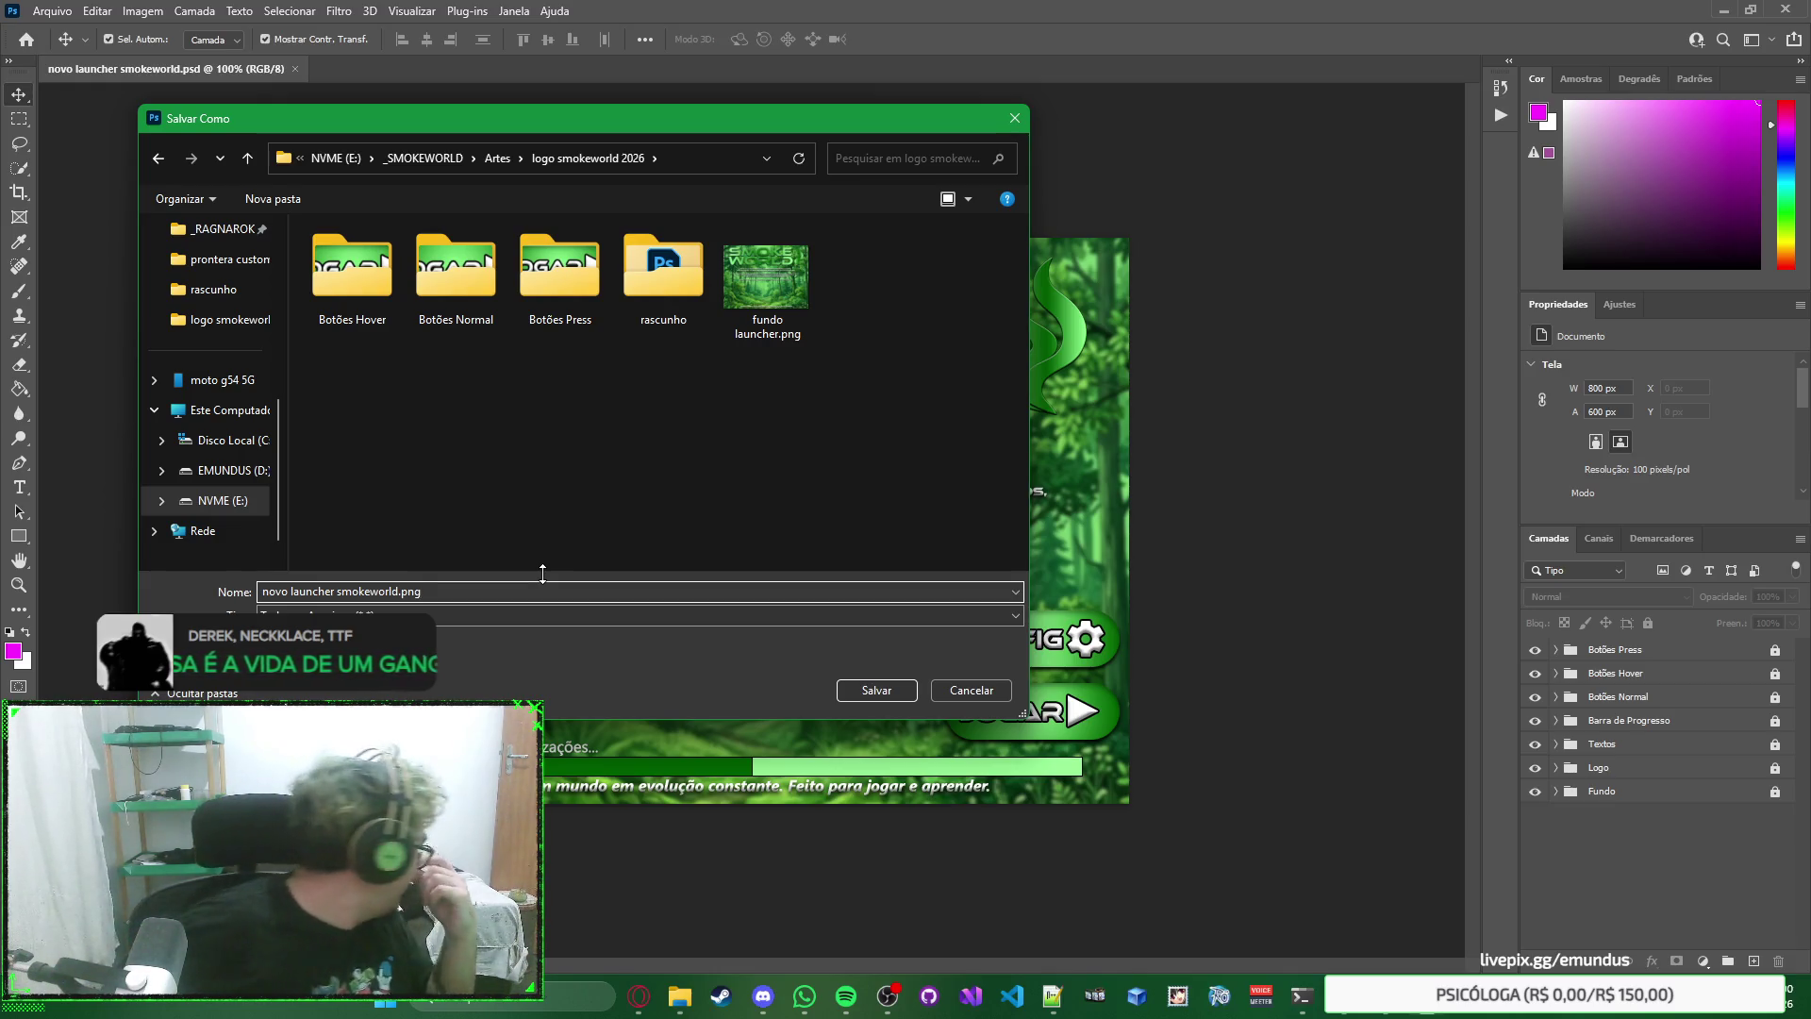
key("Return")
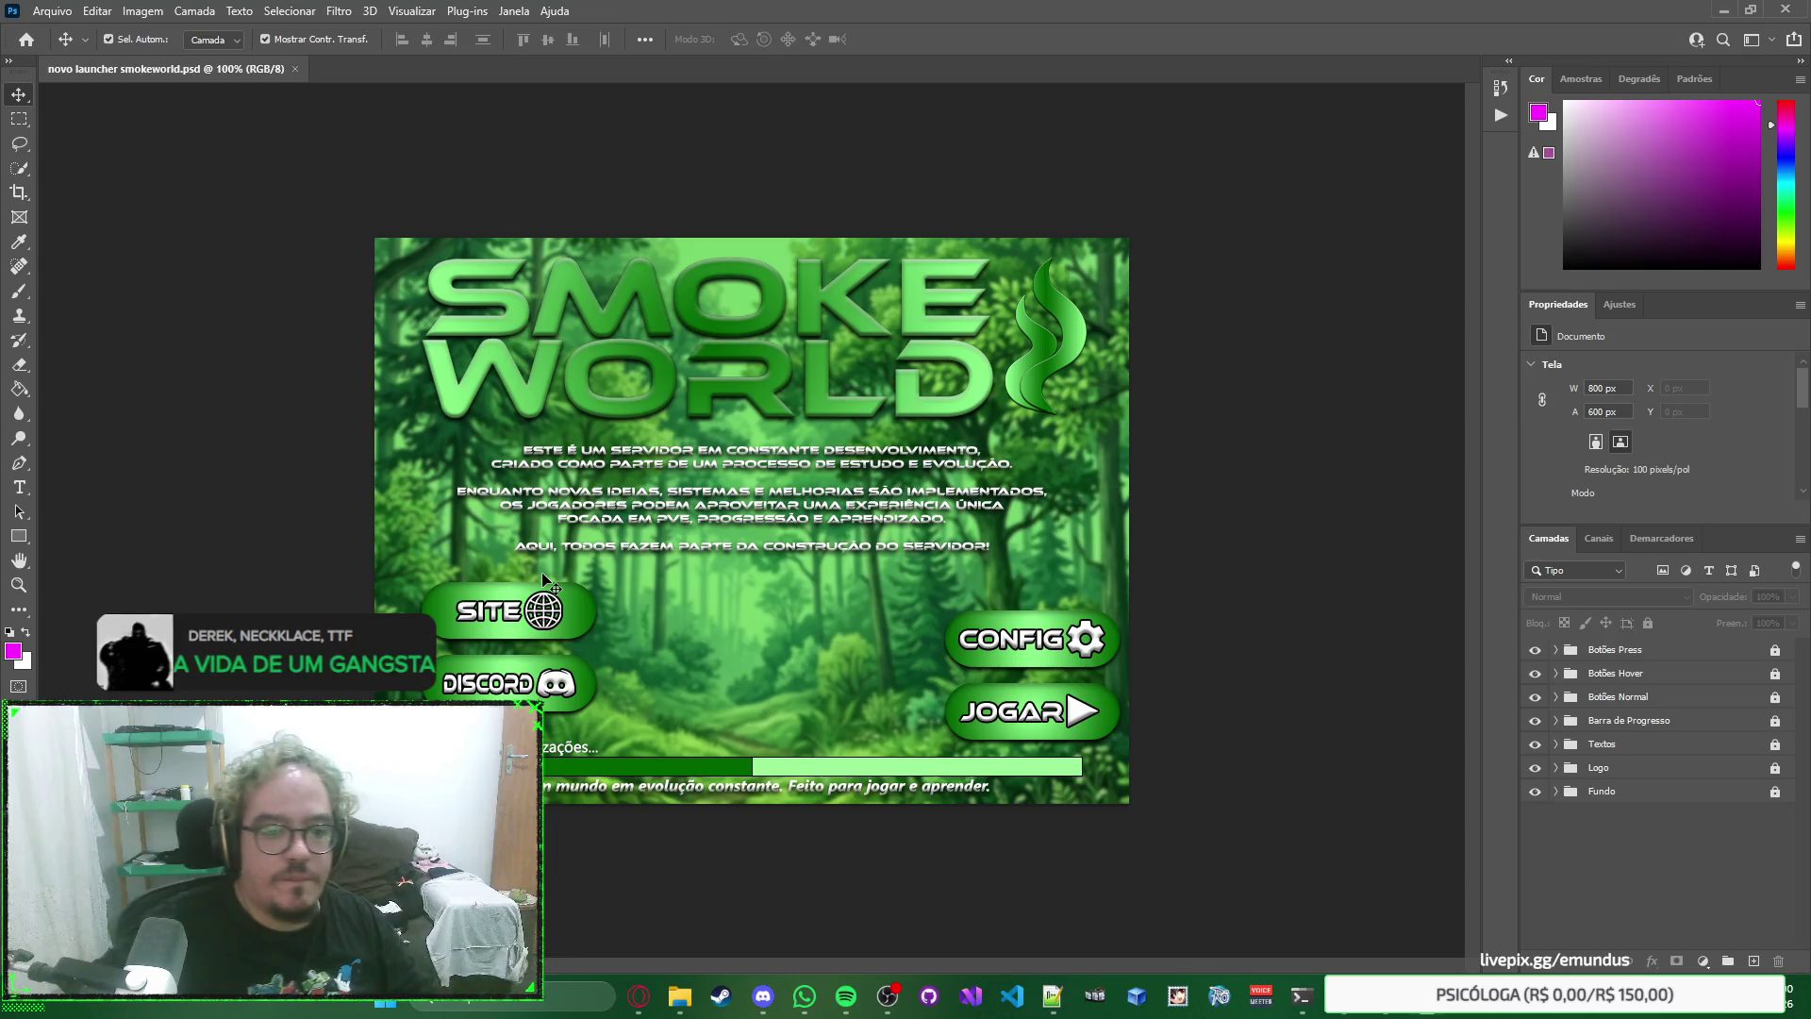
key("alt+Tab")
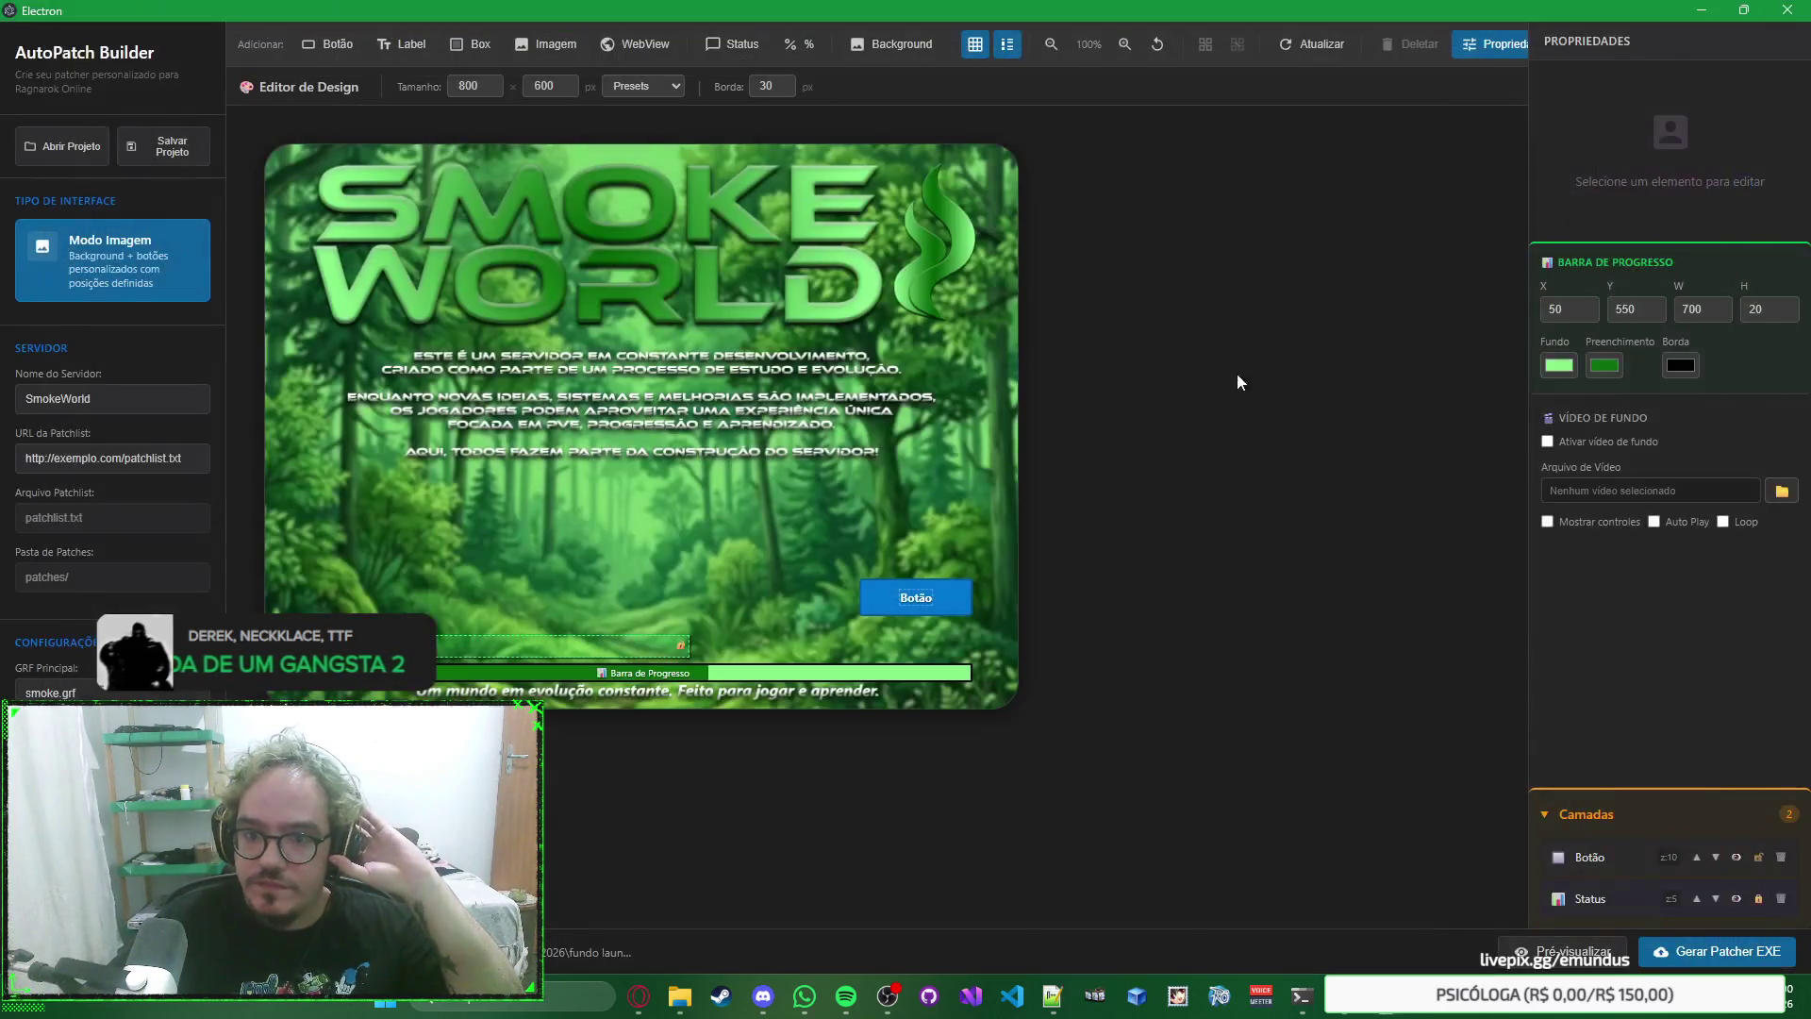
Step: End the Adobe Photoshop 2021 process, then load the exported launcher PNG as the canvas background
left_click(1562, 951)
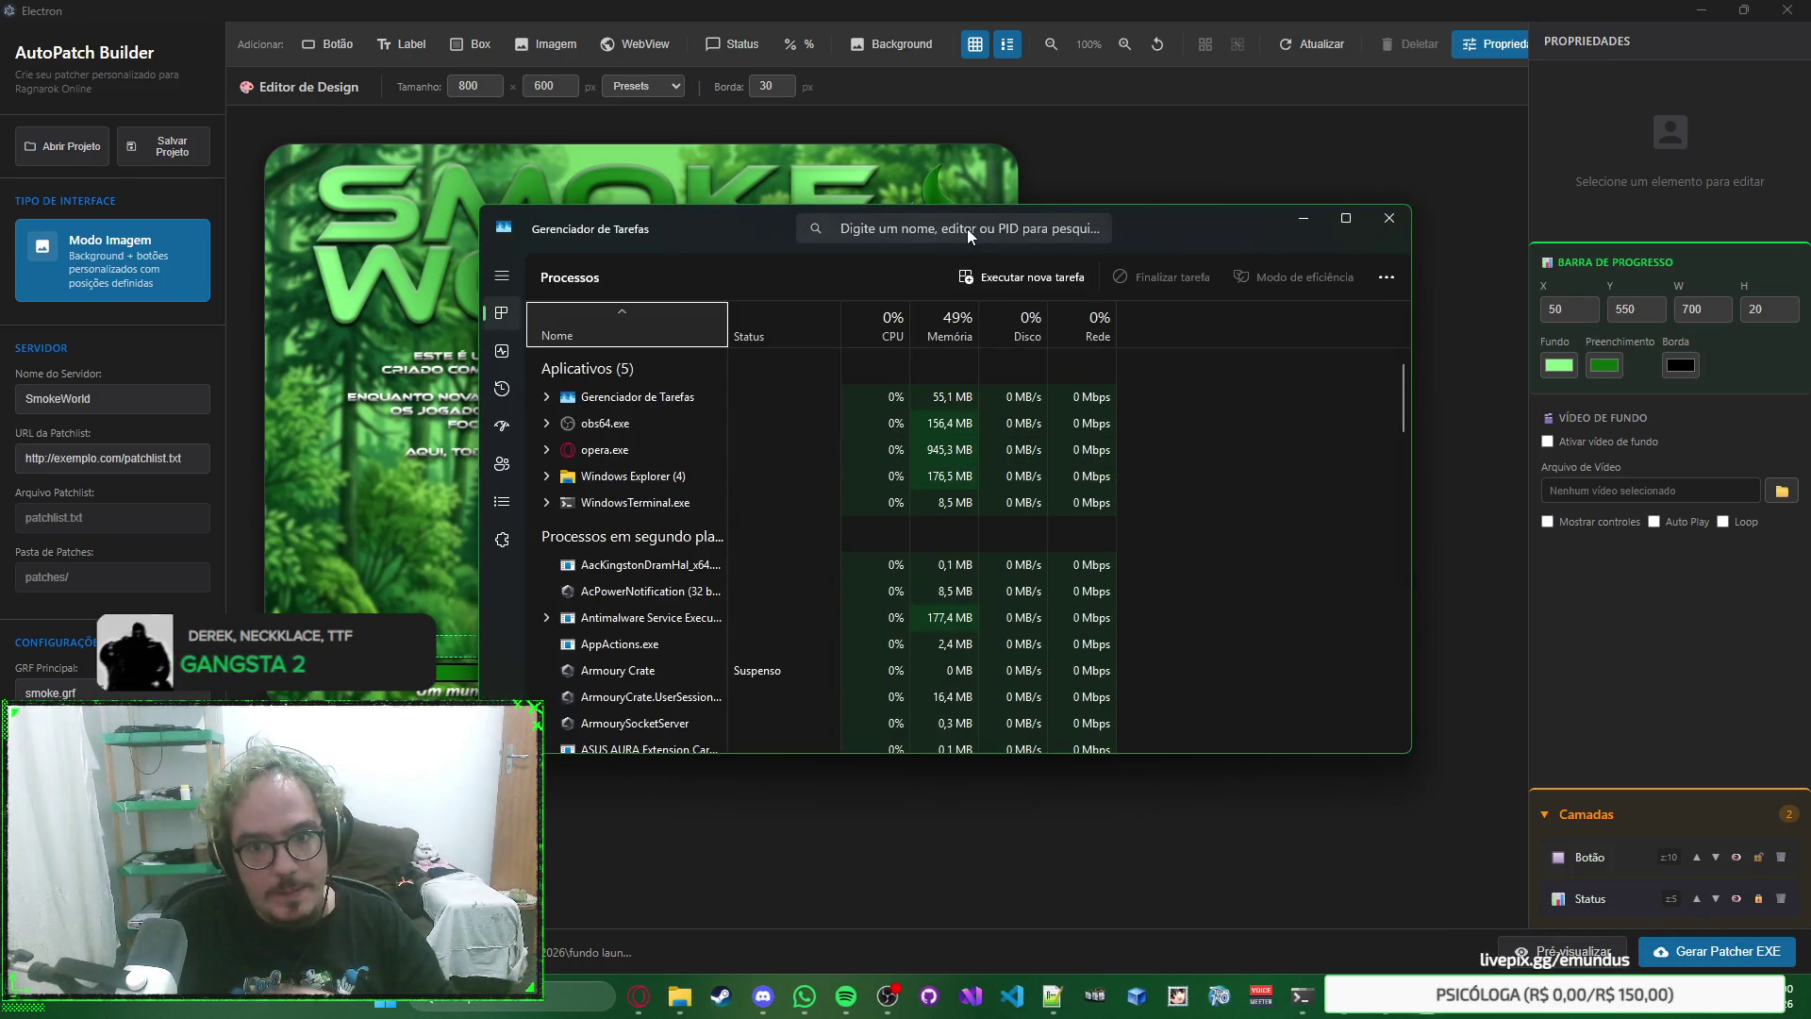
left_click(919, 227)
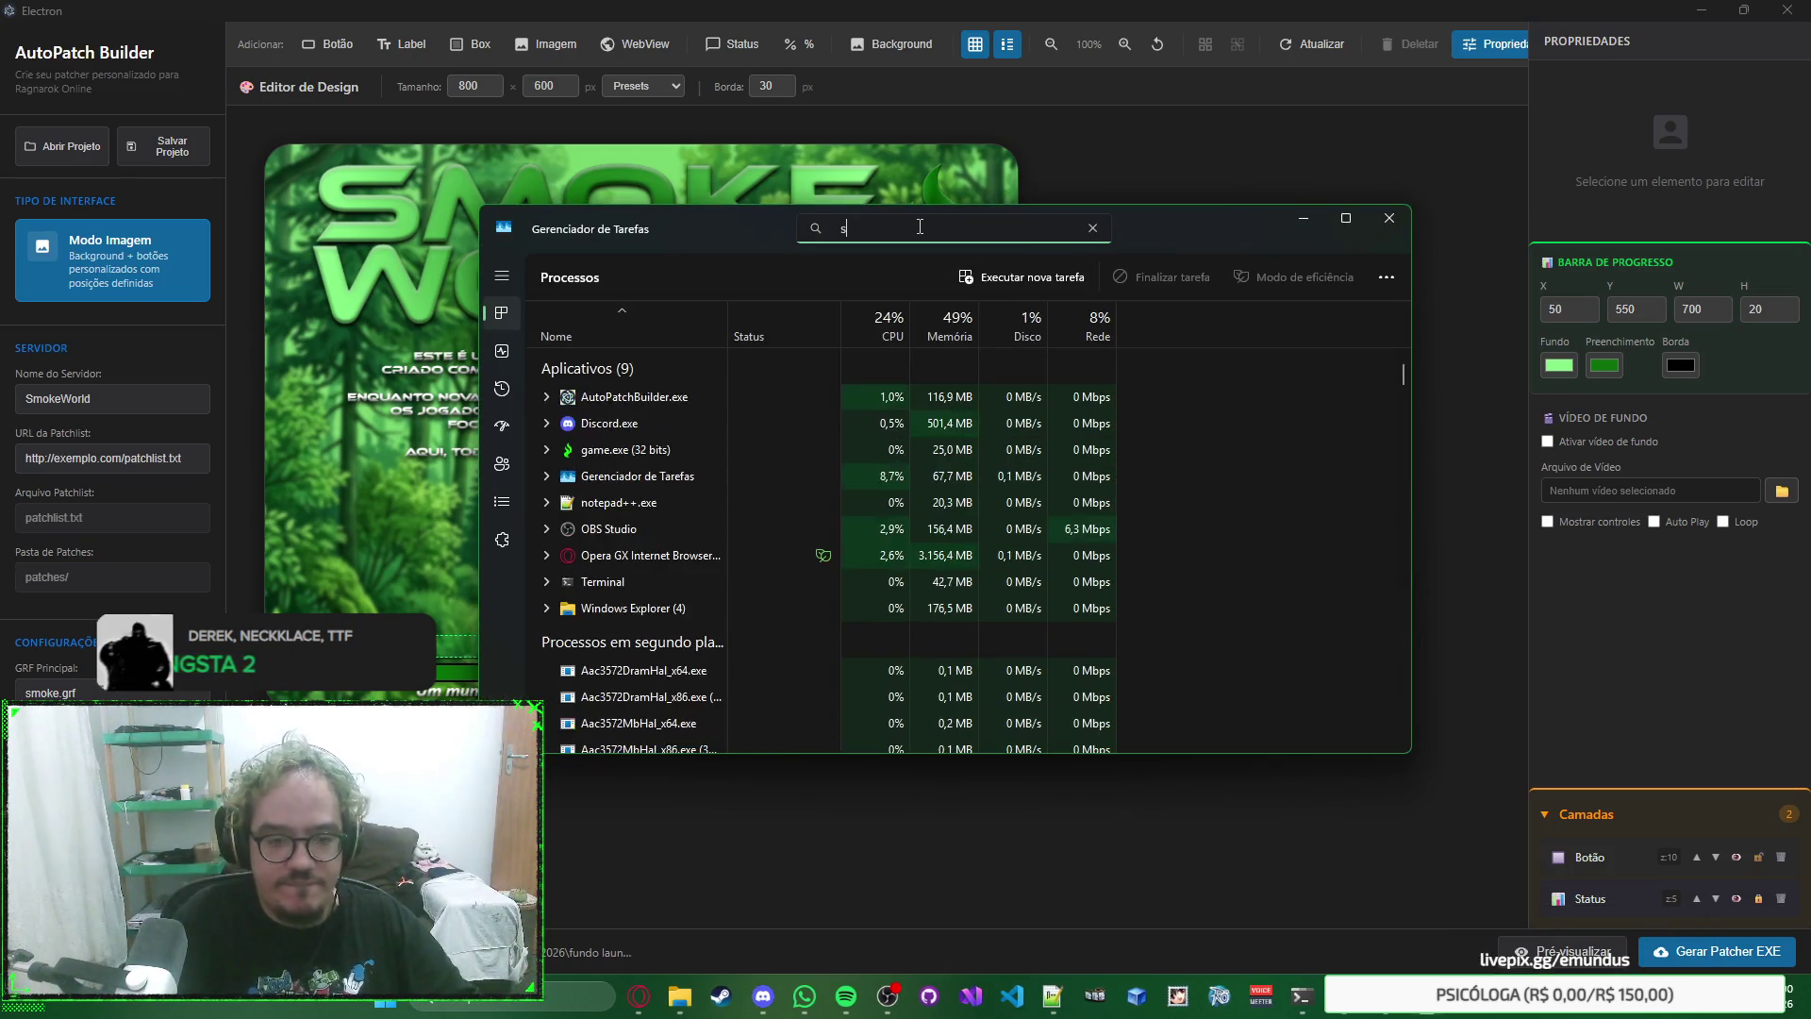
type("adobe")
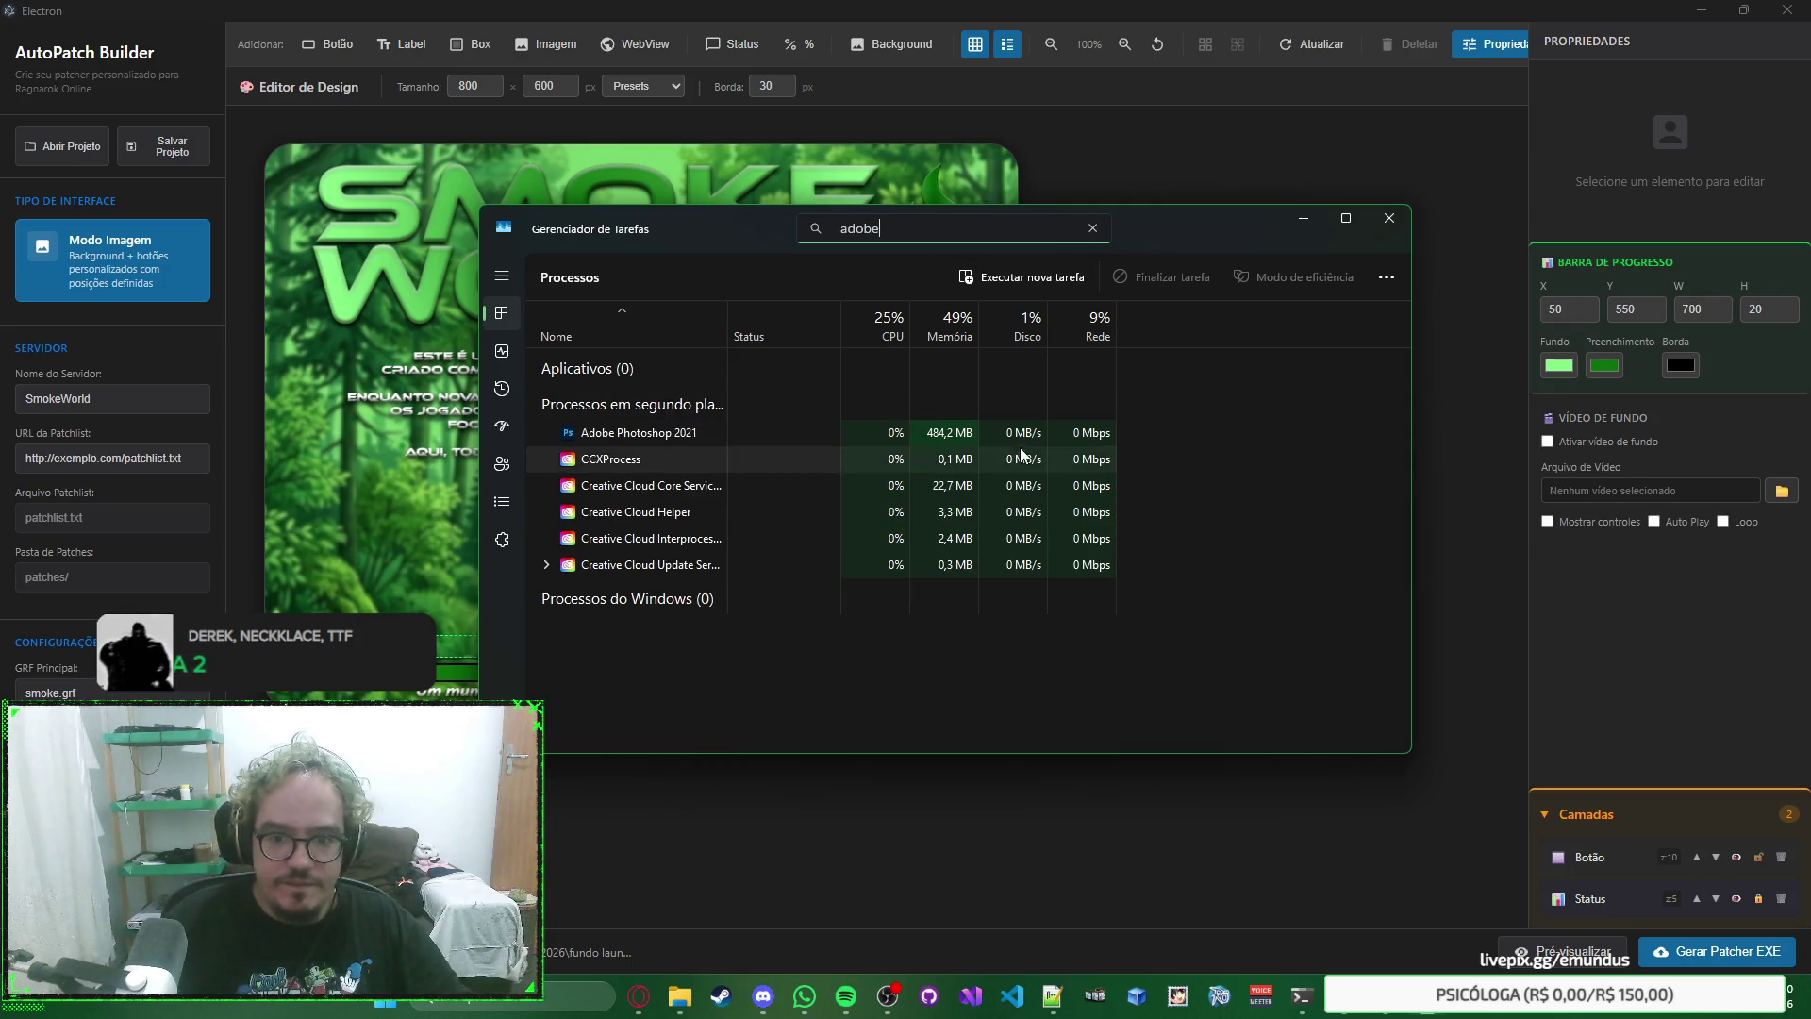
left_click(1039, 435)
left_click(1156, 279)
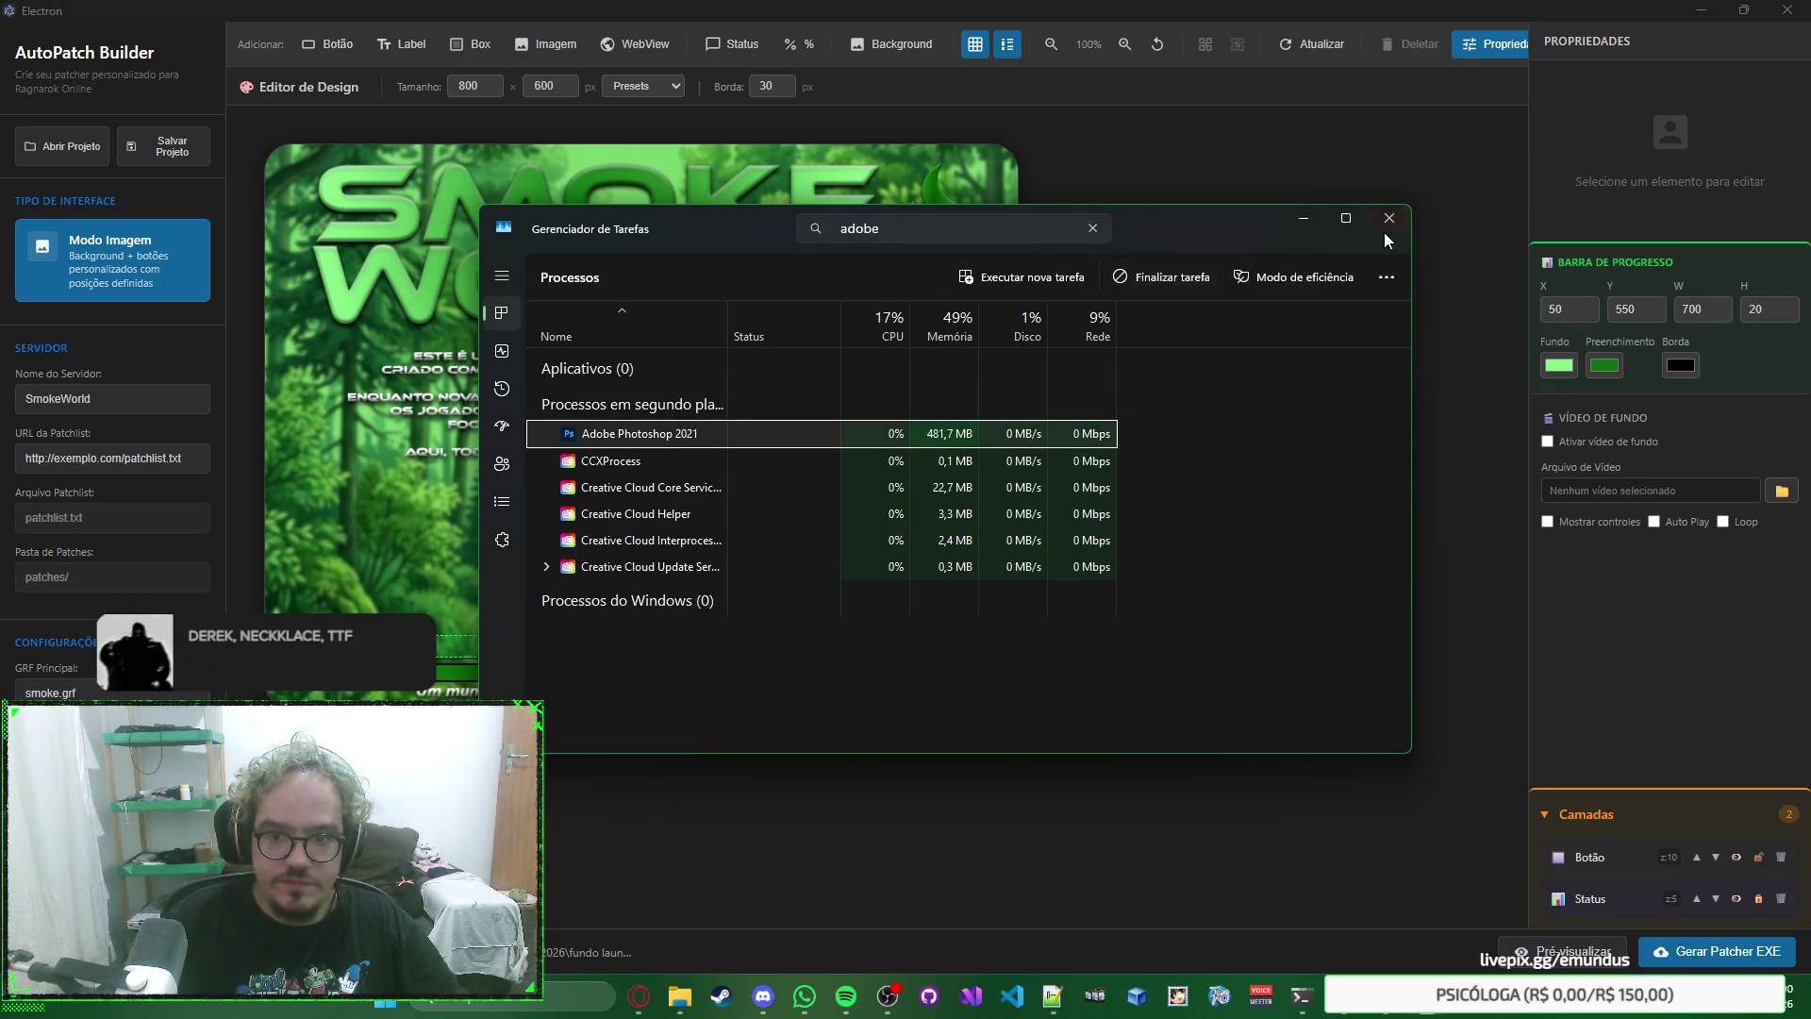
left_click(1387, 224)
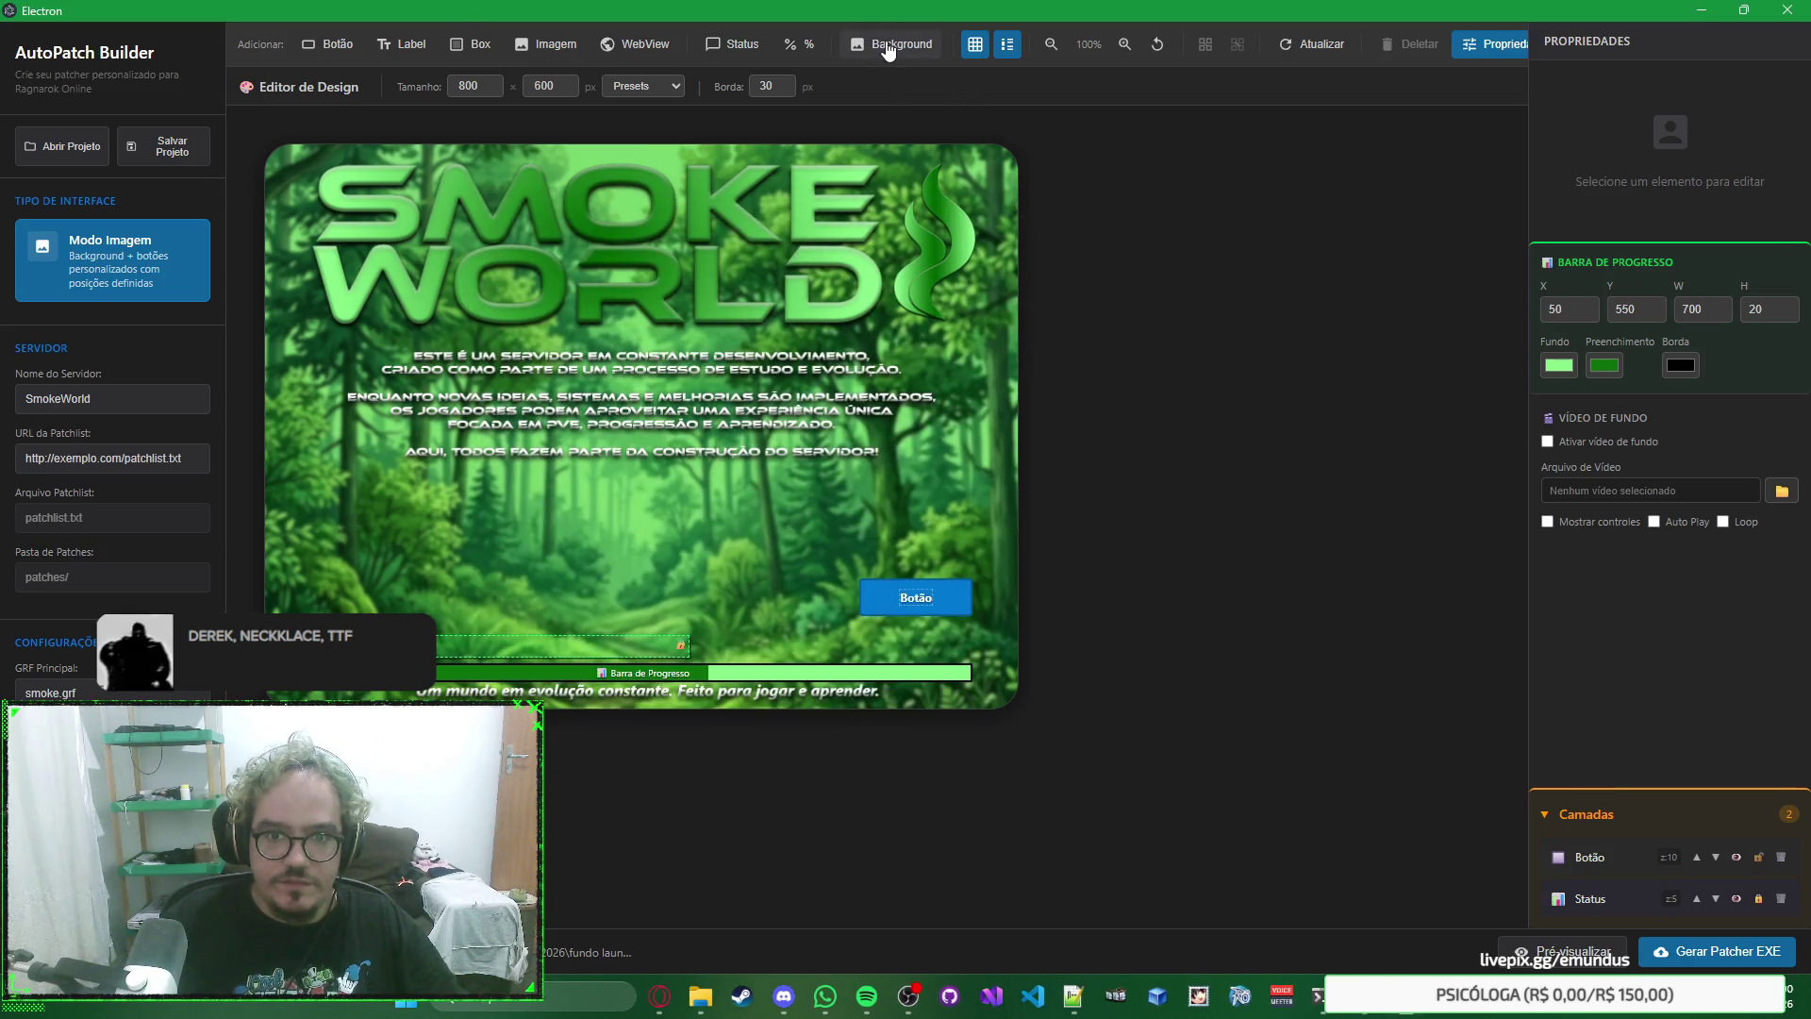
left_click(887, 47)
double_click(897, 292)
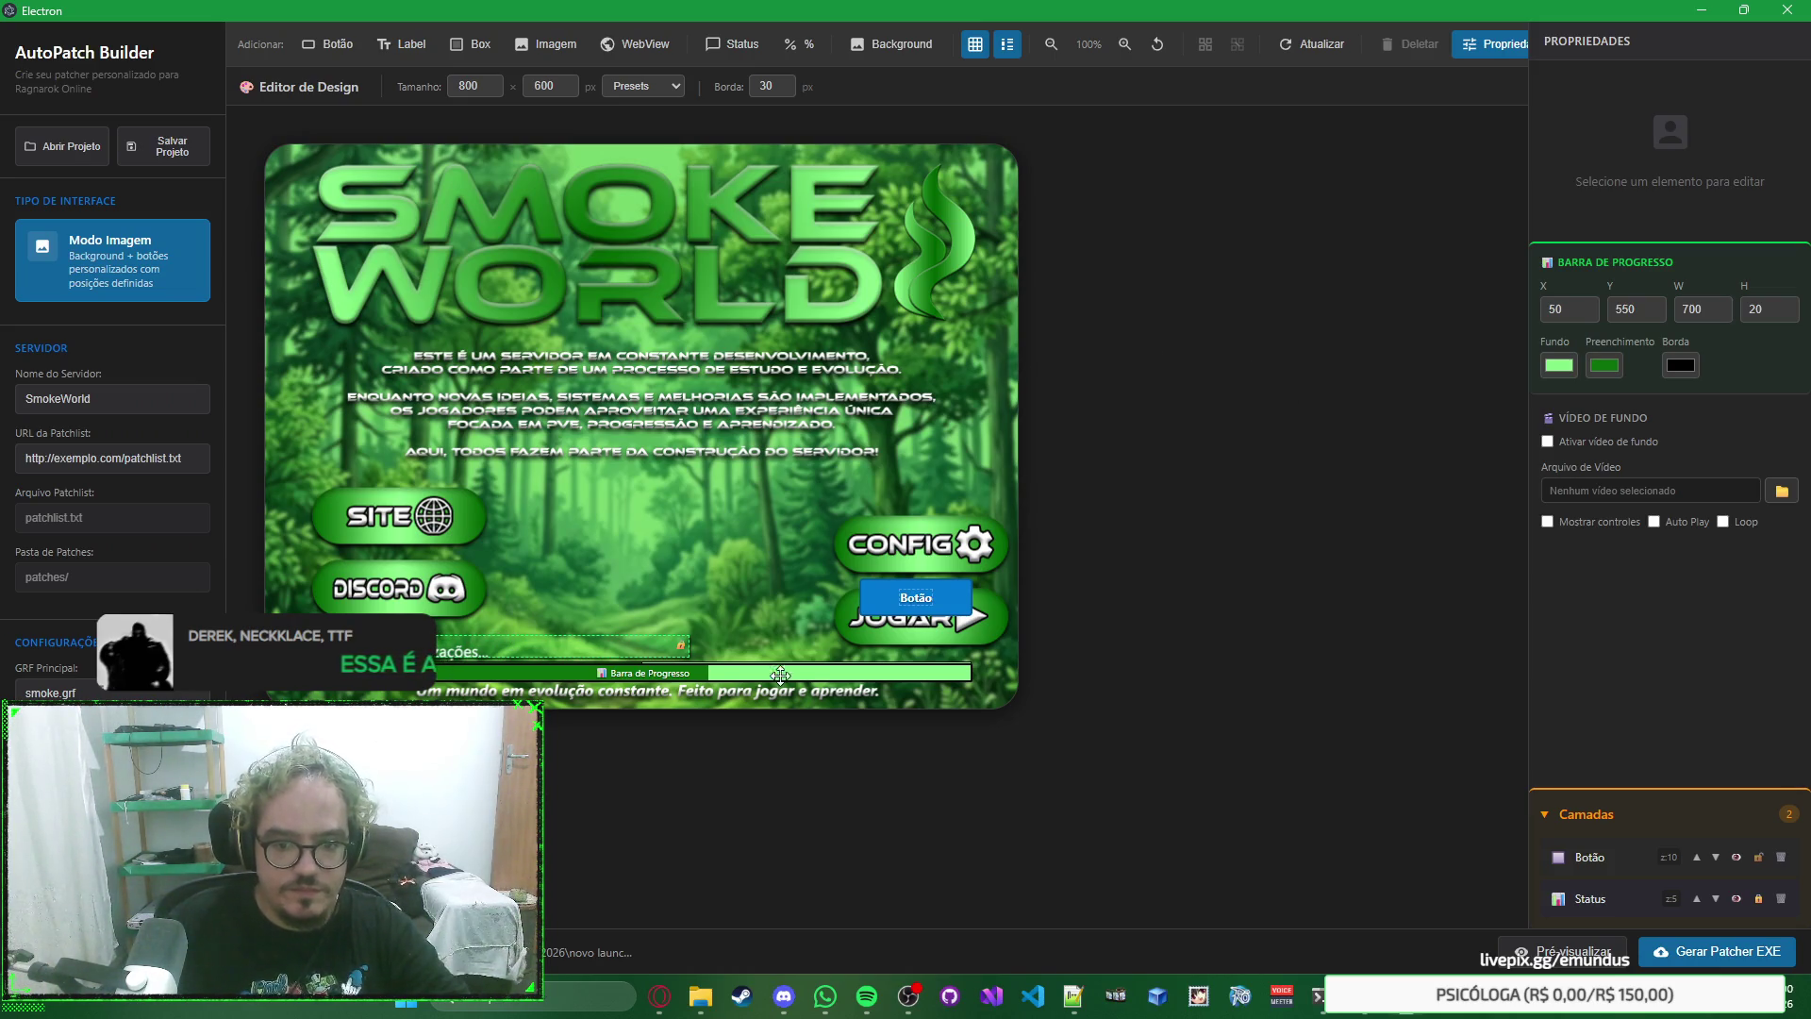
Step: Fine-tune the progress bar so it sits at X 50, Y 550, sized 700 by 20
left_click(824, 669)
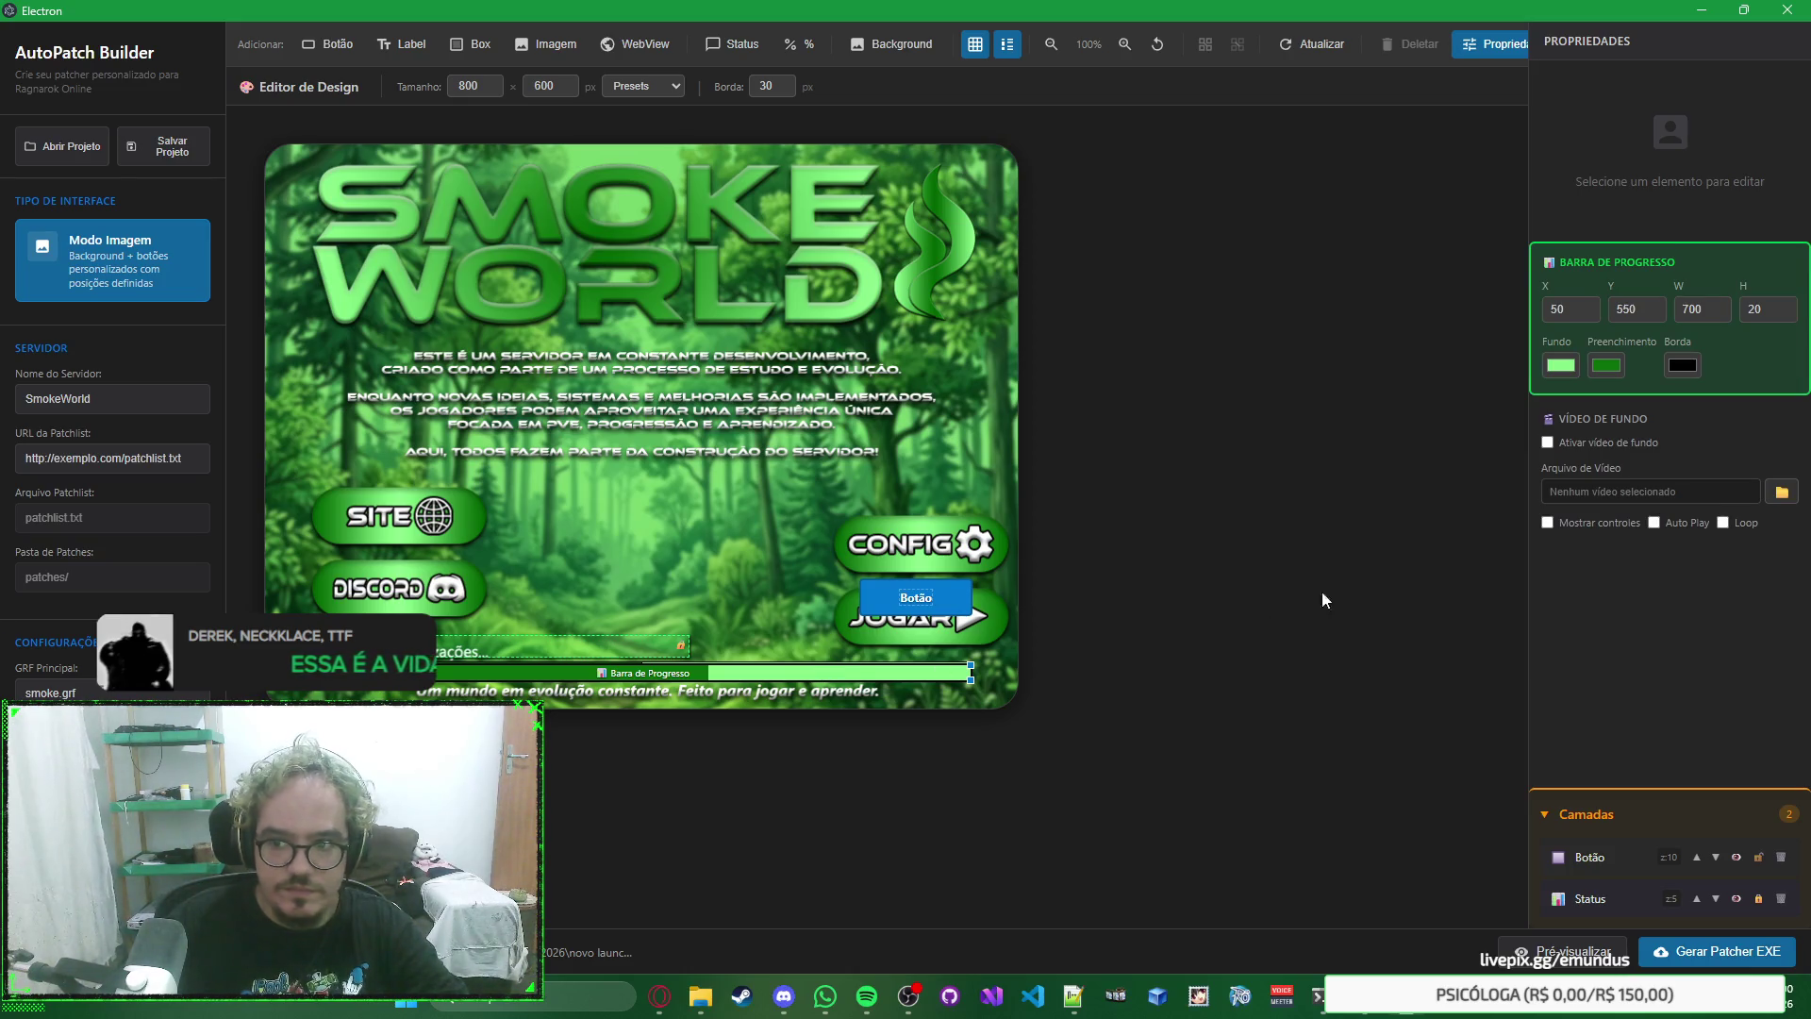
left_click_drag(862, 670, 867, 668)
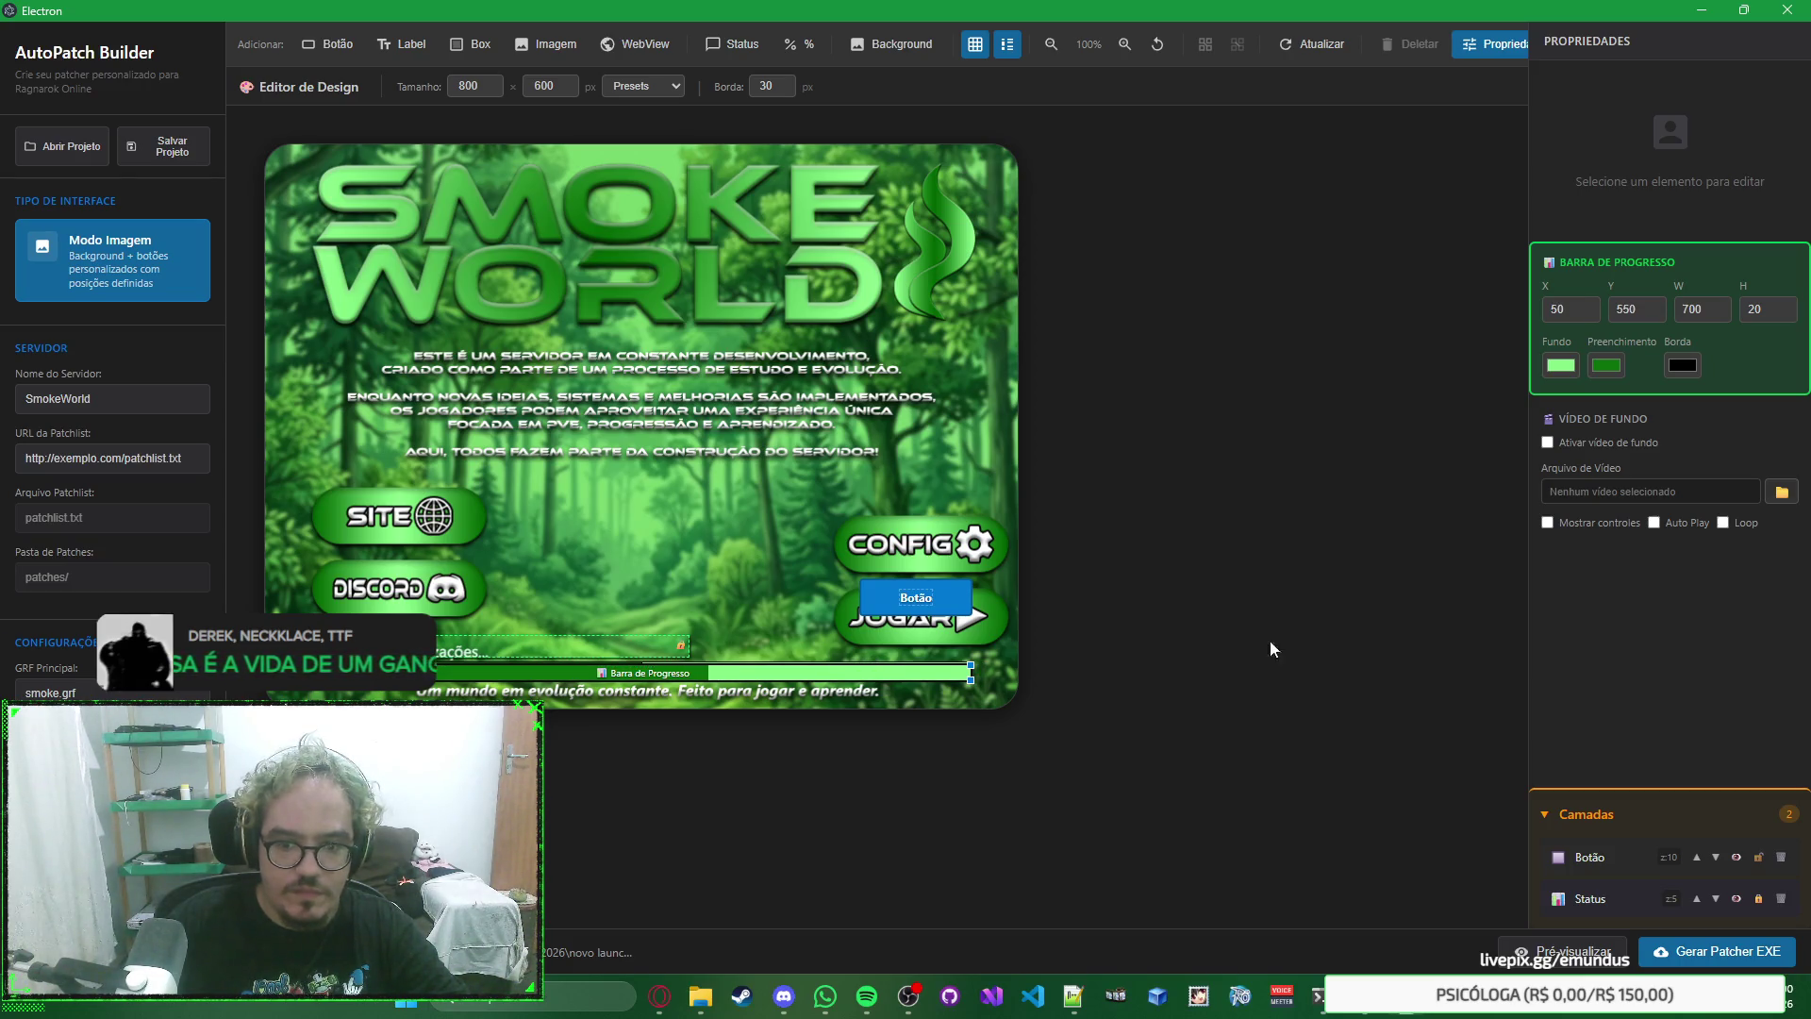
left_click(1446, 476)
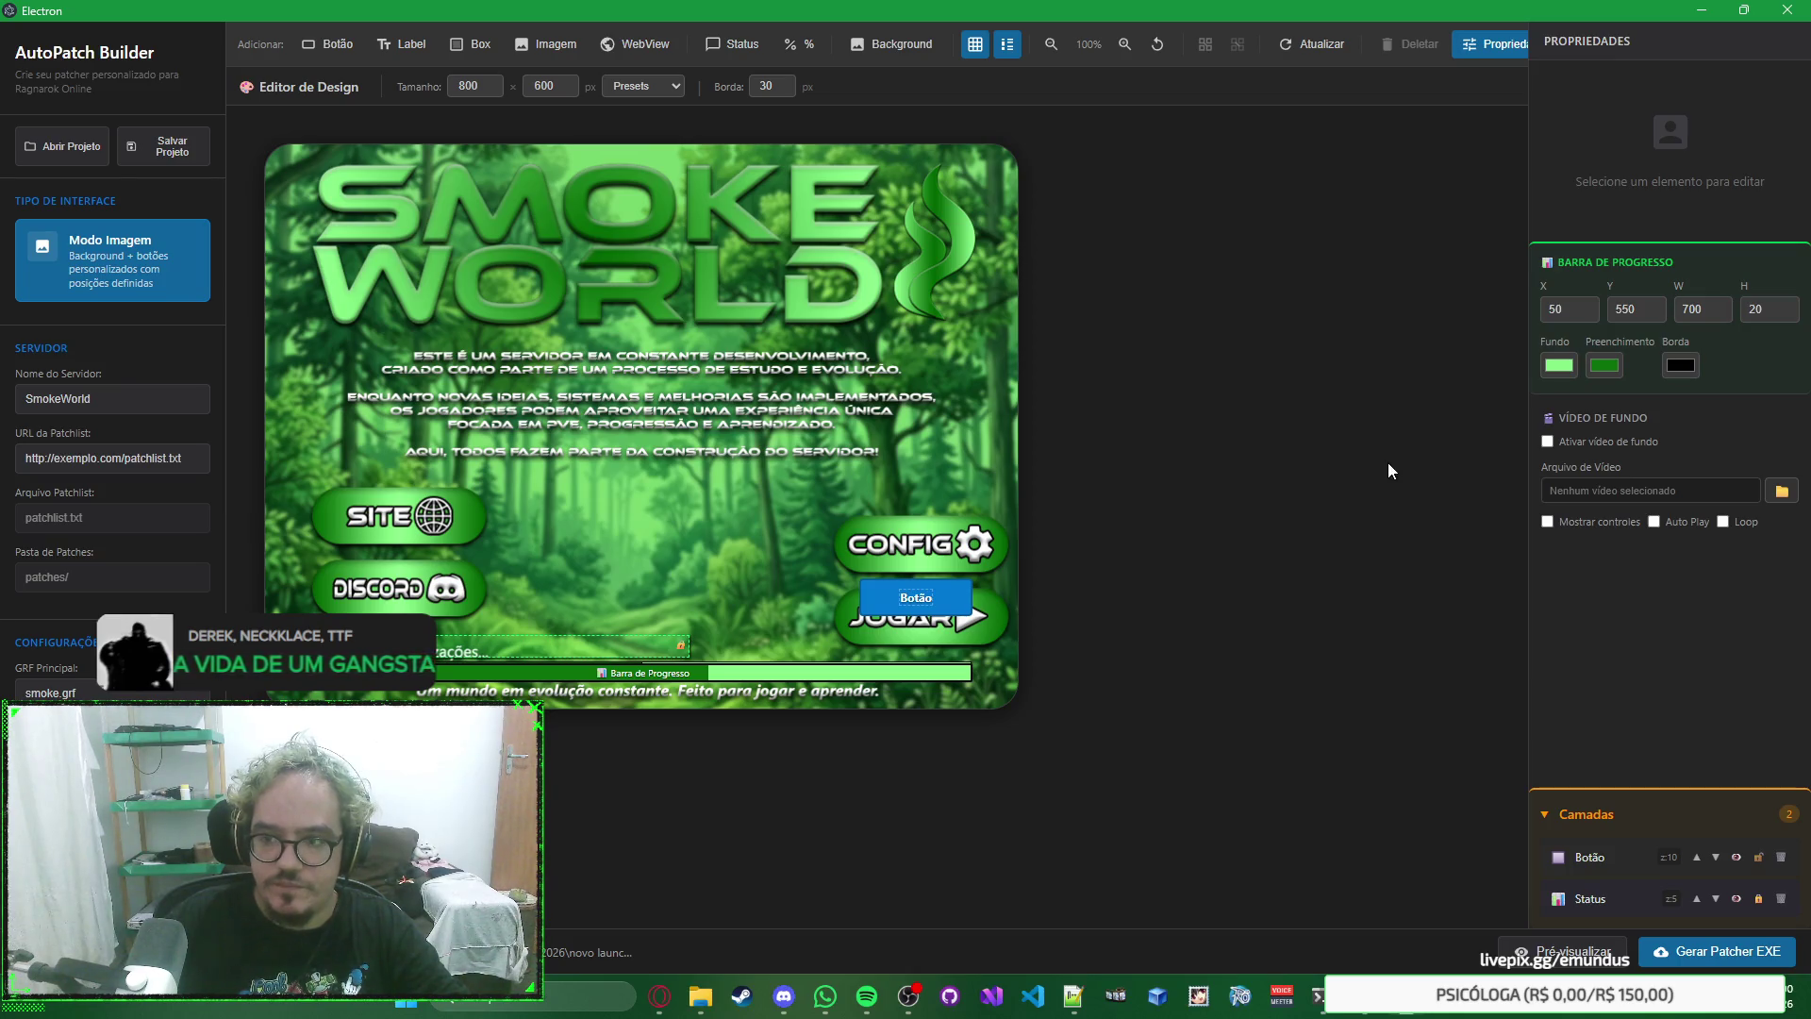
left_click(1782, 307)
left_click(1782, 306)
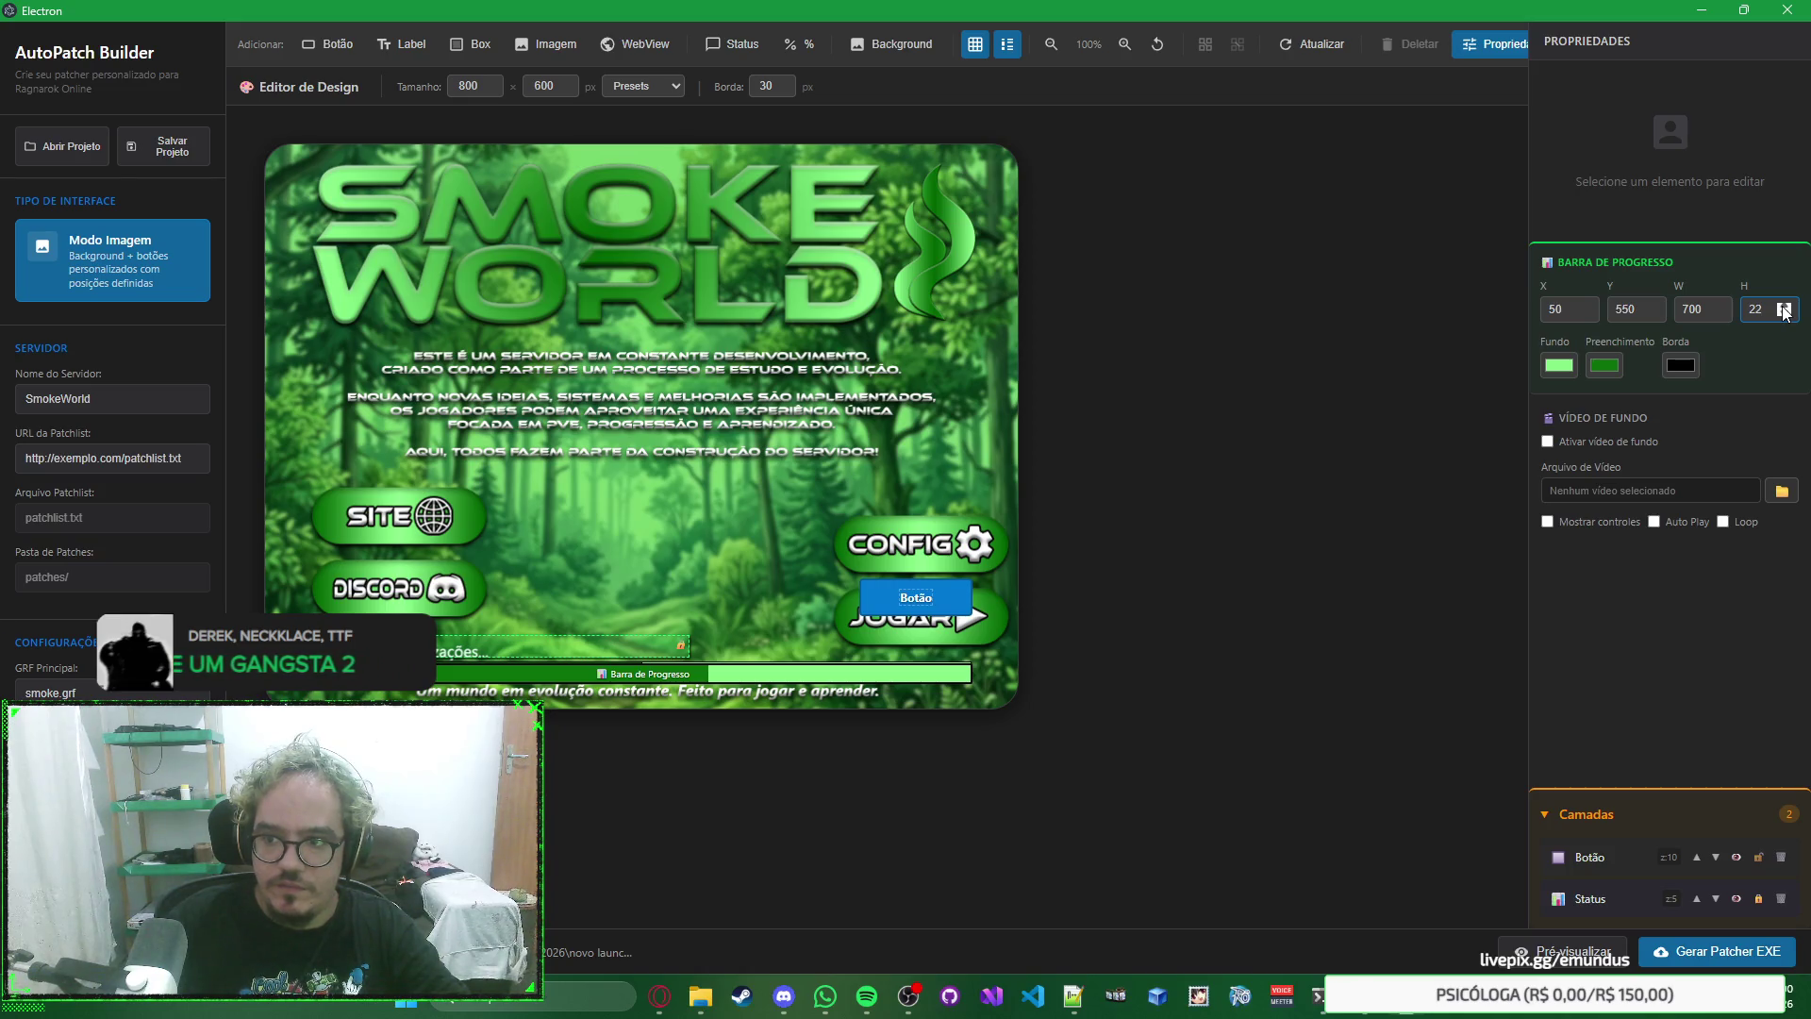
left_click(1784, 315)
left_click(1785, 317)
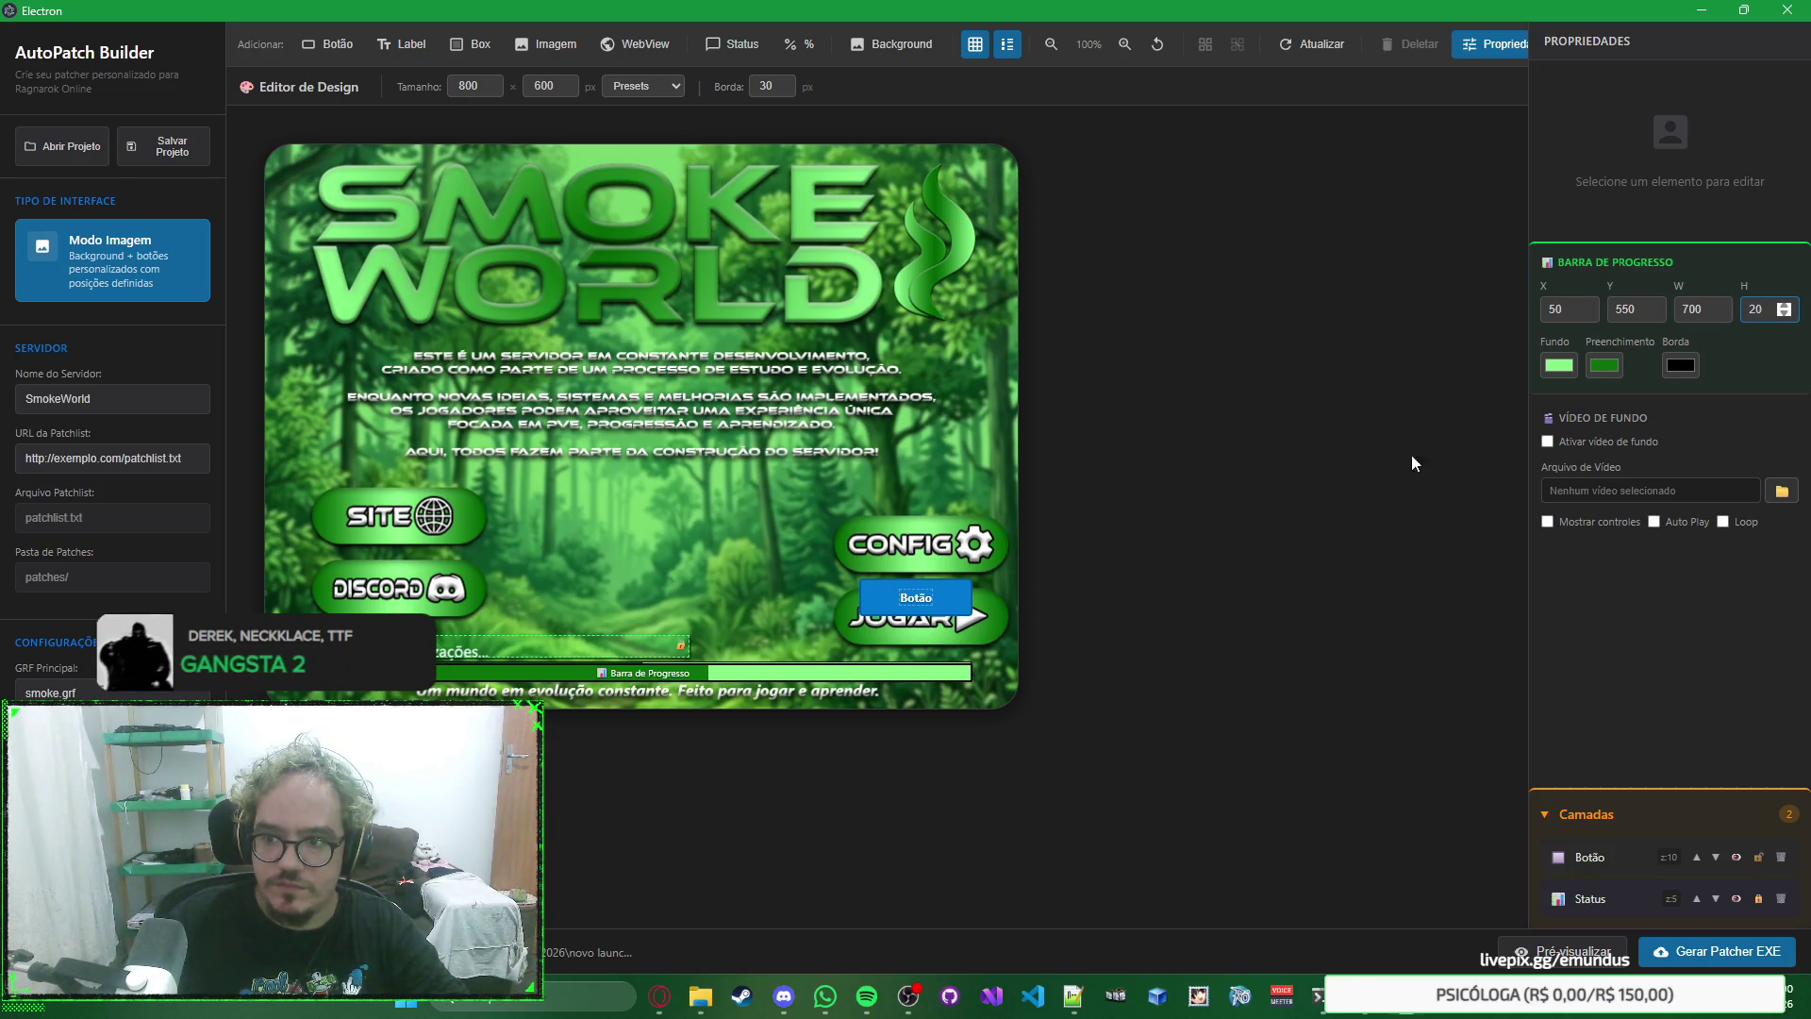
left_click_drag(923, 671, 918, 670)
left_click(1347, 639)
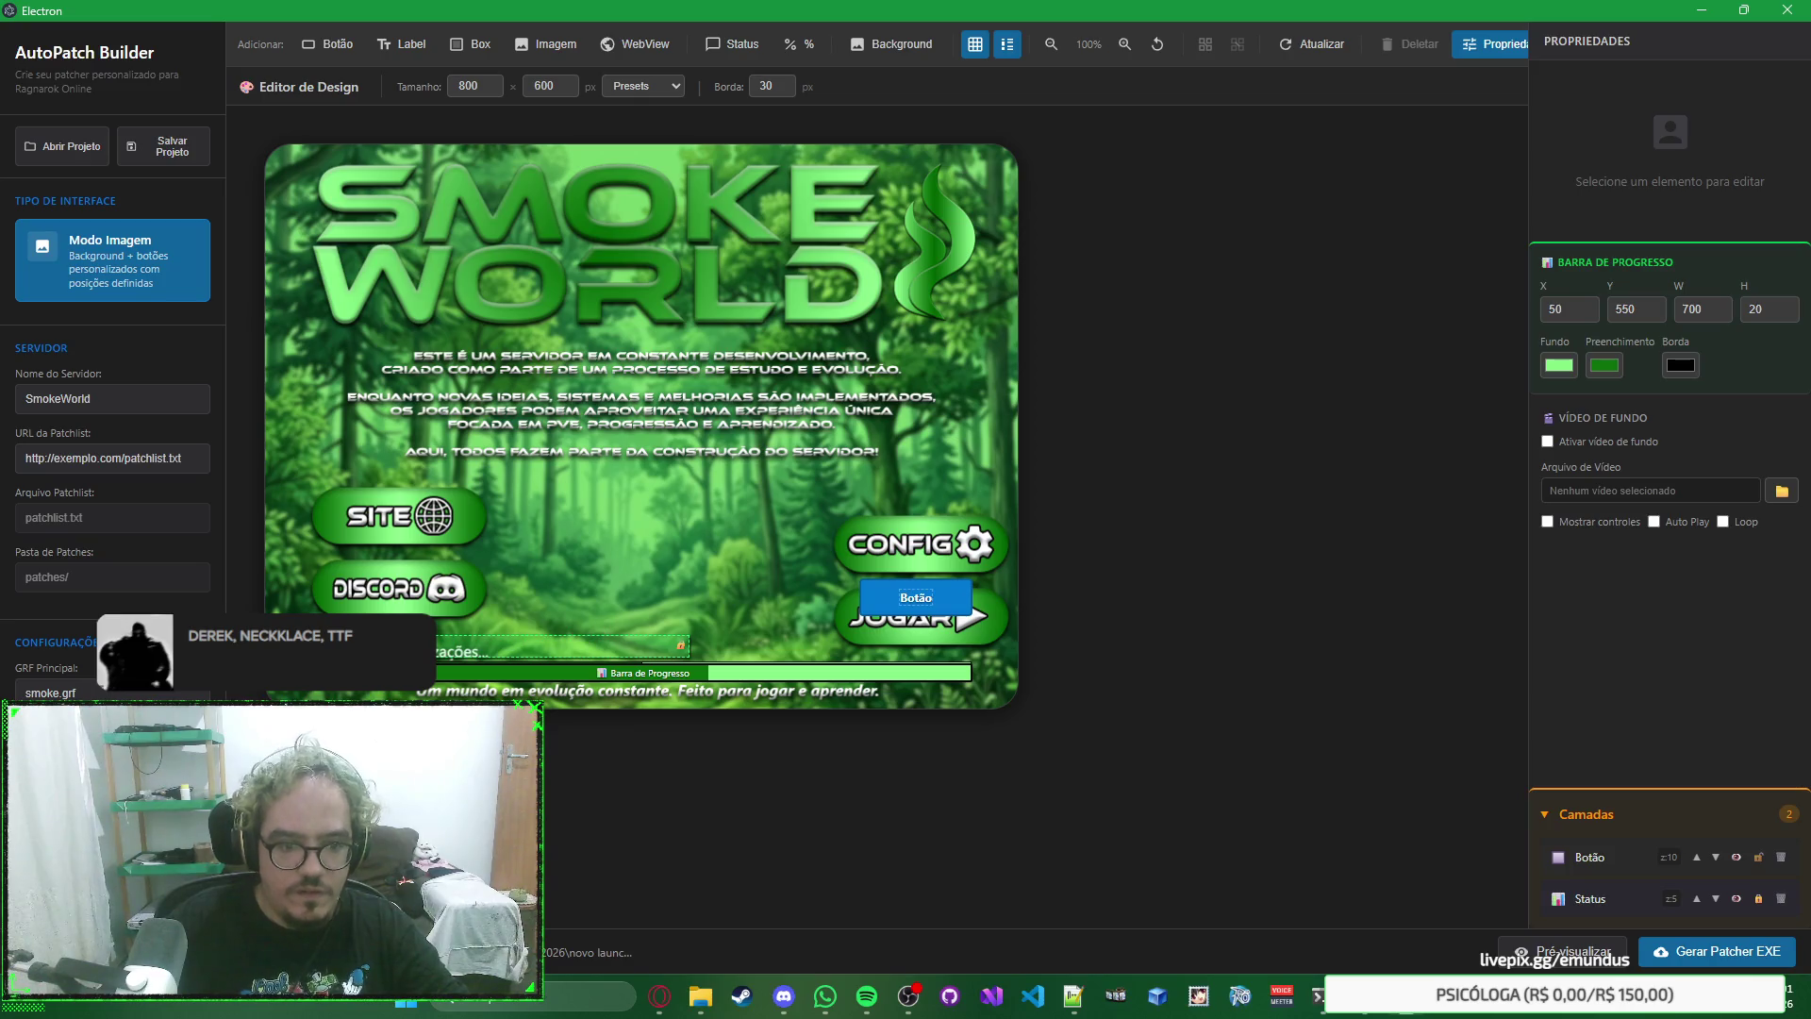
Step: Unlock the Status text by unchecking Travado and drag it toward the progress bar
left_click(681, 646)
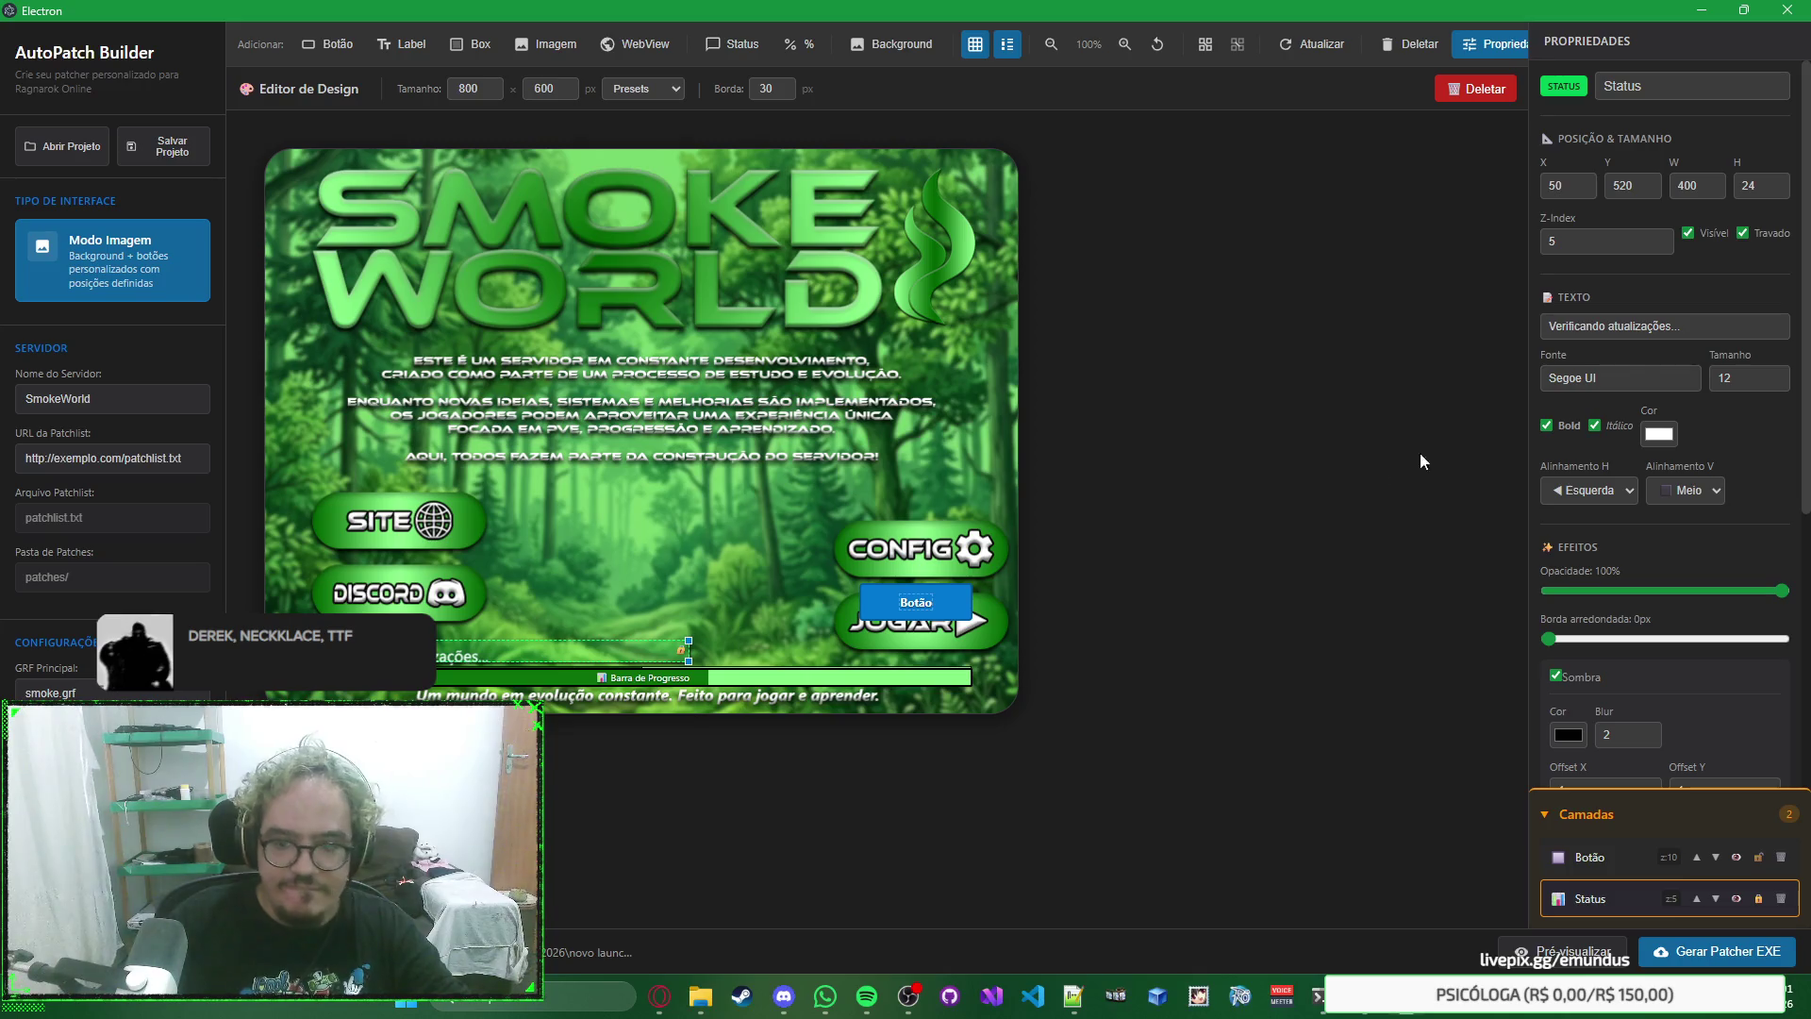
left_click(1744, 236)
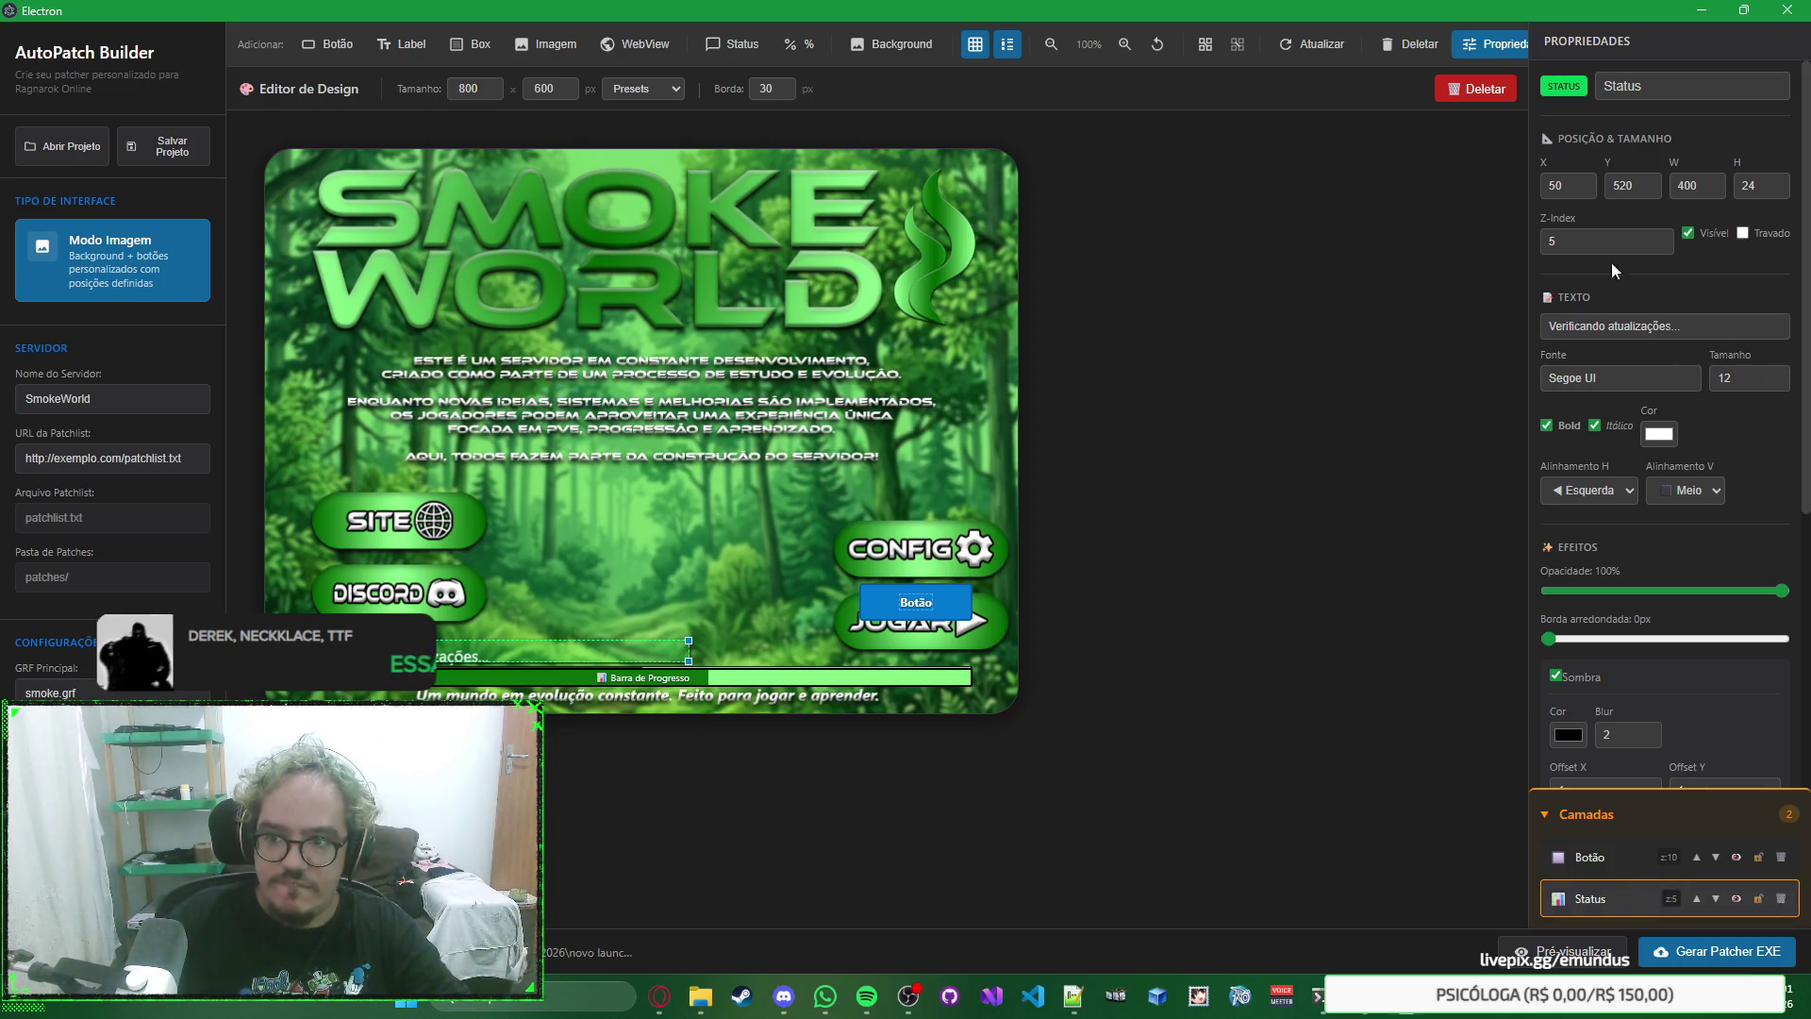
mouse_move(625, 646)
left_mouse_down()
mouse_move(619, 668)
mouse_move(628, 656)
left_mouse_up()
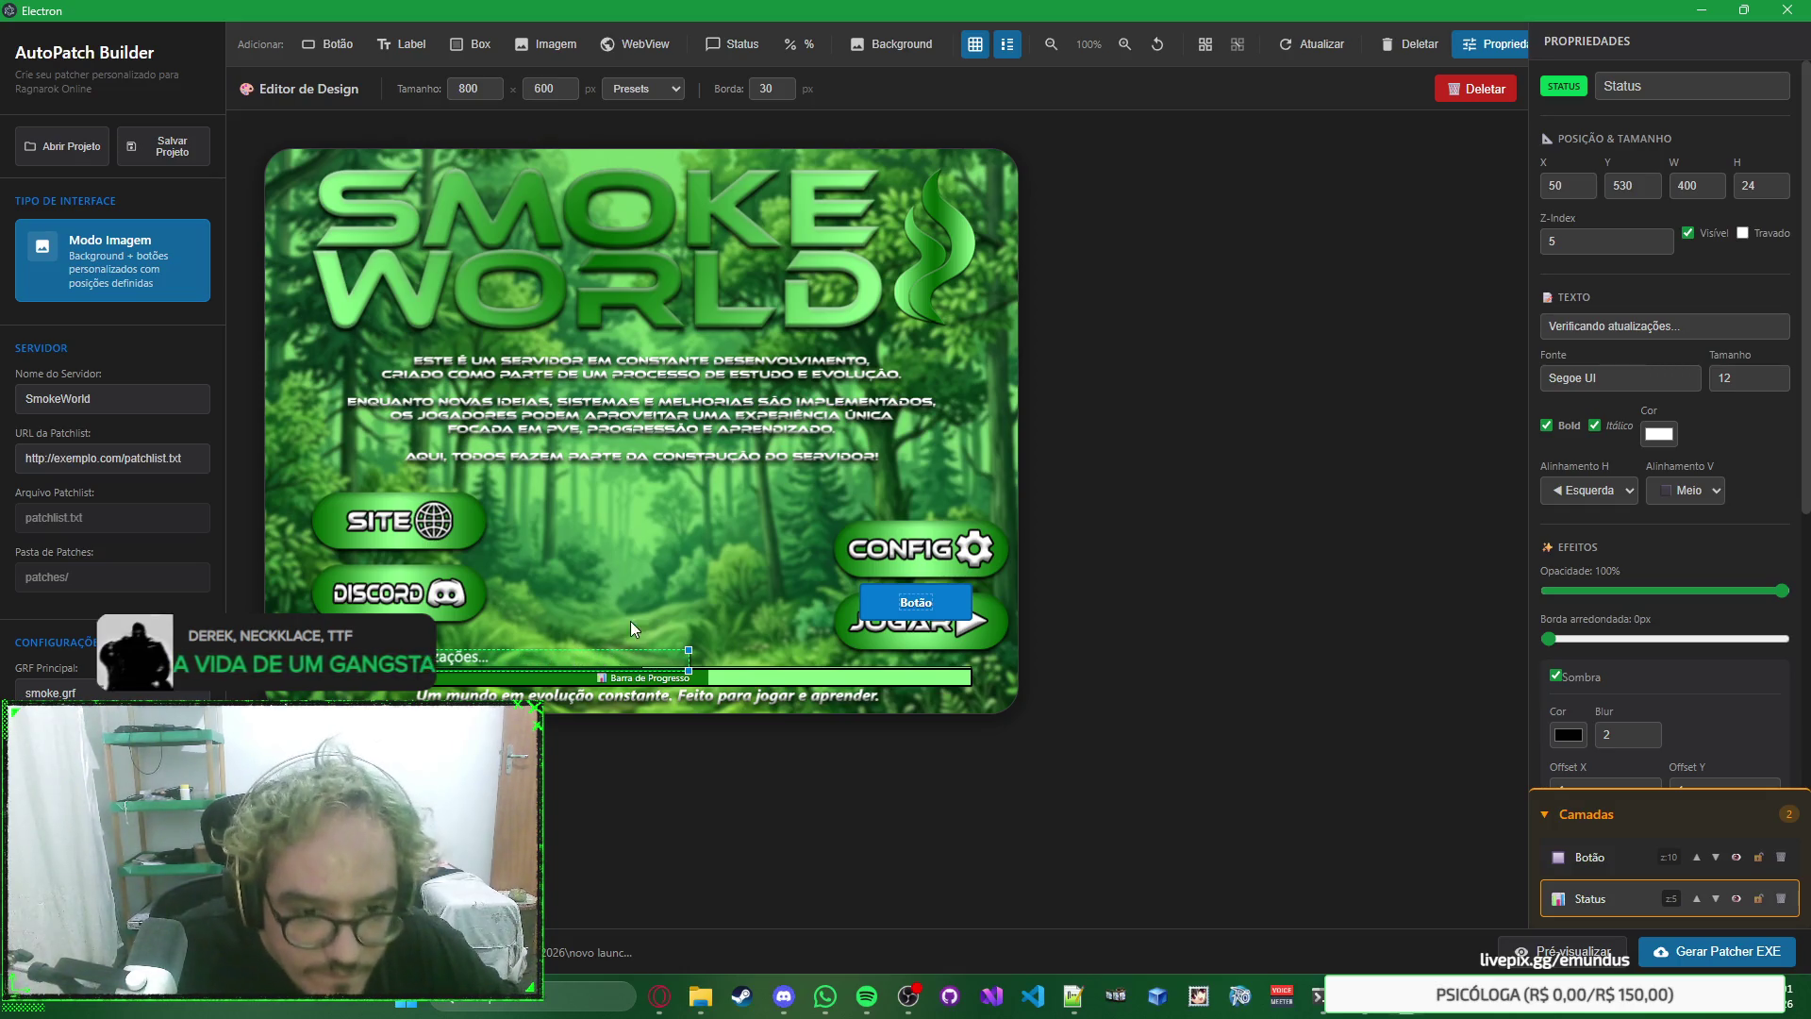
left_click(684, 604)
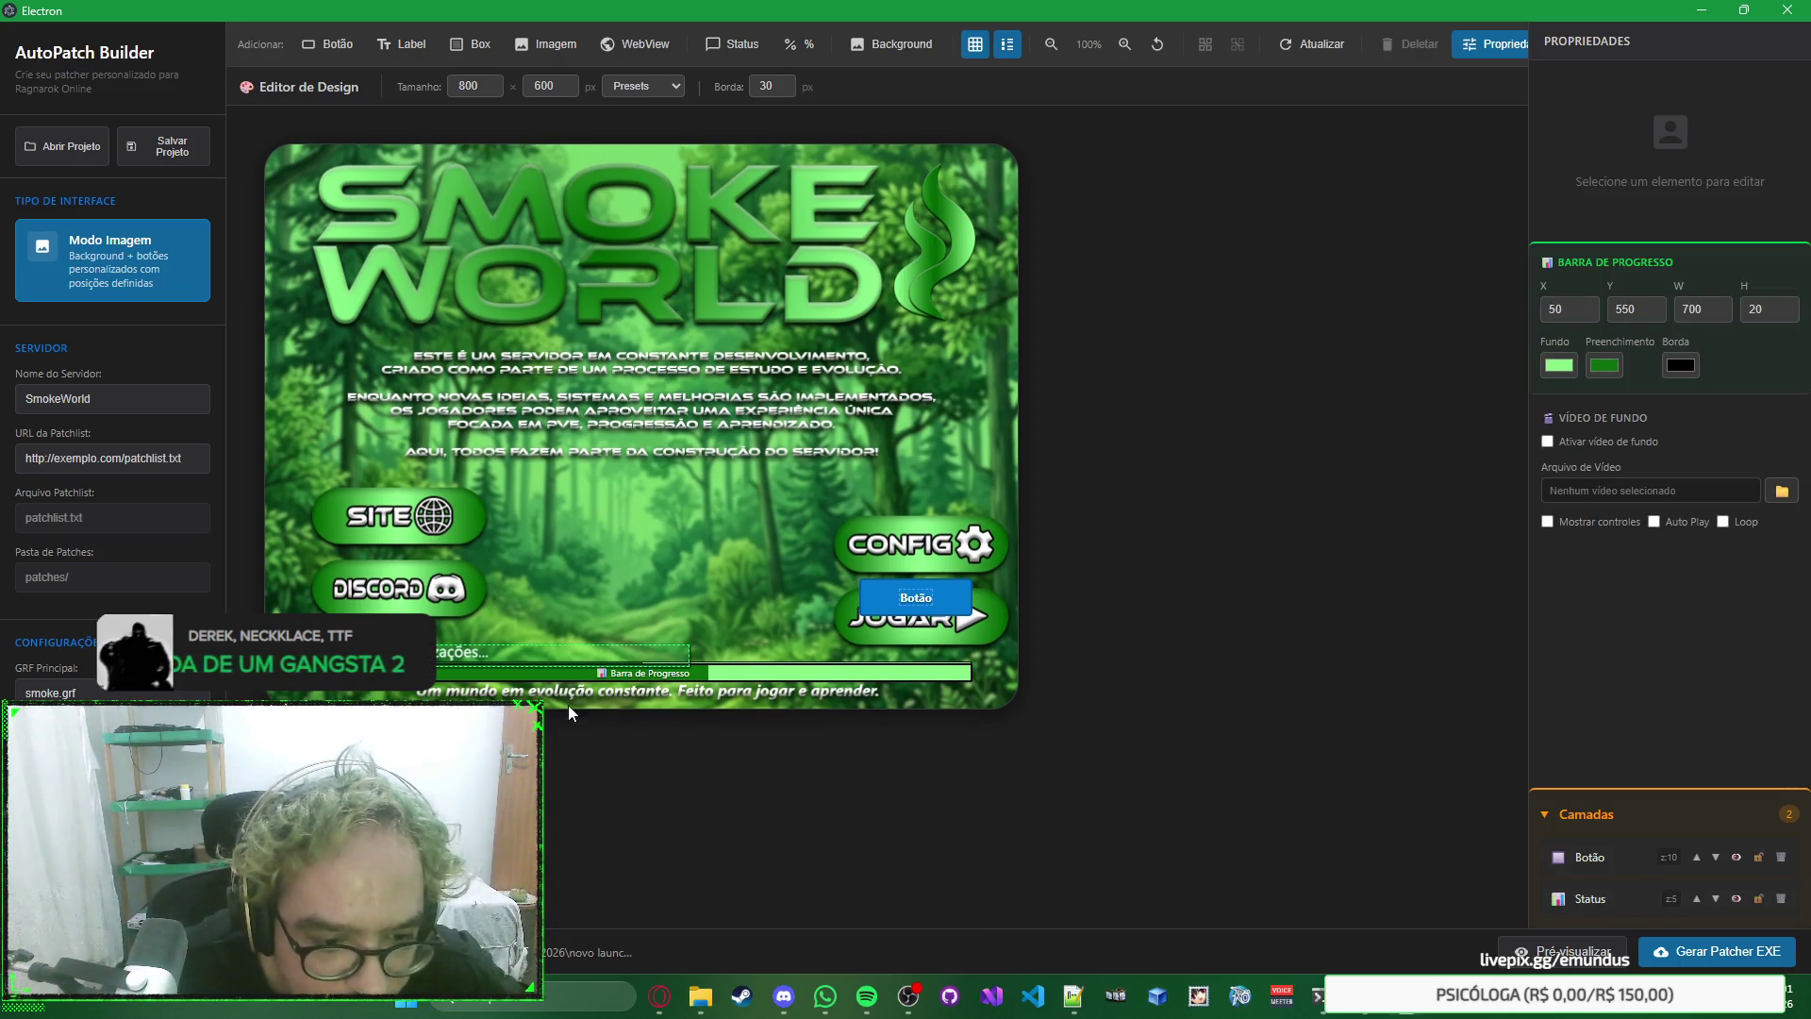
left_click(465, 653)
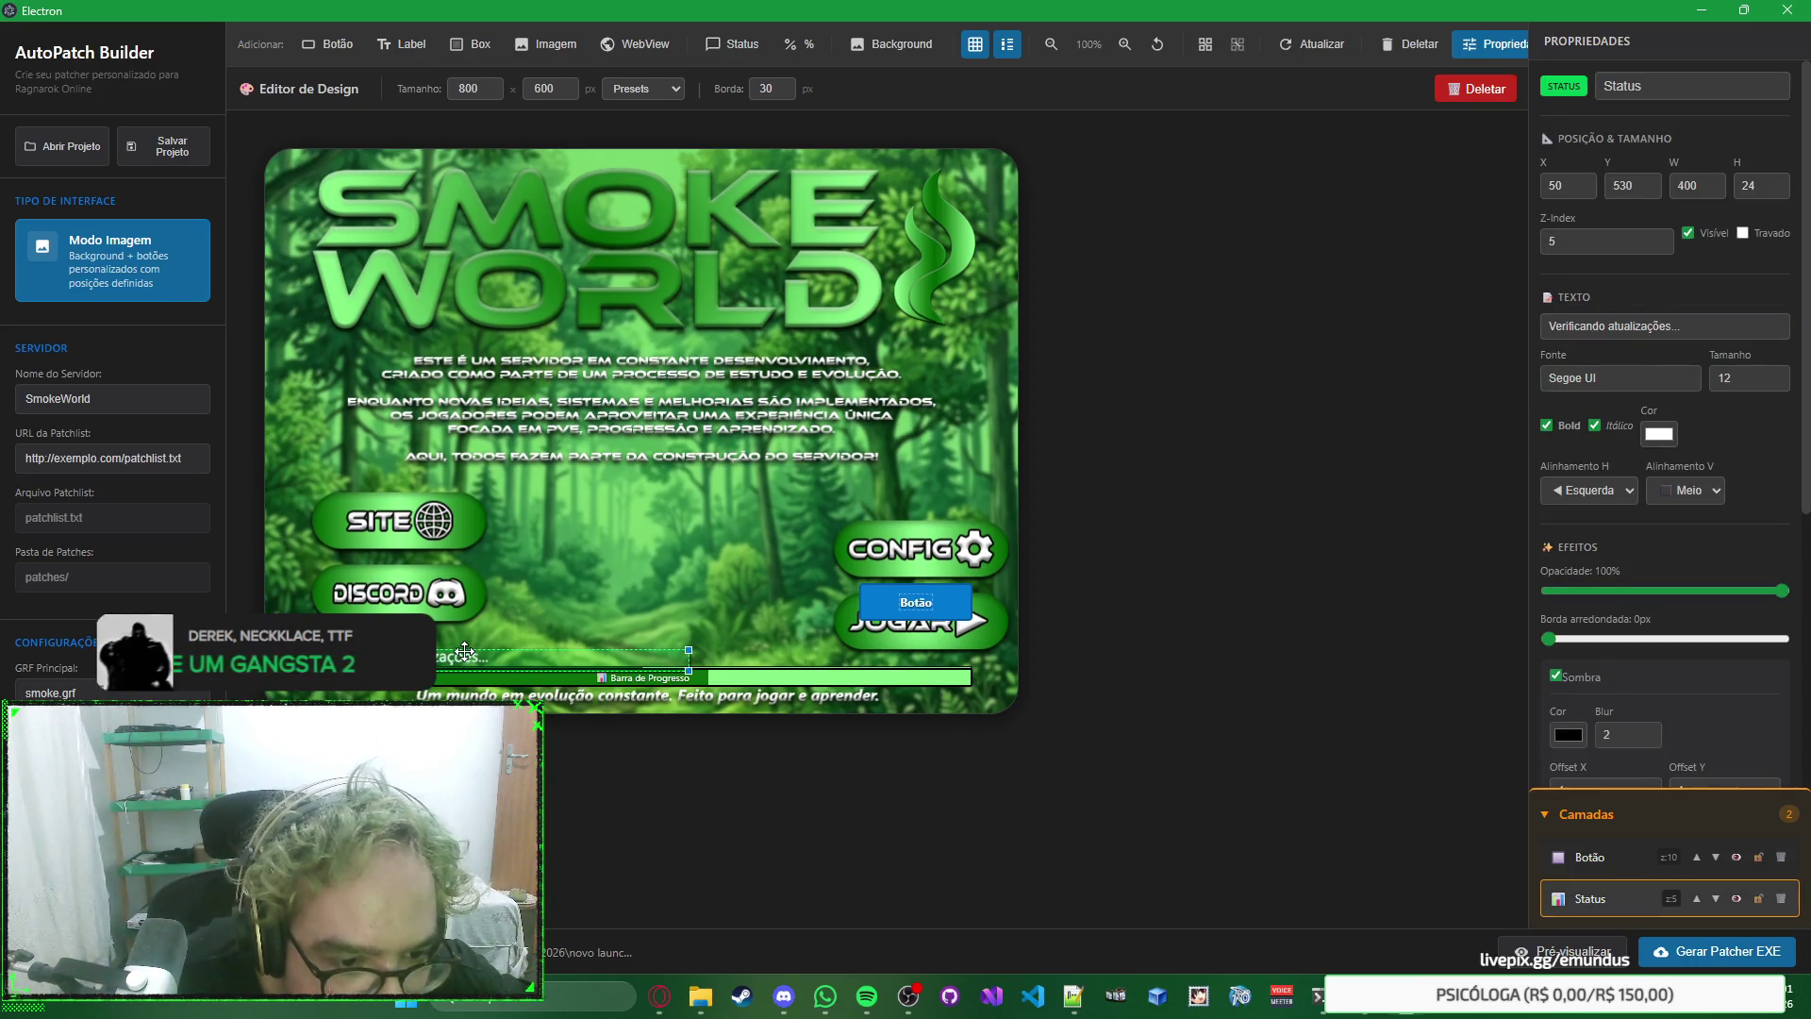
left_click_drag(465, 655, 465, 646)
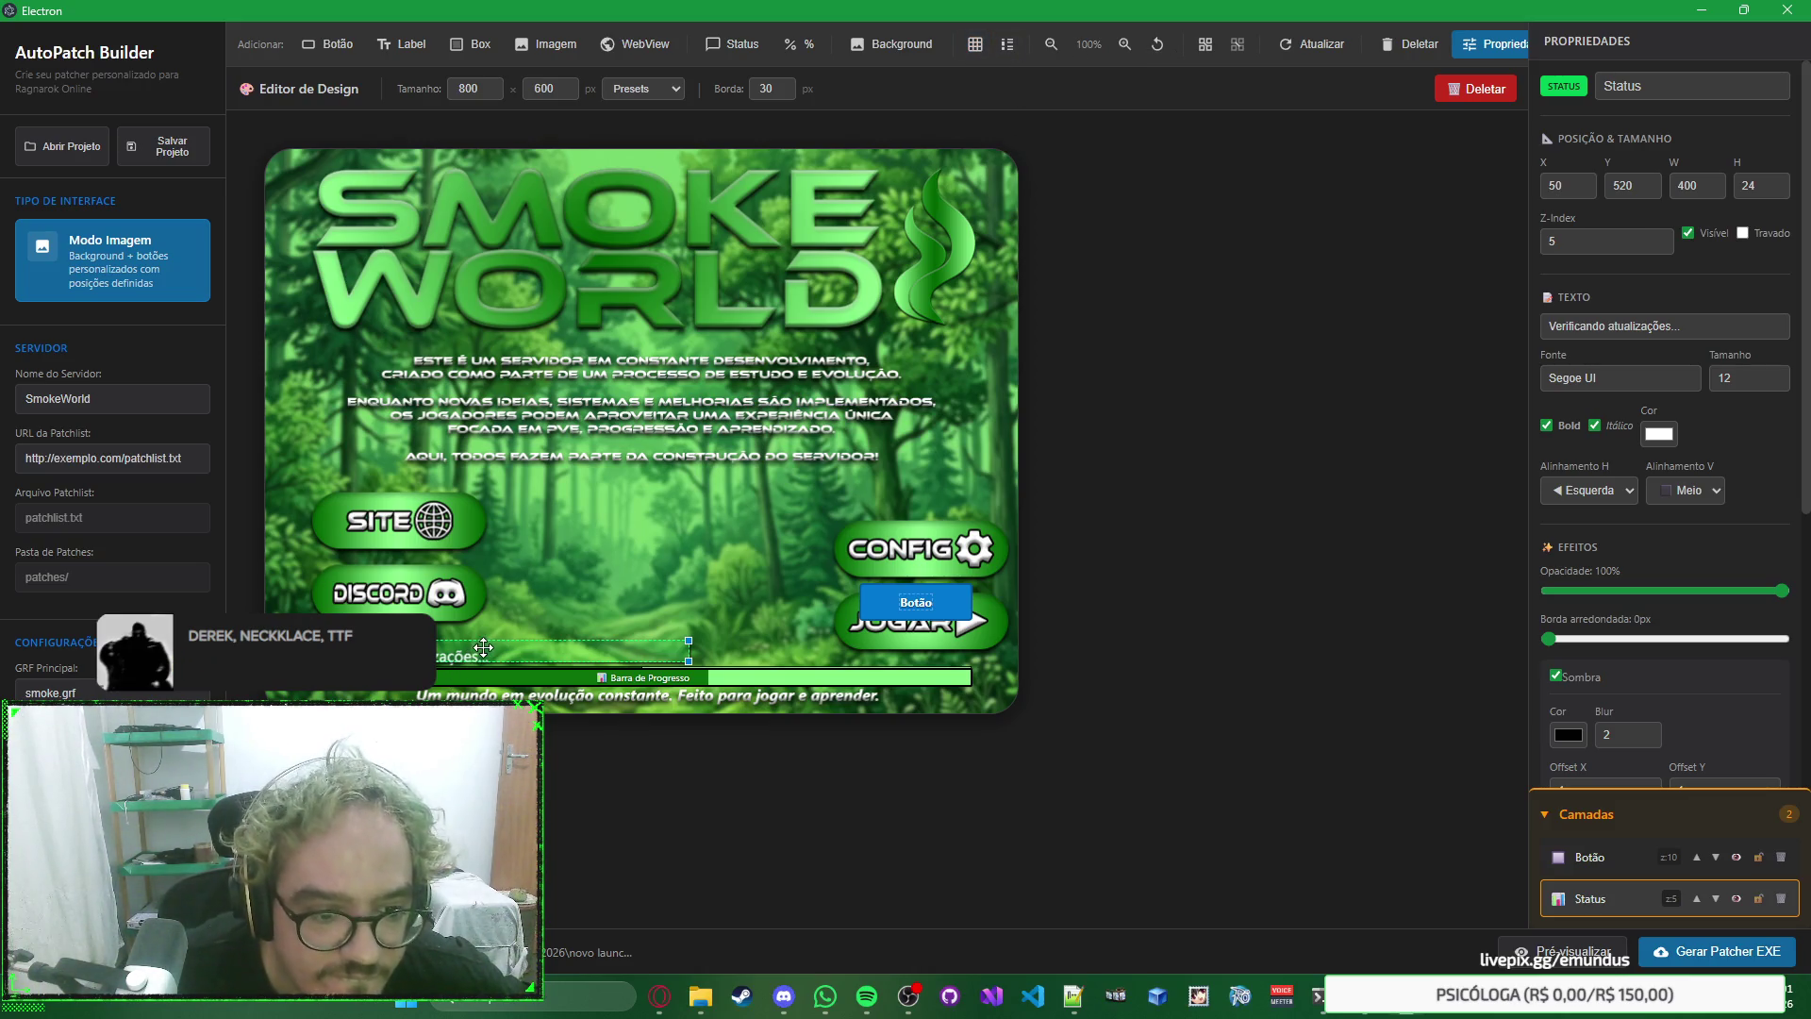
left_click_drag(498, 647, 488, 640)
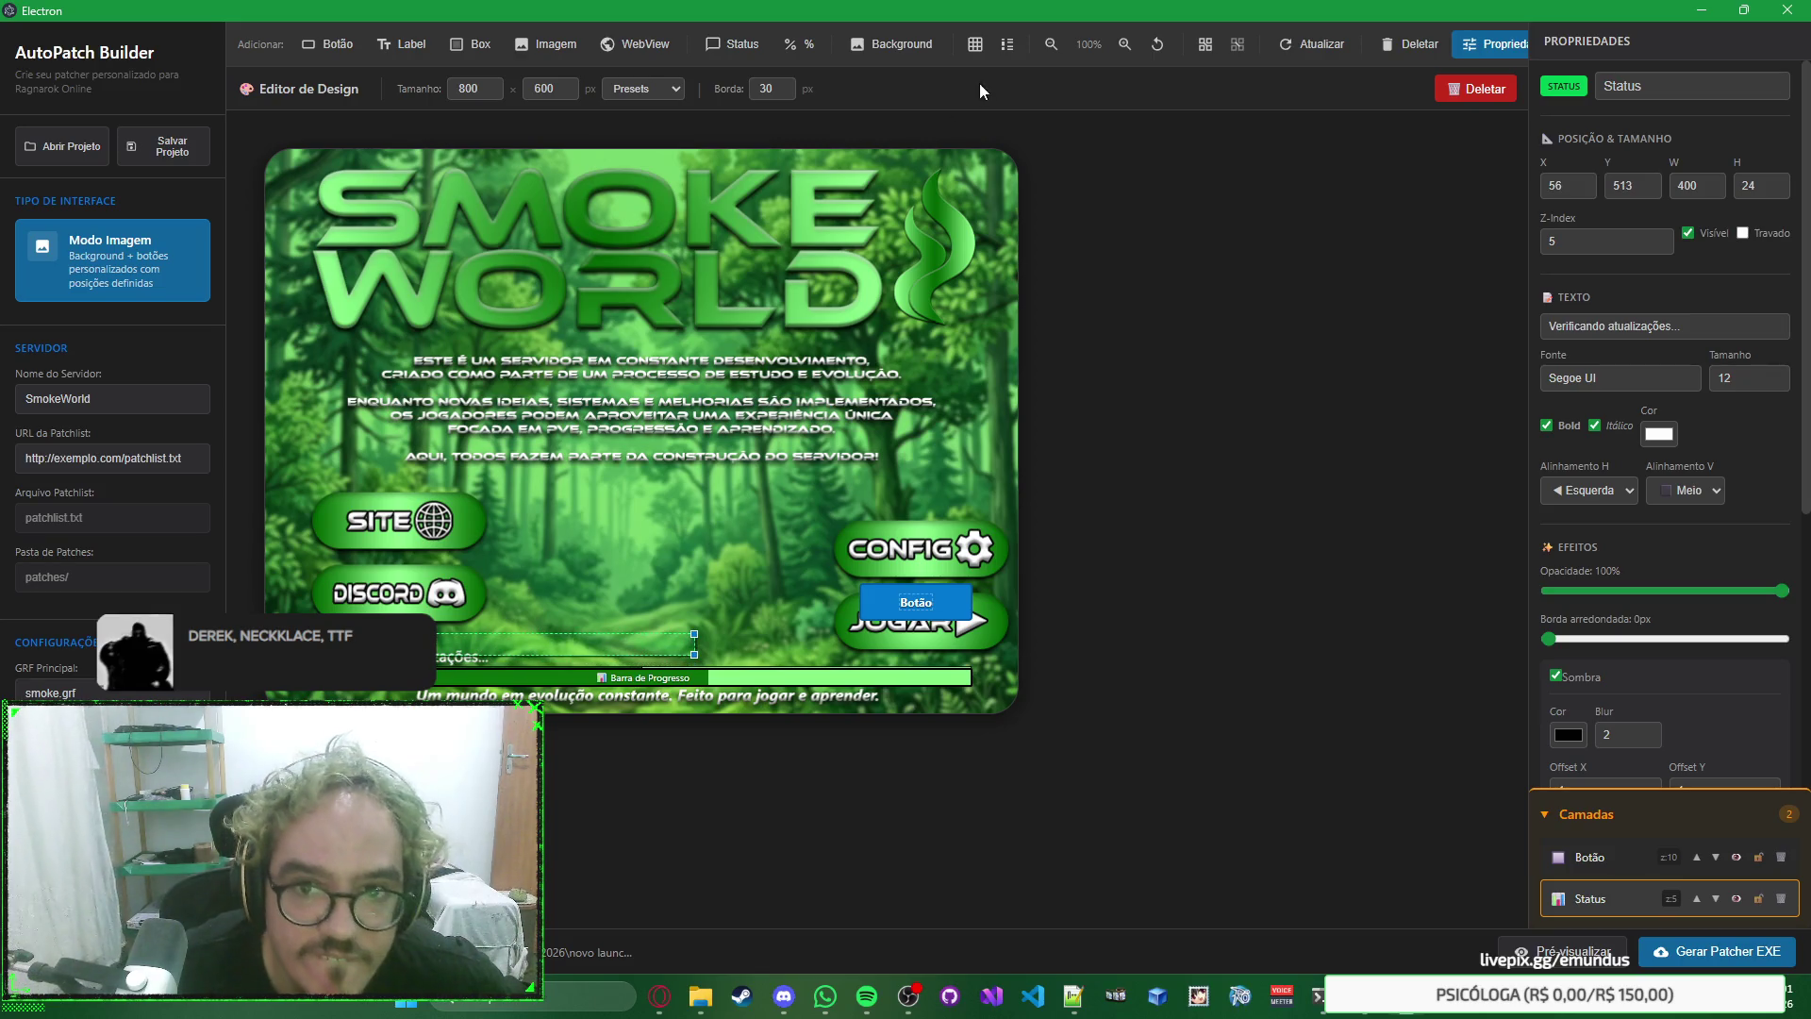
Step: Toggle grid snapping and nudge the Status text into place at X 50, Y 520
left_click(978, 46)
left_click_drag(487, 644, 477, 652)
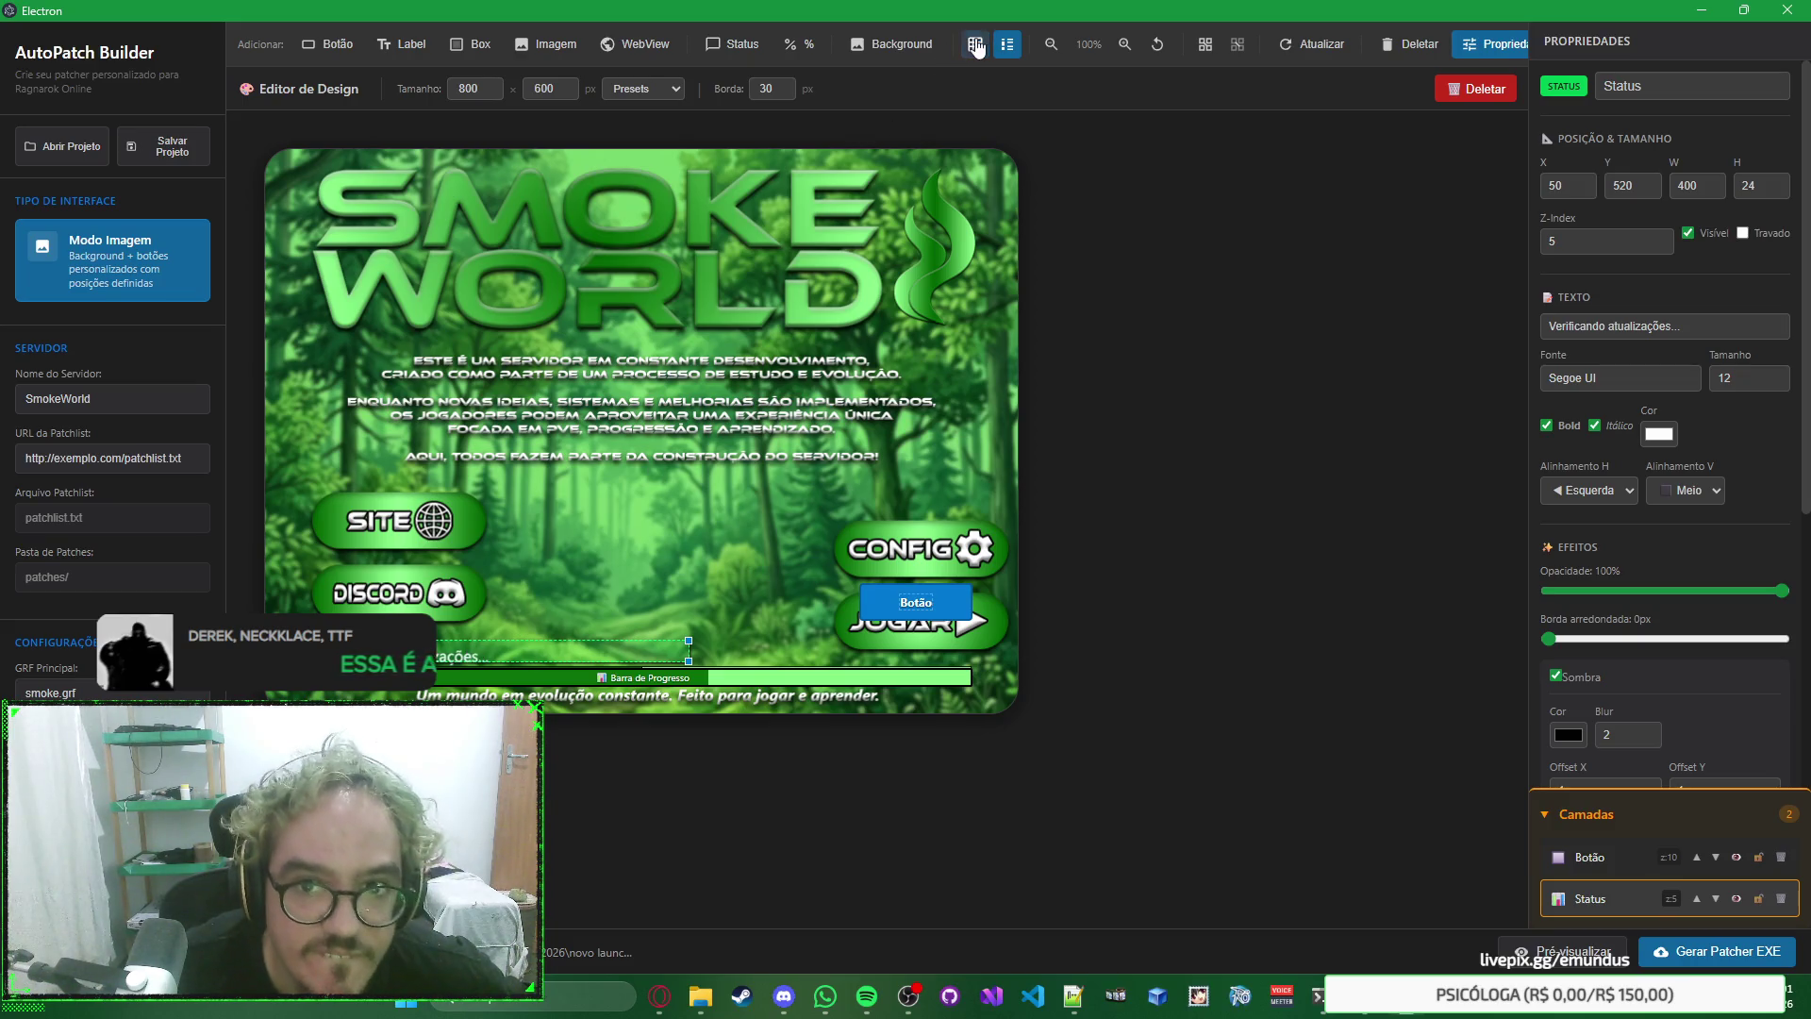
left_click(977, 45)
left_click(977, 44)
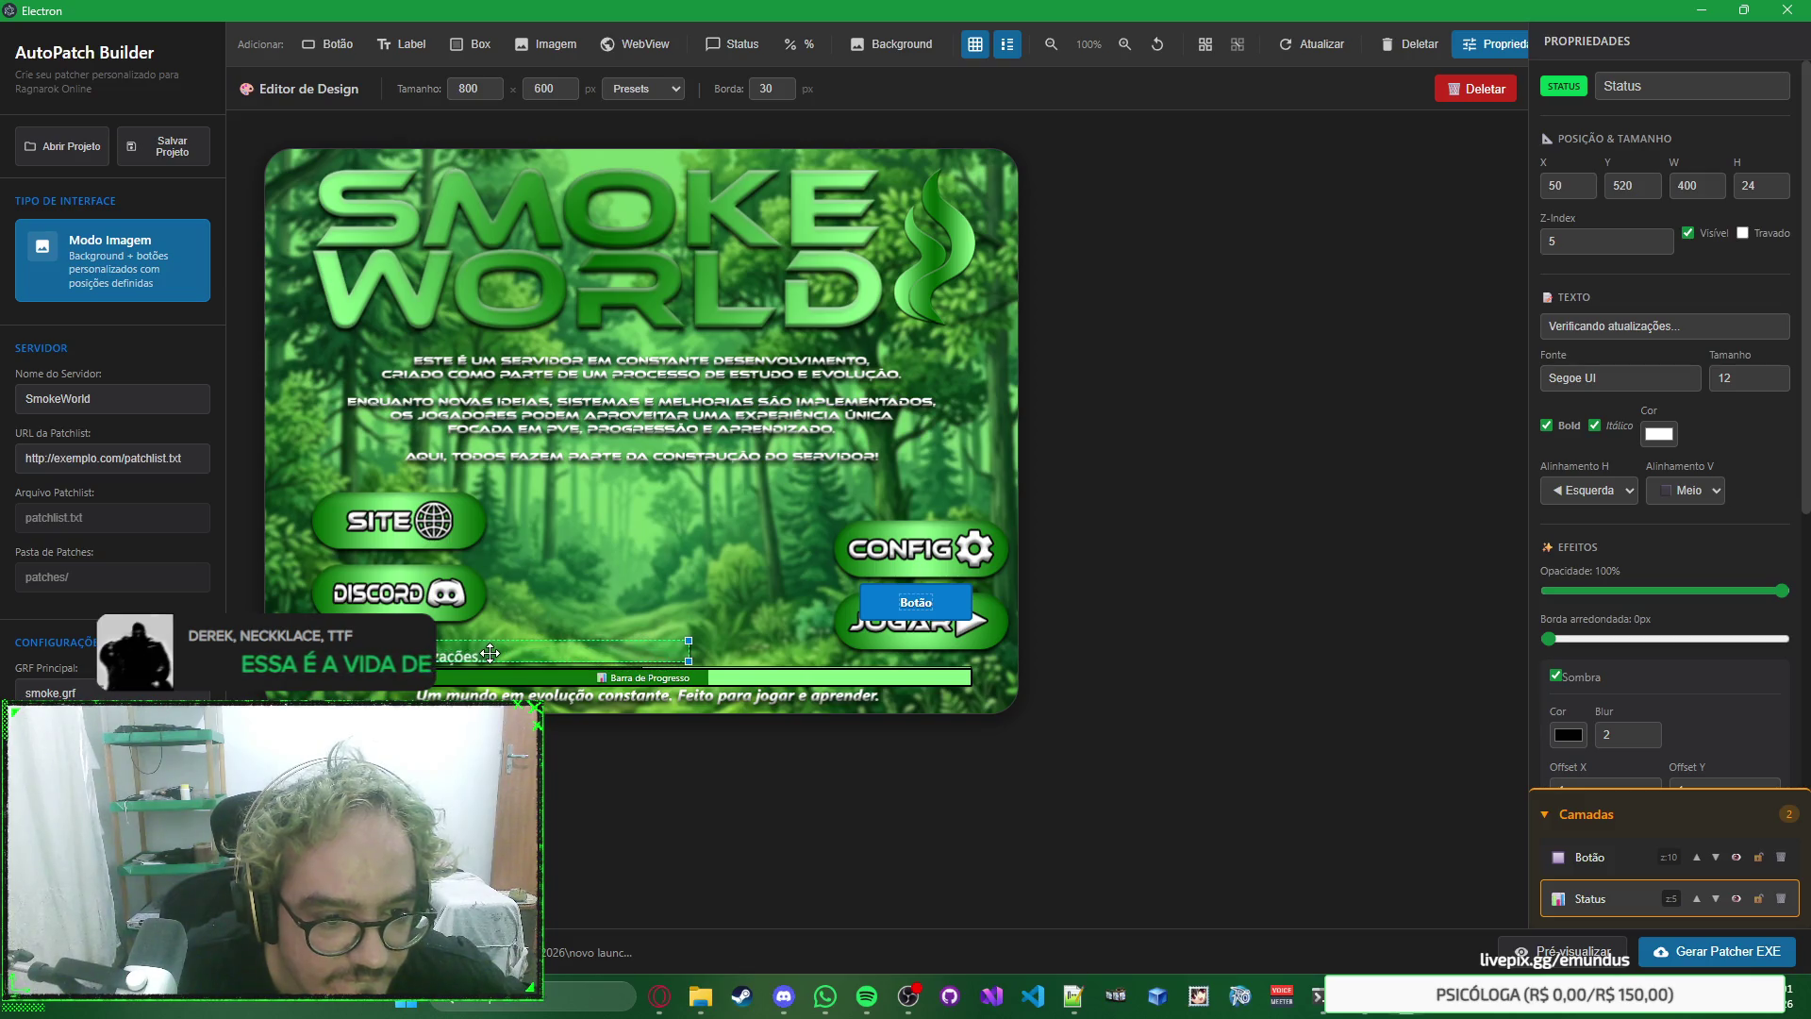
key("shift+Down")
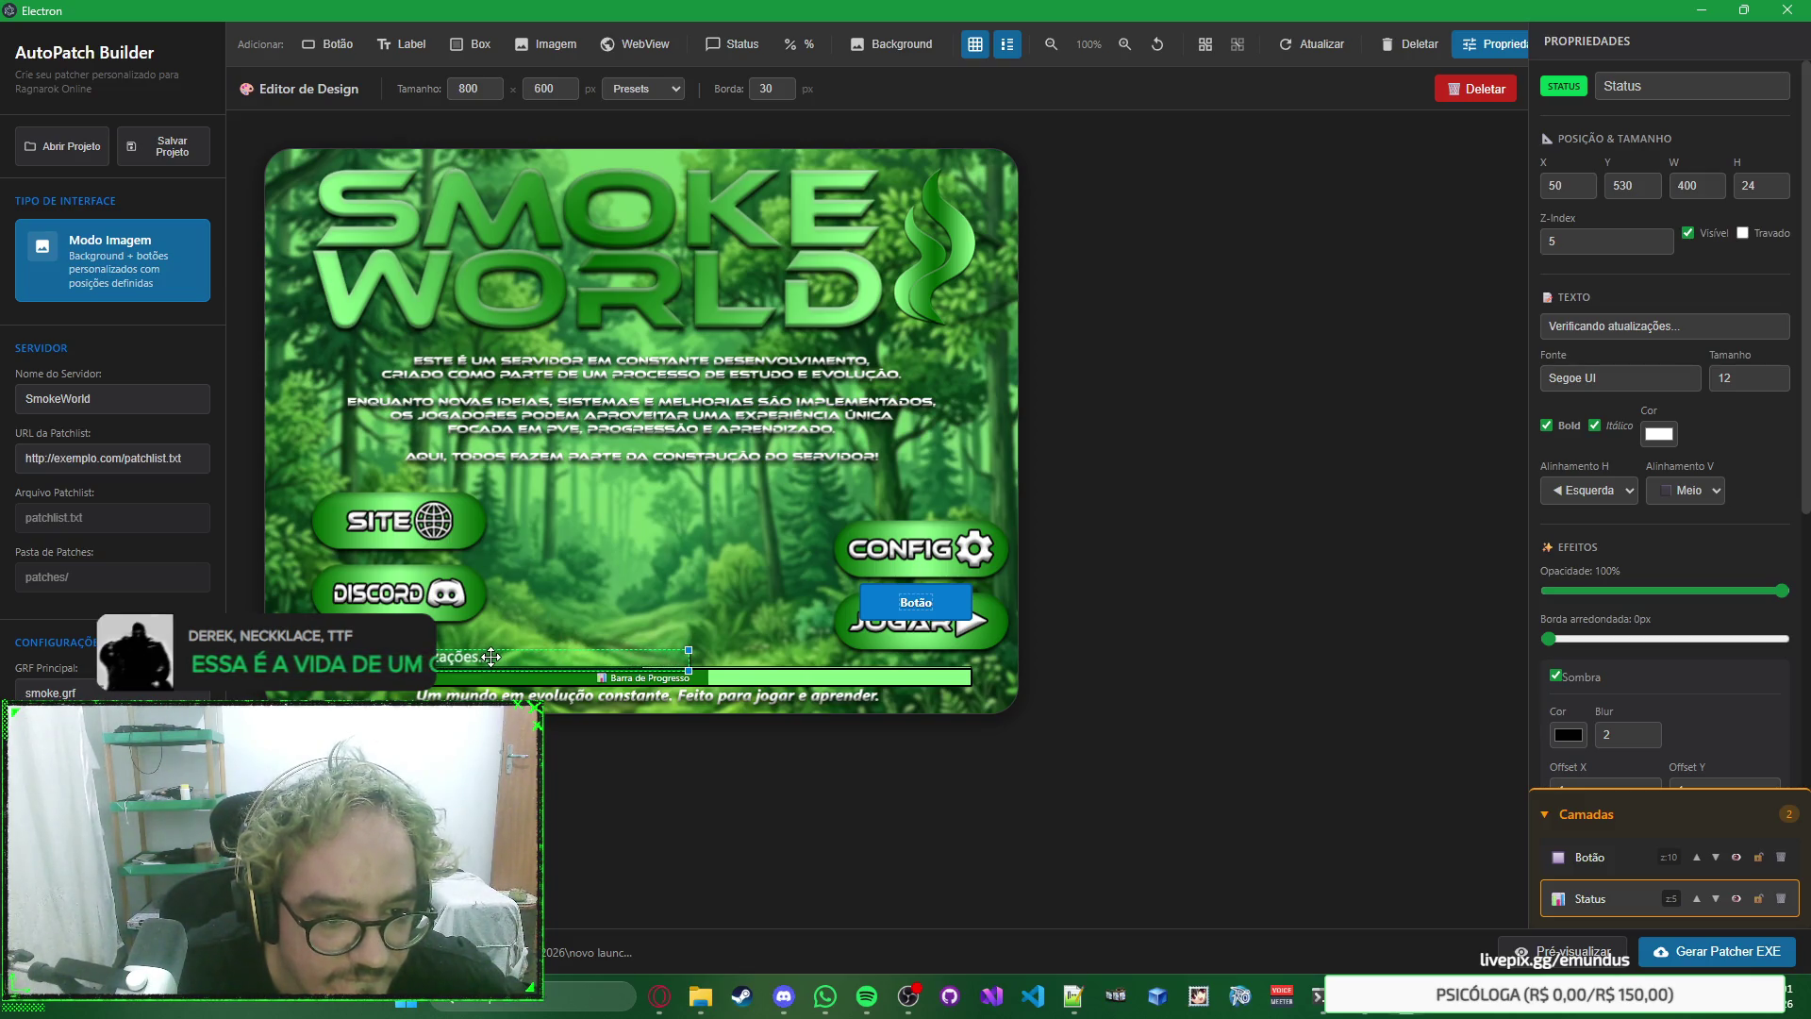
key("shift+Up")
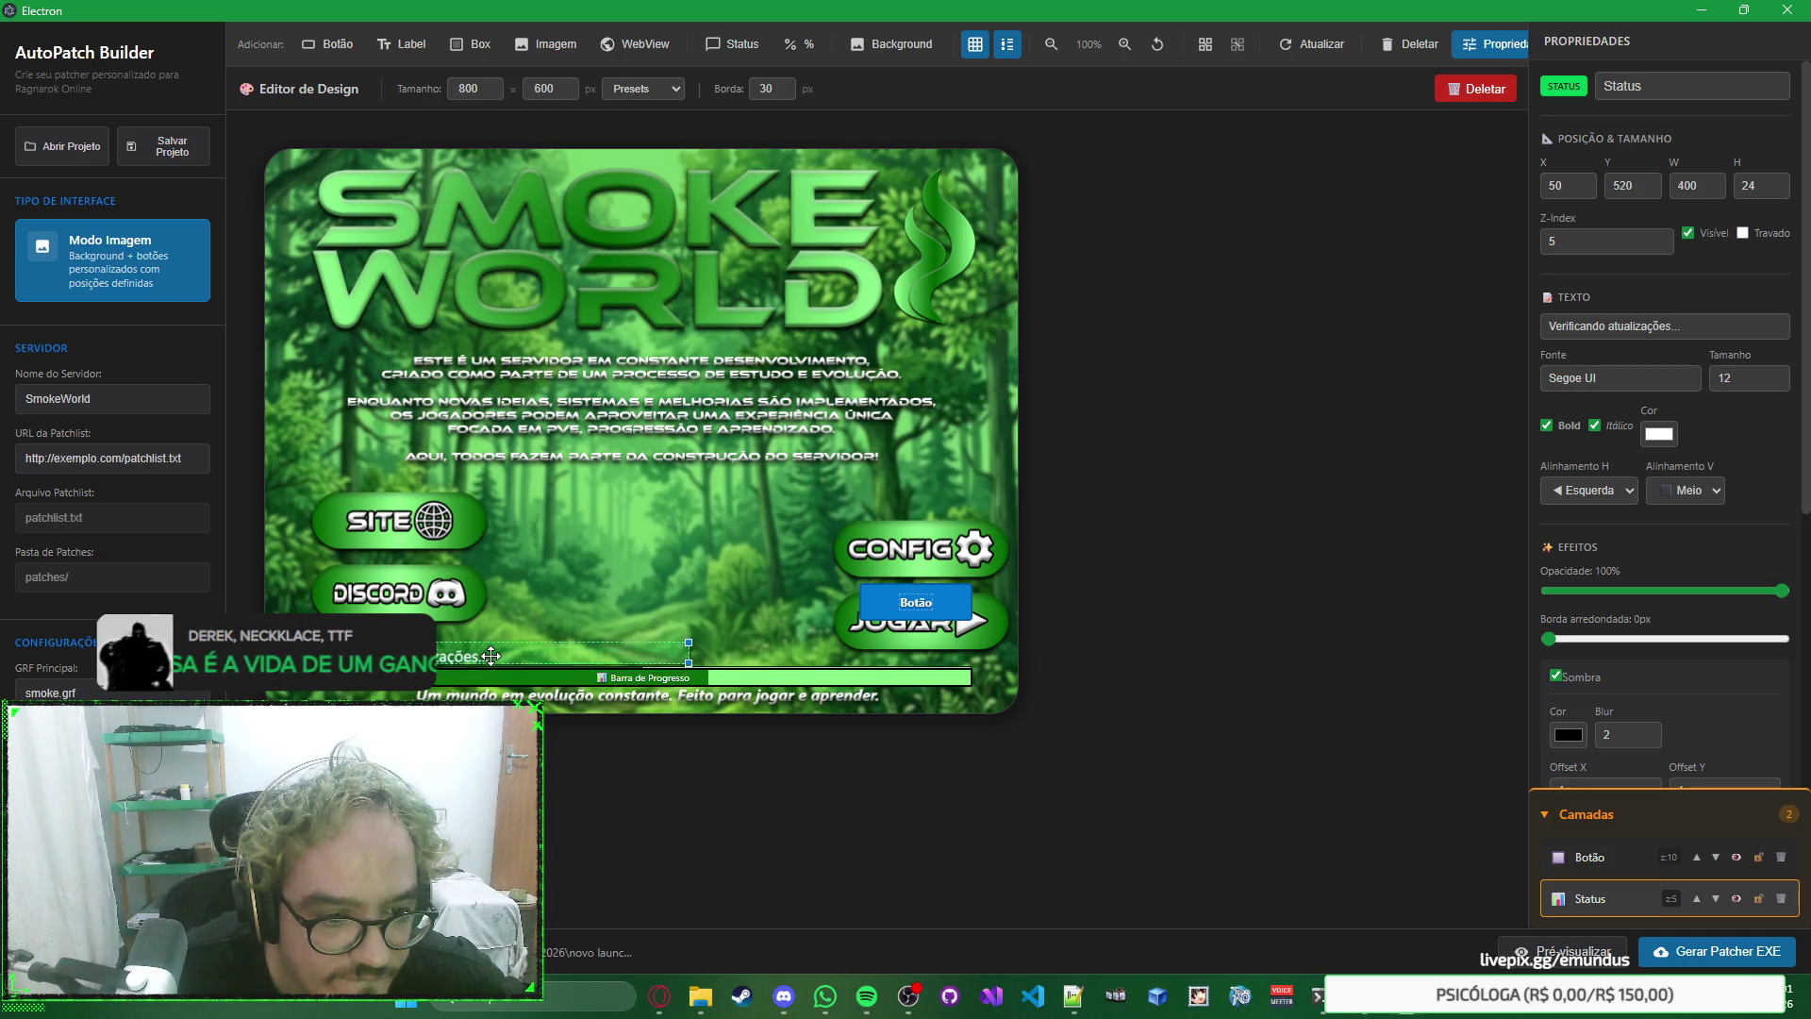
left_click(709, 581)
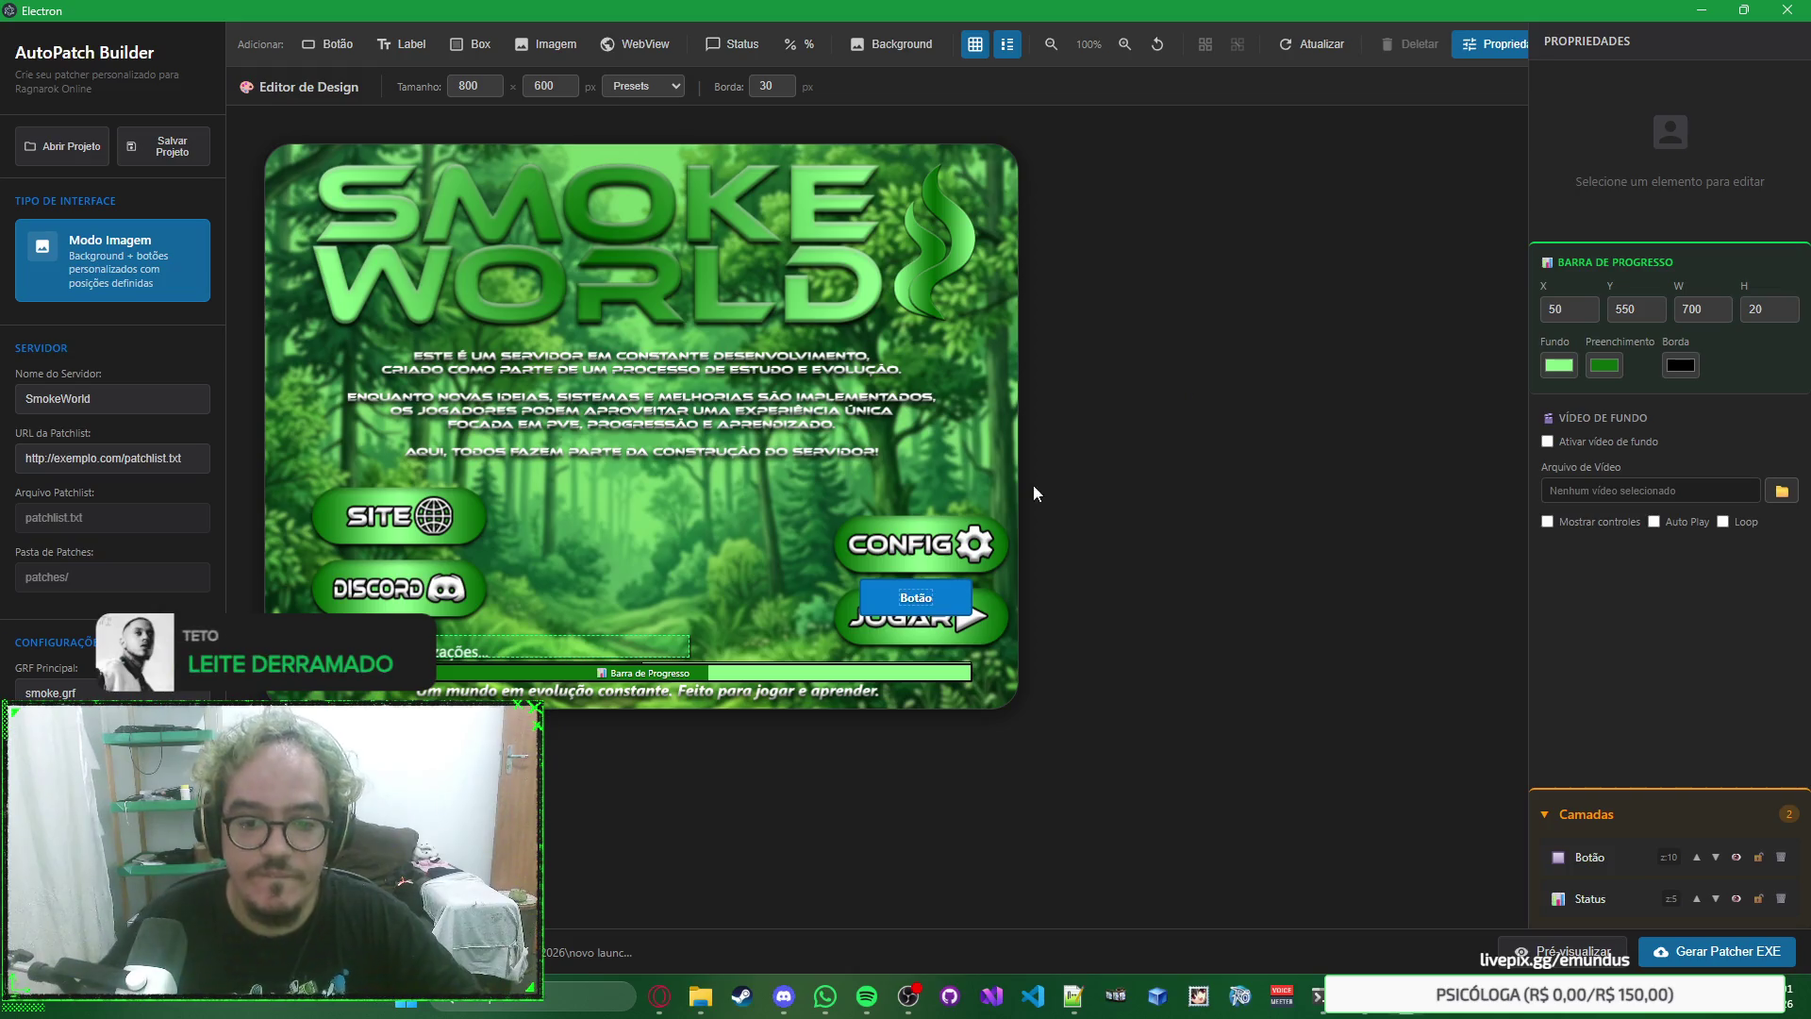
Step: Try picking Jogar.png for the existing button's normal state, cancel, and nudge it over JOGAR
left_click(923, 604)
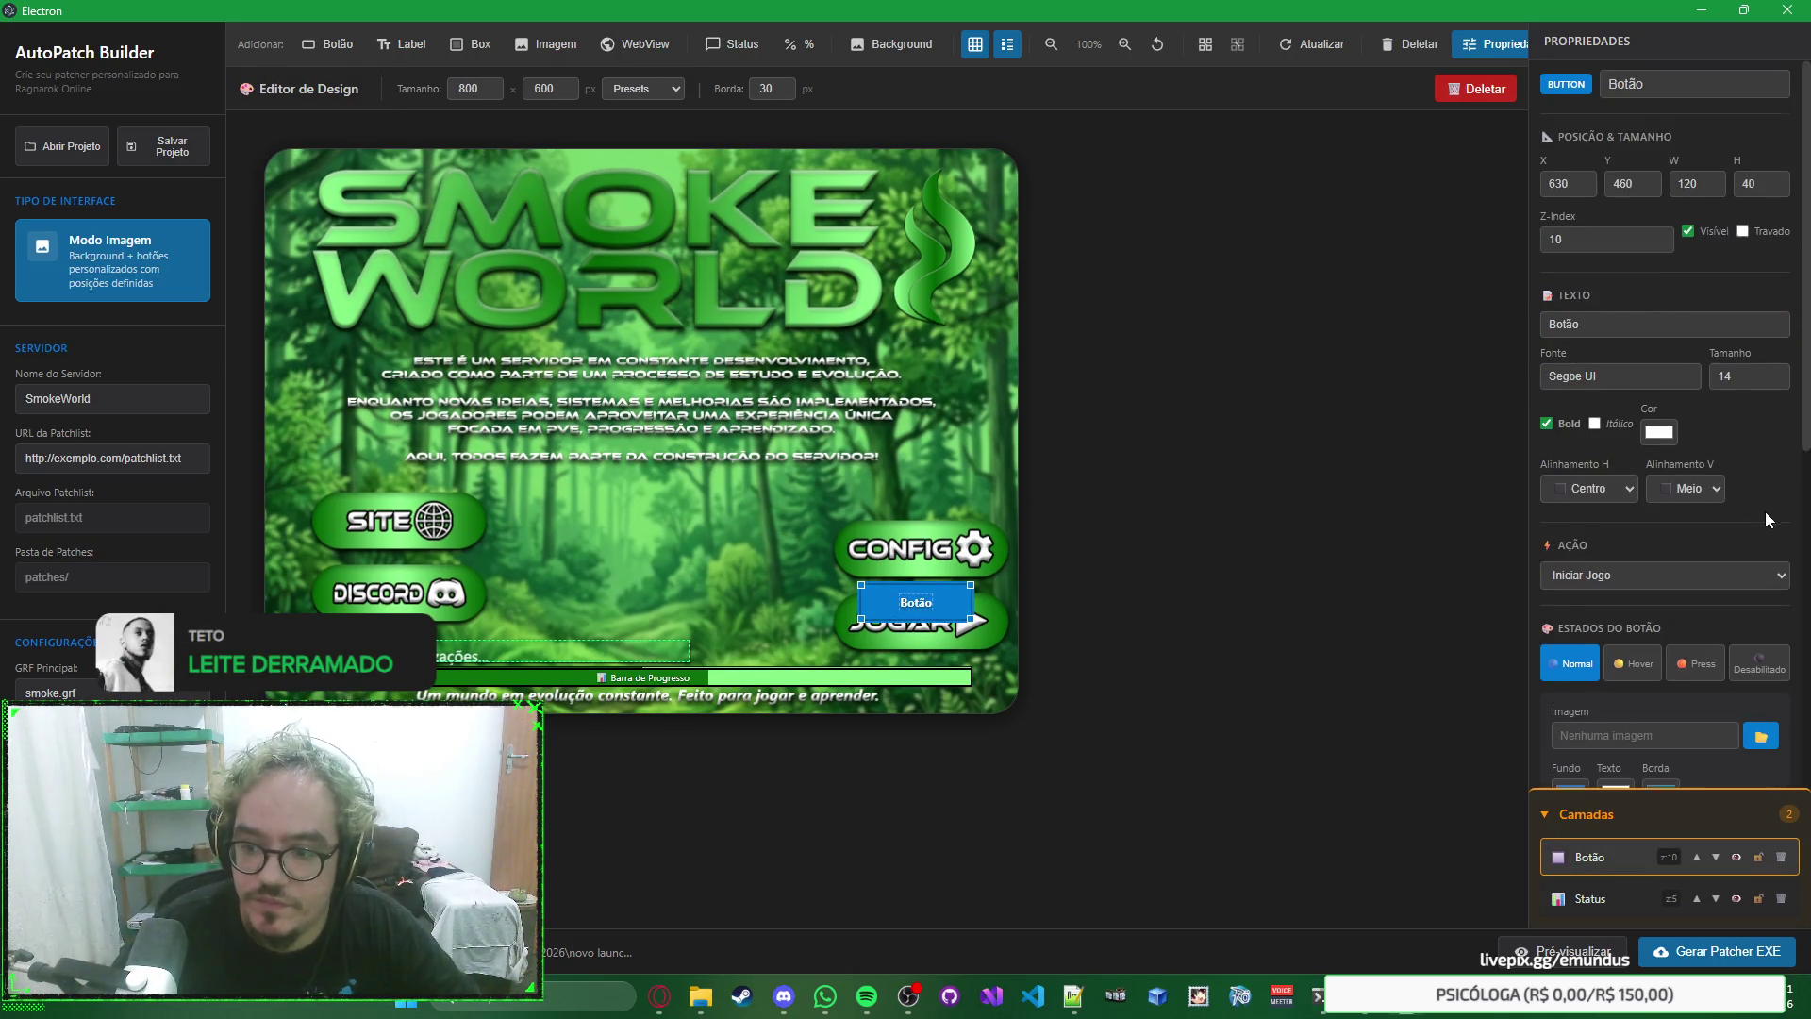
scroll(1764, 511, "down", 2)
left_click(1764, 555)
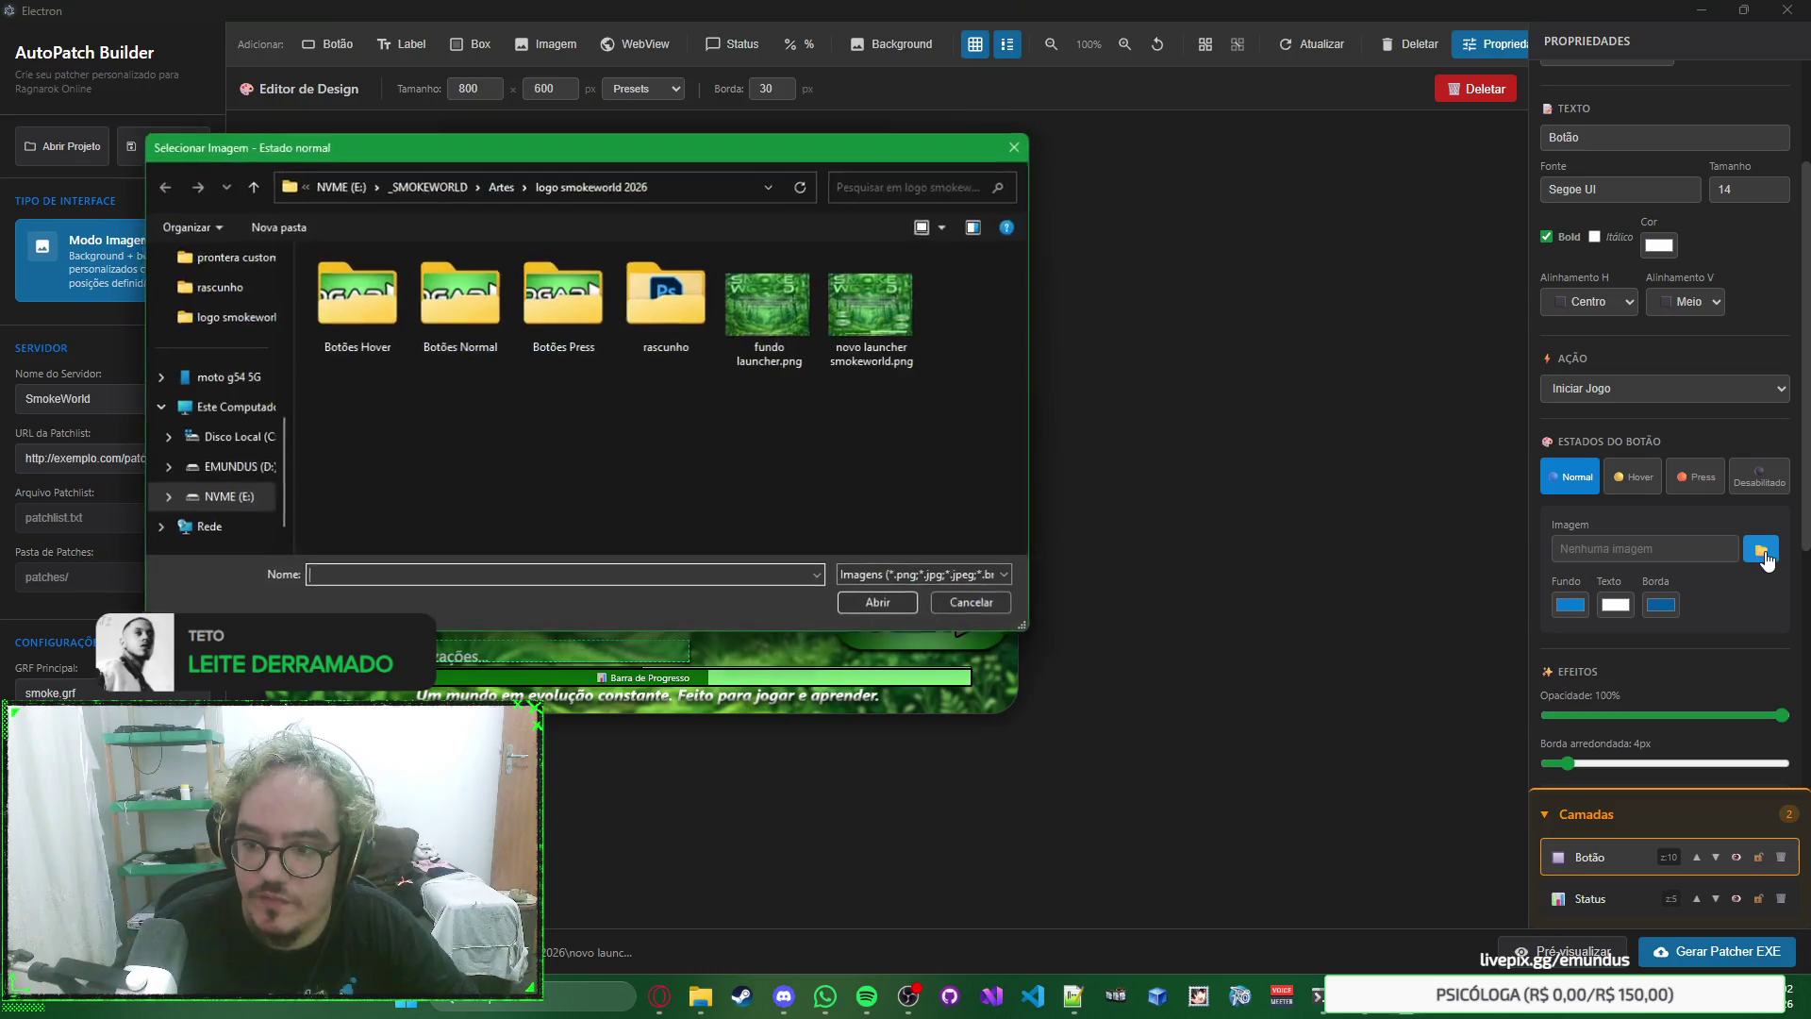
double_click(455, 303)
left_click(552, 326)
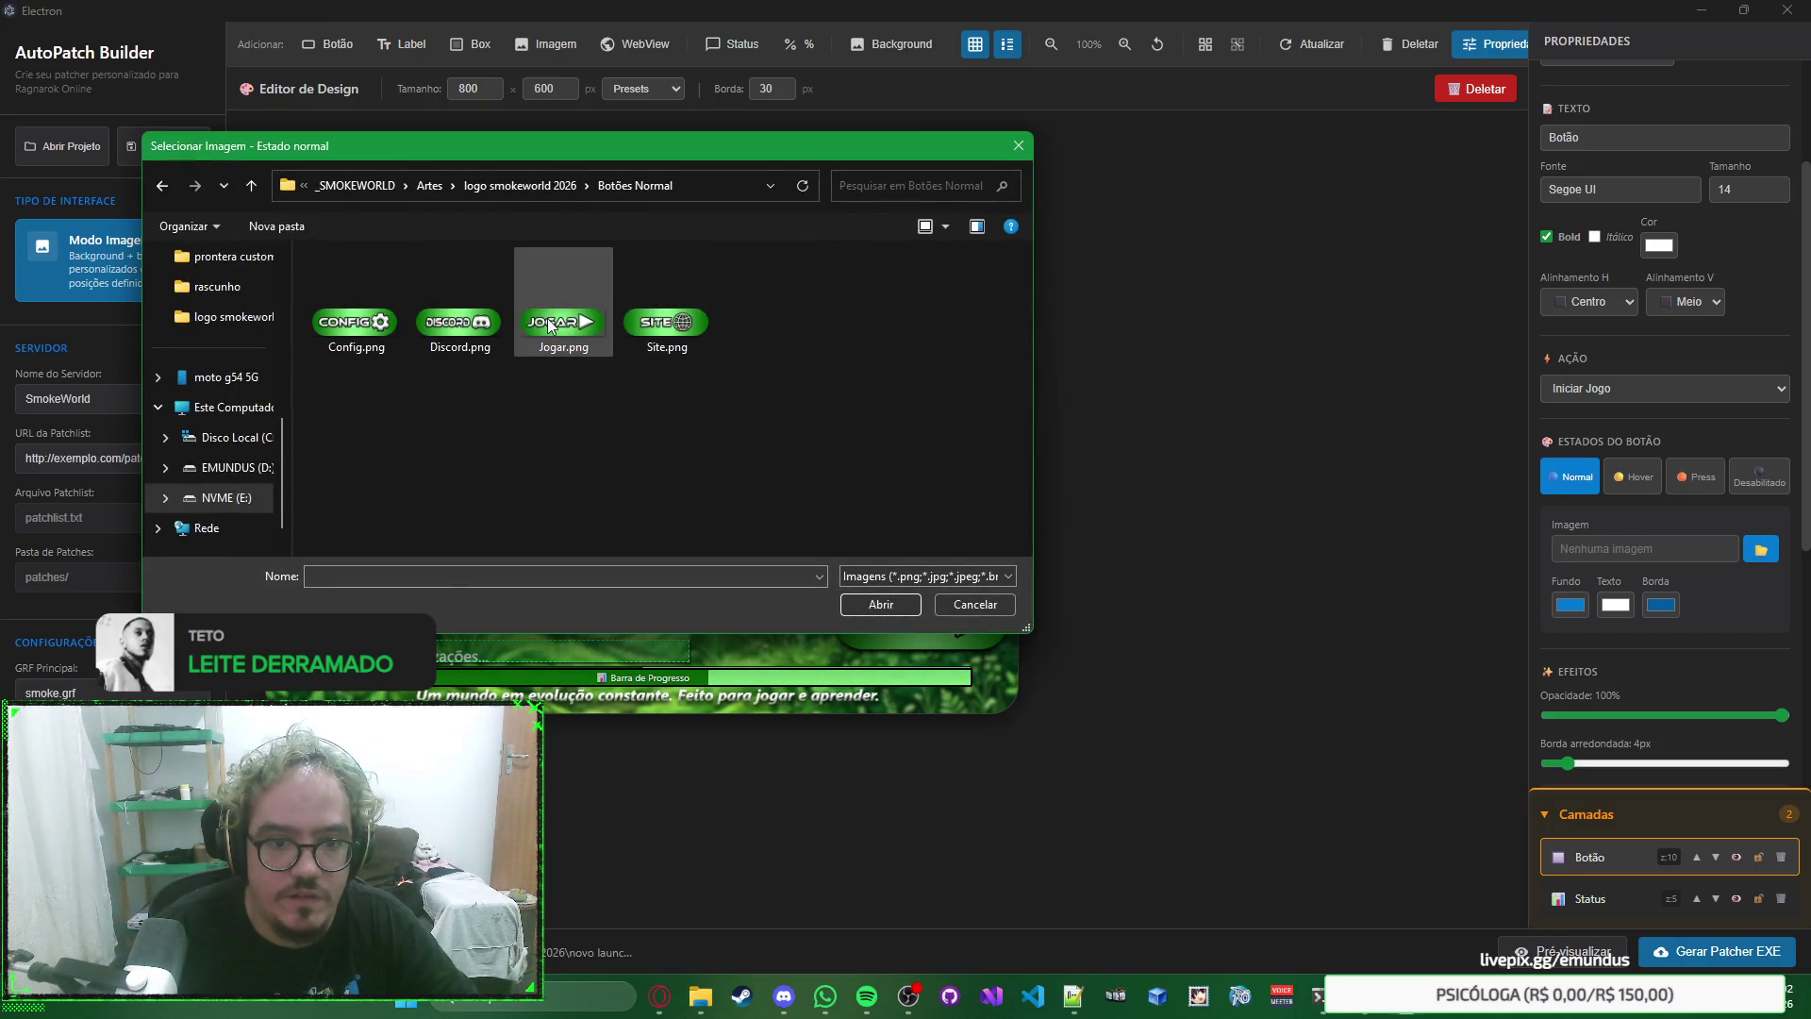
left_click(974, 604)
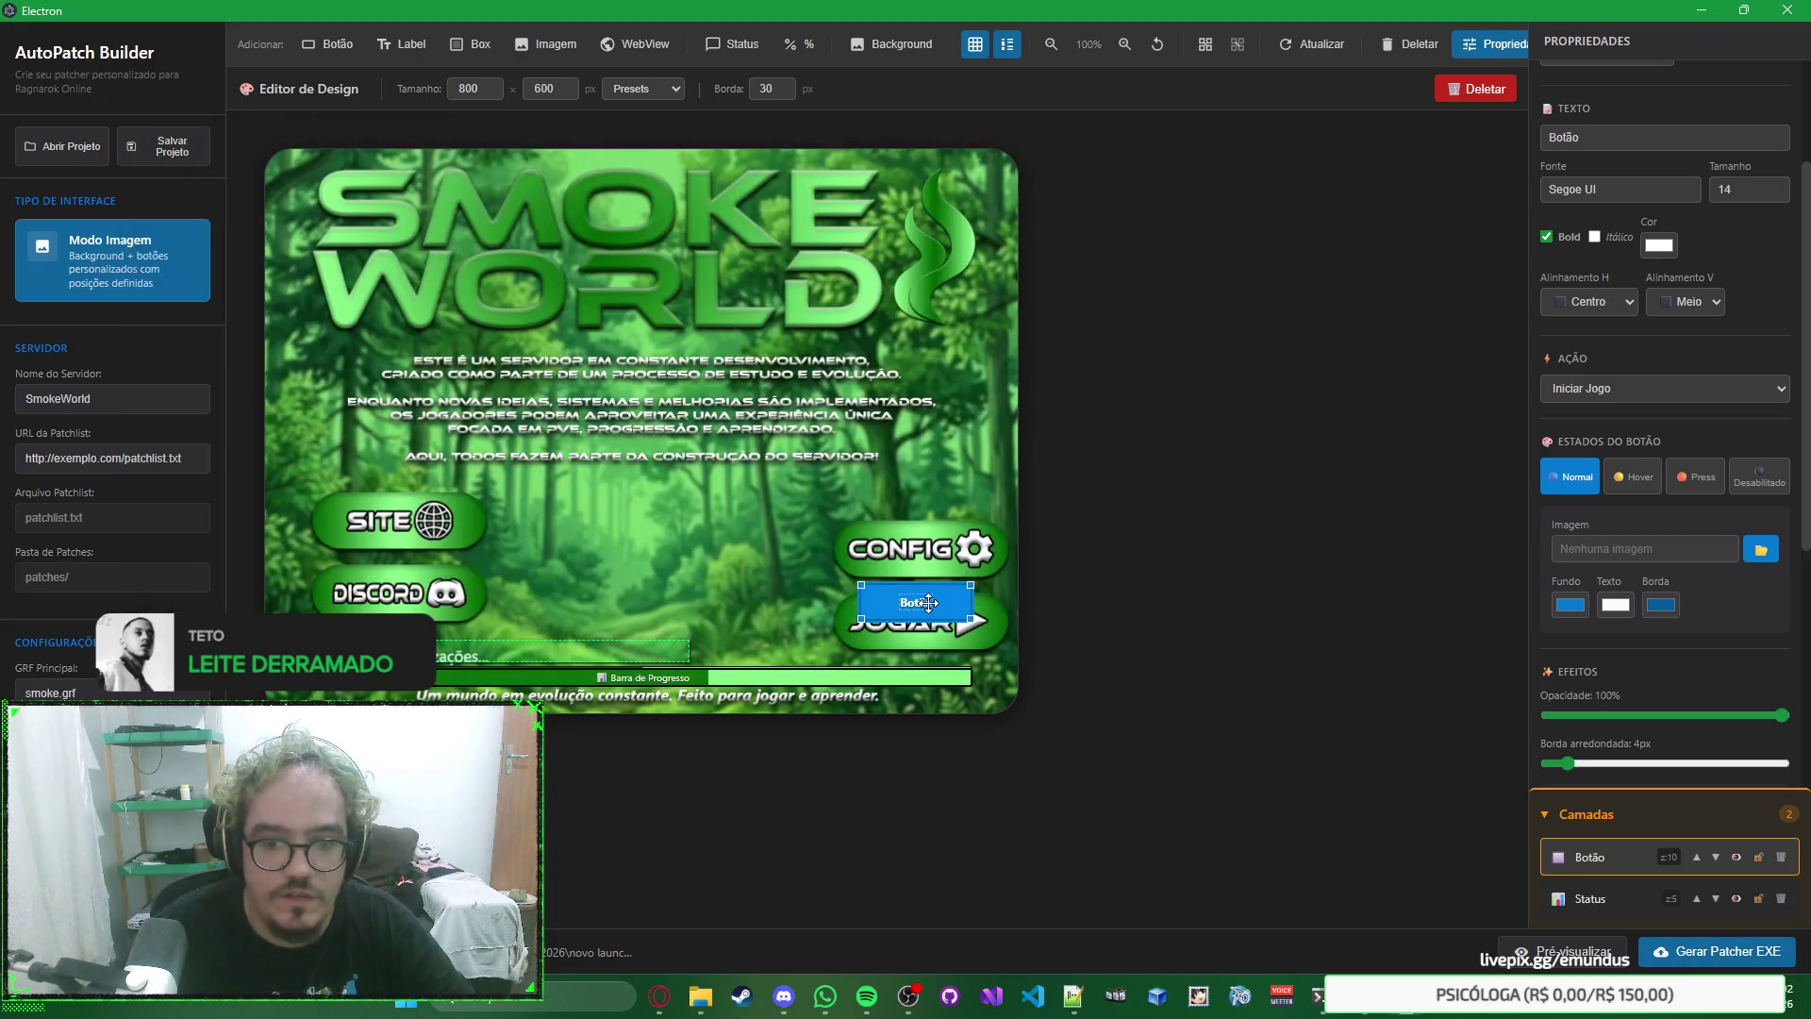
left_click_drag(931, 622, 936, 623)
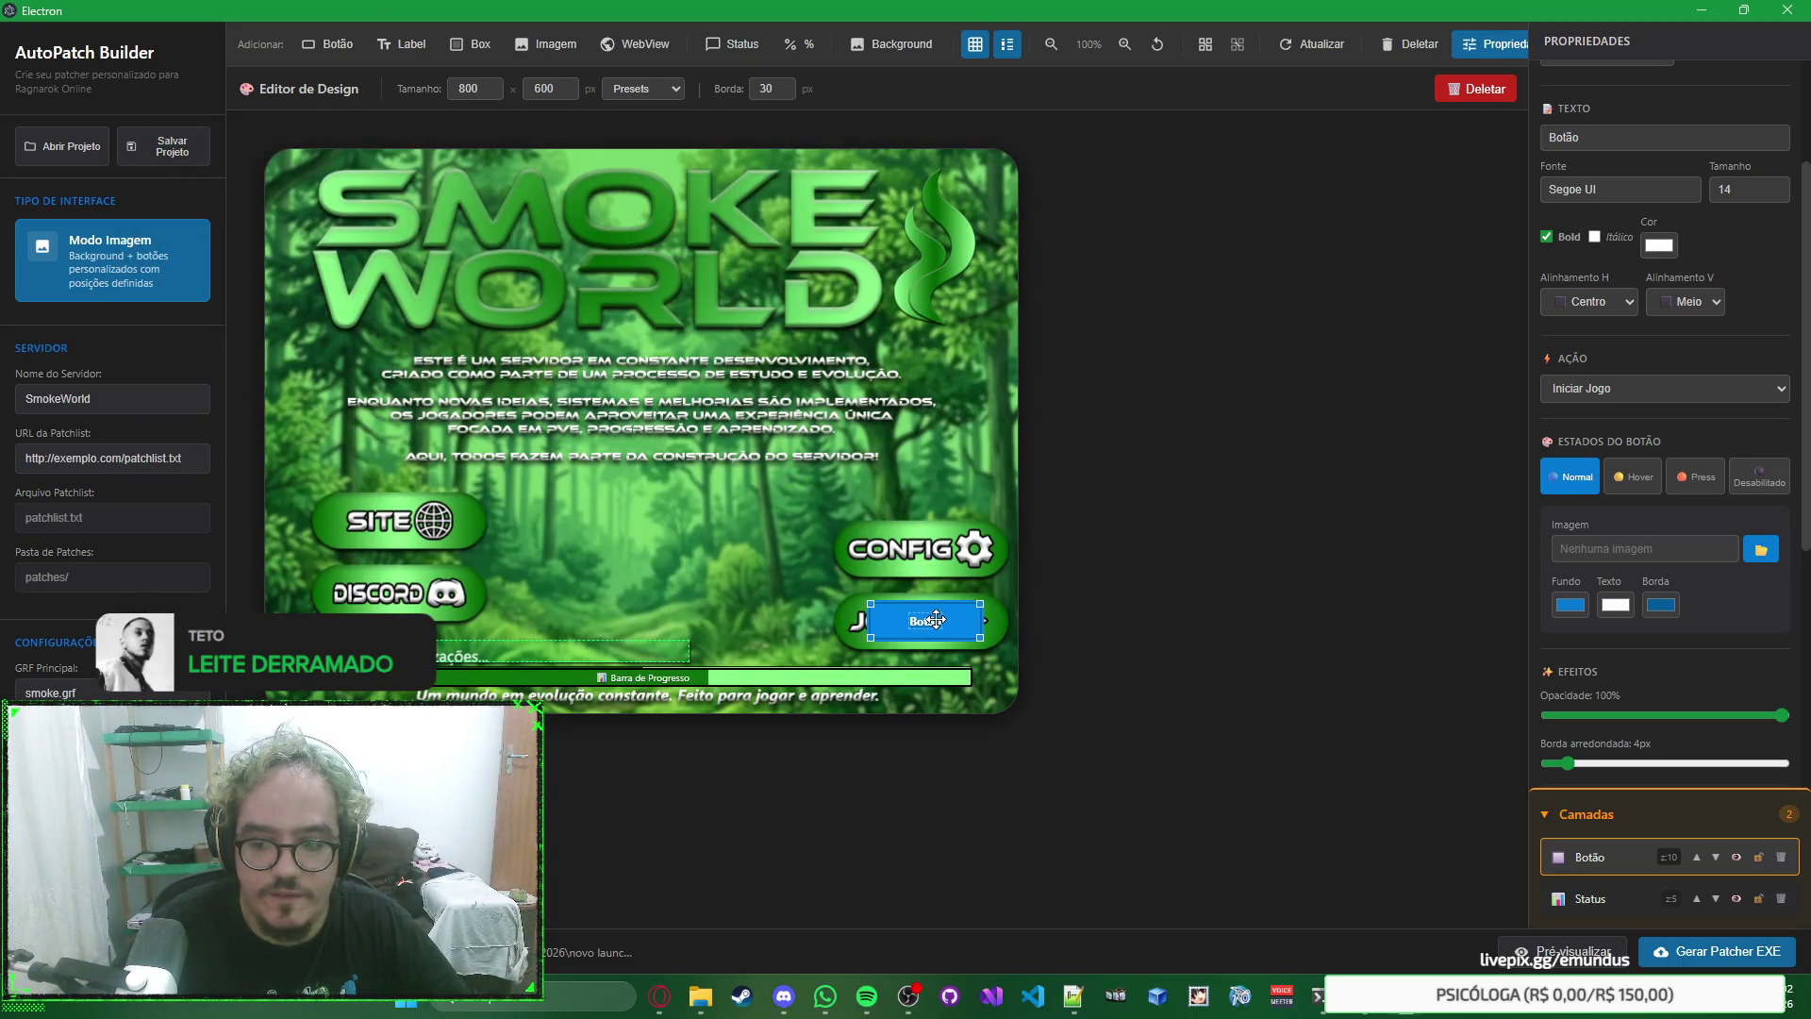
Step: Add three new Botão elements to the launcher
left_click(1050, 323)
left_click(338, 47)
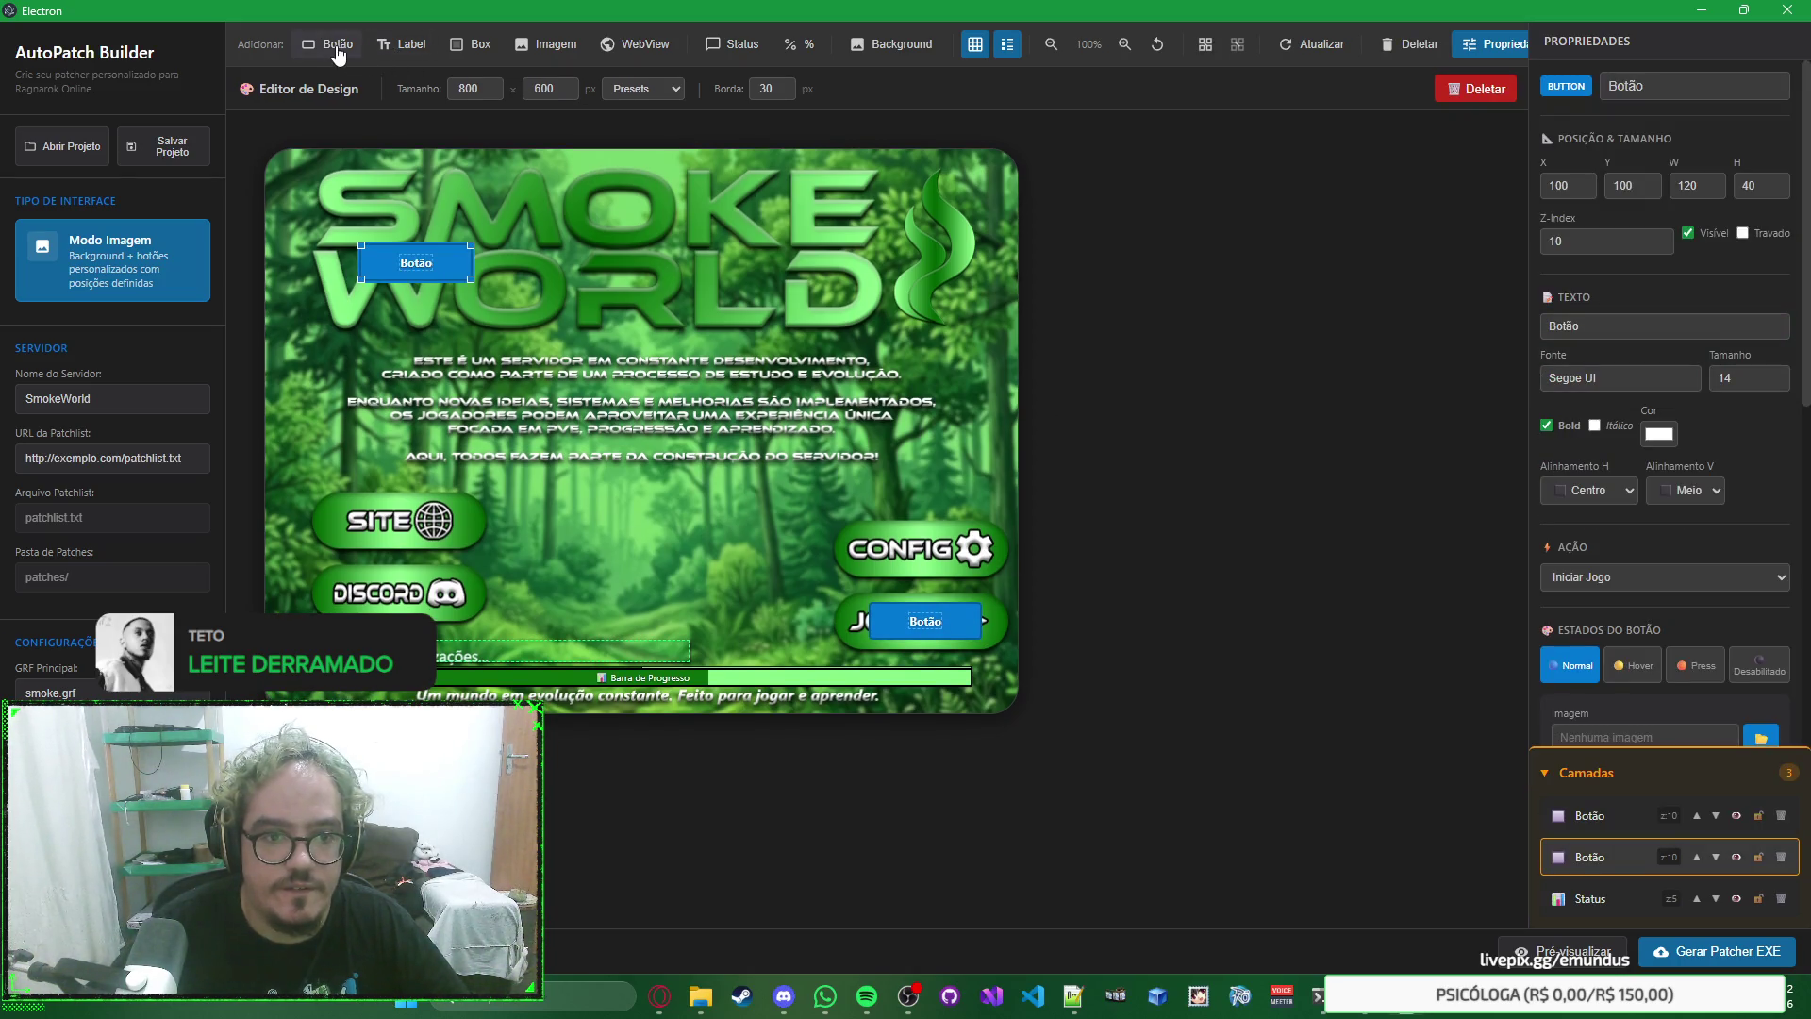
left_click(337, 47)
left_click(337, 47)
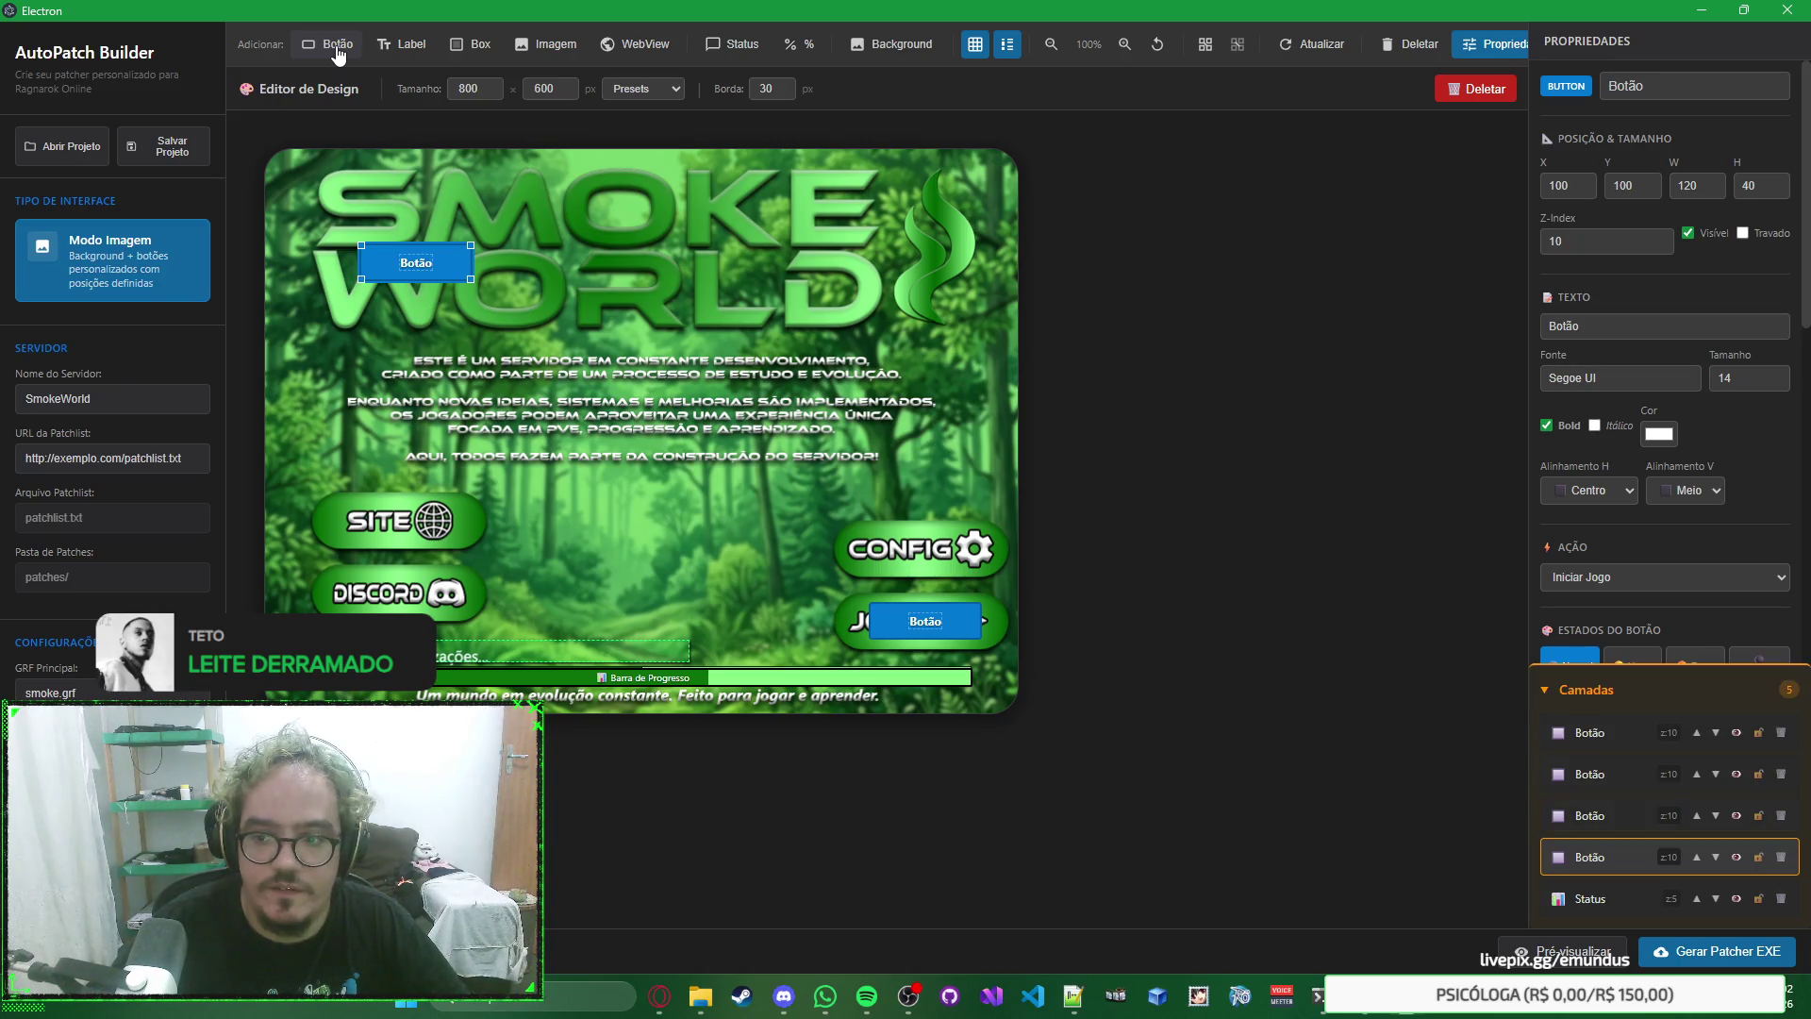
Step: Spread the new buttons out, moving them to the upper right and below the text block
left_click_drag(419, 262, 400, 593)
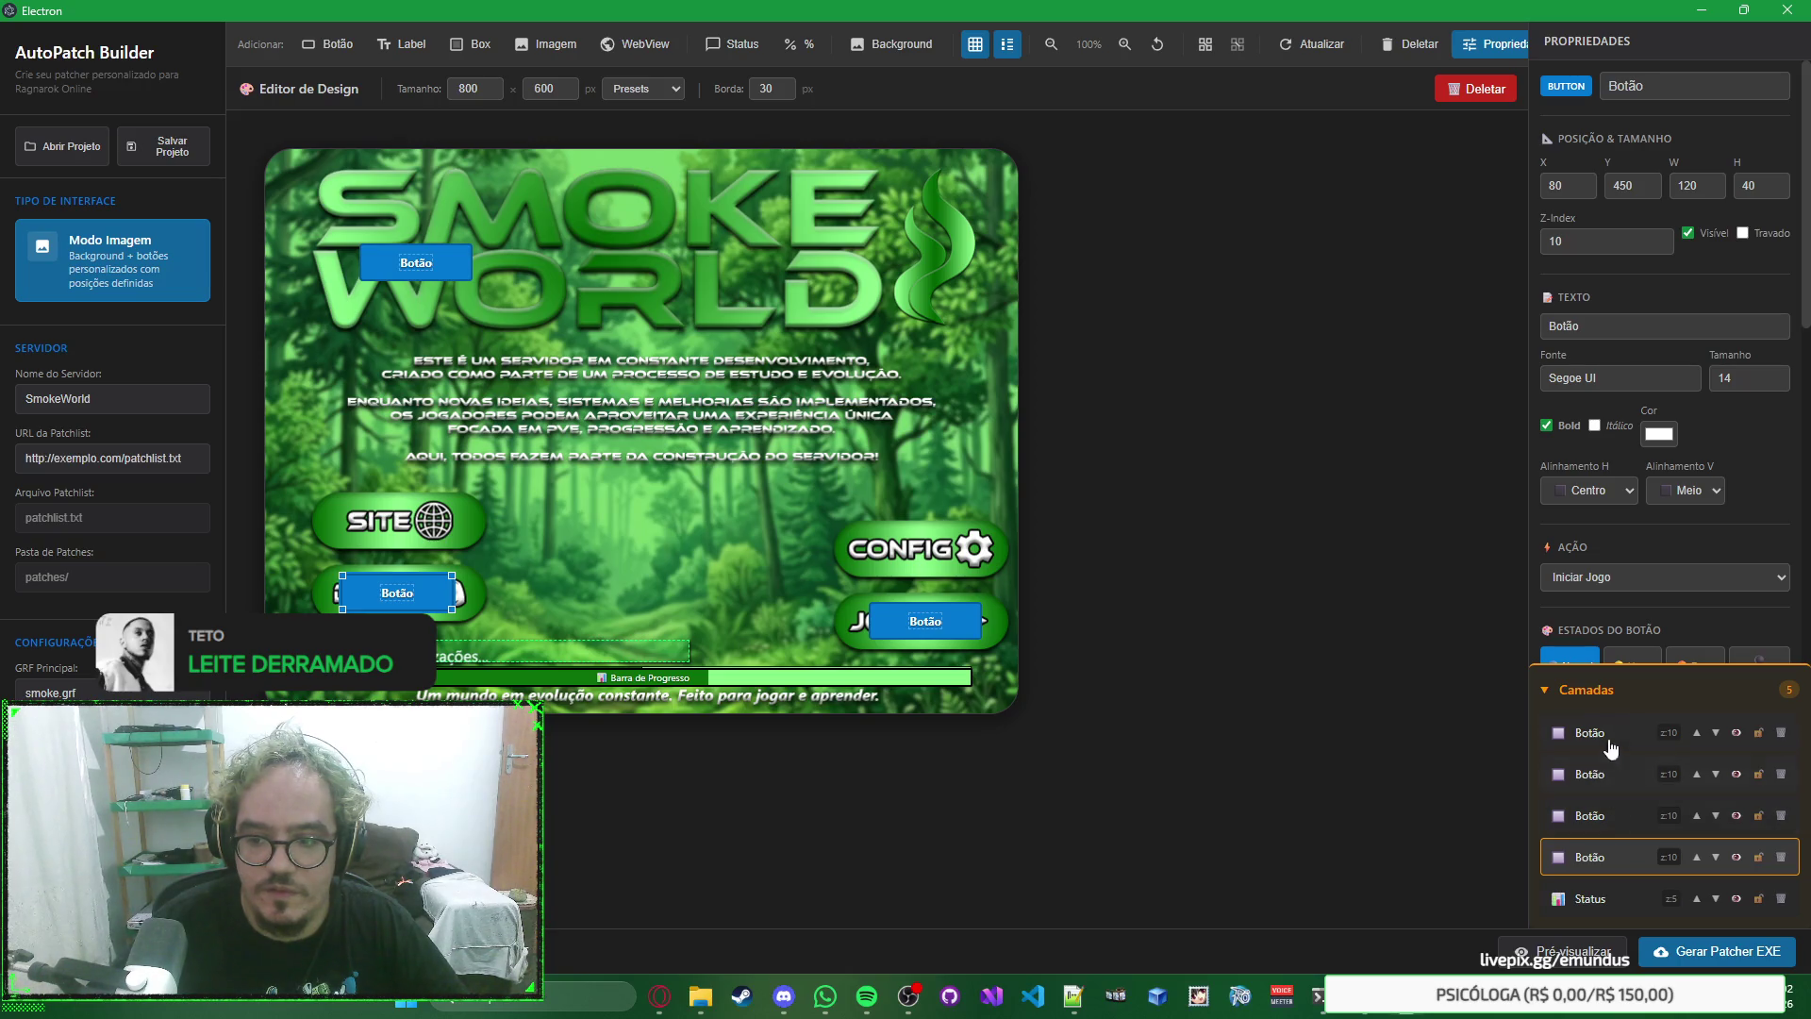
left_click(1576, 691)
left_click(1603, 908)
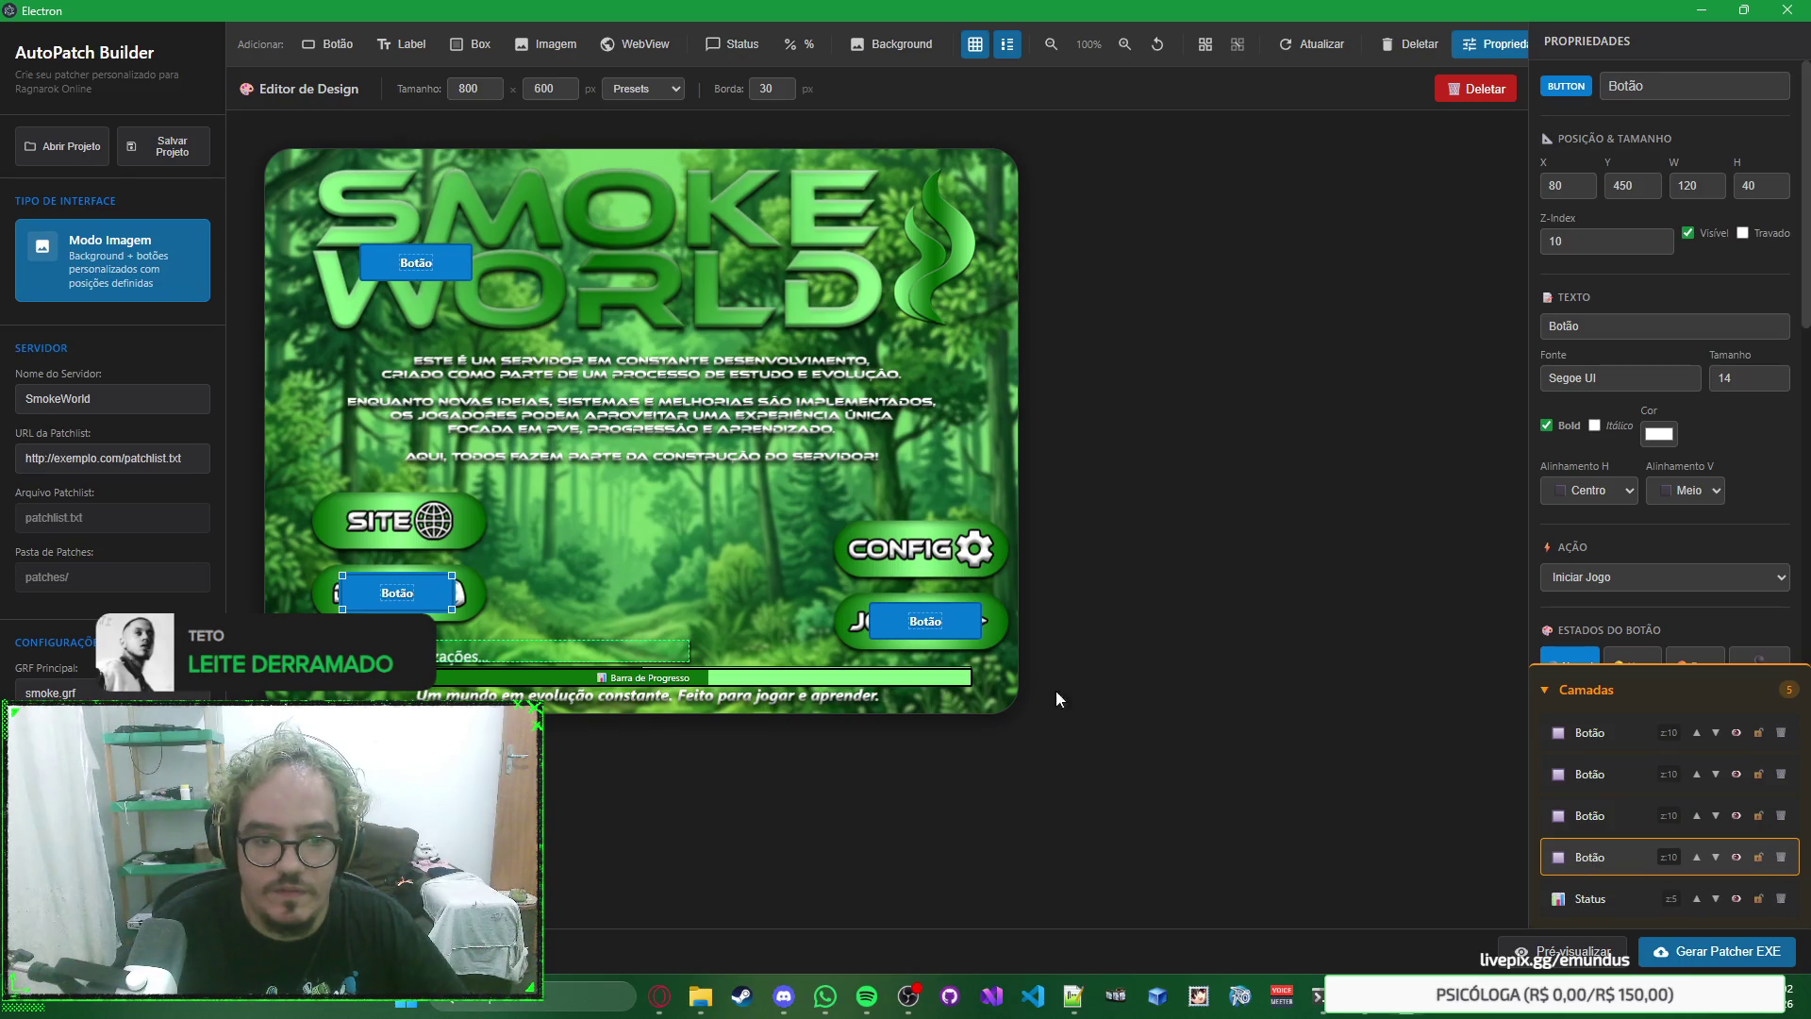
left_click_drag(397, 592, 879, 366)
left_click(1589, 815)
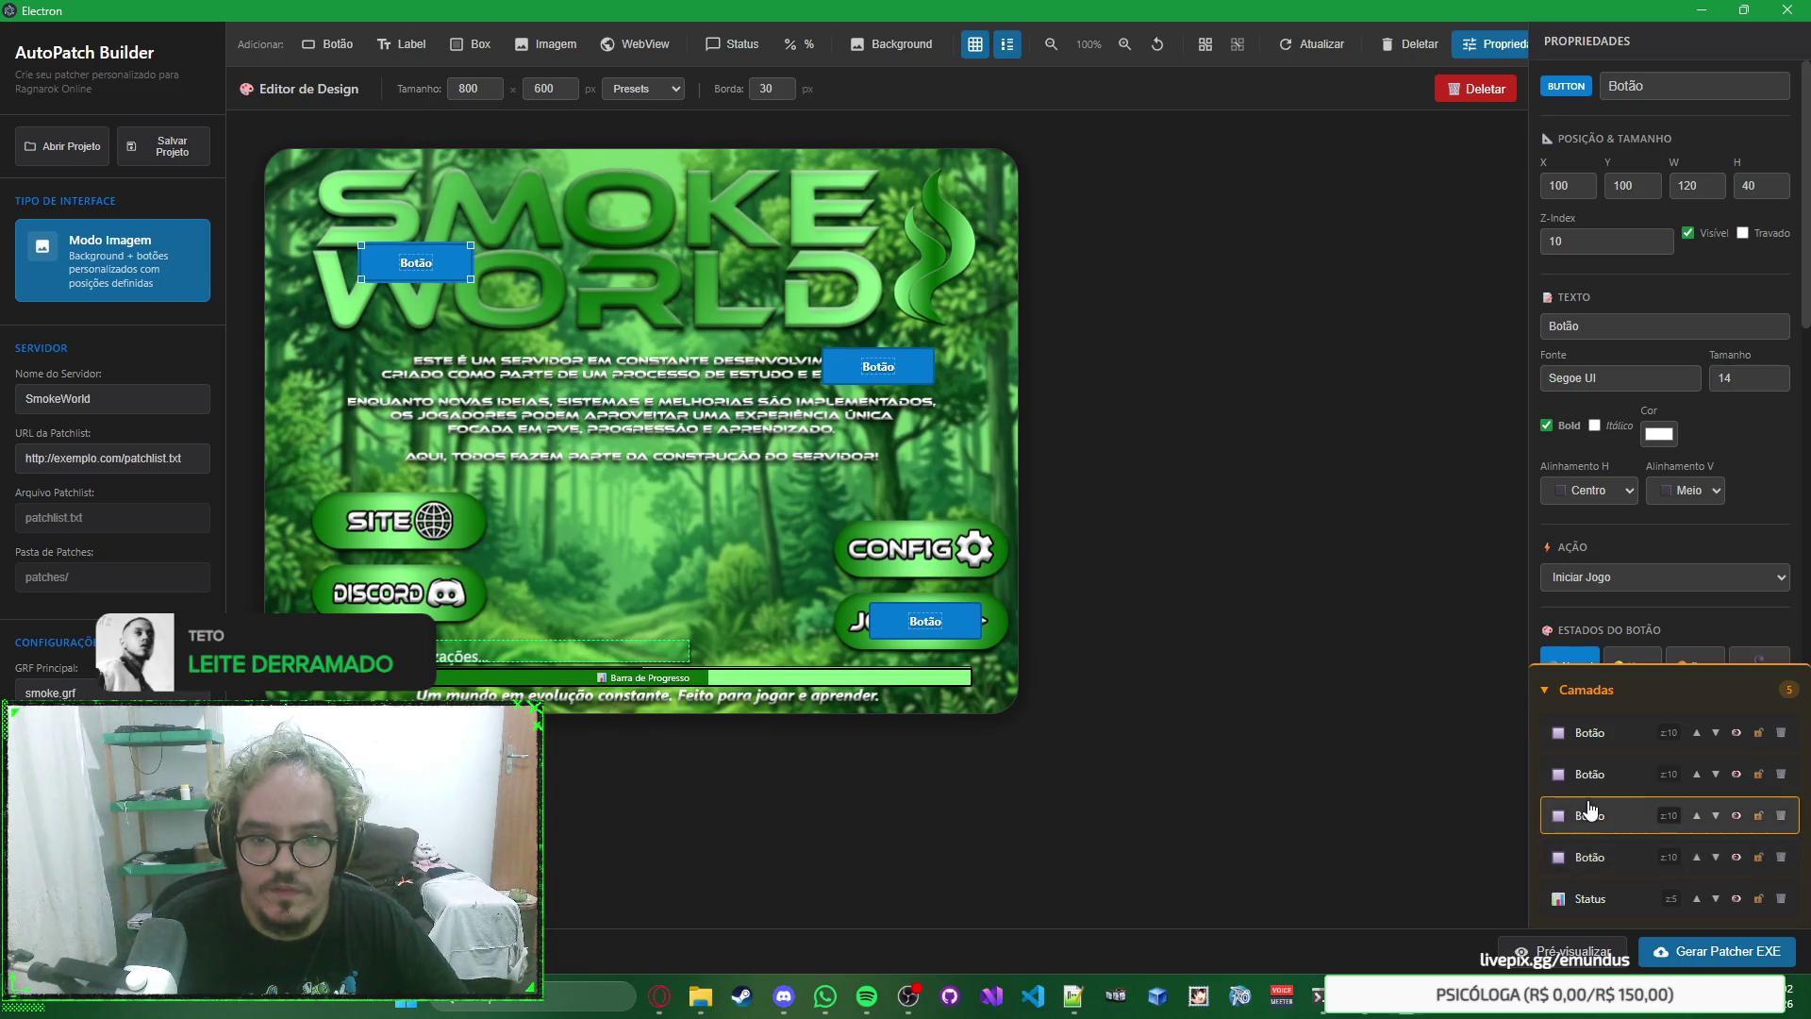
left_click(474, 275)
left_click_drag(425, 275, 878, 460)
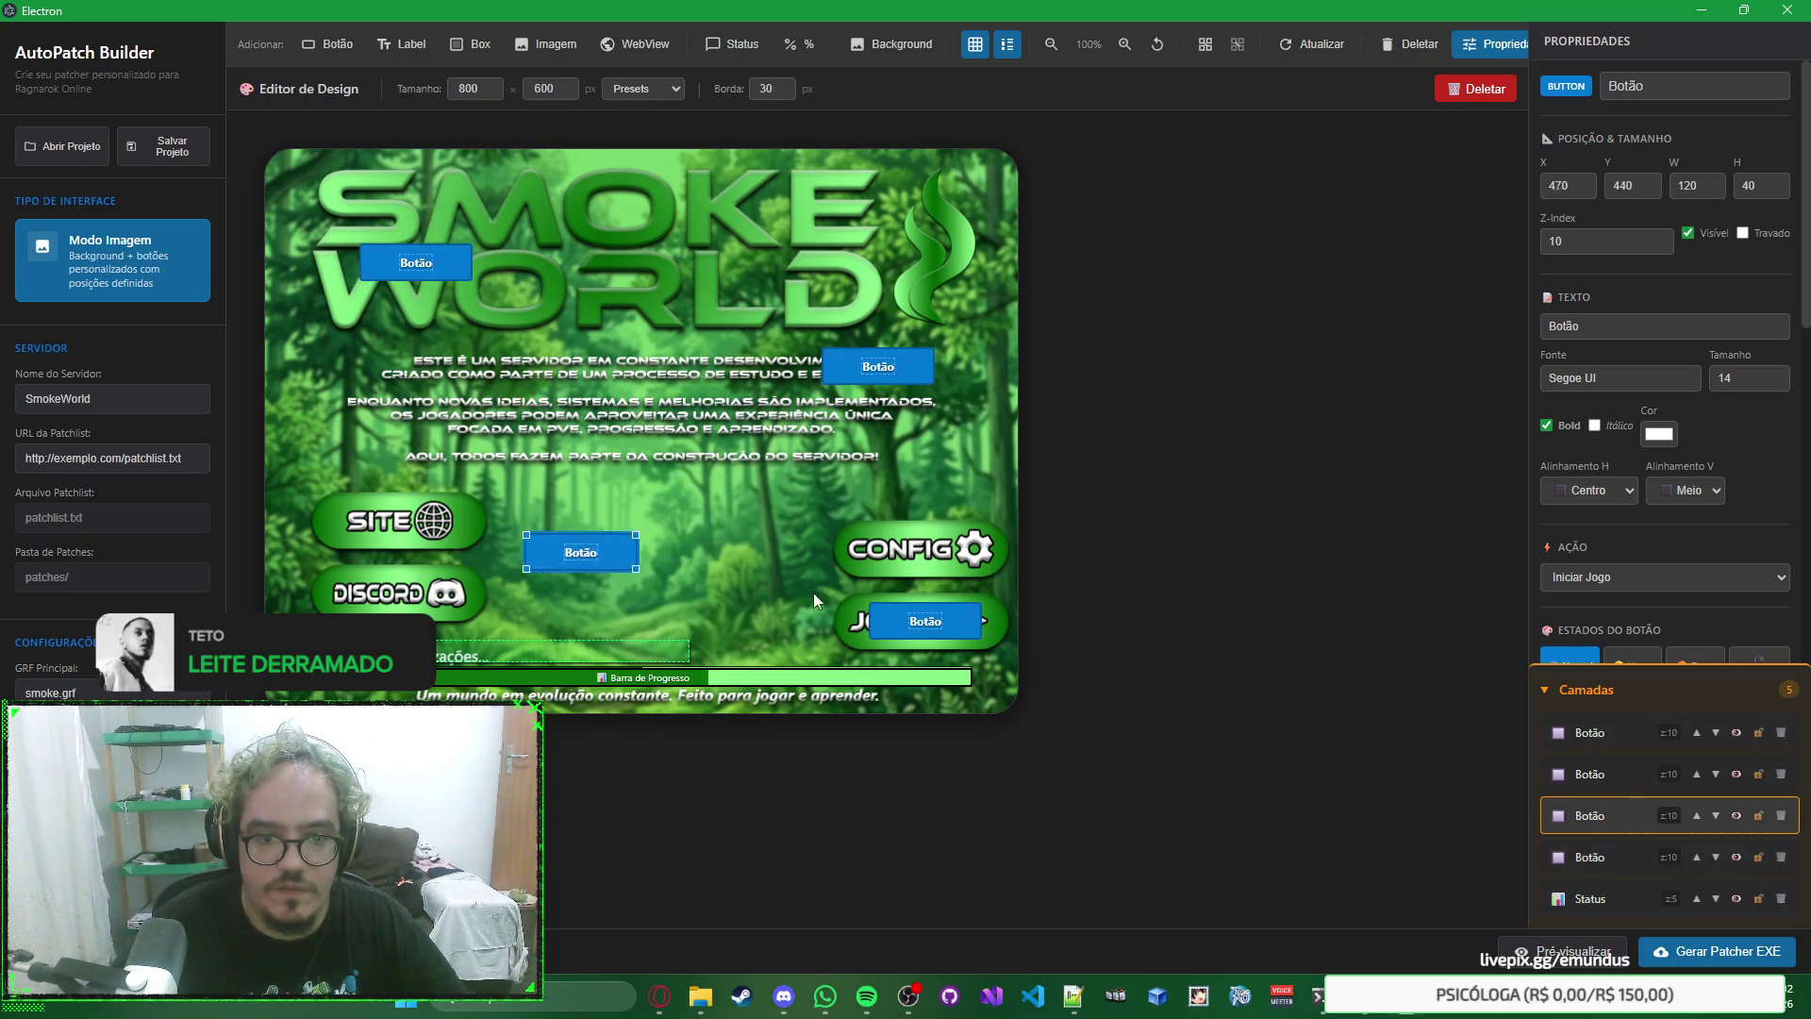
Step: Place buttons over the DISCORD and SITE artwork and select the one over JOGAR
left_click(1590, 787)
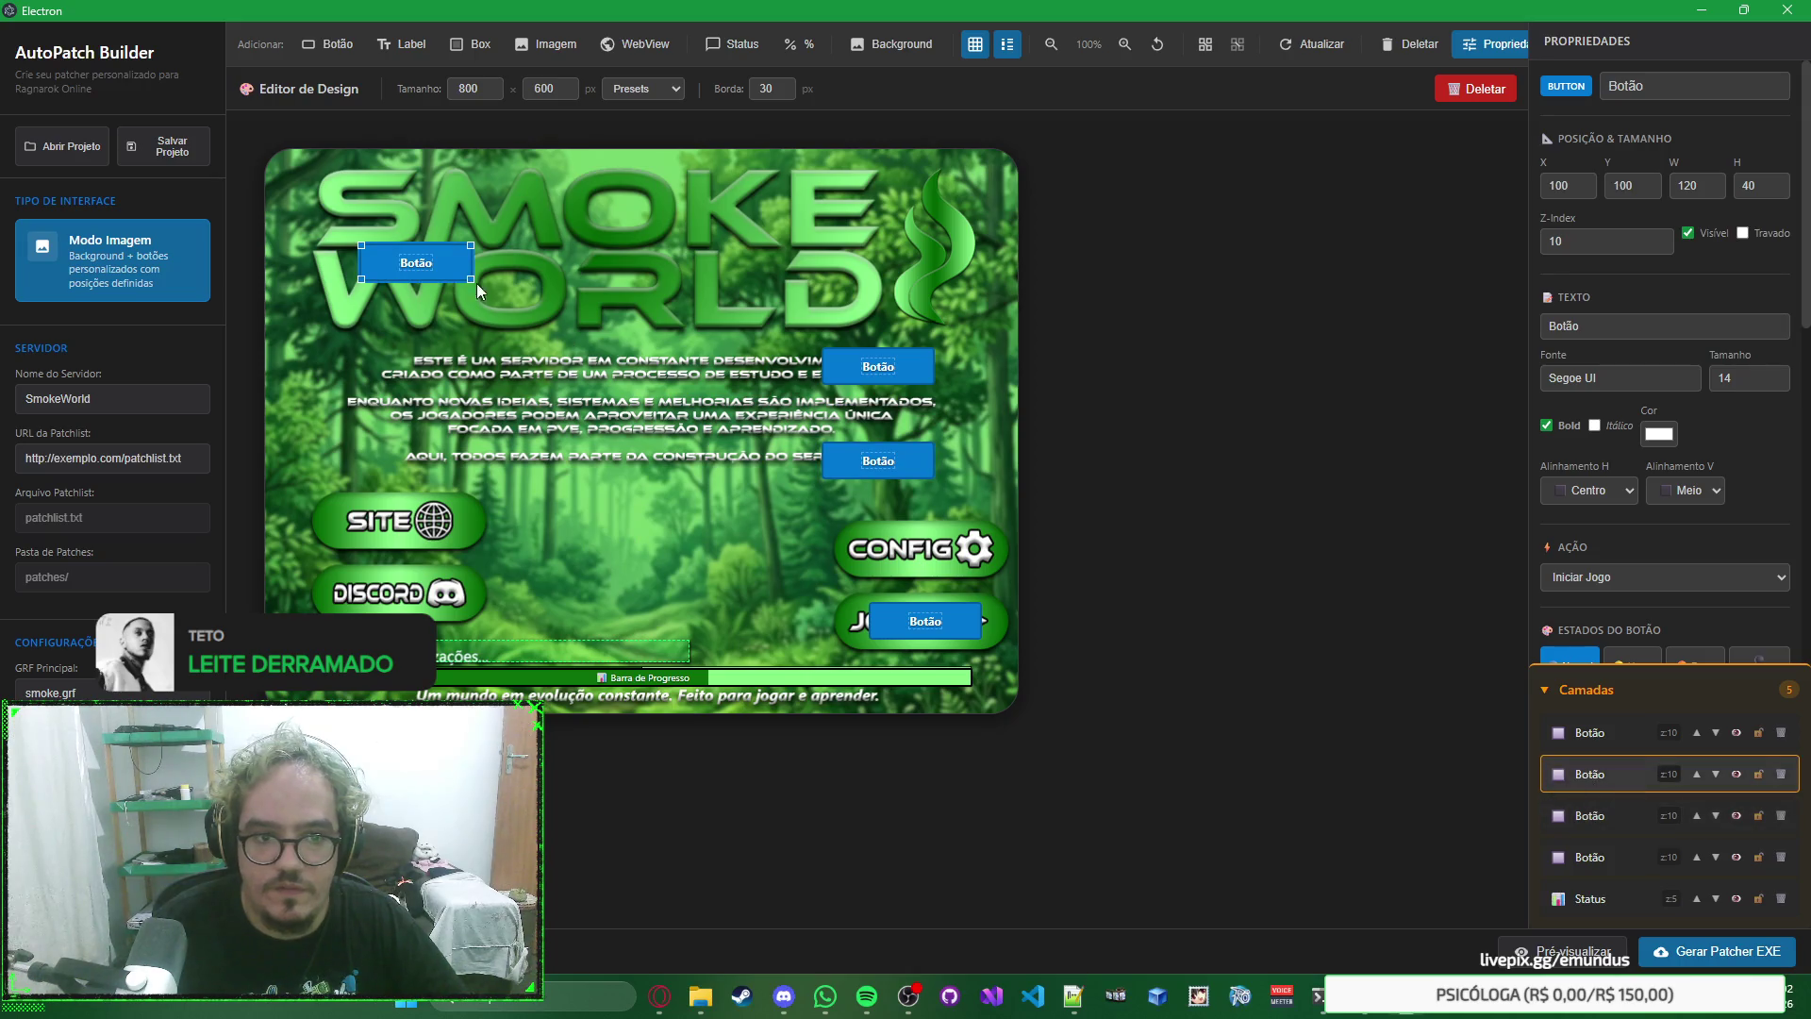
left_click_drag(419, 266, 401, 596)
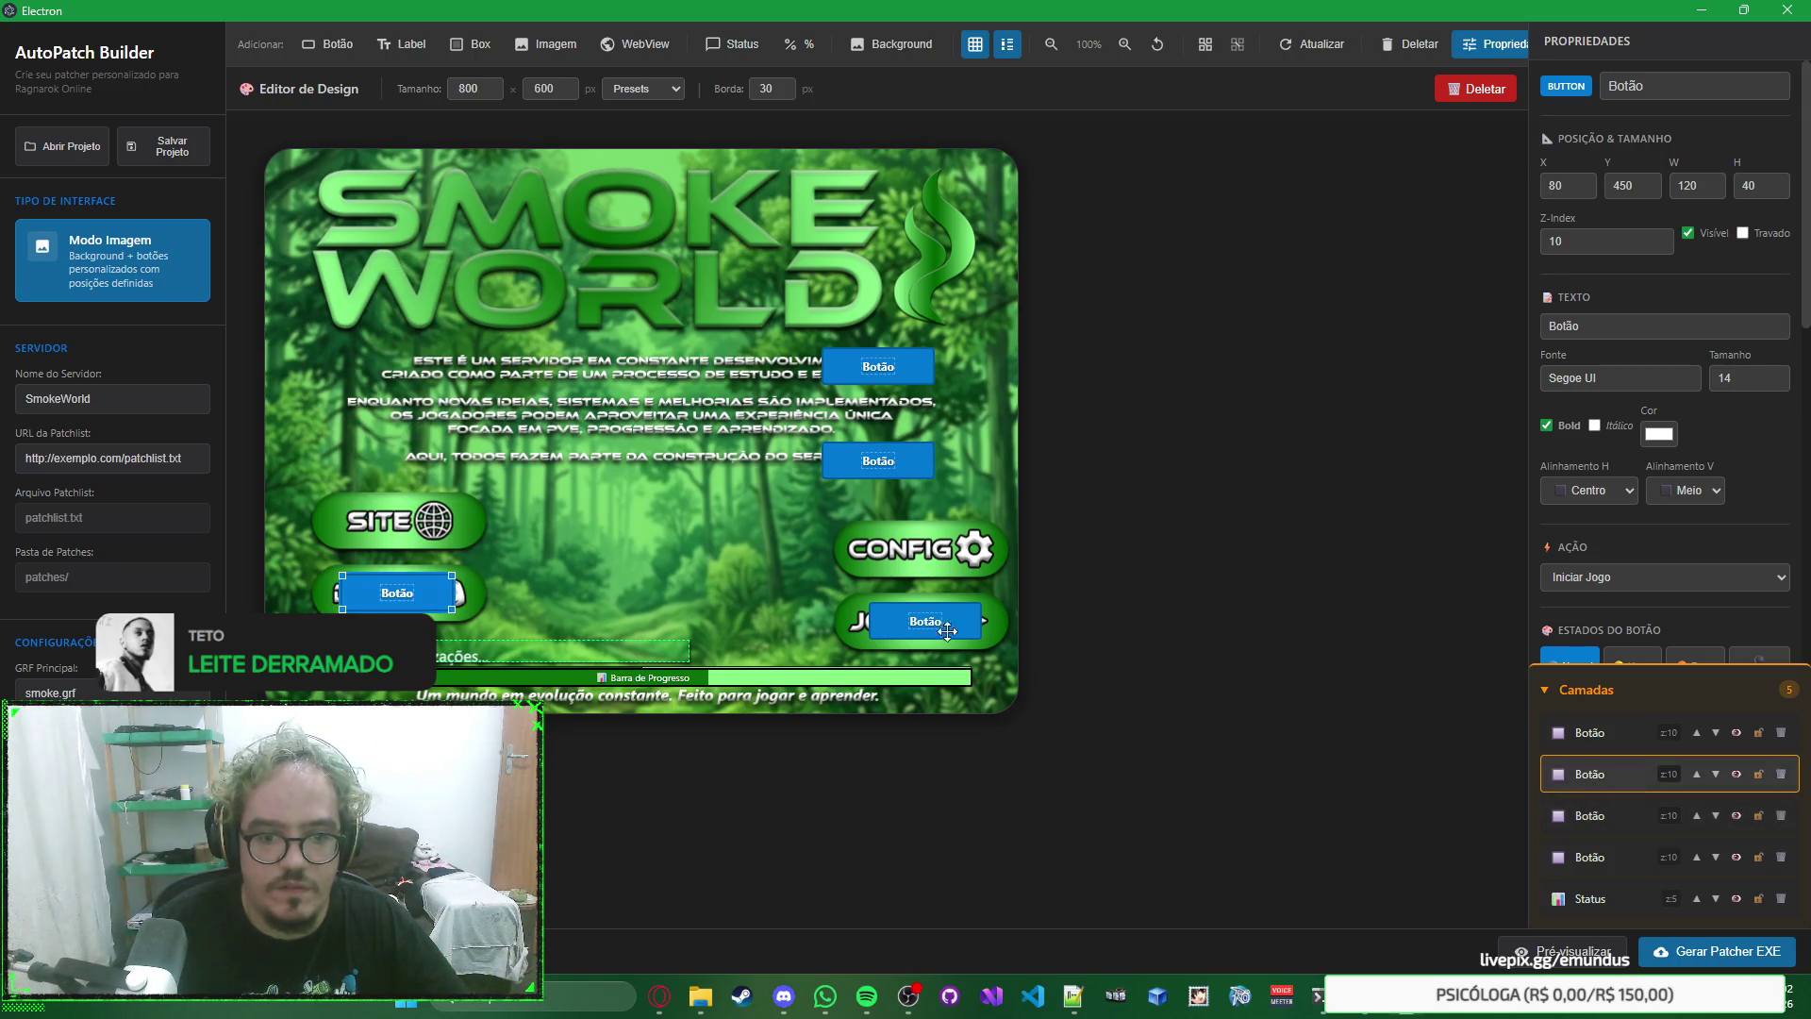
left_click_drag(947, 630, 768, 531)
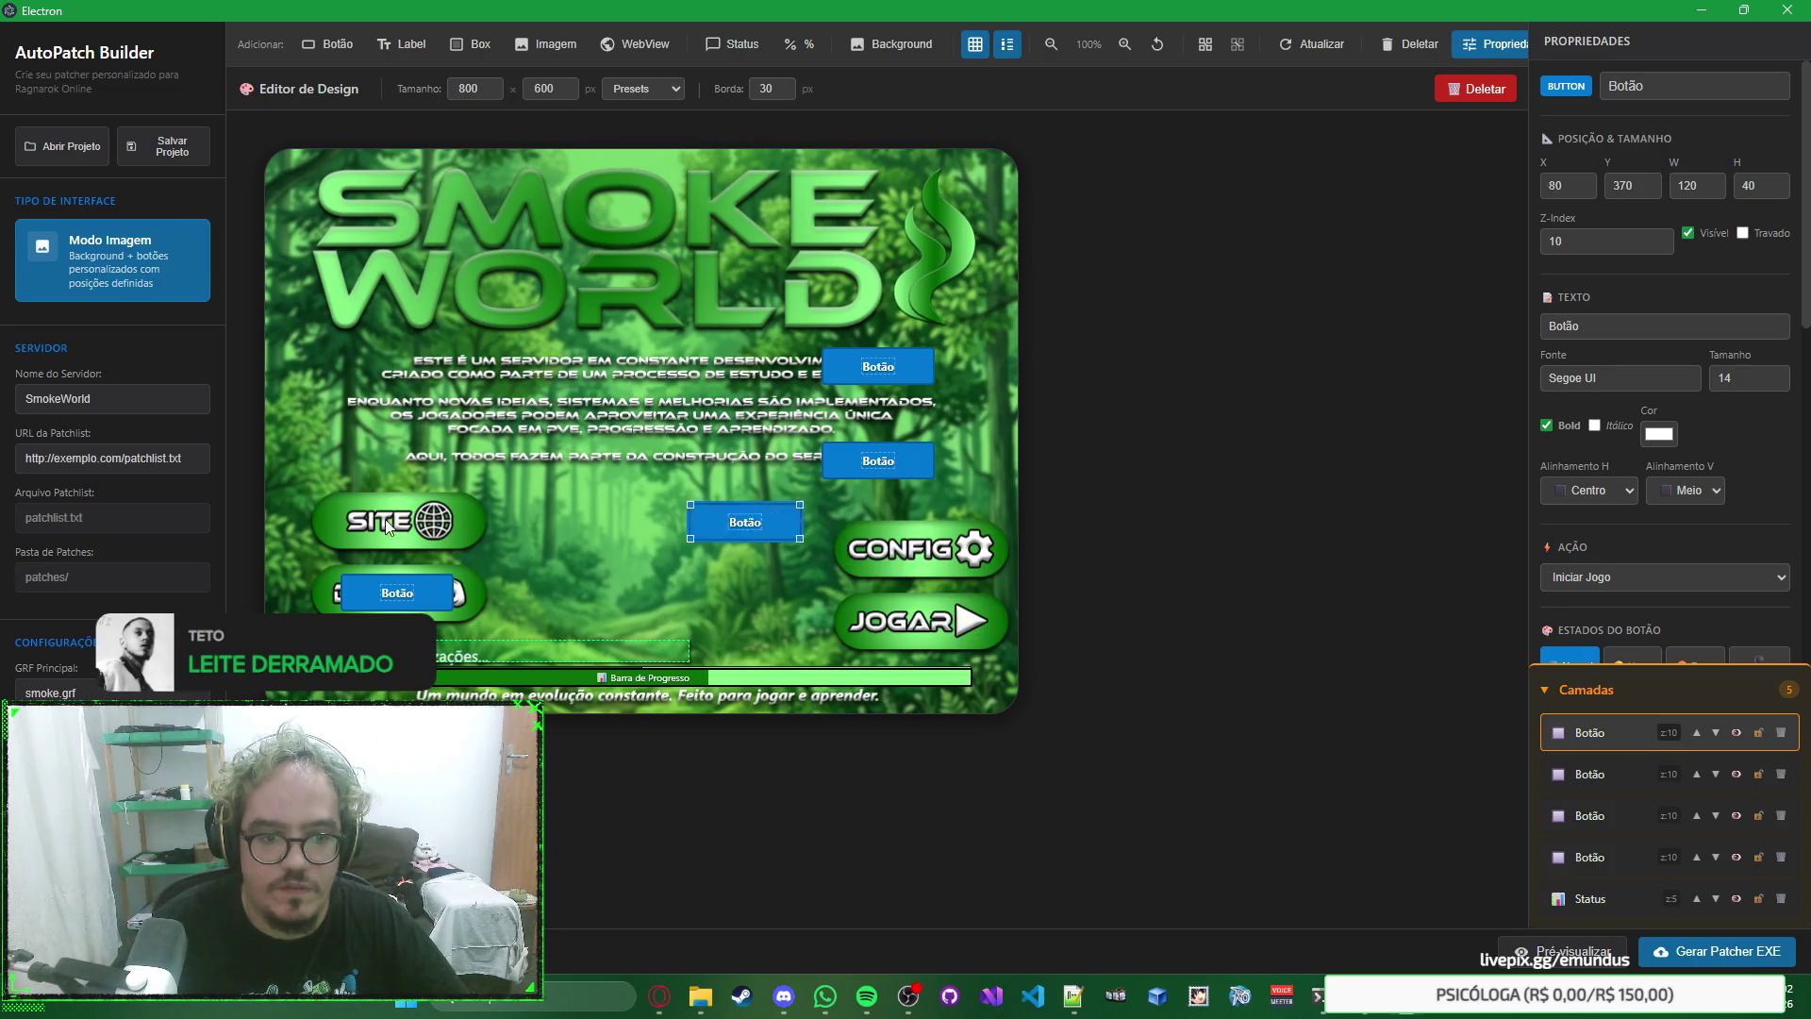
left_click_drag(385, 519, 389, 523)
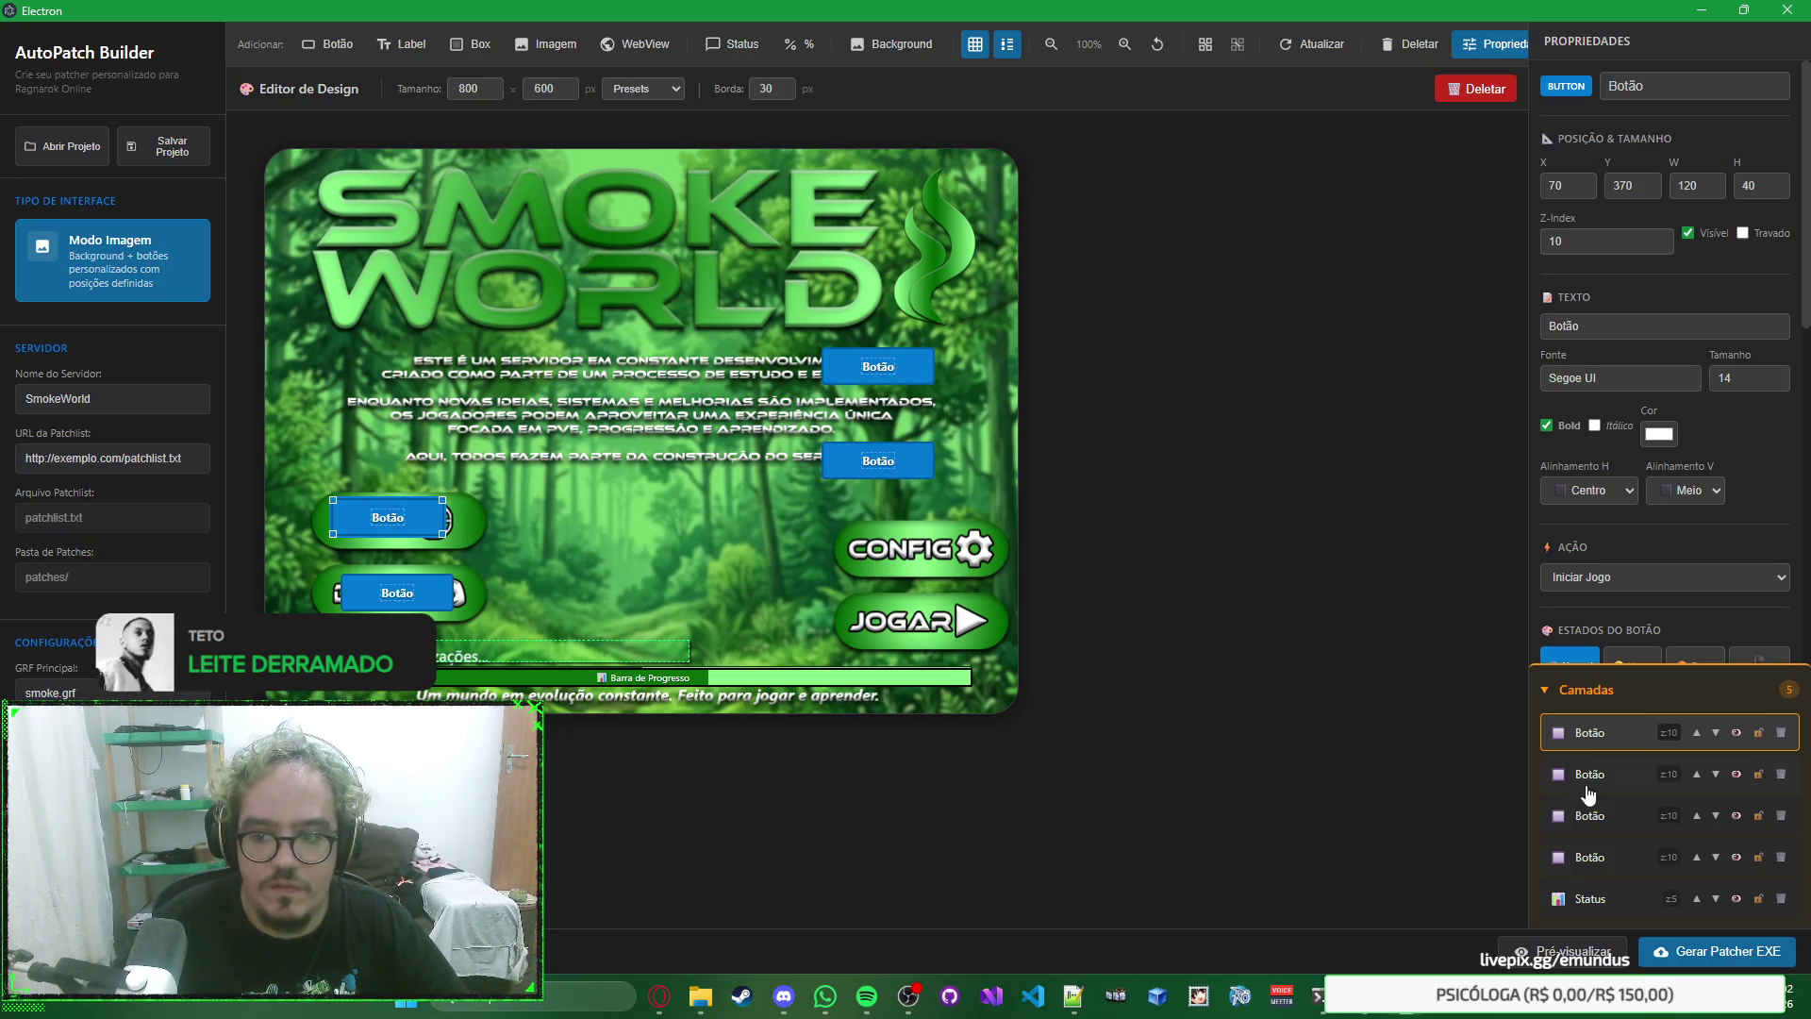
left_click(1602, 858)
left_click(908, 618)
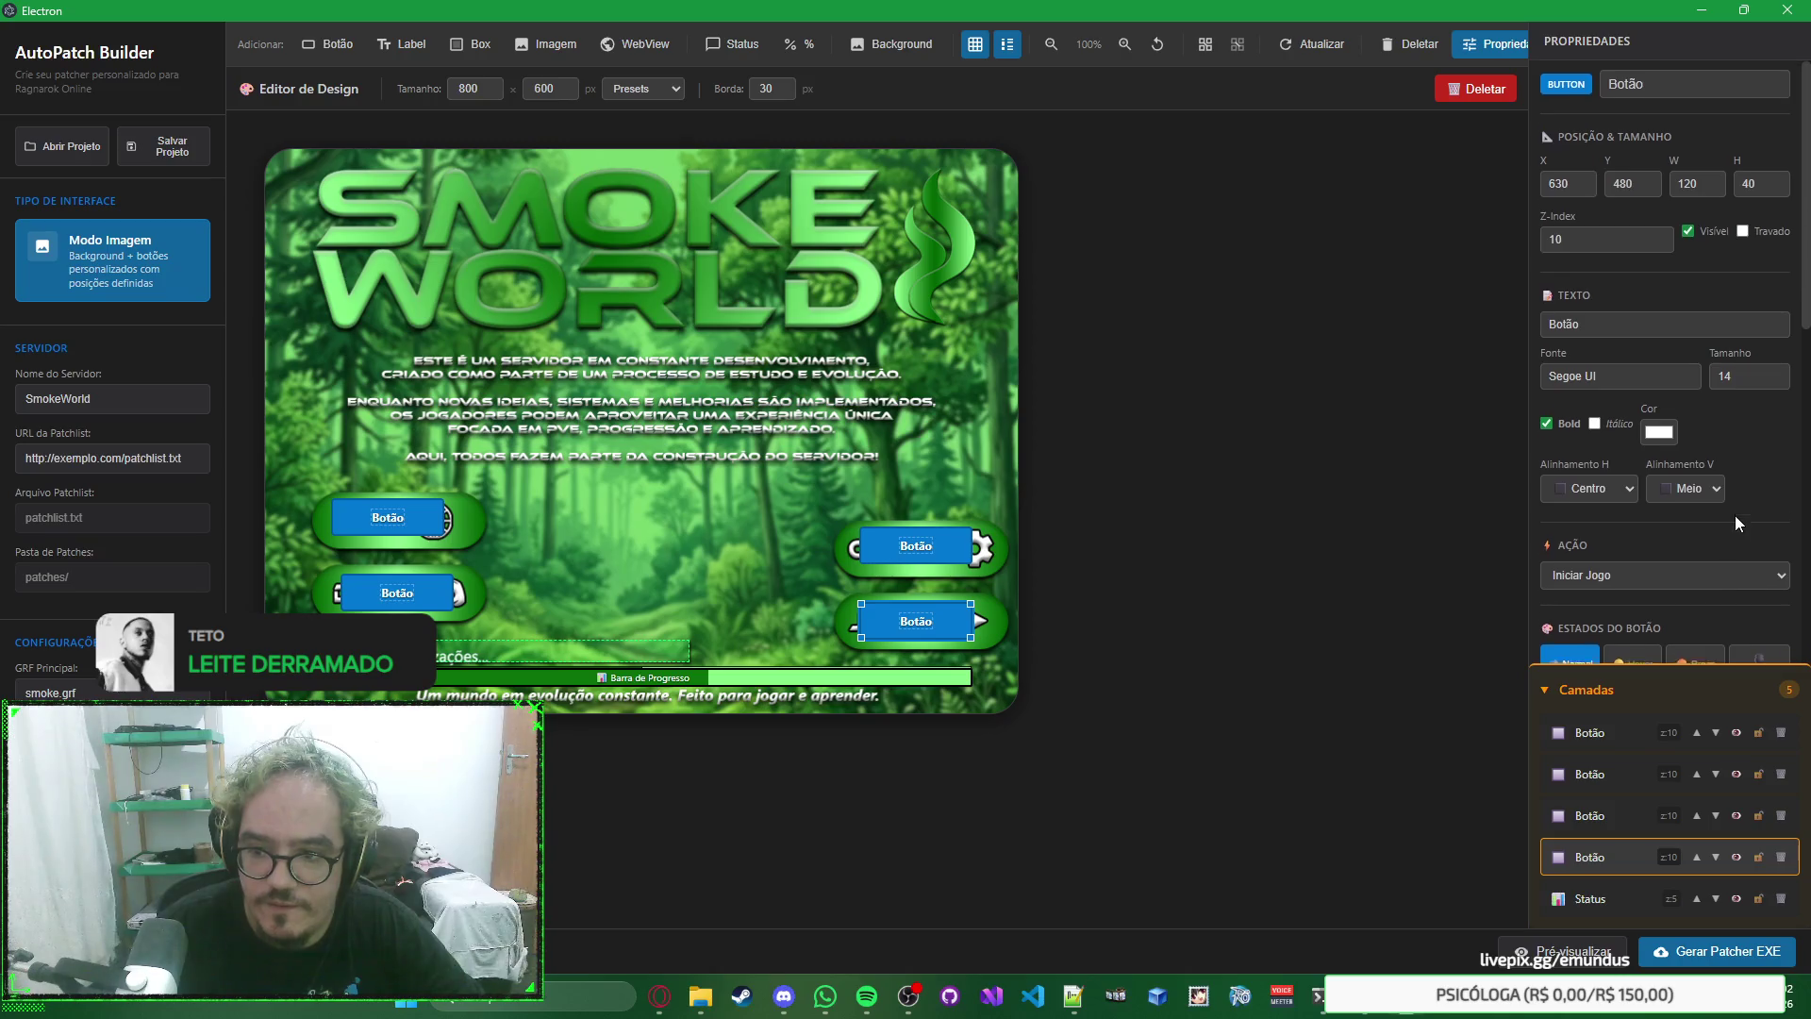
Step: Set the JOGAR button's normal-state image to a file from the Botões Normal folder
scroll(1732, 513, "down", 3)
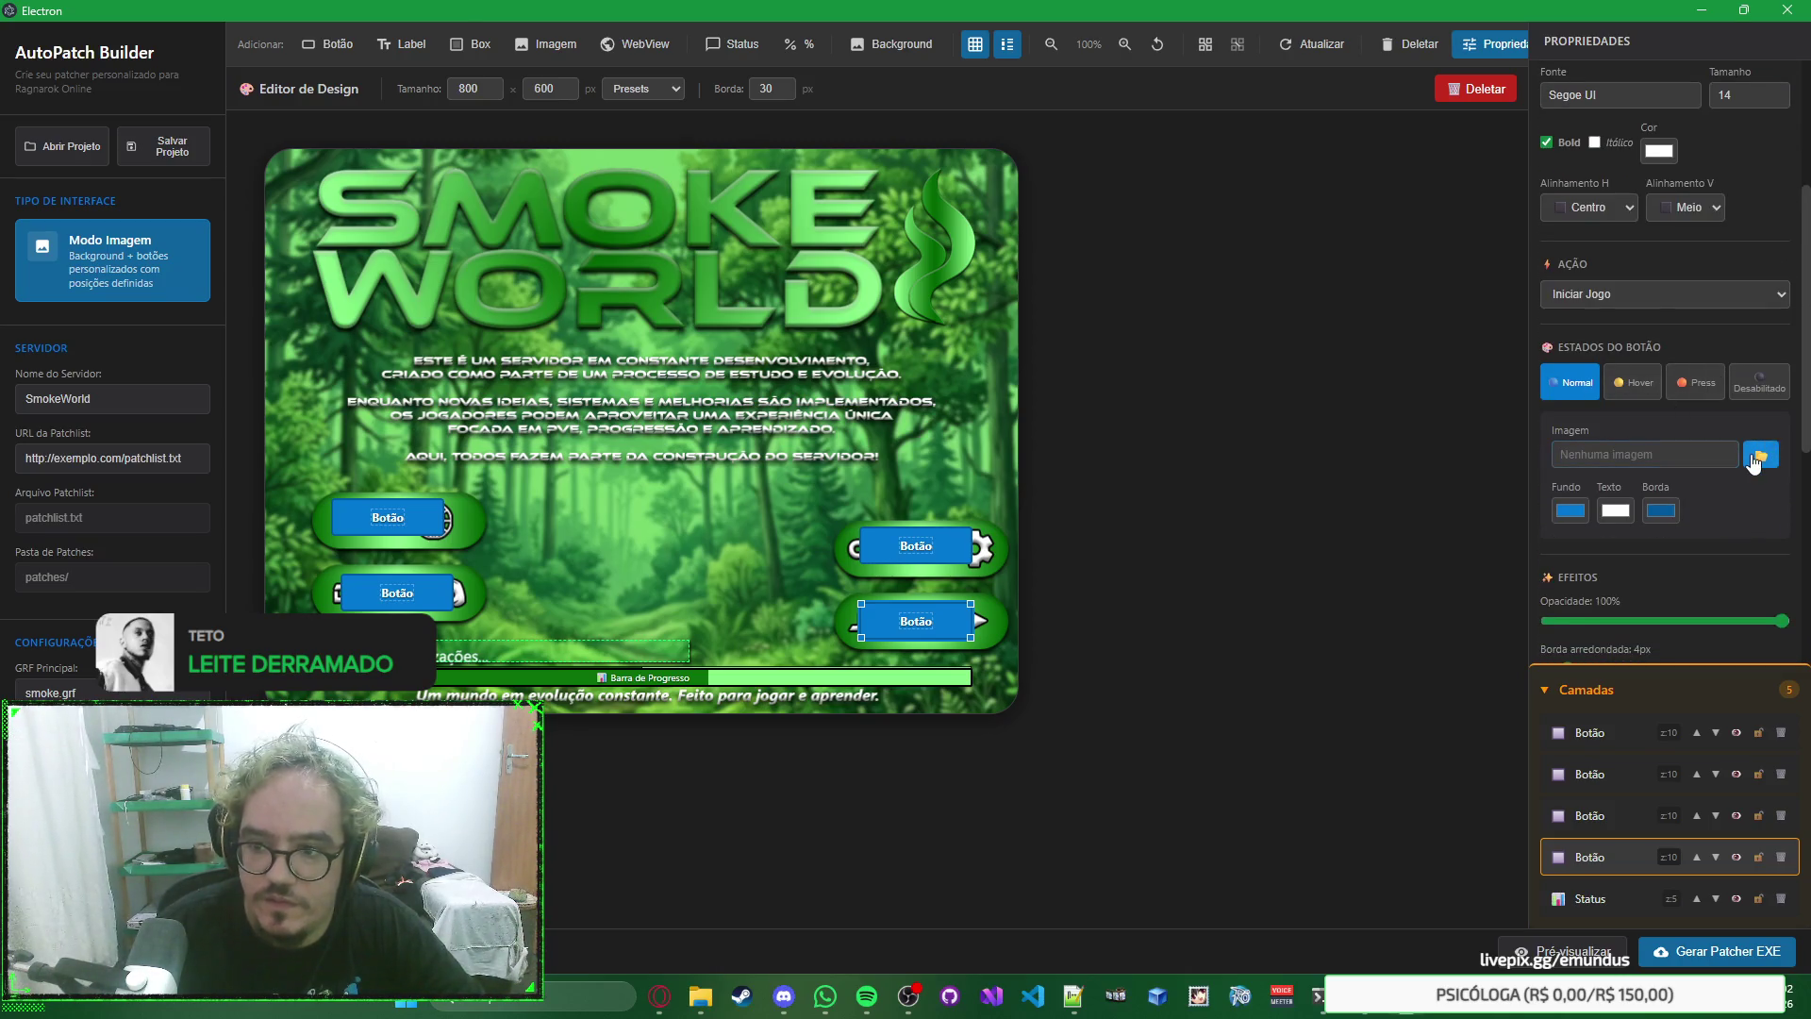
left_click(1760, 455)
left_click(444, 272)
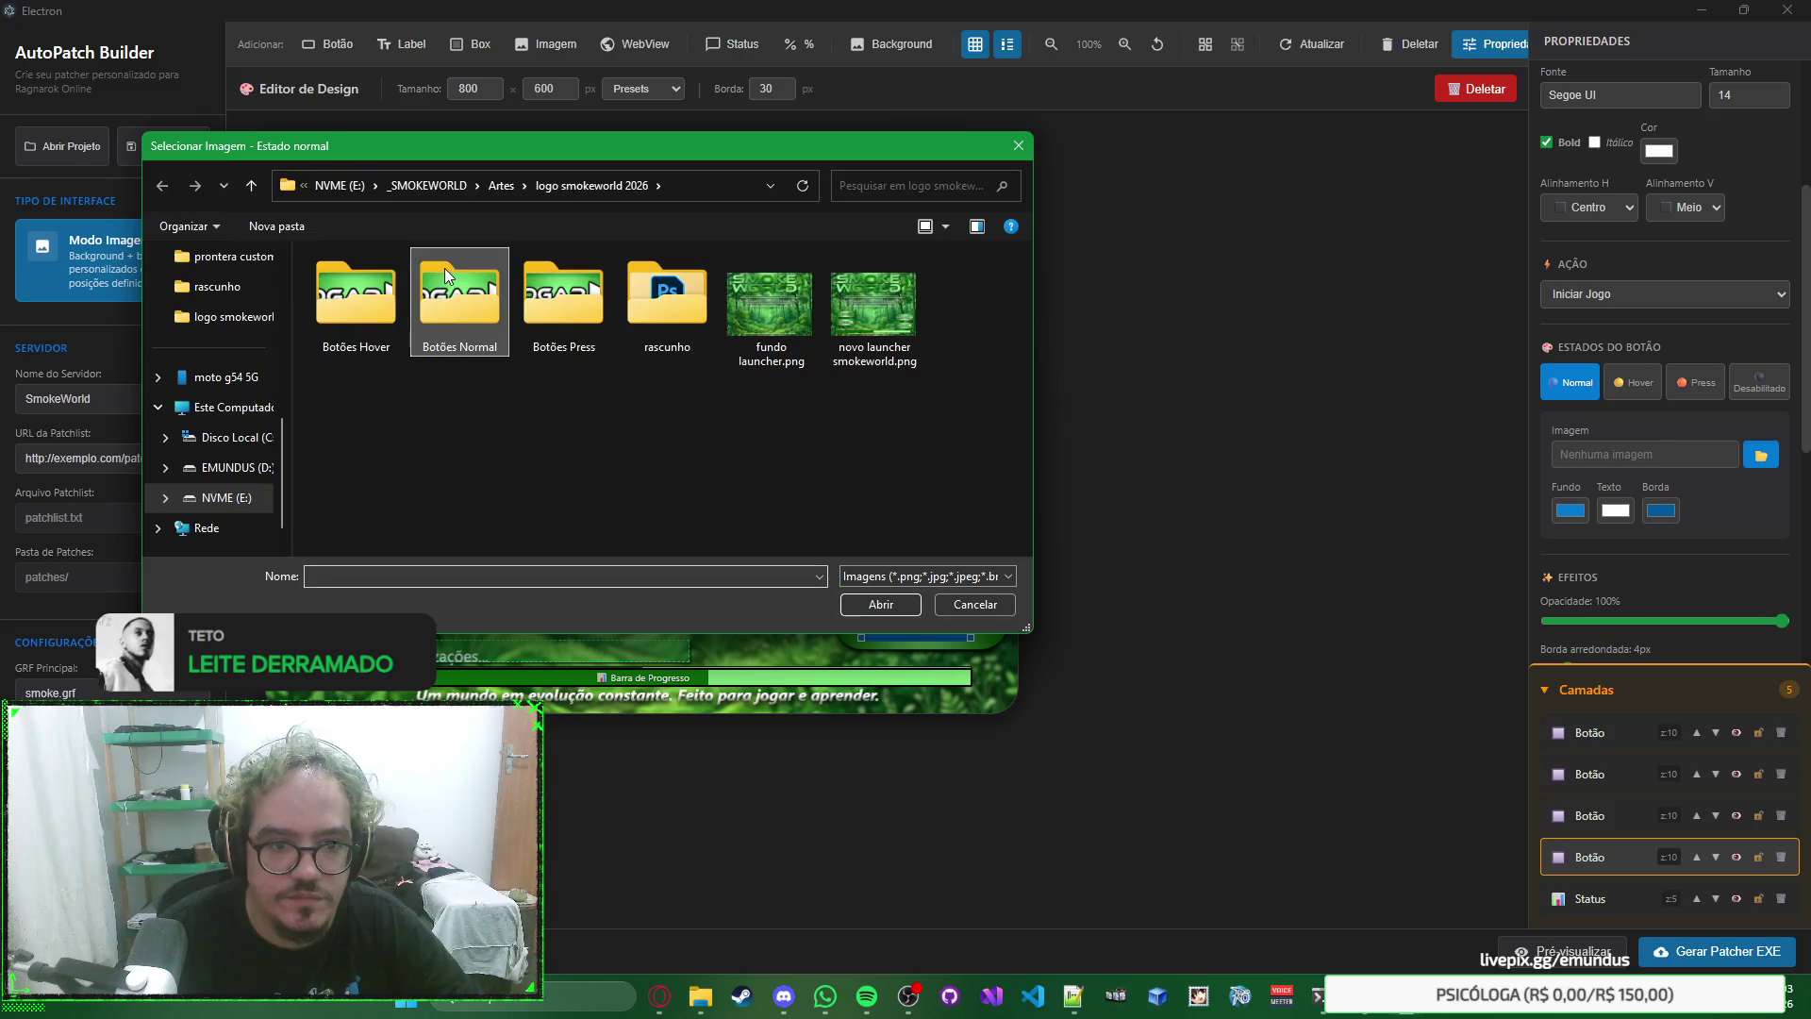
double_click(447, 274)
double_click(555, 314)
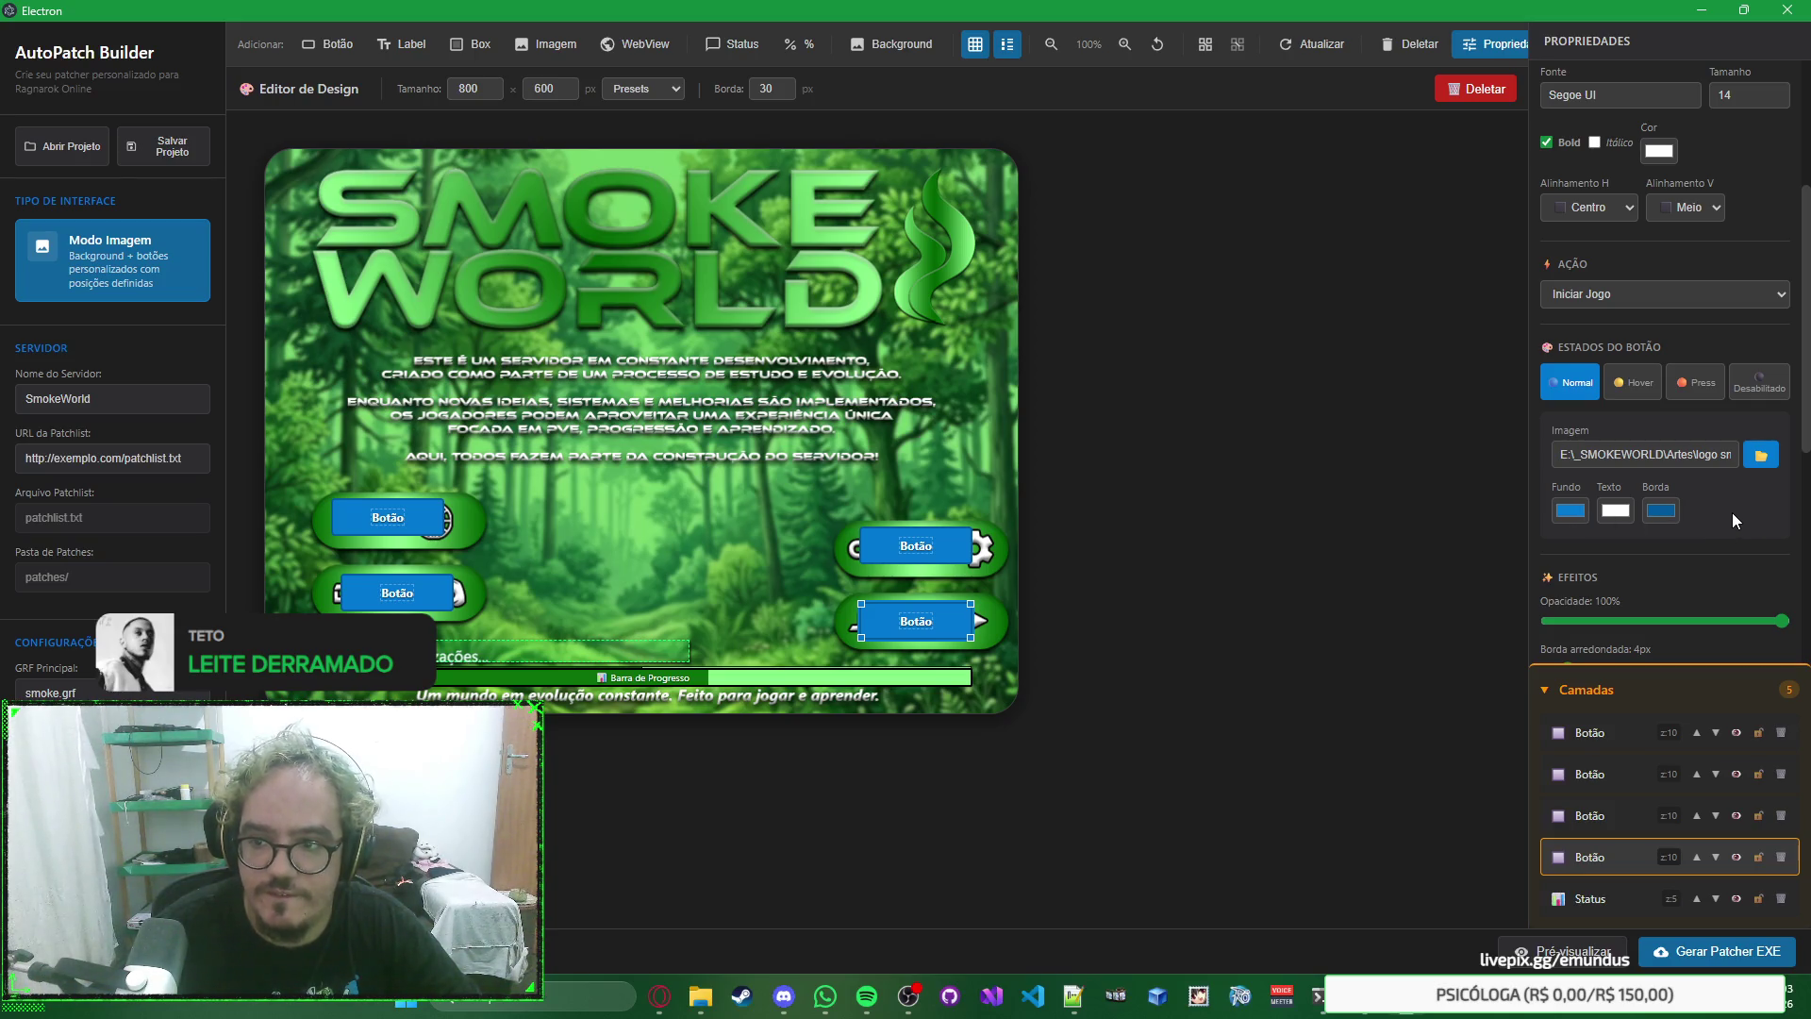
Step: Make the JOGAR button's normal-state border white (255, 255, 255)
left_click(1571, 510)
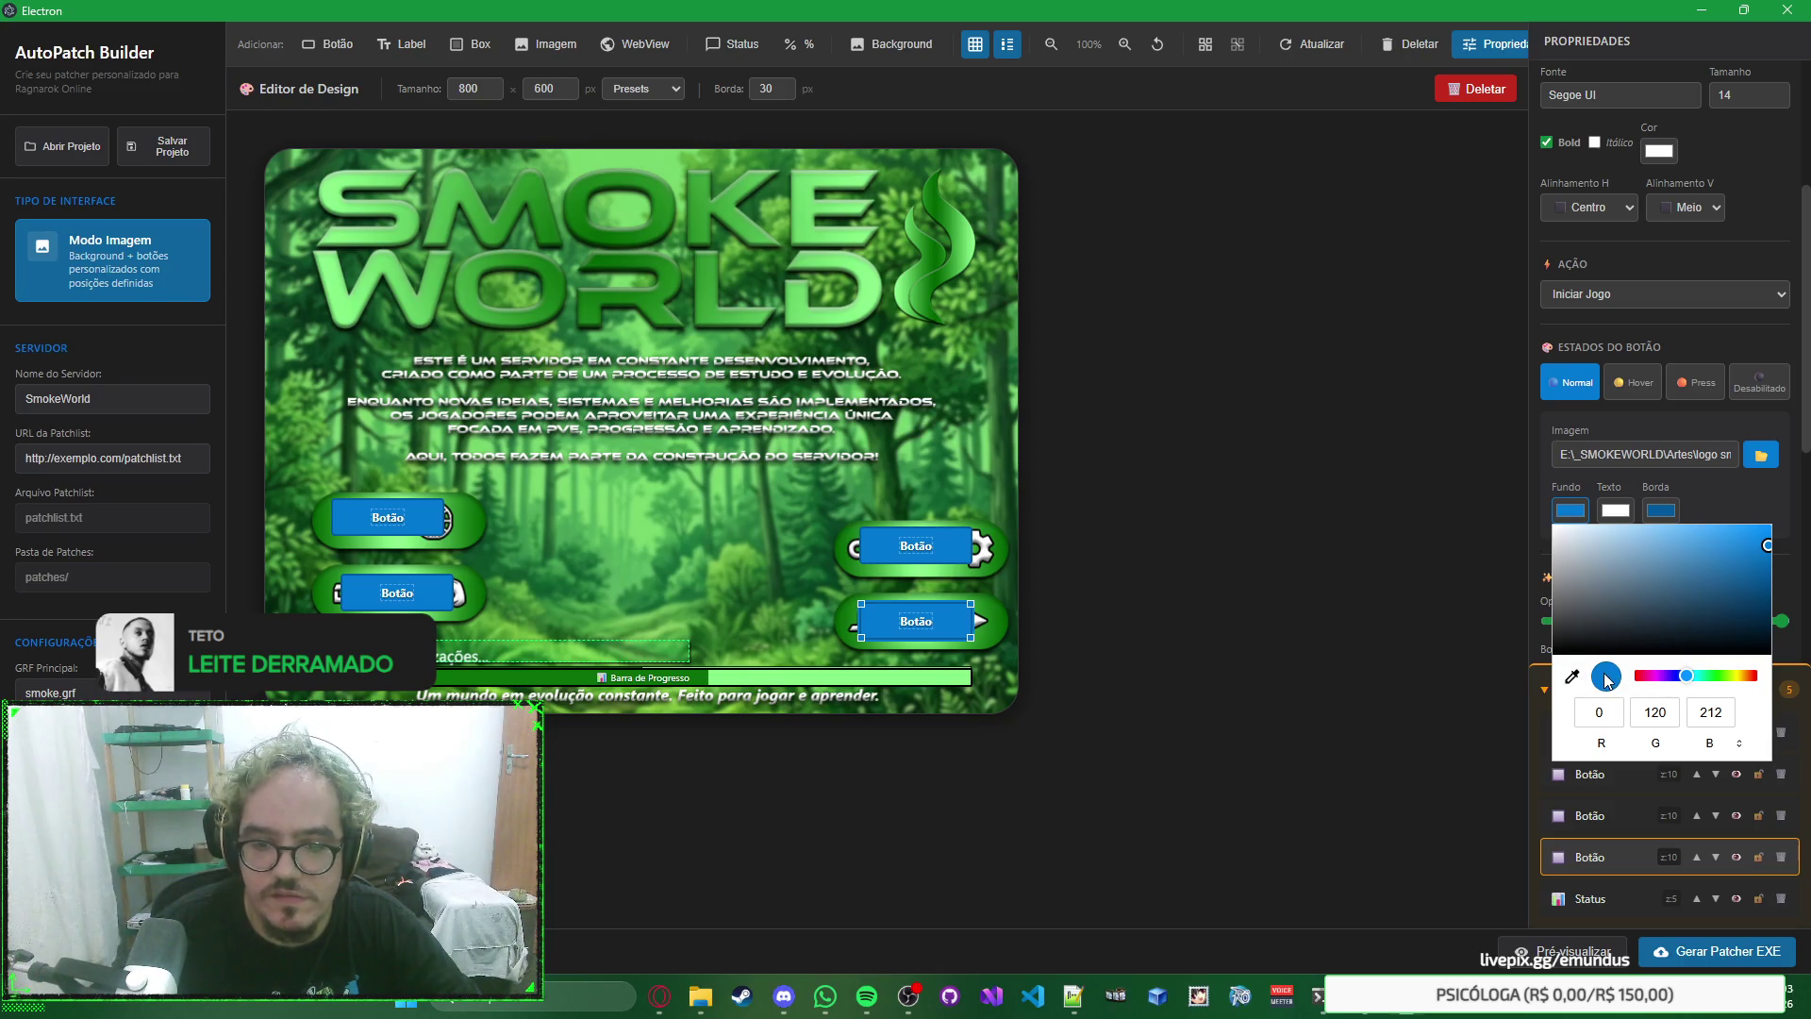
left_click(1723, 495)
left_click(1661, 511)
left_click(1463, 528)
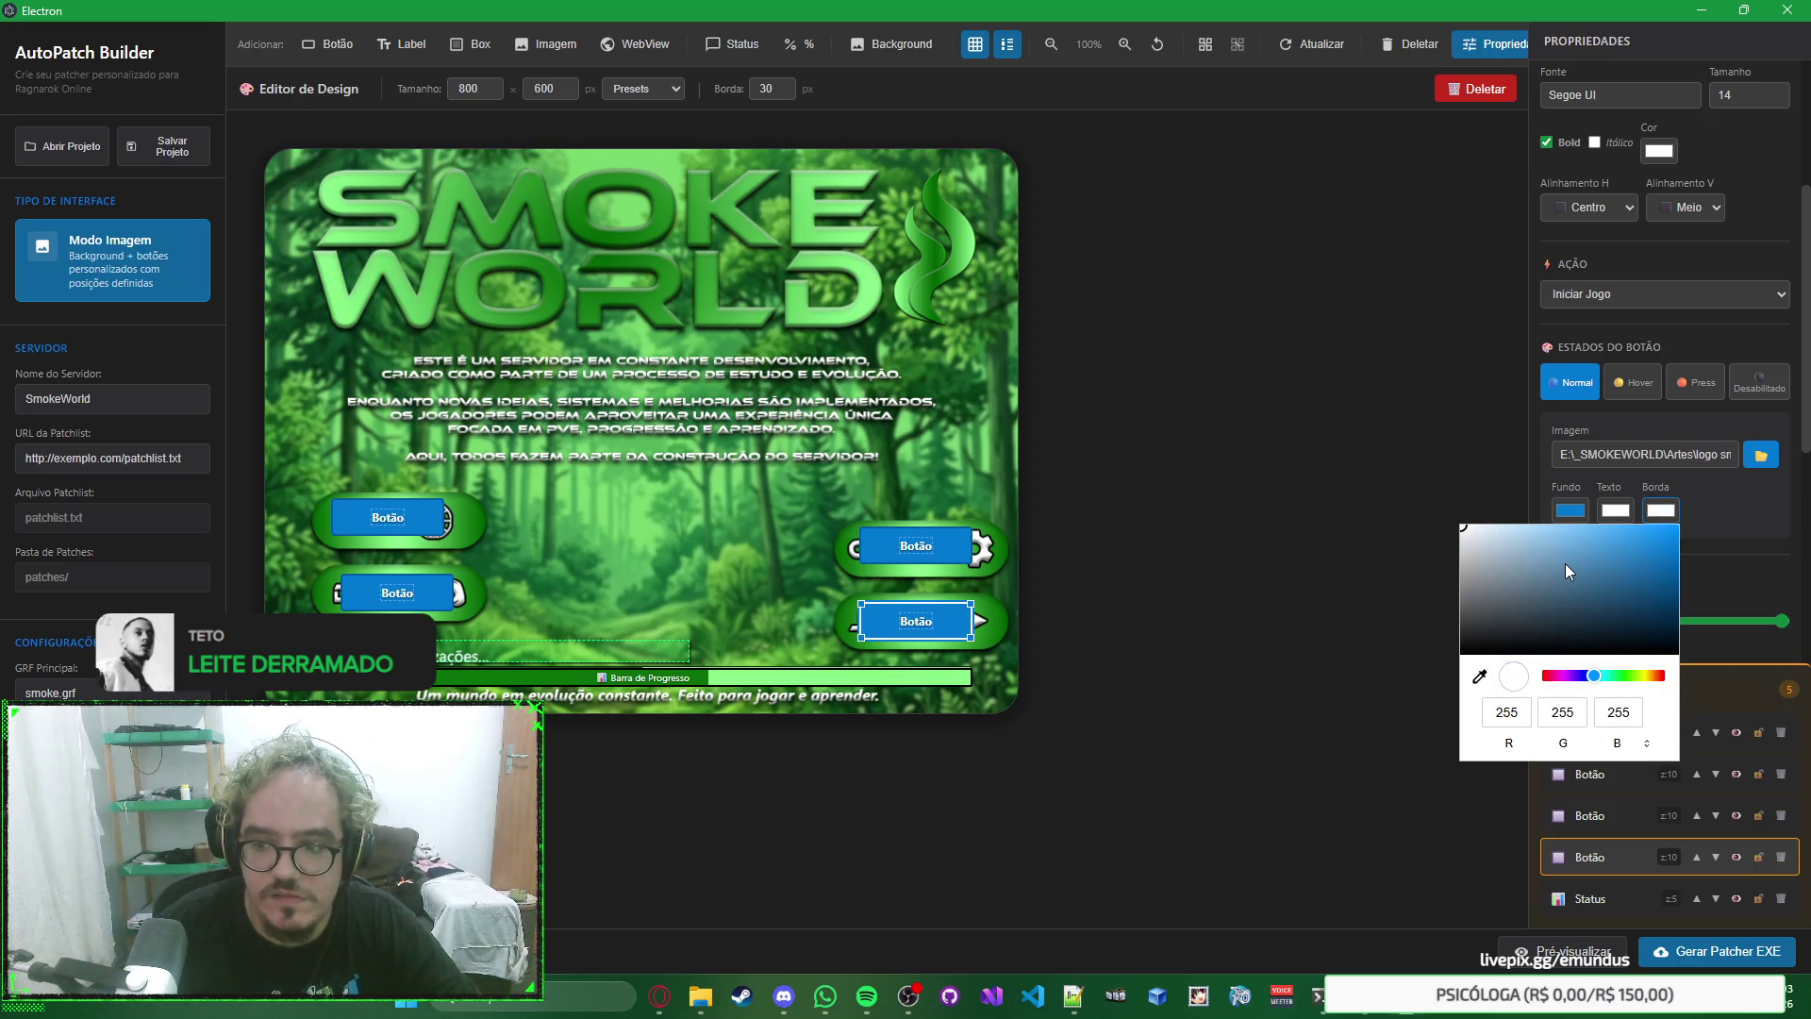
left_click(1717, 528)
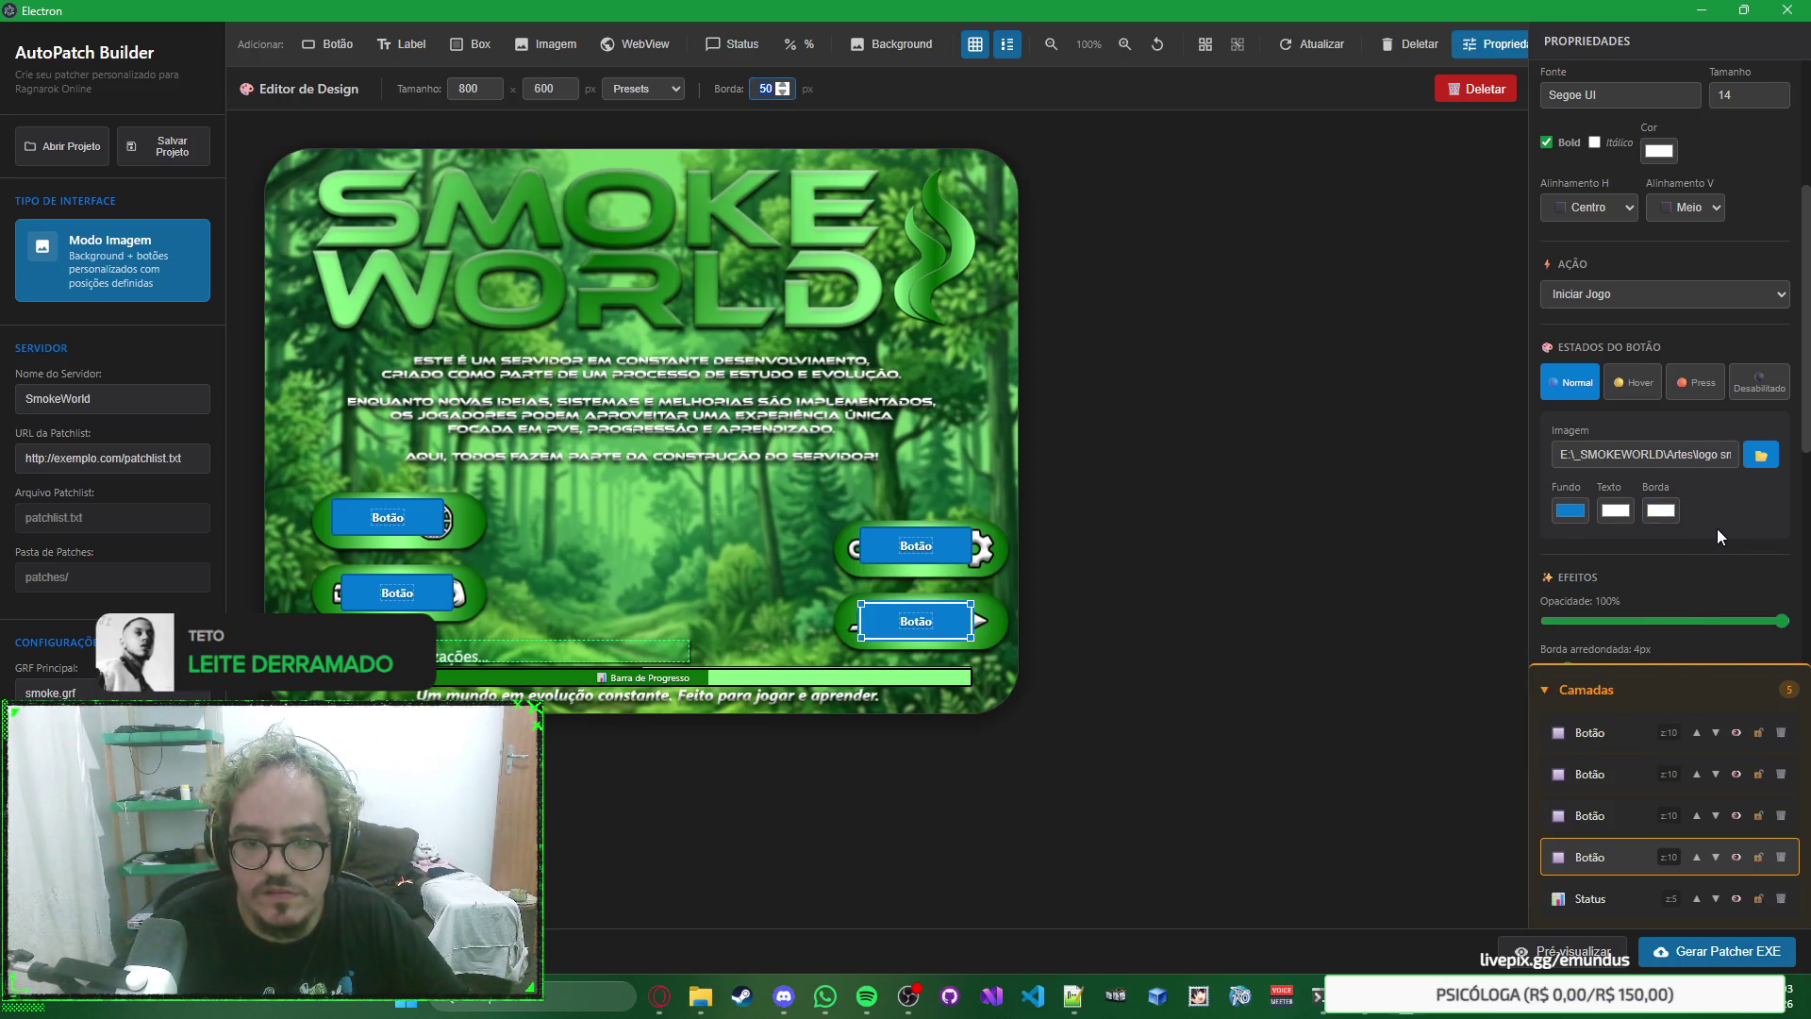
left_click(1661, 511)
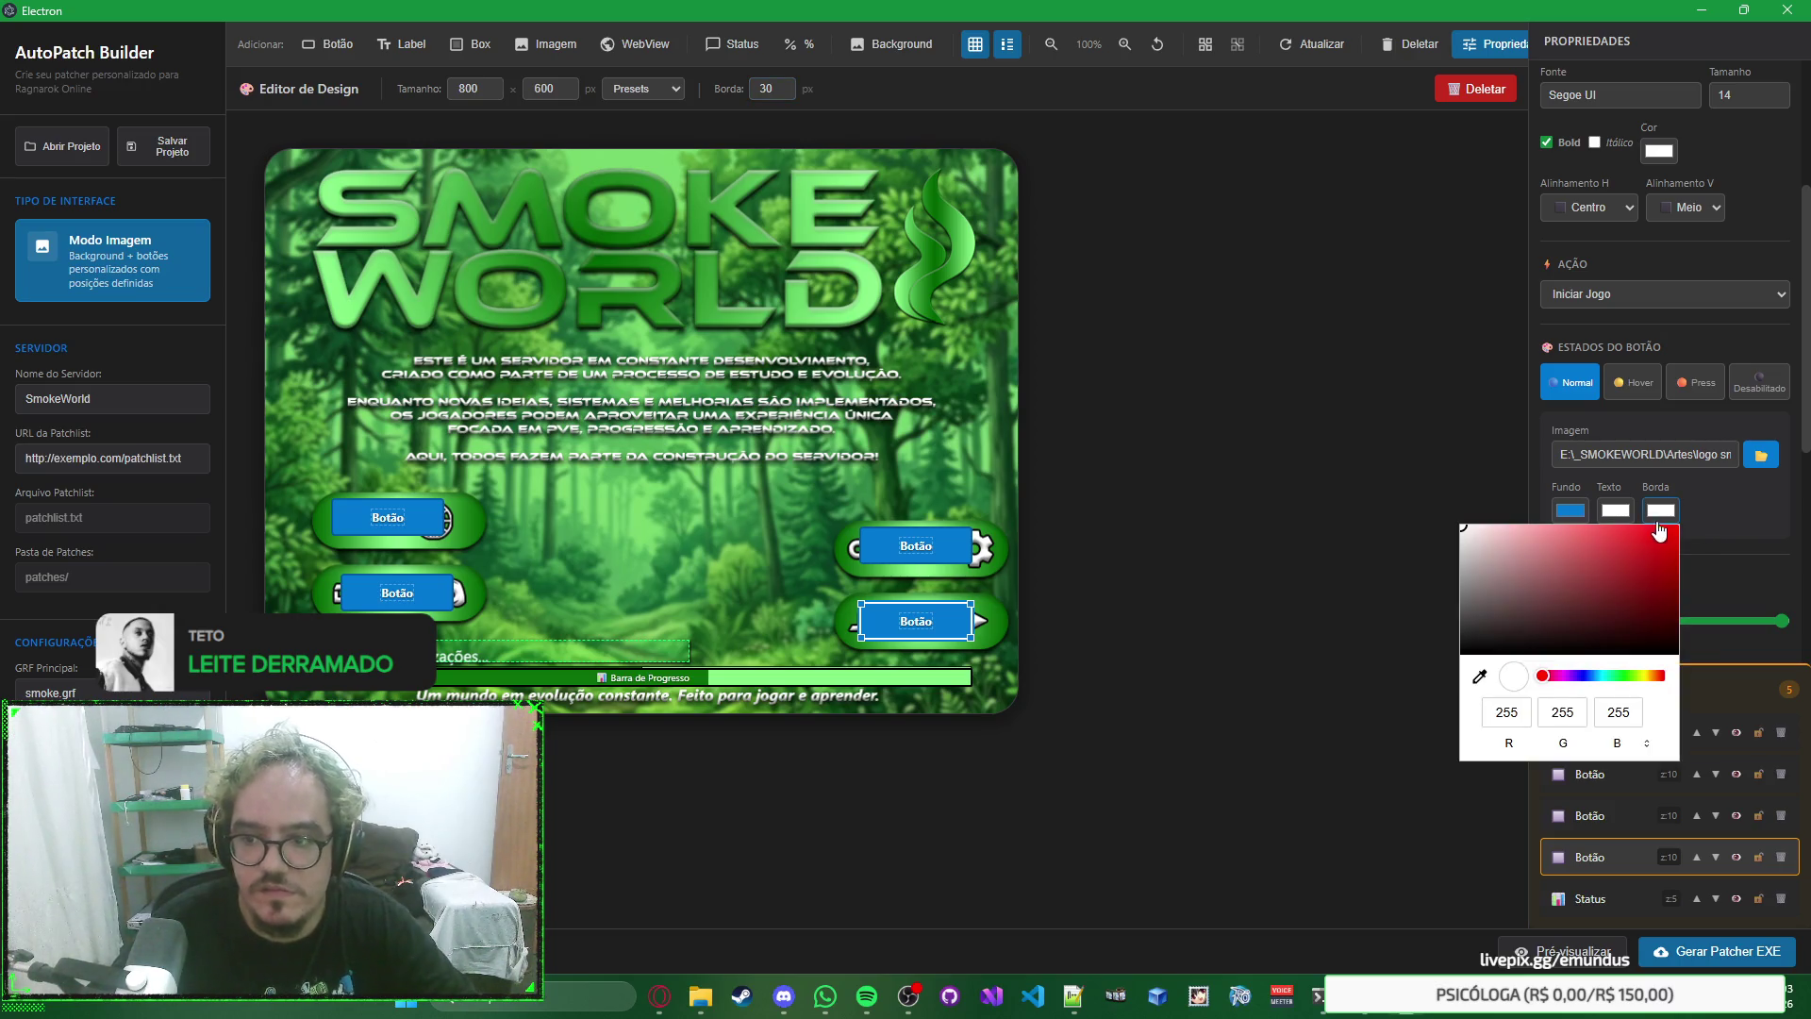
left_click(1727, 536)
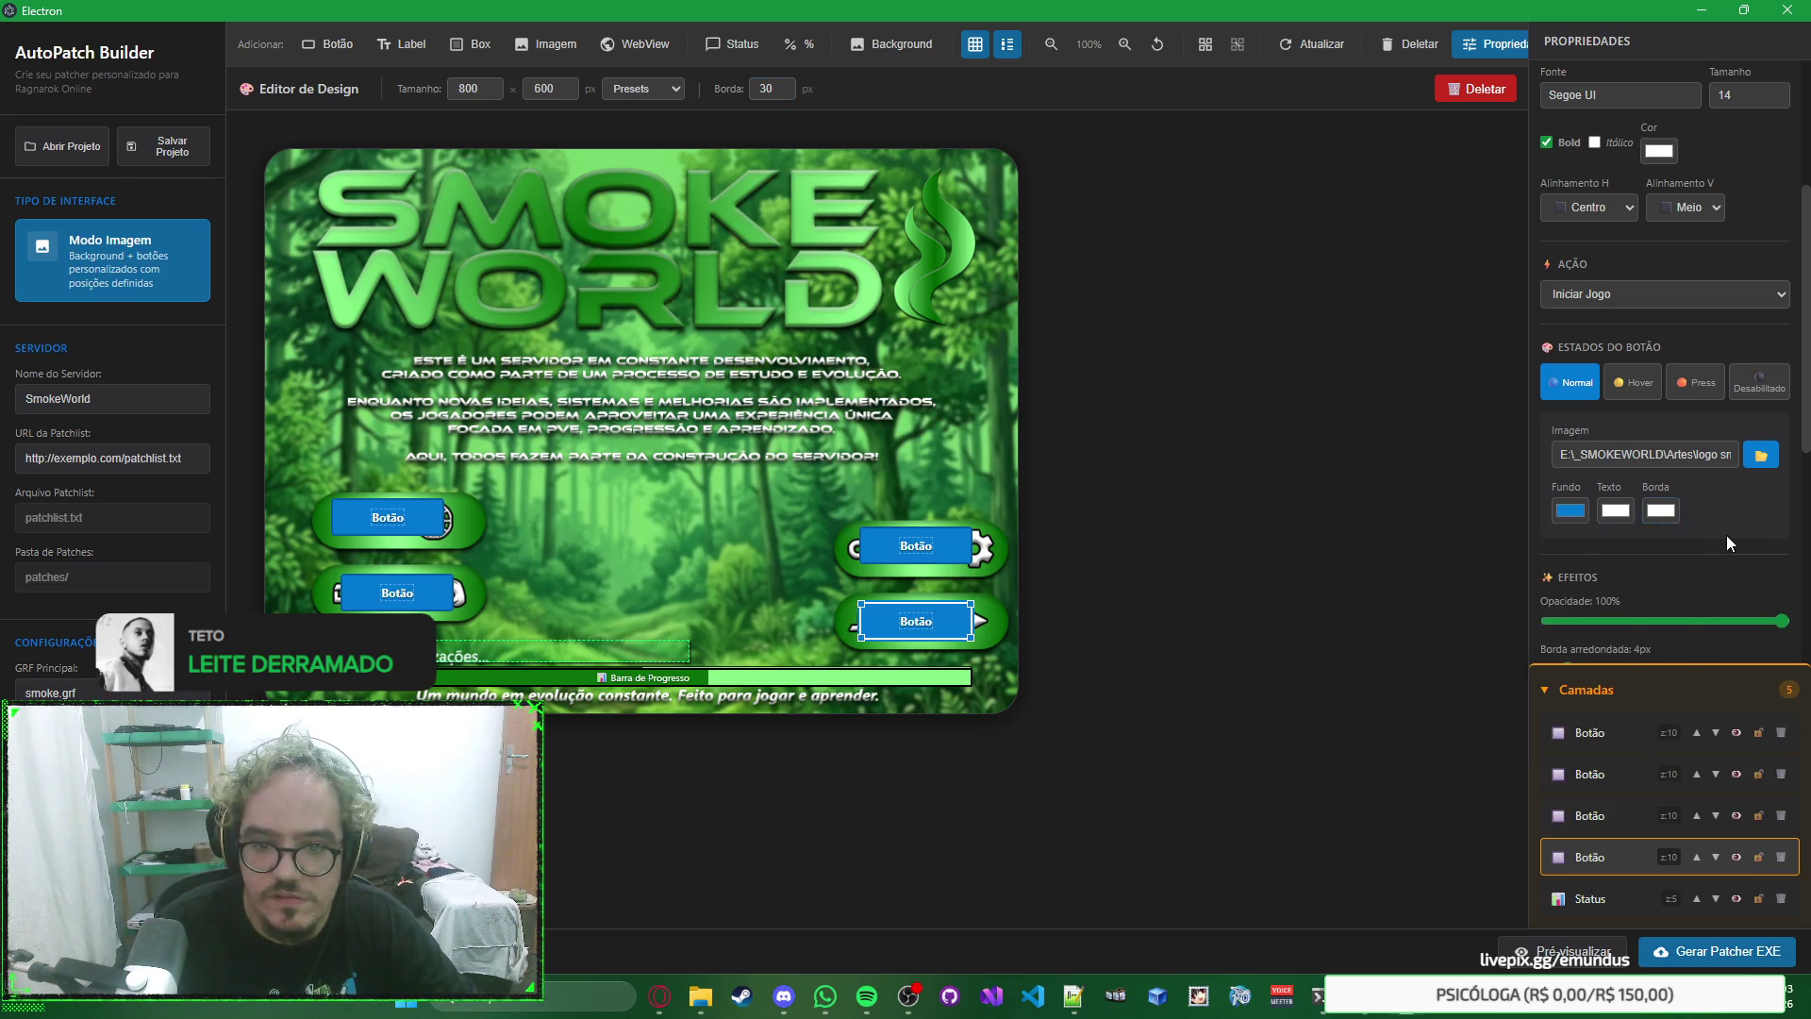
left_click(1065, 619)
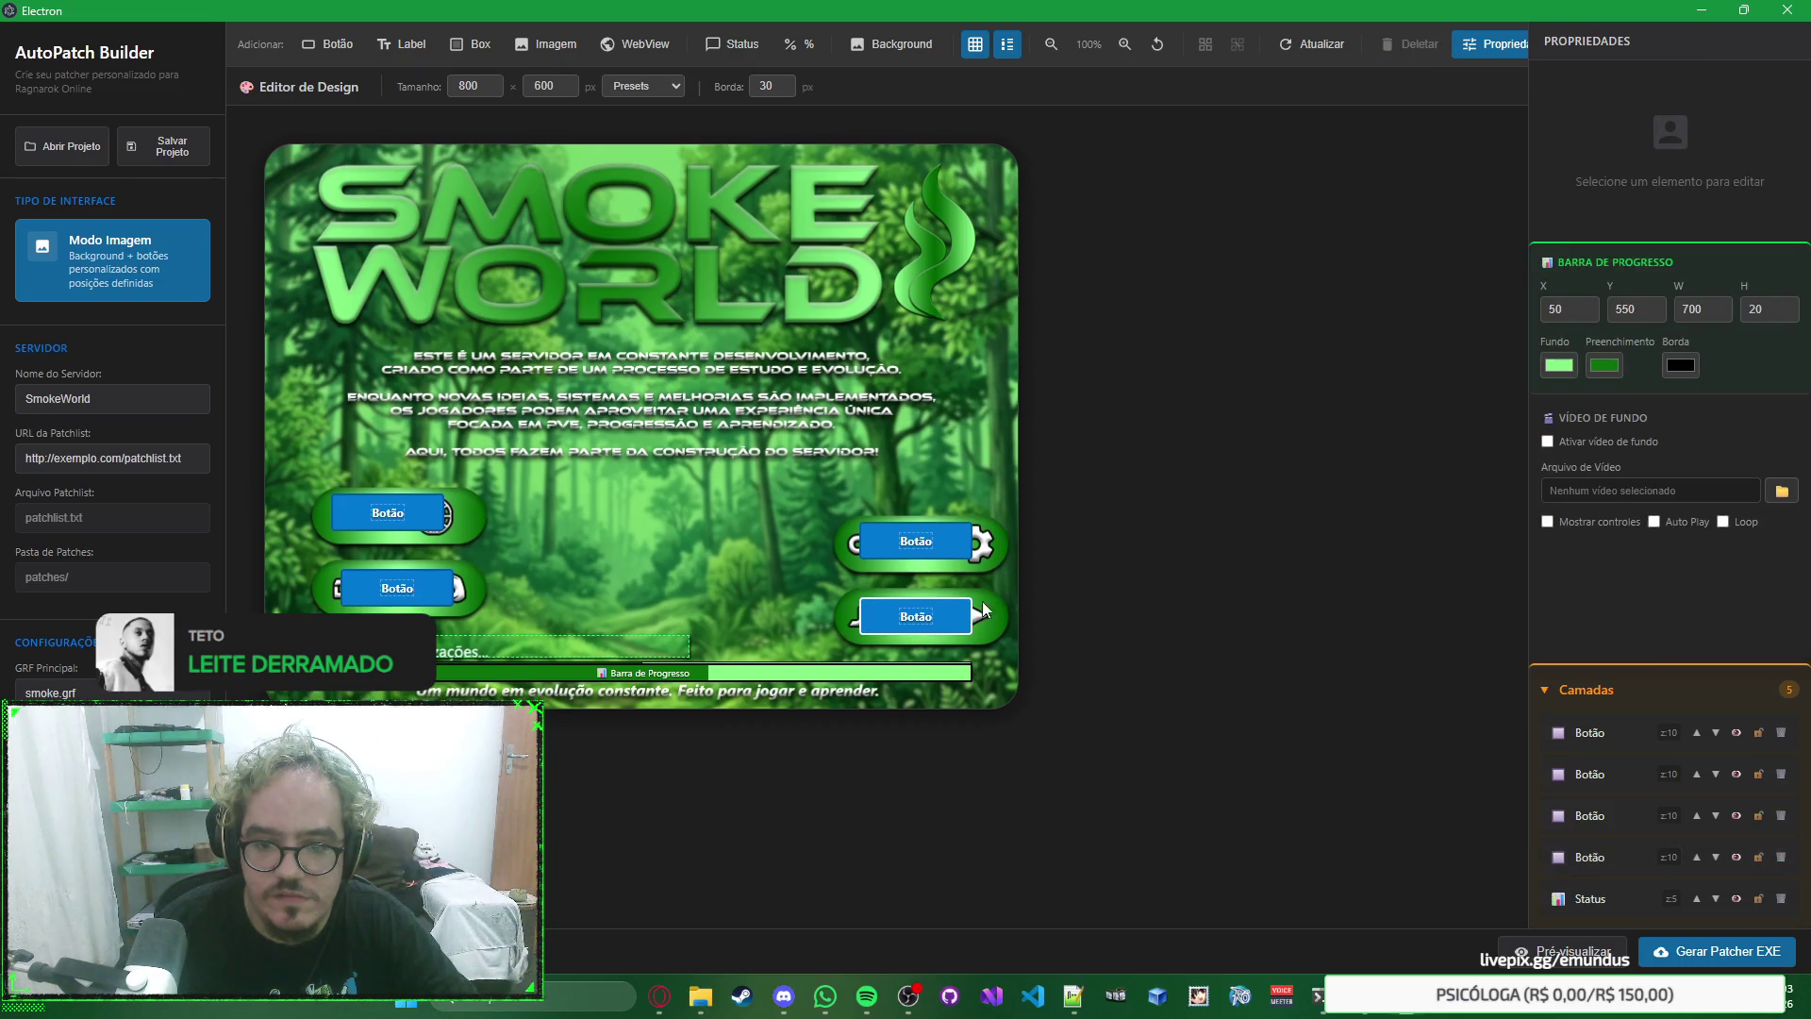
left_click(920, 617)
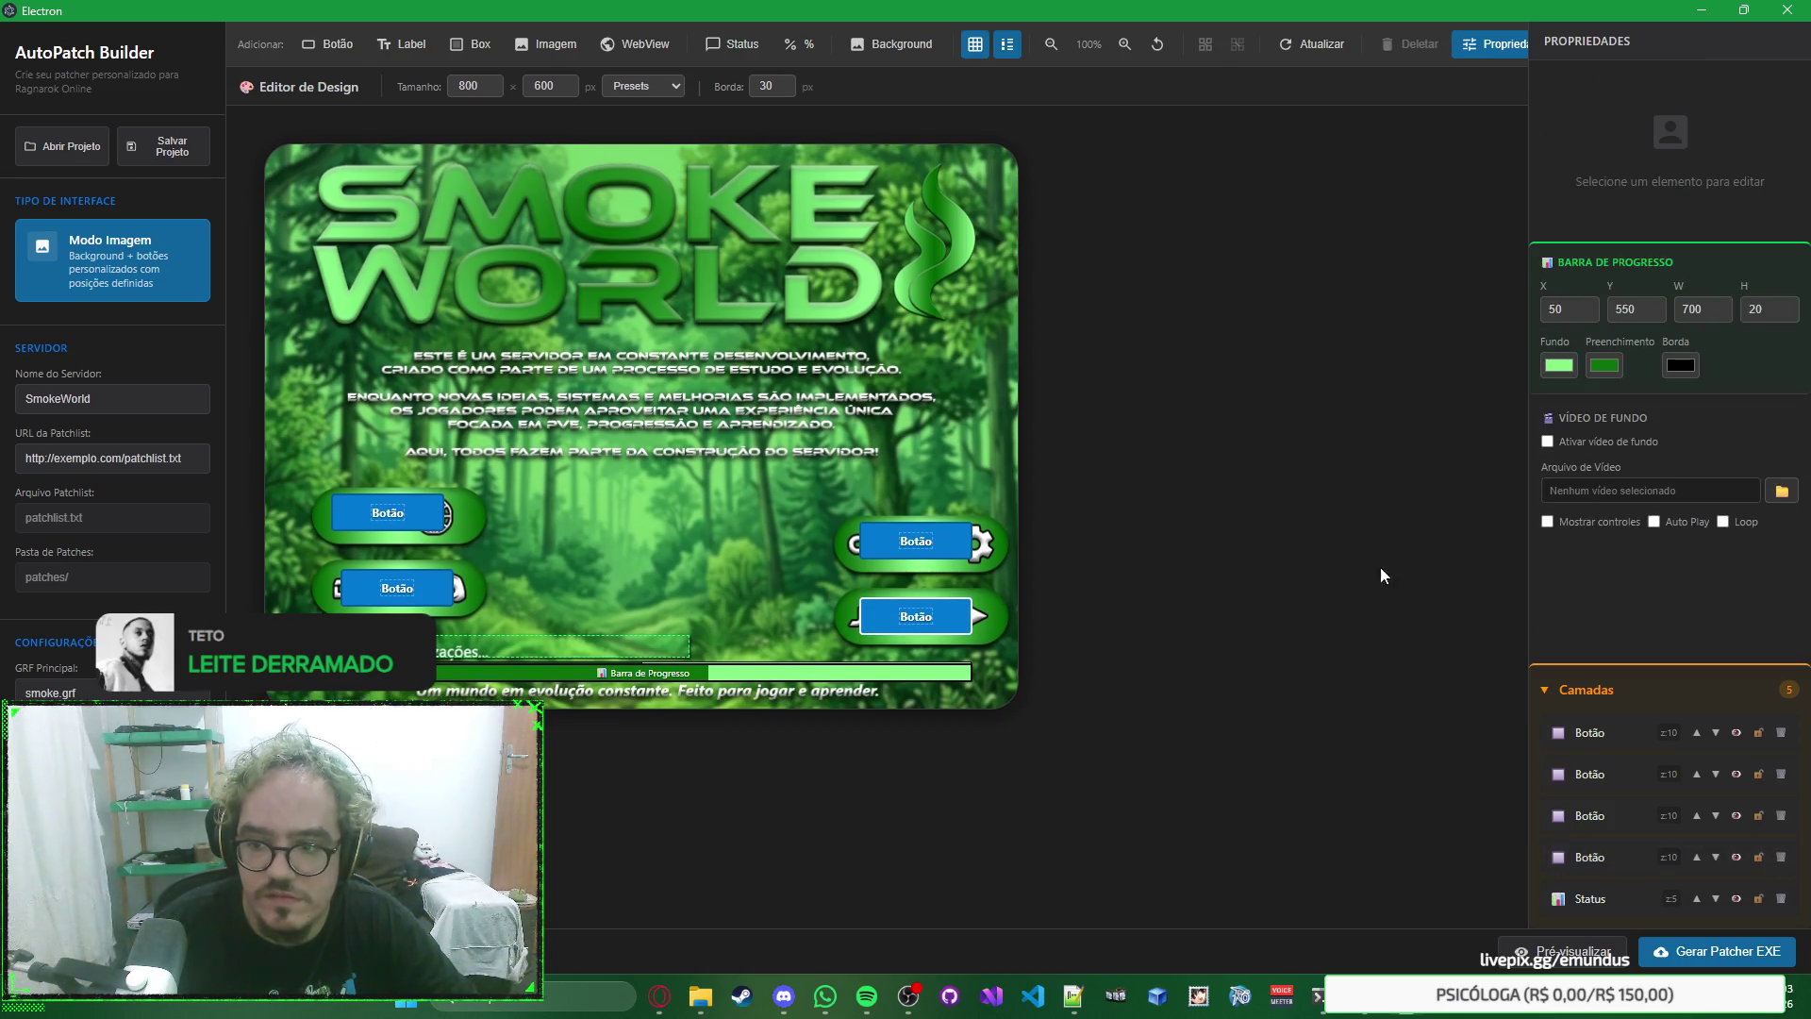
scroll(1750, 507, "down", 2)
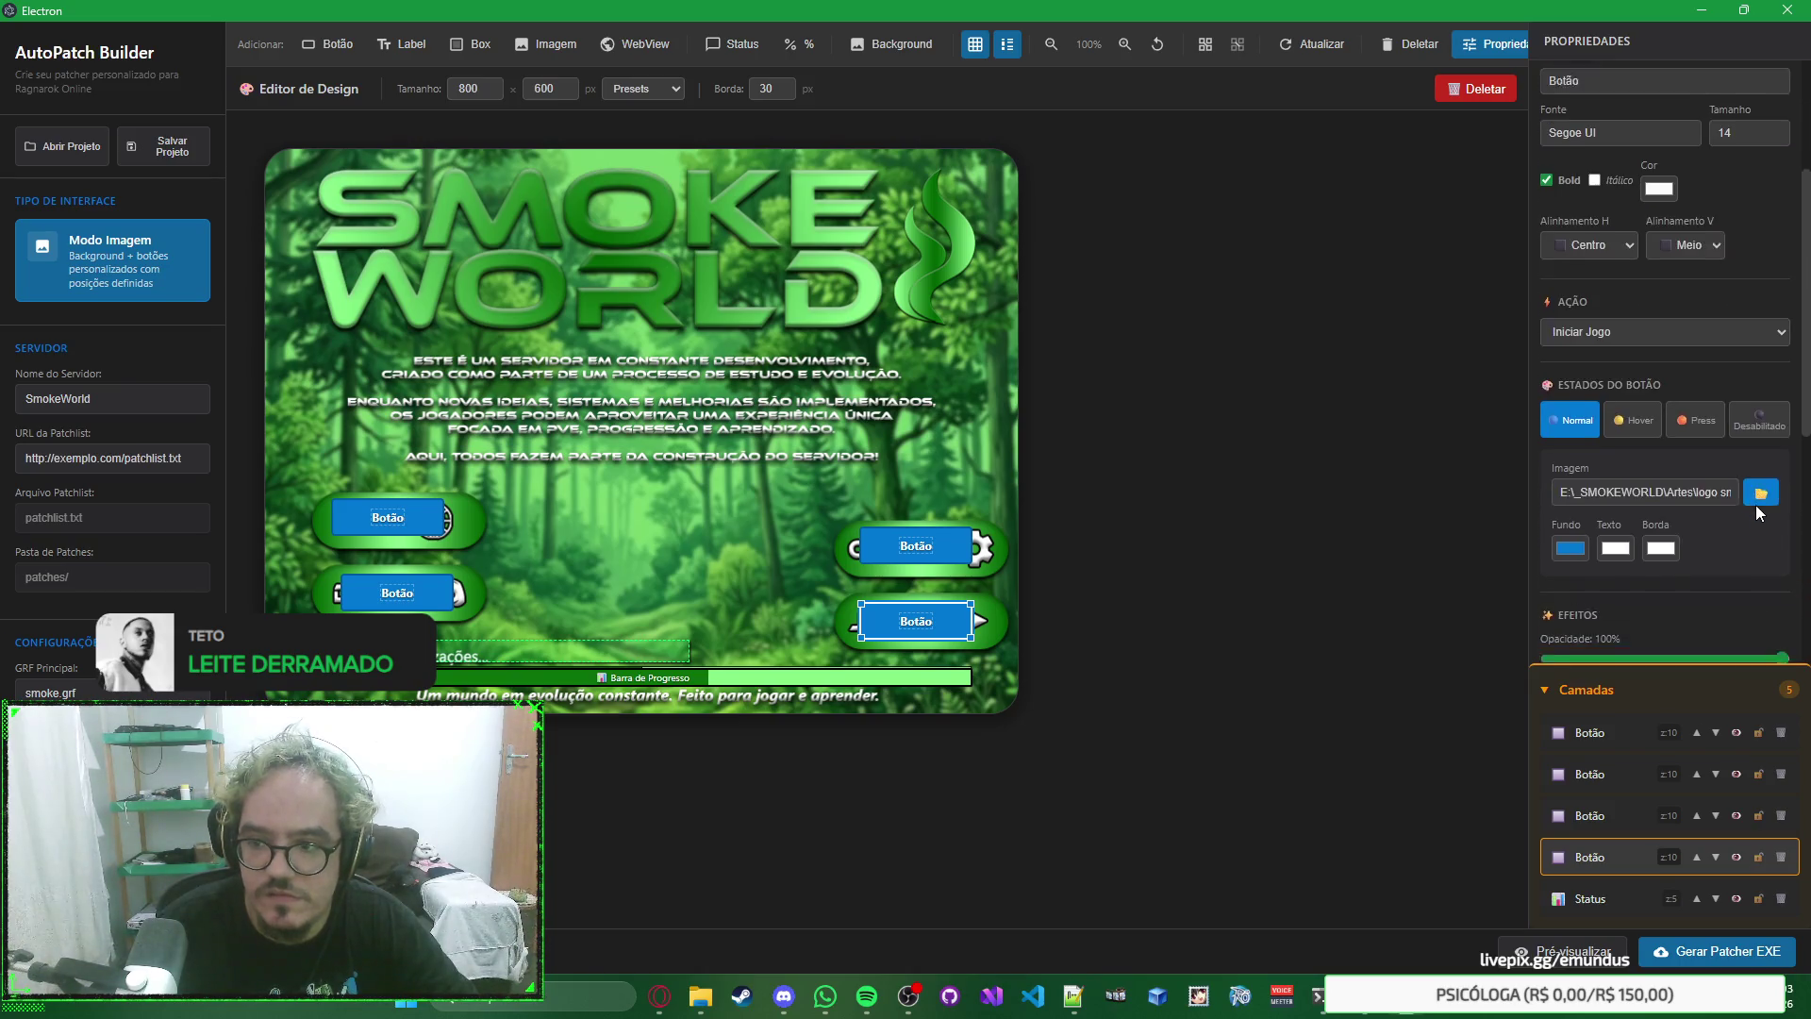
scroll(1757, 505, "down", 1)
scroll(1756, 506, "up", 3)
scroll(1756, 506, "down", 3)
scroll(1757, 506, "down", 3)
scroll(1756, 506, "down", 3)
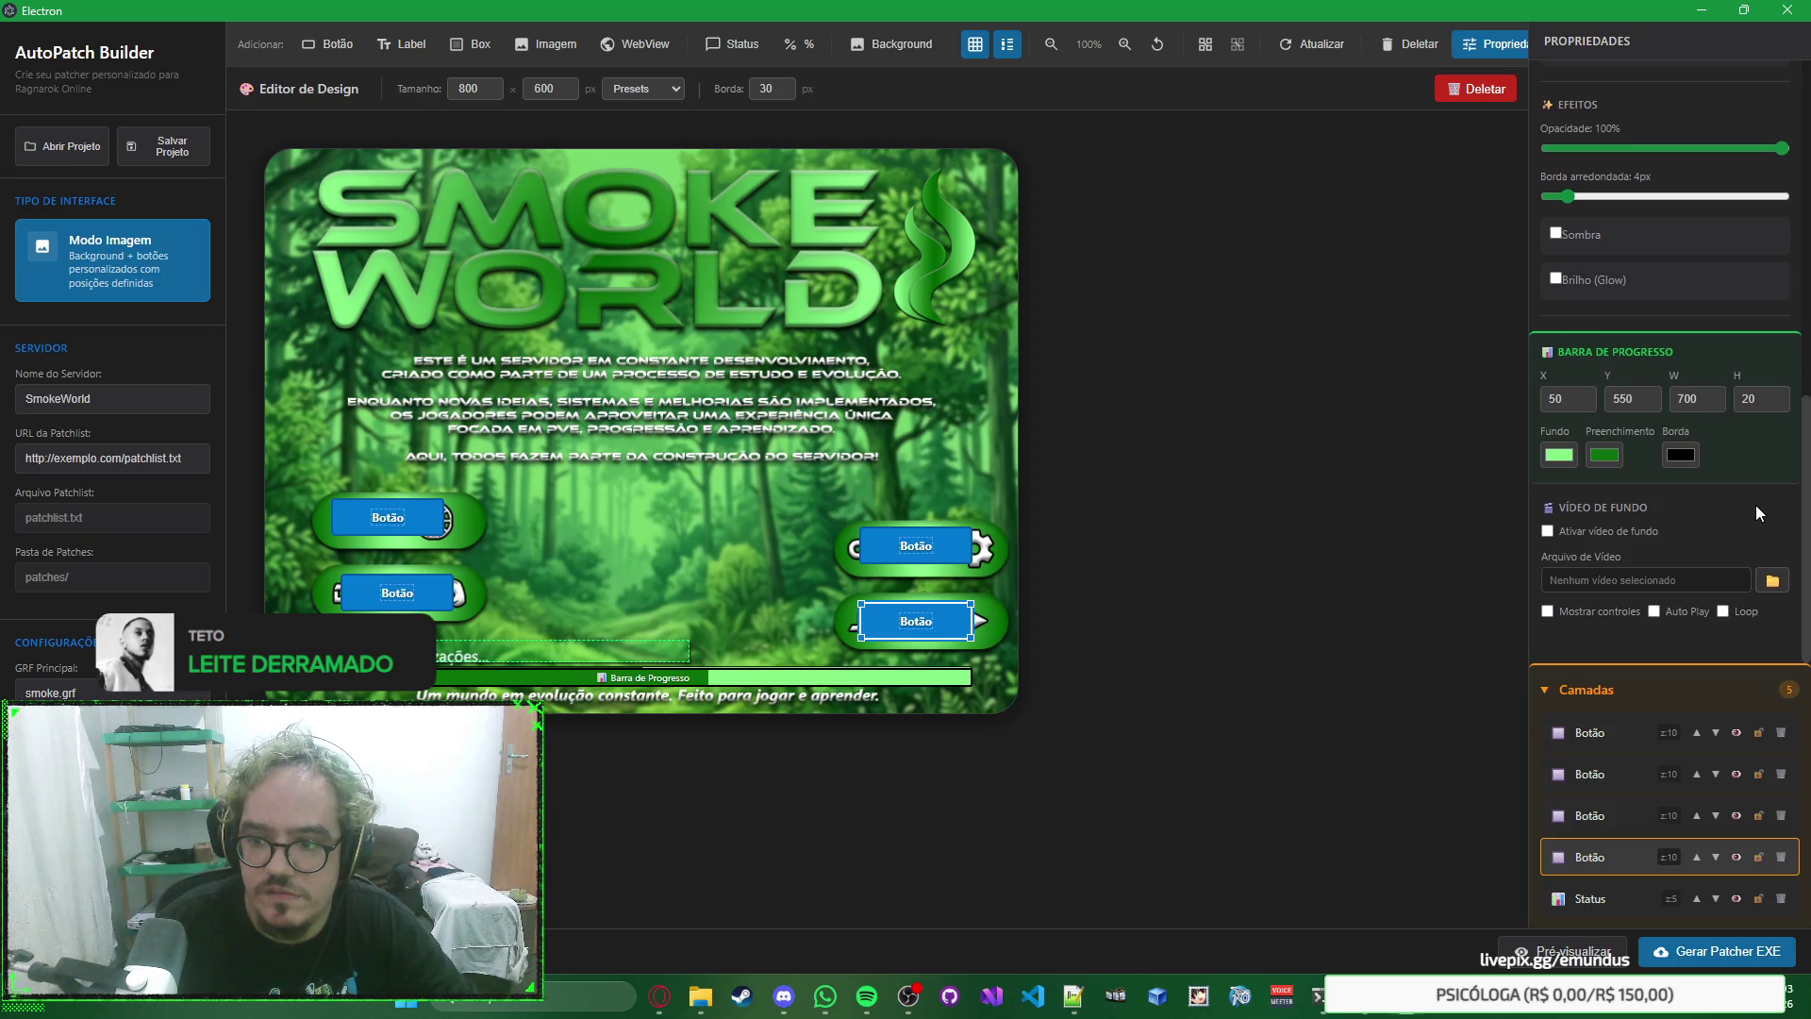
scroll(1757, 506, "up", 4)
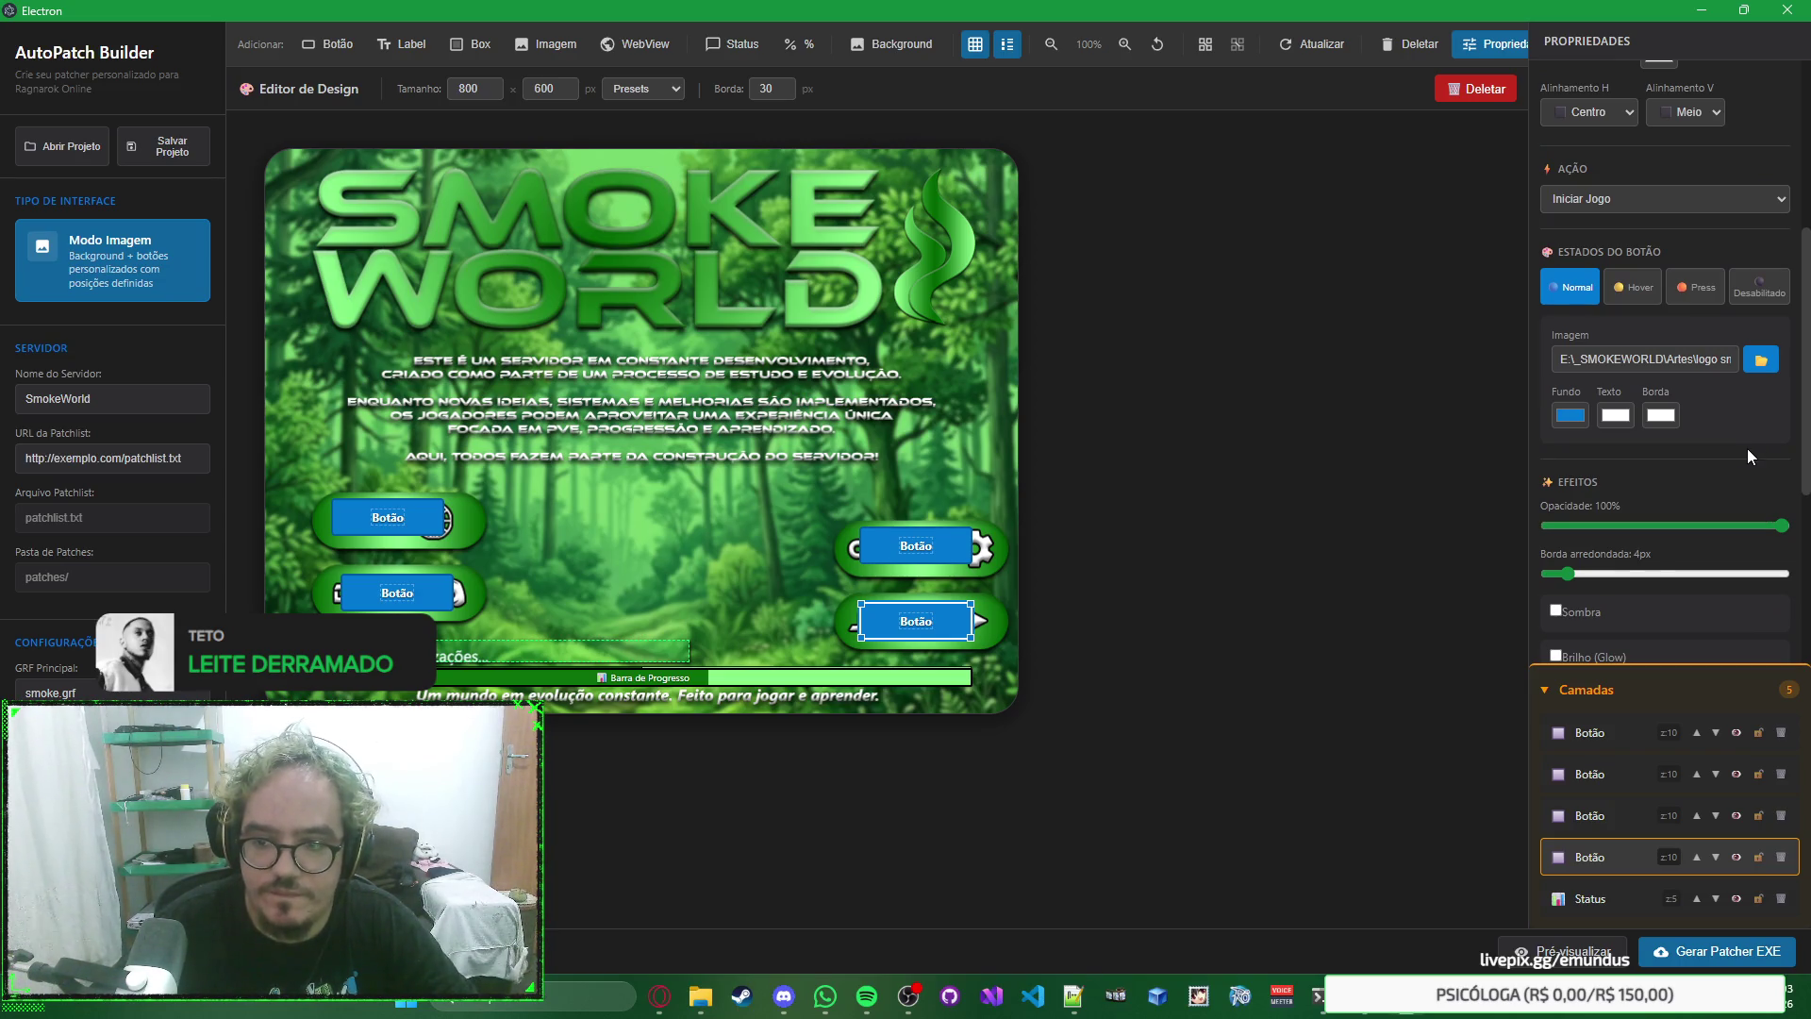
scroll(1632, 551, "down", 1)
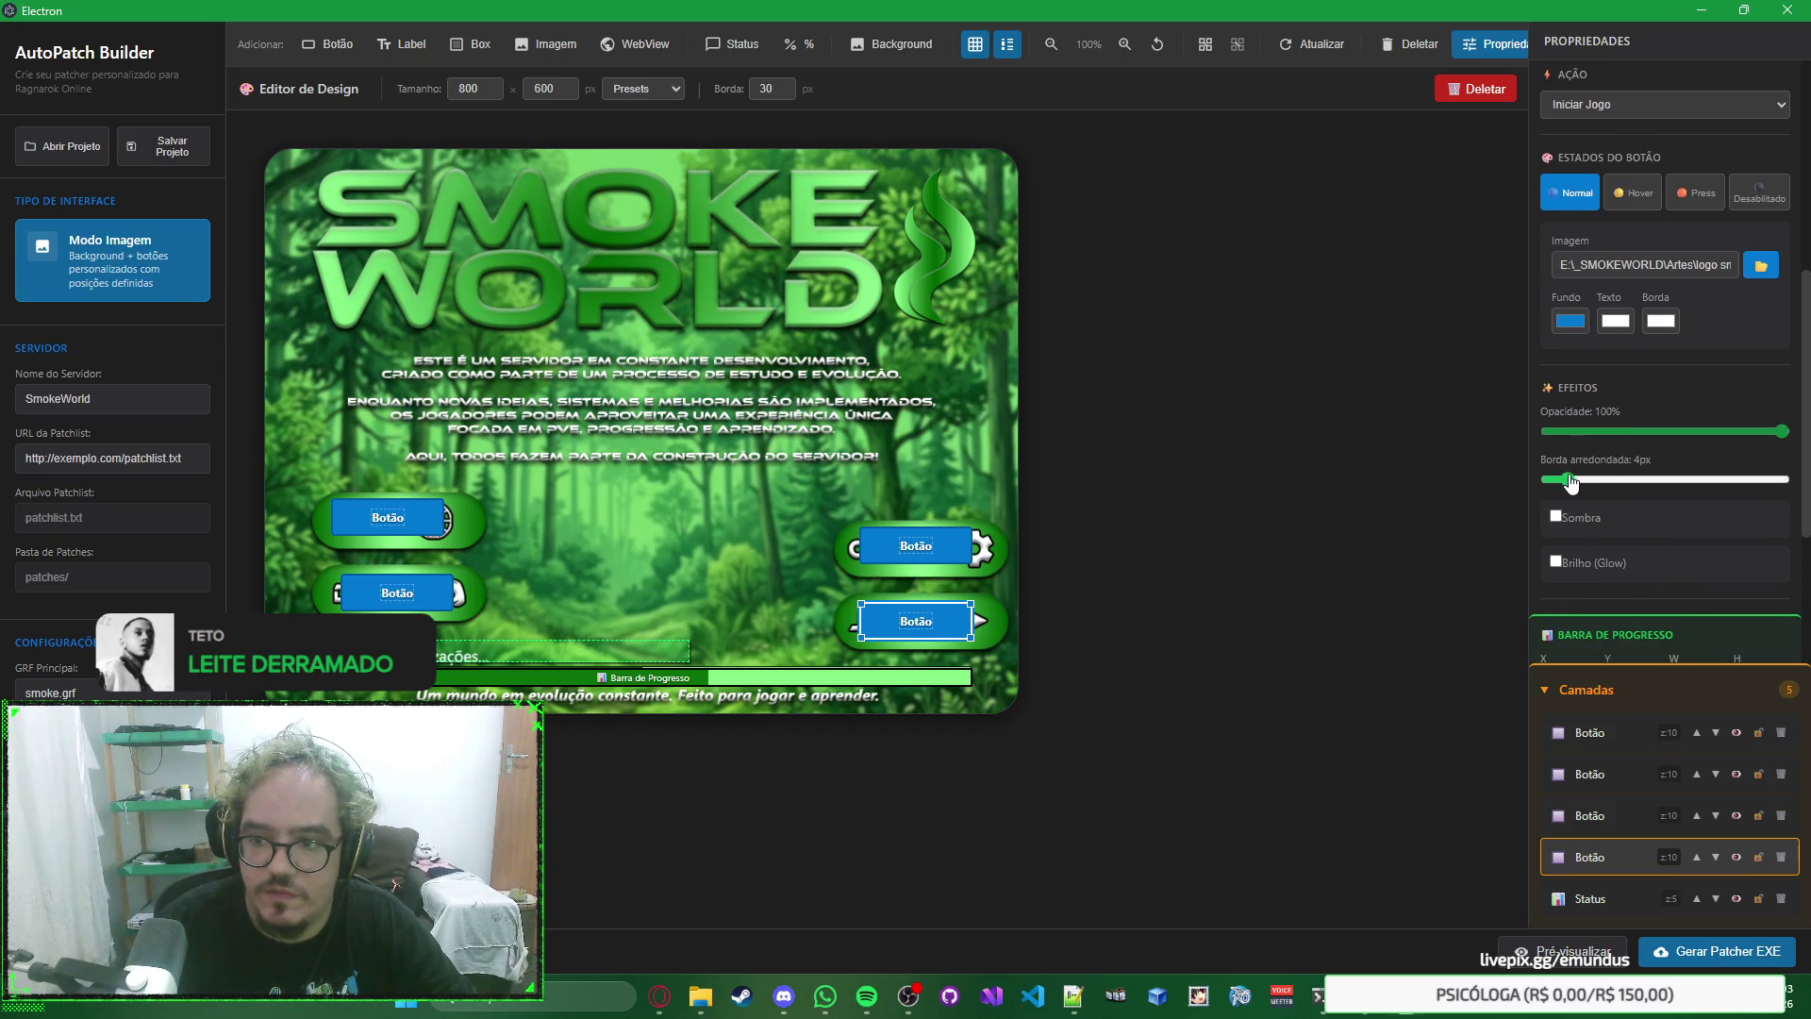
mouse_move(1578, 483)
left_mouse_down()
mouse_move(1770, 489)
mouse_move(1547, 487)
left_mouse_up()
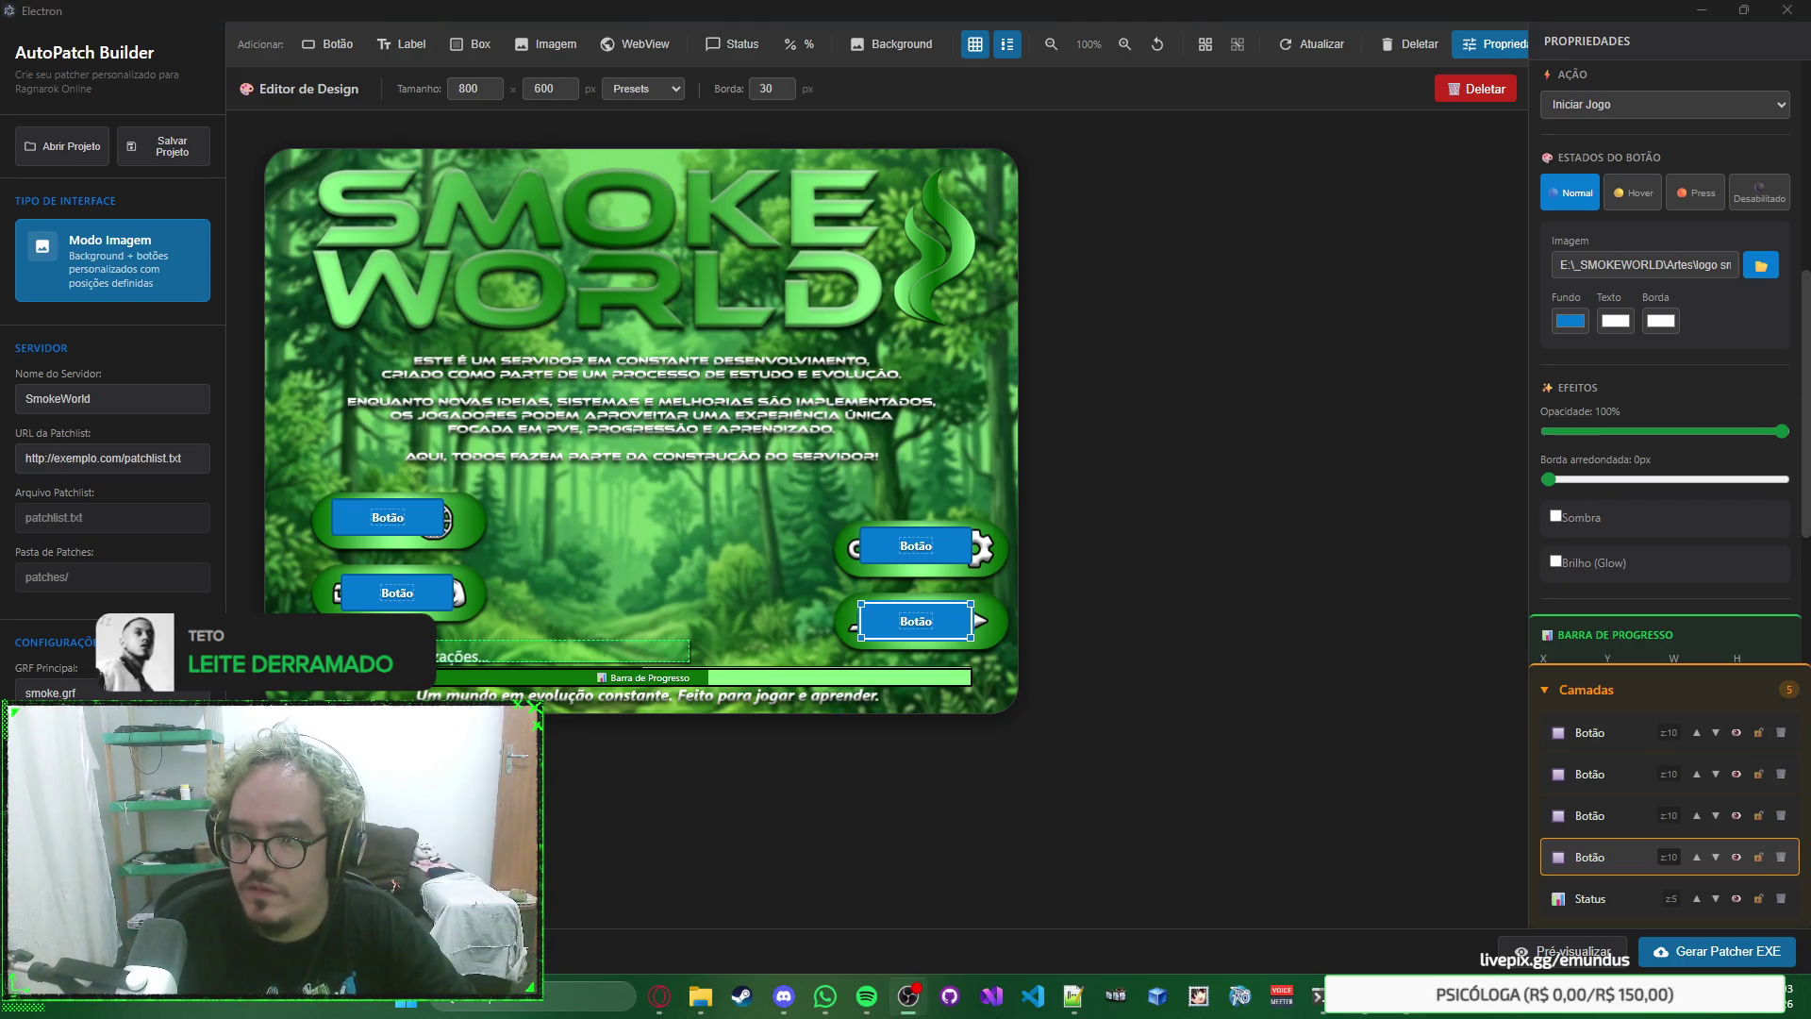
left_click(1667, 375)
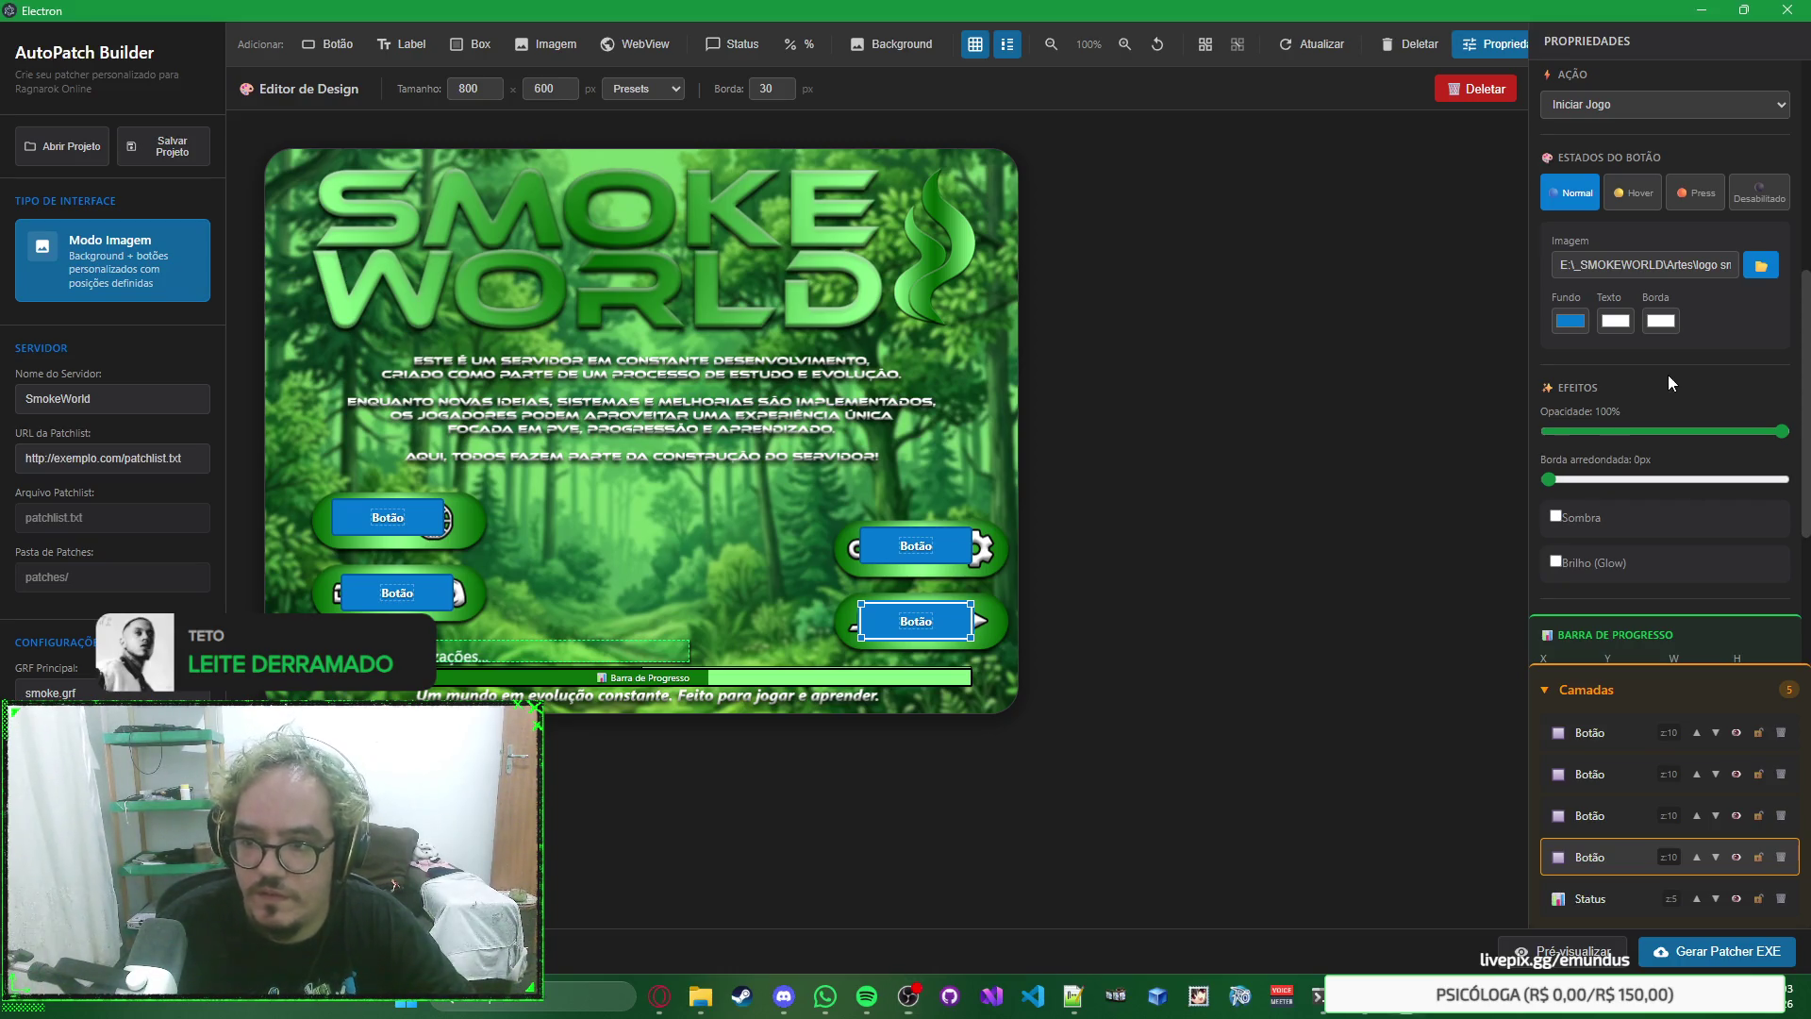
left_click(902, 546)
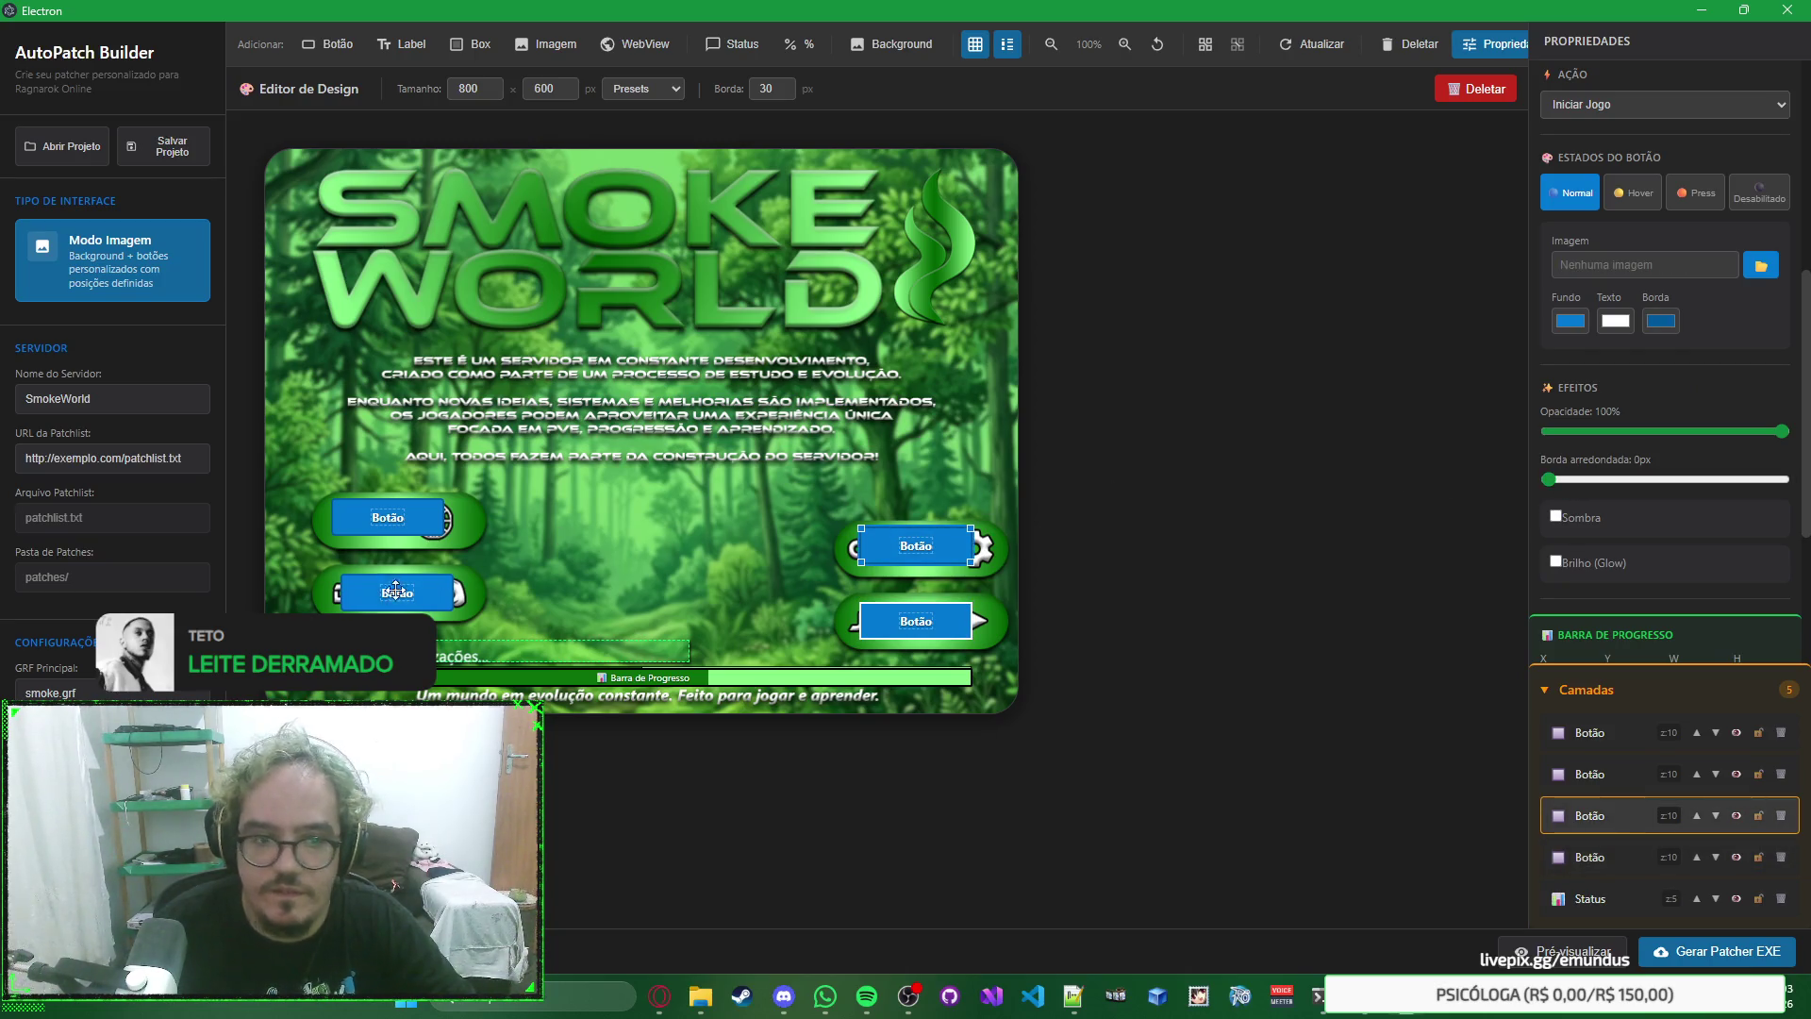
left_click(396, 591)
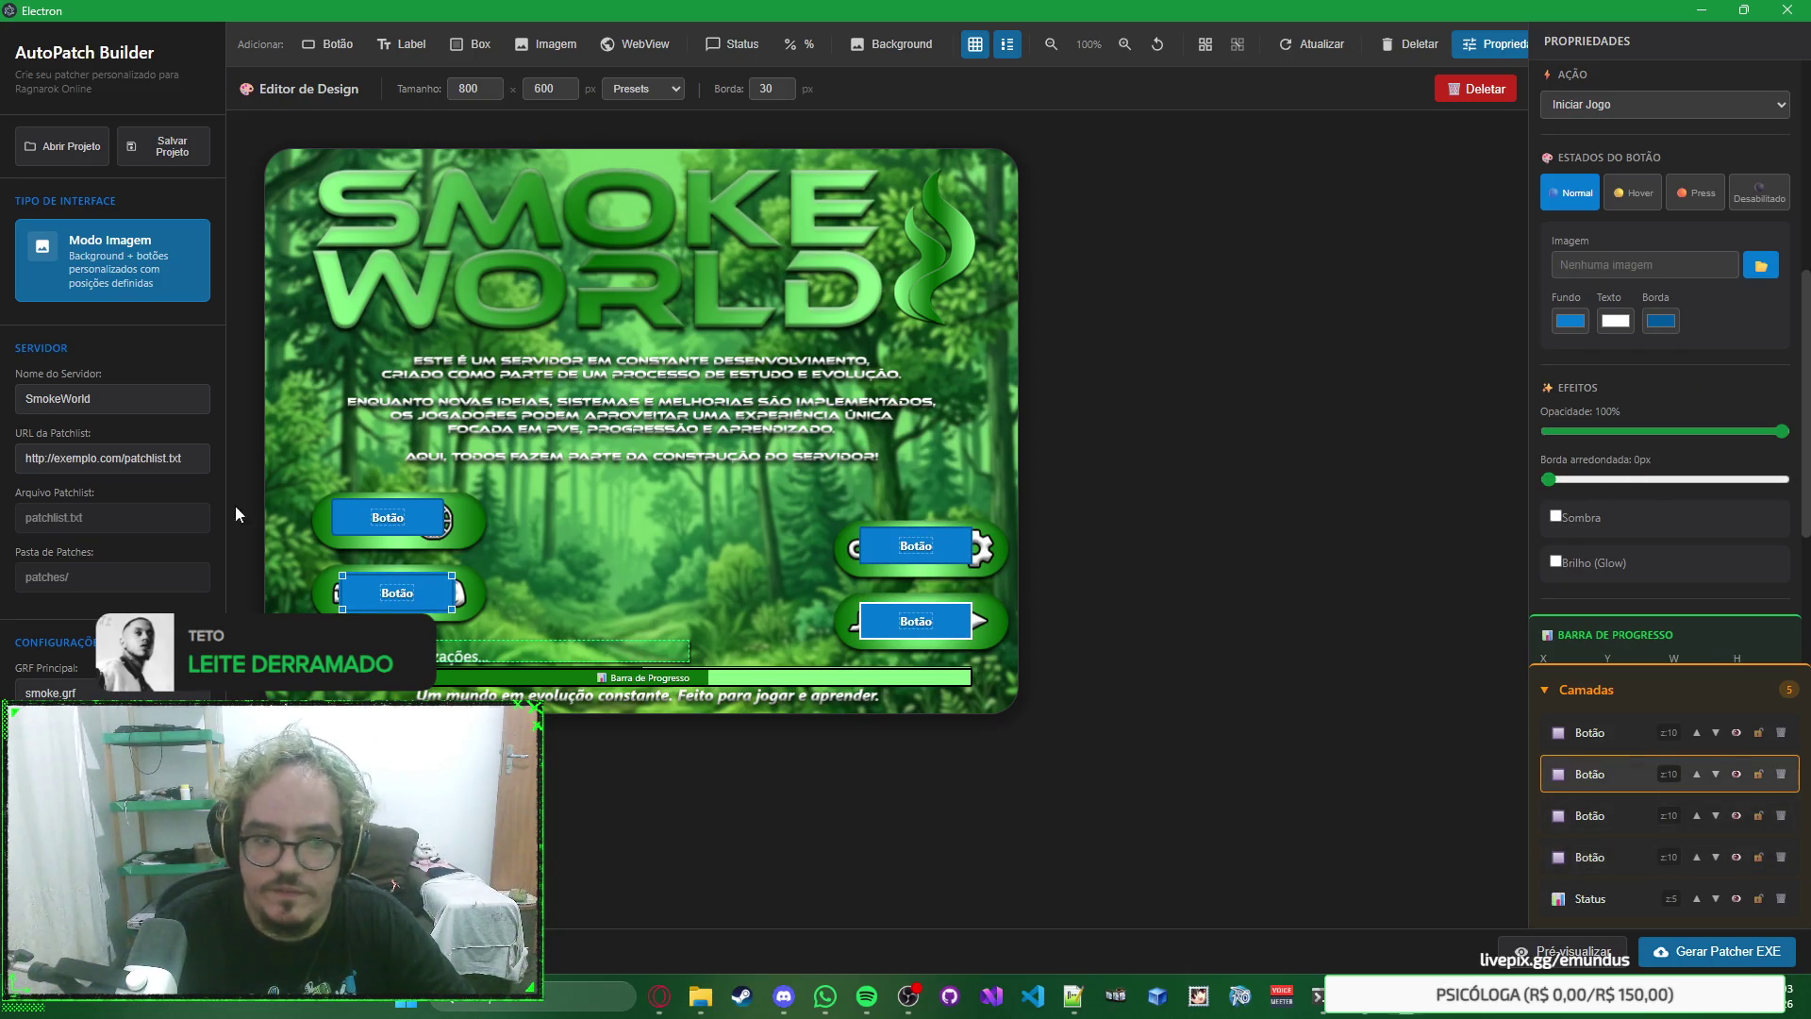
left_click(387, 517)
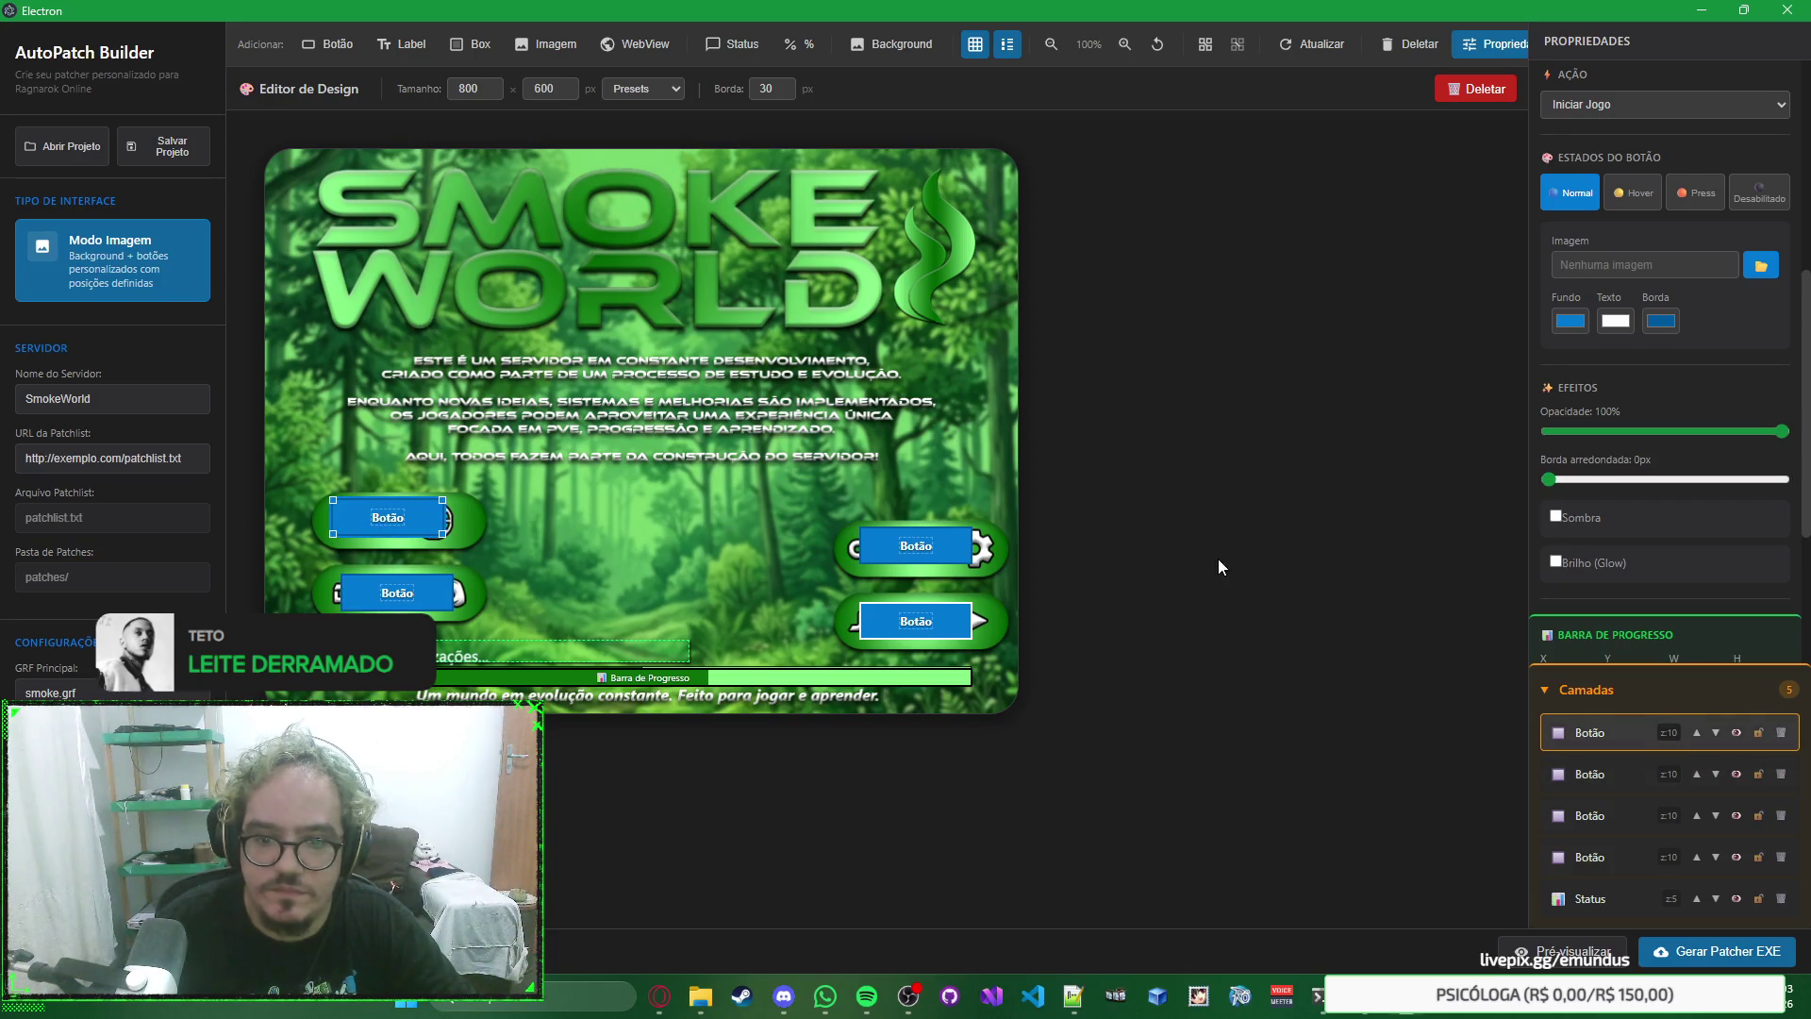
left_click(916, 621)
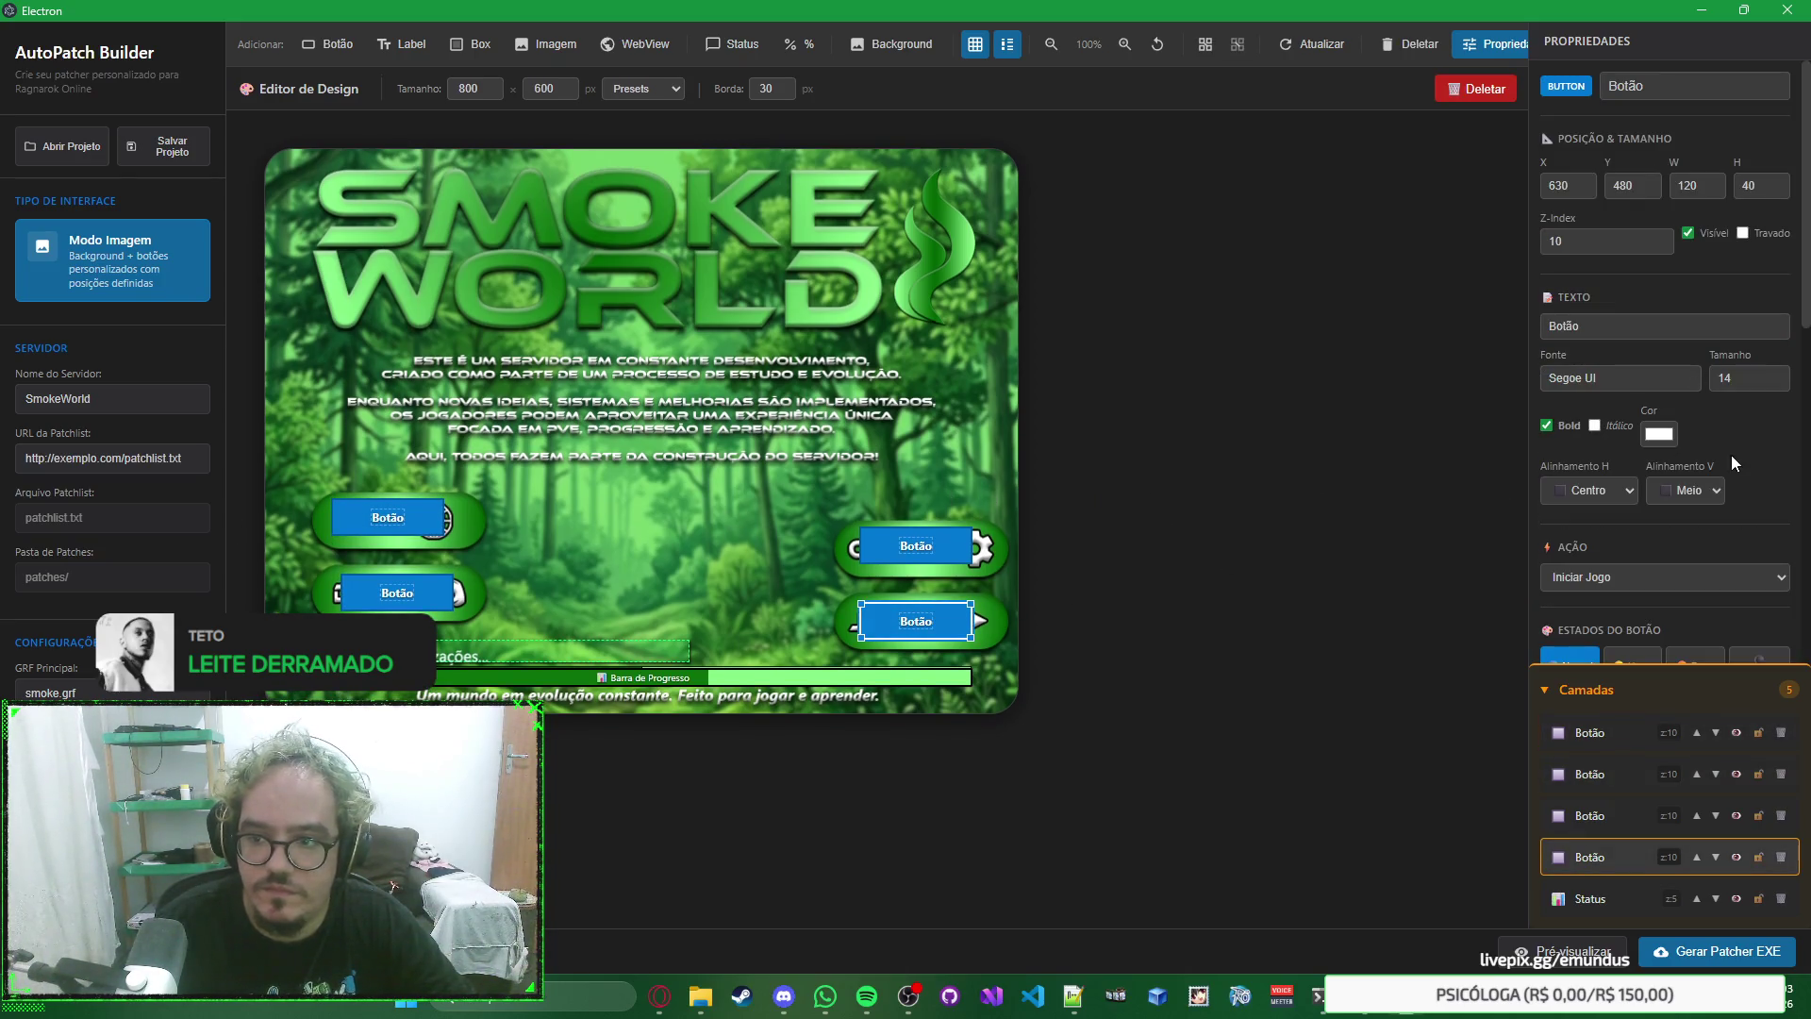
scroll(1736, 460, "down", 2)
scroll(1746, 452, "up", 1)
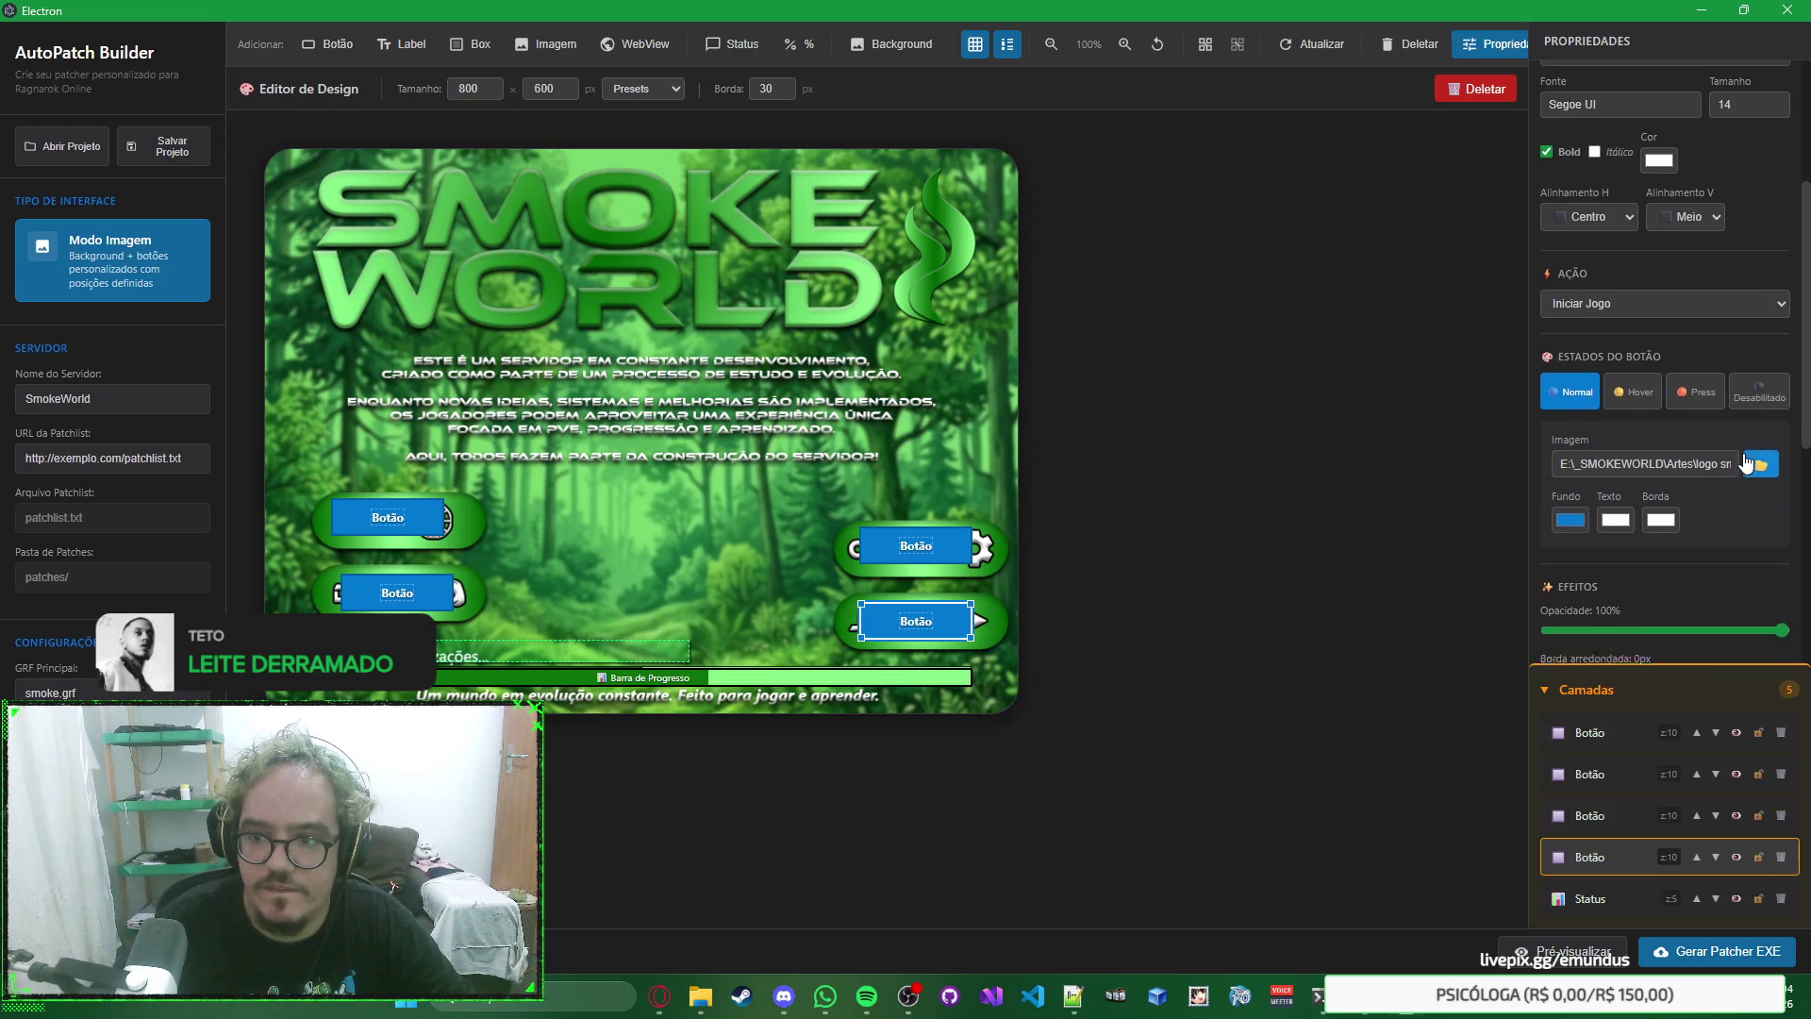
scroll(1752, 445, "up", 1)
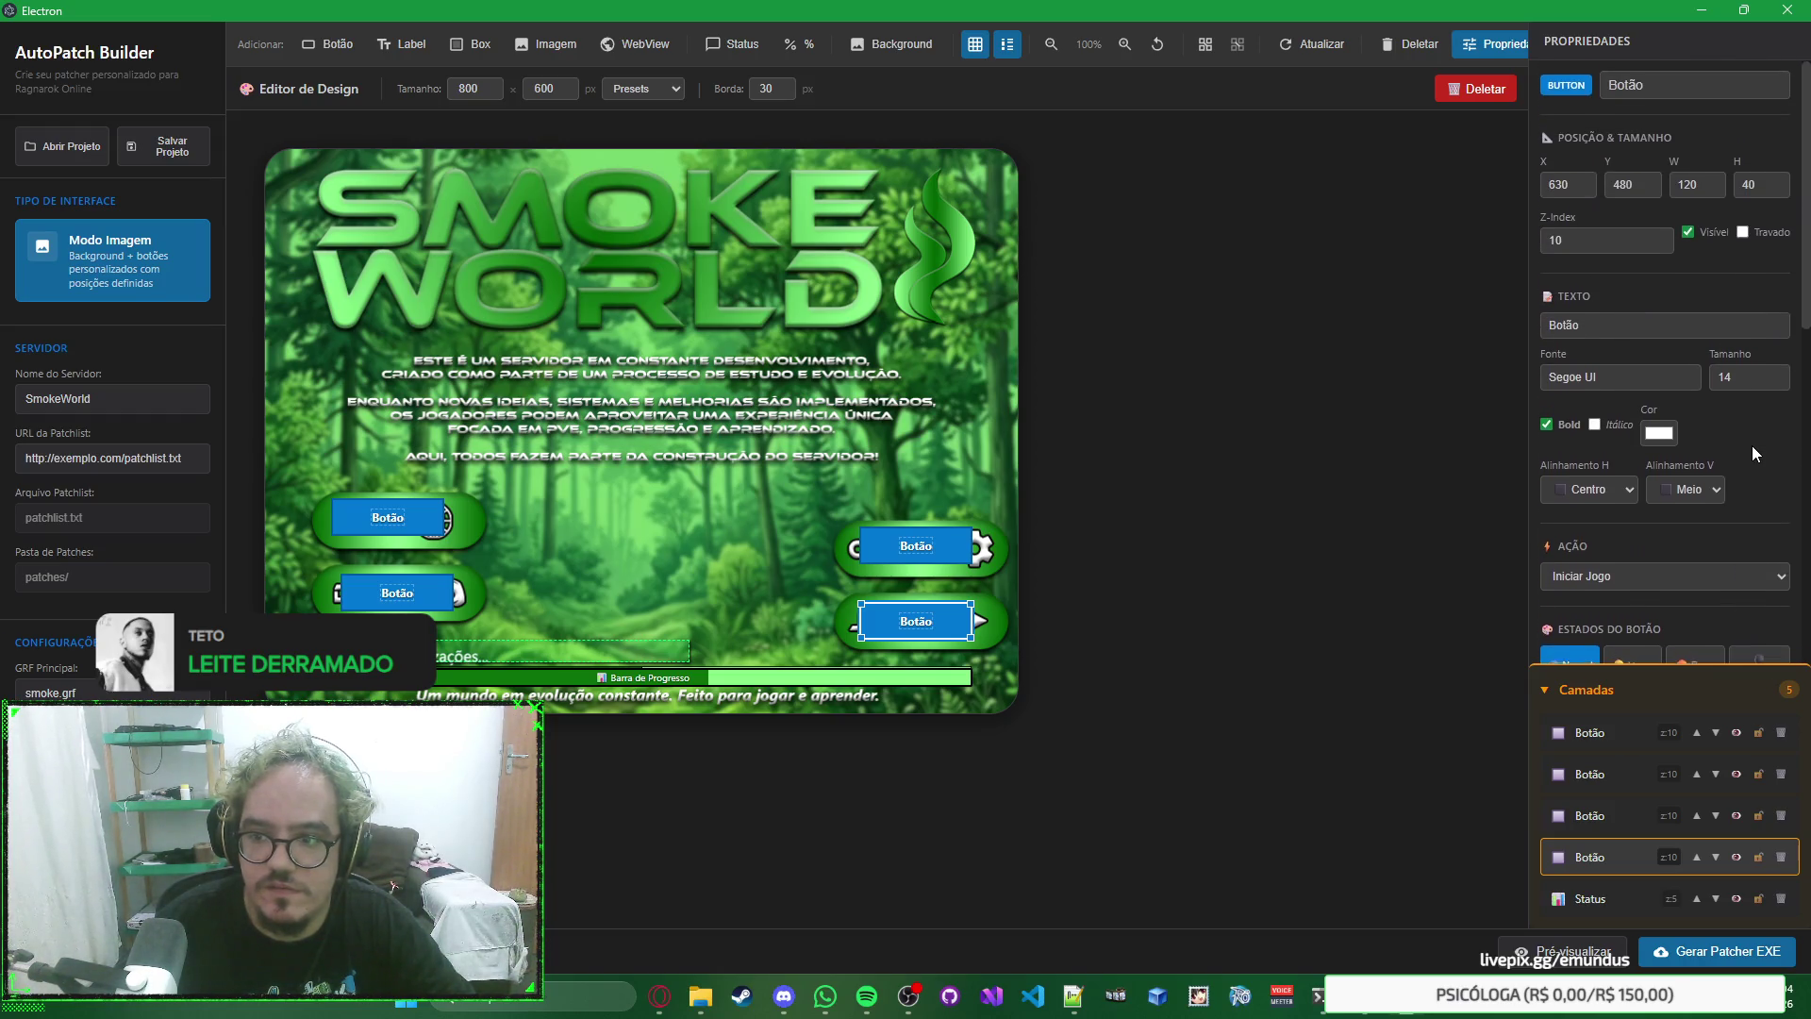
Step: Name the first two buttons Jogar and Config, keeping Config over its CONFIG artwork
double_click(1645, 324)
key("BackSpace")
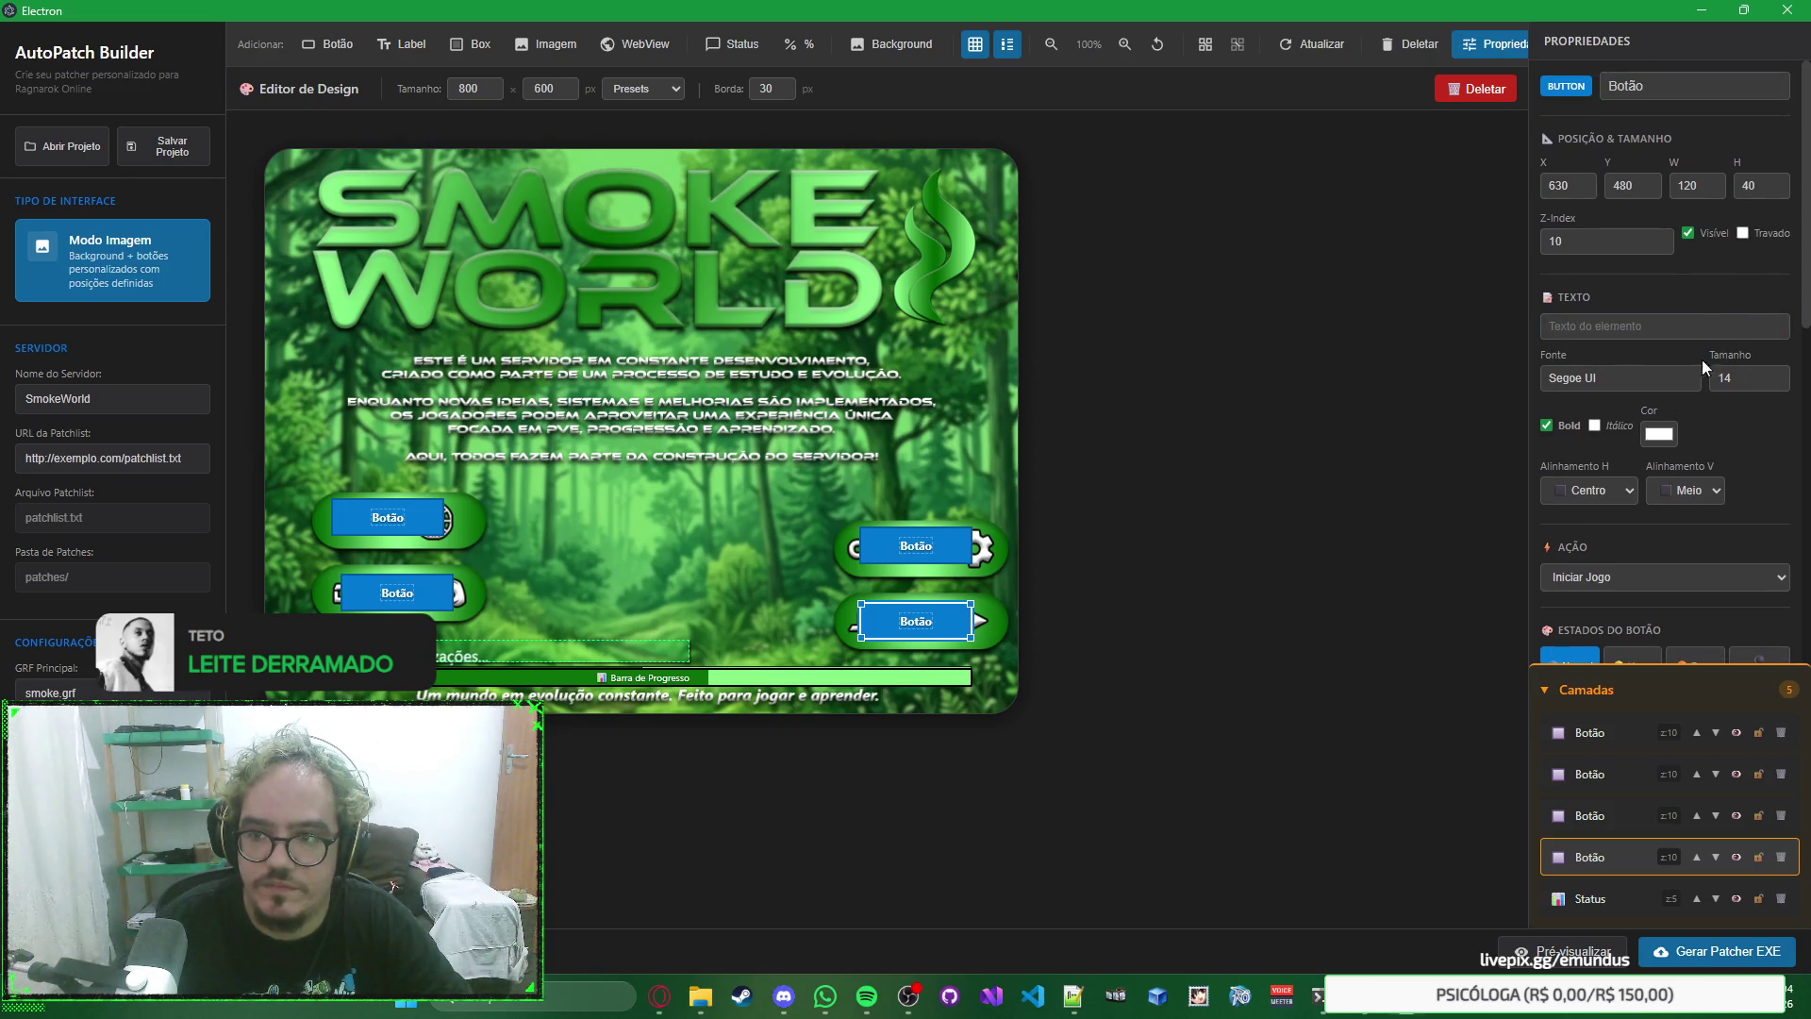
type("Jogar")
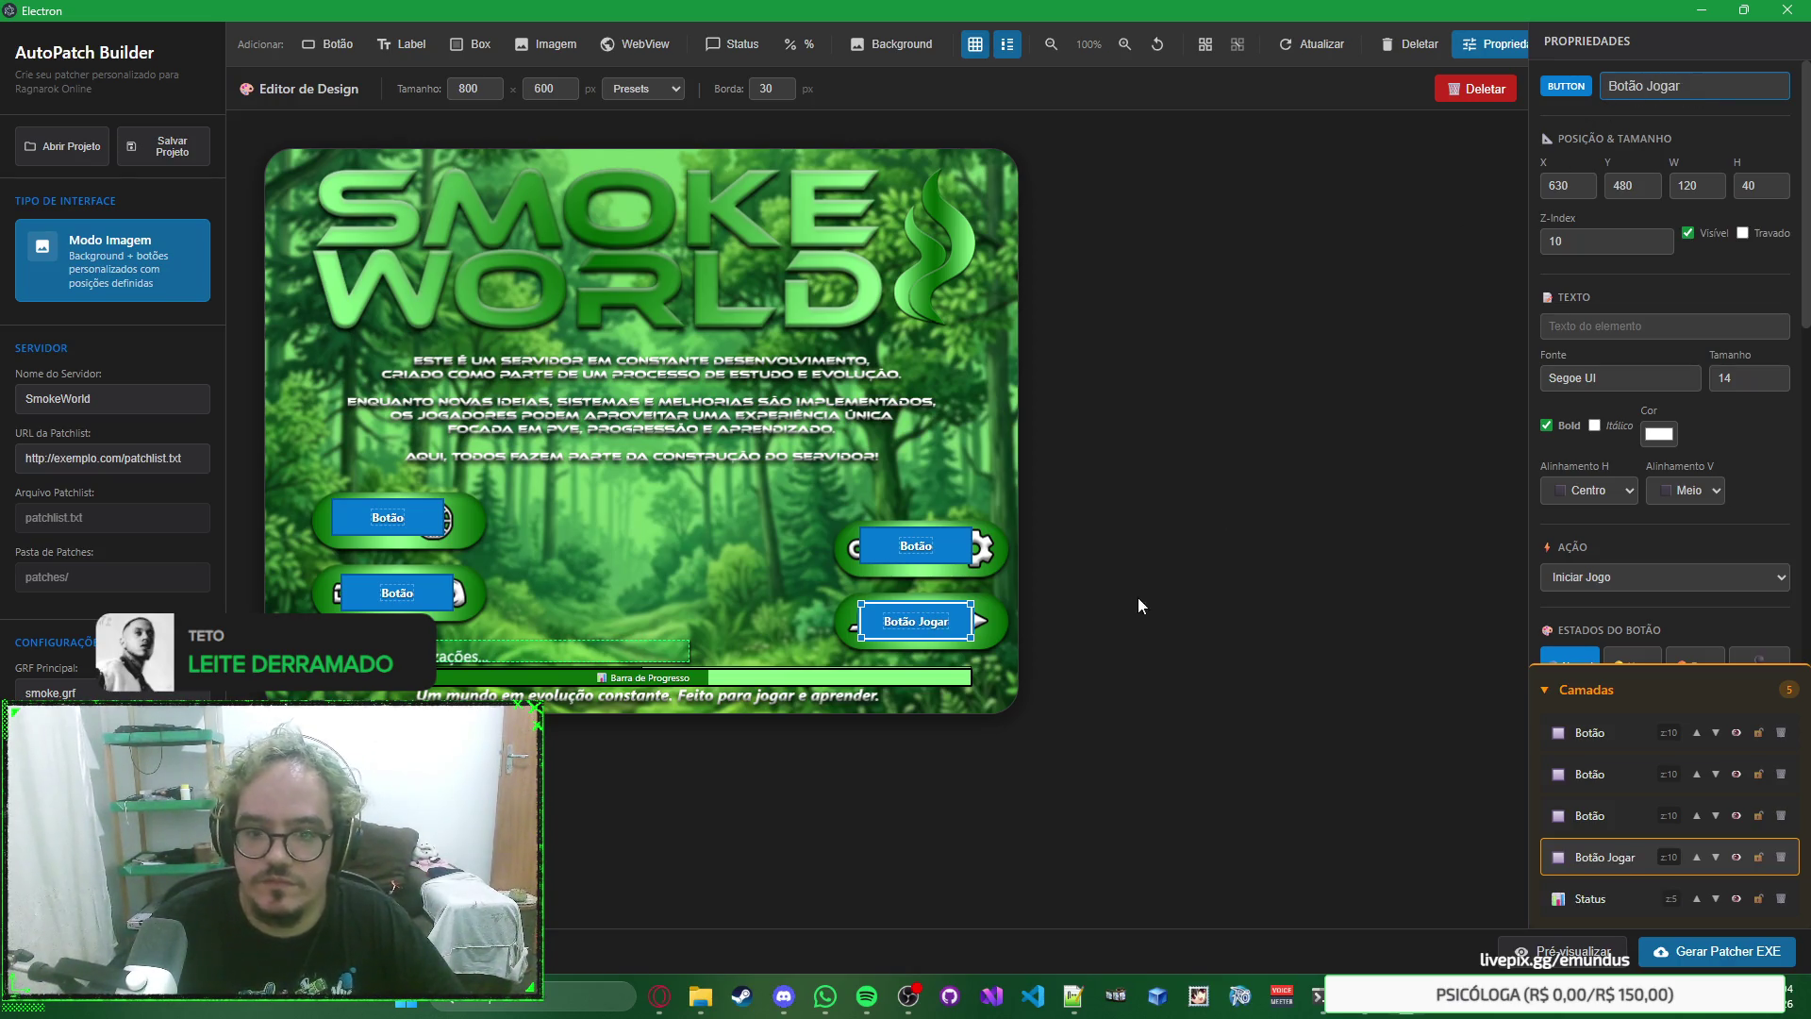
left_click(912, 545)
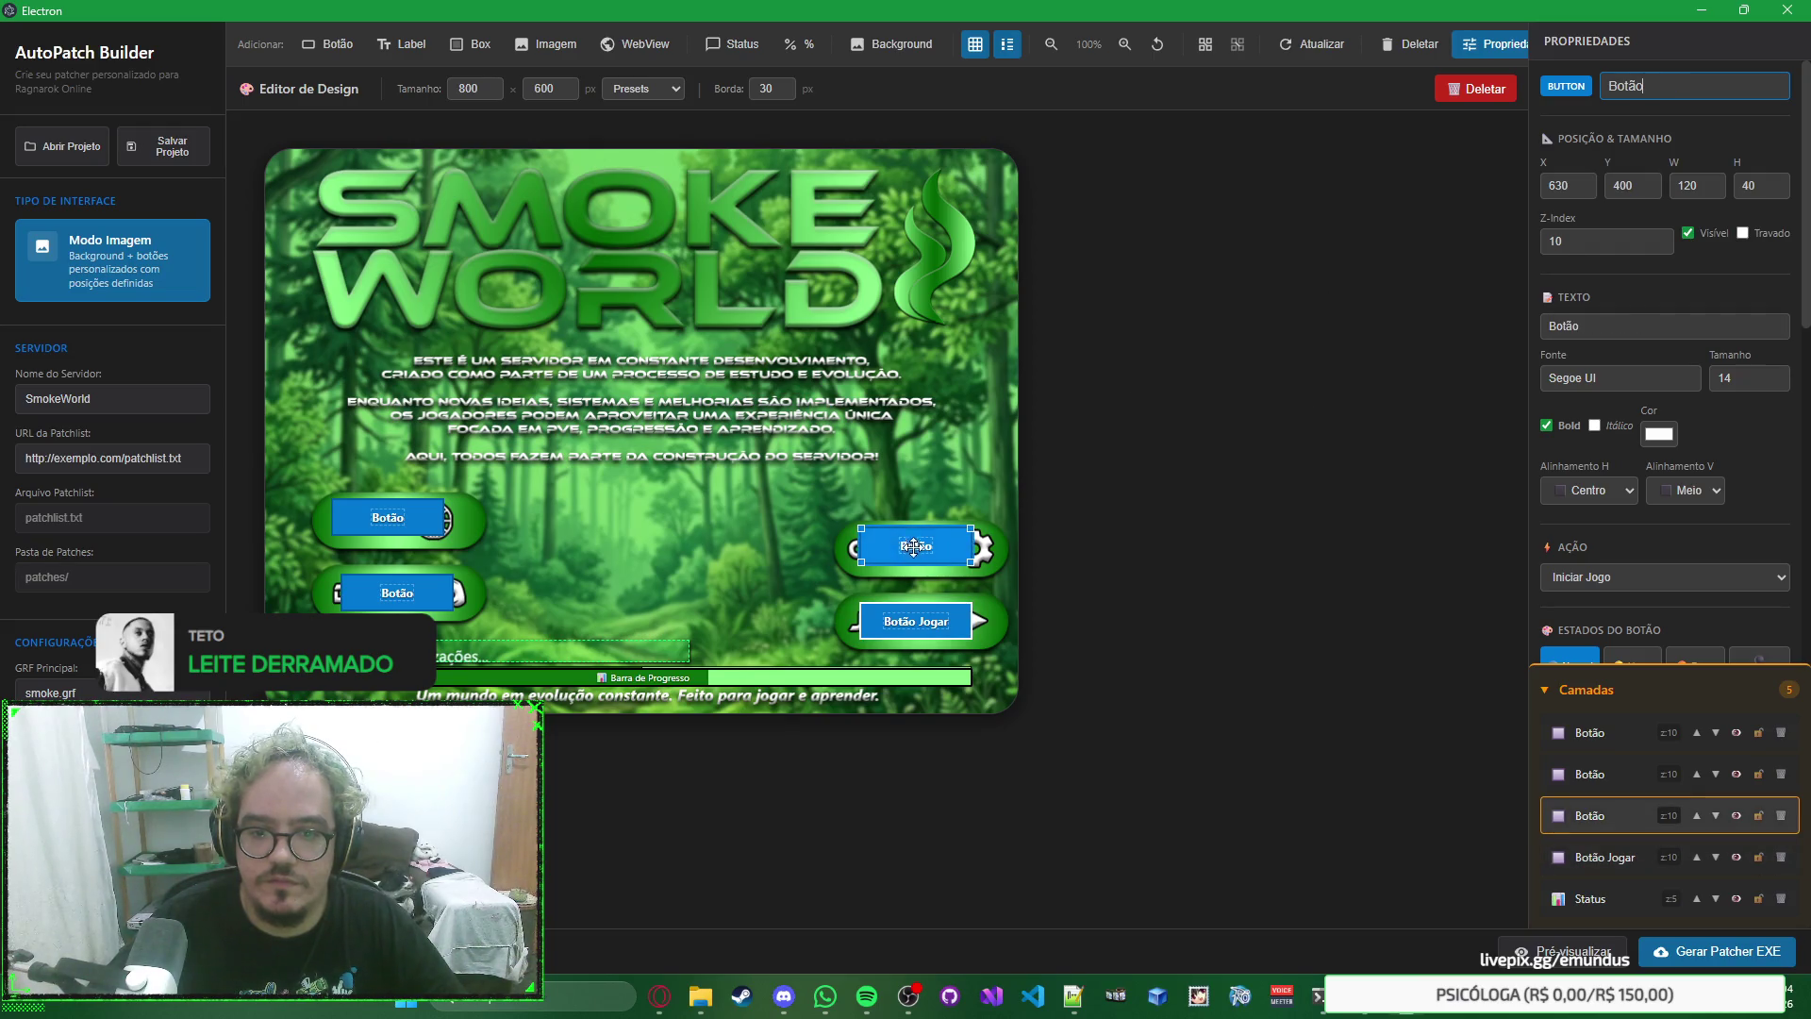
left_click_drag(913, 546, 913, 518)
type("Config")
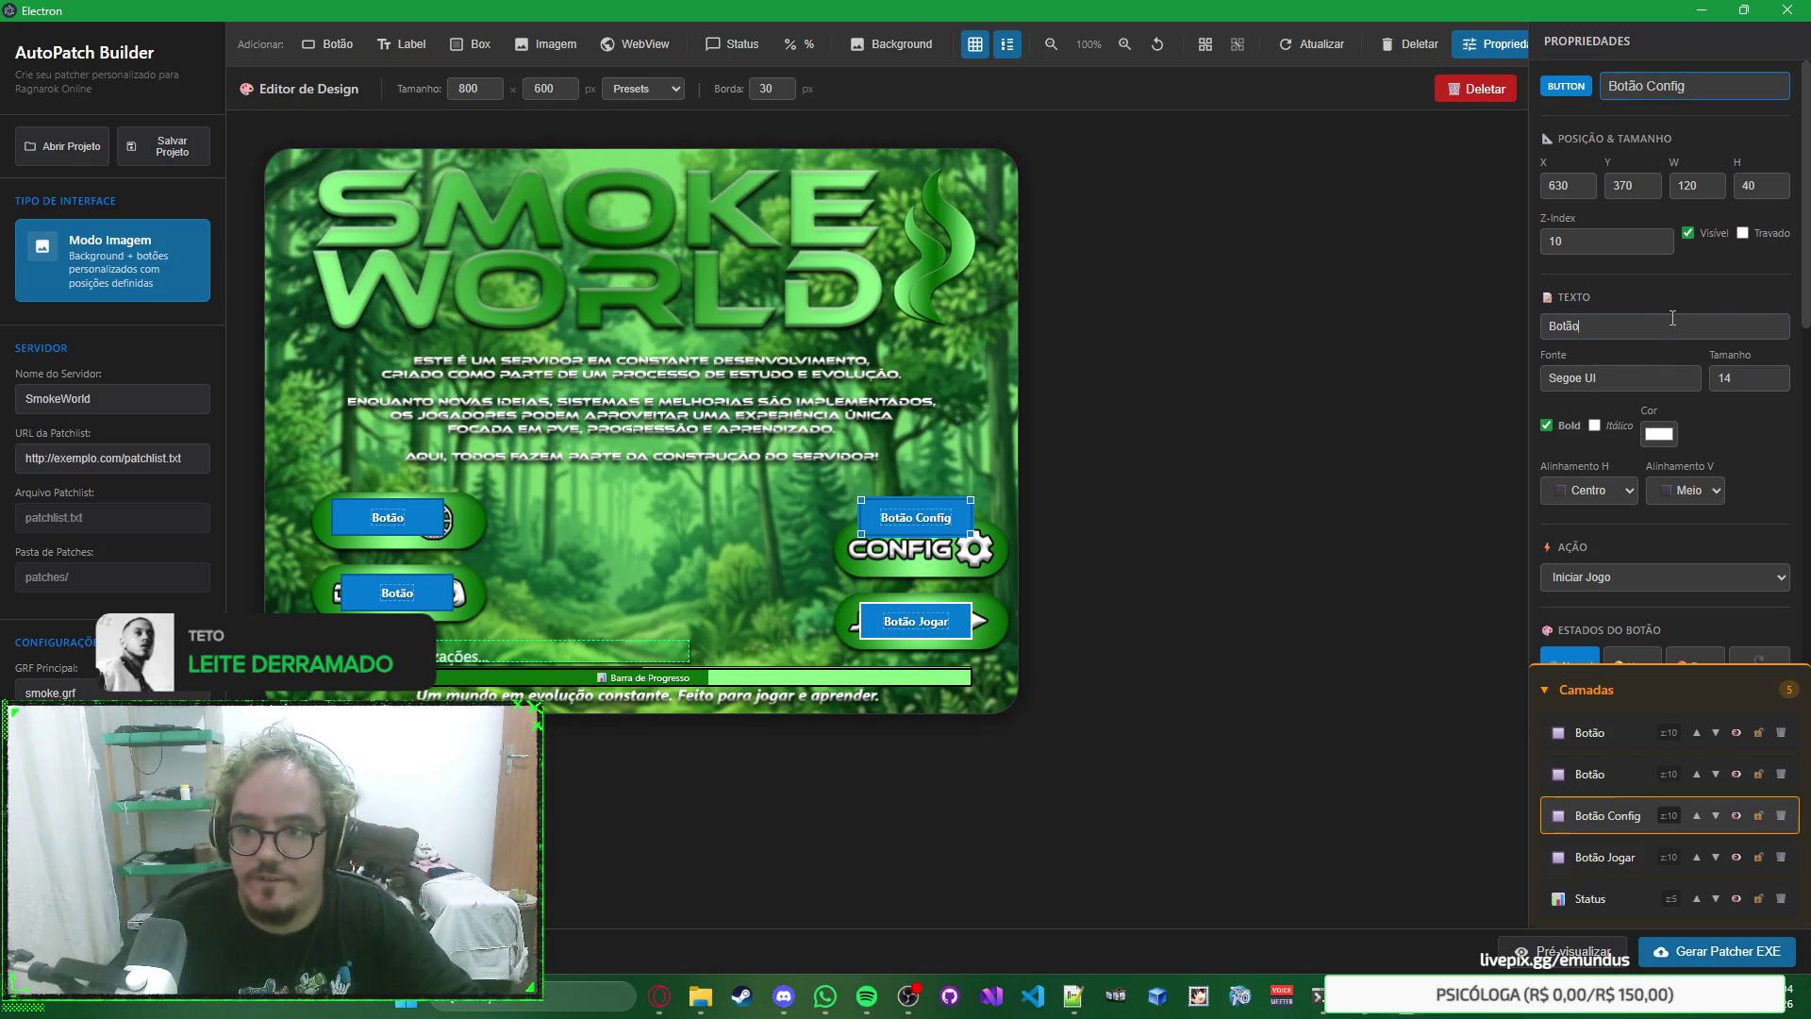
left_click(1489, 470)
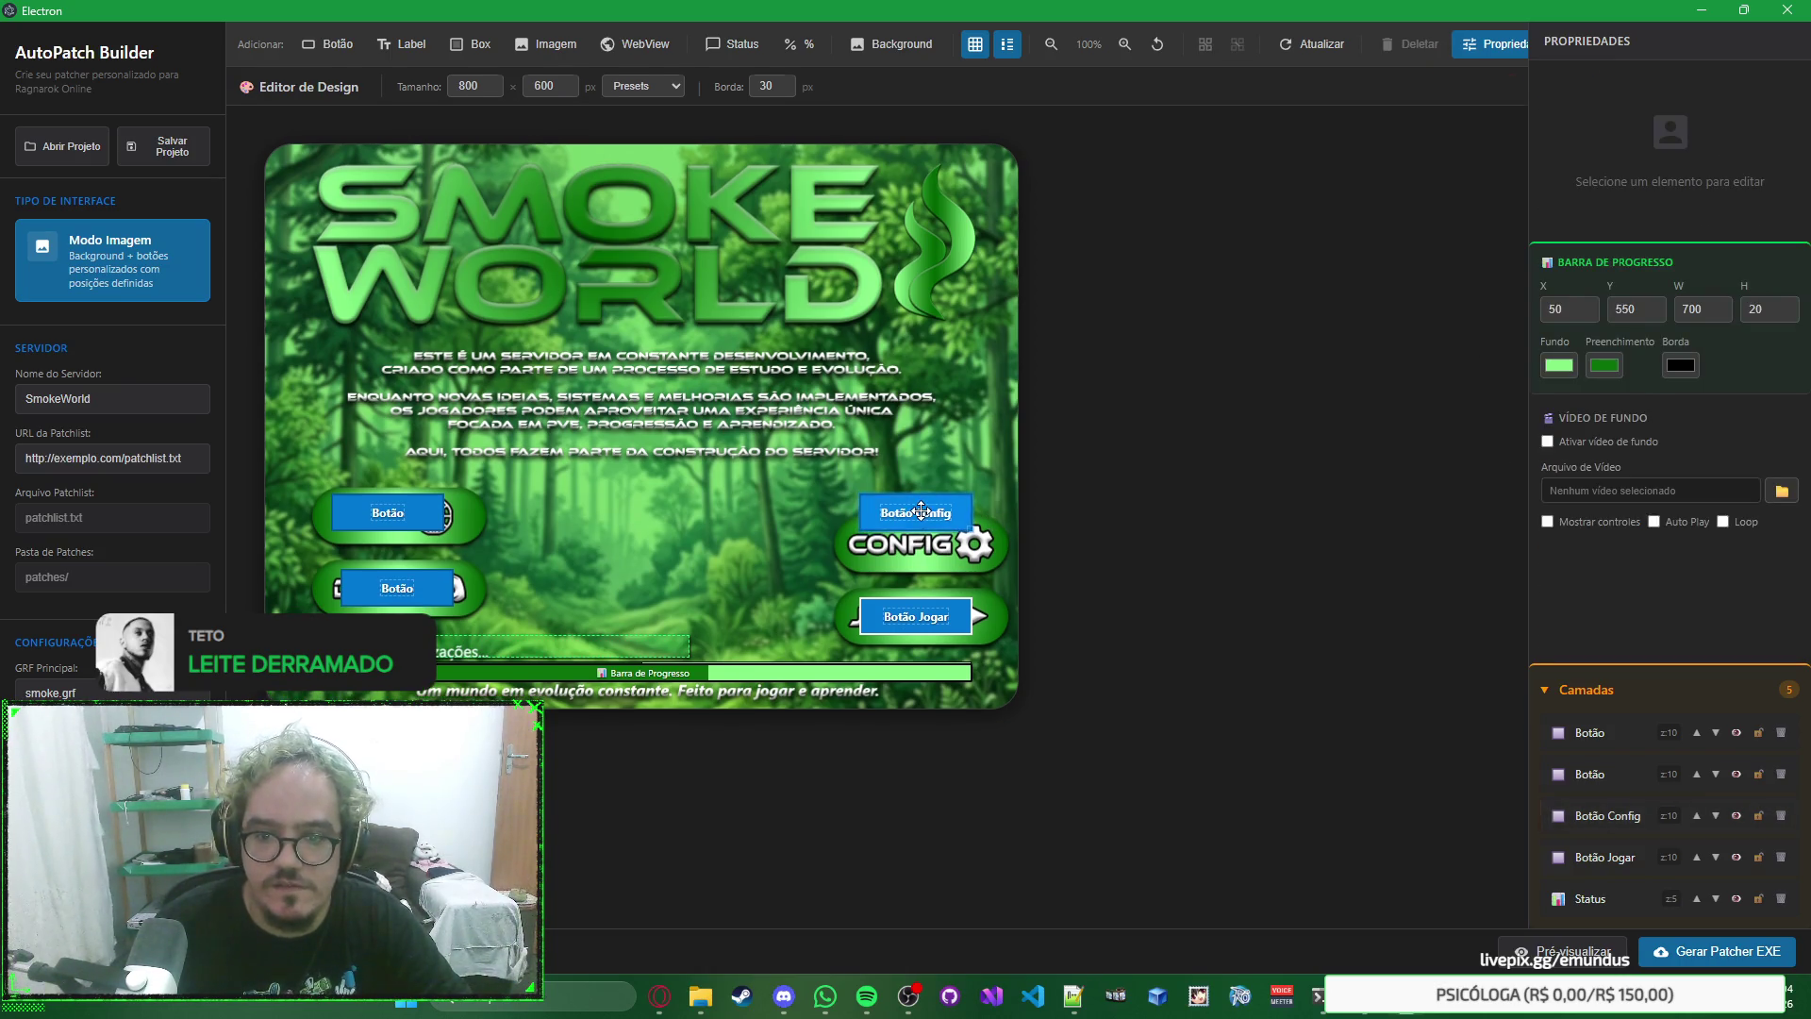
left_click_drag(921, 510, 920, 544)
Step: Name the left buttons Site and Discord, placing Discord at X 70, Y 450
left_click(388, 512)
mouse_move(388, 512)
left_mouse_down()
mouse_move(443, 444)
mouse_move(378, 515)
left_mouse_up()
type("Site")
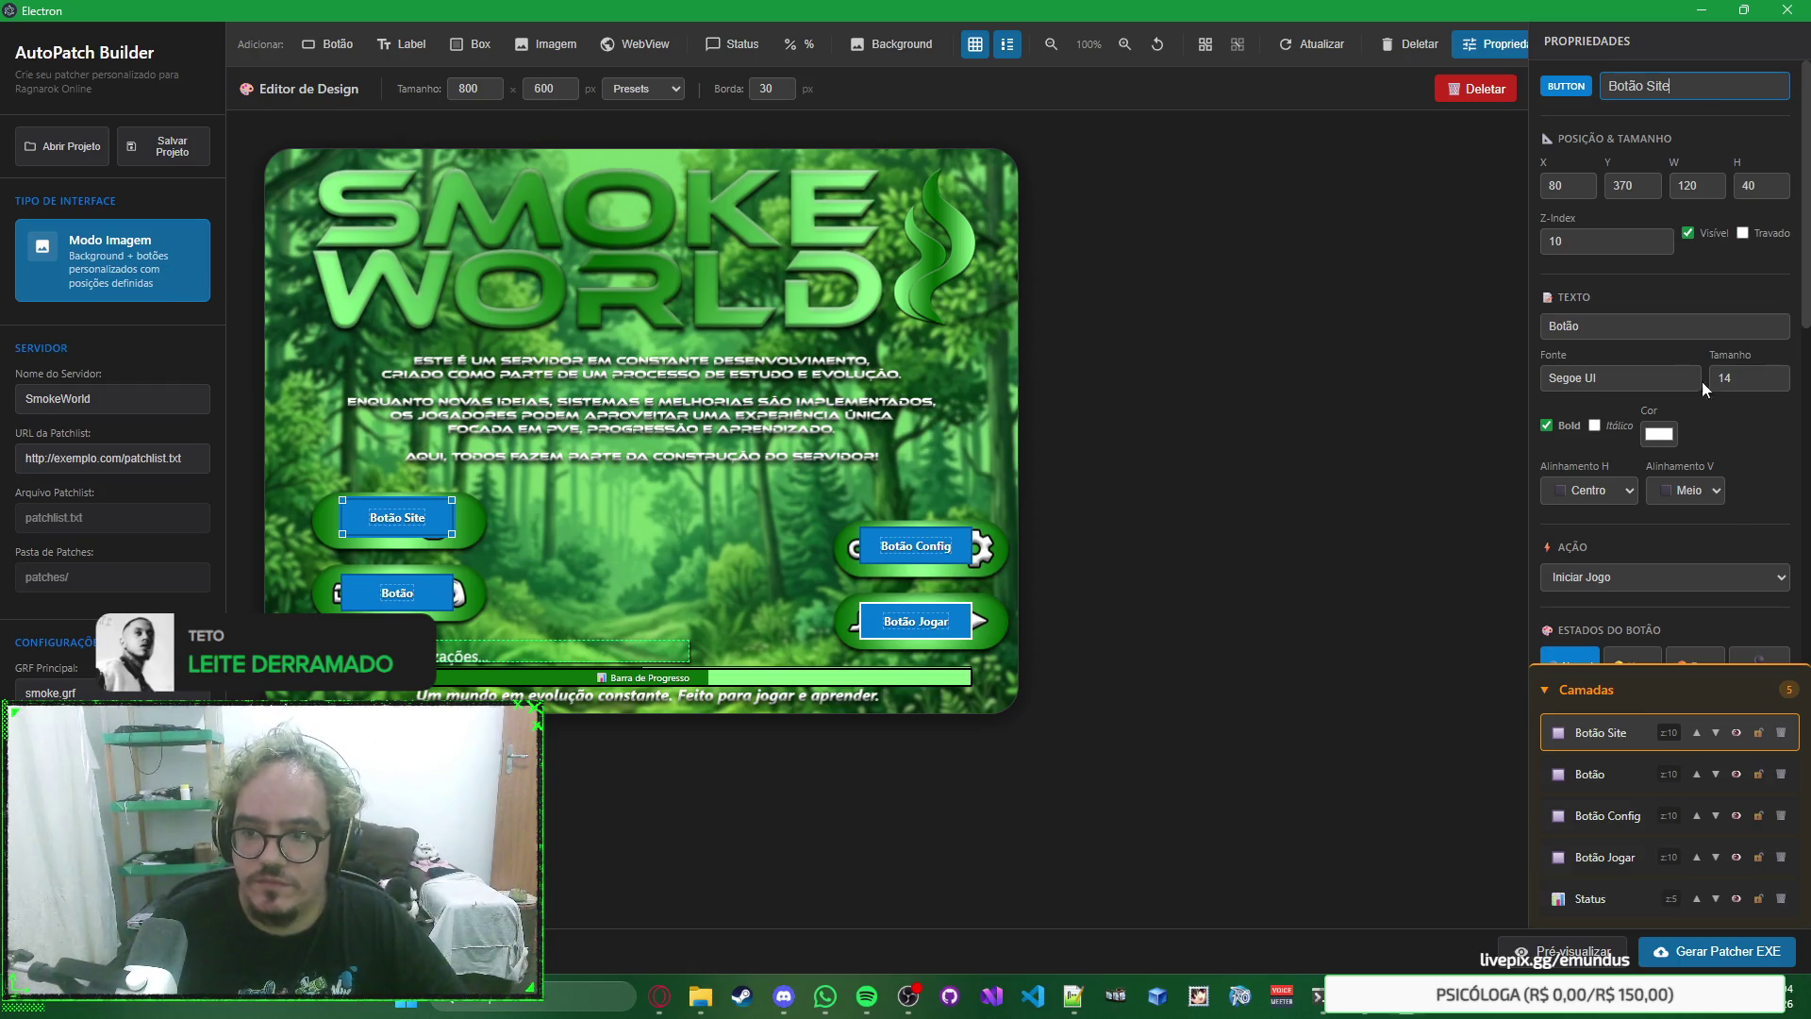
left_click(1356, 496)
left_click_drag(401, 593, 403, 588)
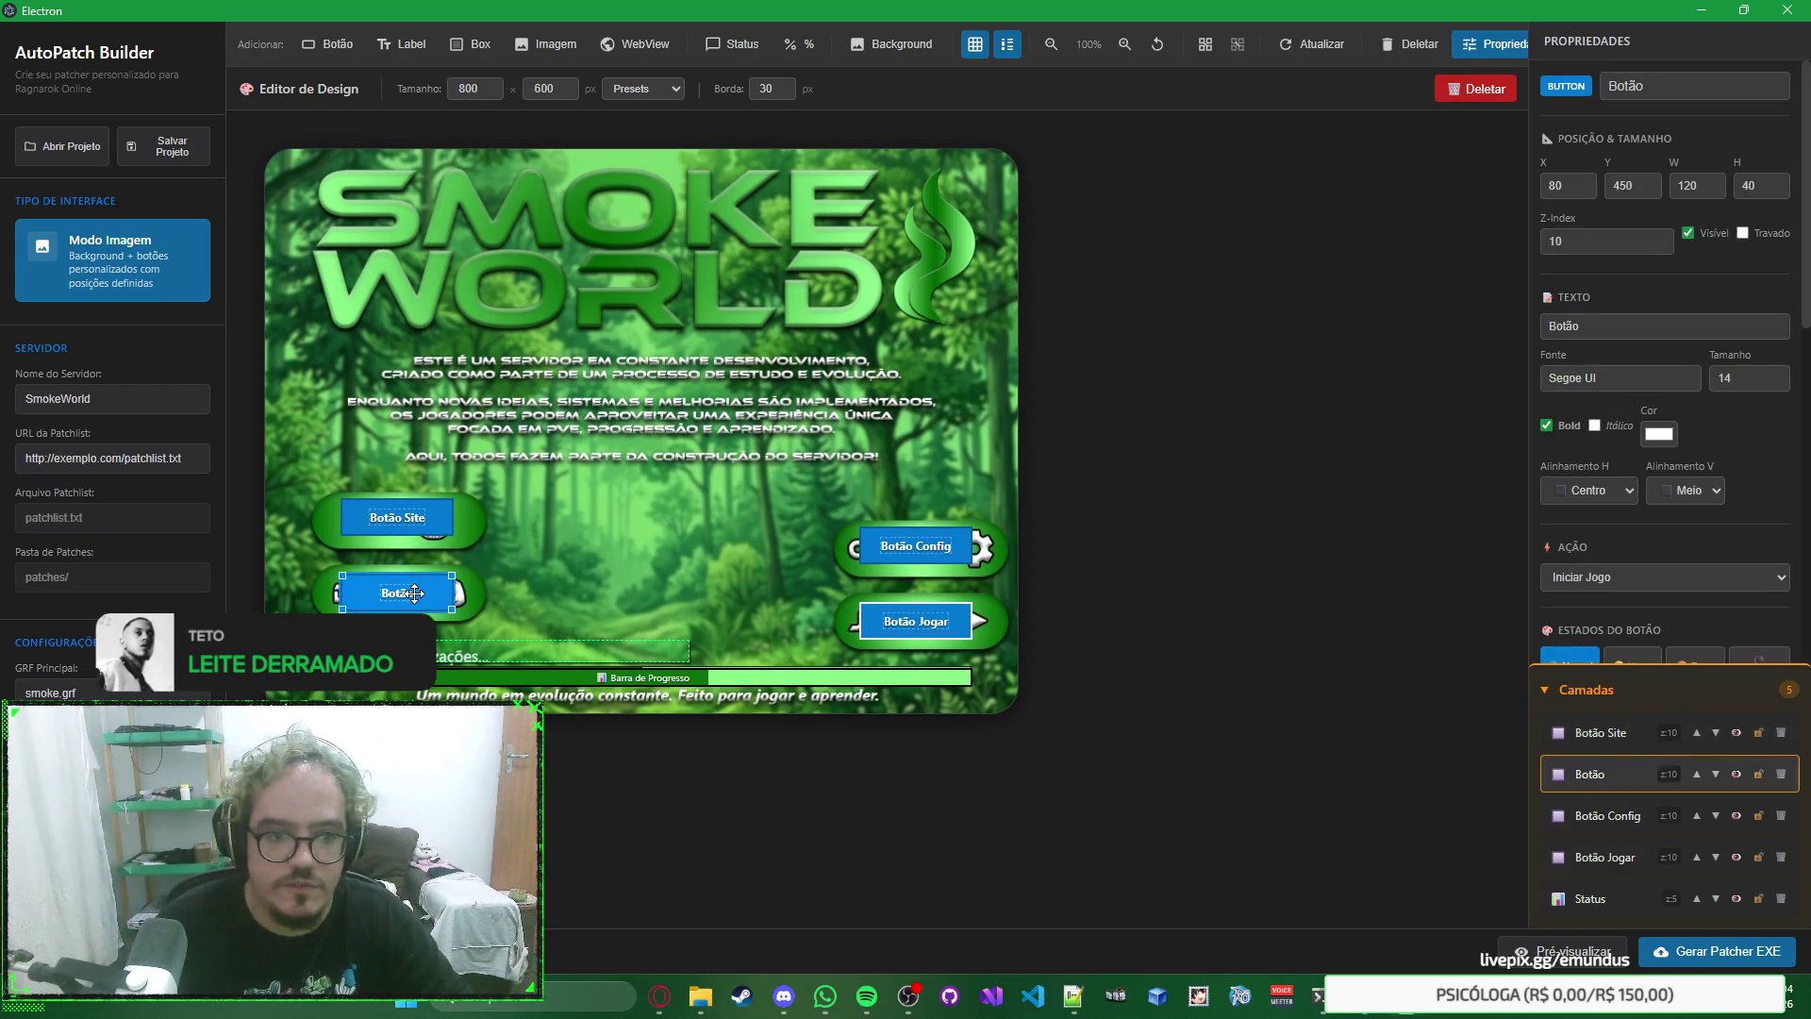
left_click_drag(595, 526, 390, 594)
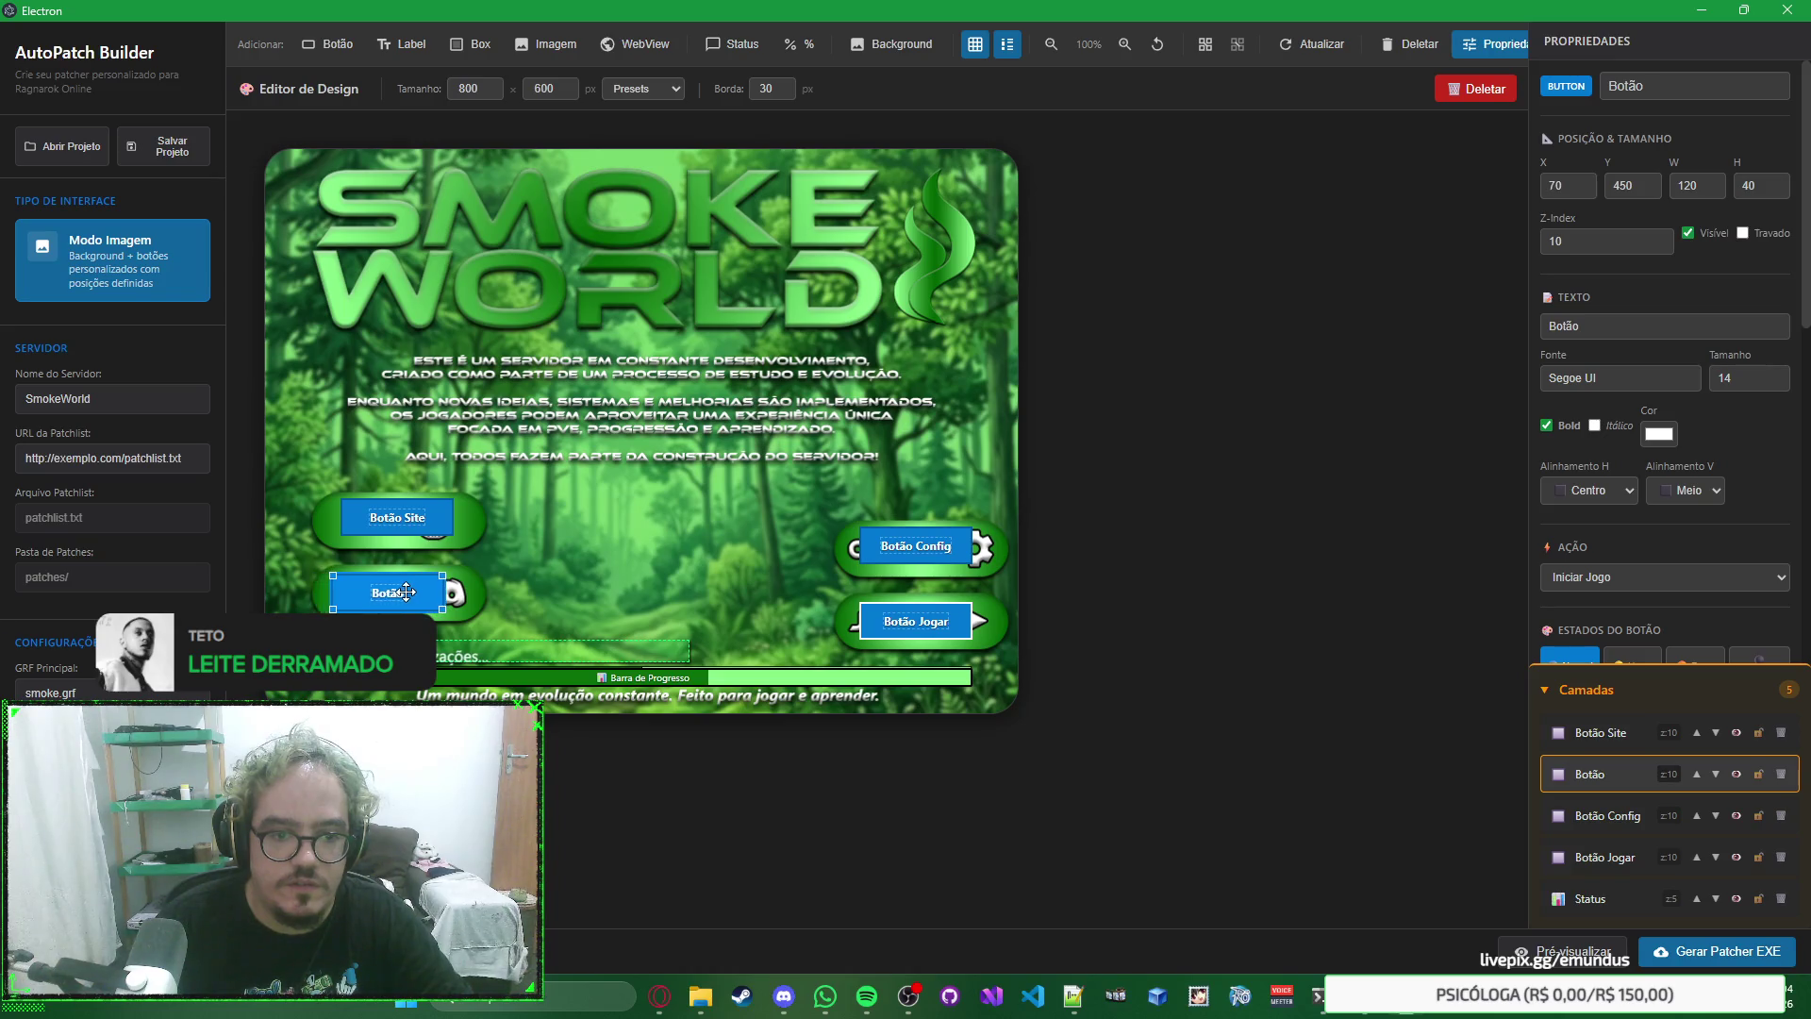
type("Discord")
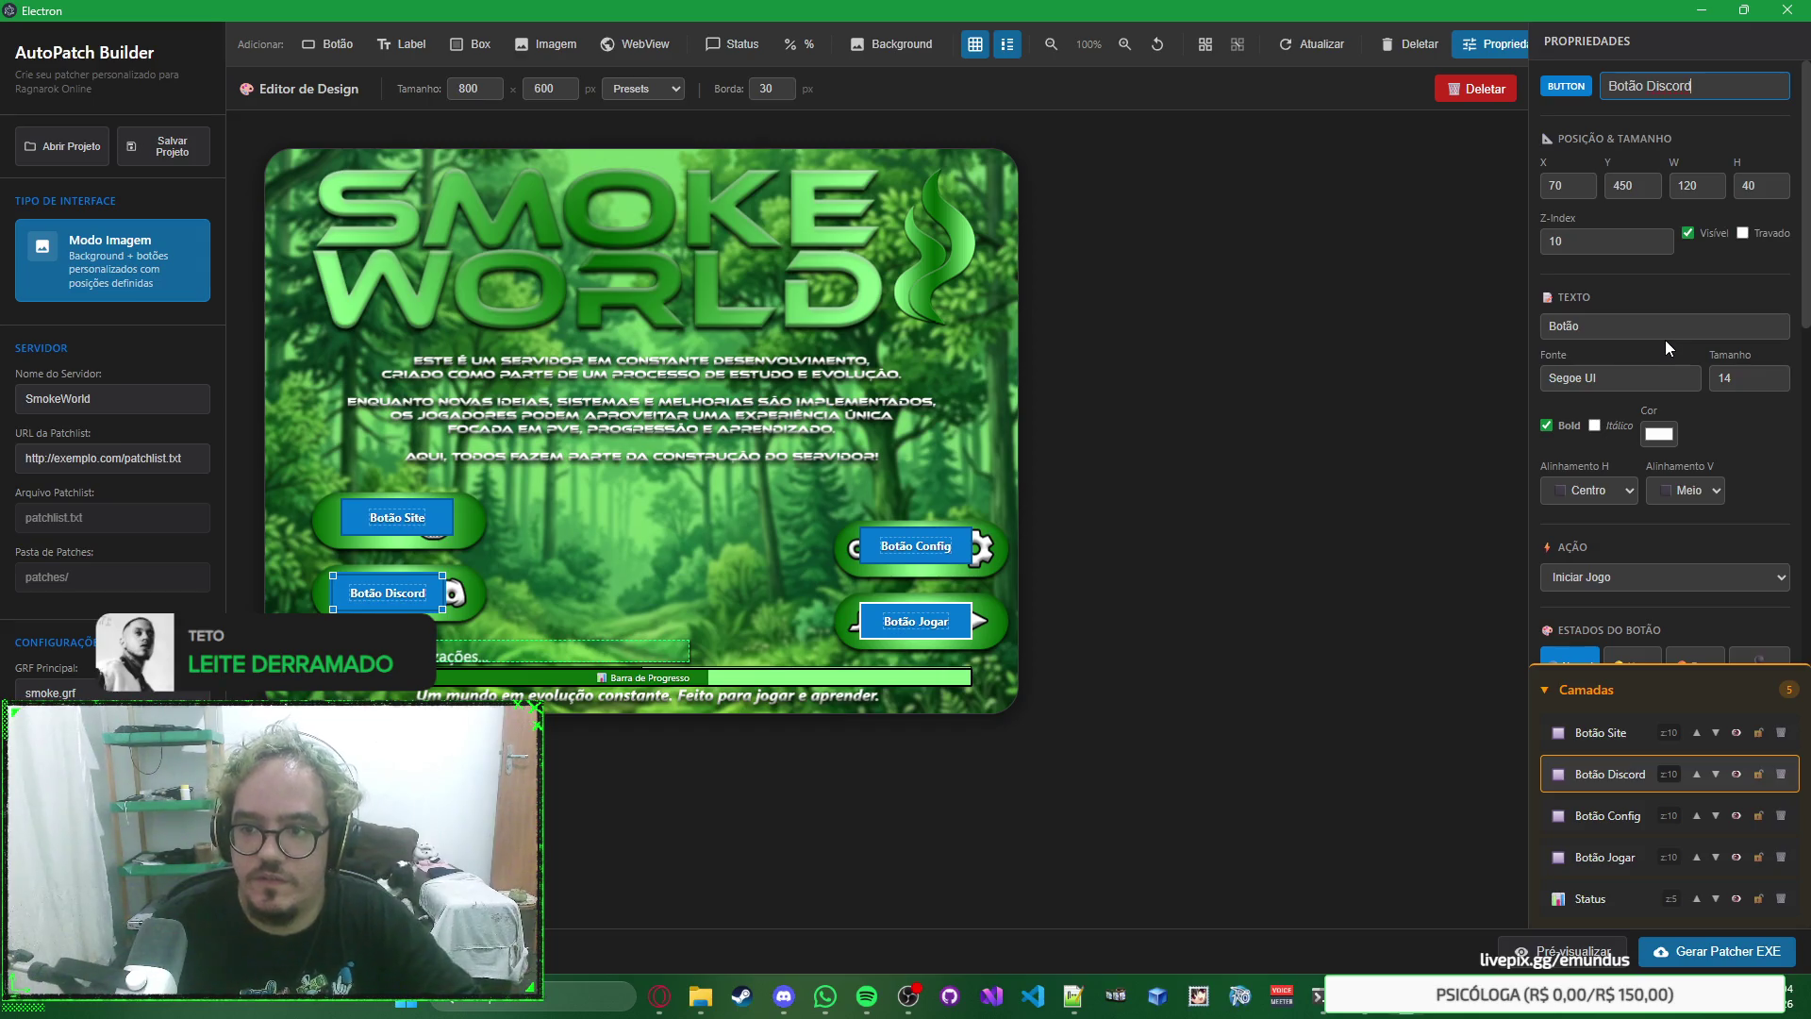
left_click(1290, 437)
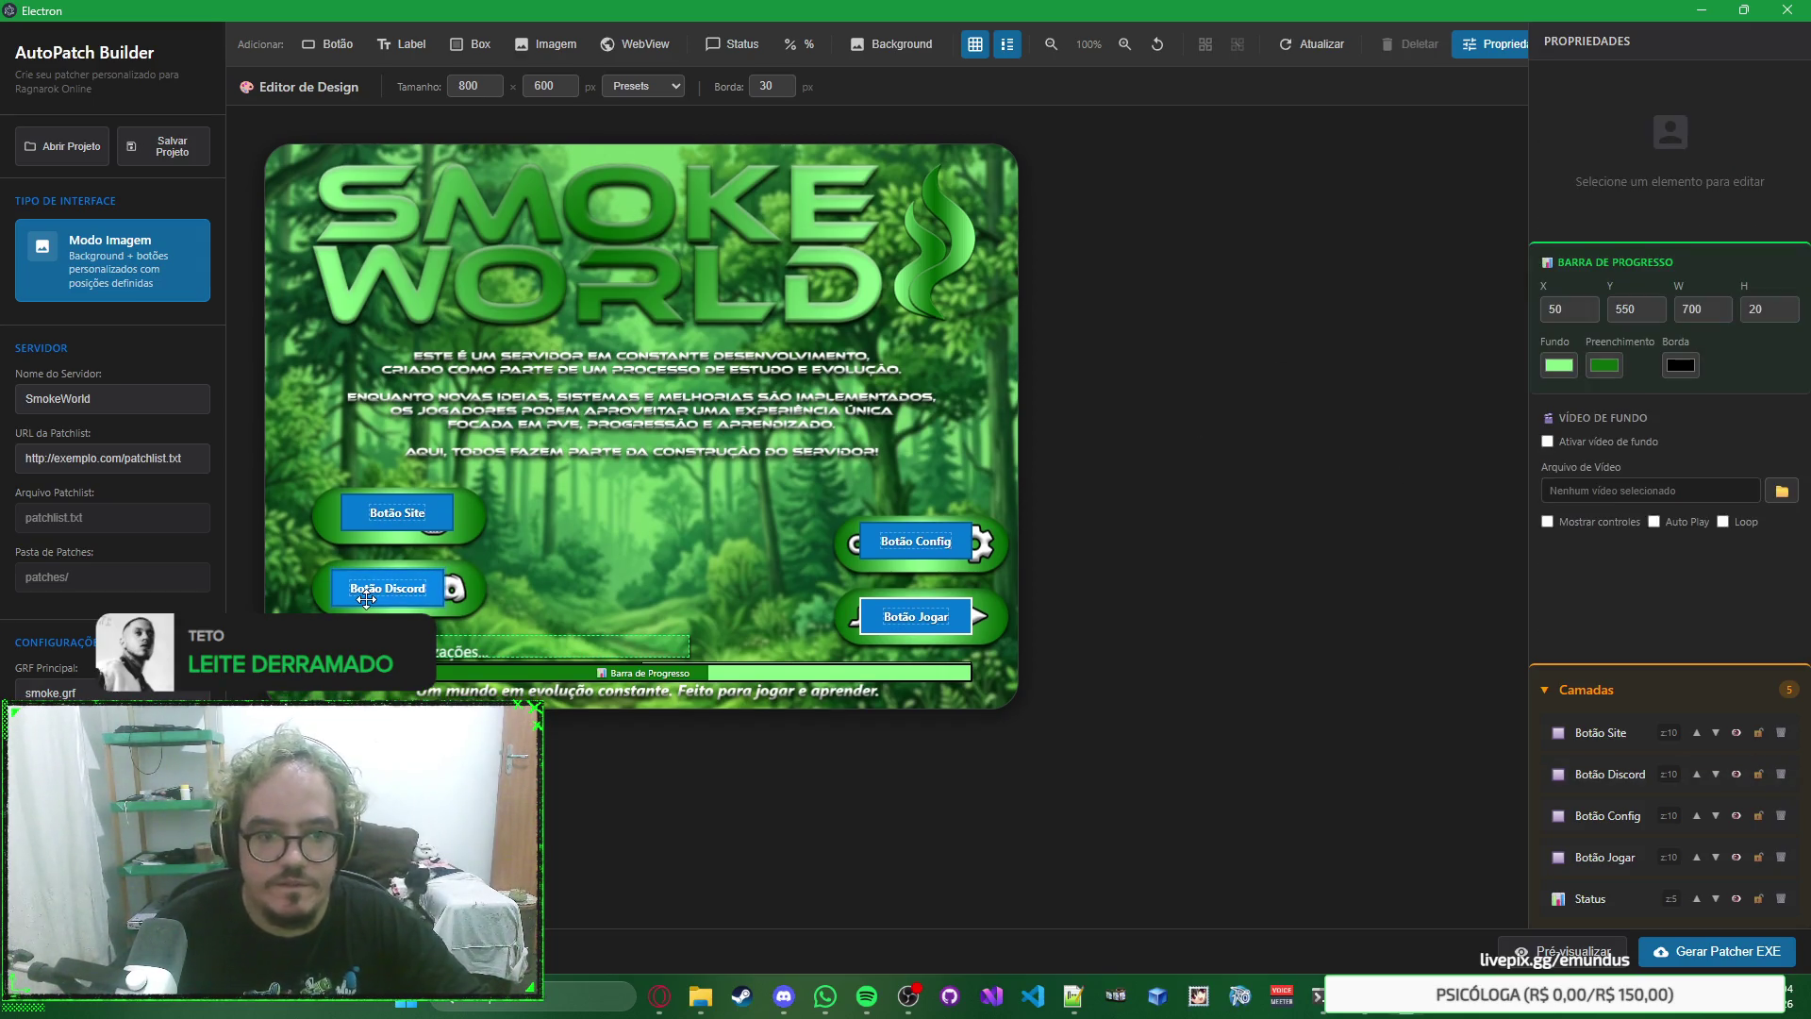
left_click(915, 629)
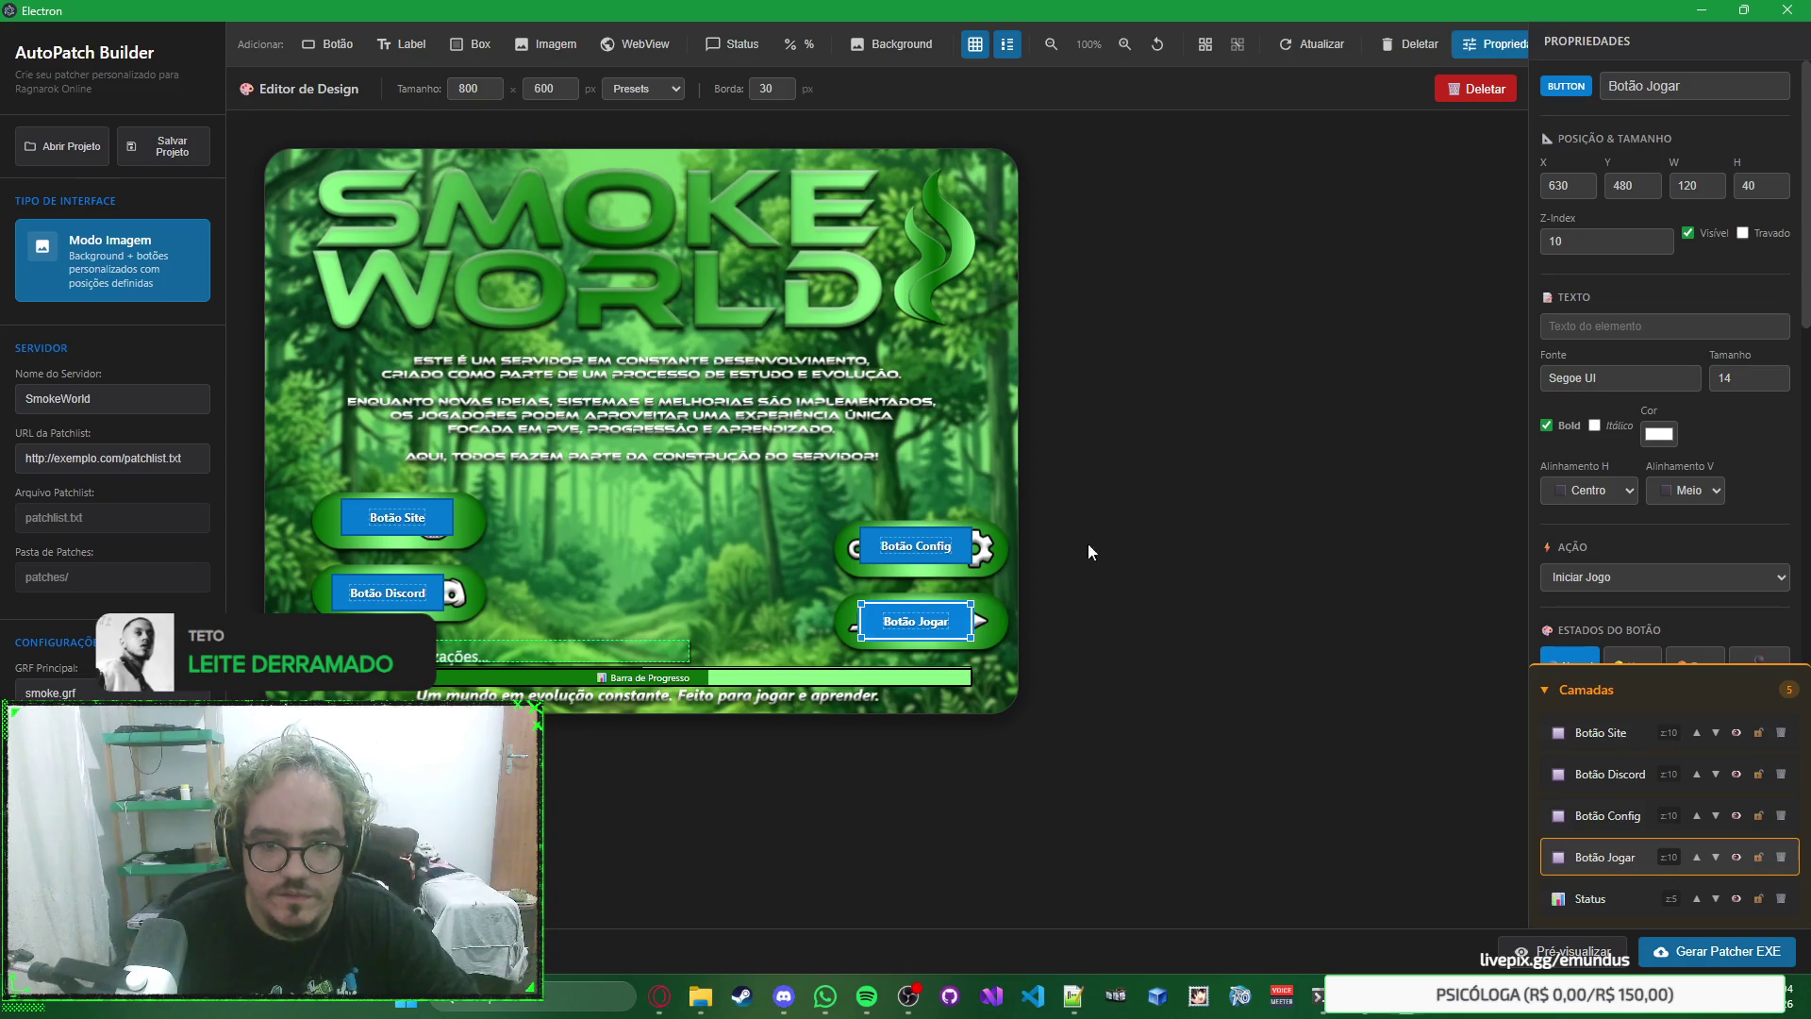
Step: Assign Jogar.png from Botões Normal as Botão Jogar's normal-state image and review it
scroll(1773, 472, "down", 3)
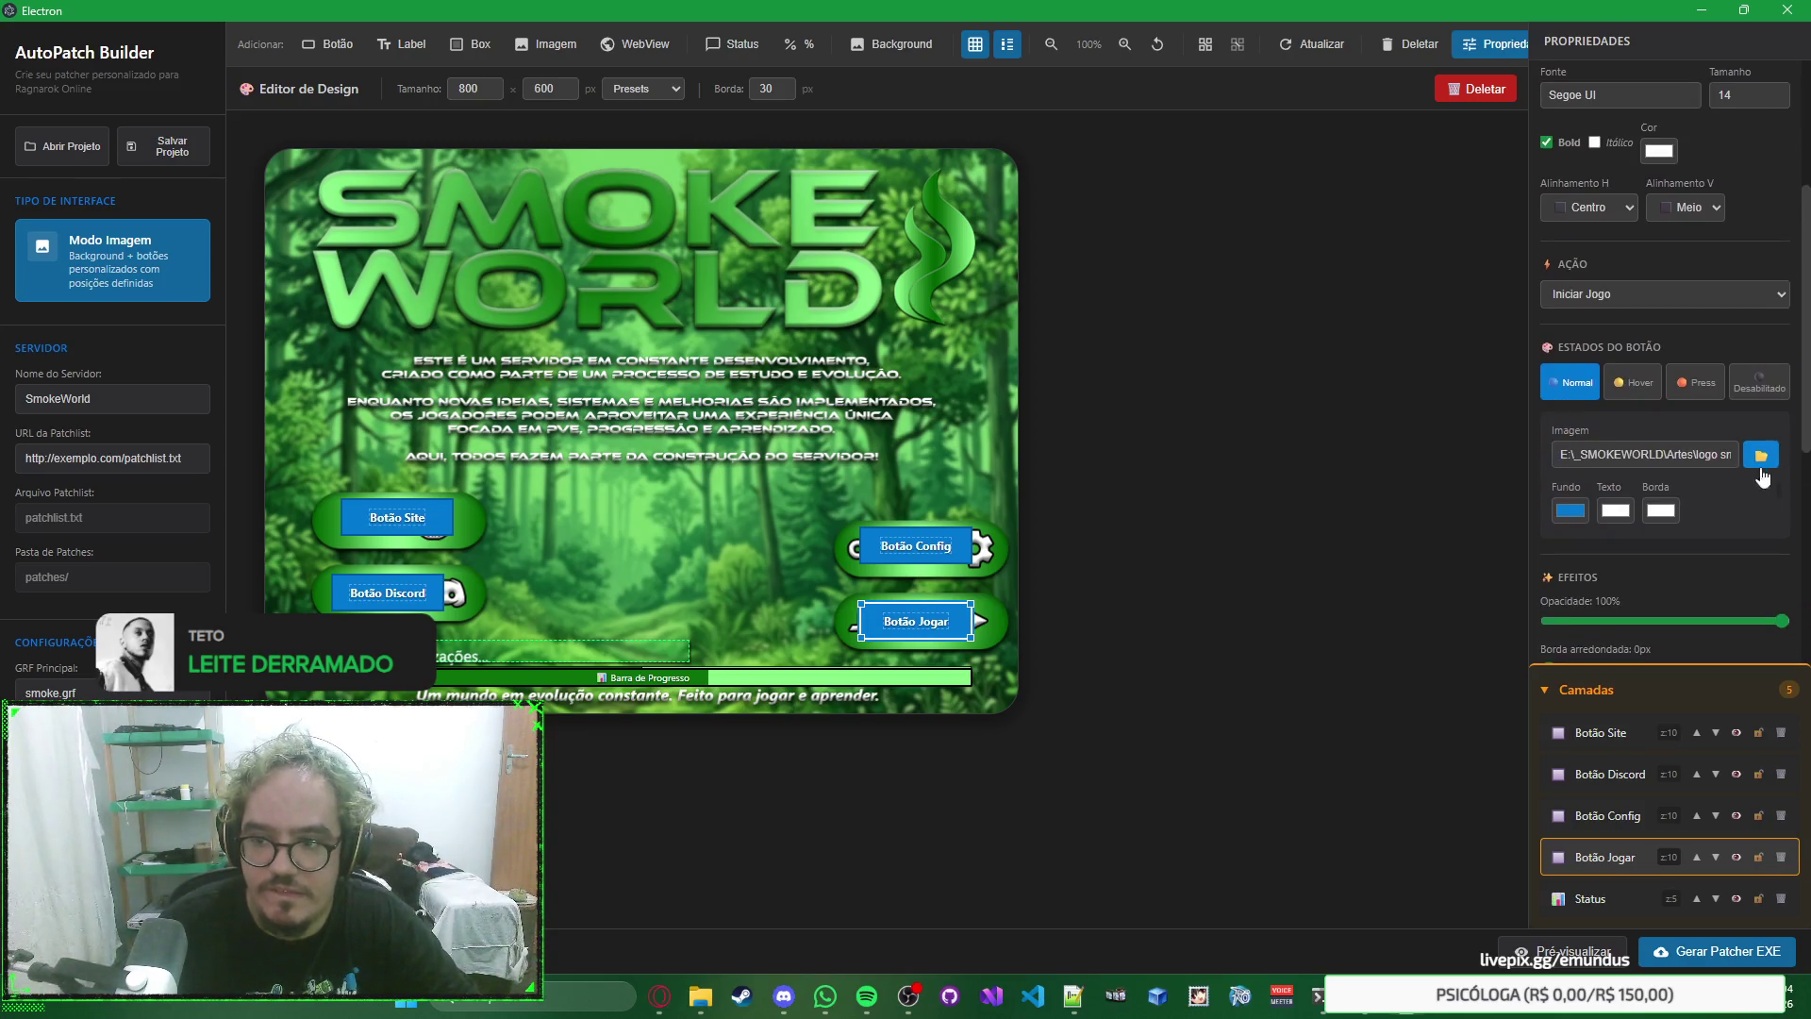
scroll(1736, 513, "down", 1)
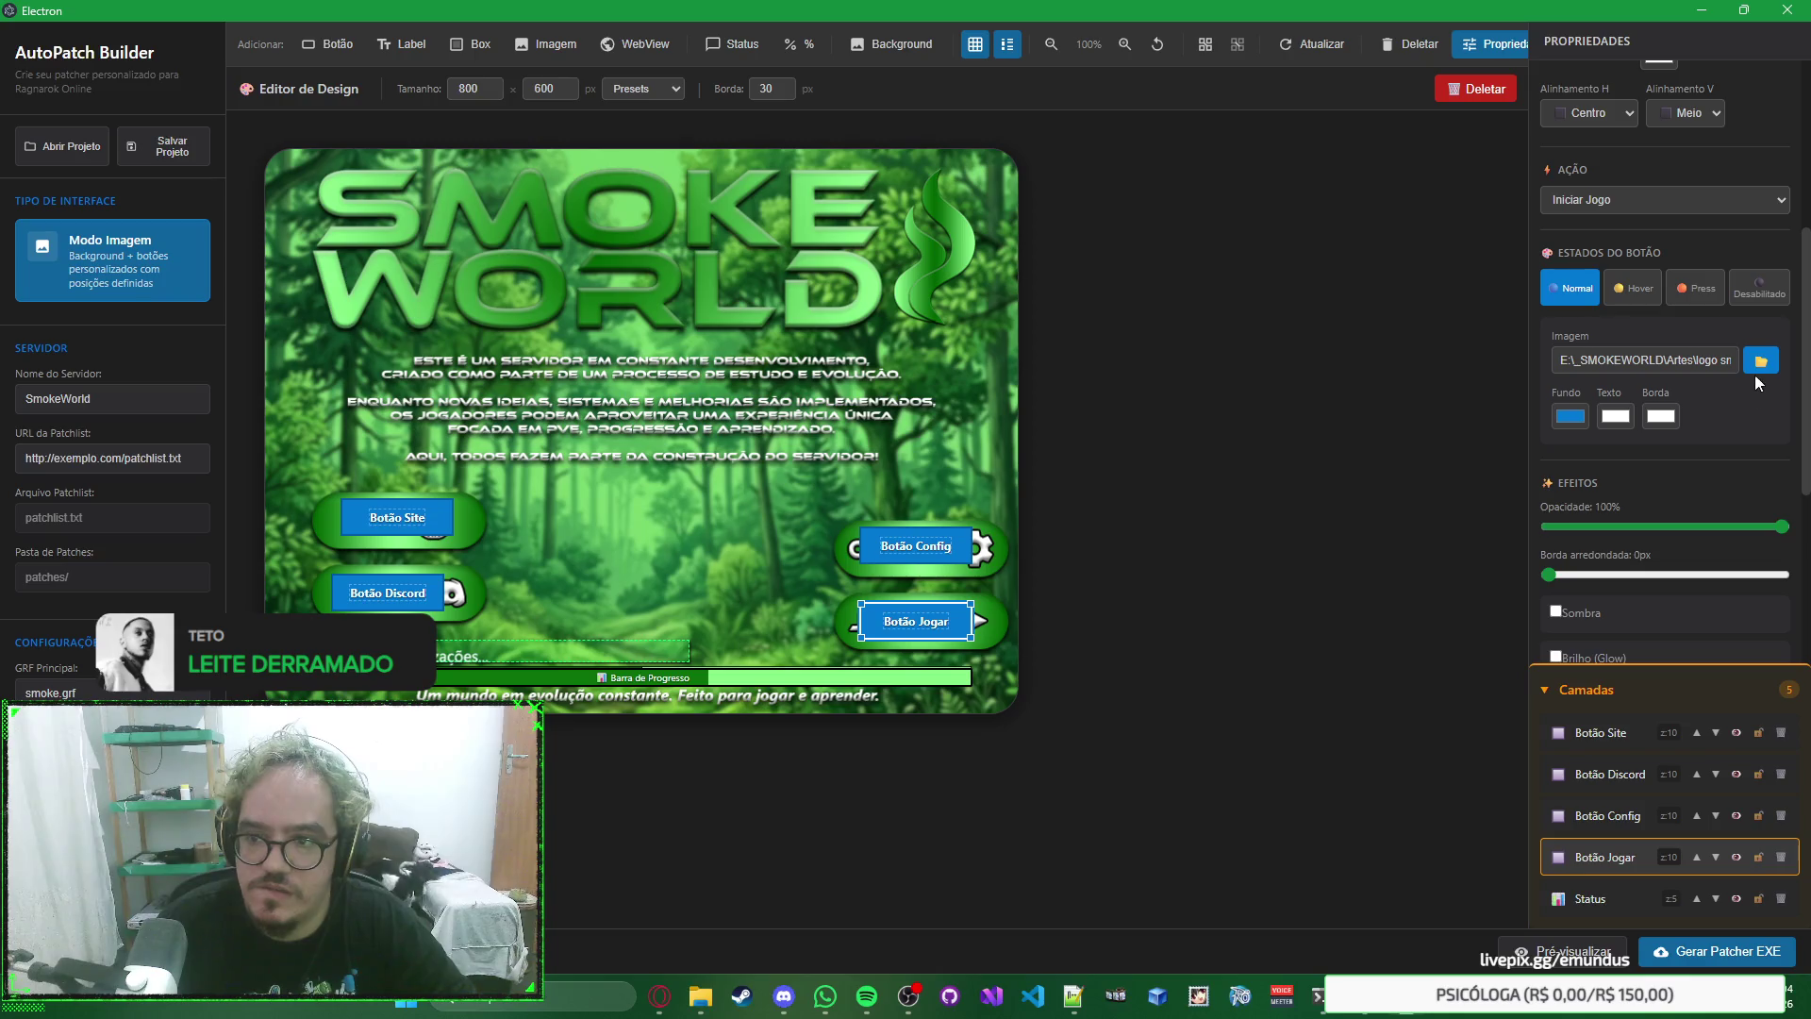
left_click(1759, 361)
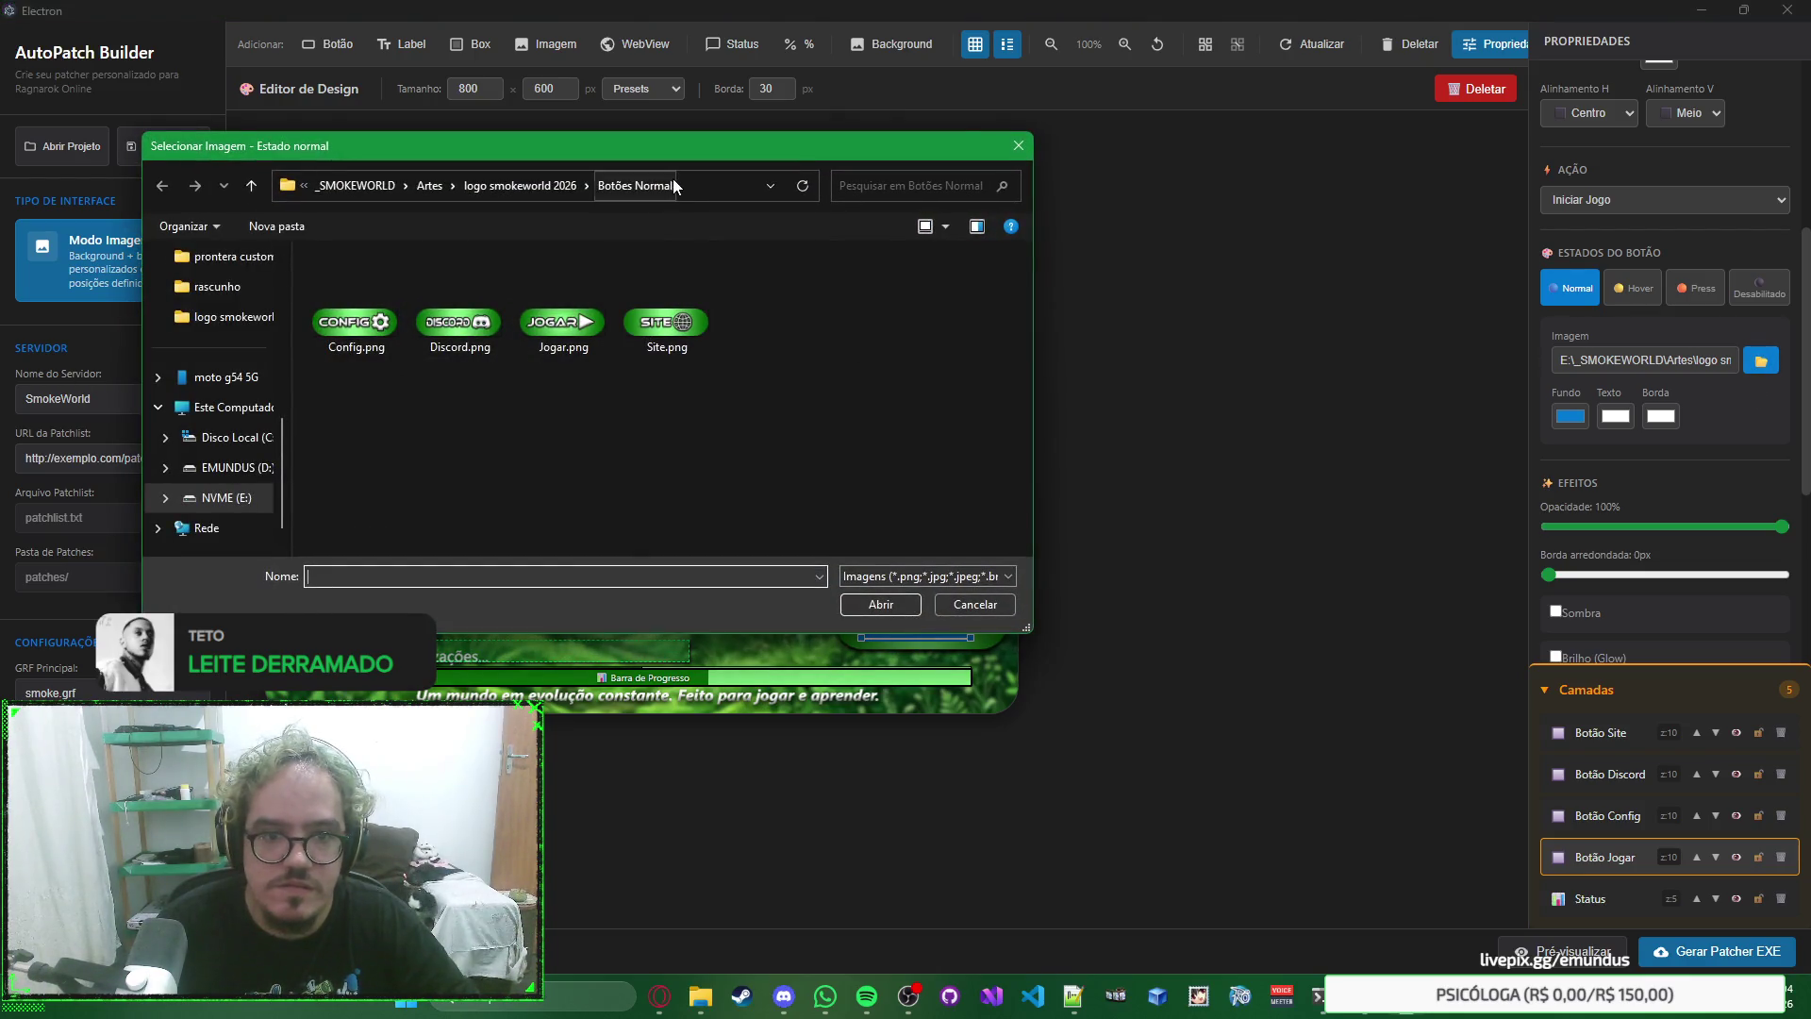
double_click(586, 321)
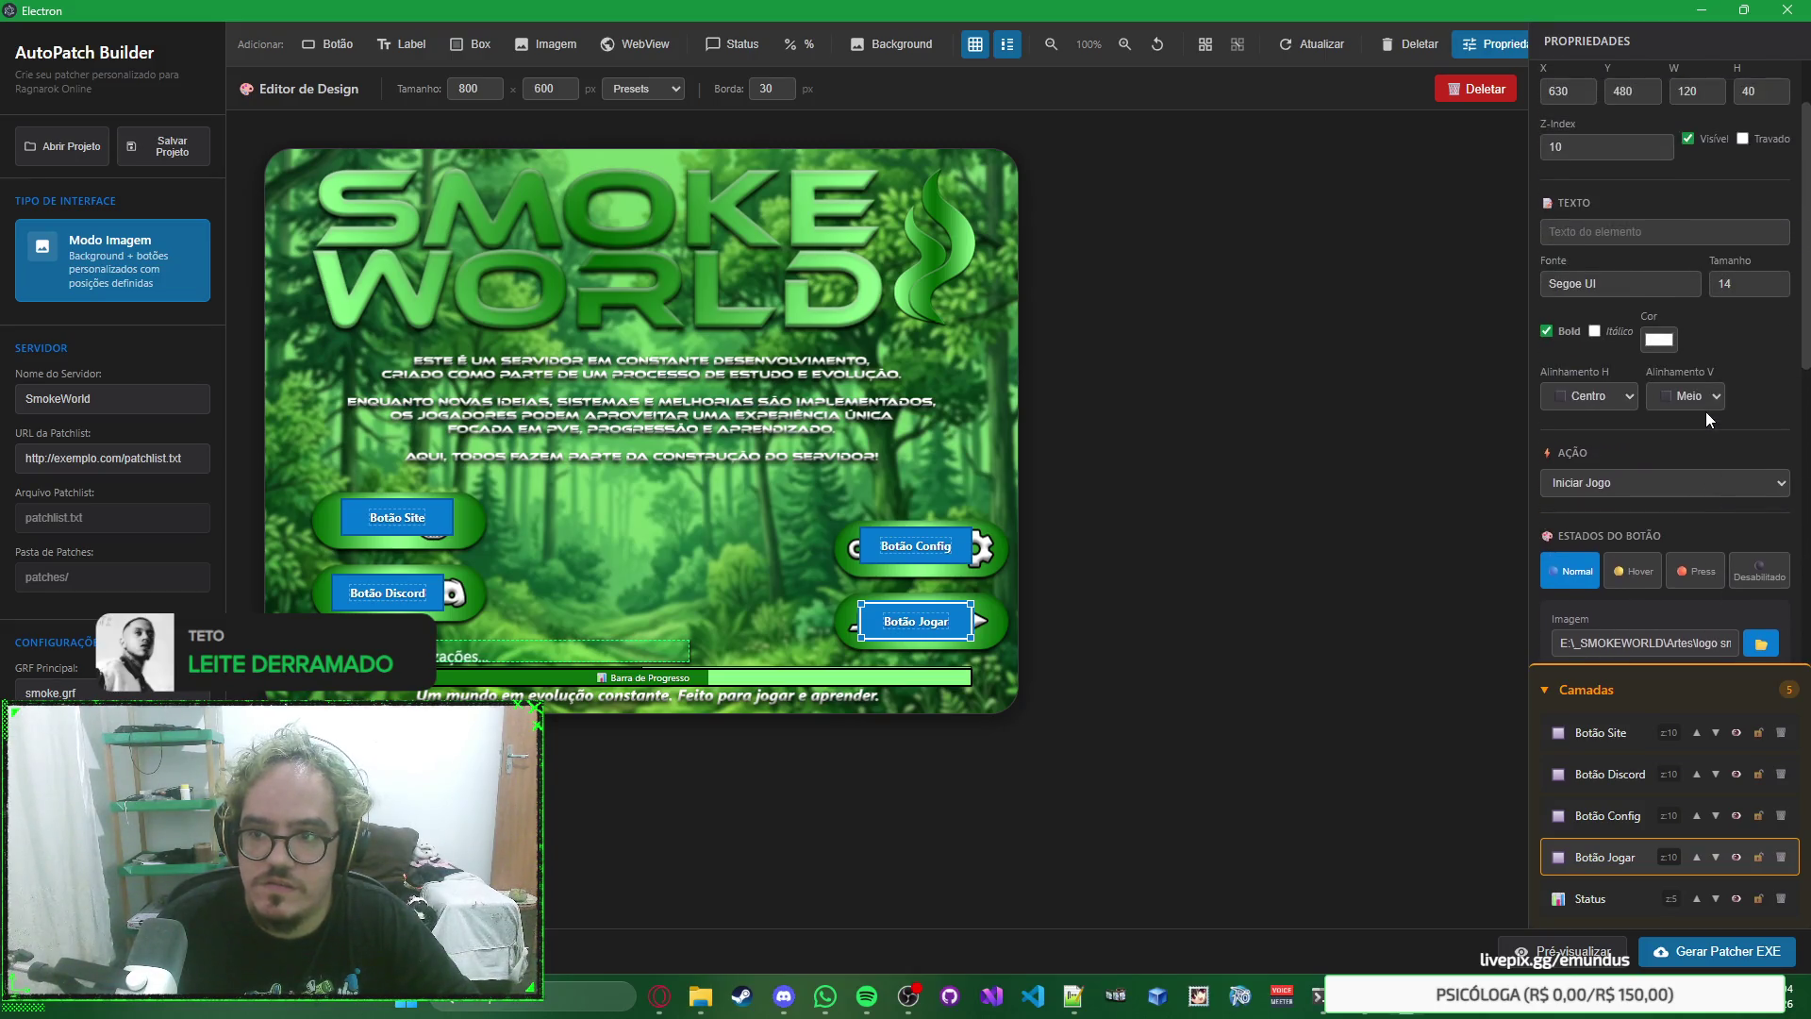
left_click(1402, 410)
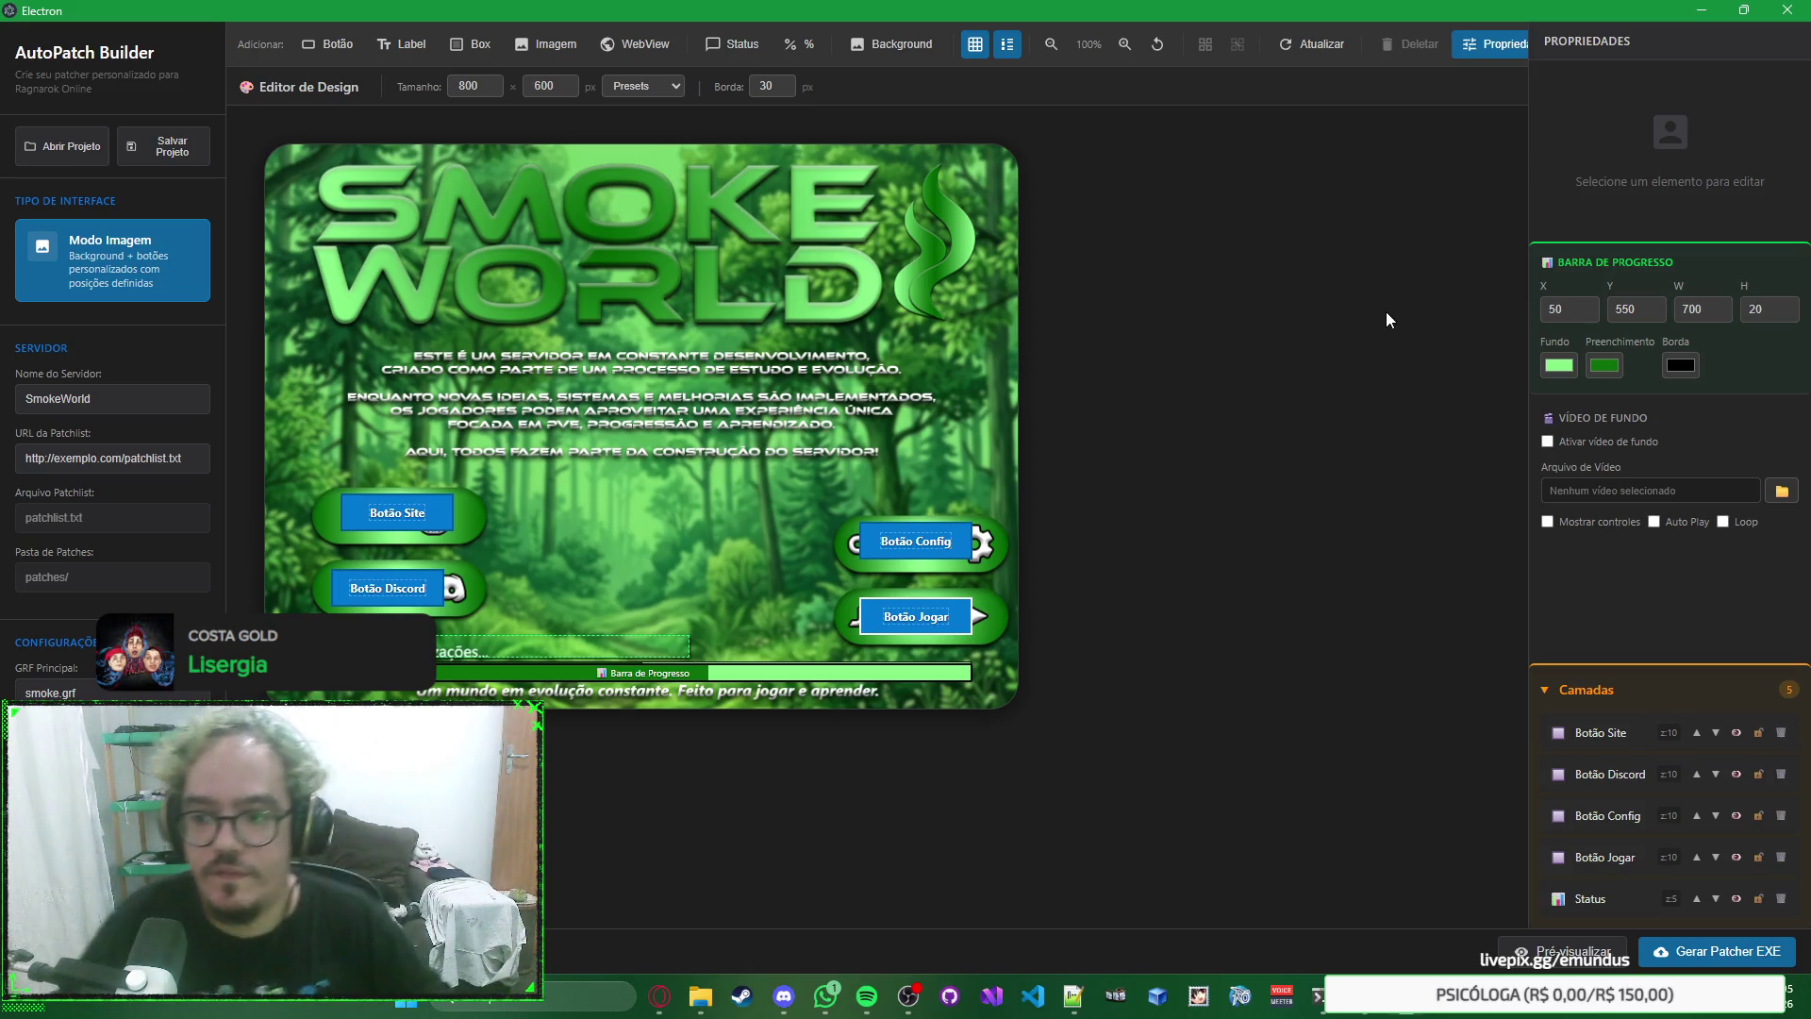
left_click(916, 616)
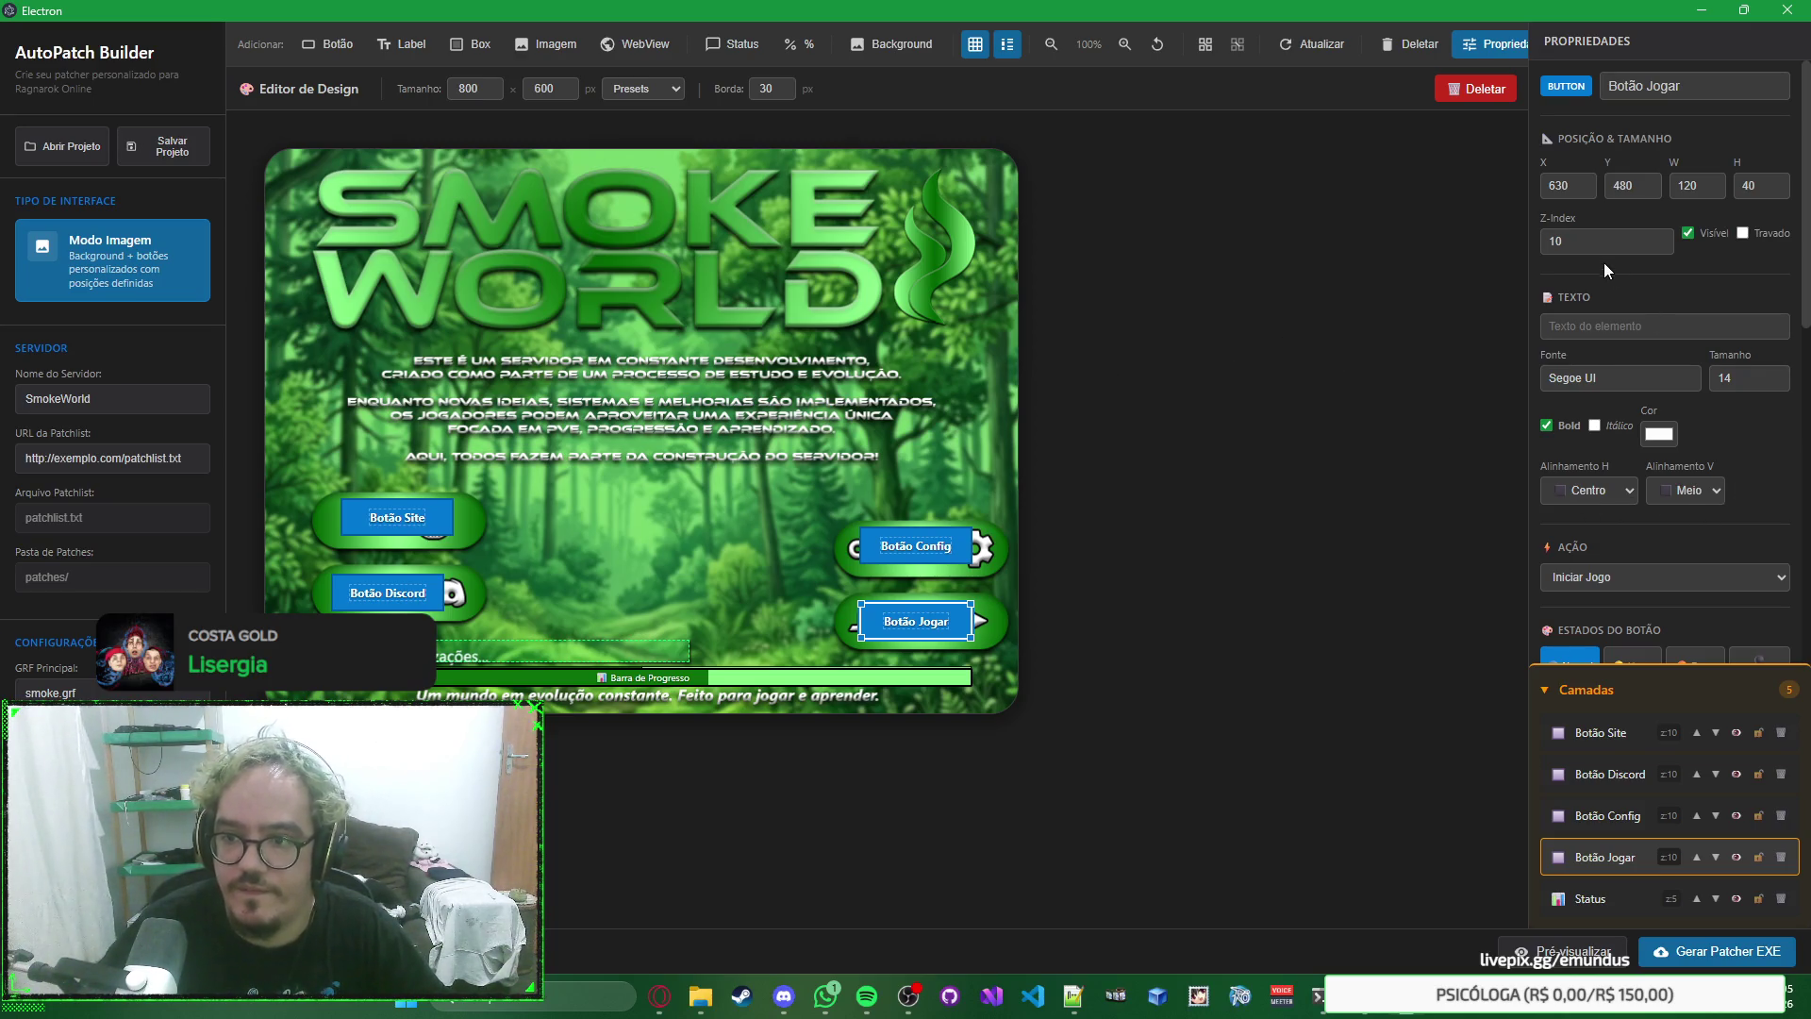
left_click(1417, 394)
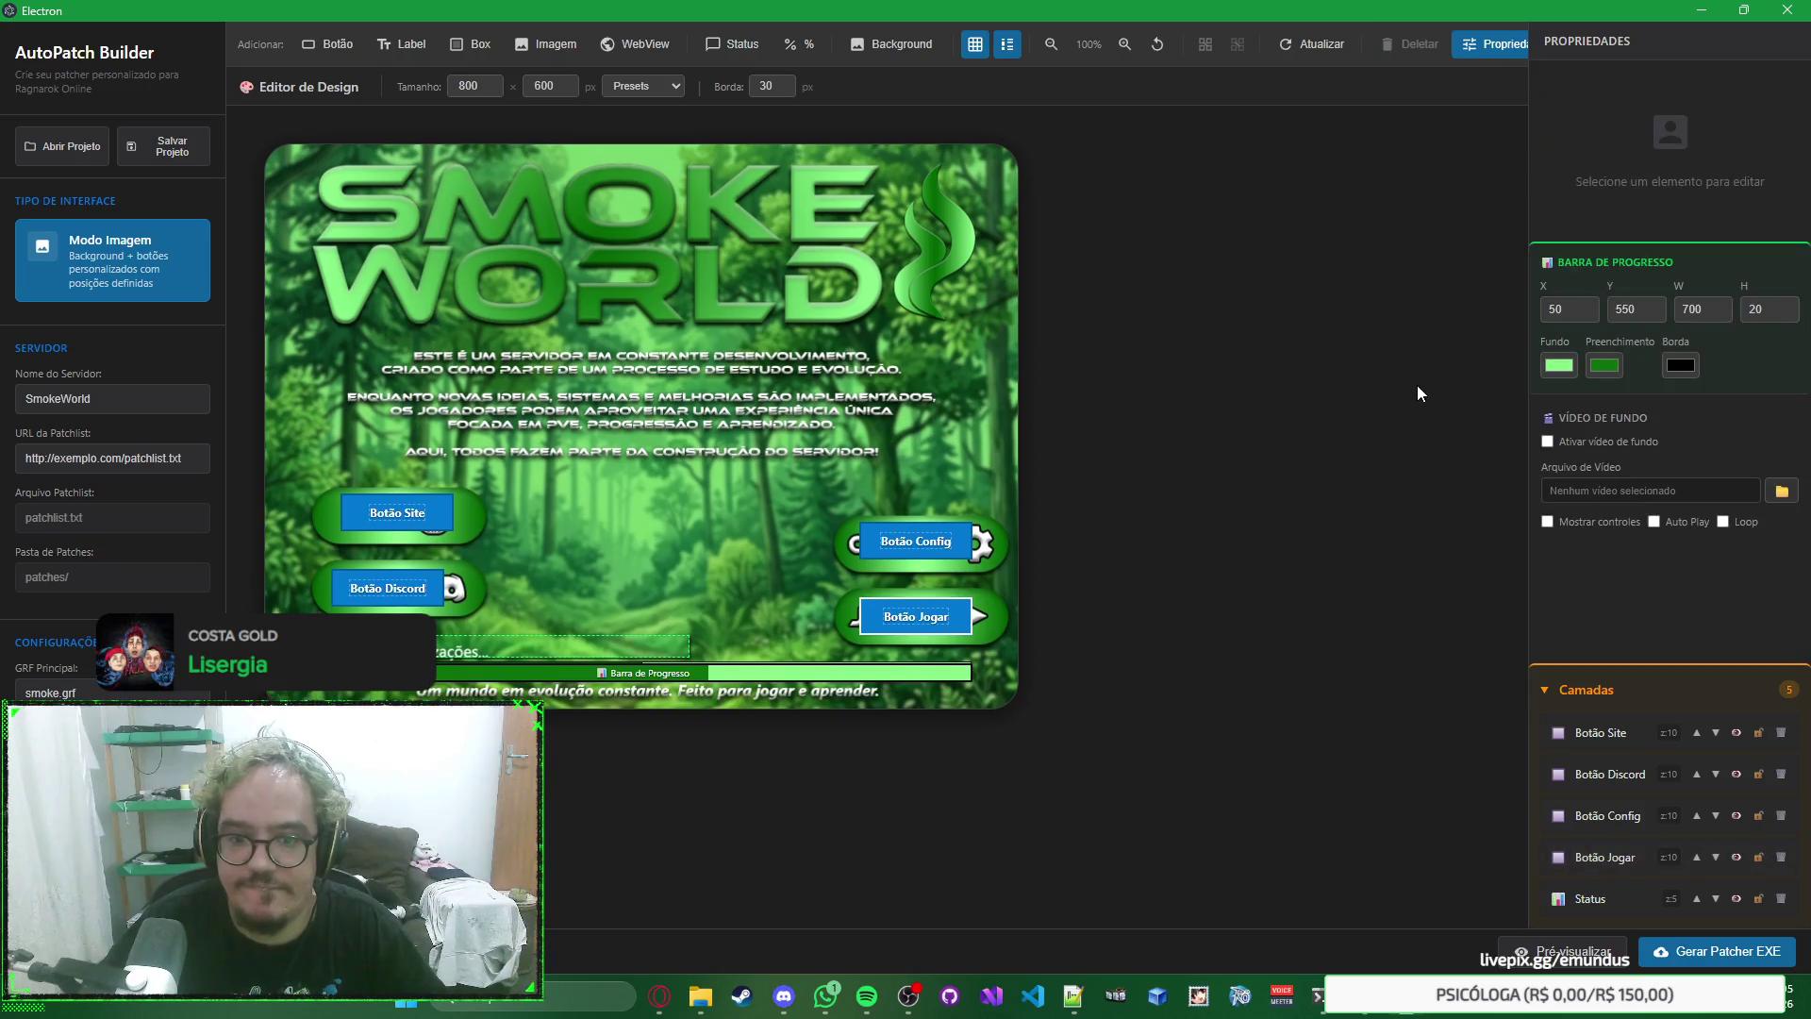
mouse_move(714, 1004)
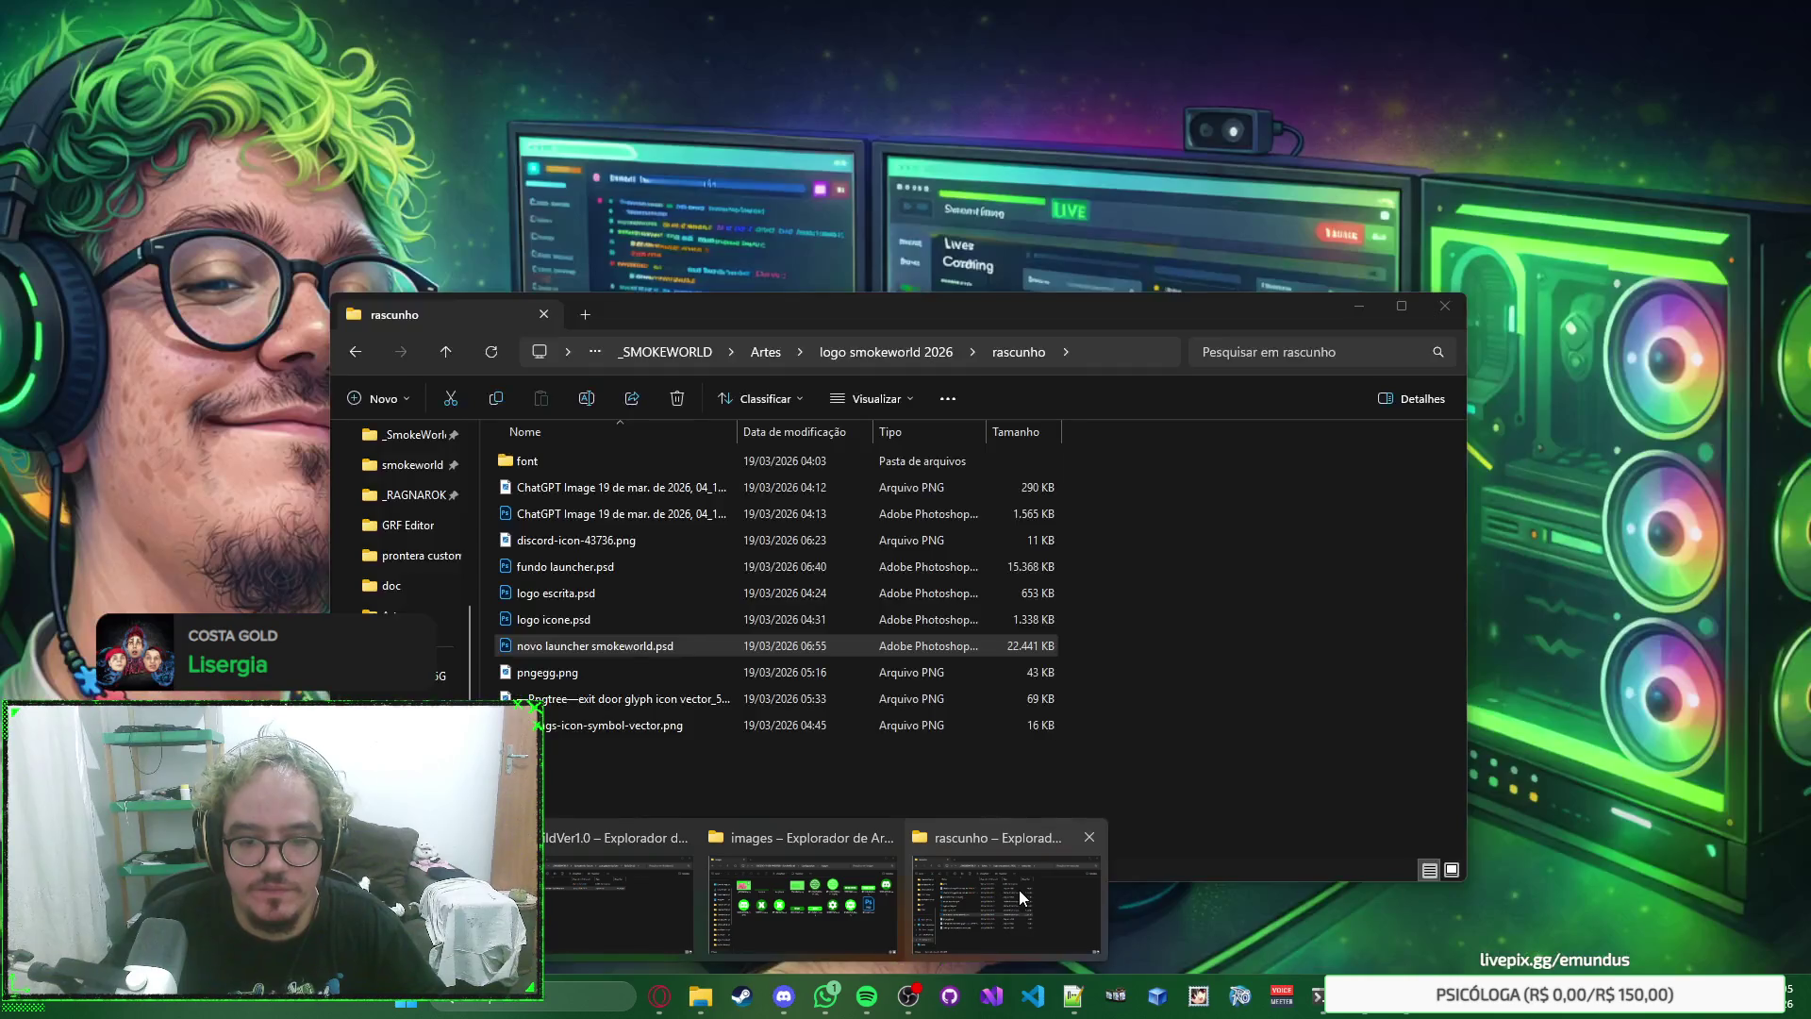
Step: Open the Botões Normal folder inside logo smokeworld 2026 in File Explorer
left_click(1023, 888)
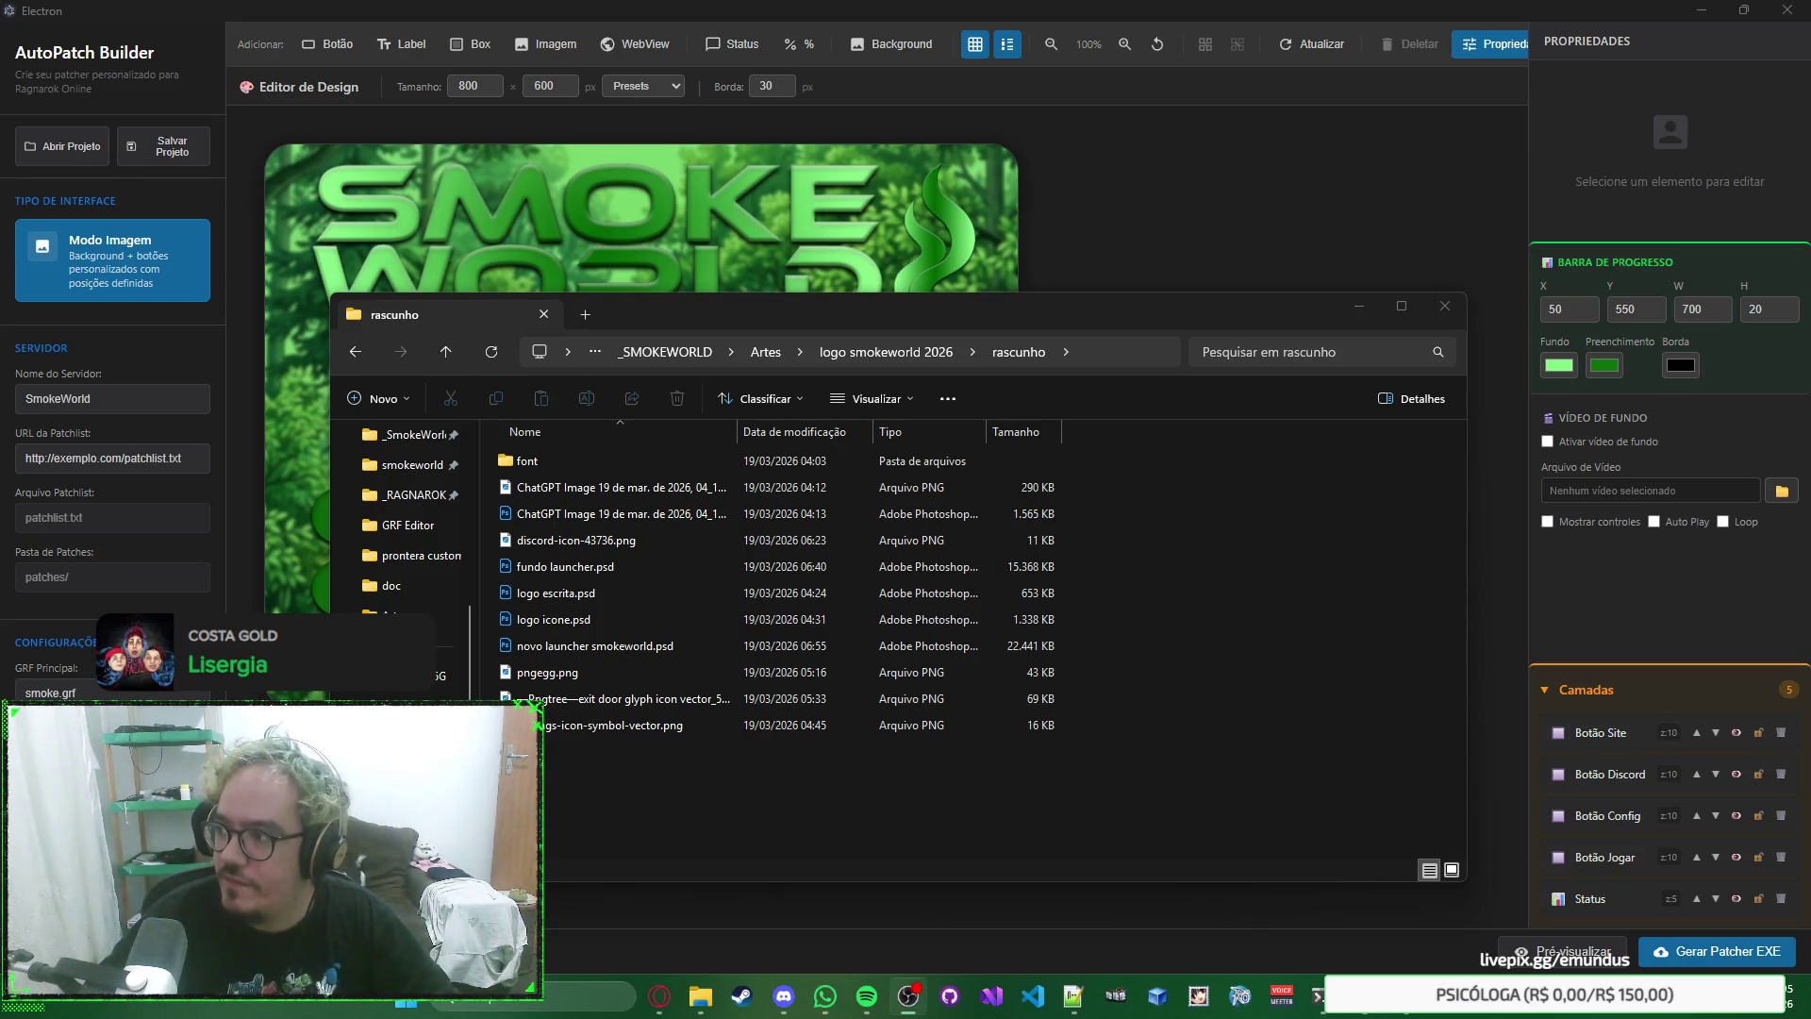
left_click(1435, 501)
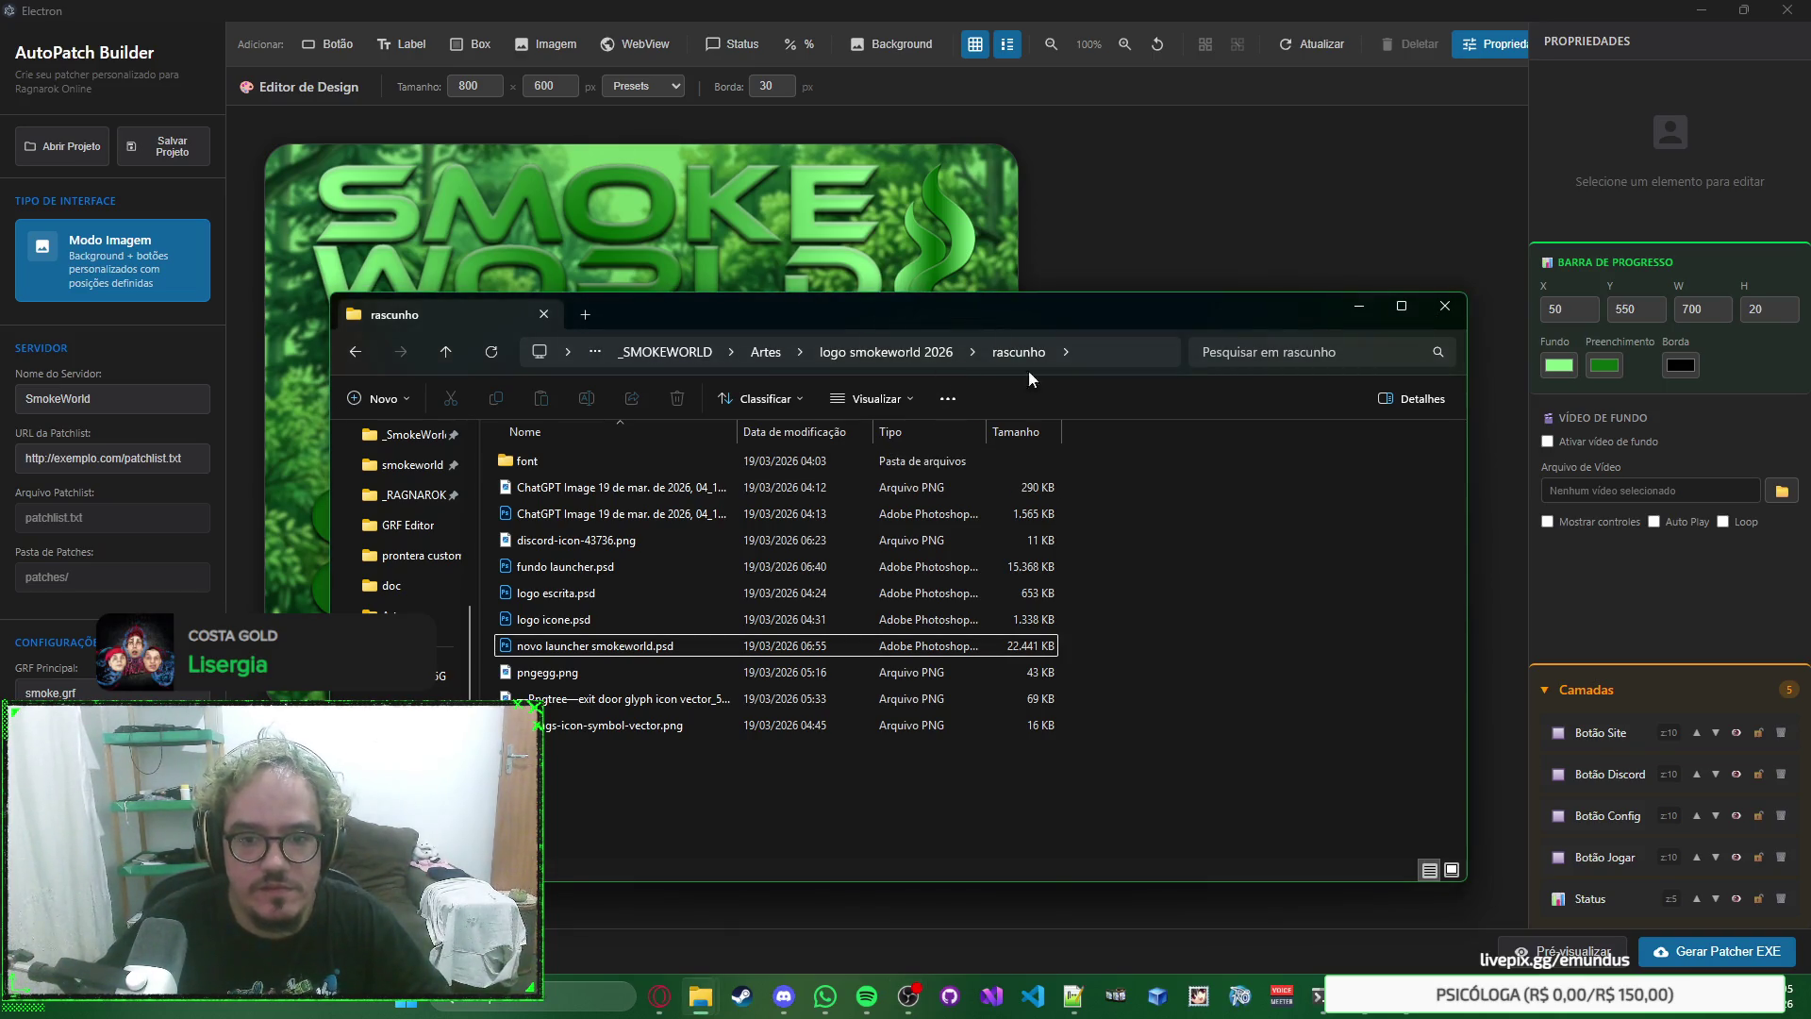
left_click(921, 351)
left_click_drag(1112, 321, 1039, 302)
double_click(581, 489)
Step: Read Jogar.png's 185 x 60 dimensions in its properties, then return to the editor
left_click(672, 457)
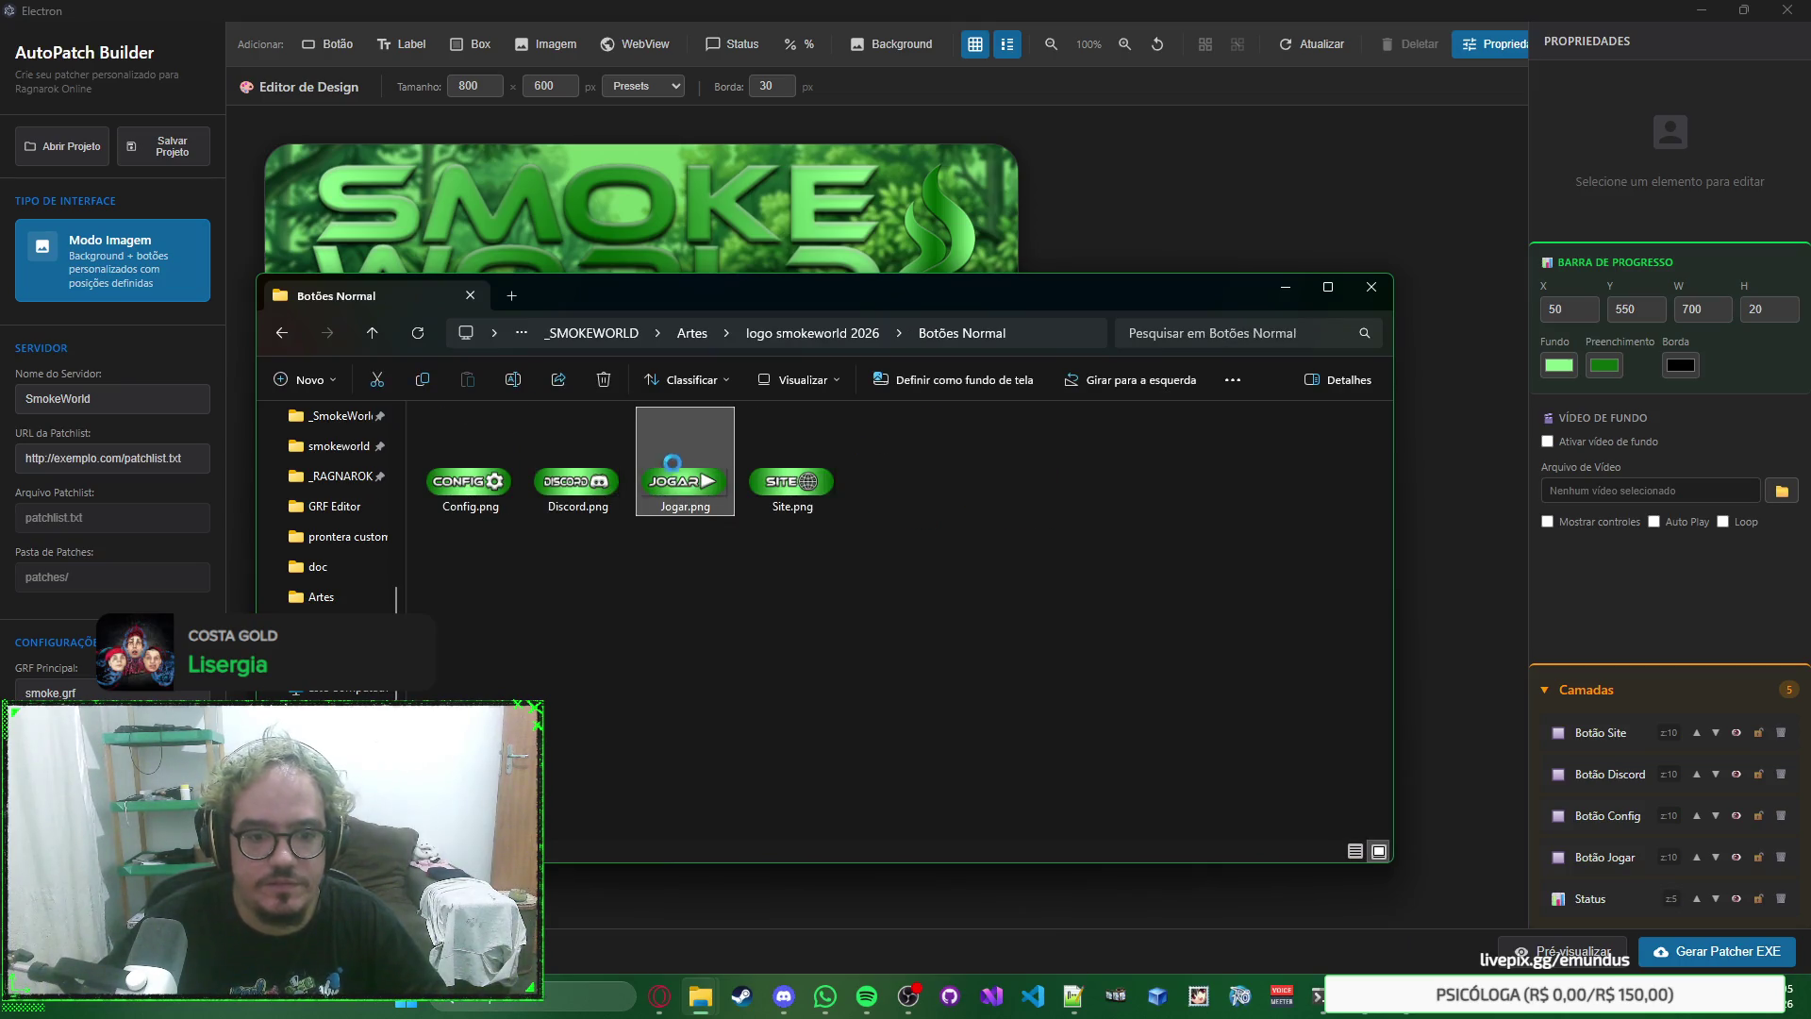
key("alt+Return")
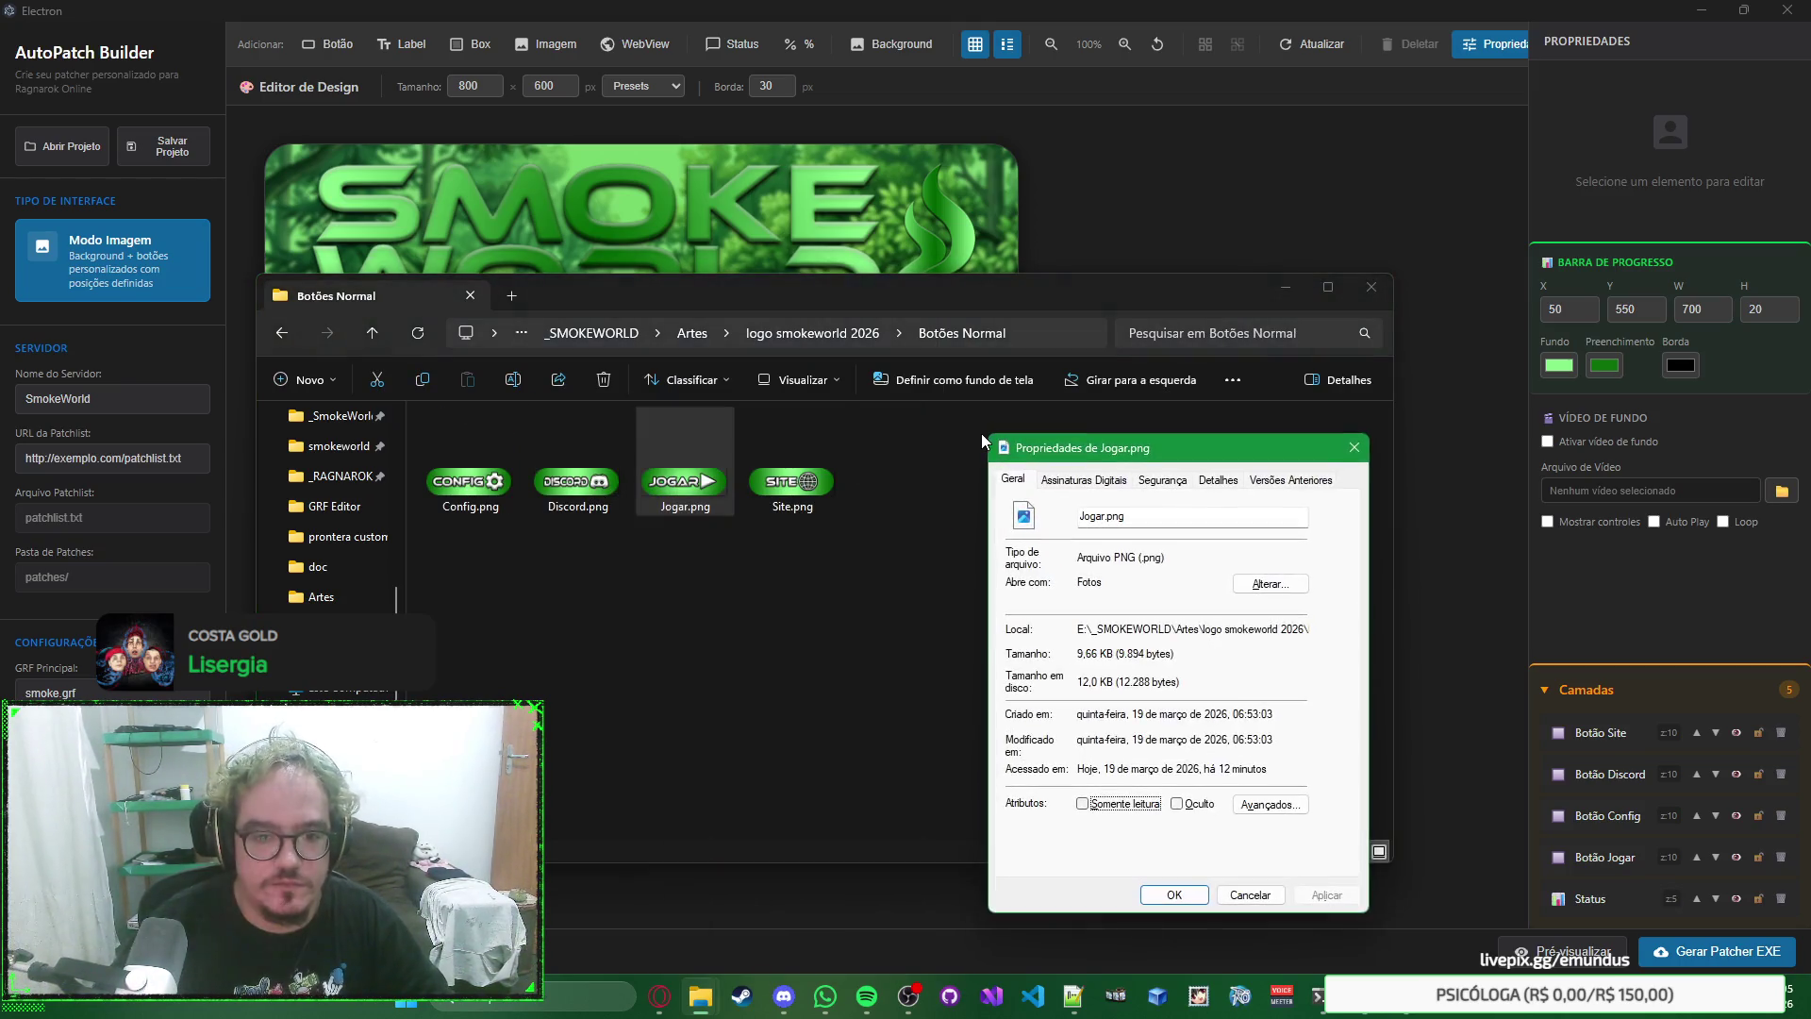
left_click(1217, 480)
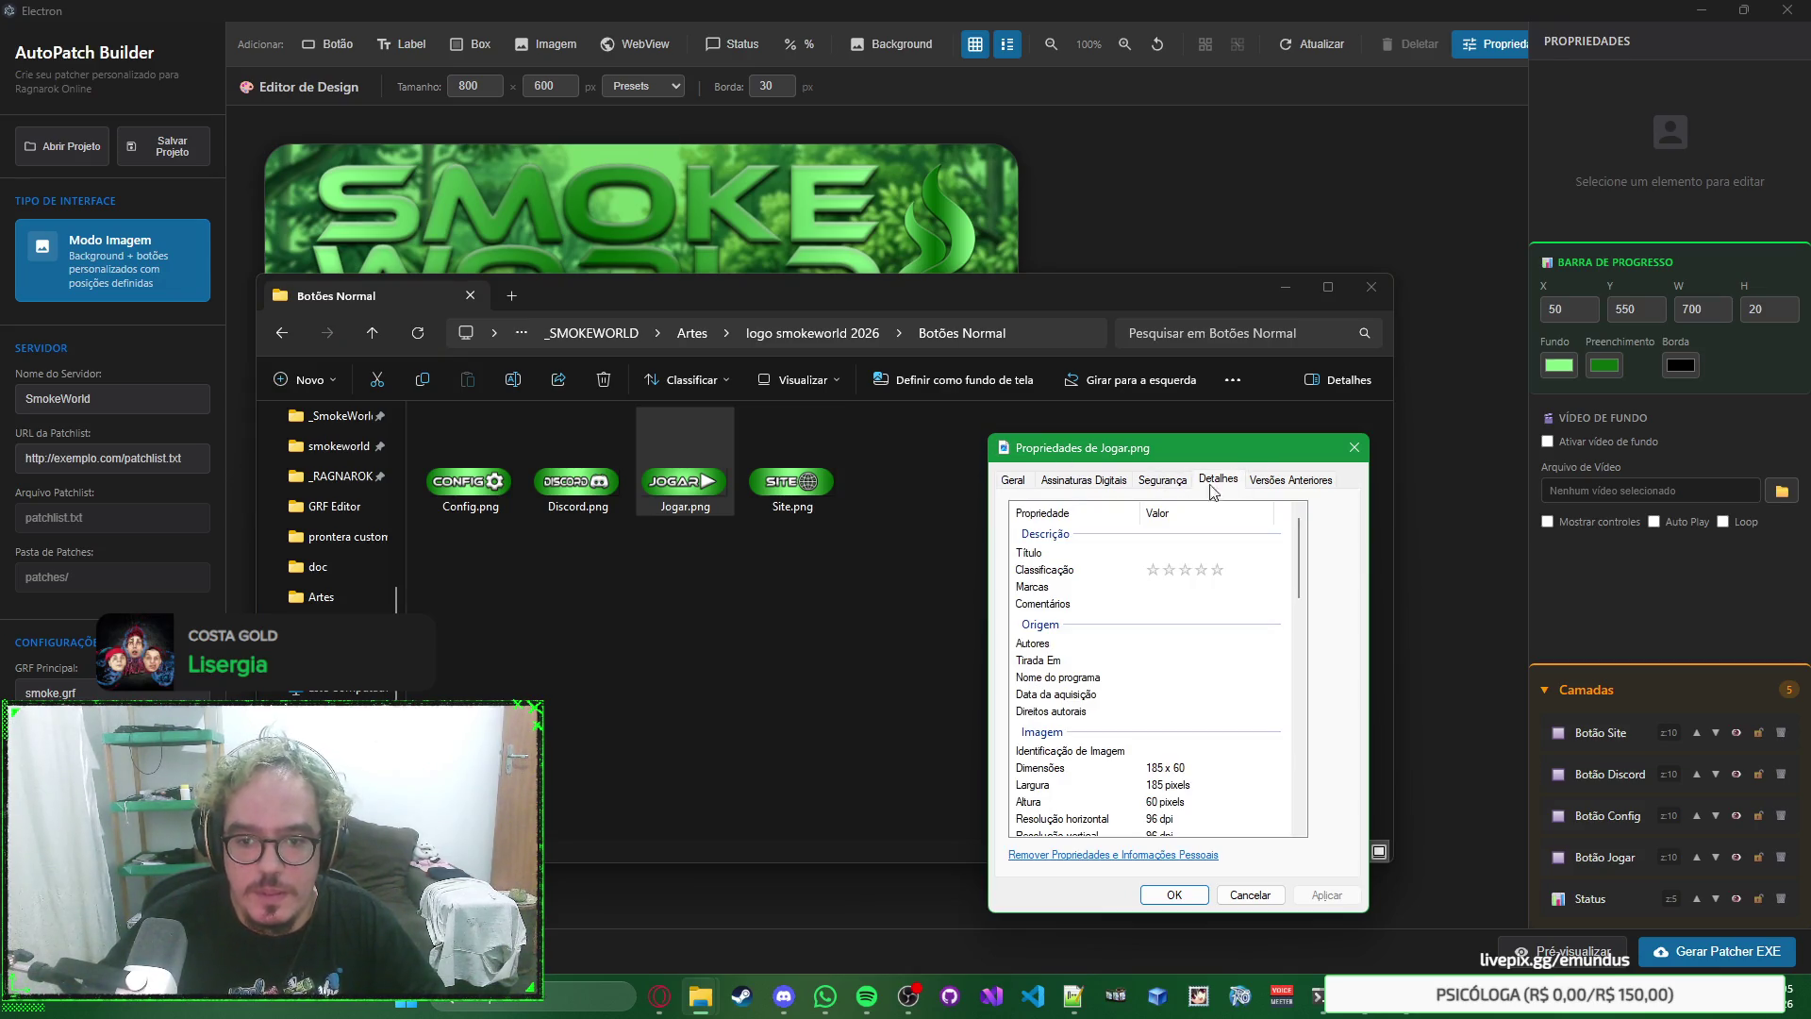
scroll(1201, 613, "down", 3)
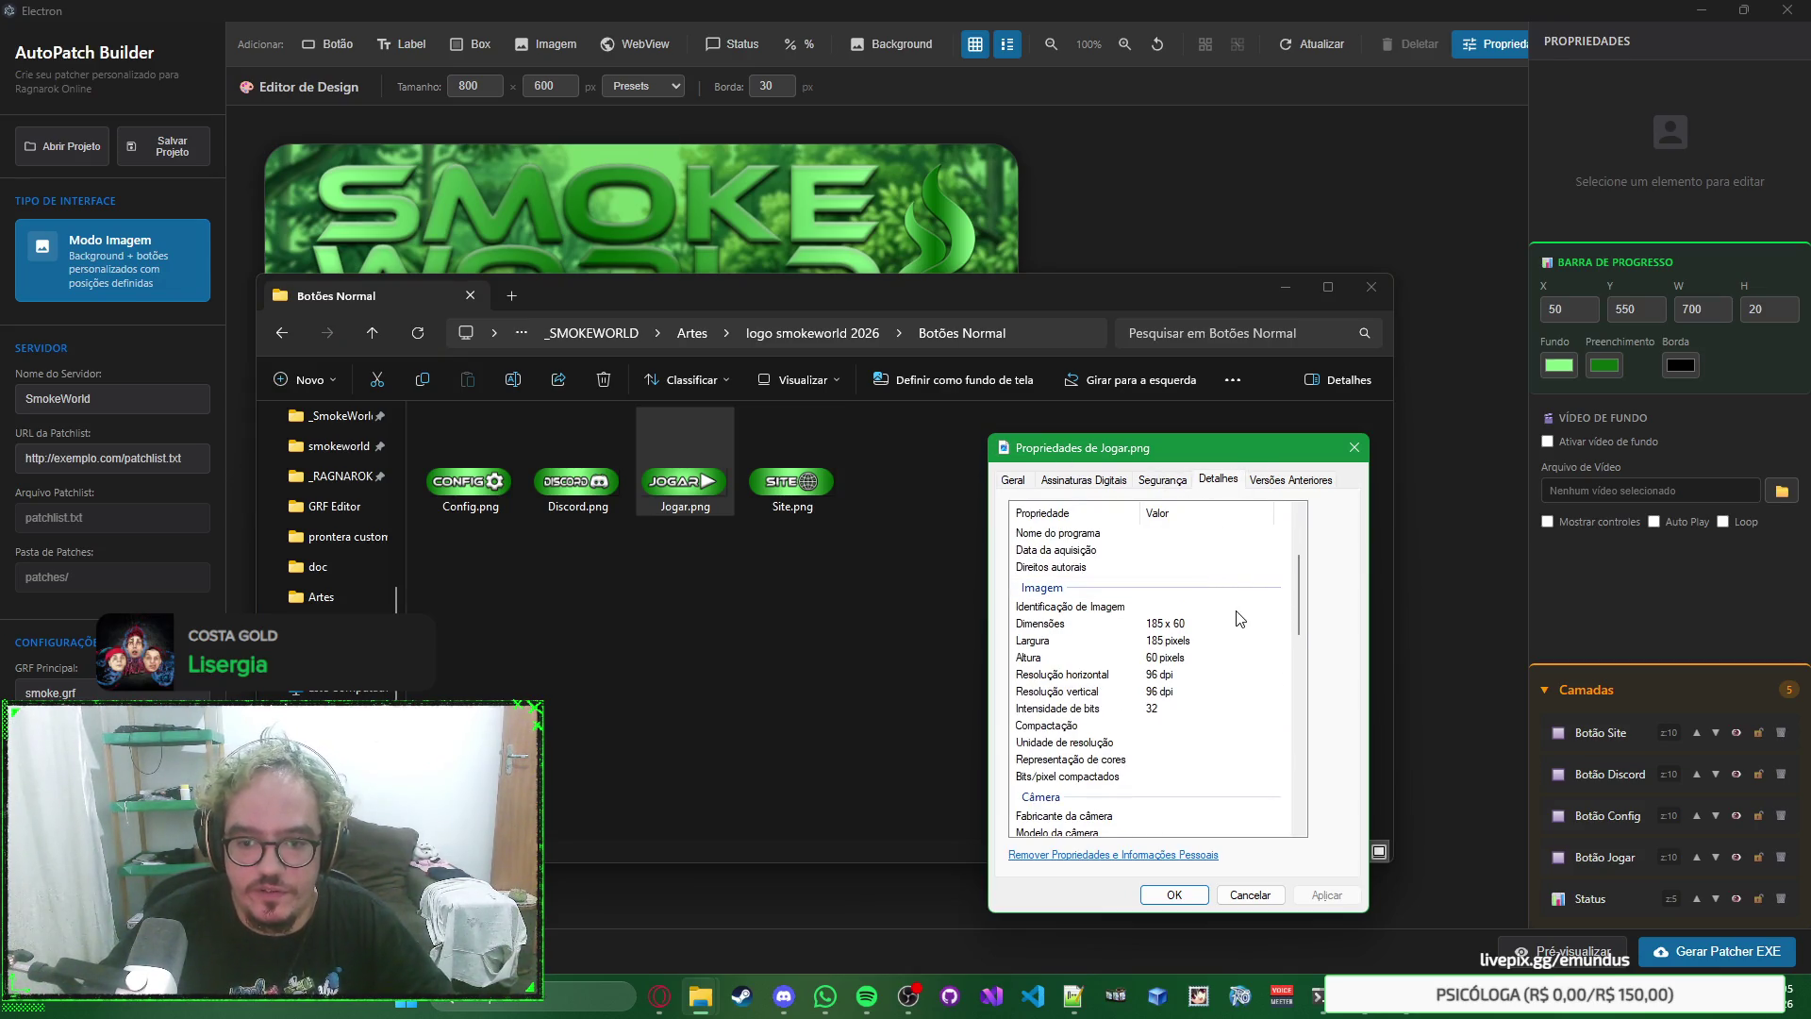
key("Escape")
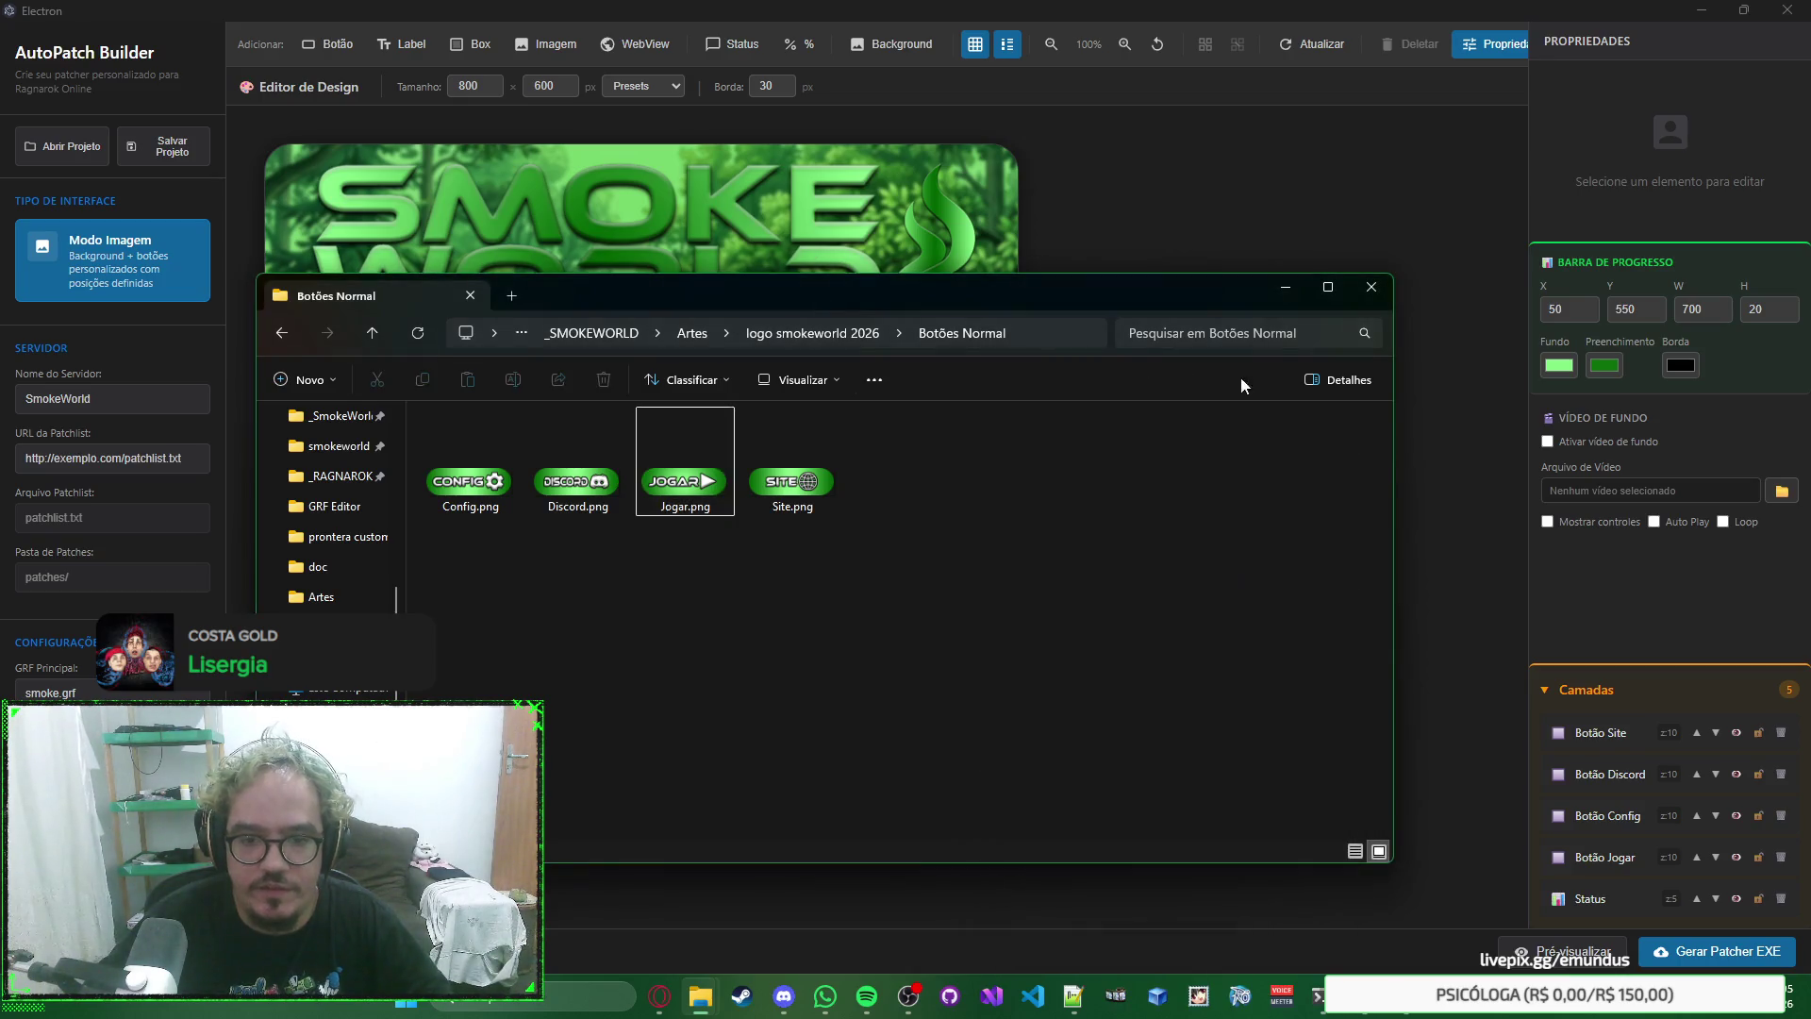
key("alt+Tab")
left_click(940, 608)
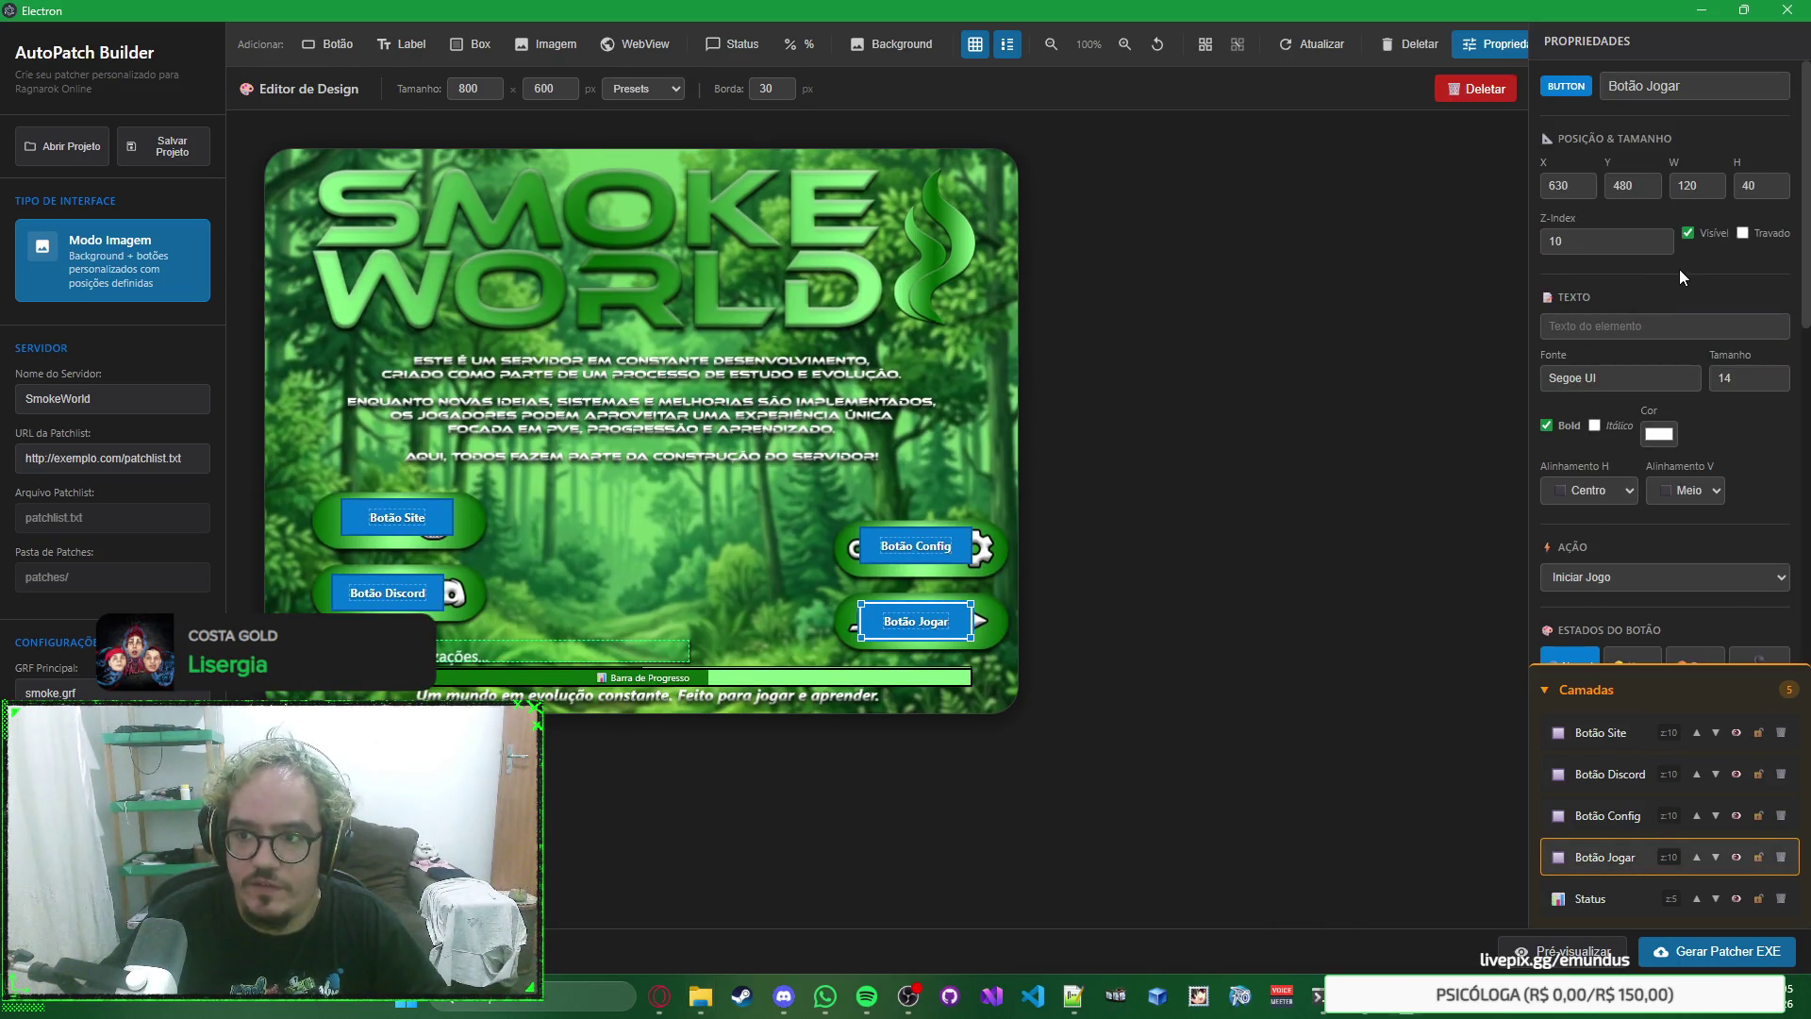
Step: Resize Botão Jogar to W 185 and H 60
double_click(1701, 189)
type("185")
key("Tab")
type("60")
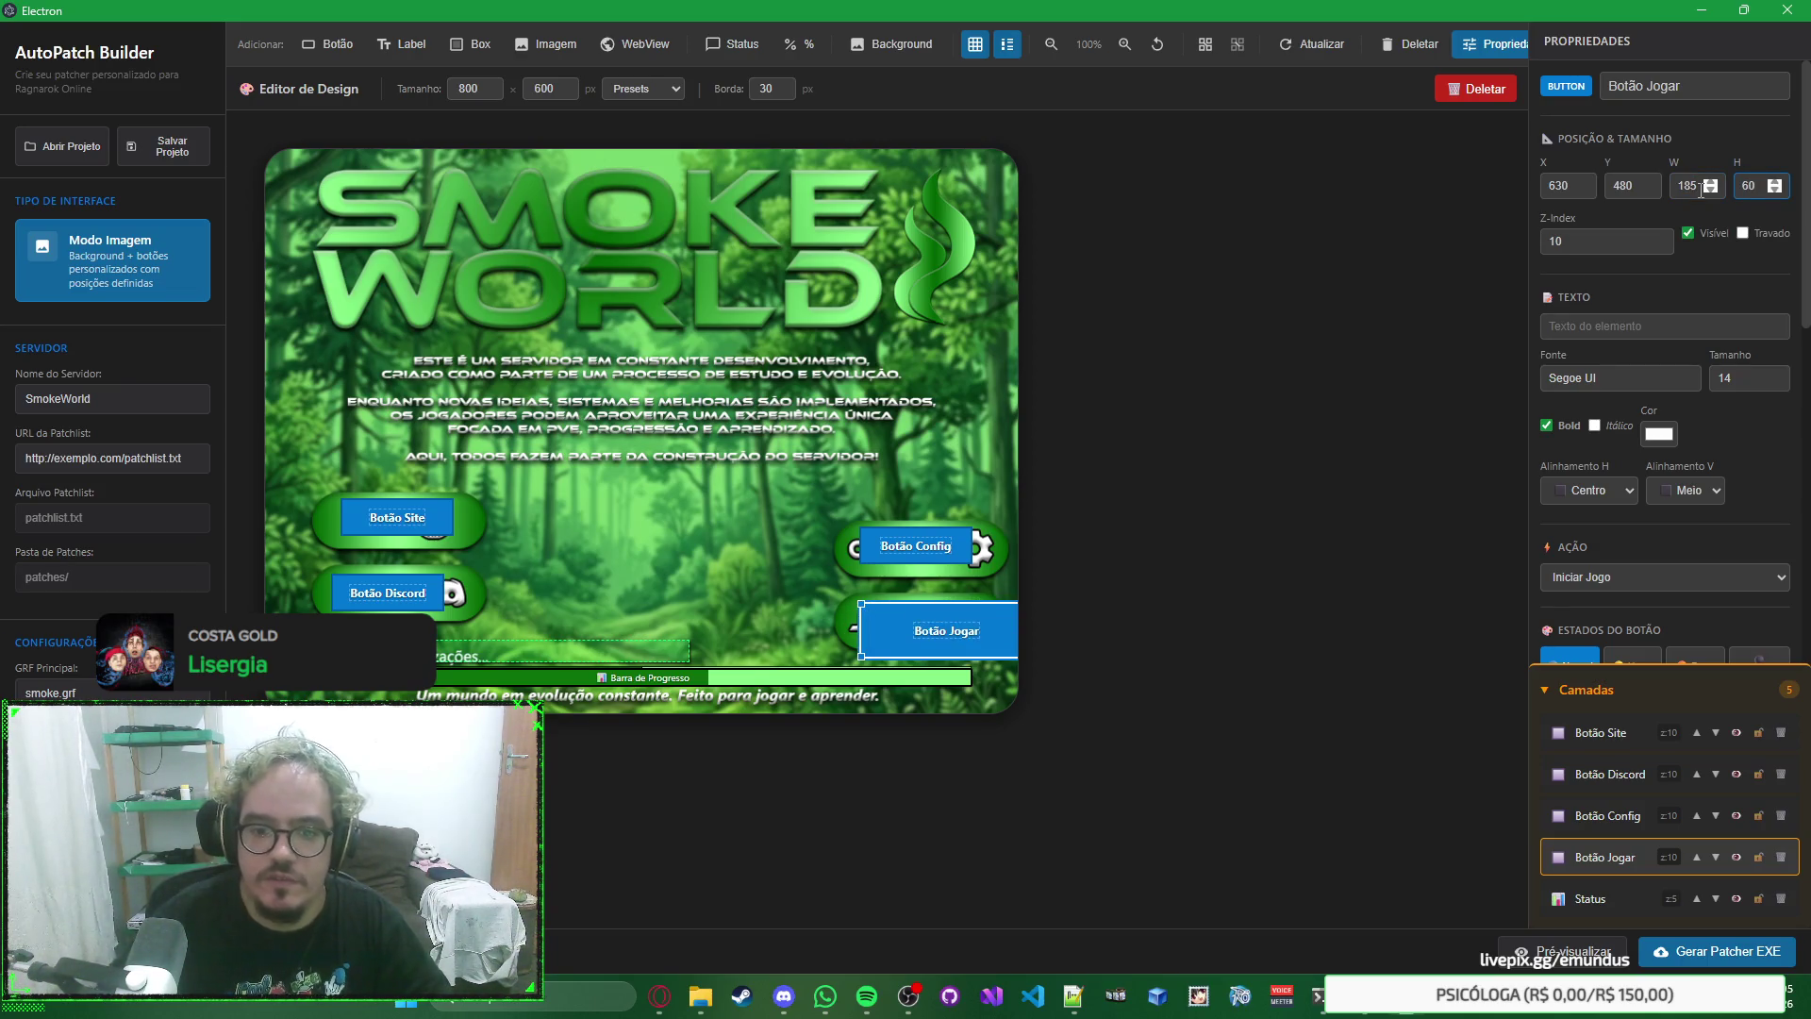
Step: Drag Botão Jogar onto the JOGAR artwork at about X 600, Y 470
left_click_drag(989, 631, 960, 622)
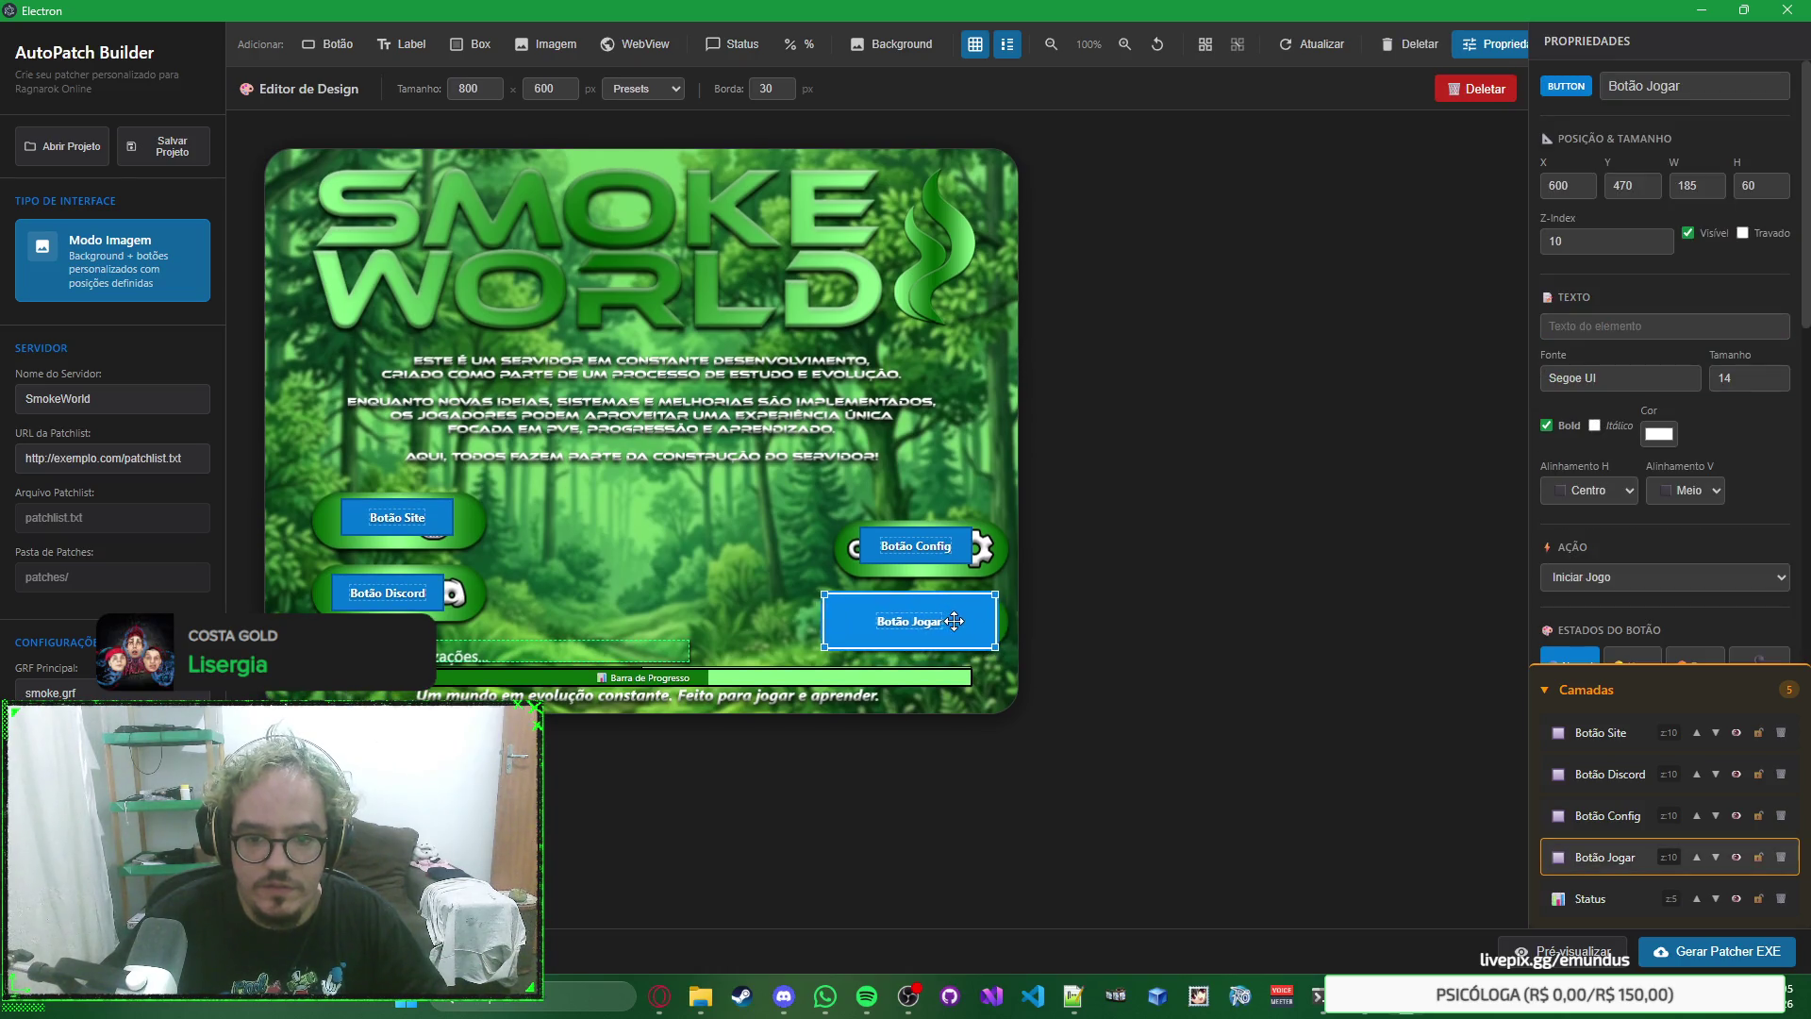
left_click(1027, 615)
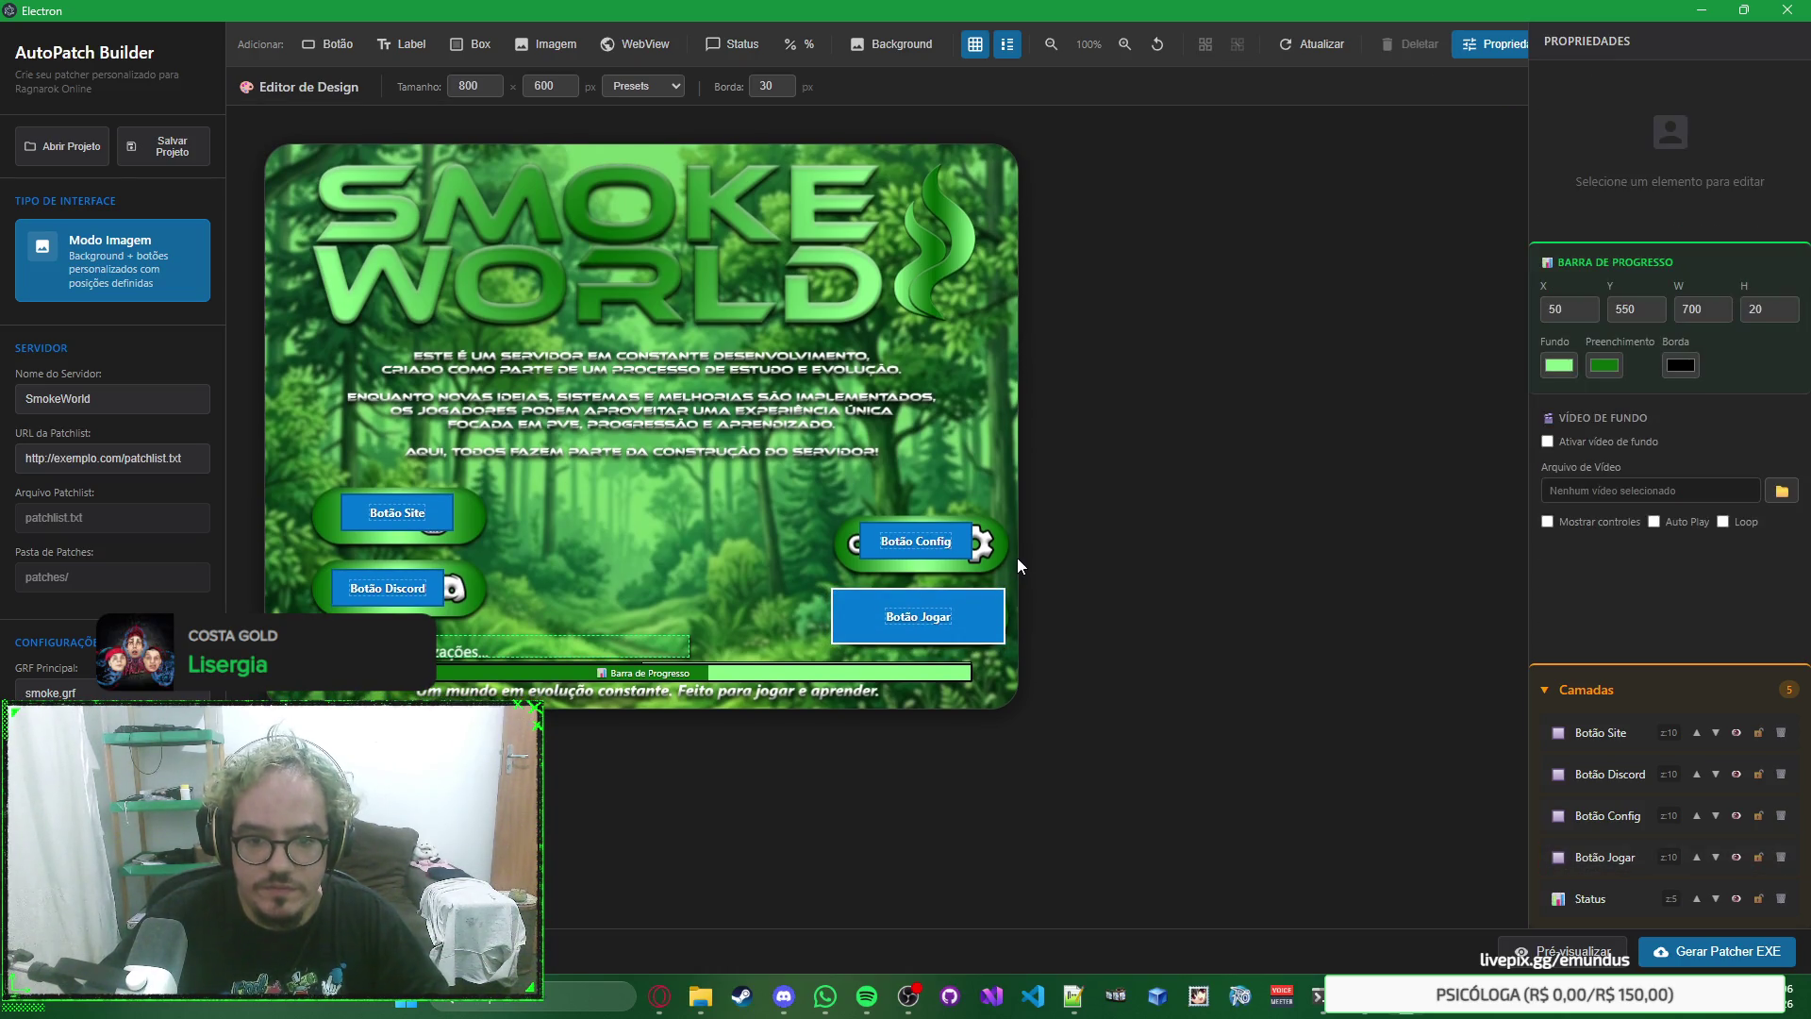
mouse_move(954, 623)
left_mouse_down()
mouse_move(748, 582)
mouse_move(879, 625)
mouse_move(958, 623)
left_mouse_up()
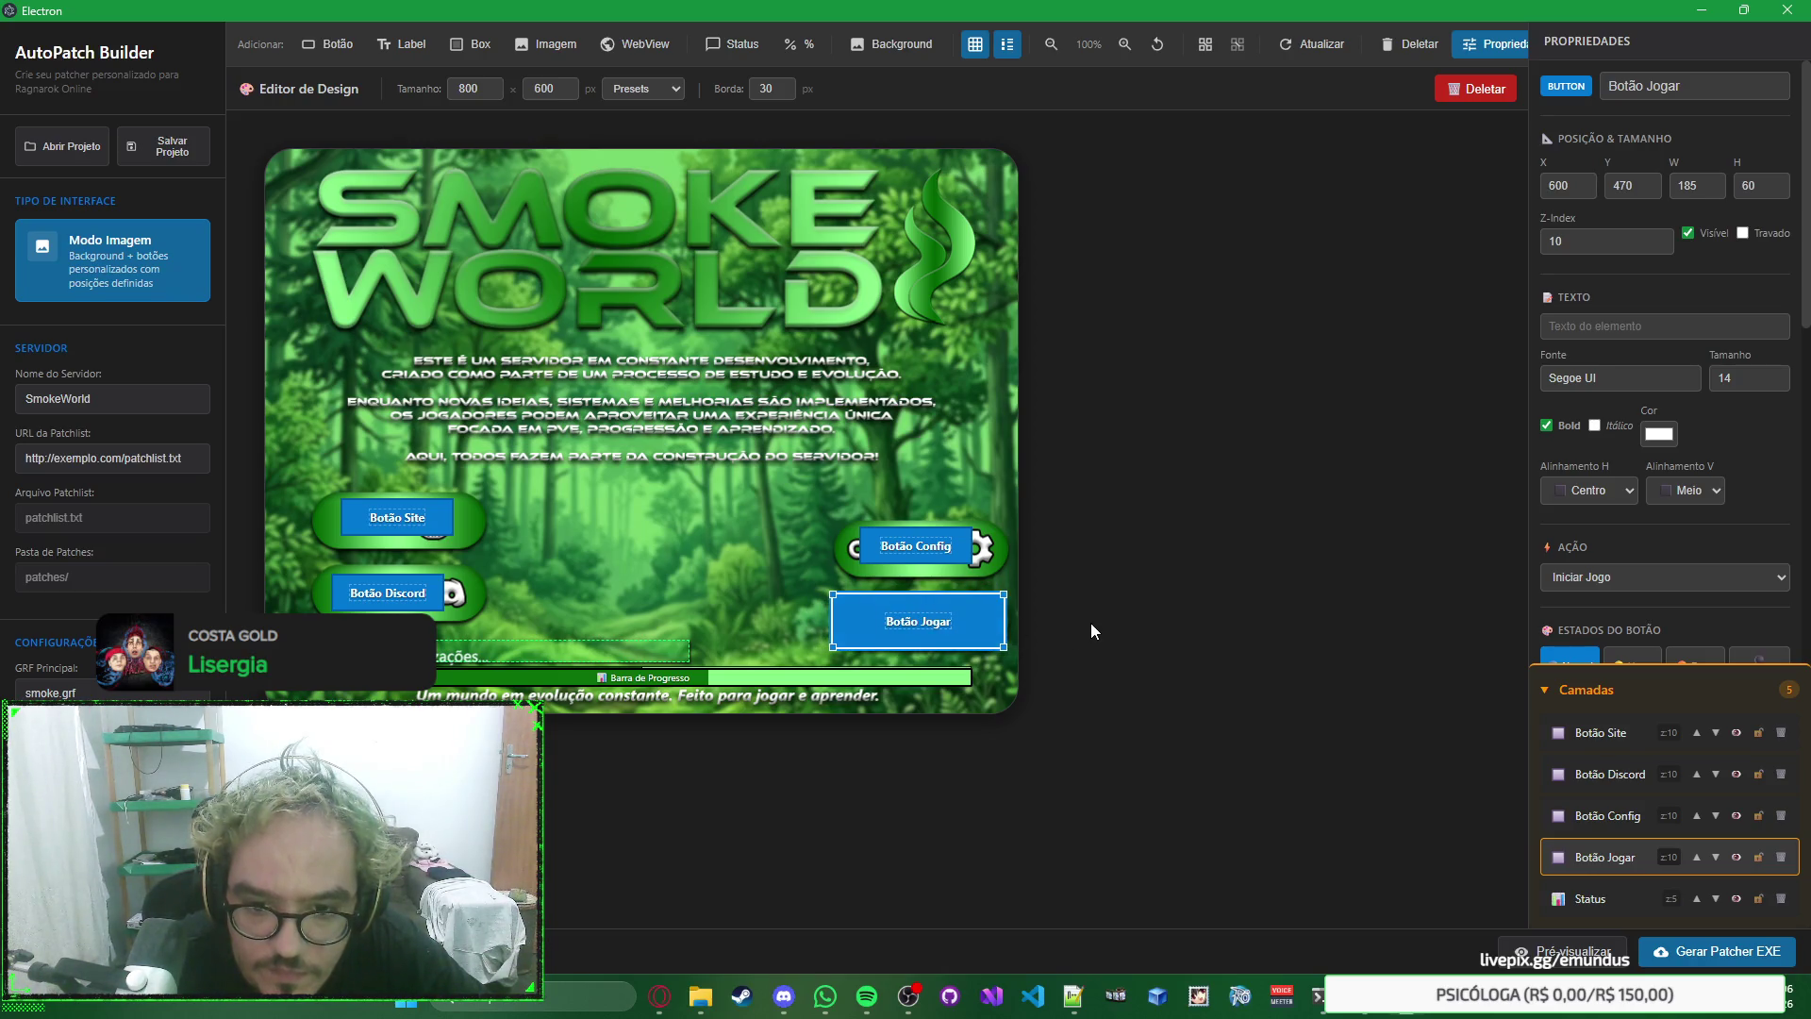
left_click(1090, 623)
left_click(969, 618)
left_click_drag(970, 618, 975, 620)
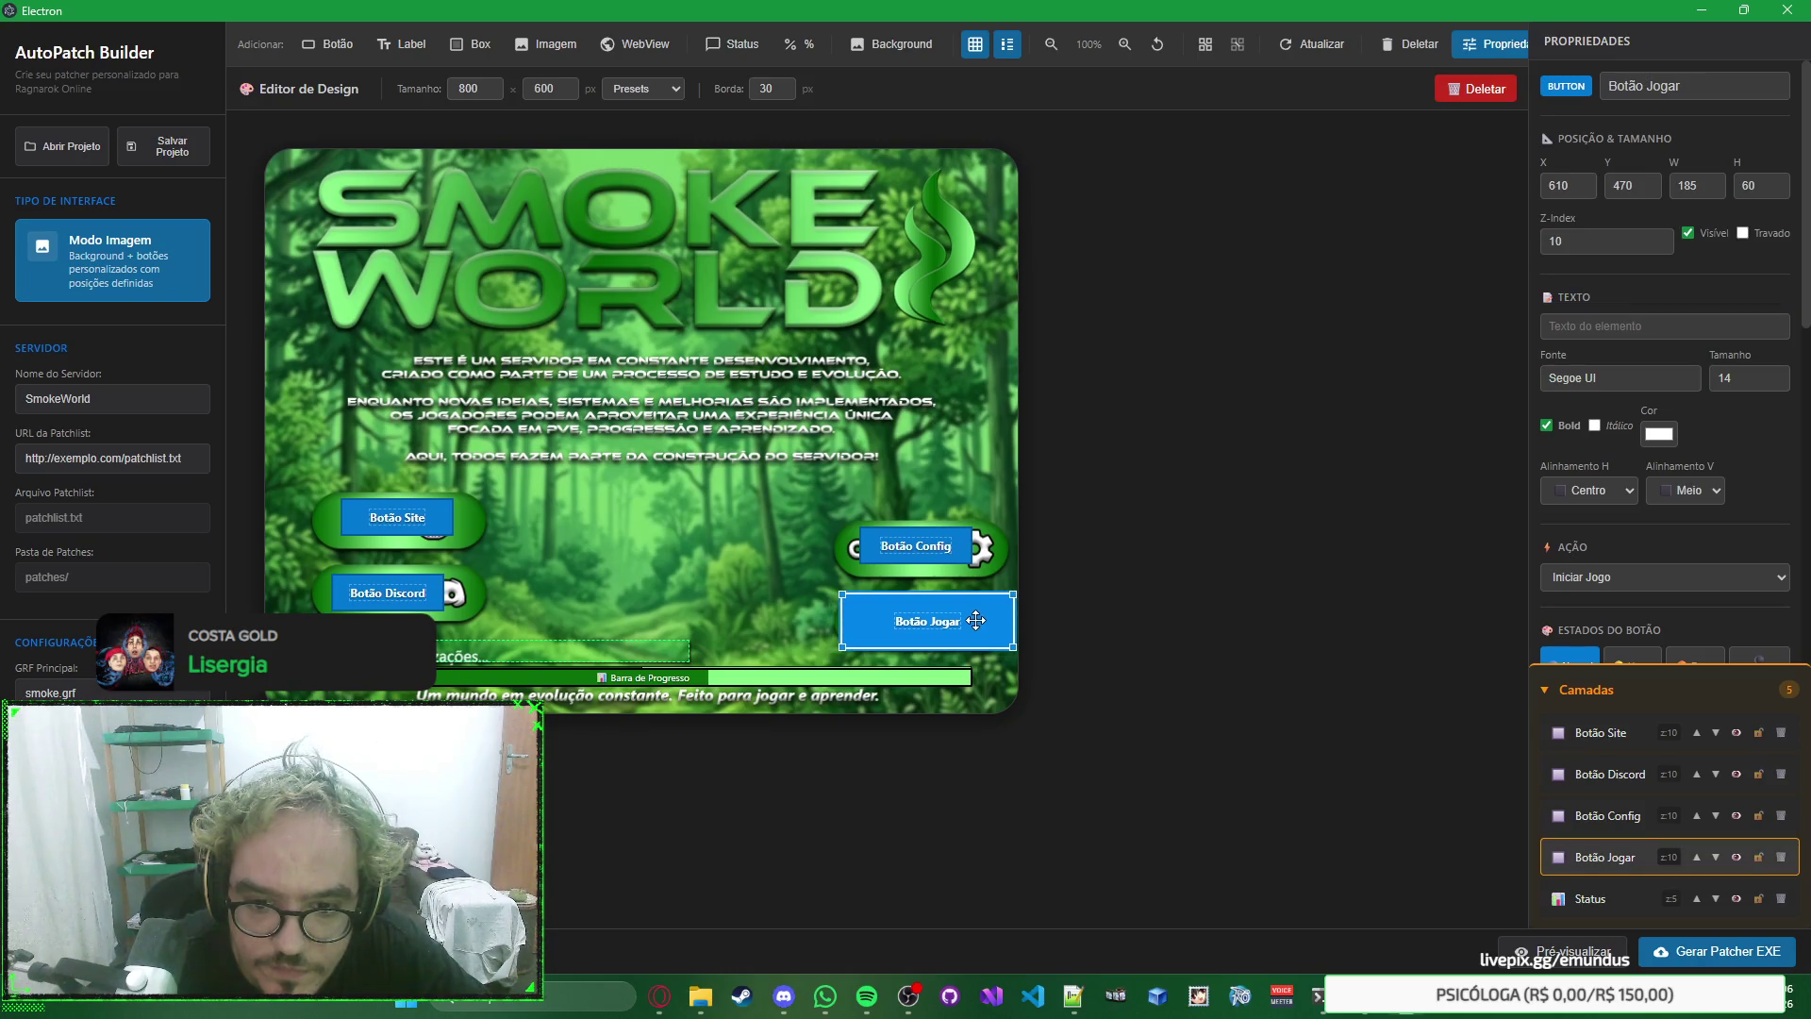
left_click(1115, 615)
left_click(962, 540)
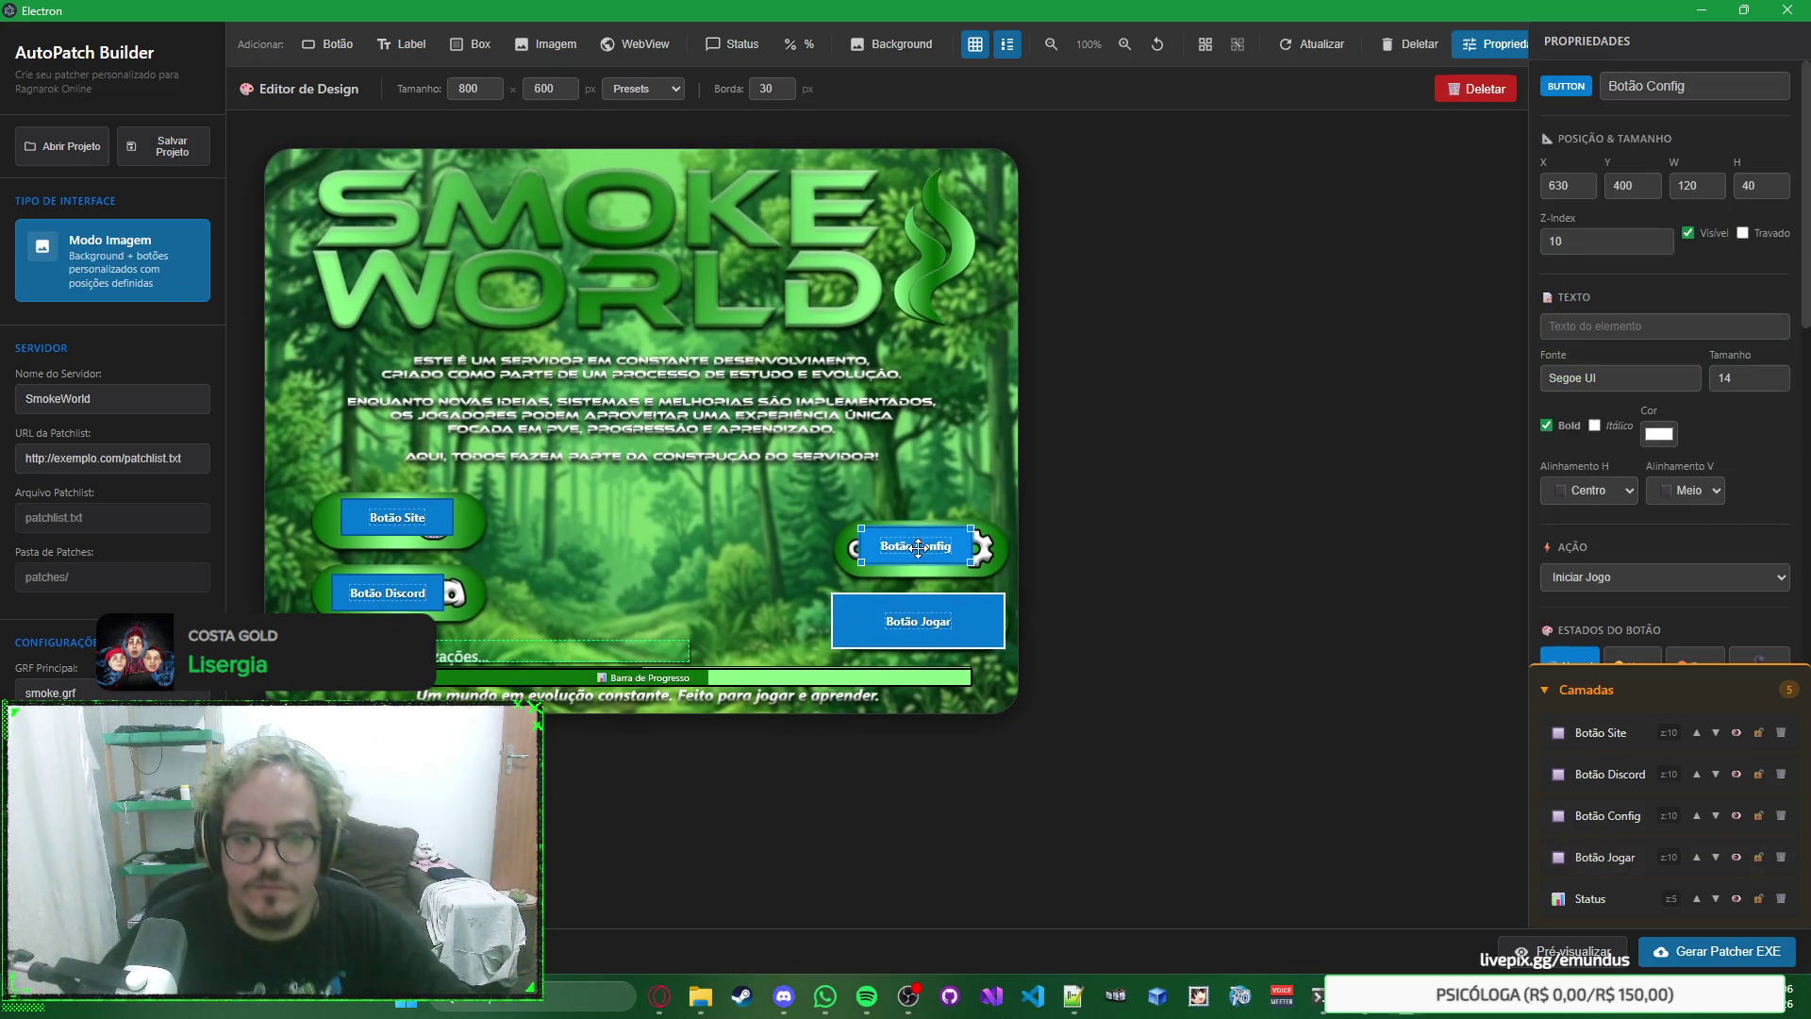
Step: Resize Botão Config to 185 × 60 and drag it left onto its artwork
double_click(1698, 186)
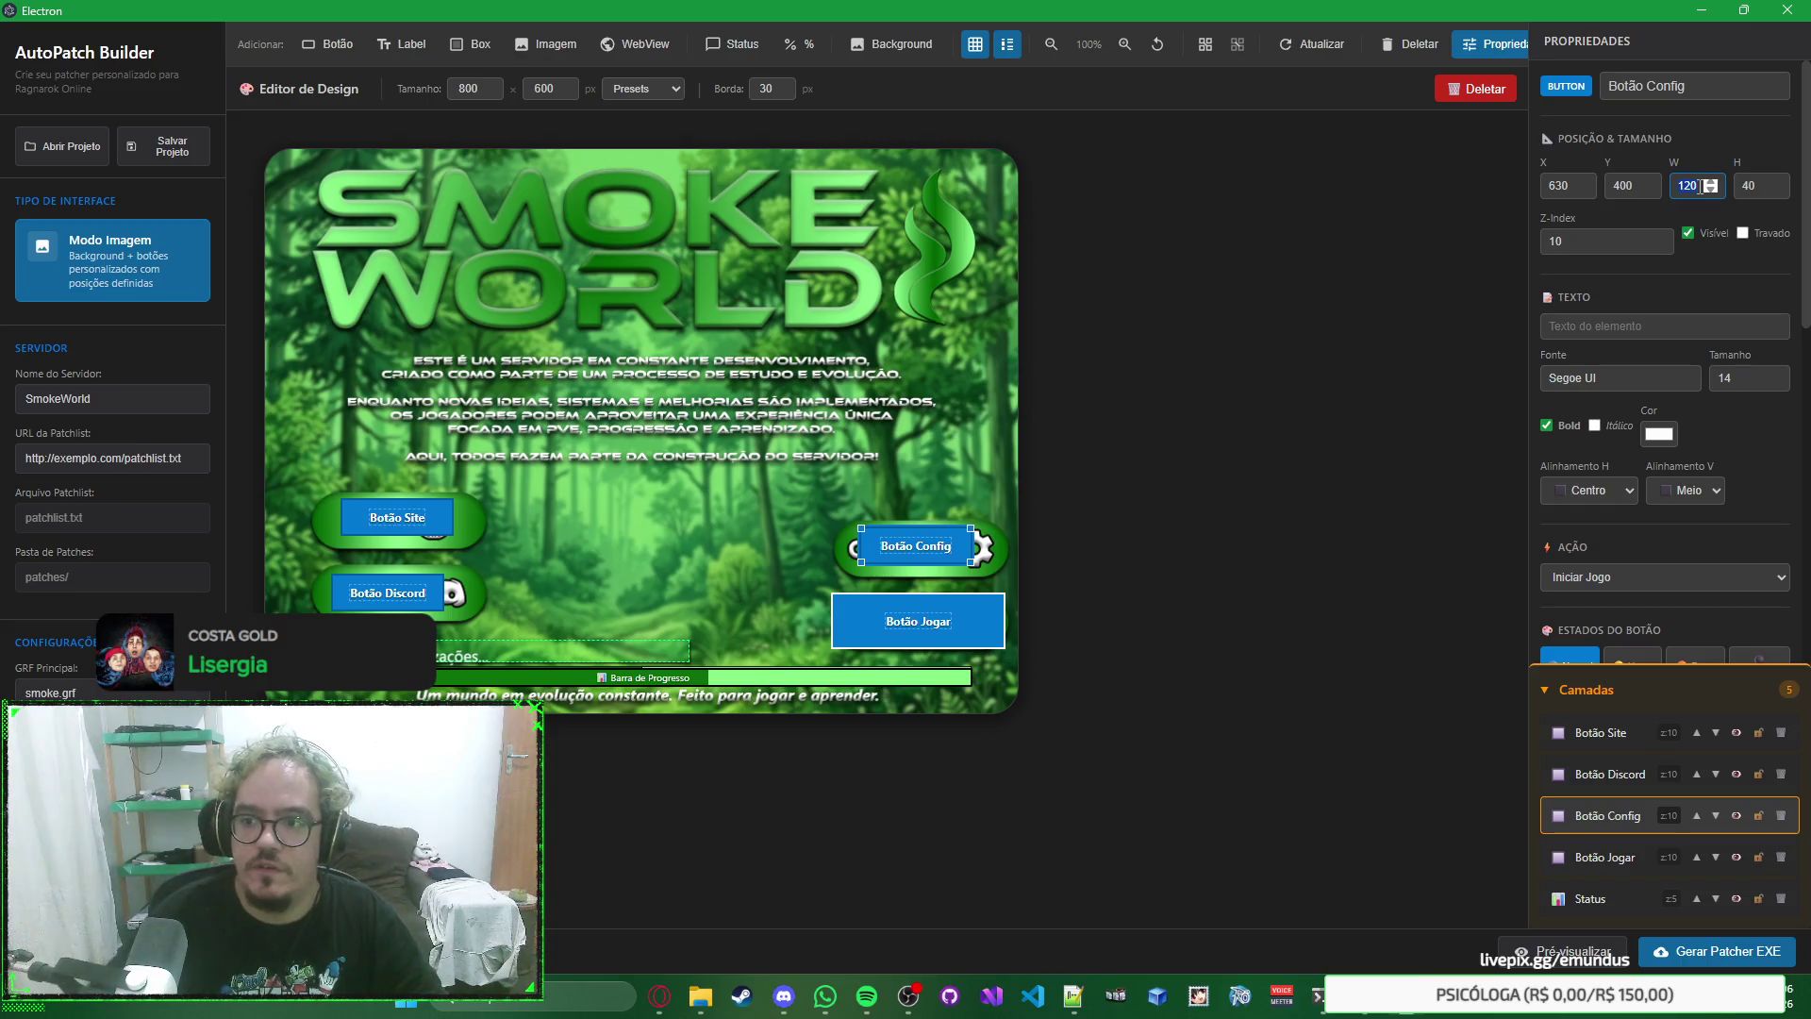
type("16")
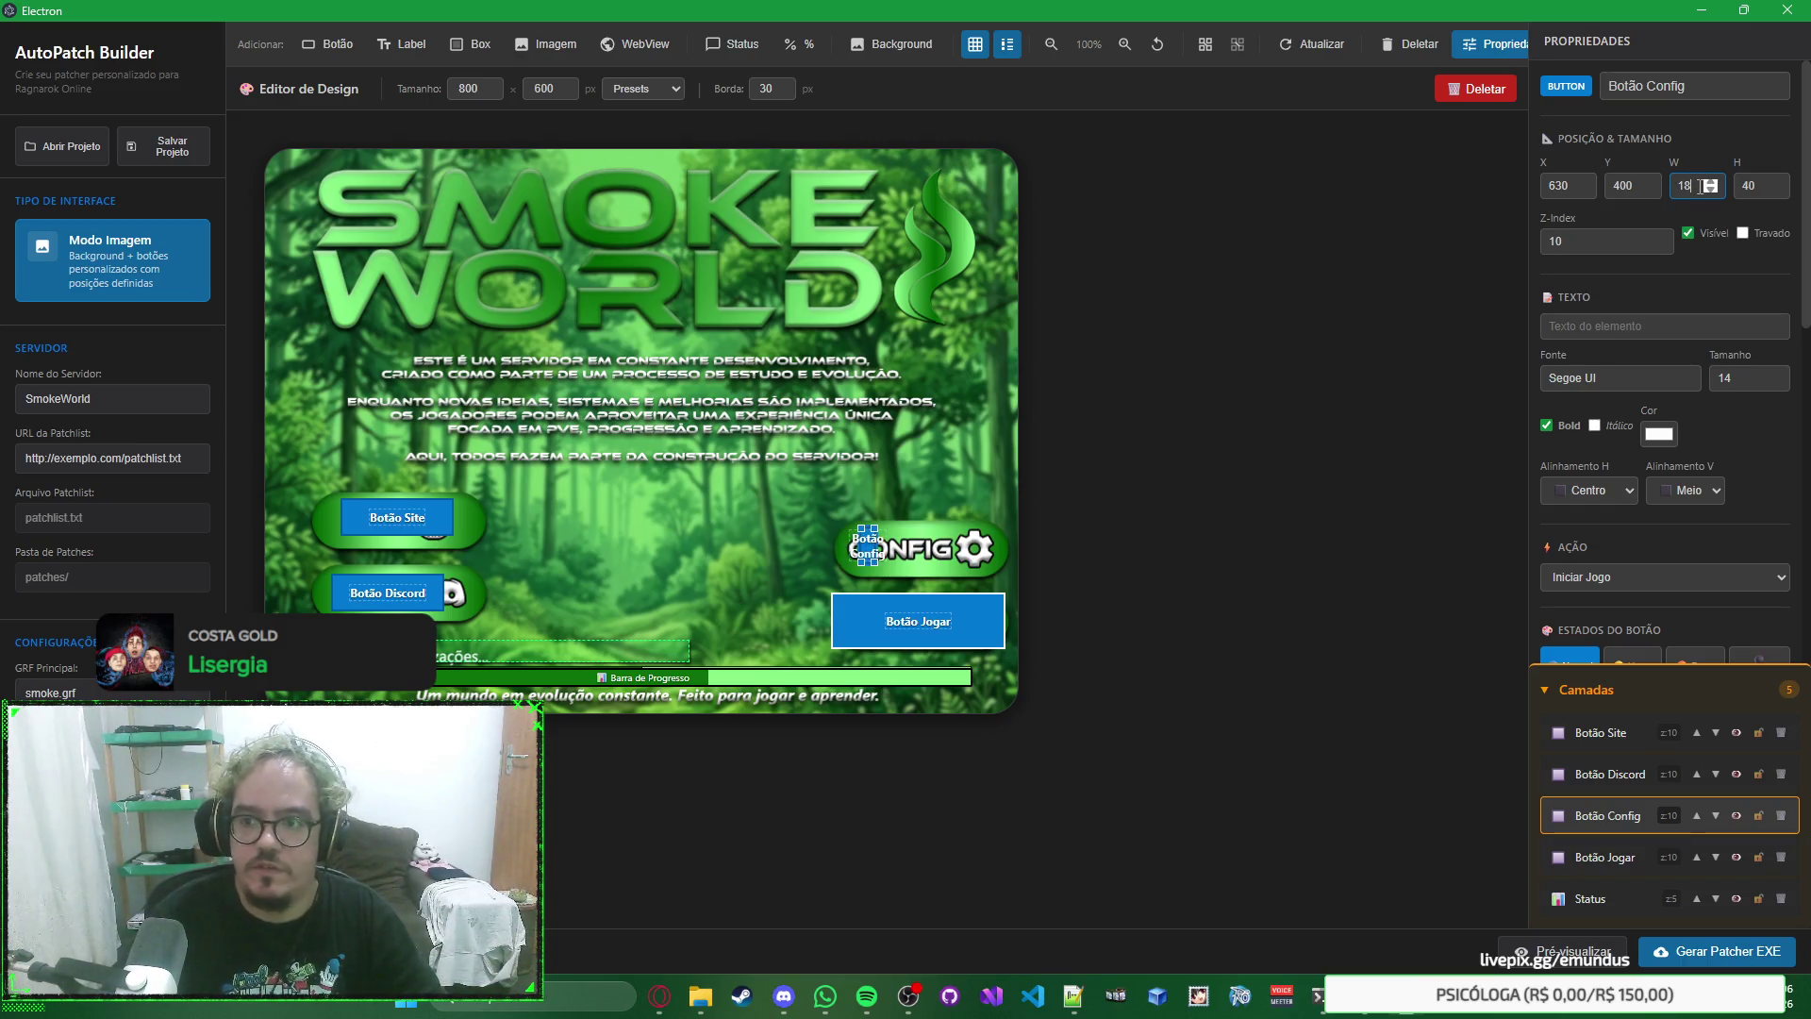
type("5")
key("Tab")
type("60")
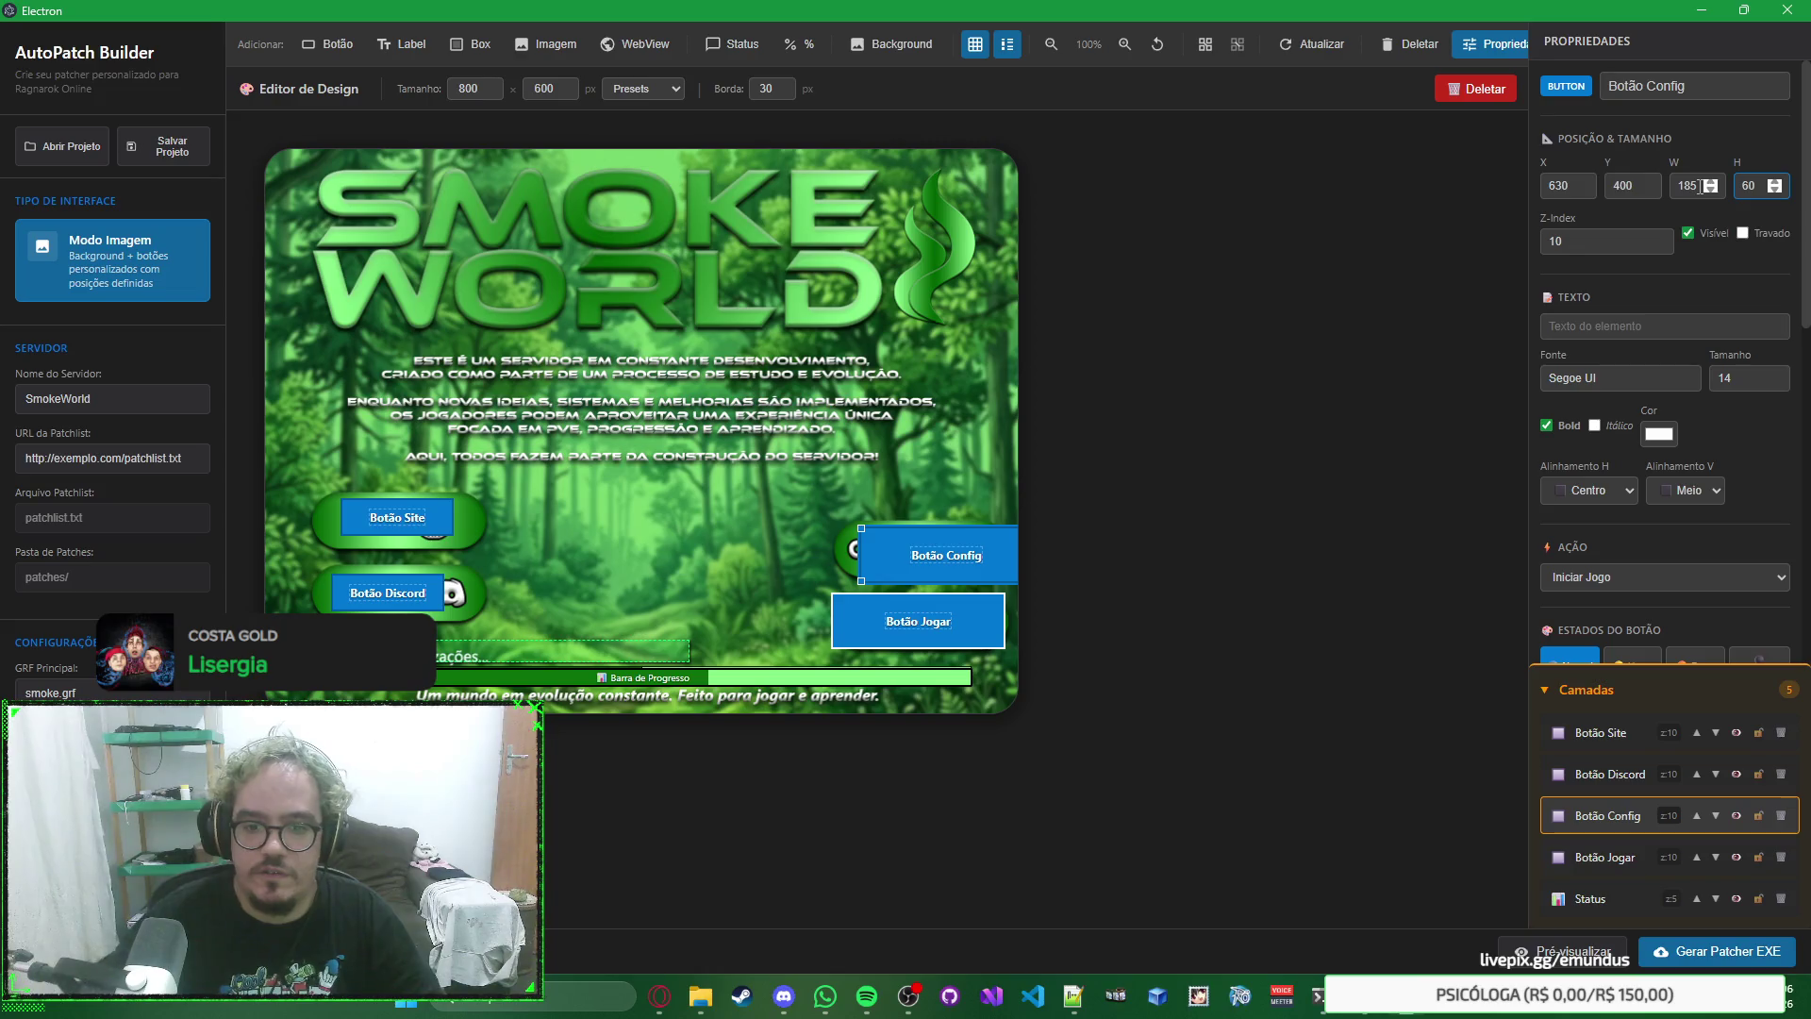
left_click(981, 608)
left_click_drag(974, 554, 941, 547)
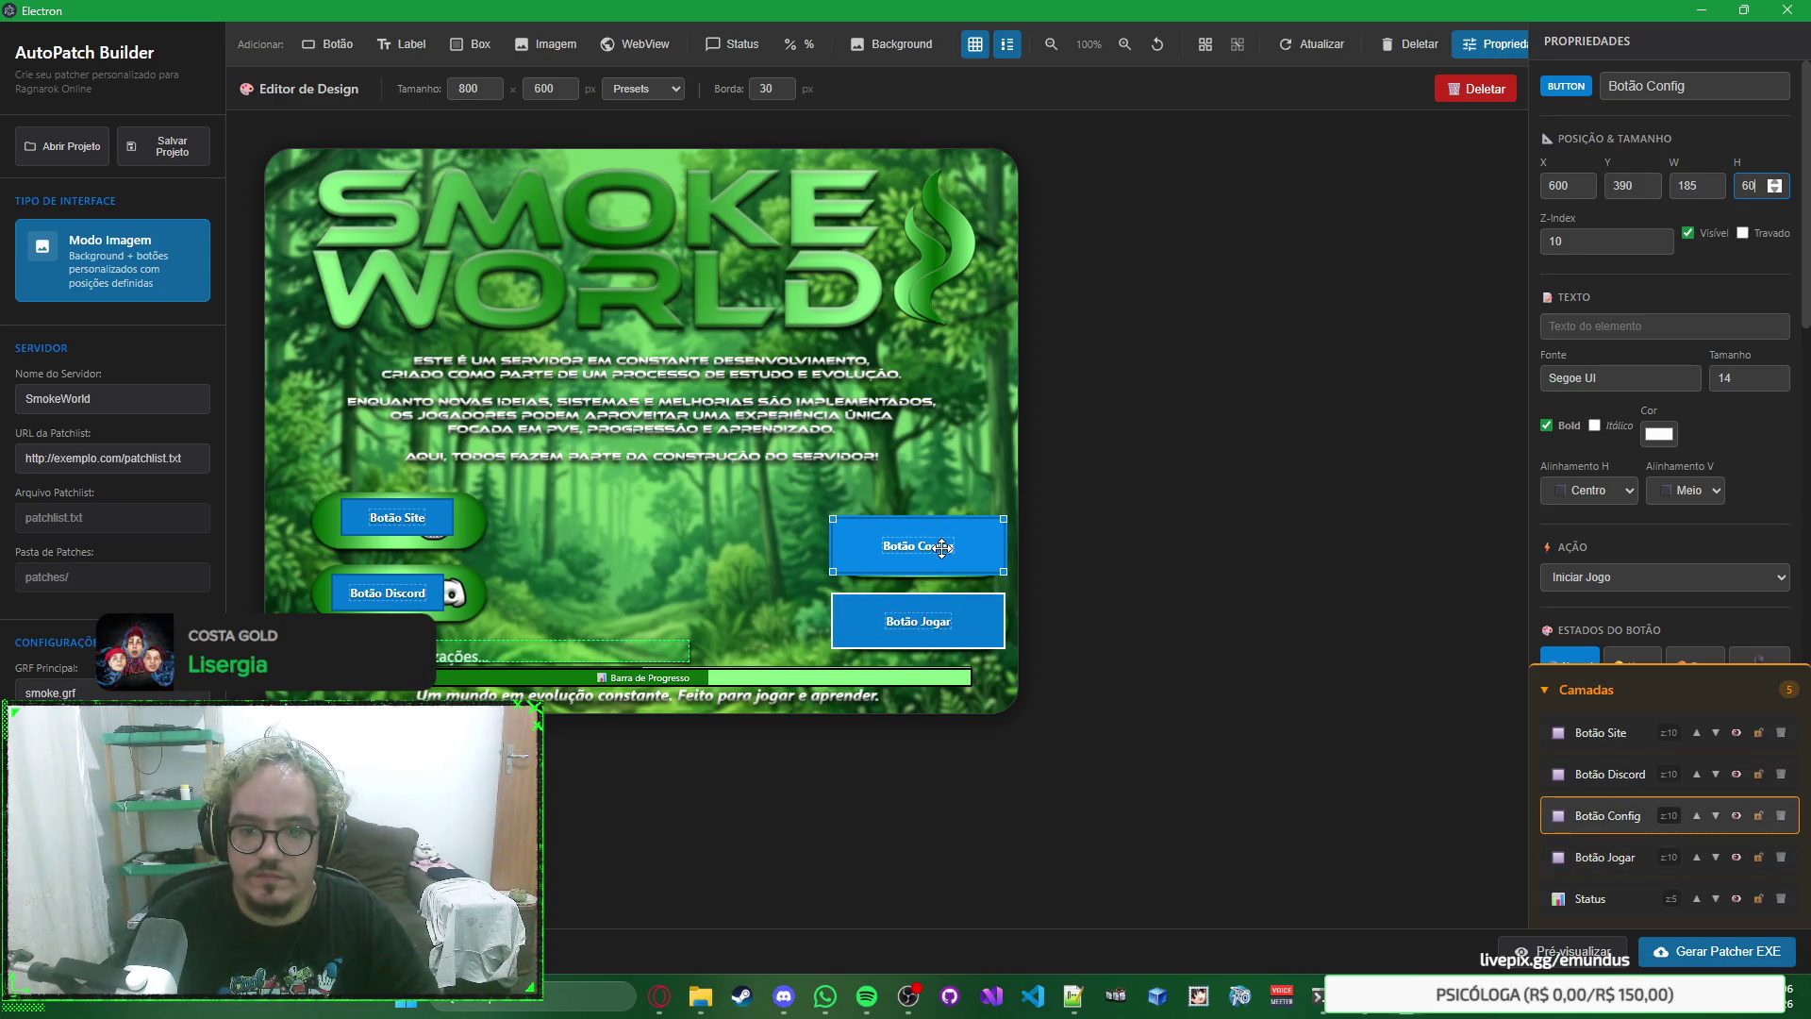
left_click(1149, 558)
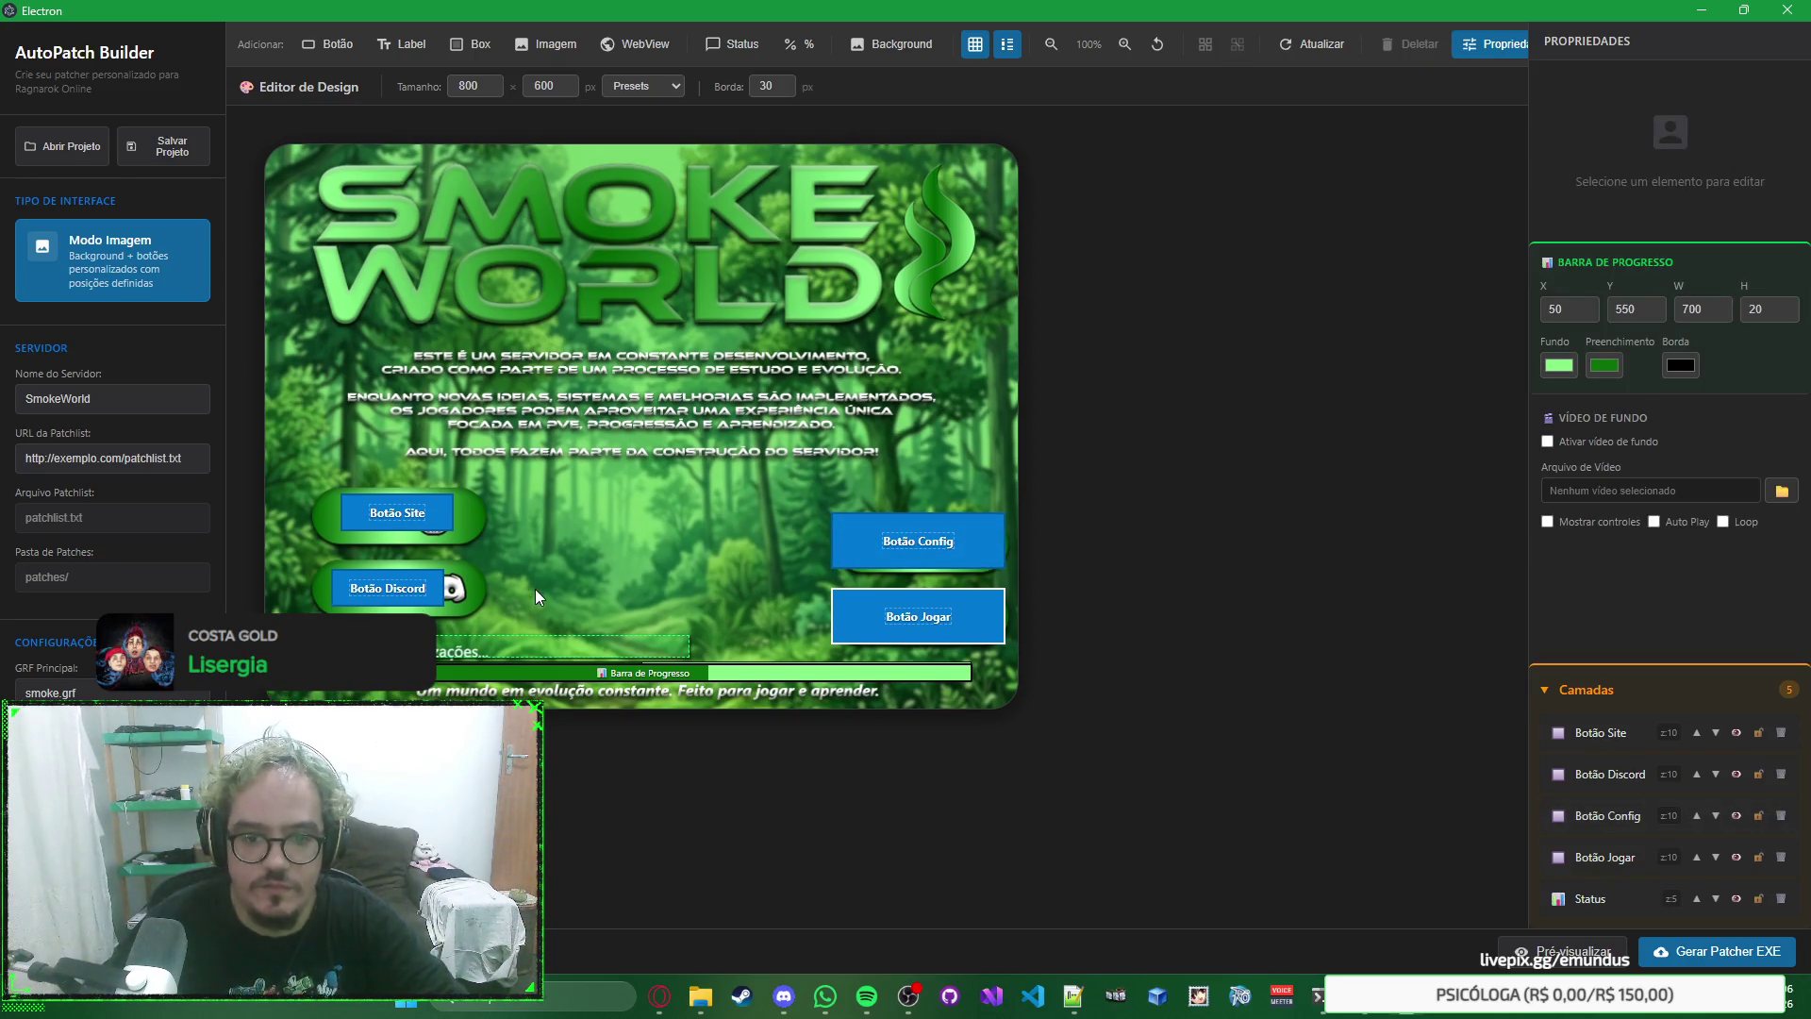
Step: Resize Botão Discord to 185 × 60 and move it onto its artwork at X 80, Y 440
left_click(397, 590)
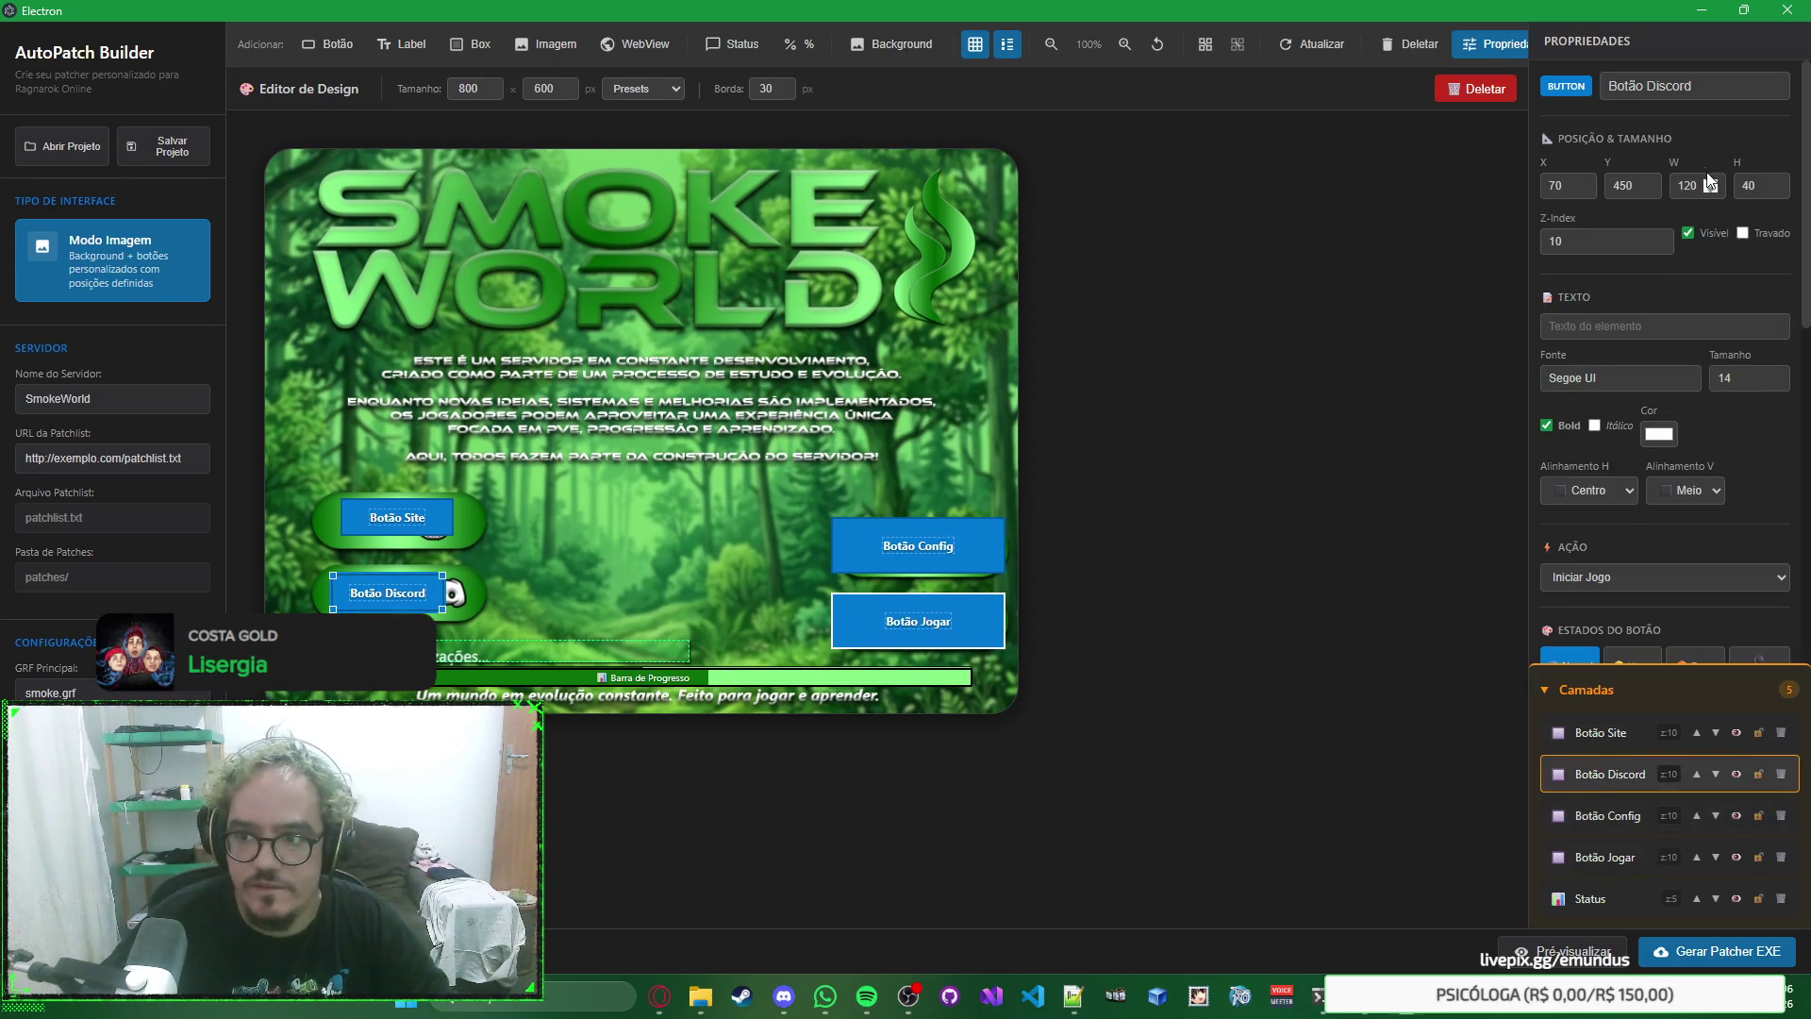
type("185")
key("Tab")
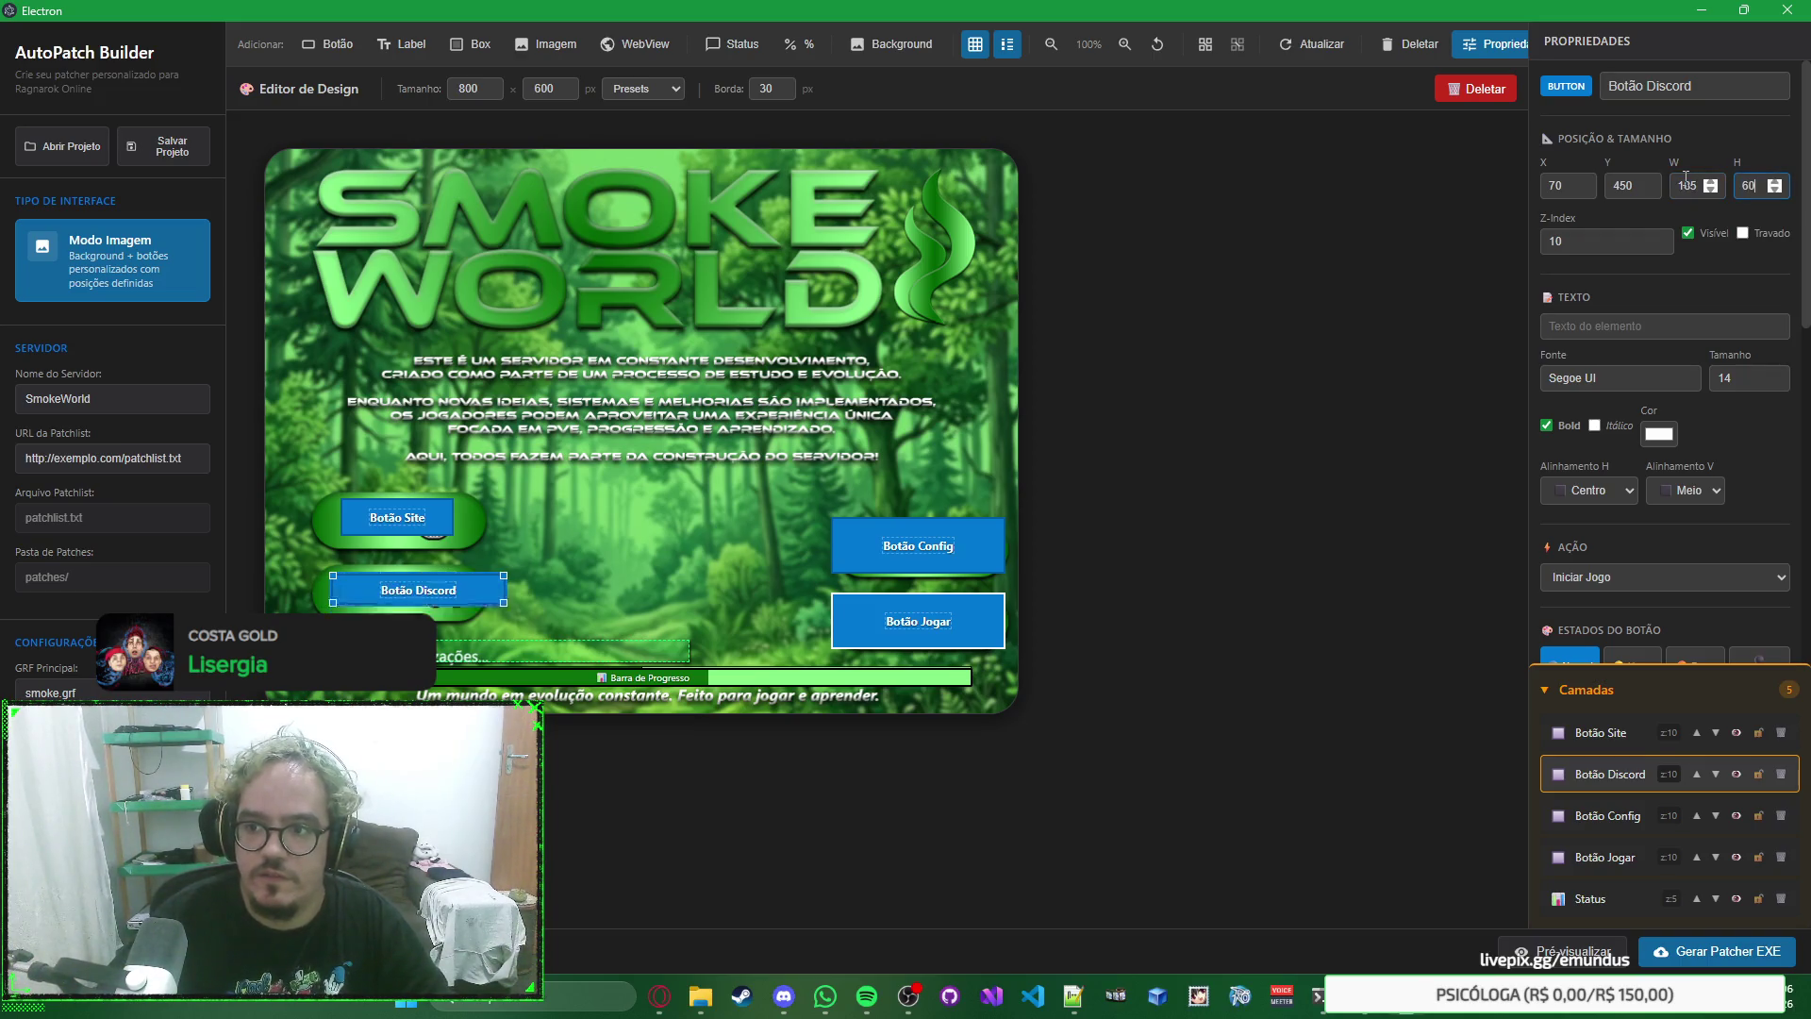
type("60")
left_click(934, 552)
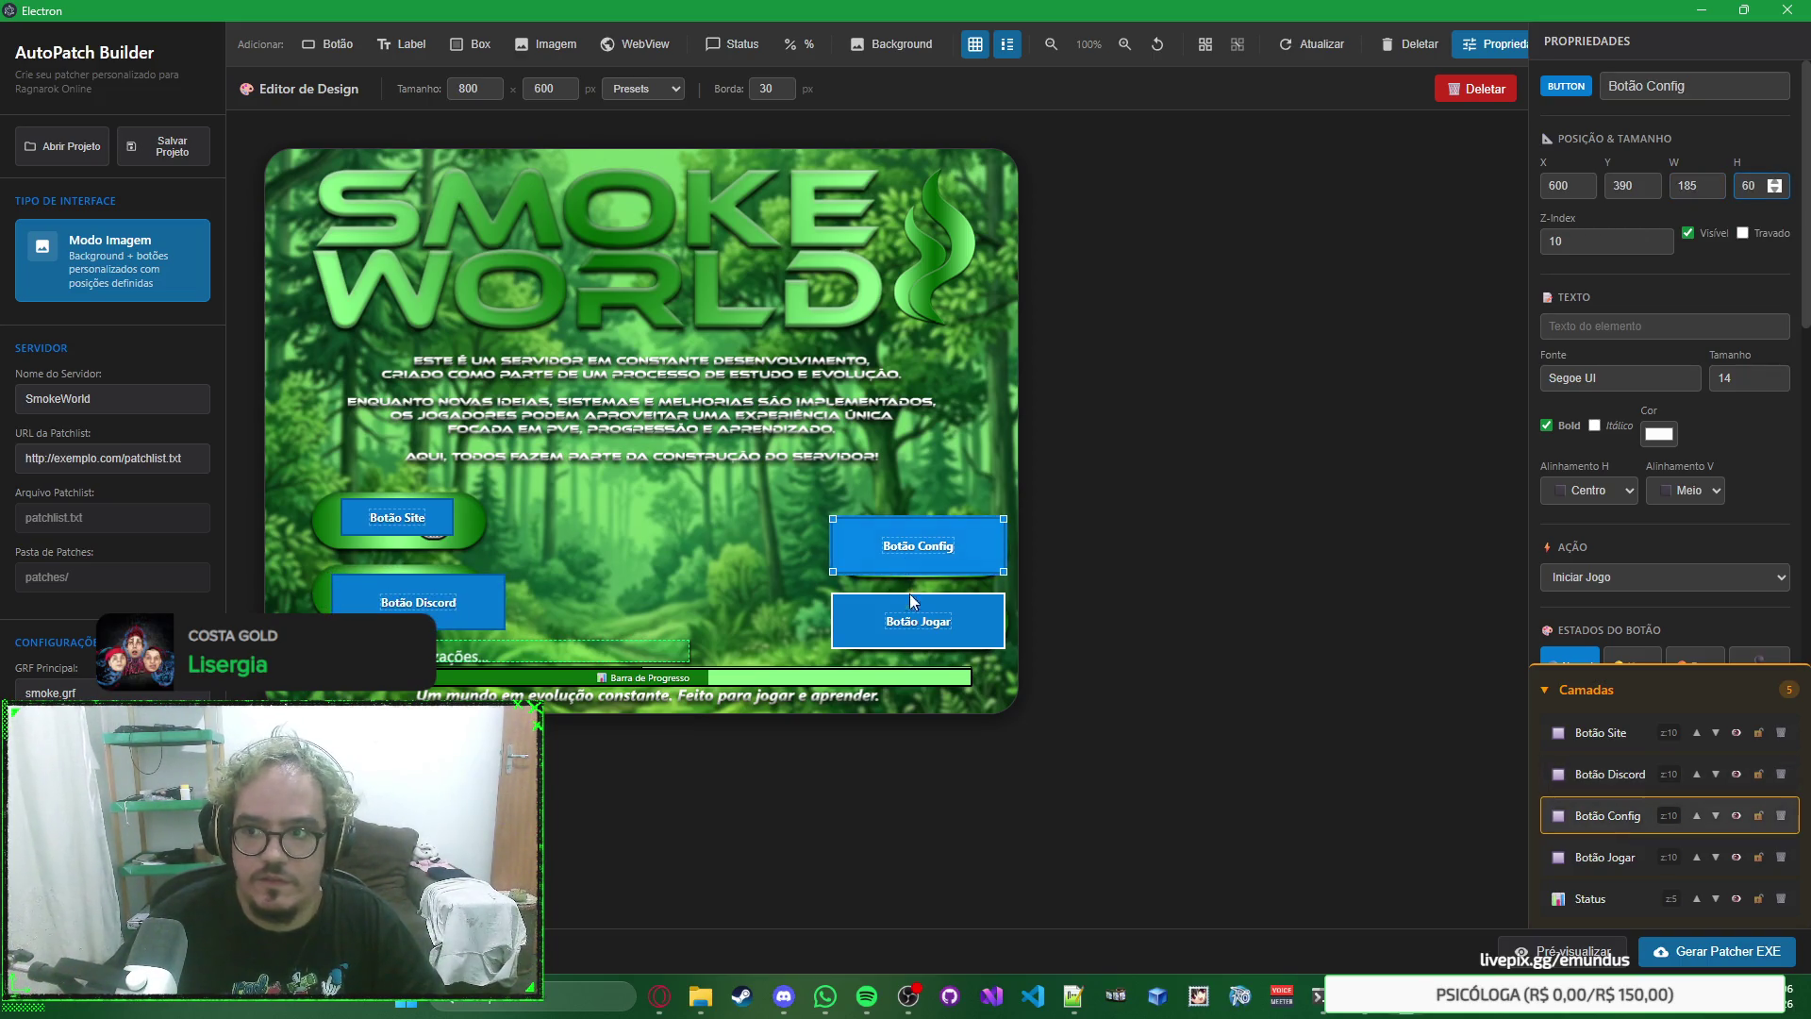
left_click(910, 608)
left_click(443, 602)
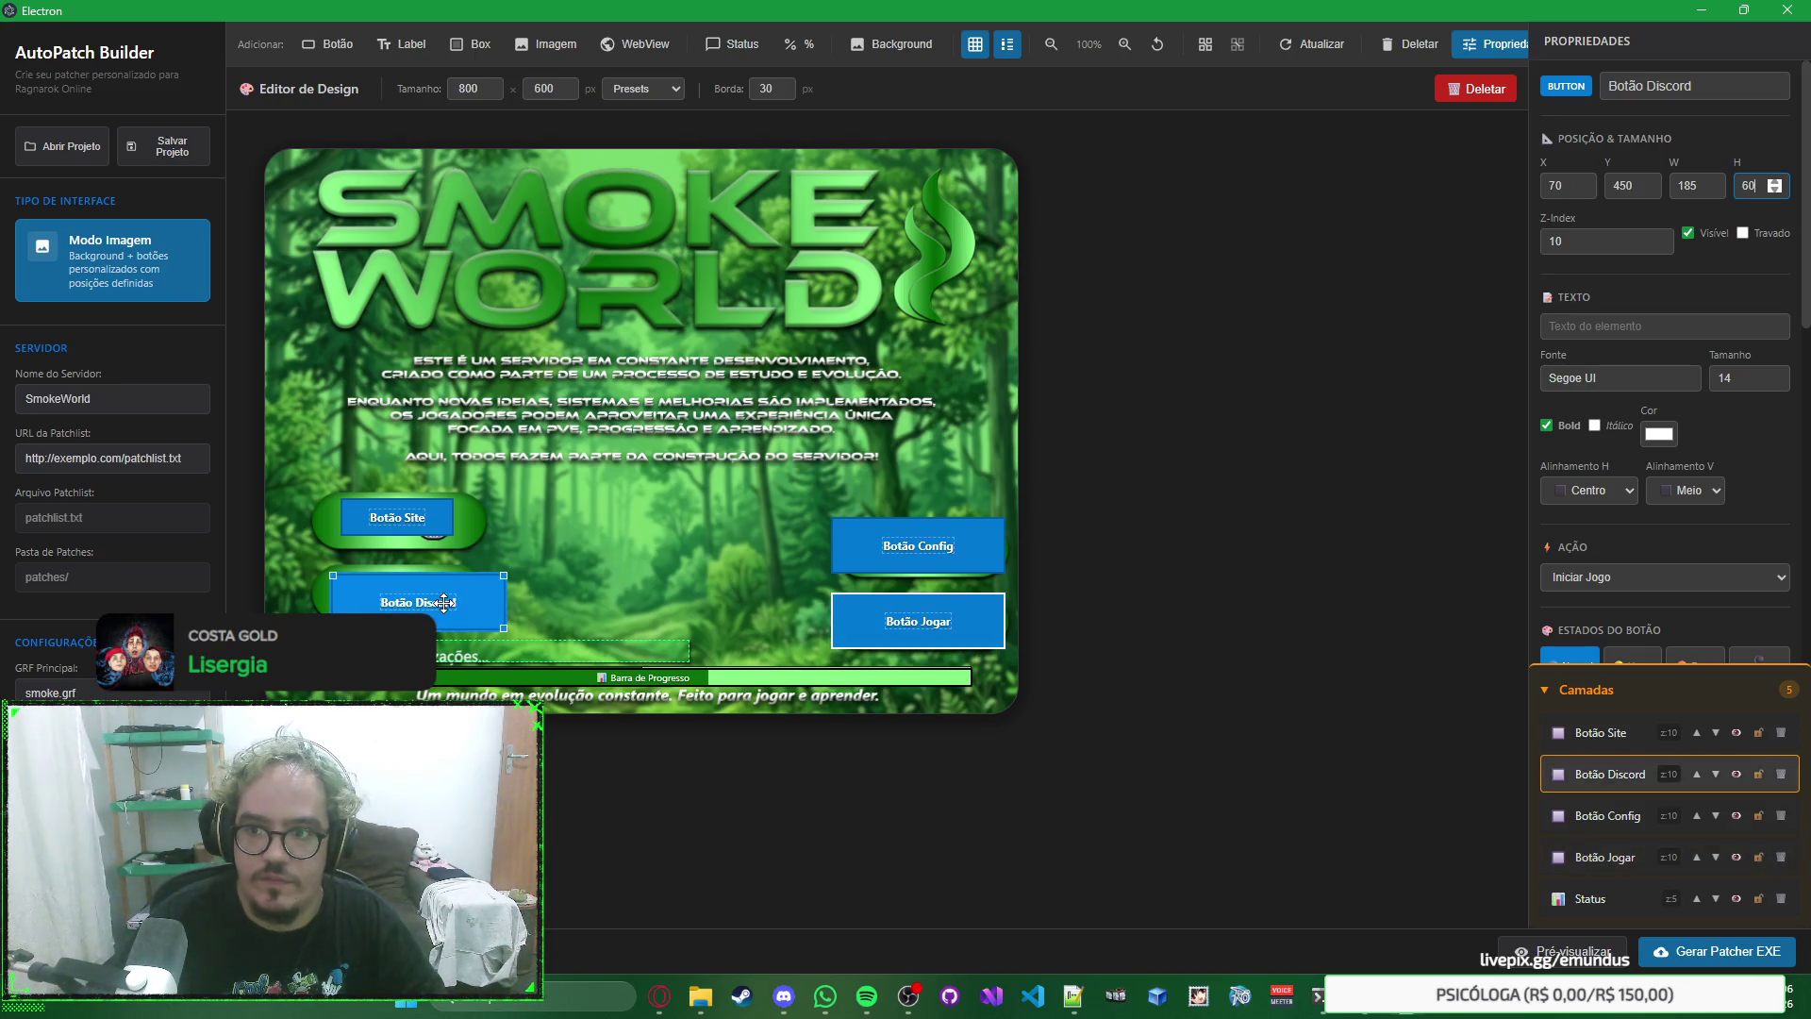
left_click(906, 547)
left_click(906, 618)
left_click(896, 534)
left_click_drag(428, 601, 408, 596)
left_click(419, 525)
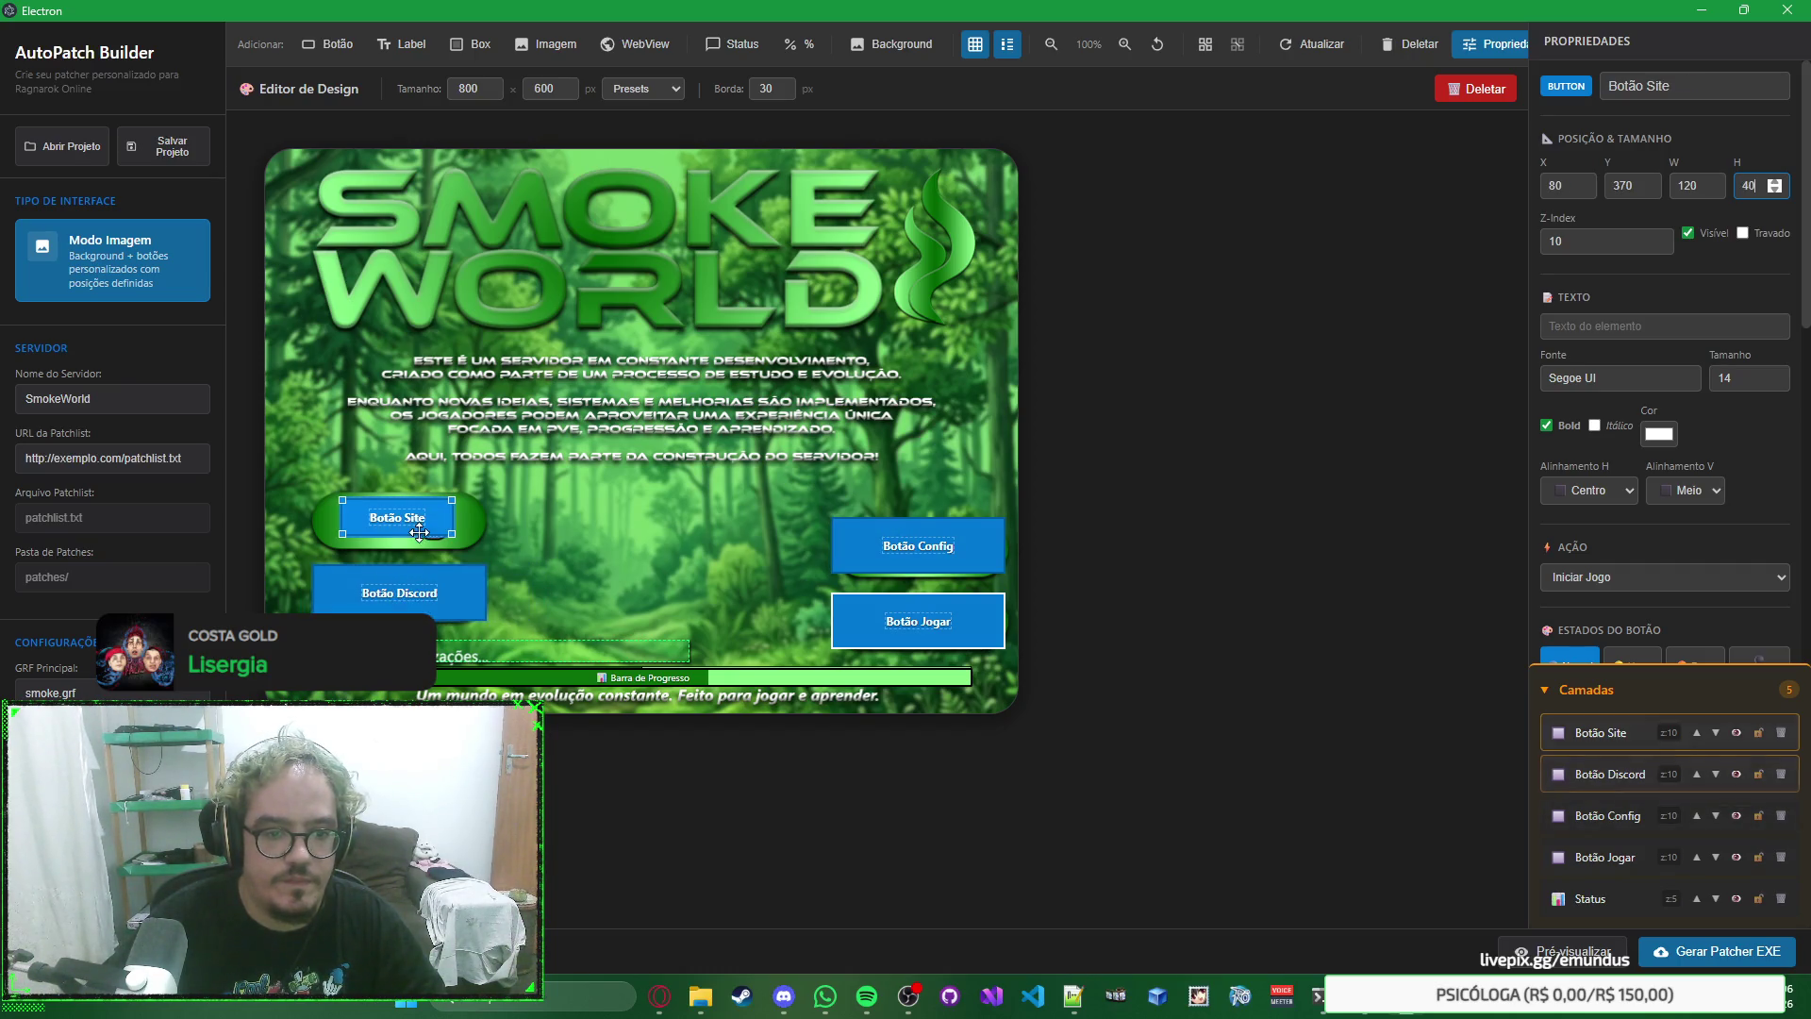
Step: Give Botão Site W 185 and H 60, then drag it to X 50, Y 360
type("185")
type("60")
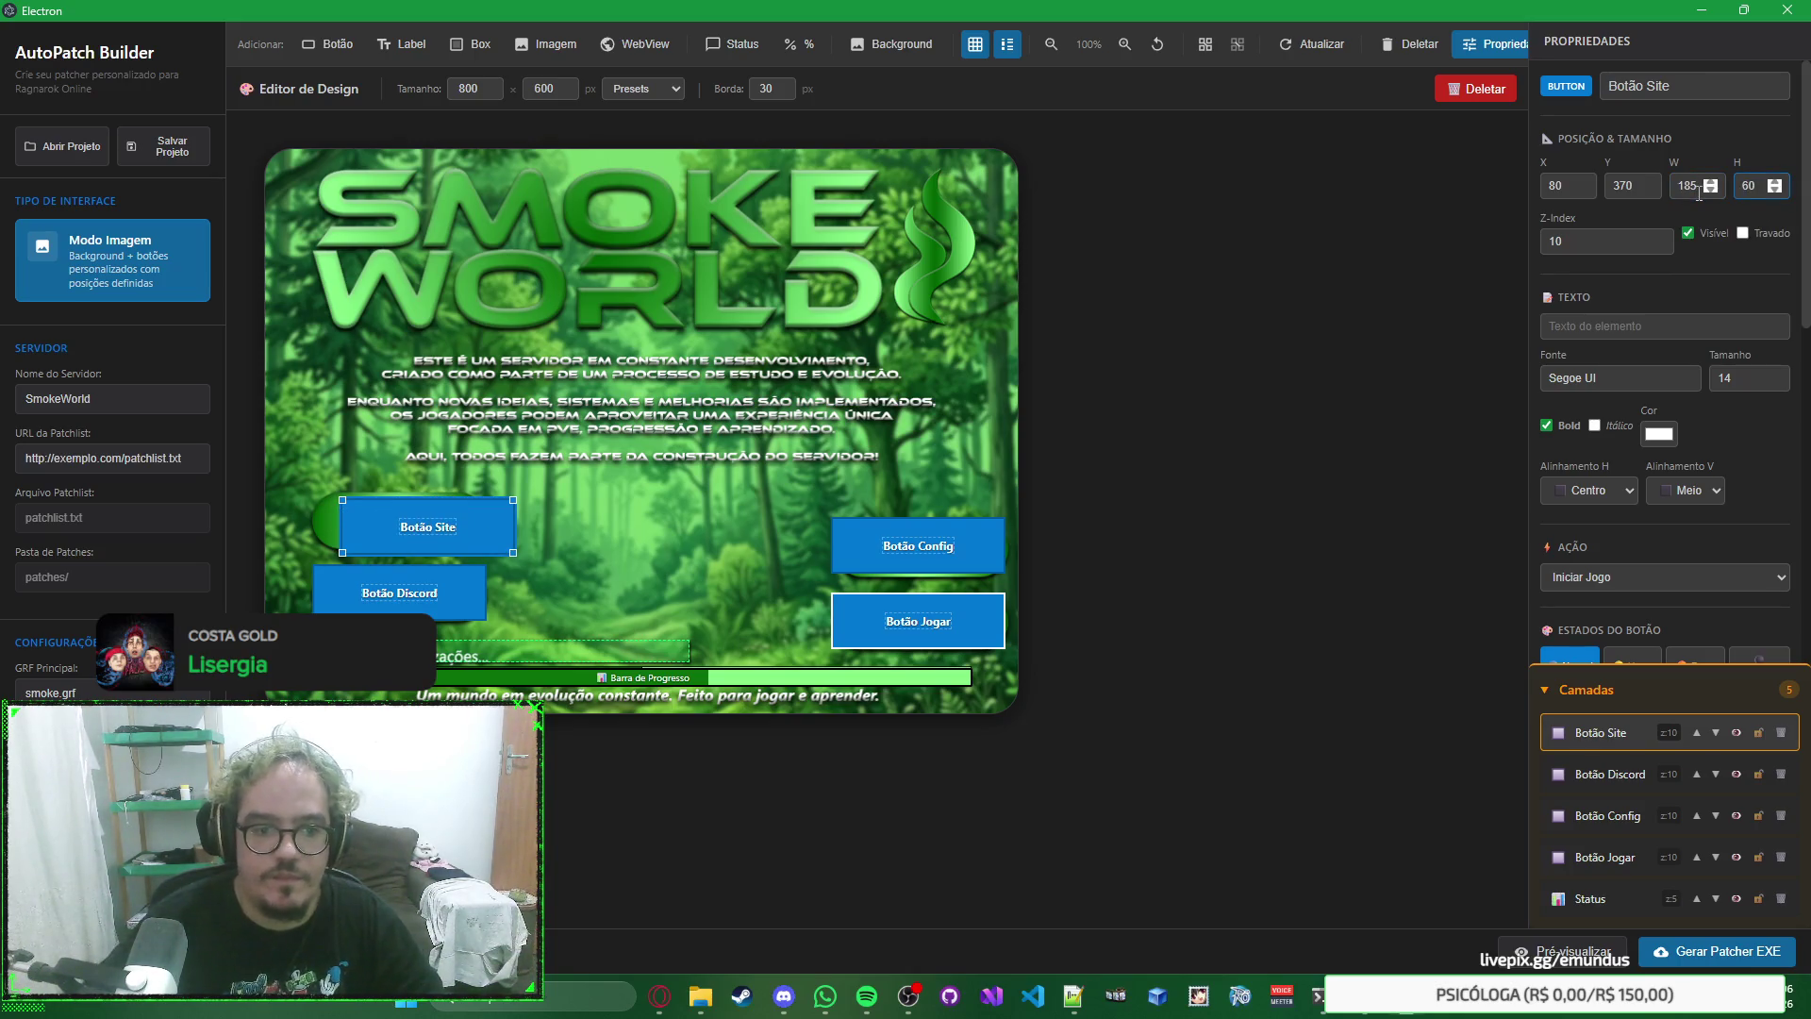
left_click_drag(455, 521, 427, 522)
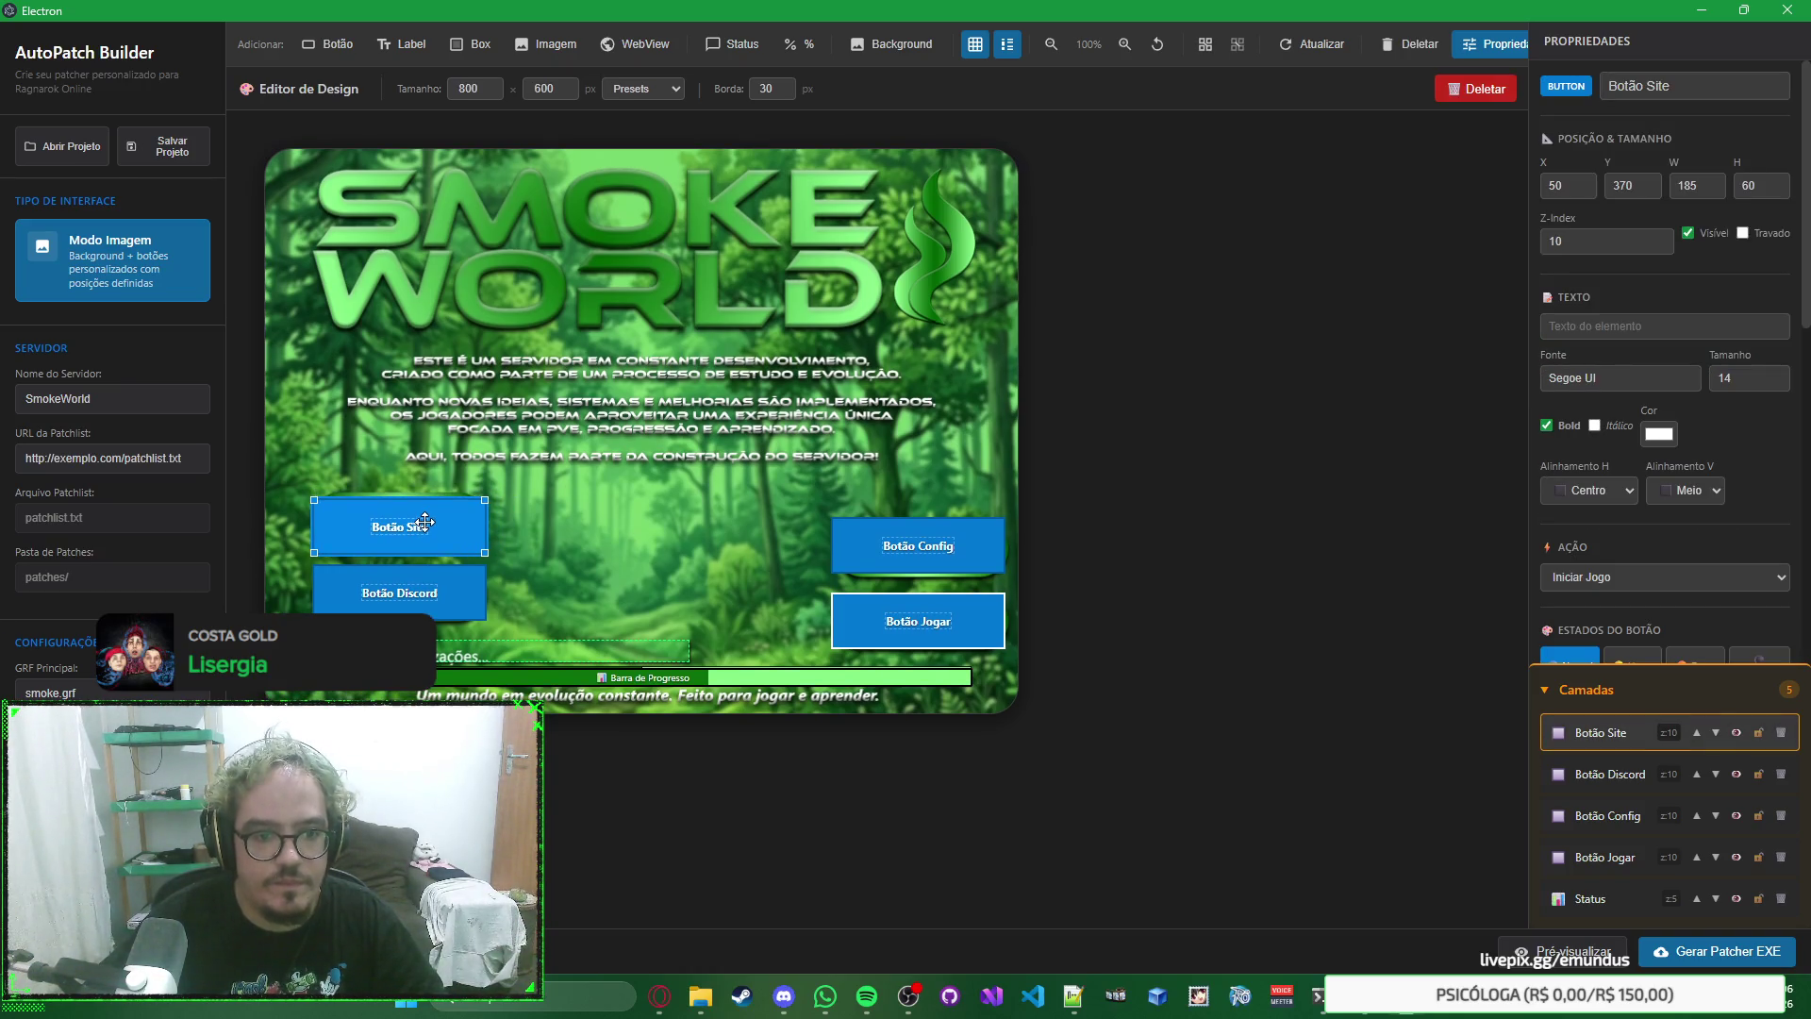
left_click_drag(424, 523, 424, 518)
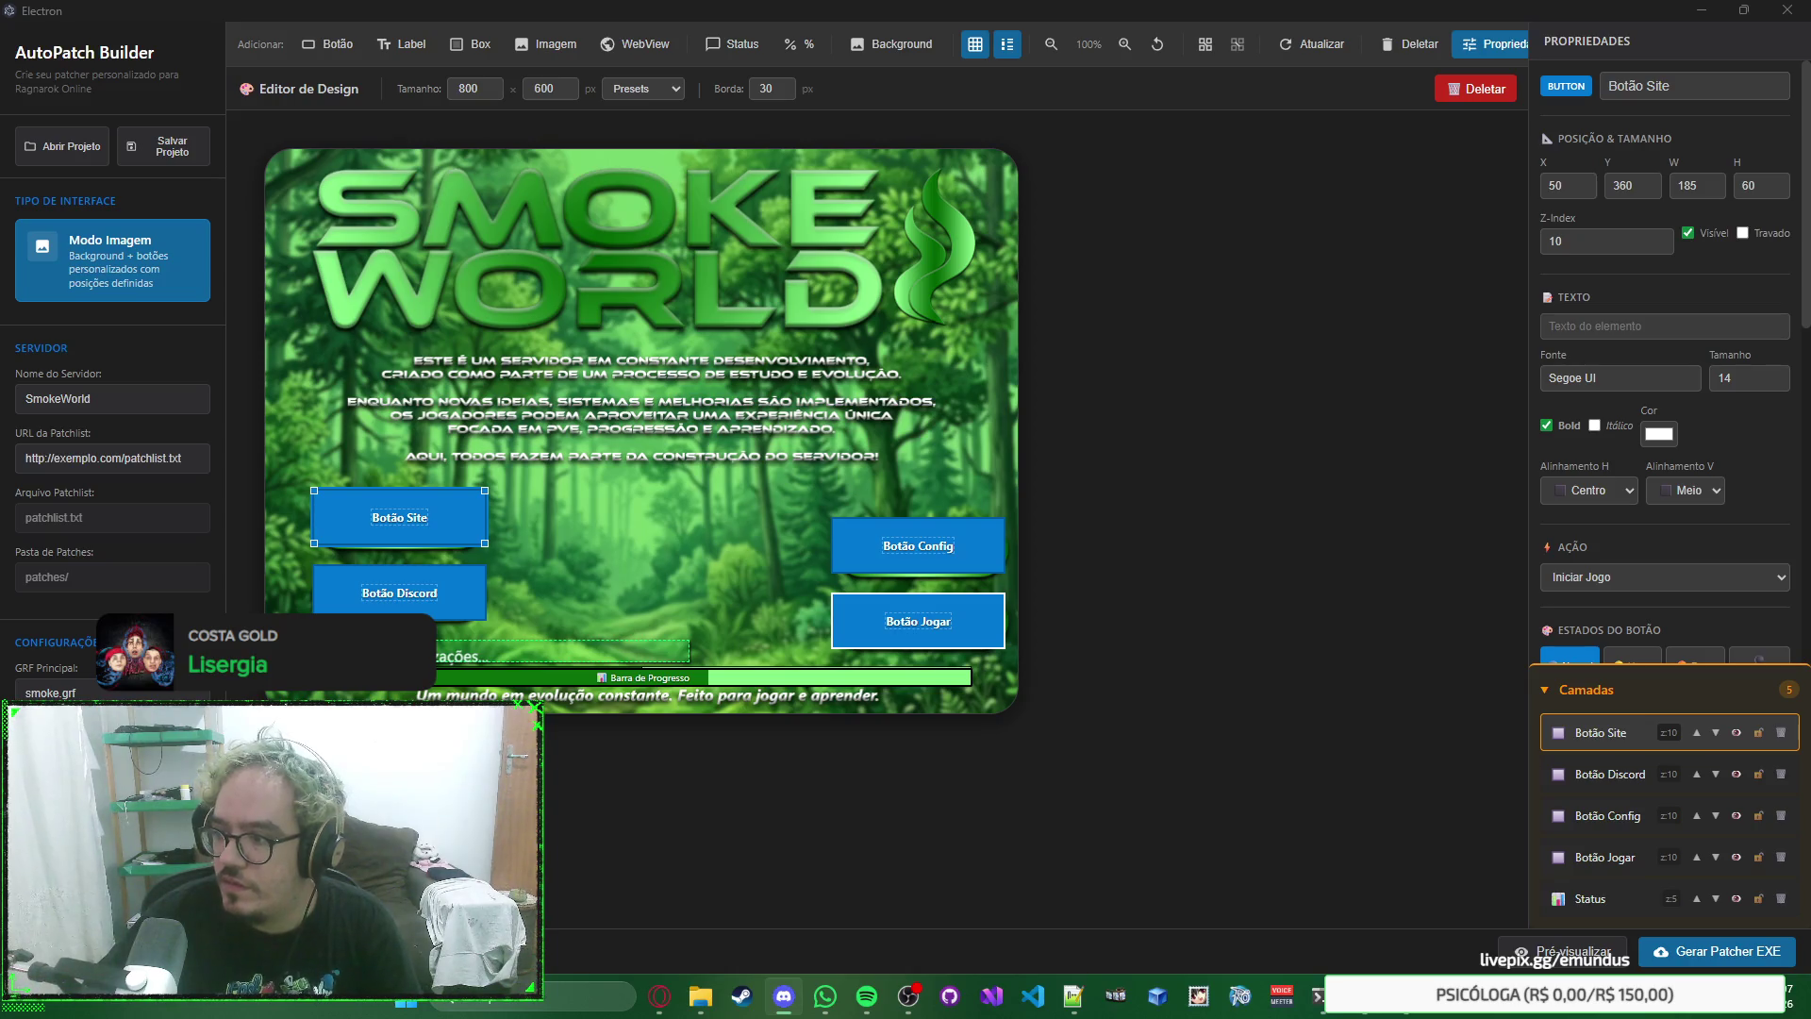
left_click(1189, 523)
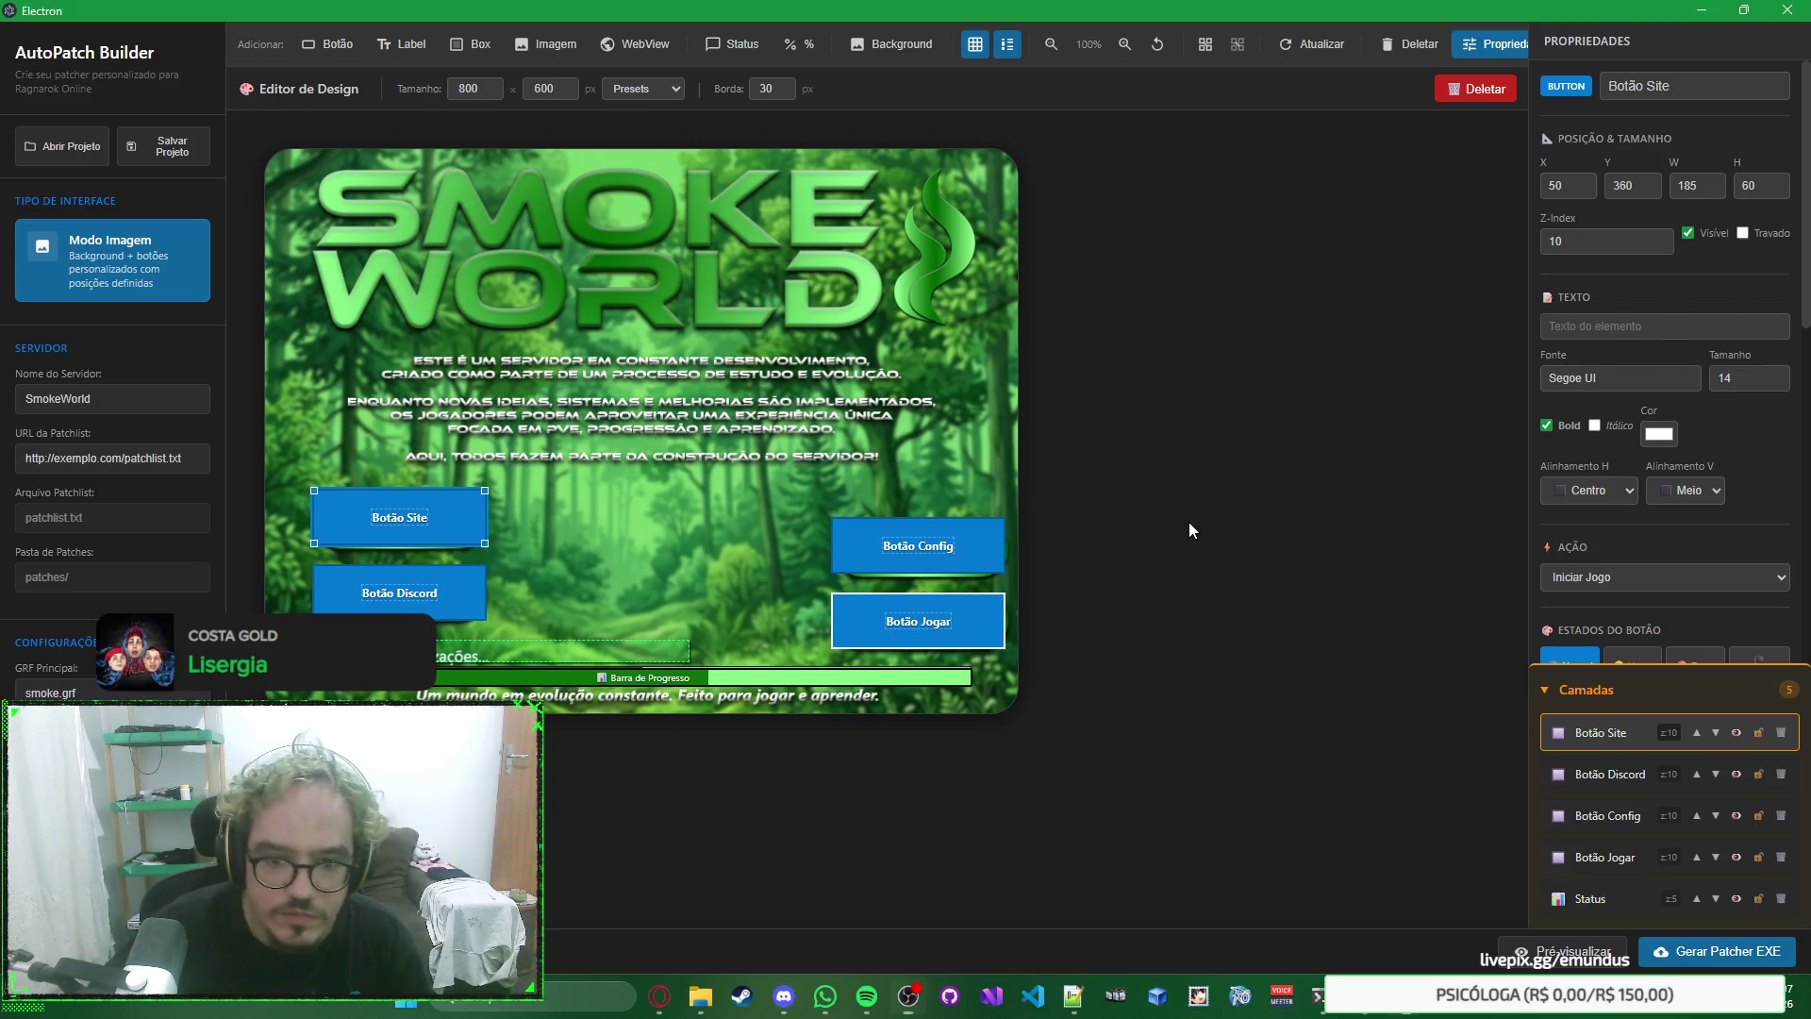
left_click(950, 541)
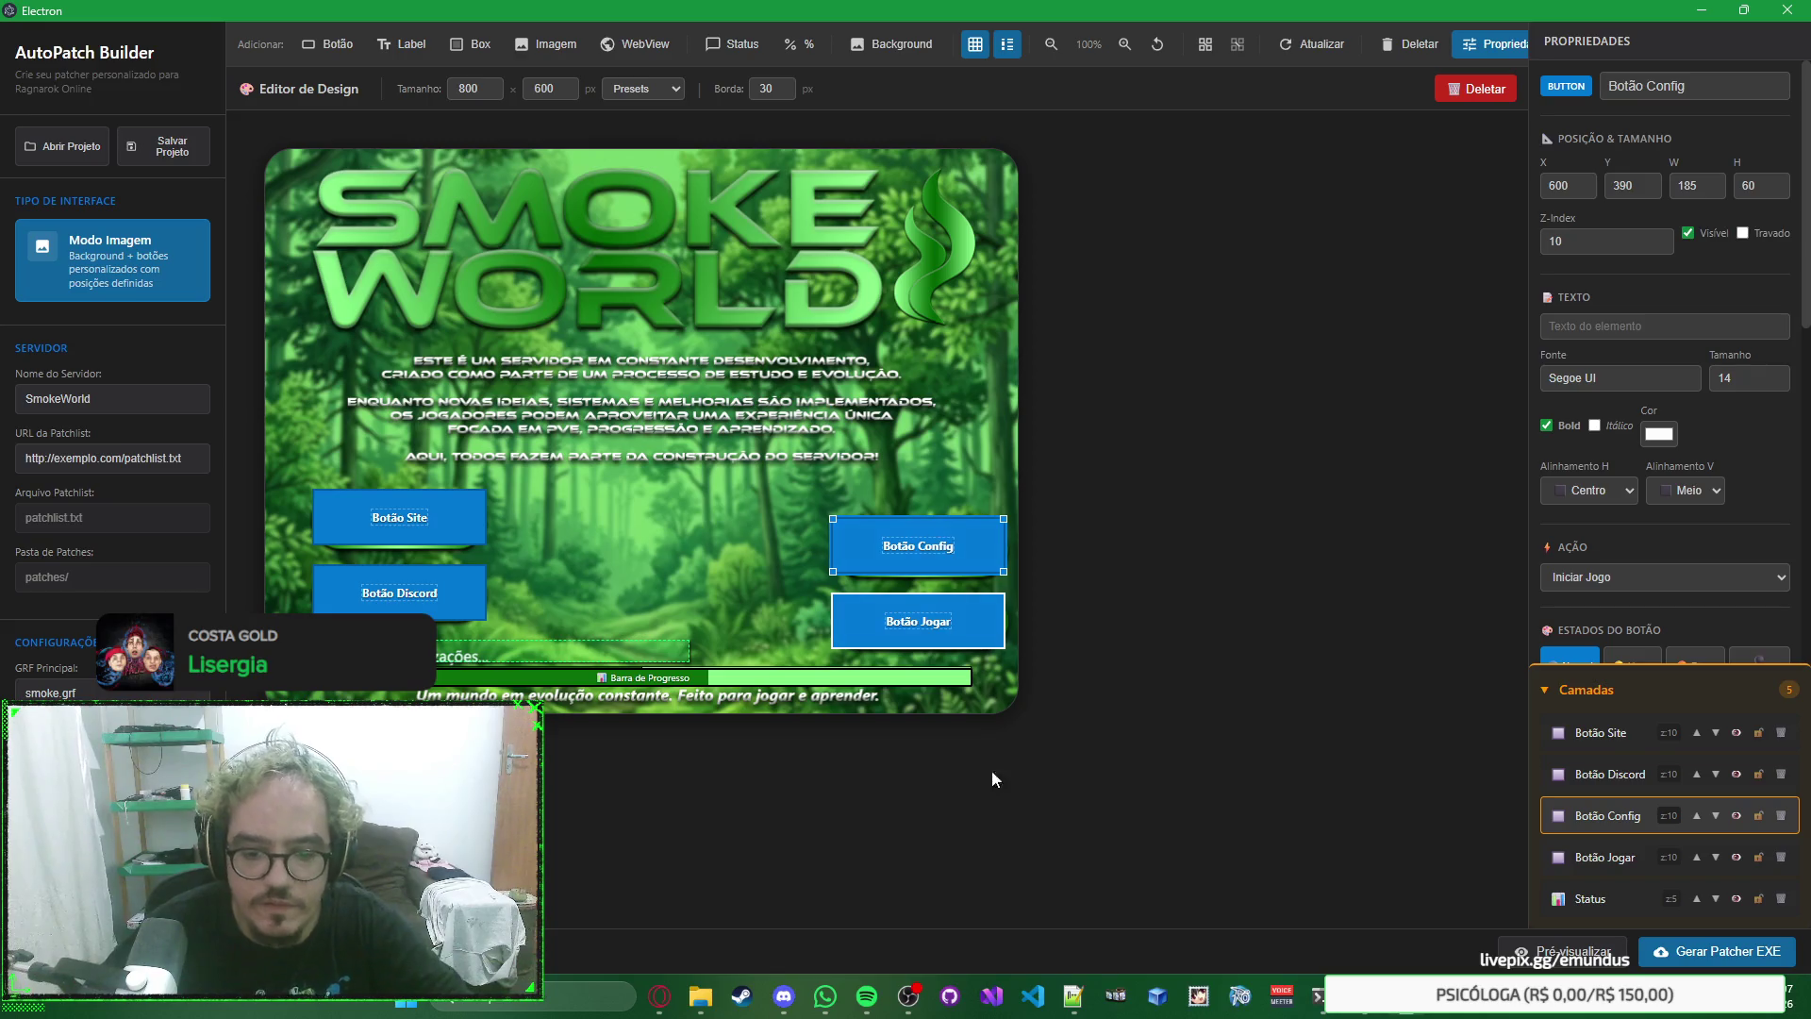
left_click(1185, 635)
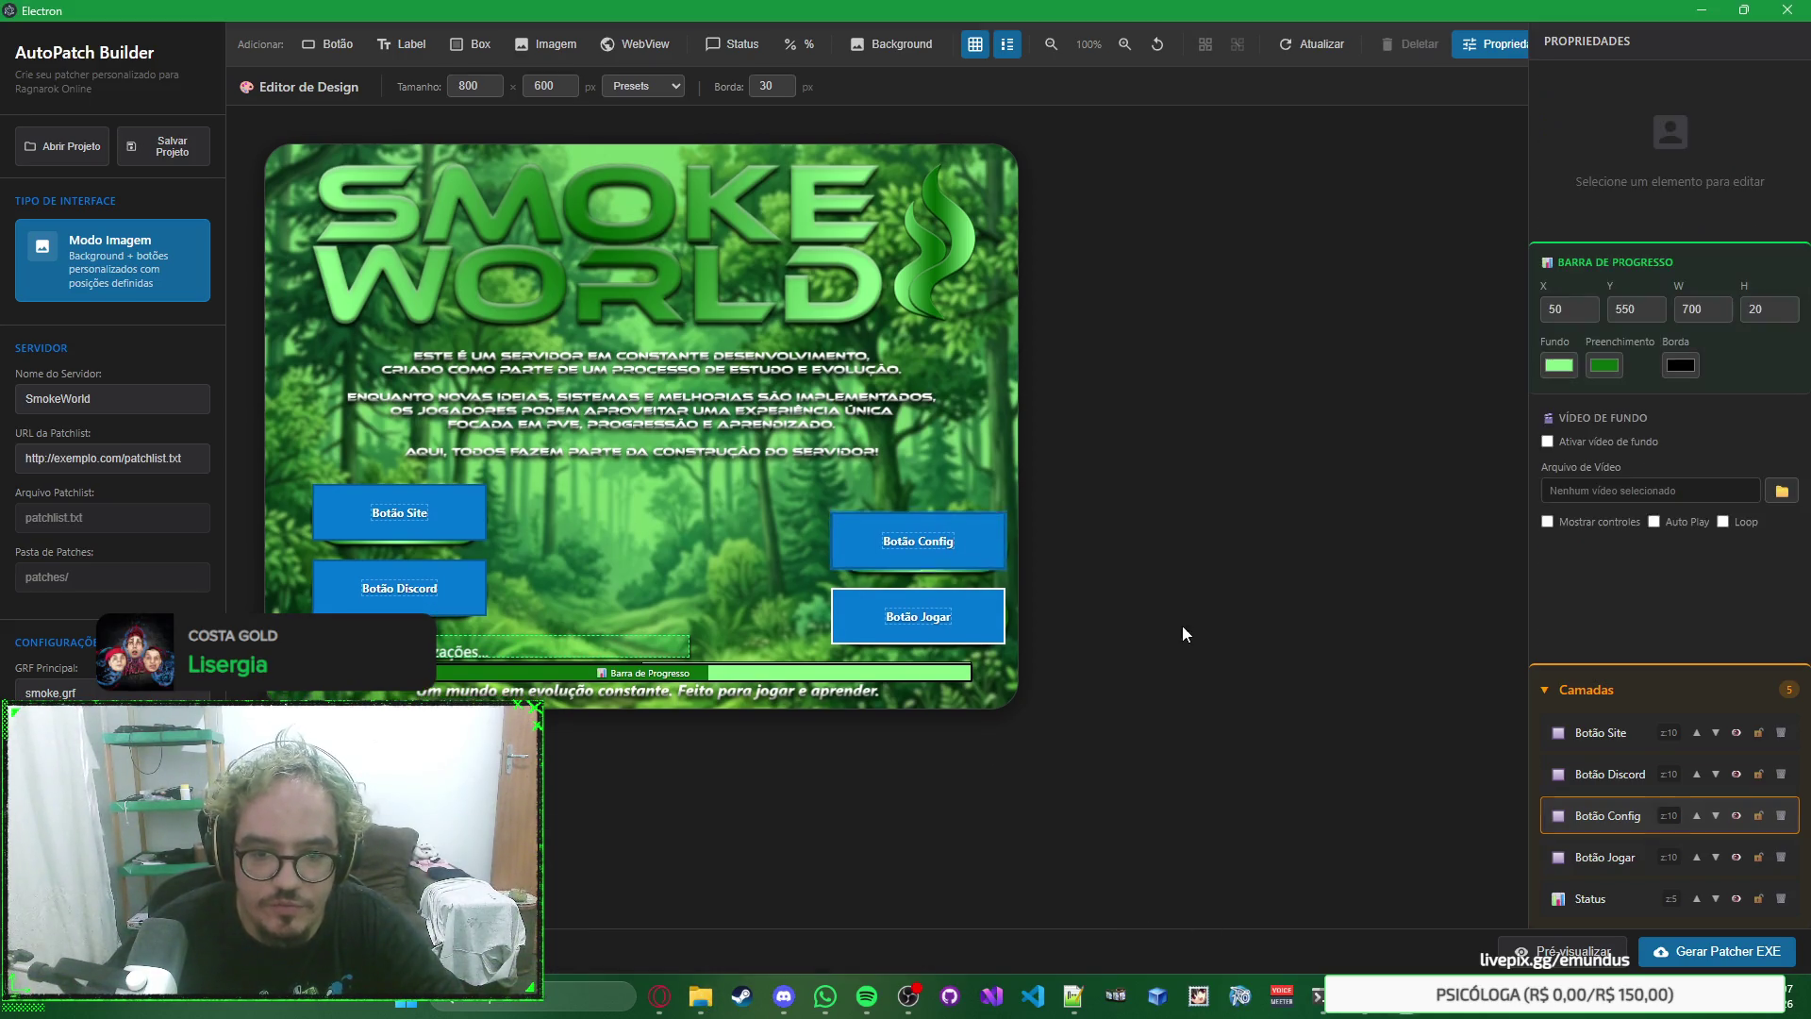
left_click(967, 560)
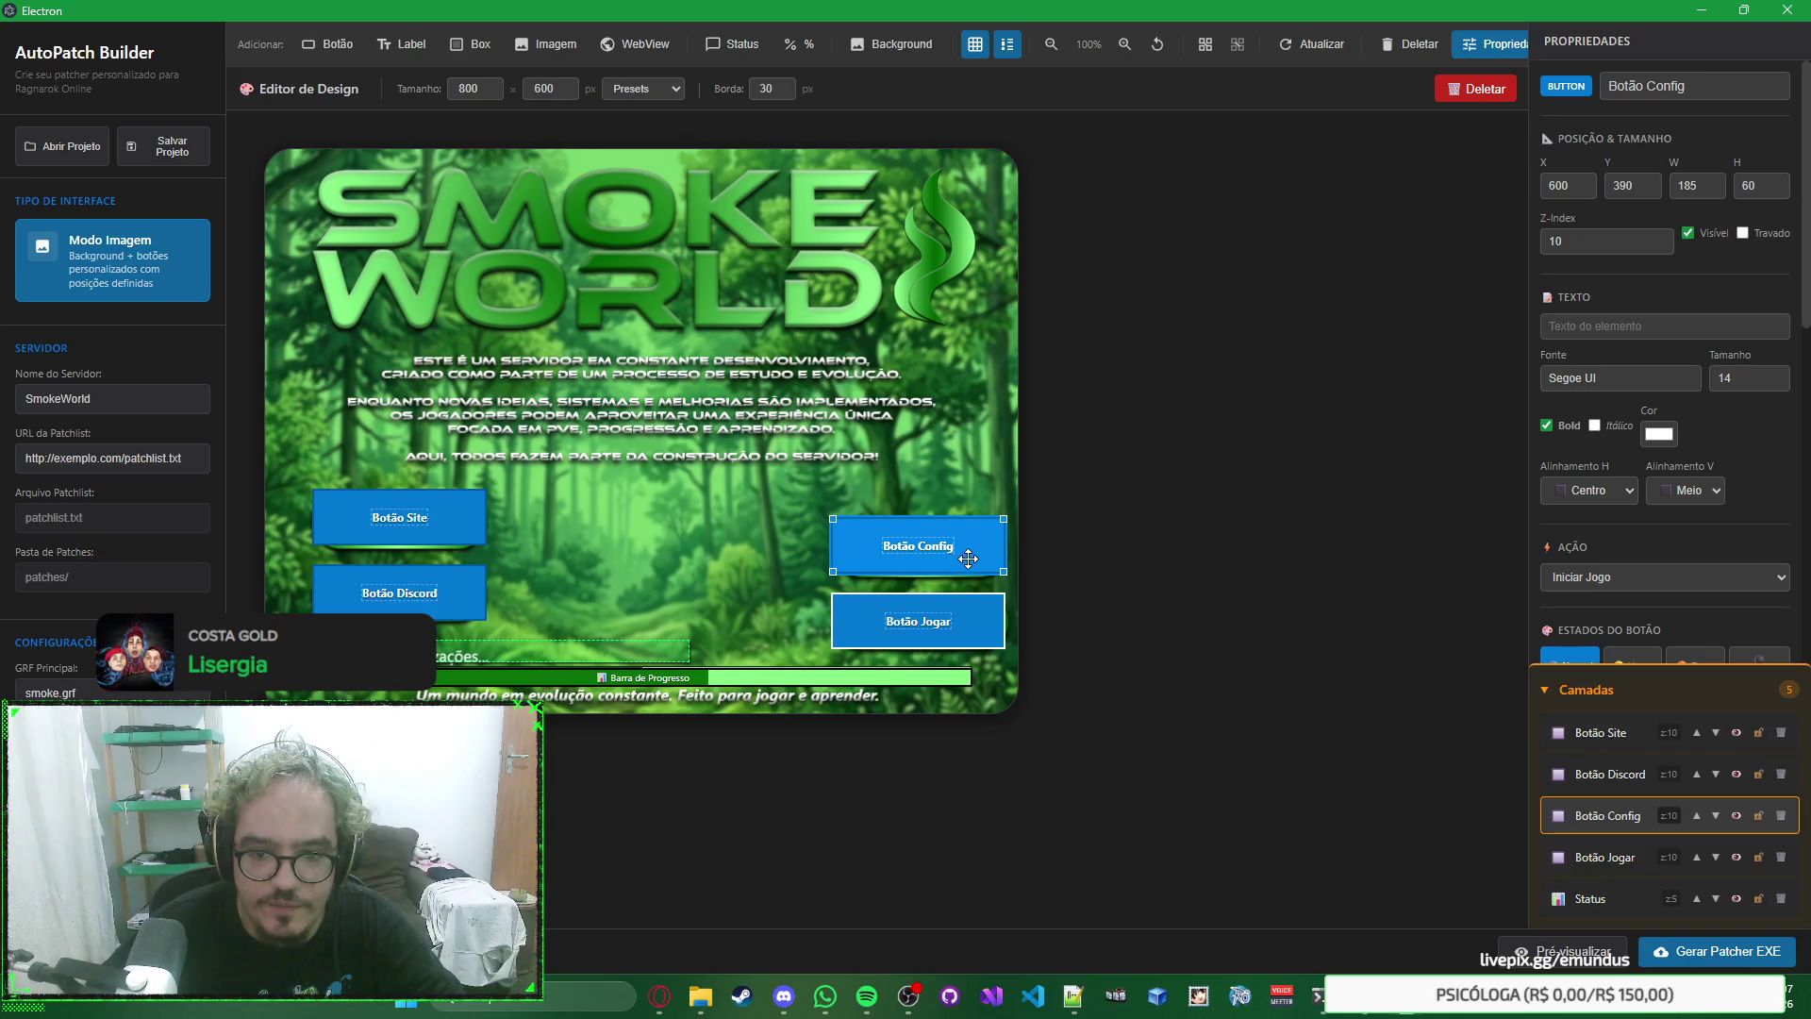
left_click_drag(967, 556, 968, 563)
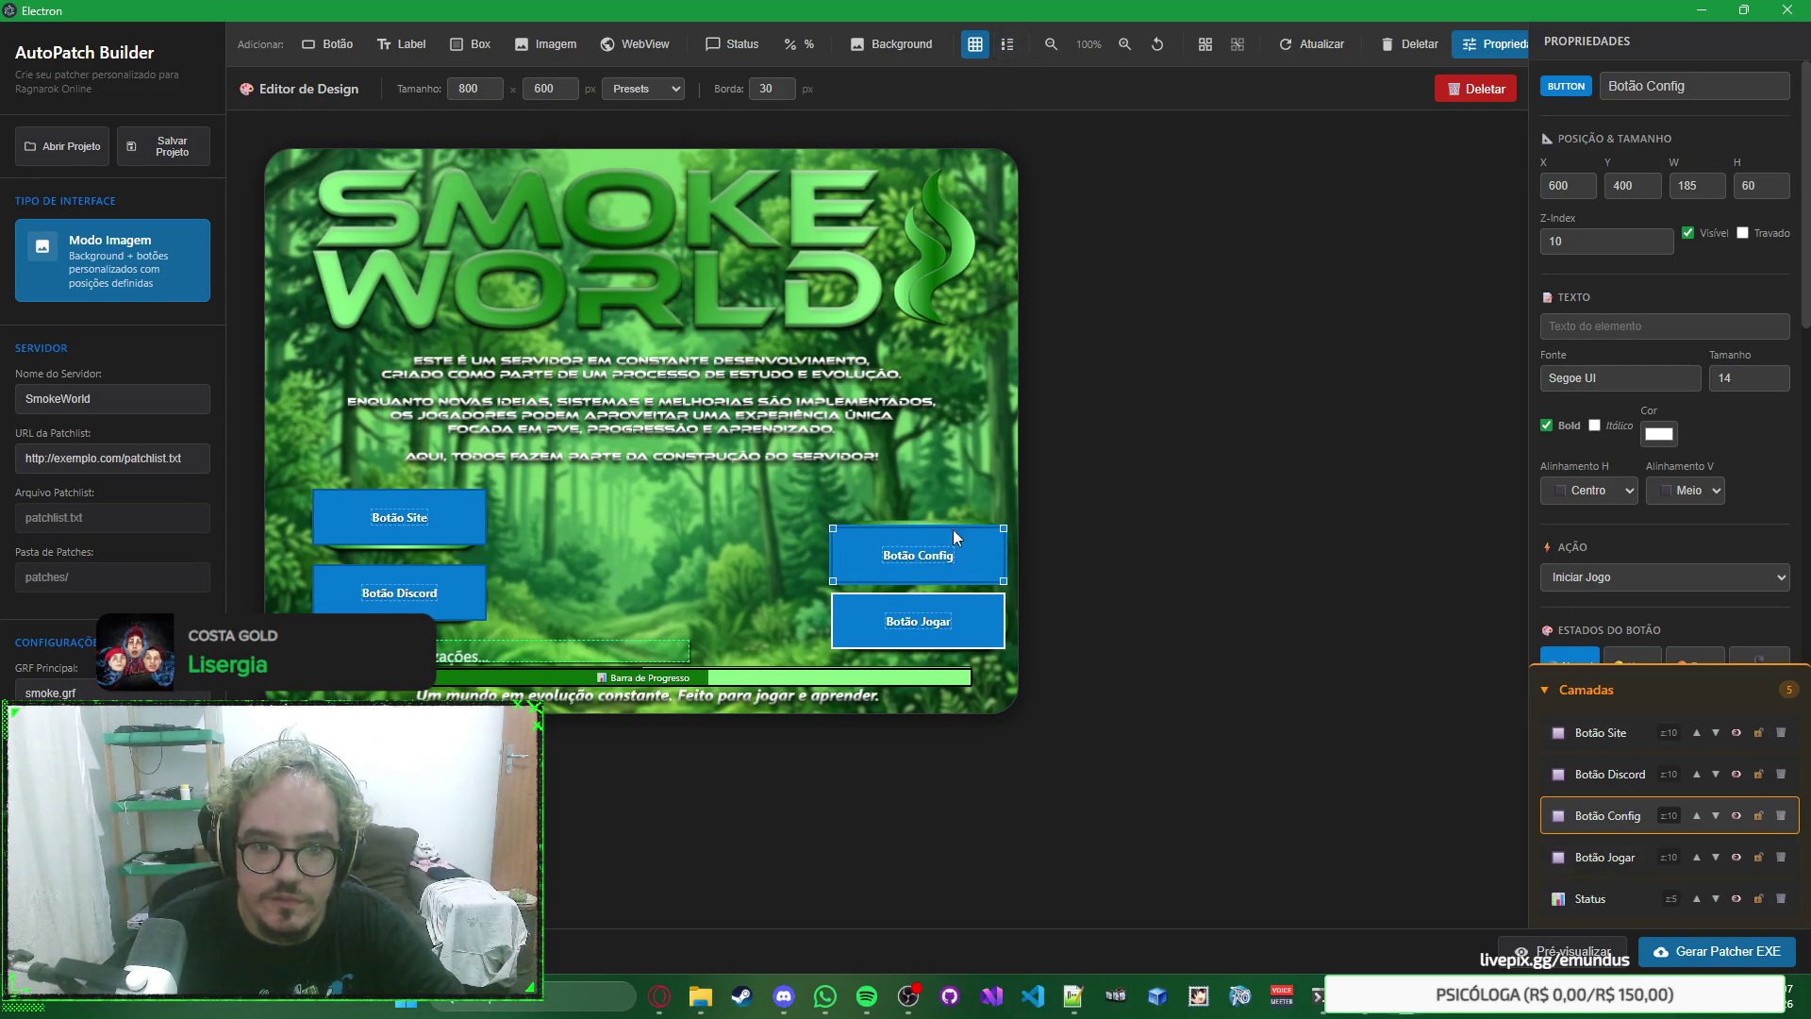
left_click_drag(949, 561, 948, 556)
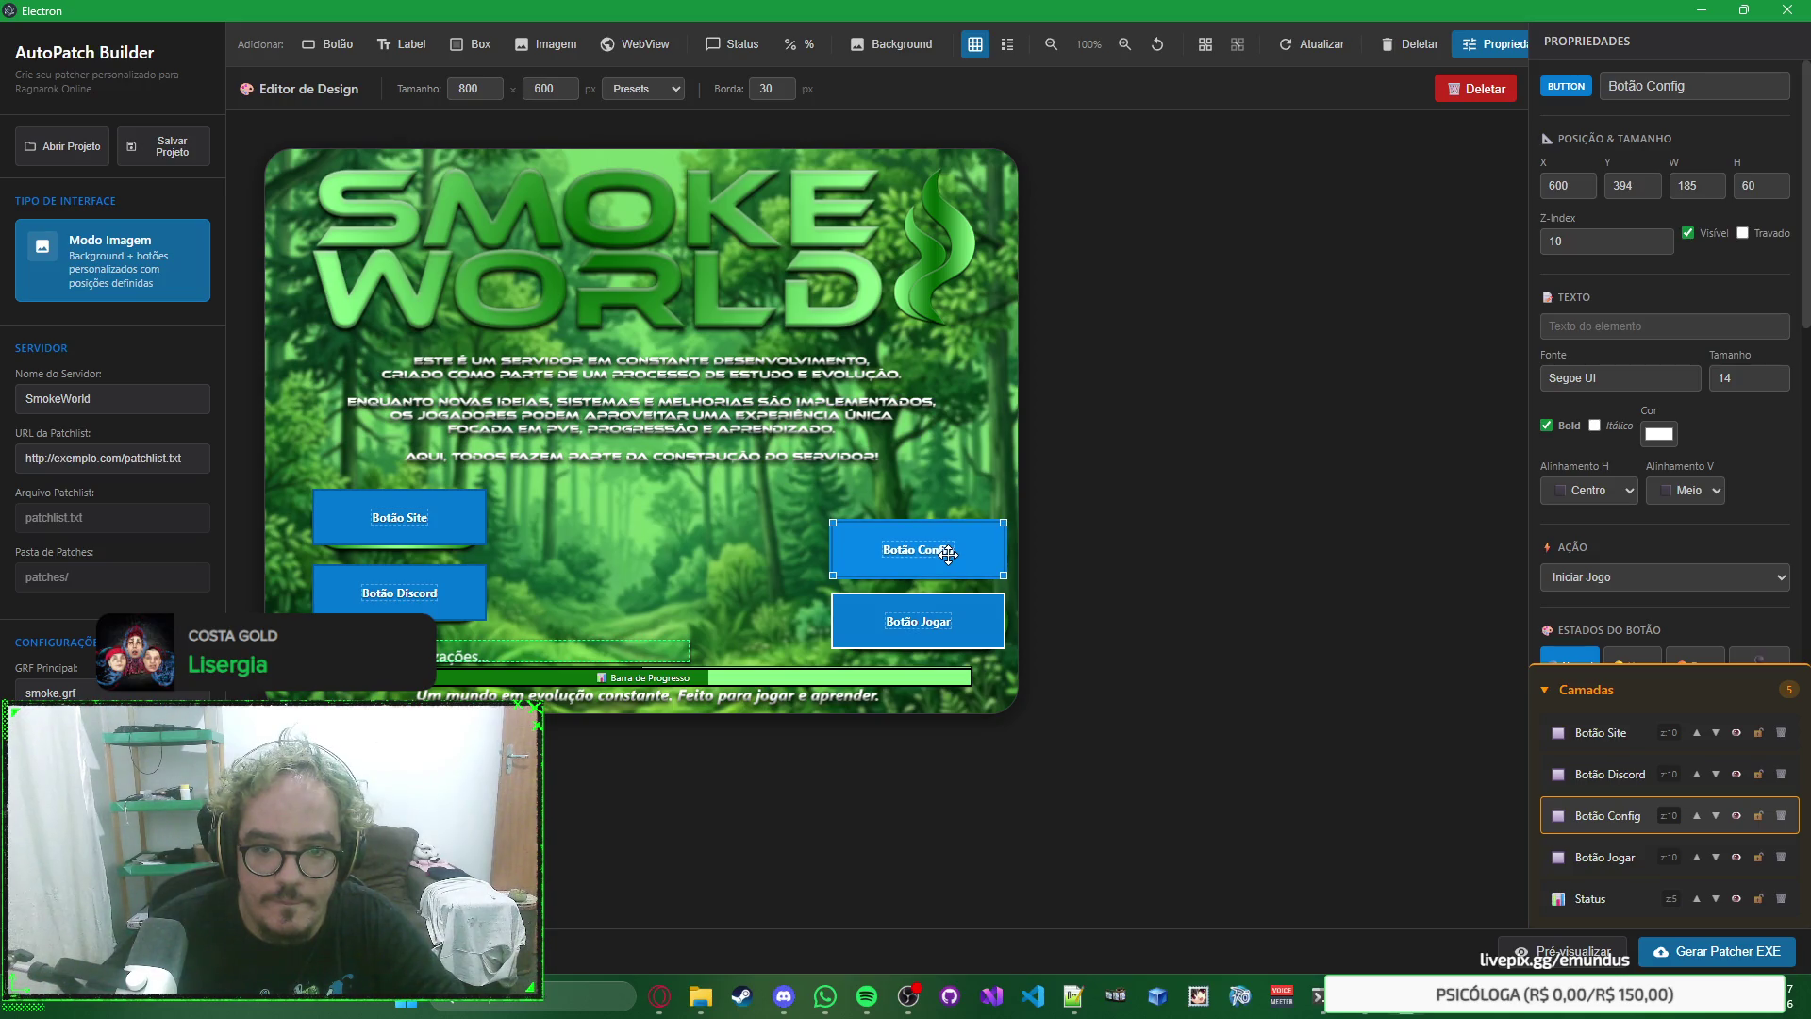
left_click(1126, 343)
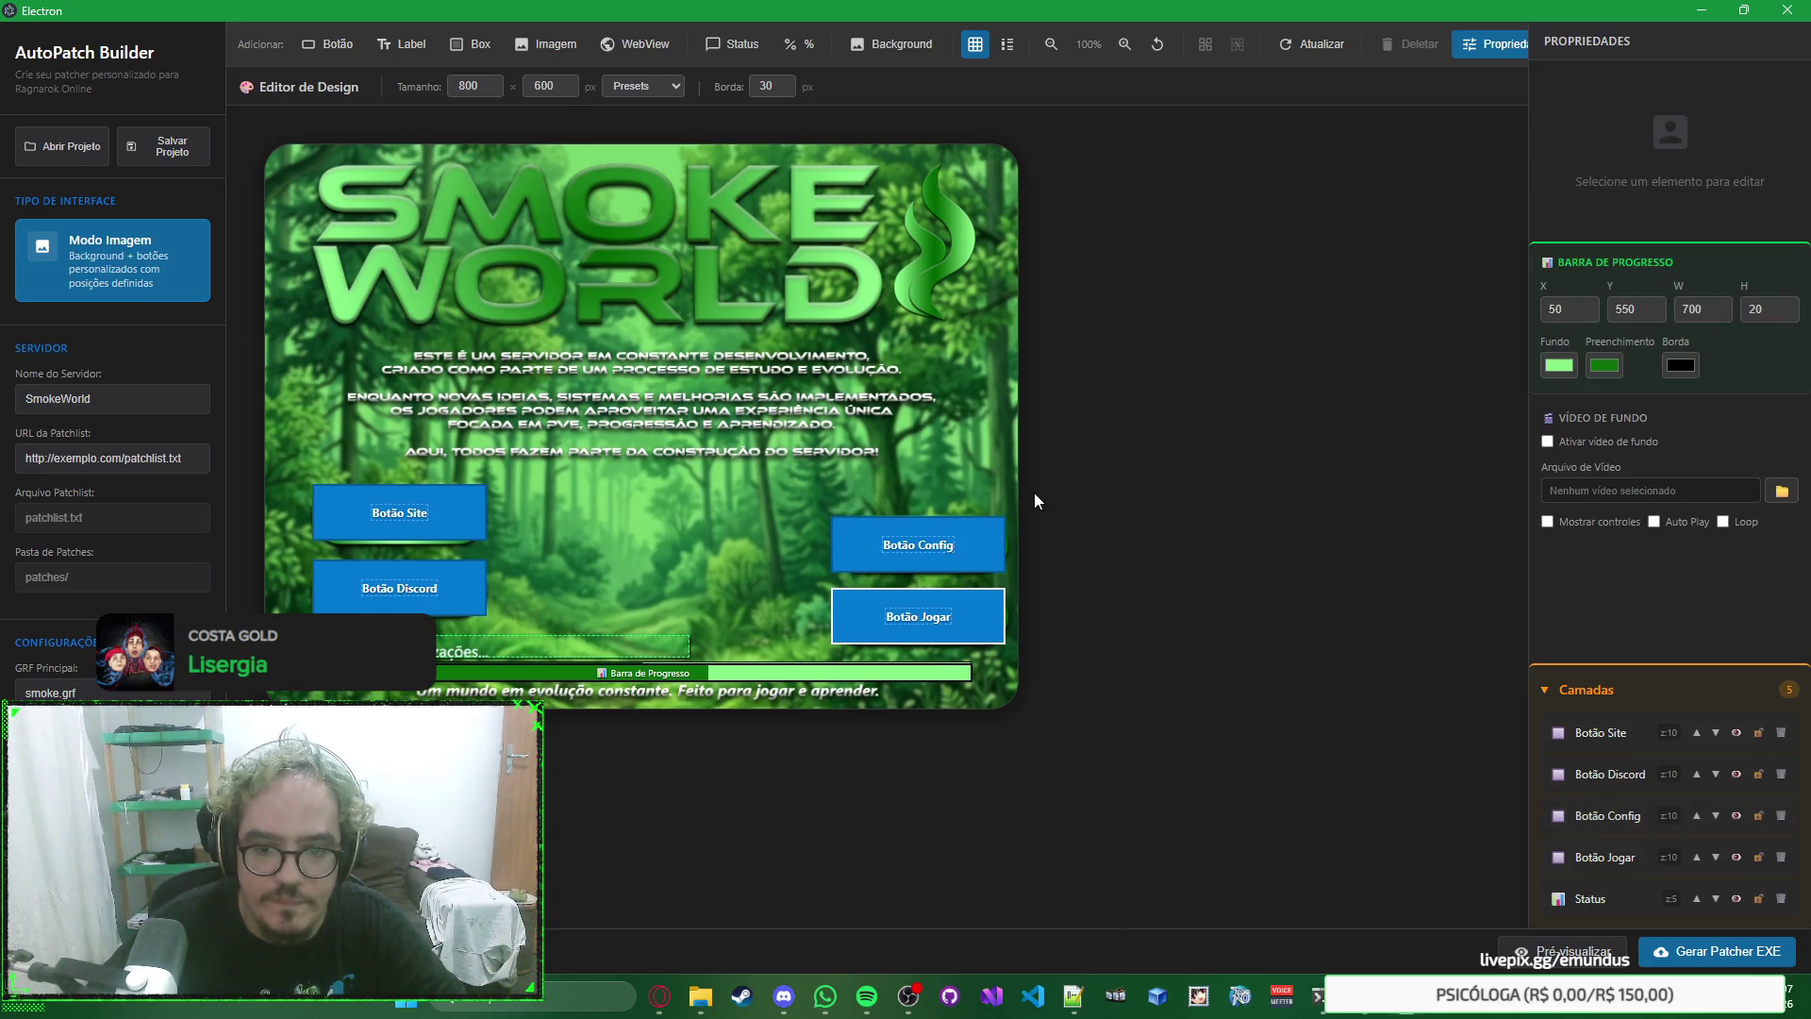
left_click(435, 515)
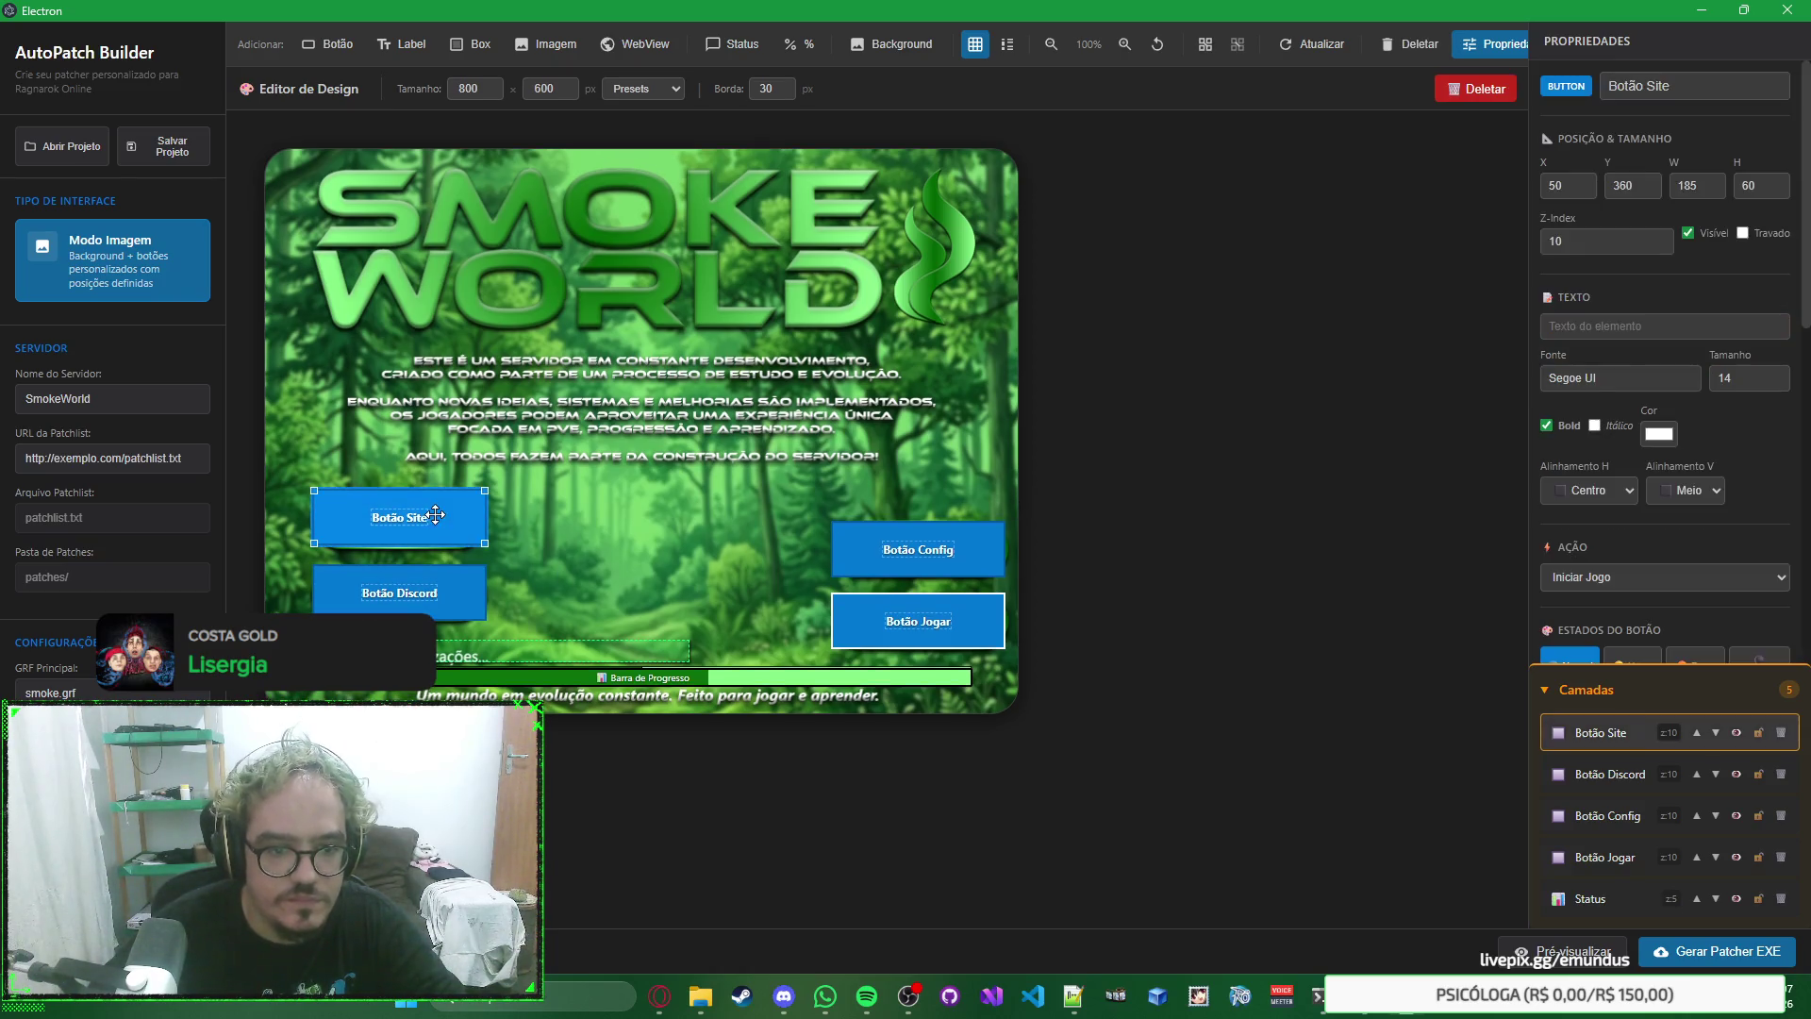
mouse_move(435, 515)
left_mouse_down()
mouse_move(435, 541)
mouse_move(437, 514)
left_mouse_up()
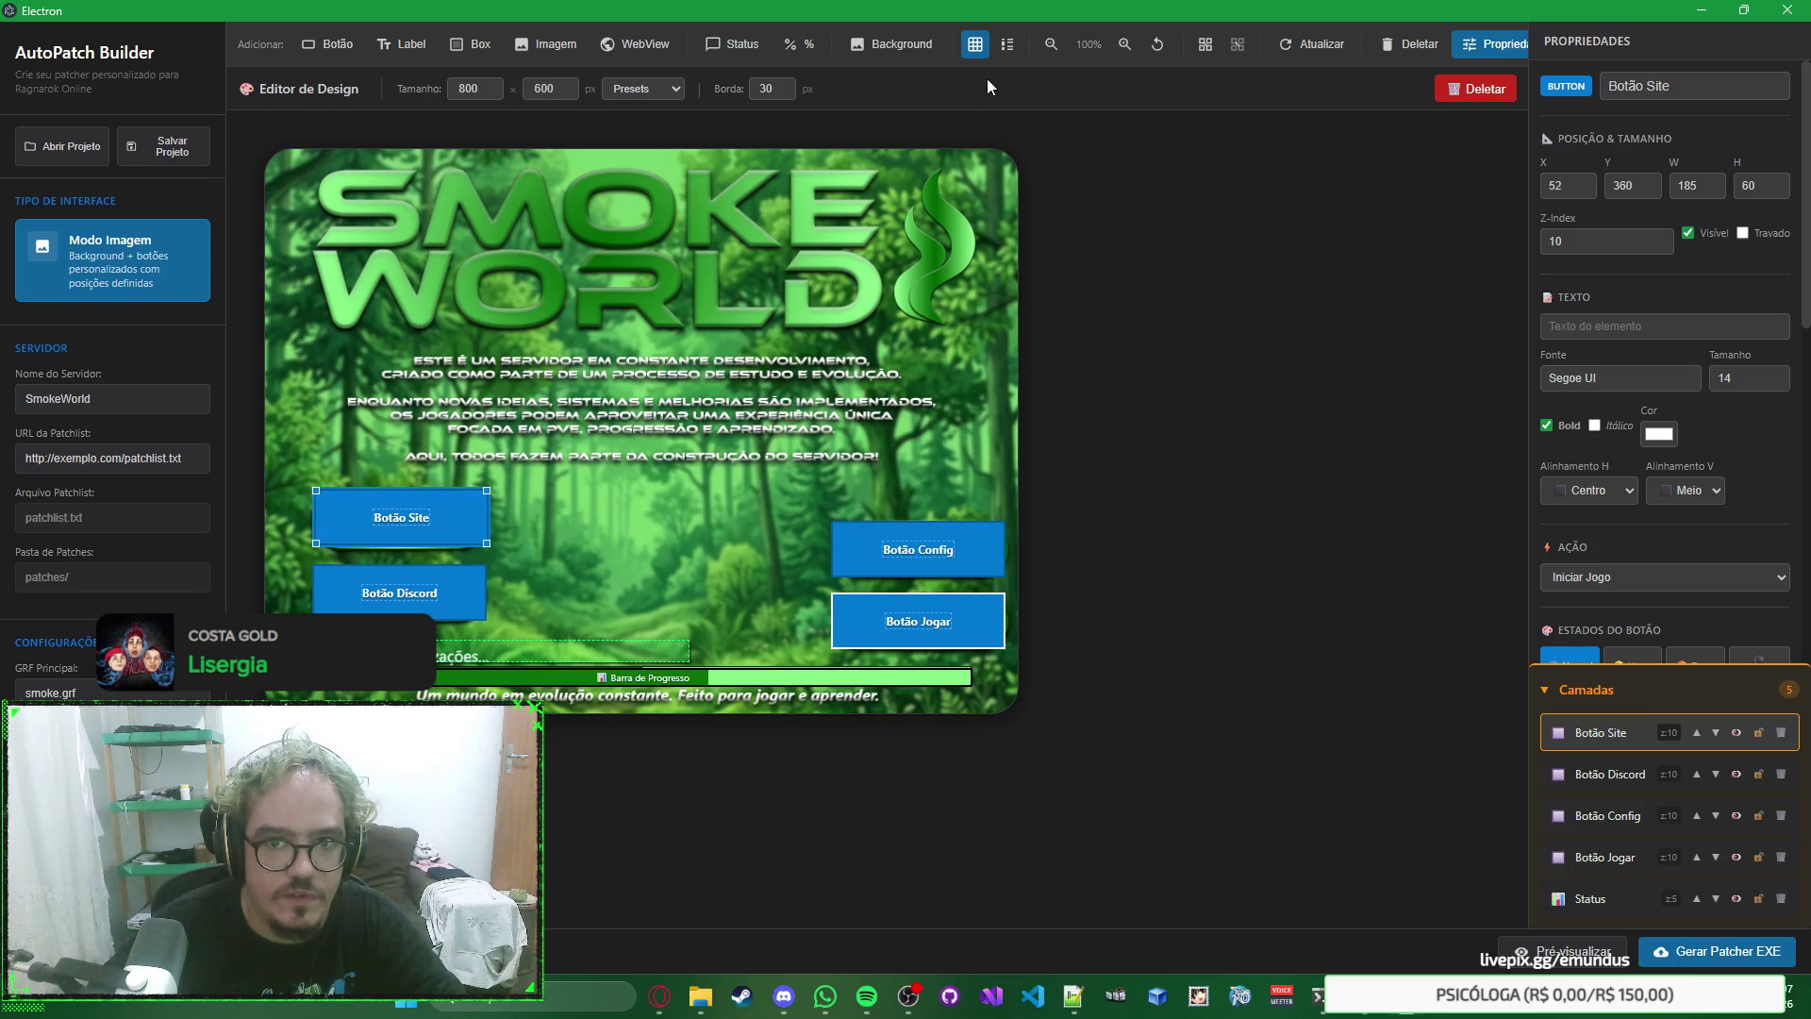
left_click_drag(441, 518, 441, 522)
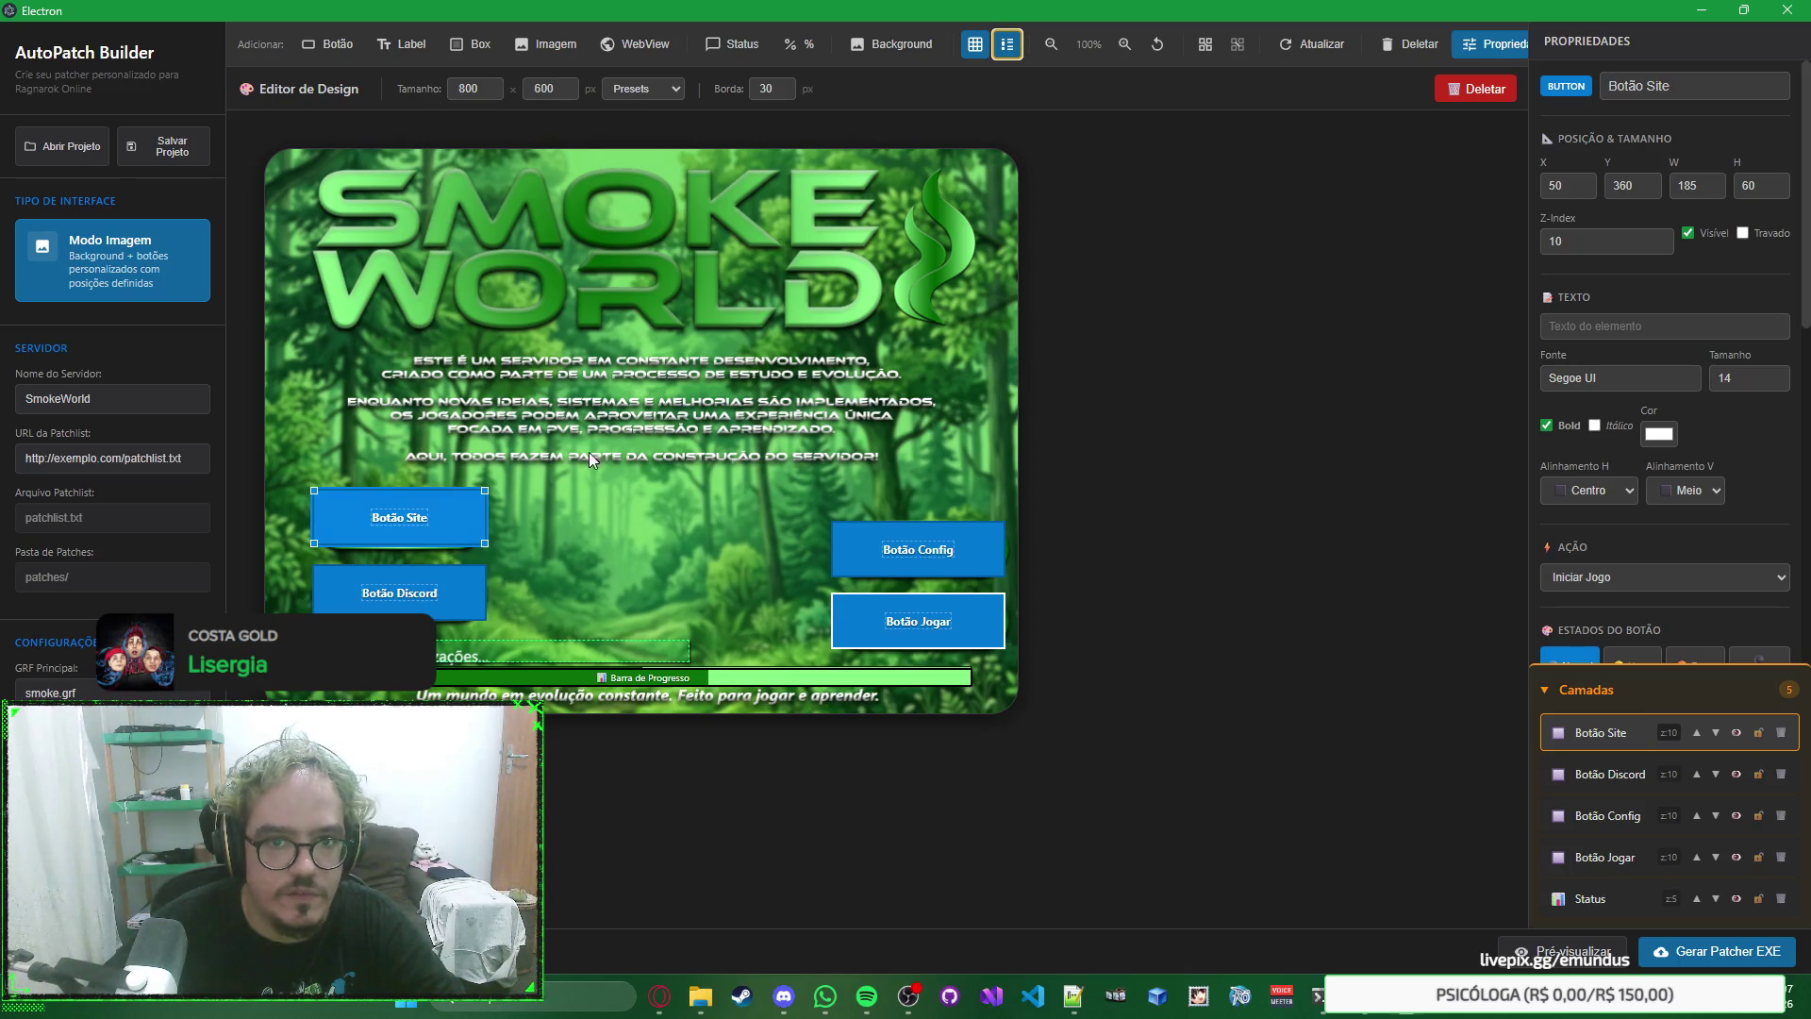
left_click(1005, 49)
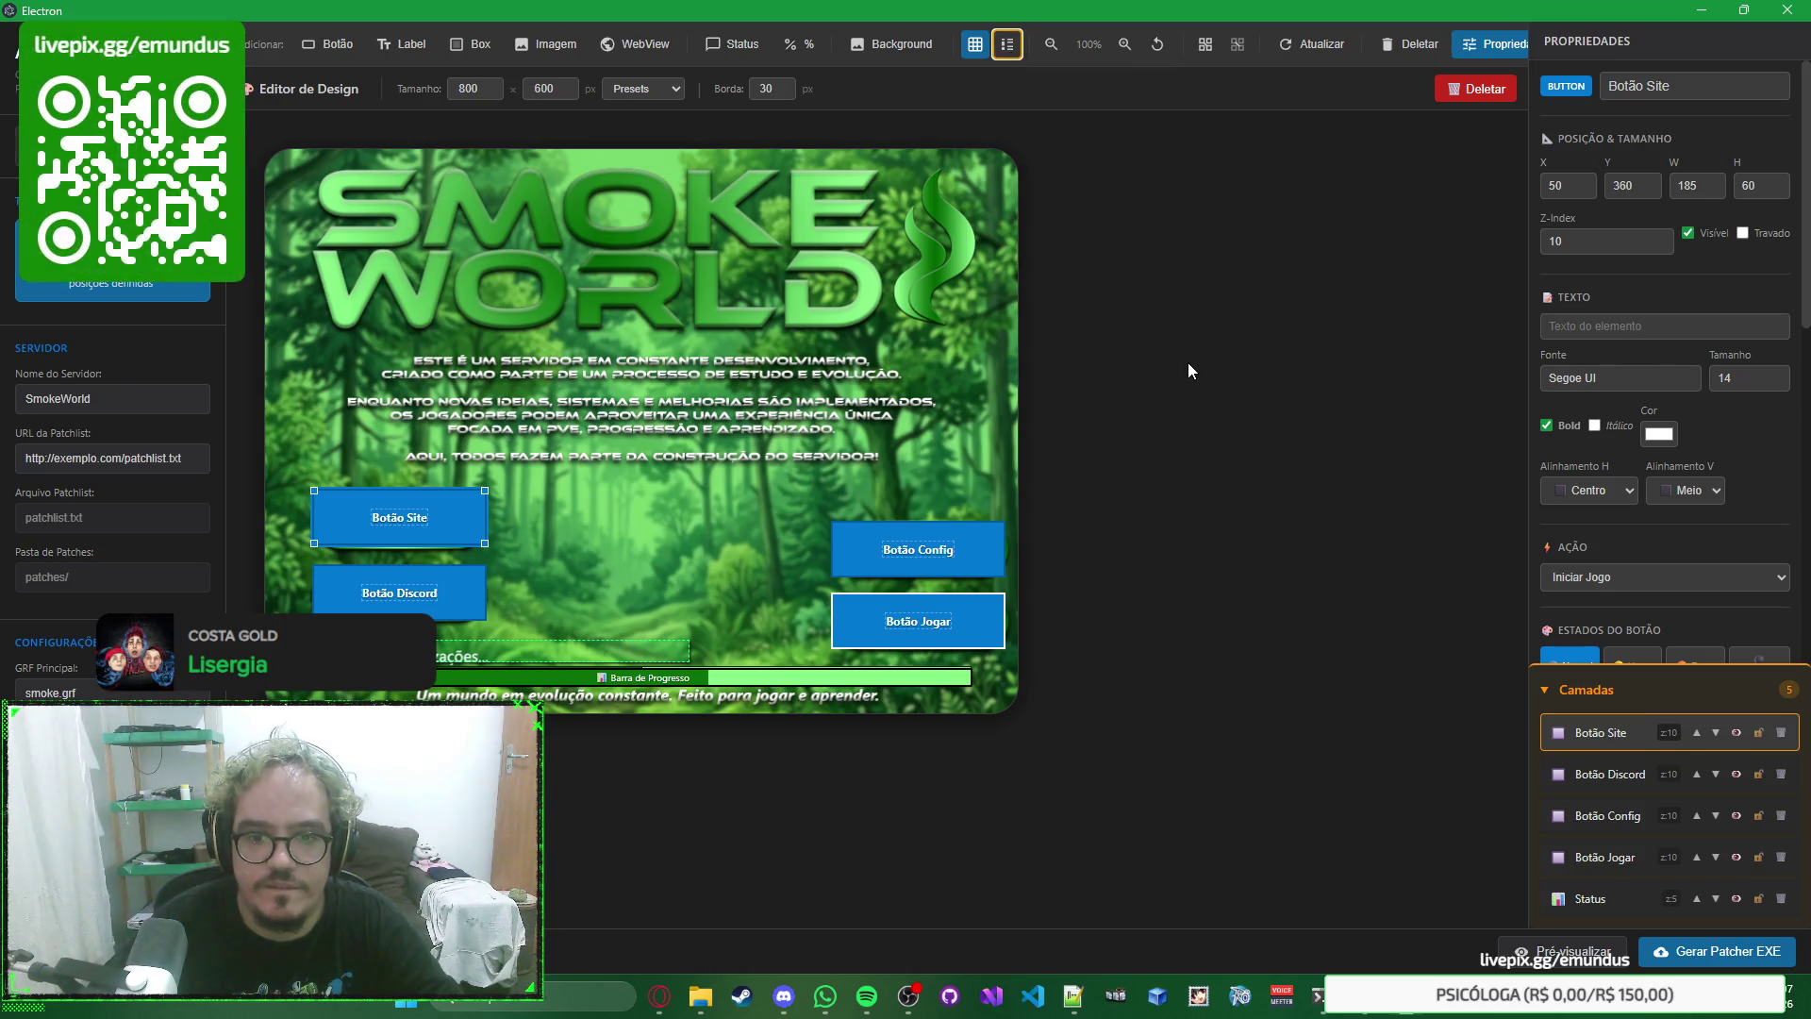
left_click(1187, 362)
left_click(1003, 49)
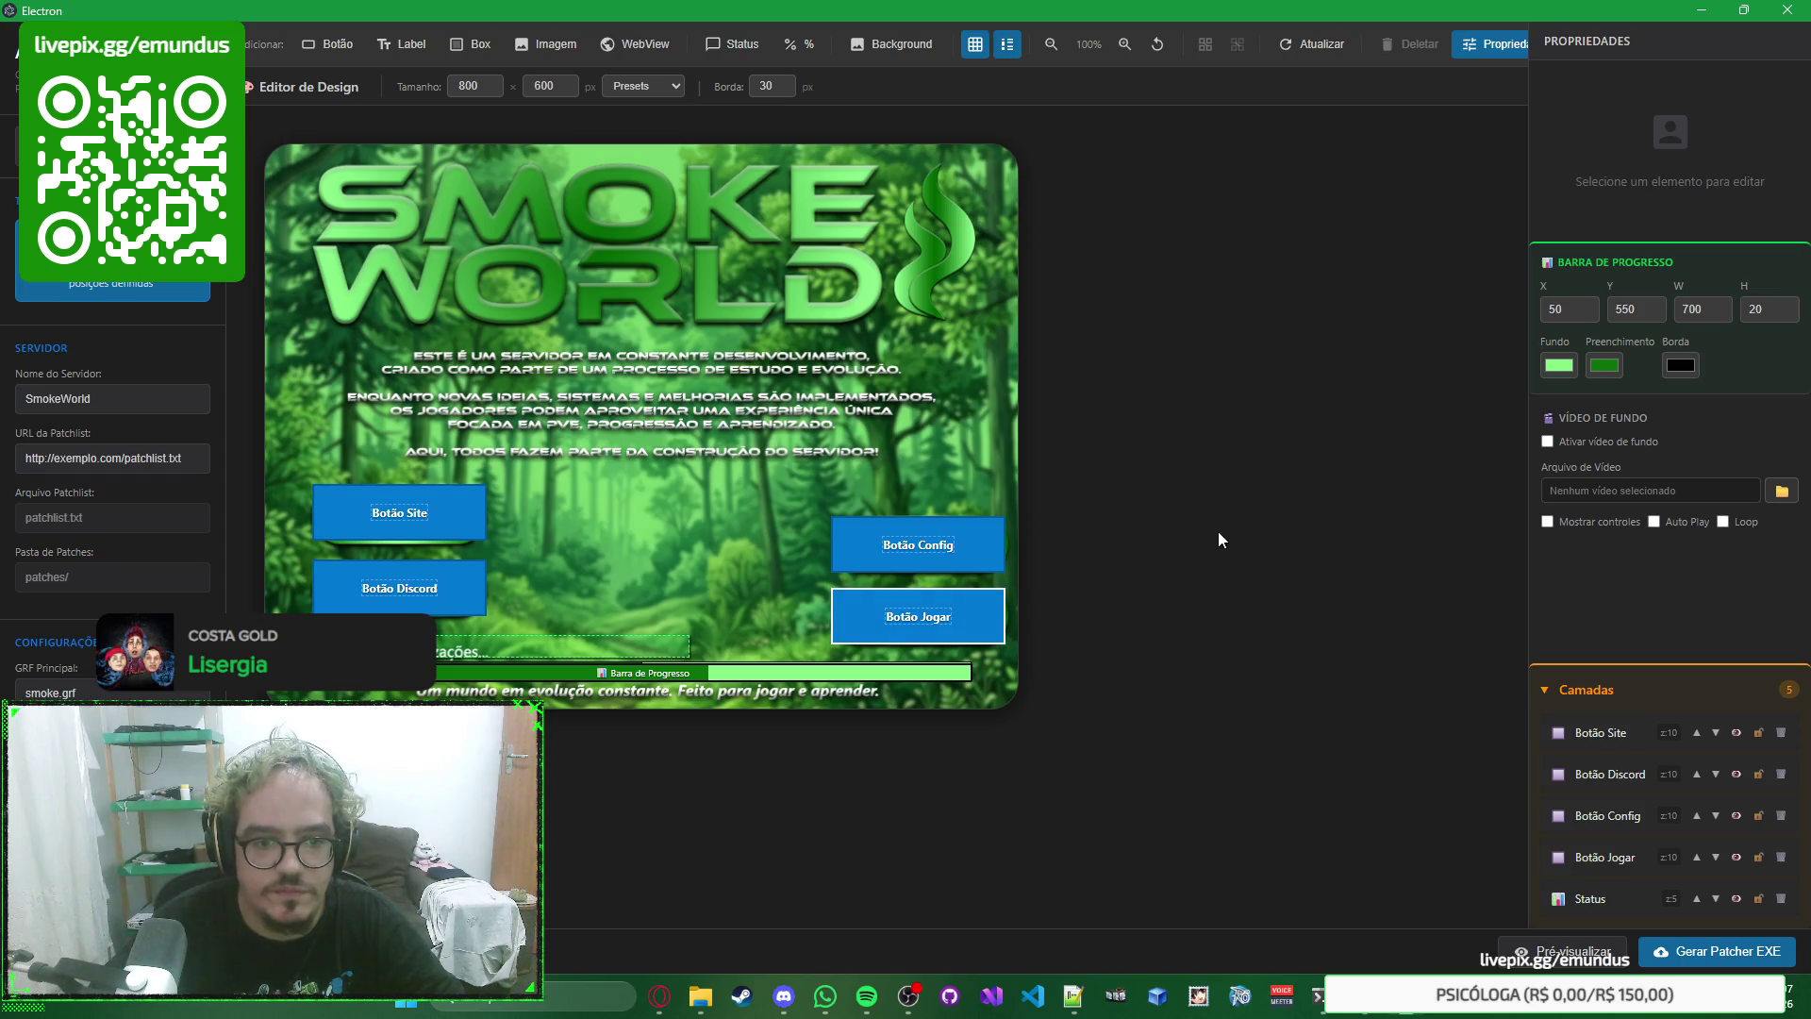
left_click(439, 515)
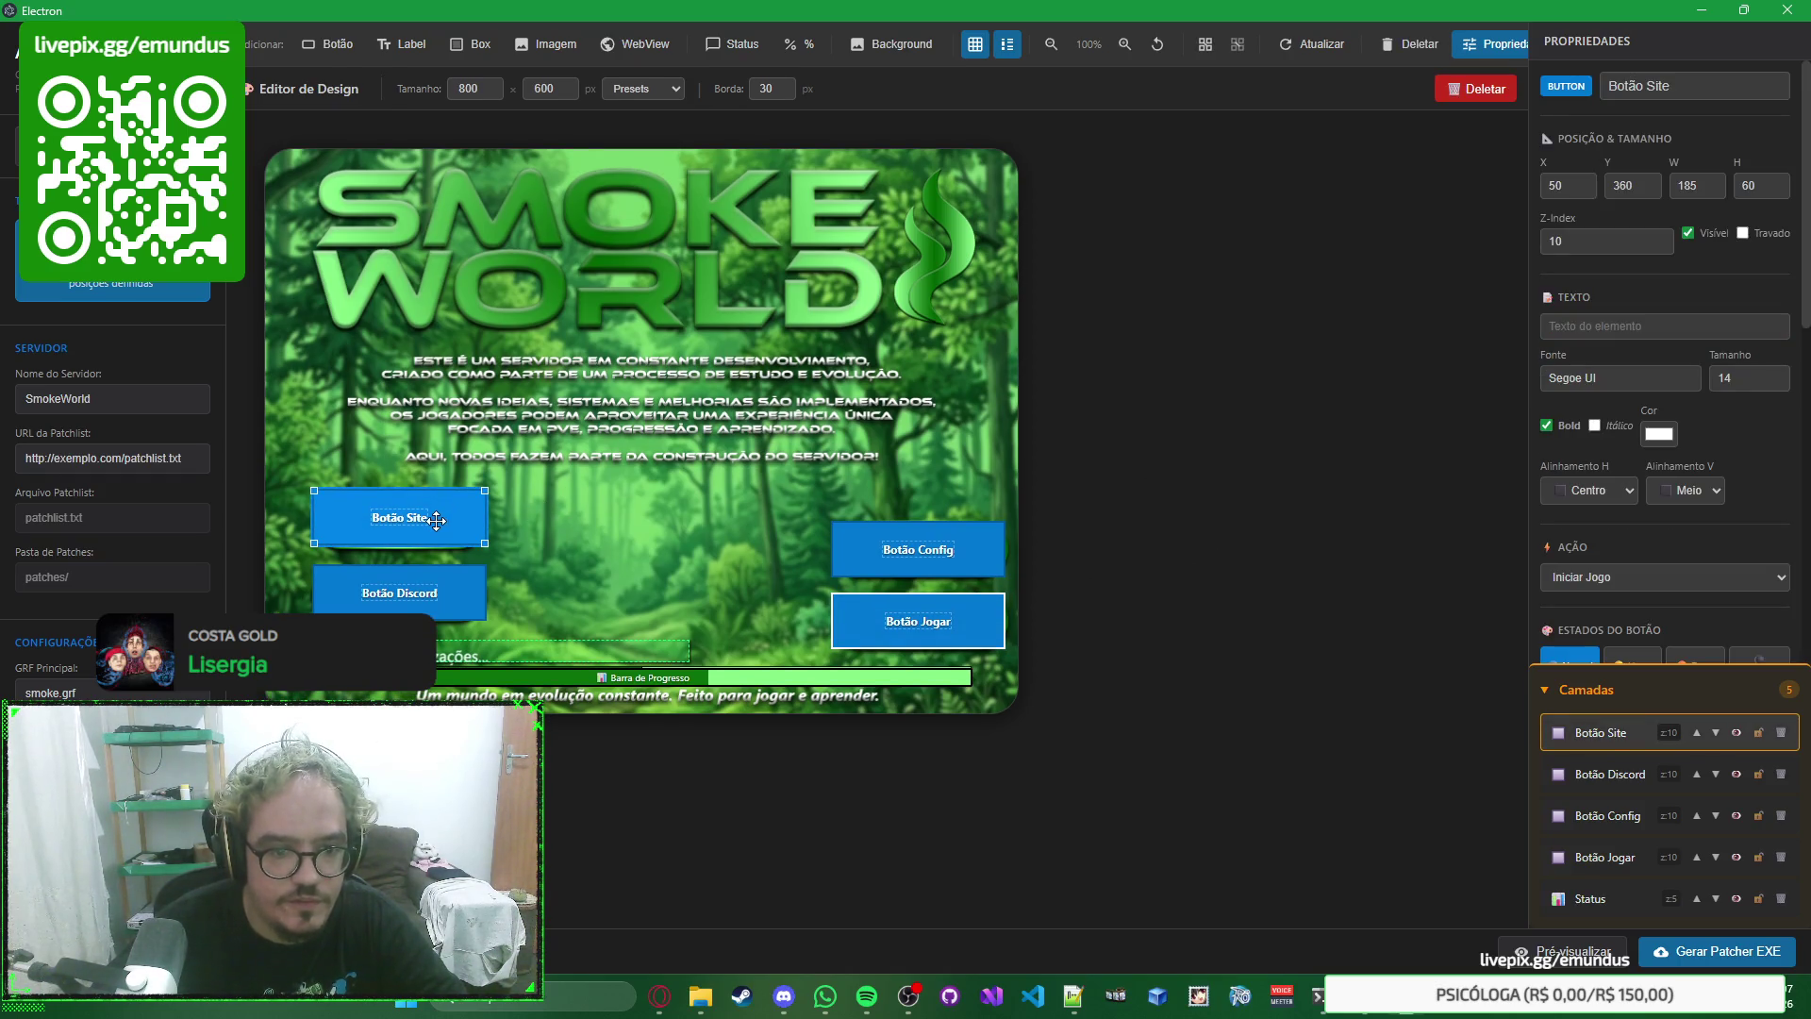
left_click_drag(436, 520, 436, 528)
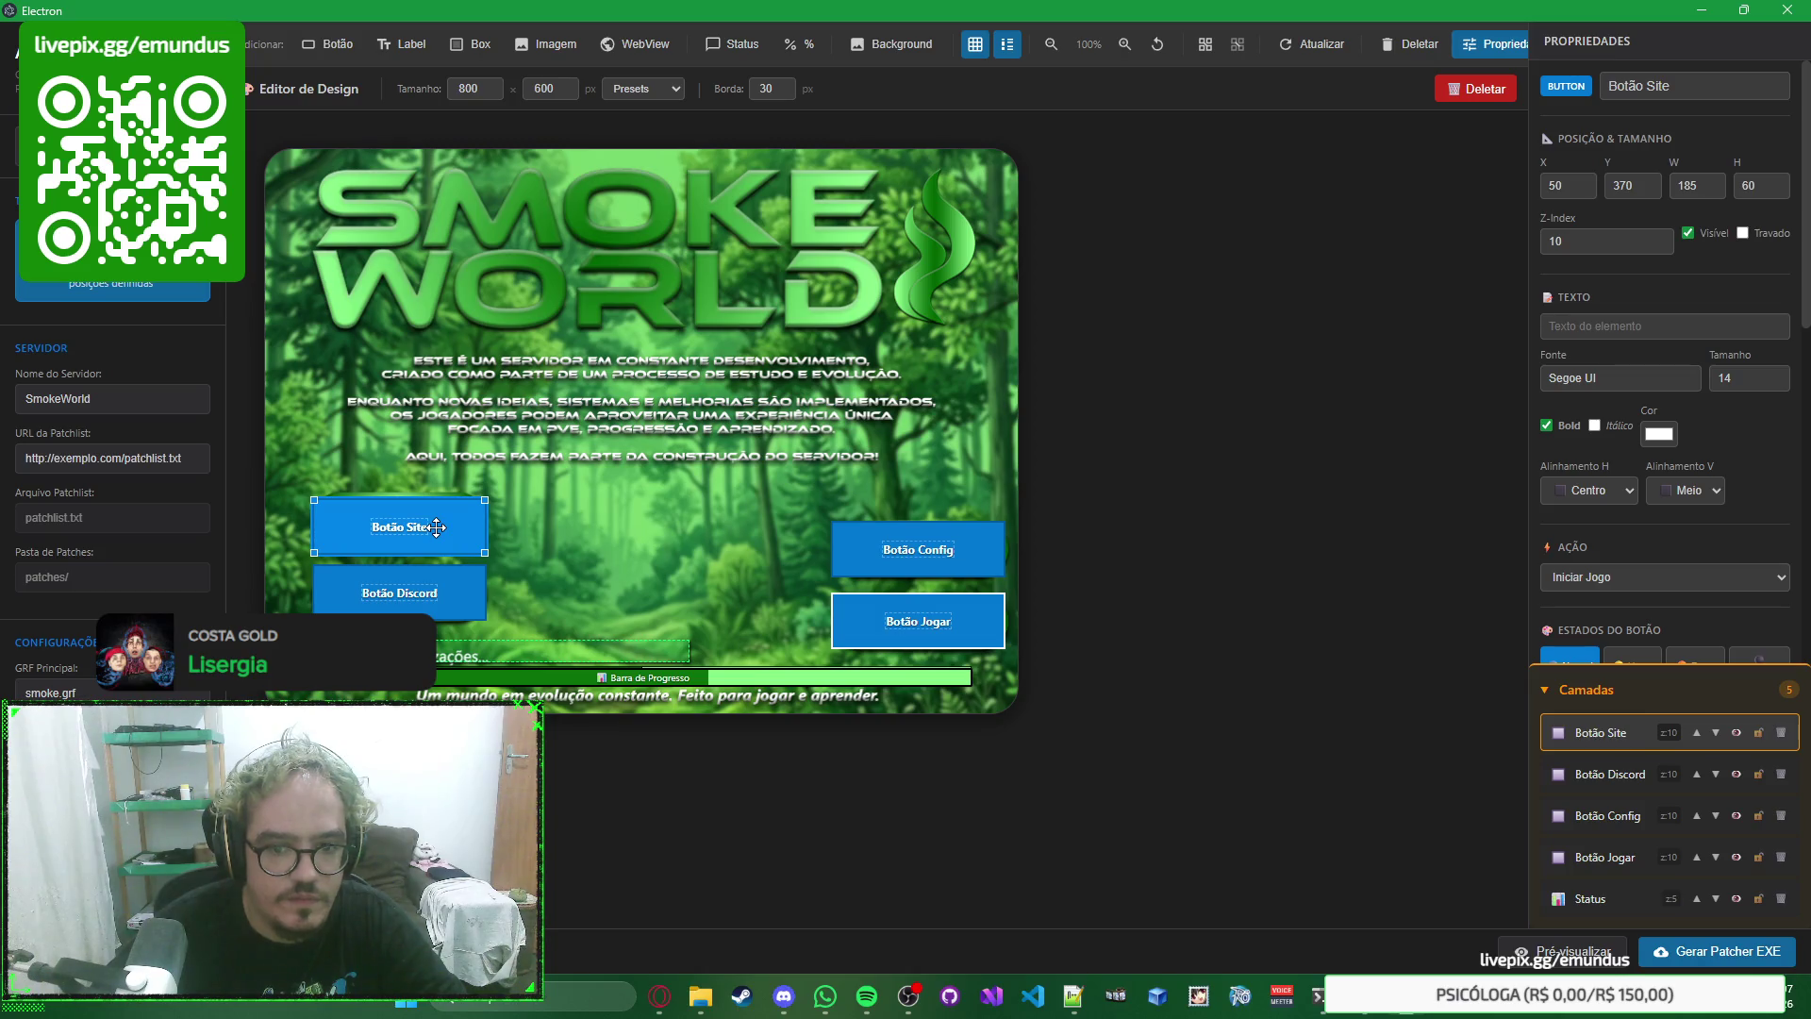
mouse_move(436, 528)
left_mouse_down()
mouse_move(455, 292)
mouse_move(820, 279)
mouse_move(419, 524)
left_mouse_up()
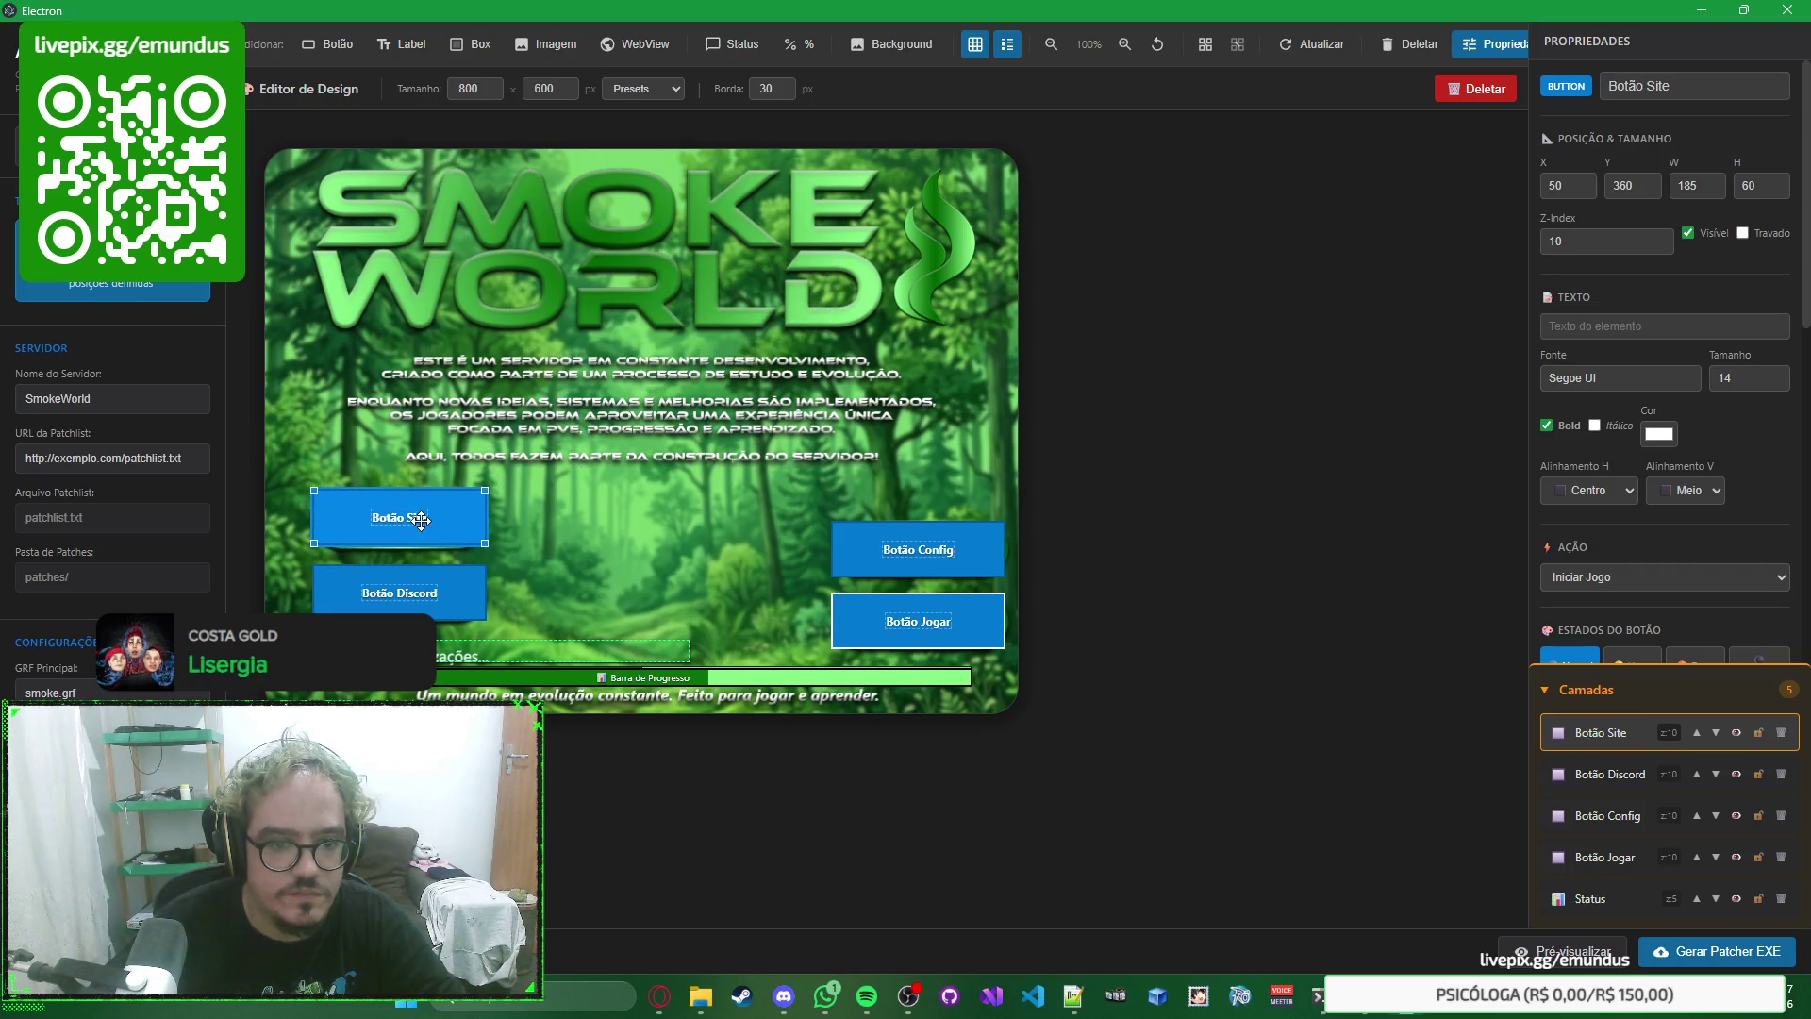
left_click(621, 496)
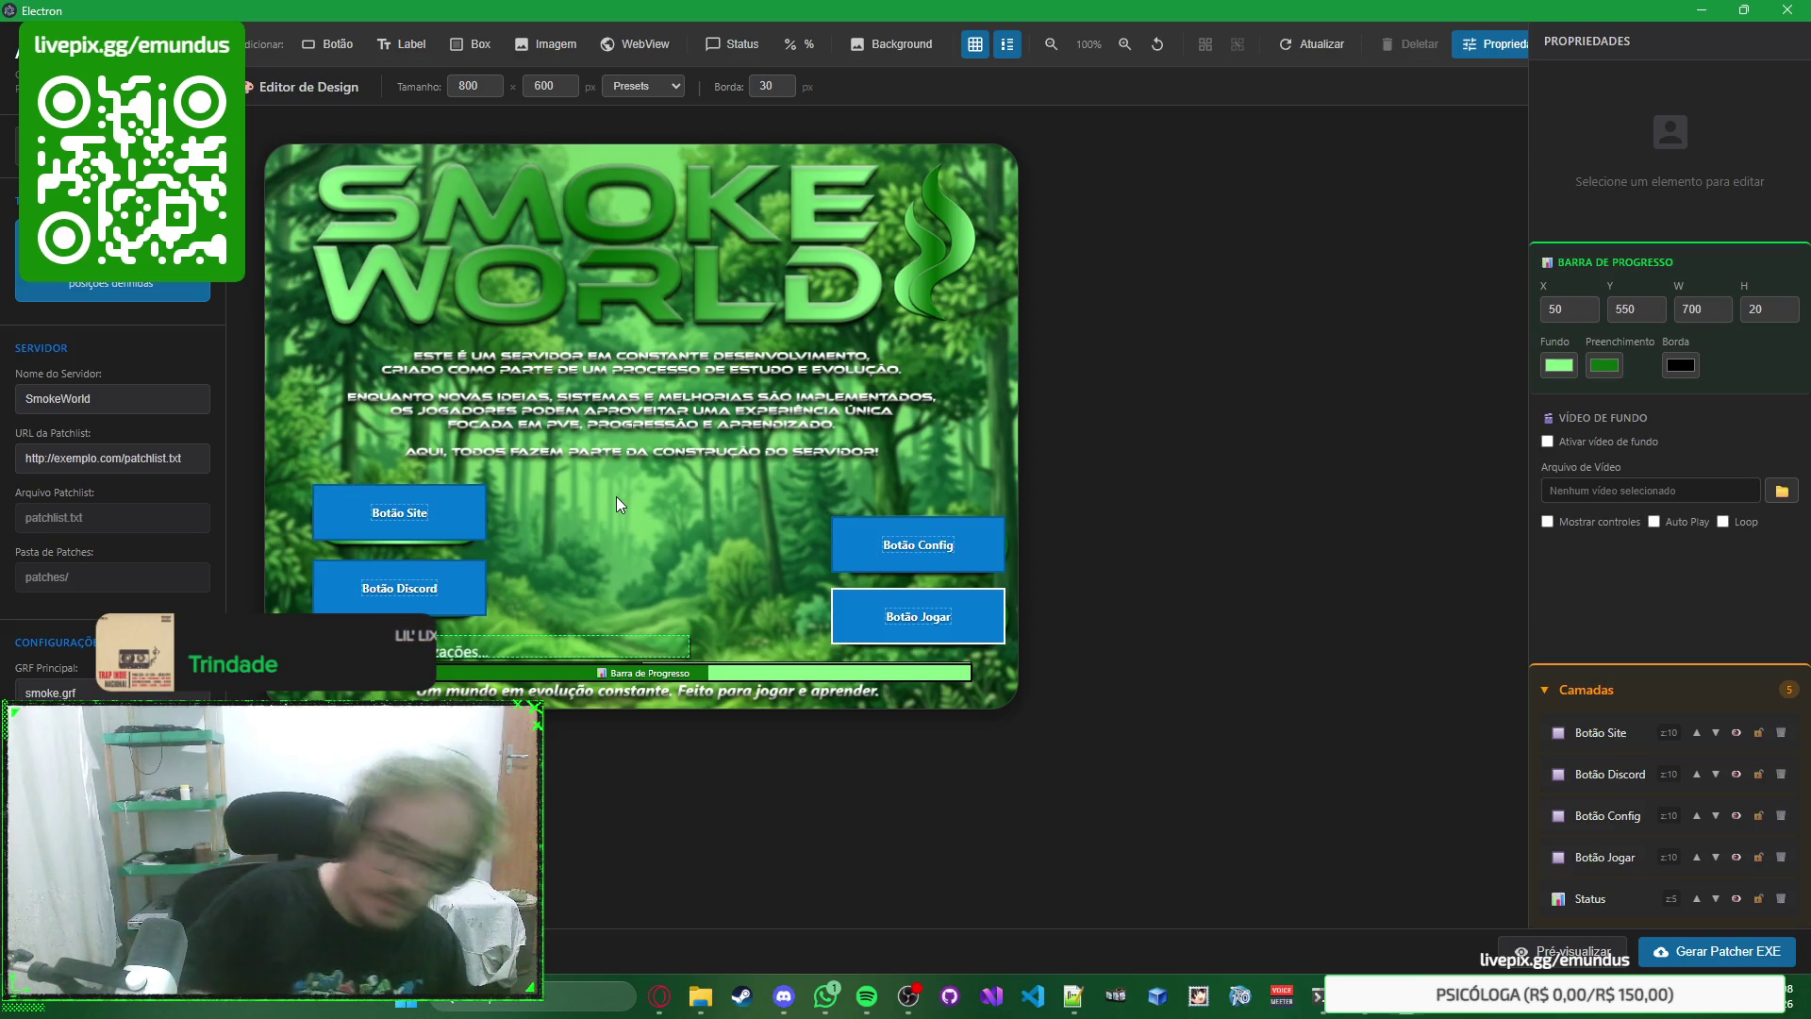
left_click(825, 995)
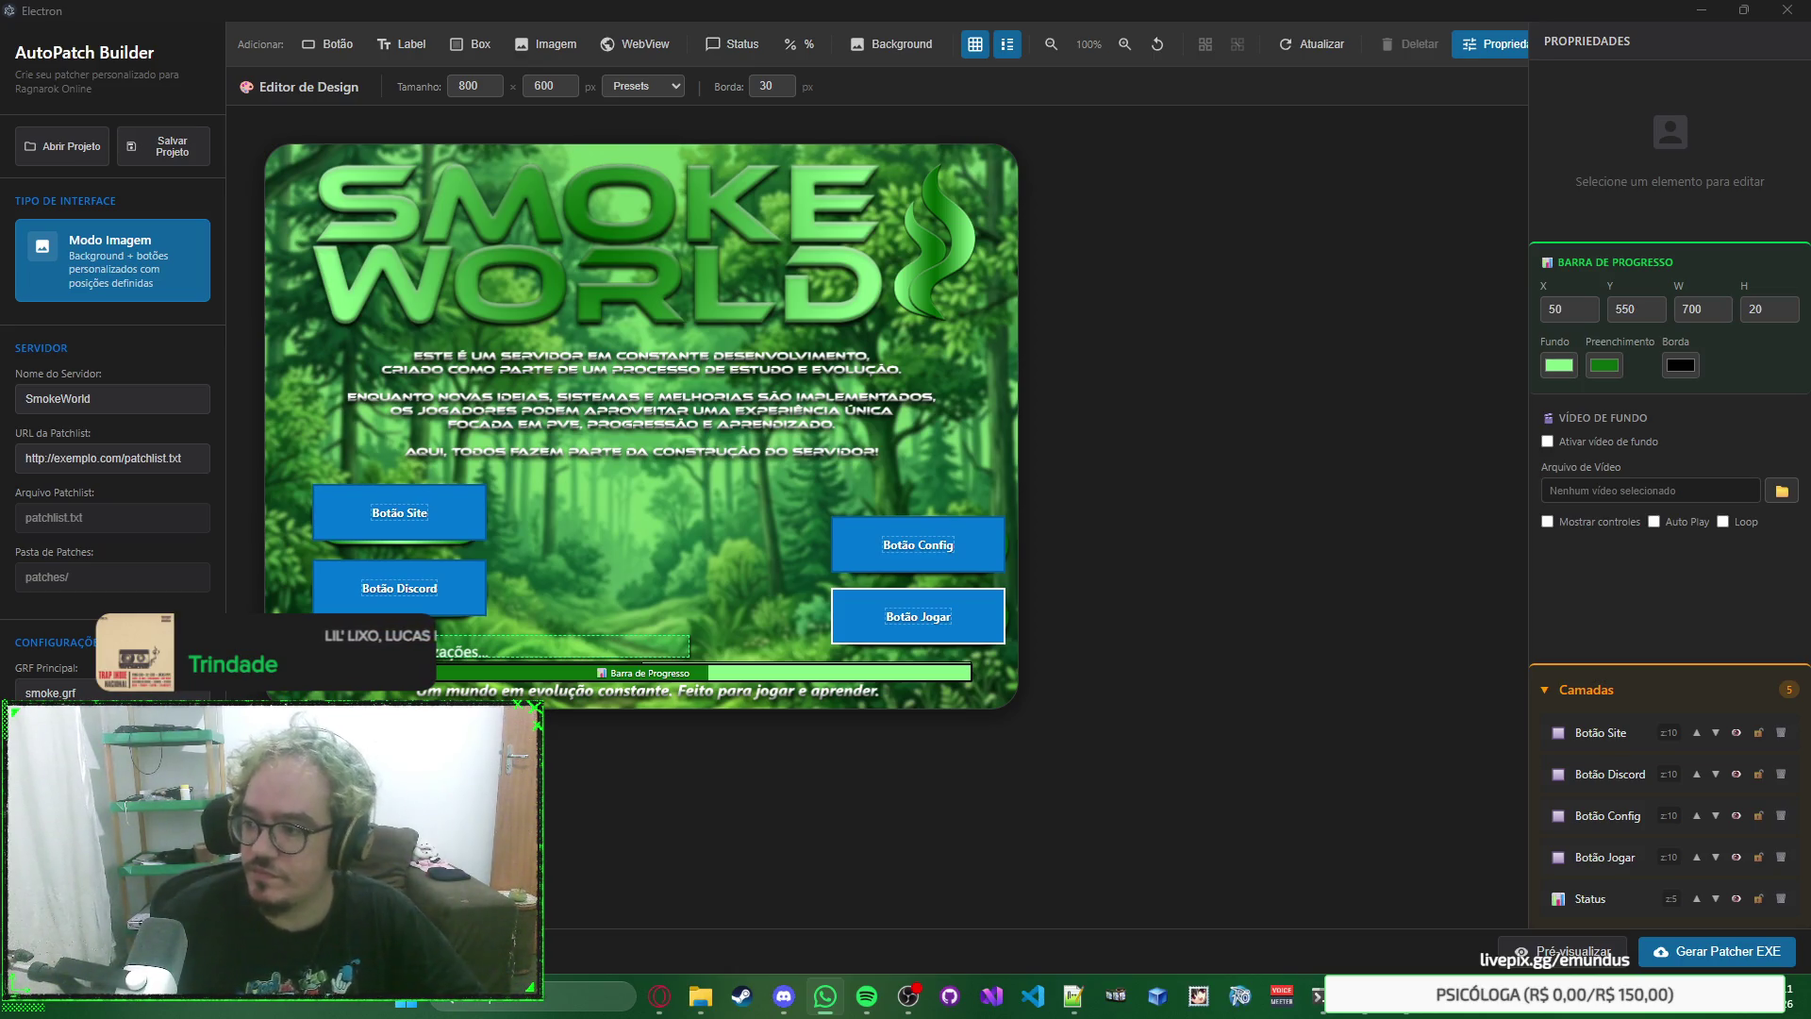
left_click(1372, 484)
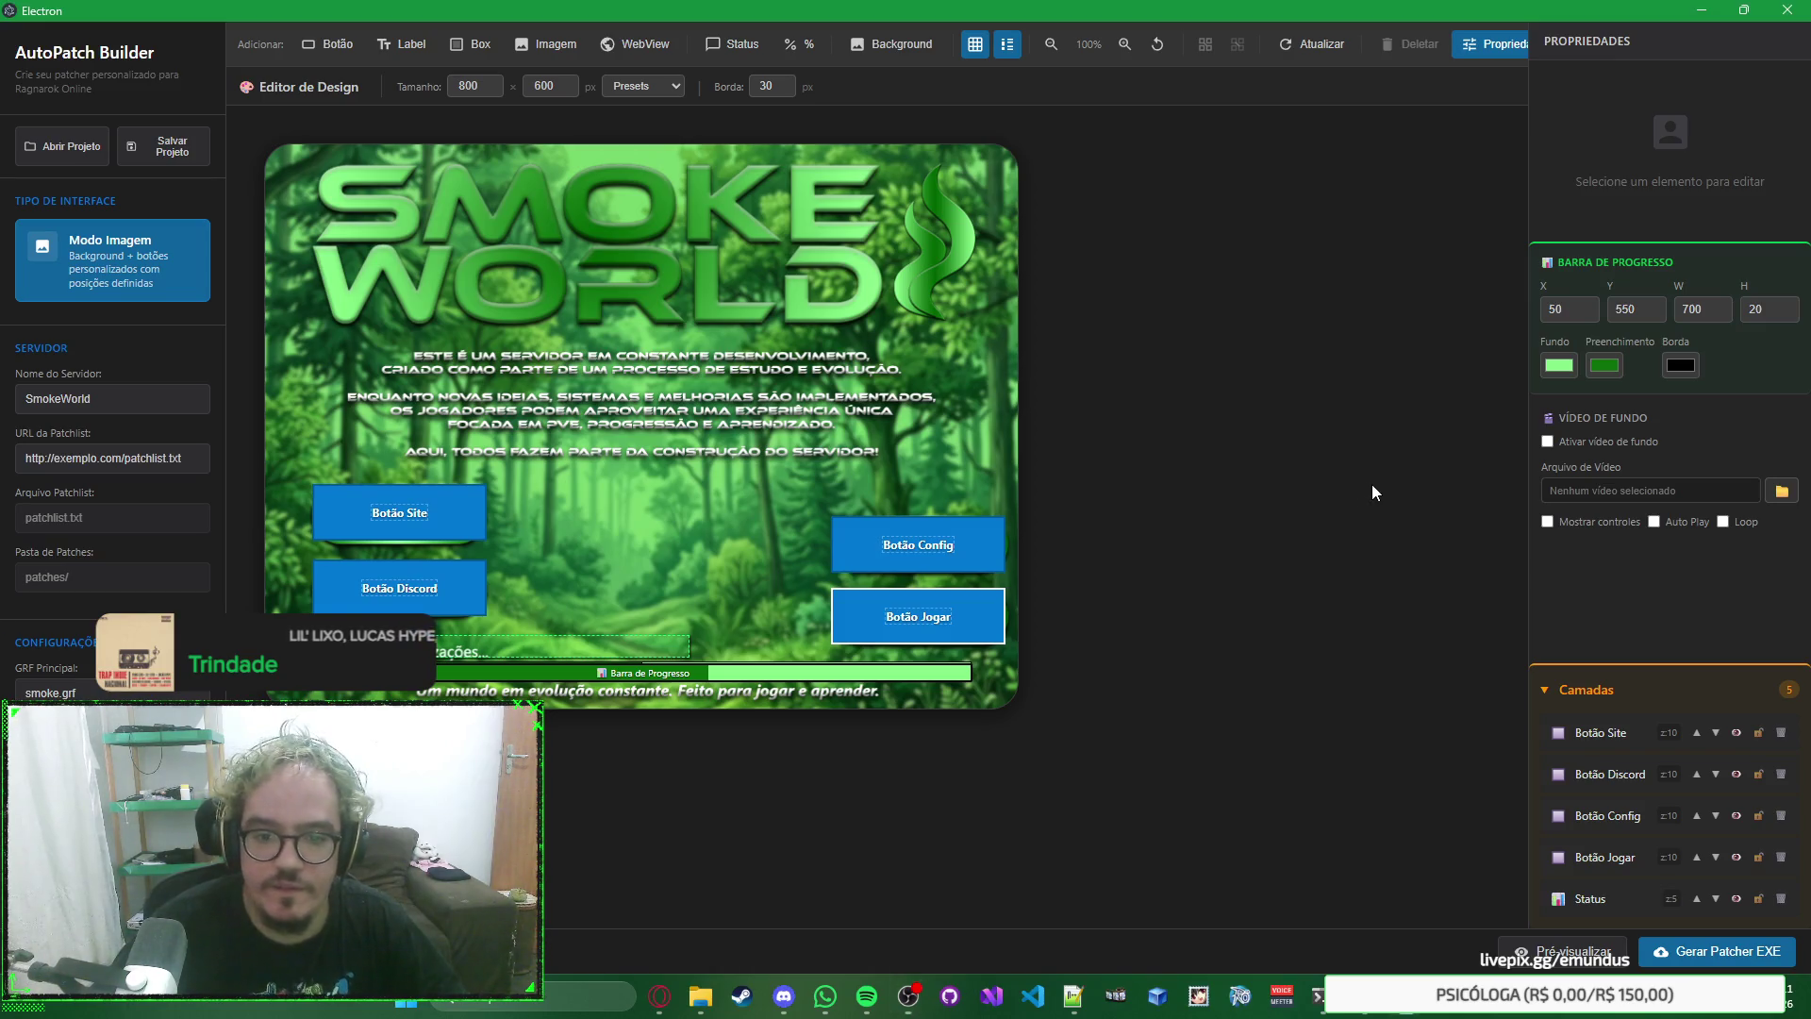
left_click(927, 536)
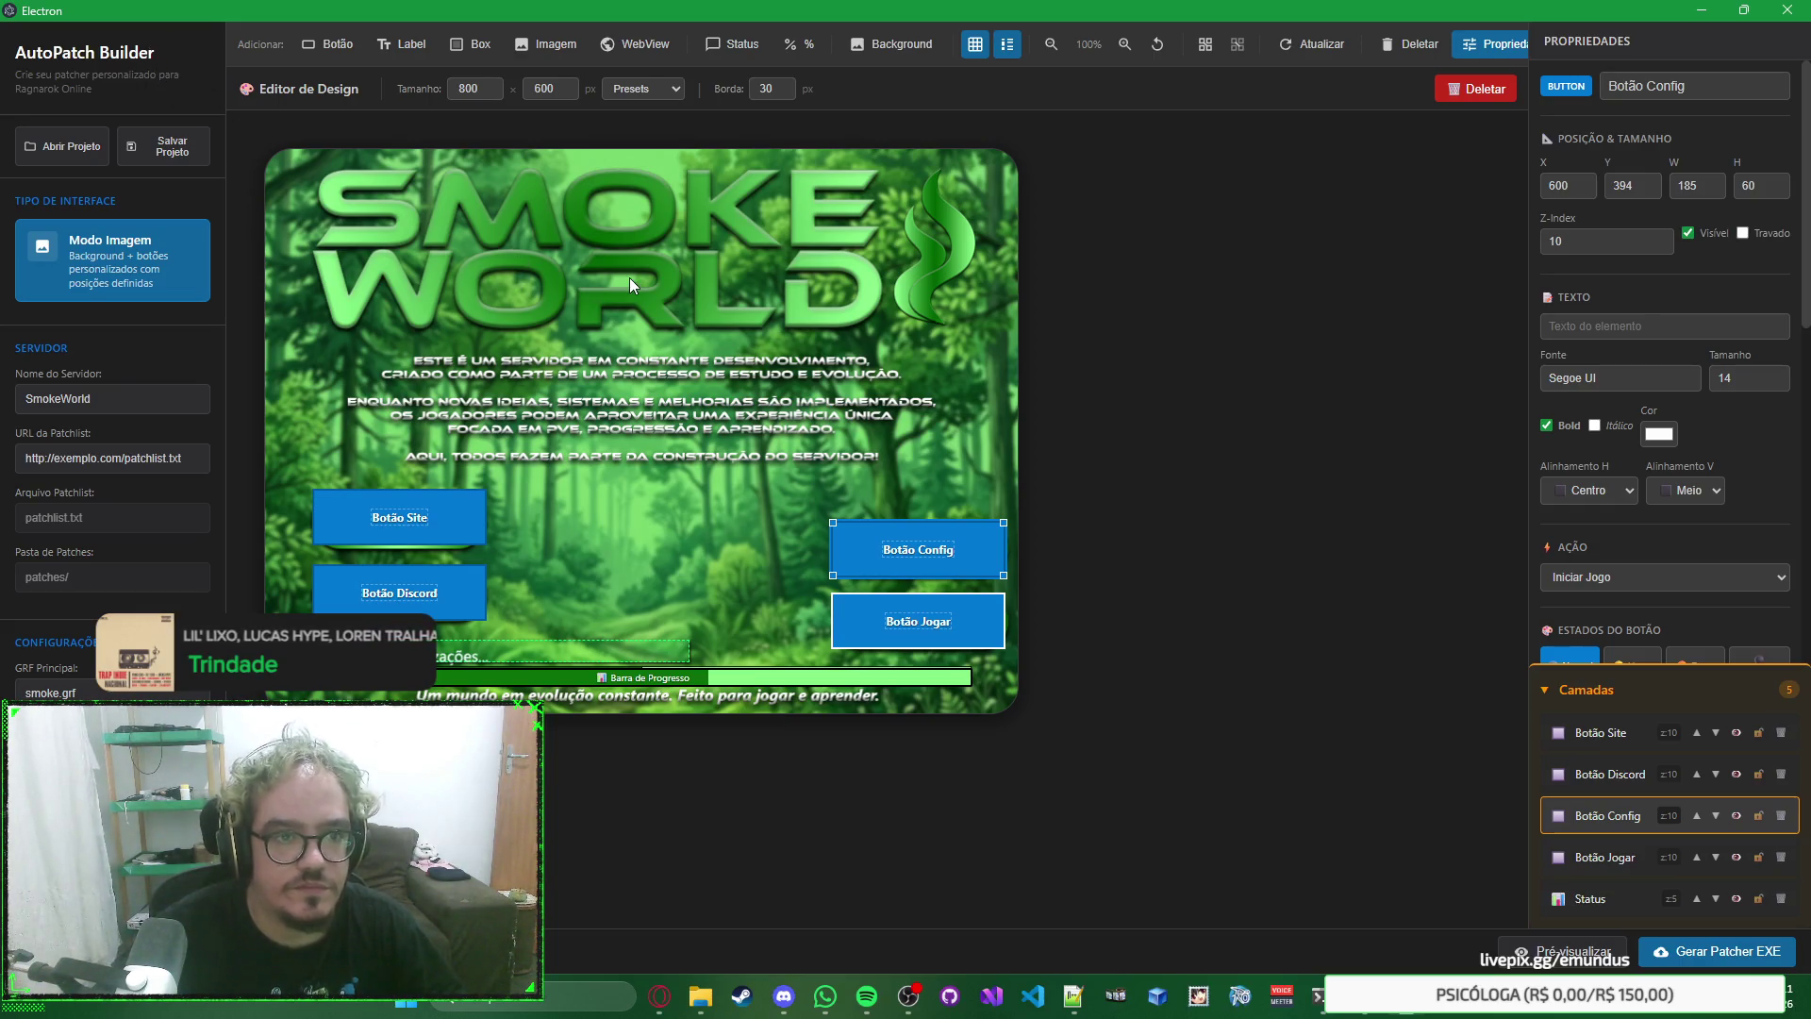
left_click(1212, 415)
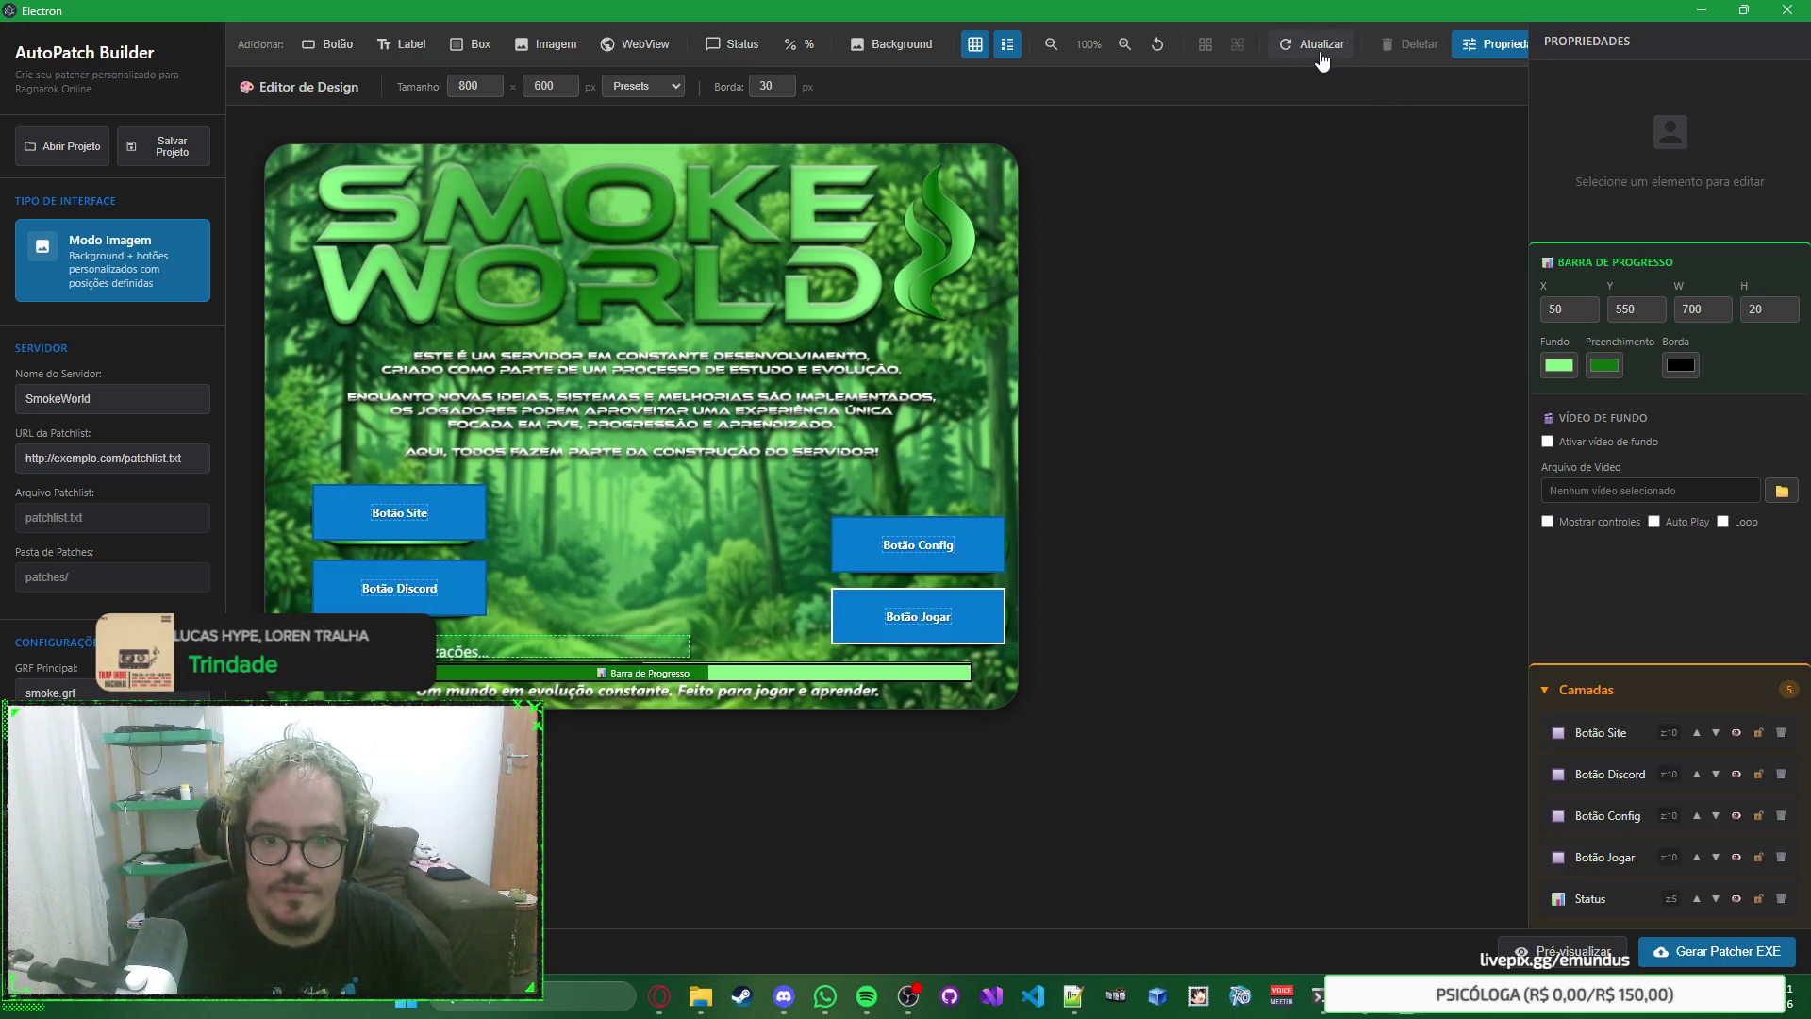
left_click(920, 614)
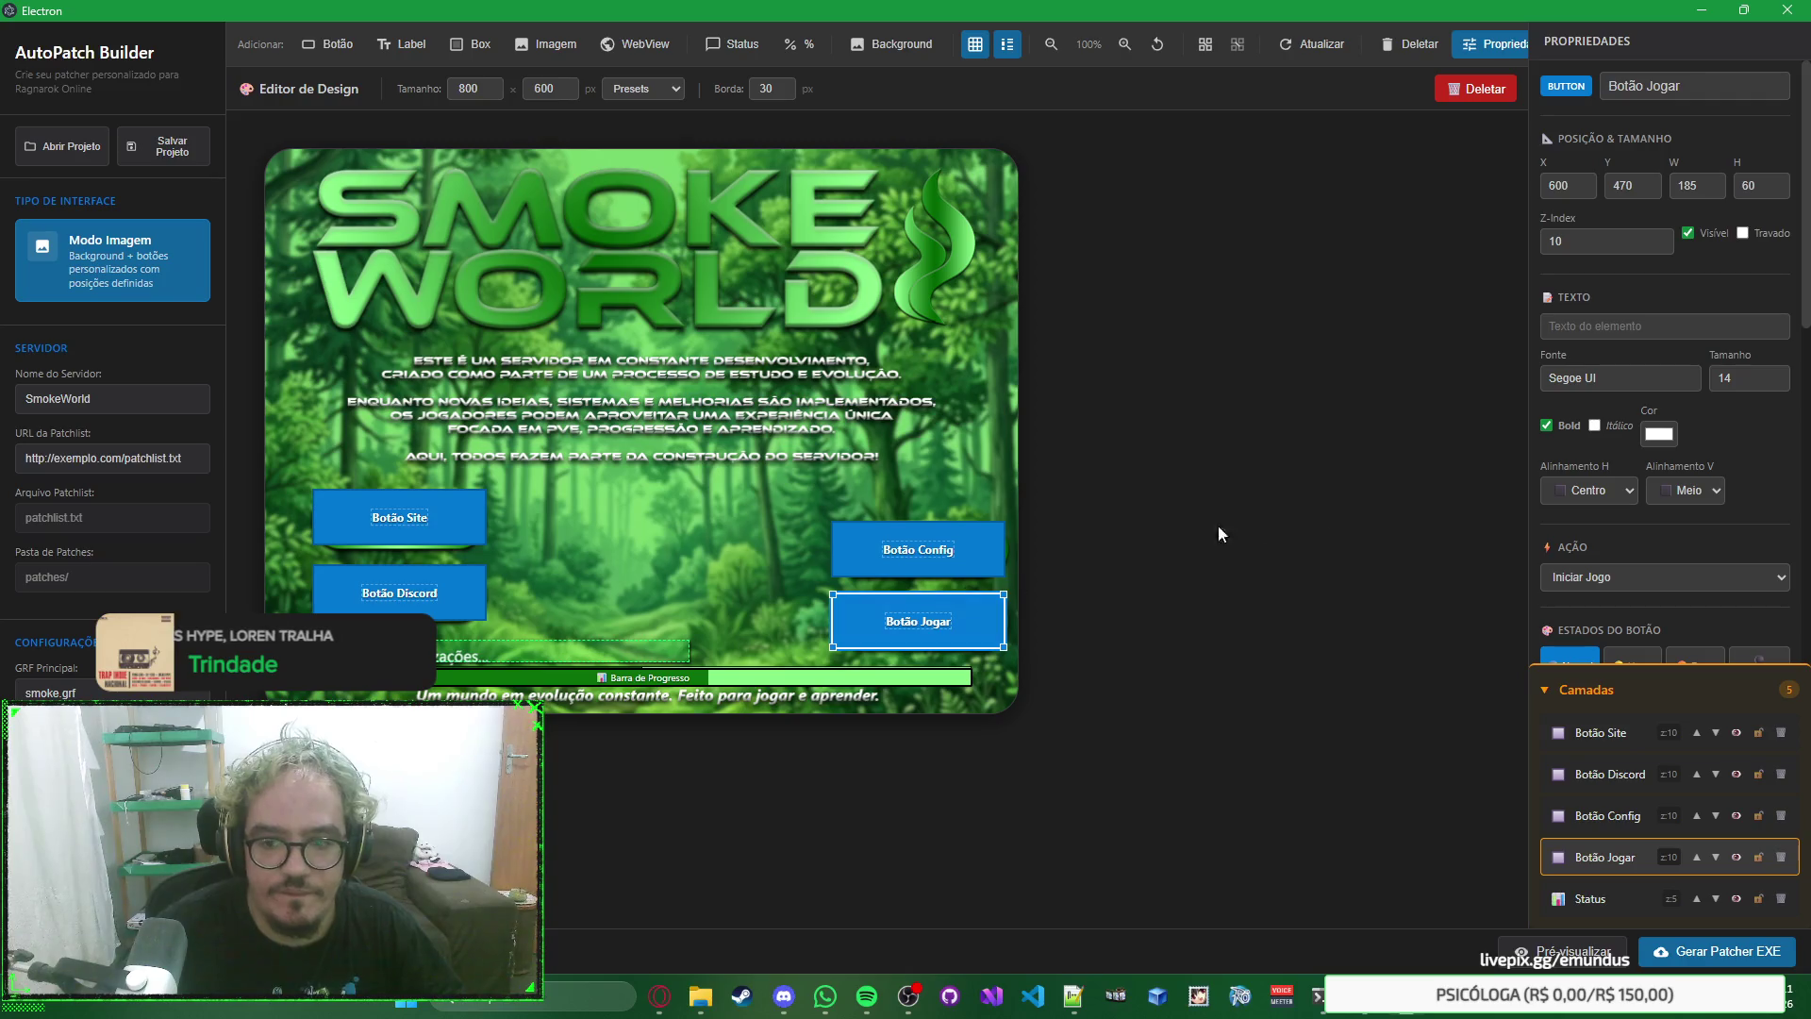
scroll(1734, 417, "down", 3)
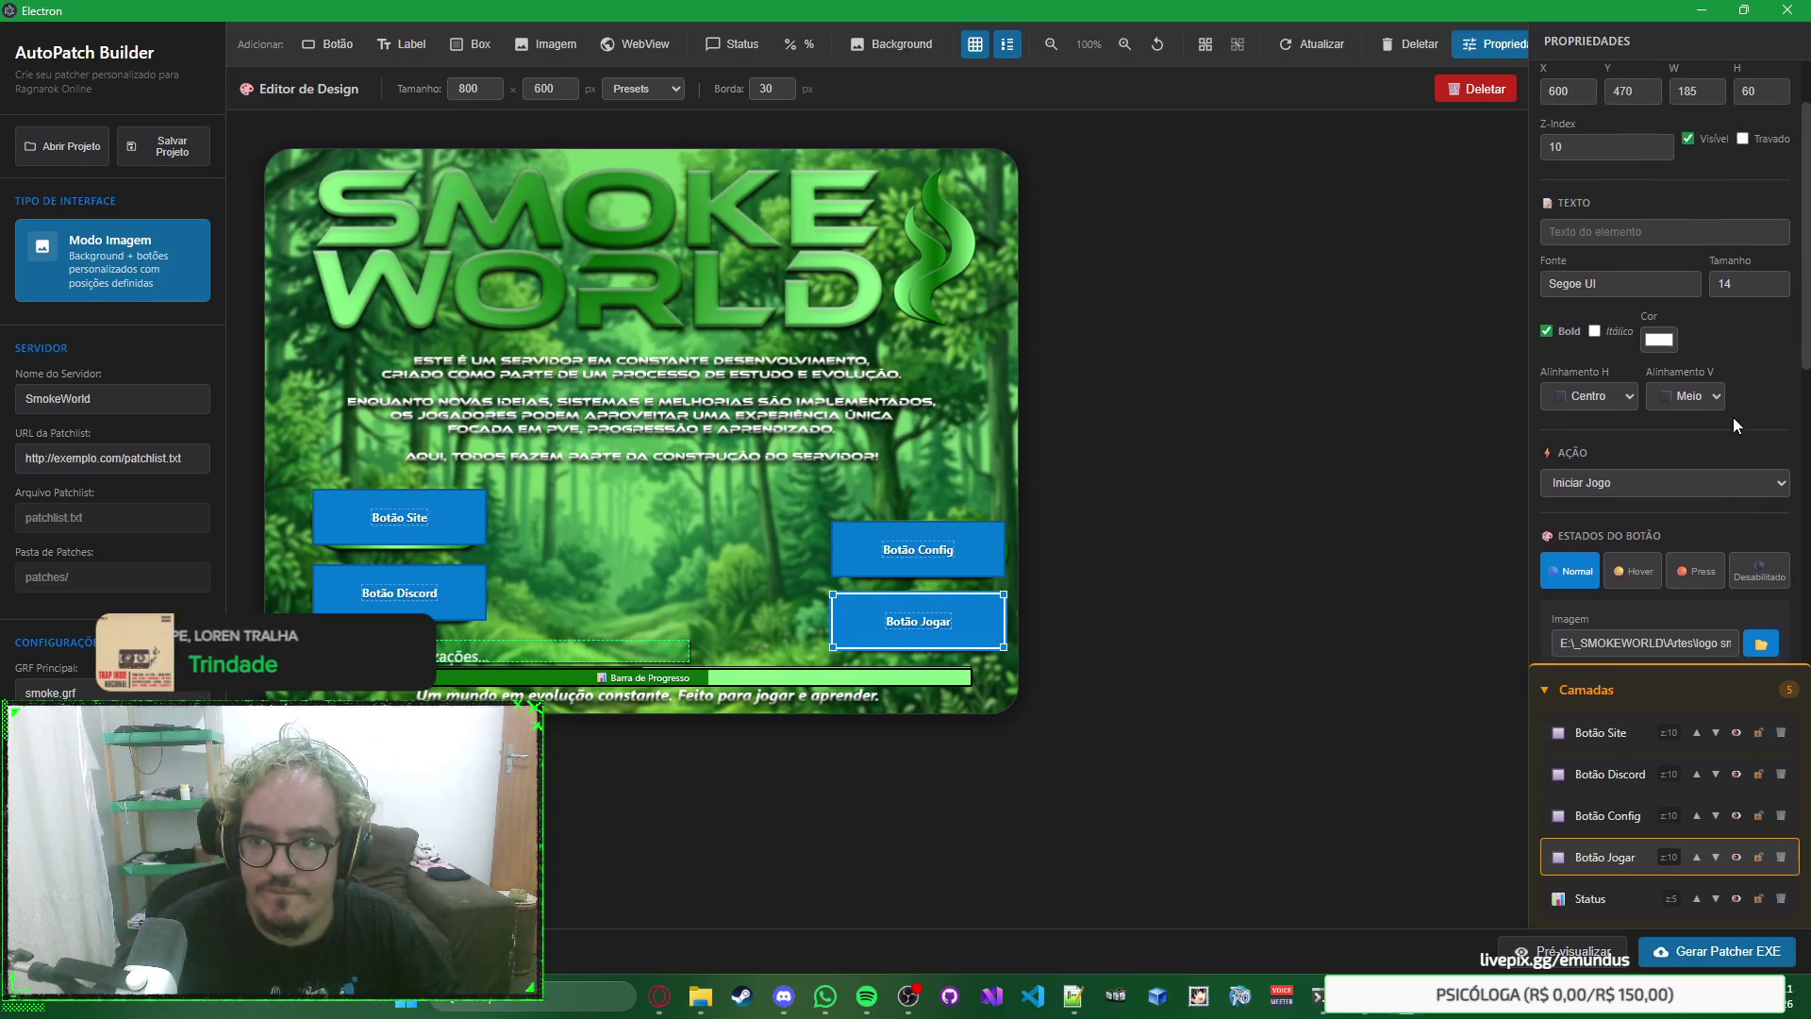
scroll(1745, 326, "up", 2)
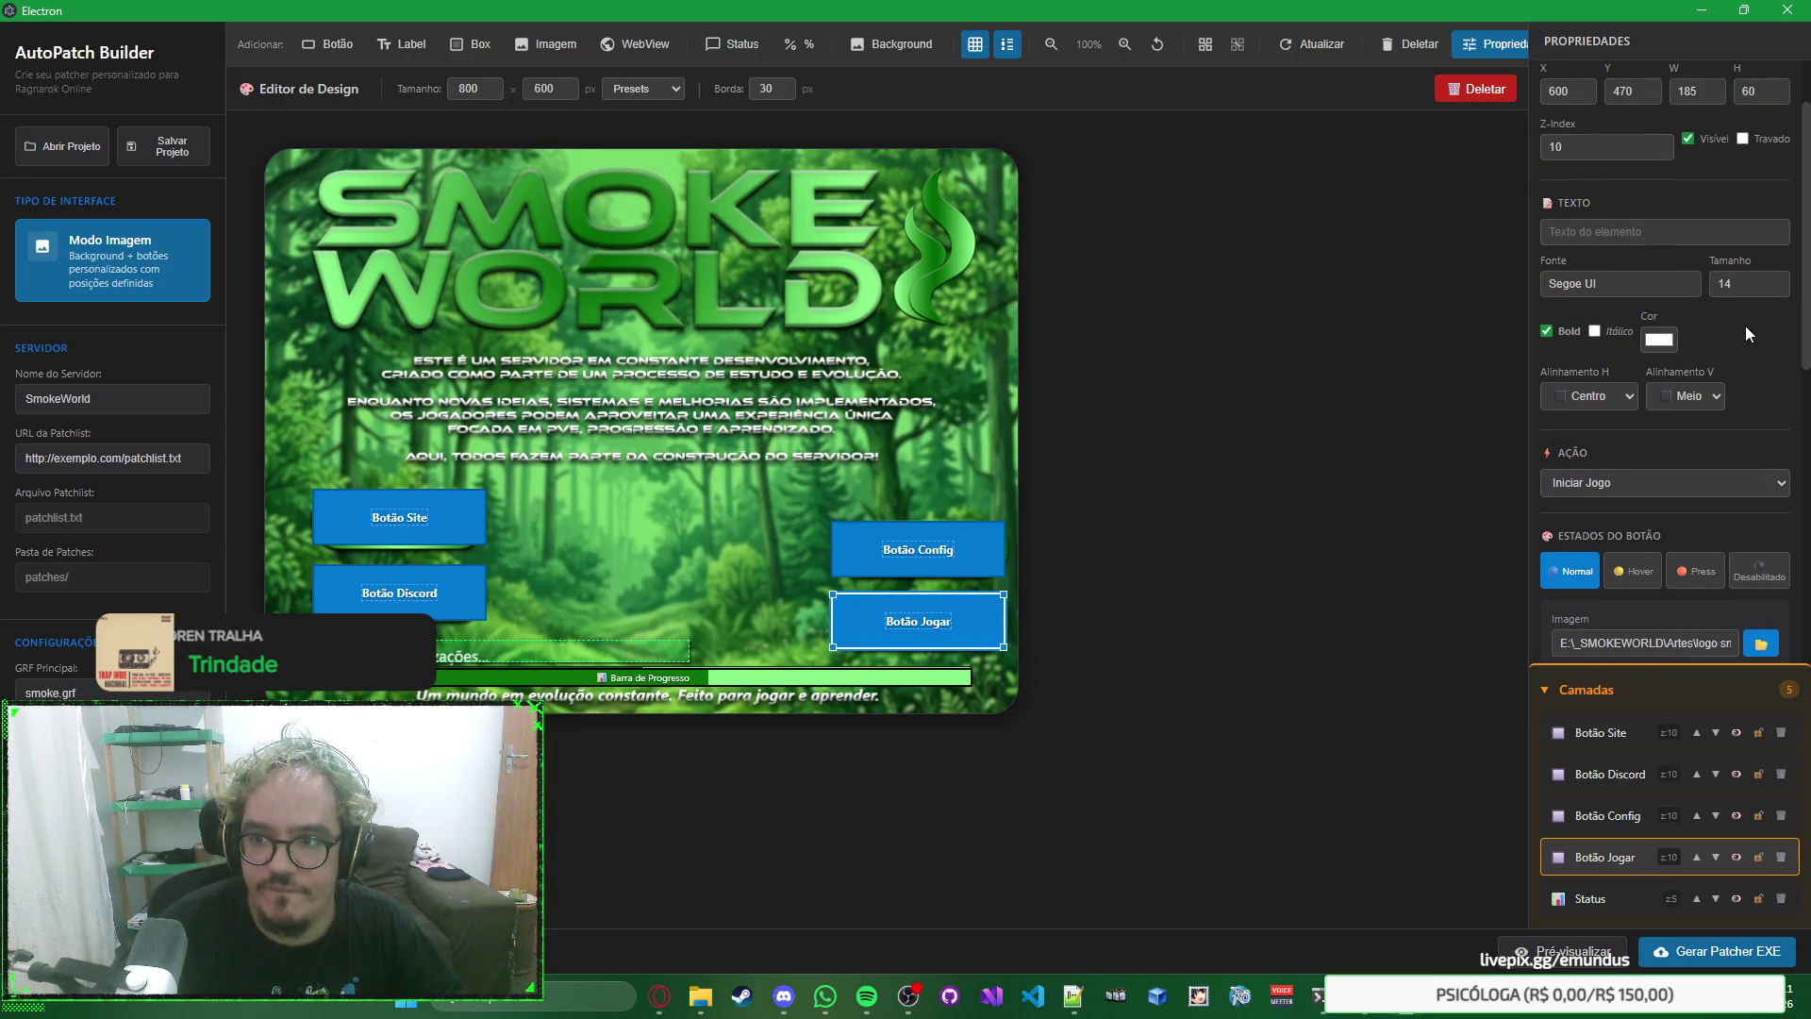
scroll(1758, 348, "down", 1)
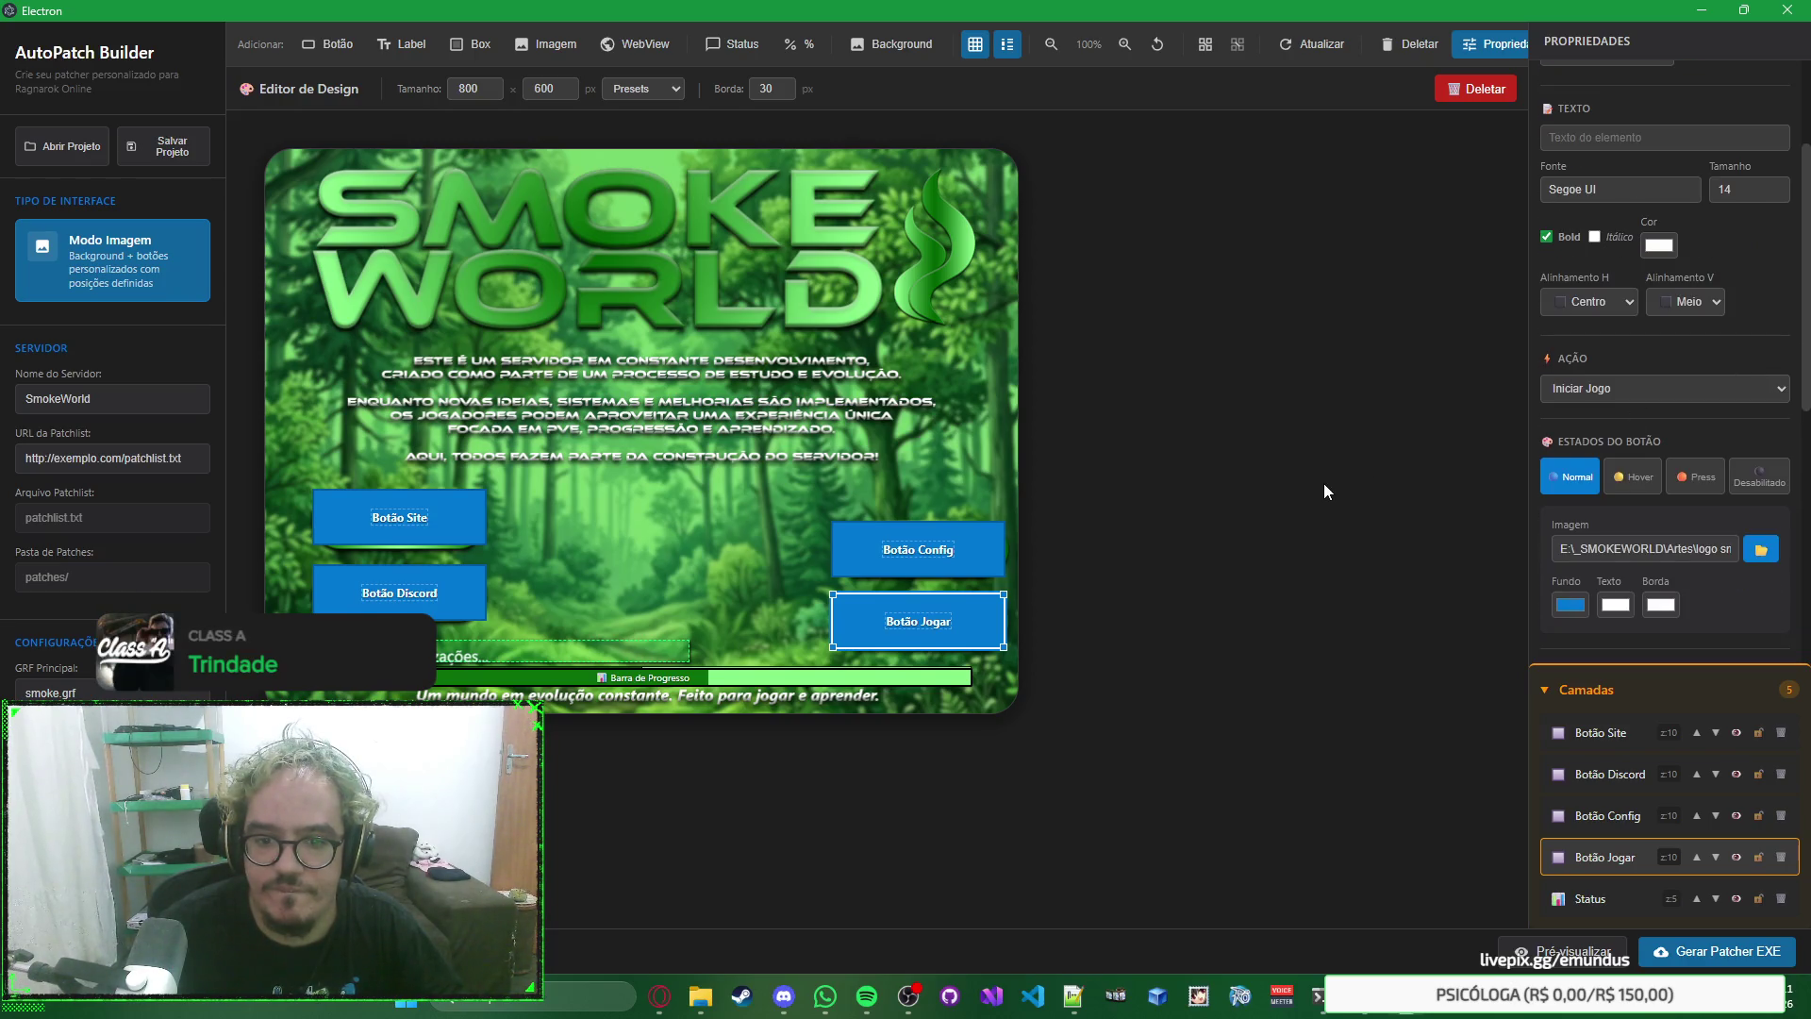
left_click(1323, 483)
left_click(979, 610)
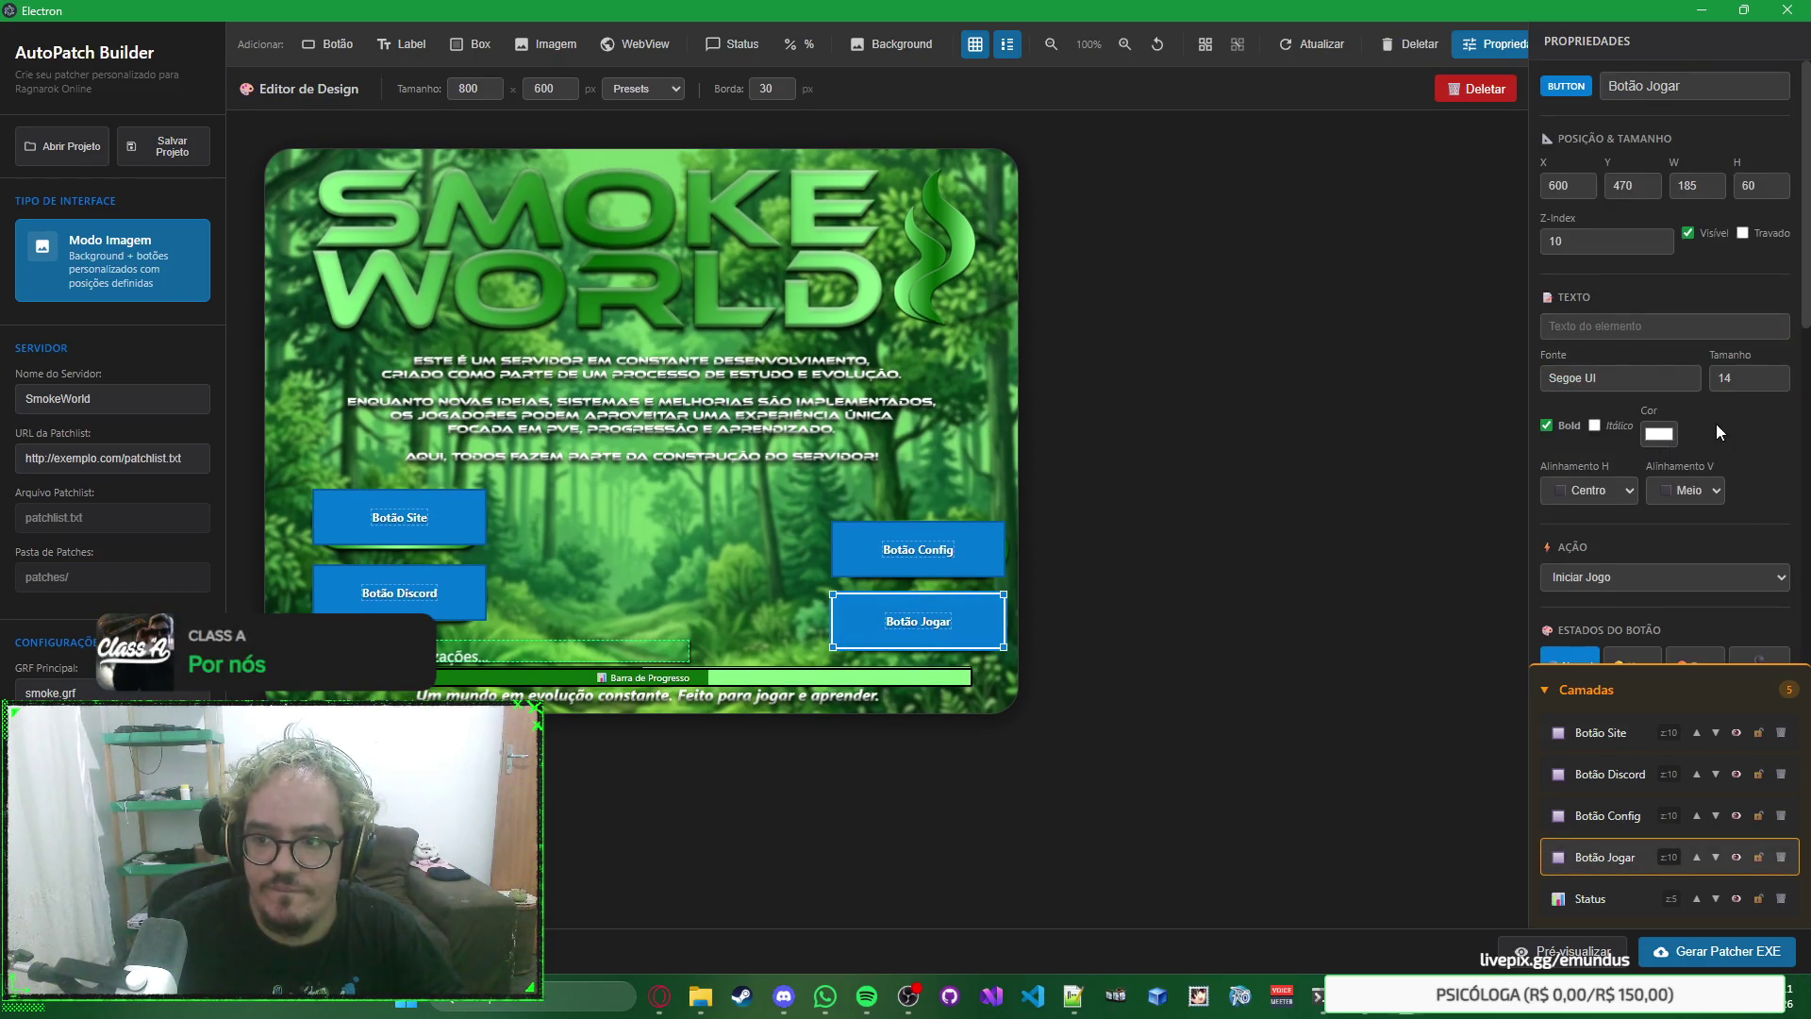
scroll(1717, 422, "down", 4)
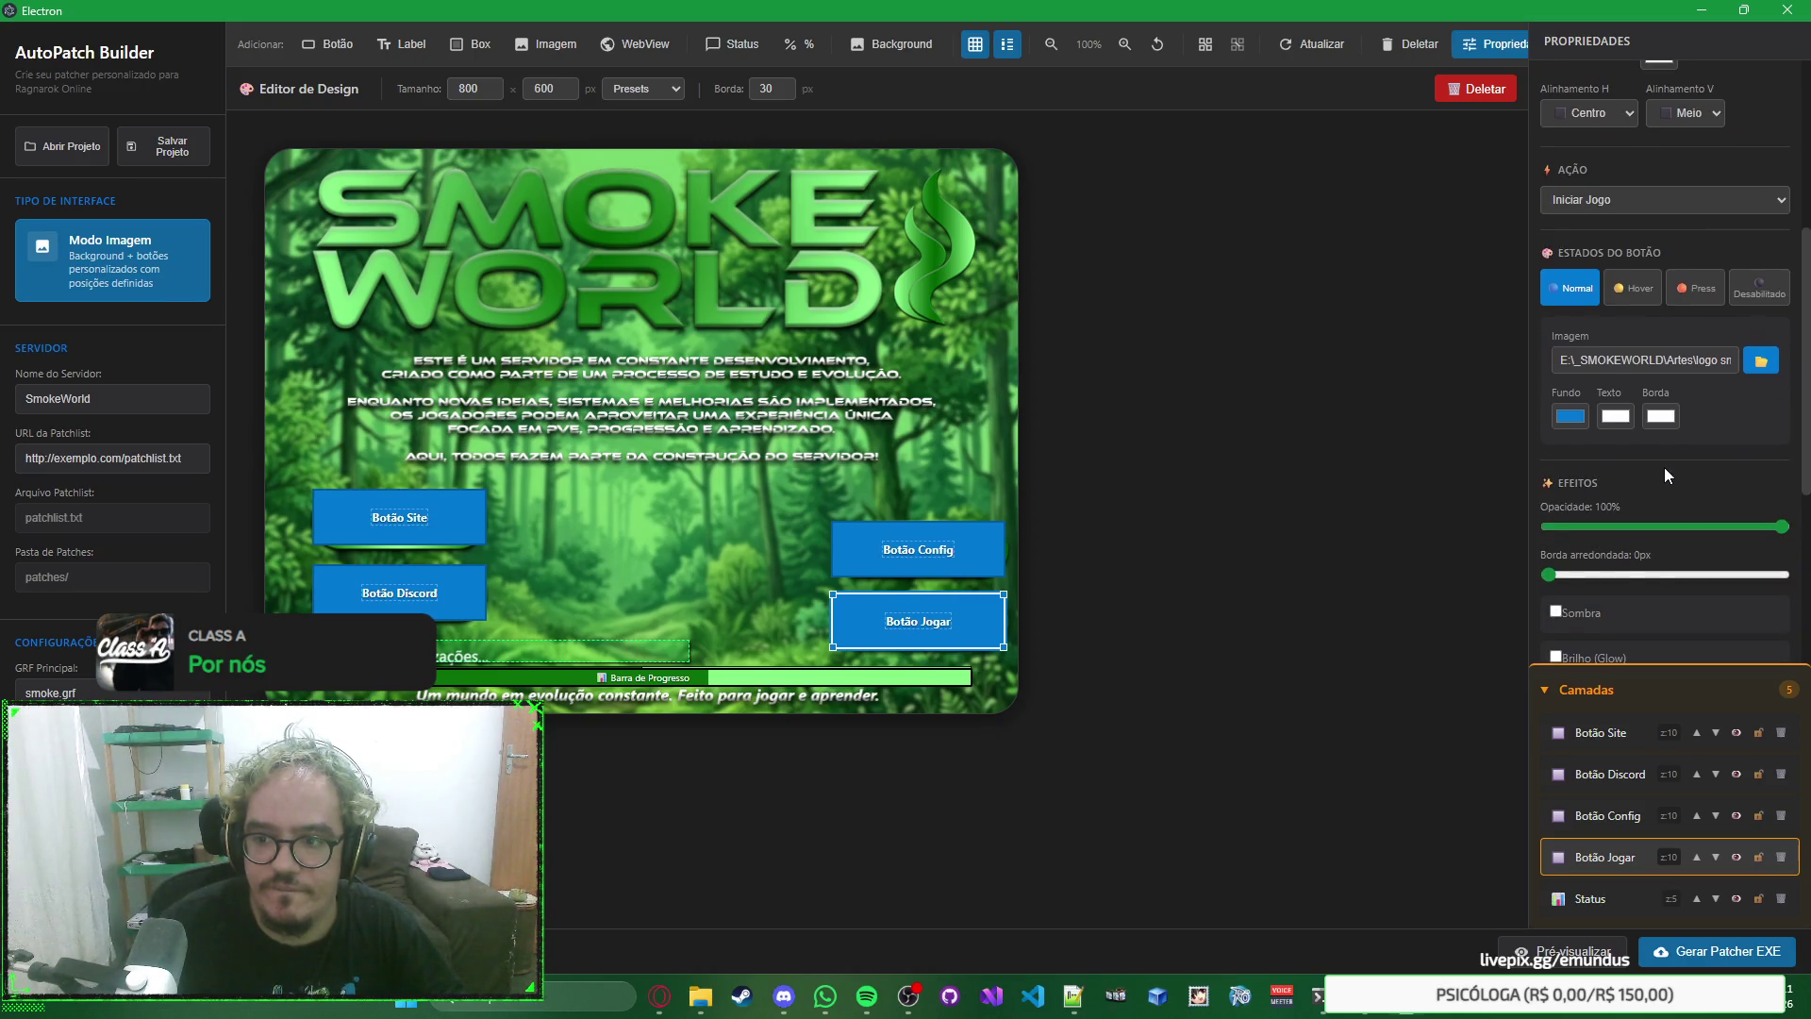
scroll(1664, 467, "down", 1)
scroll(1664, 467, "up", 1)
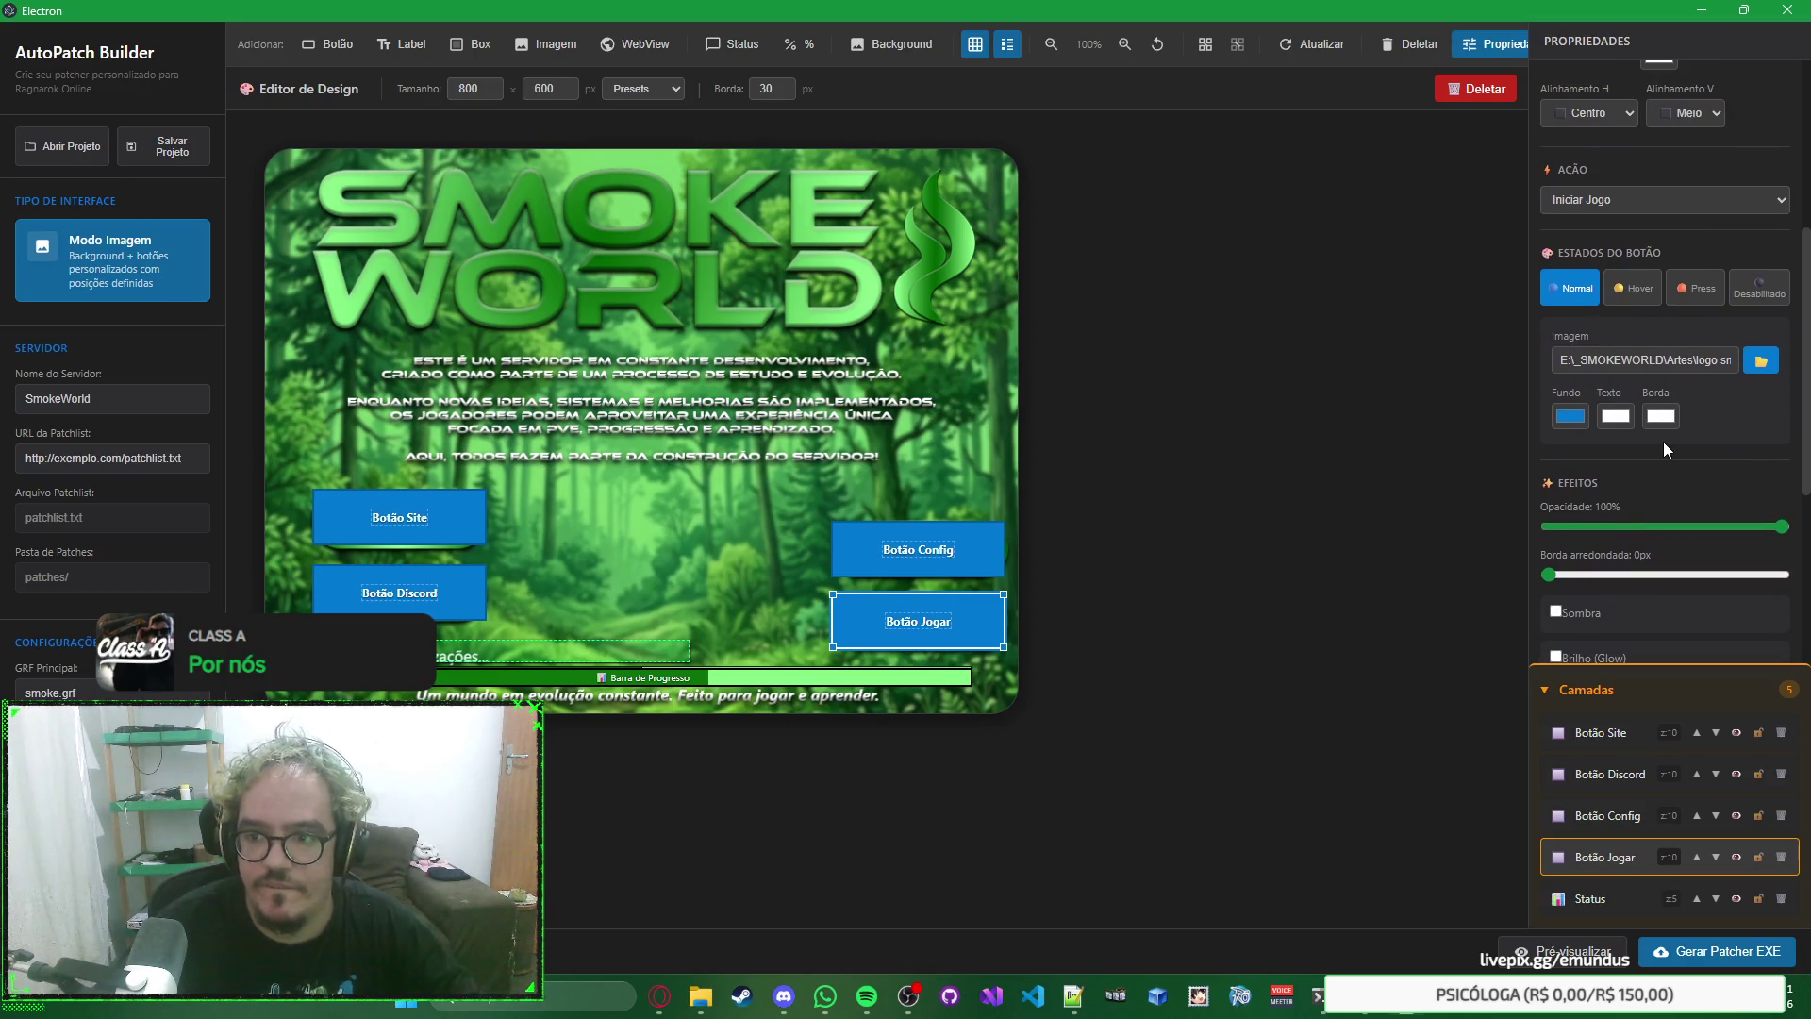
left_click(1581, 424)
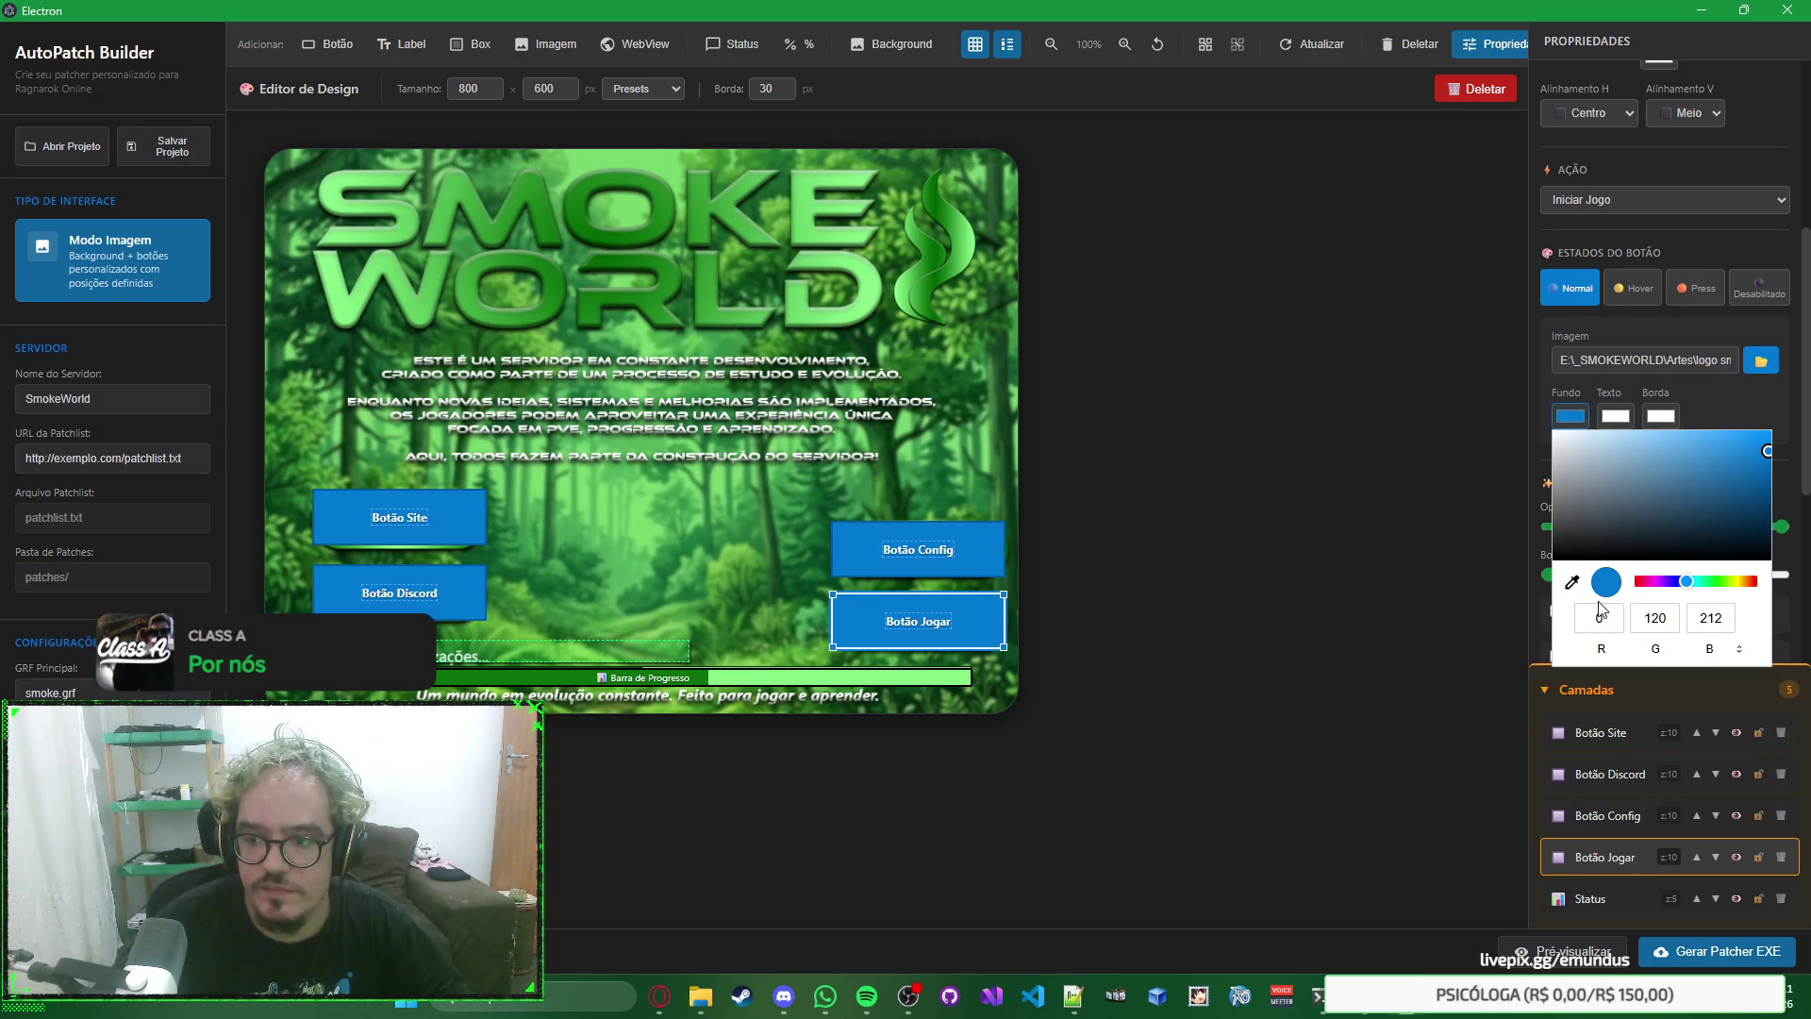
left_click(1738, 651)
left_click(1739, 653)
left_click(1740, 655)
left_click(1739, 651)
left_click(1739, 651)
left_click(1739, 651)
left_click(1738, 653)
left_click(1738, 651)
left_click(1739, 649)
left_click(1730, 401)
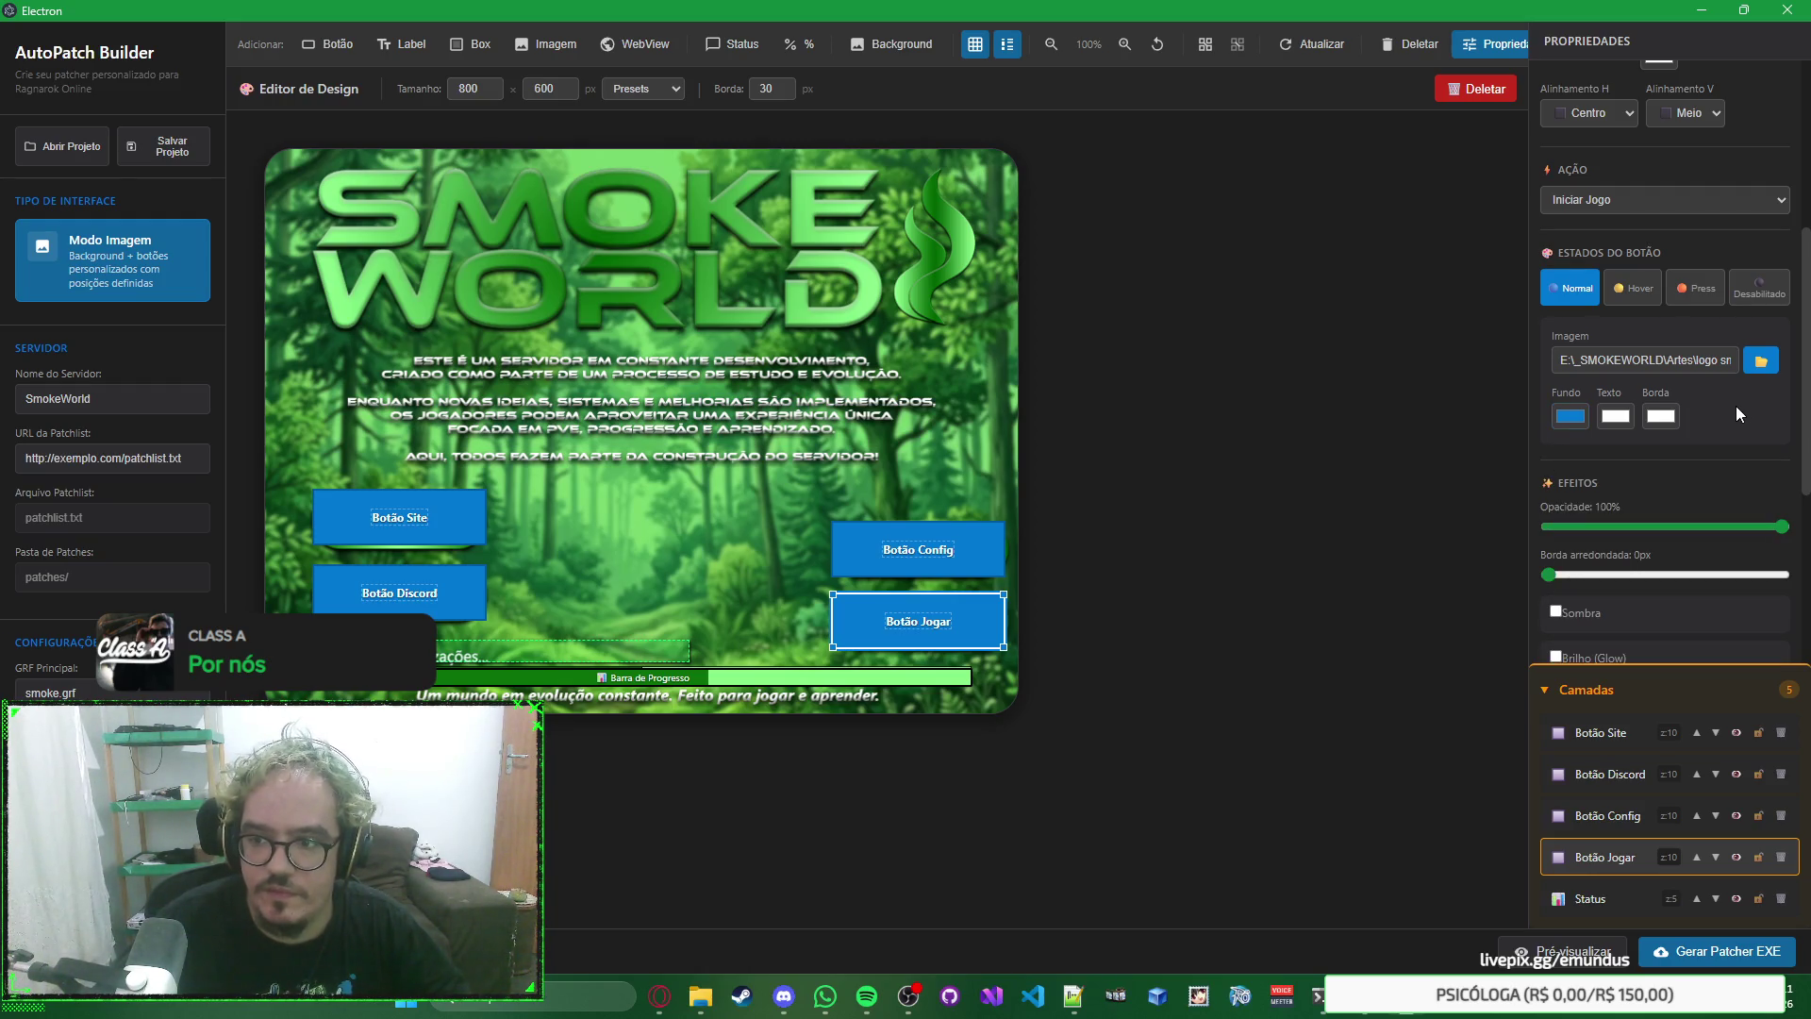
scroll(1735, 411, "down", 1)
scroll(1718, 434, "up", 1)
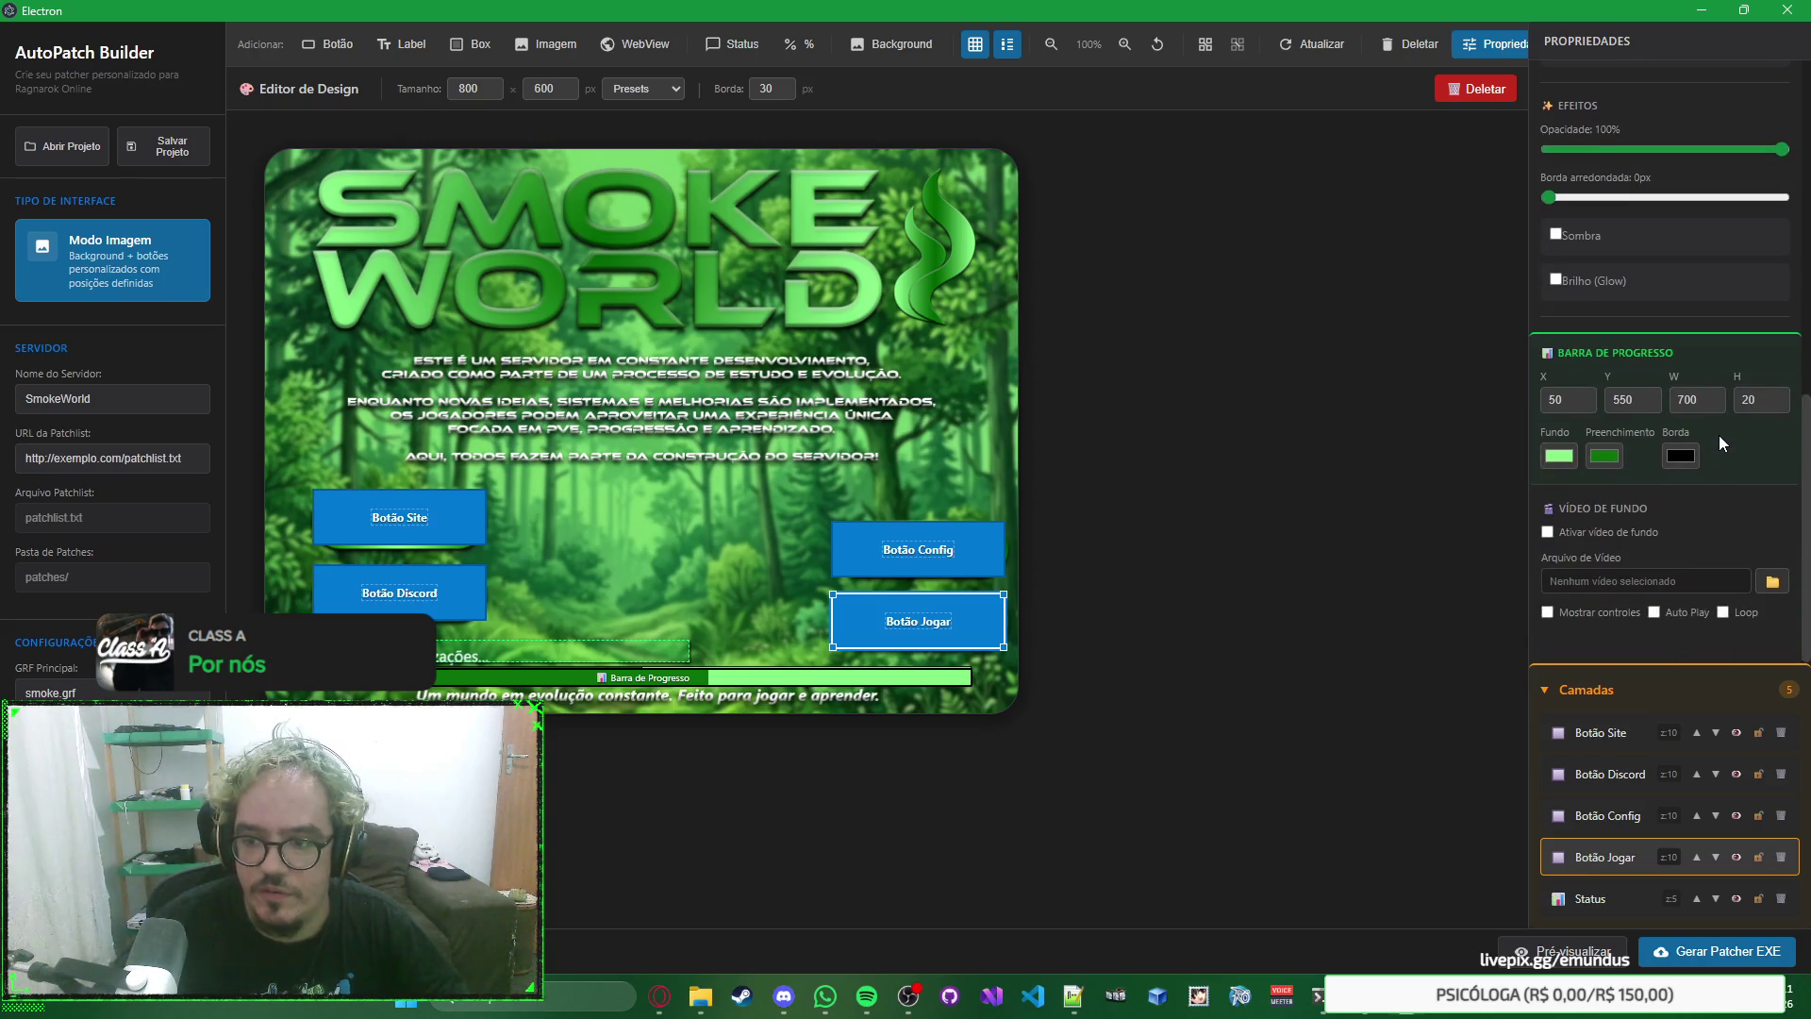
scroll(1719, 434, "up", 1)
scroll(1719, 434, "up", 5)
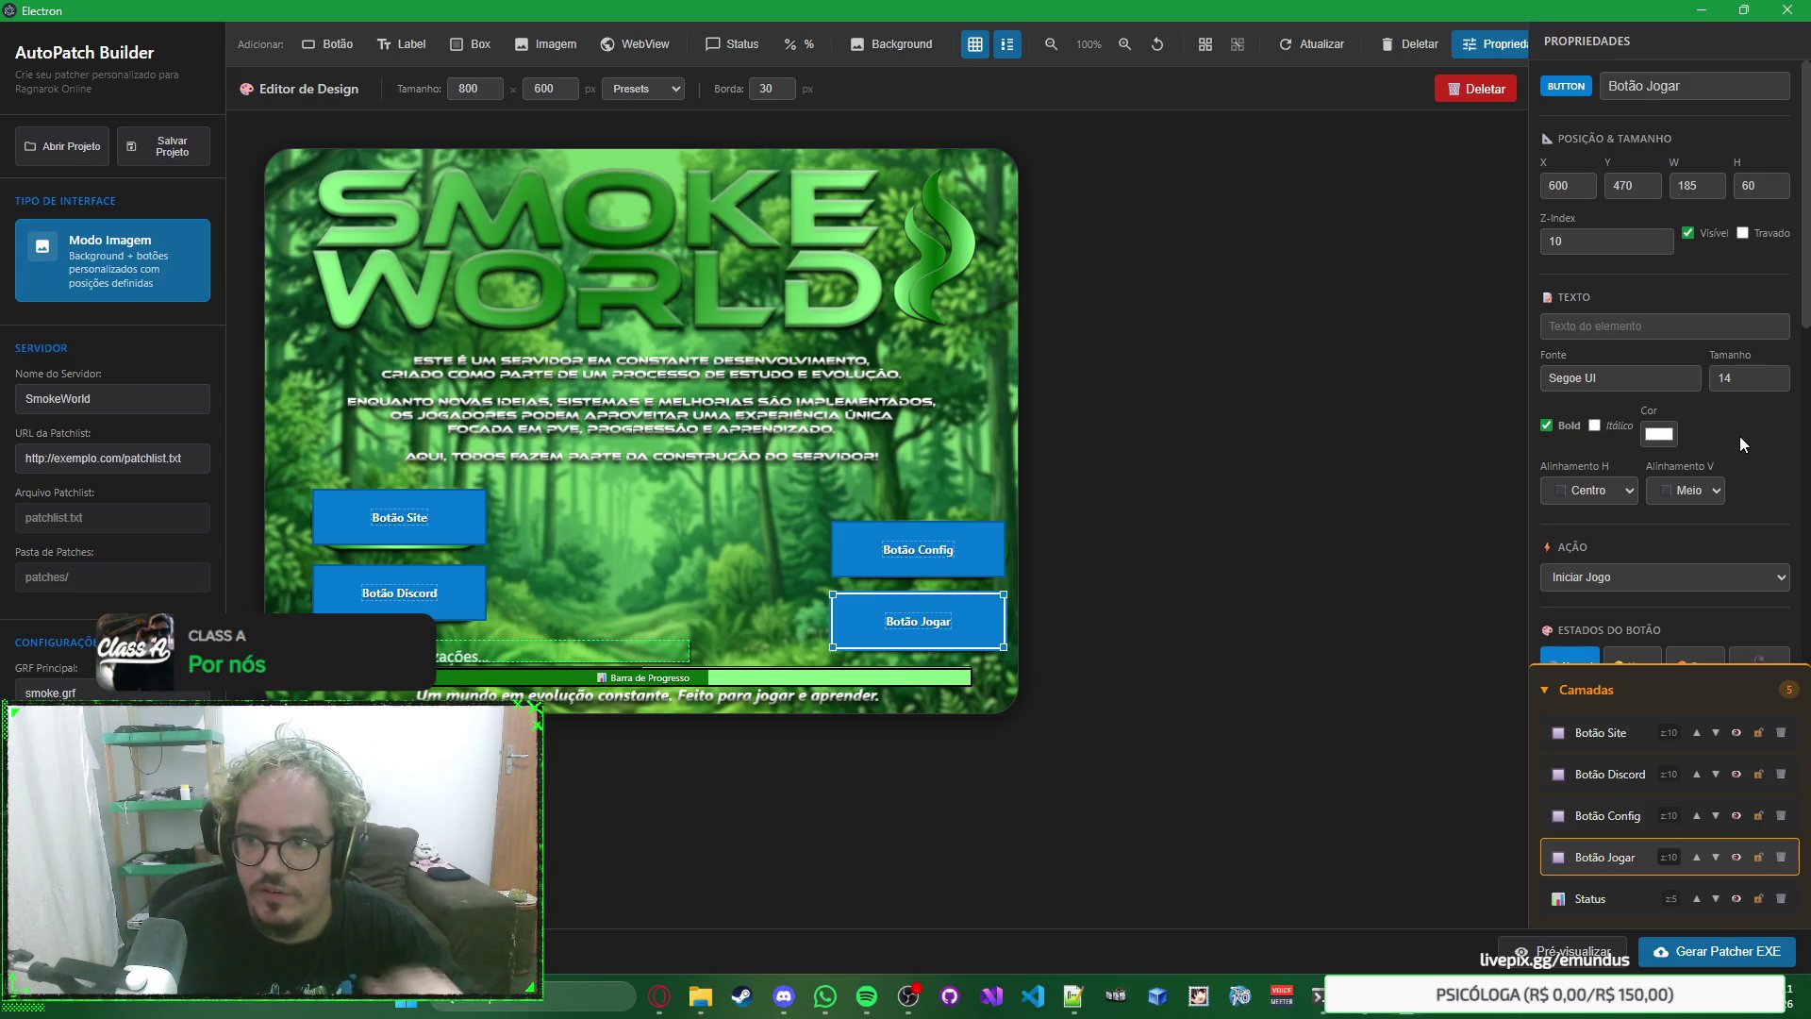
left_click(1326, 495)
left_click(990, 596)
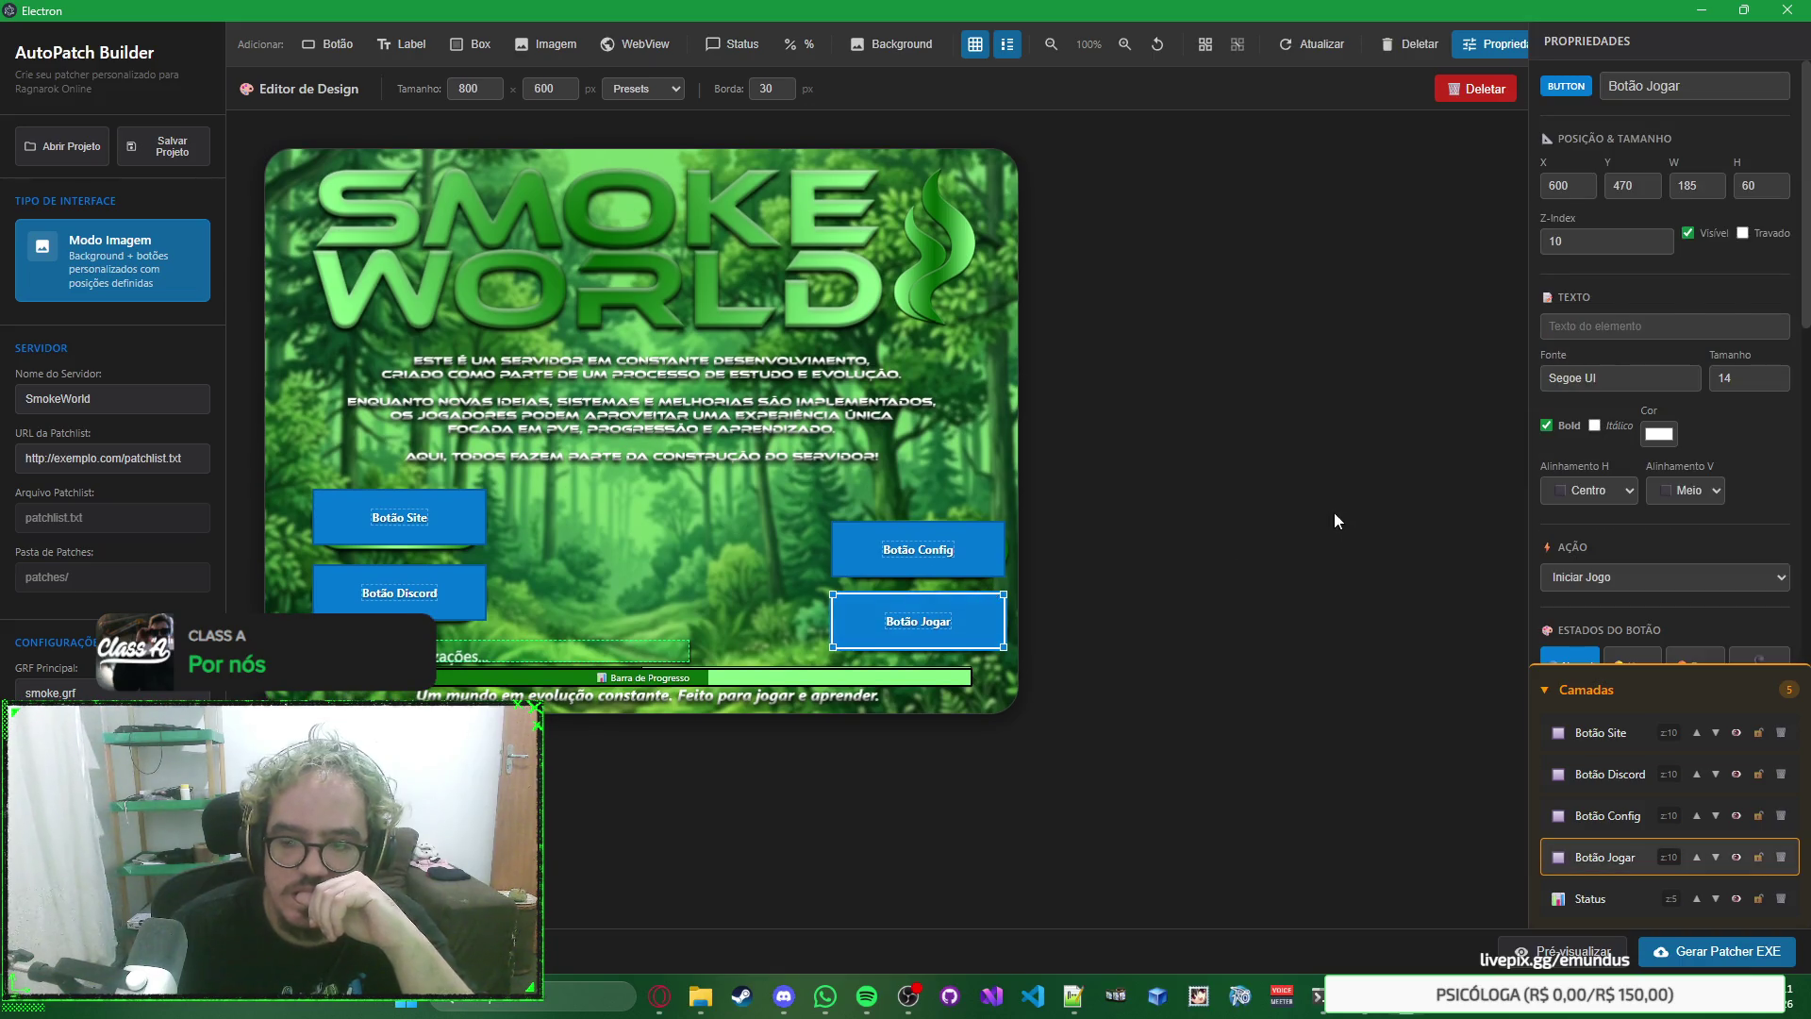
left_click(1402, 506)
left_click(1002, 604)
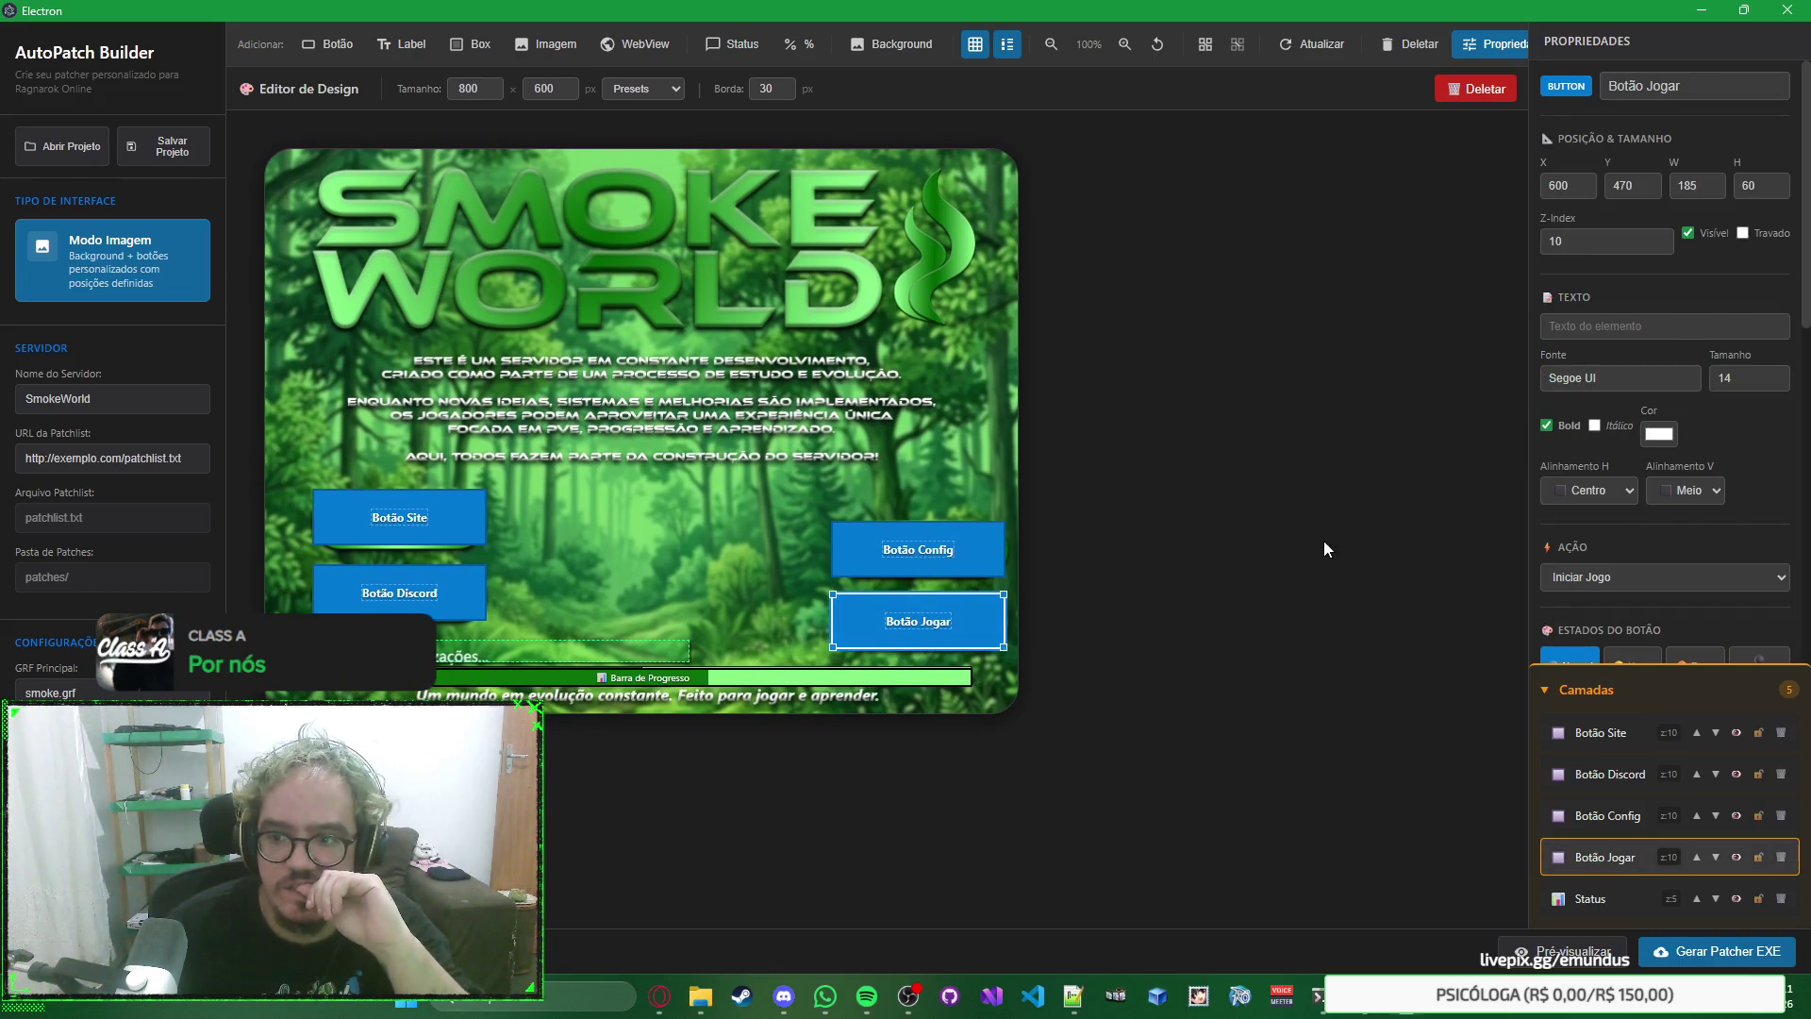
left_click(1316, 537)
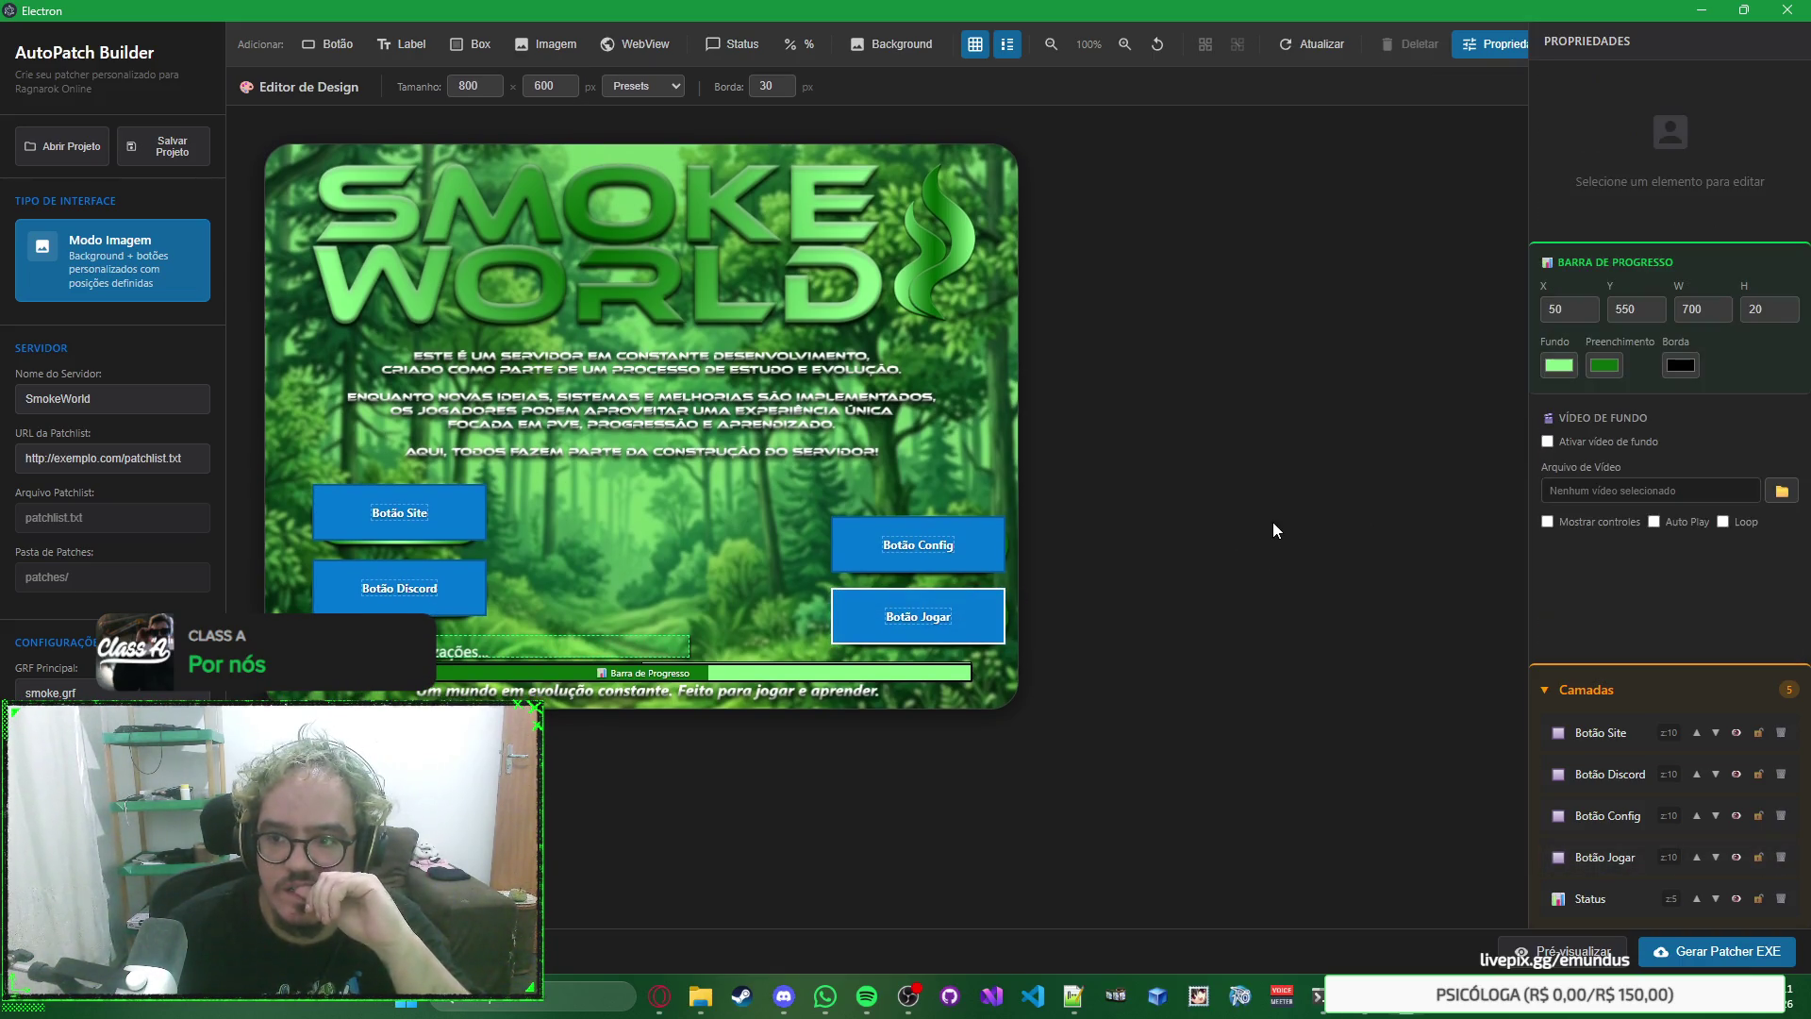
Step: Browse Botão Jogar's Hover state image options without choosing one, then return to Normal
left_click(998, 597)
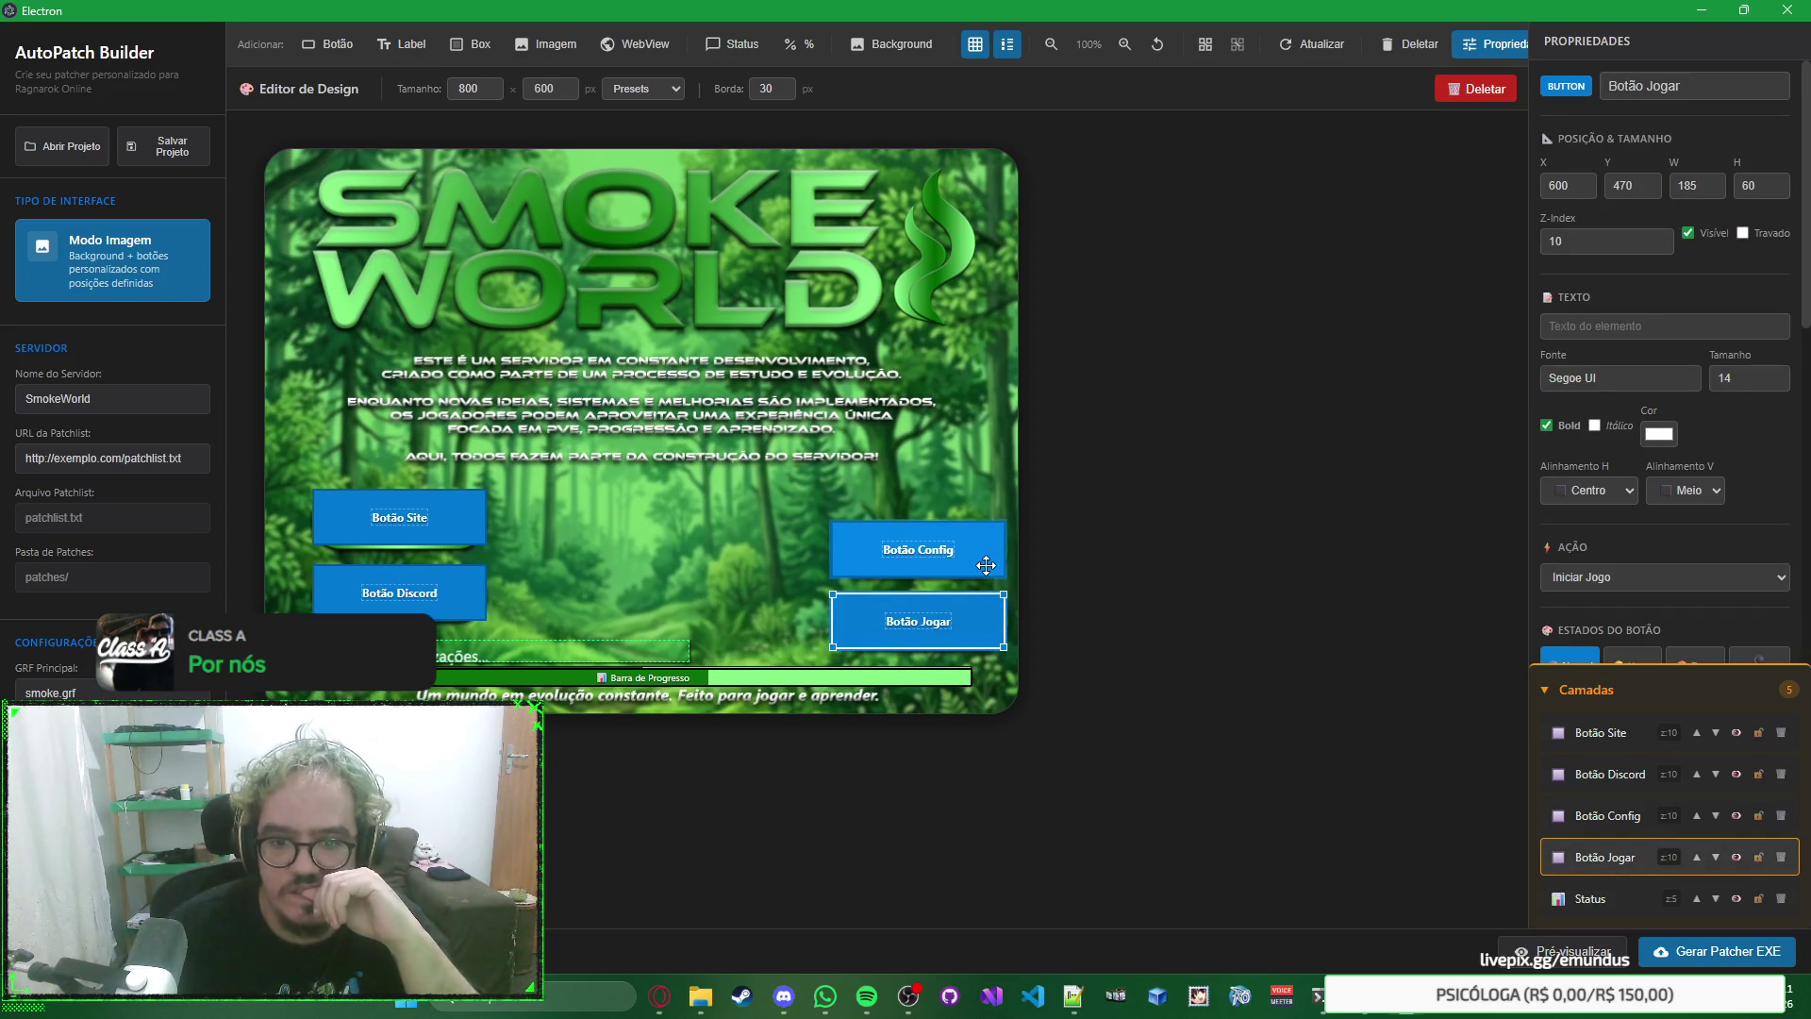
scroll(1746, 505, "down", 4)
scroll(1746, 506, "up", 1)
left_click(1637, 385)
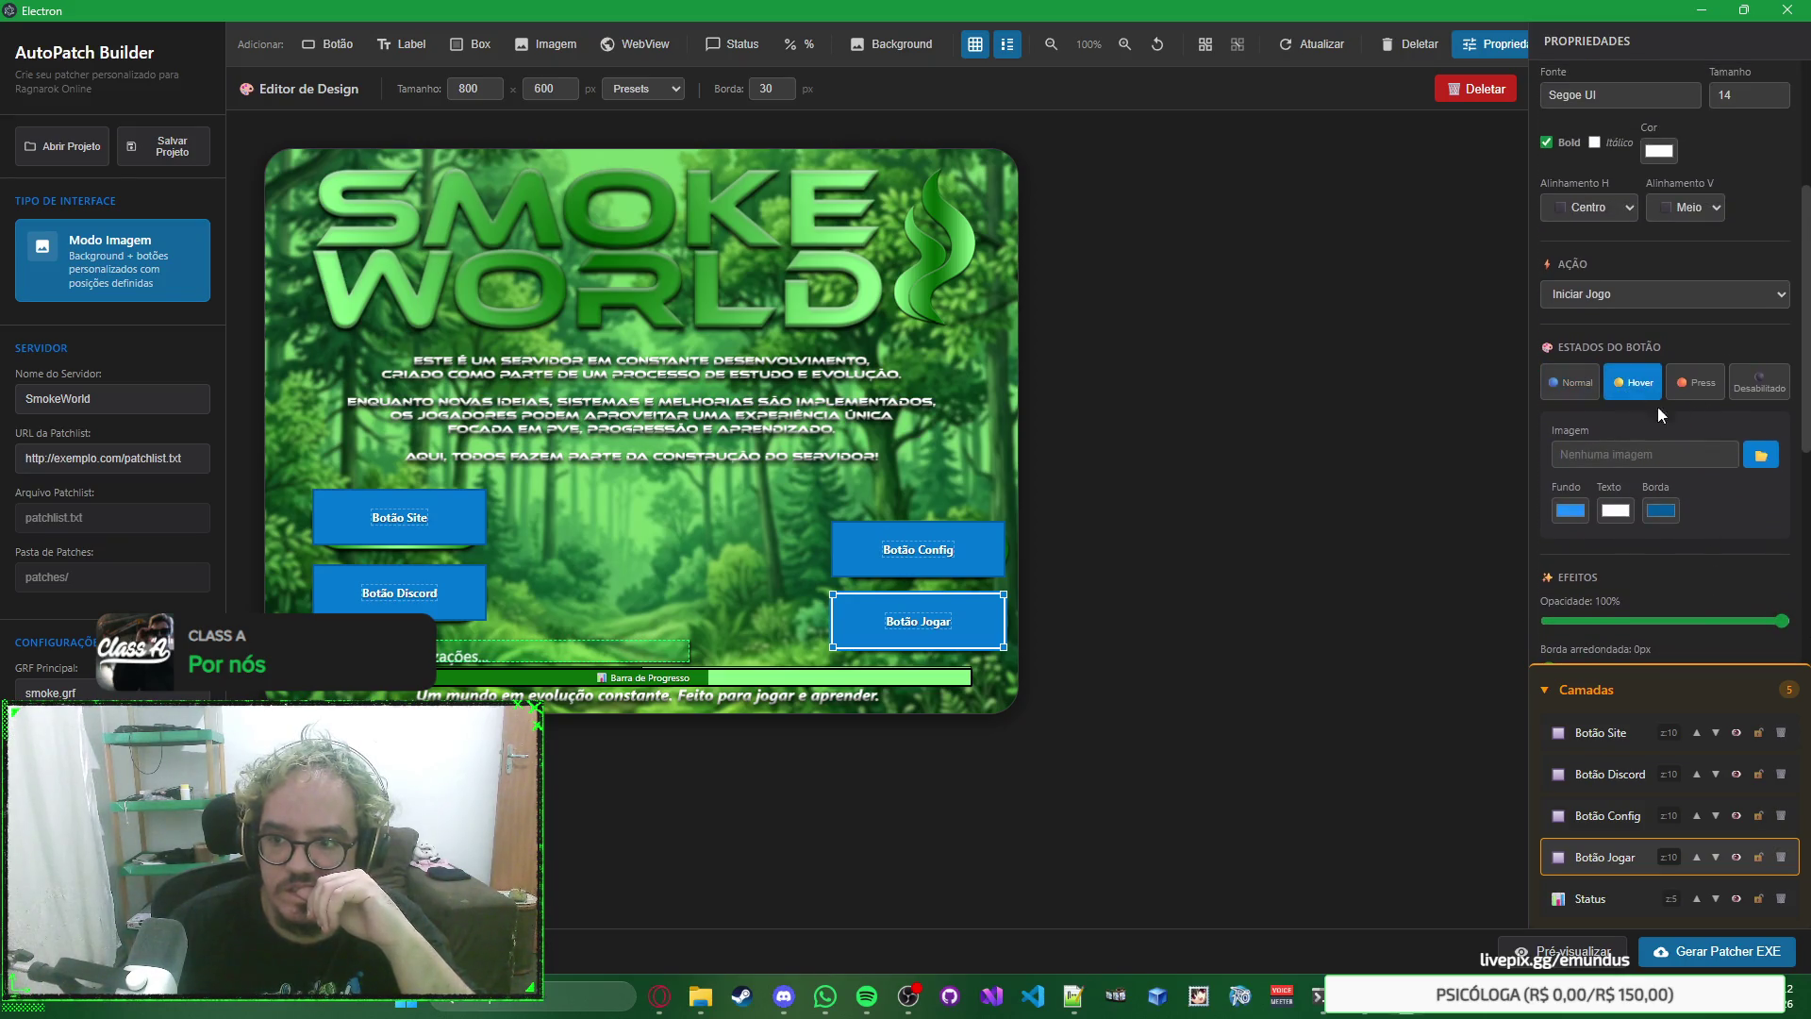
left_click(1759, 455)
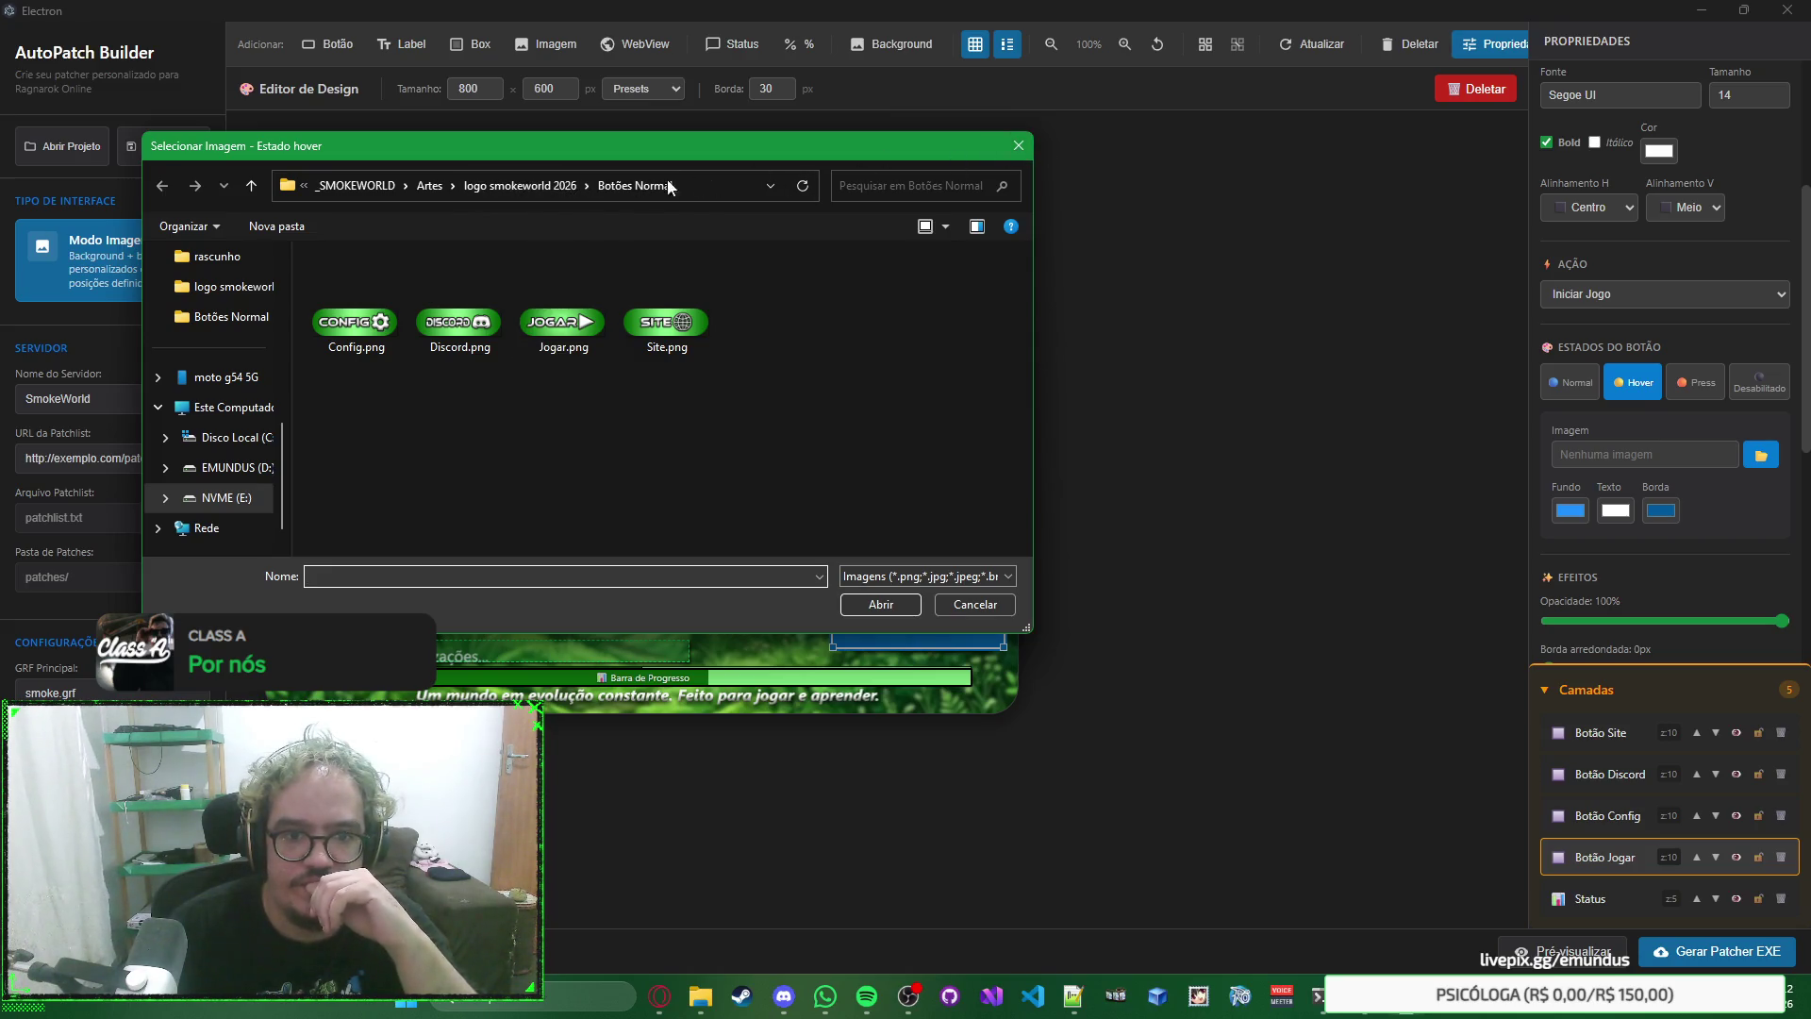
key("alt+Up")
left_click(1019, 145)
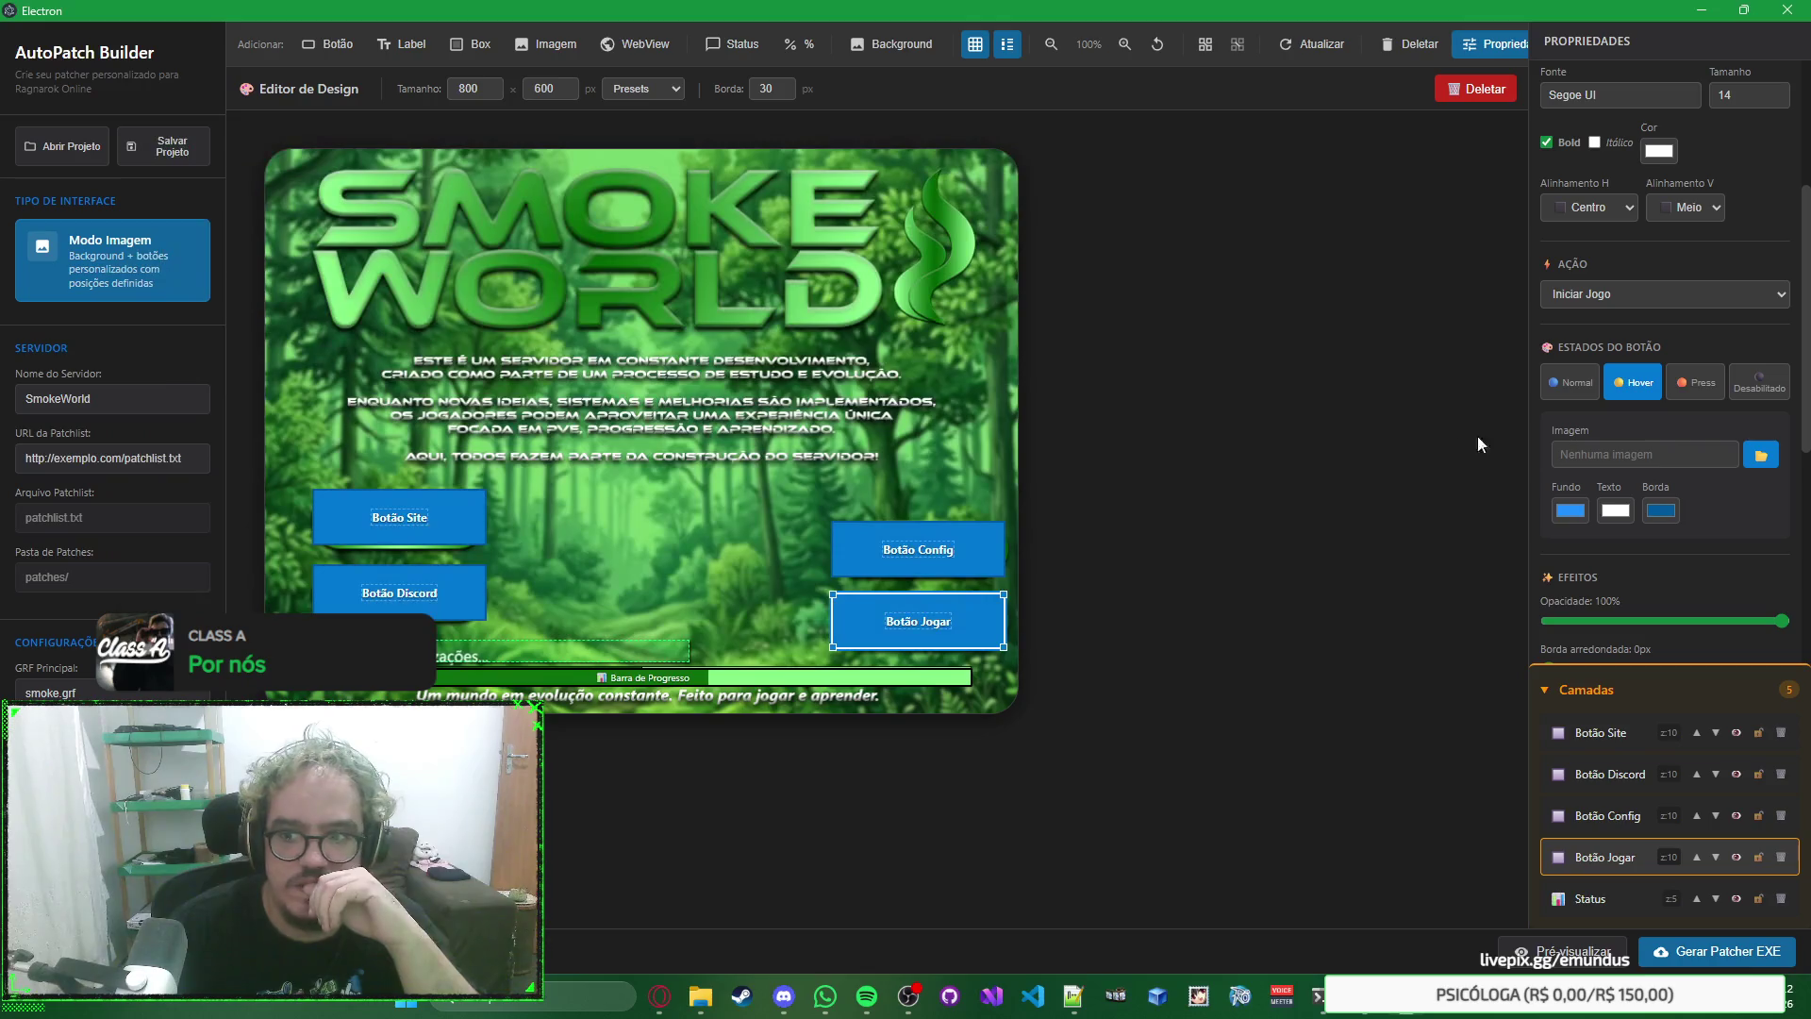
left_click(1571, 382)
Step: Assign Config.png, Discord.png and Site.png as normal-state images of their matching buttons
left_click(989, 534)
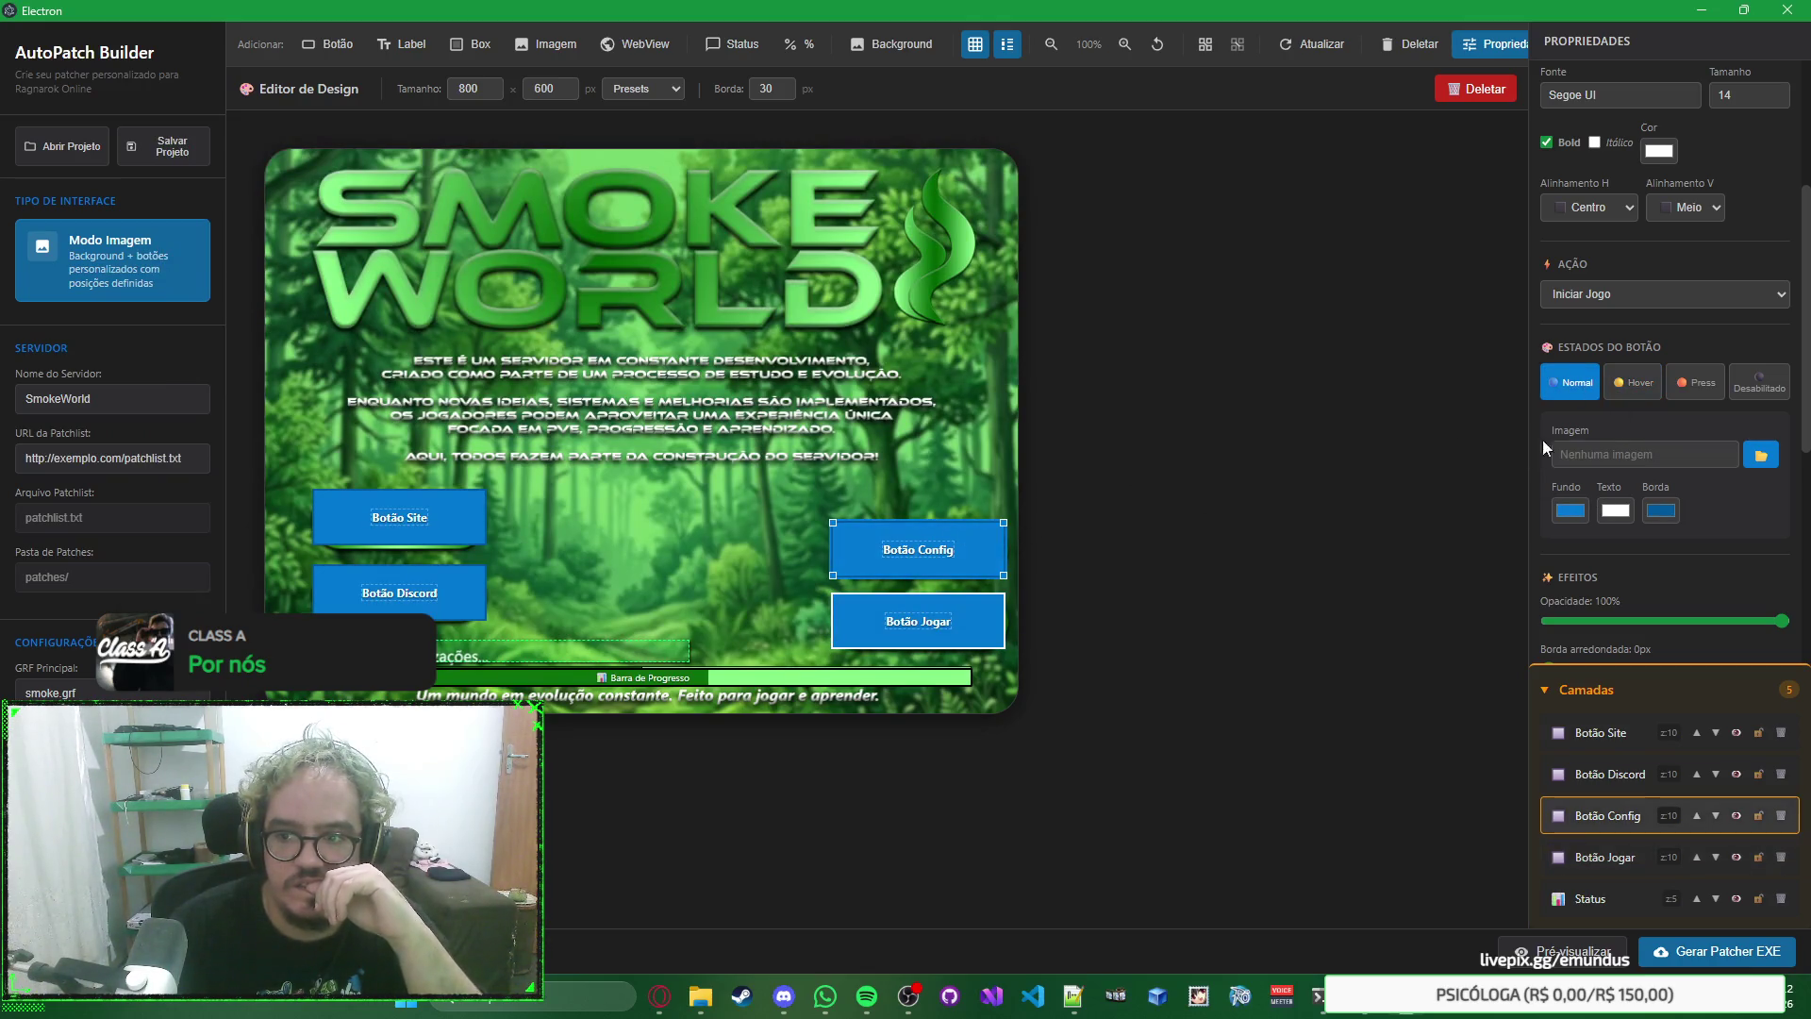
left_click(1761, 456)
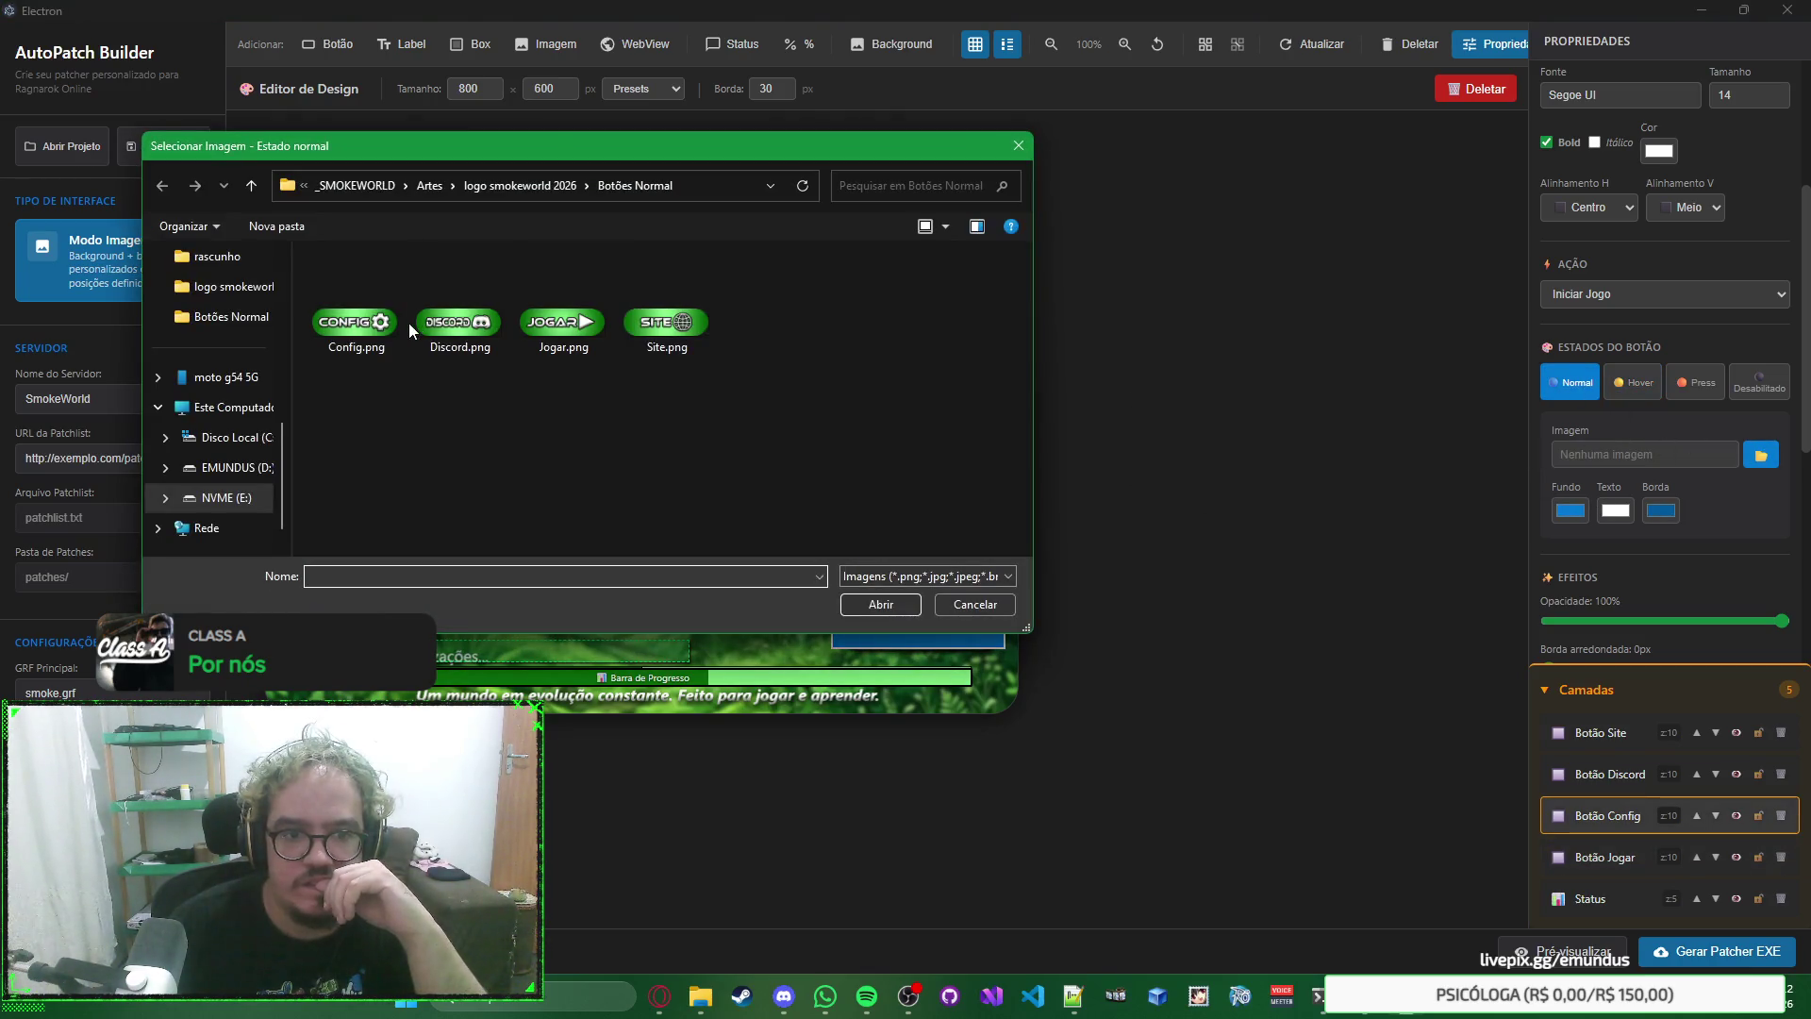
double_click(356, 321)
left_click(424, 592)
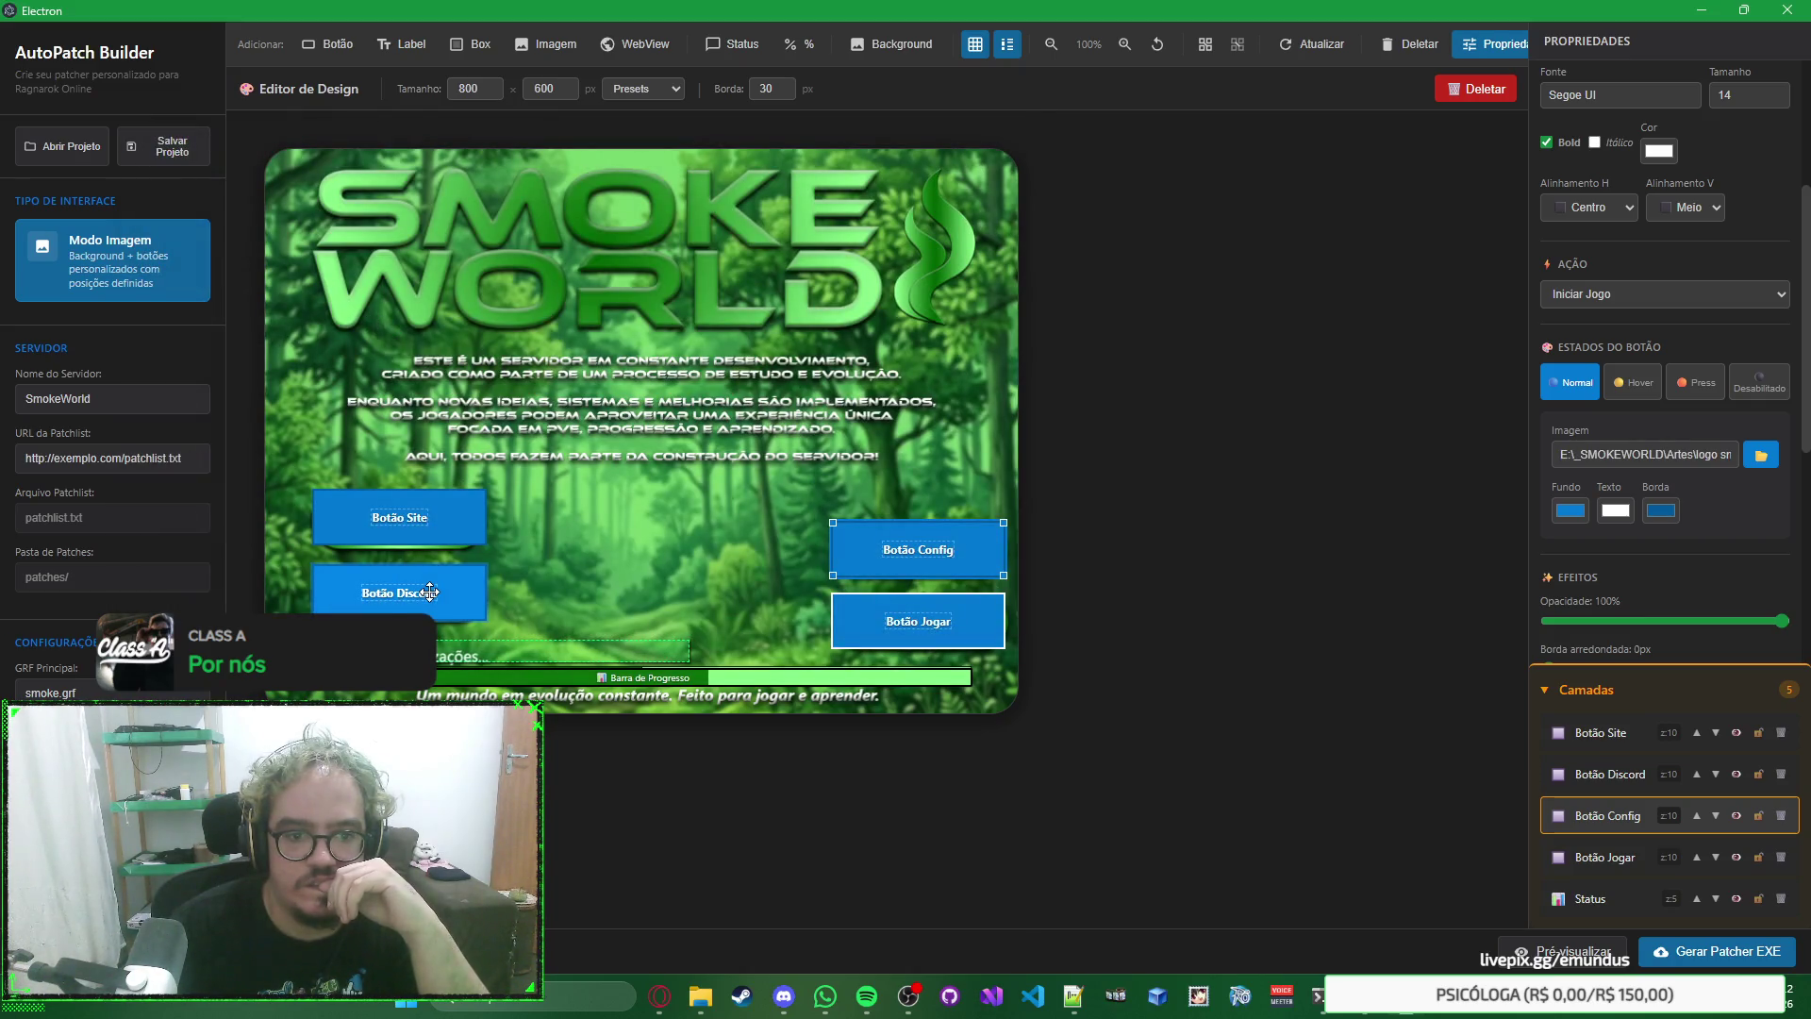
left_click(1760, 456)
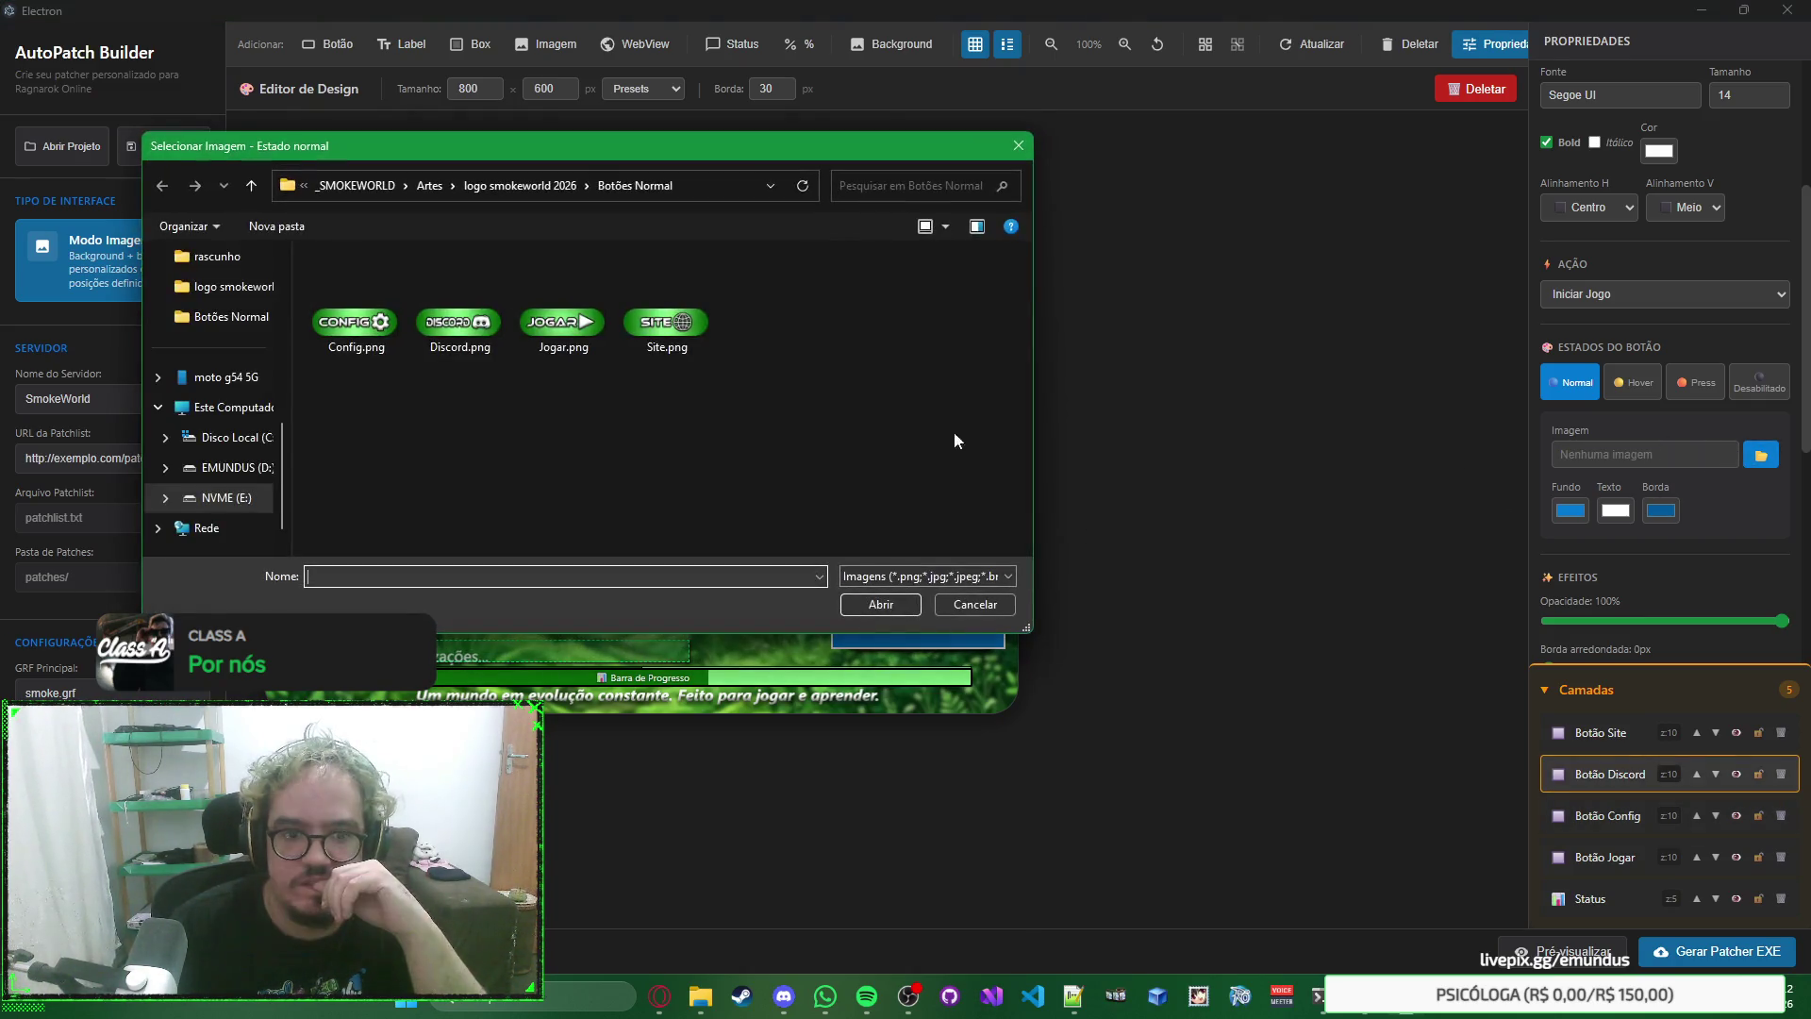
double_click(449, 319)
left_click(400, 517)
left_click(1760, 456)
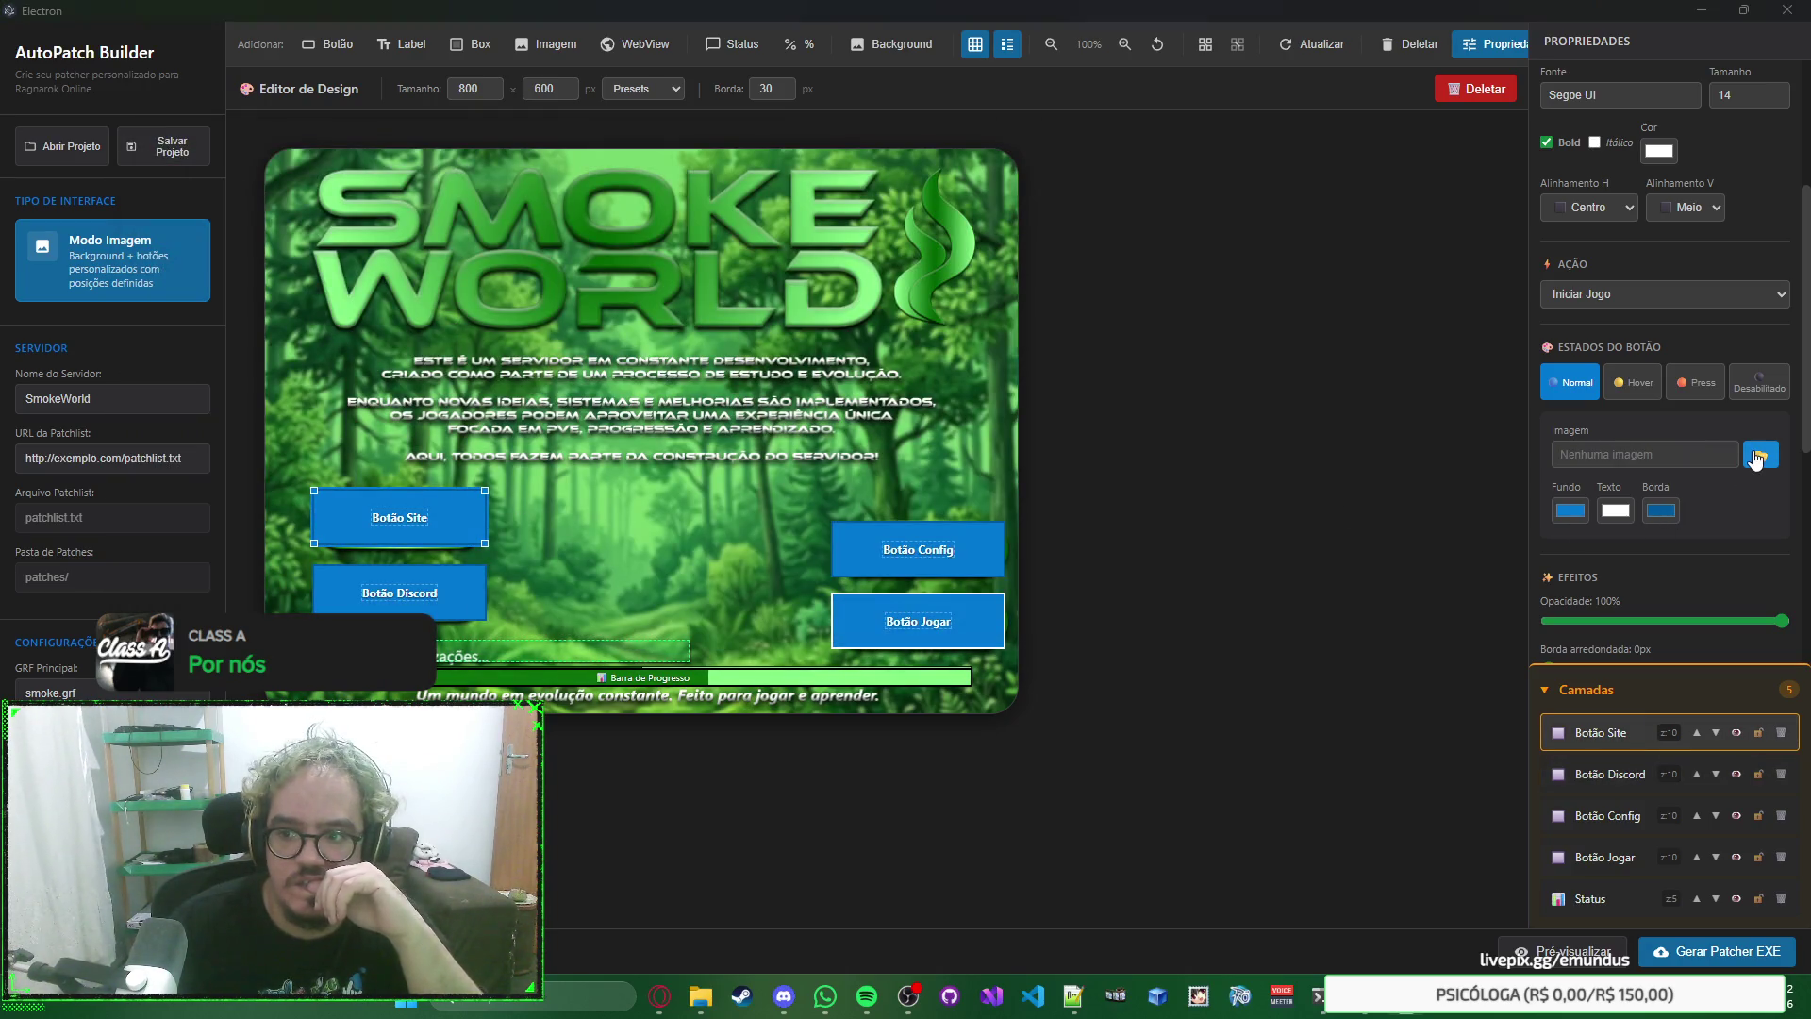
double_click(665, 325)
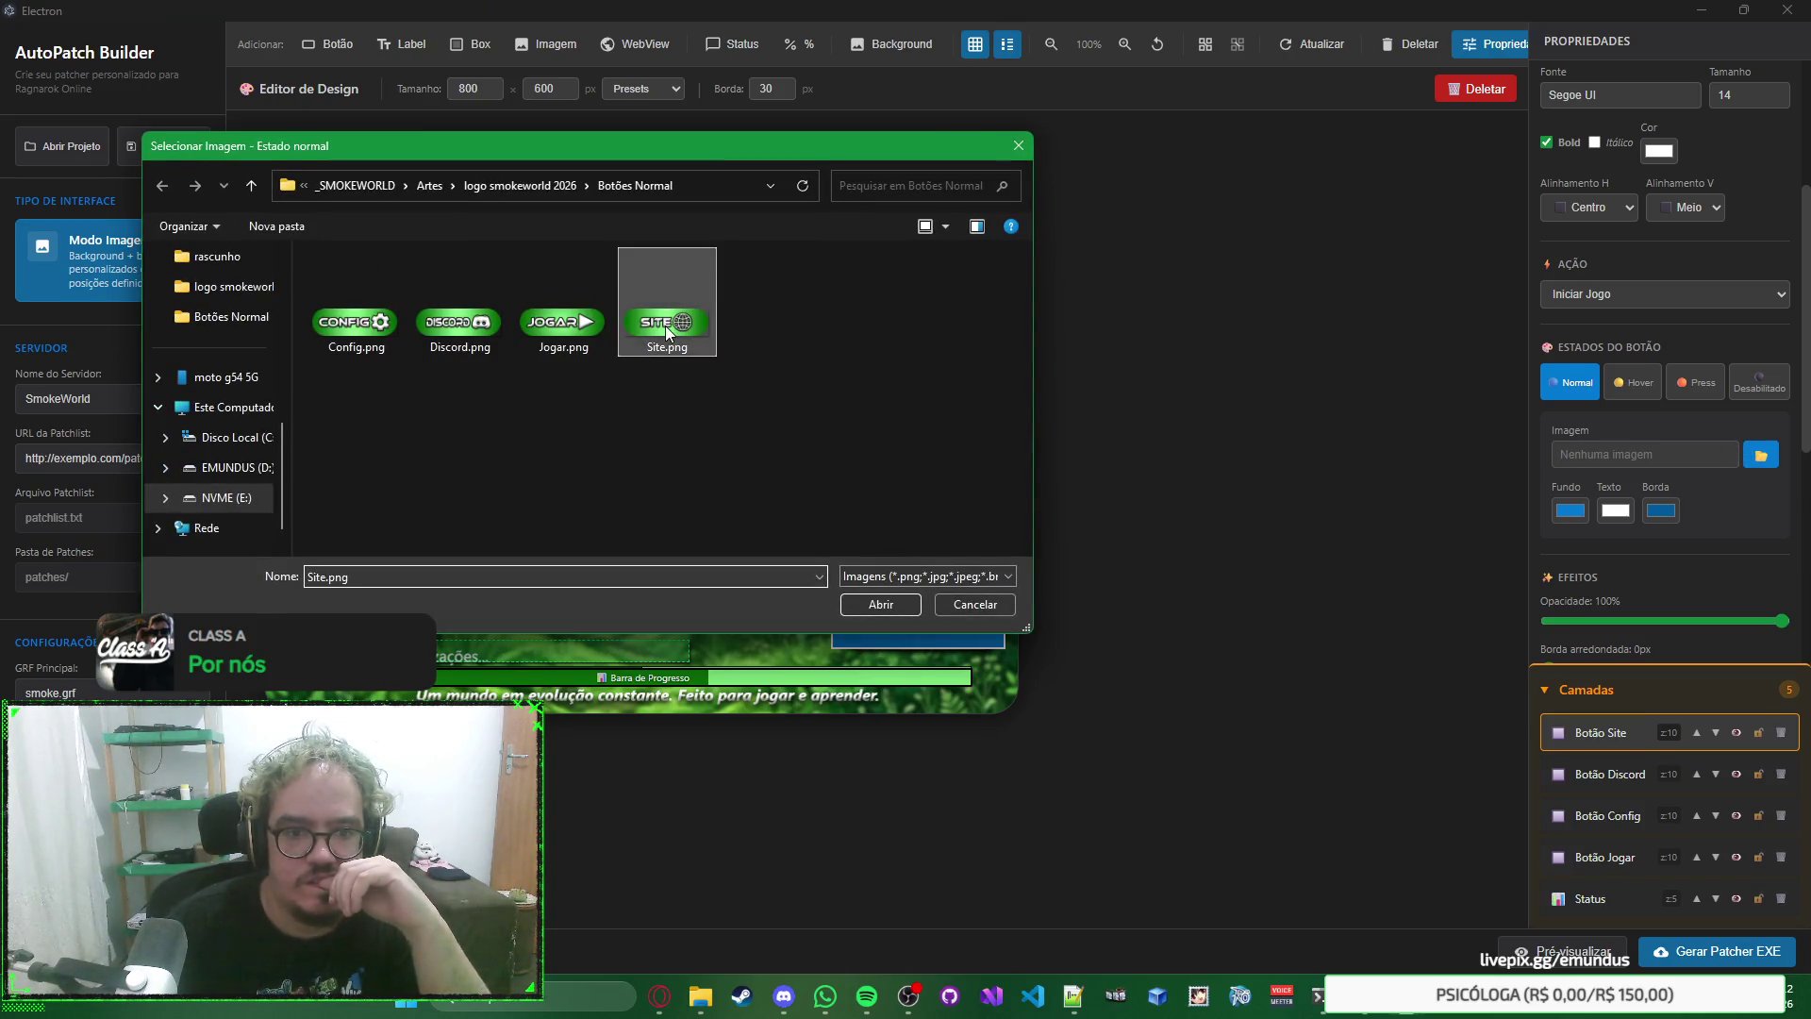
left_click(934, 613)
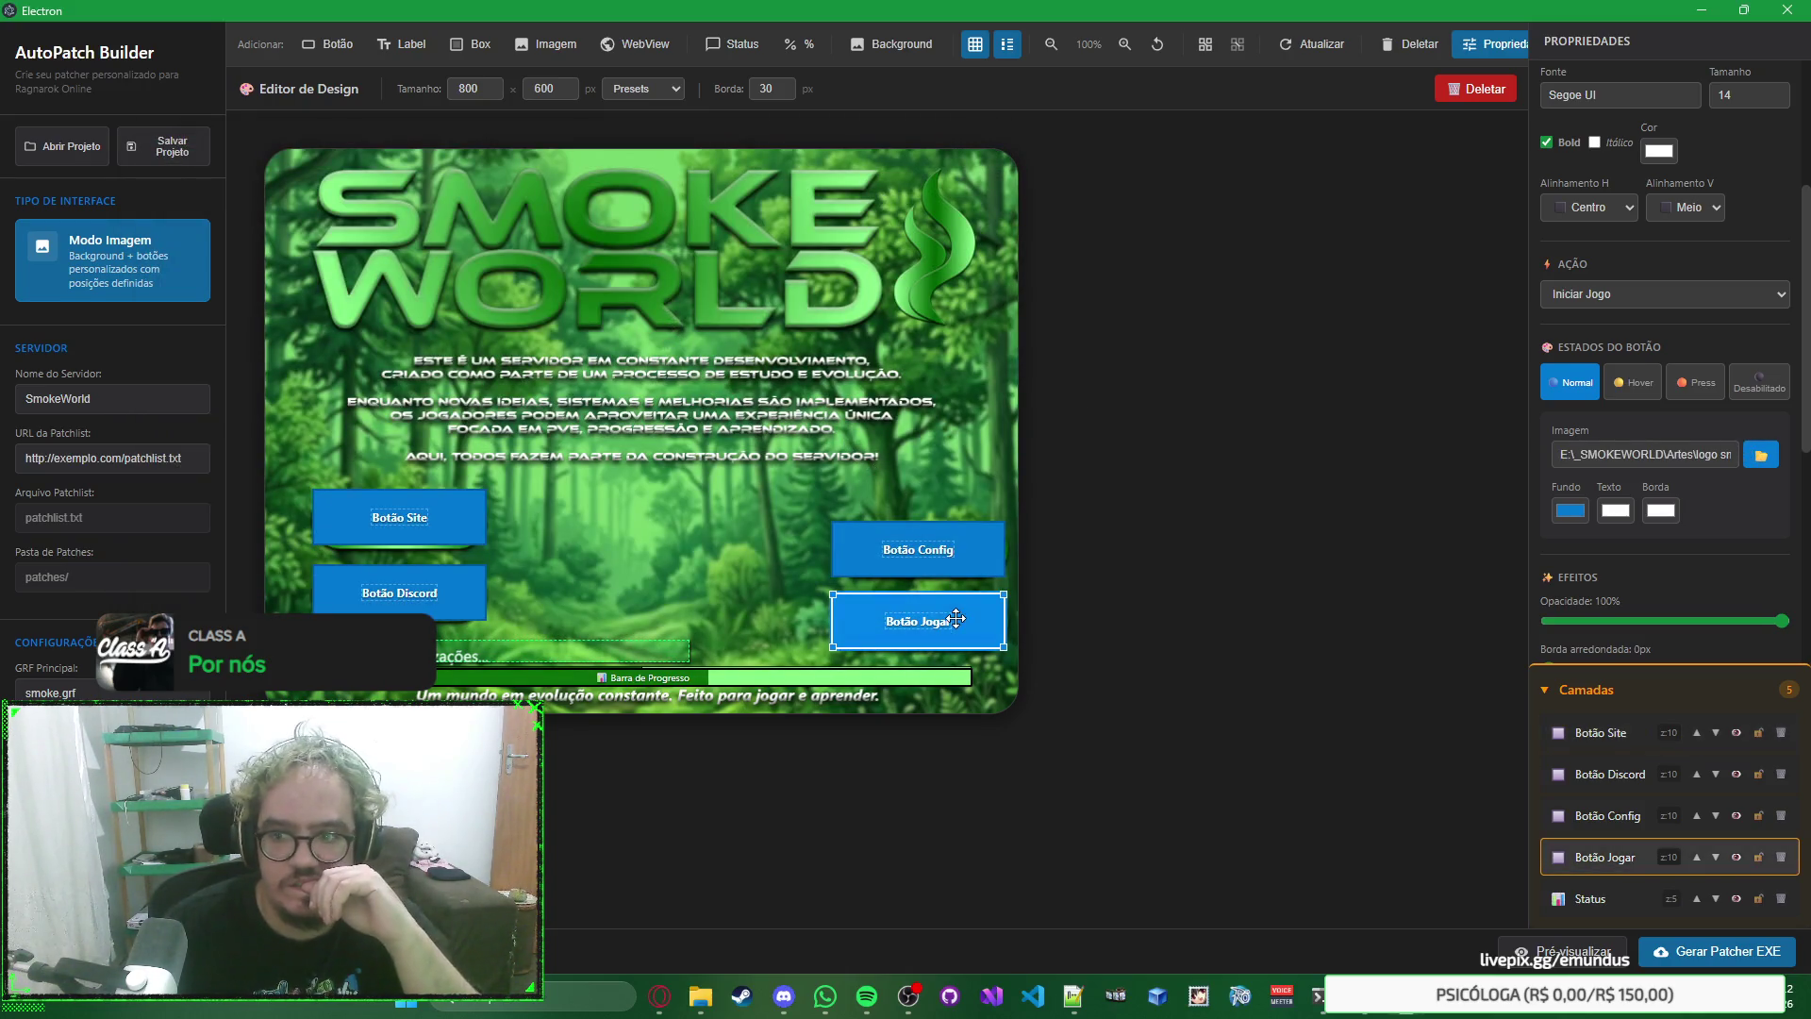
left_click(1609, 815)
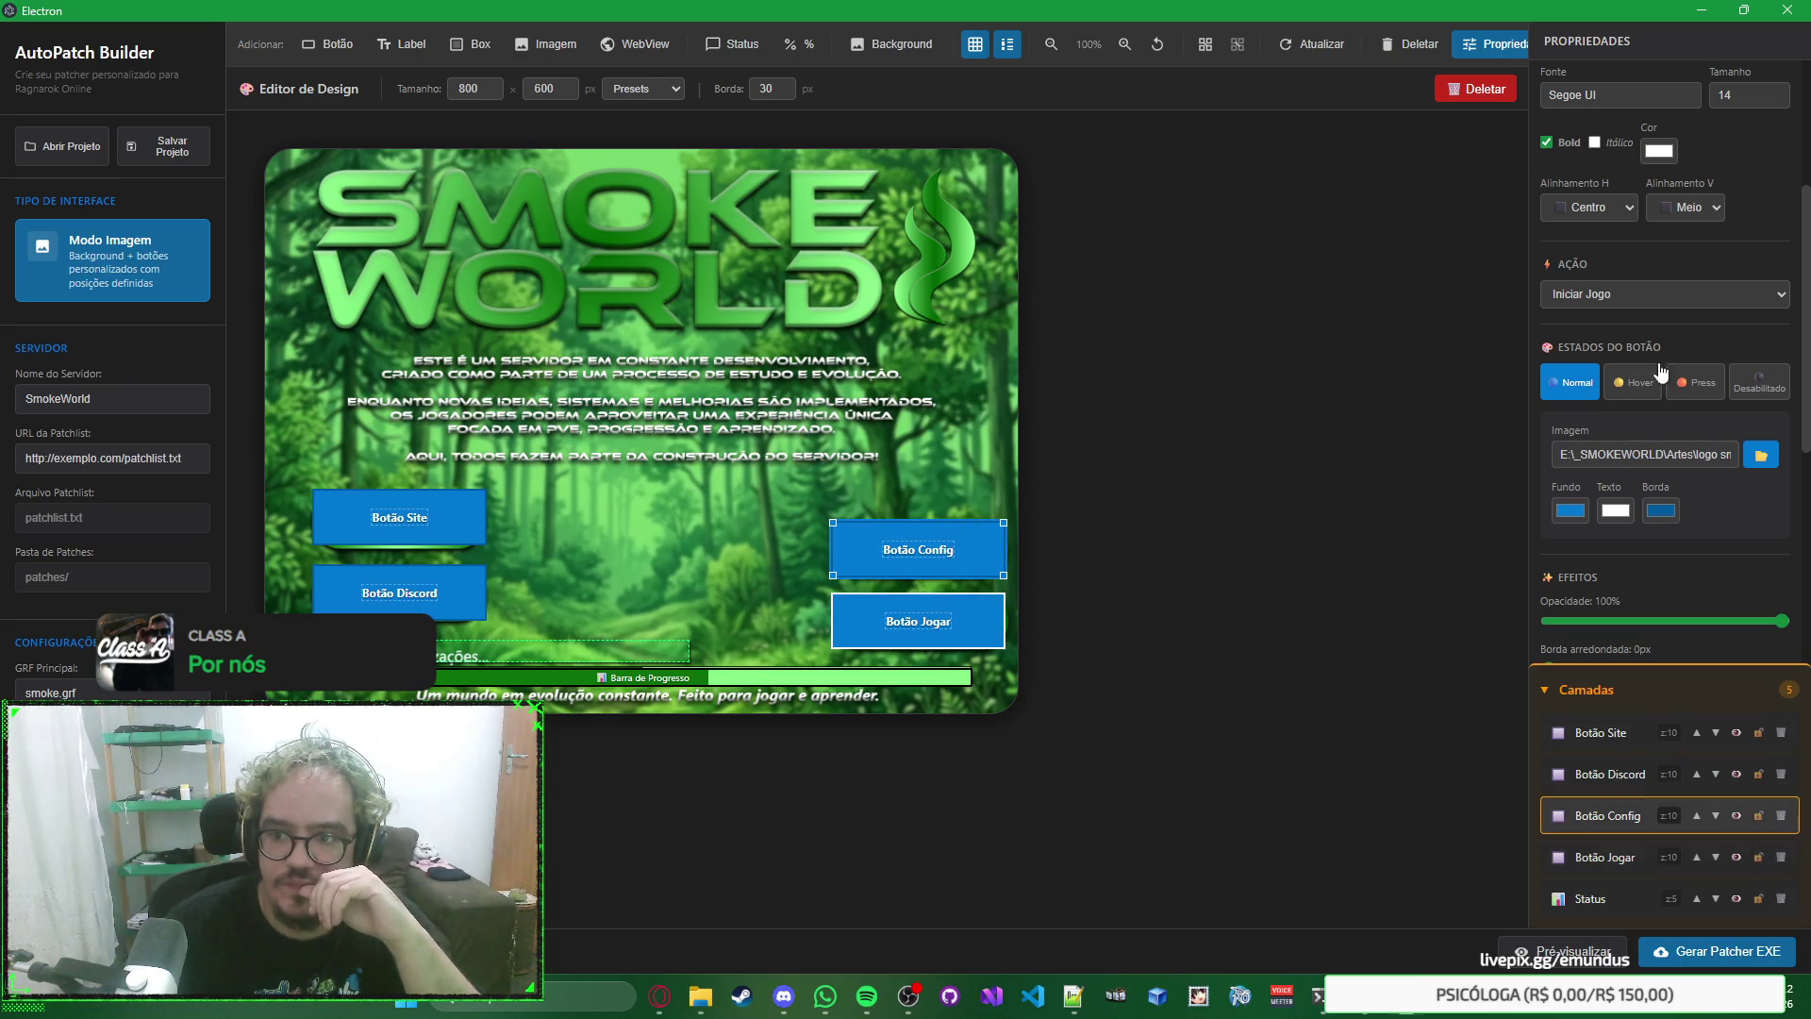
Step: Set Botão Config's Ação to Configurações and Botão Discord's to Abrir Site
left_click(1764, 294)
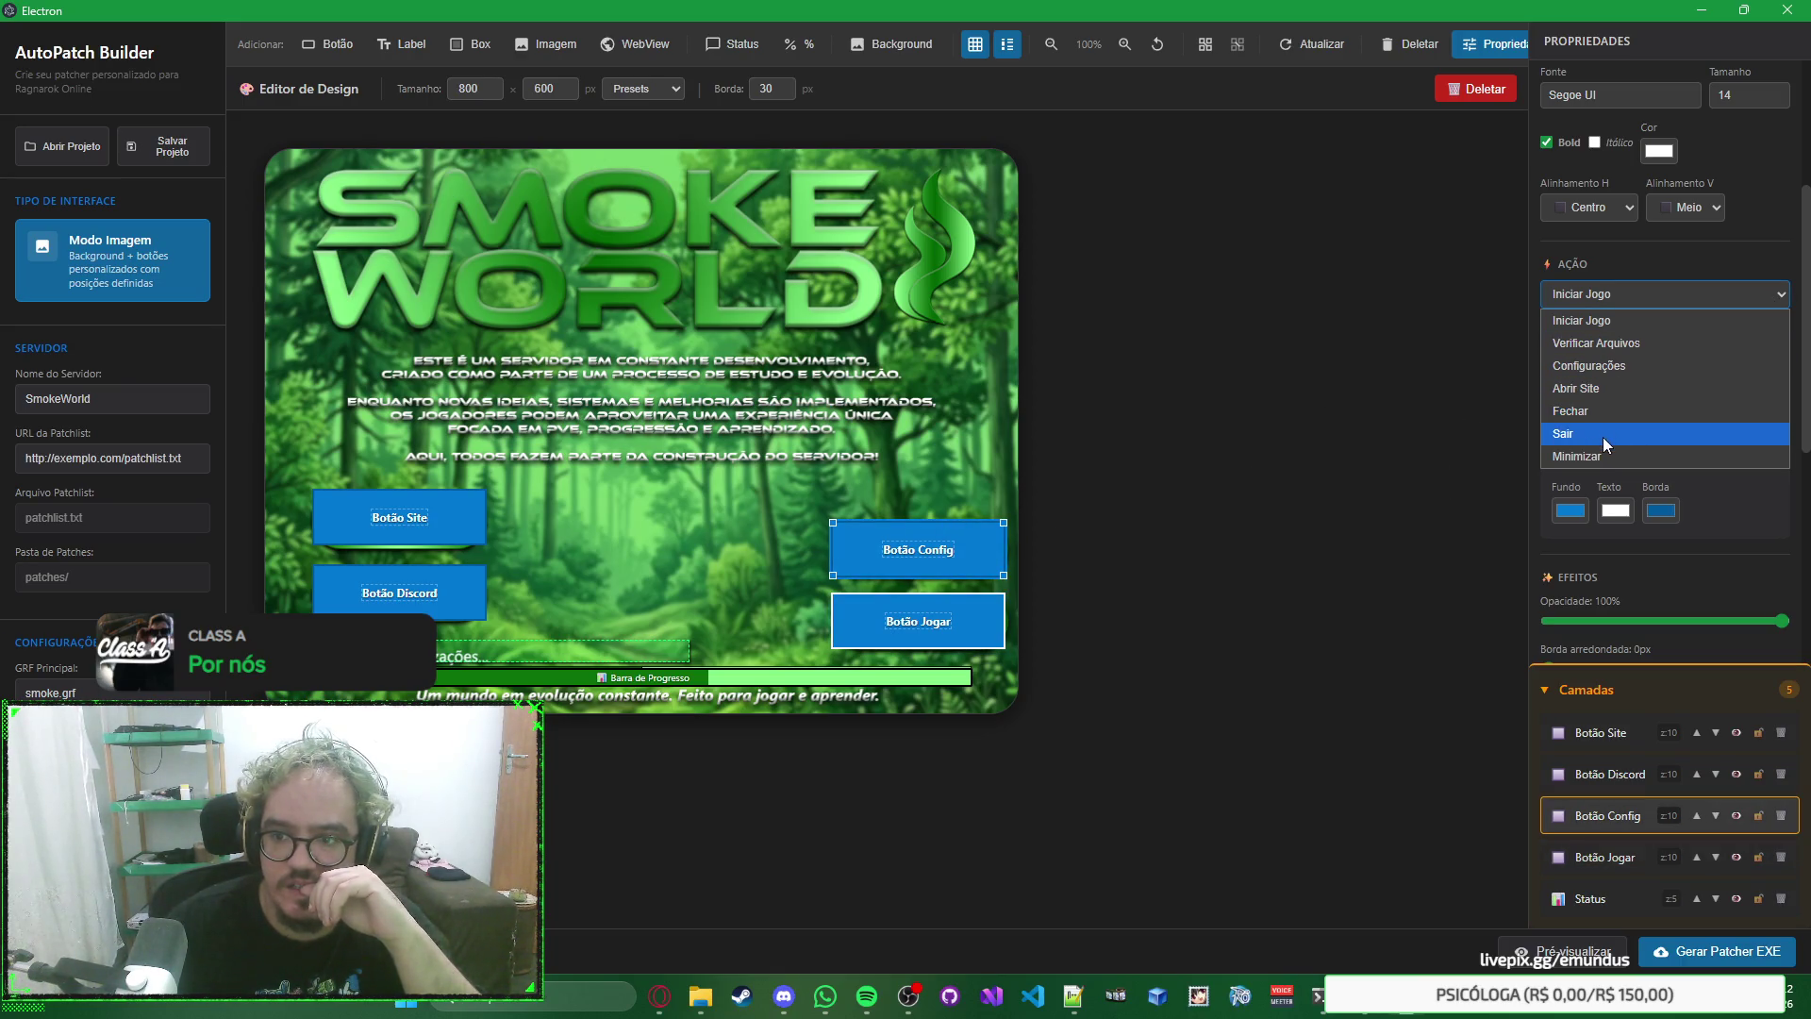
left_click(1618, 374)
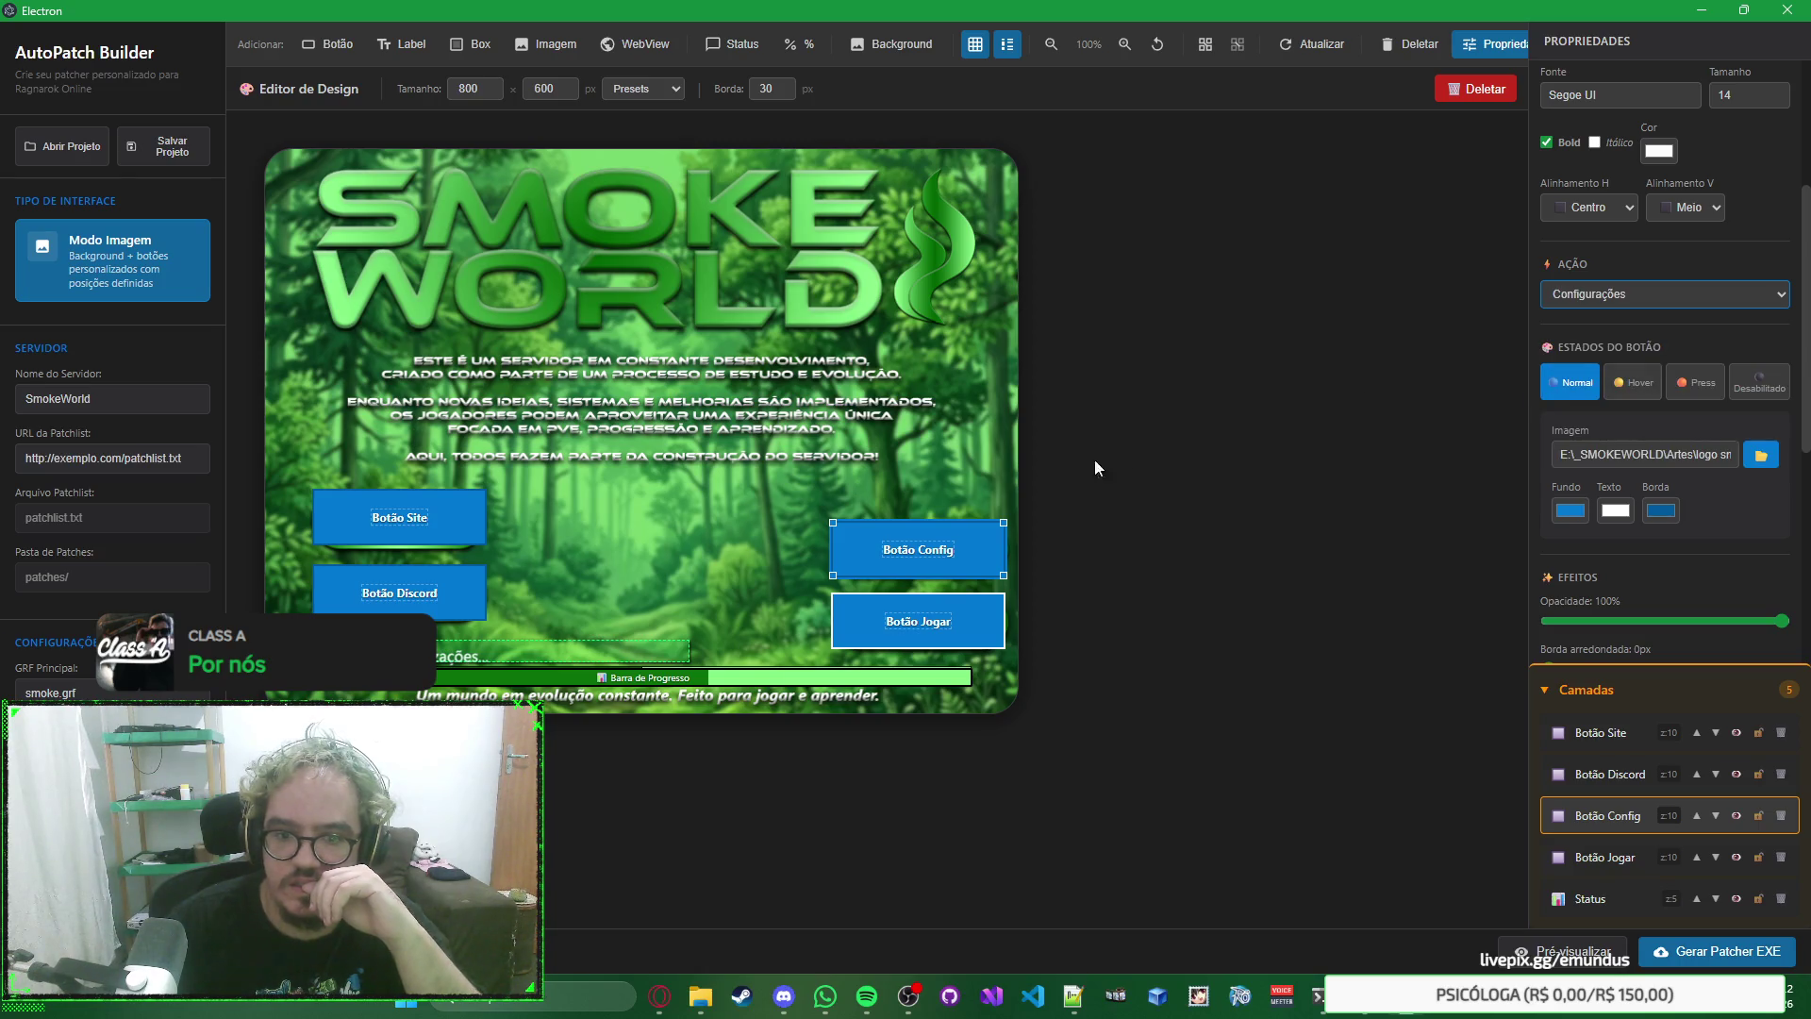
left_click(456, 596)
left_click(1666, 294)
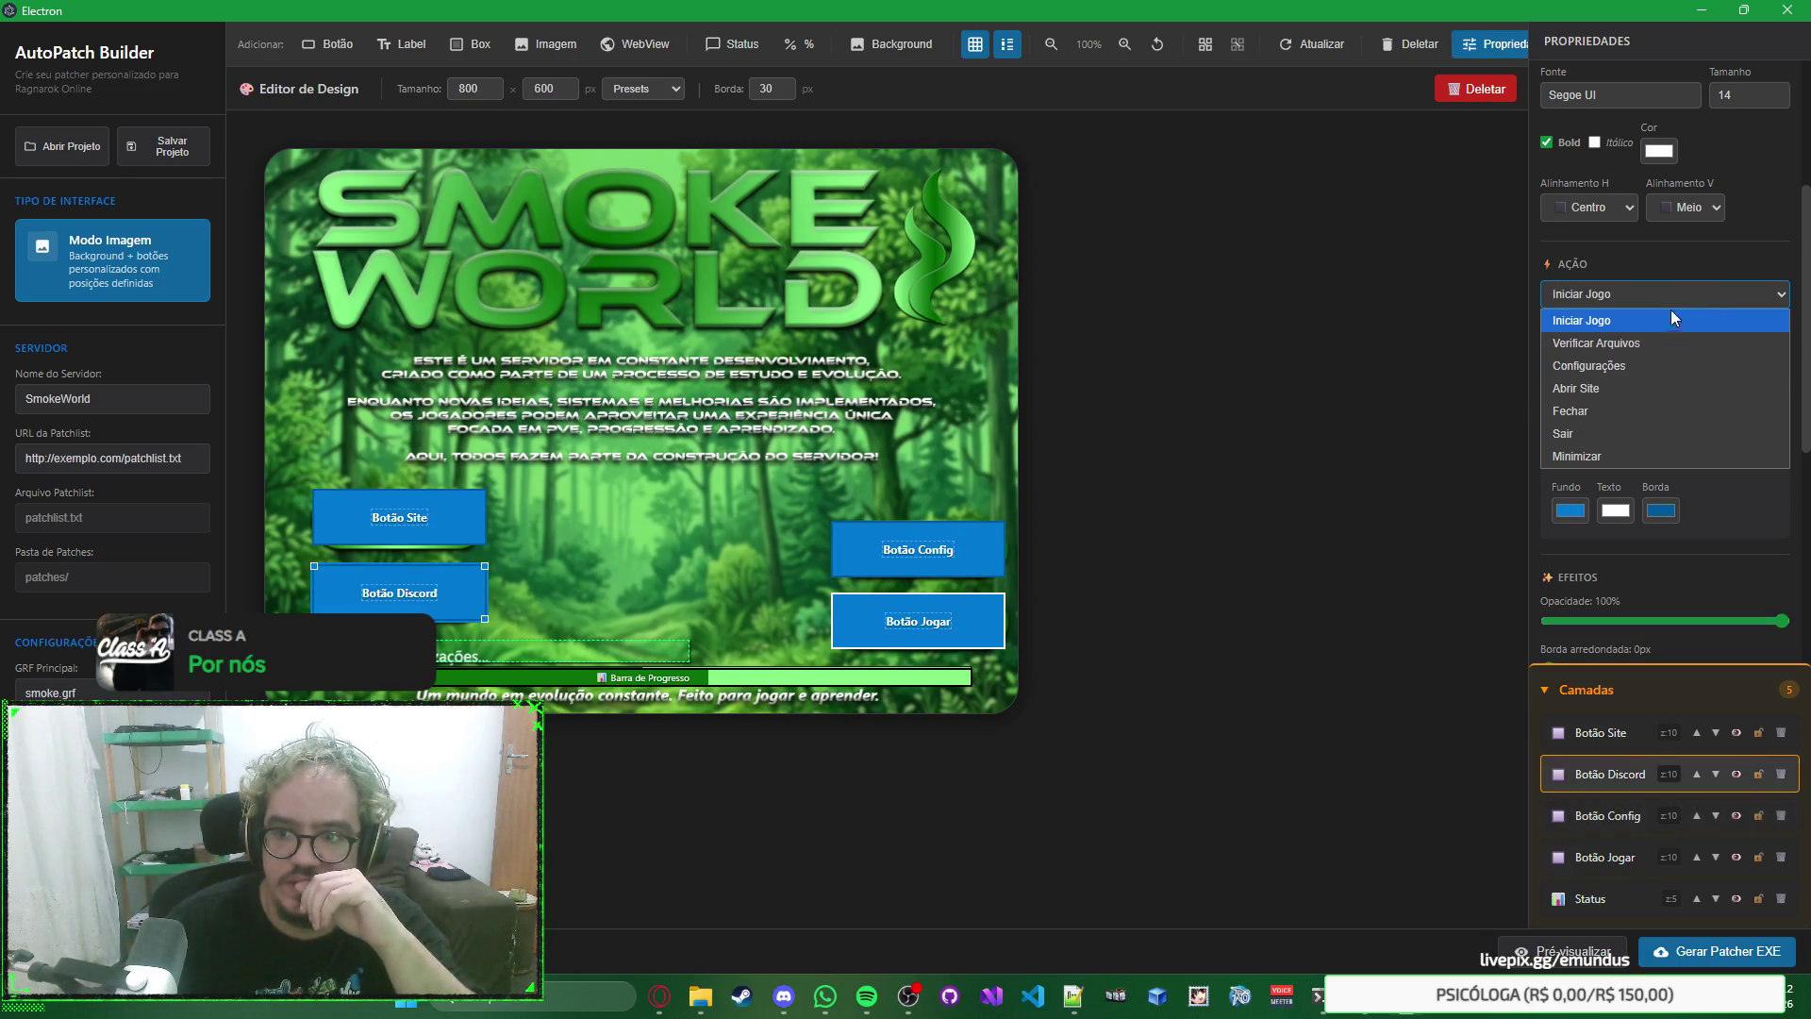
left_click(1589, 387)
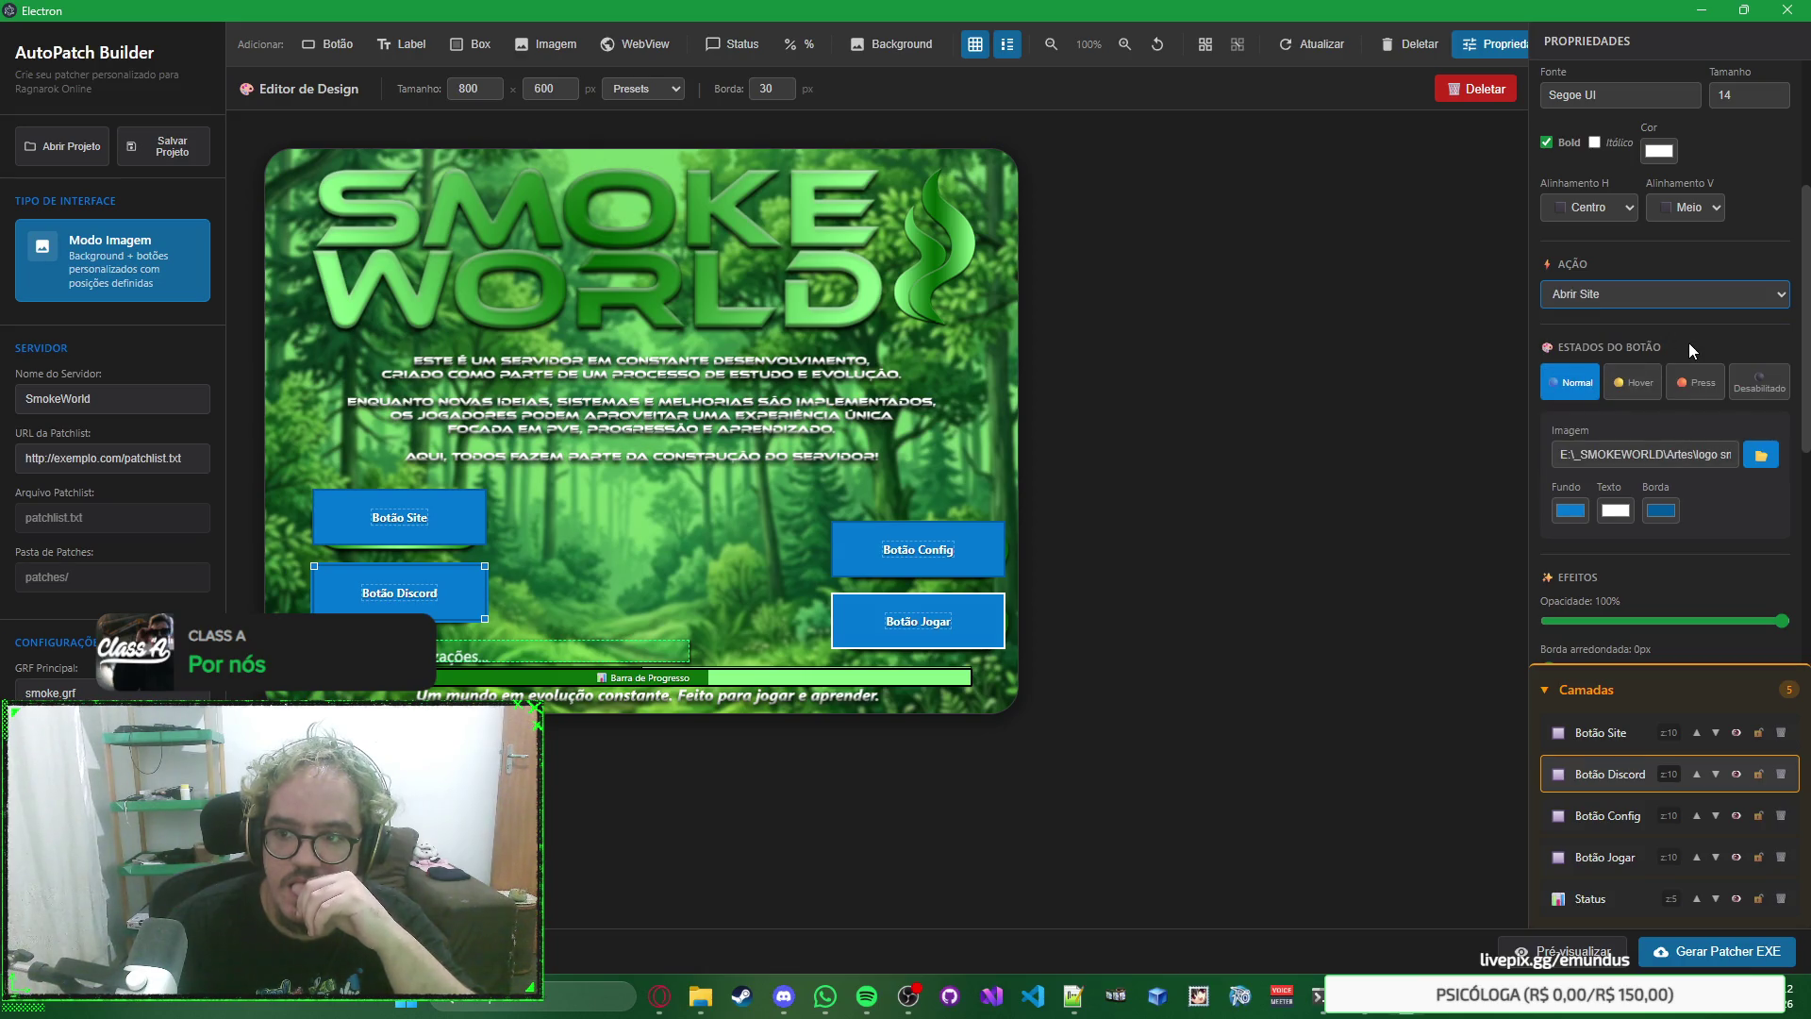
Step: Set Botão Site's Ação to Abrir Site as well
scroll(1689, 343, "up", 3)
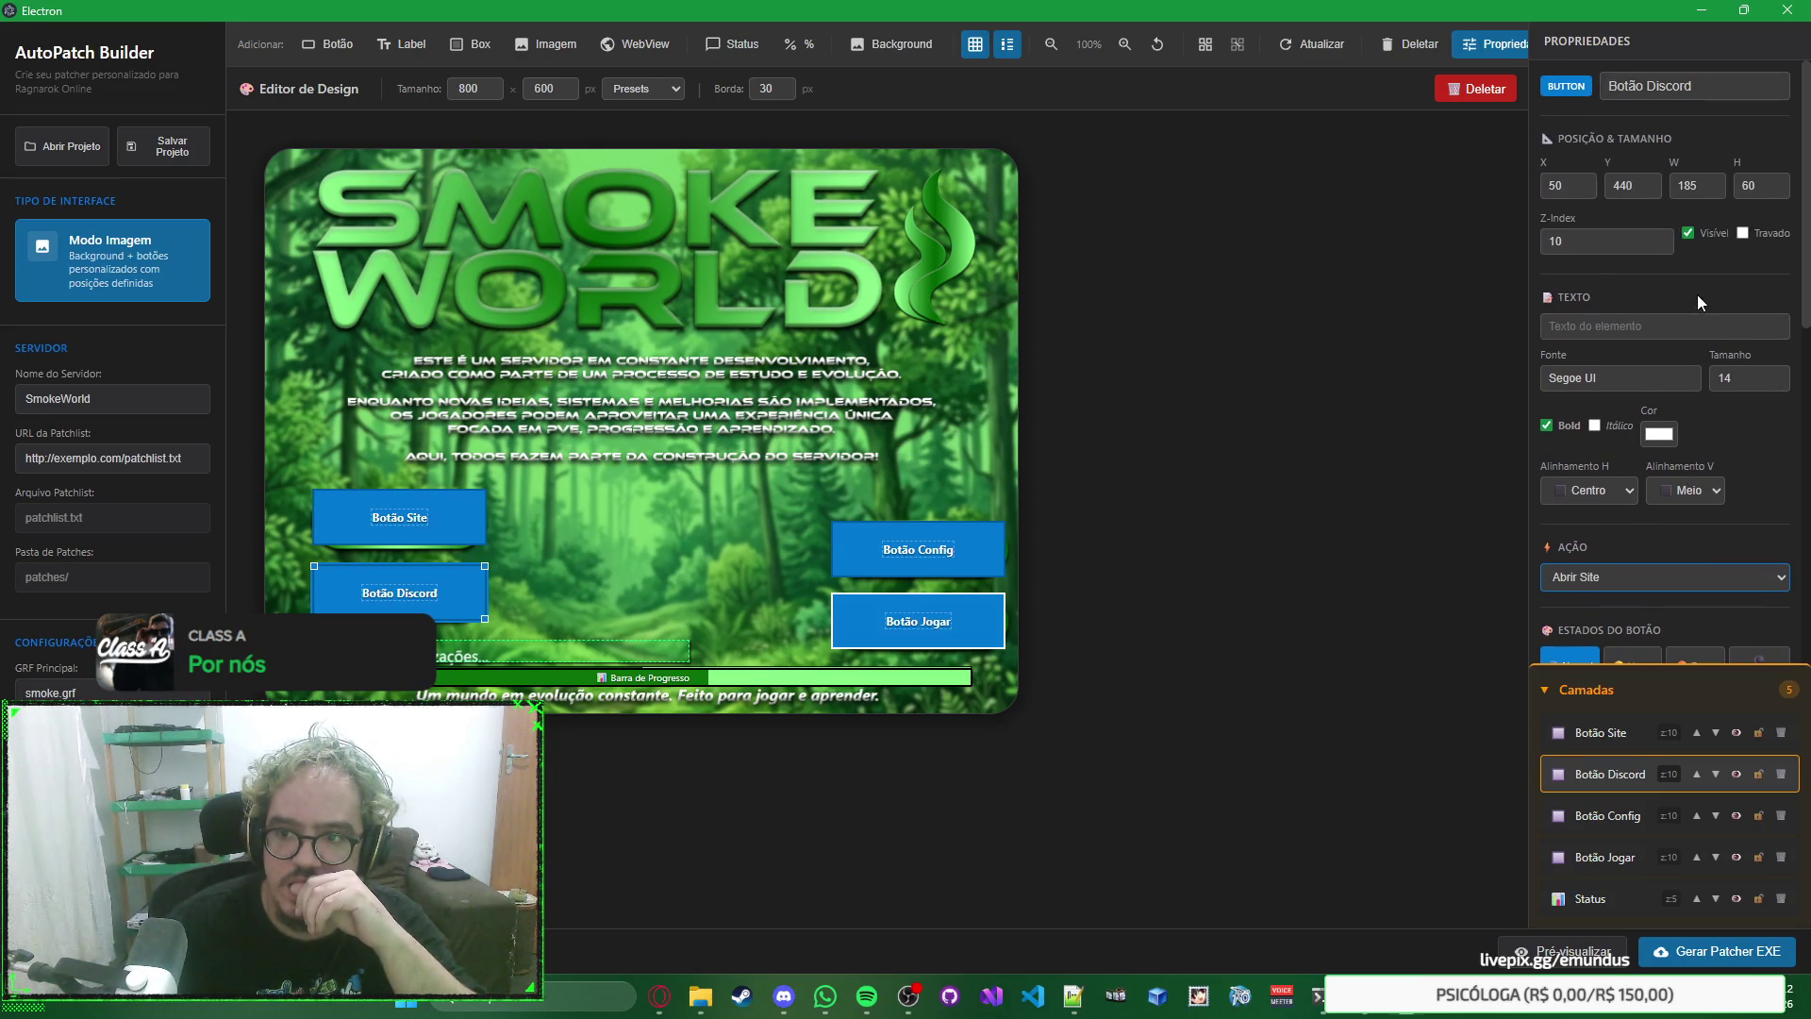
scroll(1697, 294, "down", 5)
scroll(1694, 311, "down", 3)
scroll(1682, 345, "down", 2)
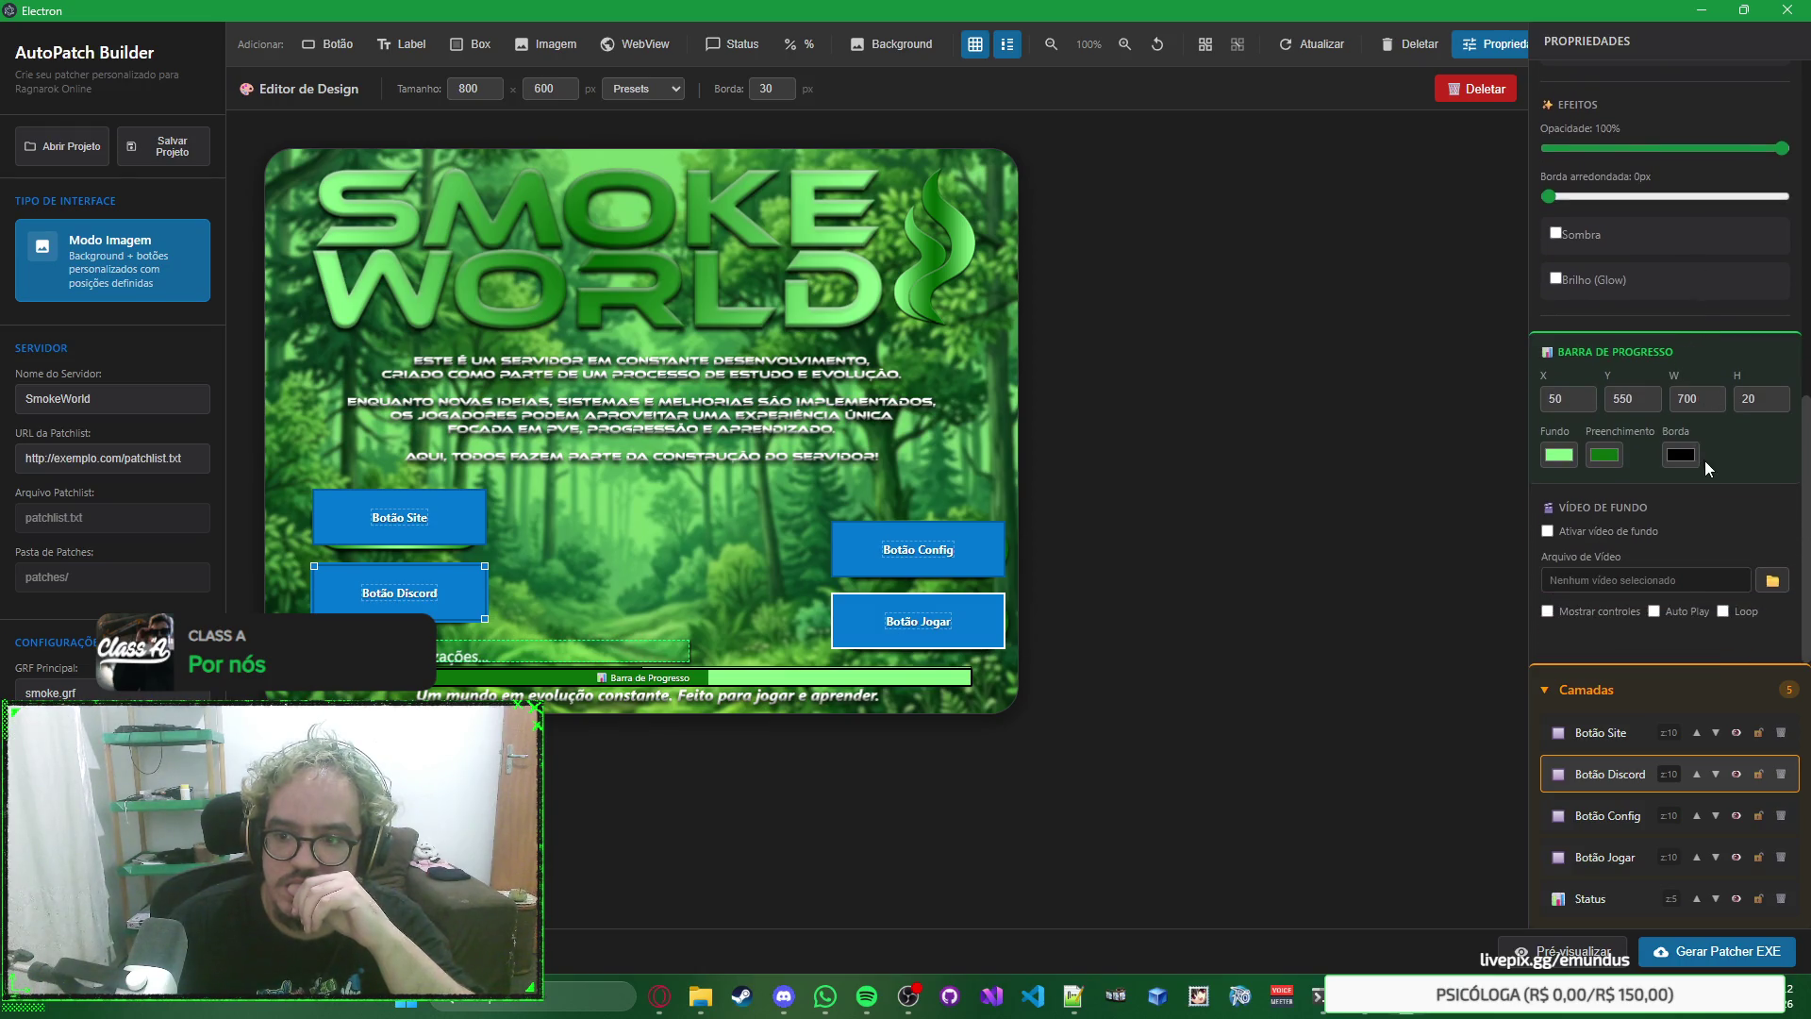
scroll(1706, 463, "up", 4)
left_click(438, 523)
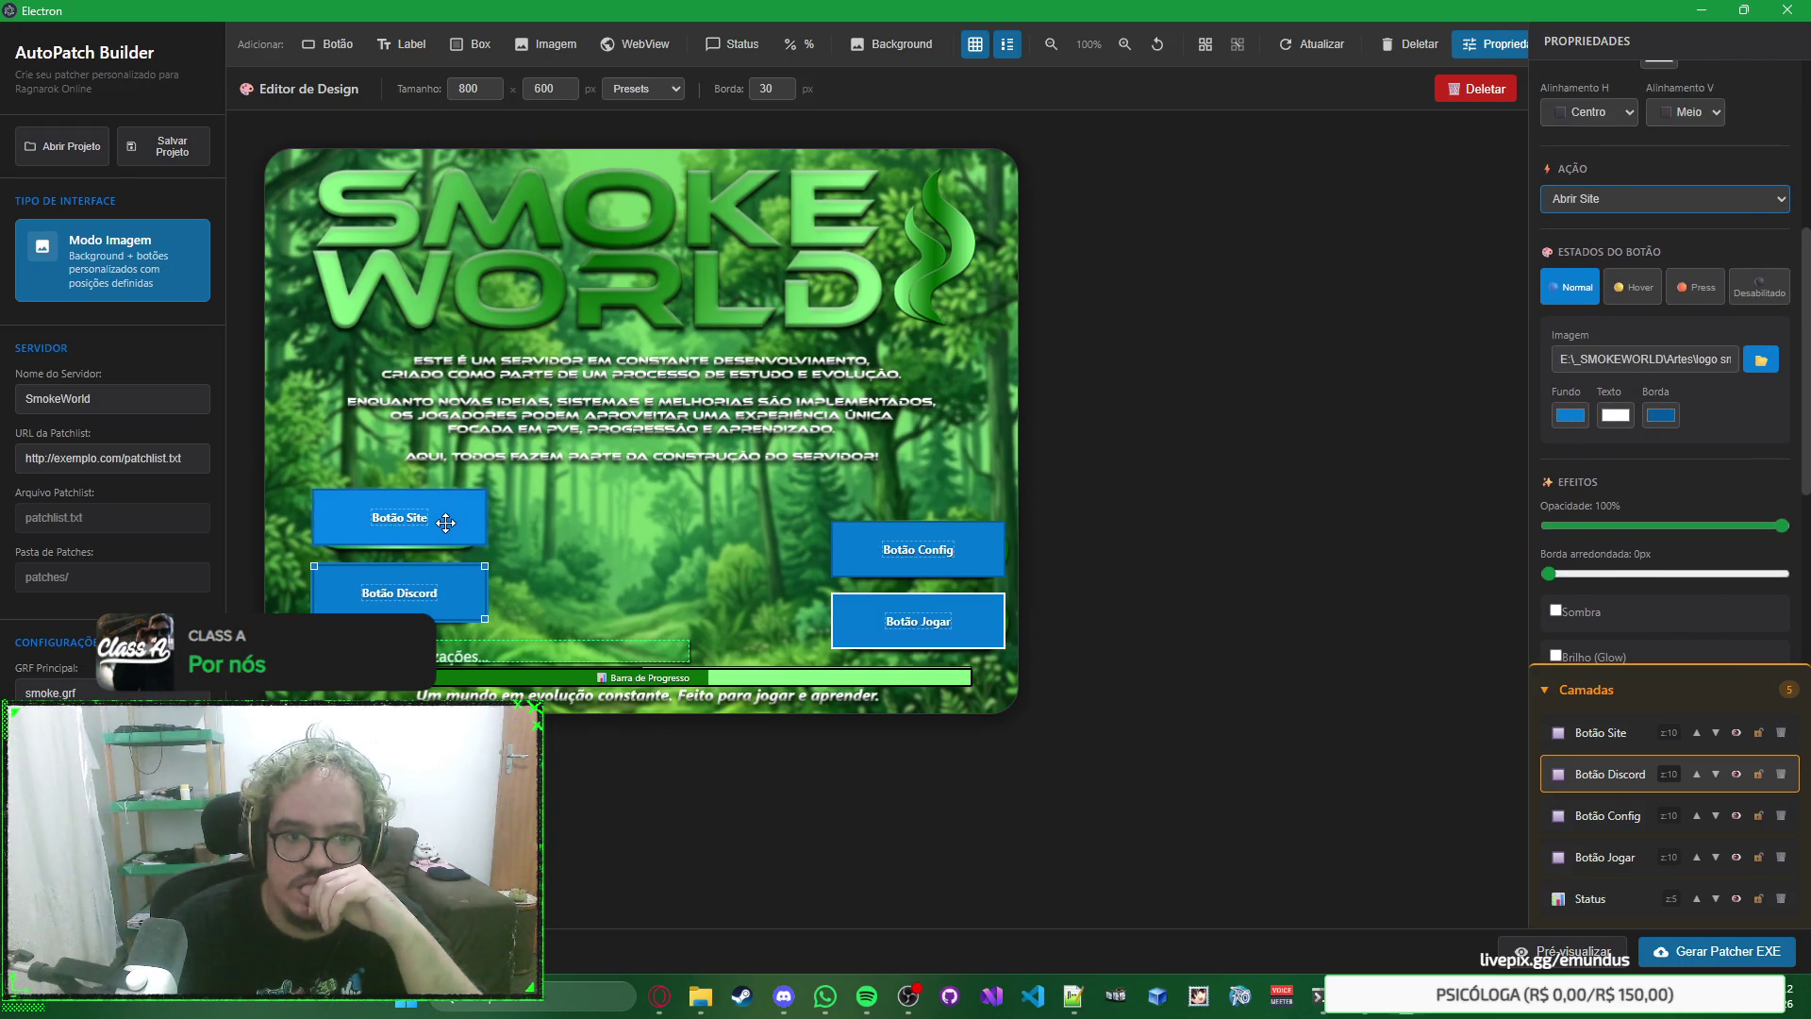
left_click(1703, 199)
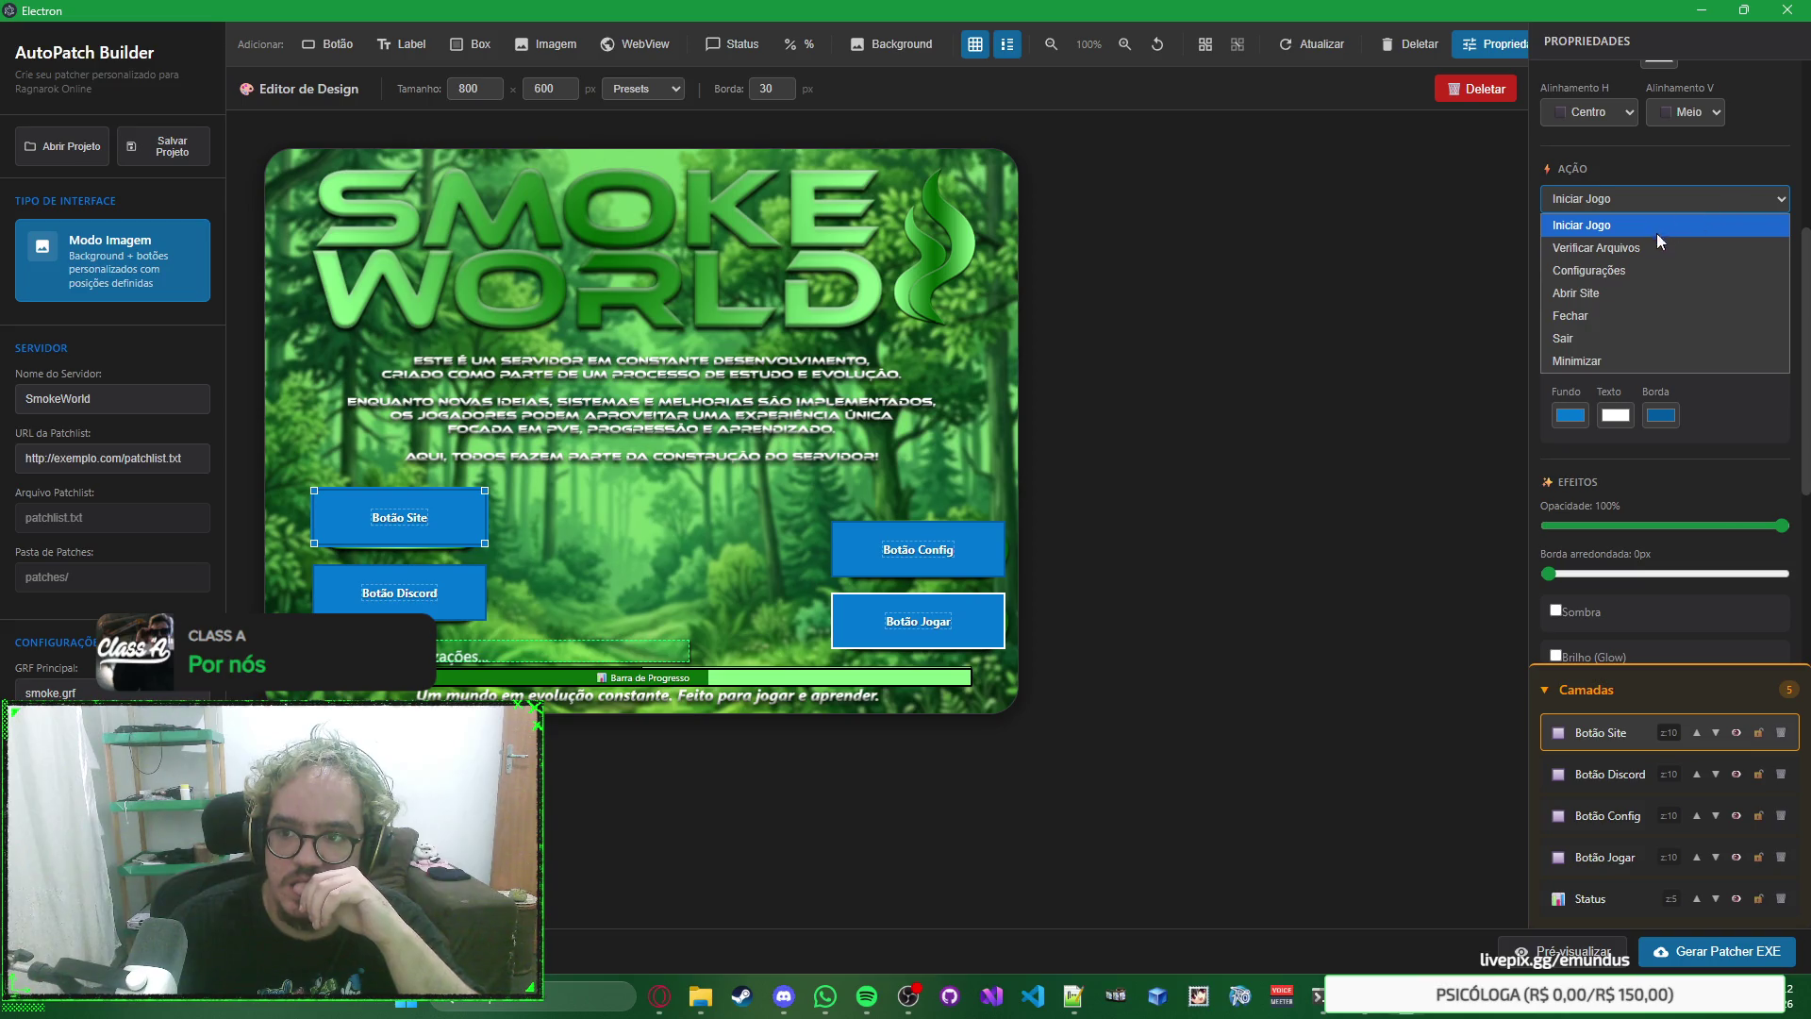
left_click(1602, 294)
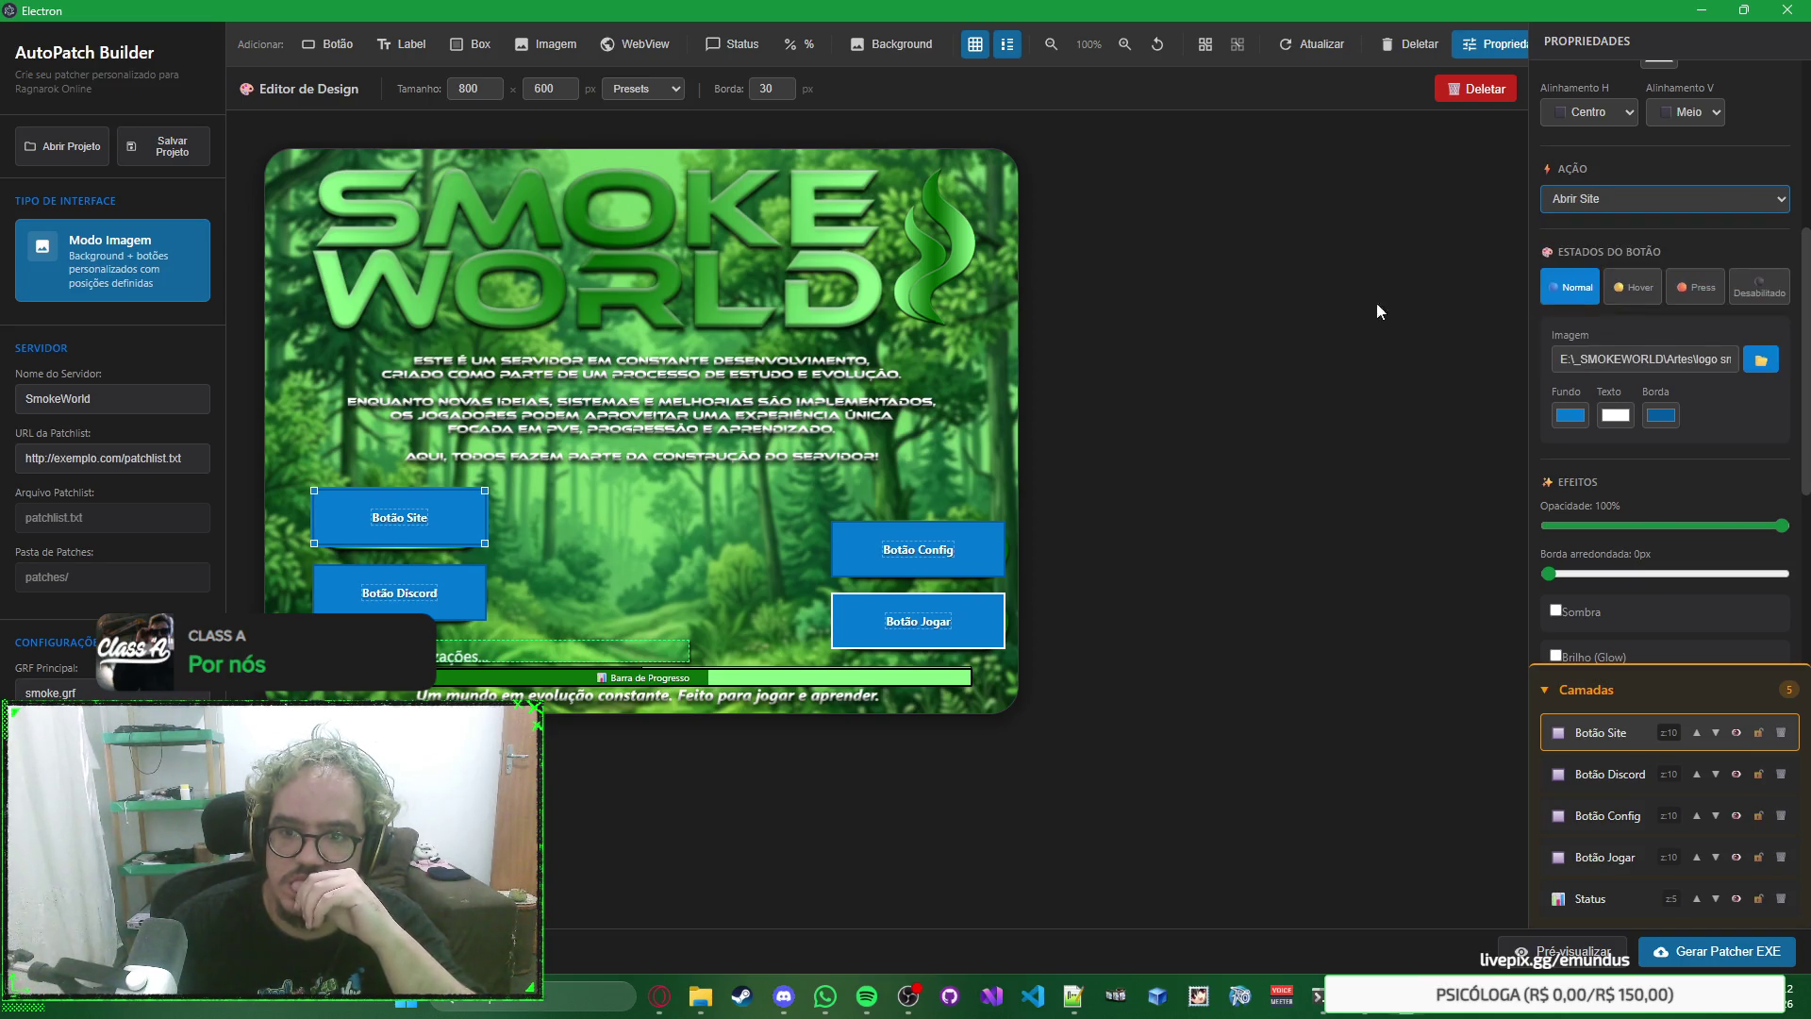
left_click(1074, 251)
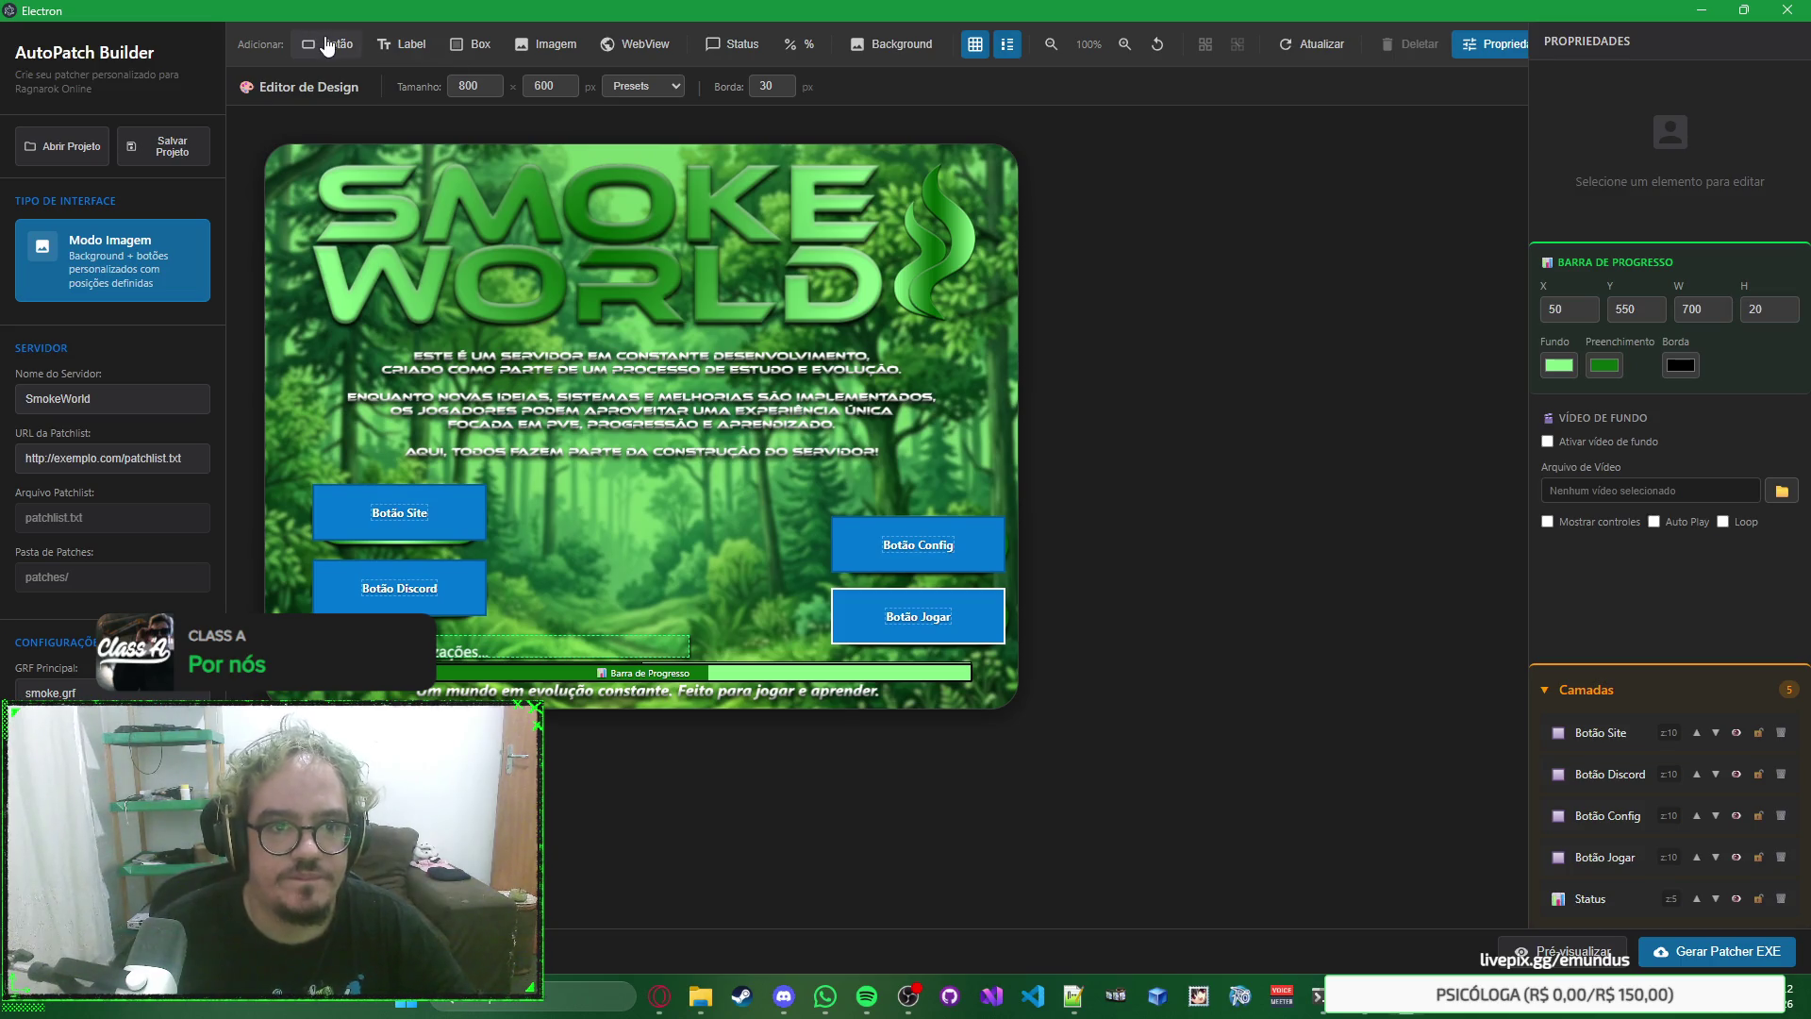
left_click(475, 44)
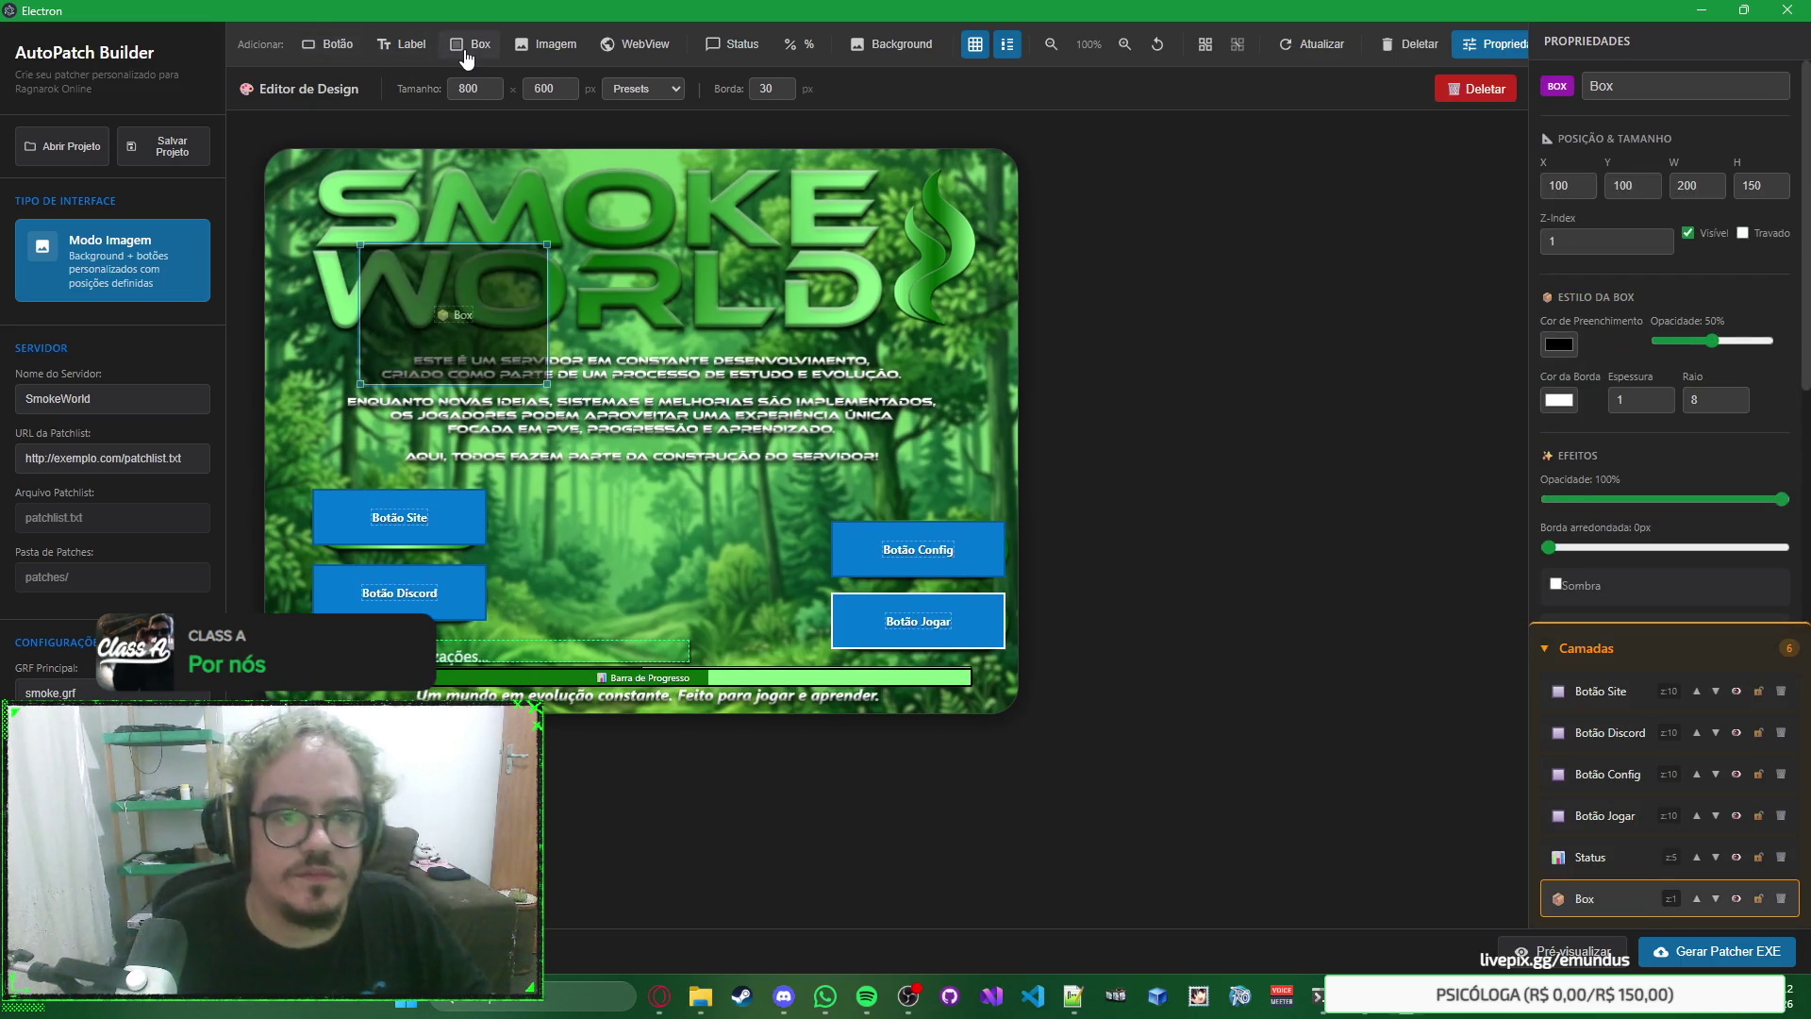
left_click_drag(671, 352, 769, 372)
left_click(819, 370)
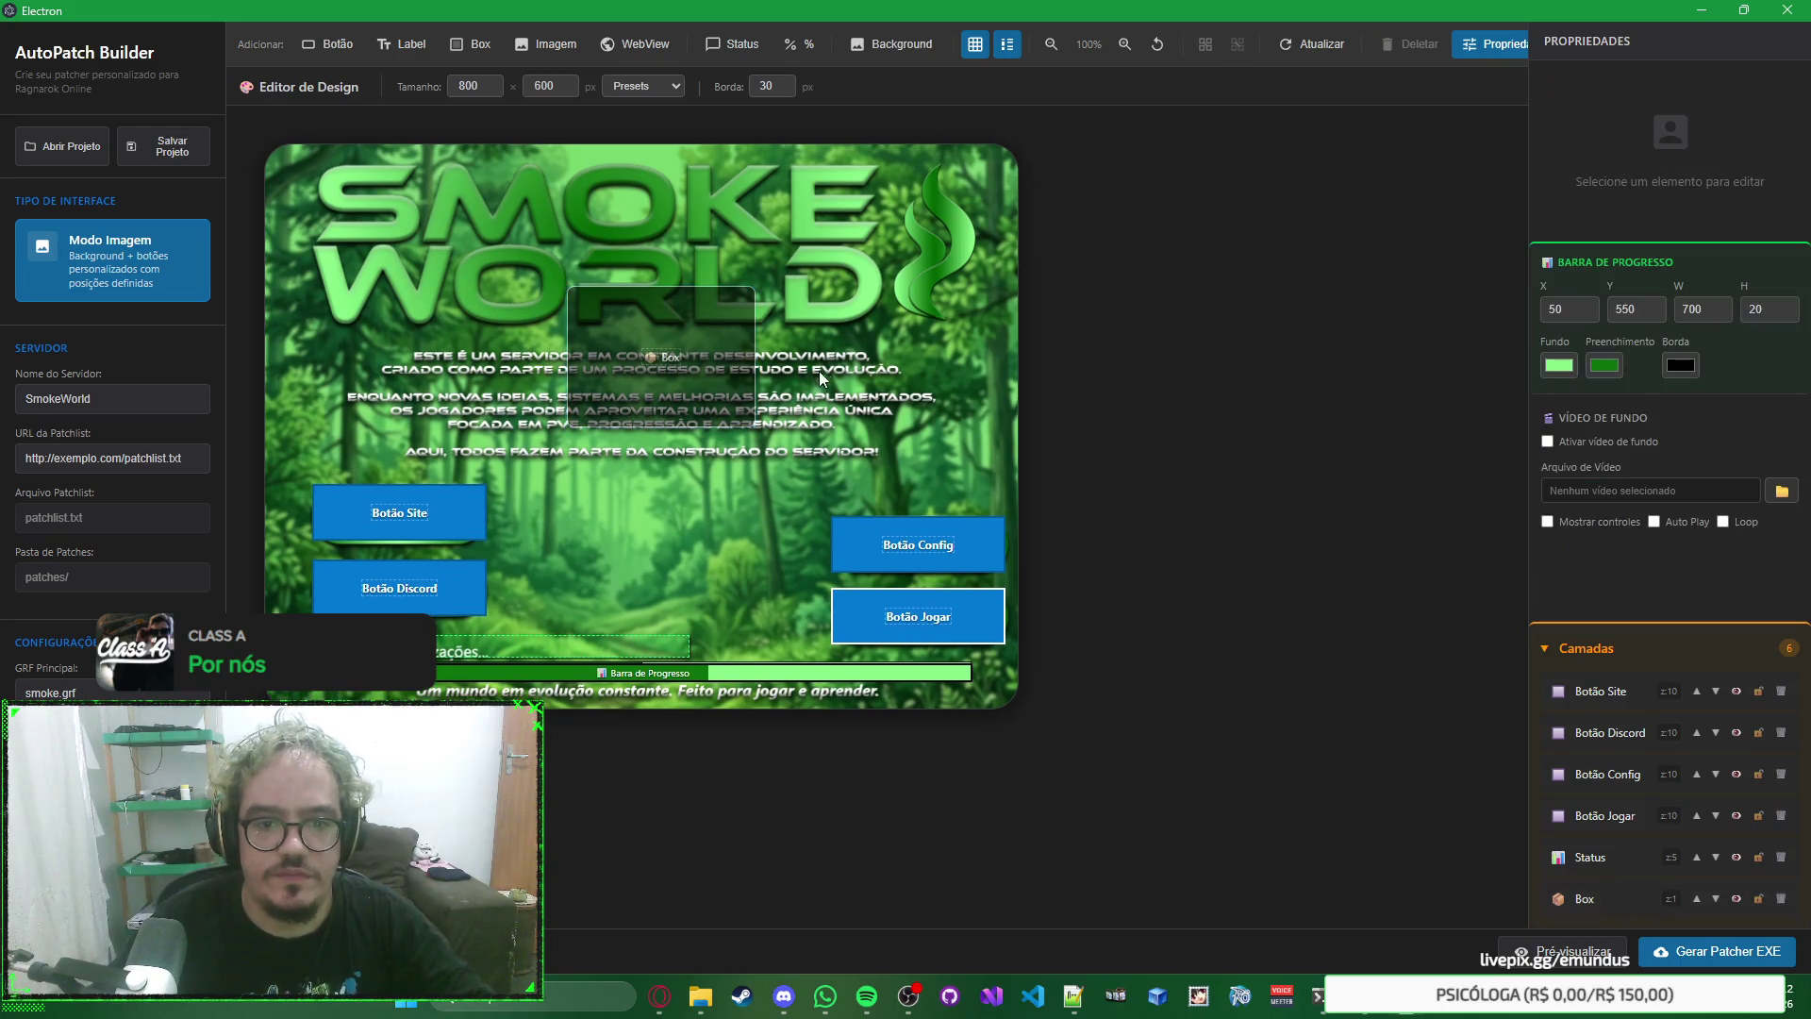
left_click(692, 343)
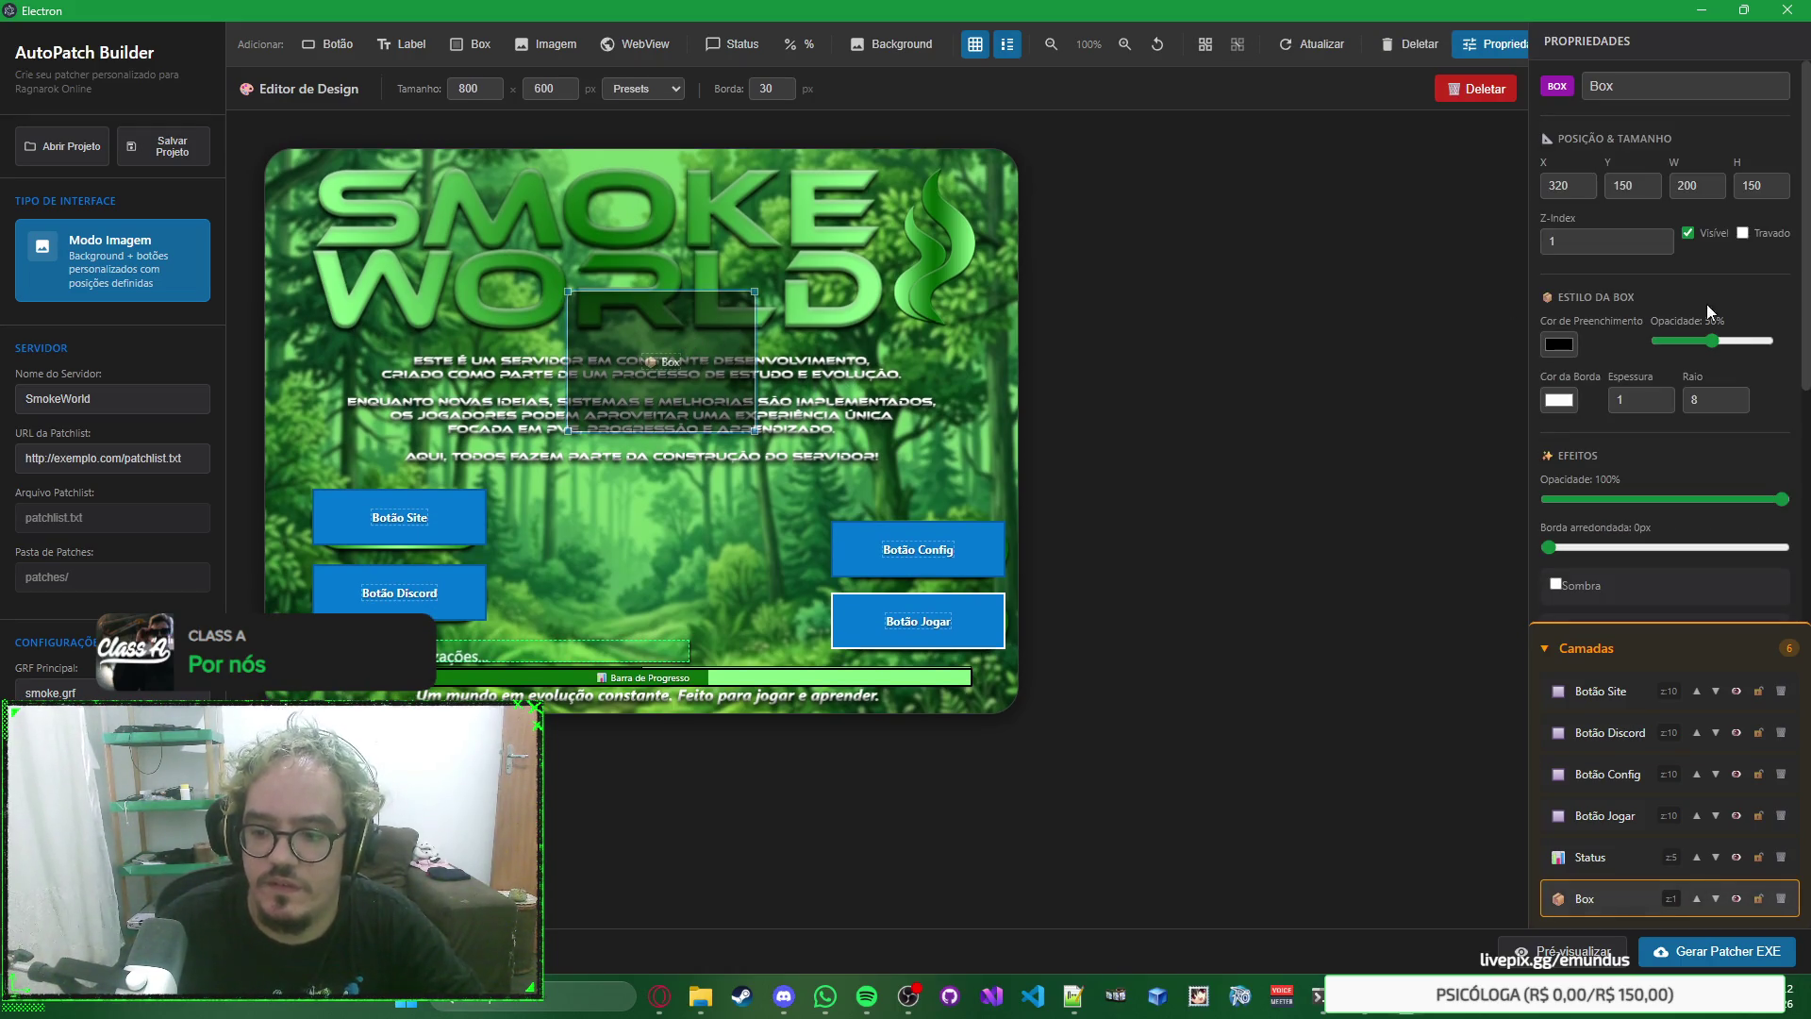
scroll(1743, 282, "down", 2)
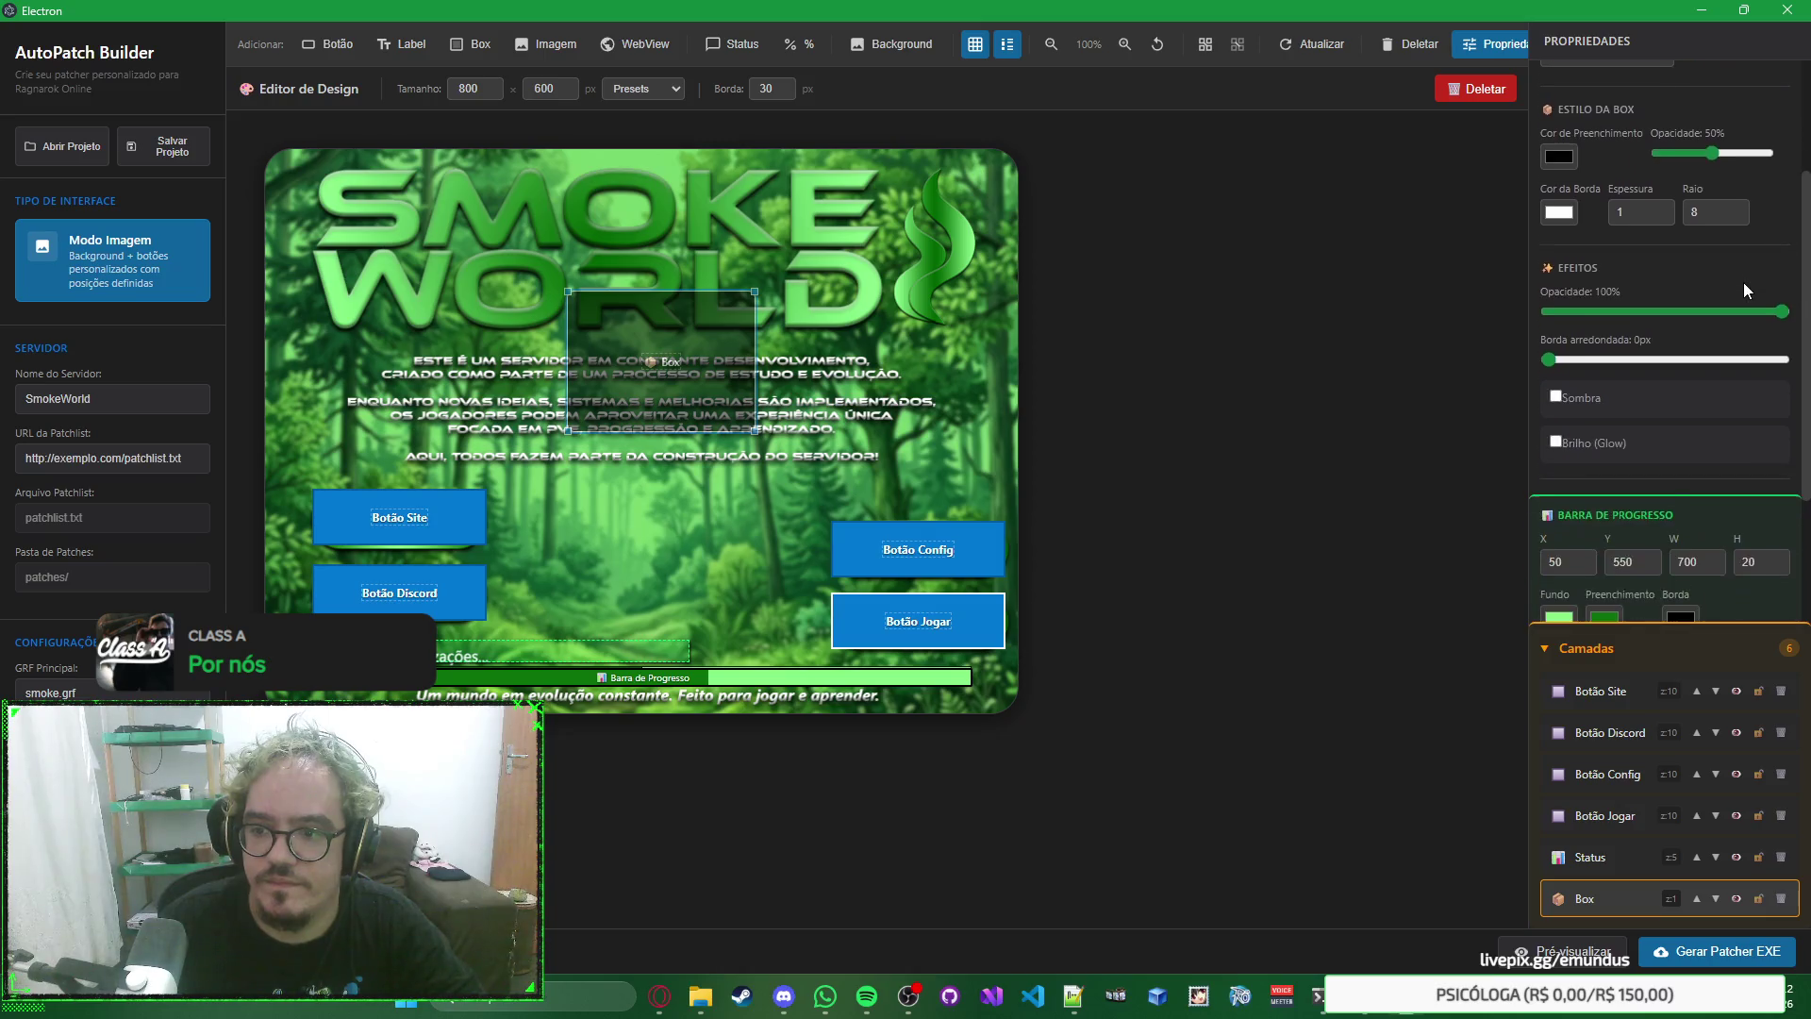
scroll(1762, 279, "up", 2)
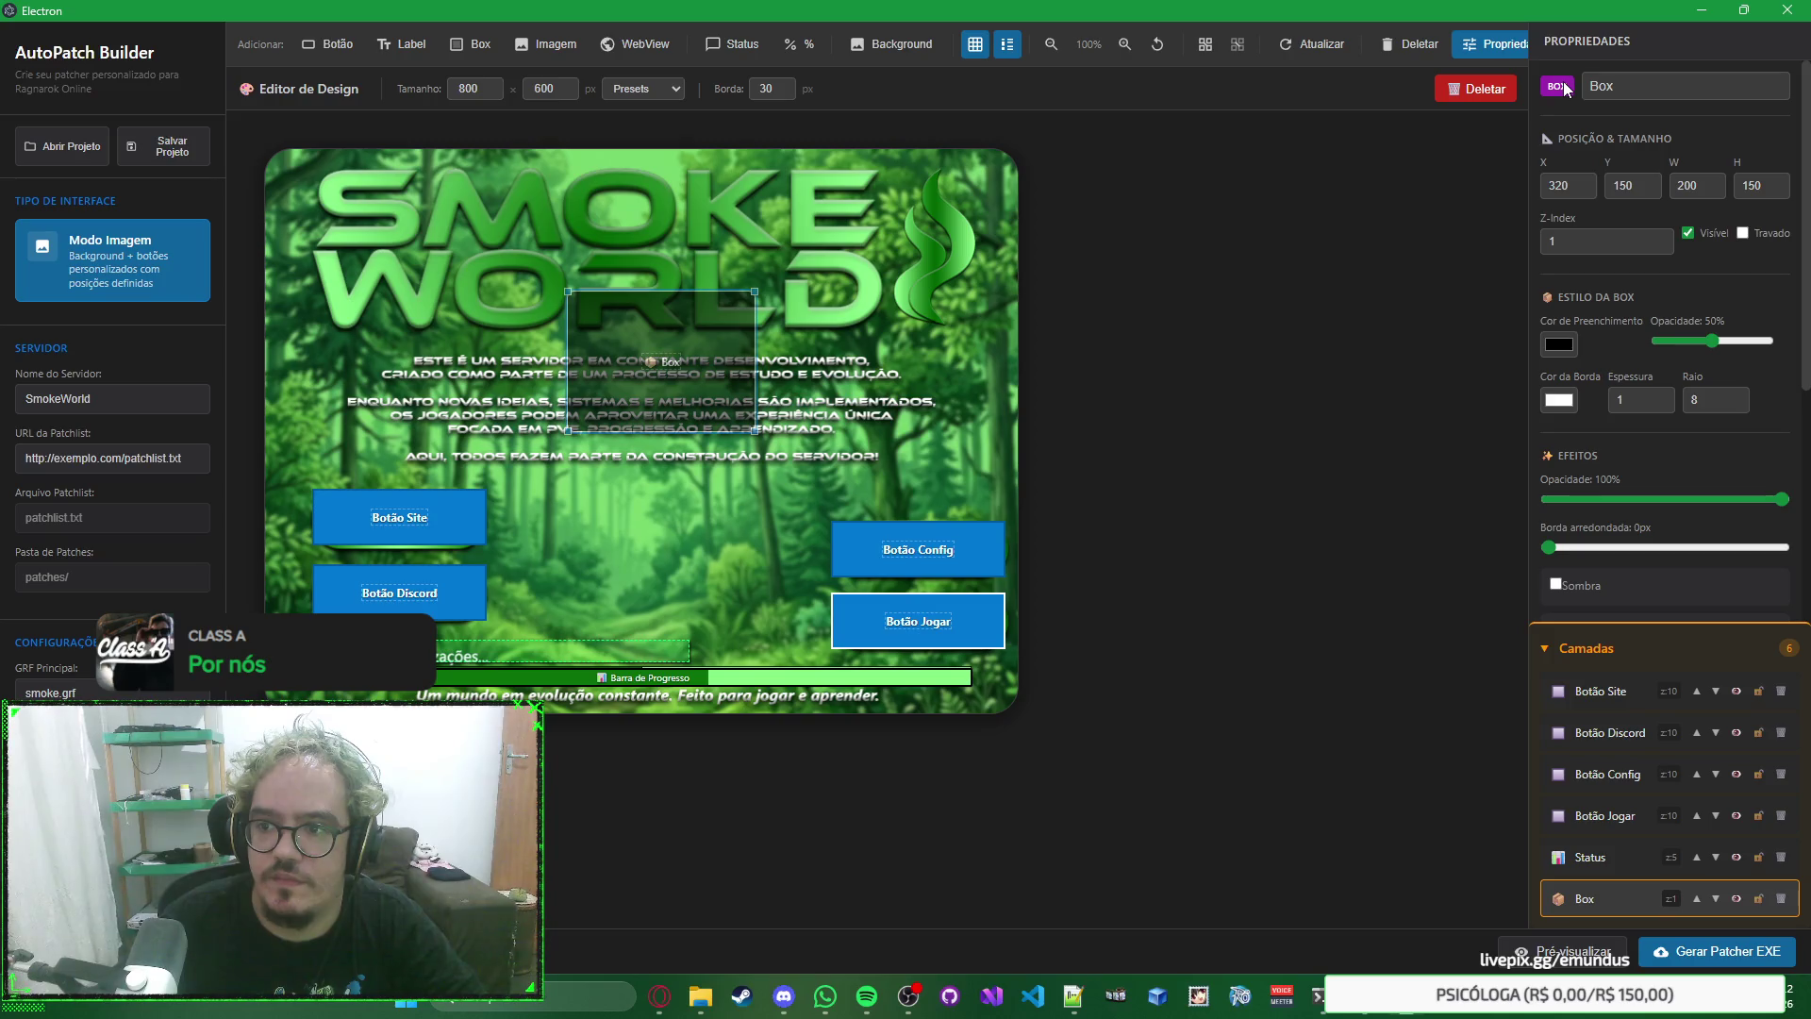
left_click(1107, 408)
left_click(685, 361)
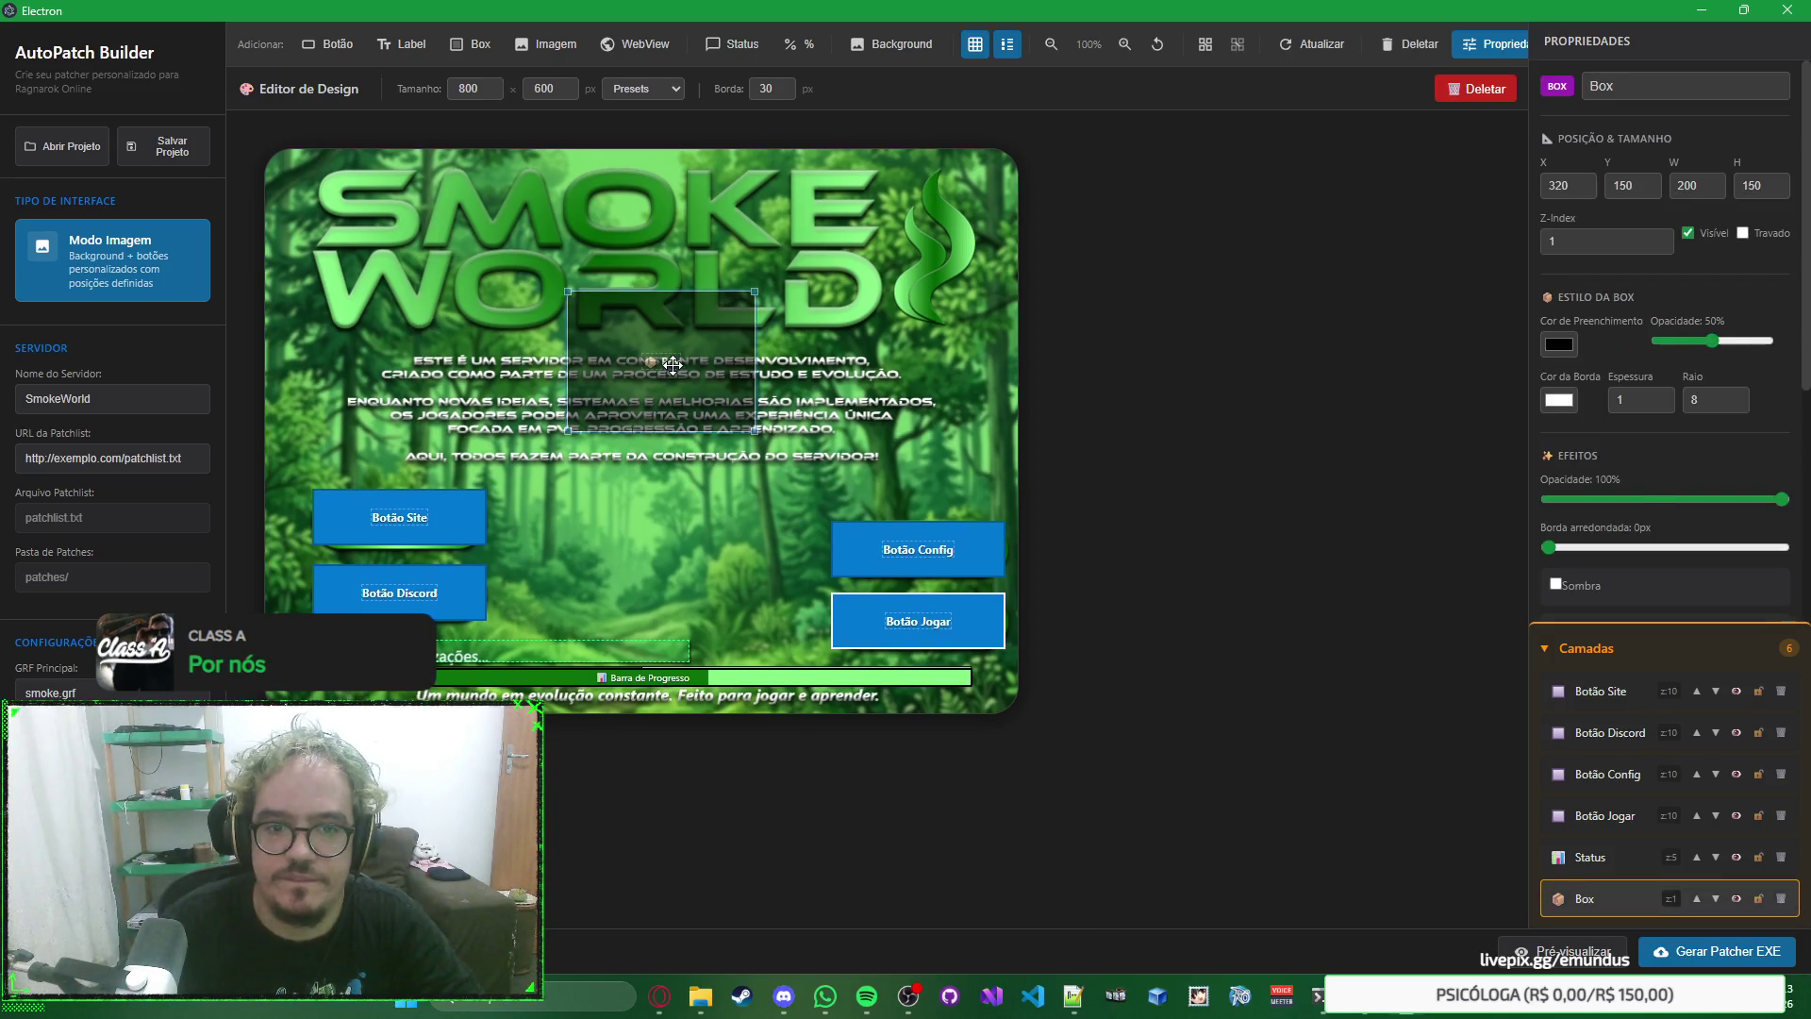
key("Delete")
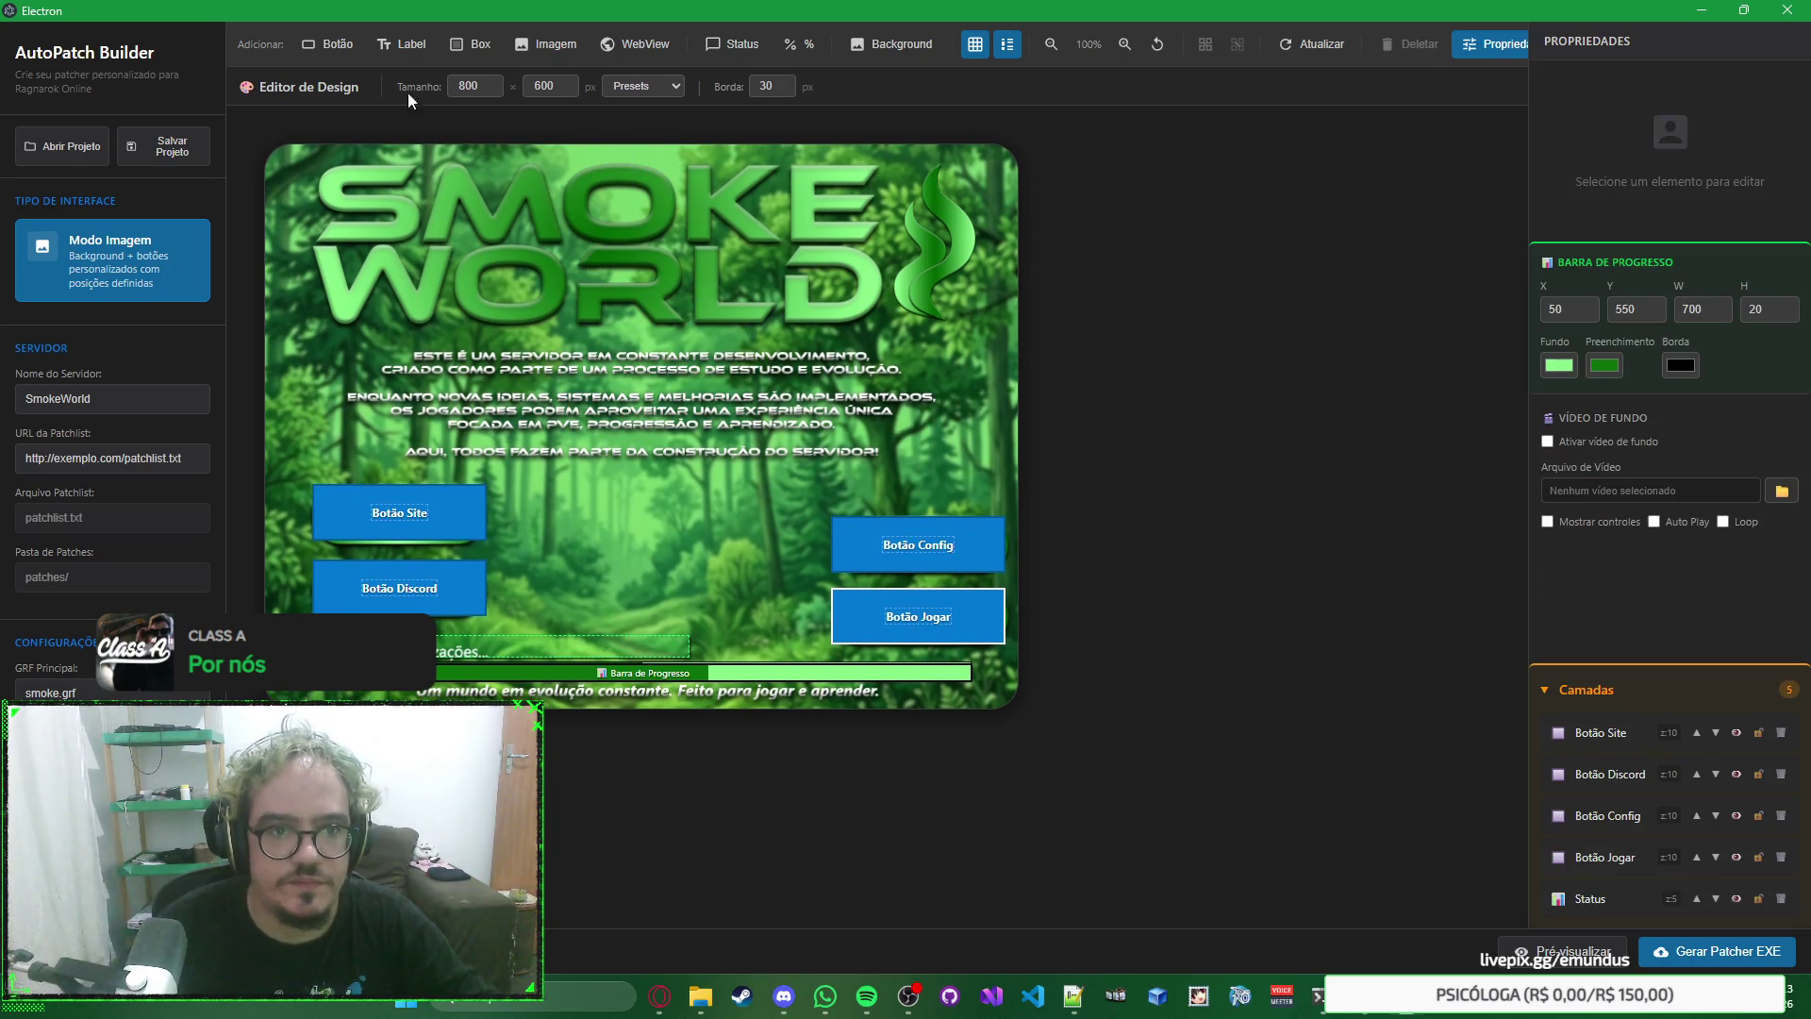
left_click(330, 44)
mouse_move(440, 257)
left_mouse_down()
mouse_move(964, 170)
mouse_move(884, 195)
left_mouse_up()
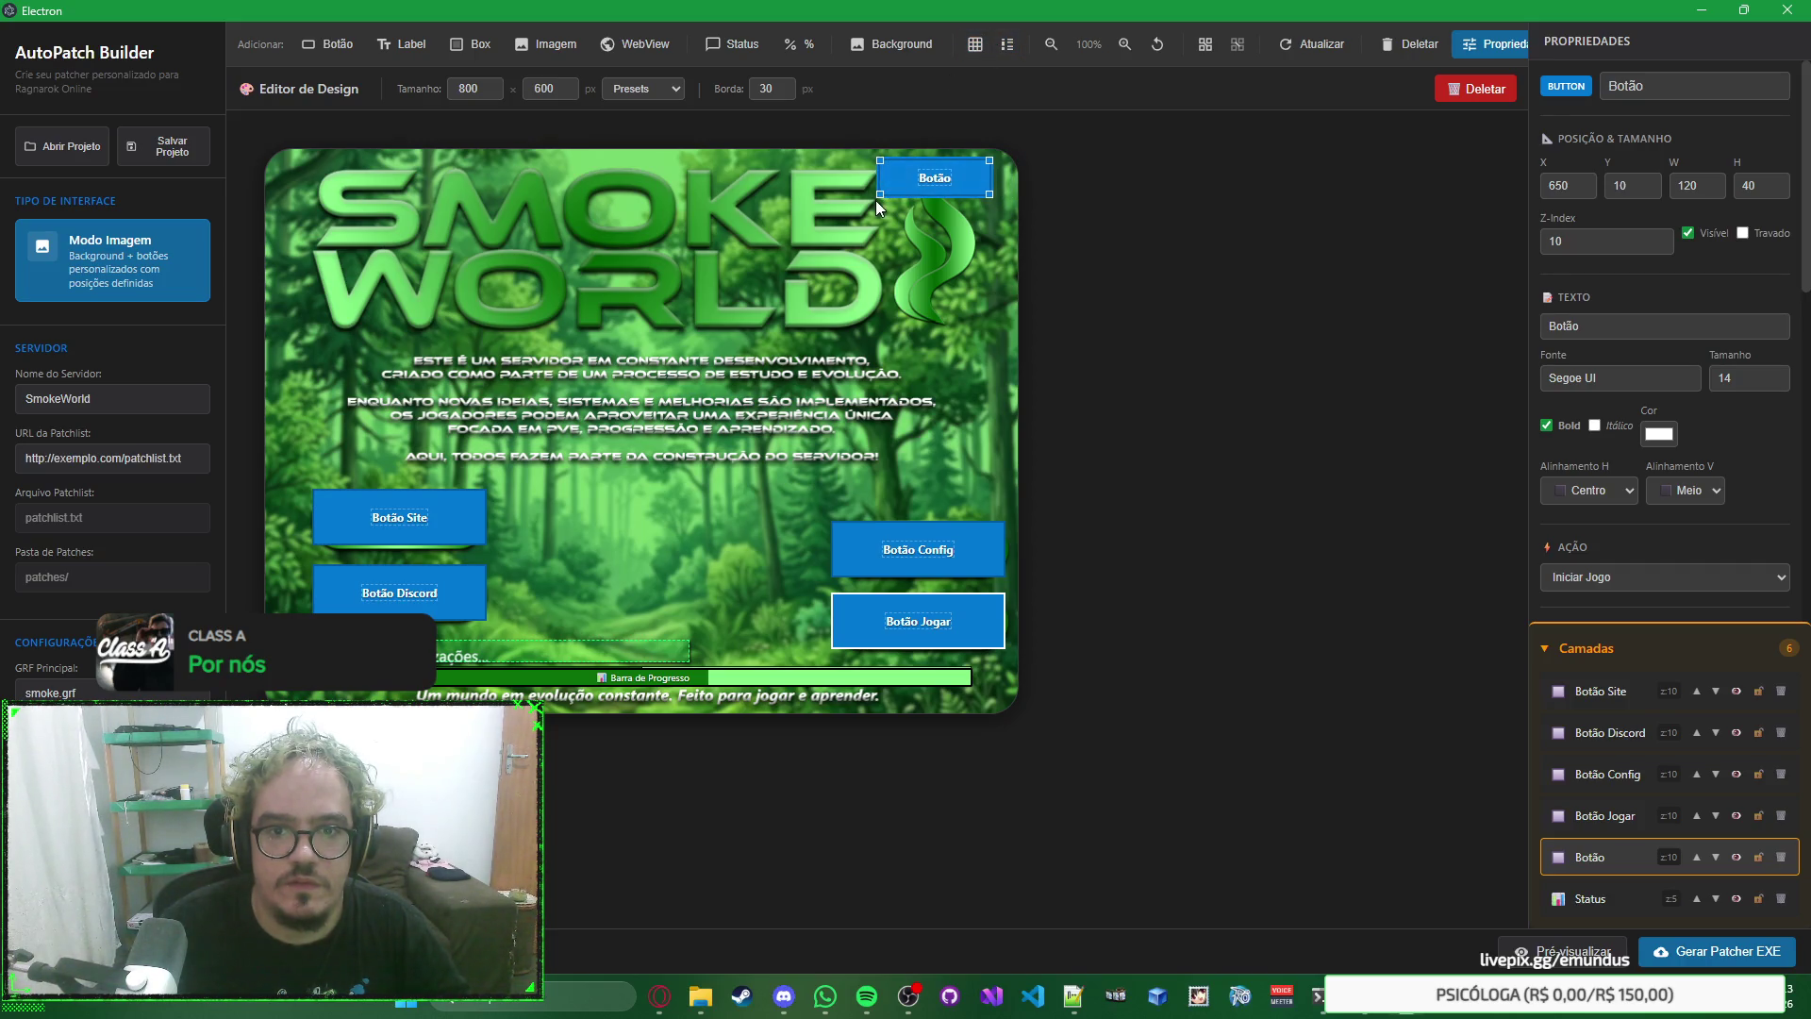
Step: Position the new button in the top-right corner at X 670, Y 10 with grid snapping
left_click_drag(880, 195, 908, 185)
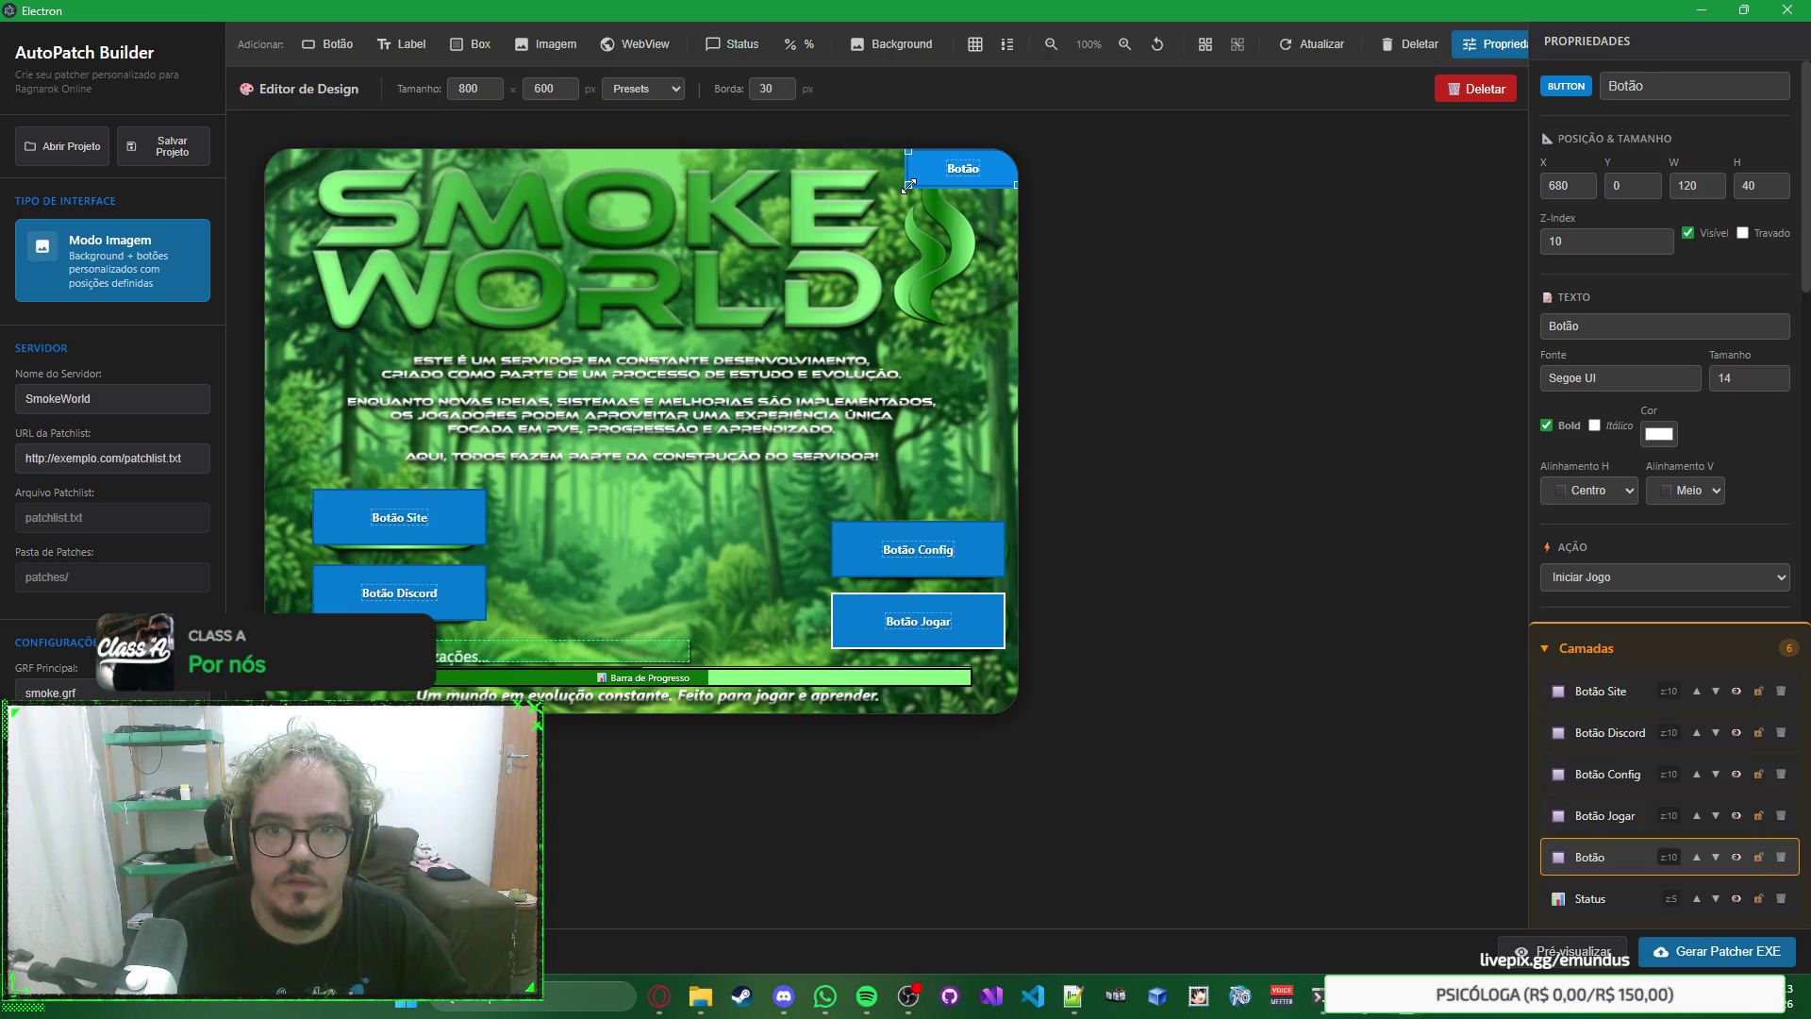
key("Up")
key("Down")
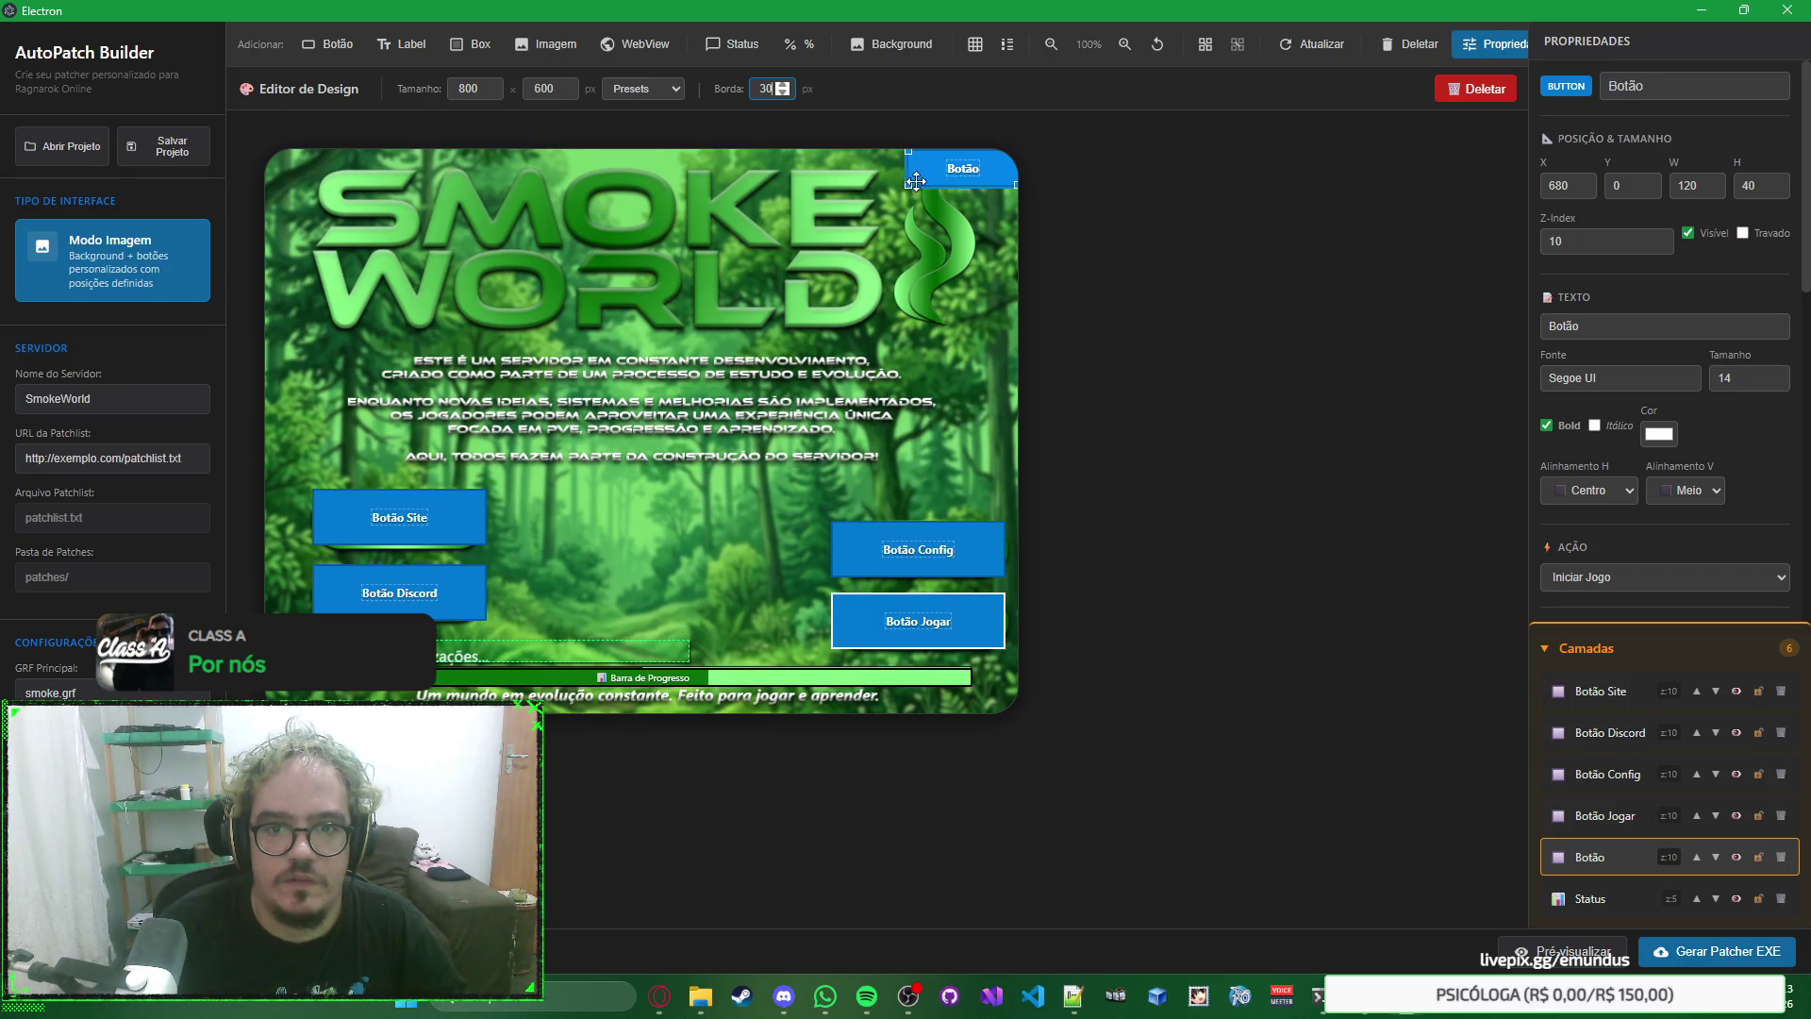
mouse_move(935, 180)
left_mouse_down()
mouse_move(915, 195)
mouse_move(955, 177)
left_mouse_up()
left_click(975, 45)
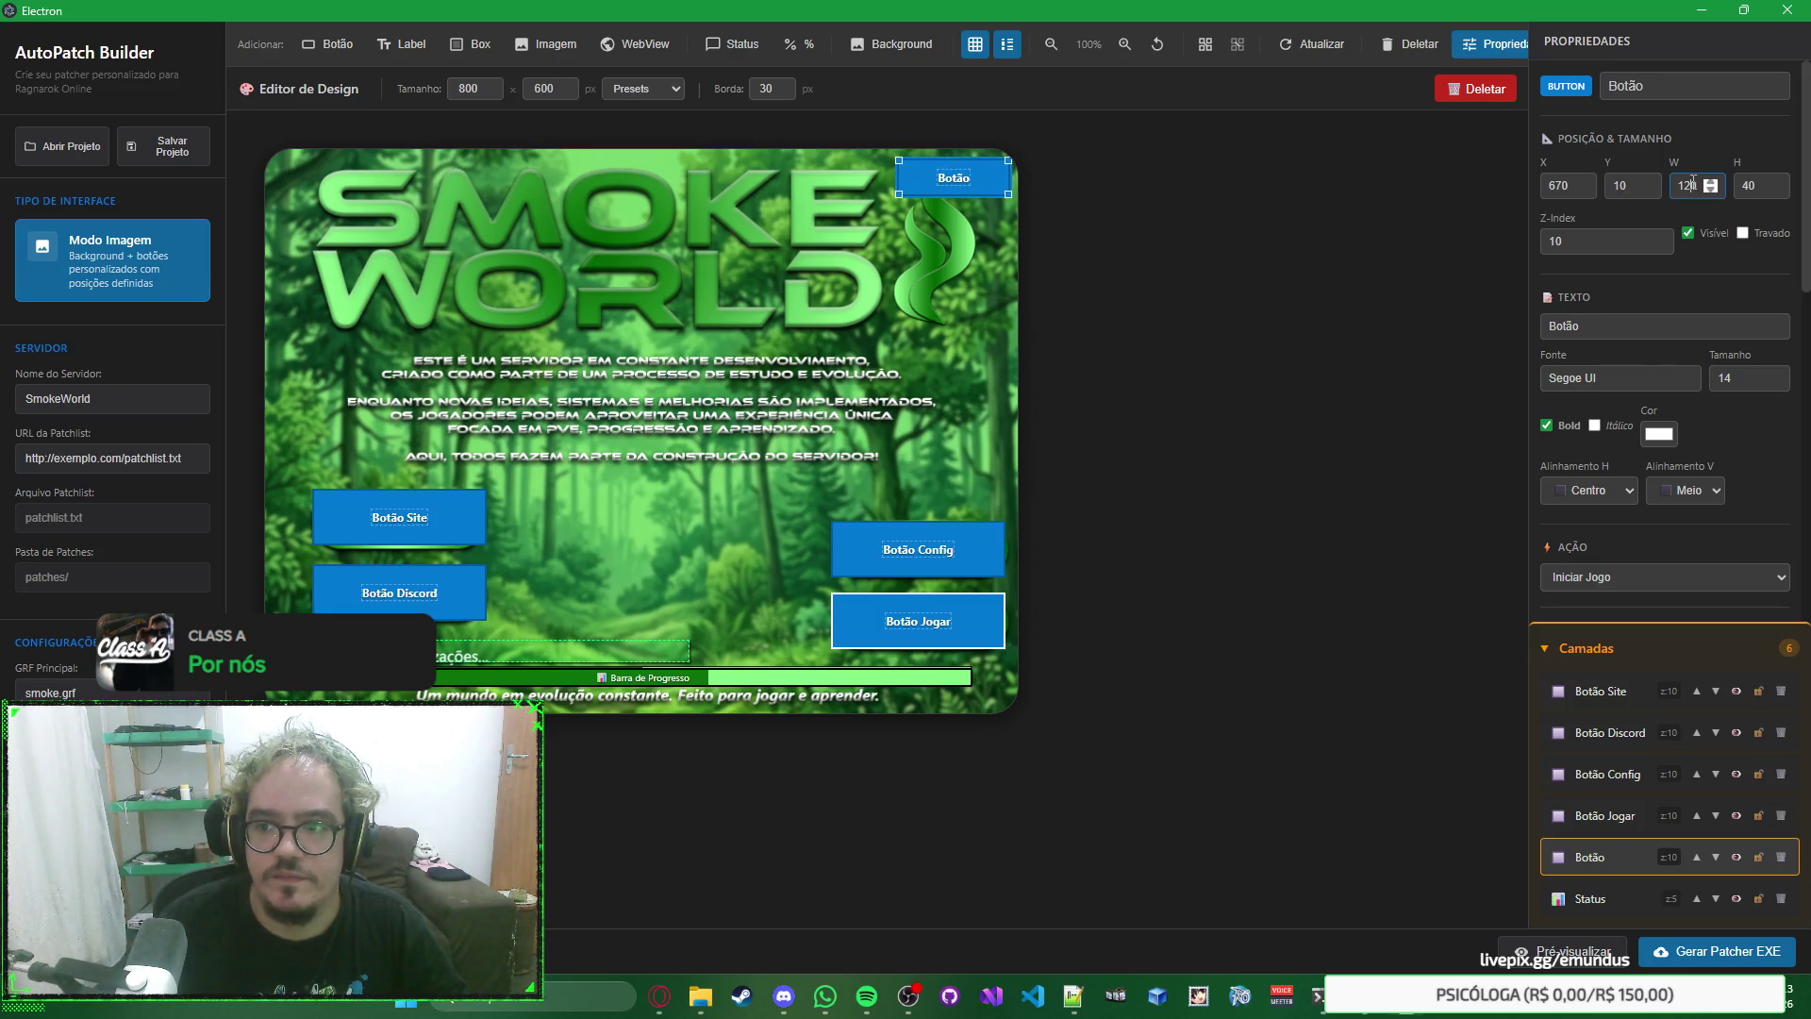
Step: Shrink the new button's width and height to a tiny size in Posição & Tamanho
key("BackSpace")
key("BackSpace")
key("BackSpace")
type("5")
key("Tab")
type("5")
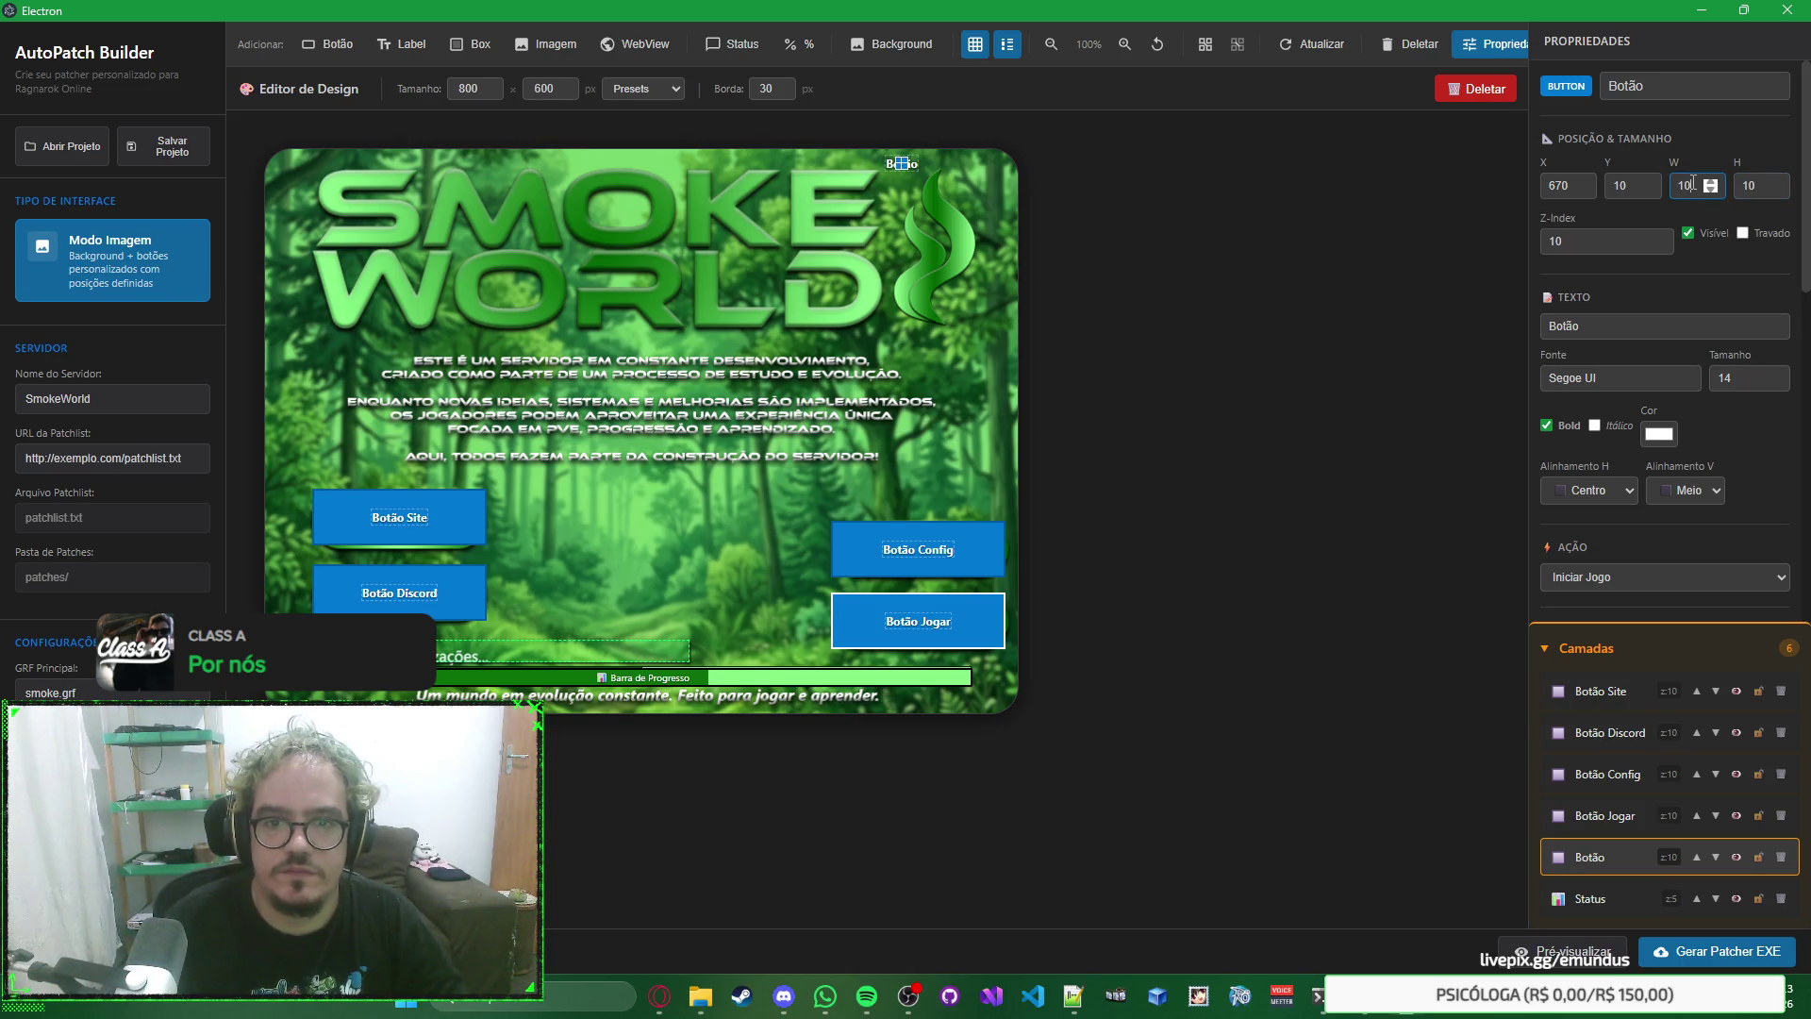
type("25")
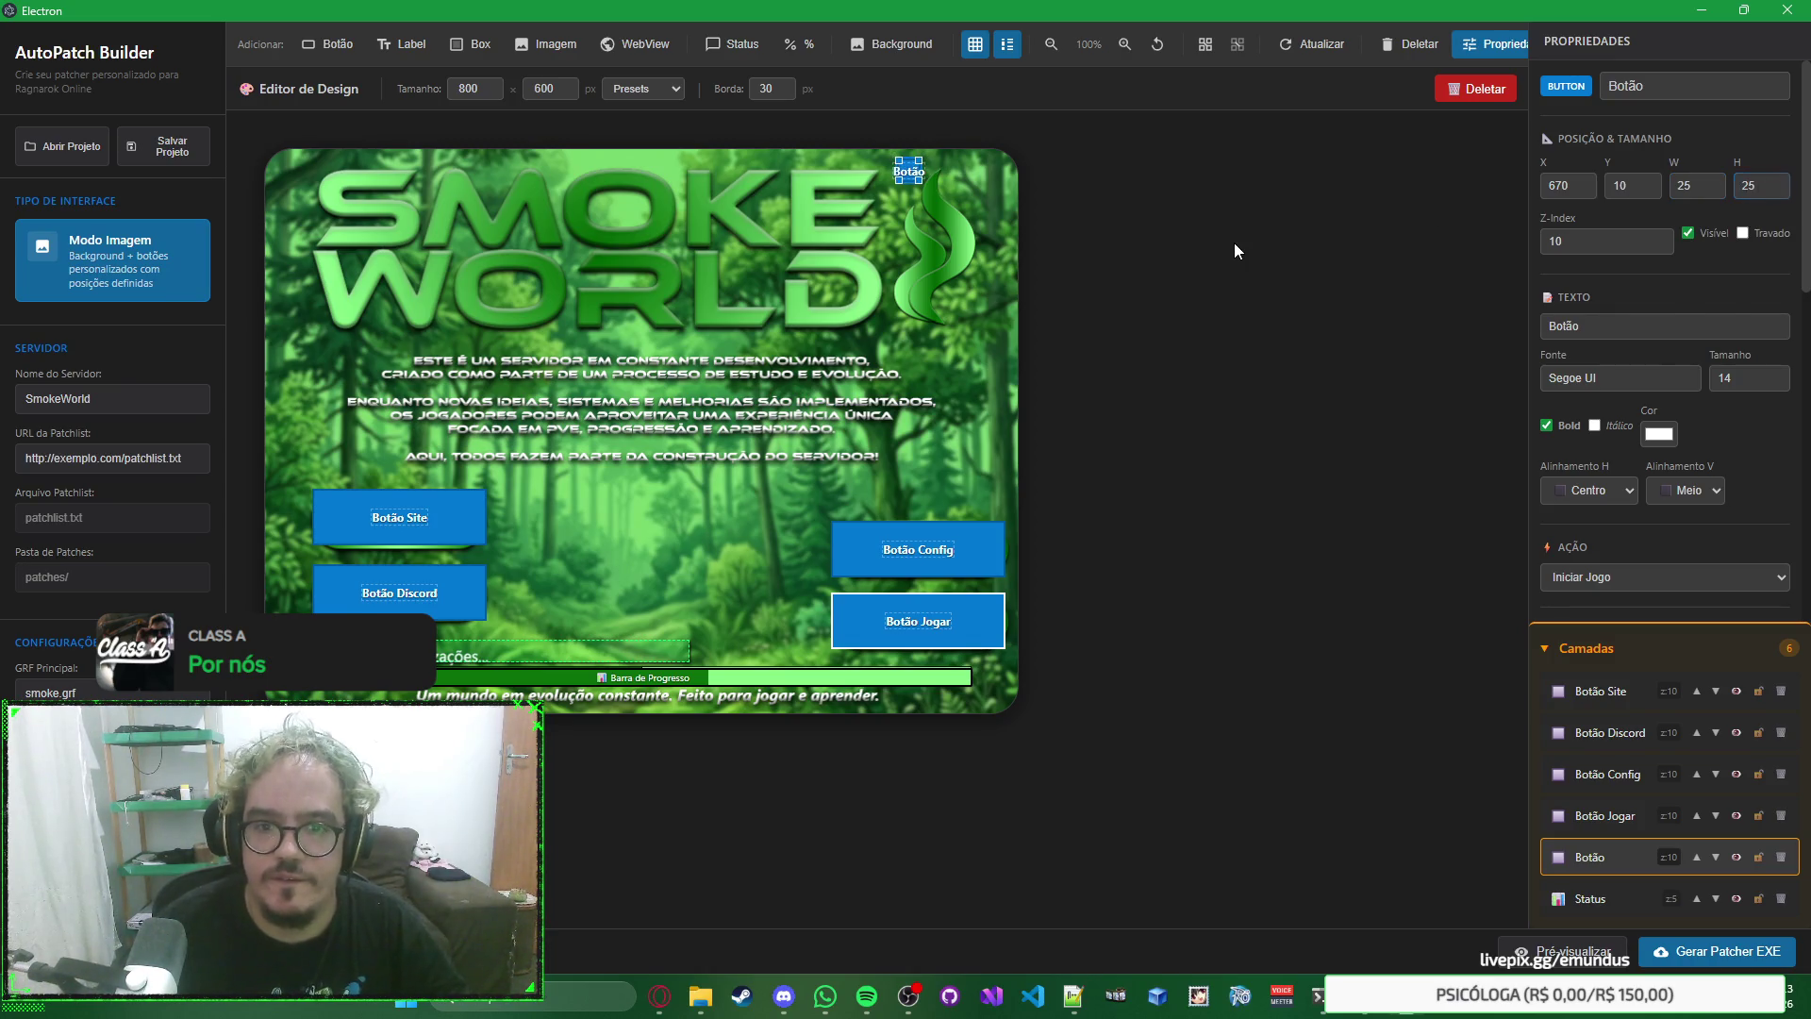
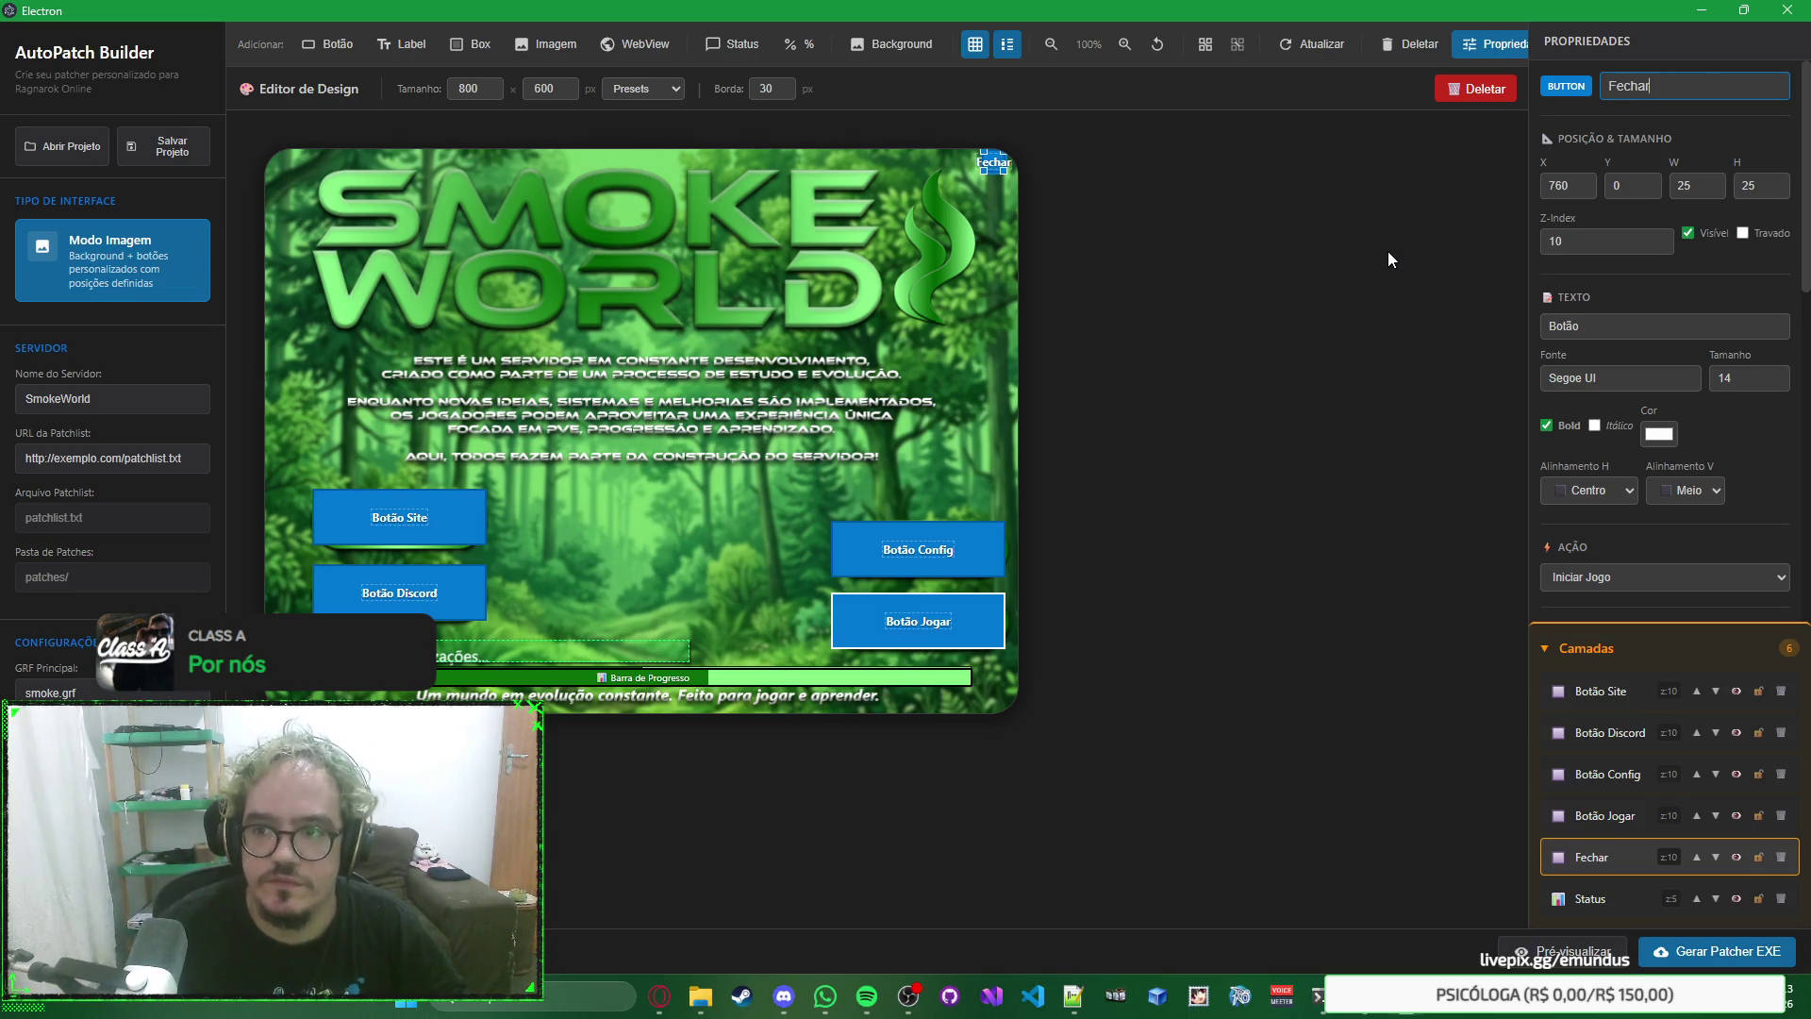
Step: Set the top-right Fechar button's Ação to Fechar so it closes the patcher
left_click(1161, 210)
left_click(1000, 162)
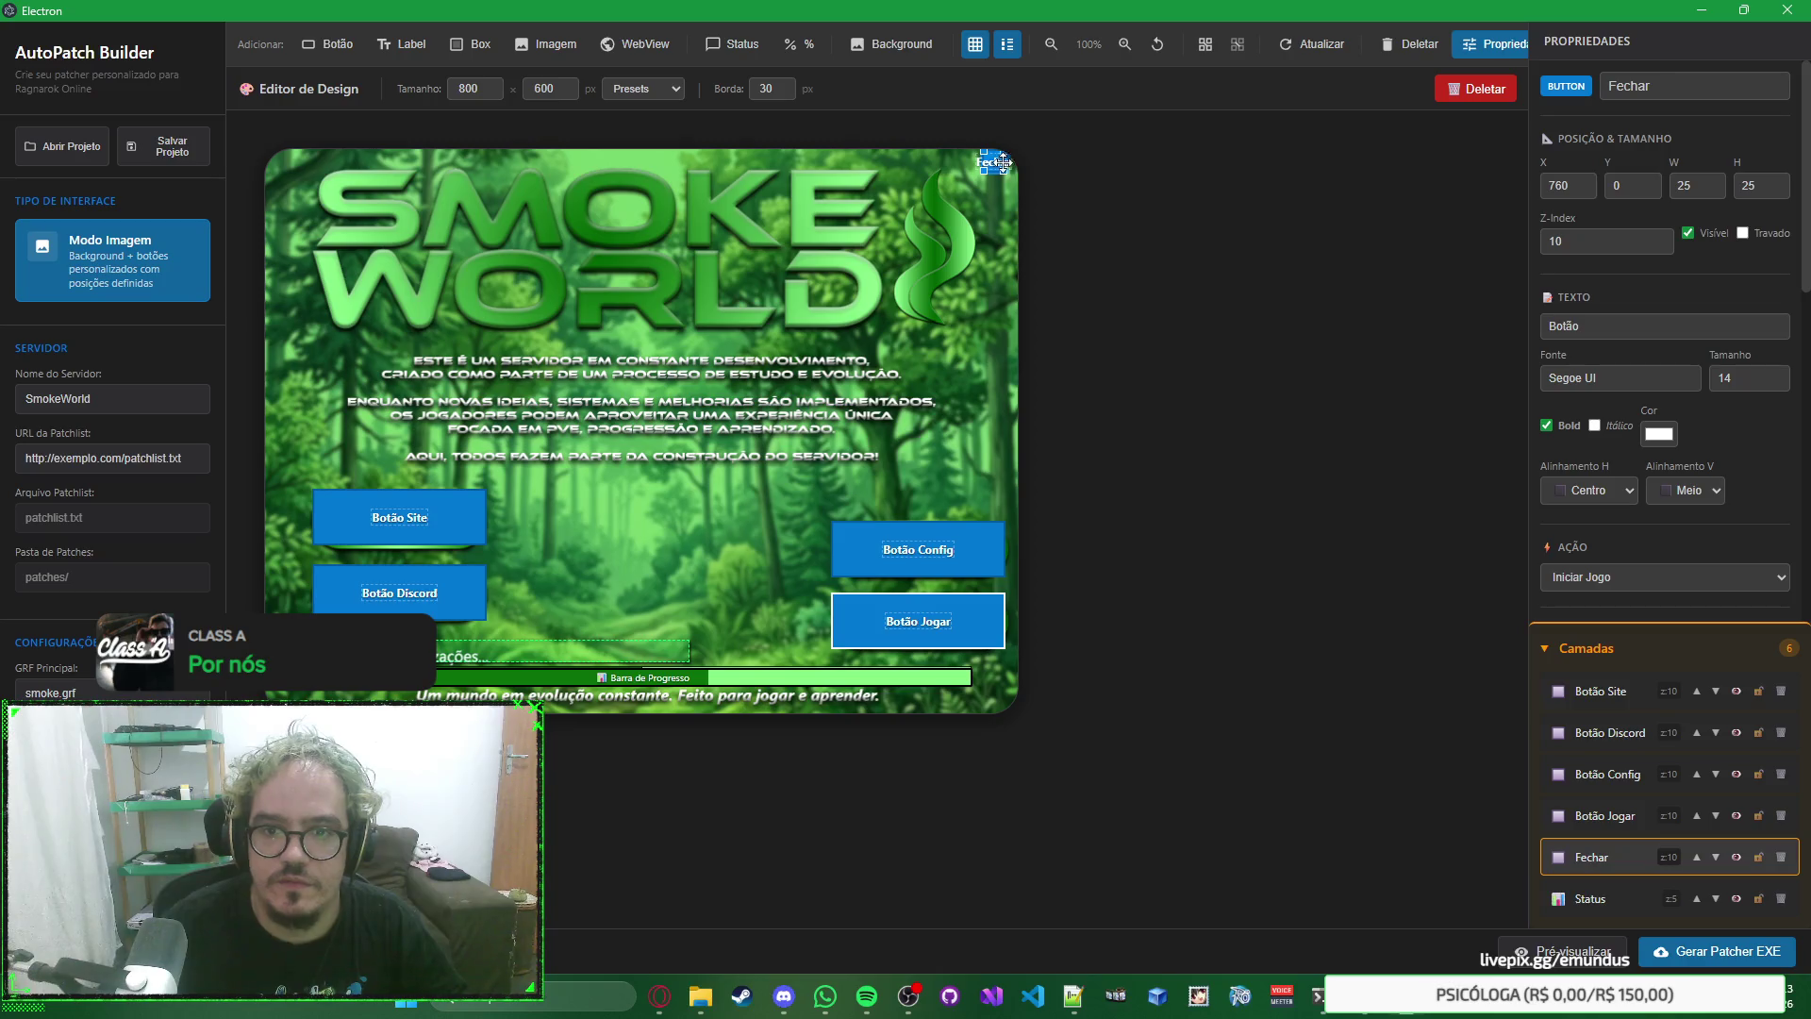
scroll(1773, 444, "down", 2)
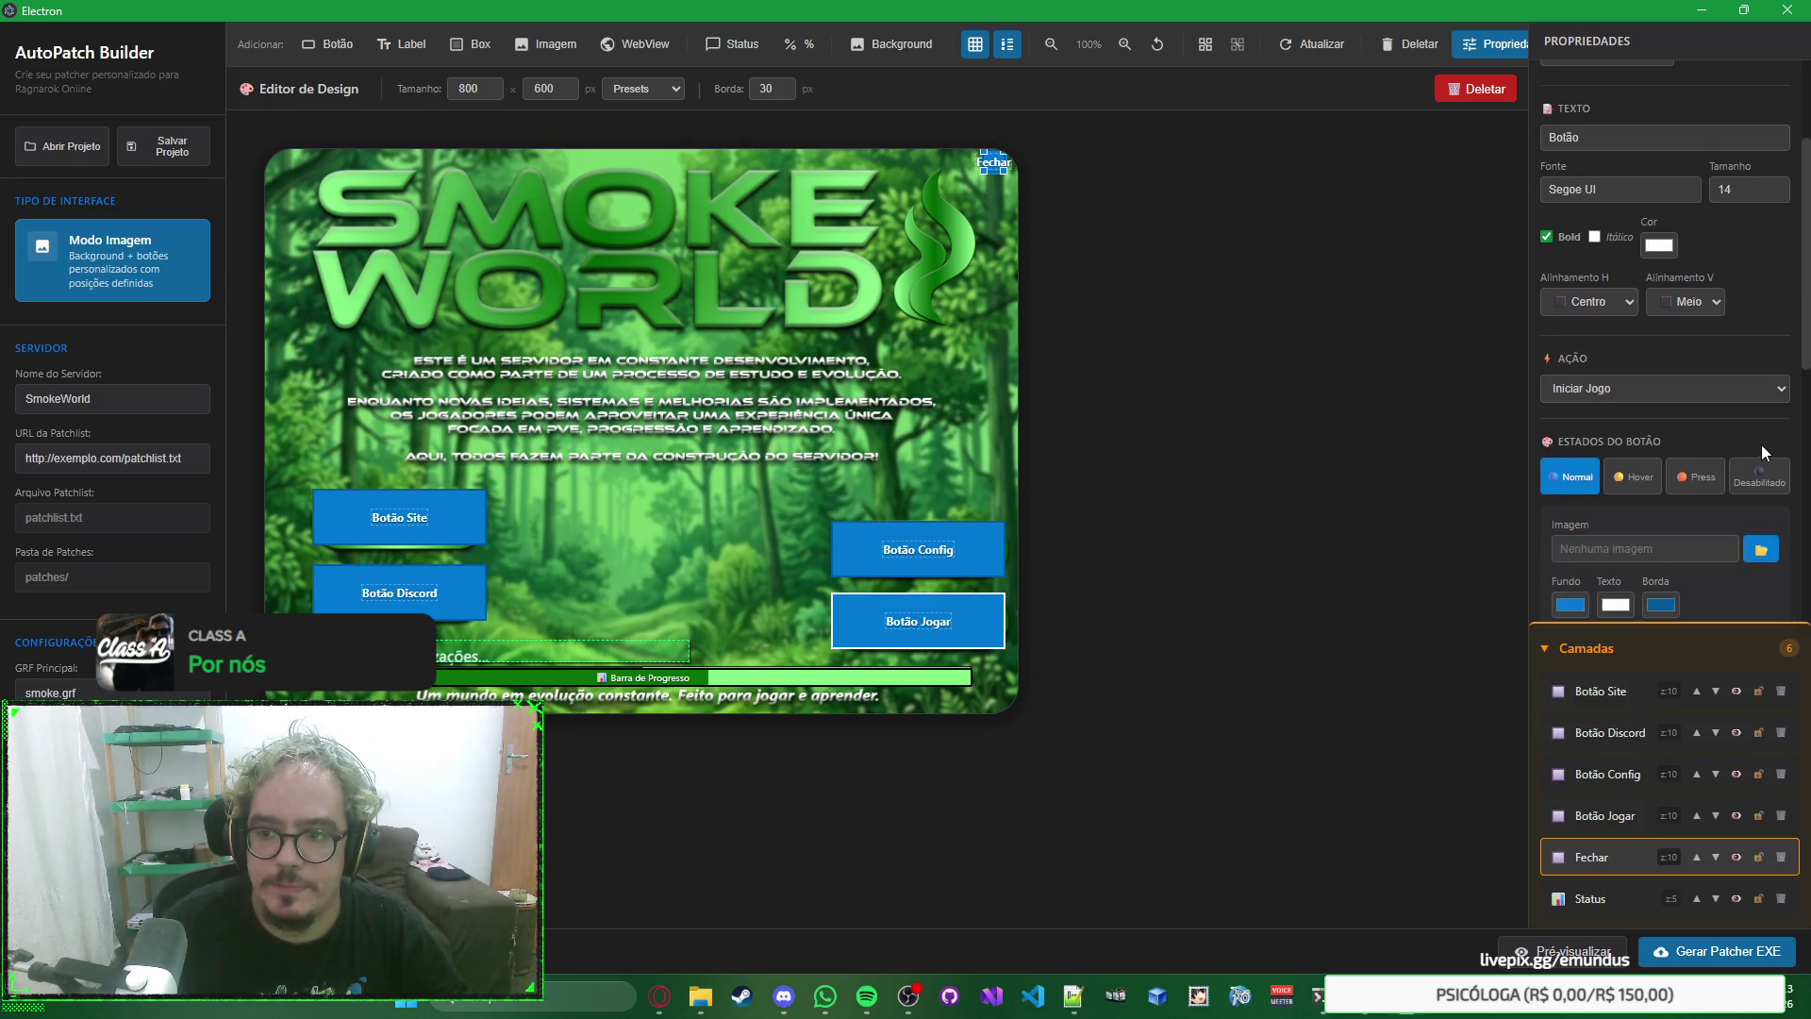
scroll(1758, 446, "down", 2)
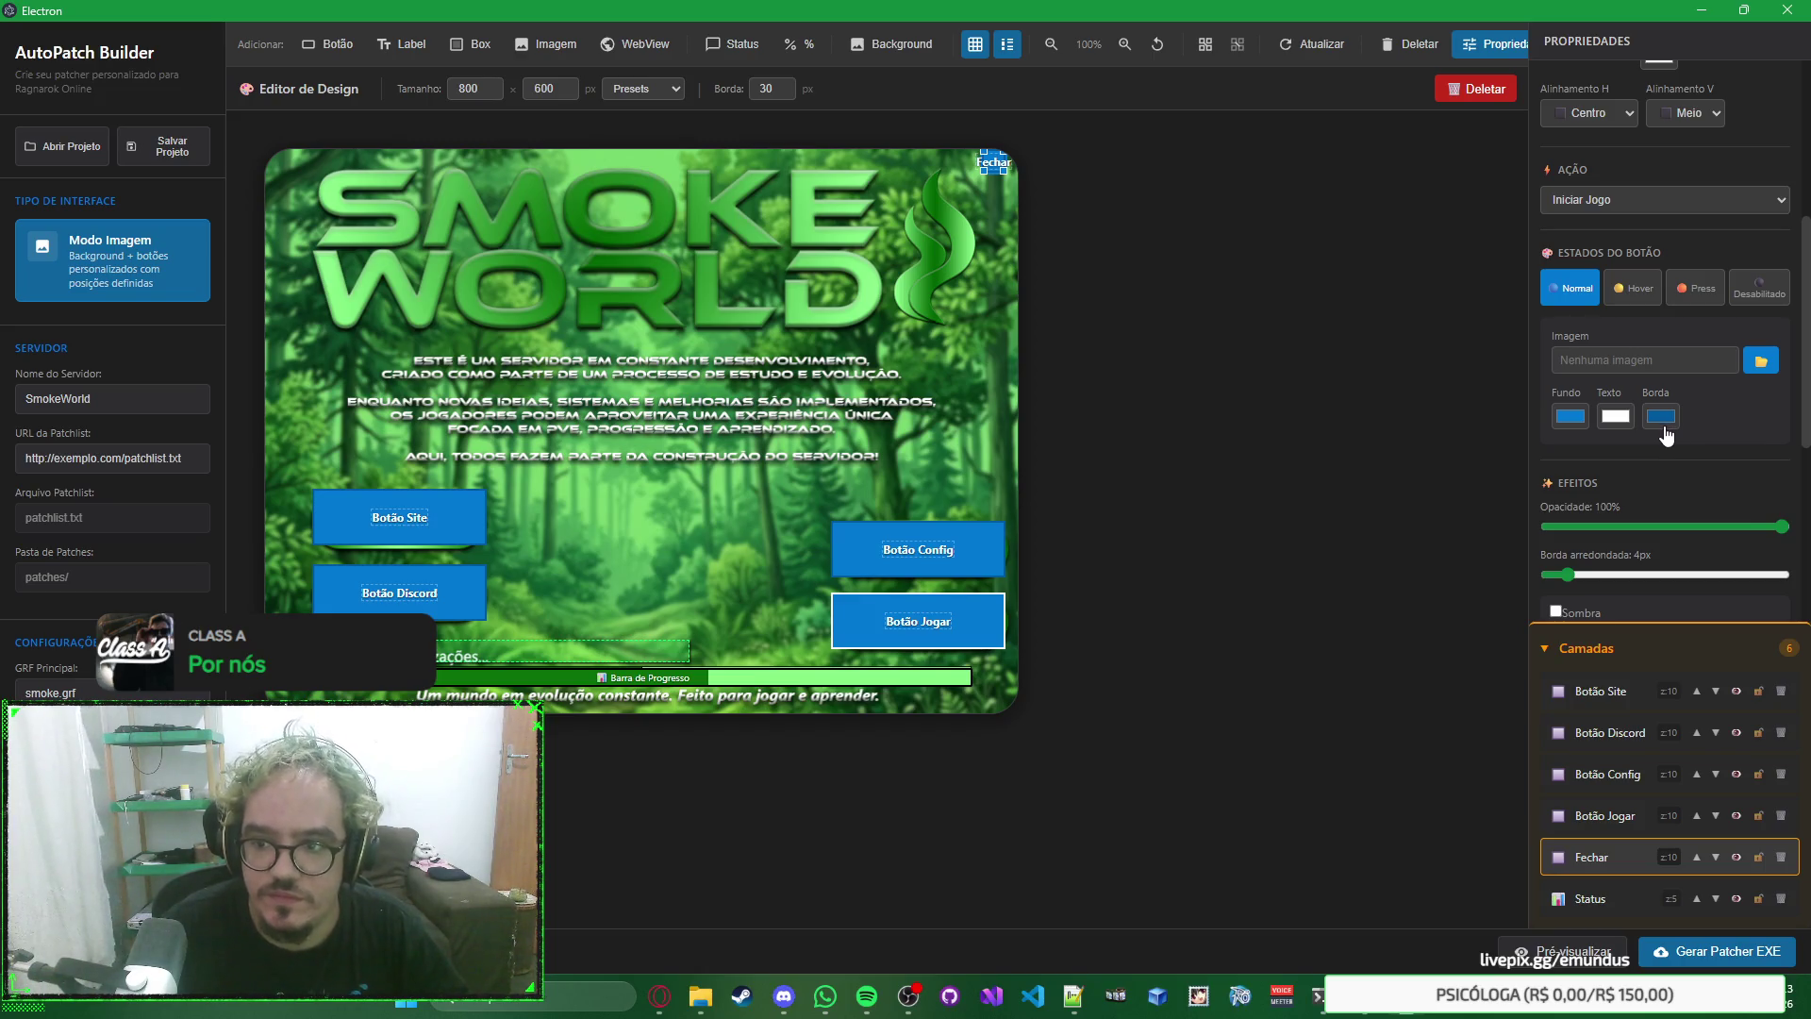
left_click(1423, 395)
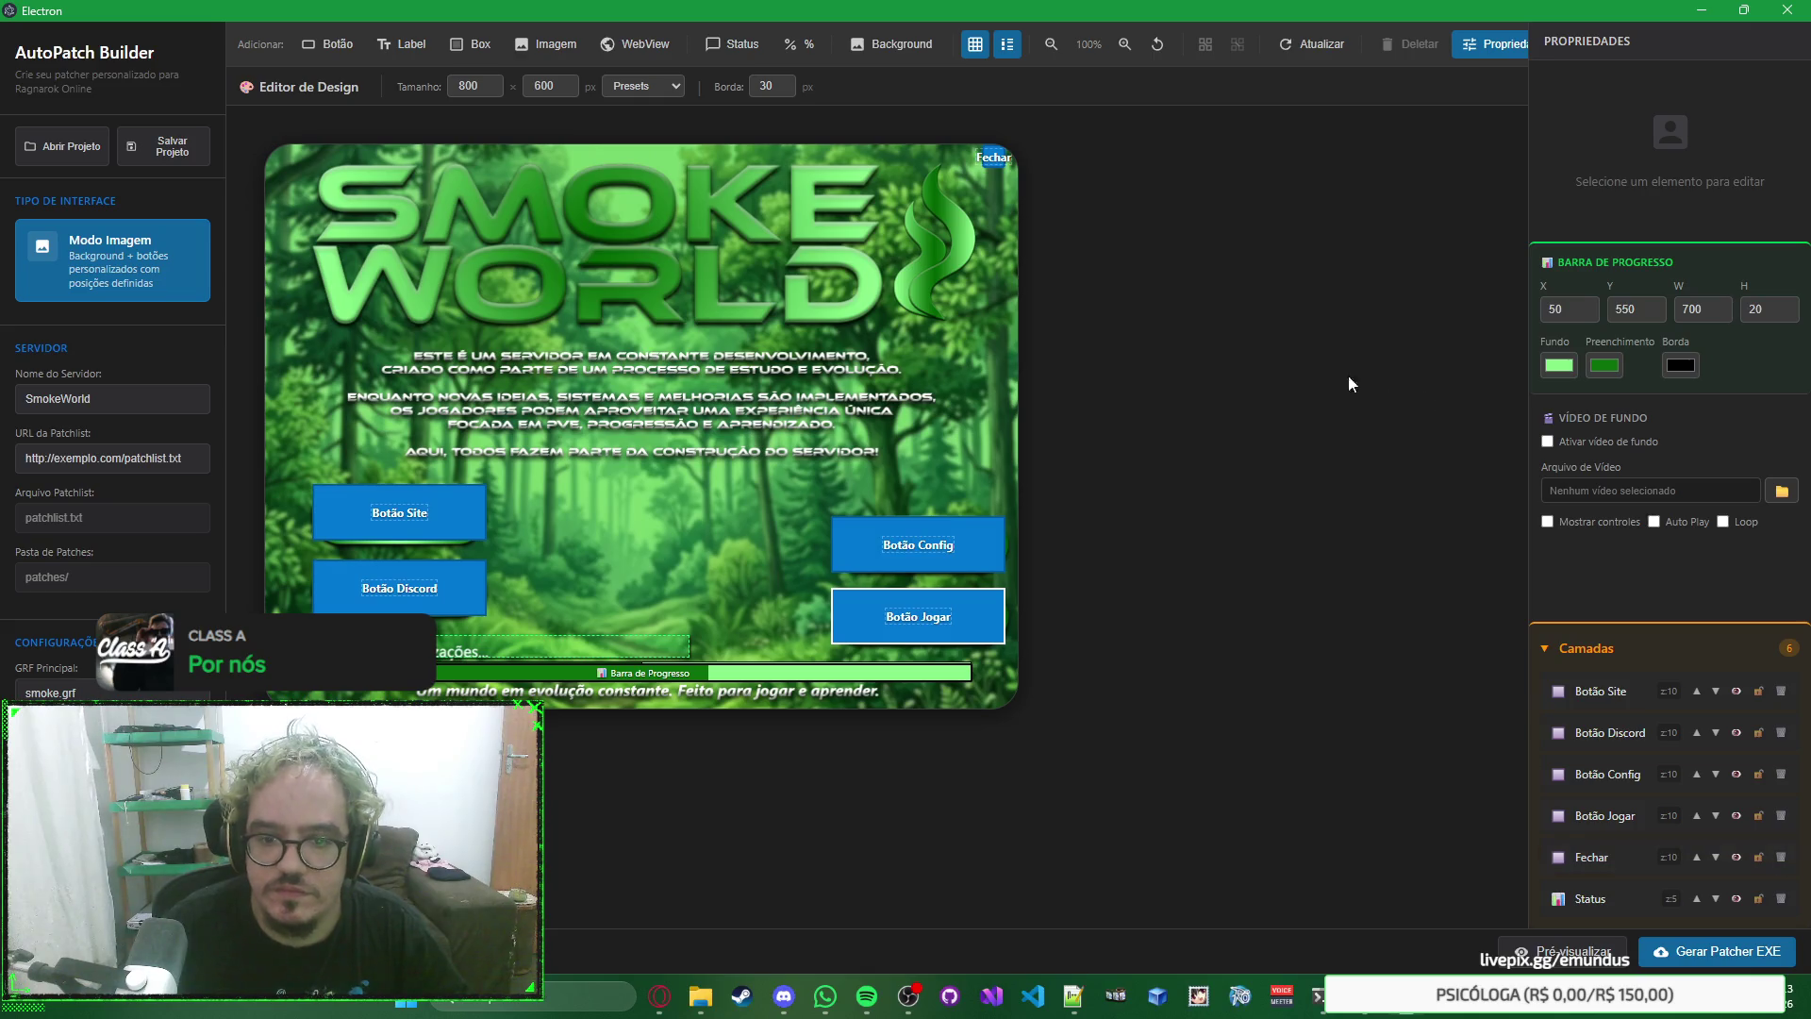
left_click(1001, 165)
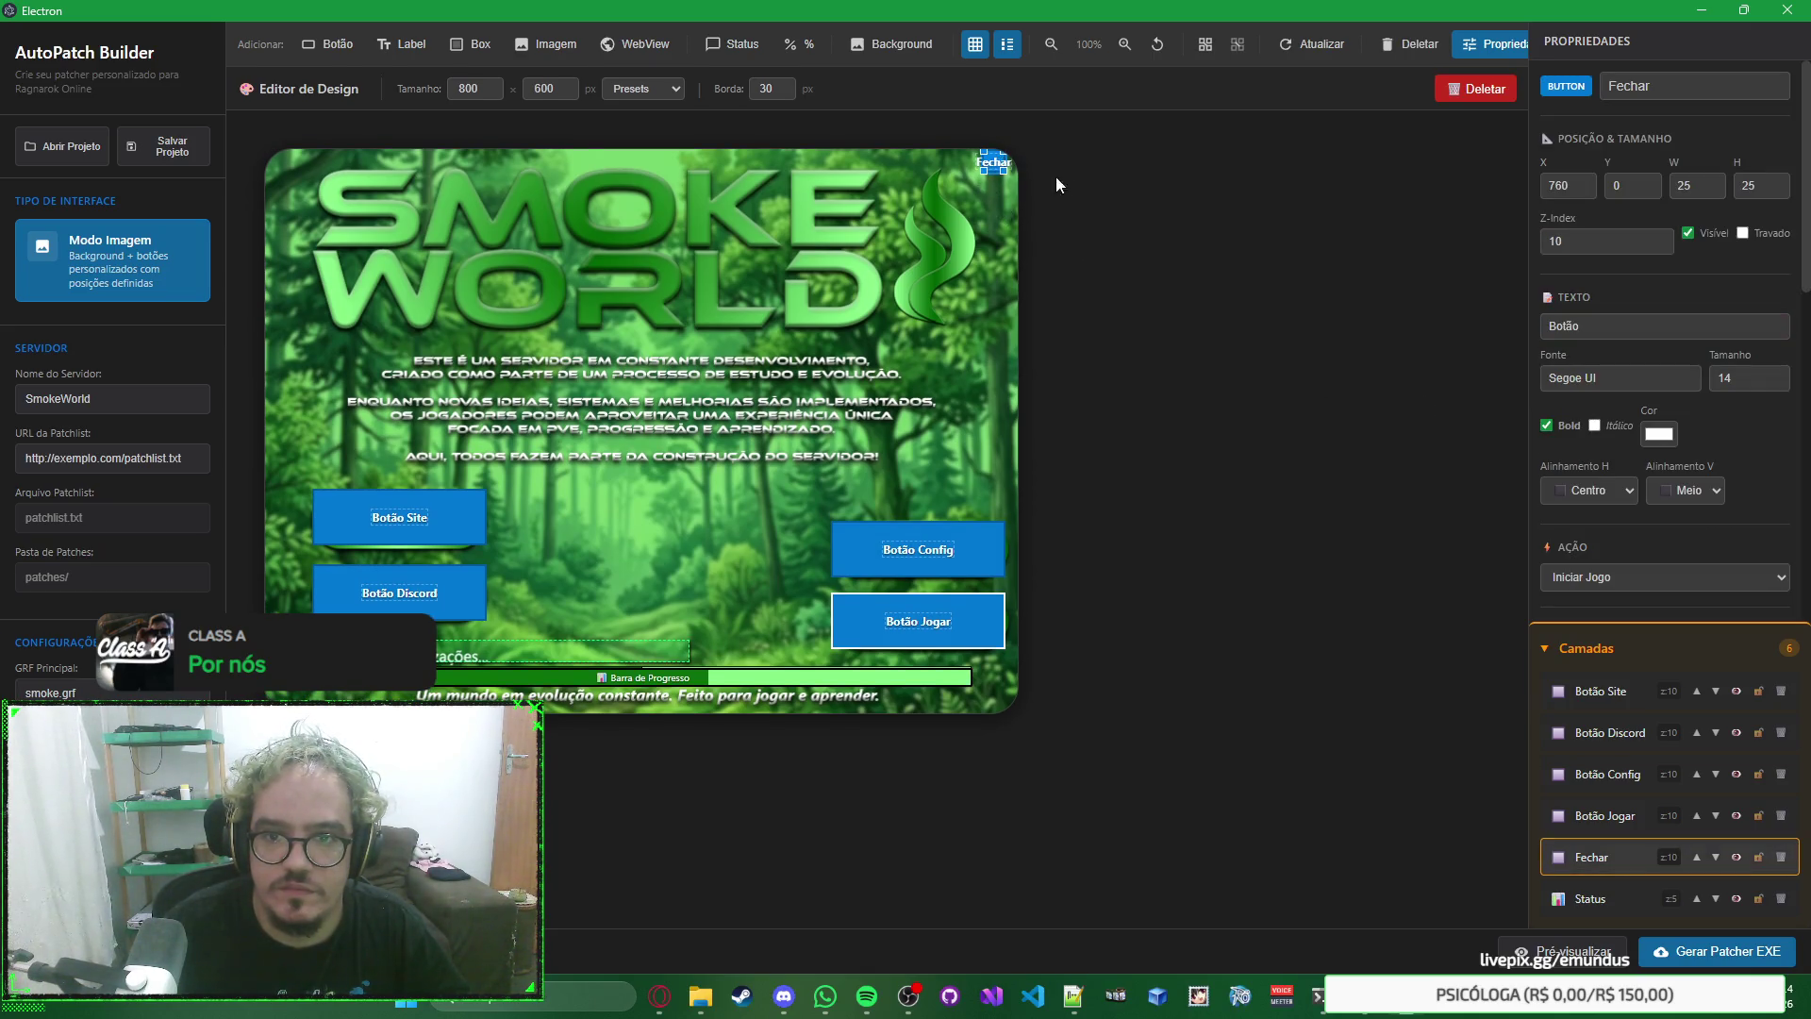
scroll(1684, 303, "down", 2)
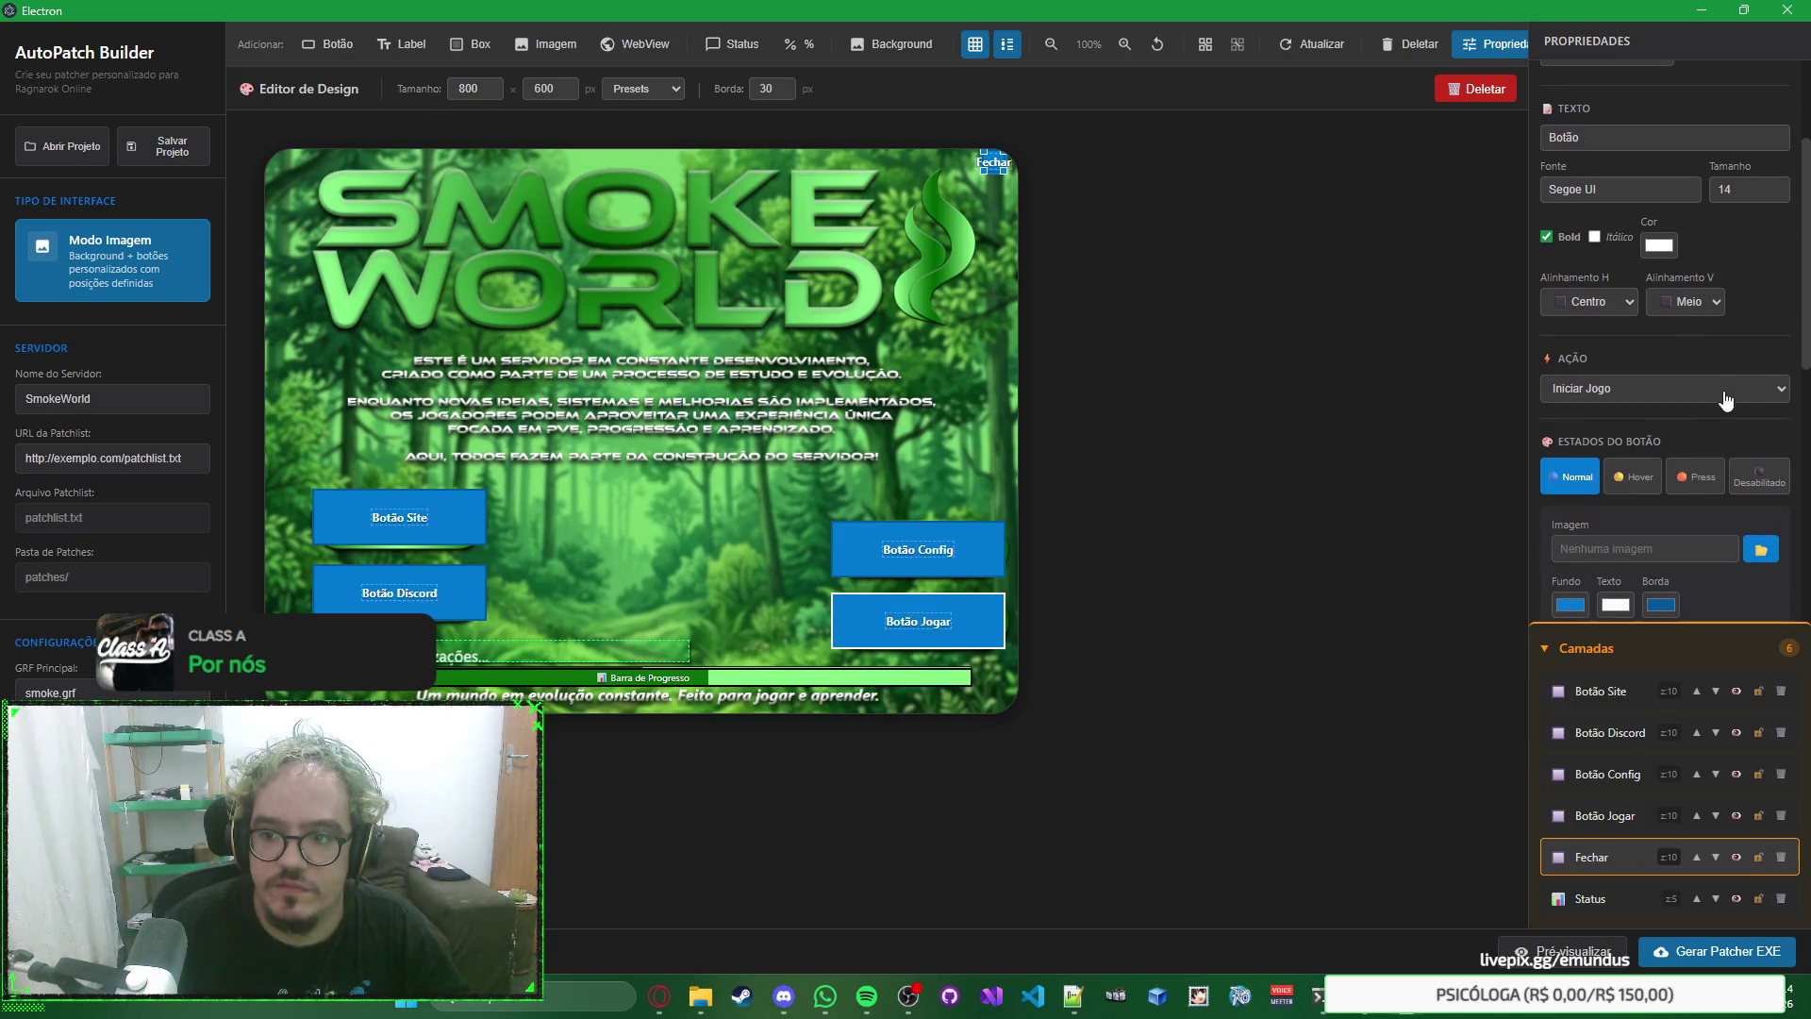
left_click(1730, 394)
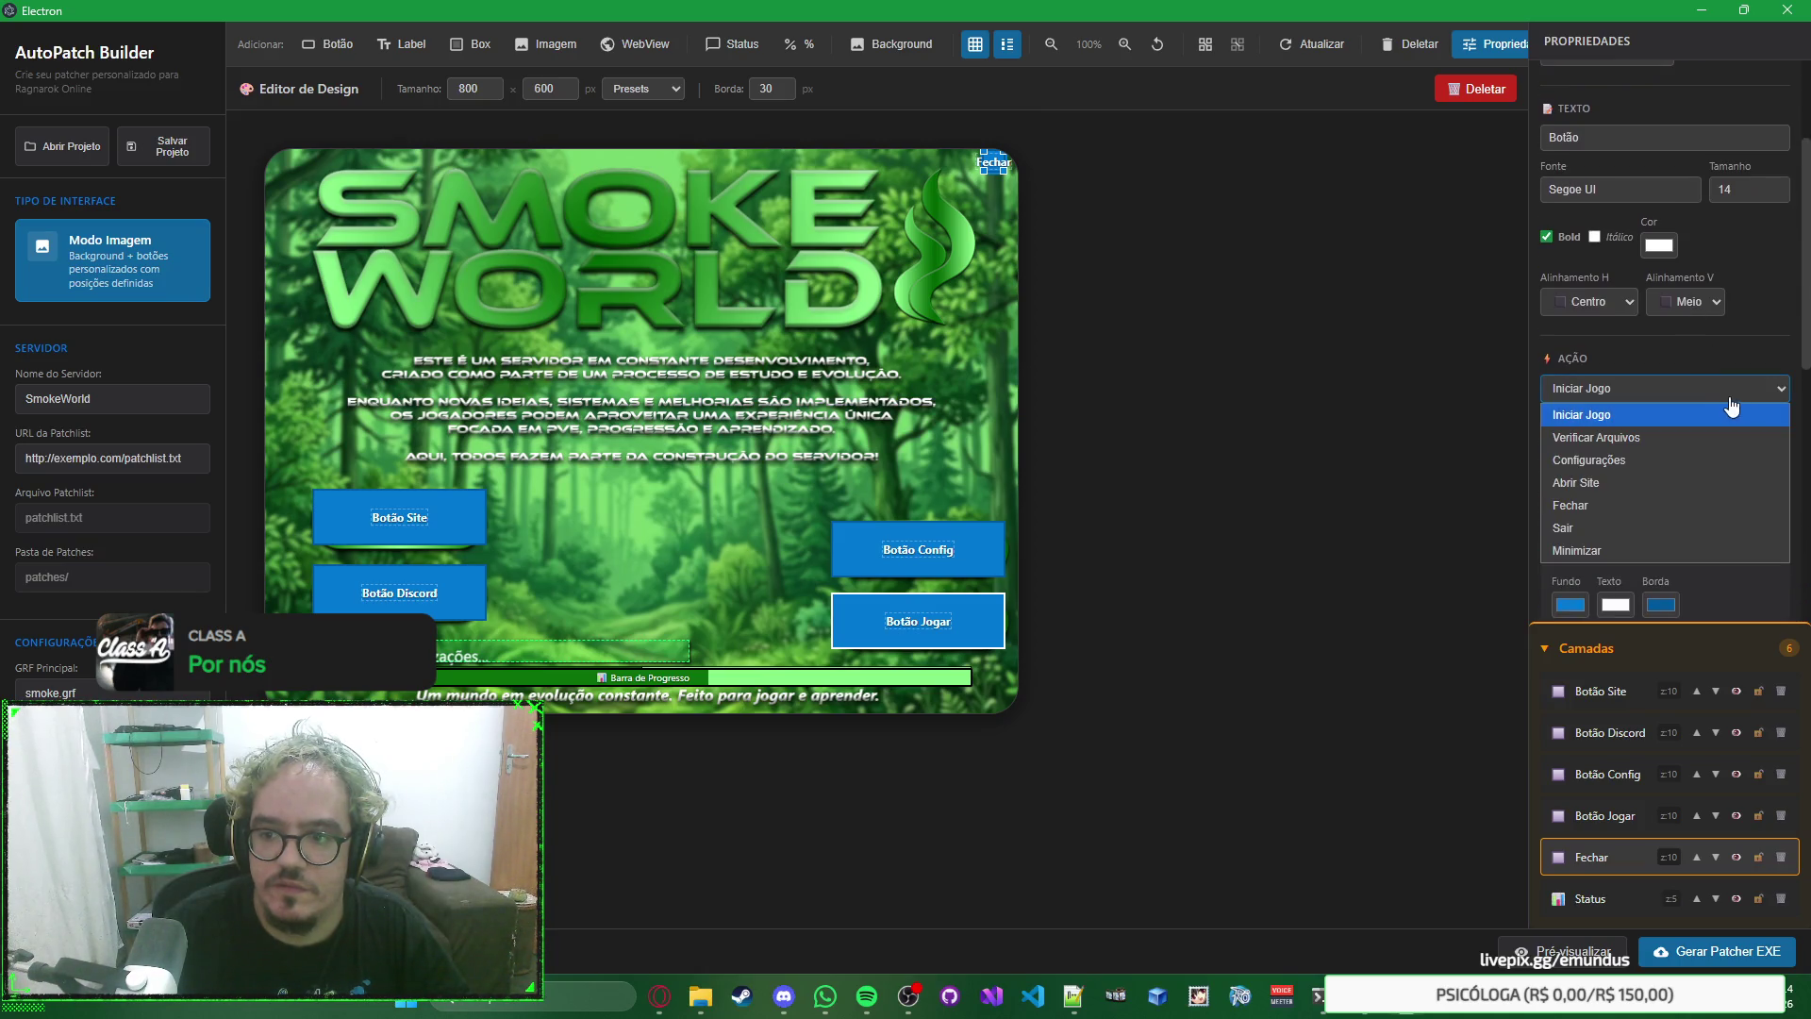
left_click(1602, 513)
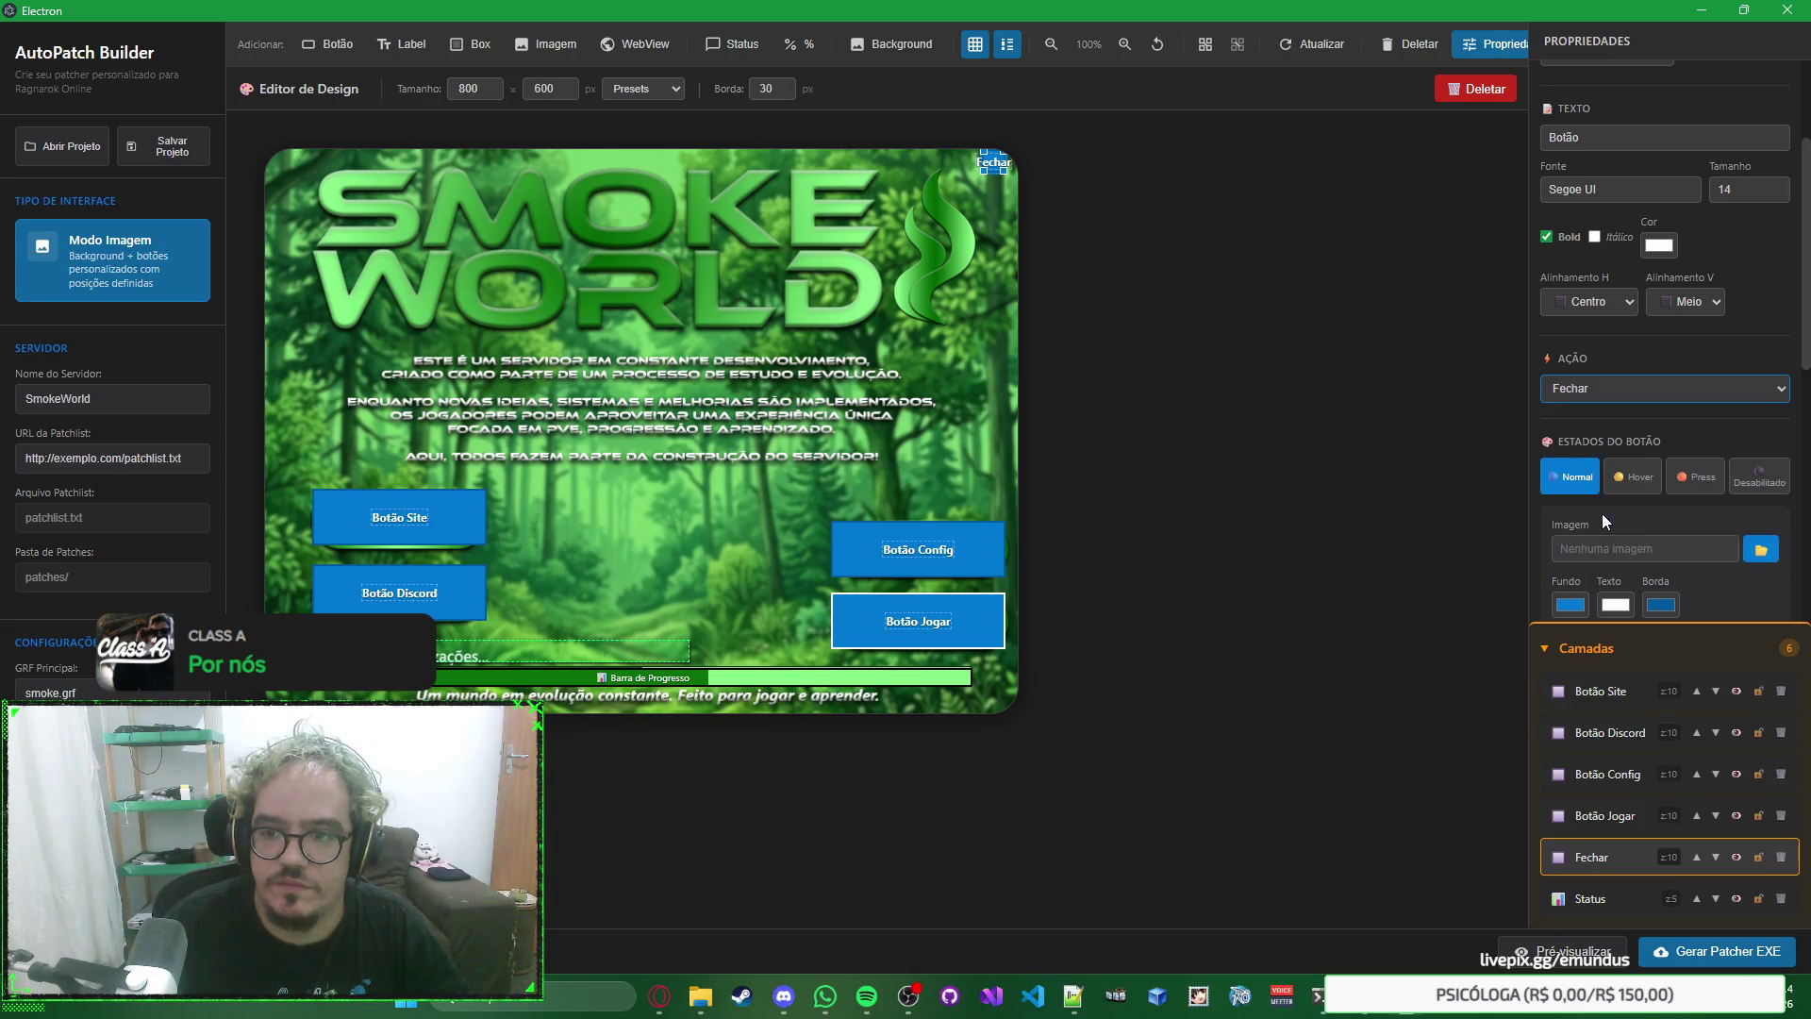
left_click(1047, 184)
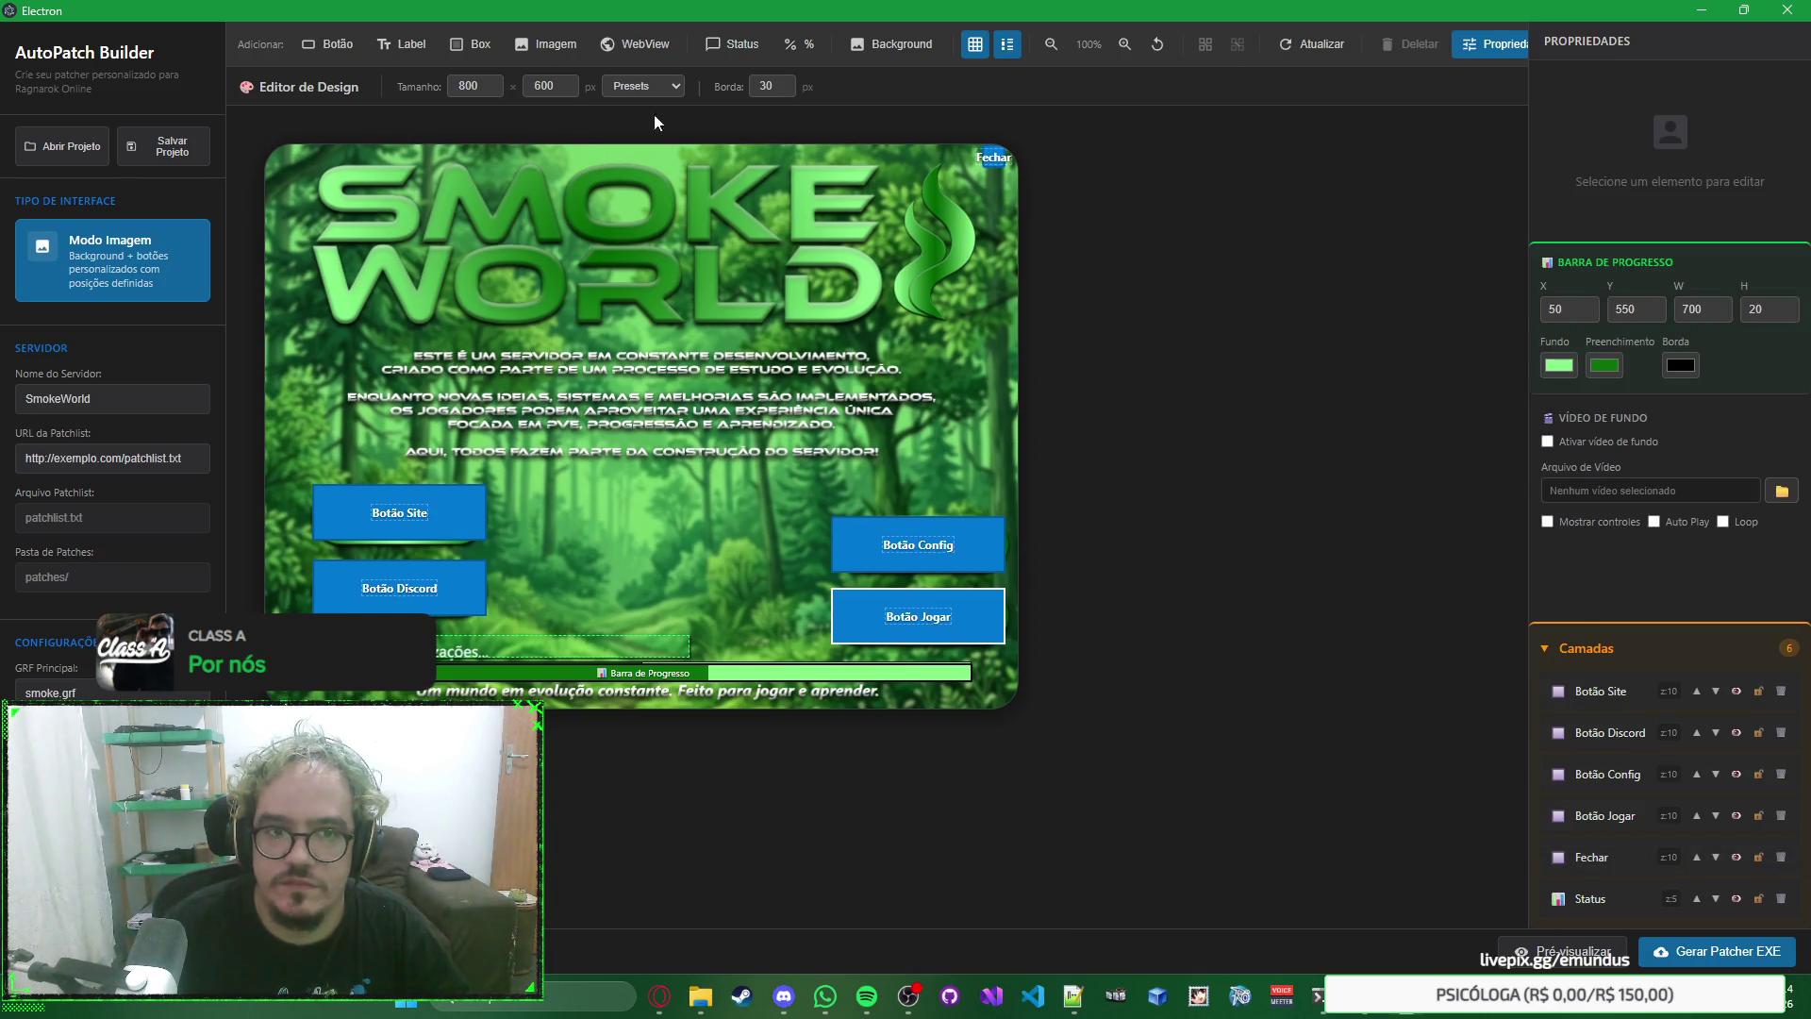
left_click(336, 47)
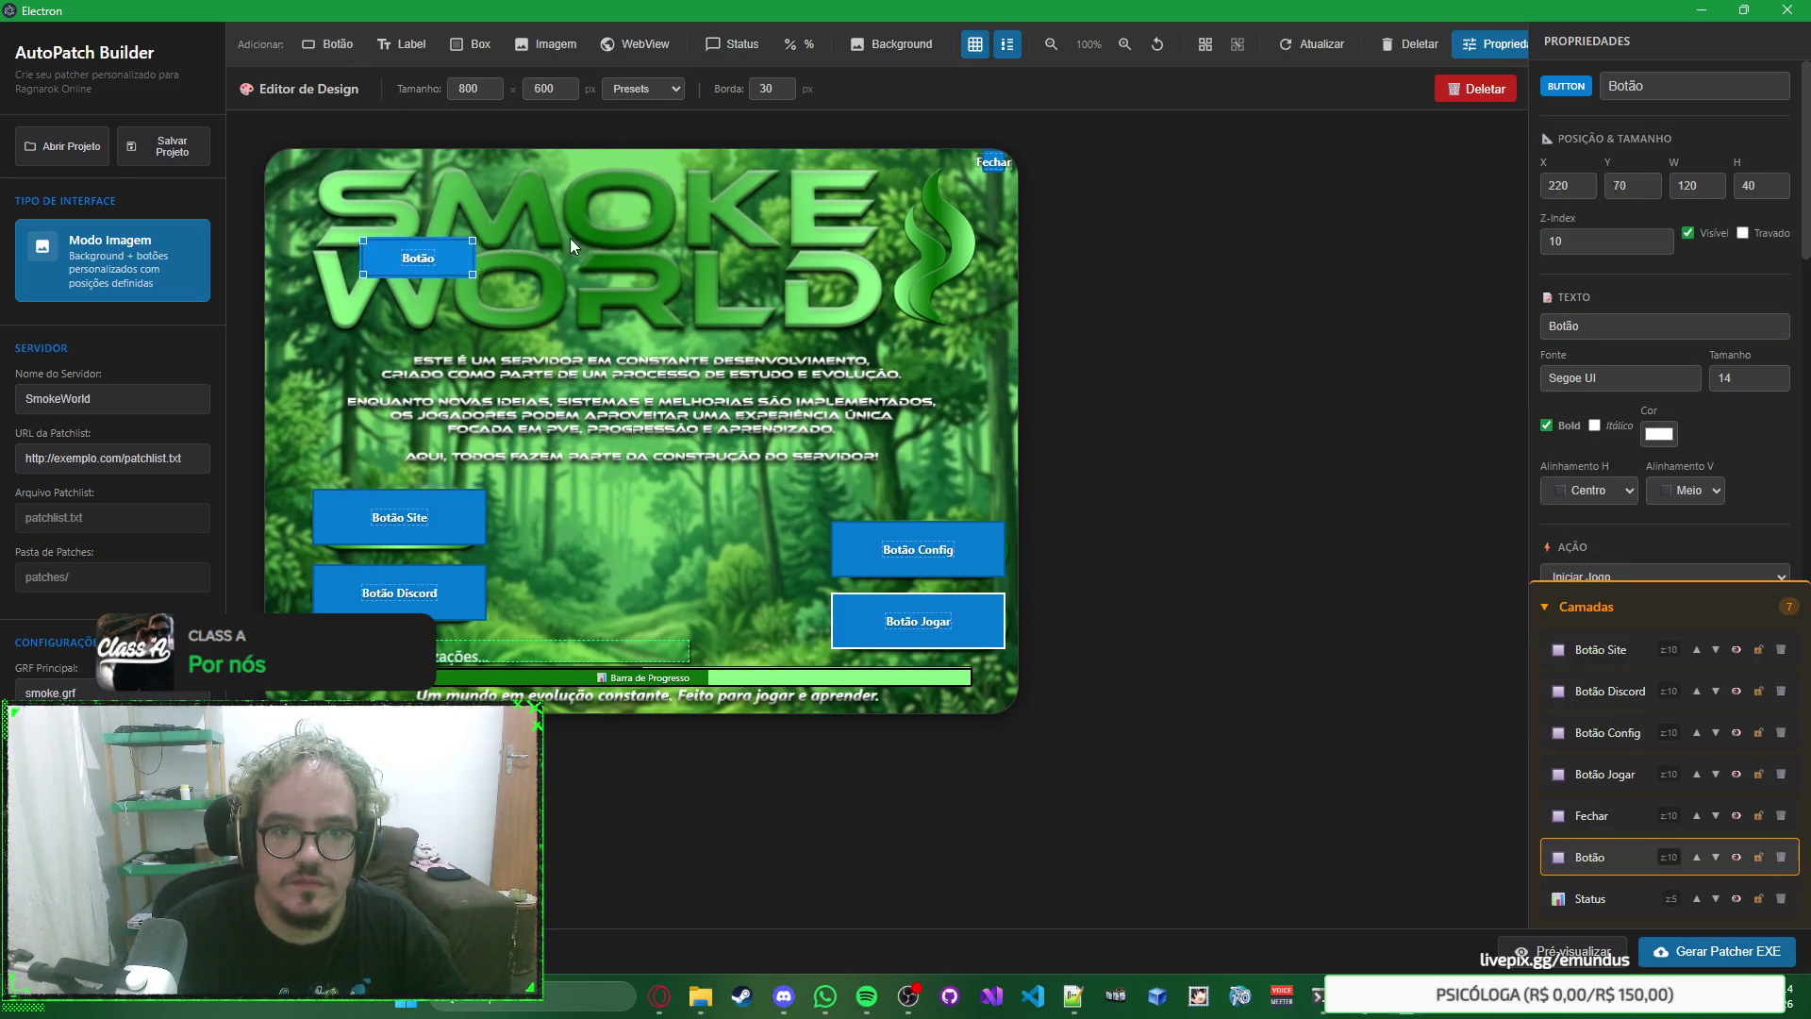
Step: Place the new button at the top edge beside Fechar, sized 25×25 and named Minimizar
left_click_drag(425, 262, 924, 168)
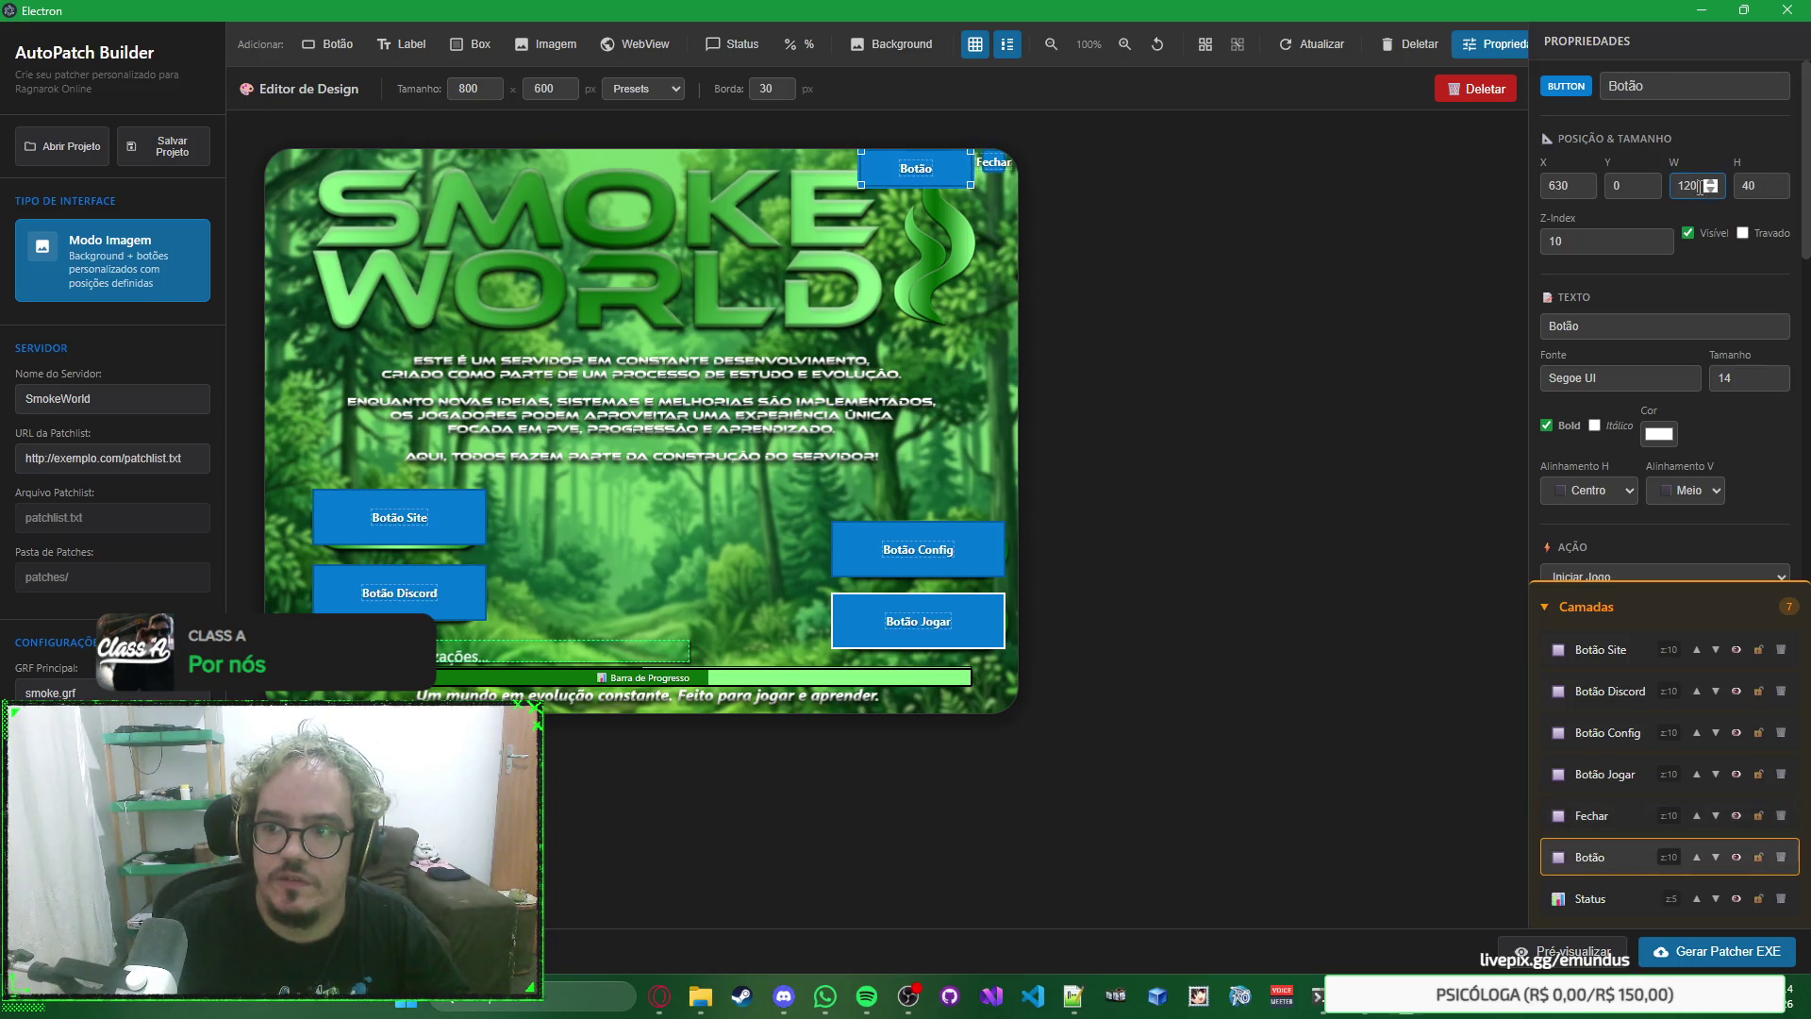
key("BackSpace")
key("BackSpace")
key("BackSpace")
type("25")
key("Tab")
type("25")
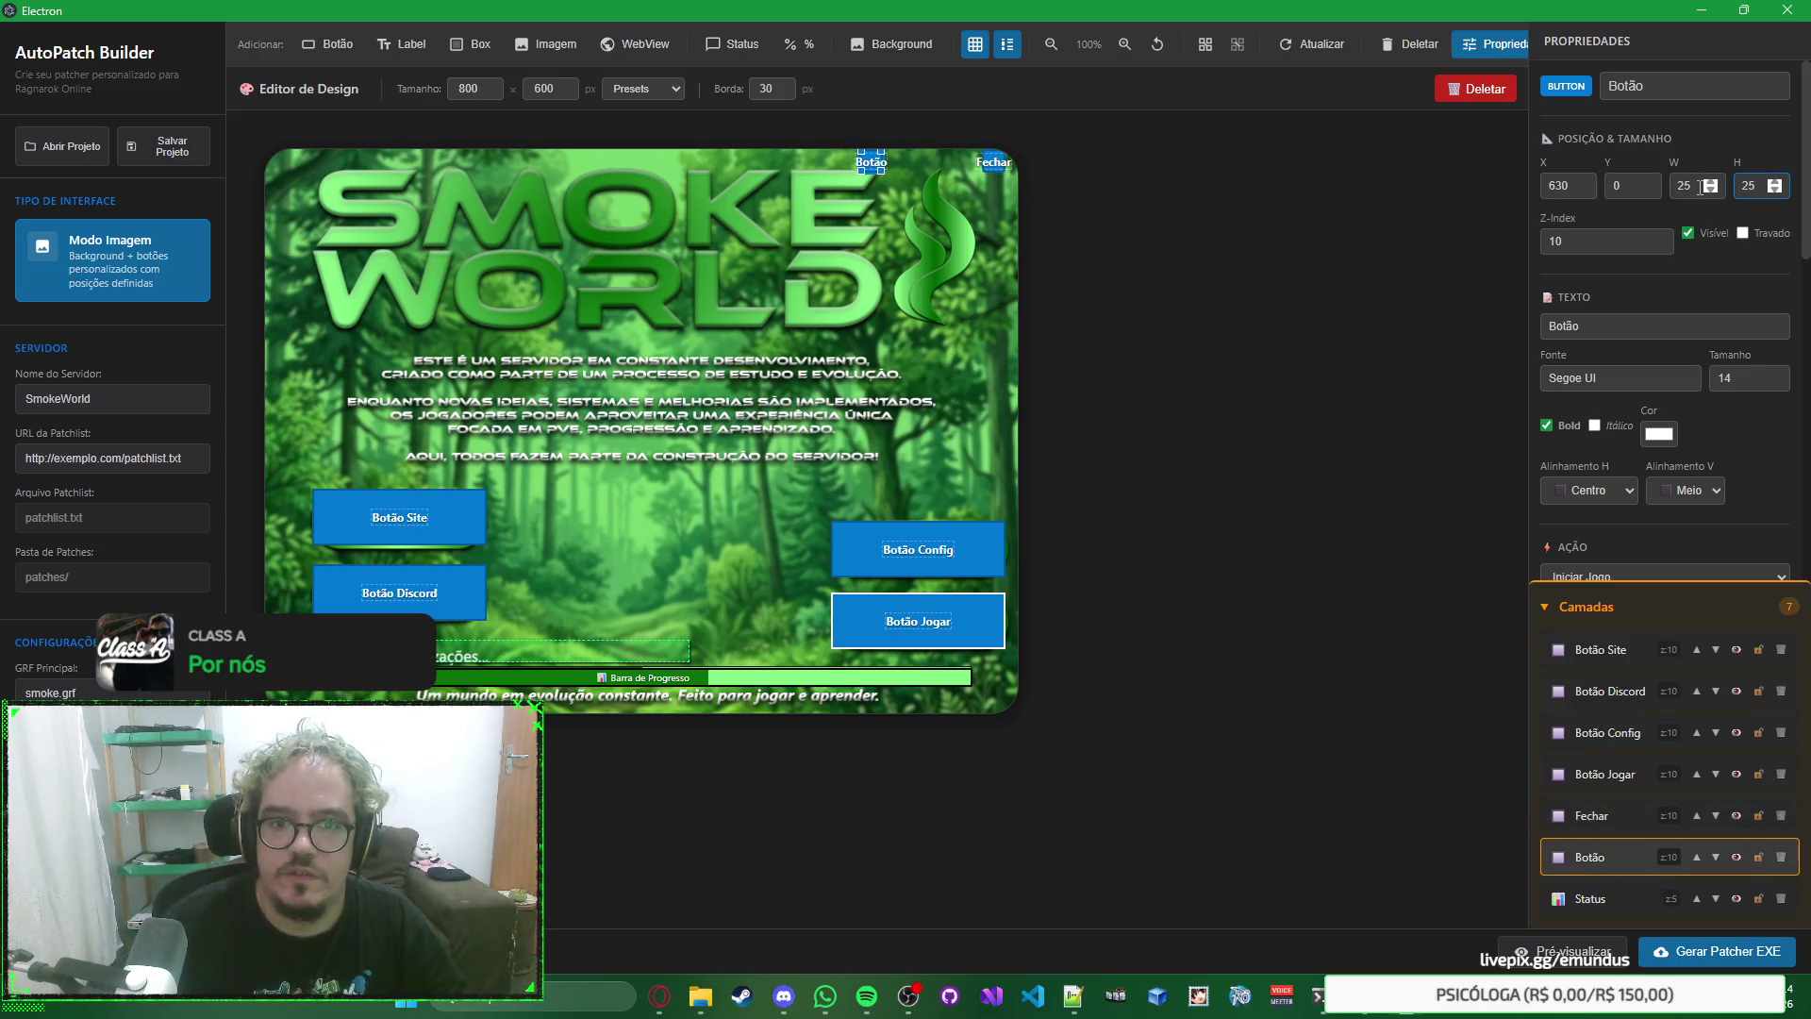
key("ctrl+a")
type("Minimizar")
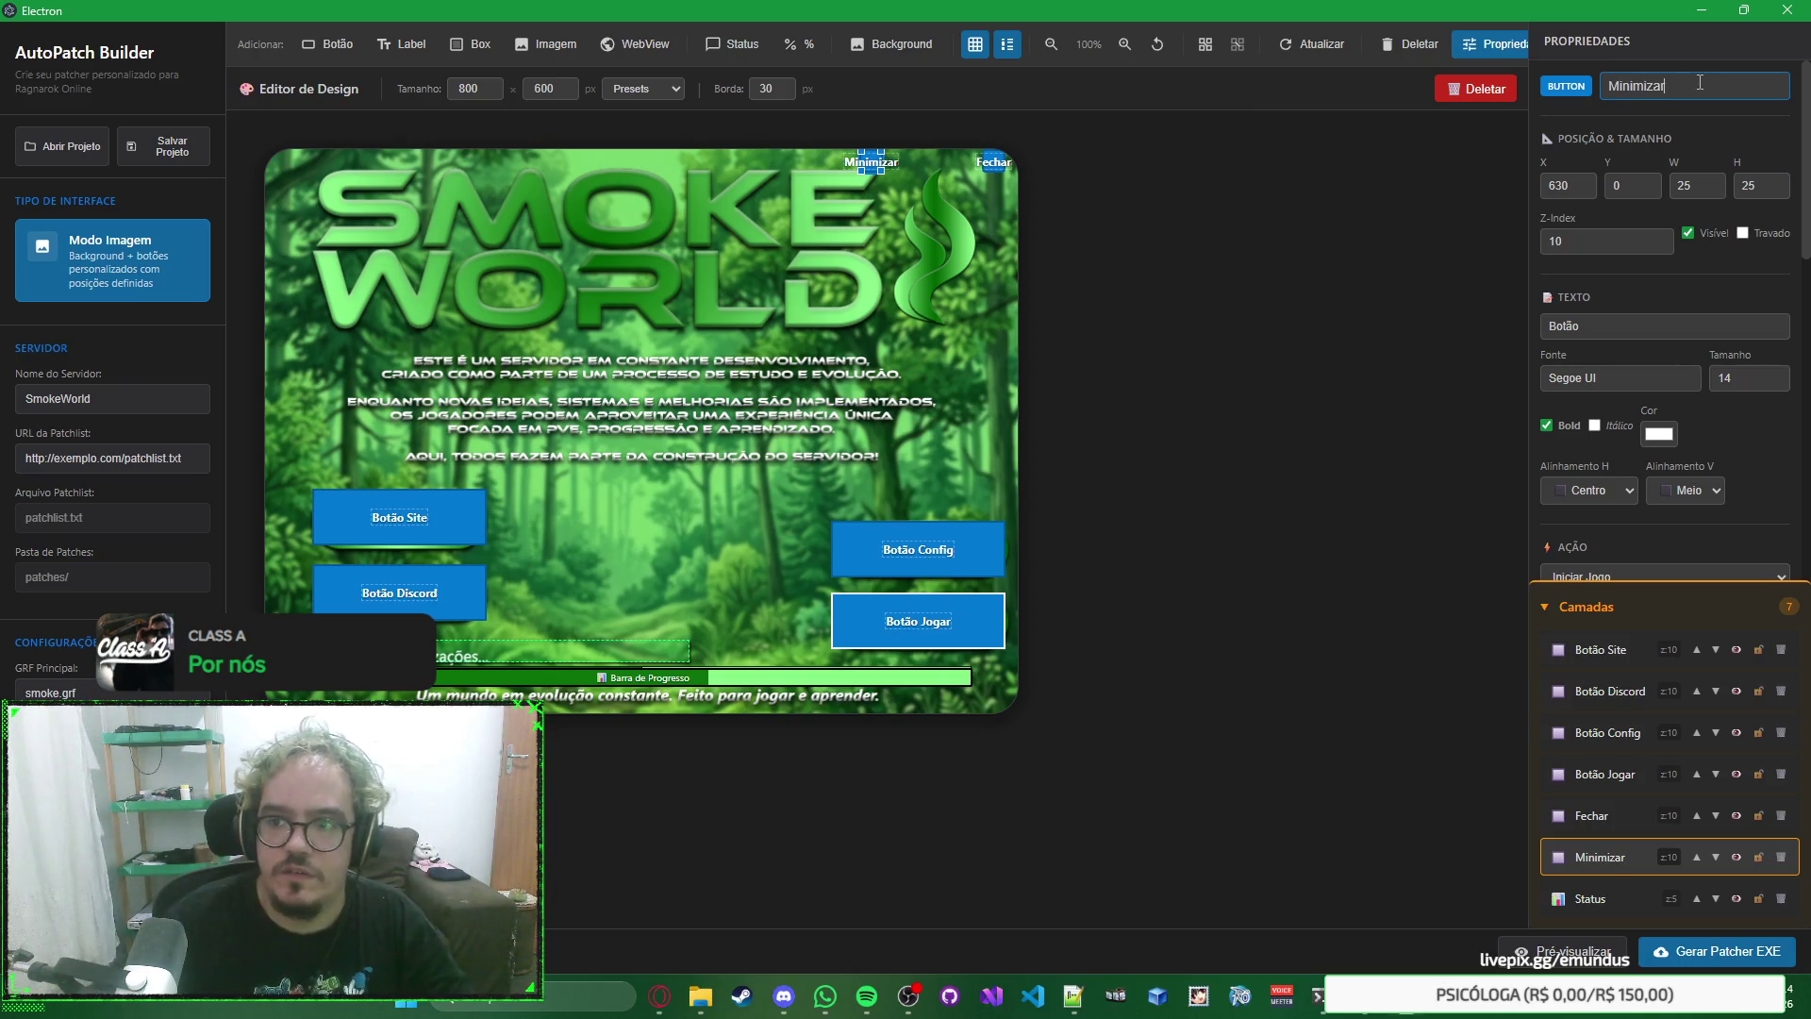
left_click(1164, 235)
left_click_drag(866, 158, 958, 158)
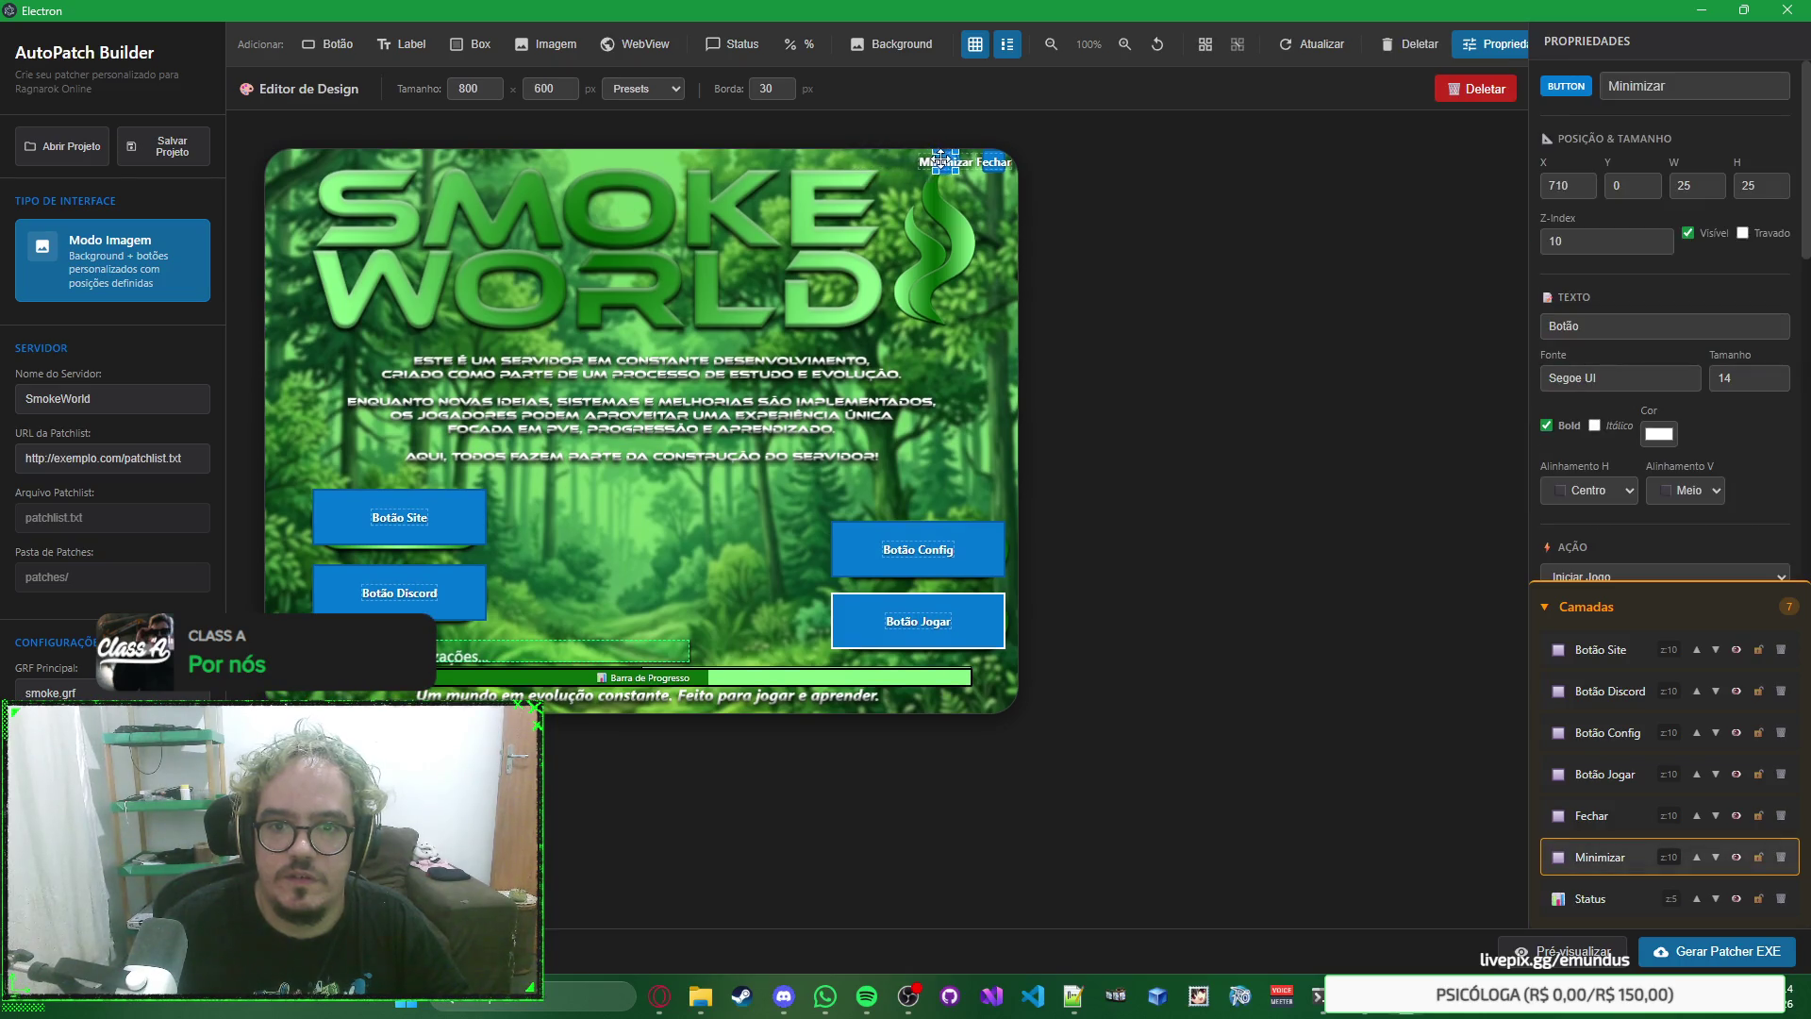
Step: Give the Minimizar button the Minimizar action and the label text '-'
left_click(1160, 275)
left_click(971, 165)
scroll(1667, 422, "down", 2)
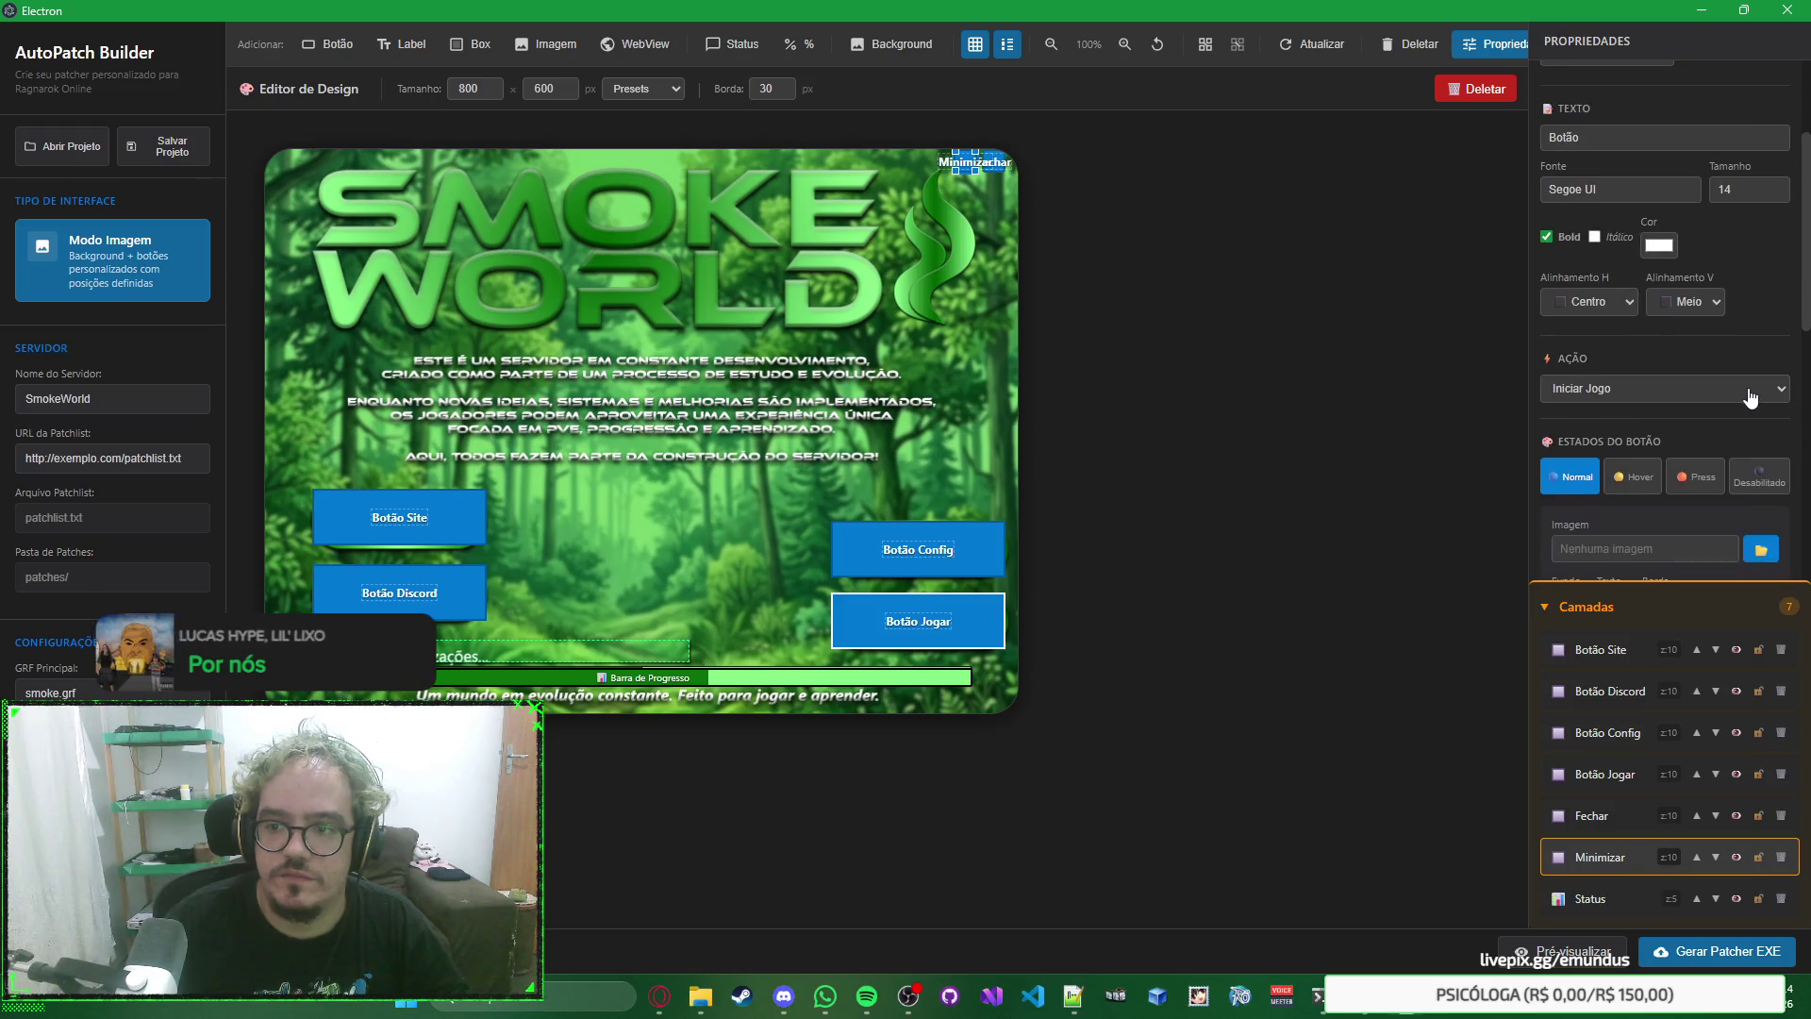
left_click(1699, 389)
left_click(1614, 544)
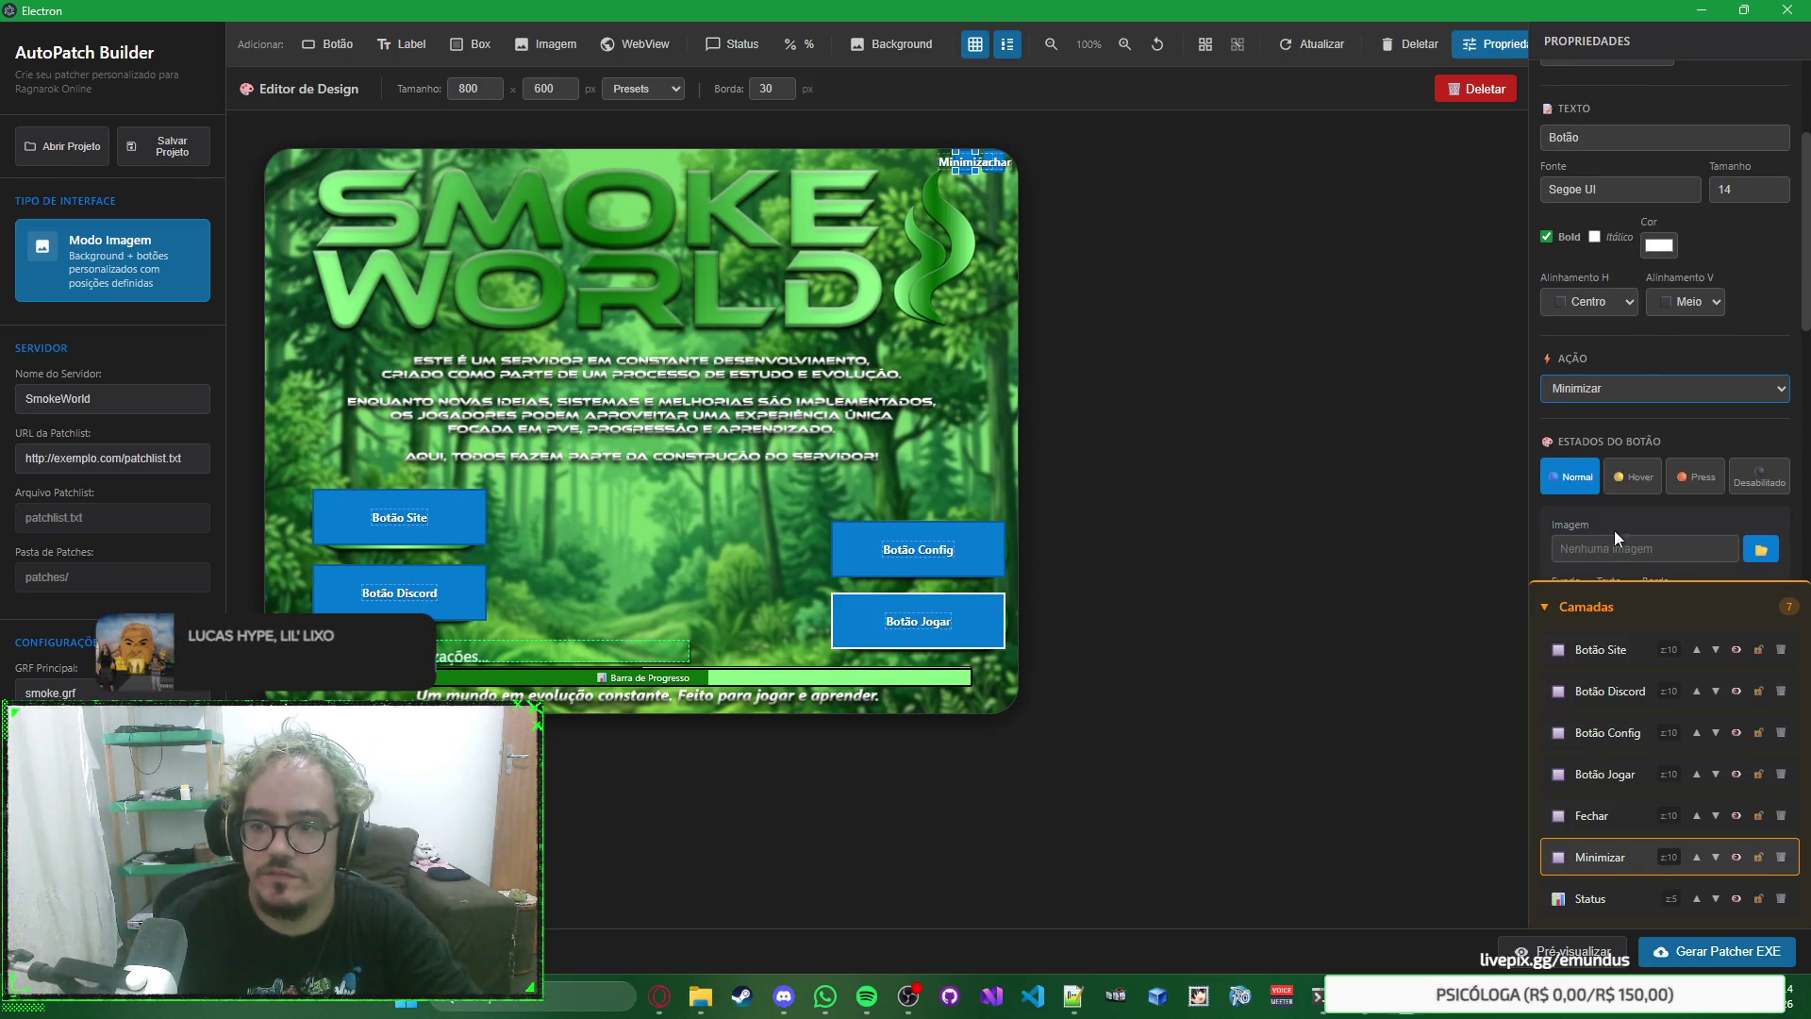
type("-")
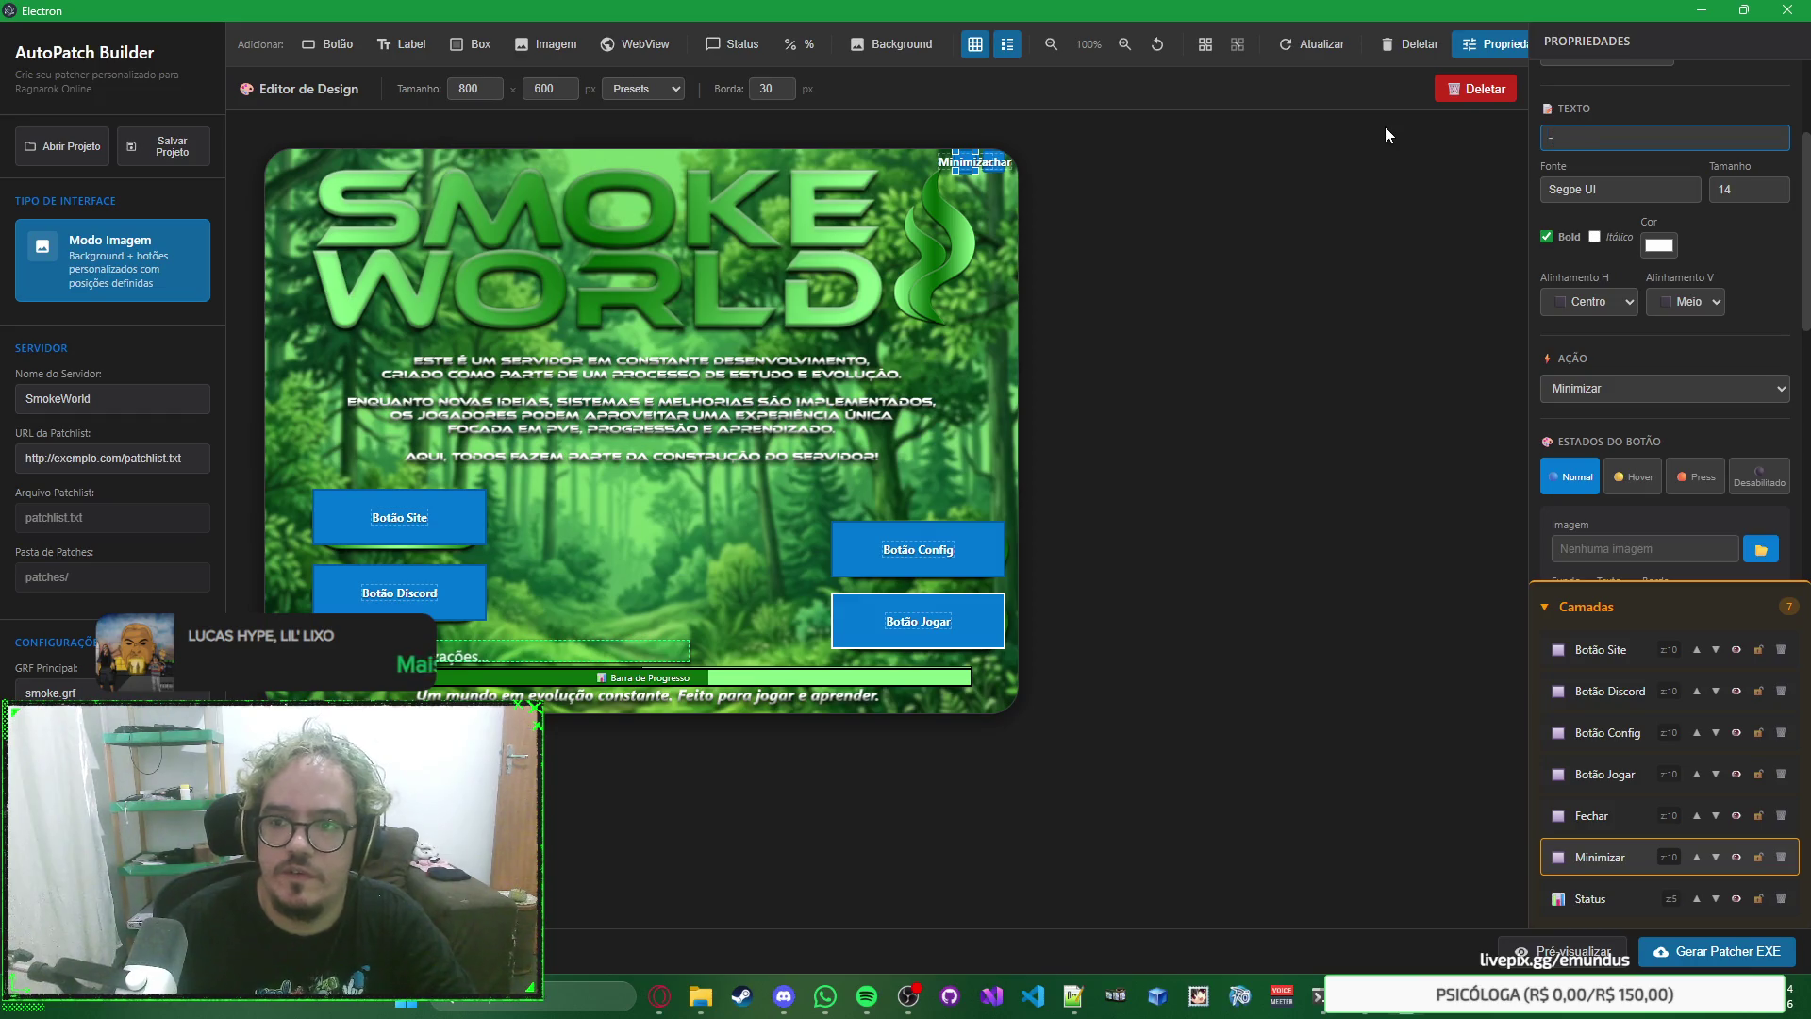
scroll(1717, 253, "up", 2)
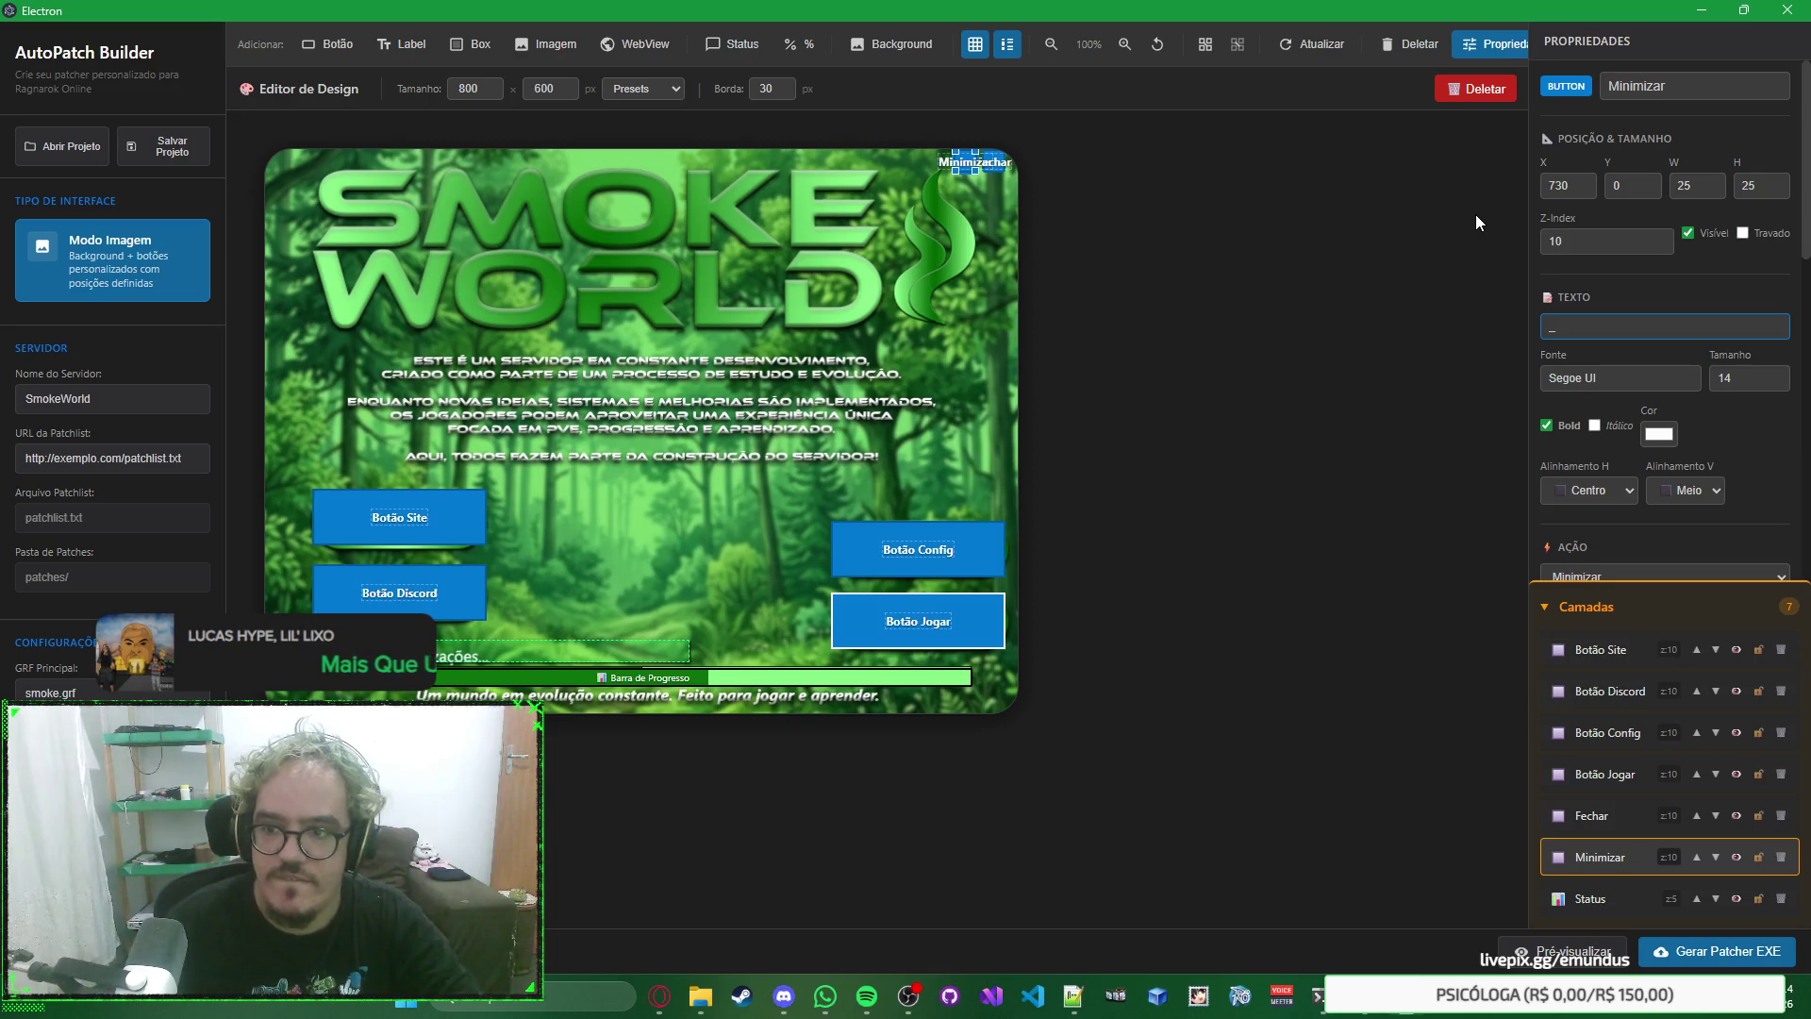
left_click(1333, 264)
left_click(1000, 161)
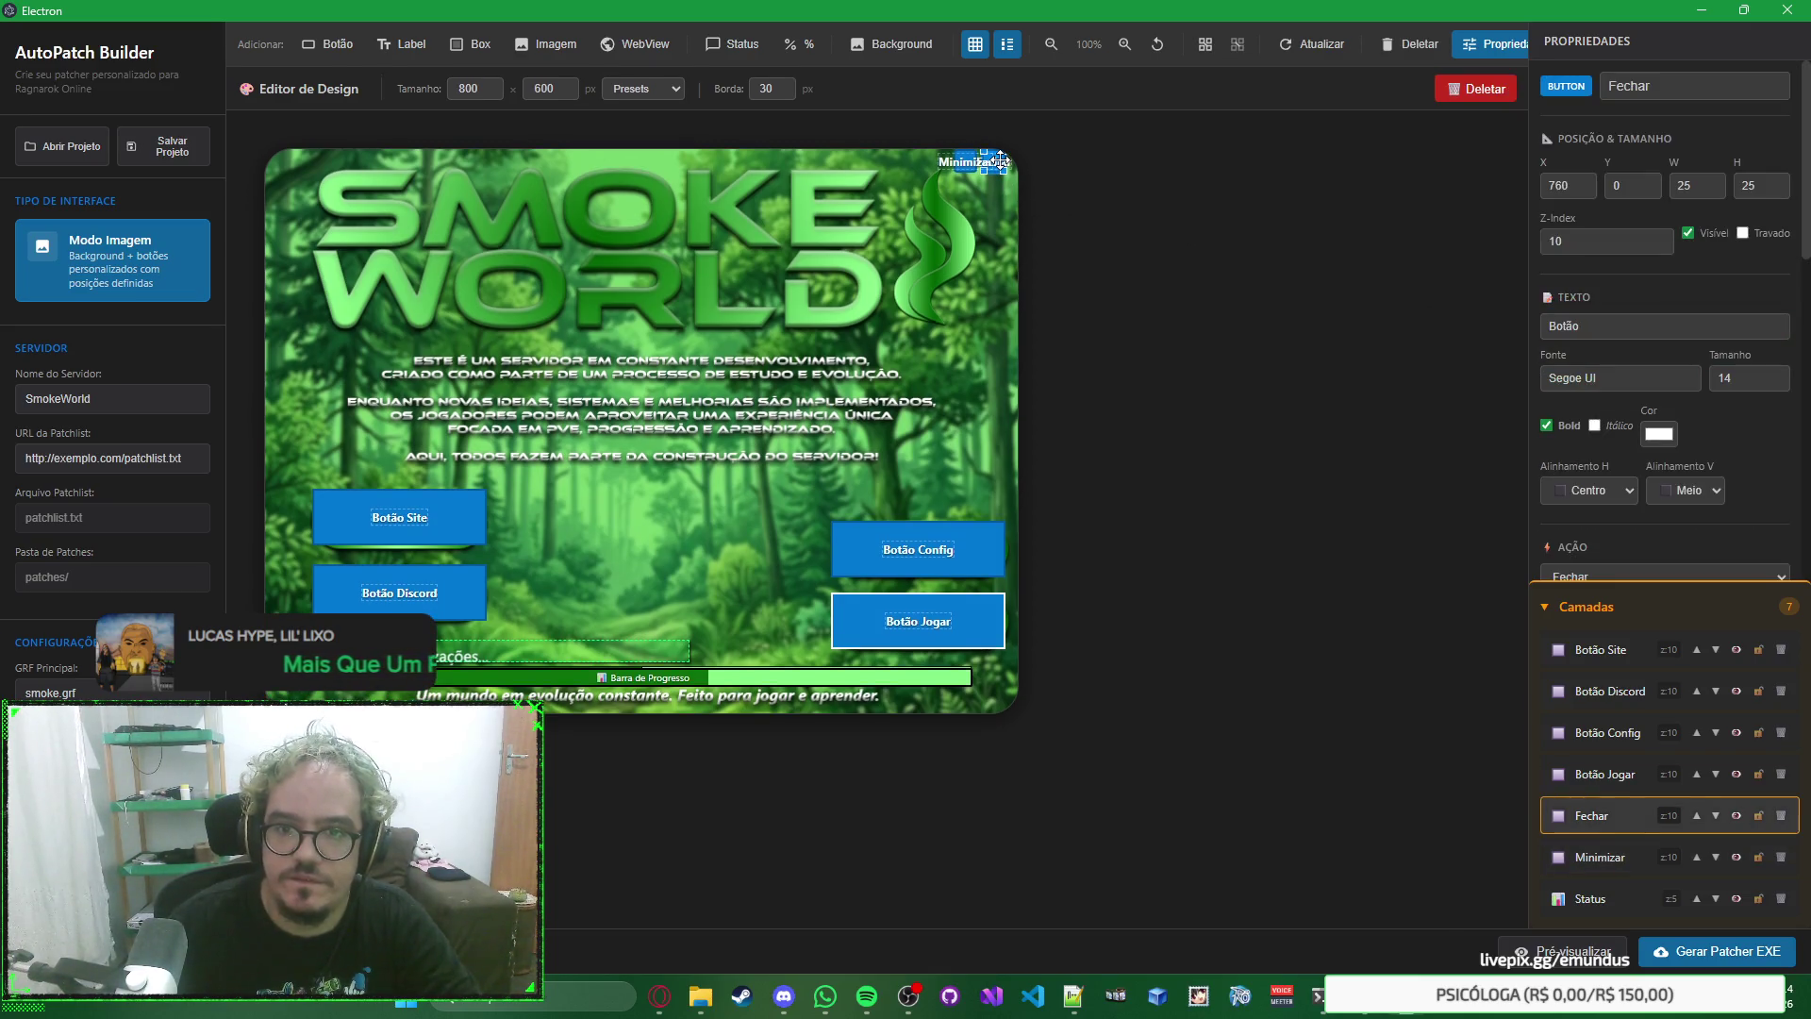
Step: Replace the Fechar button's Texto with 'X', then select Botão Jogar
type("X")
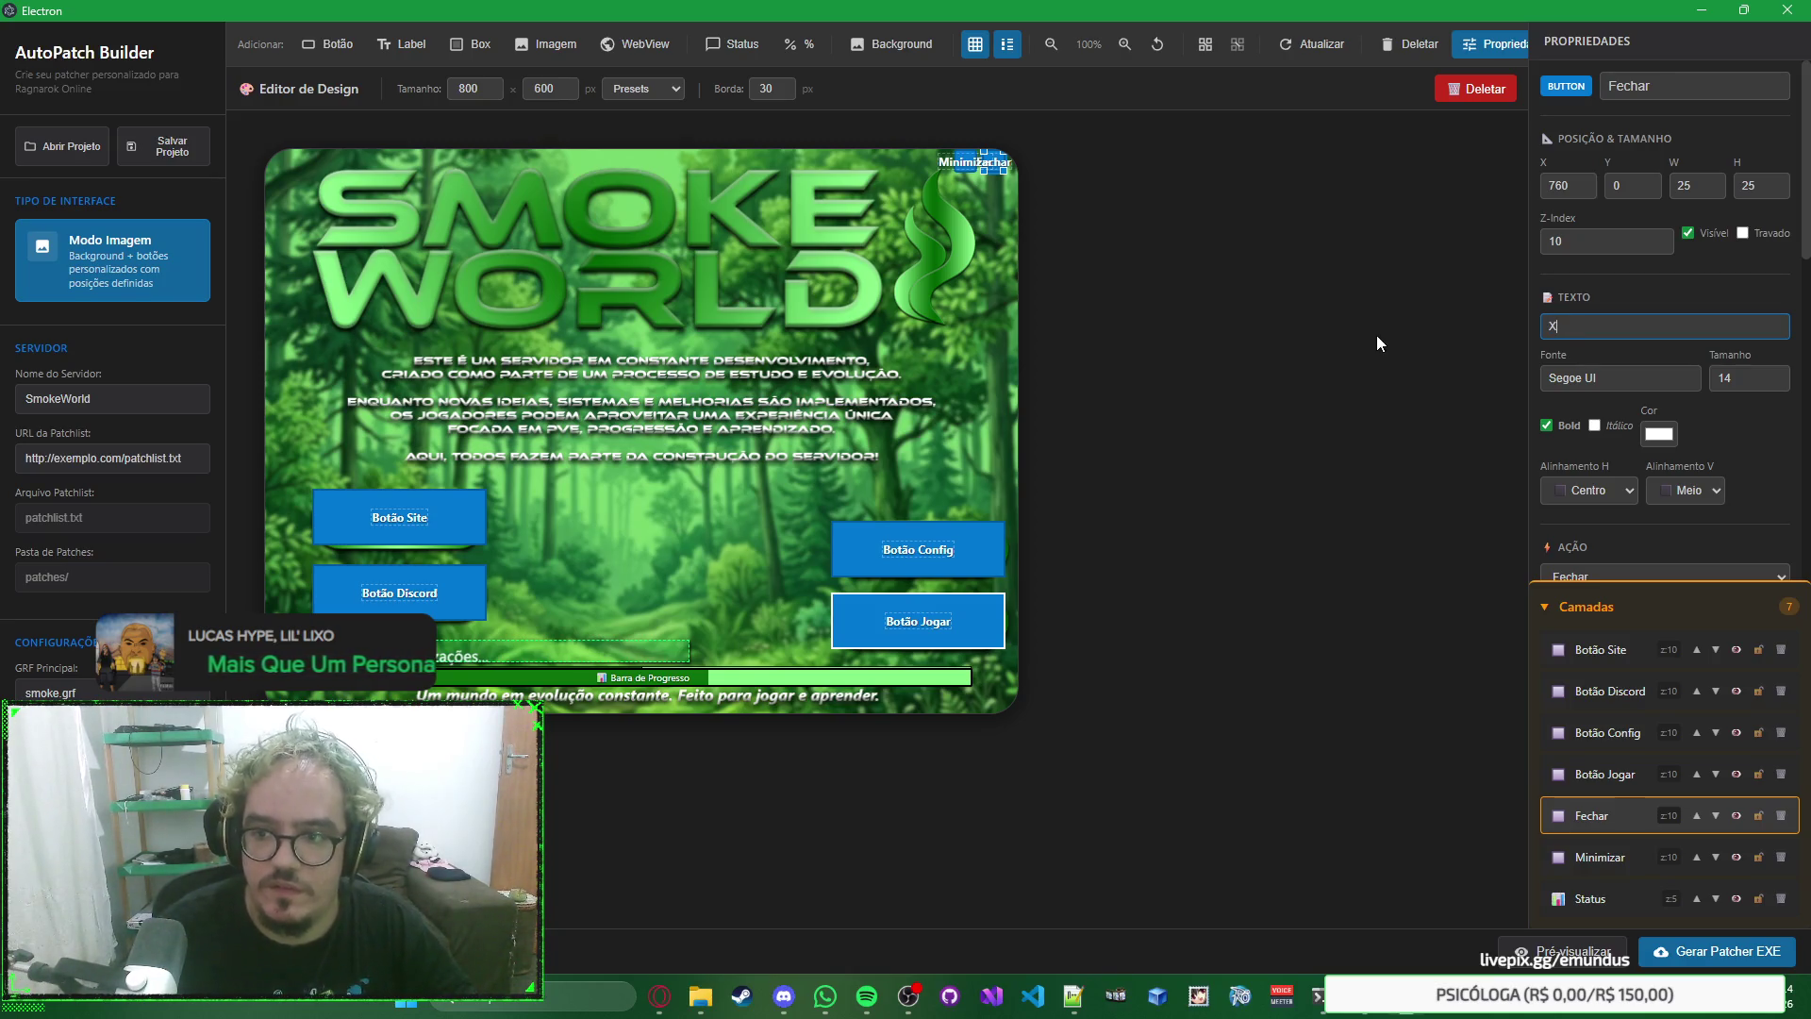
left_click(1377, 336)
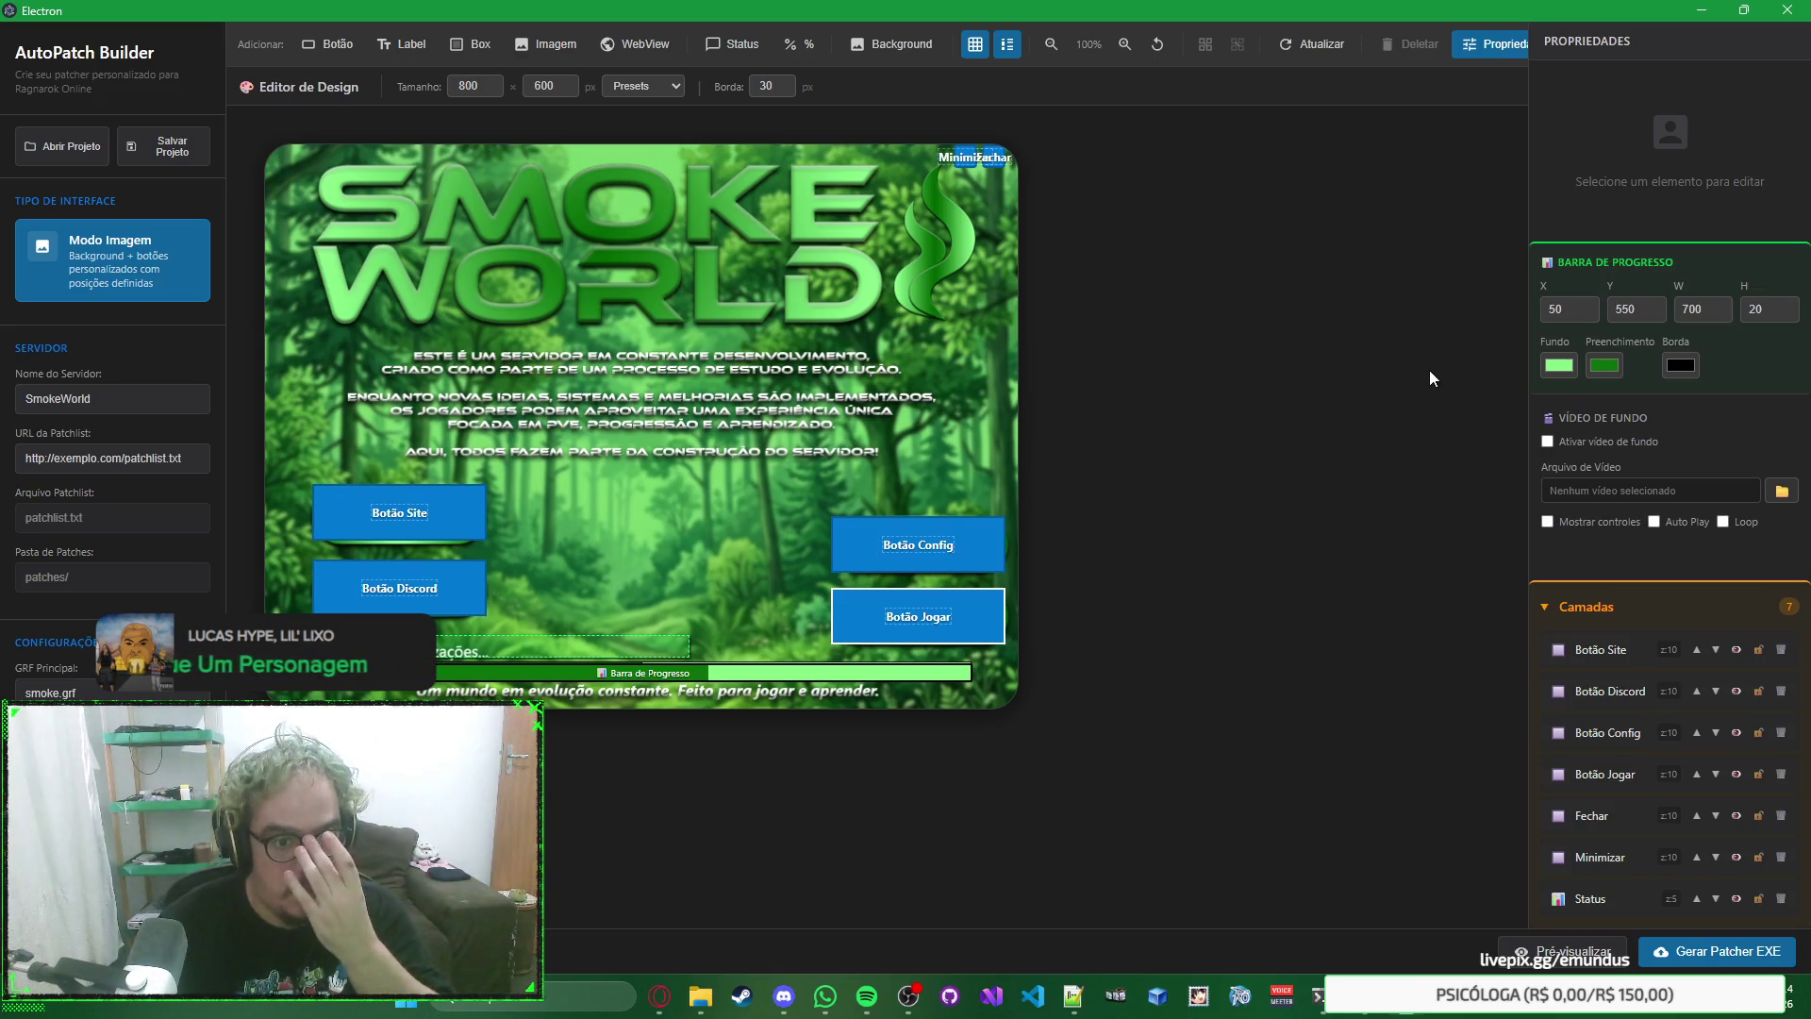
left_click(981, 618)
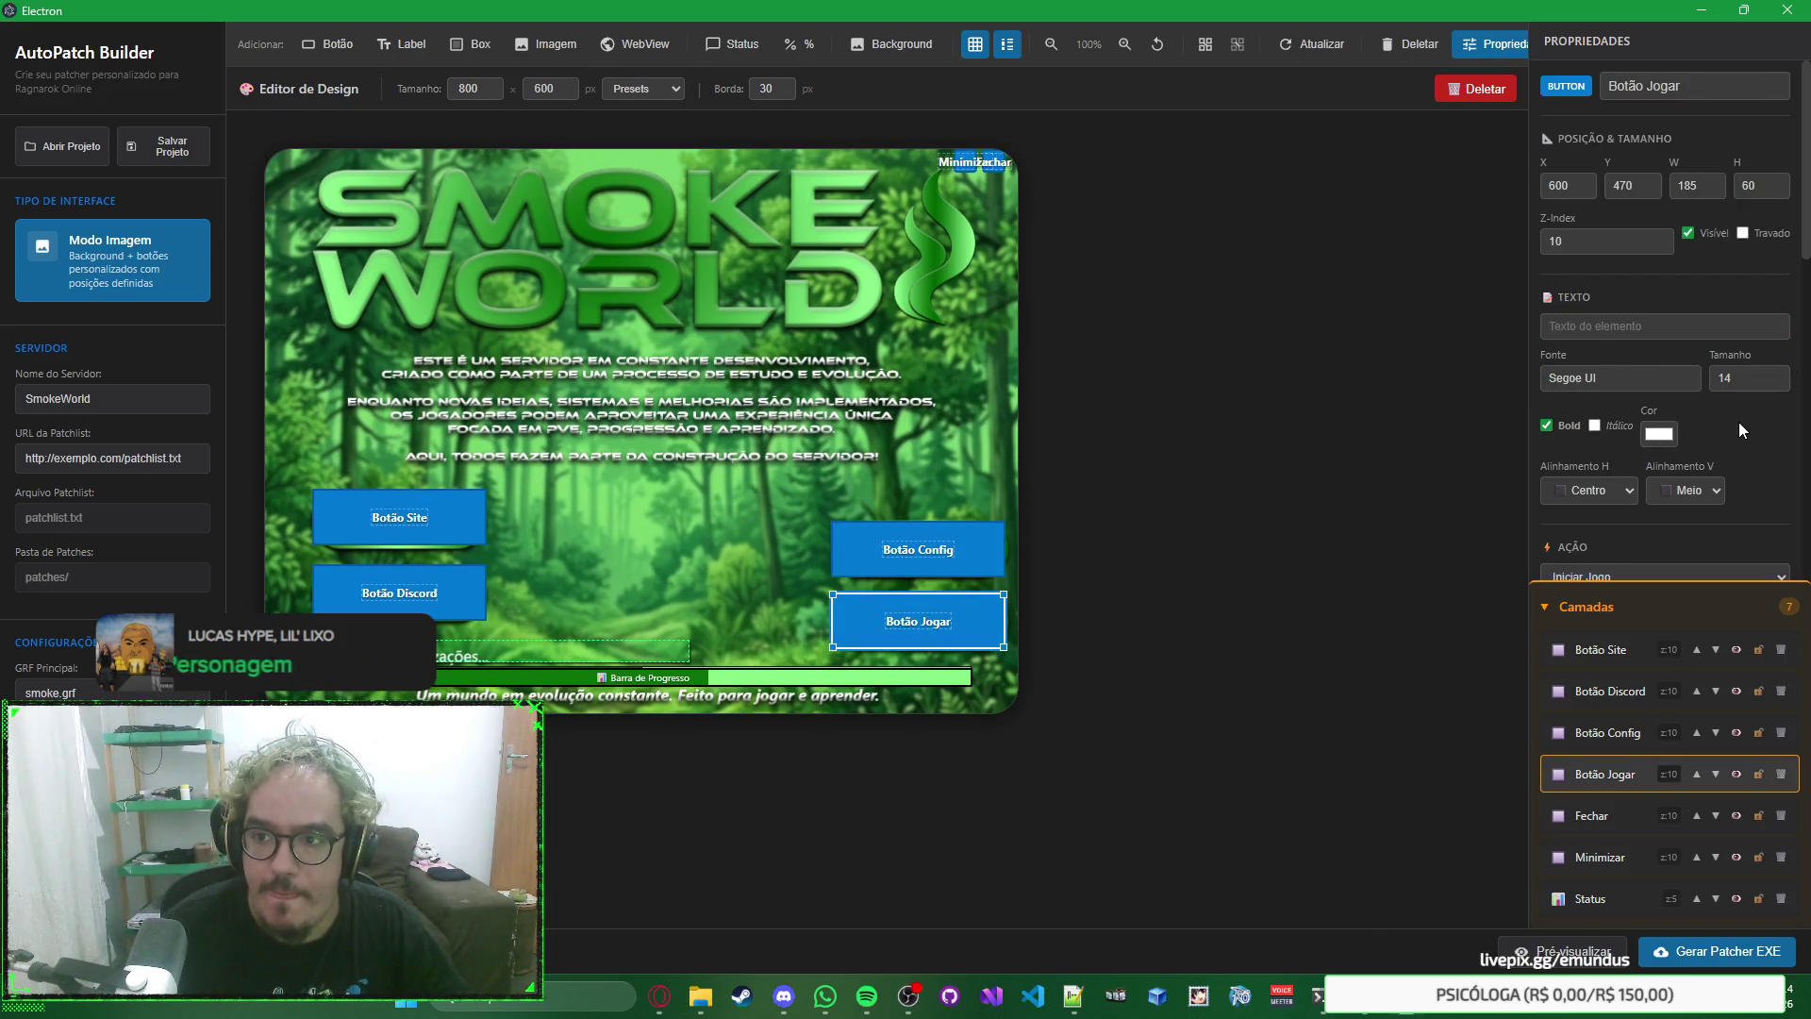
scroll(1758, 426, "down", 3)
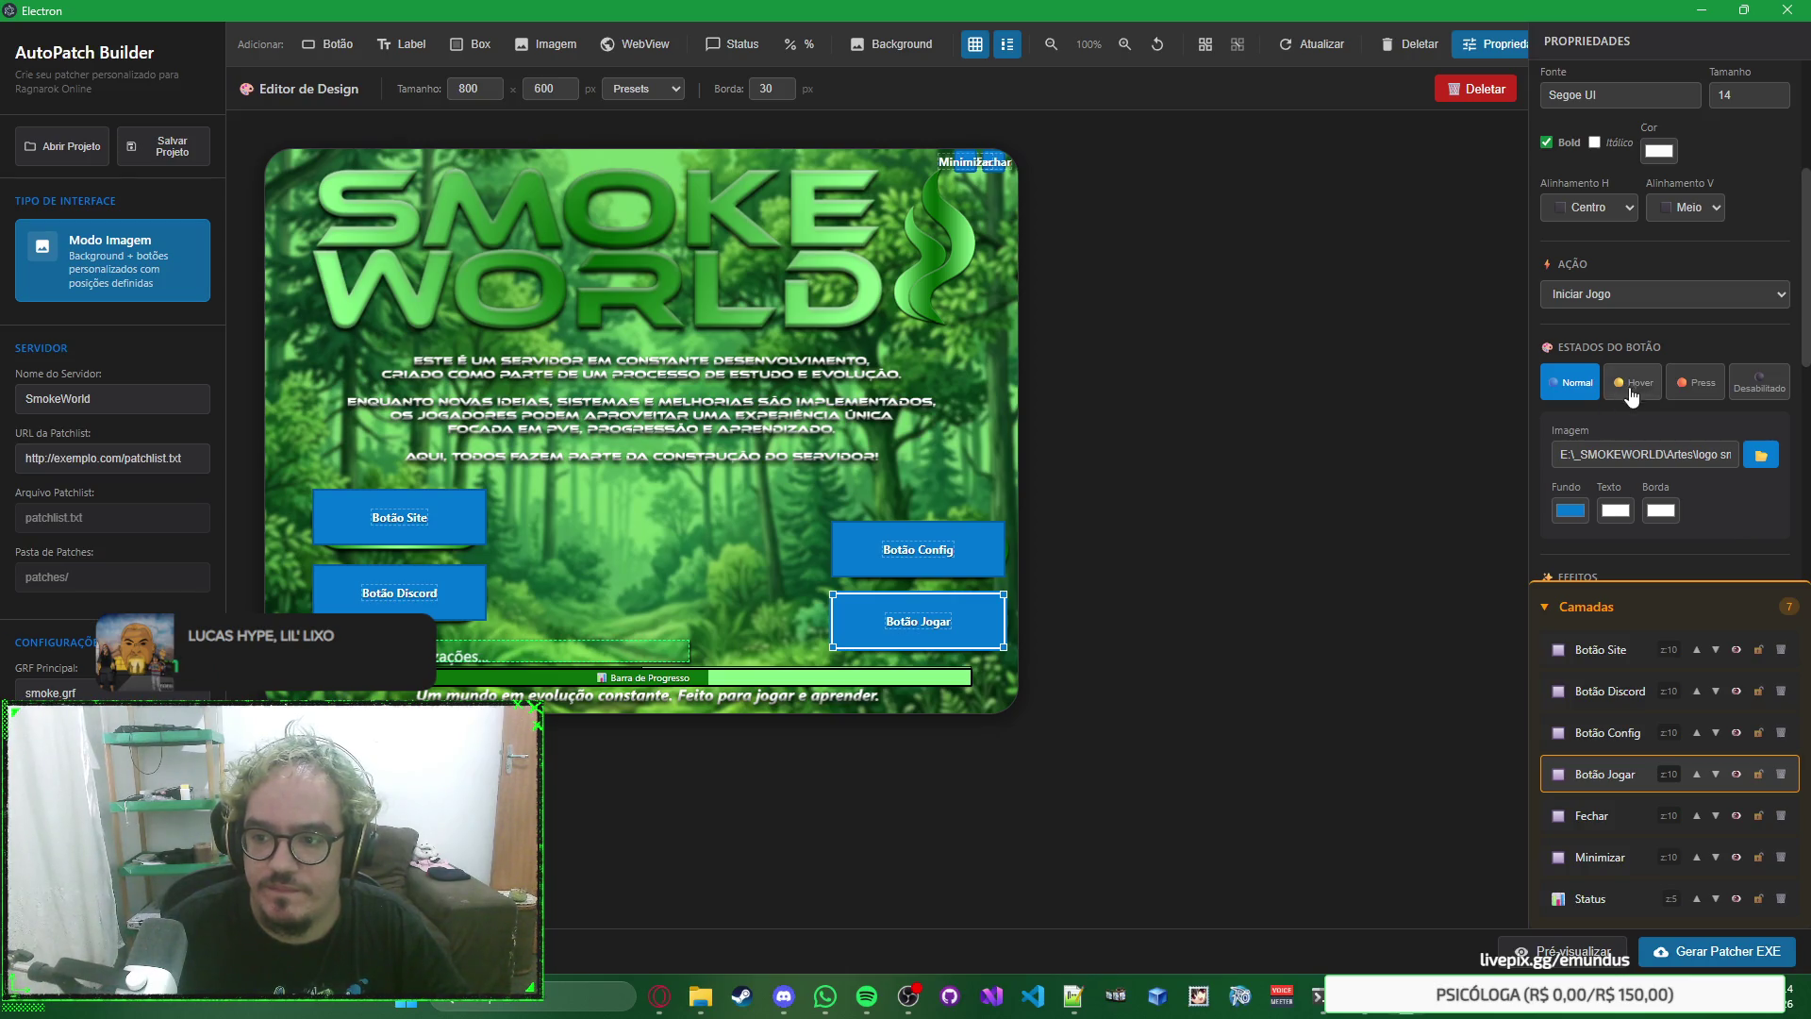
Step: Set Botão Jogar's Hover image to Jogar.png from the Botões Hover folder
left_click(932, 540)
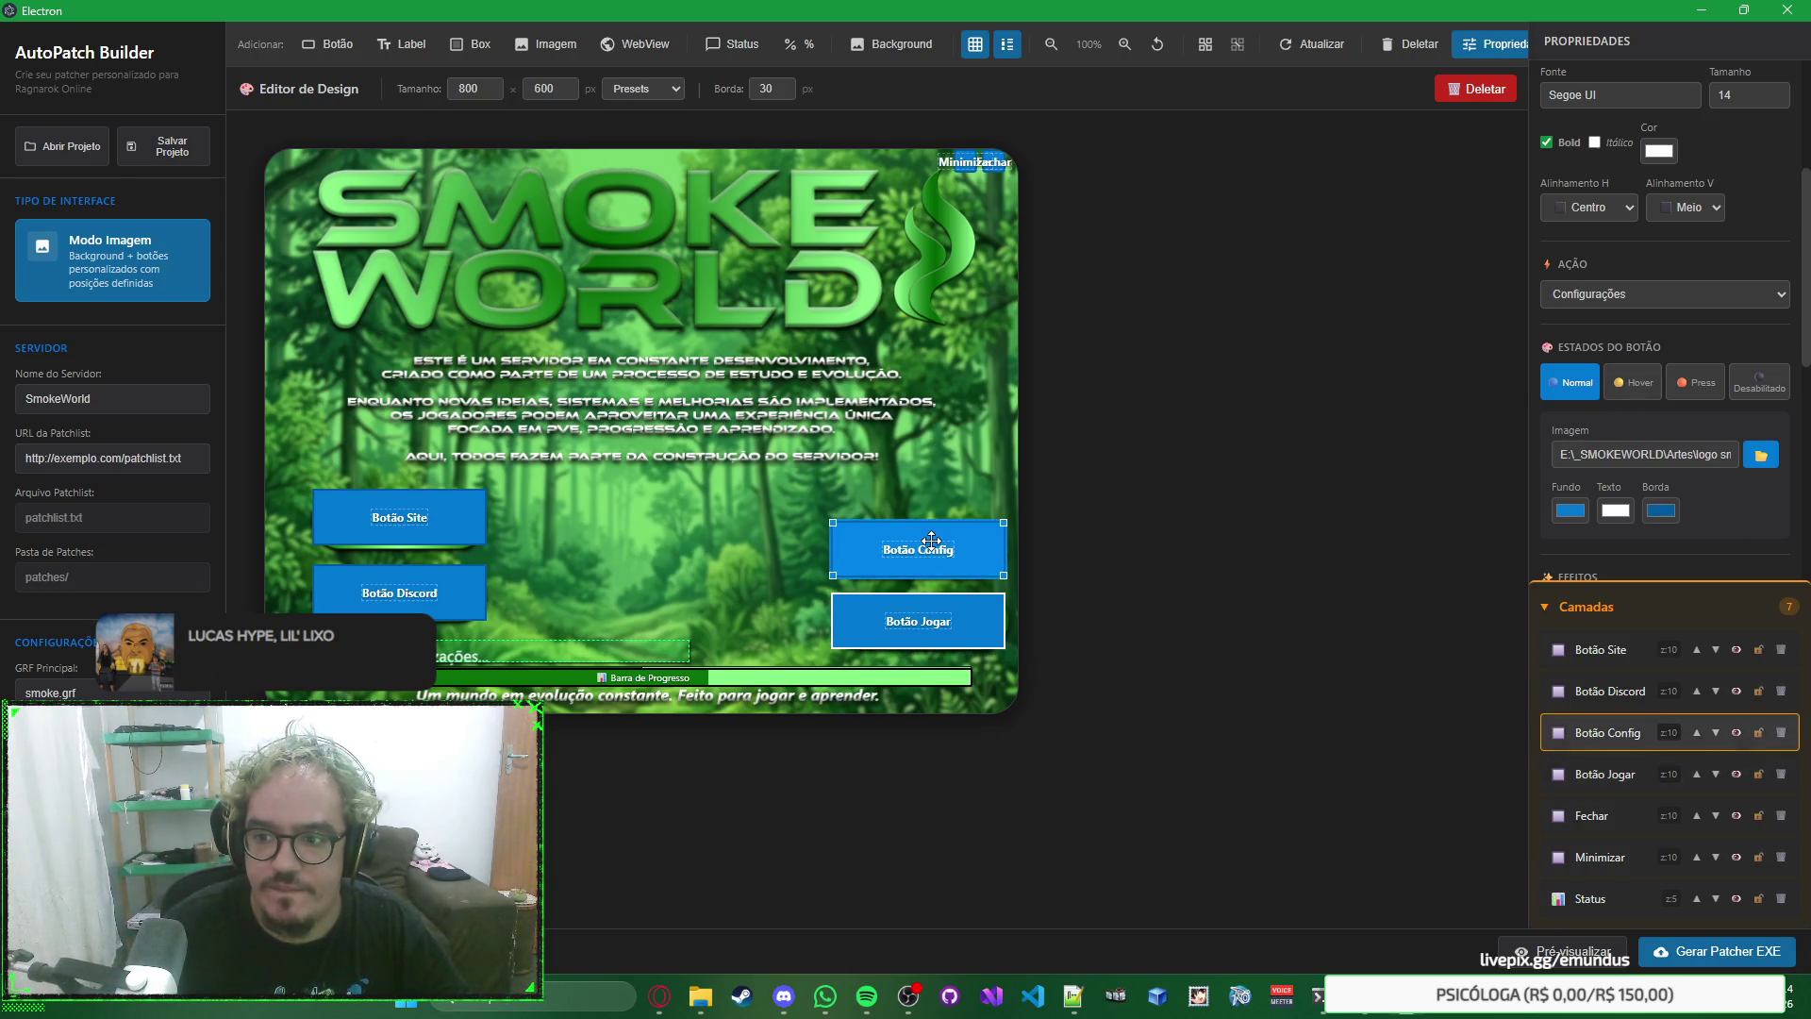
left_click(331, 574)
left_click(416, 507)
left_click(972, 599)
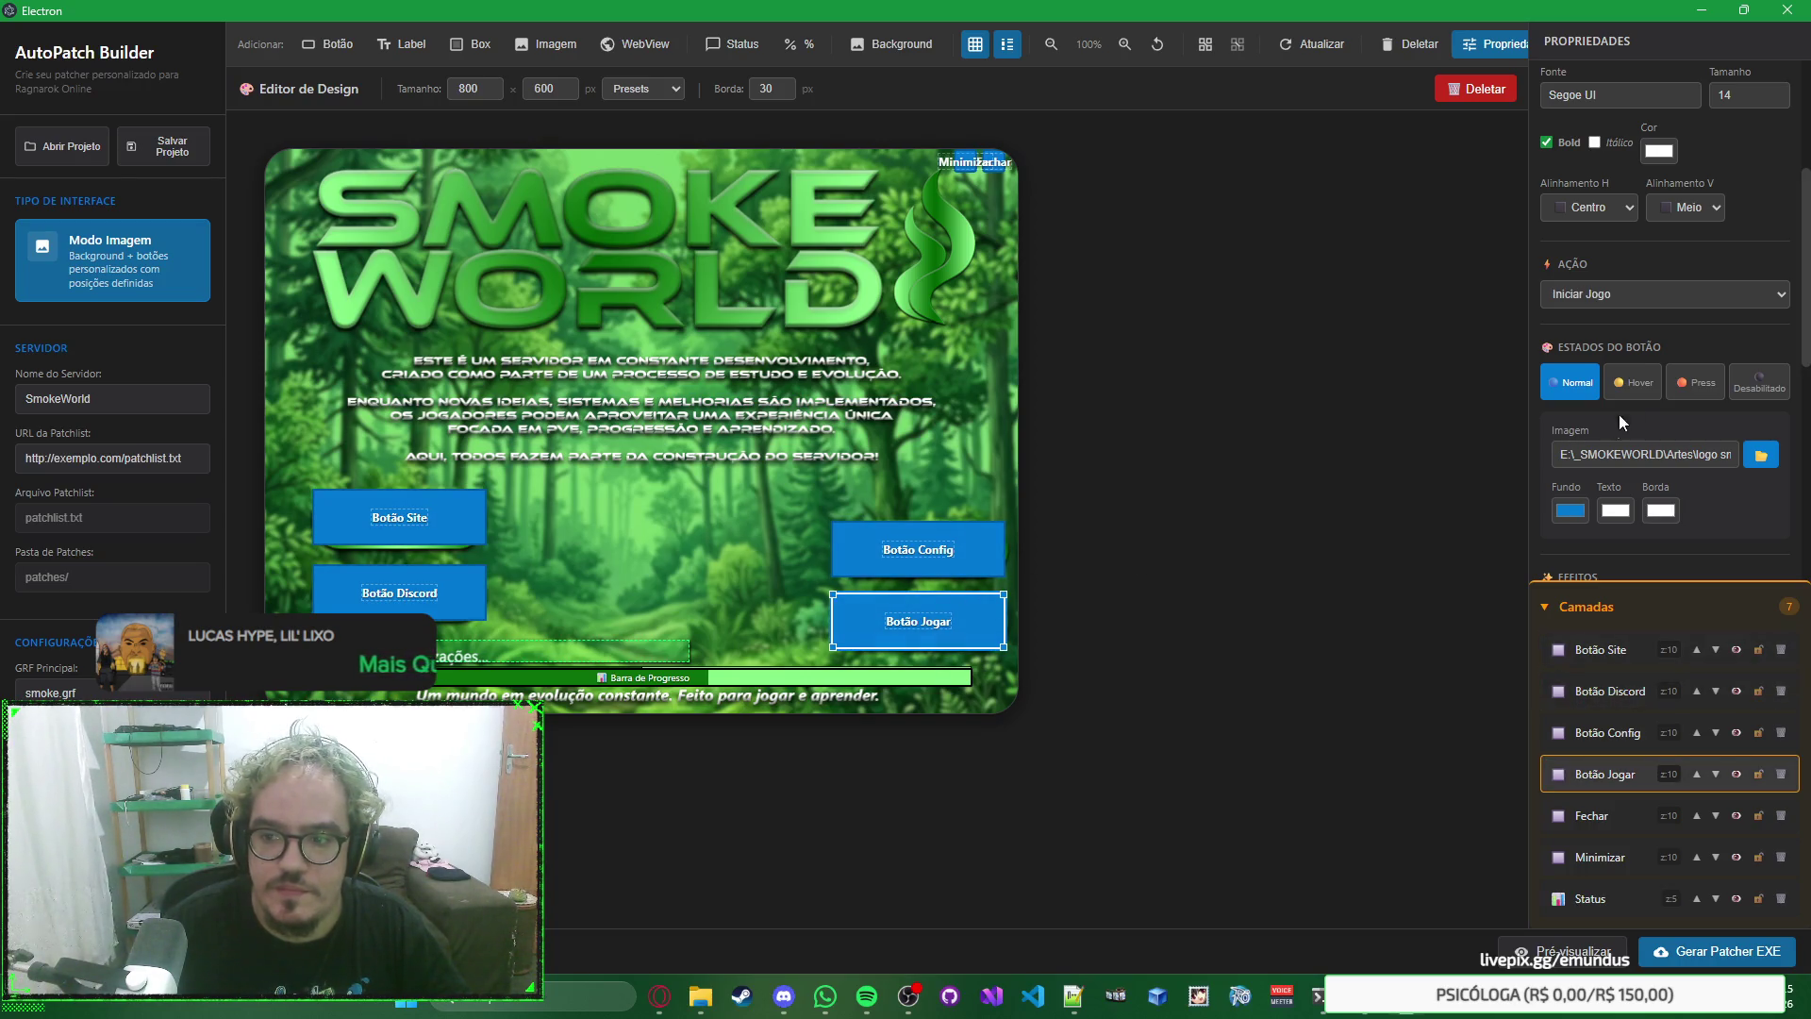
left_click(1633, 382)
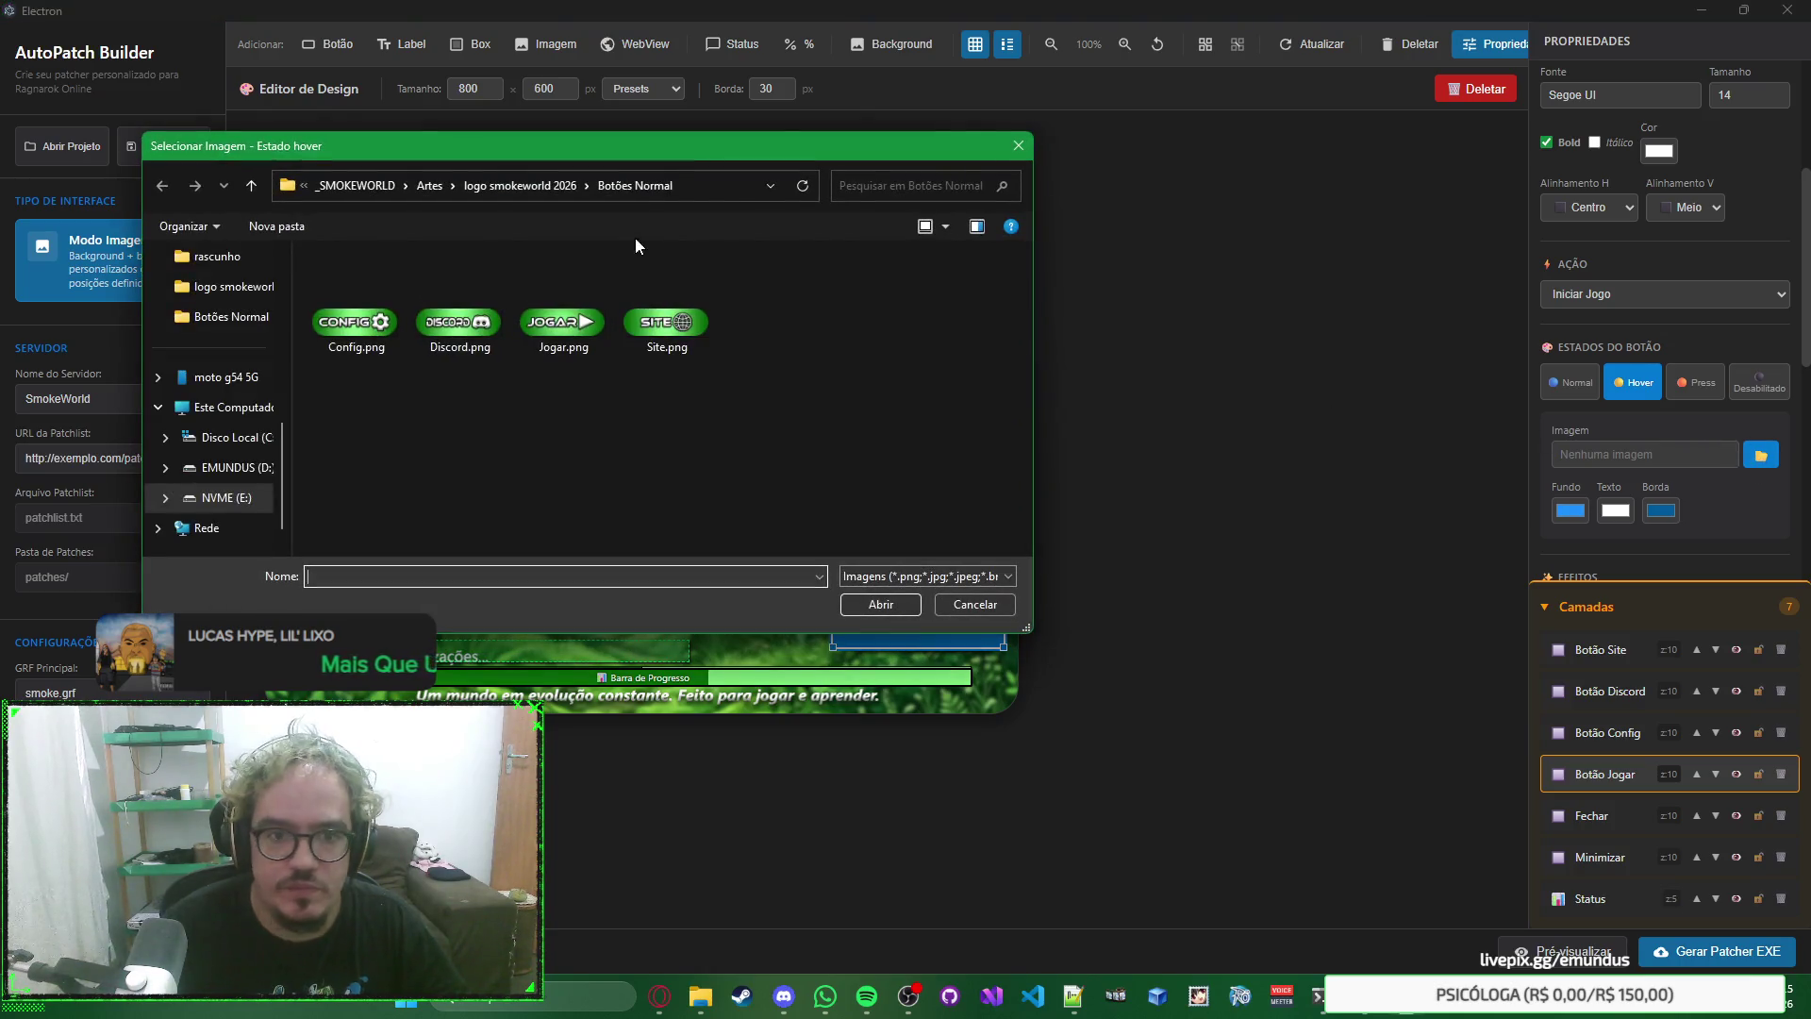
left_click(531, 195)
double_click(351, 320)
double_click(557, 321)
Step: Assign Config.png, Discord.png and Site.png from Botões Hover to the matching buttons' Hover state
left_click(982, 553)
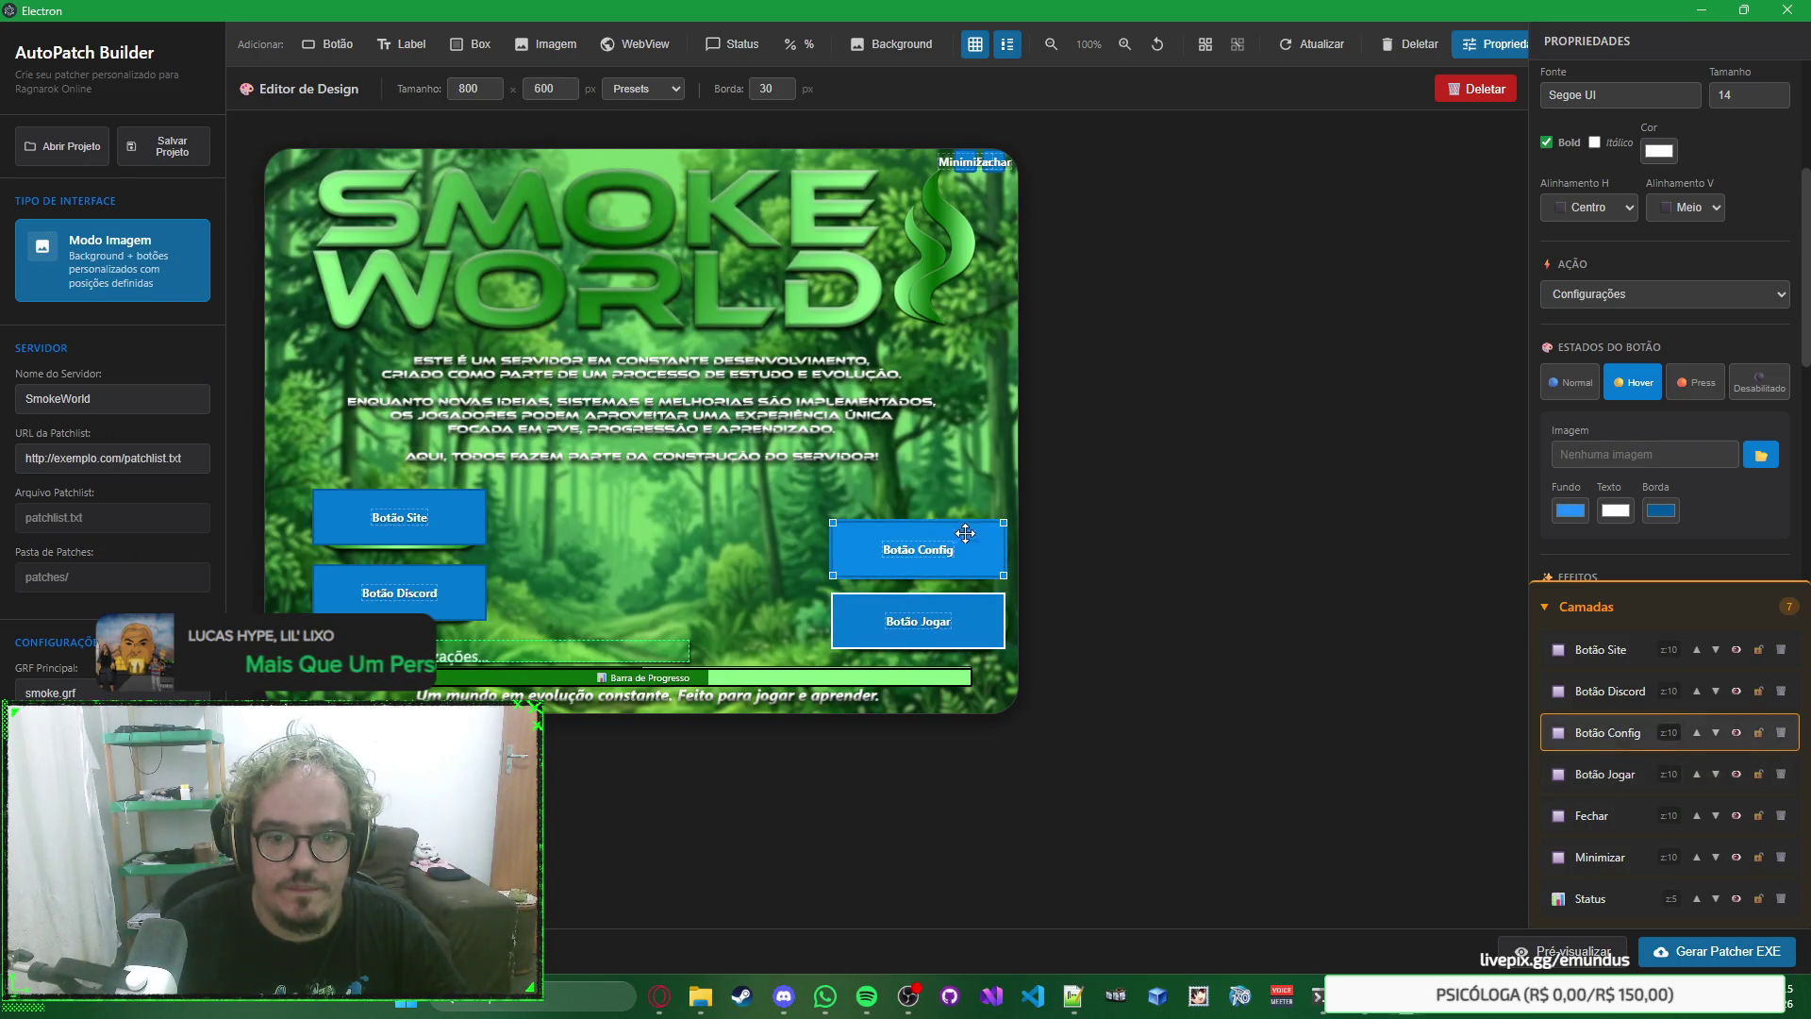
left_click(1754, 459)
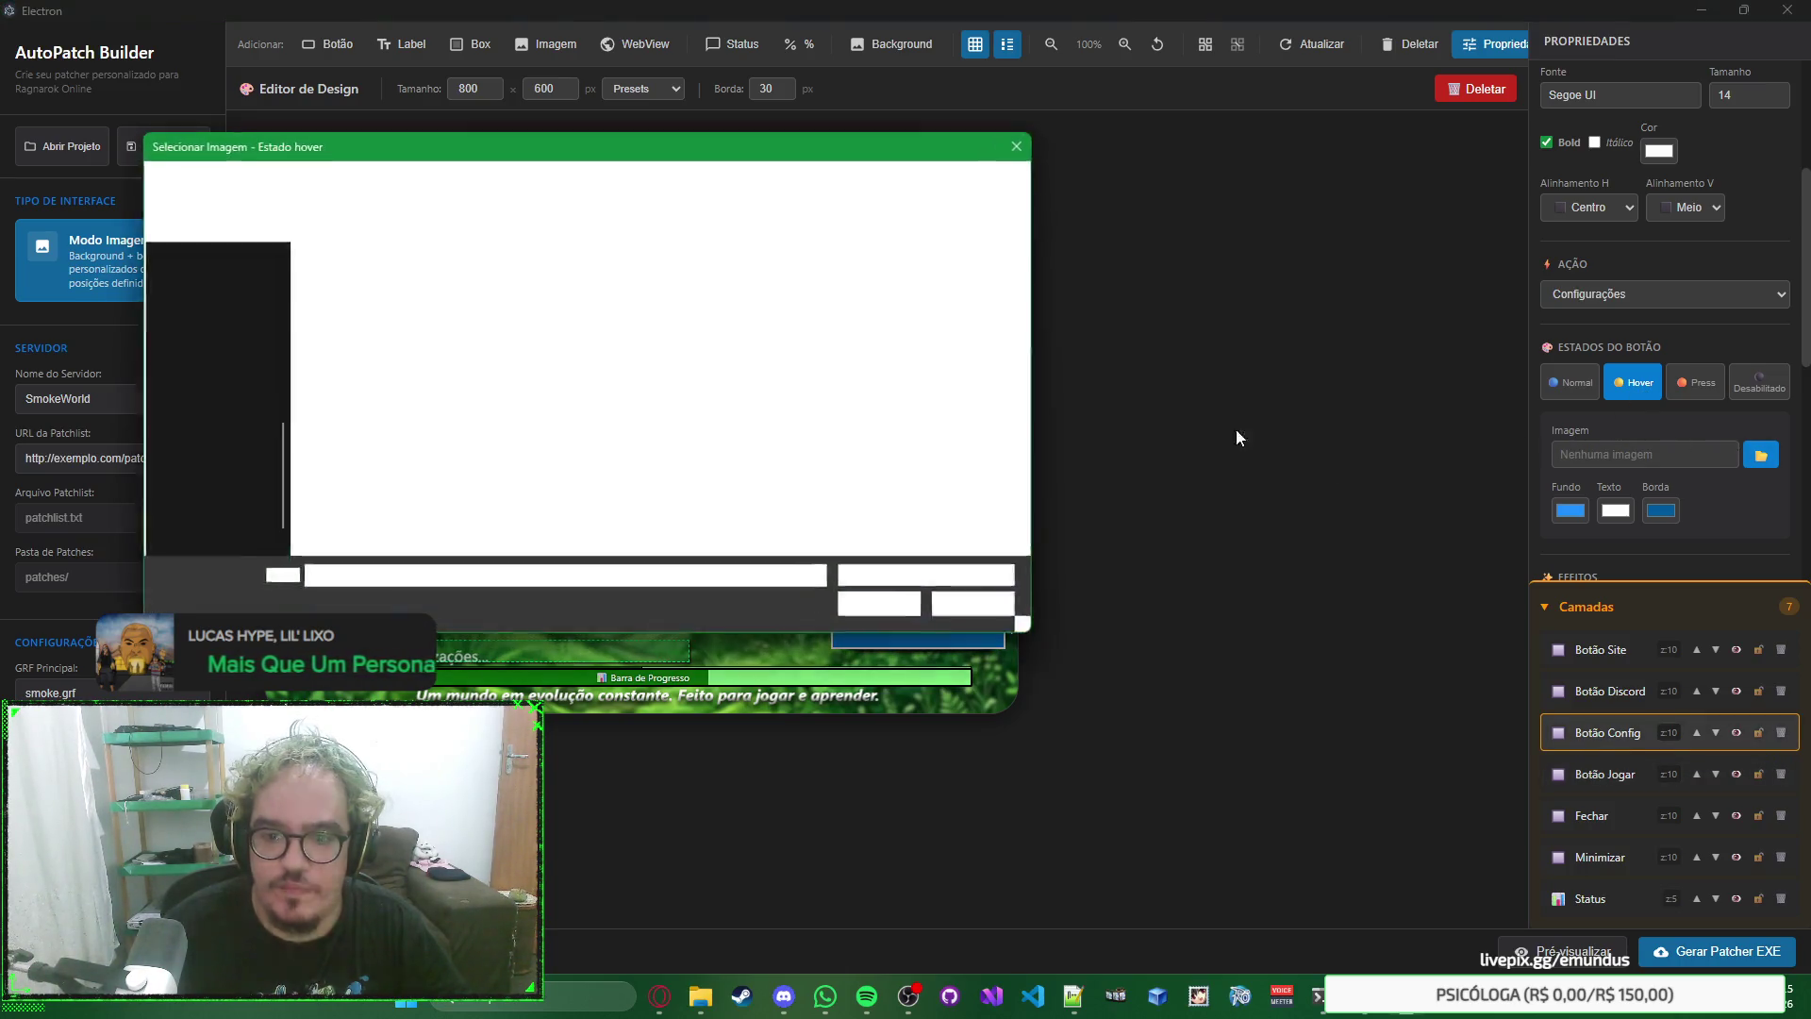
left_click(546, 182)
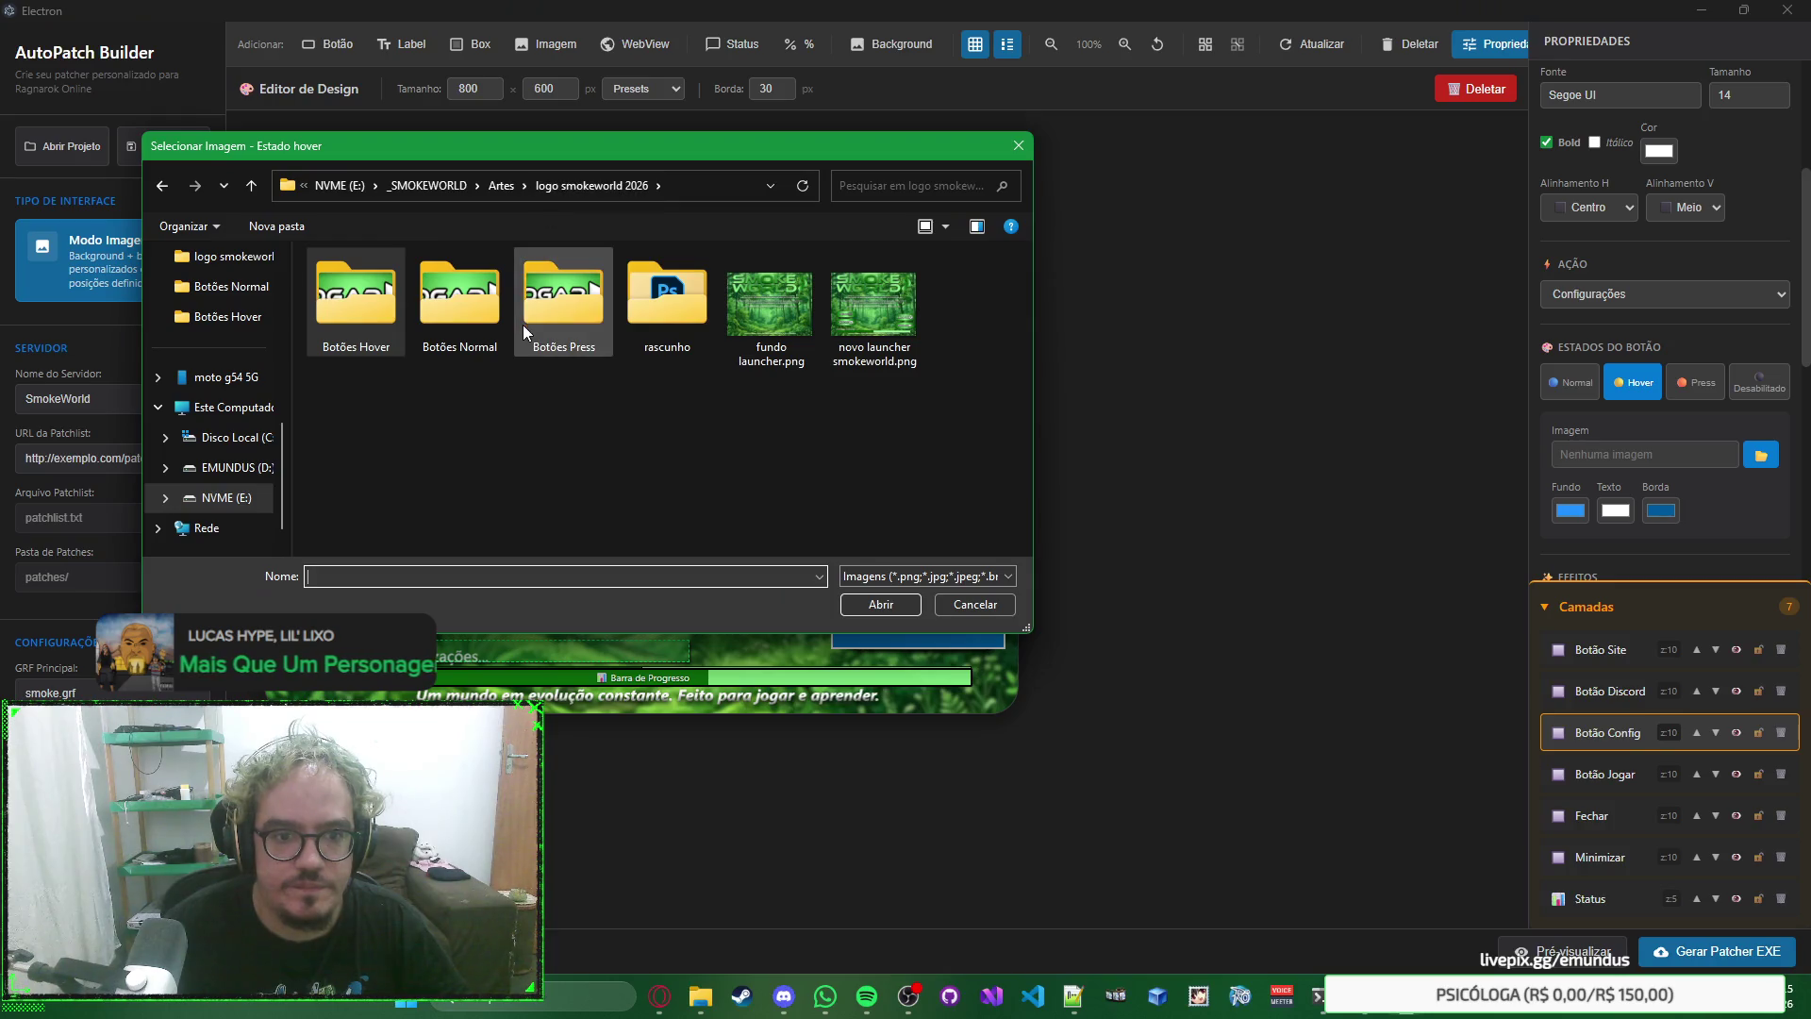
double_click(377, 319)
double_click(365, 319)
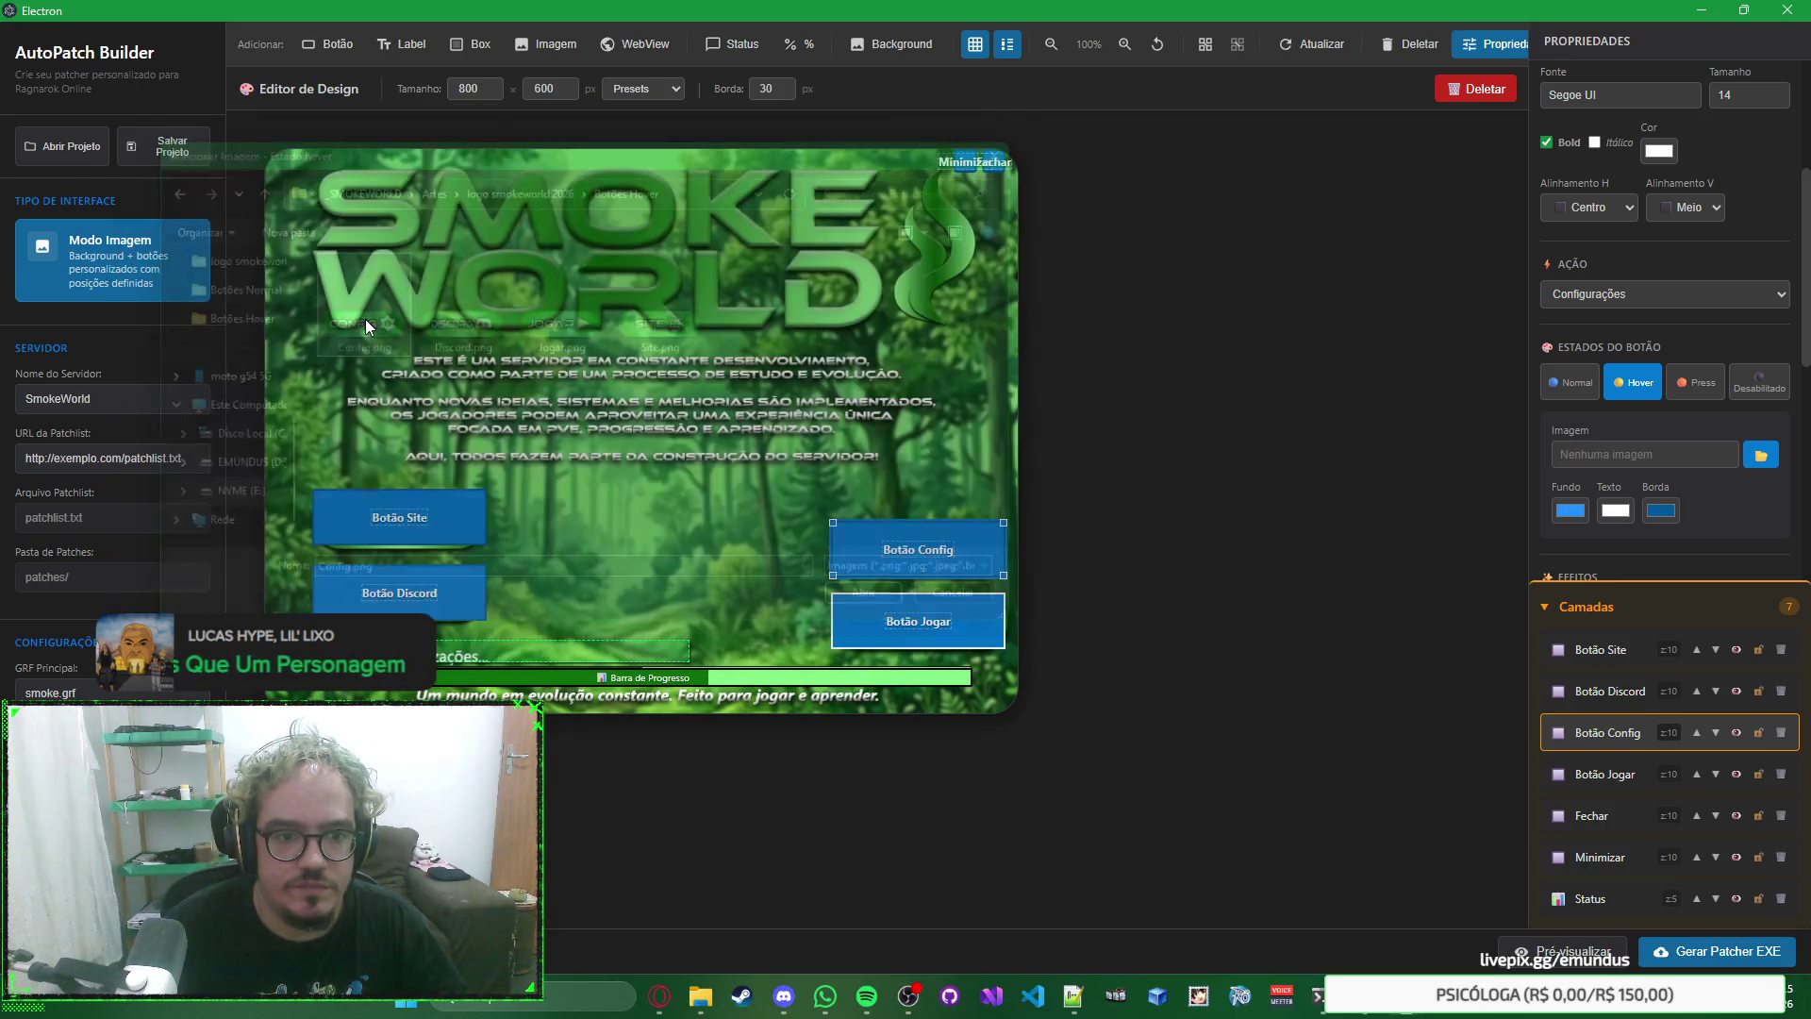
left_click(452, 599)
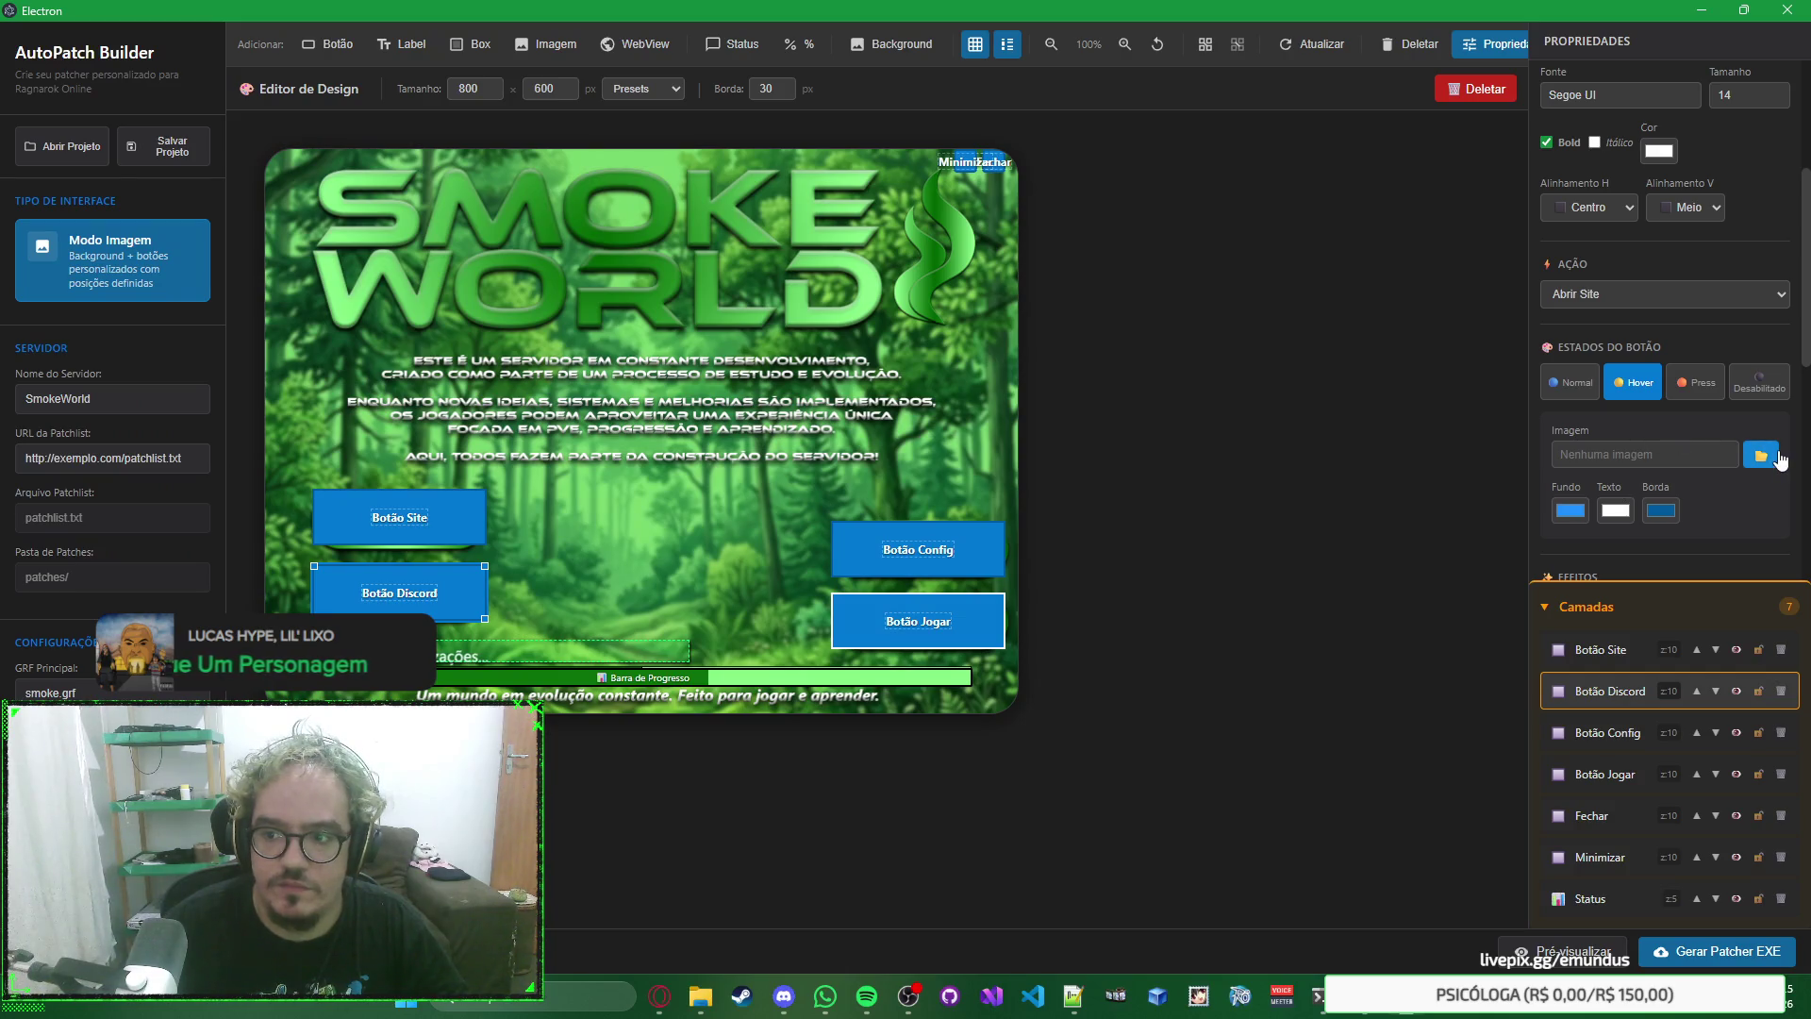
left_click(1760, 455)
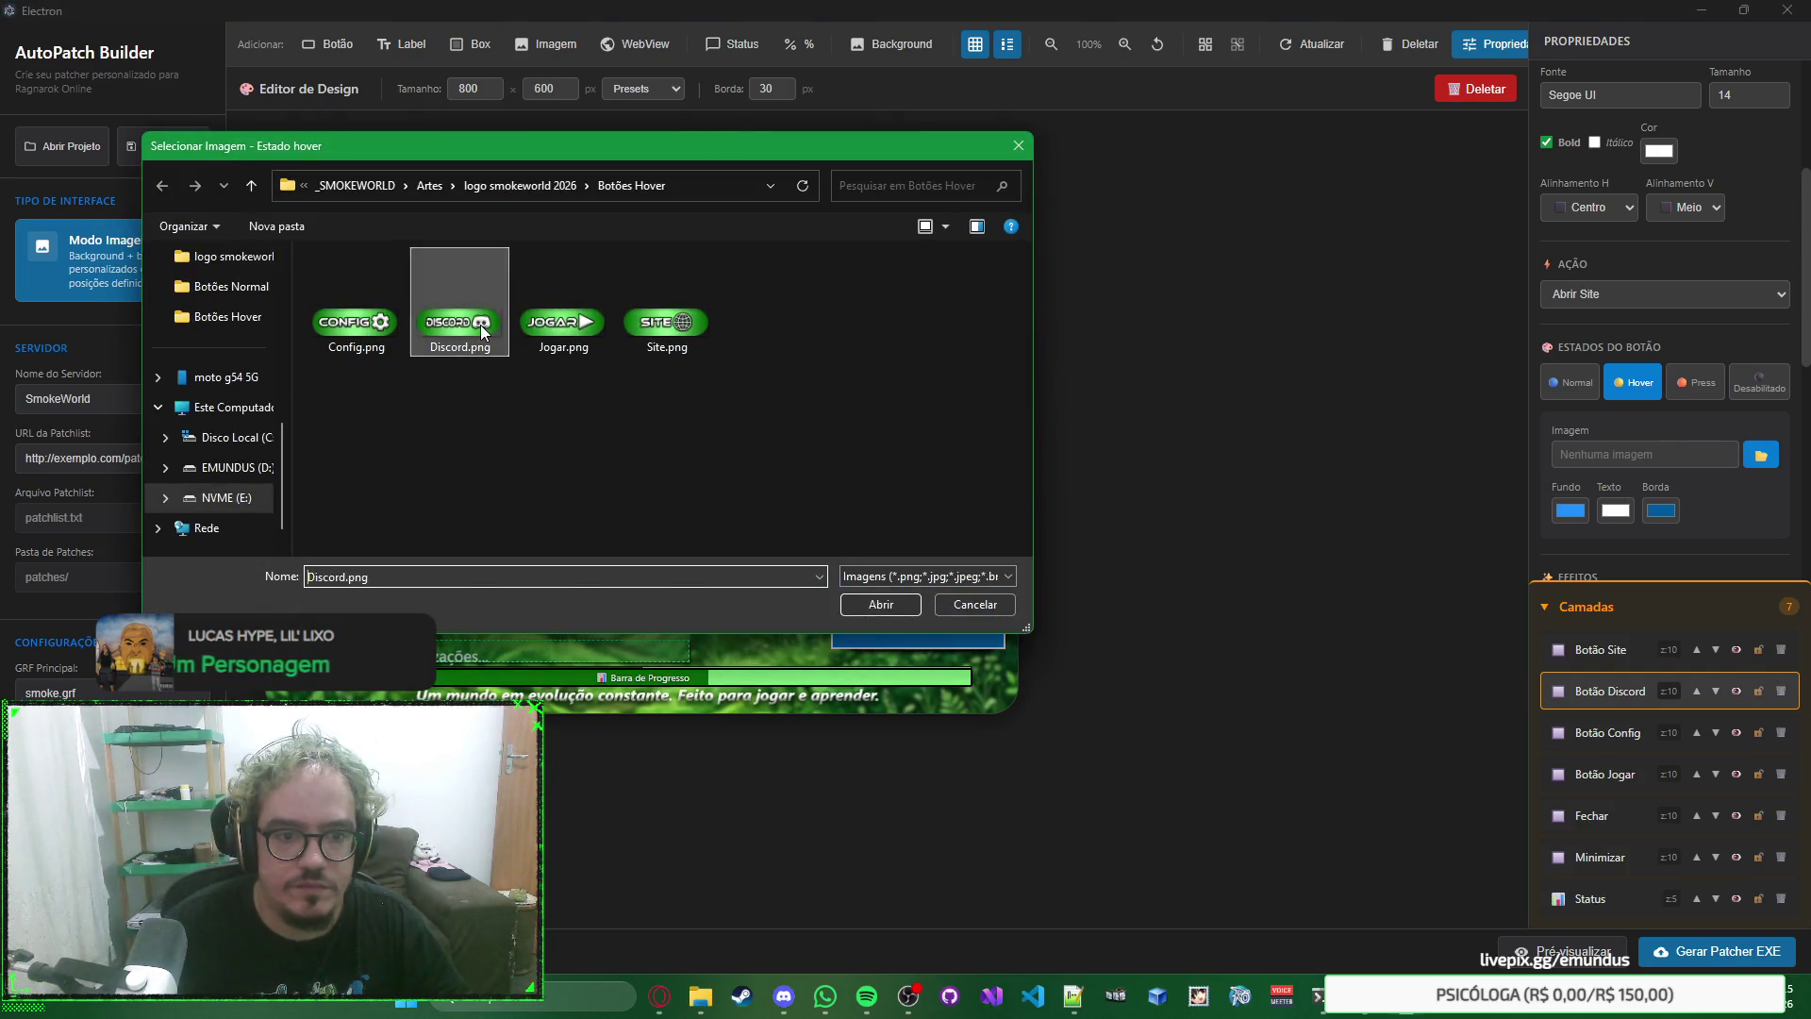
double_click(479, 325)
left_click(400, 517)
left_click(1761, 455)
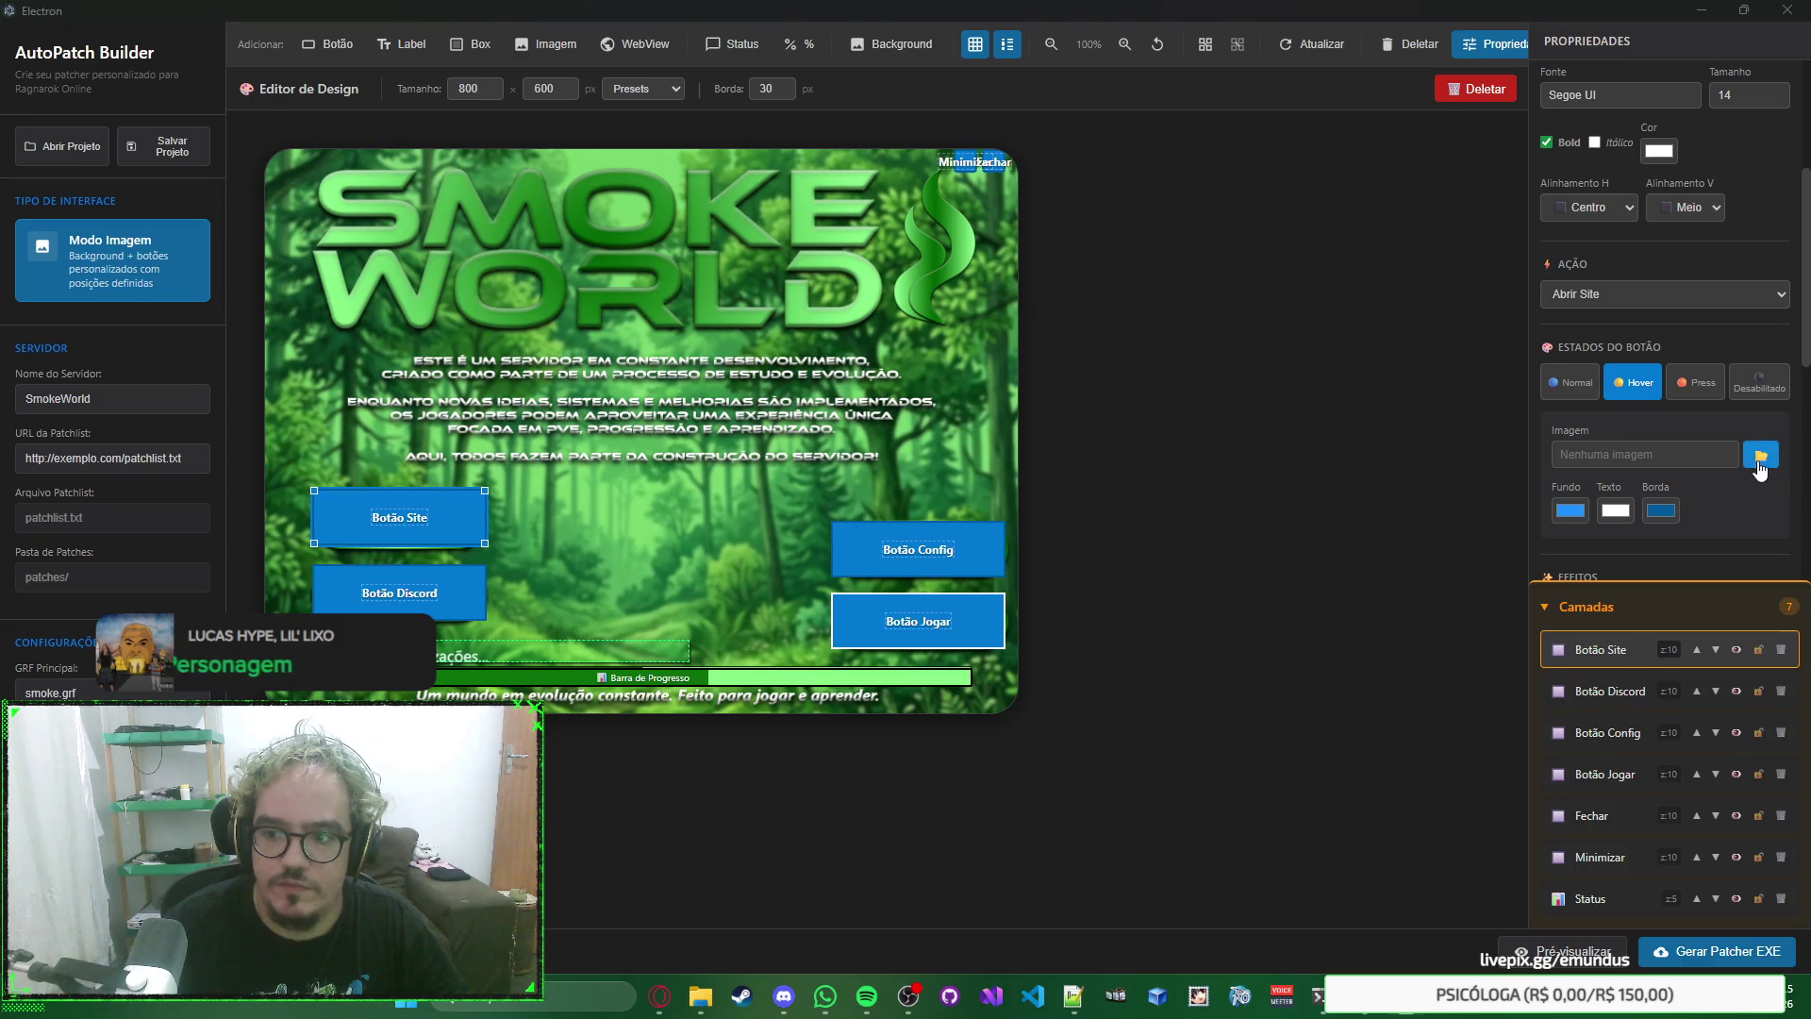
double_click(649, 324)
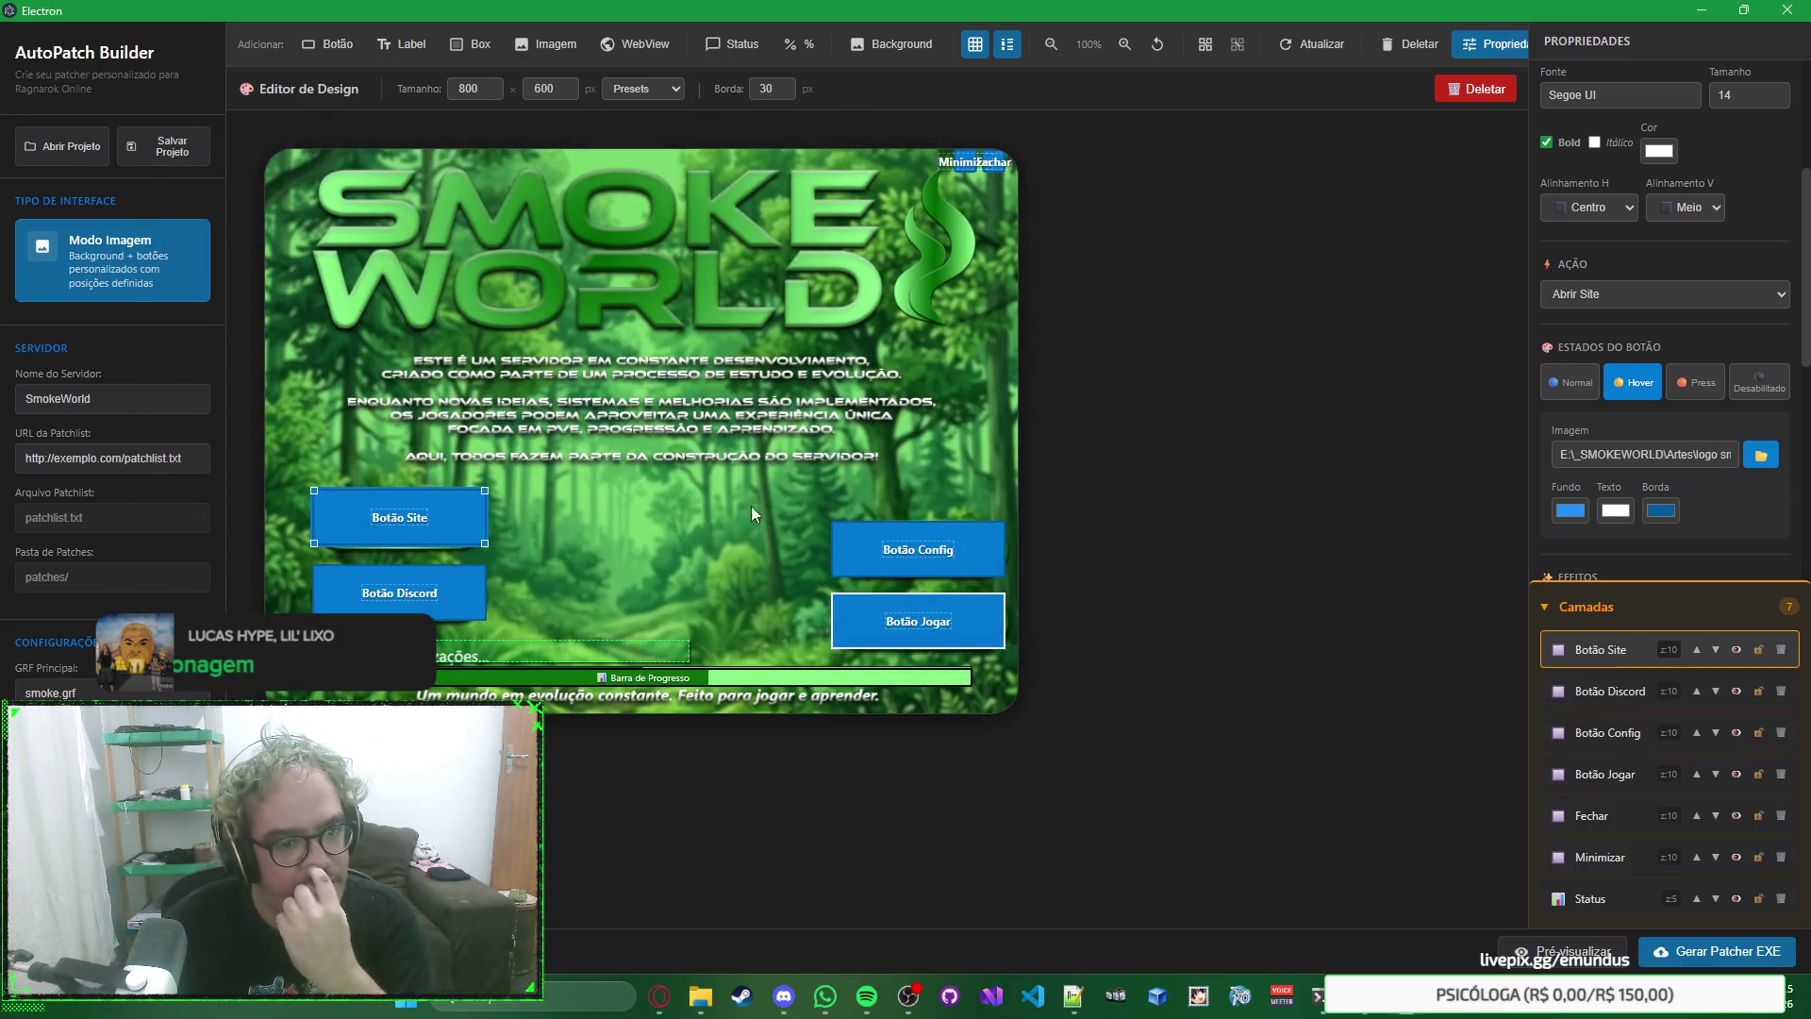
left_click(944, 620)
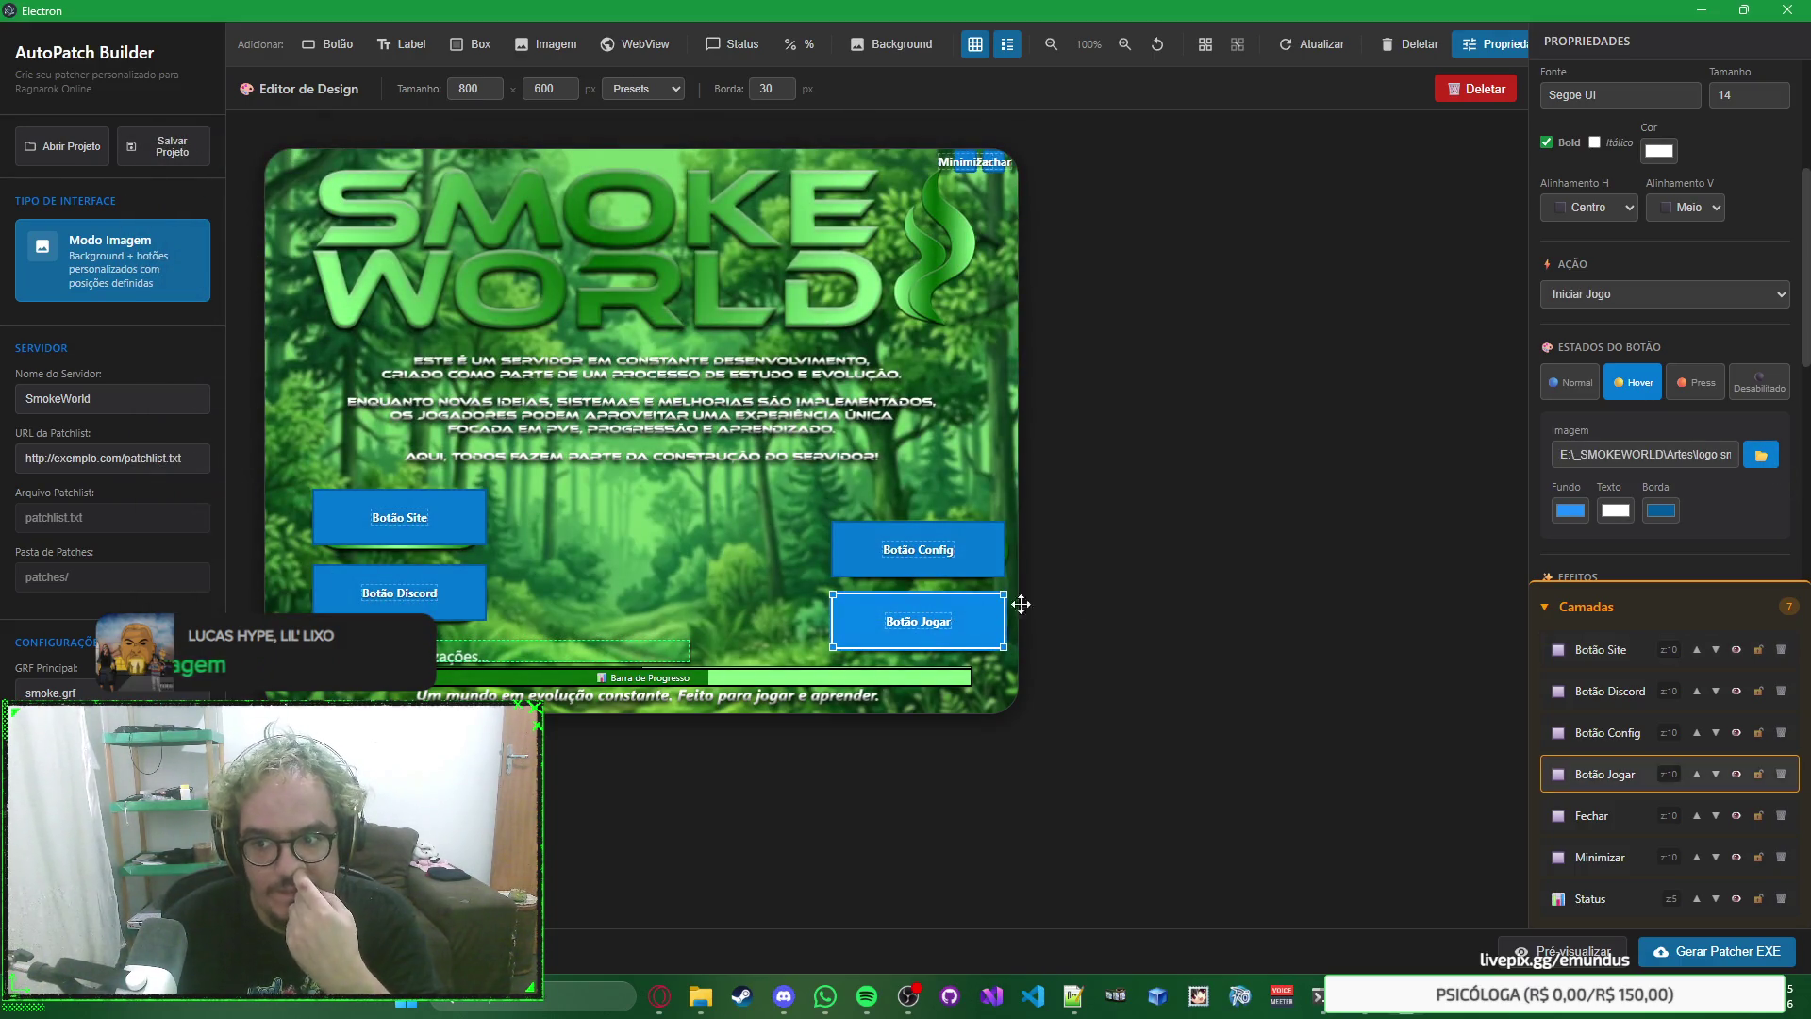
Step: Set Botão Jogar's Press image to Jogar.png from the Botões Press folder
left_click(1698, 383)
scroll(1761, 490, "down", 1)
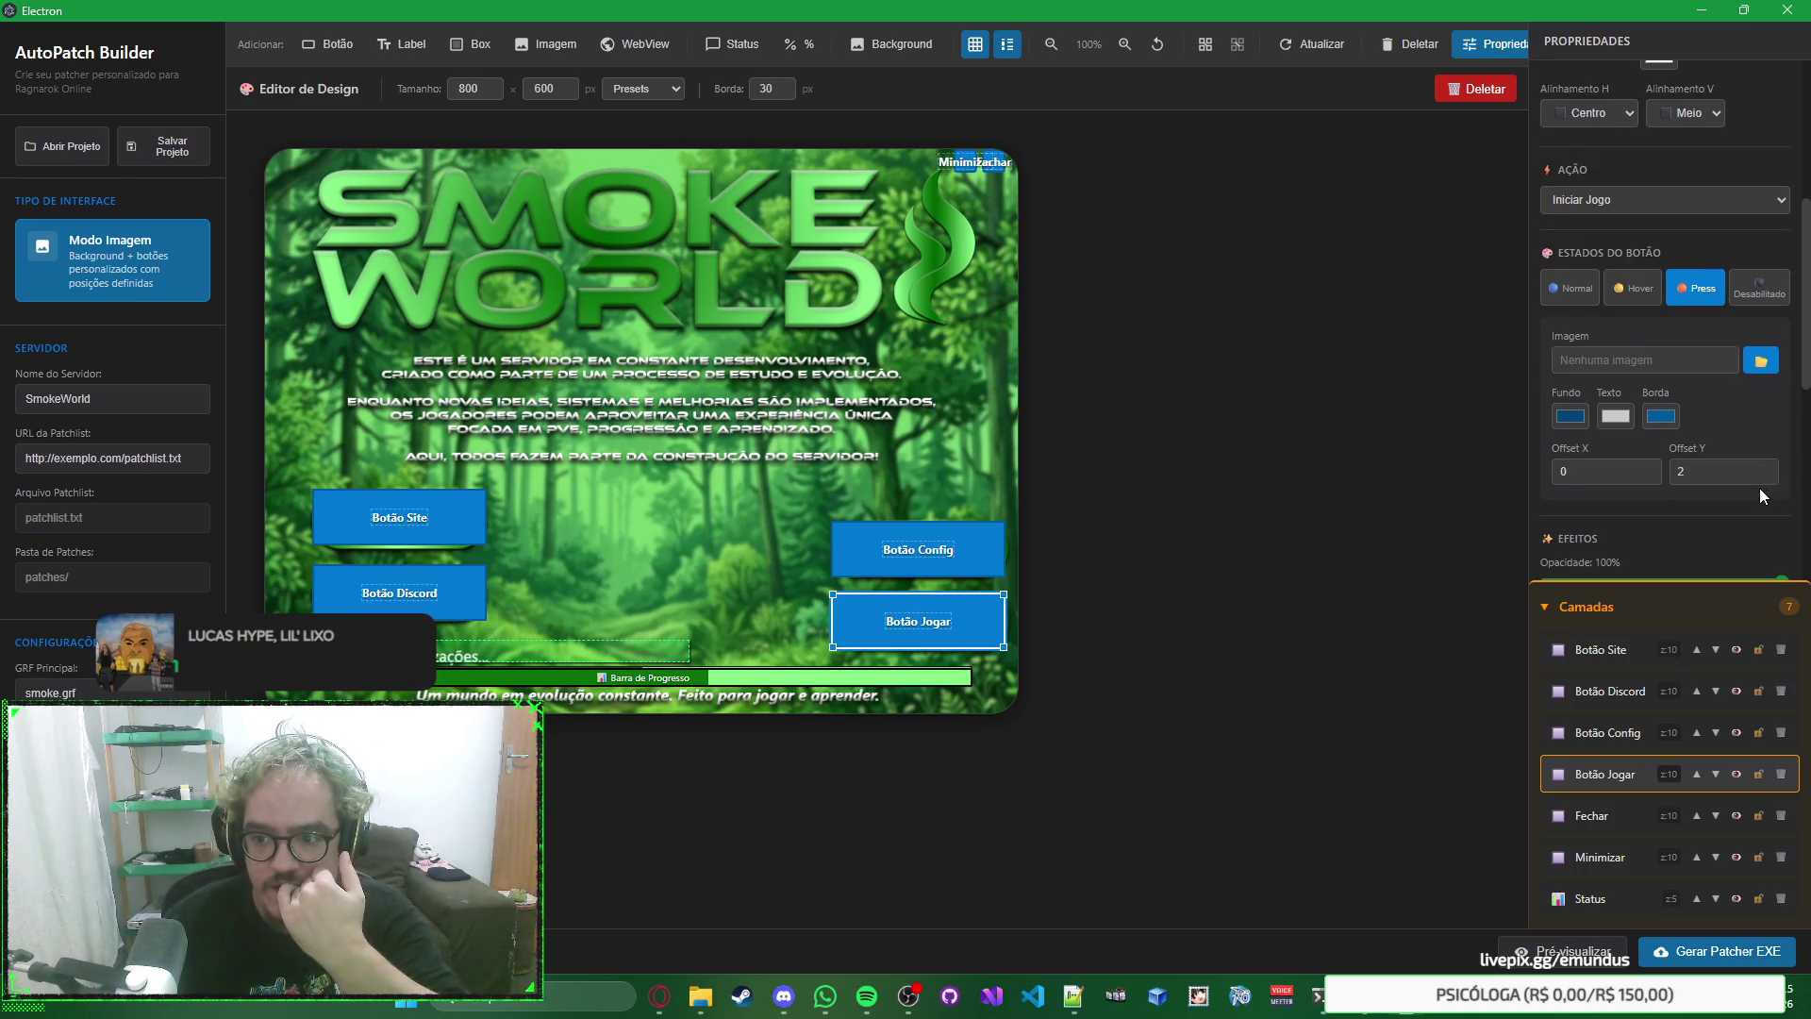
scroll(1752, 529, "up", 1)
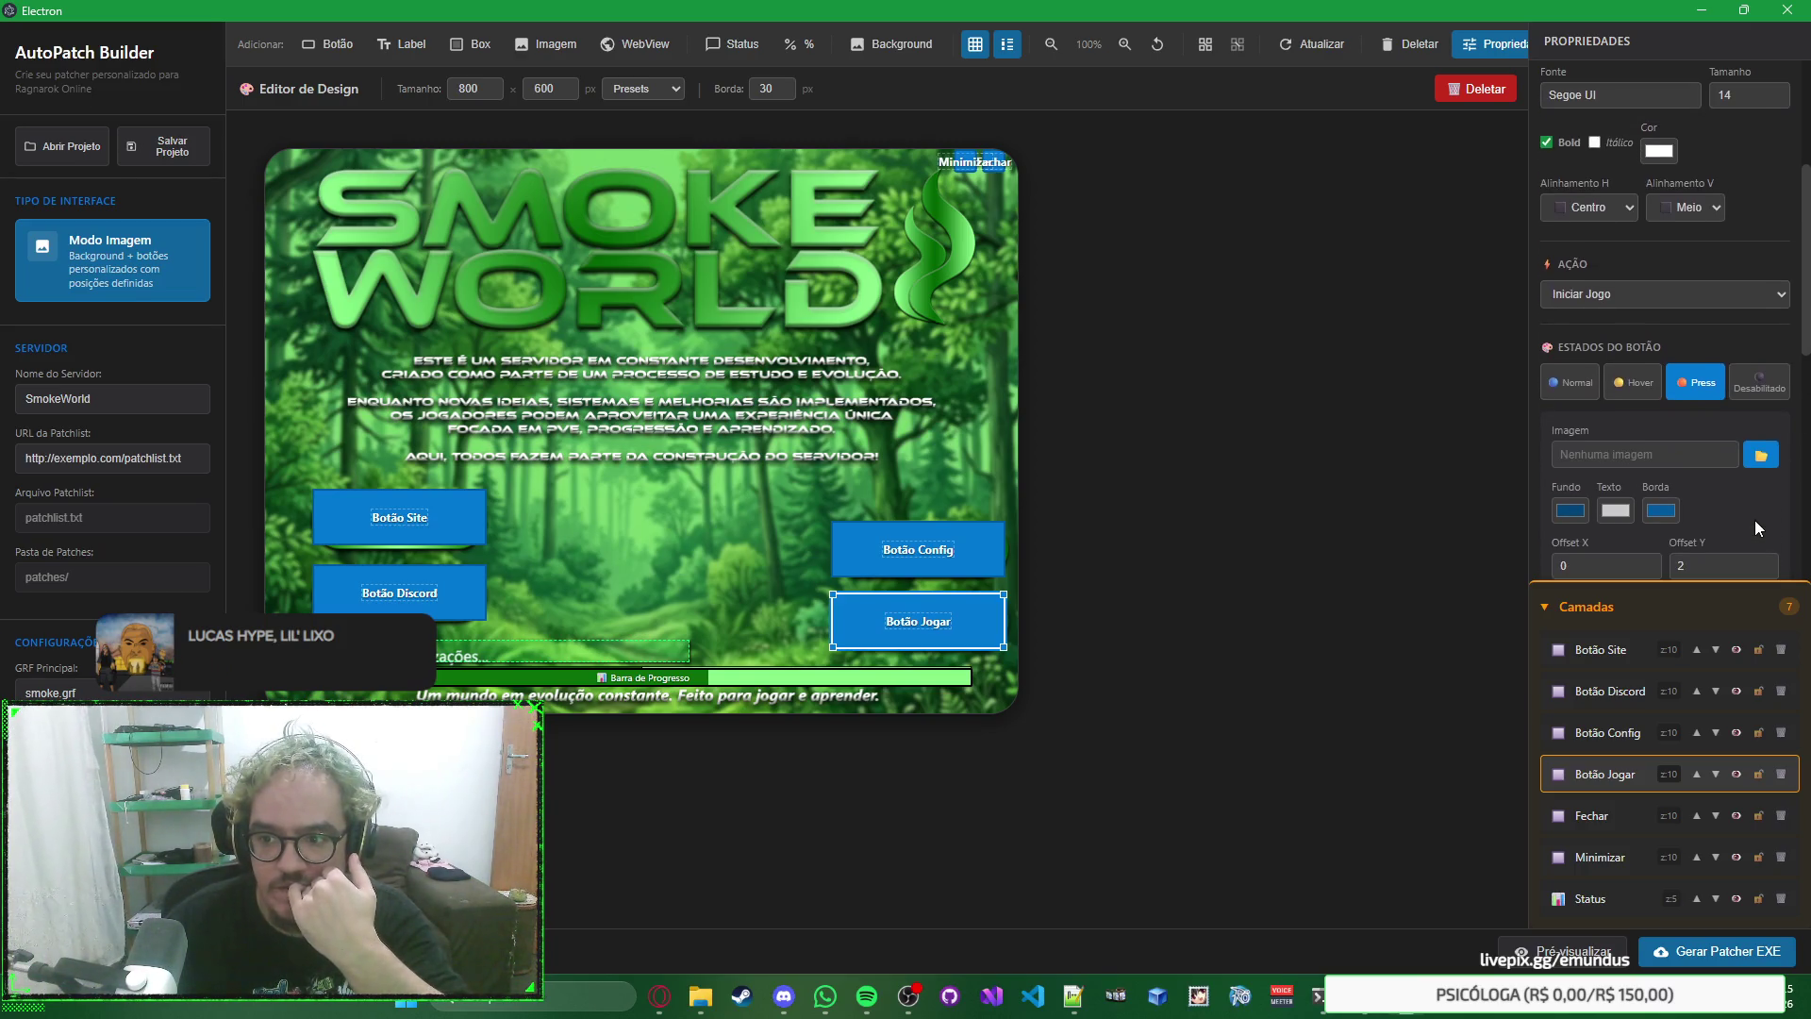
left_click(1761, 456)
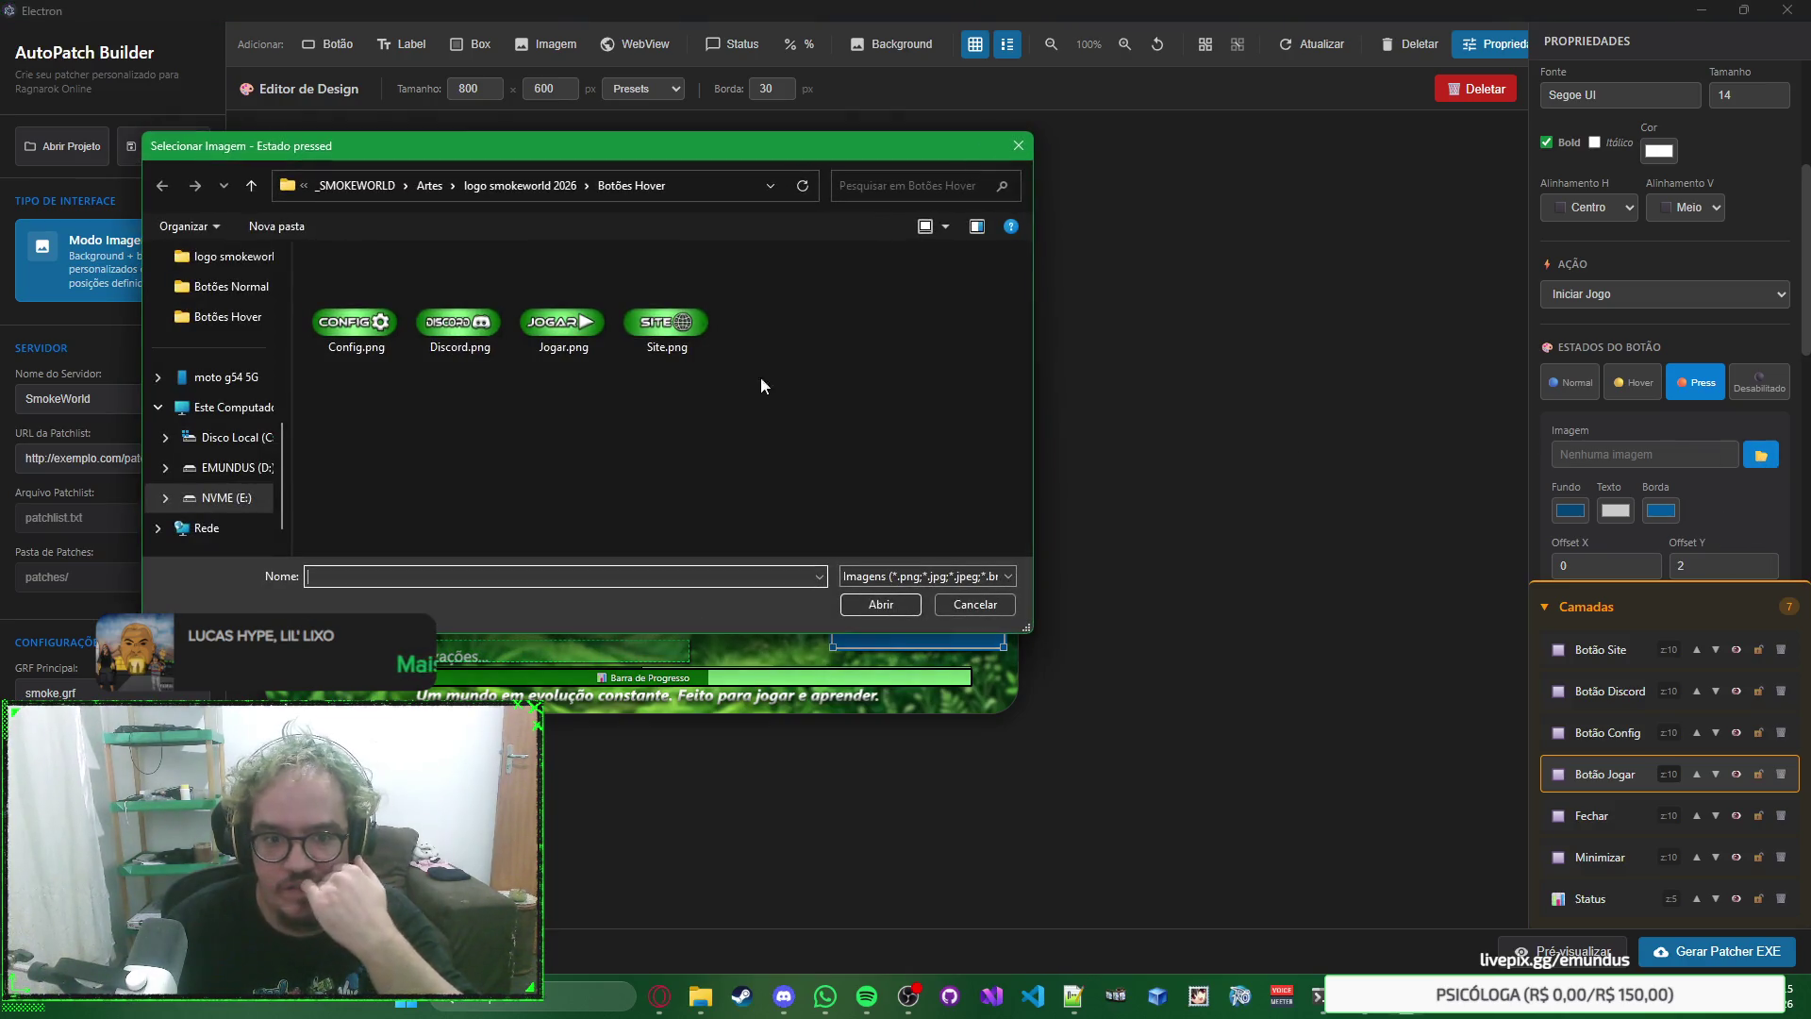
left_click(540, 188)
double_click(569, 319)
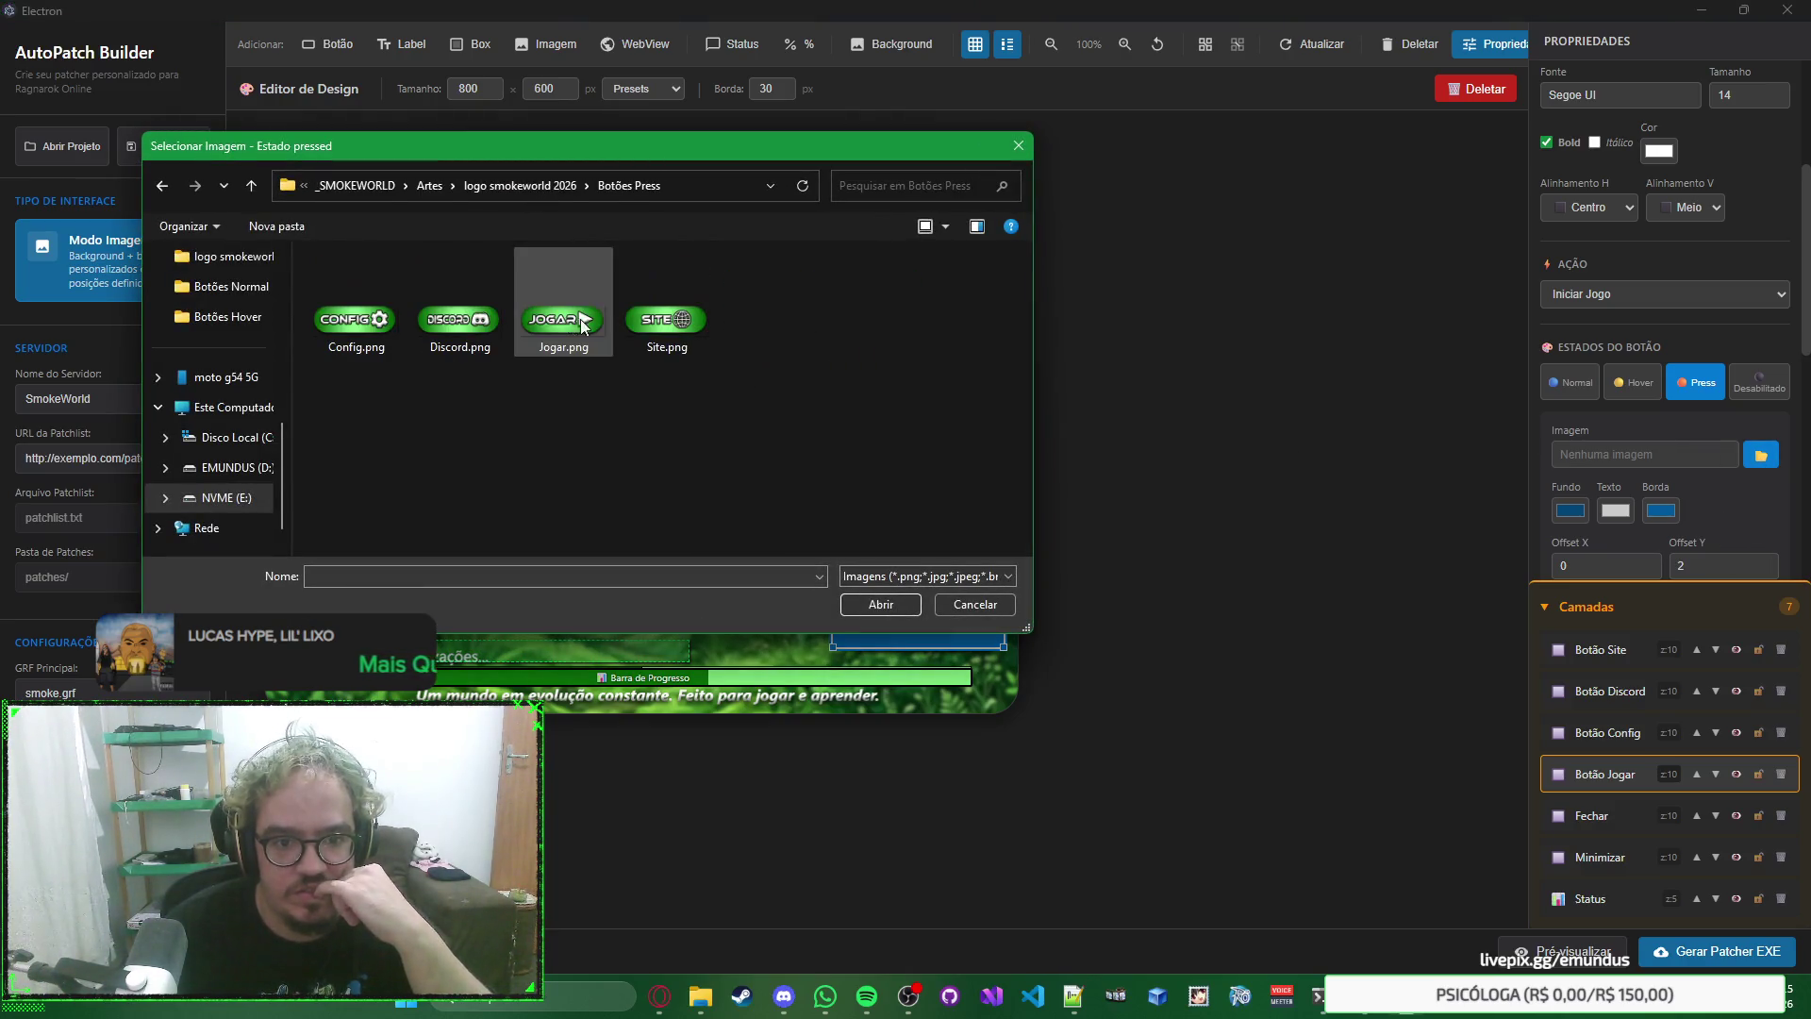
double_click(536, 328)
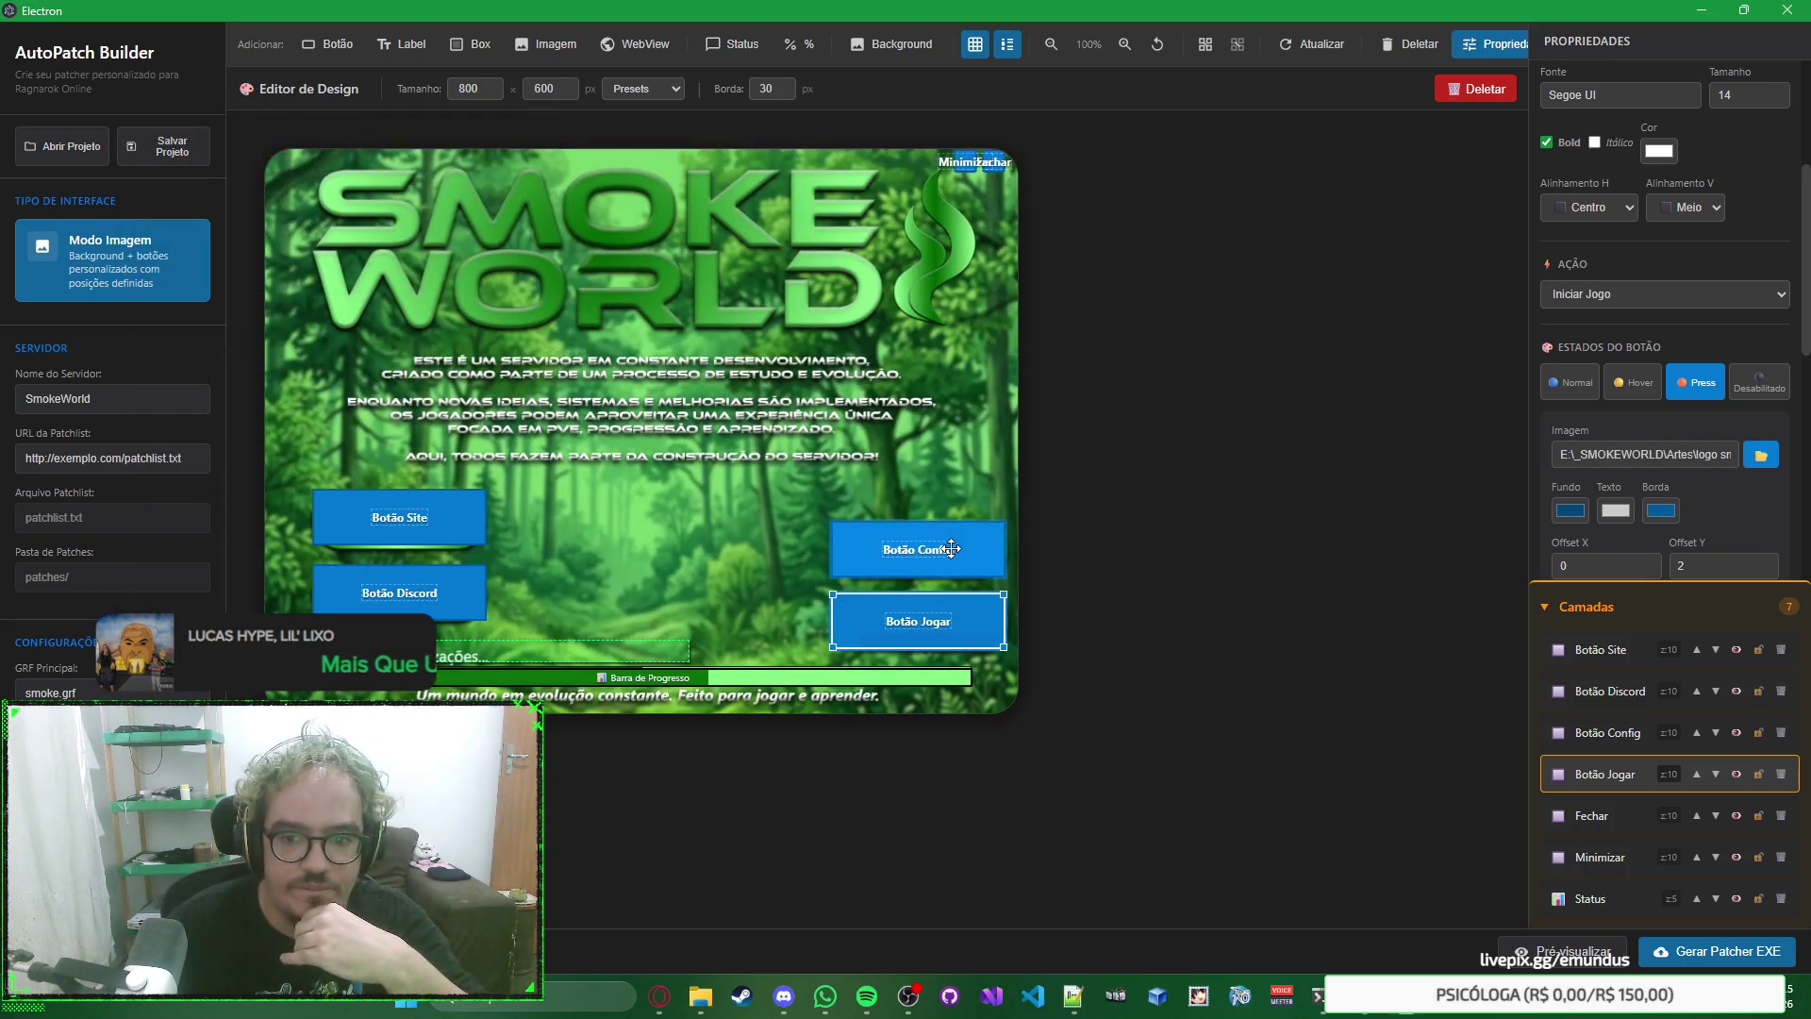
Step: Assign Config.png, Discord.png and Site.png from Botões Press to the matching buttons' Press state
left_click(951, 552)
left_click(941, 621)
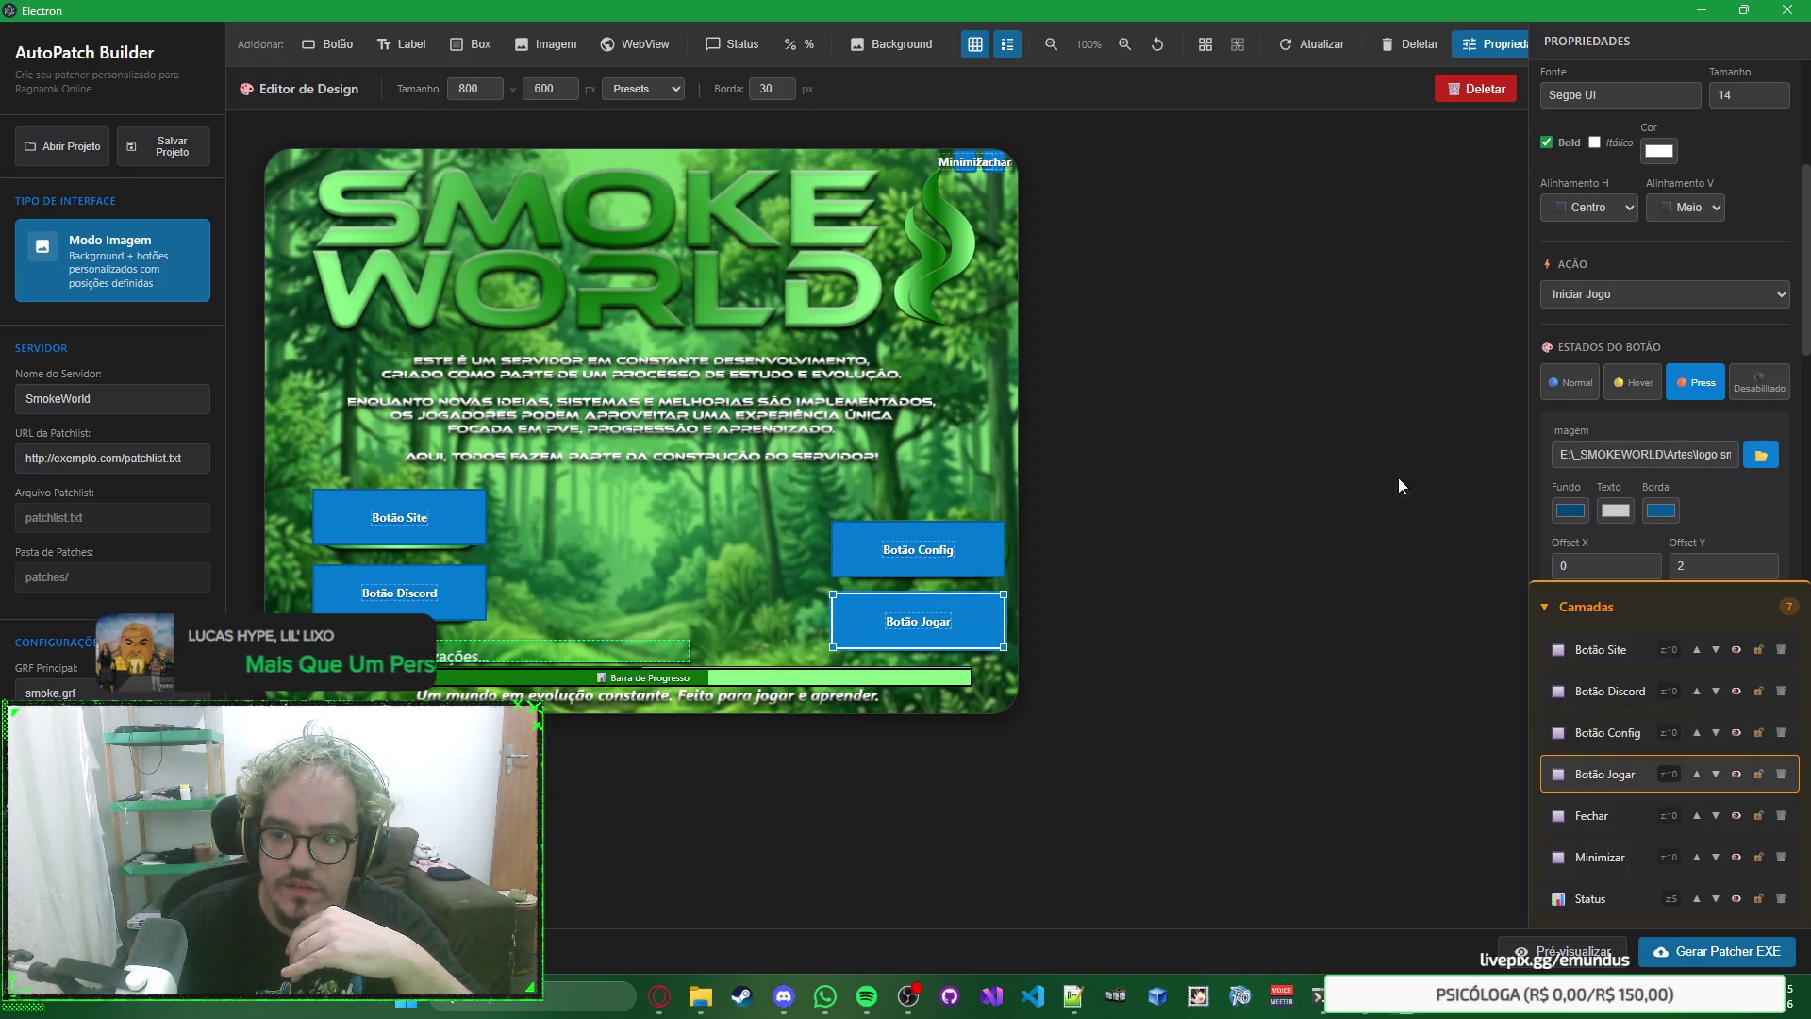
left_click(981, 552)
left_click(1761, 456)
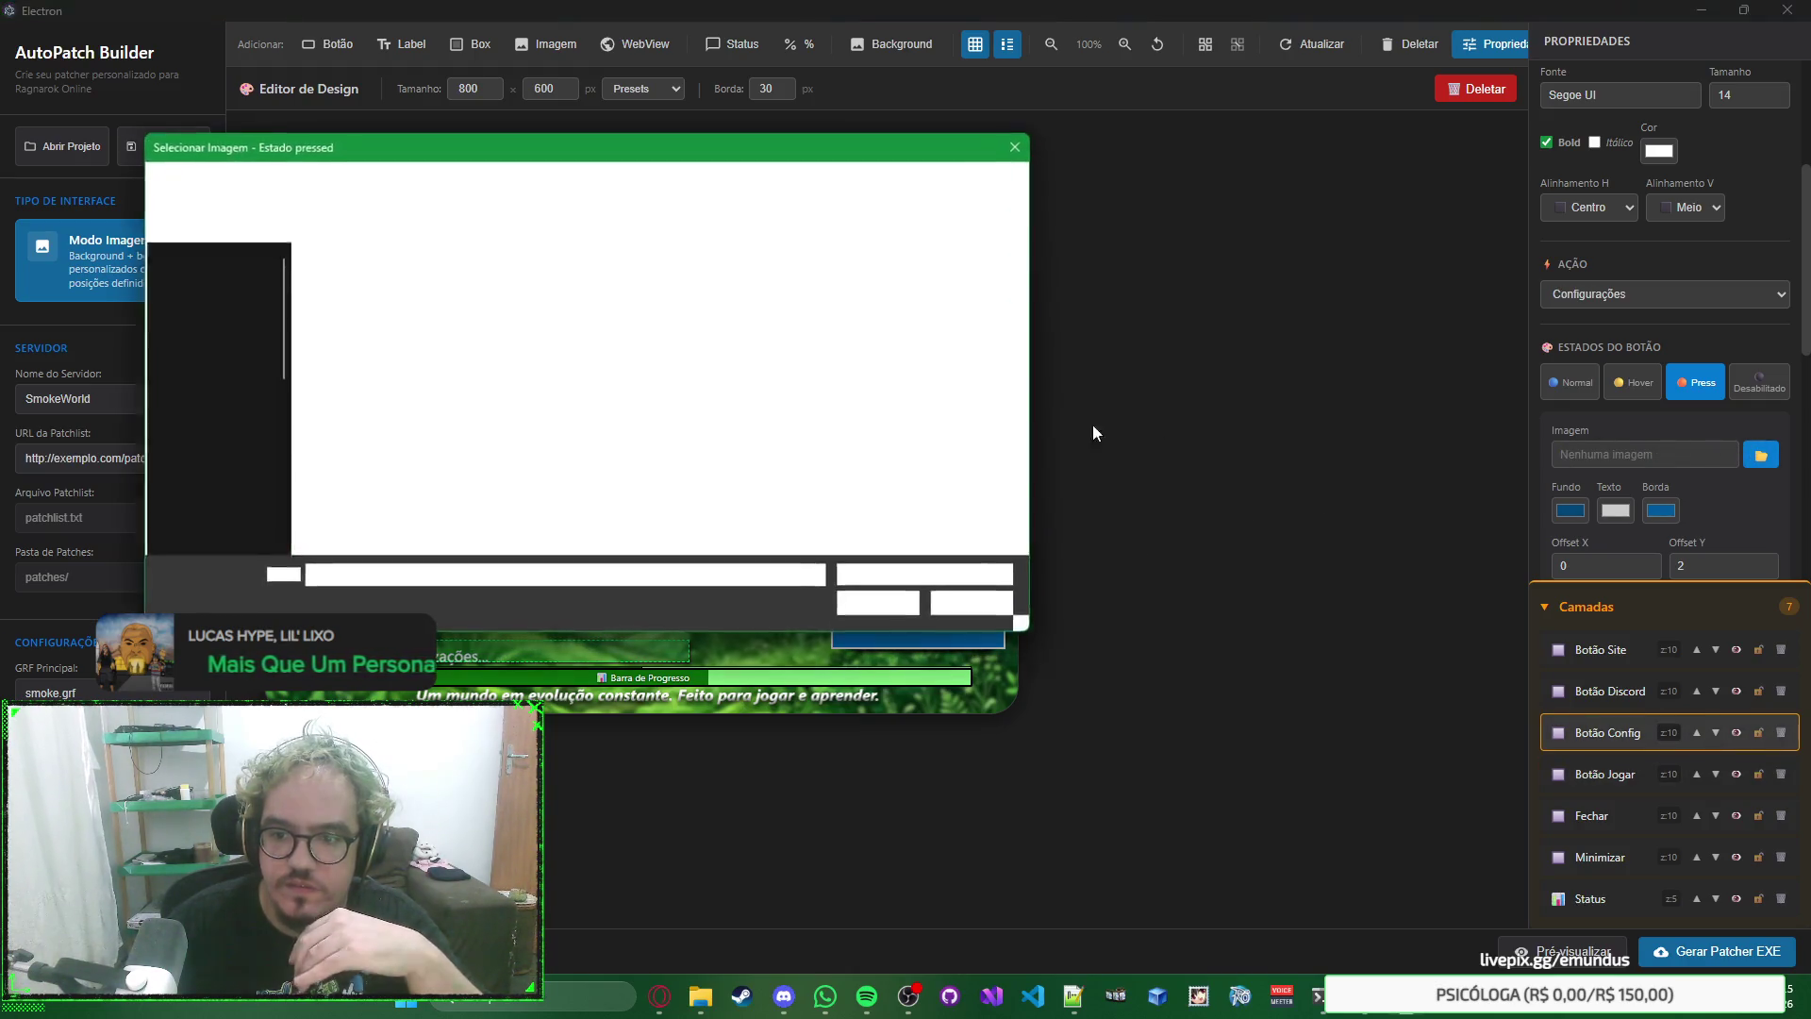
double_click(356, 319)
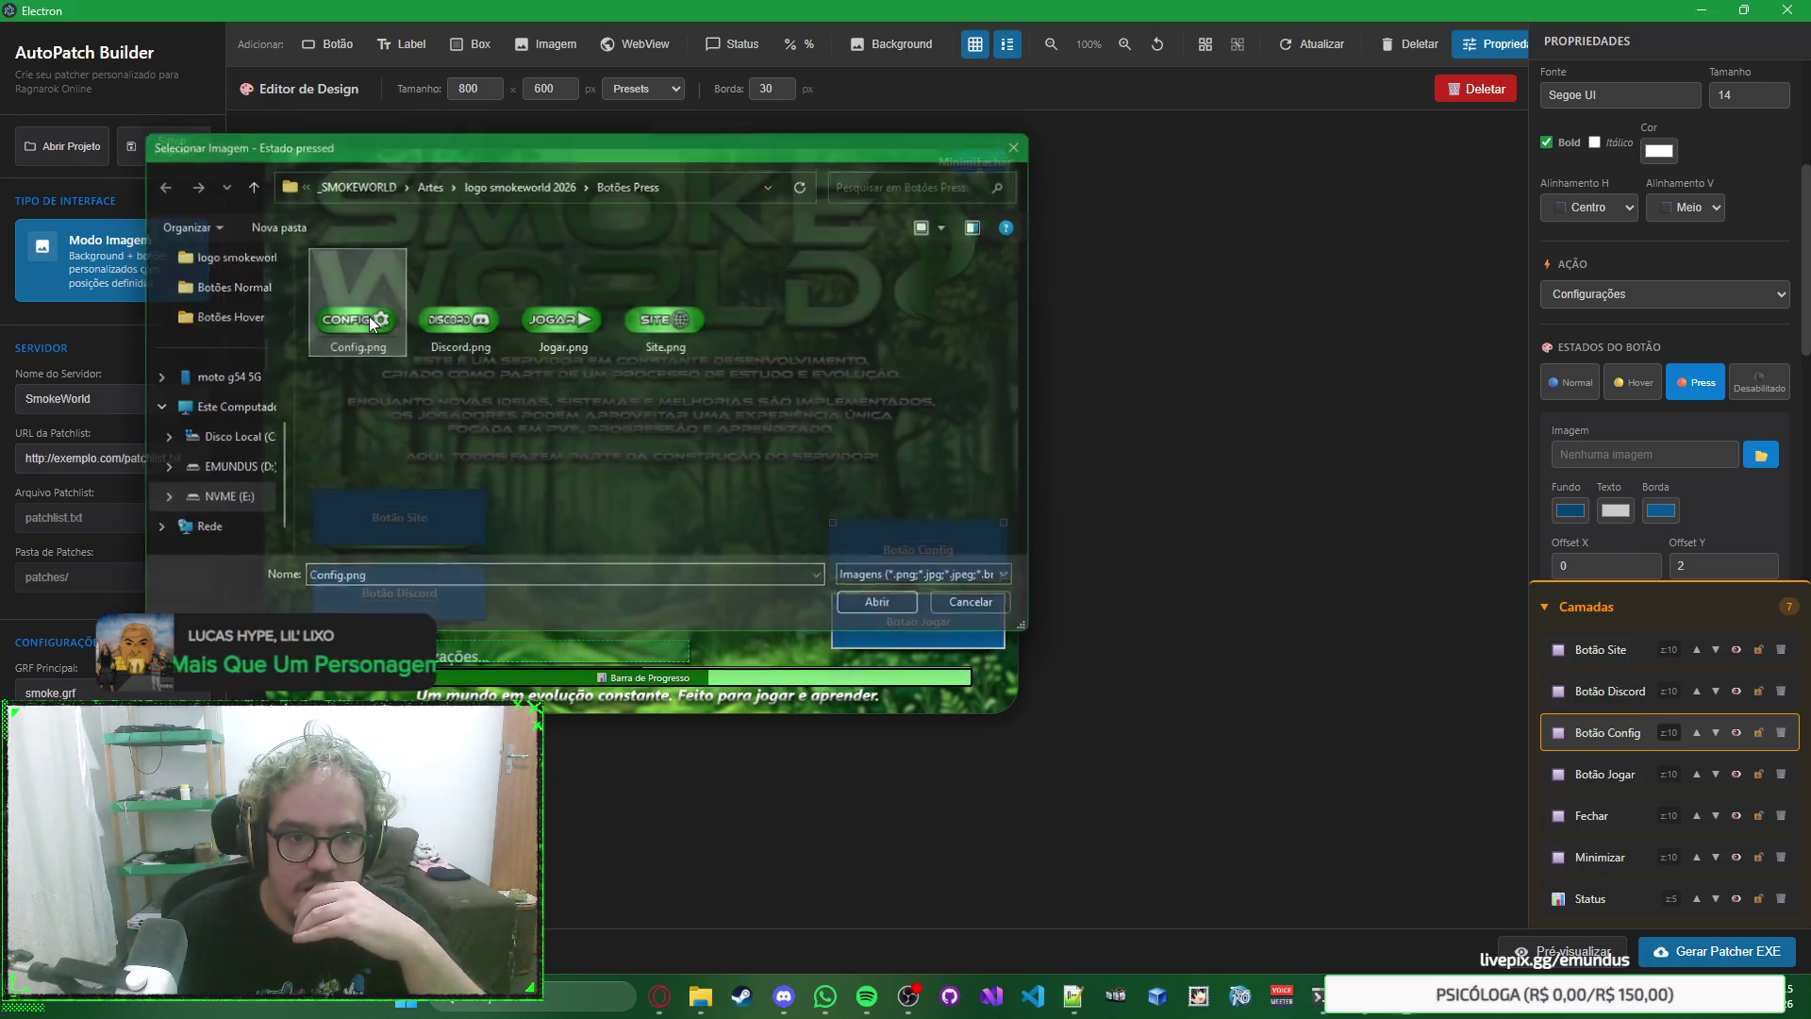
left_click(400, 567)
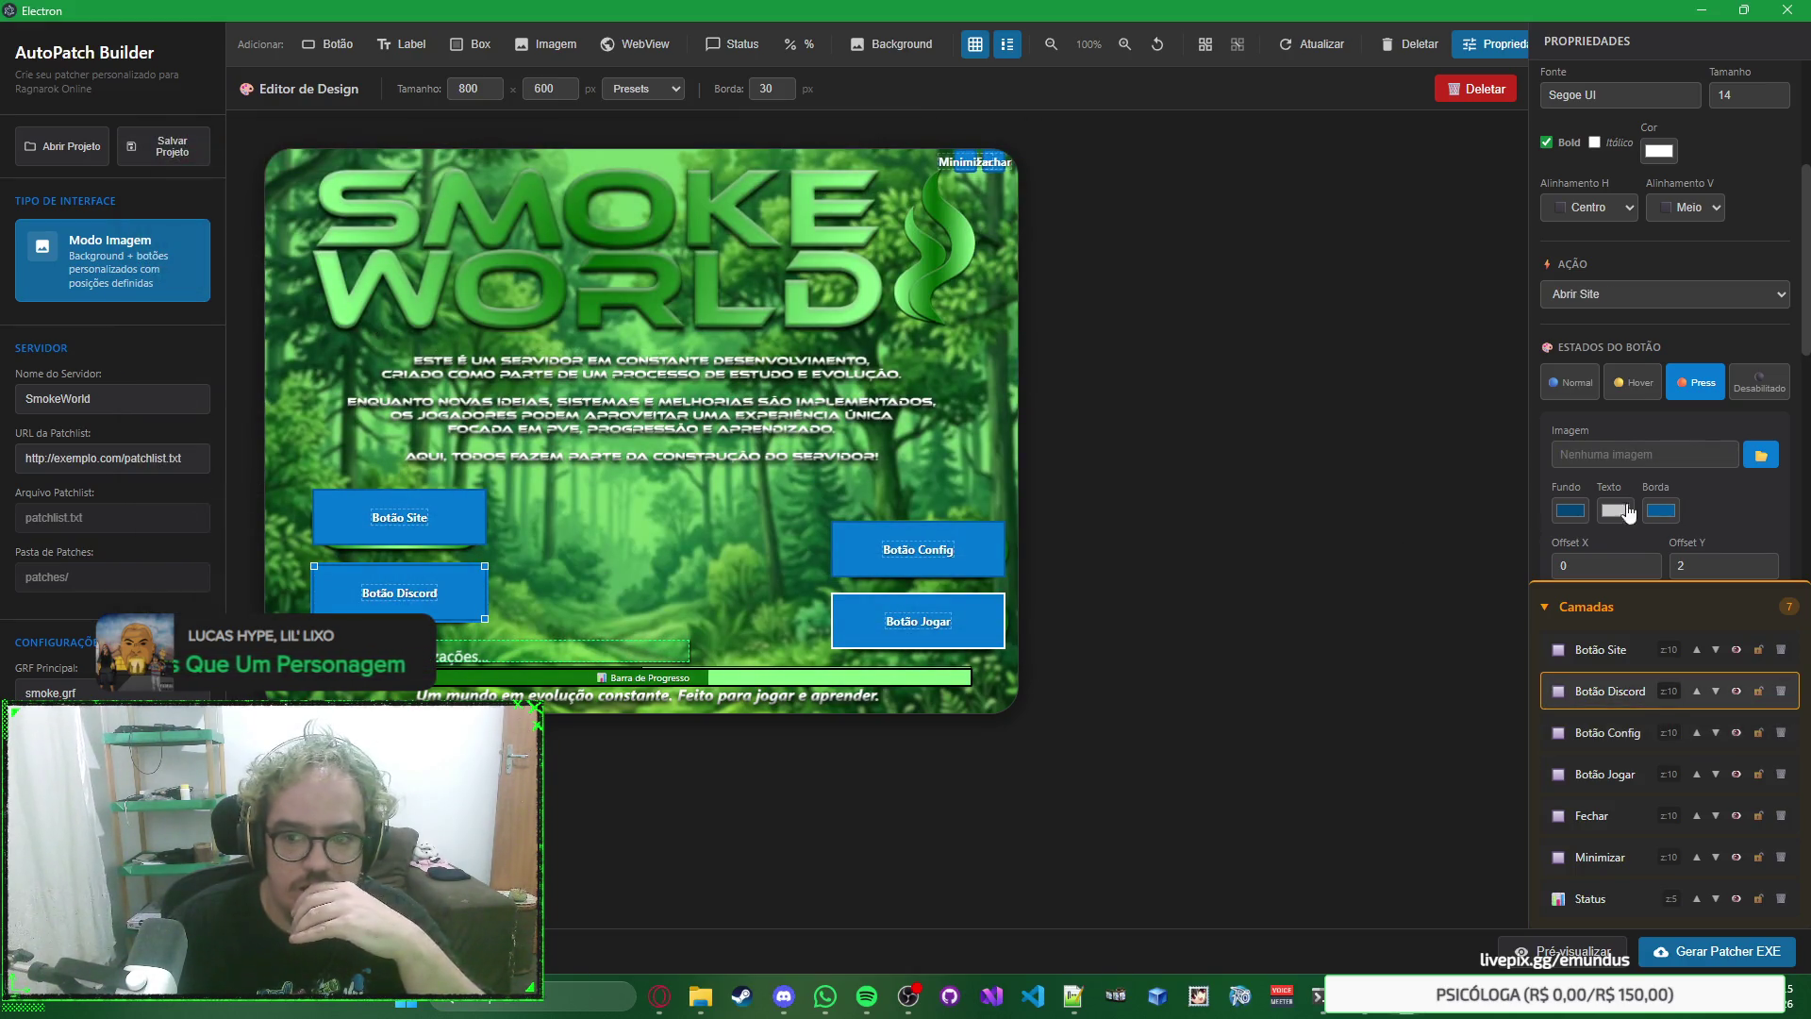
left_click(1762, 456)
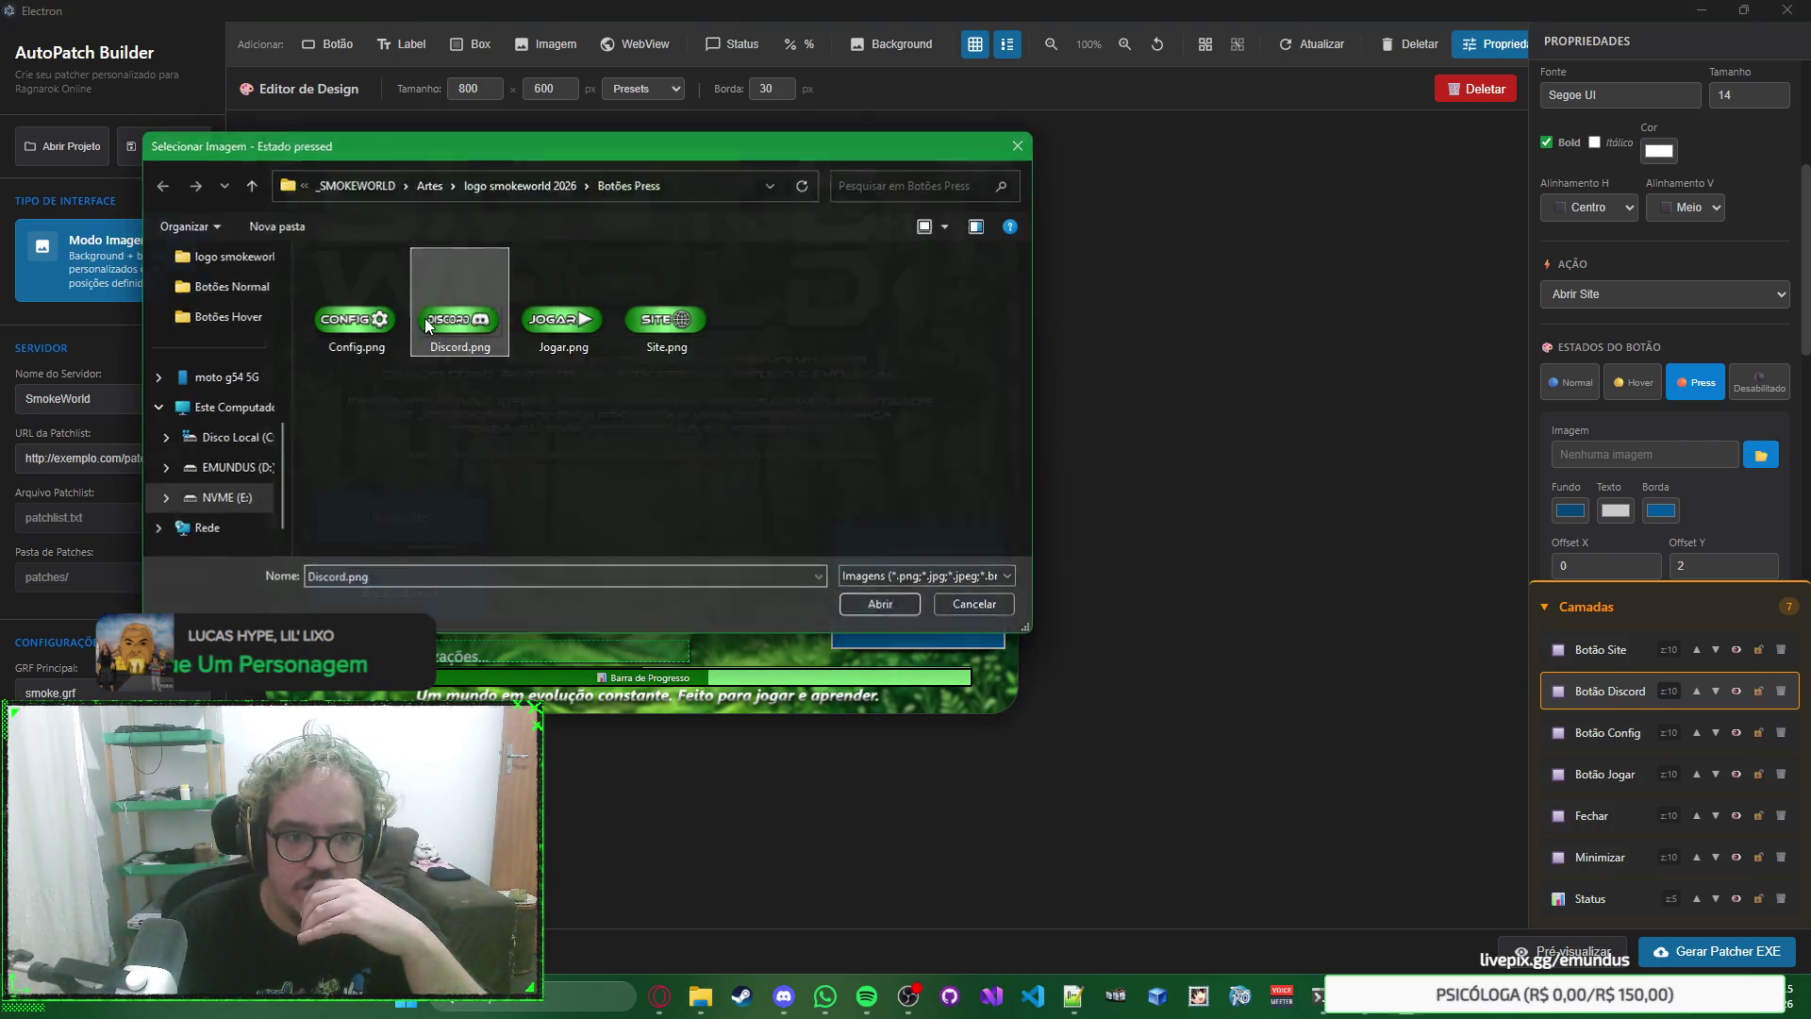
double_click(457, 319)
left_click(1761, 455)
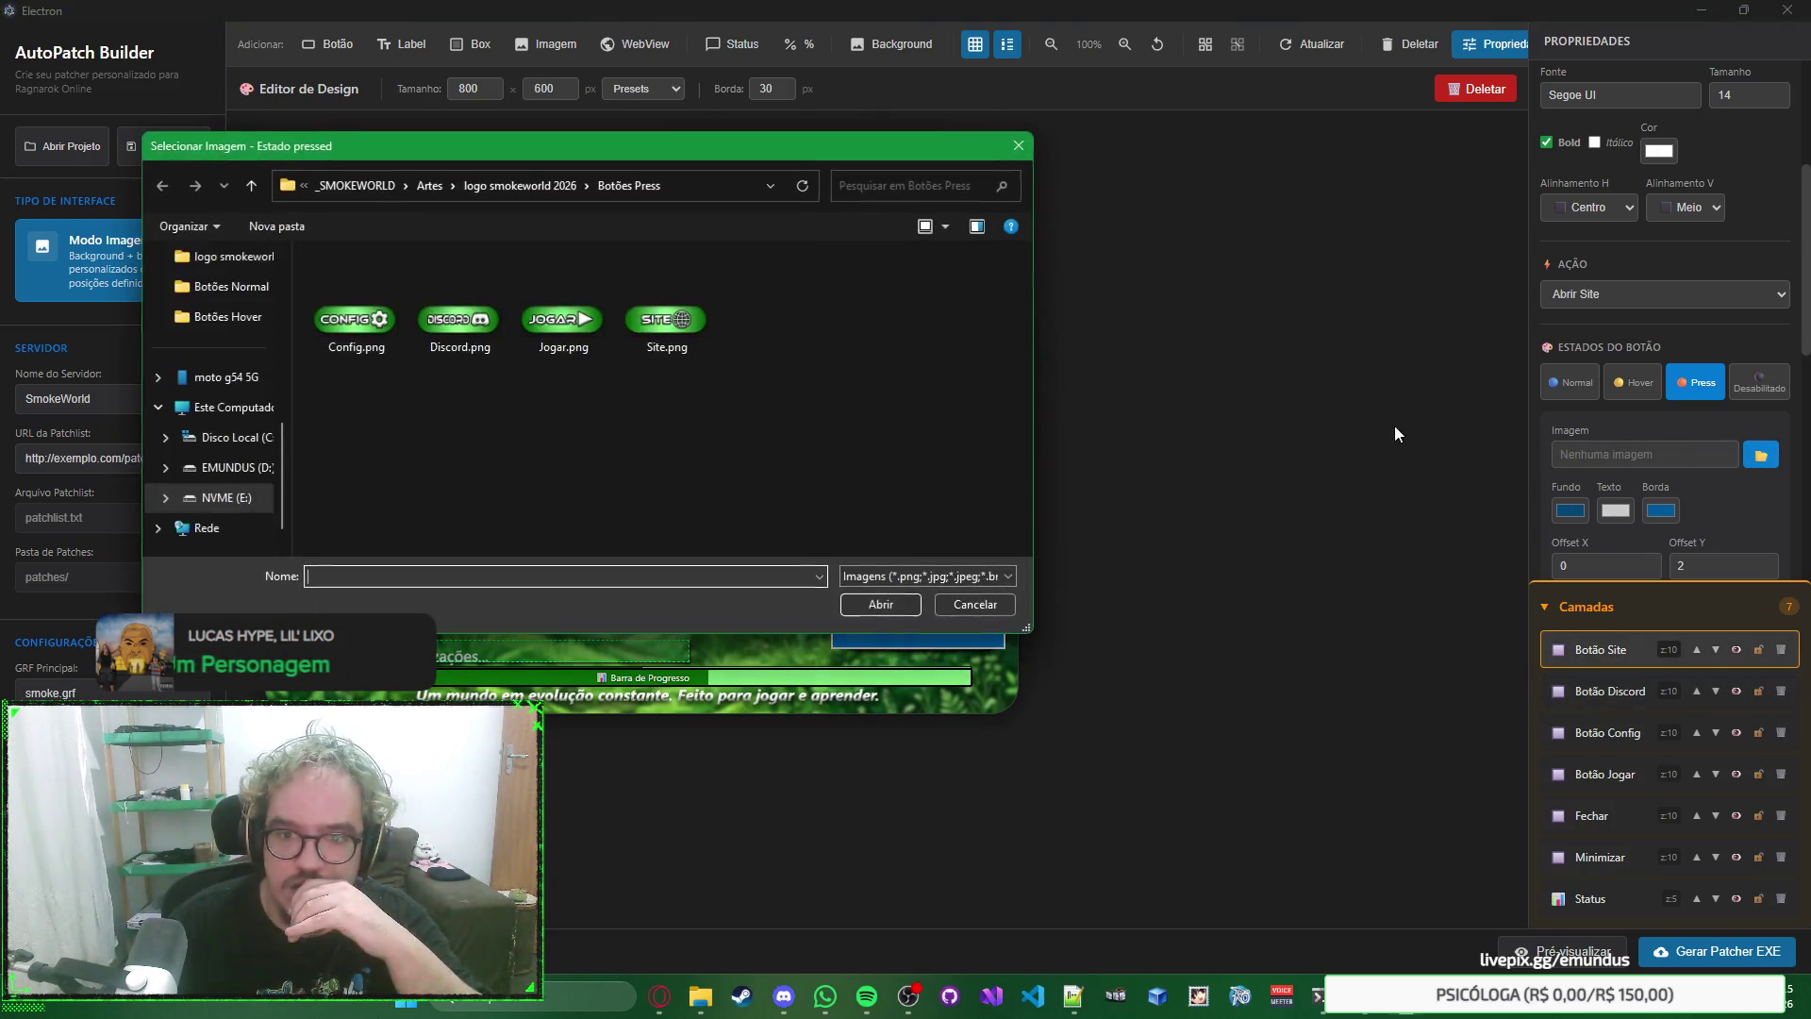
double_click(666, 341)
left_click(835, 533)
Step: Review the pressed-state settings of Config, Jogar, Discord and Site, adjusting the pressed offset
left_click(1633, 382)
left_click(1689, 387)
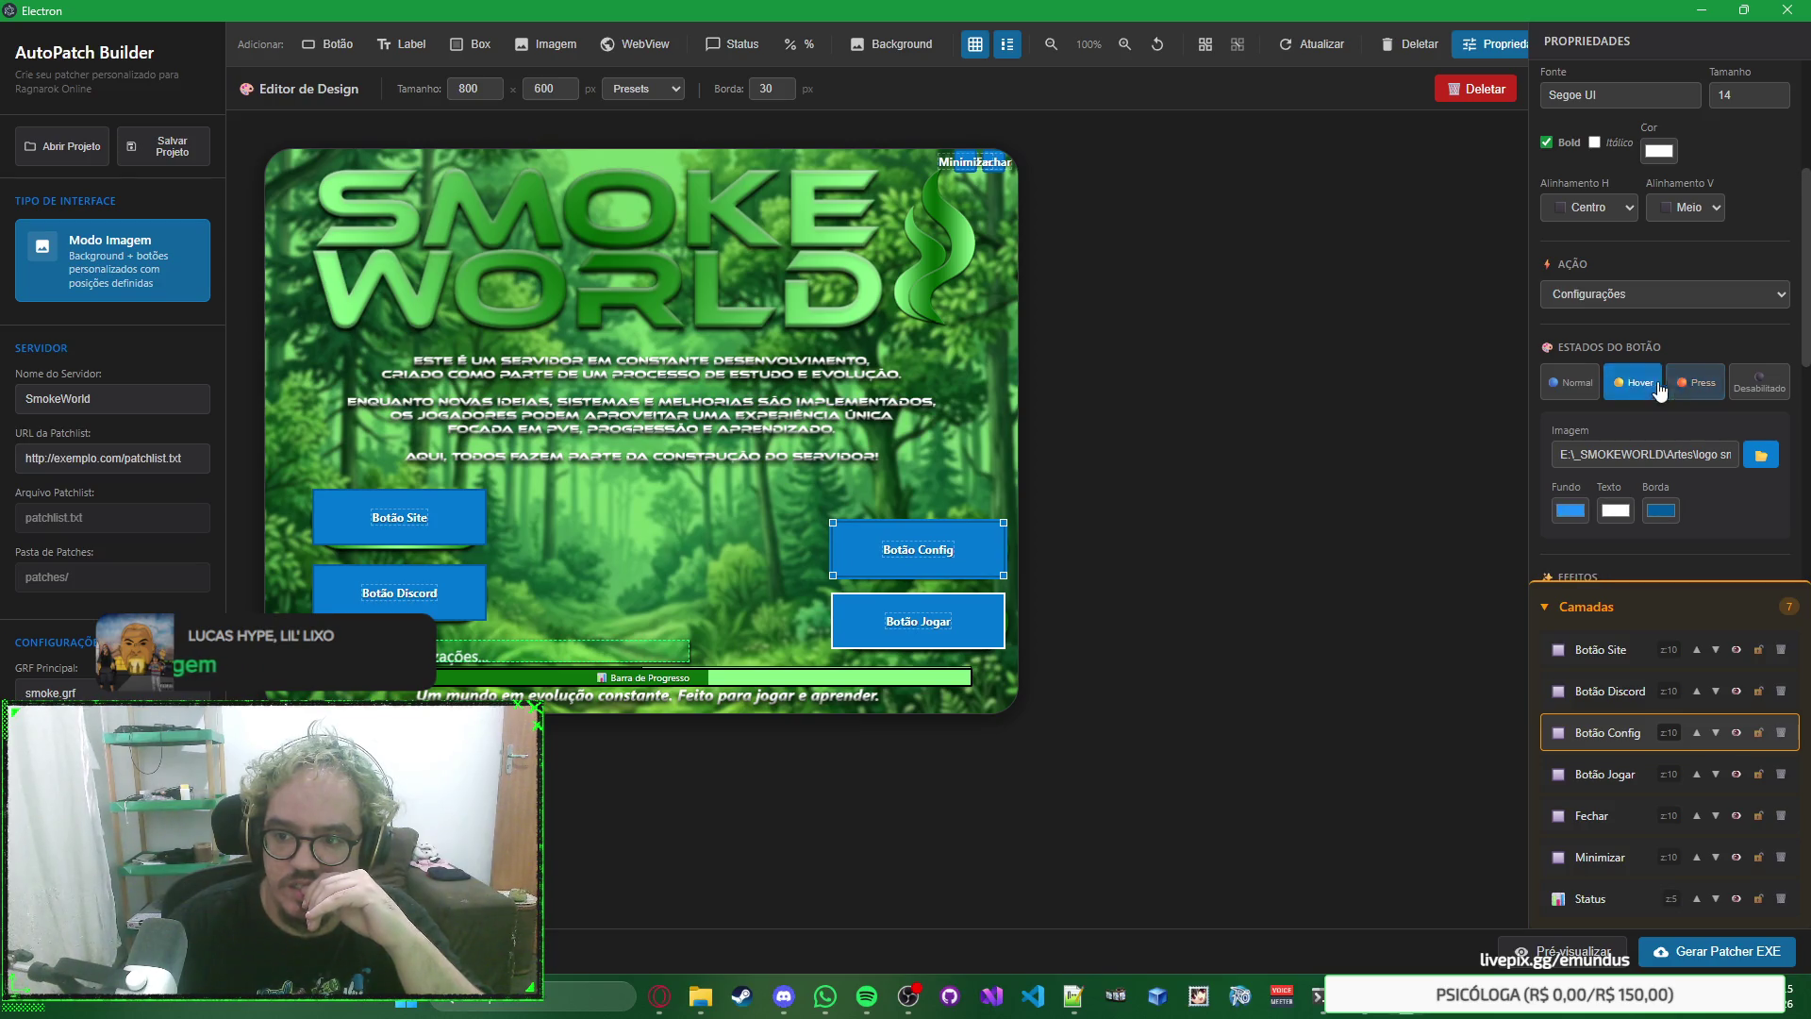
left_click(1689, 387)
left_click(1688, 566)
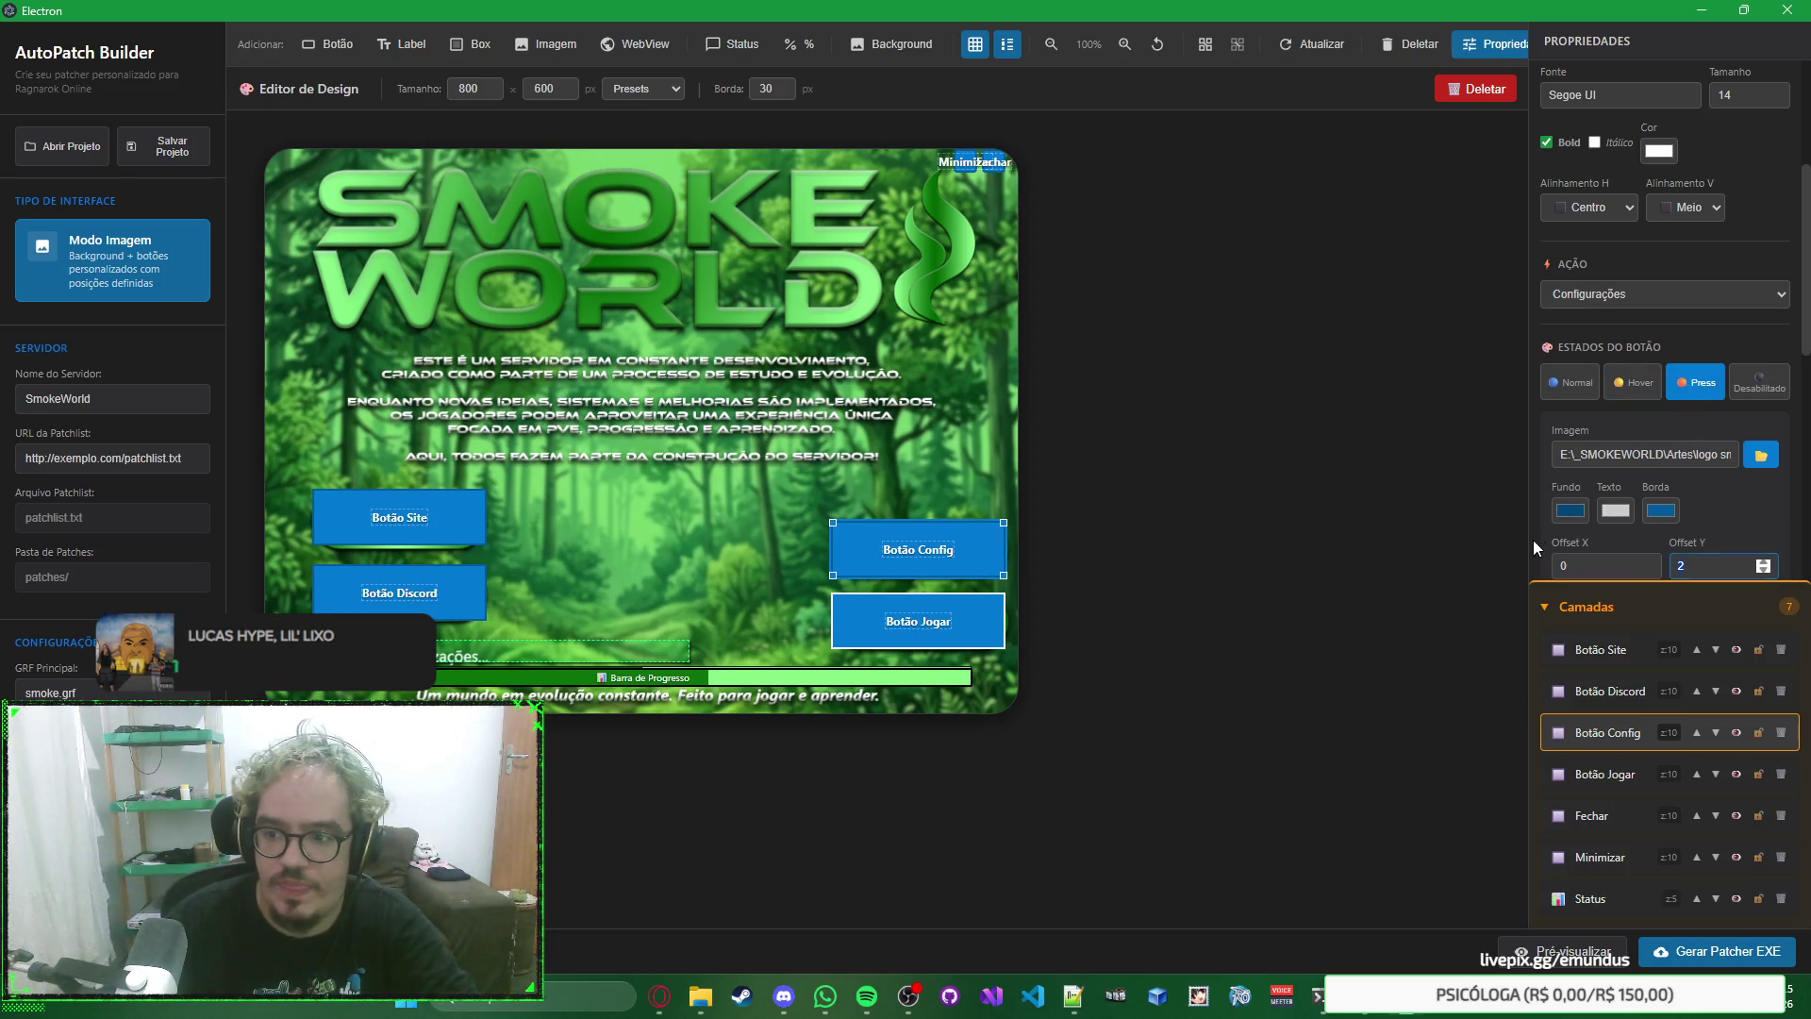
left_click(959, 632)
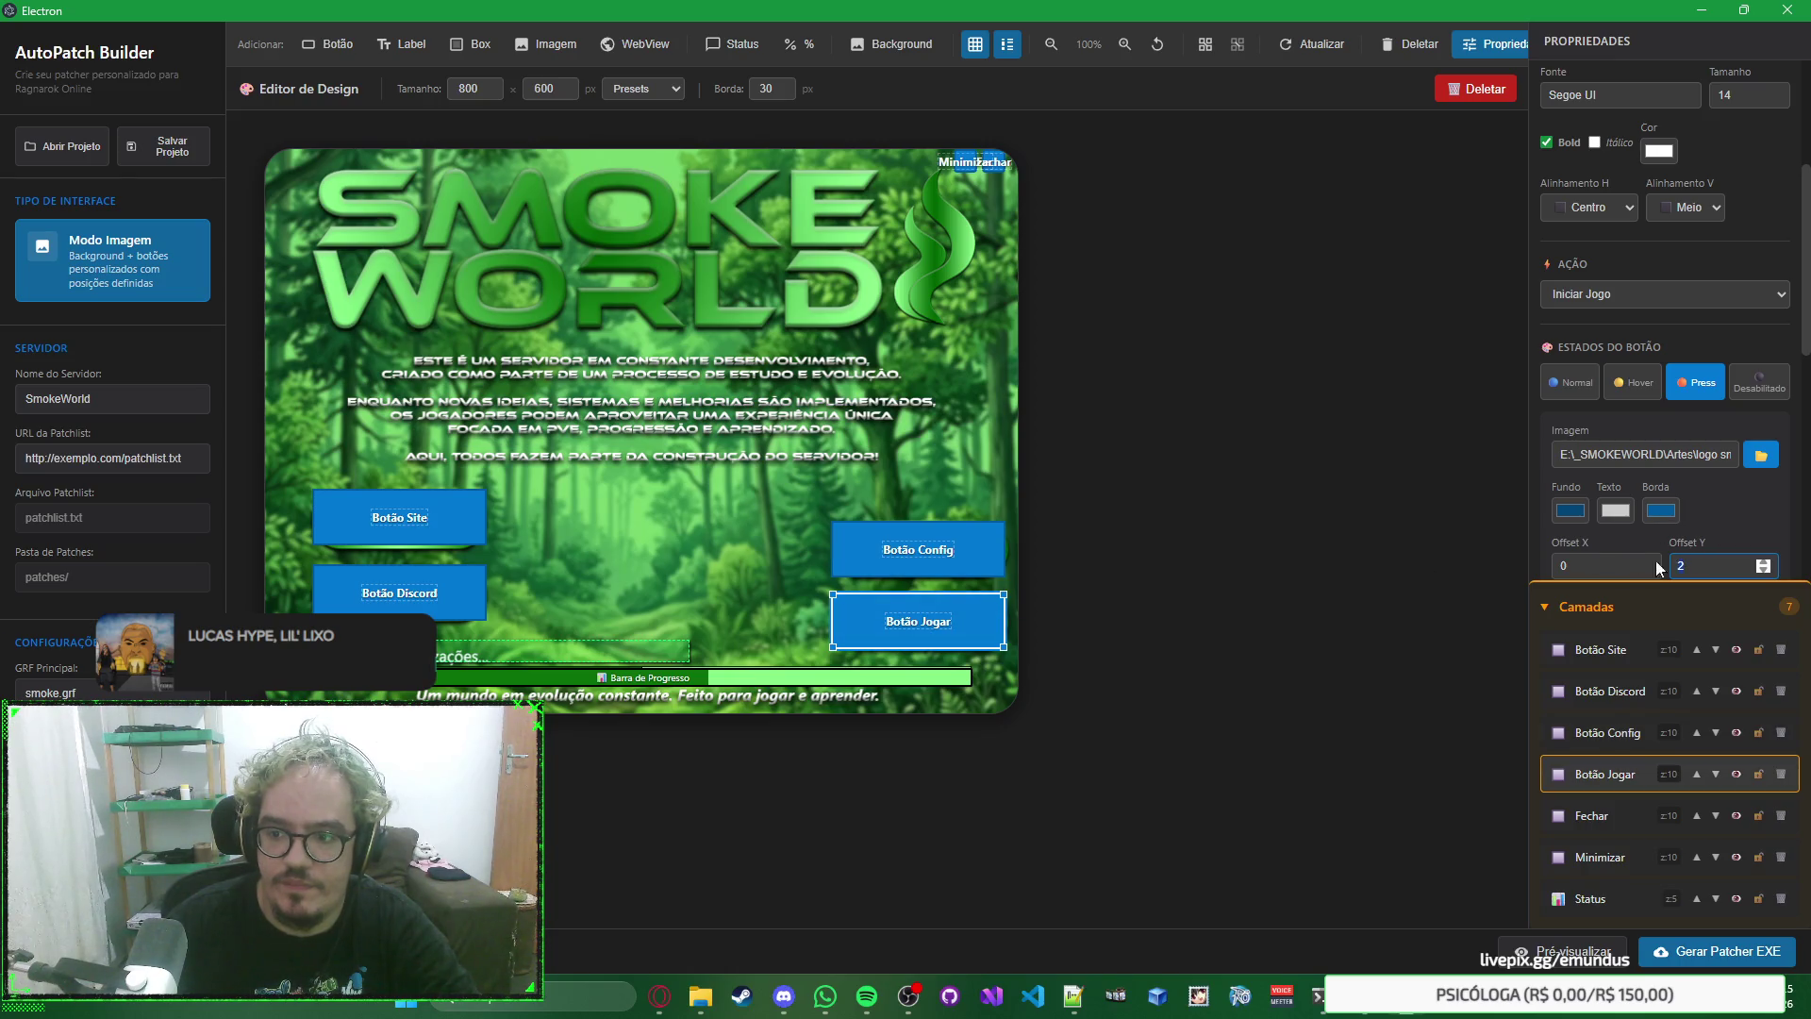
type("0")
left_click(383, 592)
scroll(1547, 529, "down", 3)
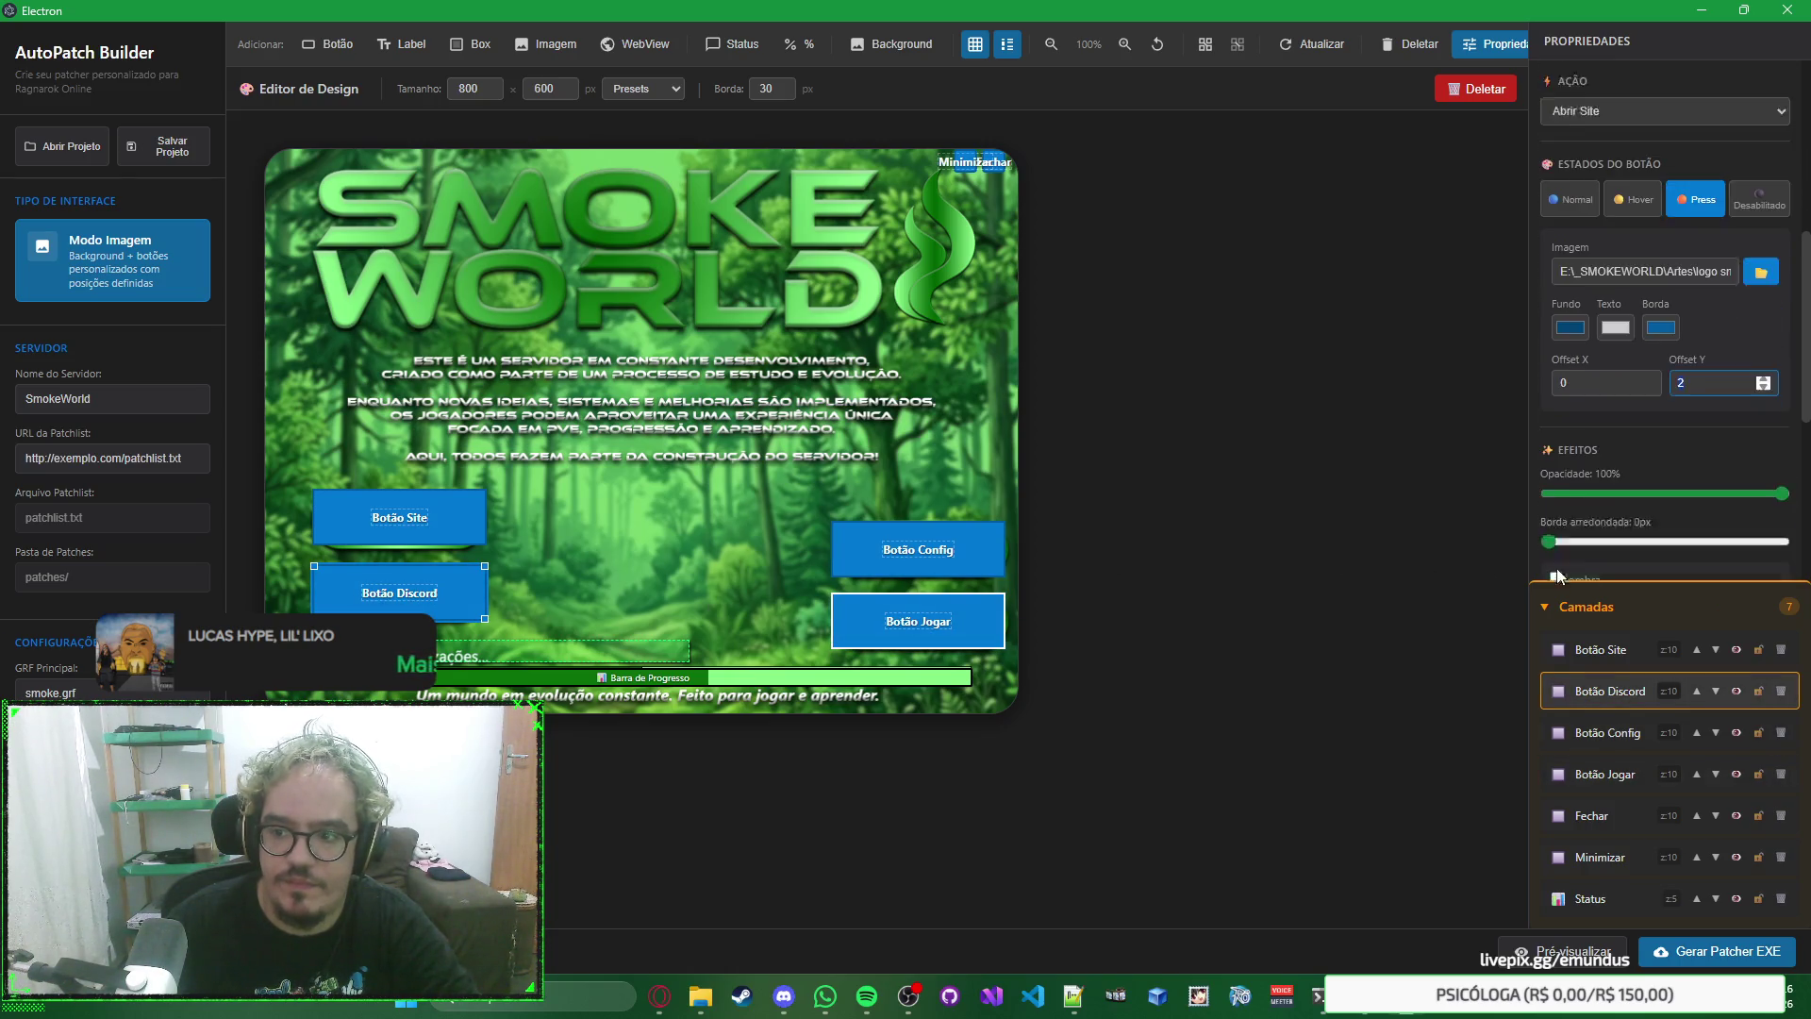
left_click_drag(1679, 319, 1604, 318)
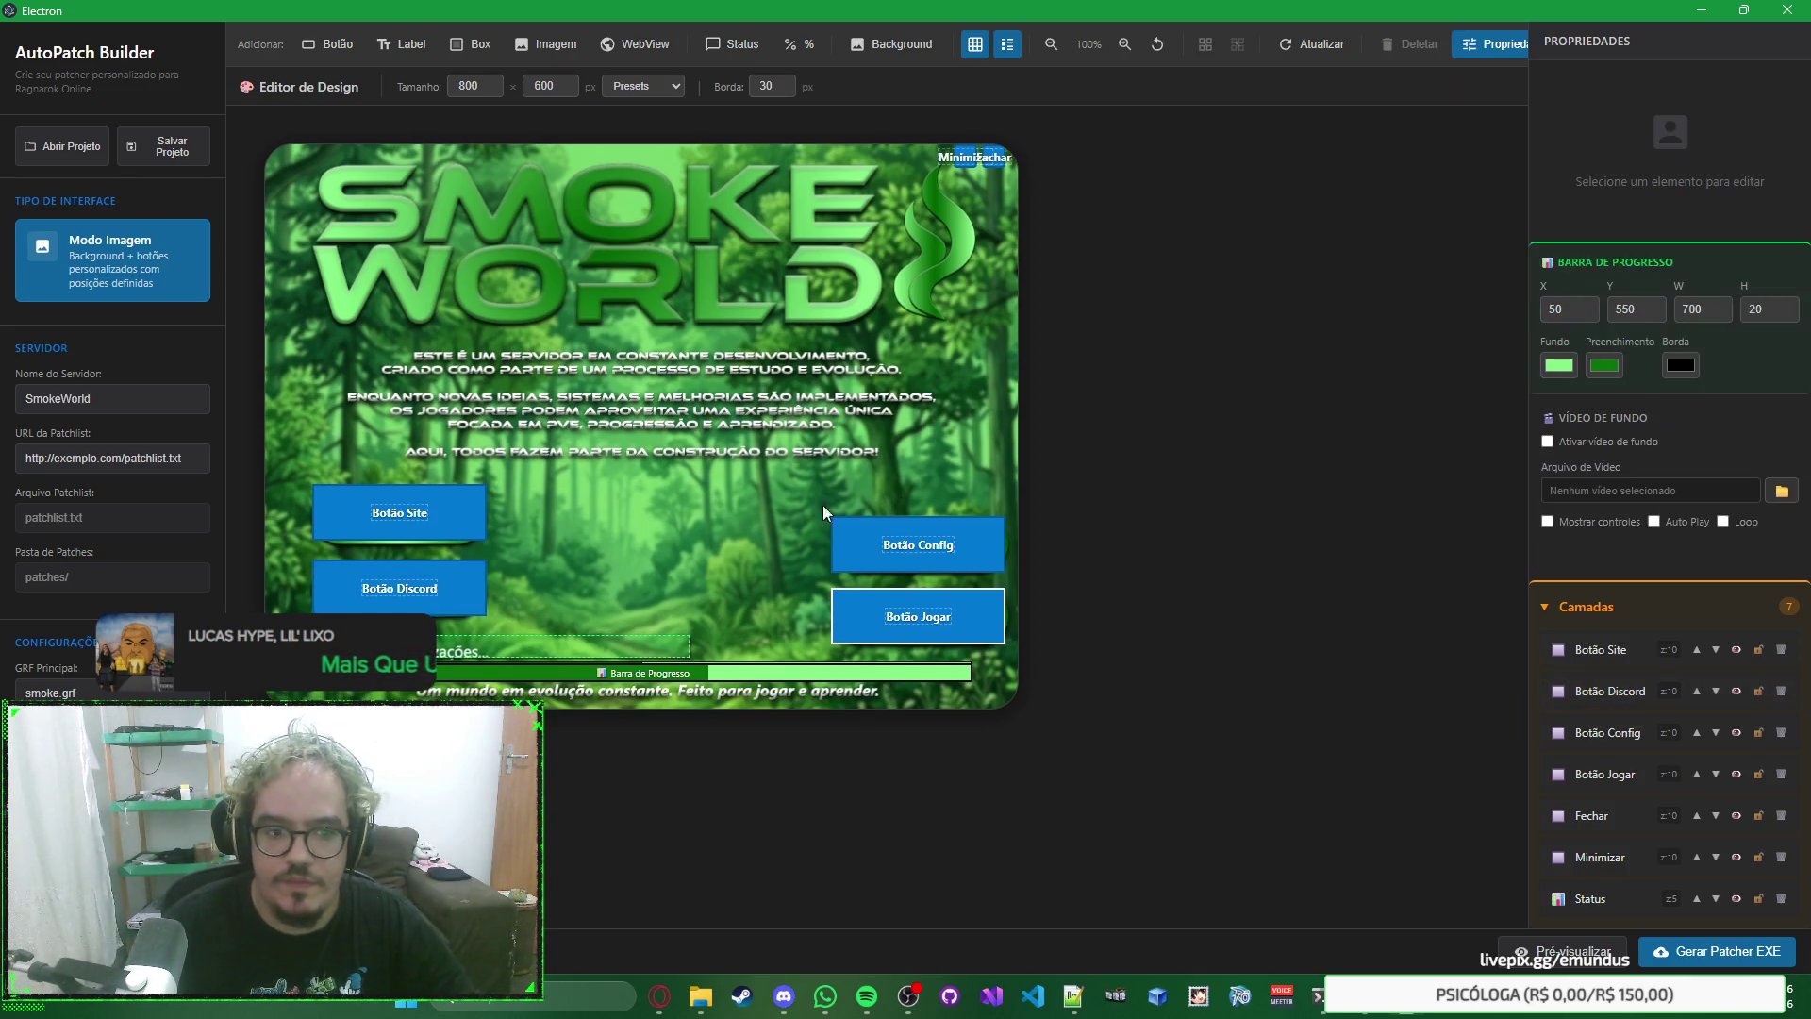
left_click(415, 519)
scroll(1750, 435, "down", 4)
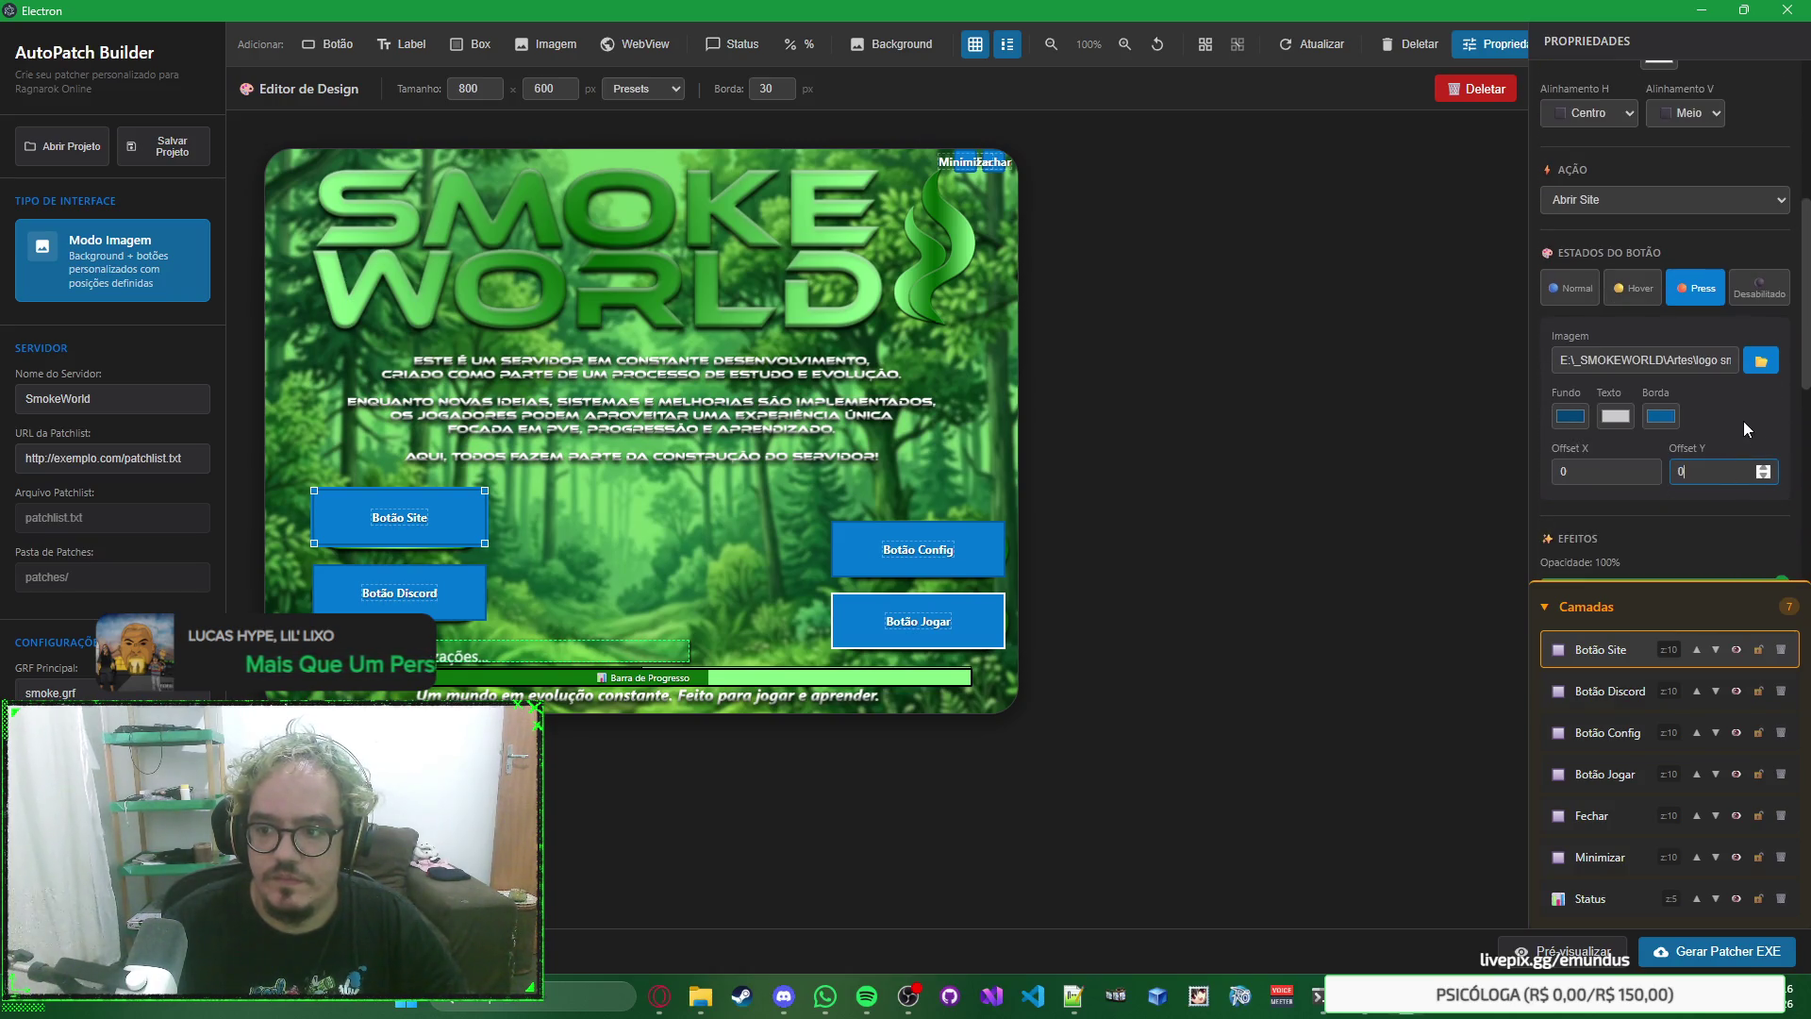
left_click(1410, 421)
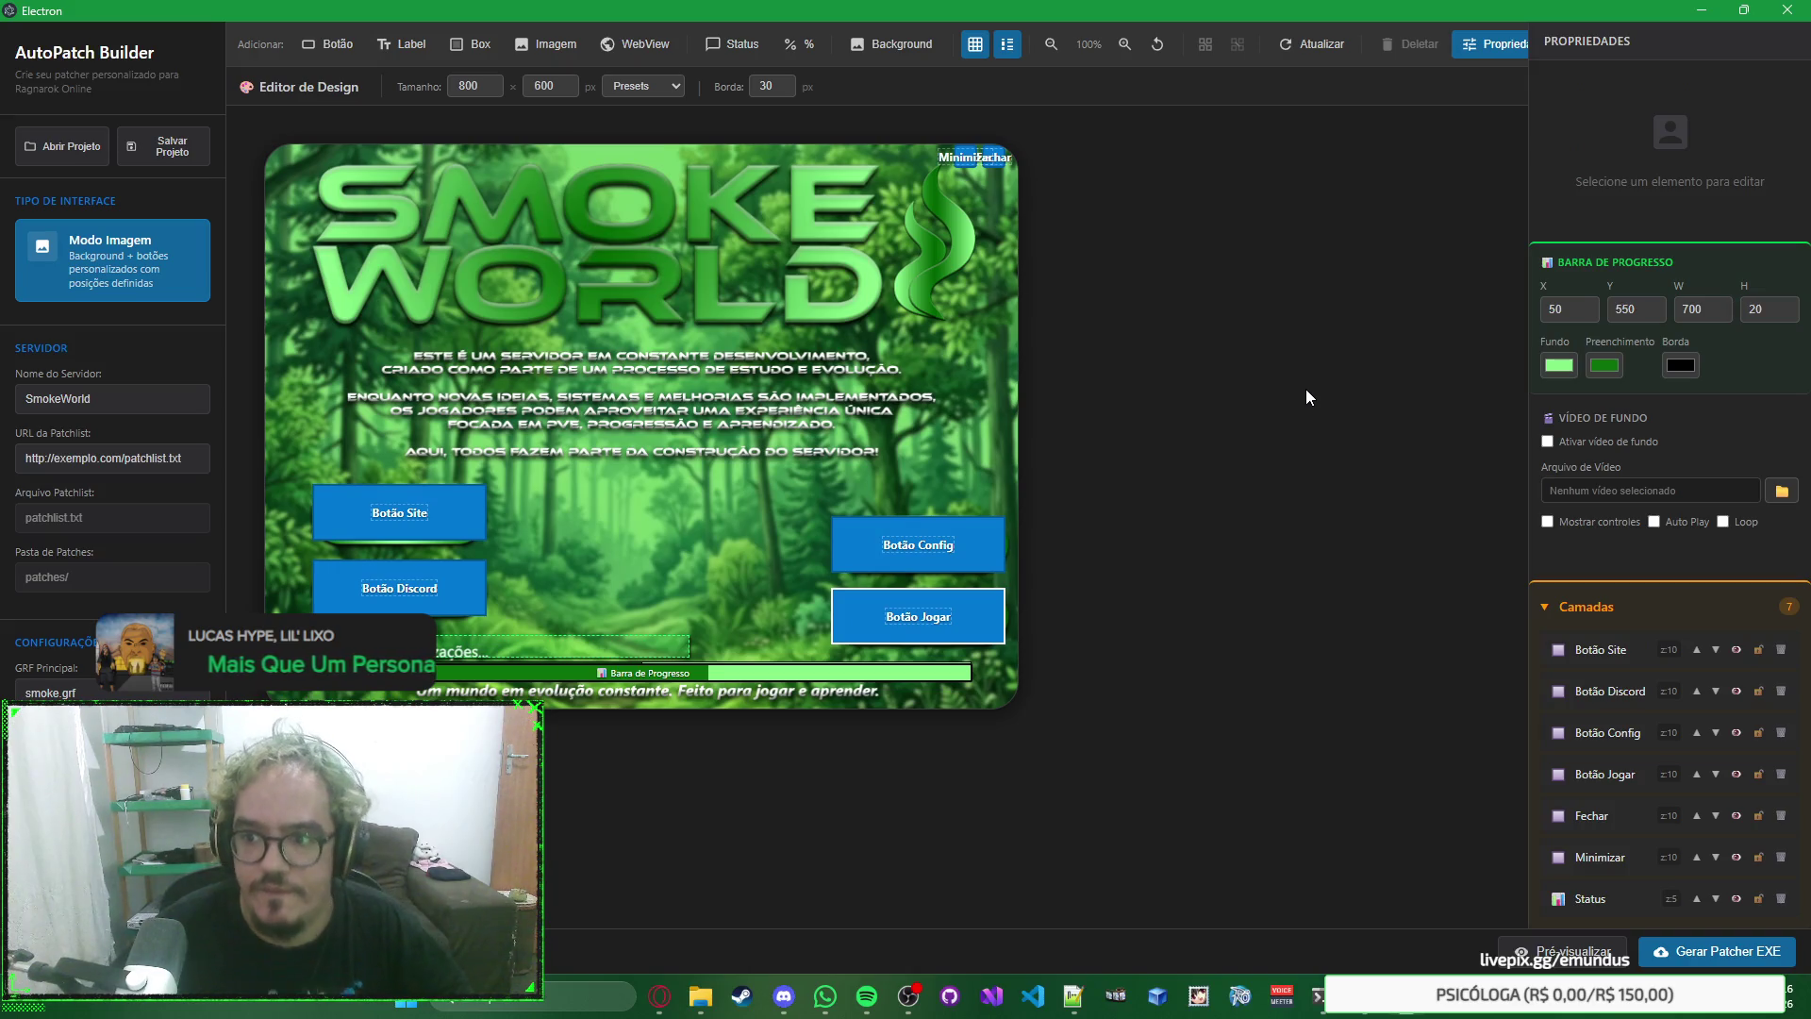
Step: Check the X/Y positions of Config, Jogar, Discord, Site, Minimizar and Fechar
left_click(918, 547)
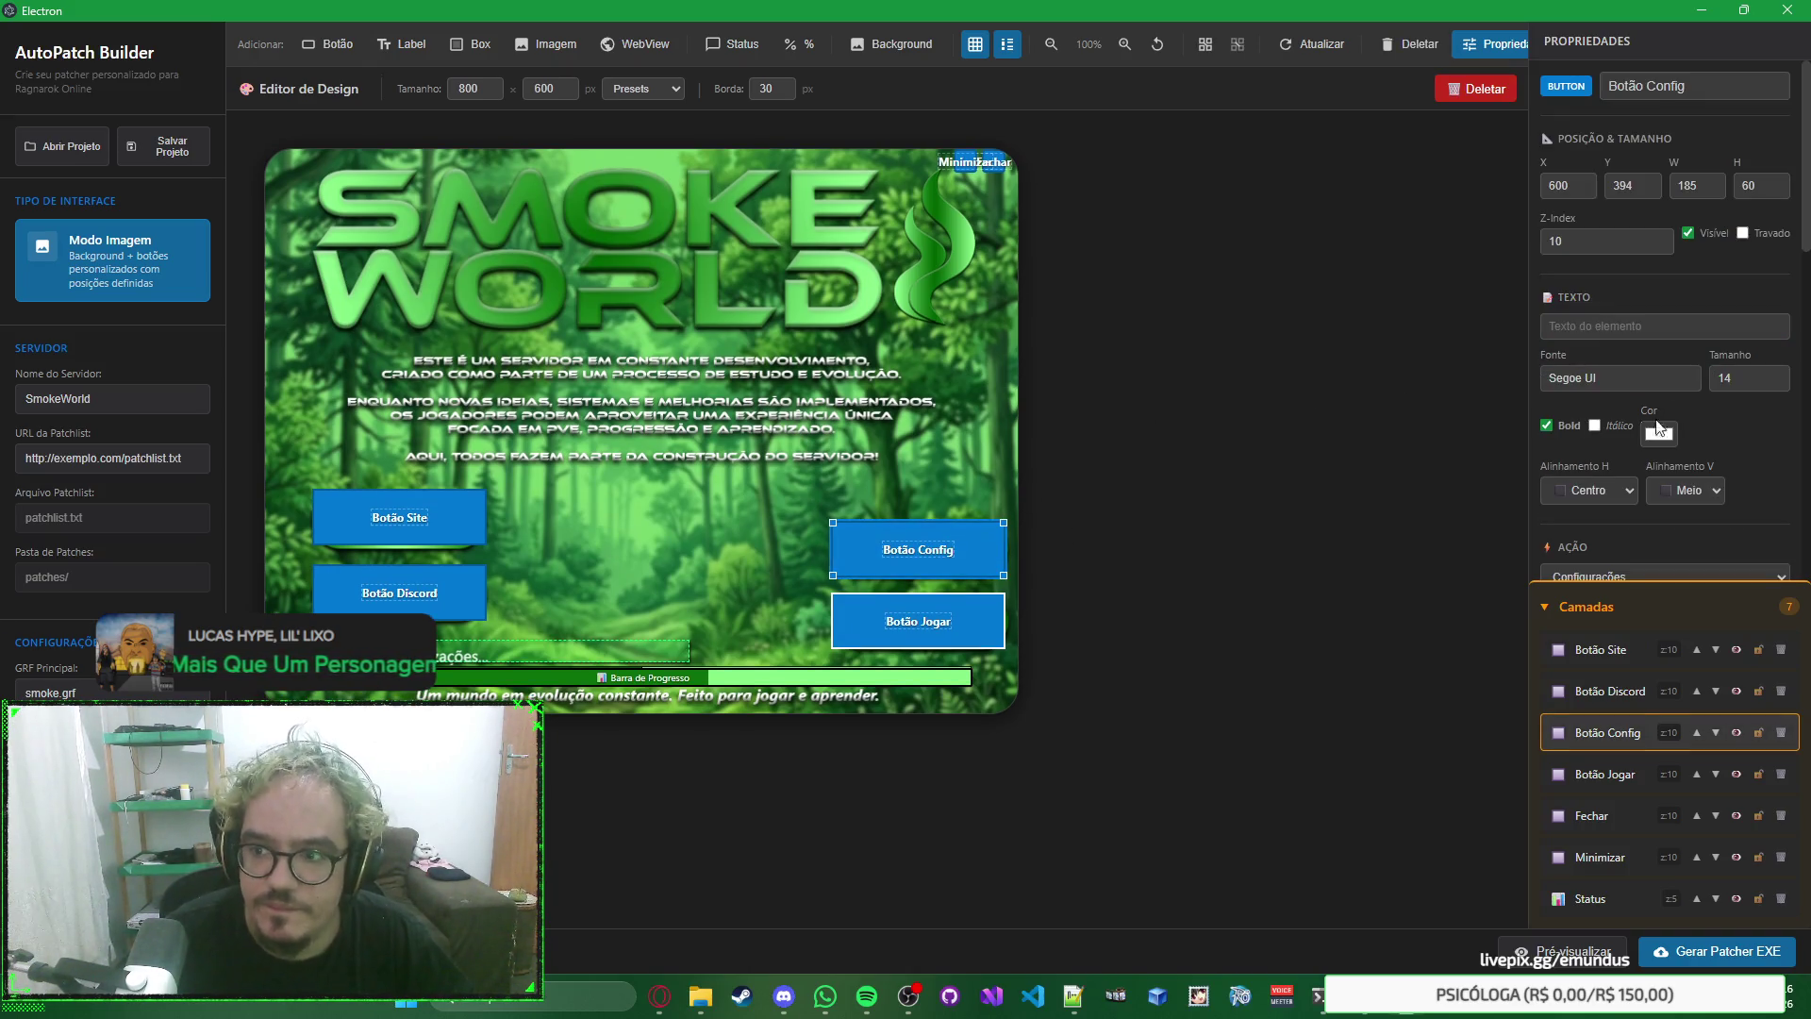
left_click(918, 621)
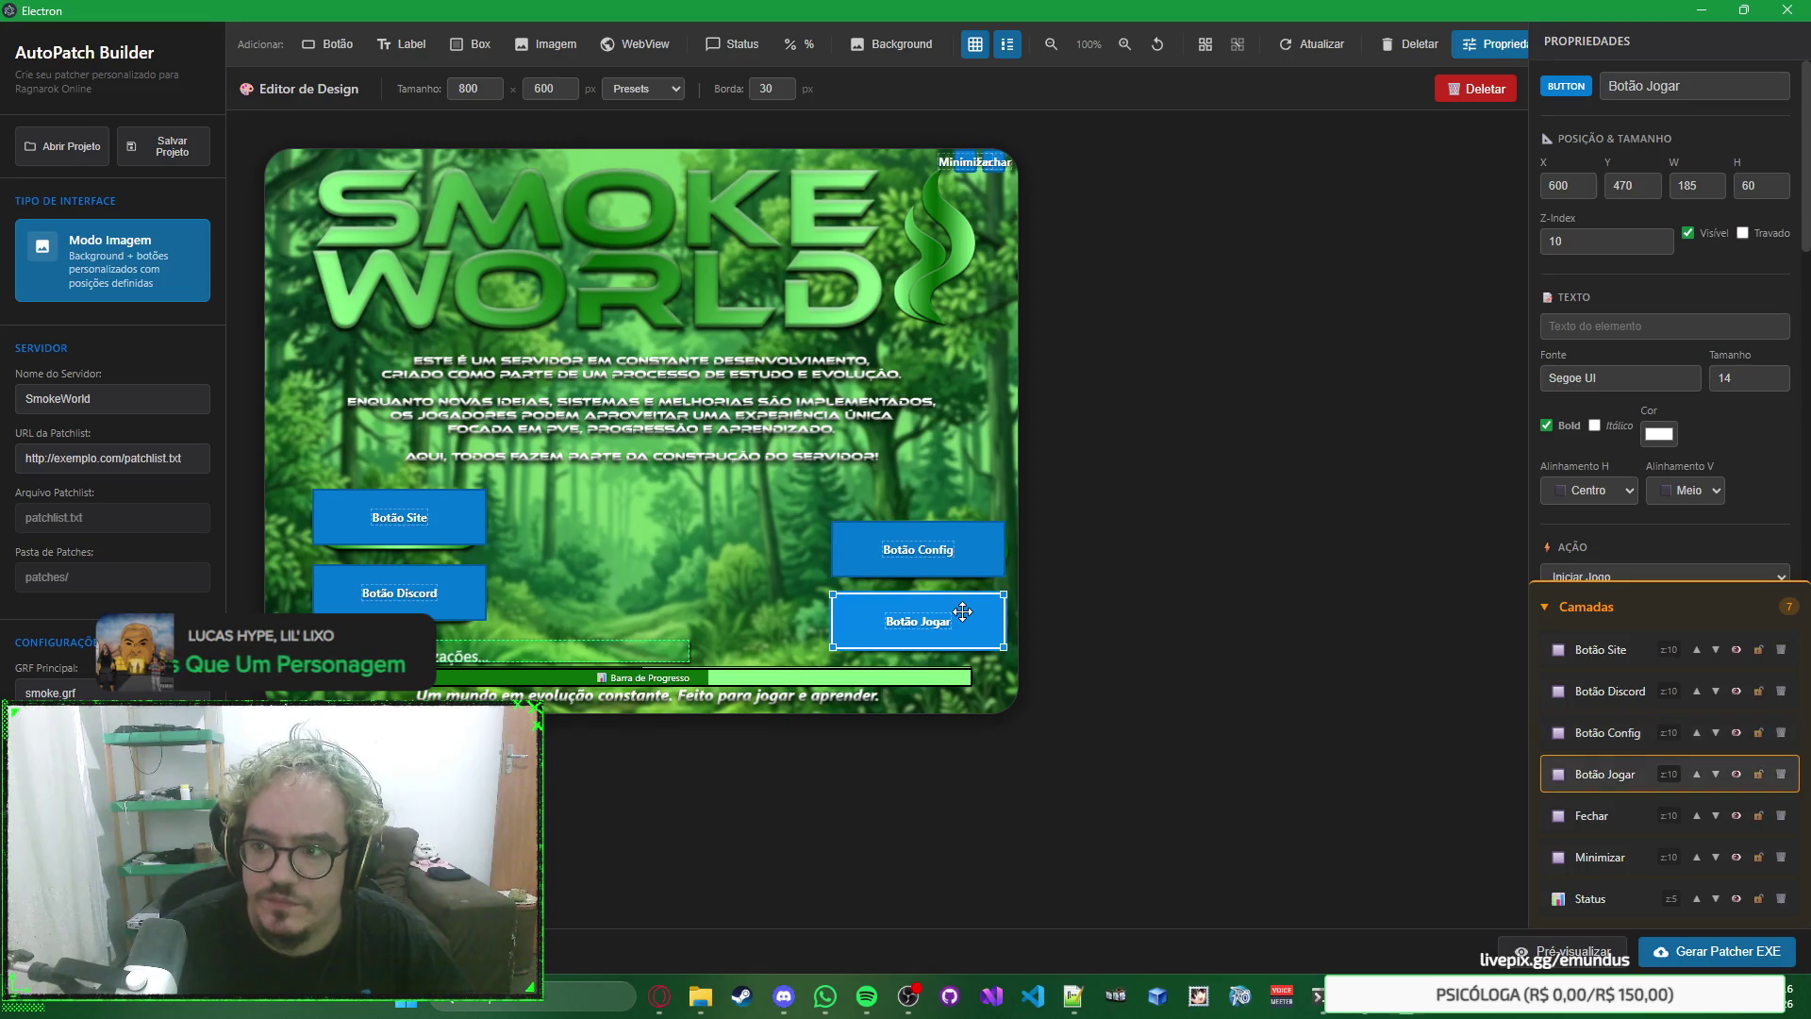
left_click(399, 592)
left_click(433, 526)
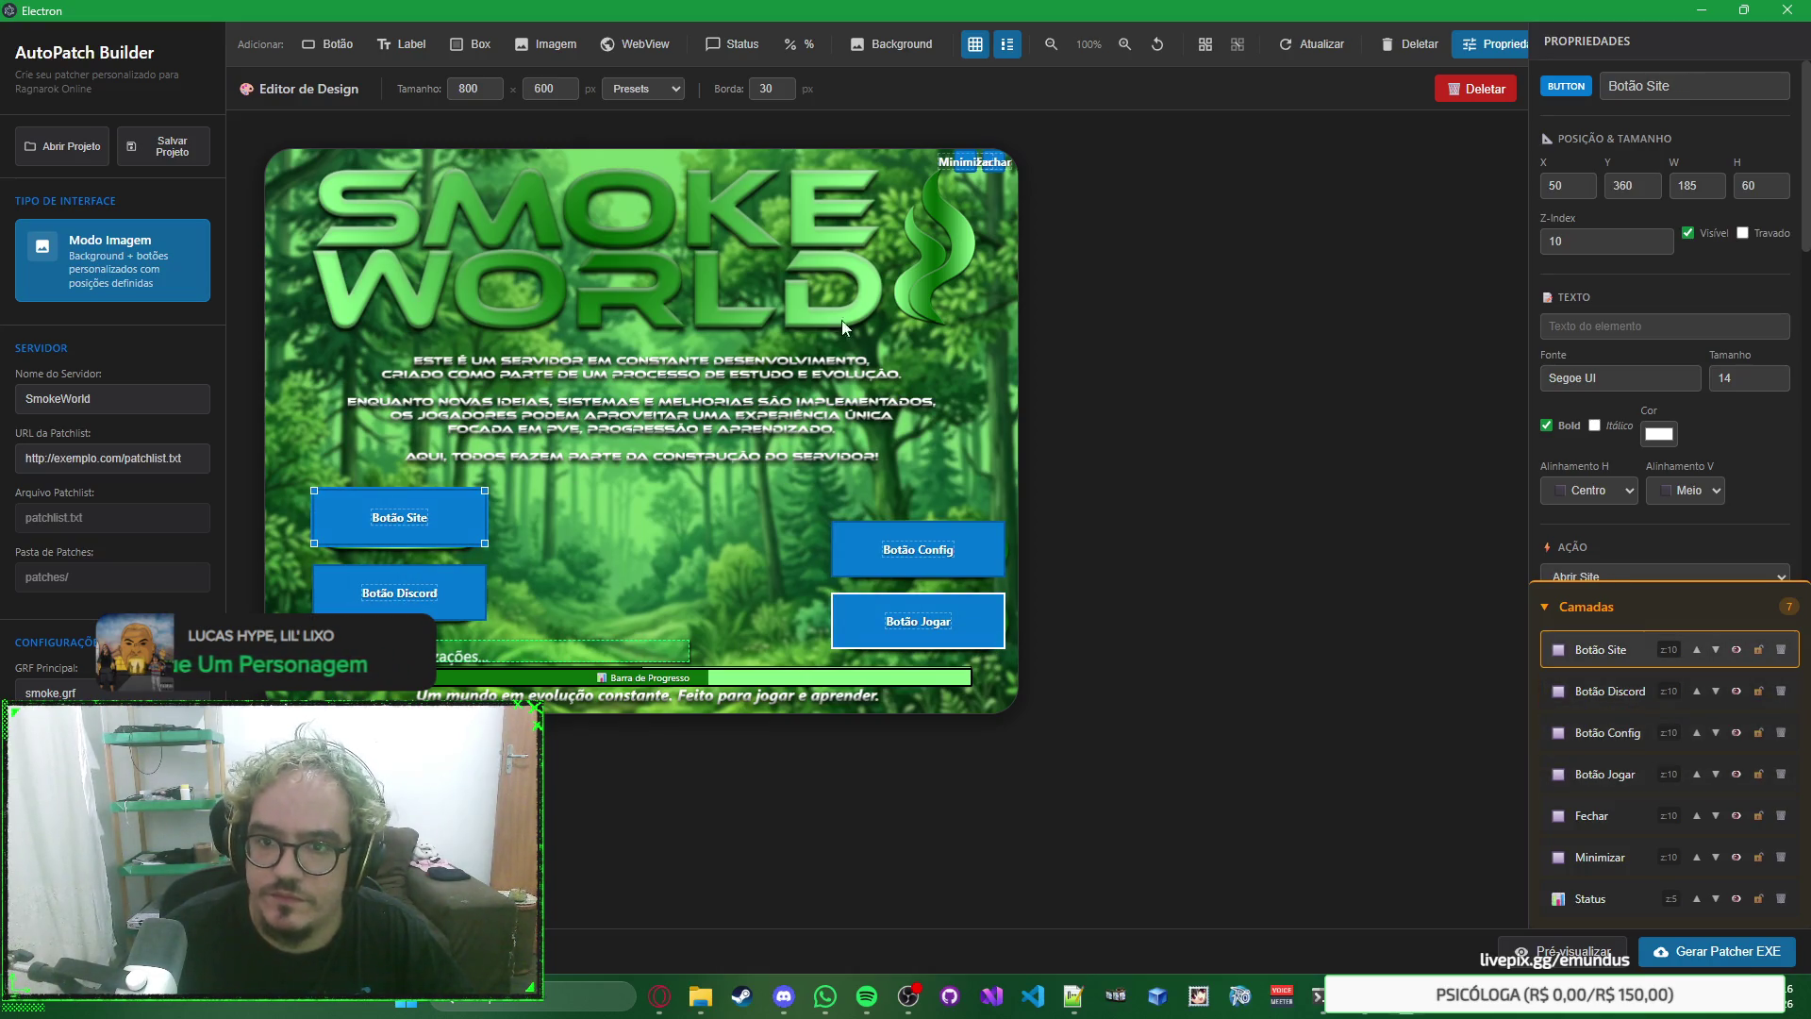
left_click(964, 156)
left_click(1000, 156)
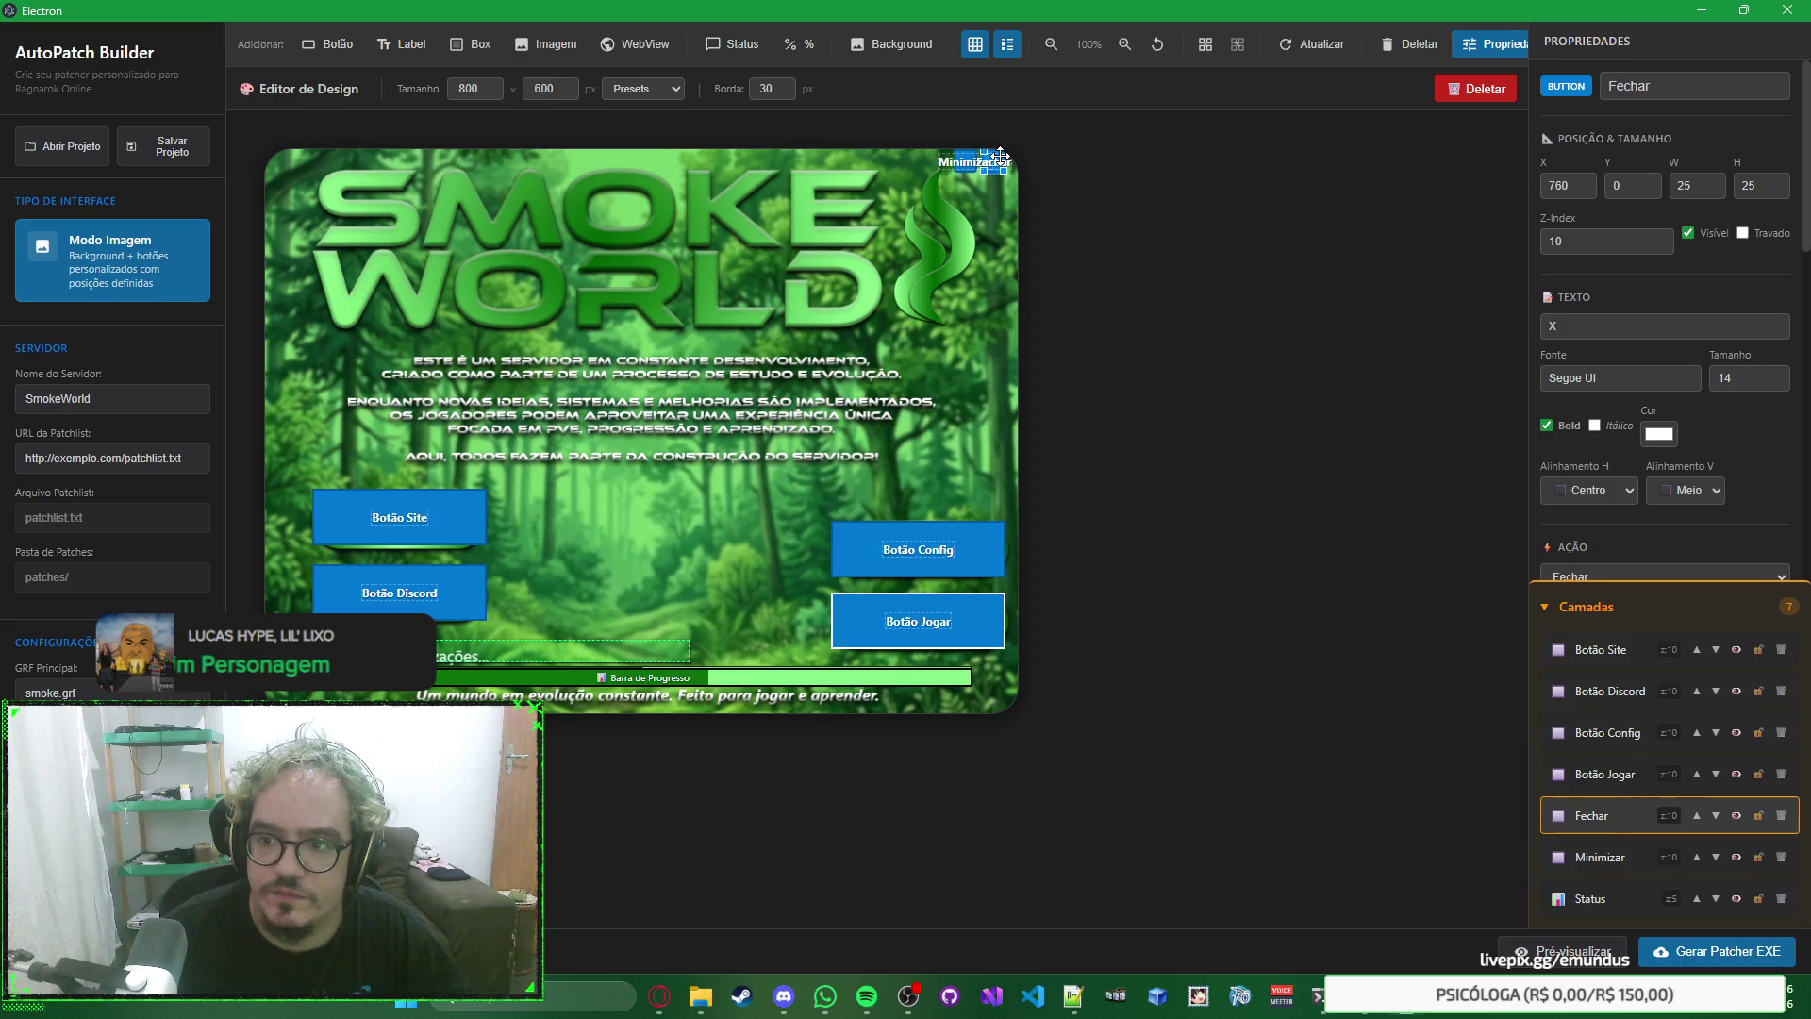
left_click(1161, 390)
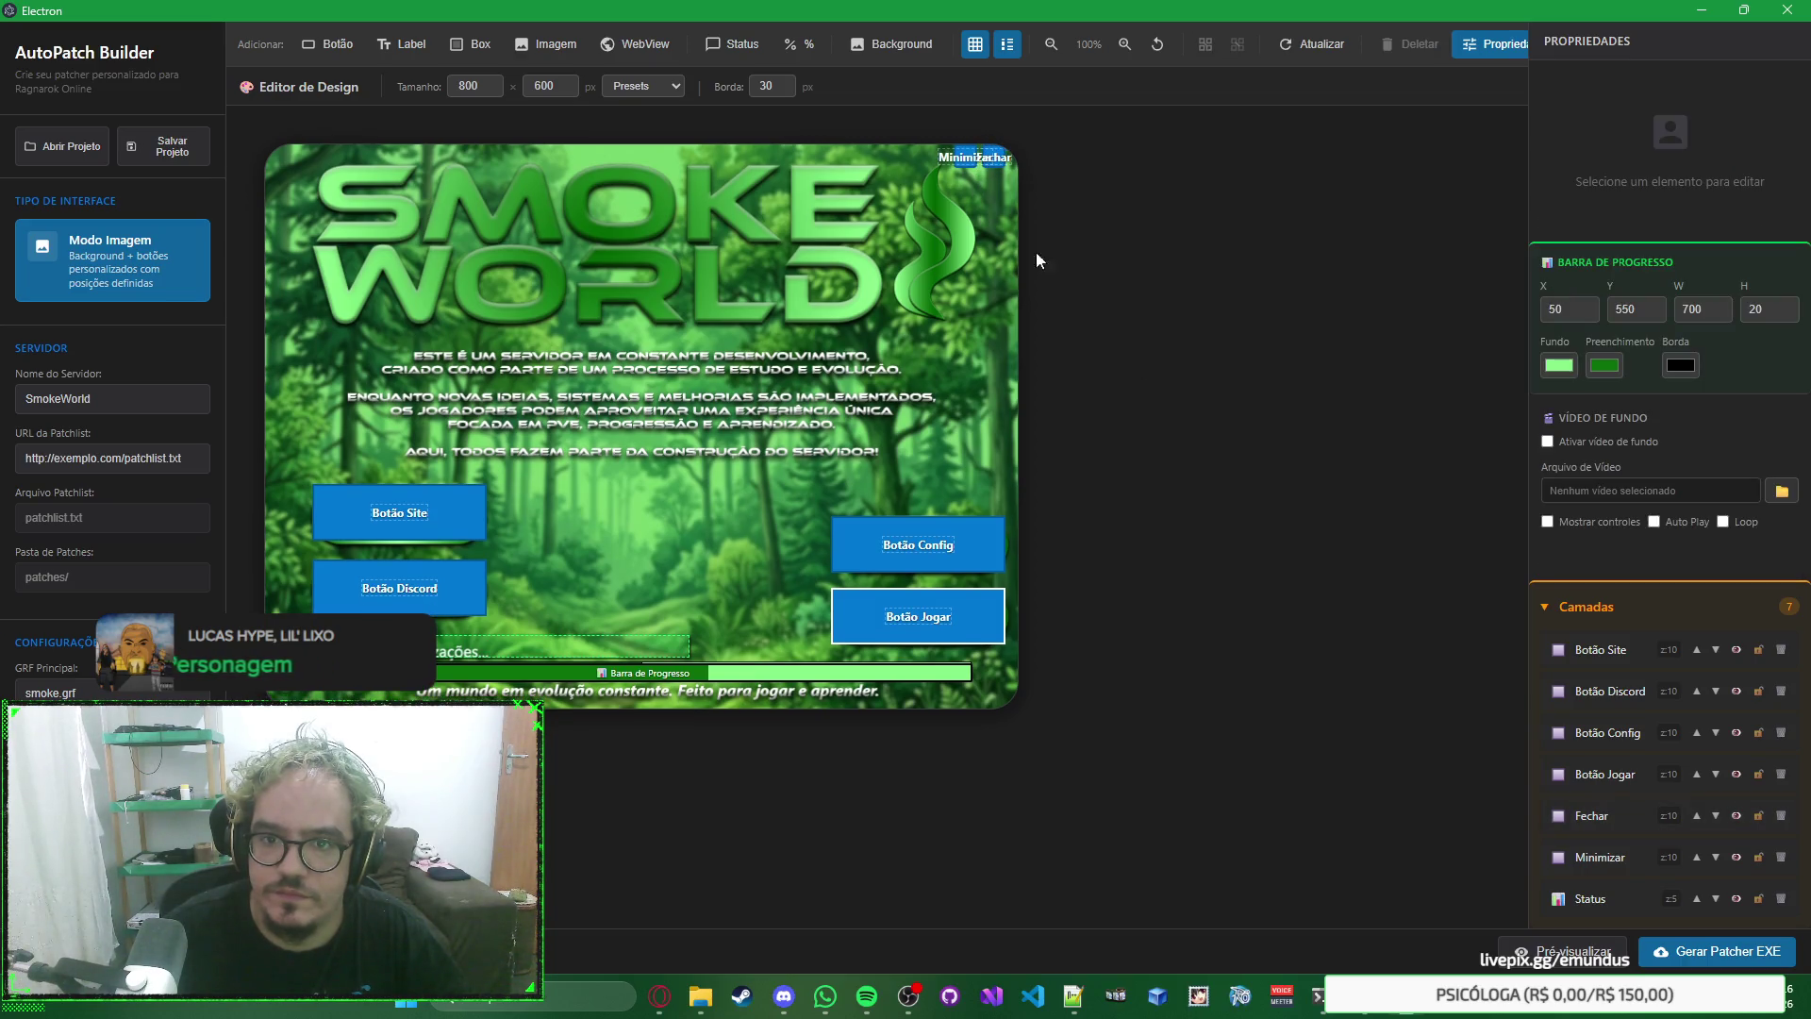
left_click(986, 158)
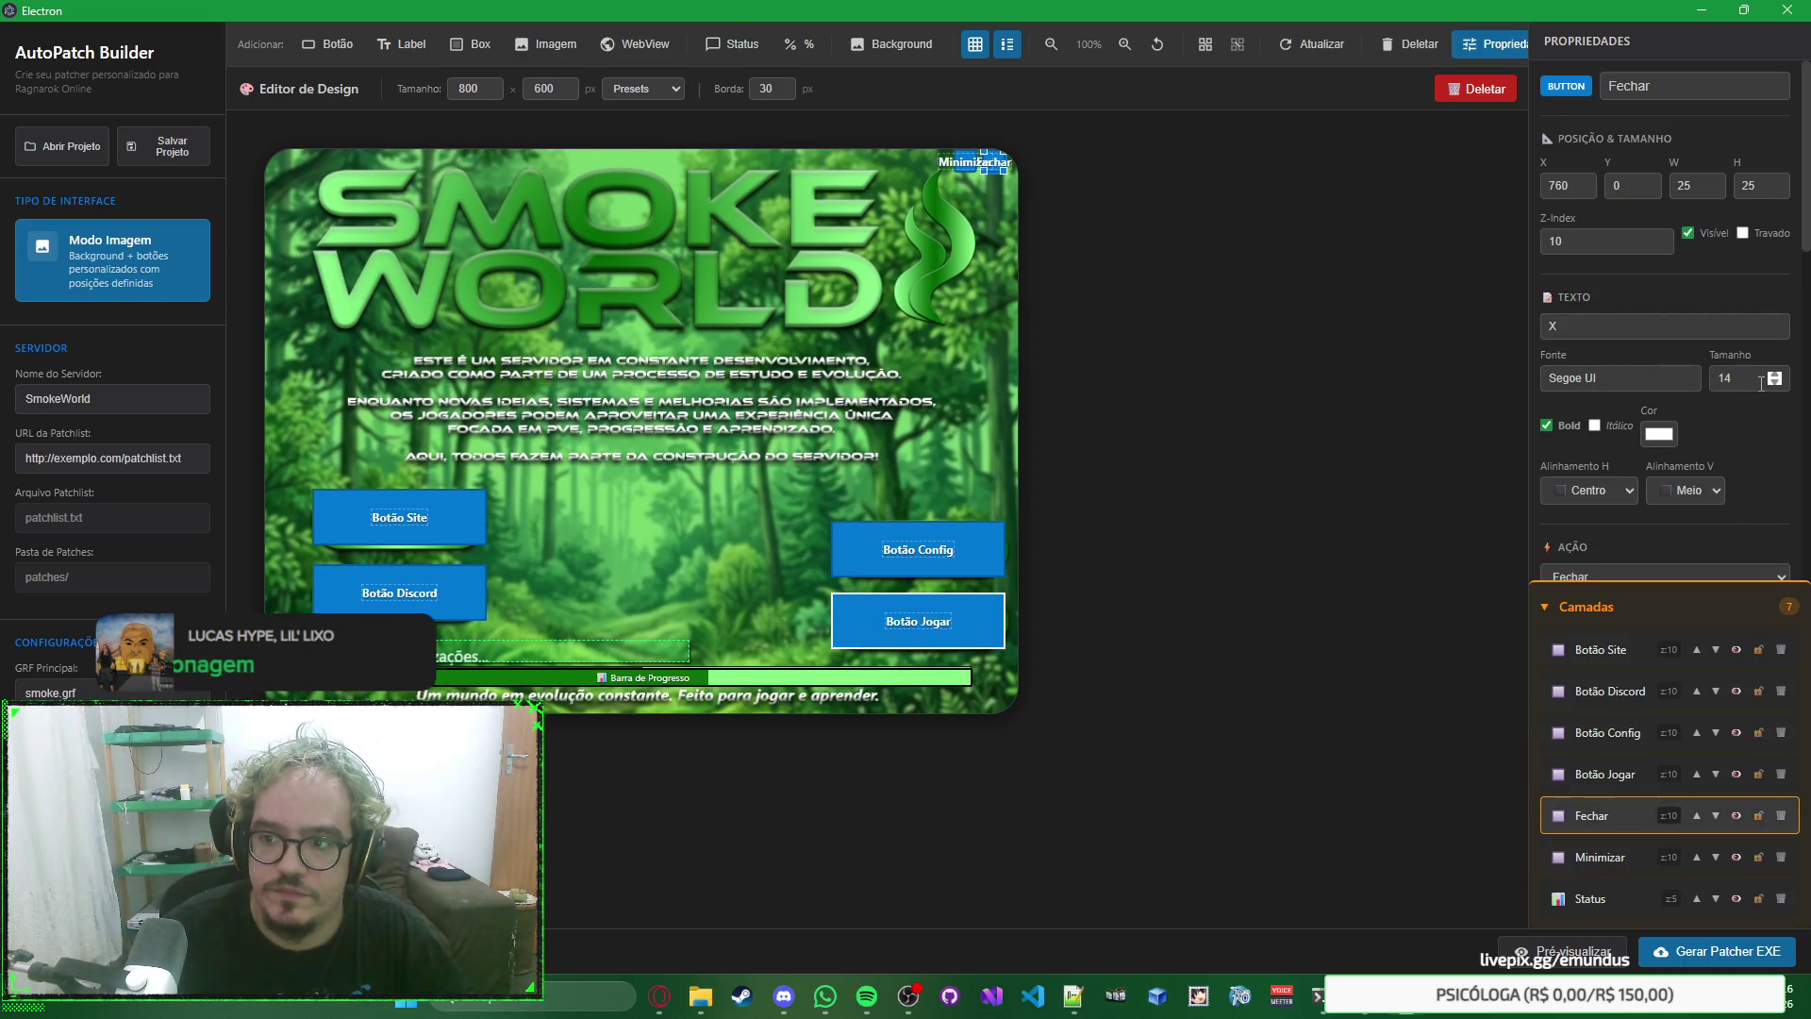
left_click(1413, 383)
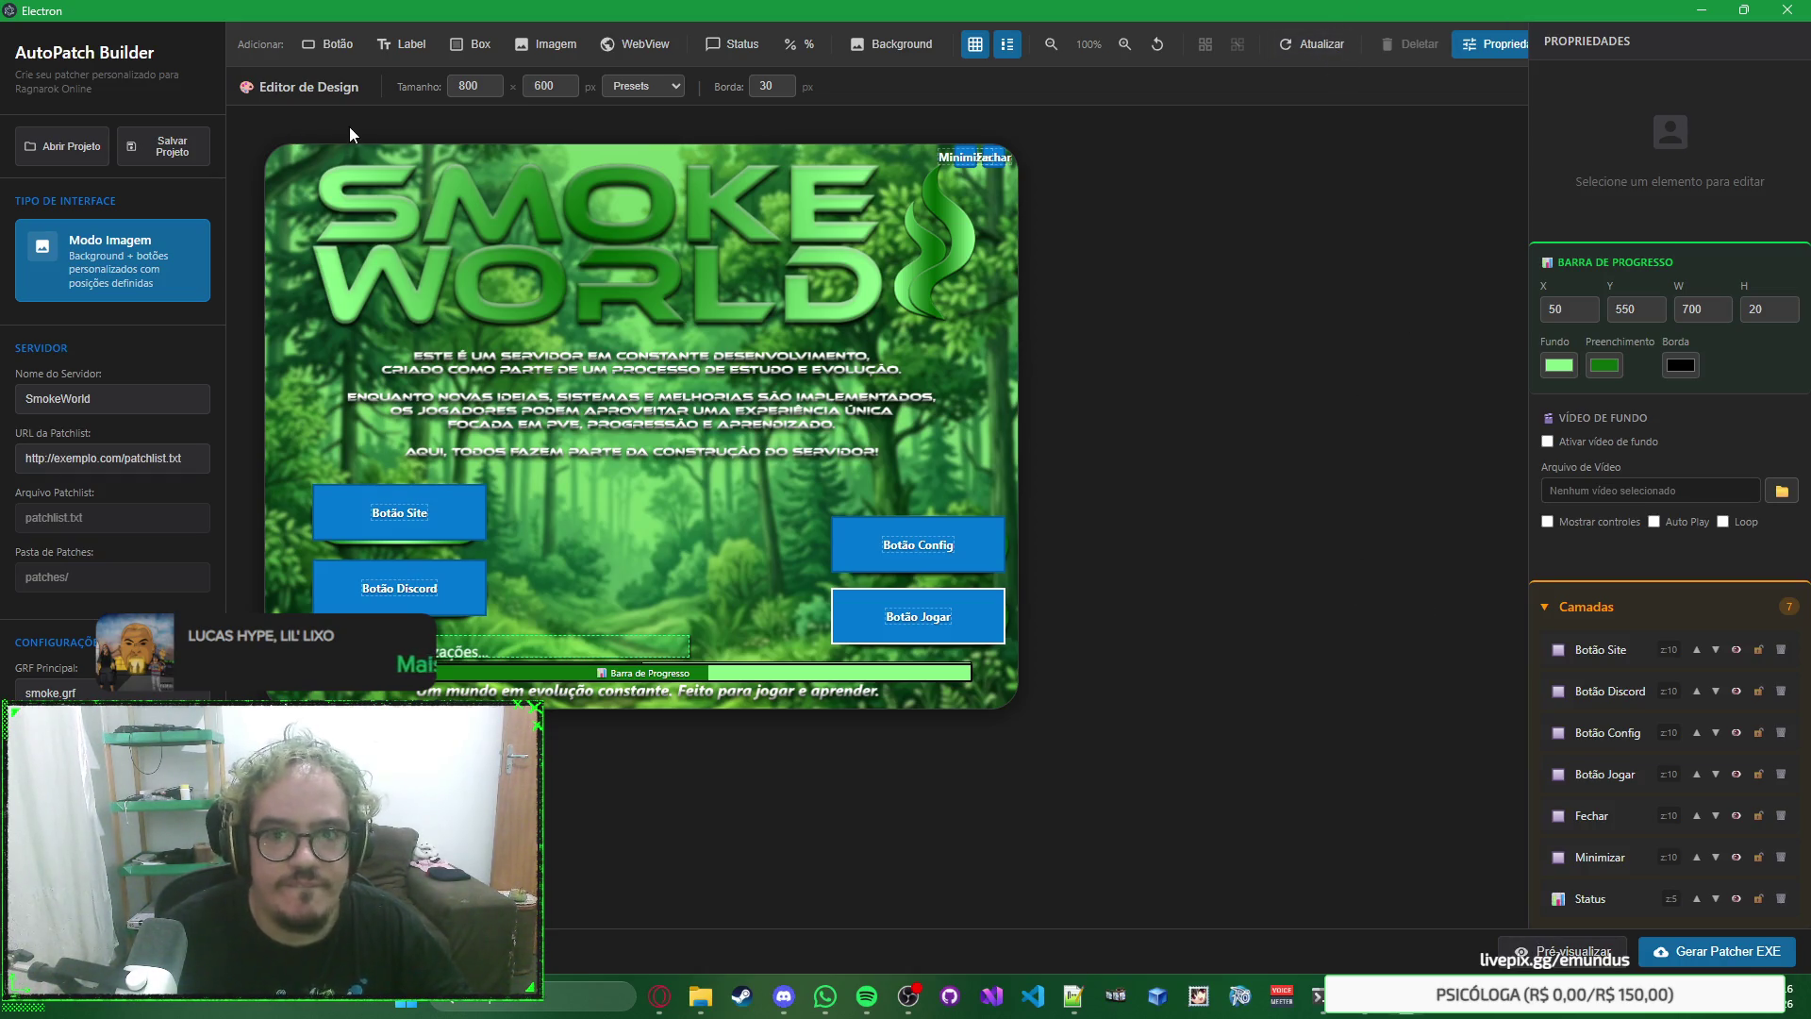
Step: Save the project as meu-patcher.approject in the logo smokeworld 2026 folder
left_click(180, 154)
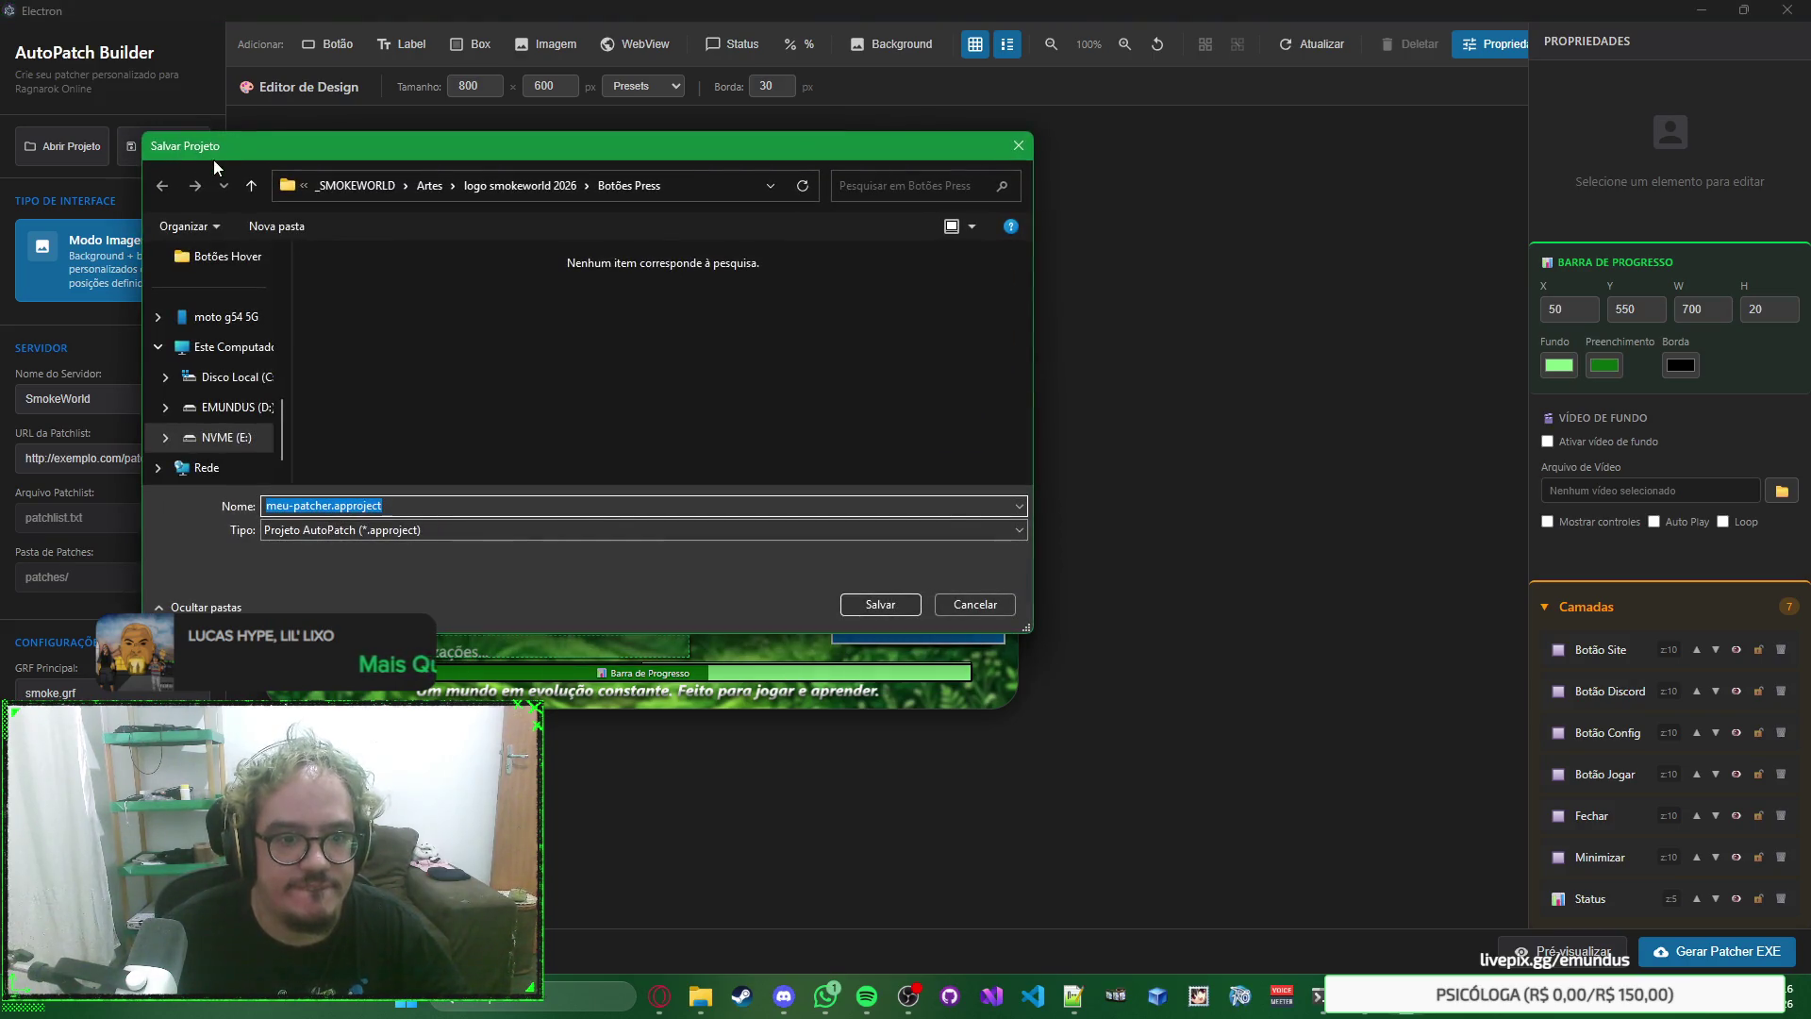
left_click(543, 187)
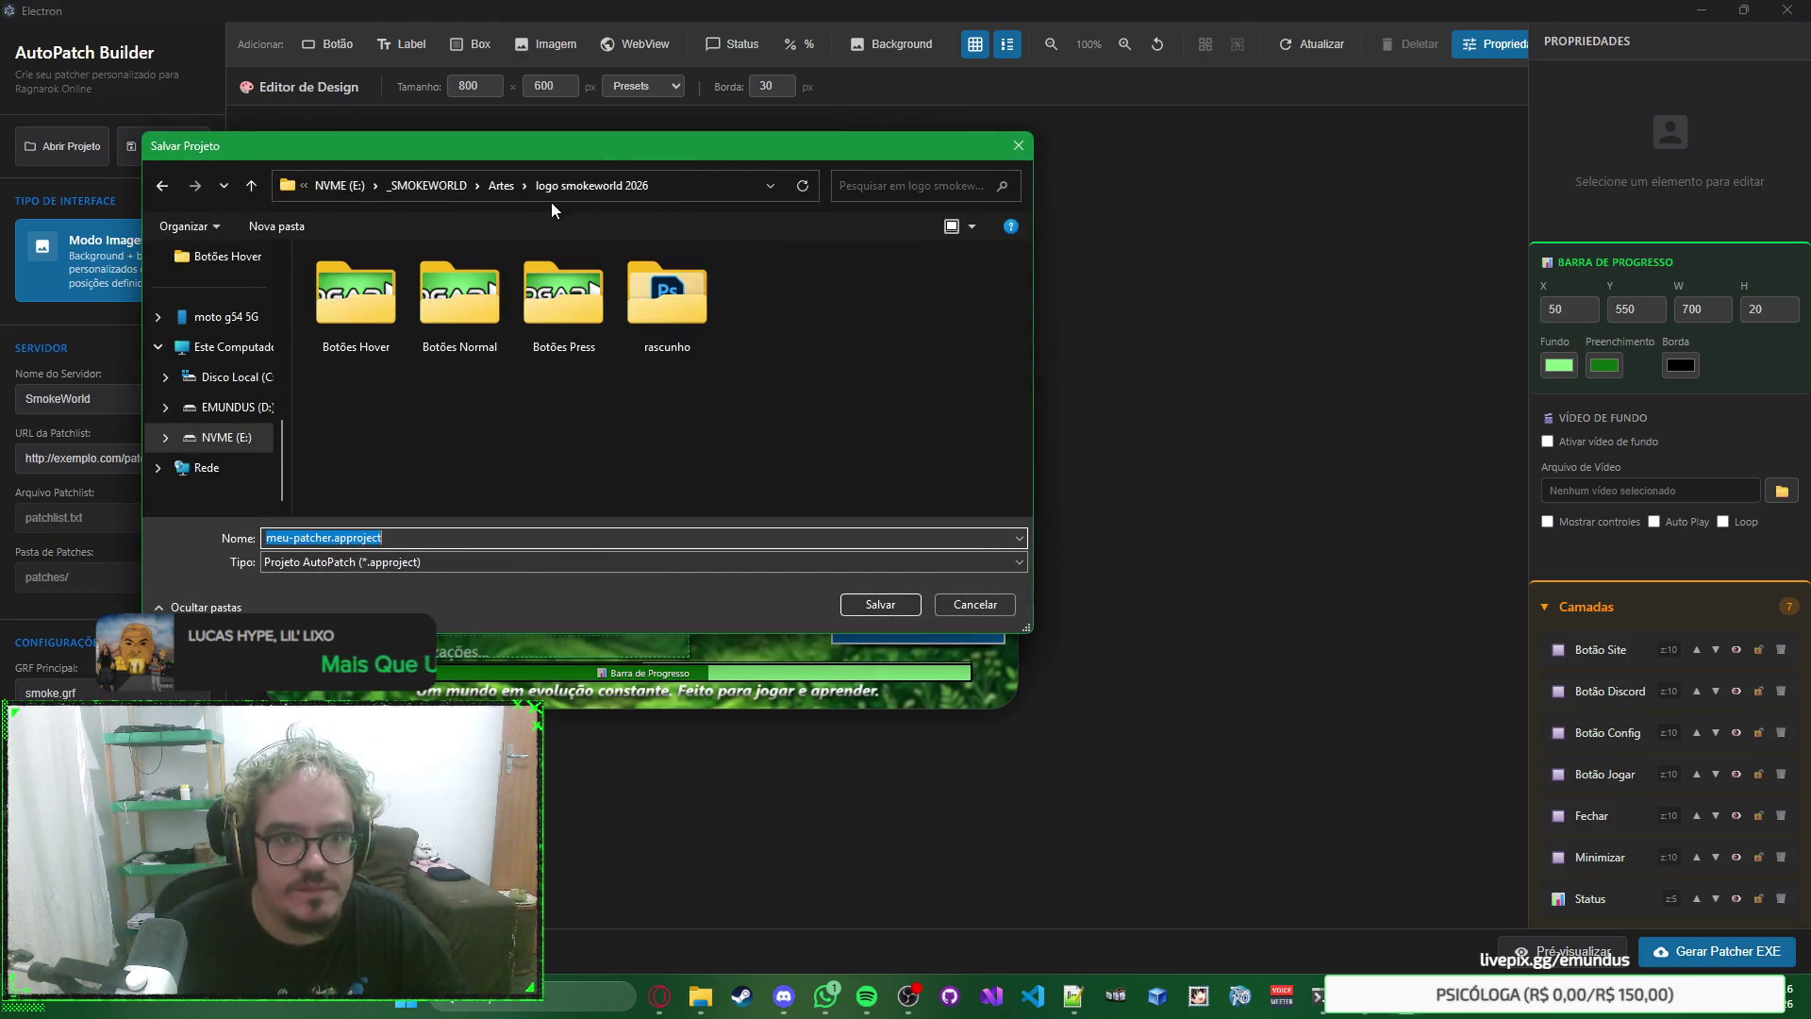
left_click(863, 605)
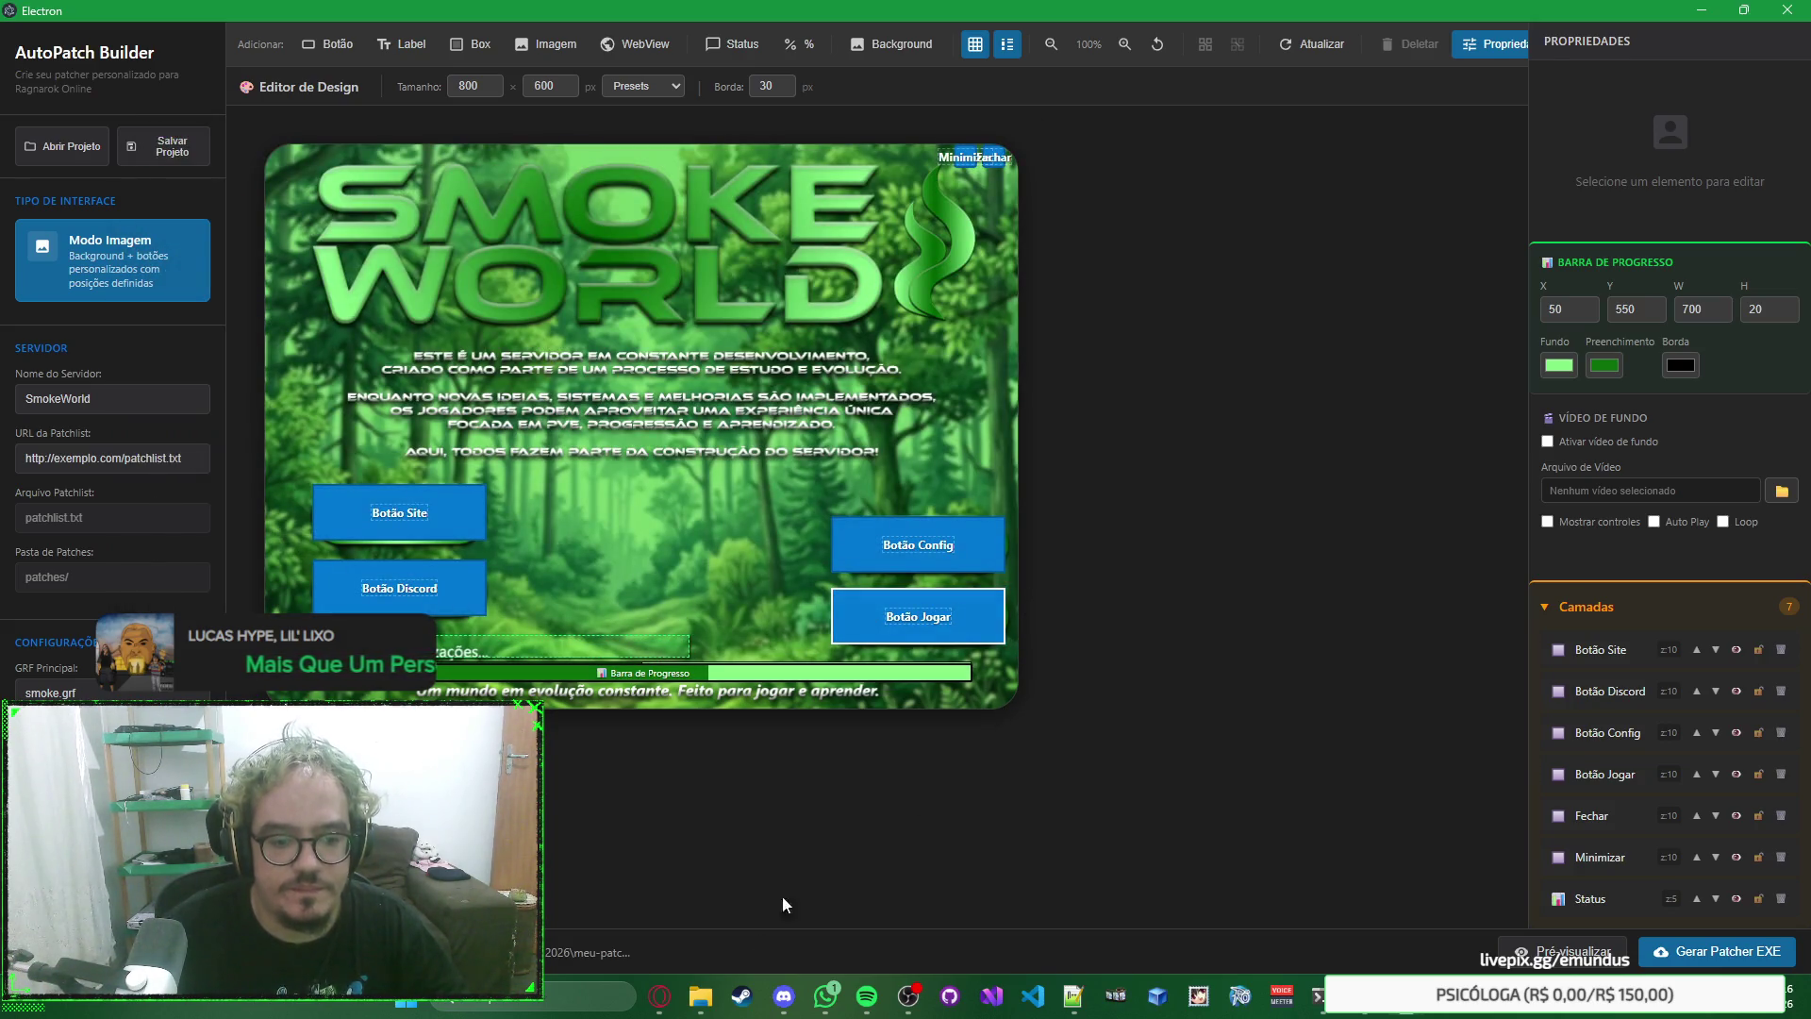
Step: Look over the other open folder windows, then return to AutoPatch Builder
left_click(700, 995)
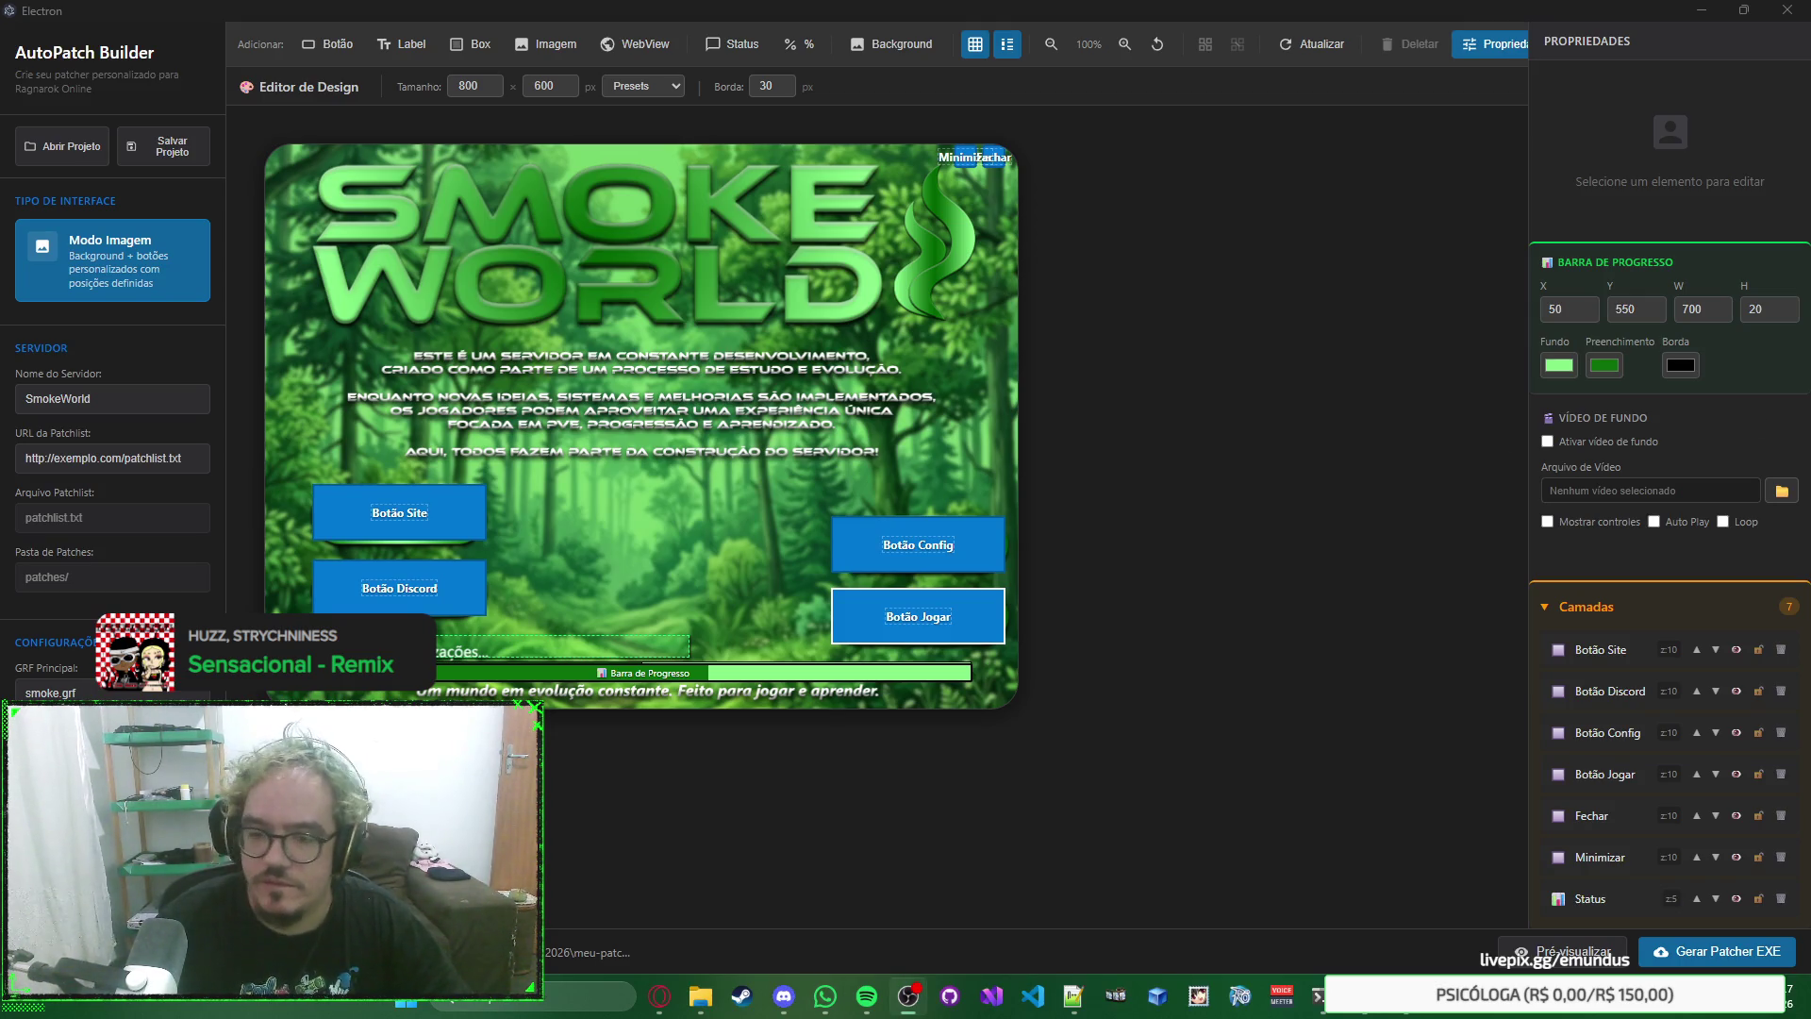
left_click(1230, 415)
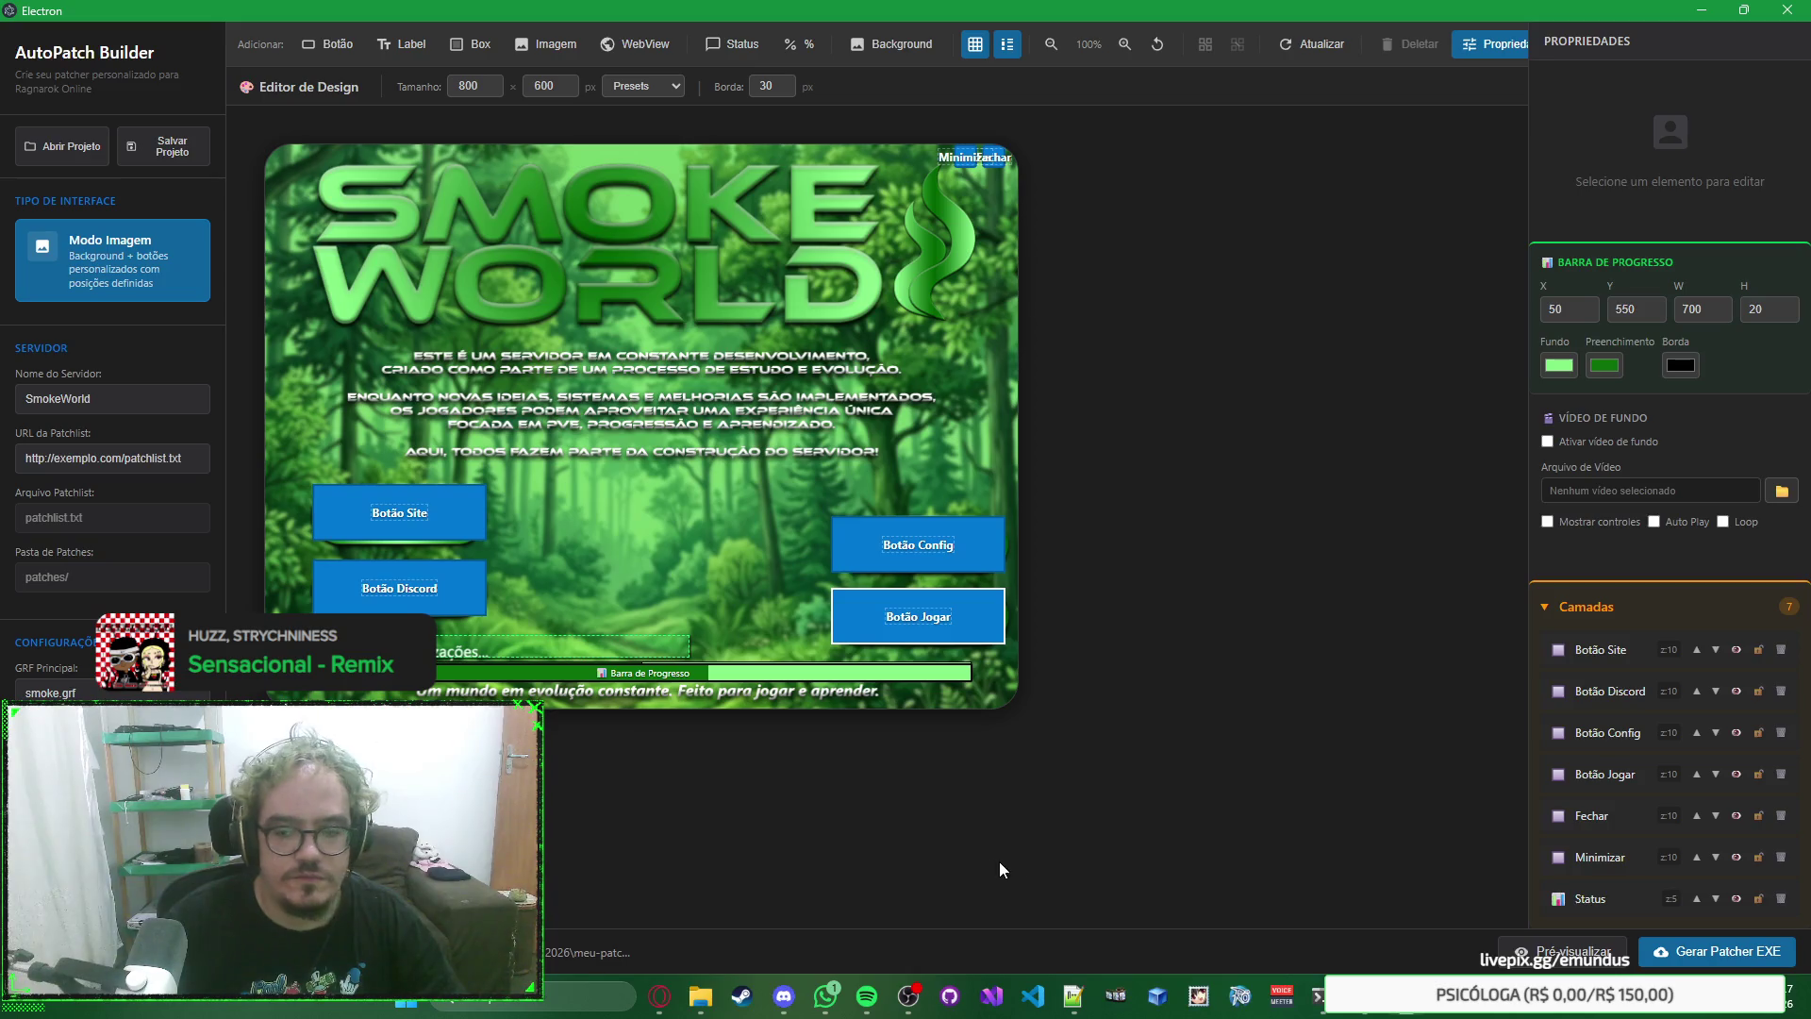
left_click(1717, 951)
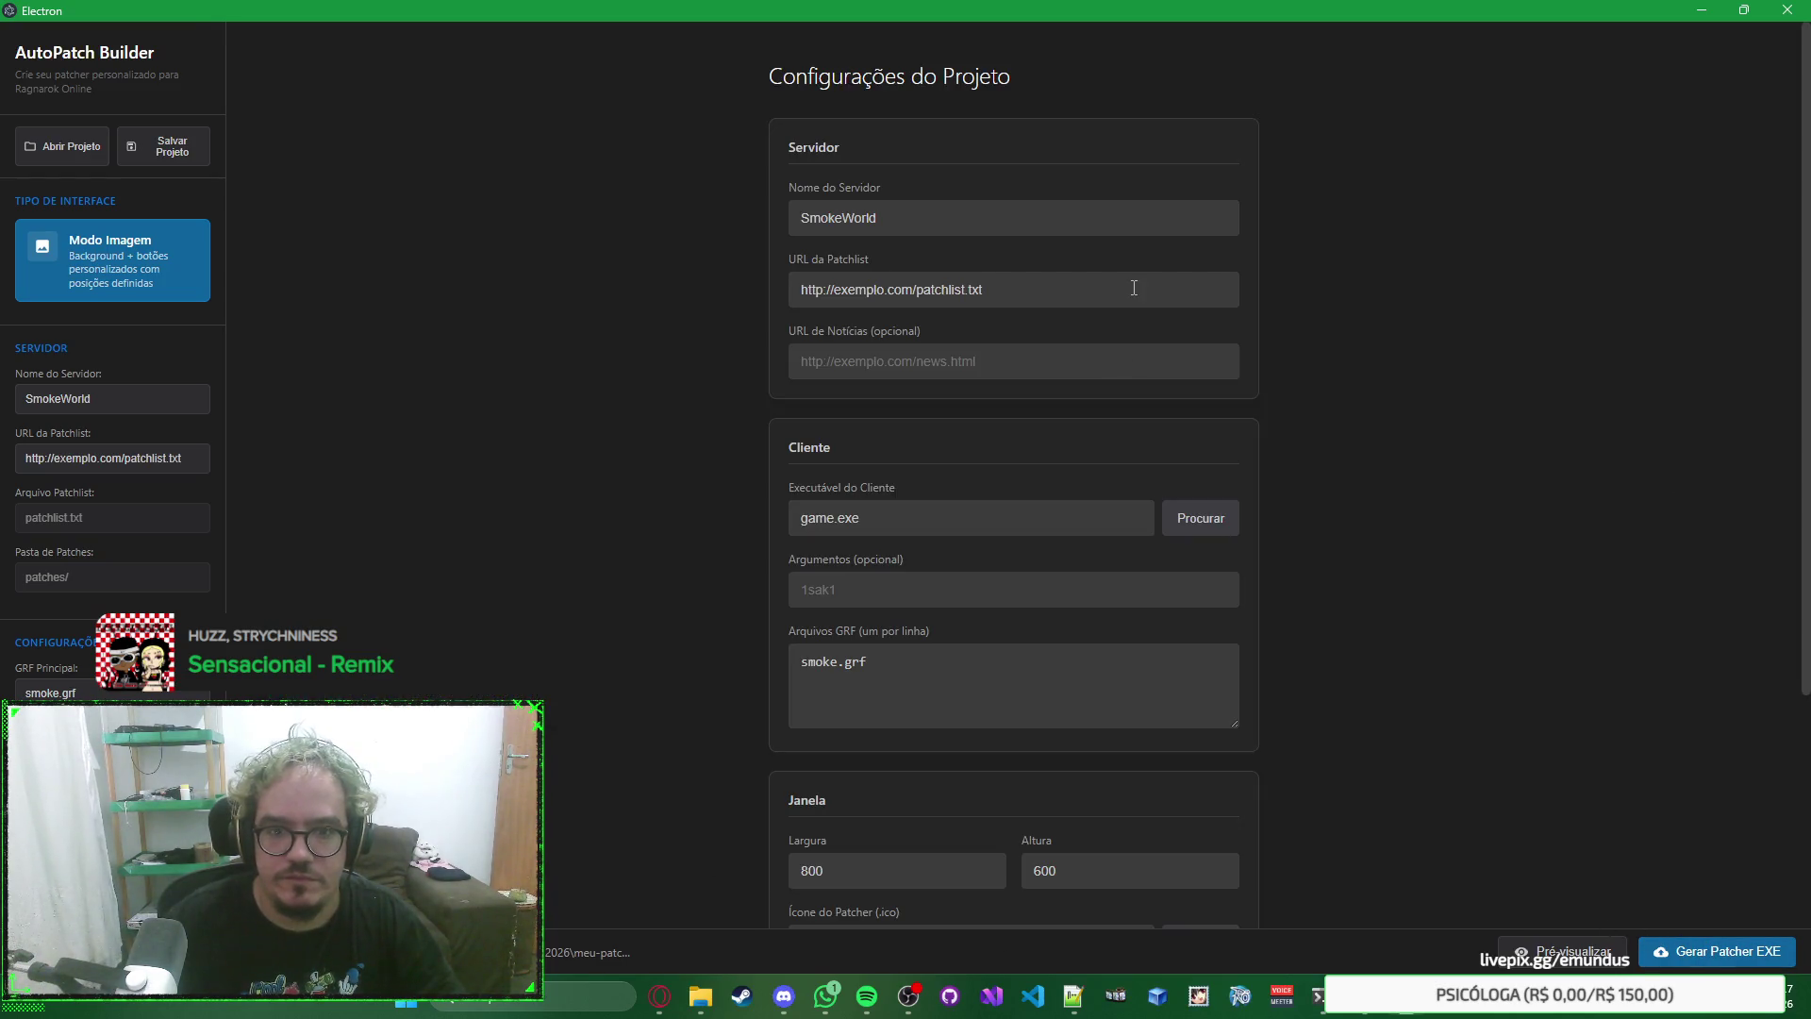
Step: Scroll through the Configurações do Projeto sections for server, client, window and background video
scroll(1475, 434, "down", 3)
scroll(1470, 430, "up", 3)
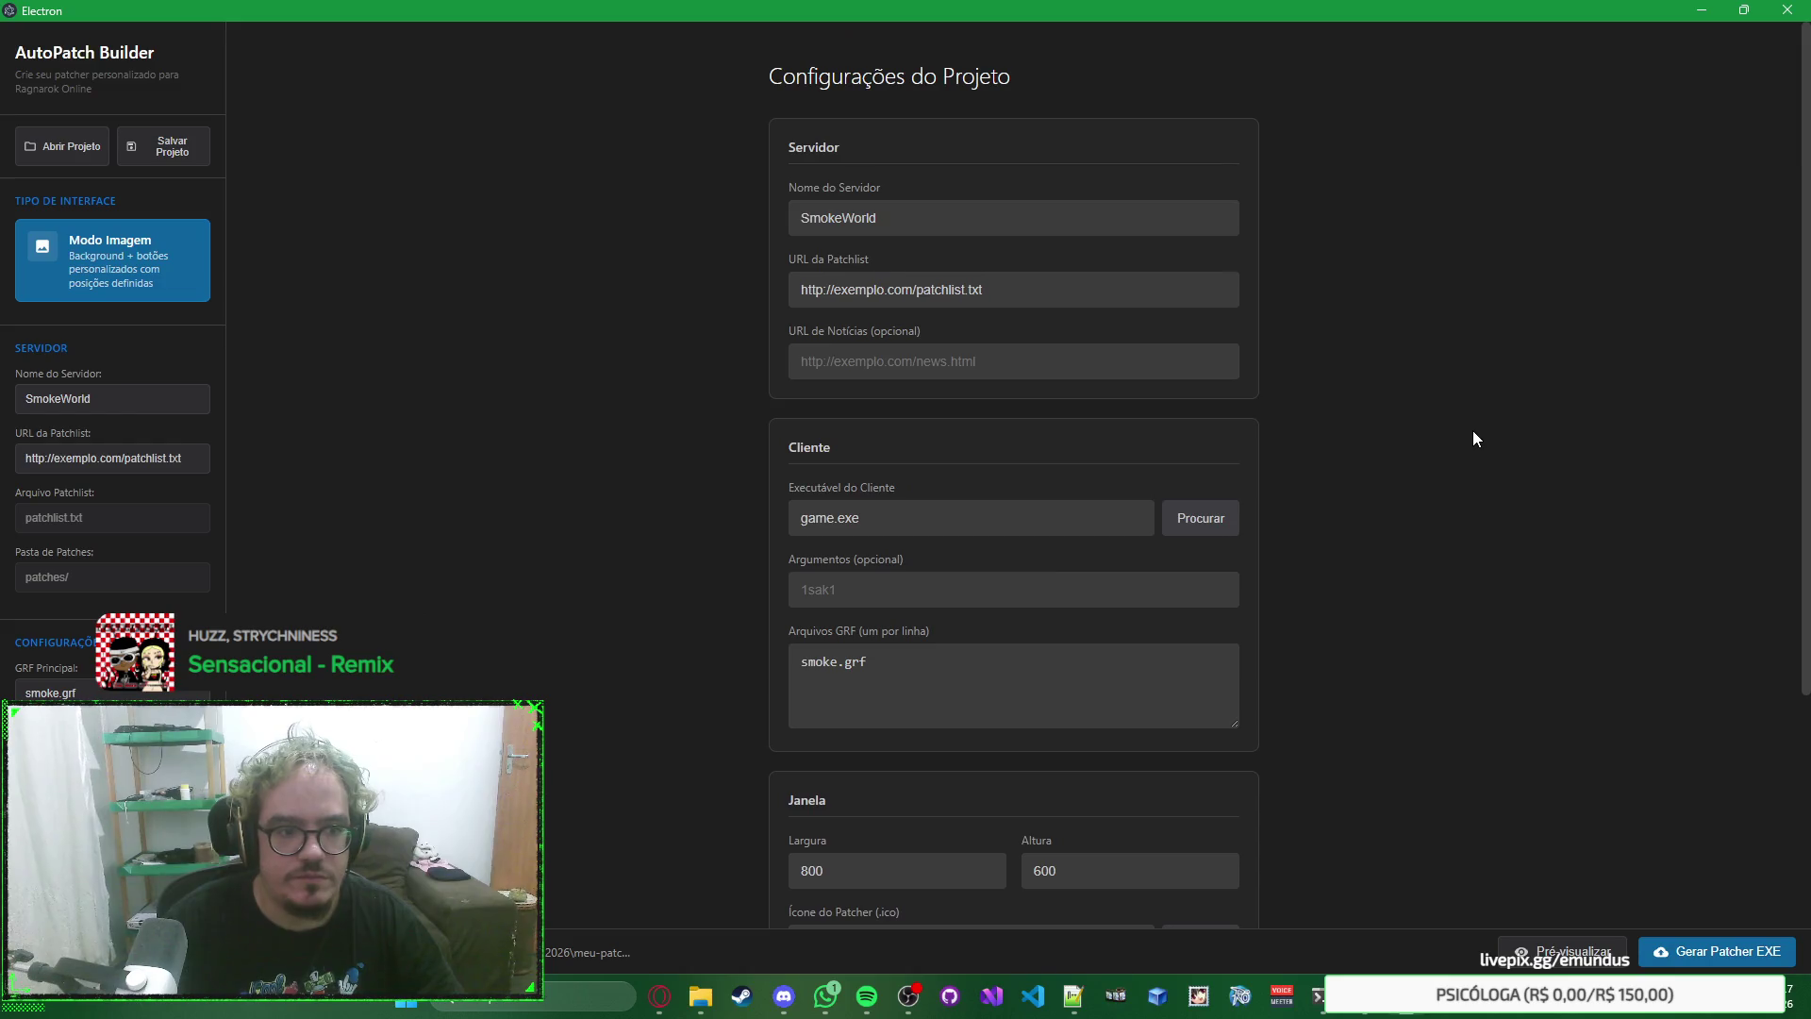
scroll(1490, 308, "down", 3)
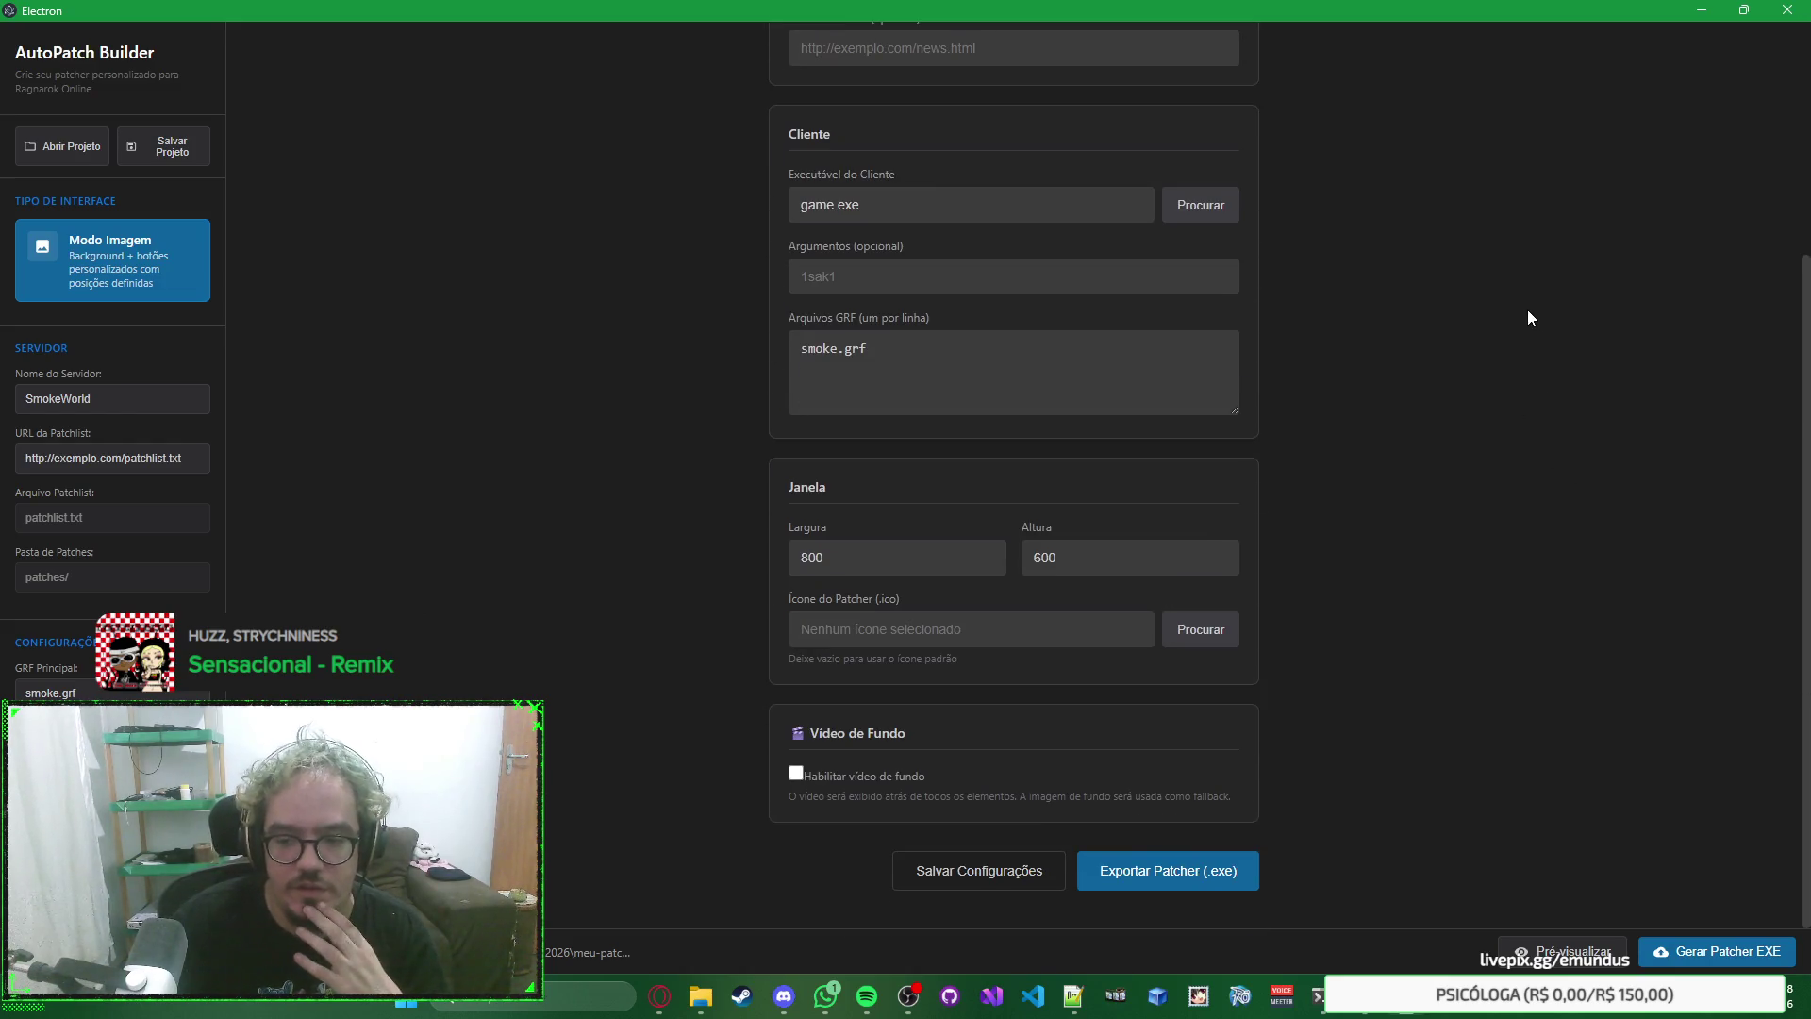
scroll(1528, 314, "up", 3)
scroll(1528, 315, "down", 3)
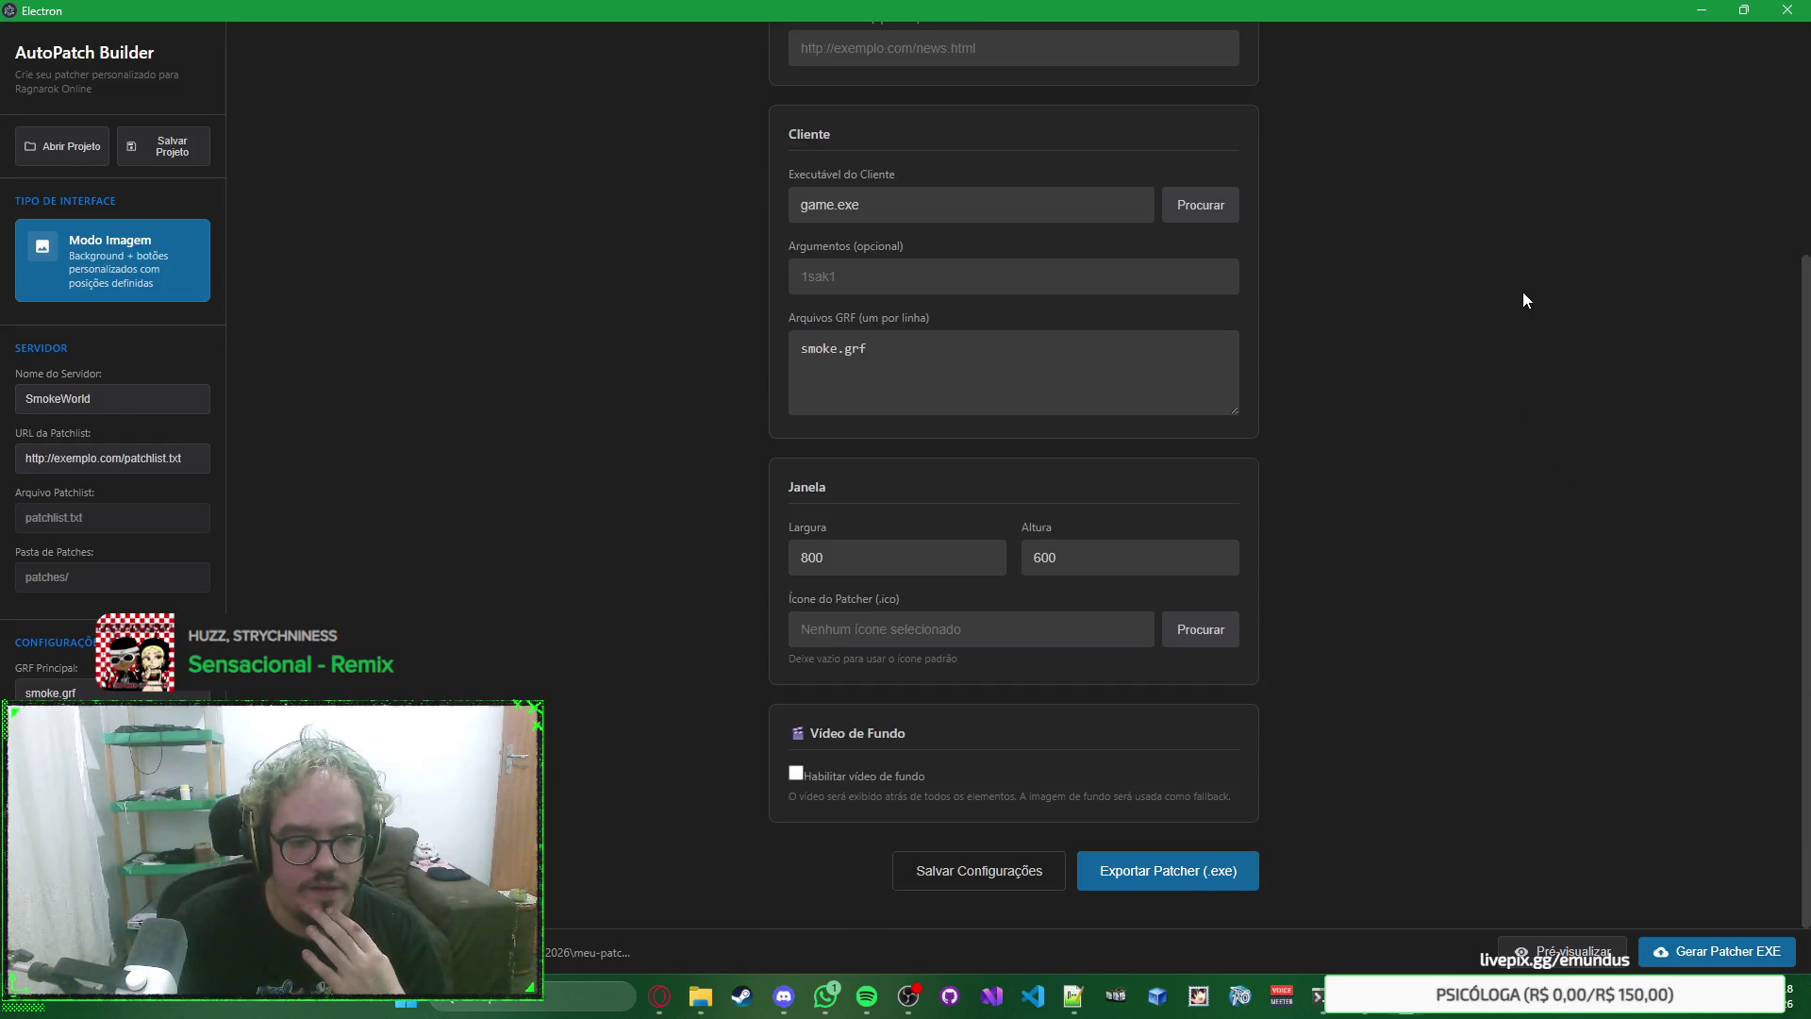
Step: Switch briefly to another application, then return and scroll the project settings again
left_click(784, 995)
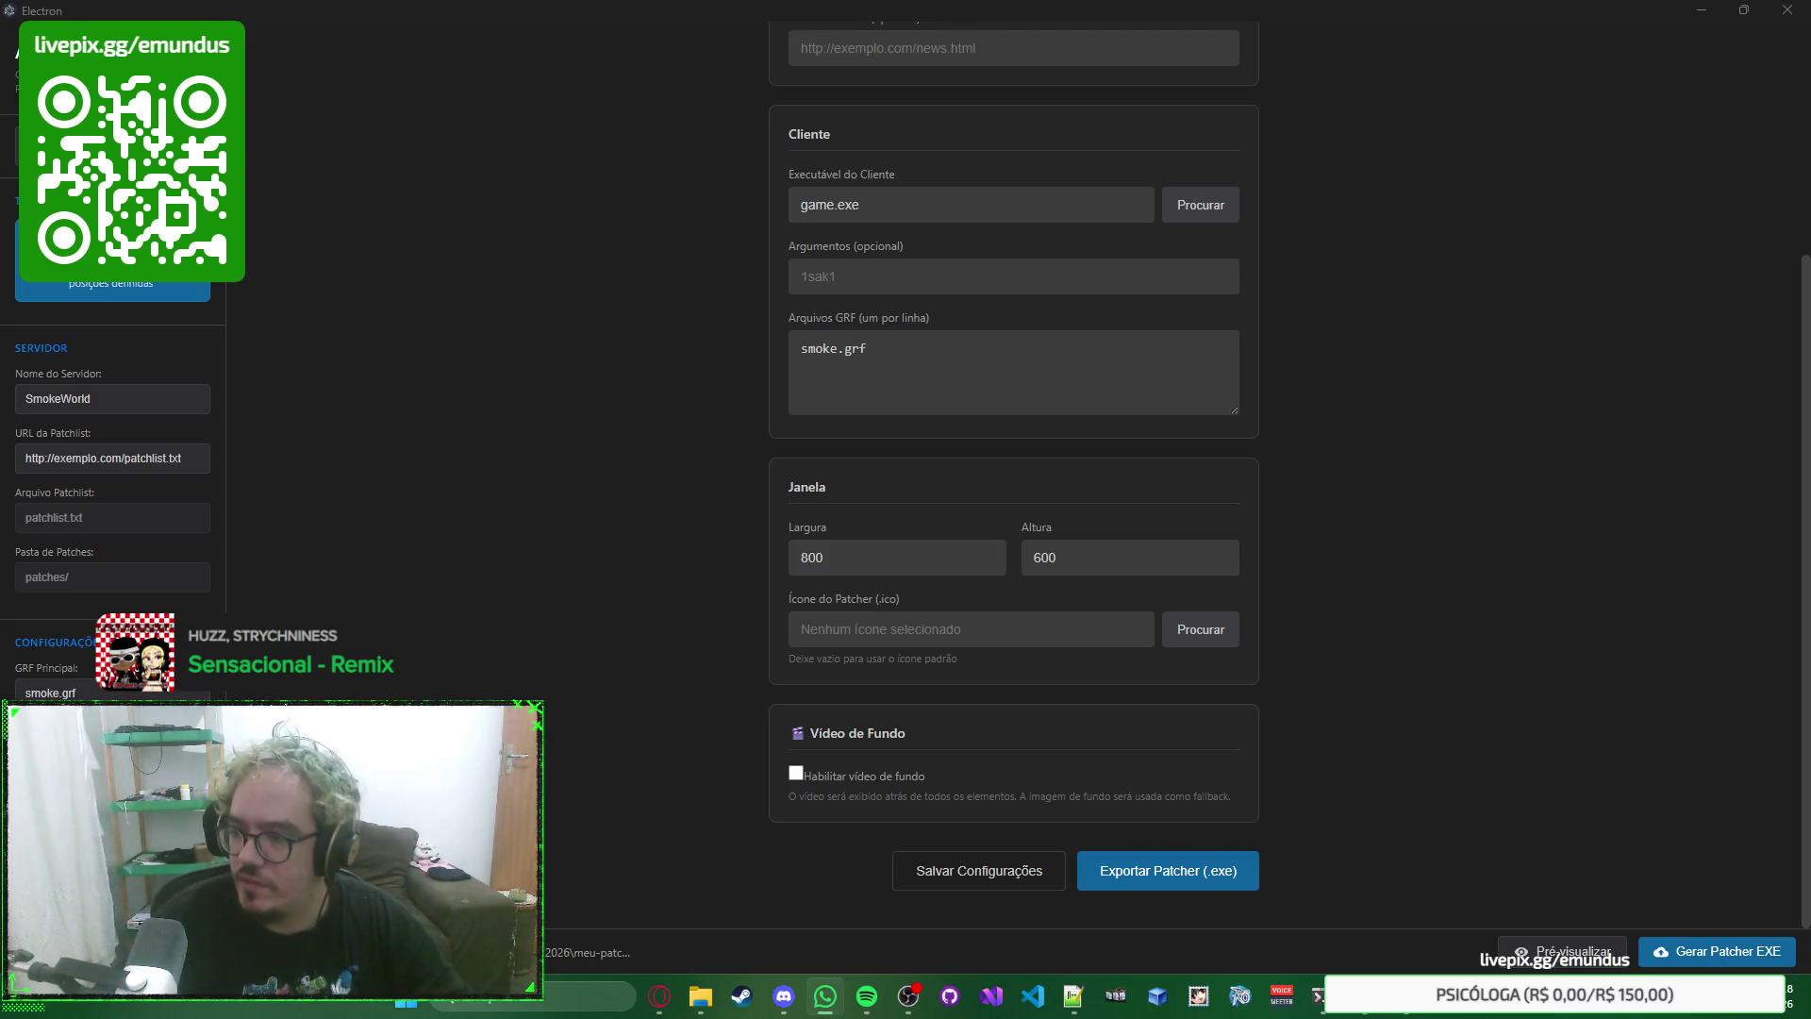
left_click(1576, 465)
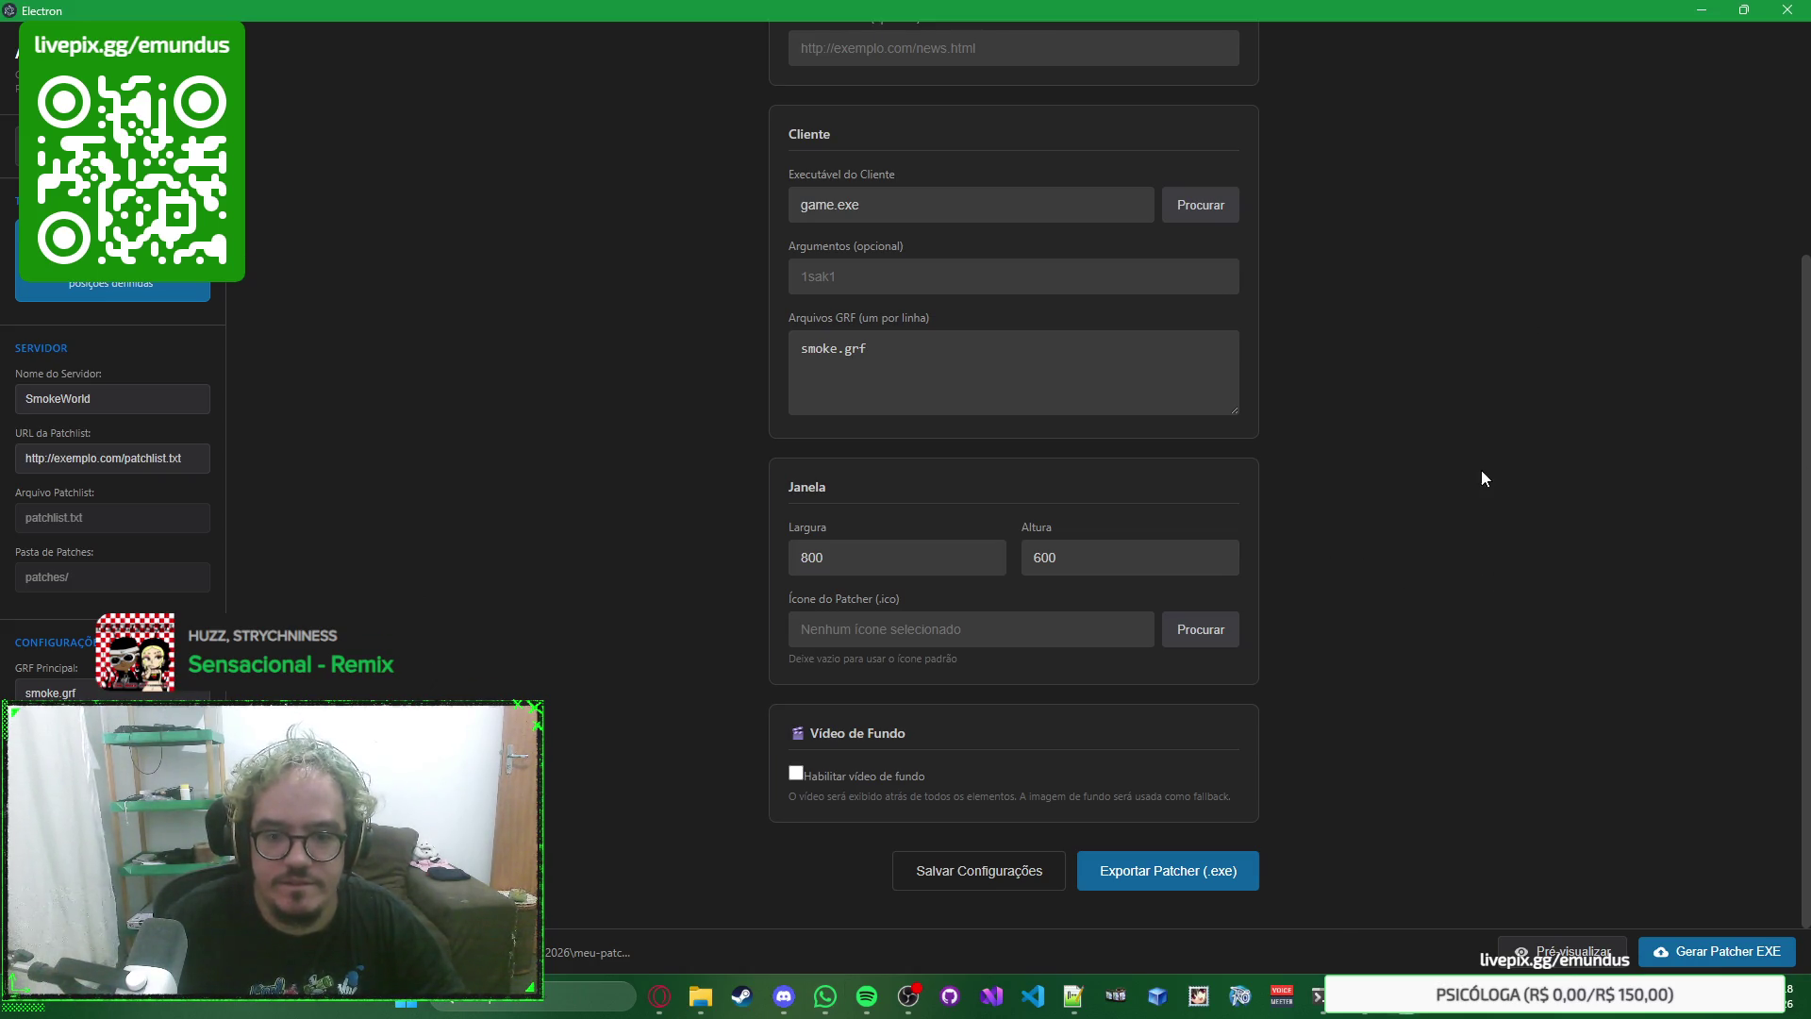
scroll(1519, 400, "up", 3)
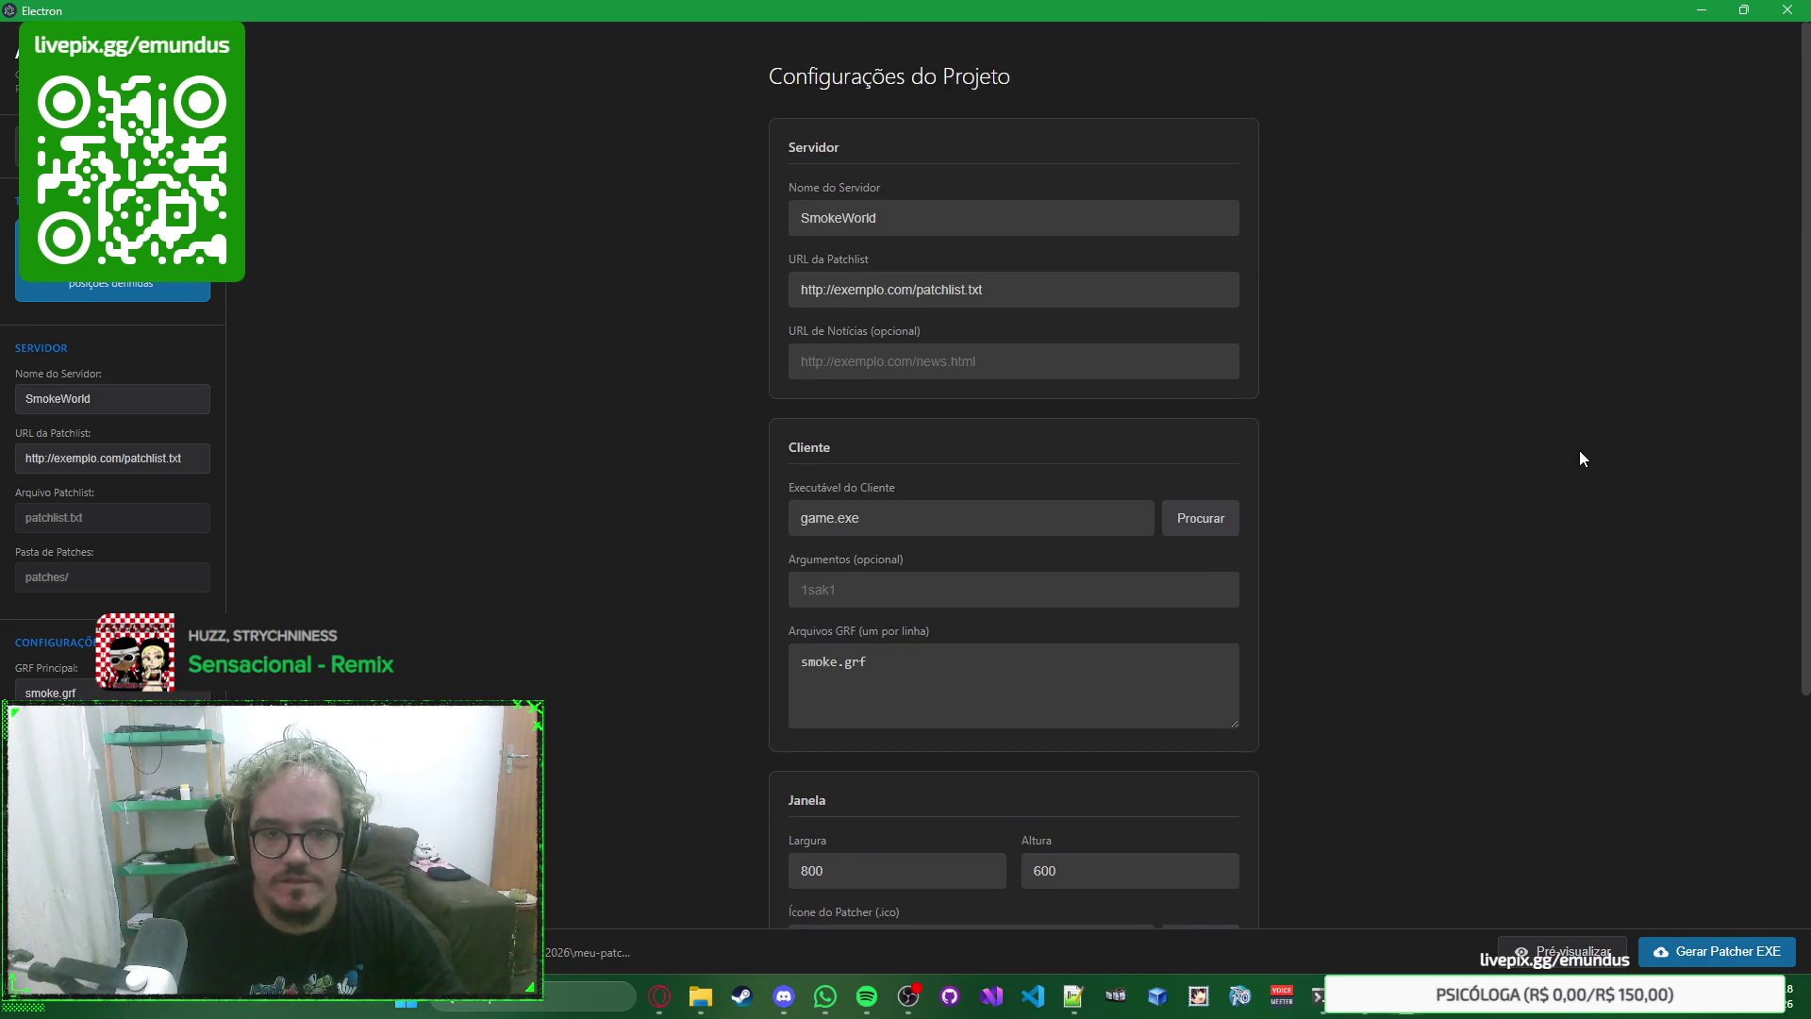
scroll(1481, 513, "down", 3)
key("alt+Tab")
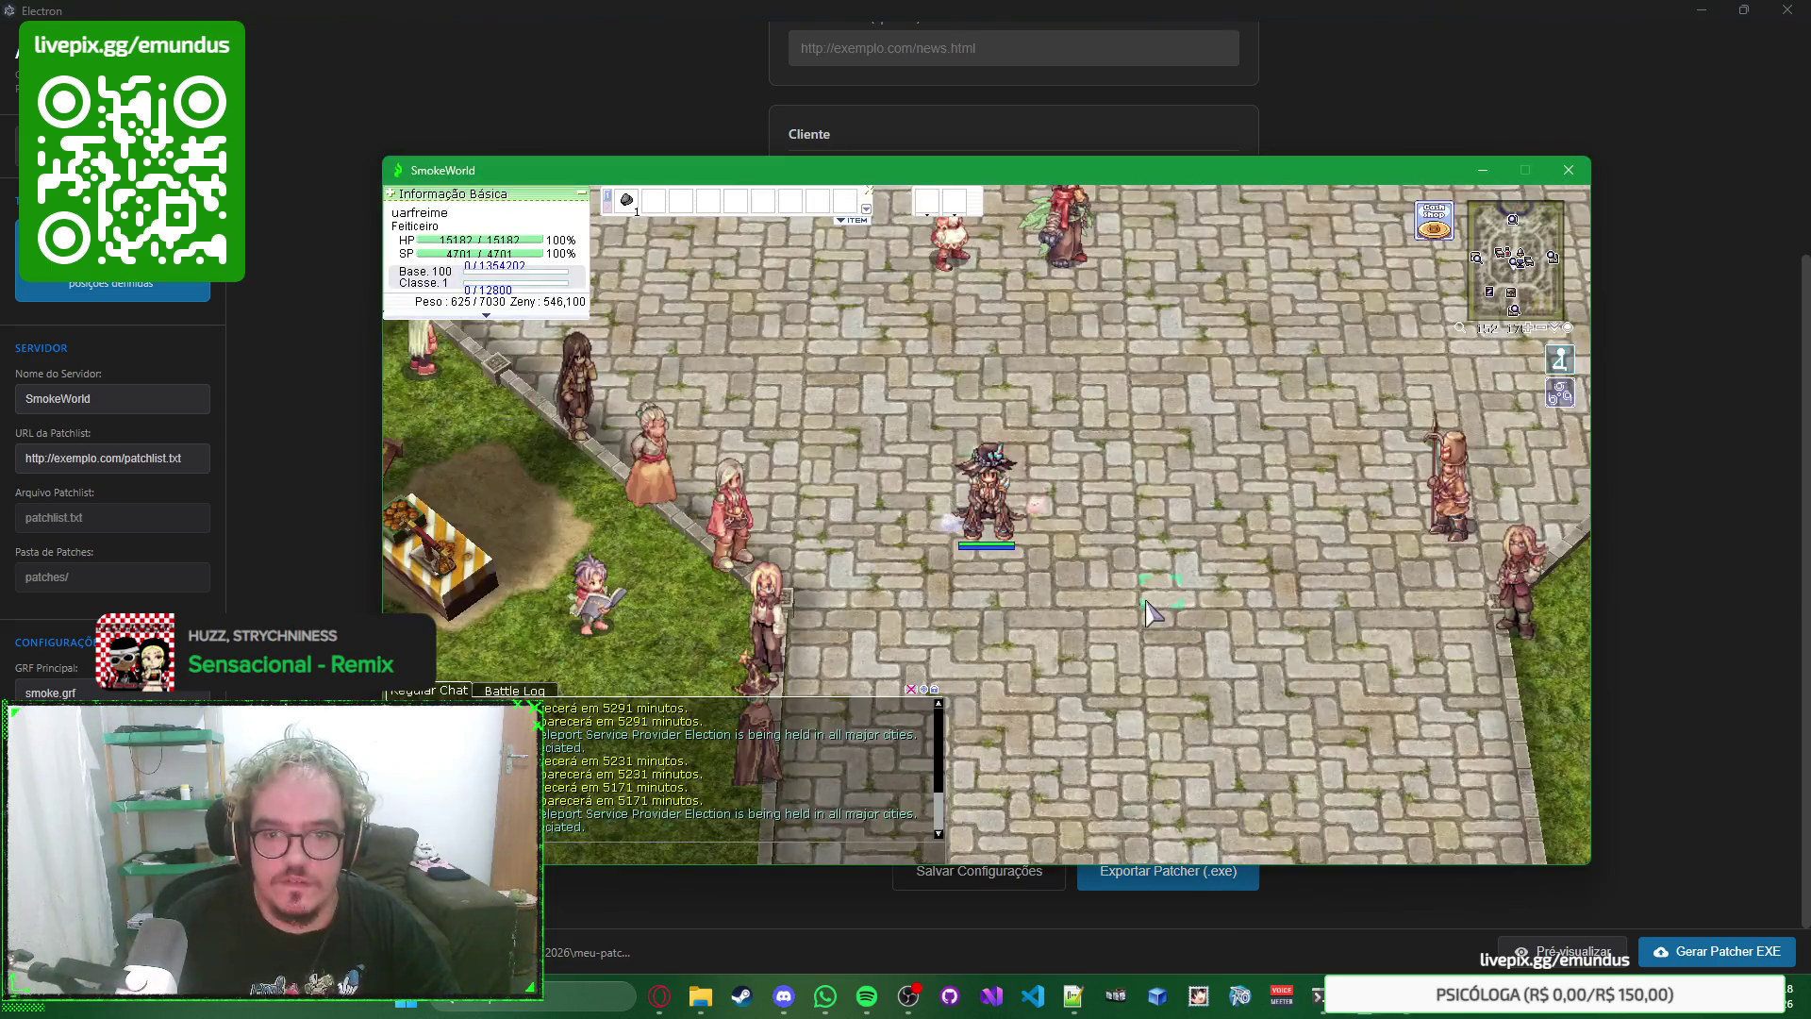
Step: Bring the Botões Normal Explorer window forward and go up to logo smokeworld 2026
key("alt+Tab")
mouse_move(700, 996)
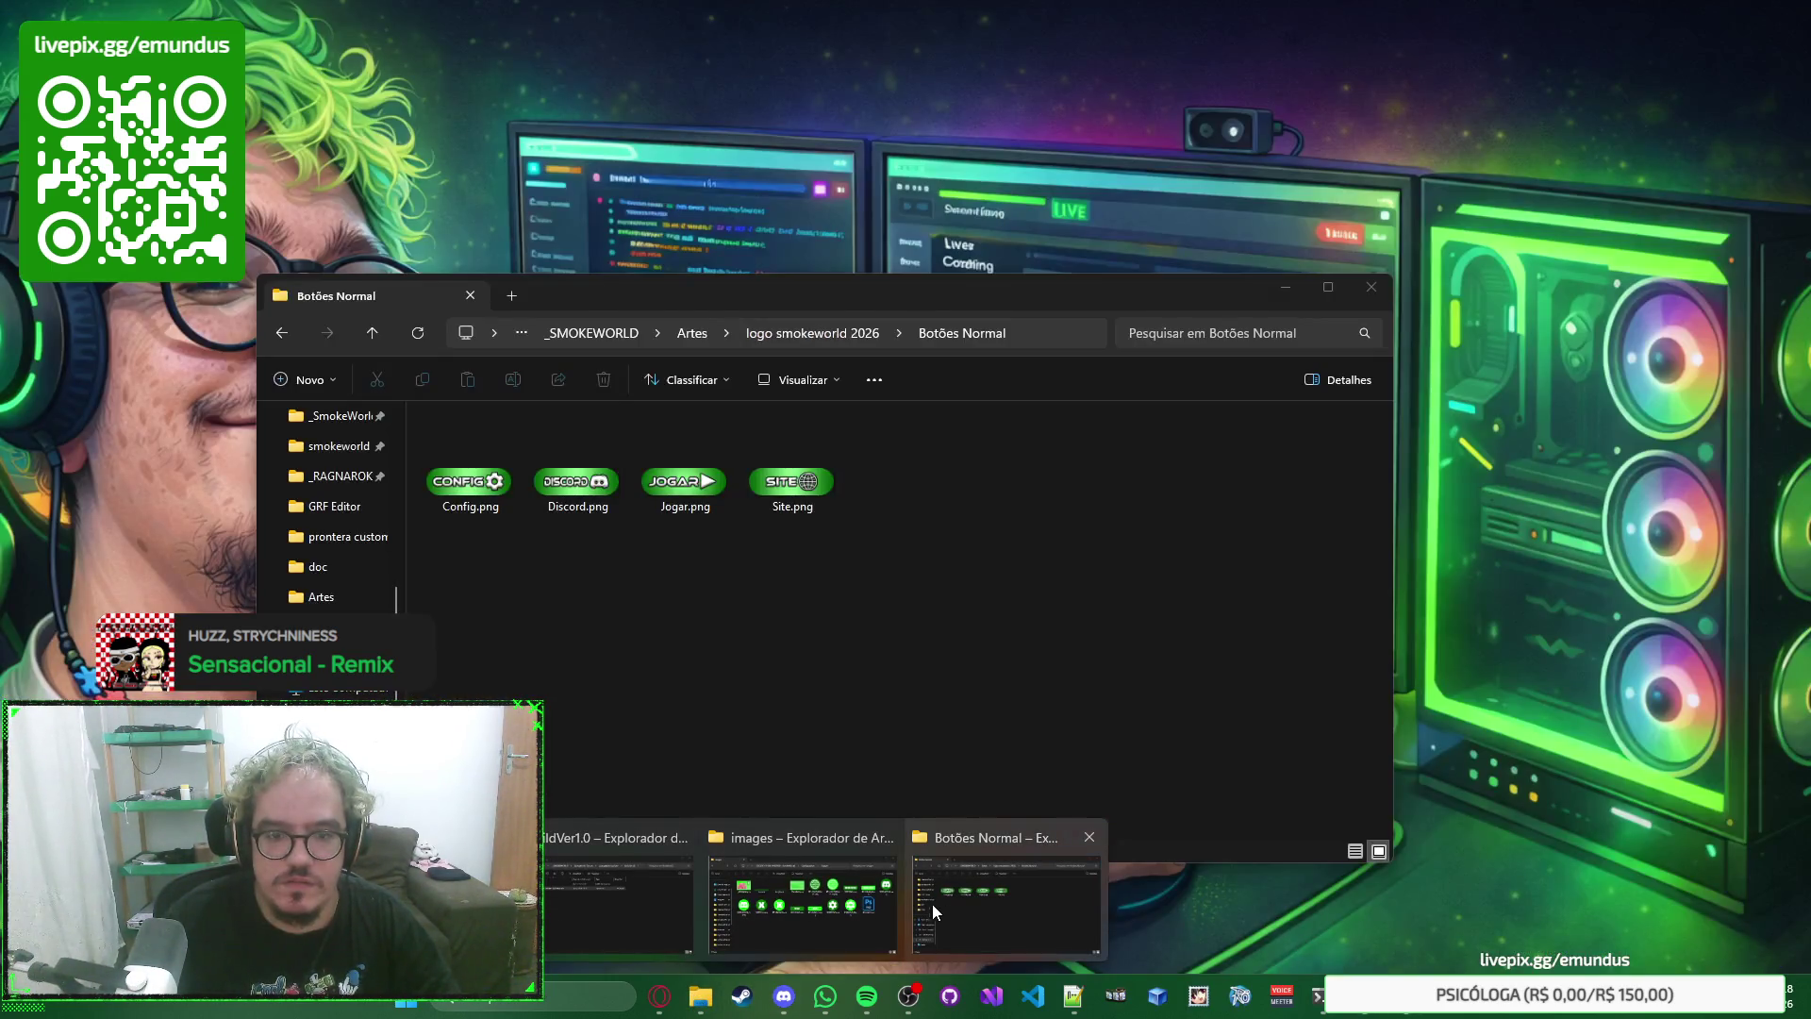
mouse_move(834, 896)
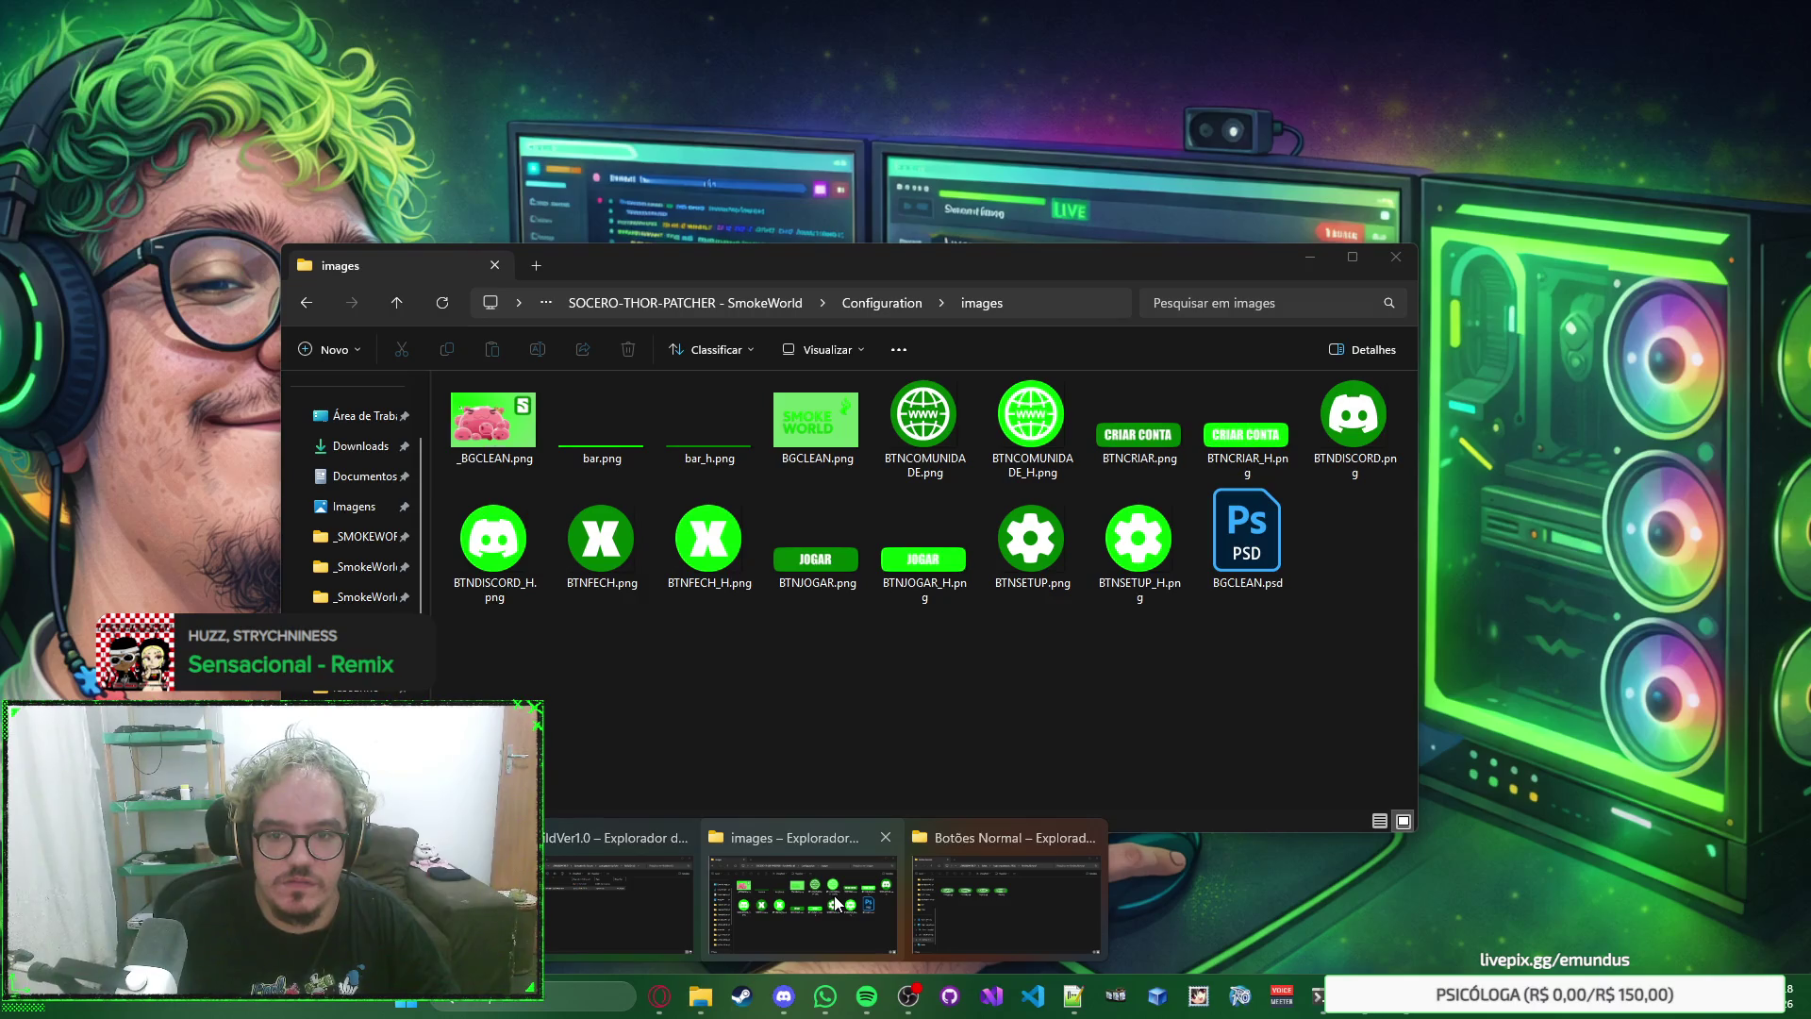
mouse_move(952, 886)
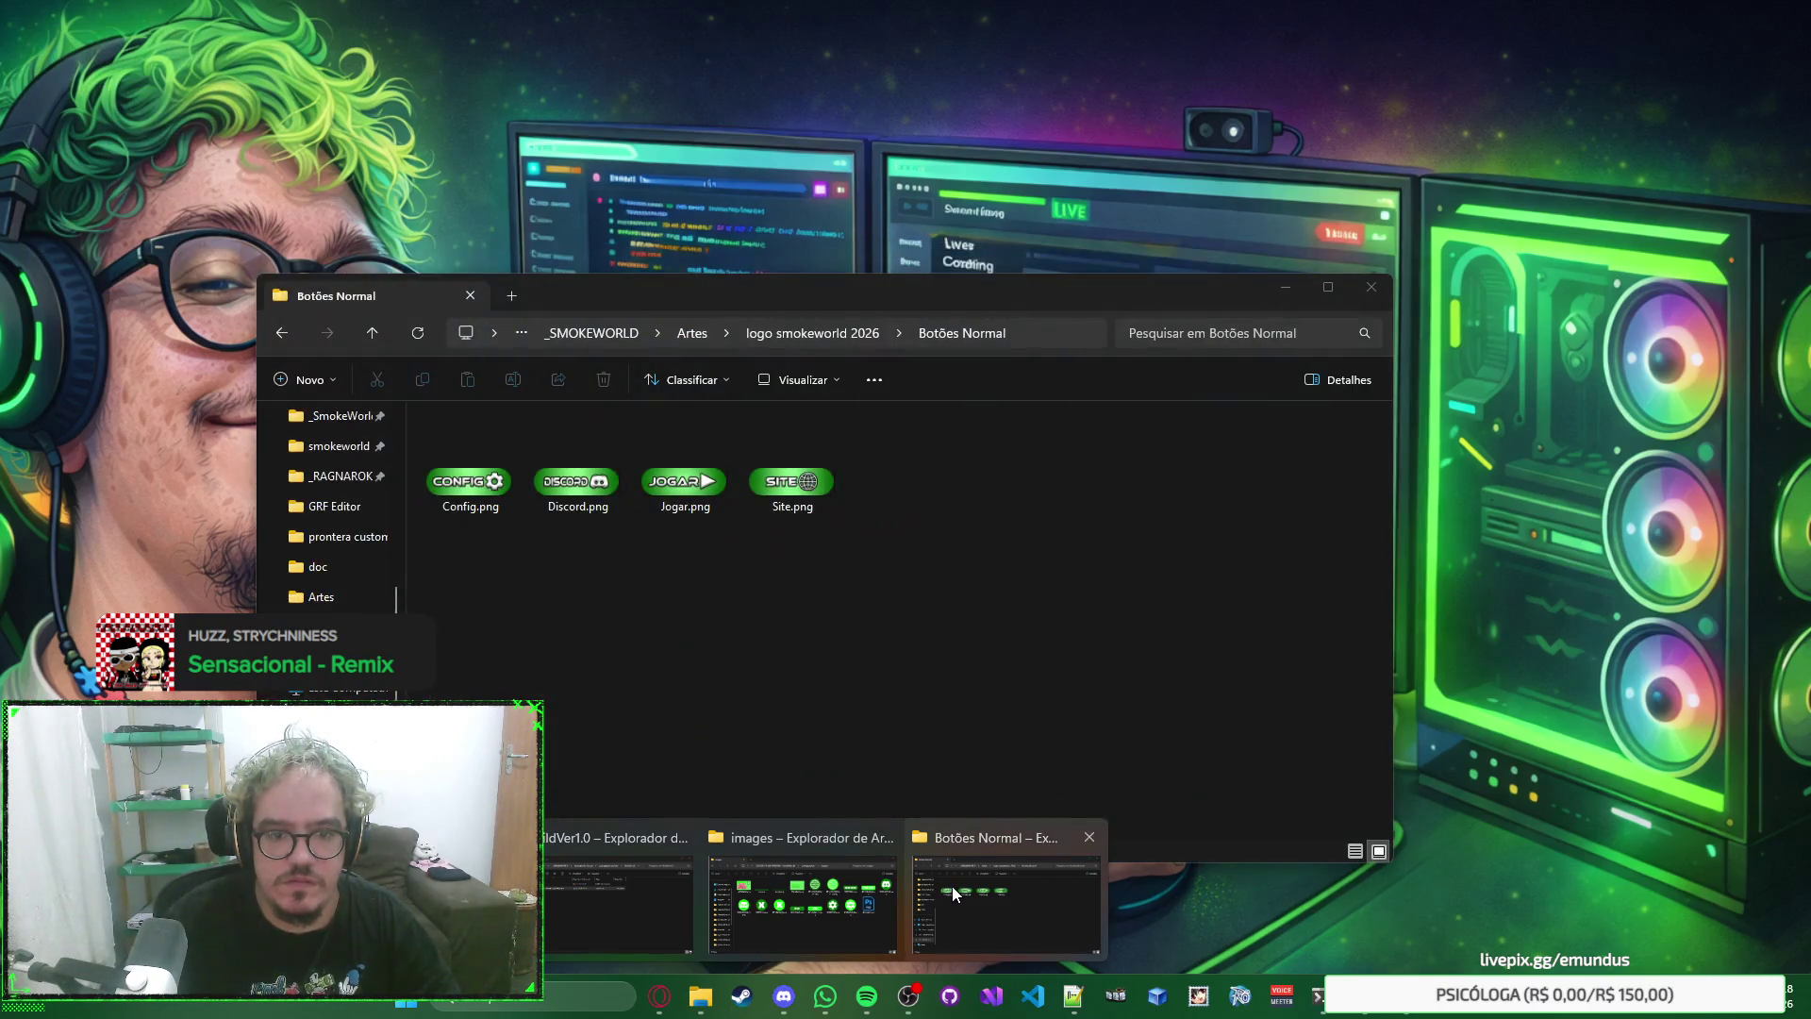
left_click(953, 885)
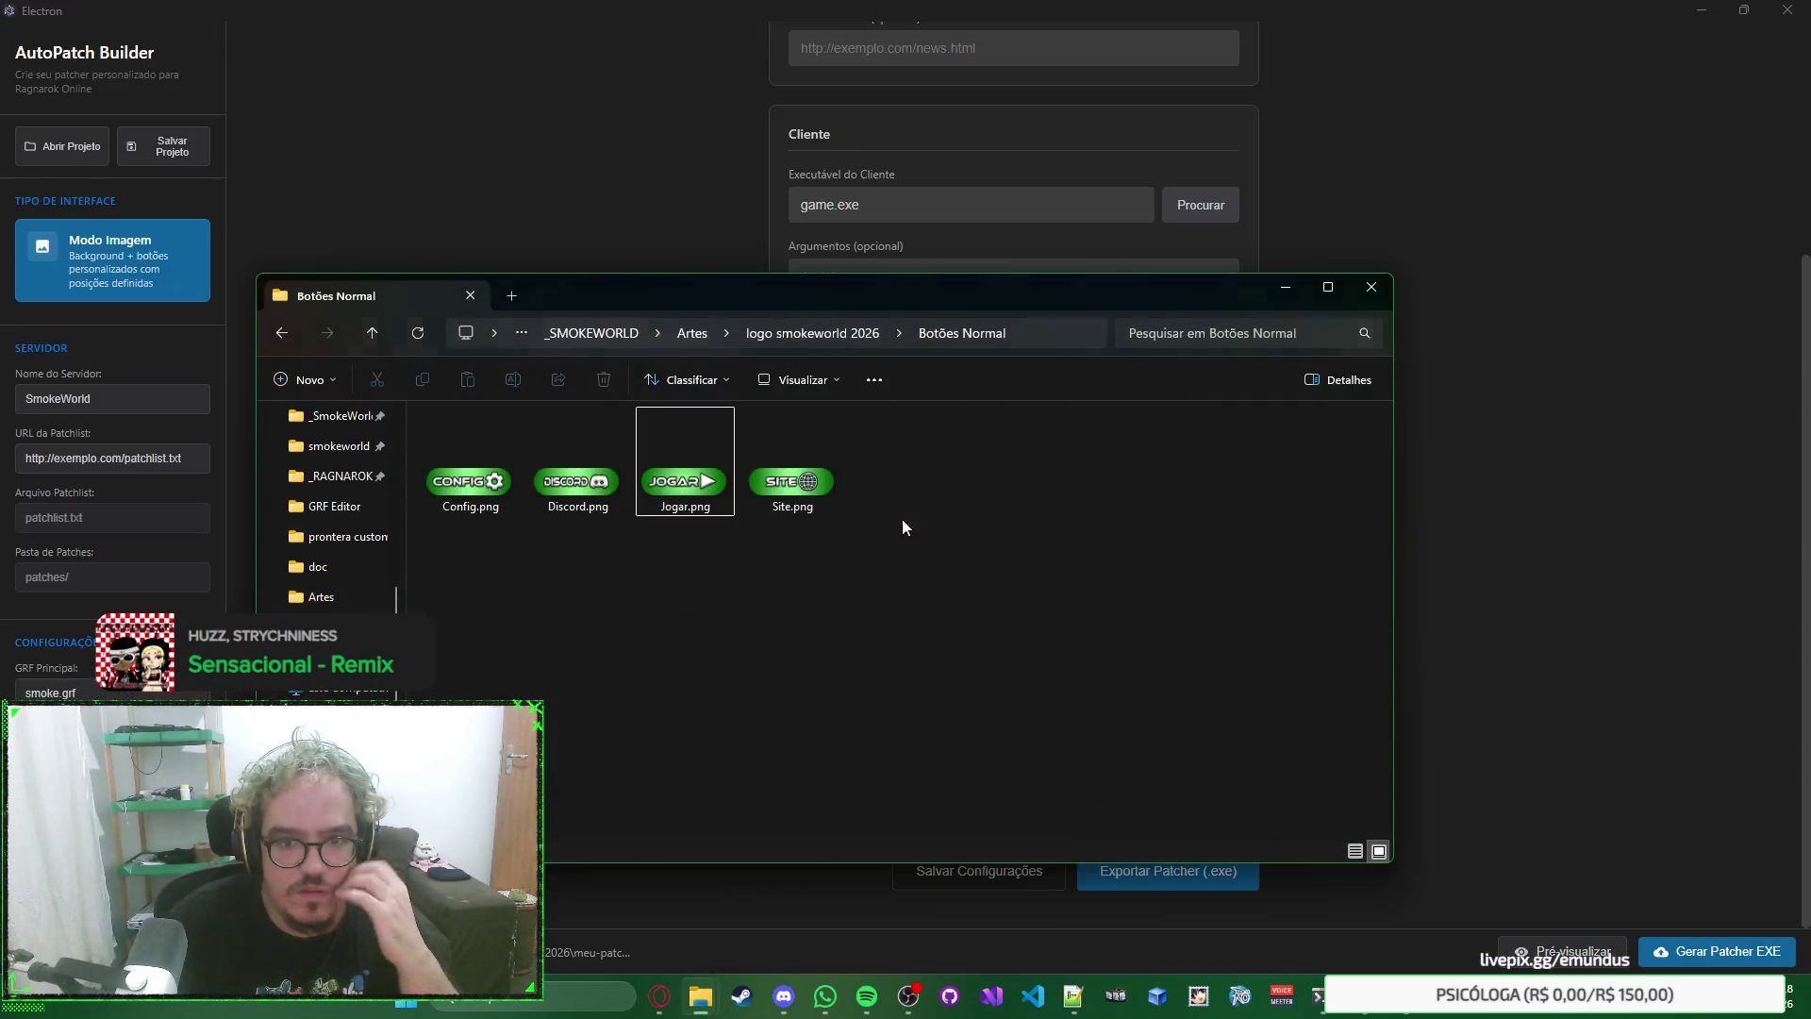
left_click(840, 333)
right_click(1302, 575)
left_click(1301, 557)
left_click(1514, 492)
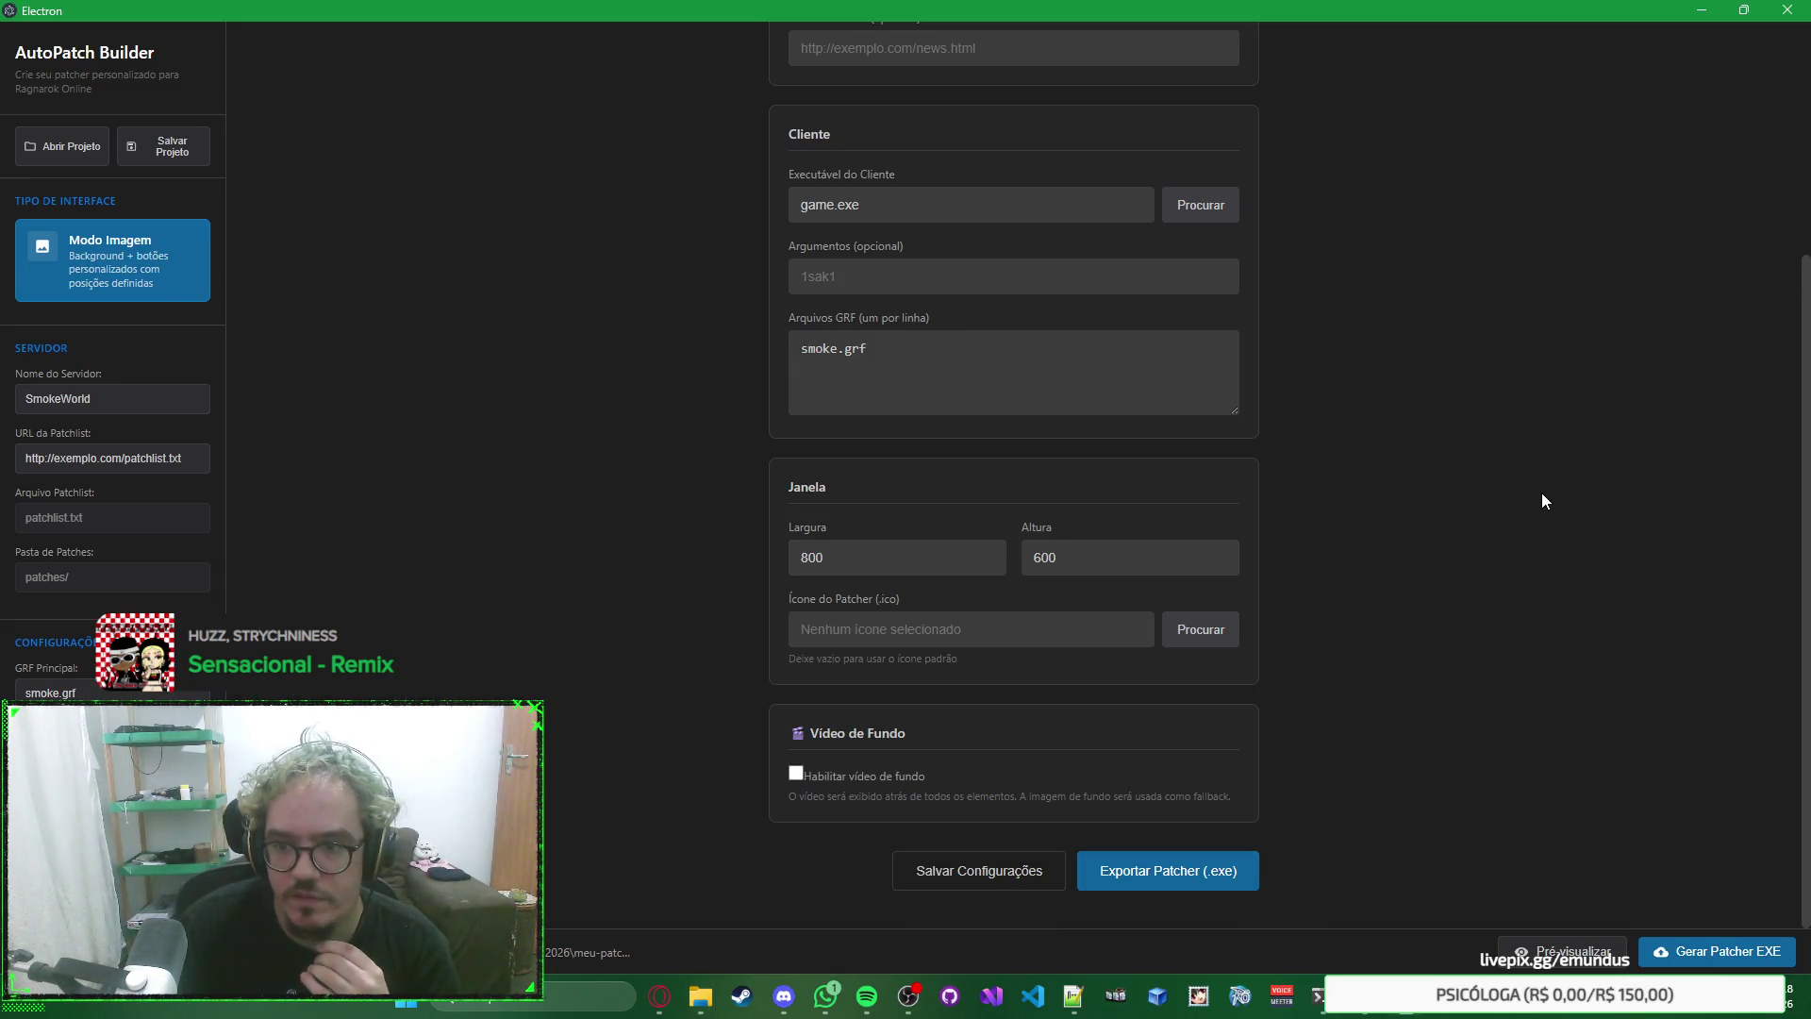
left_click(825, 995)
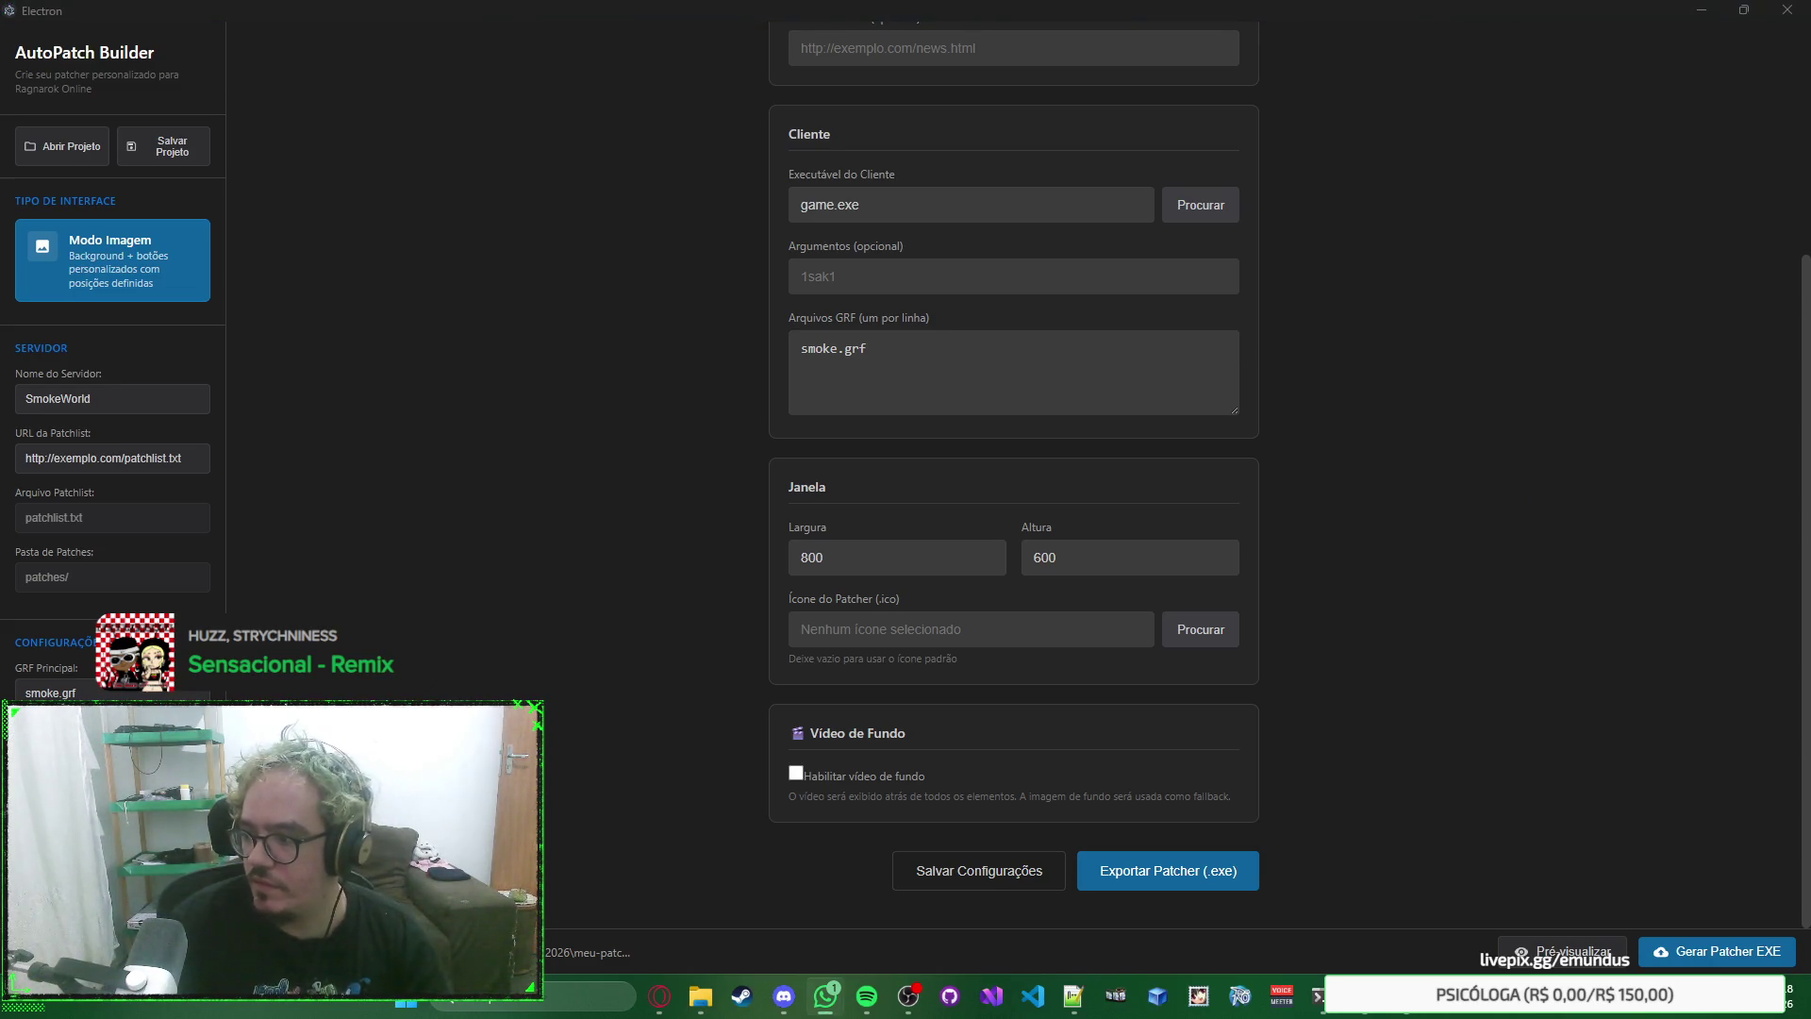
left_click(1453, 565)
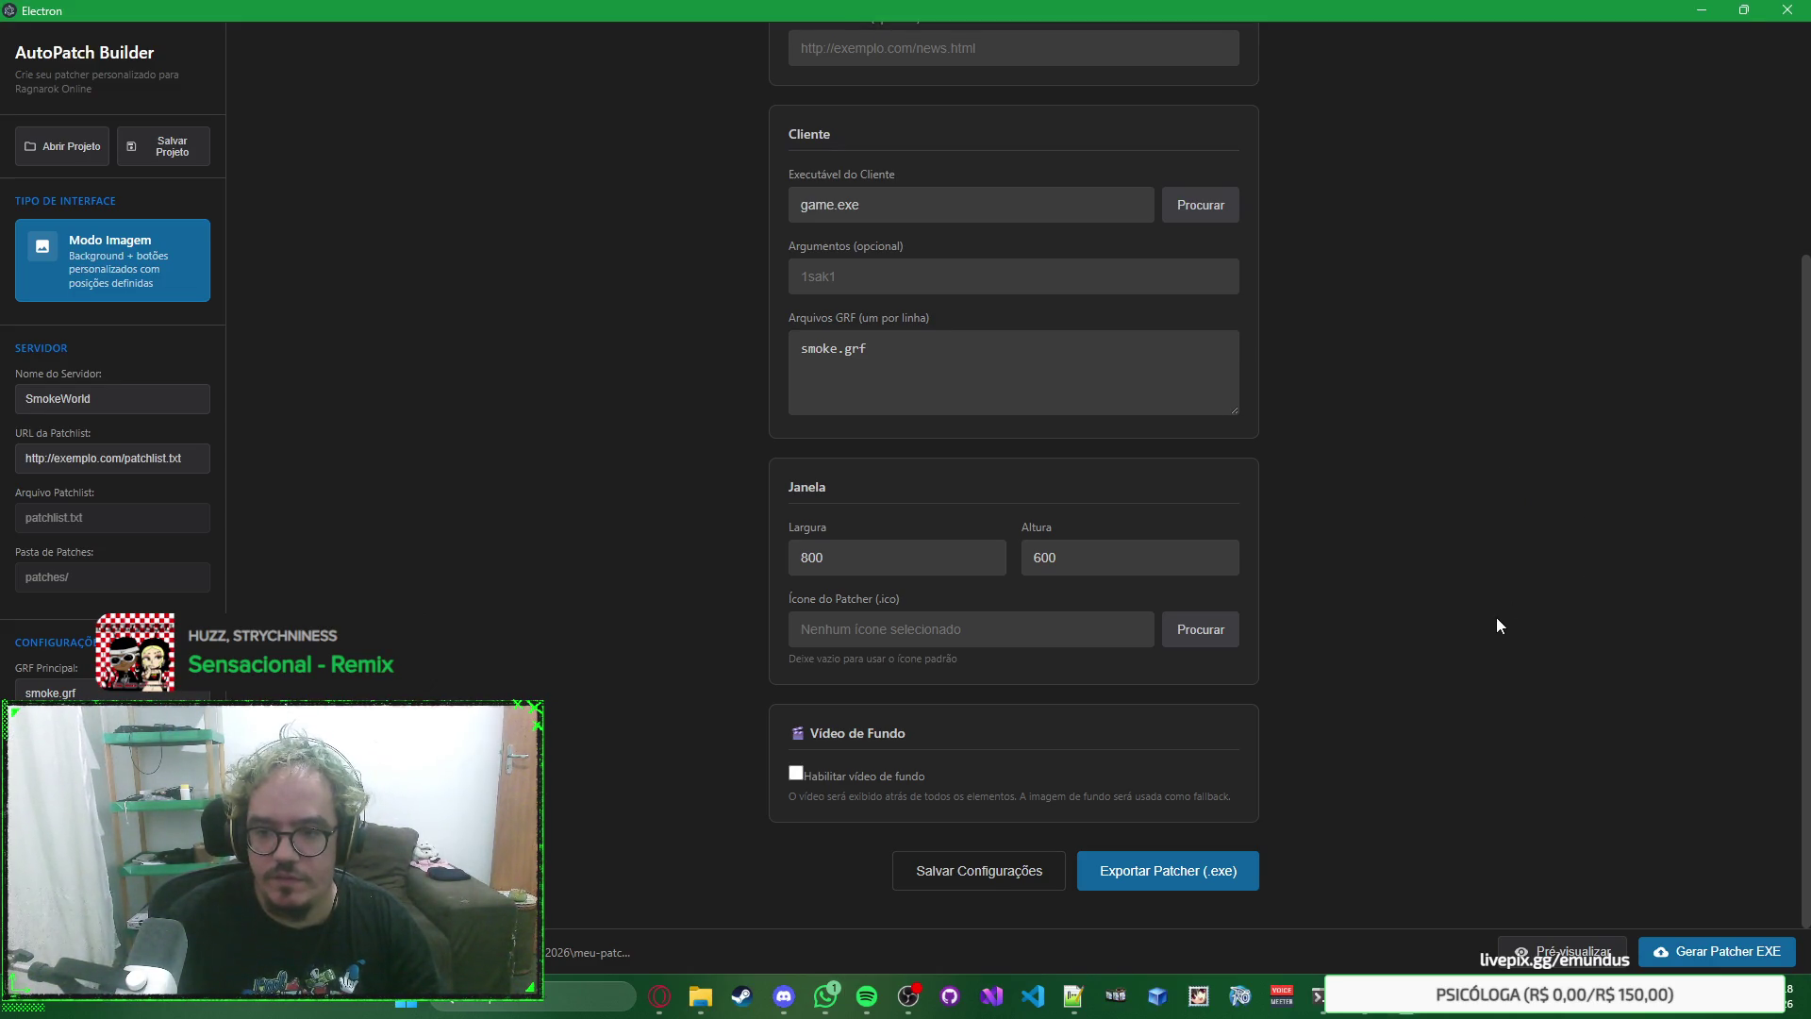
Step: Open fundo launcher.psd from the rascunho folder in logo smokeworld 2026
mouse_move(700, 995)
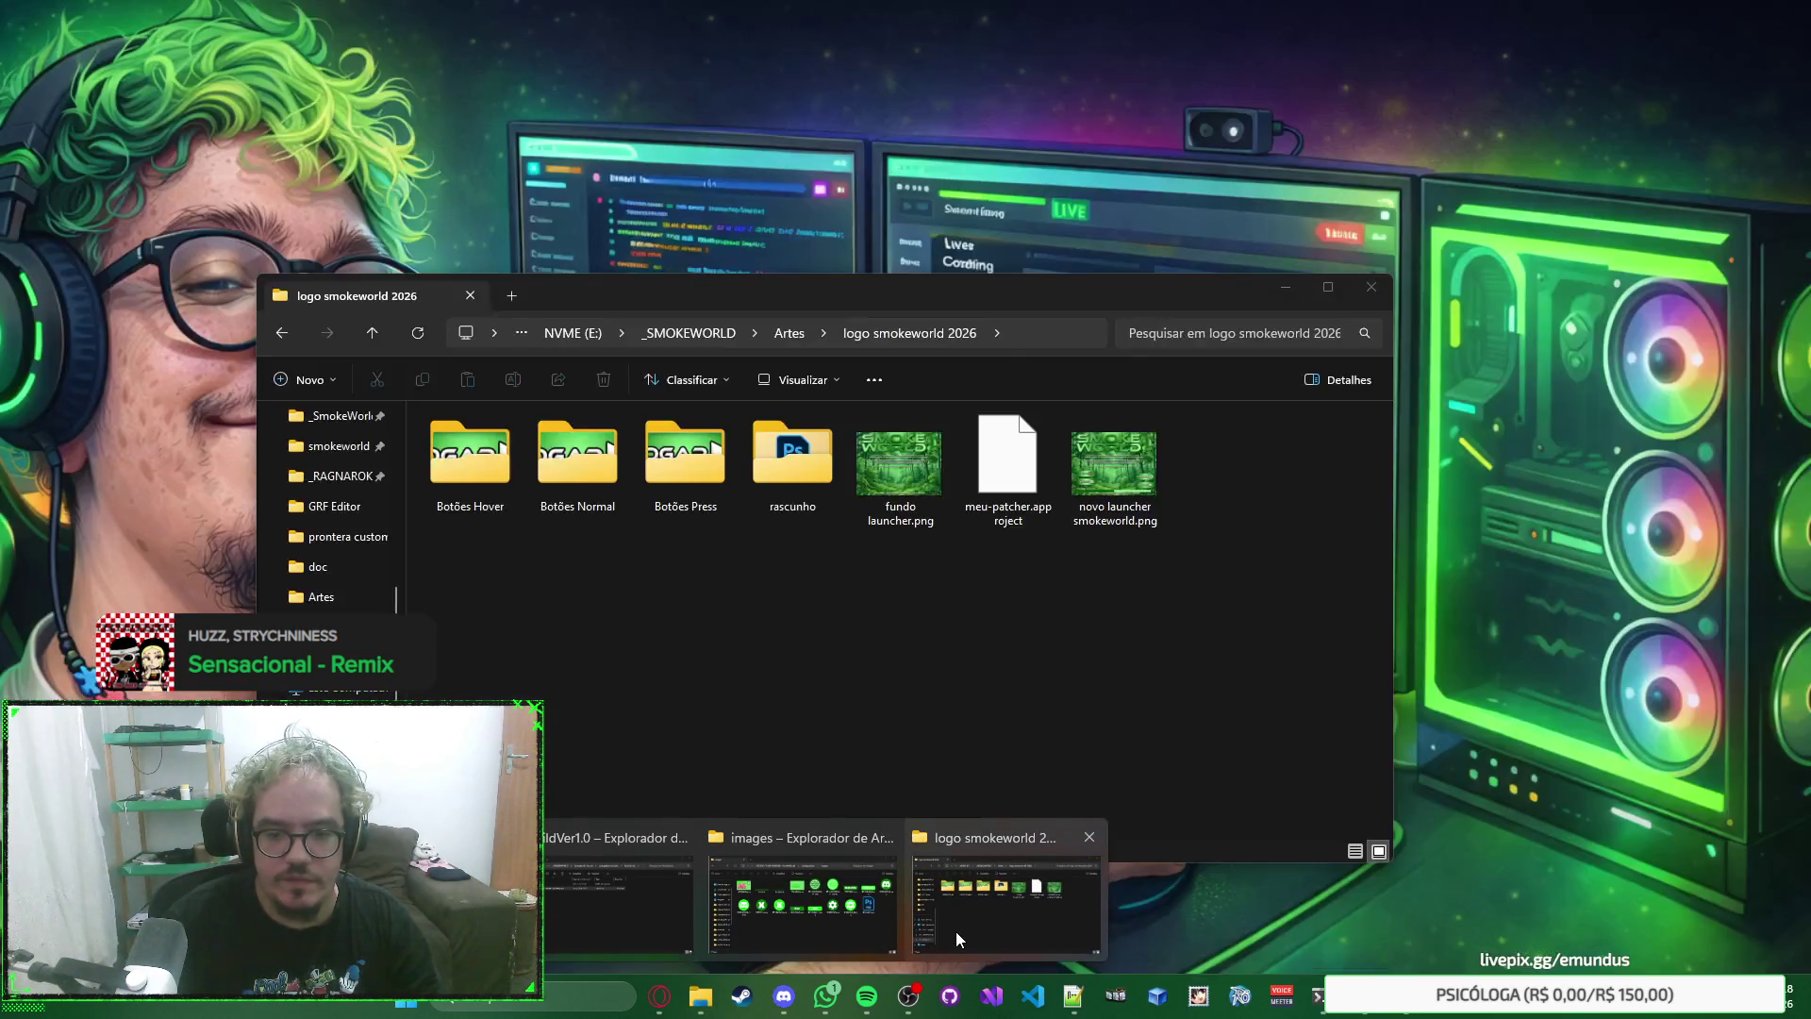
left_click(851, 917)
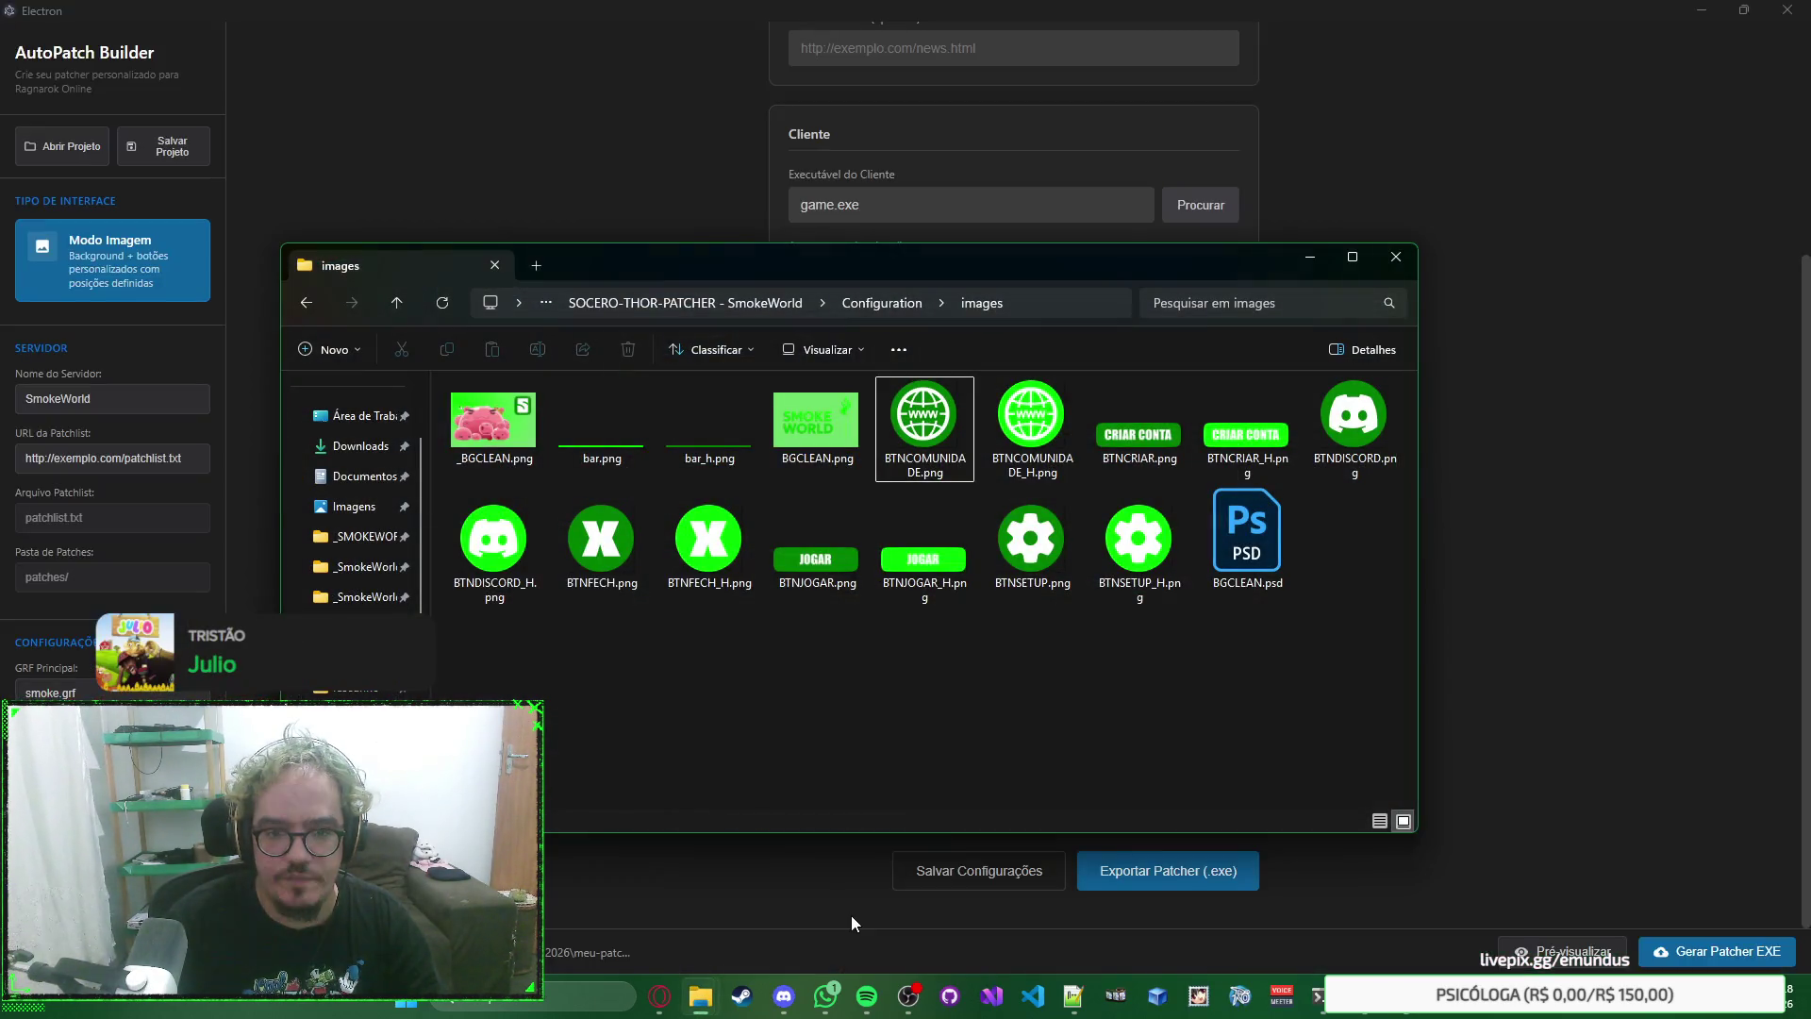
left_click(700, 995)
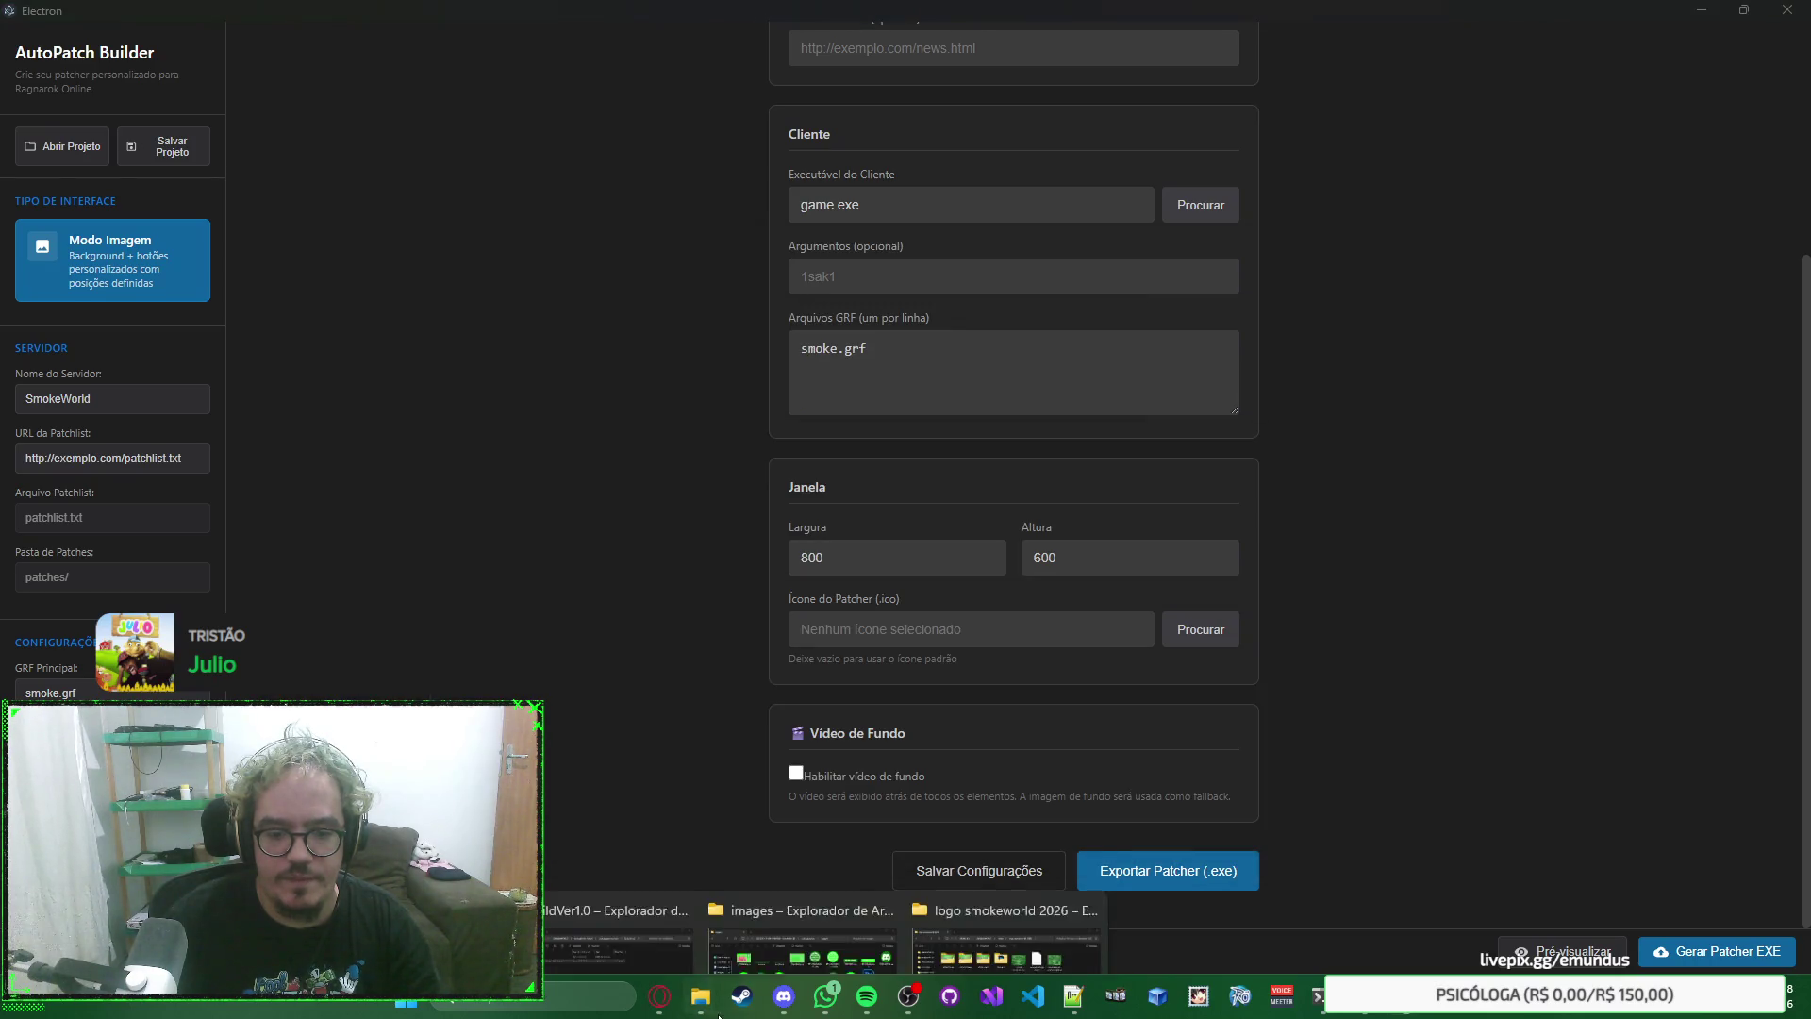
left_click(1006, 938)
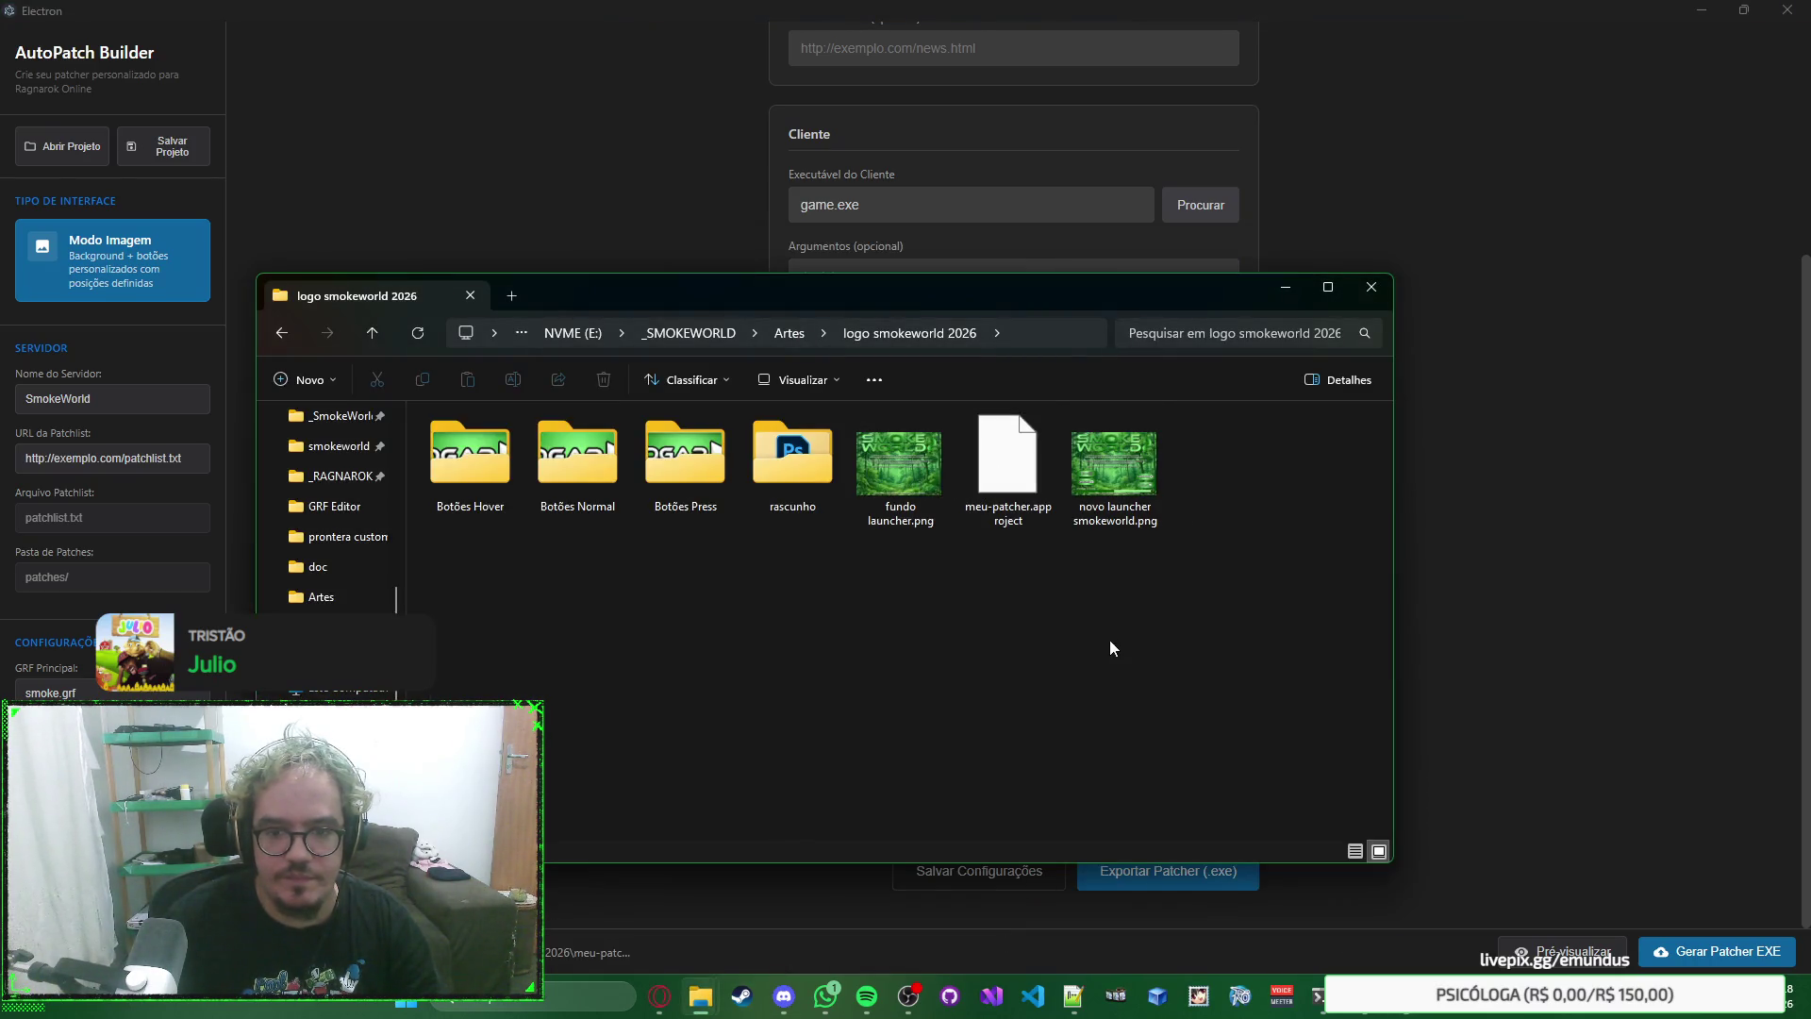
double_click(769, 469)
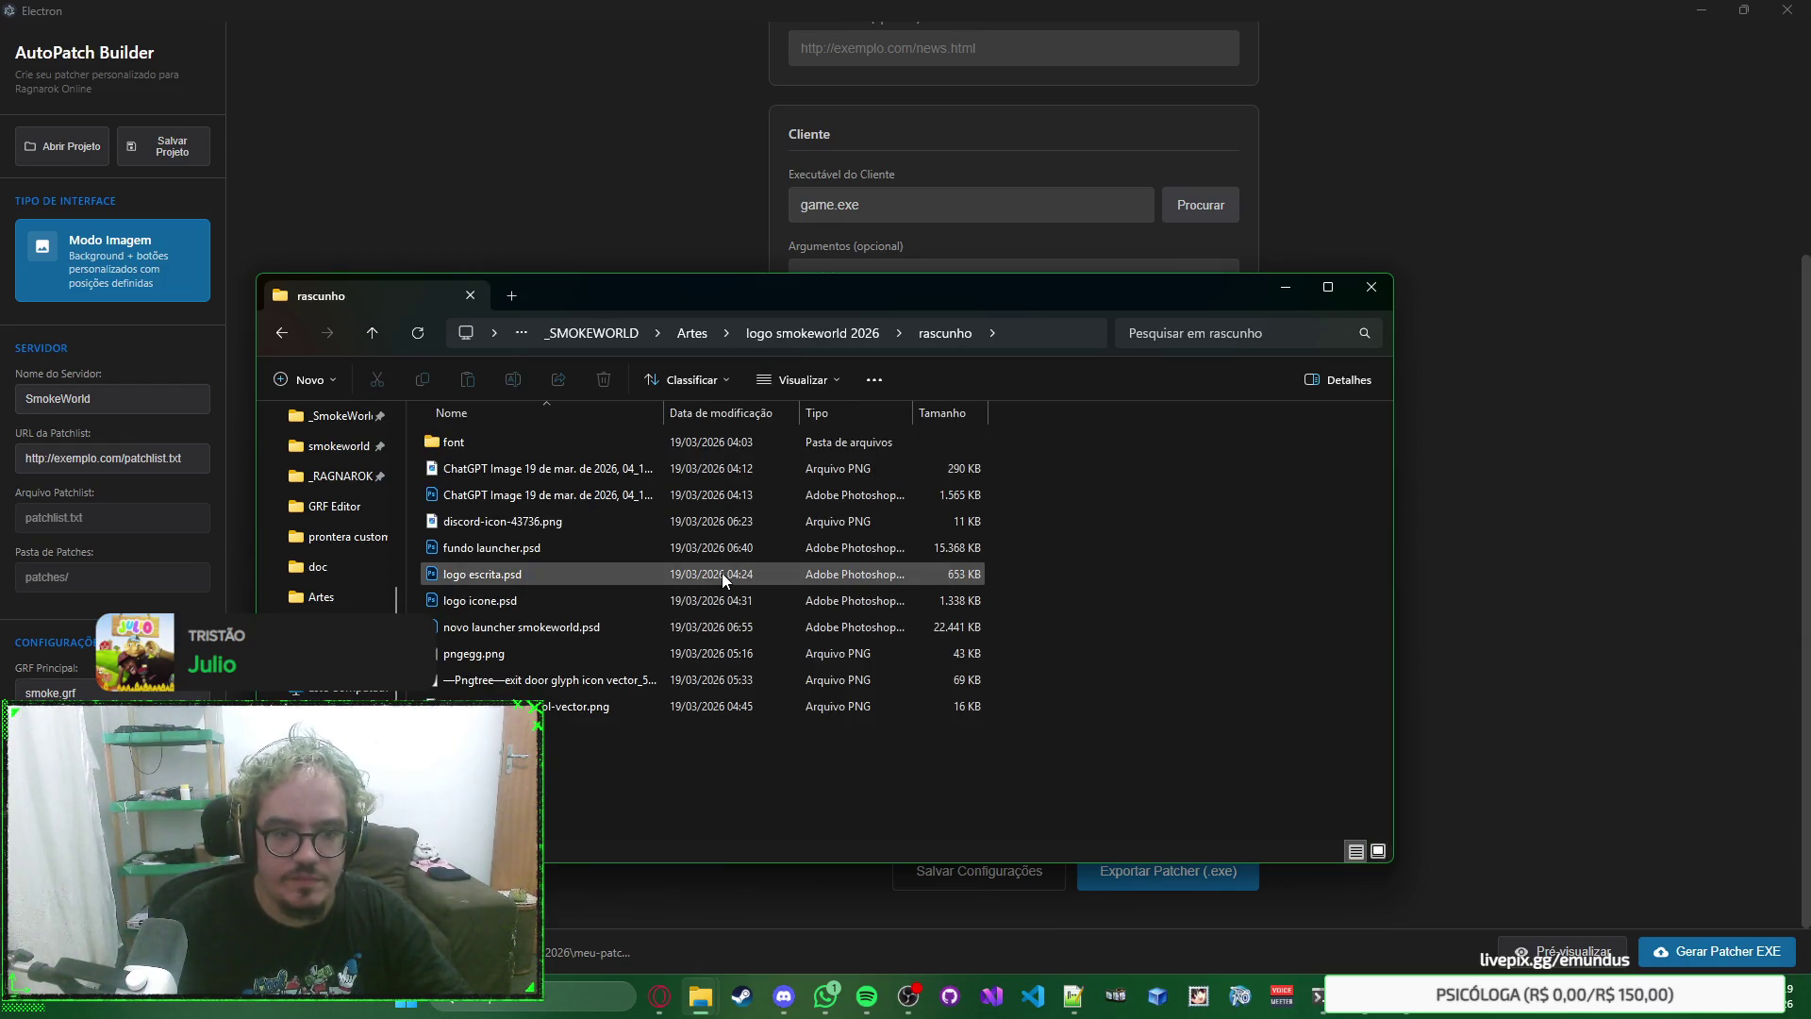
double_click(736, 548)
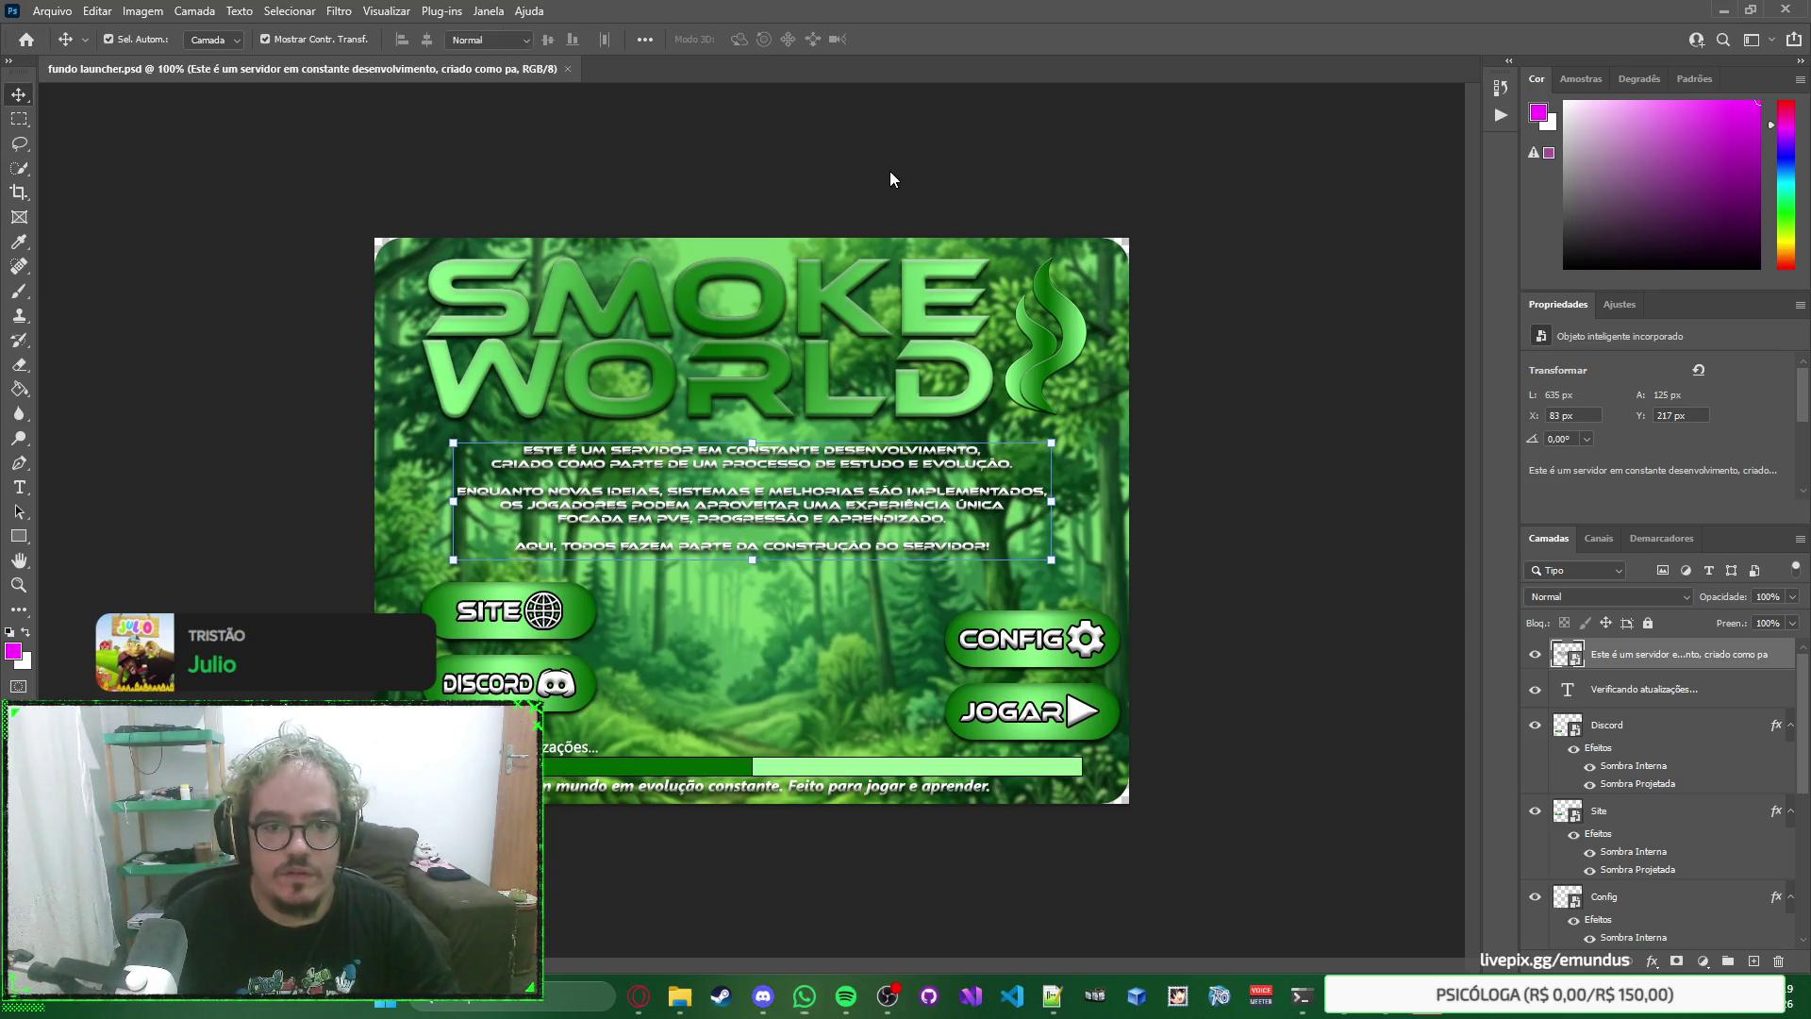
Step: Close the fundo launcher.psd tab, leaving Photoshop on its Início recent-files screen
key("ctrl")
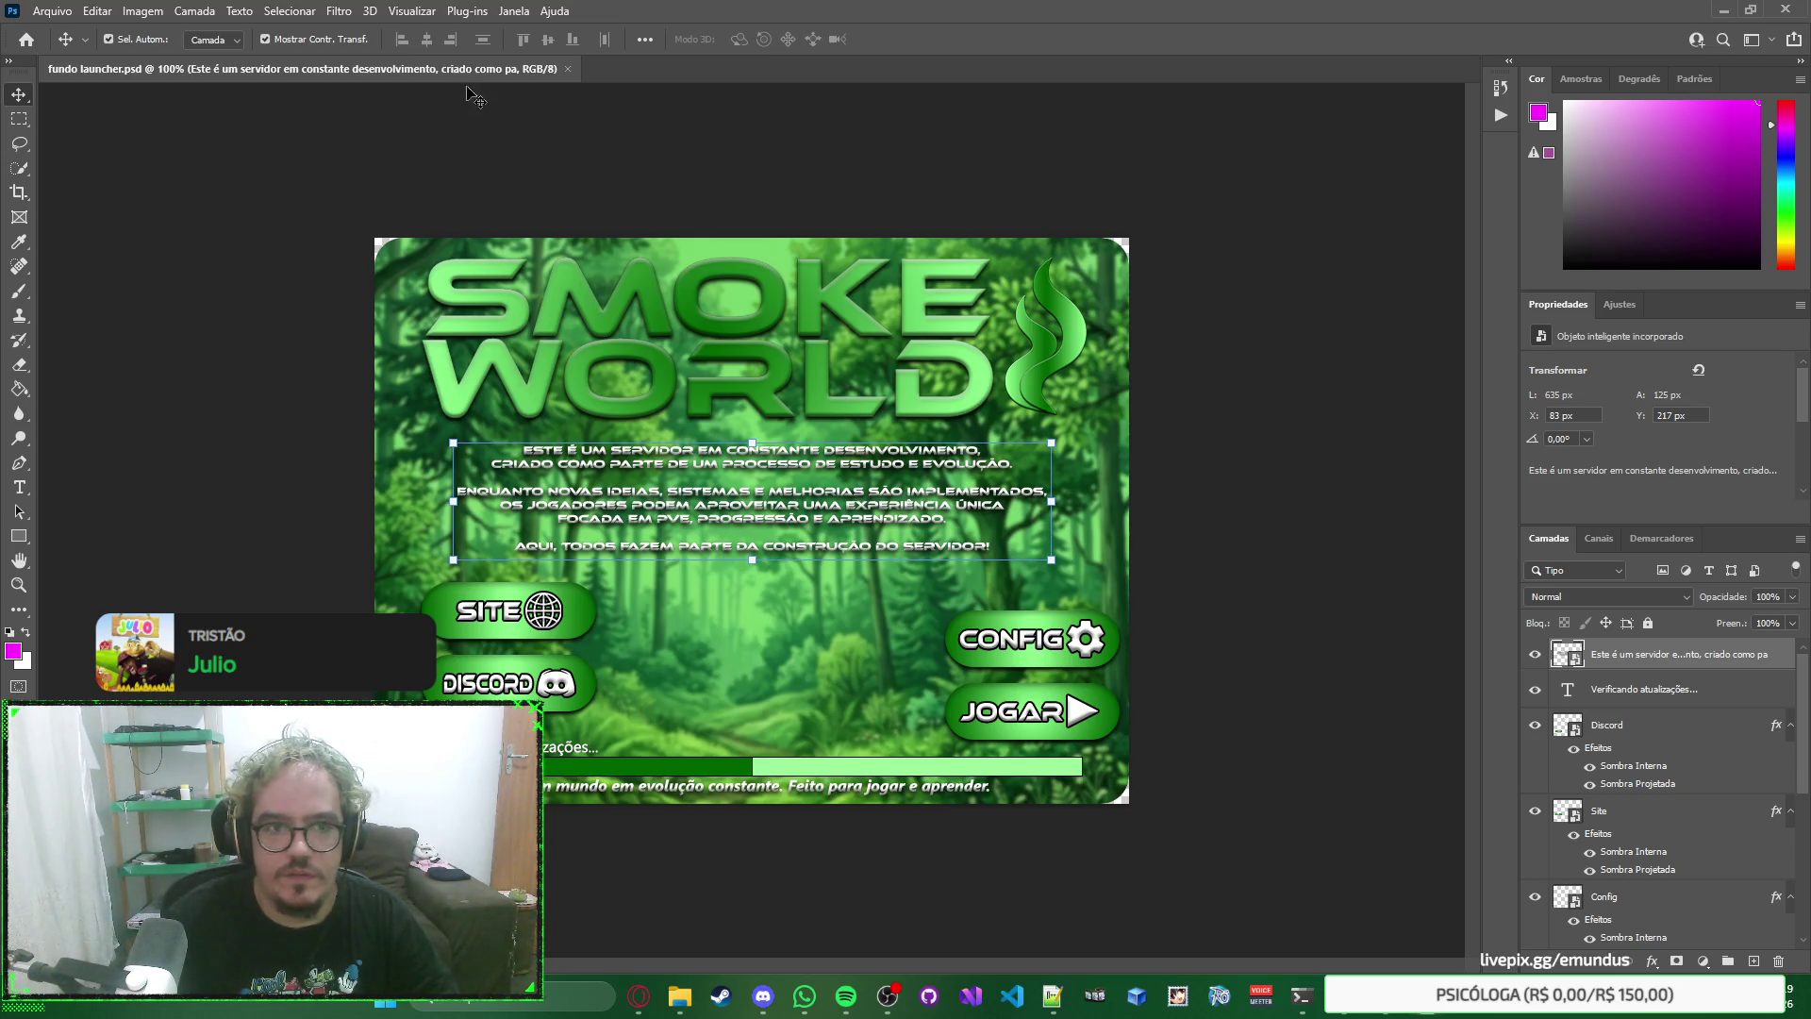
left_click(567, 69)
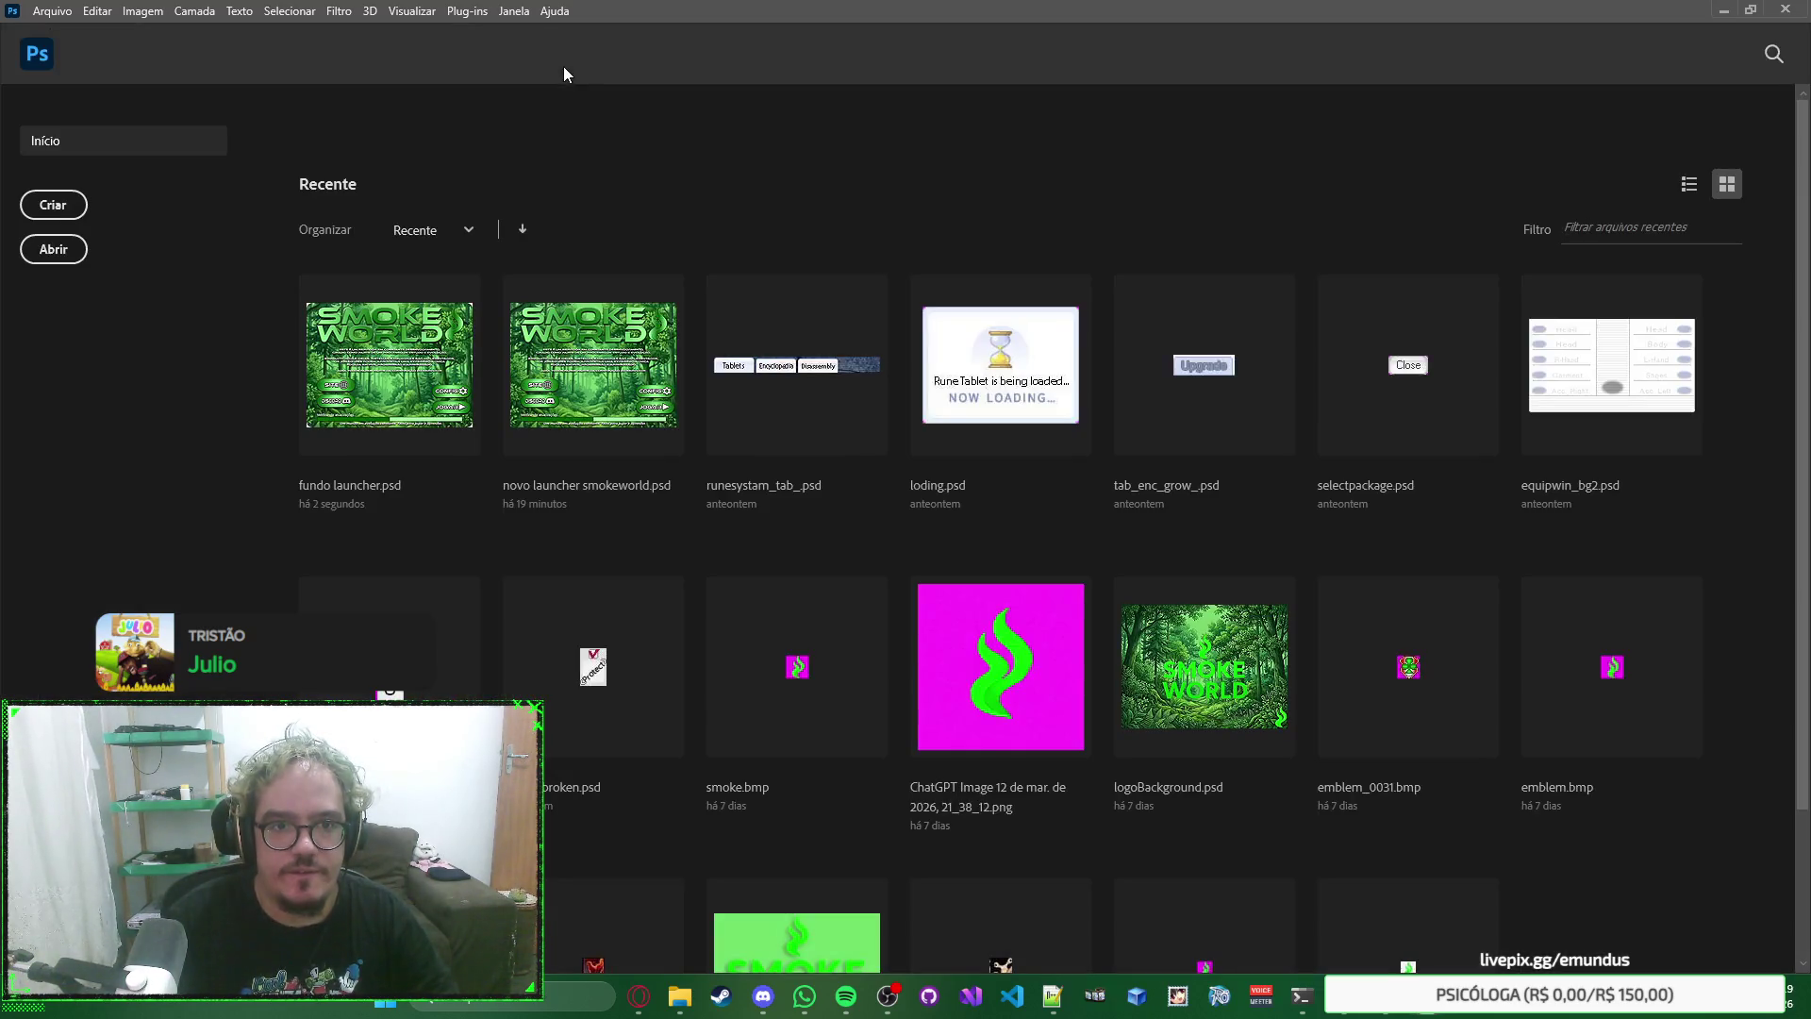
Step: Open novo launcher smokeworld.psd from Recent and unlock its expanded Logo group
left_click(597, 437)
left_click(1210, 454)
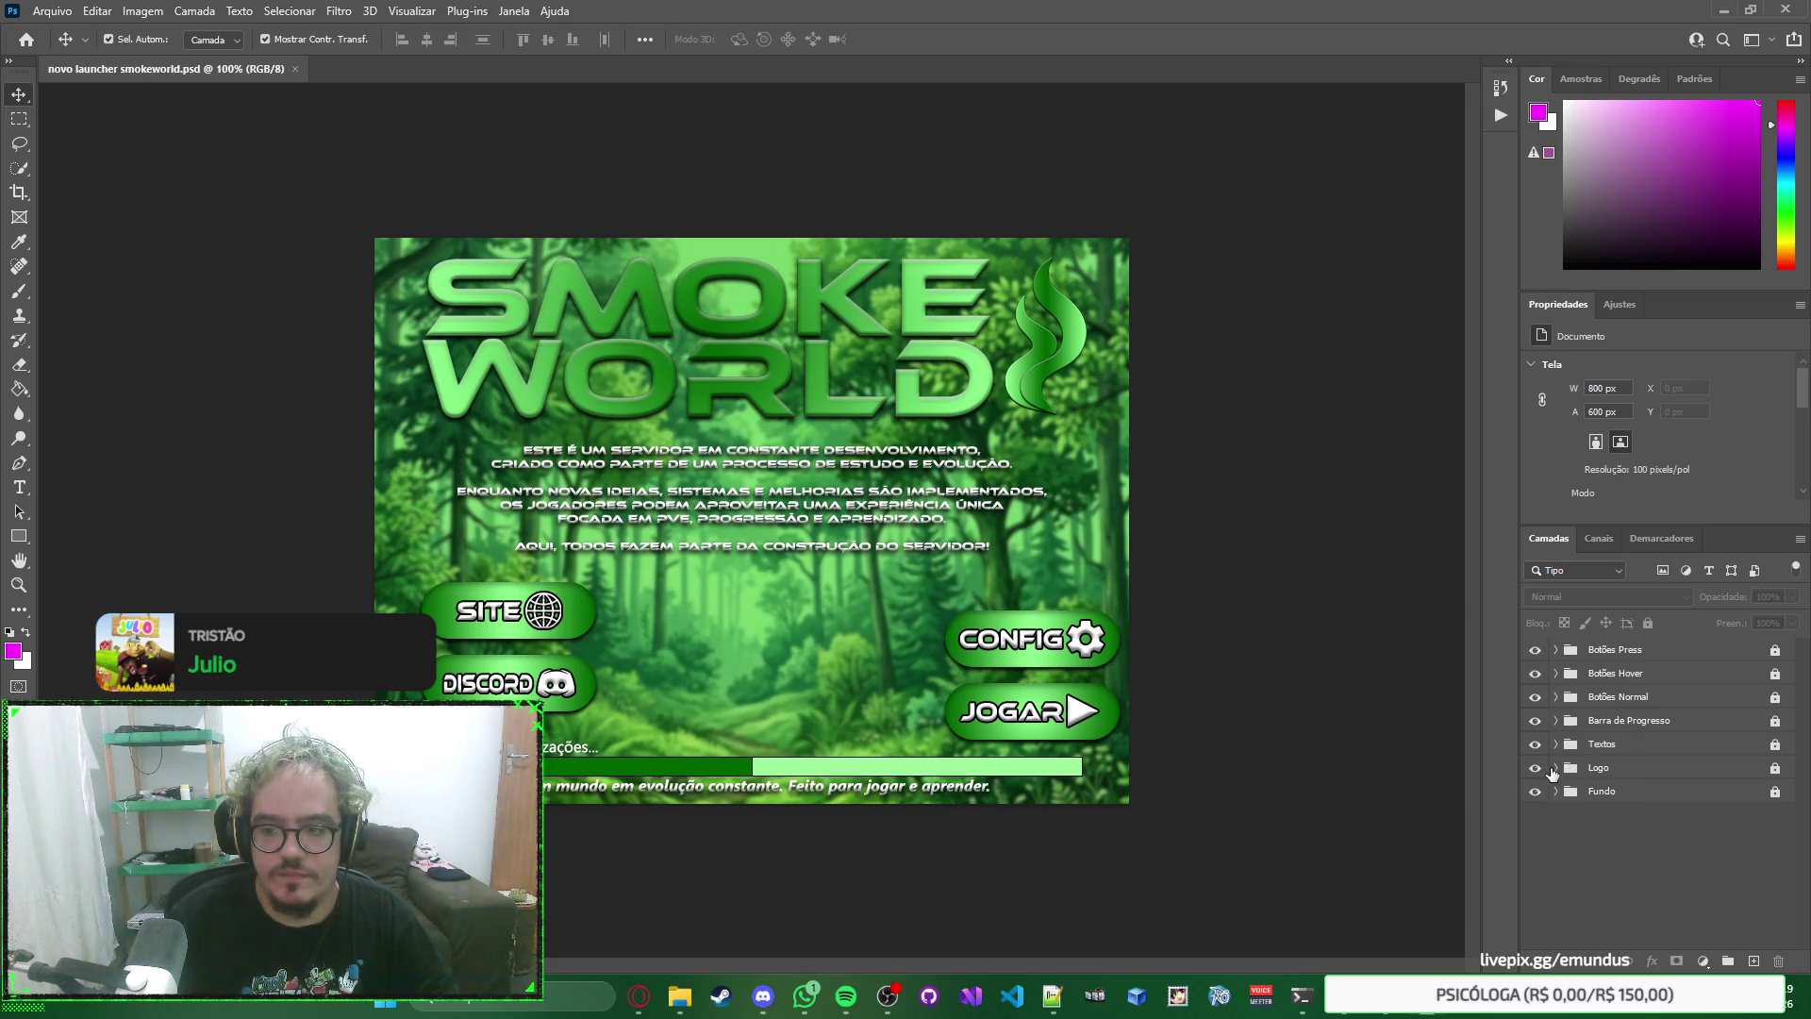
left_click(1552, 769)
left_click(1555, 769)
left_click(1775, 768)
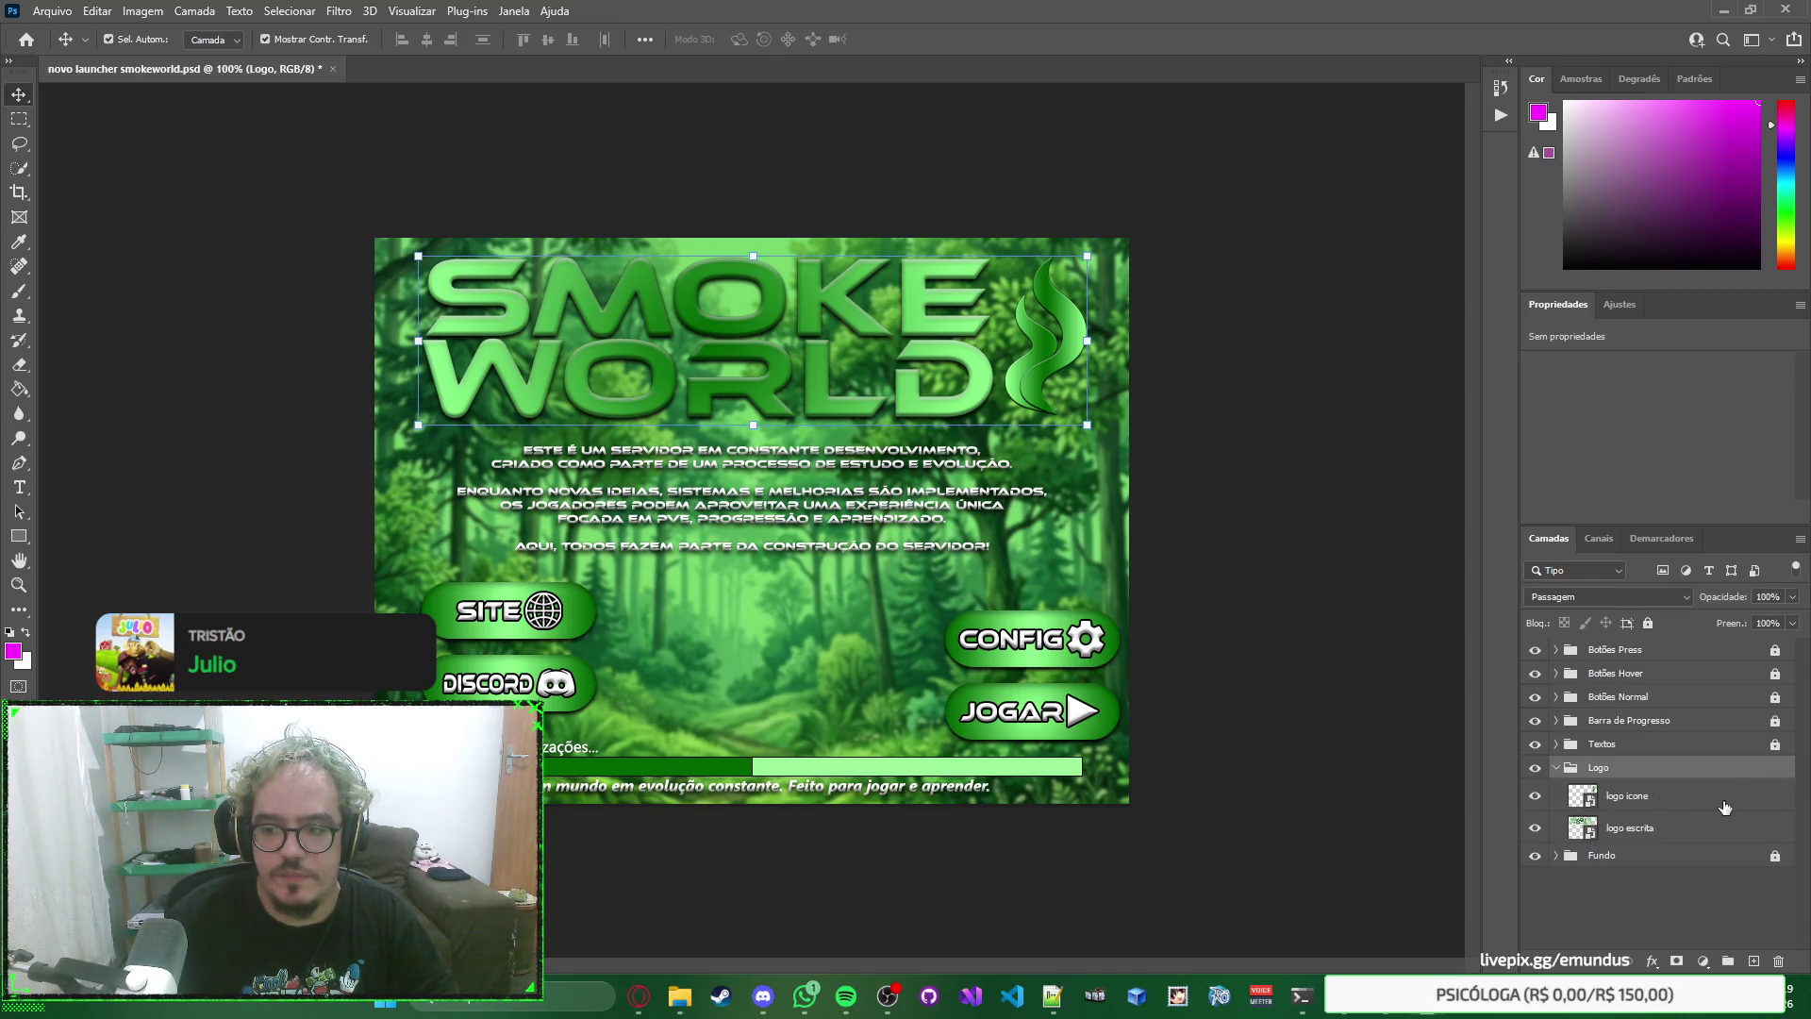
Step: Select the logo icone and logo escrita layers and start a new 710×180 px document
left_click(1665, 801)
left_click(1659, 828, "shift")
left_click(52, 10)
left_click(66, 32)
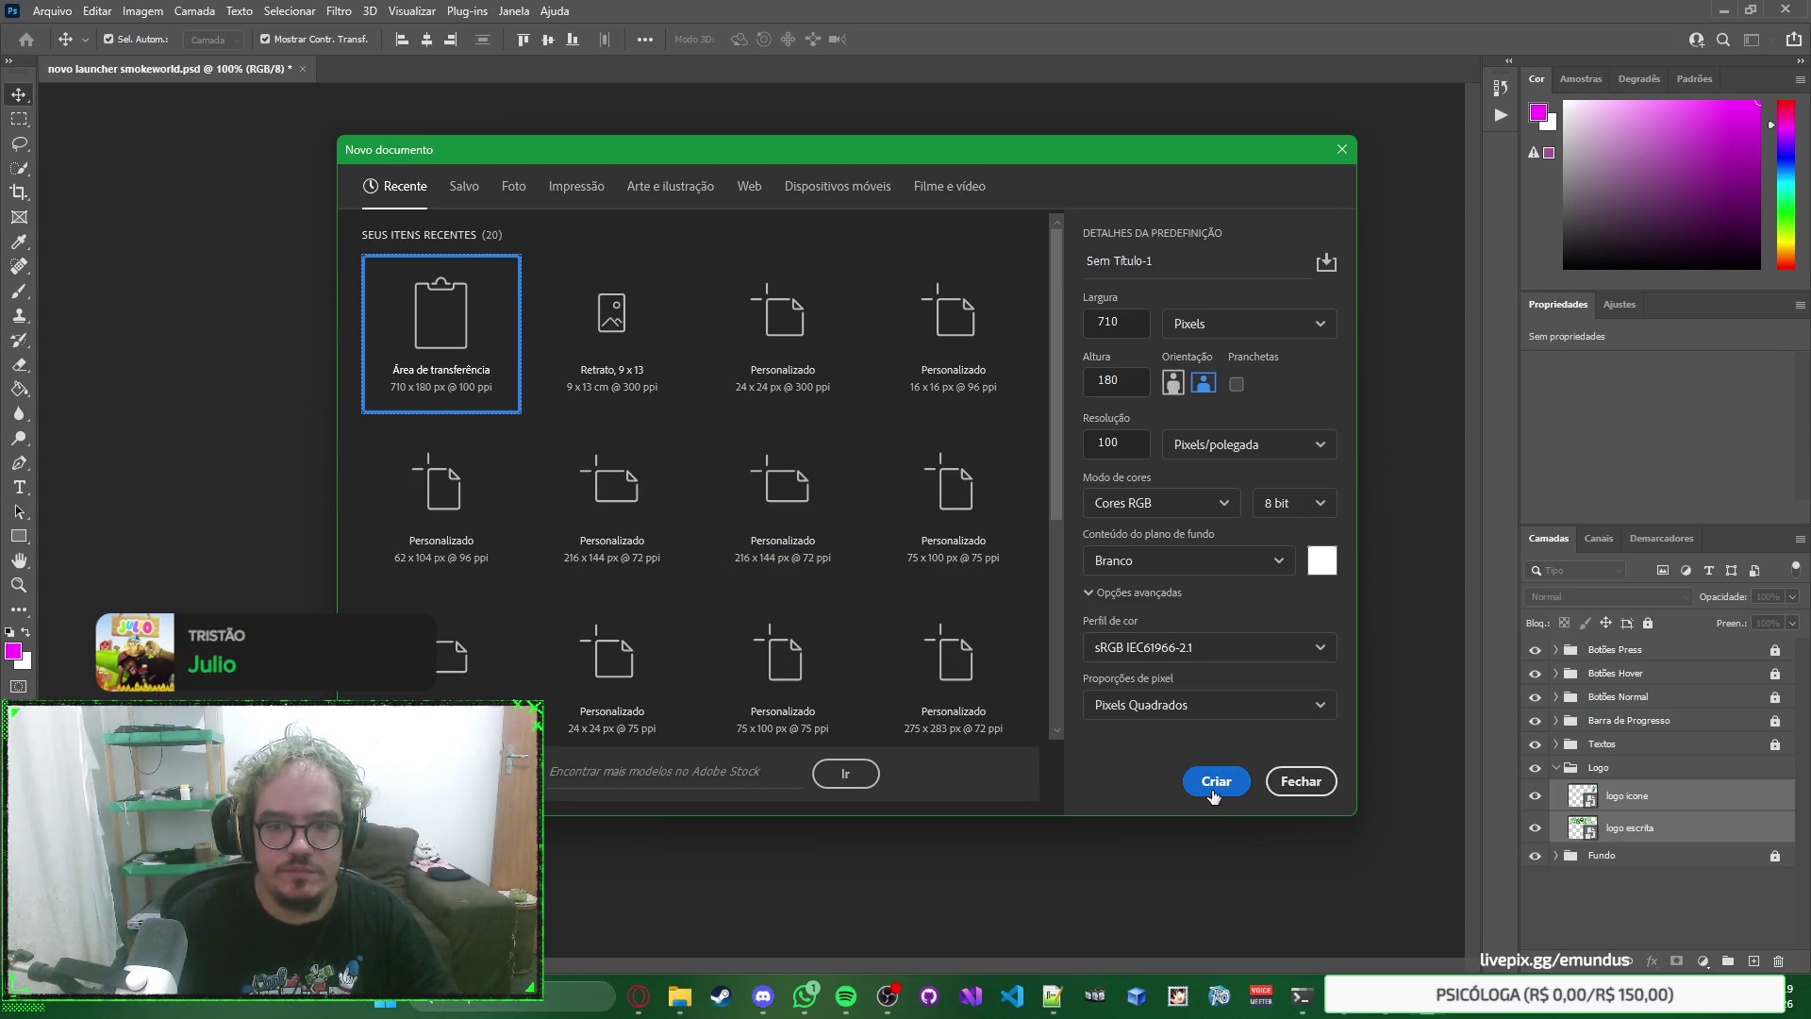
Step: Create the 710×180 document, paste the logo layers, and close novo launcher smokeworld.psd without saving
left_click(1214, 782)
key("ctrl+v")
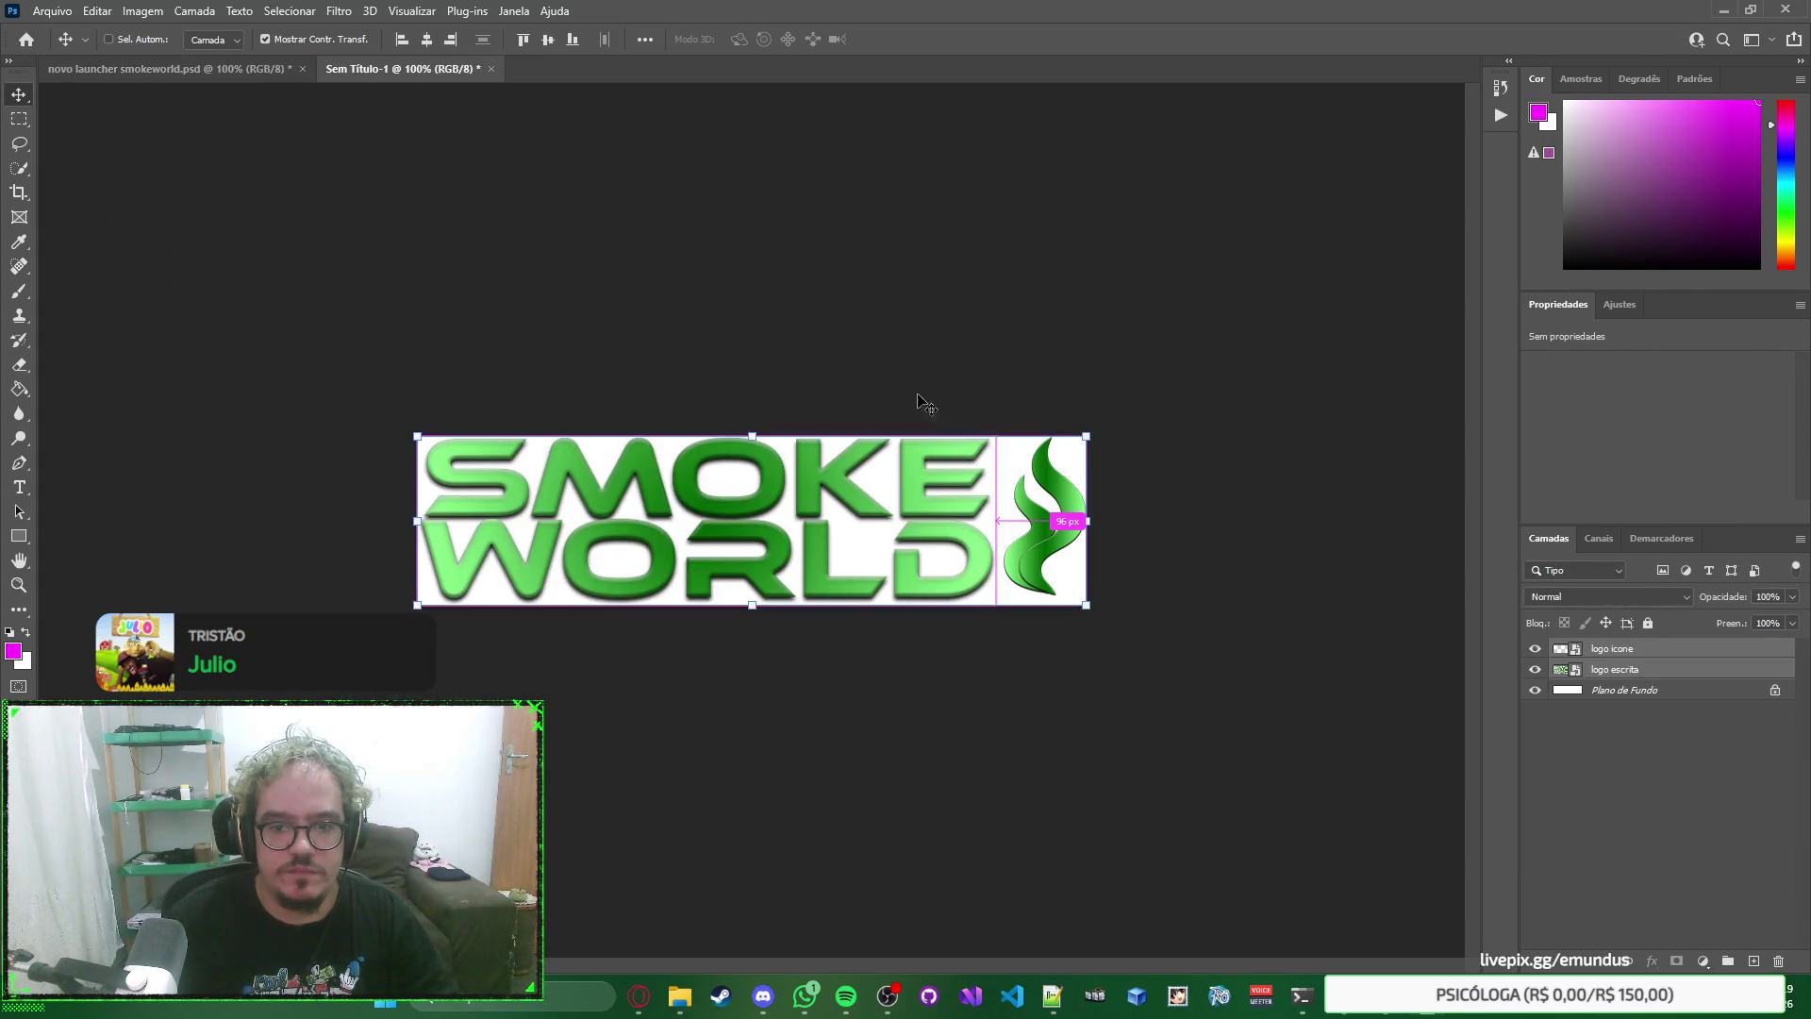
left_click(1045, 347, "ctrl")
left_click(847, 498)
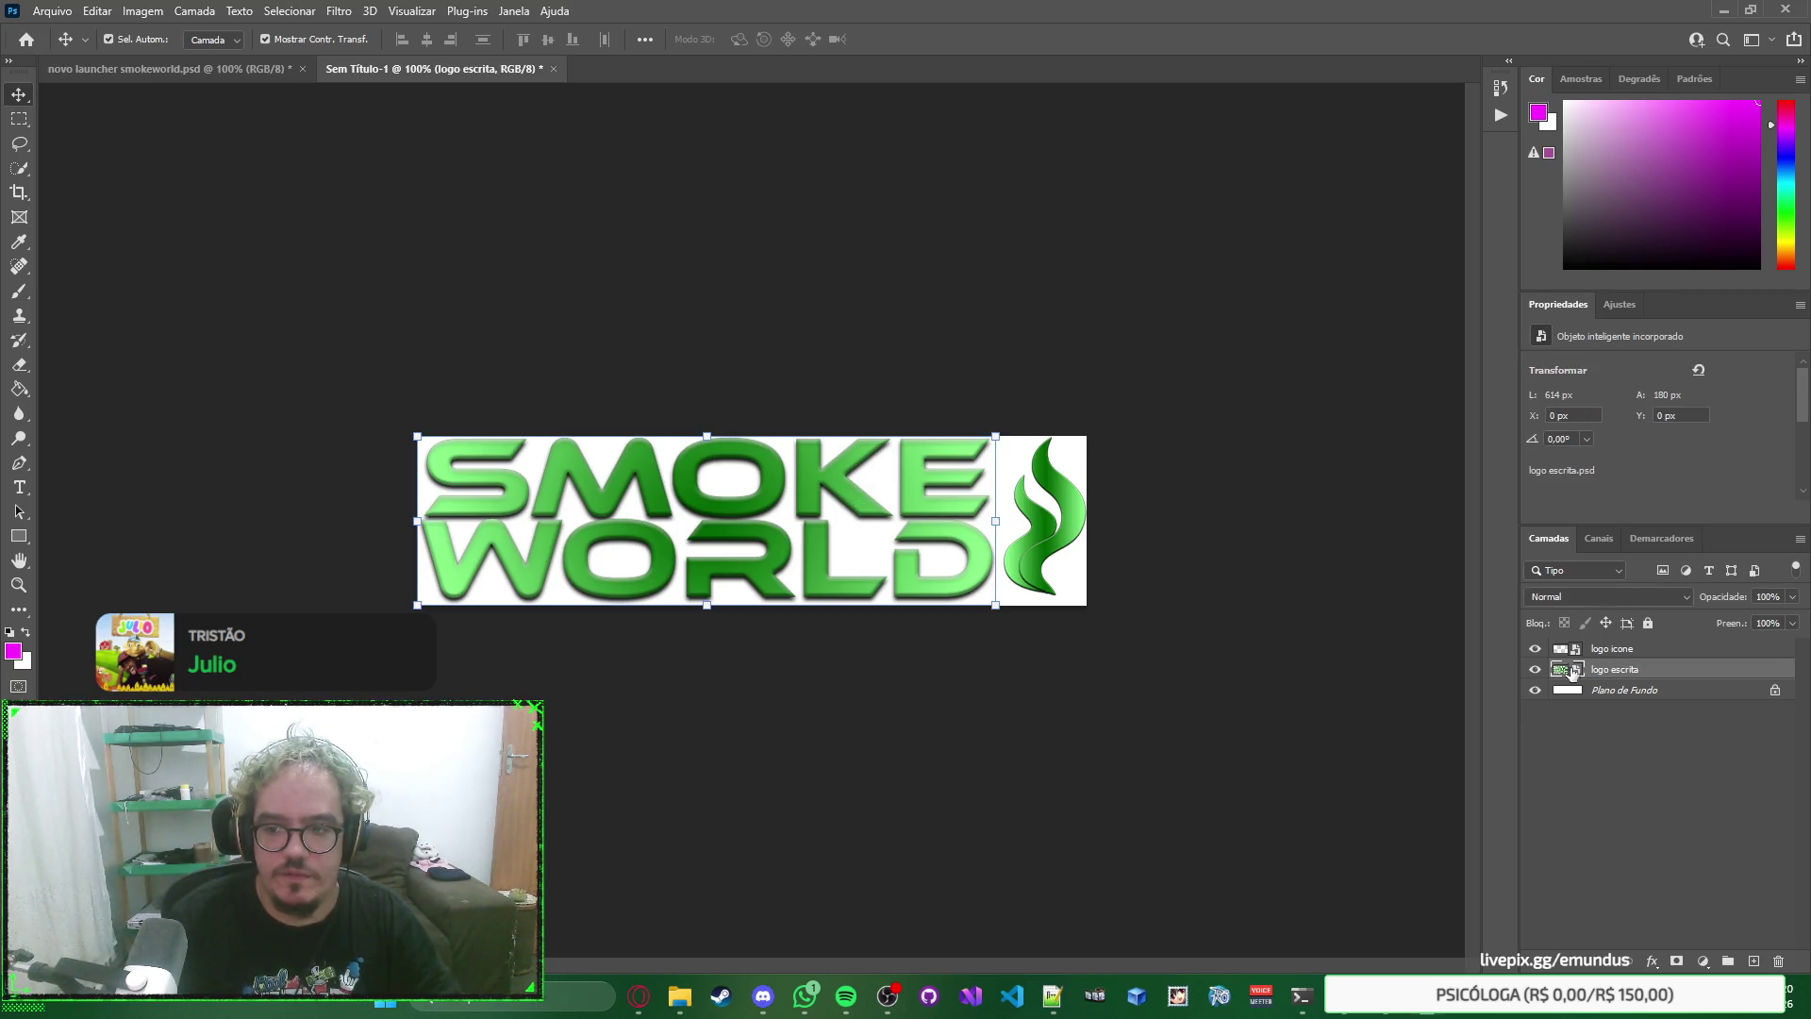
left_click(302, 69)
left_click(919, 368)
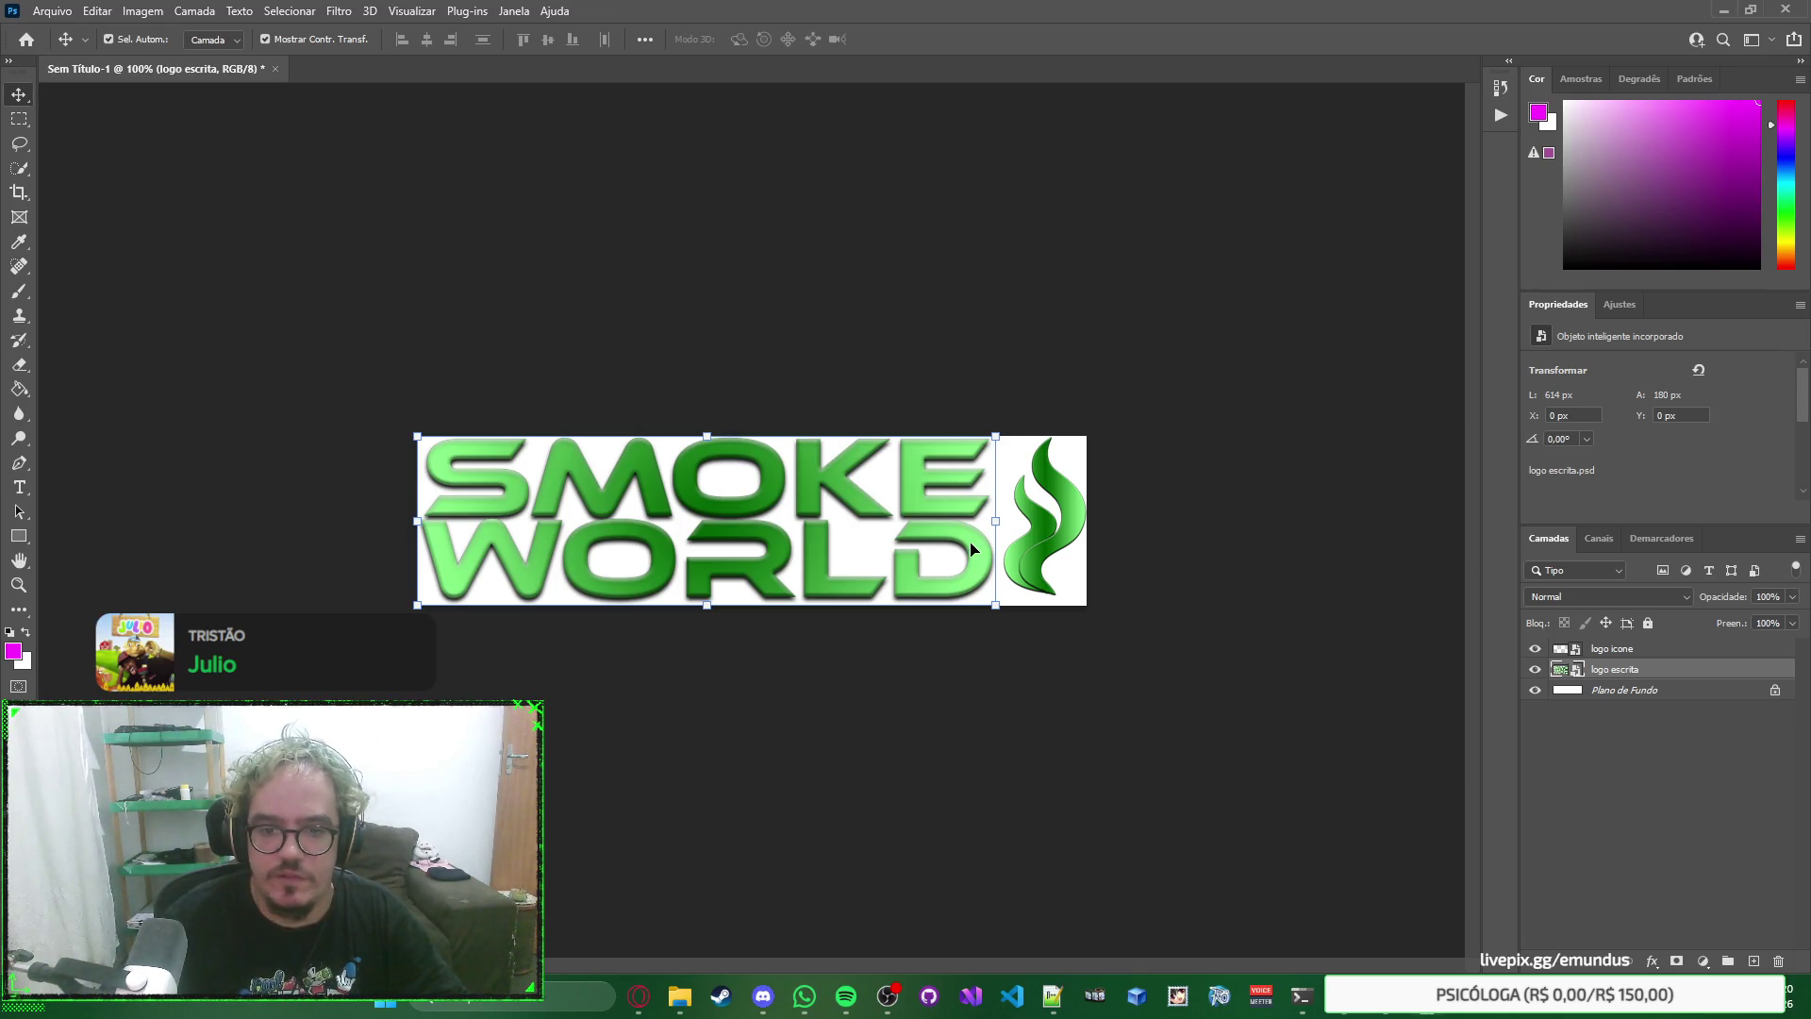
Step: Delete the white Plano de Fundo background layer, undo to restore it, then return to rascunho
left_click(1646, 689)
key("Delete")
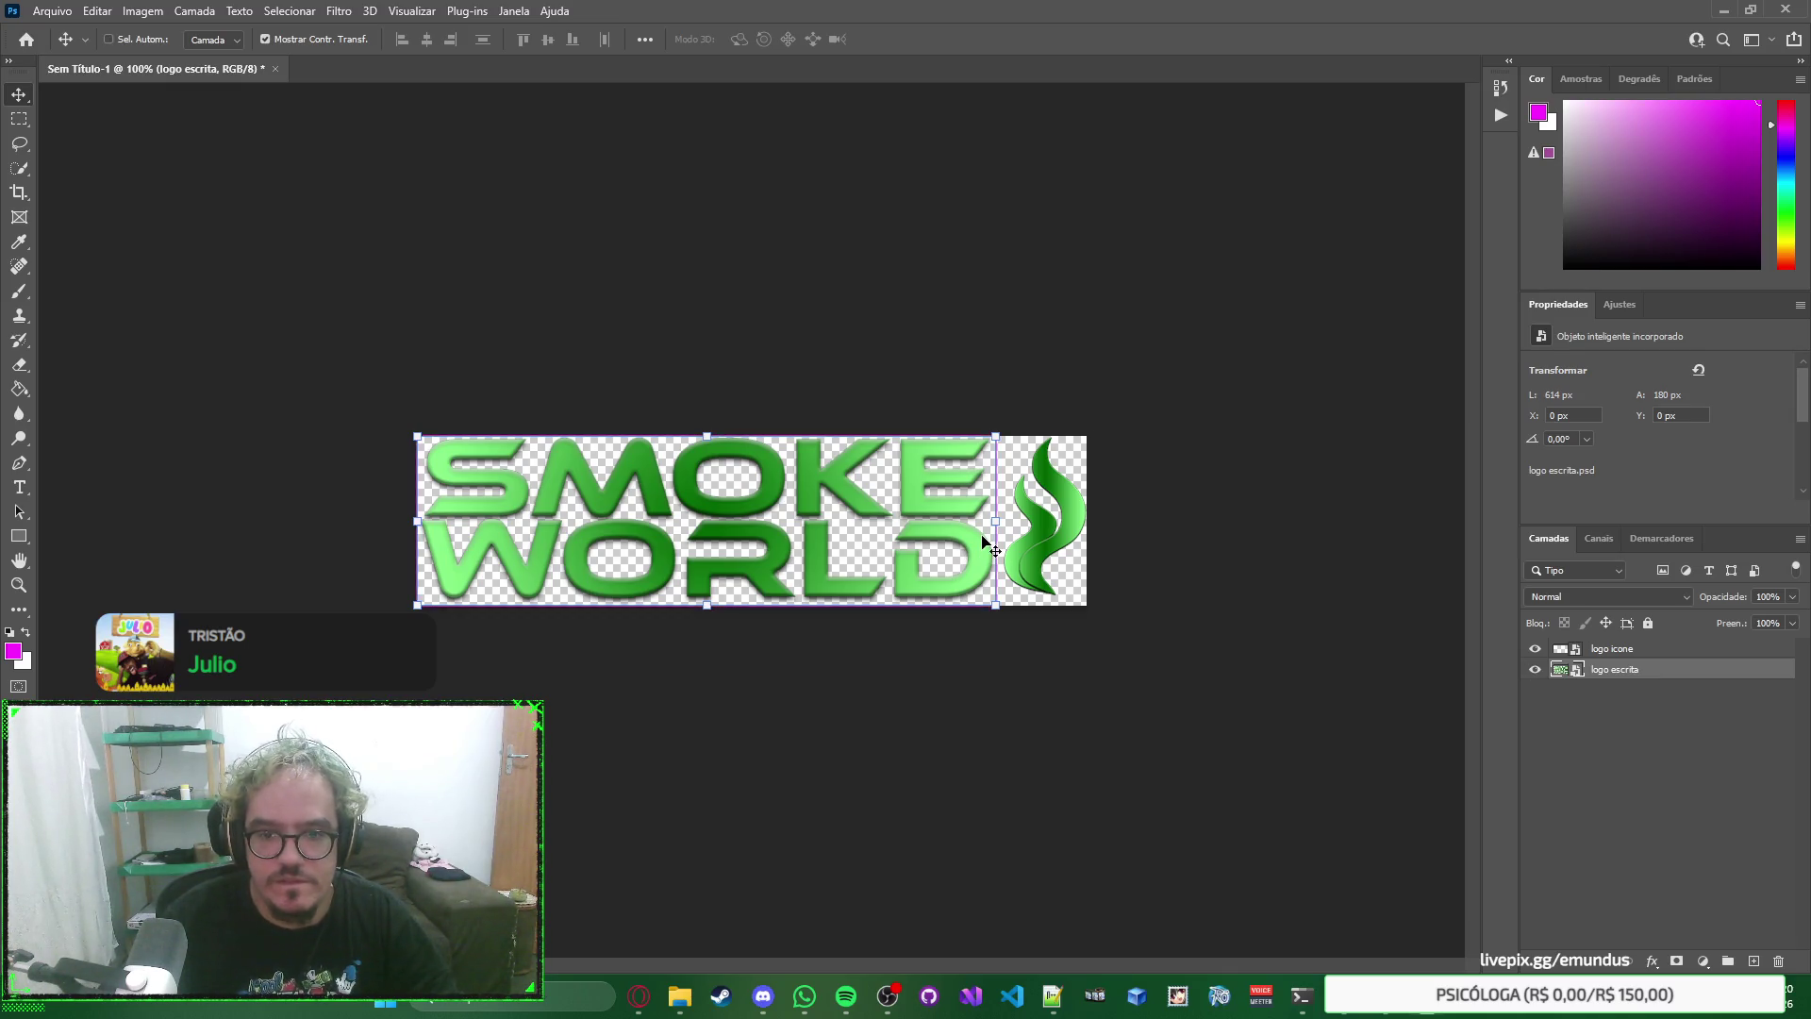
key("ctrl+z")
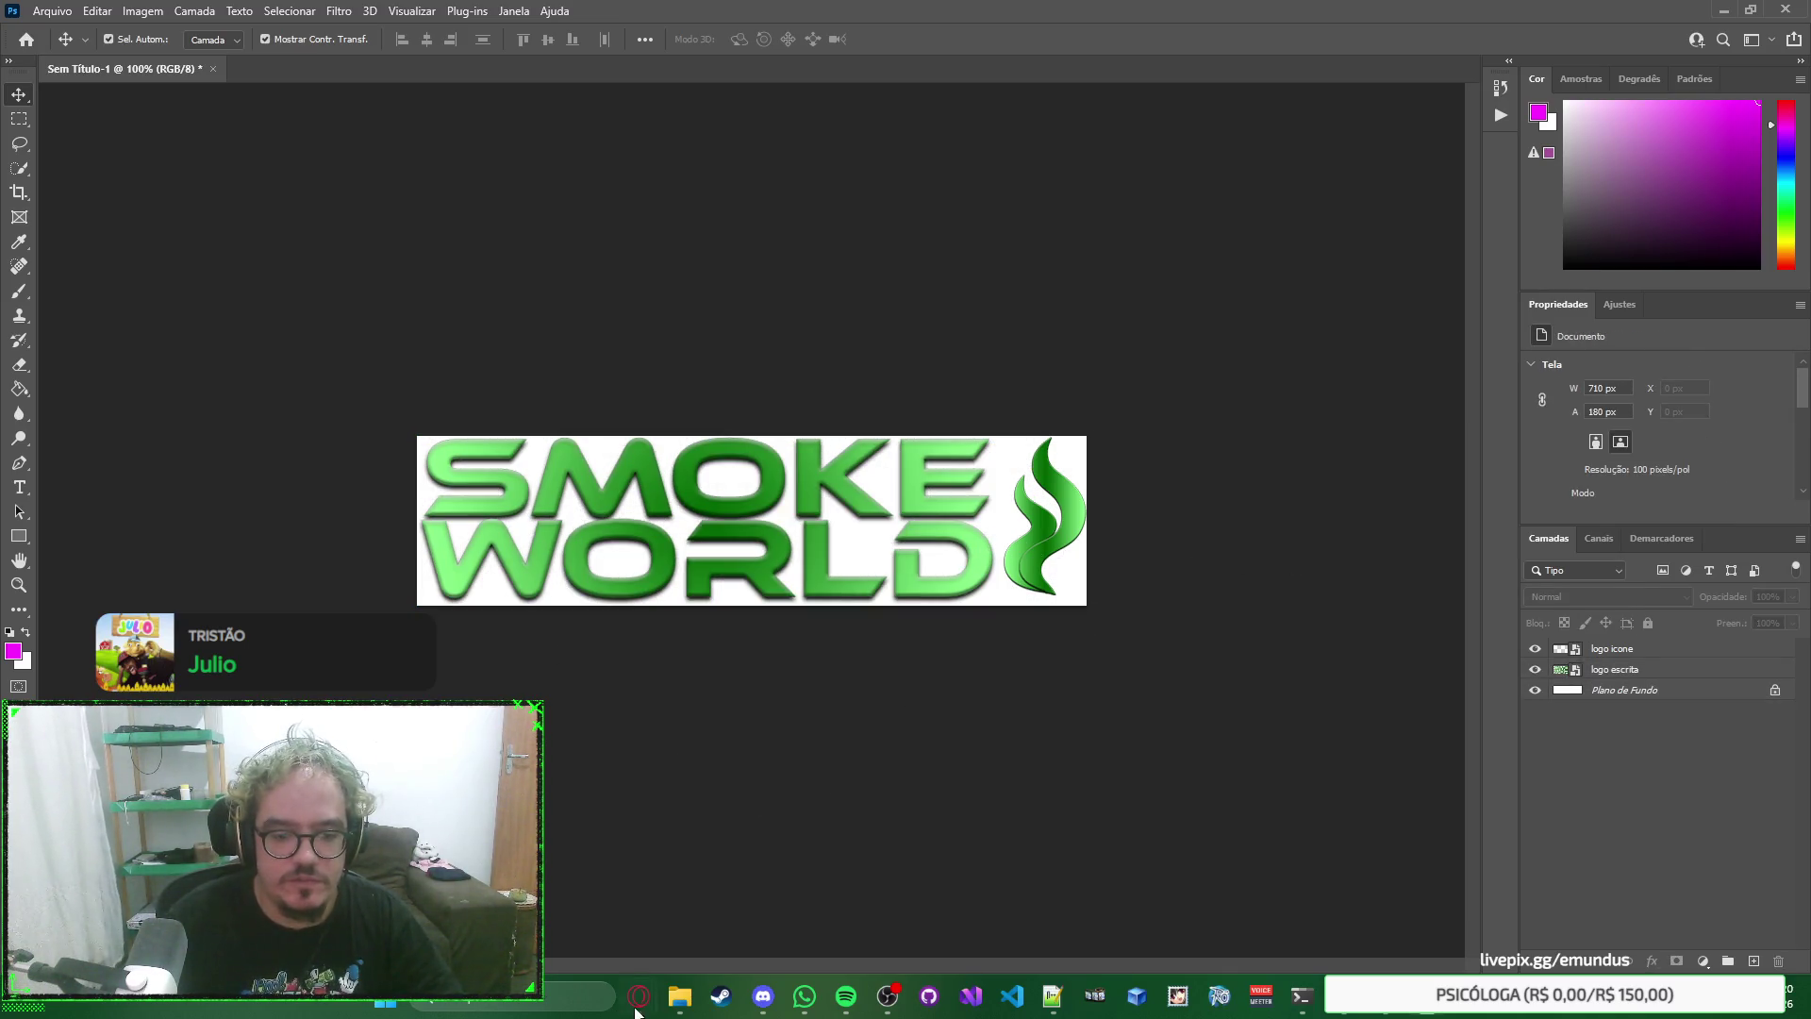
mouse_move(679, 996)
left_click(988, 877)
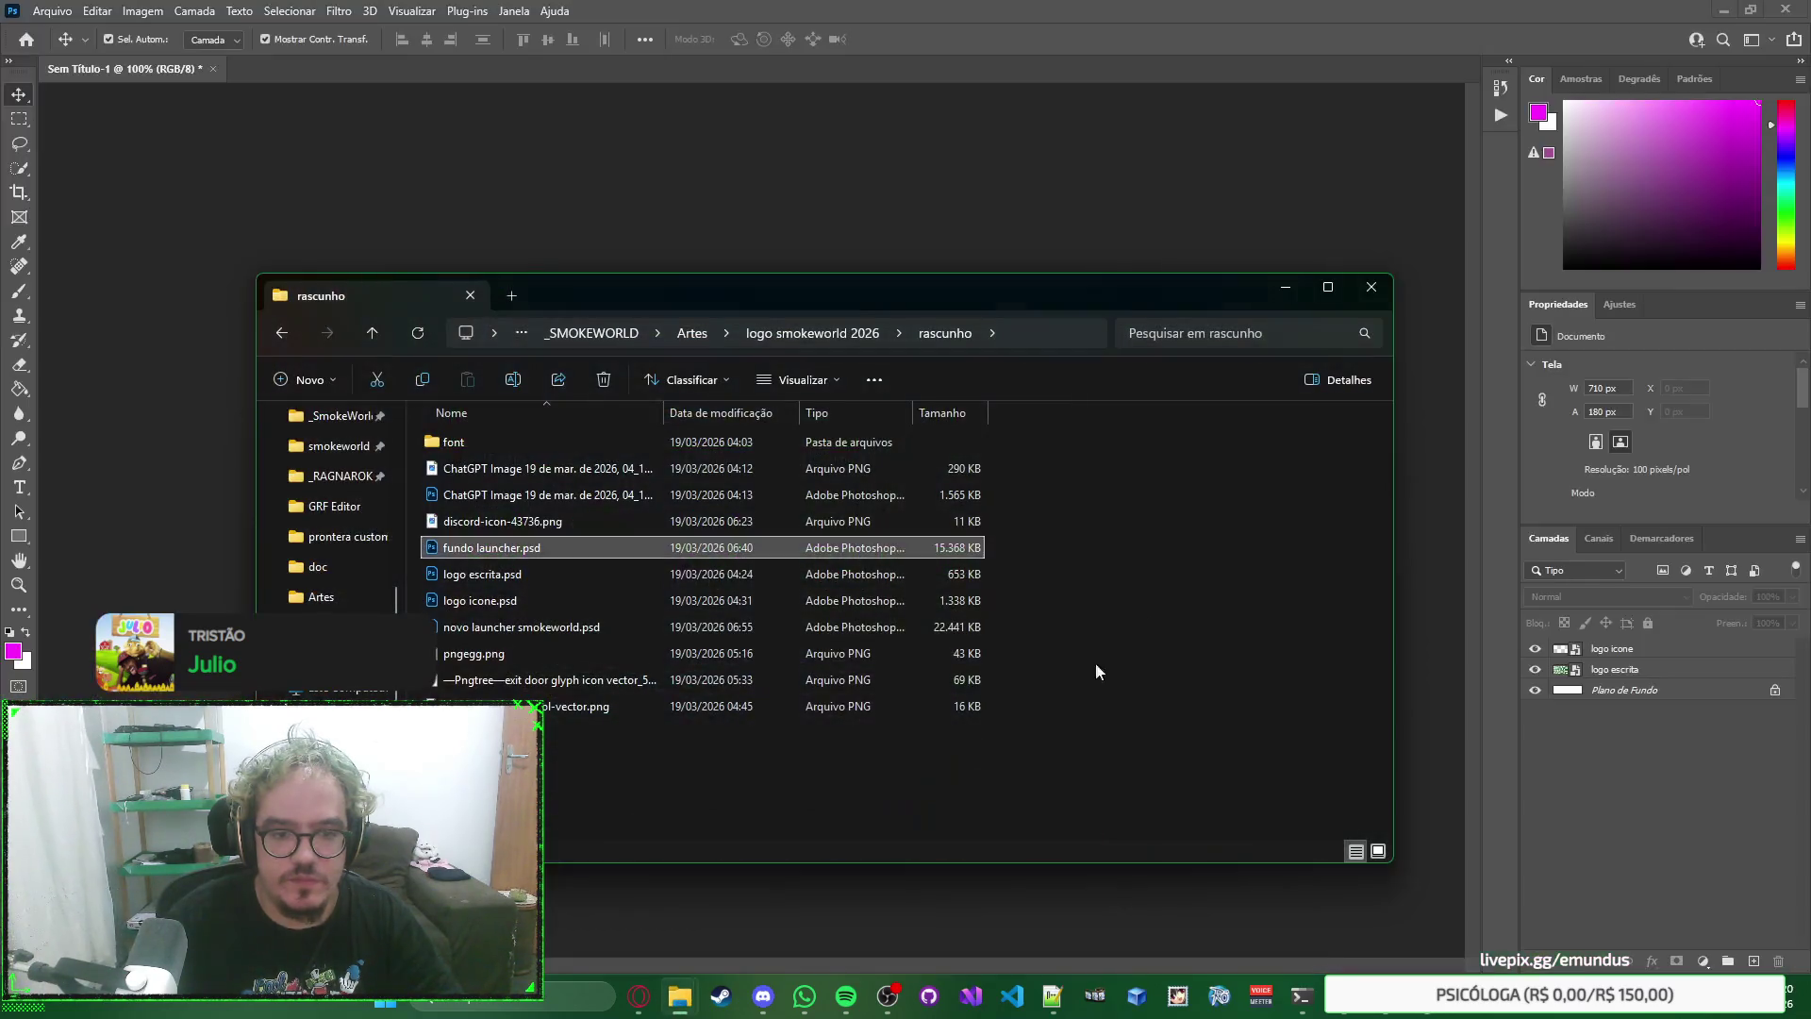
Step: Open the font folder, go back to rascunho, and bring the images folder window forward
double_click(581, 439)
key("alt+Left")
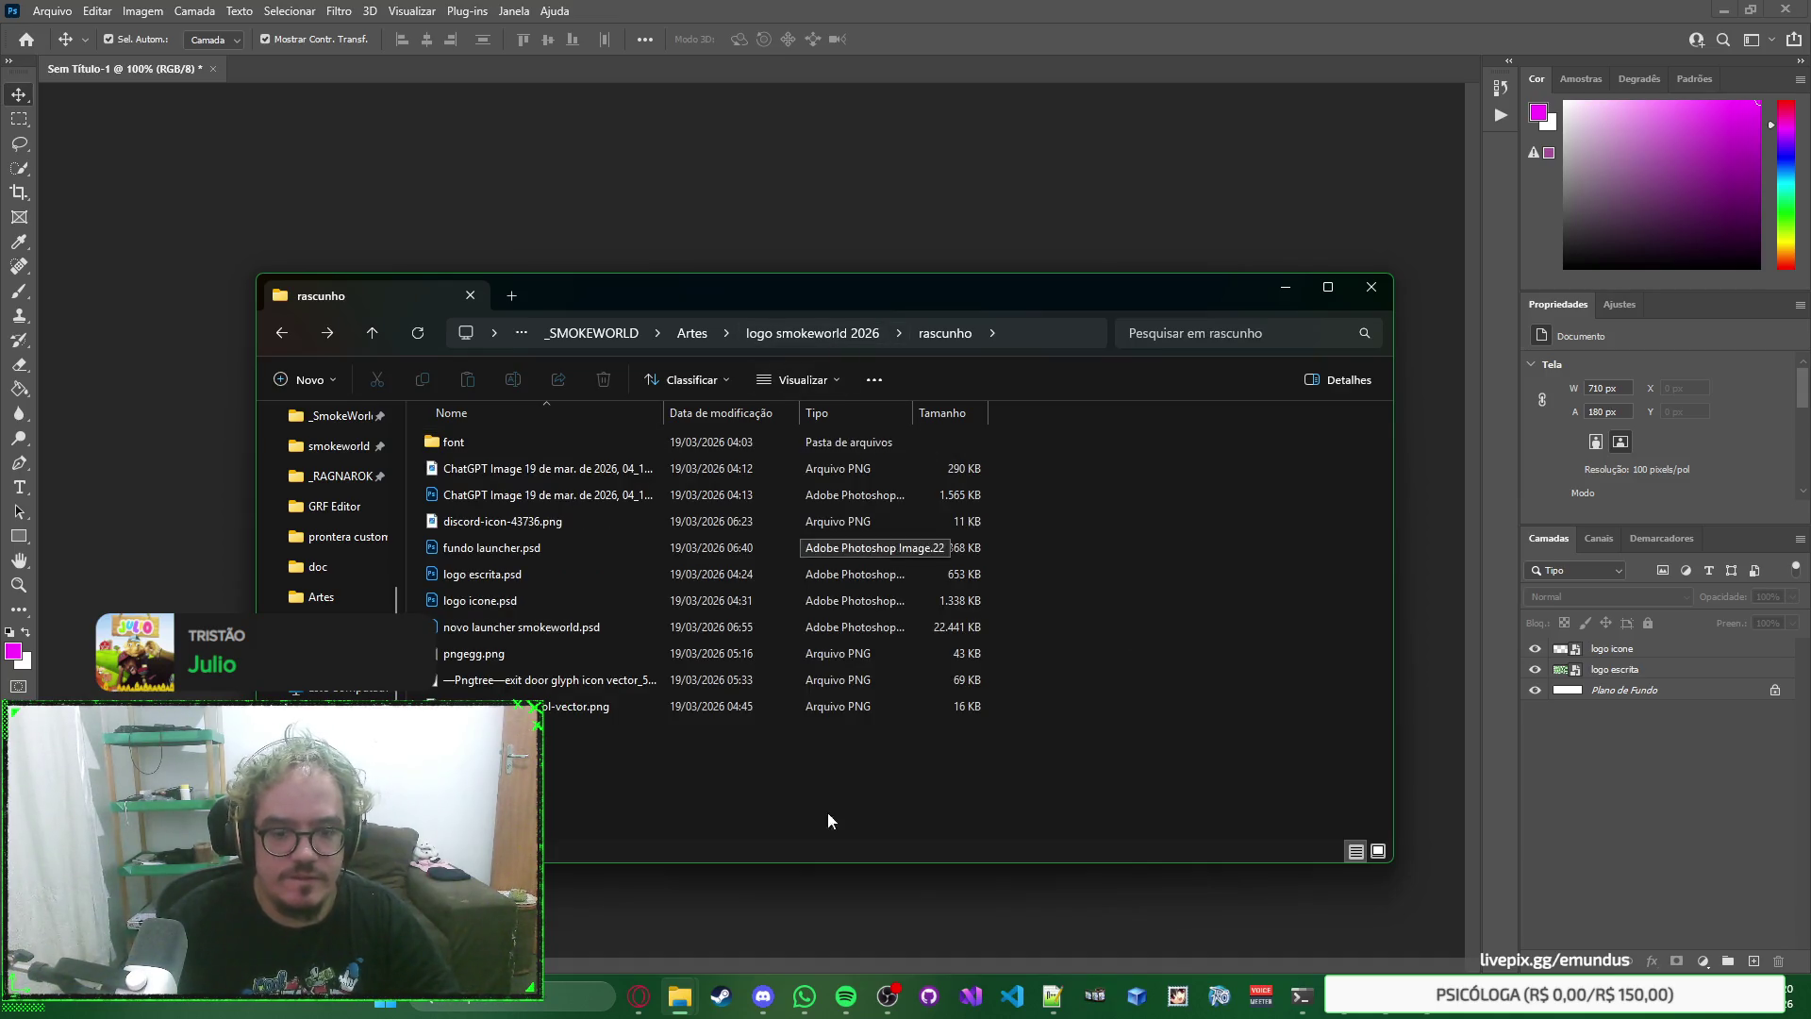
mouse_move(679, 996)
mouse_move(632, 881)
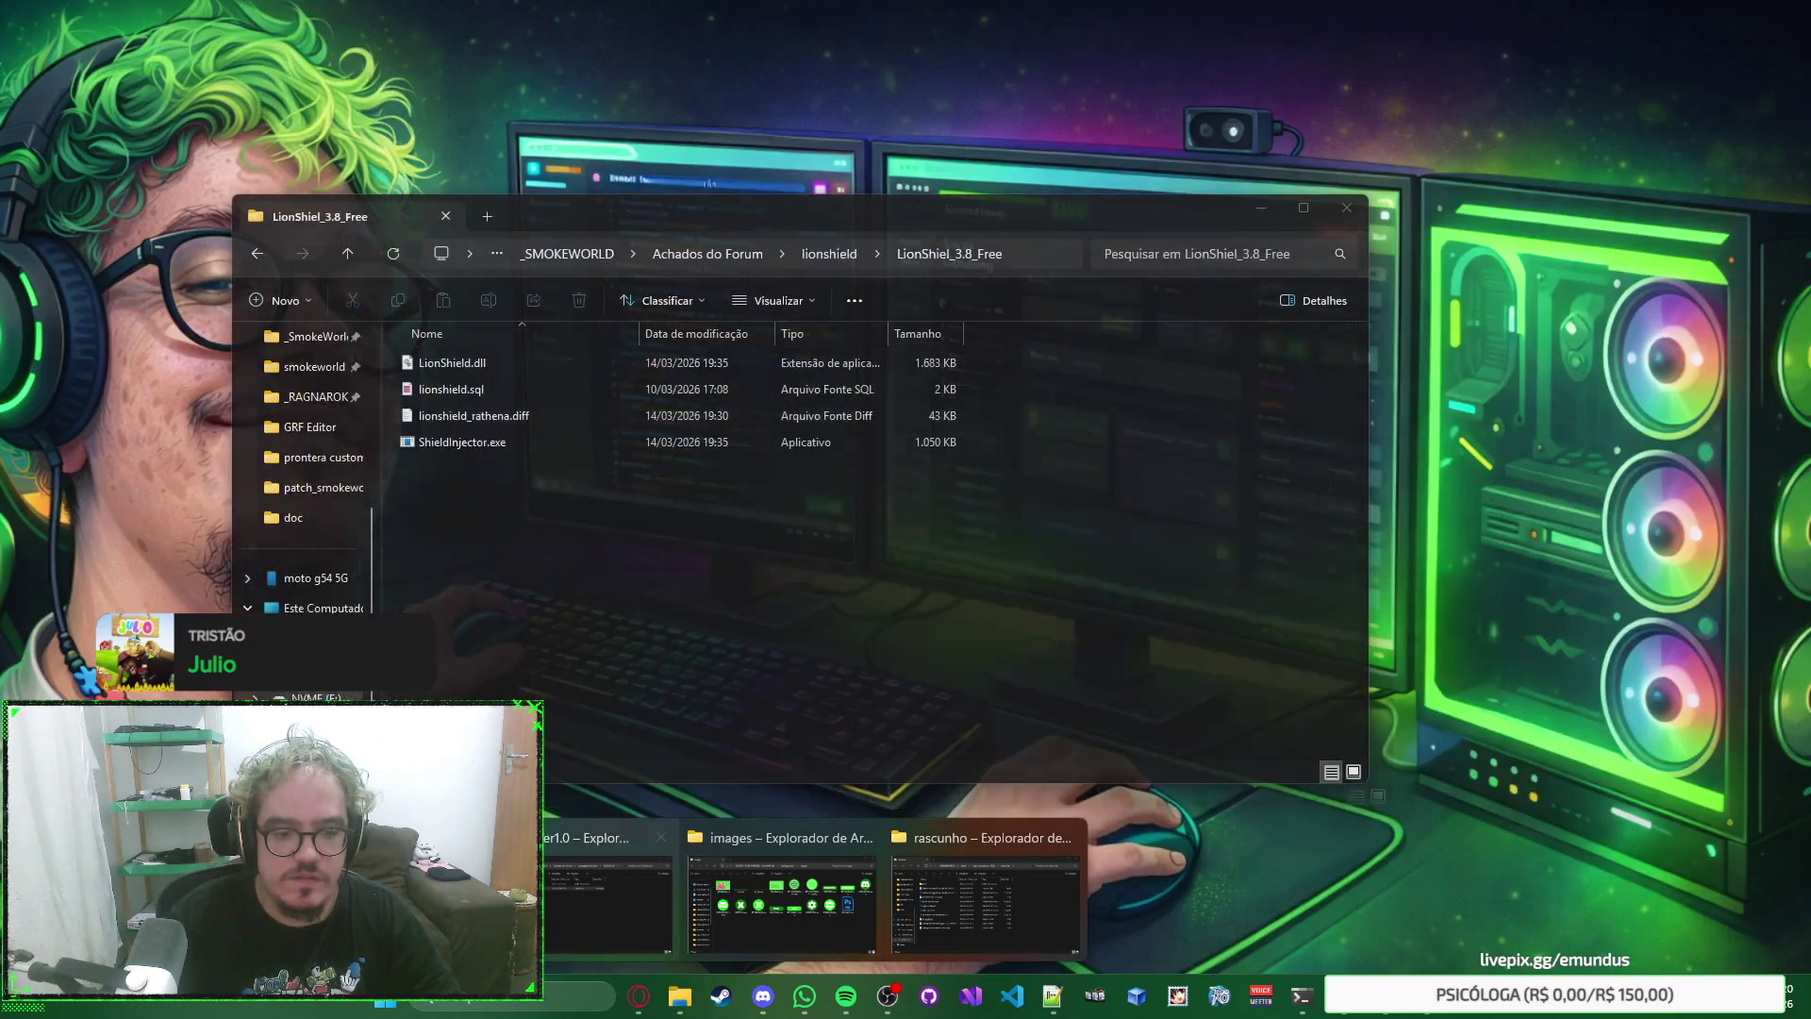
left_click(782, 901)
Step: Minimize the images folder window and open a new File Explorer window from the taskbar jump list
left_click(992, 177)
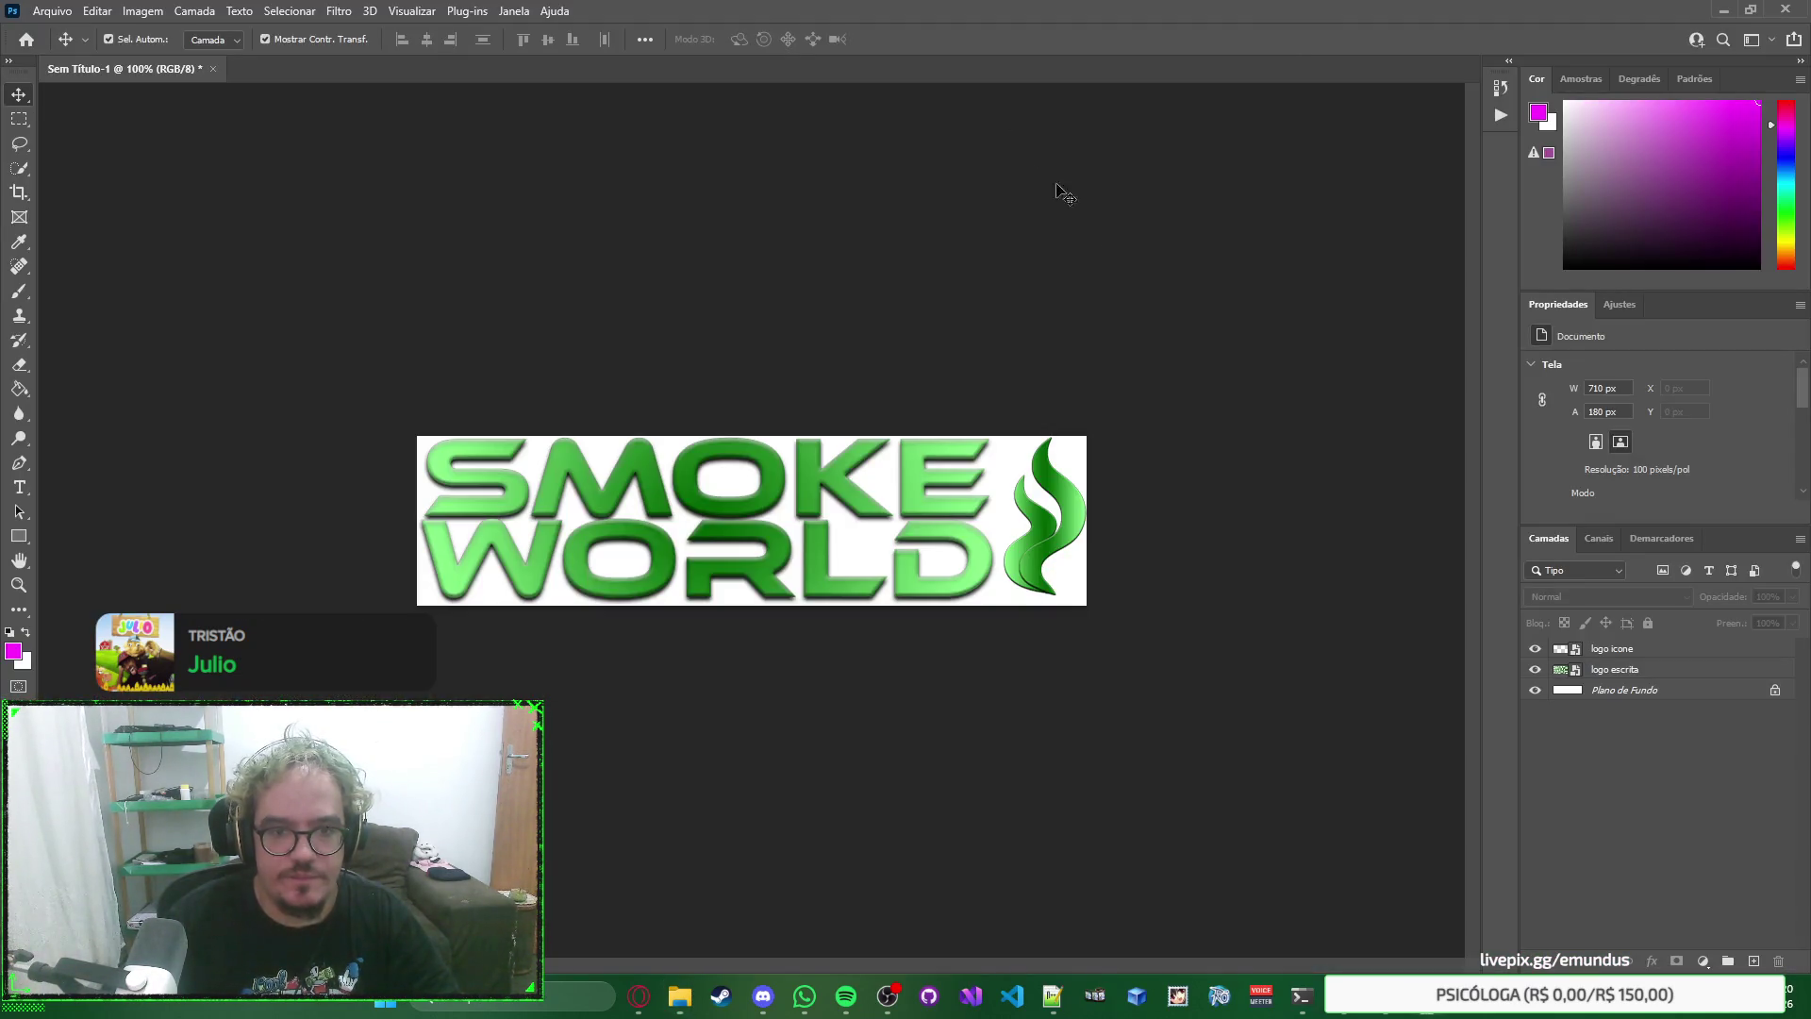
right_click(679, 996)
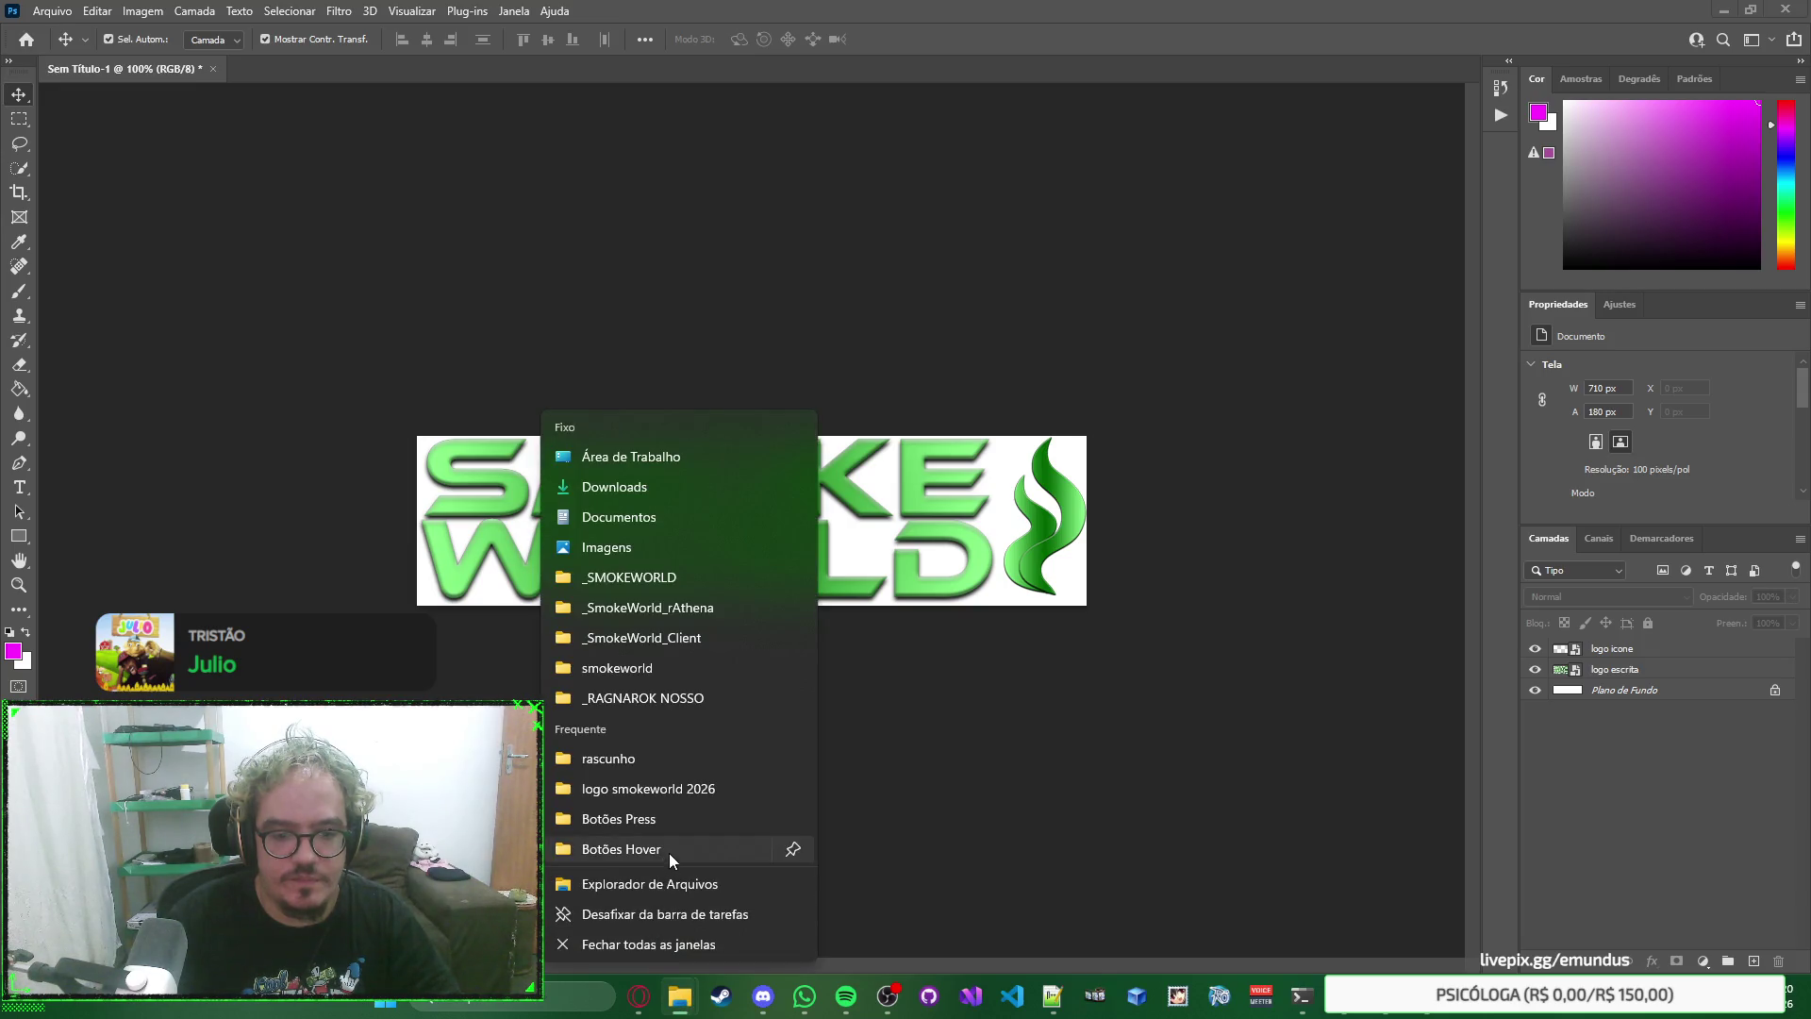
left_click(656, 881)
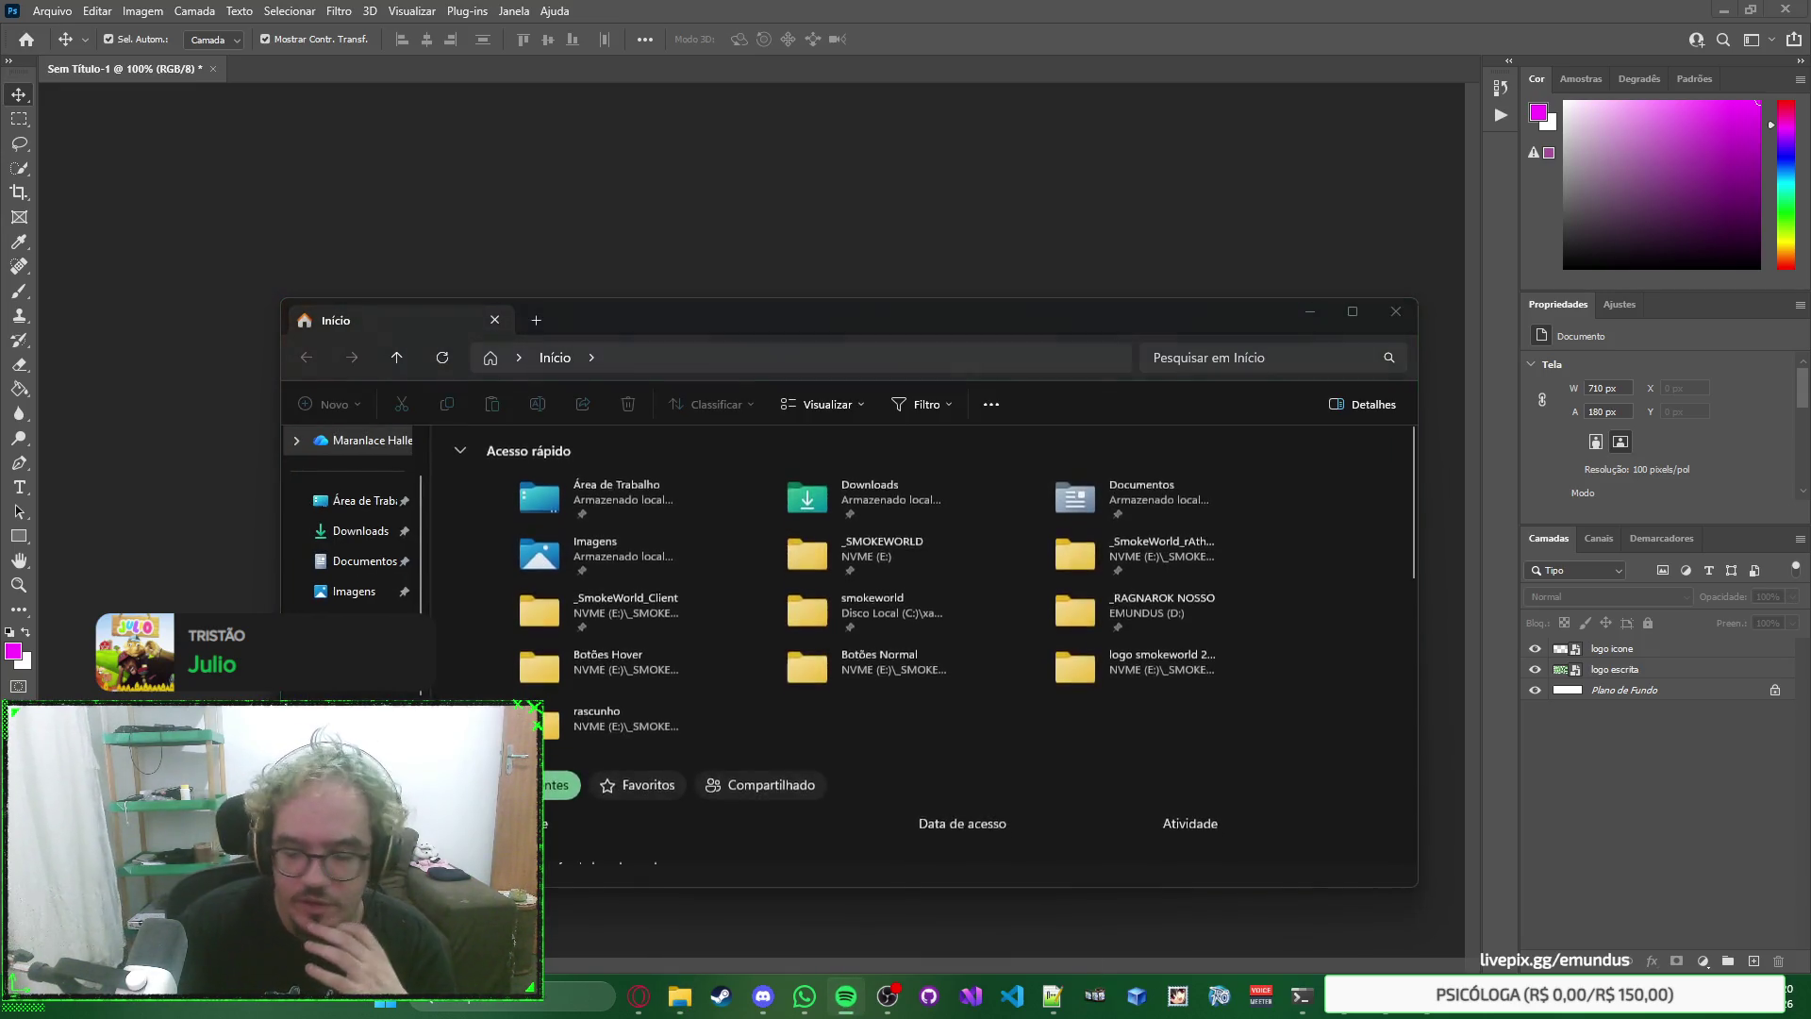